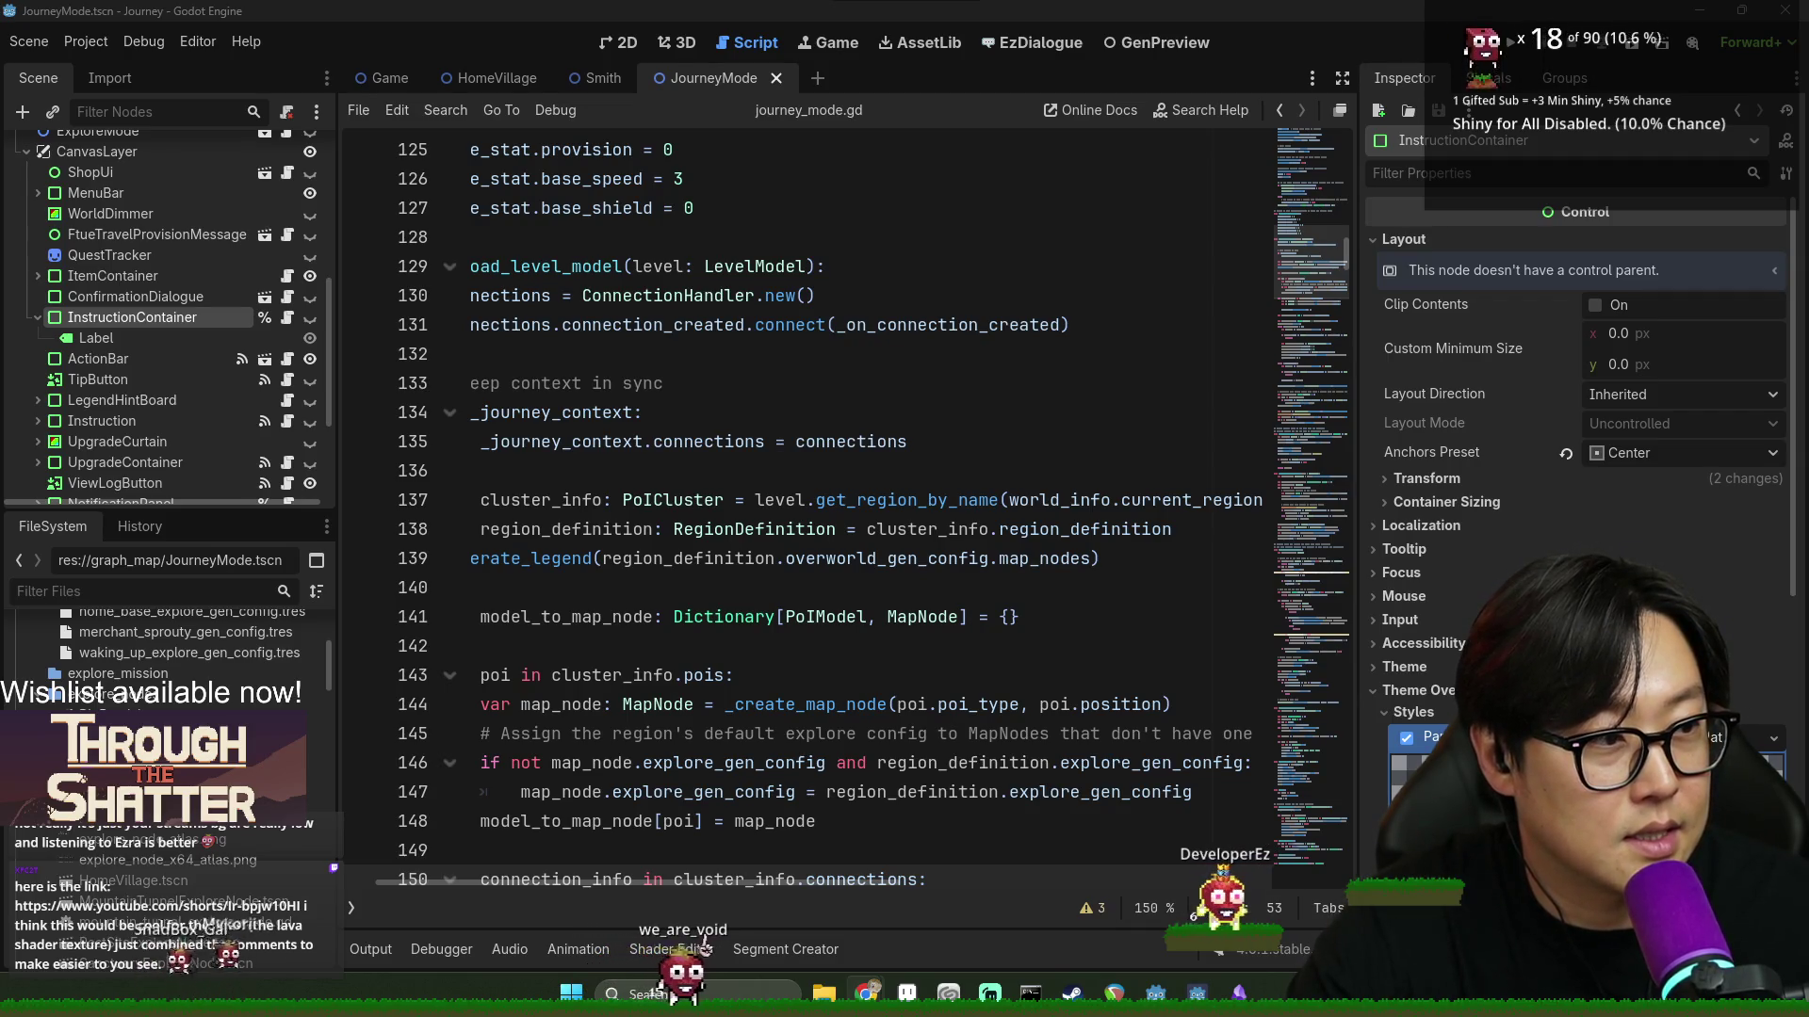
Step: Switch from Godot to the browser showing the 'How to Make Flowing Lava Shader TUTORIAL' Short
key(alt+Tab)
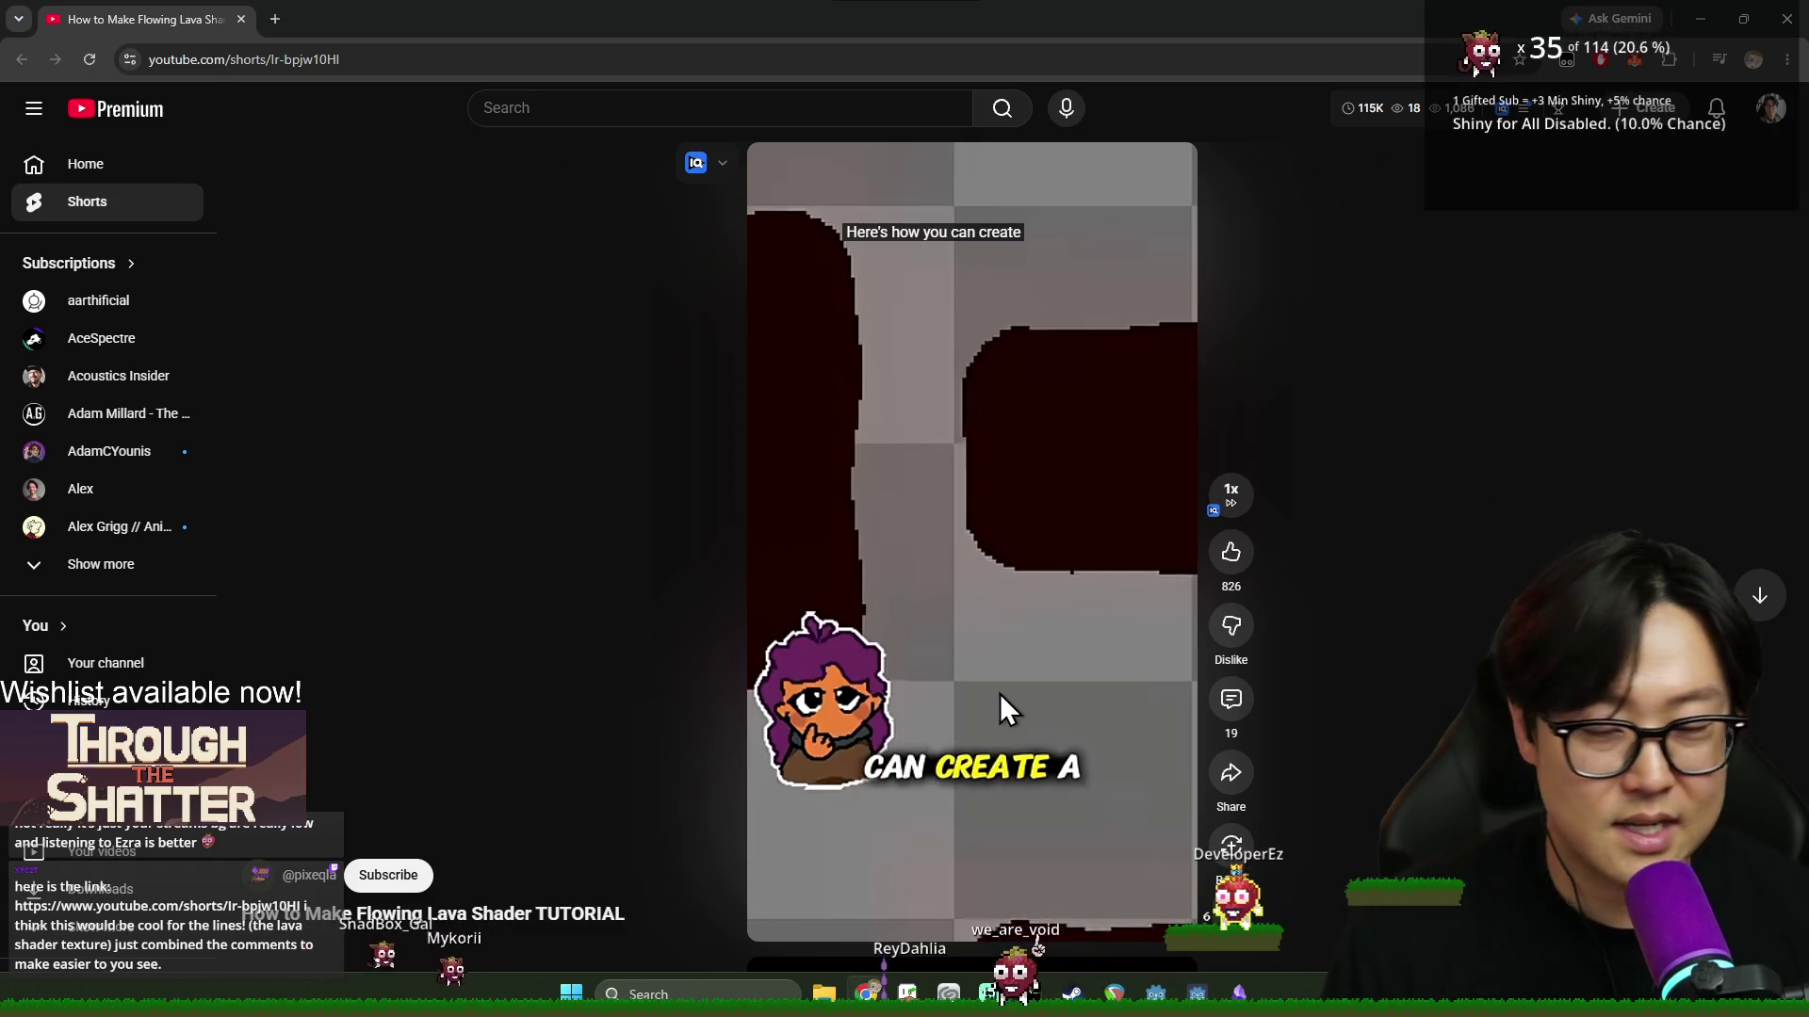
Step: Dismiss the window switcher and the BEACN audio mixer, staying on the lava Short
key(alt+Tab)
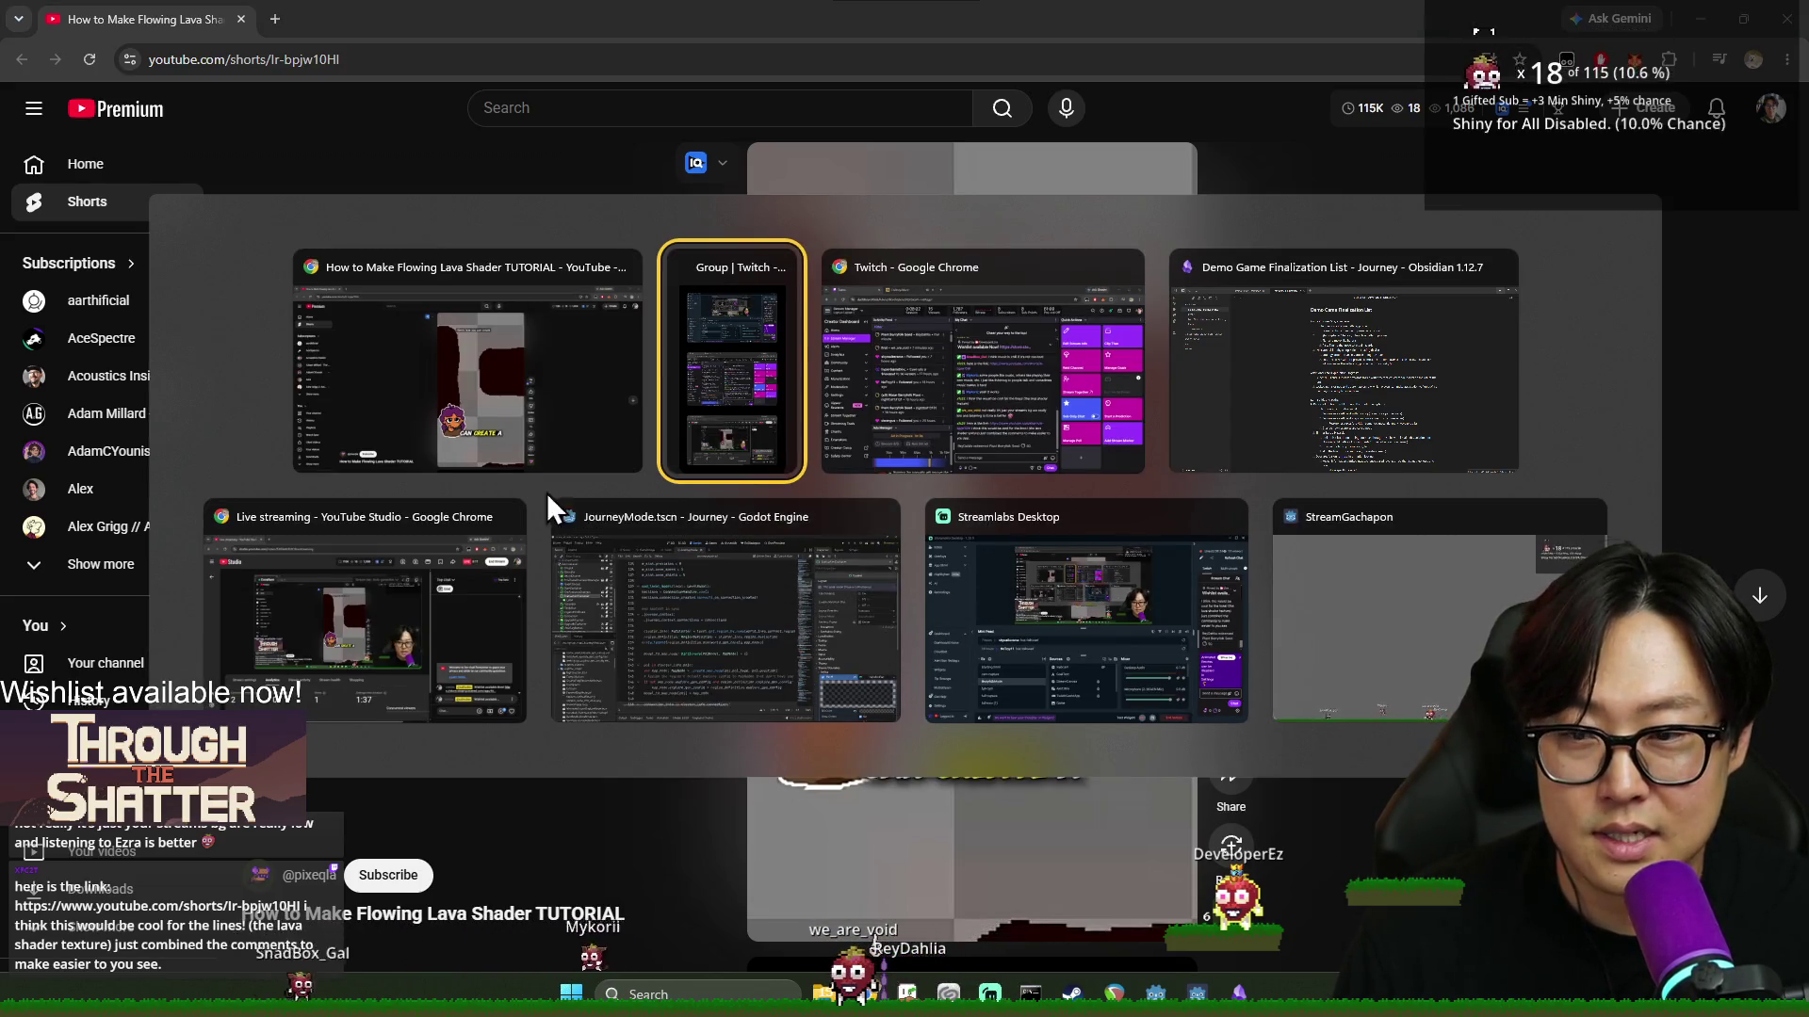
click(560, 416)
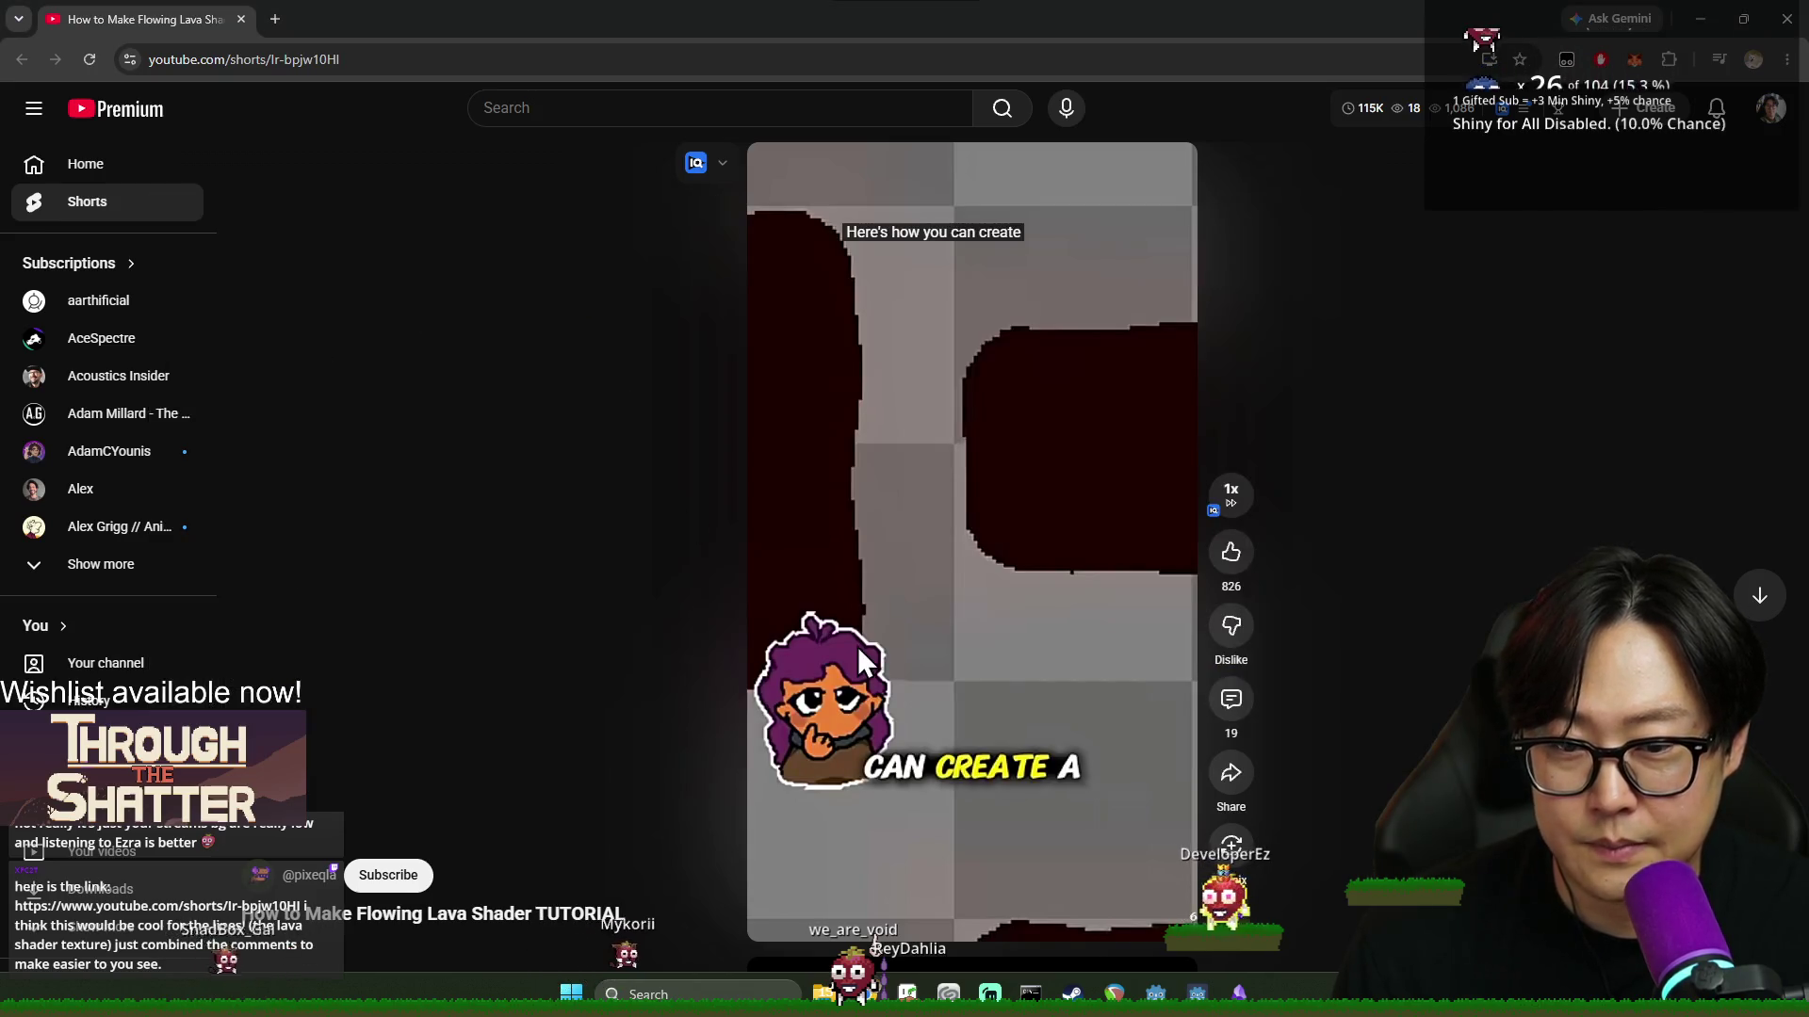
key(alt+Tab)
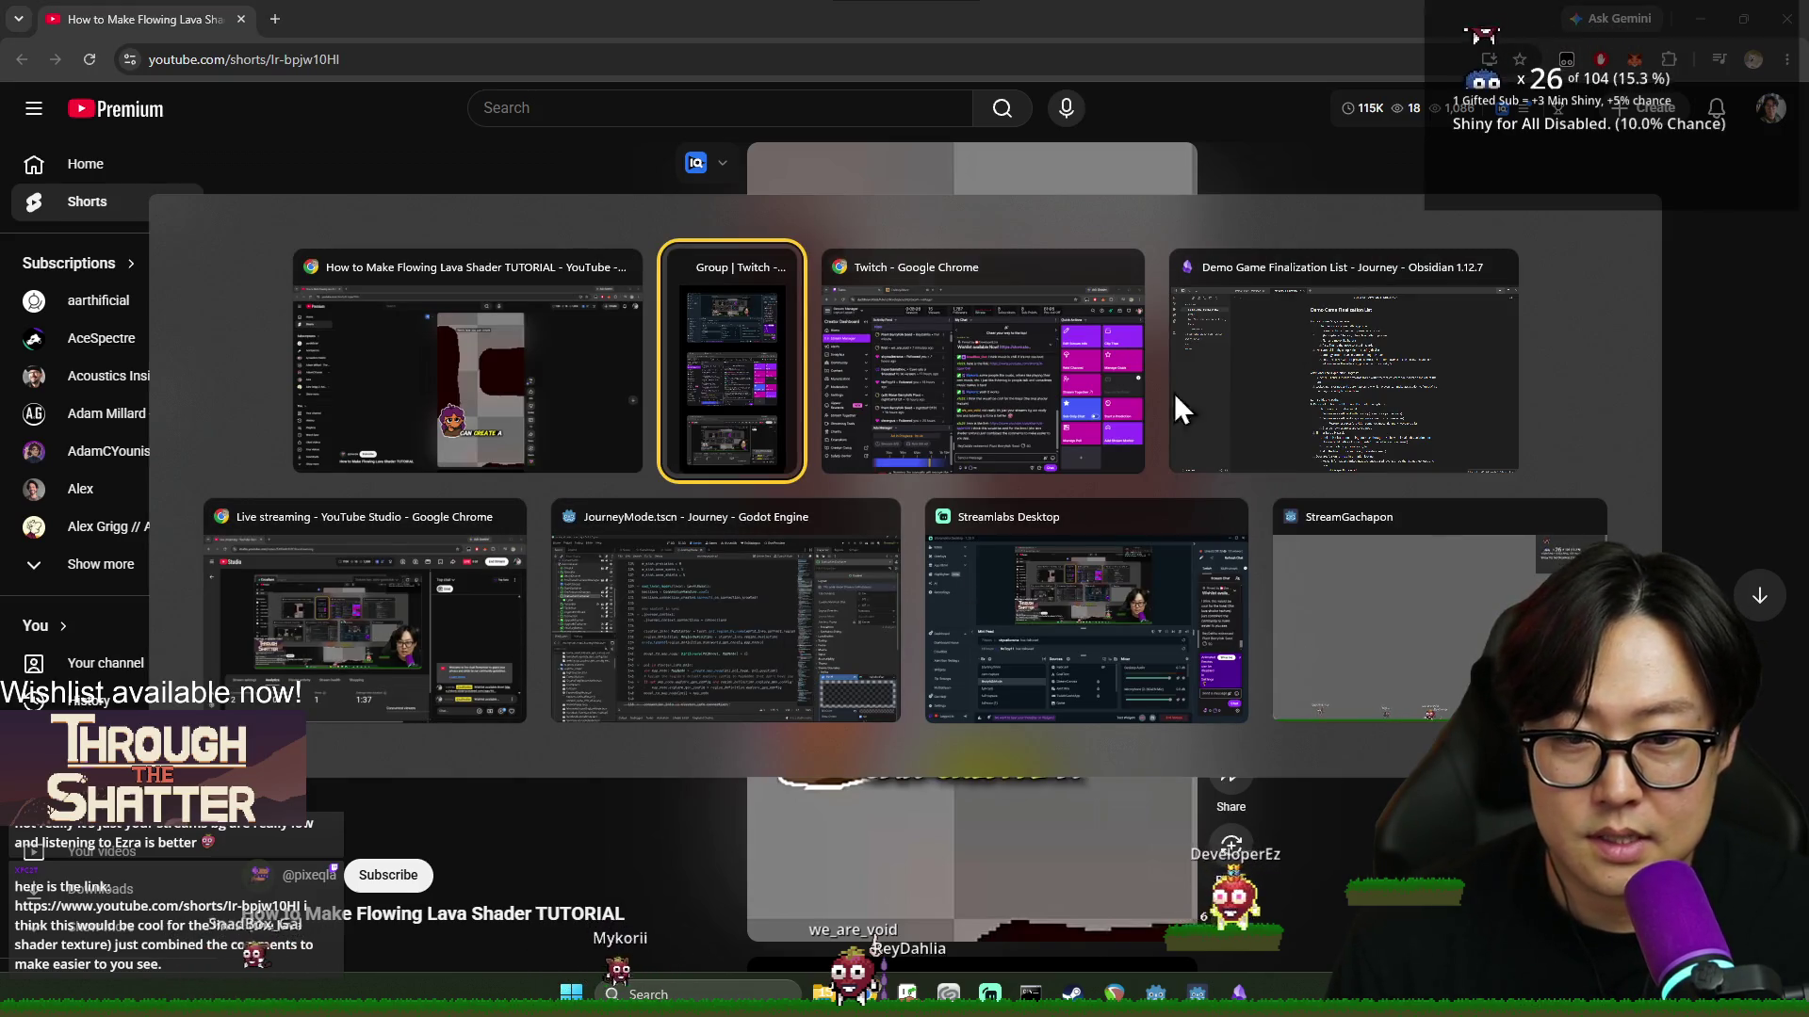
key(Escape)
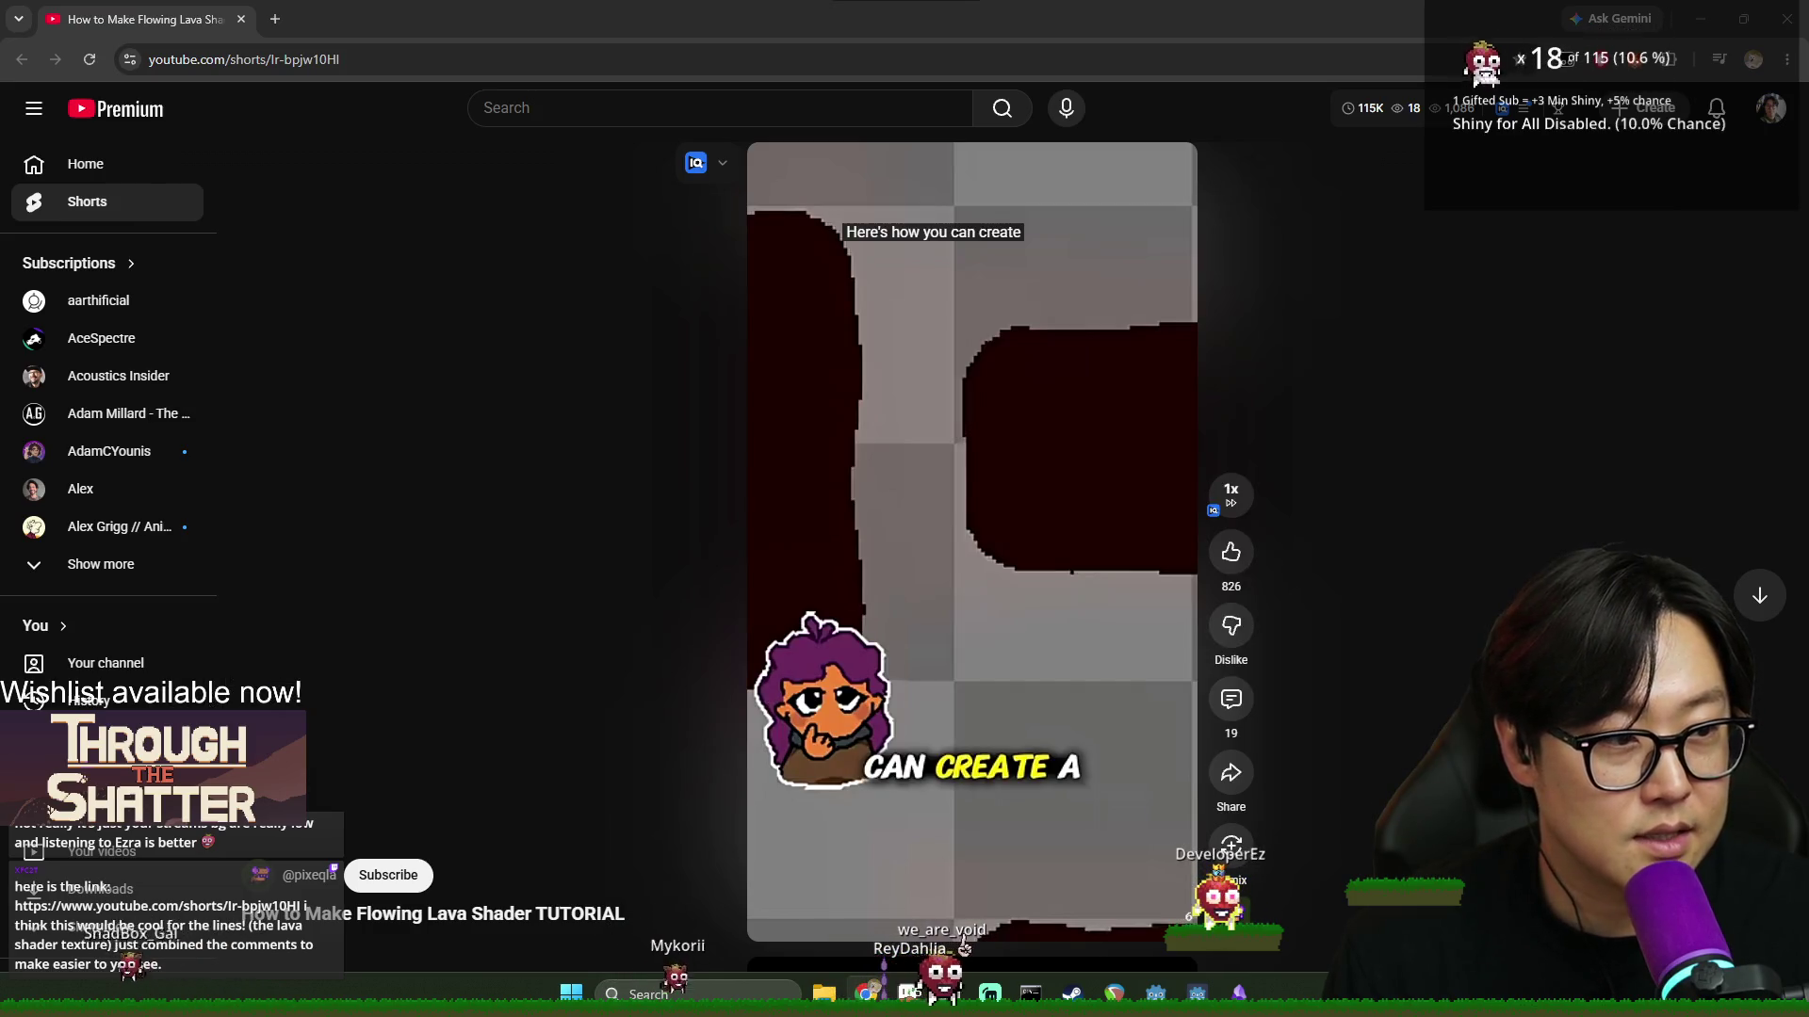
key(alt+Tab)
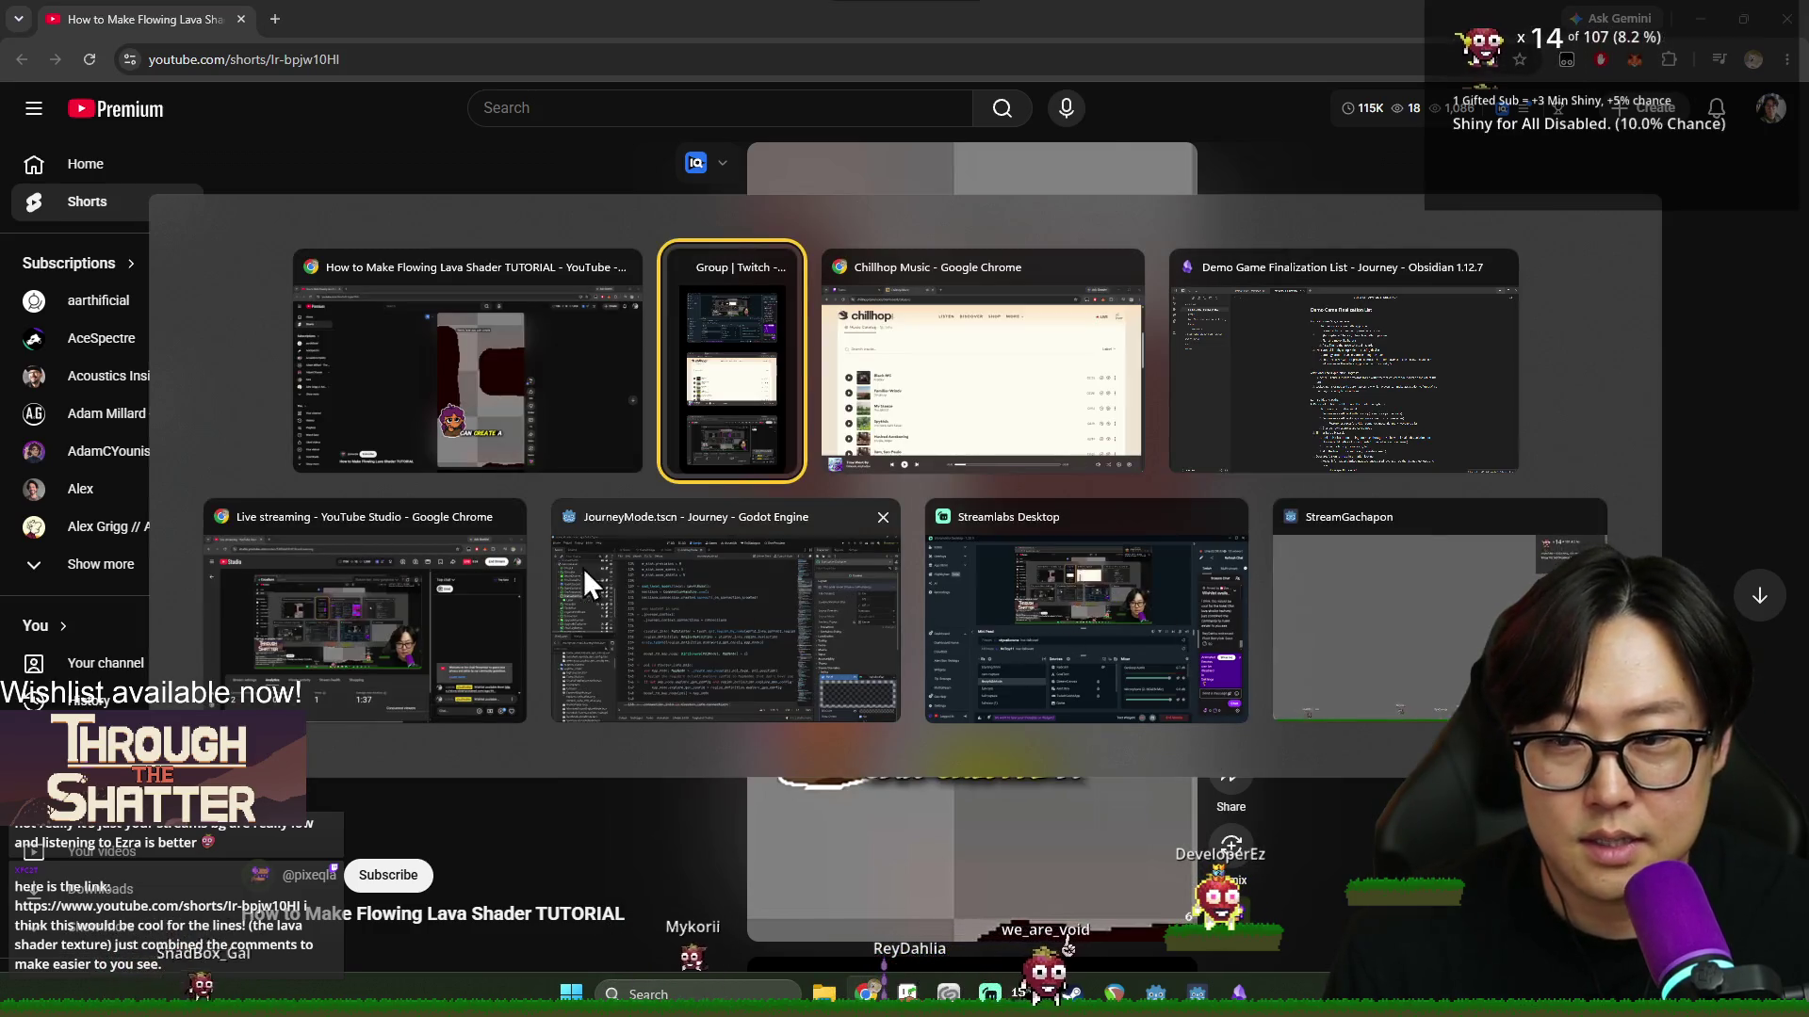
key(Escape)
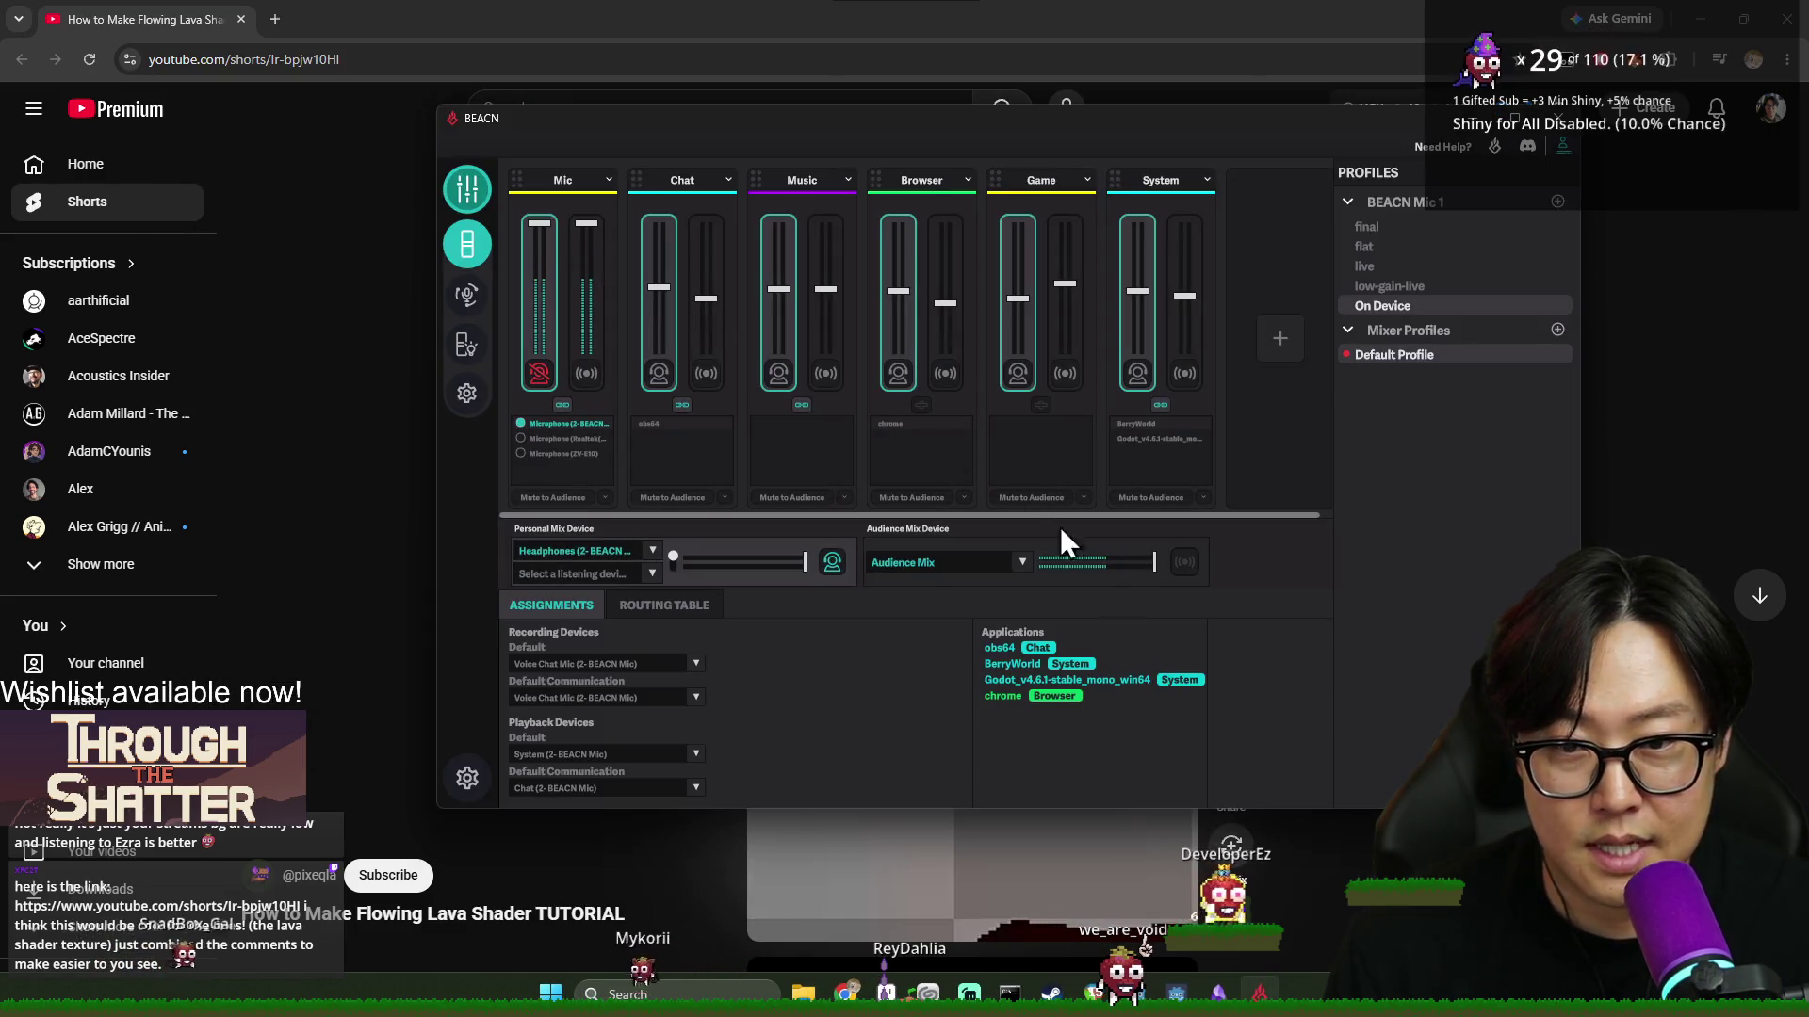
click(1337, 845)
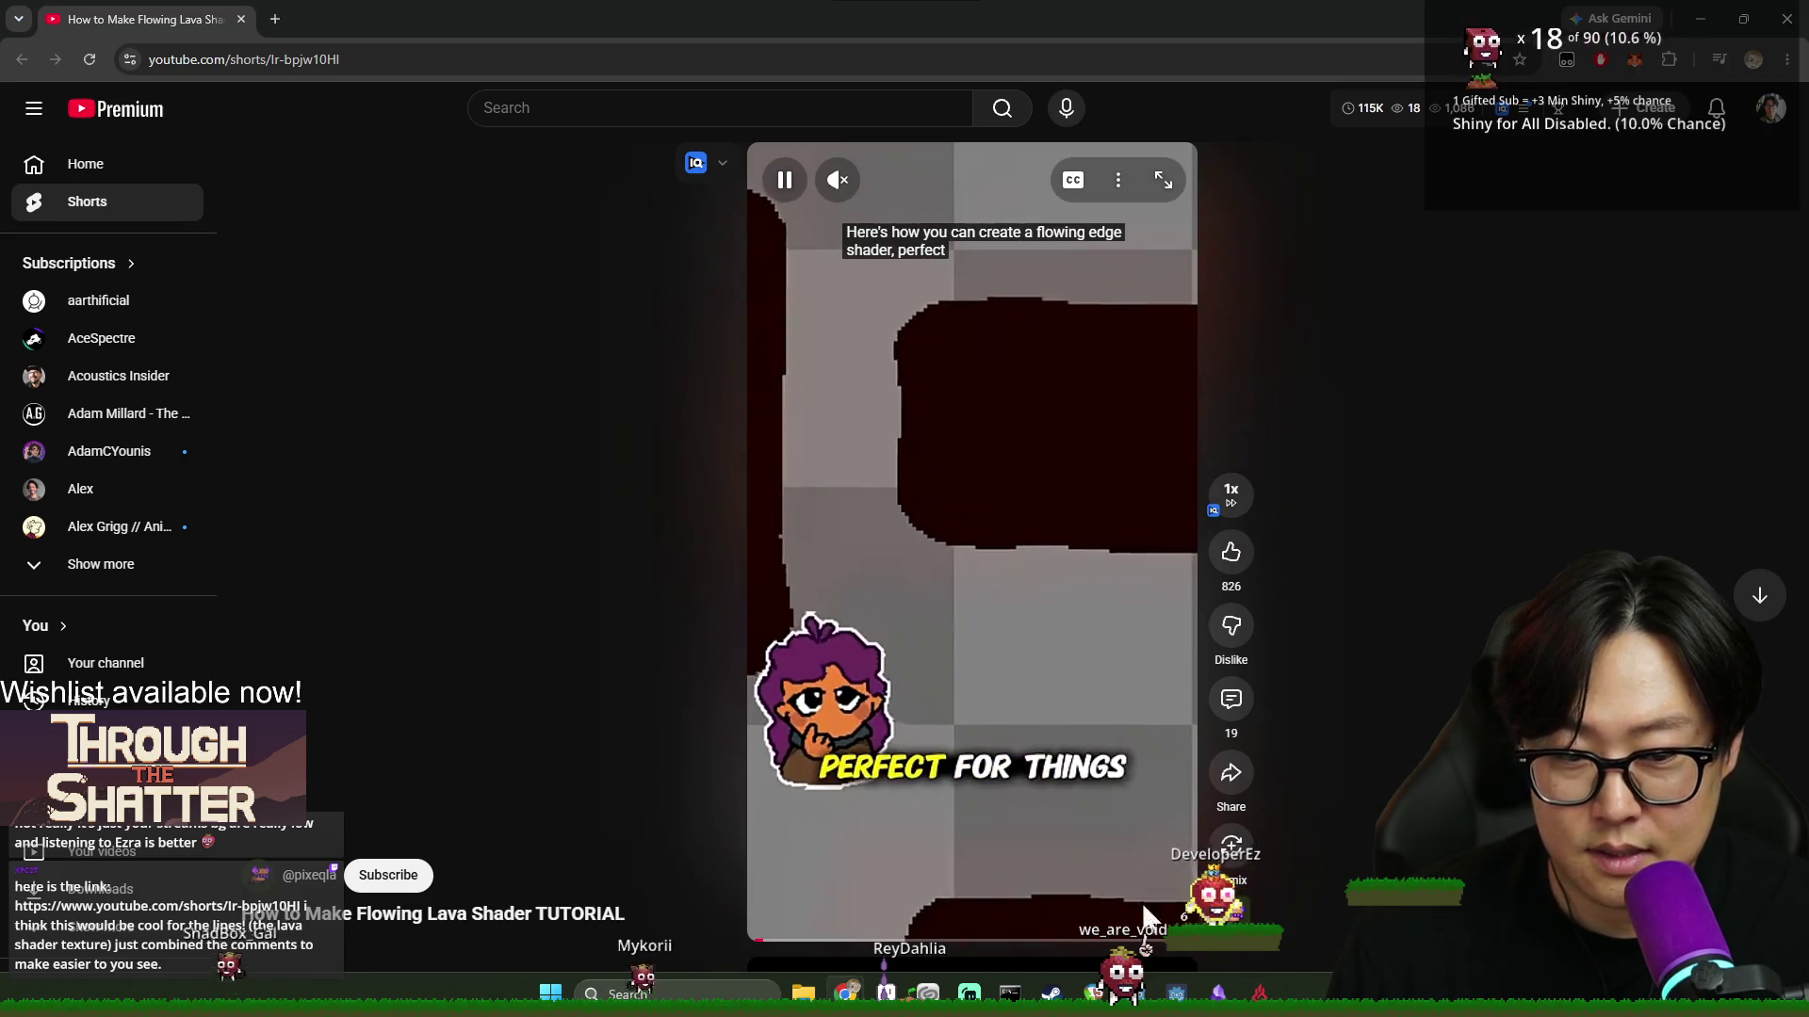
Step: Unmute the lava Short, check the BEACN mixer, then return to YouTube
click(837, 180)
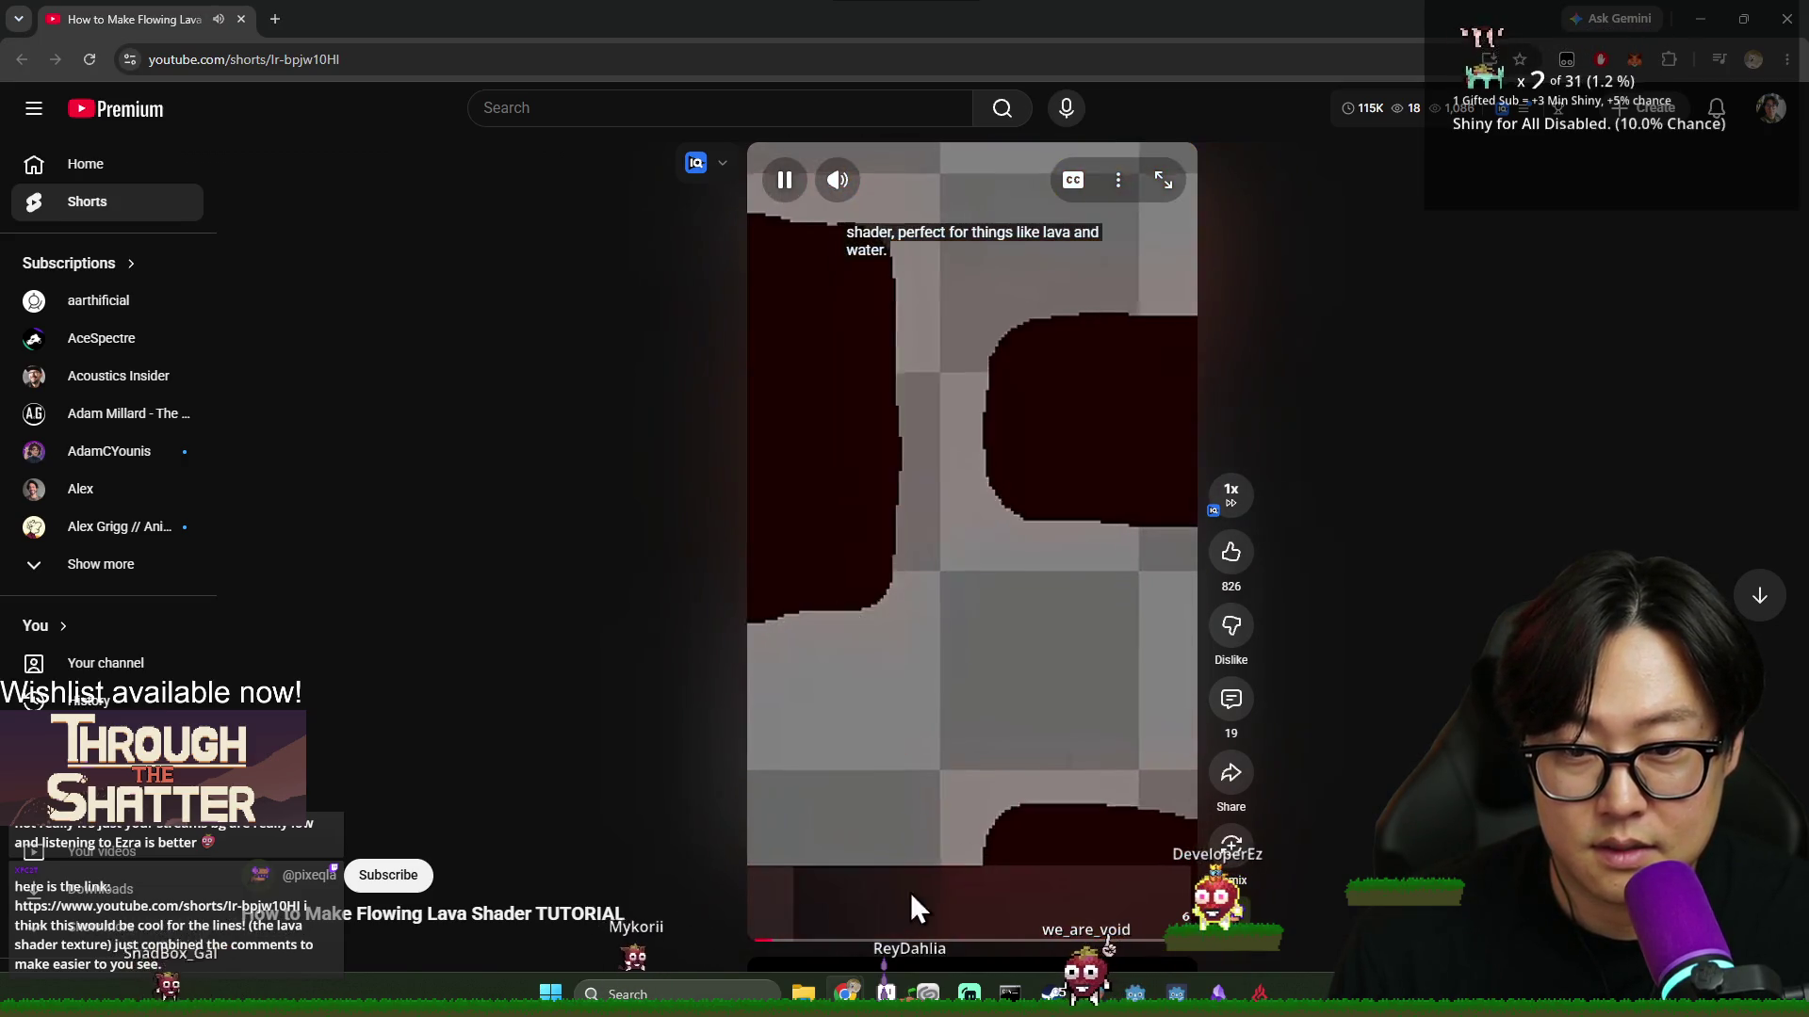
key(alt+Tab)
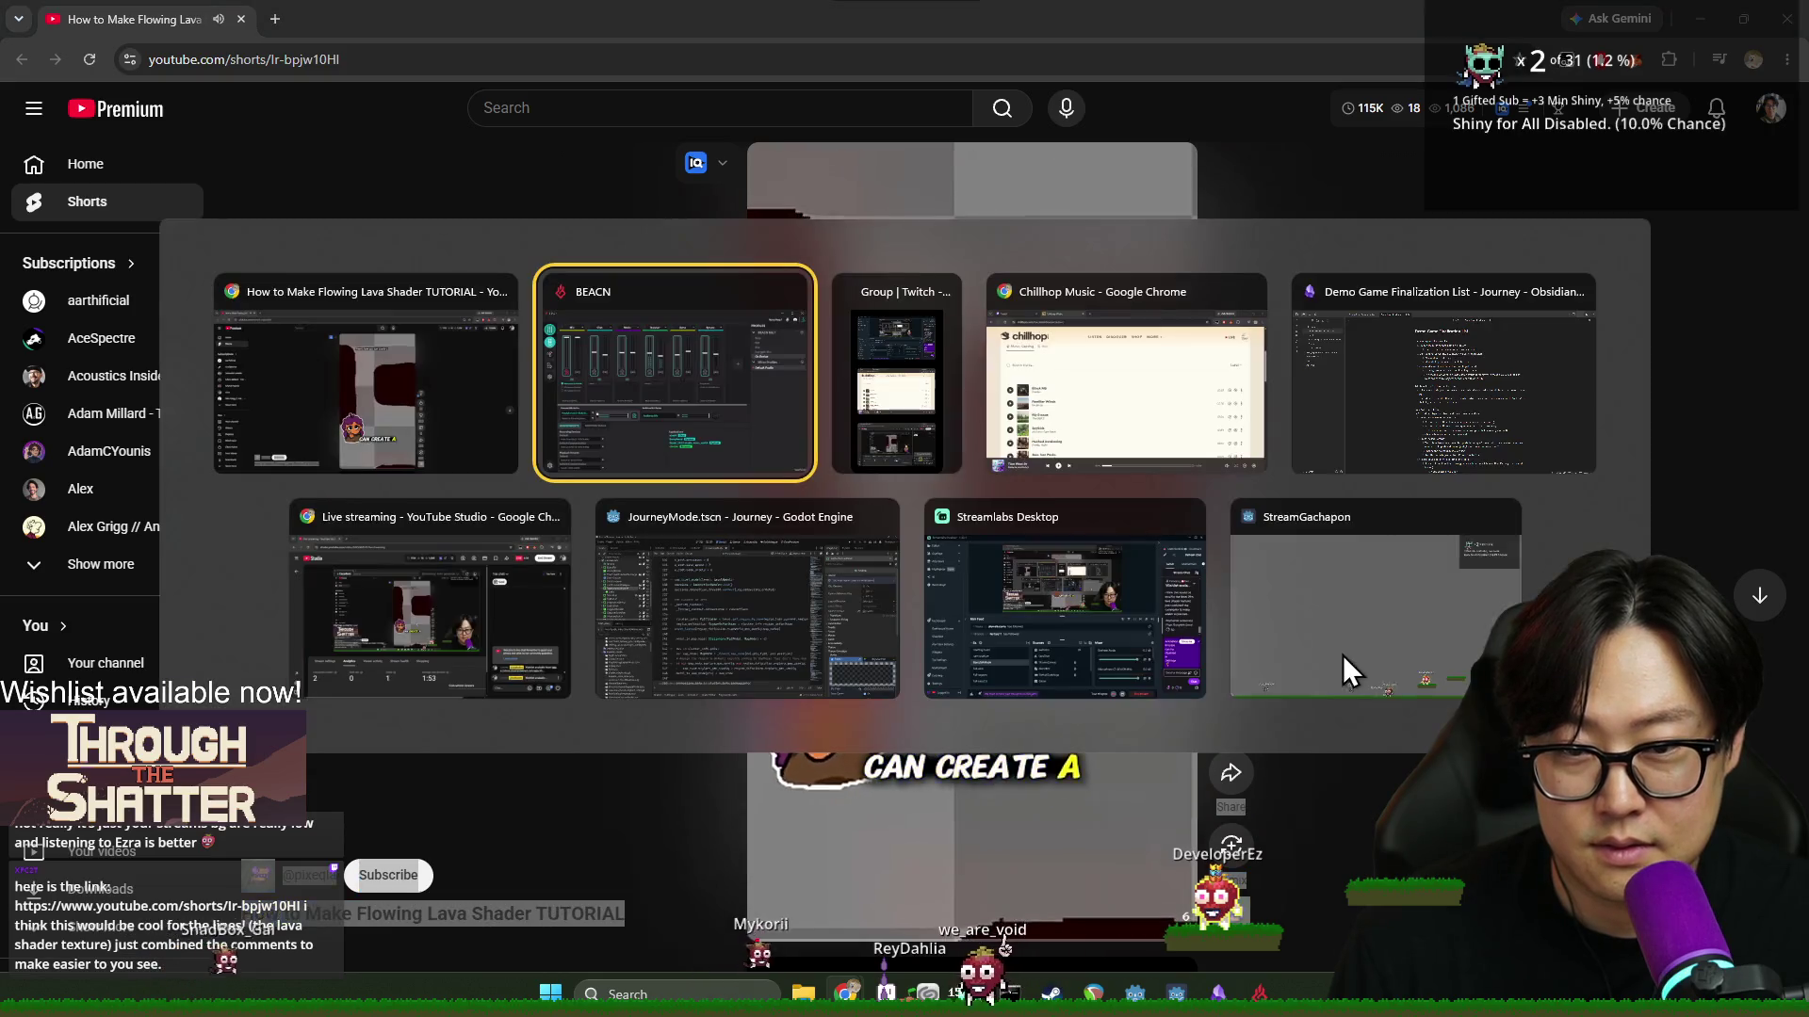
click(716, 414)
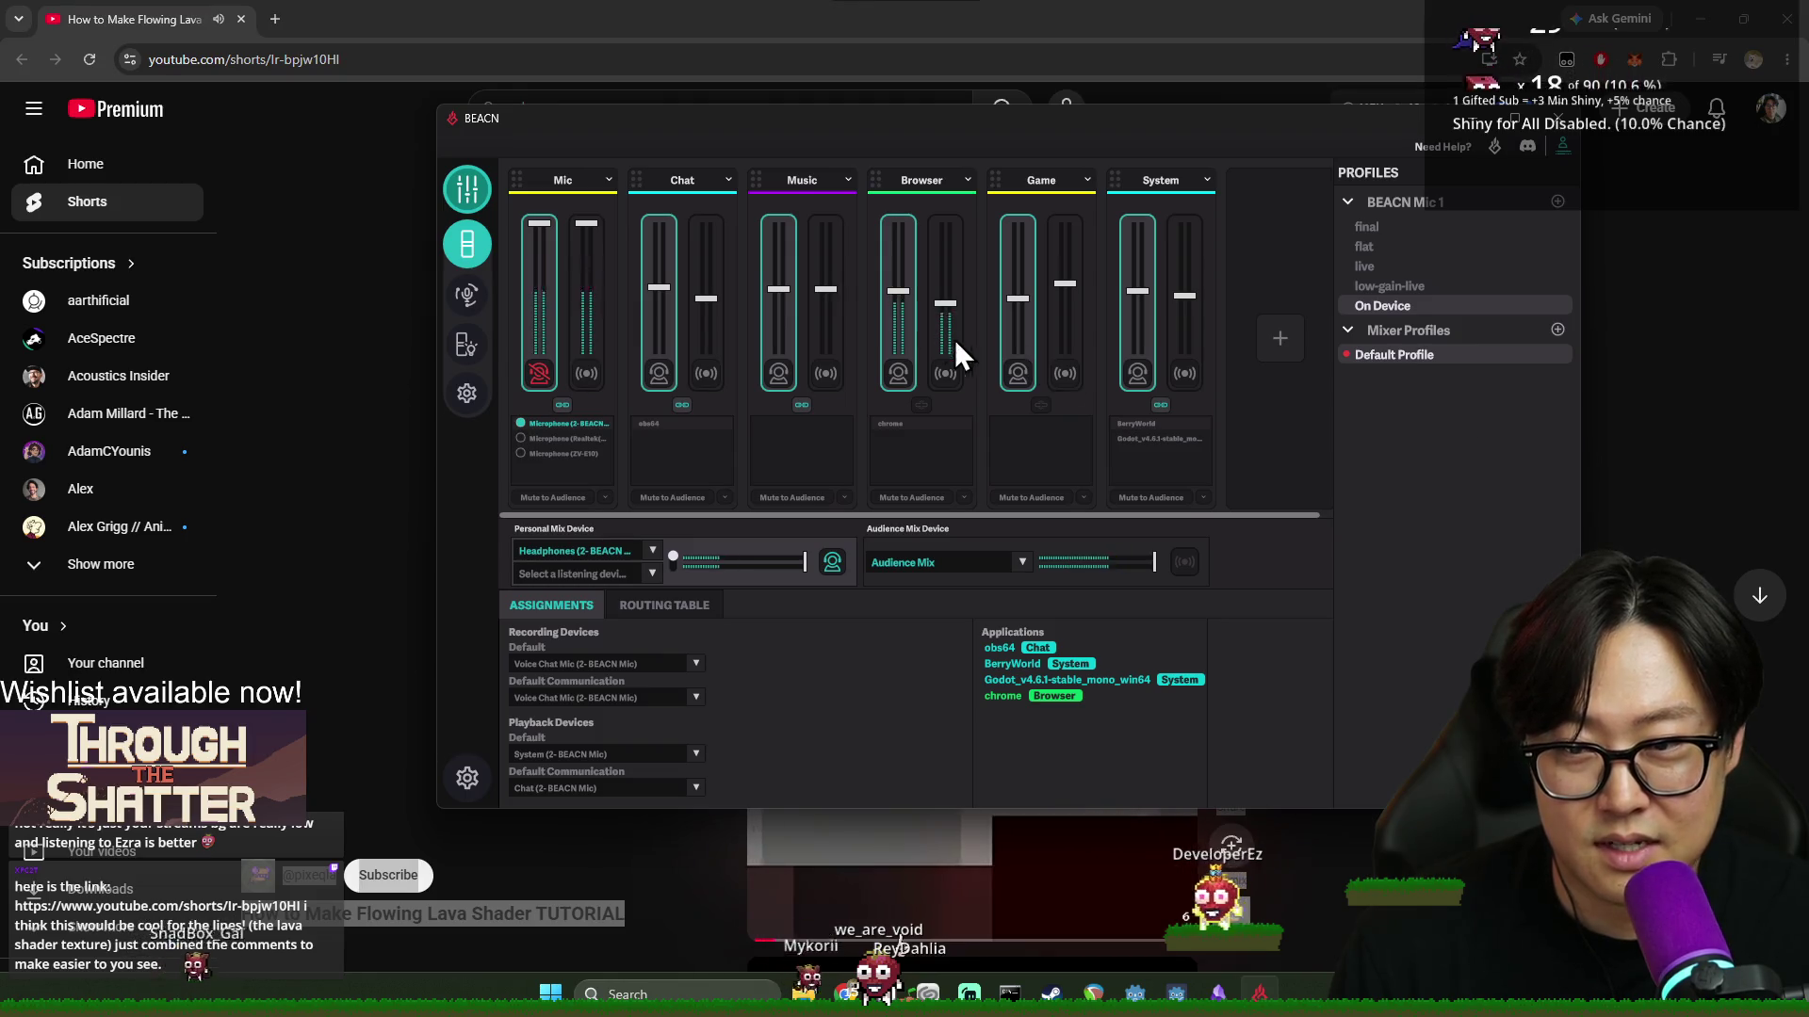
click(1596, 314)
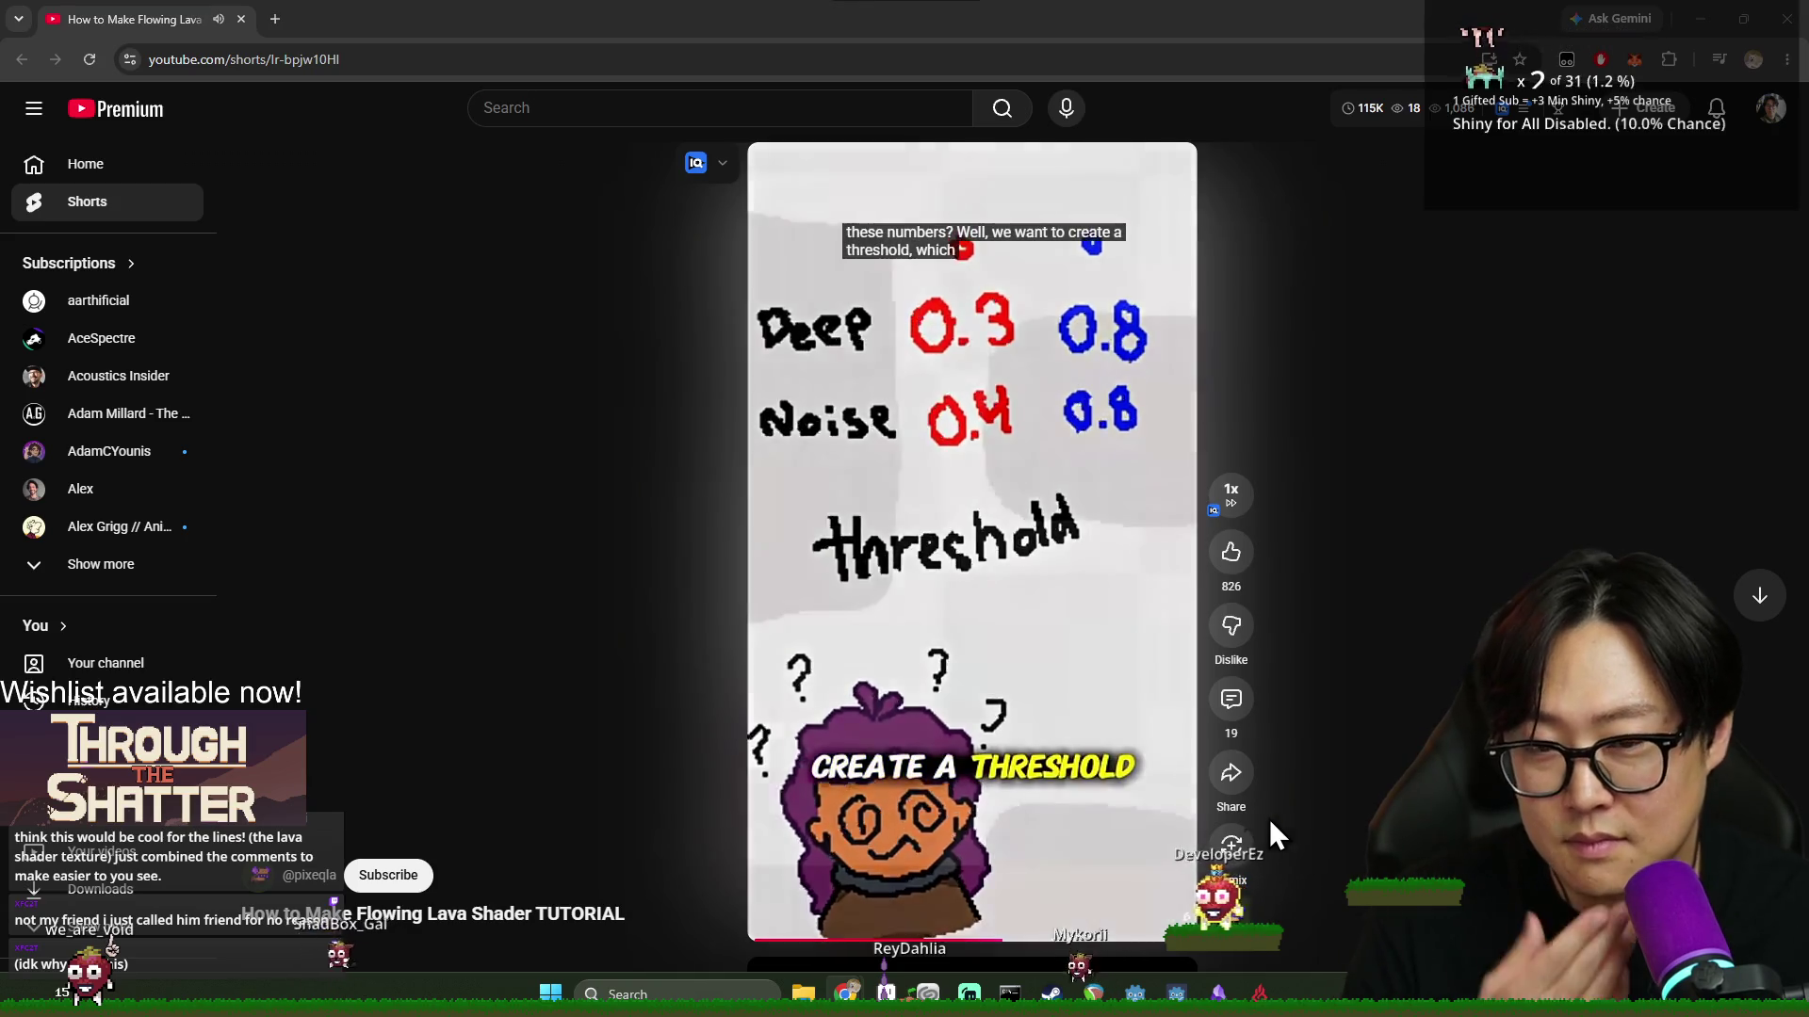
Step: Seek the Short to its Deep/Noise threshold diagram and wobbling result, then pause
click(1080, 671)
click(1039, 940)
click(1084, 940)
drag(1150, 950, 1110, 942)
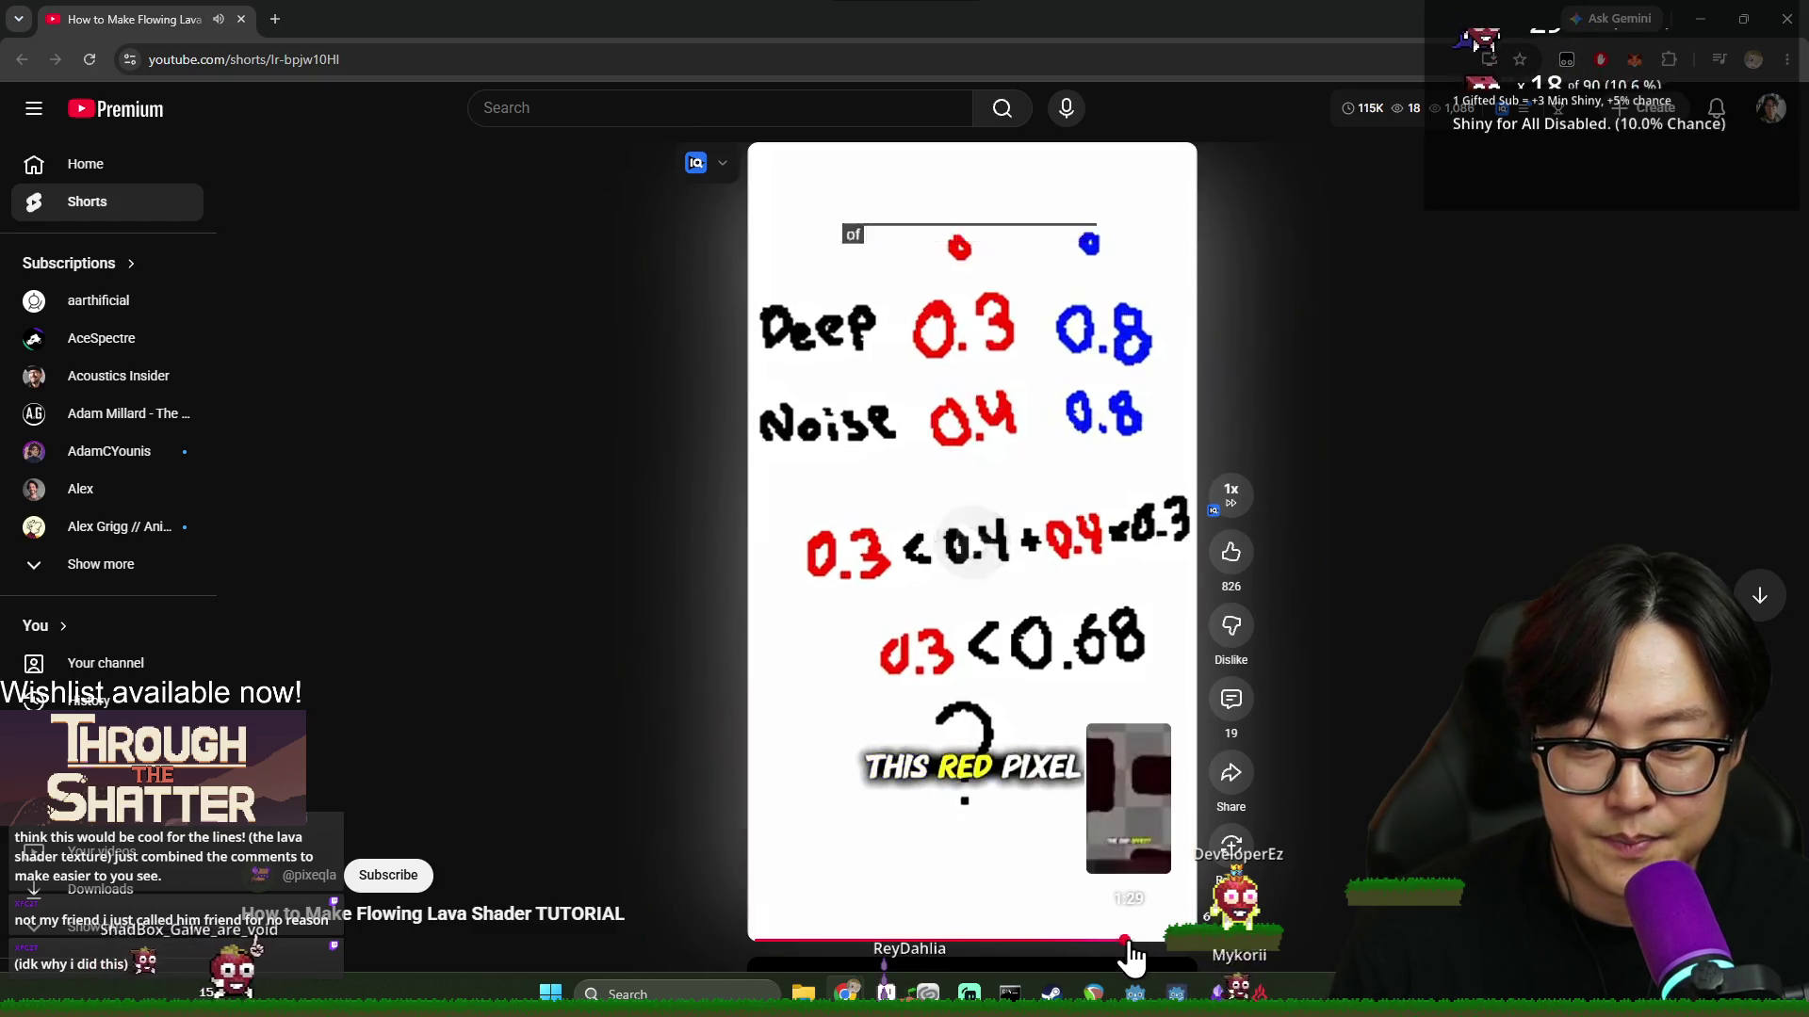
click(1130, 941)
click(972, 584)
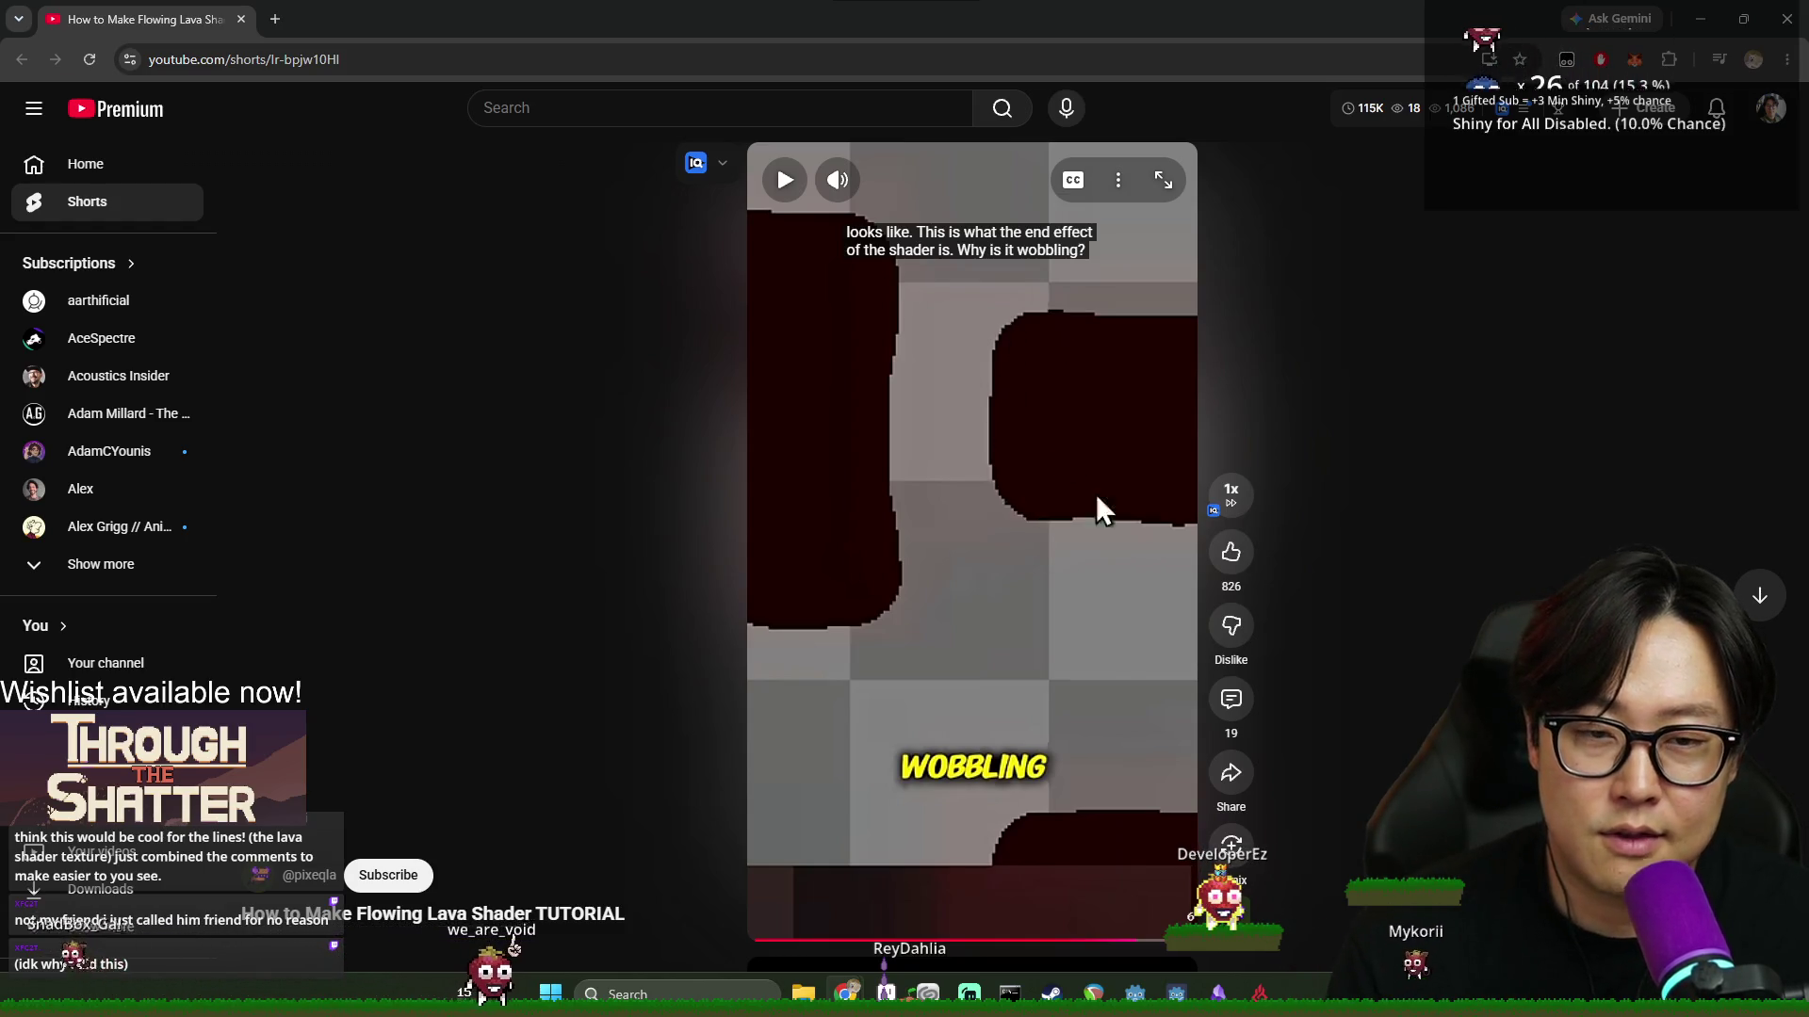
Step: Replay the threshold explanation, pause it, and switch back to the Godot project
key(alt+Tab)
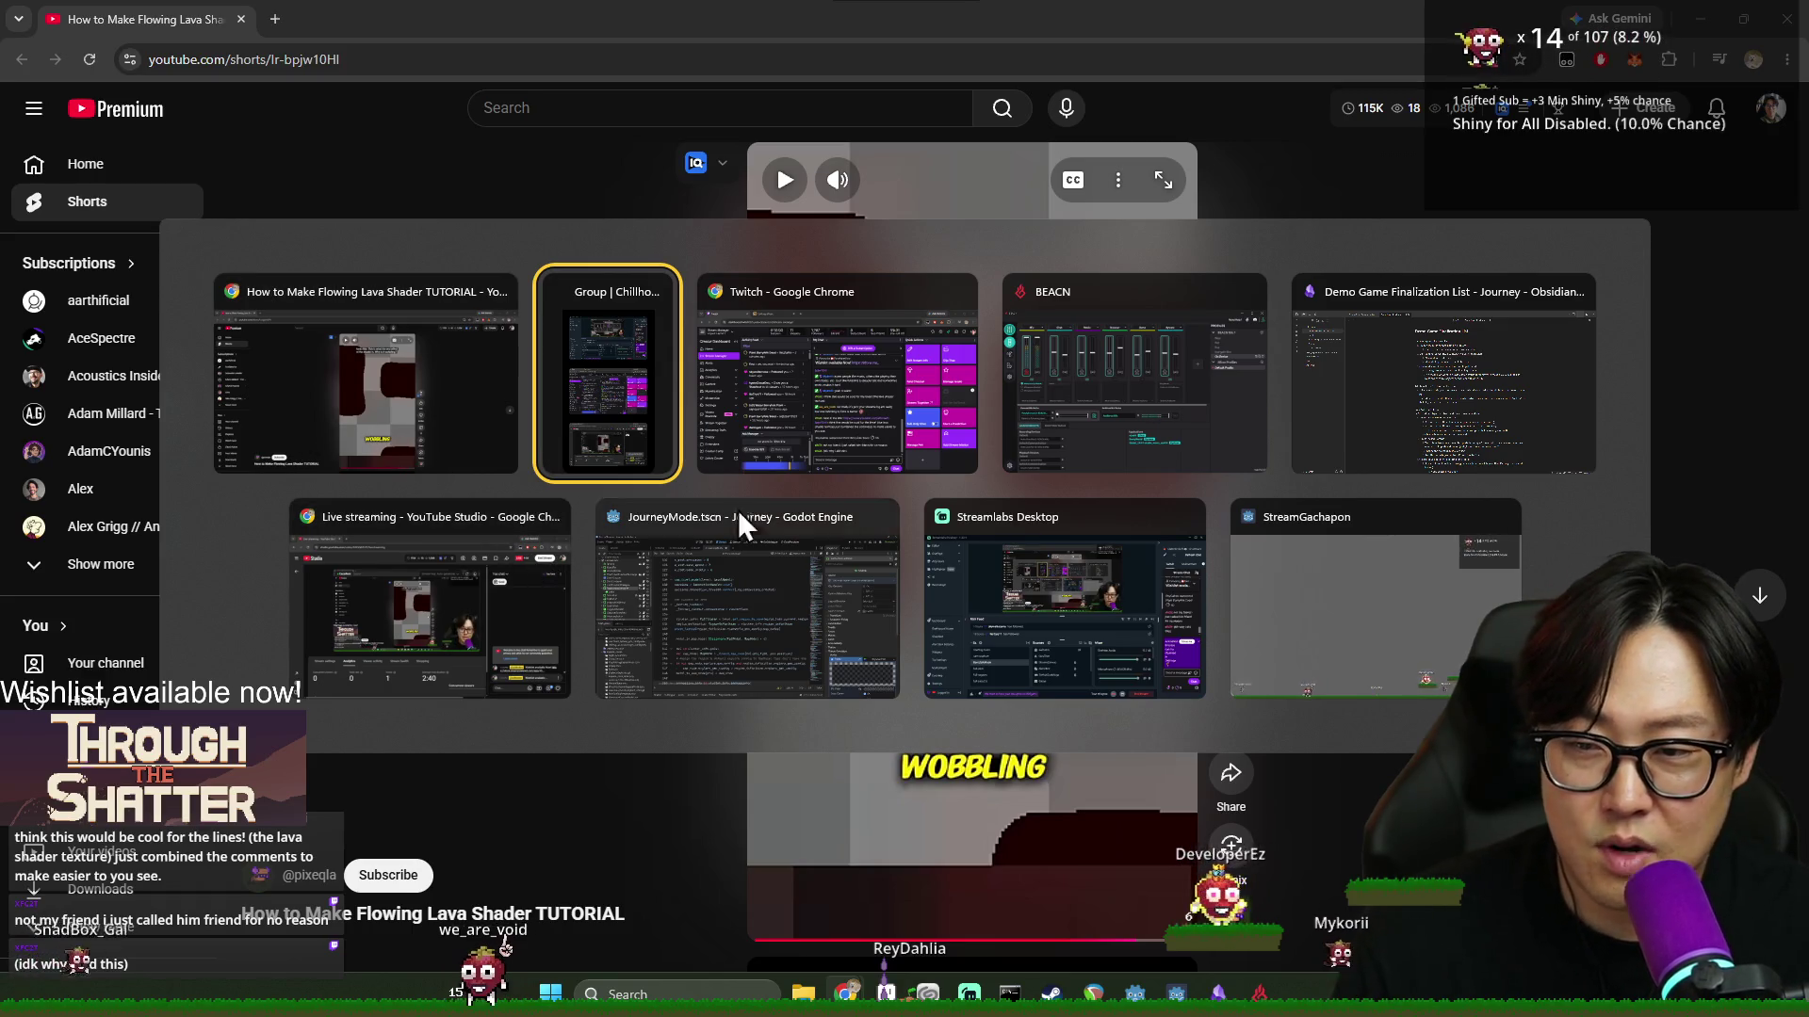
key(Escape)
click(1028, 330)
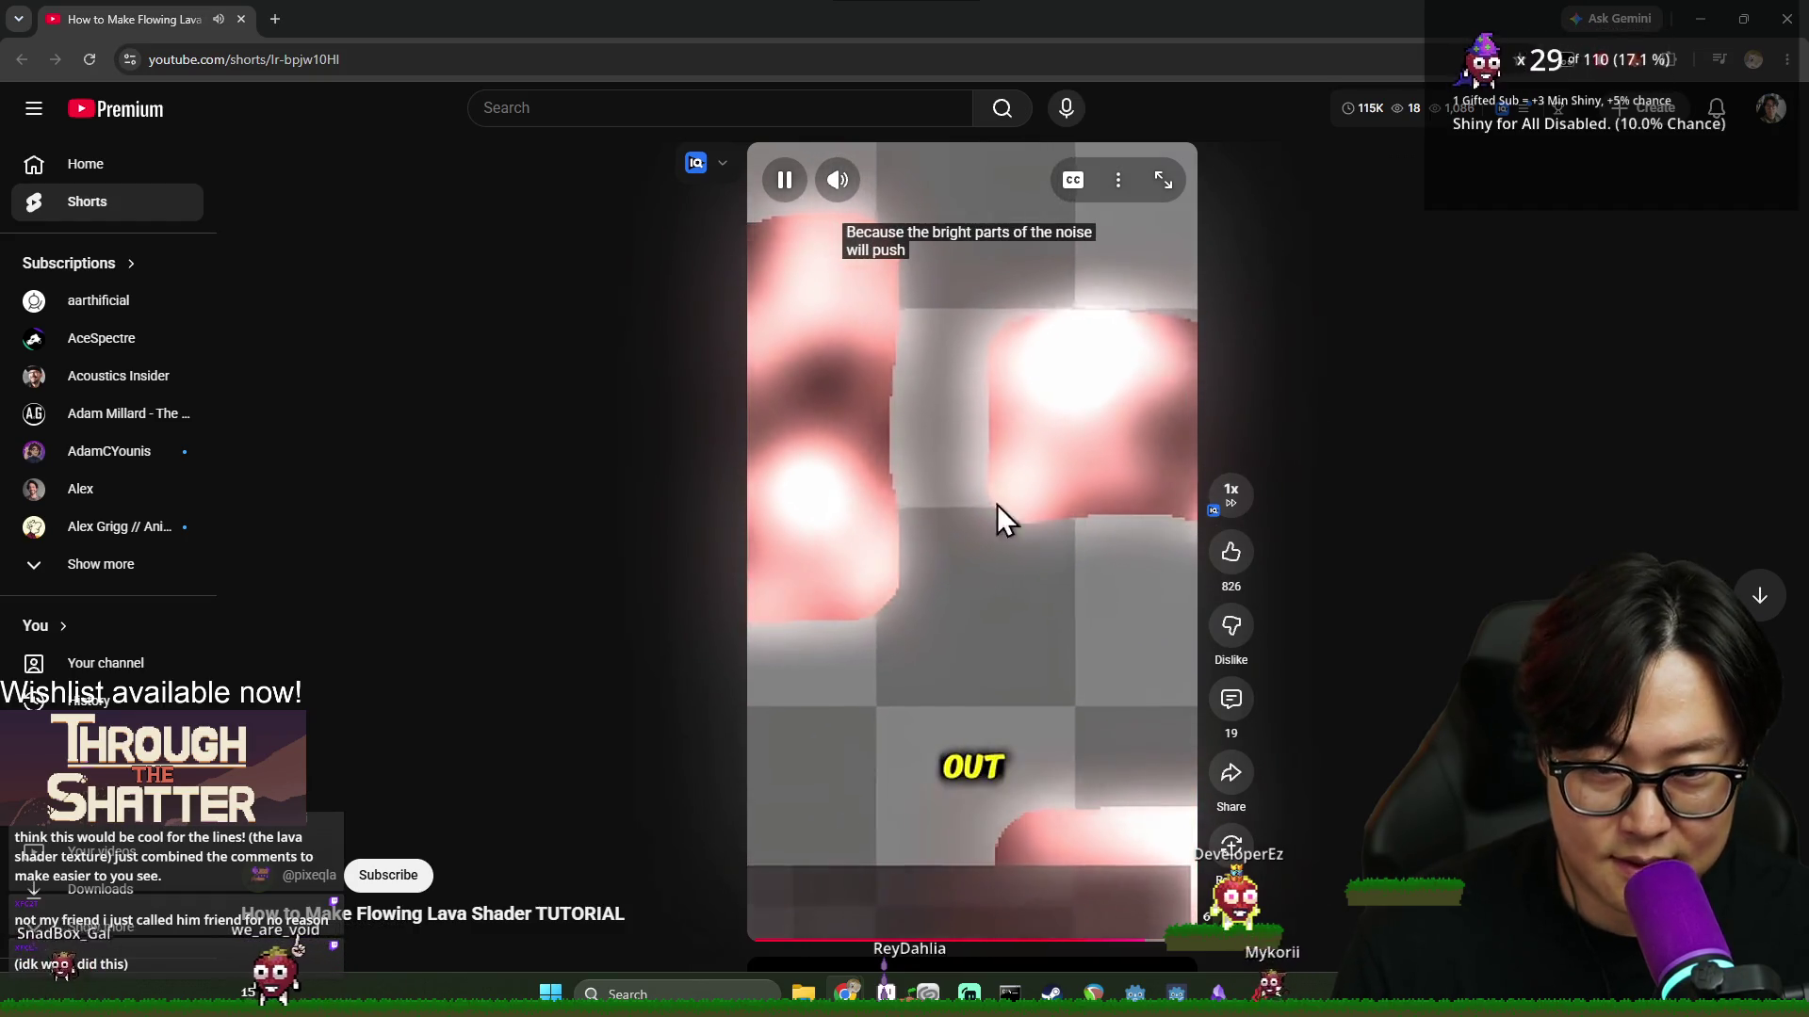
click(1012, 335)
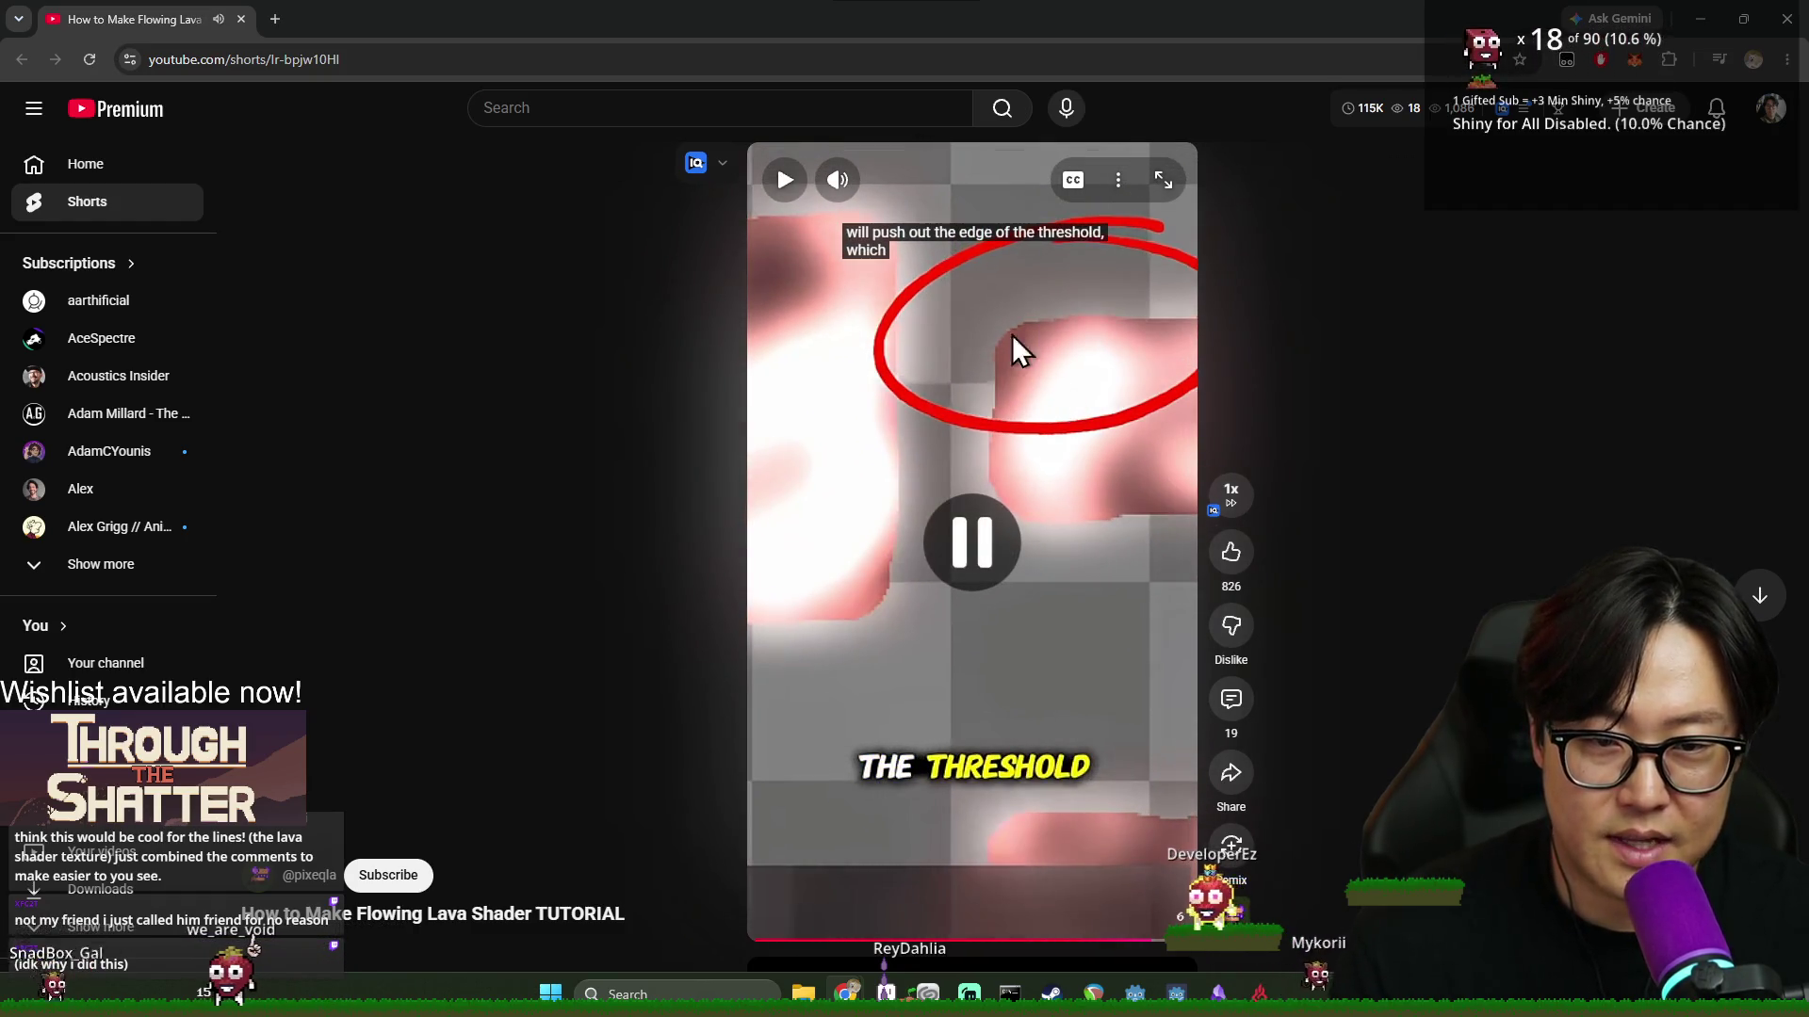
key(alt+Tab)
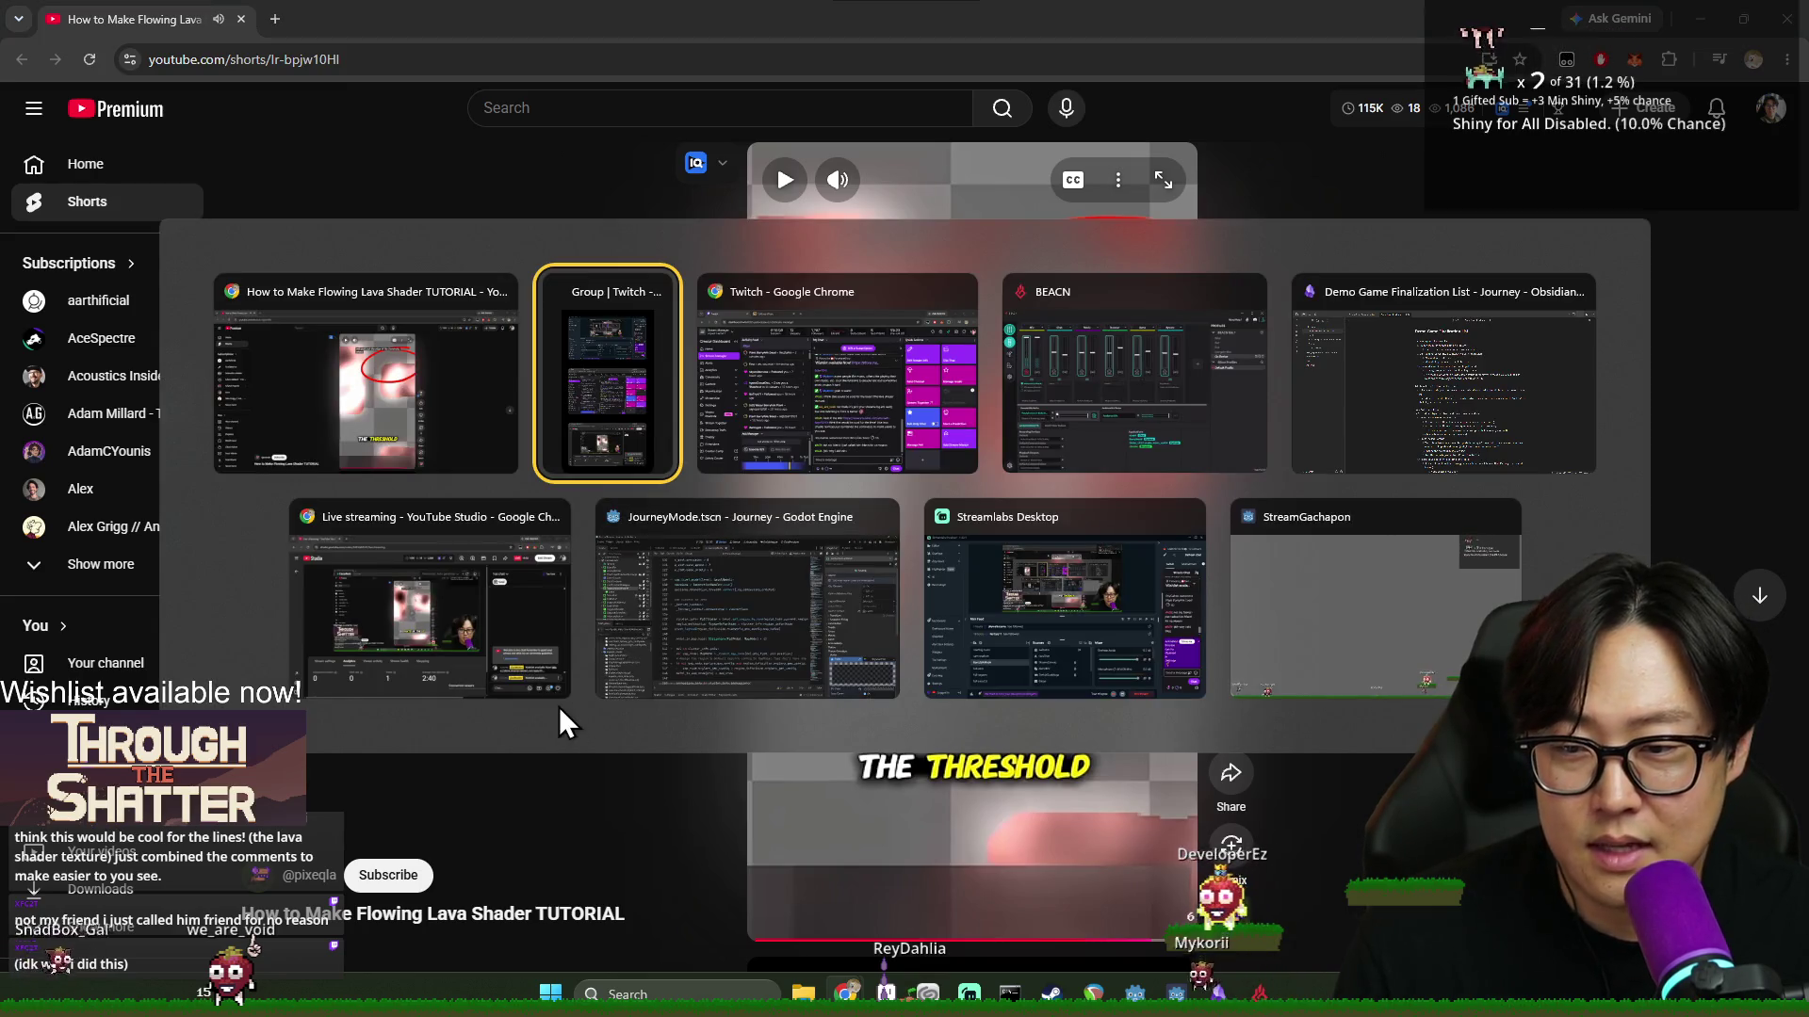
click(876, 630)
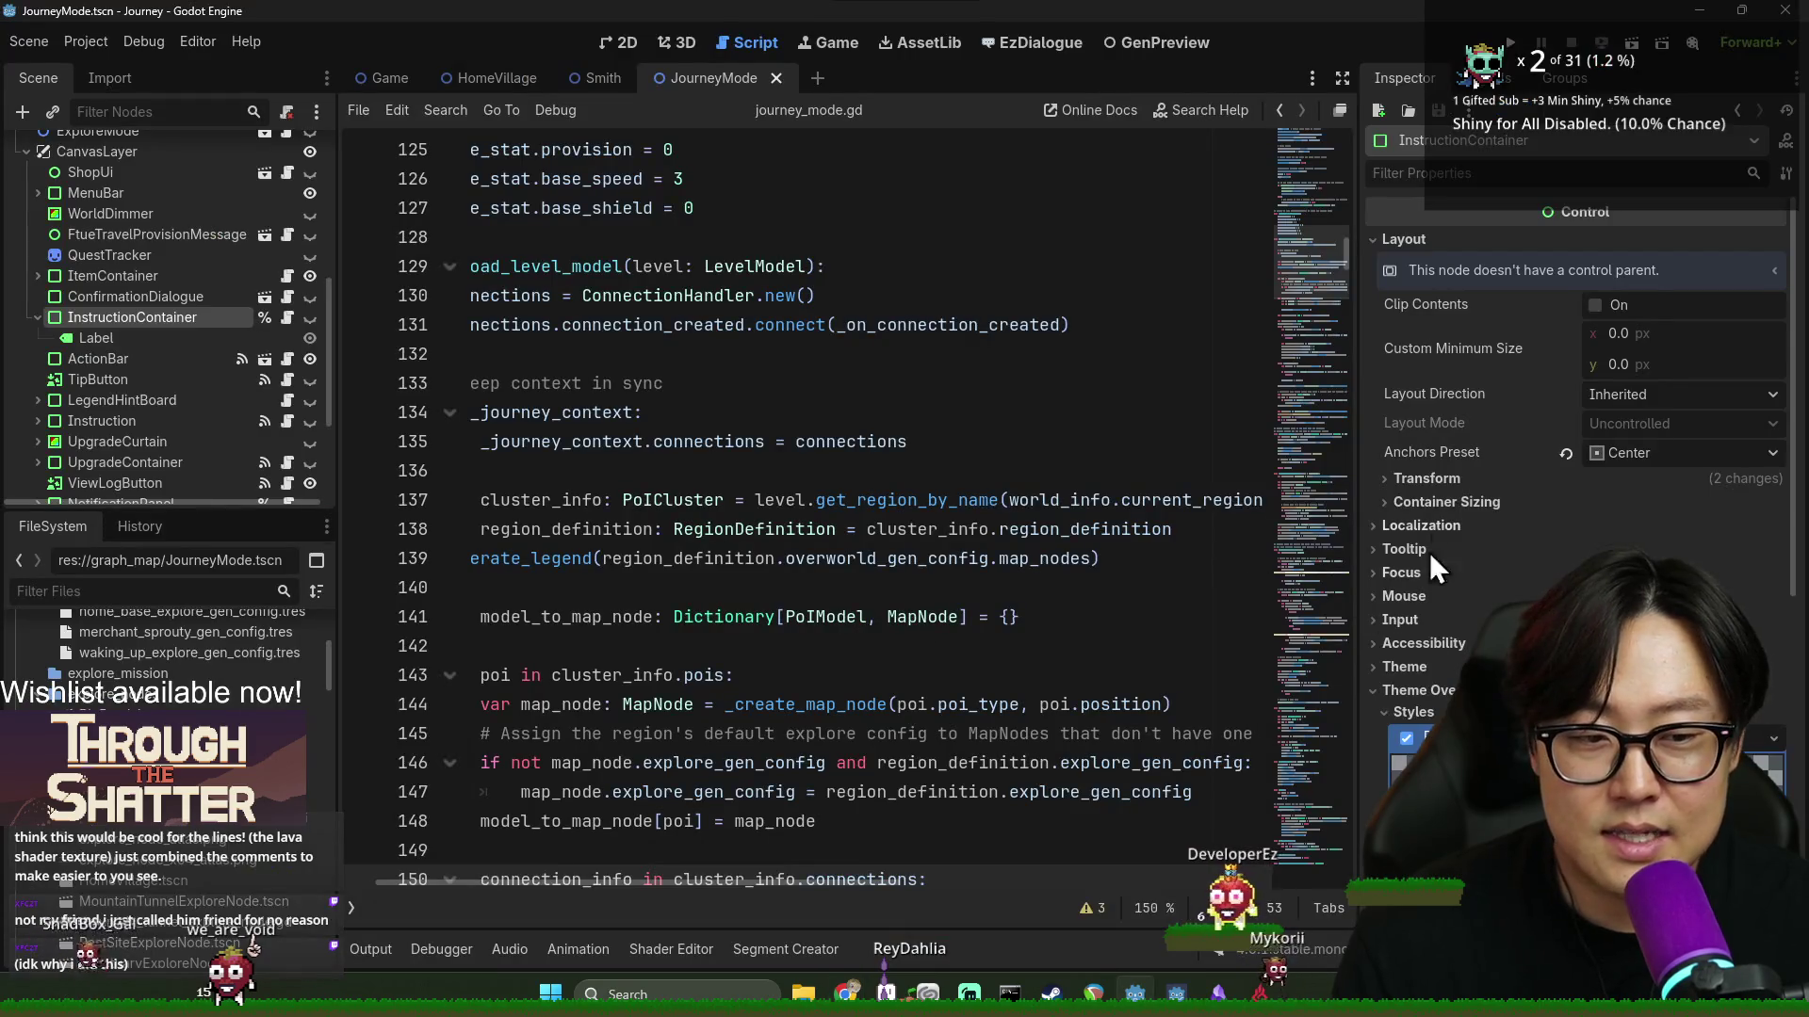
Step: Filter the FileSystem for 'line', open DashLine2D.tscn, and view it in the 2D canvas
text(line)
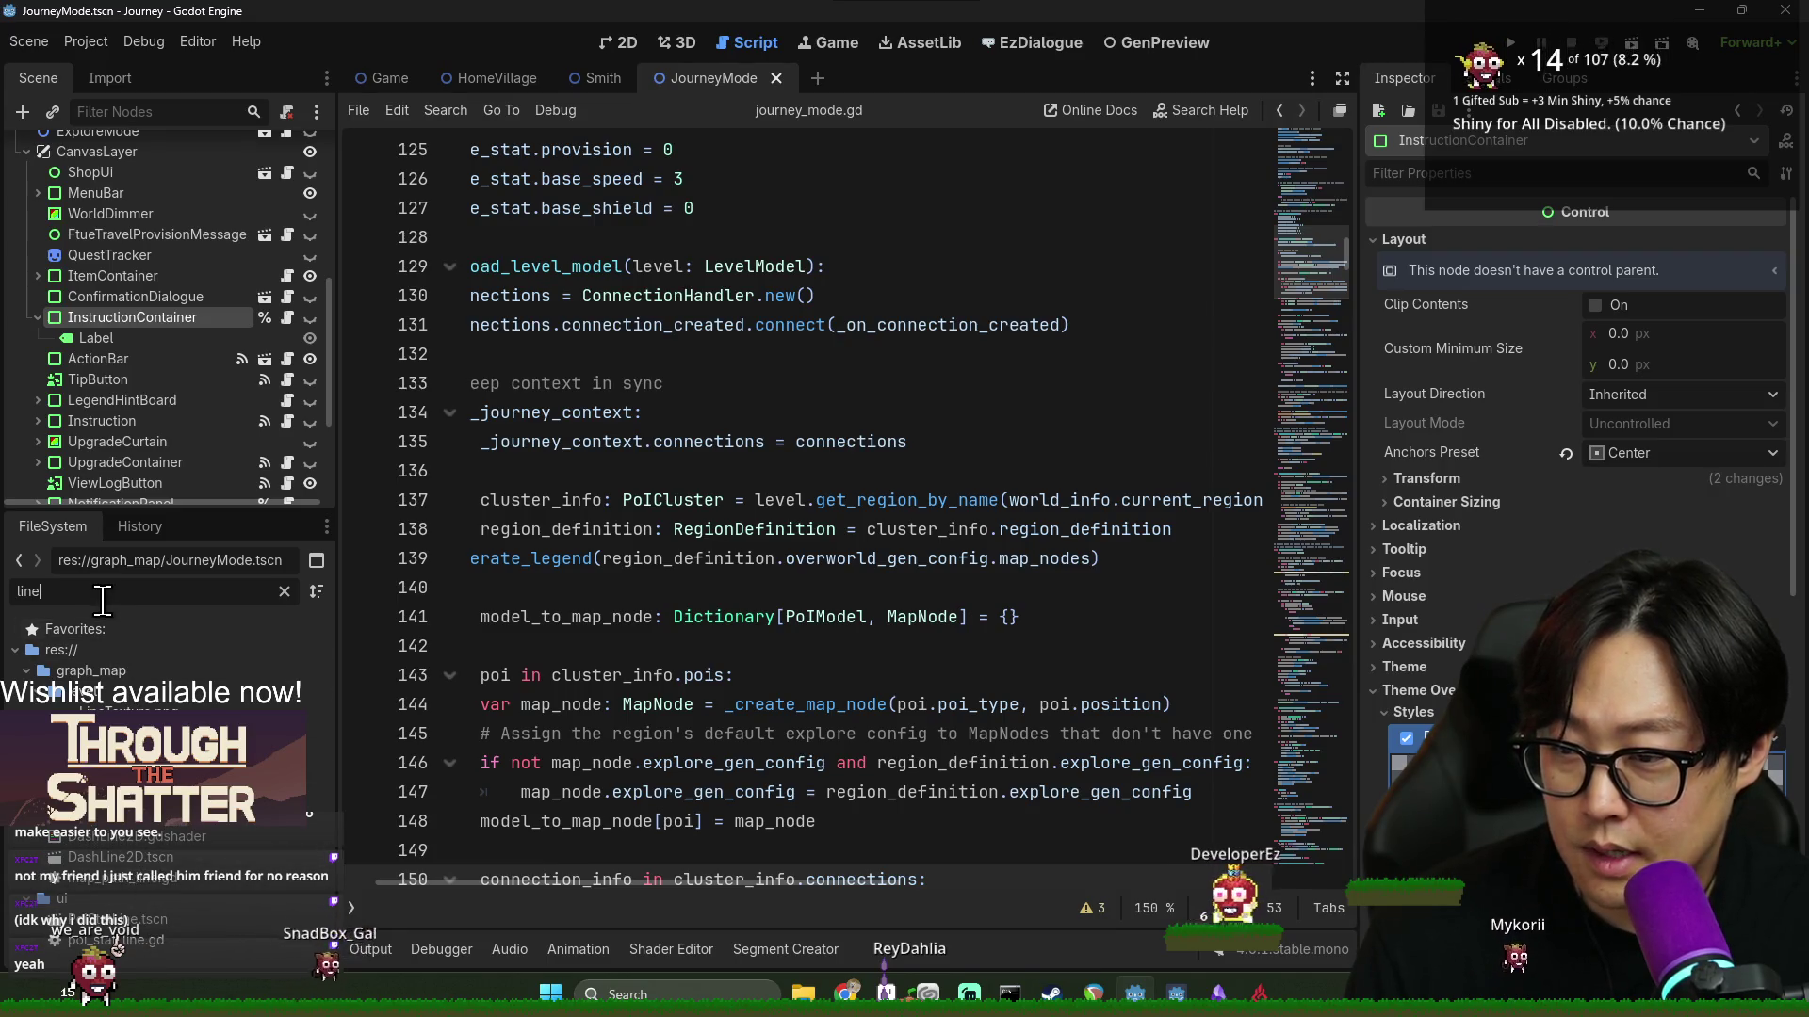
double_click(162, 859)
key(alt+Tab)
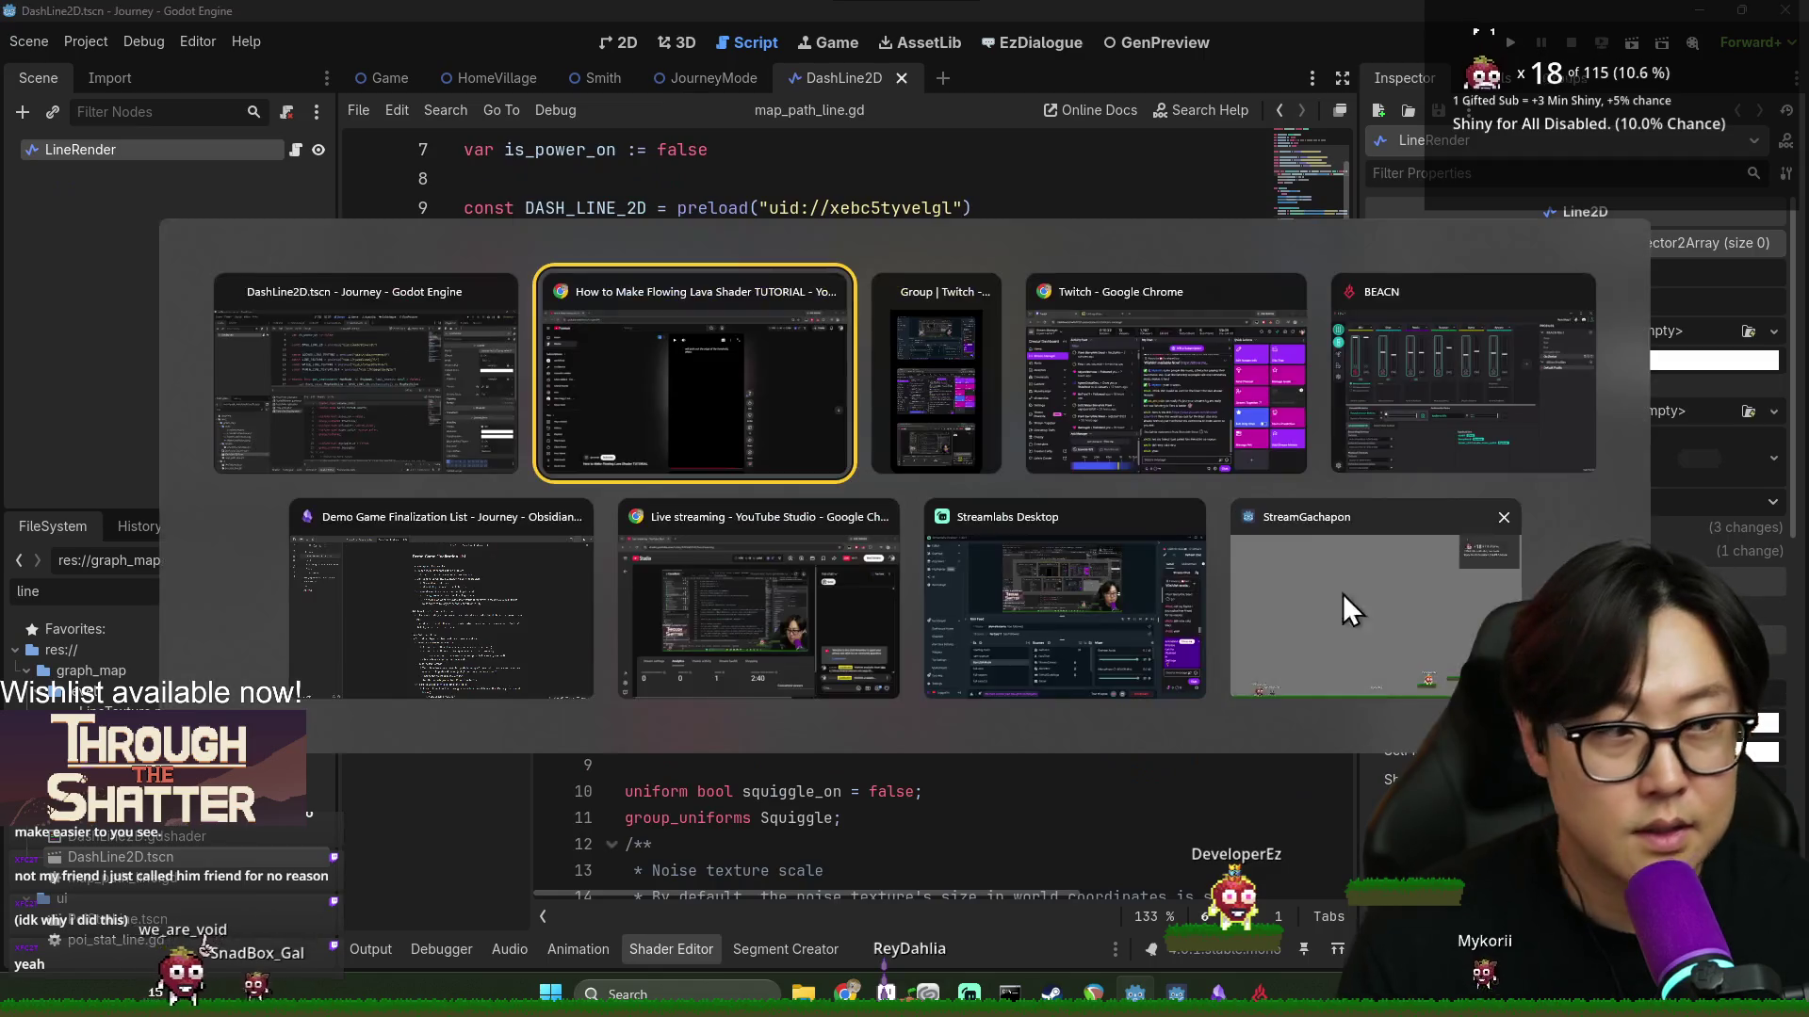
click(1357, 396)
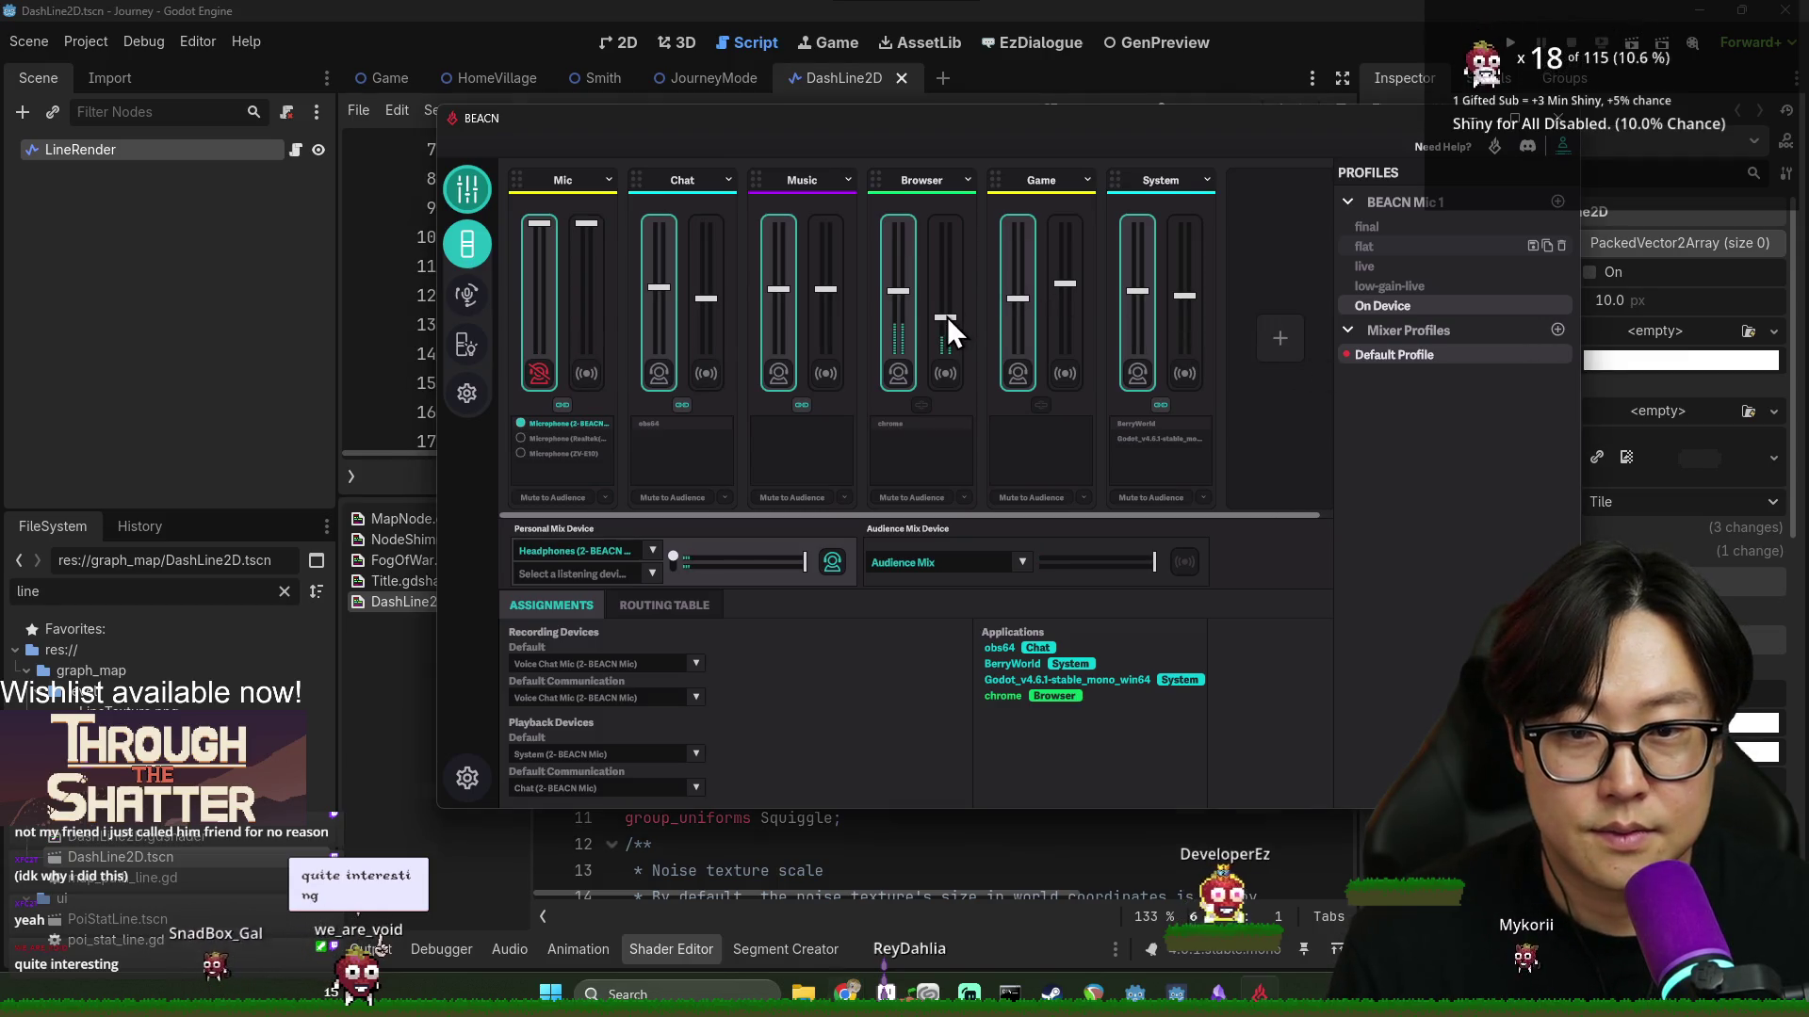
click(1259, 4)
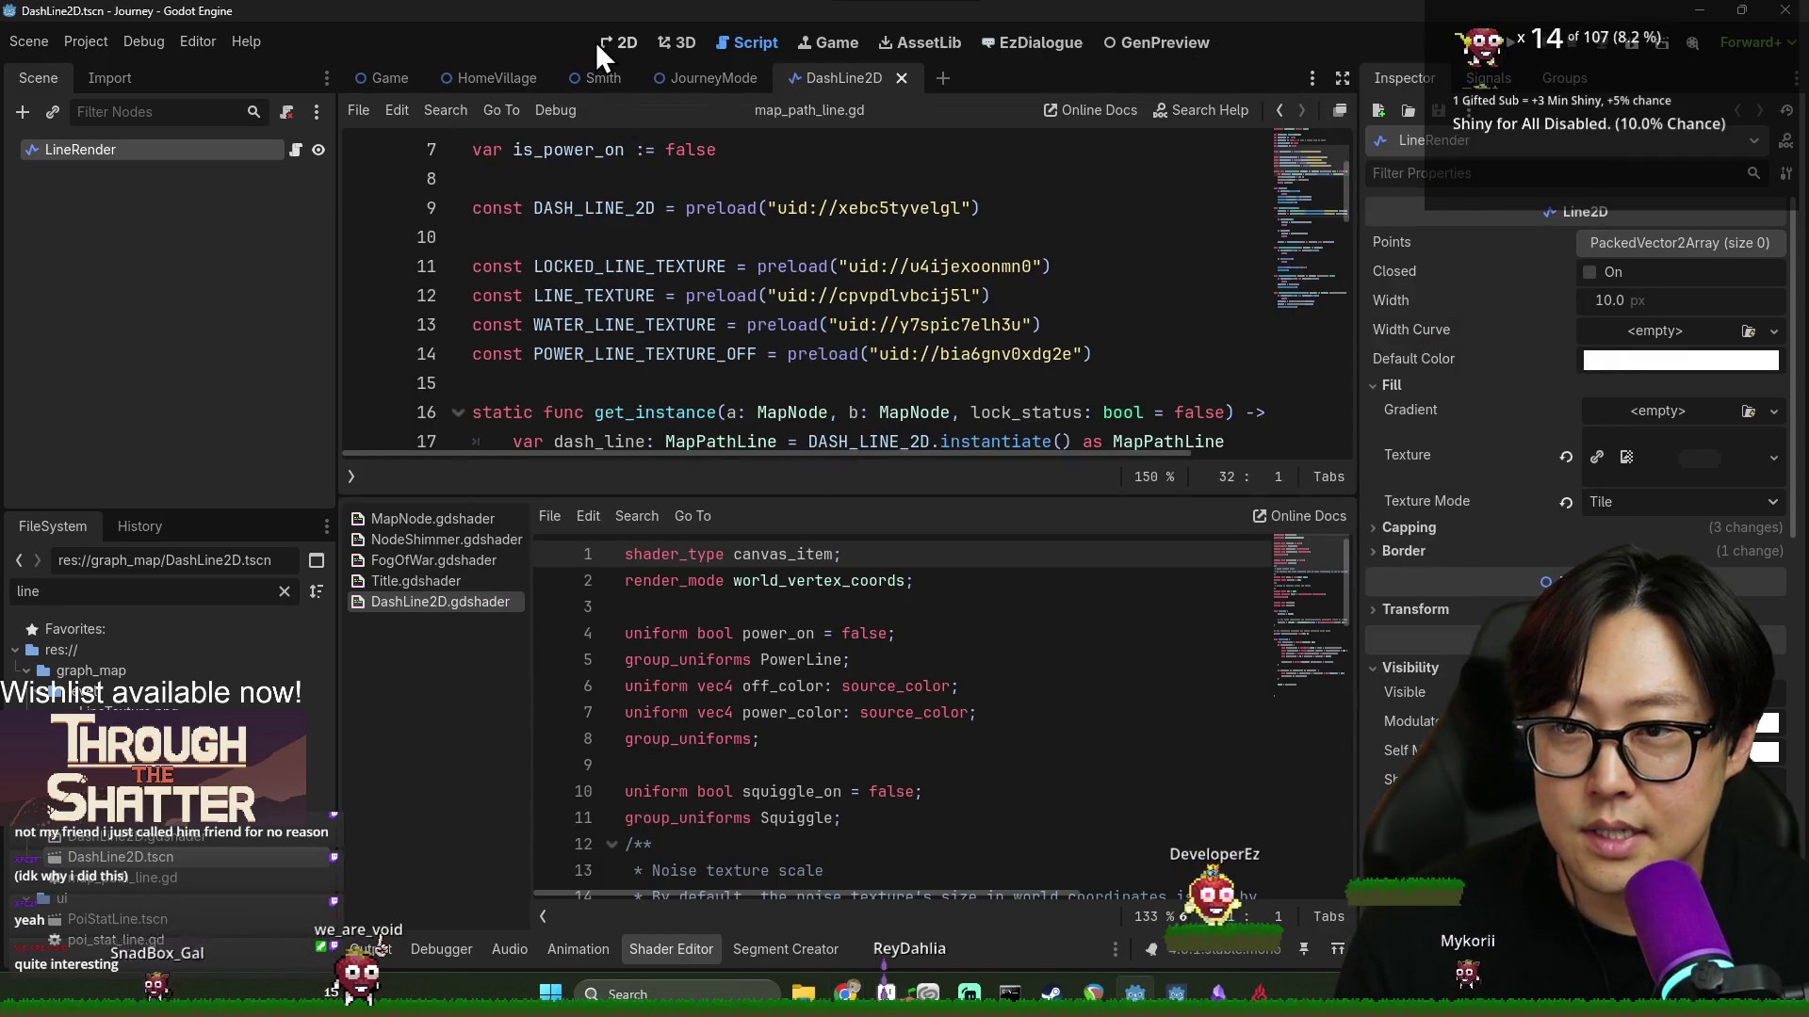
click(603, 42)
Step: Add two points to the line, from the origin to (155, -9)
click(1620, 243)
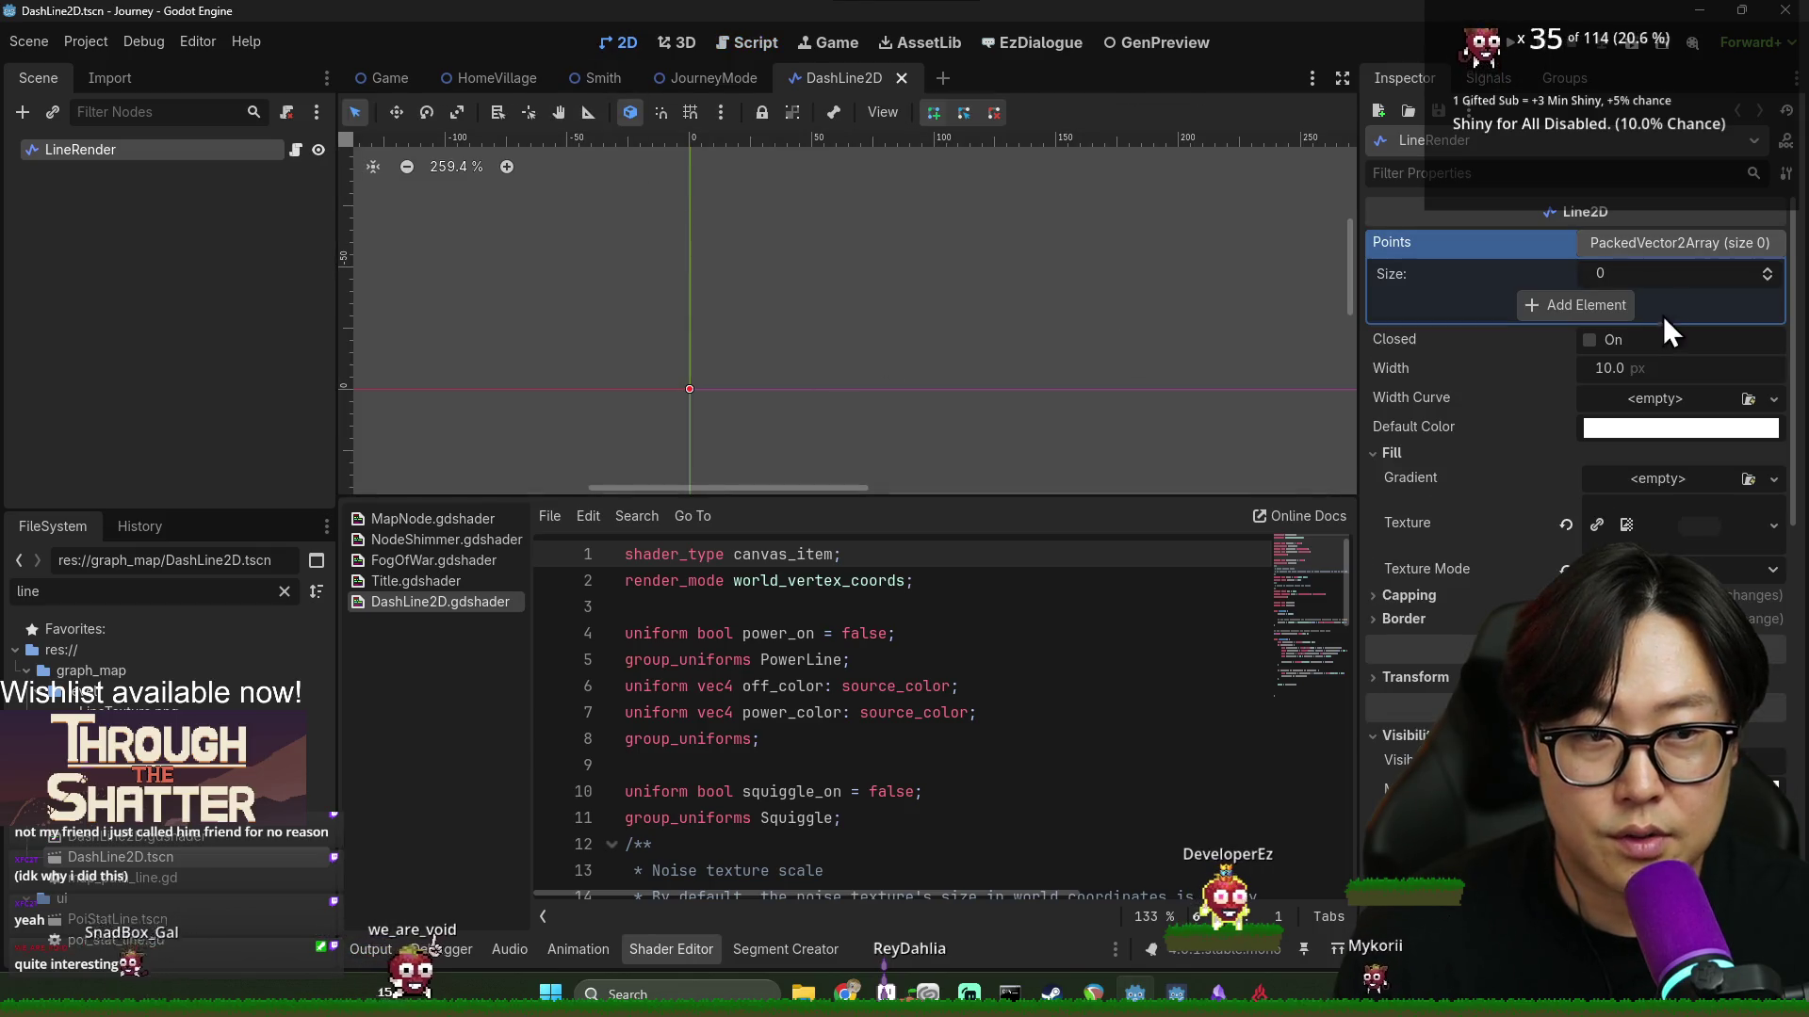
click(1613, 306)
click(1068, 367)
scroll(937, 387, up, 3)
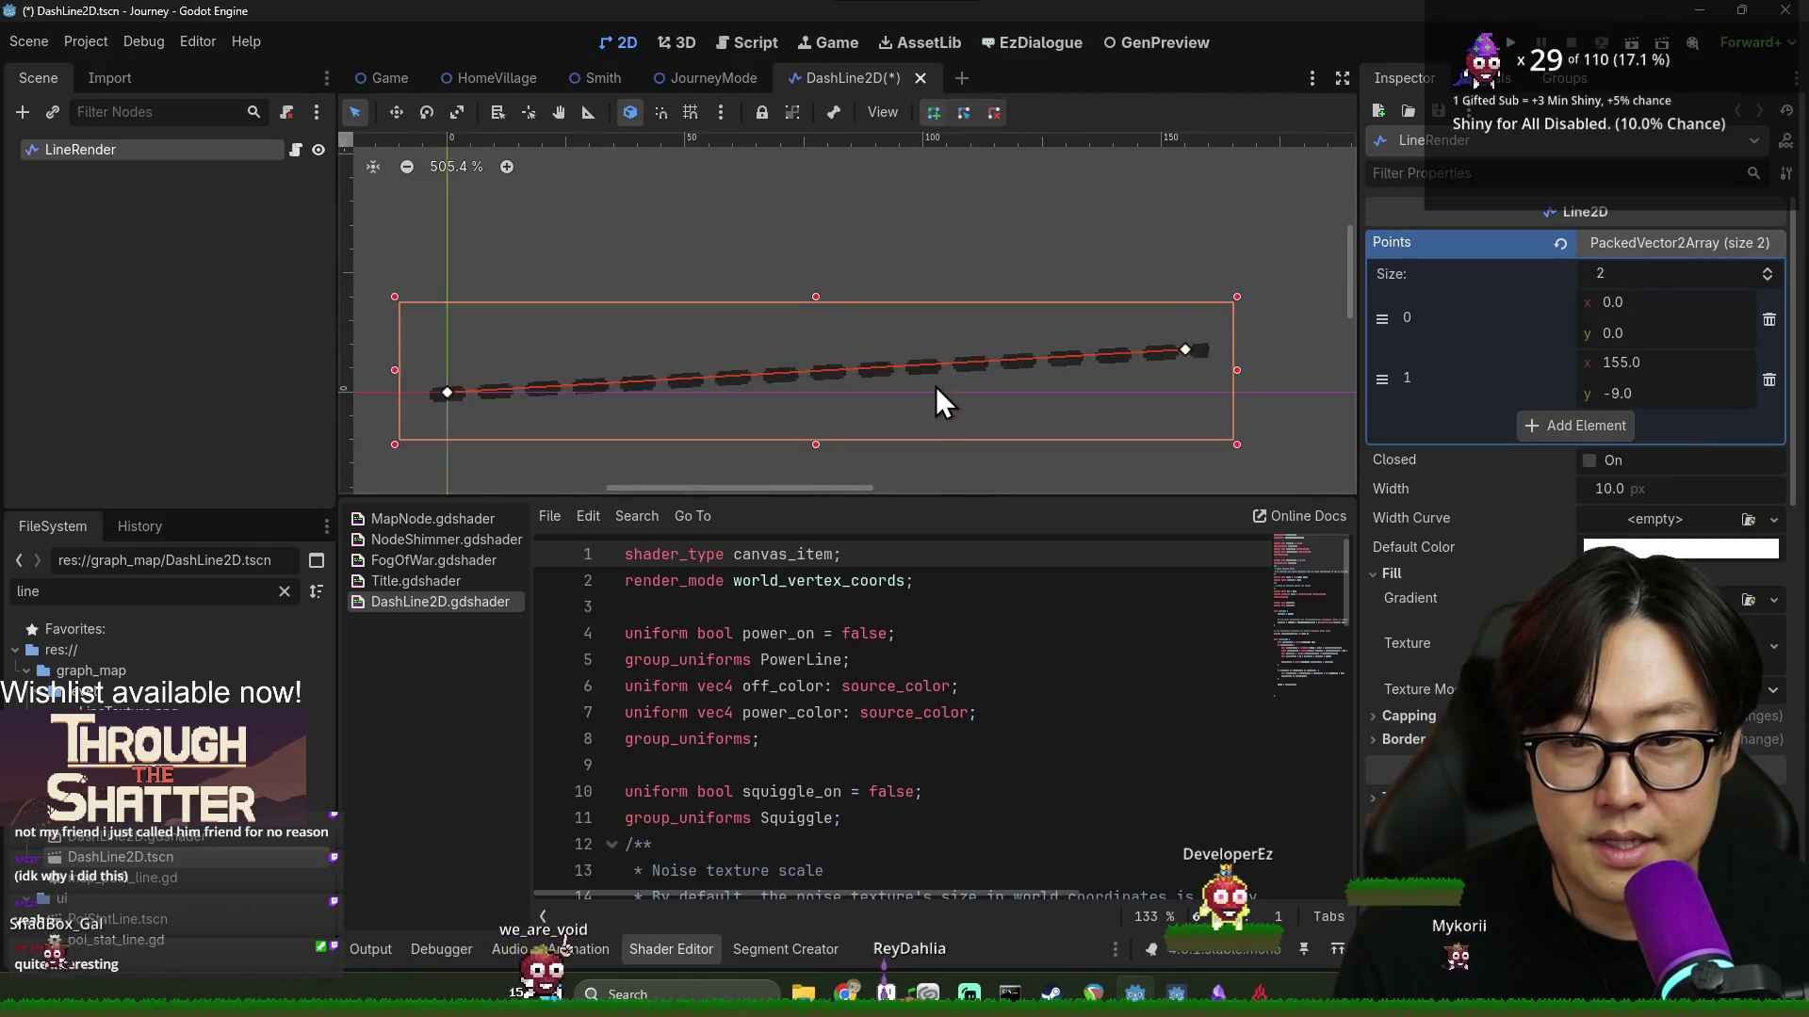
scroll(936, 386, up, 2)
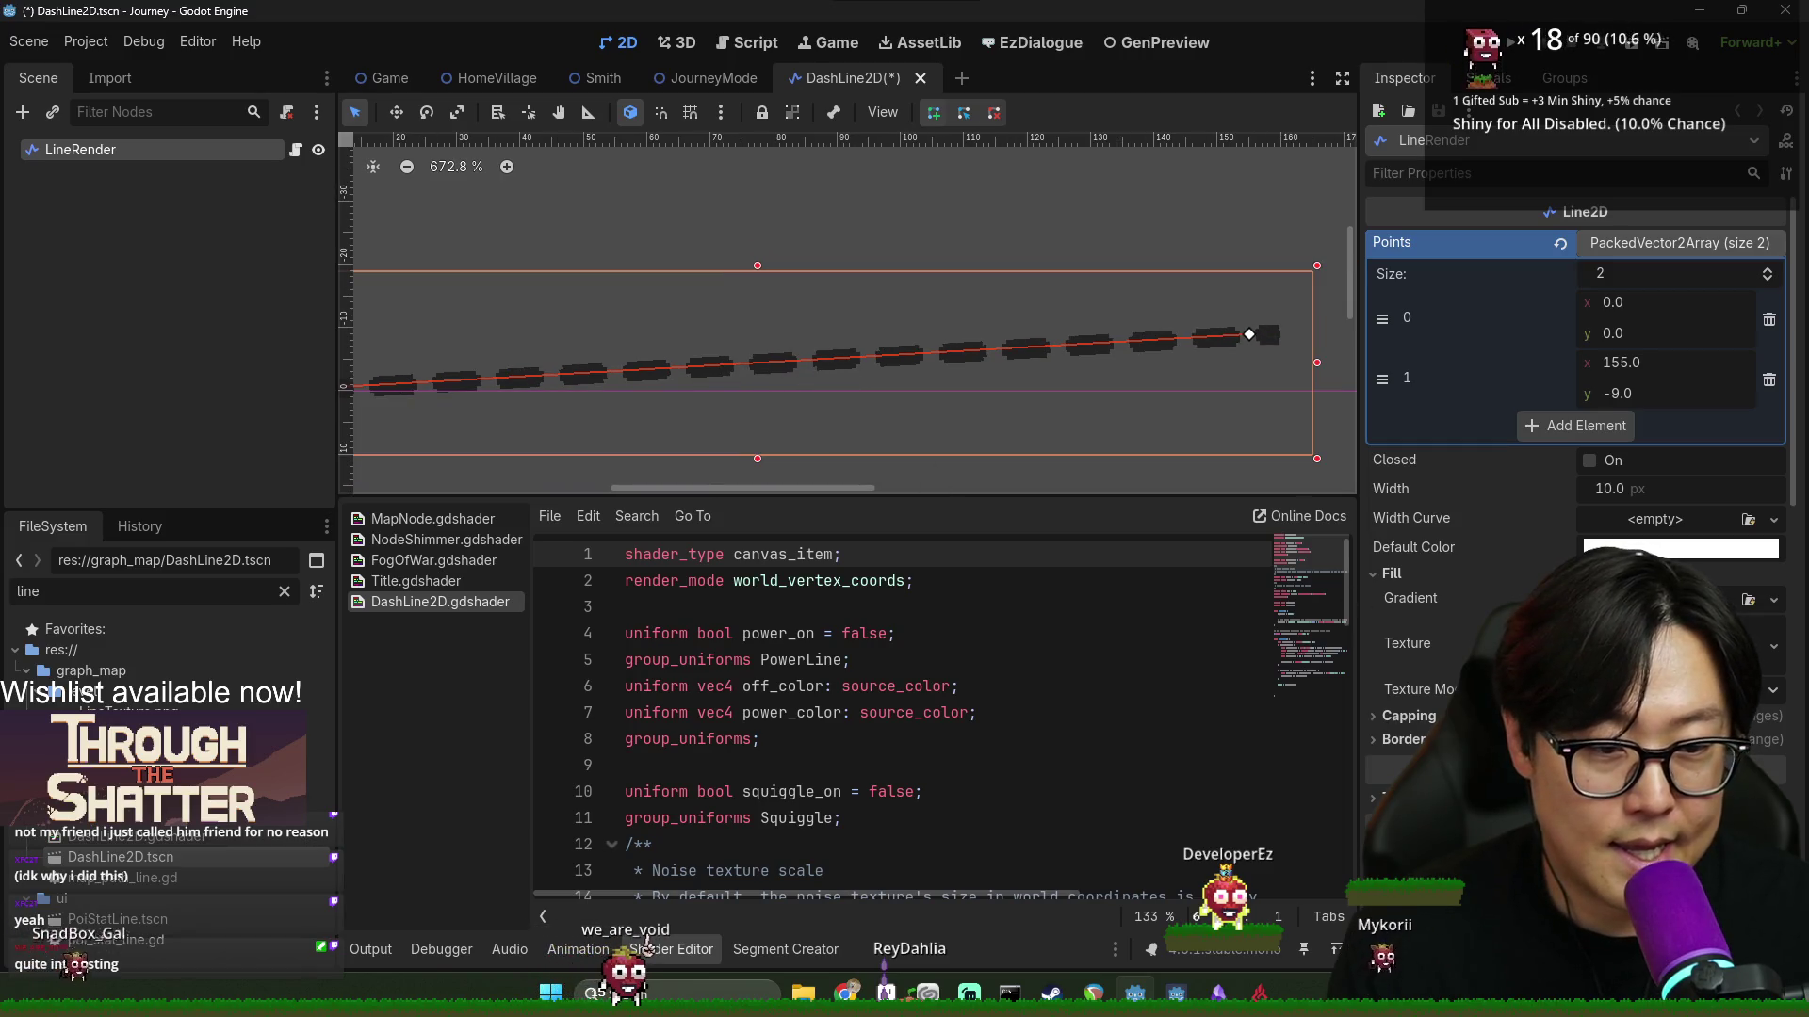
scroll(1573, 377, down, 3)
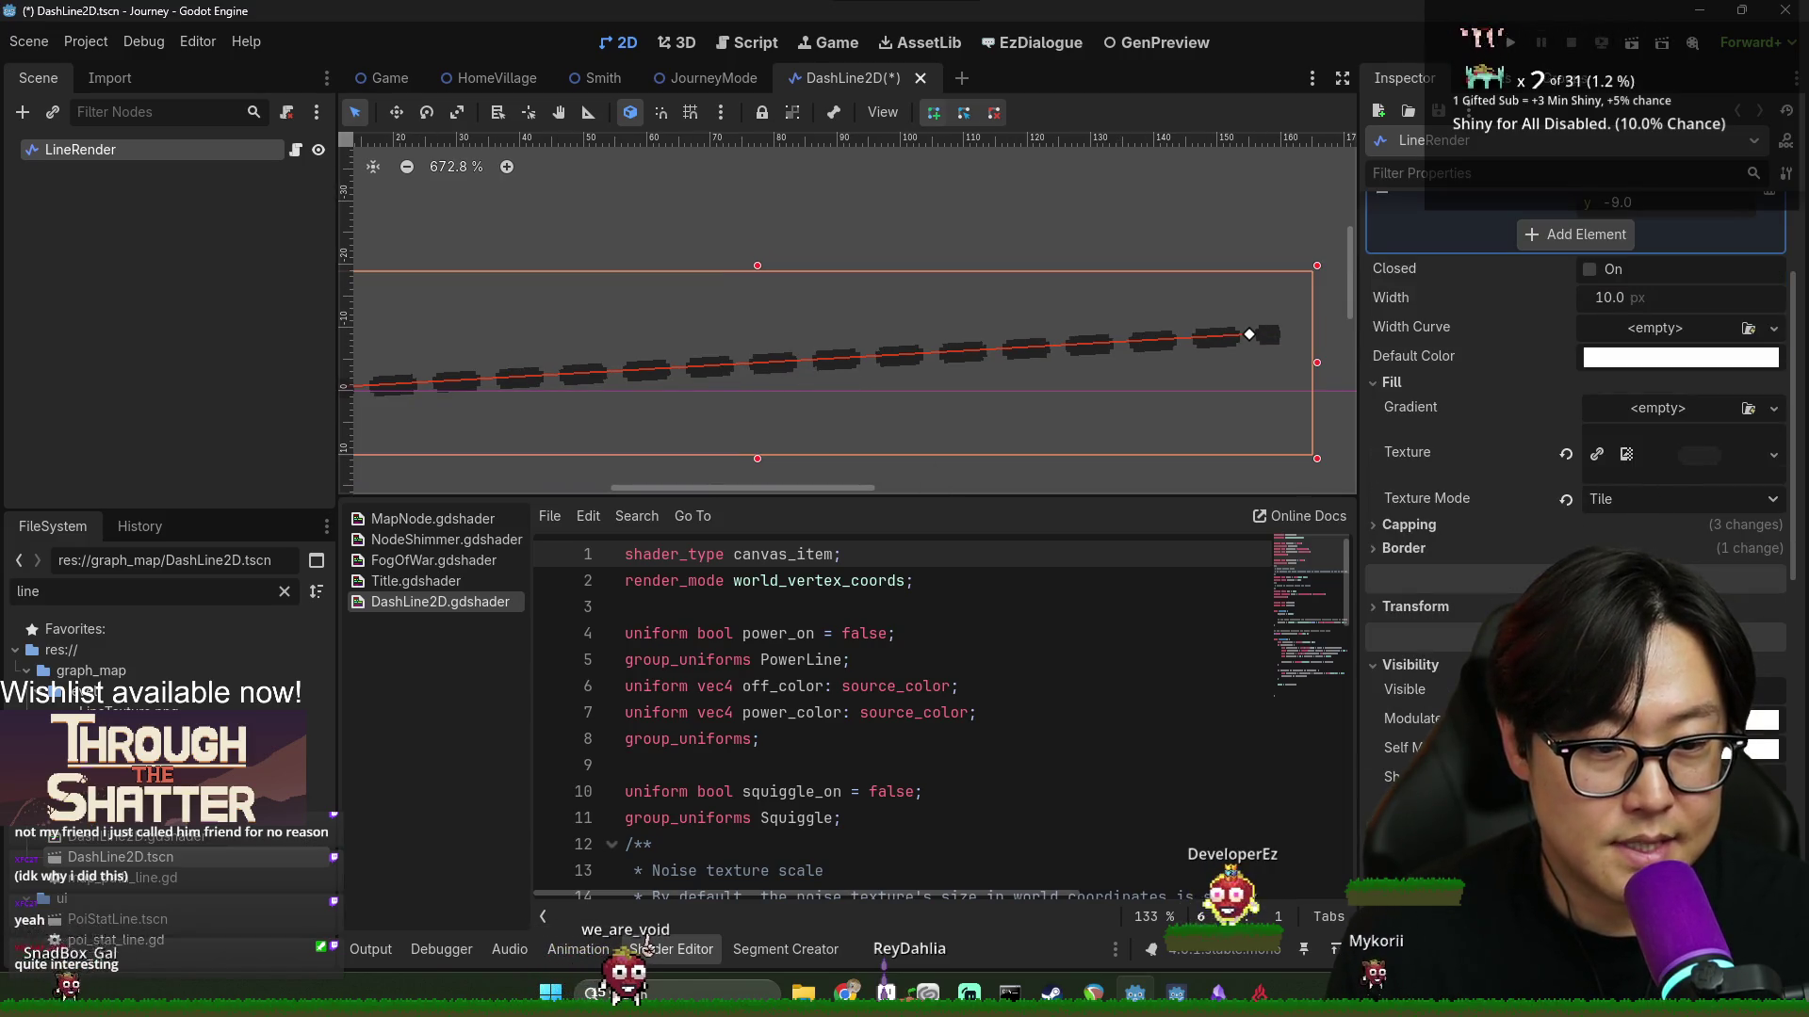
scroll(1489, 513, down, 5)
Step: In the line's shader material Squiggle settings, turn Squiggle On and then back off
click(1409, 215)
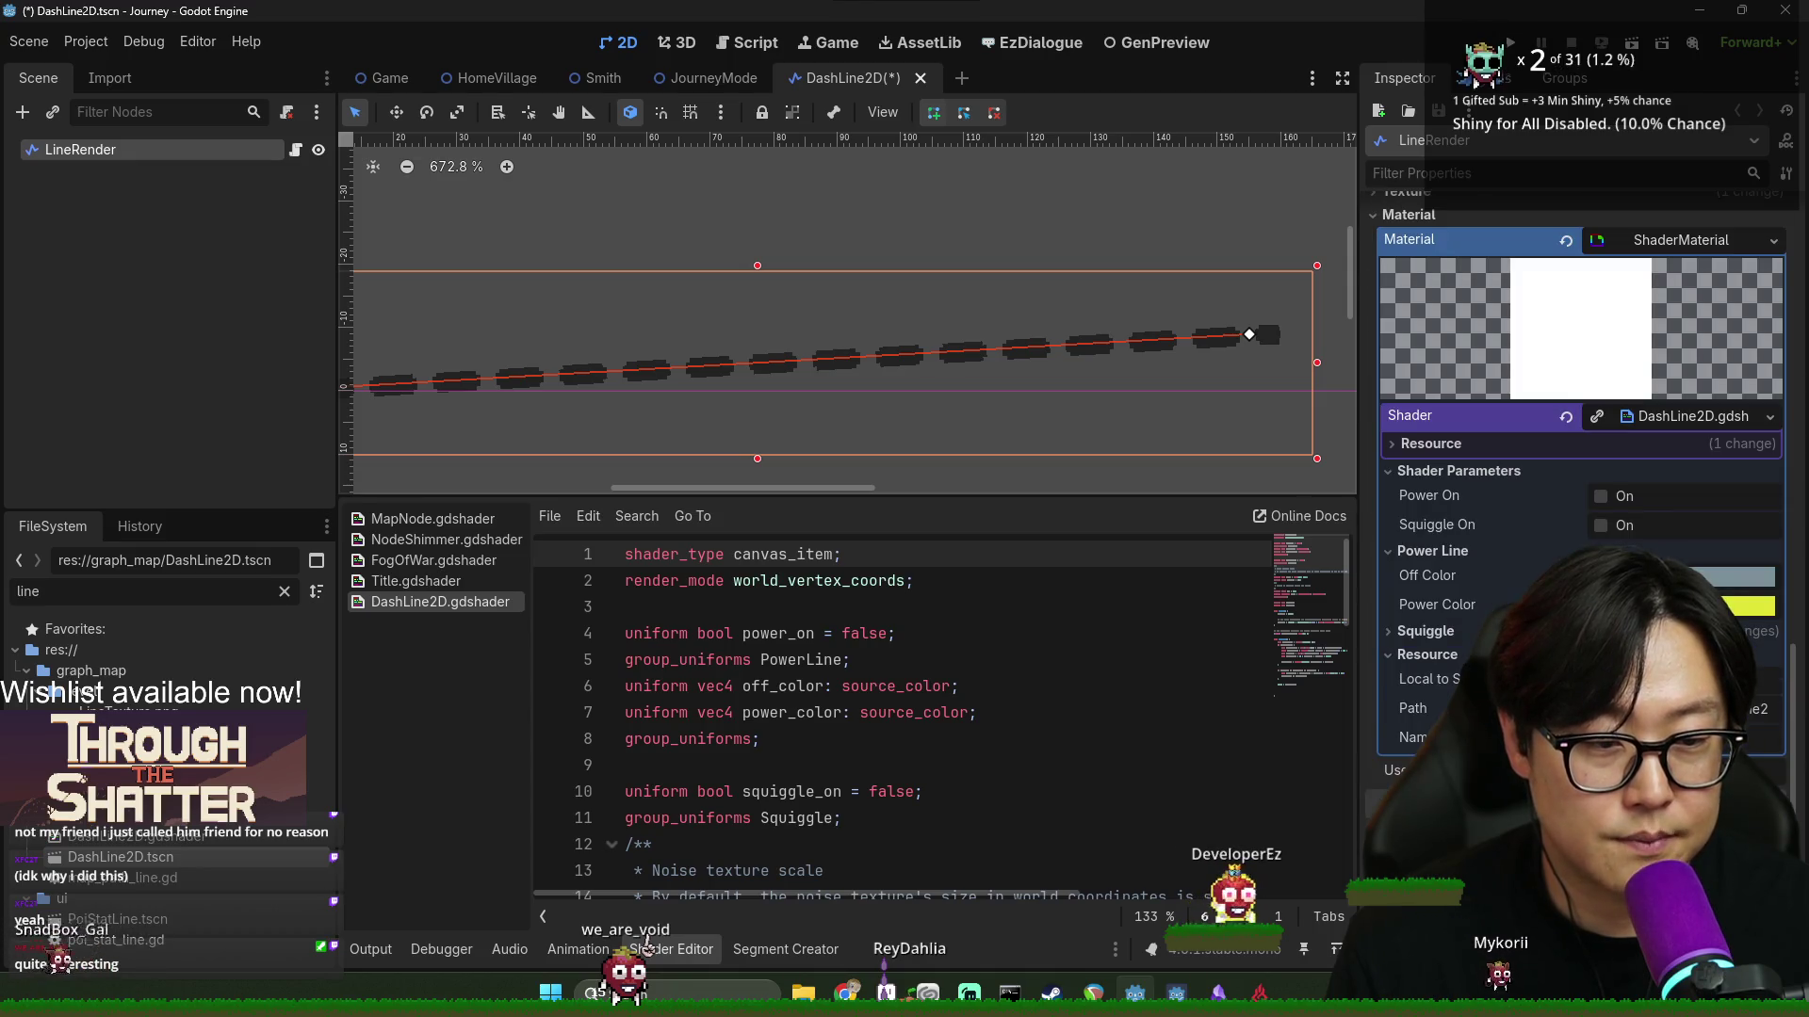
click(1426, 632)
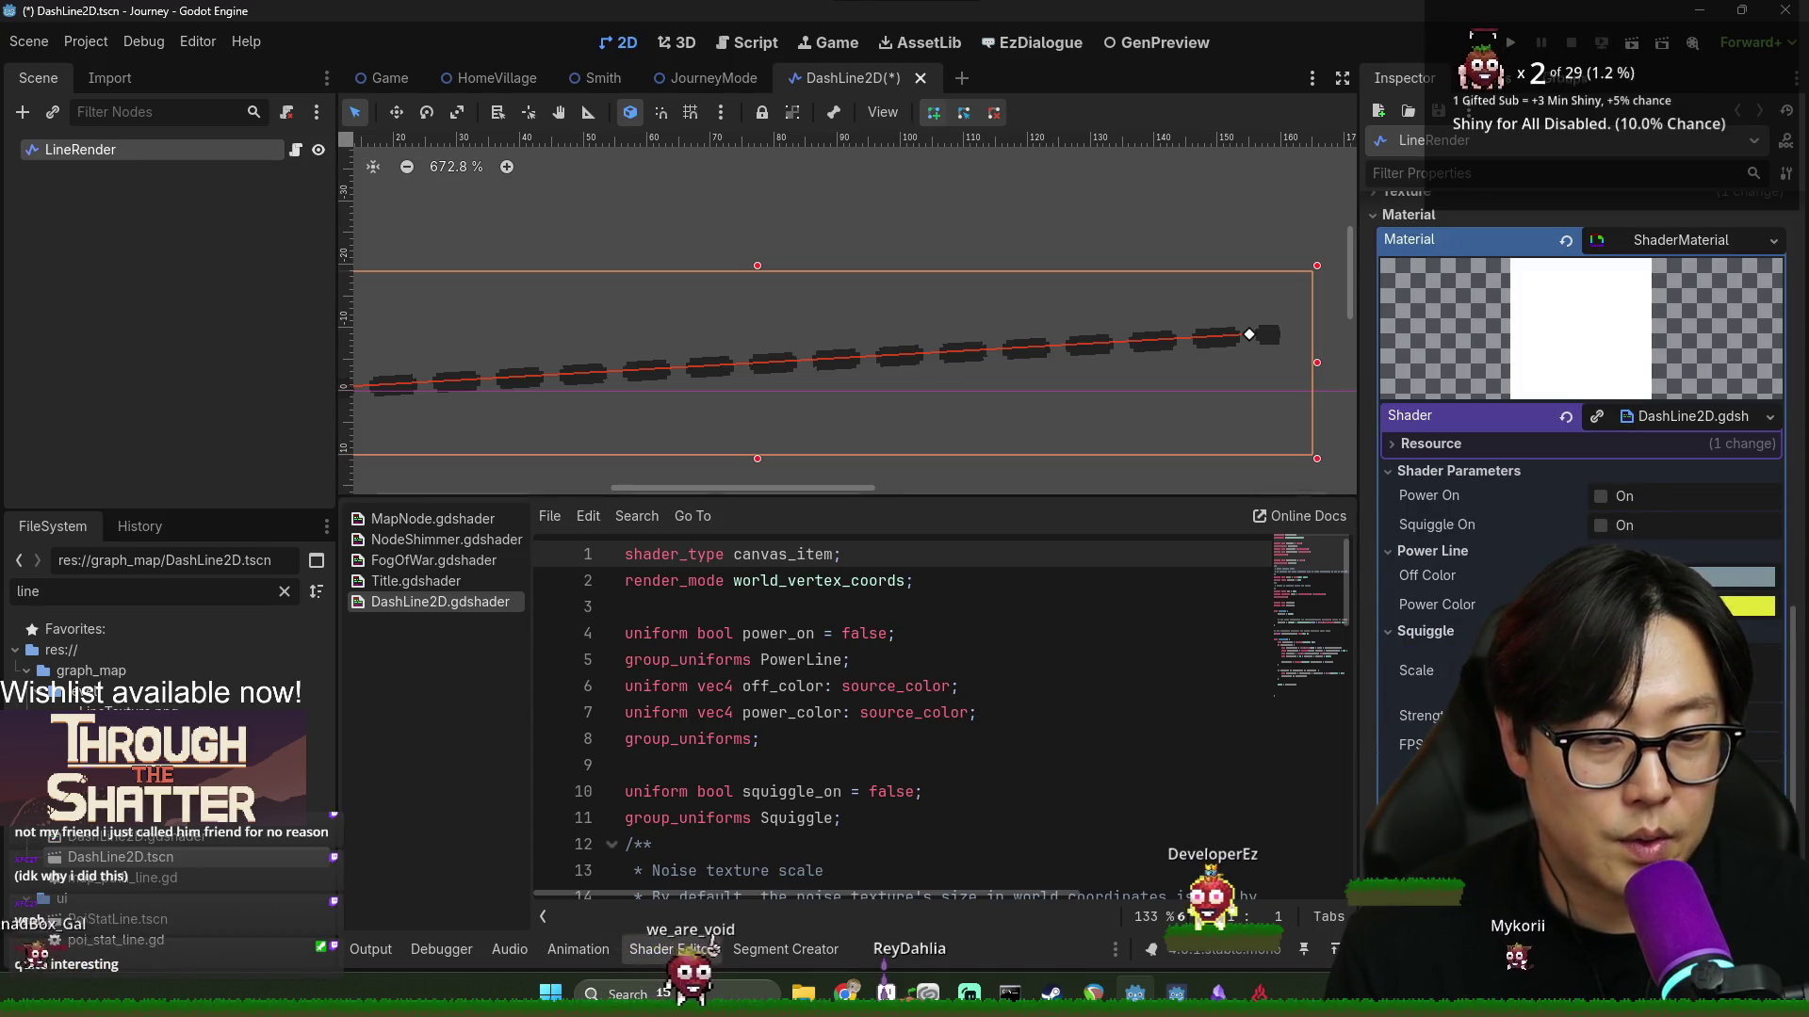
click(1600, 526)
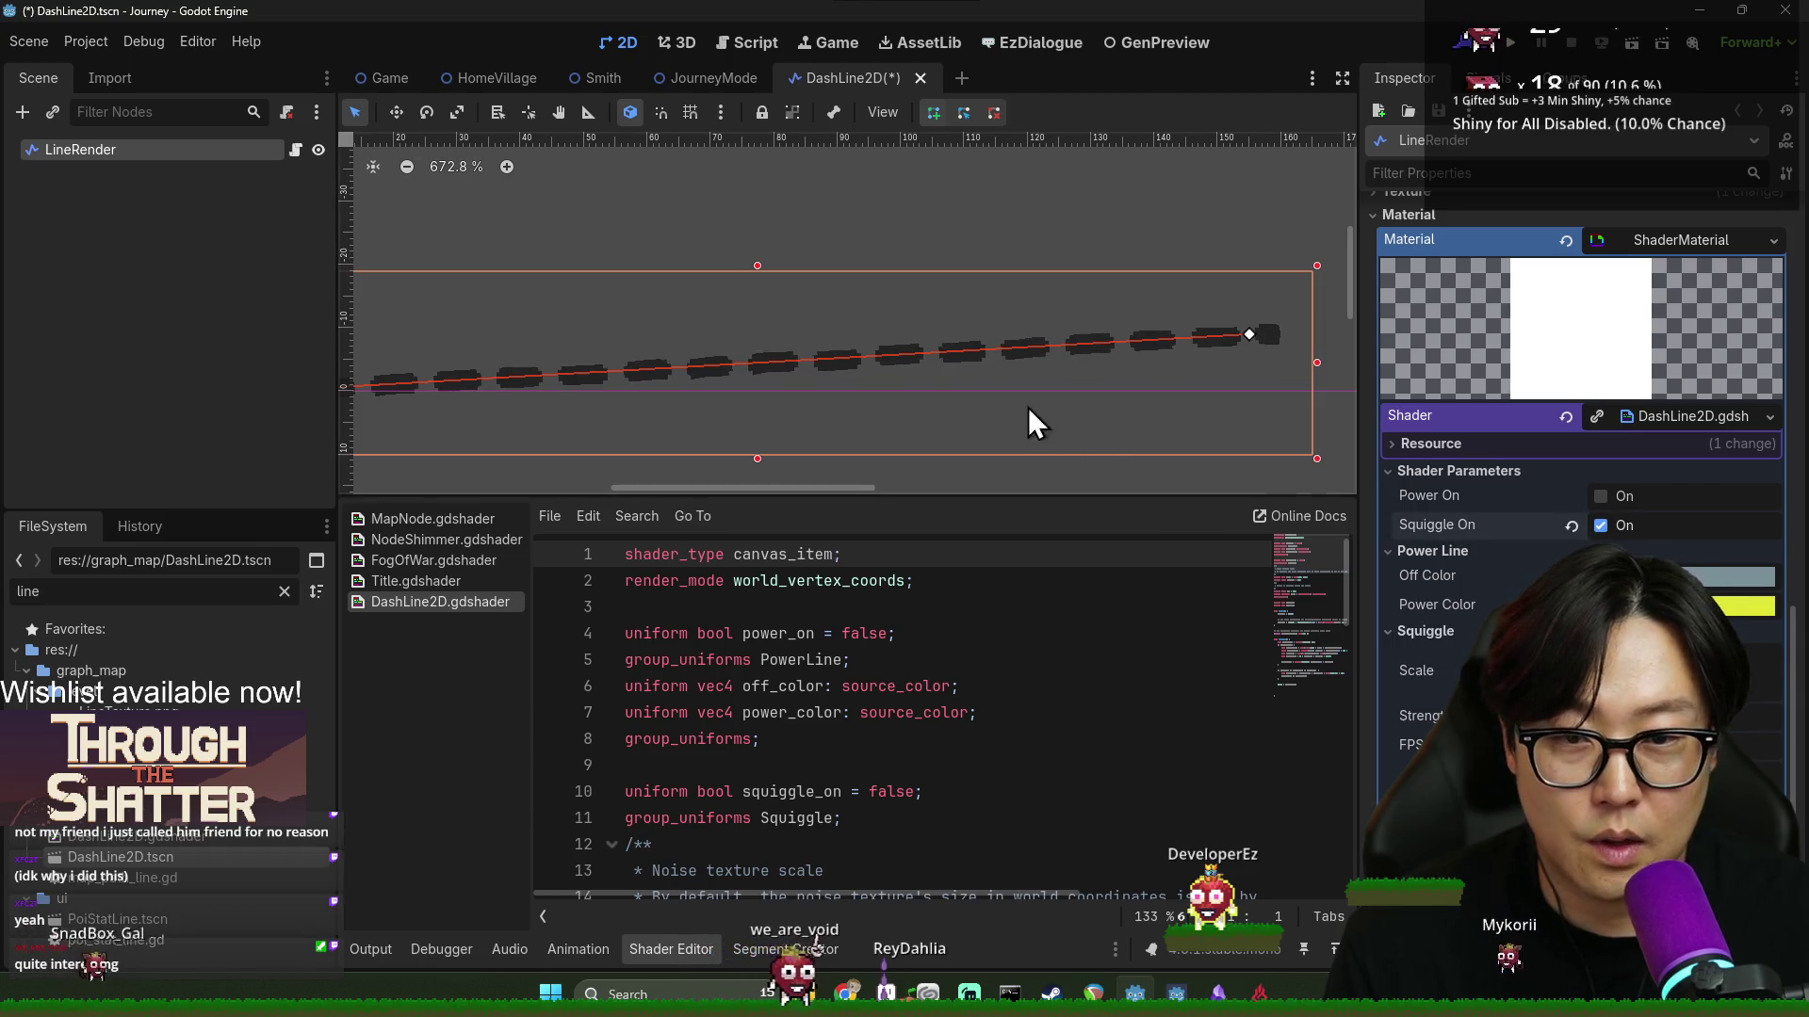
scroll(944, 352, up, 6)
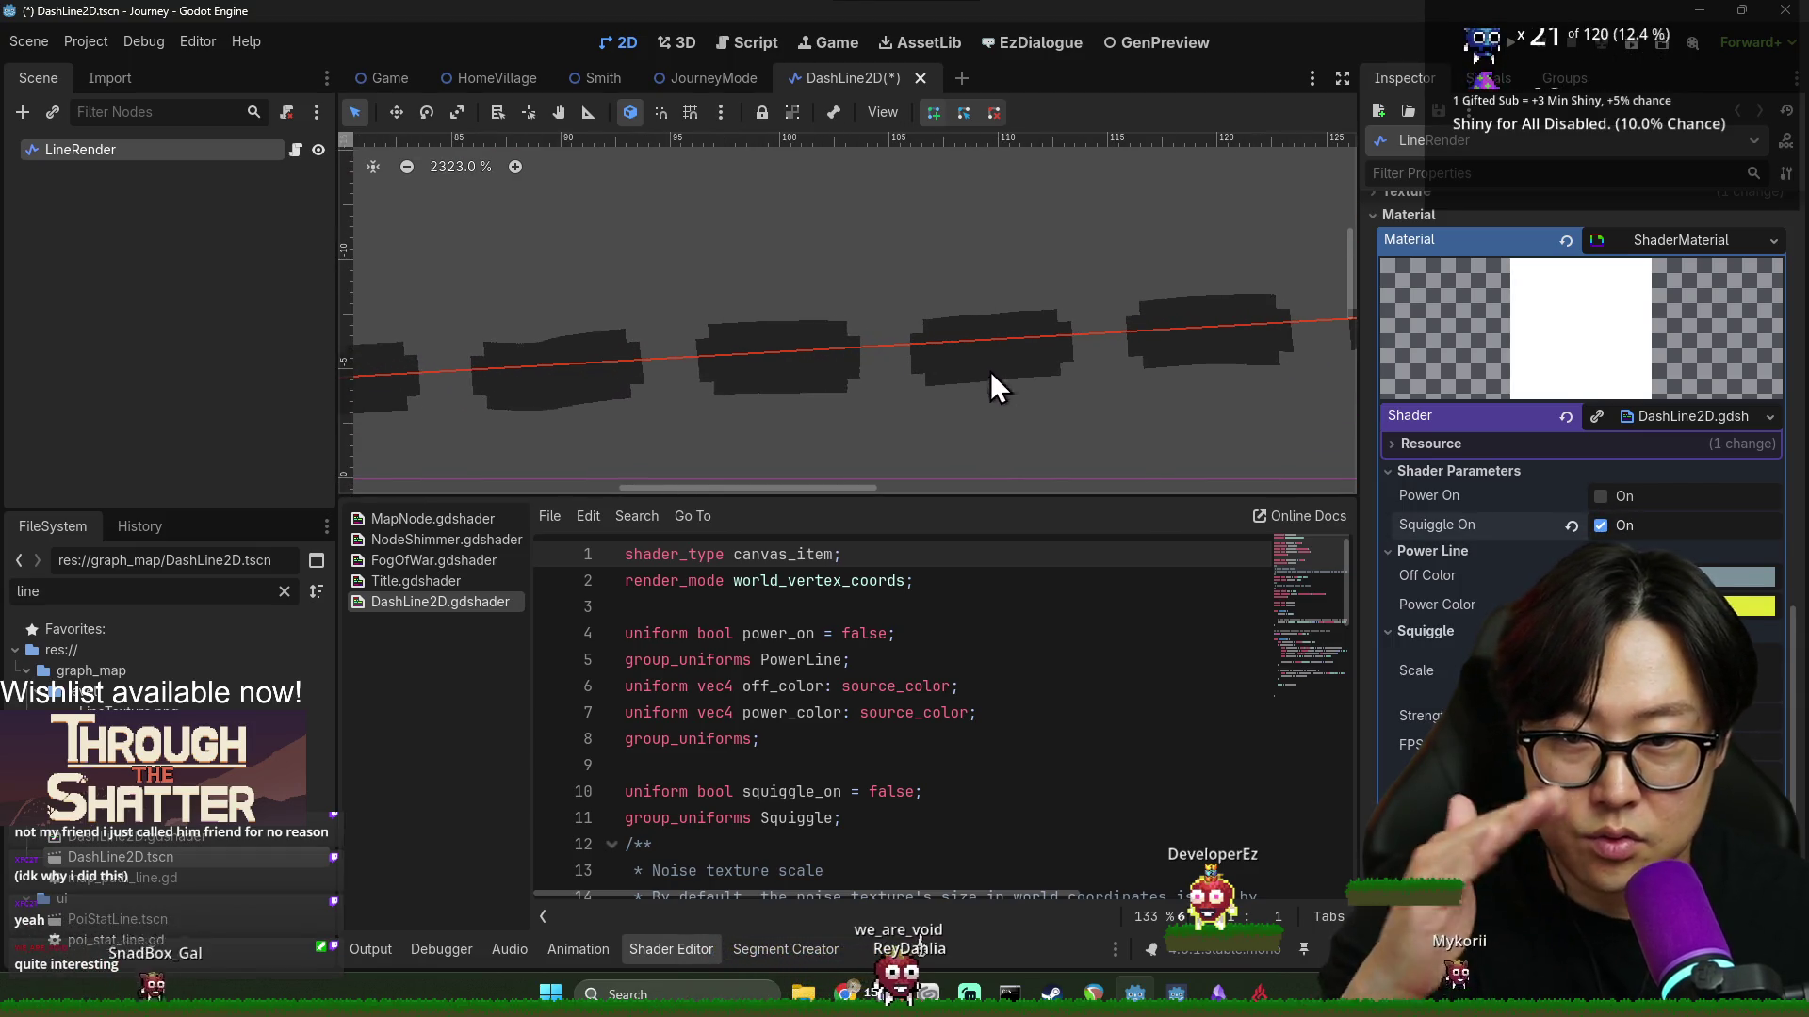
scroll(1004, 339, down, 6)
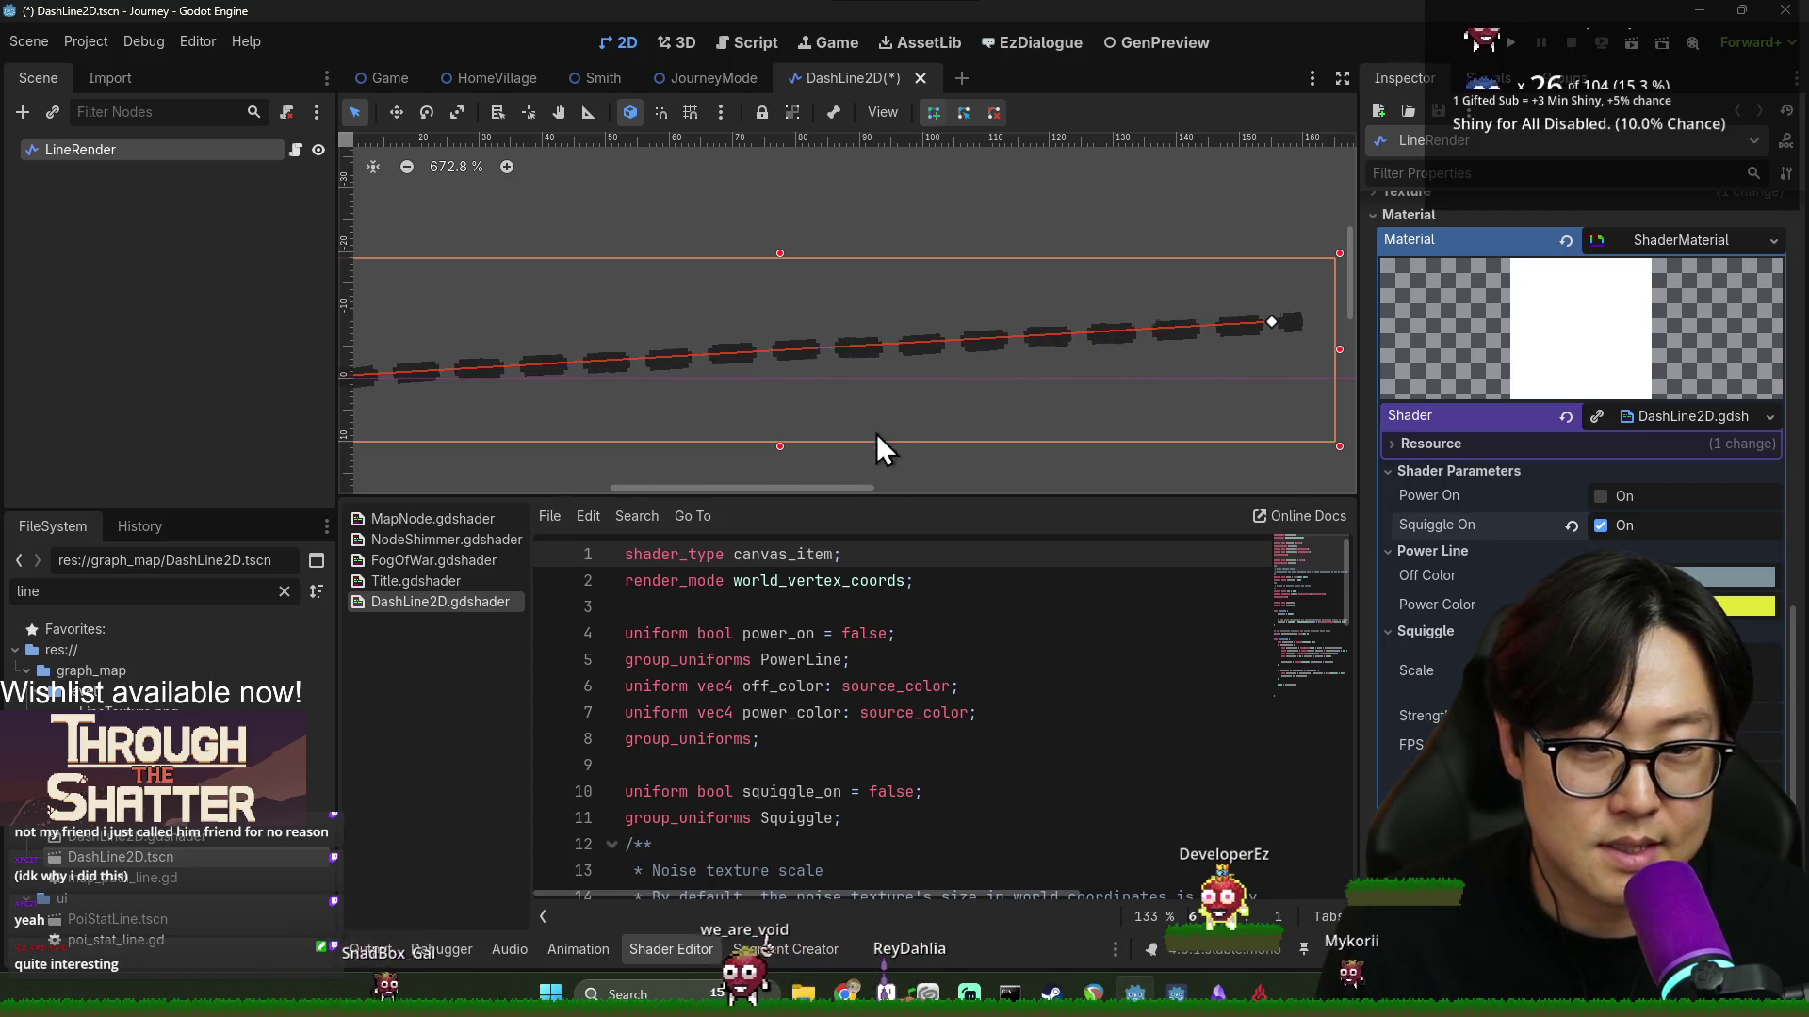
scroll(839, 373, up, 10)
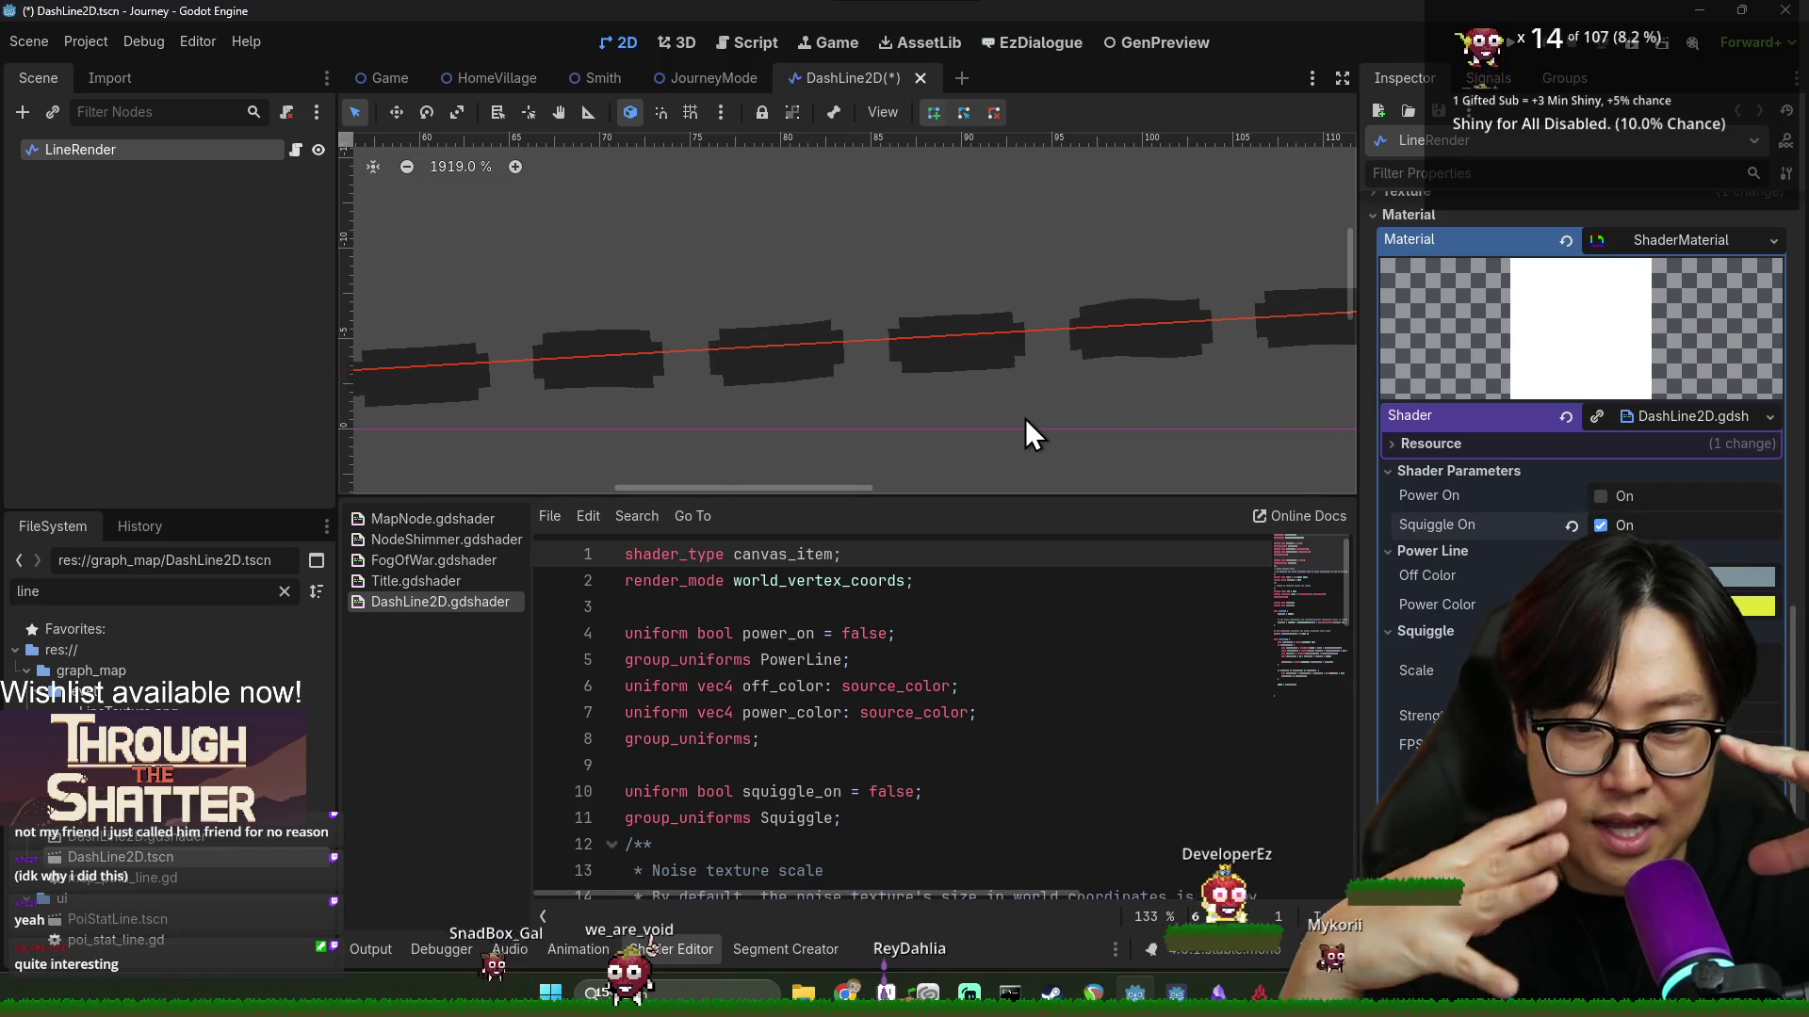
click(1599, 525)
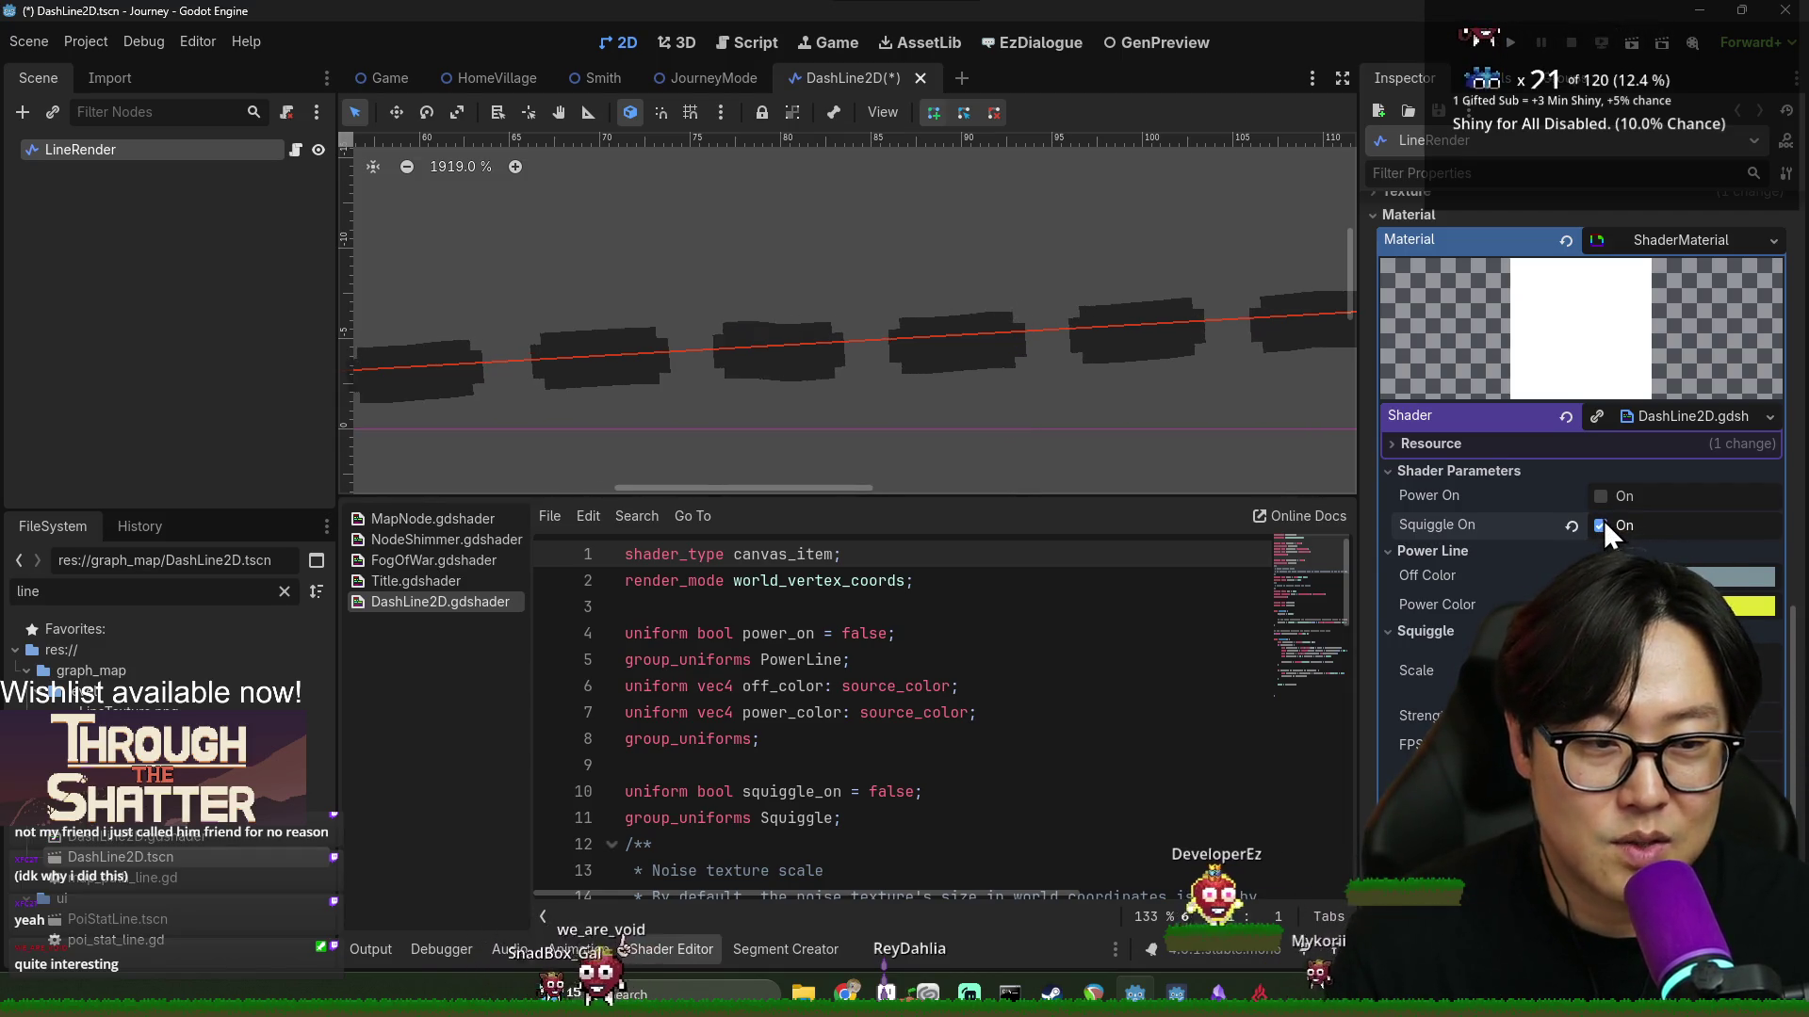
Step: Reset the line's Points to an empty array and save the DashLine2D scene
click(1656, 417)
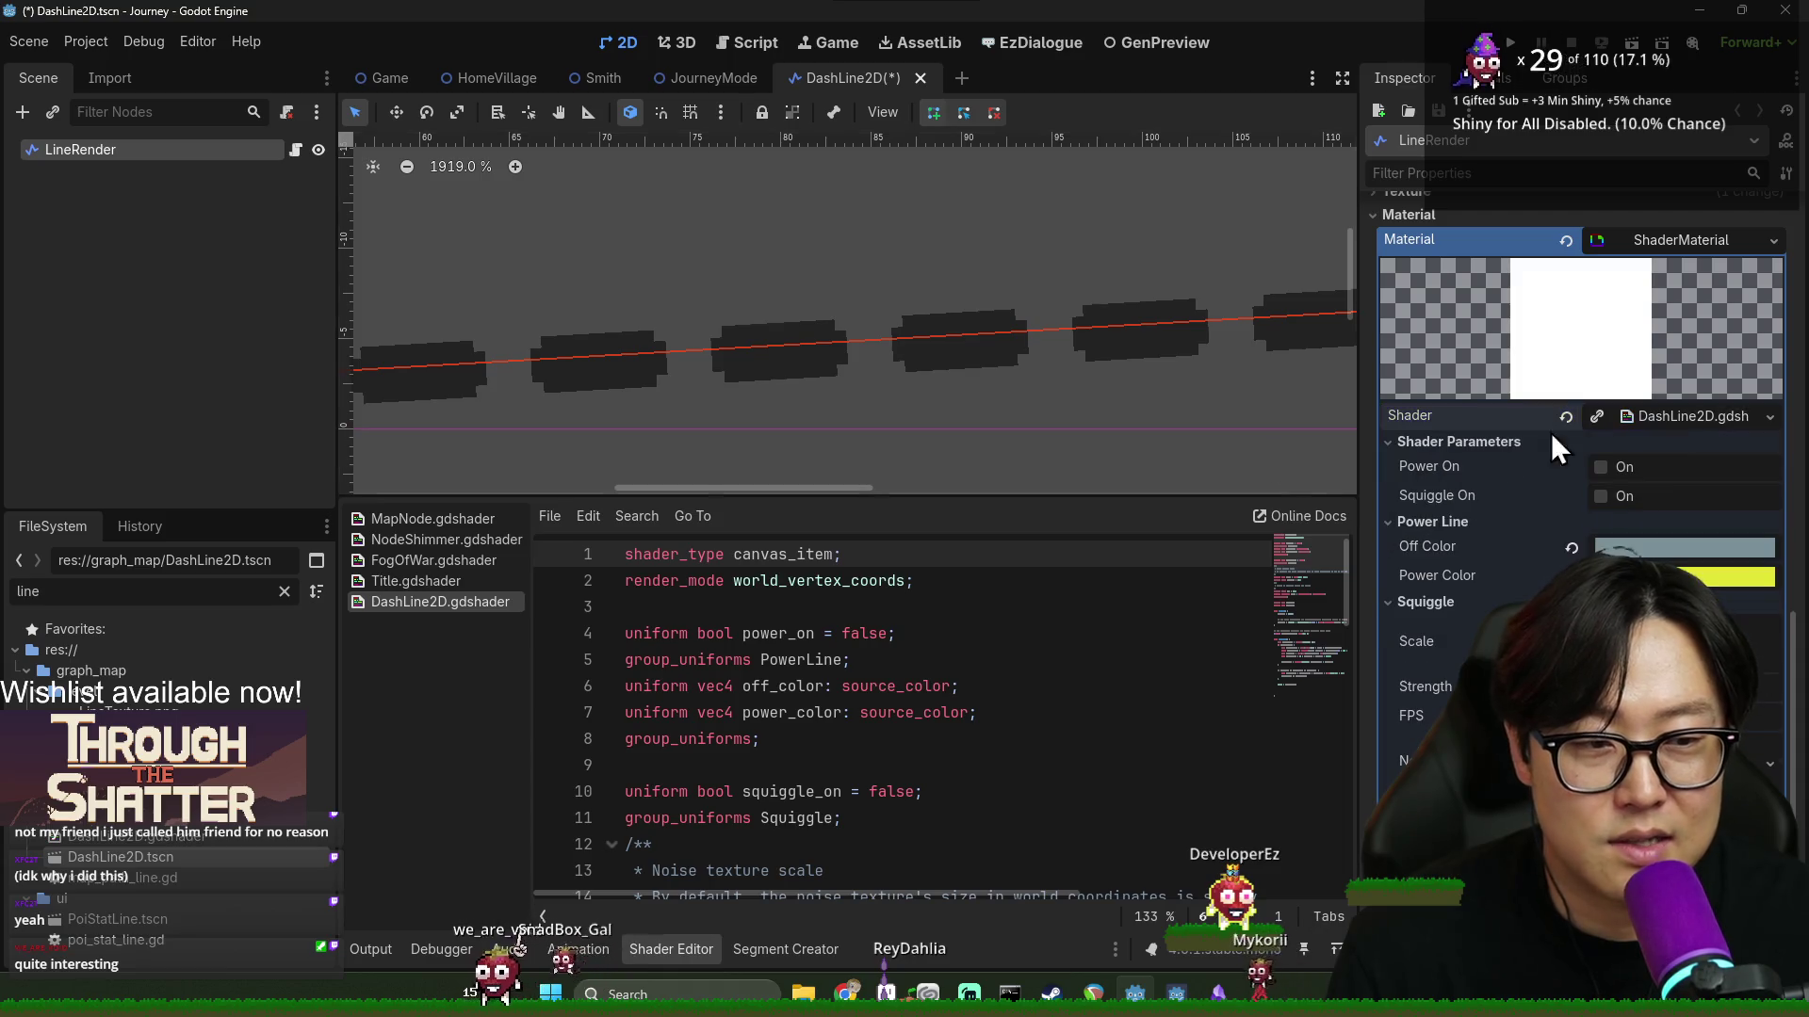
scroll(1144, 353, down, 3)
scroll(1144, 352, down, 4)
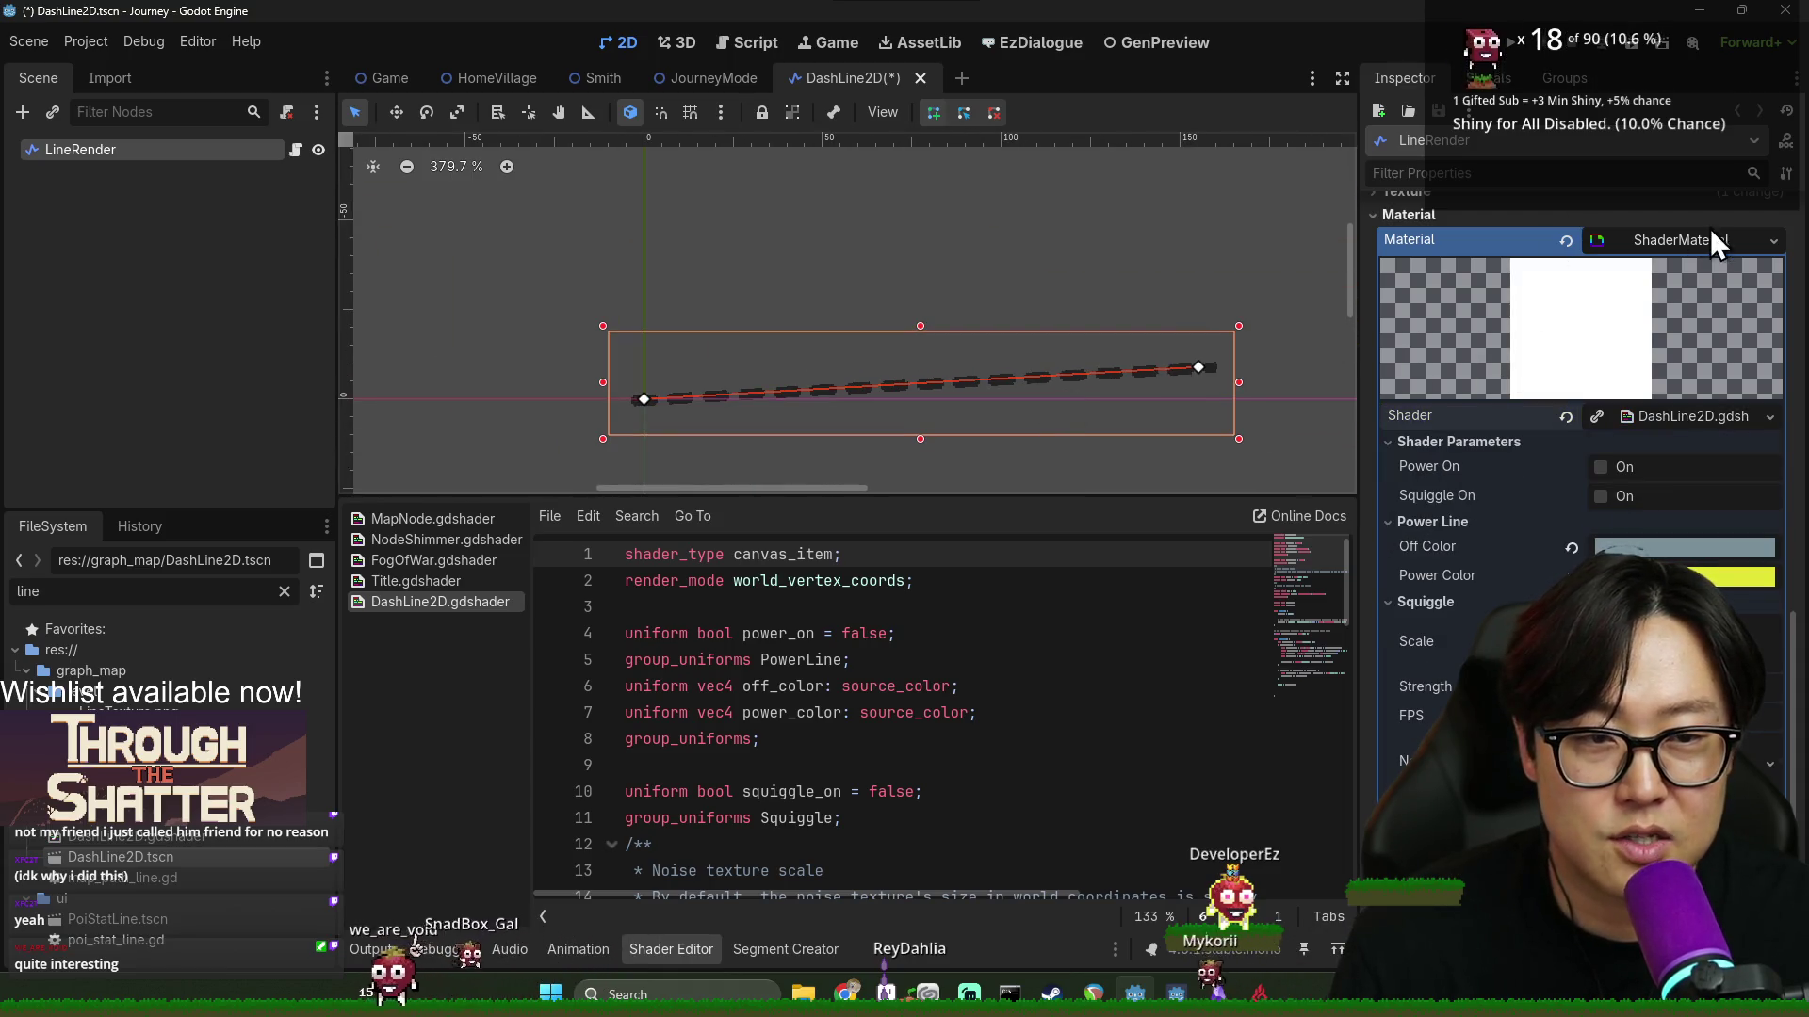
scroll(1683, 281, up, 10)
scroll(1666, 456, up, 2)
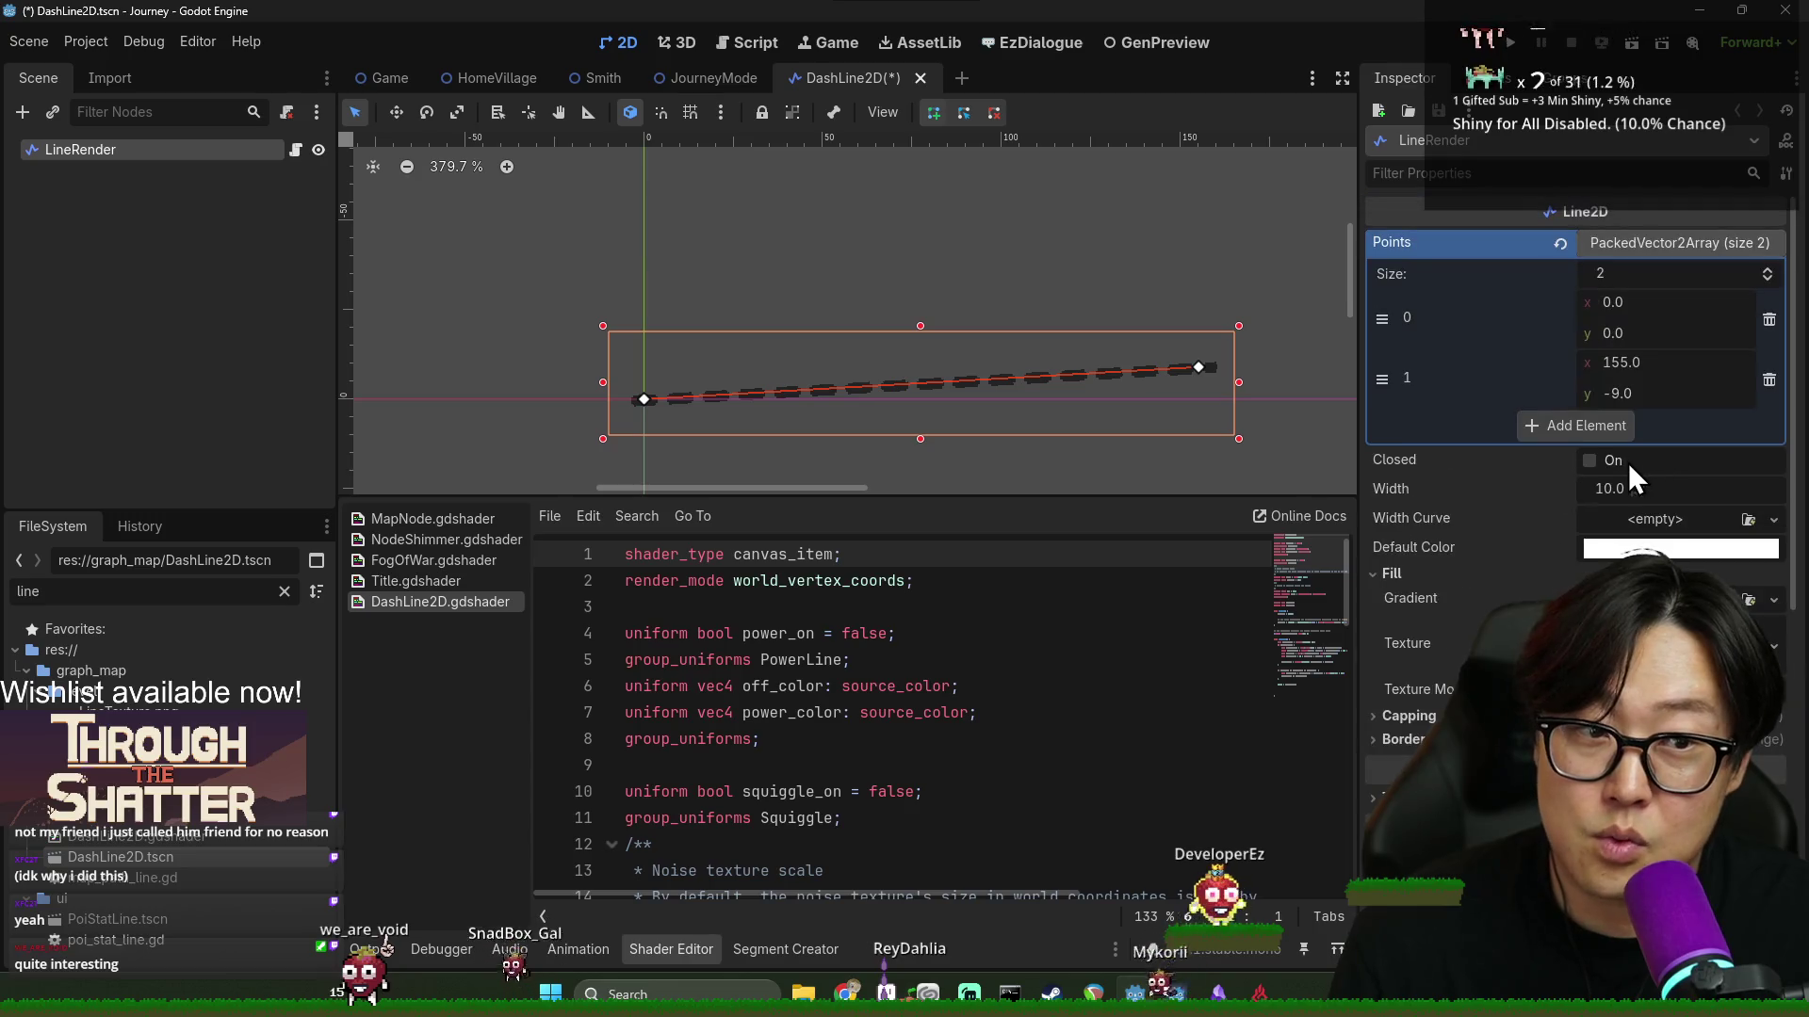
click(1564, 251)
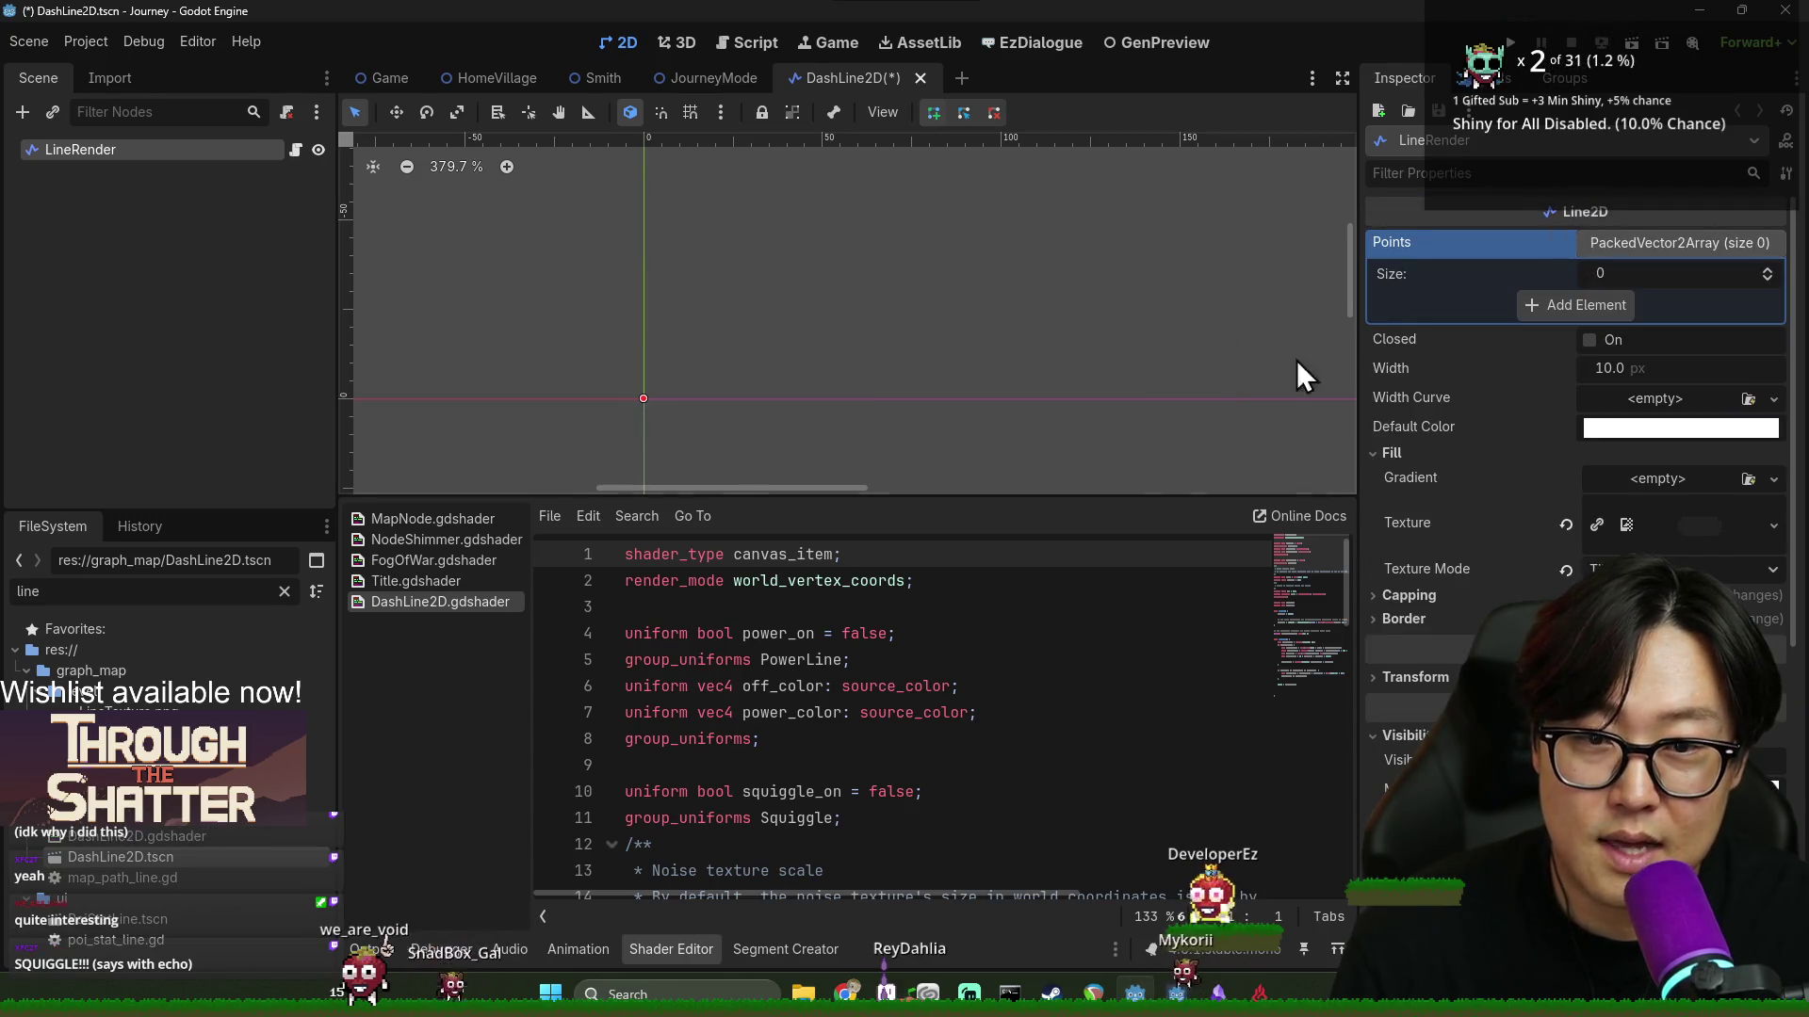
key(ctrl+s)
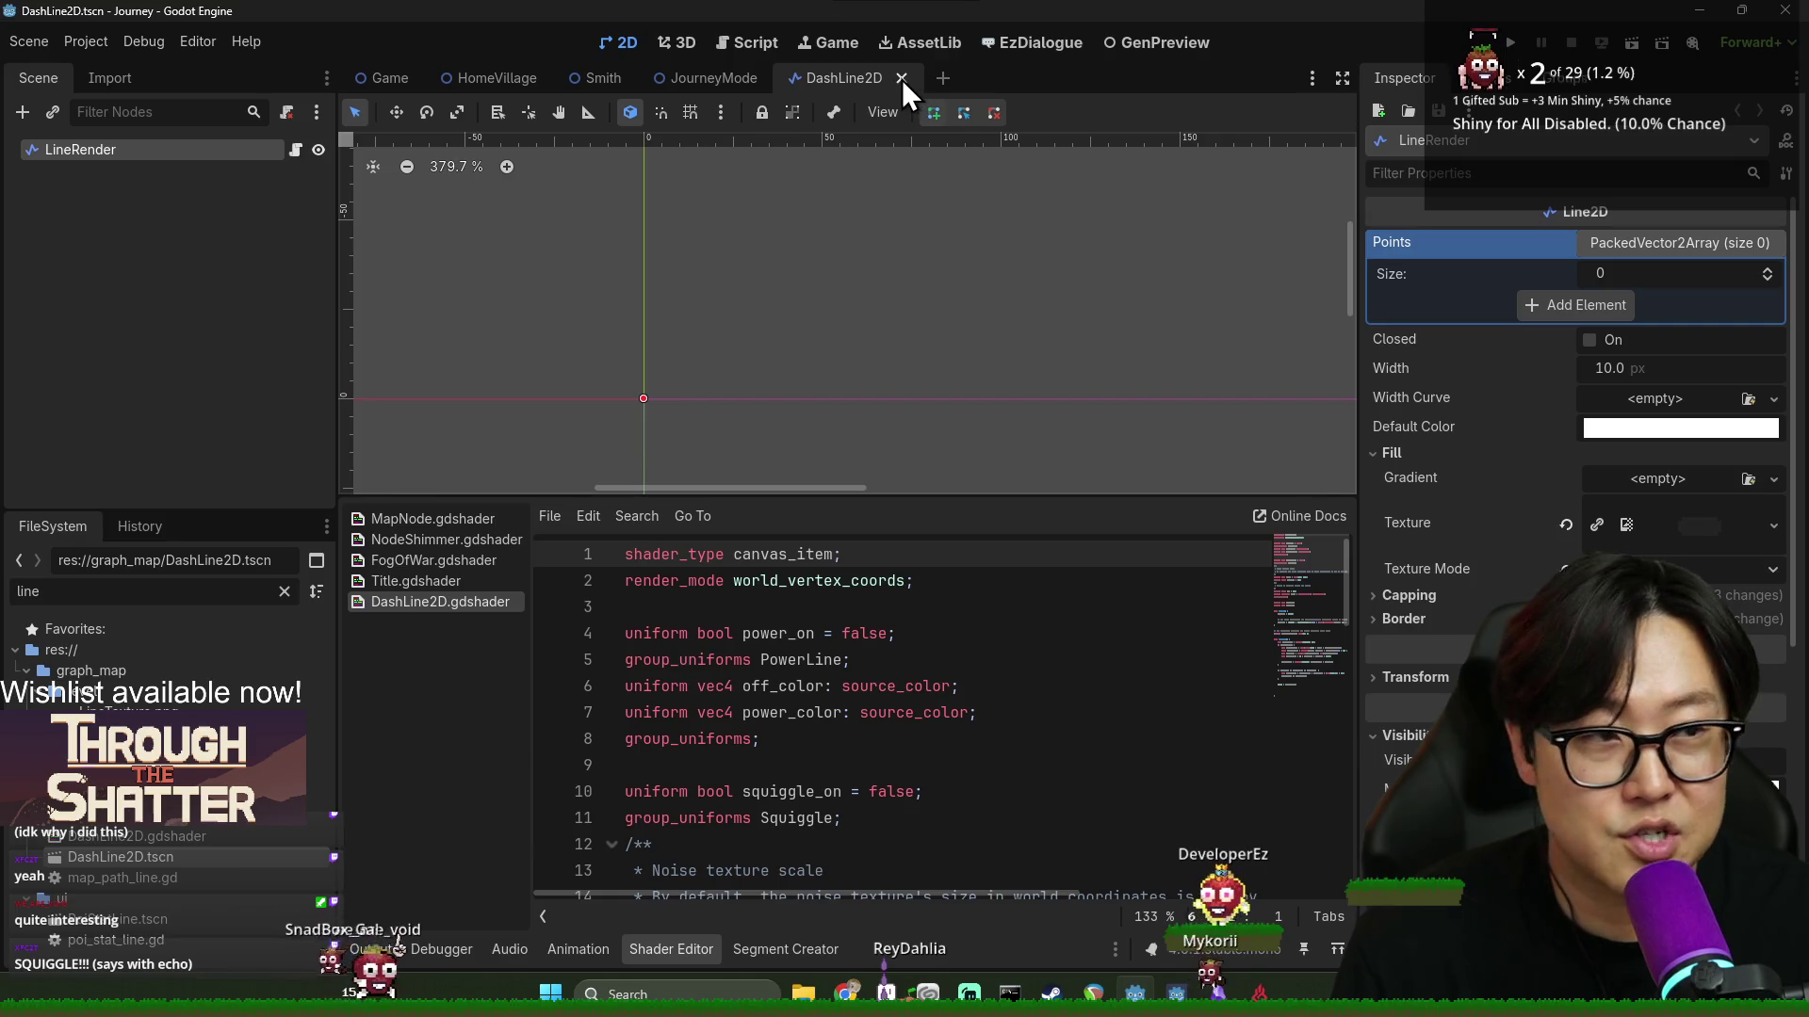
Step: Close the DashLine2D tab, return to JourneyMode, and run the game with F5
click(901, 78)
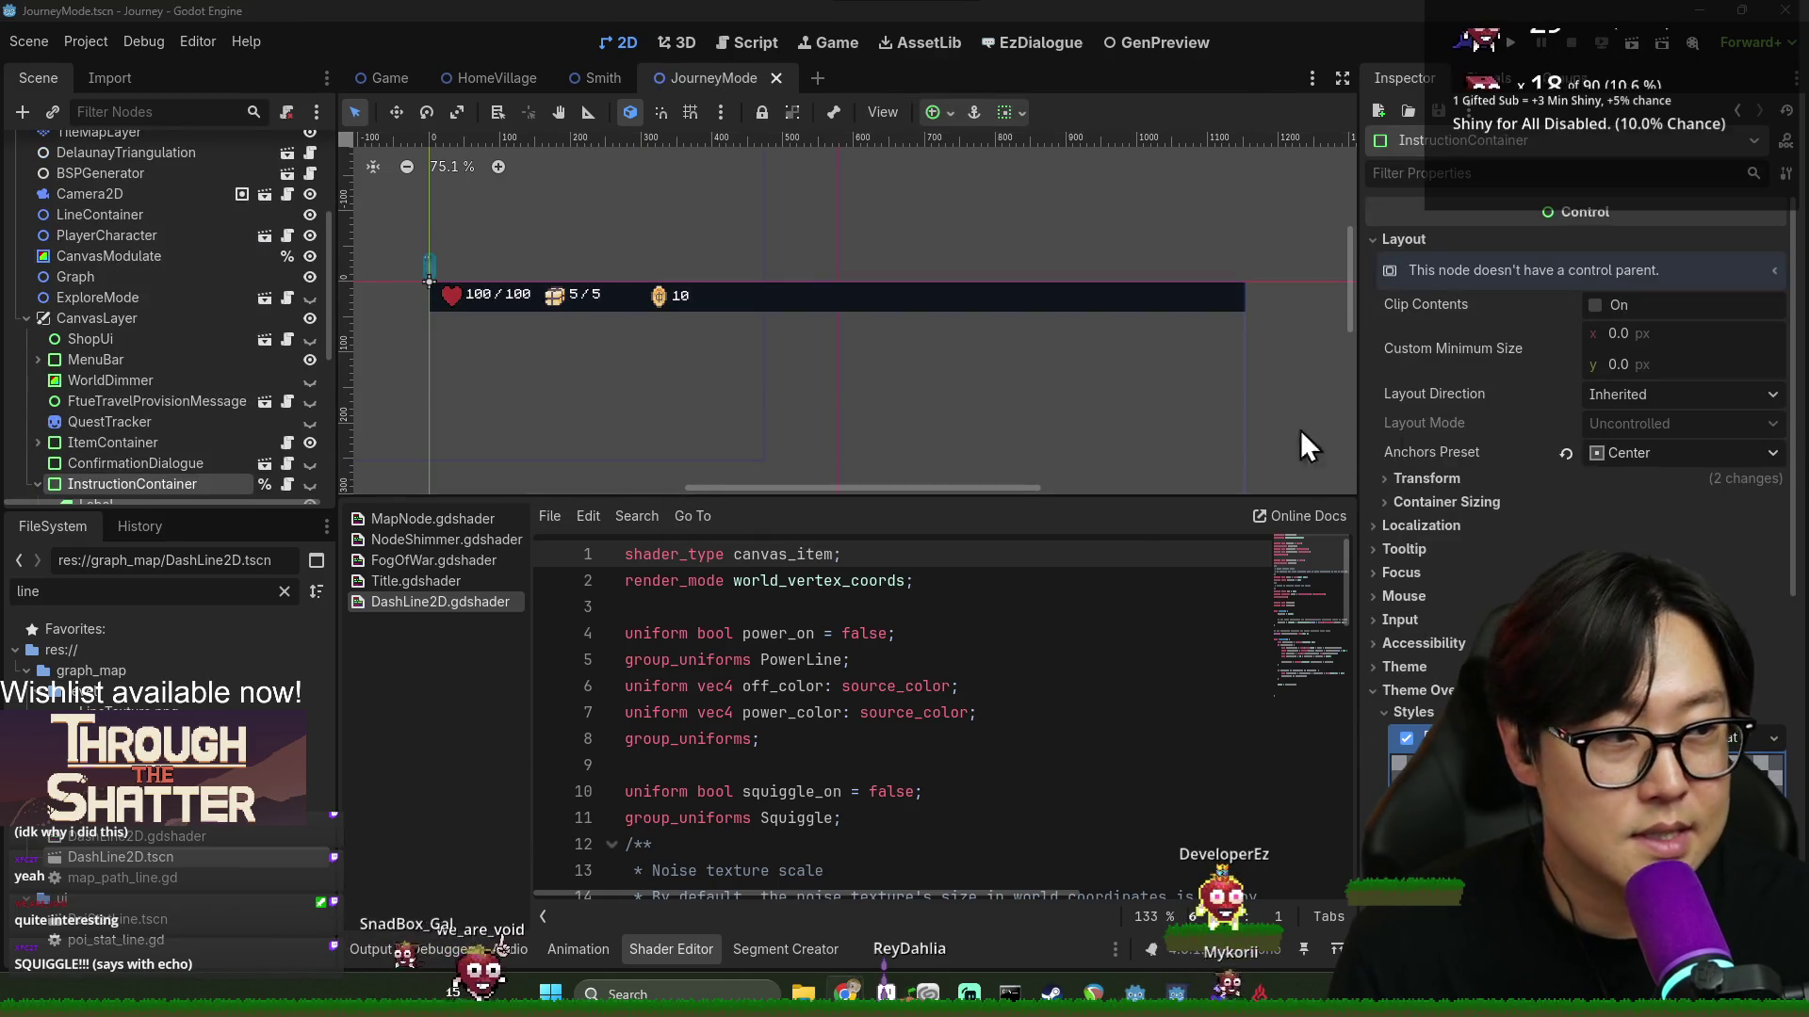
scroll(885, 402, down, 2)
scroll(880, 375, up, 4)
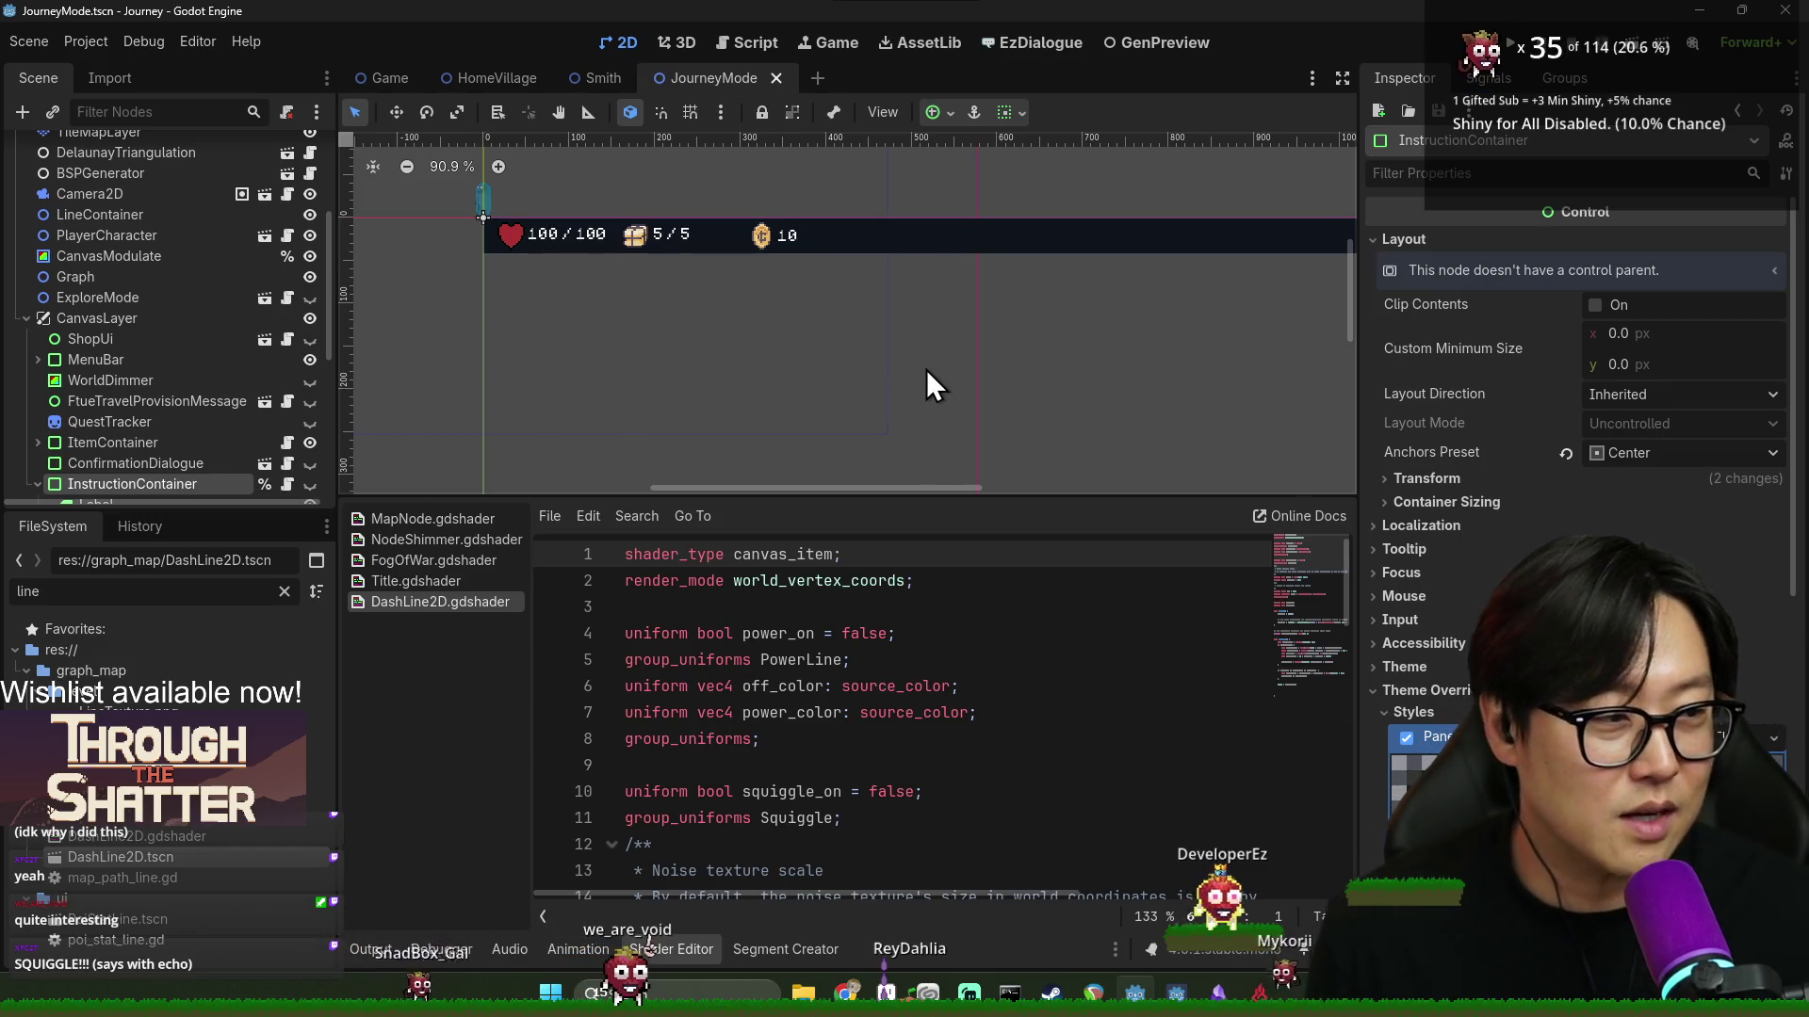
scroll(1036, 367, left, 2)
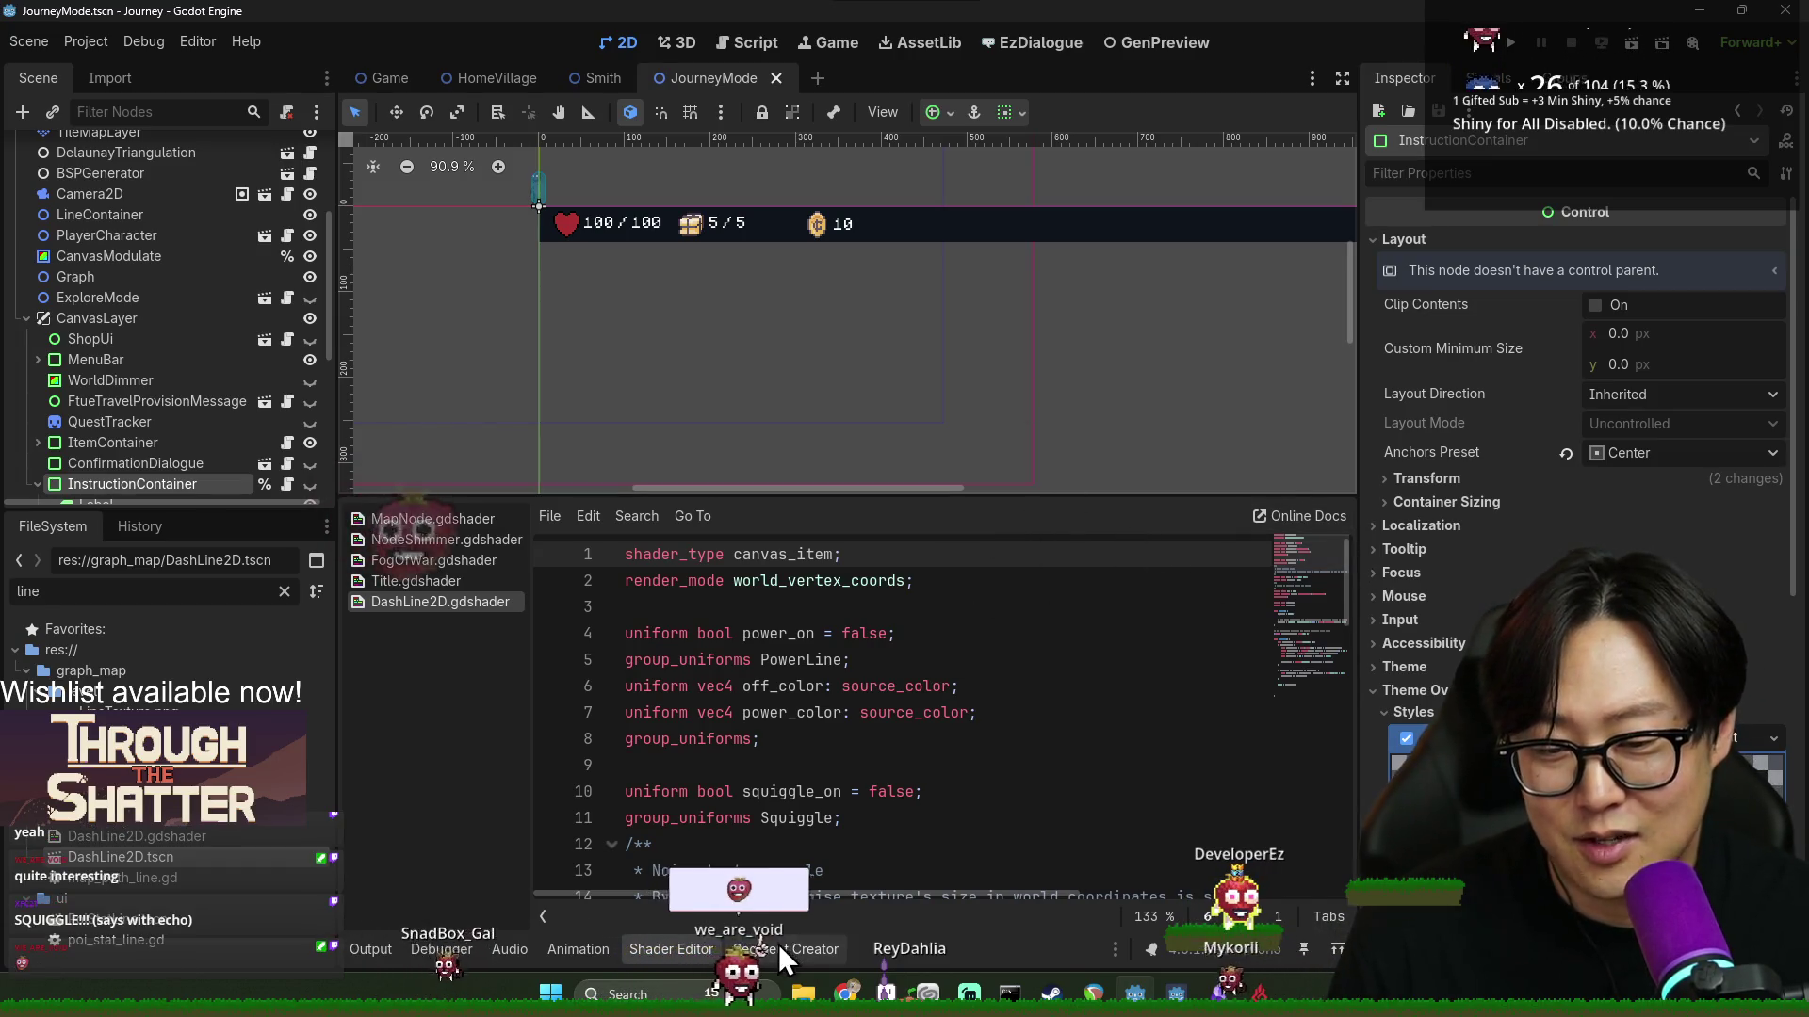
scroll(1032, 371, down, 1)
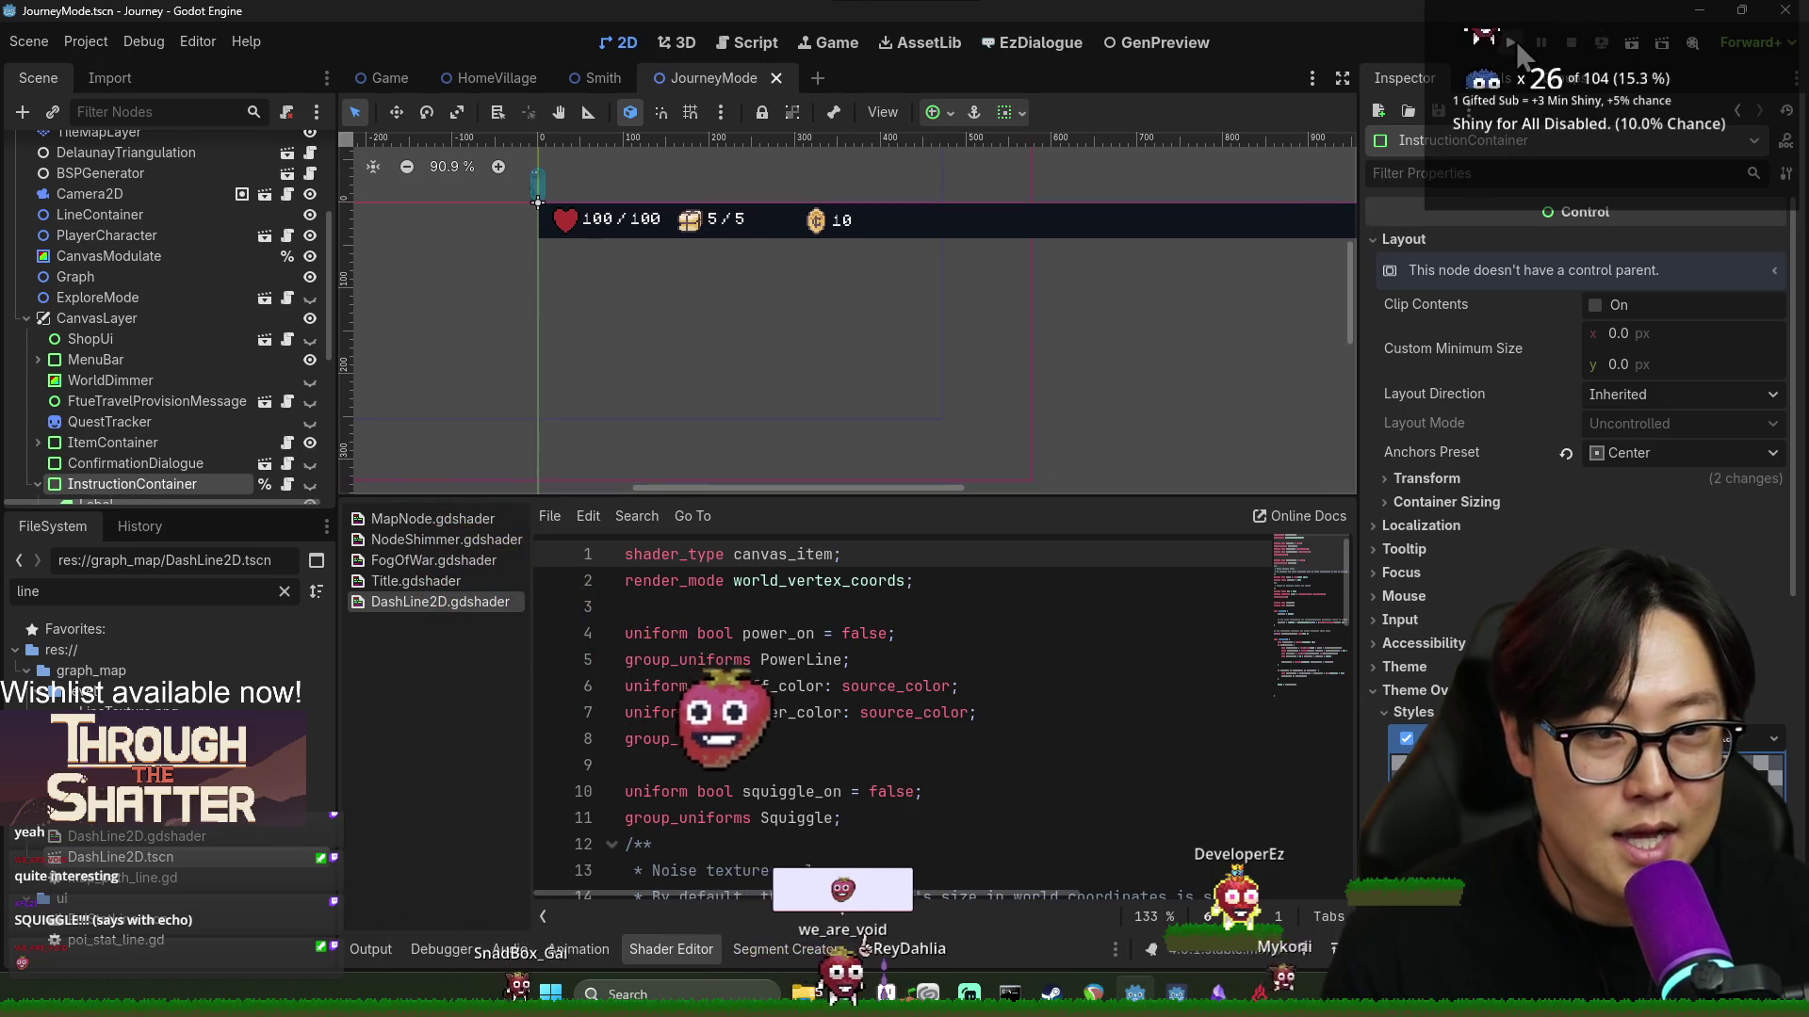
key(F5)
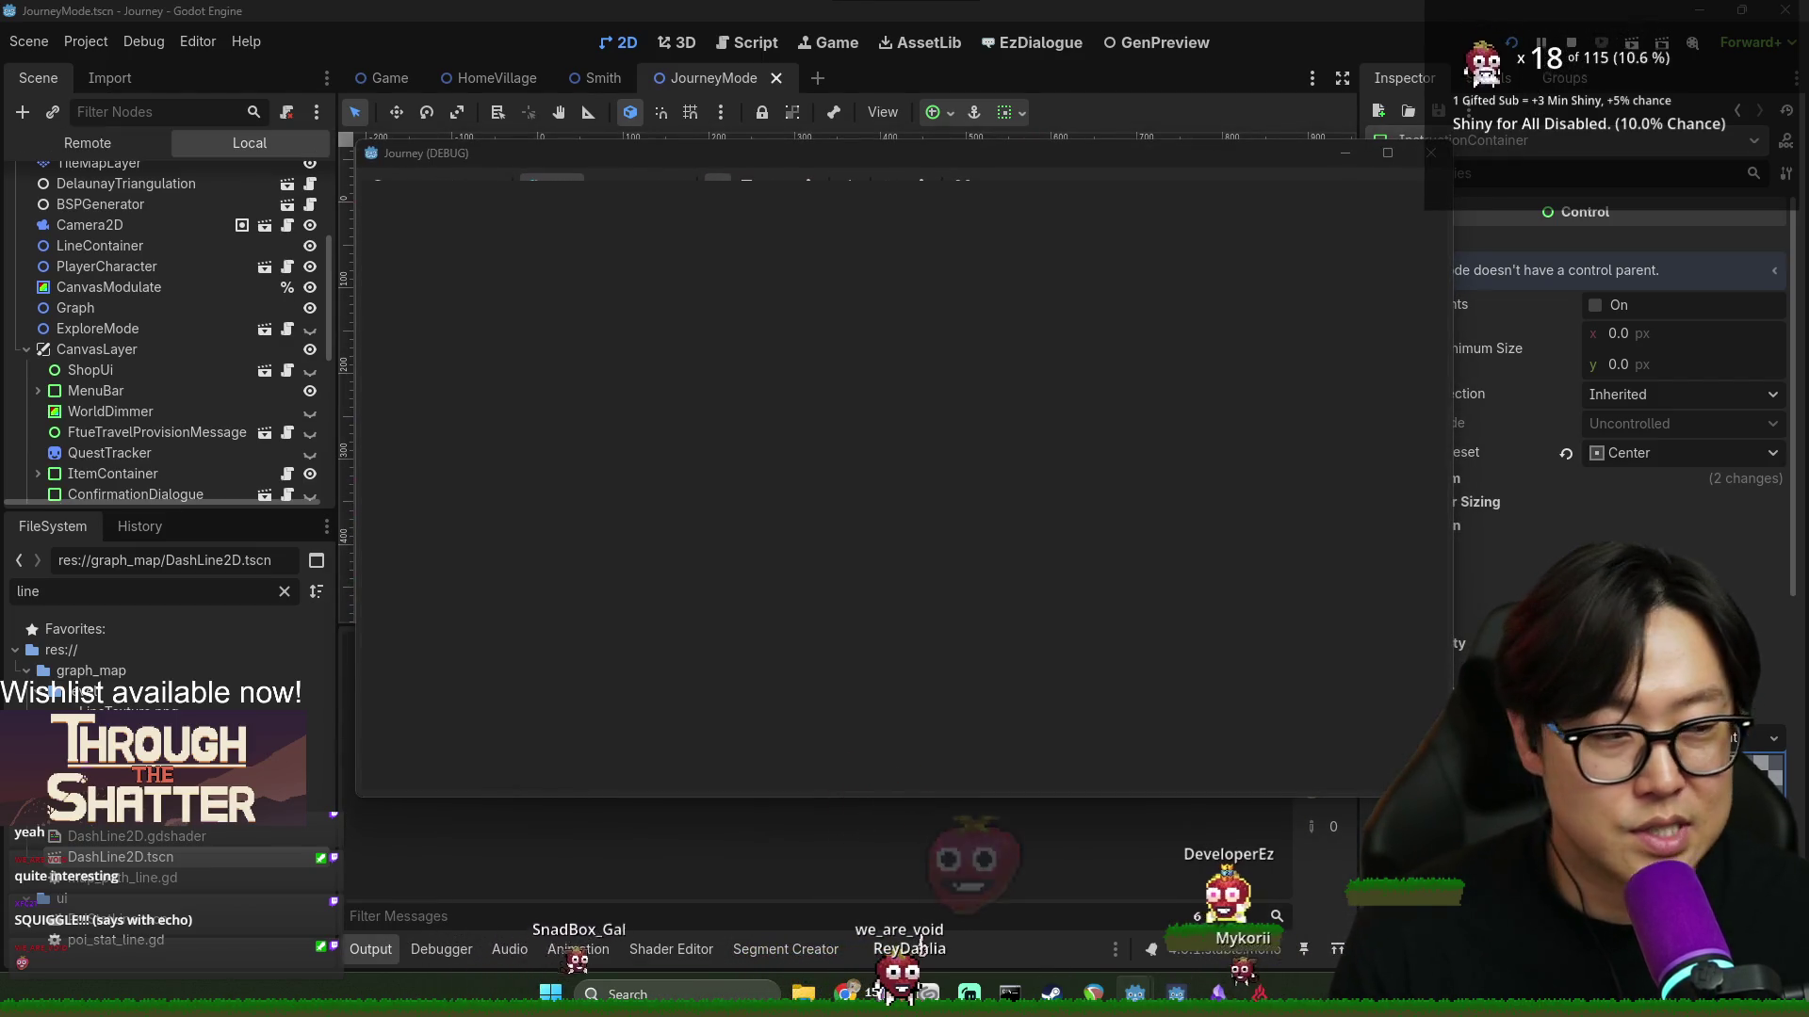
key(alt+Tab)
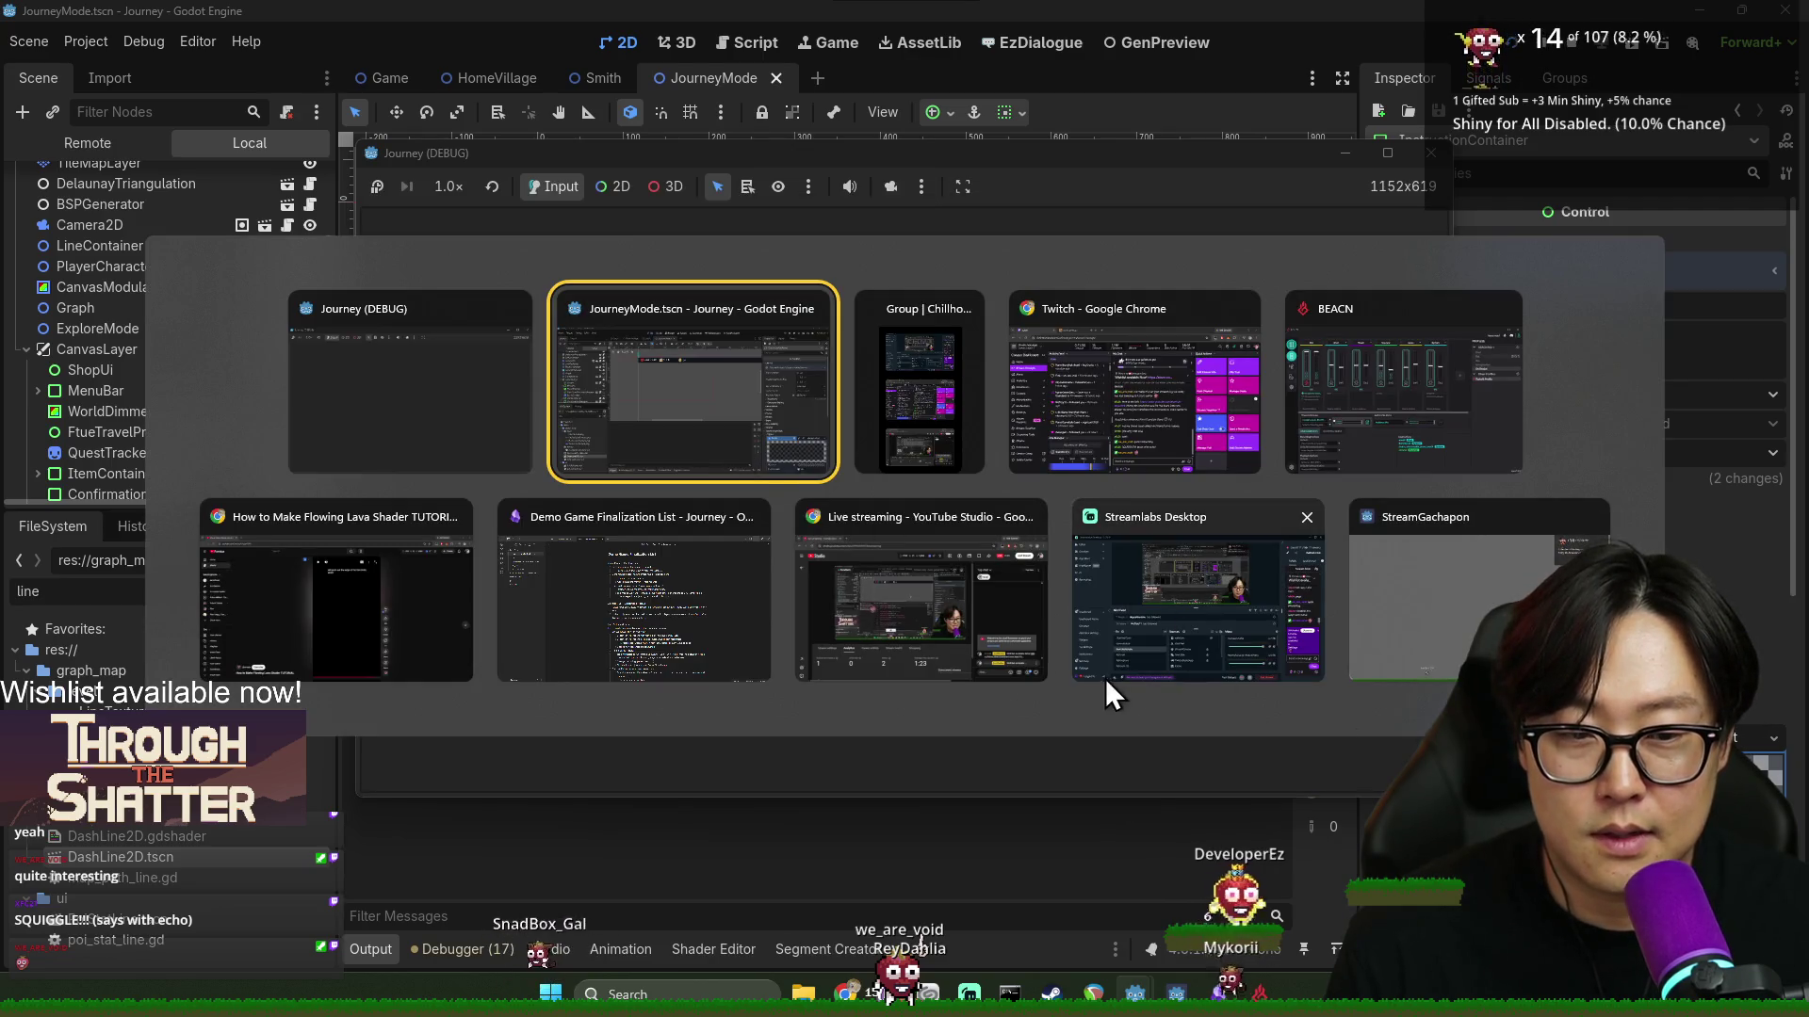
click(1309, 433)
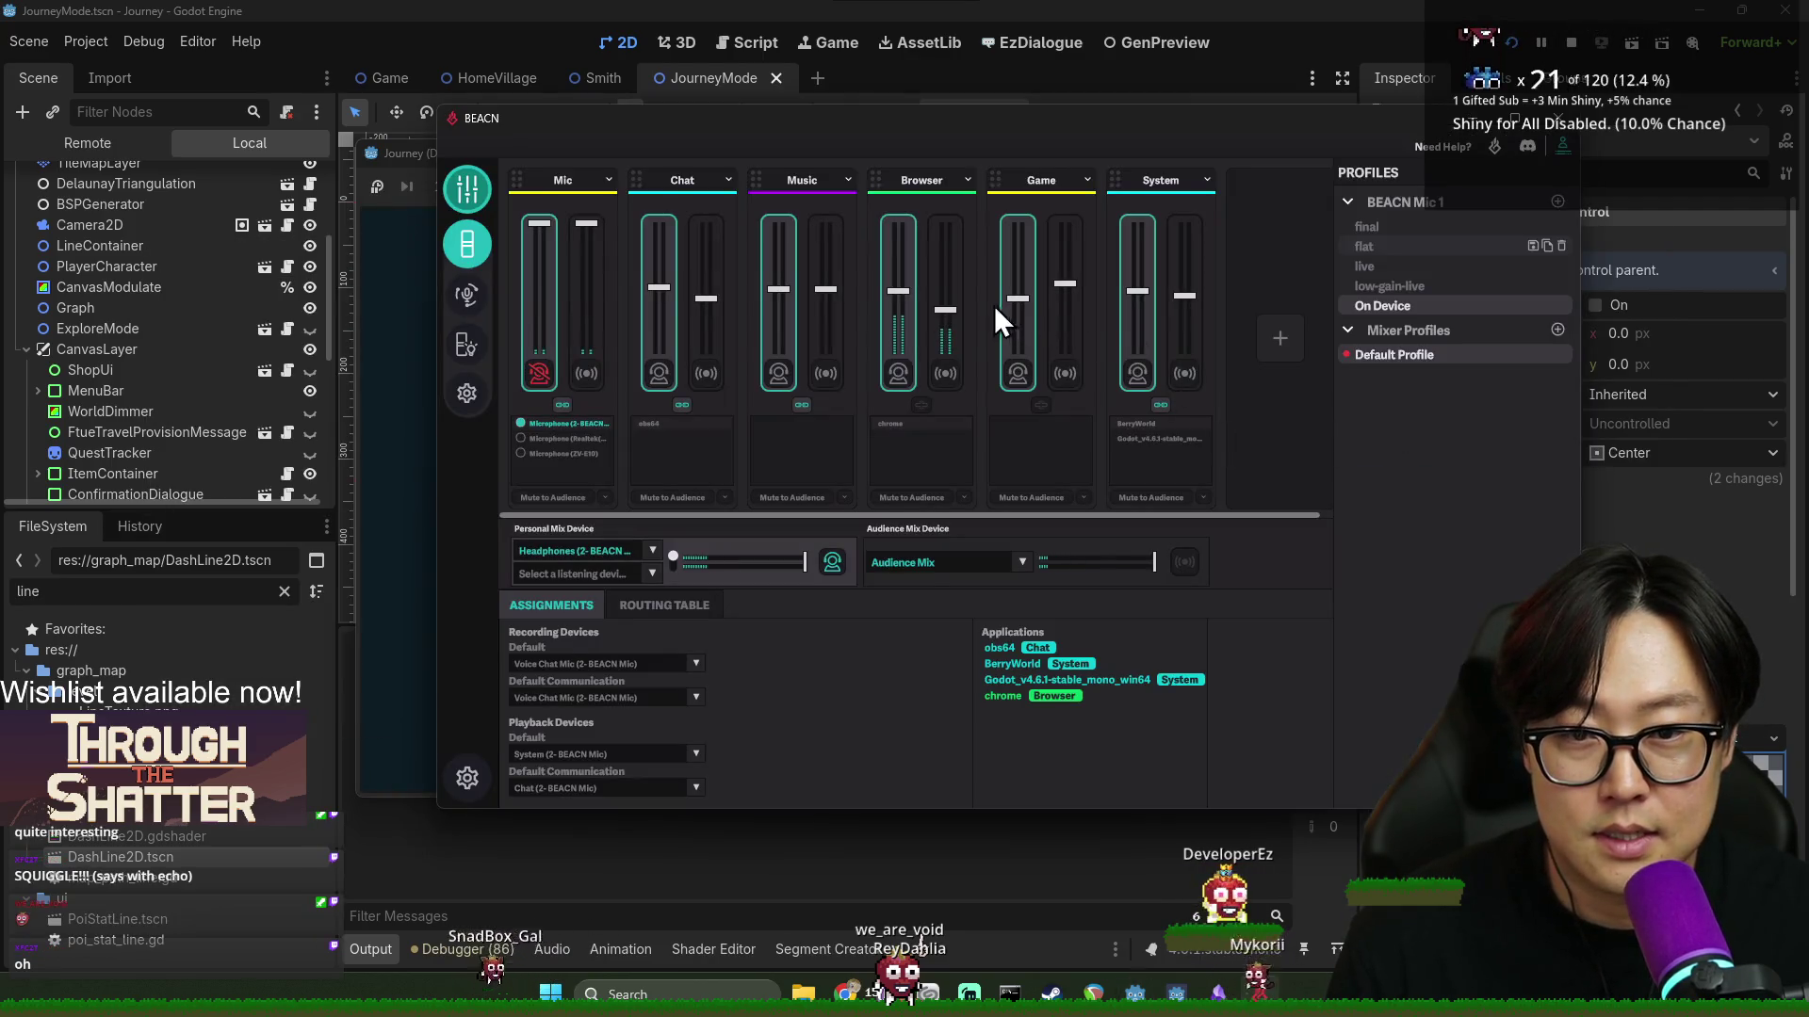
click(1456, 33)
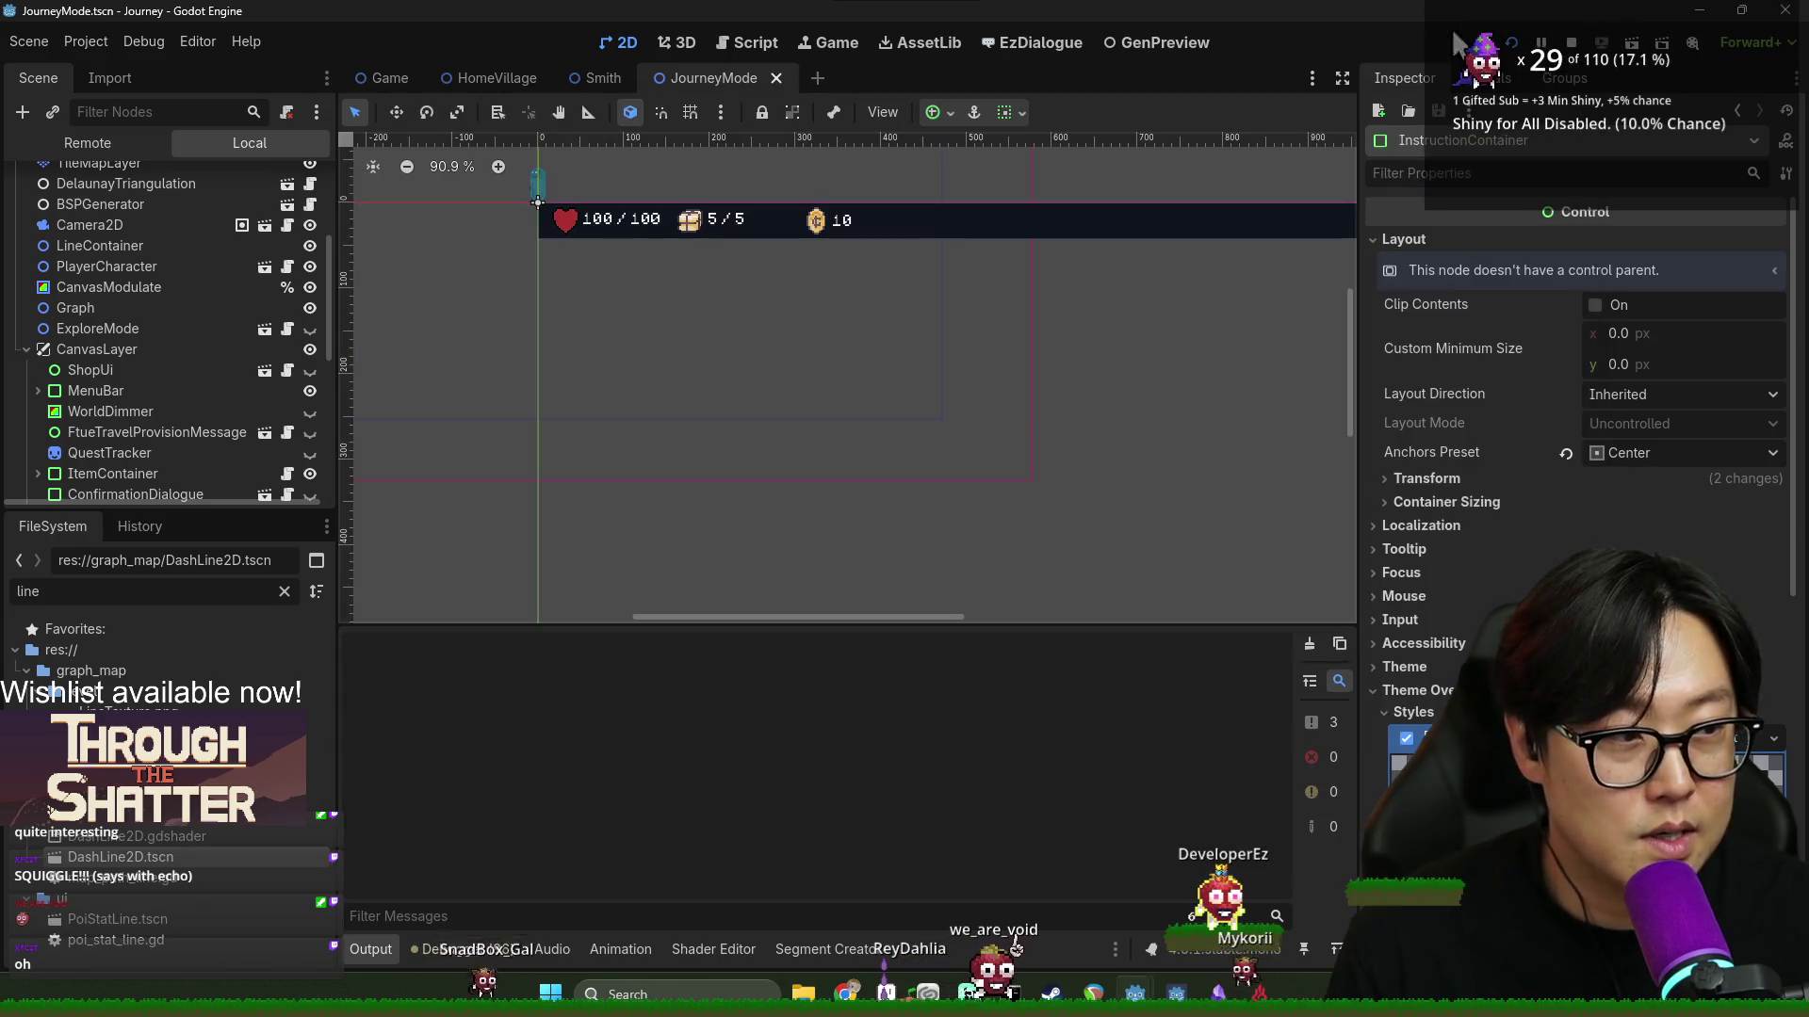
key(alt+Tab)
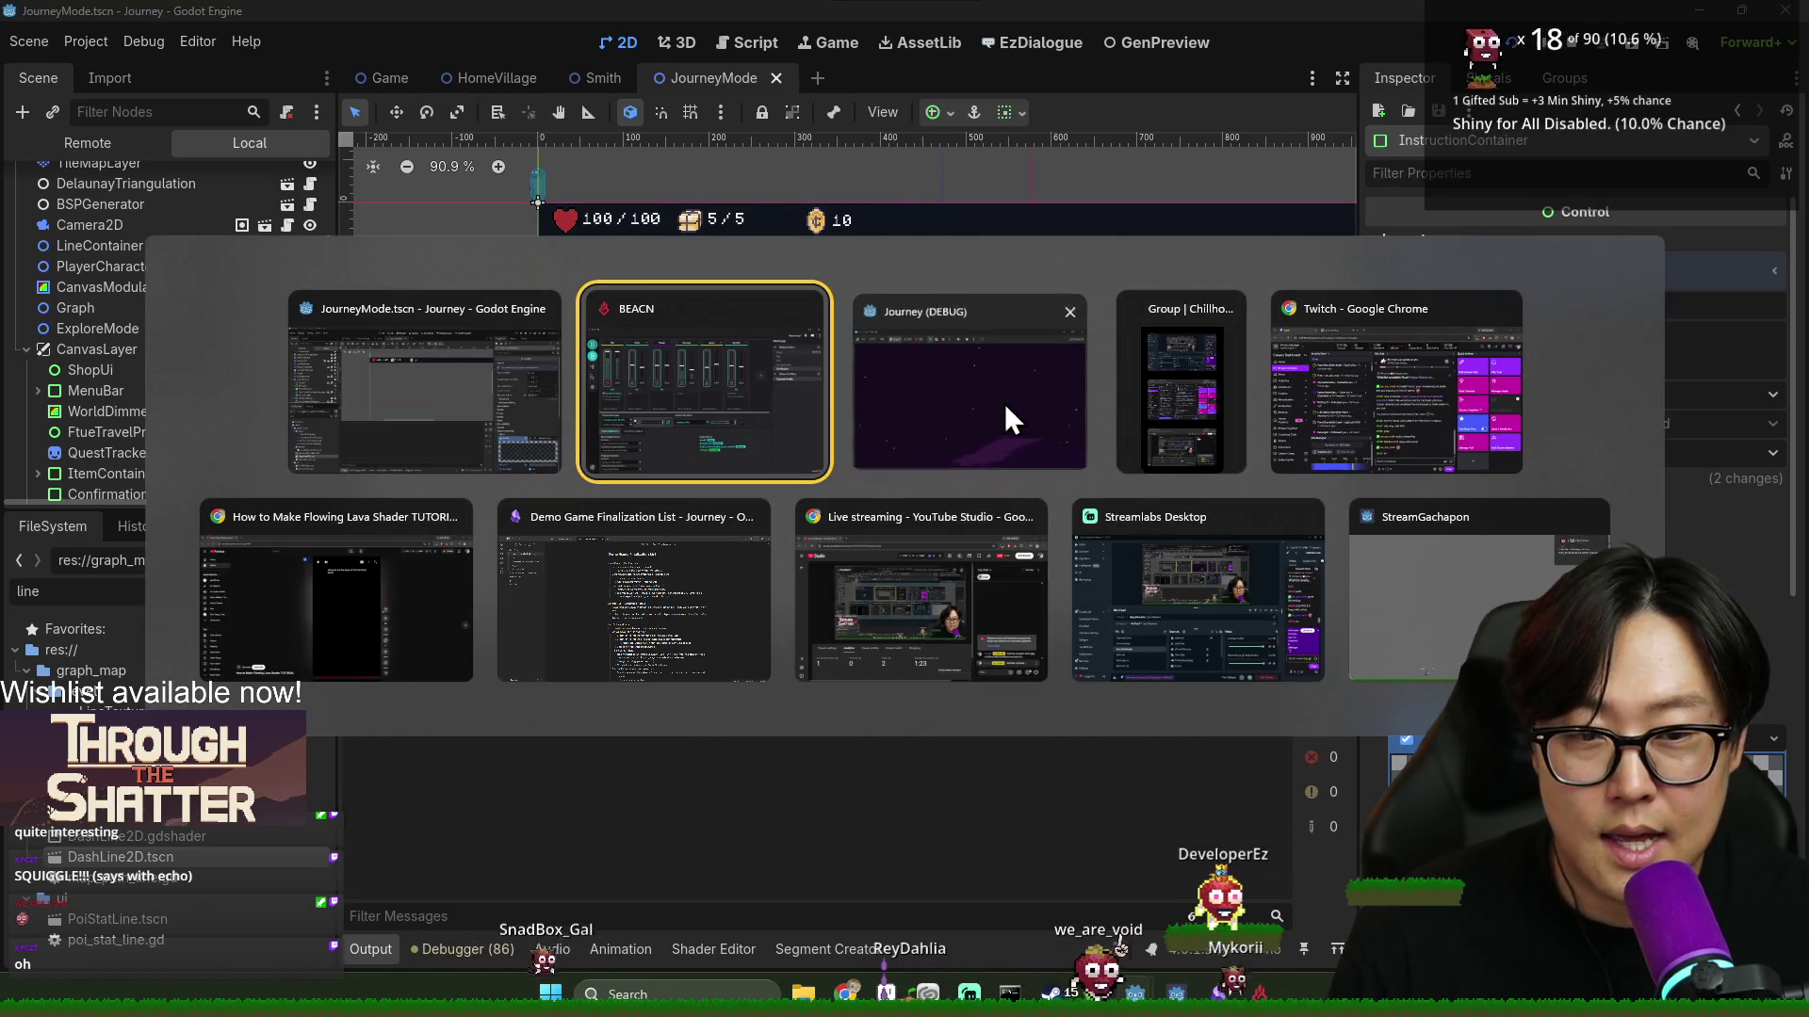
click(1005, 403)
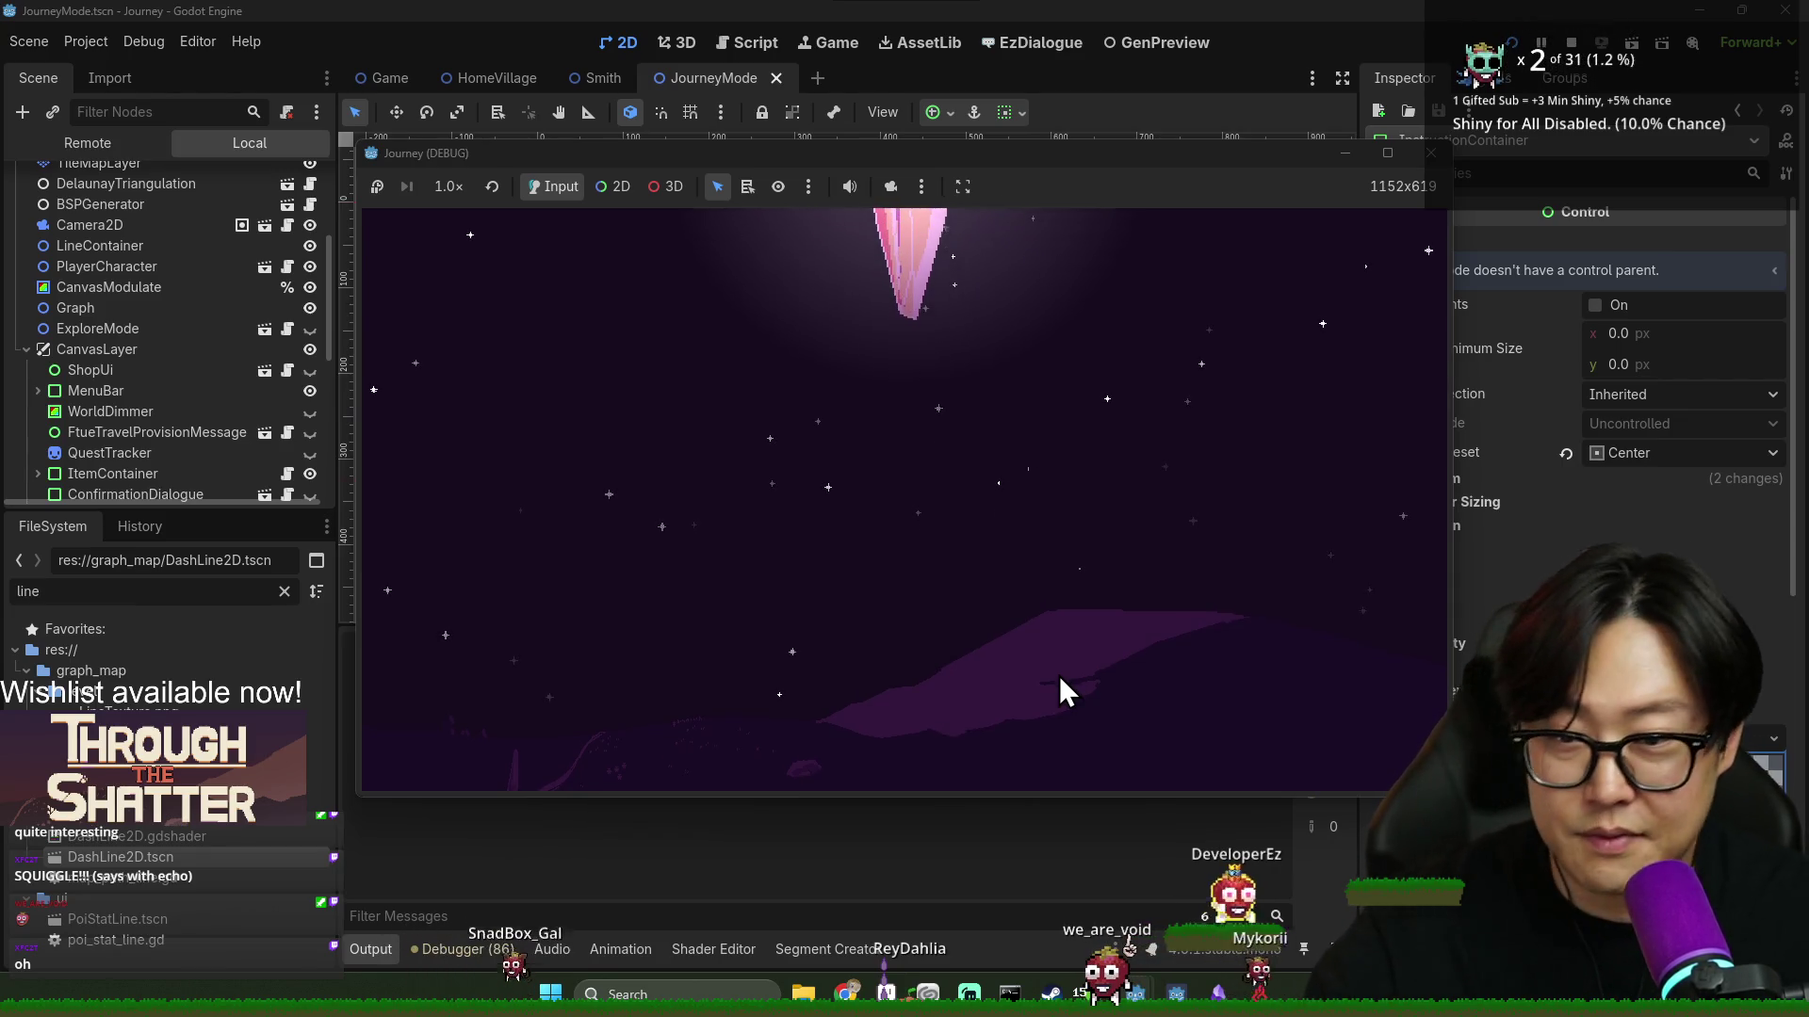
drag(1207, 157, 1270, 133)
Step: Enter the first map location, finish the opening dialogue (provisions 1/5), then view GenPreview
mouse_move(1263, 986)
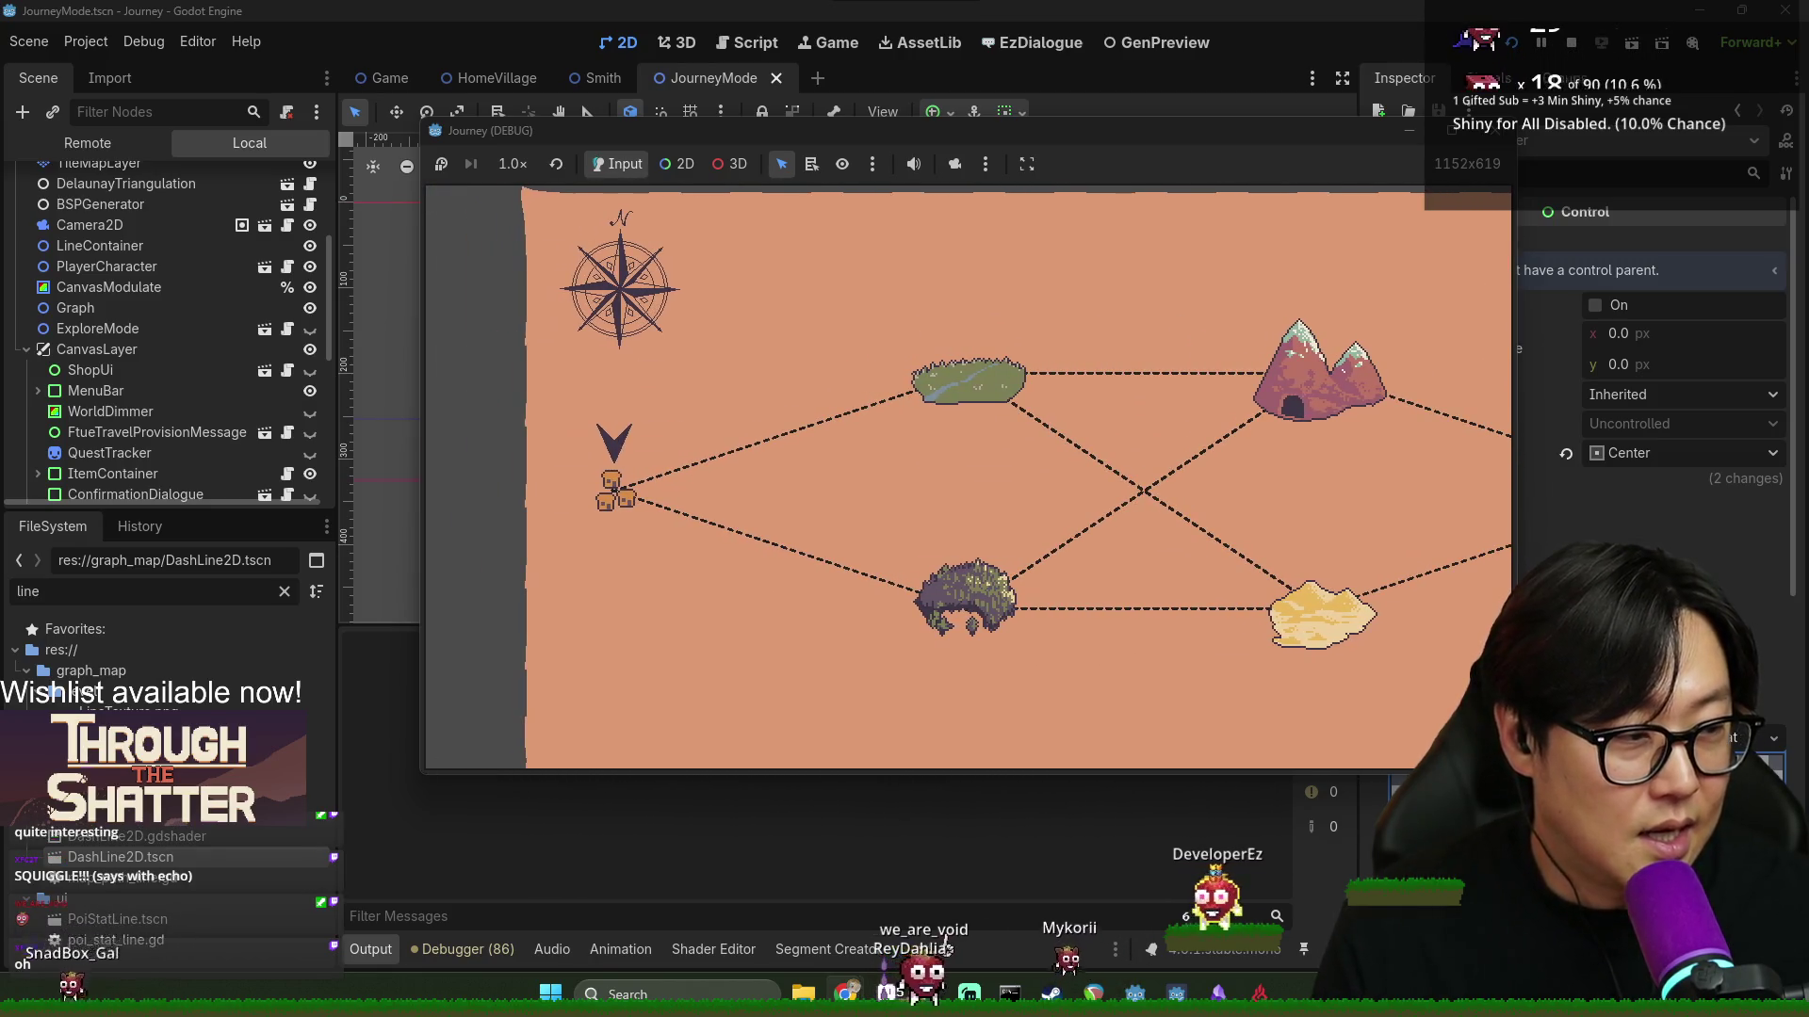
click(953, 620)
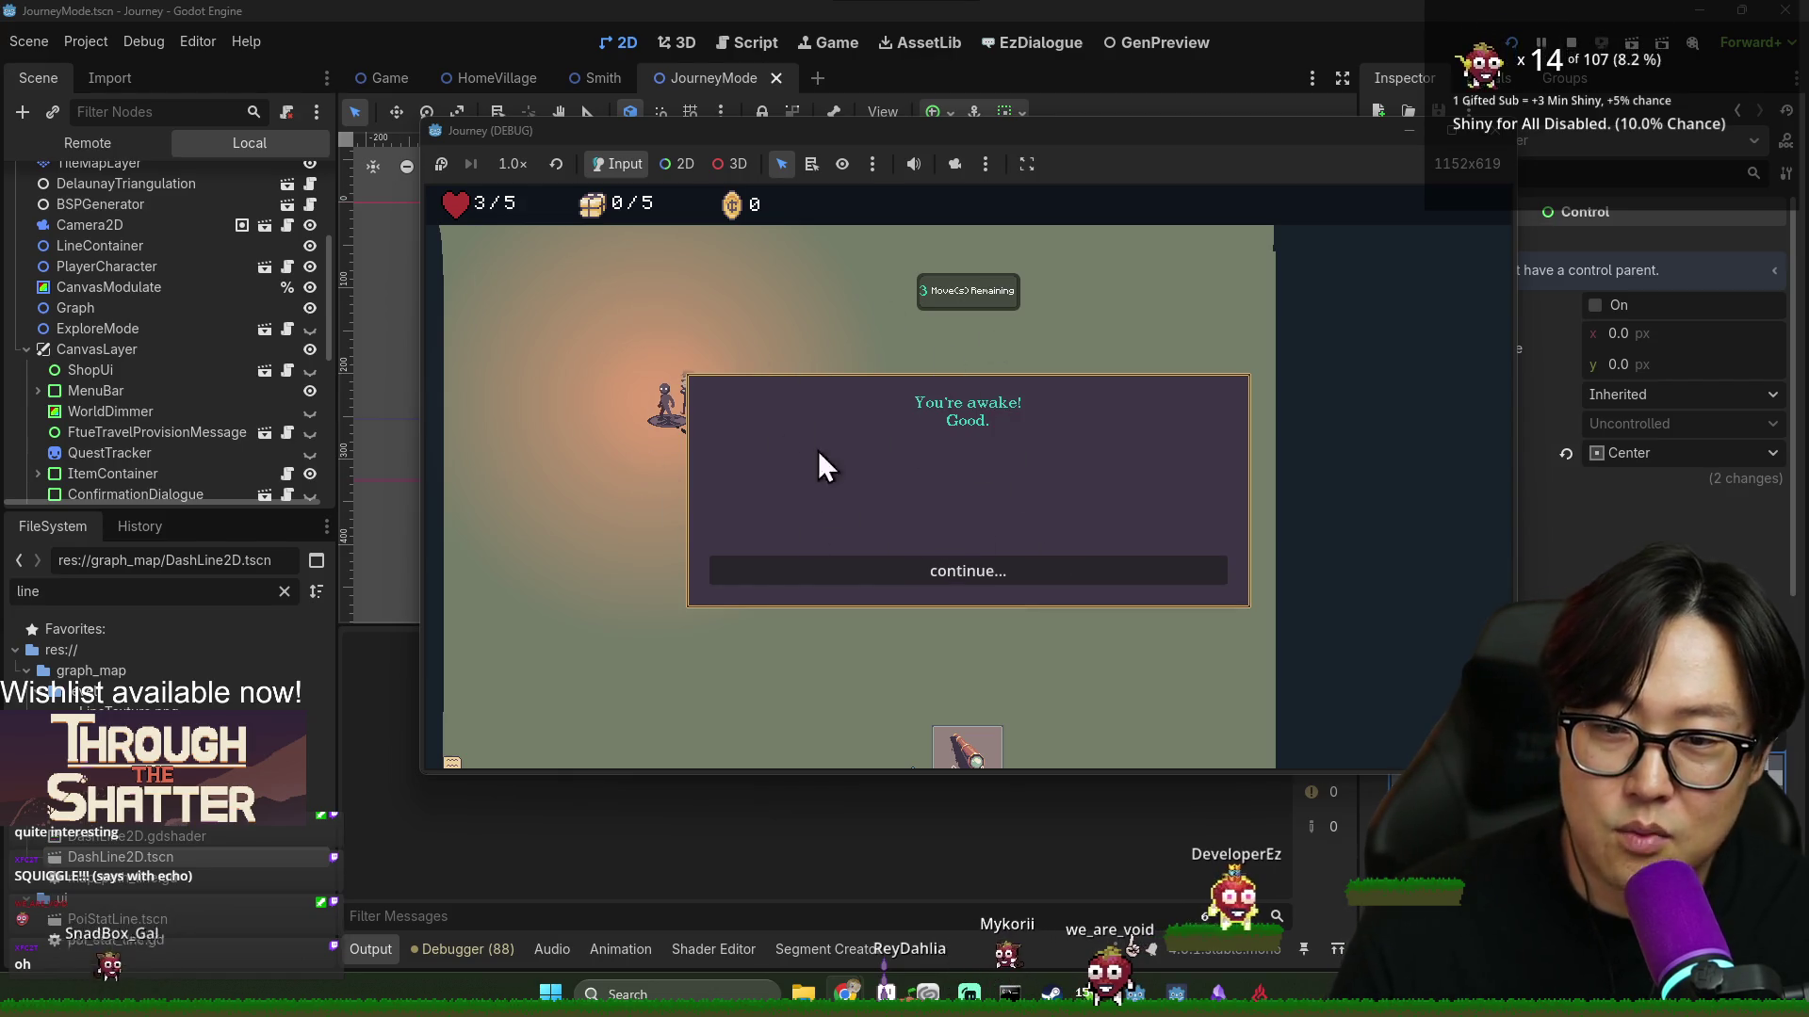
click(817, 568)
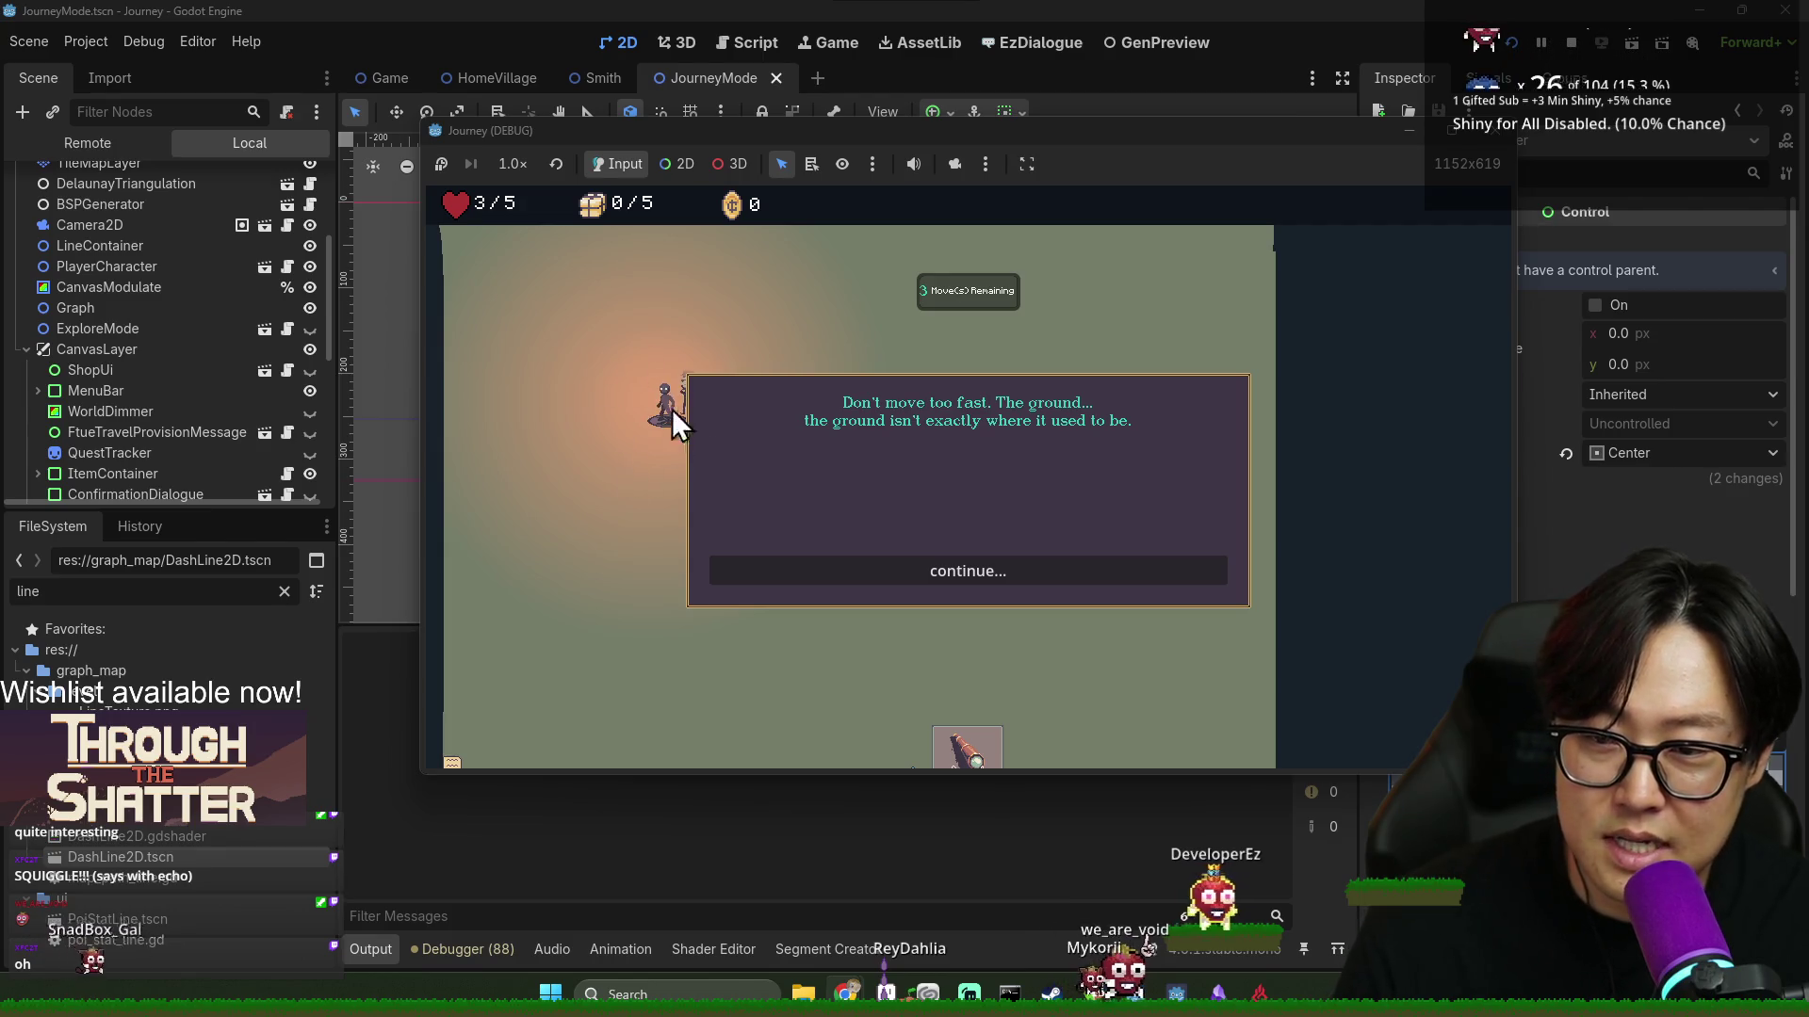
click(807, 569)
click(851, 576)
click(913, 584)
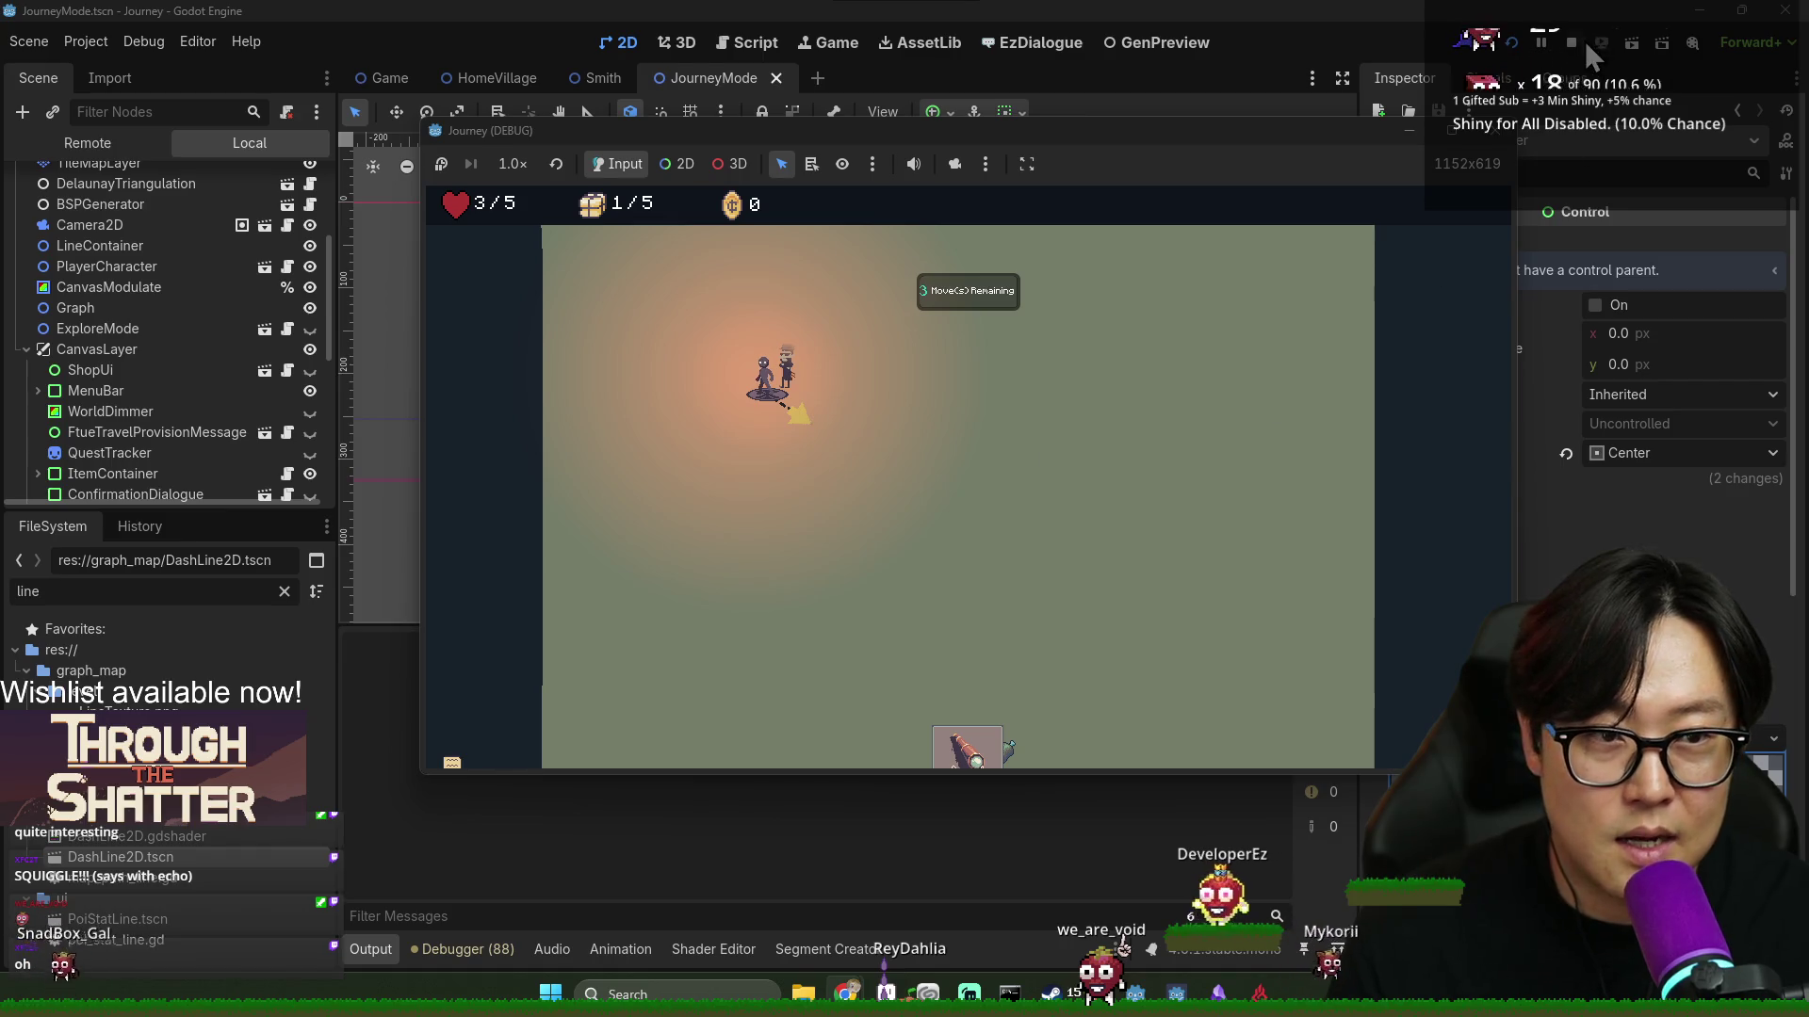
click(1072, 43)
click(1172, 43)
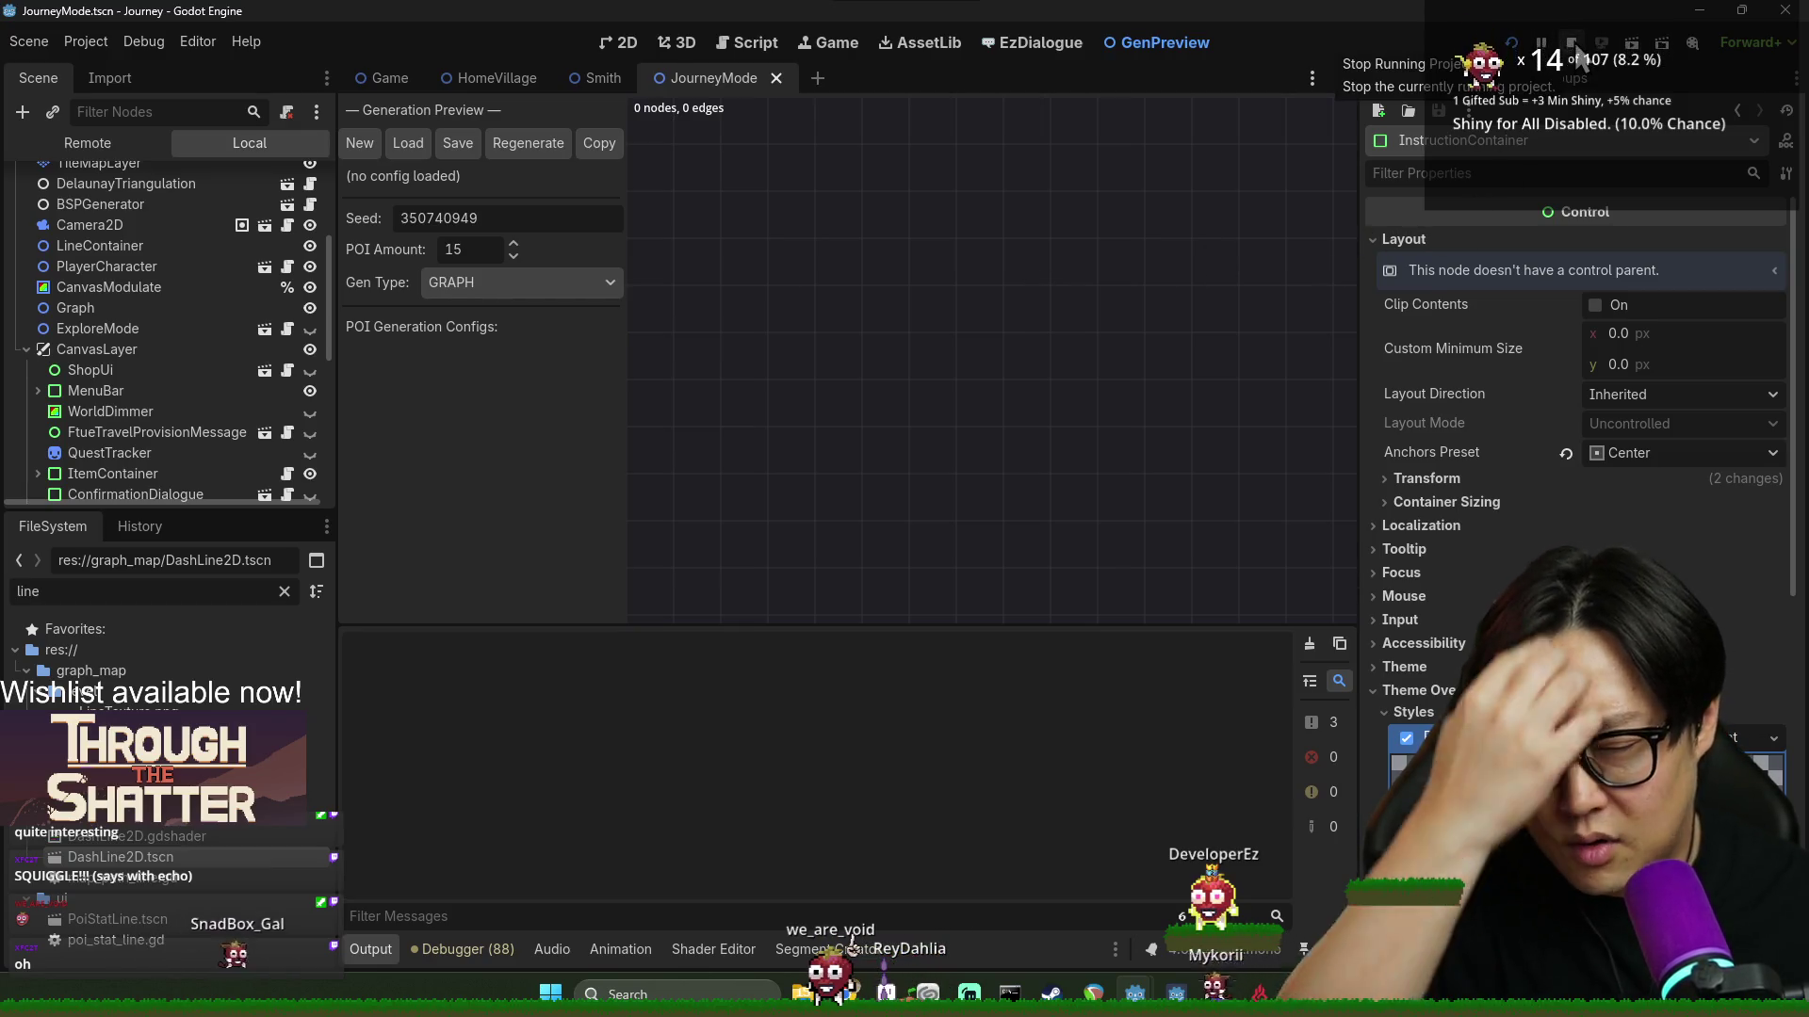
Step: Stop the running game, close the BEACN audio mixer, and switch to the EzDialogue editor
click(1572, 43)
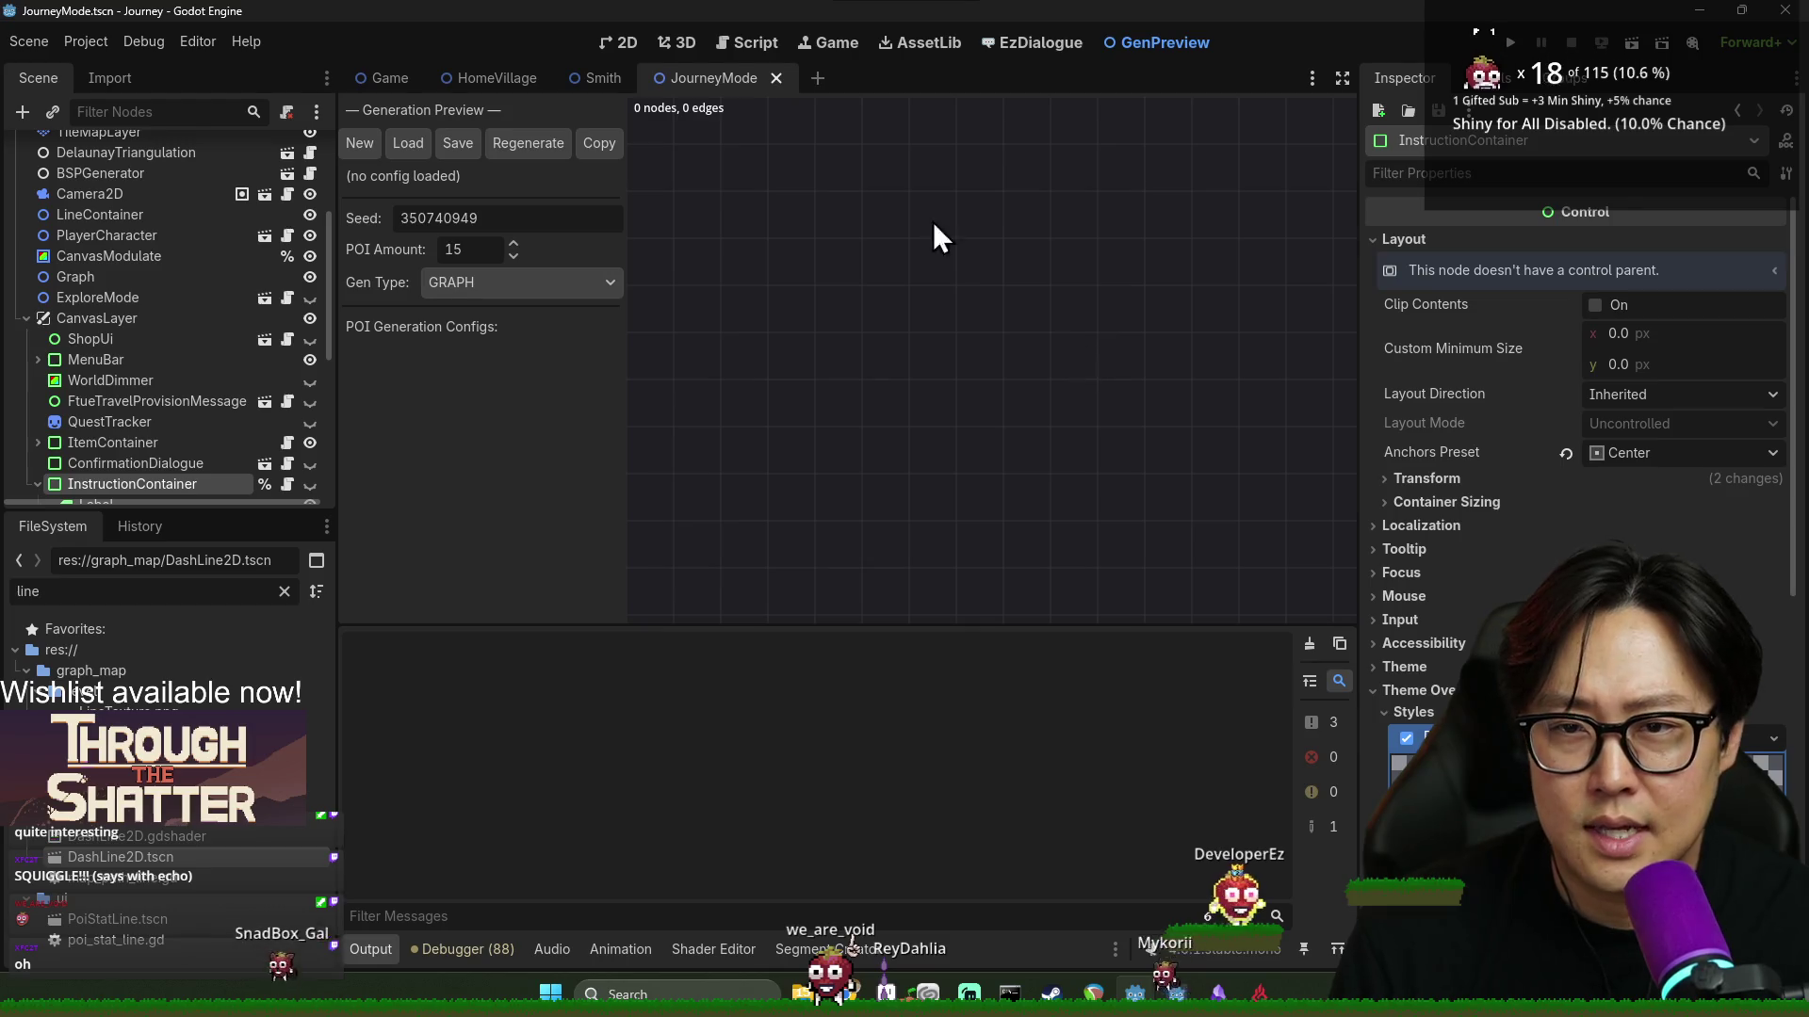
scroll(218, 256, up, 5)
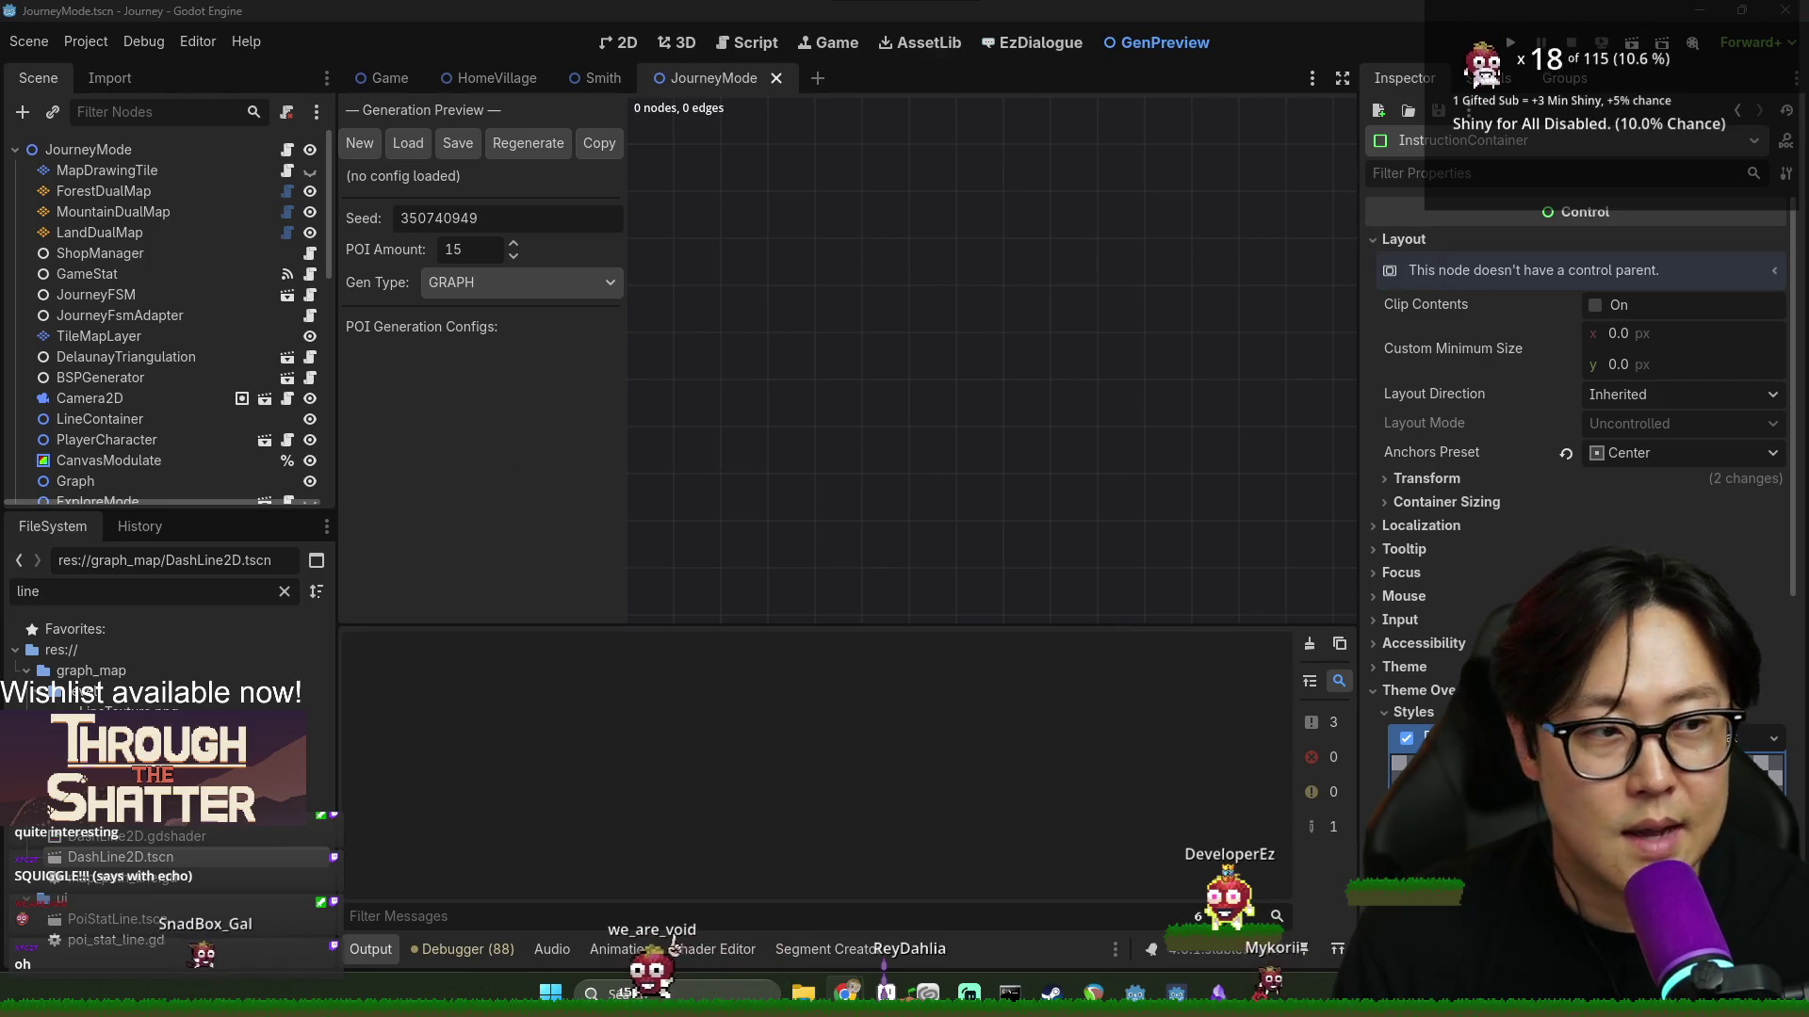
key(alt+Tab)
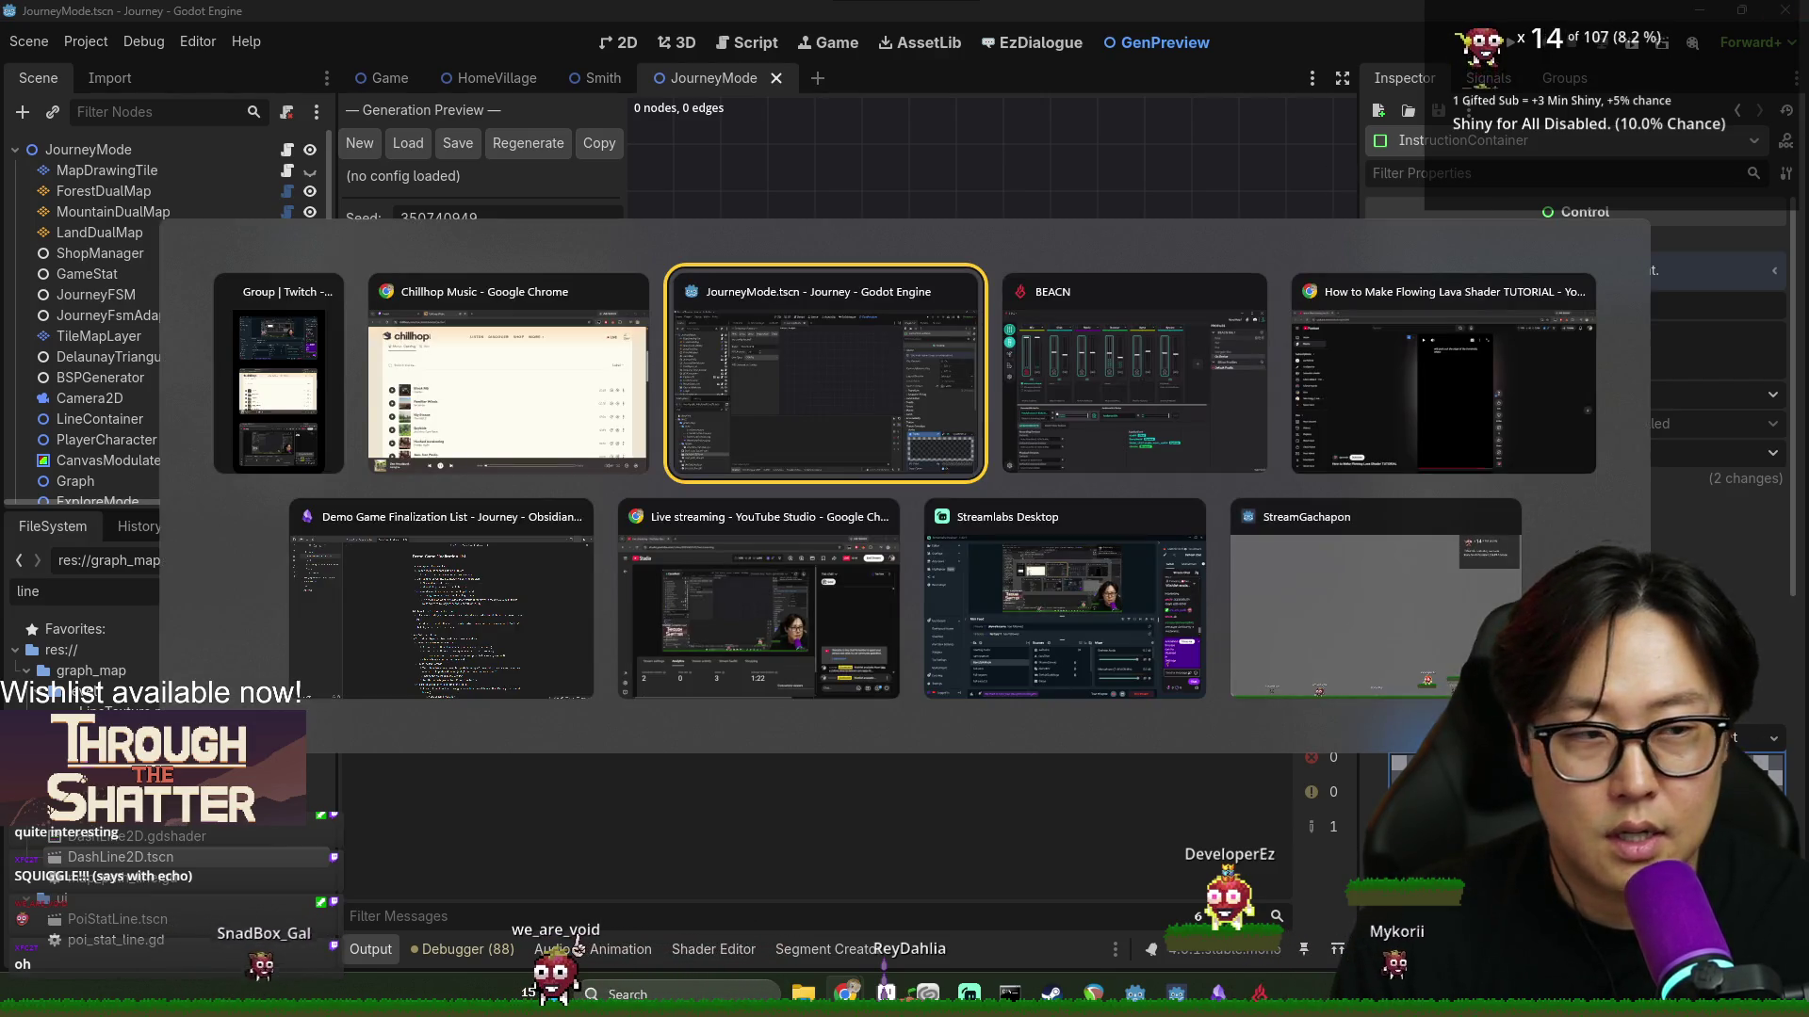
click(1208, 429)
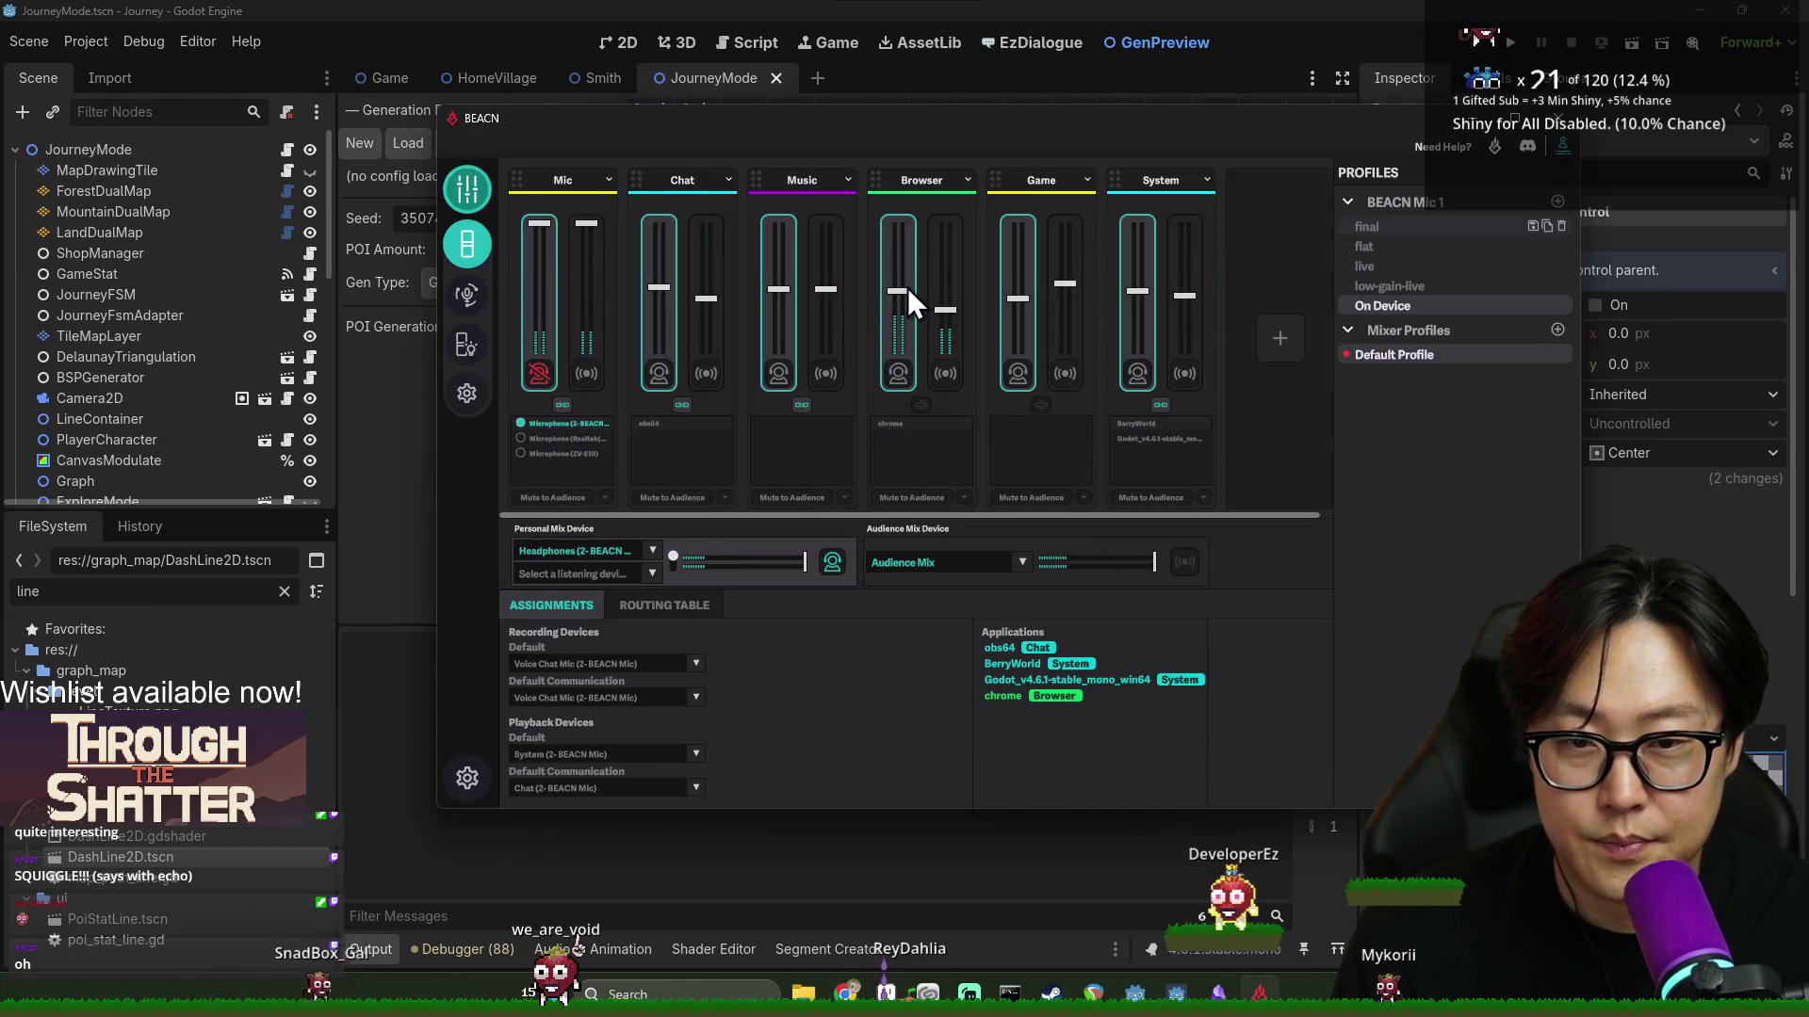
click(1561, 120)
click(1036, 44)
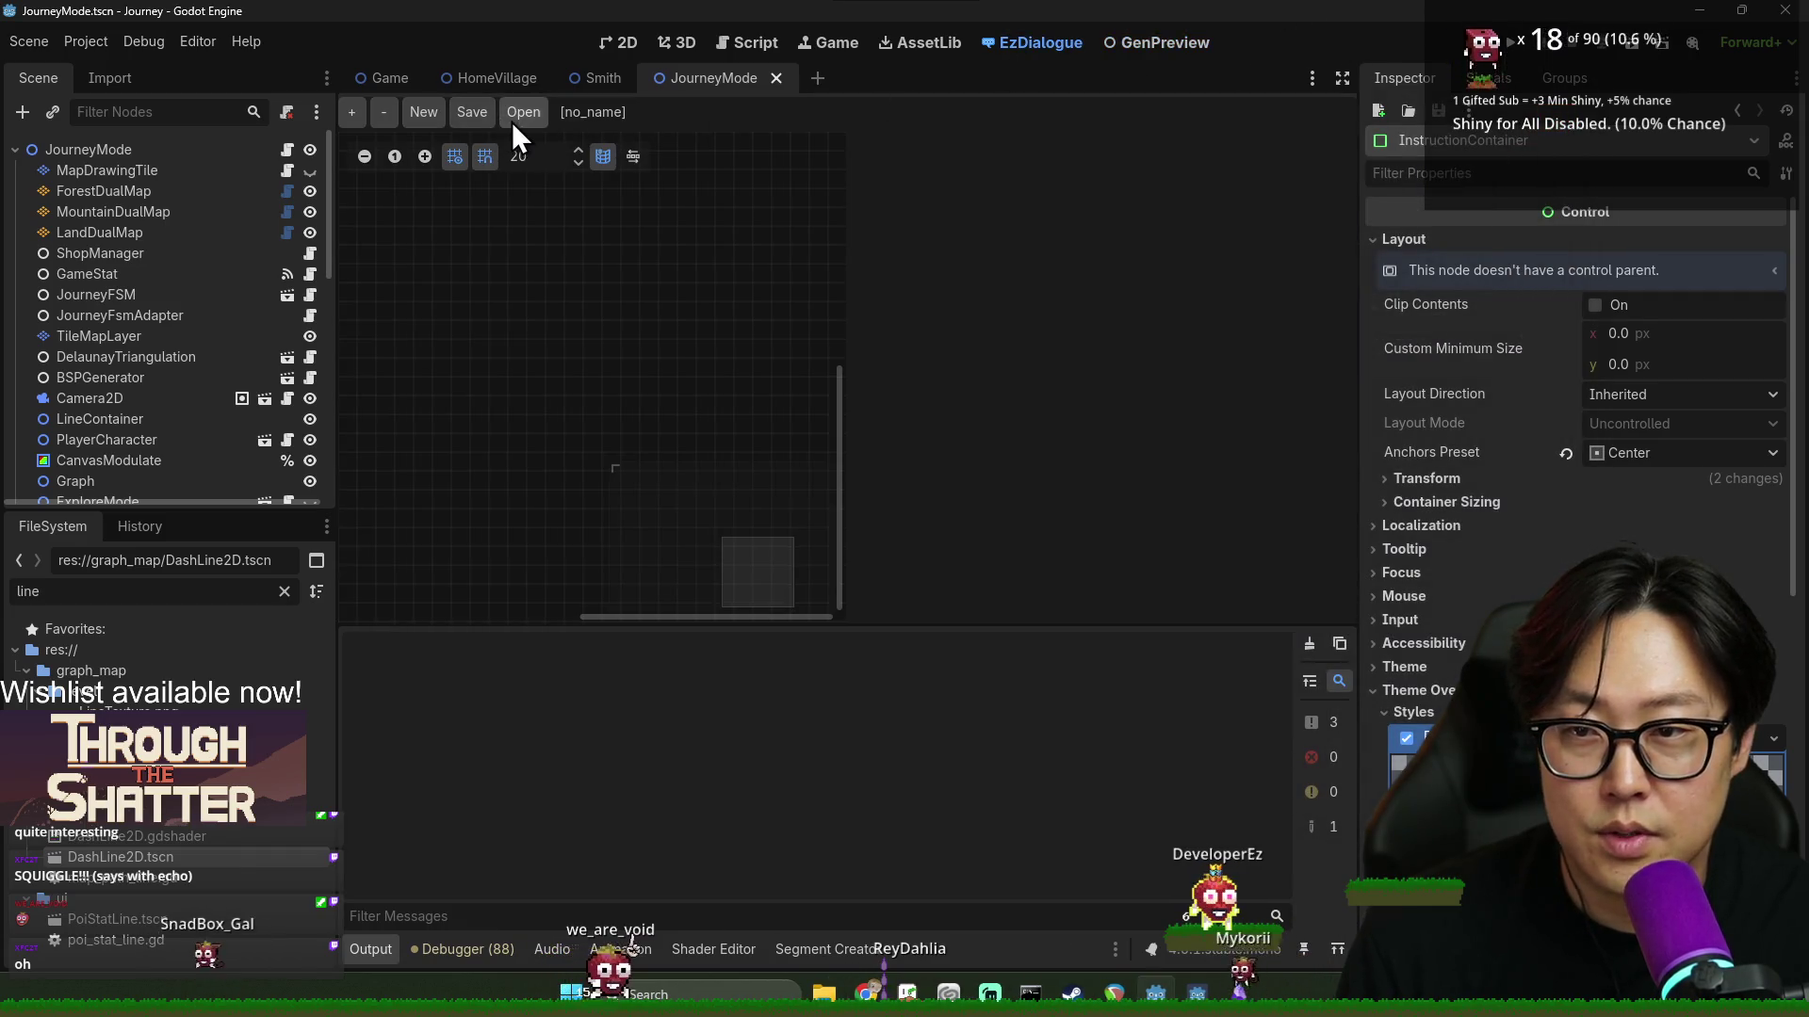
Step: Open quests/key_story/warden.ezd in EzDialogue and display its start node text
click(510, 121)
scroll(1000, 523, down, 3)
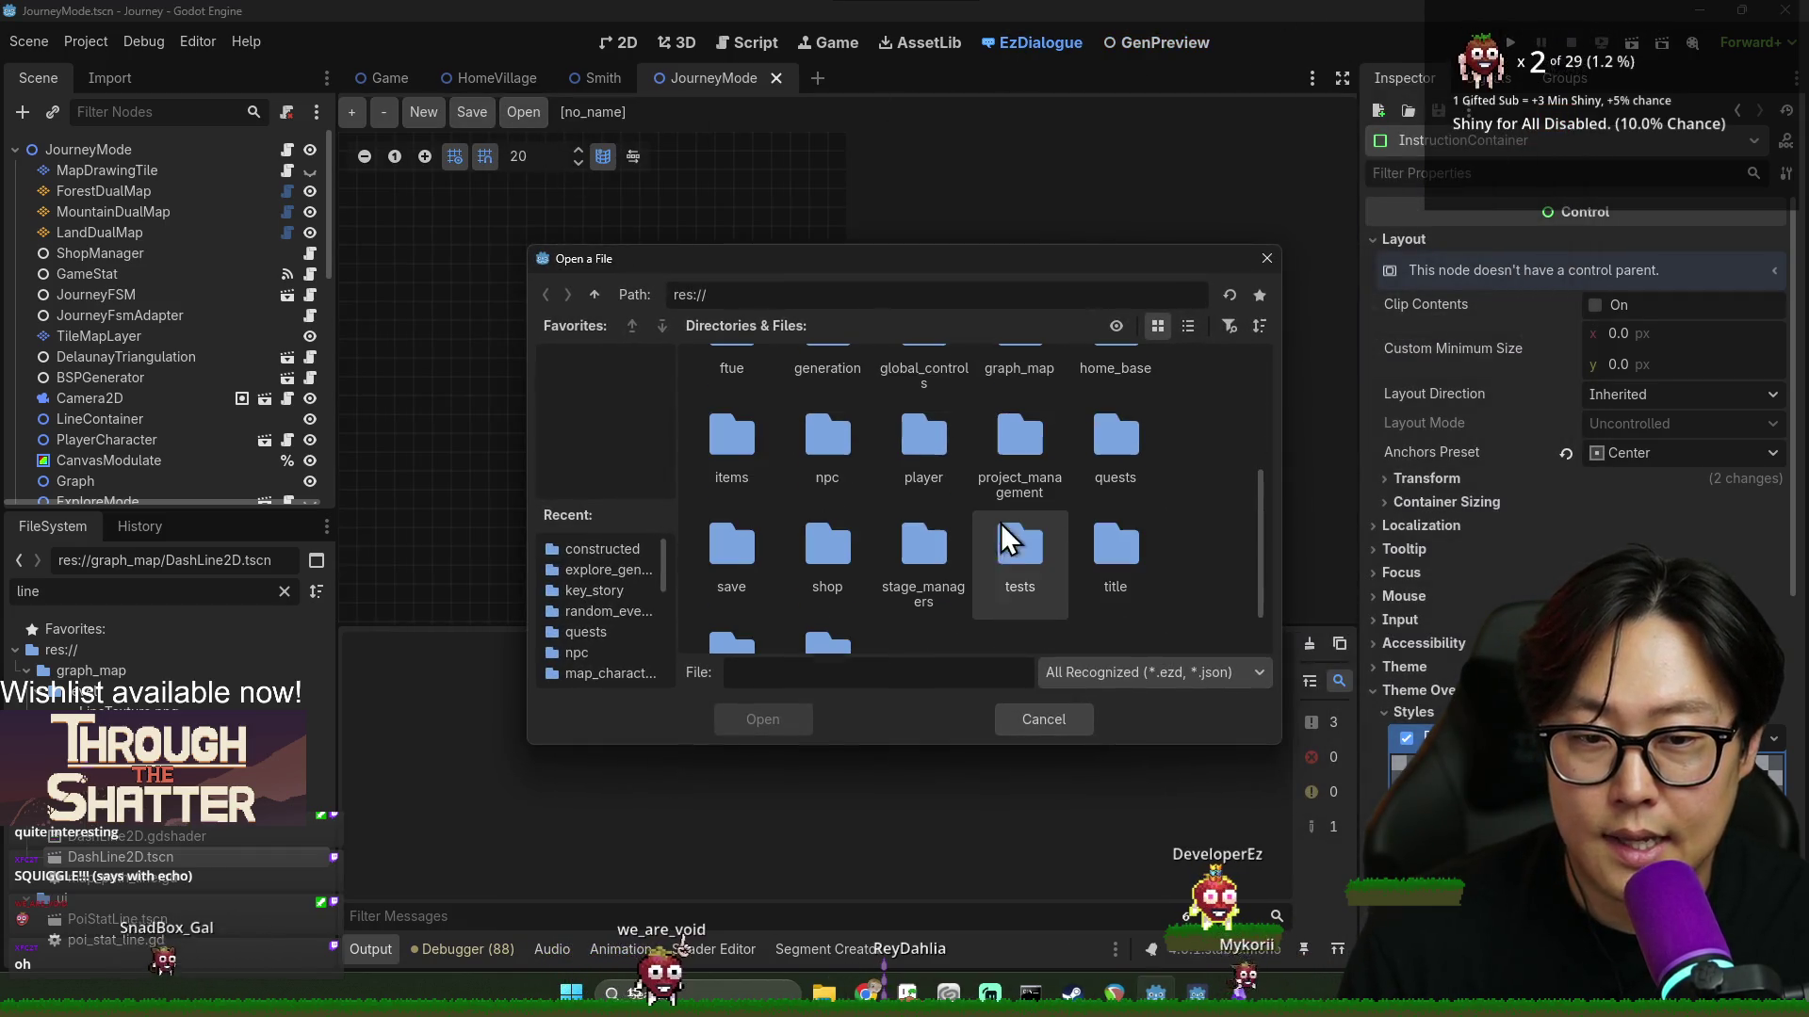
double_click(1099, 448)
double_click(725, 402)
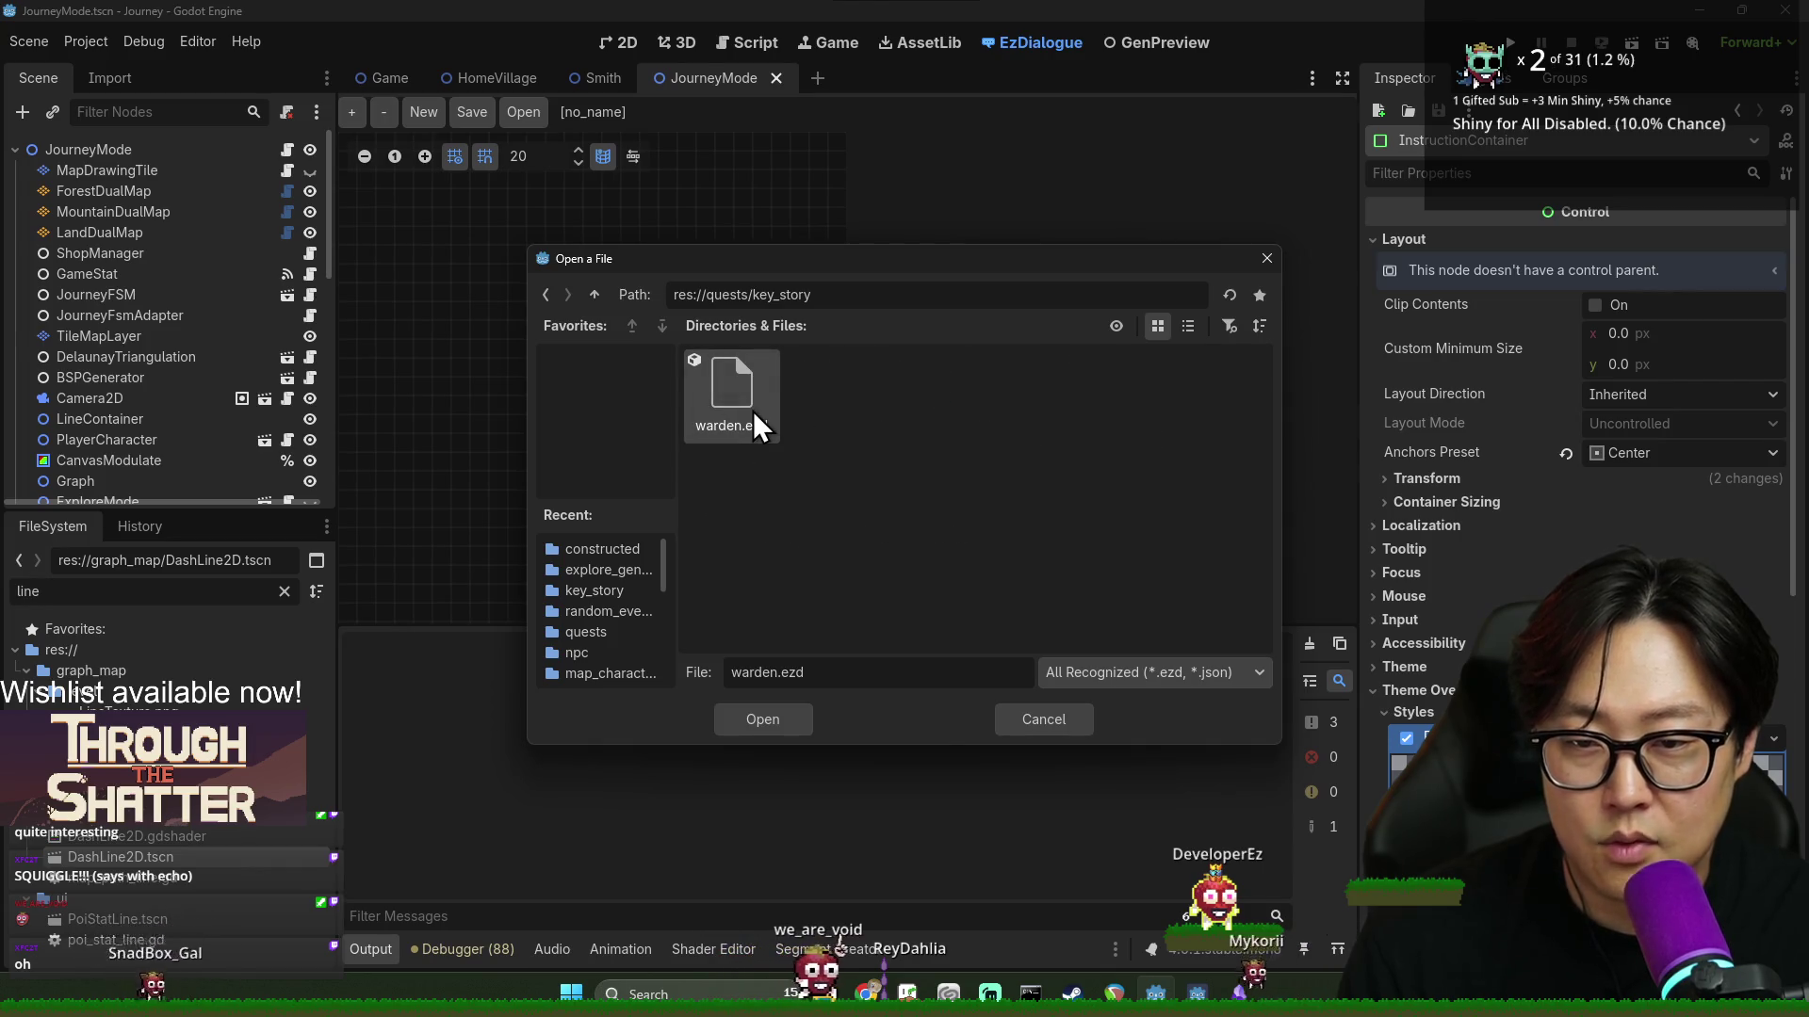
double_click(753, 411)
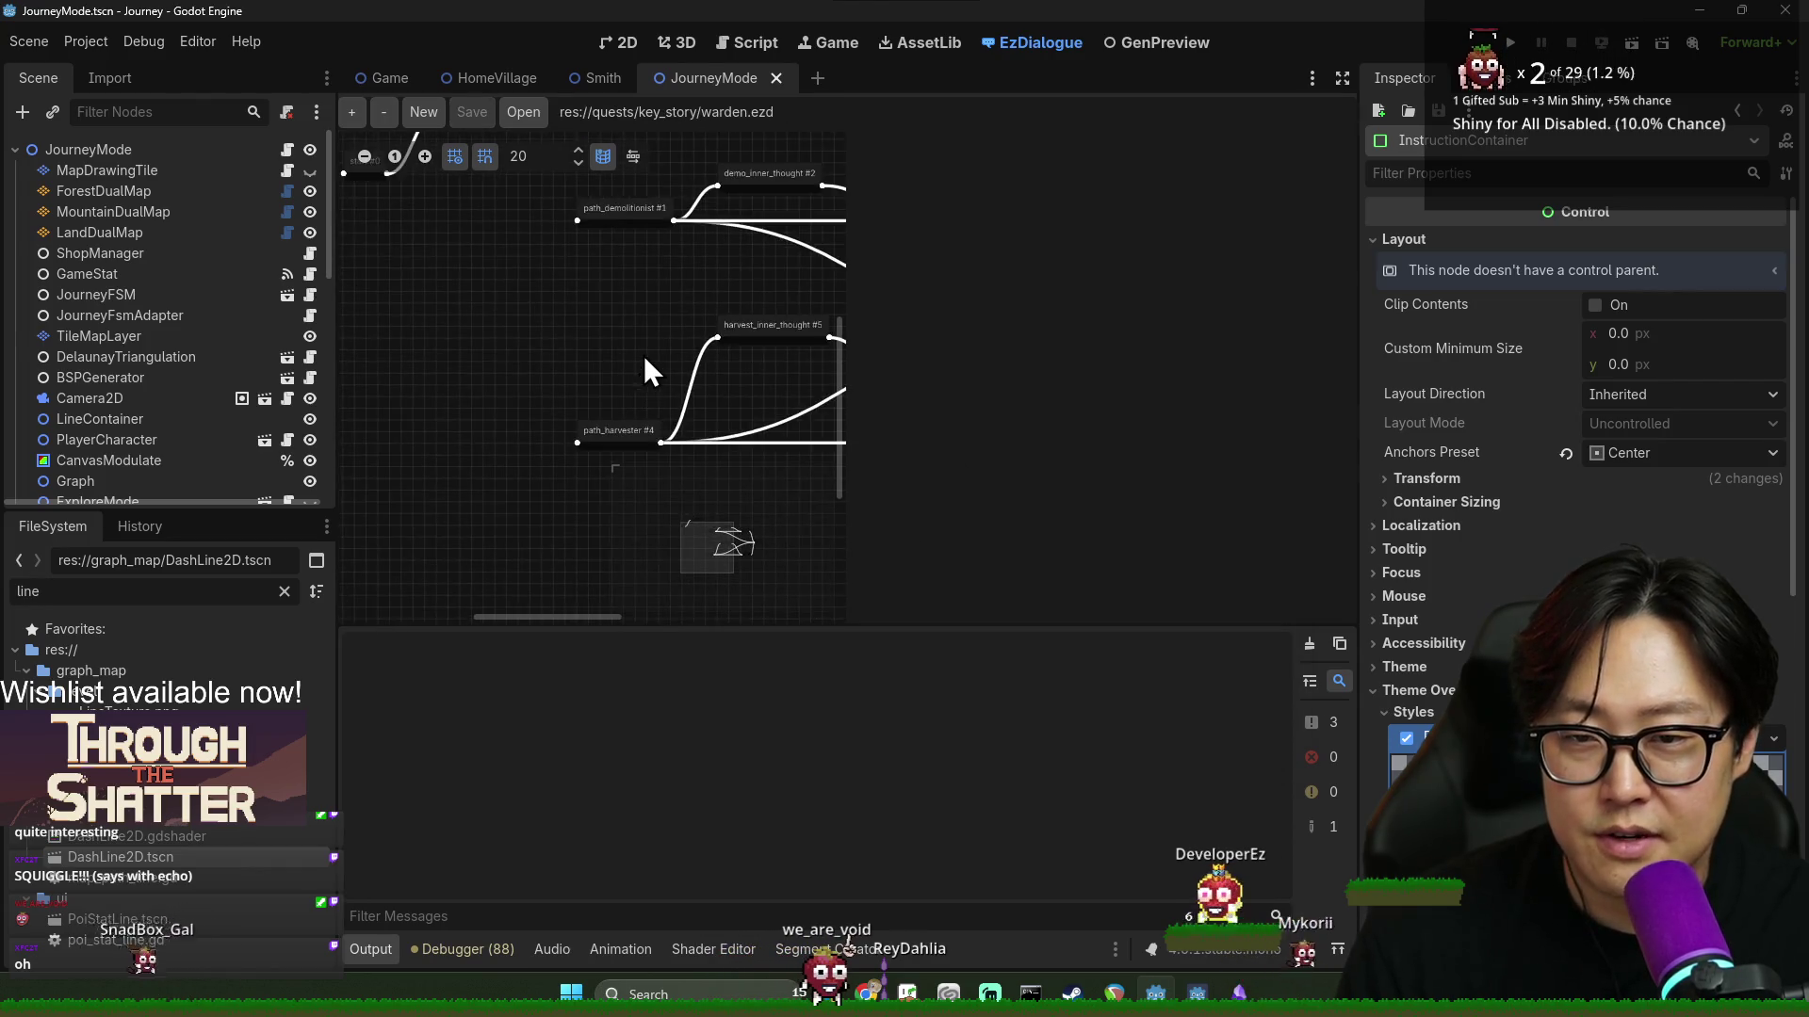
click(449, 355)
key(alt+Tab)
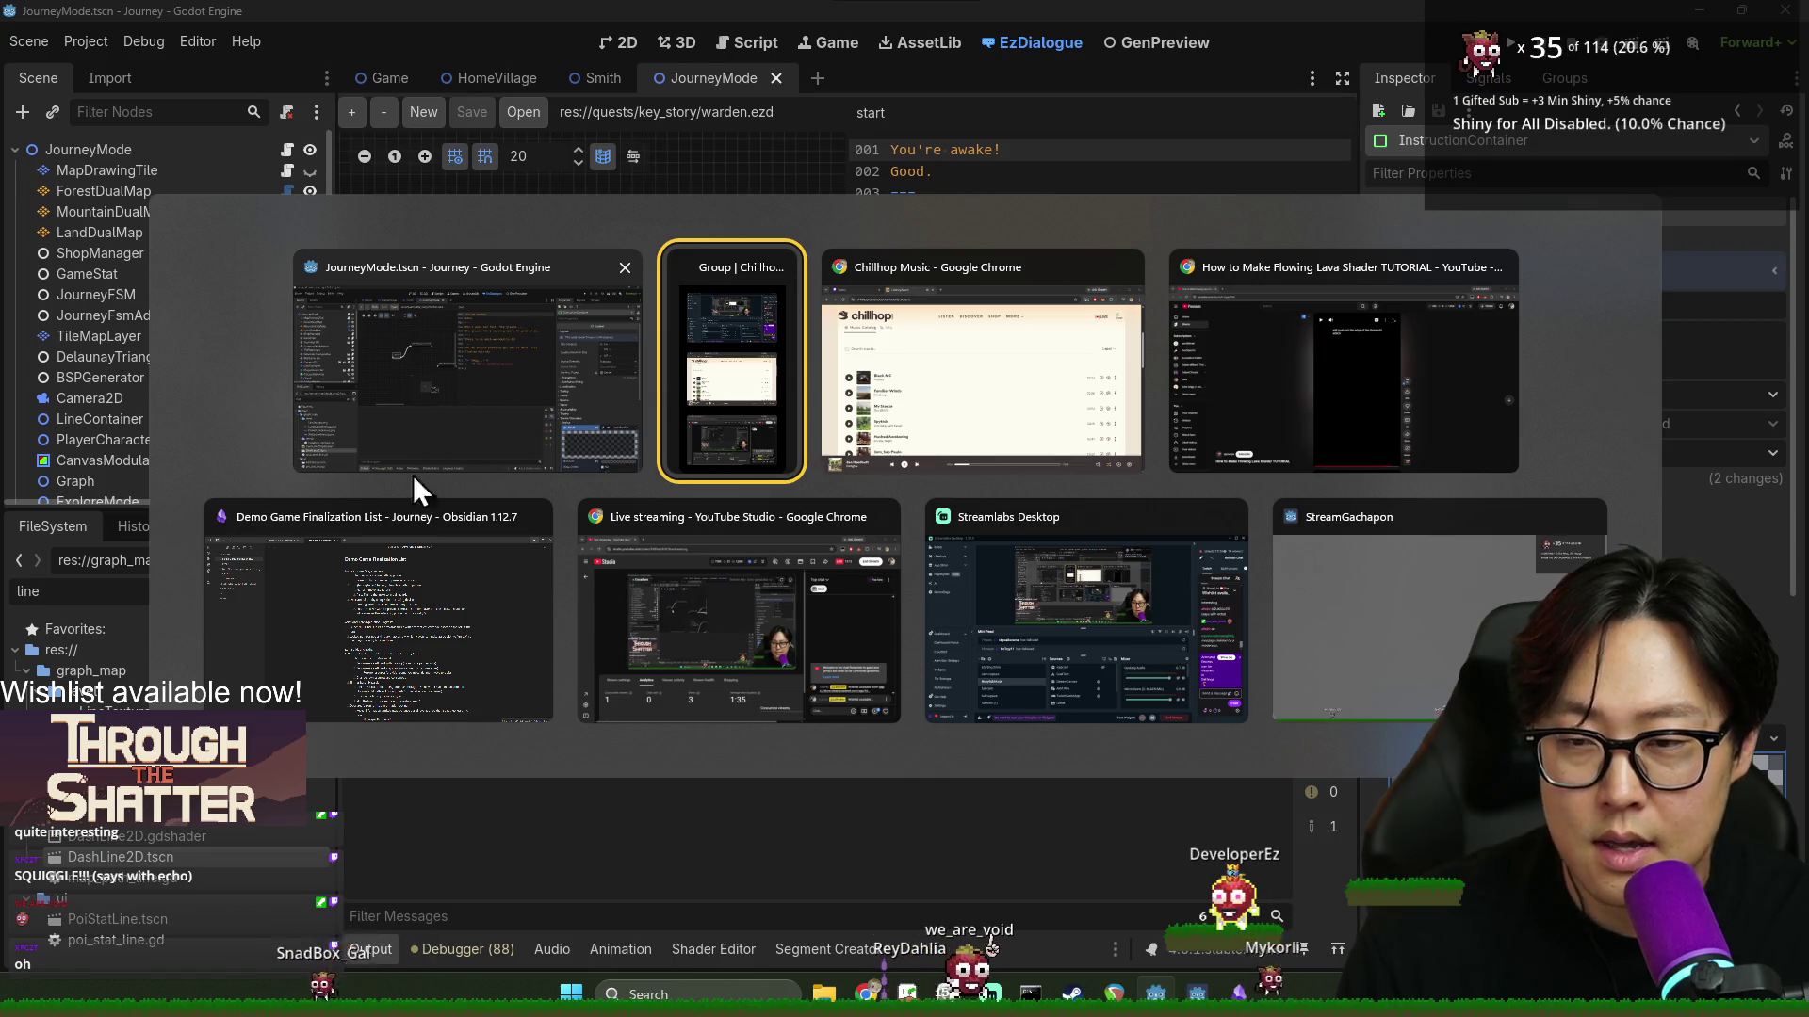
click(480, 424)
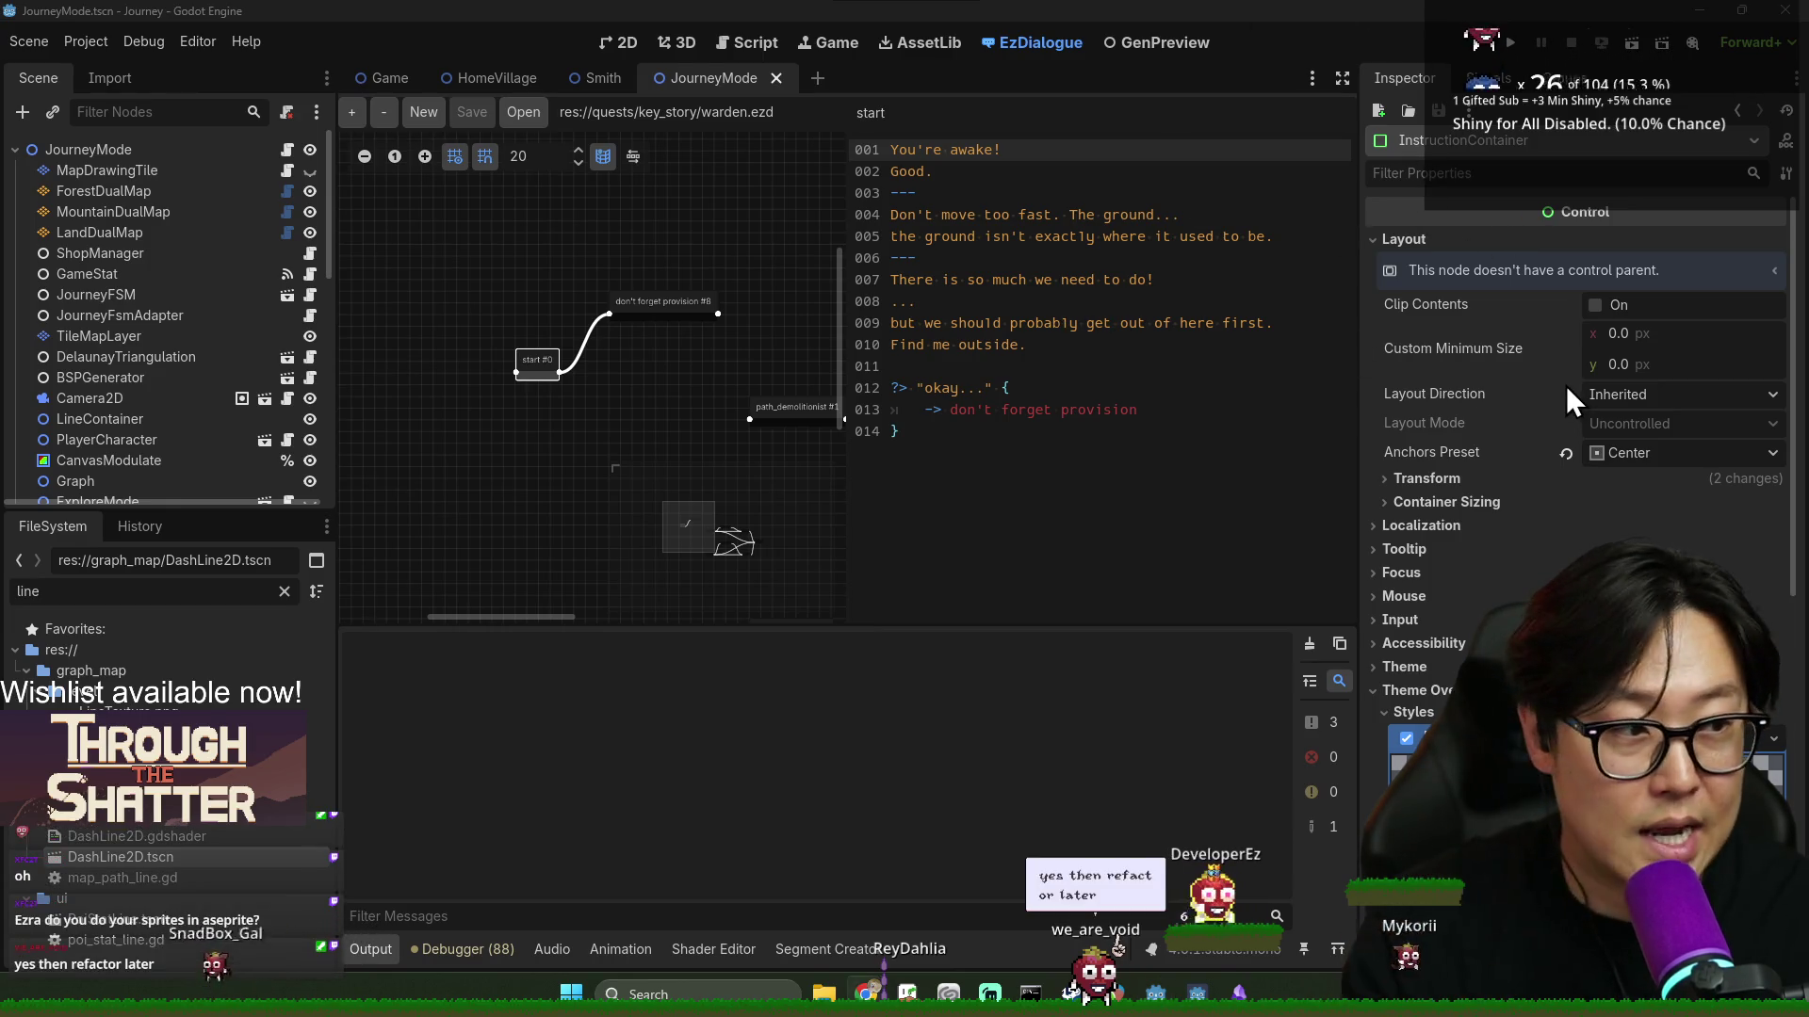
mouse_move(1566, 388)
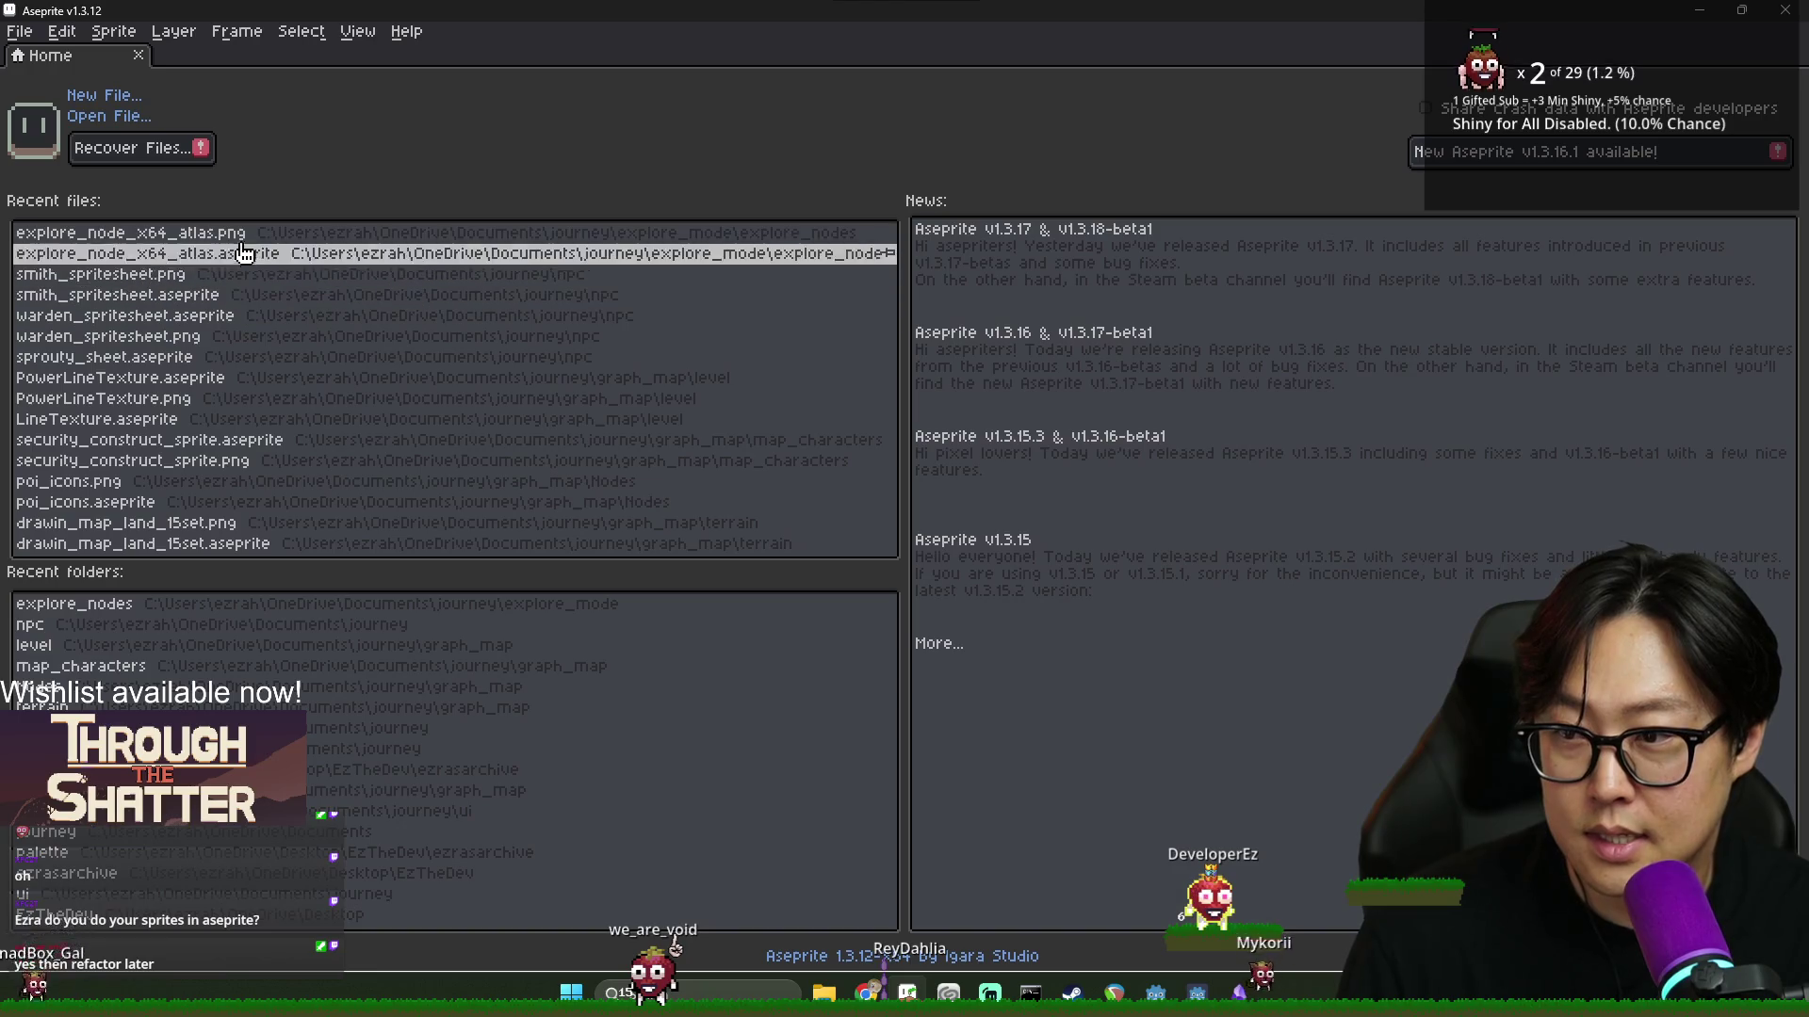
Step: Open explore_node_x64_atlas.png from the recent files and switch to the Move tool
click(243, 235)
scroll(945, 469, up, 3)
scroll(506, 214, down, 3)
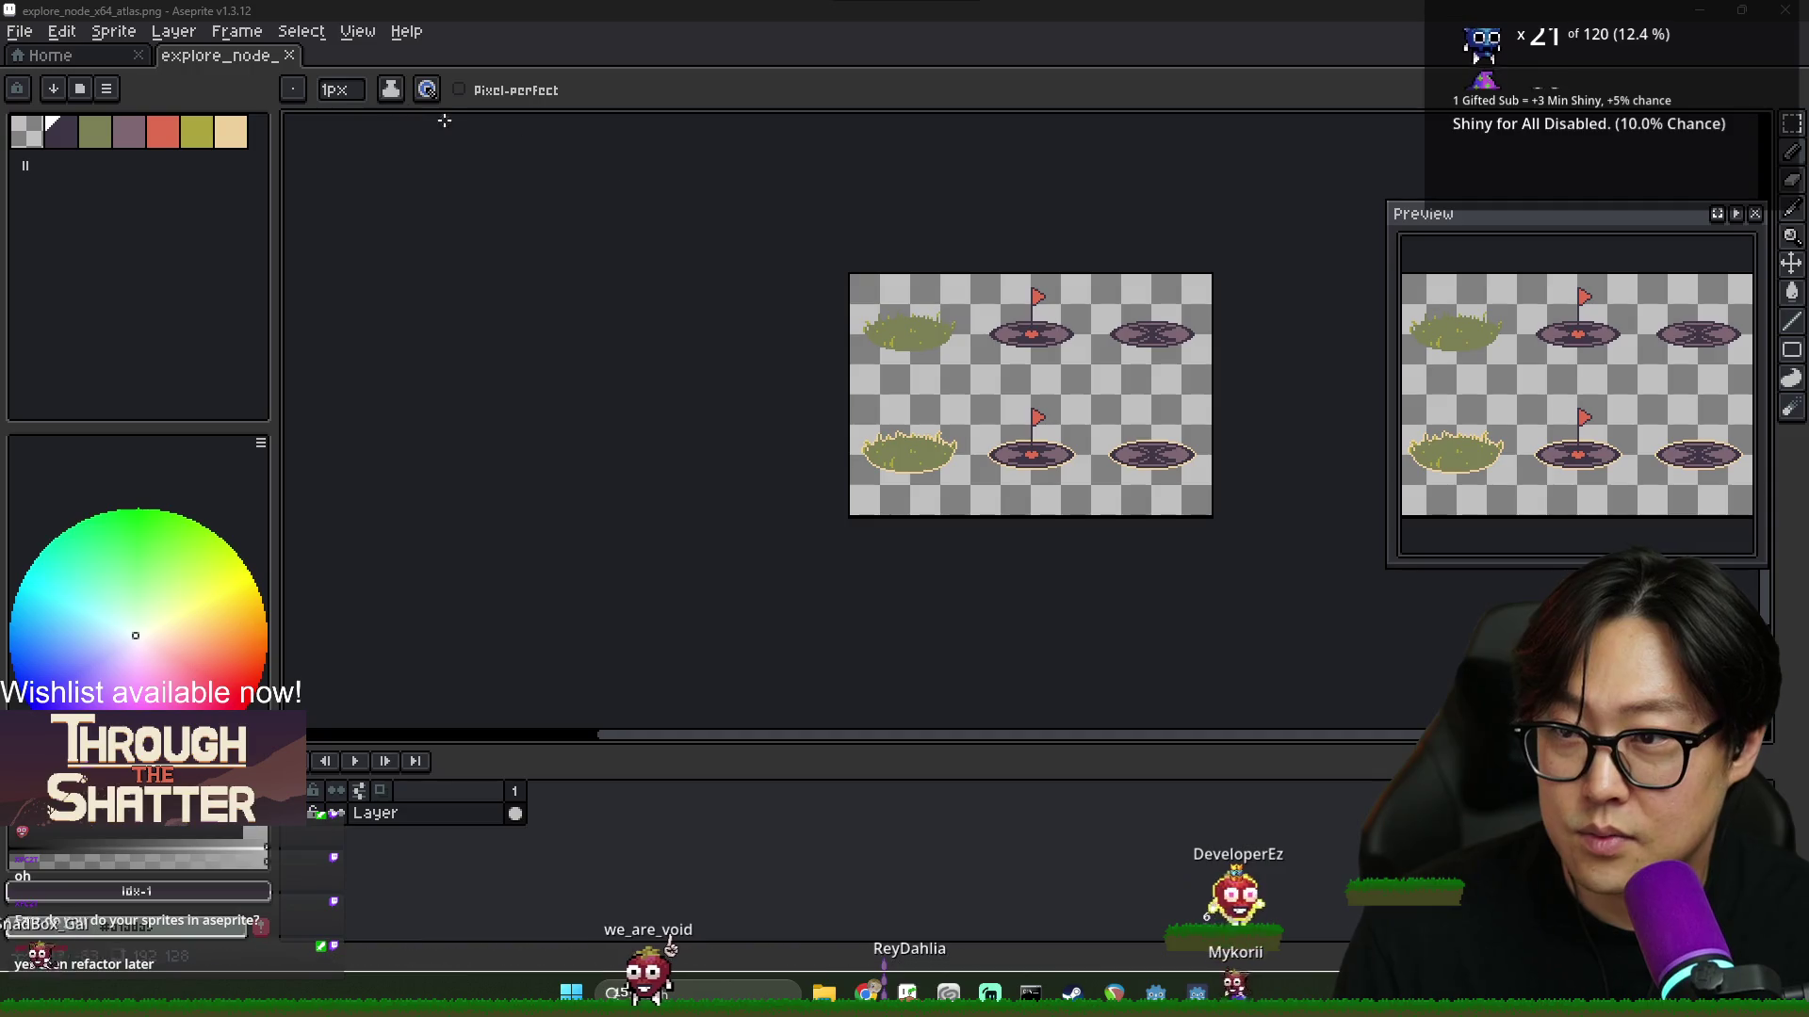
key(v)
key(ctrl+o)
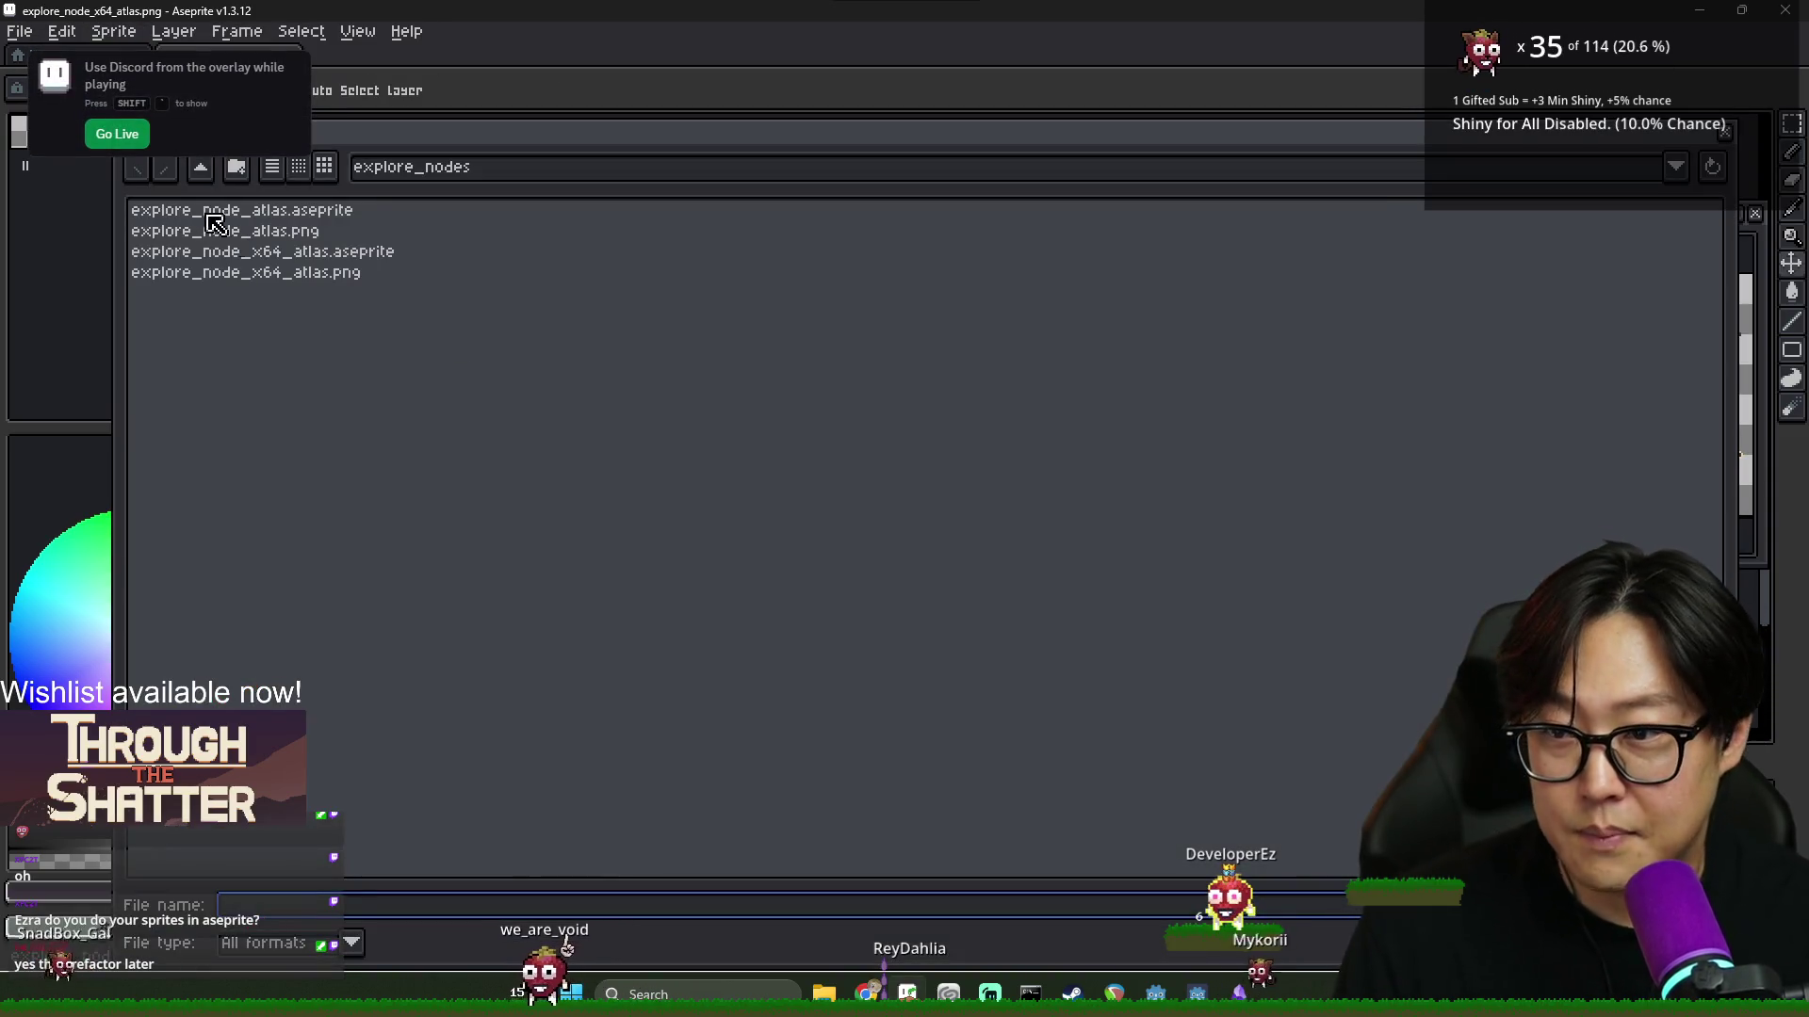
key(Escape)
click(17, 54)
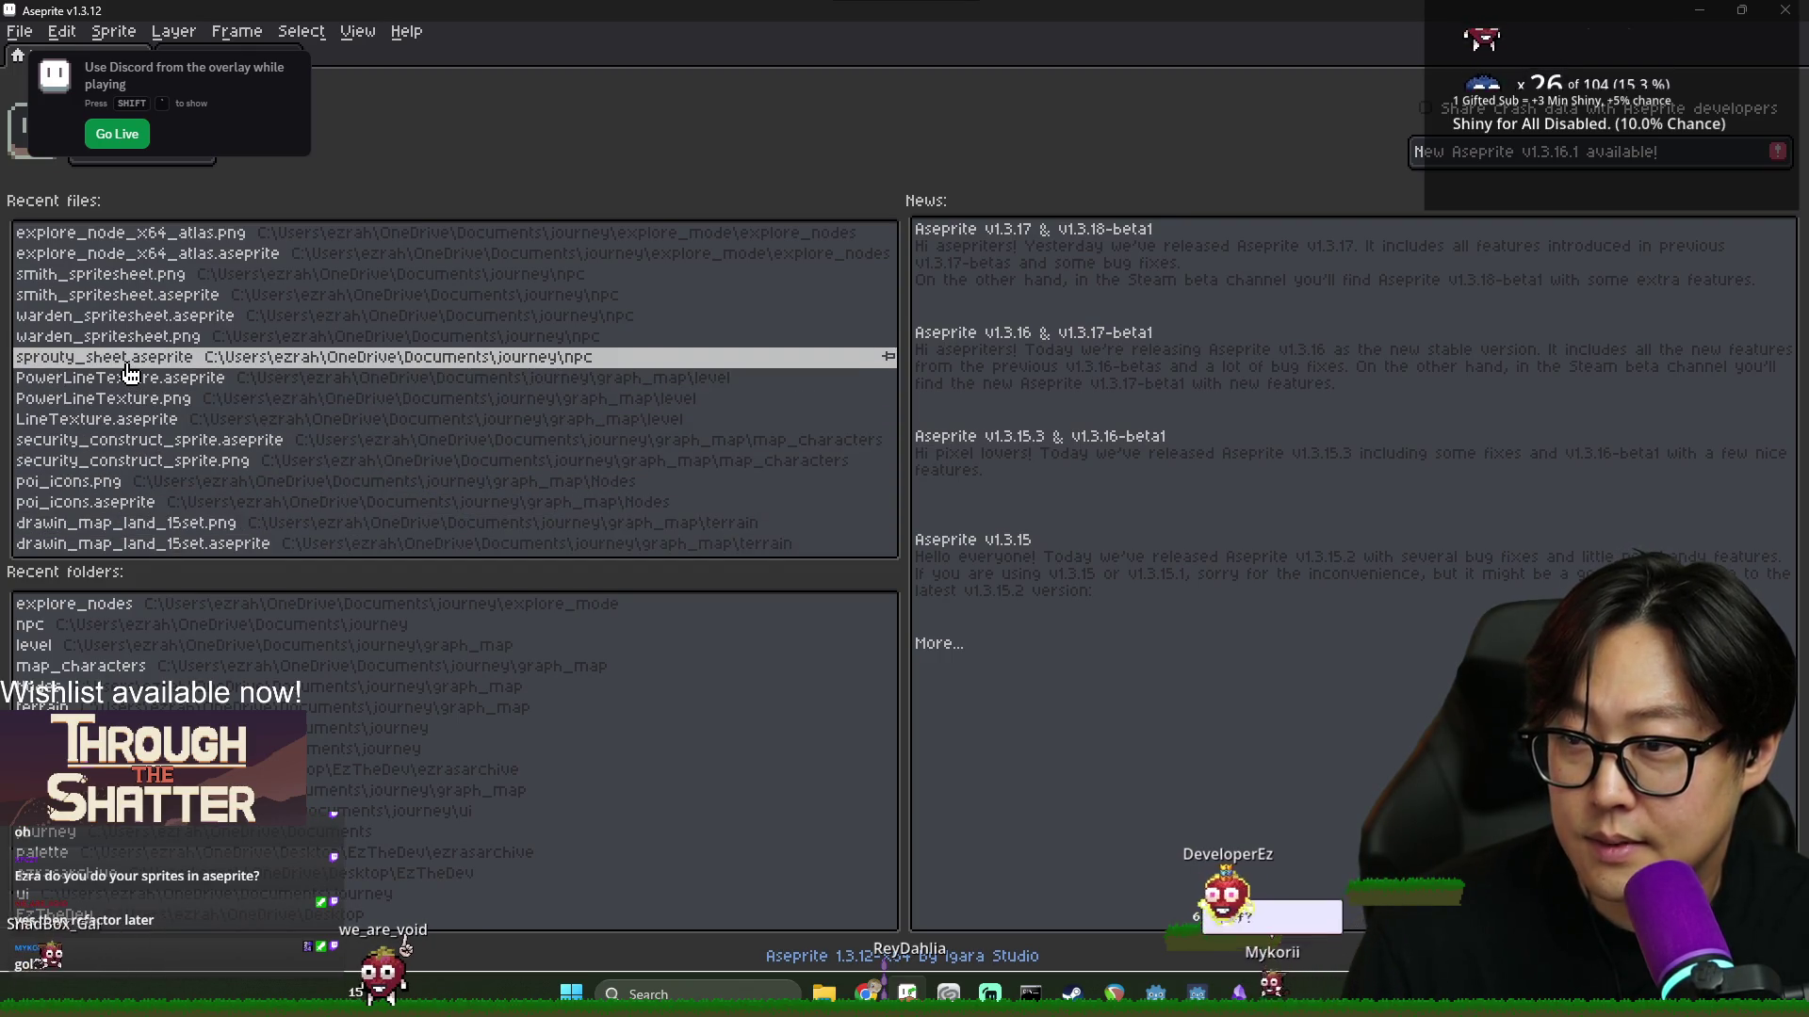
Step: Open warden_spritesheet.aseprite and play its animation
click(134, 316)
click(363, 765)
scroll(1118, 415, up, 6)
scroll(1118, 415, down, 2)
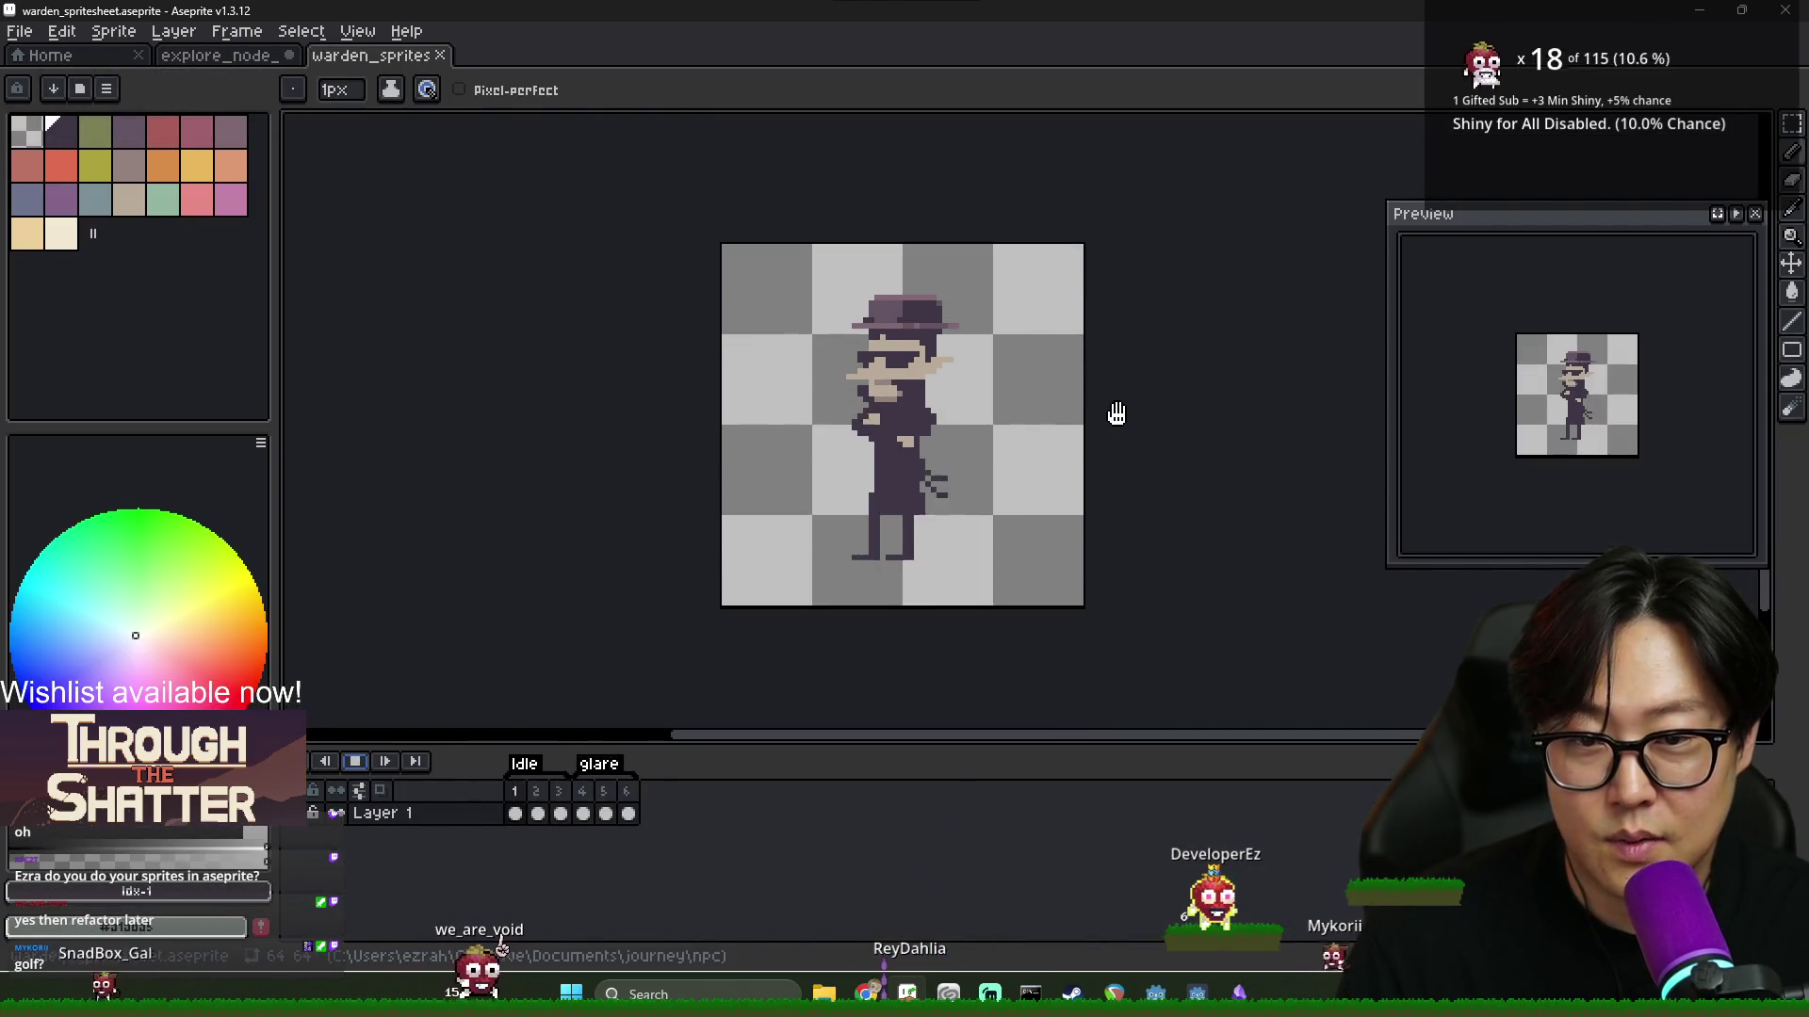
scroll(1116, 415, down, 3)
key(ctrl+o)
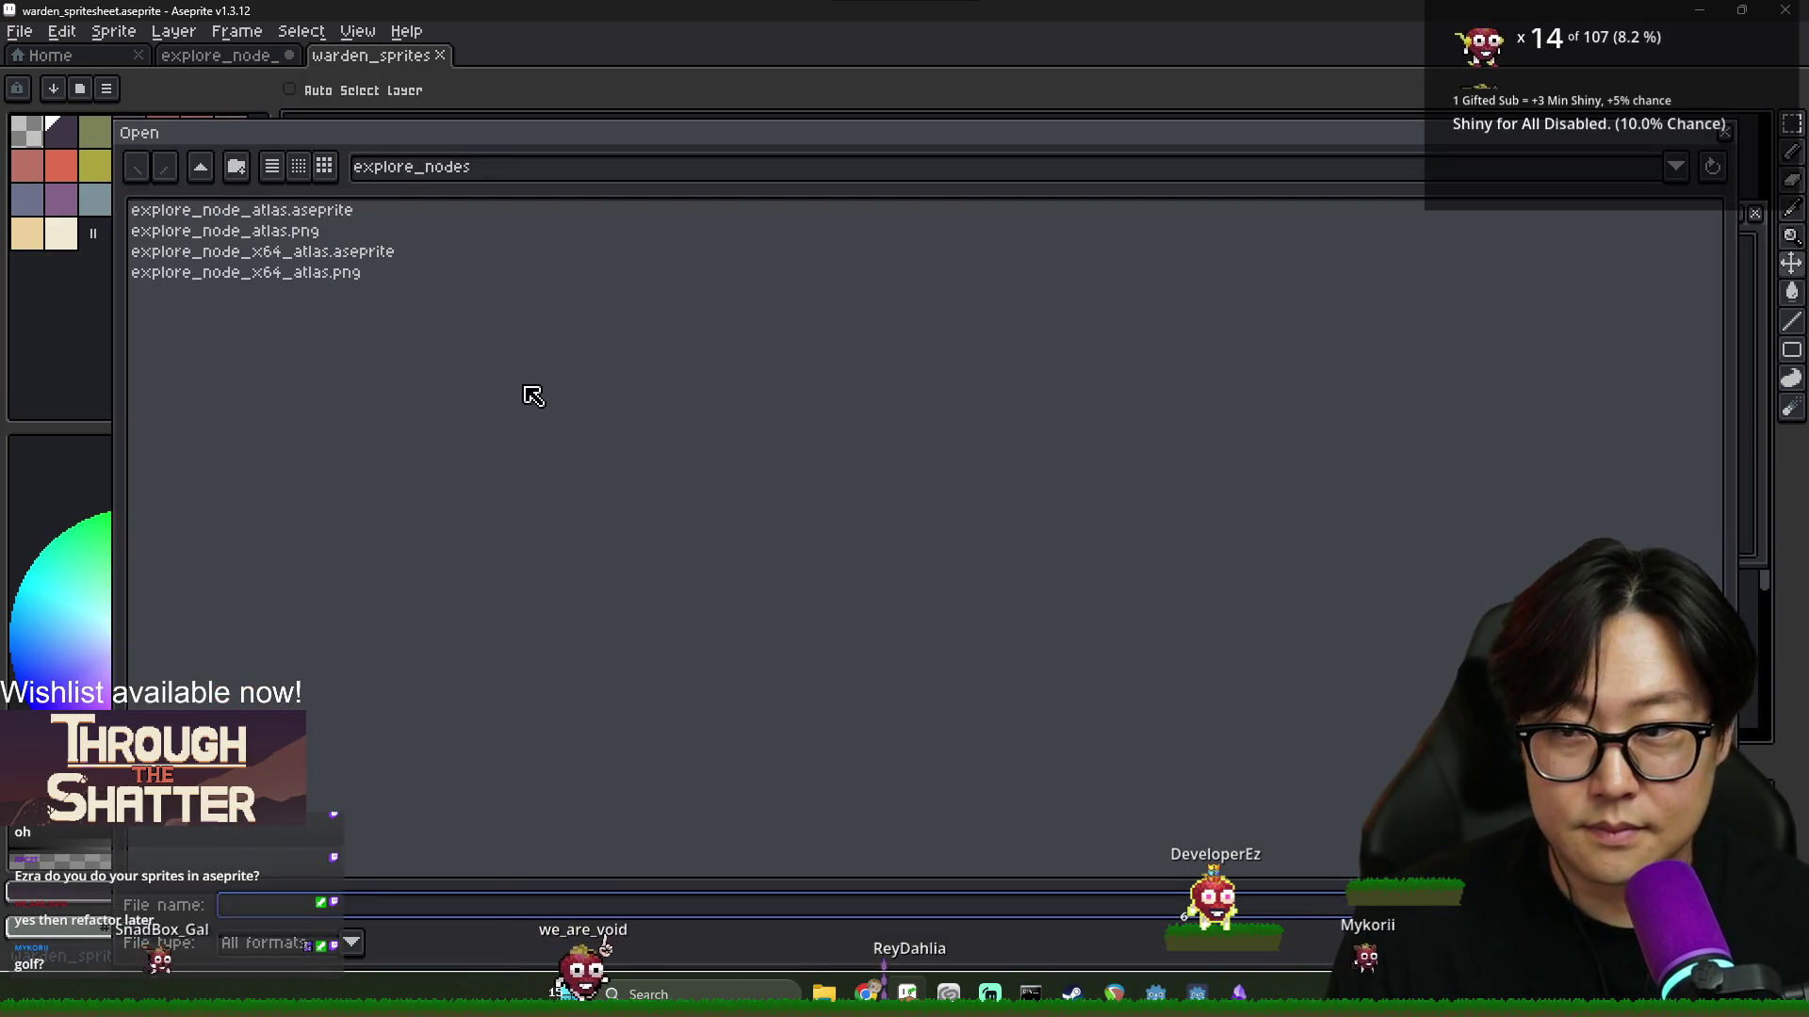
key(Escape)
click(50, 54)
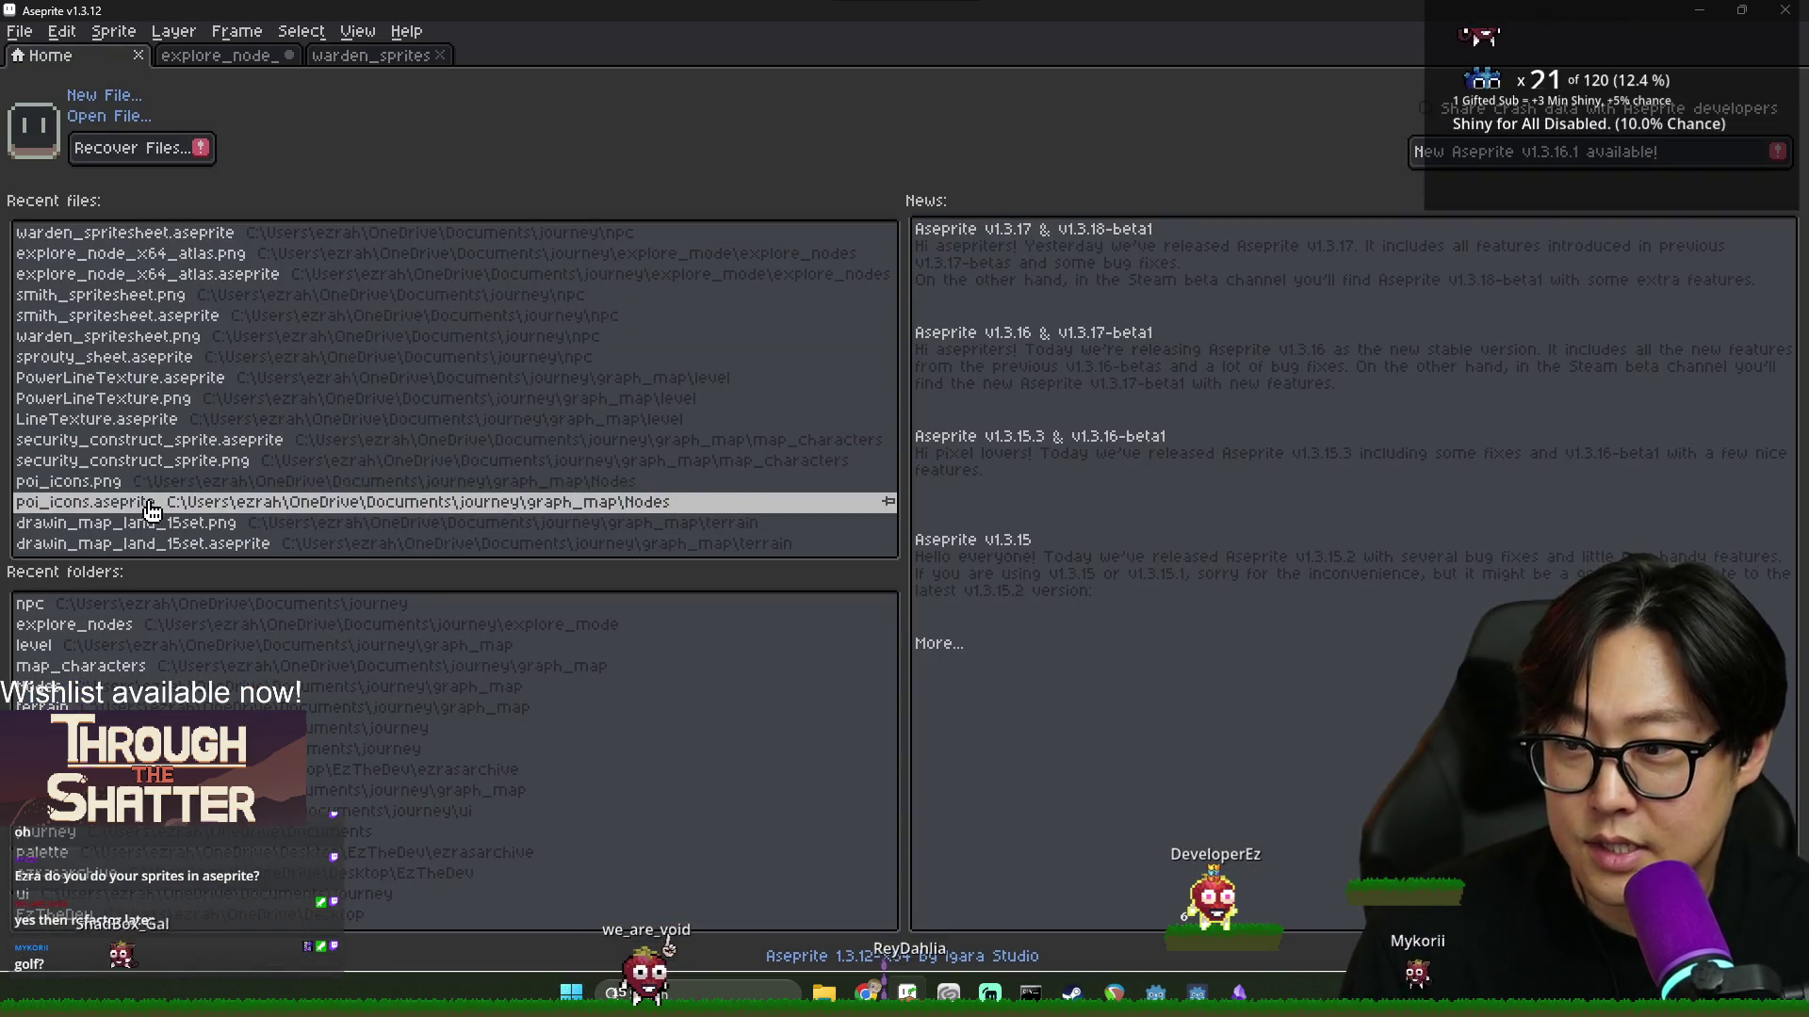
Step: Open sprouty_sheet.aseprite and smith_spritesheet.aseprite, then zoom in on the smith sprite
click(115, 357)
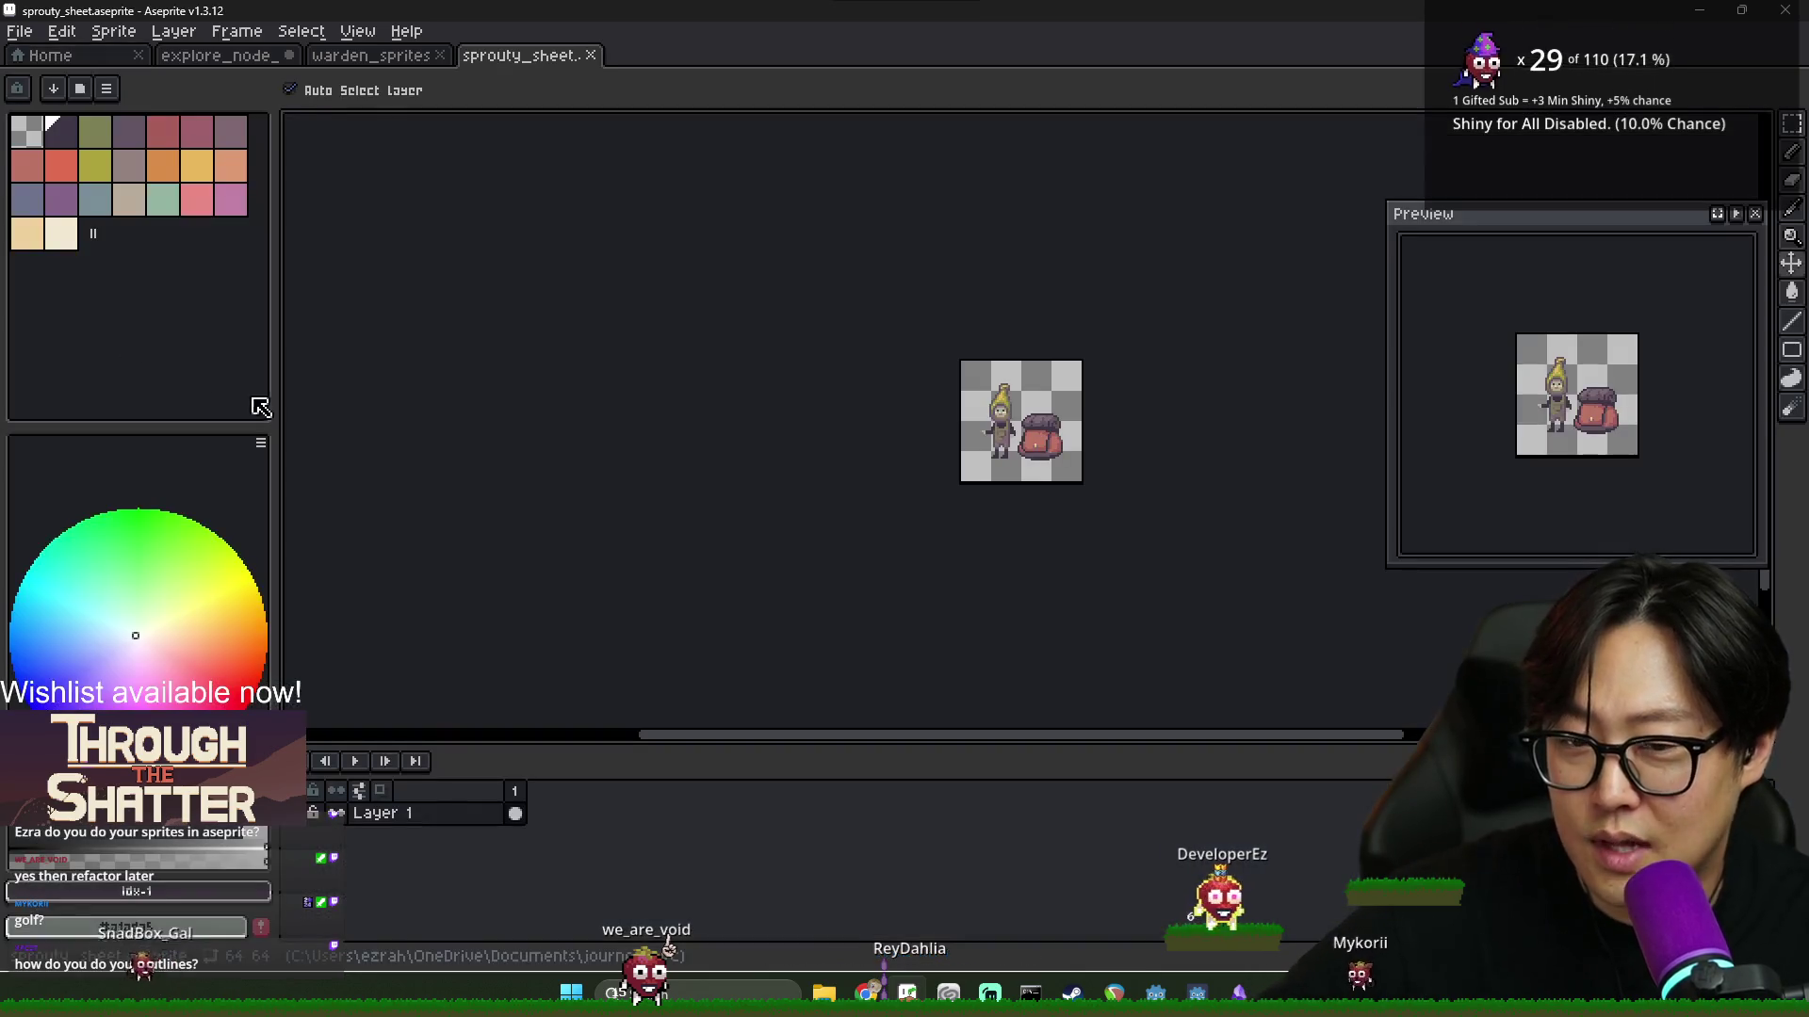
click(68, 58)
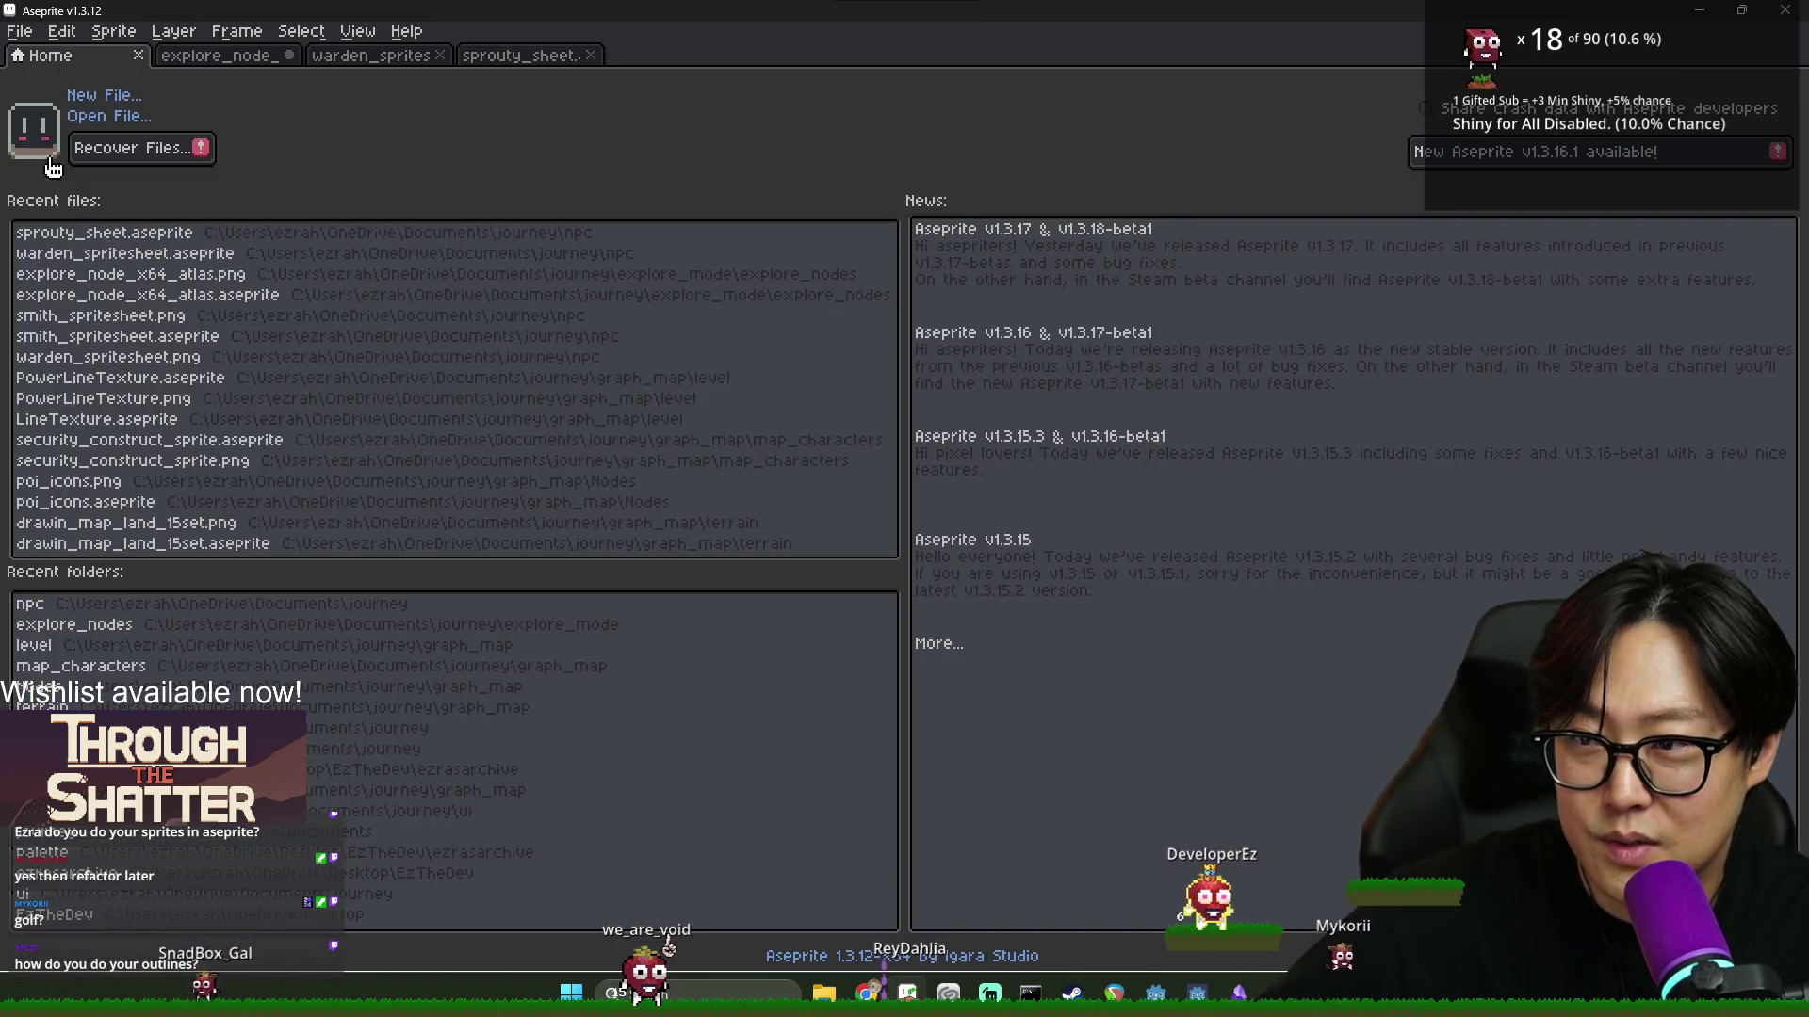
click(122, 336)
click(514, 57)
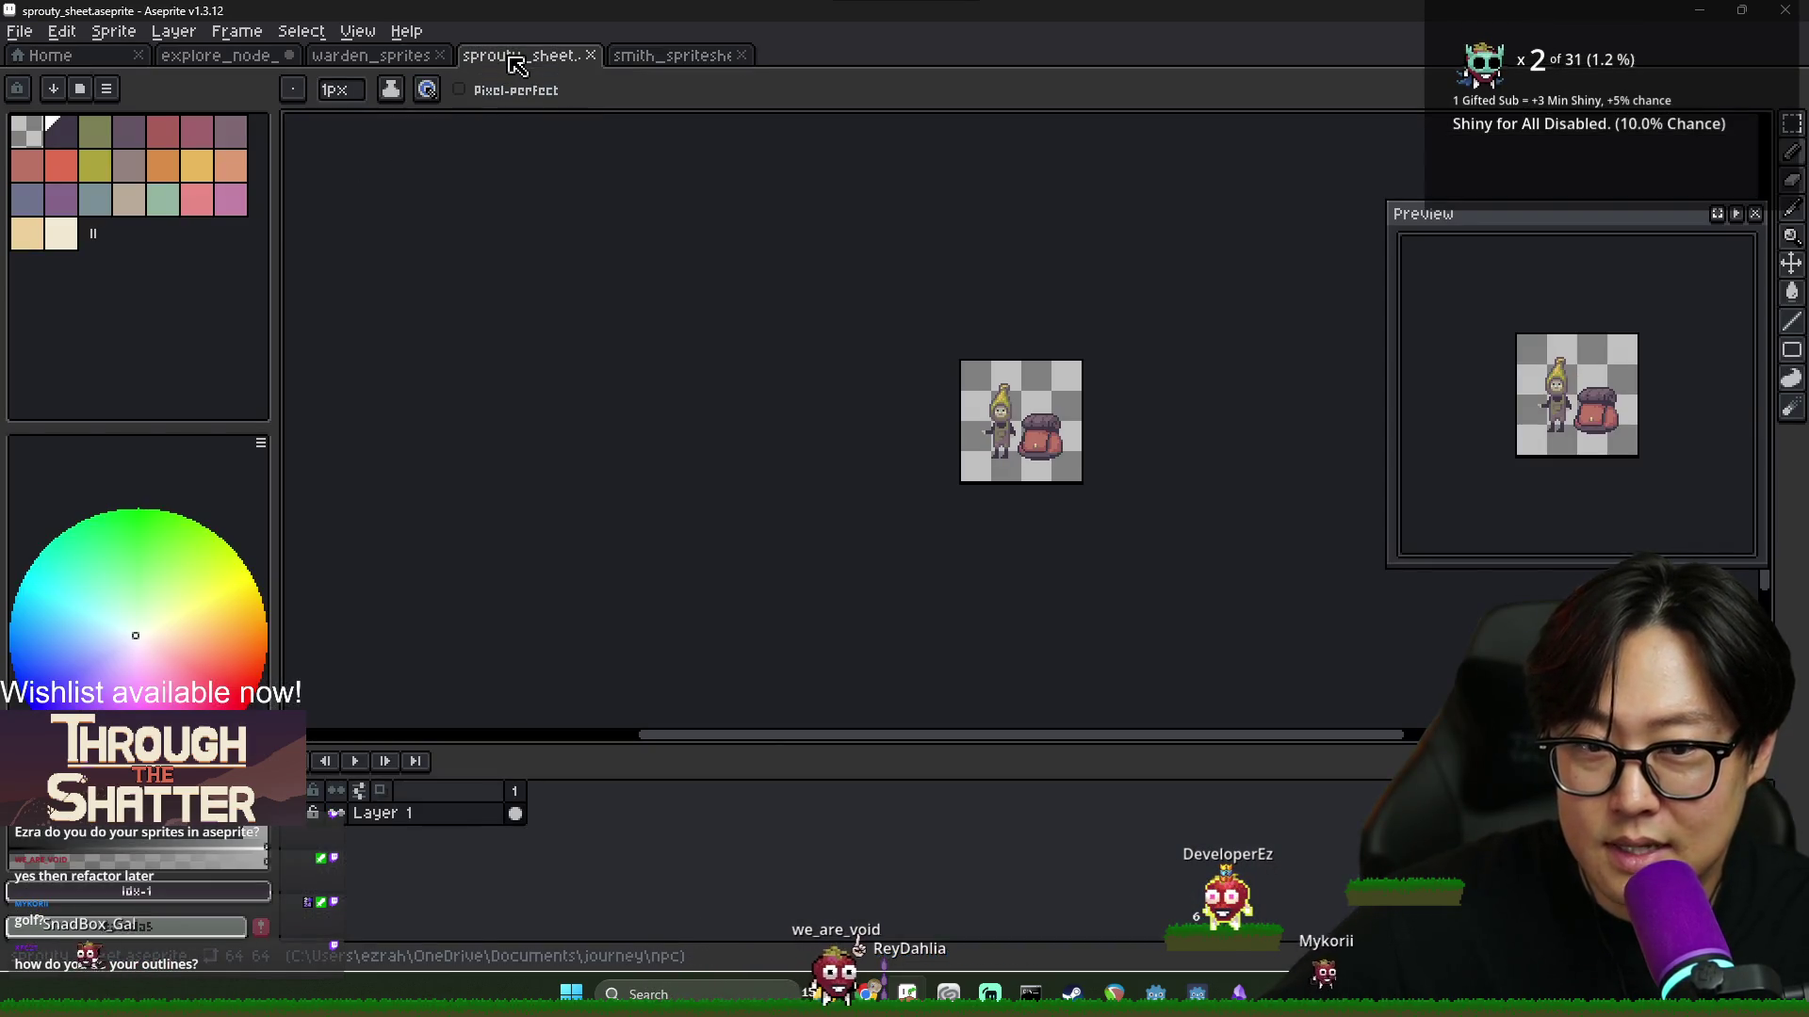
click(654, 59)
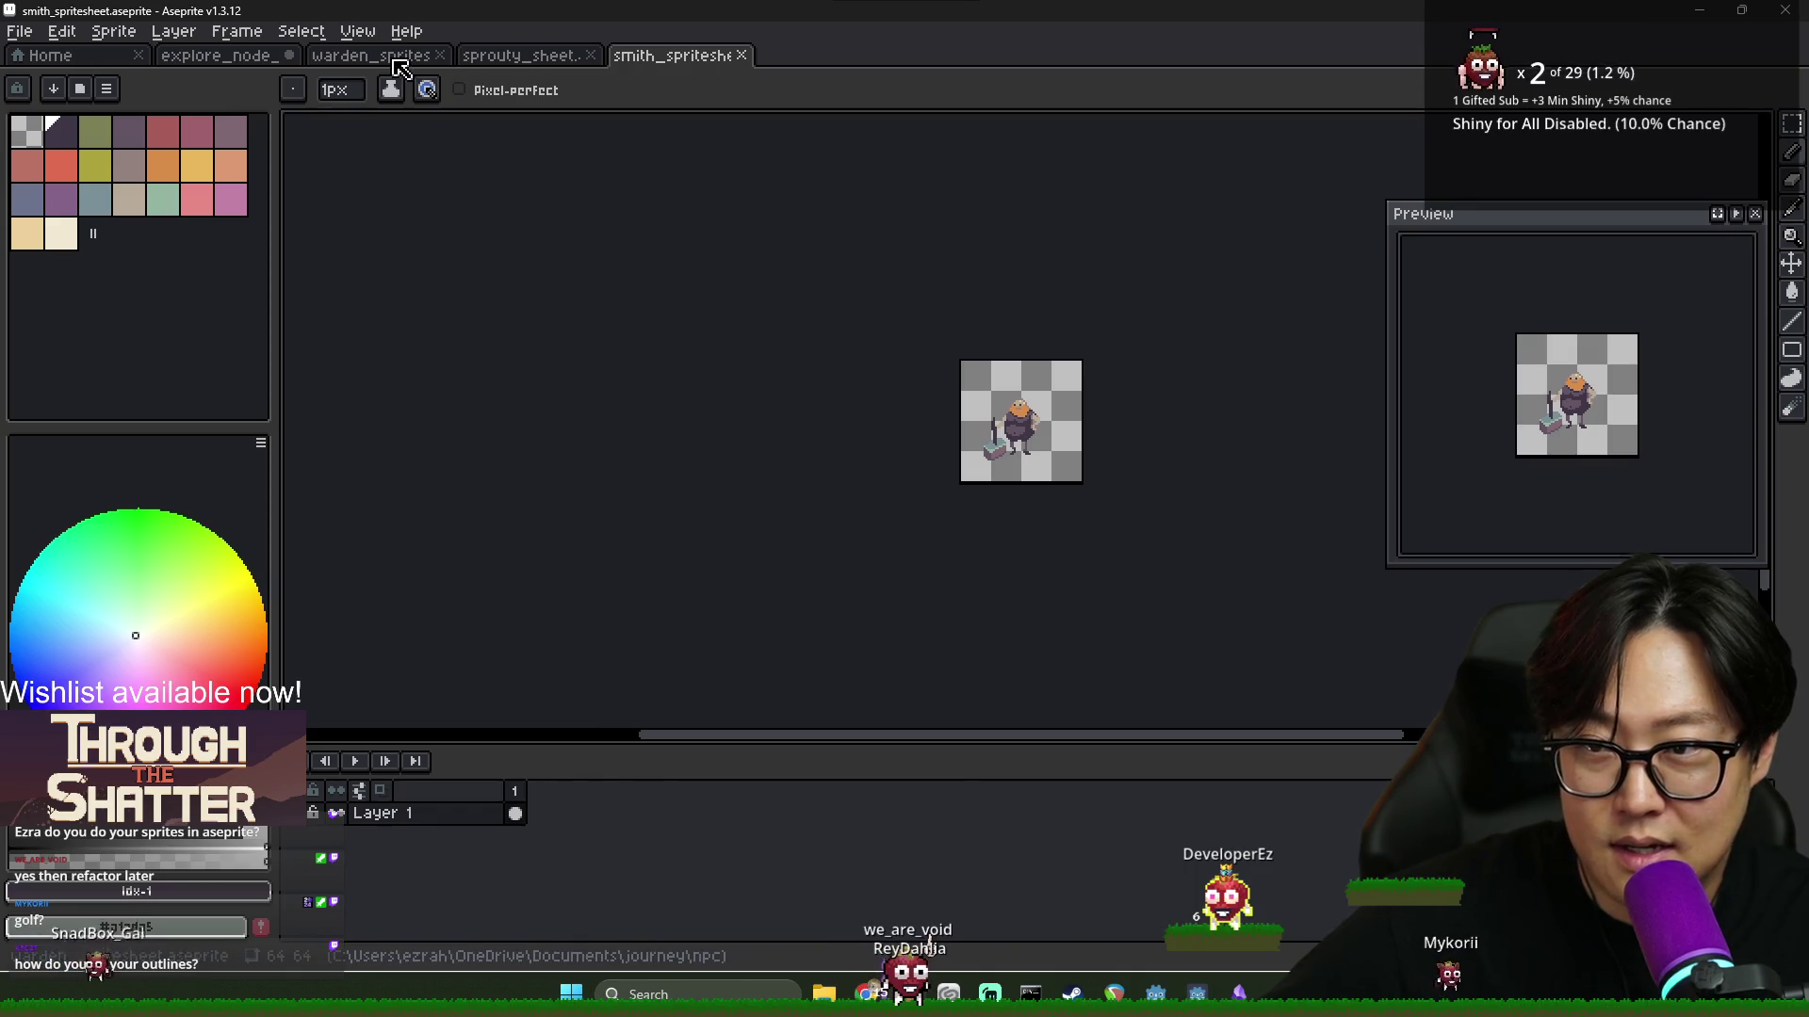
key(ctrl+0)
scroll(1124, 423, down, 5)
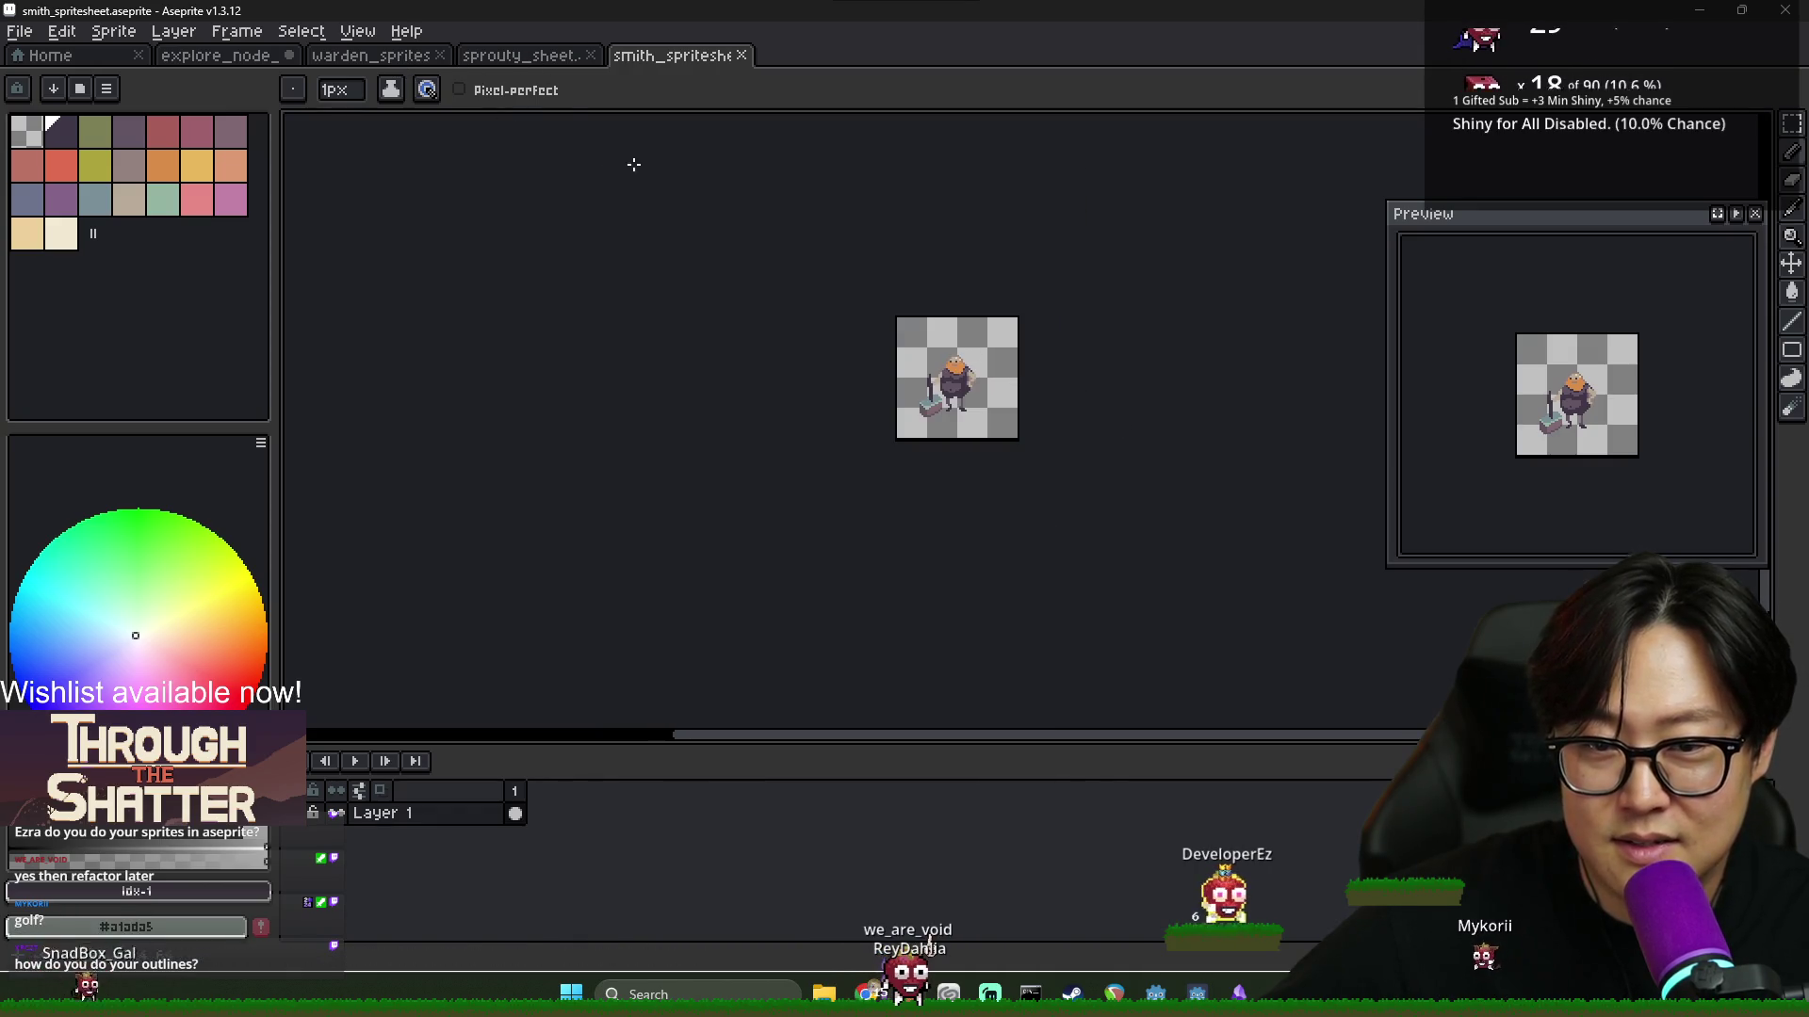
Step: Compare the warden, smith and sprouty sheets, ending back on the explore-node atlas
click(356, 62)
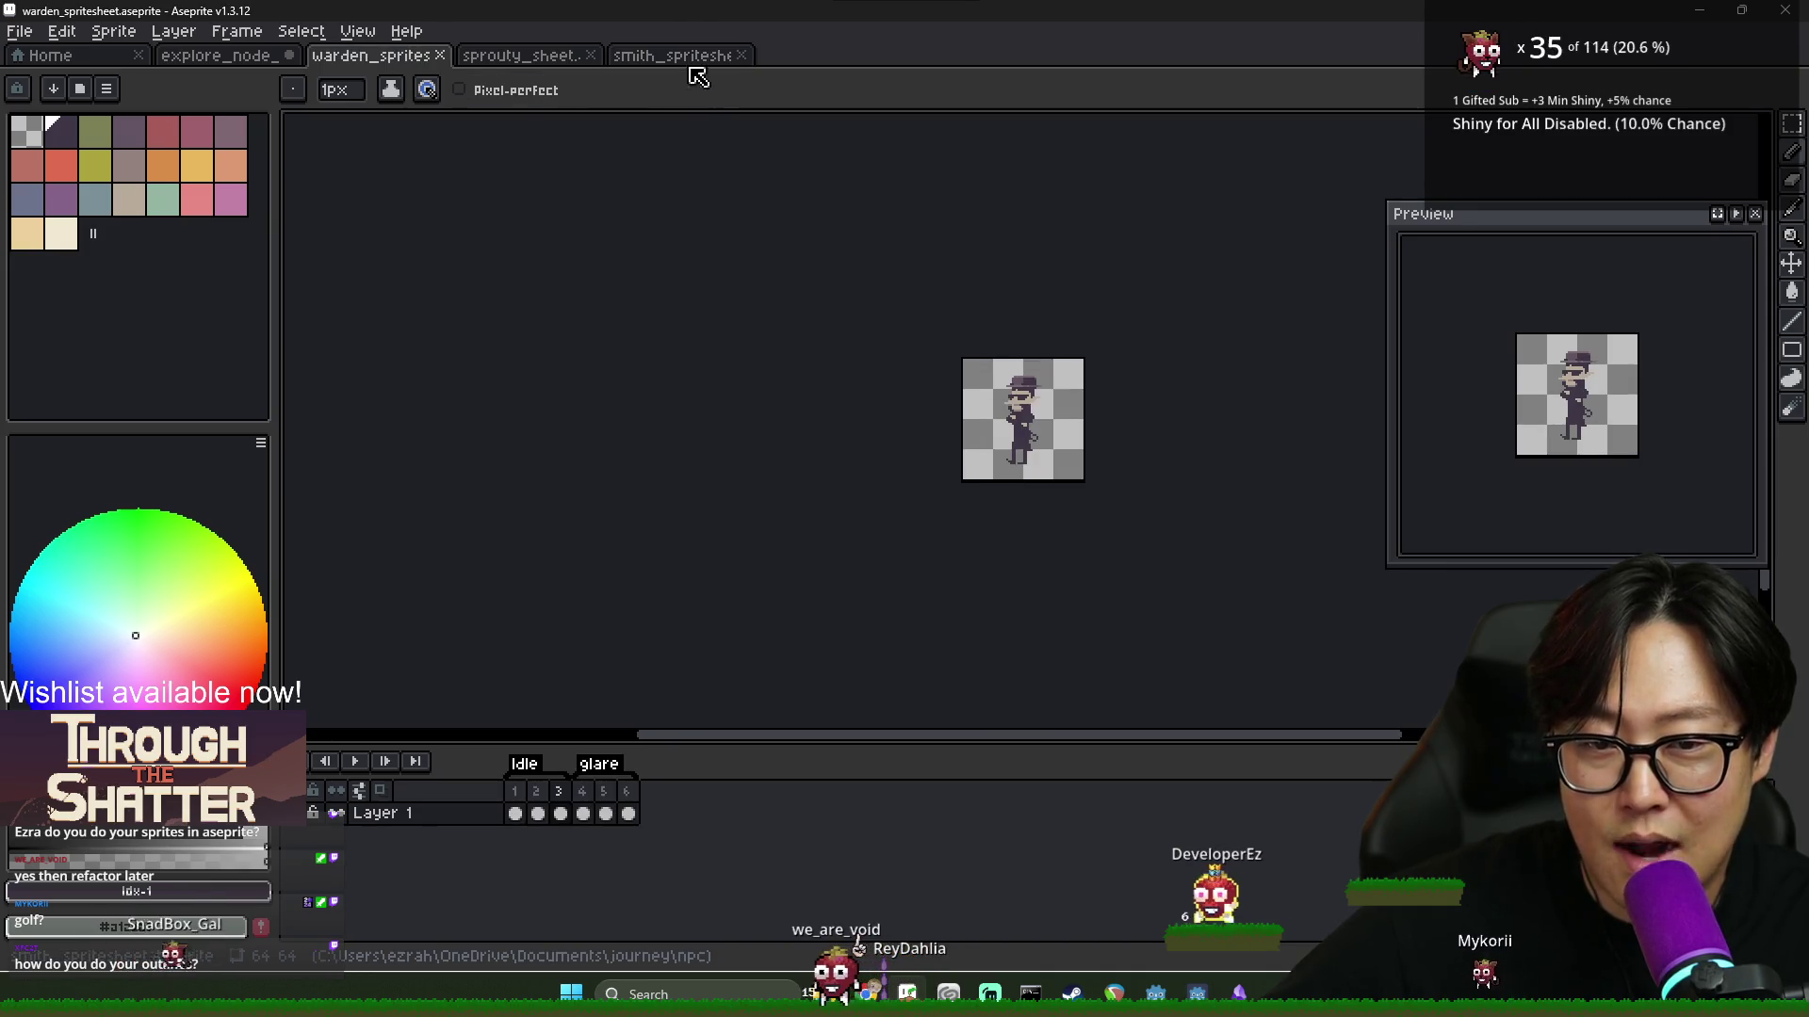
click(655, 56)
click(354, 59)
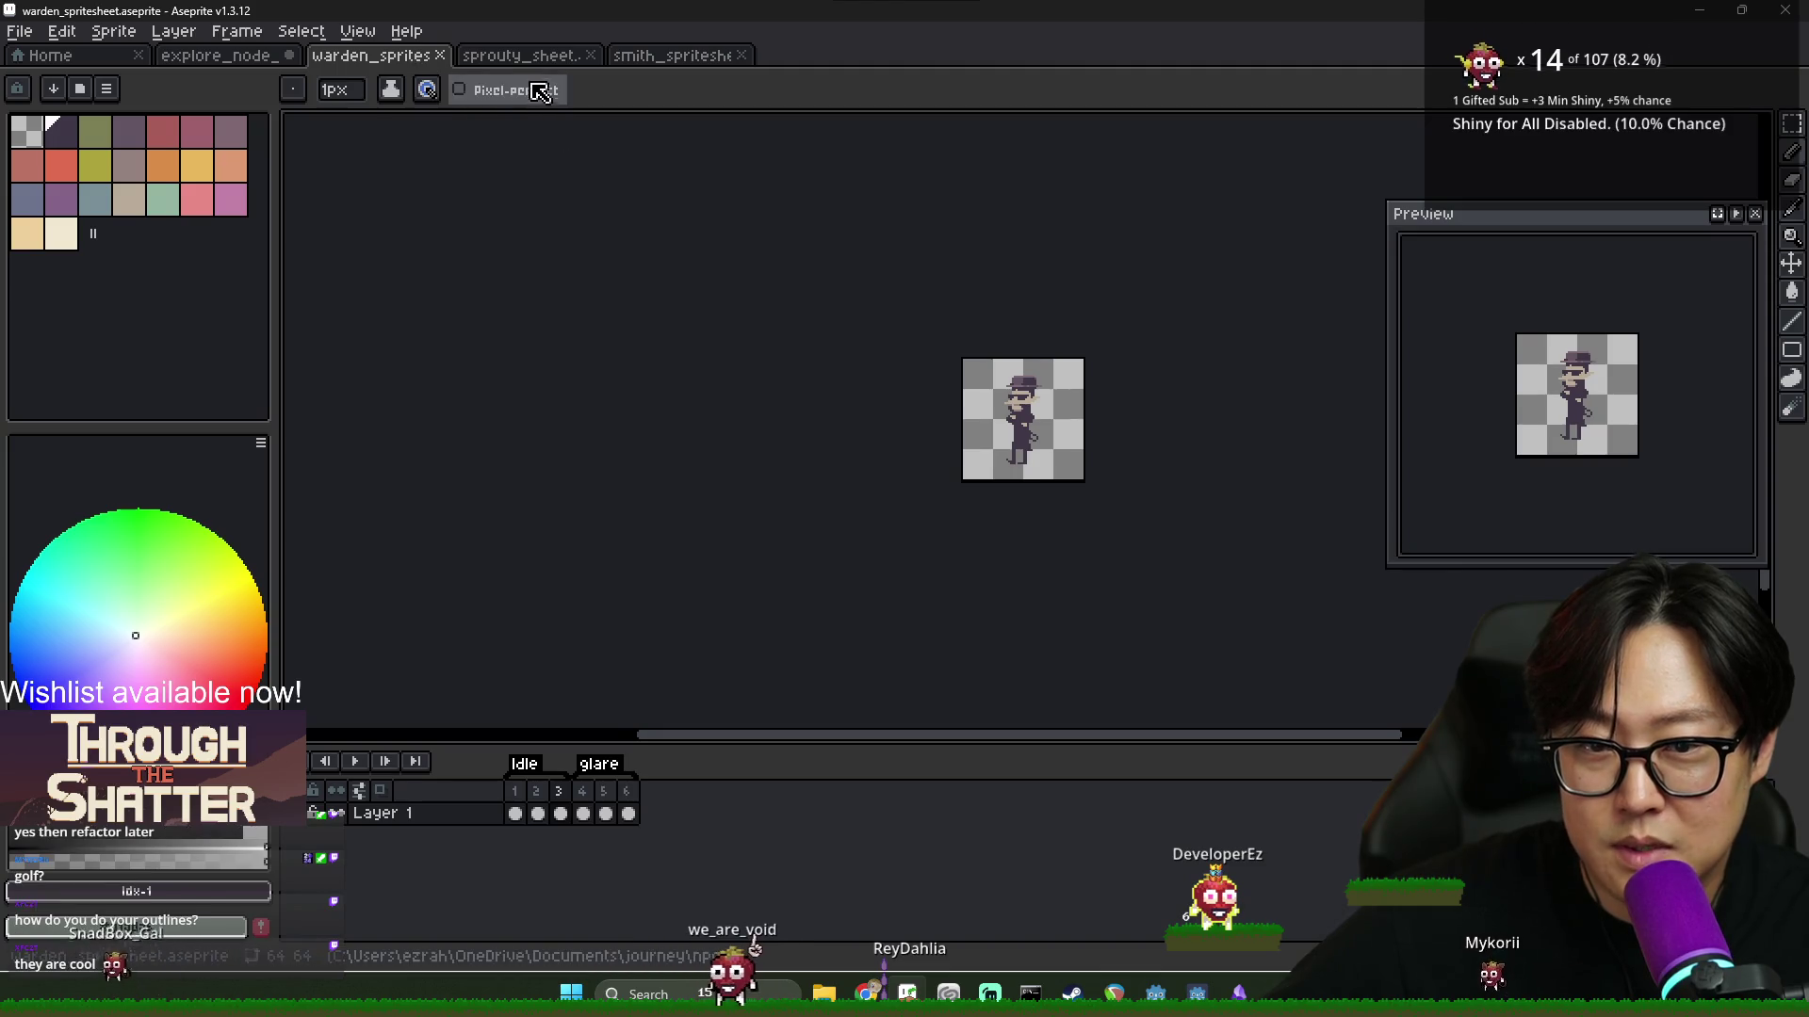
click(521, 56)
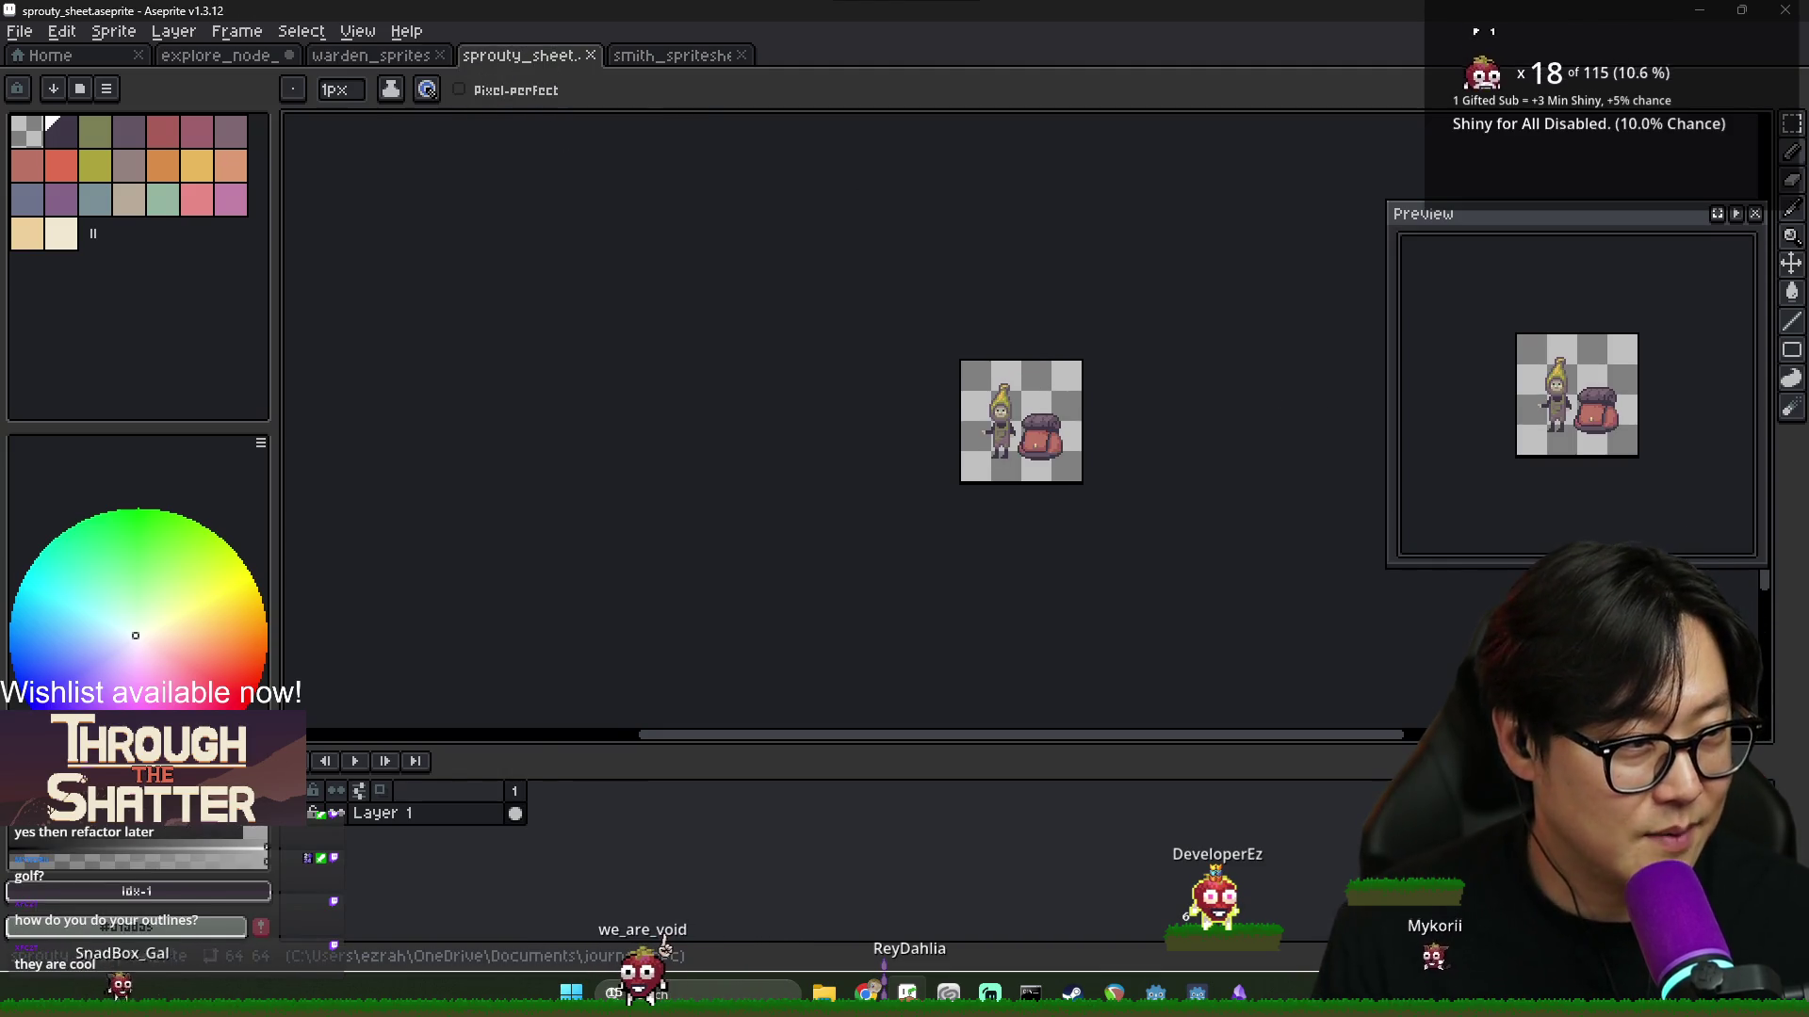
scroll(1083, 425, up, 2)
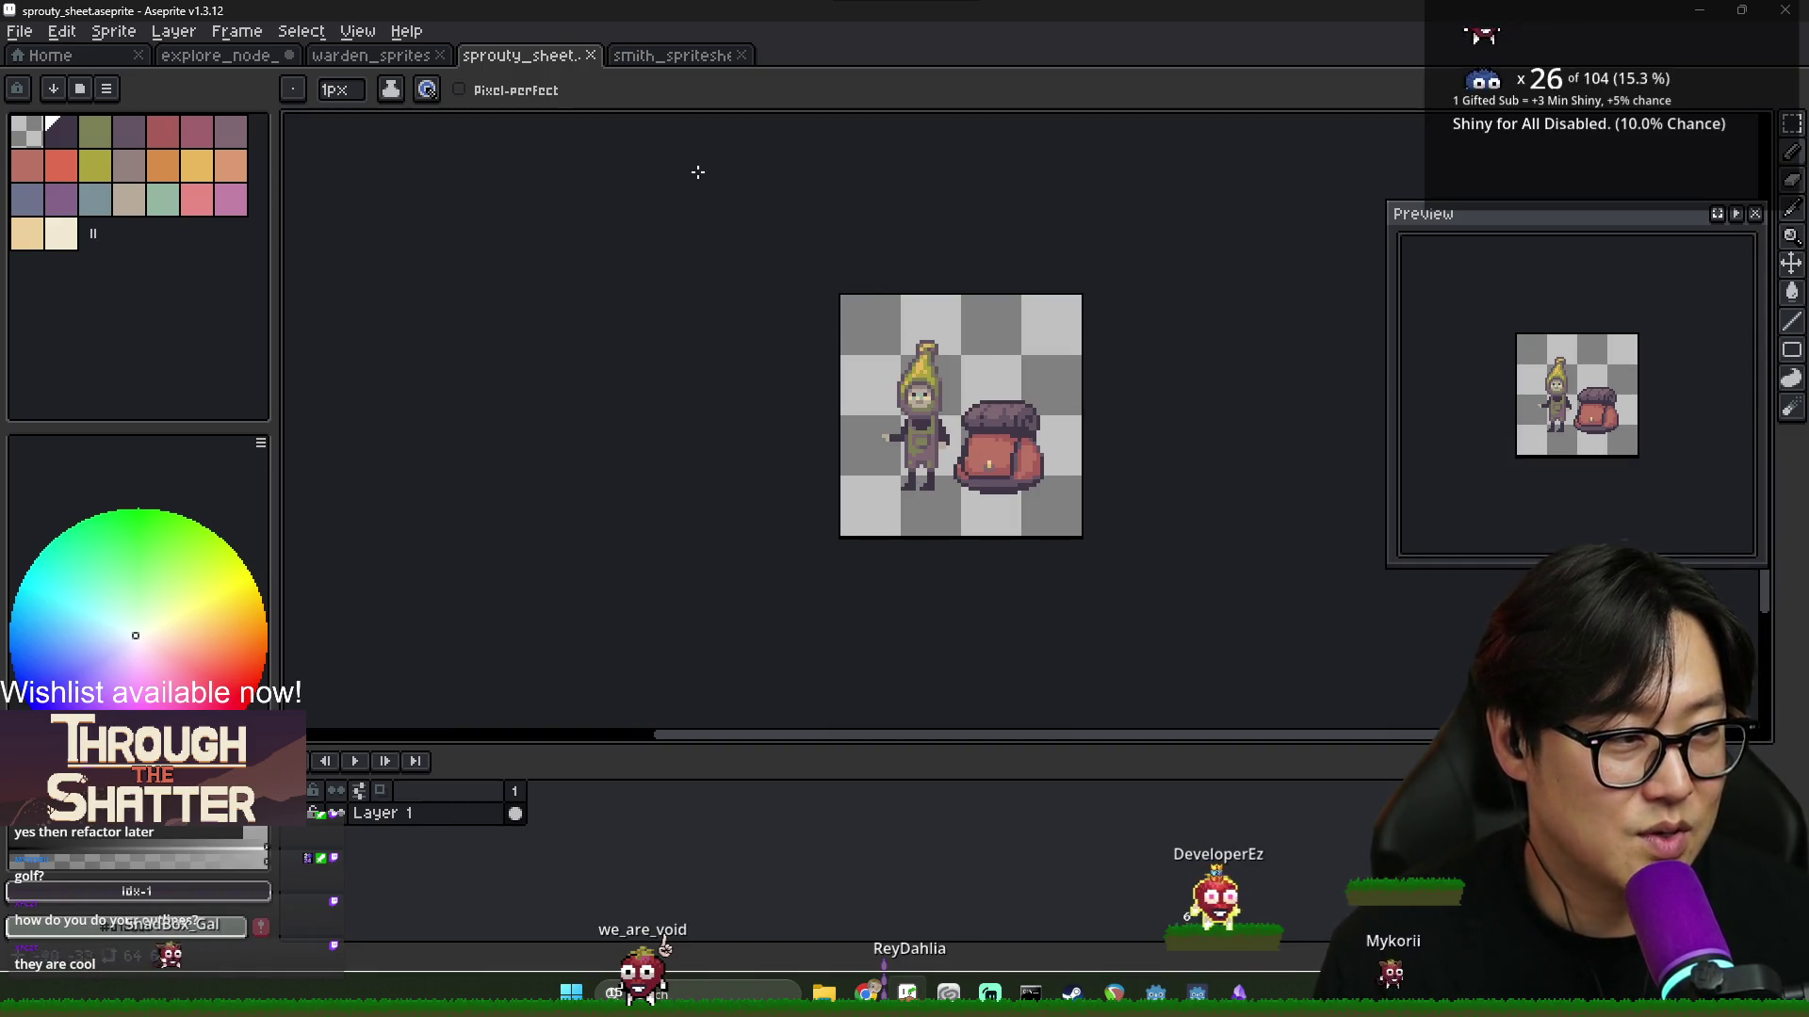
key(ctrl+shift+Tab)
key(ctrl+shift+Tab)
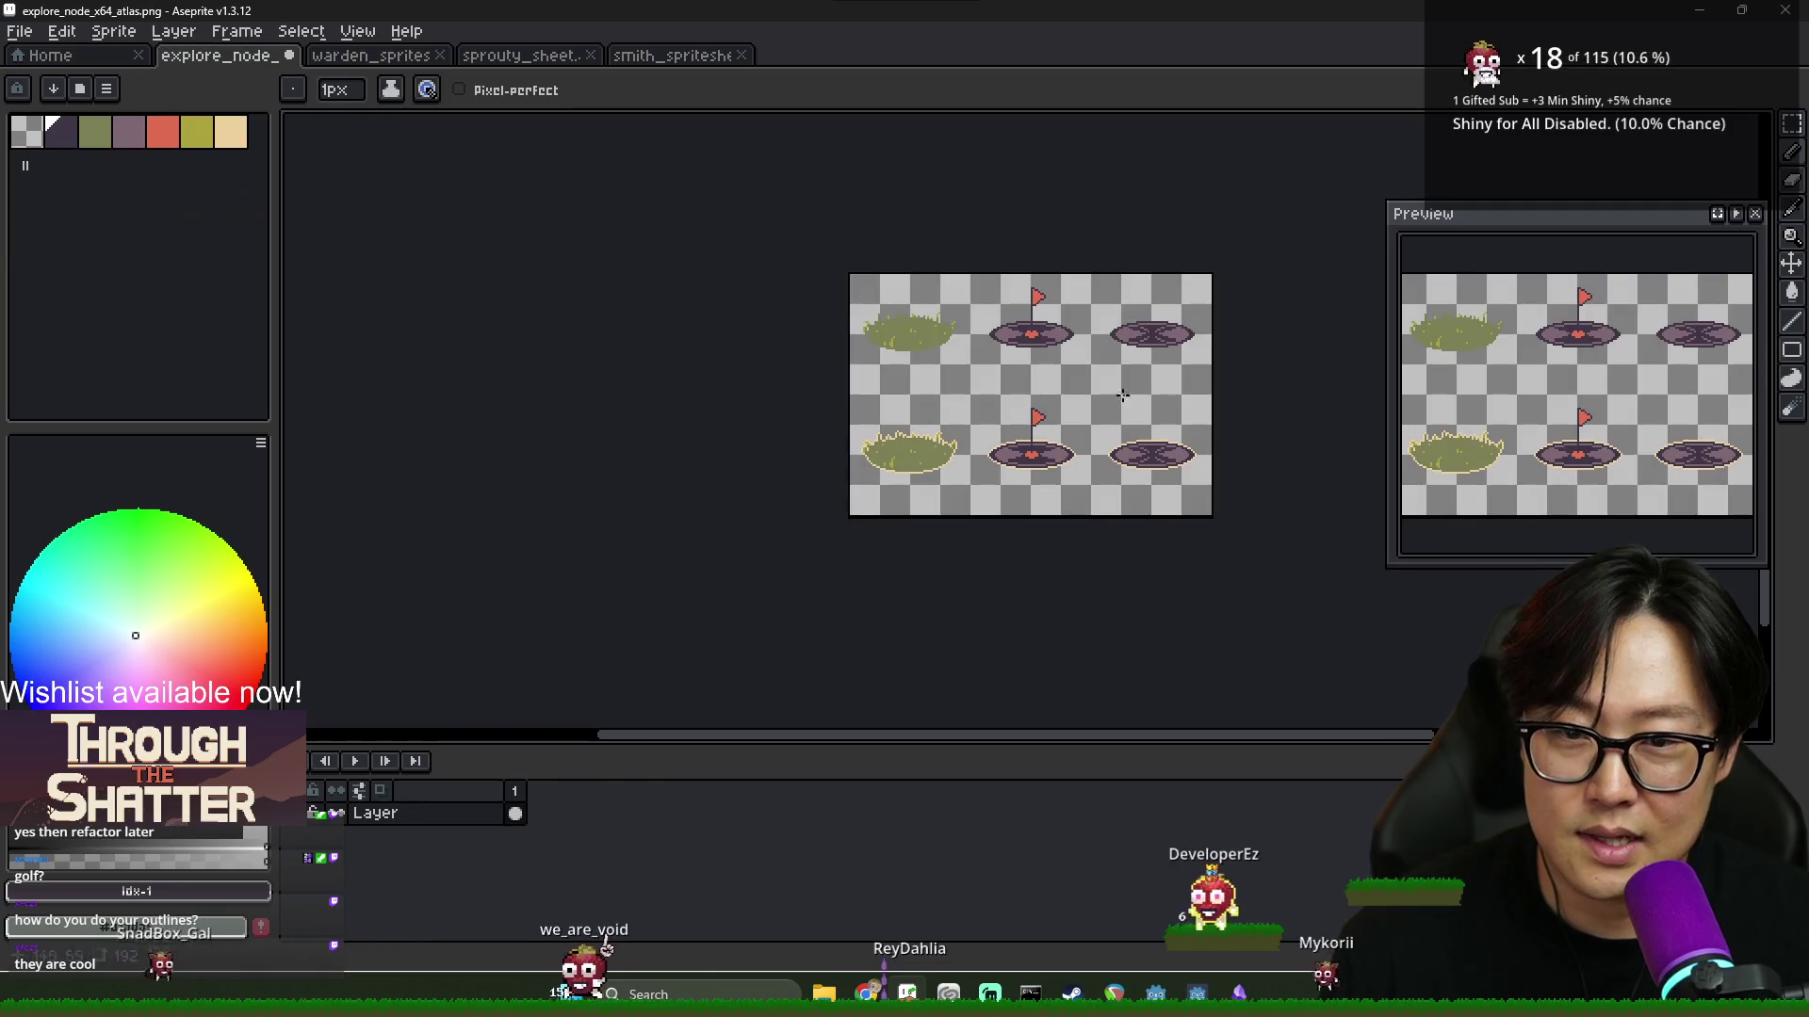
scroll(1040, 453, up, 3)
scroll(1040, 453, down, 3)
scroll(1084, 419, up, 1)
scroll(848, 377, down, 1)
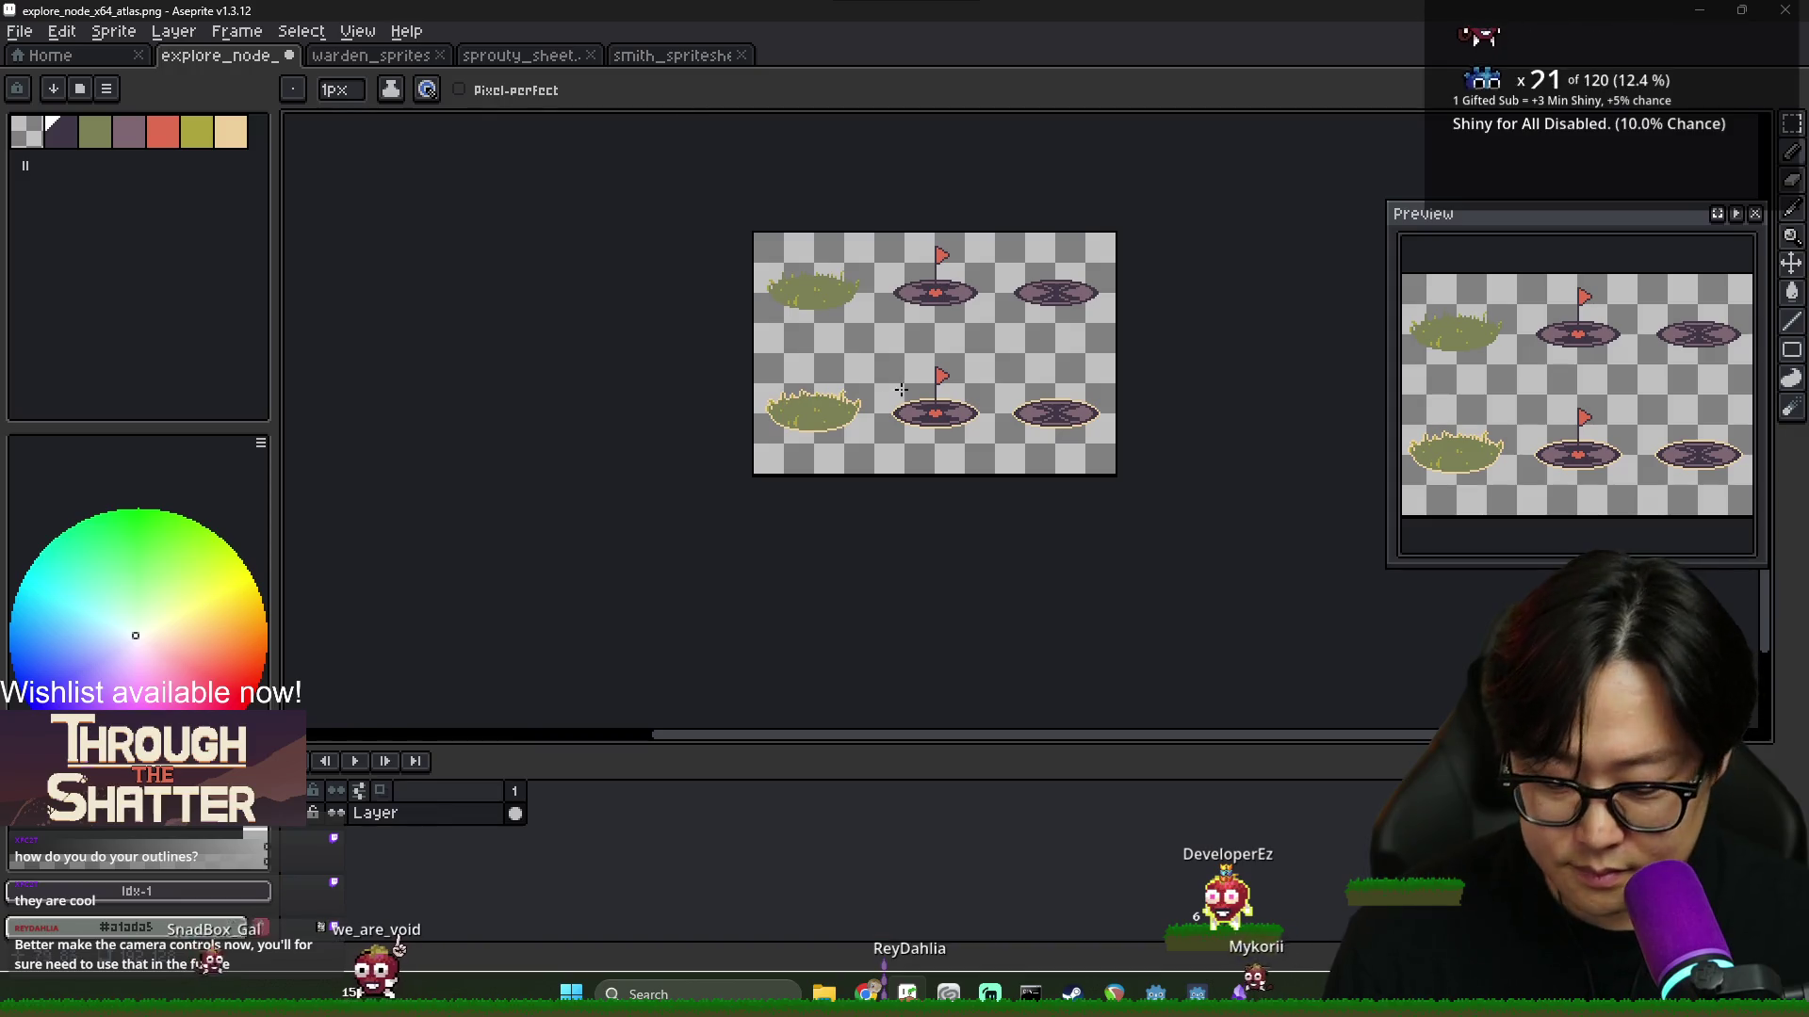
Step: Marquee the lower grass tile of the atlas and apply an outline to it
key(m)
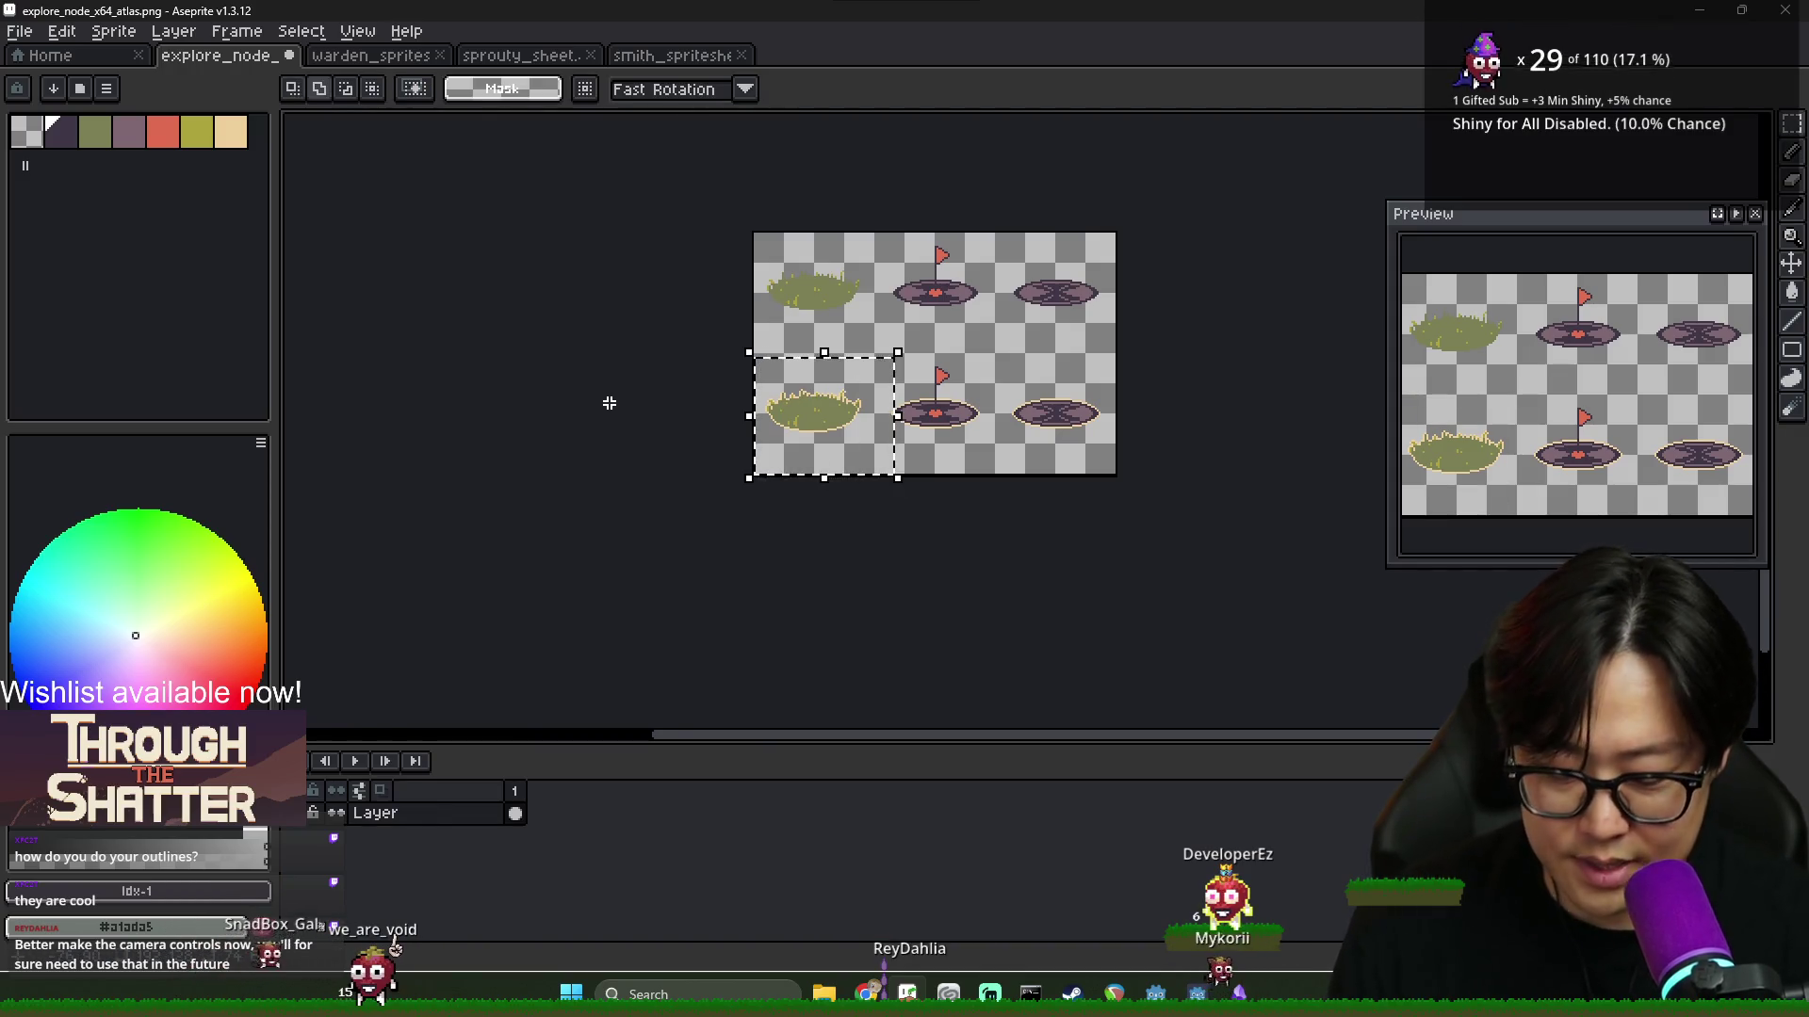
key(shift+o)
key(Return)
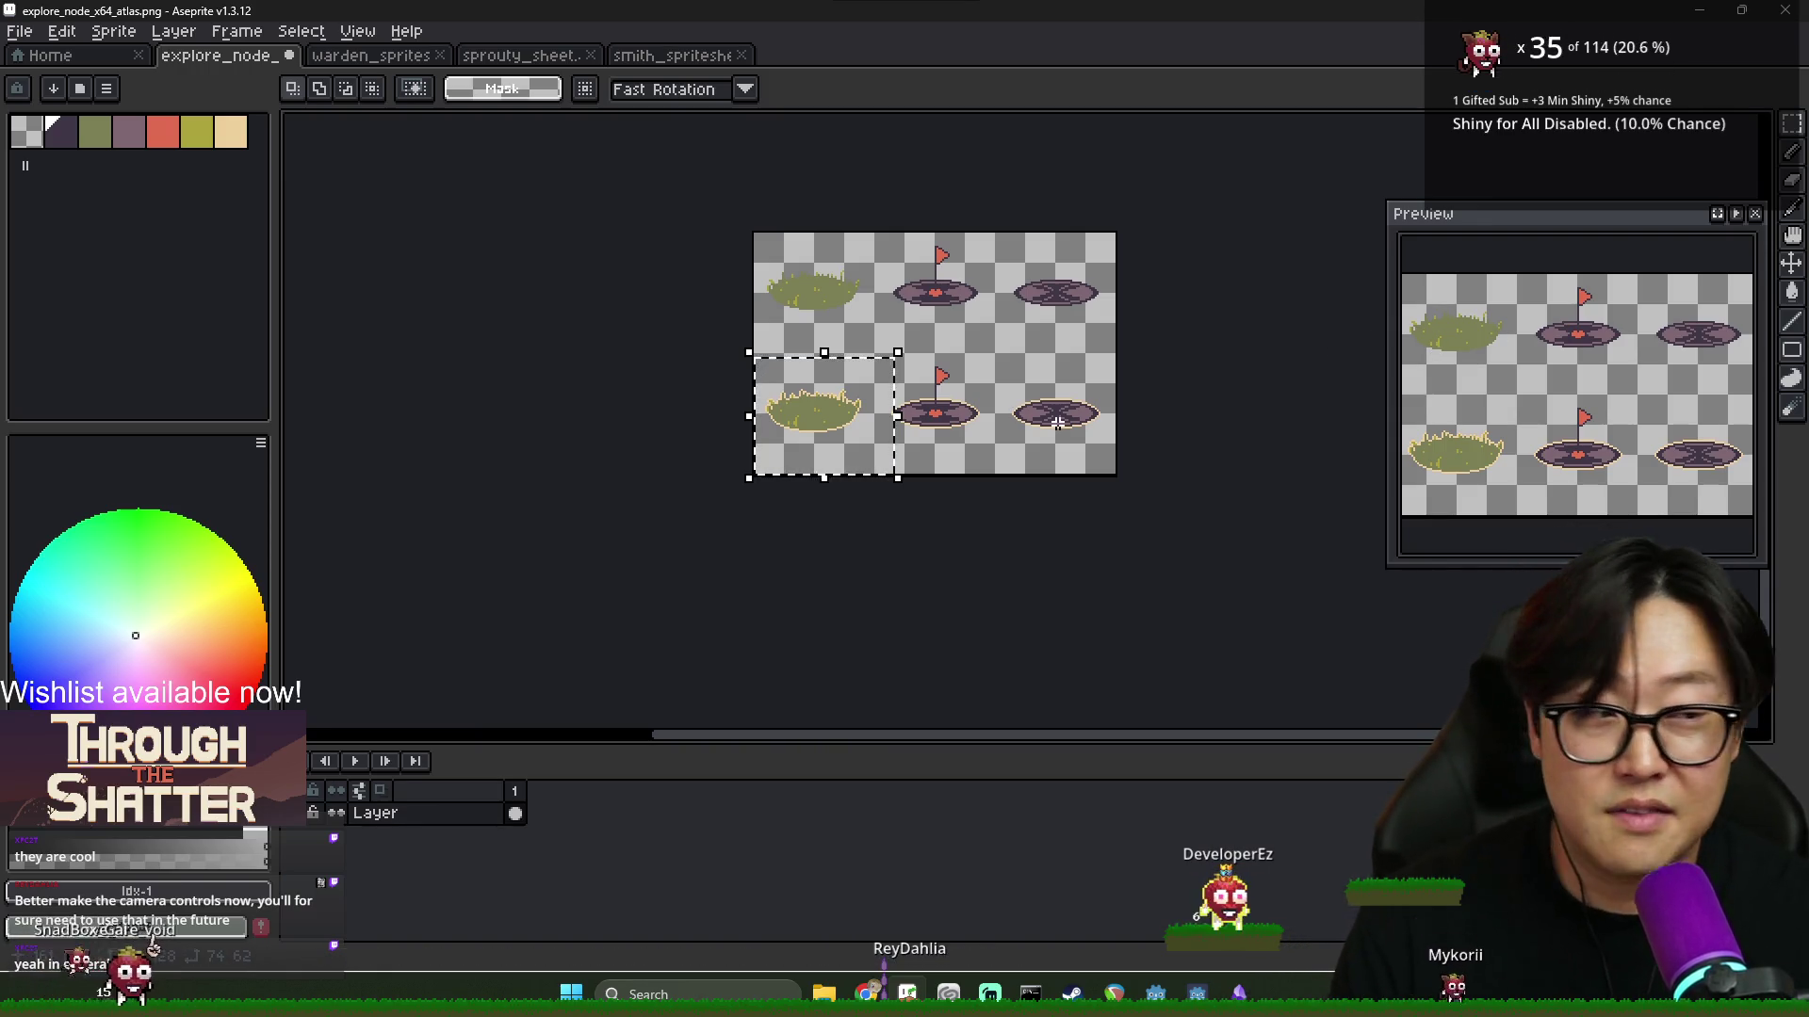
Step: Quit Aseprite, discarding the atlas changes, and return to Godot's 2D view
key(ctrl+w)
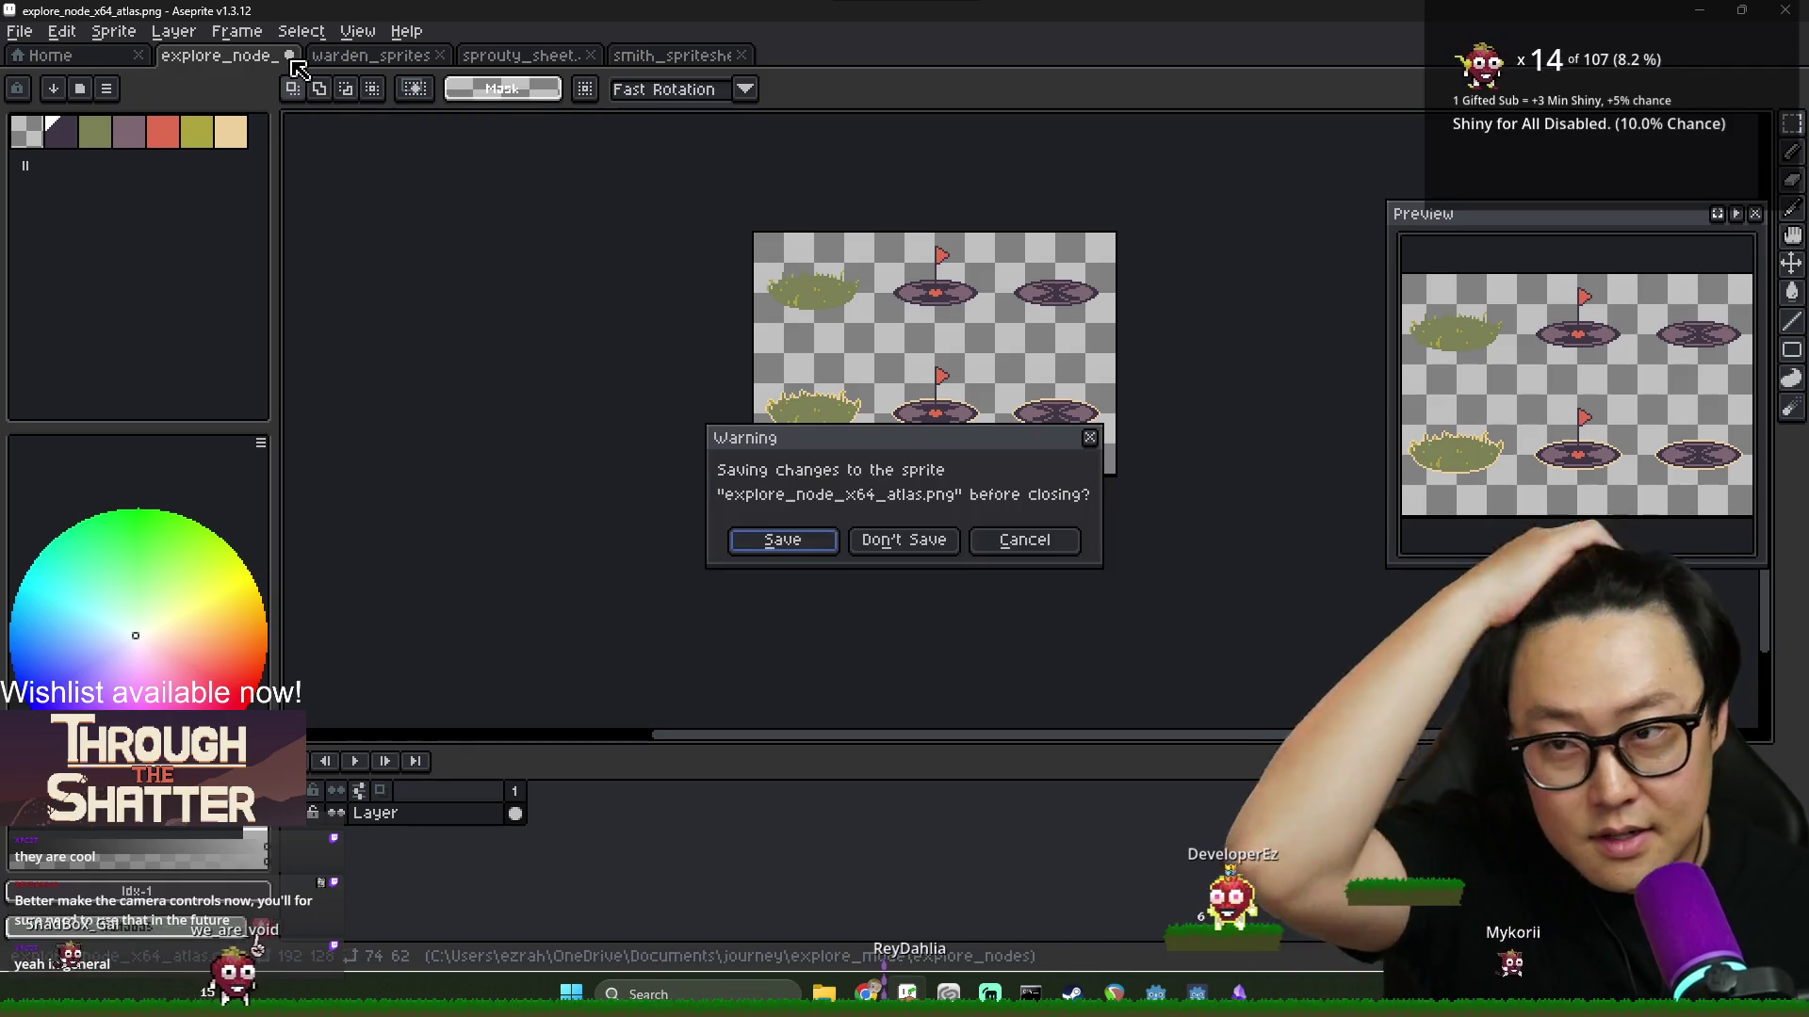
click(1033, 541)
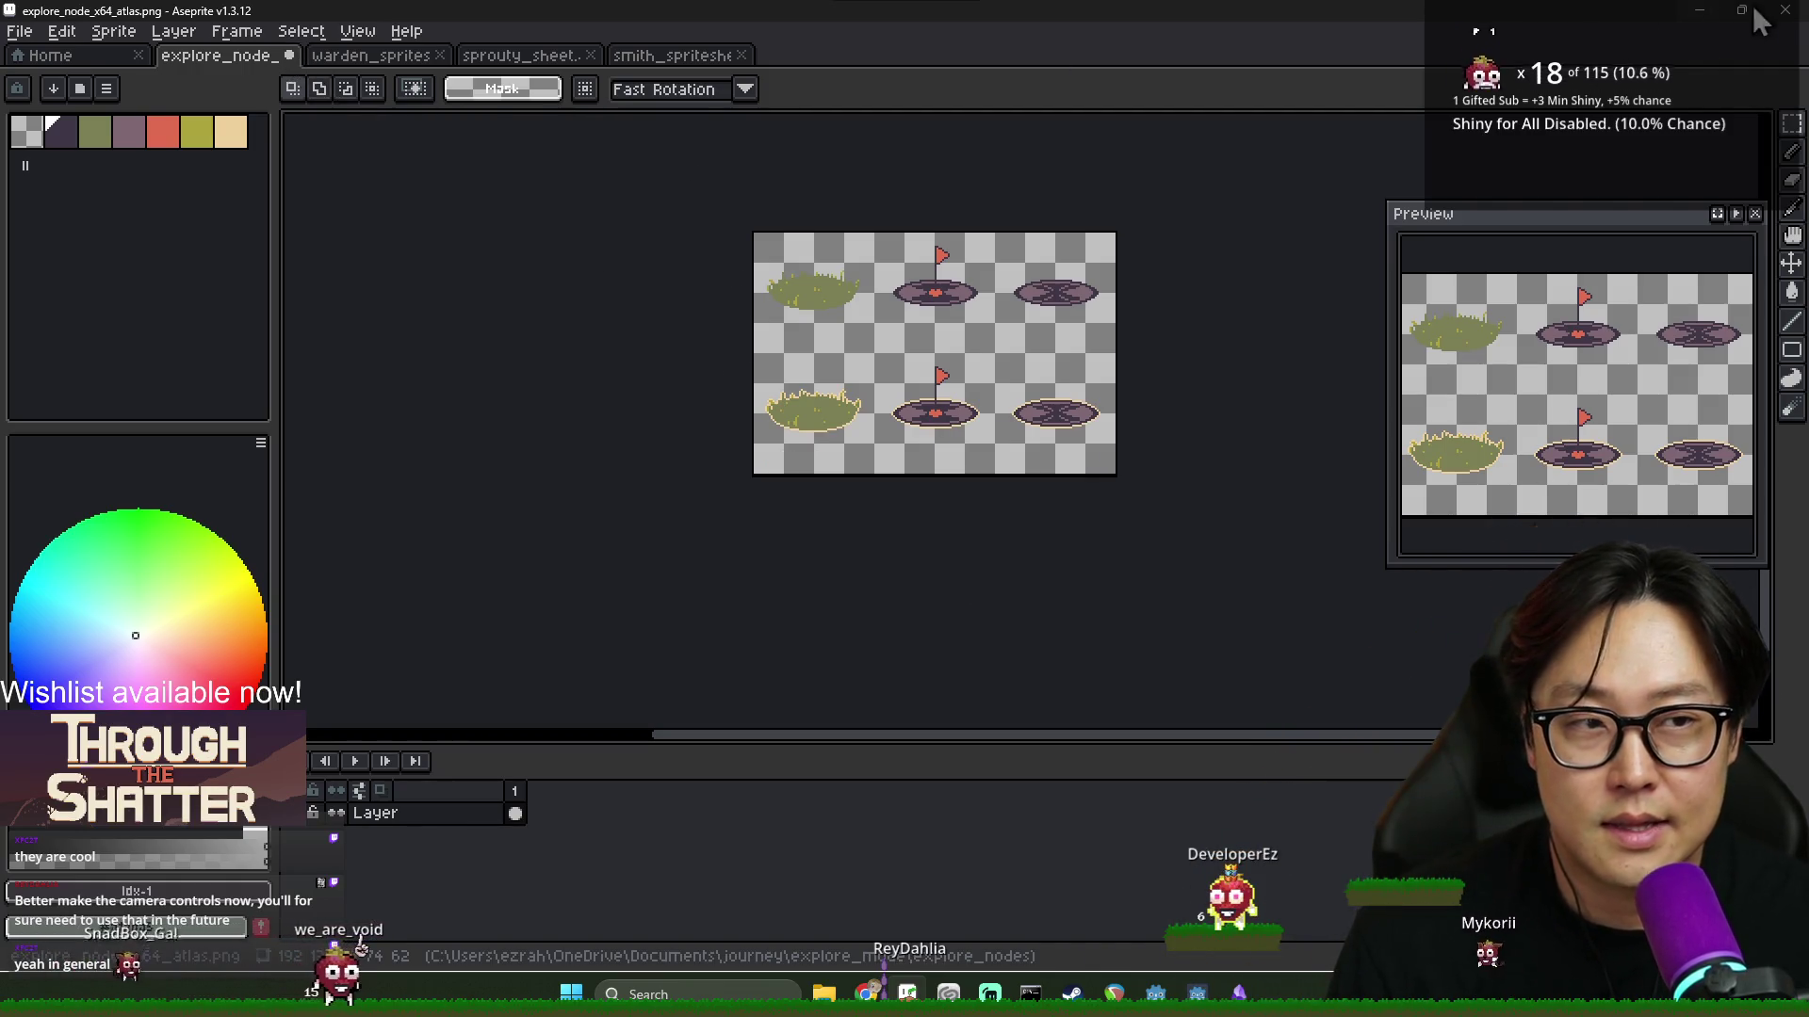
click(1785, 9)
click(896, 539)
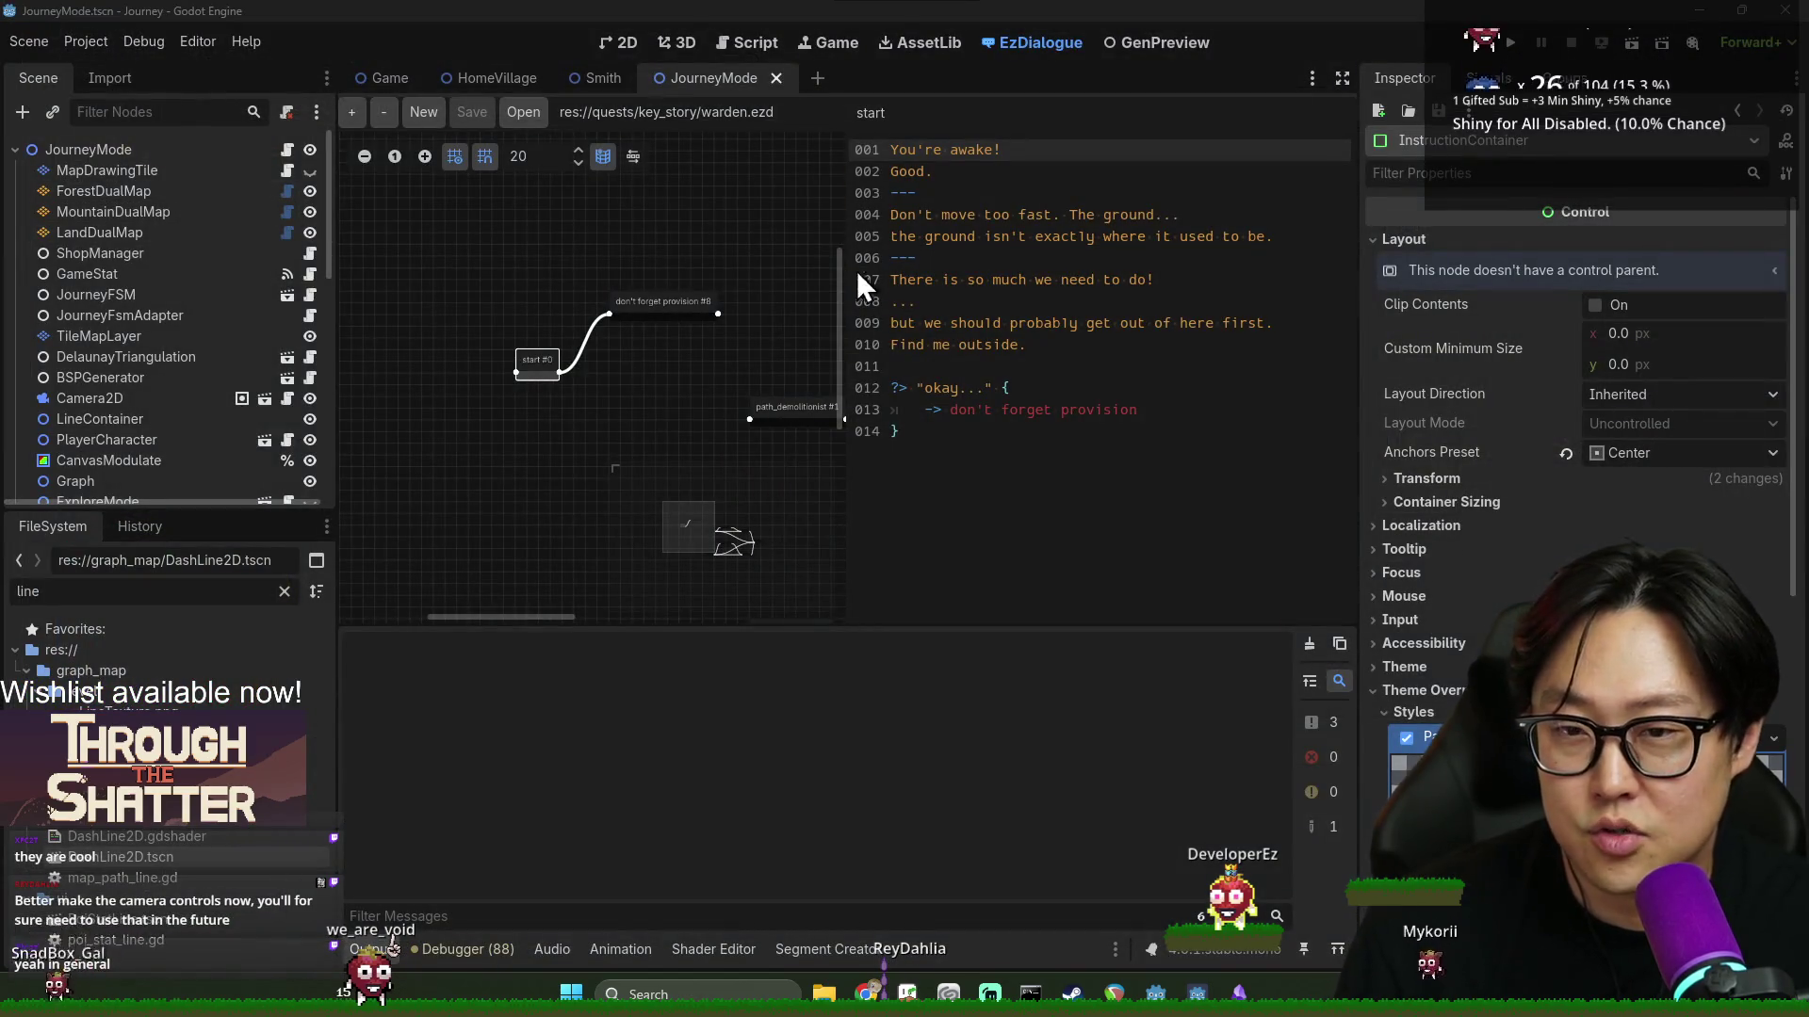
click(618, 43)
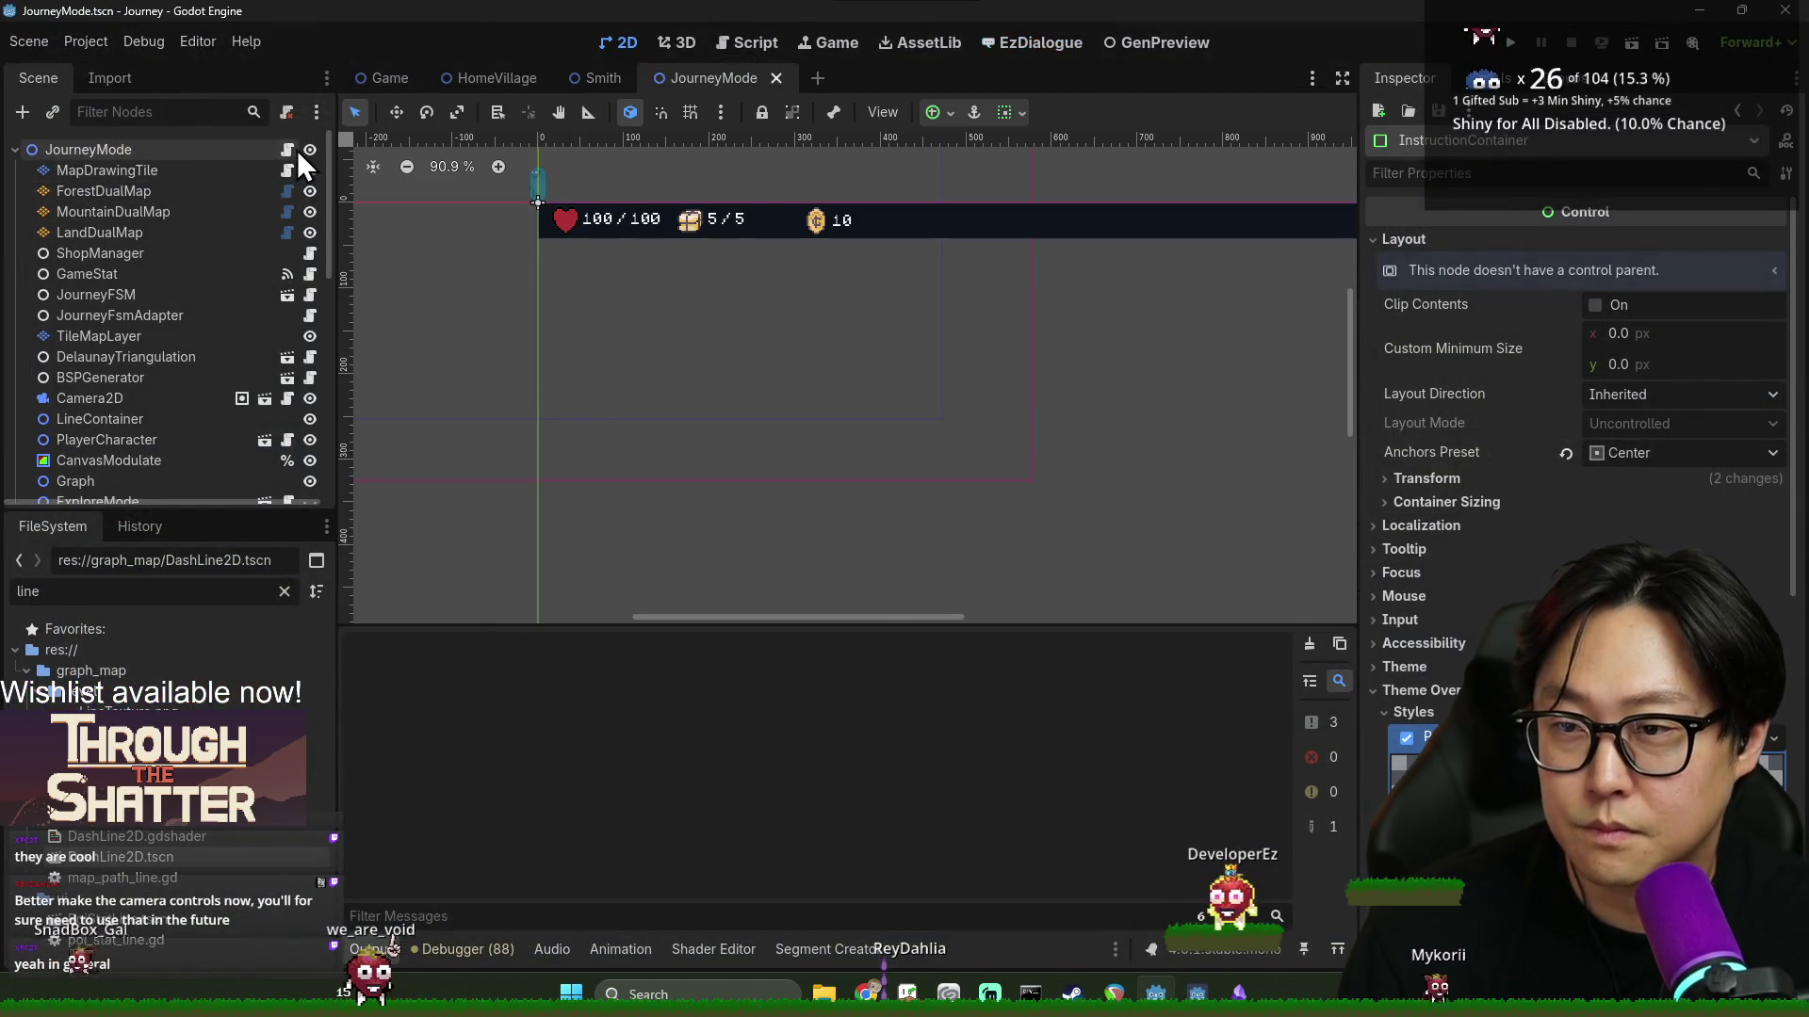
Step: Open the JourneyMode node's script and search it for 'EXPLORE_int'
click(288, 149)
scroll(816, 468, down, 4)
key(ctrl+f)
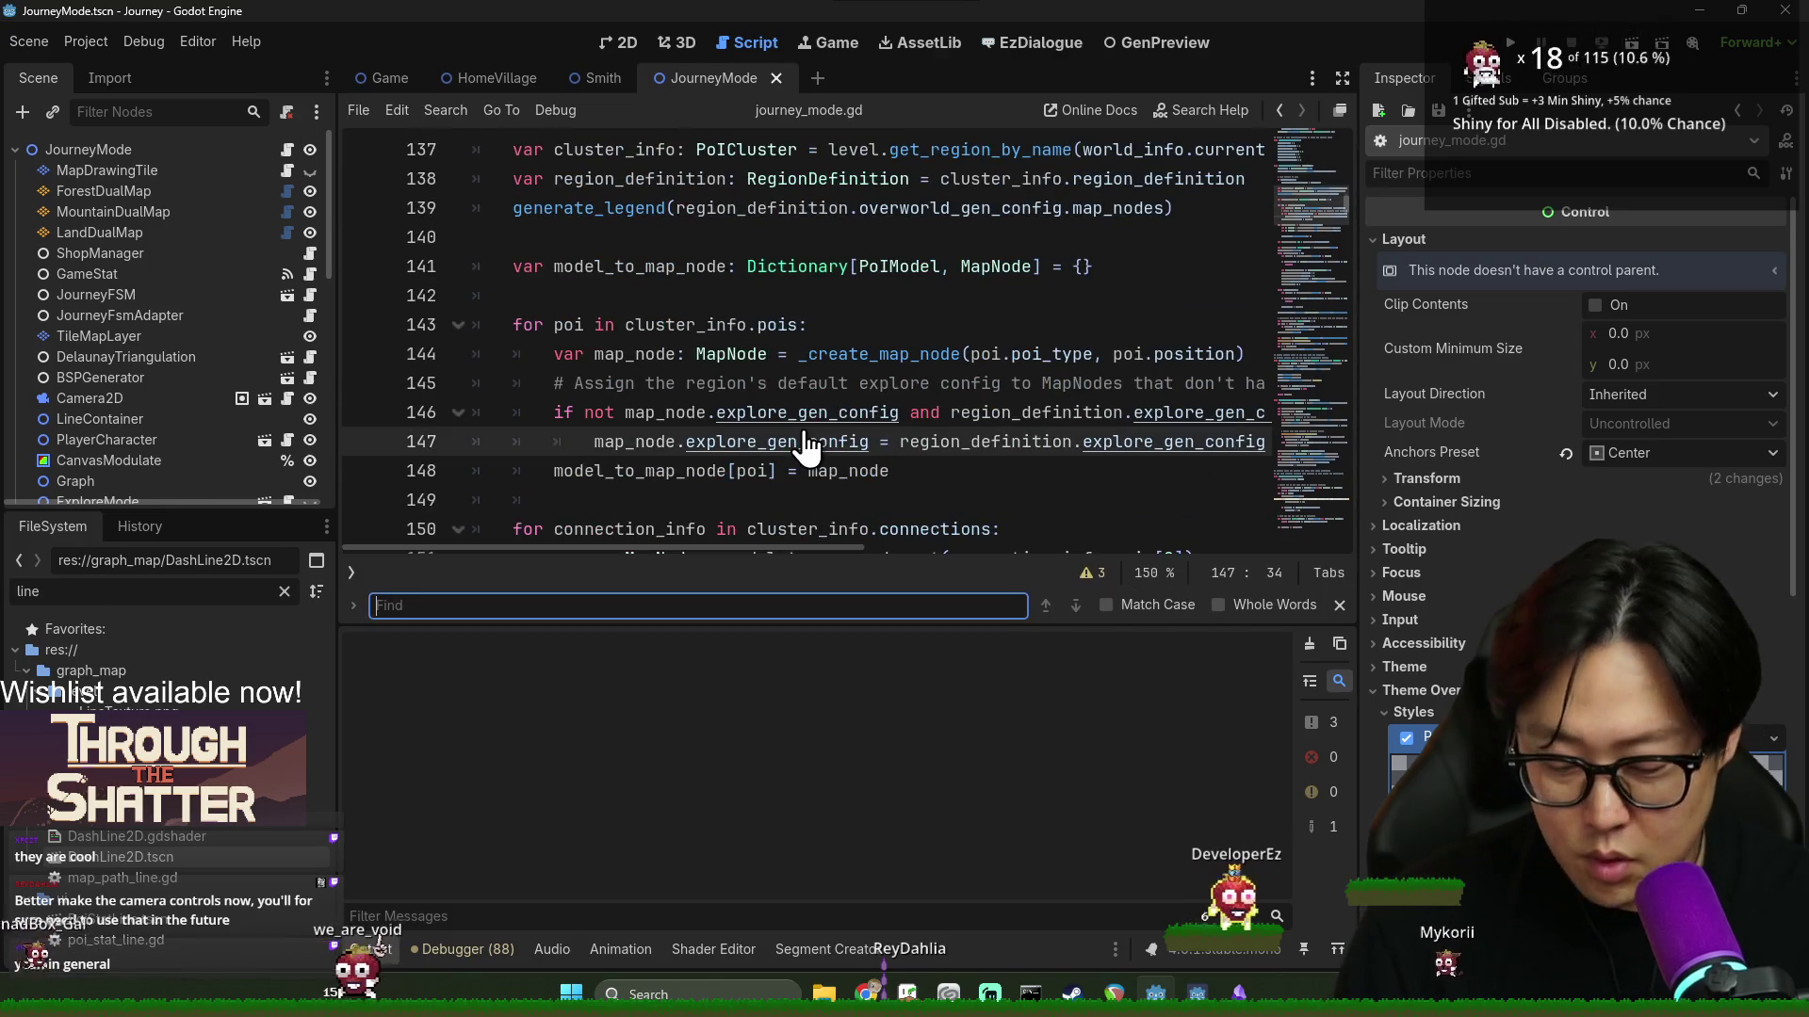
text(EXPLORE)
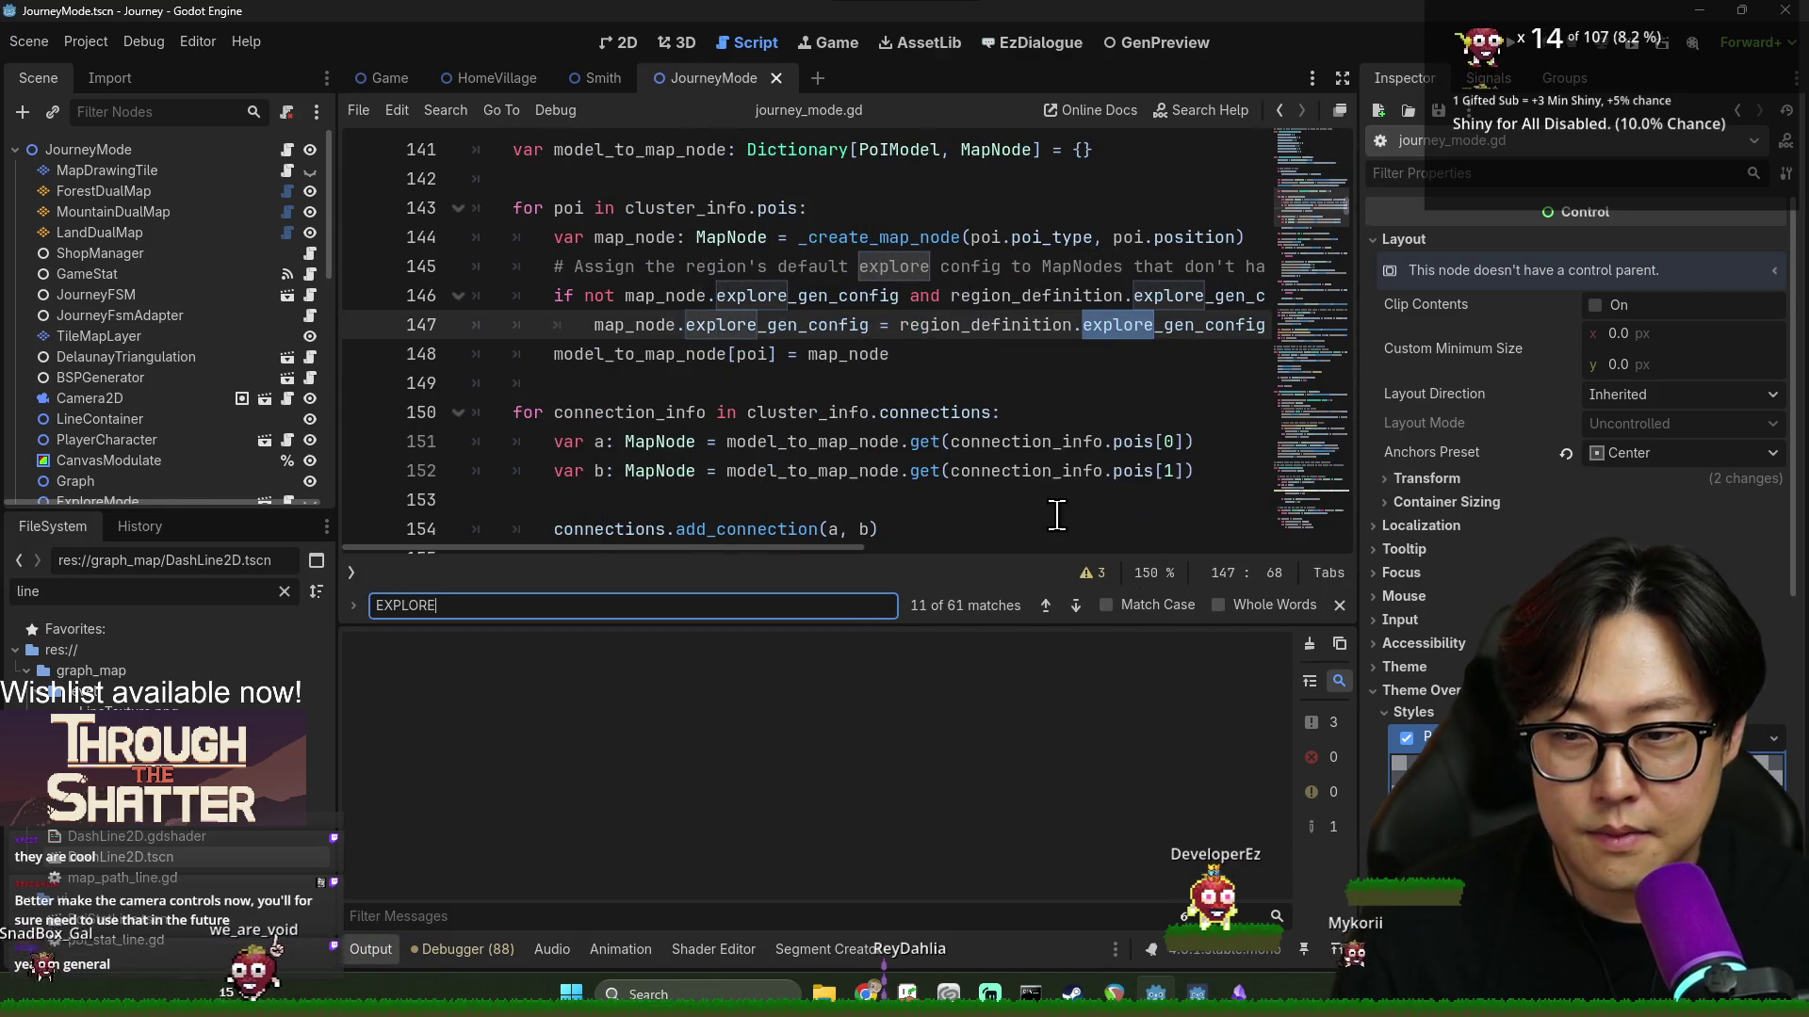
text(_intro)
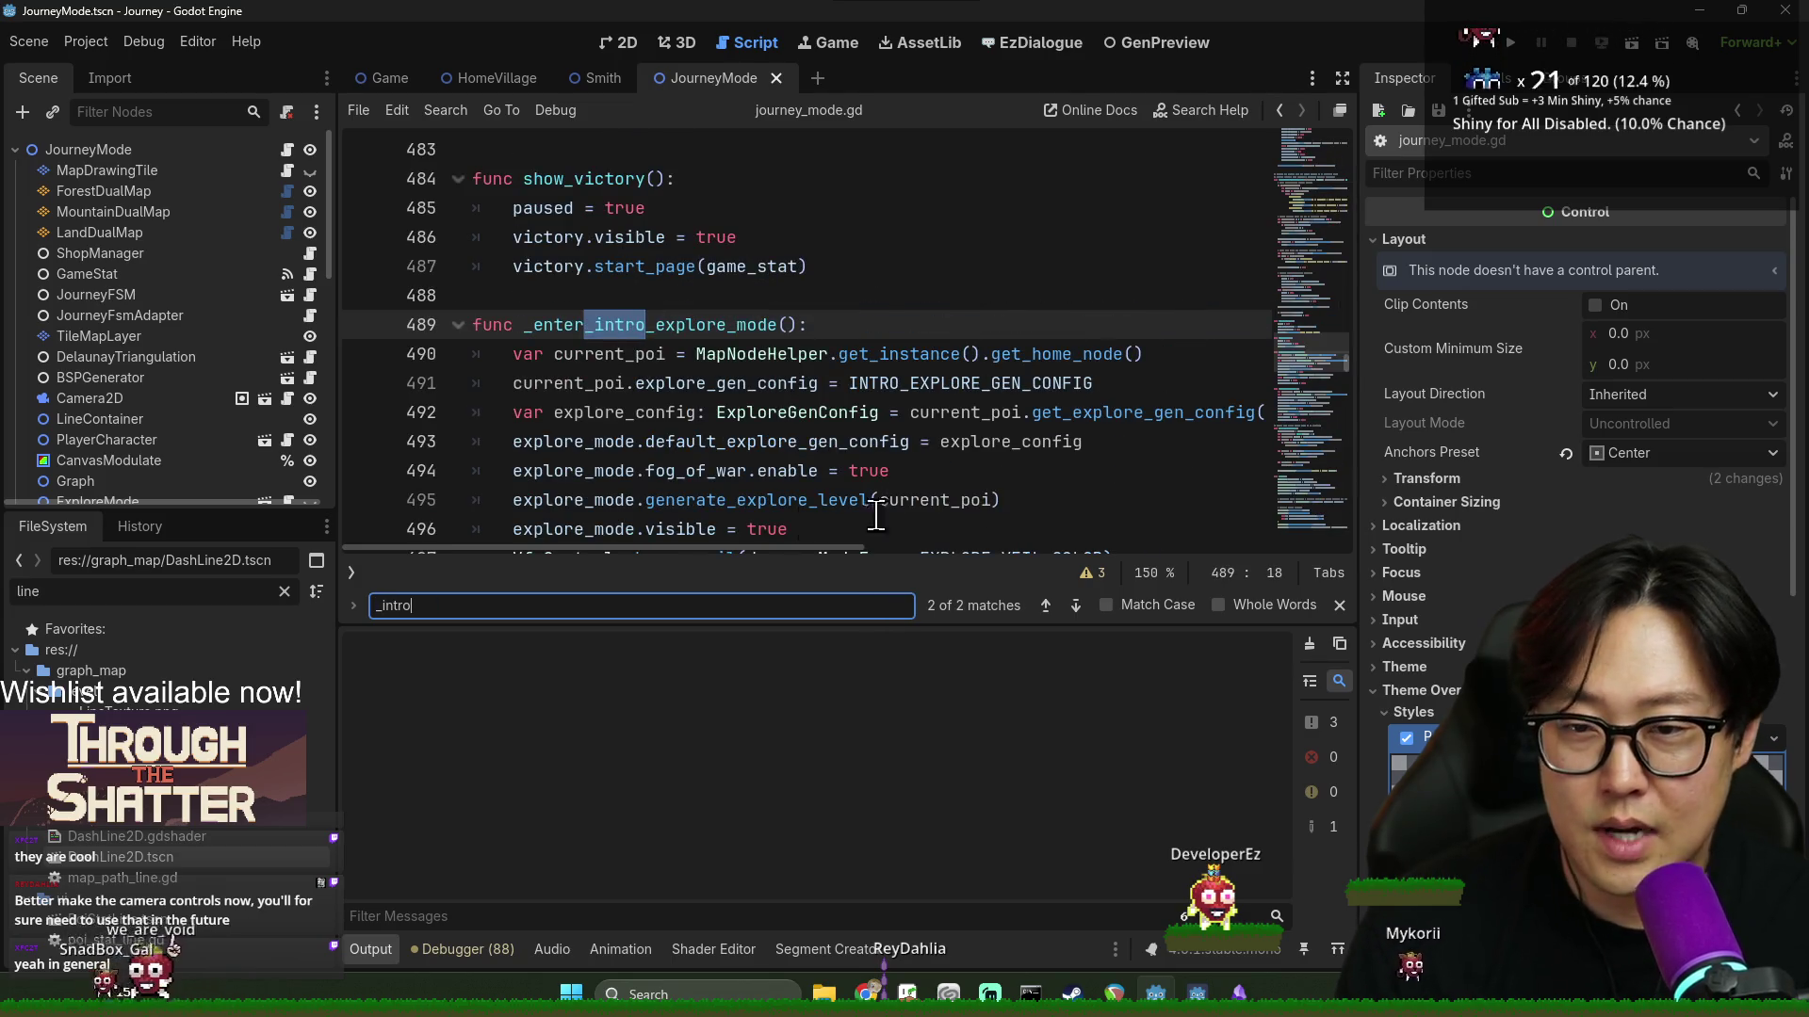
click(589, 330)
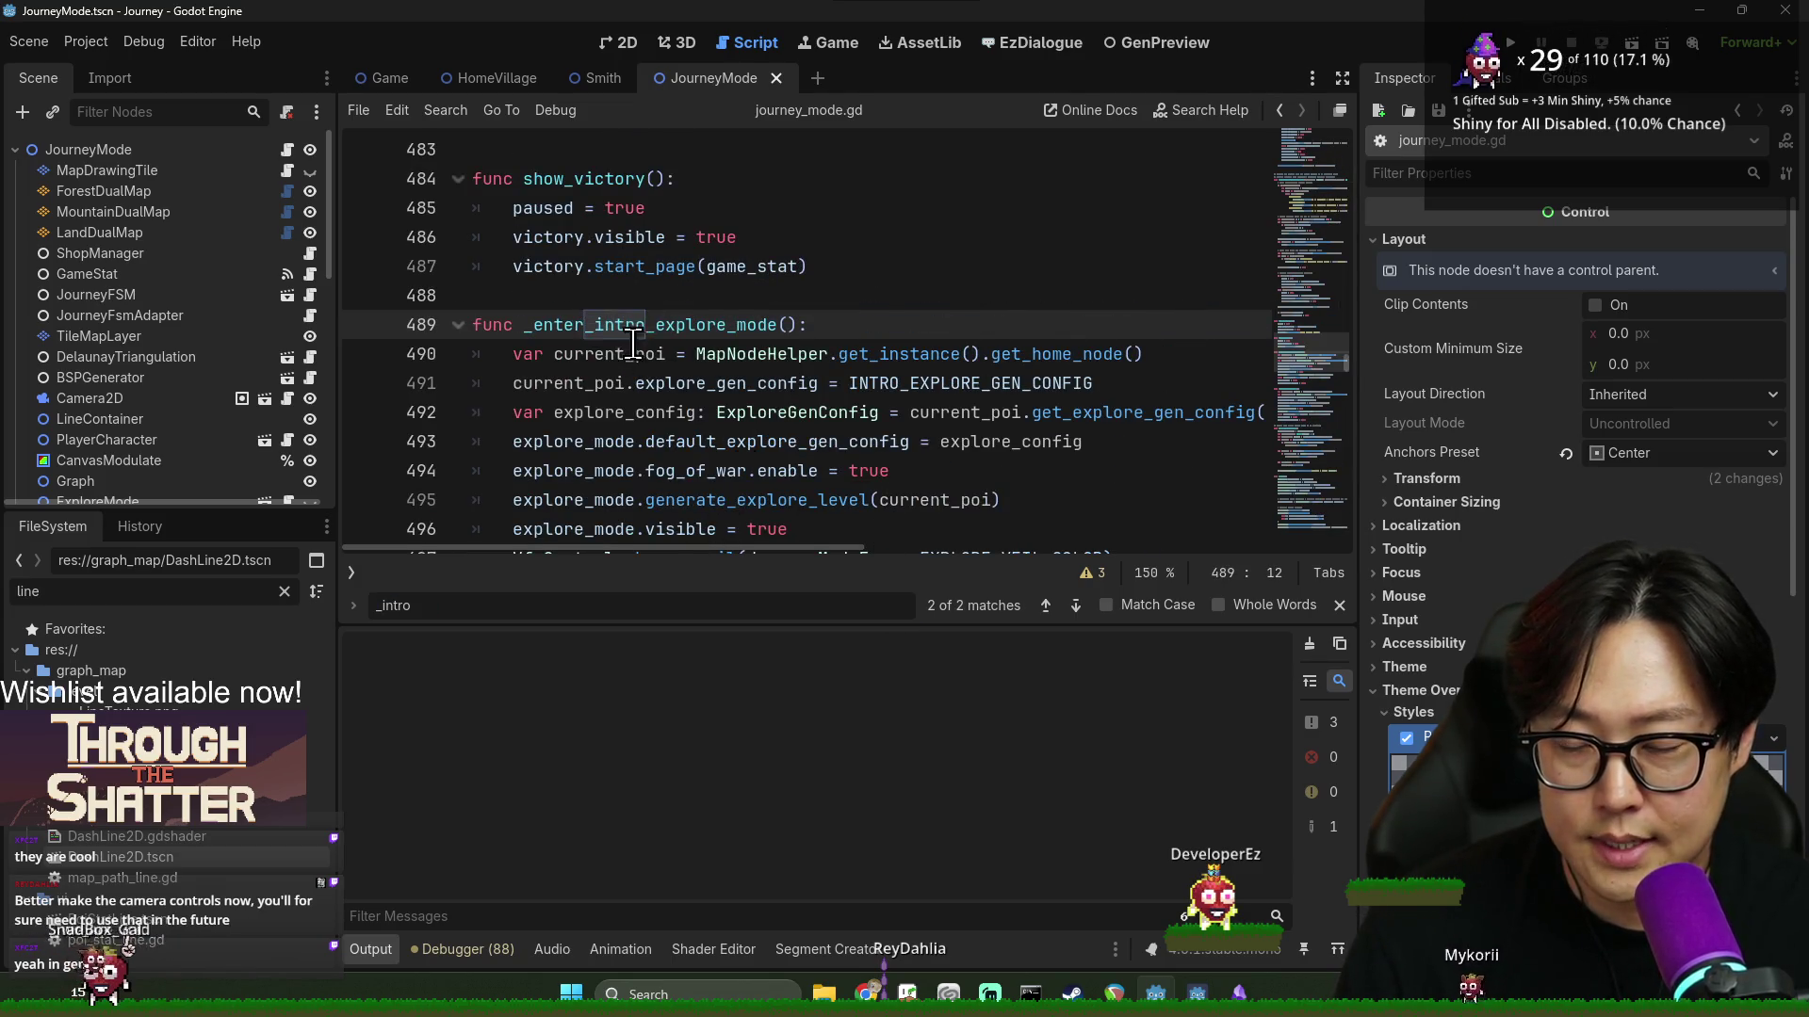
scroll(633, 341, down, 1)
Step: Inspect current_poi, the _enter_intro_explore_mode function, and explore_mode on line 498
double_click(584, 266)
scroll(647, 402, down, 3)
scroll(647, 402, up, 3)
double_click(579, 236)
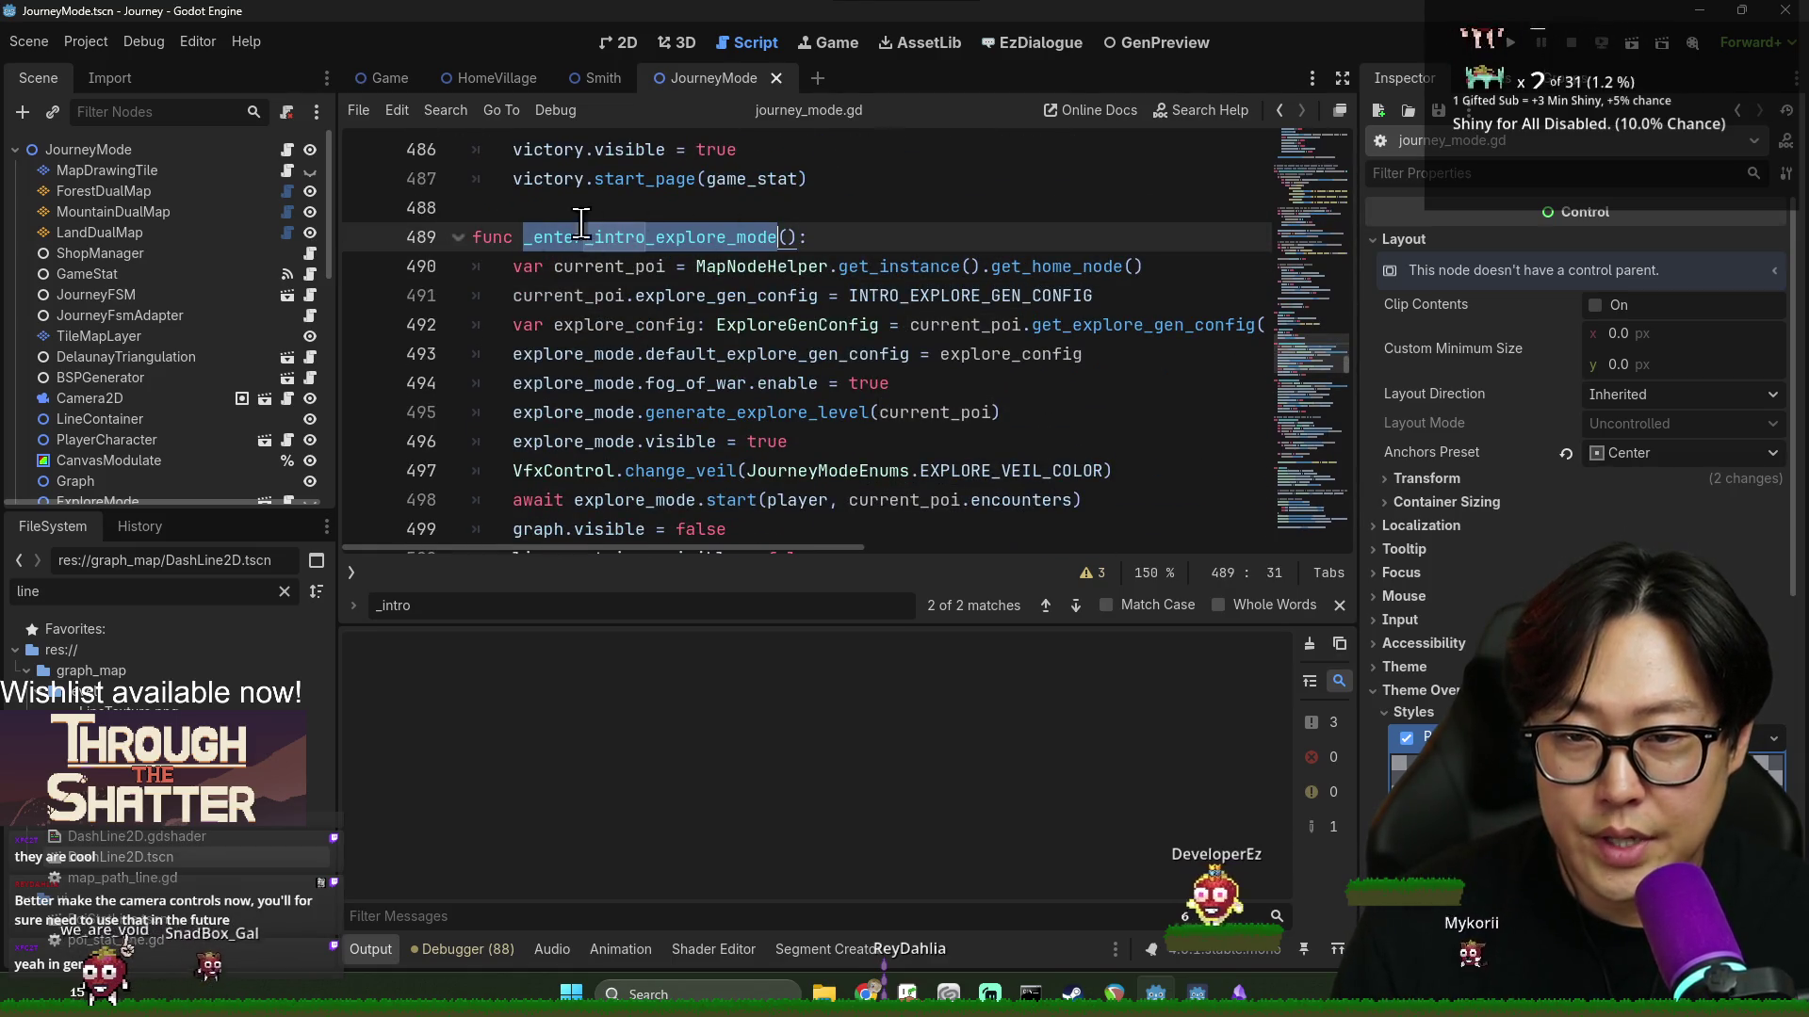
scroll(589, 304, down, 2)
double_click(603, 325)
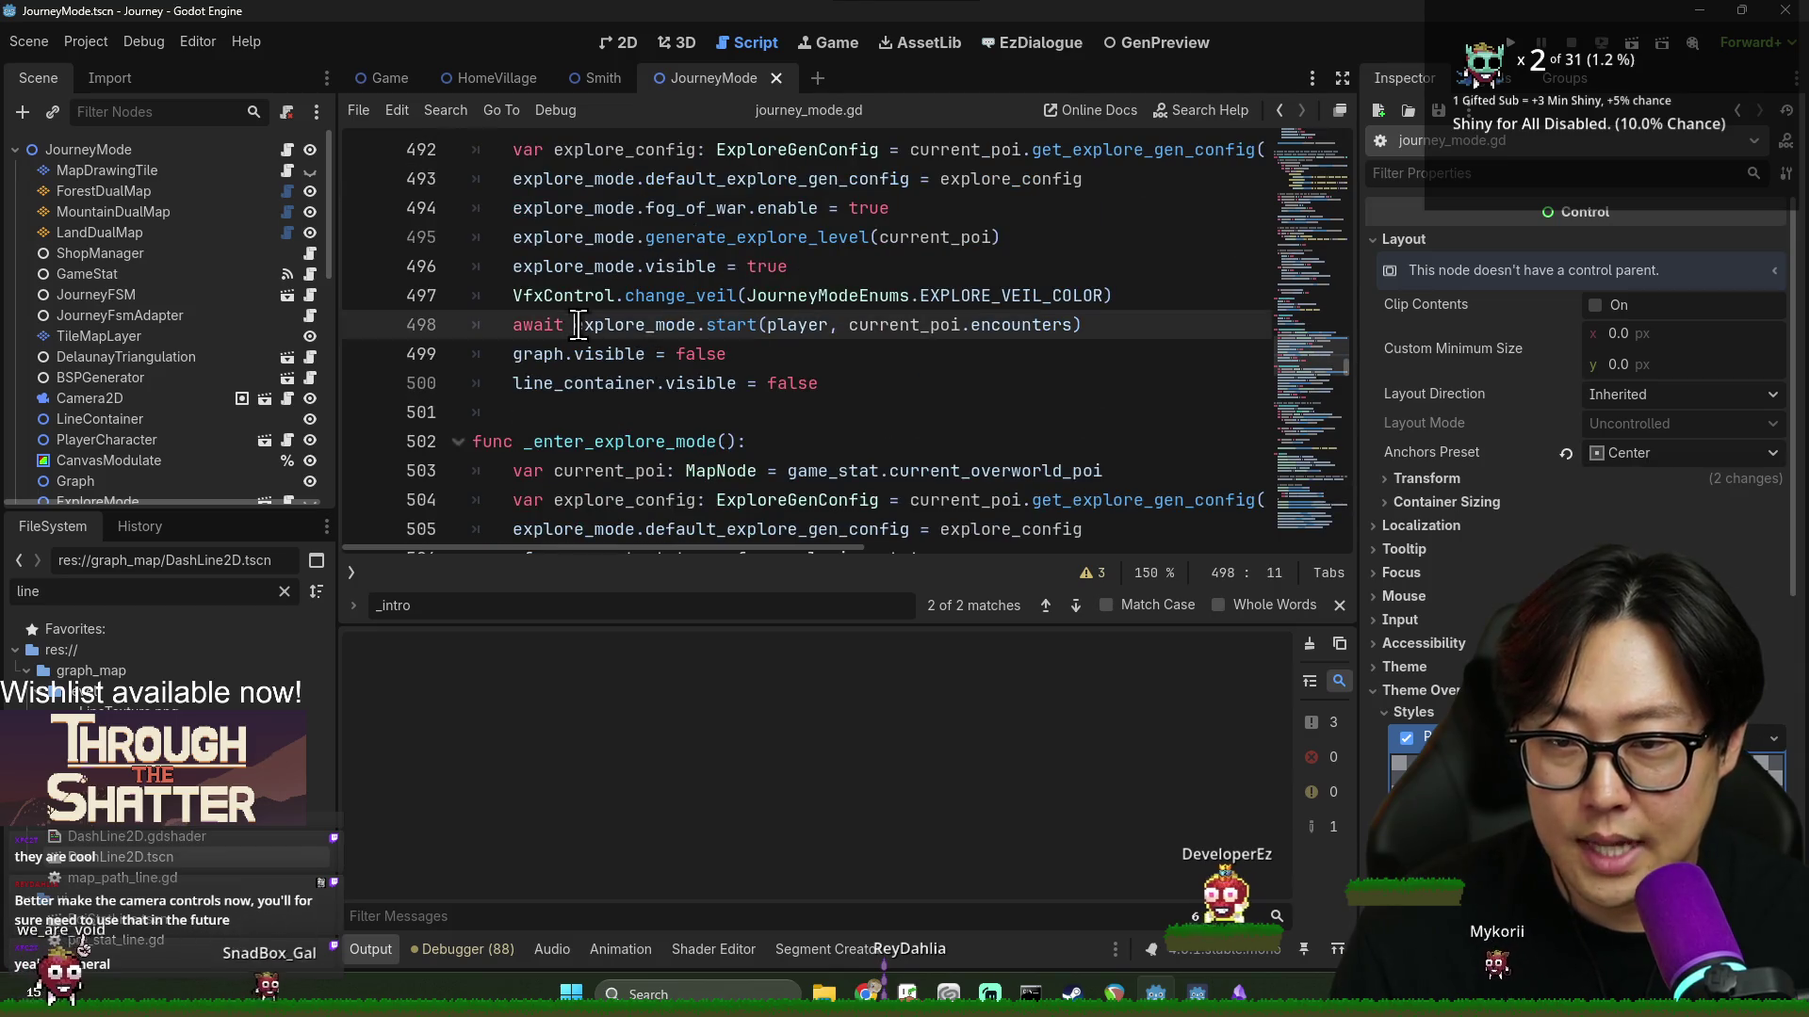
click(840, 325)
double_click(650, 328)
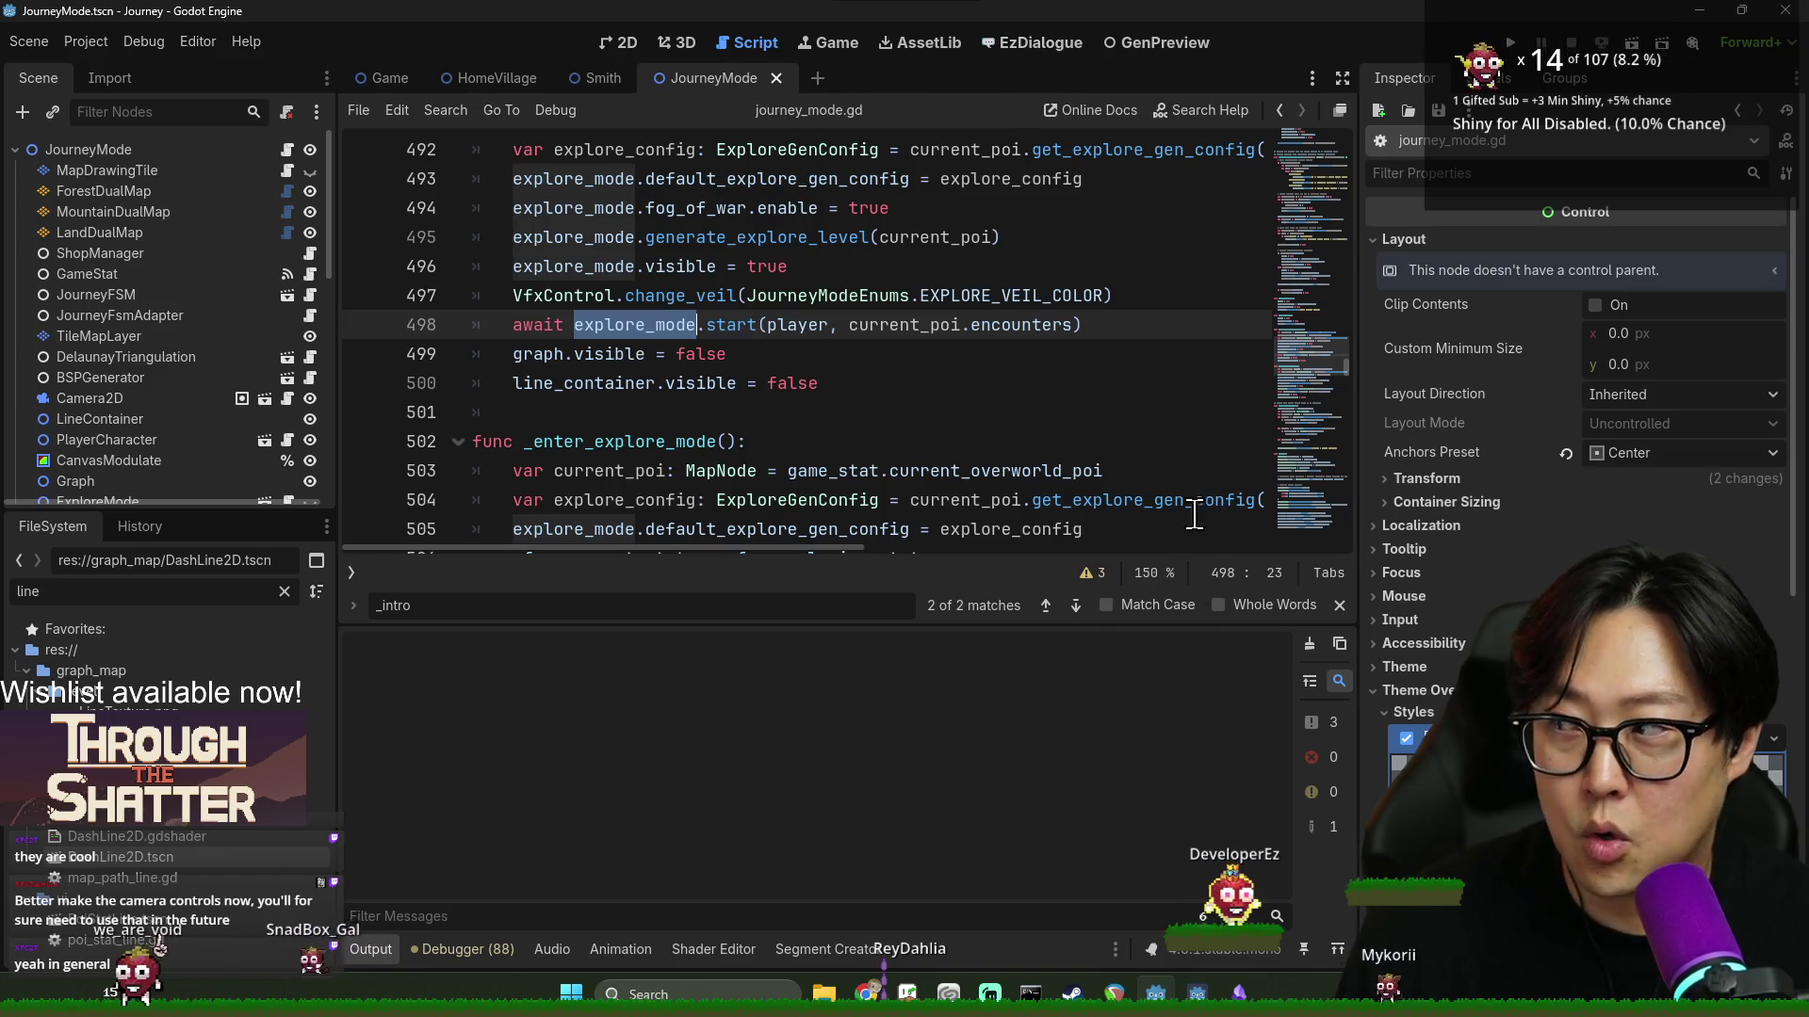
scroll(166, 405, down, 2)
scroll(166, 405, down, 2)
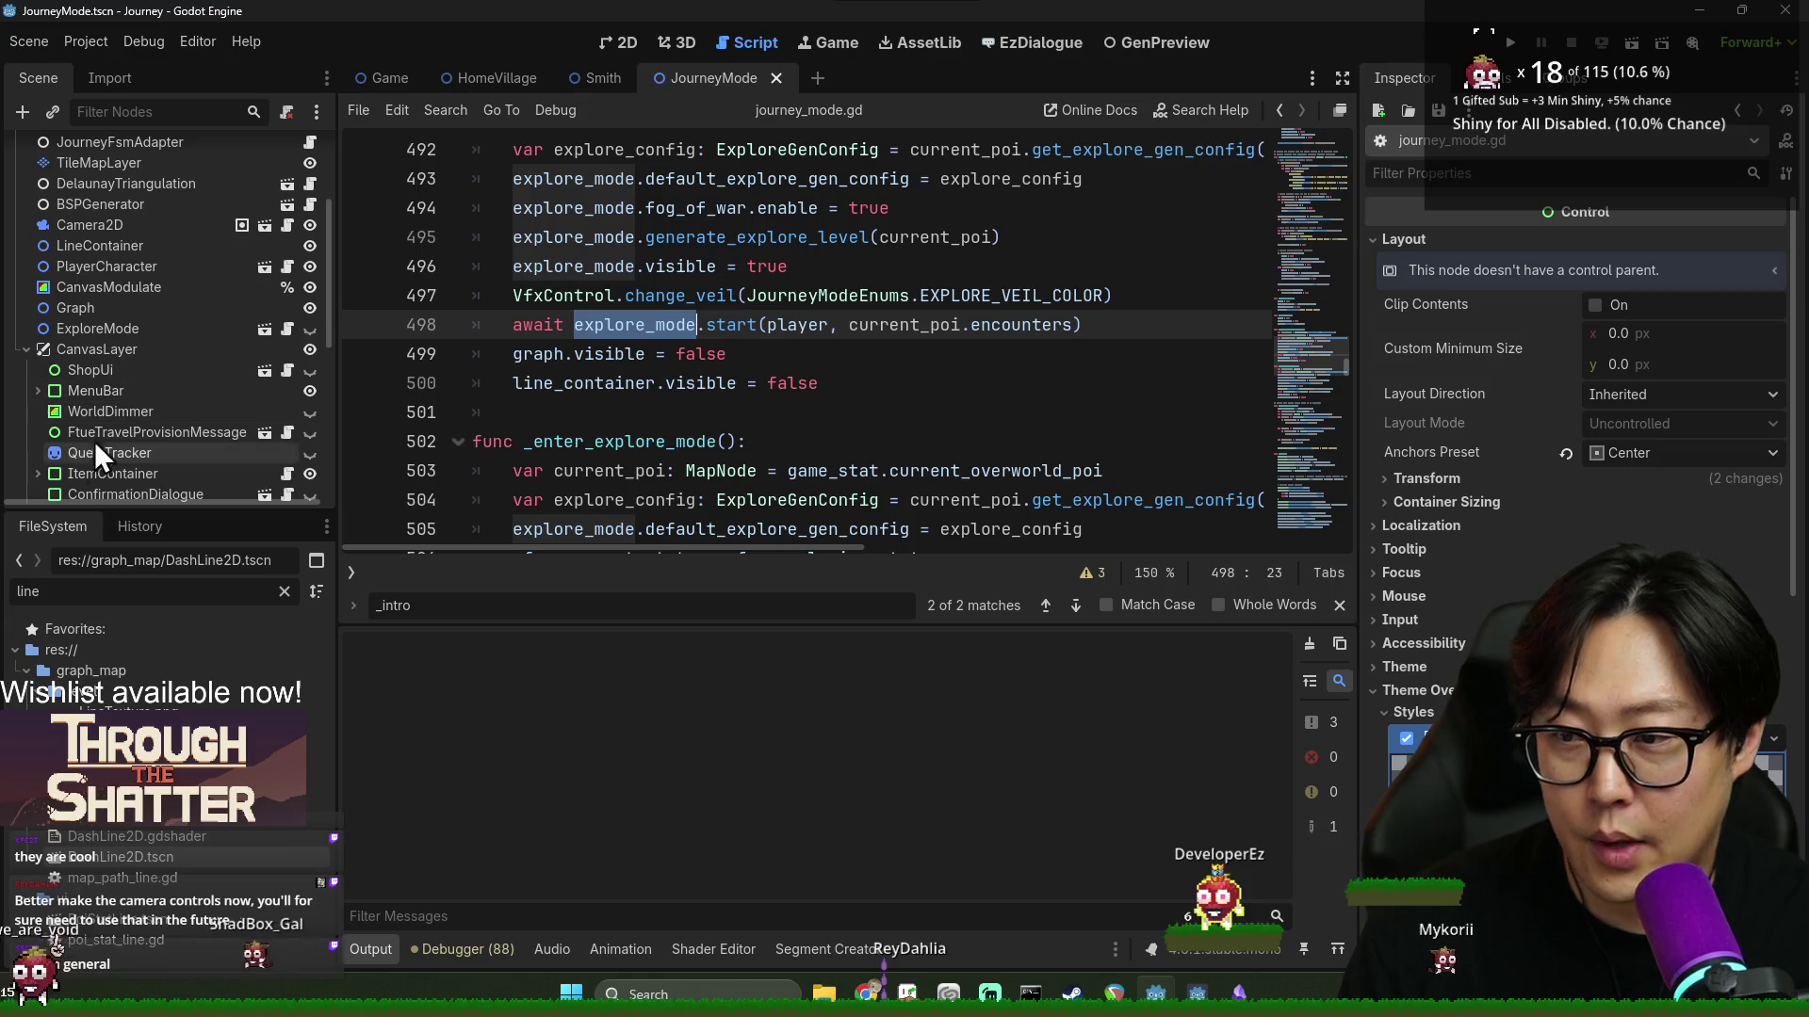
click(604, 42)
Step: Switch the DialoguePanel's visibility on in the Scene tree
scroll(128, 431, down, 7)
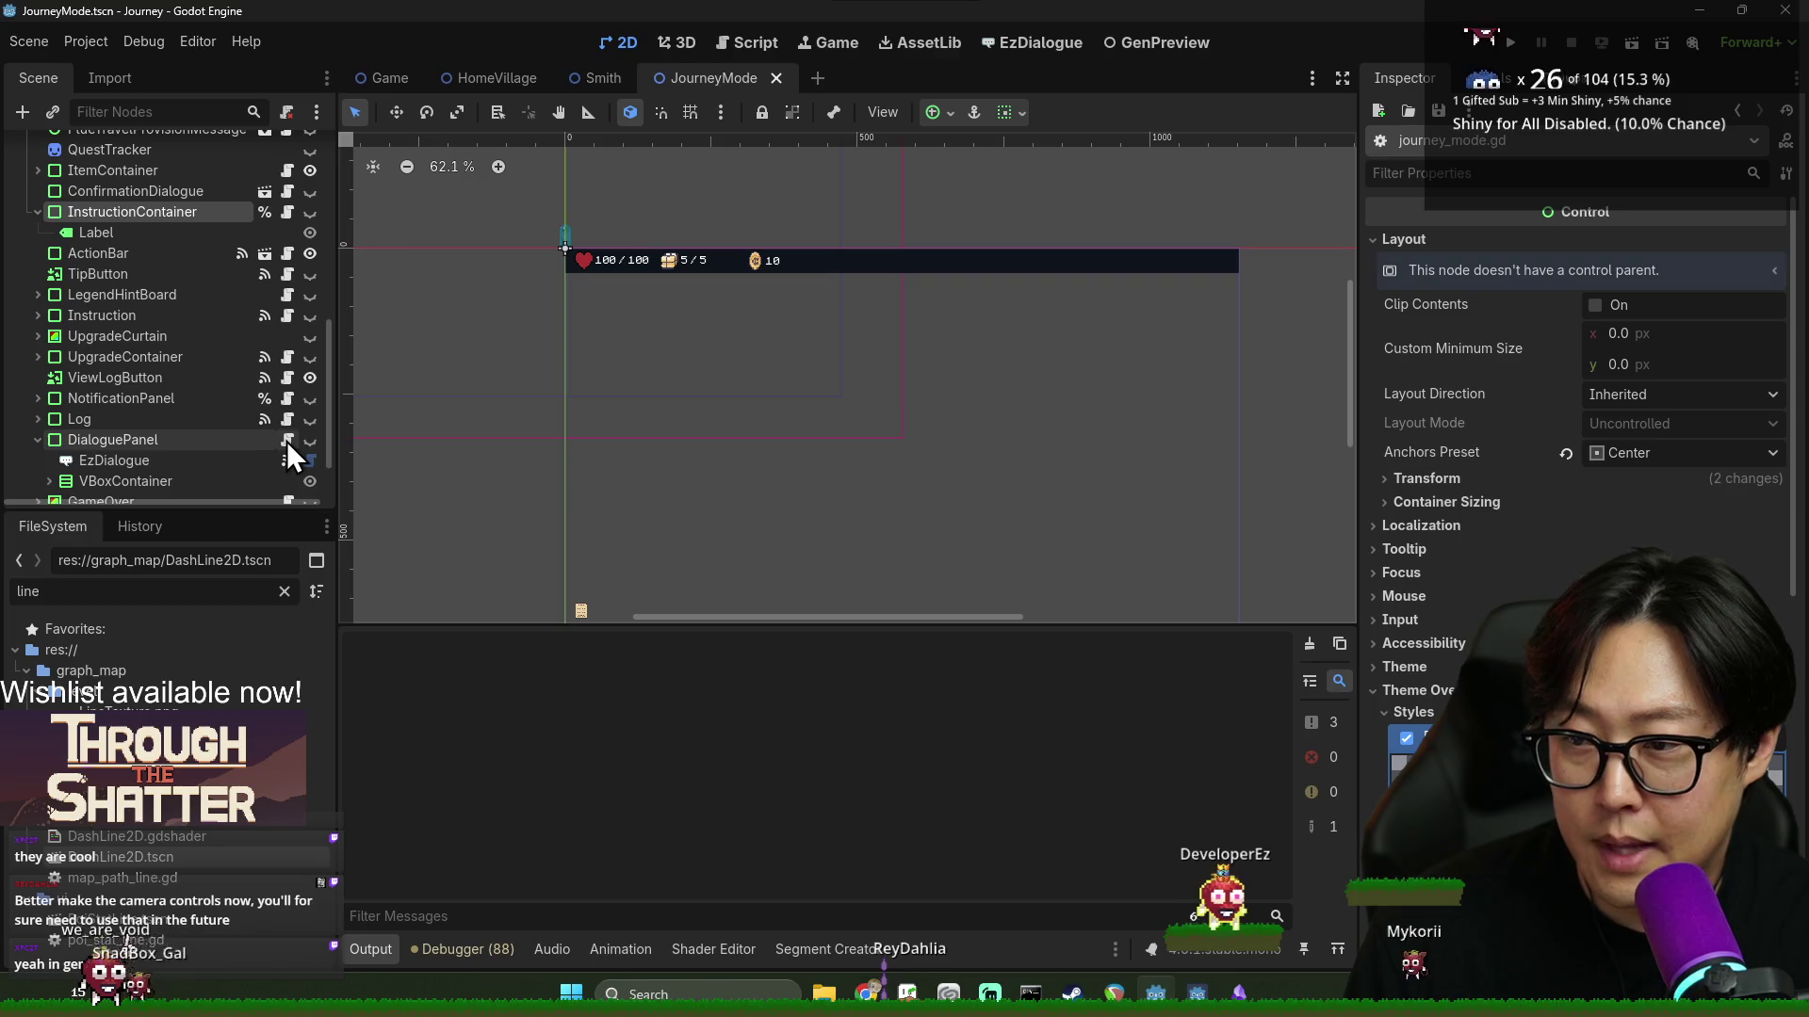
click(309, 440)
scroll(876, 401, down, 1)
scroll(912, 574, up, 4)
scroll(944, 449, up, 3)
scroll(936, 443, down, 3)
scroll(937, 443, up, 2)
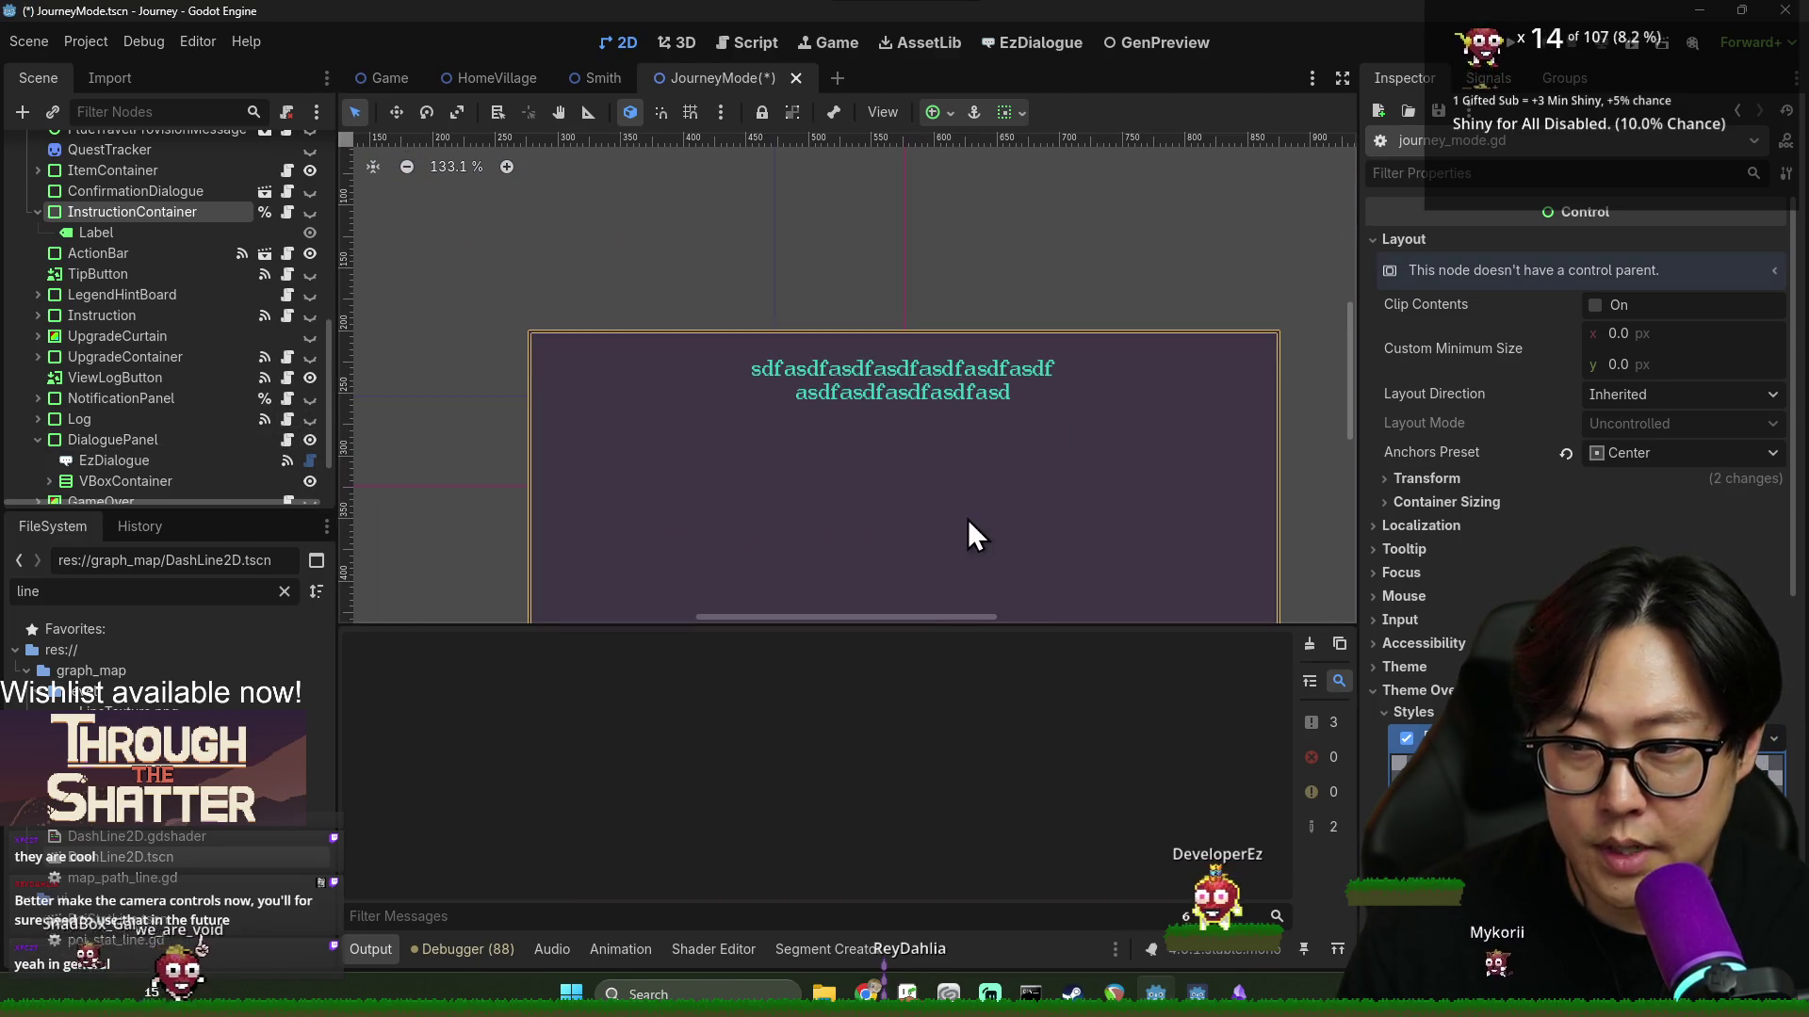
scroll(895, 452, down, 3)
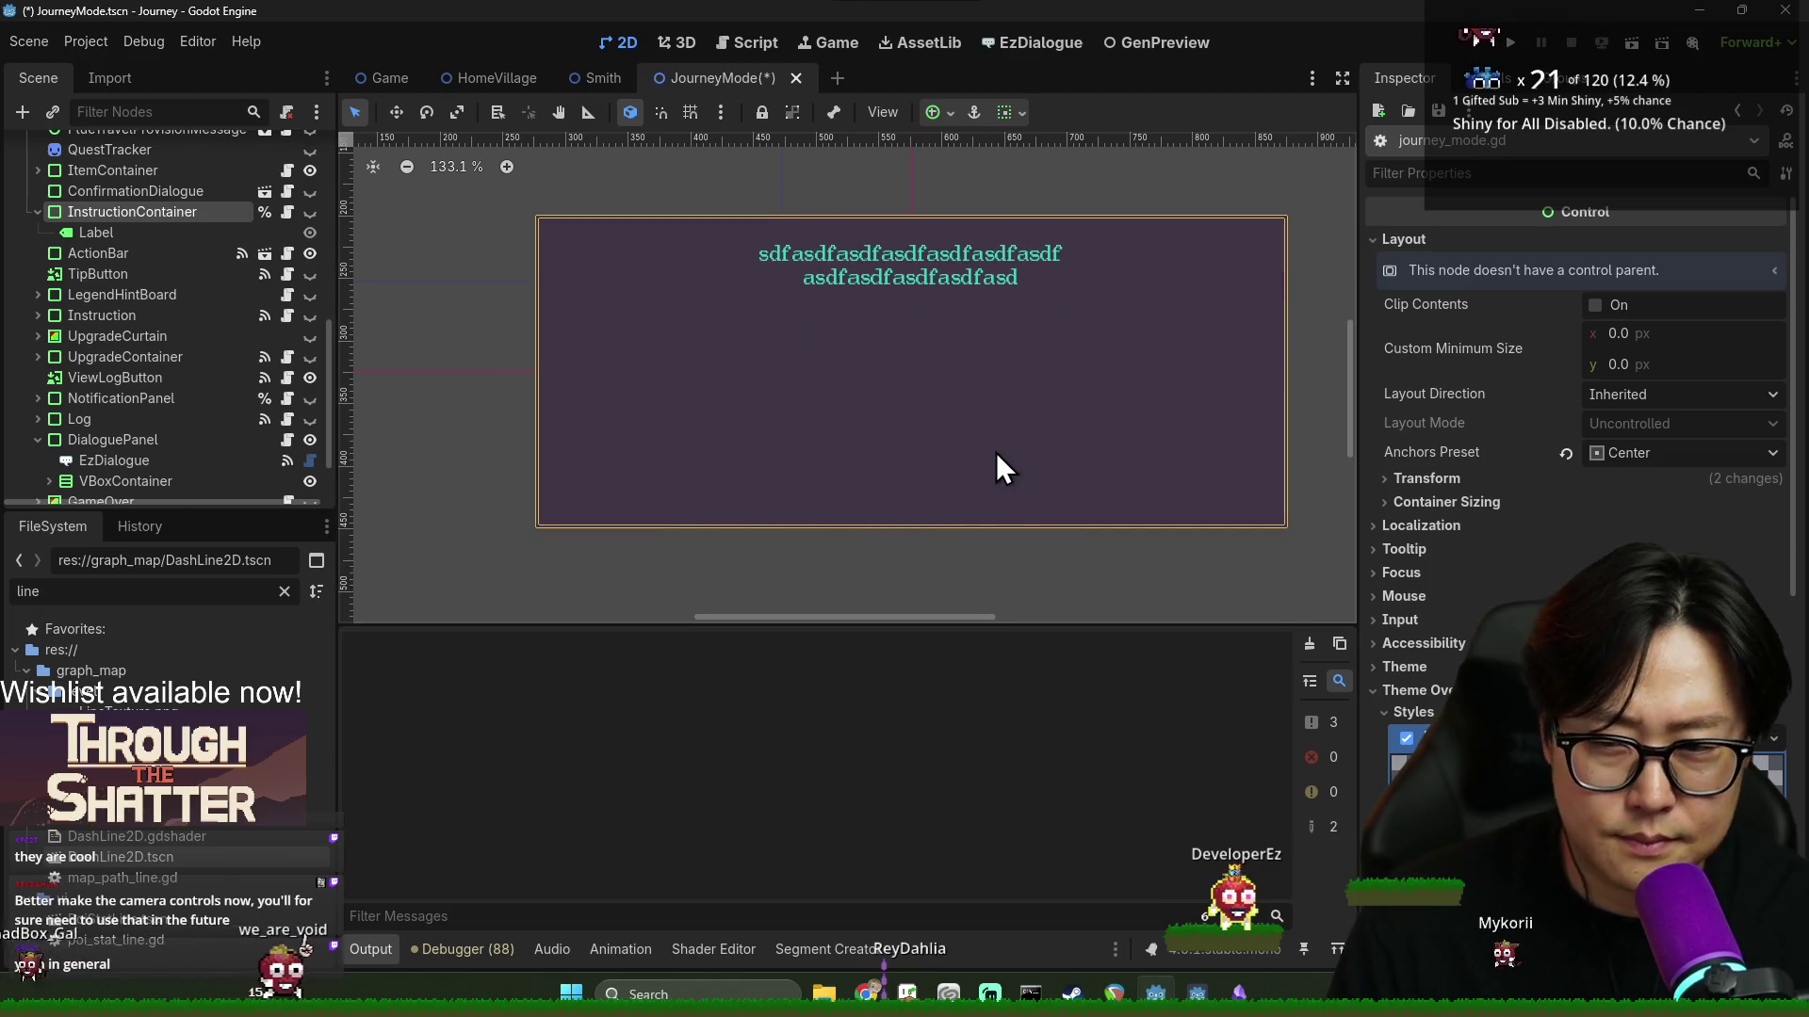
scroll(975, 460, up, 1)
scroll(763, 501, down, 3)
scroll(799, 305, down, 1)
scroll(844, 339, up, 2)
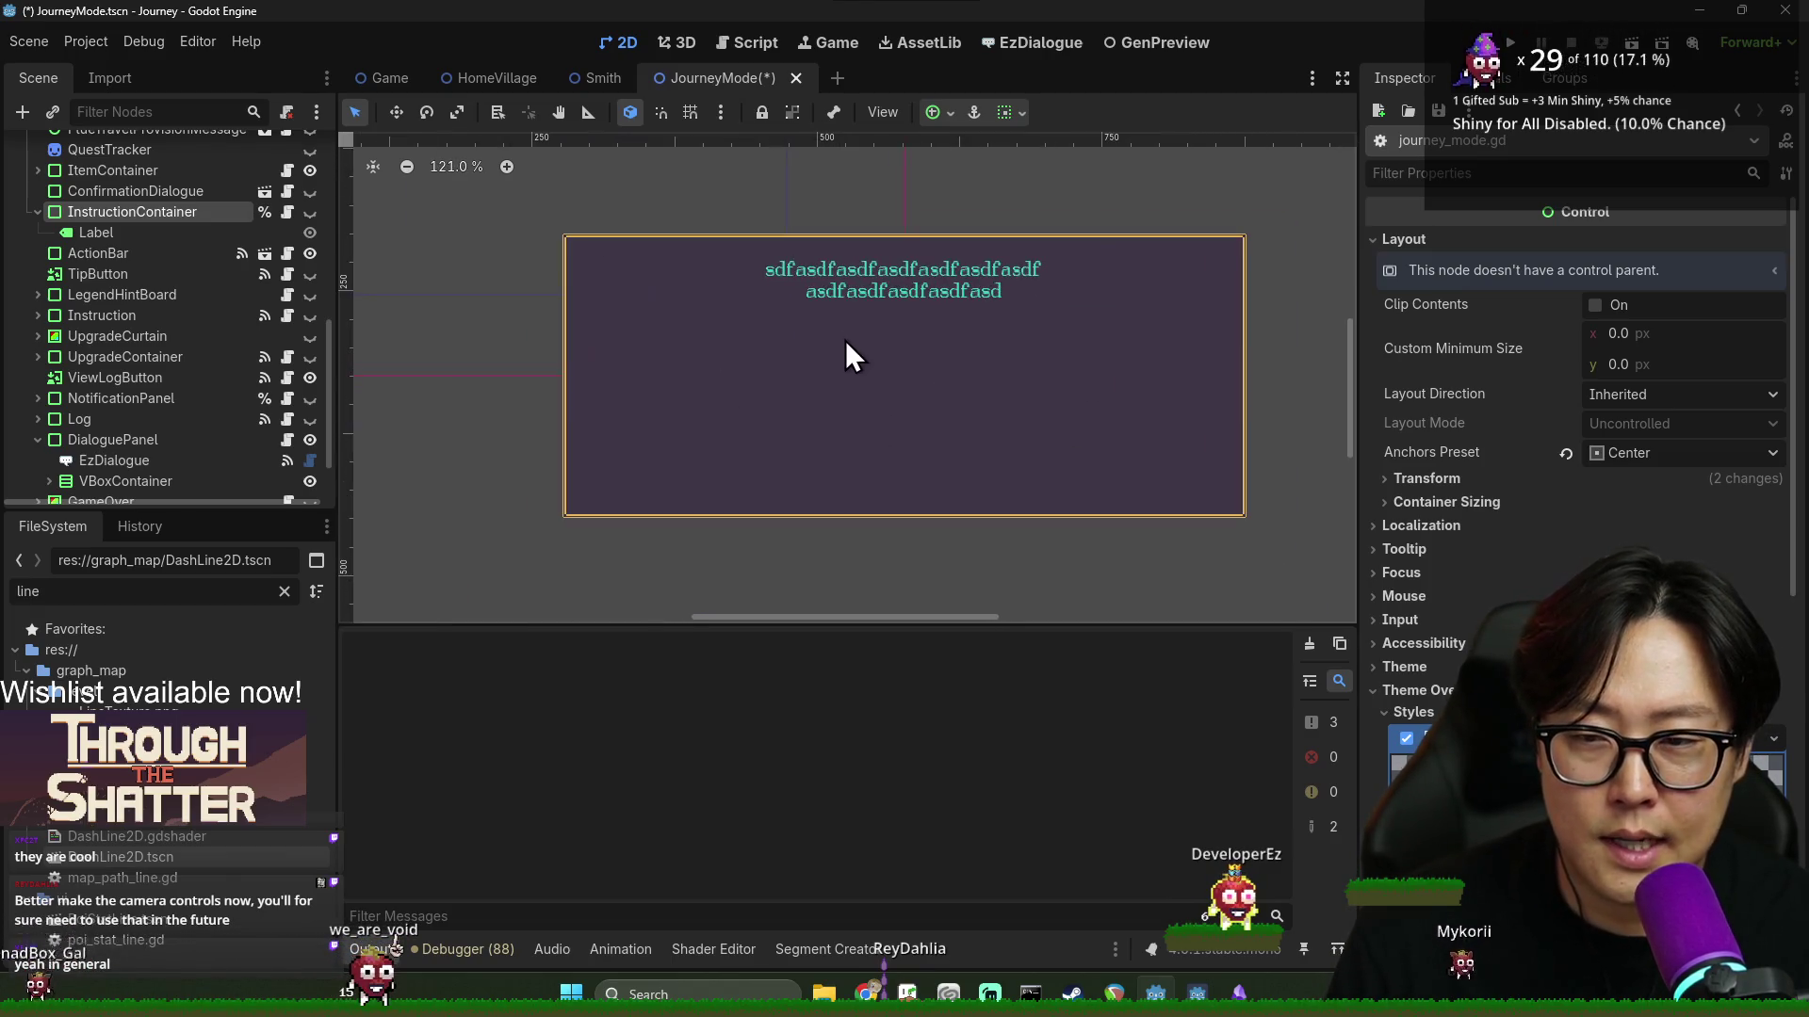
scroll(800, 292, down, 6)
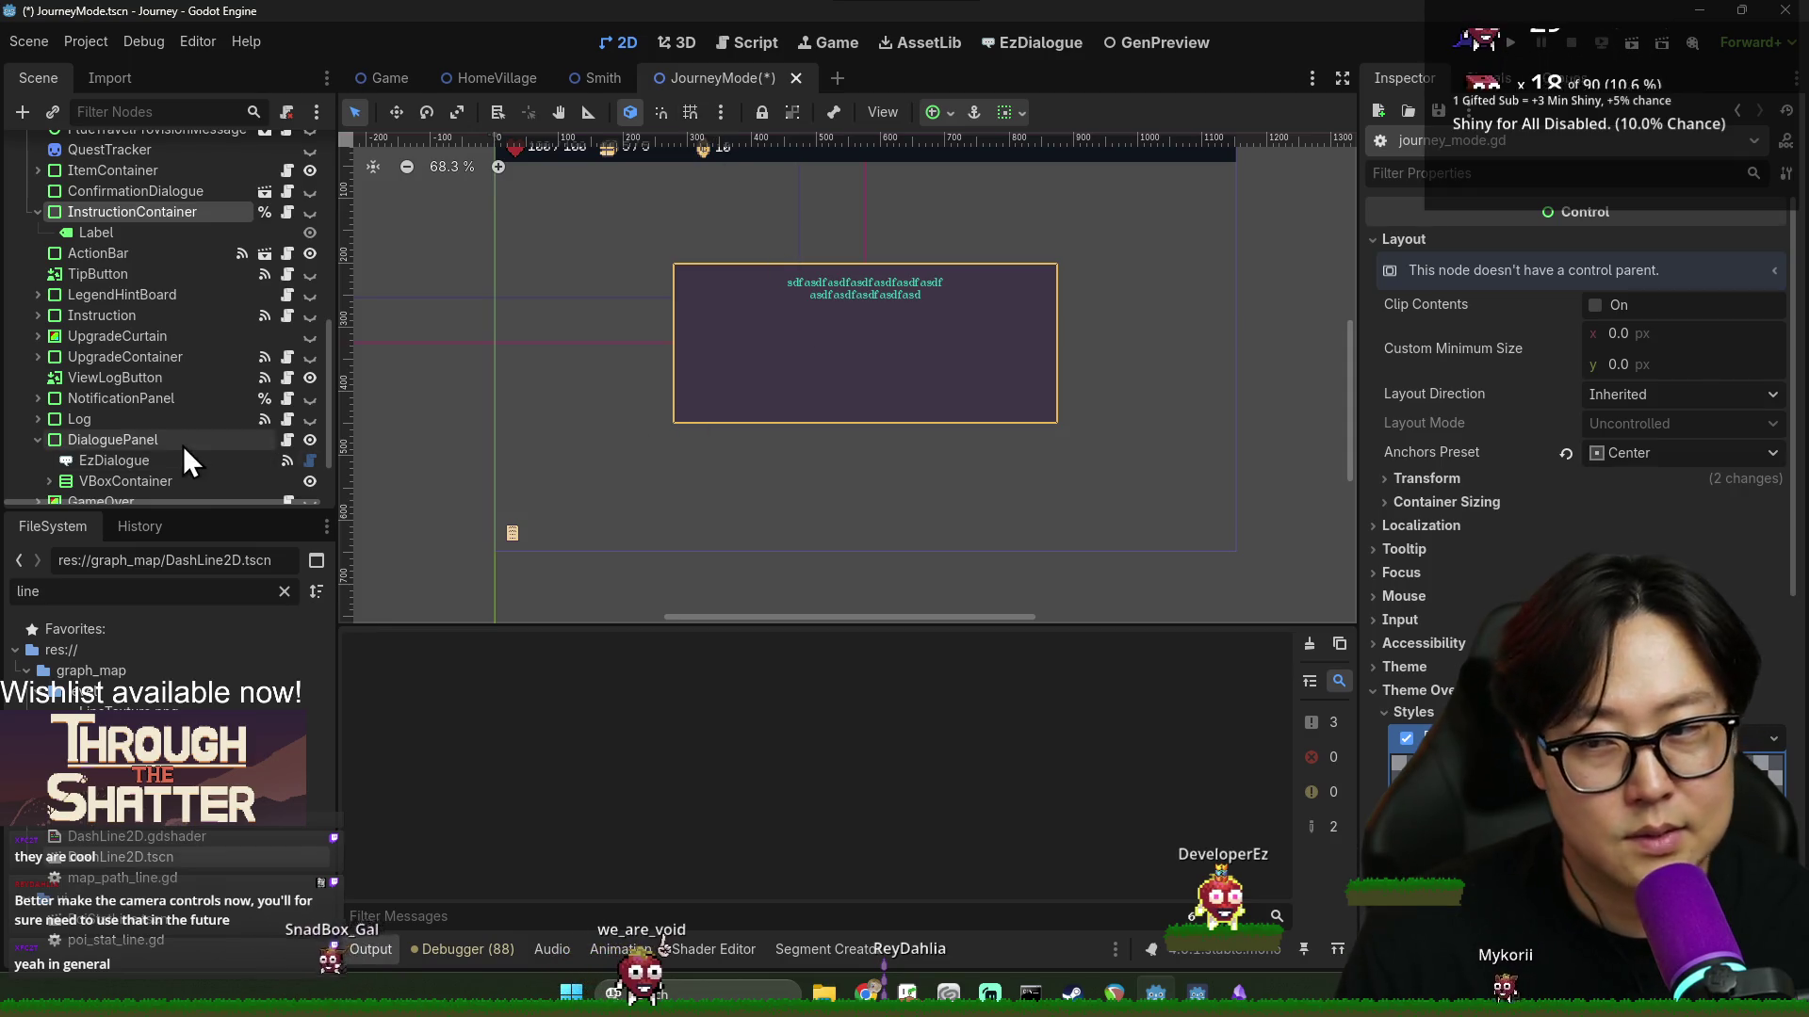
Step: Select DialoguePanel, check its child nodes, and re-toggle it so it stays visible
click(149, 441)
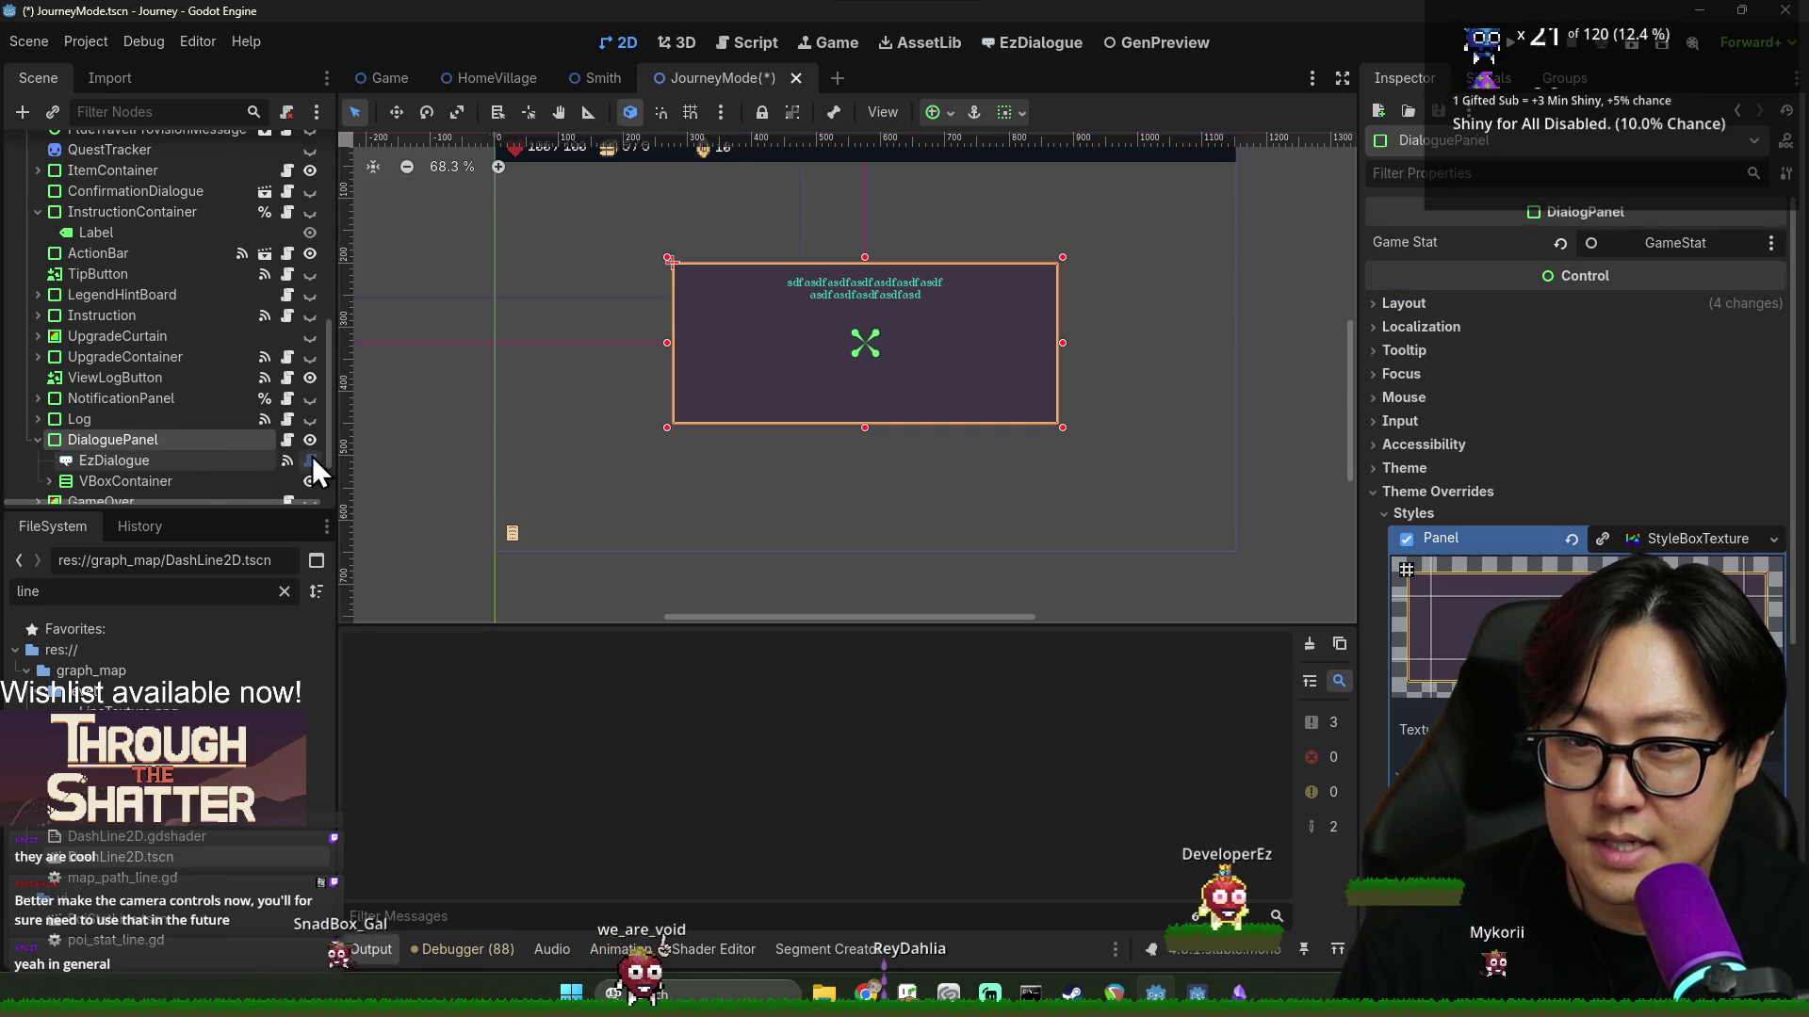
scroll(712, 387, up, 3)
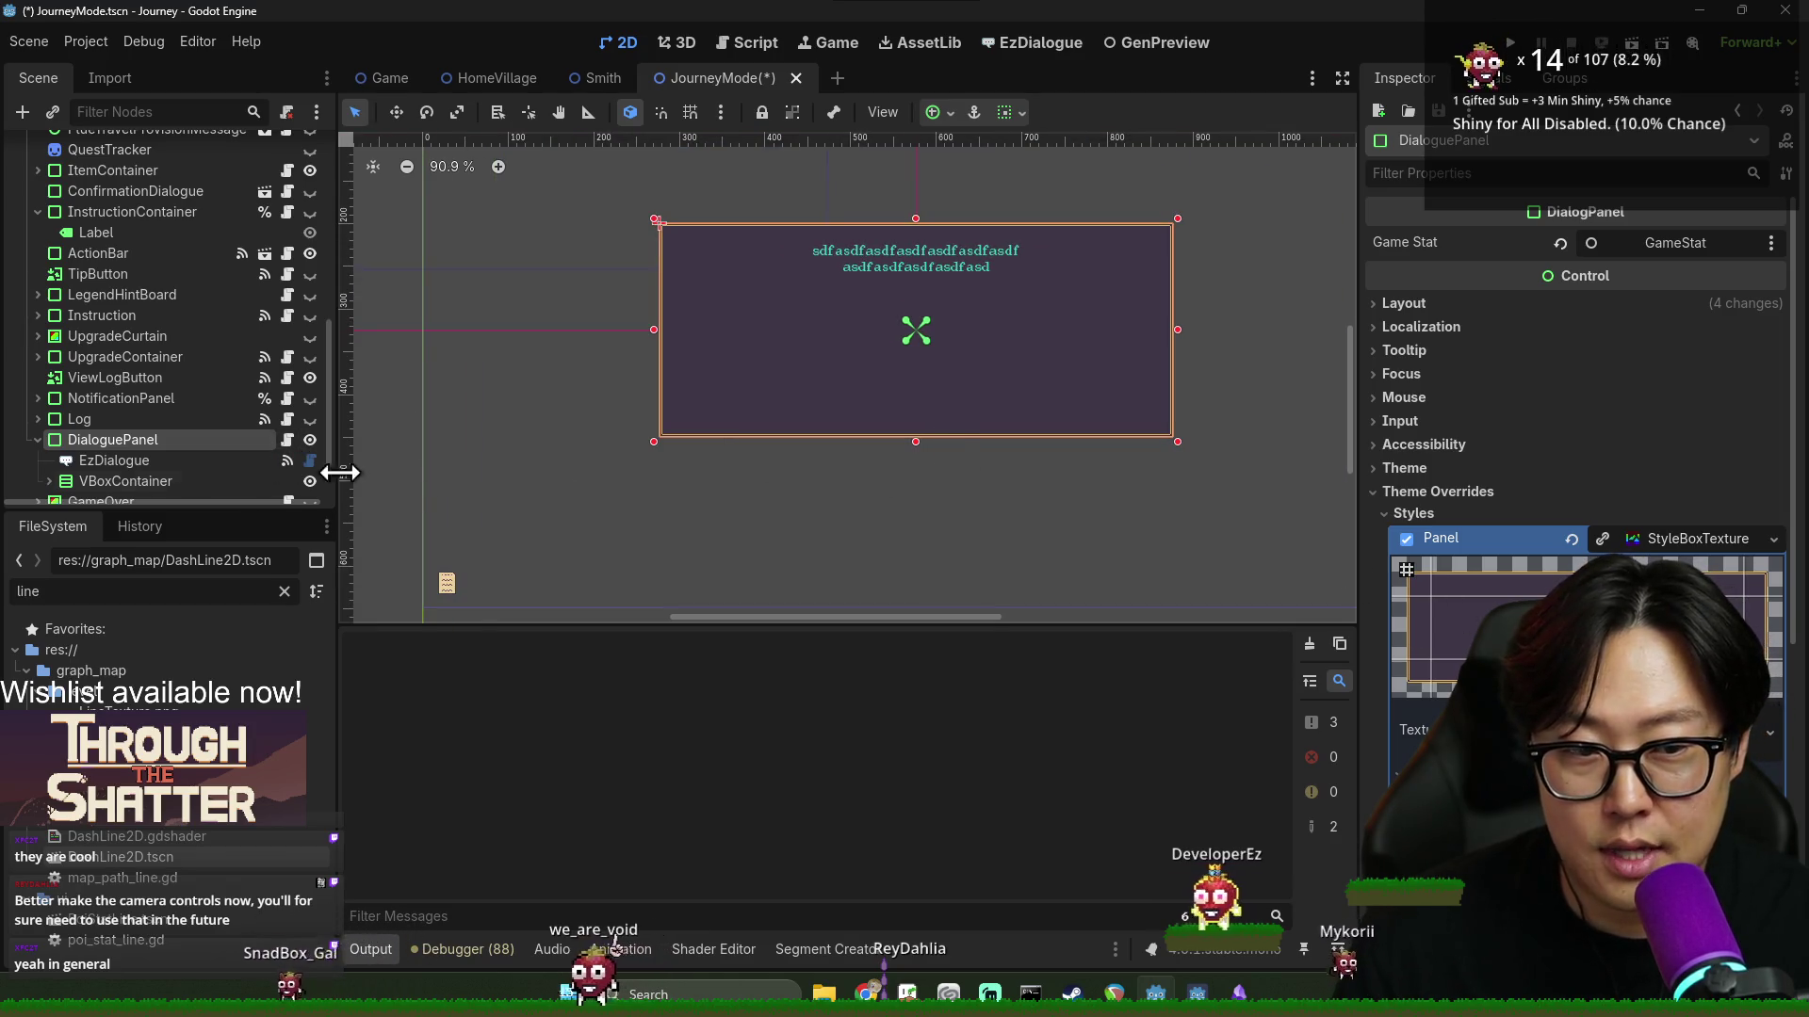
click(36, 441)
click(36, 441)
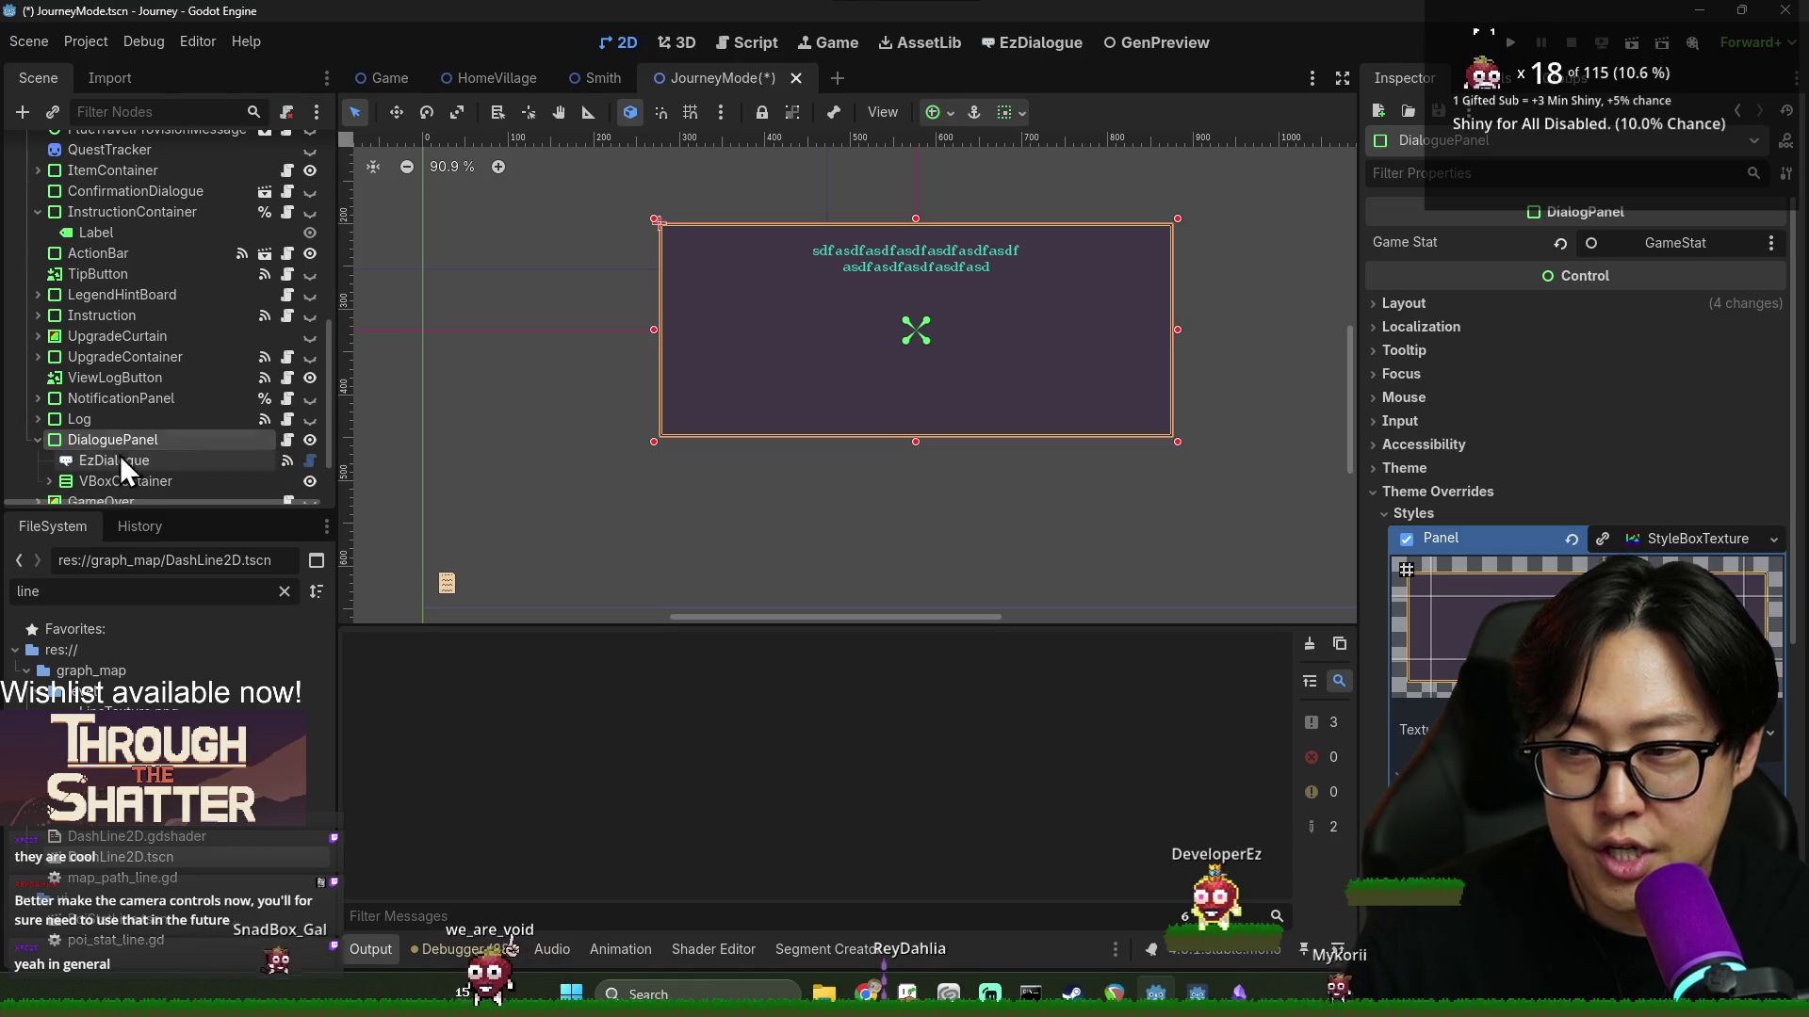
scroll(677, 454, down, 3)
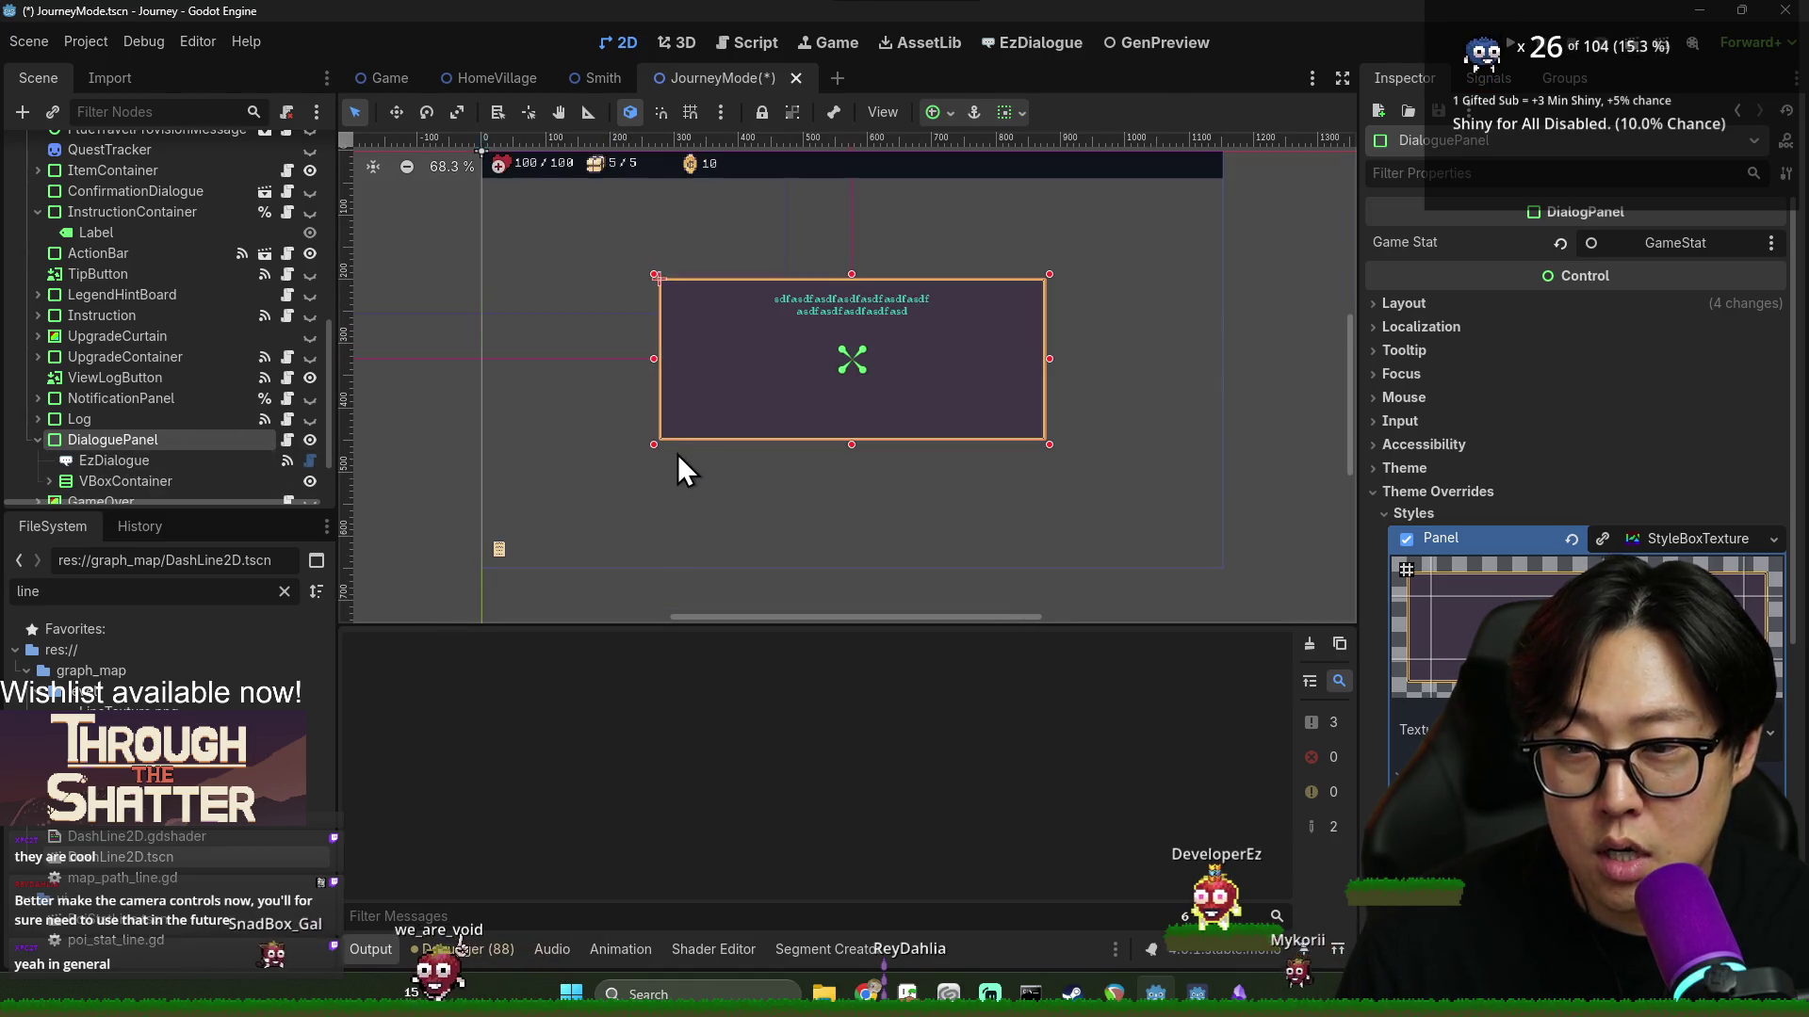
click(40, 440)
click(309, 444)
click(309, 445)
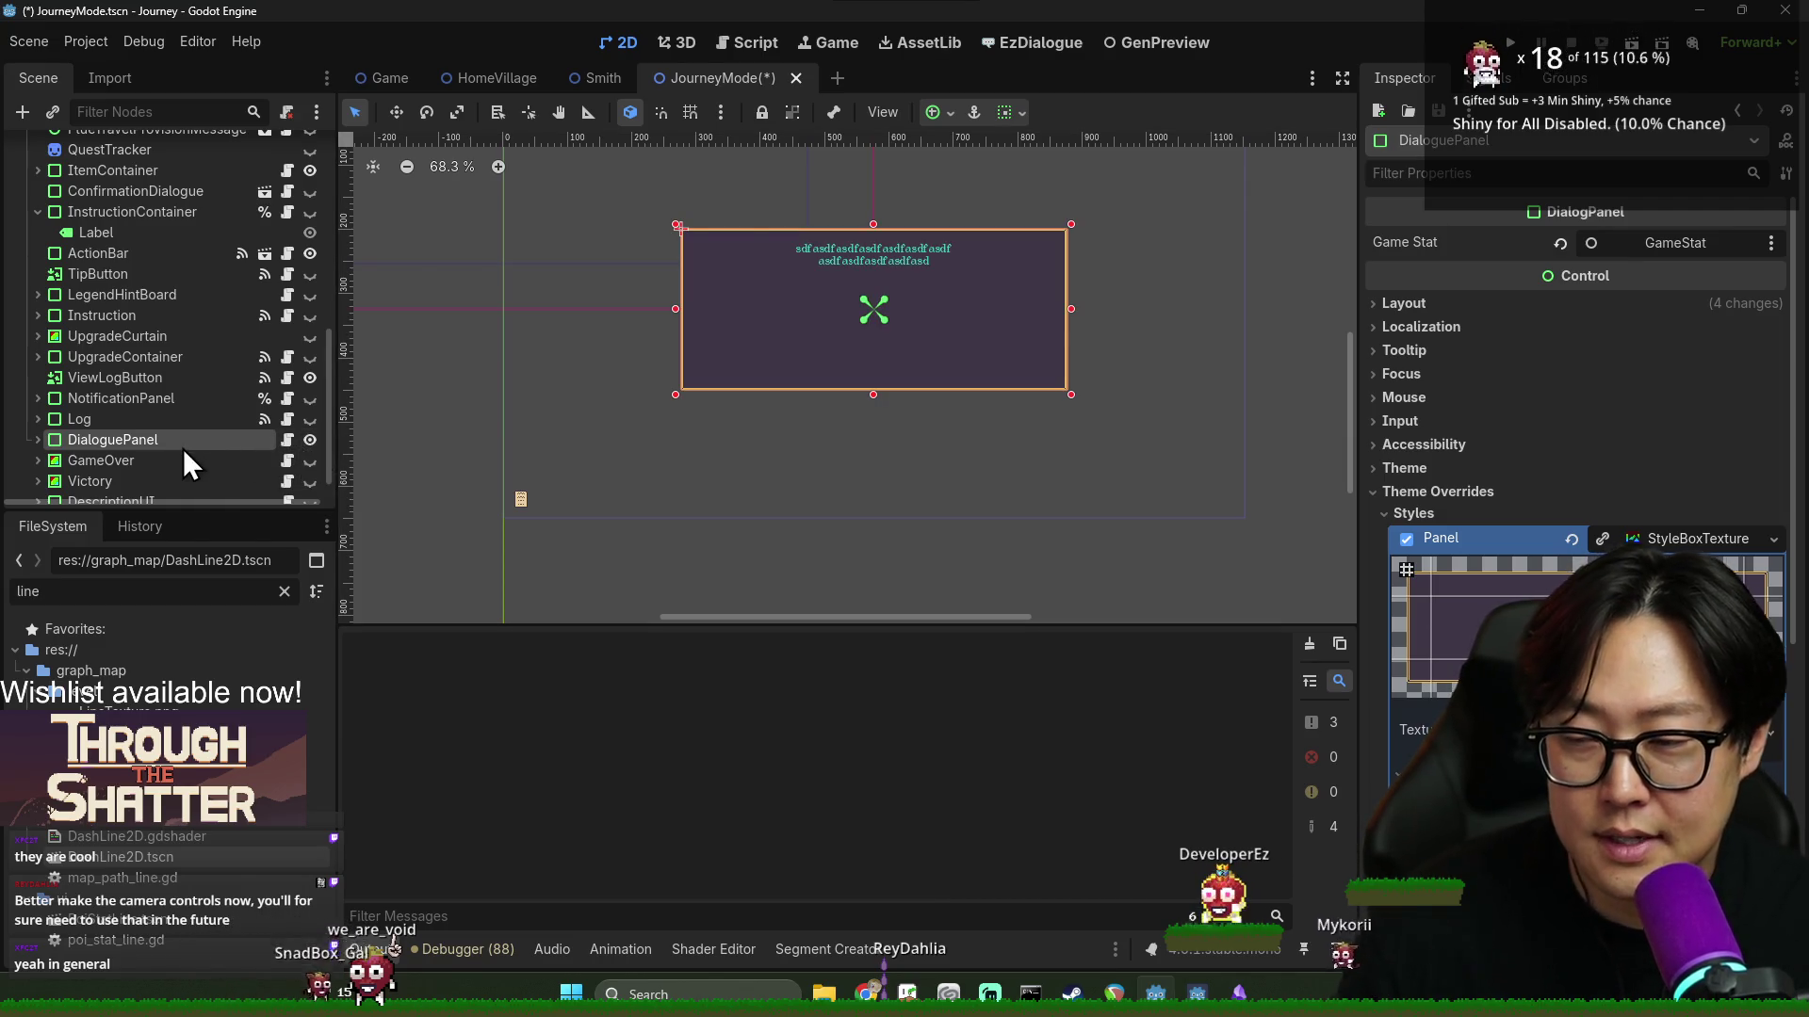
scroll(94, 410, down, 1)
scroll(782, 377, up, 15)
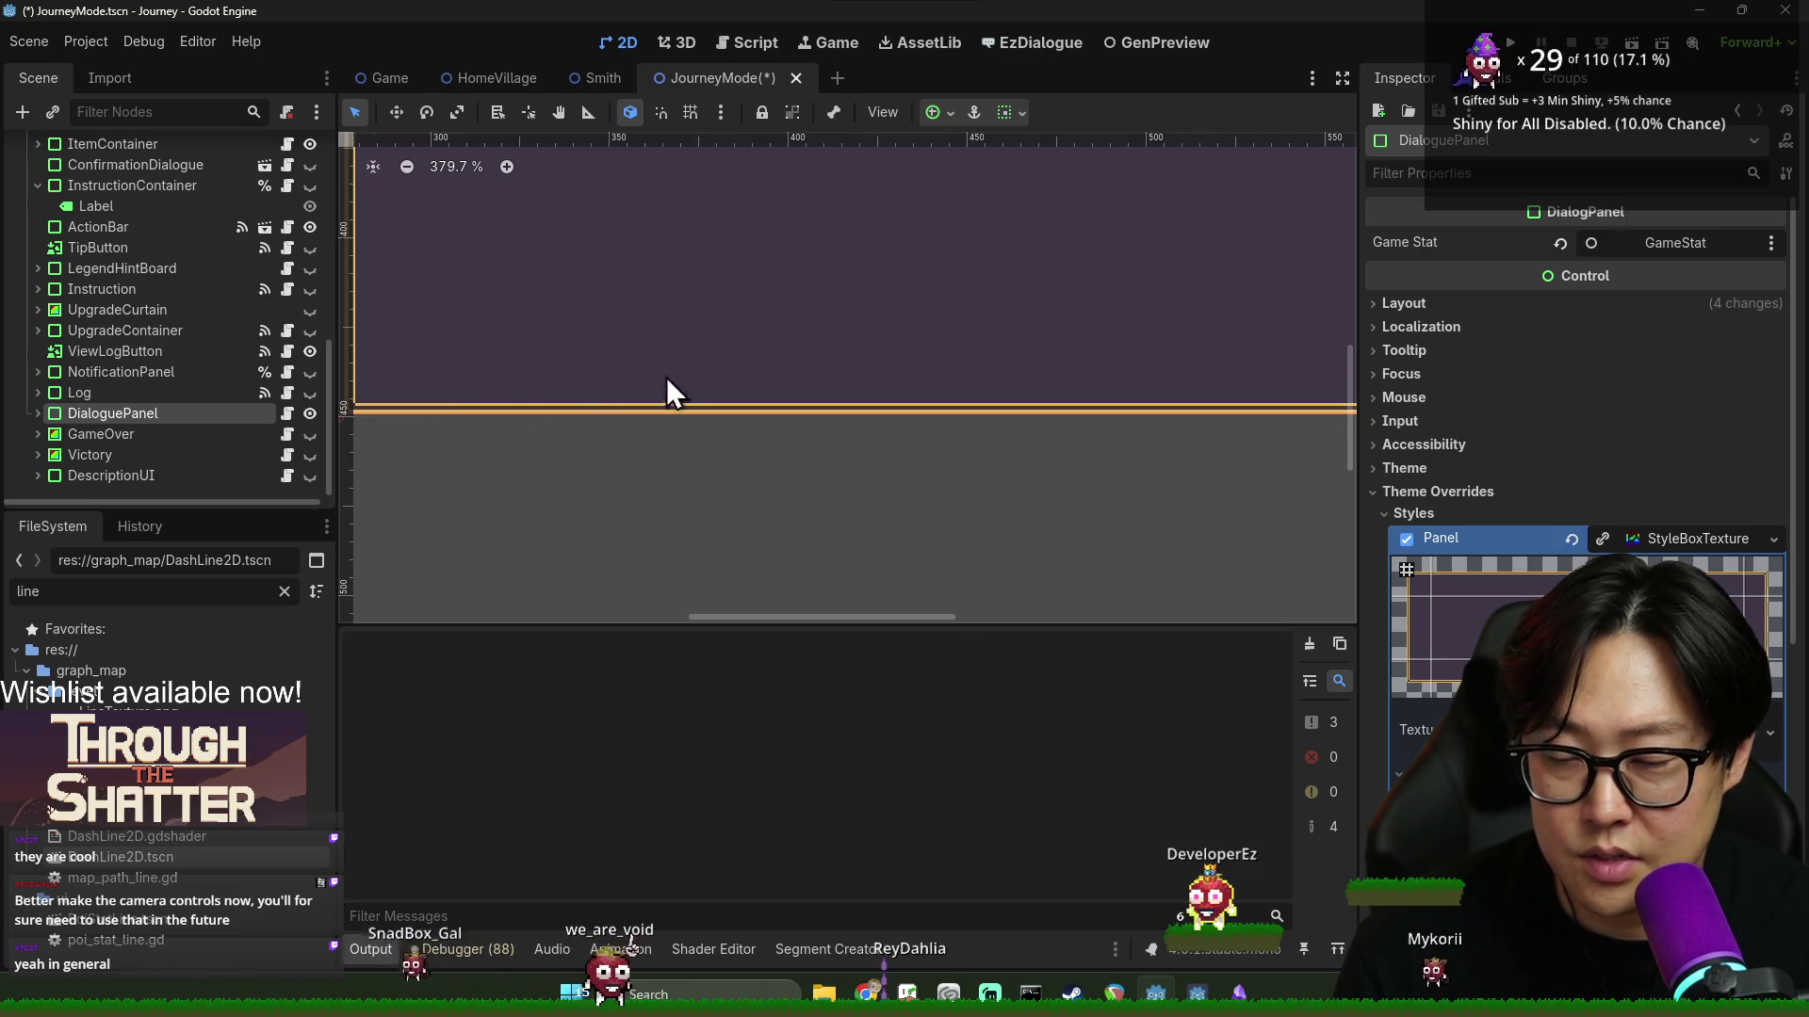
scroll(648, 404, down, 10)
scroll(739, 330, up, 2)
scroll(490, 296, up, 1)
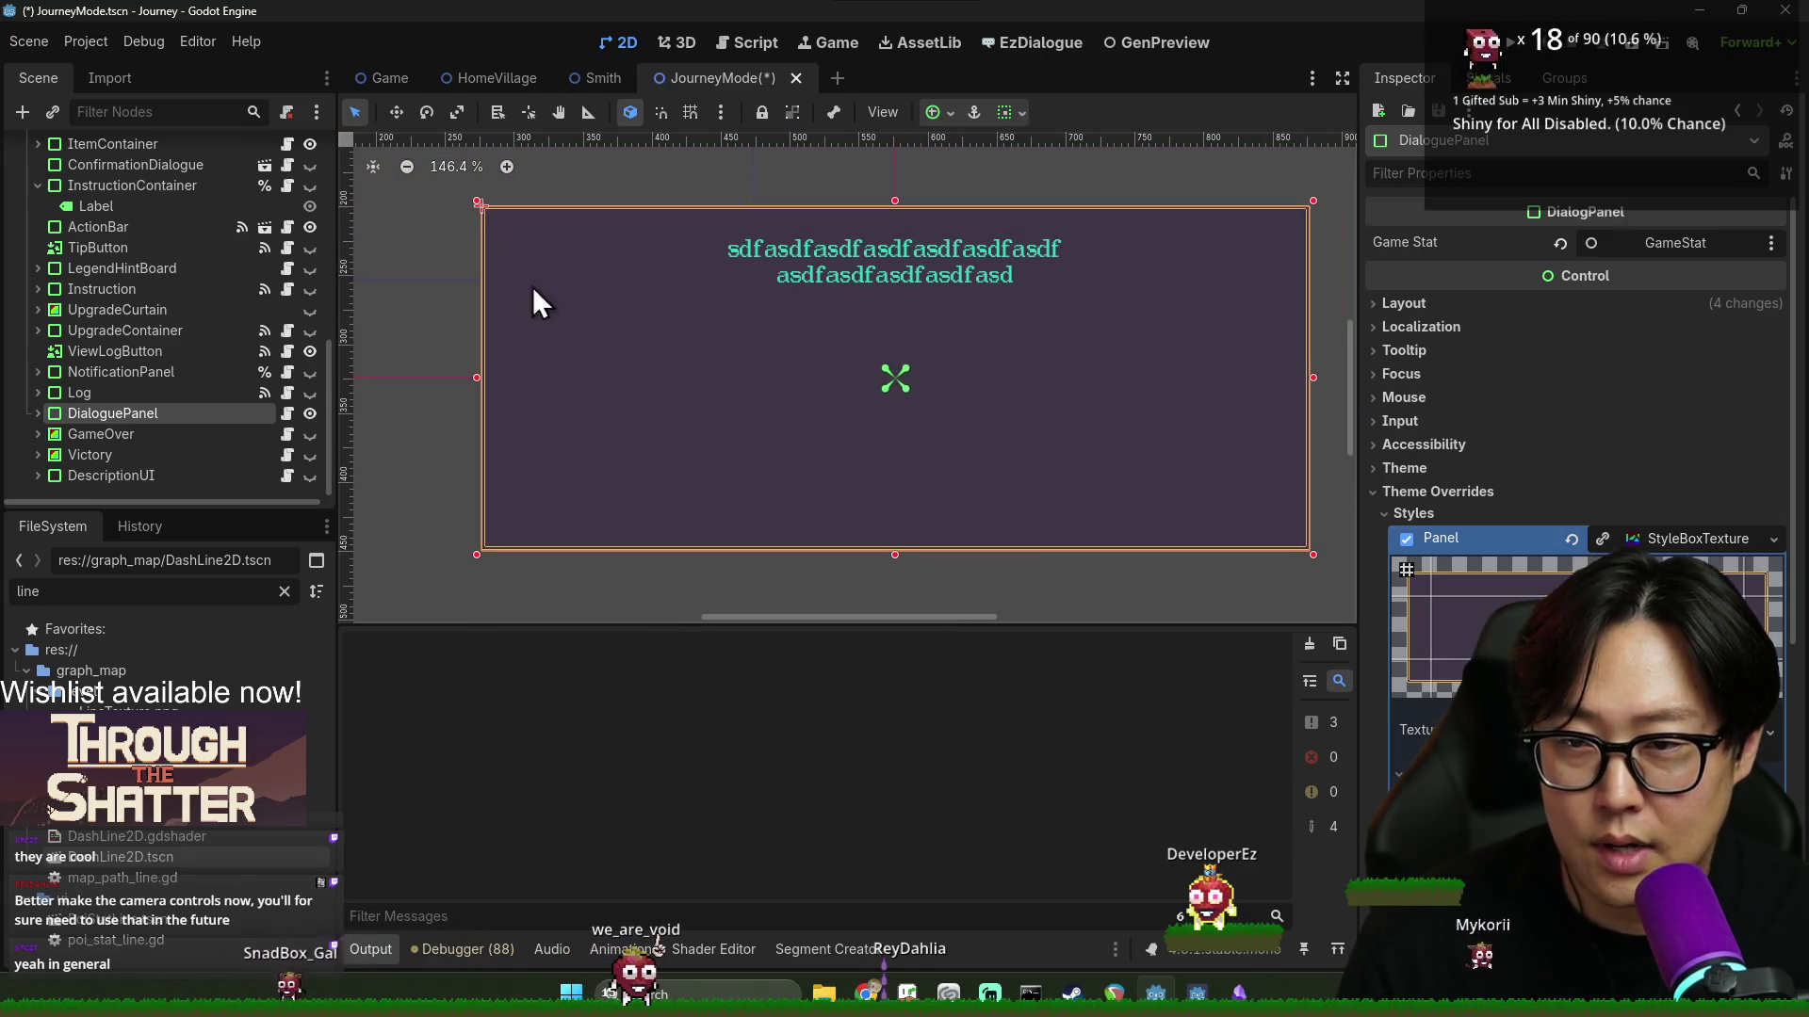
key(alt+Tab)
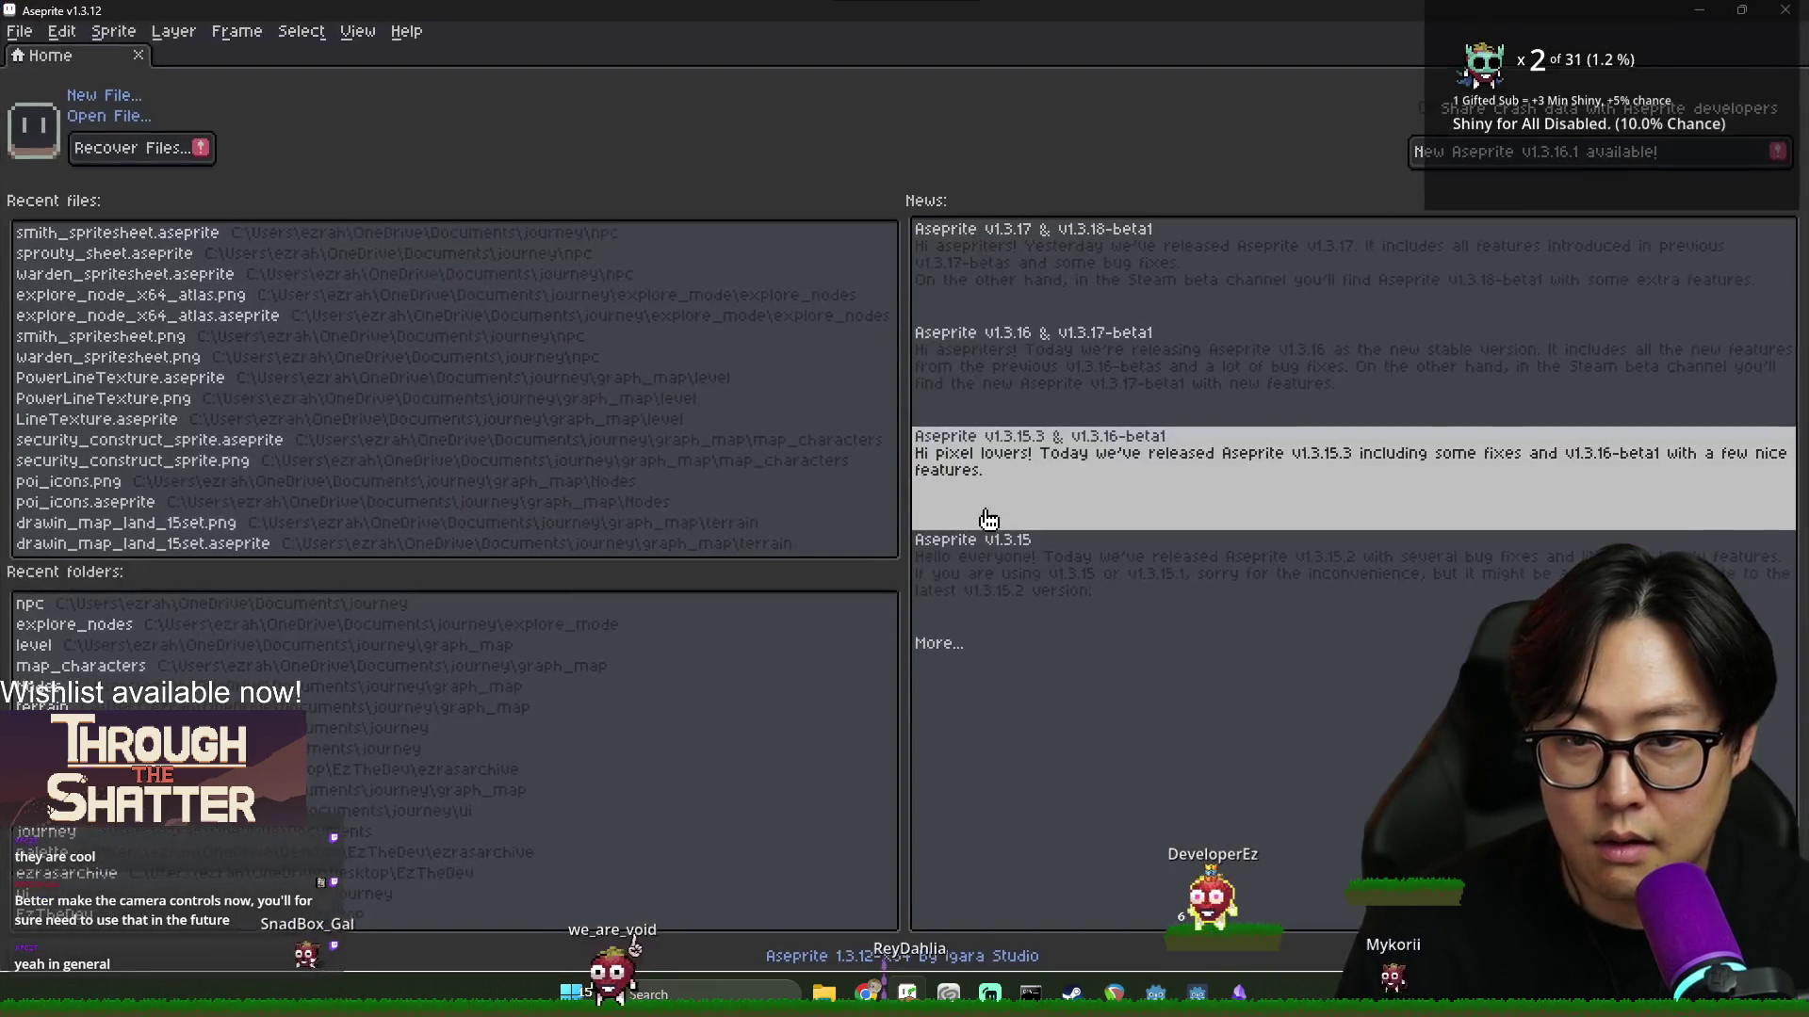
Step: Create a new transparent Aseprite sprite with a width of 256px
click(20, 32)
click(38, 58)
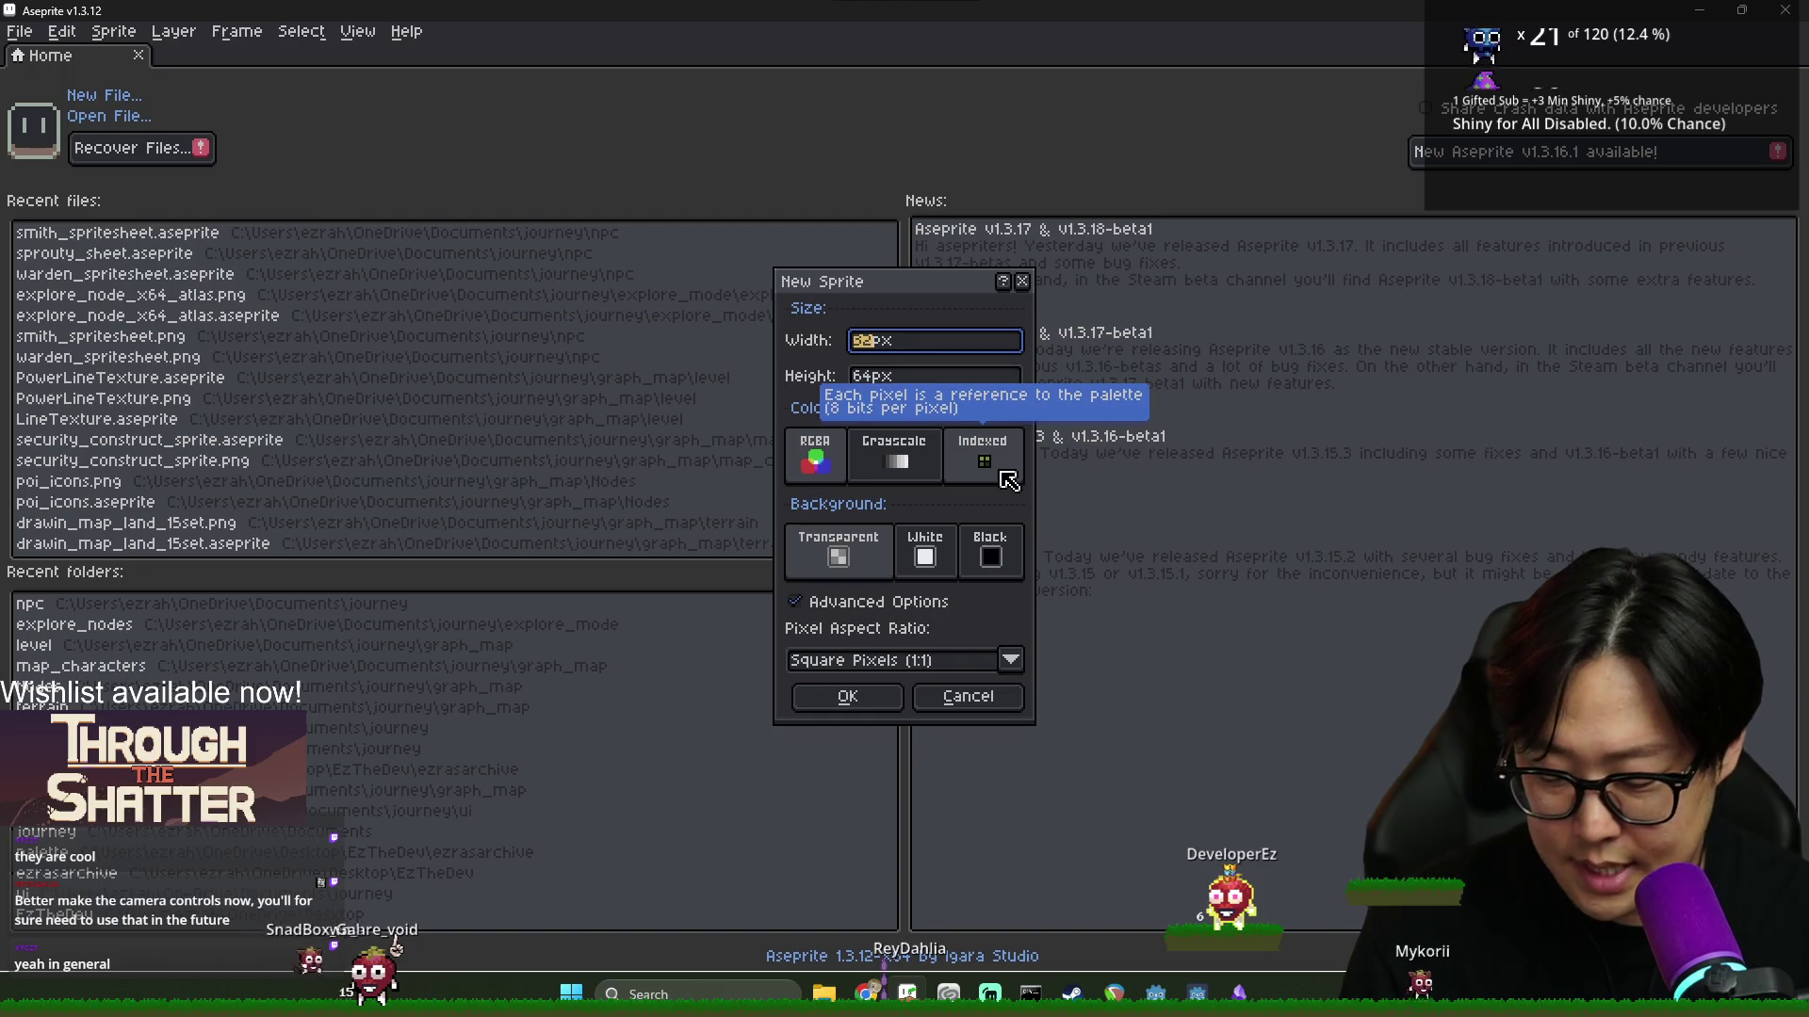
text(256)
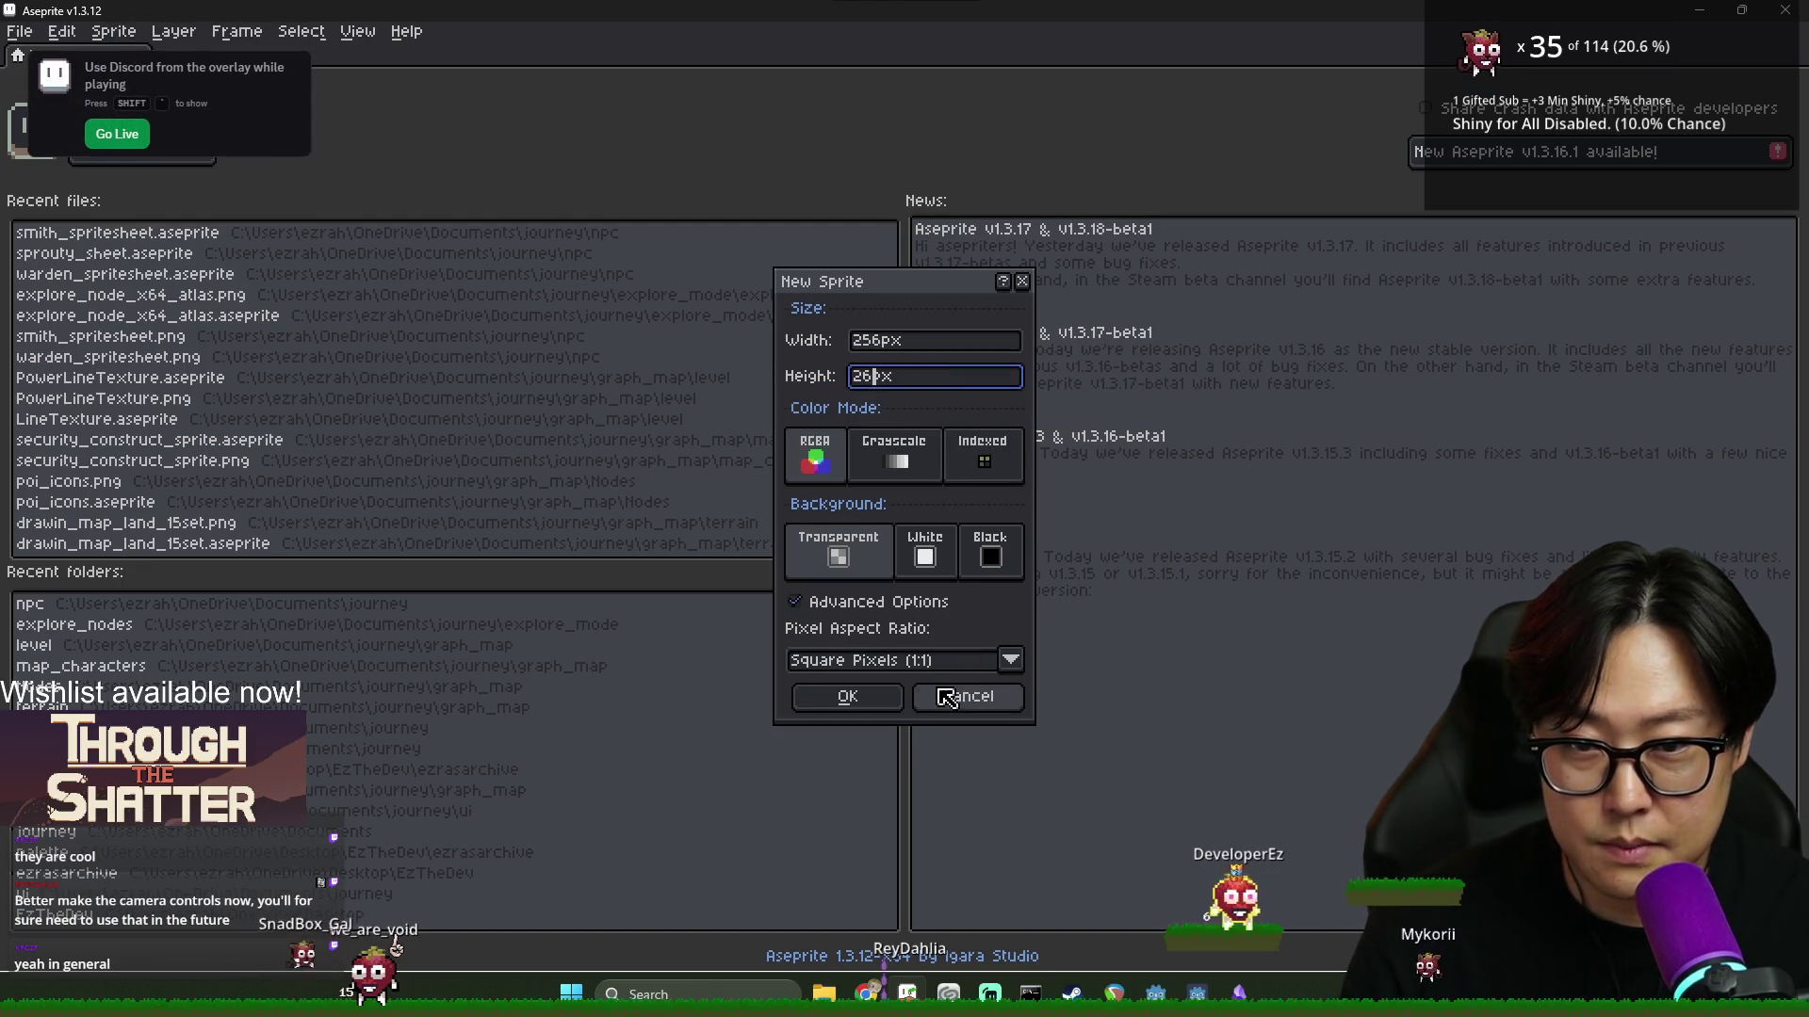
click(889, 698)
scroll(975, 400, up, 1)
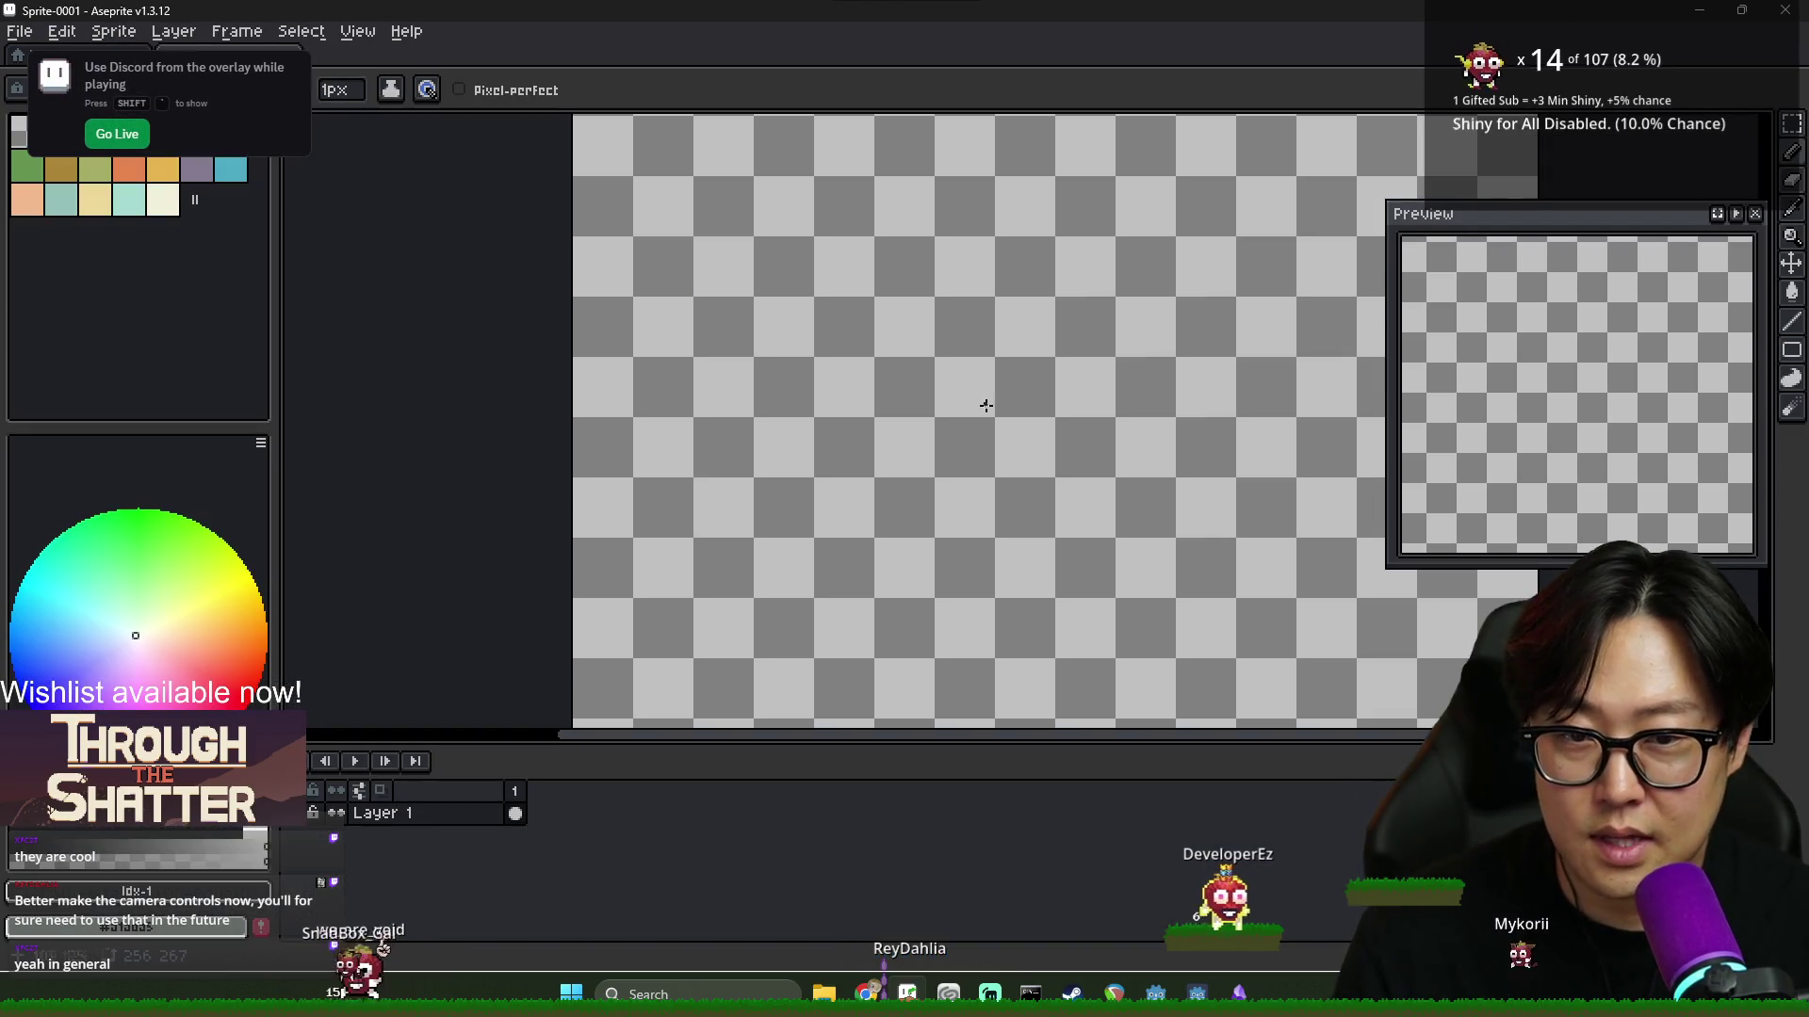
scroll(1026, 282, down, 1)
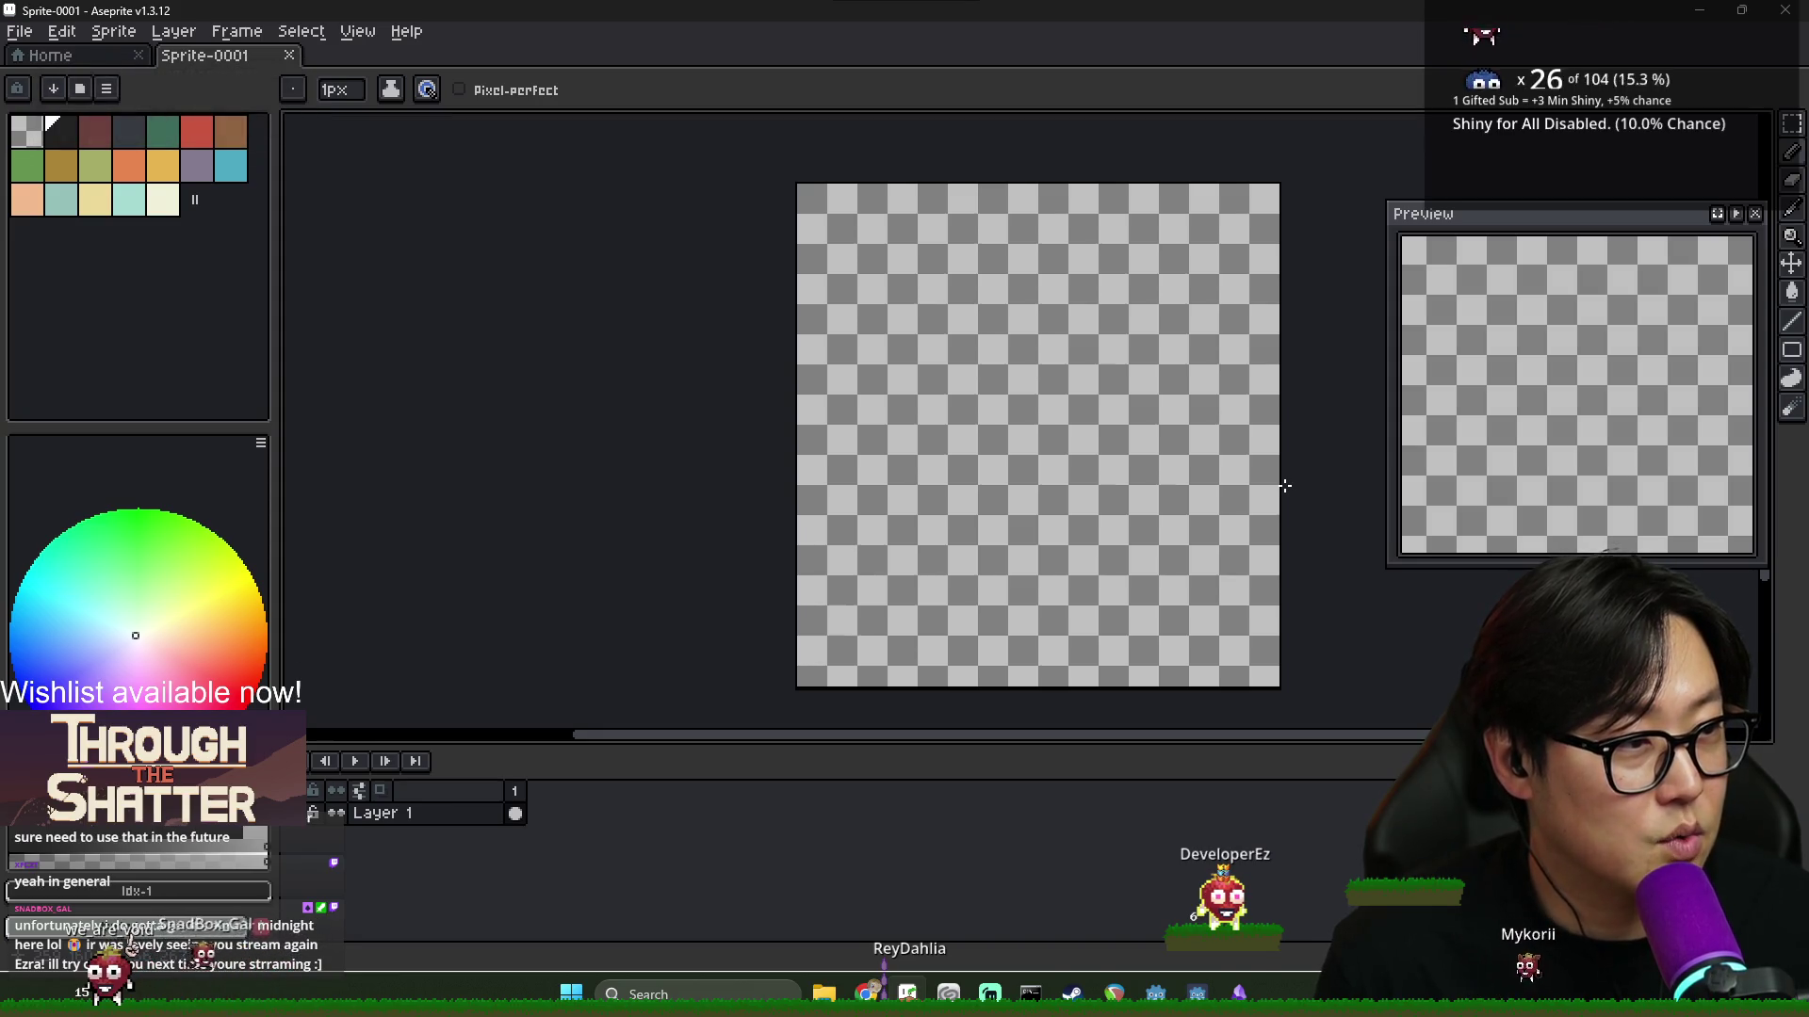
click(129, 56)
click(247, 229)
scroll(964, 427, up, 2)
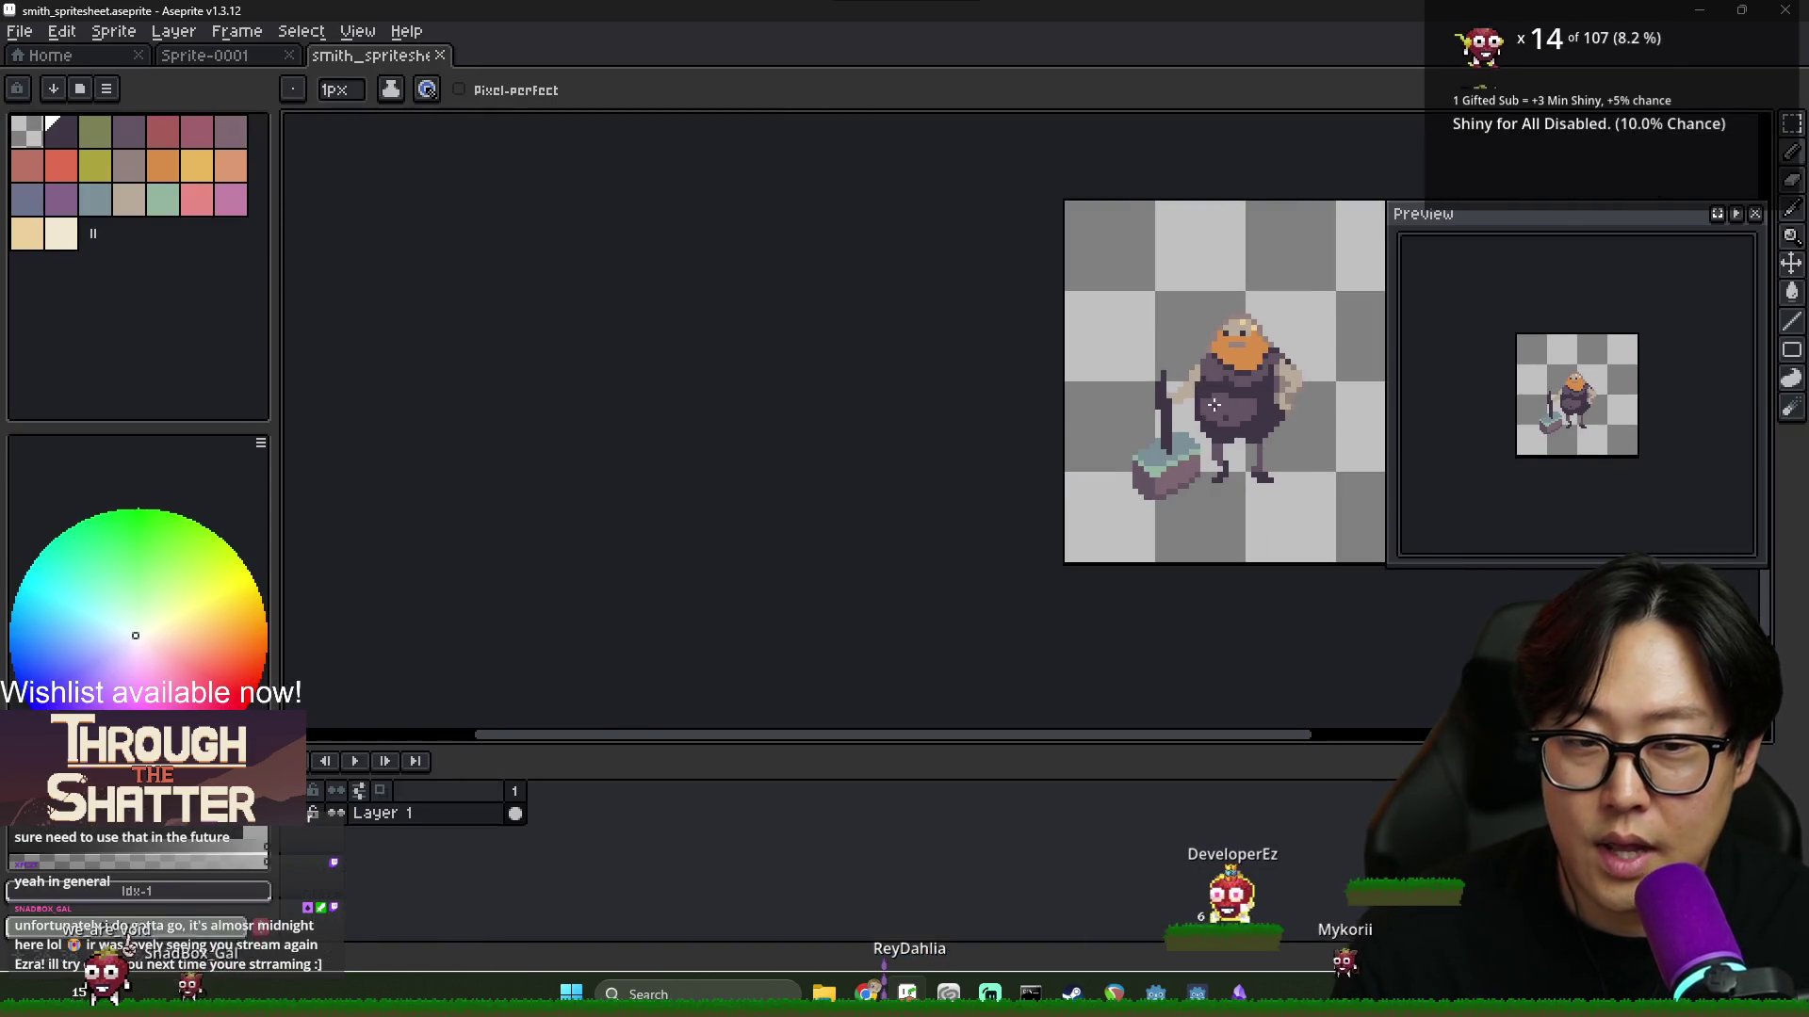
scroll(796, 414, right, 3)
click(20, 31)
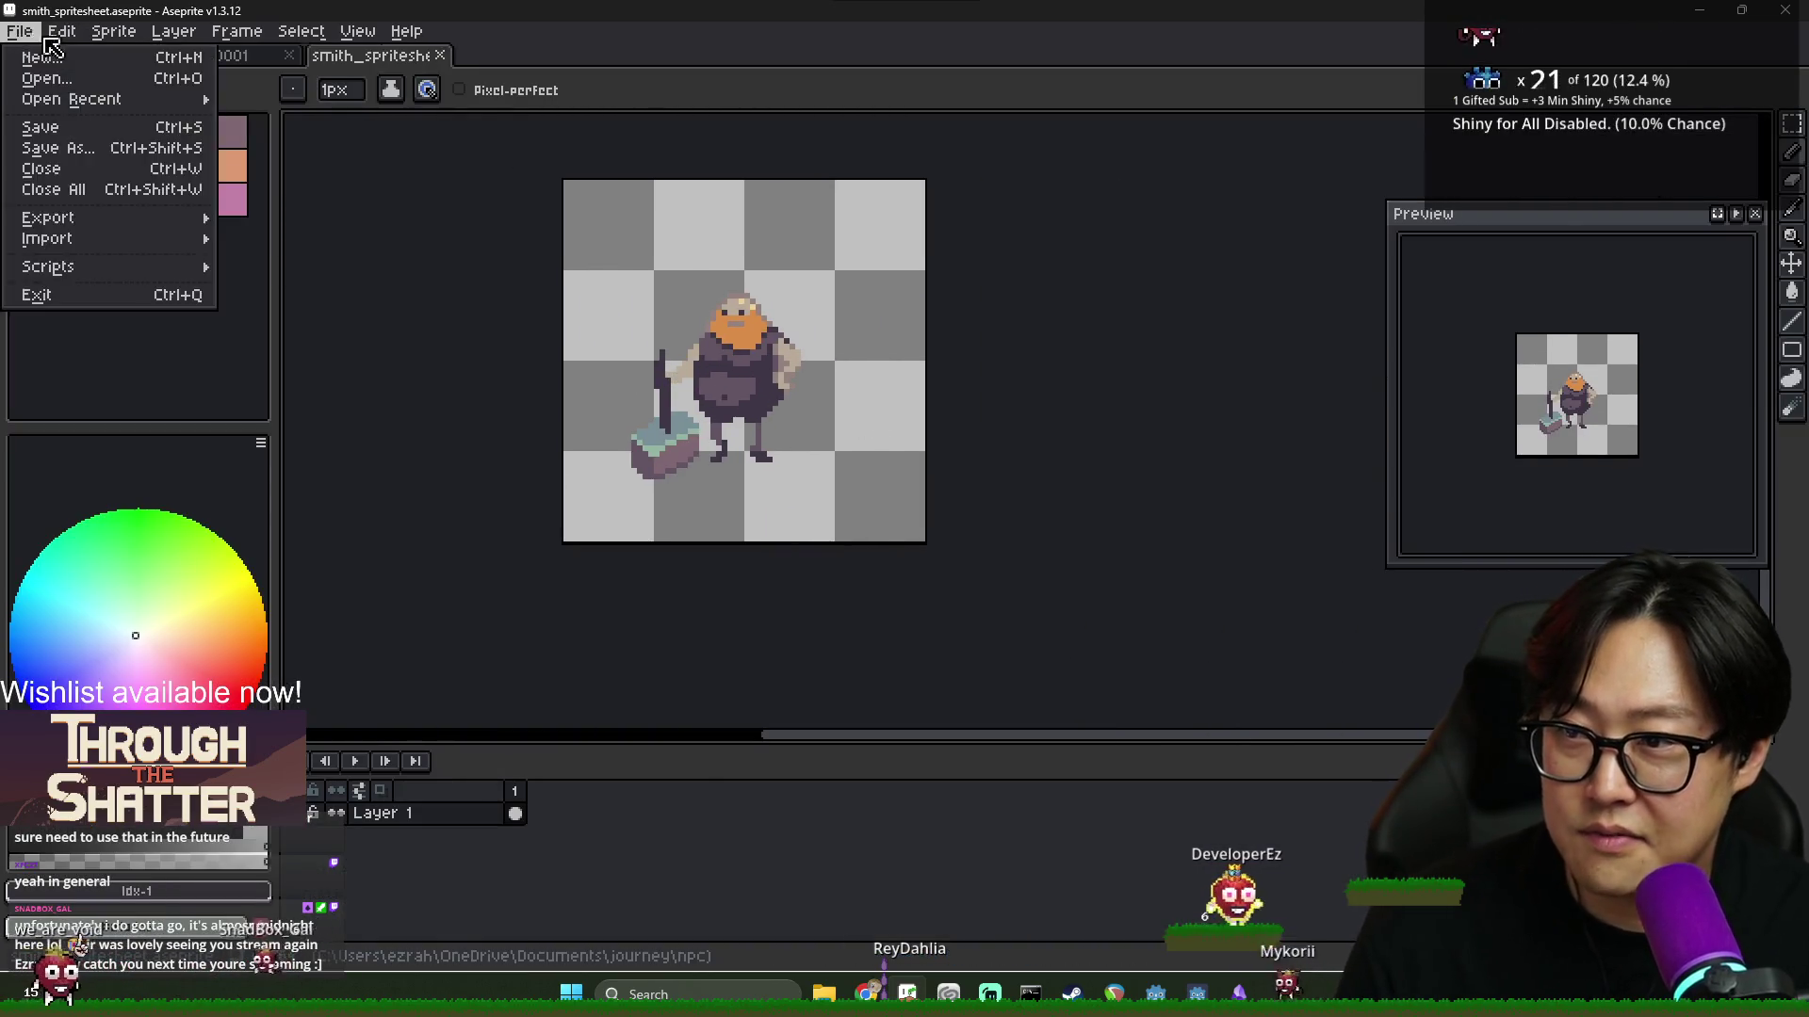
mouse_move(198, 544)
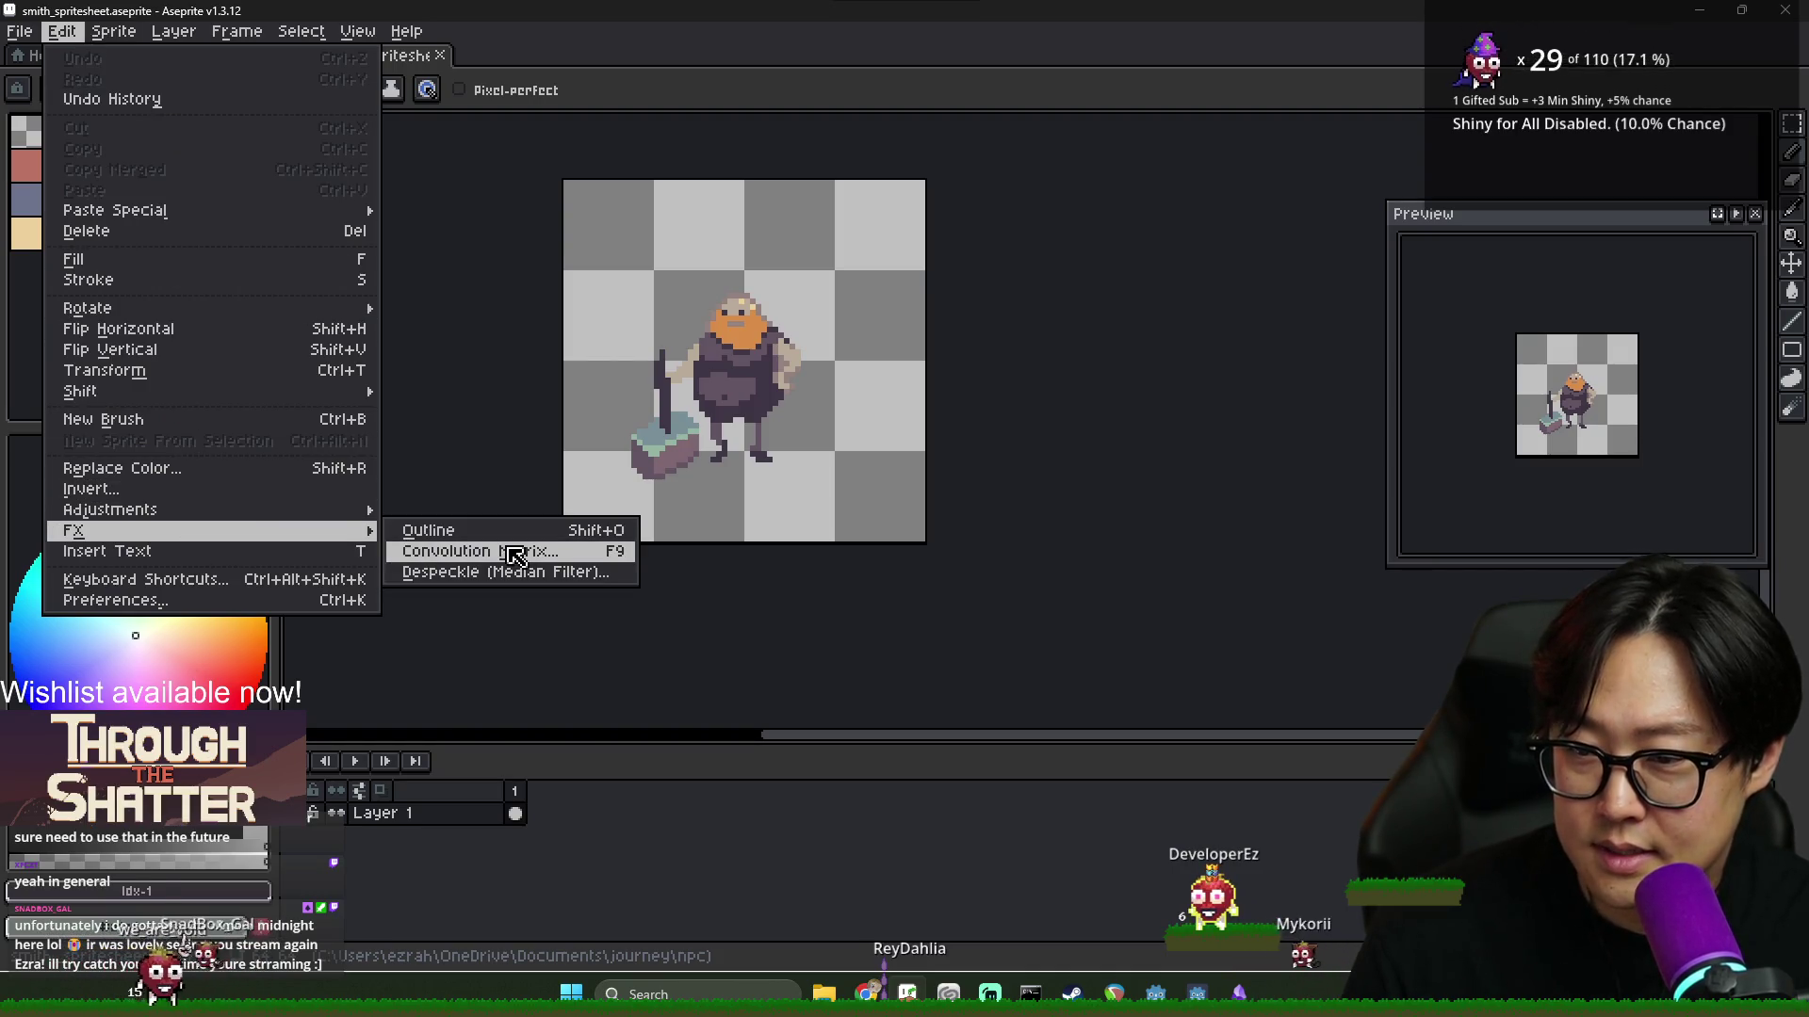
click(507, 528)
click(1265, 561)
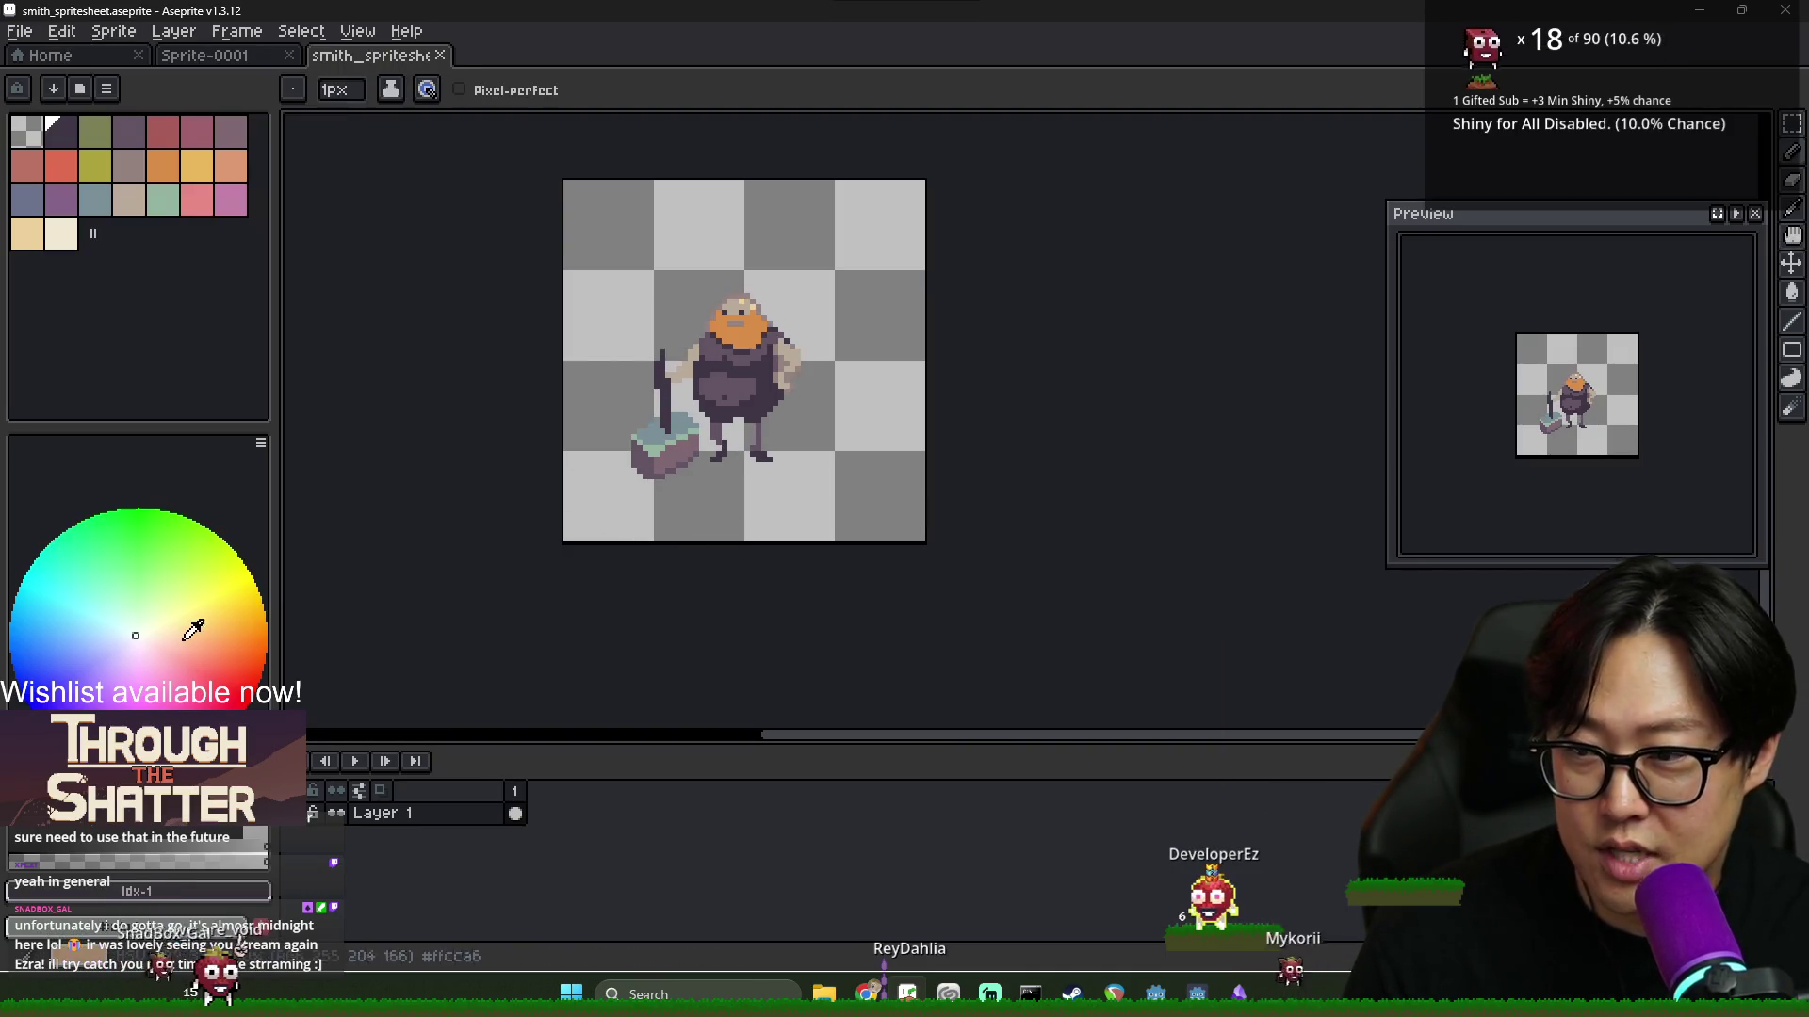
click(64, 31)
mouse_move(212, 537)
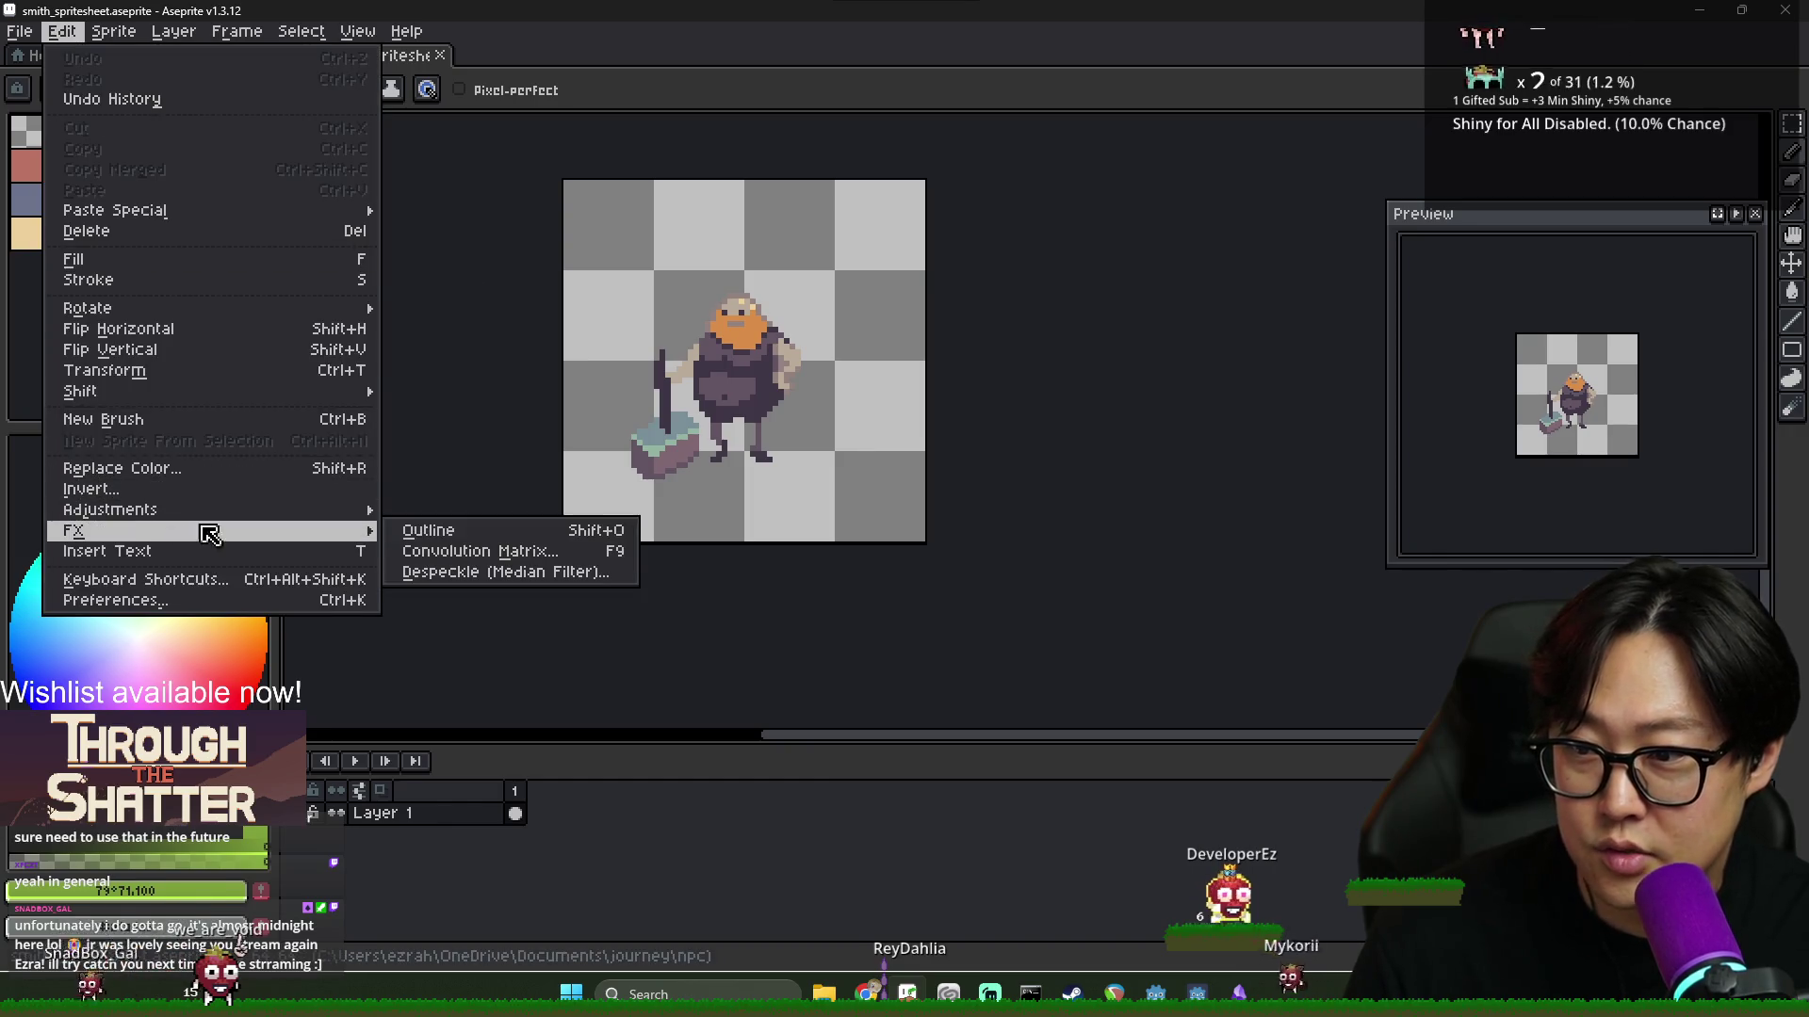
click(500, 528)
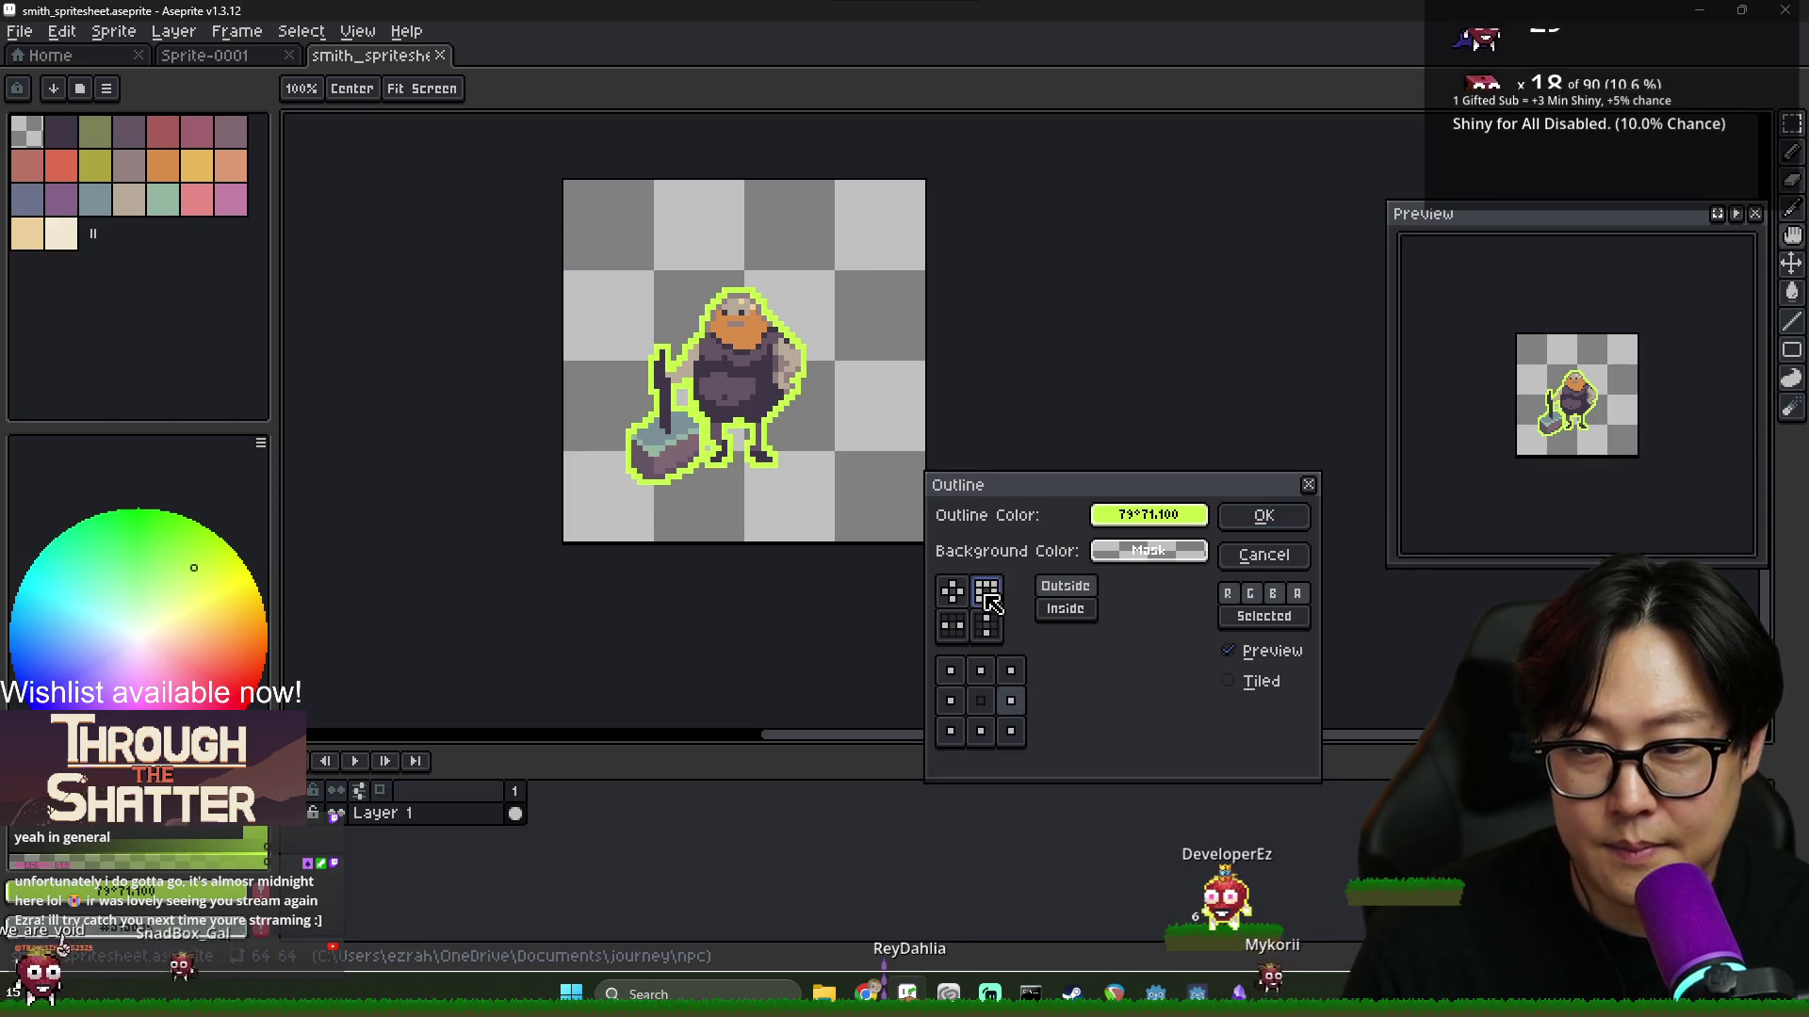
click(985, 629)
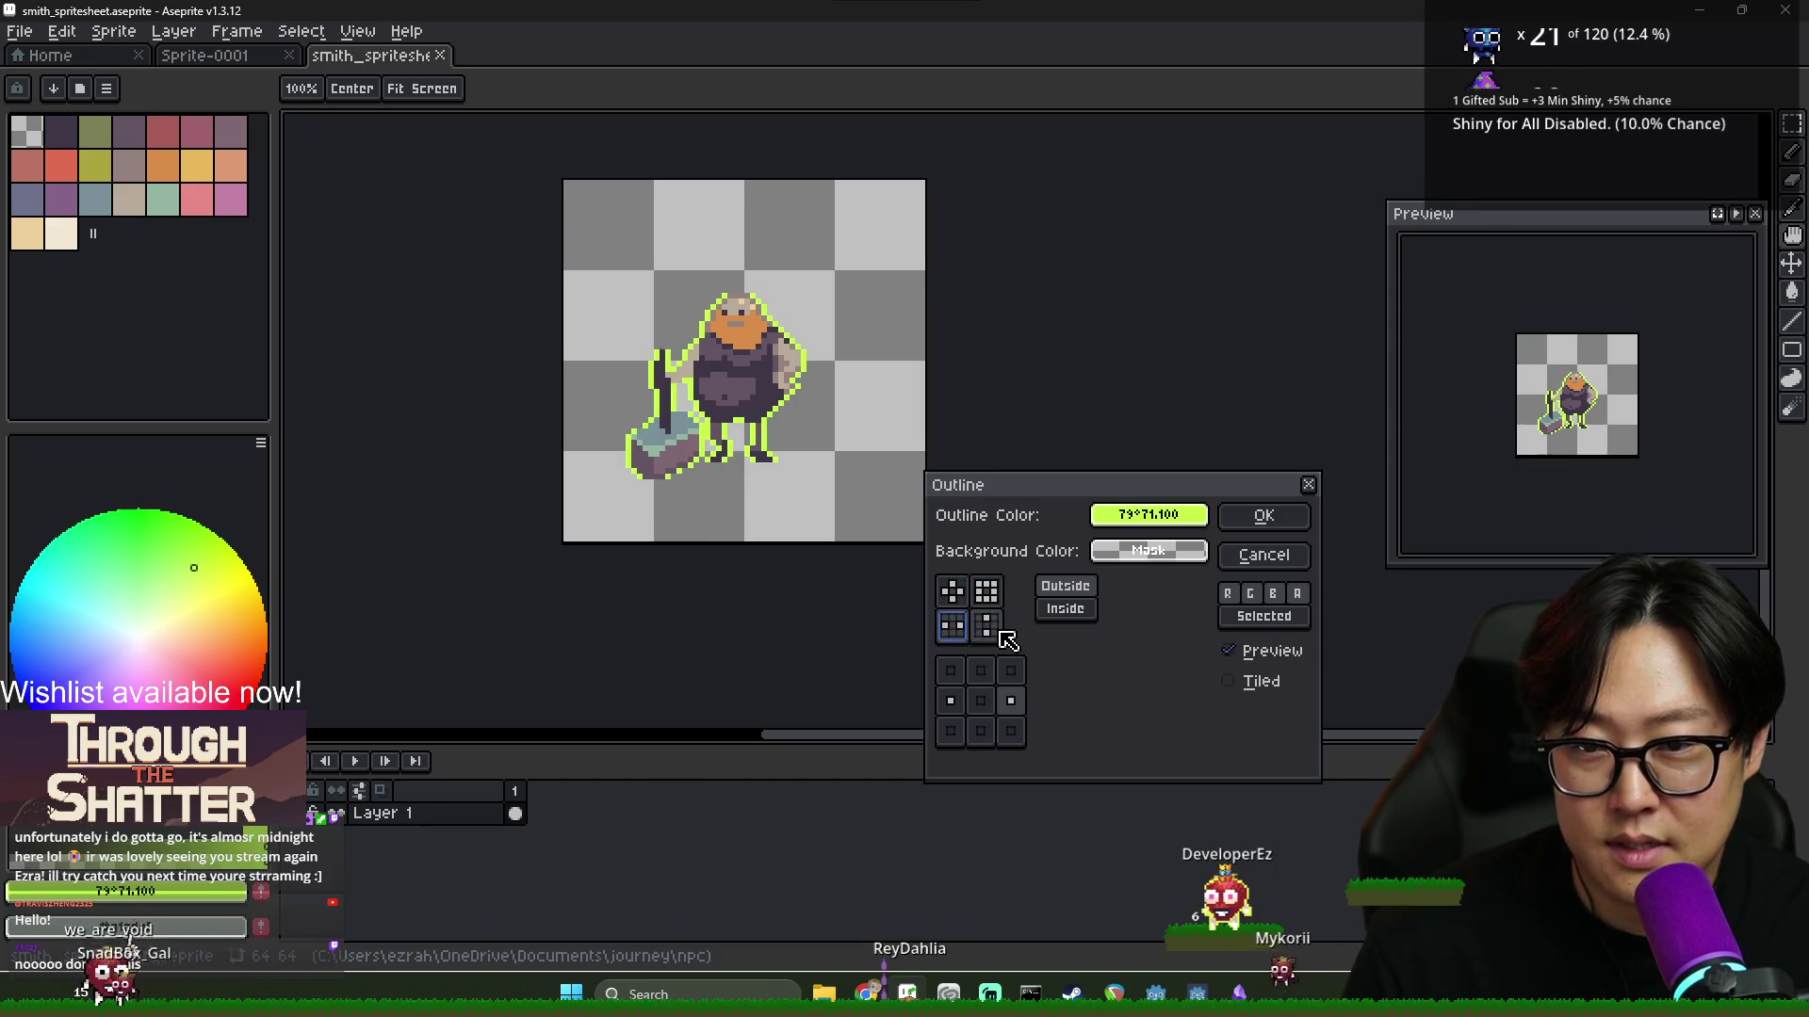
click(1274, 563)
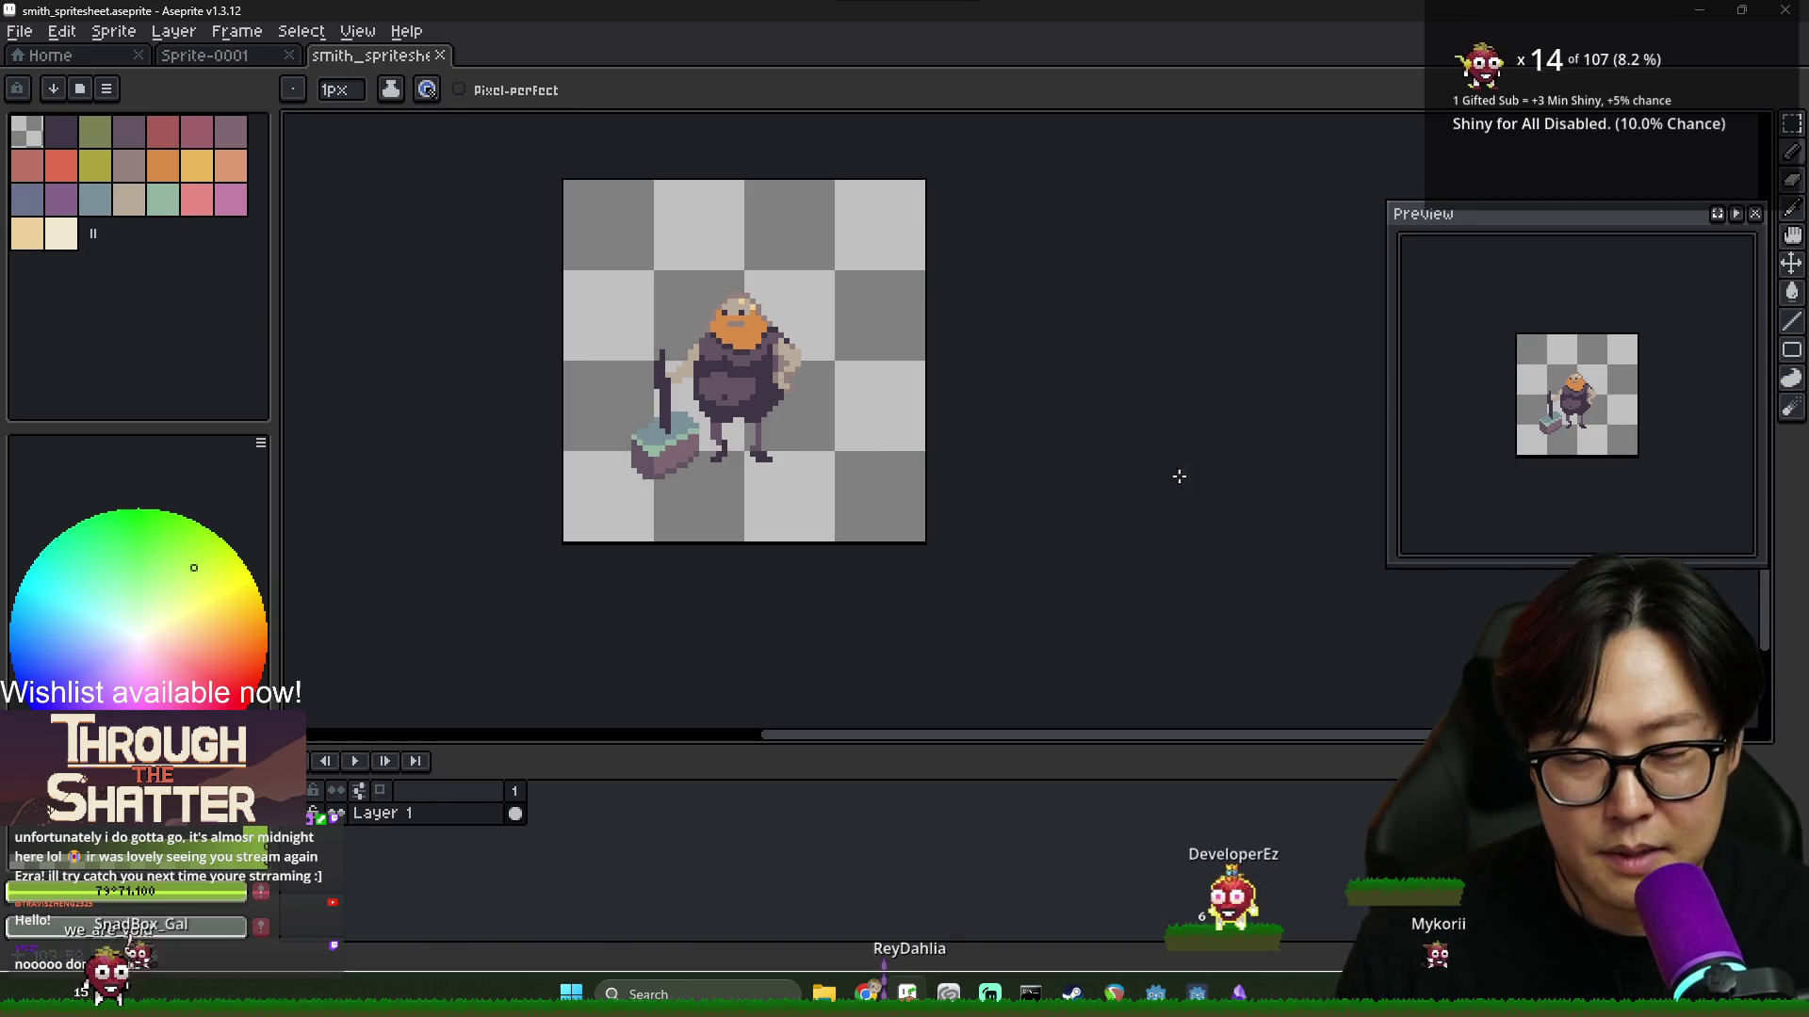
key(alt+Tab)
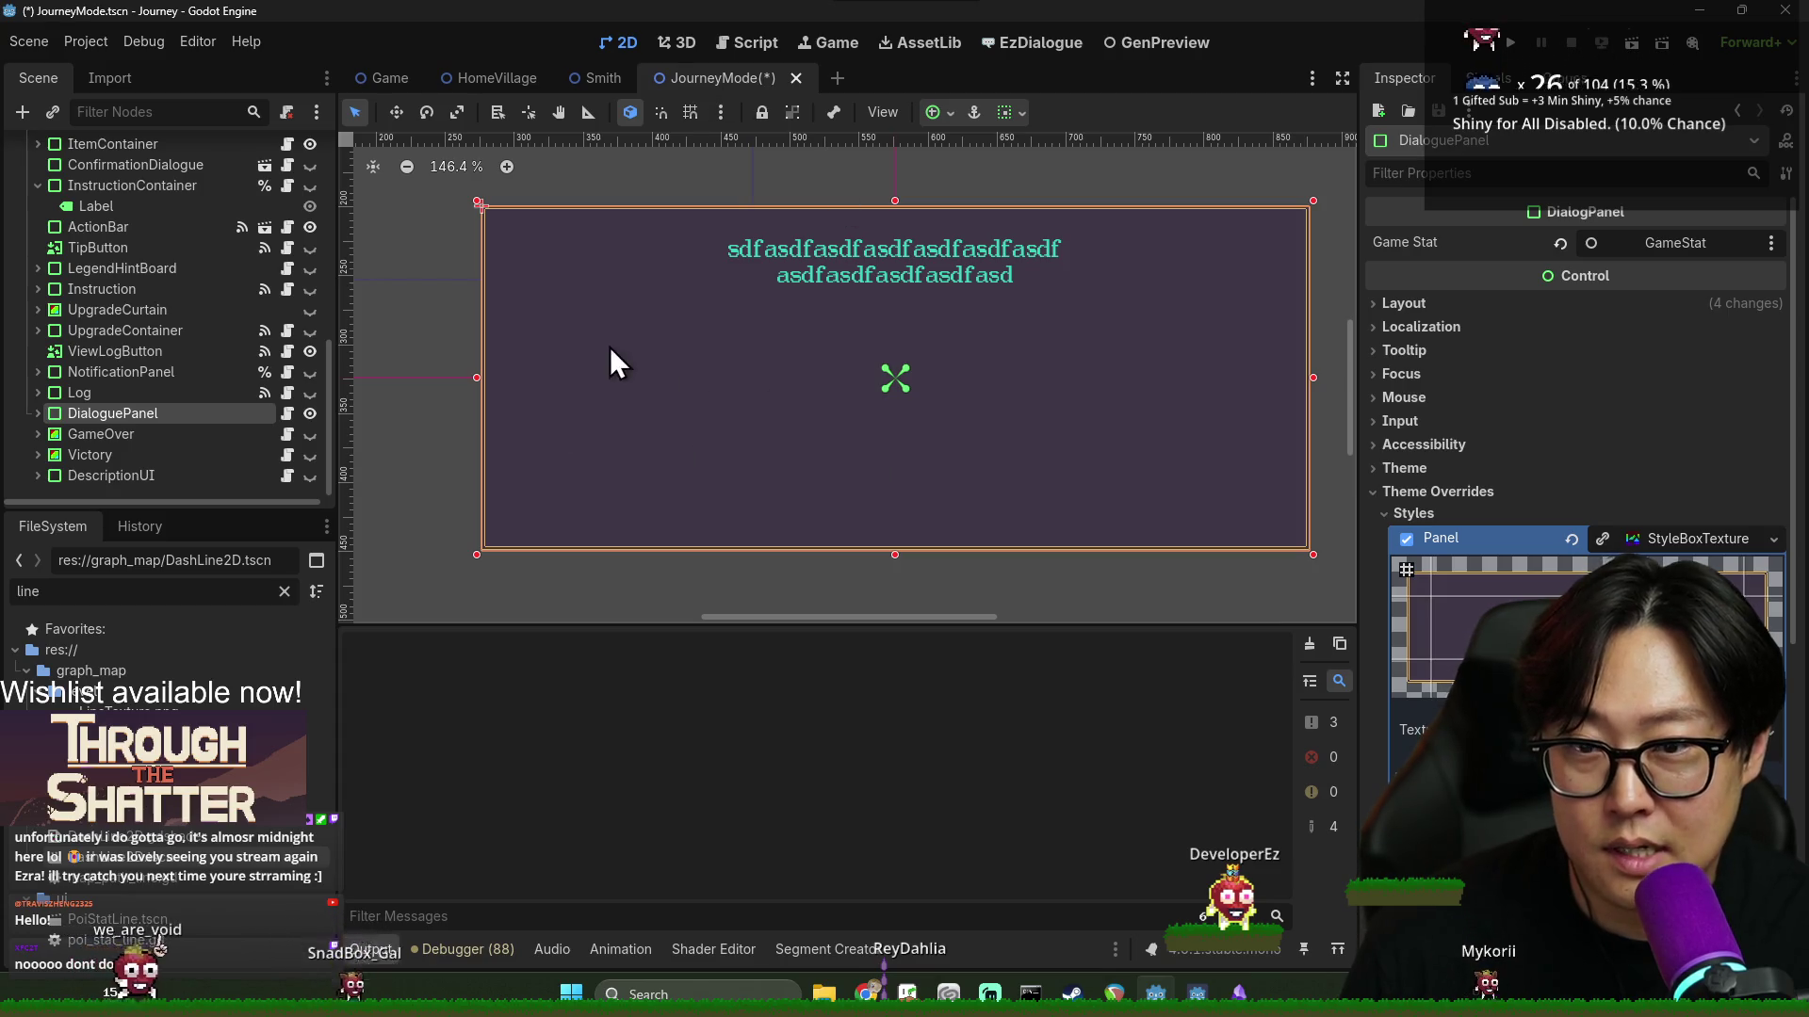
key(alt+Tab)
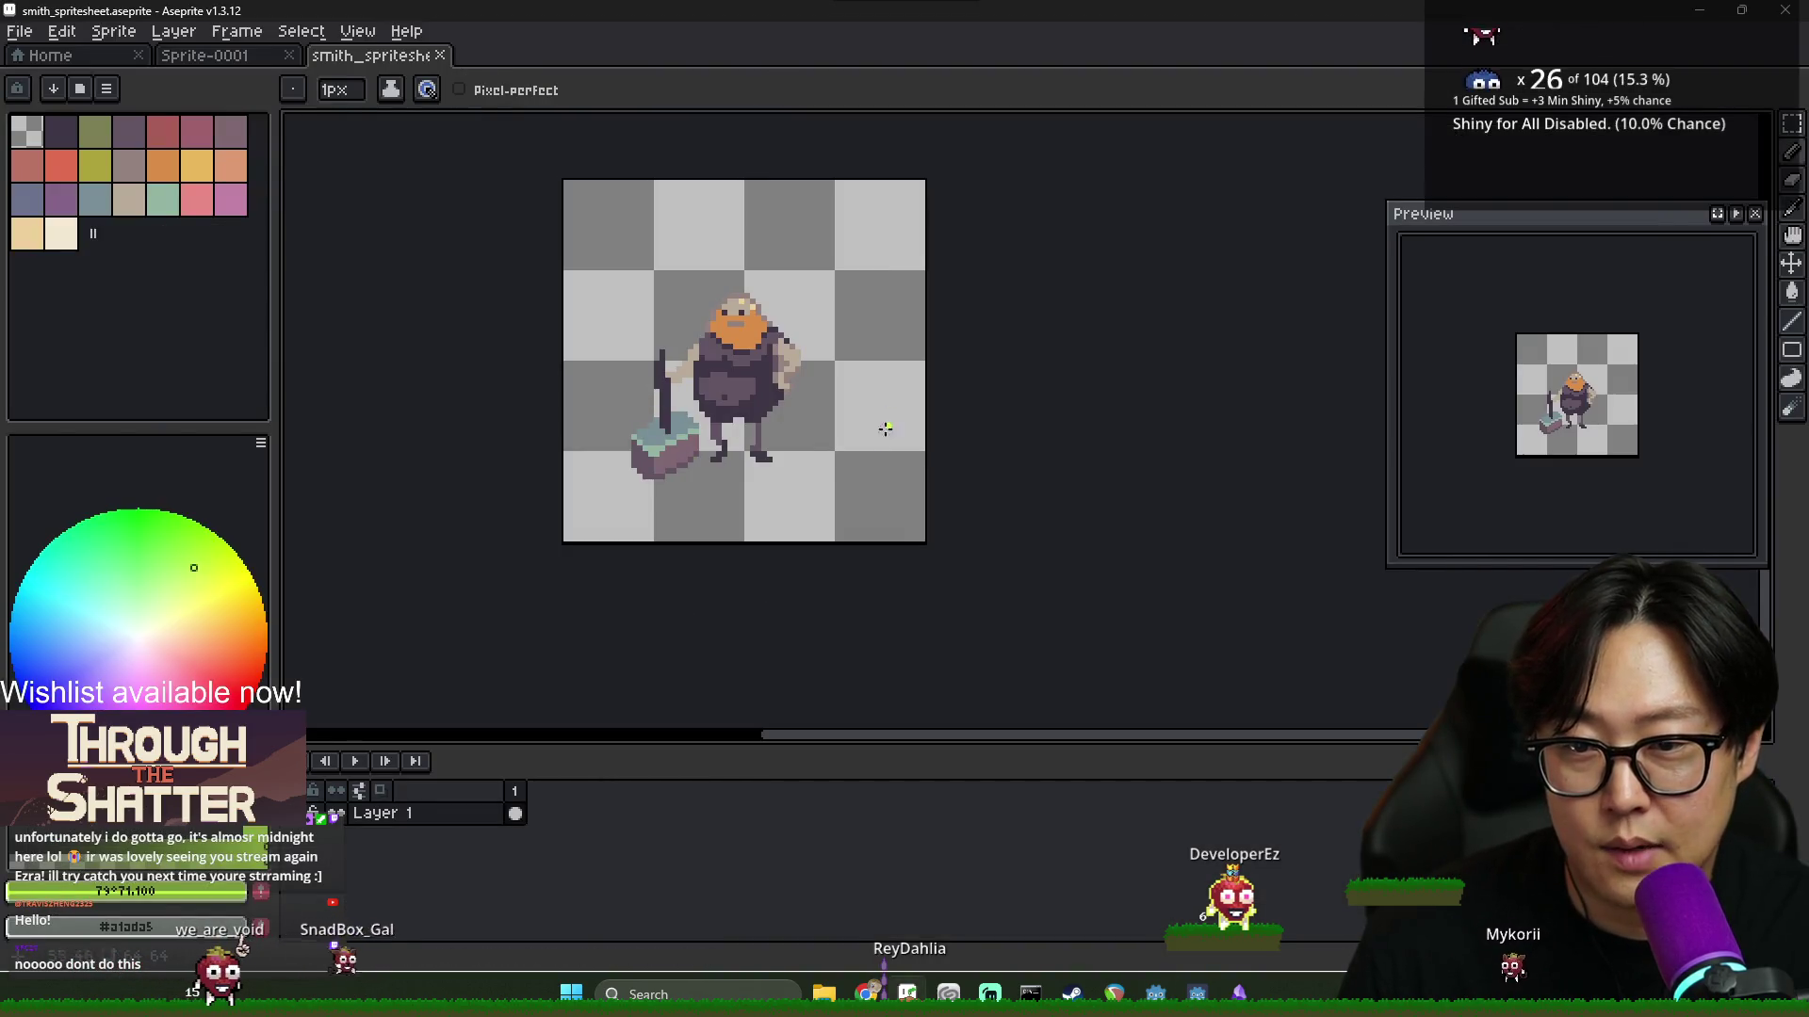
key(shift+o)
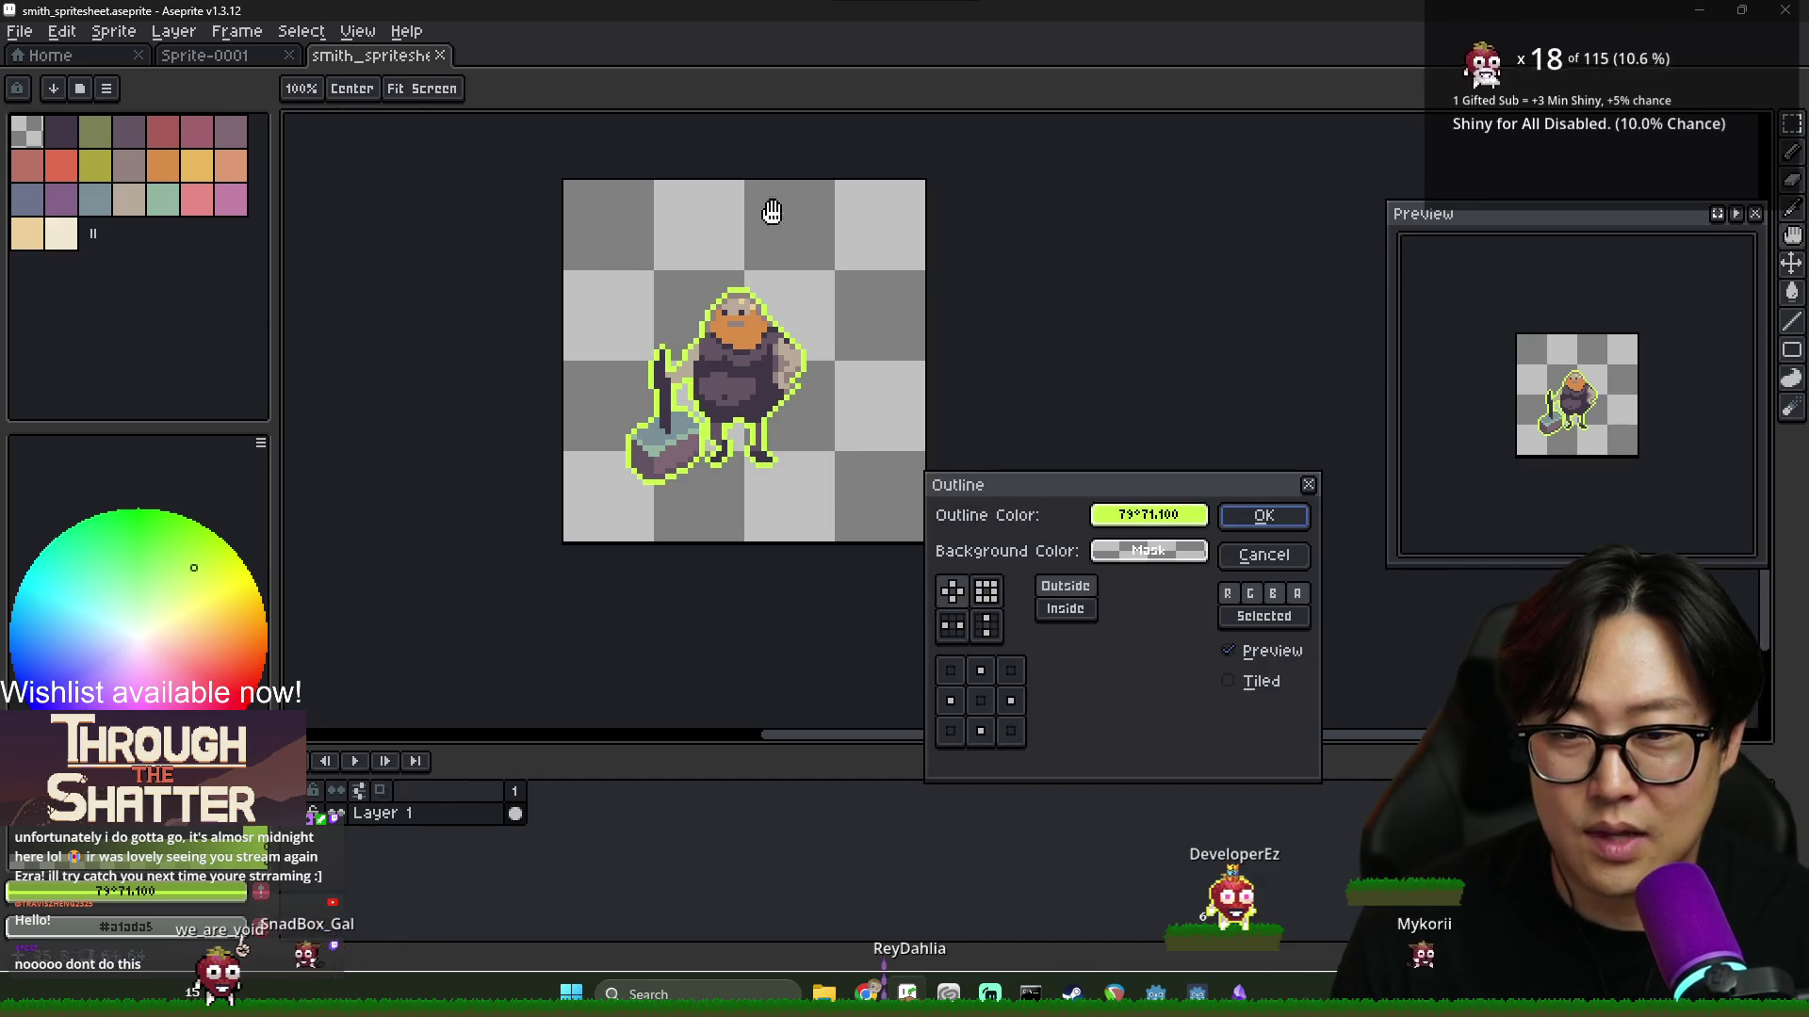
click(1263, 560)
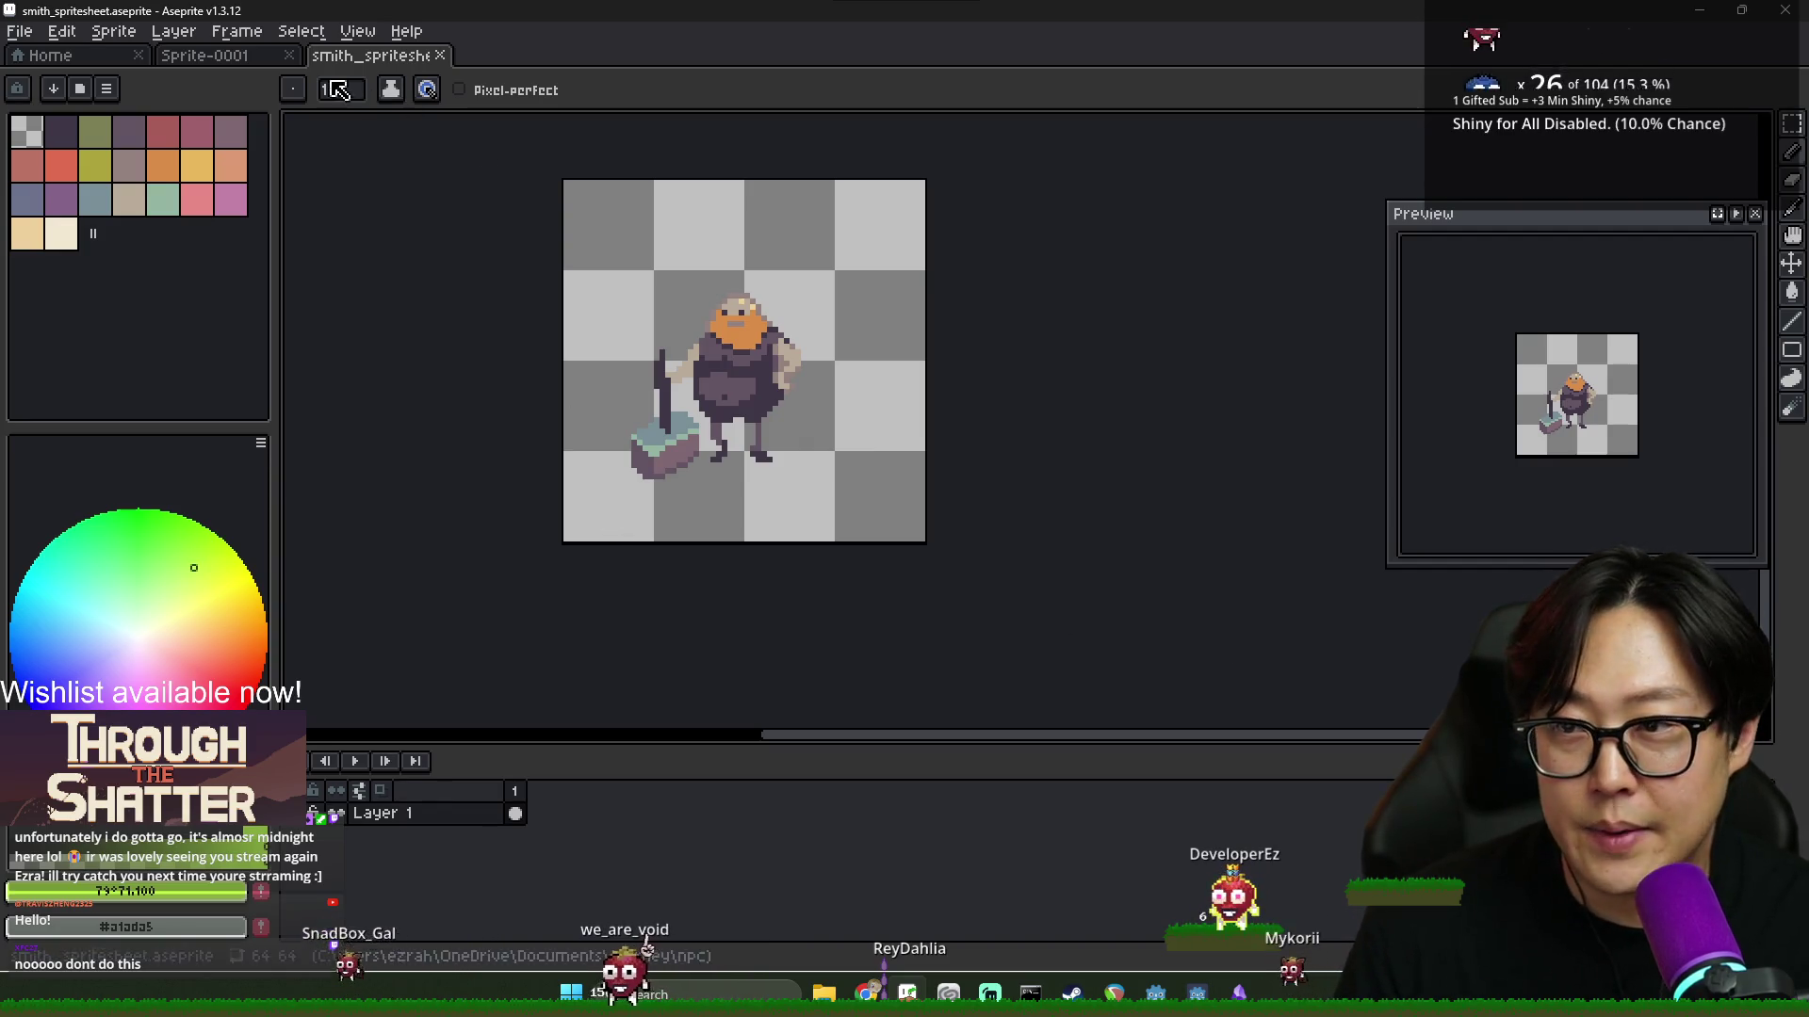
key(ctrl+shift+Tab)
Step: Close smith_spritesheet and load the 'sunlit' palette preset
click(387, 61)
click(439, 56)
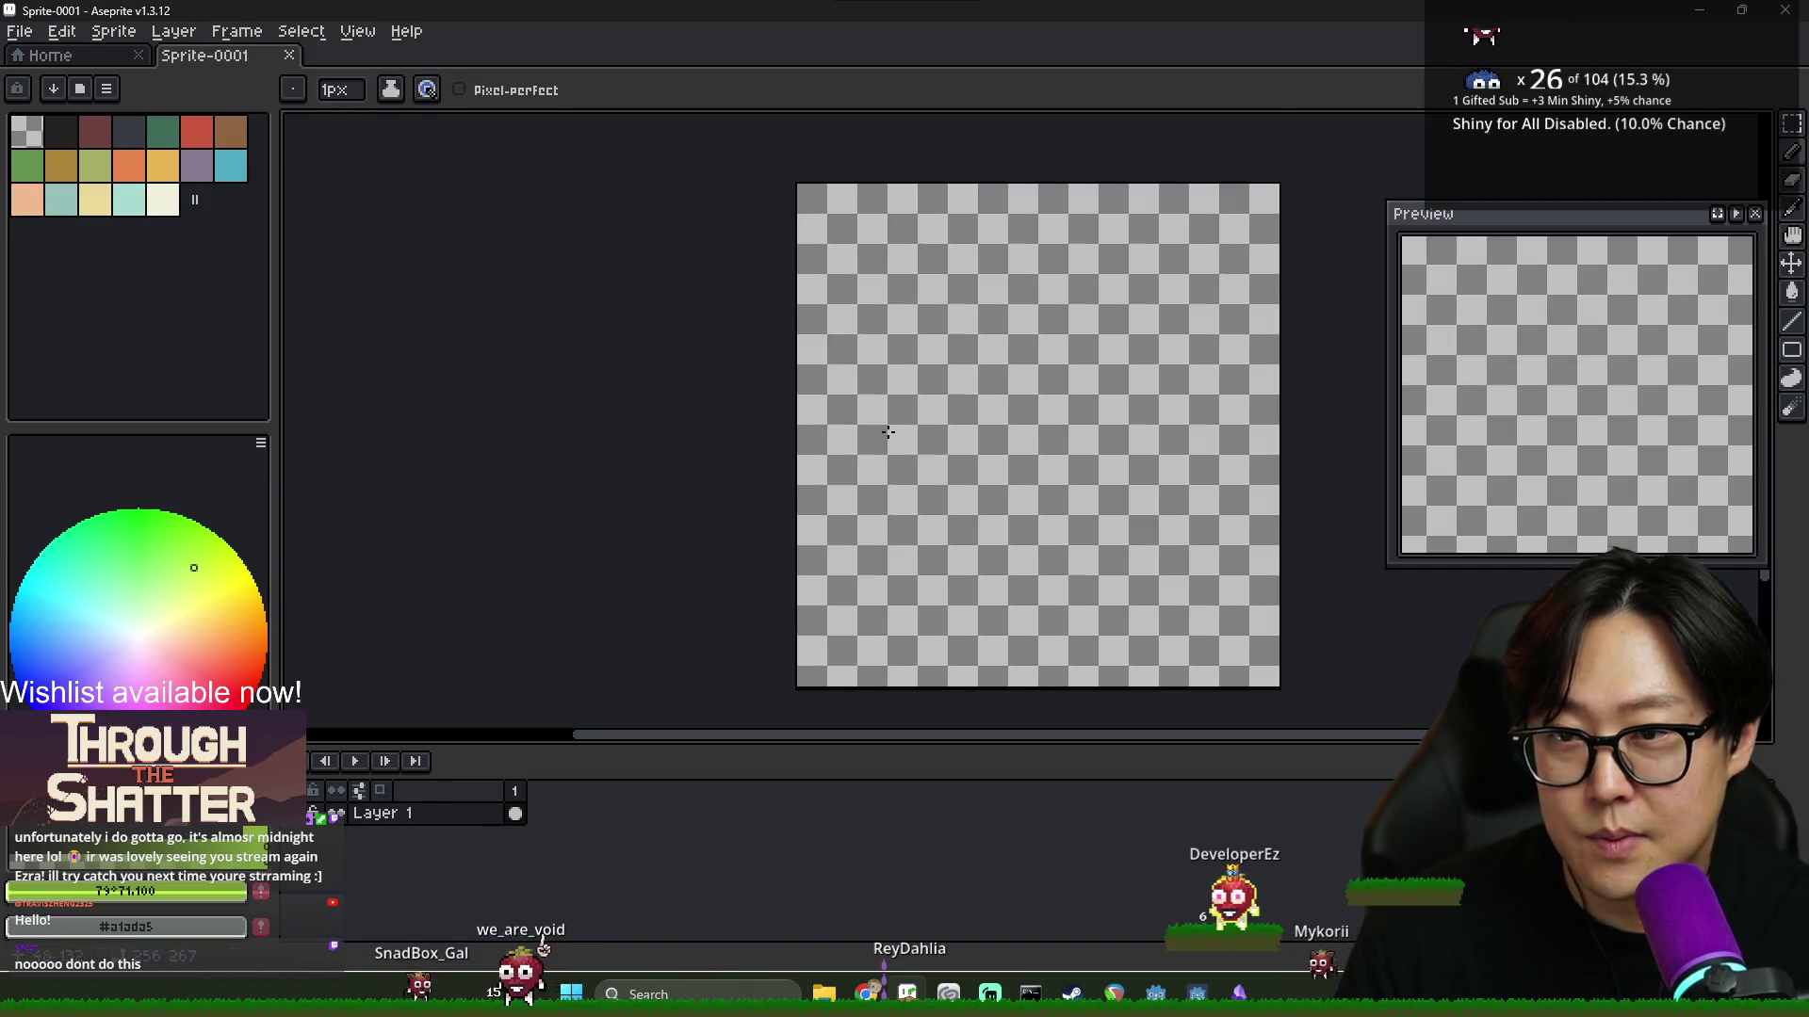
click(79, 87)
text(sunlit)
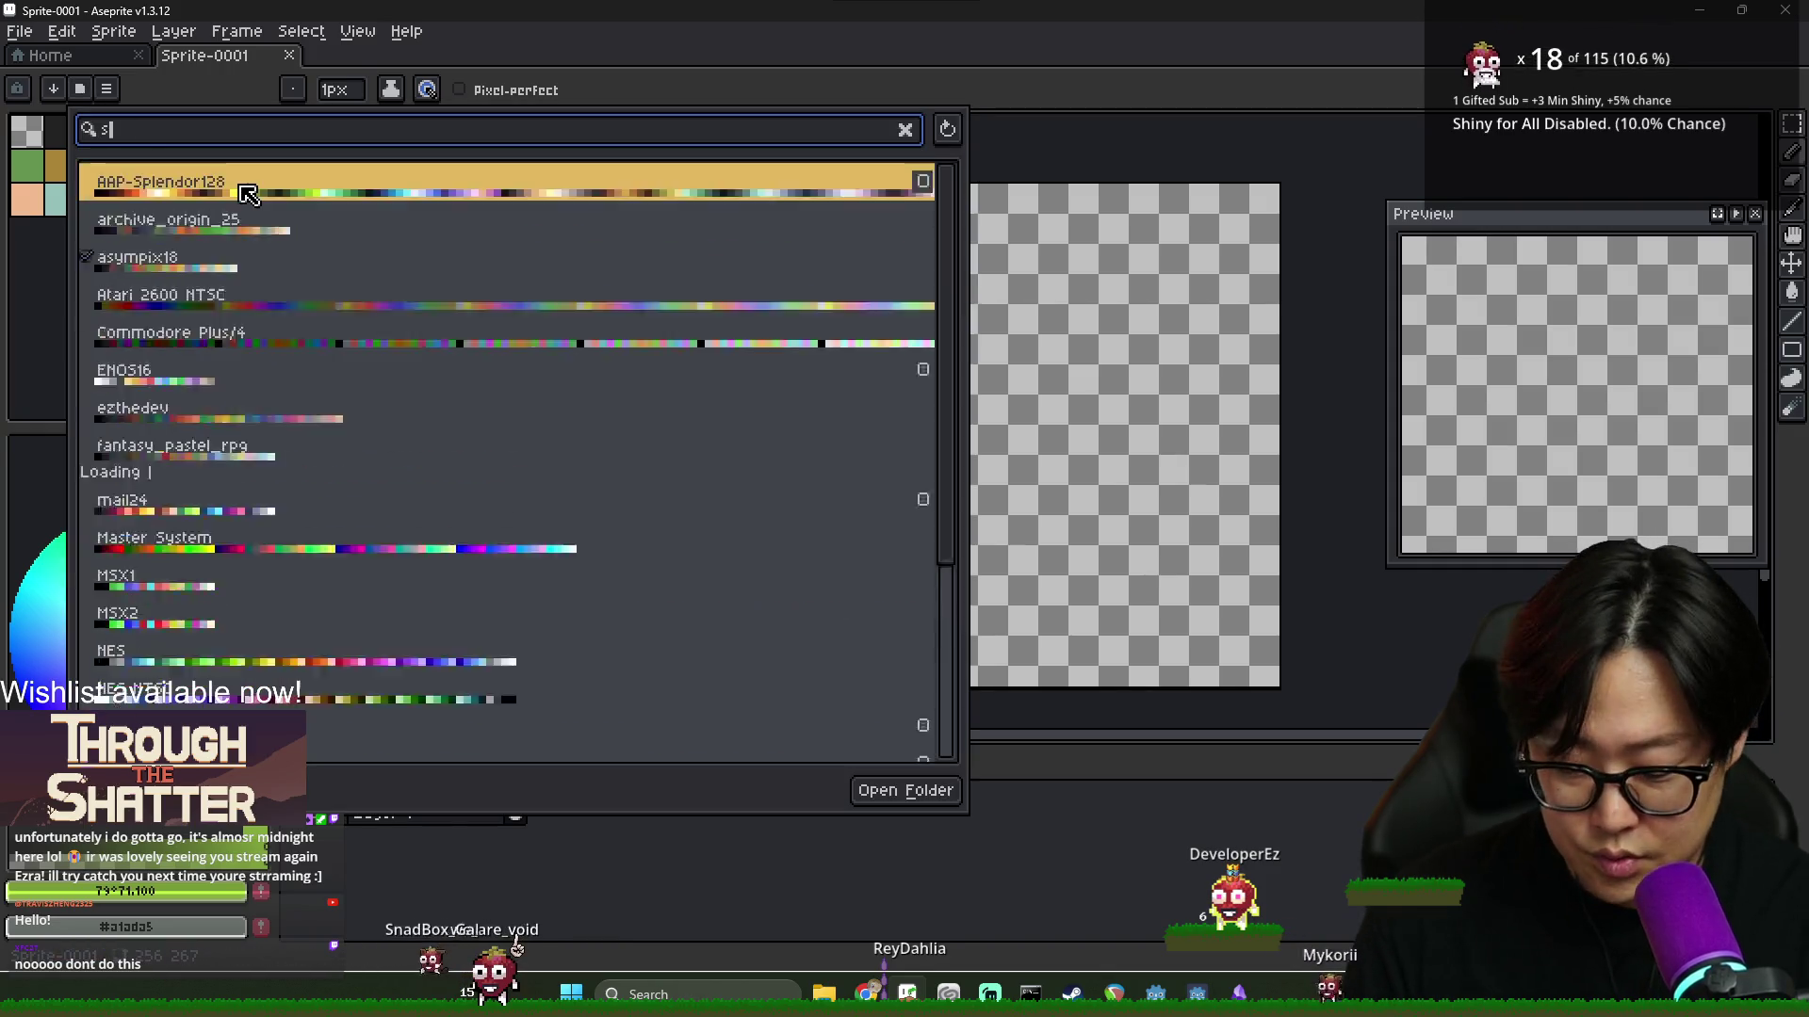
click(83, 174)
key(Escape)
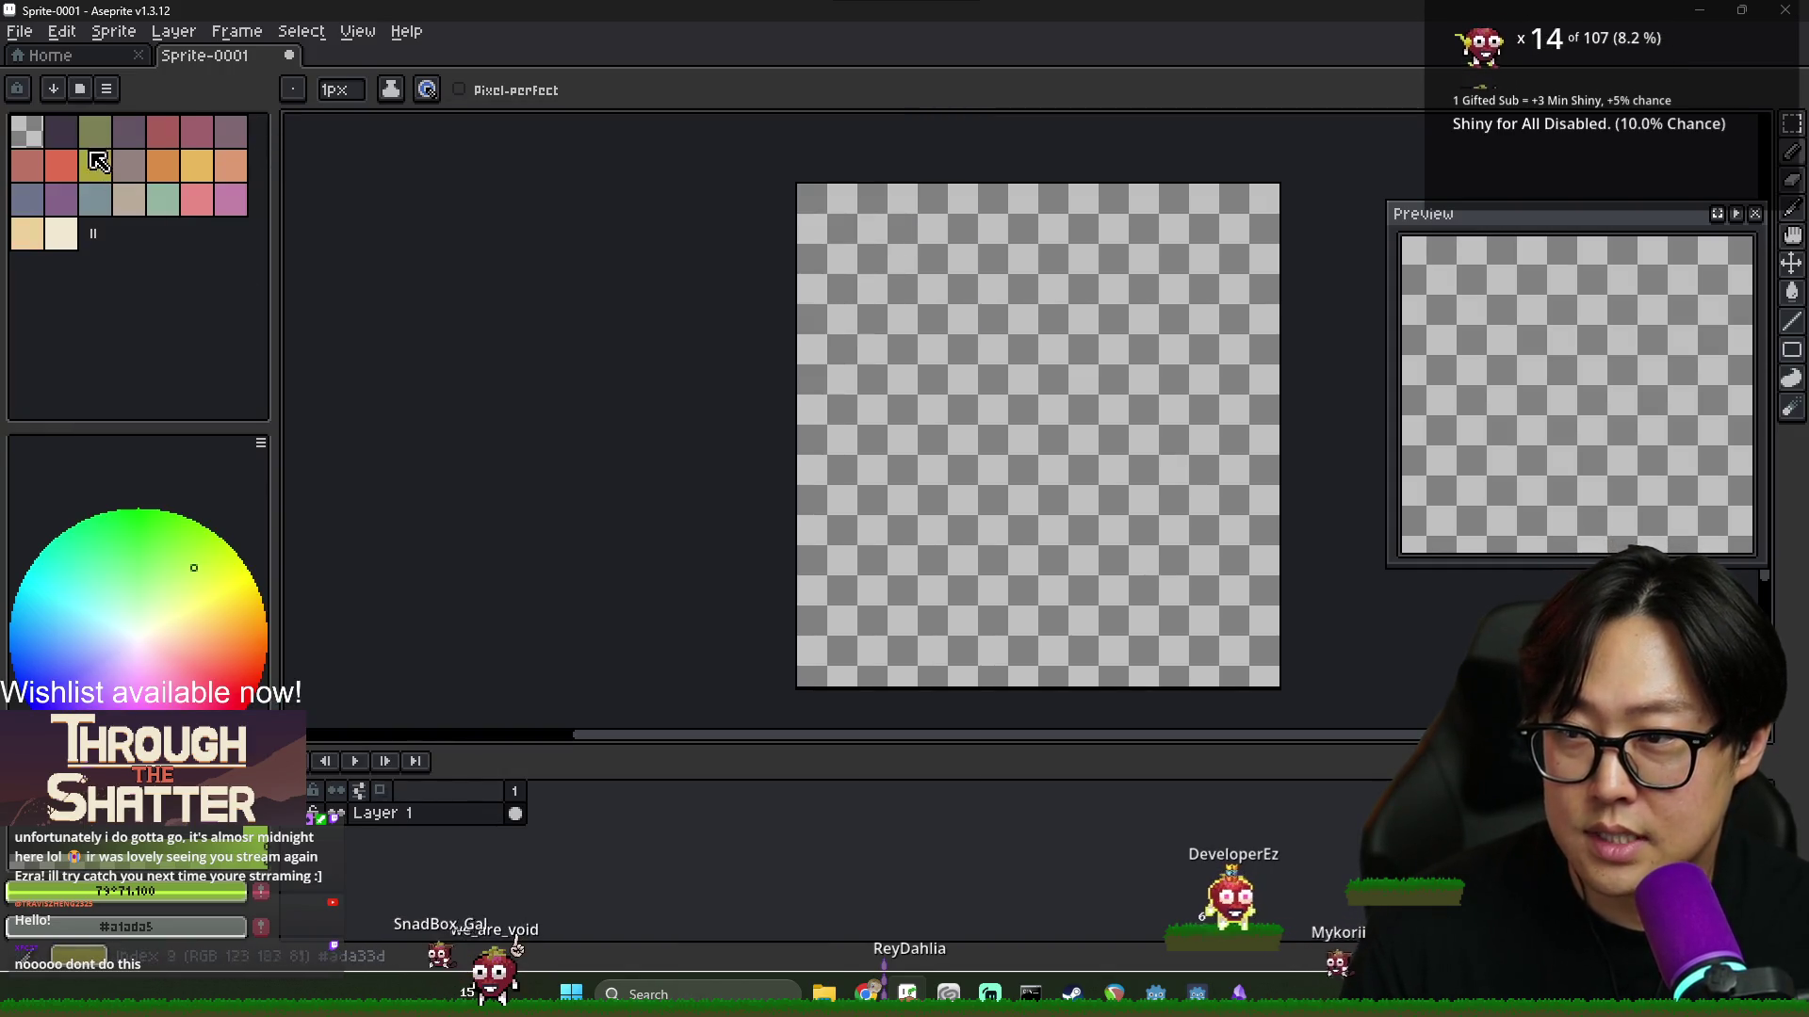
Step: Set the brush size to 6px
click(335, 90)
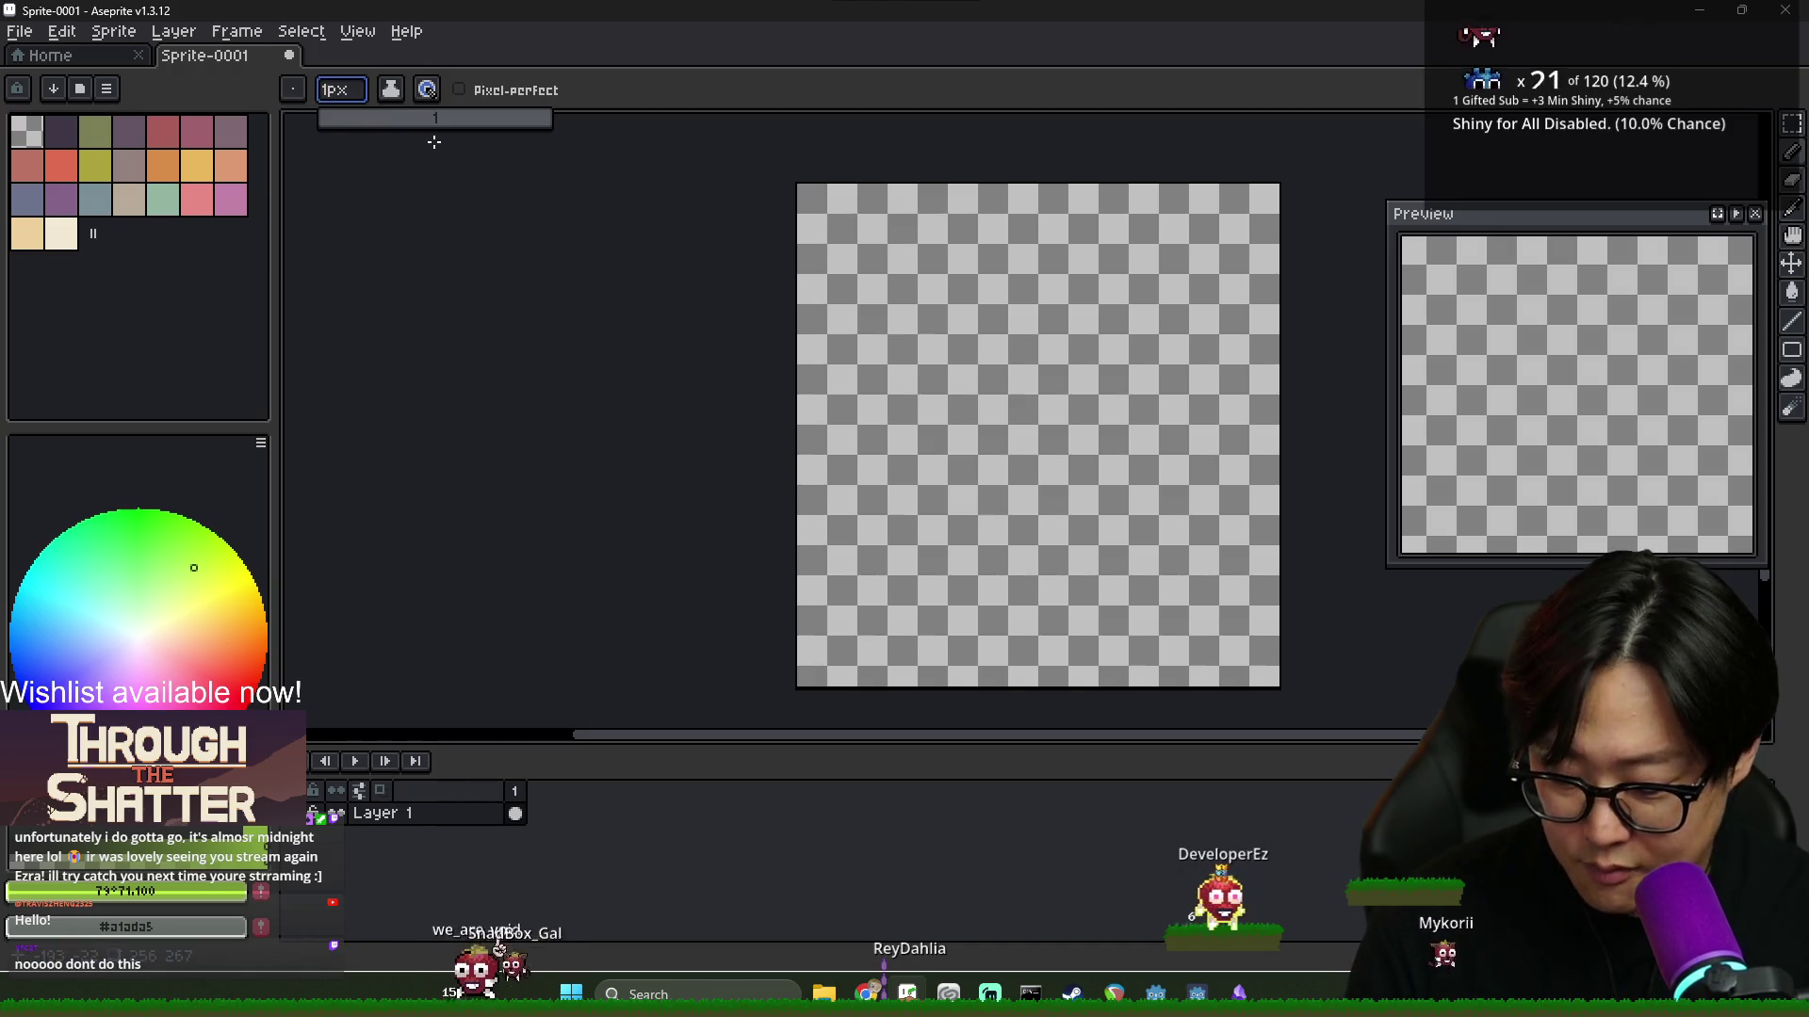
scroll(414, 137, up, 5)
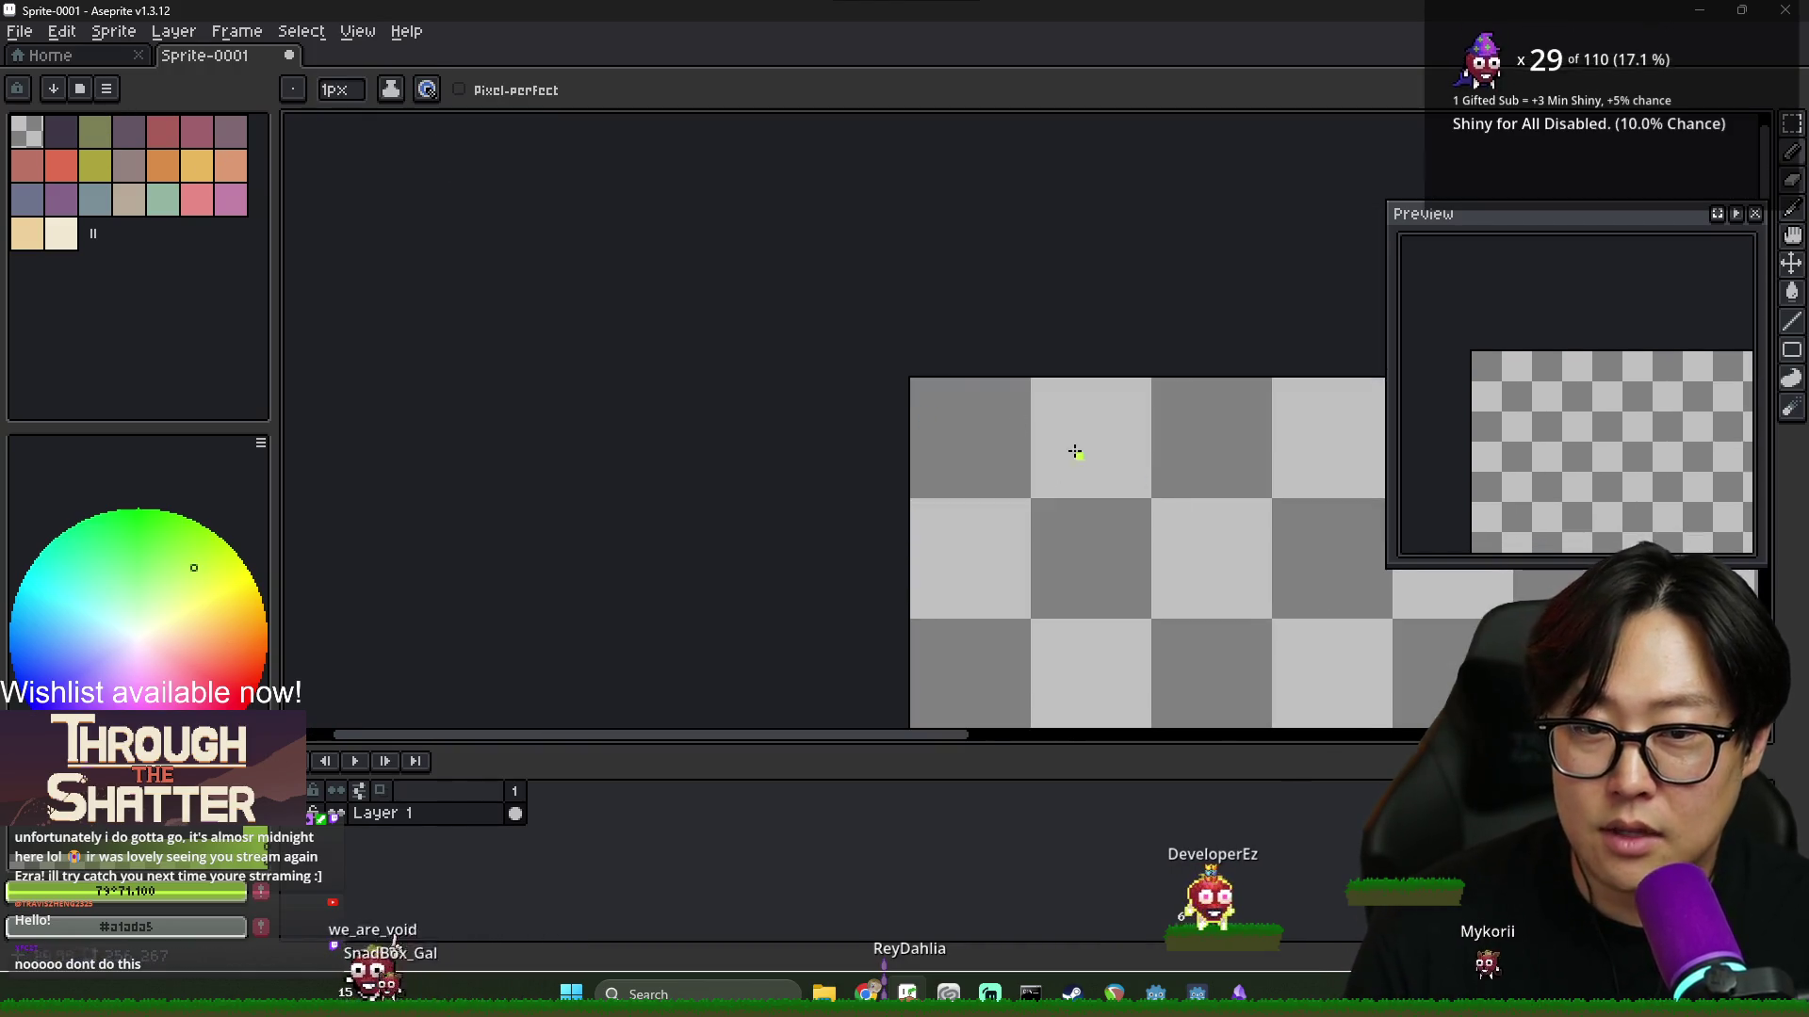
scroll(984, 468, down, 2)
drag(983, 469, 740, 357)
click(335, 90)
click(375, 114)
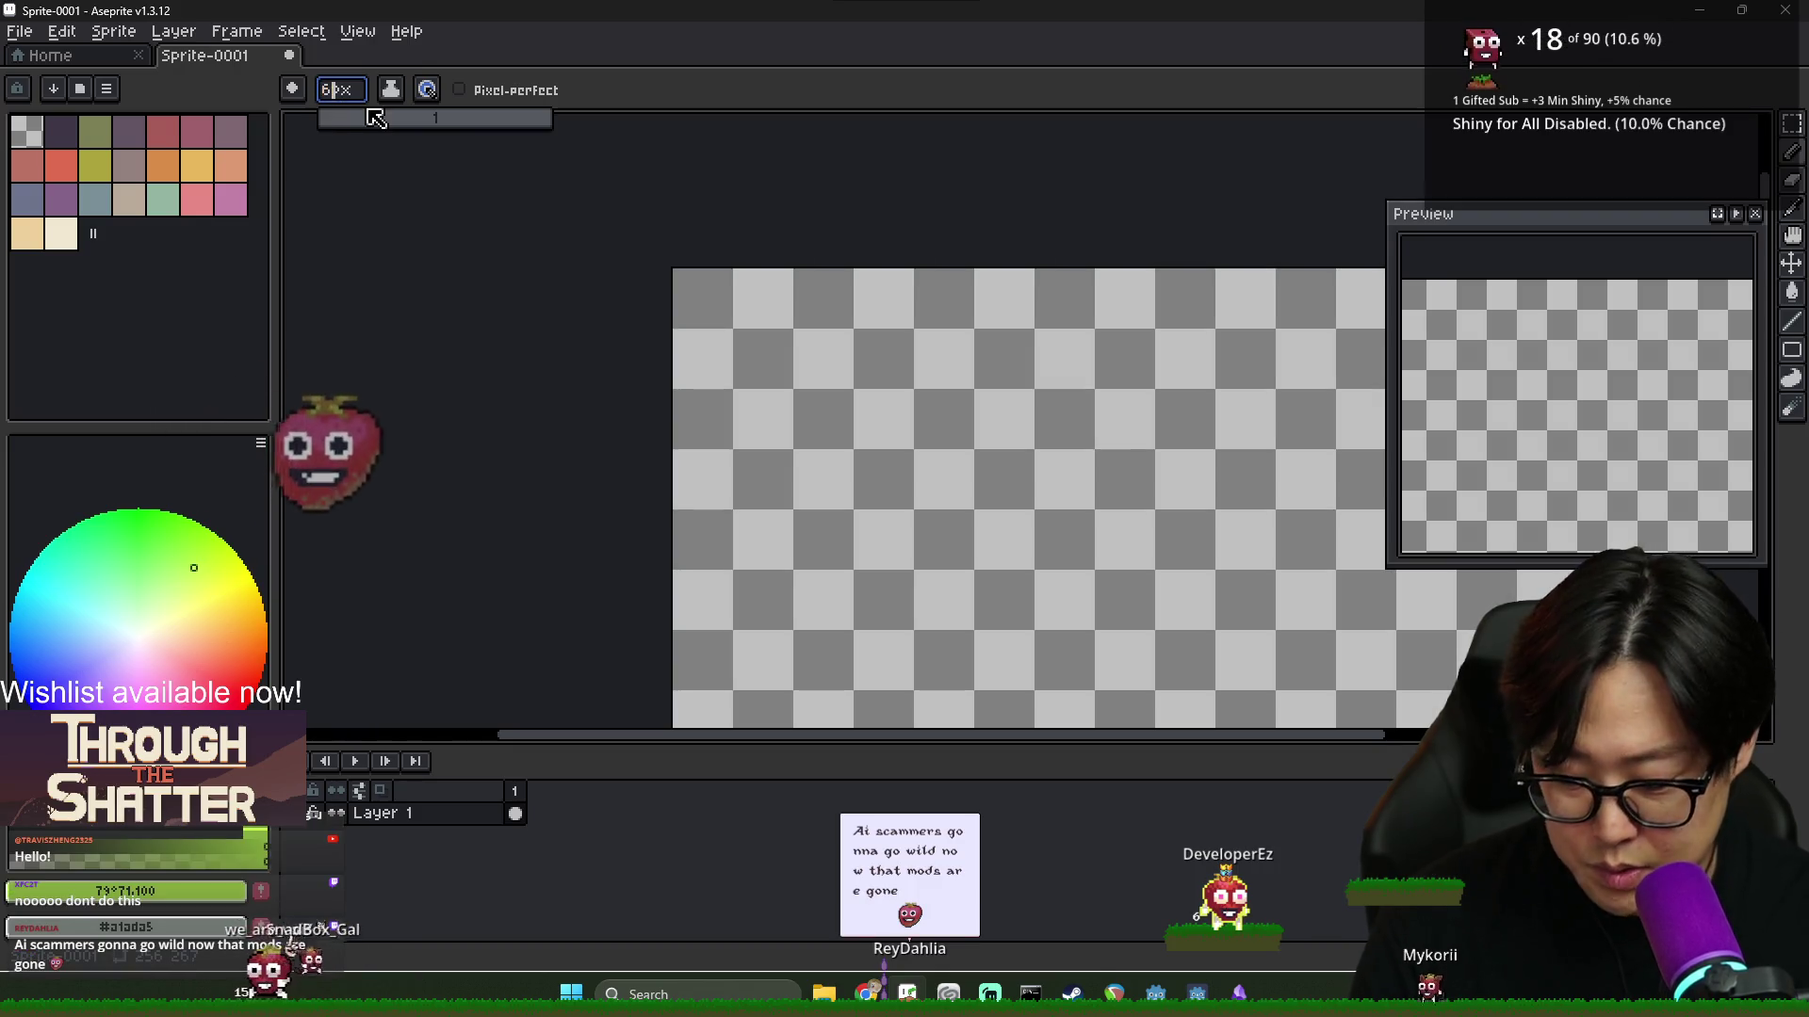
scroll(733, 422, down, 4)
scroll(768, 453, up, 3)
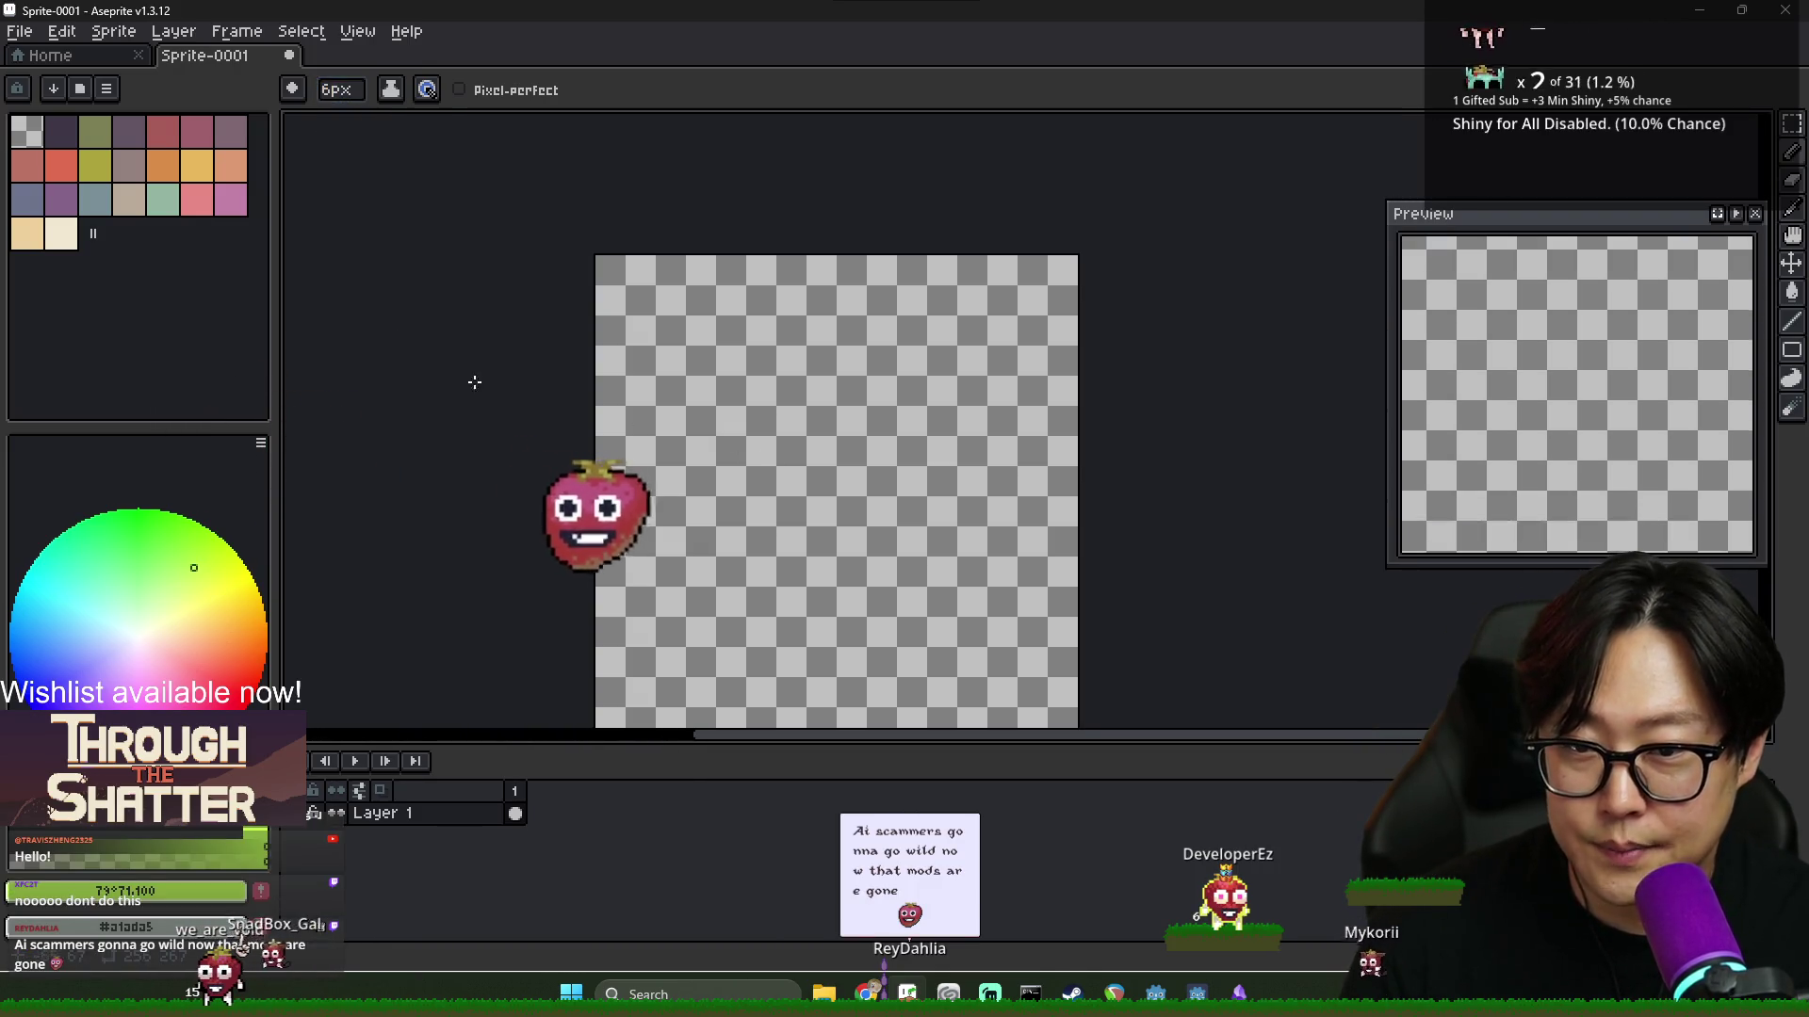
Step: Set the brush size to 16px, trying and undoing a test stroke
click(339, 89)
click(396, 114)
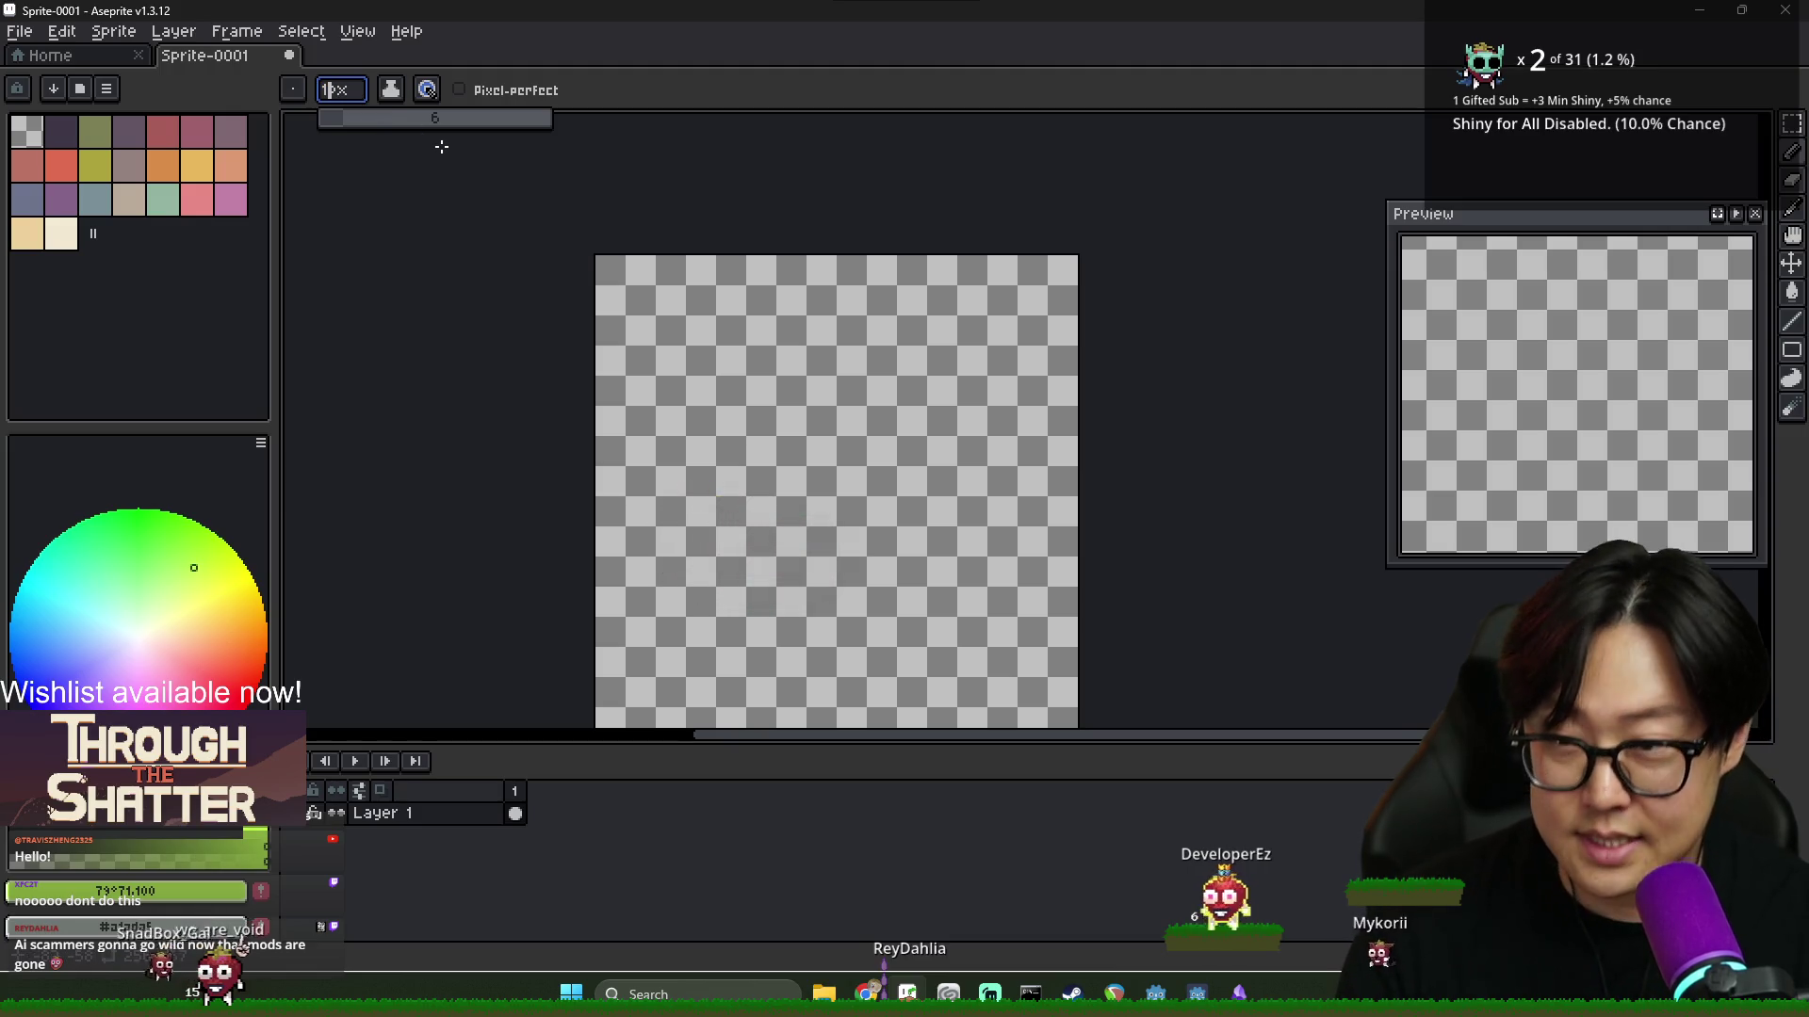
mouse_move(767, 424)
mouse_down()
mouse_move(848, 513)
mouse_move(828, 377)
mouse_up()
key(ctrl+z)
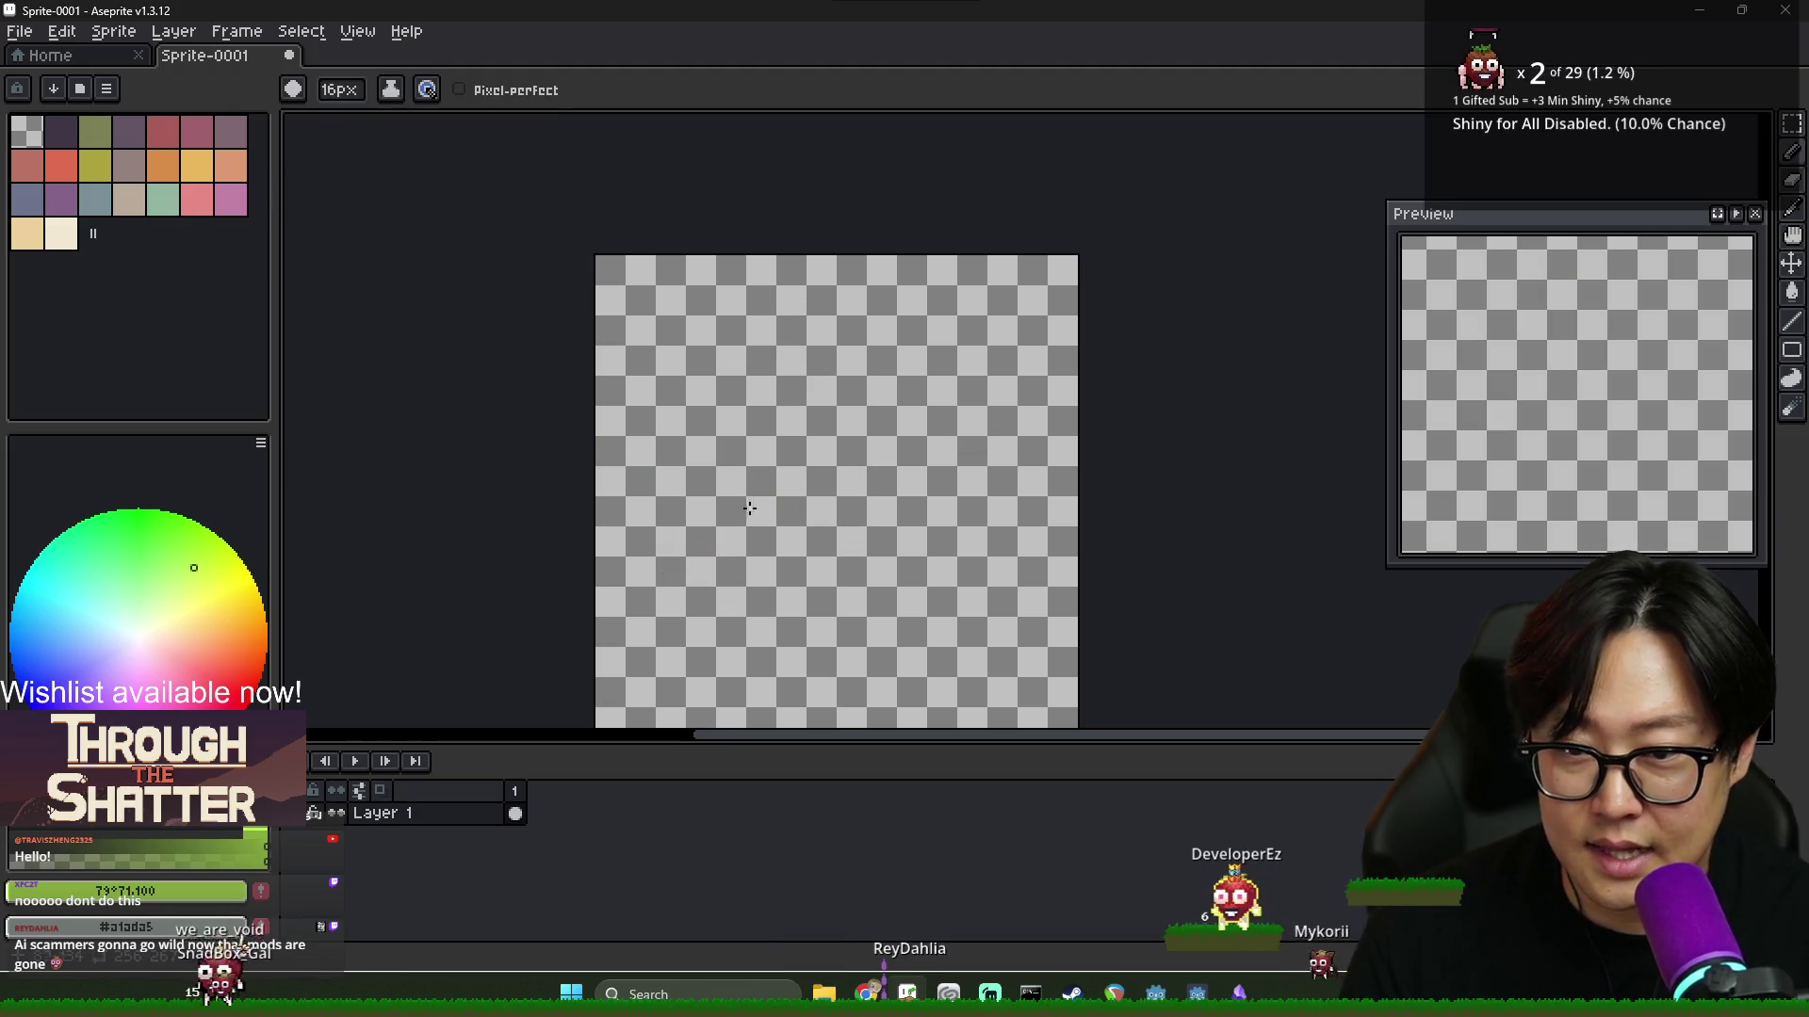
Step: Pick the tan palette colour and try a few strokes, undoing them
click(129, 199)
mouse_move(642, 504)
mouse_down()
mouse_move(721, 403)
mouse_move(726, 472)
mouse_move(779, 494)
mouse_move(869, 438)
mouse_move(1008, 491)
mouse_up()
scroll(1021, 495, up, 1)
scroll(513, 520, down, 1)
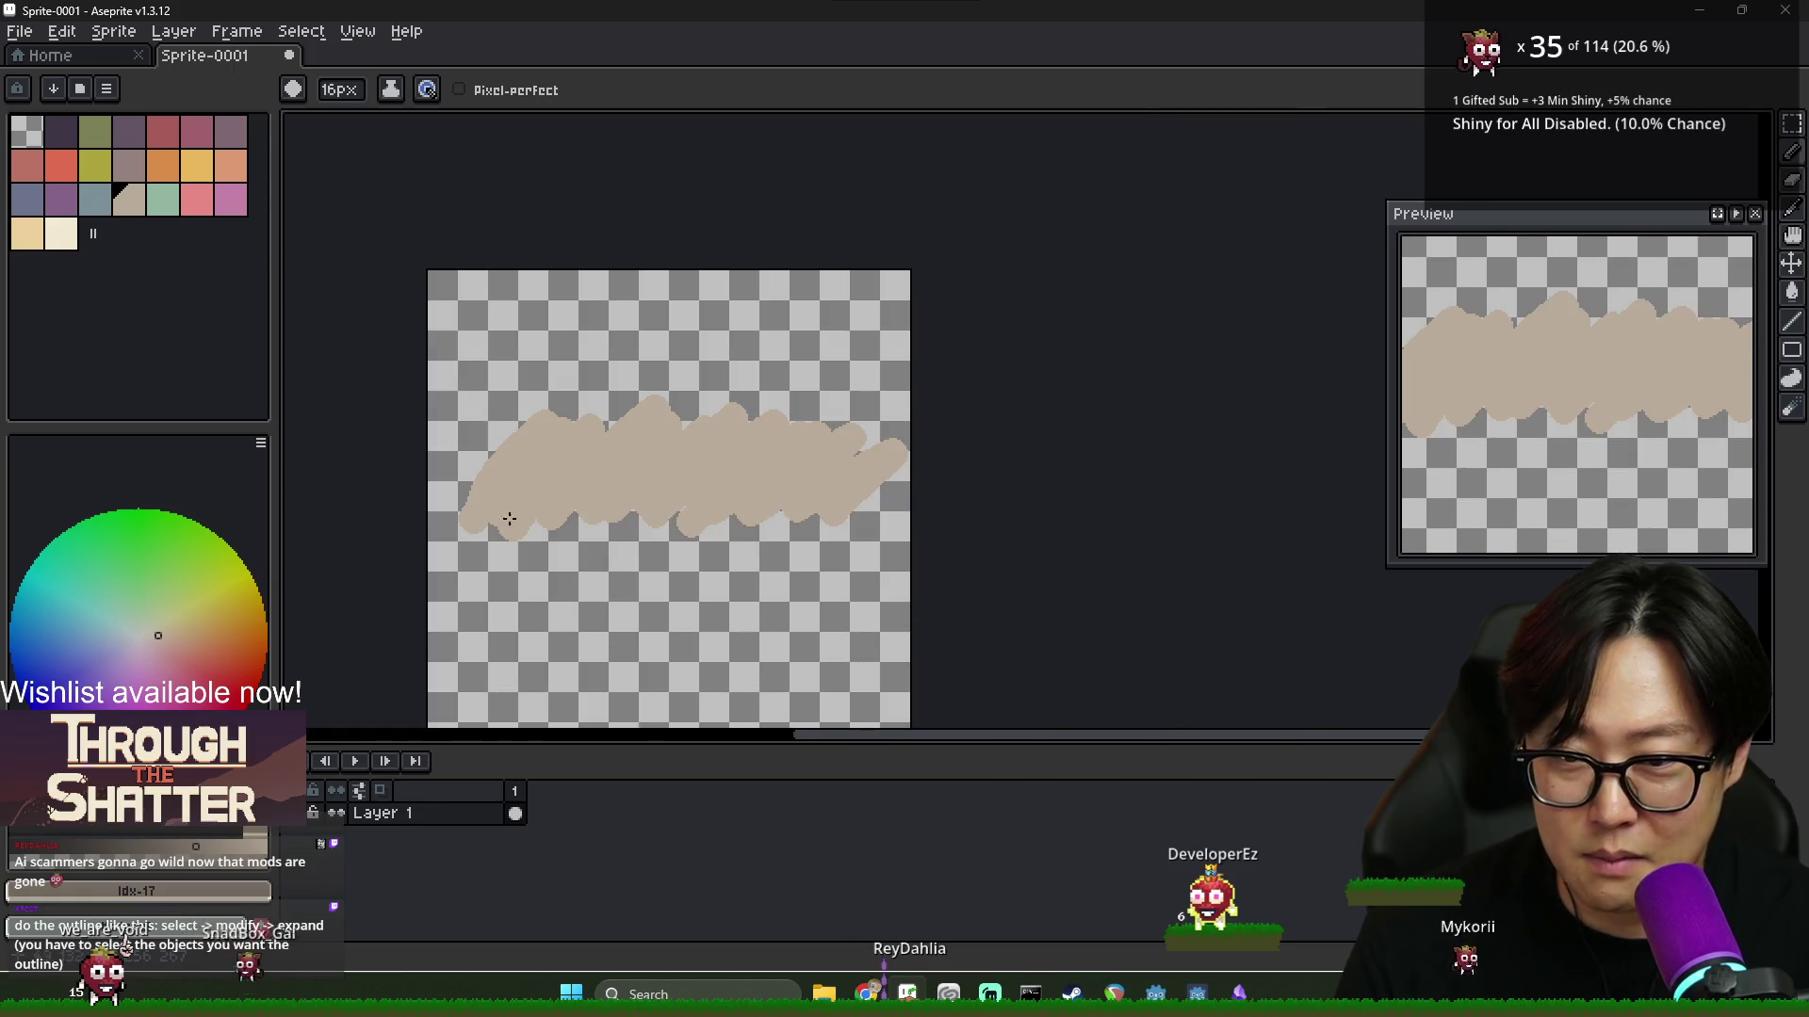
key(ctrl+z)
drag(490, 518, 593, 414)
key(ctrl+z)
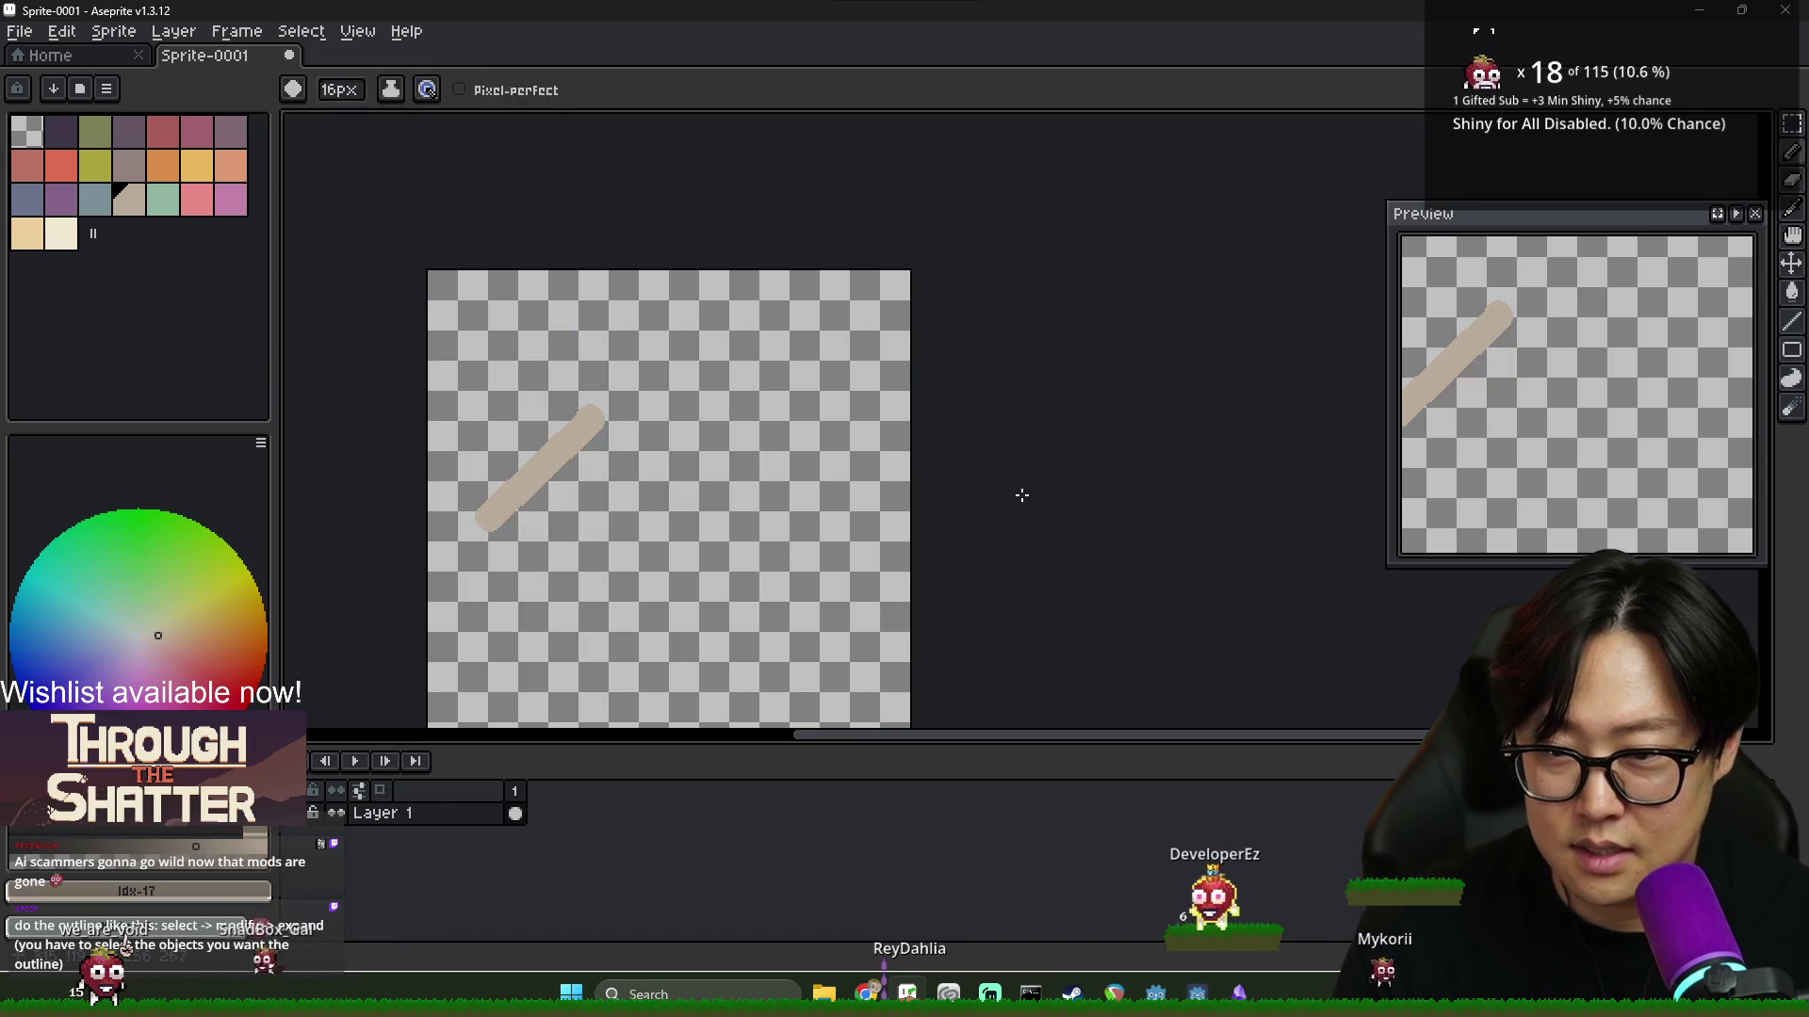
key(ctrl+z)
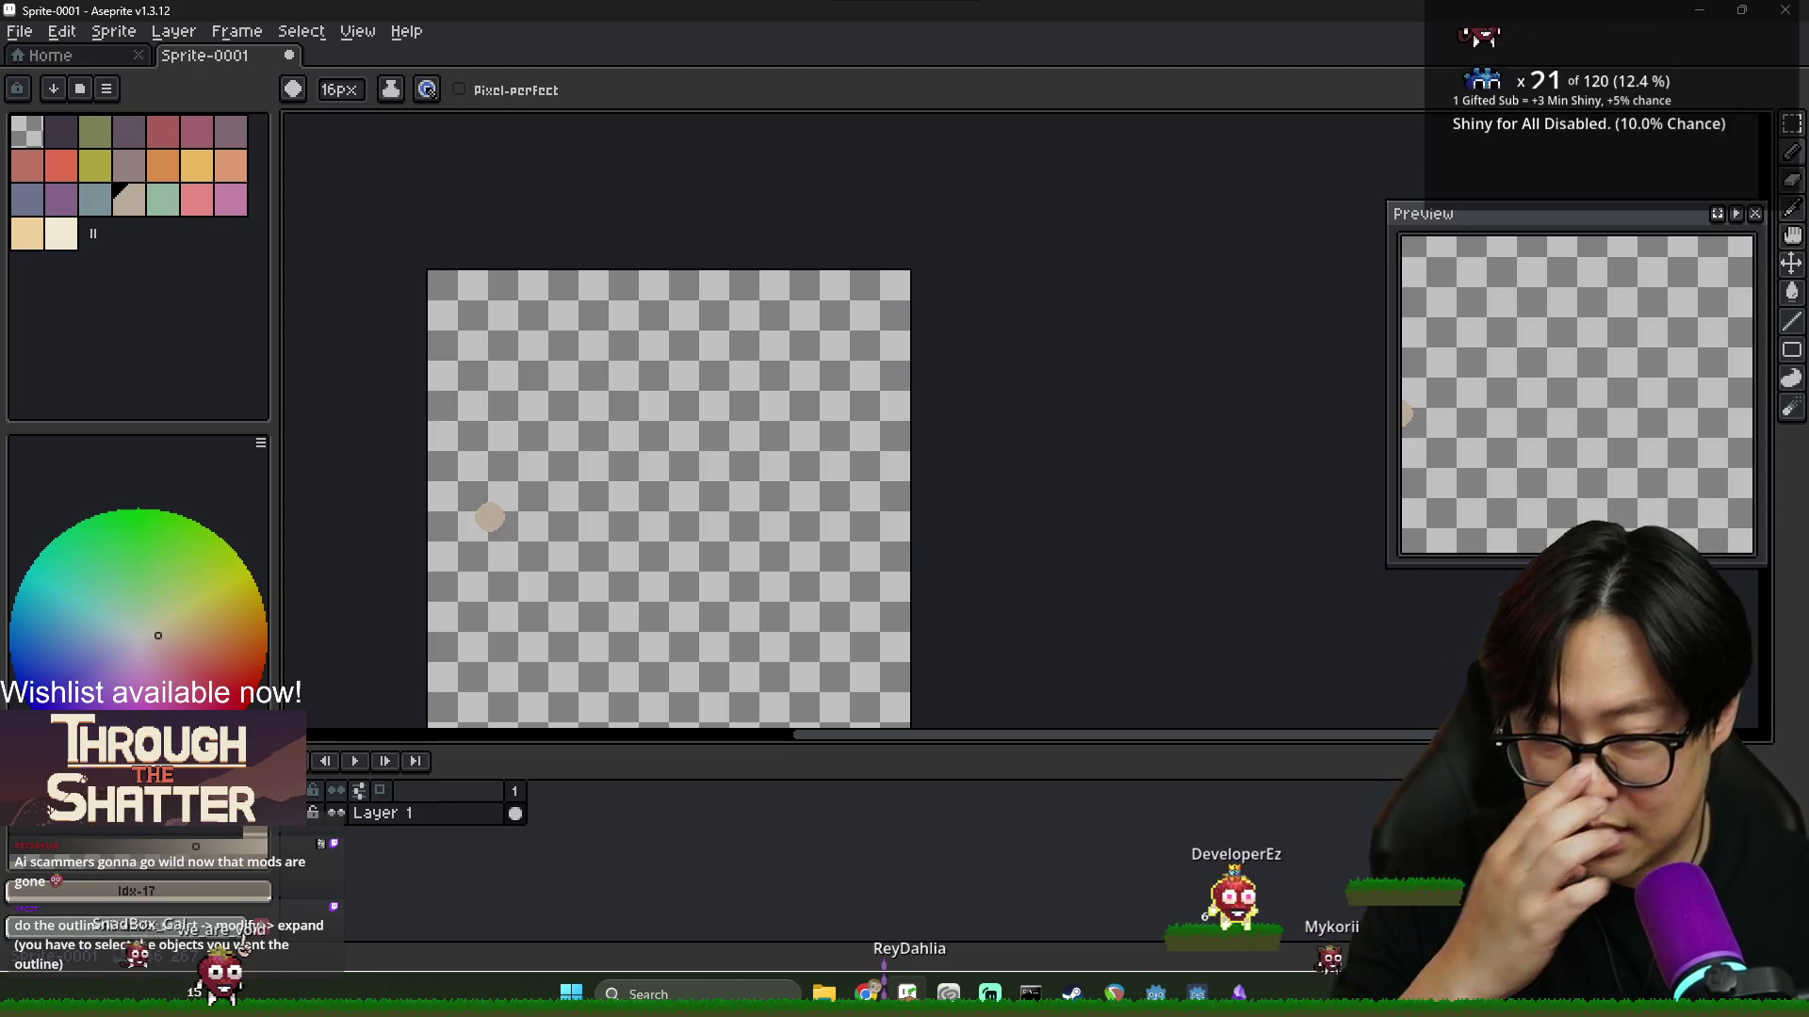
Step: Paint the beige band across the canvas middle, undoing stray strokes
mouse_move(551, 435)
mouse_down()
mouse_move(492, 560)
mouse_move(574, 499)
mouse_move(590, 527)
mouse_move(745, 433)
mouse_move(773, 496)
mouse_move(885, 528)
mouse_up()
key(ctrl+z)
mouse_move(508, 546)
mouse_down()
mouse_move(608, 407)
mouse_move(470, 559)
mouse_move(674, 419)
mouse_move(659, 542)
mouse_move(810, 420)
mouse_move(873, 441)
mouse_move(815, 533)
mouse_up()
key(ctrl+z)
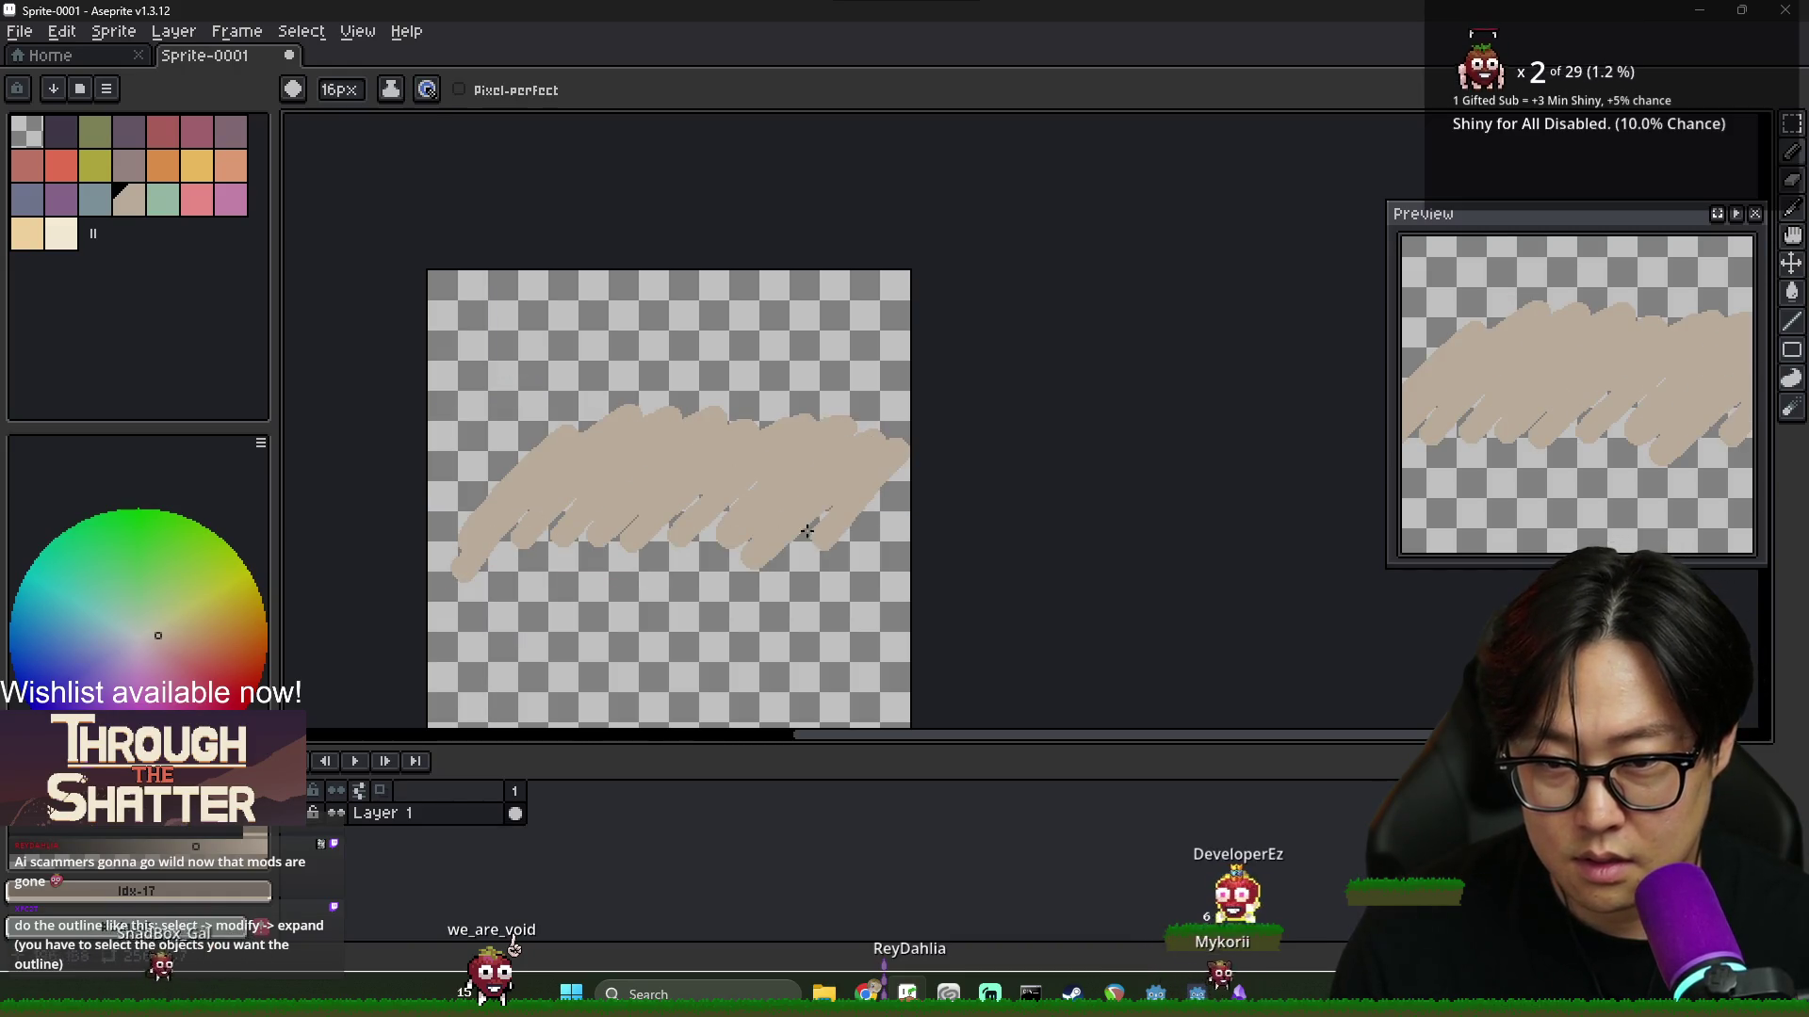
mouse_move(484, 506)
mouse_down()
mouse_move(461, 476)
mouse_move(479, 456)
mouse_up()
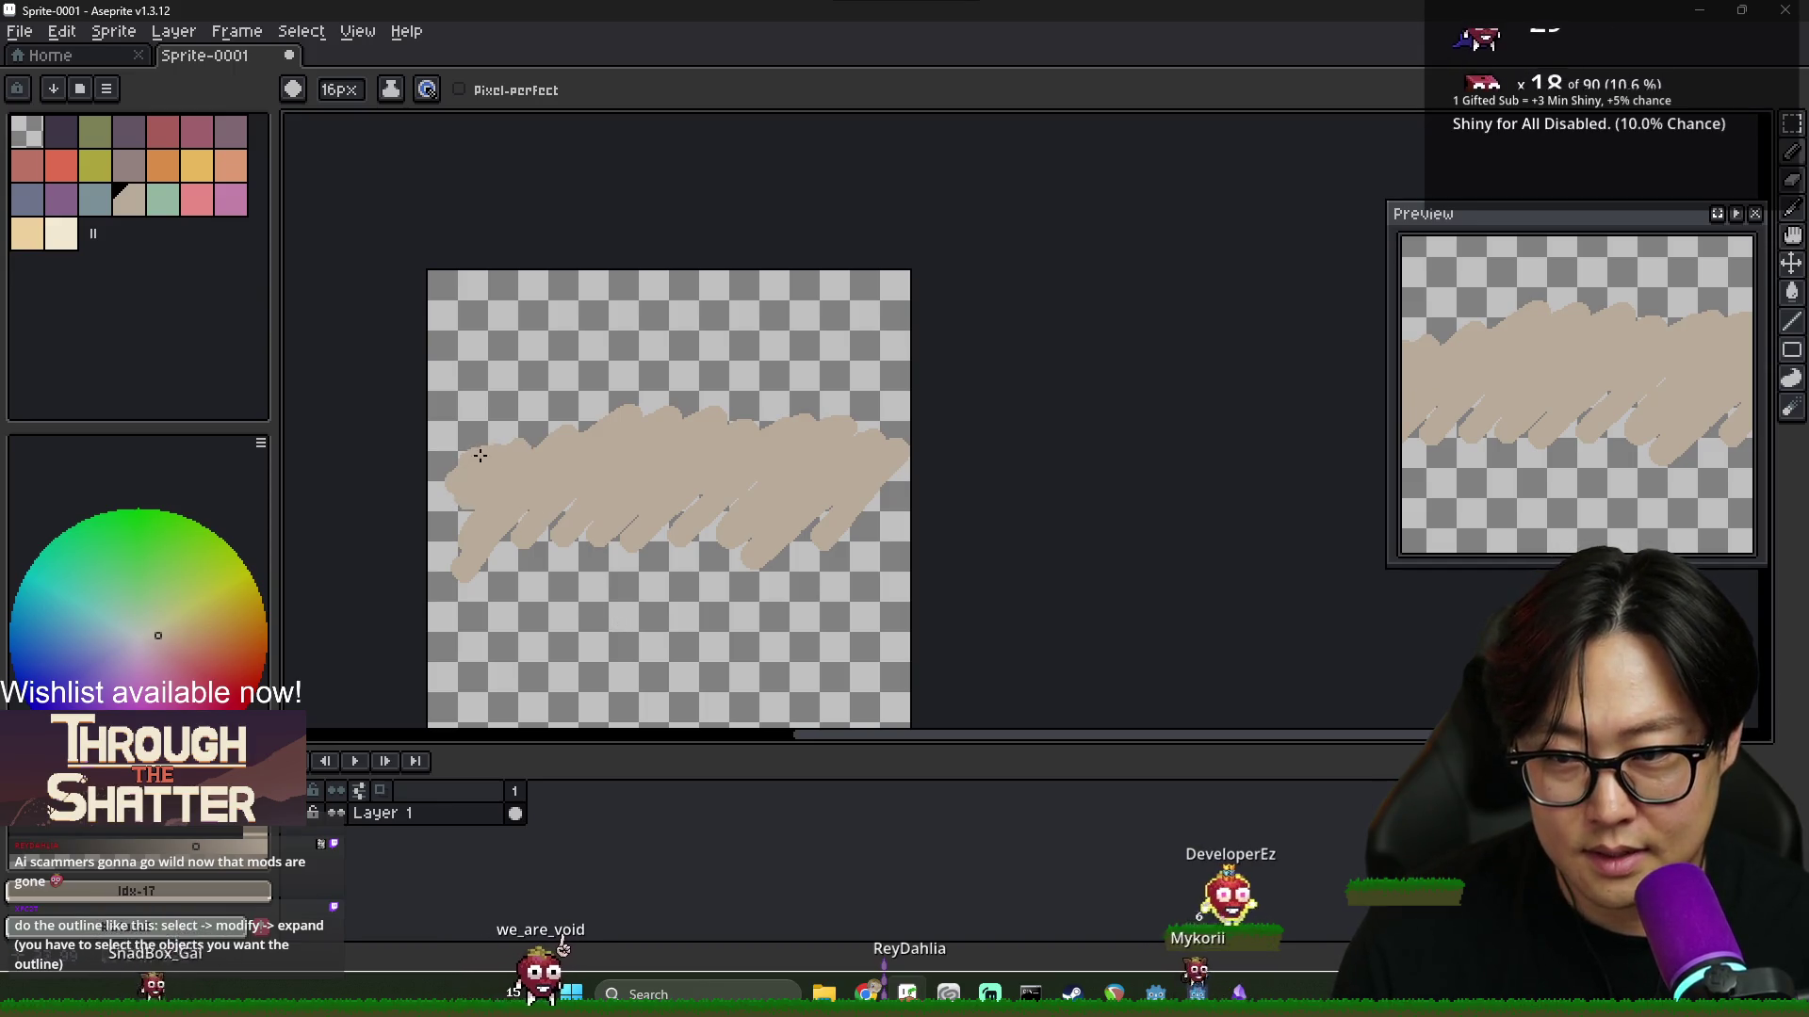
key(ctrl+z)
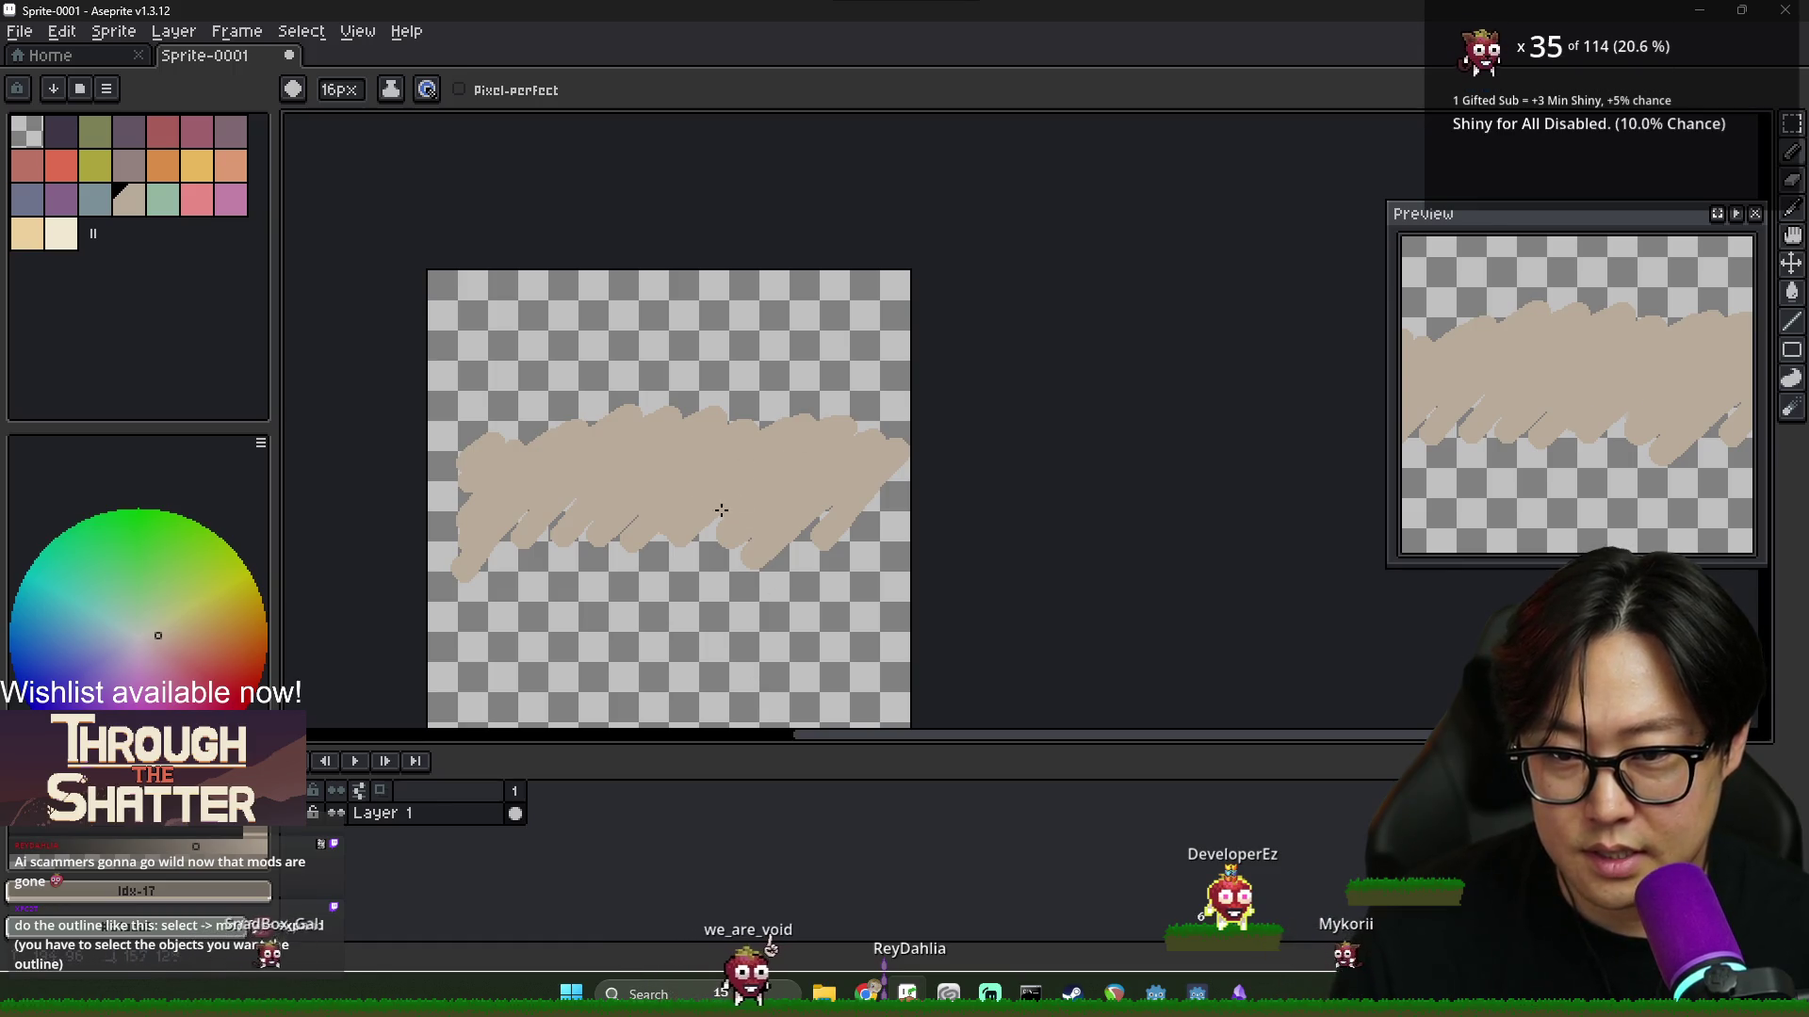
click(877, 500)
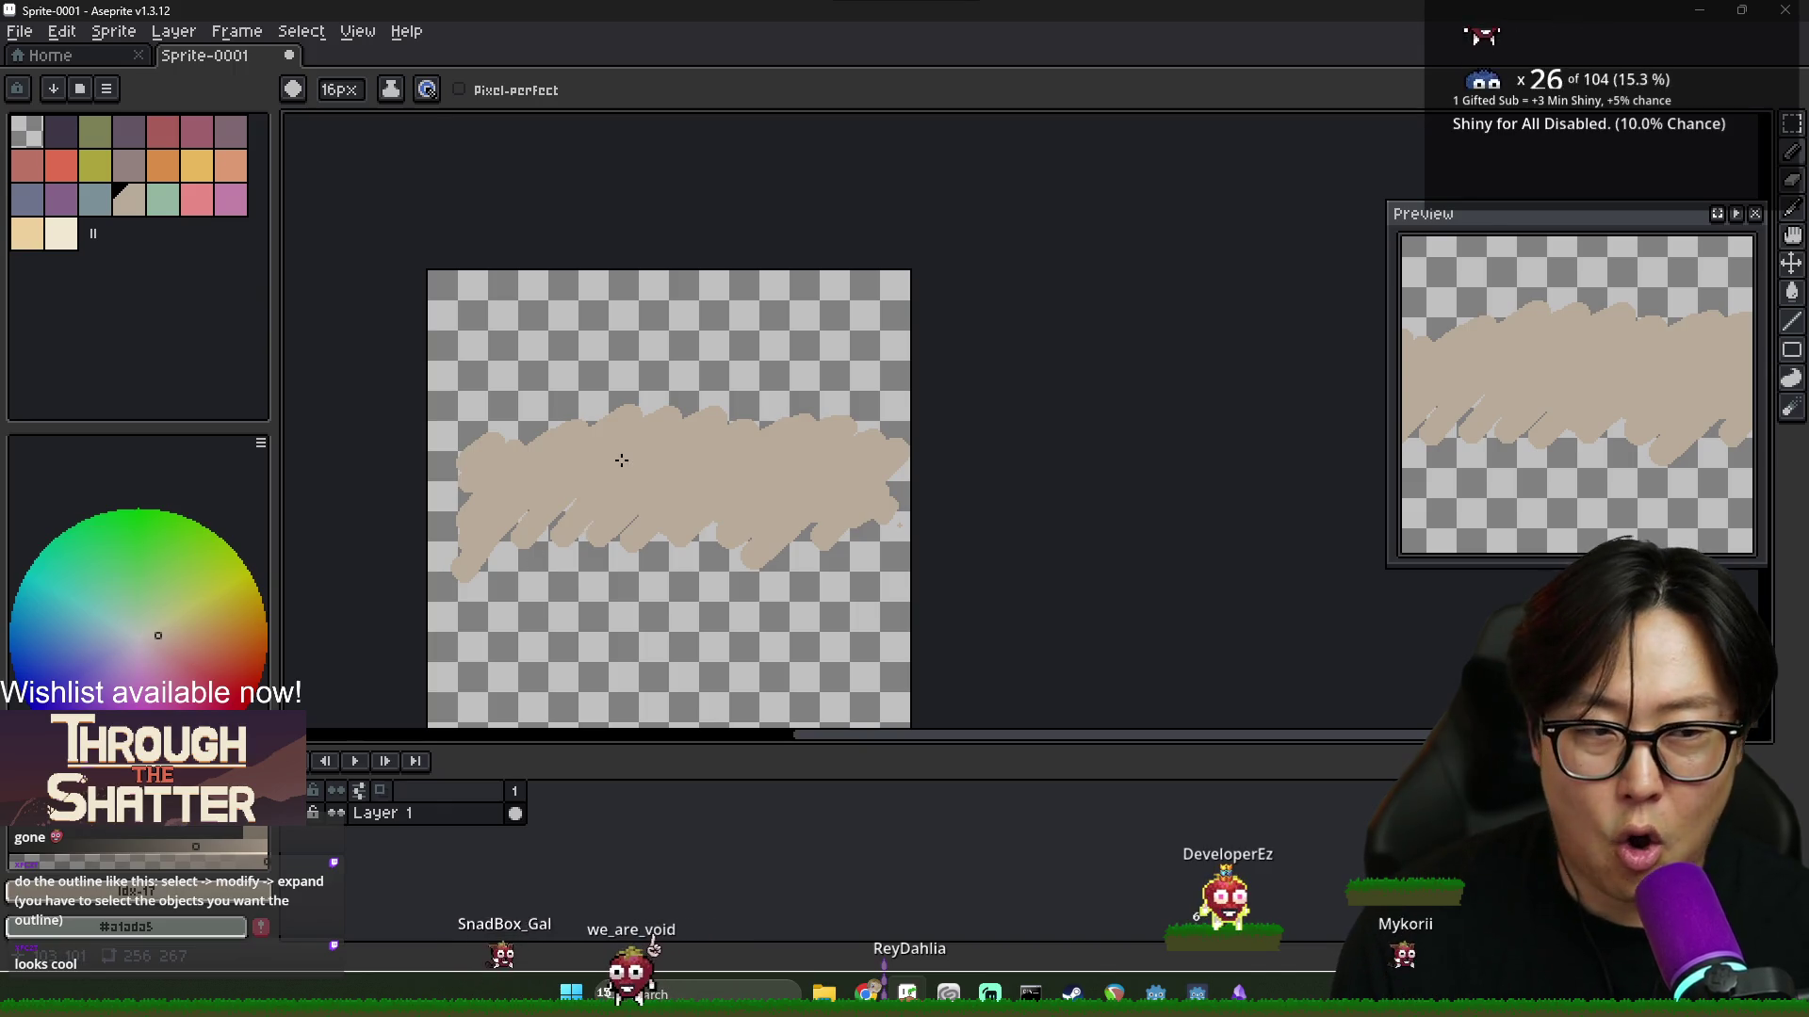
scroll(621, 460, down, 1)
scroll(596, 569, up, 1)
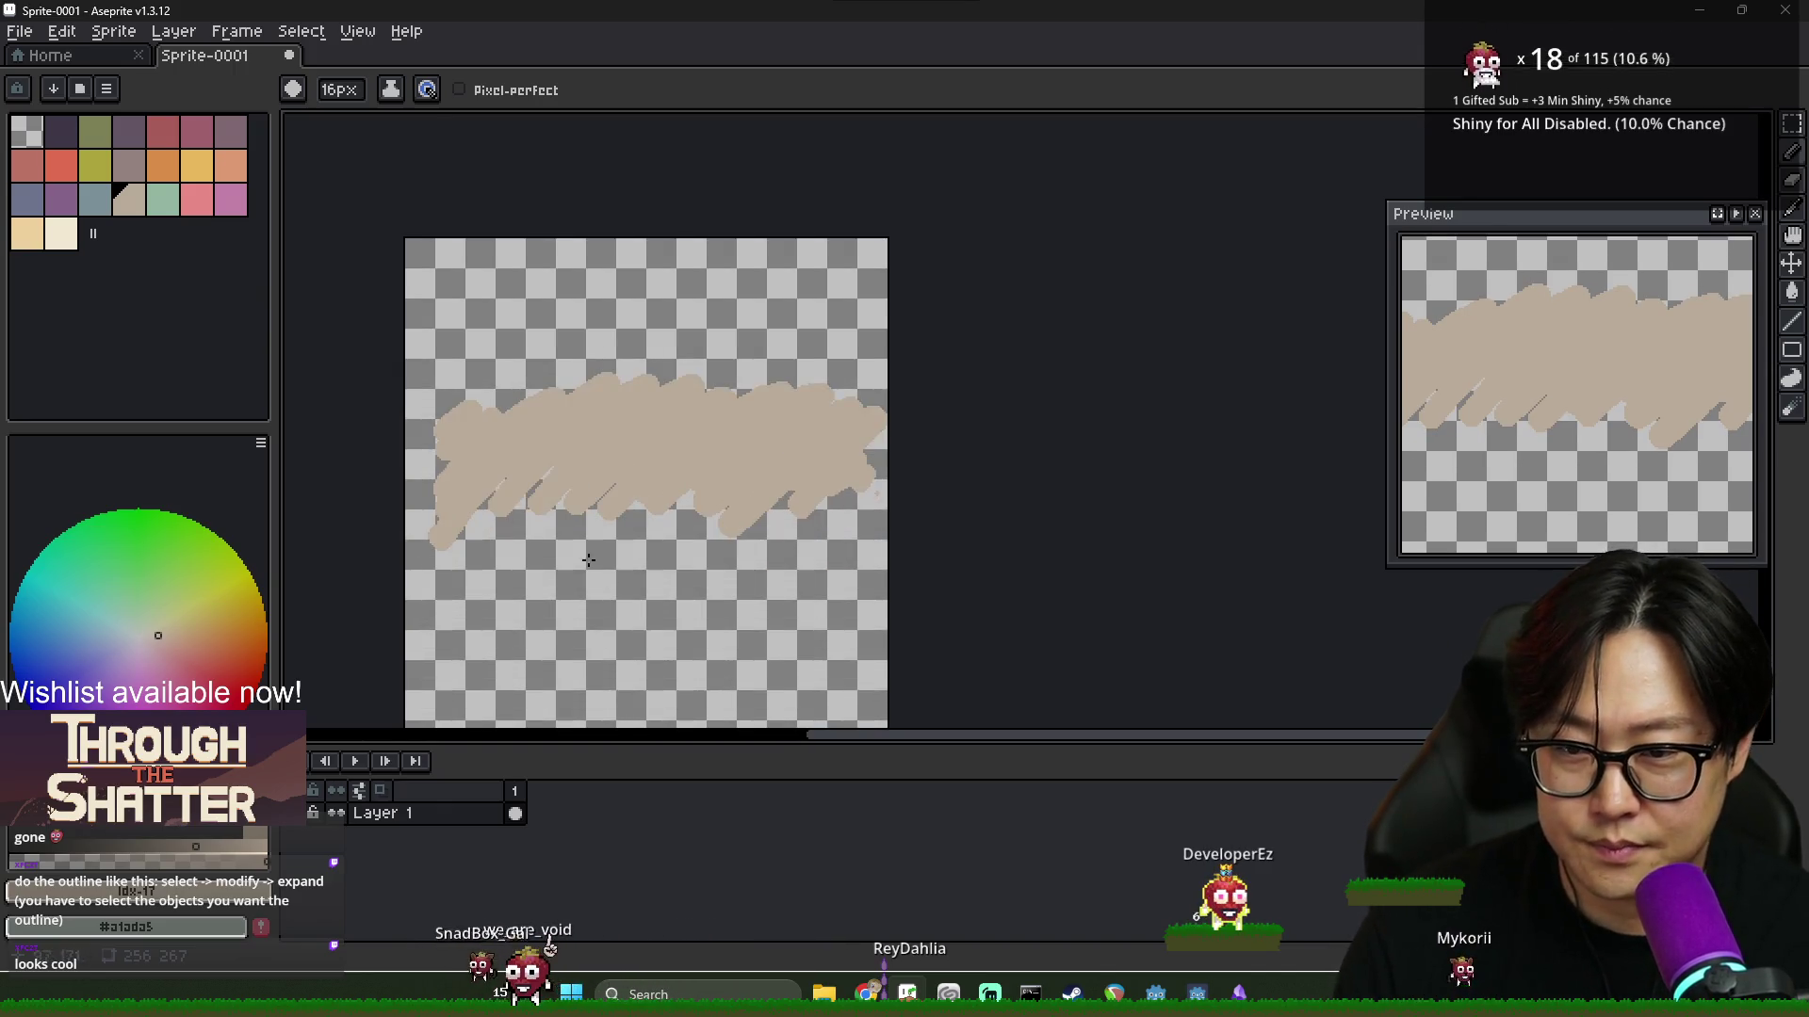
Step: Fill the gaps along the band's lower edge with the 16px brush
scroll(596, 569, up, 1)
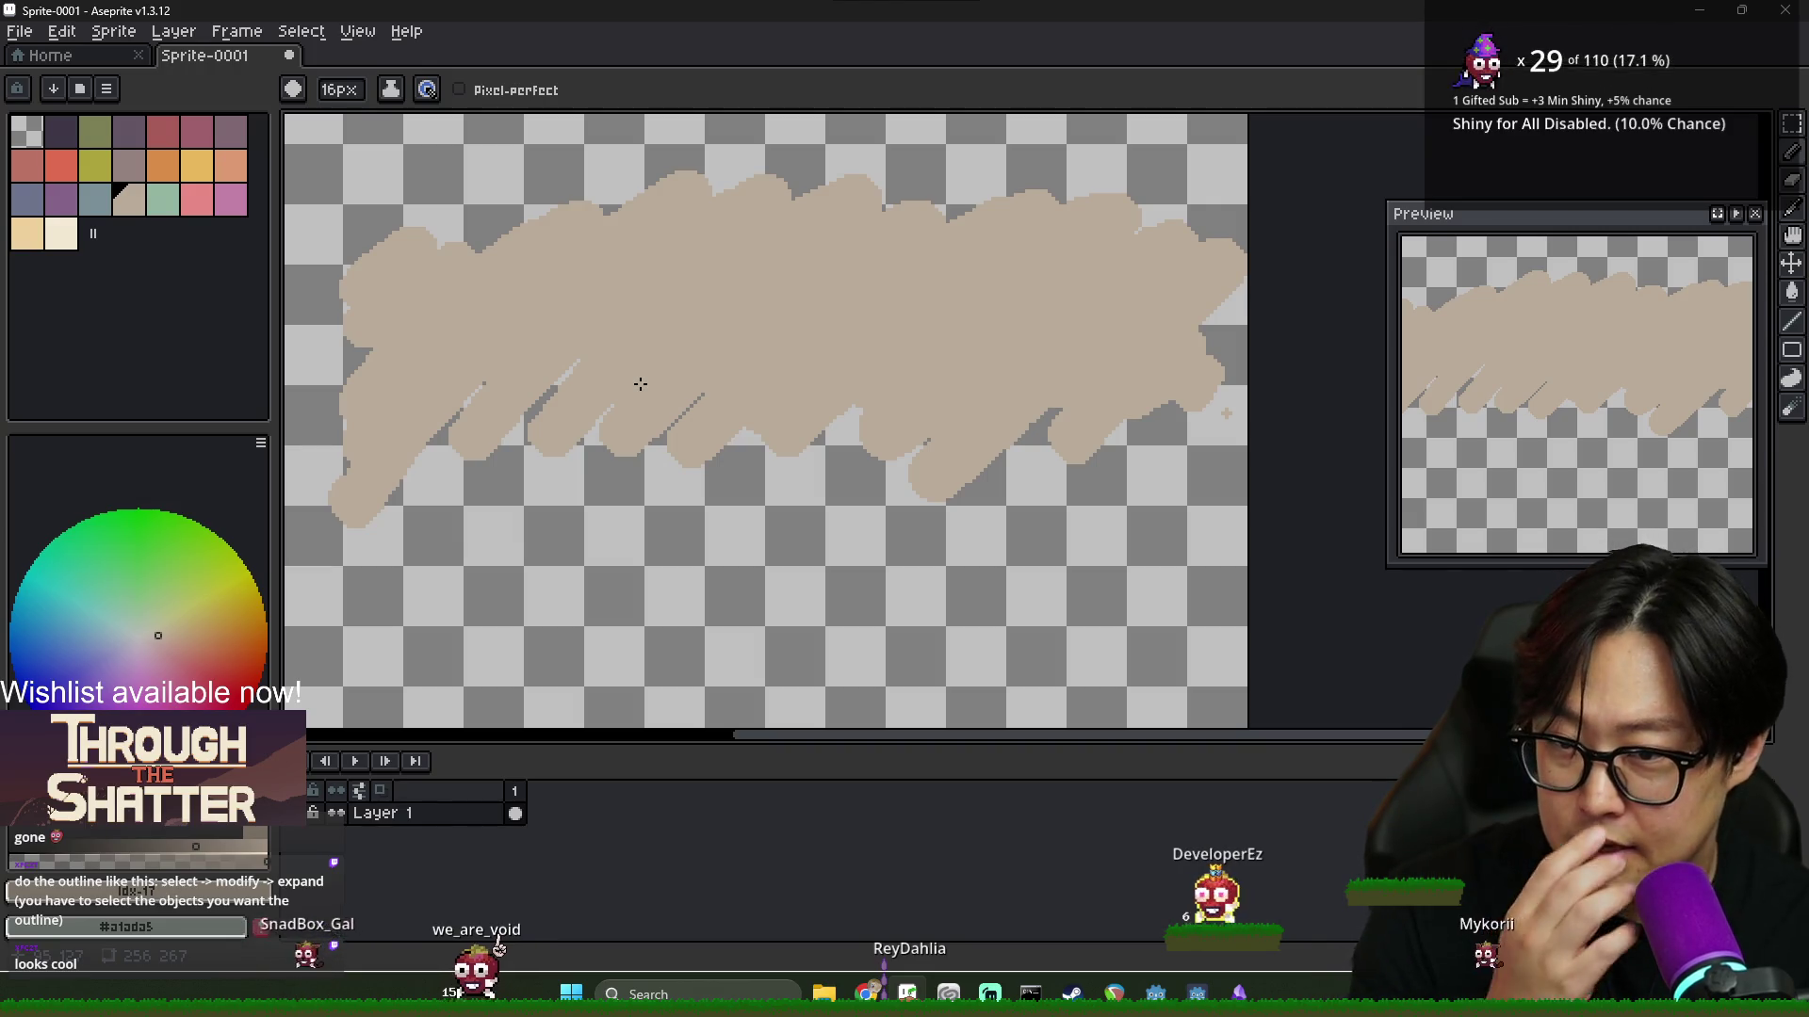
key(b)
key(e)
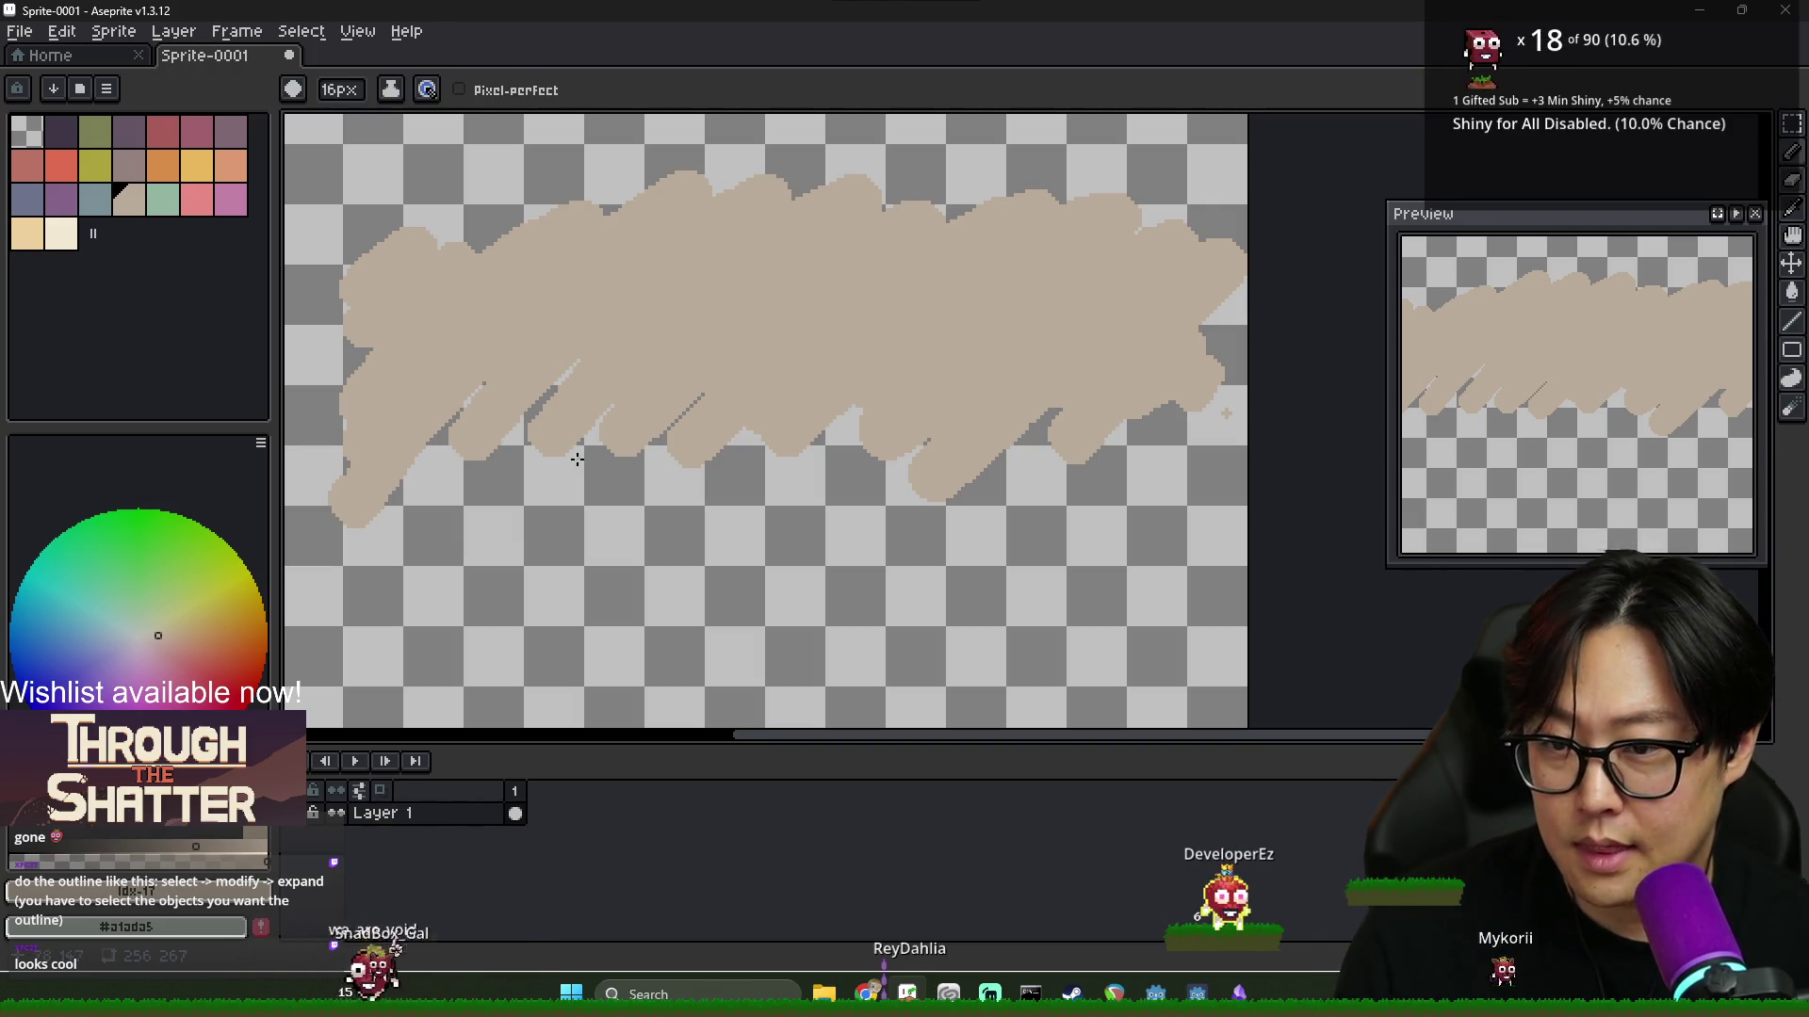
drag(461, 416, 484, 369)
drag(520, 443, 686, 355)
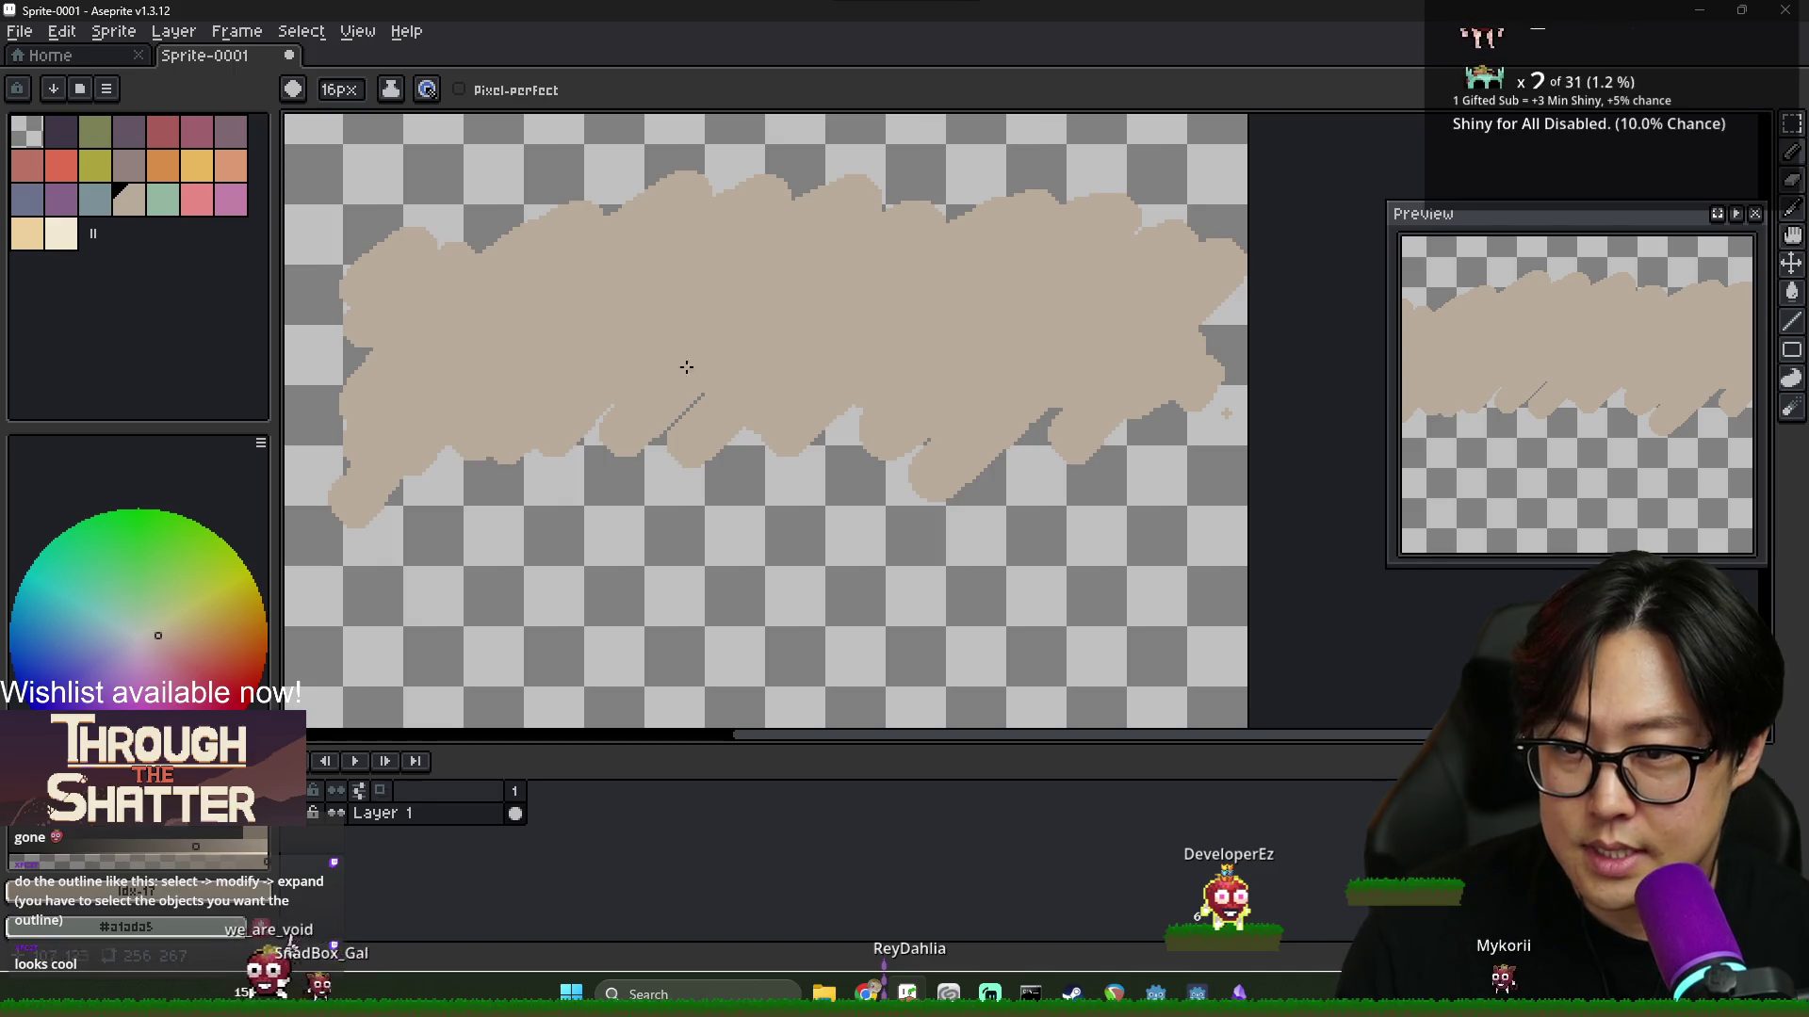
drag(565, 477, 702, 401)
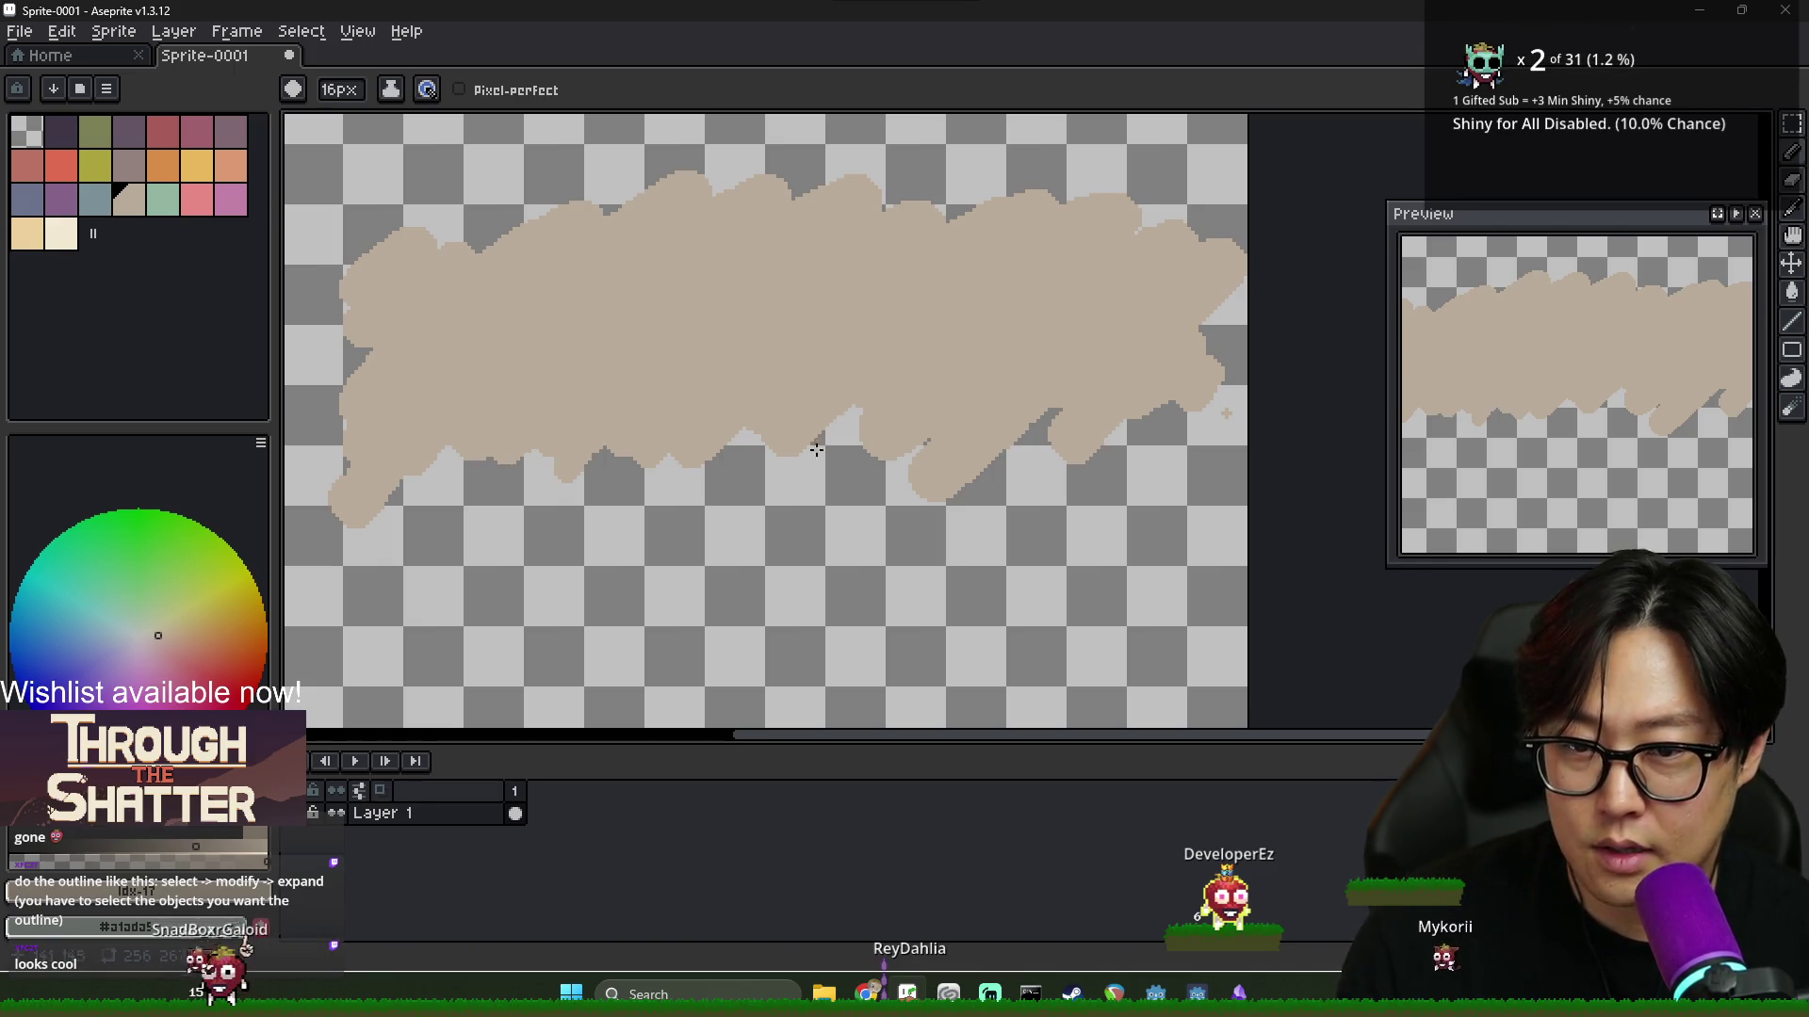
drag(818, 447, 930, 350)
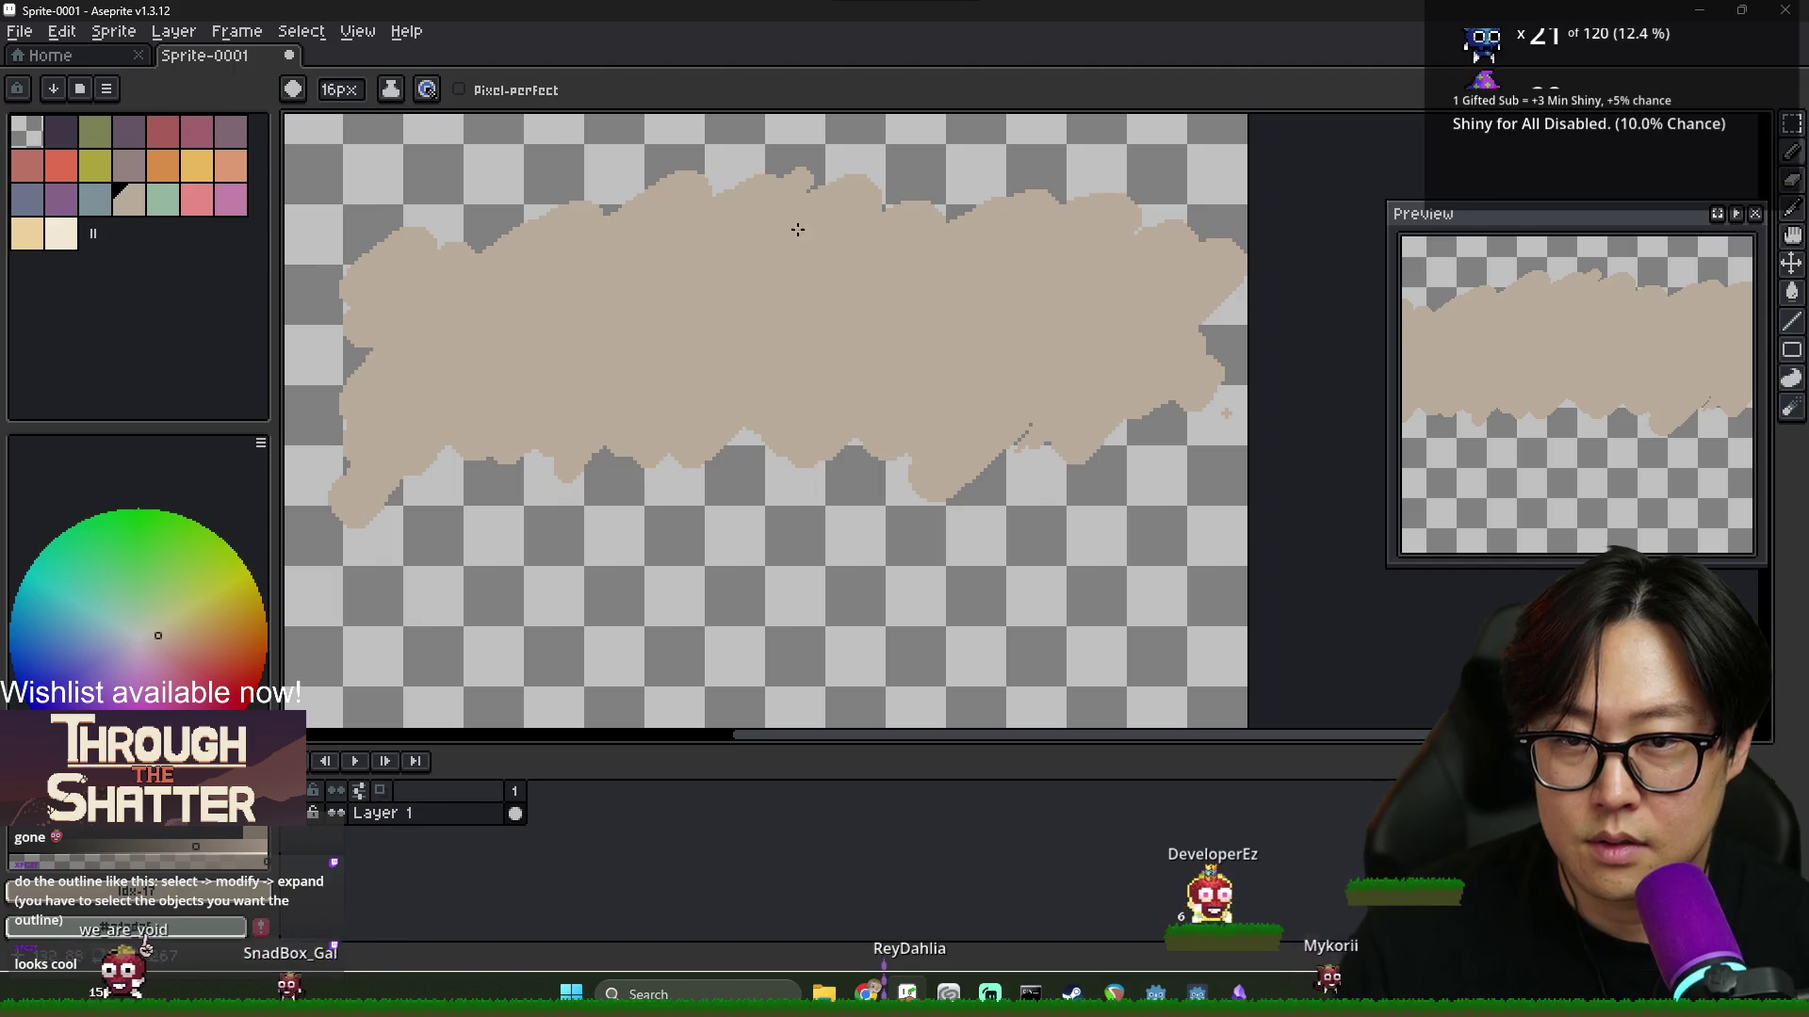
Step: Add beige dabs along the band's top-right edge for a bumpier outline
mouse_move(829, 202)
mouse_down()
mouse_move(928, 156)
mouse_move(912, 173)
mouse_up()
key(ctrl+z)
key(v)
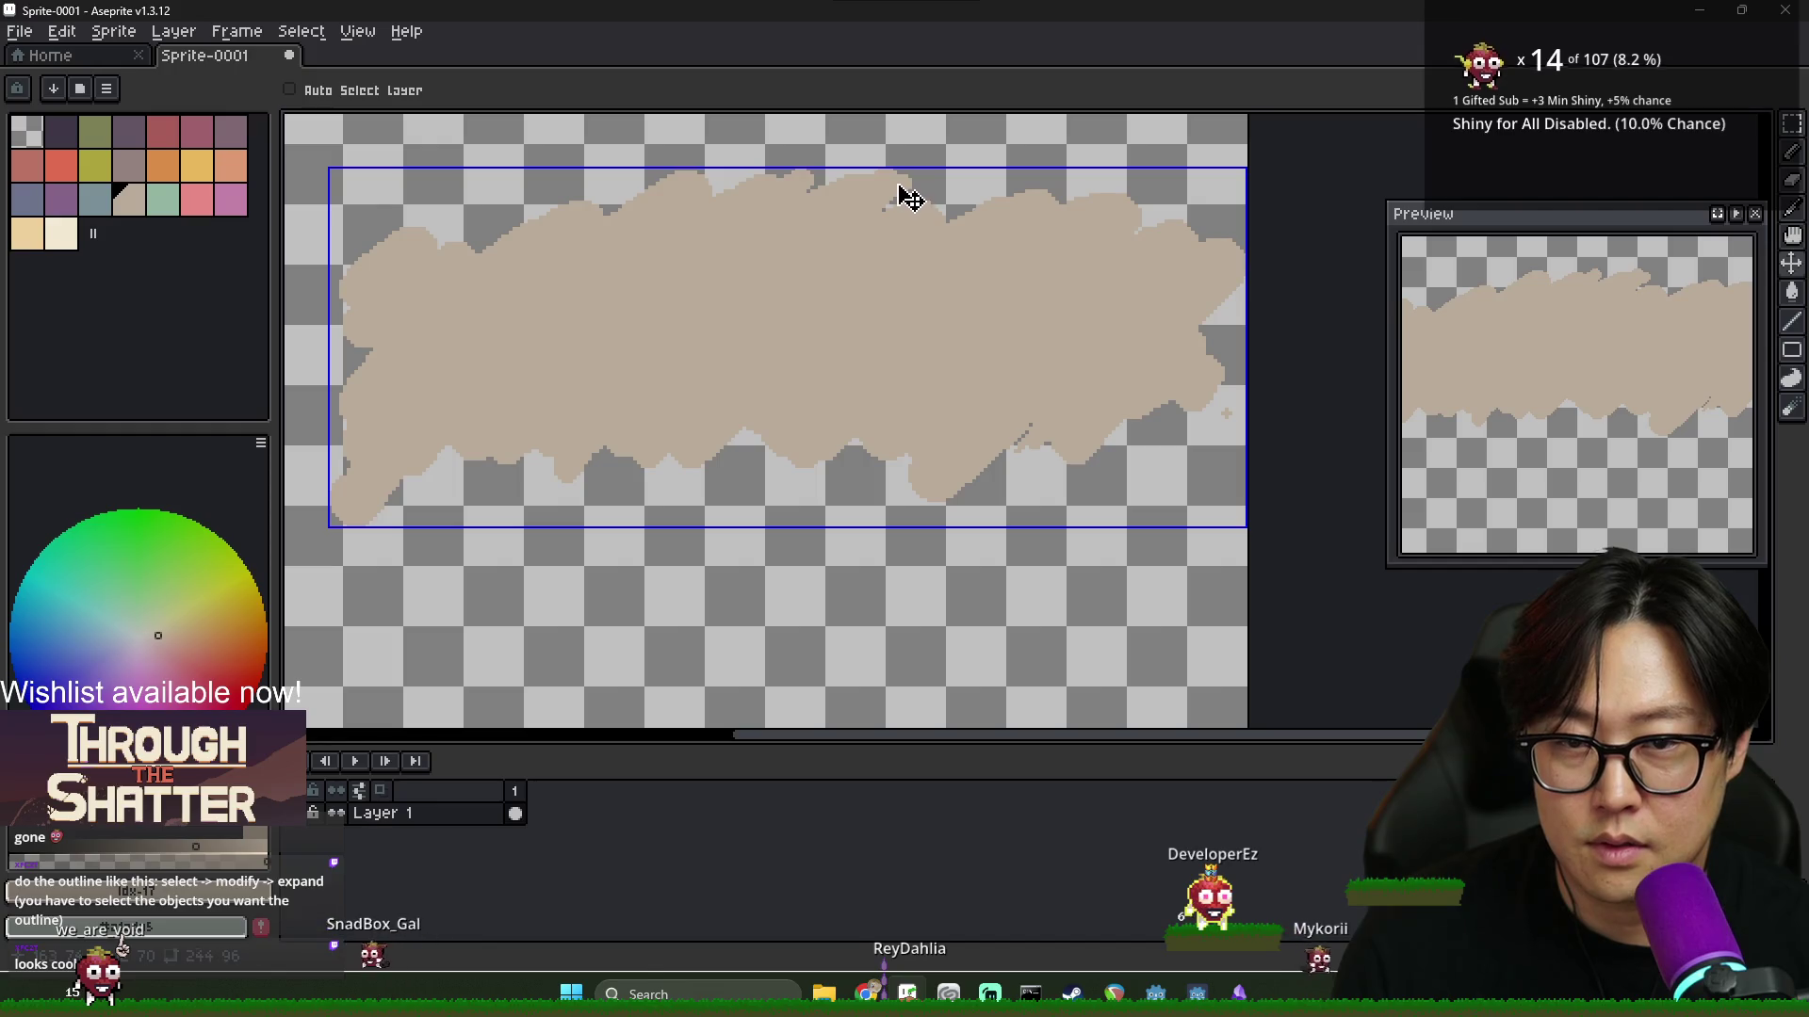
key(b)
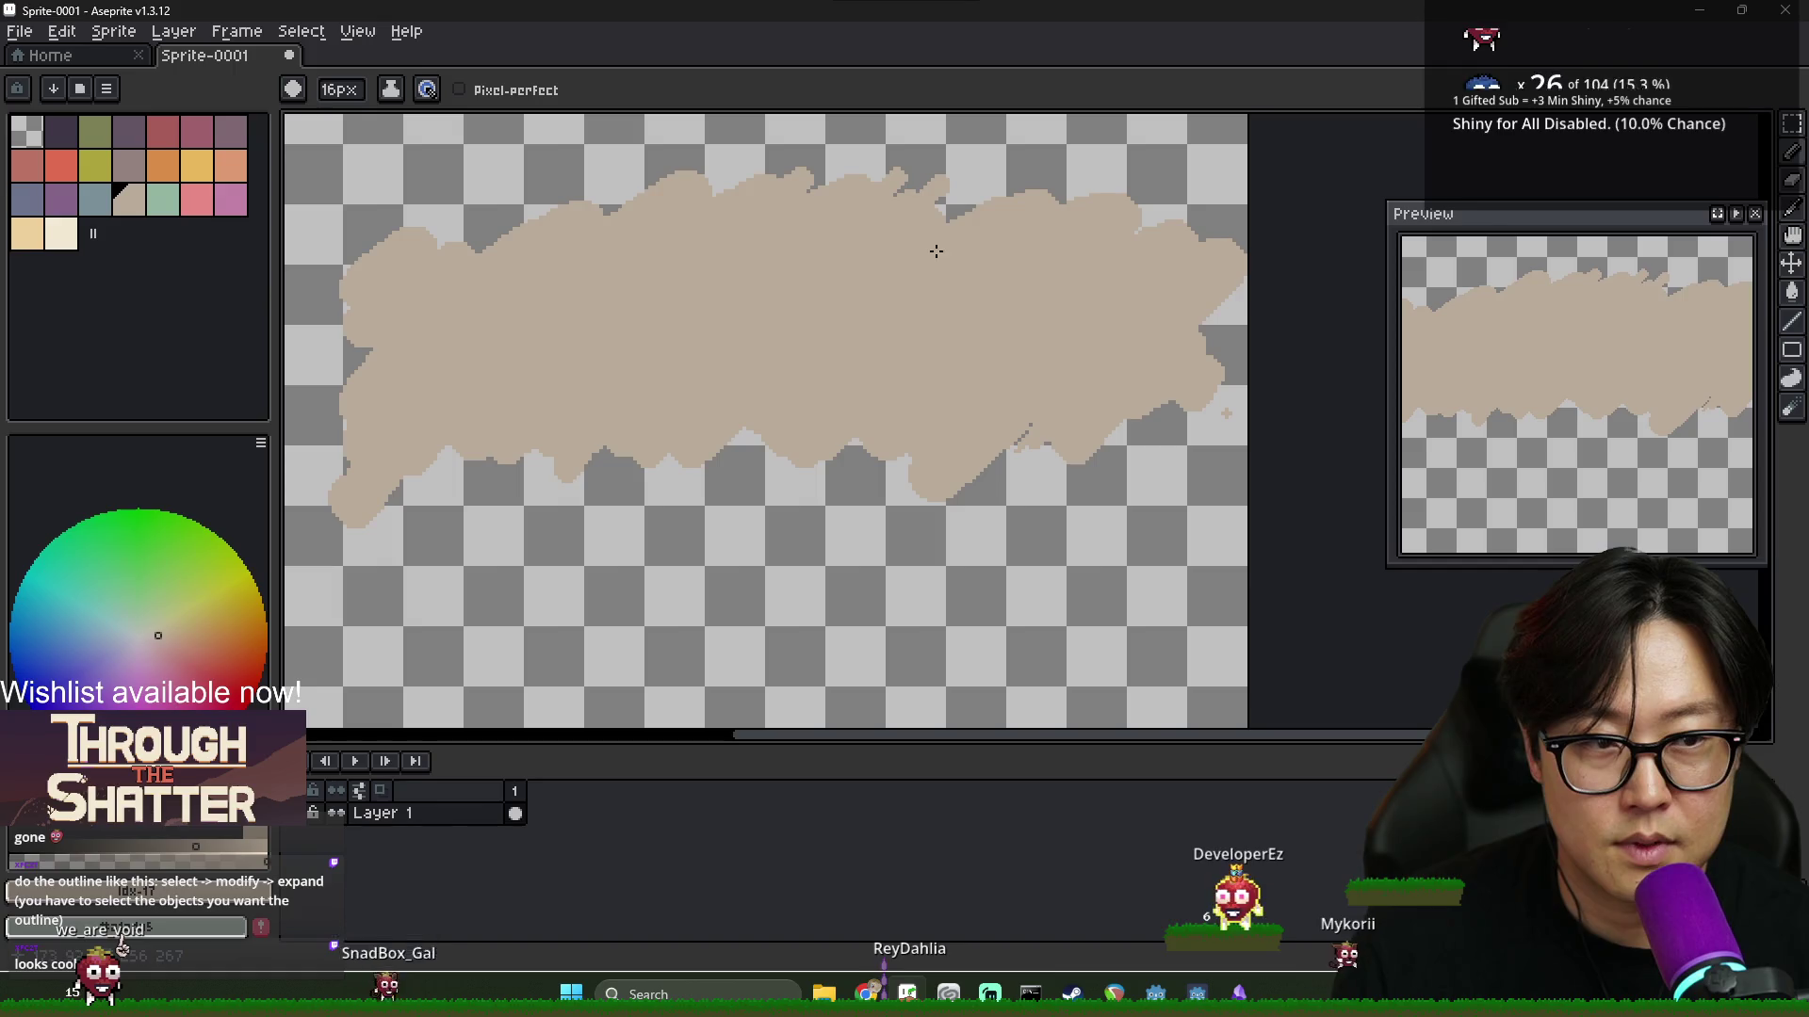
drag(946, 245, 1004, 191)
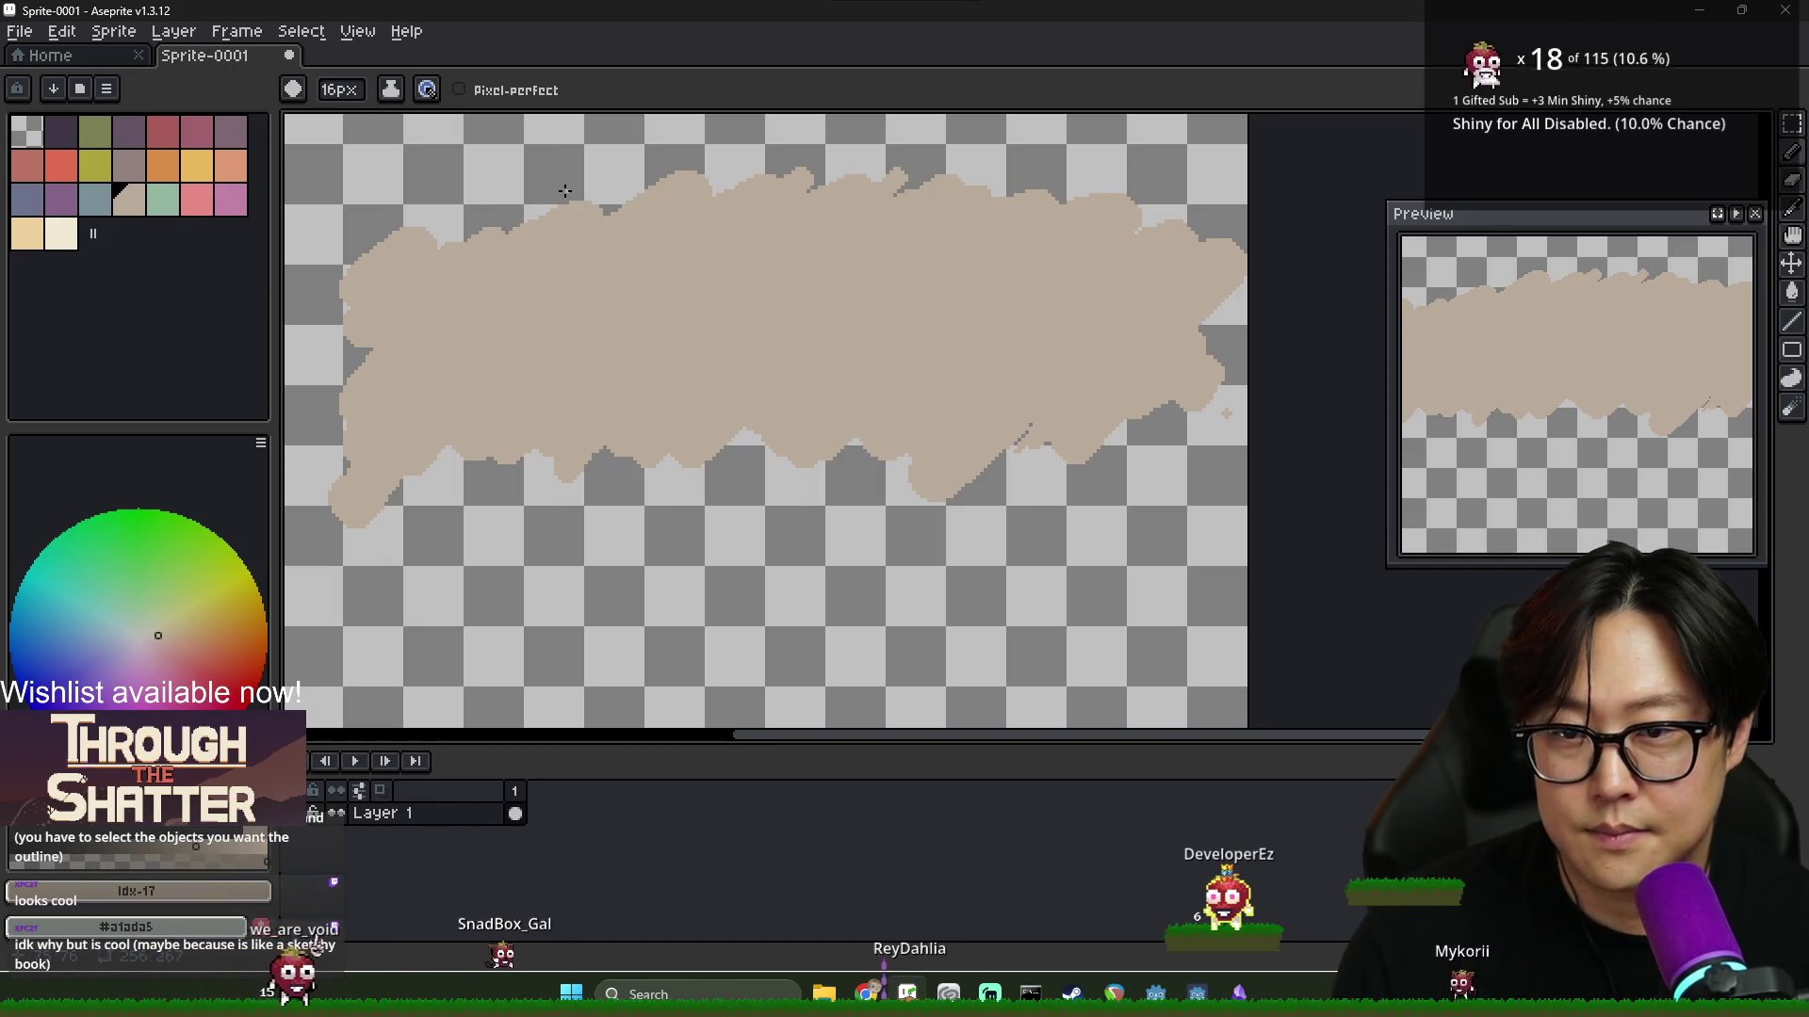
scroll(809, 449, down, 1)
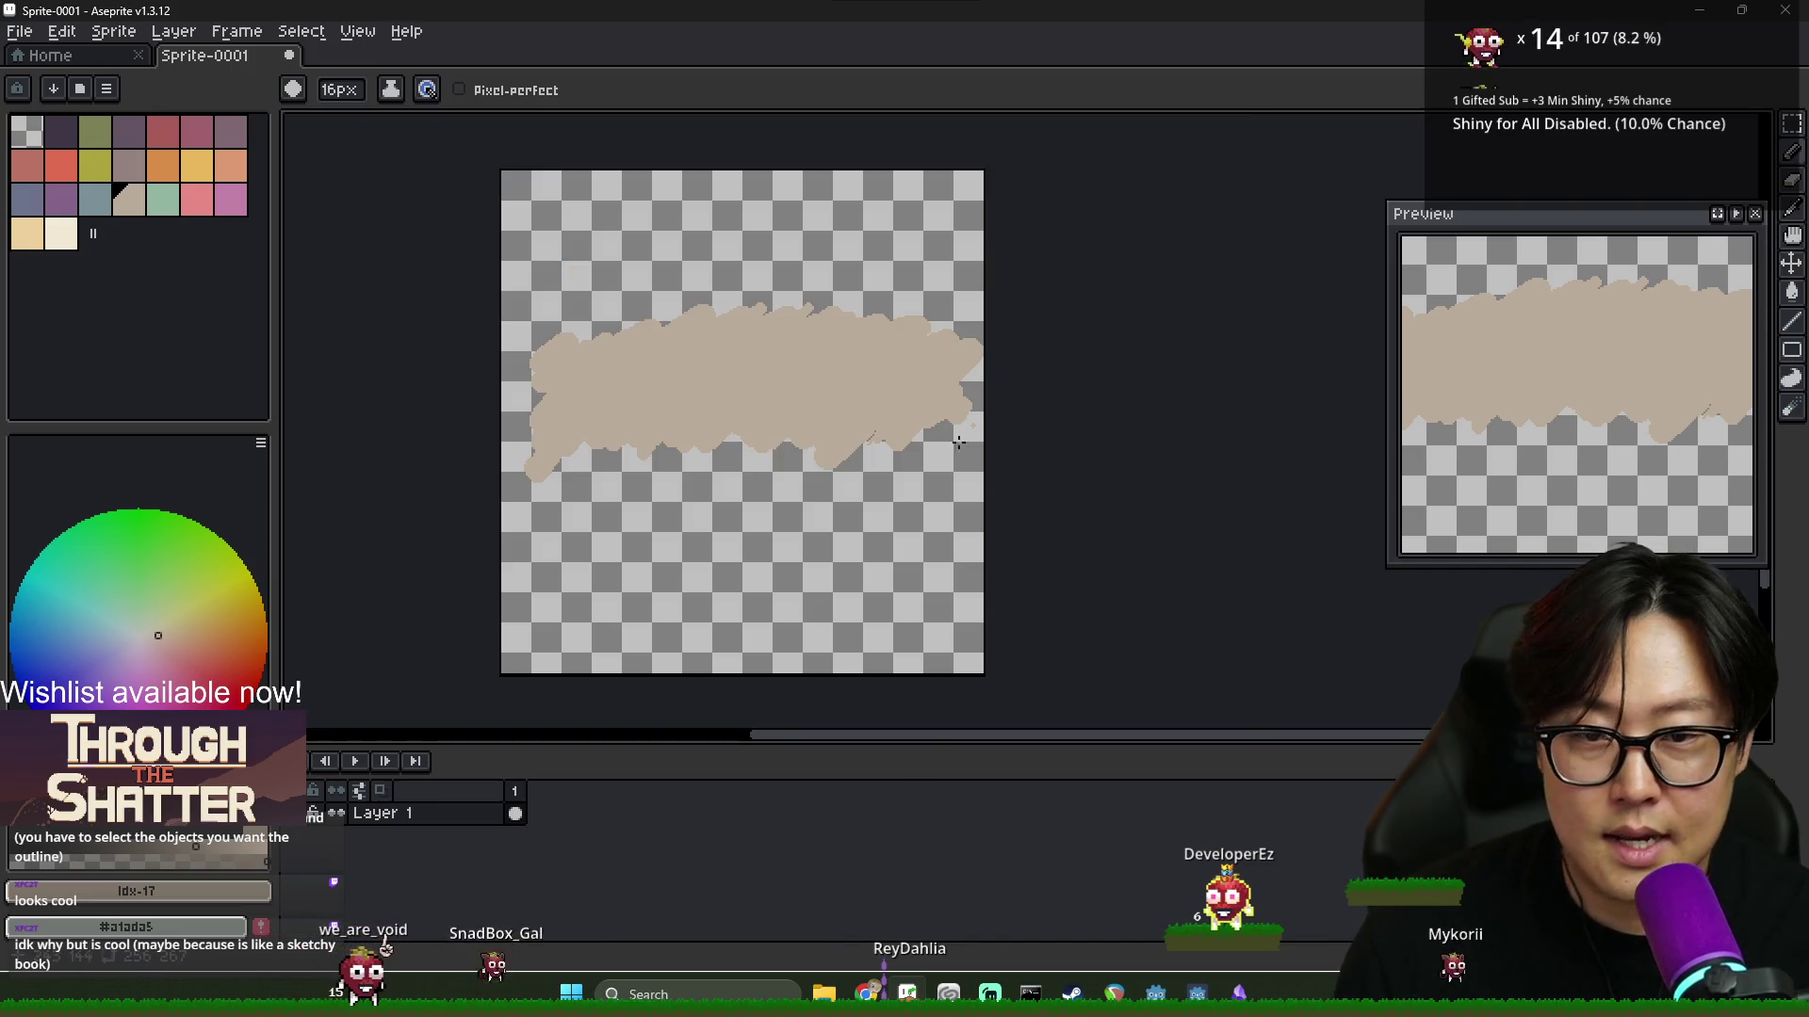
Step: Nudge the beige blob slightly down-left with the Move tool, then pick dark purple
key(v)
drag(828, 412, 816, 431)
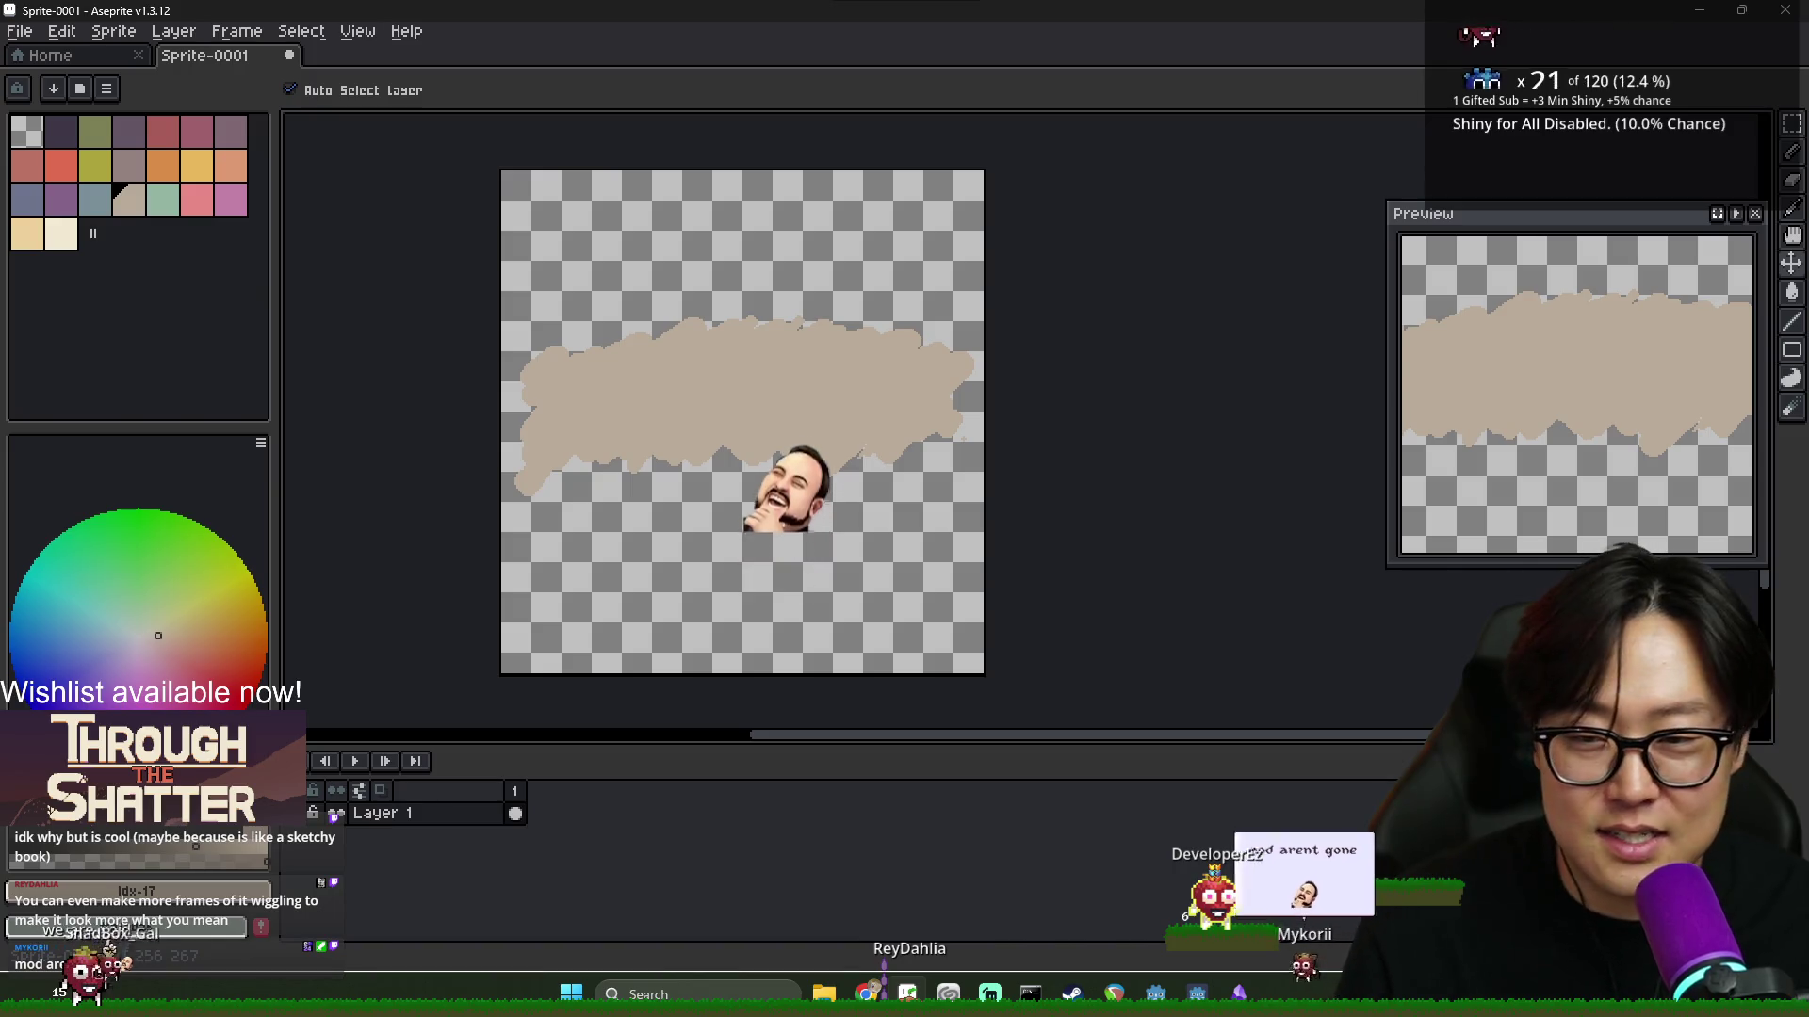
scroll(673, 438, up, 2)
scroll(691, 458, down, 2)
scroll(597, 429, up, 2)
scroll(599, 426, down, 1)
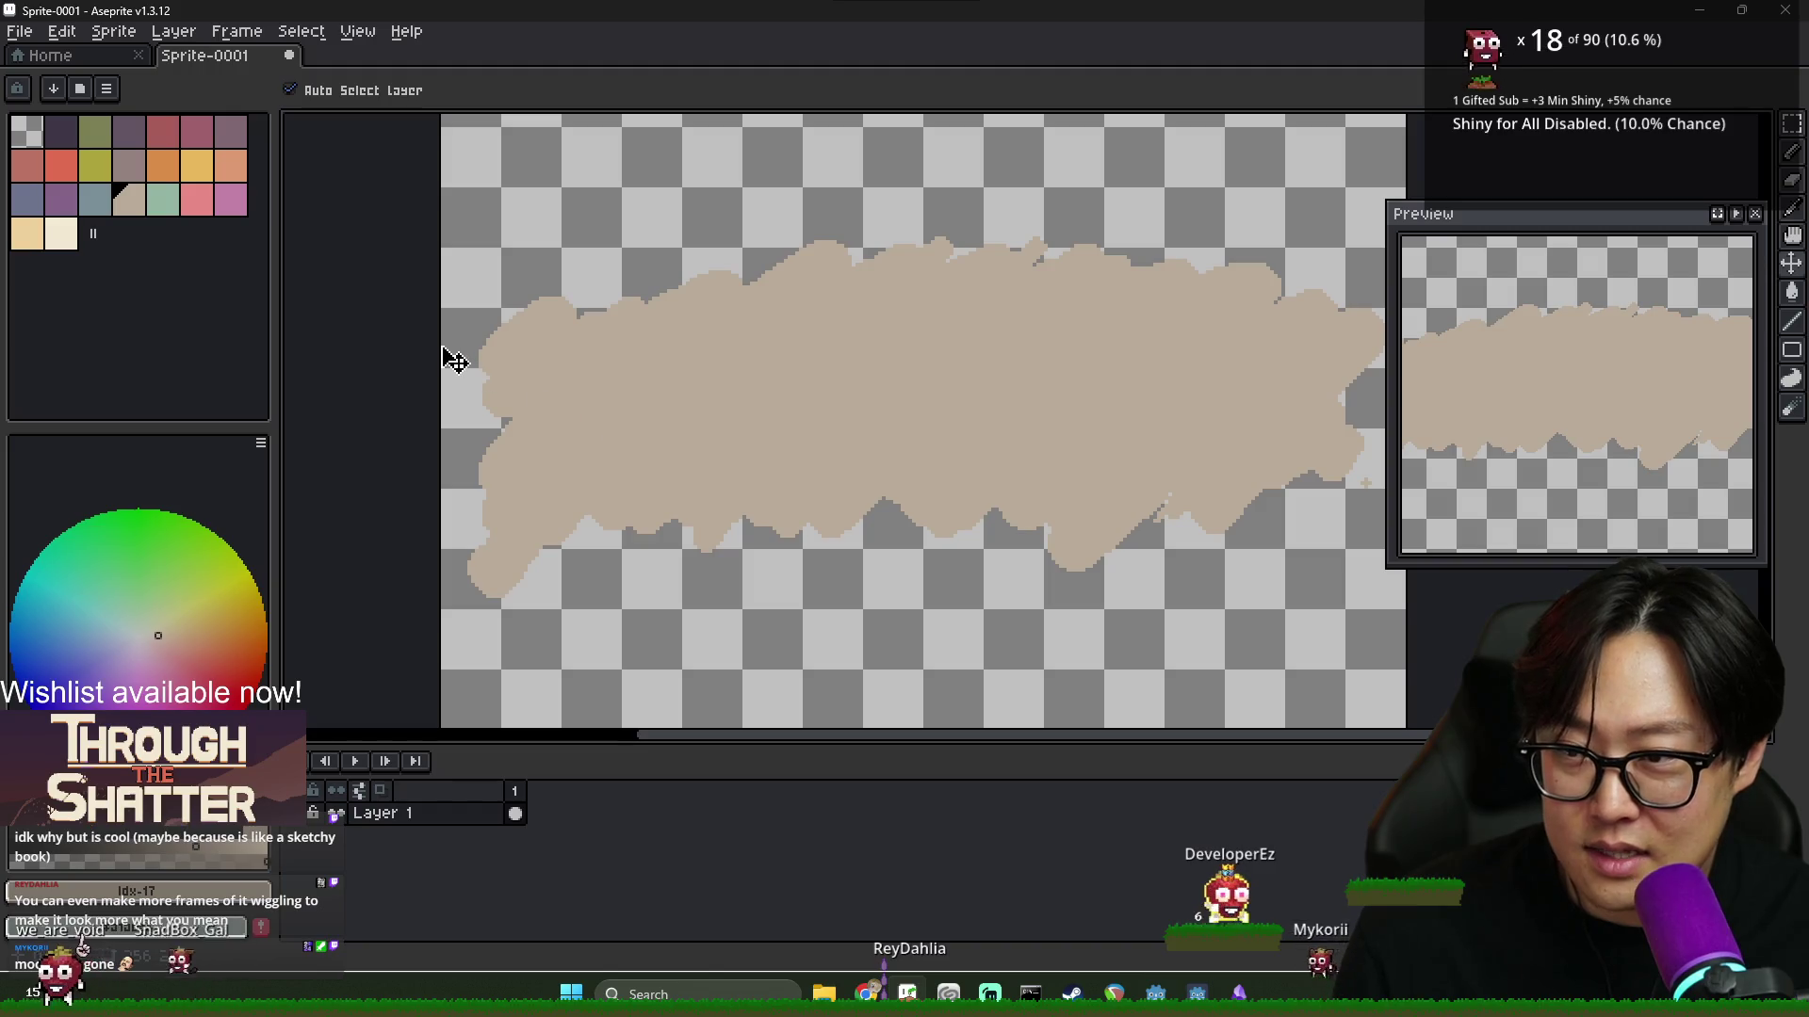
click(61, 132)
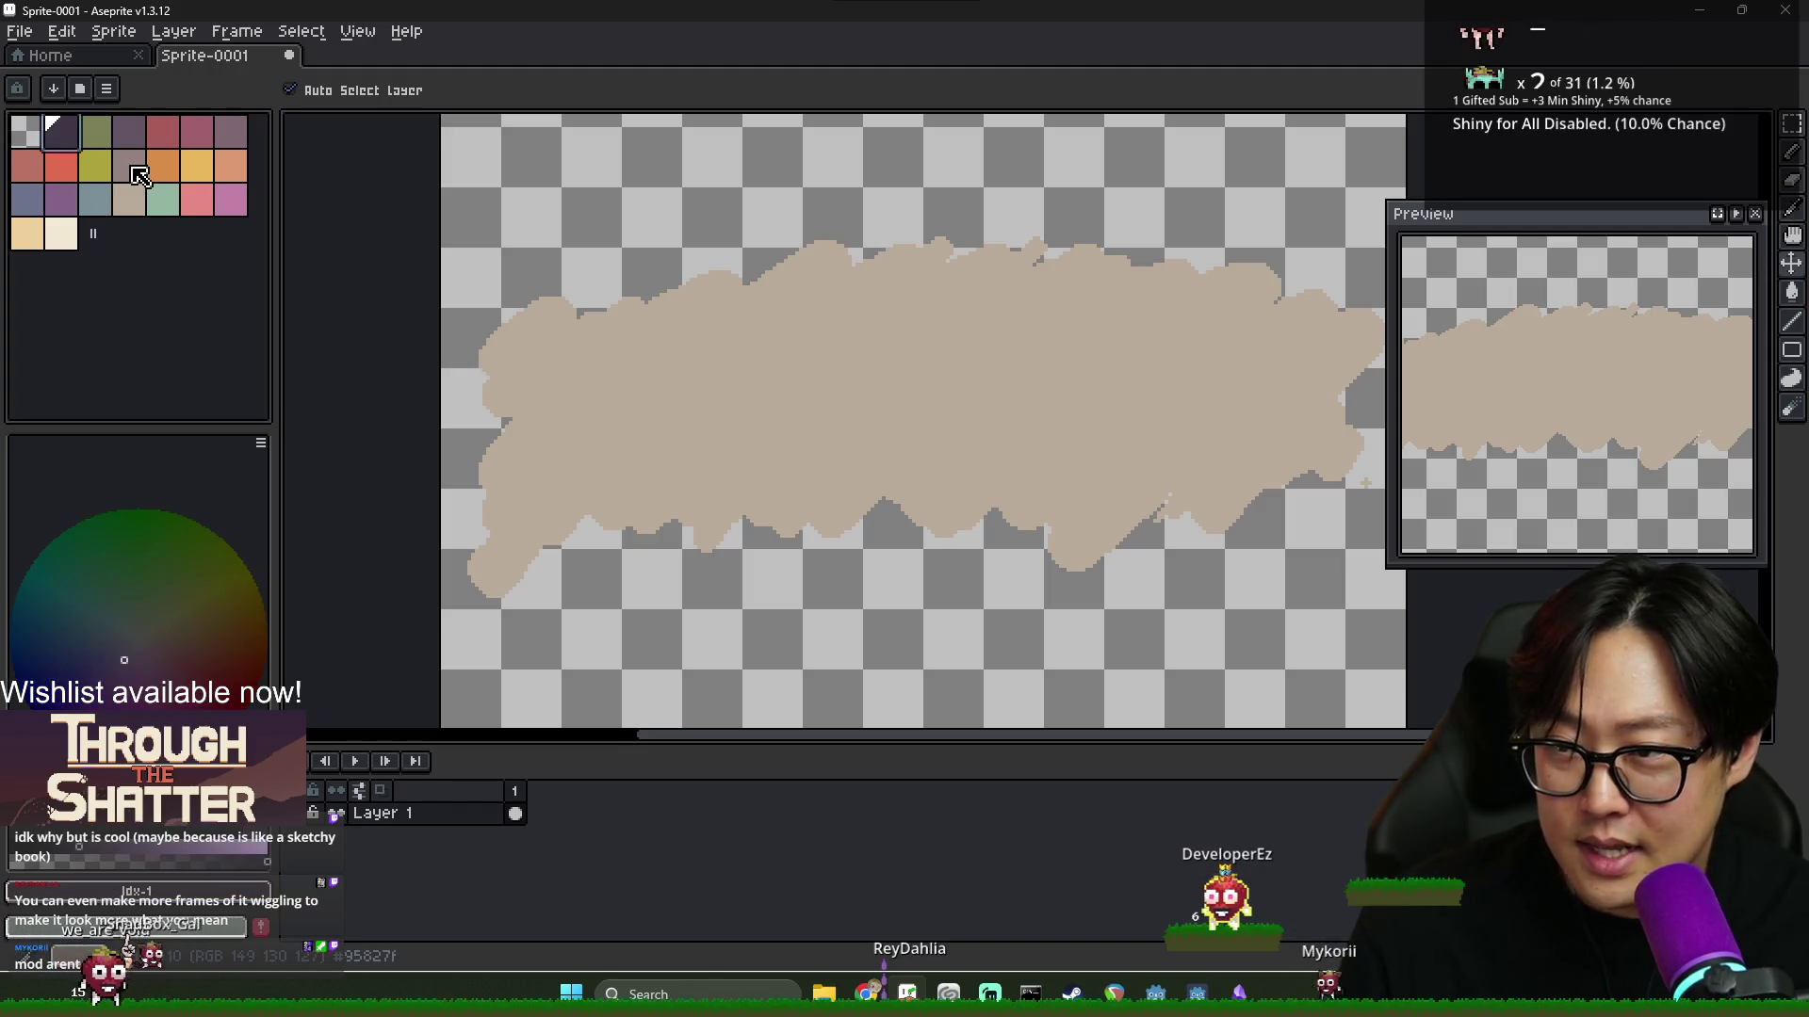
Step: Preview and cancel an outline, then marquee a full-width band around the blob
key(shift+o)
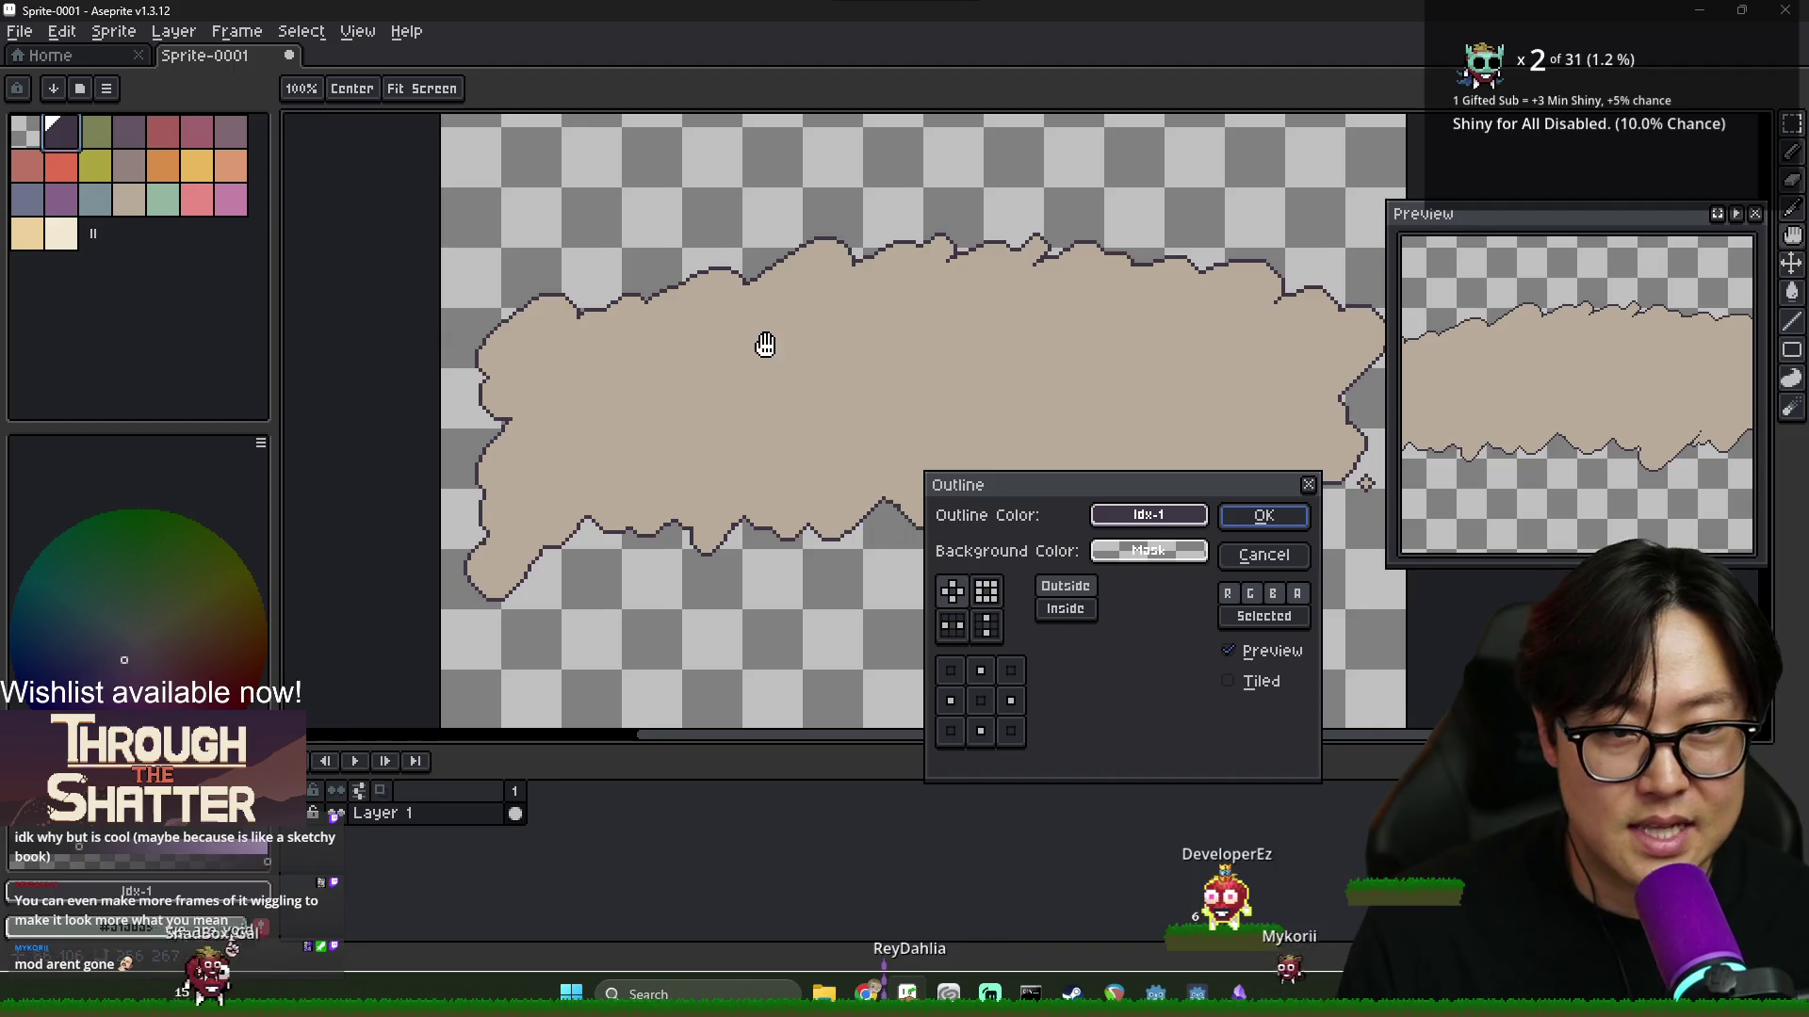
scroll(765, 345, down, 1)
click(1263, 555)
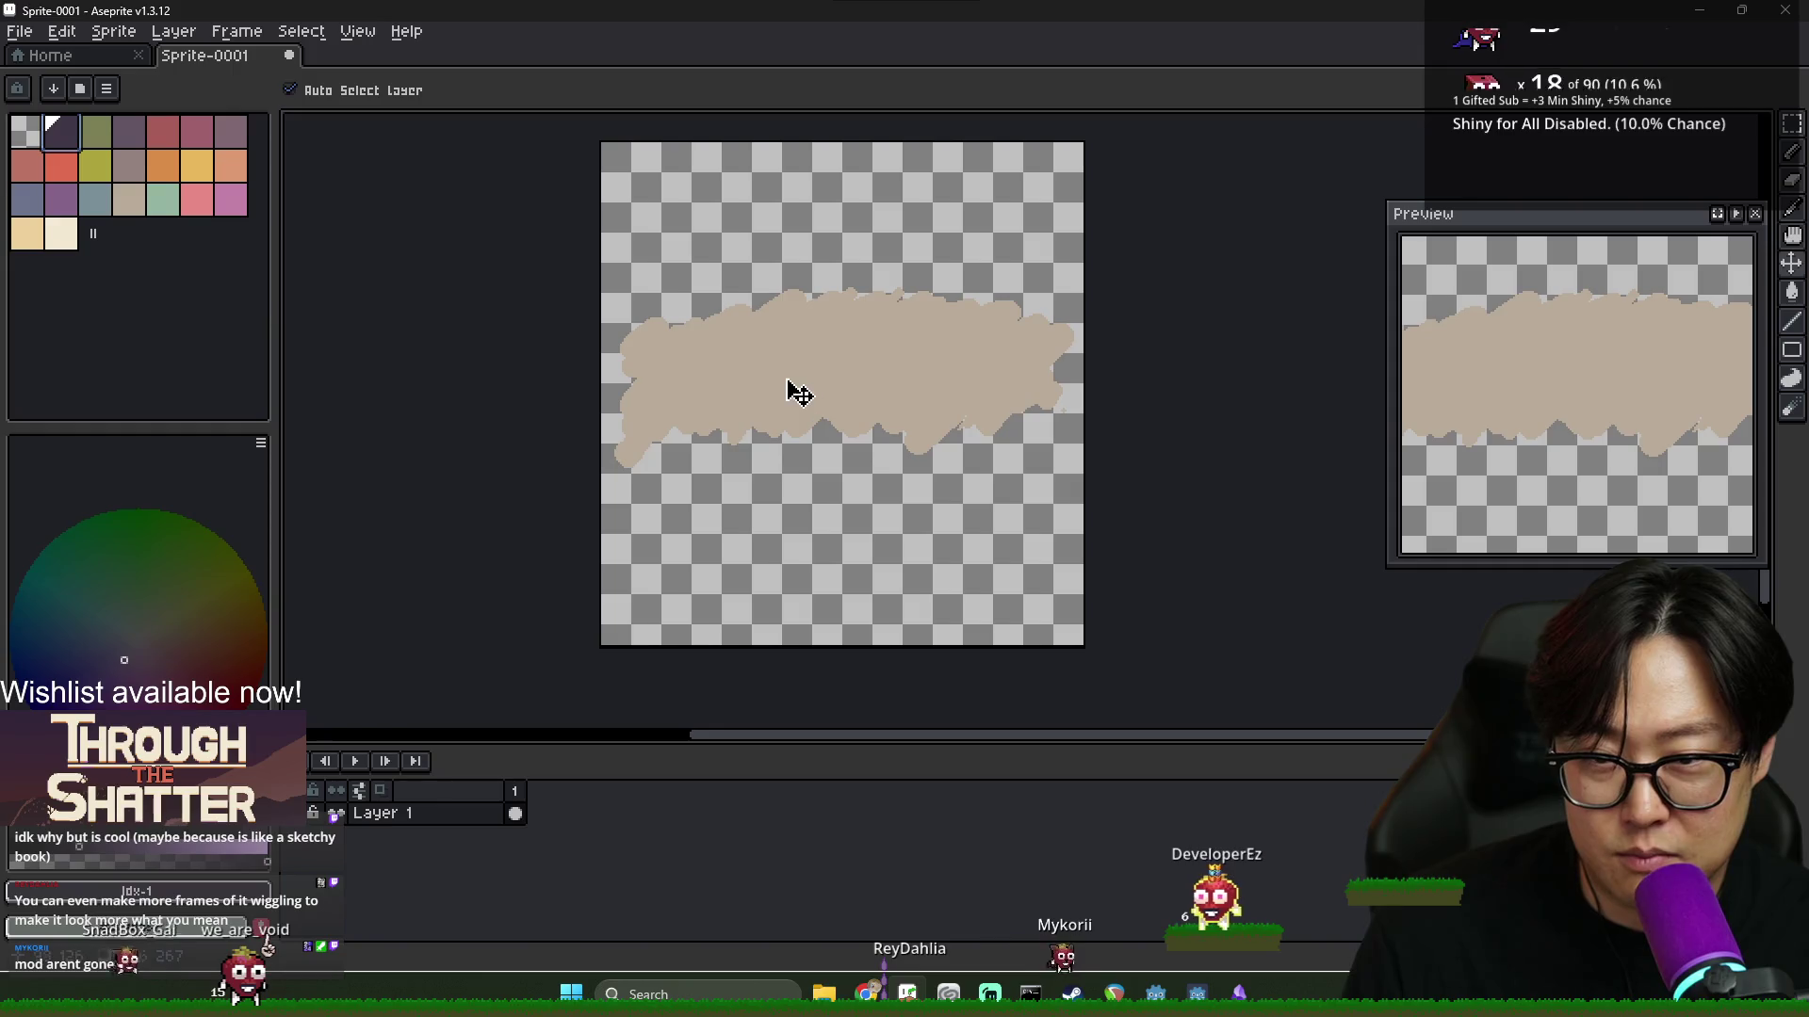
key(m)
mouse_move(586, 281)
mouse_down()
mouse_move(1049, 485)
mouse_move(1084, 483)
mouse_up()
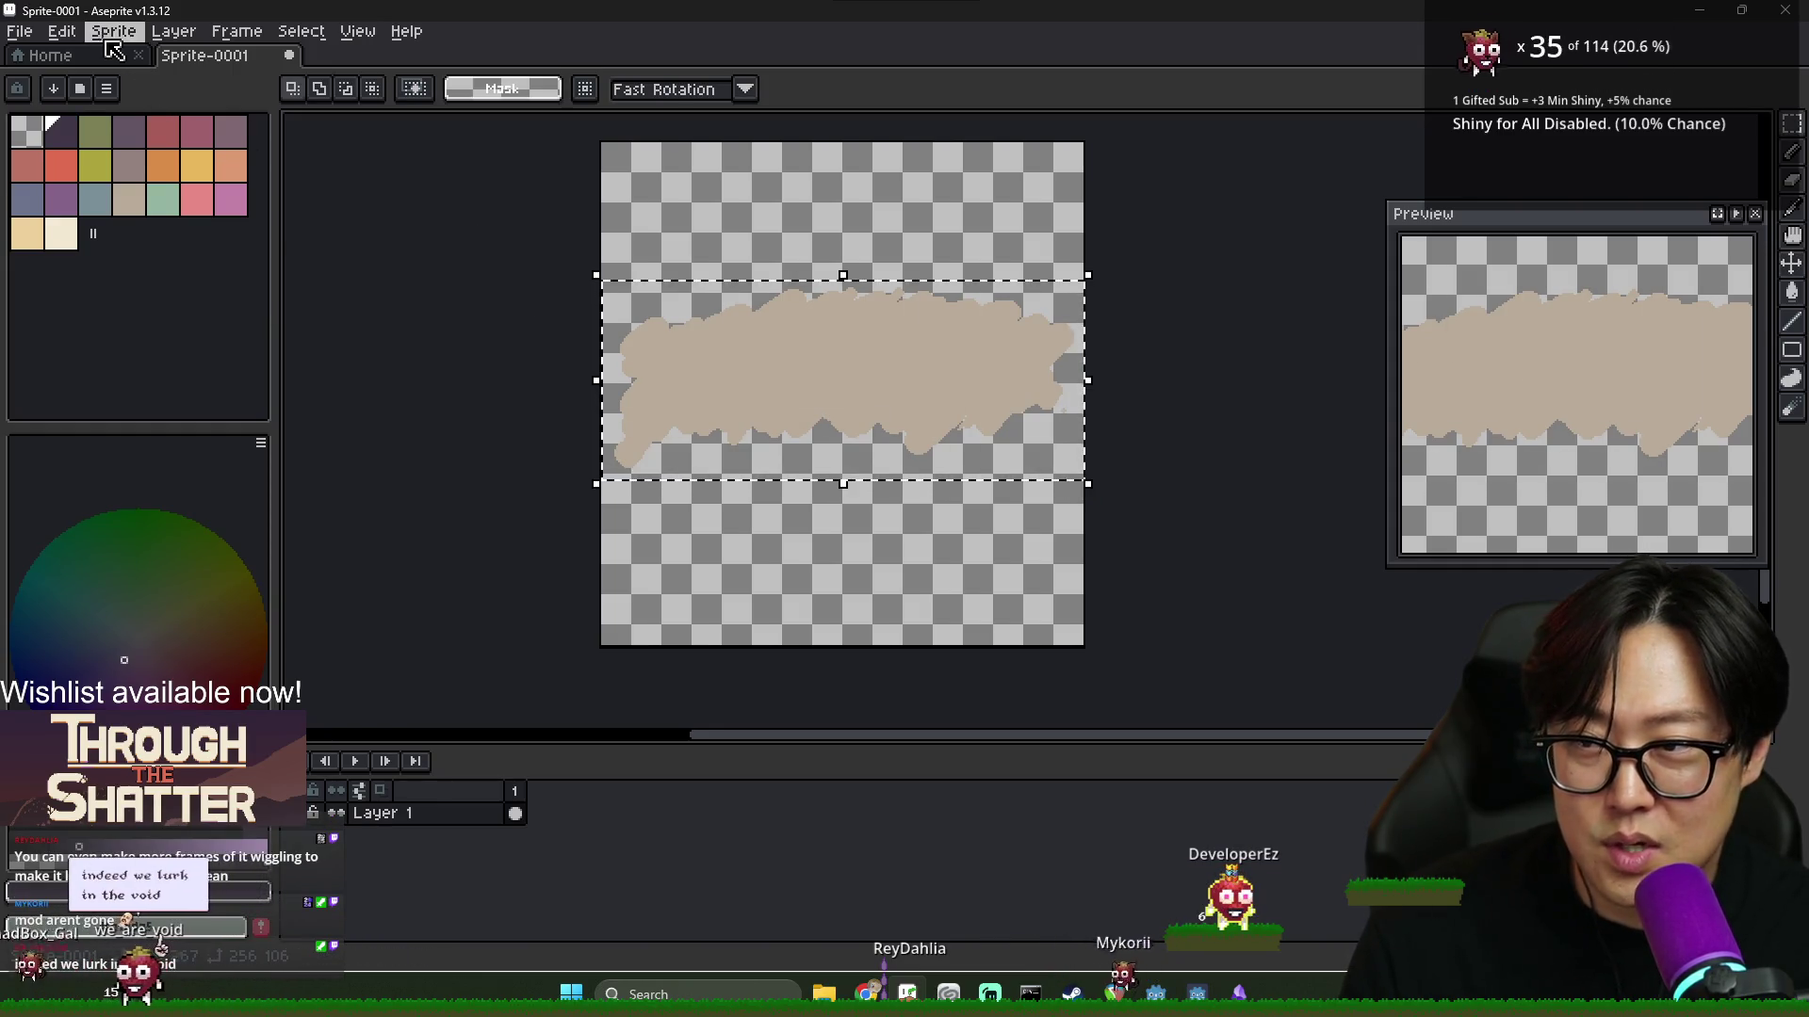
Step: Crop the sprite to the selected band and clear the selection
click(62, 31)
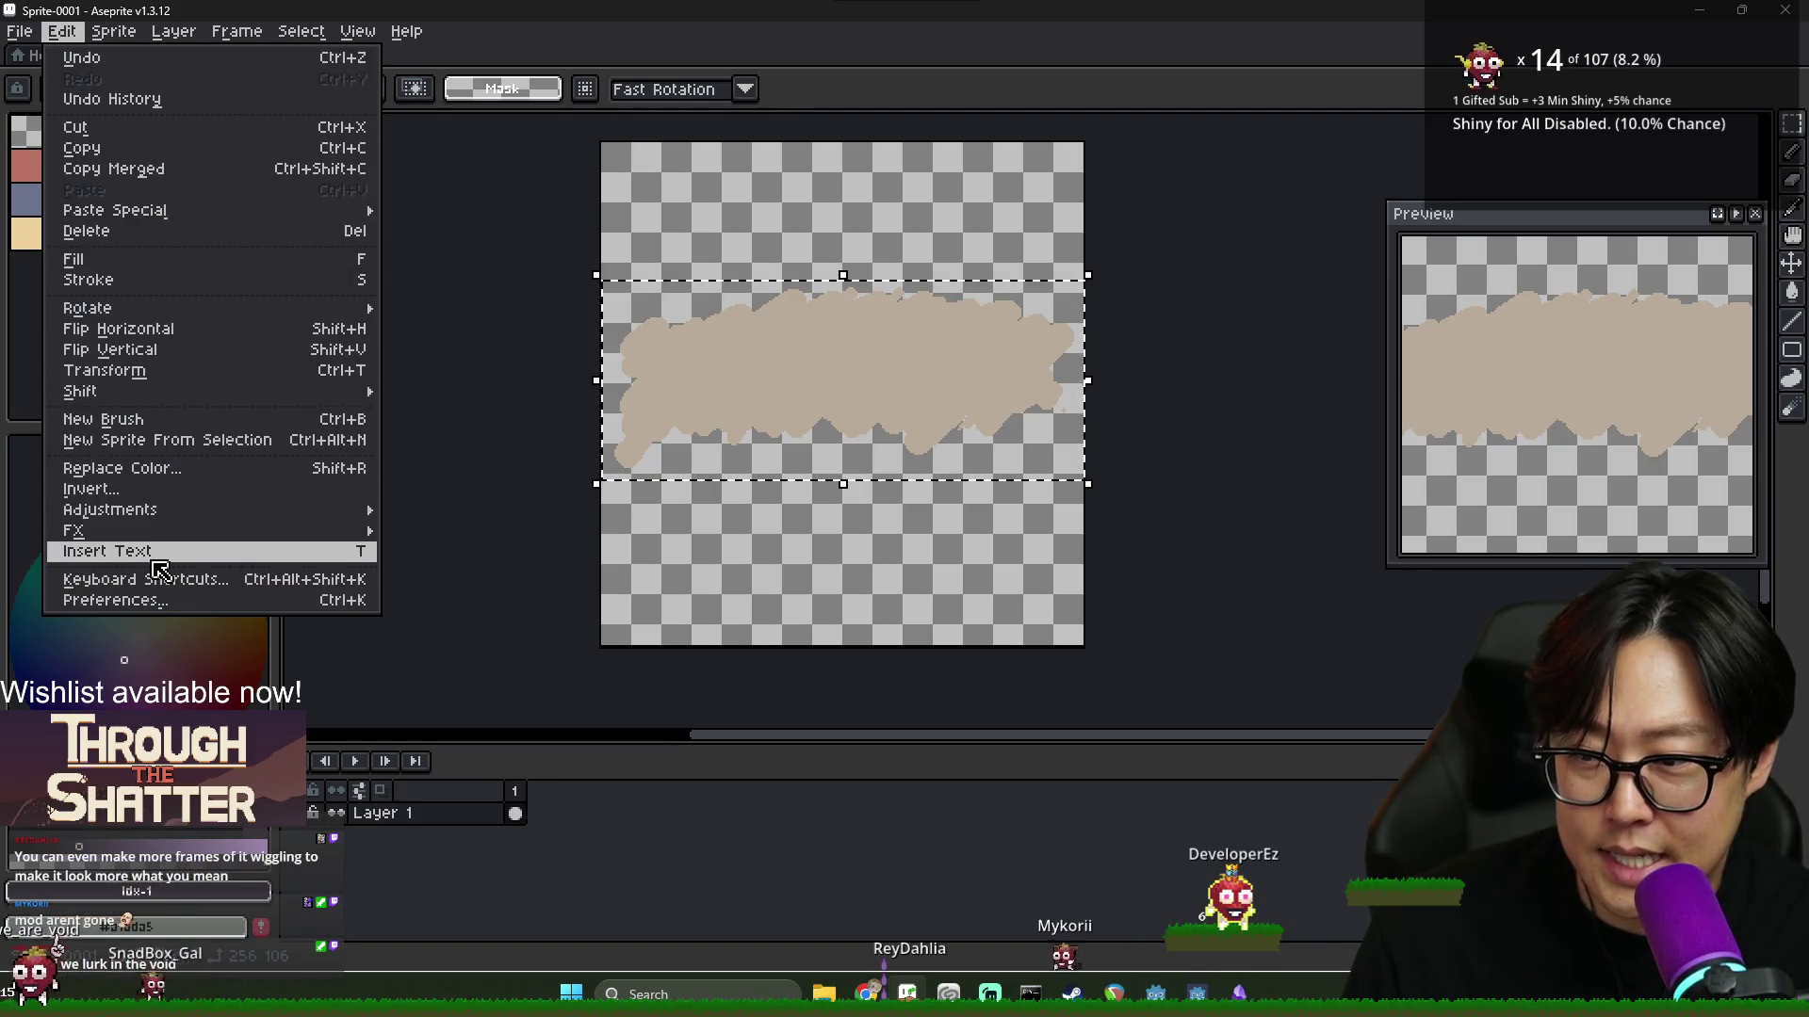
click(94, 226)
key(ctrl+d)
click(18, 31)
mouse_move(179, 240)
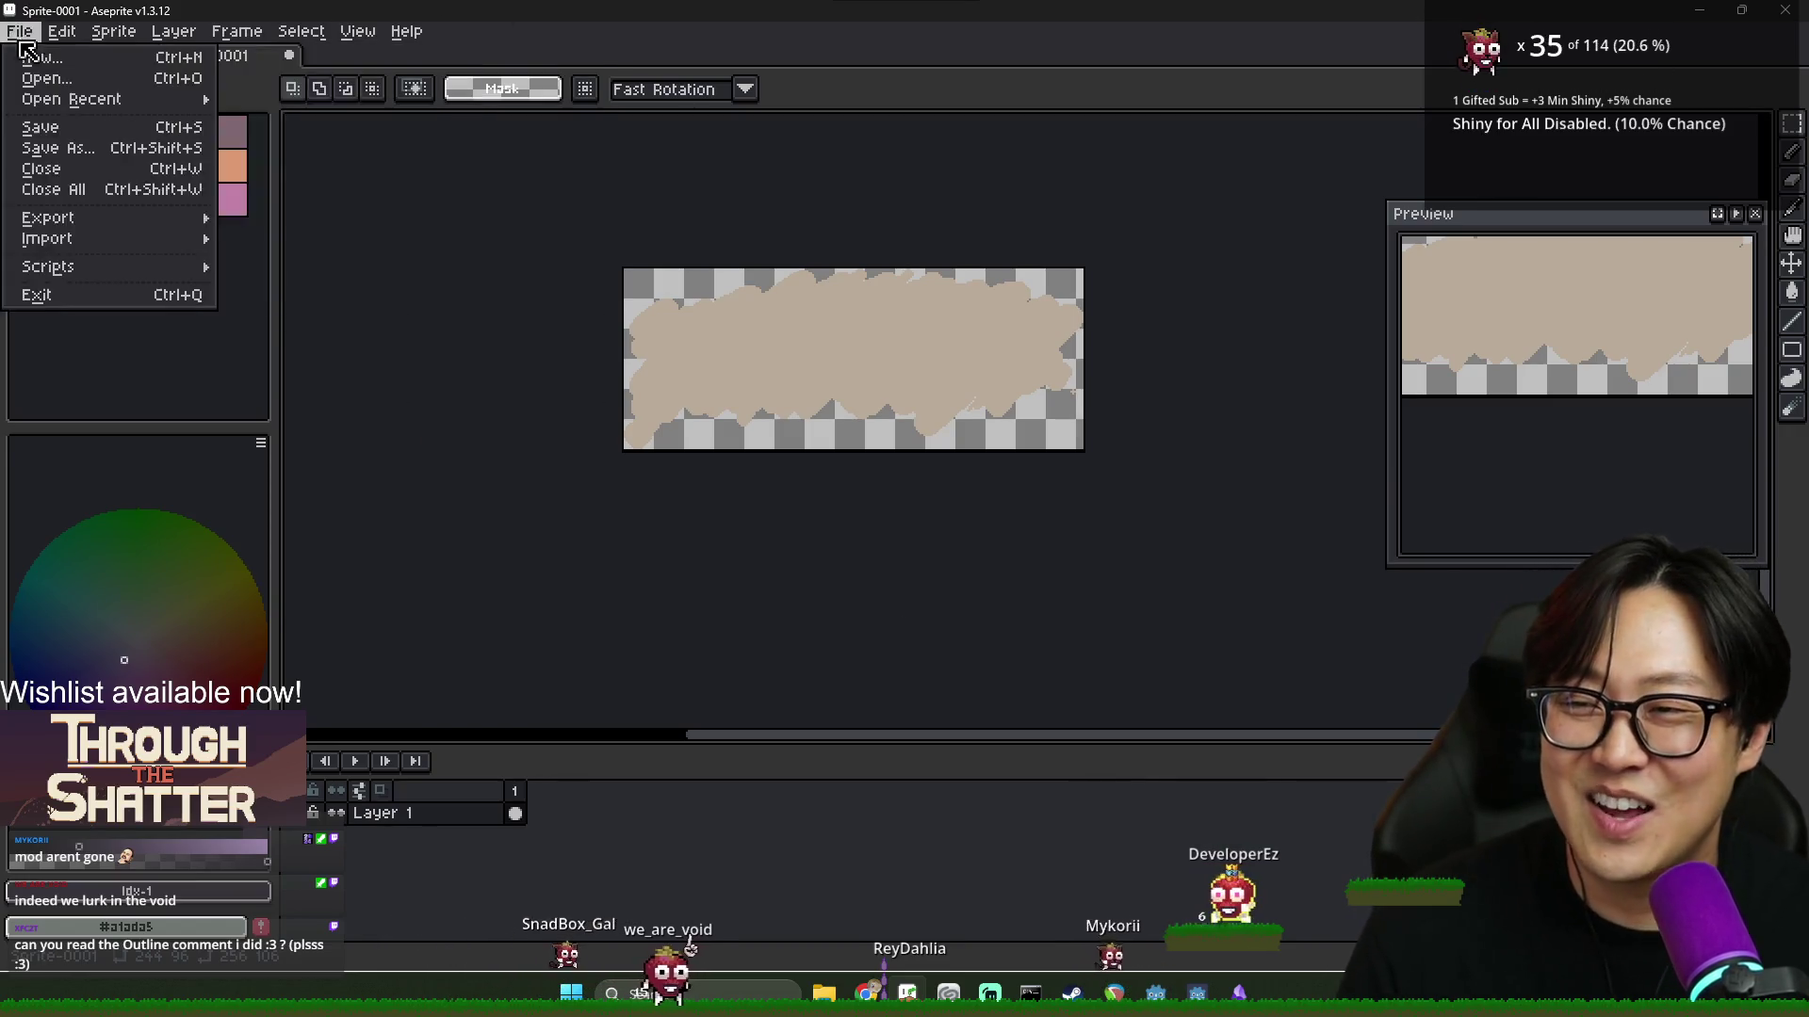
Step: Save the sprite as conversation_dialog_box.aseprite in the journey/dialog folder
mouse_move(62, 32)
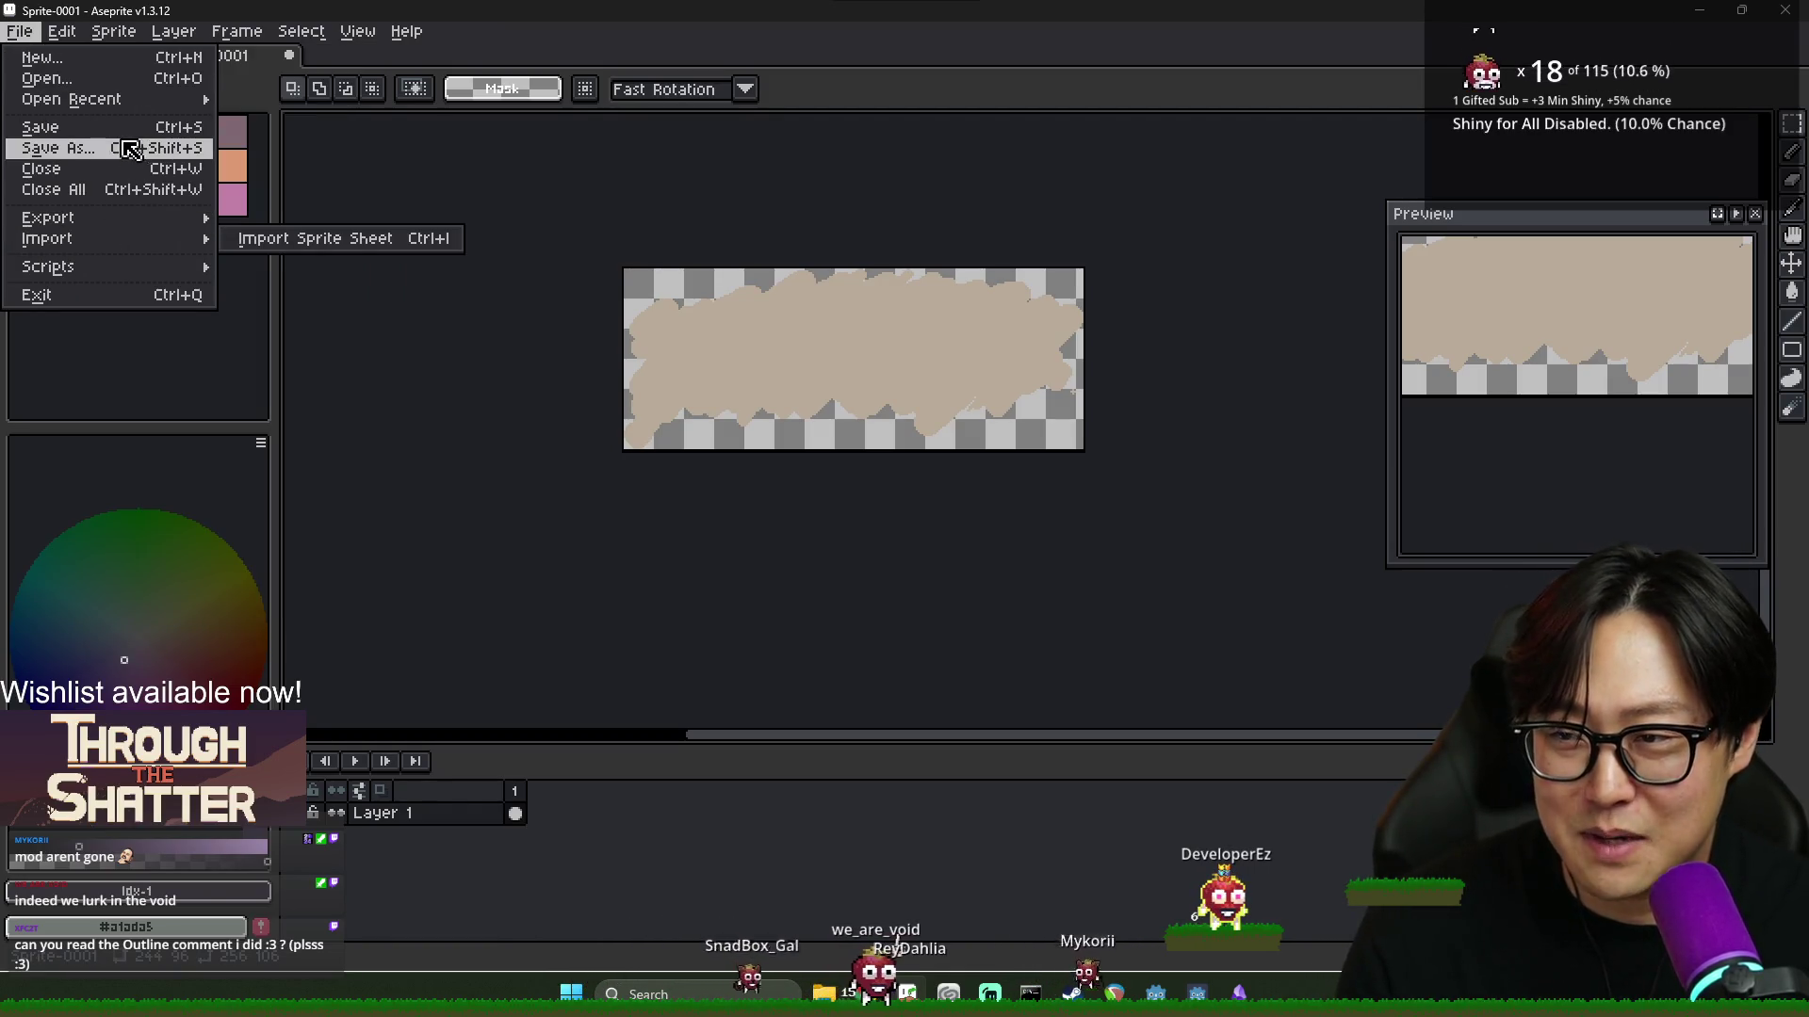
click(141, 148)
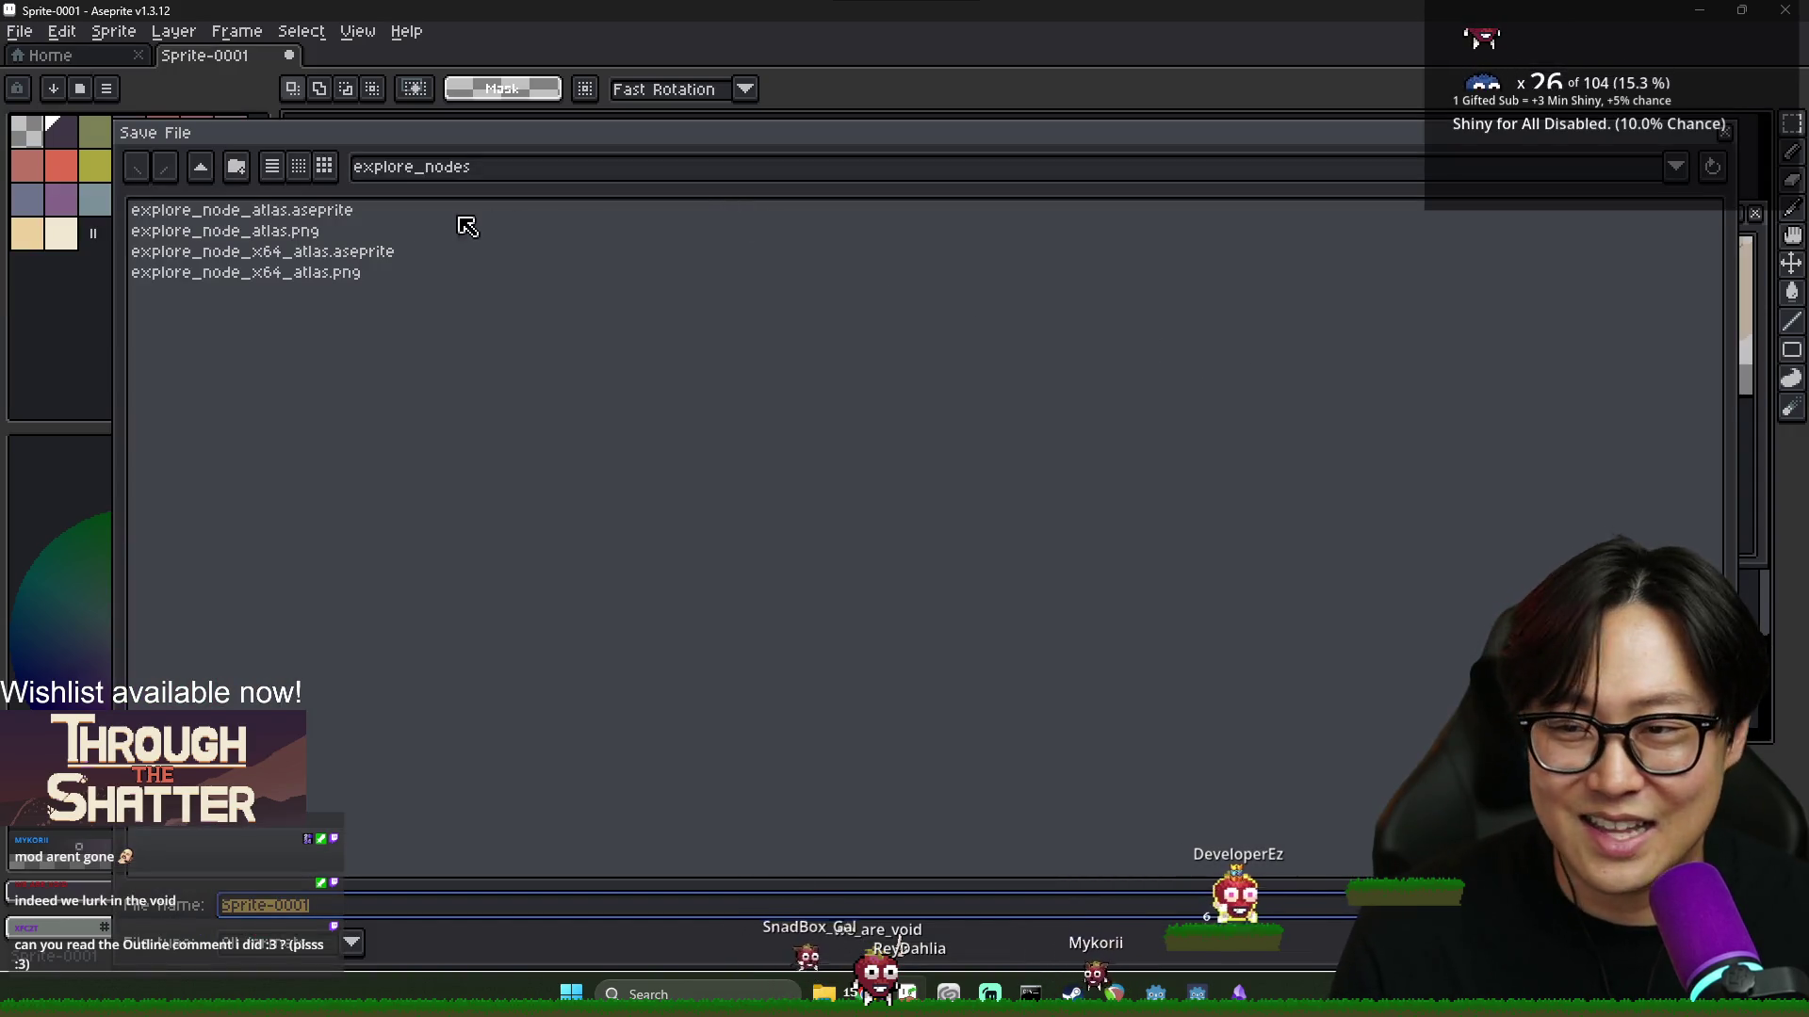
click(204, 170)
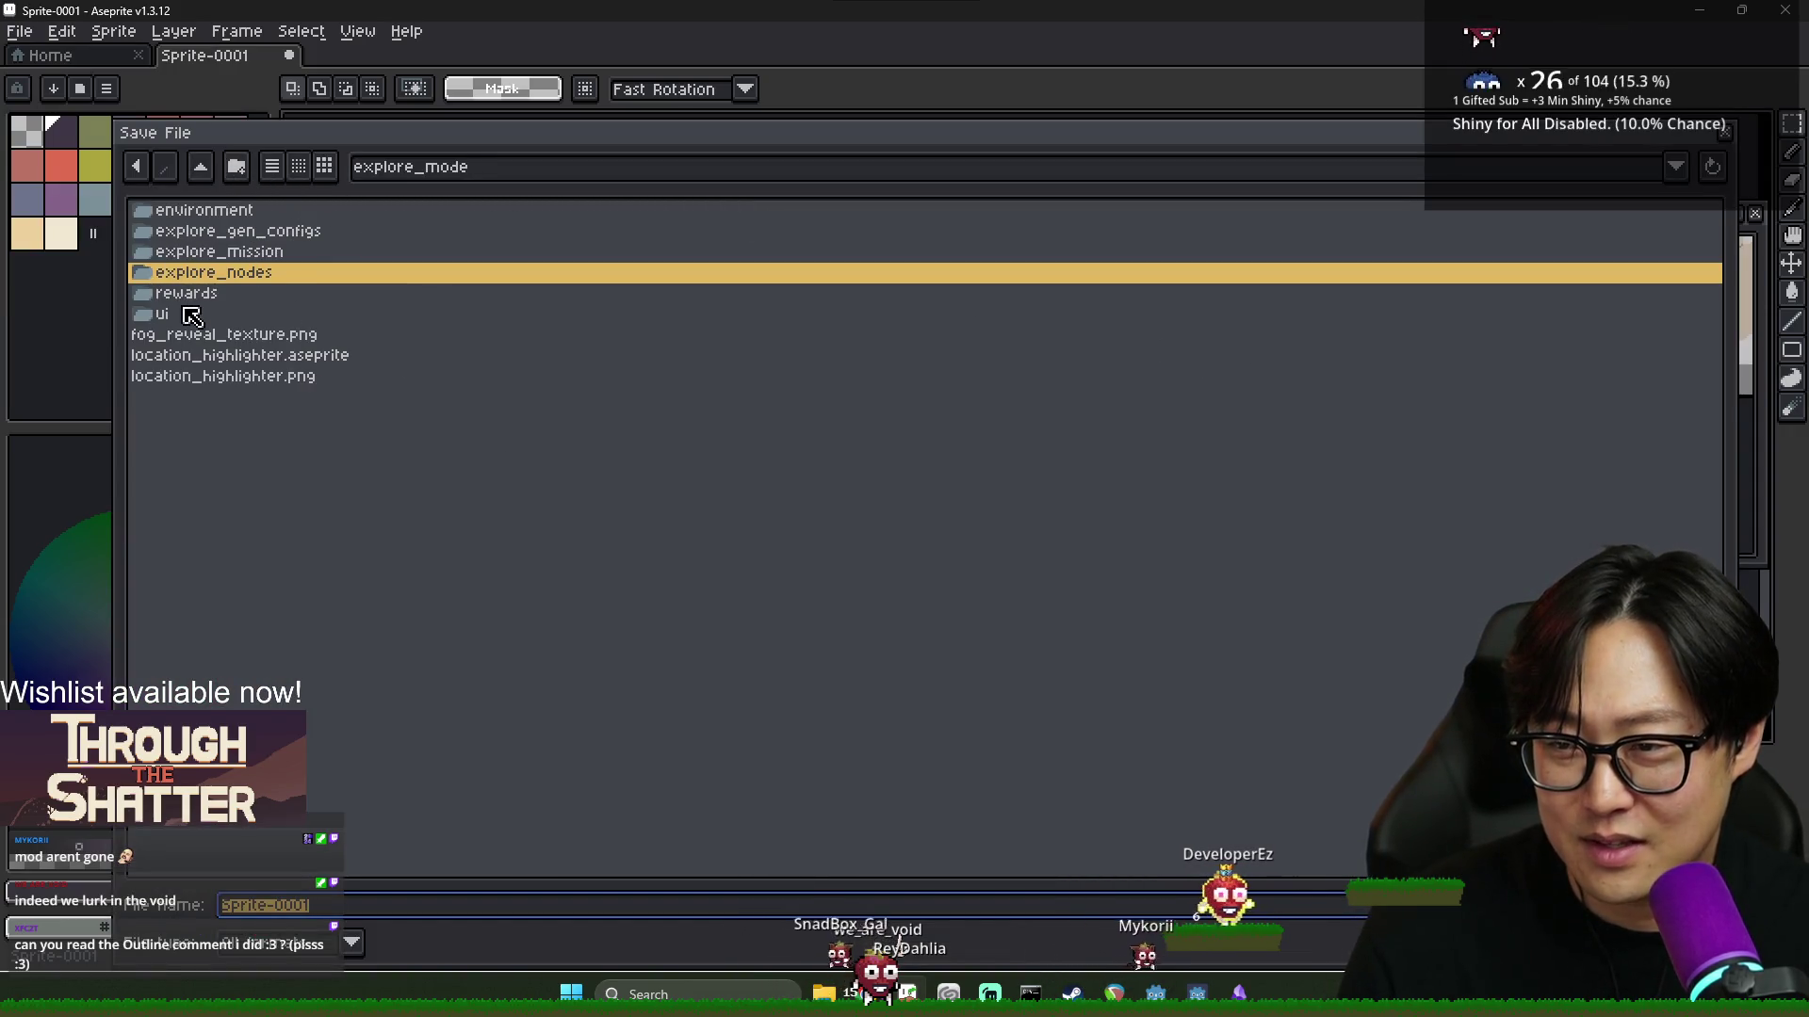
double_click(191, 315)
click(209, 164)
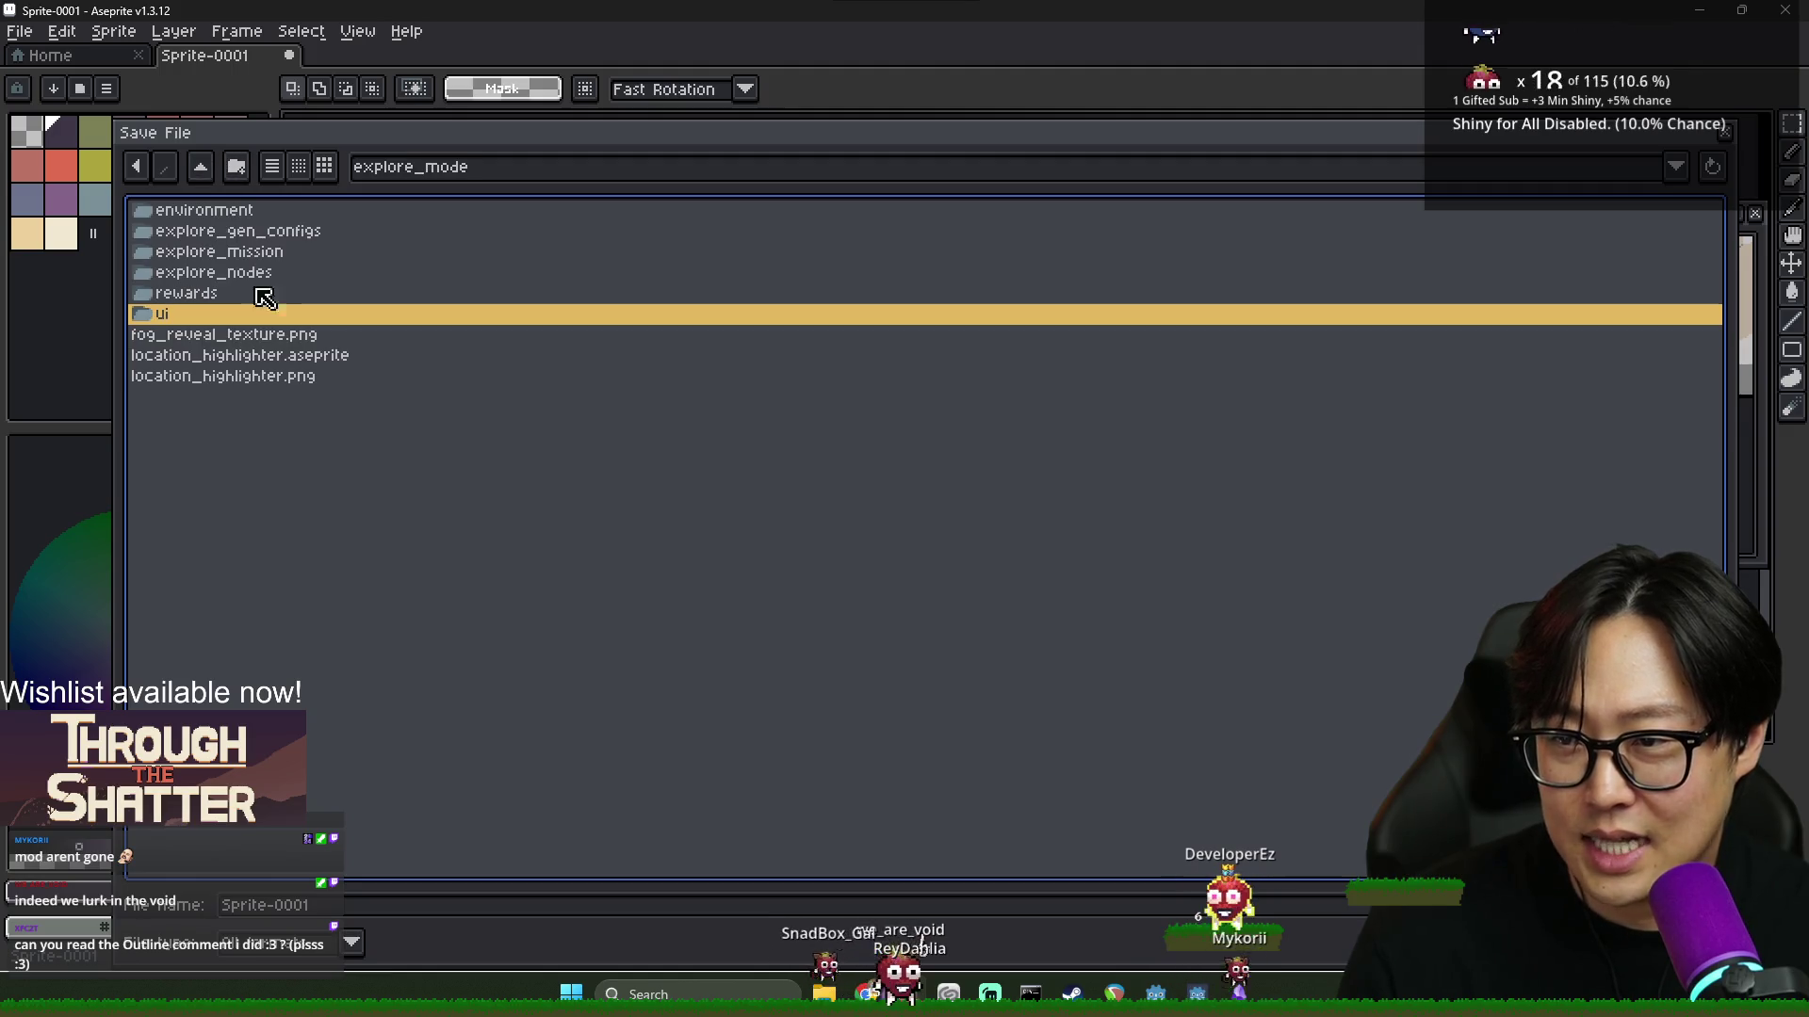
click(202, 173)
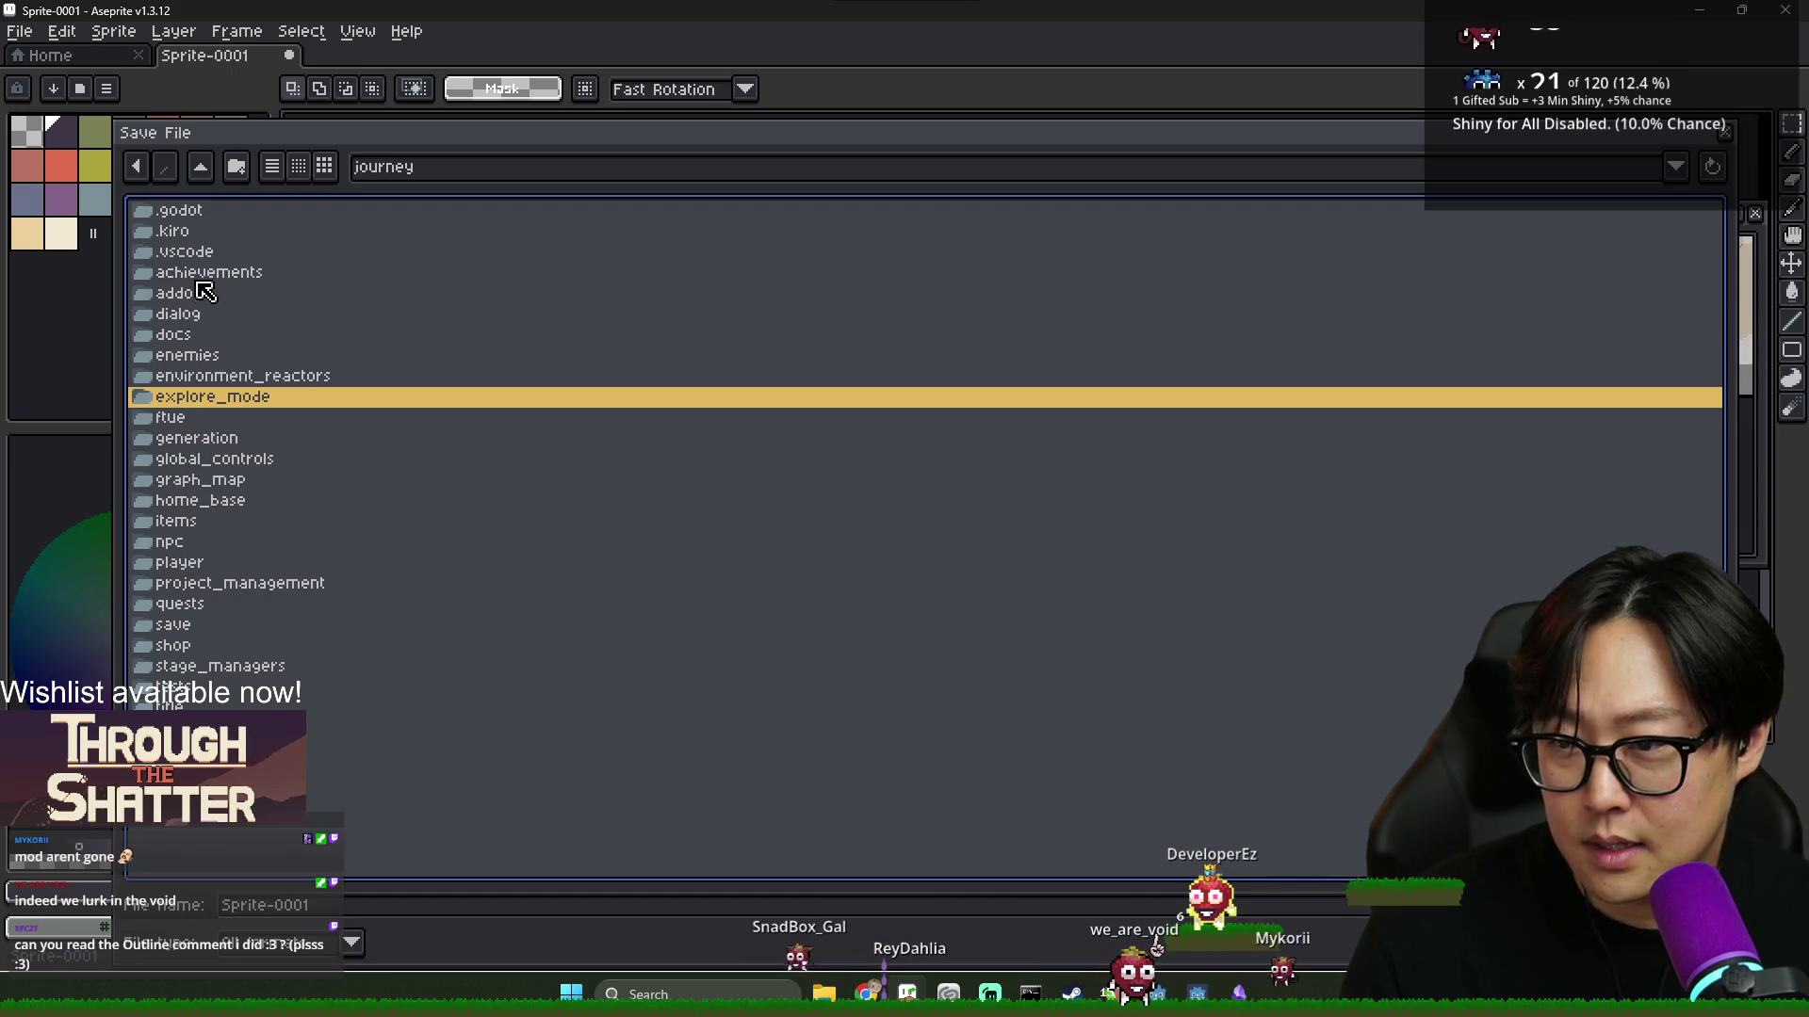
double_click(184, 314)
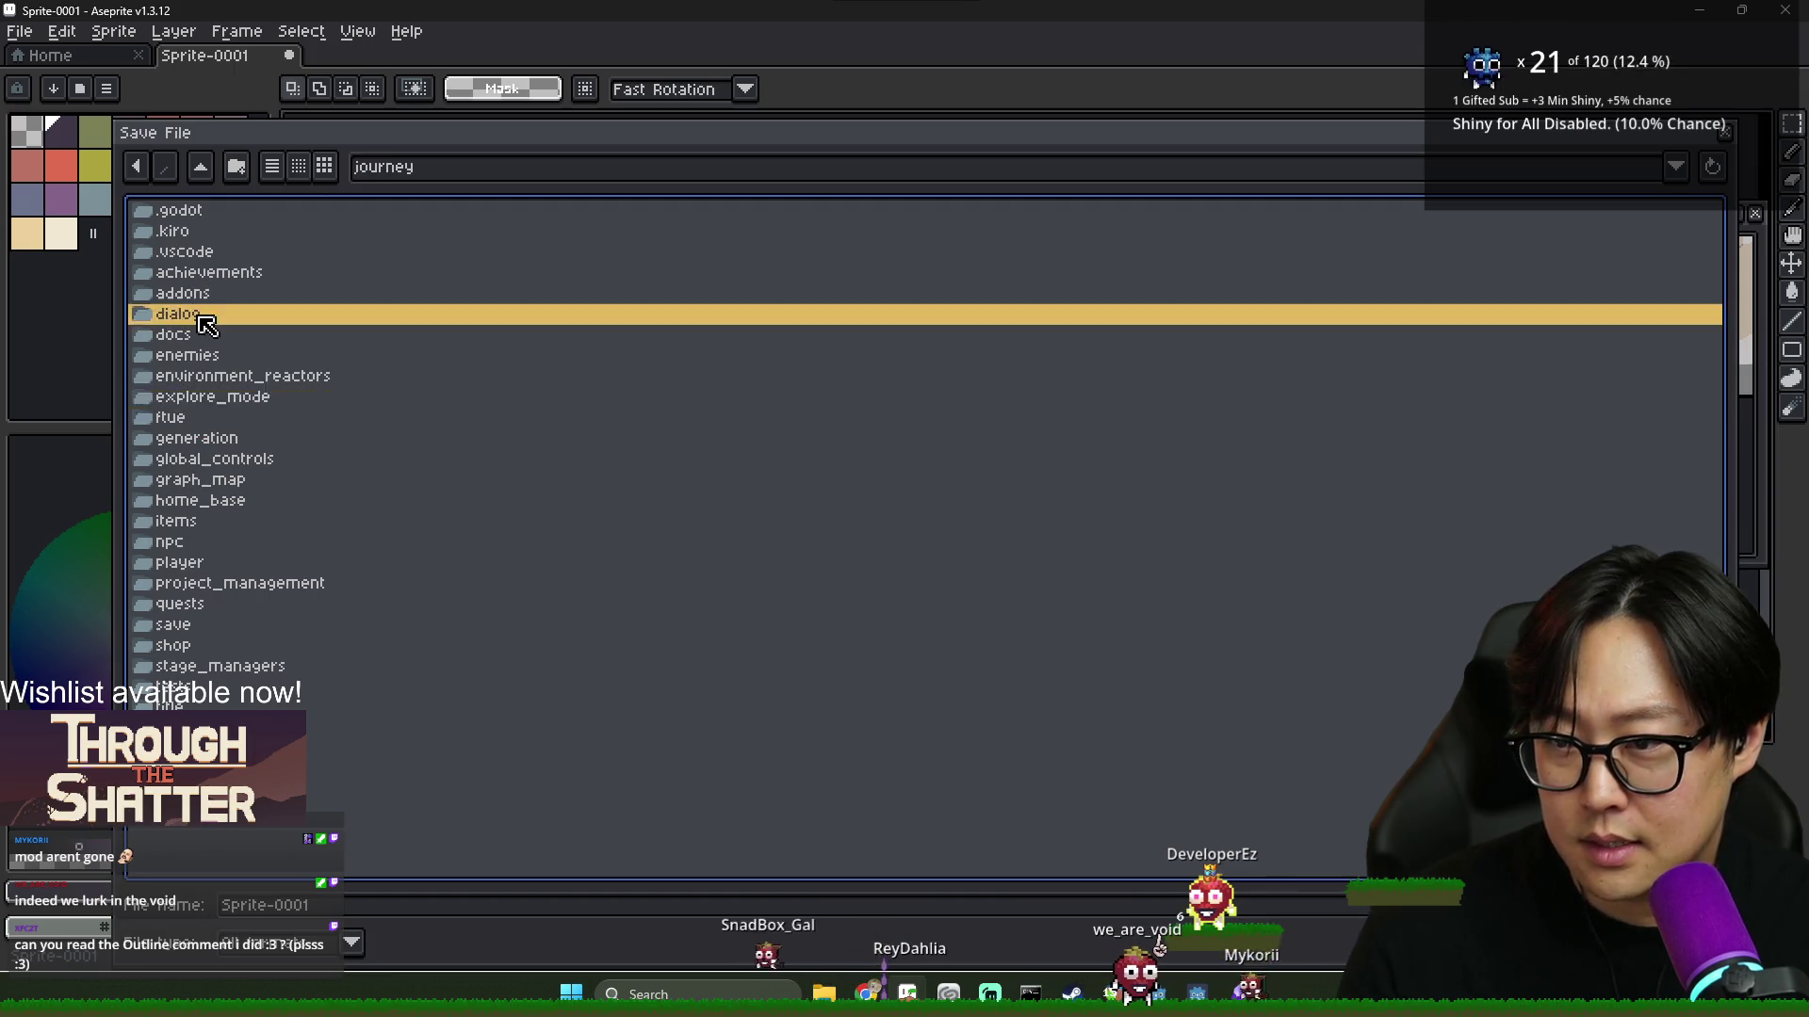
click(204, 168)
double_click(170, 729)
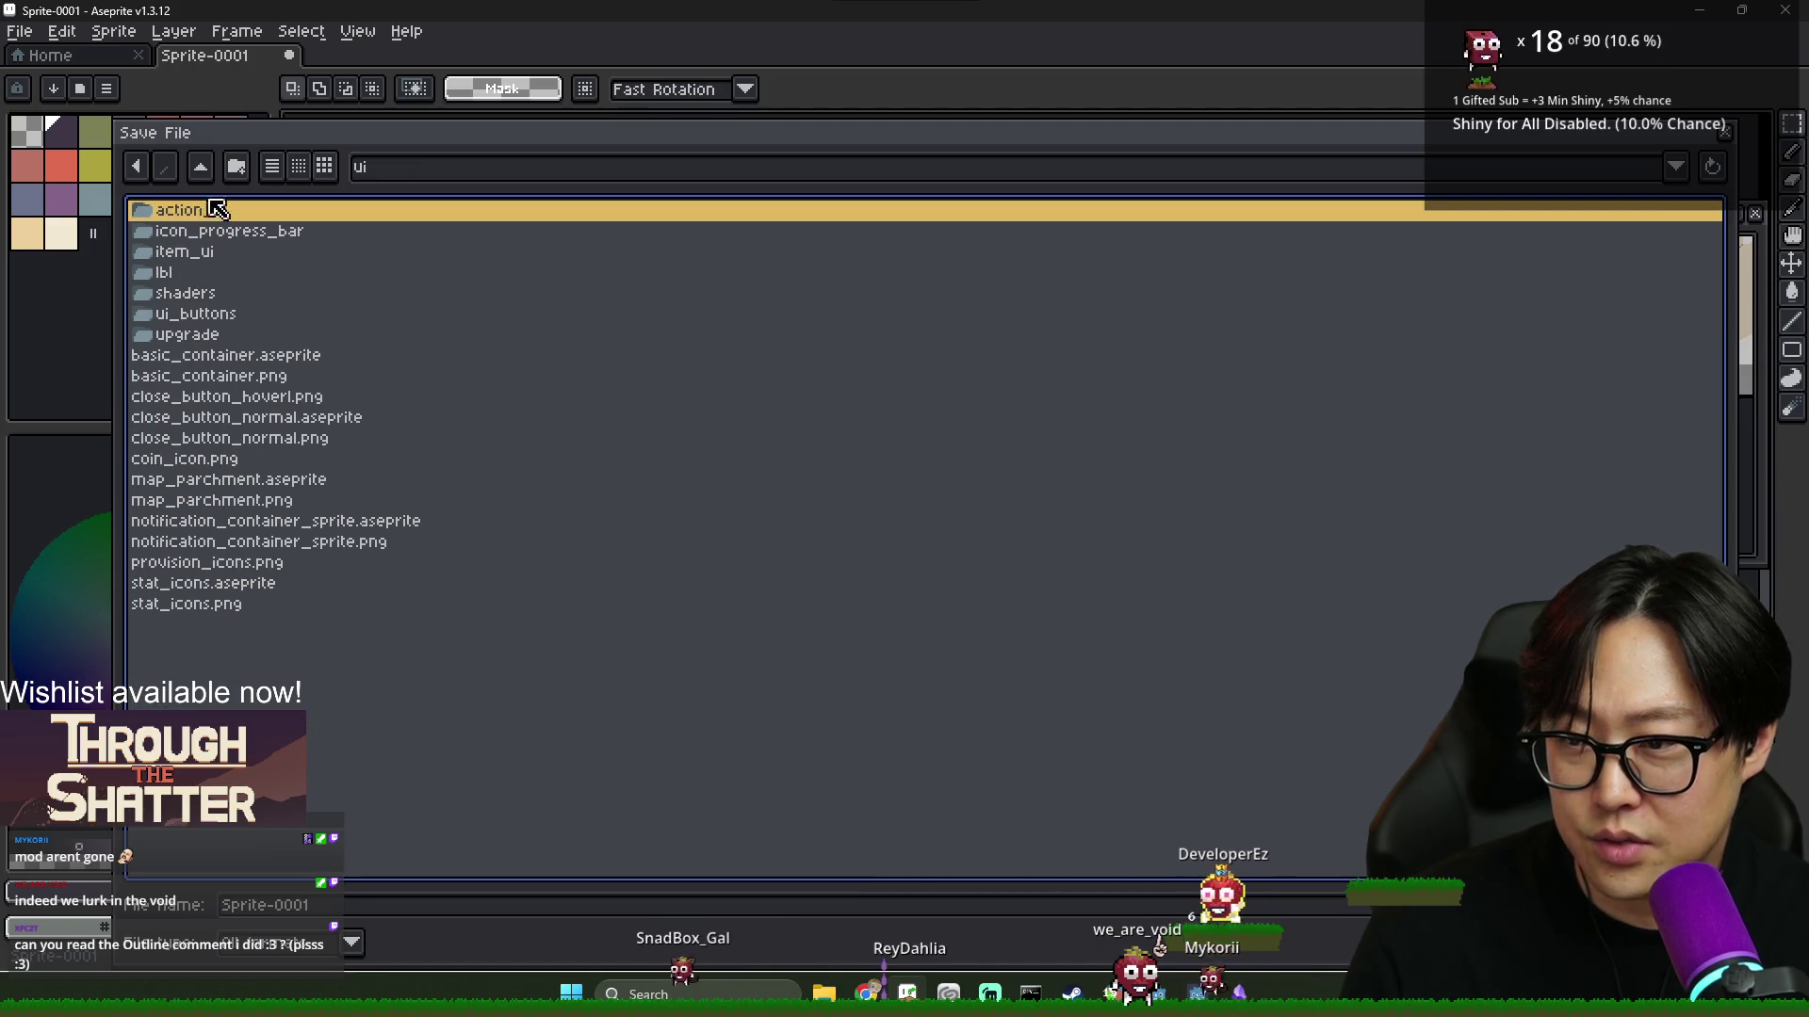
click(203, 167)
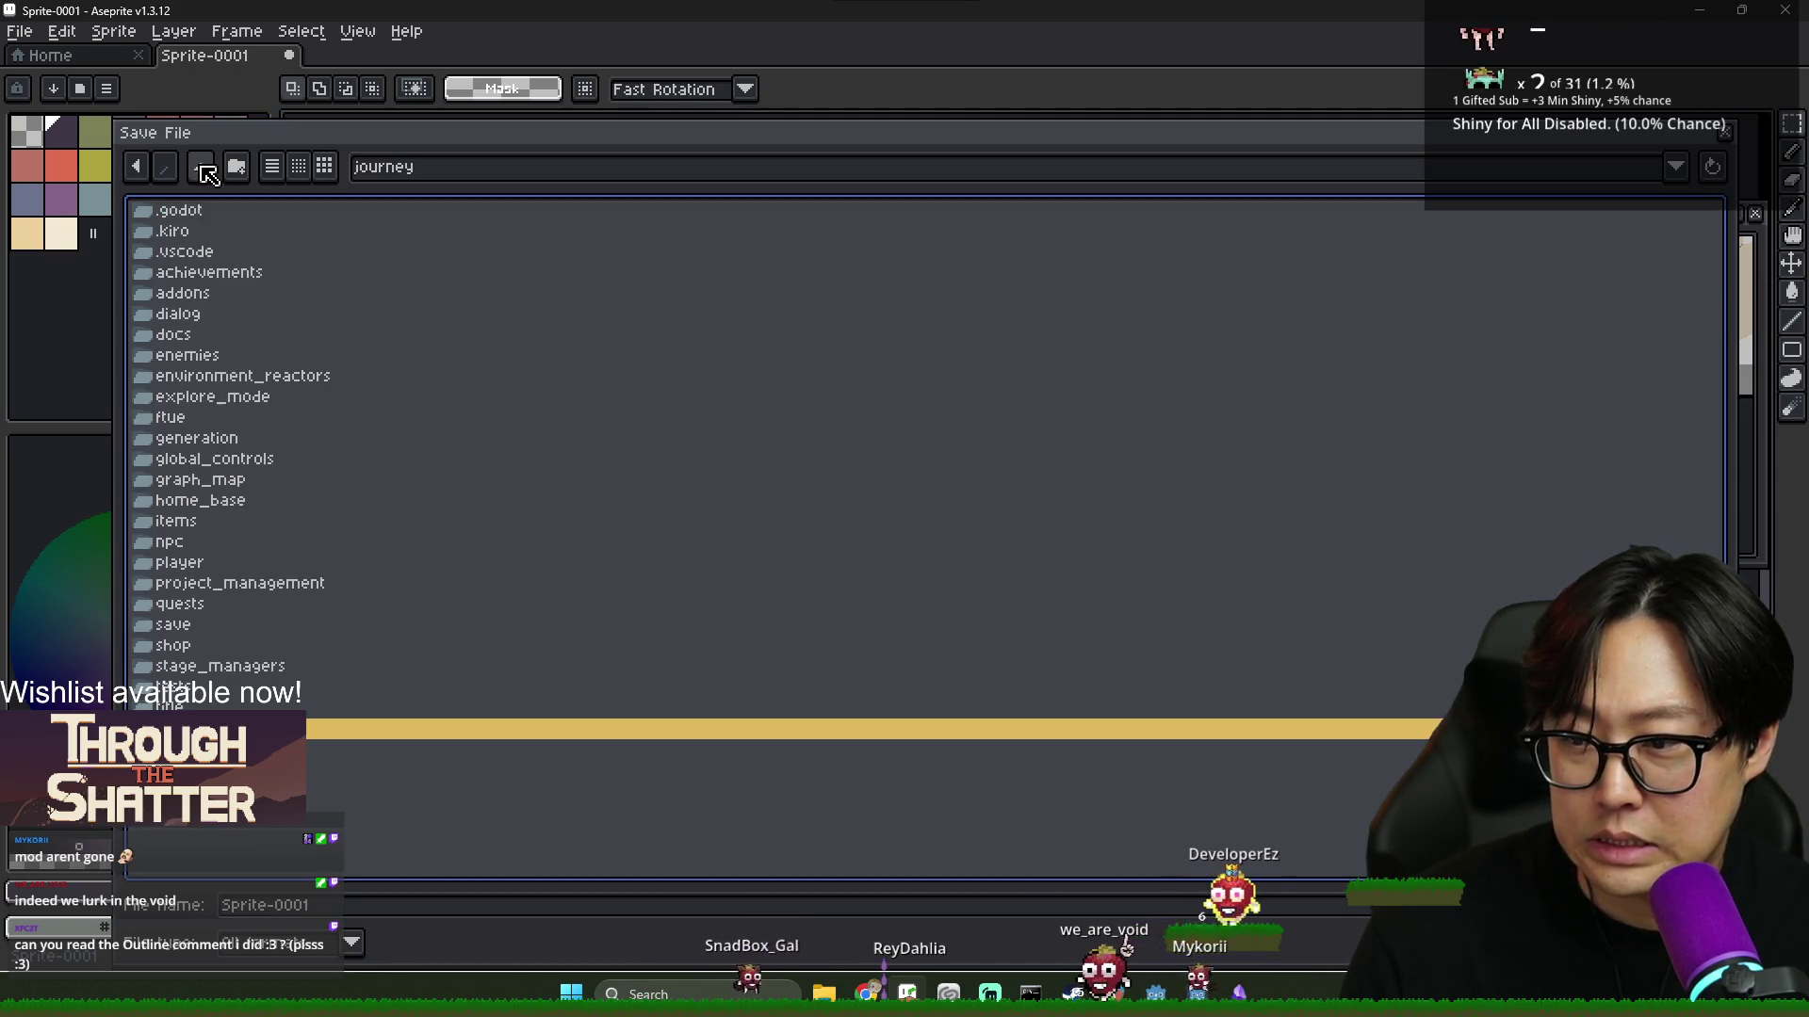
double_click(205, 316)
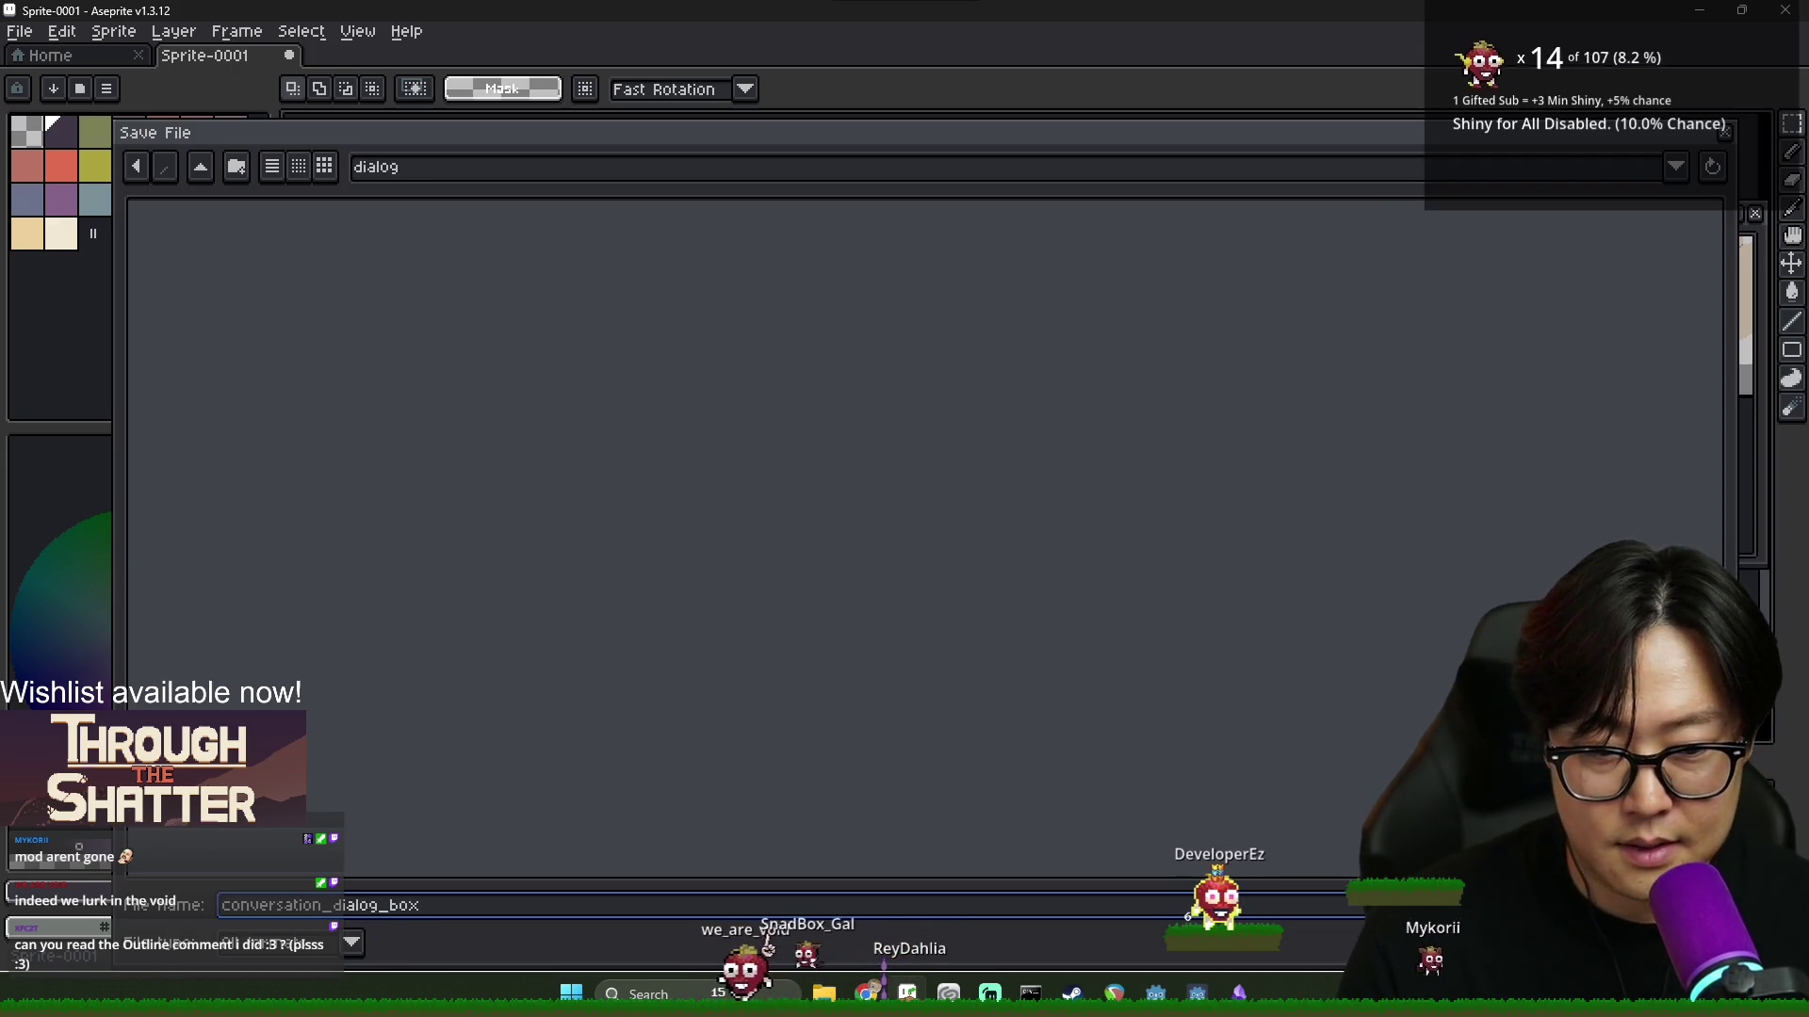
key(Return)
Step: Export the sprite as conversation_dialog_box.png
click(19, 31)
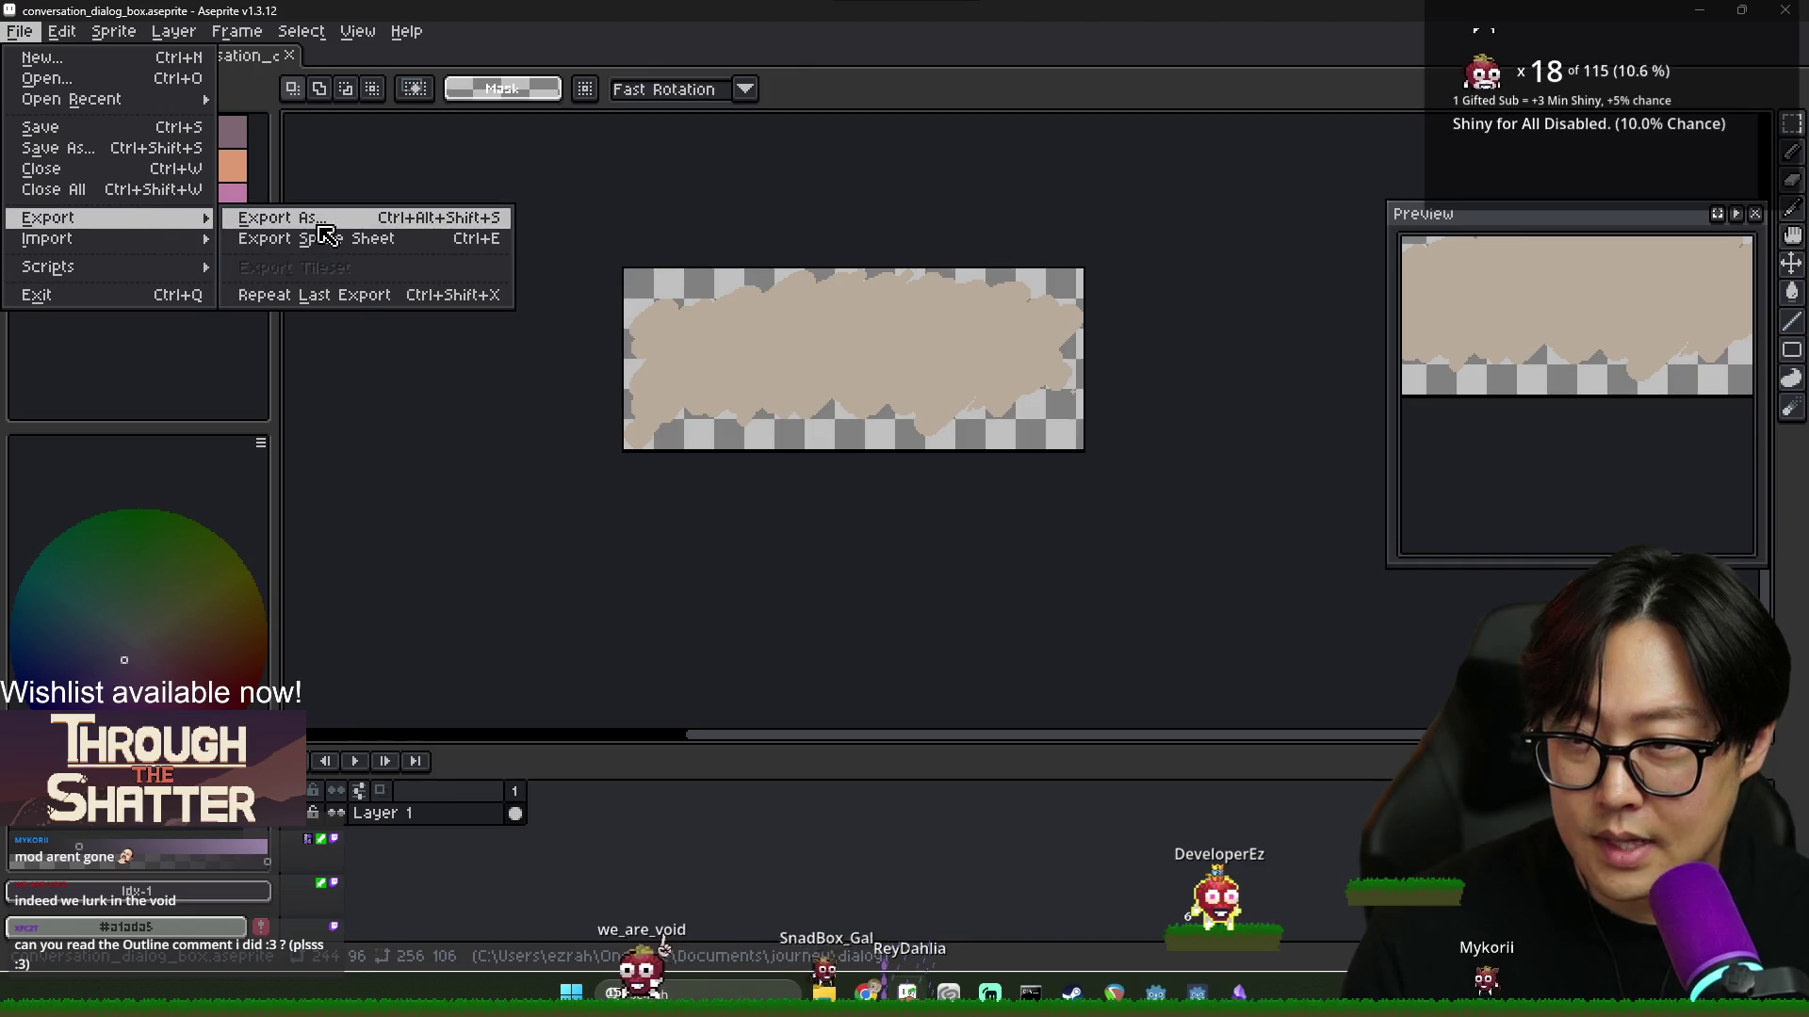
click(321, 223)
click(1026, 283)
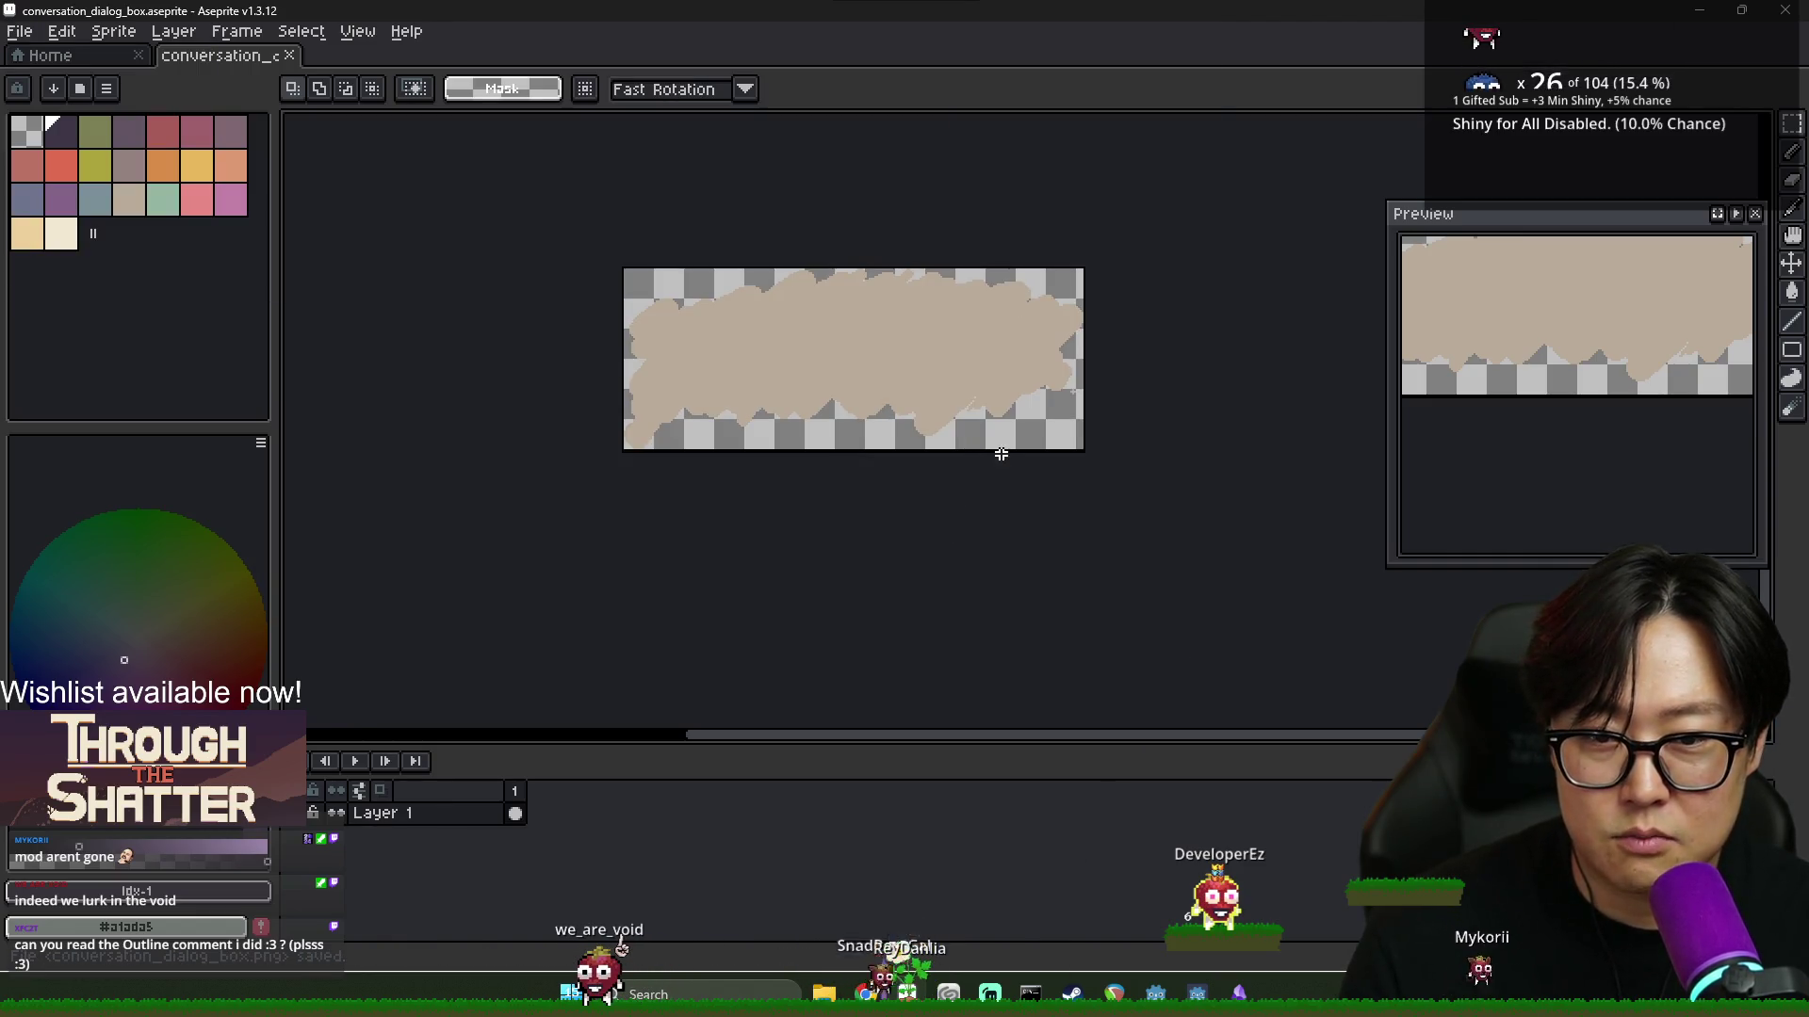
key(alt+Tab)
Step: Add a PanelContainer child node under CanvasLayer
scroll(800, 471, down, 2)
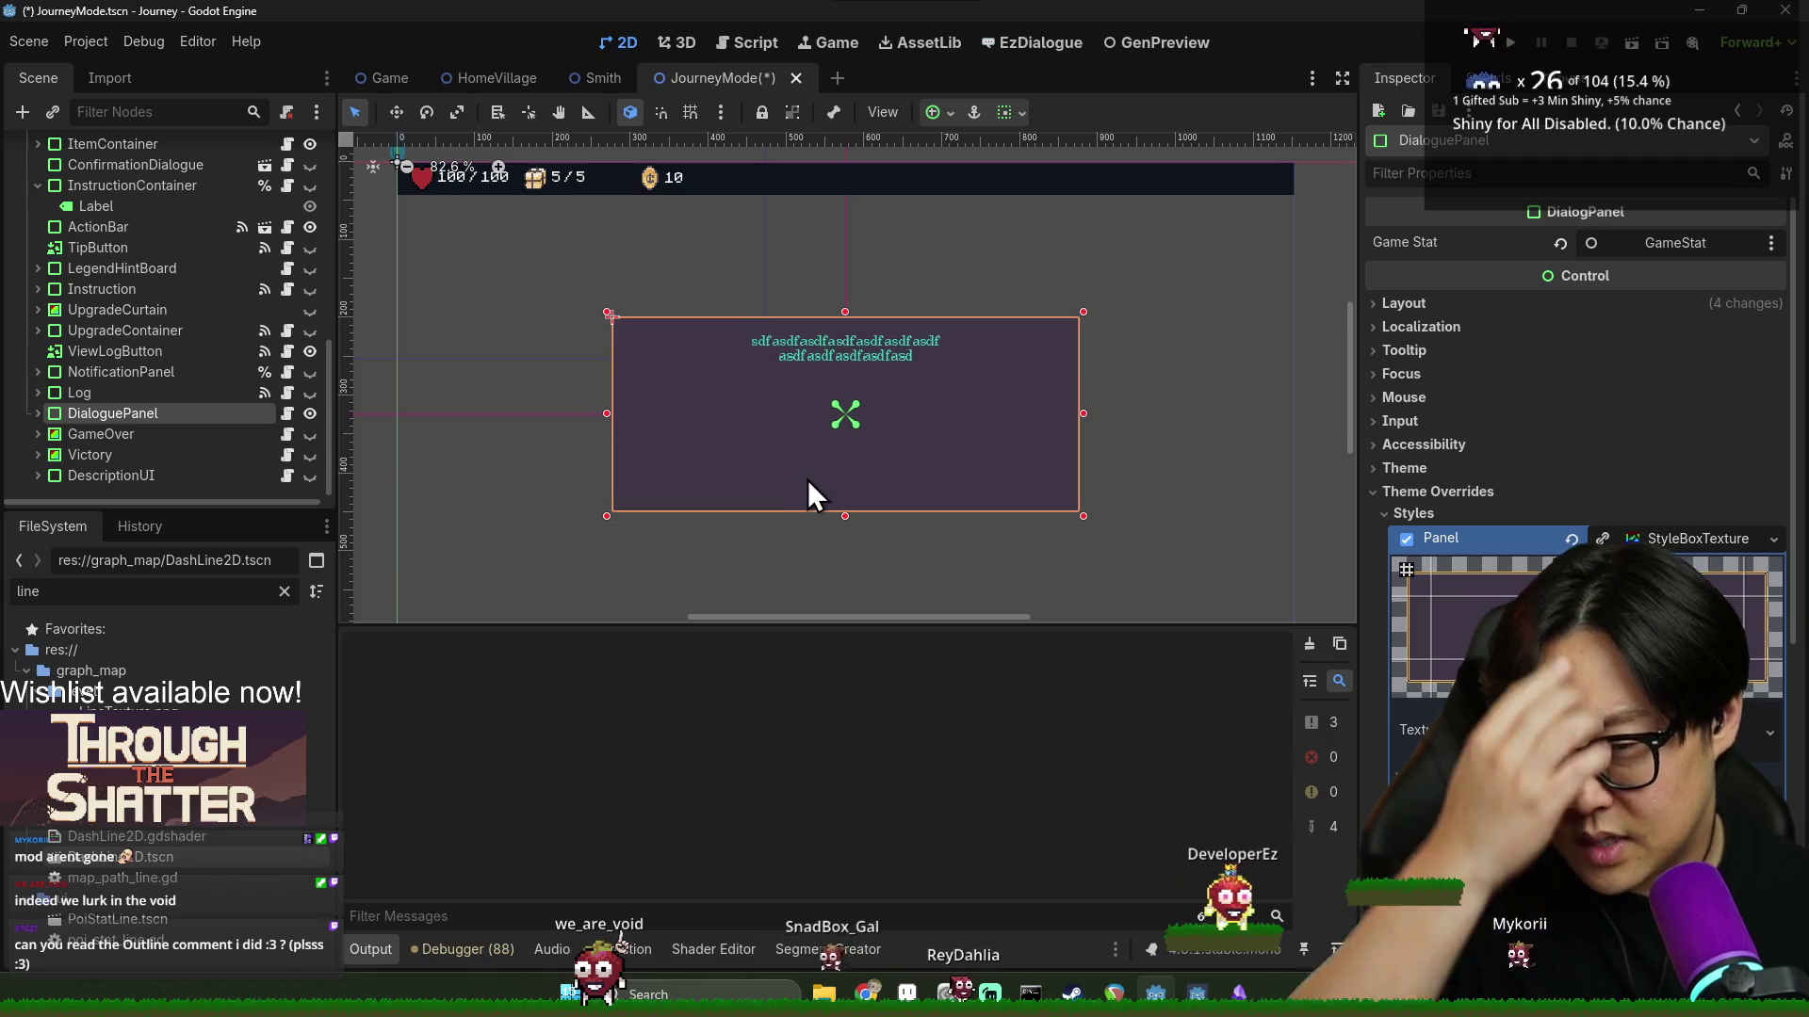
scroll(190, 343, up, 3)
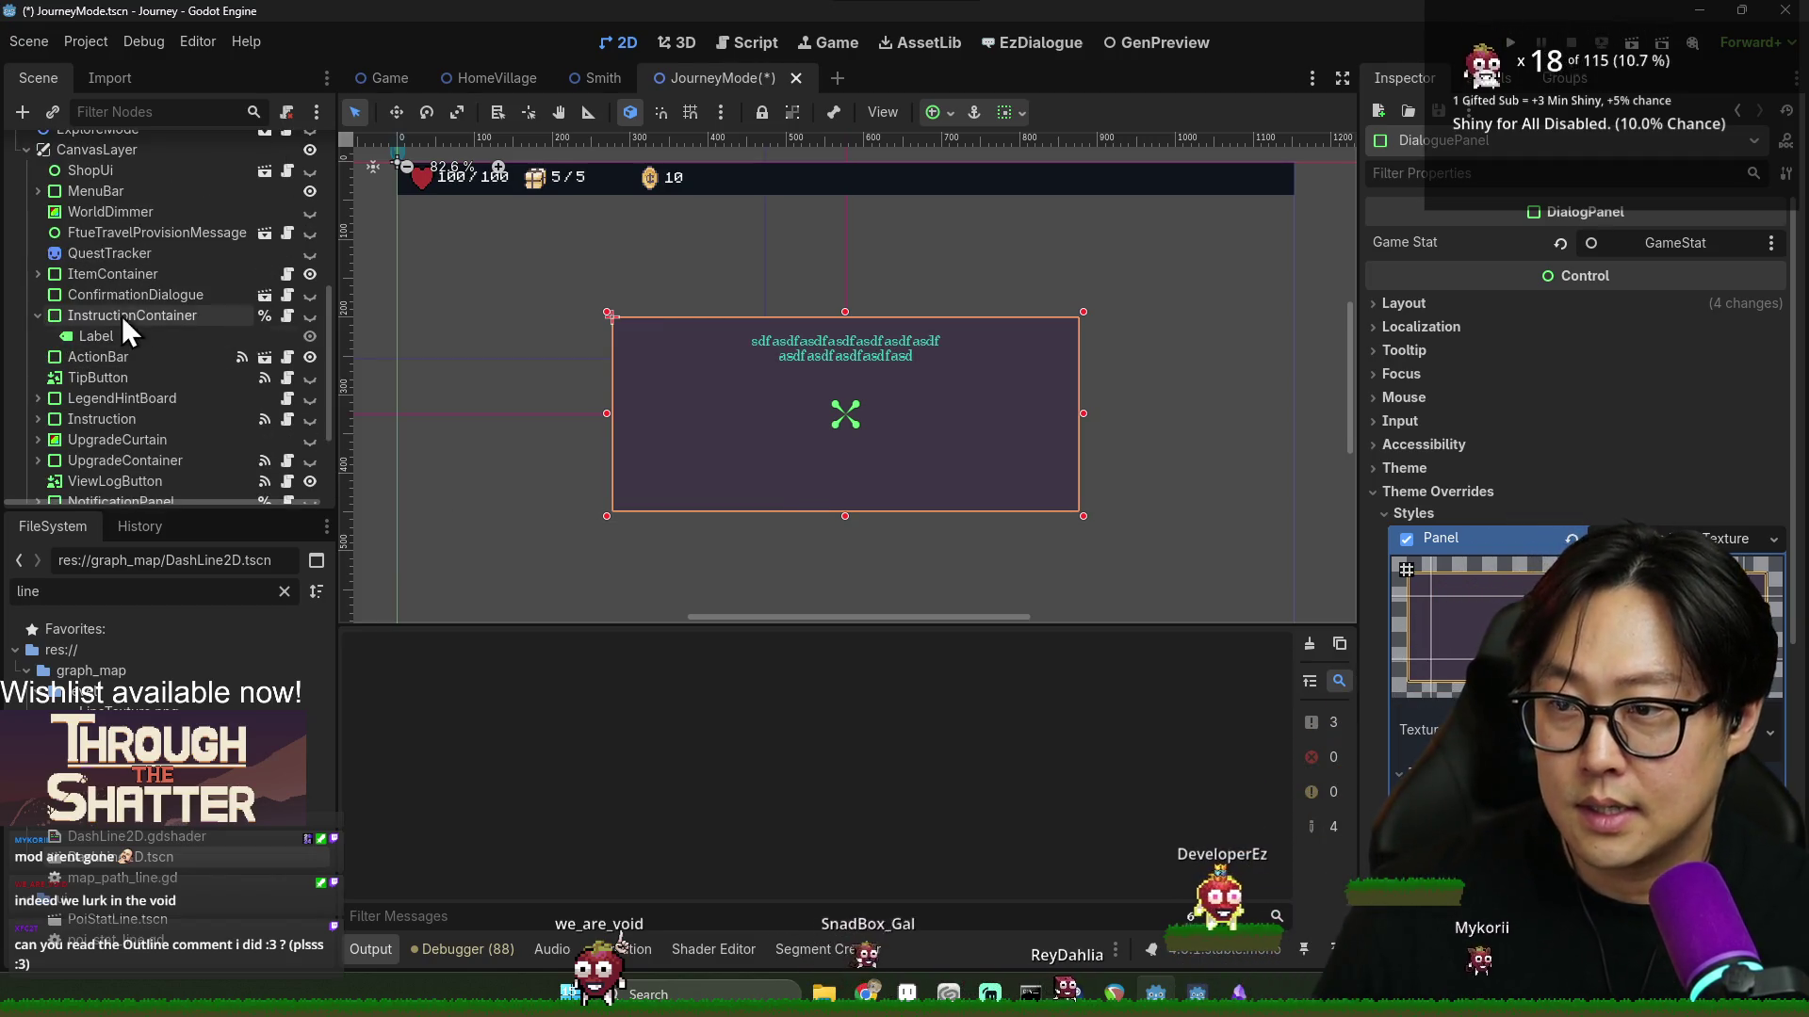
scroll(127, 297, up, 2)
right_click(58, 234)
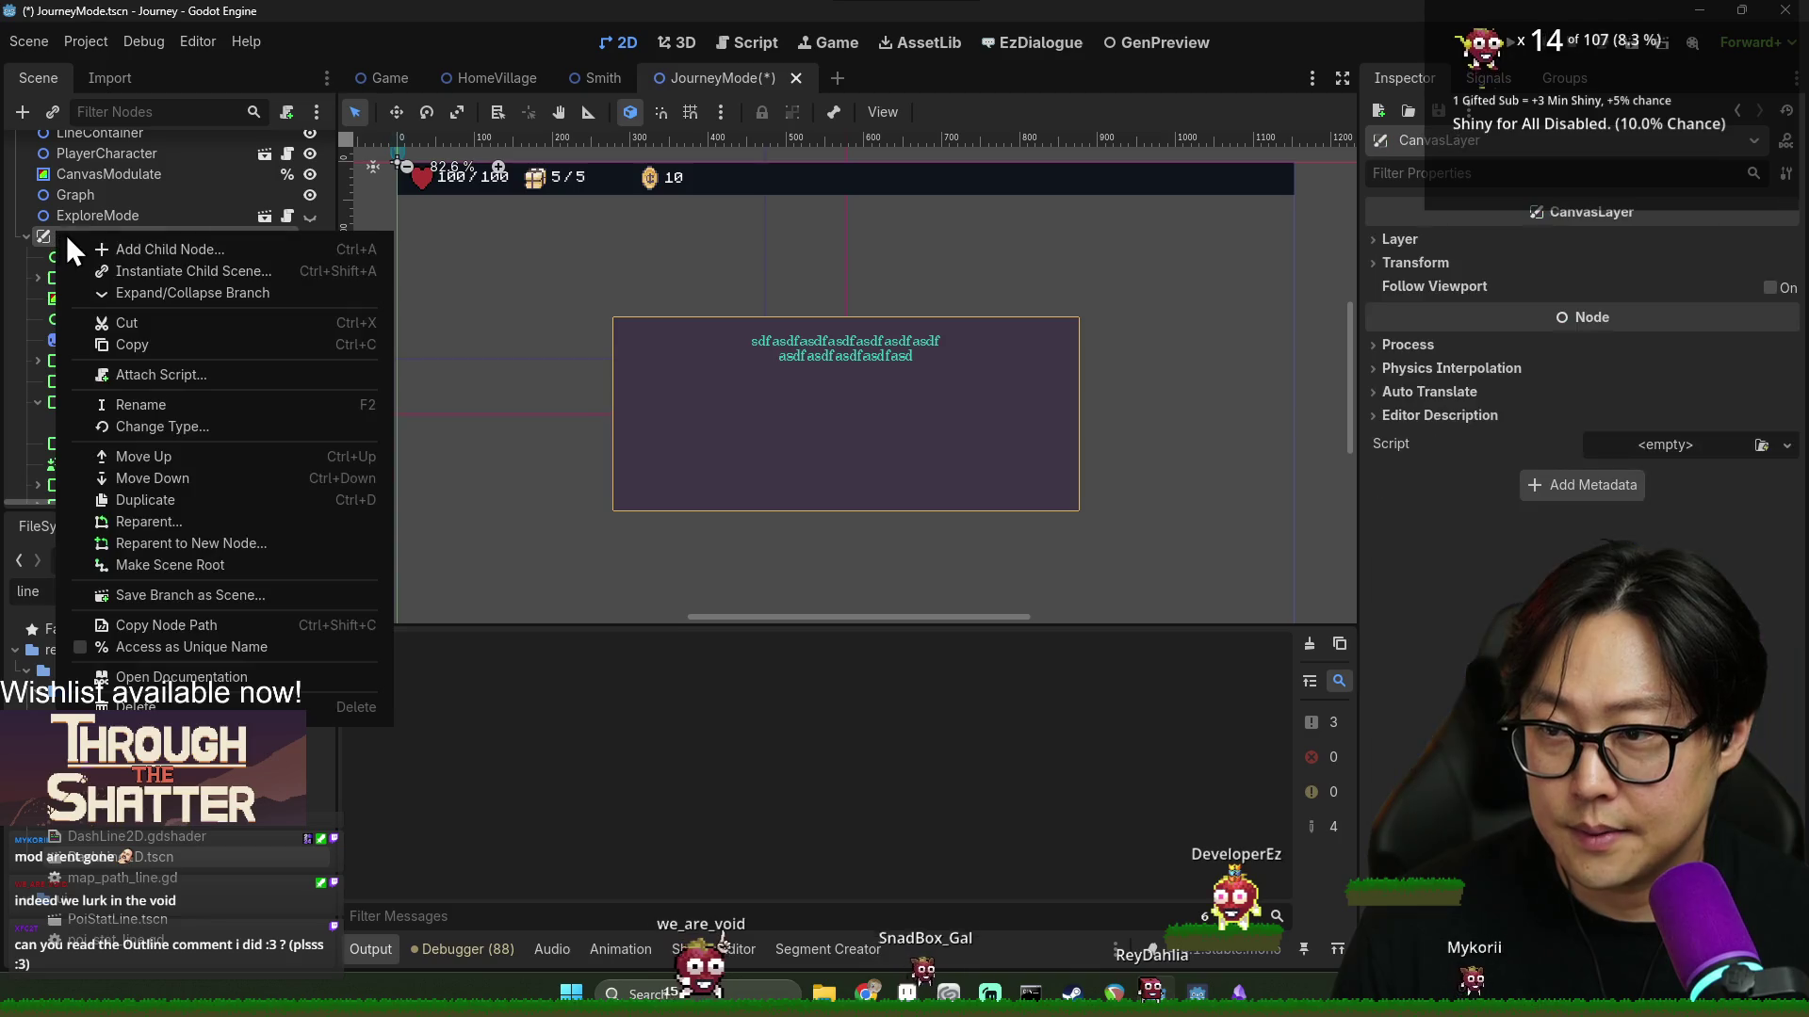
click(42, 239)
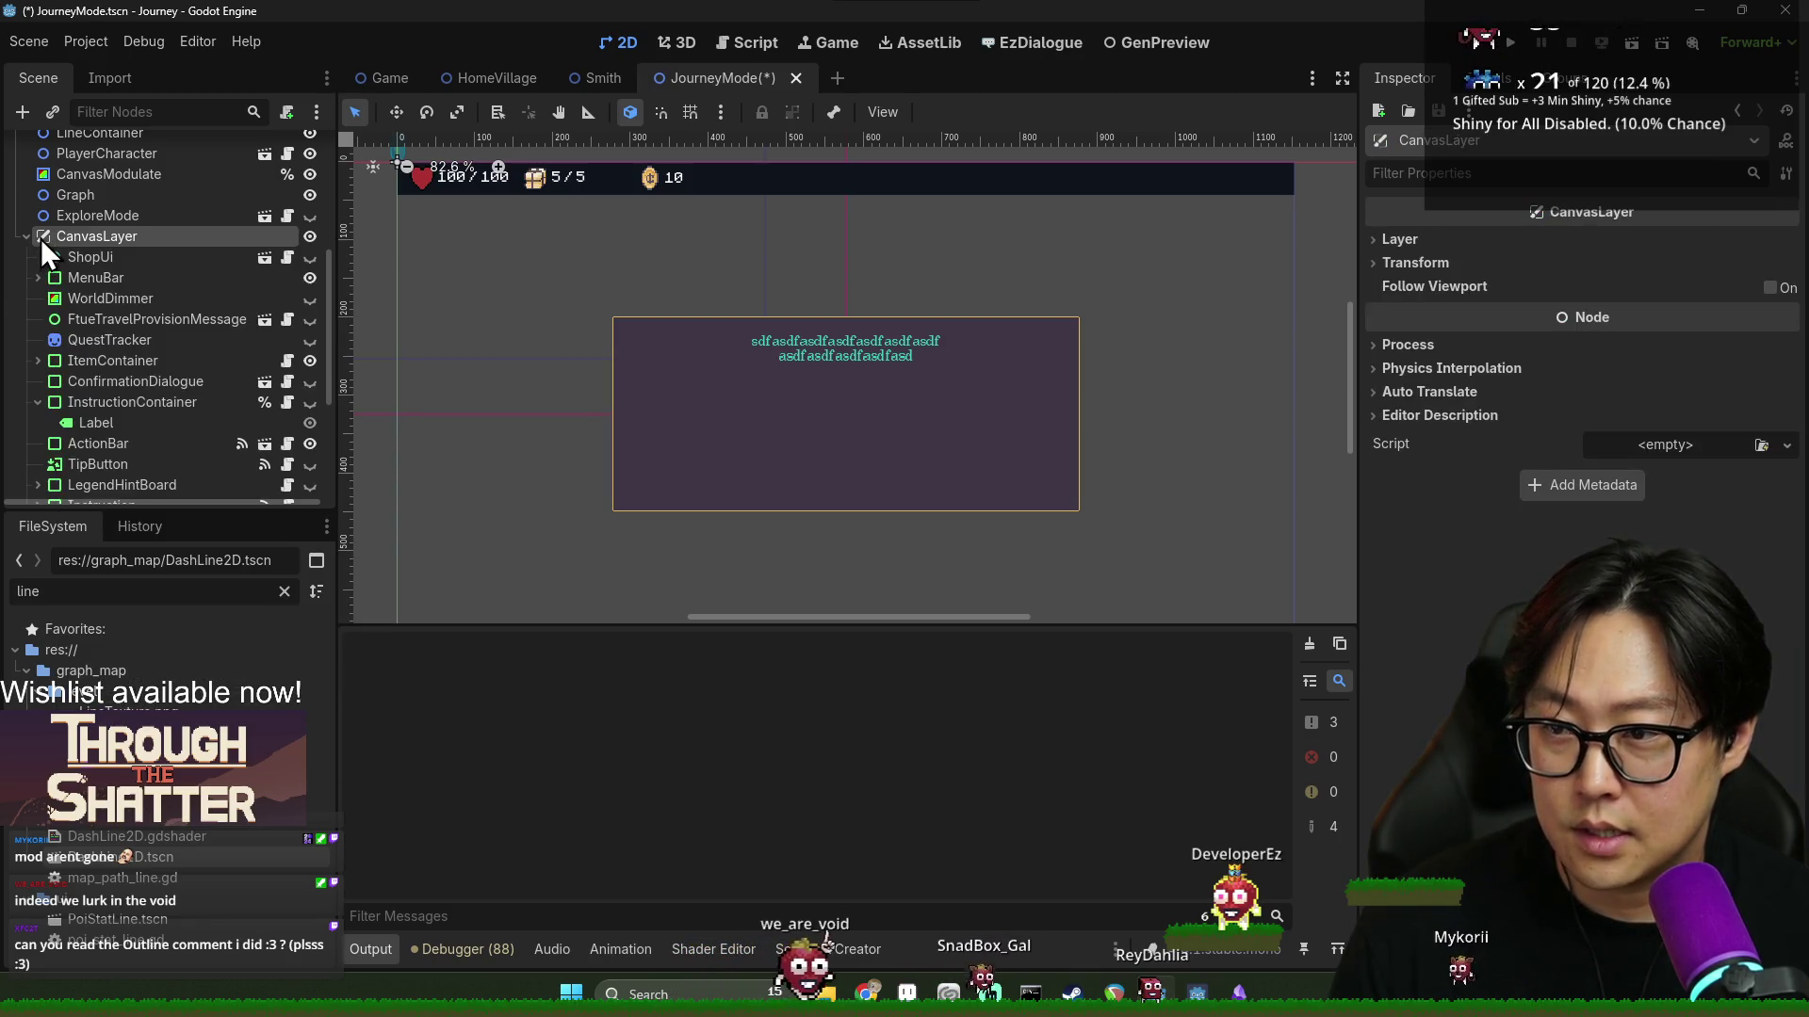
right_click(116, 241)
click(189, 256)
text(cont)
key(BackSpace)
key(BackSpace)
key(BackSpace)
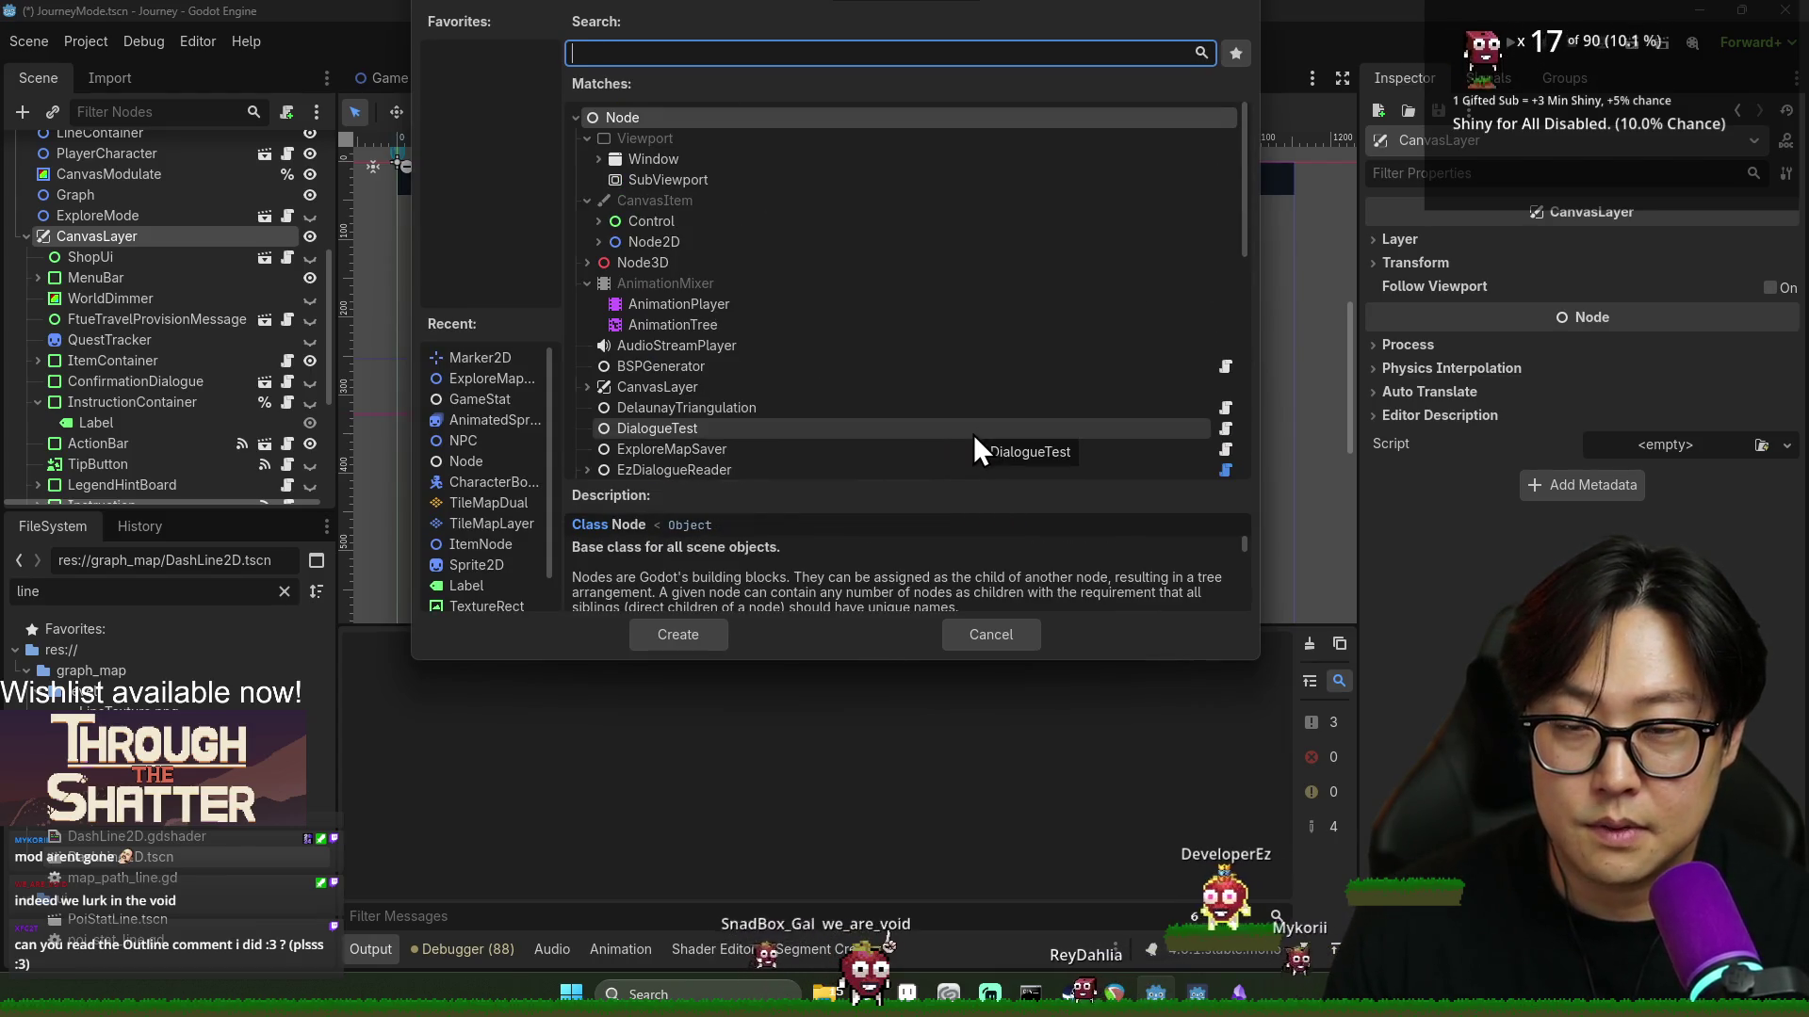
text(container)
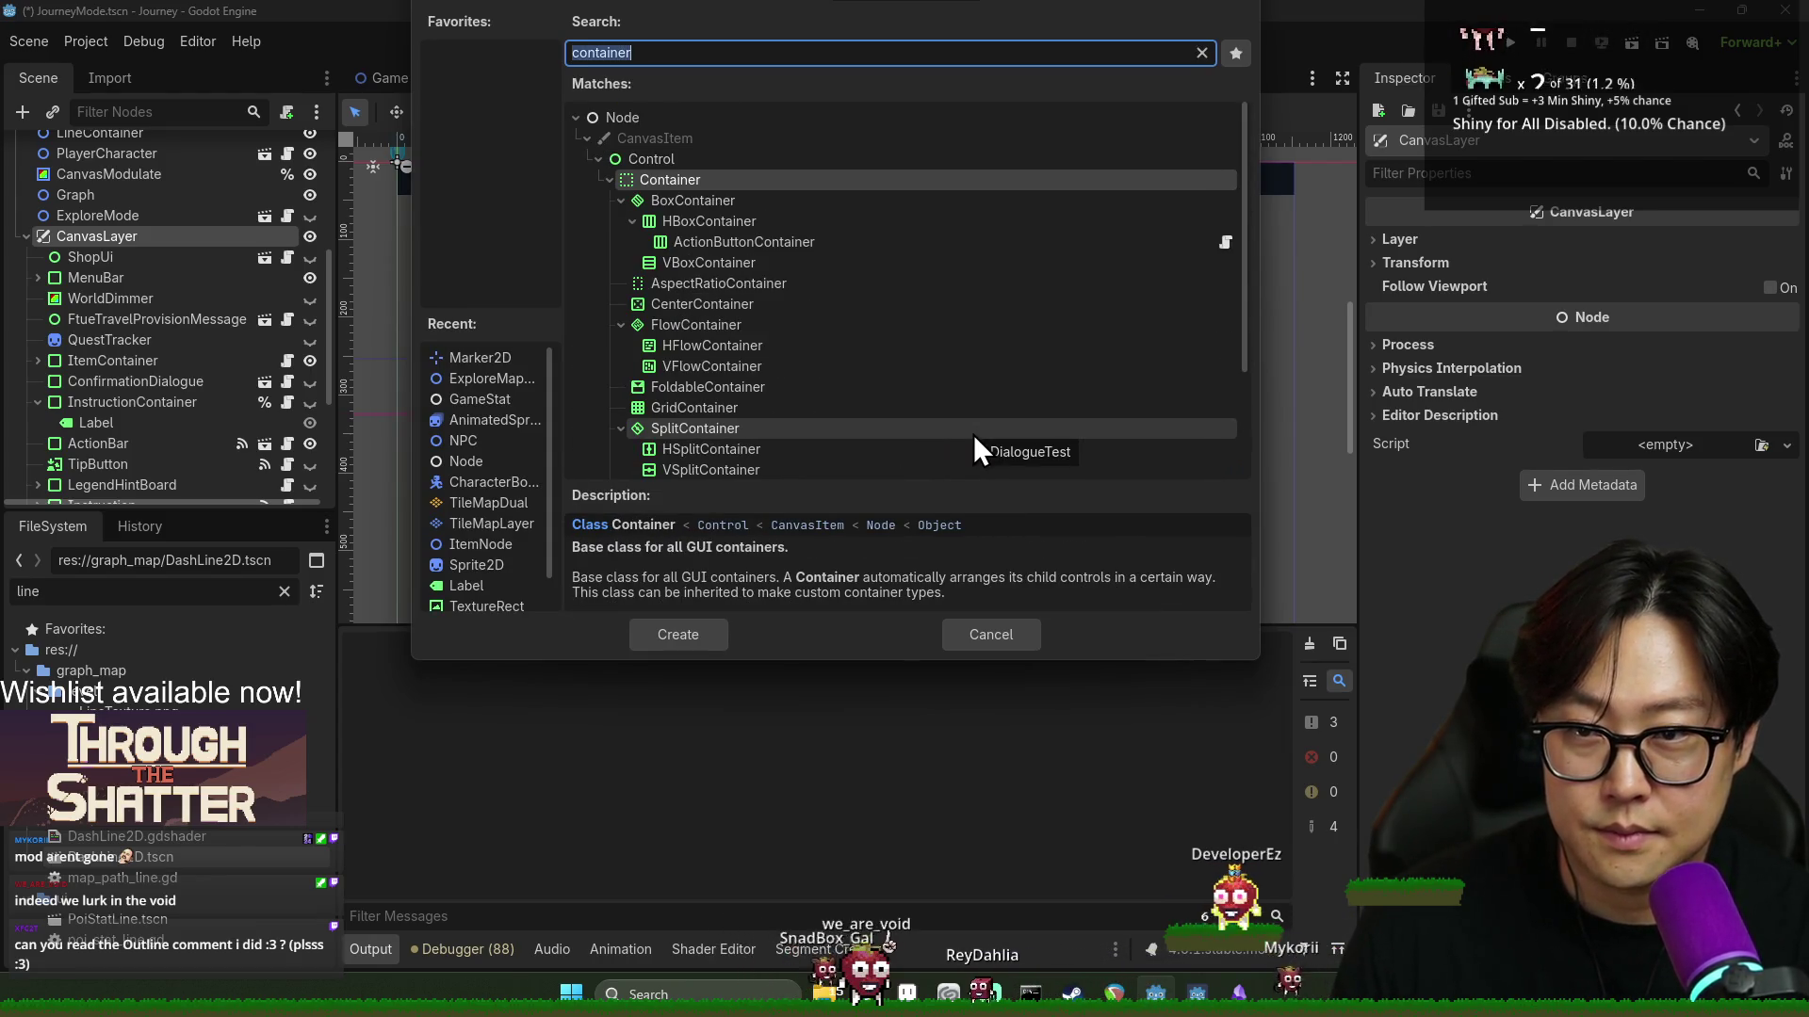
text(panel)
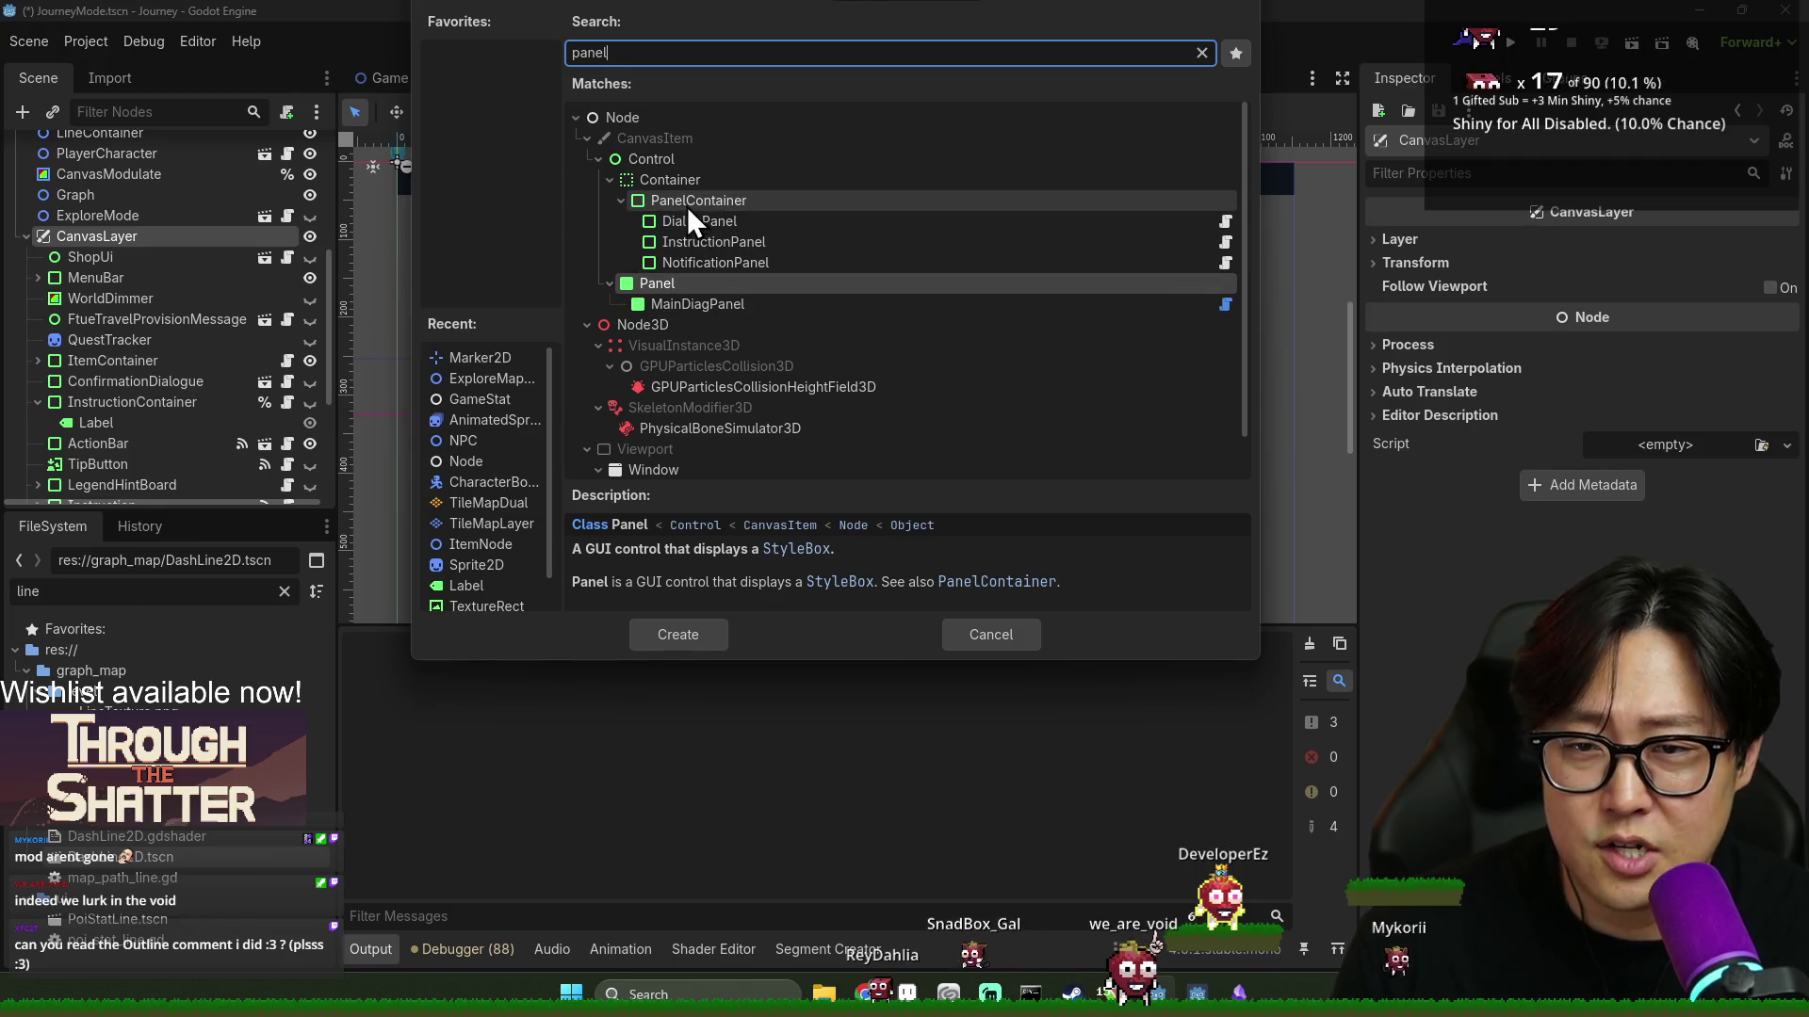
mouse_move(691, 198)
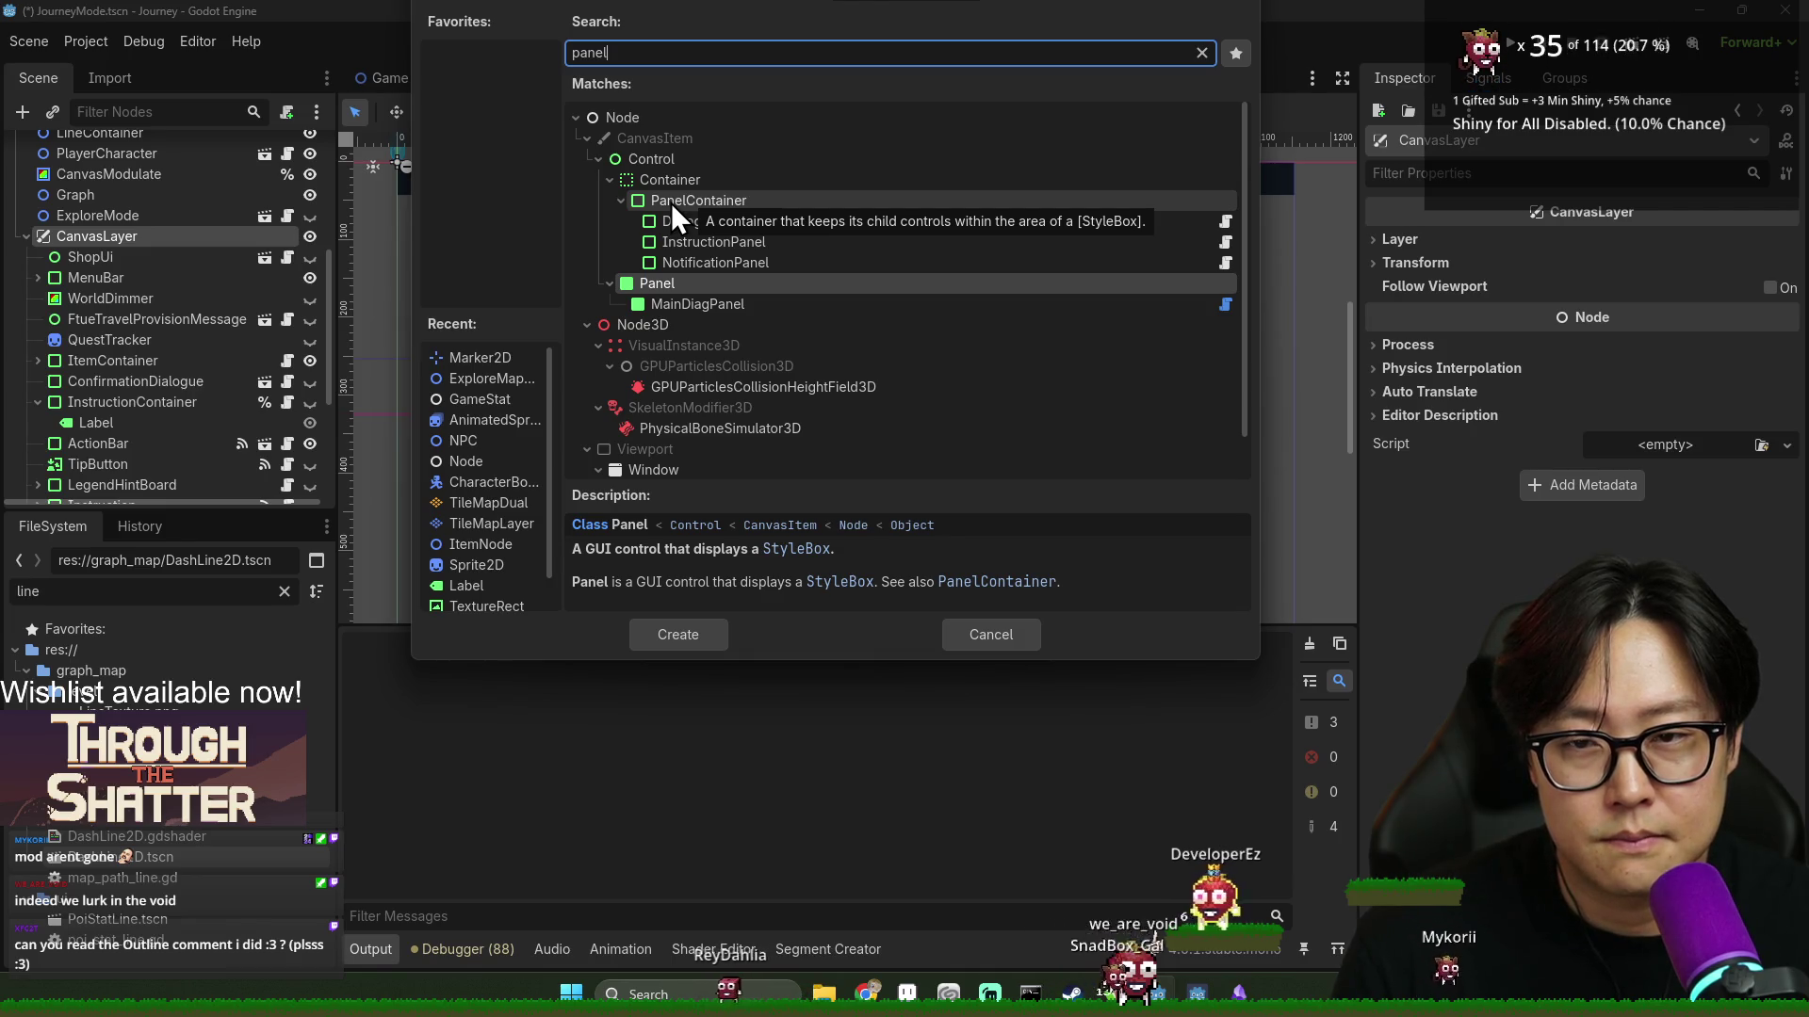
double_click(671, 202)
Step: Rename the new PanelContainer node to ConvoDialogPanel
right_click(128, 477)
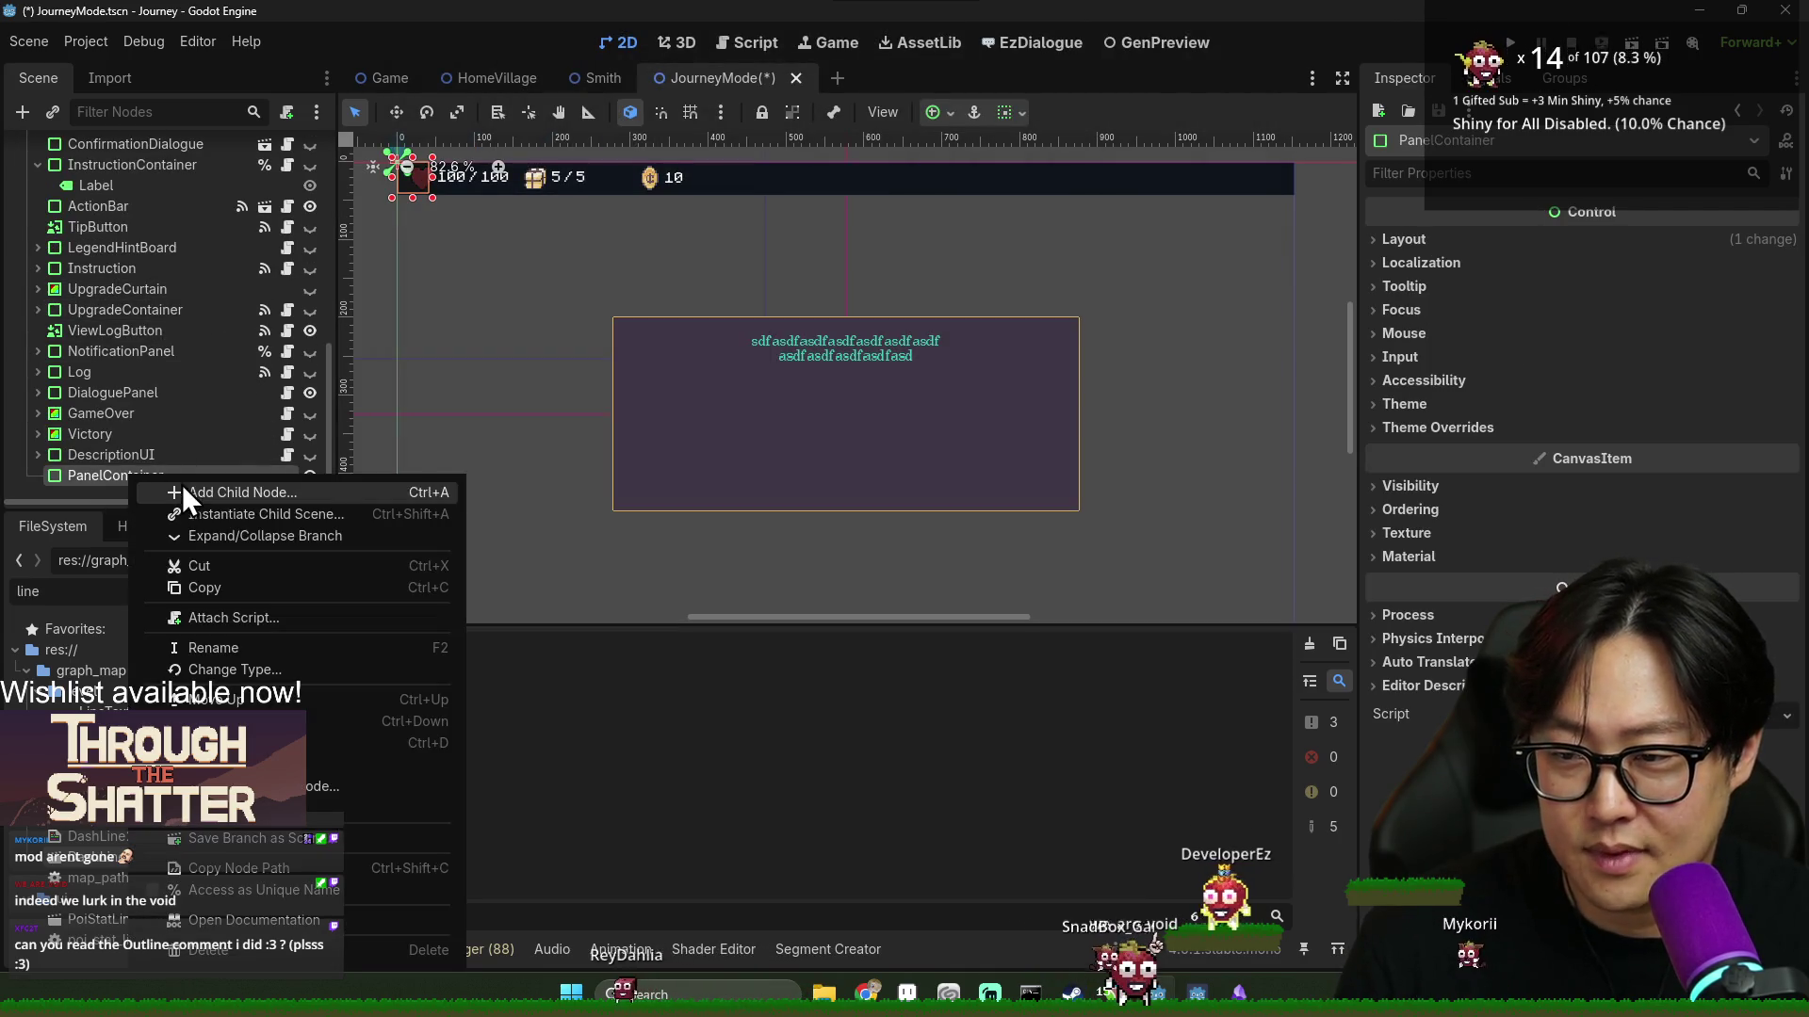
scroll(731, 465, down, 2)
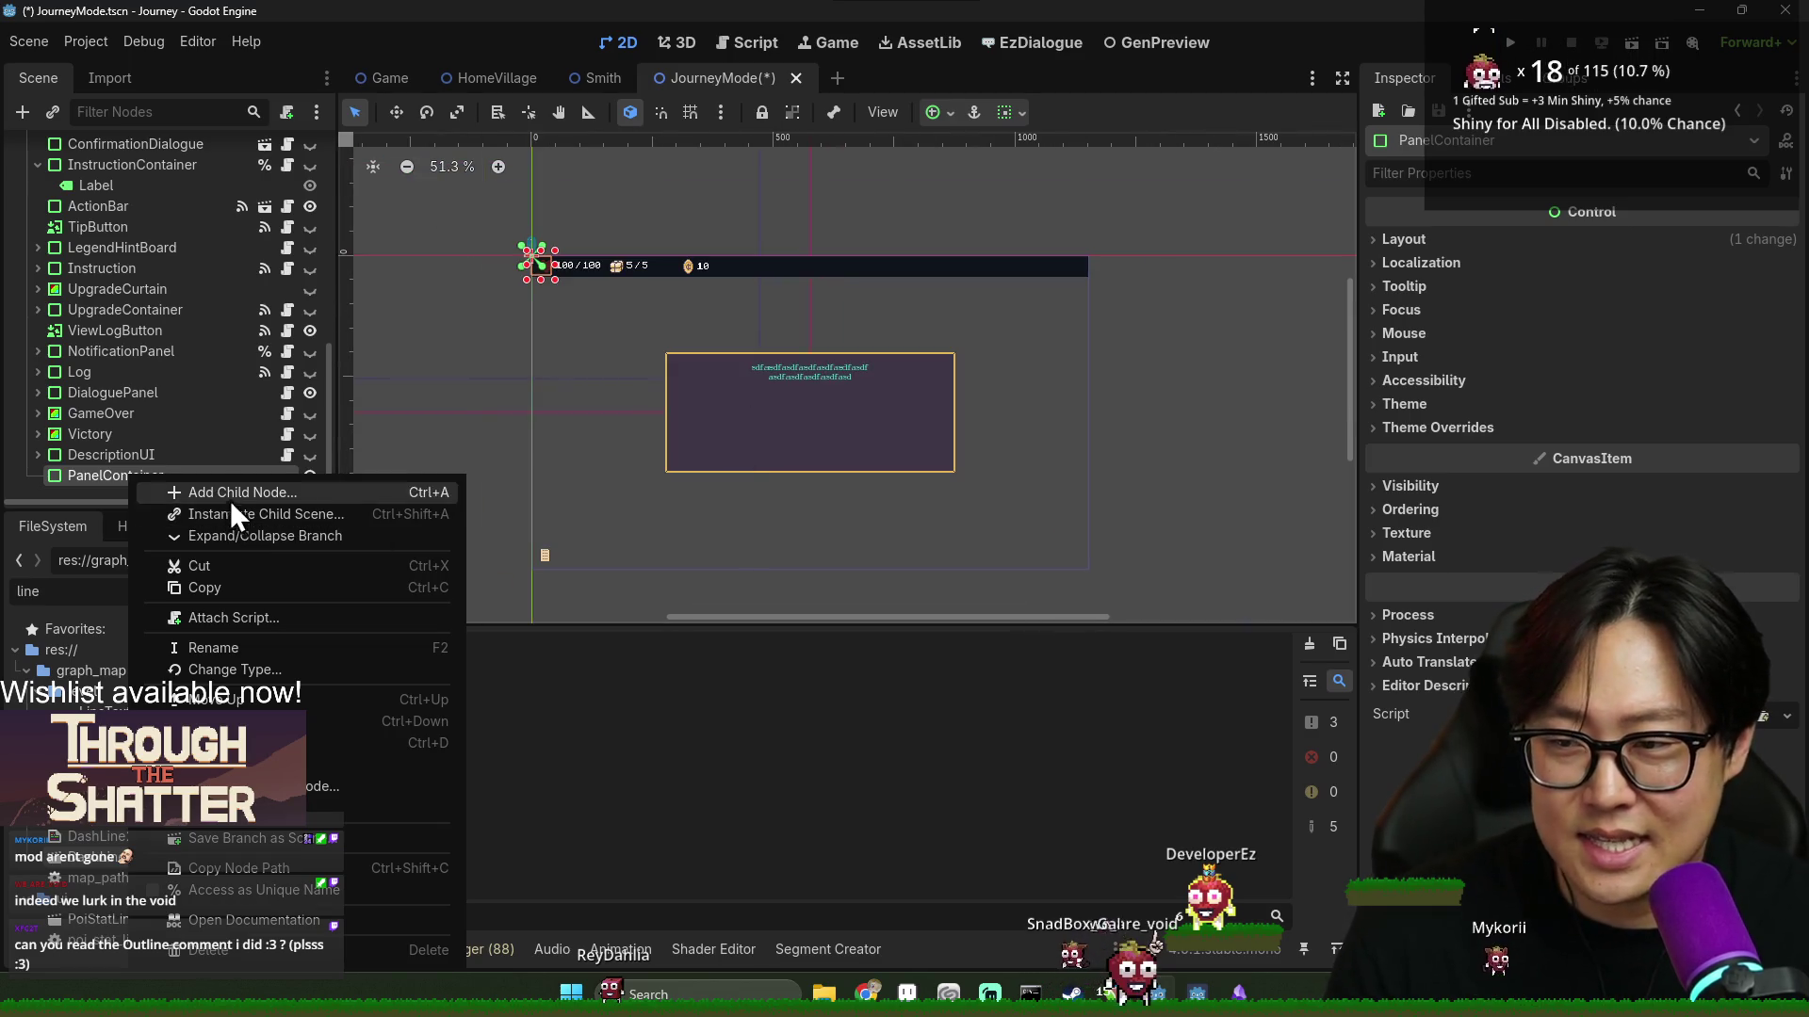
key(F2)
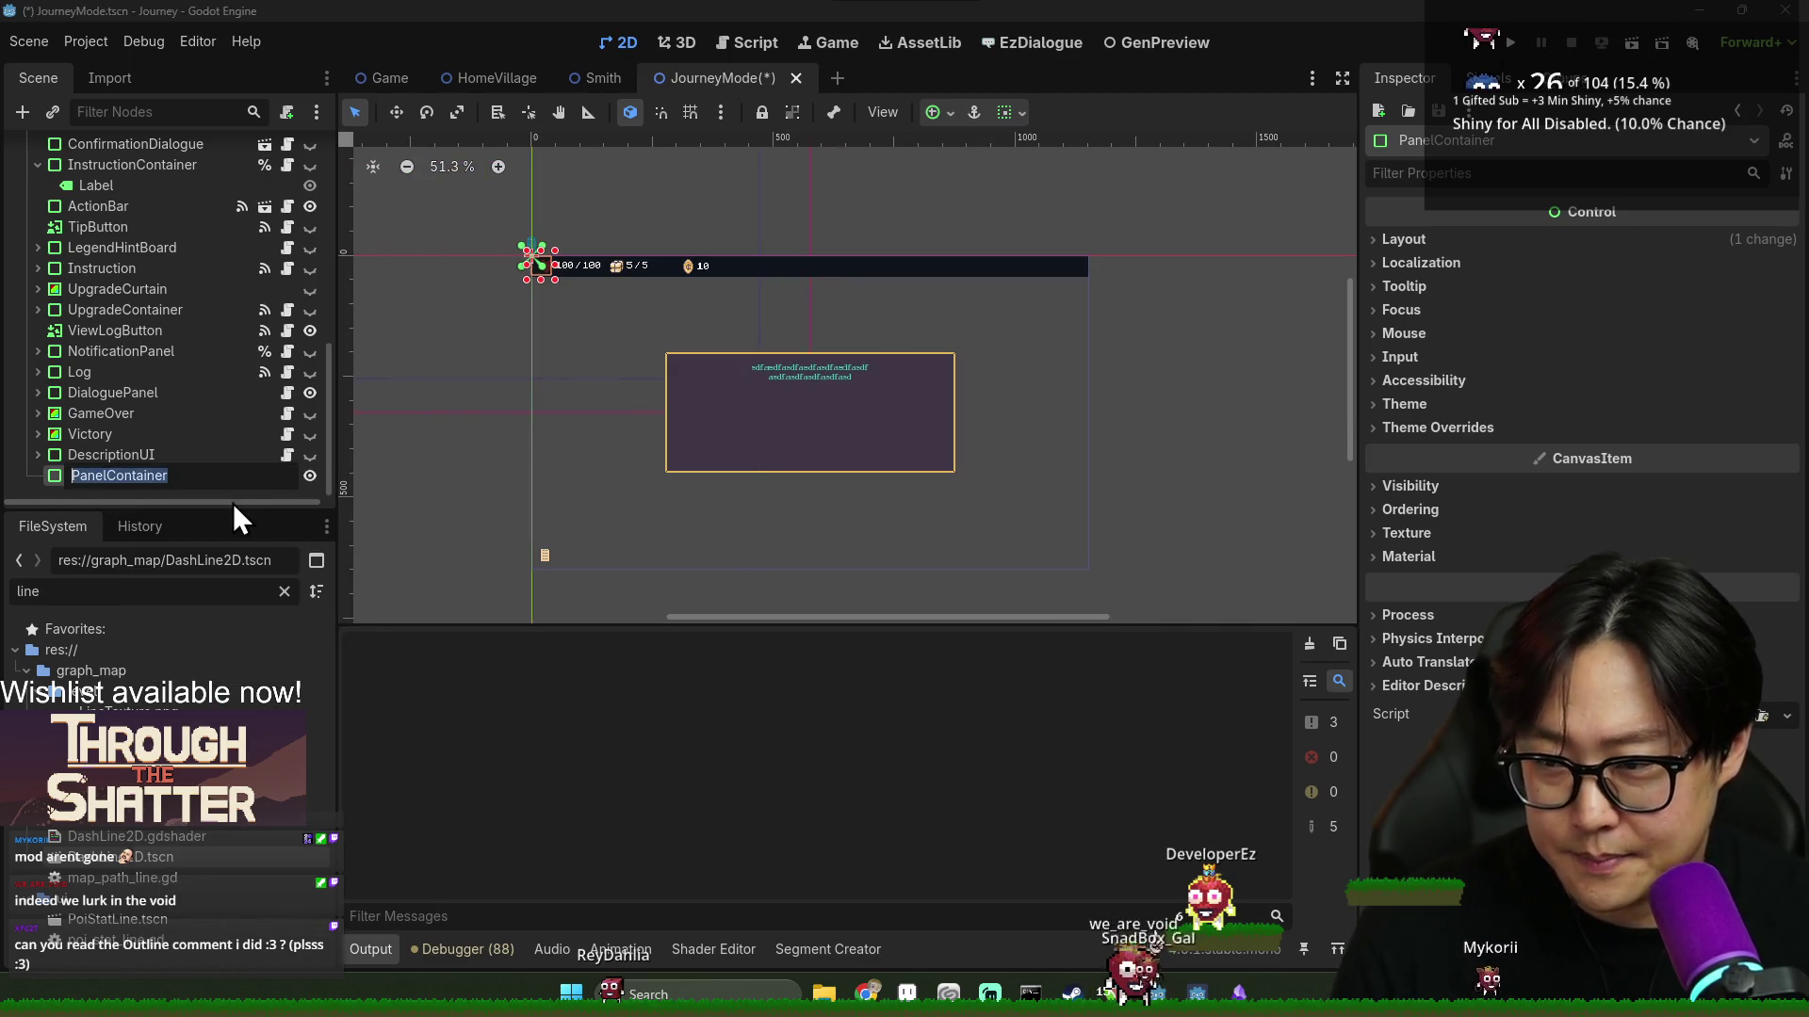
text(ConvoDialogPa)
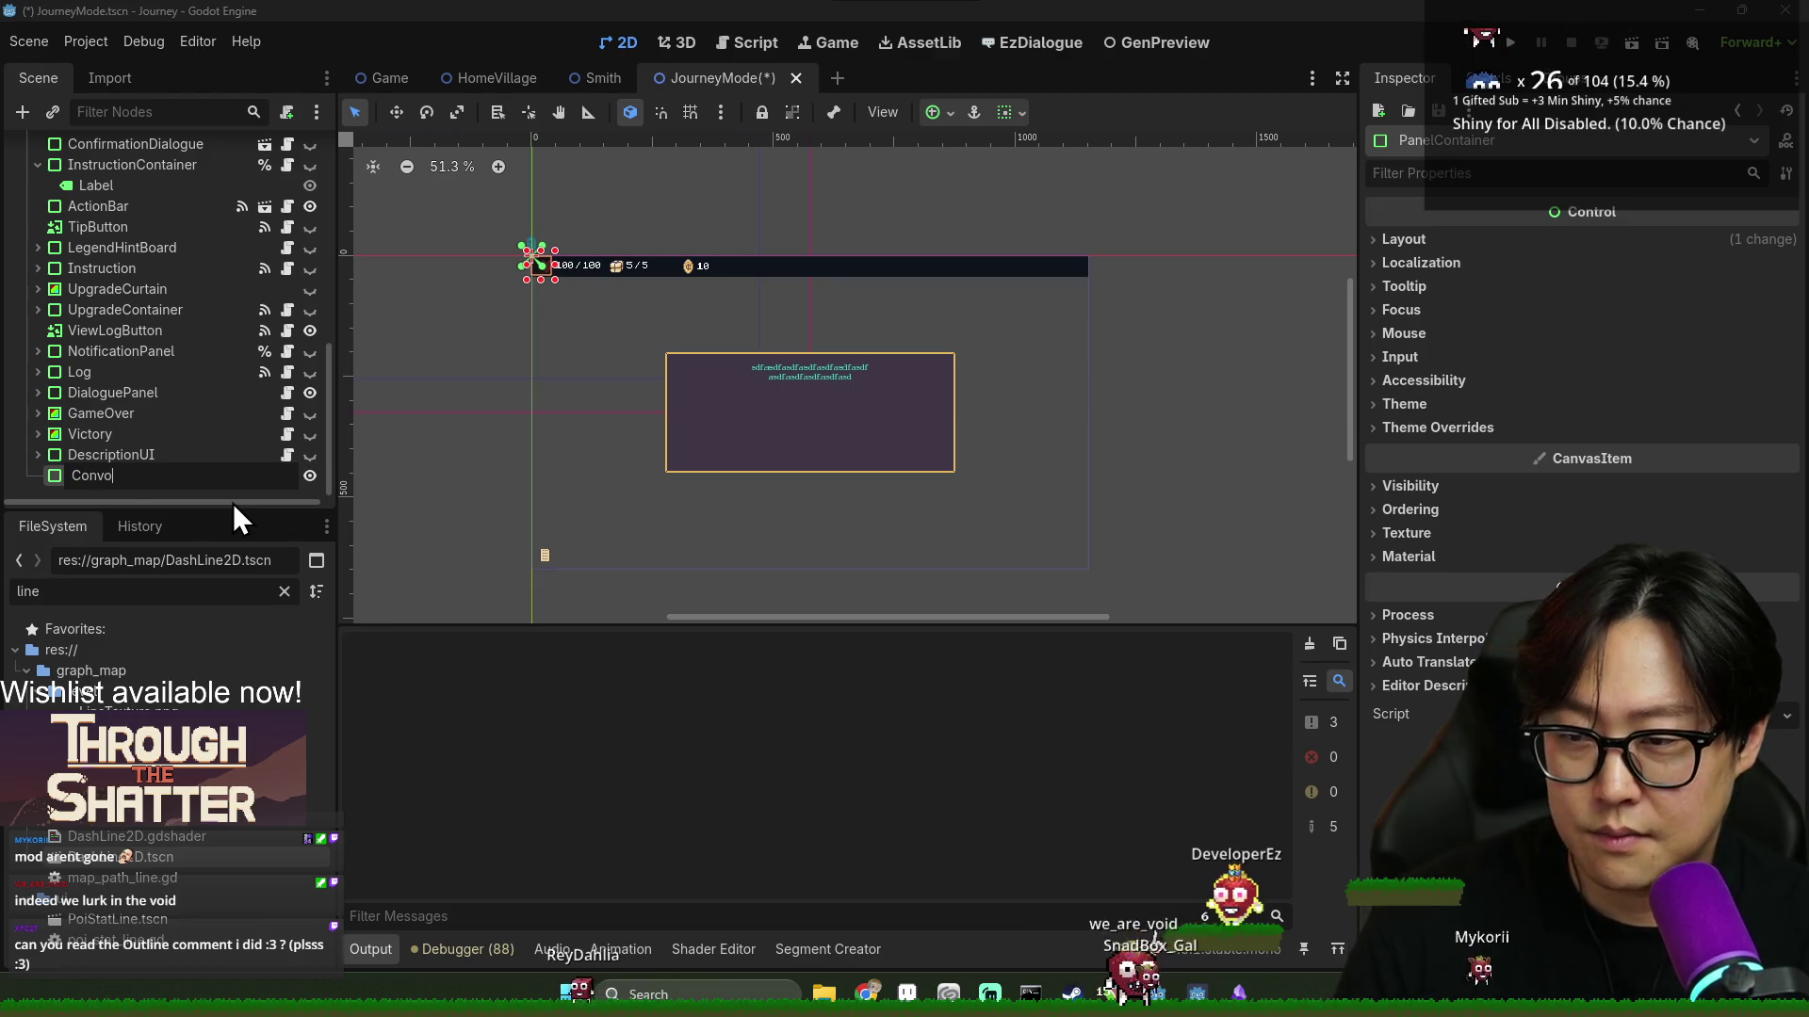
text(nel)
key(Return)
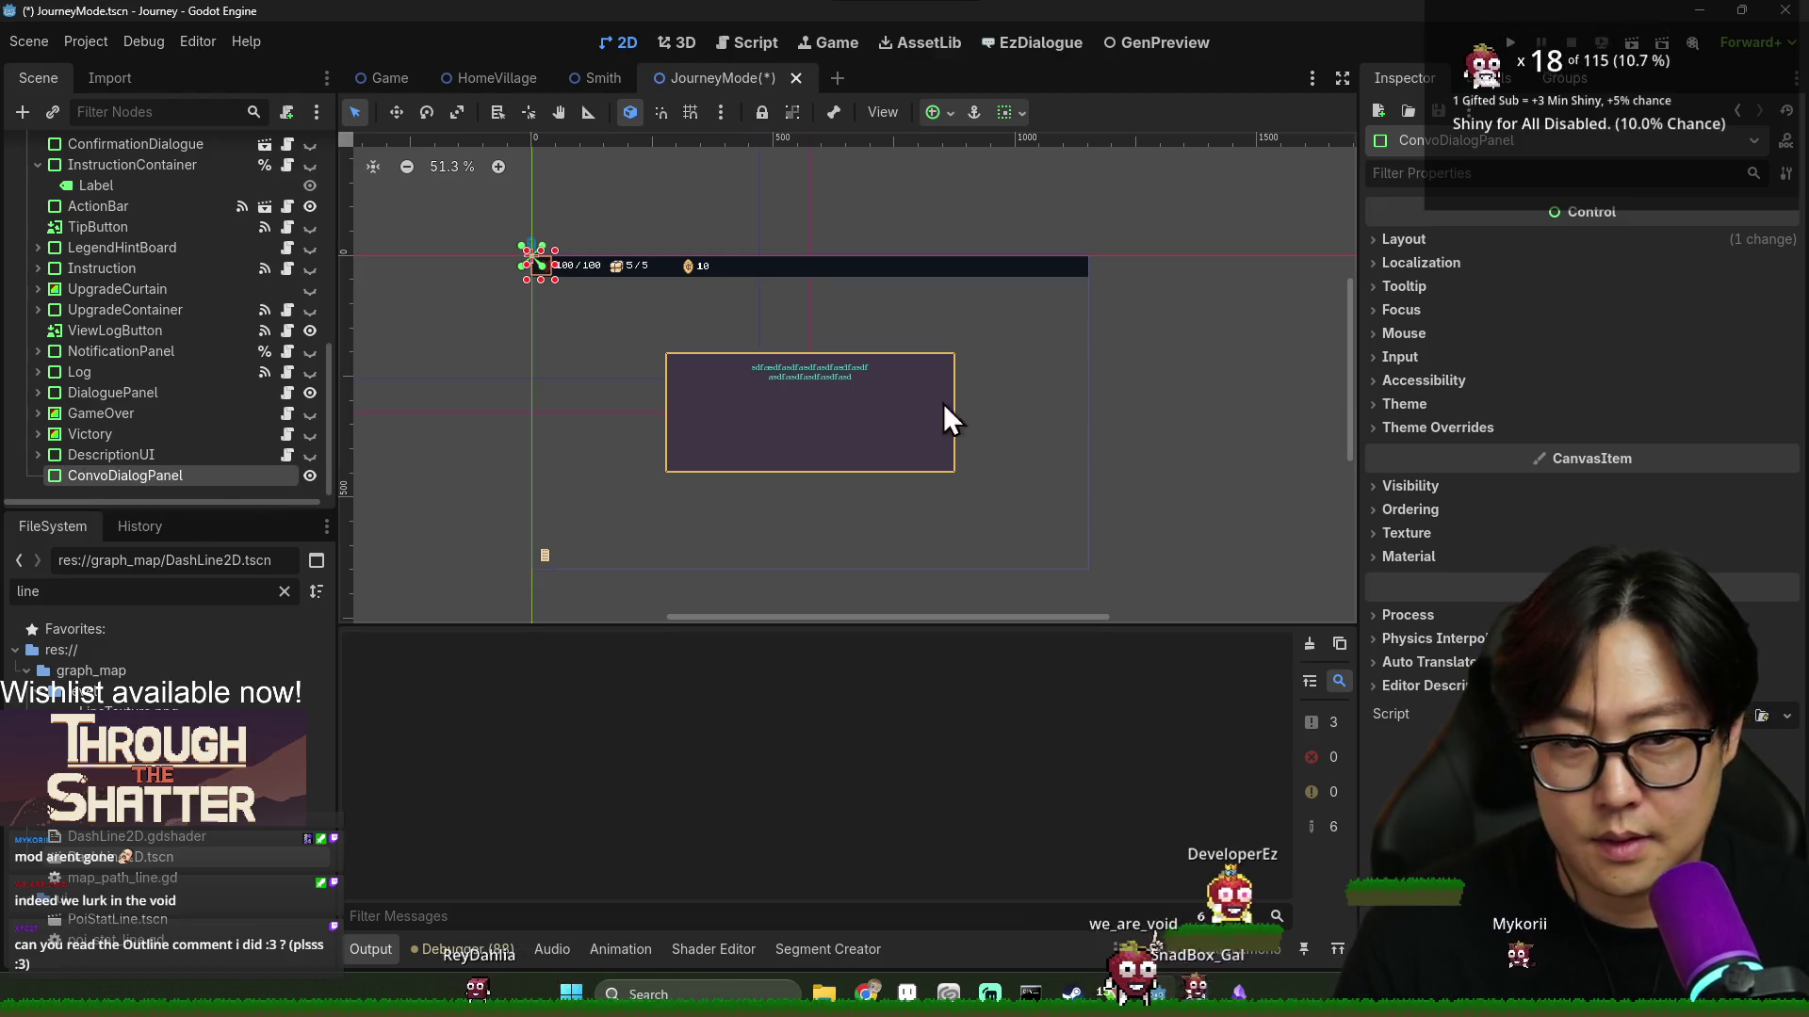
click(1455, 429)
click(1449, 450)
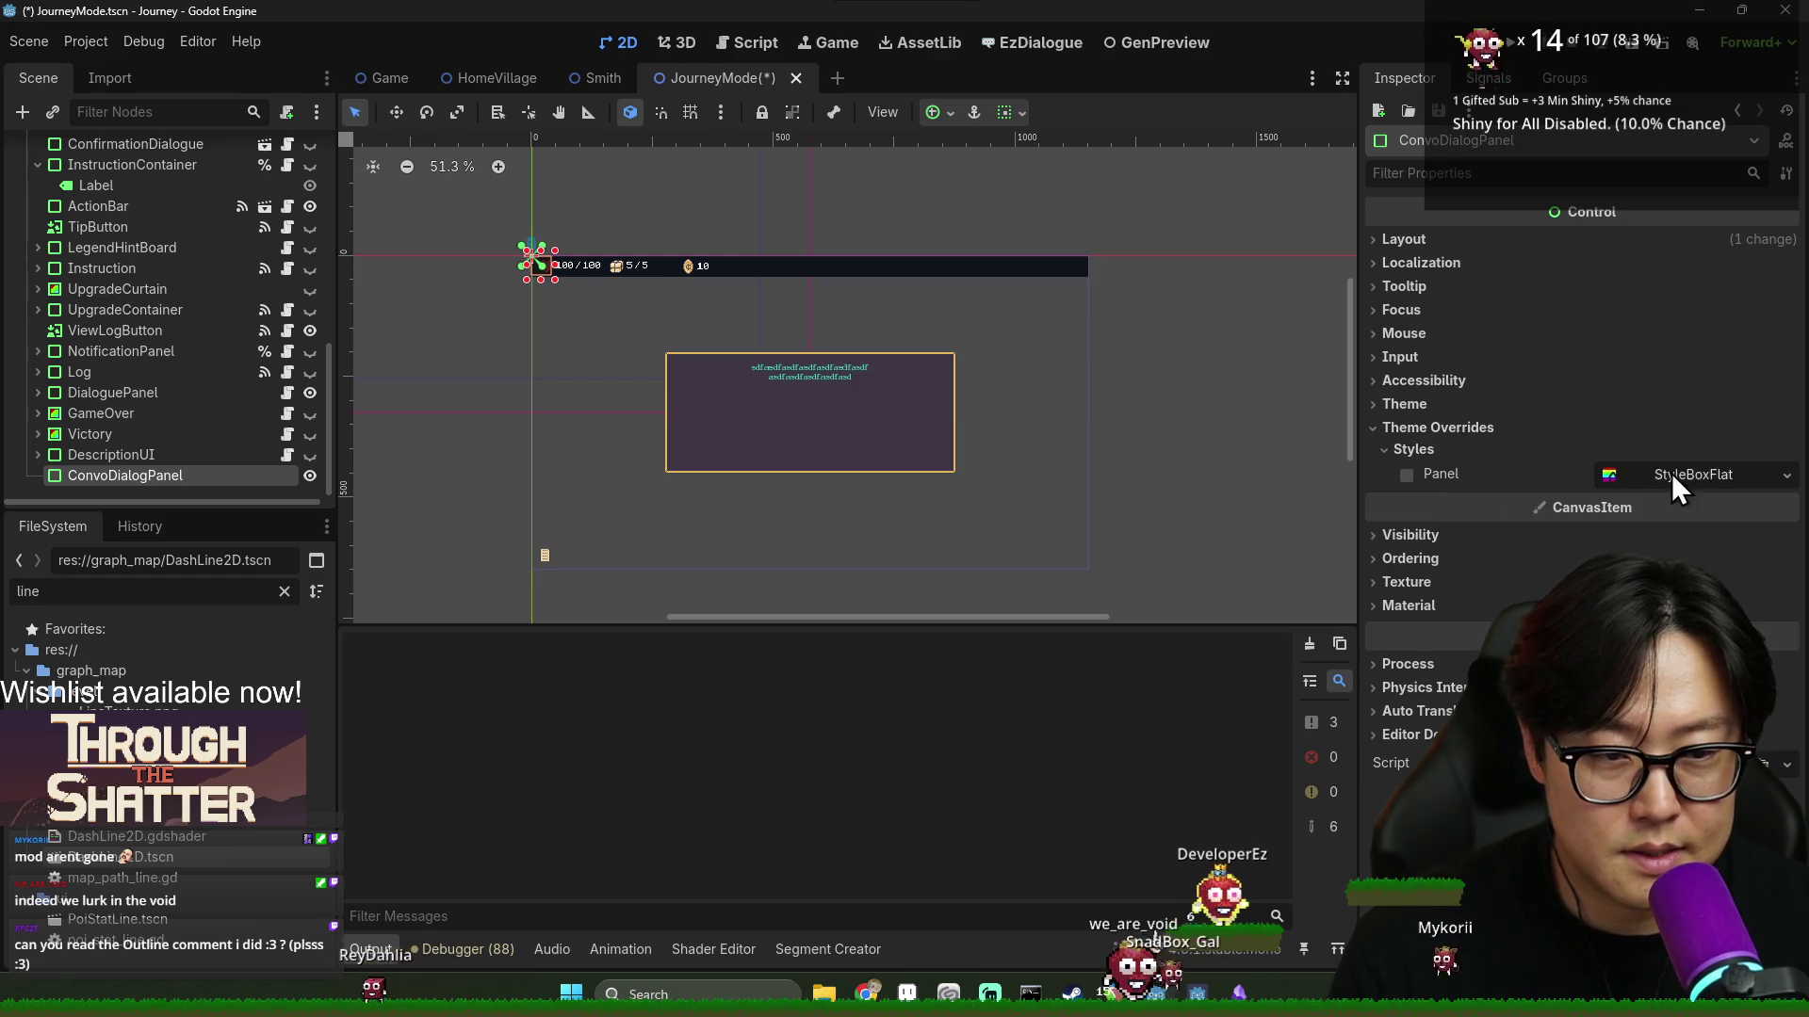
click(1403, 476)
click(1724, 476)
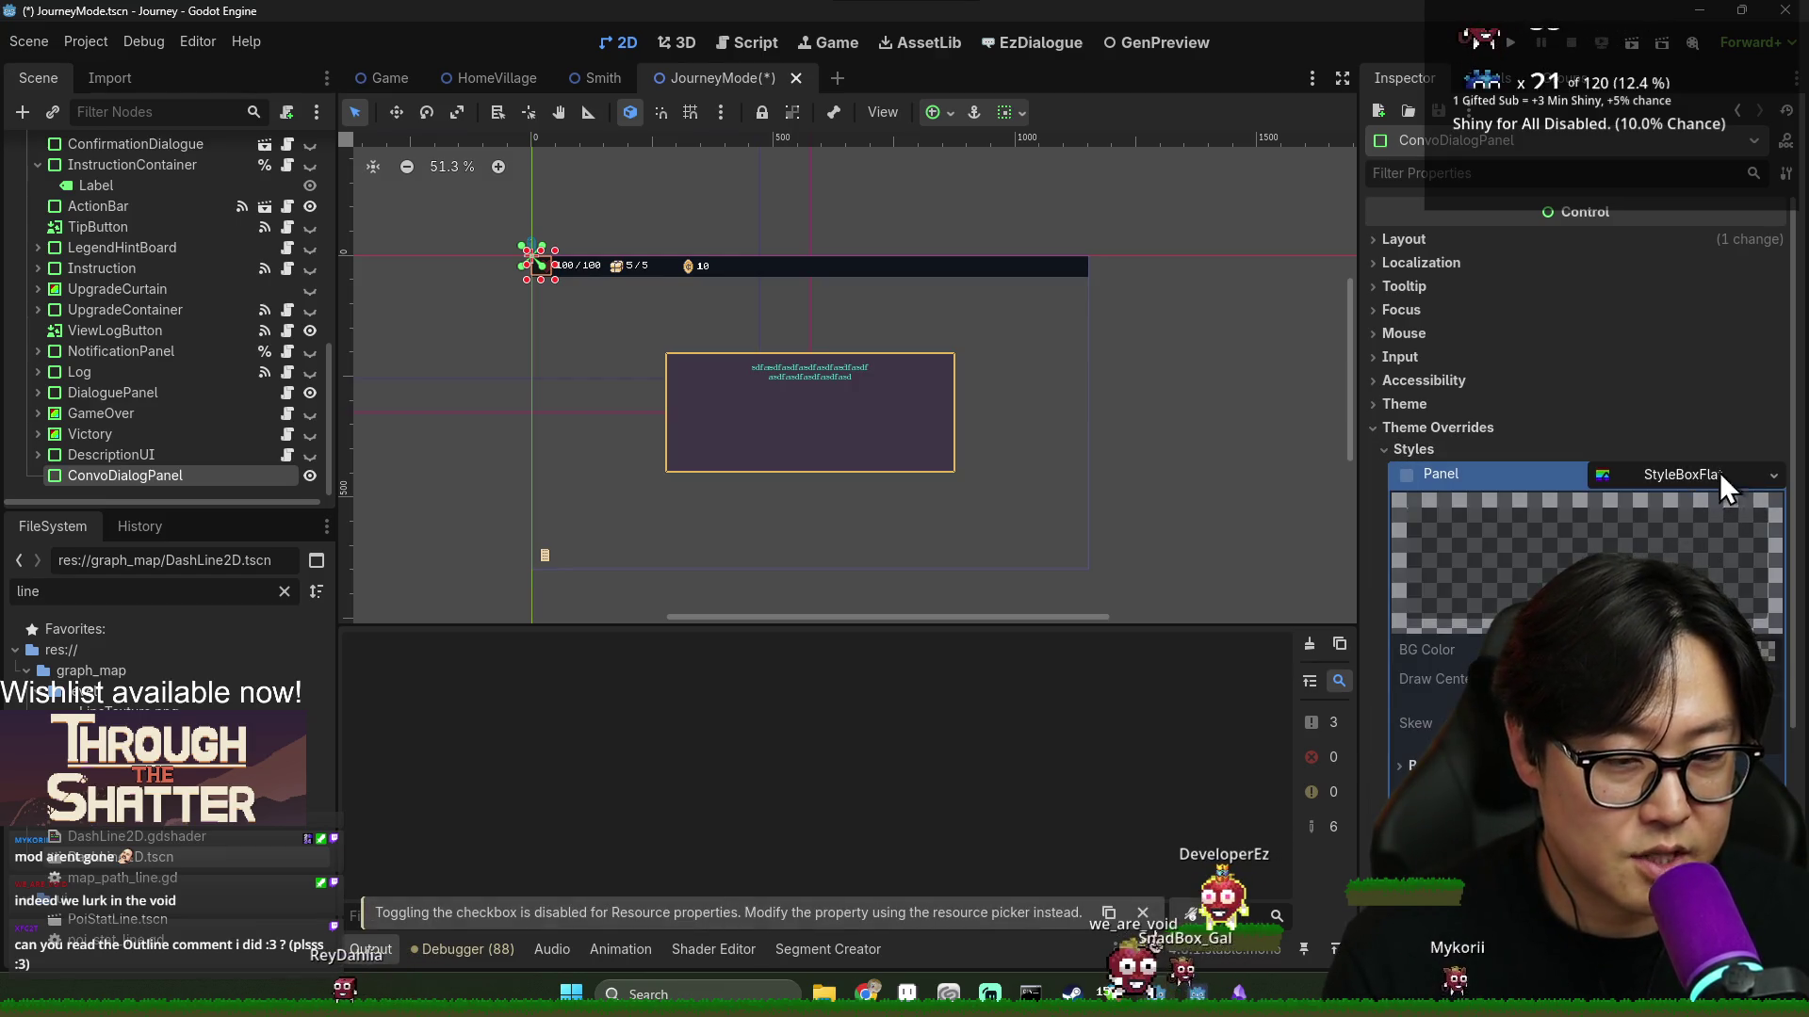
click(1774, 475)
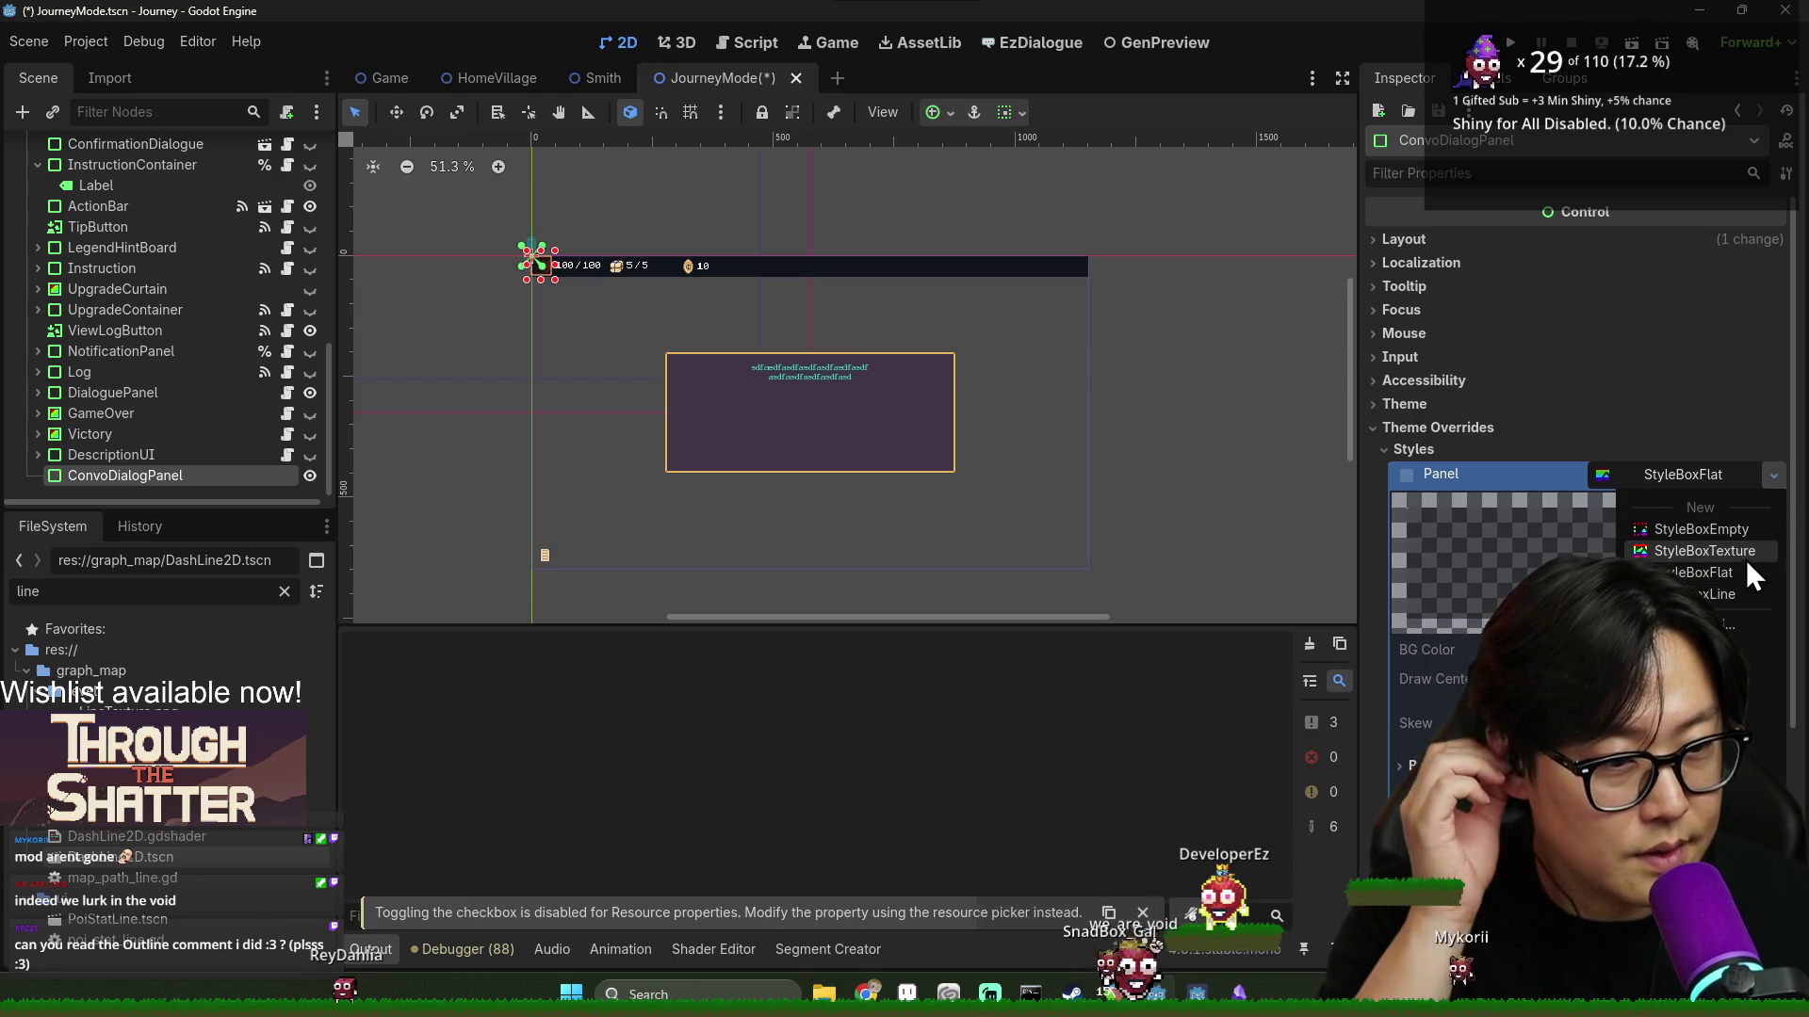
click(1702, 552)
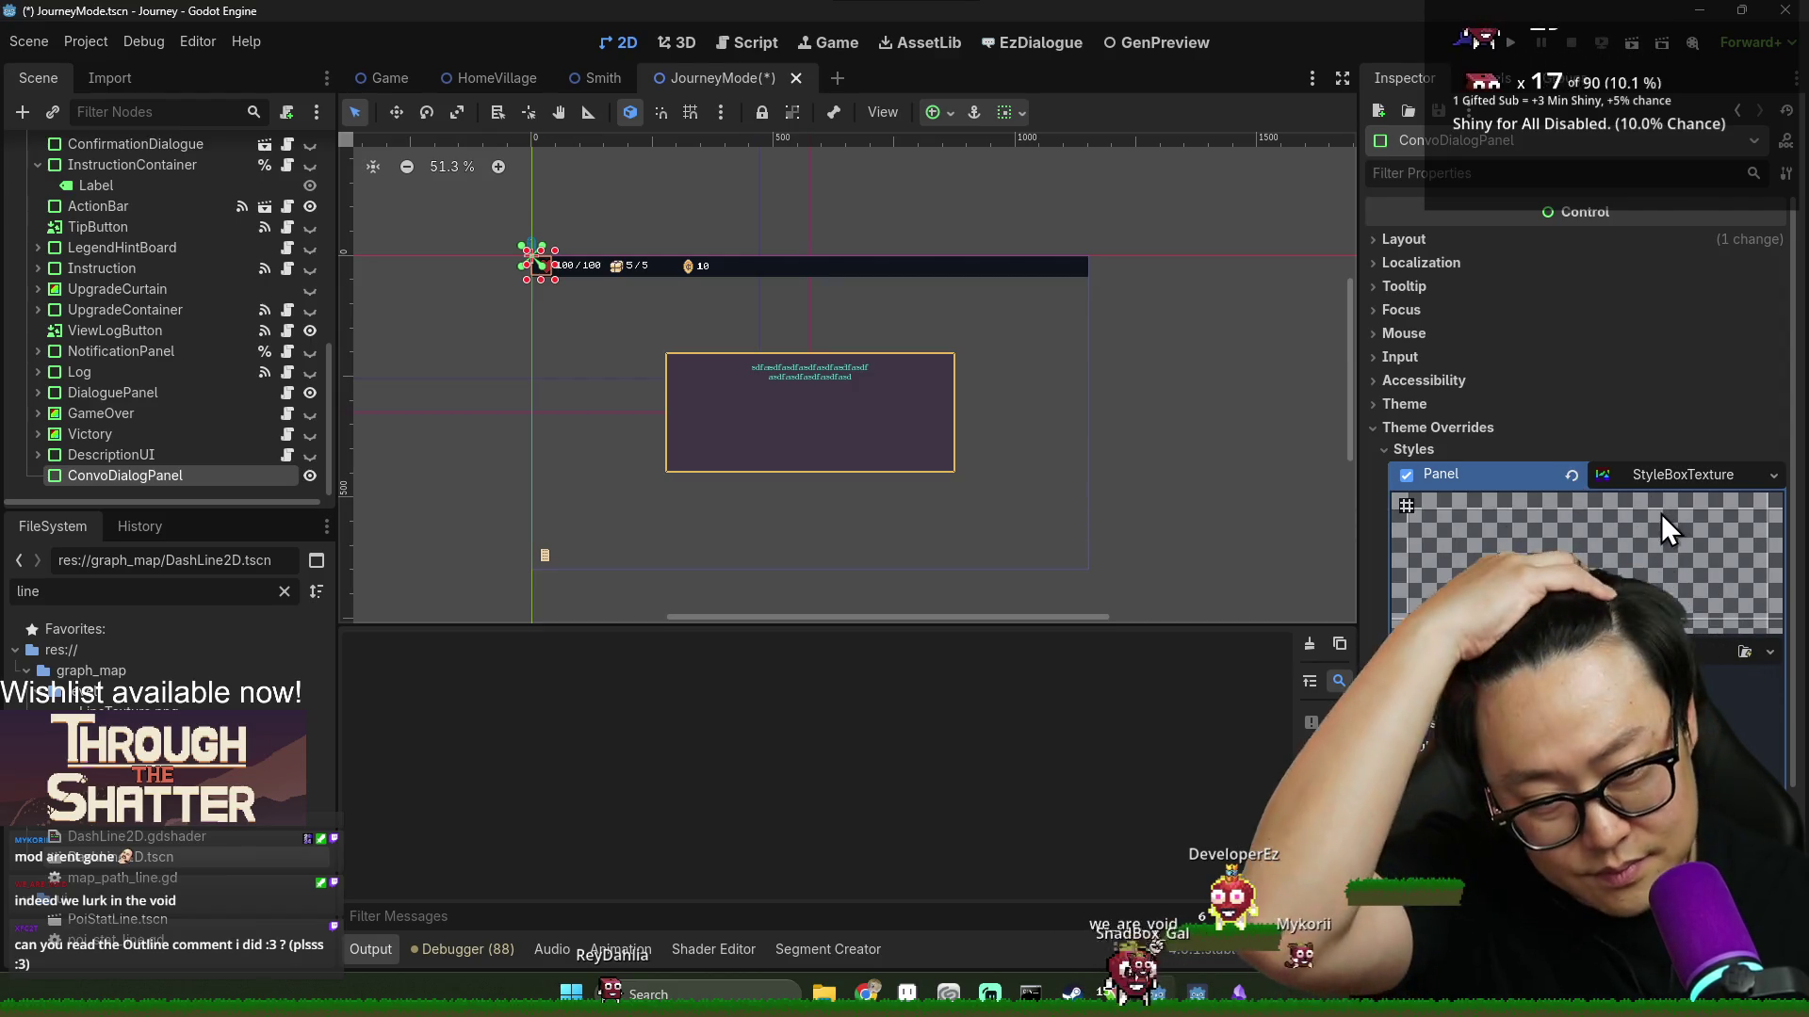
click(1570, 471)
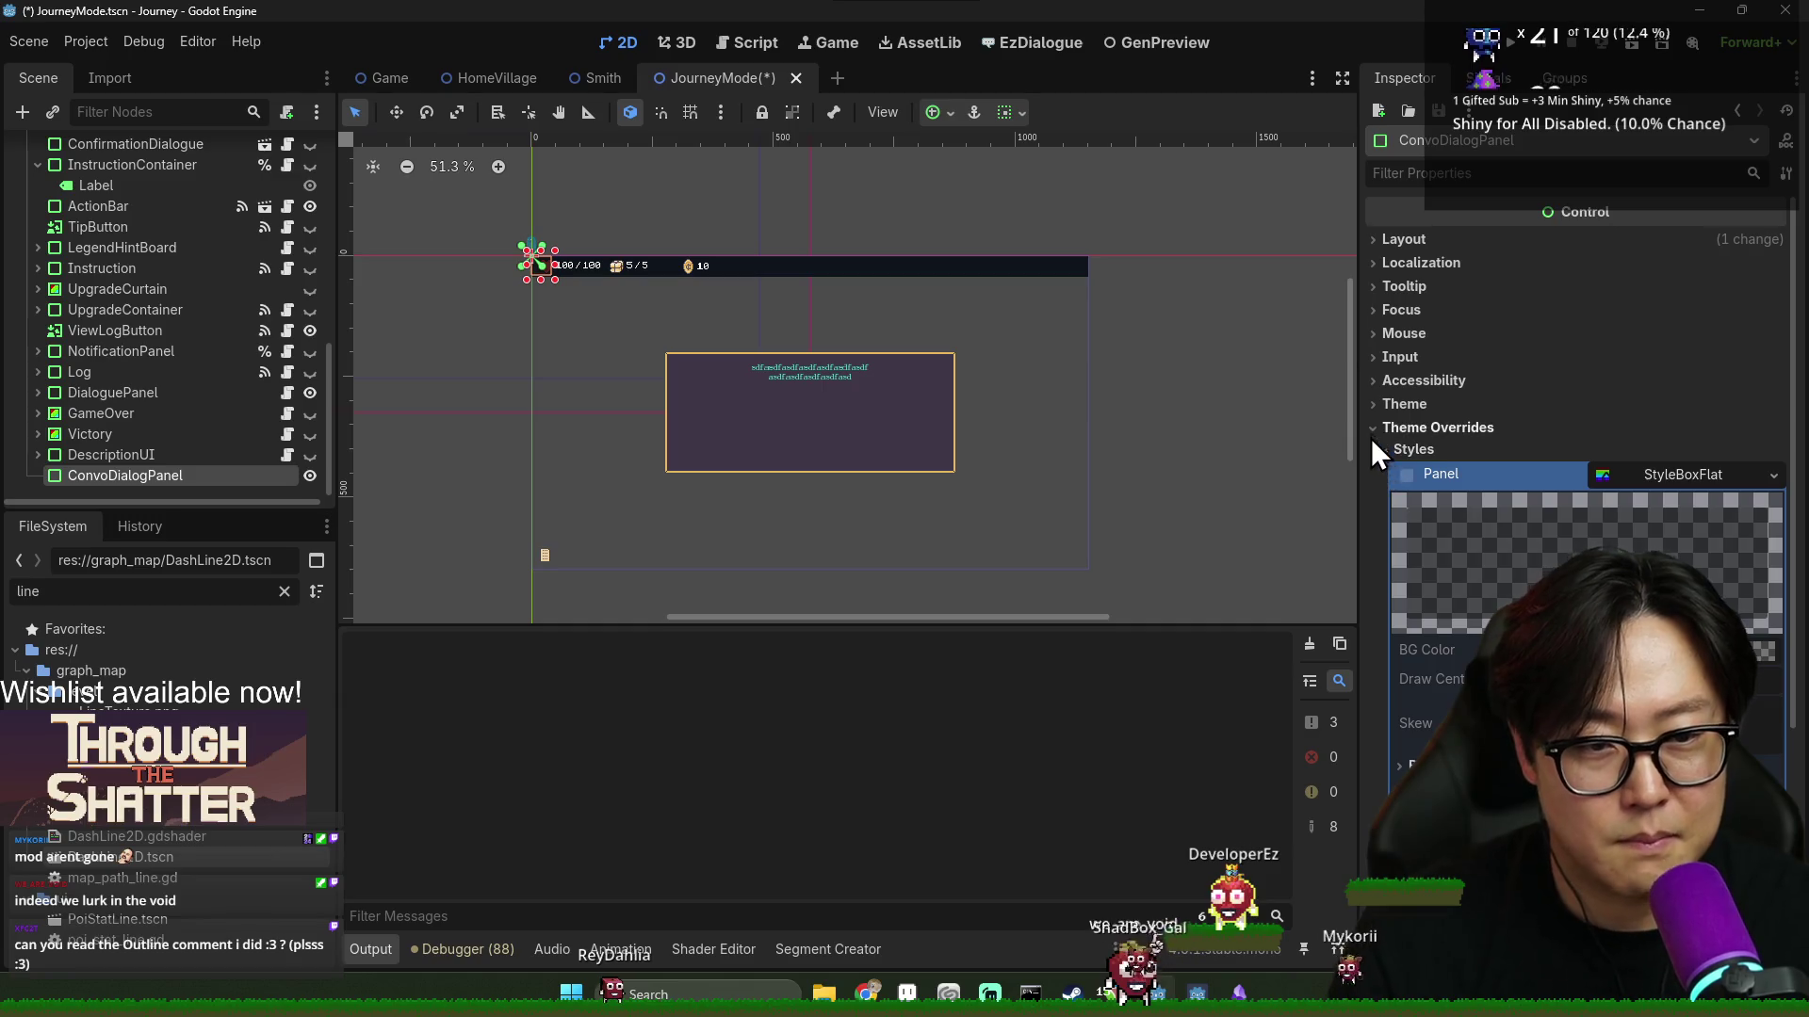
click(1373, 435)
right_click(160, 472)
click(268, 492)
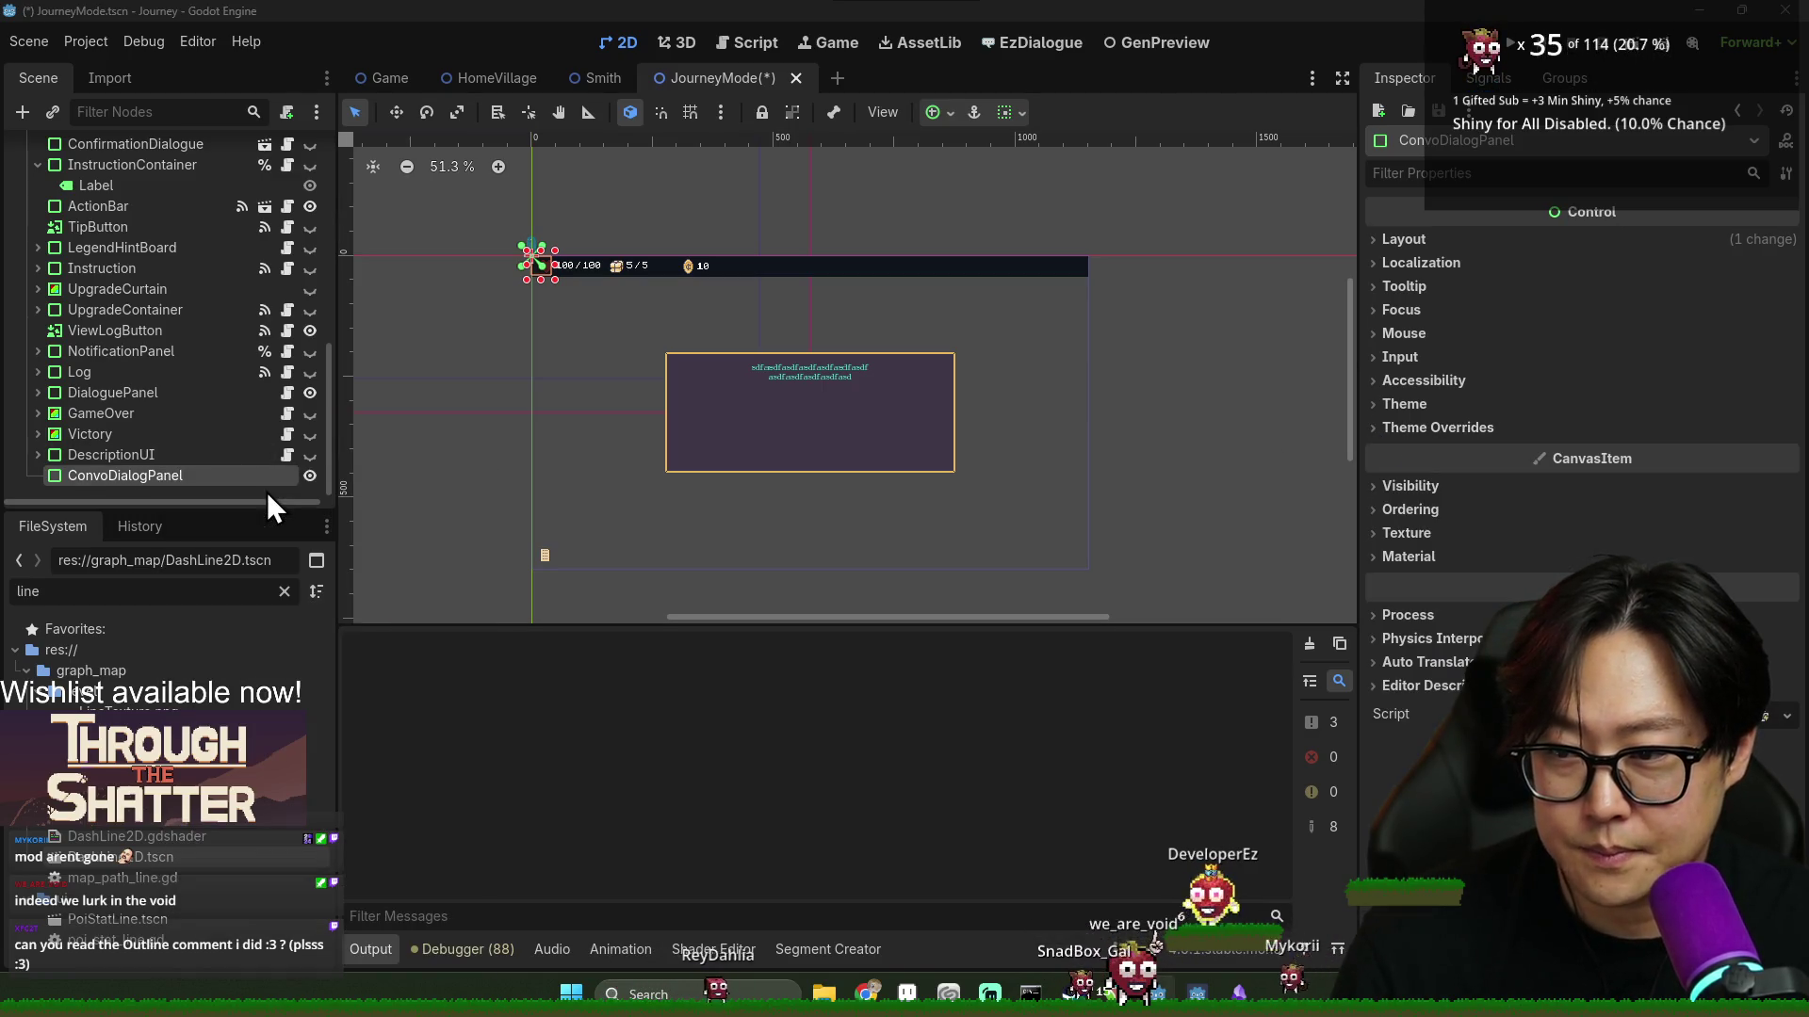
text(textur)
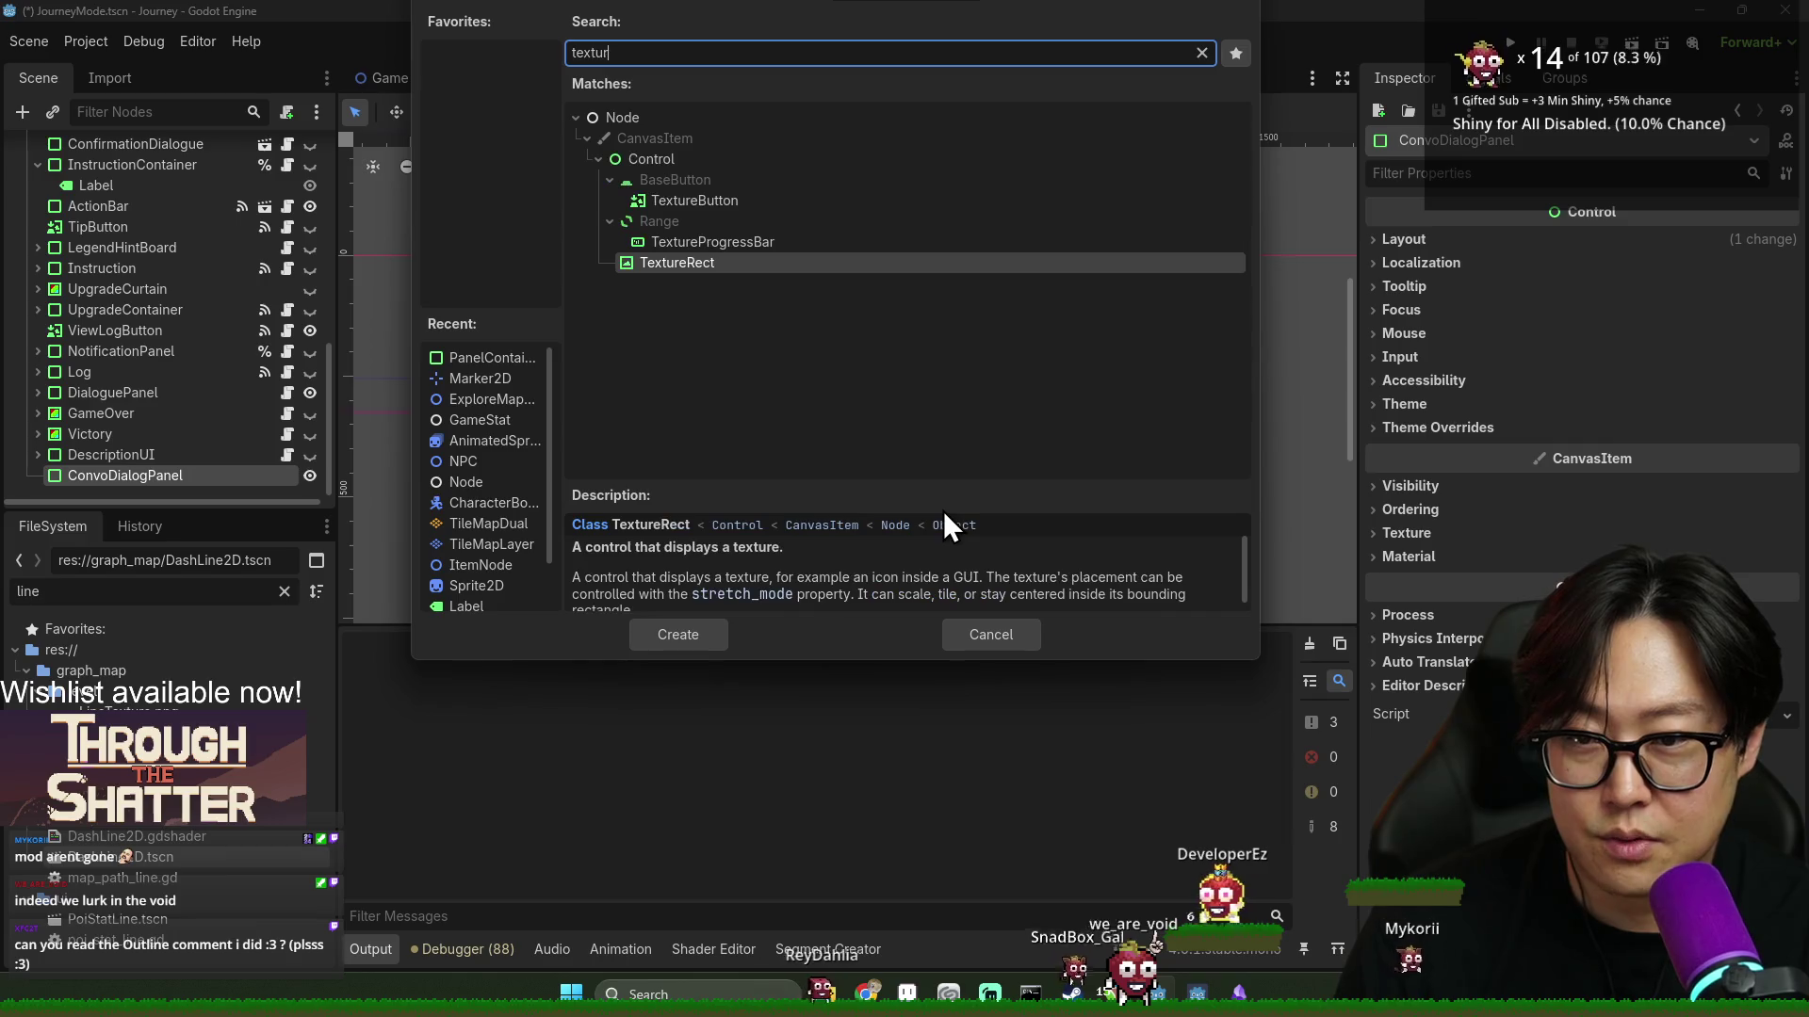
Step: Create the TextureRect child and load conversation_dialog_box.png as its texture
key(Return)
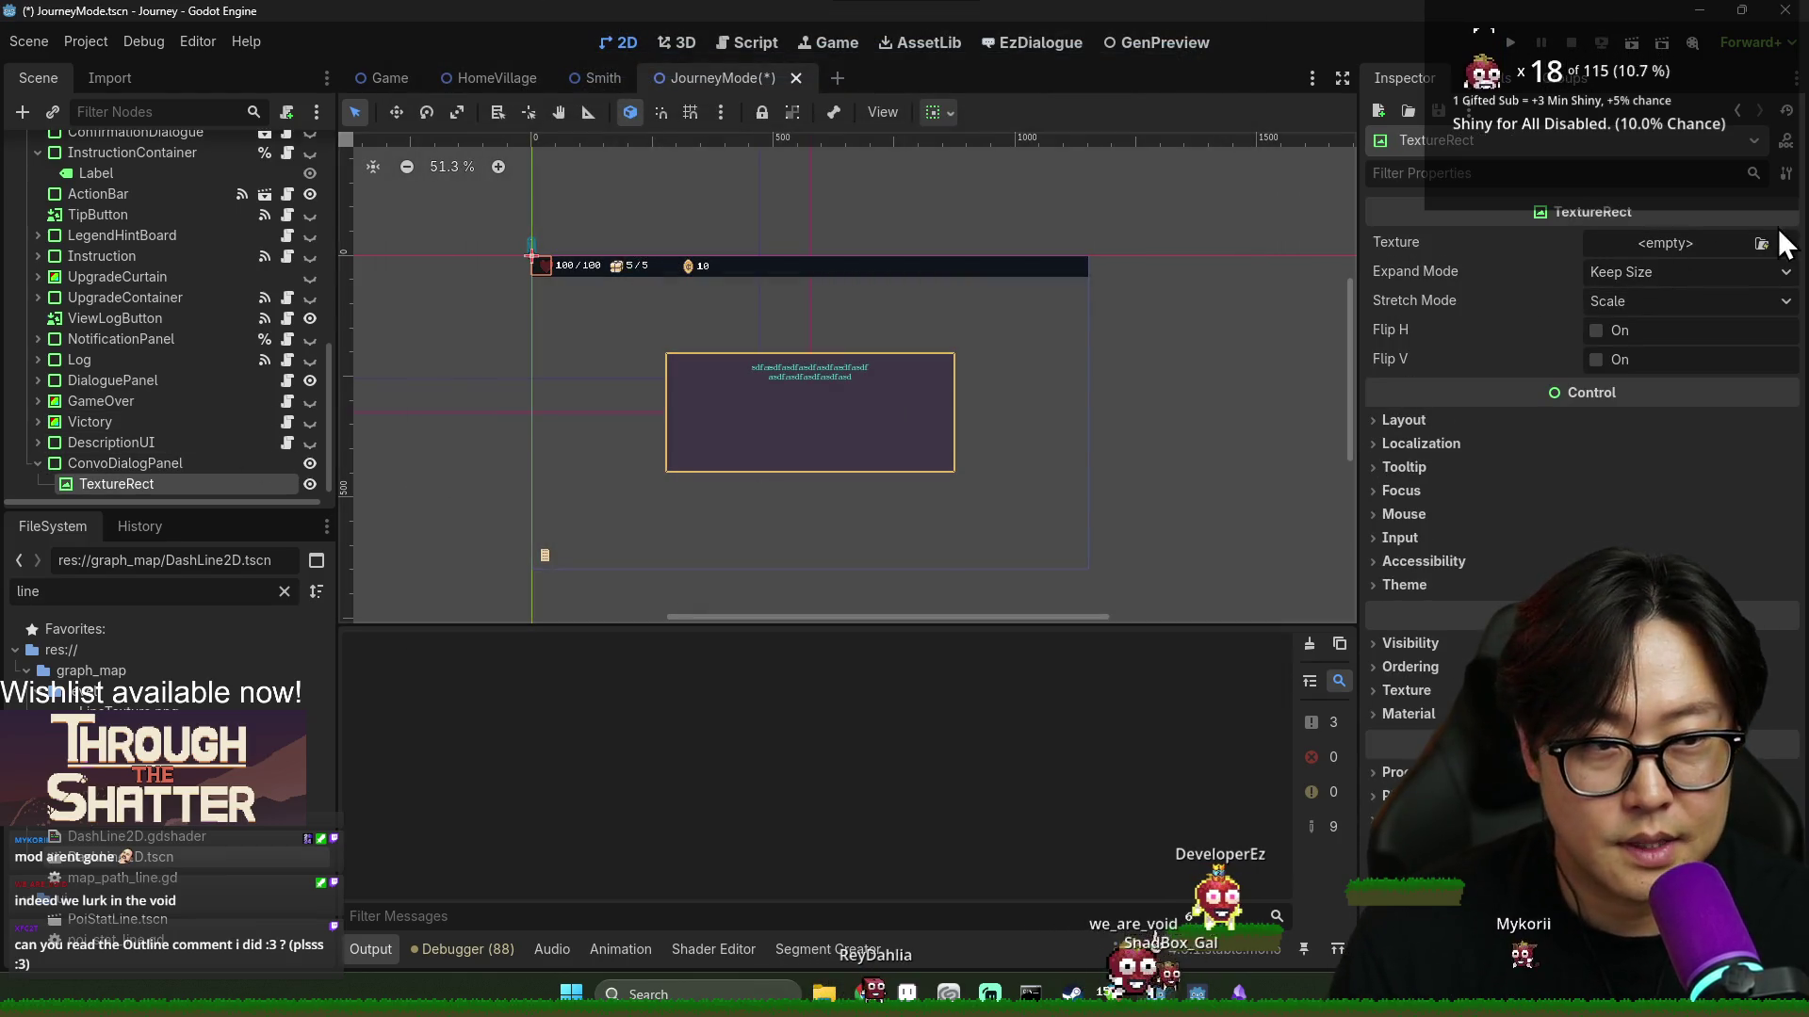
click(1760, 243)
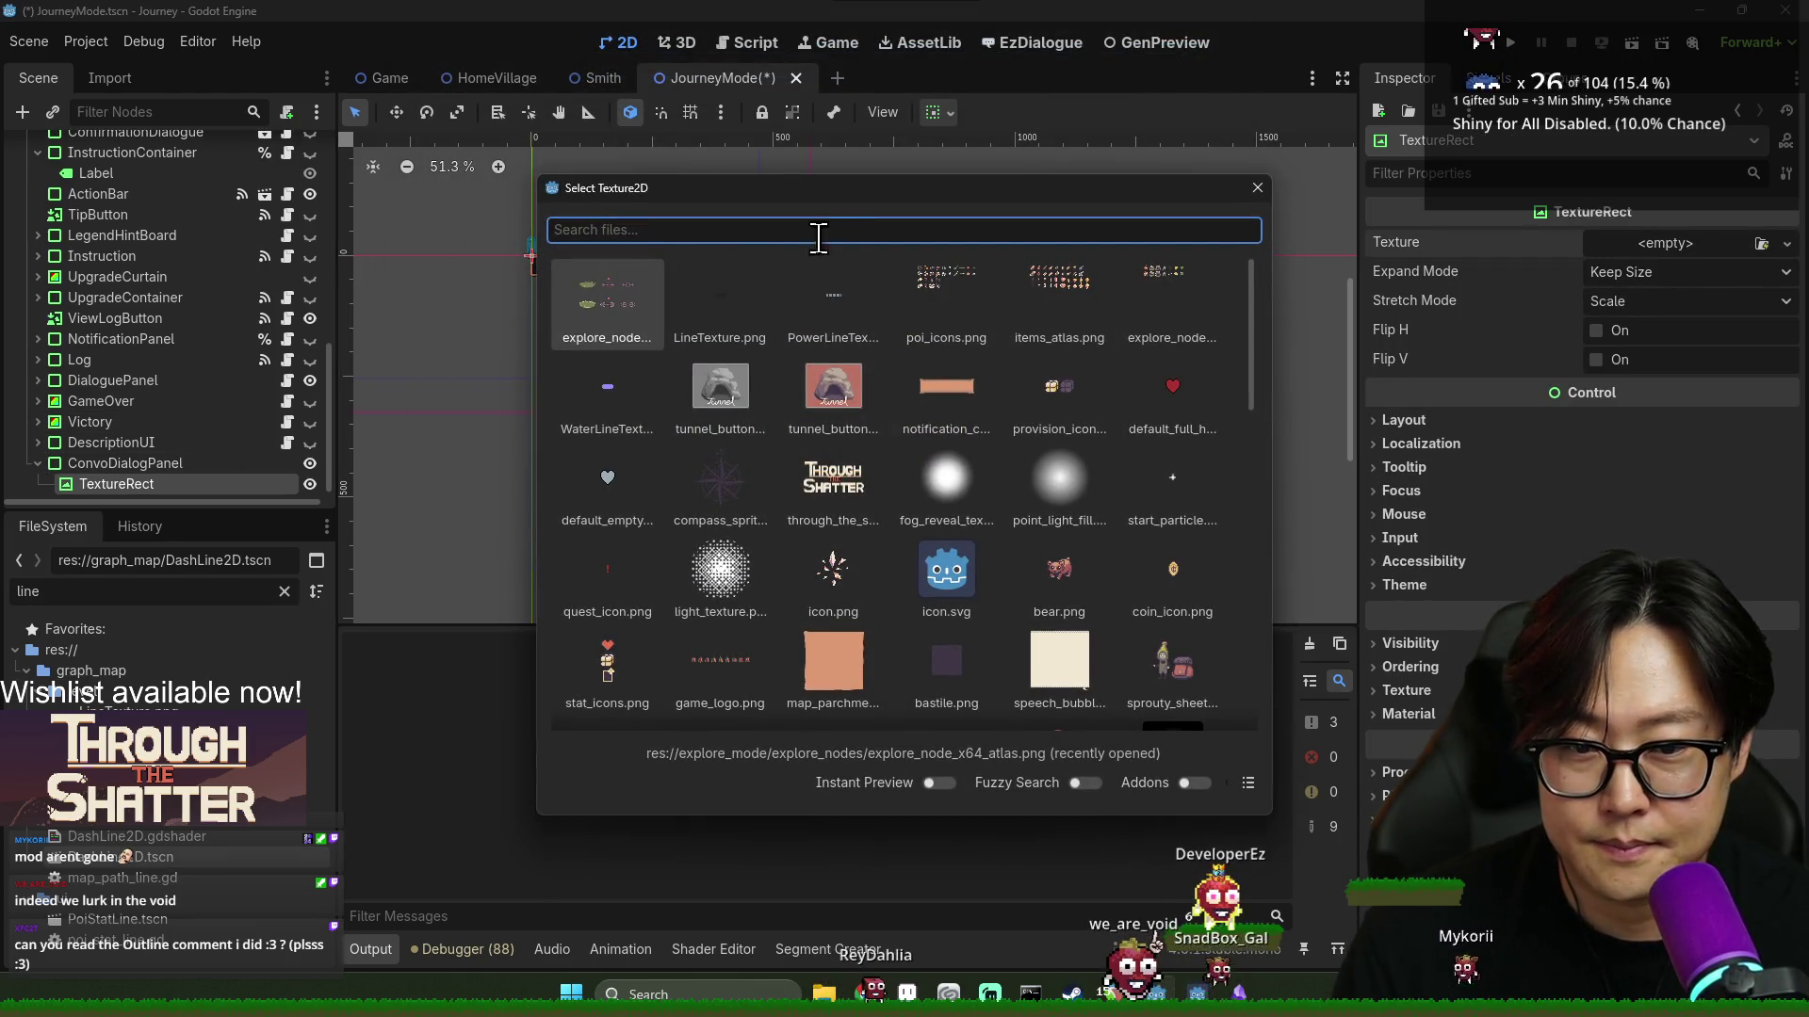
text(dia)
click(596, 298)
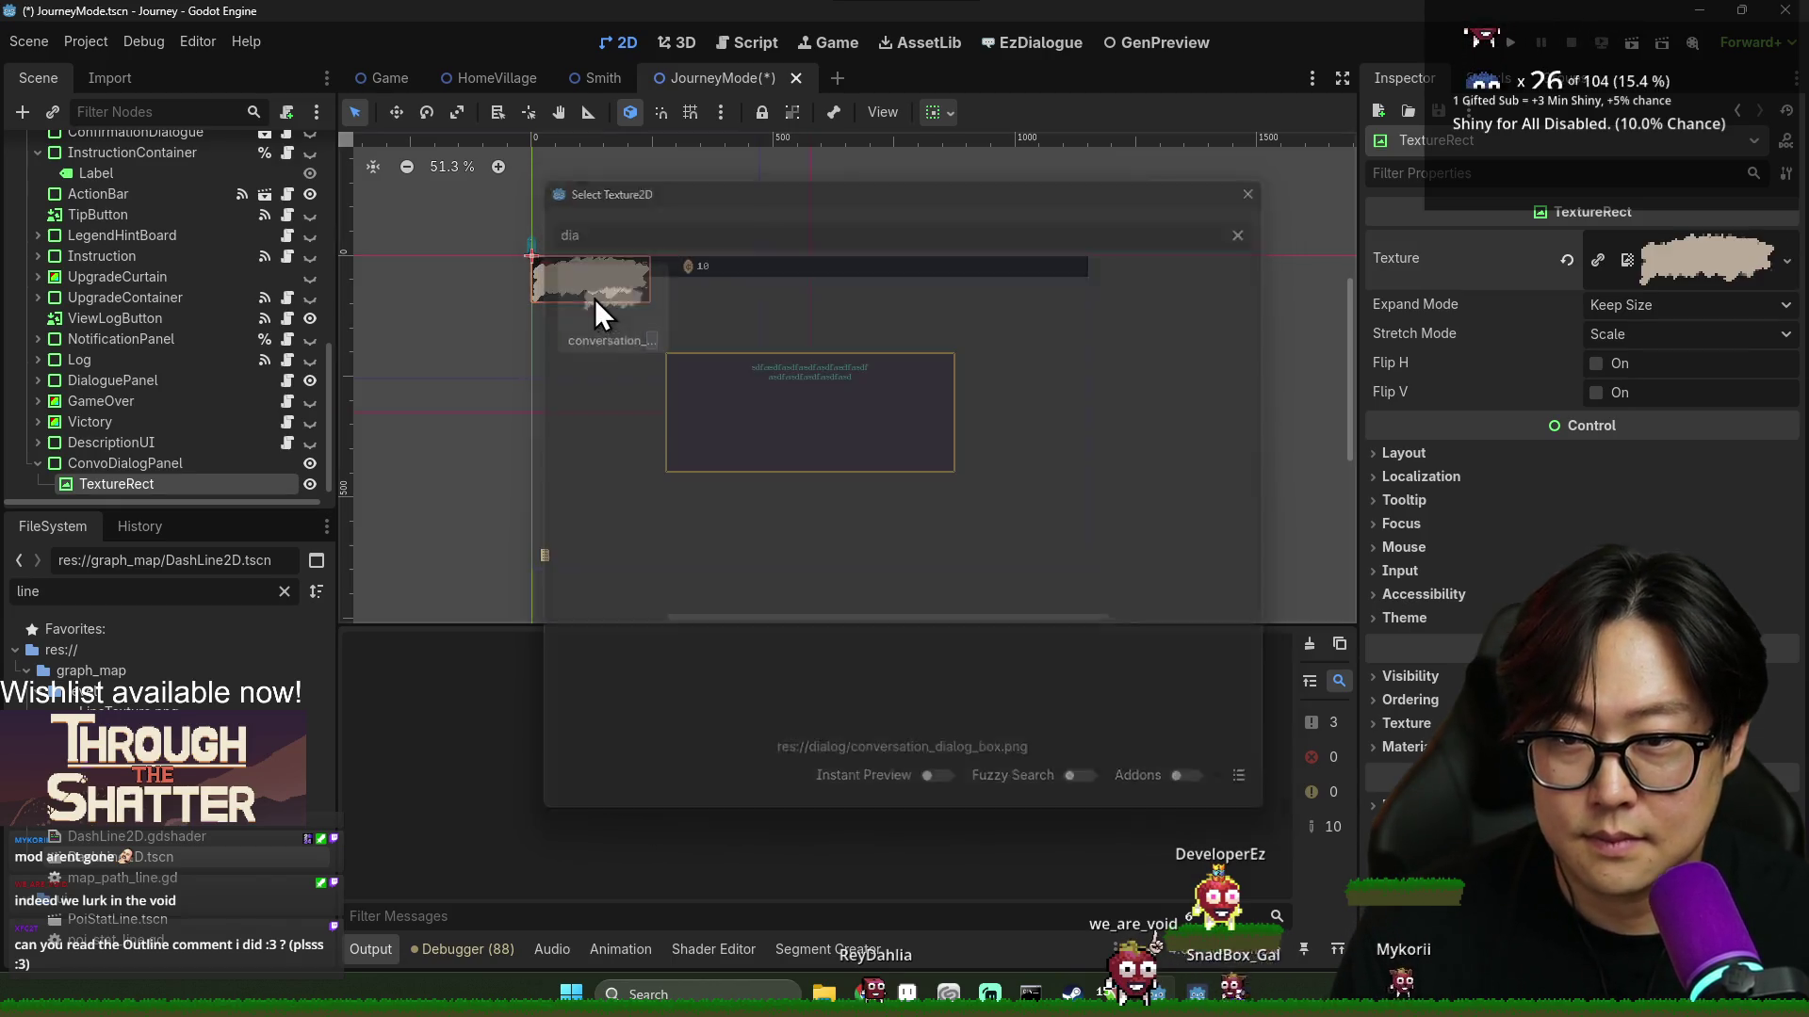
scroll(613, 273, up, 10)
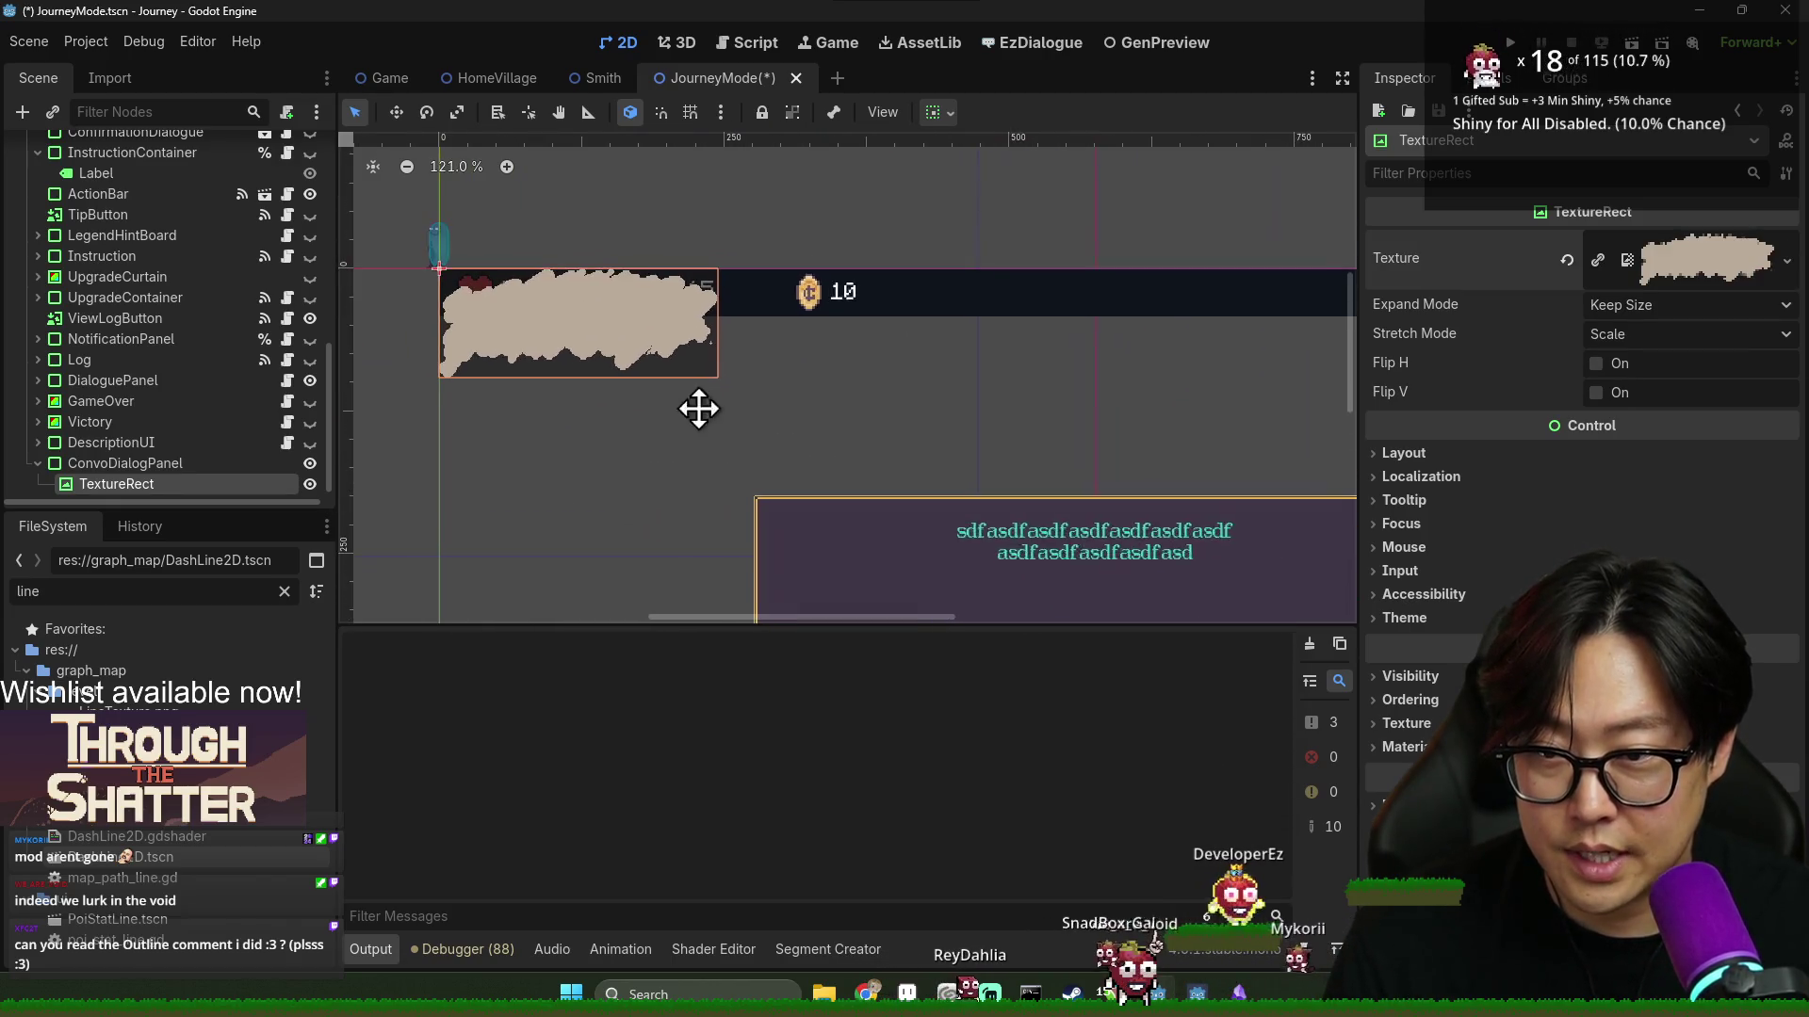
scroll(699, 408, down, 3)
scroll(772, 339, down, 2)
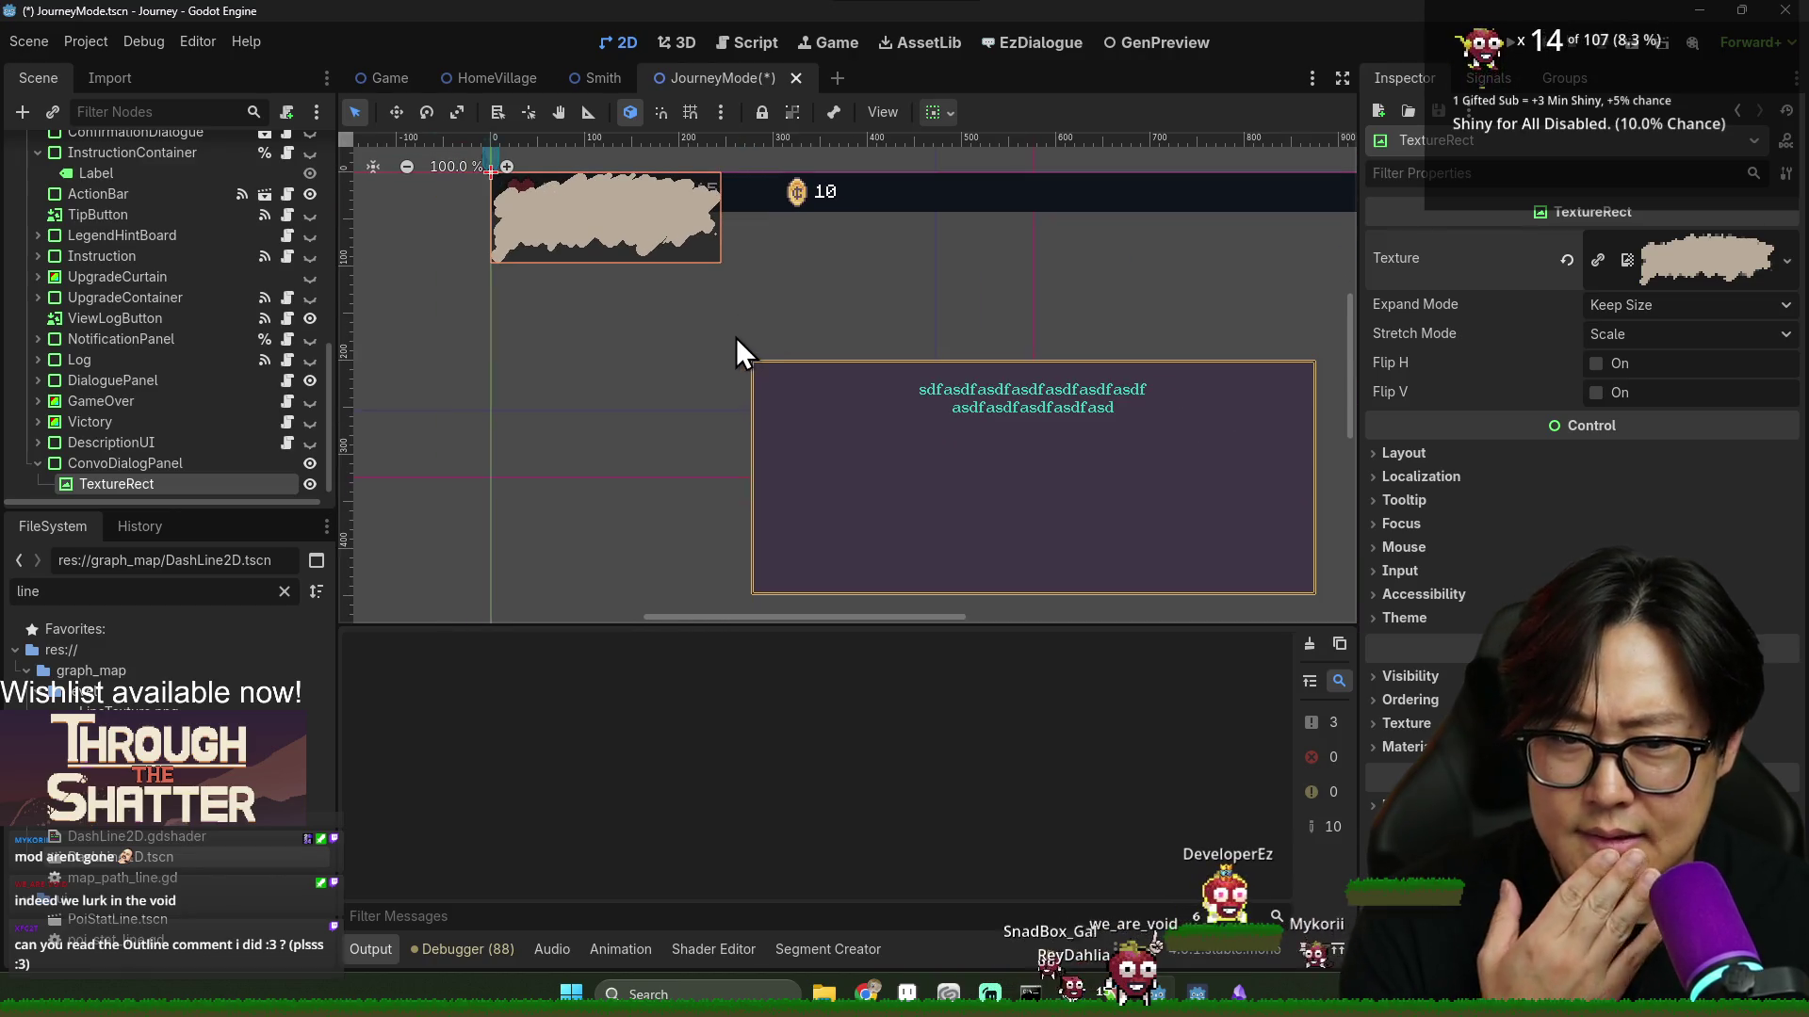
click(185, 463)
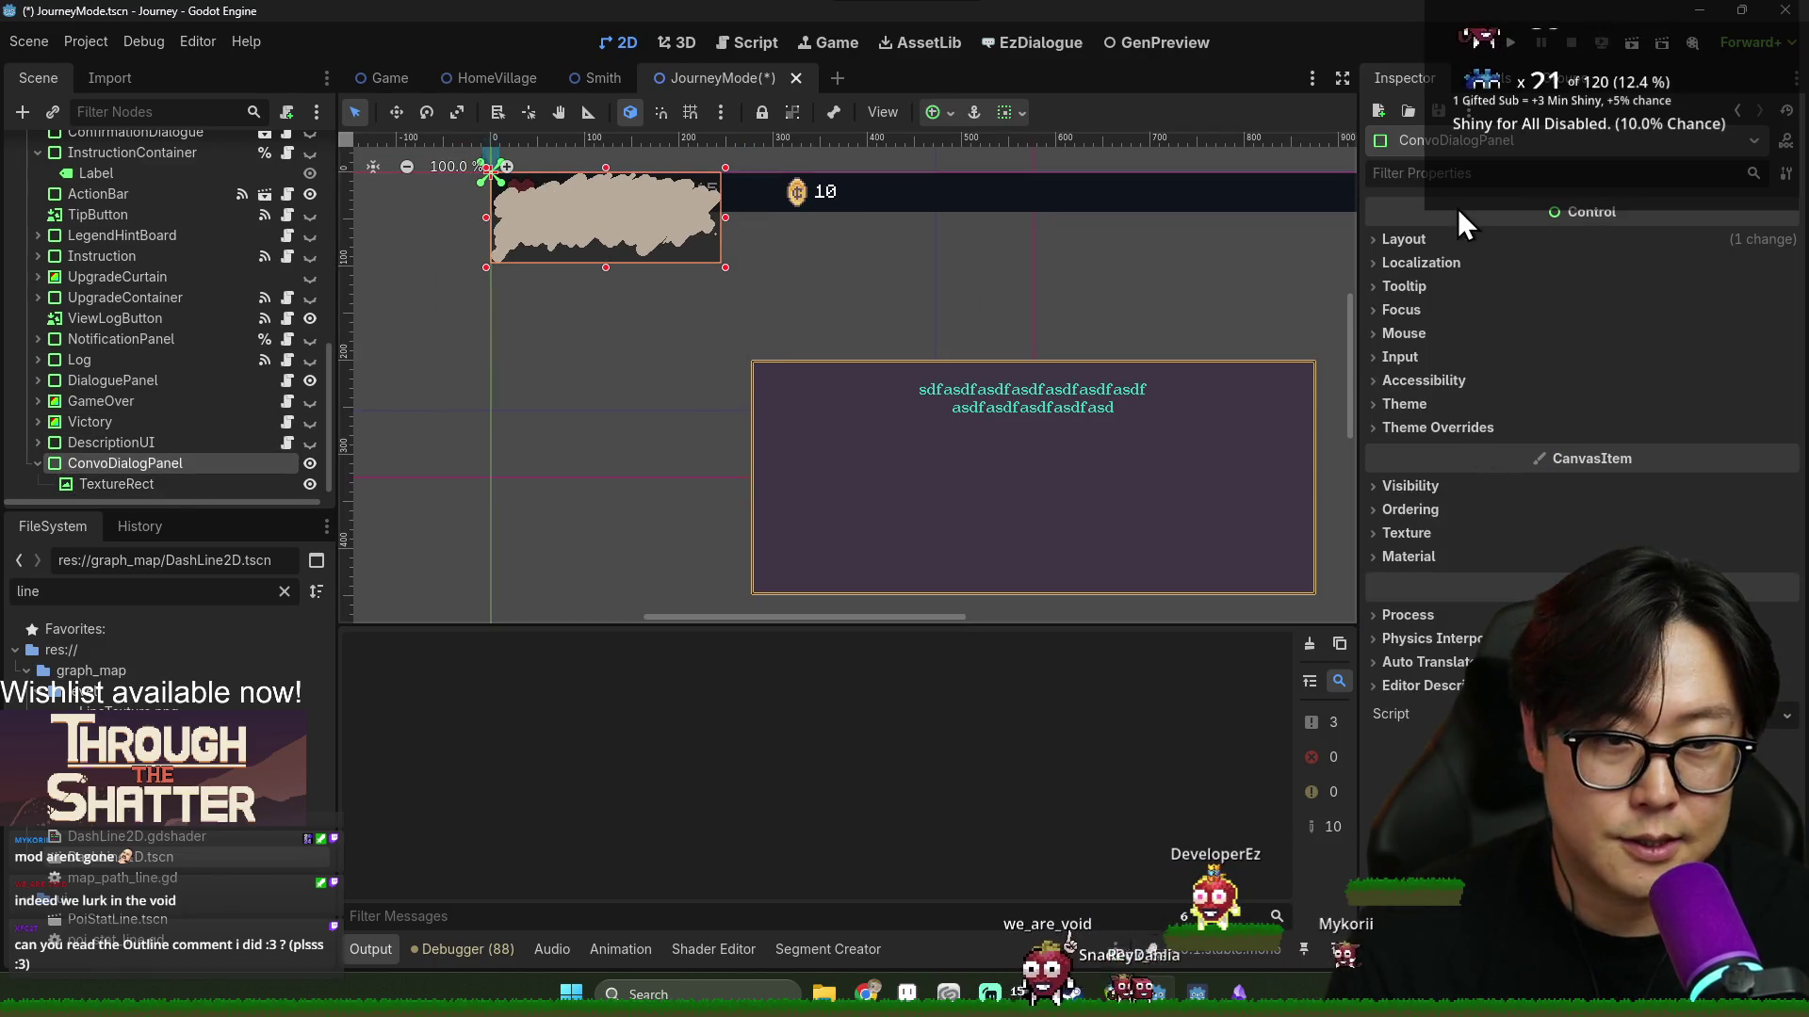
Step: Set the TextureRect's Stretch Mode to Keep Aspect, leaving Expand Mode at Keep Size
click(1483, 239)
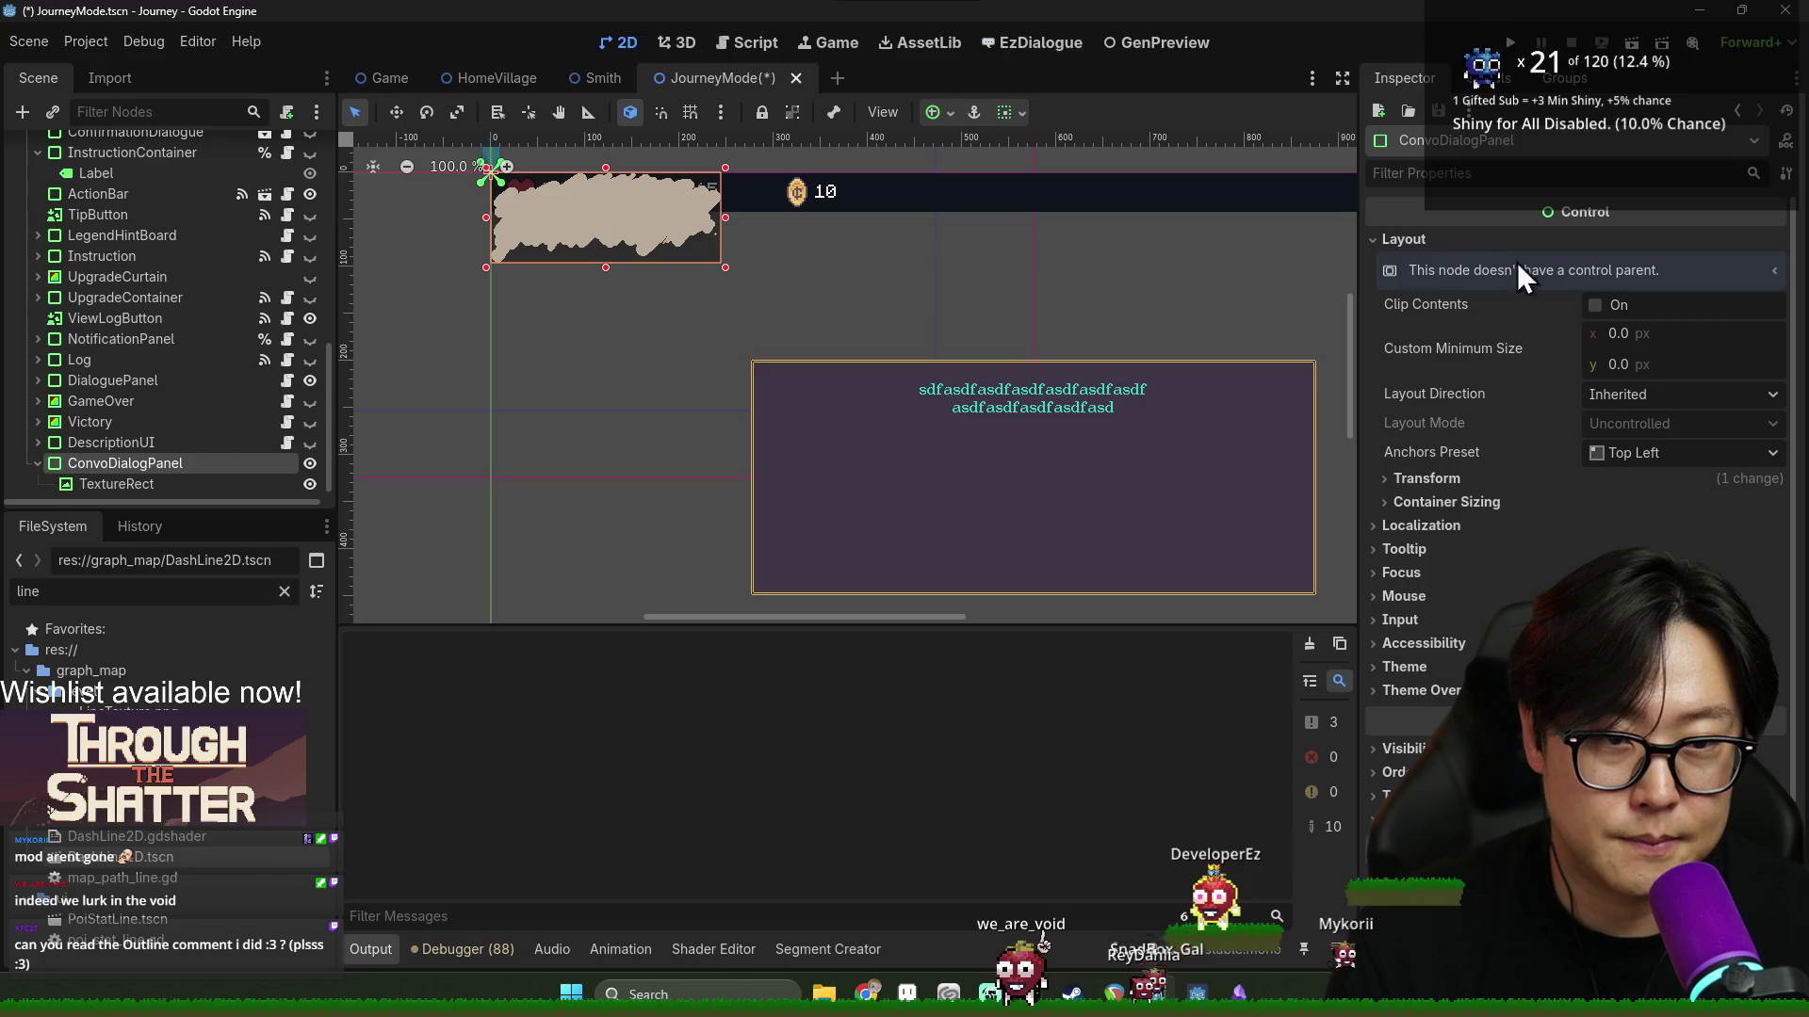
click(1433, 483)
key(Down)
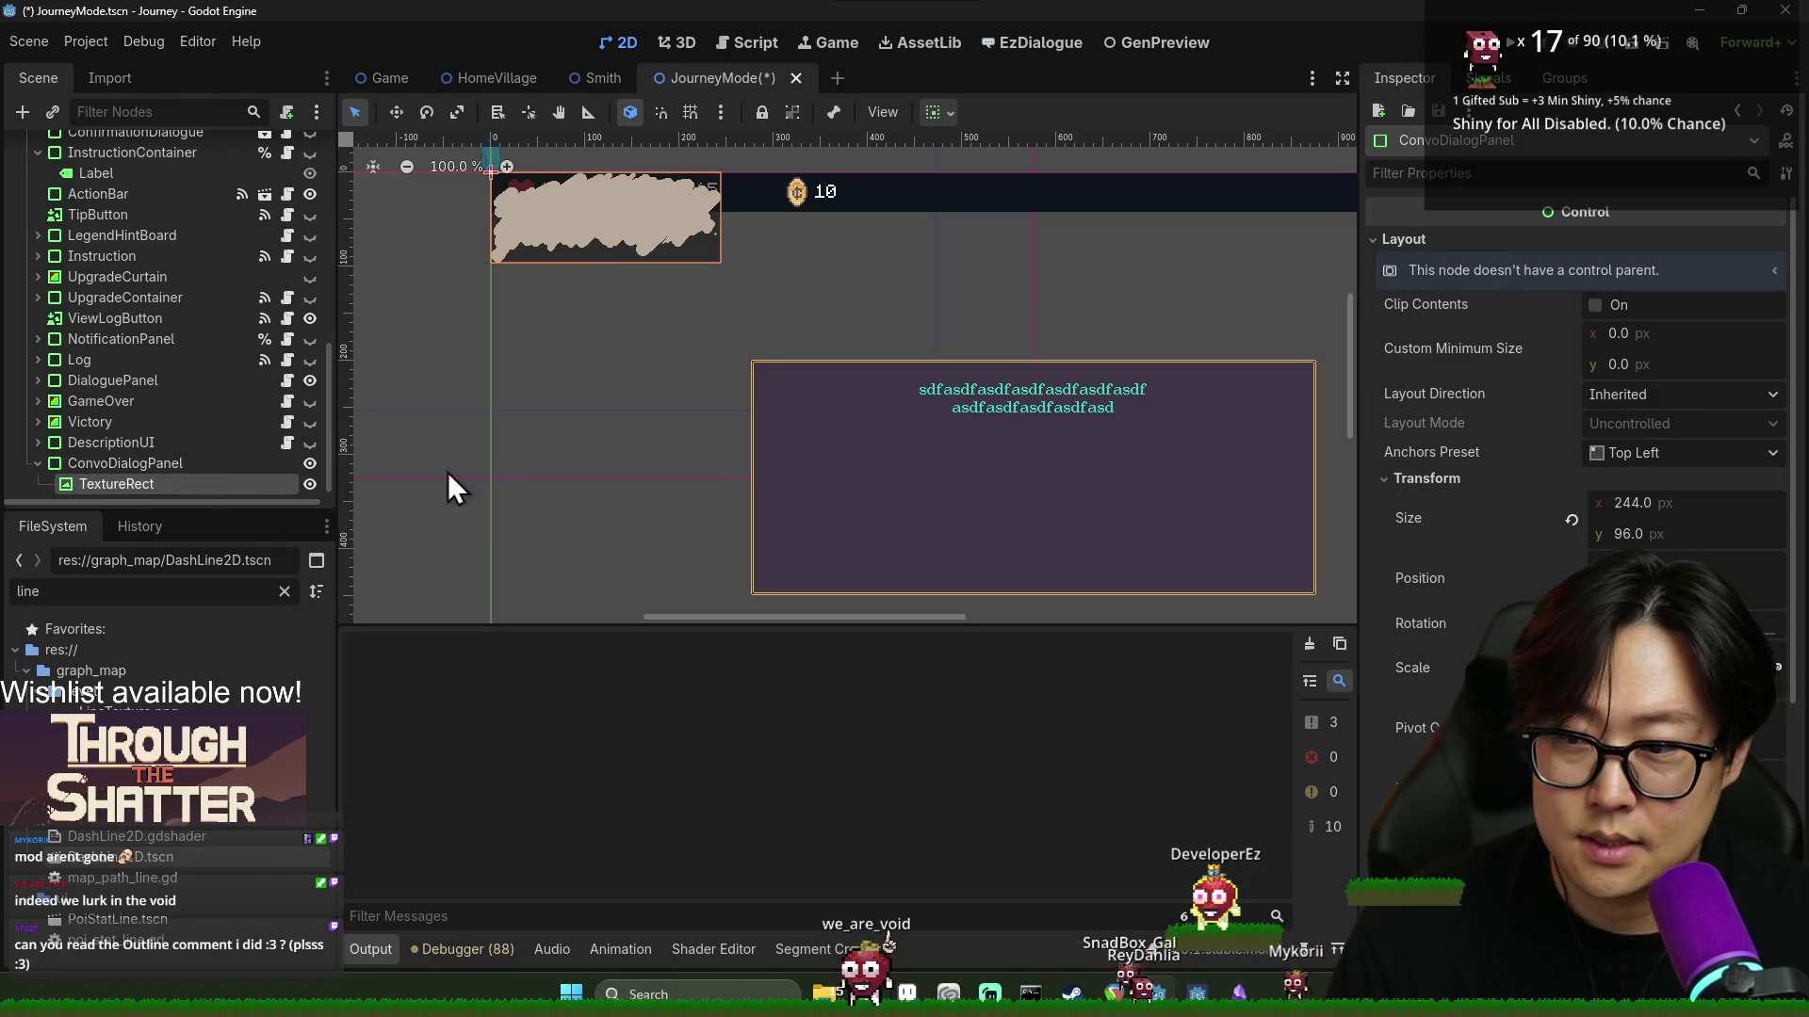
click(1647, 306)
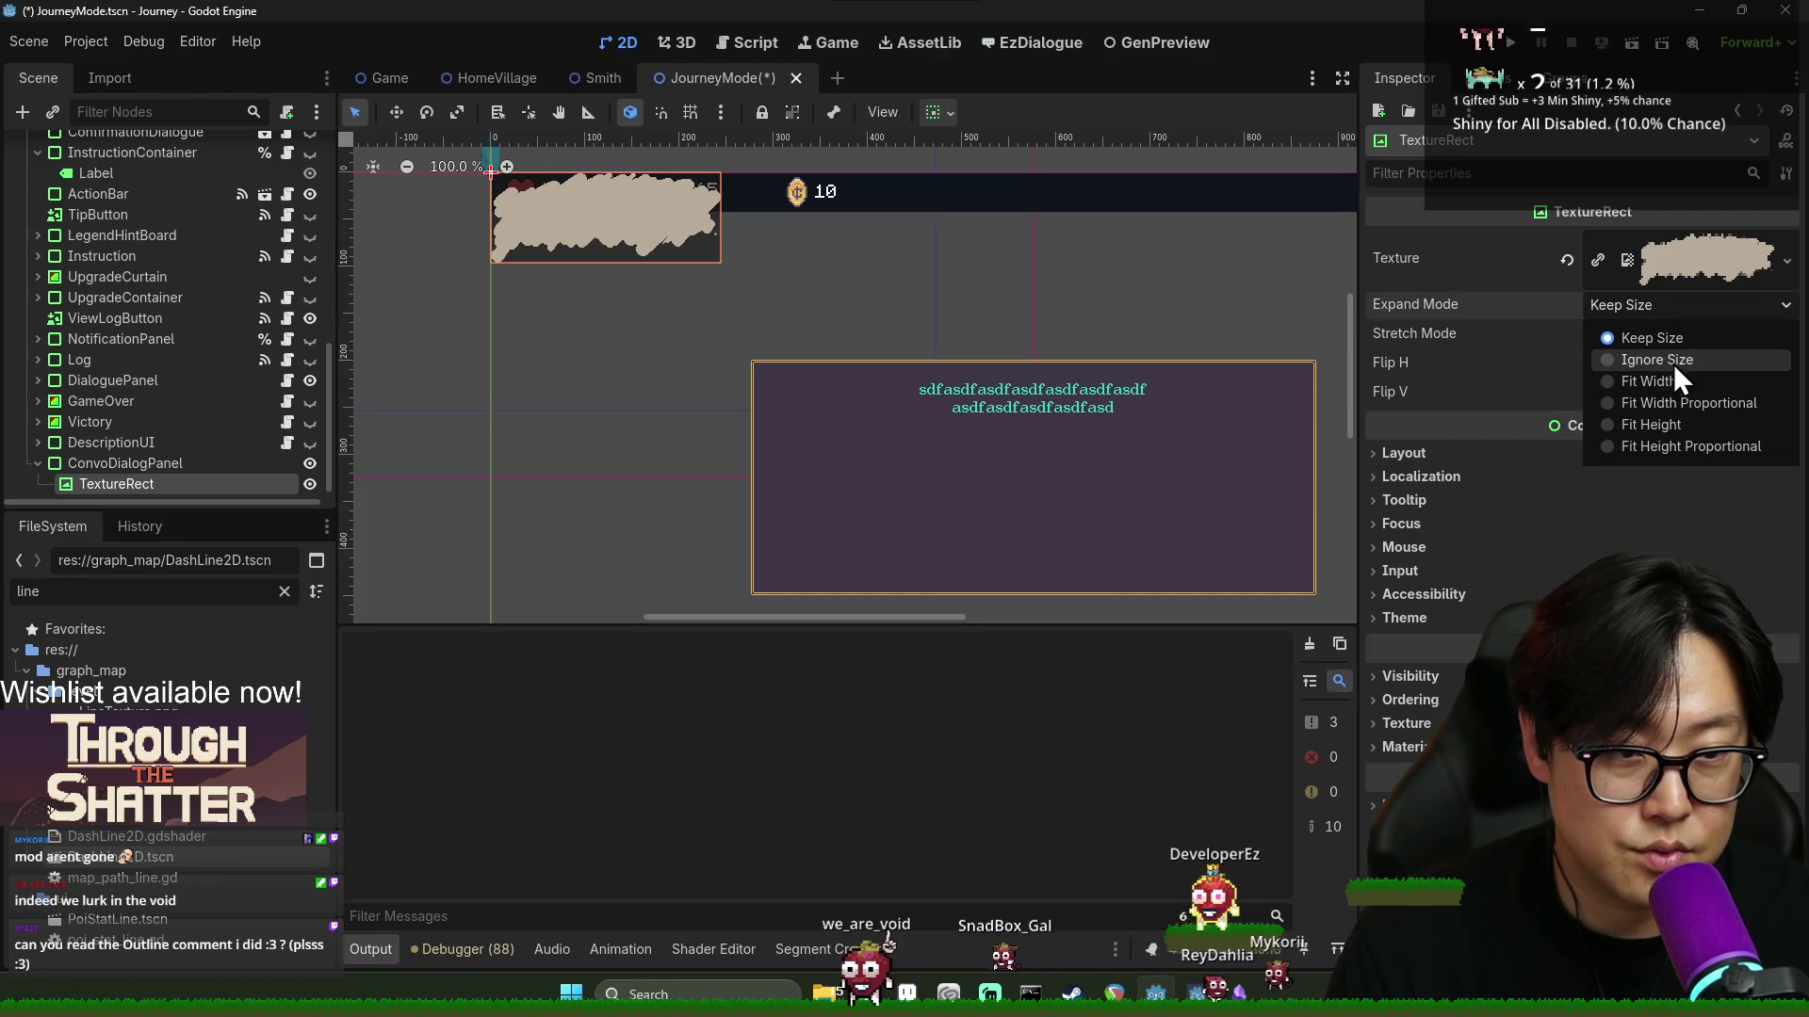
click(1677, 337)
click(1656, 335)
click(1638, 365)
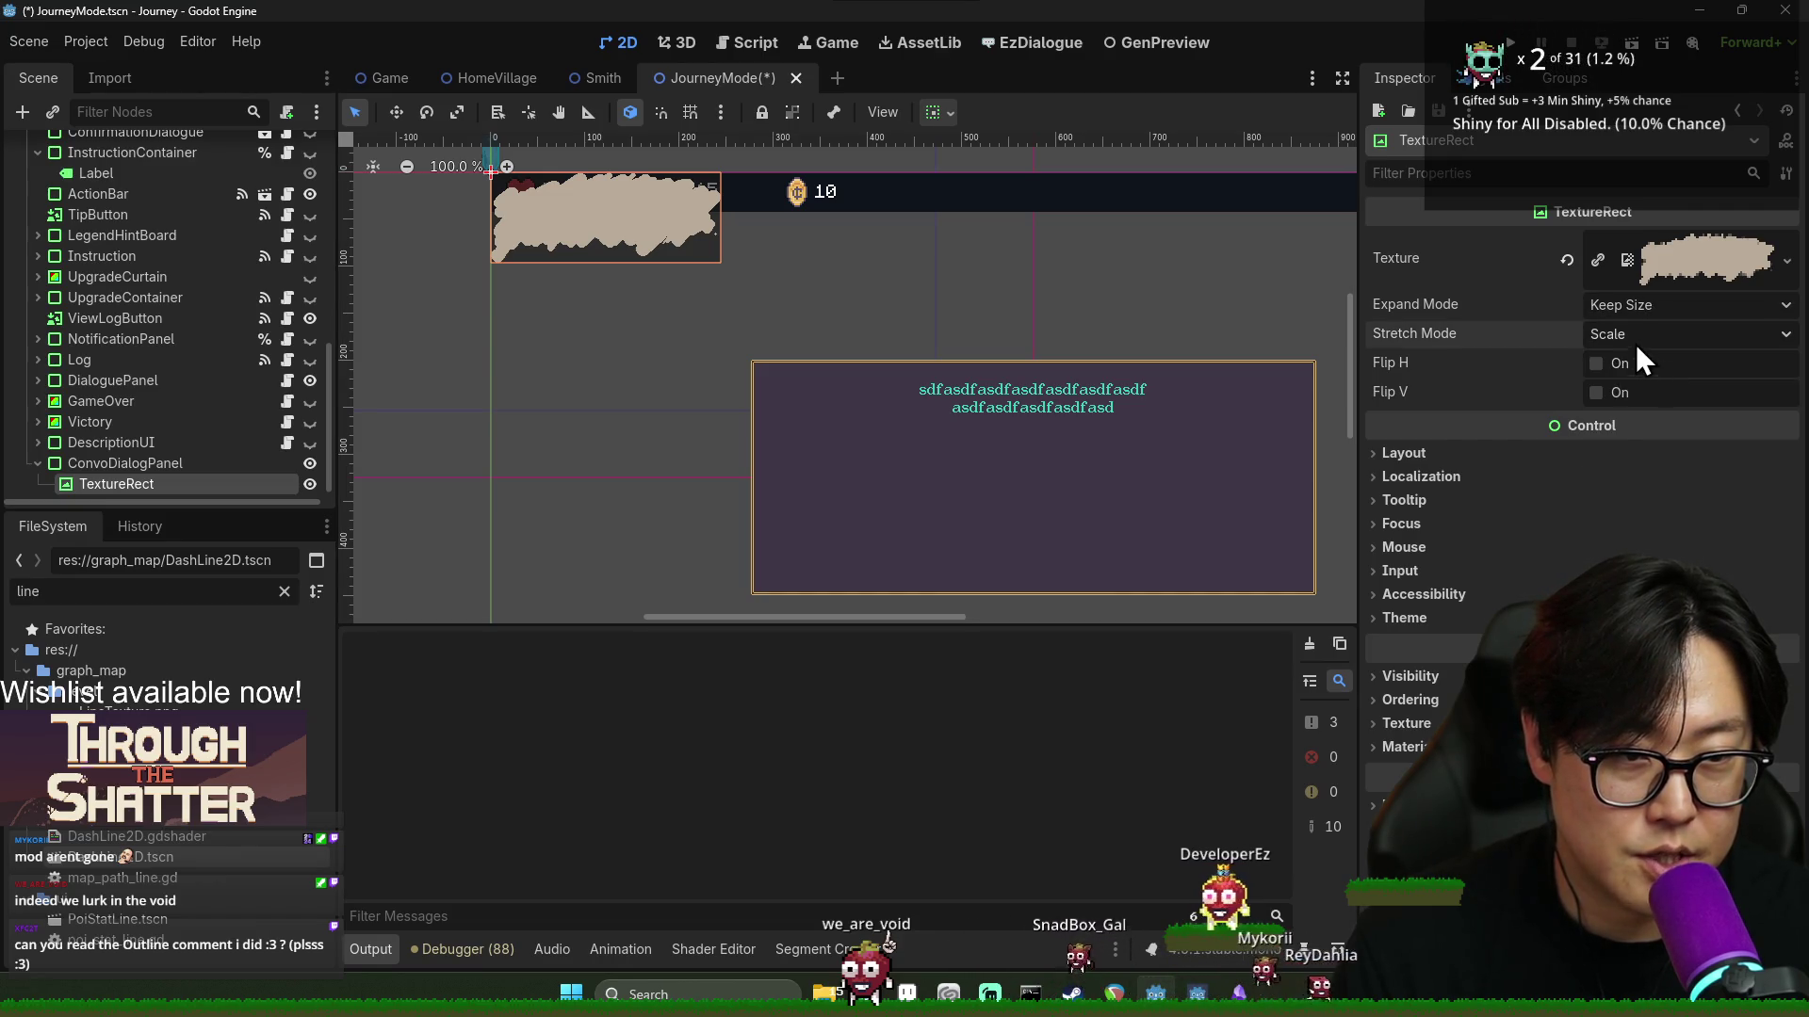
click(1658, 335)
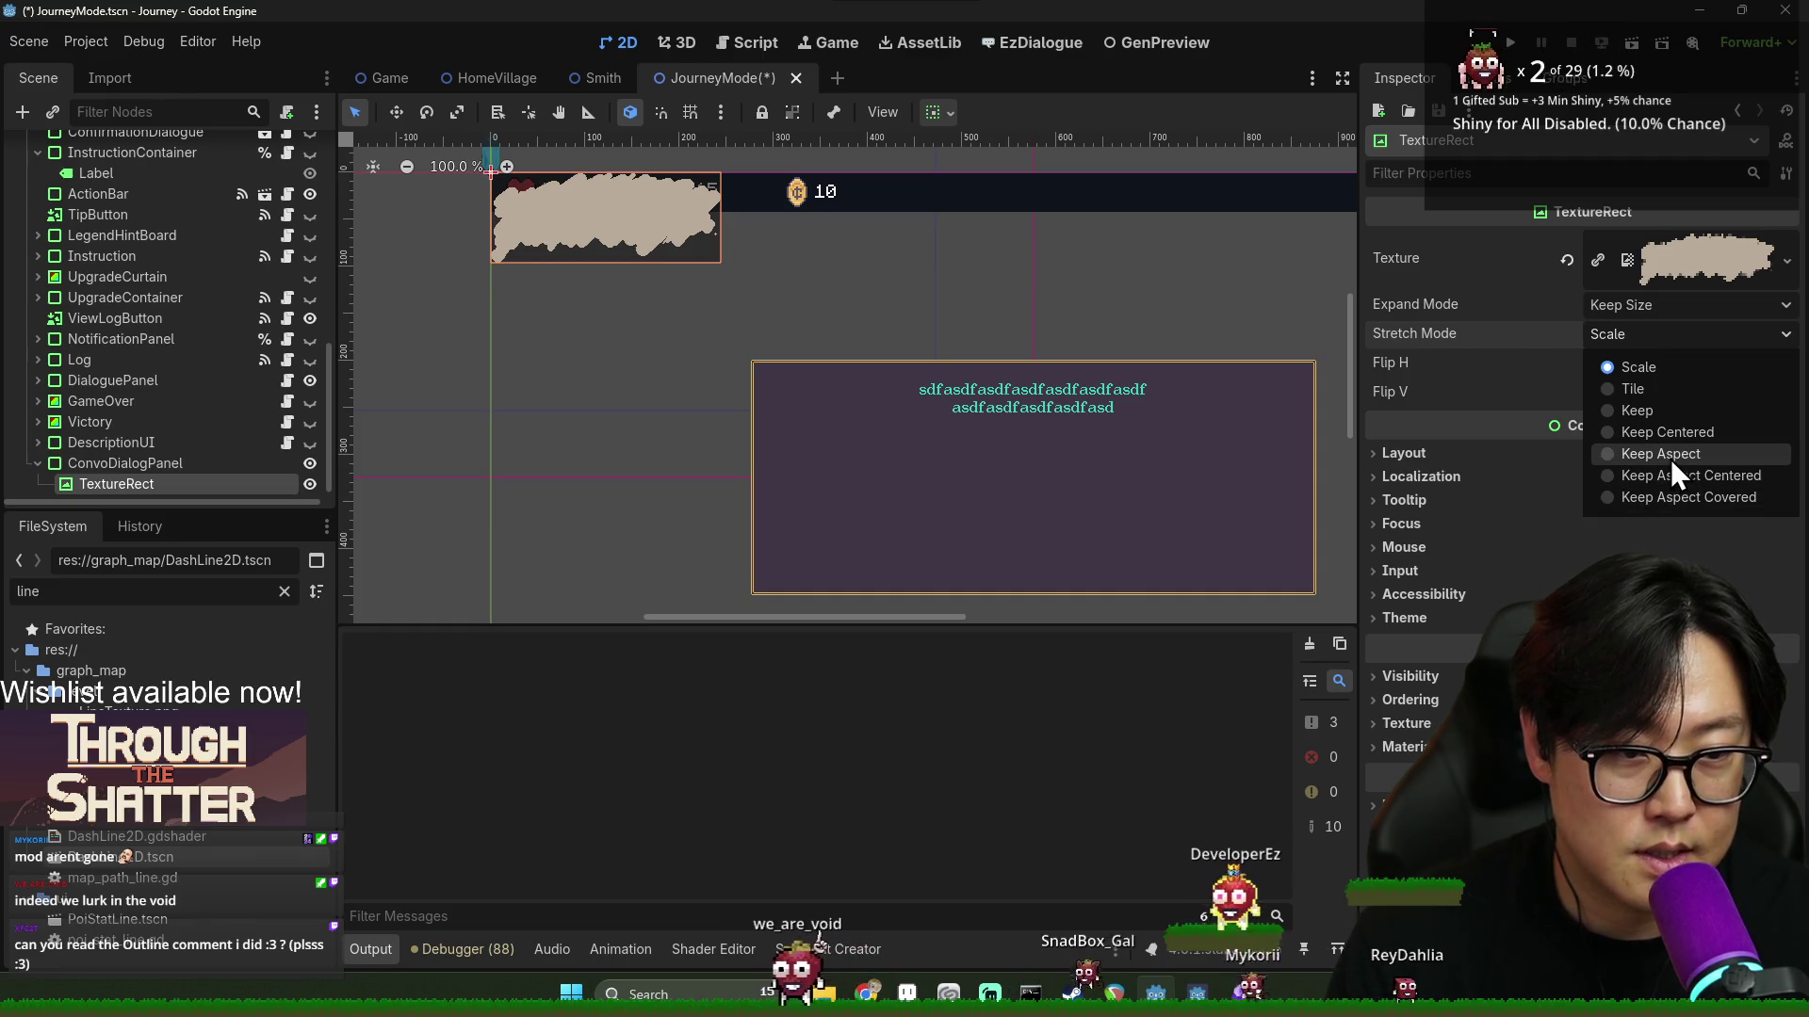
click(1670, 460)
click(1456, 456)
click(1426, 663)
scroll(1433, 674, down, 2)
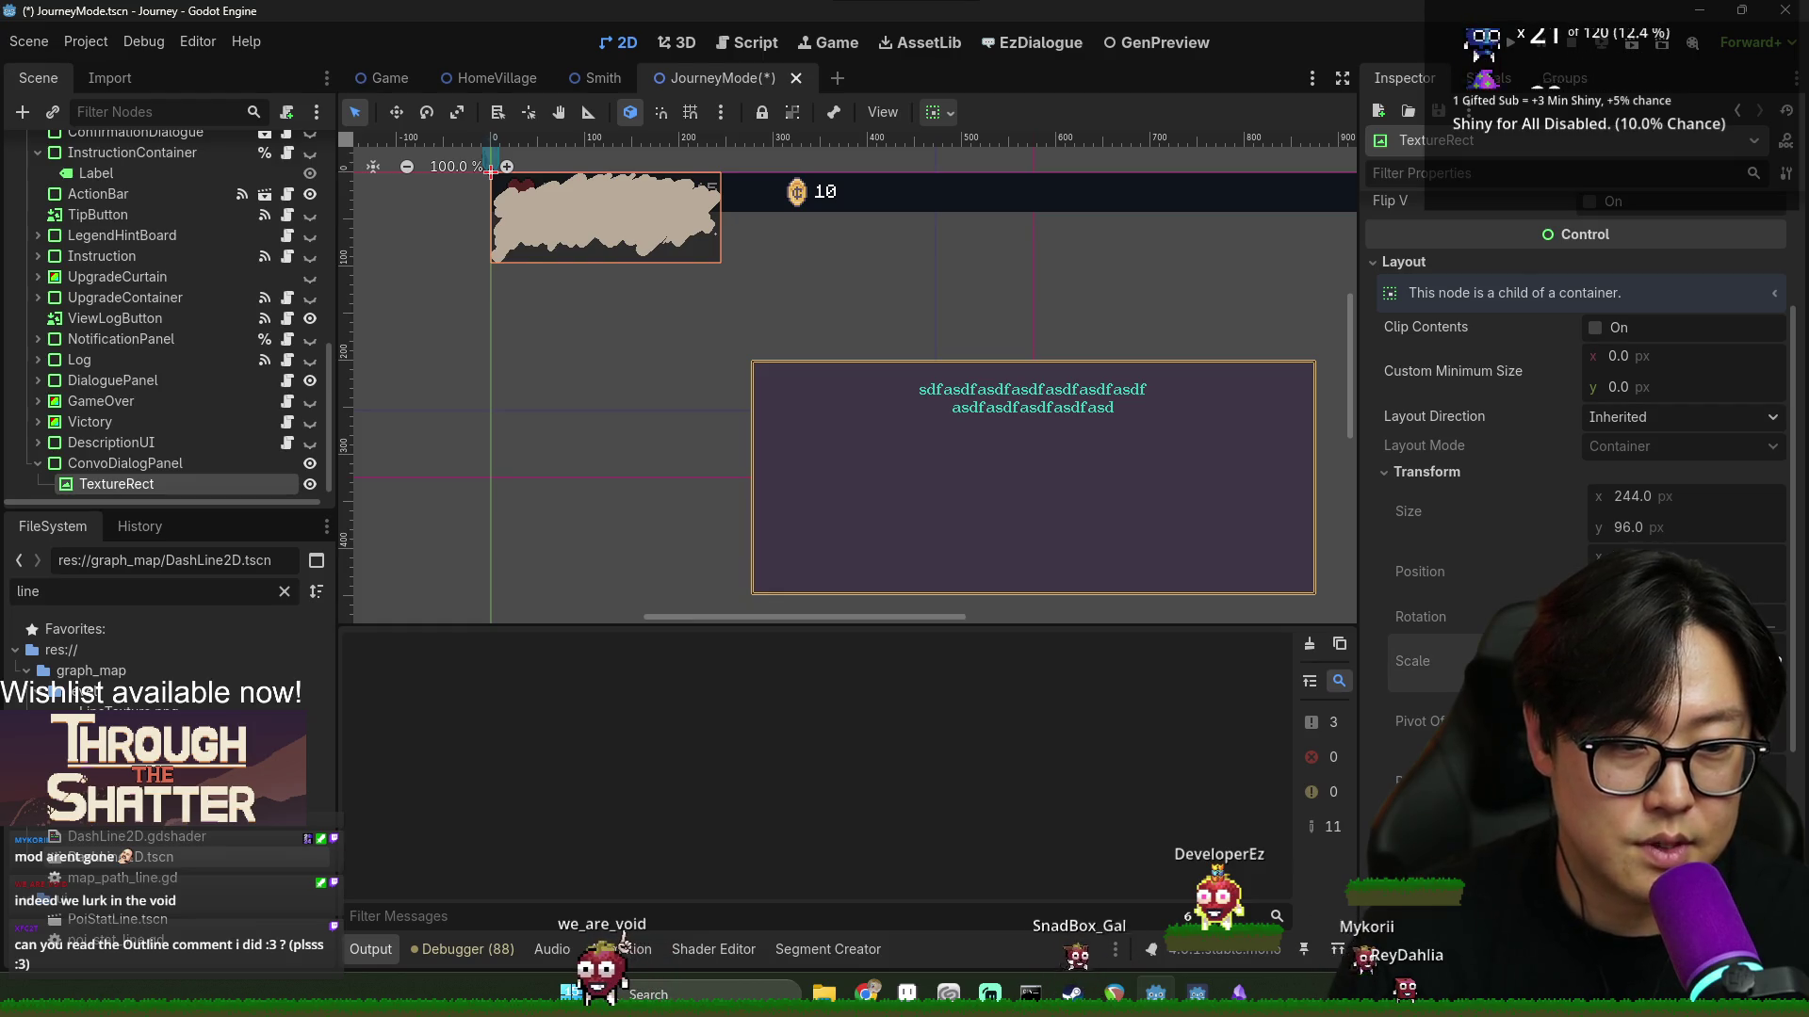
scroll(1575, 424, up, 2)
Step: Double ConvoDialogPanel's width and height with *2, giving 488 by 192
click(104, 462)
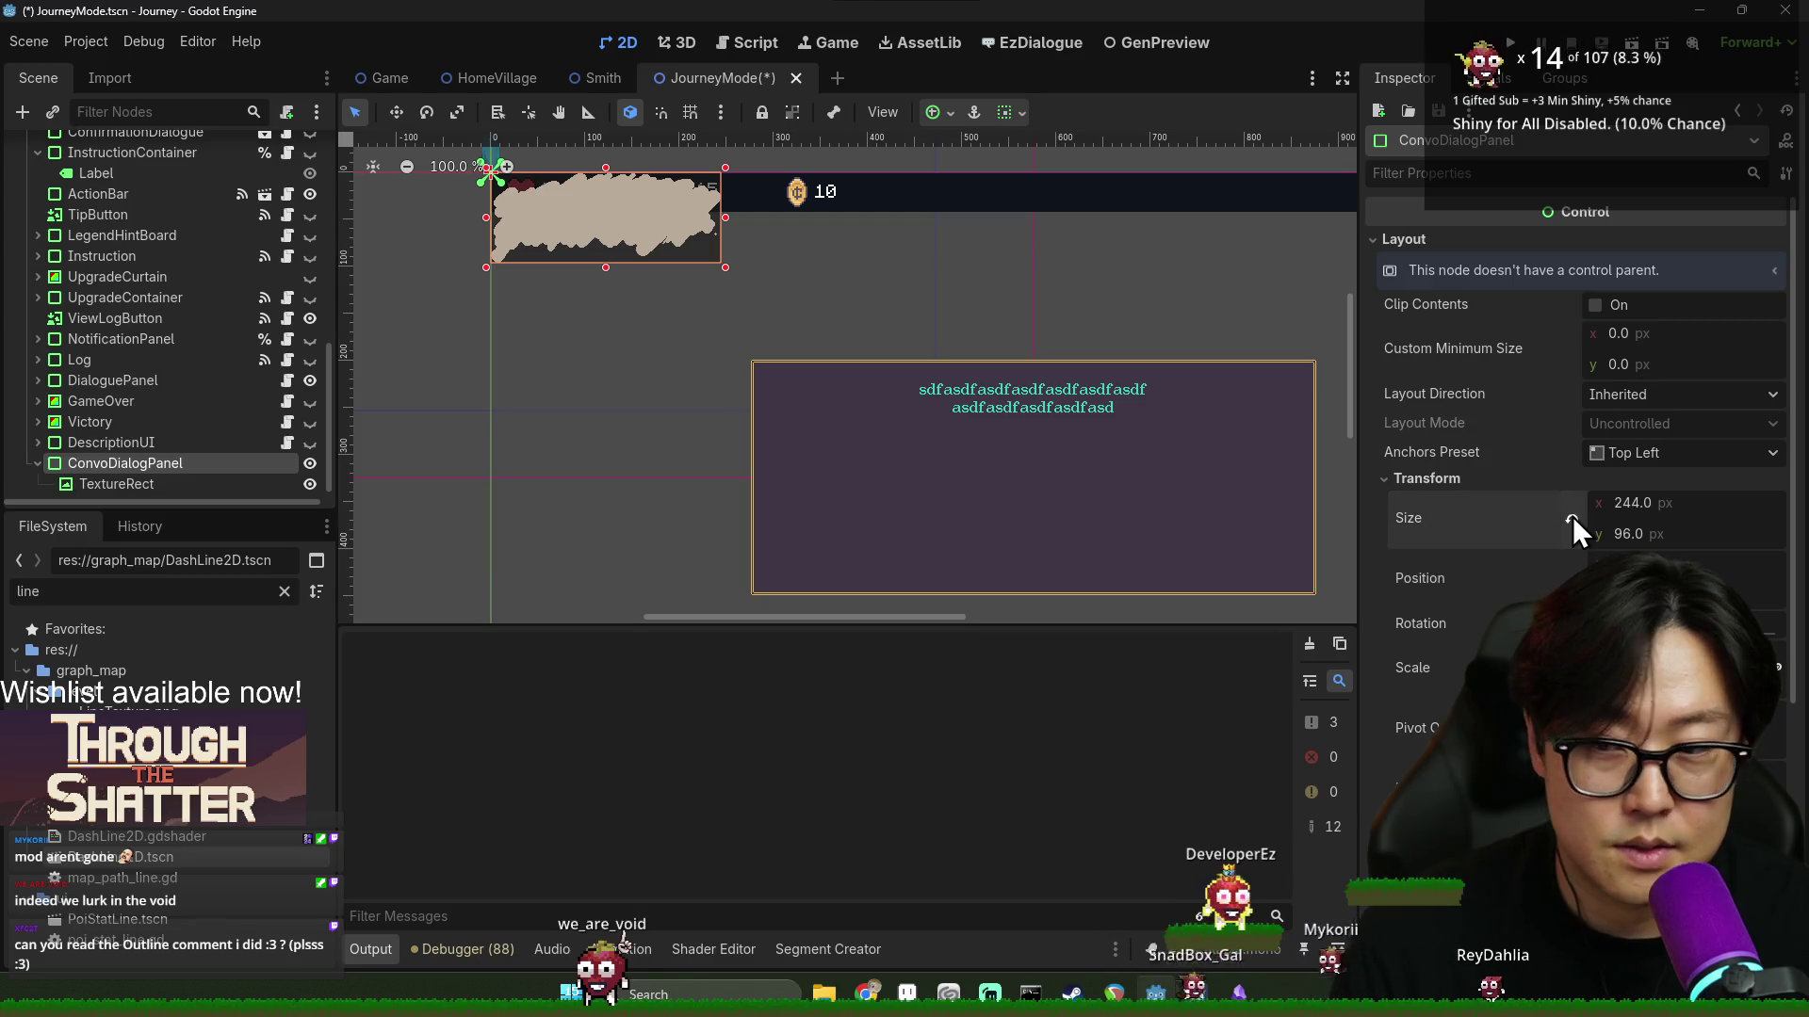
click(1686, 507)
key(Escape)
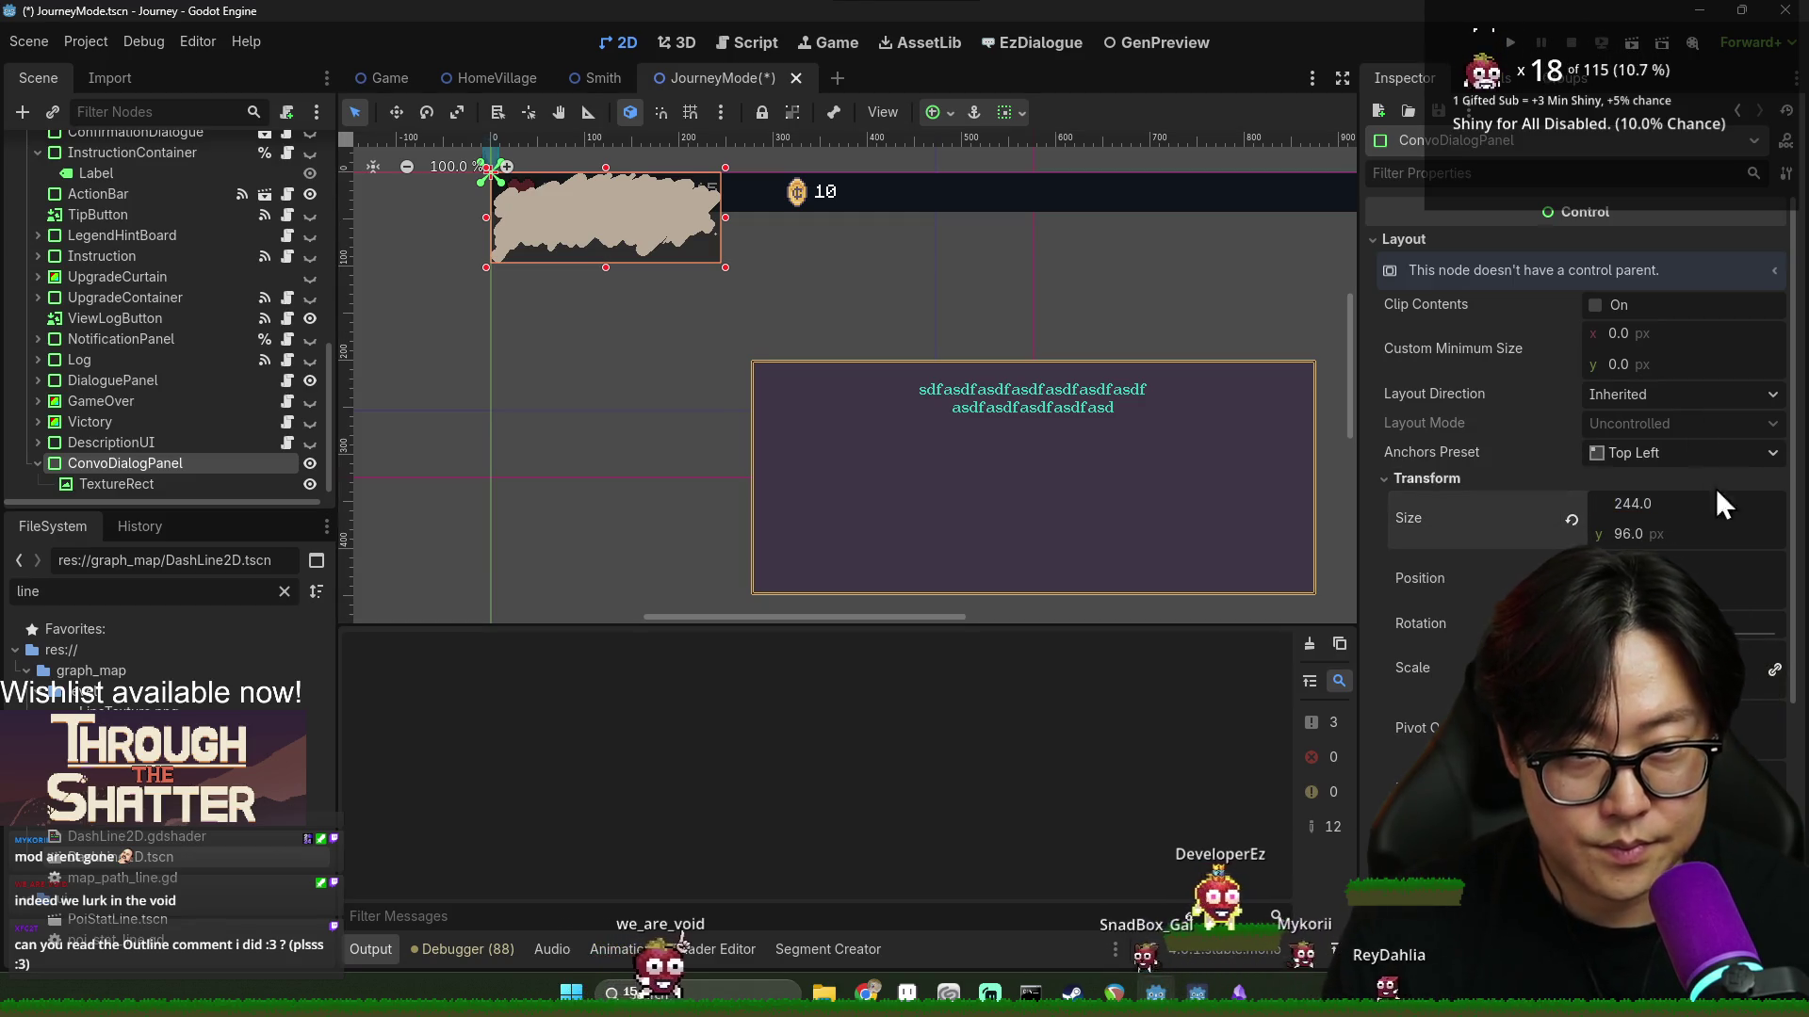
text(*2)
click(1691, 531)
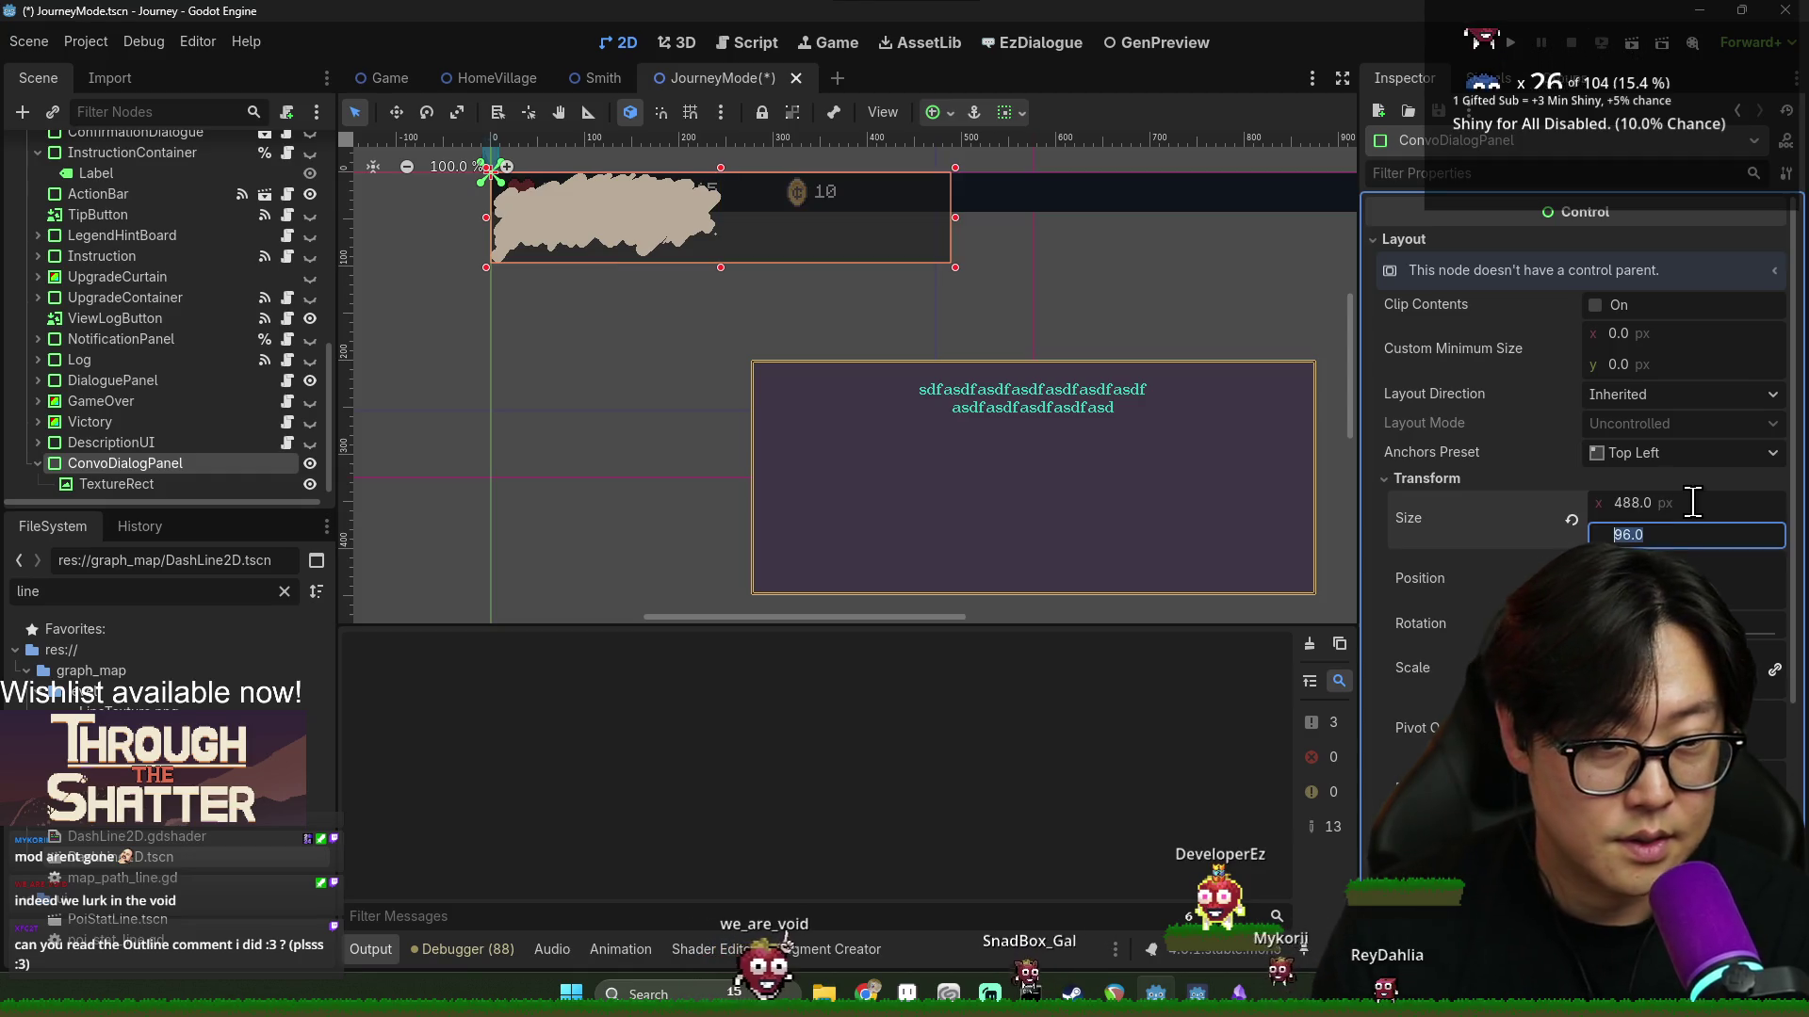
click(1692, 534)
text(*2)
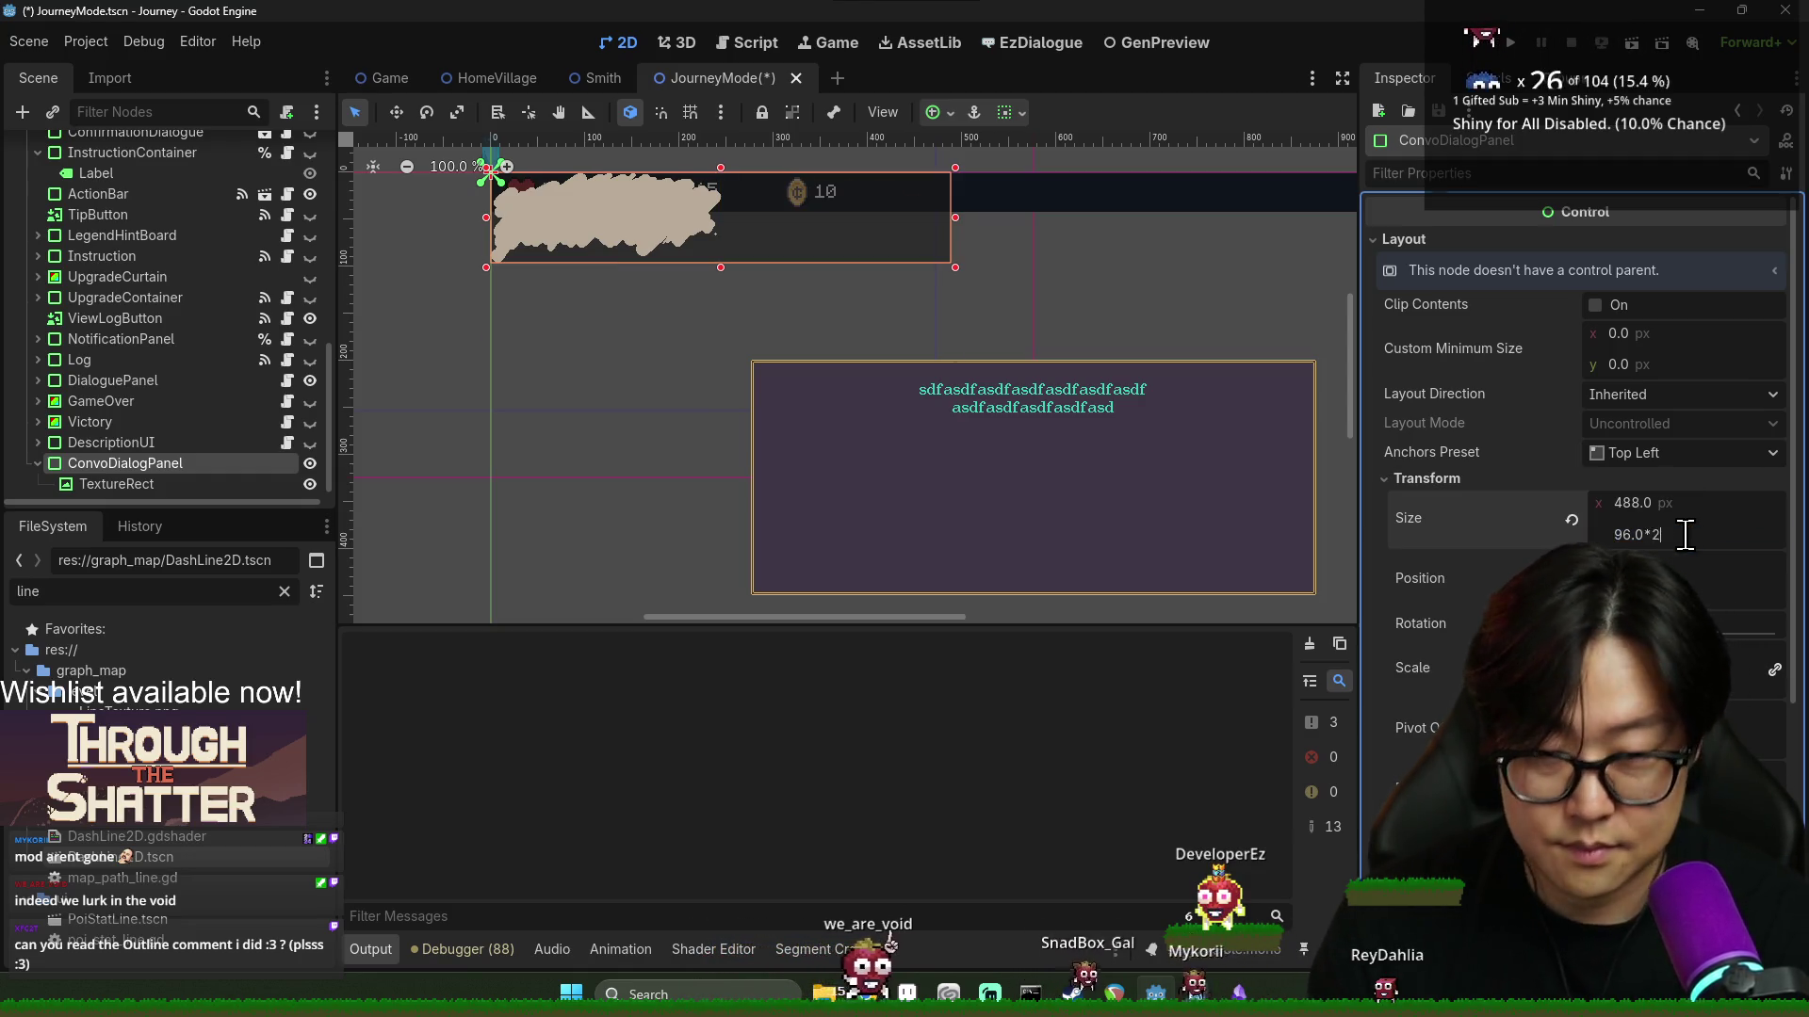
key(Return)
scroll(929, 365, down, 2)
scroll(810, 394, down, 1)
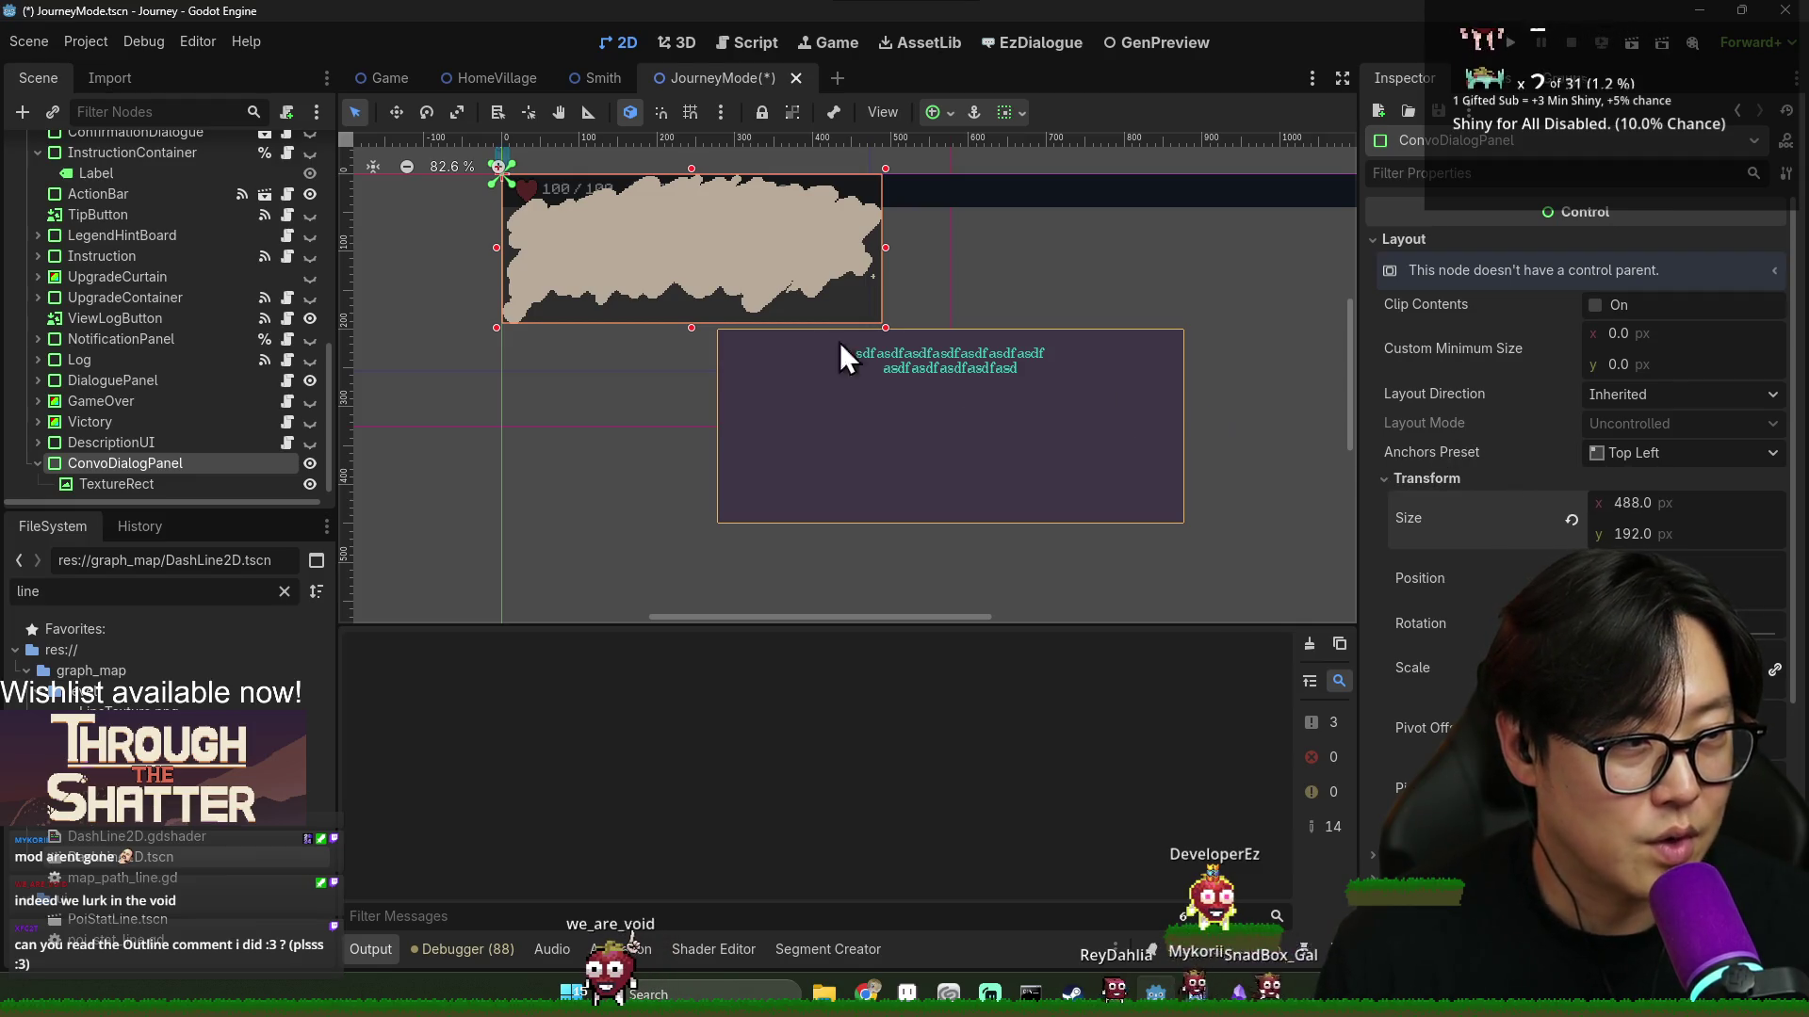
click(1670, 455)
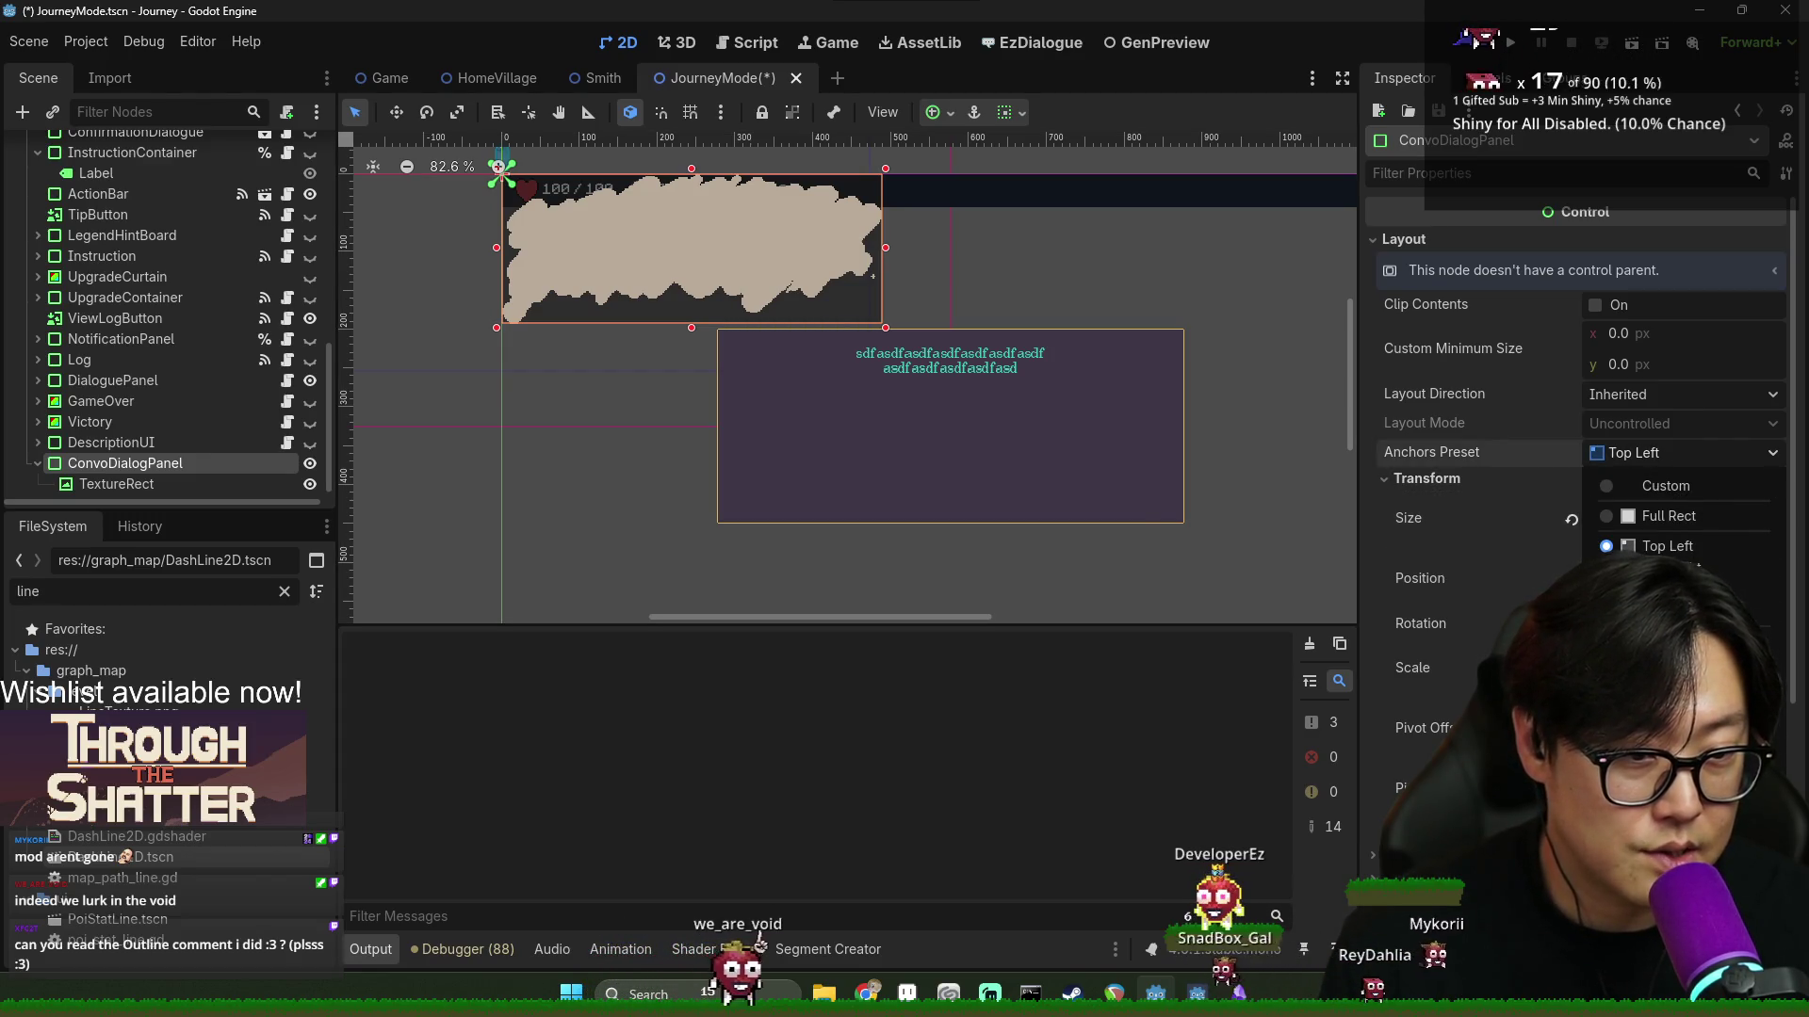
Step: Anchor ConvoDialogPanel to Center Bottom and nudge it up slightly
click(1658, 756)
scroll(947, 529, up, 2)
scroll(936, 273, down, 2)
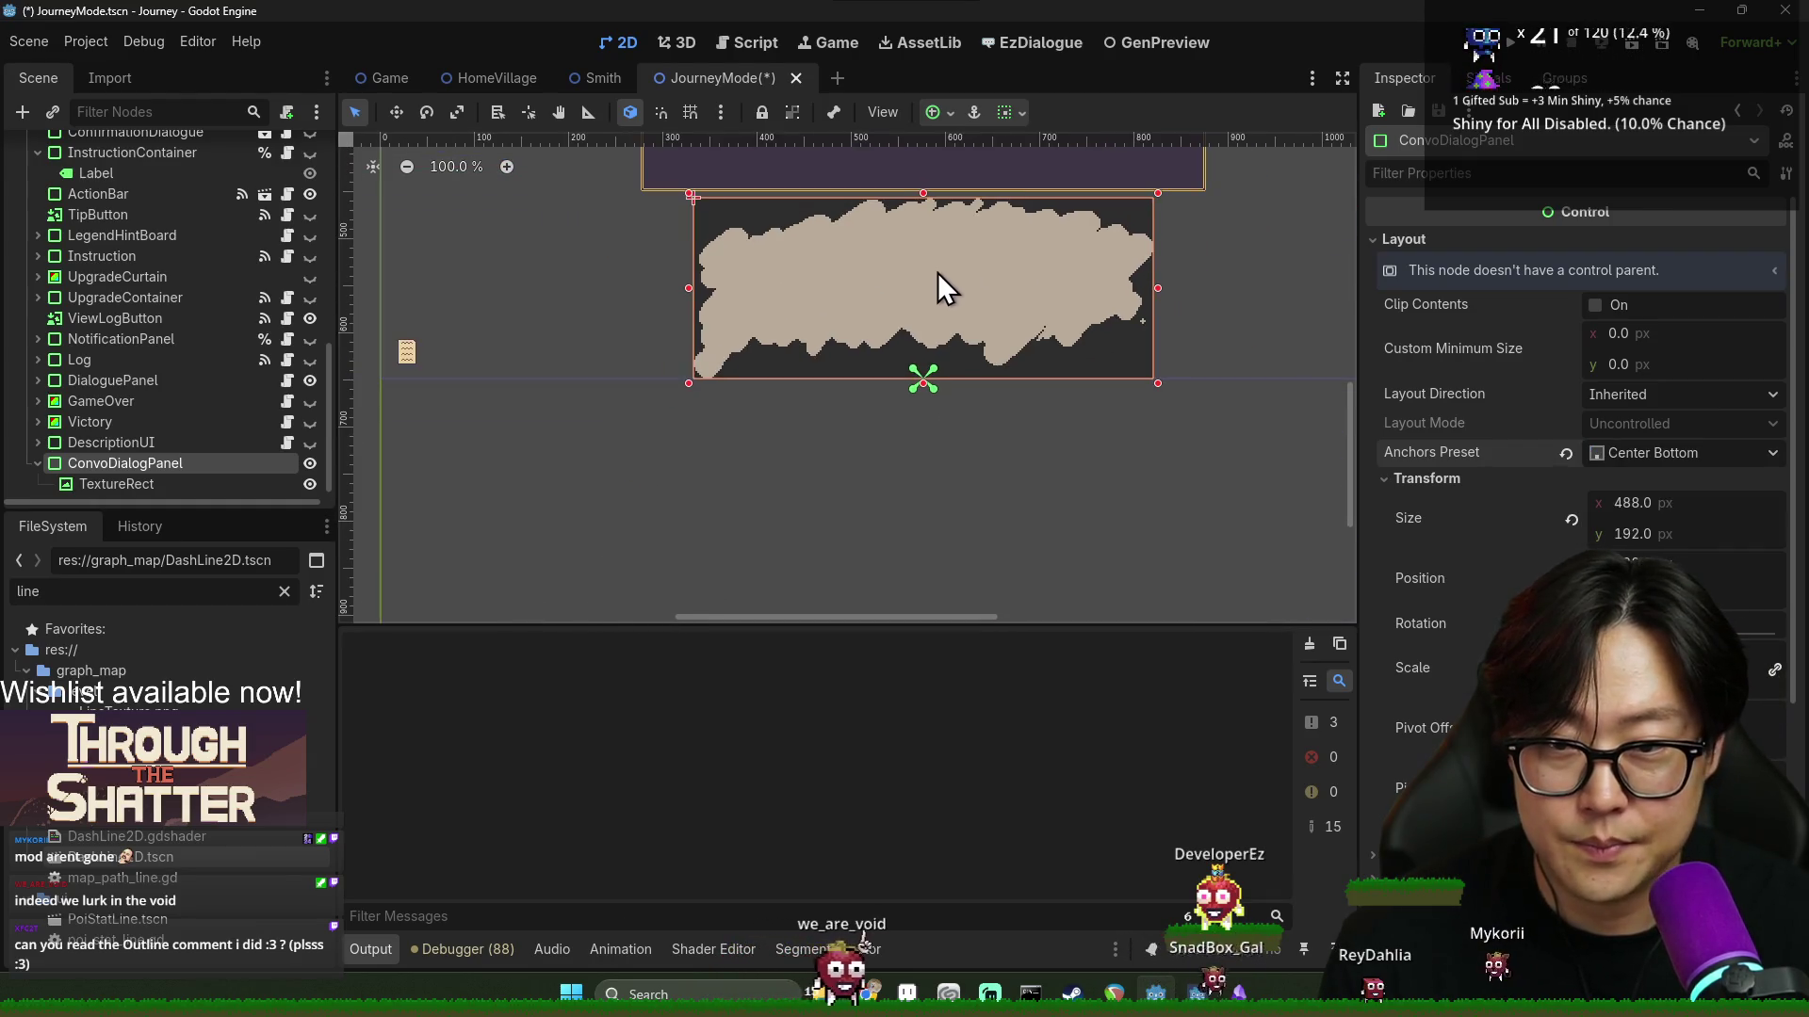
key(w)
drag(807, 332, 808, 319)
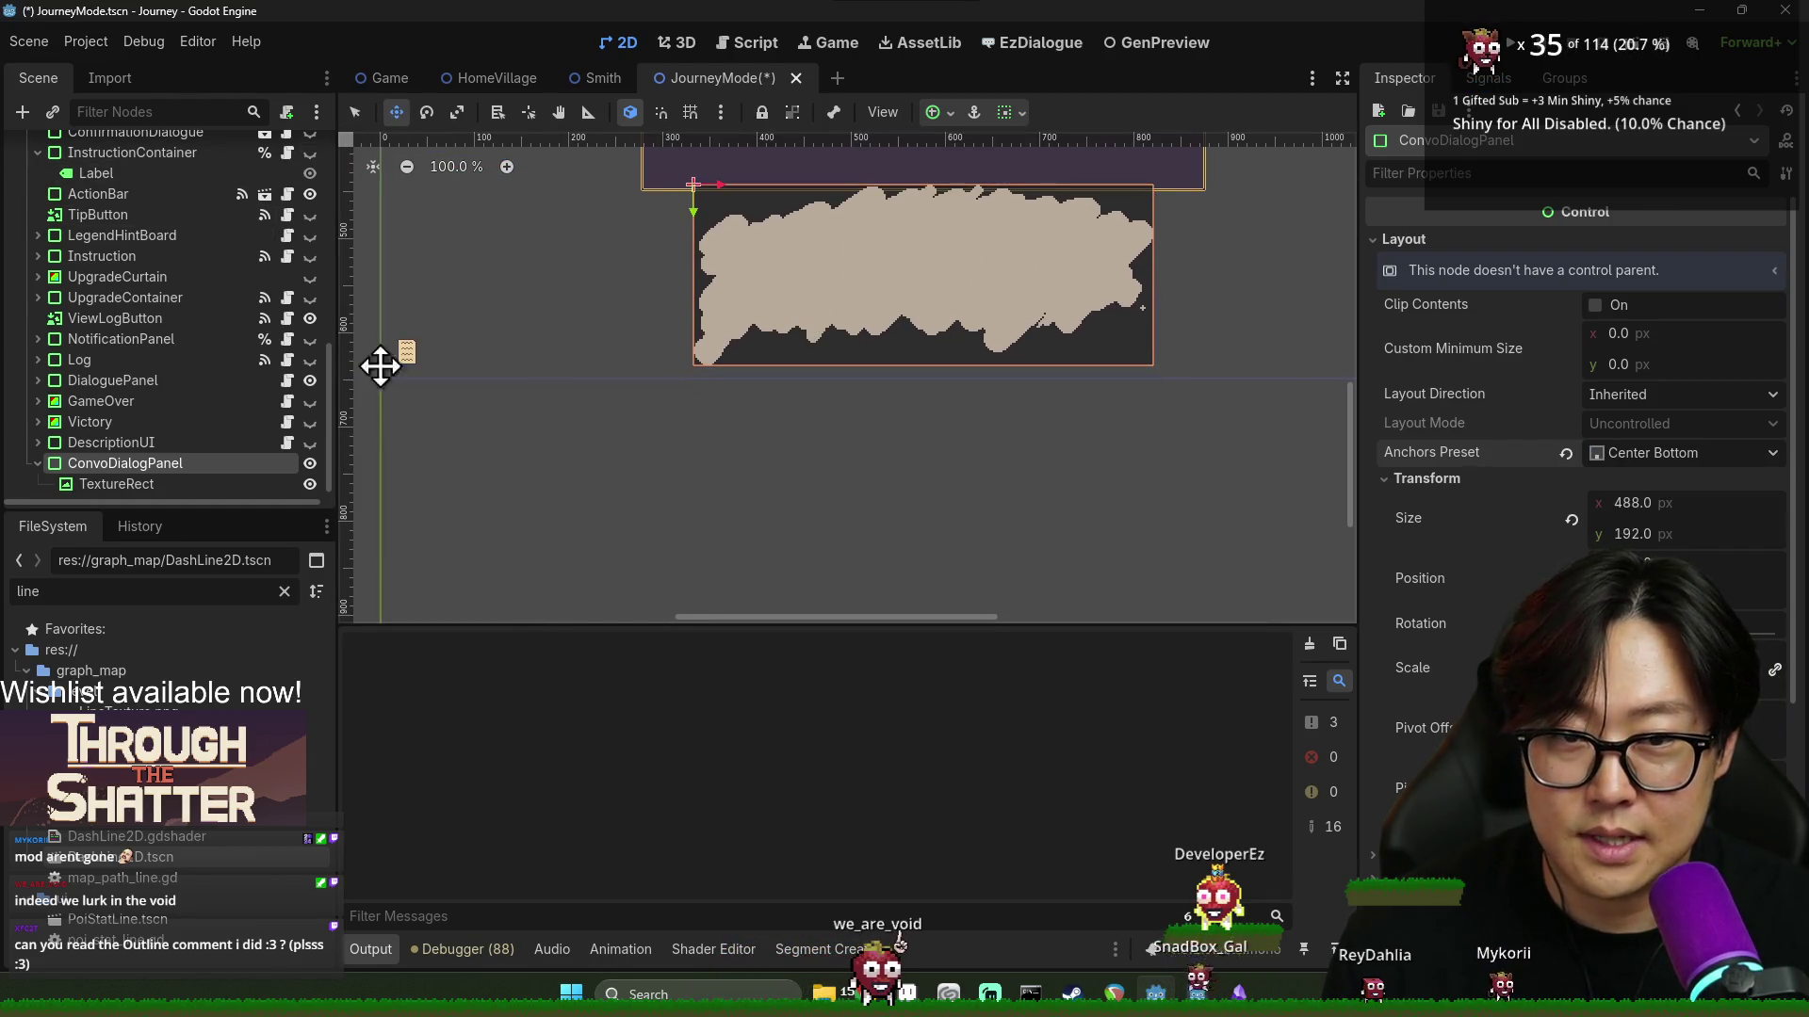
click(111, 483)
click(116, 463)
Step: Enable a Panel StyleBoxFlat override, adjust its background colour, and save the scene
scroll(1607, 476, down, 5)
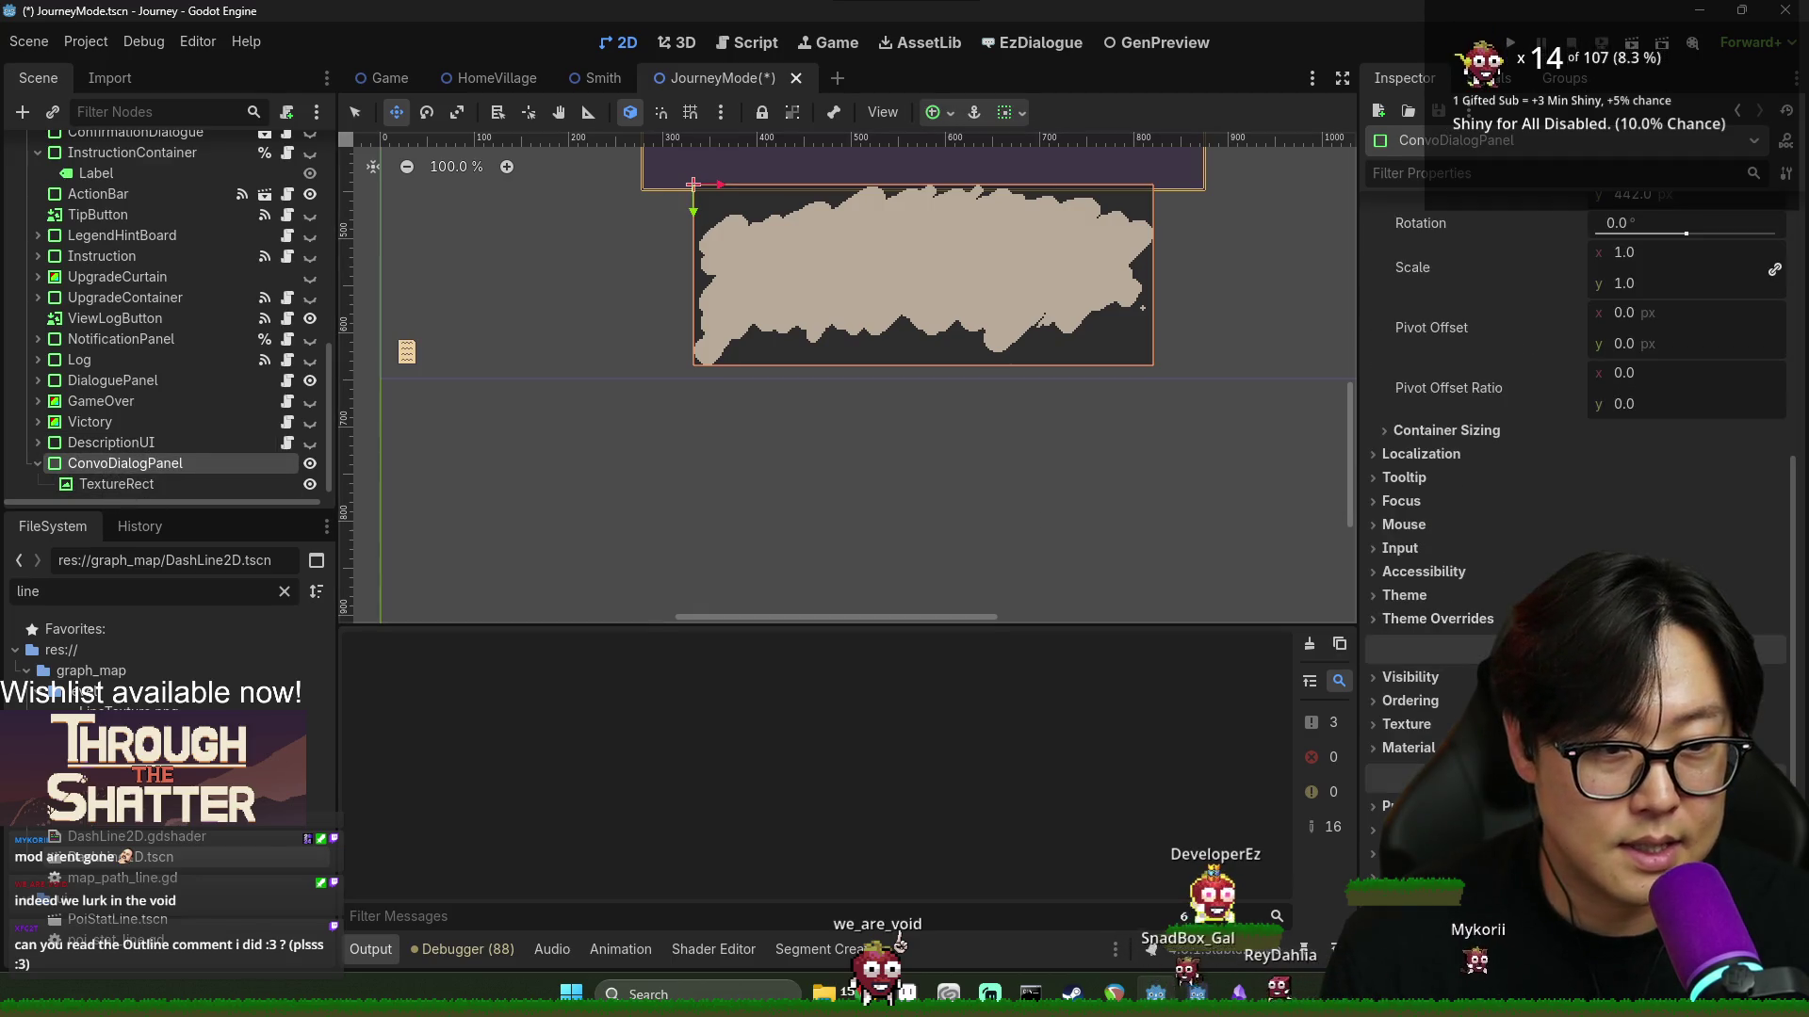
click(1441, 619)
scroll(1574, 471, down, 3)
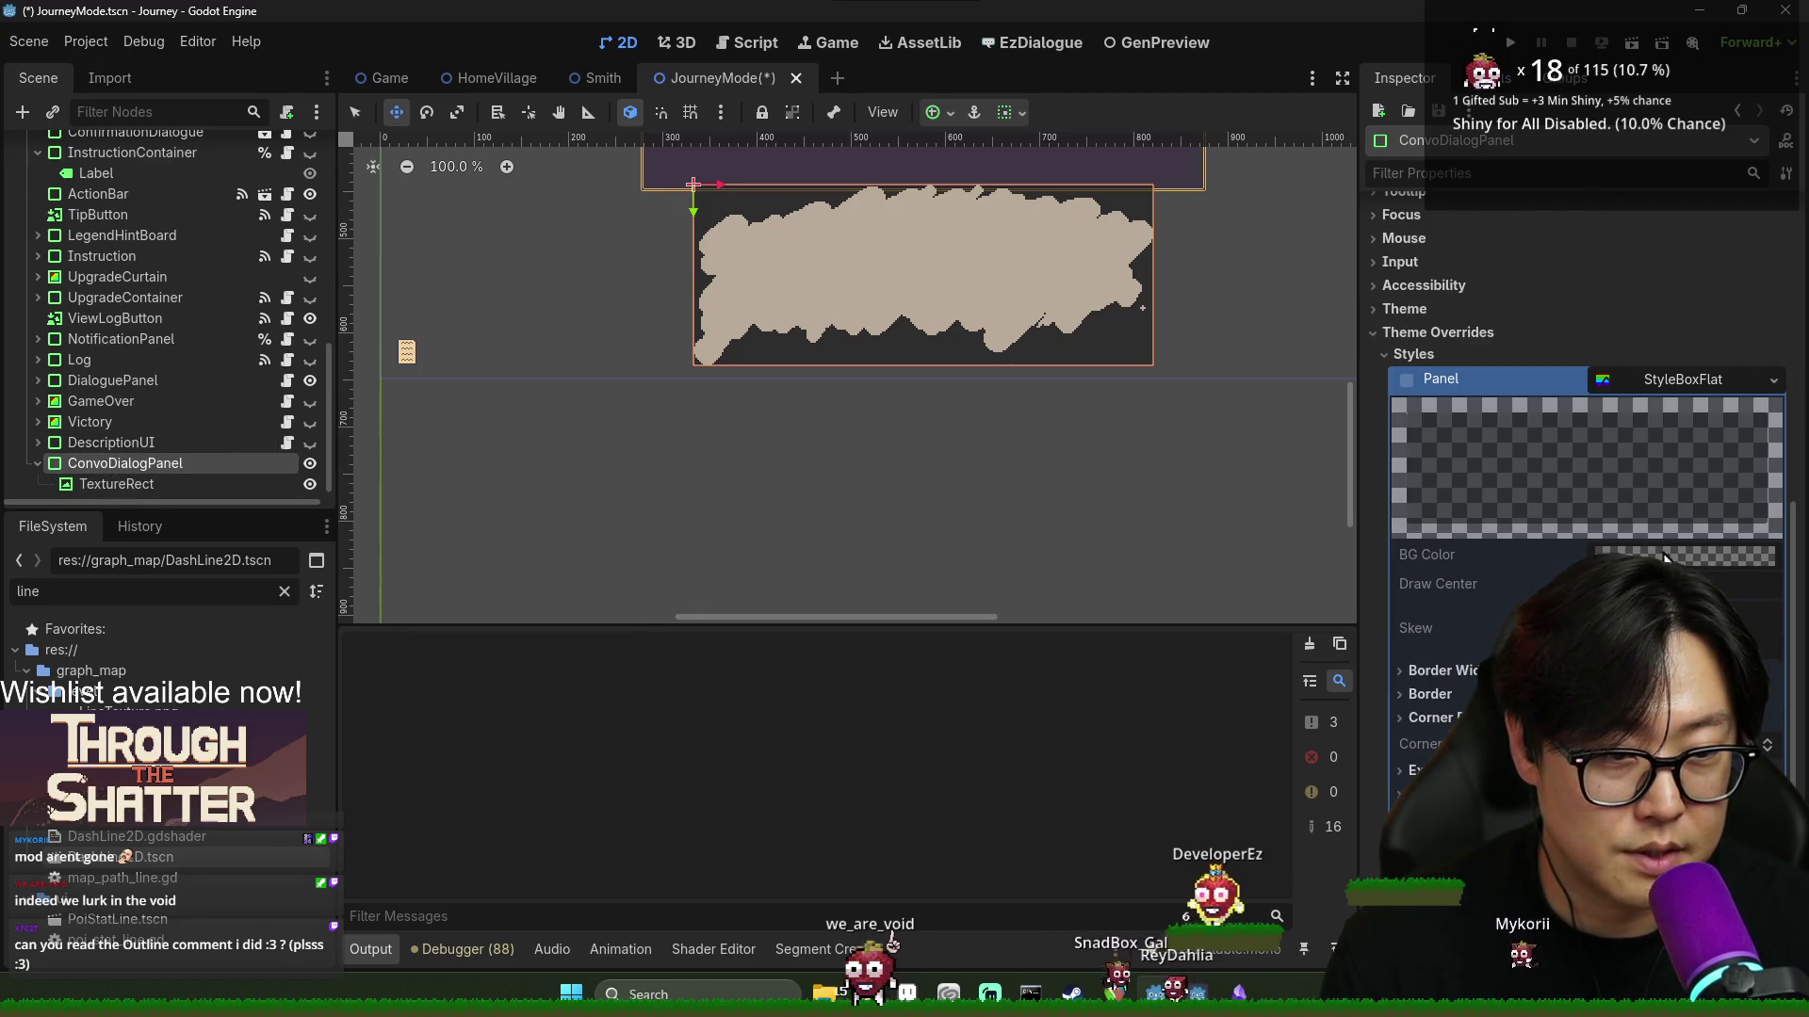
click(1658, 379)
click(1404, 617)
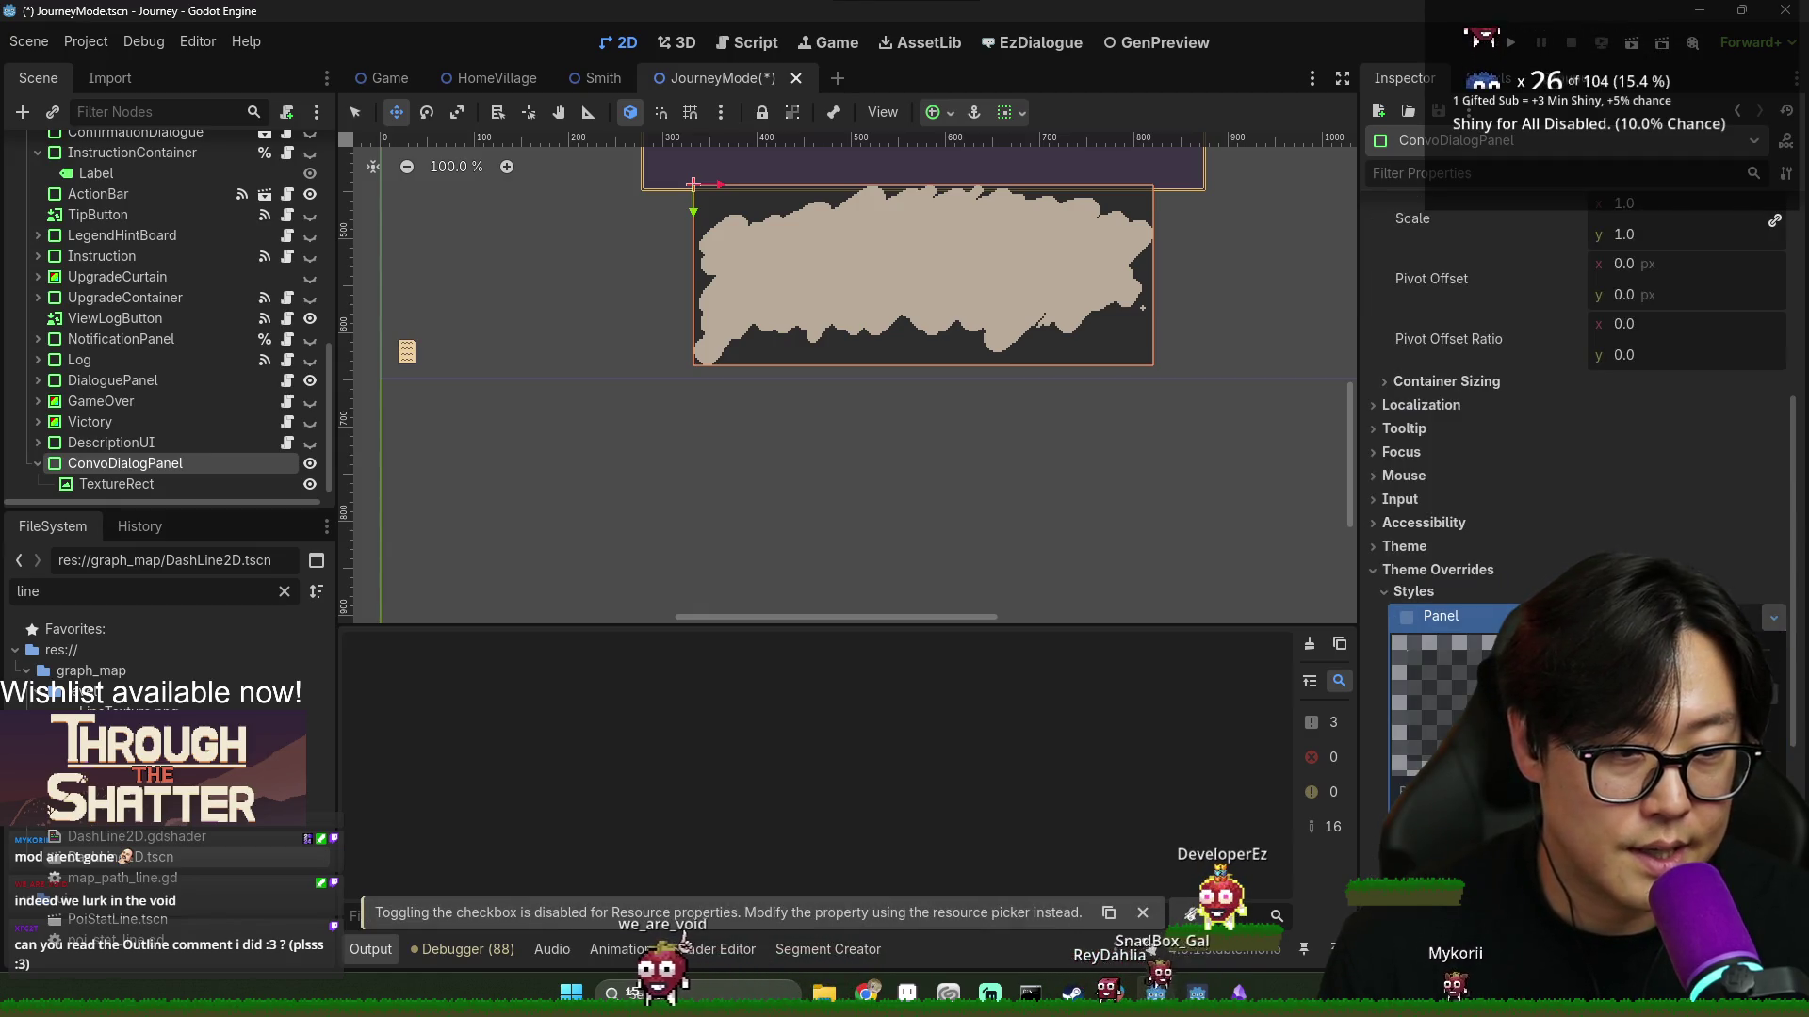
click(1406, 617)
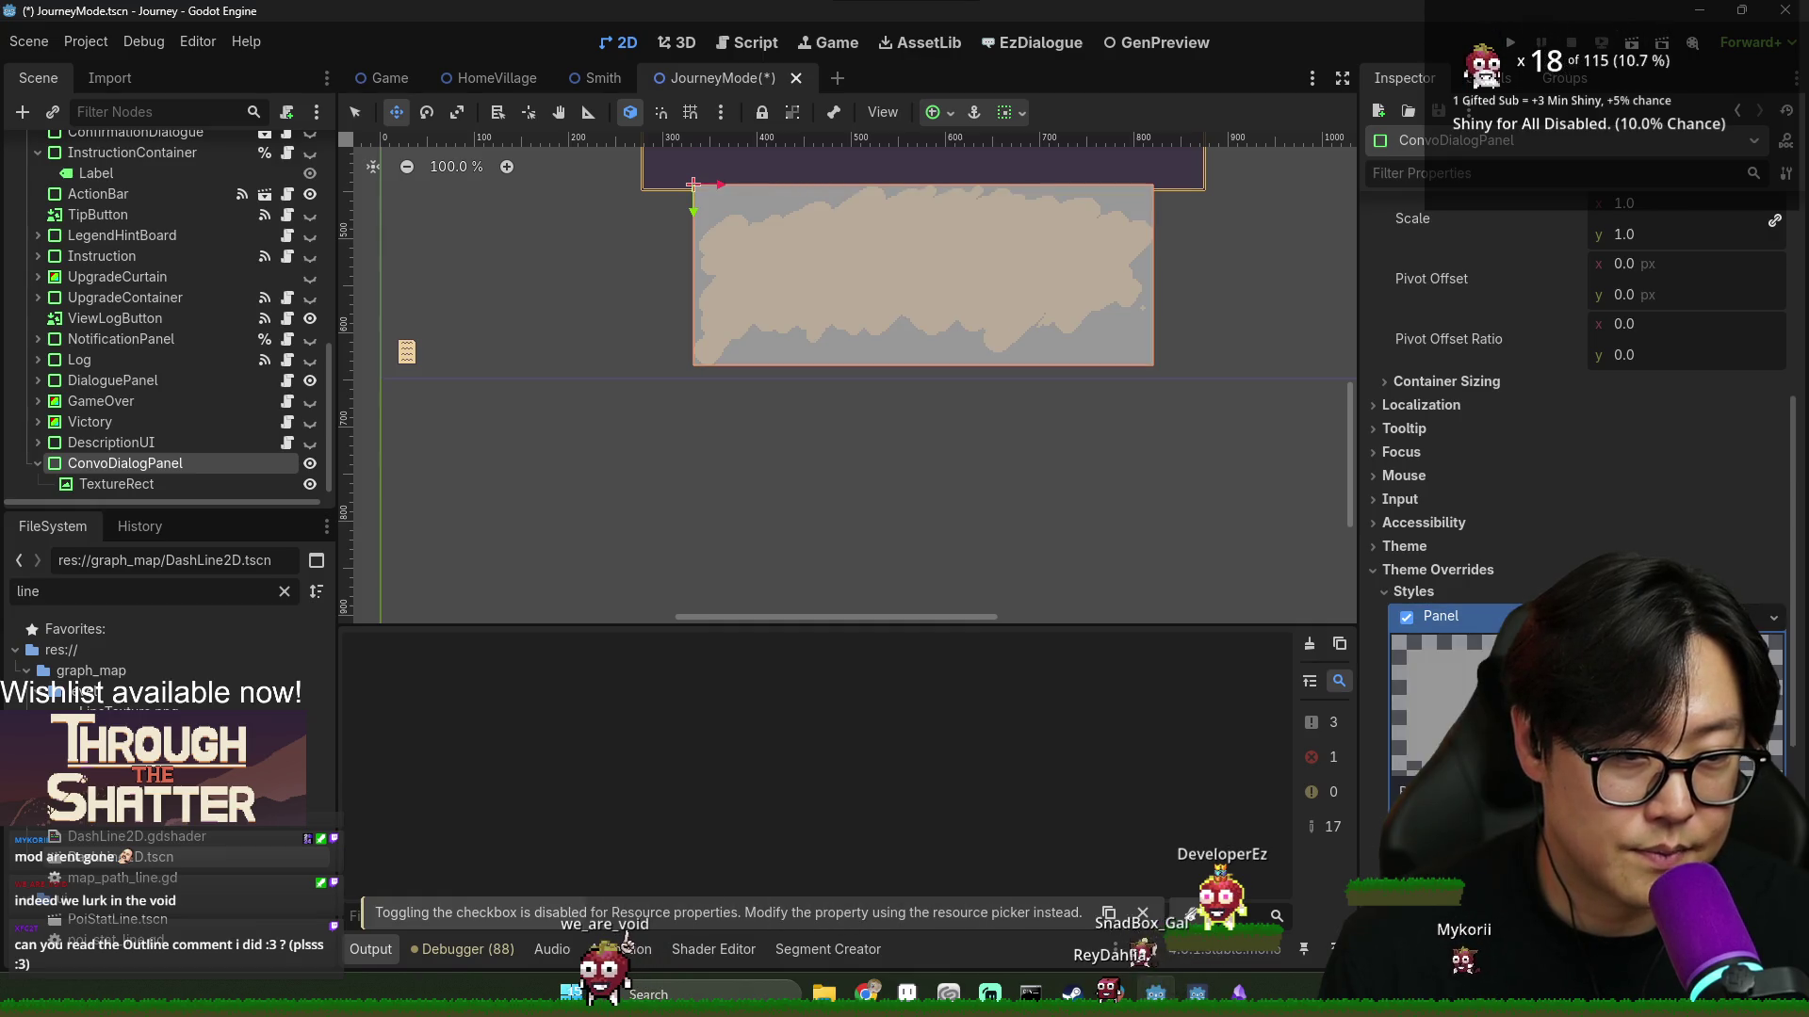
click(1441, 650)
click(1441, 697)
key(ctrl+s)
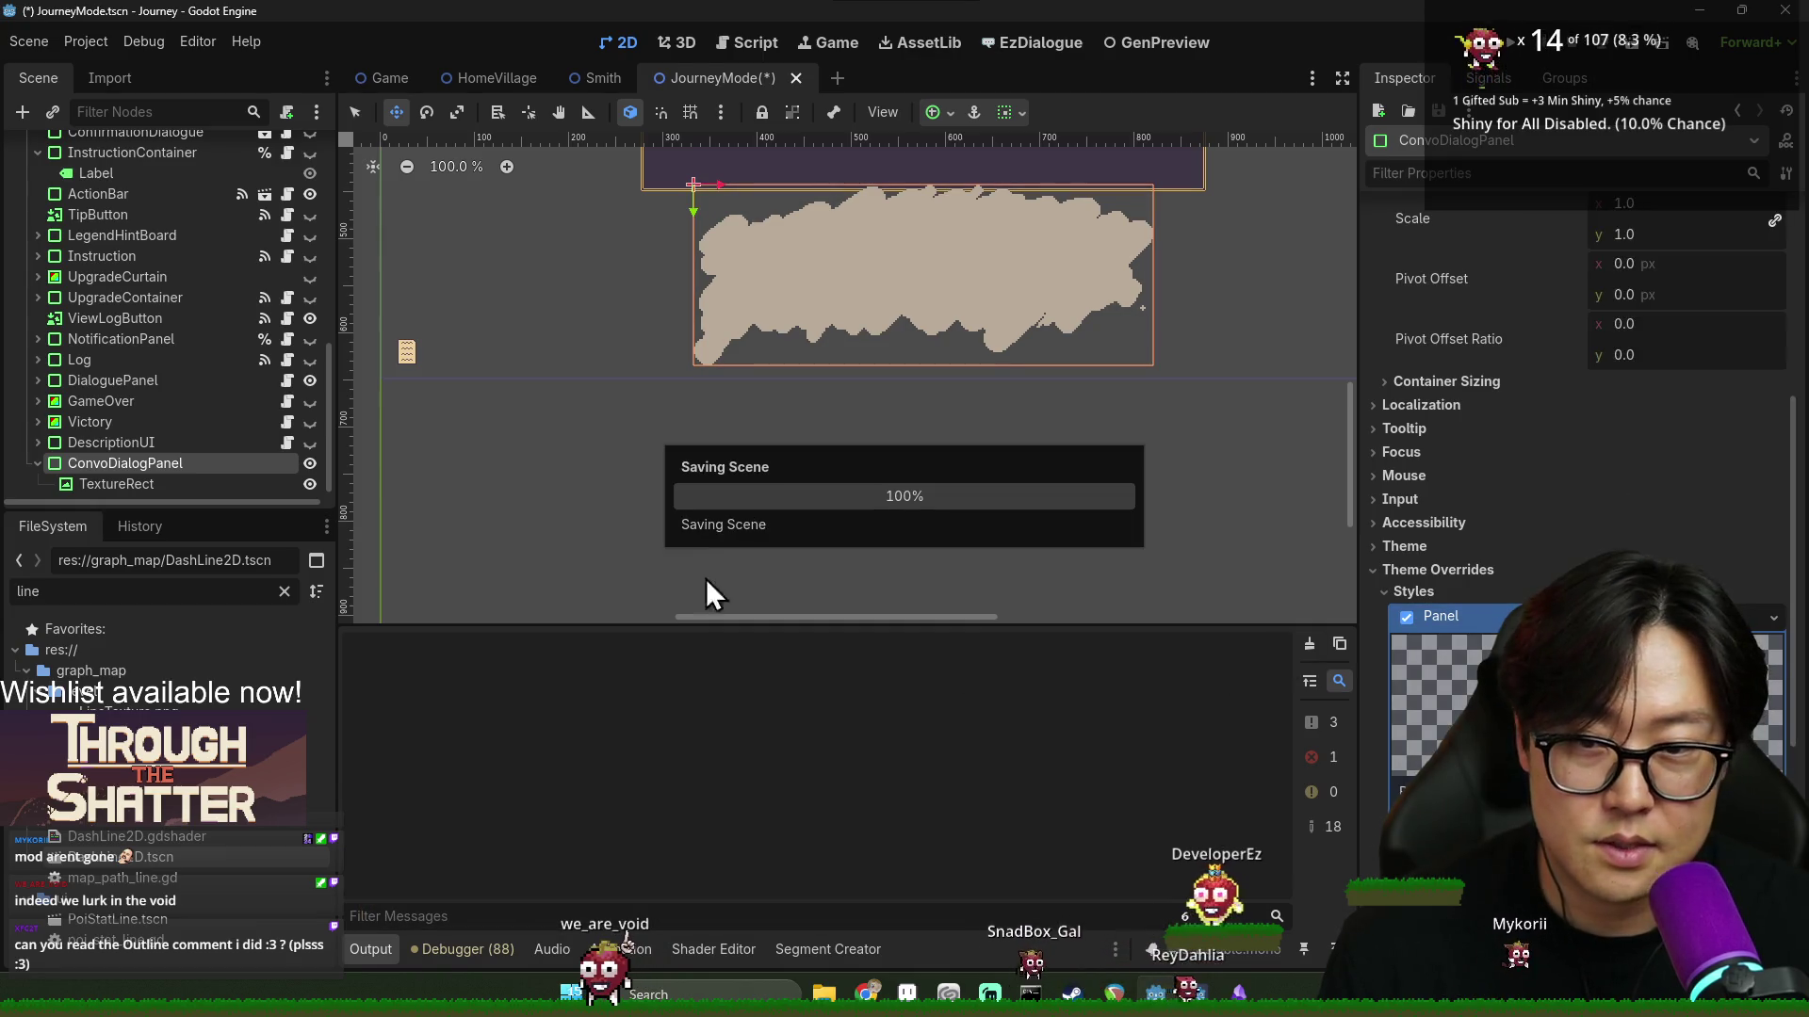
Step: Load DashLine2D.gdshader into the TextureRect's ShaderMaterial shader slot
click(115, 483)
scroll(1579, 523, down, 5)
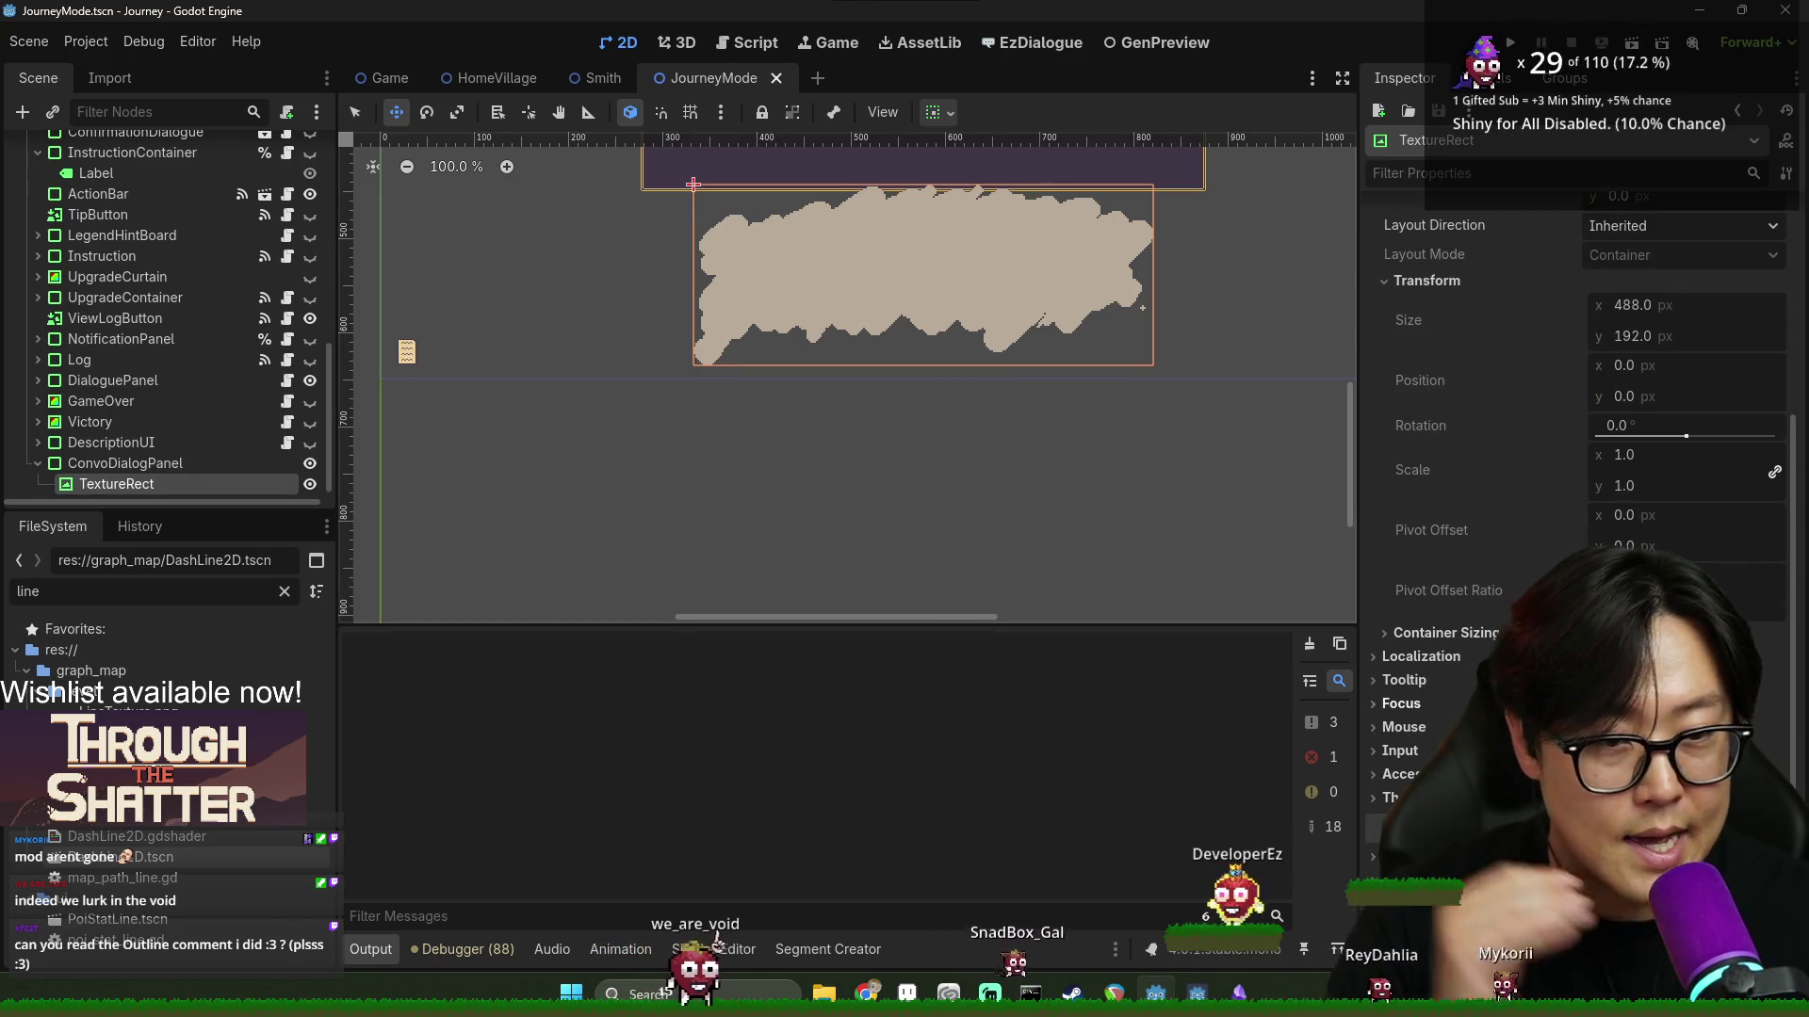
scroll(1583, 424, down, 3)
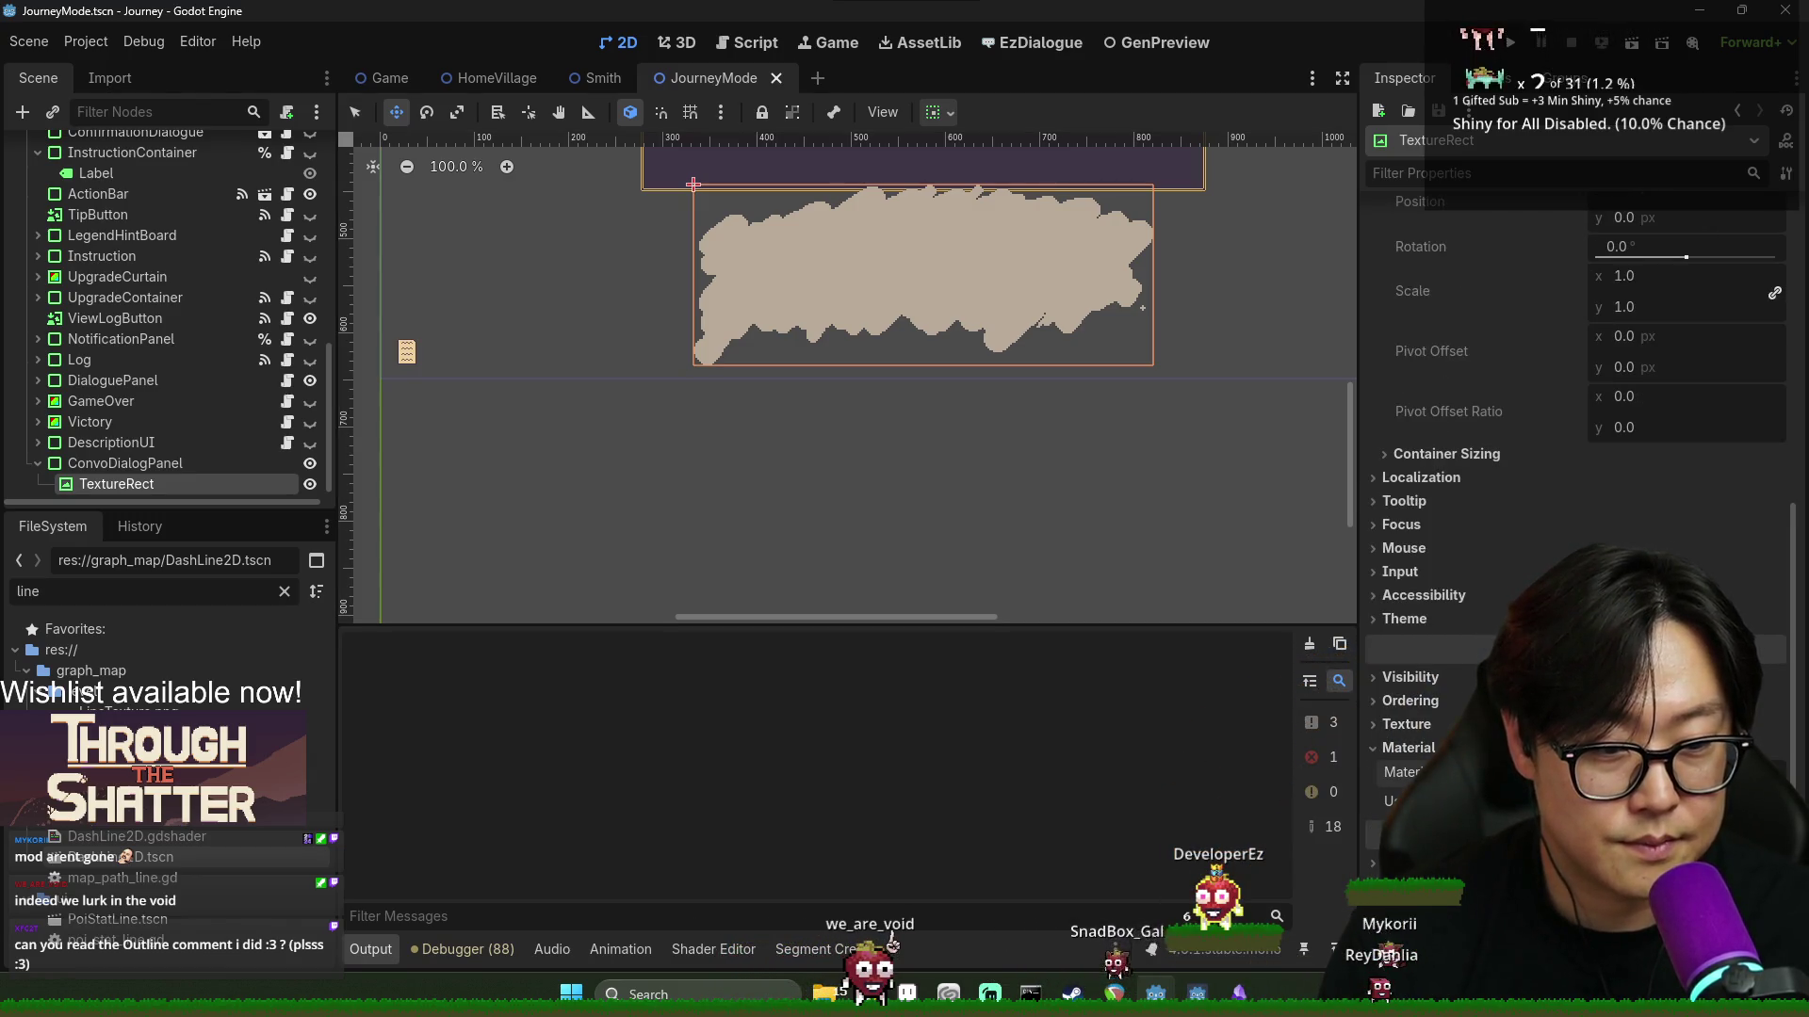
key(alt+shift+o)
key(Escape)
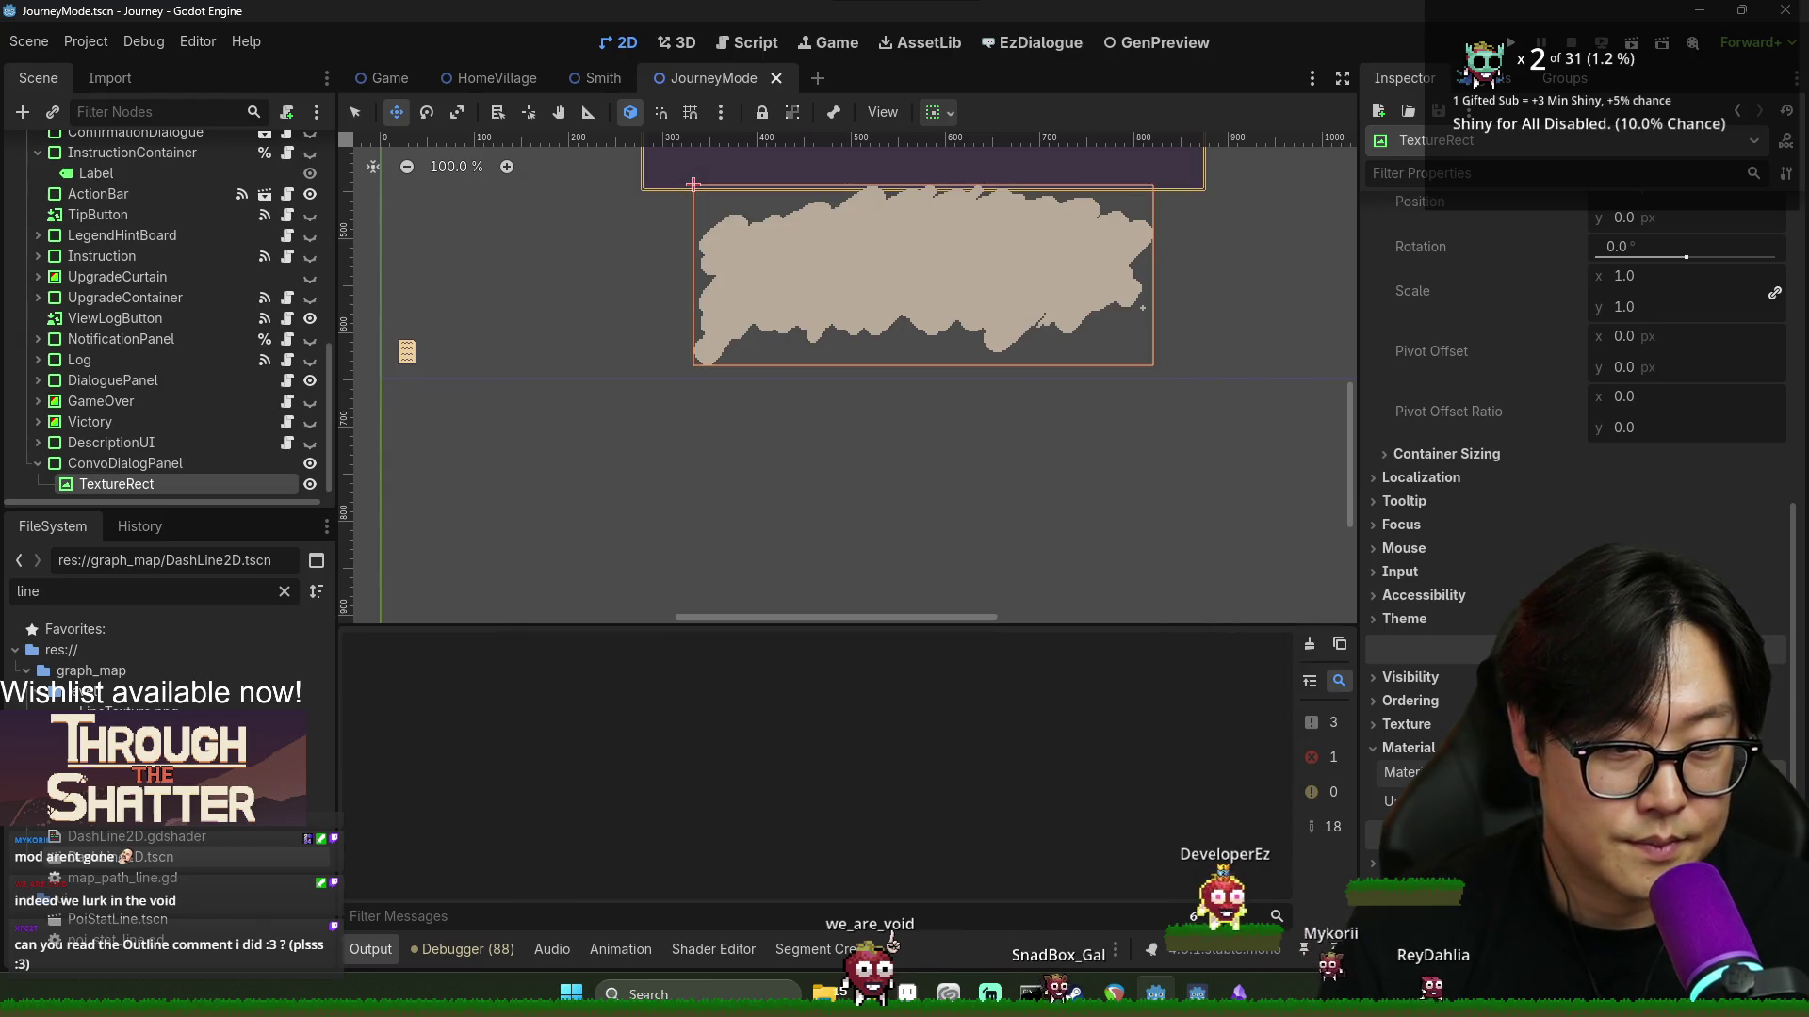
click(1677, 788)
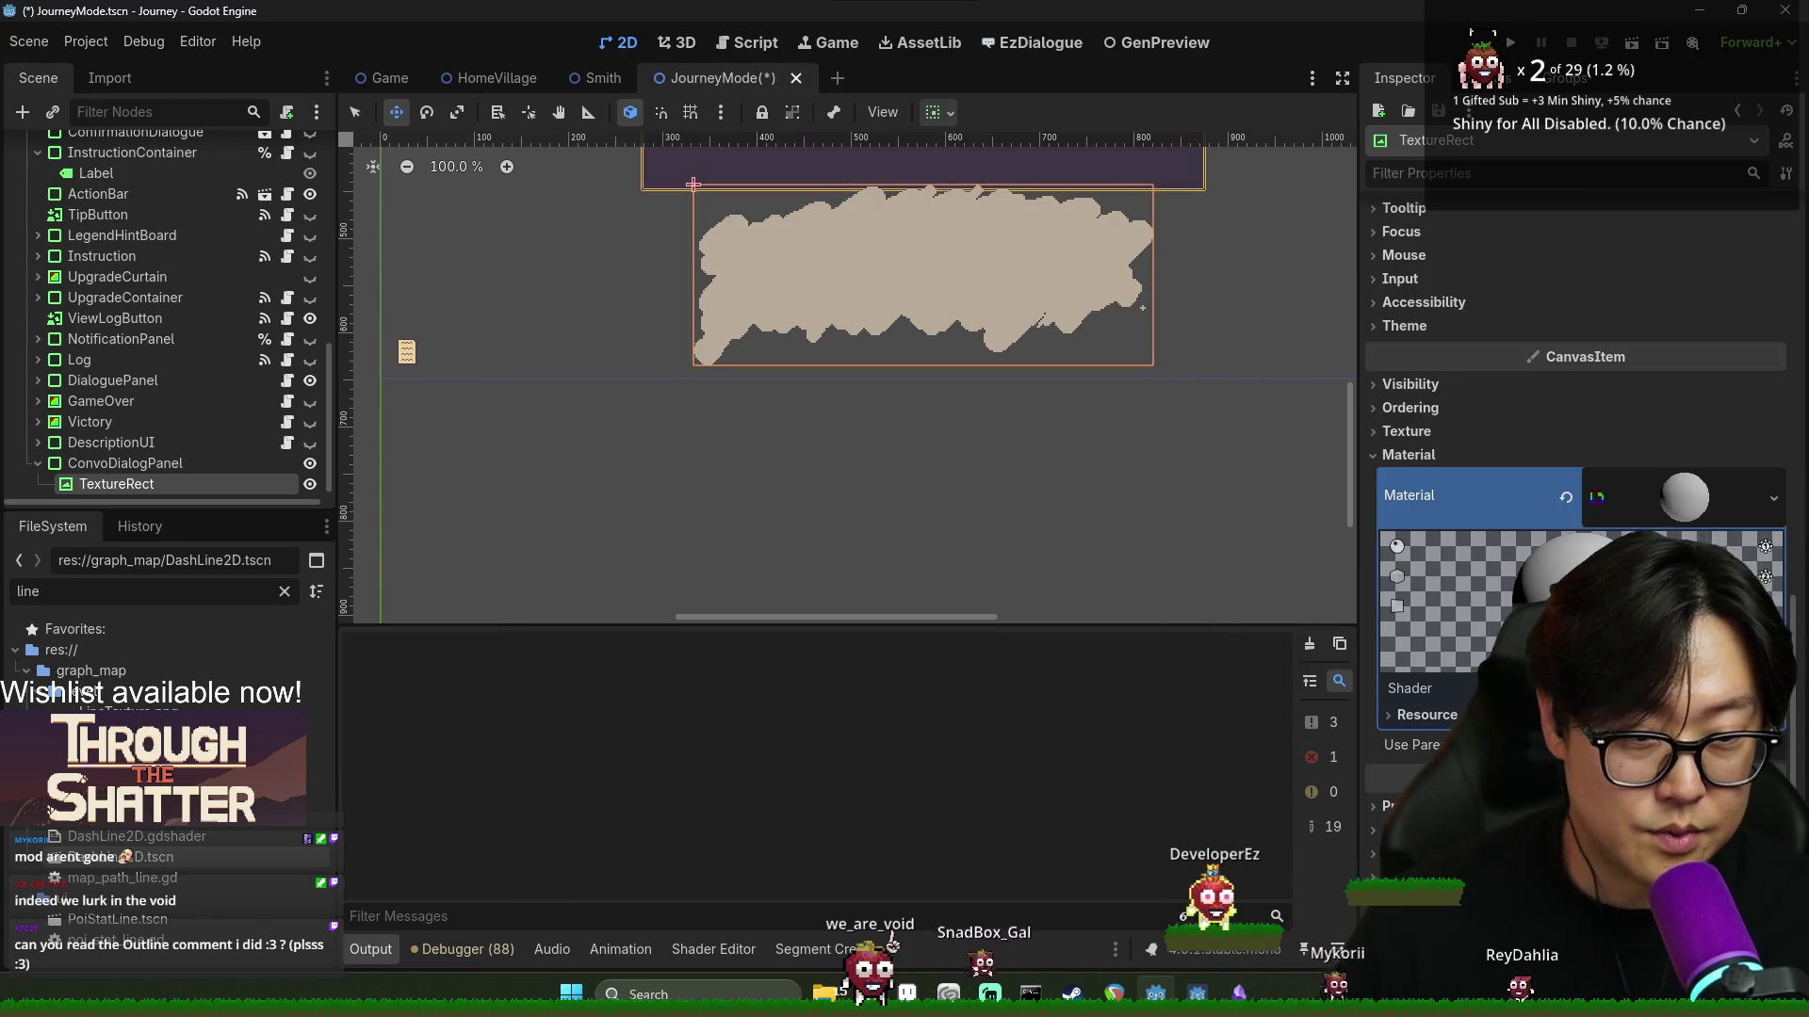
click(1602, 689)
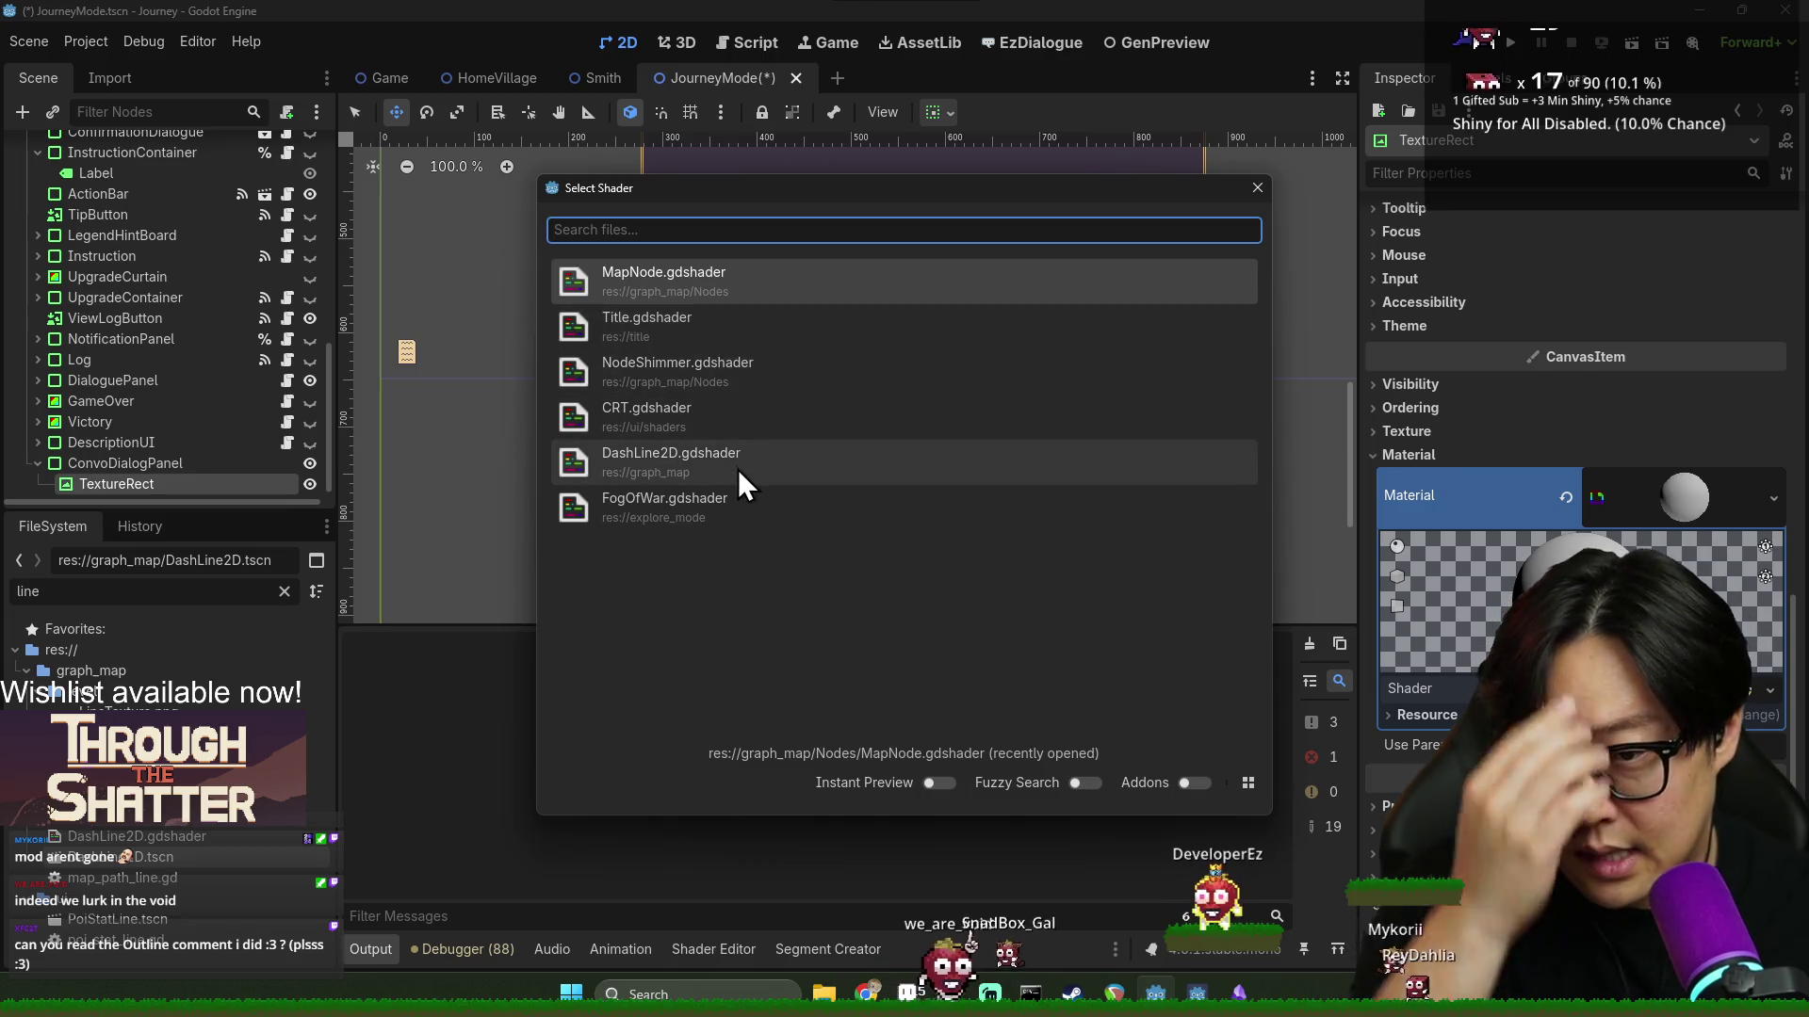
click(738, 470)
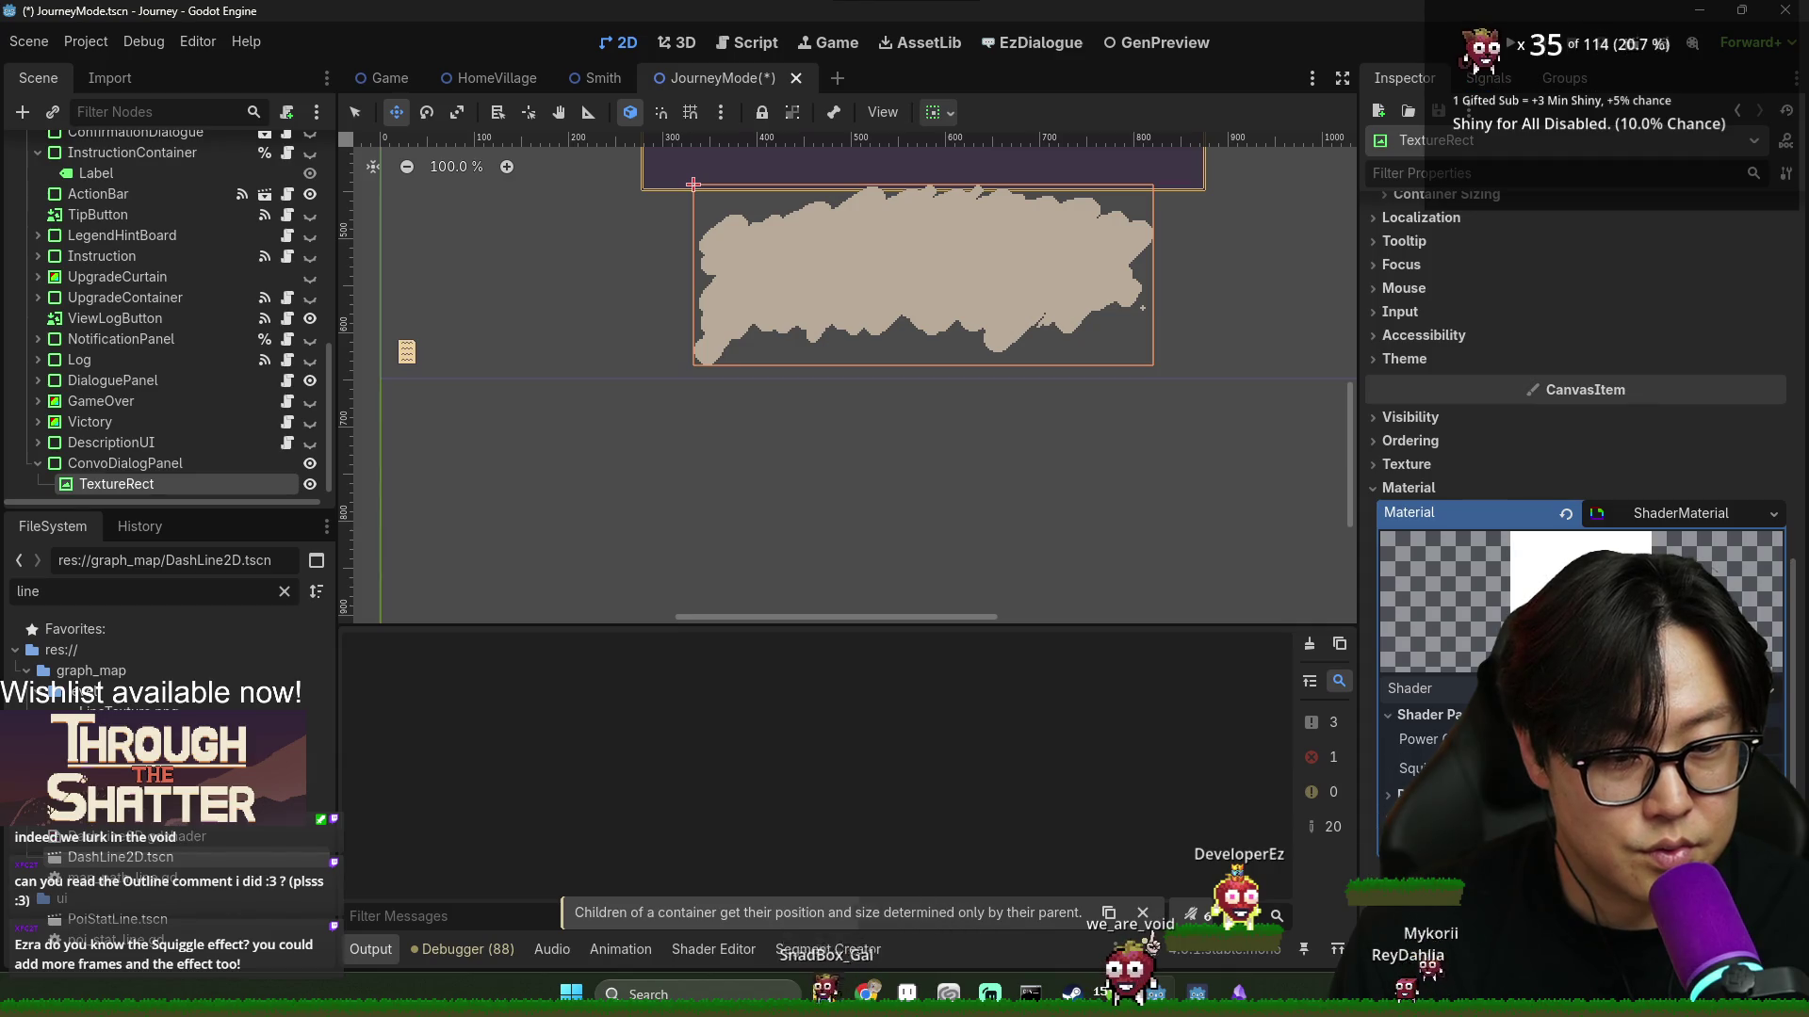
scroll(965, 274, up, 8)
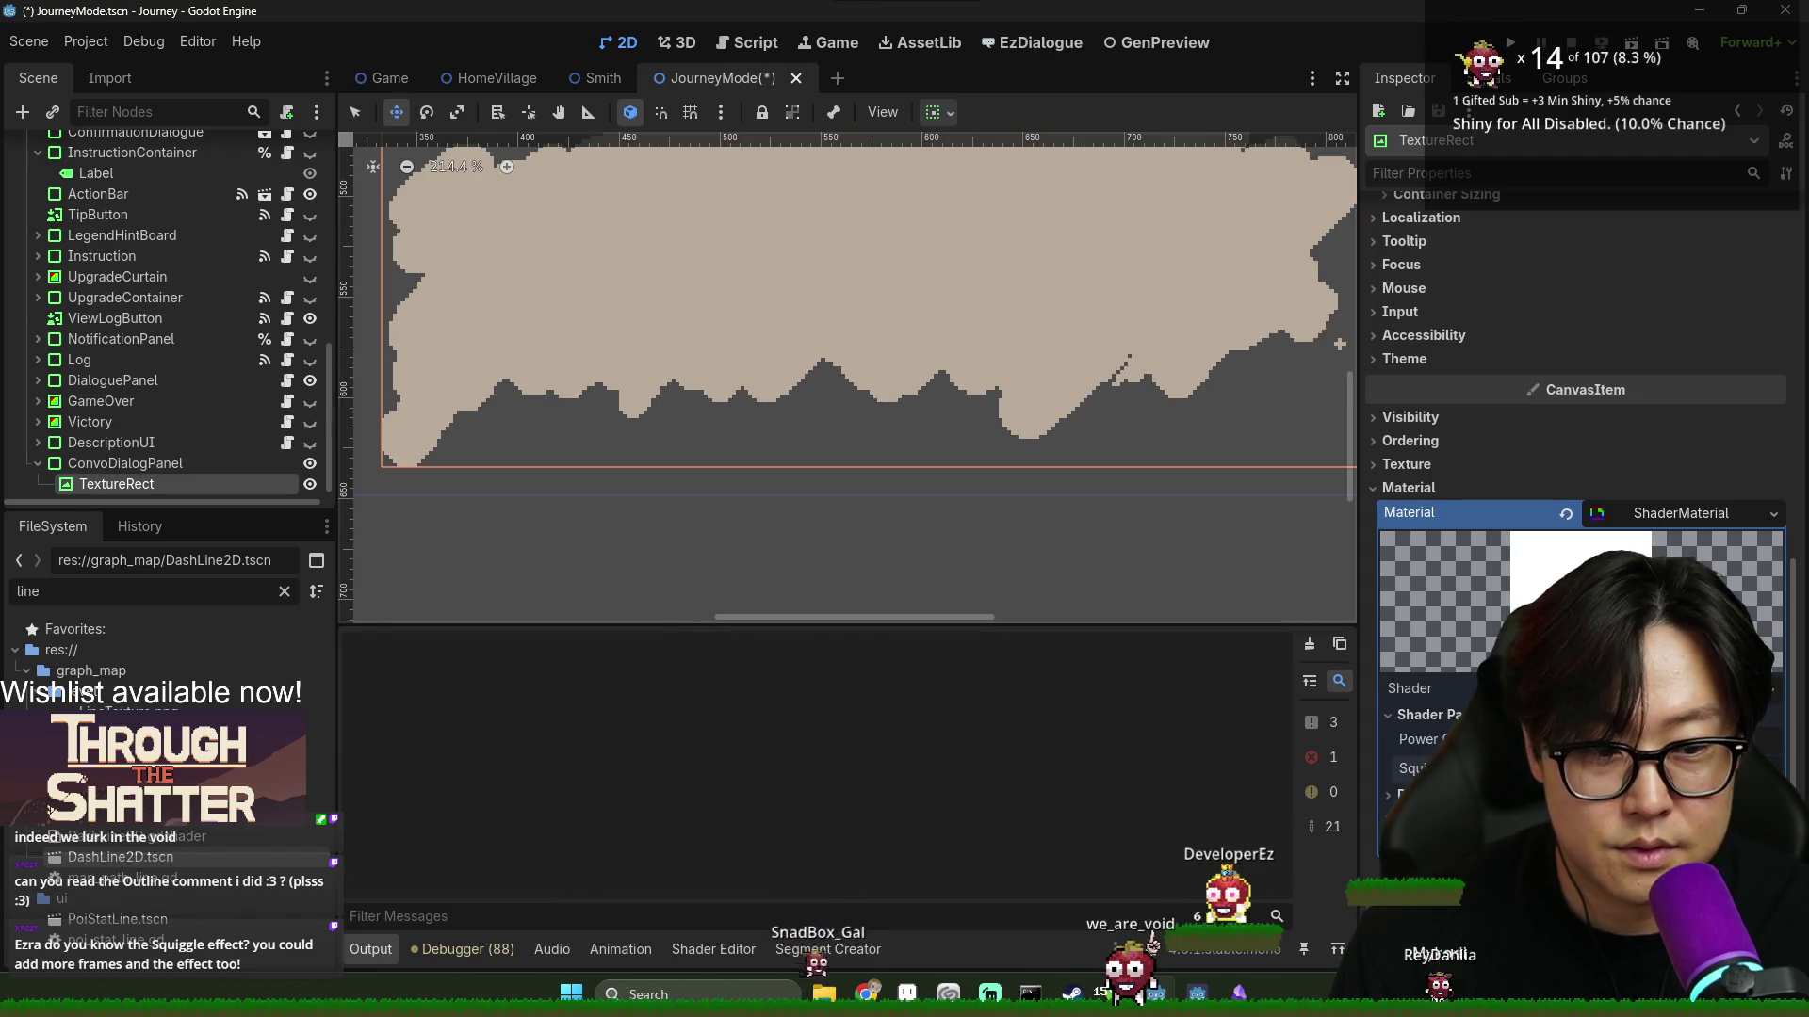
scroll(1575, 471, down, 3)
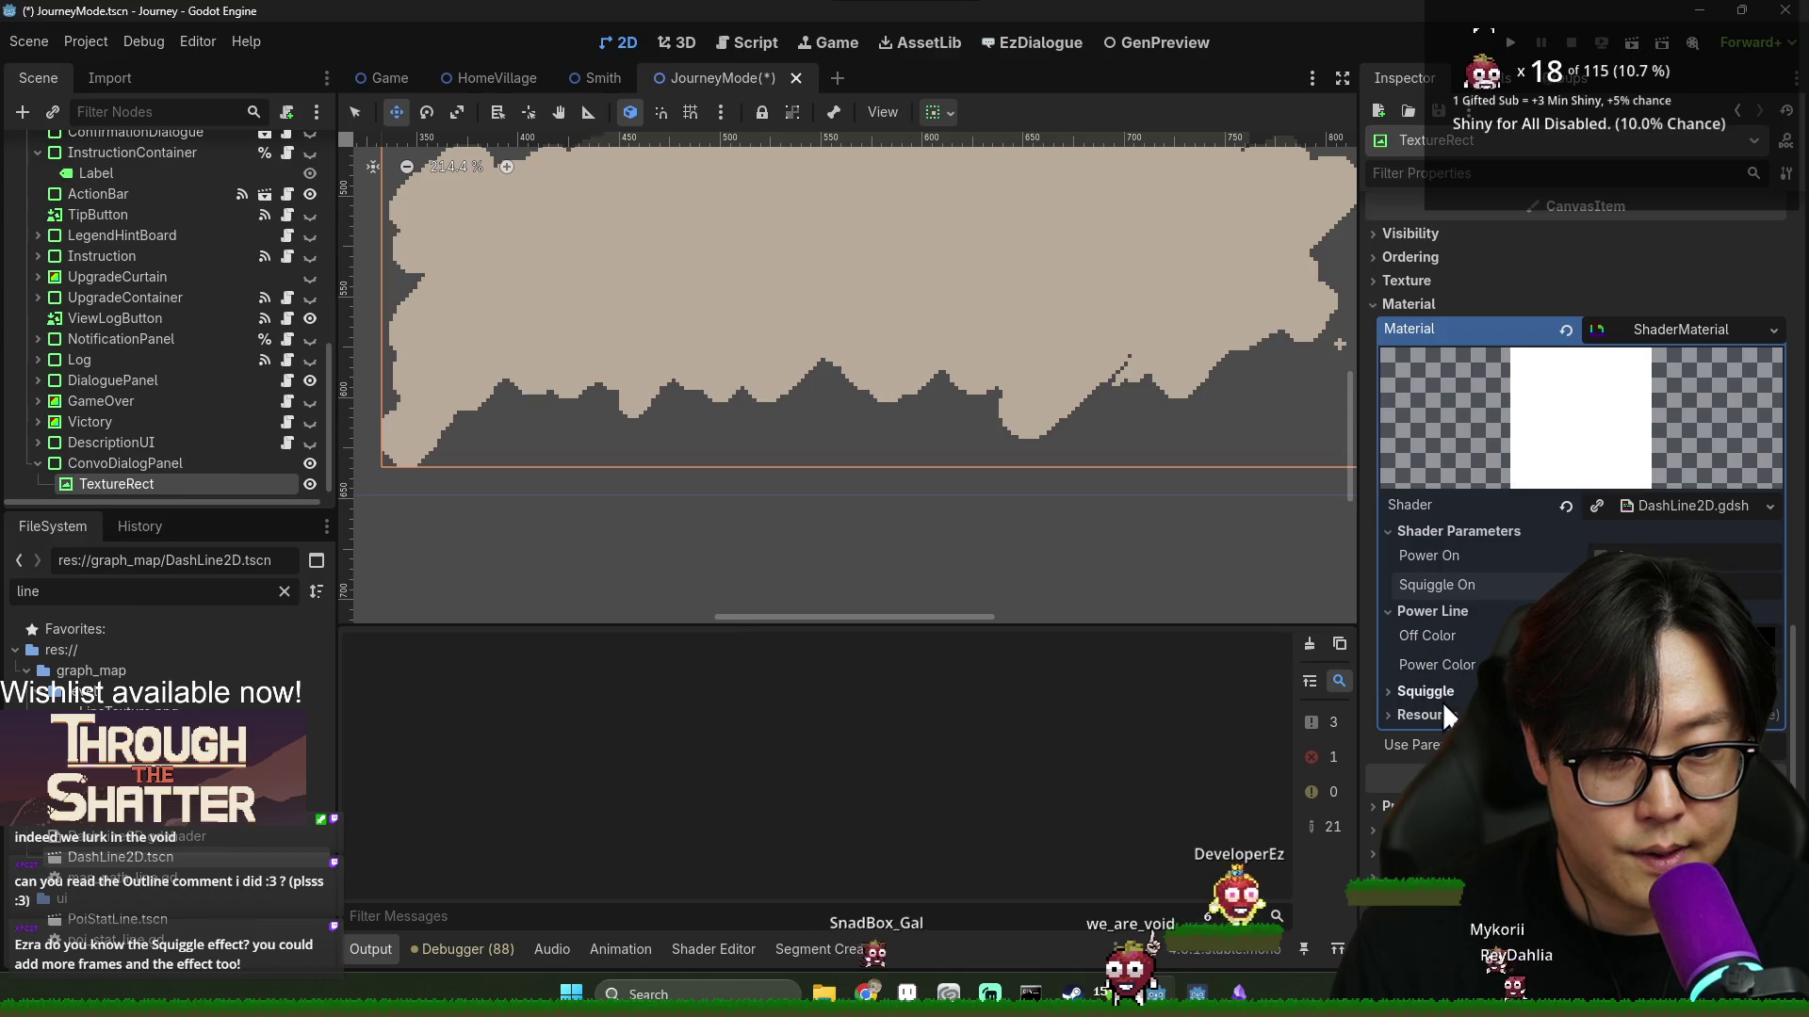
scroll(1576, 424, down, 2)
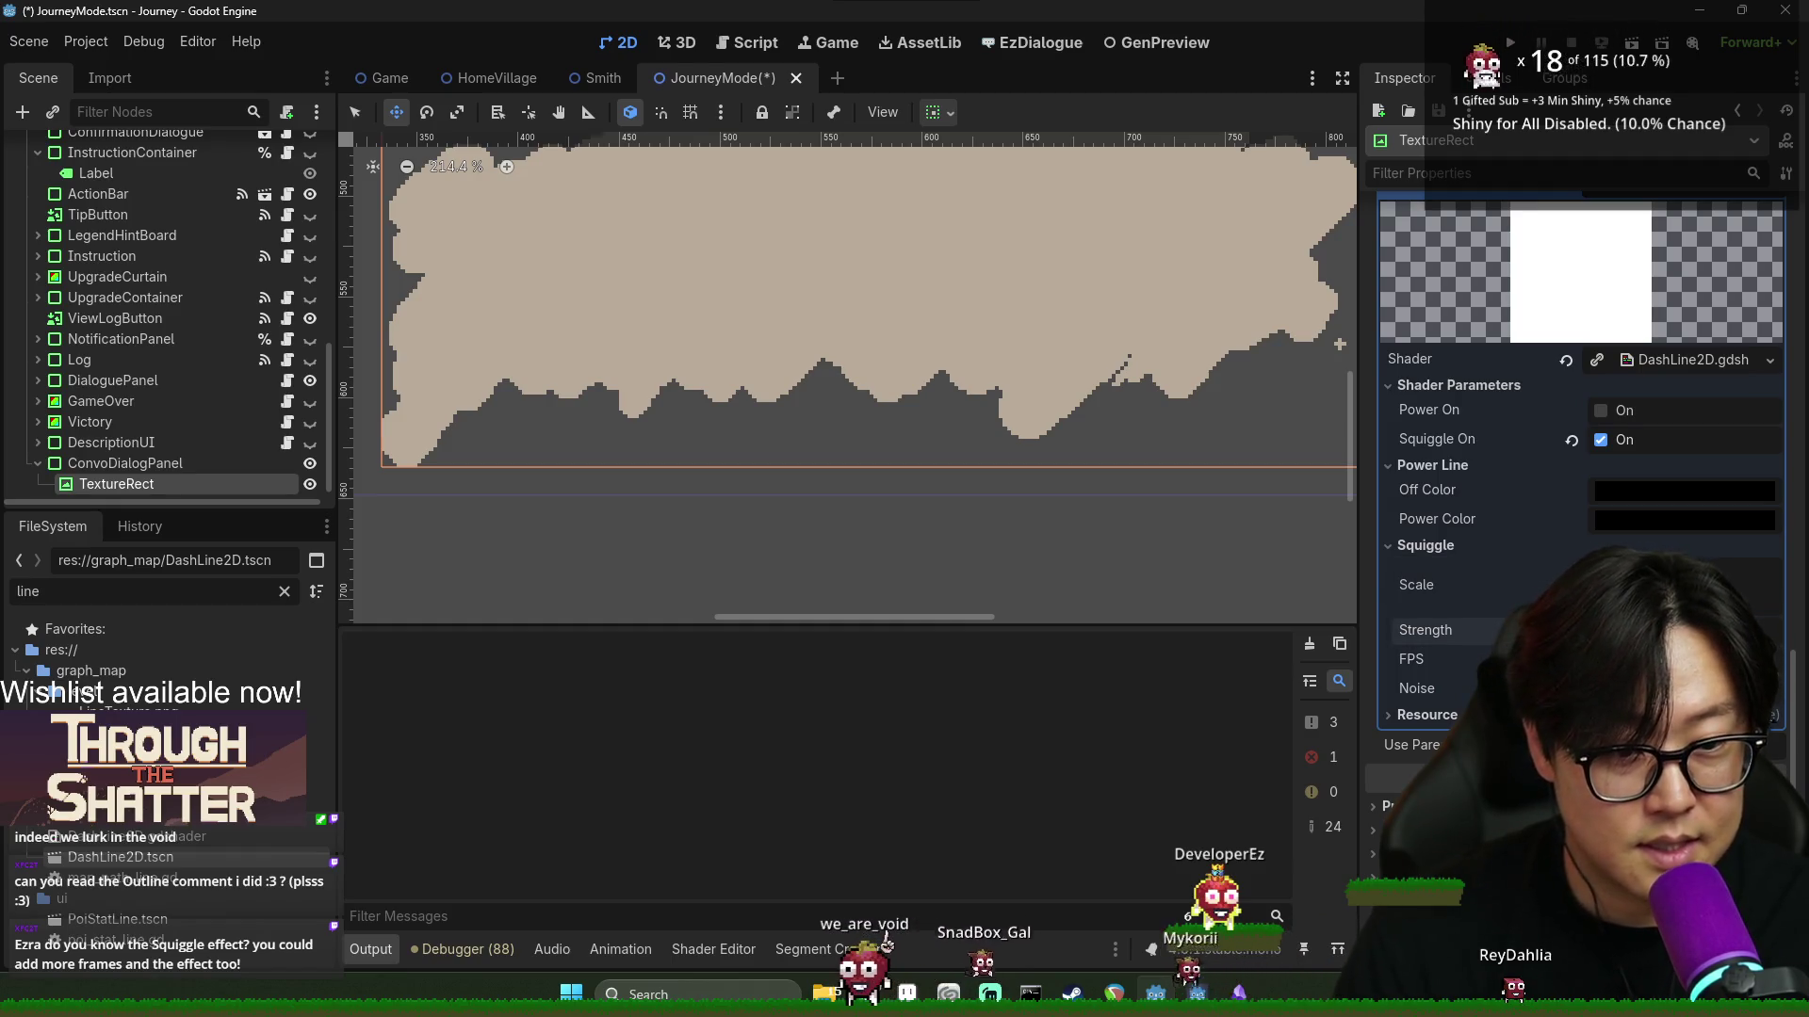
Step: Set the squiggle Noise to a new NoiseTexture2D using a new FastNoiseLite
click(1770, 692)
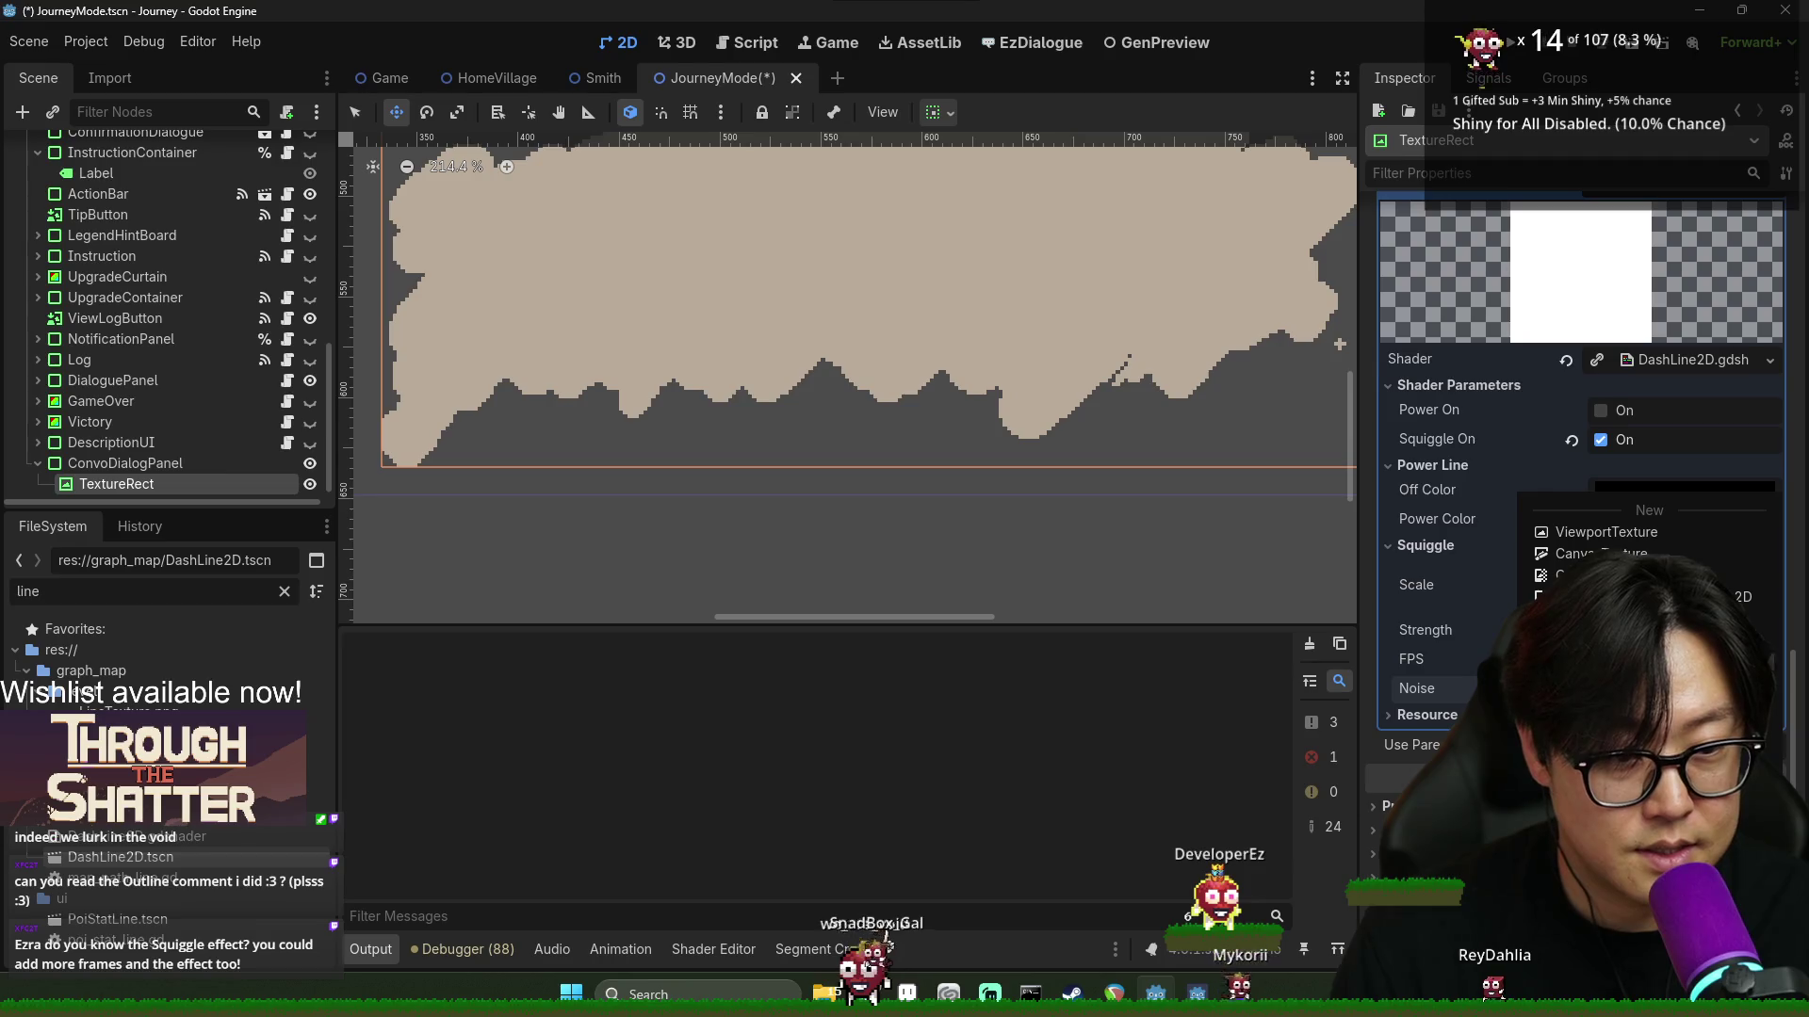
key(Escape)
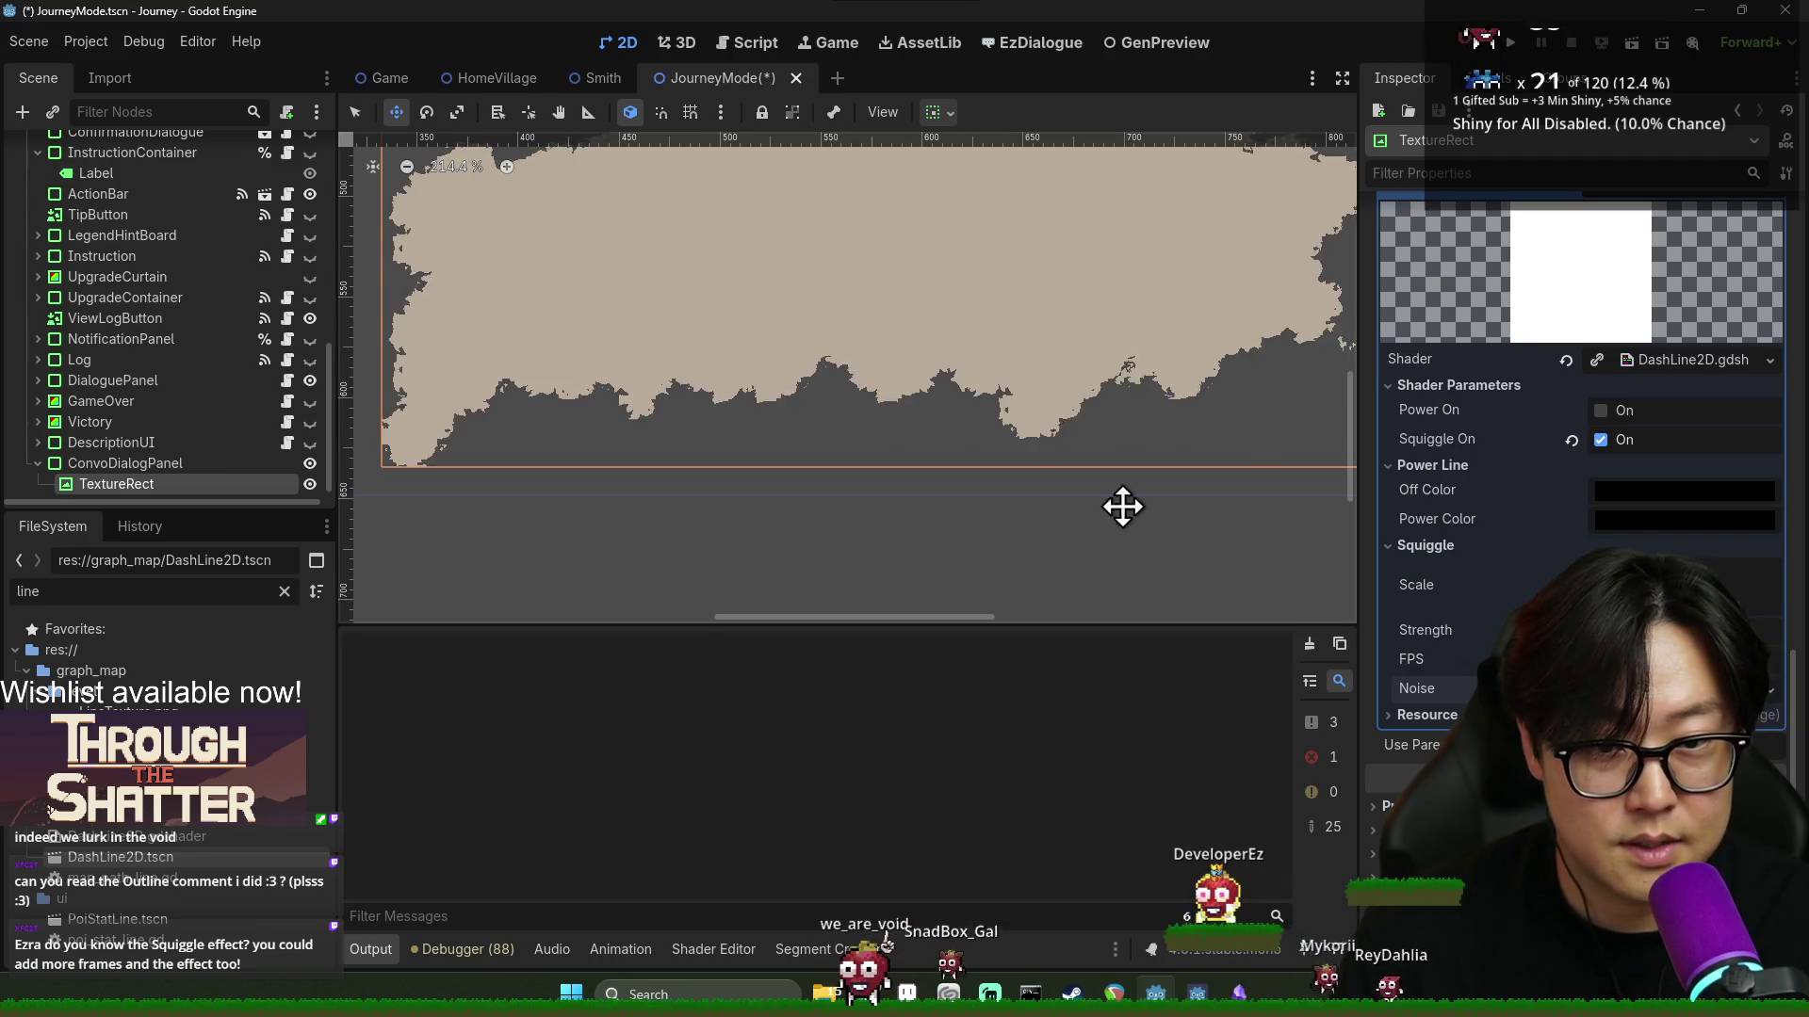
scroll(1102, 433, down, 2)
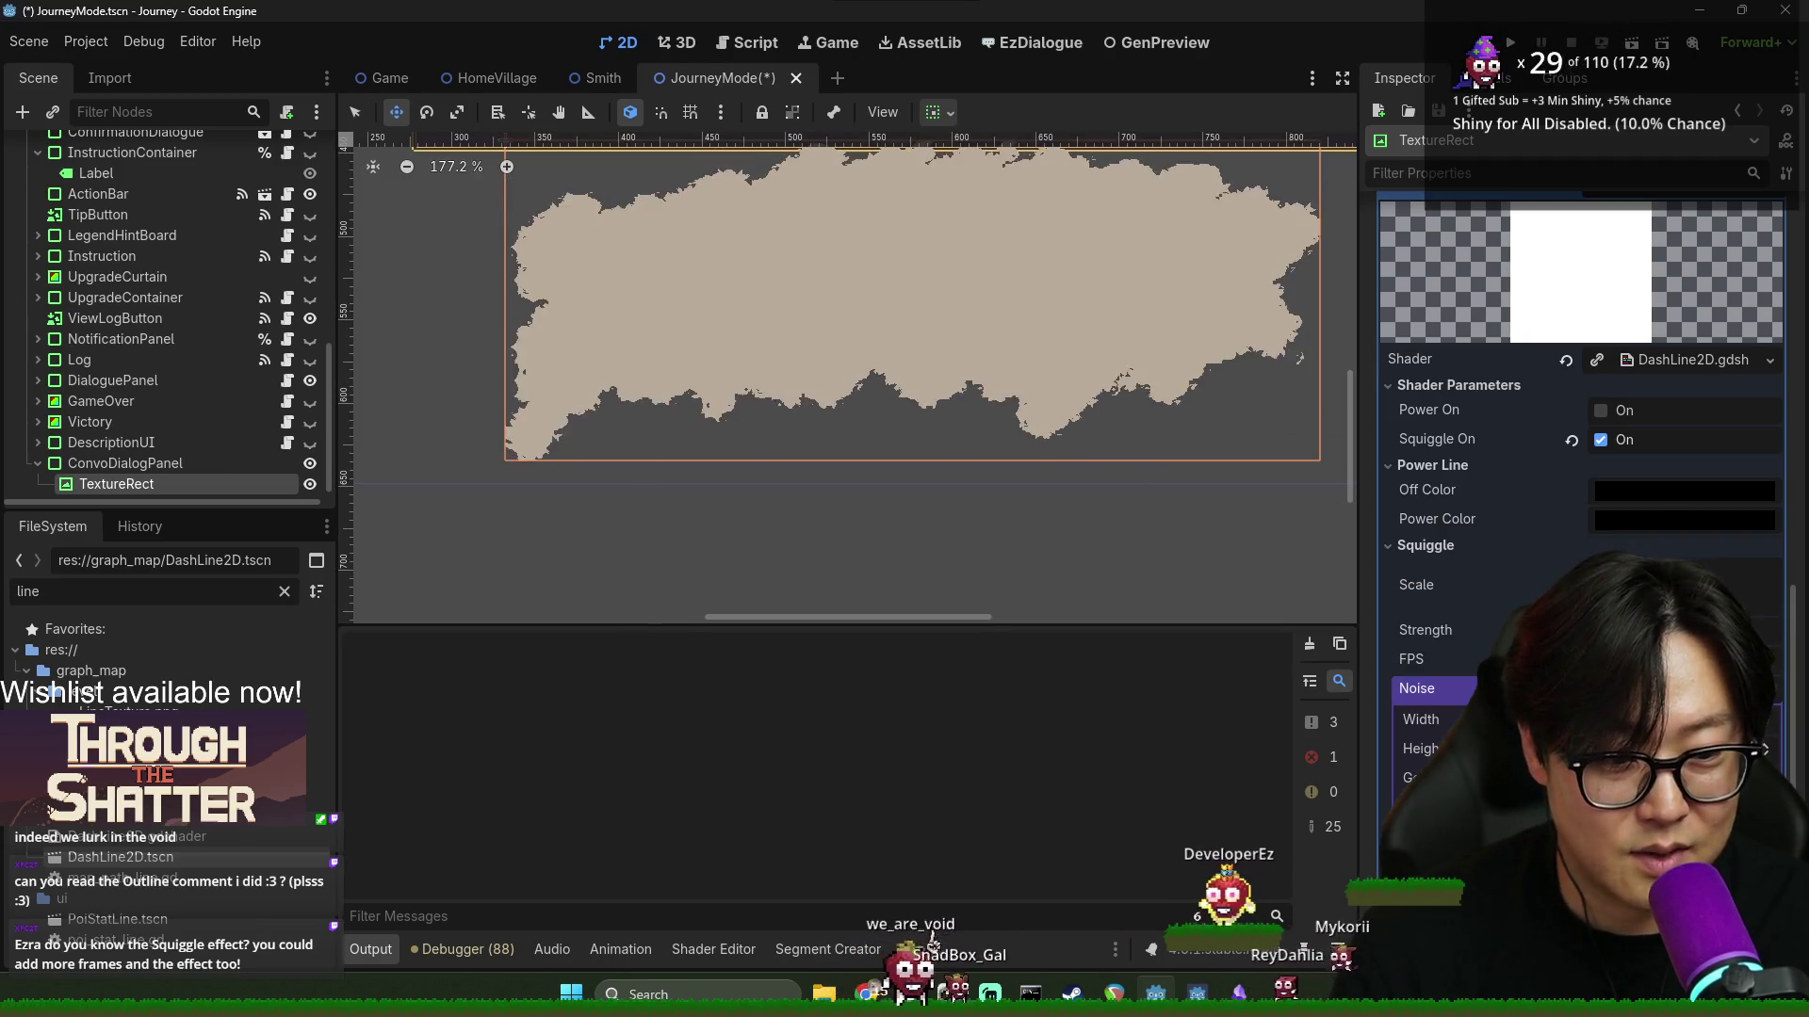
scroll(1648, 549, down, 3)
click(1740, 523)
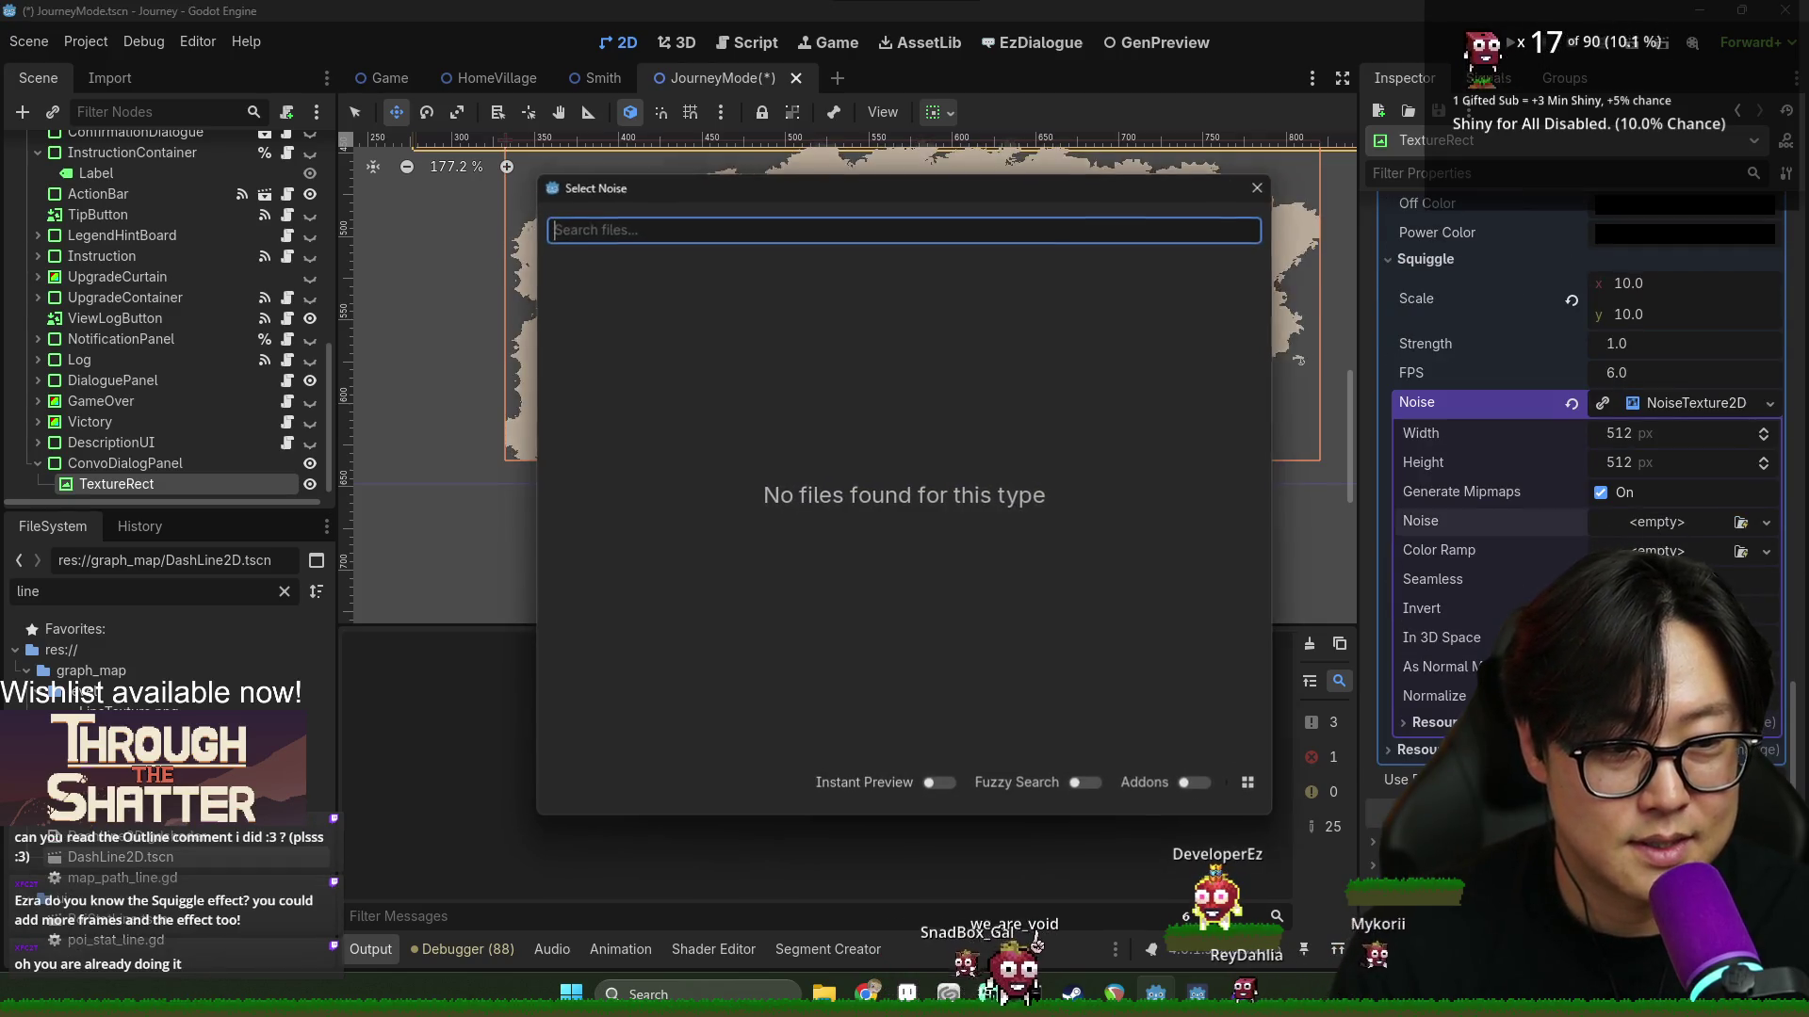
key(Escape)
click(1734, 575)
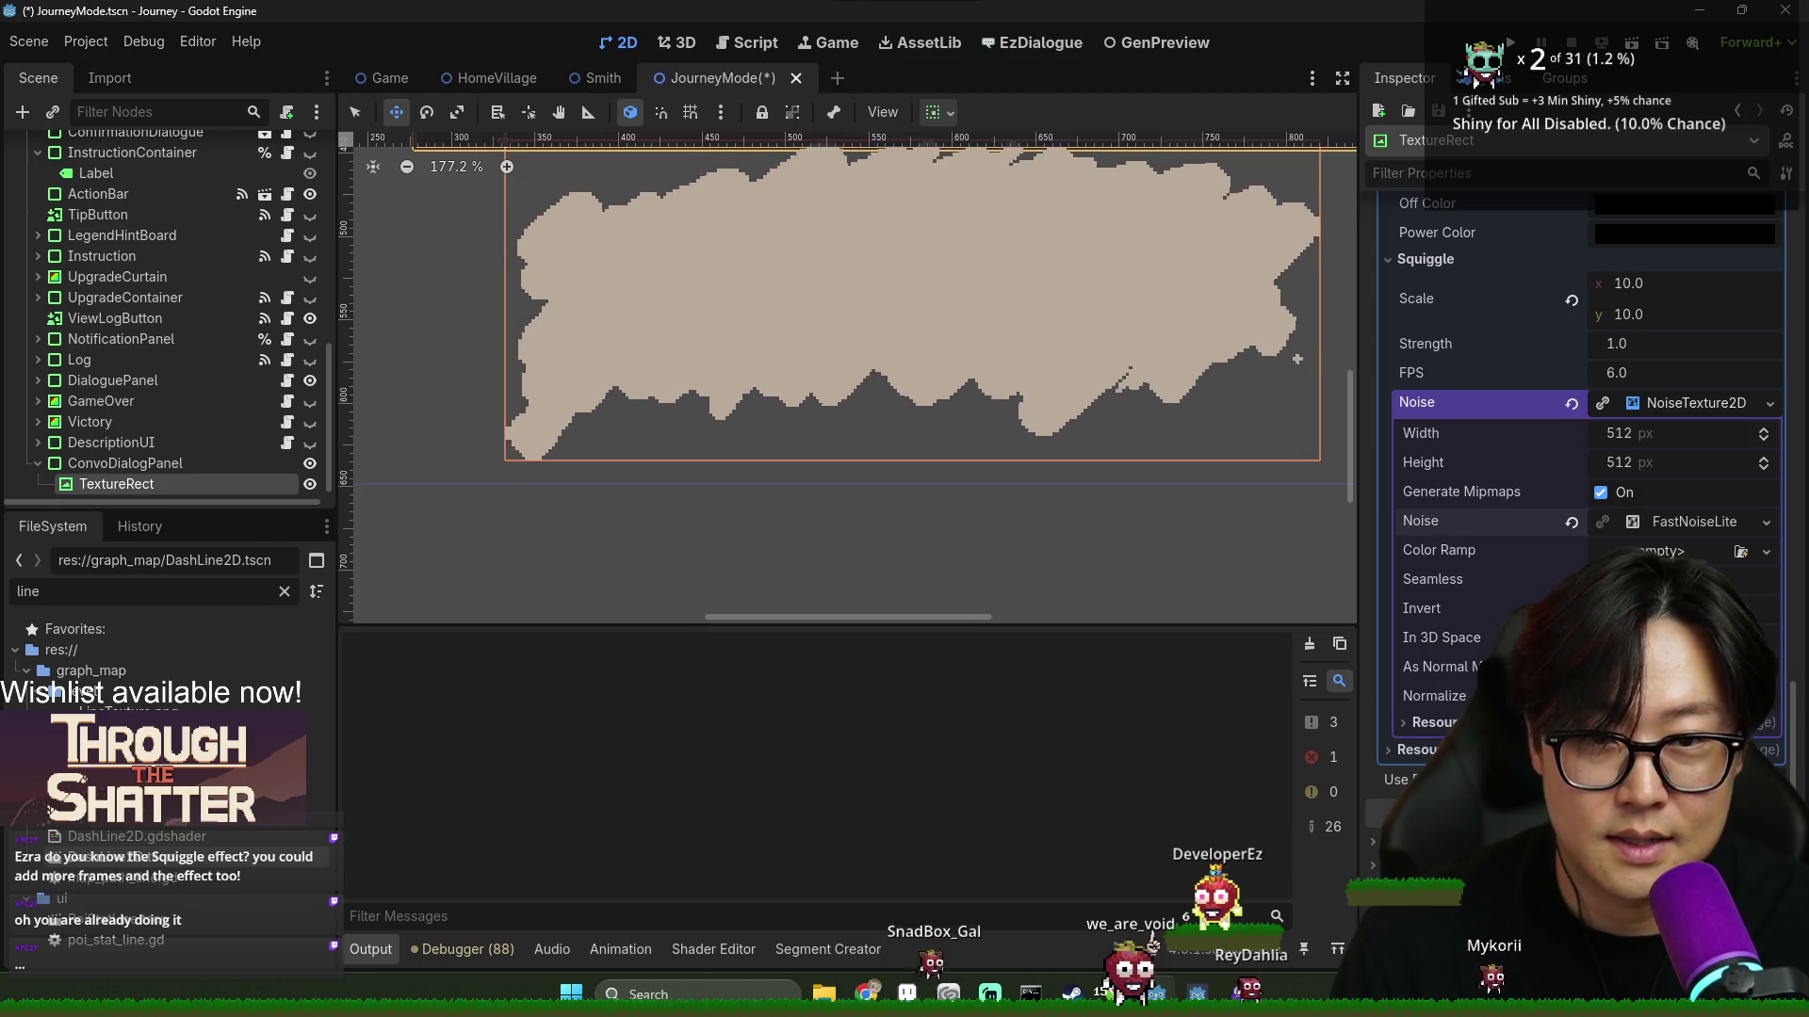
scroll(1582, 471, up, 1)
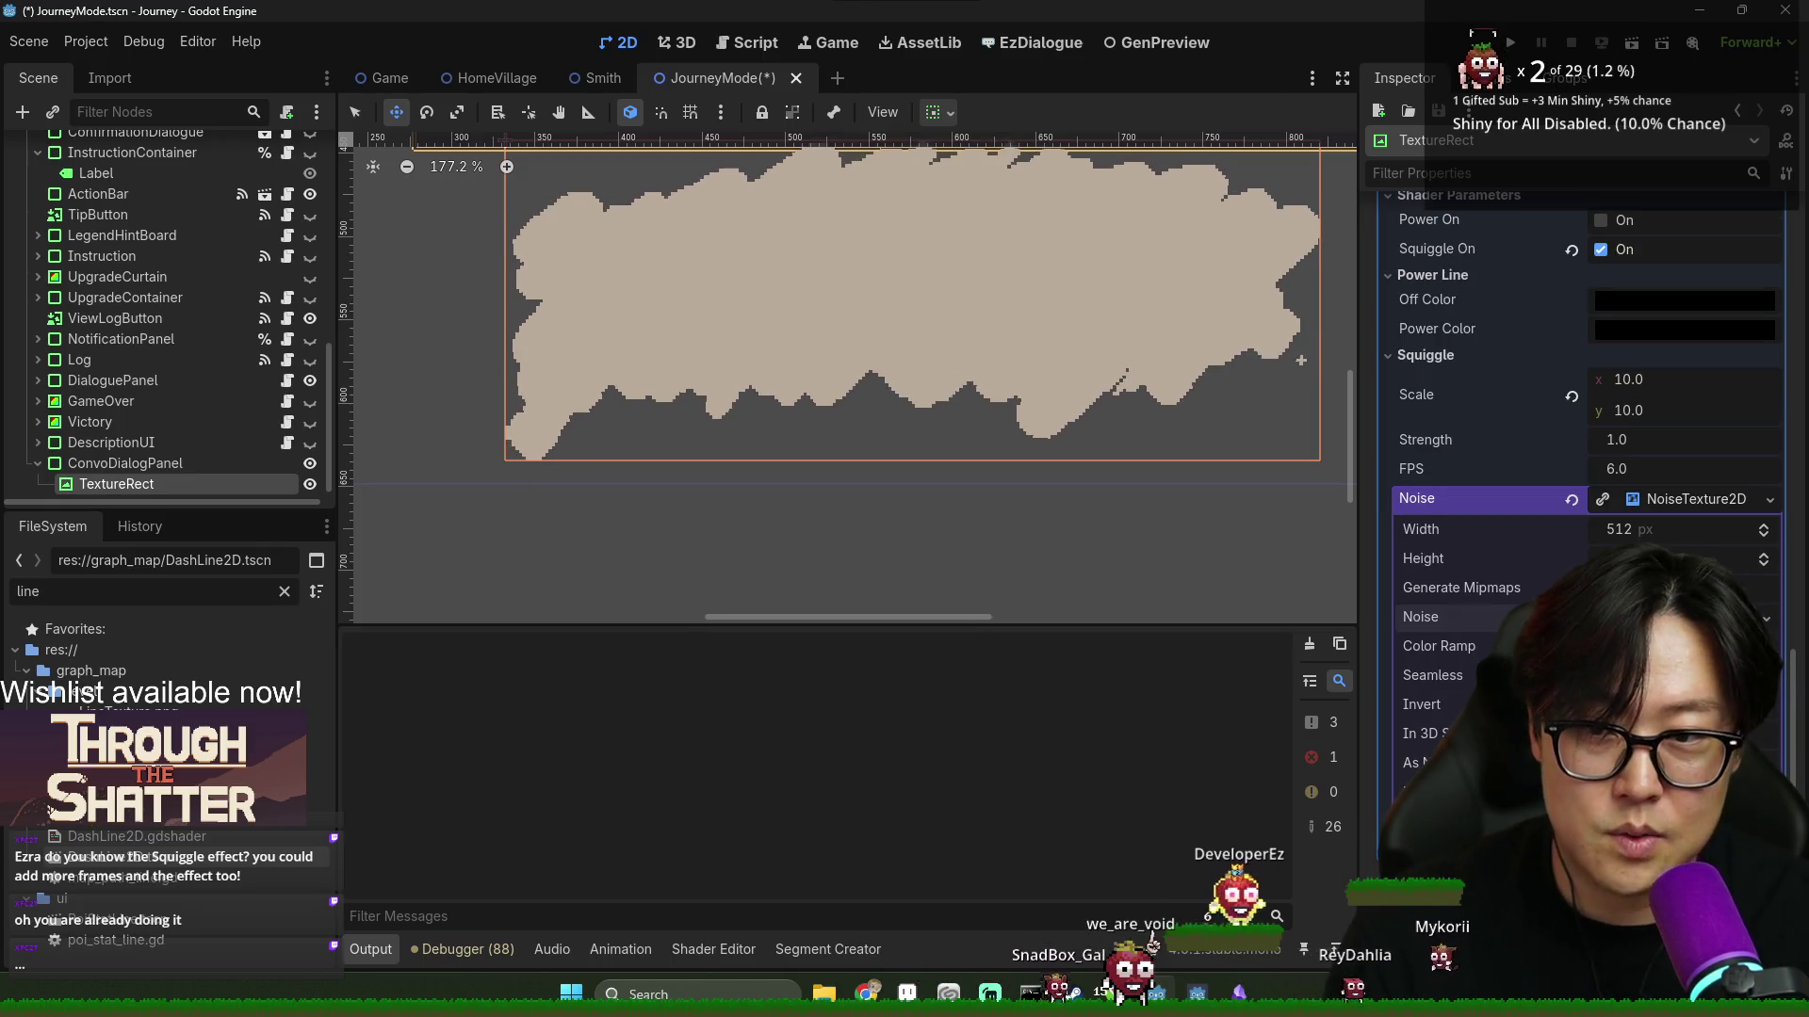
click(1652, 530)
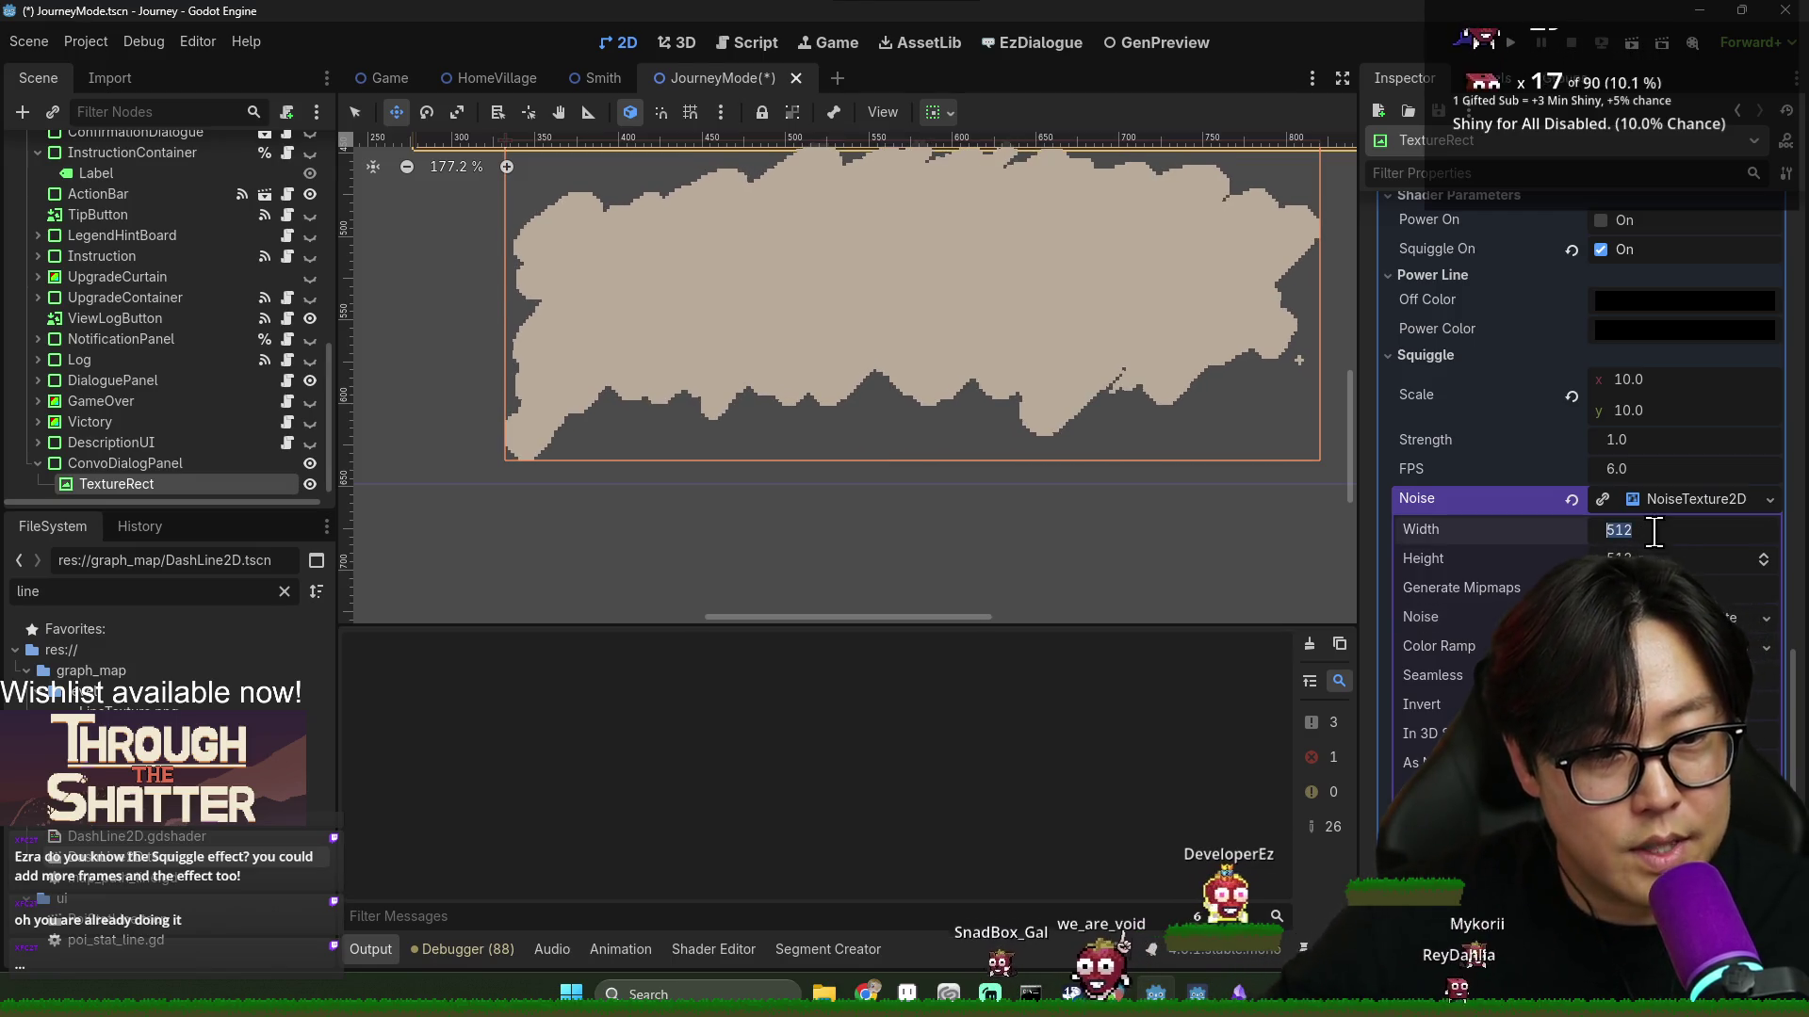
Step: Set the noise texture's width to 1000 pixels
text(25)
key(Return)
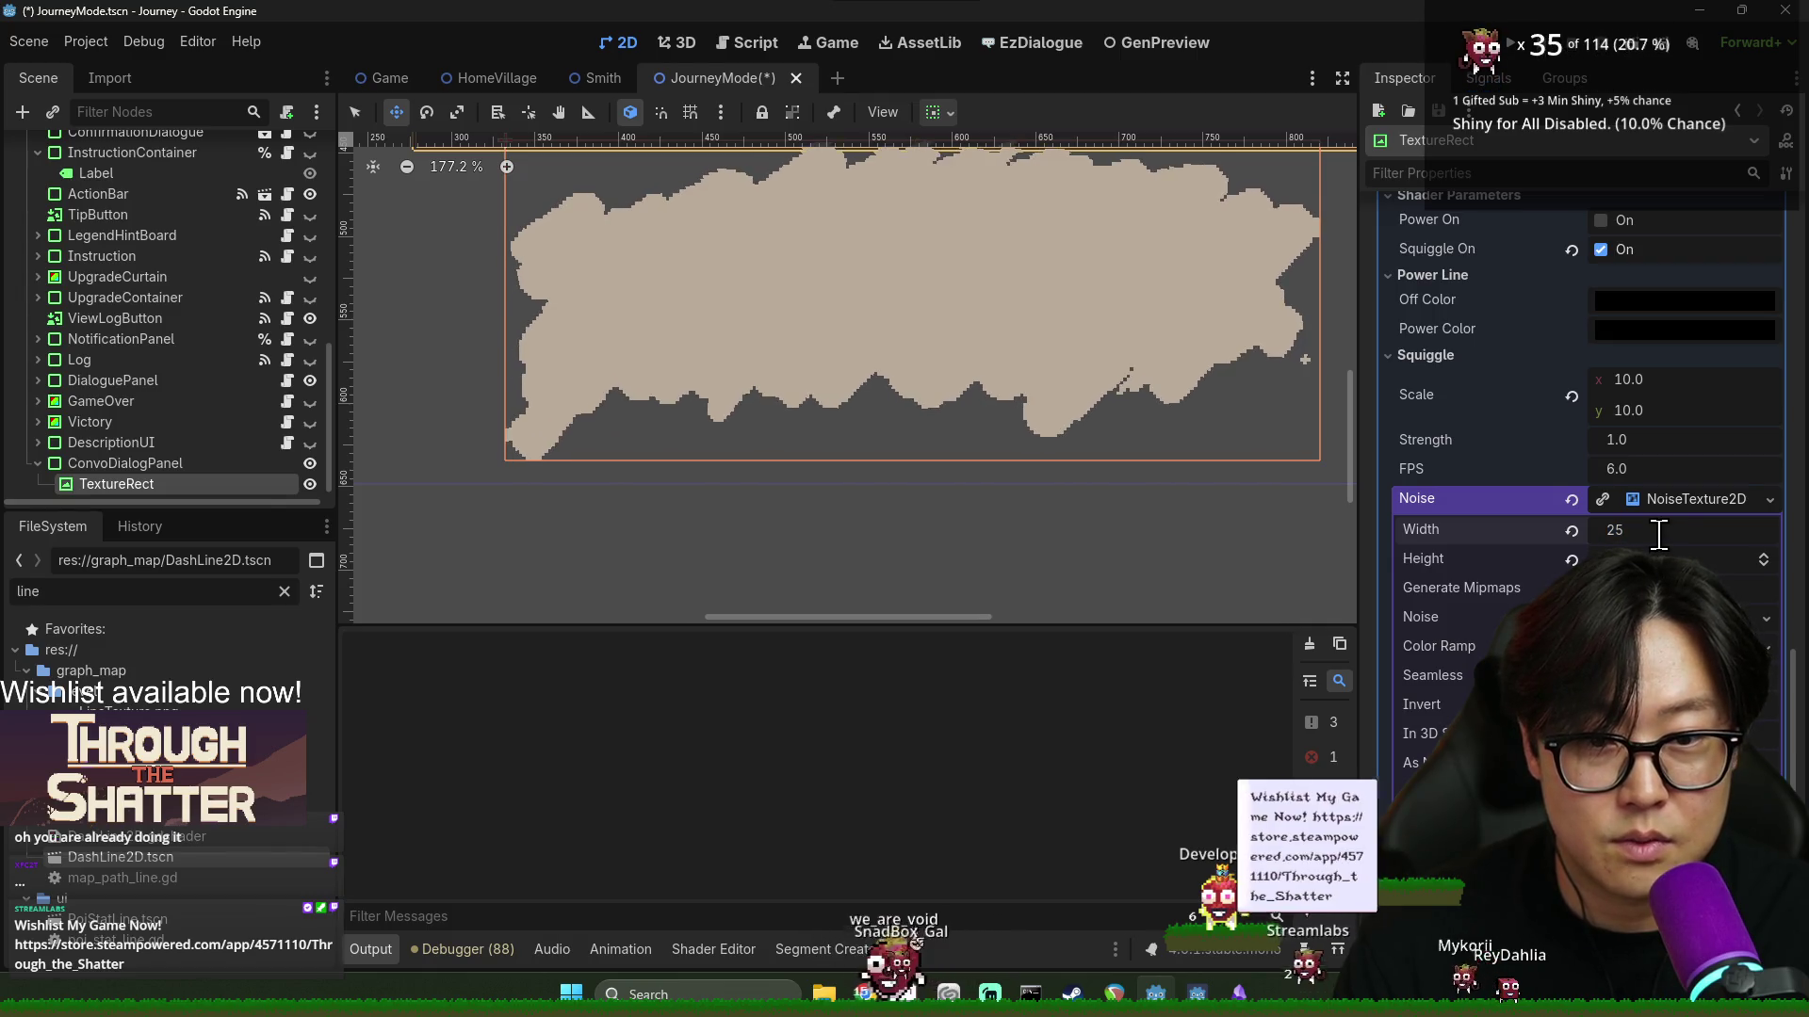
text(1000)
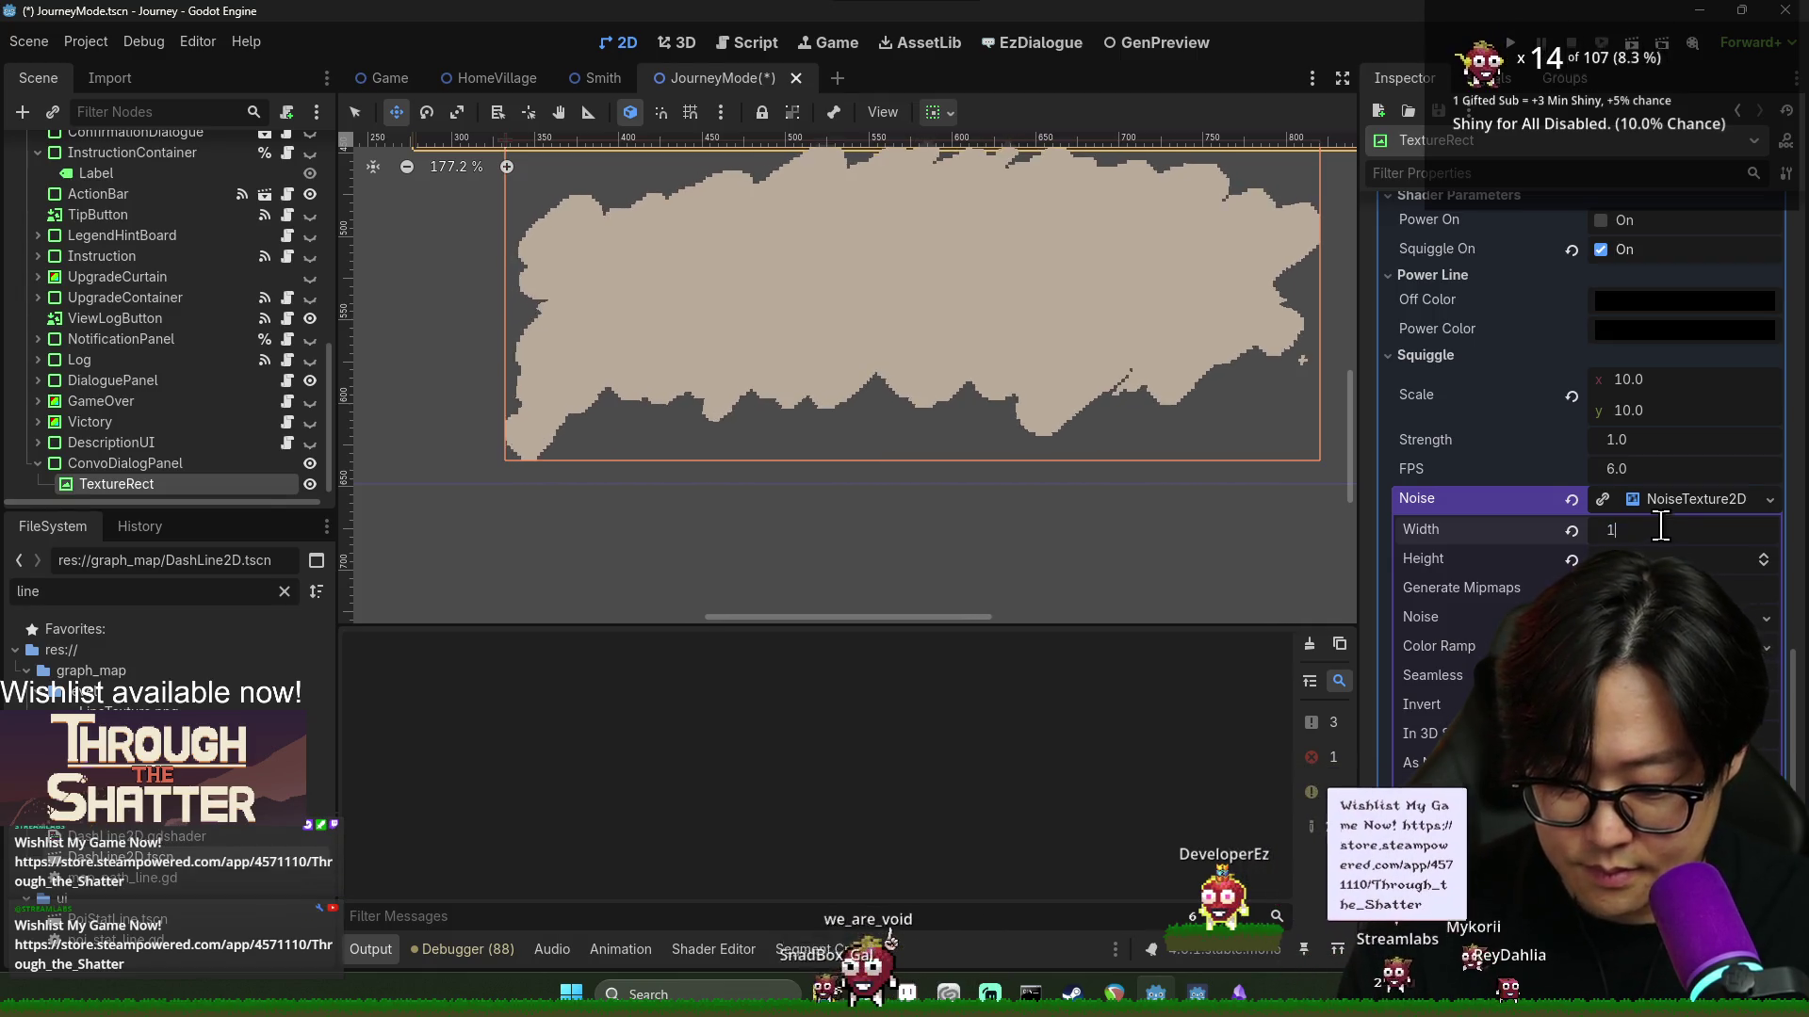
key(Return)
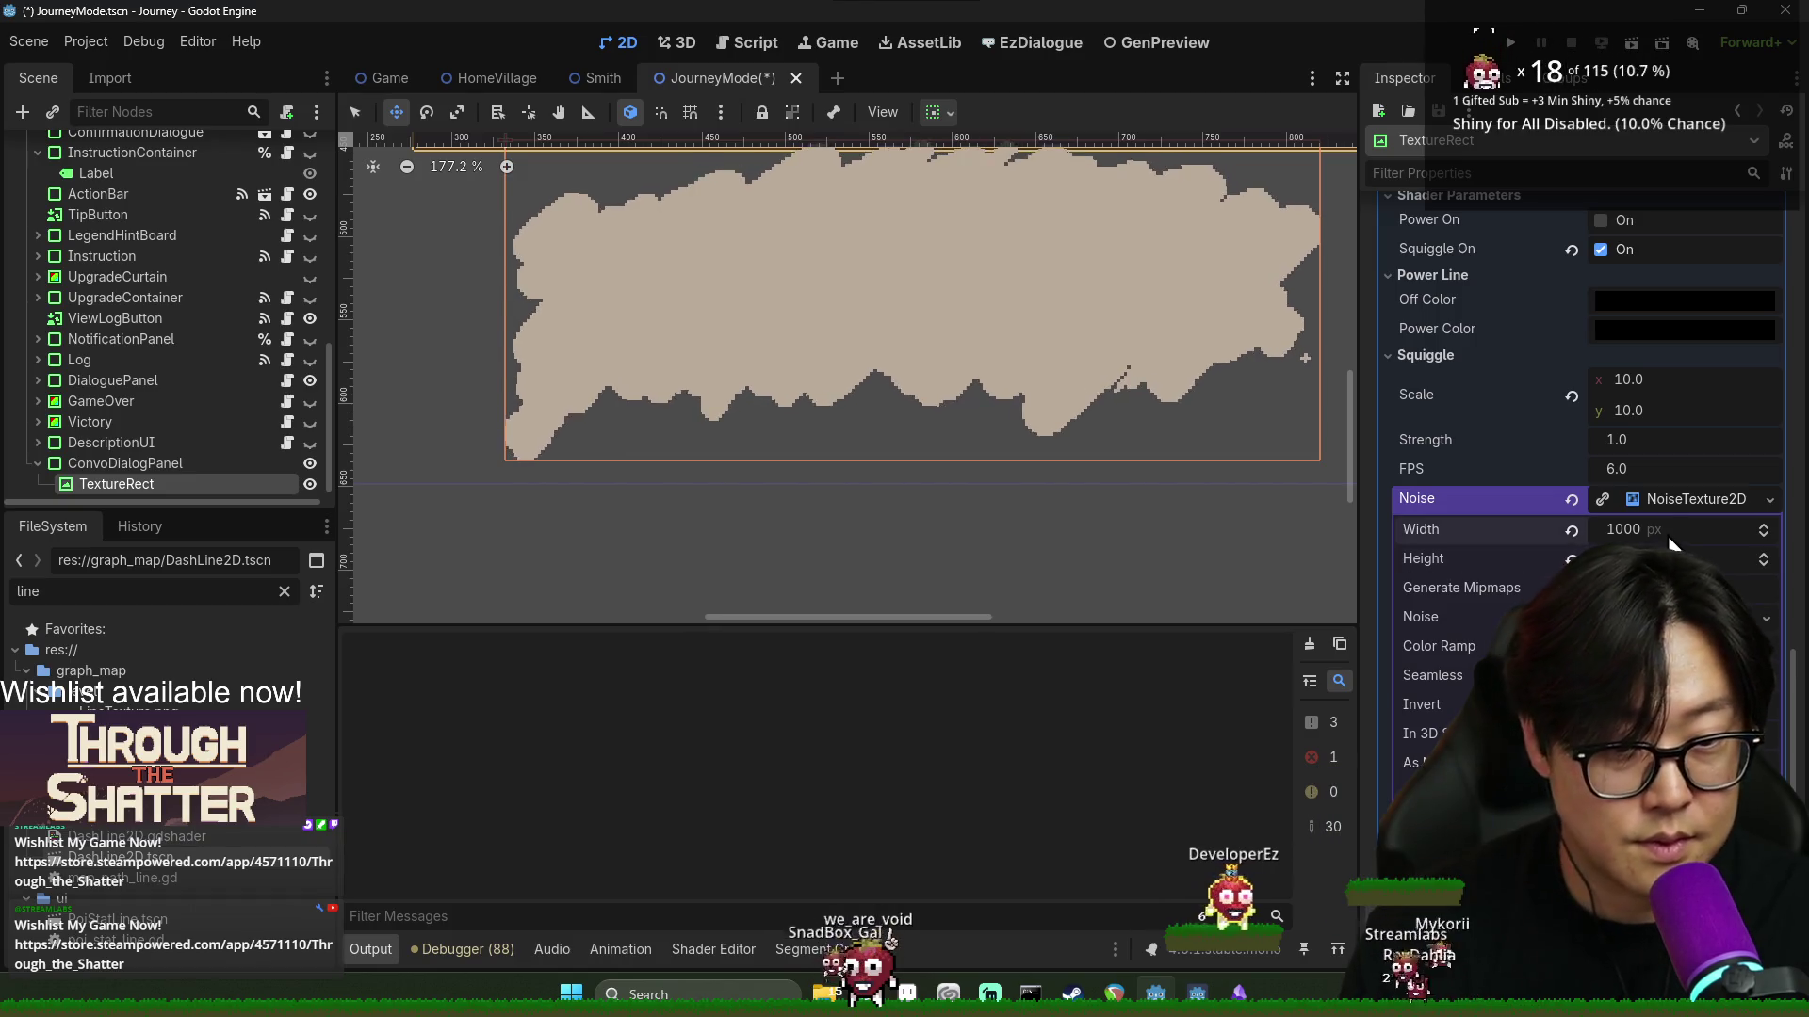
Step: Set the squiggle strength to 0.5 and adjust the noise texture's height
click(1645, 449)
text(0.5)
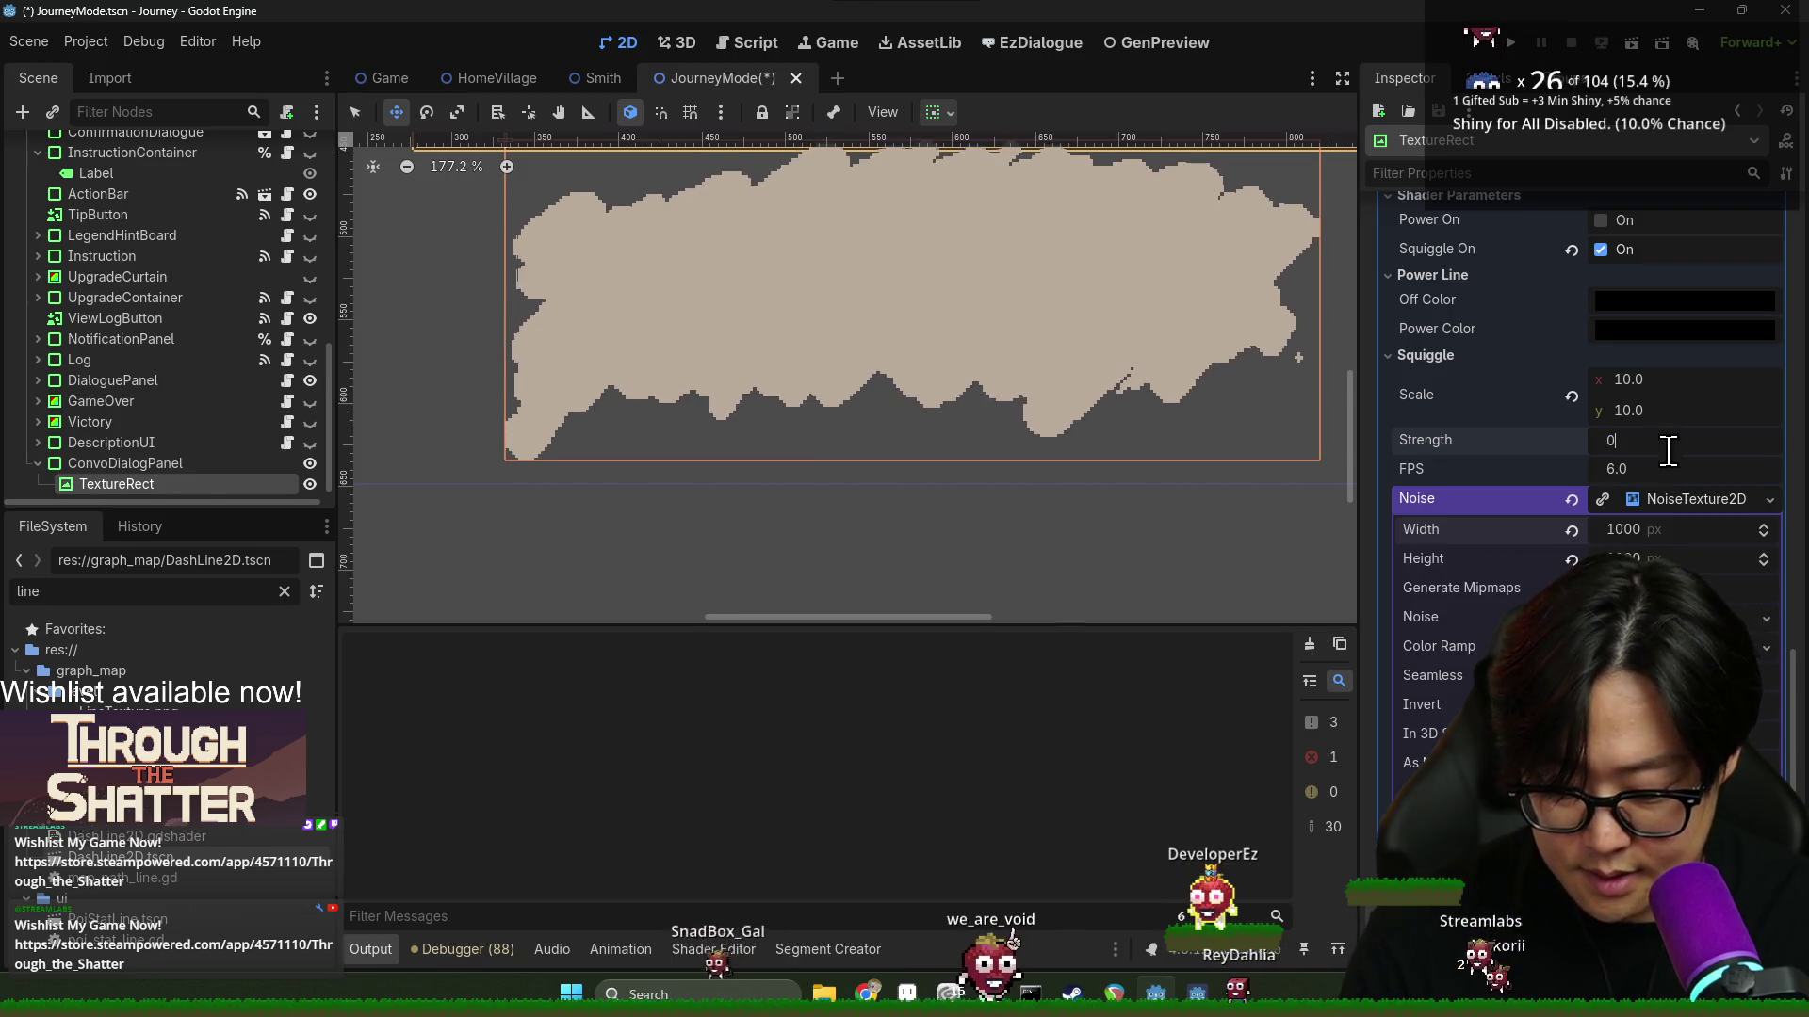
key(Return)
scroll(1103, 396, down, 1)
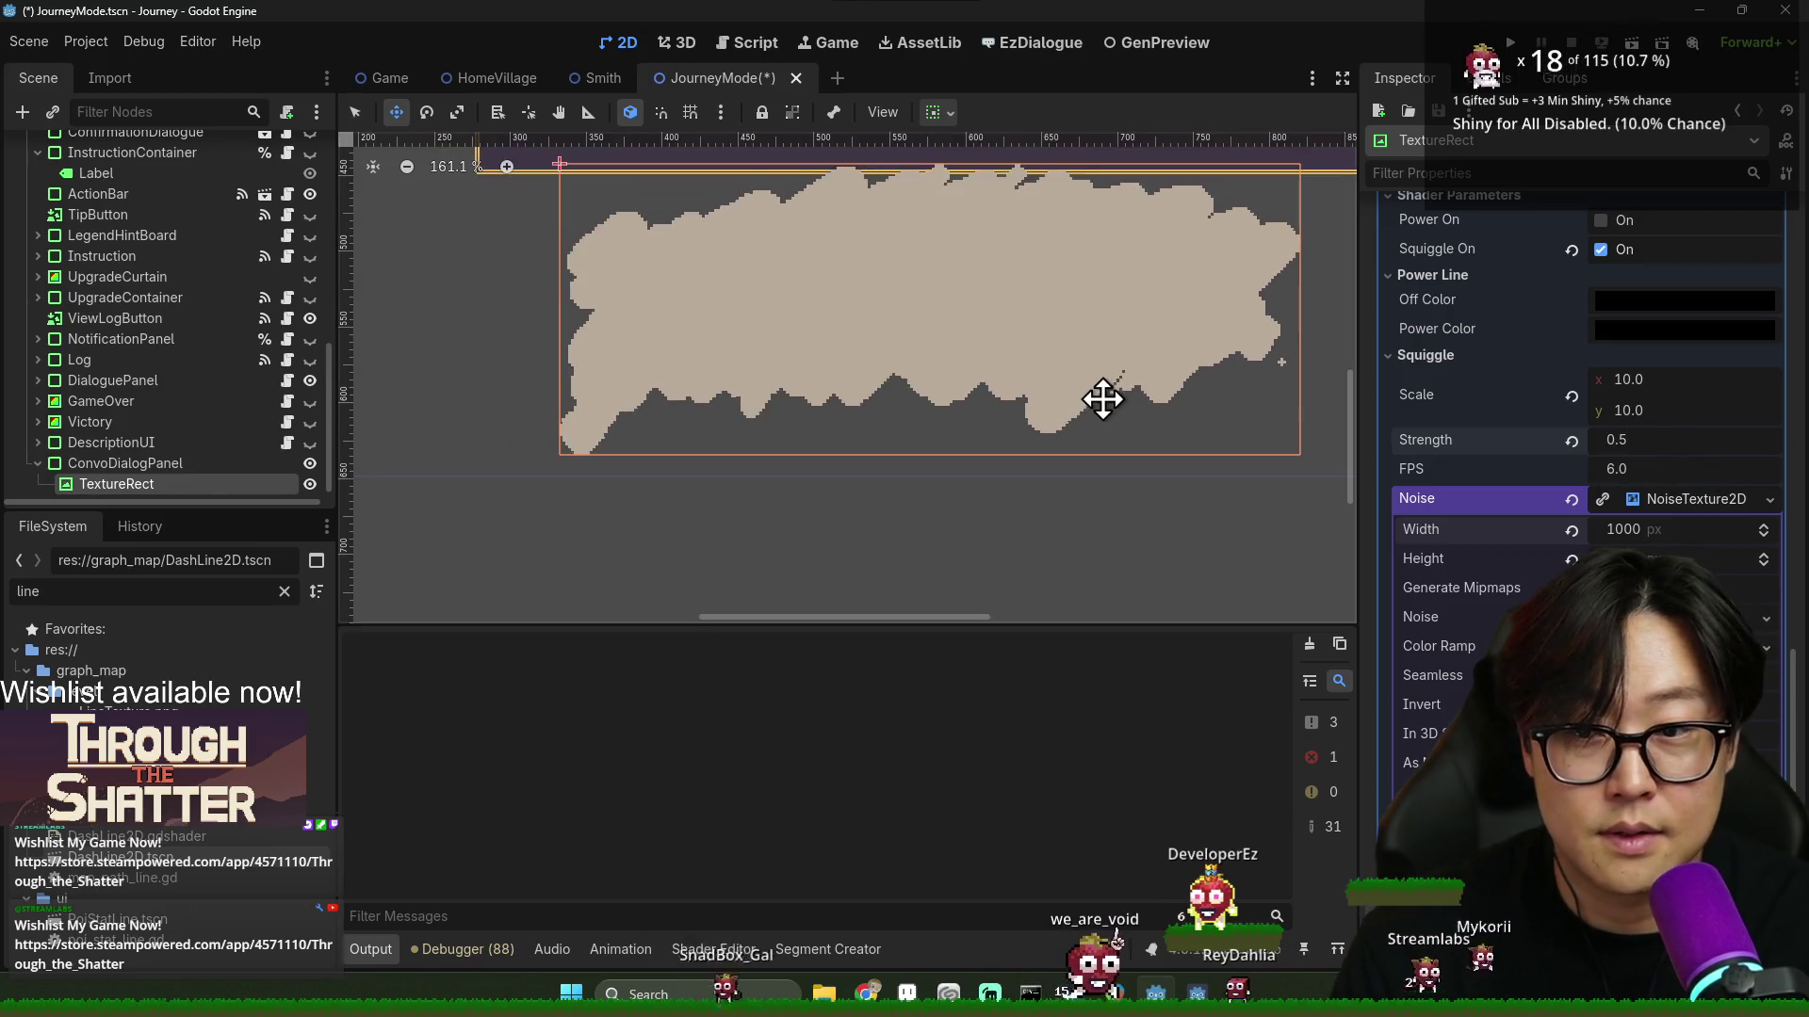
scroll(760, 392, up, 6)
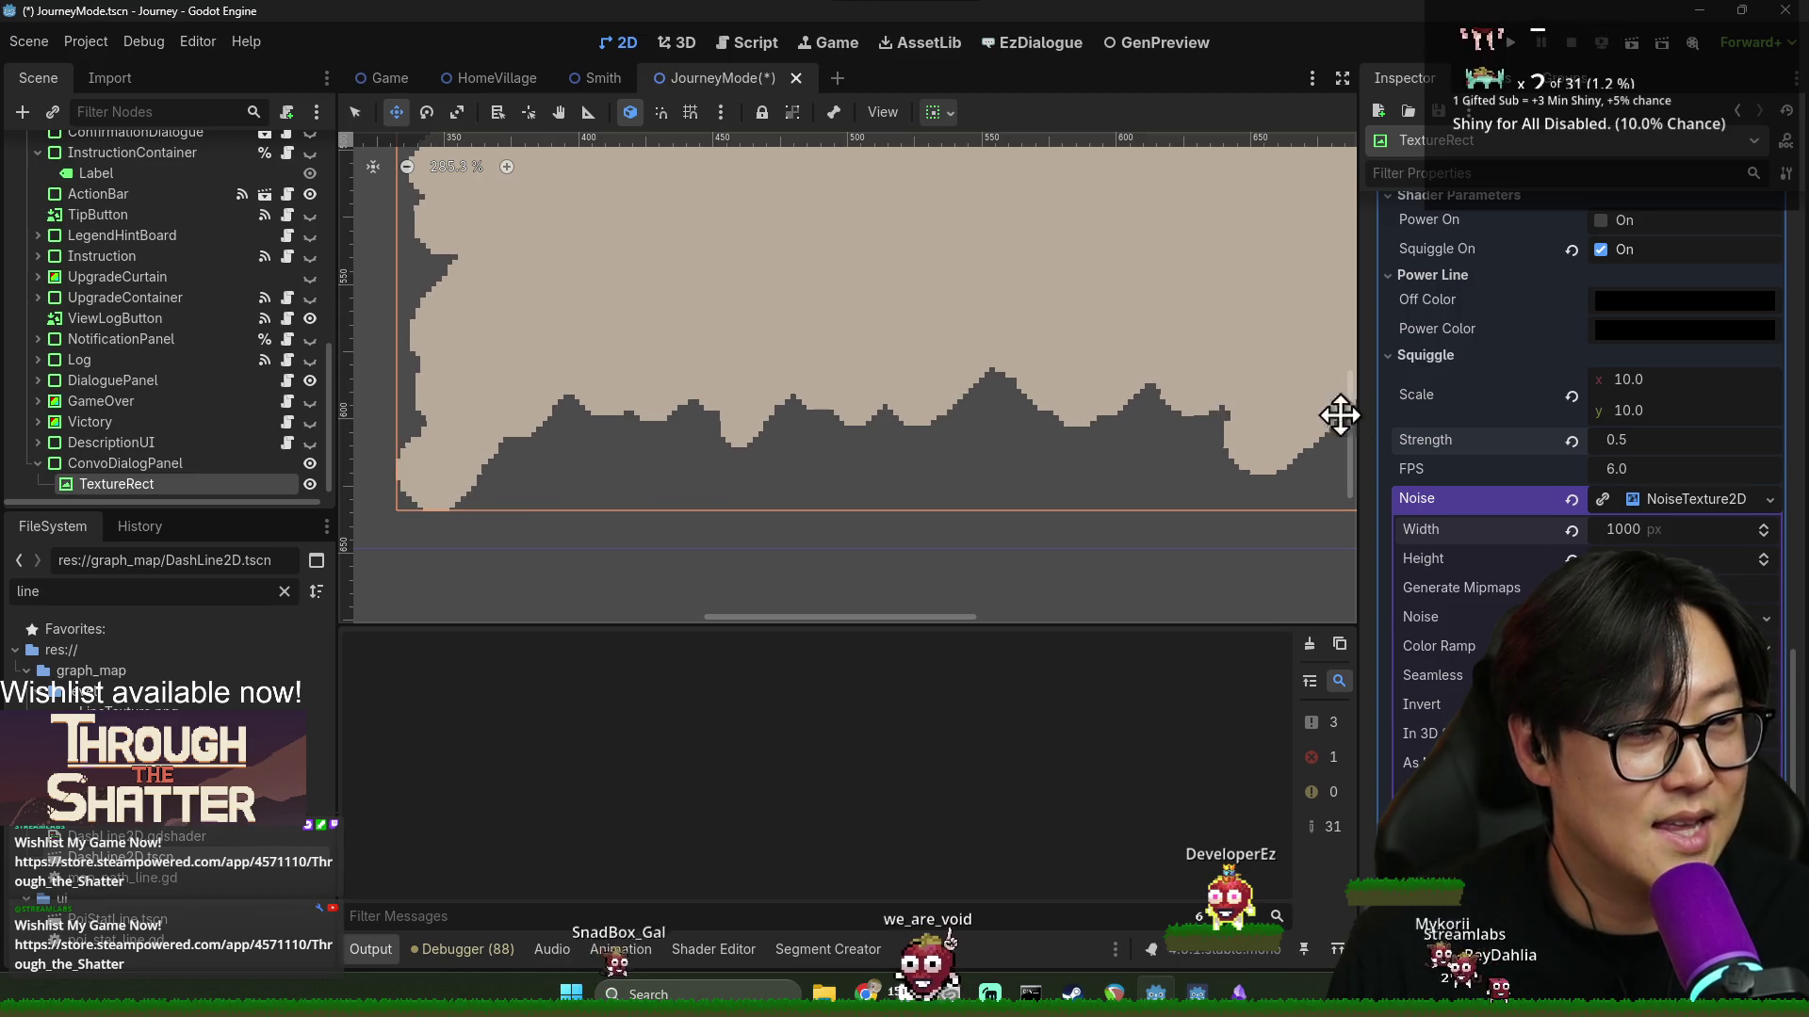
scroll(1339, 415, down, 3)
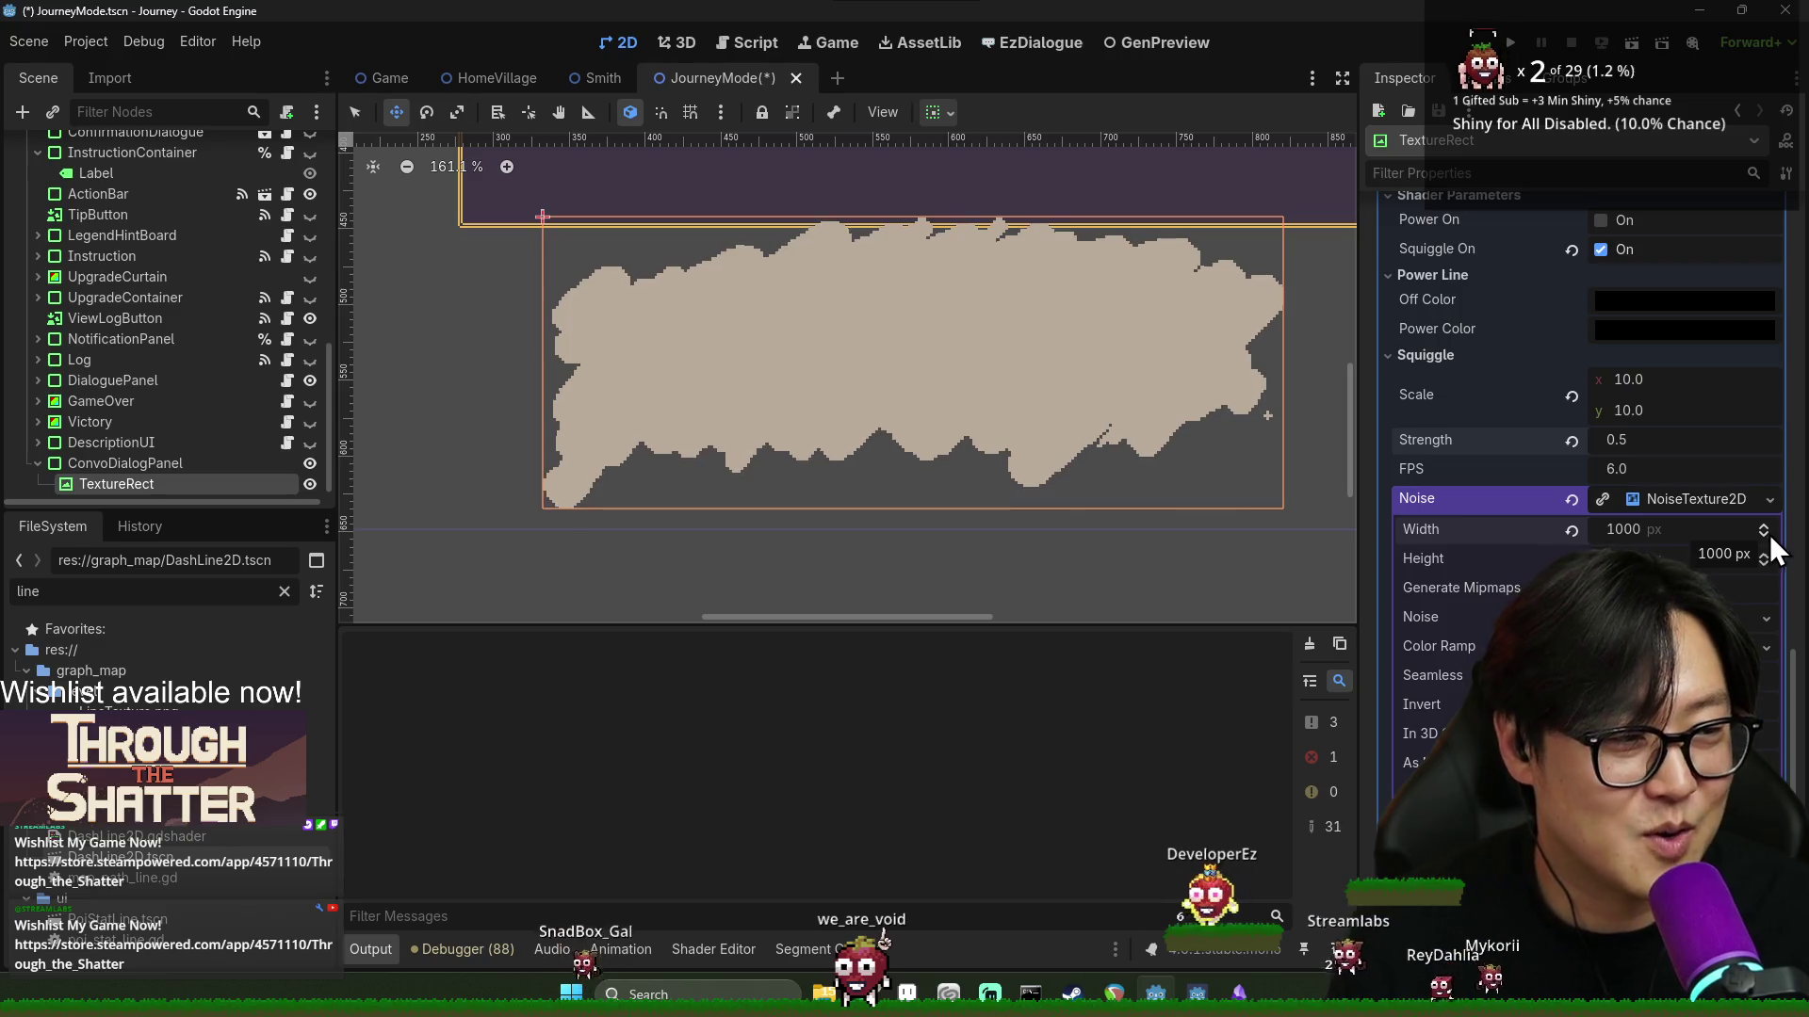
drag(1764, 589, 1764, 589)
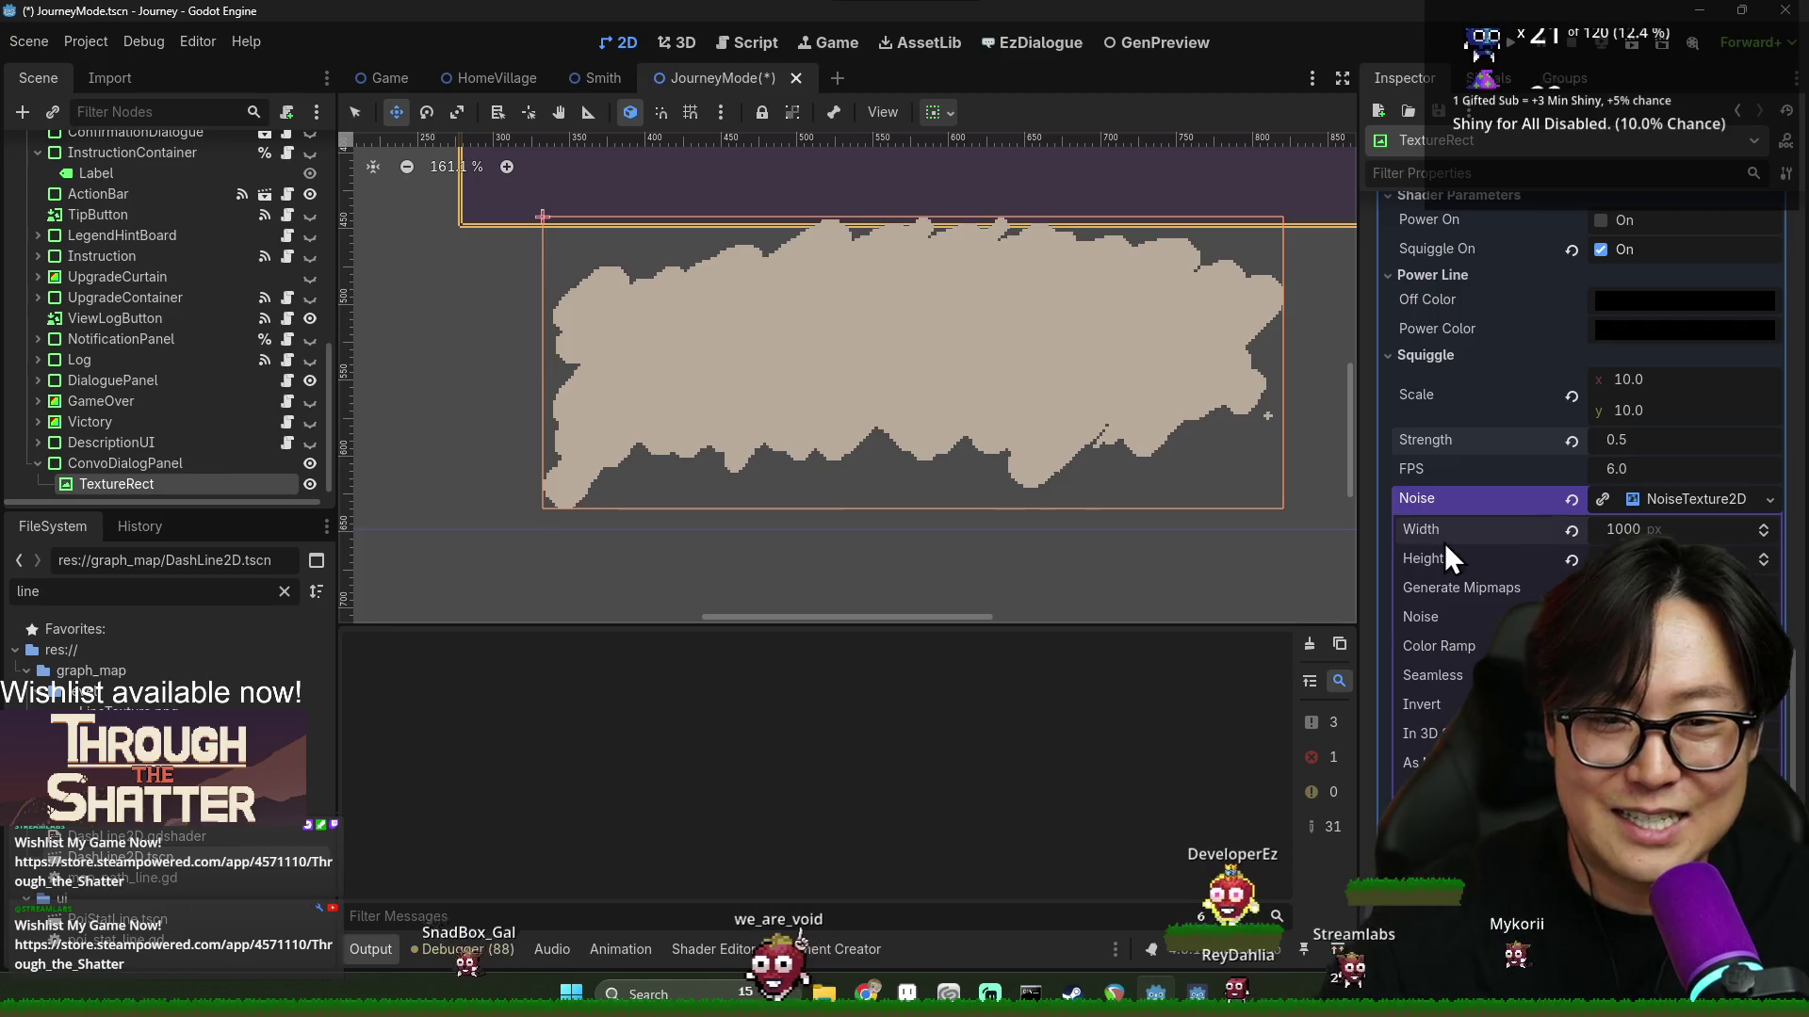
scroll(1190, 477, down, 3)
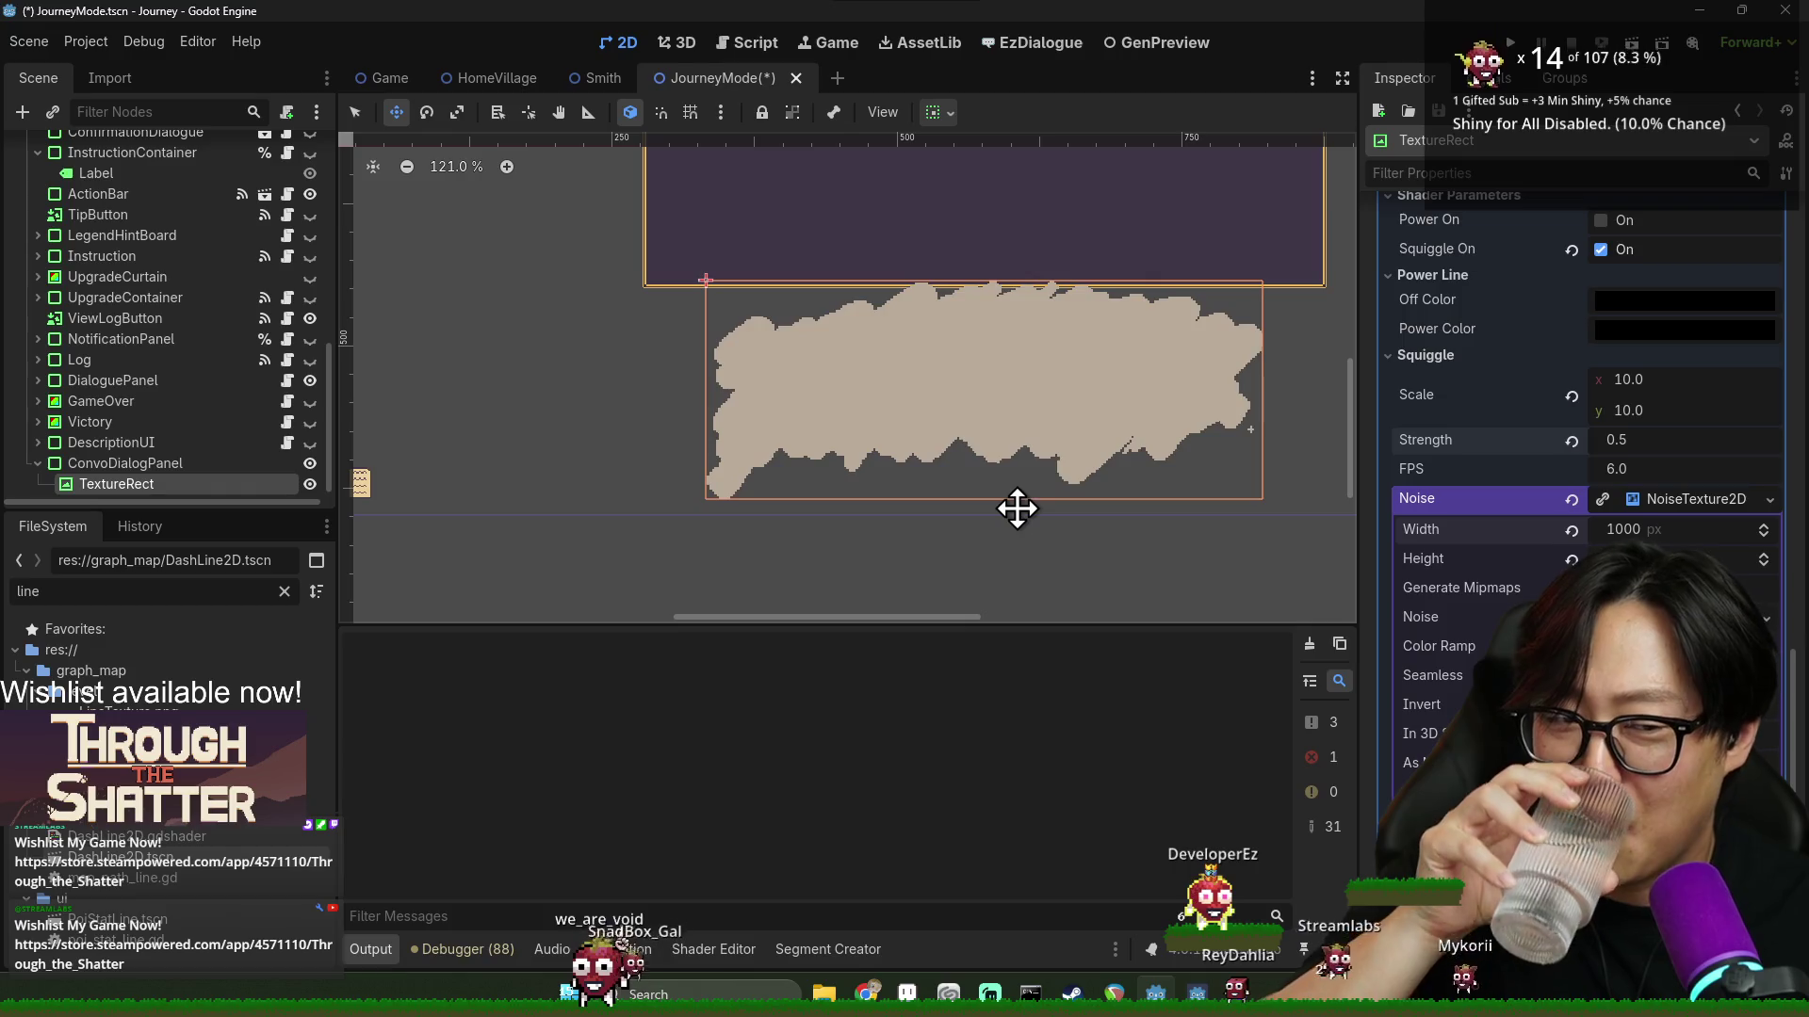
Step: Set the squiggle animation FPS to 5, after trying 20 and 6
click(1636, 465)
text(20)
key(Return)
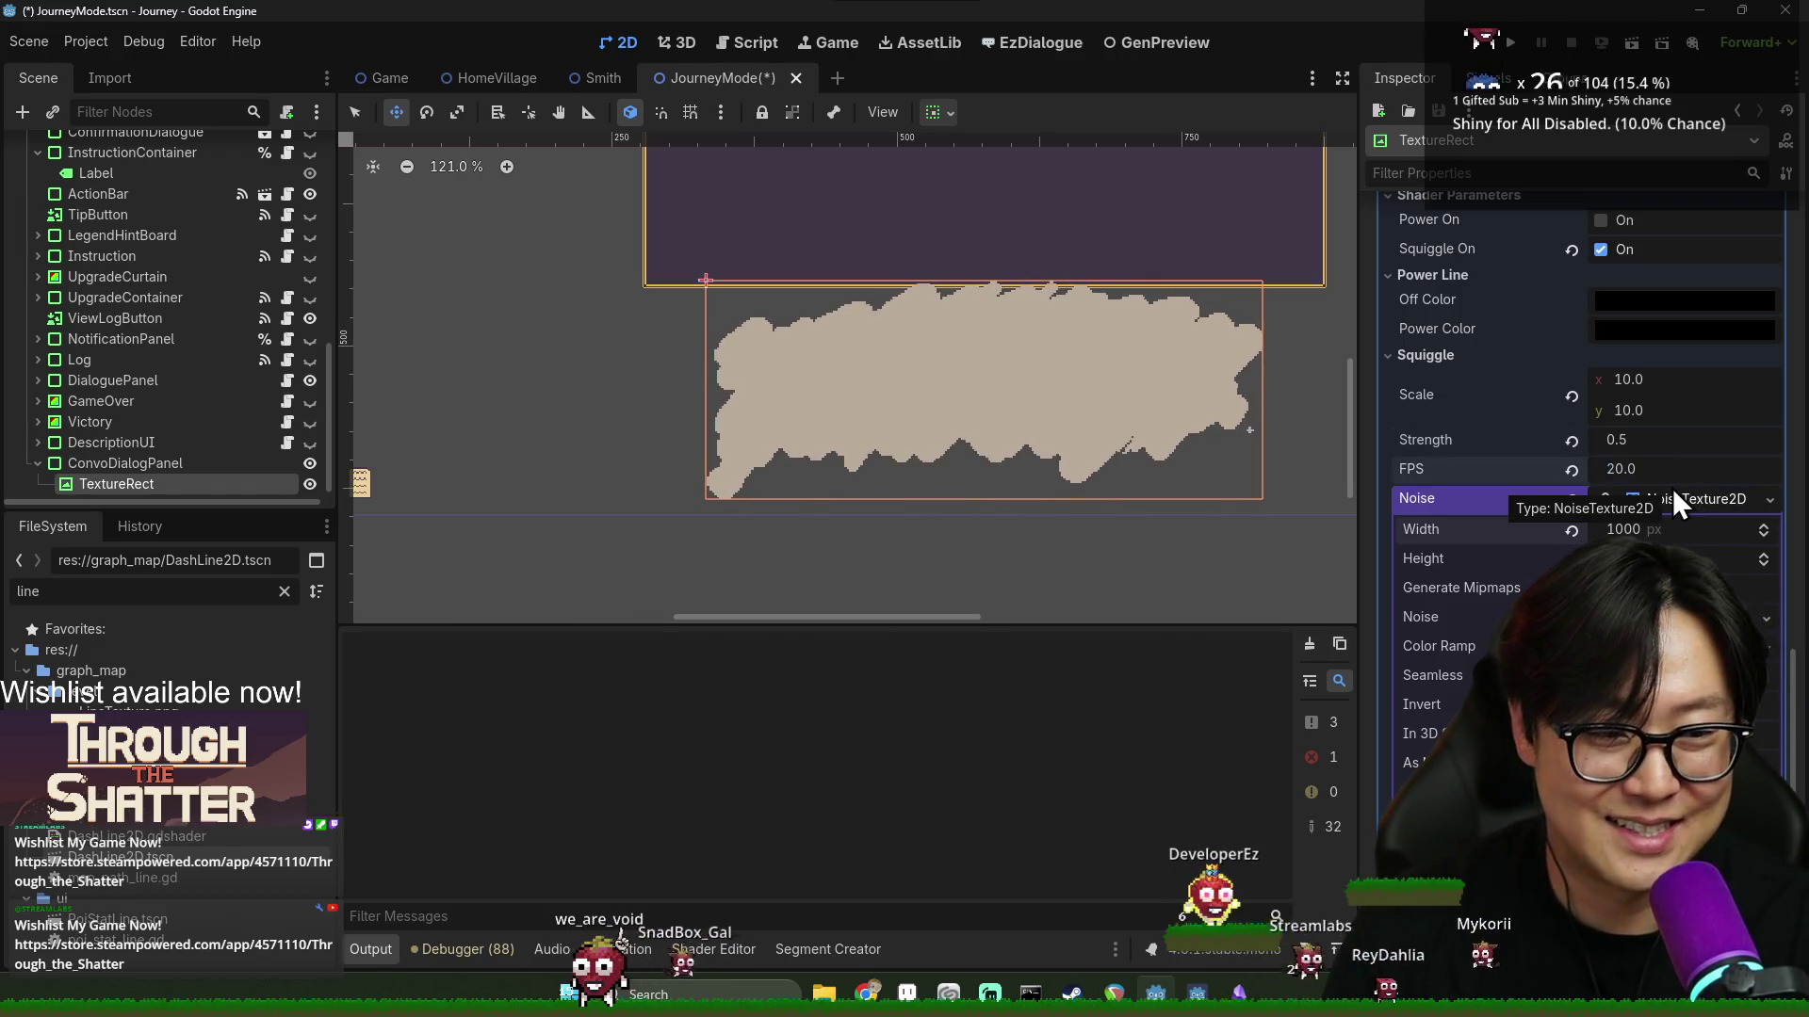
scroll(1220, 429, up, 3)
scroll(1216, 431, down, 2)
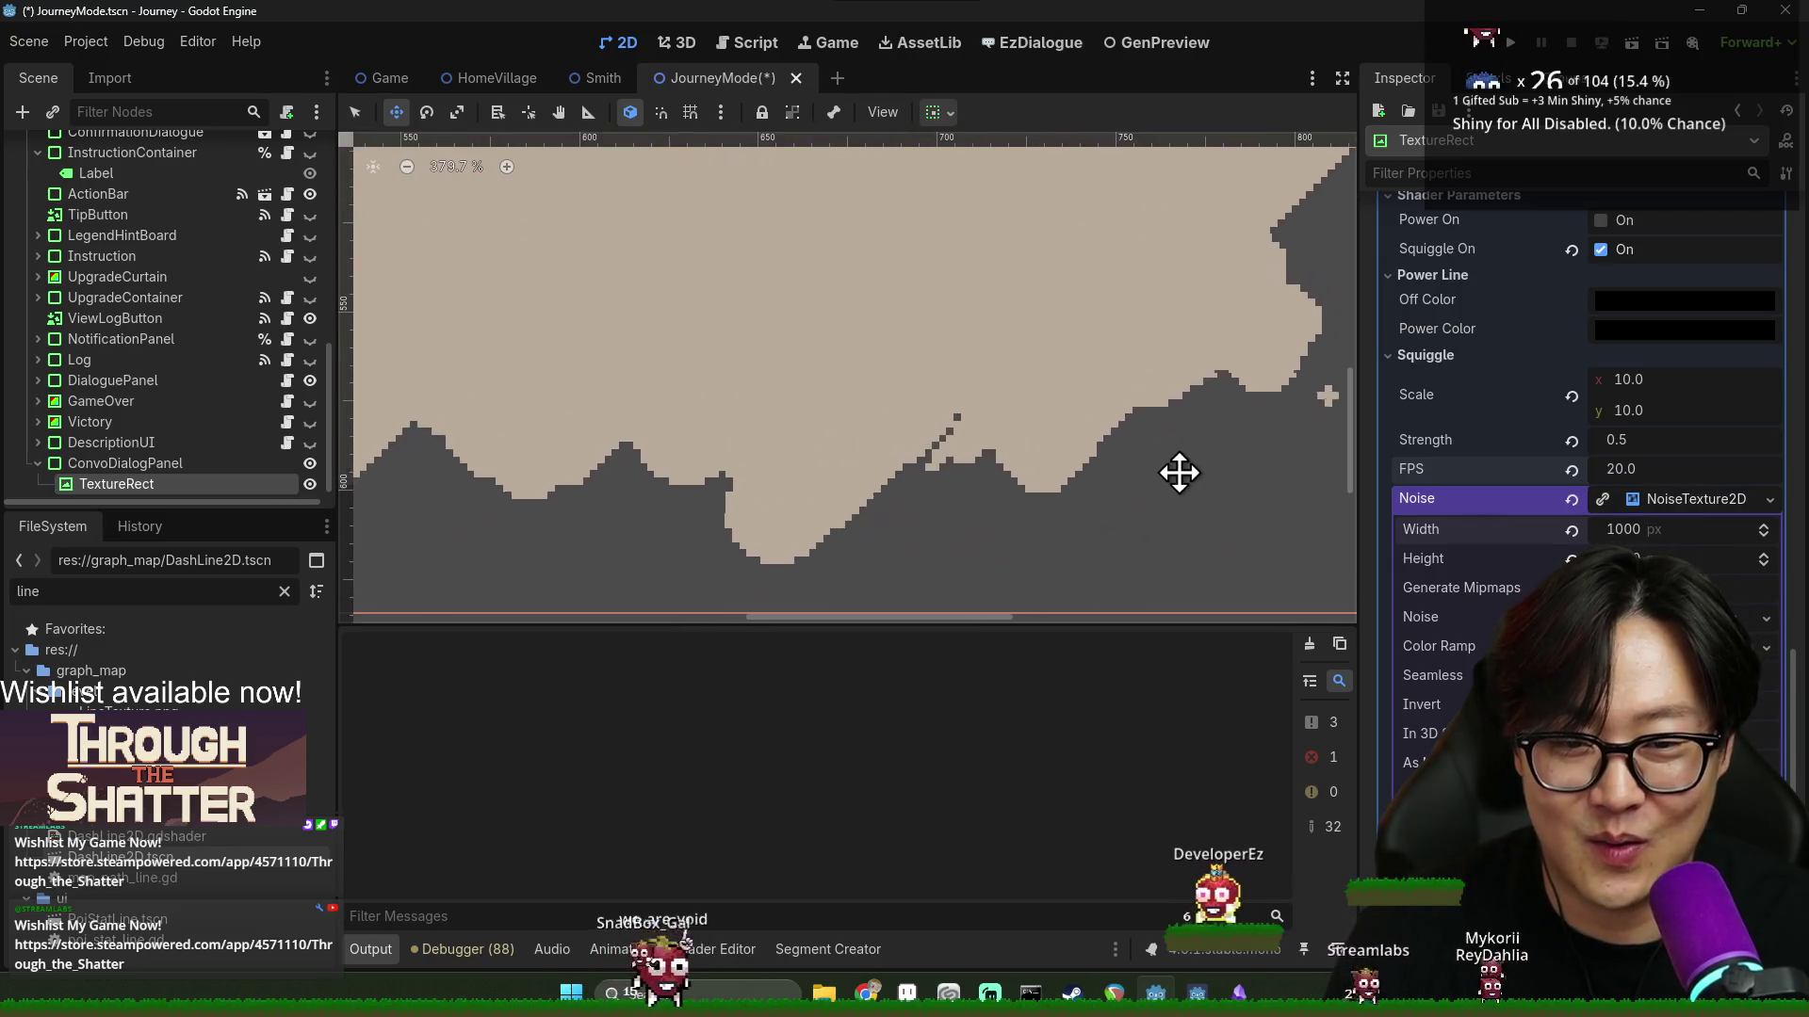
scroll(997, 416, down, 1)
click(1671, 471)
text(6)
key(Return)
scroll(938, 350, down, 1)
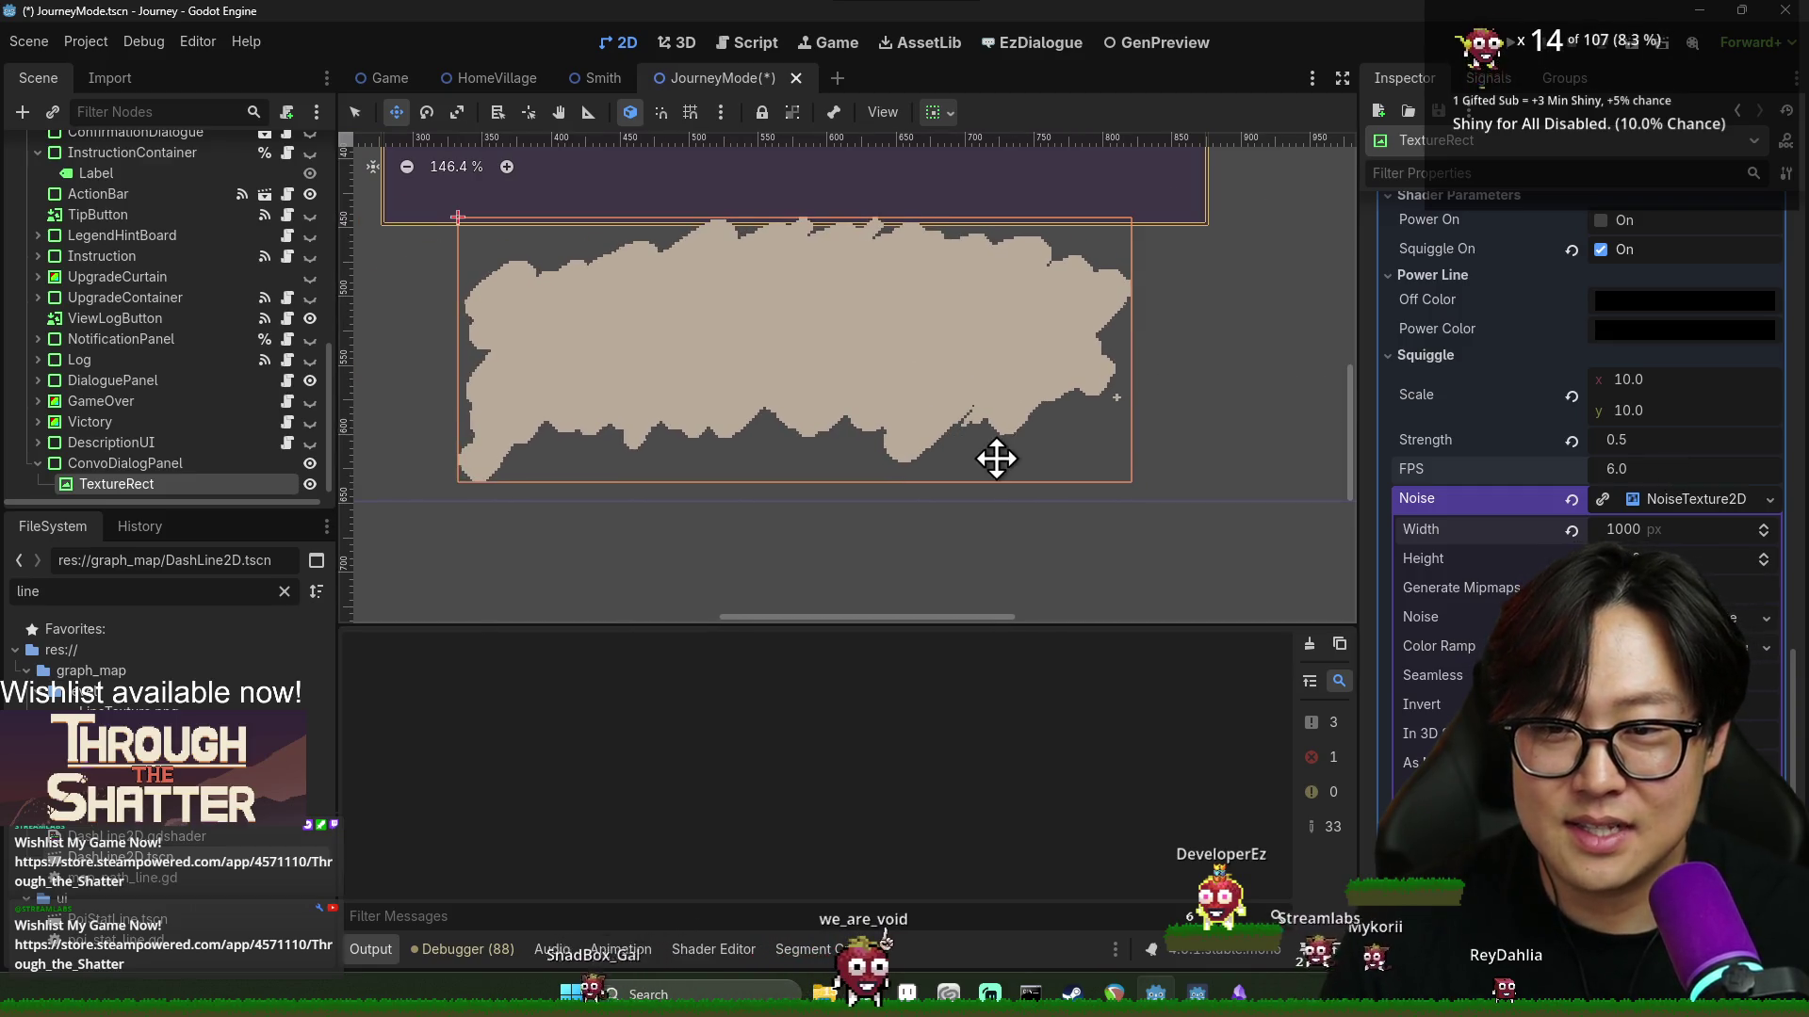
scroll(1016, 451, down, 2)
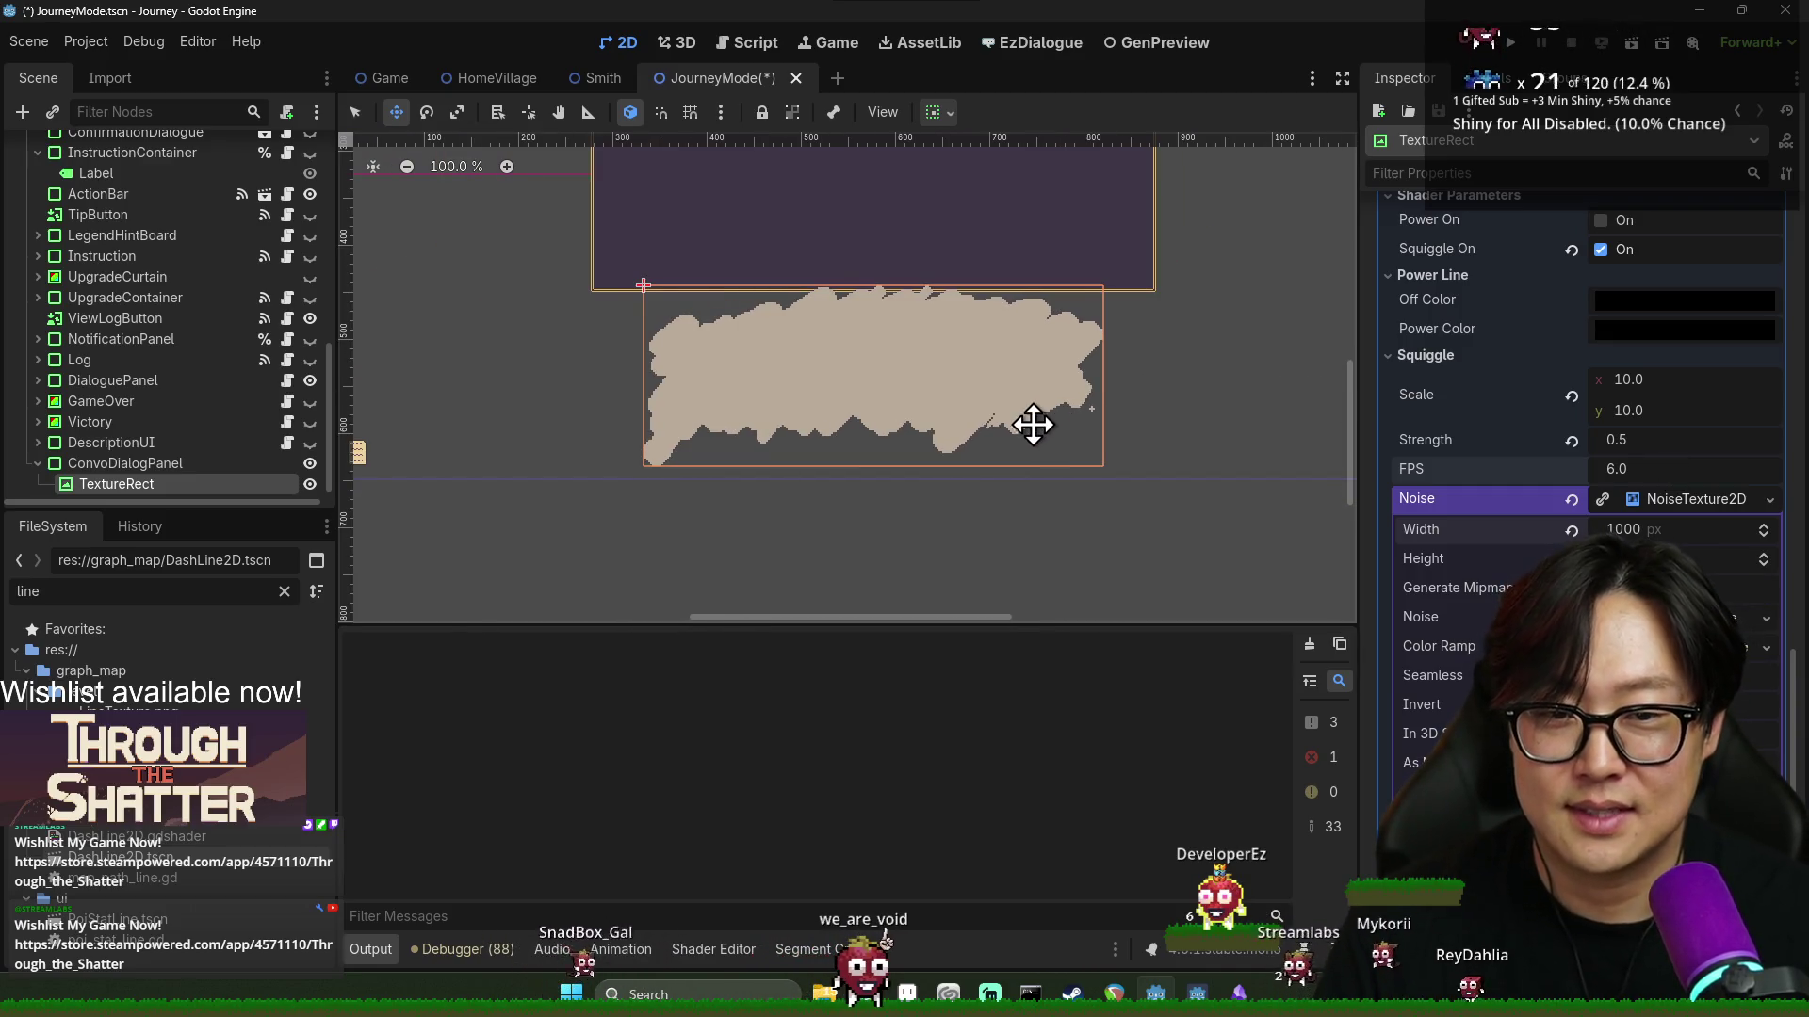
scroll(865, 373, up, 2)
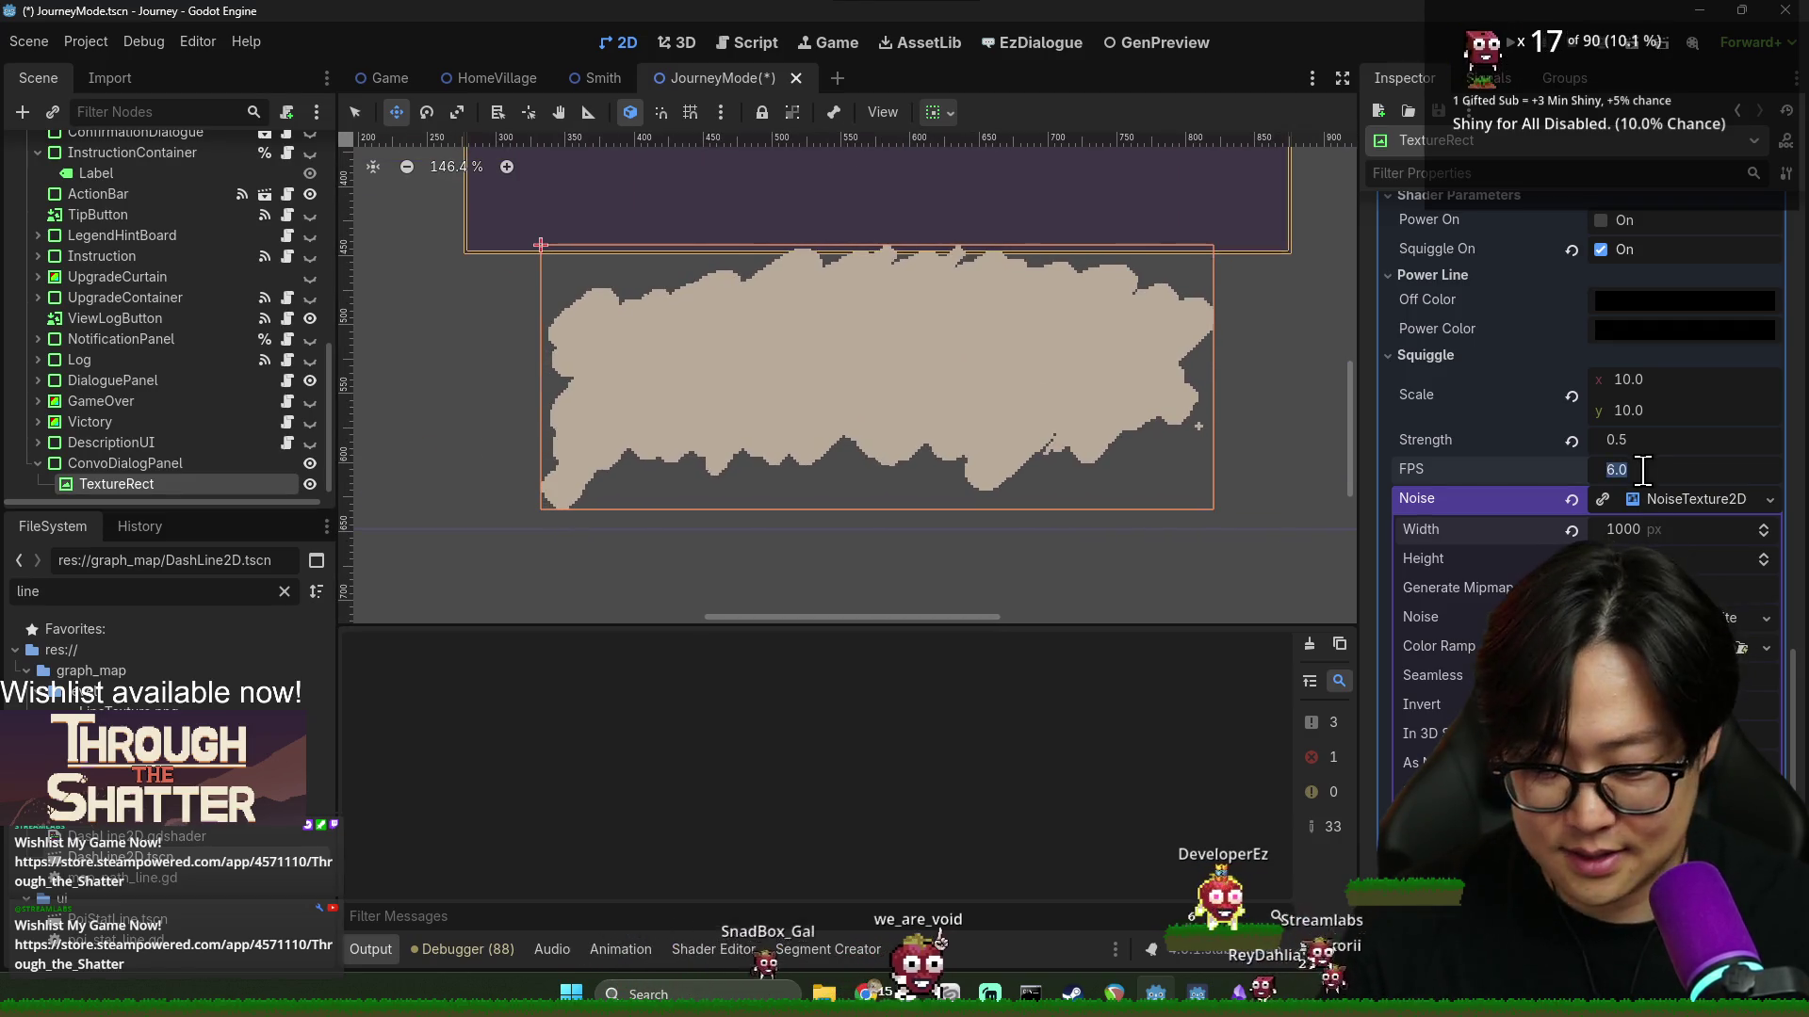
text(5)
key(Return)
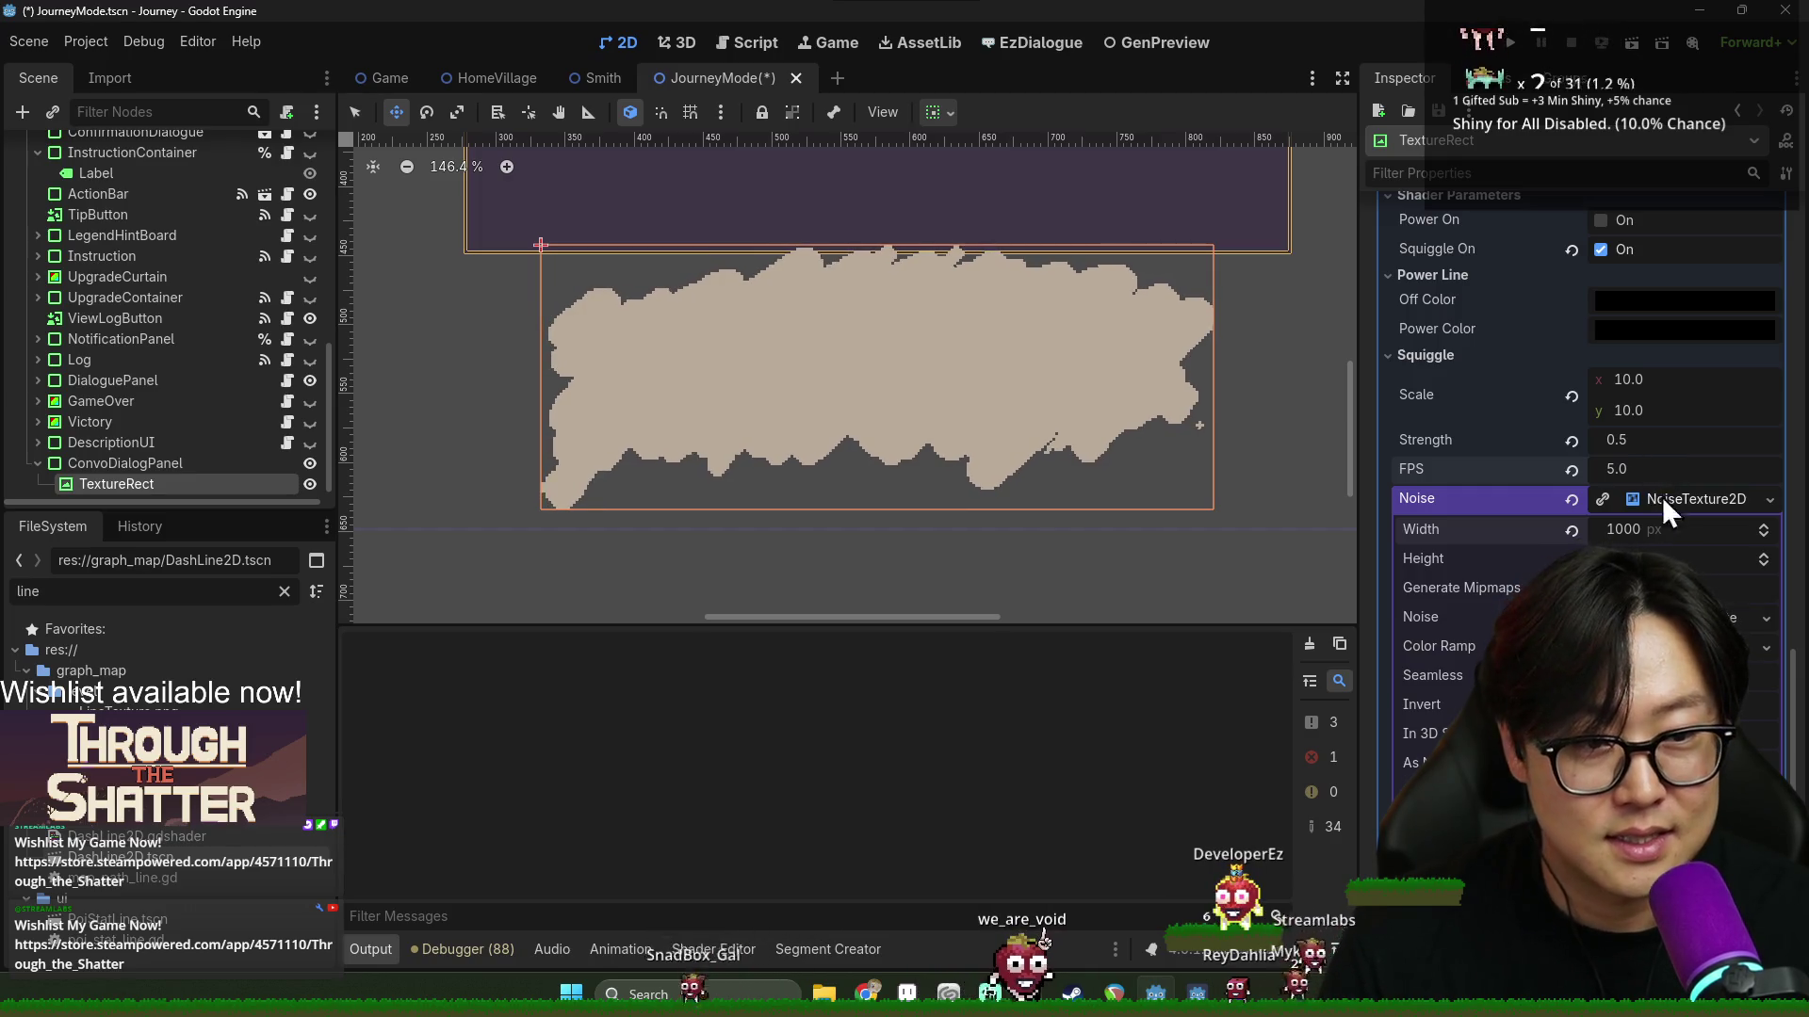
Step: Set the squiggle Strength to 0.2
click(1666, 440)
text(0.2)
key(Return)
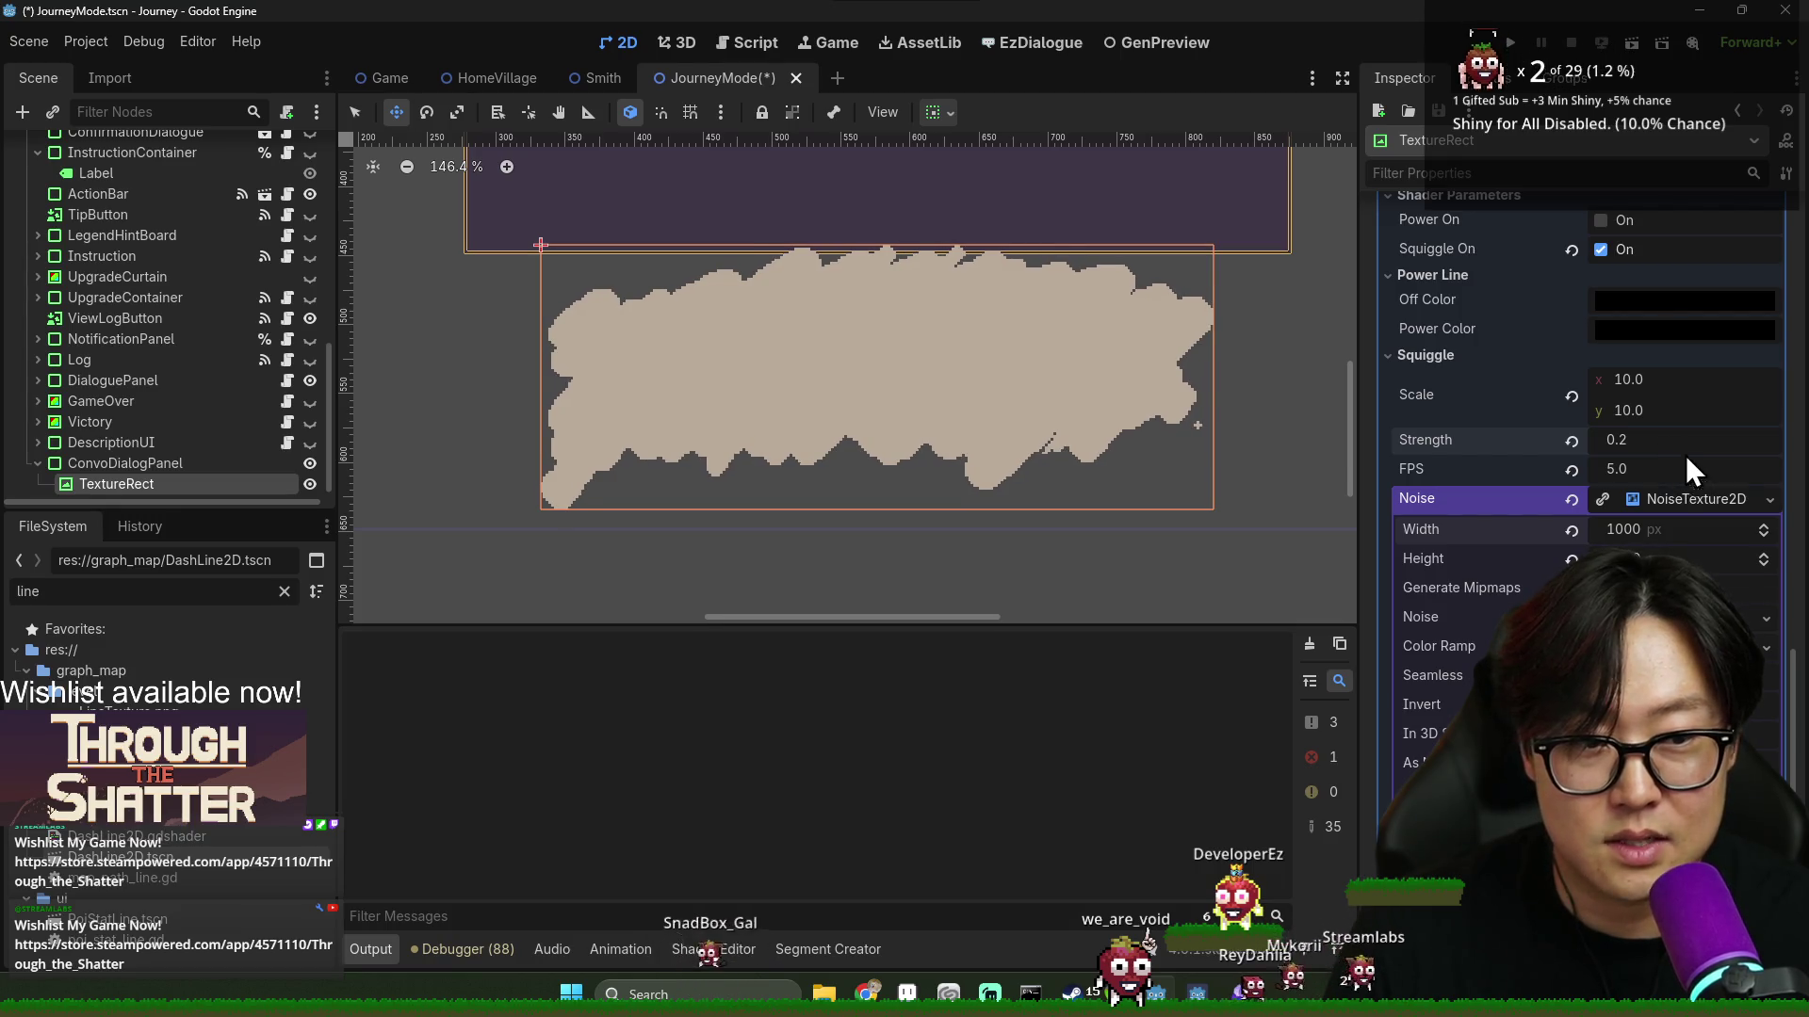
Step: Set the squiggle Scale x and y to 1.0, after trying 100 and 25
click(1656, 380)
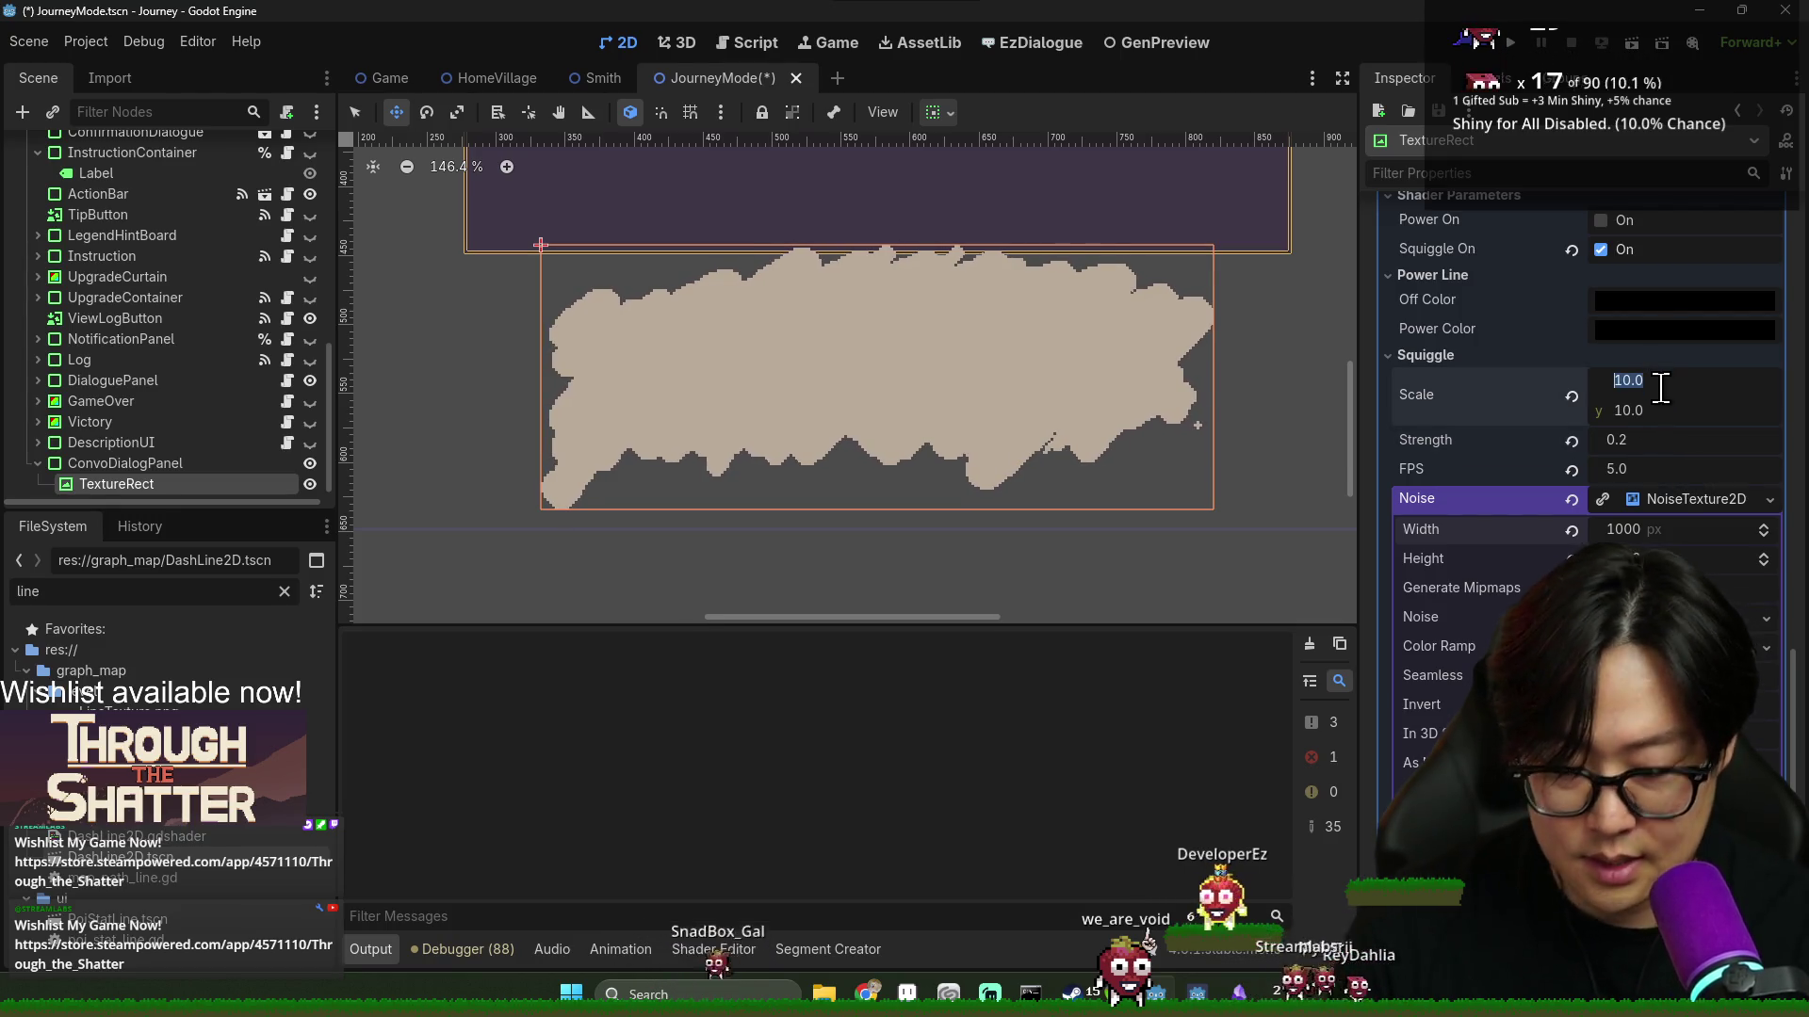
text(100)
key(Tab)
text(100)
key(Return)
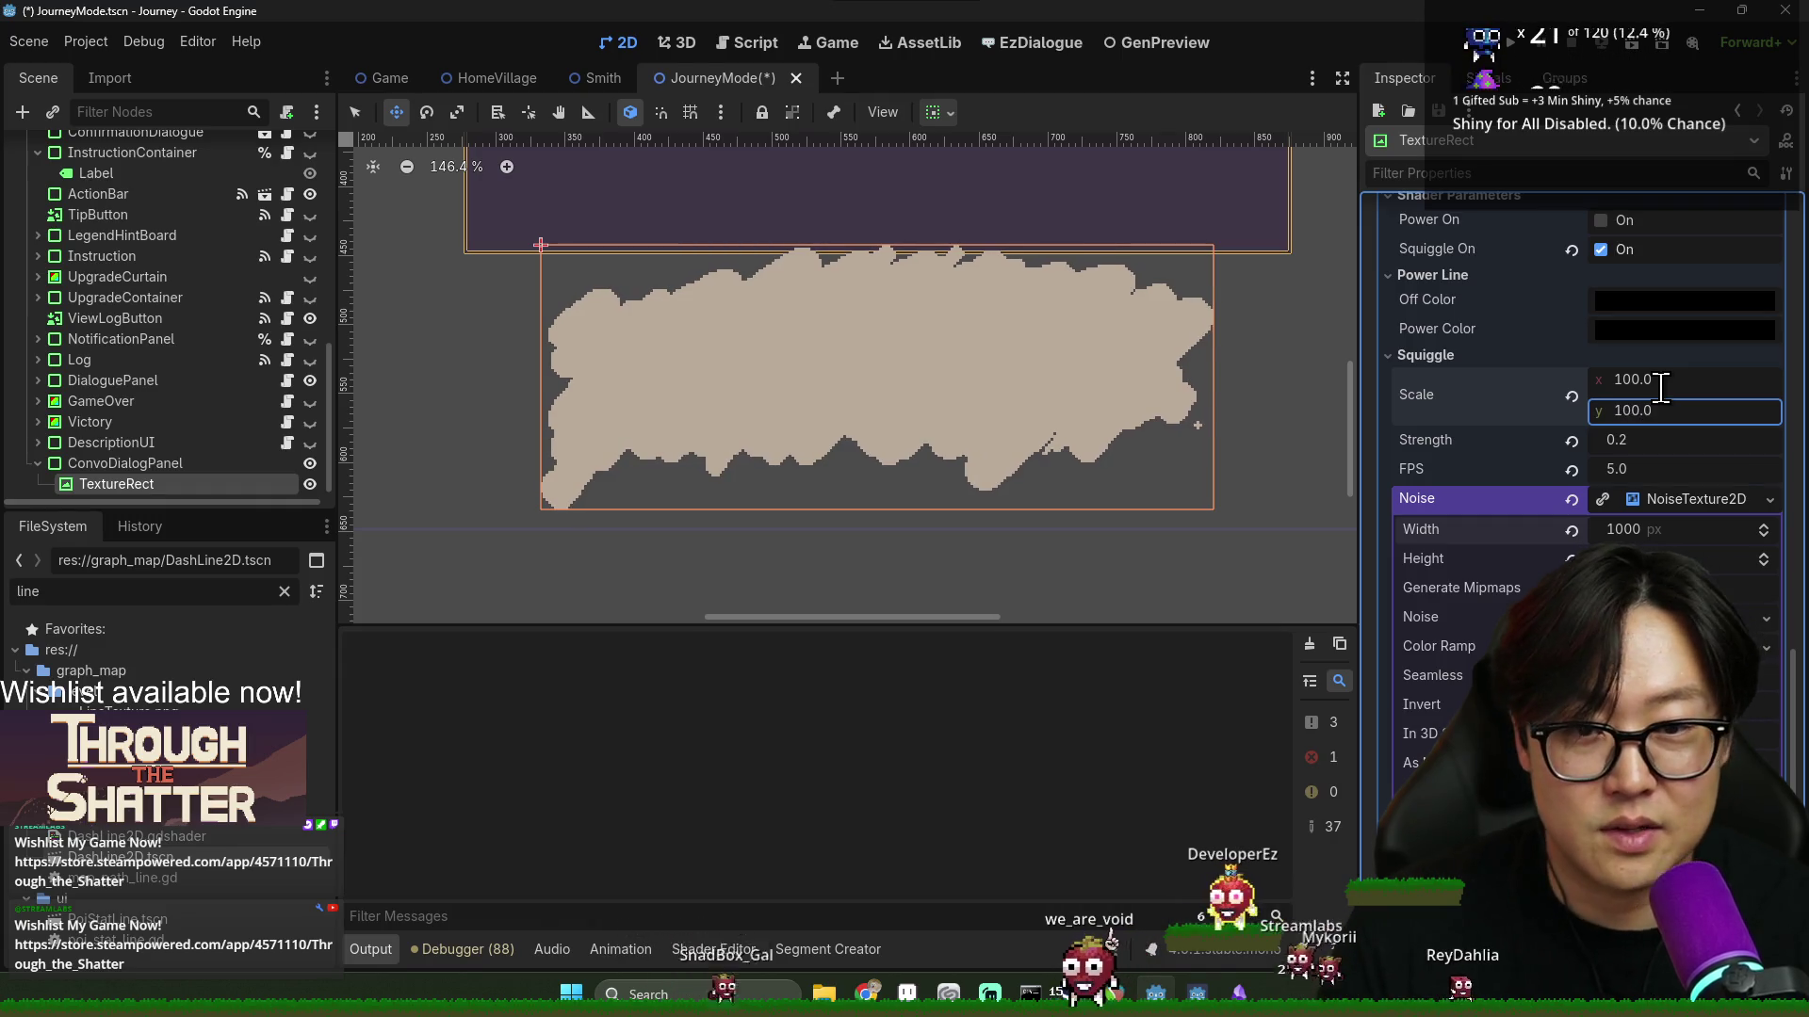
click(1660, 381)
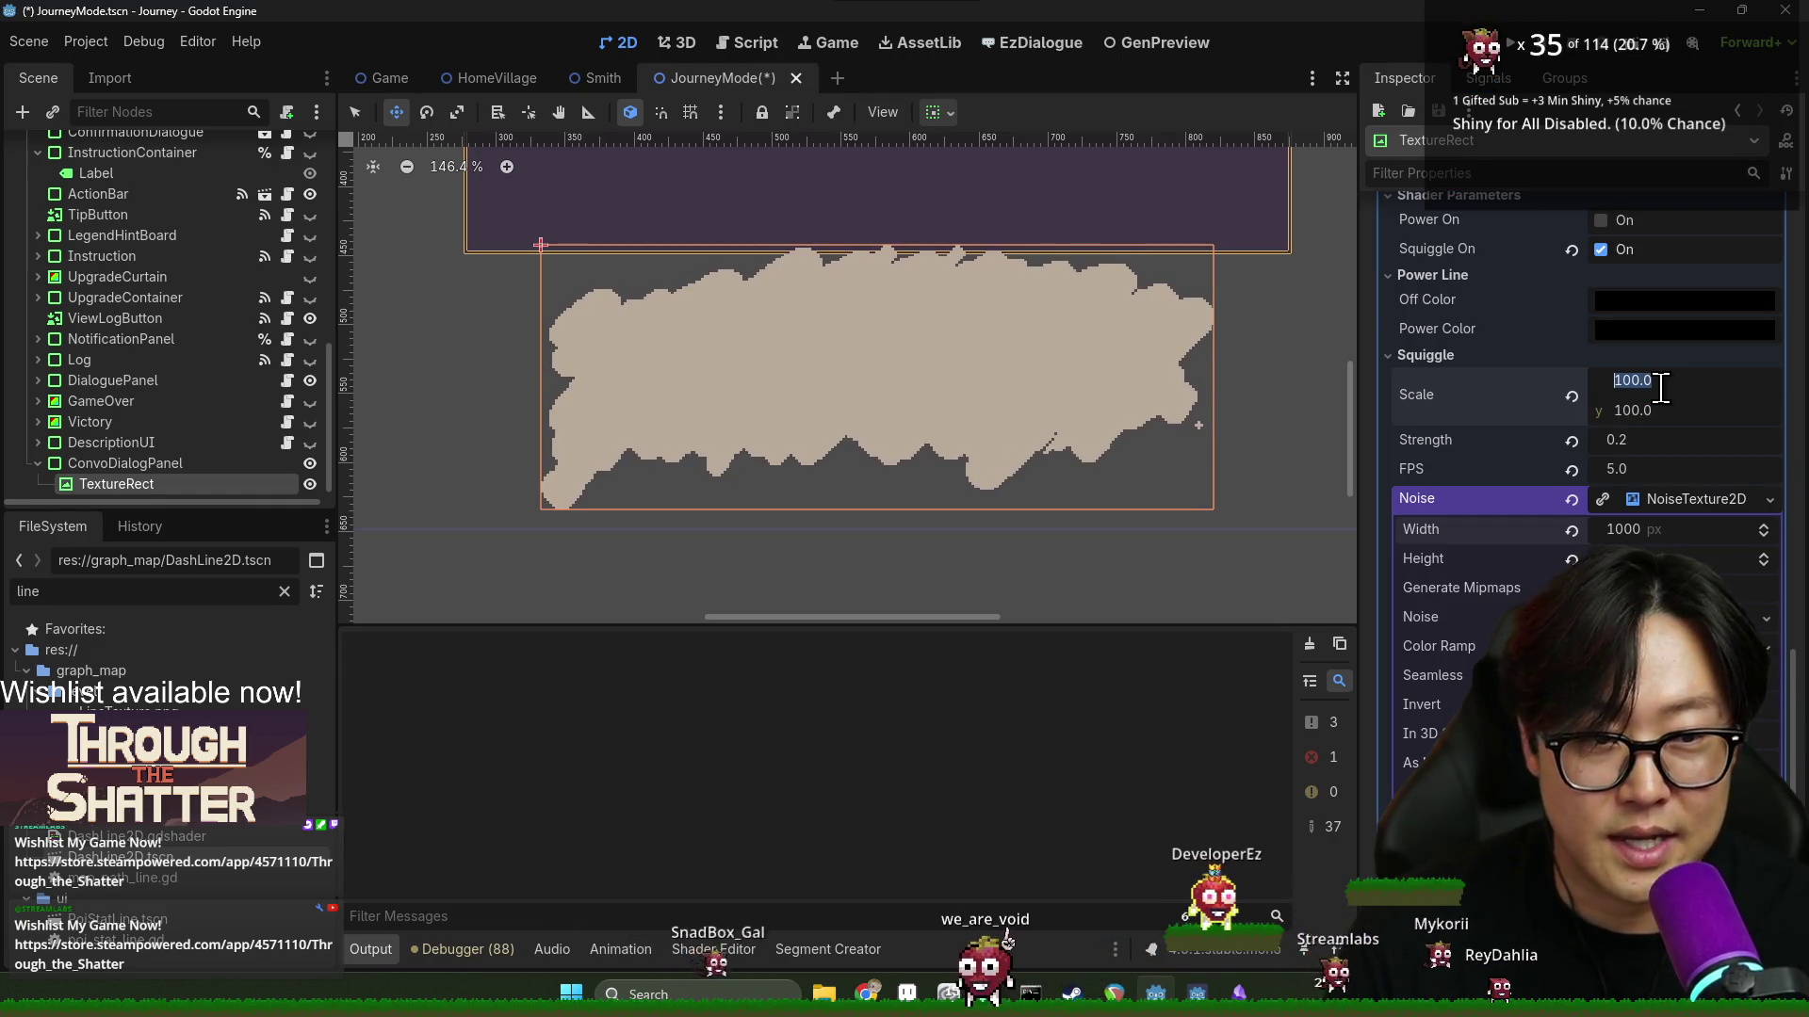
text(25)
key(Tab)
text(25)
key(Return)
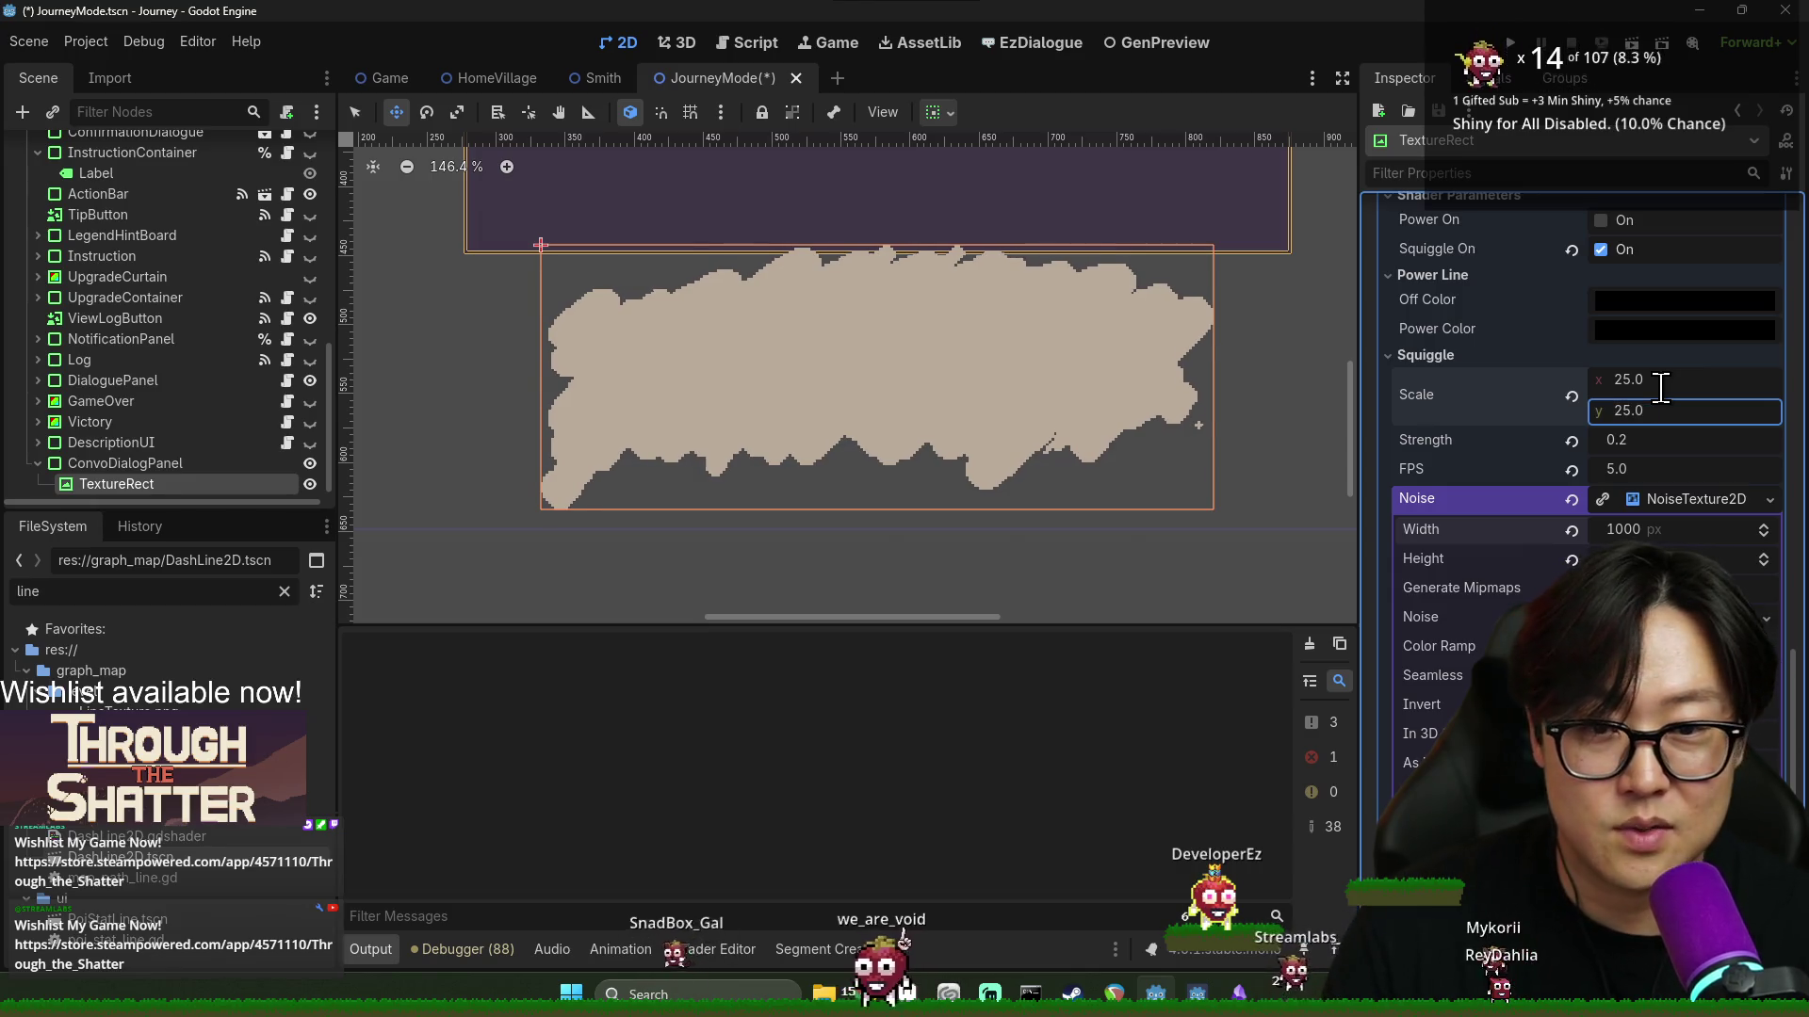
scroll(704, 279, up, 8)
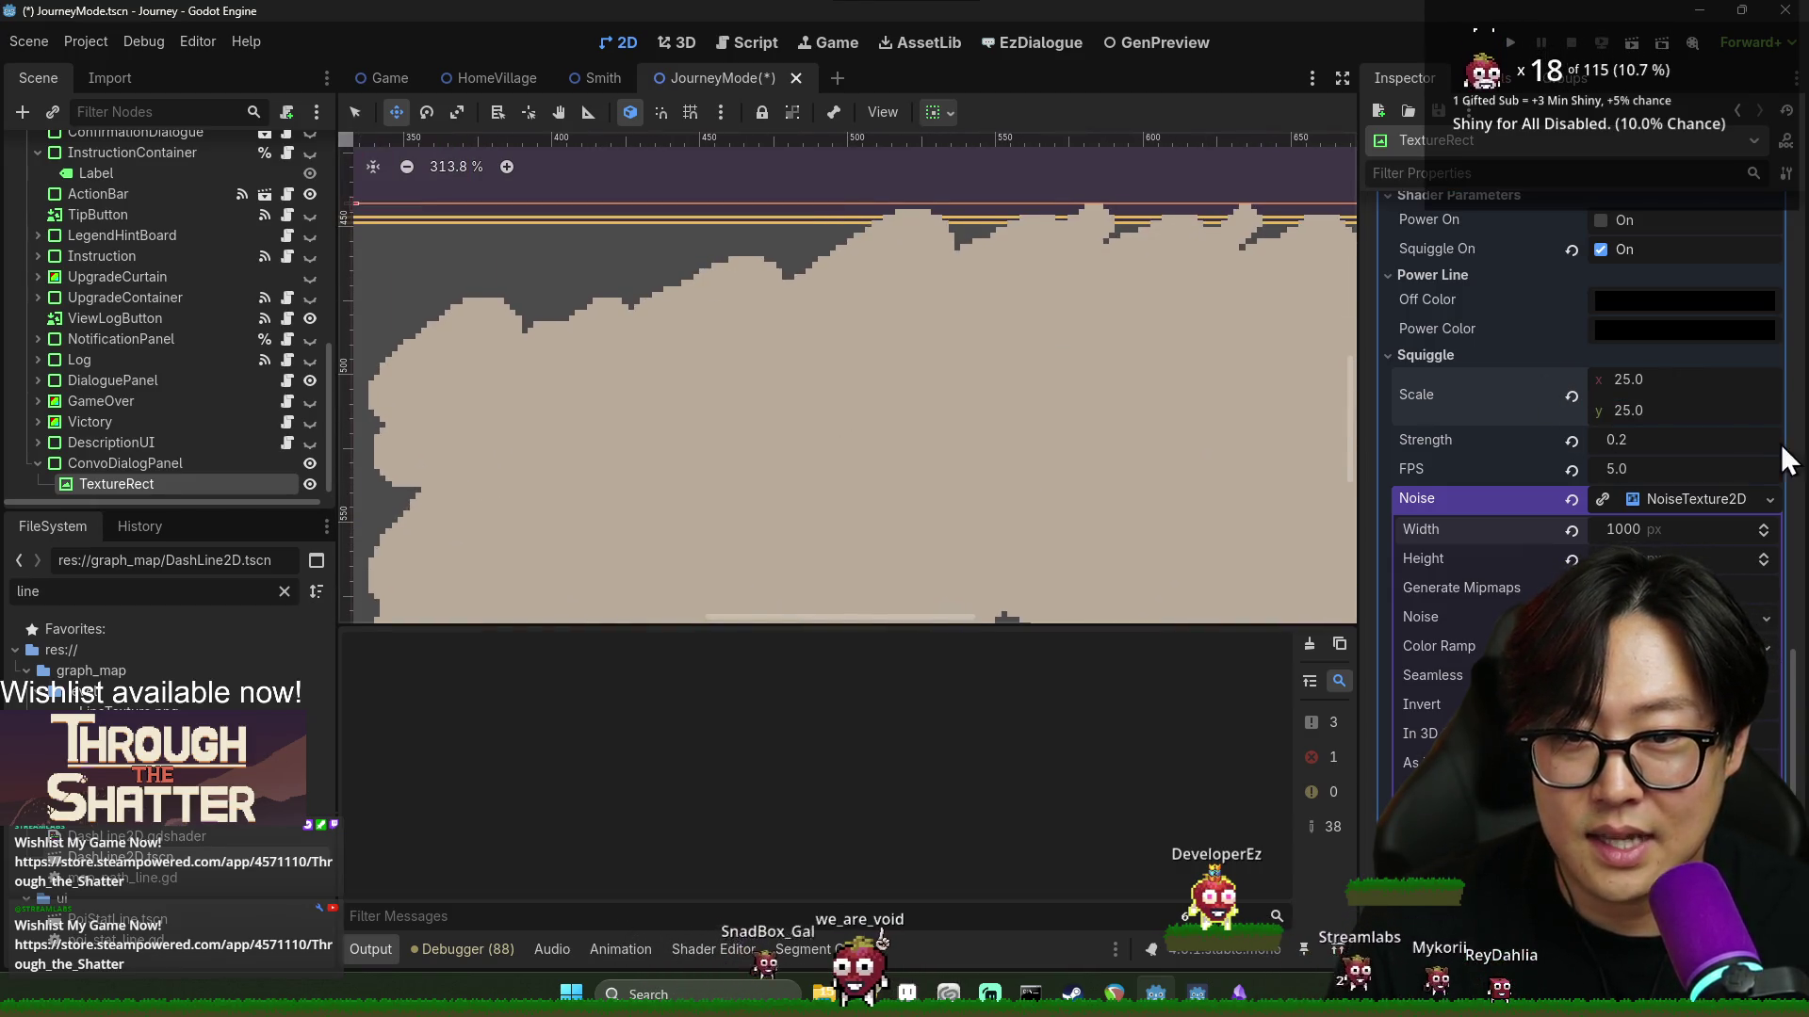
click(1659, 380)
scroll(1187, 440, down, 6)
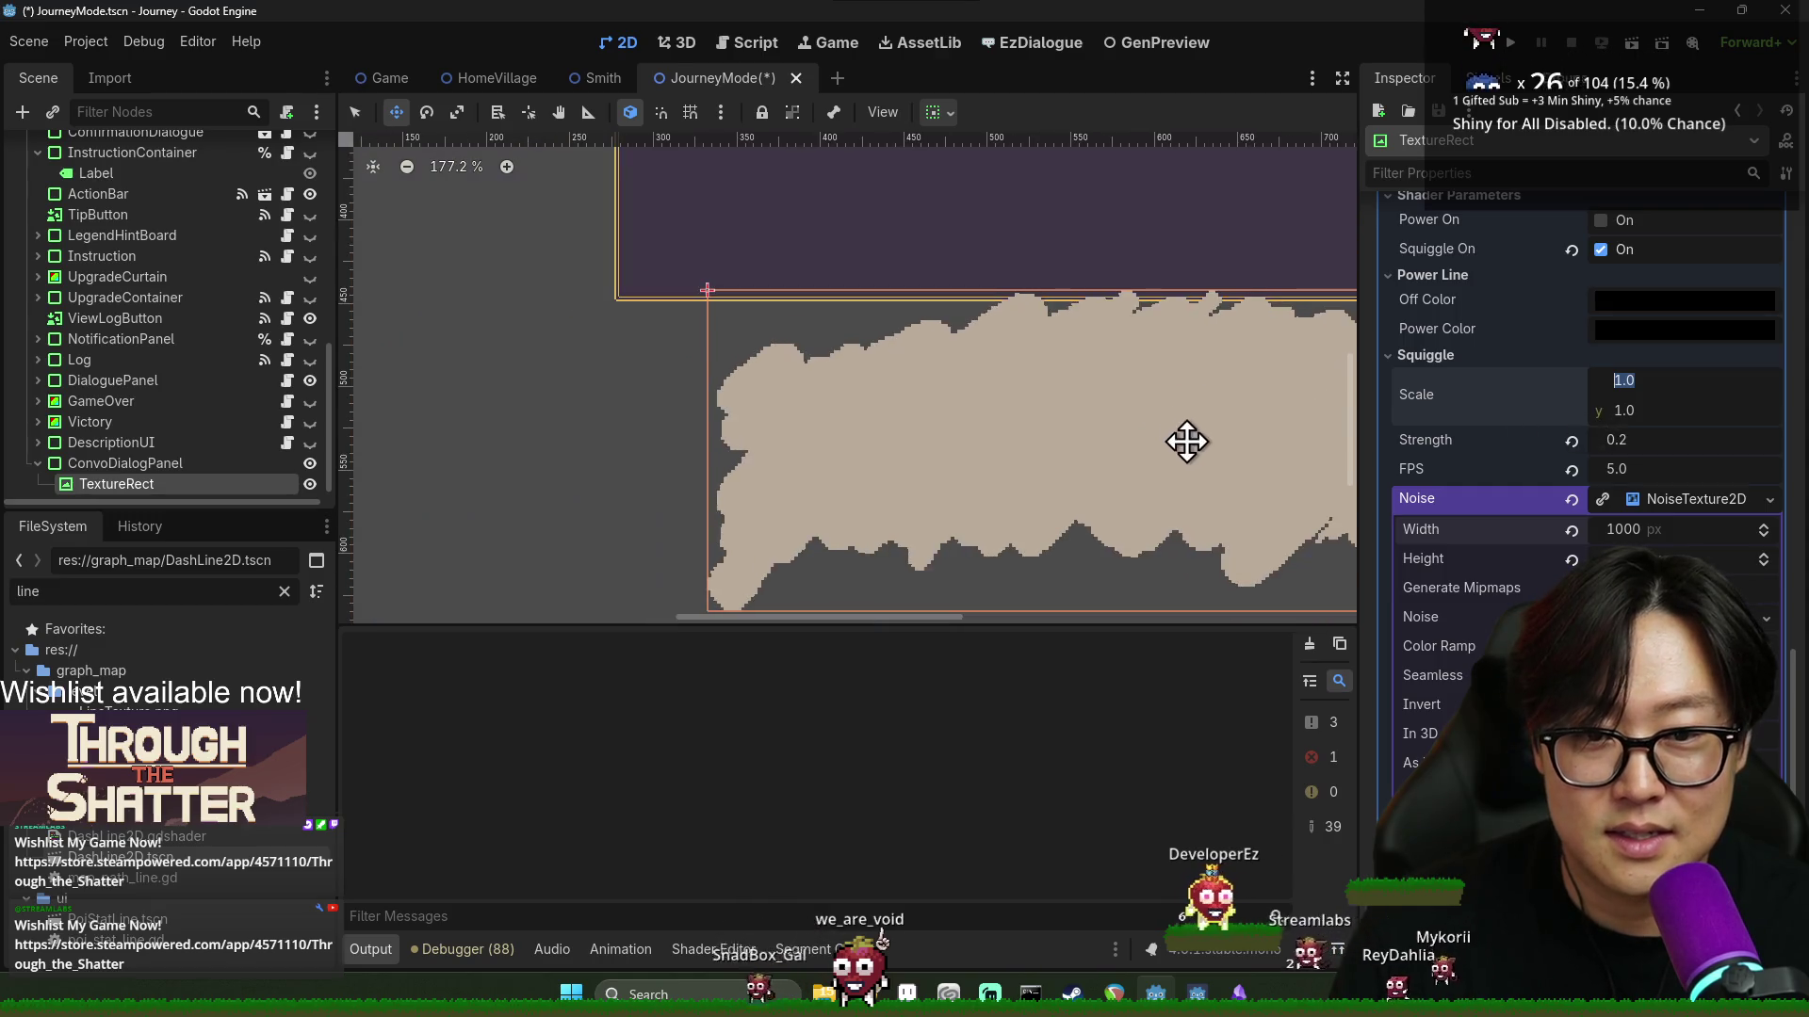
scroll(1127, 437, up, 2)
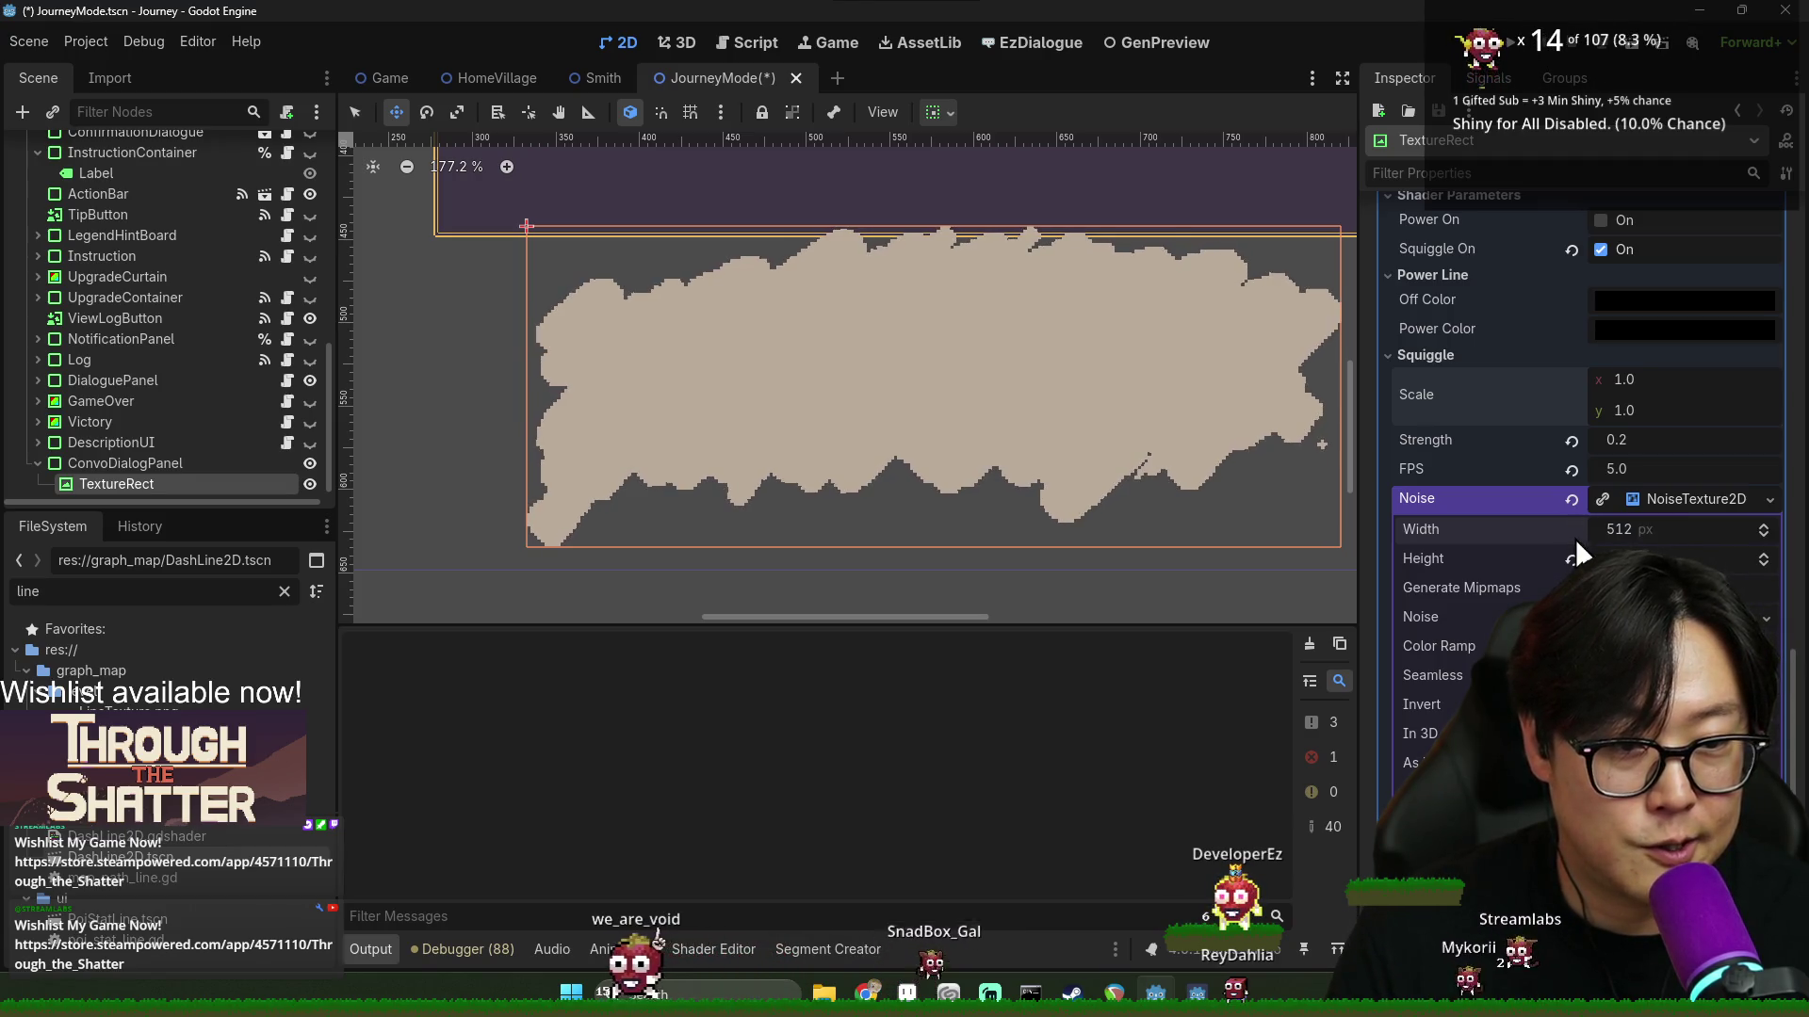
Step: Revert the noise texture Width and Height to defaults (512 px) and collapse the Noise resource
click(1572, 532)
click(1572, 560)
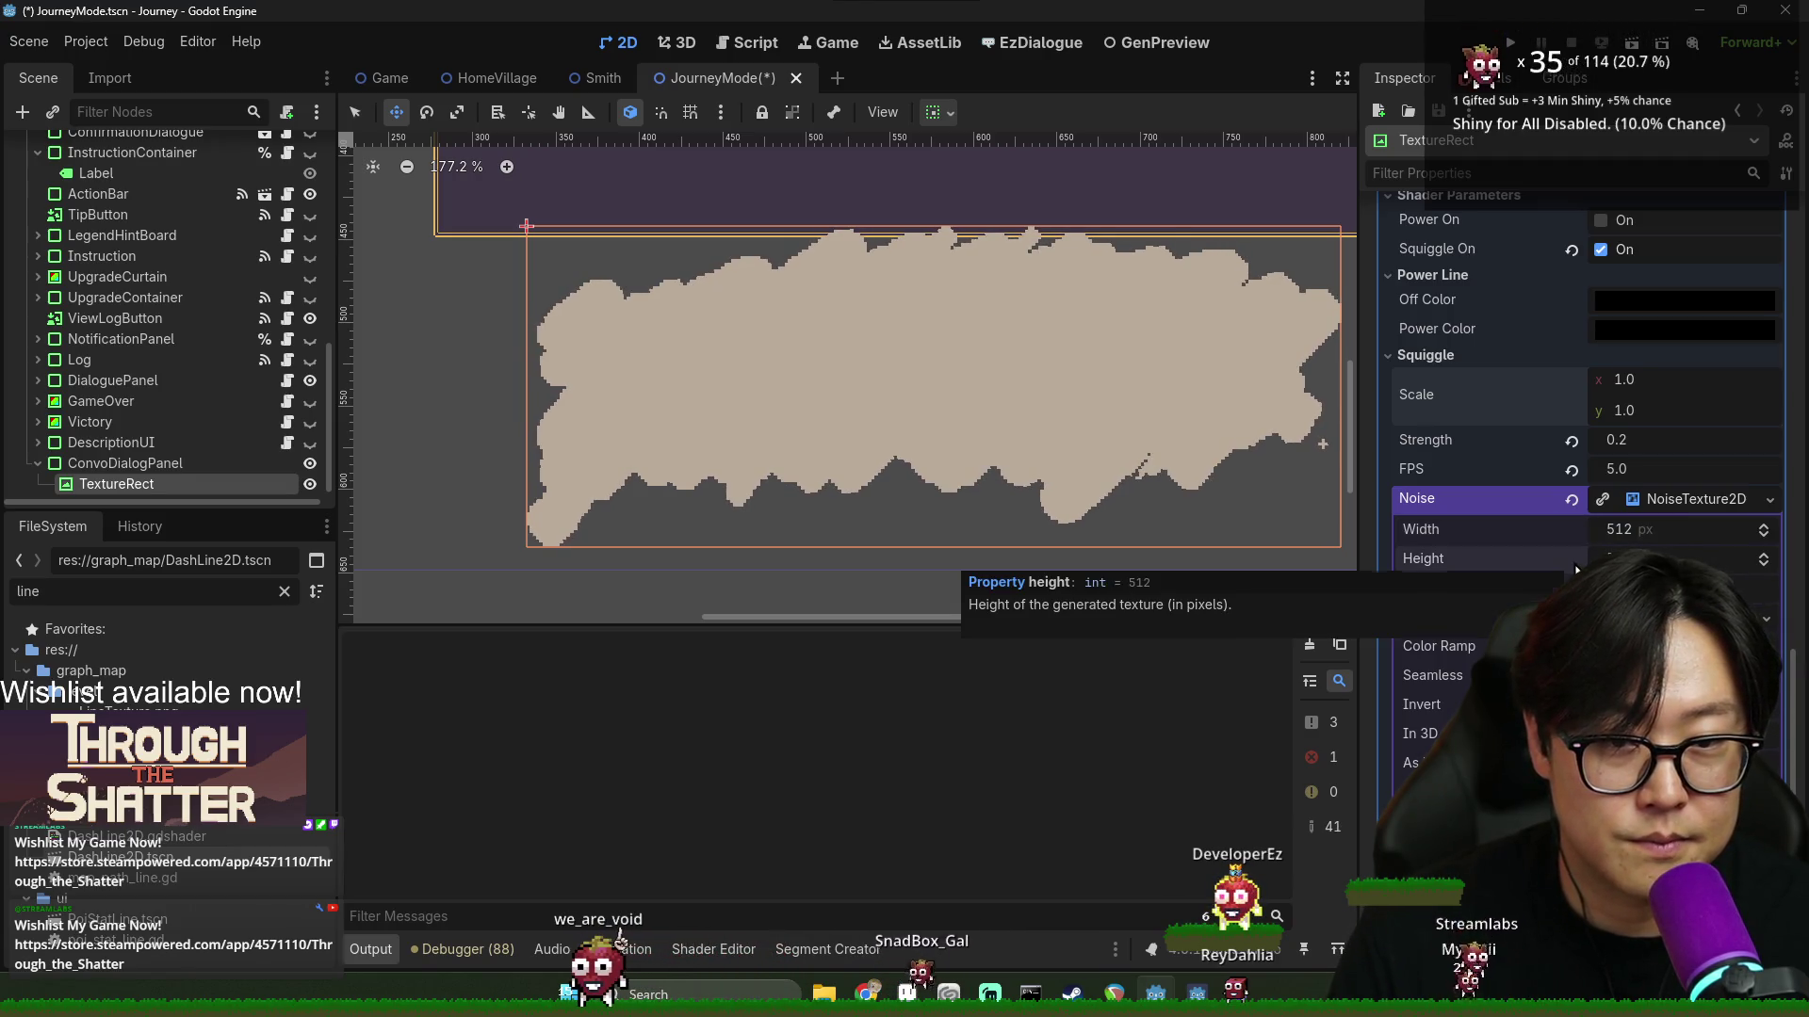
click(1658, 511)
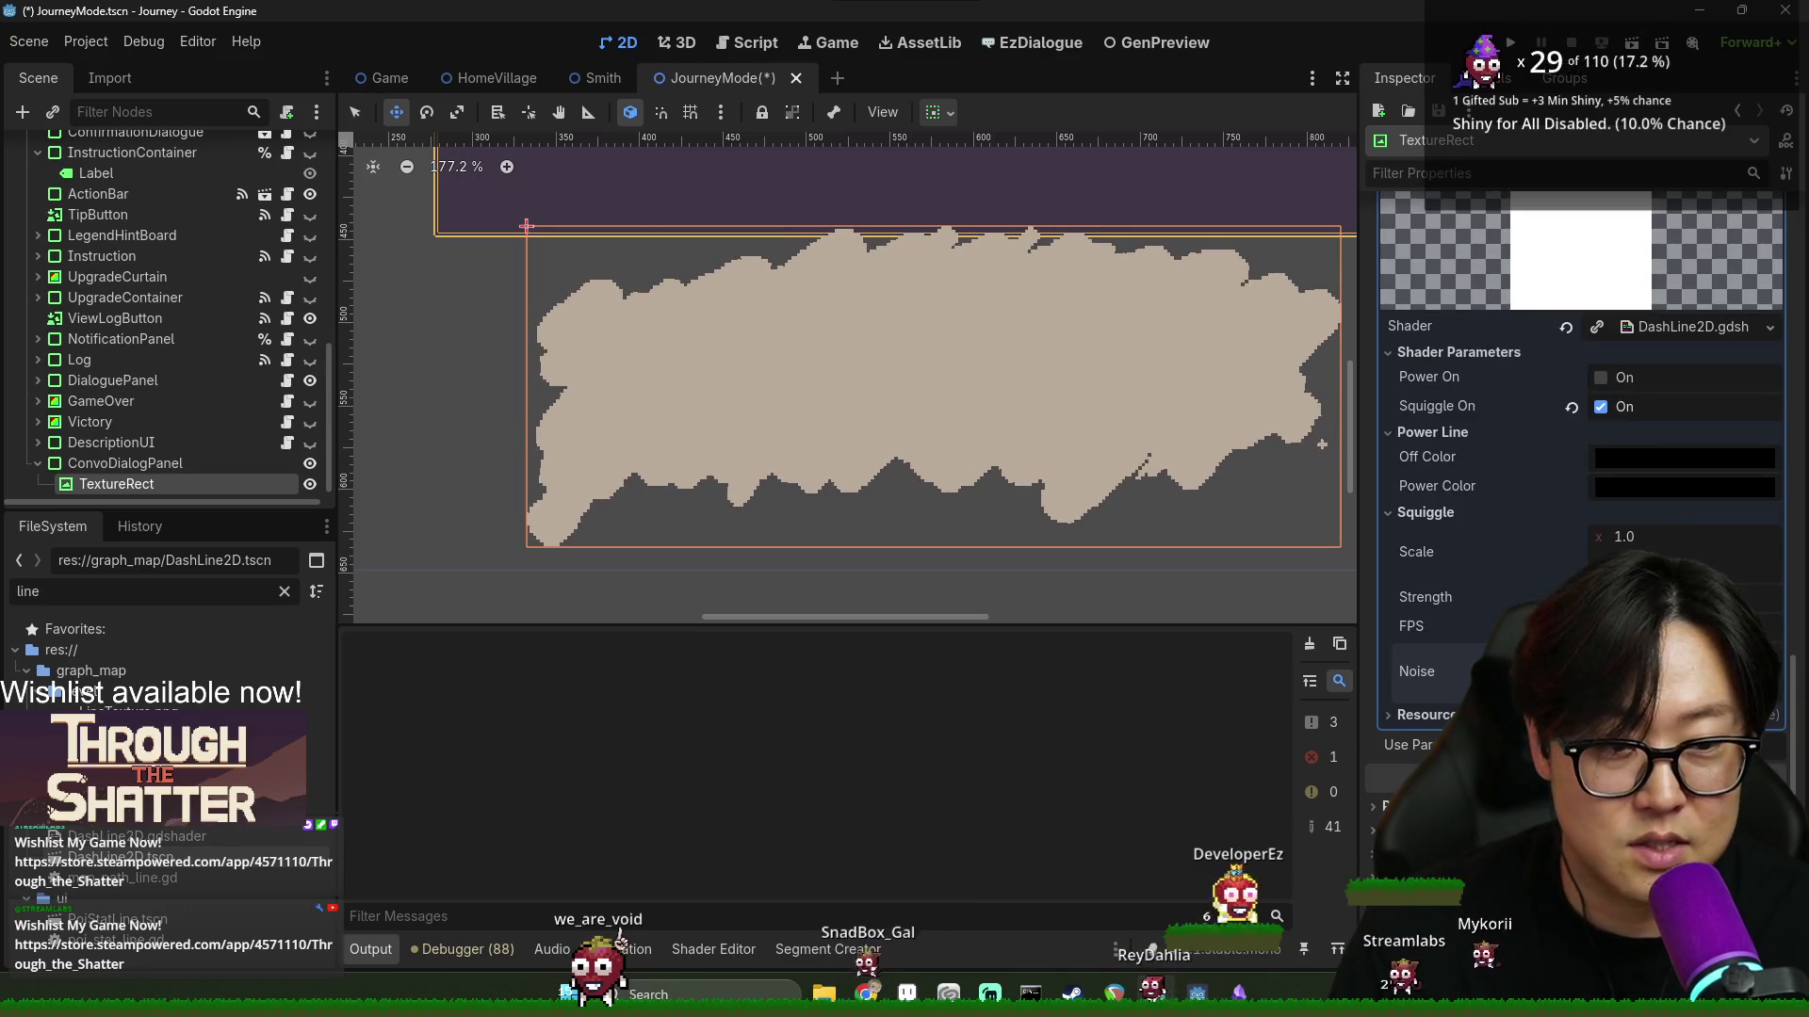
Step: Fold ConvoDialogPanel in the Scene dock so its TextureRect child is hidden
scroll(1112, 474, down, 5)
scroll(1240, 545, down, 4)
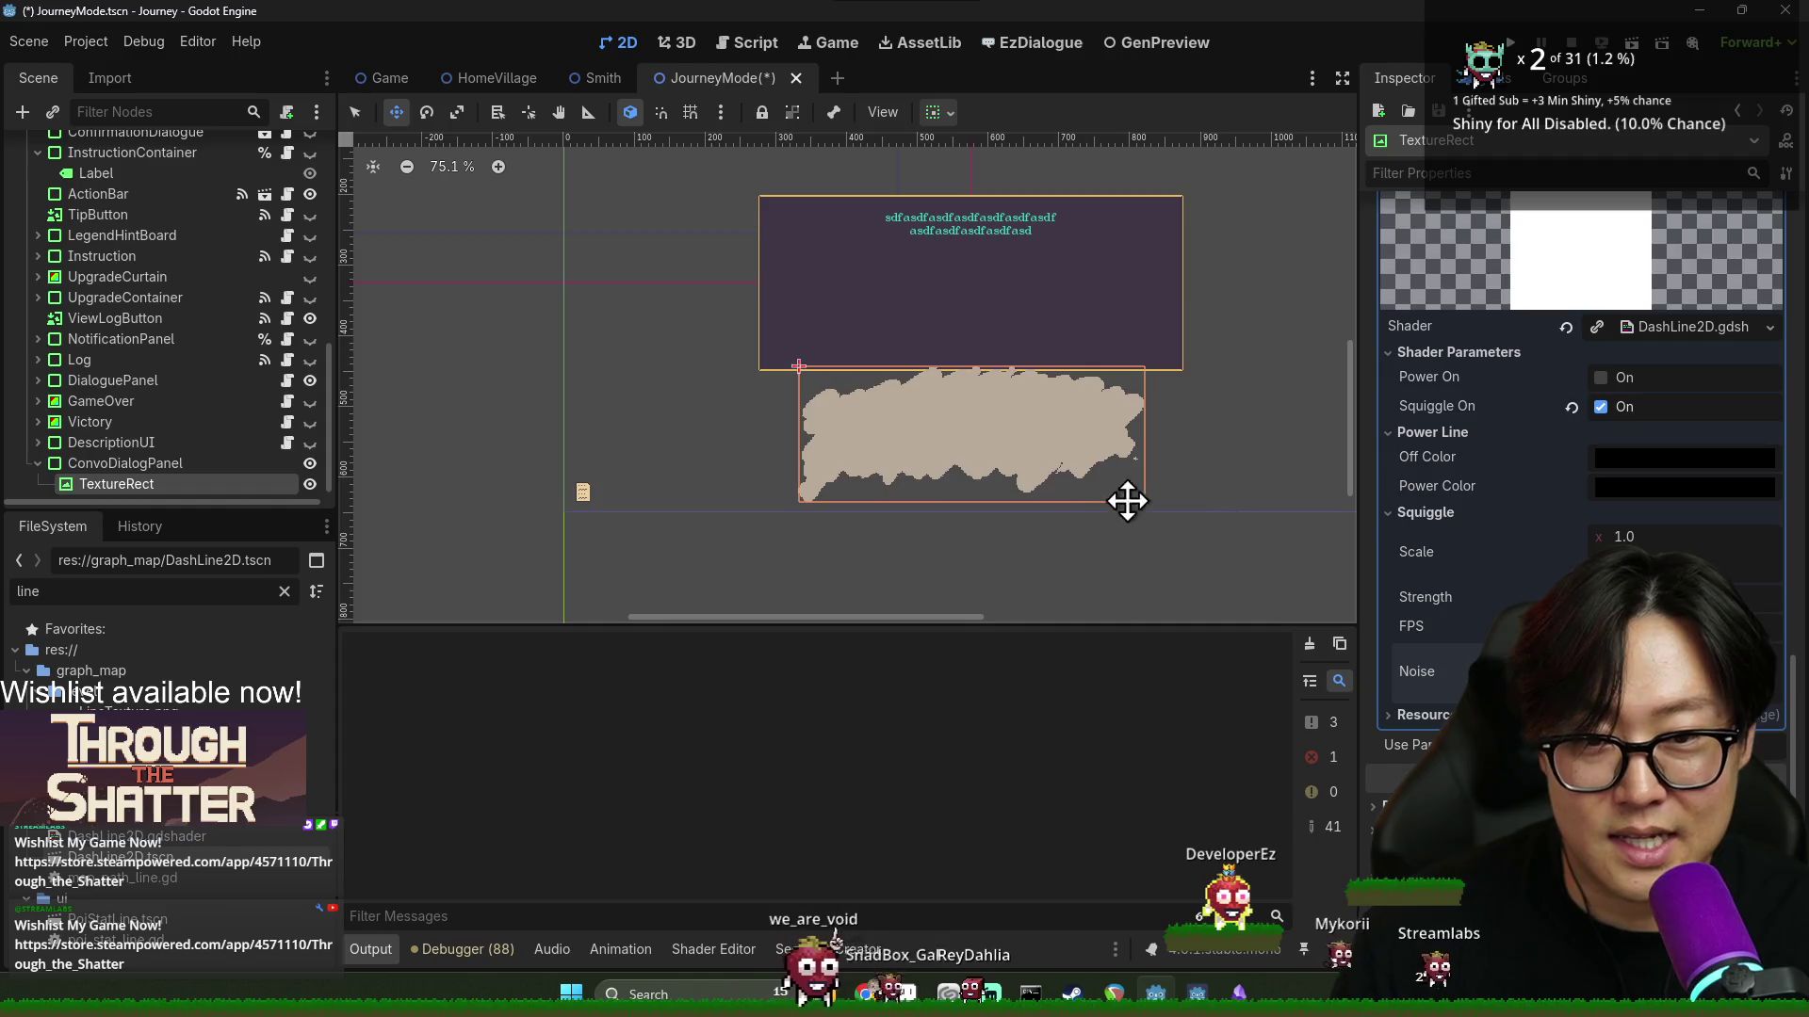
scroll(1026, 462, up, 2)
scroll(1028, 450, up, 3)
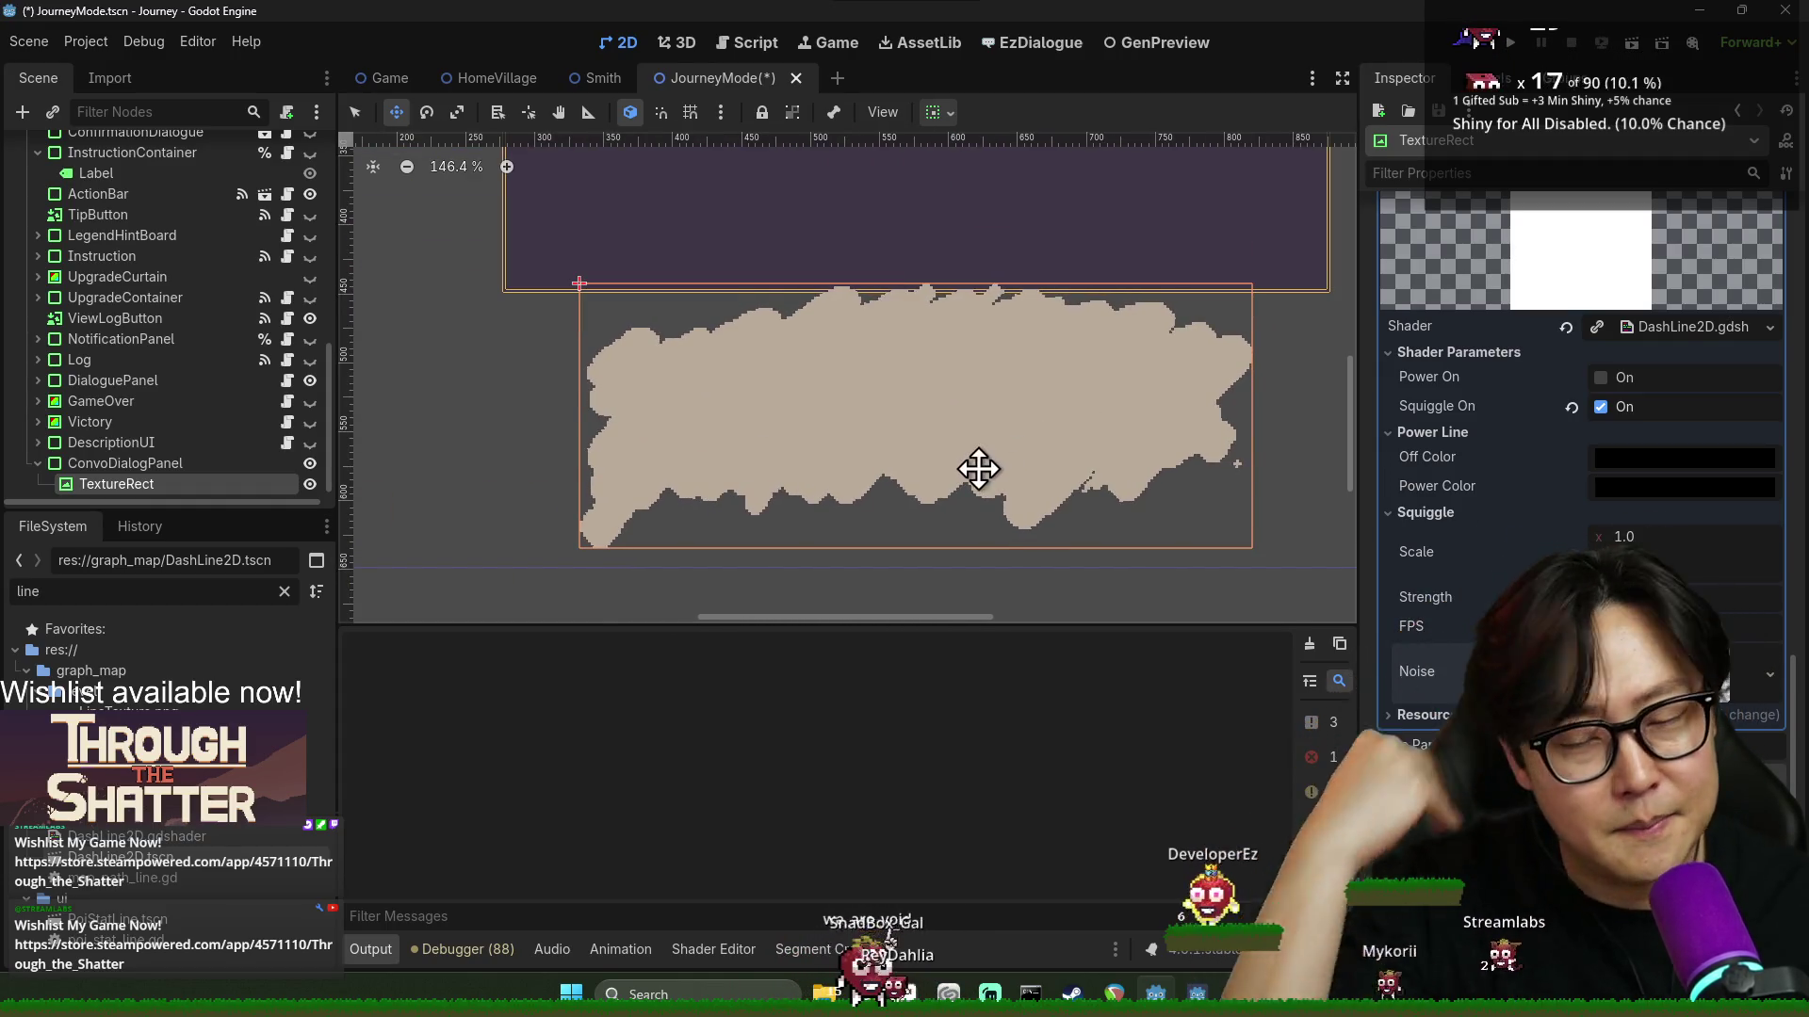
click(32, 462)
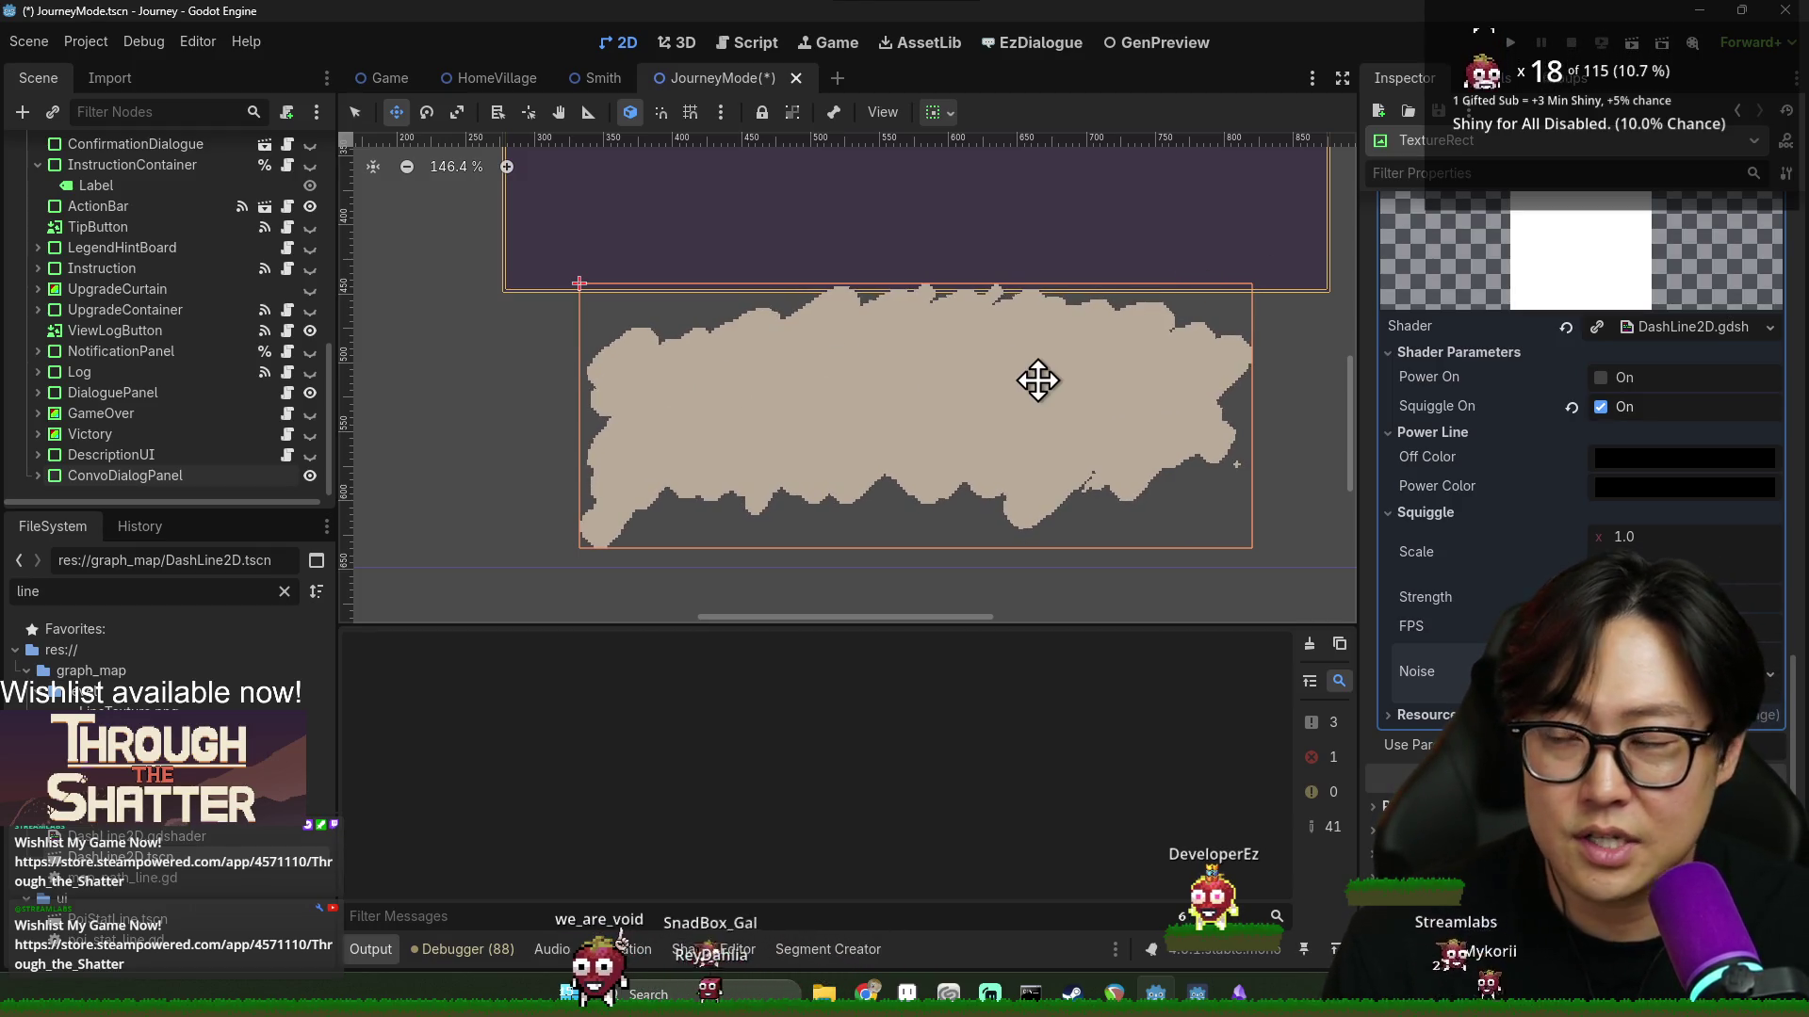
key(alt+Tab)
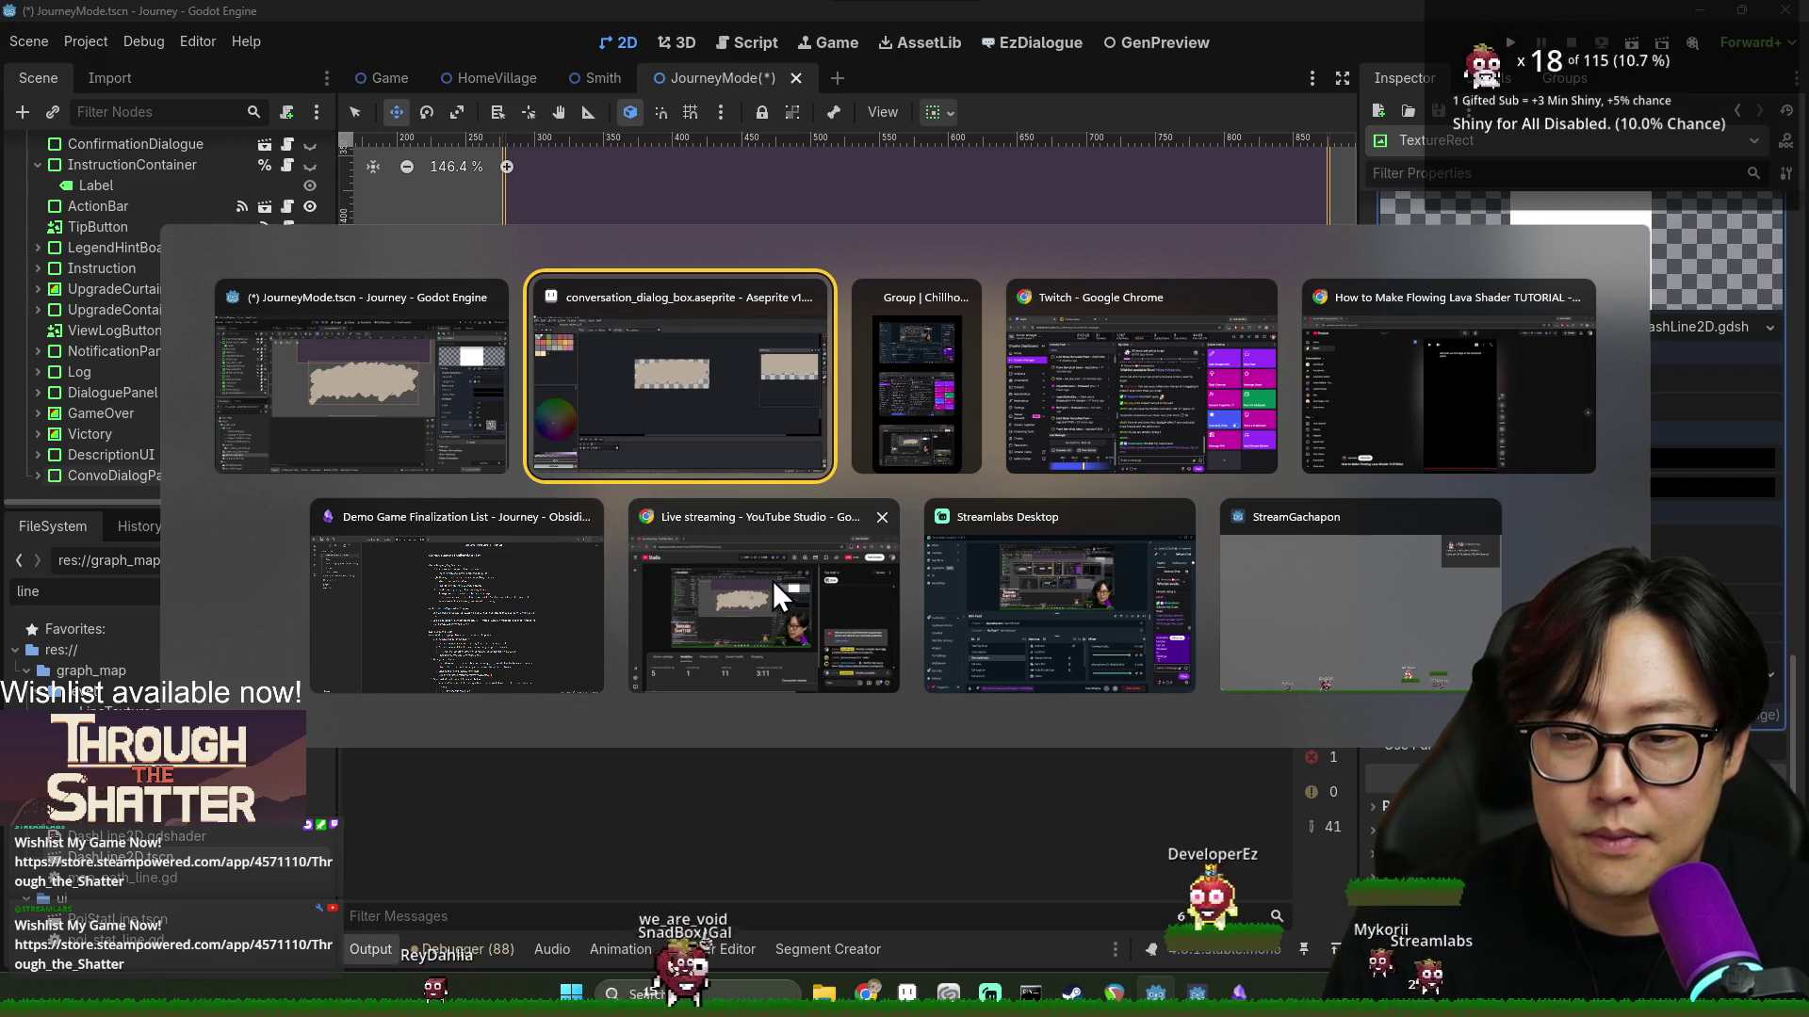
key(Escape)
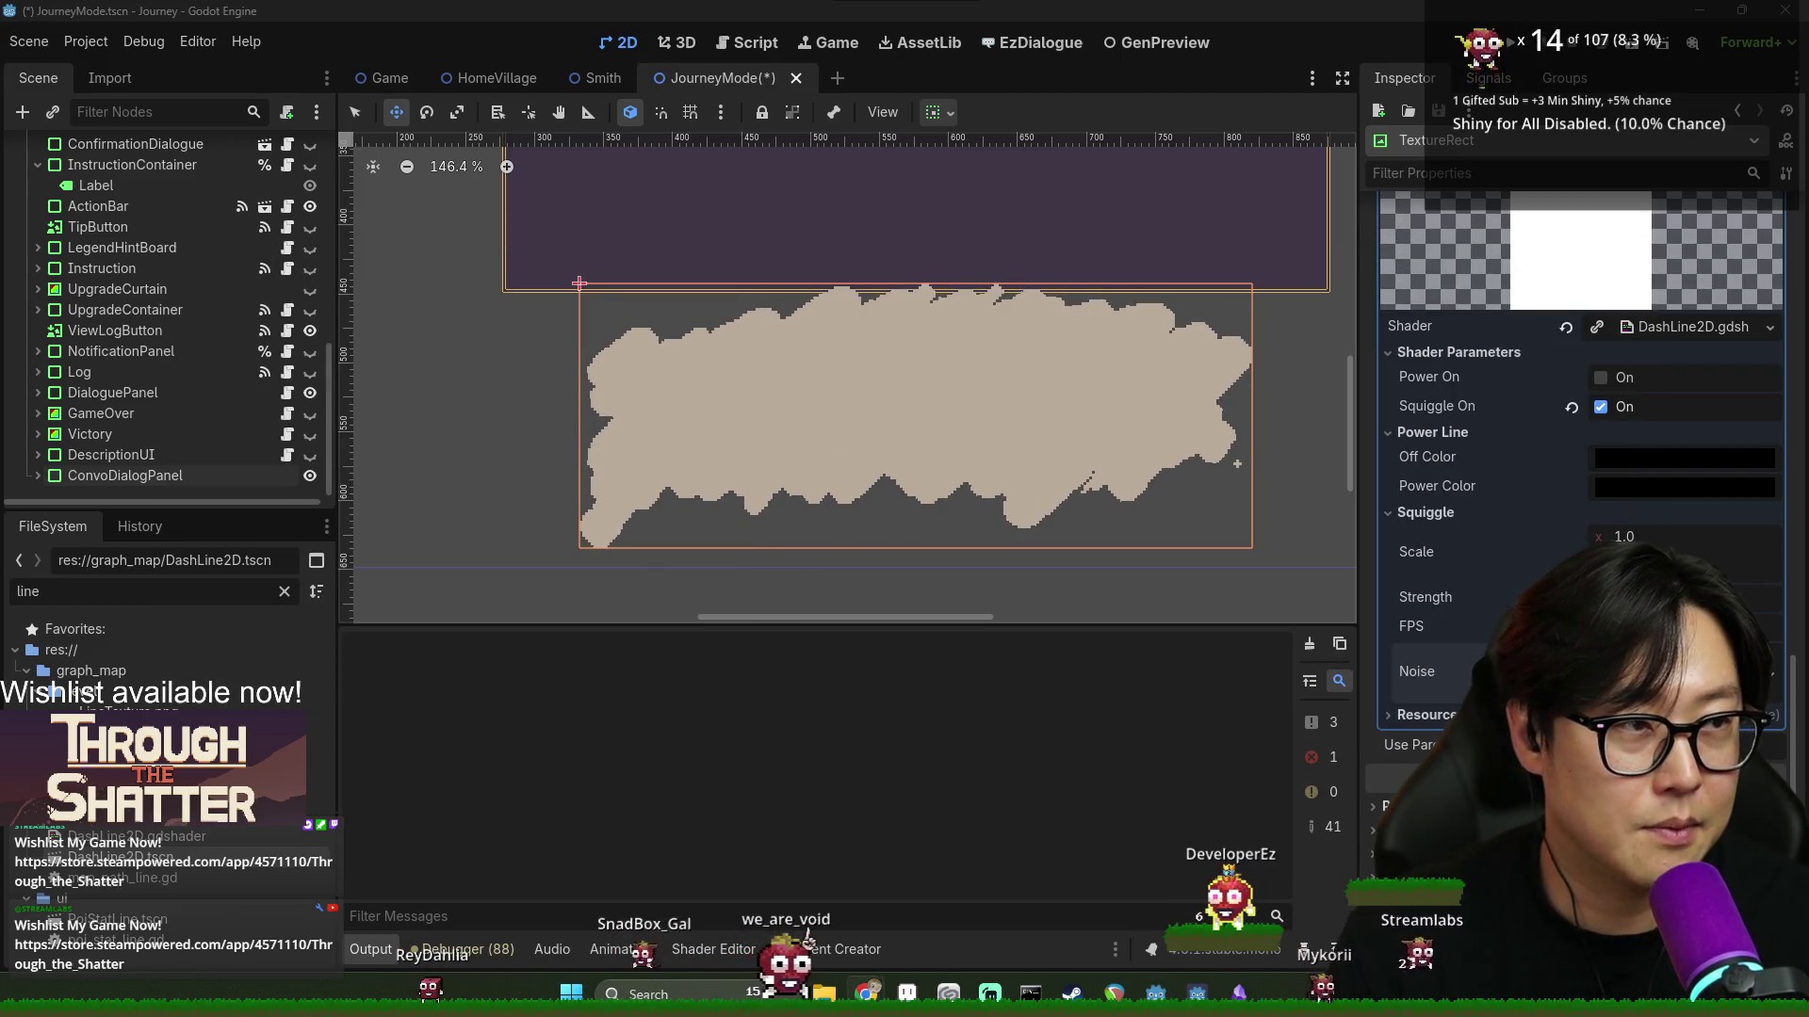
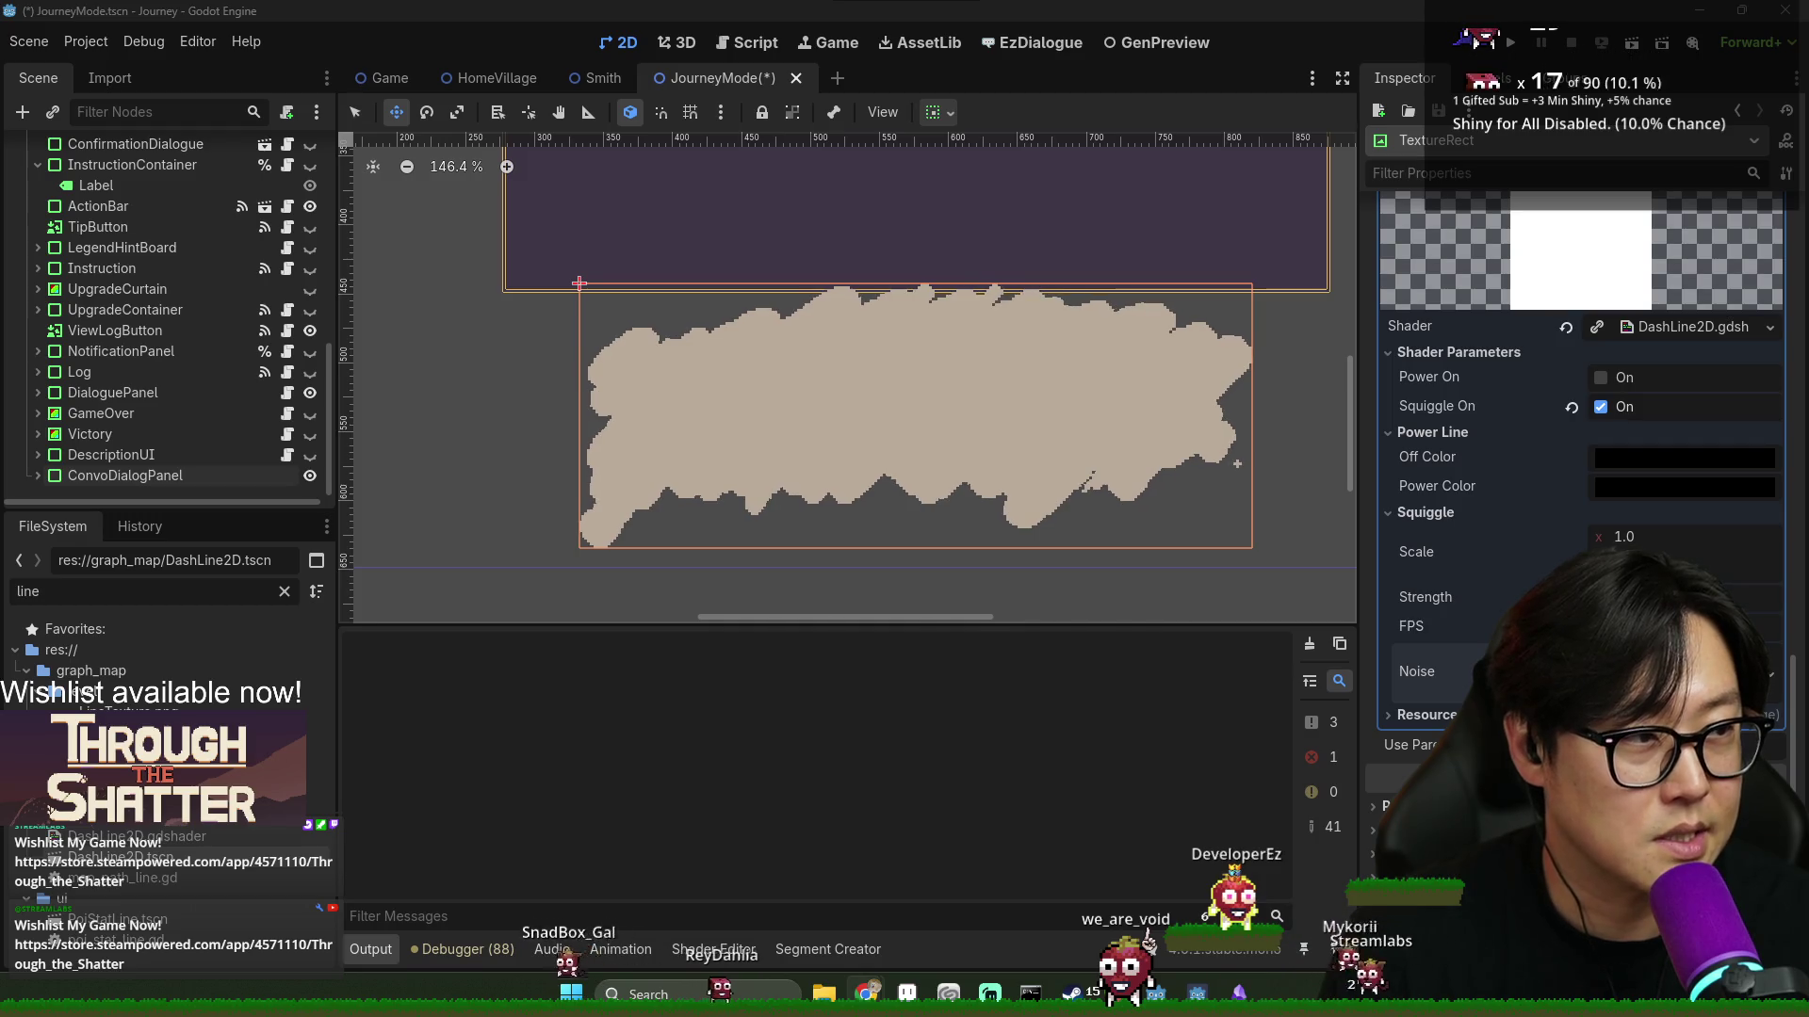
Step: Close the browser reference search and switch to the dialog box sprite in Aseprite
key(alt+Tab)
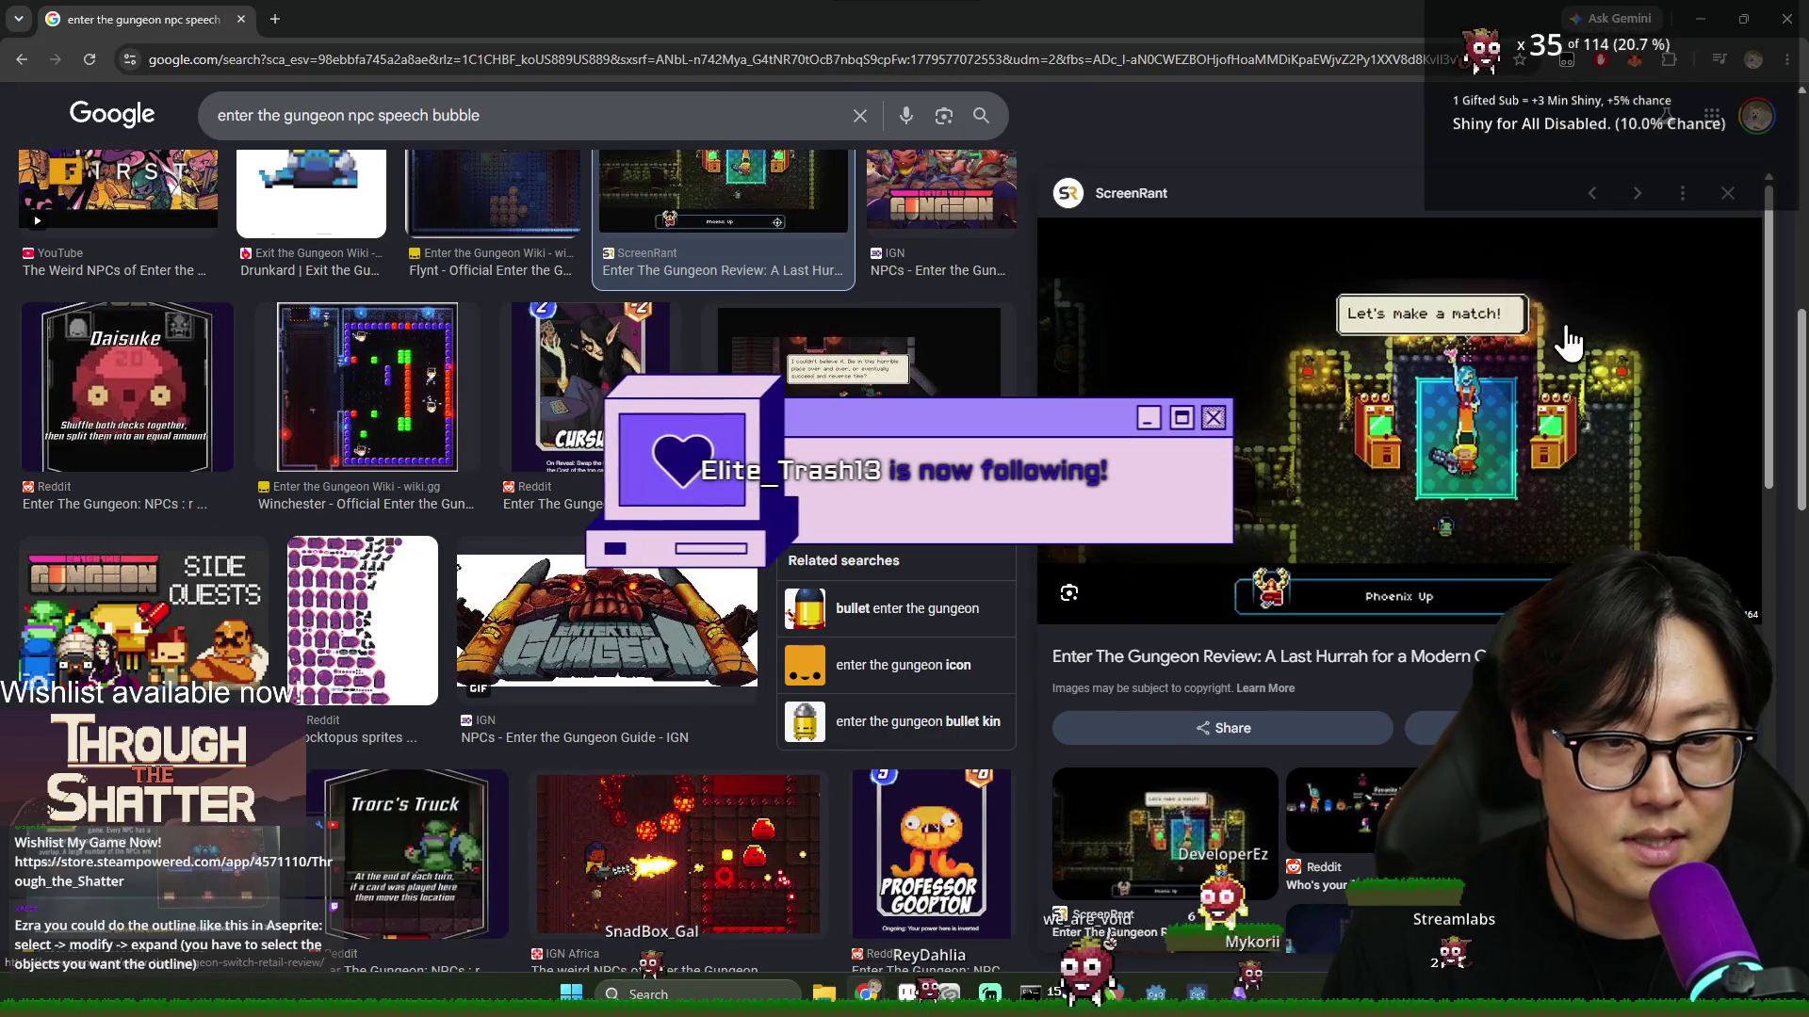
click(245, 13)
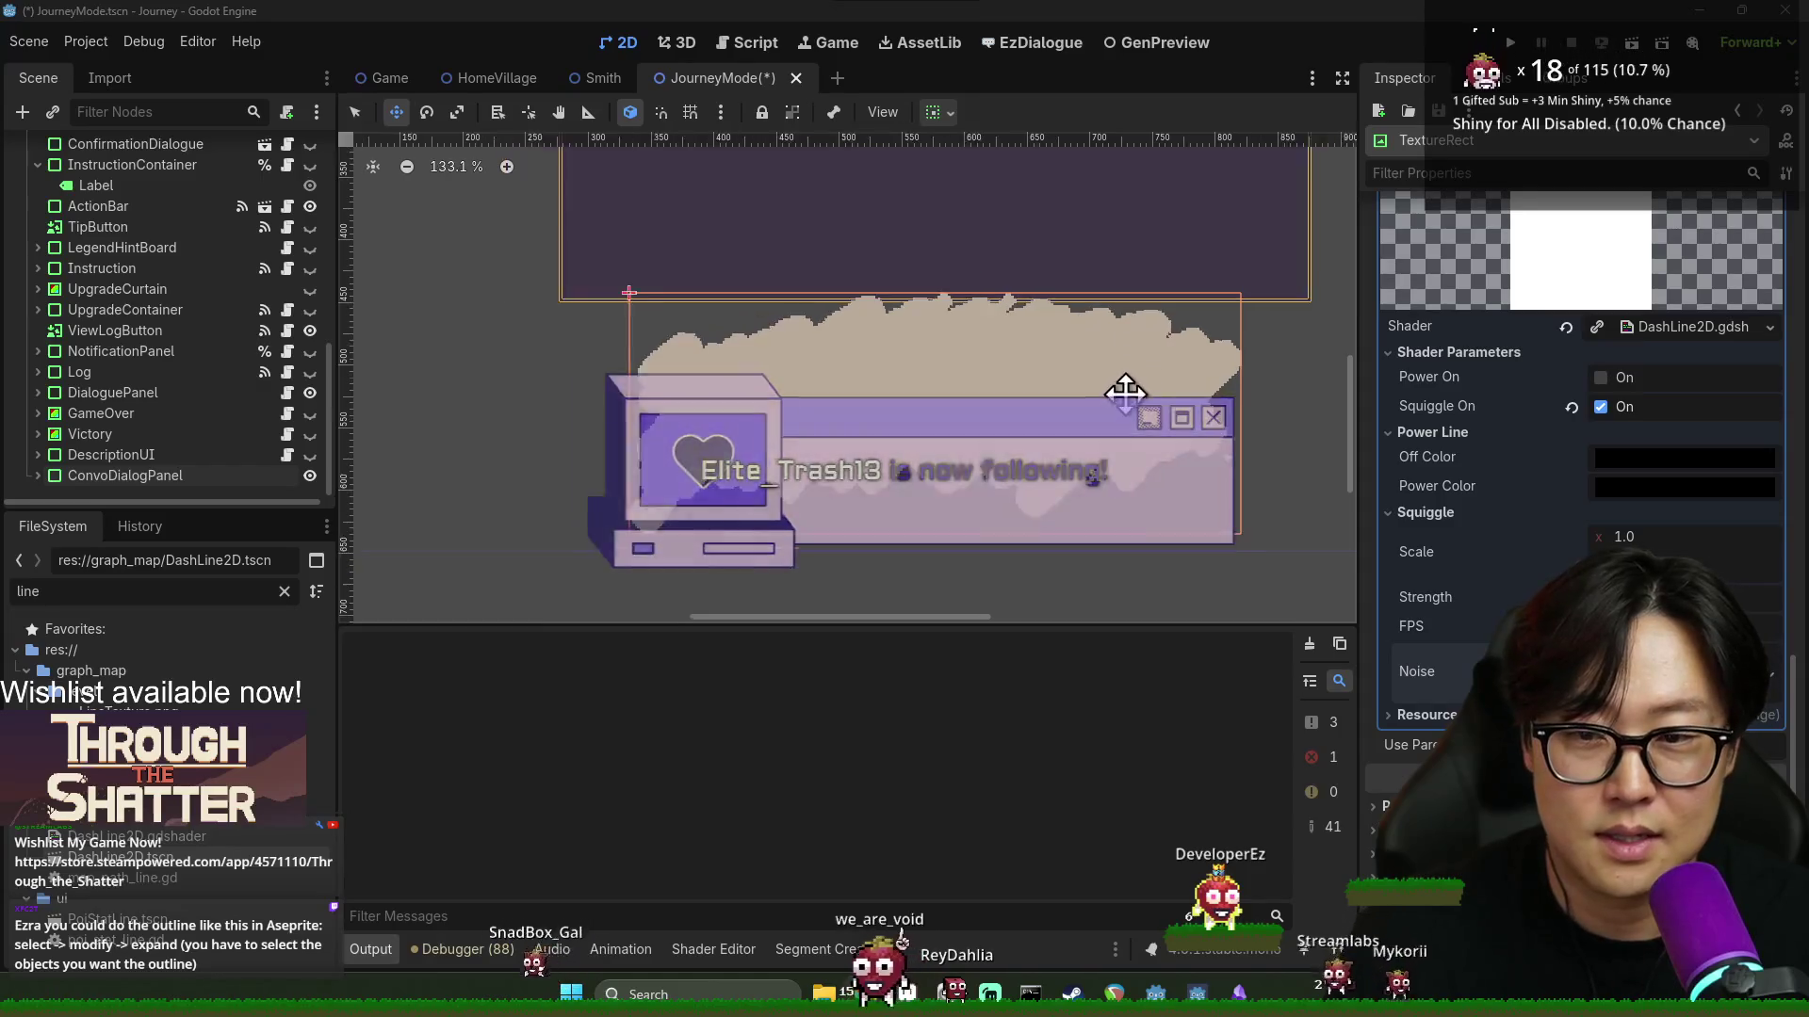
scroll(1126, 393, down, 1)
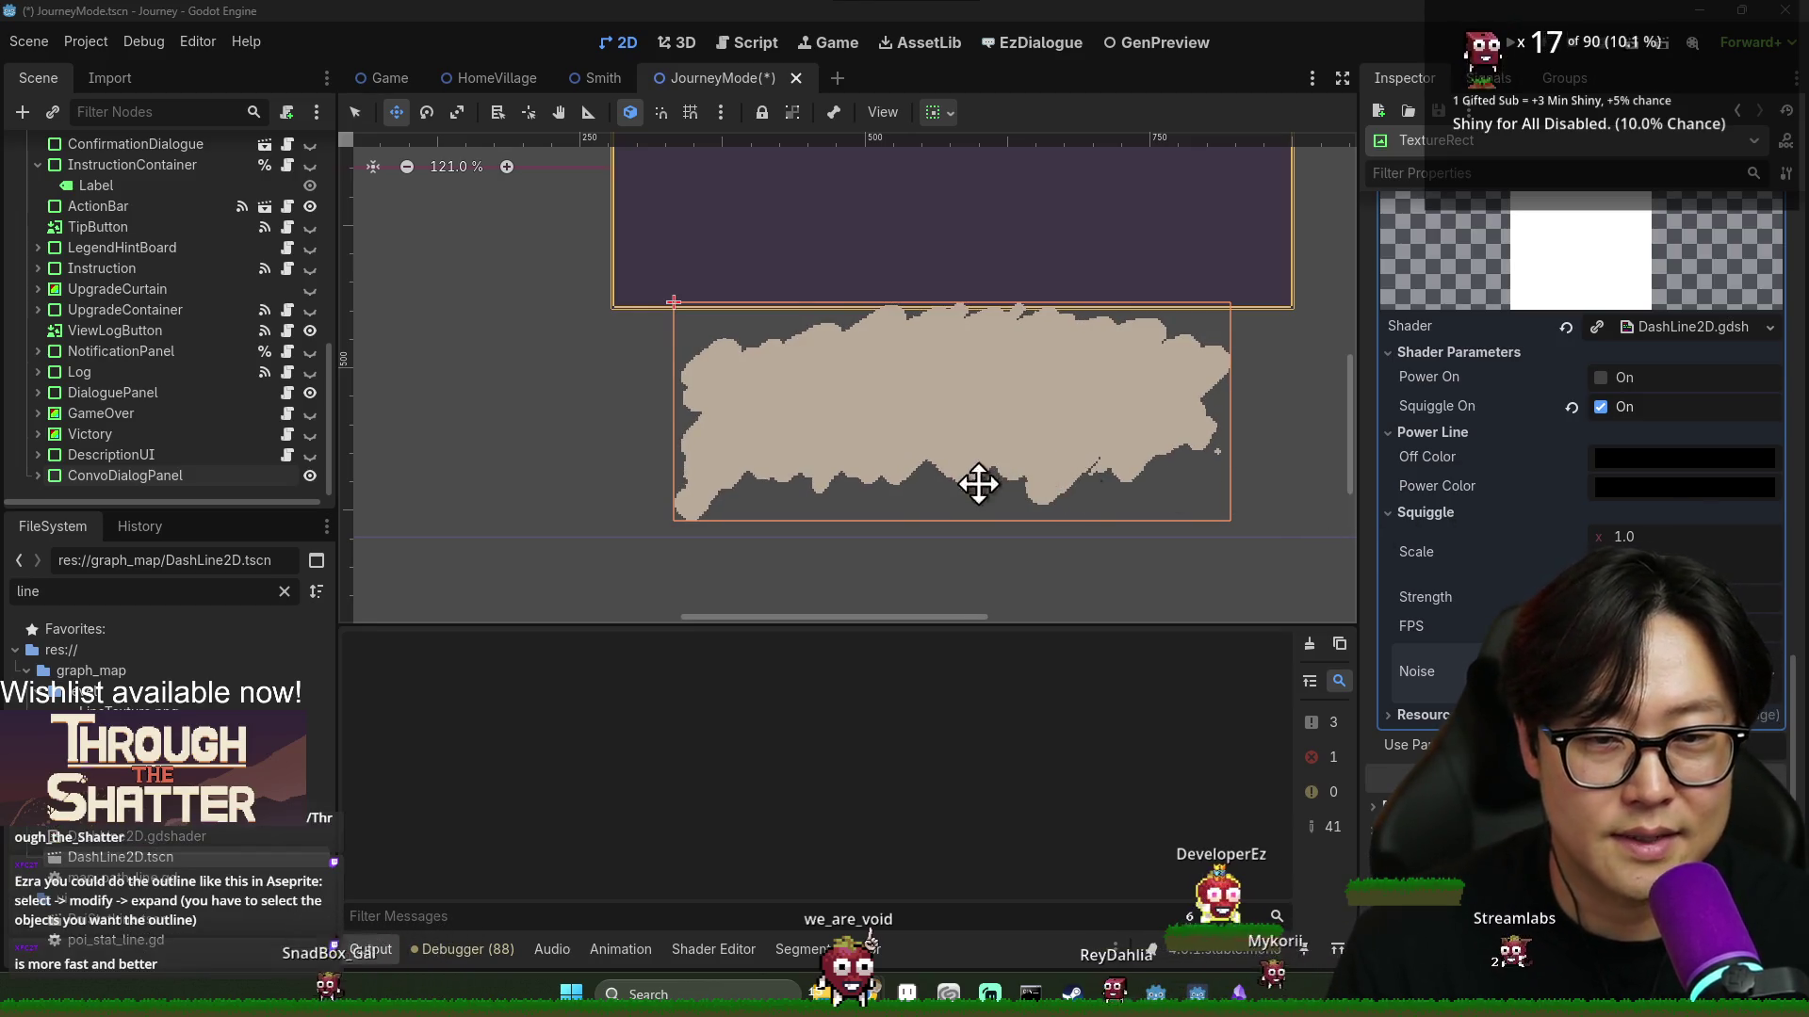
key(alt+Tab)
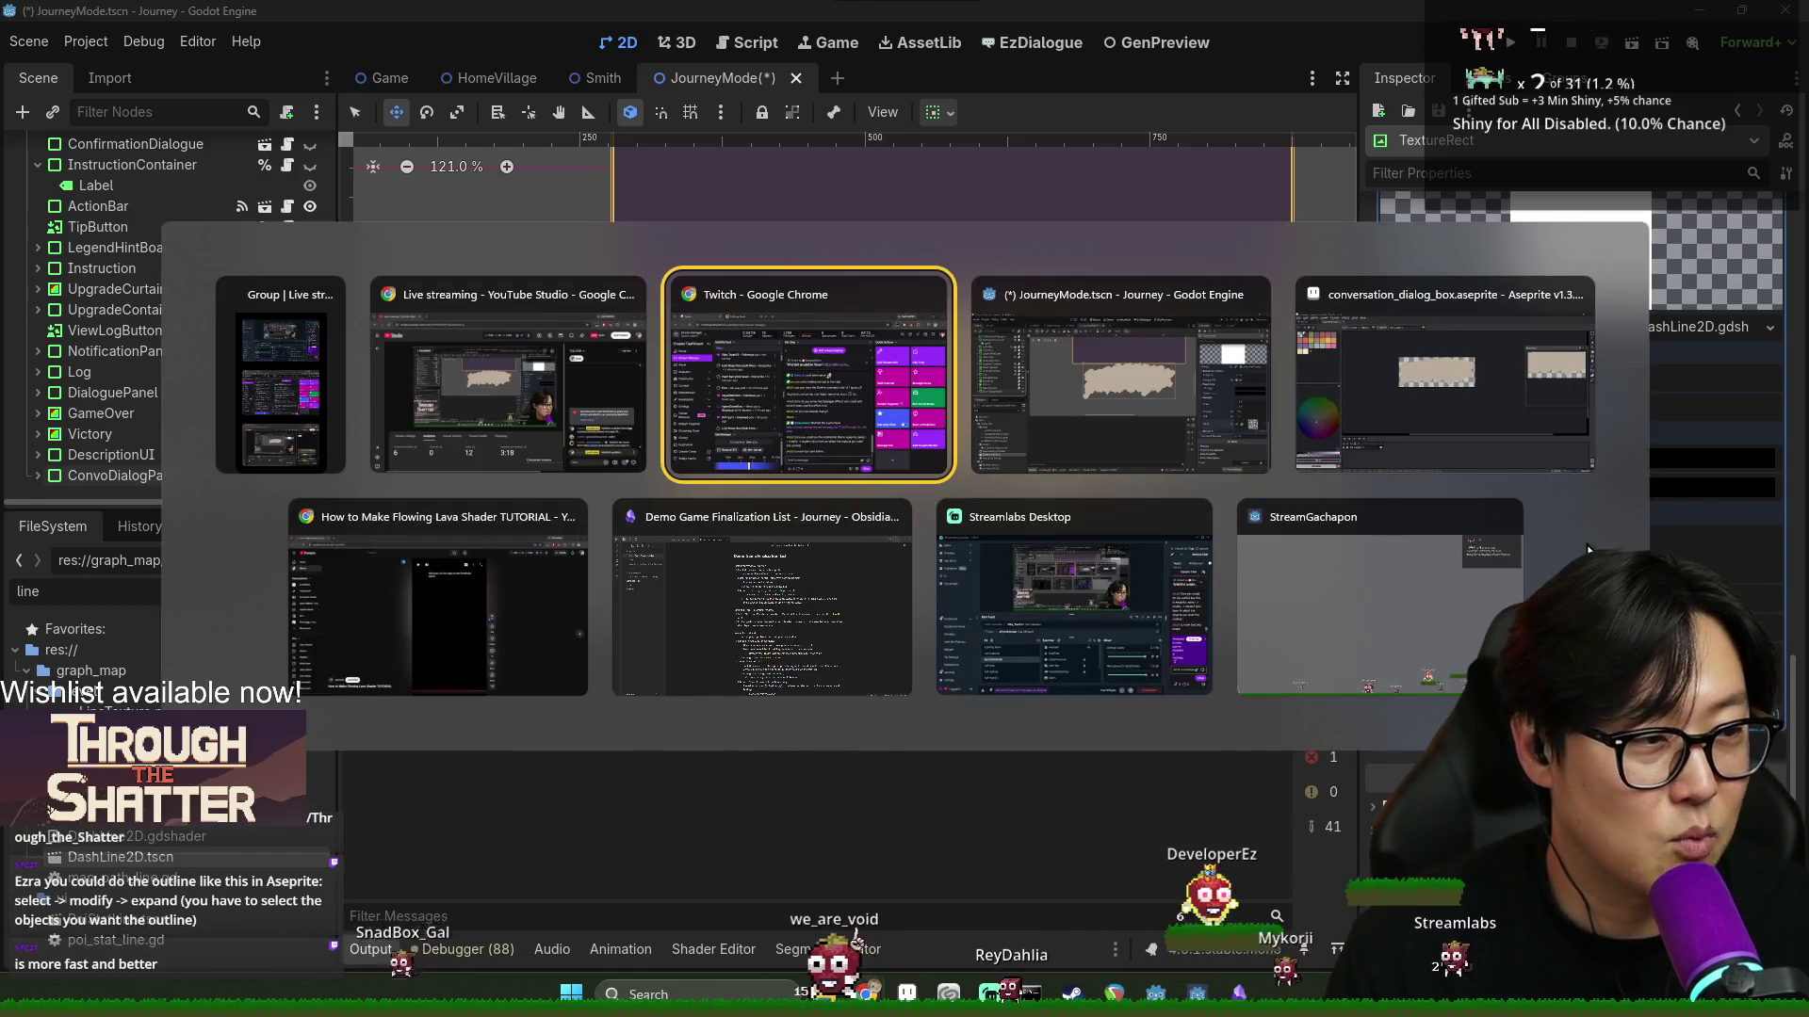
click(1072, 388)
Step: Dismiss the Outline options and select the tan cloud shape with the Magic Wand
key(shift+o)
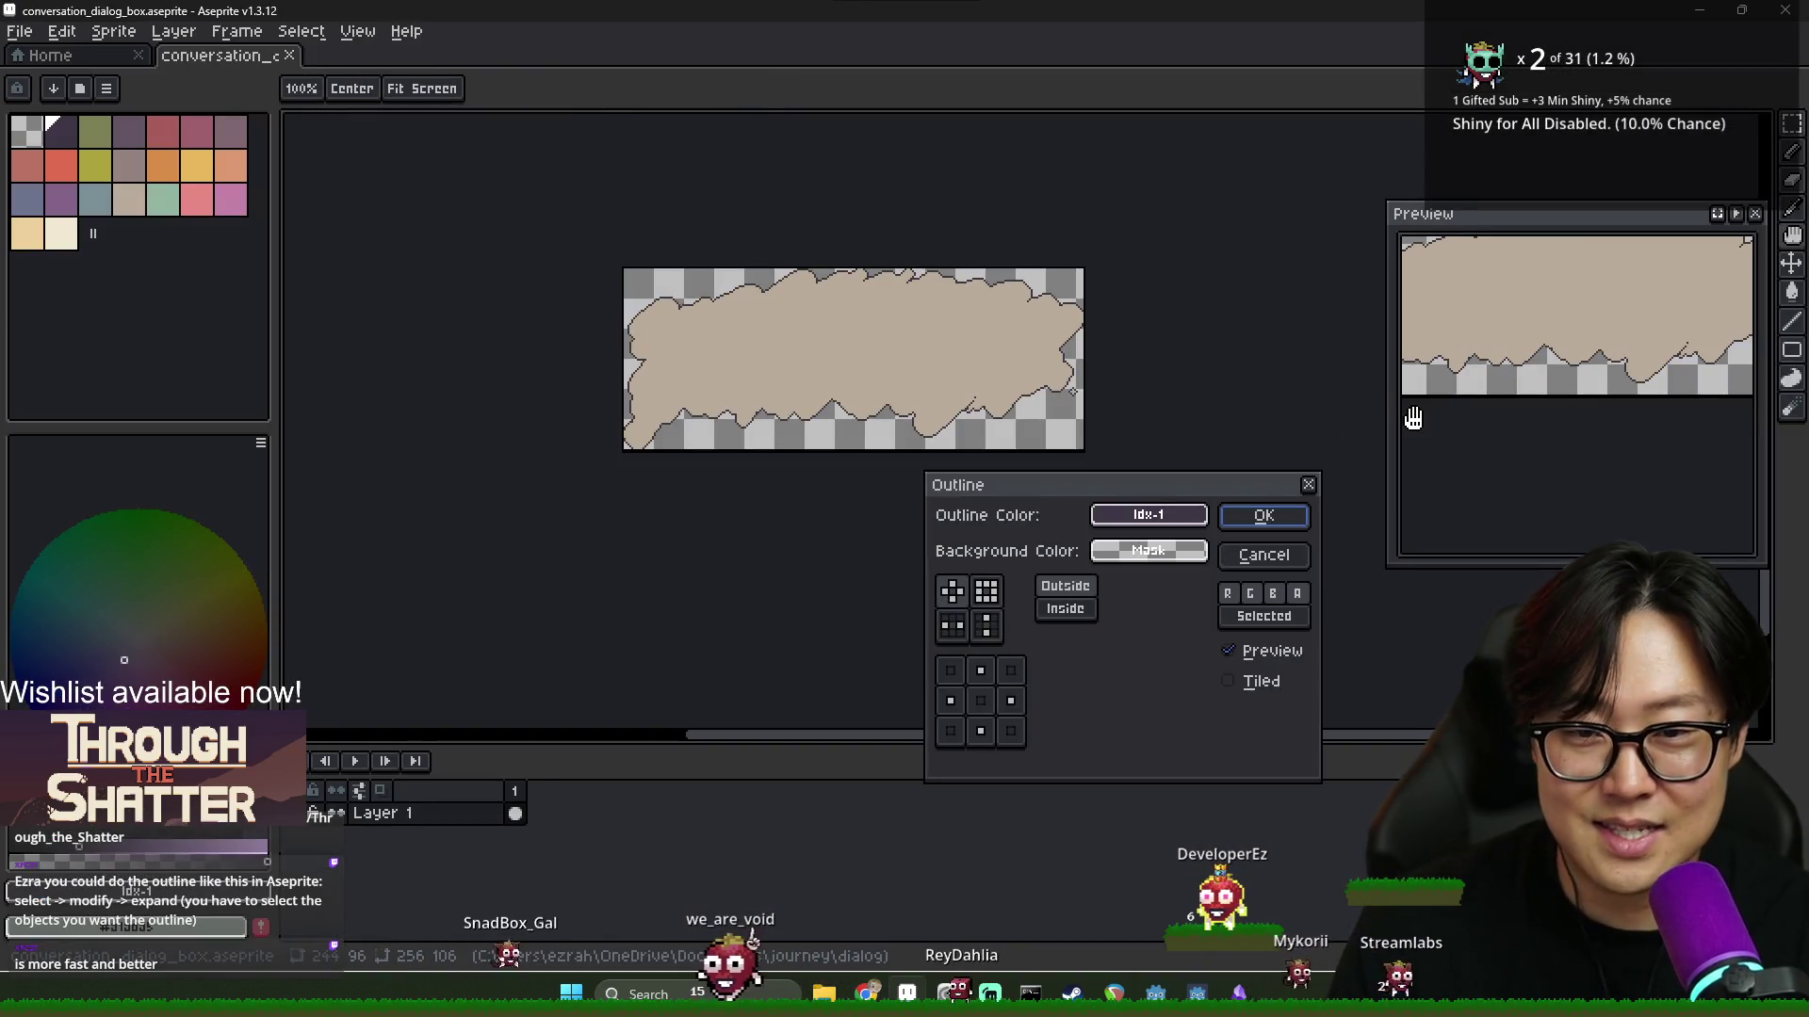
key(Escape)
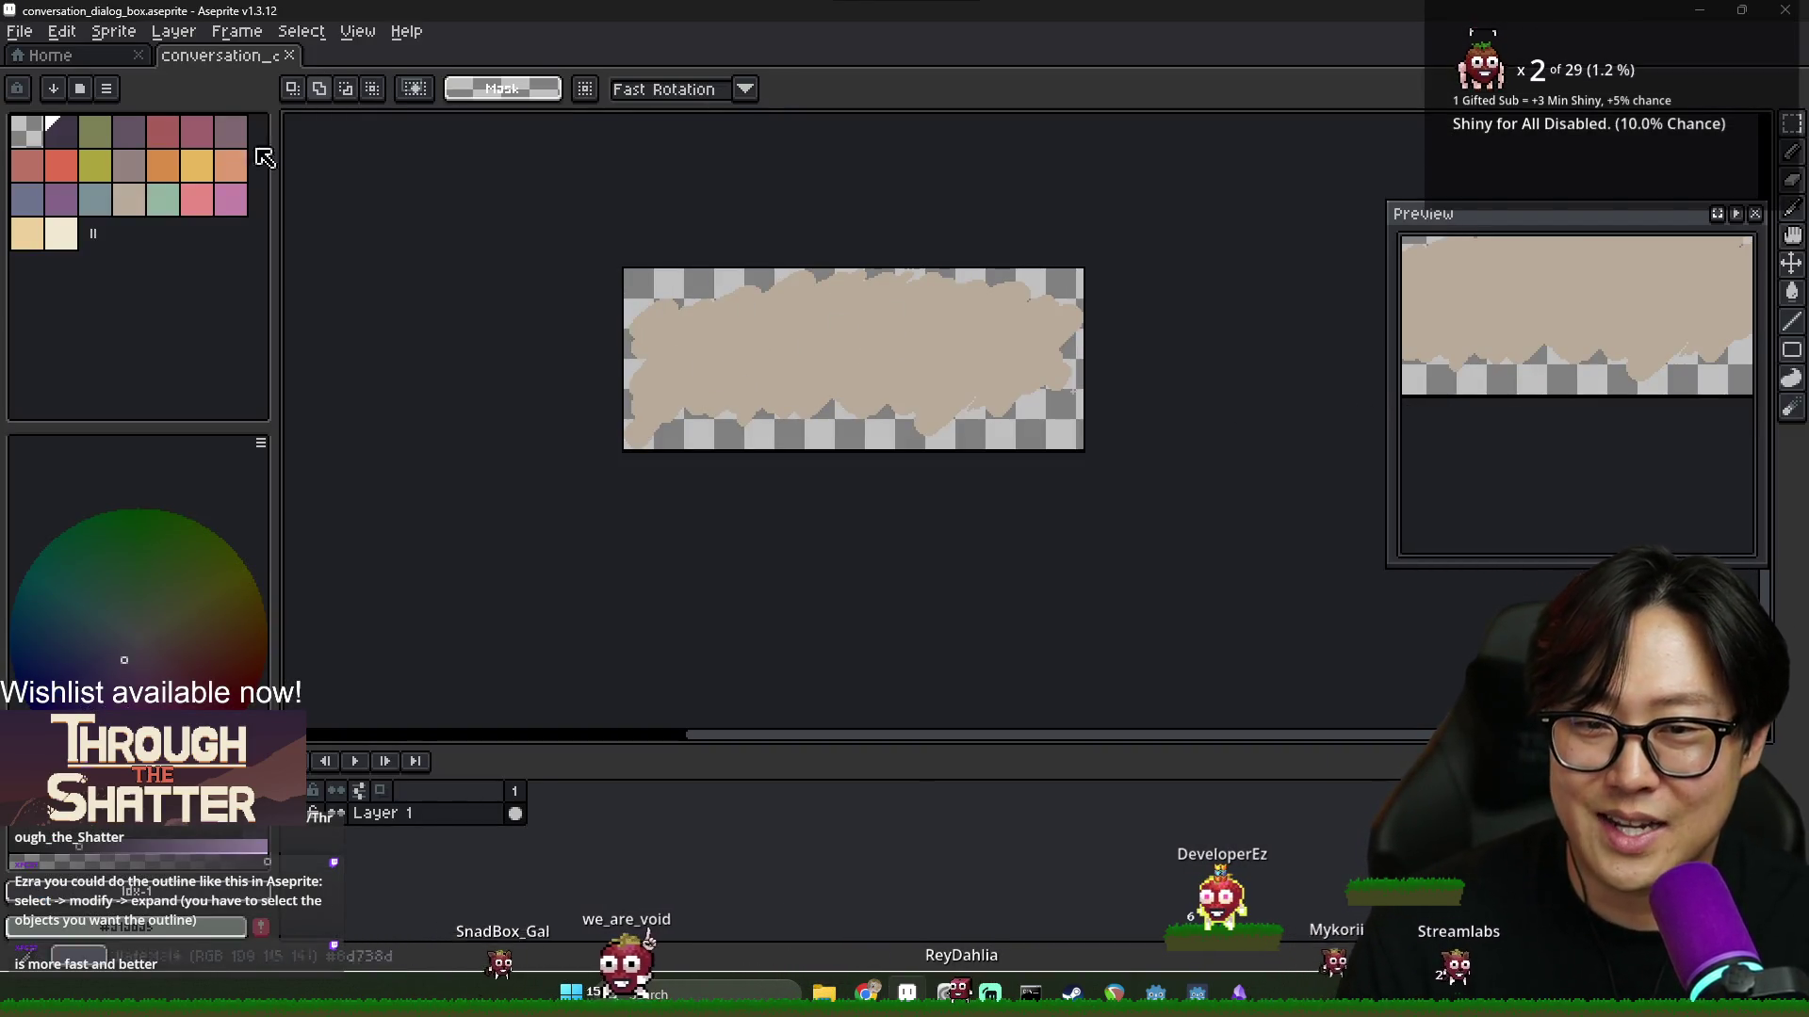
click(173, 31)
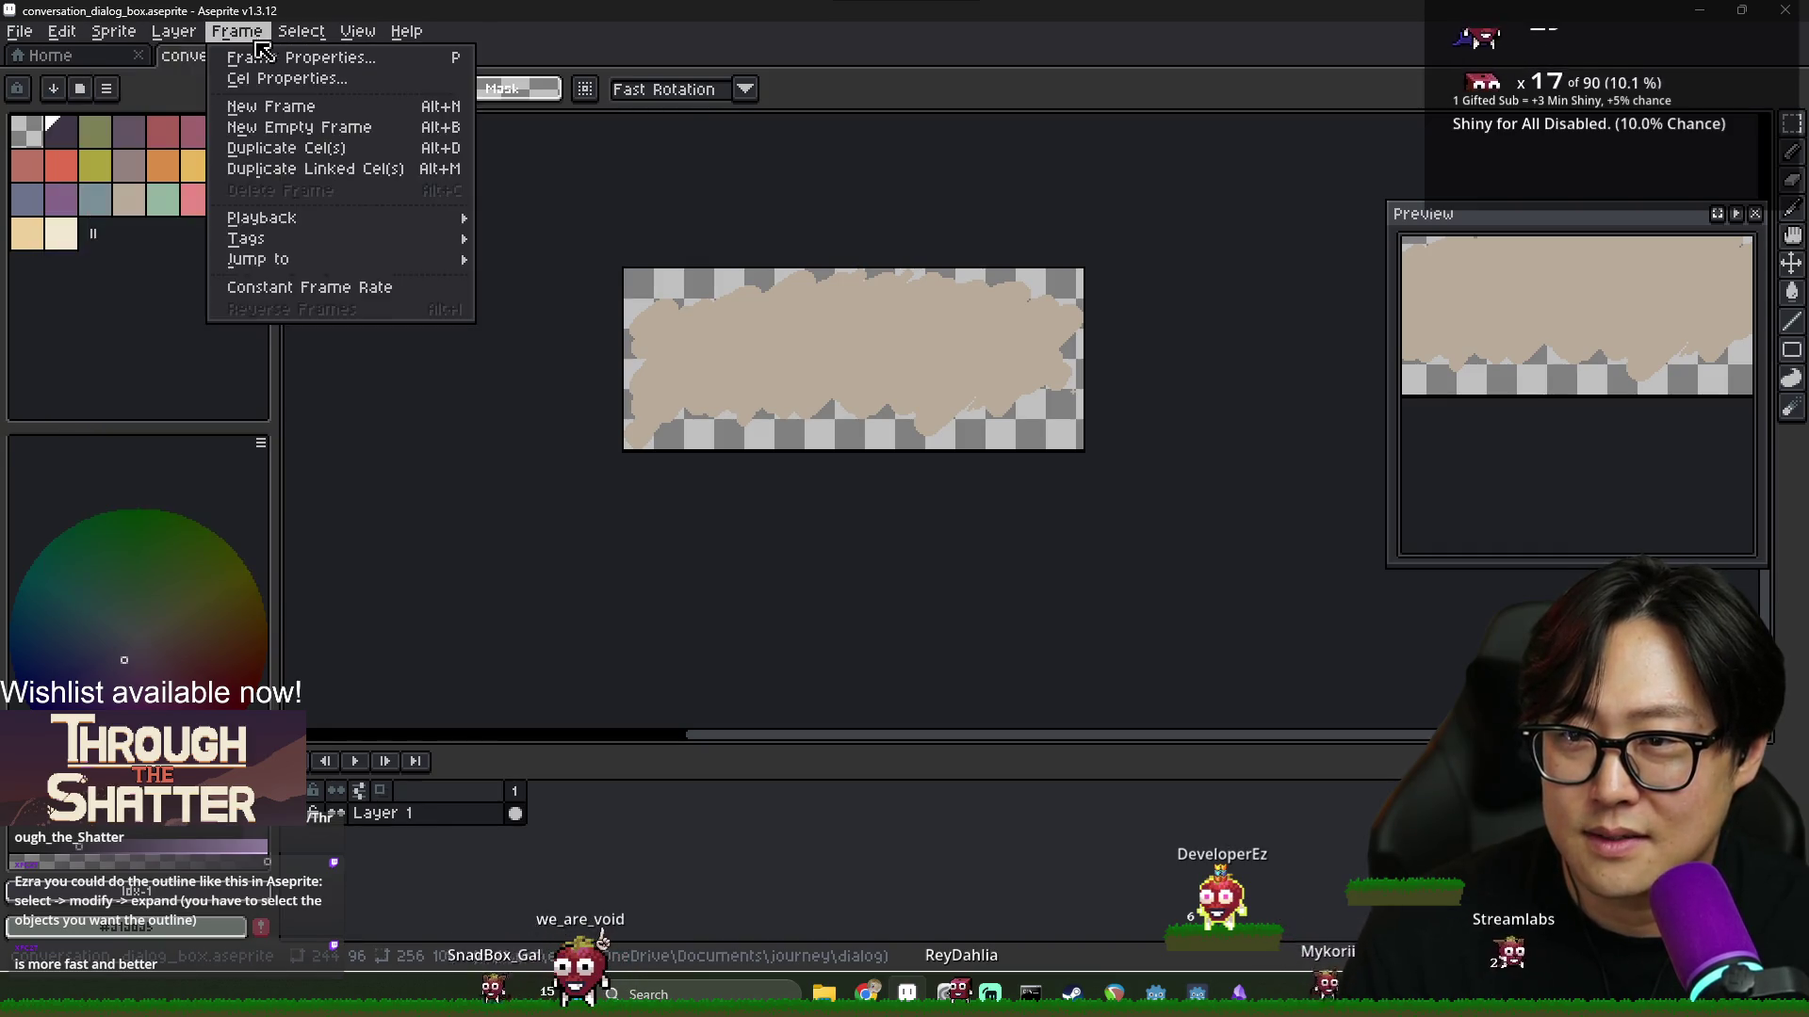
key(Escape)
key(q)
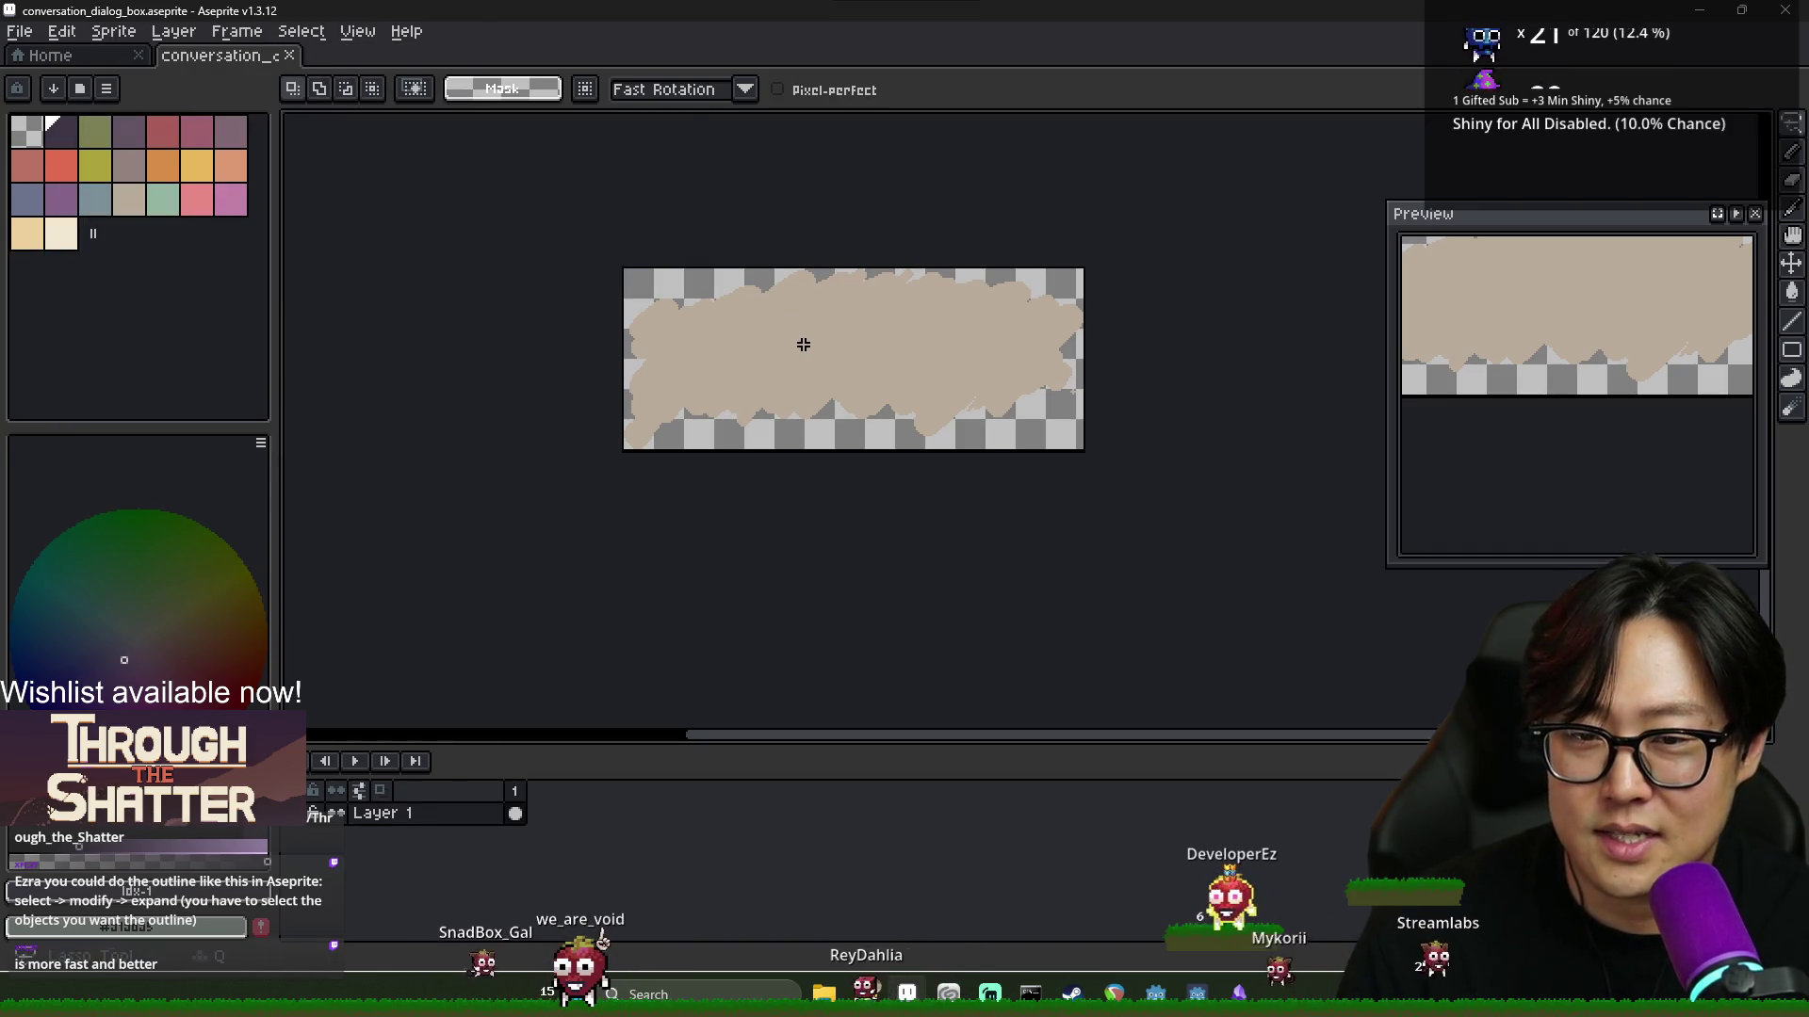
key(w)
click(785, 367)
Step: Expand the cloud selection outward via Select > Modify > Expand, then return to Godot
click(301, 31)
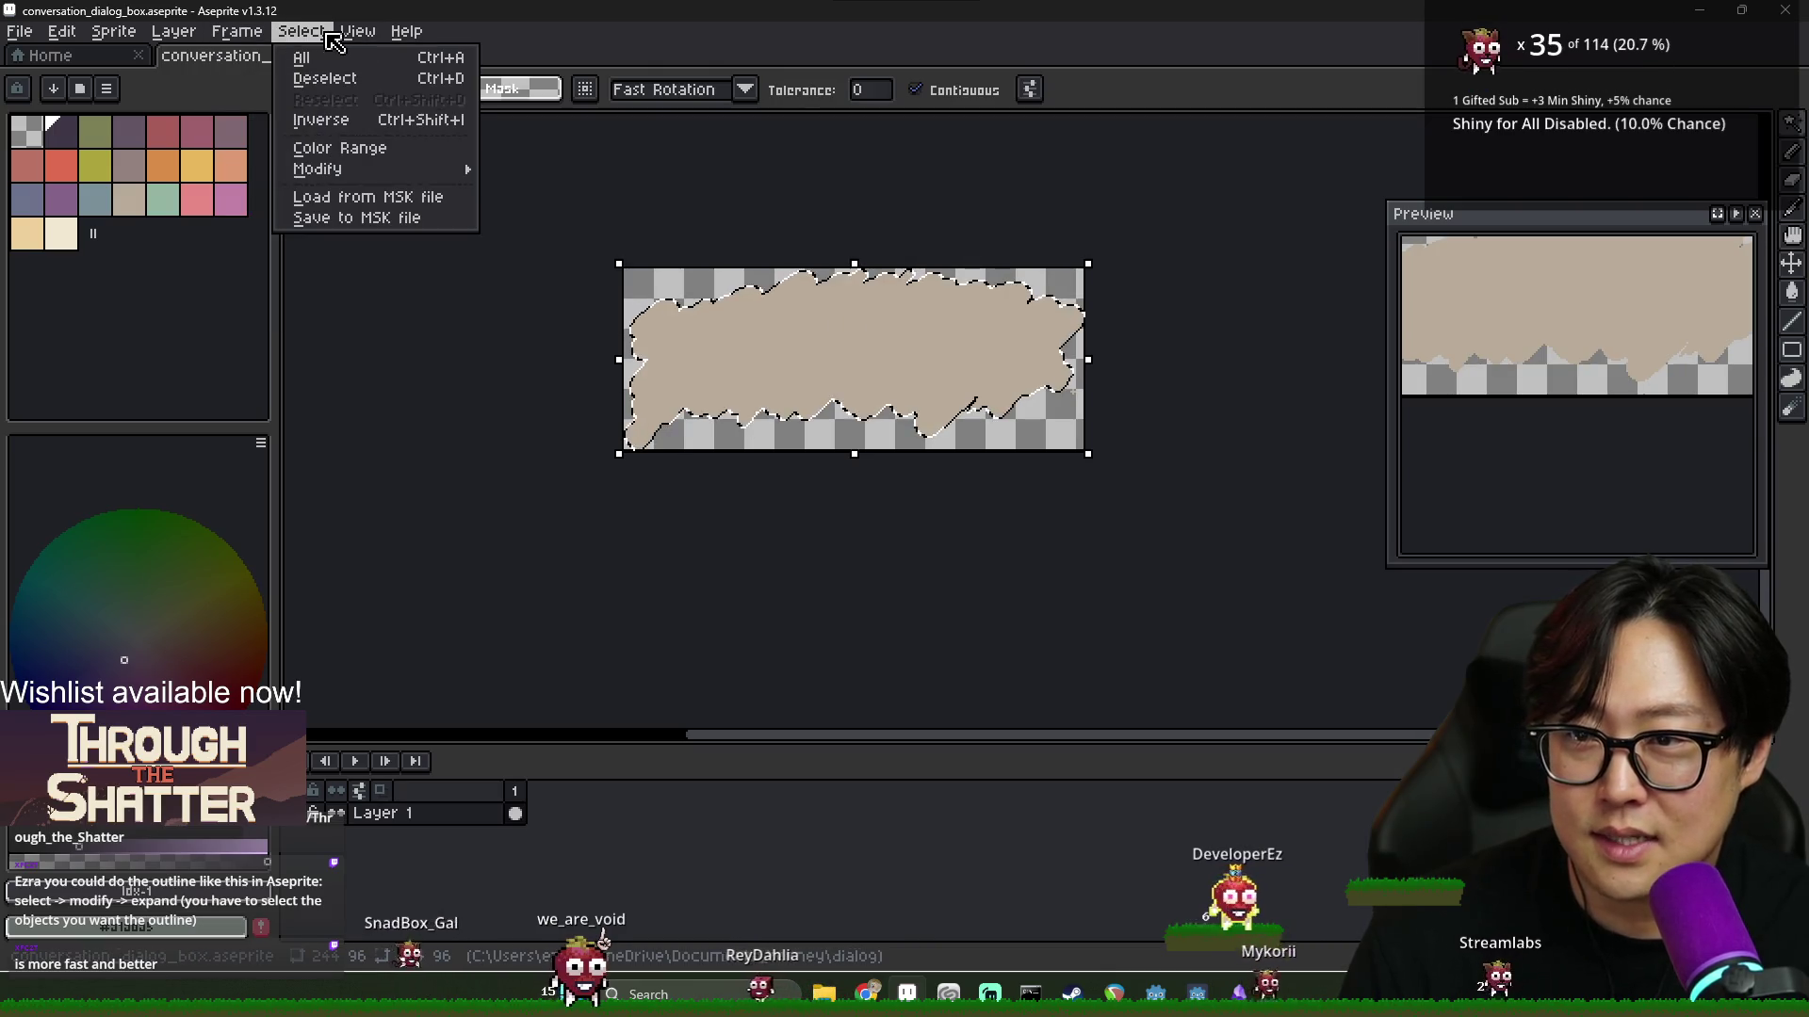
mouse_move(317, 169)
click(509, 185)
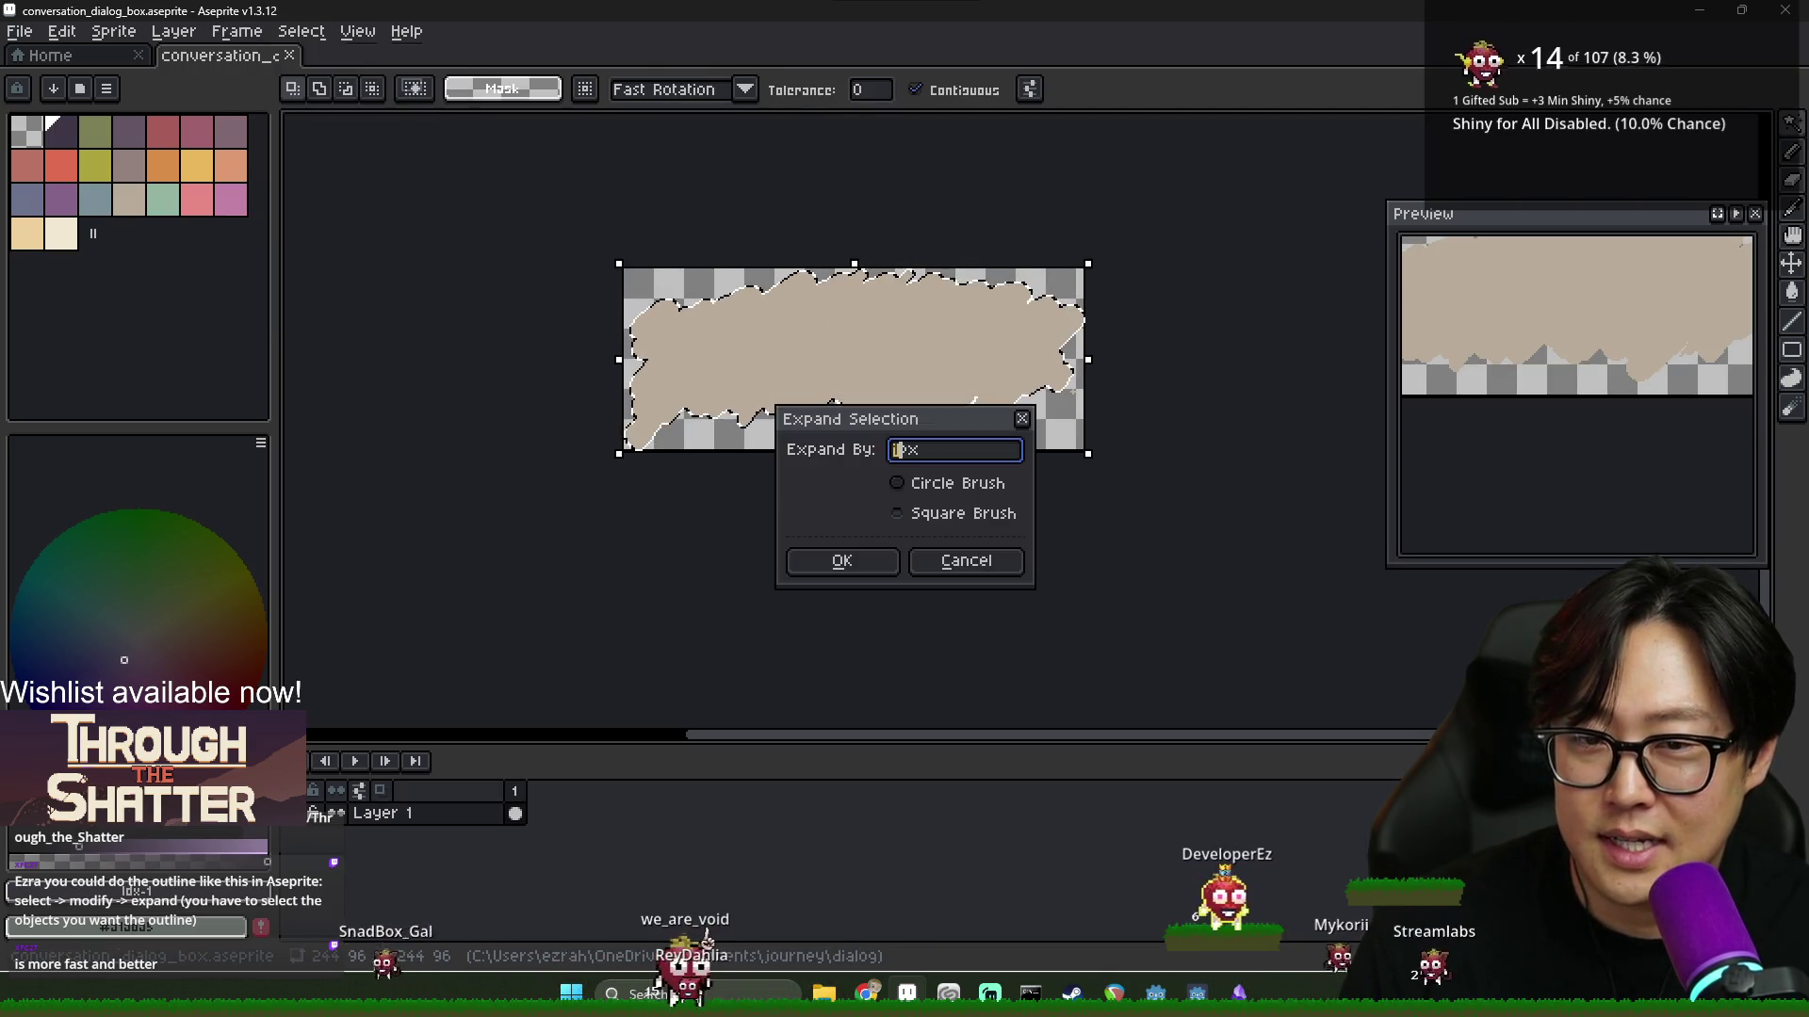
click(862, 560)
scroll(768, 434, up, 5)
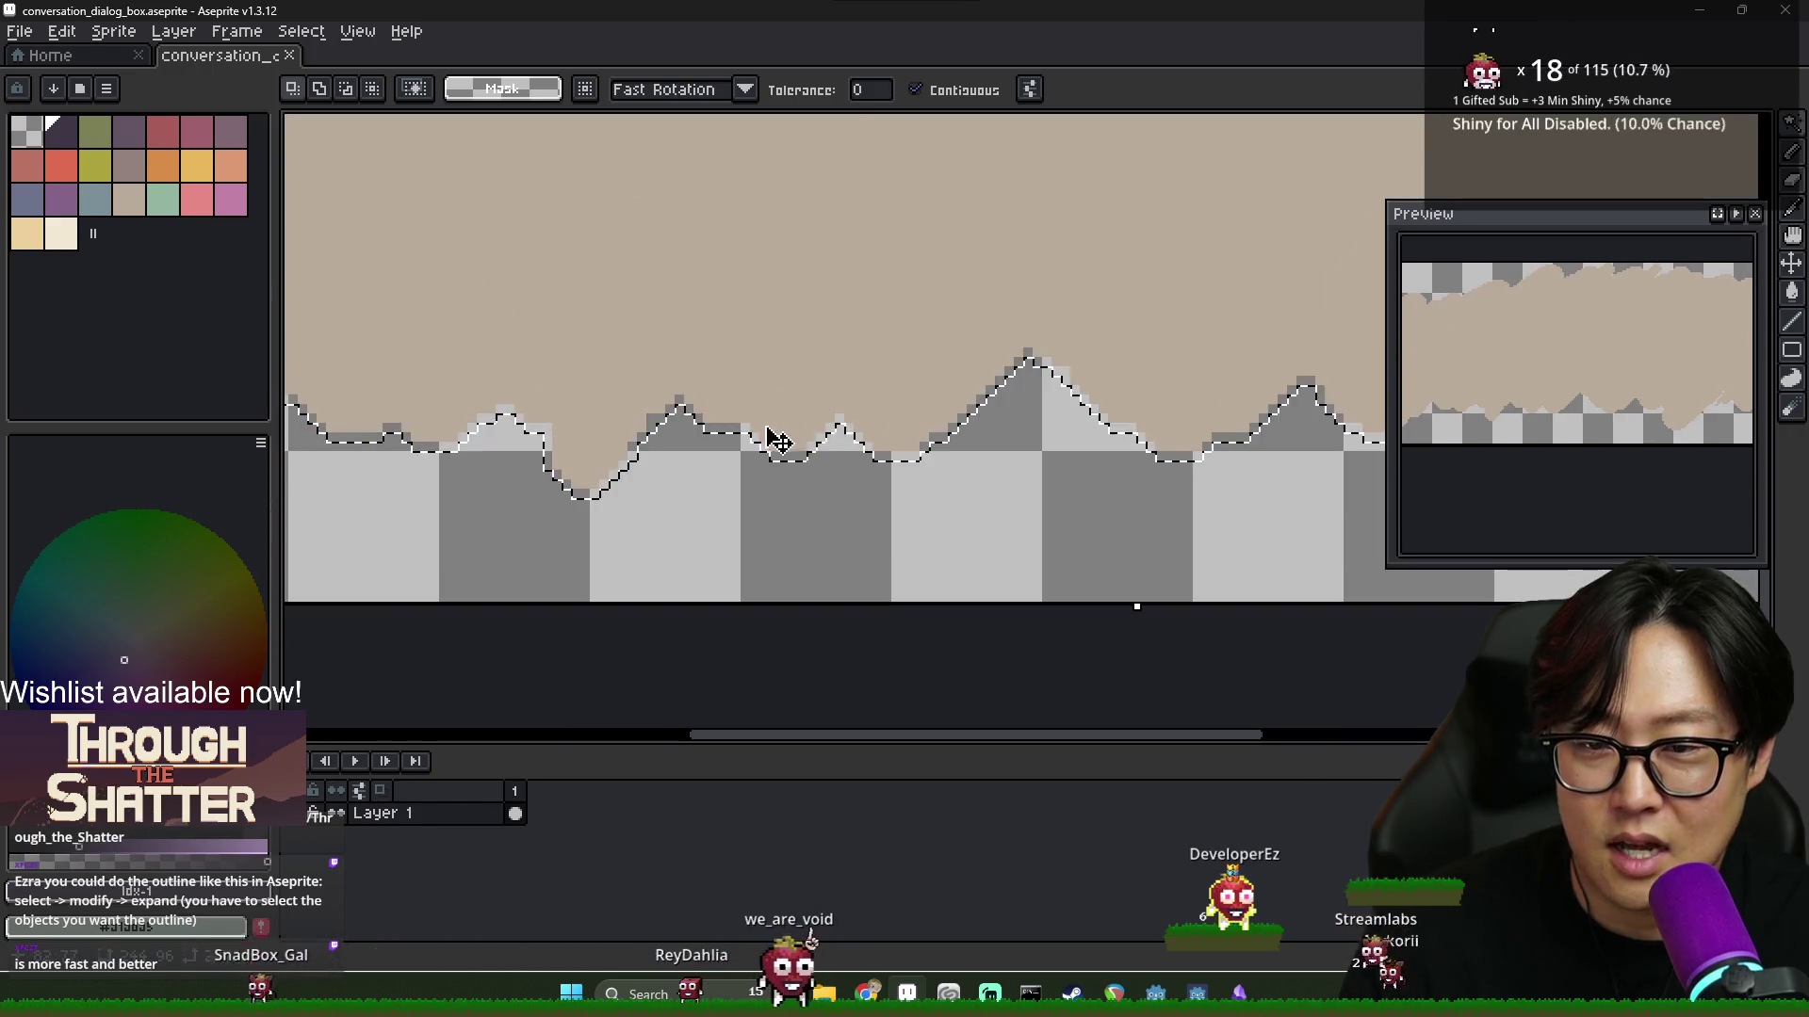
scroll(980, 419, down, 6)
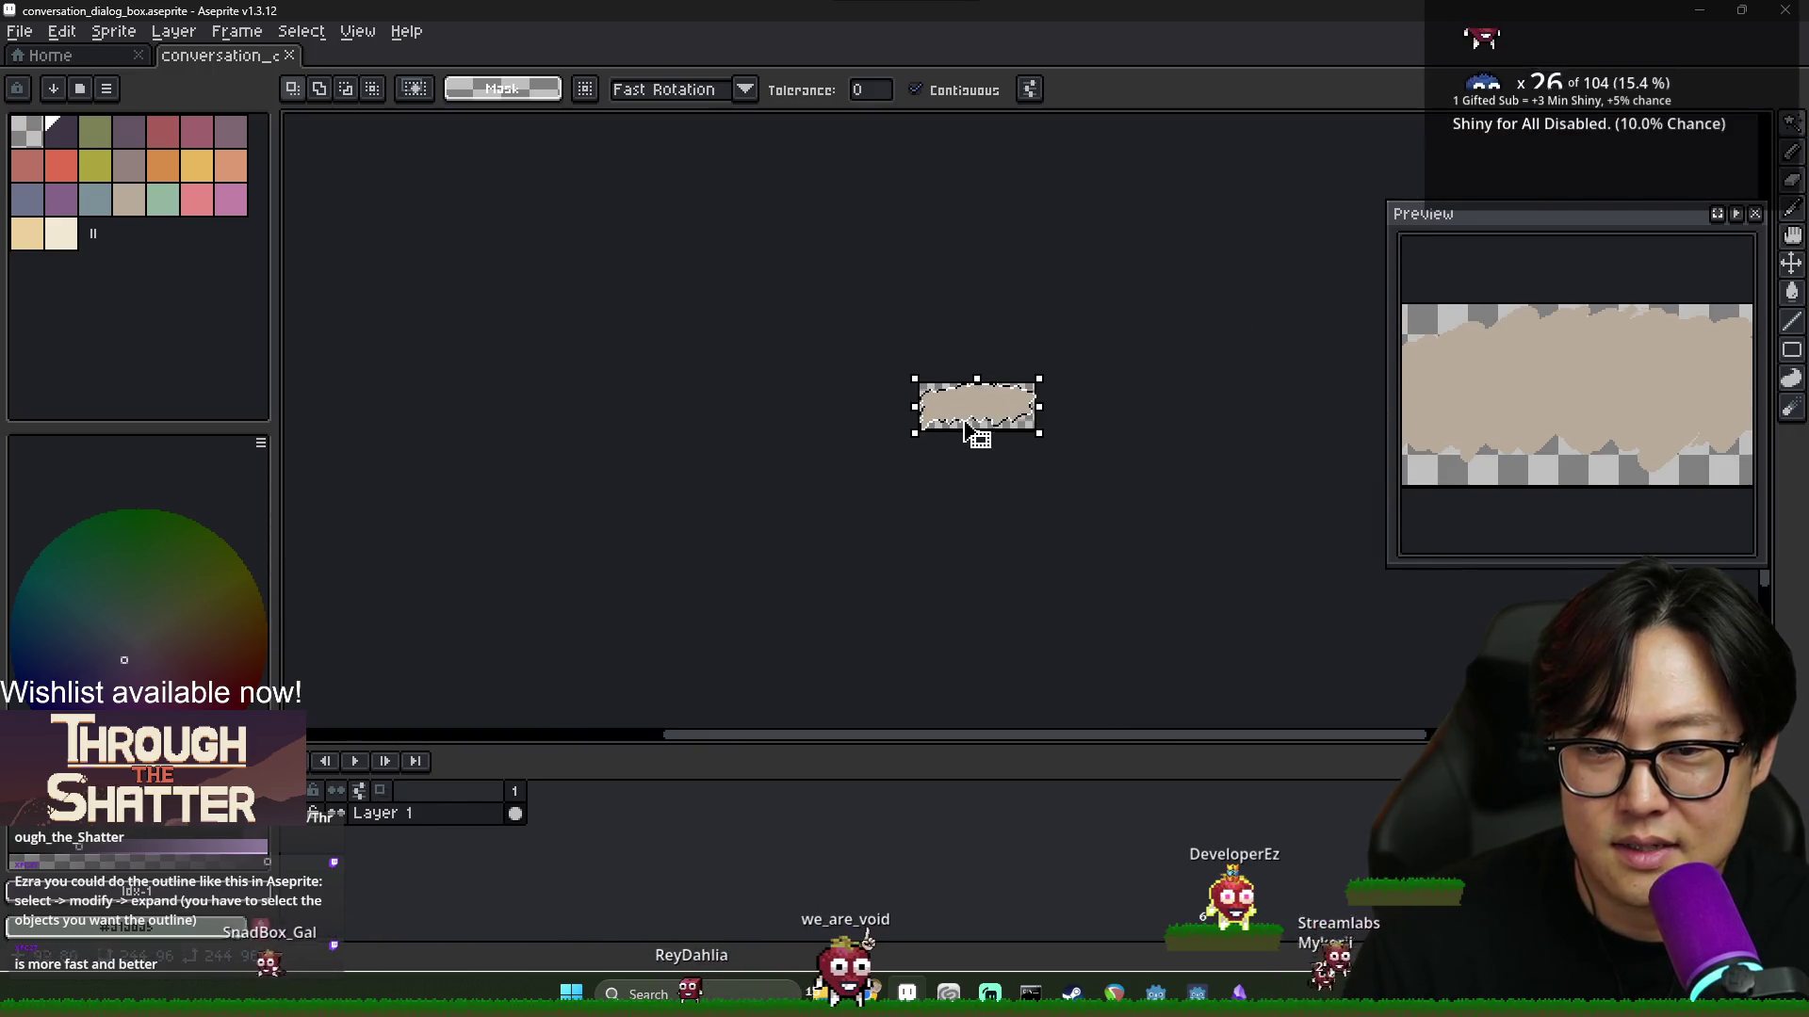
scroll(973, 405, up, 2)
scroll(971, 375, up, 3)
scroll(958, 380, up, 2)
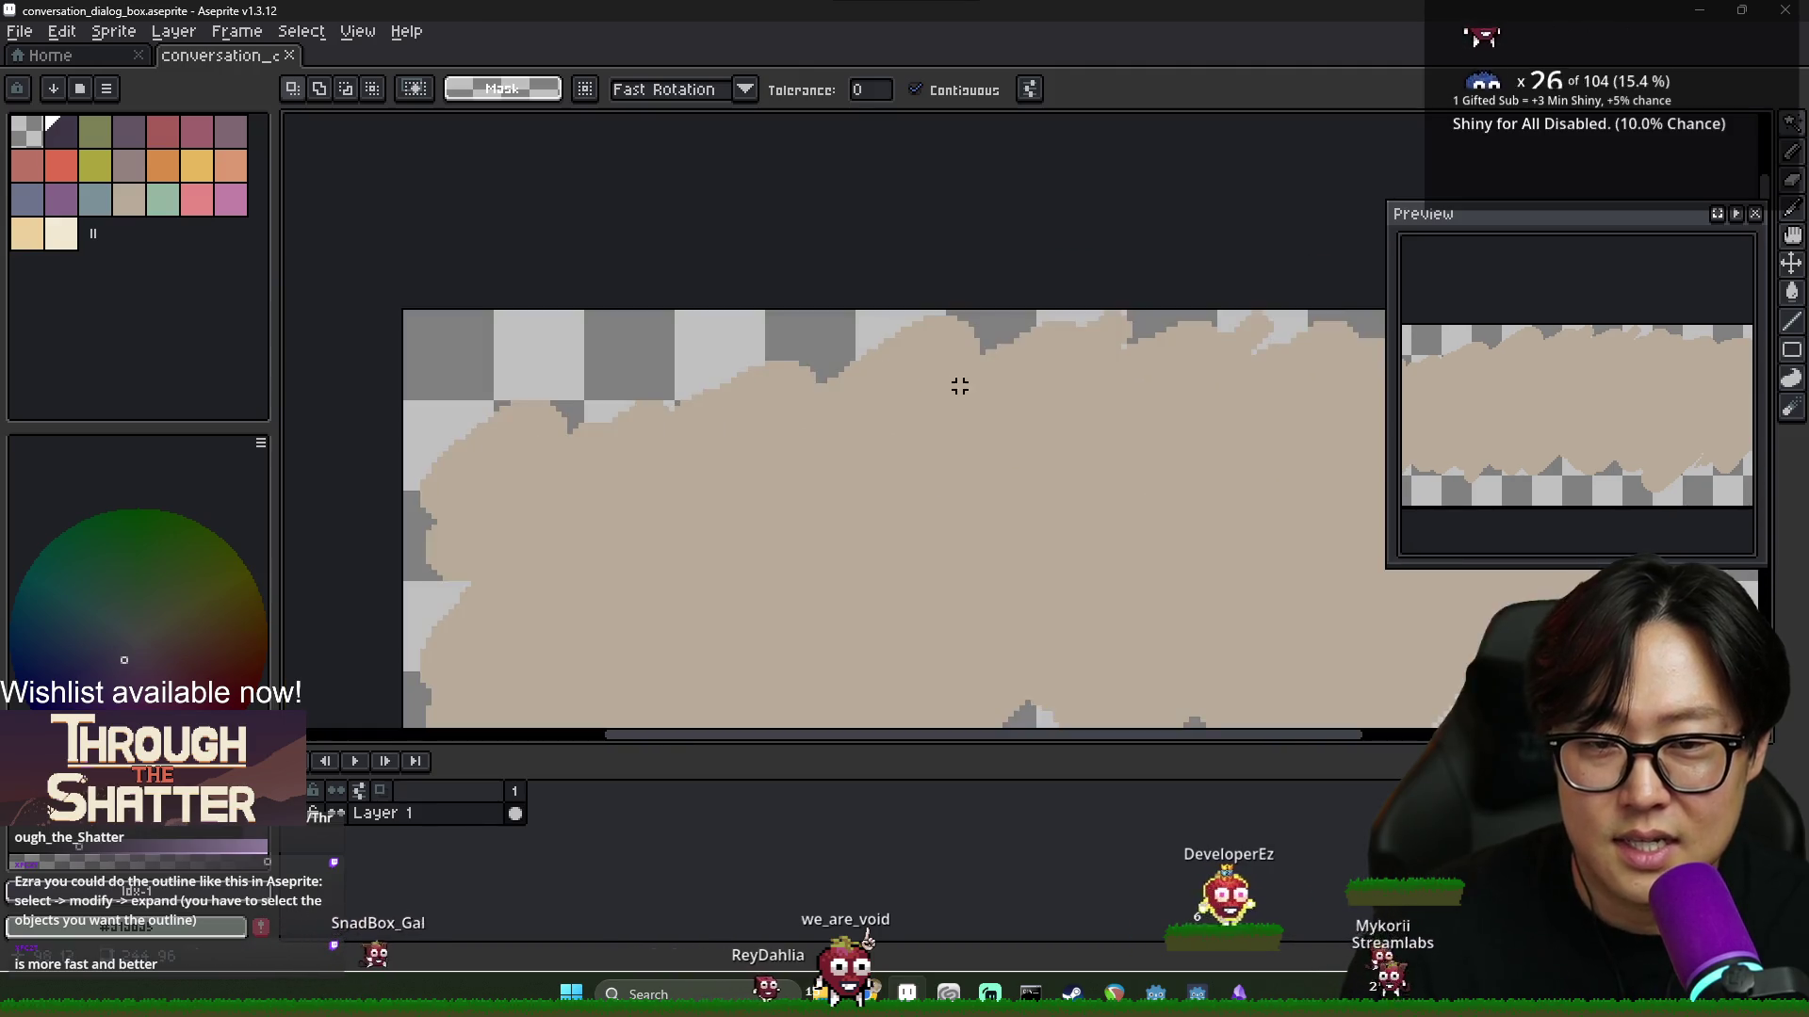
scroll(957, 383, down, 2)
drag(1017, 396, 906, 315)
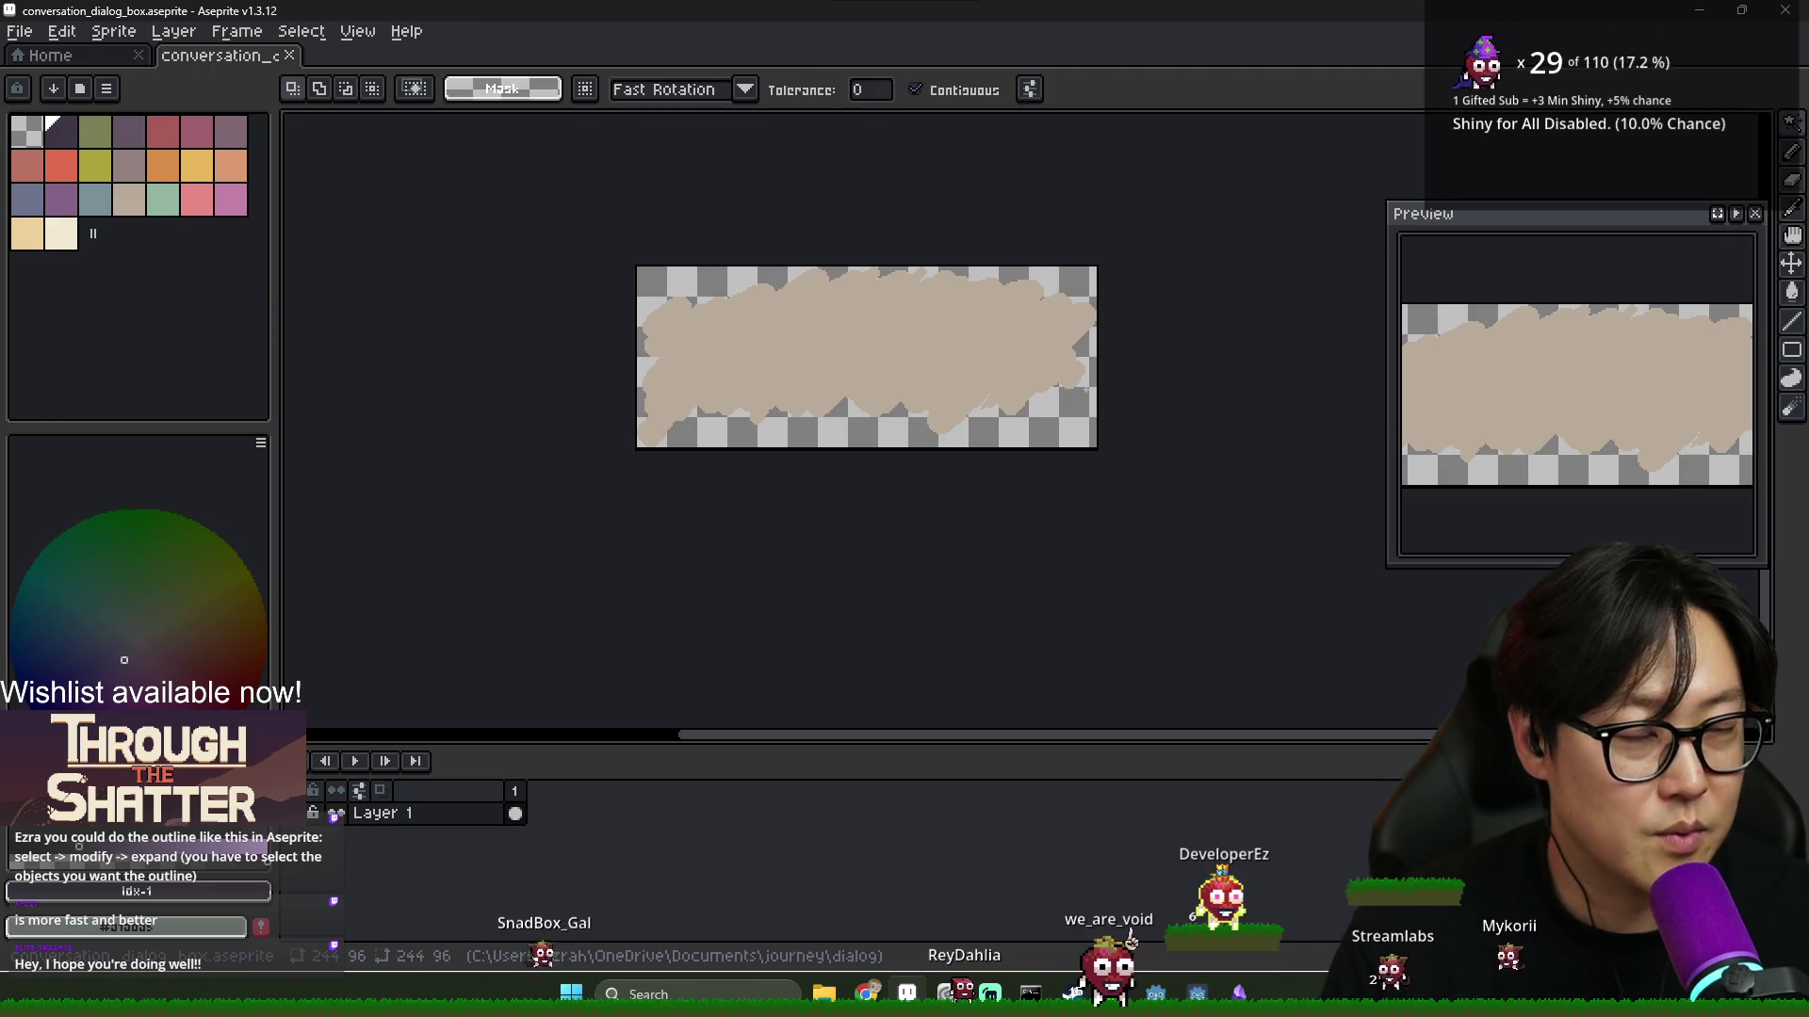
key(alt+Tab)
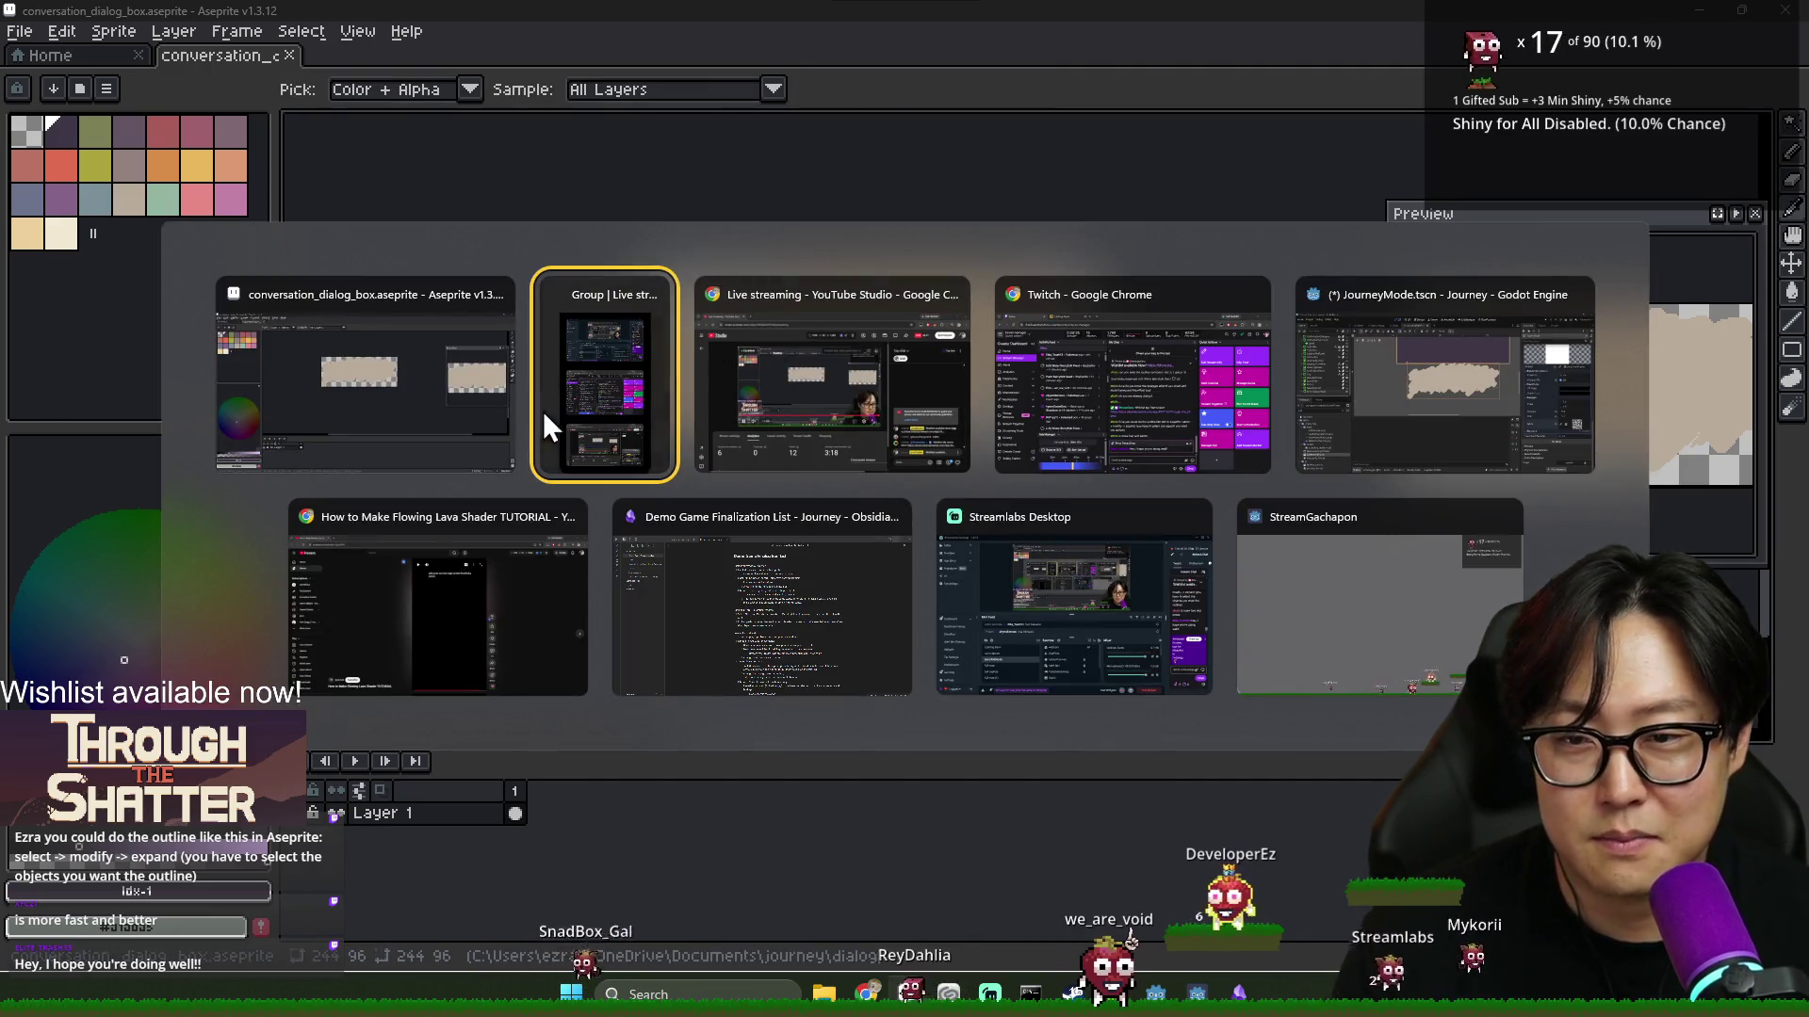
click(1305, 415)
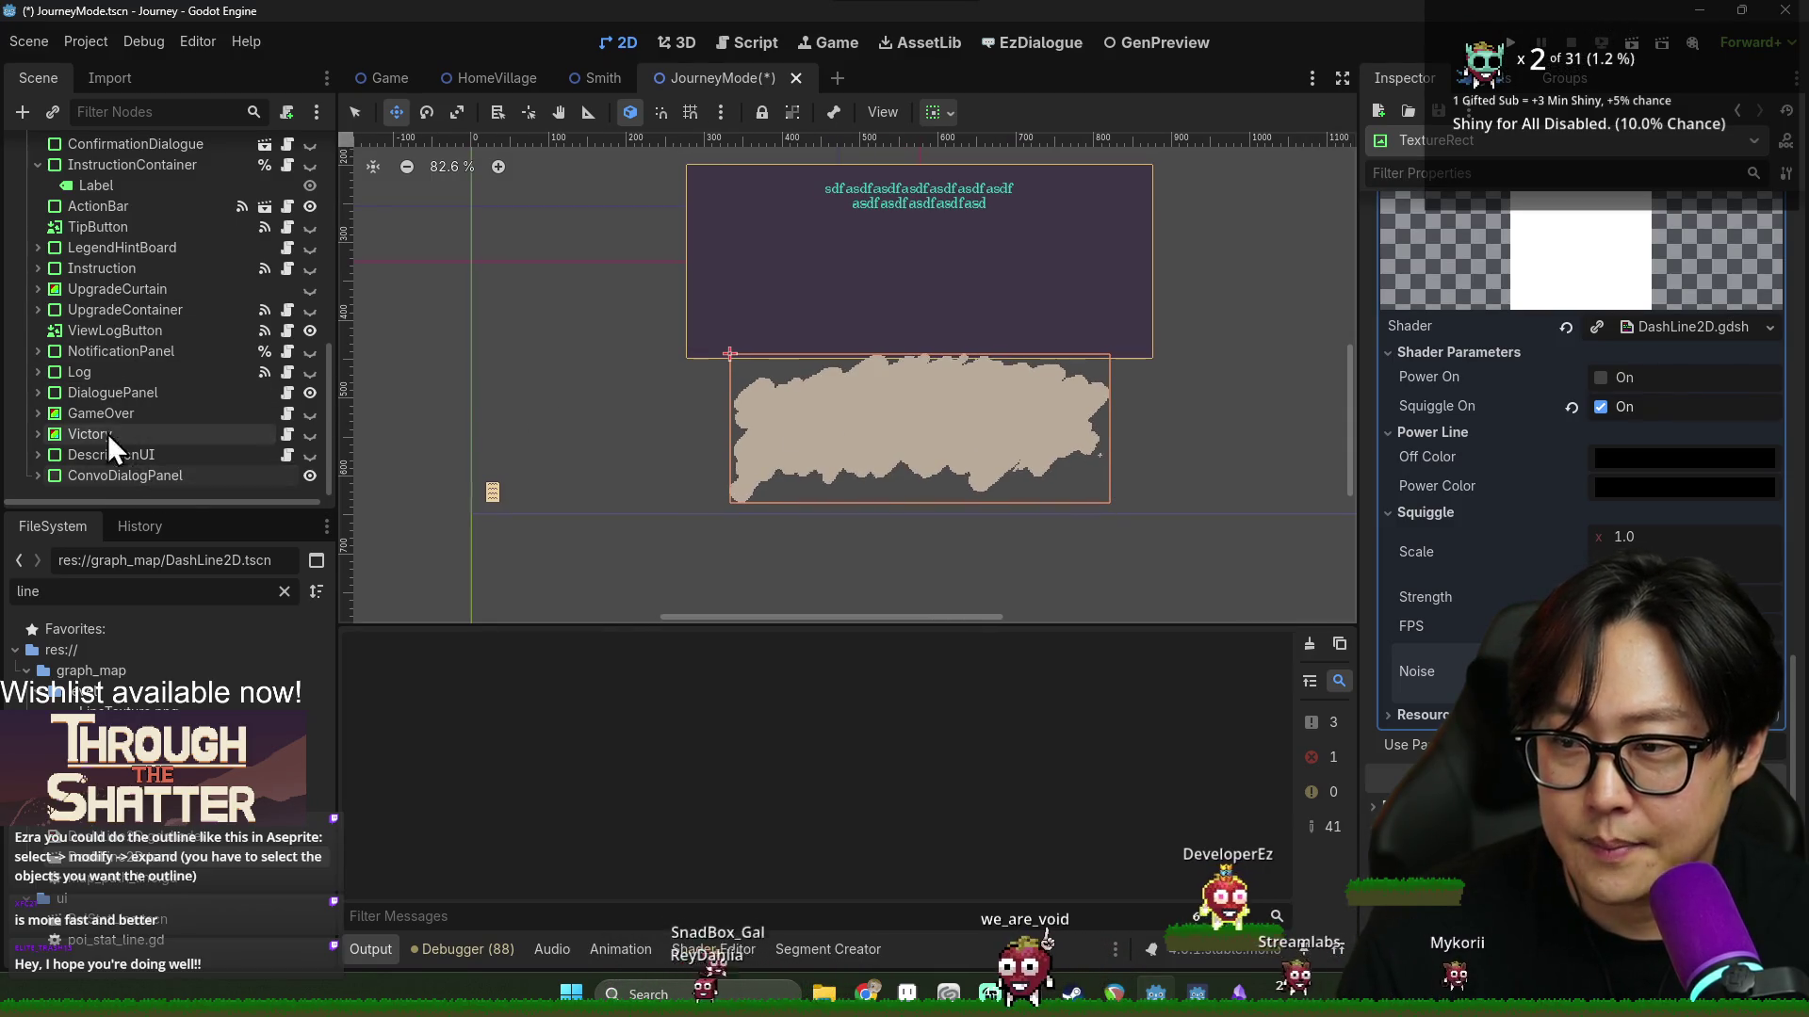
Step: Drag ConvoDialogPanel in the Scene dock to sit directly below DialoguePanel
scroll(60, 249, up, 5)
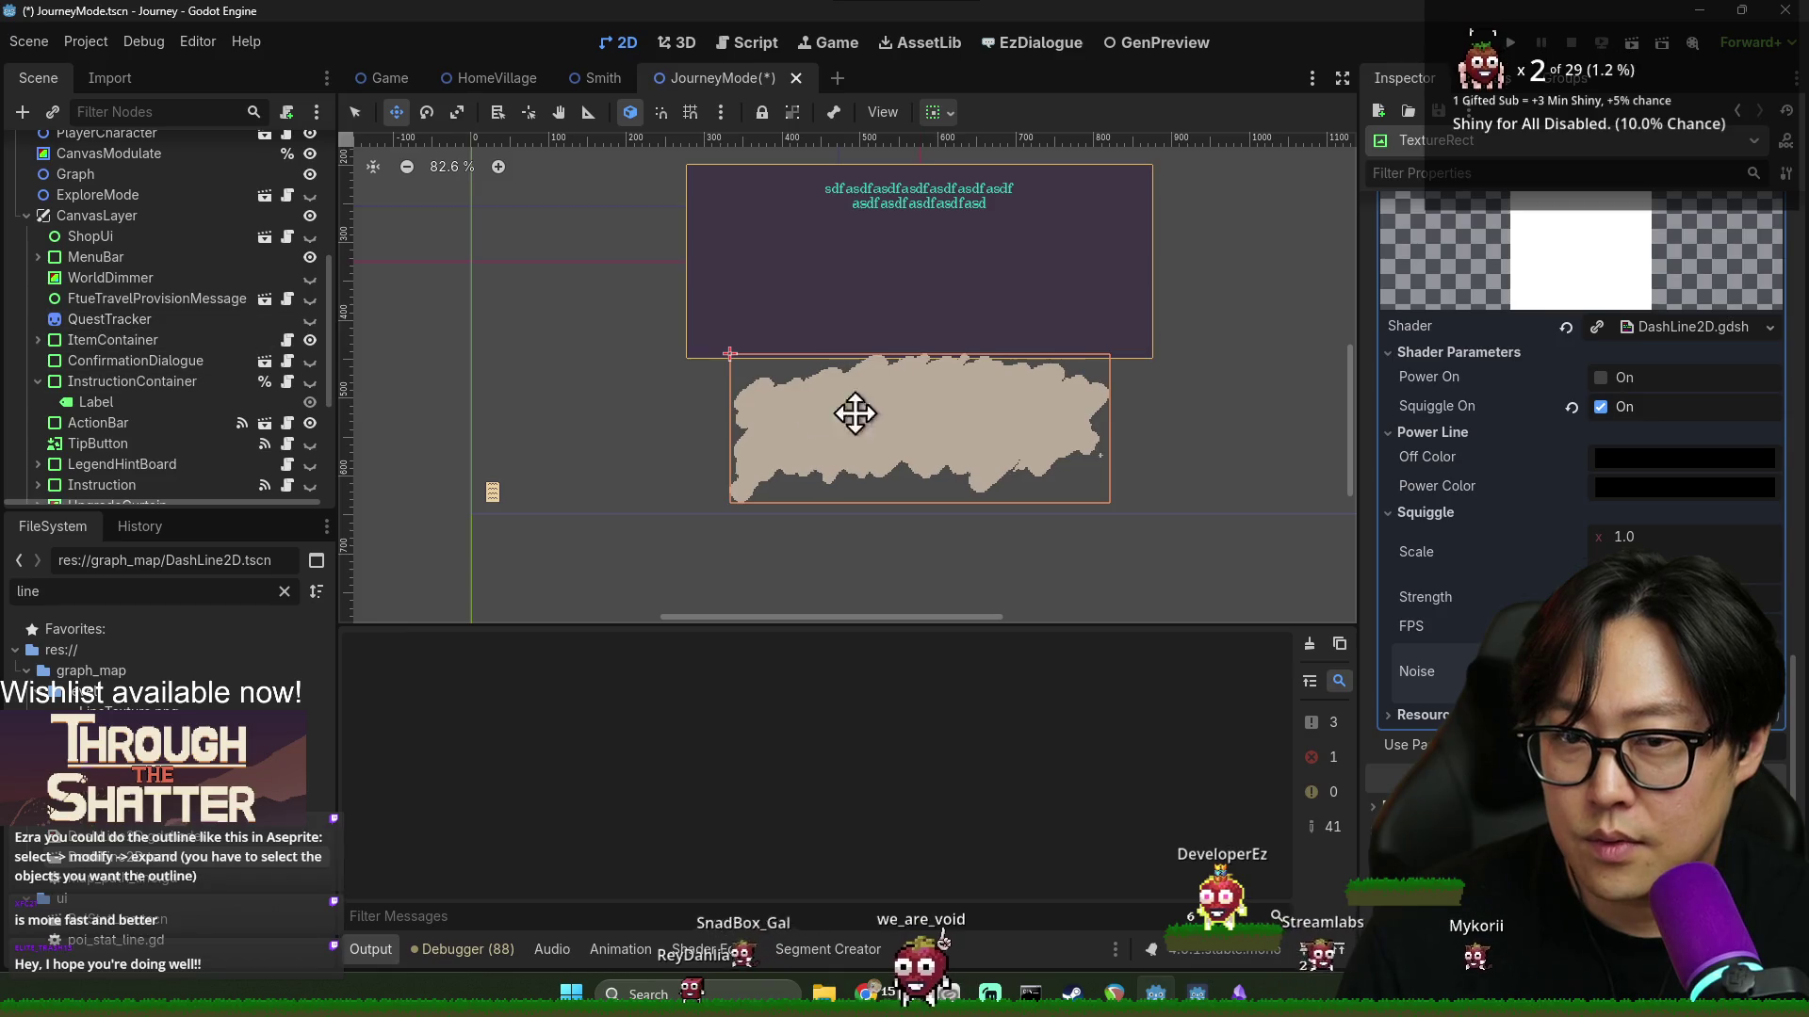
scroll(886, 424, down, 2)
scroll(889, 454, up, 3)
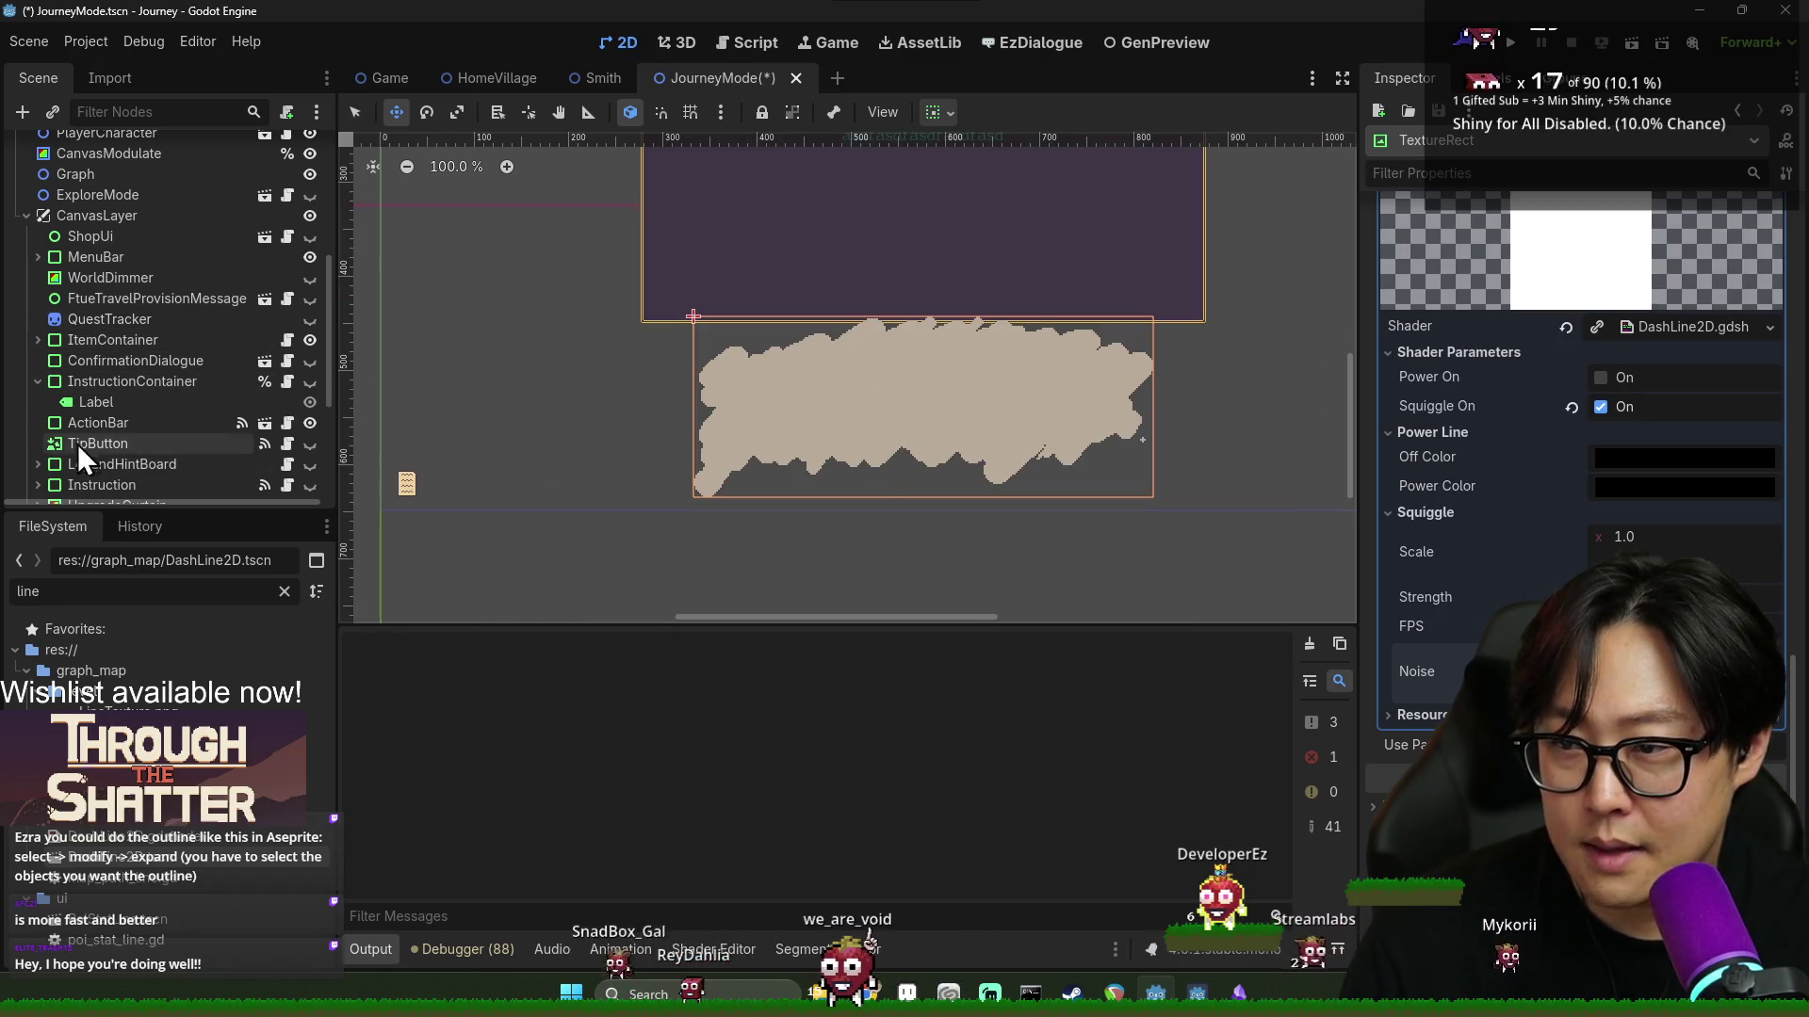
scroll(71, 450, down, 5)
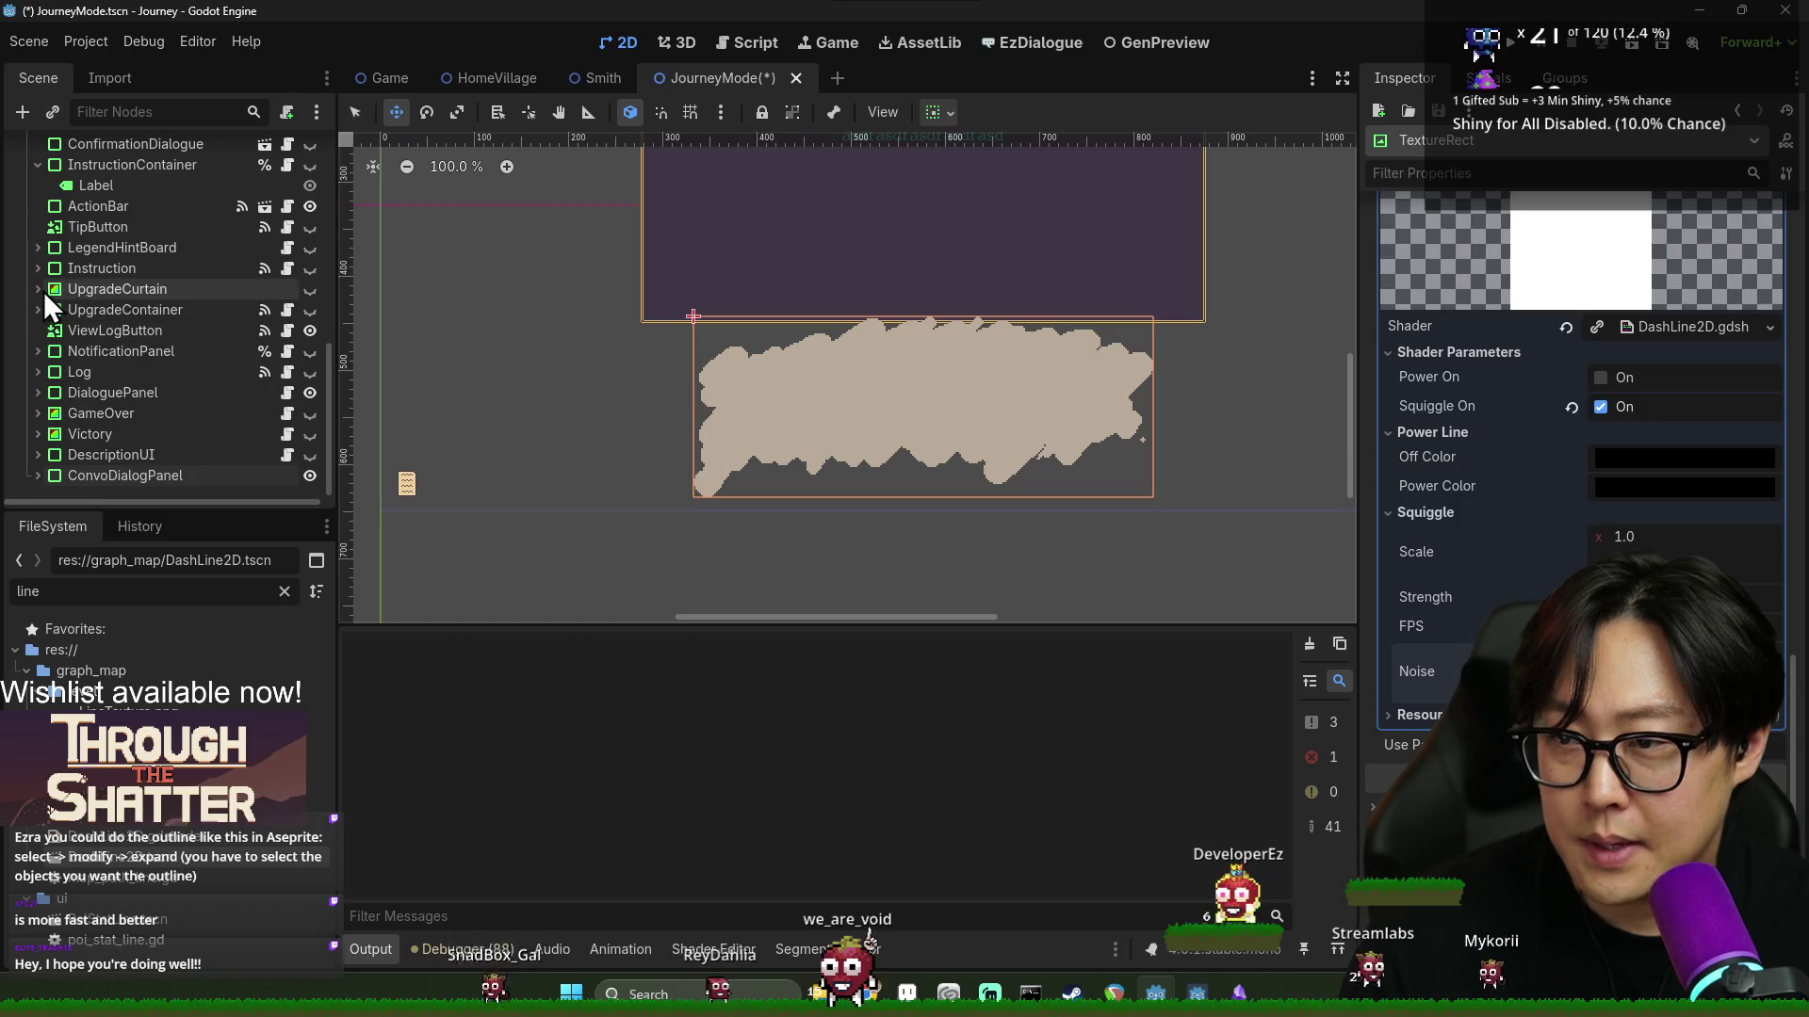
scroll(77, 254, up, 4)
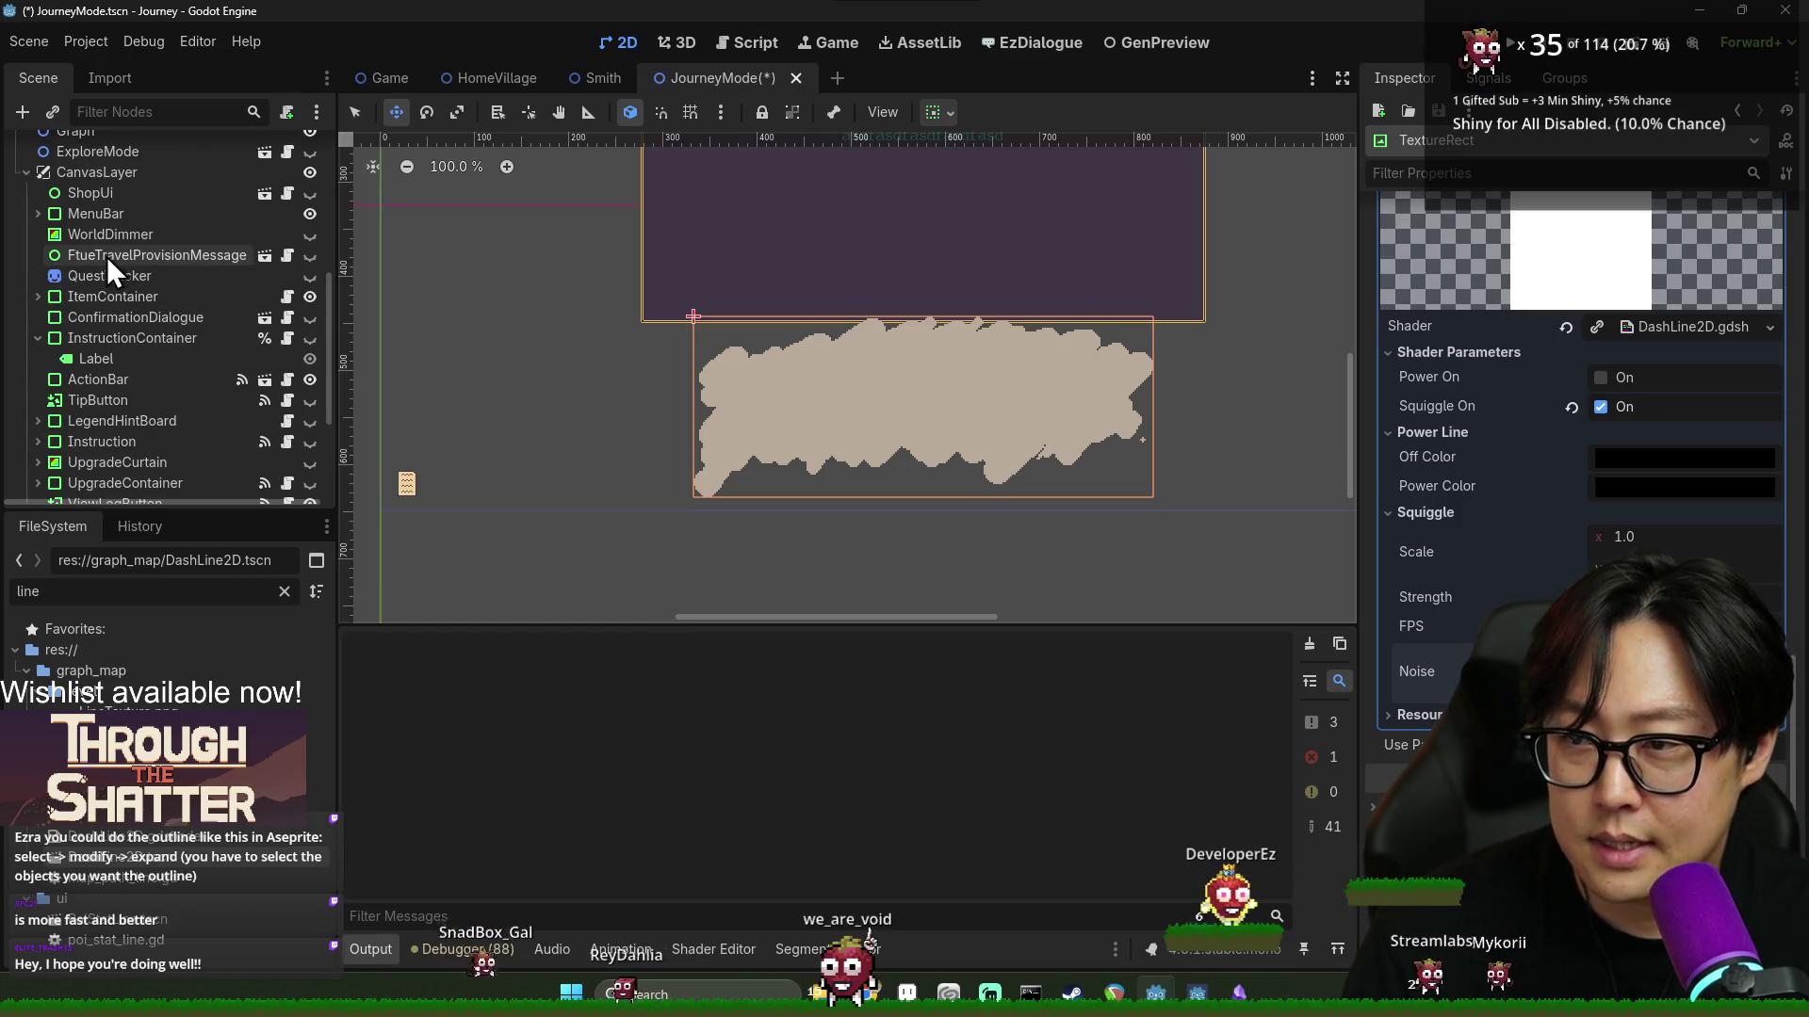
scroll(102, 255, down, 2)
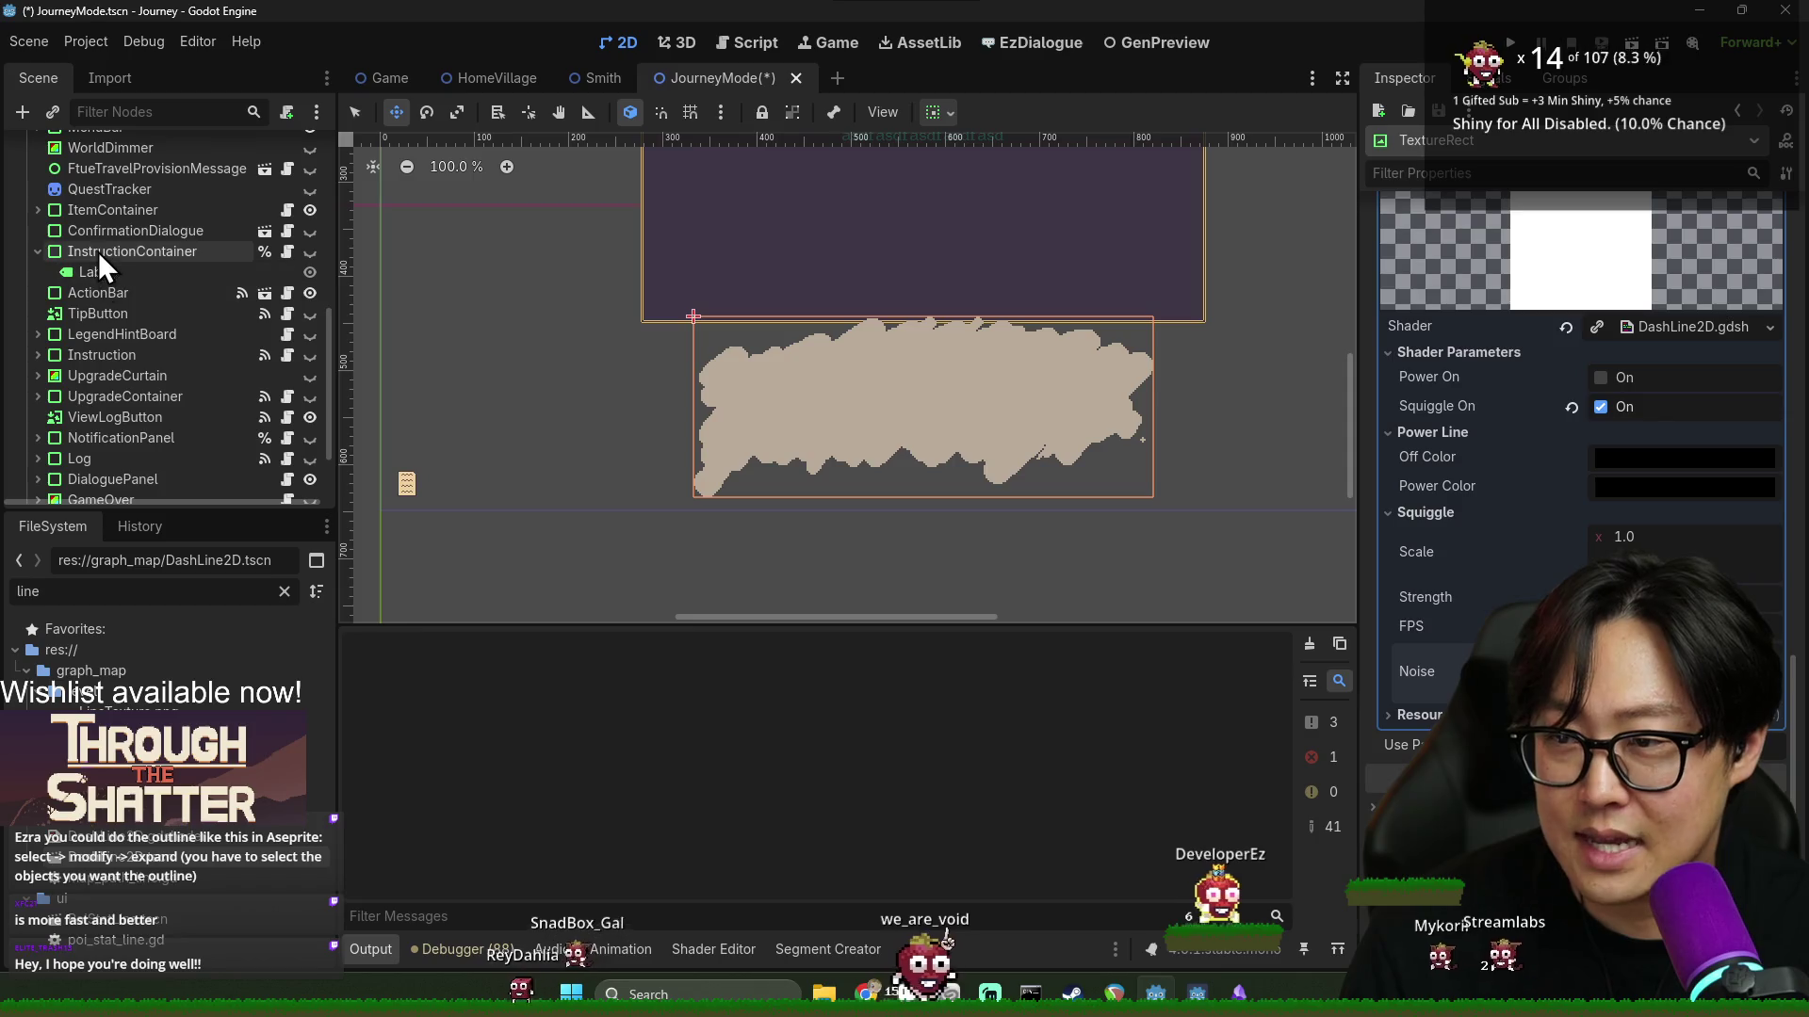
scroll(132, 330, down, 2)
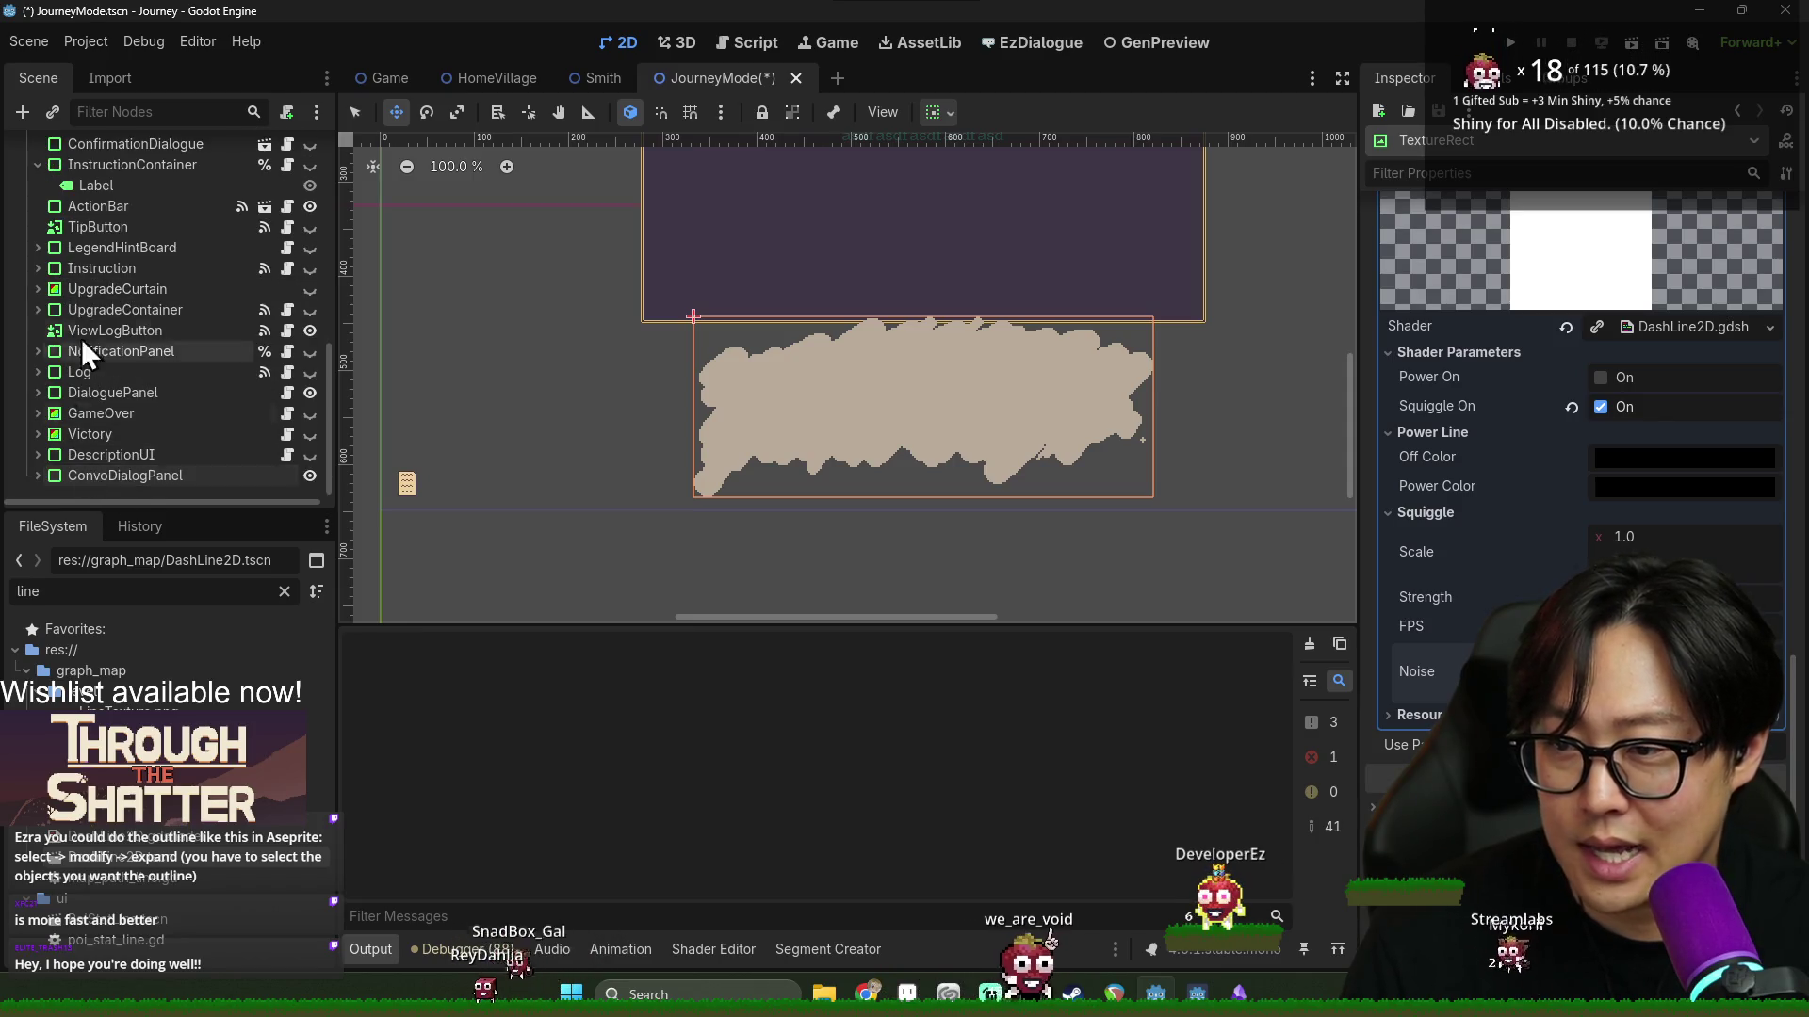
scroll(85, 329, up, 4)
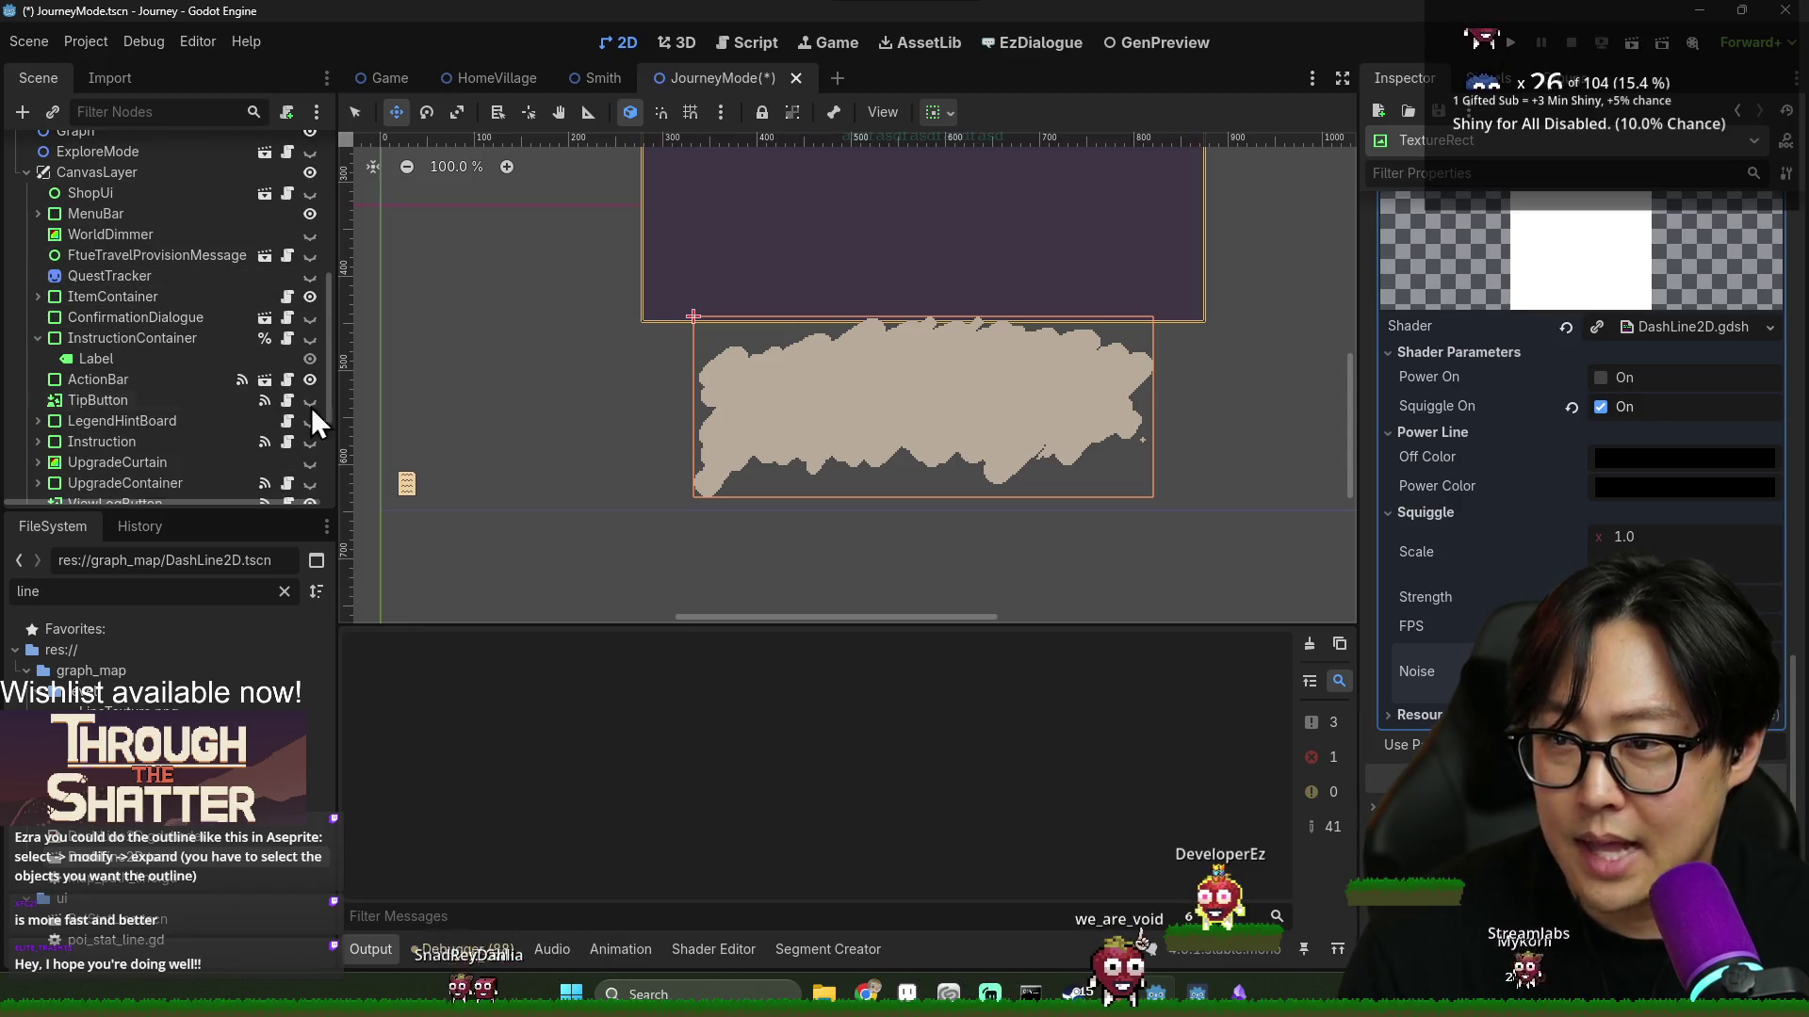
scroll(109, 466, down, 4)
mouse_move(112, 478)
mouse_down()
mouse_move(98, 175)
mouse_move(109, 229)
mouse_up()
drag(107, 371, 122, 468)
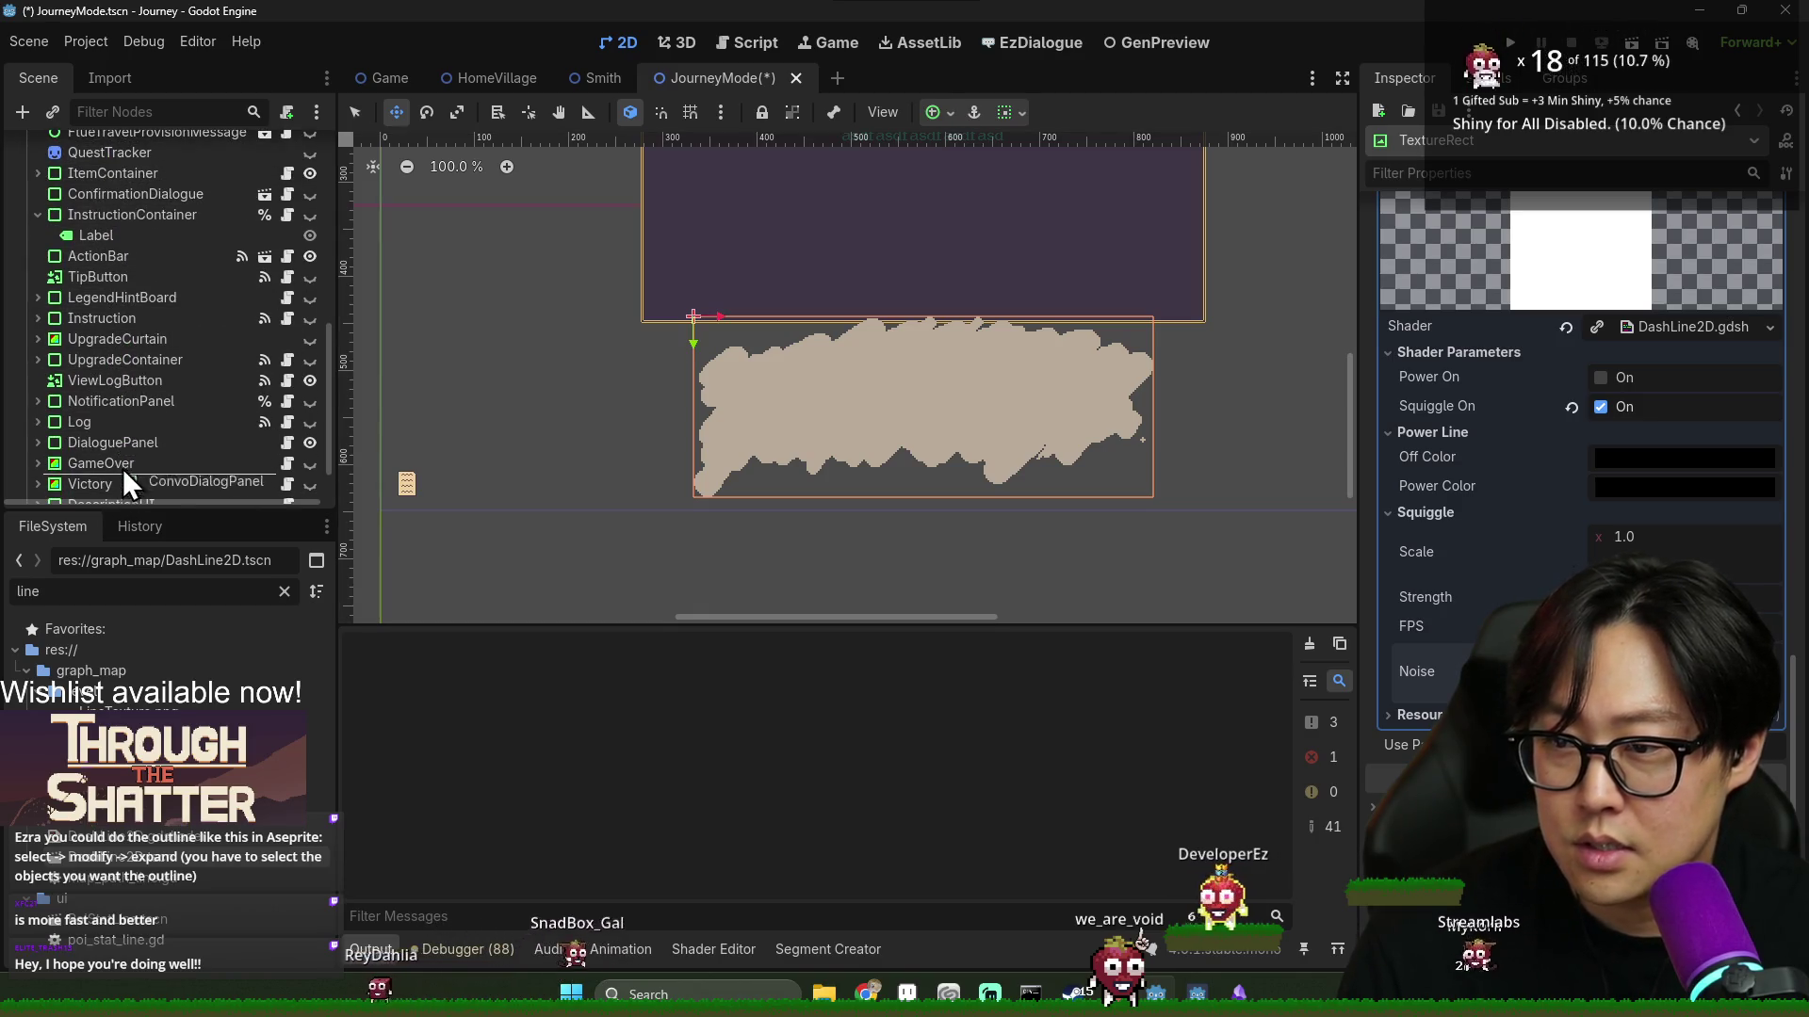
scroll(121, 448, down, 2)
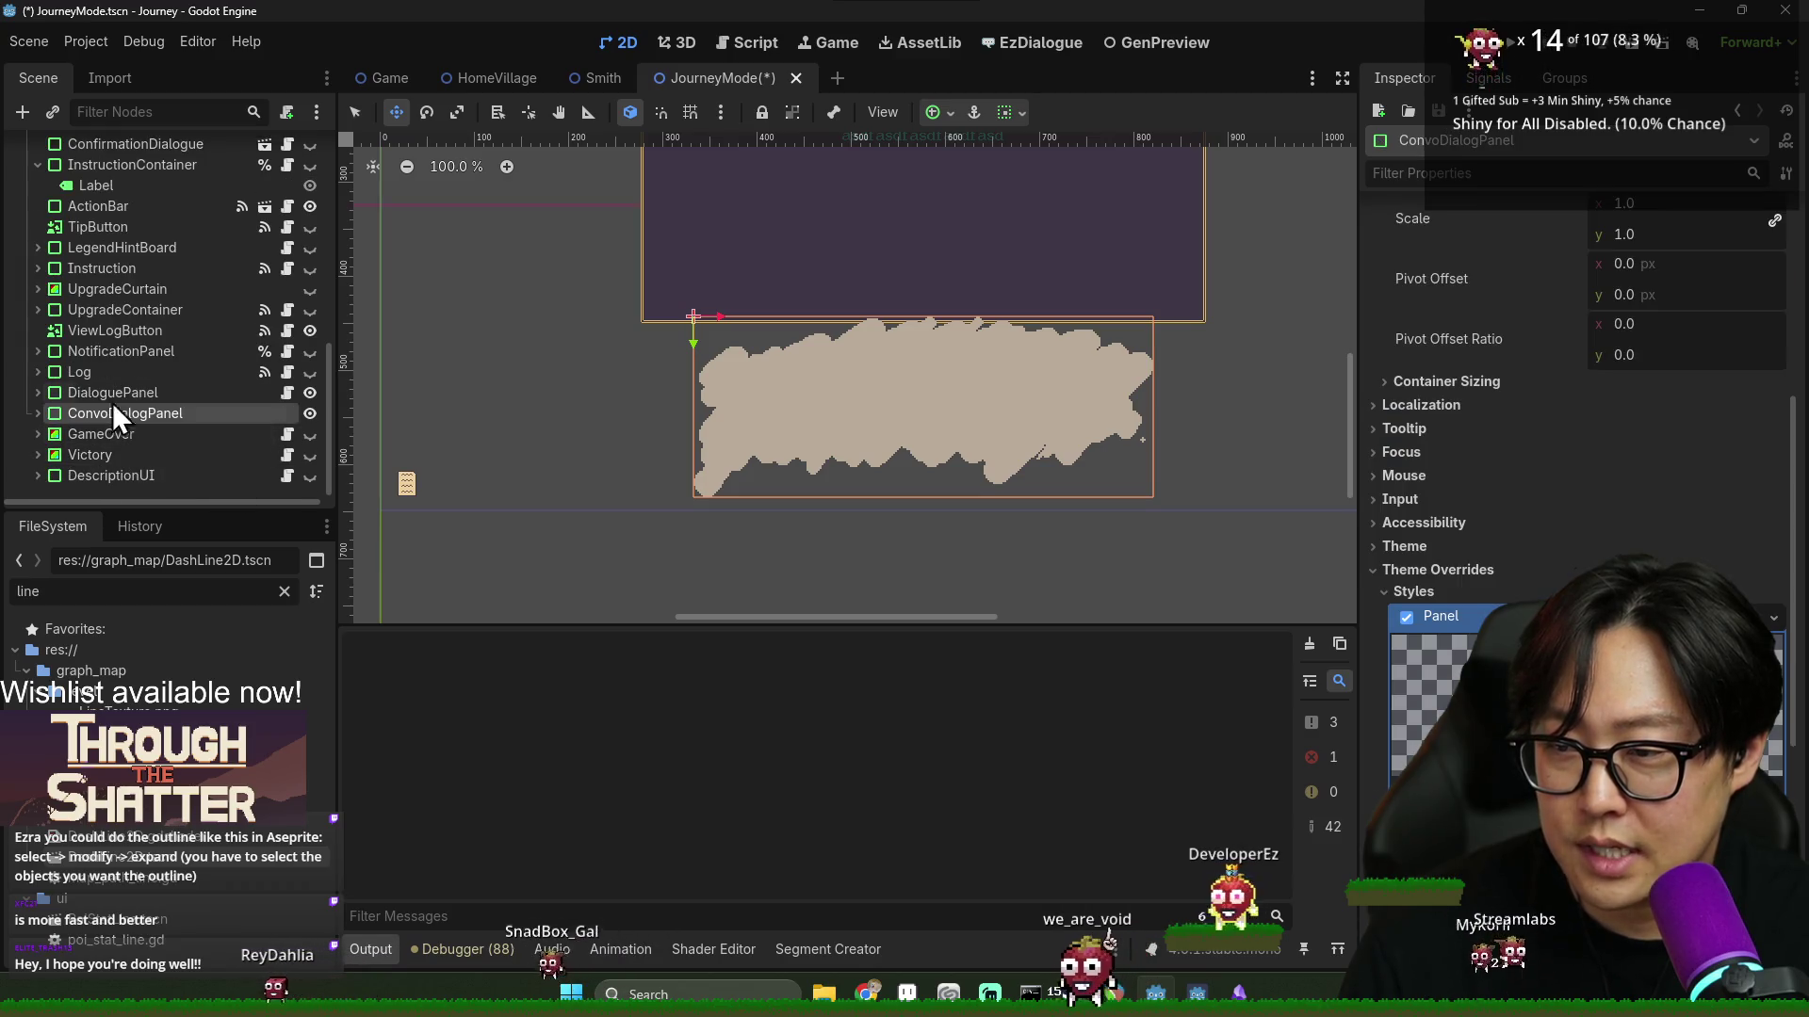
Step: Expand DialoguePanel and ConvoDialogPanel in the Scene dock and select the TextureRect
click(111, 403)
click(38, 393)
click(39, 475)
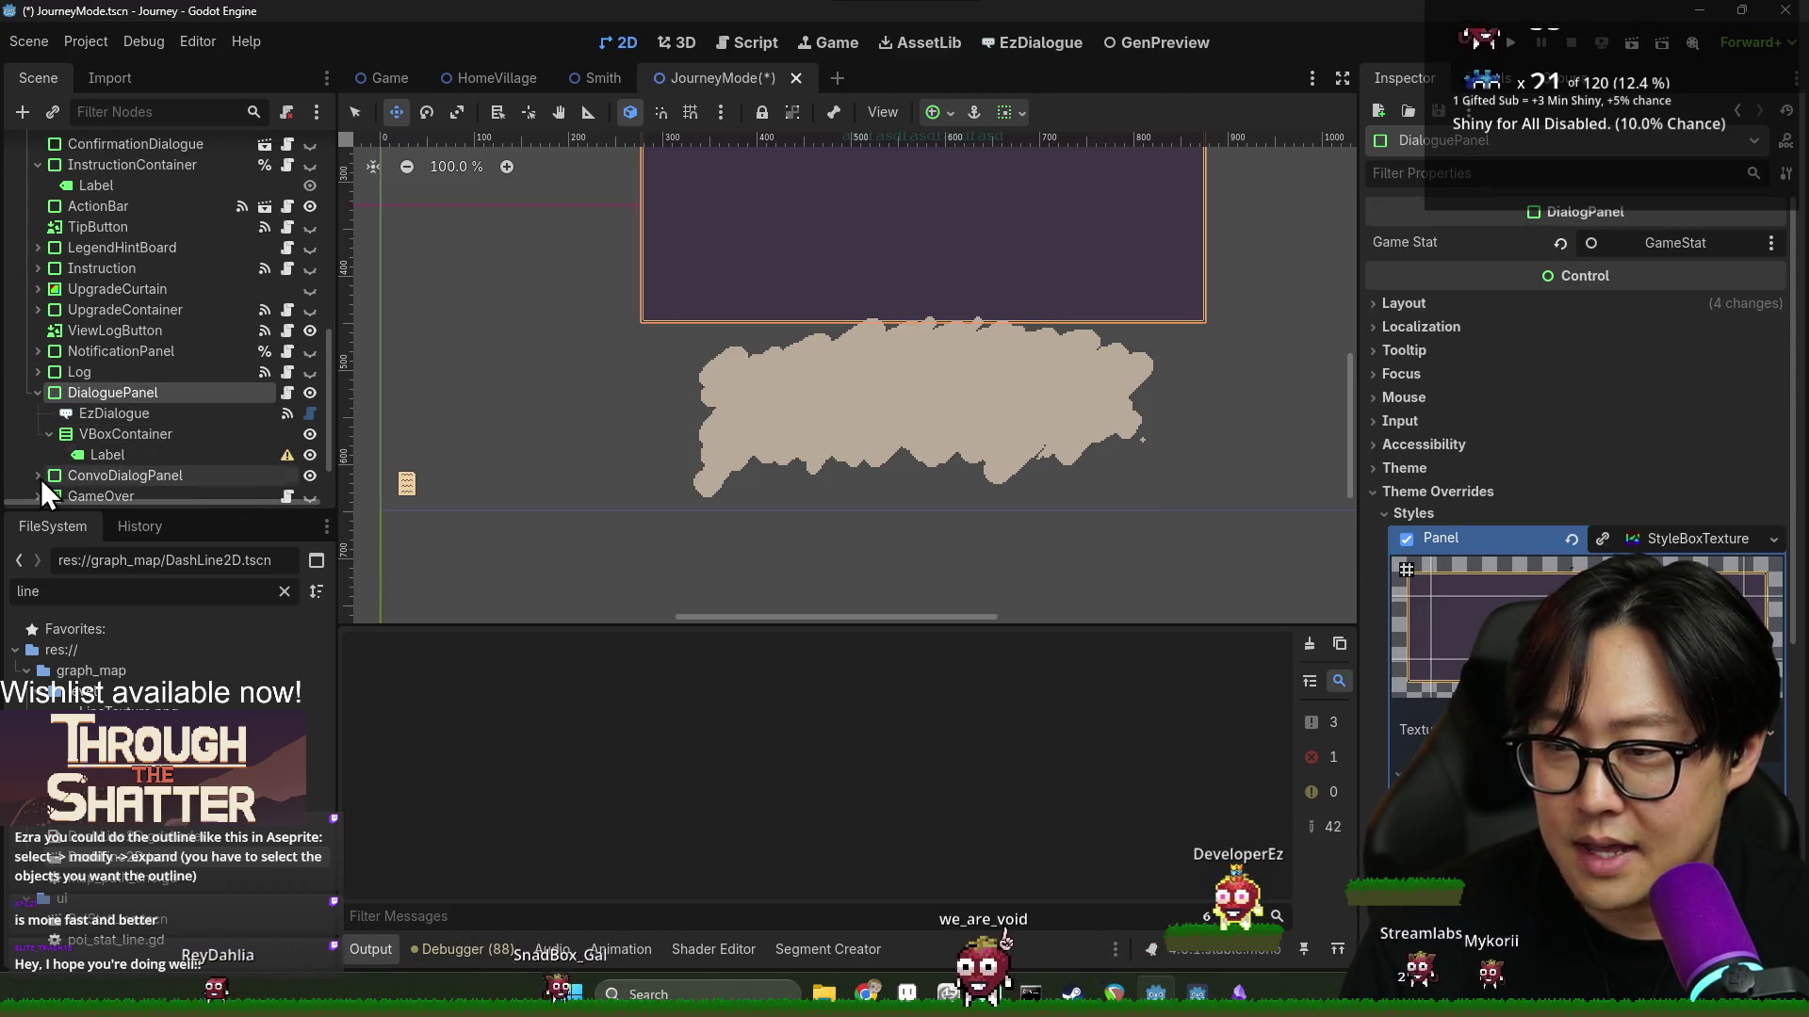
scroll(116, 433, down, 2)
click(98, 414)
Step: Copy DialoguePanel's VBoxContainer into ConvoDialogPanel below its TextureRect
click(119, 352)
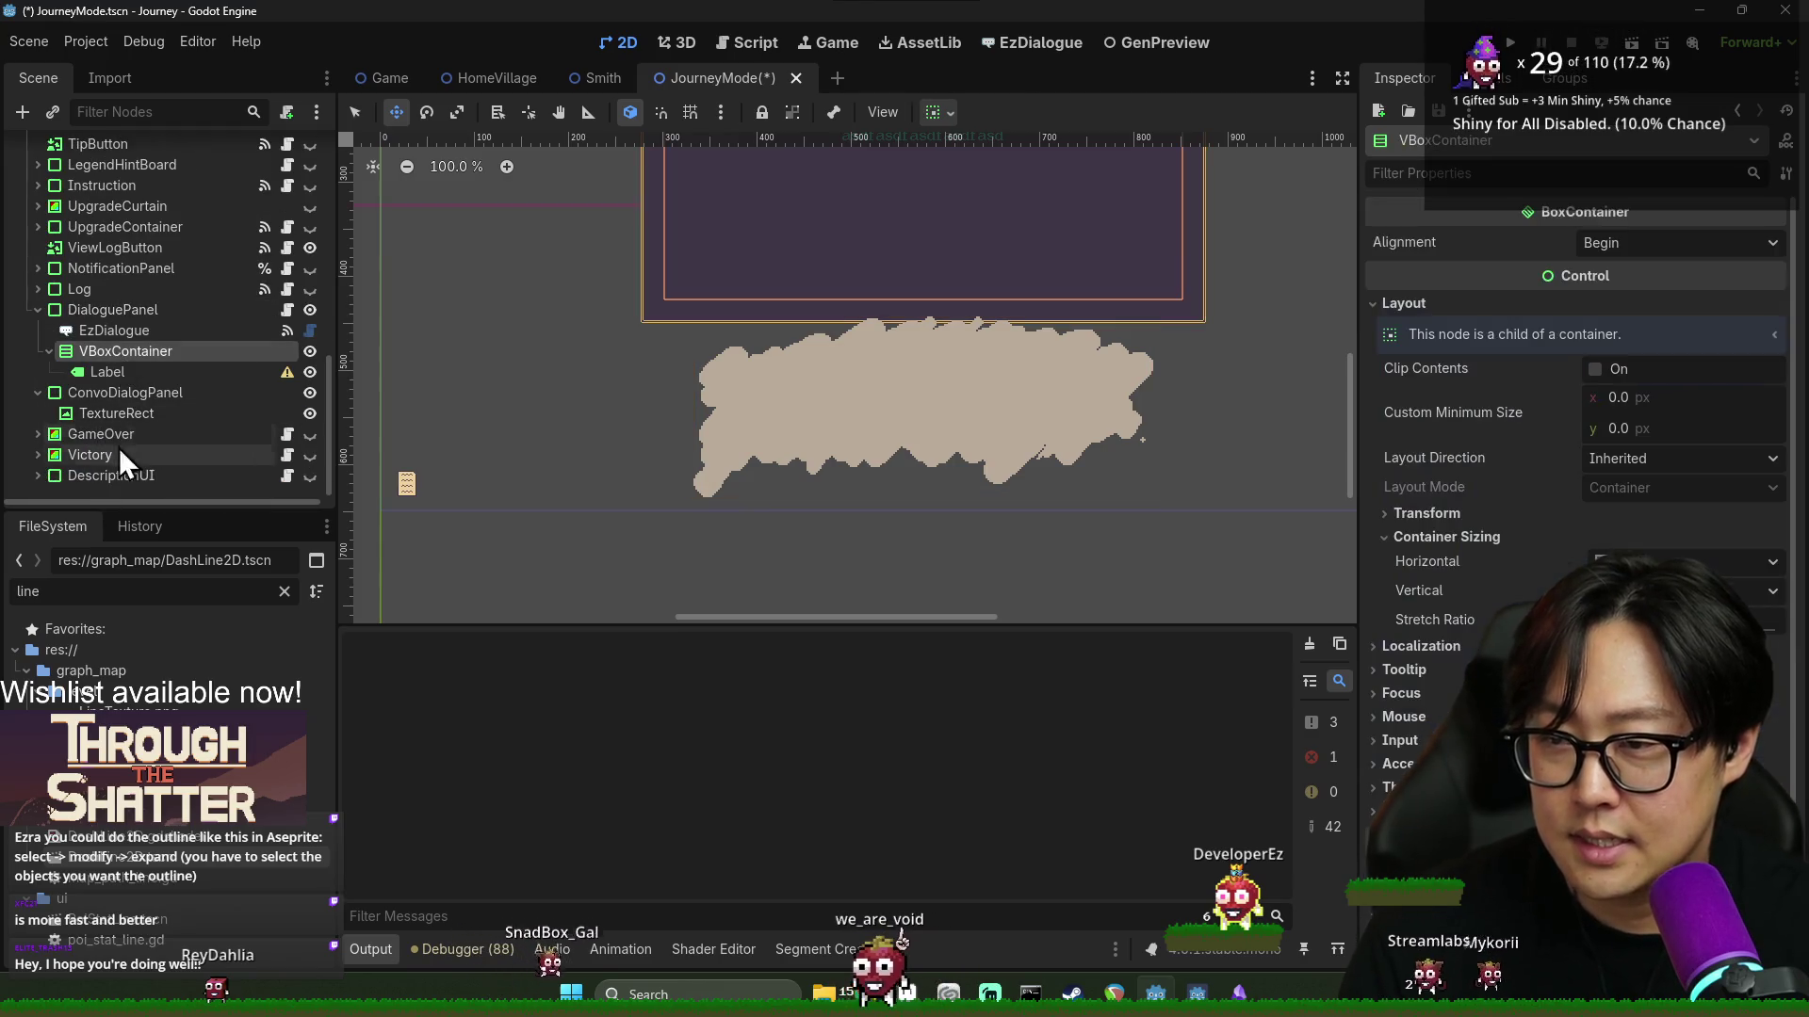
drag(111, 399, 111, 390)
key(ctrl+z)
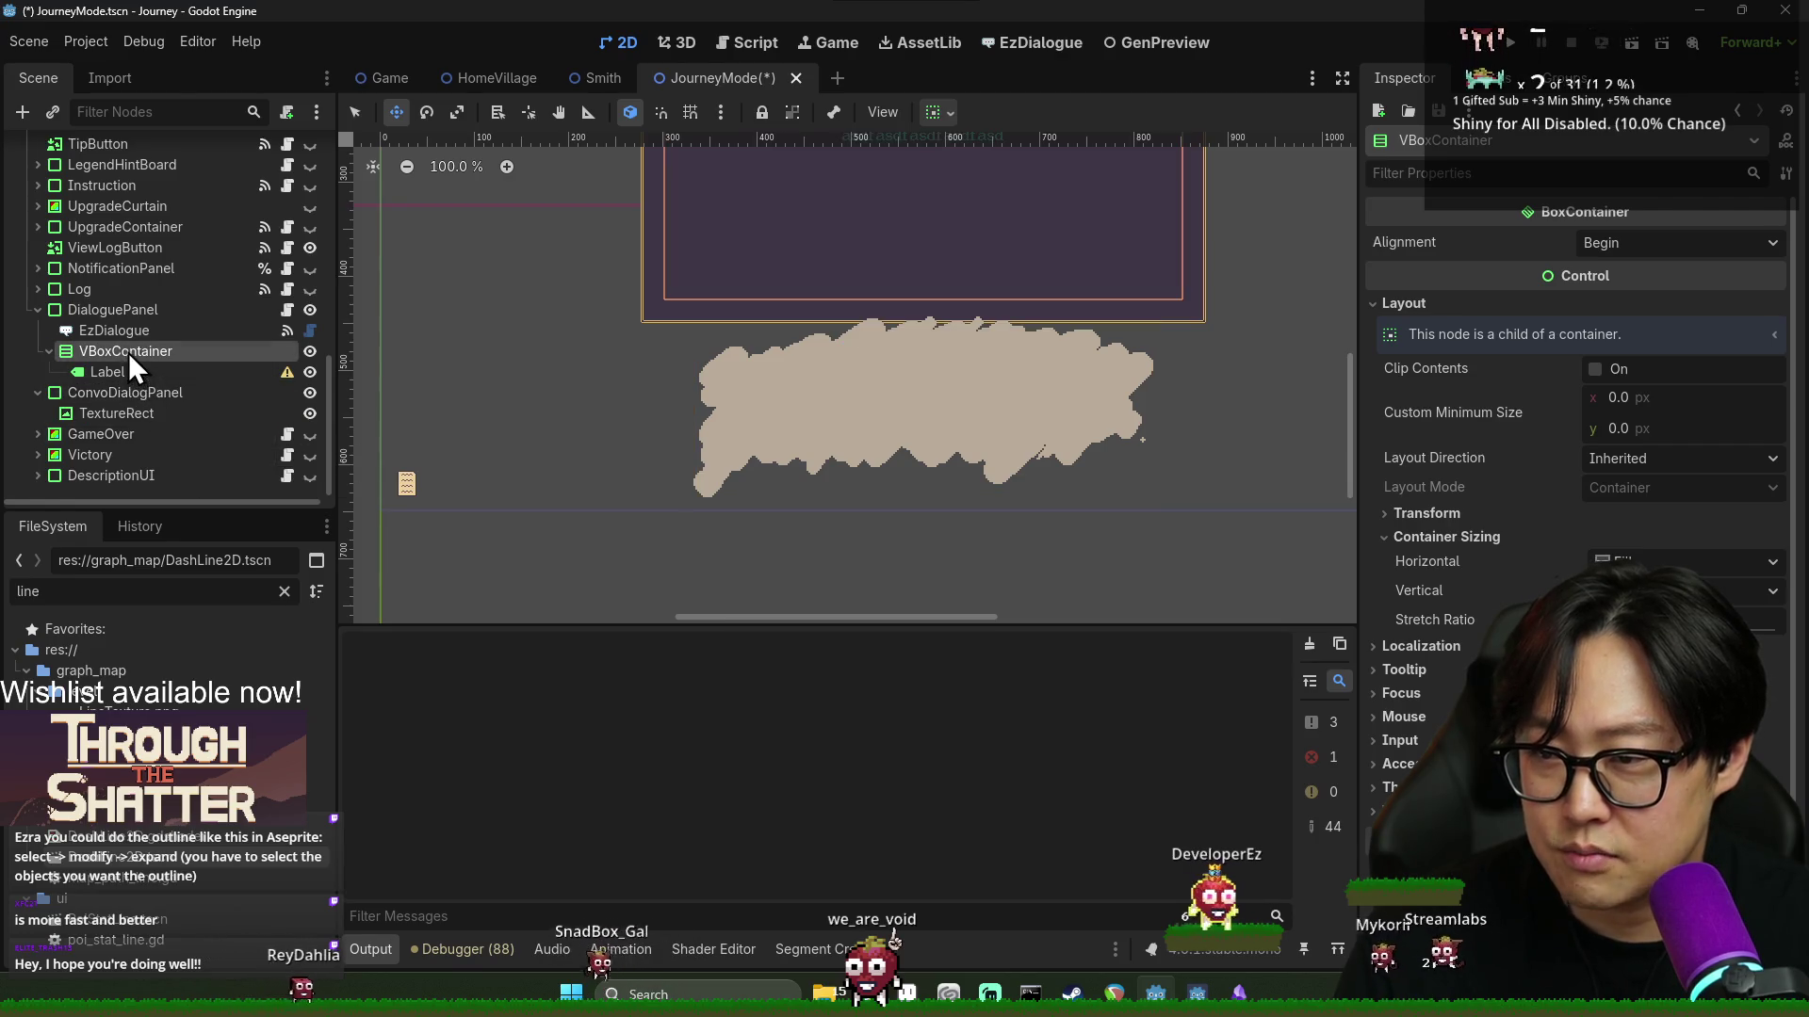
key(ctrl+shift+z)
click(148, 413)
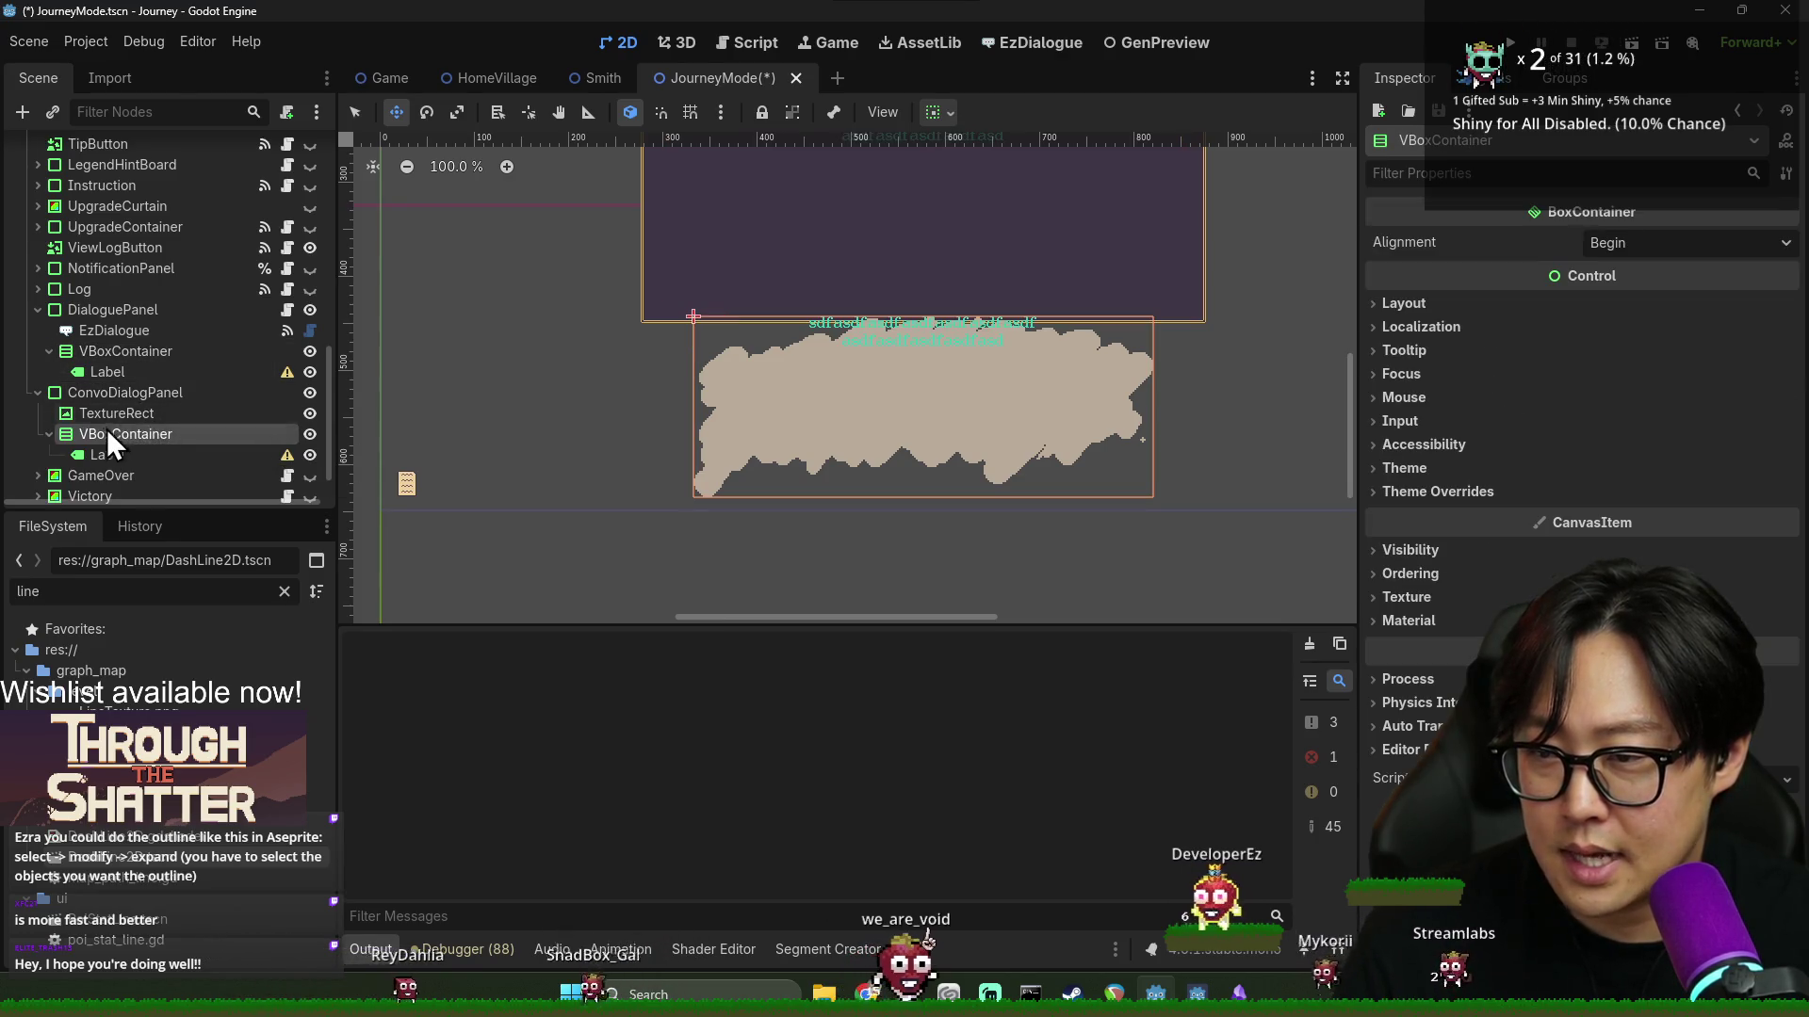
click(108, 436)
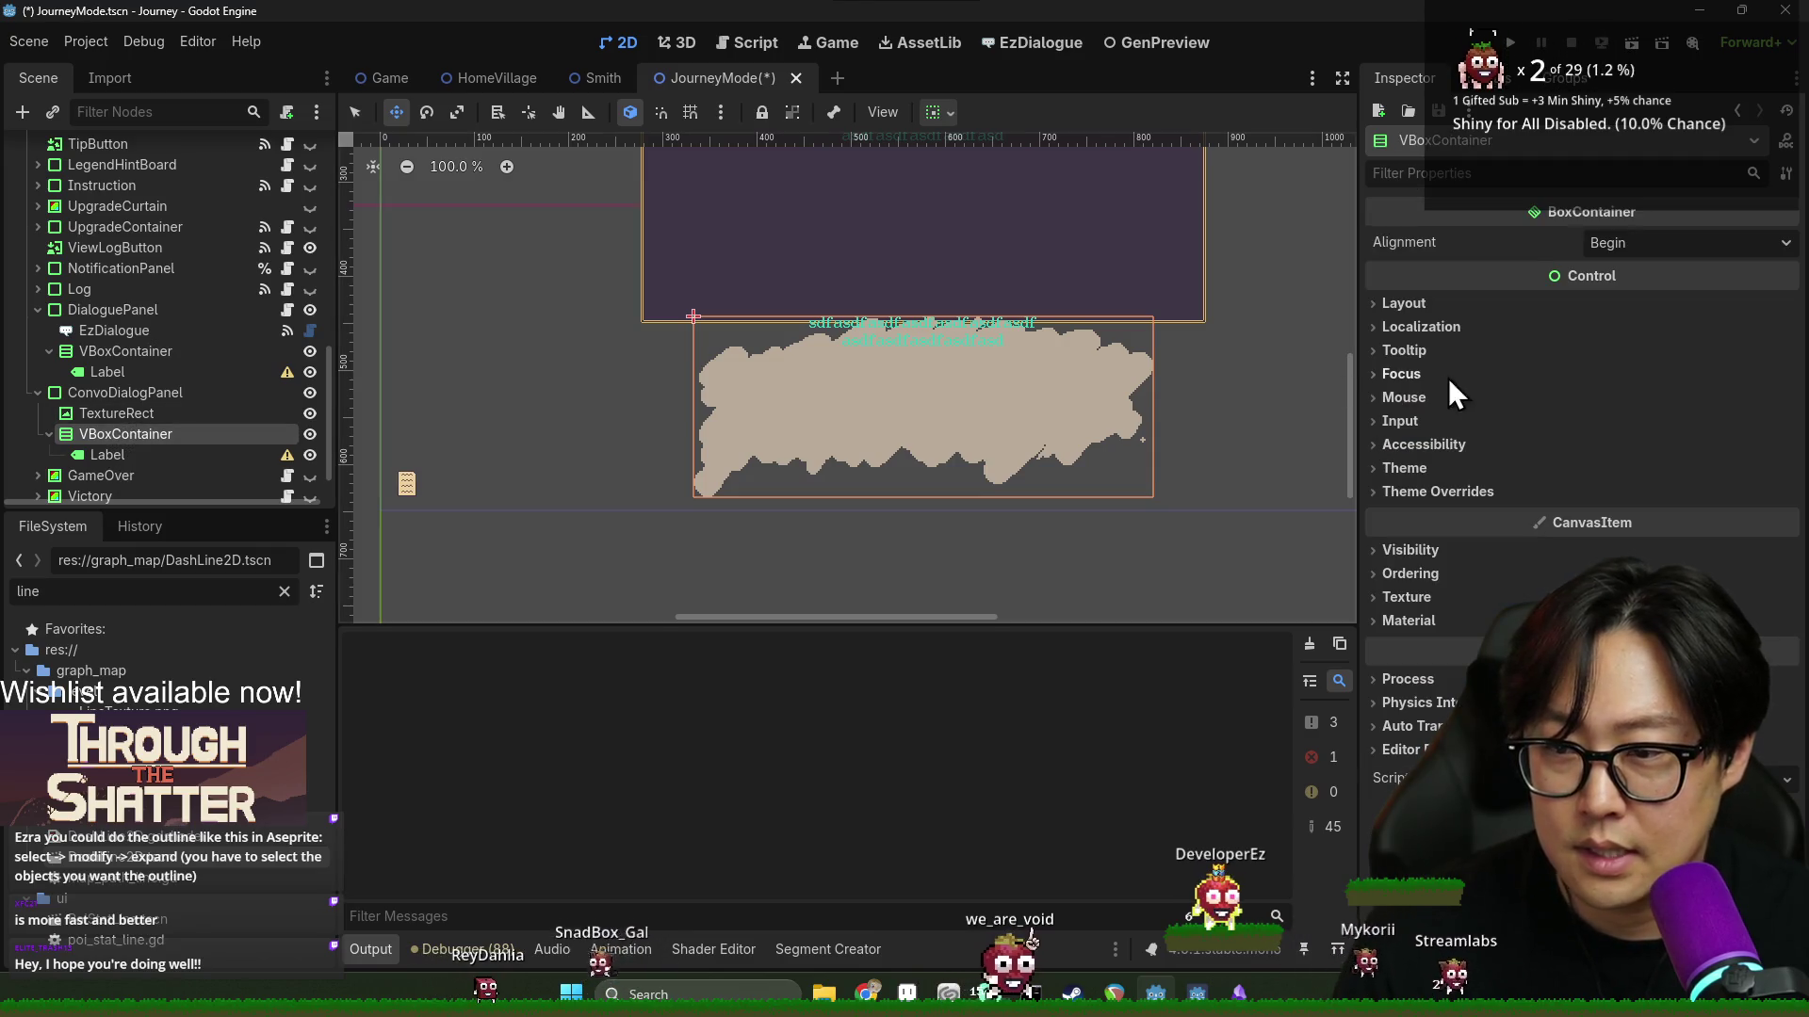
Step: Check the copied Label, then select ConvoDialogPanel and scroll to its Panel style settings
click(94, 454)
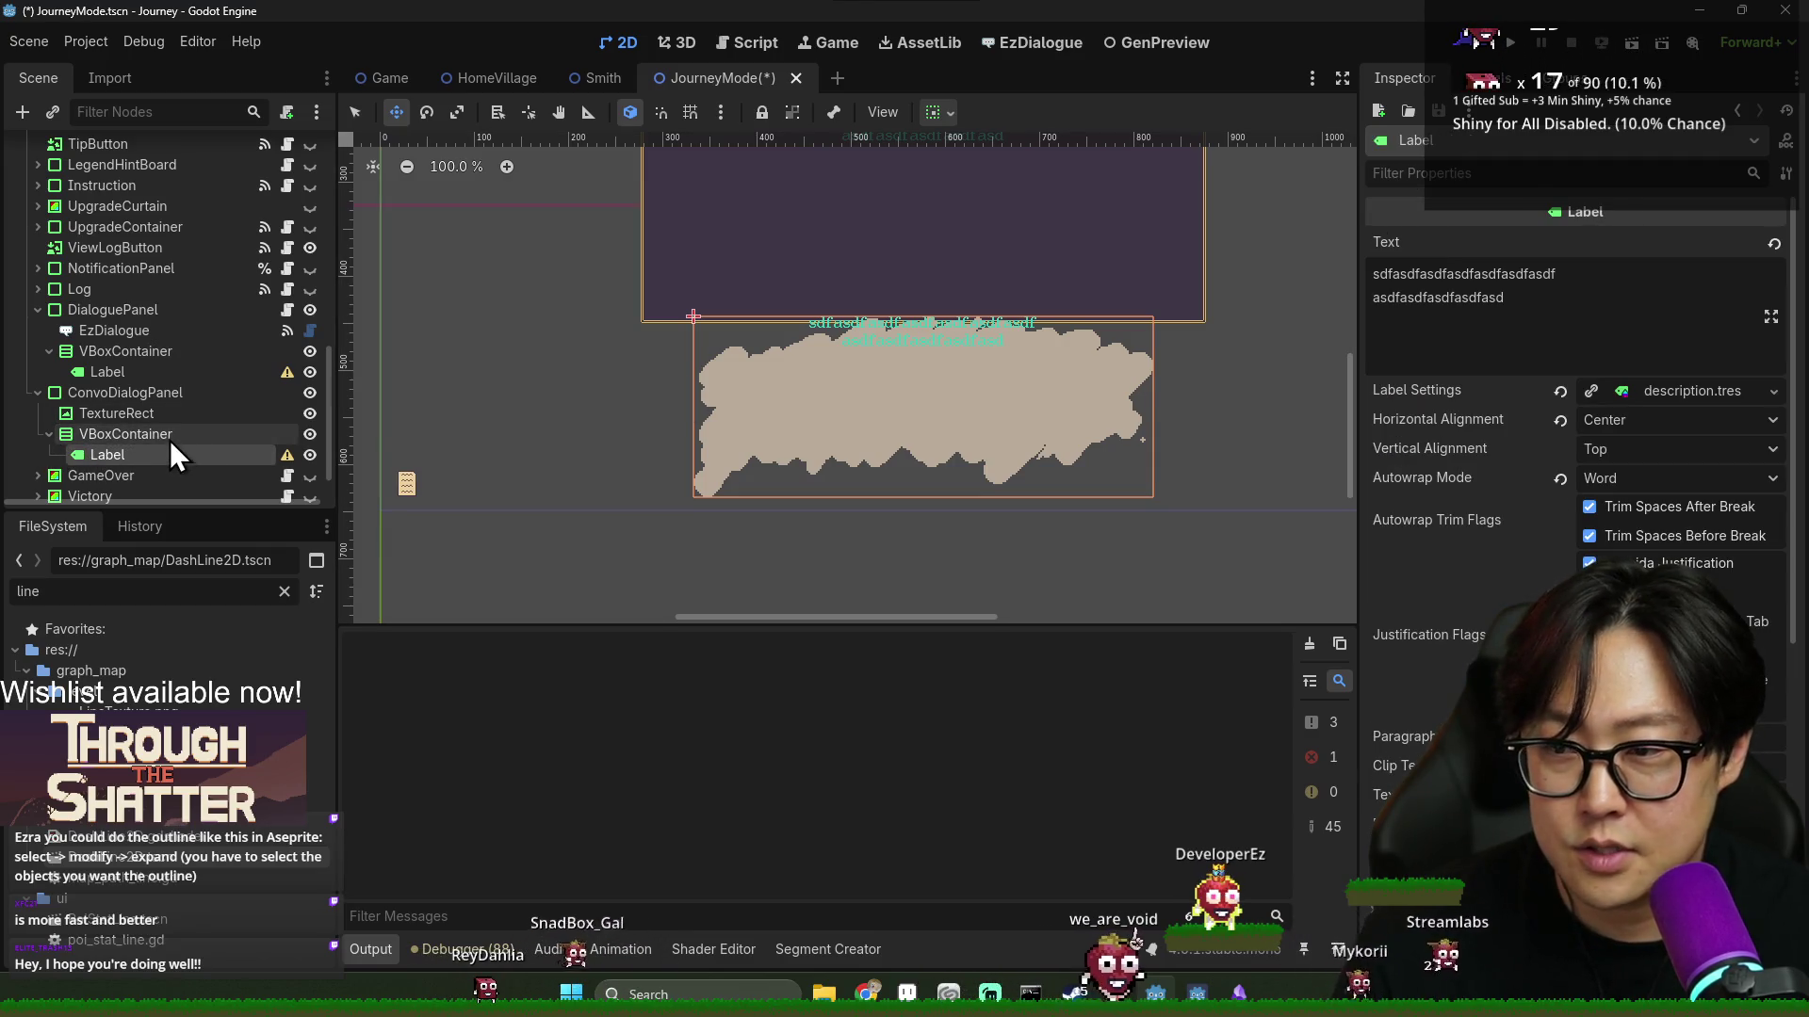
click(170, 437)
click(185, 394)
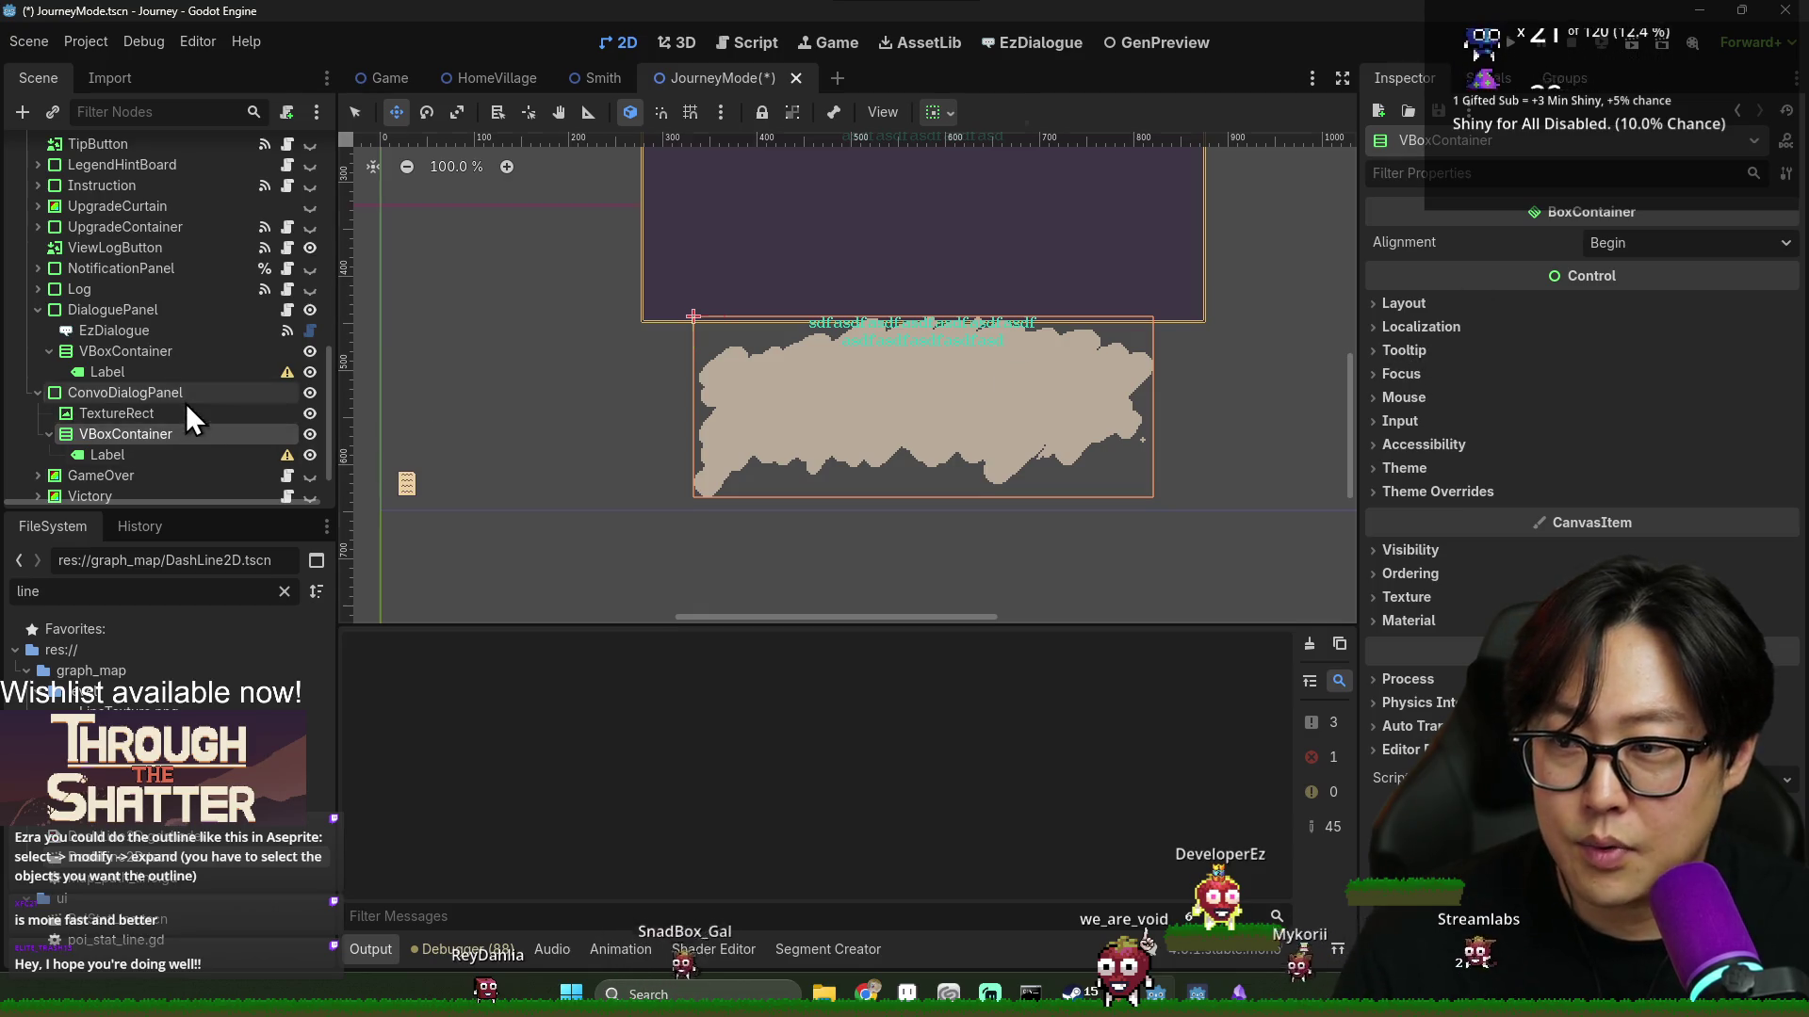
scroll(1631, 537, down, 5)
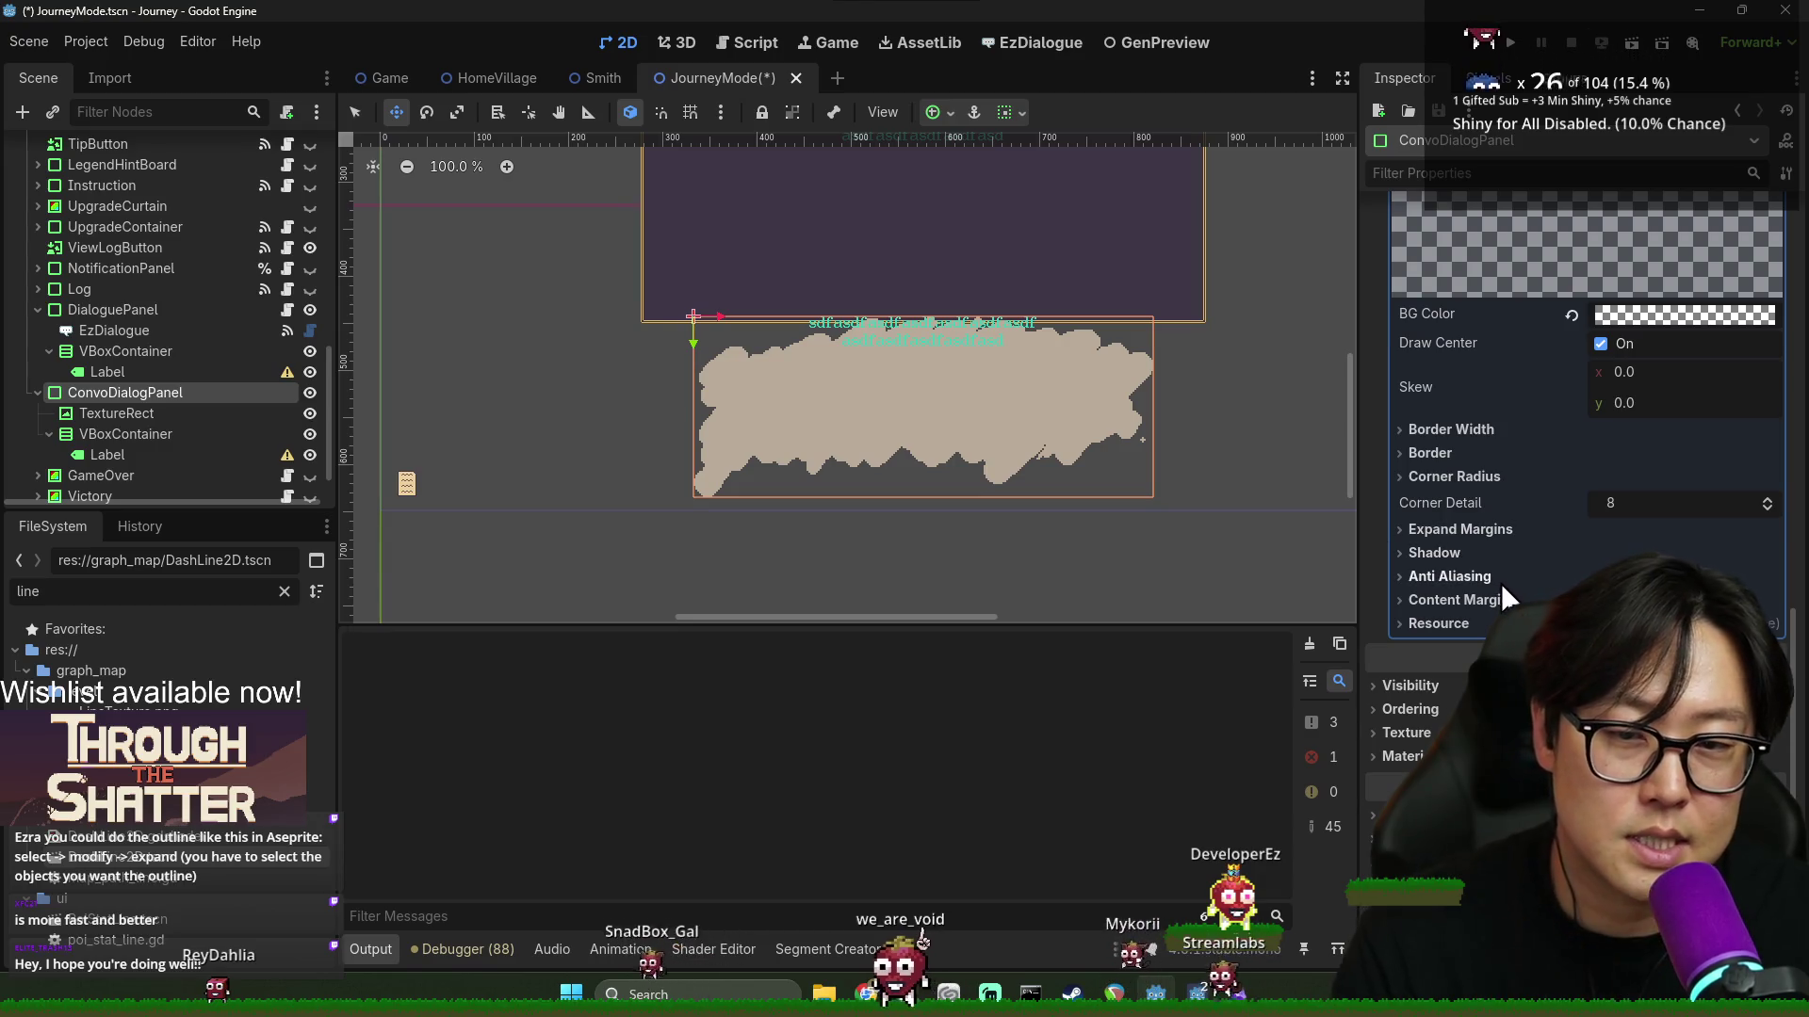
scroll(935, 427, down, 3)
scroll(1288, 510, up, 2)
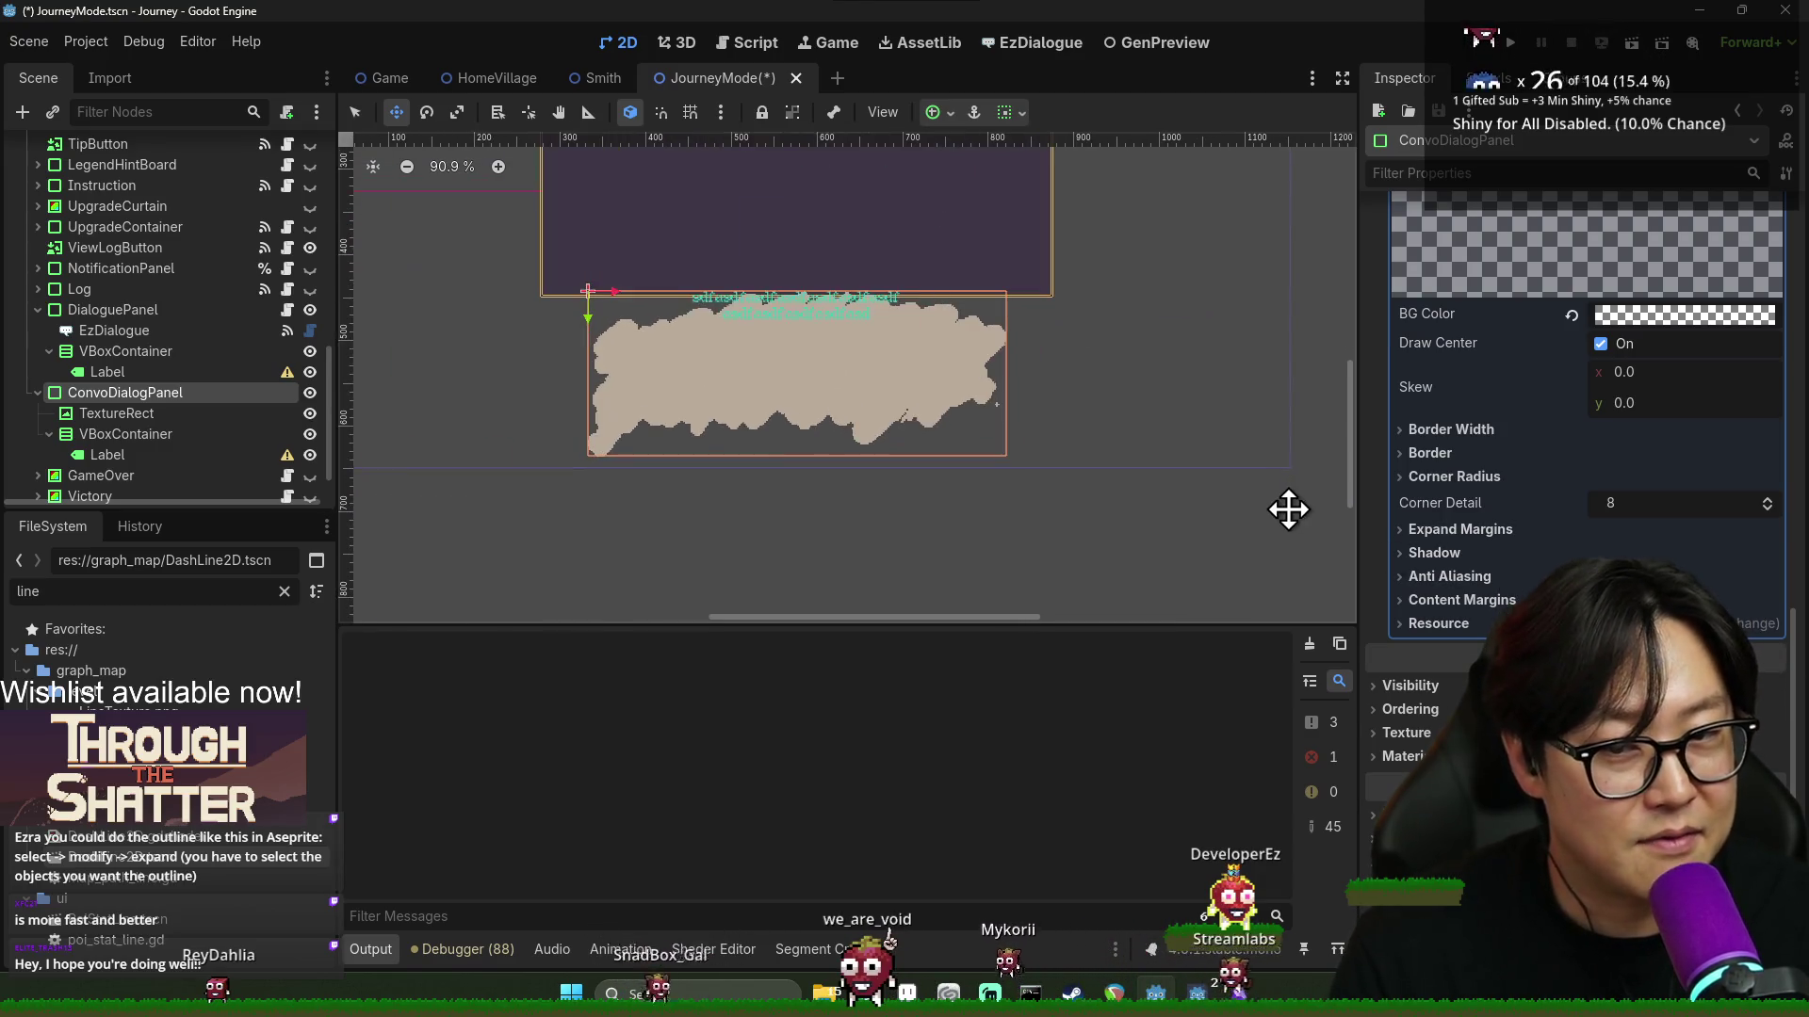
click(1484, 536)
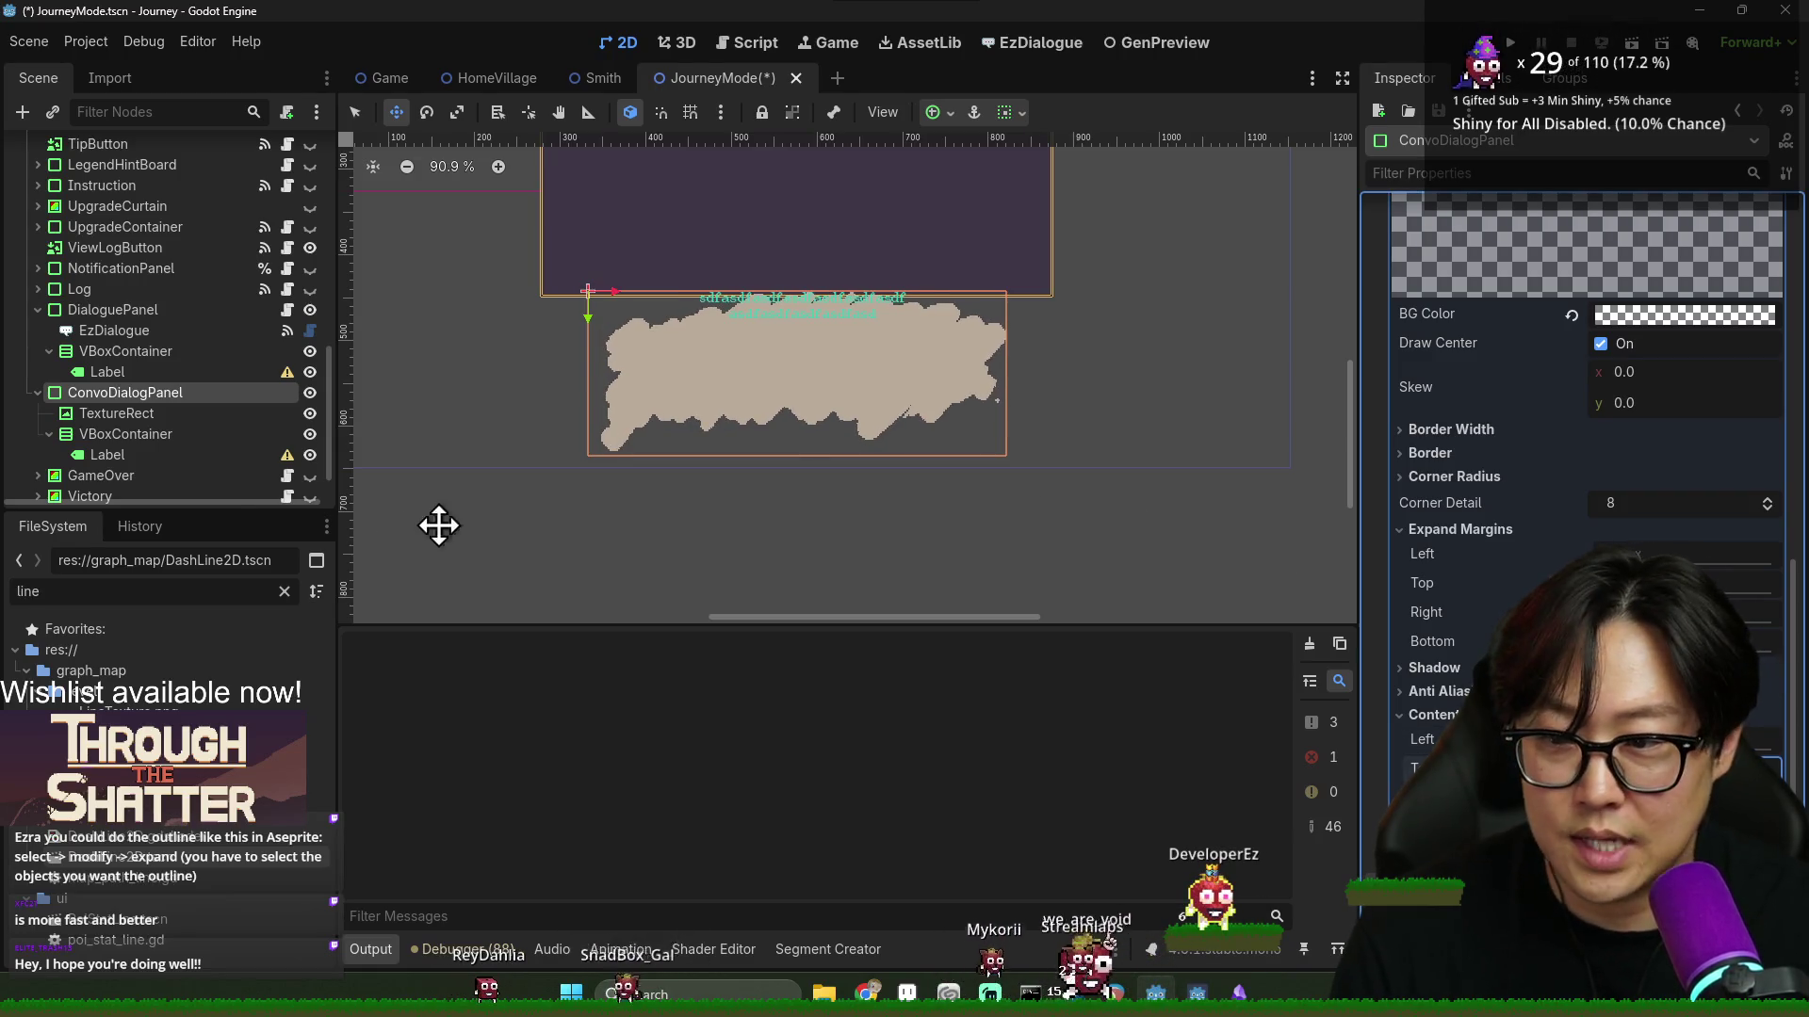
scroll(151, 450, down, 1)
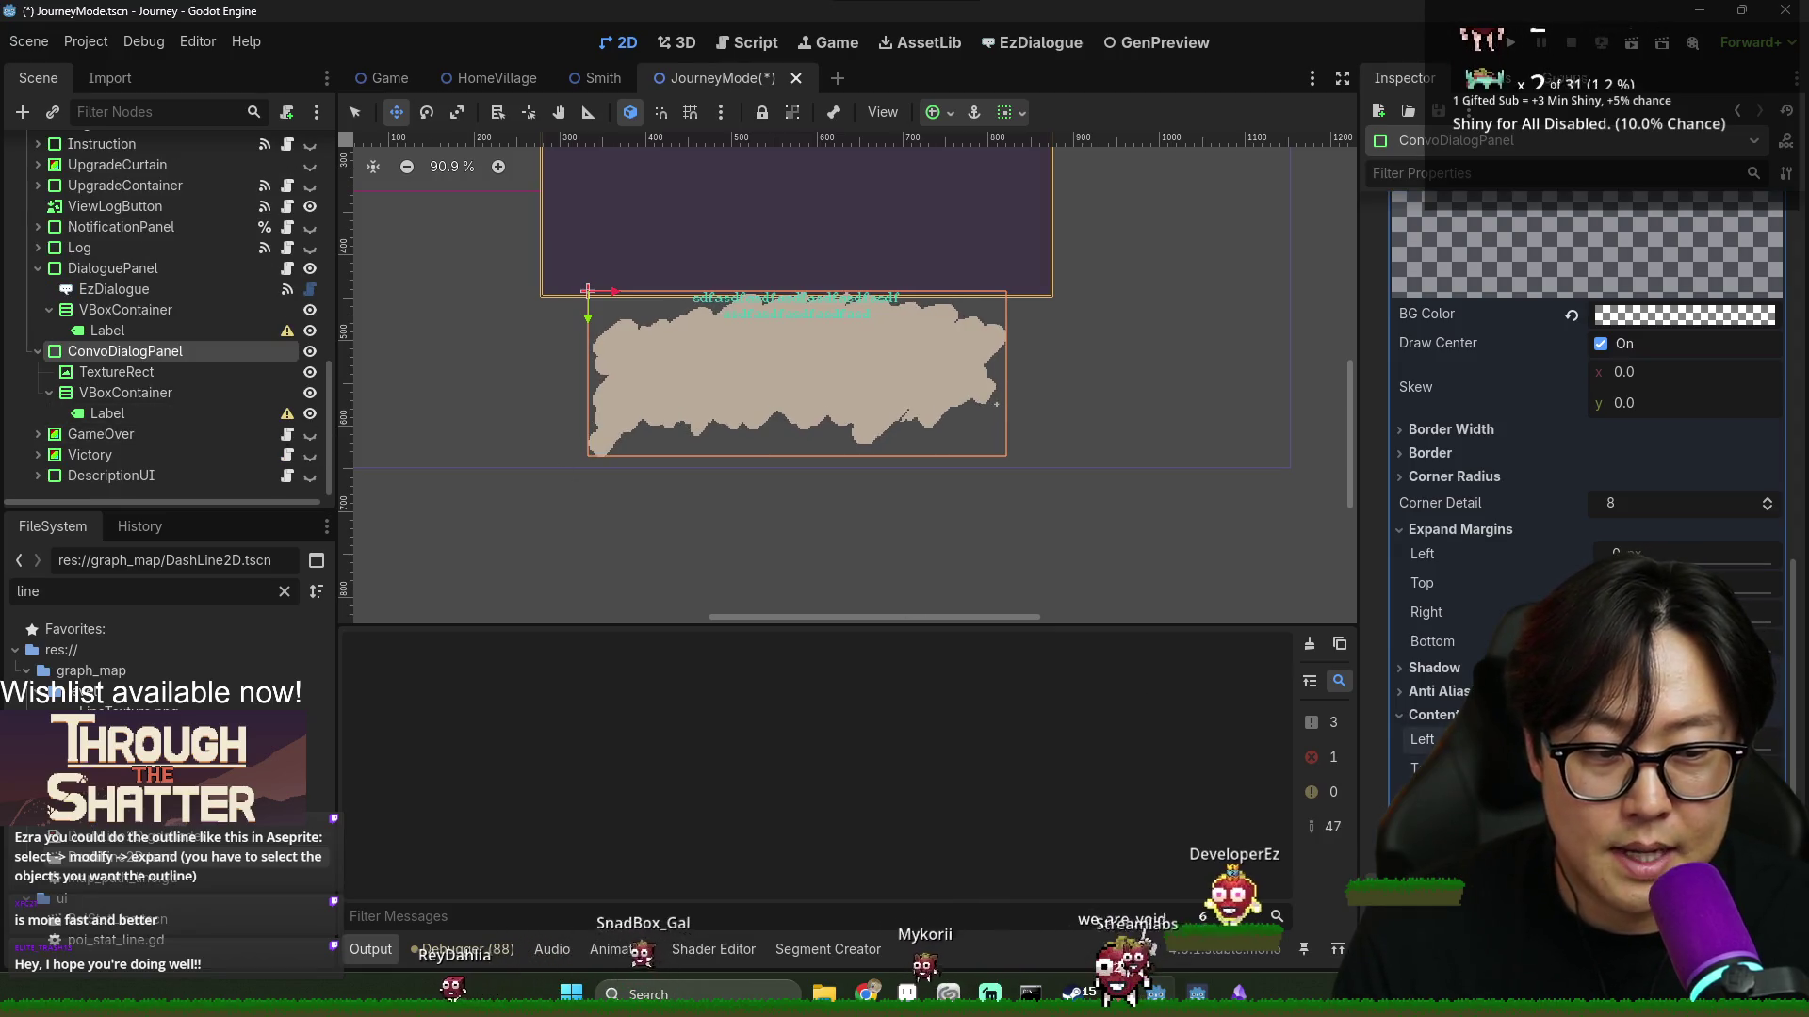
click(121, 372)
click(138, 353)
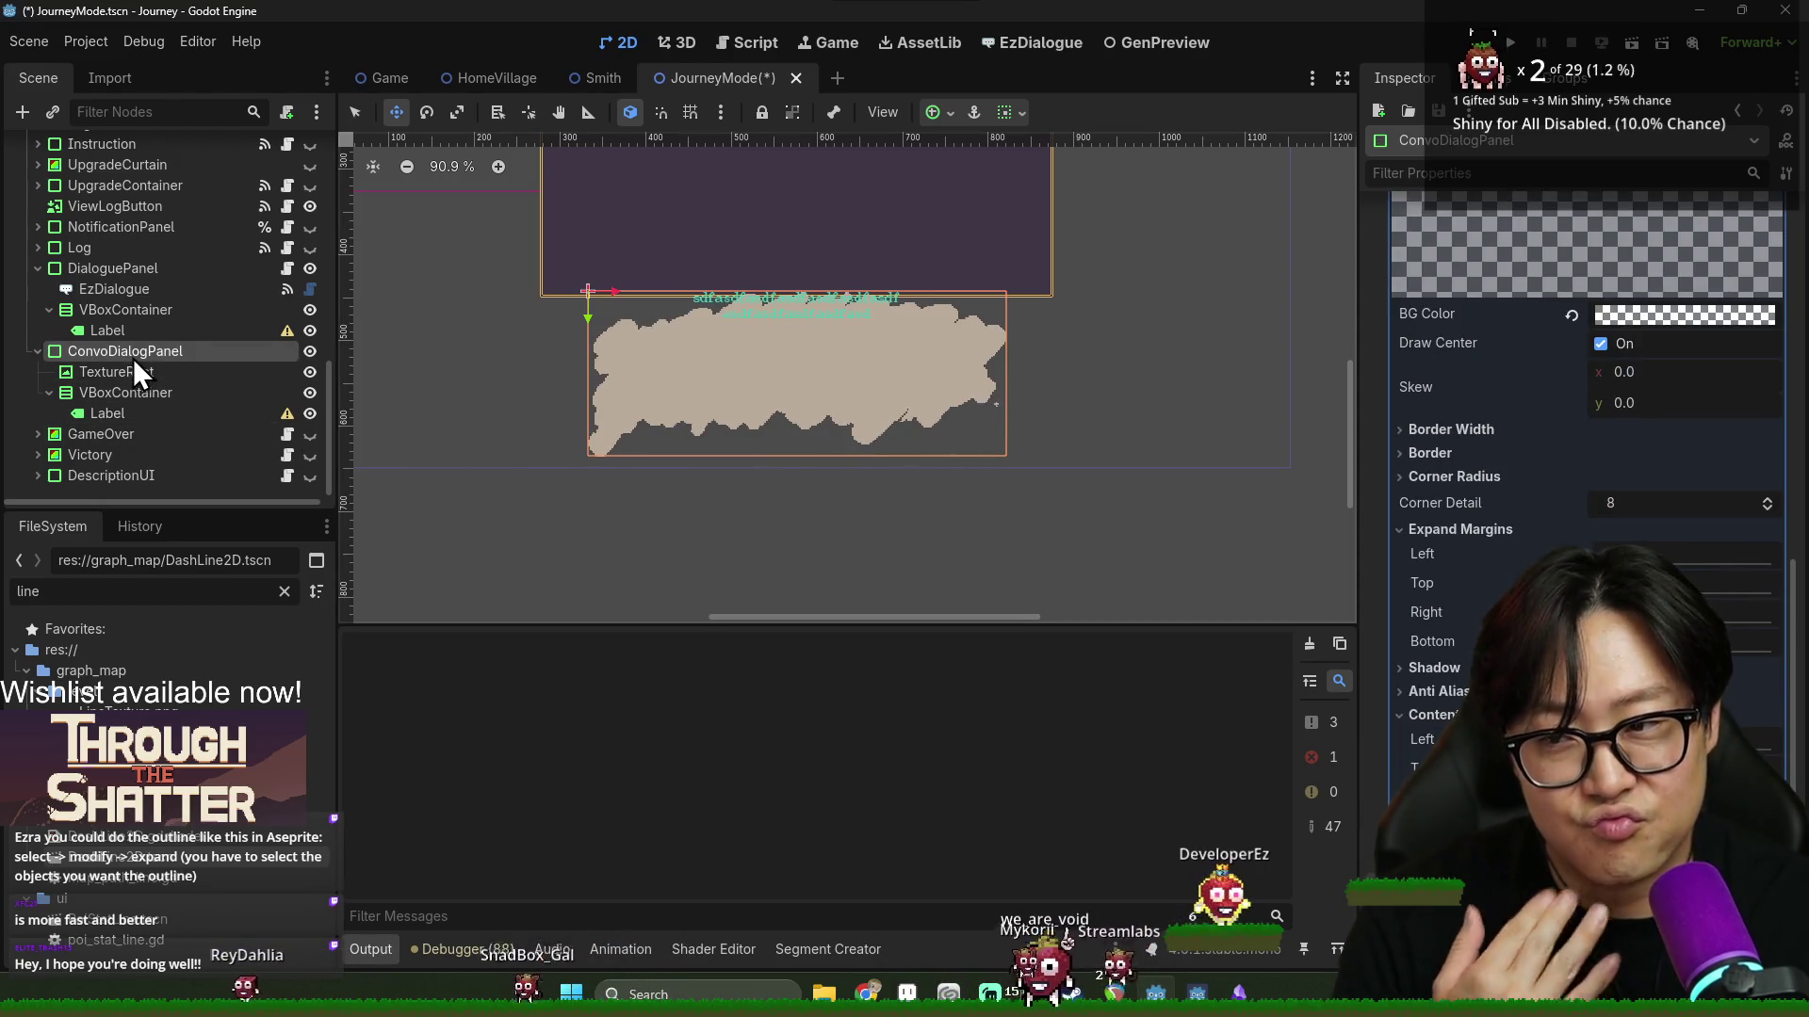
click(160, 371)
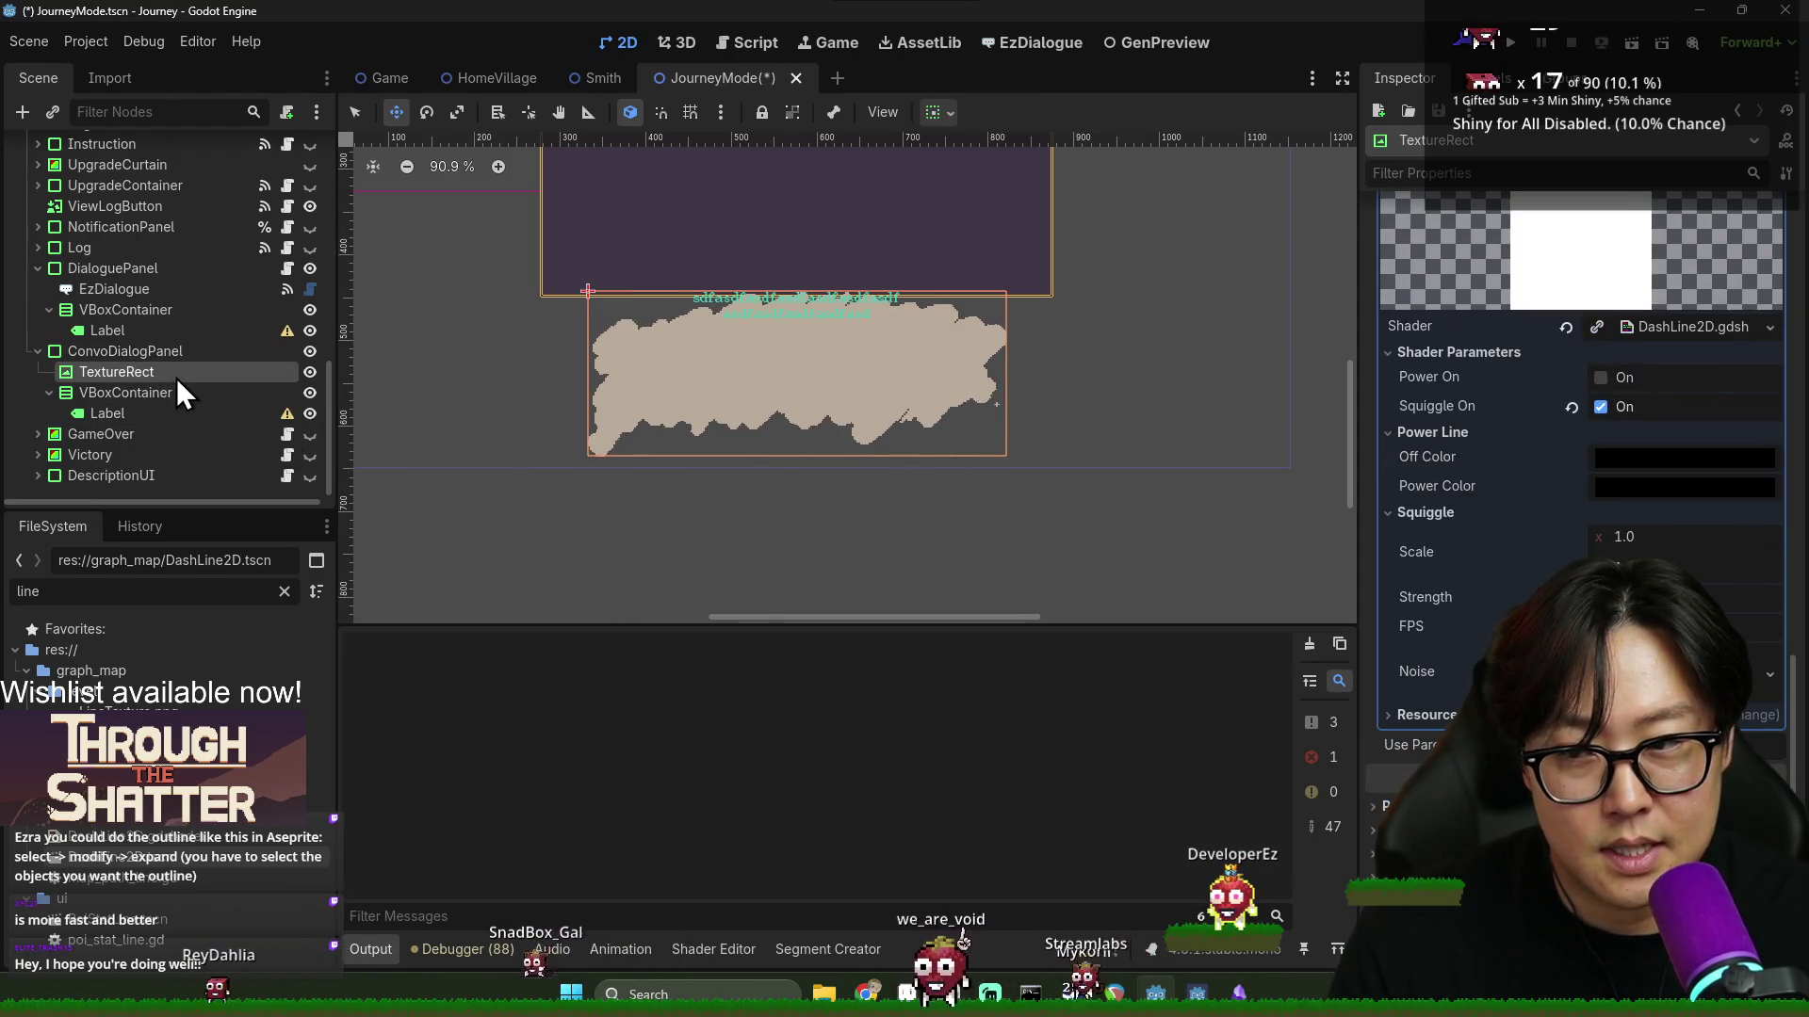
scroll(1489, 550, up, 10)
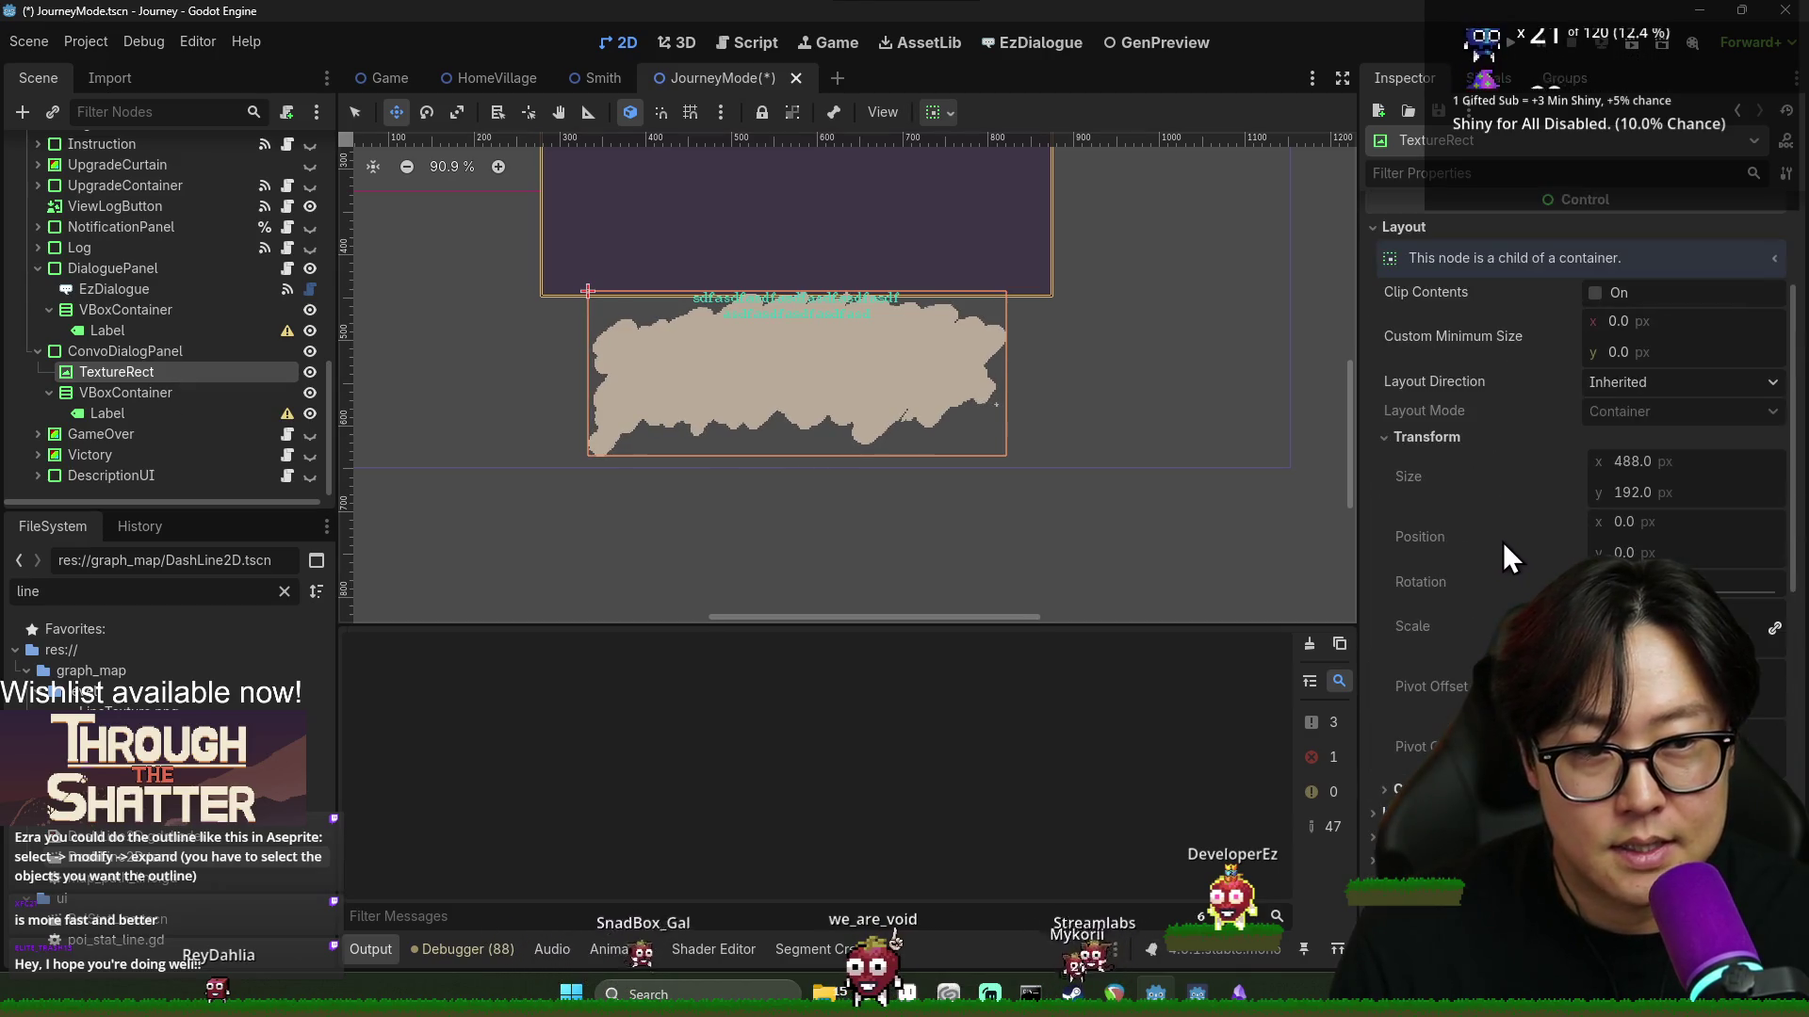
scroll(1658, 426, down, 5)
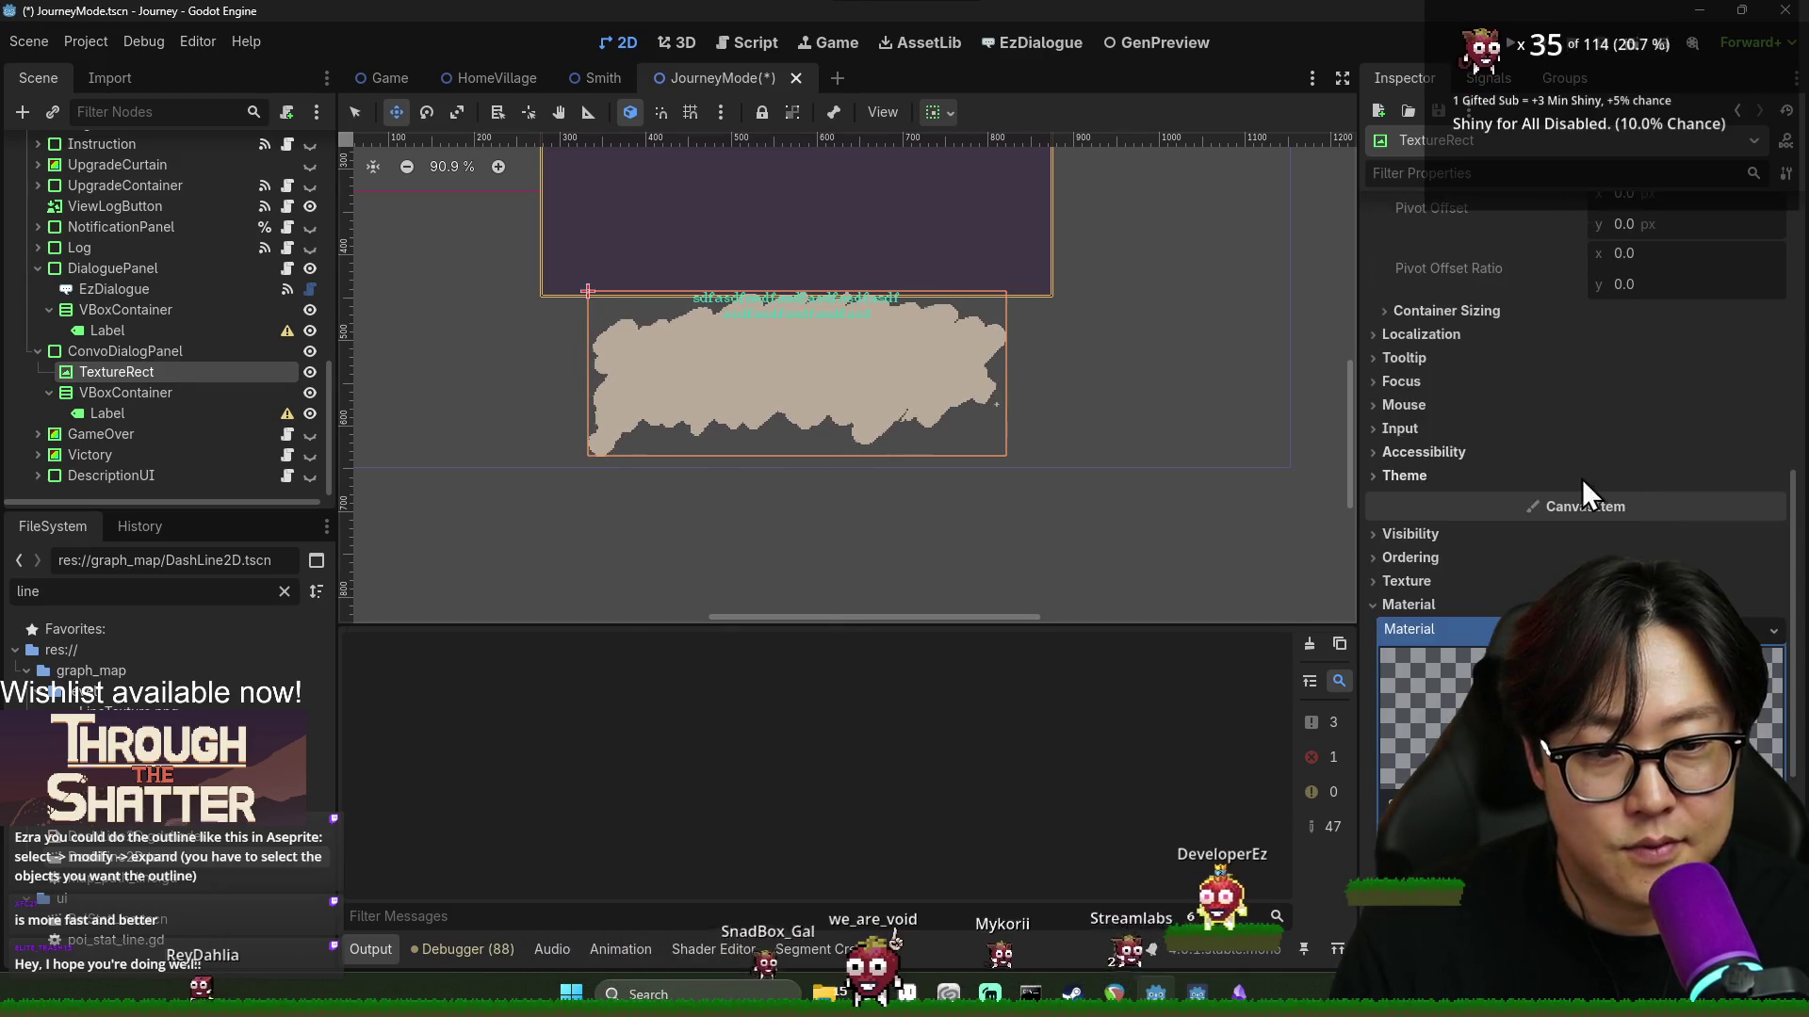
click(1450, 312)
click(1650, 339)
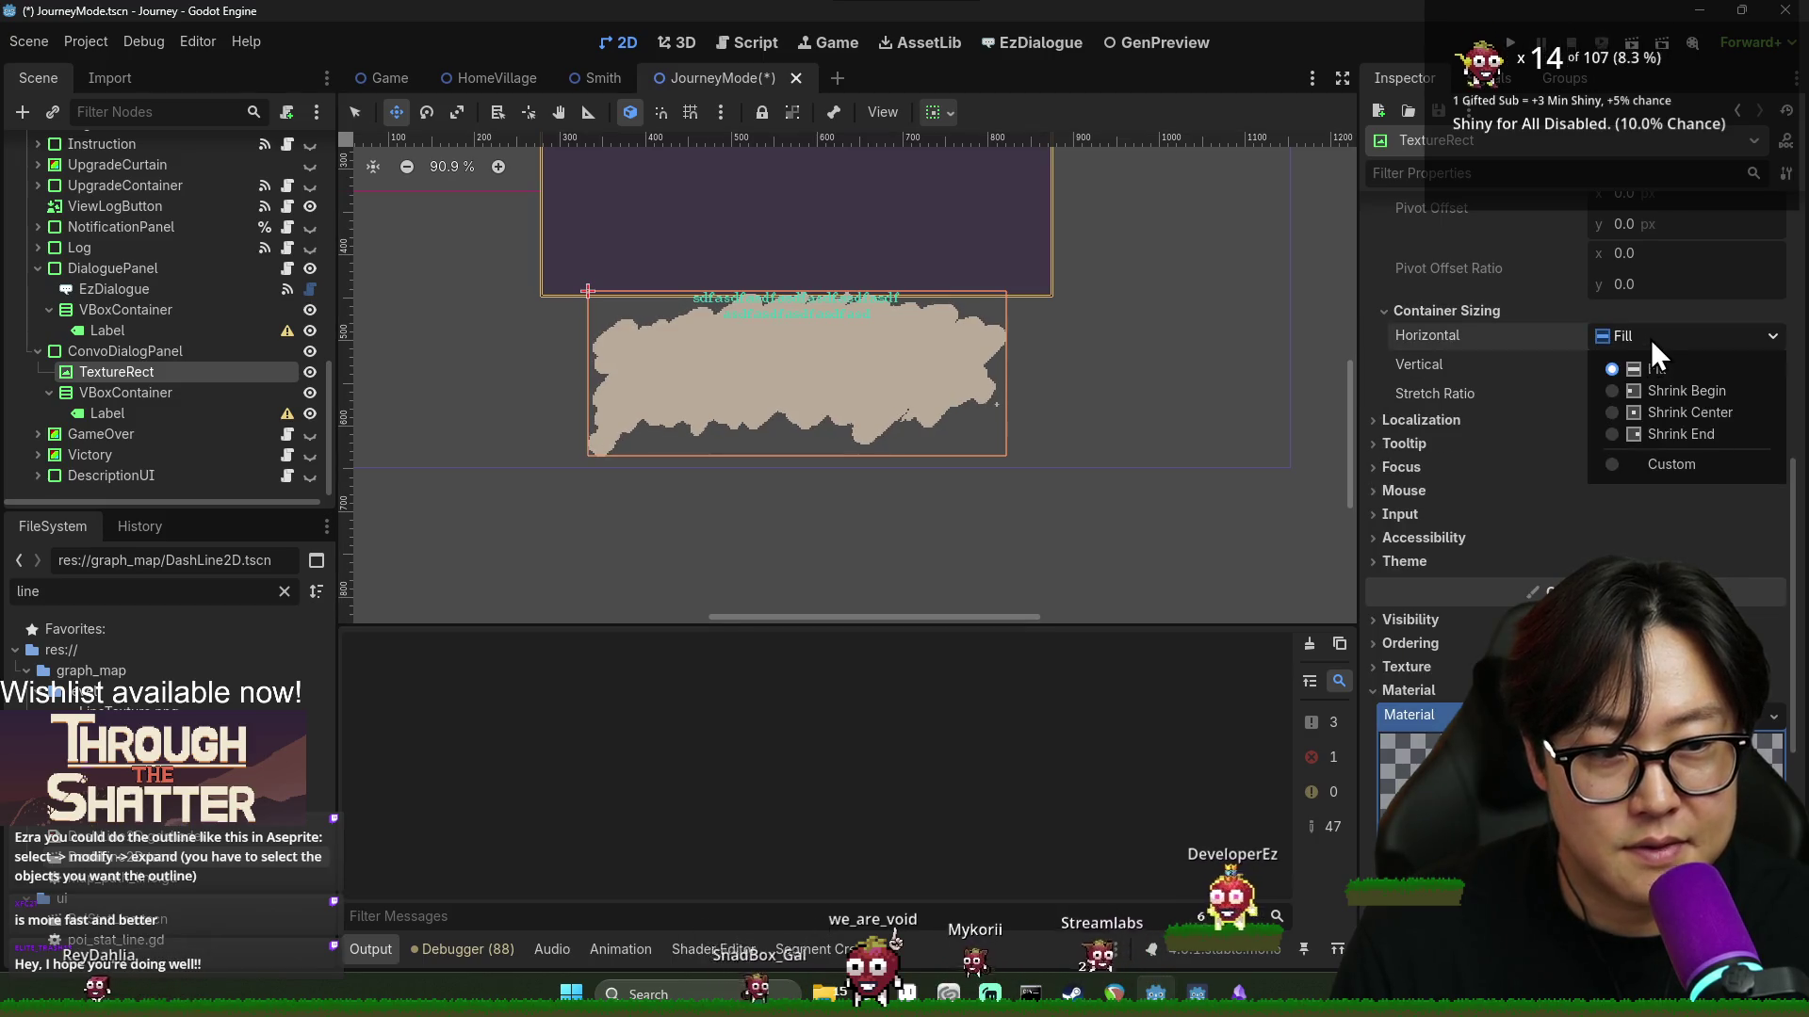
click(1650, 340)
click(130, 394)
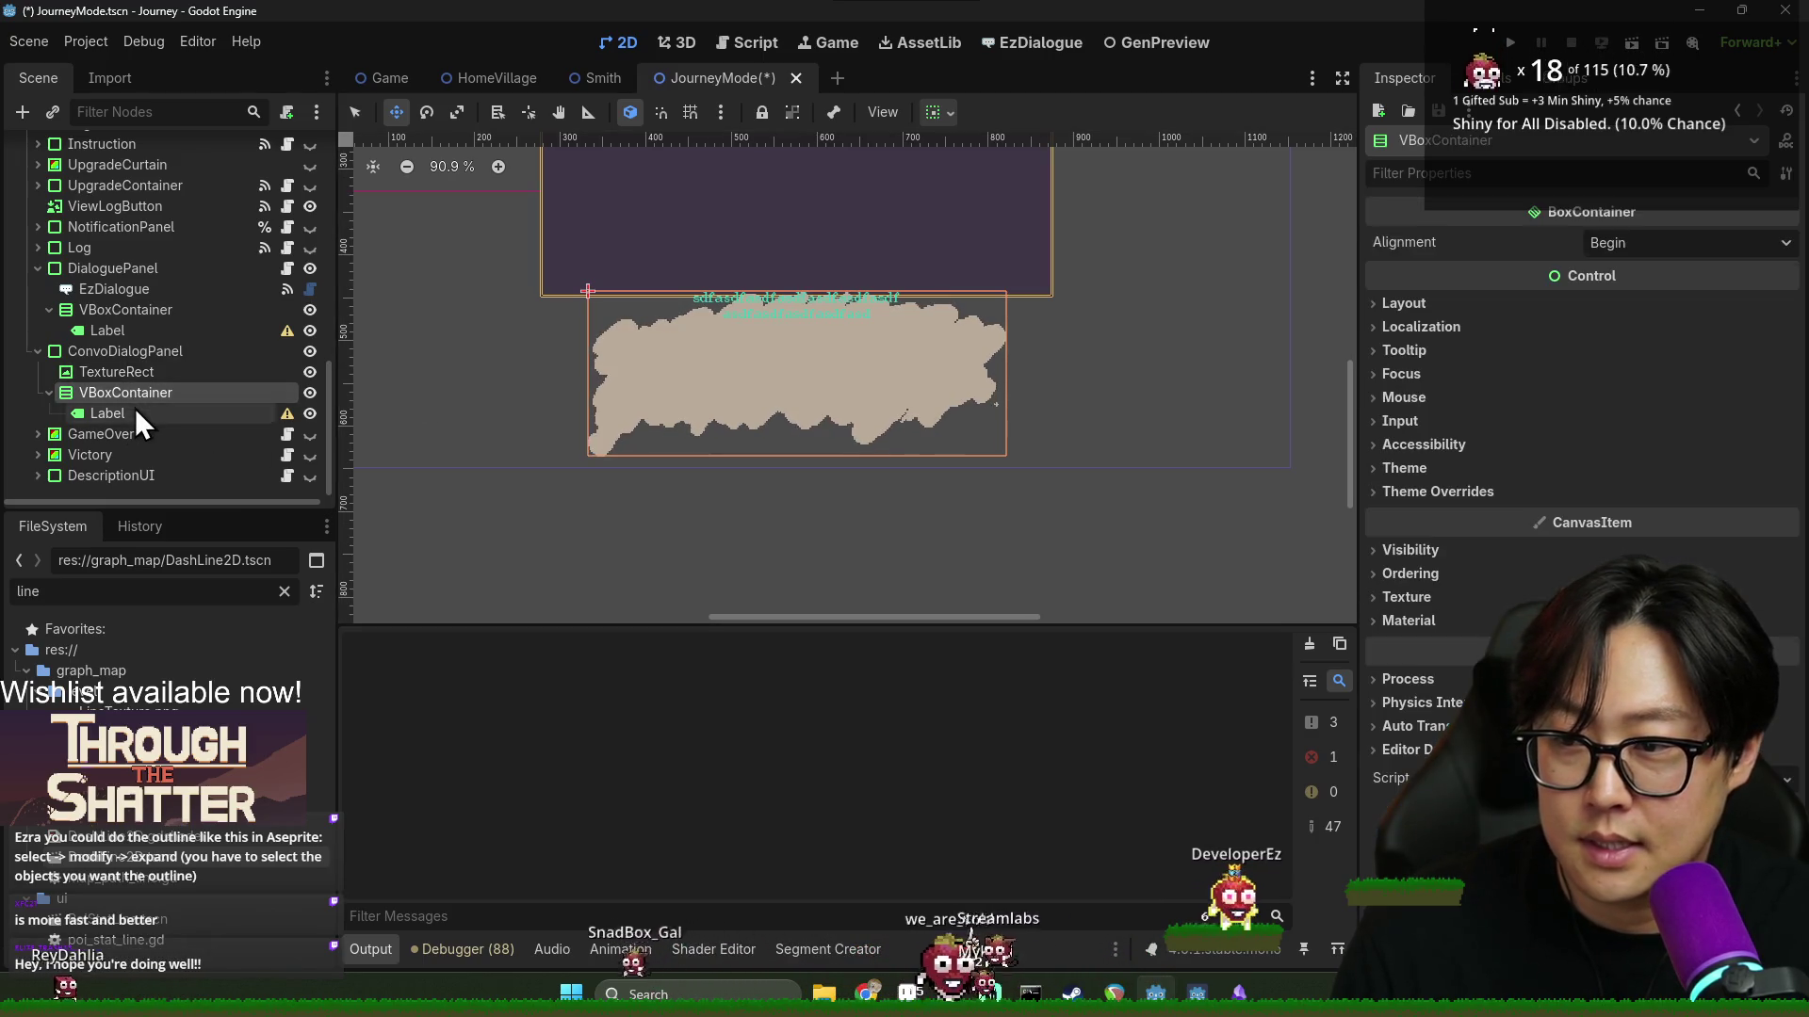
click(1463, 495)
click(1466, 494)
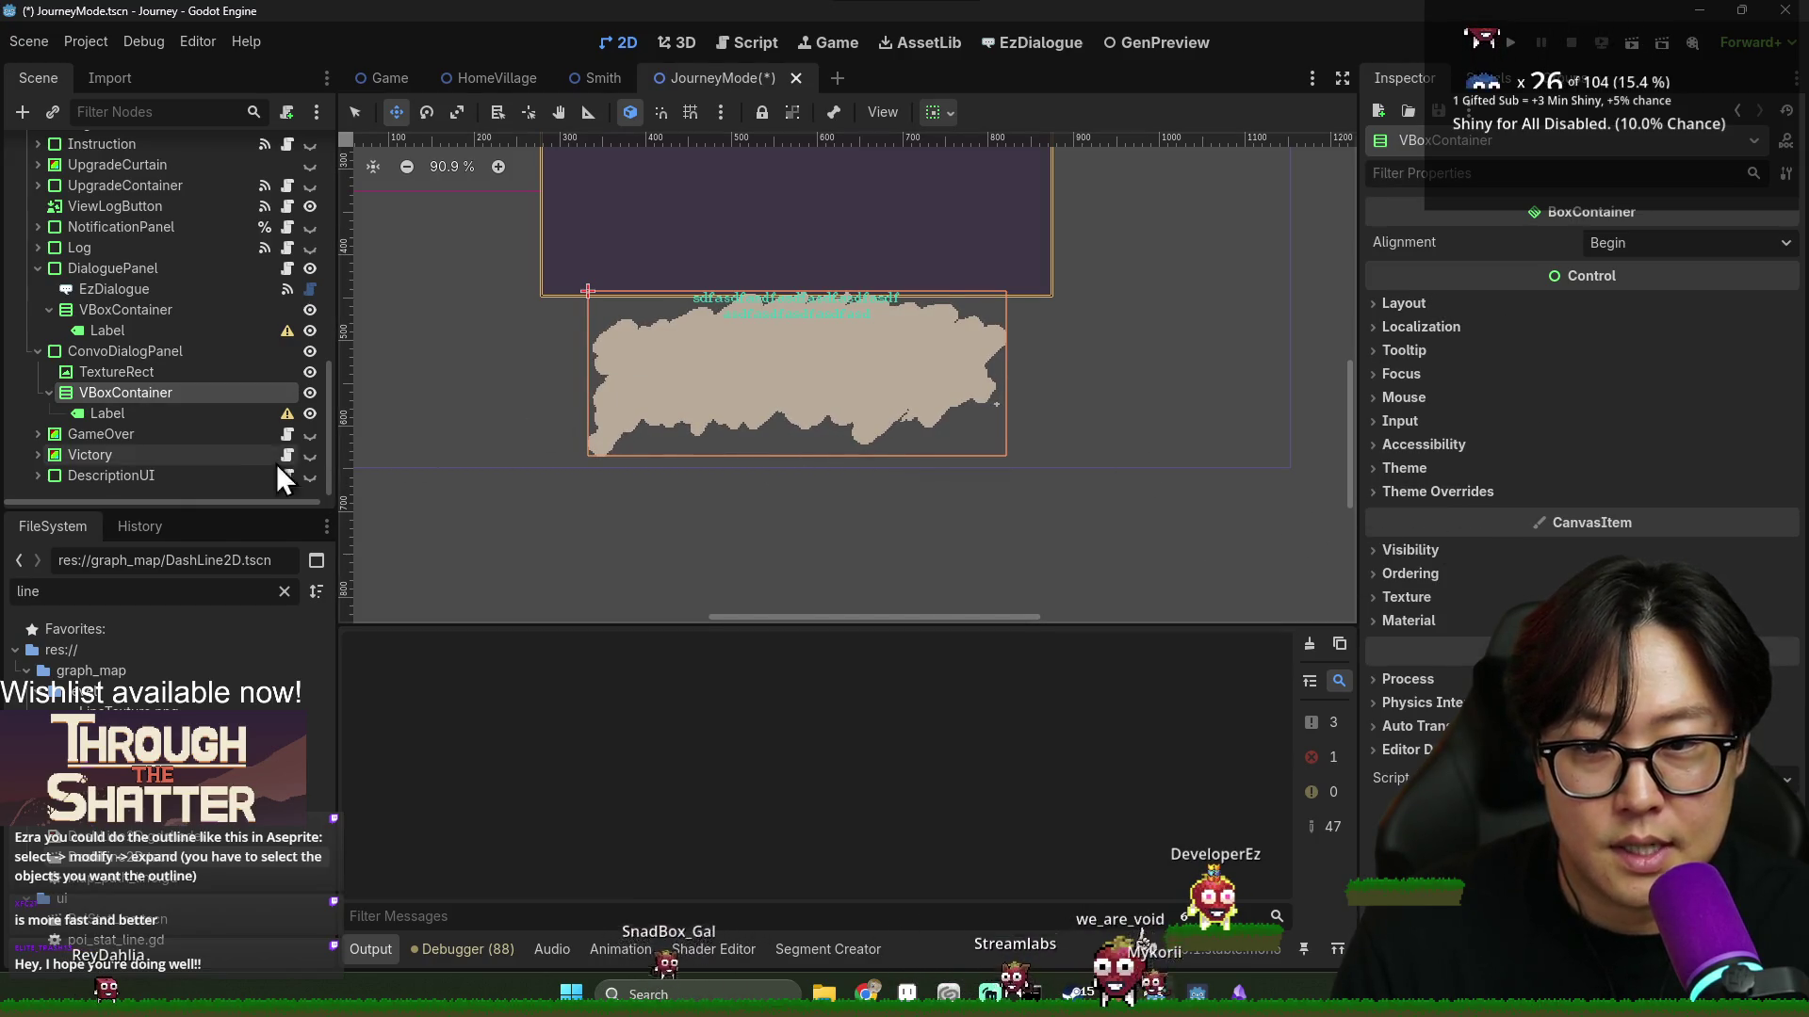
click(113, 354)
scroll(1575, 563, up, 5)
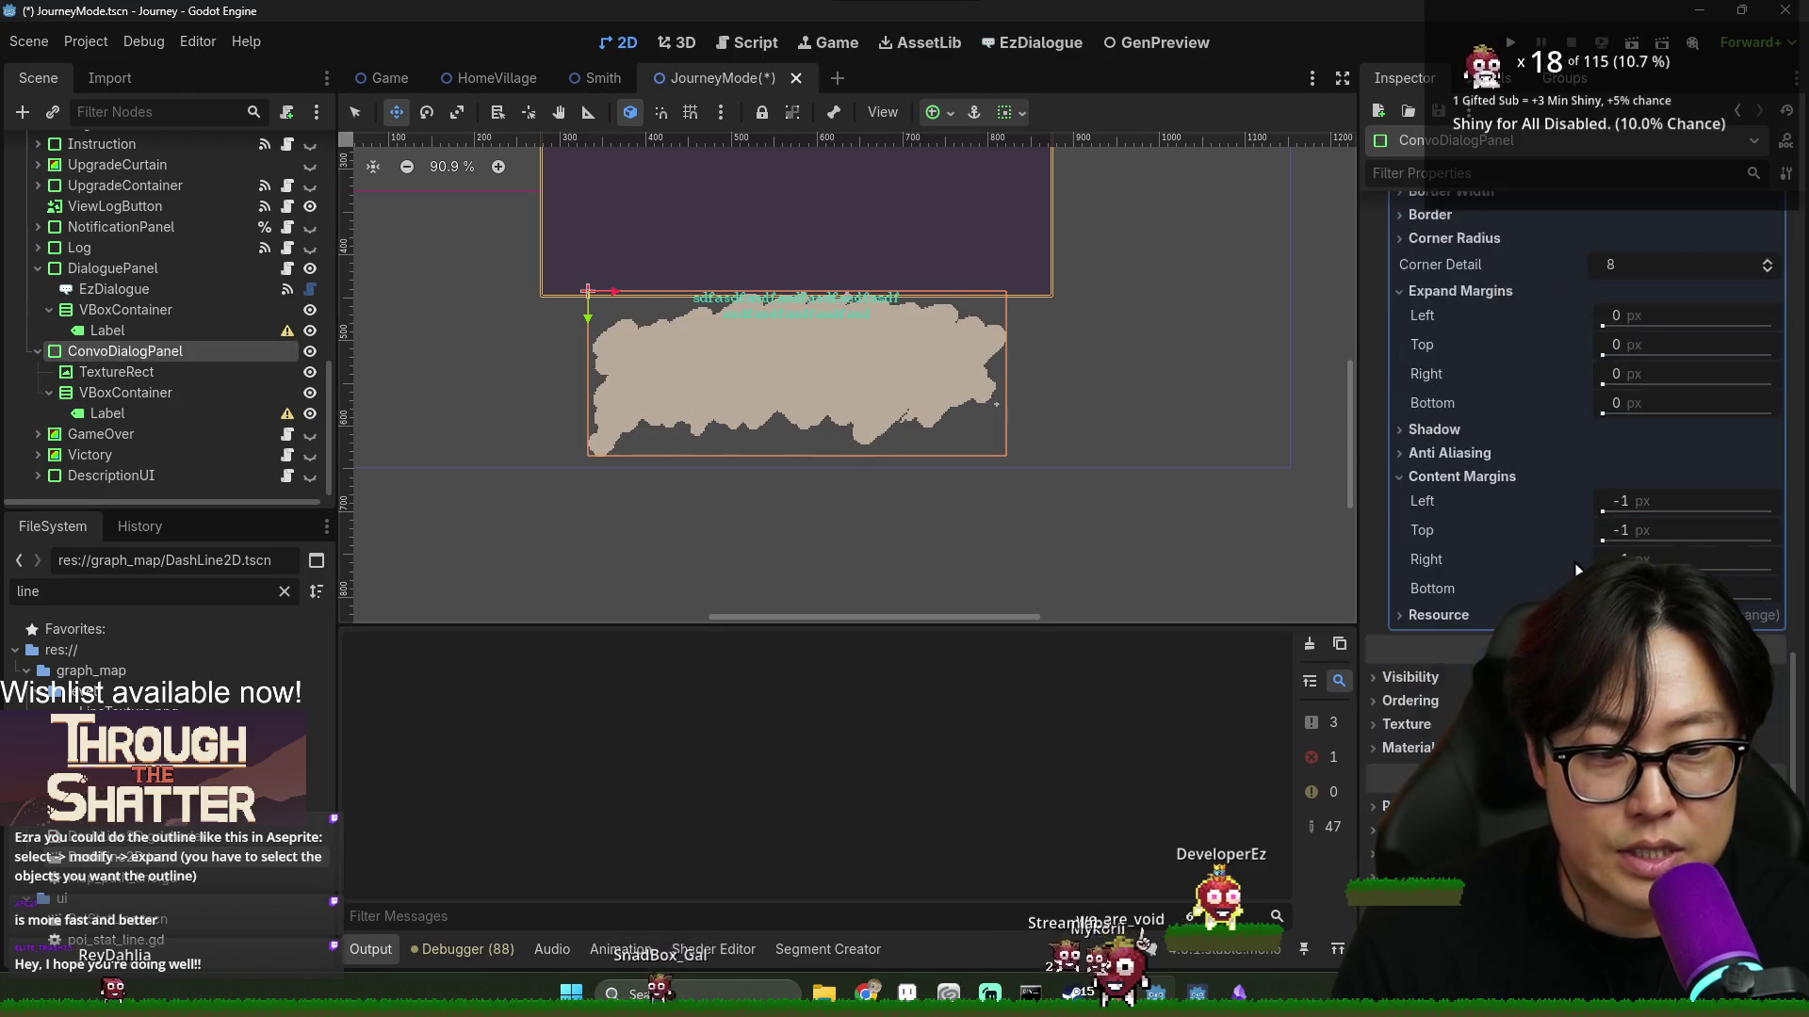
click(1571, 570)
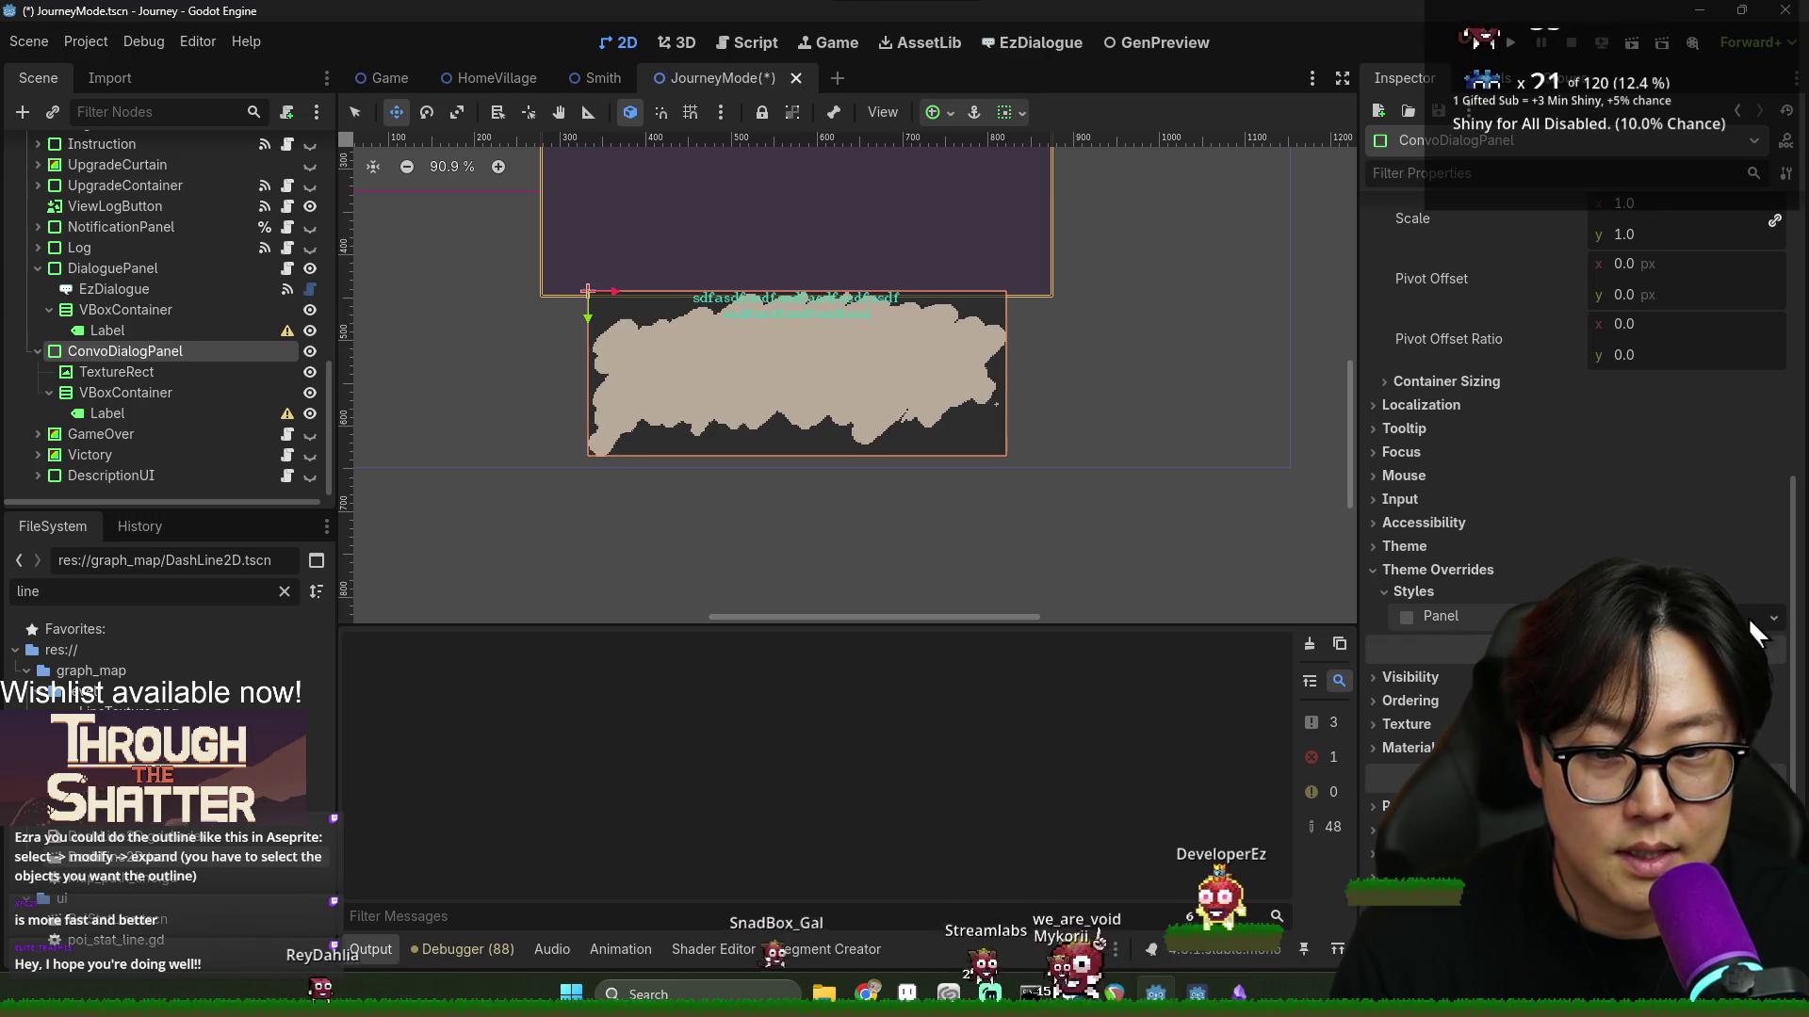
Step: Save the TextureRect's ShaderMaterial to res://dialog as speech_dialog_panel_material
click(159, 374)
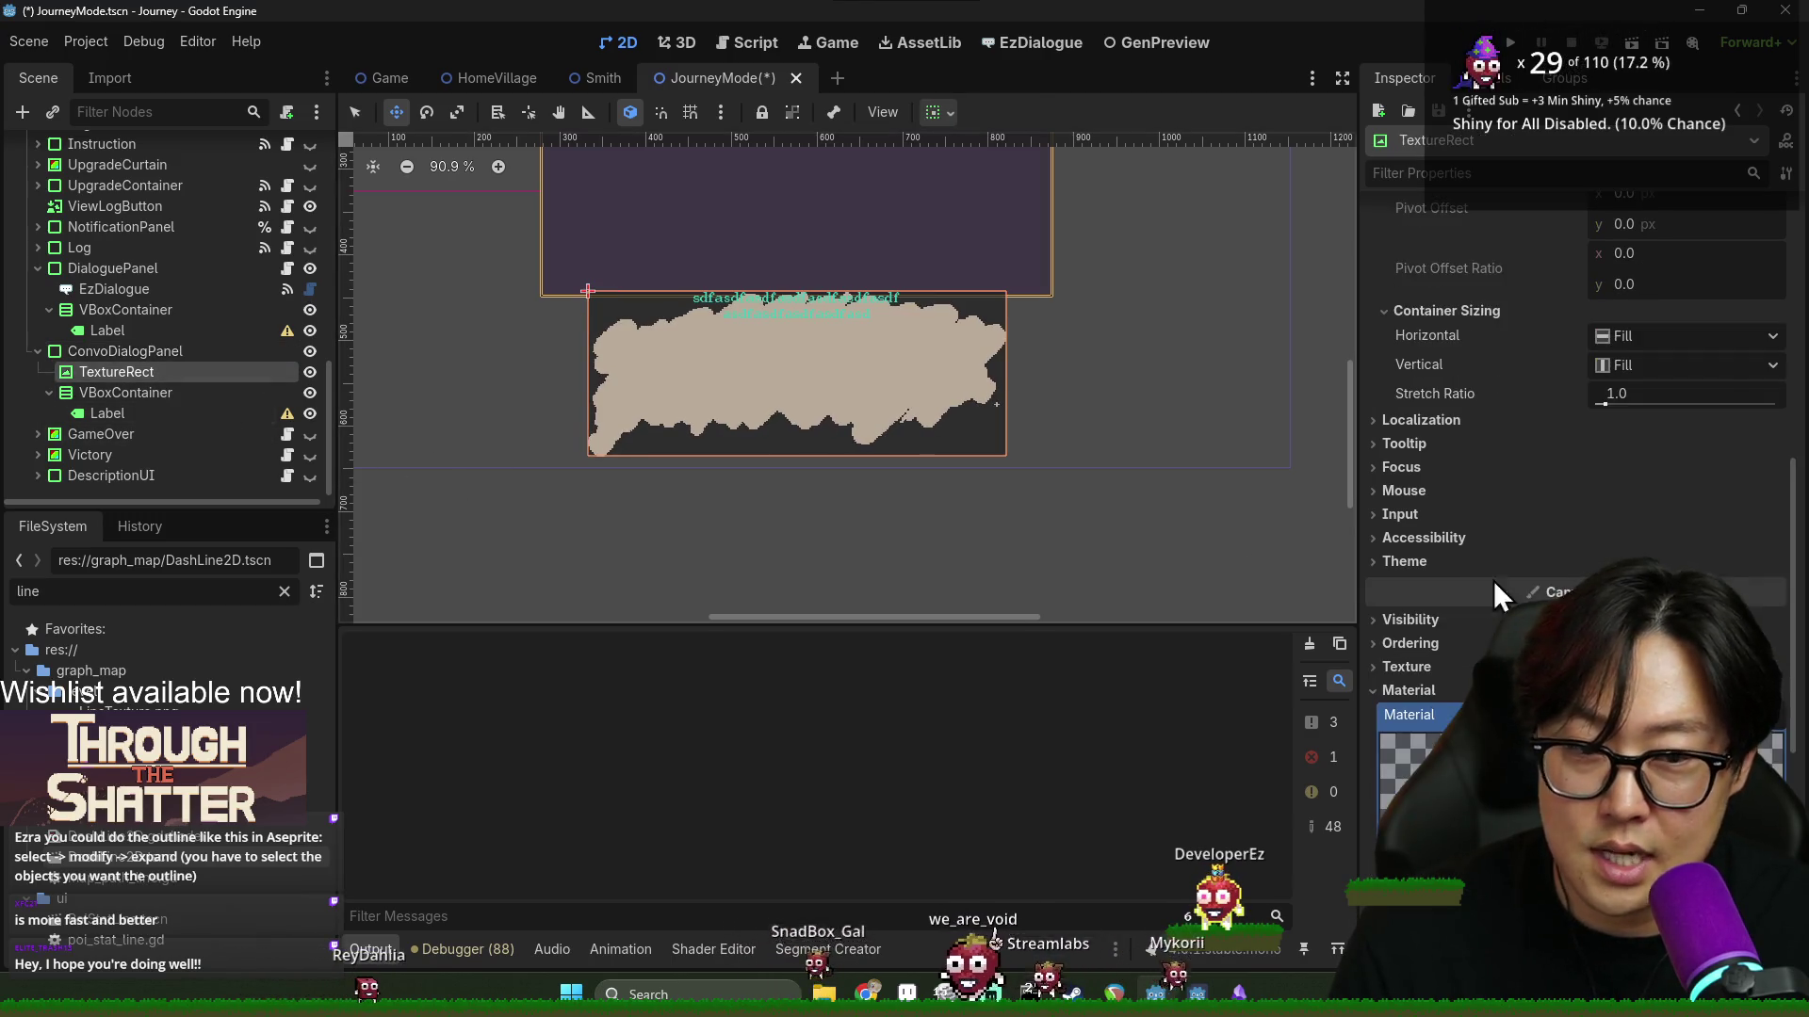
scroll(1494, 584, down, 5)
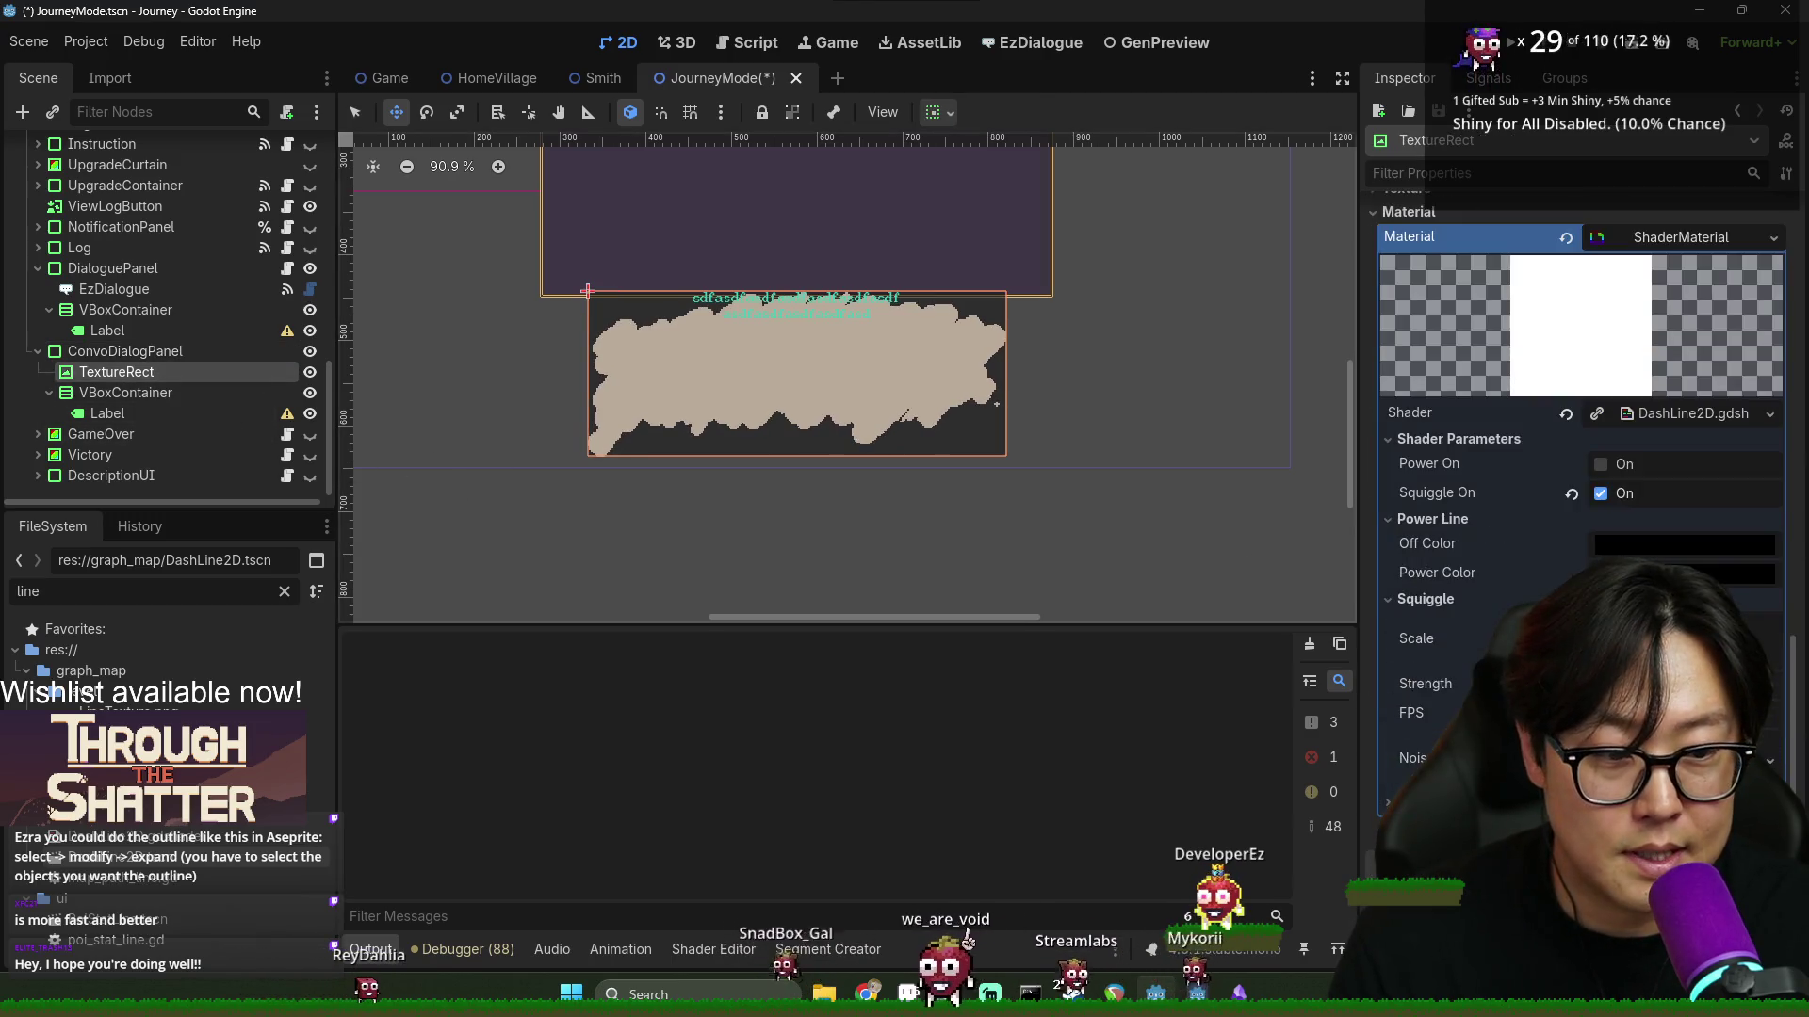
click(1772, 415)
click(1757, 324)
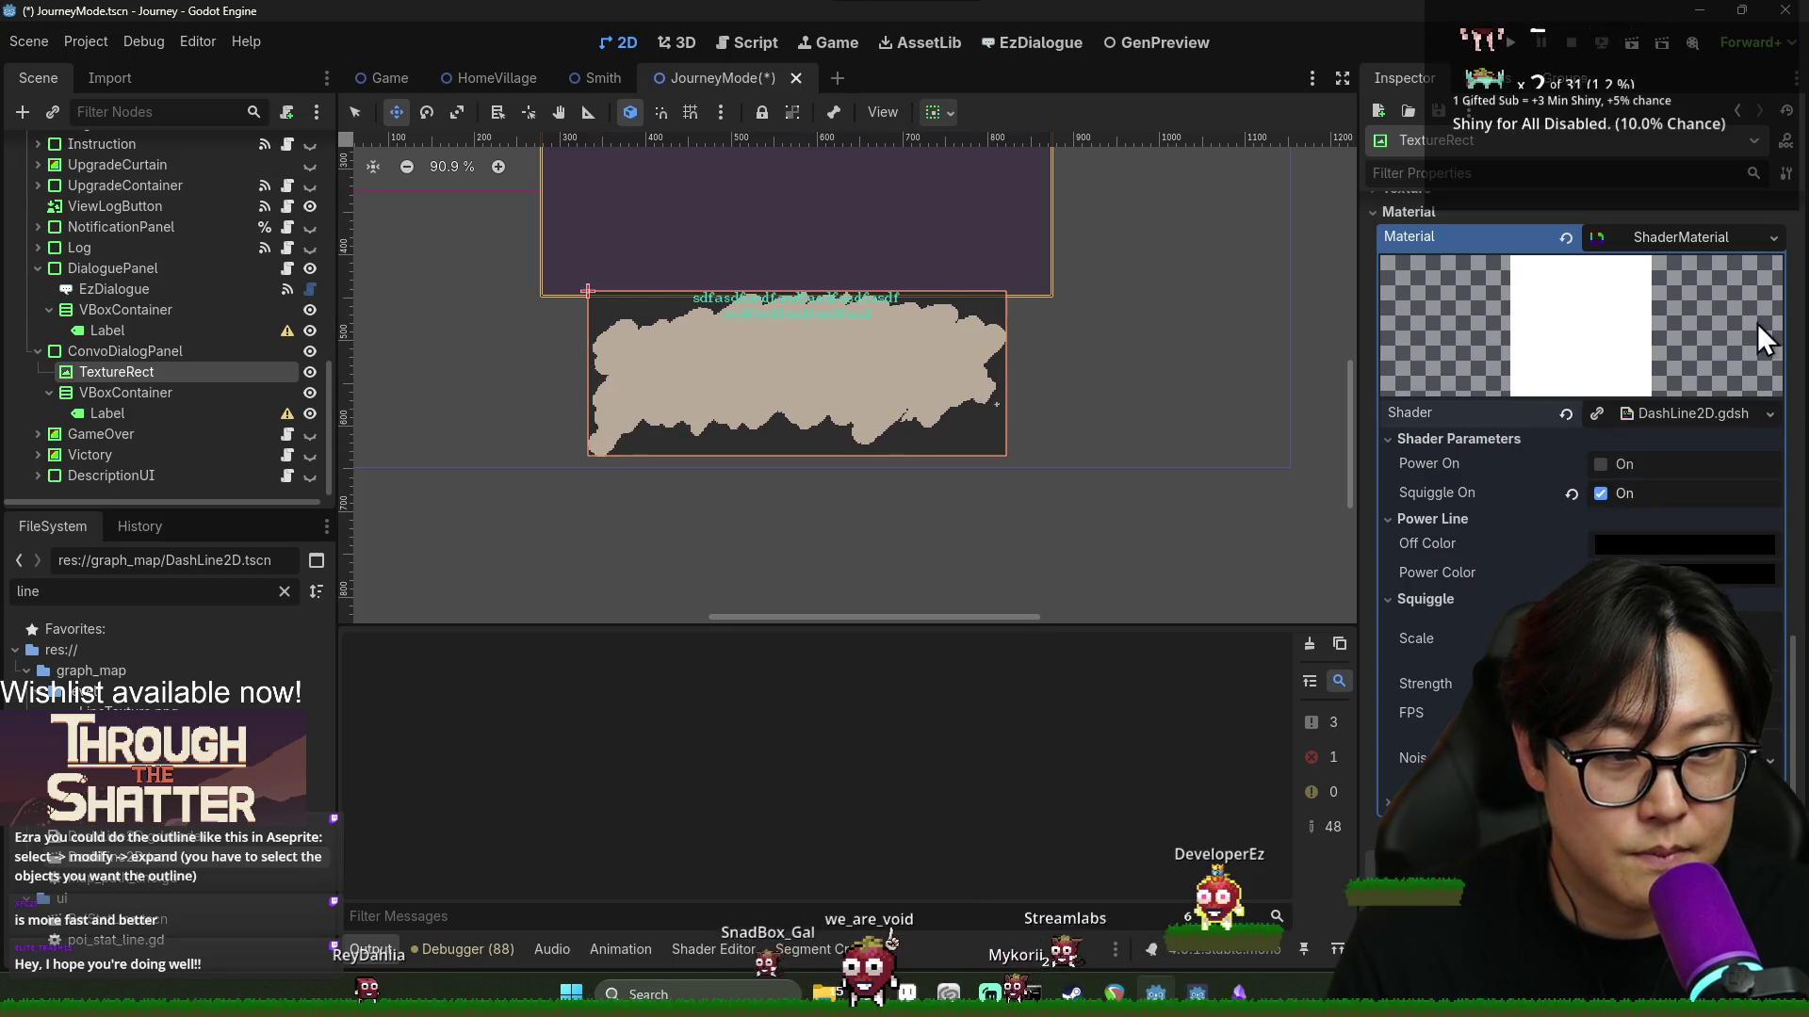
click(1773, 238)
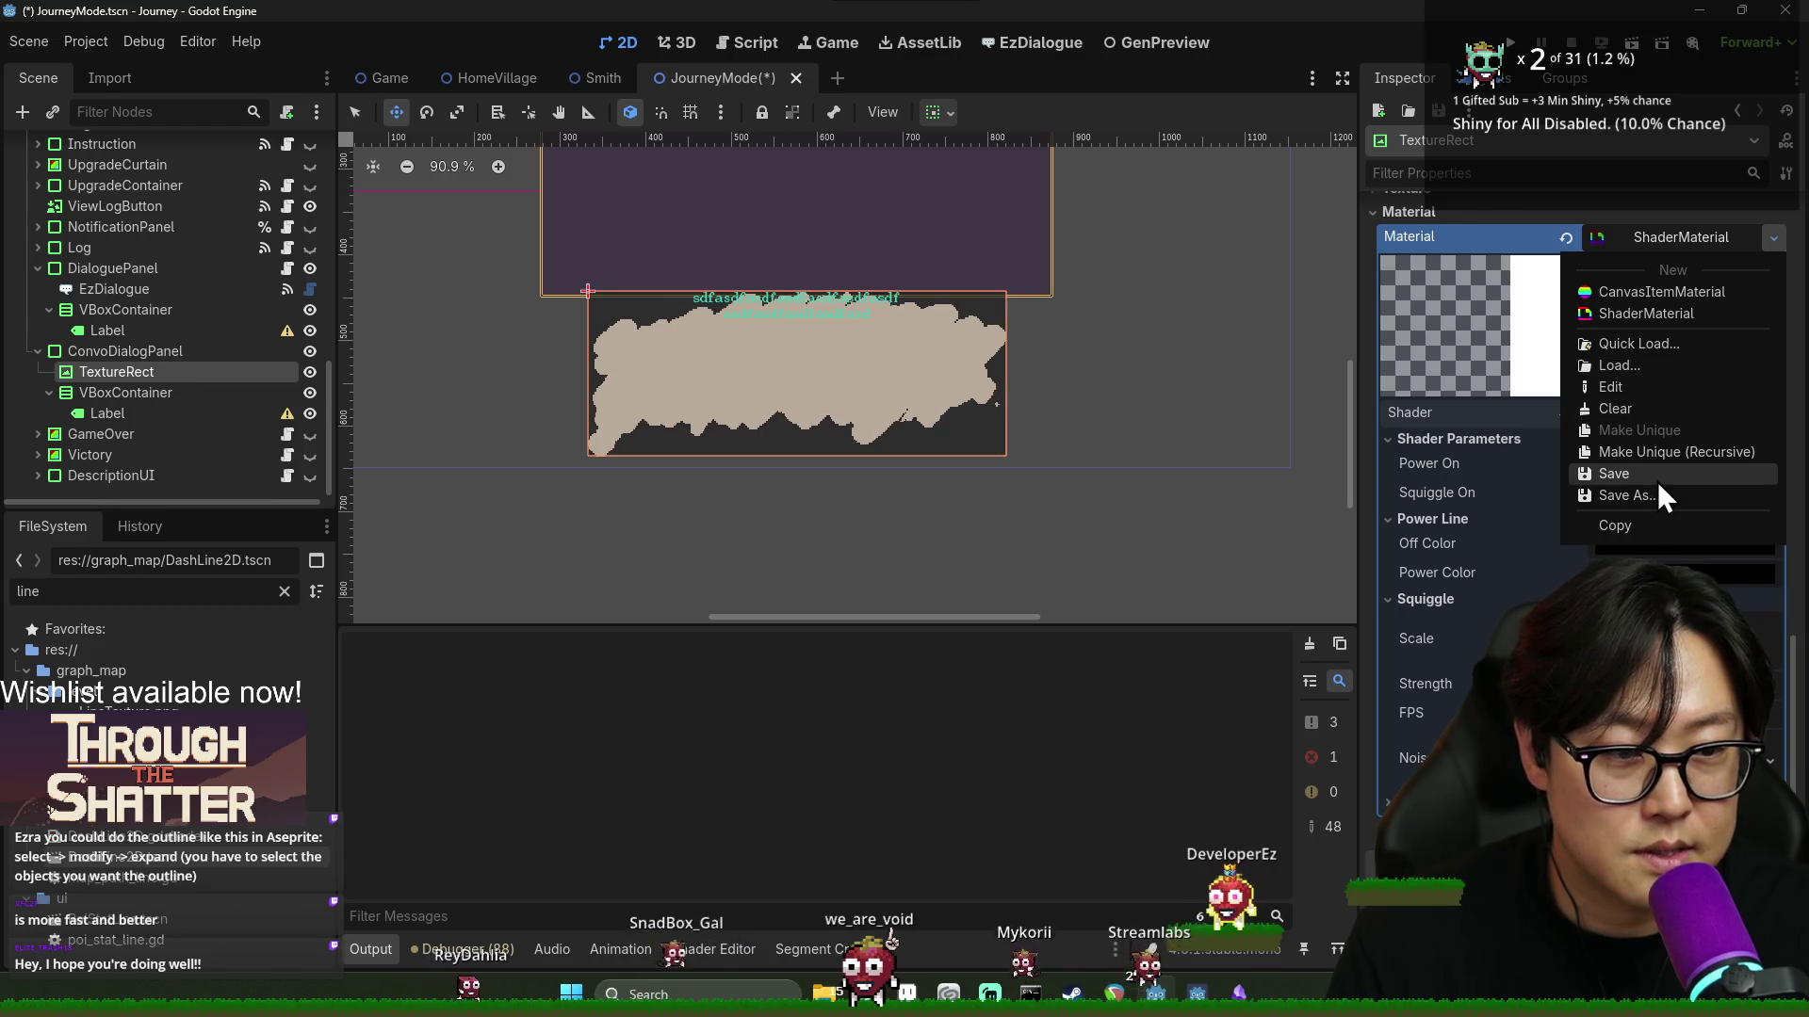
click(1658, 488)
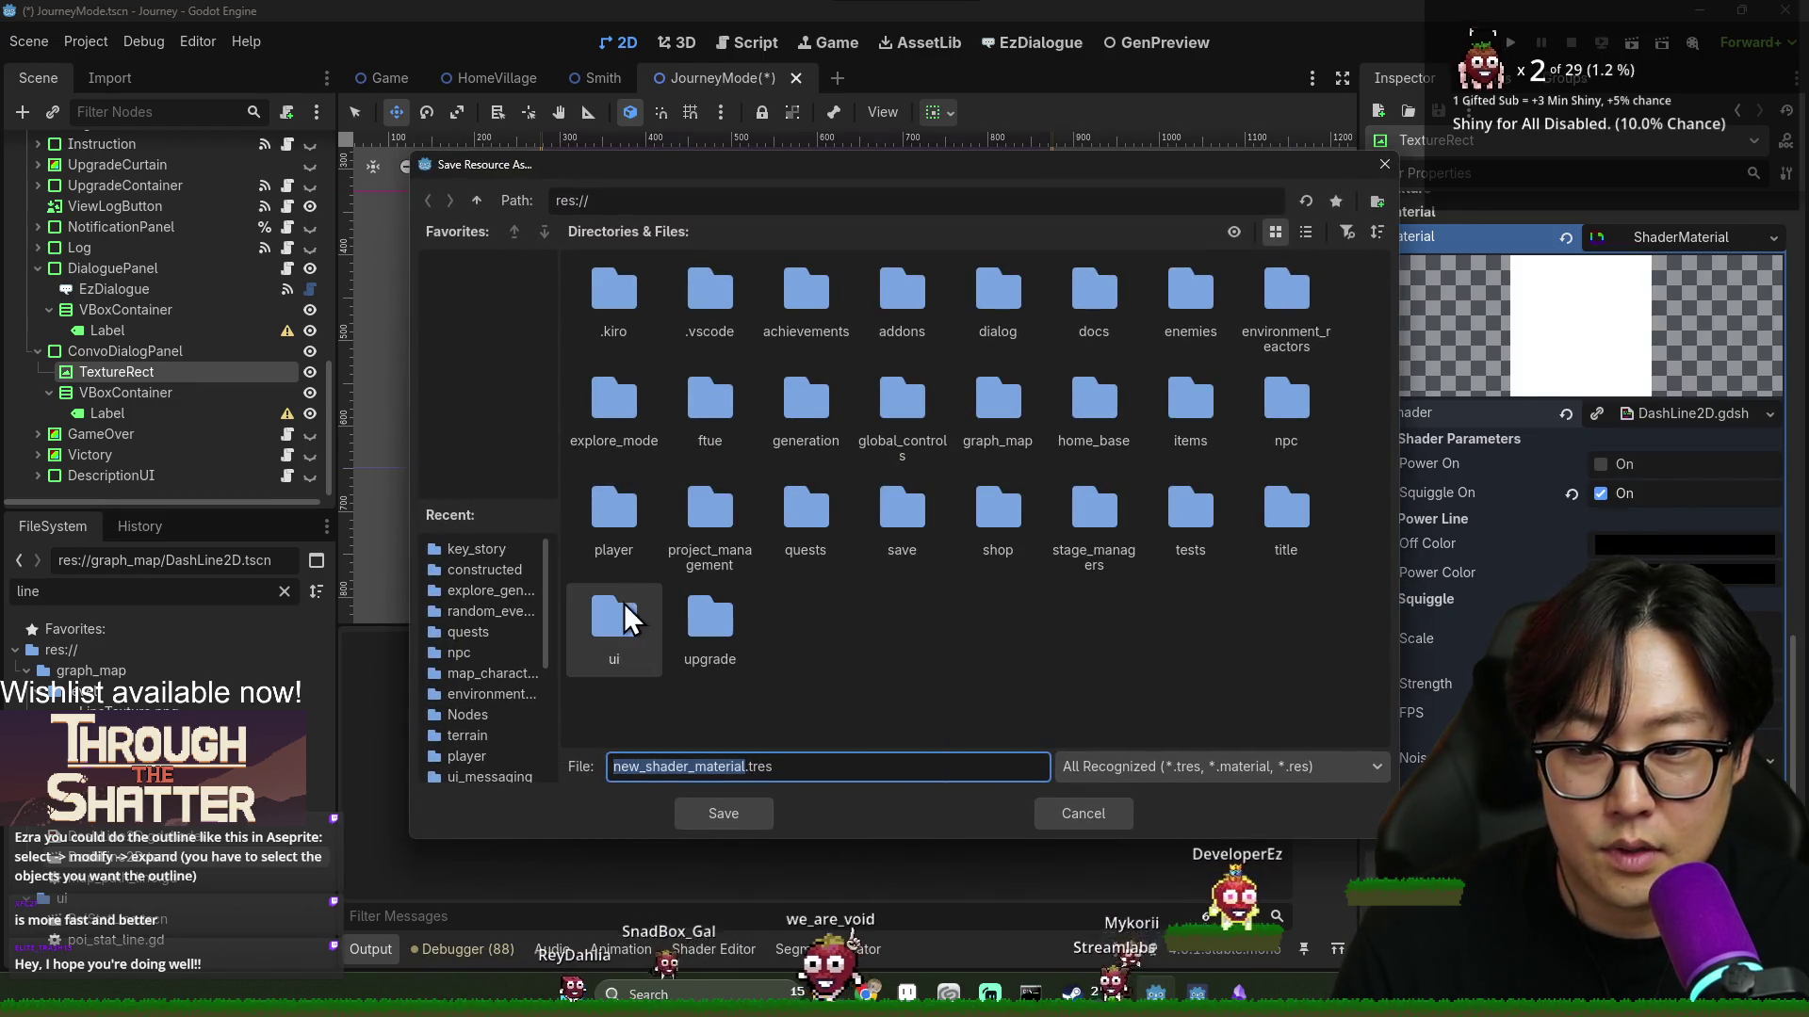
double_click(970, 301)
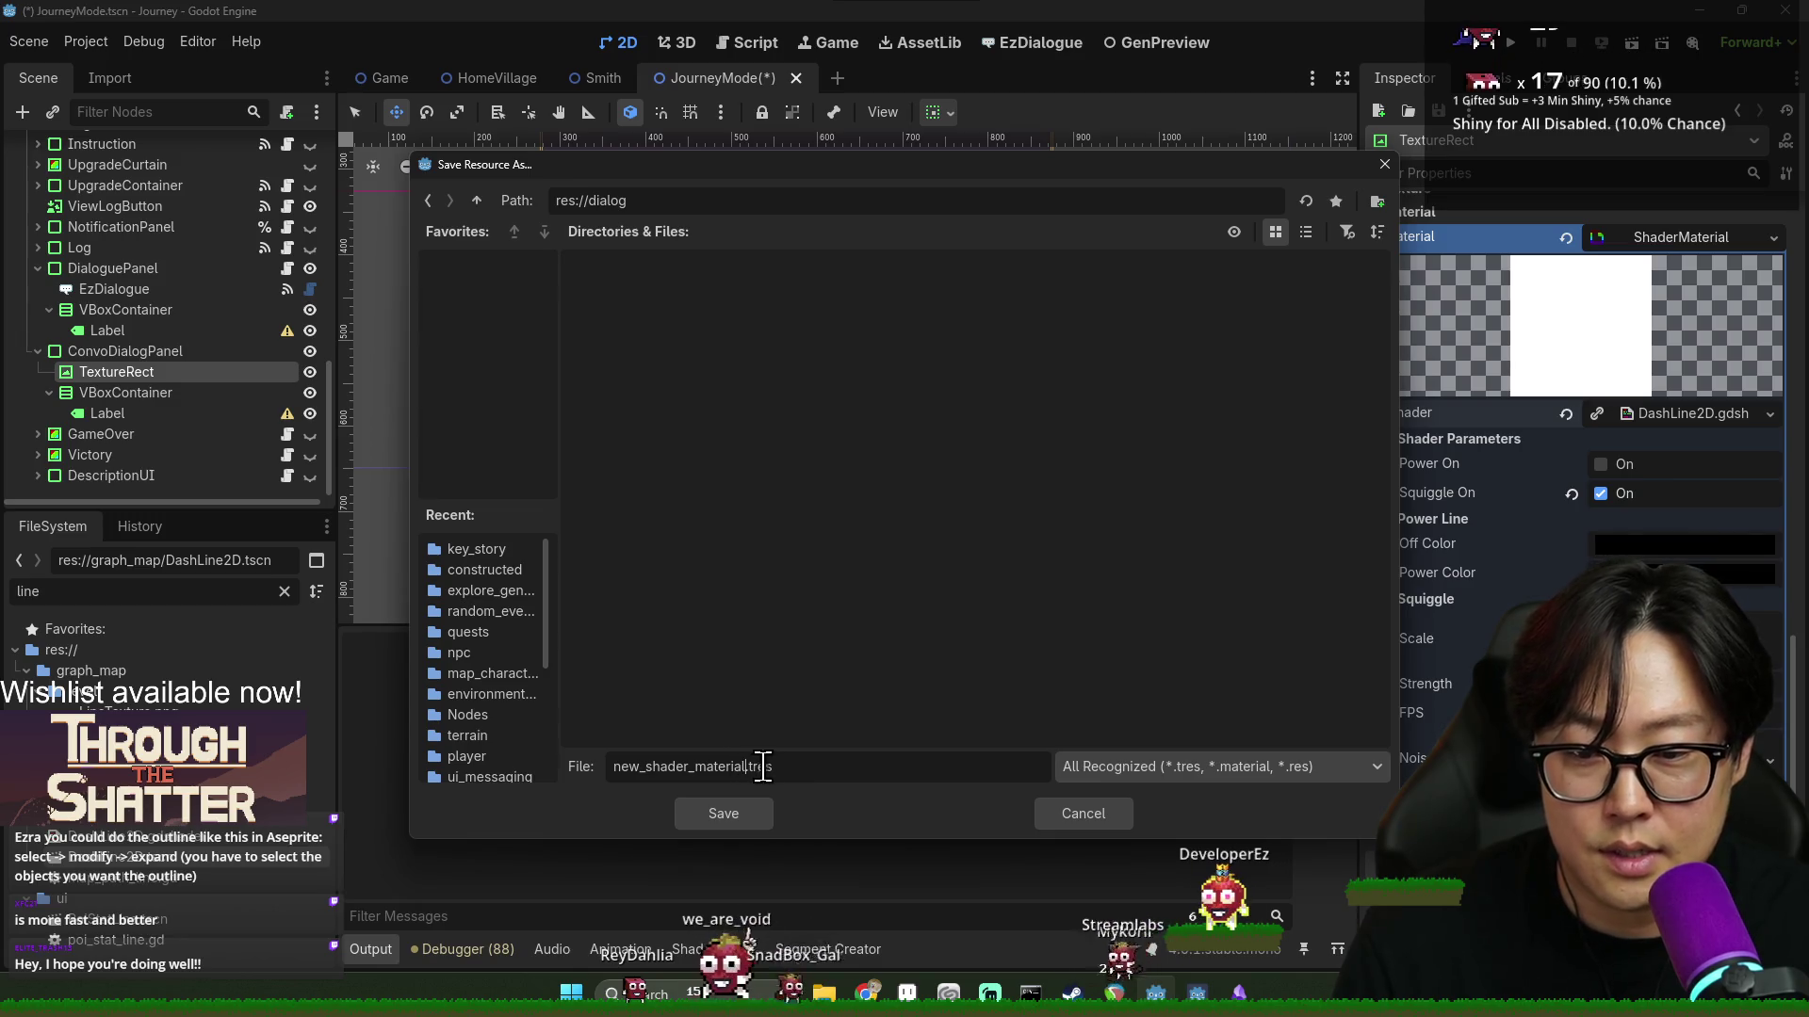
double_click(742, 763)
text(speech_di)
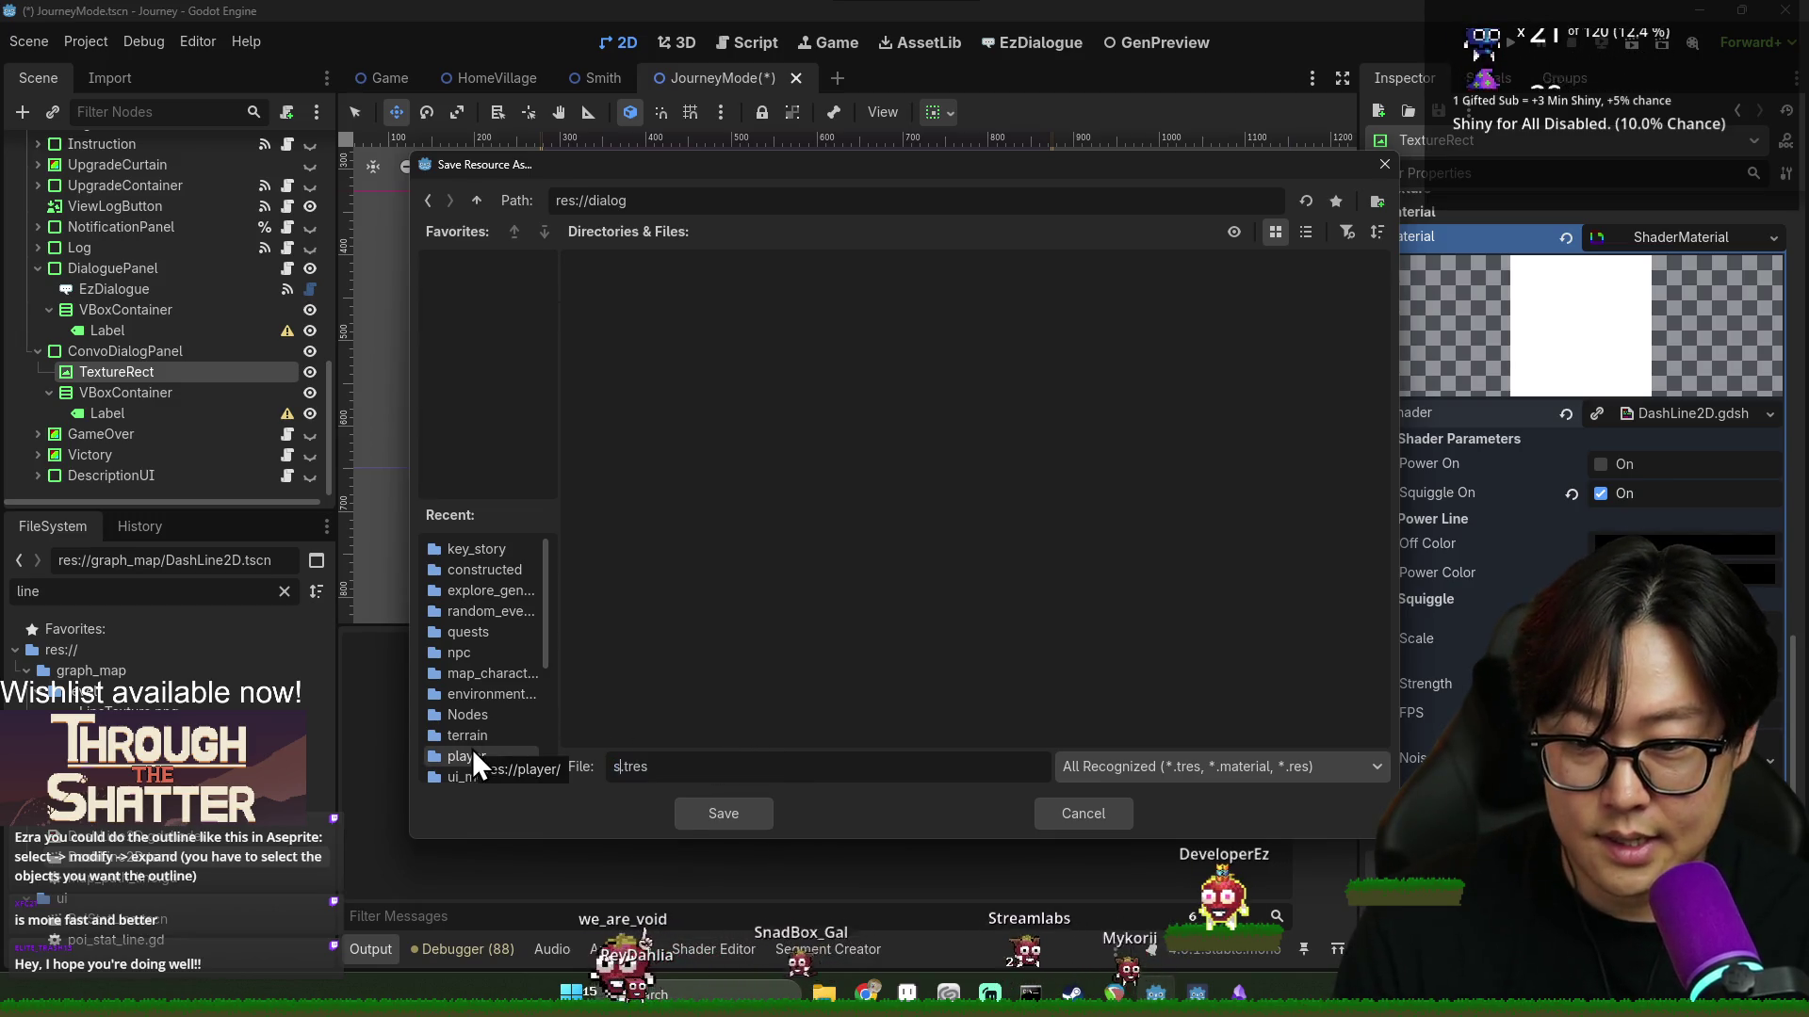
text(alog_pa)
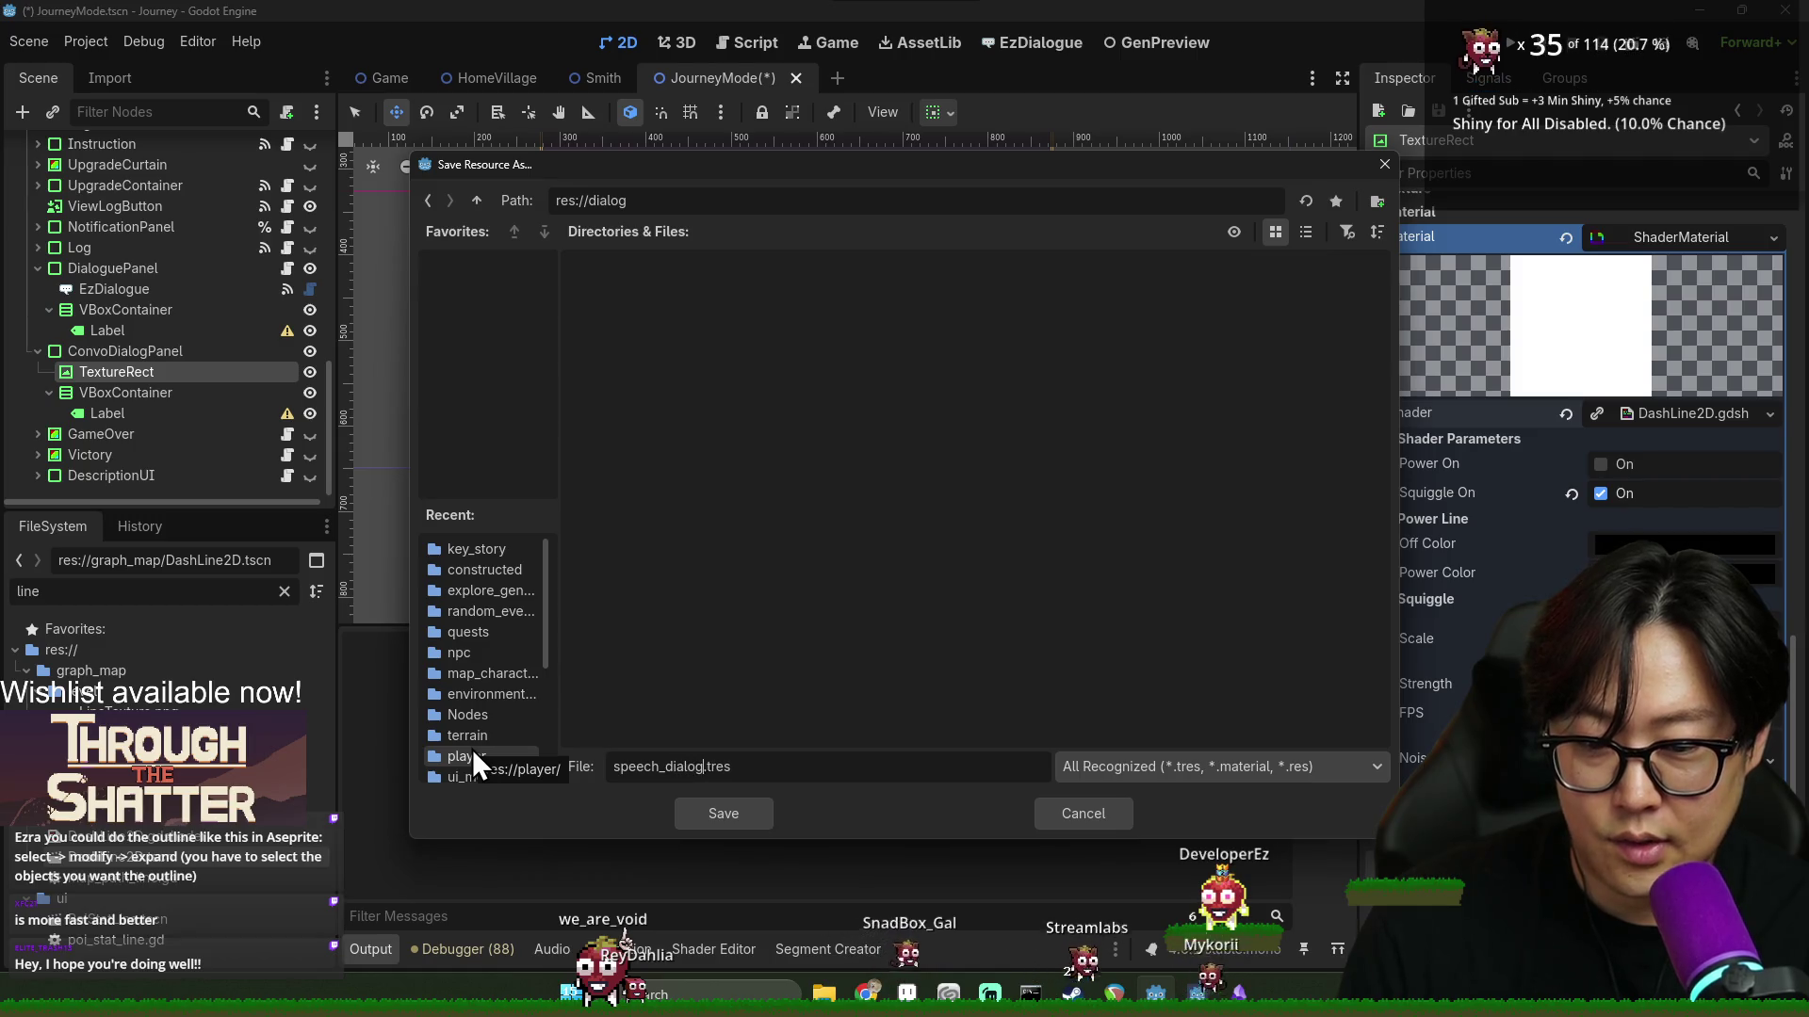
text(nel_materi)
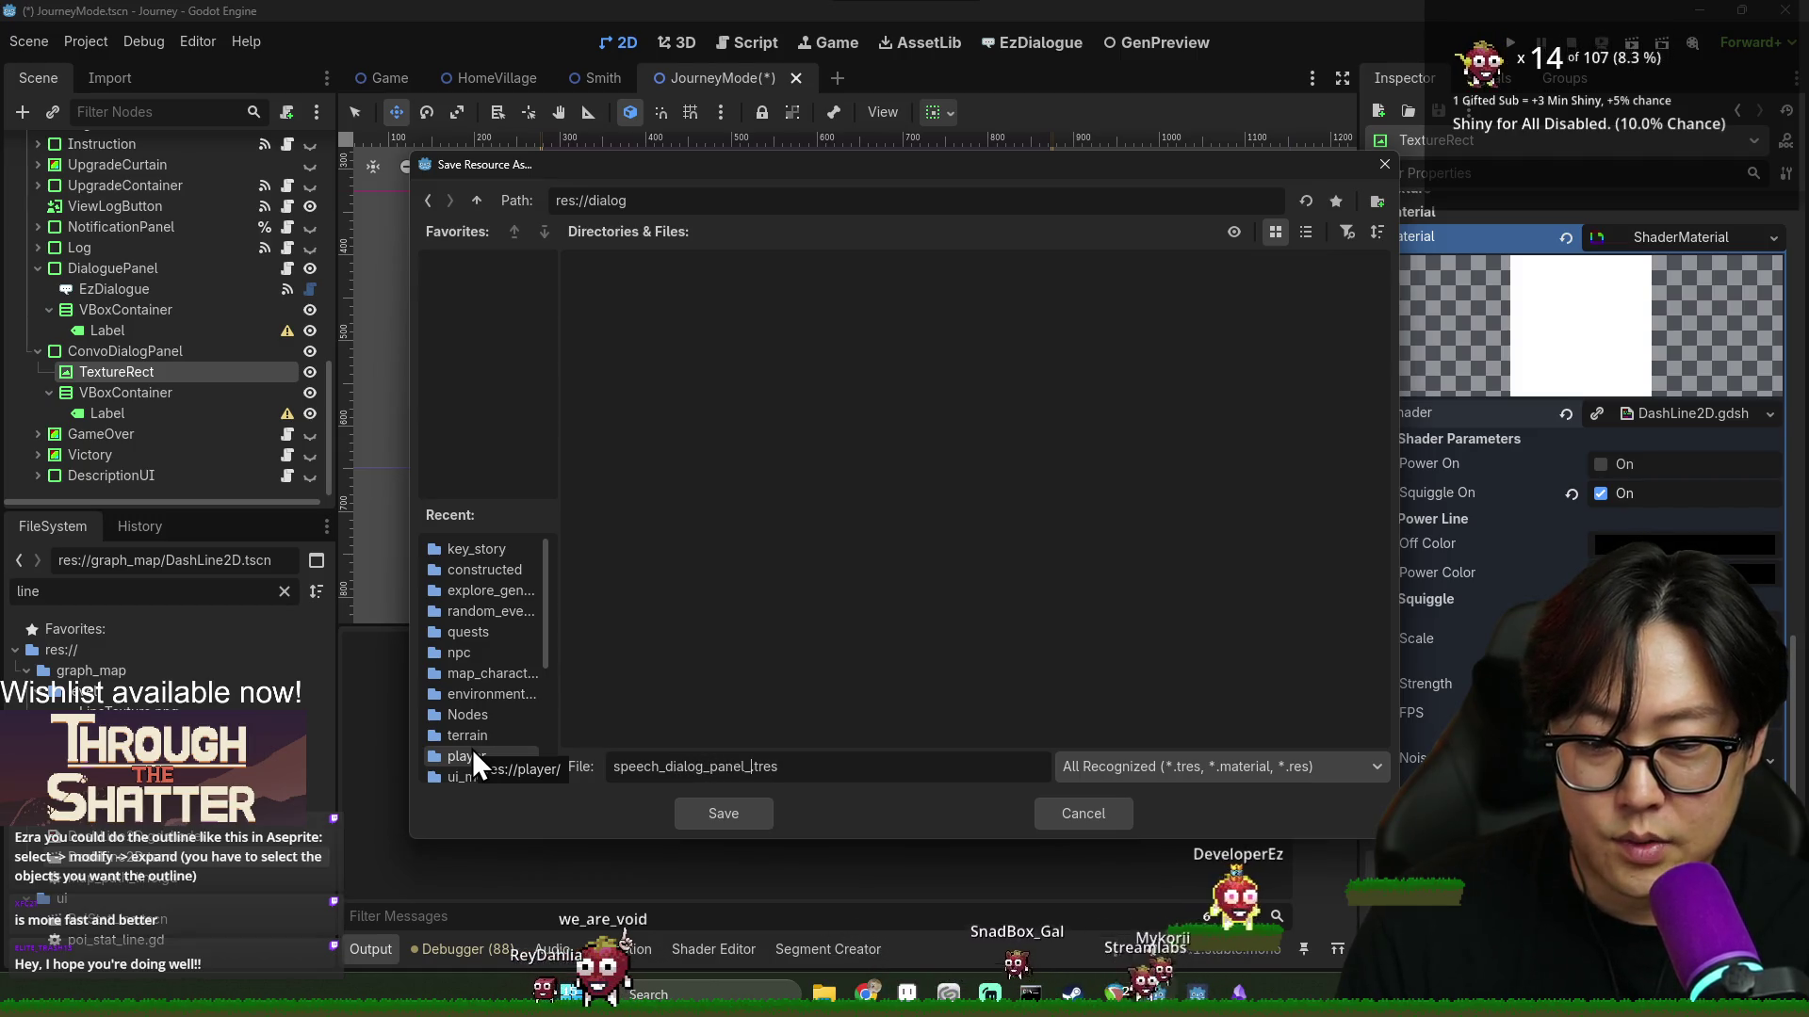
key(Return)
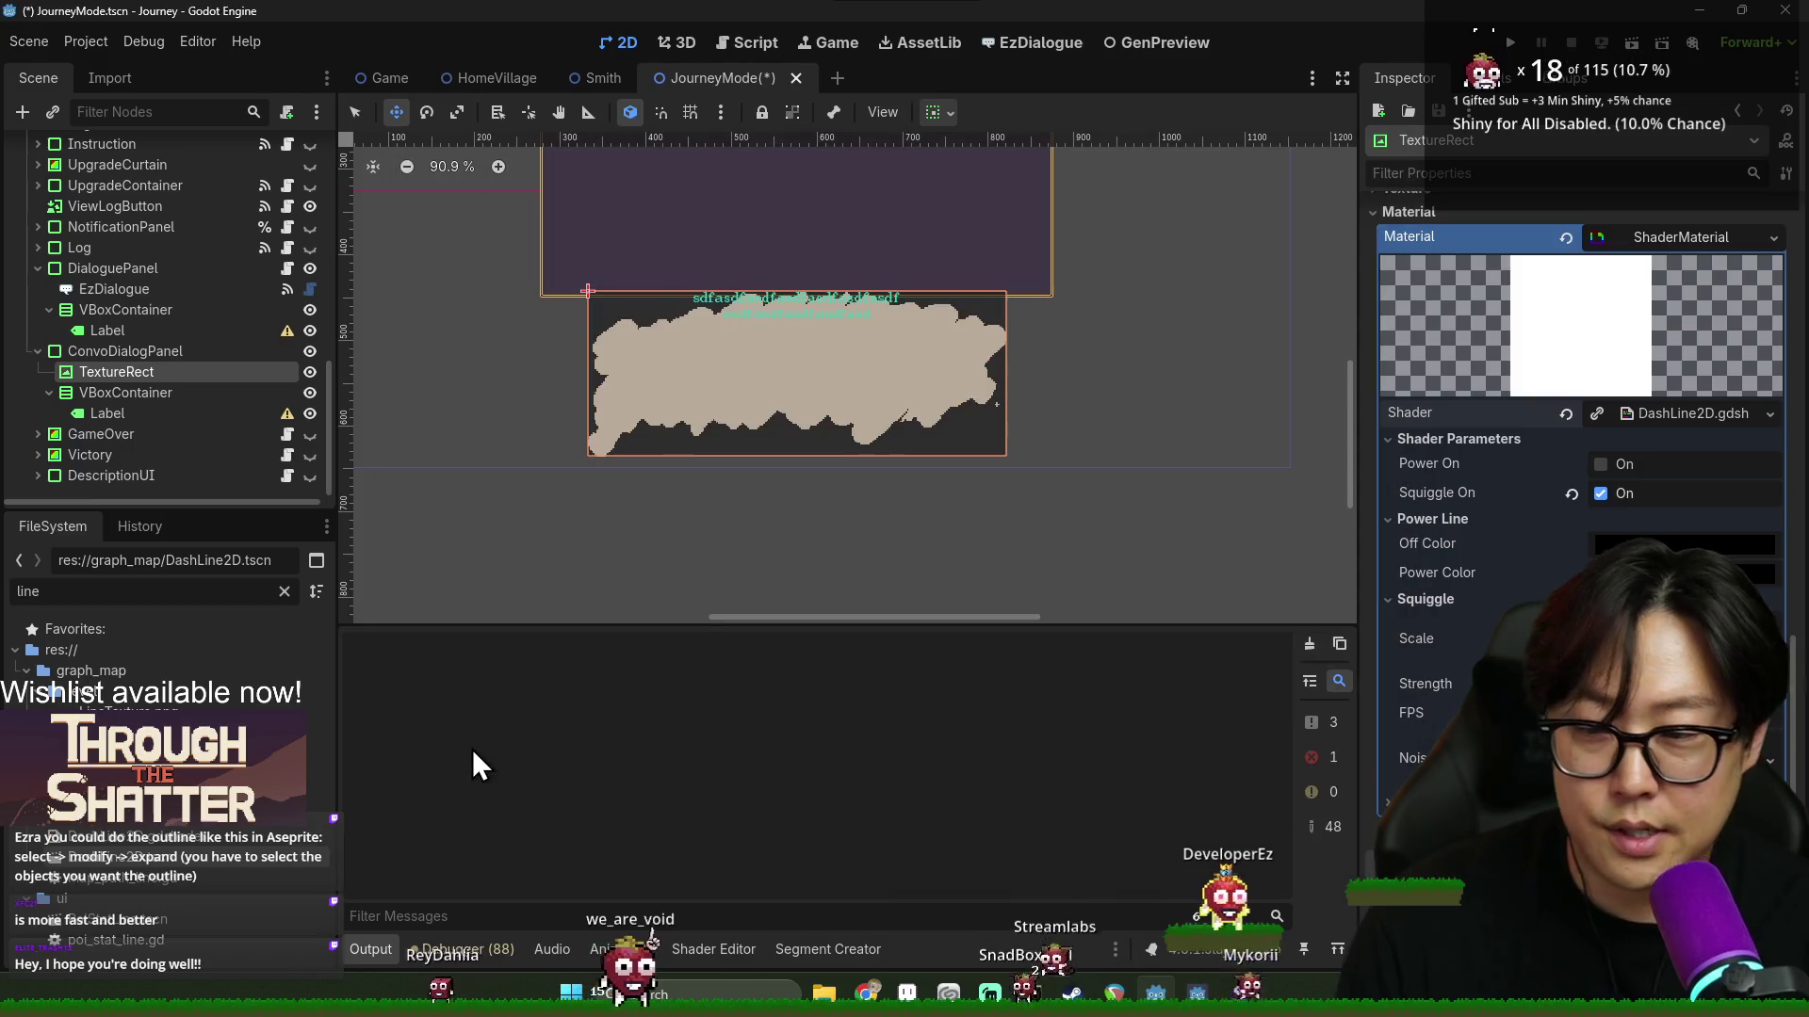
click(122, 354)
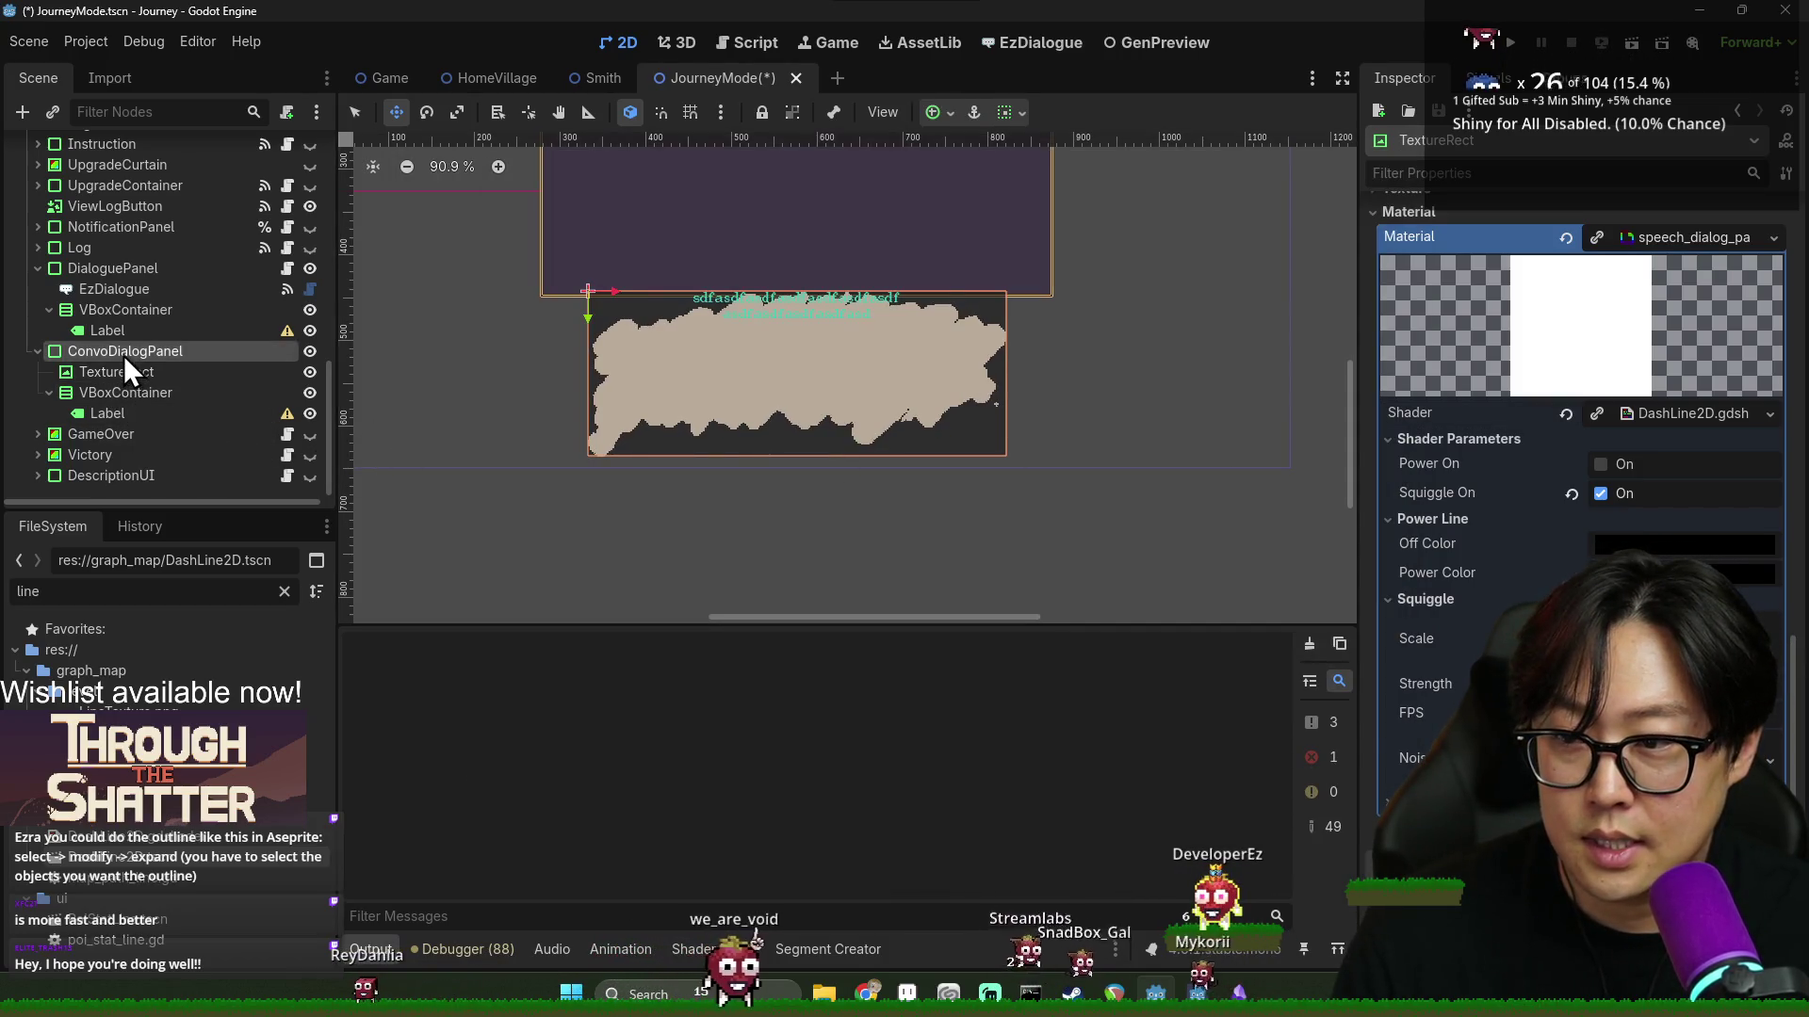
Step: Hide the TextureRect and give ConvoDialogPanel's Panel style the conversation_dialog_box texture
click(310, 372)
click(222, 356)
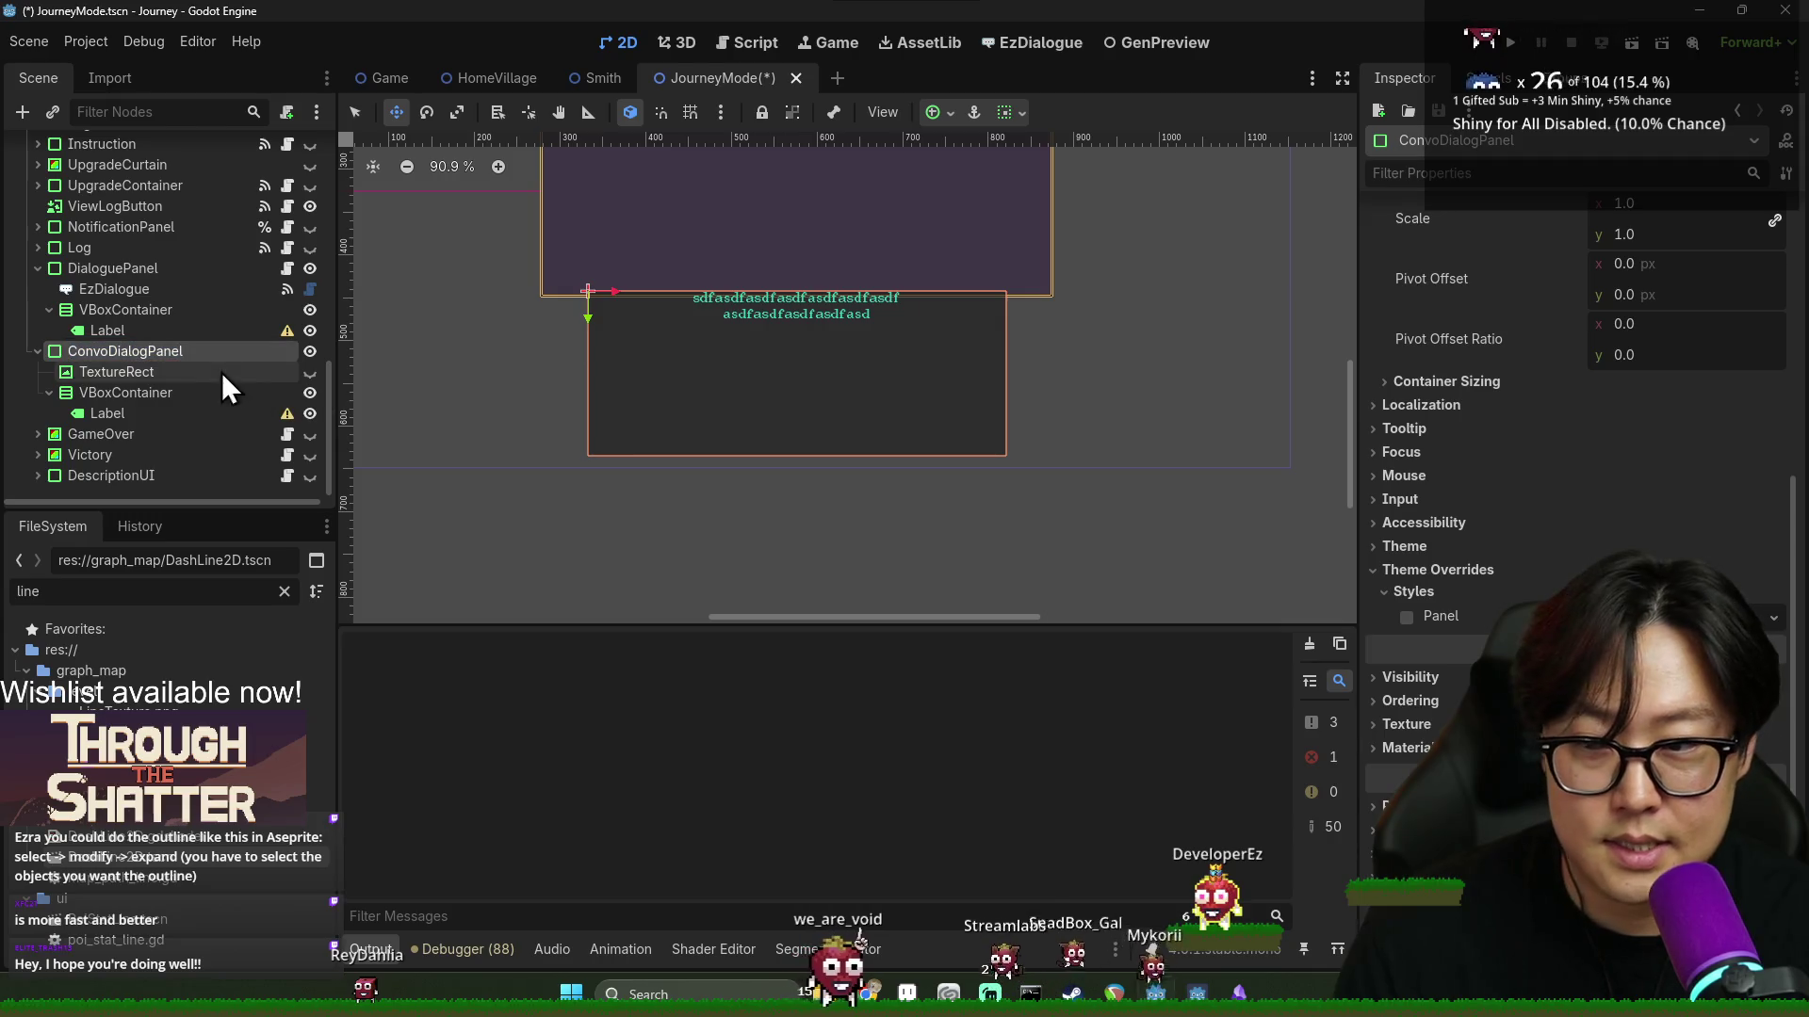
click(1649, 617)
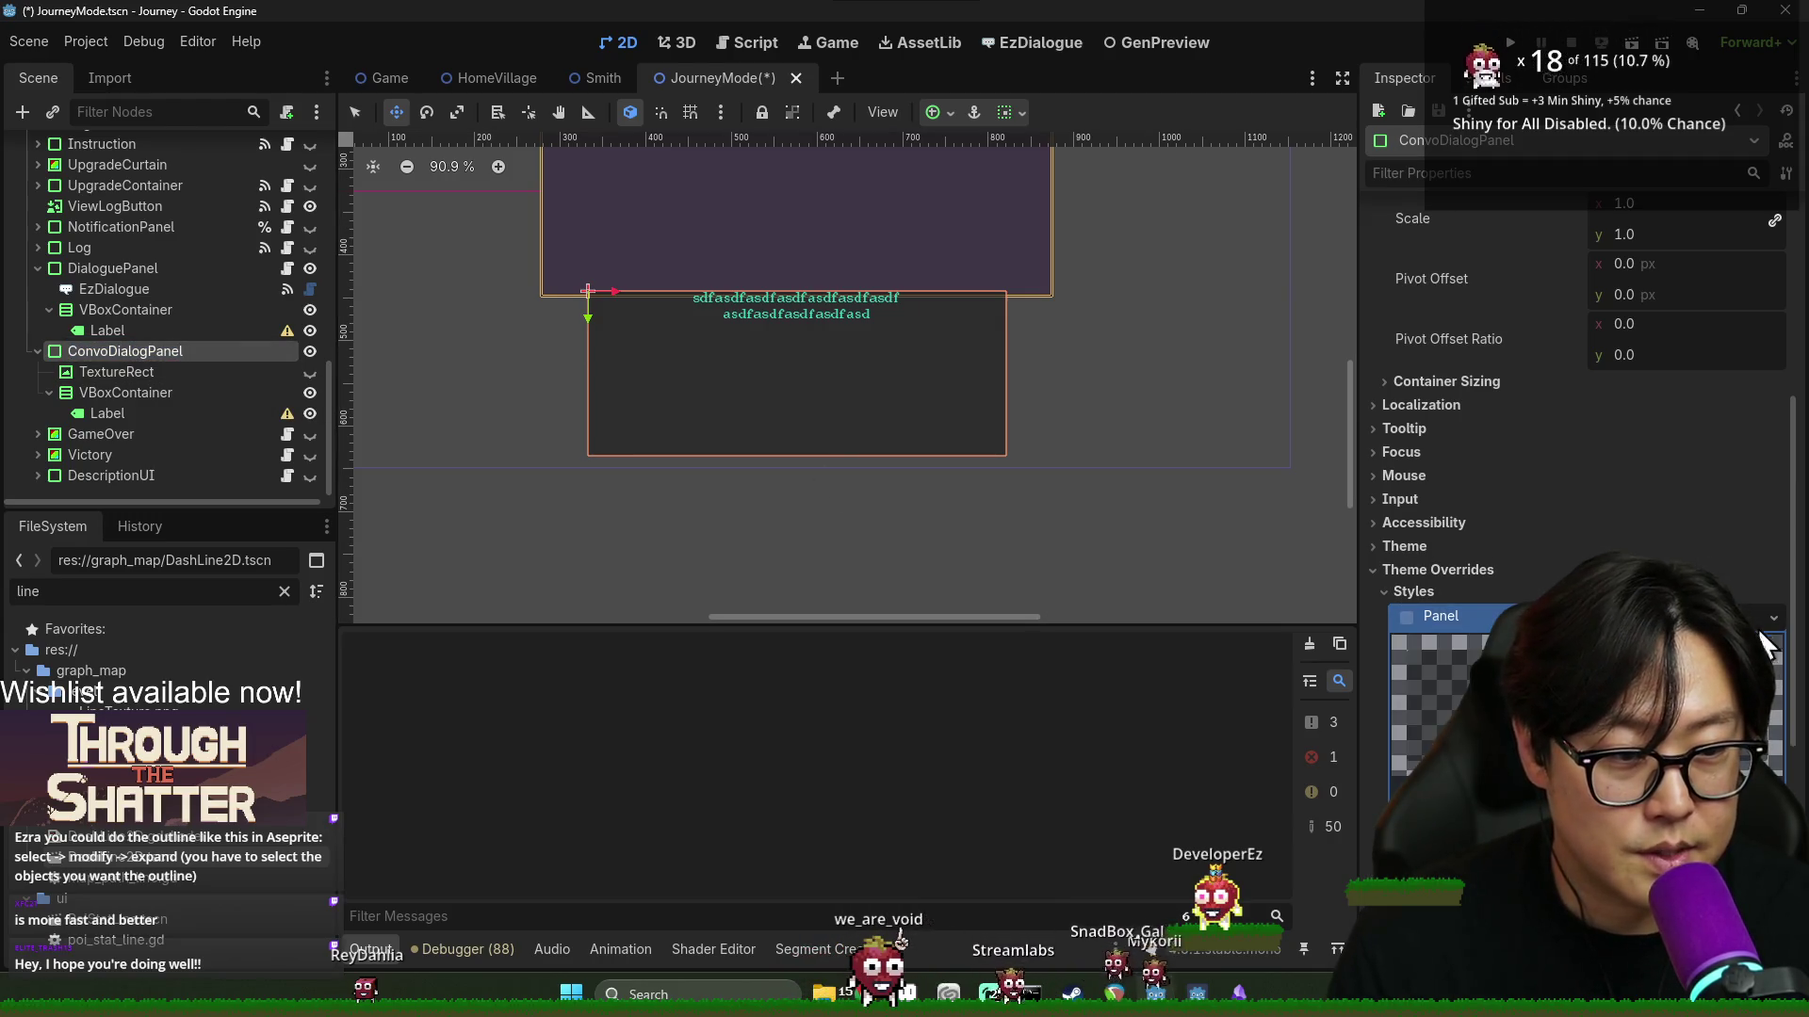
click(1407, 617)
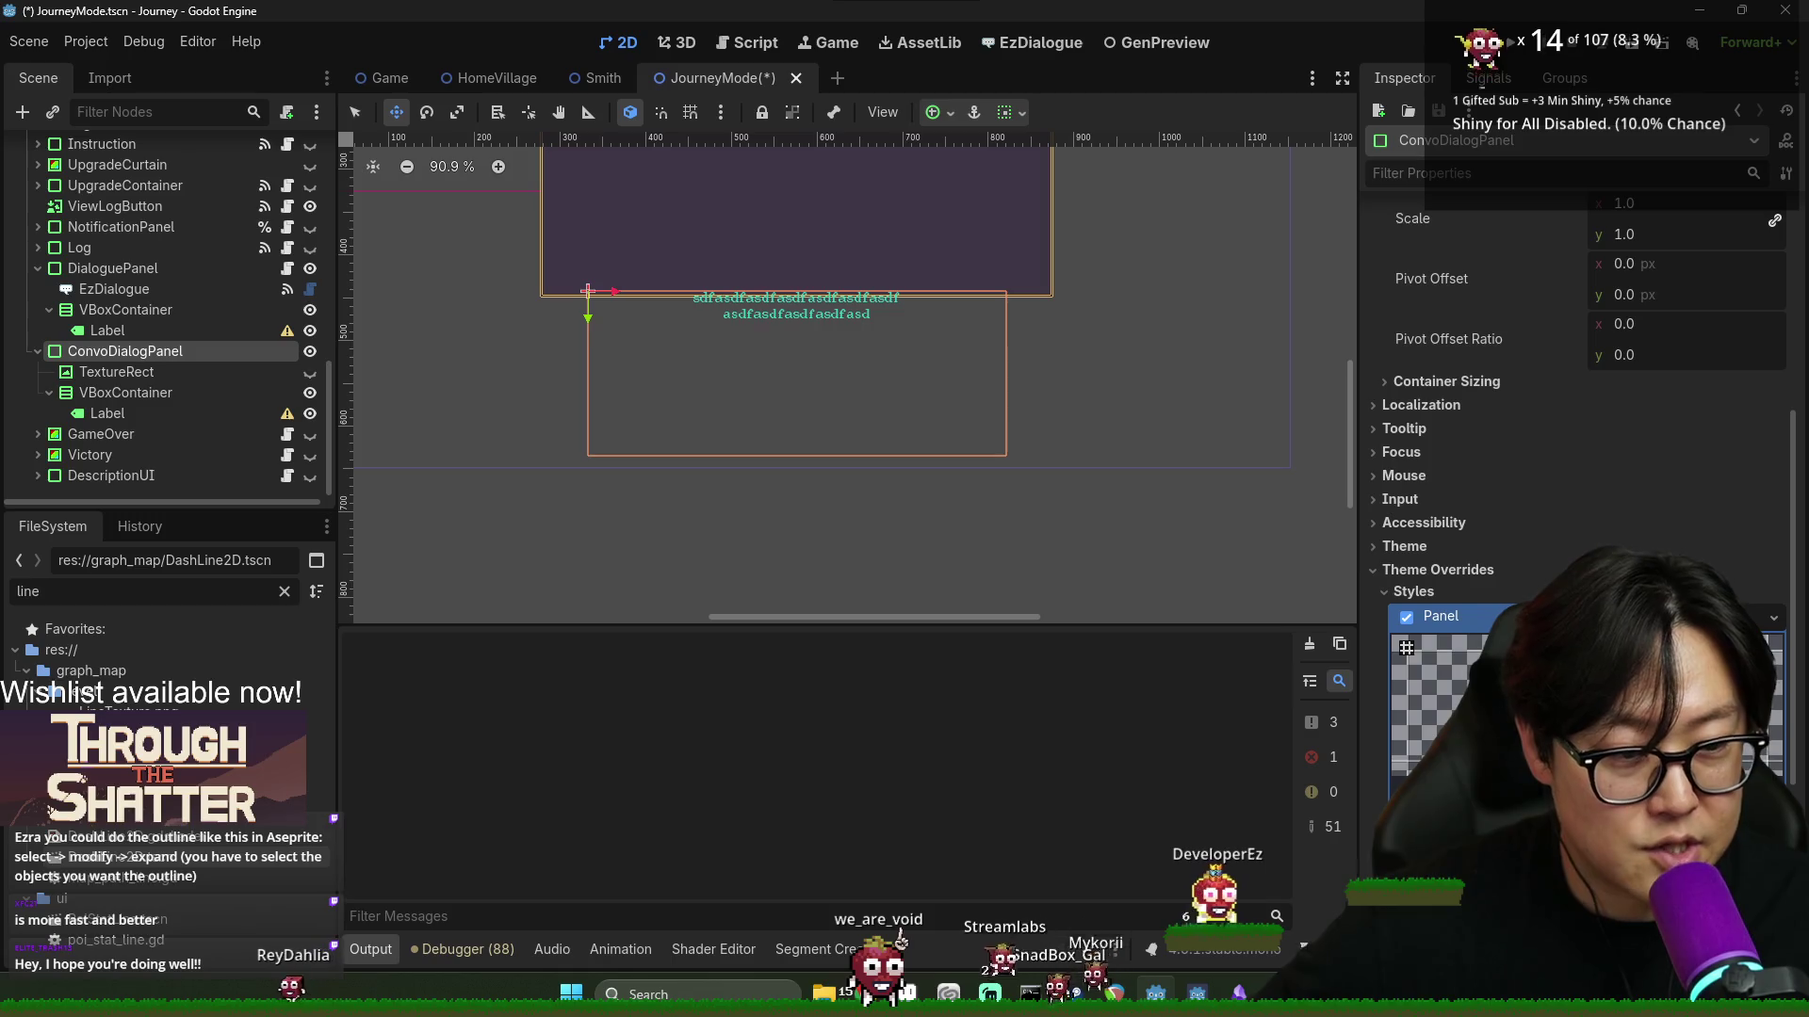
scroll(1751, 630, down, 2)
click(1745, 603)
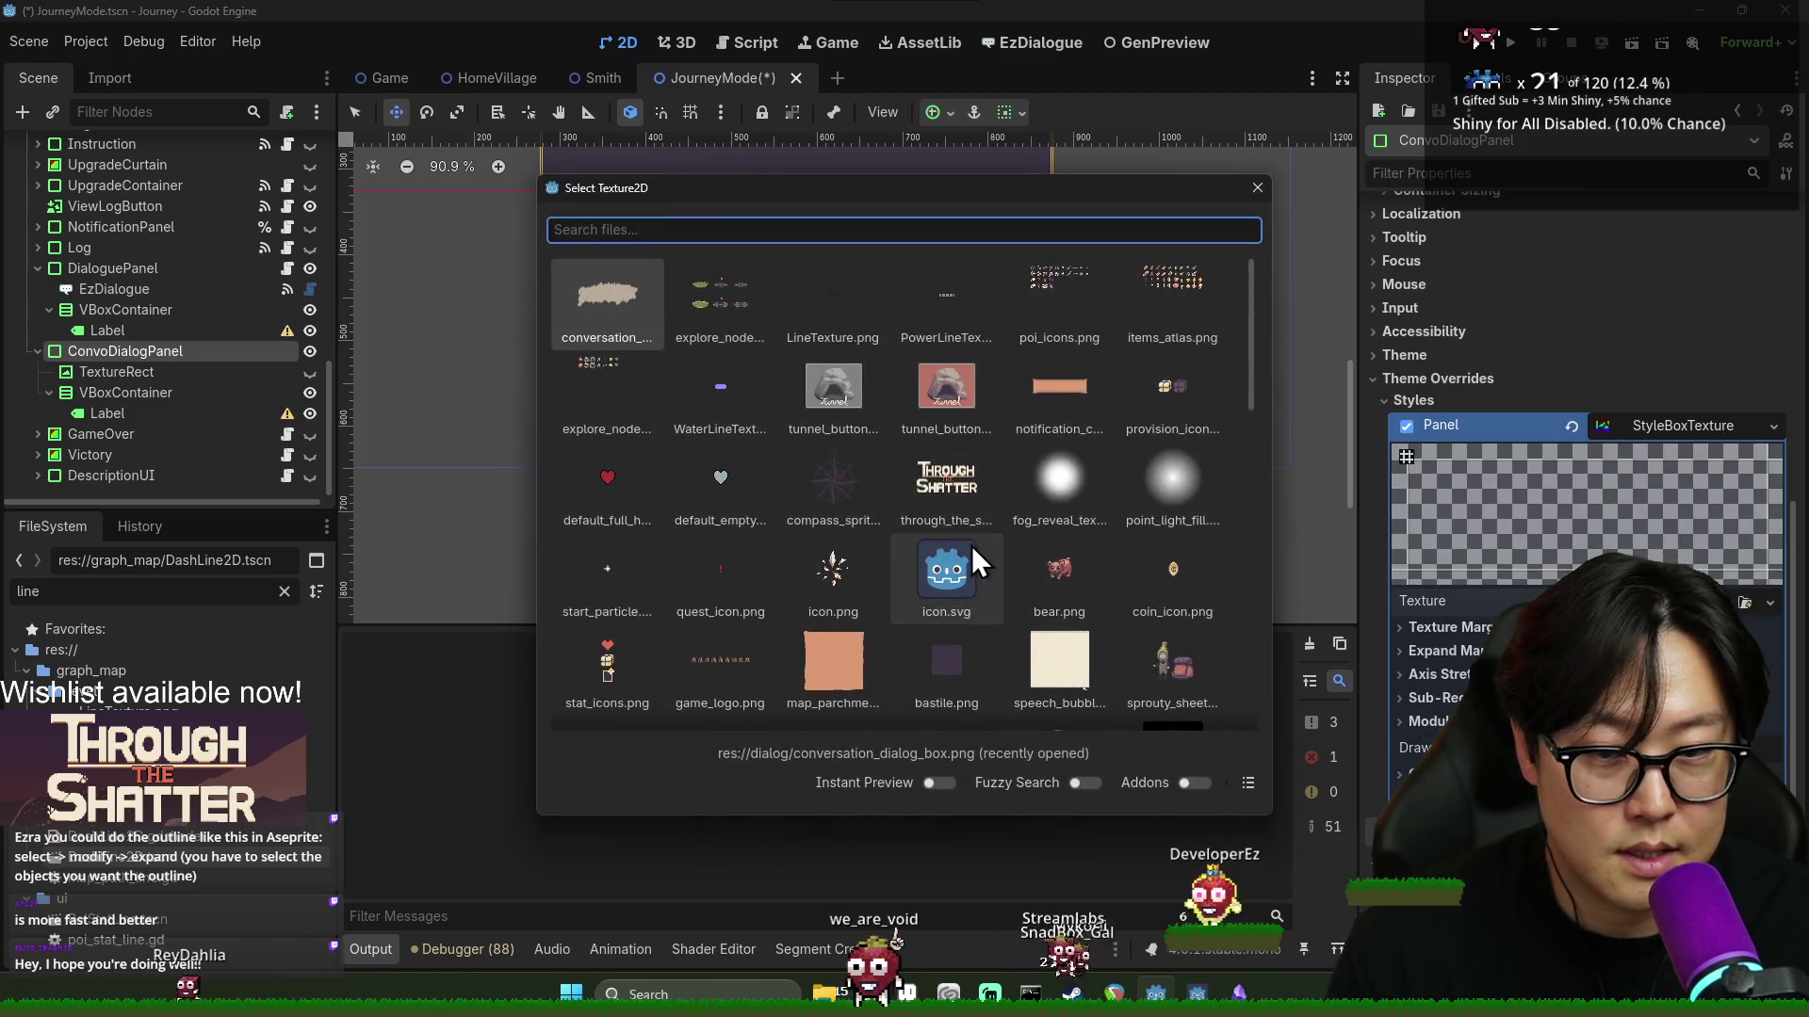
double_click(607, 326)
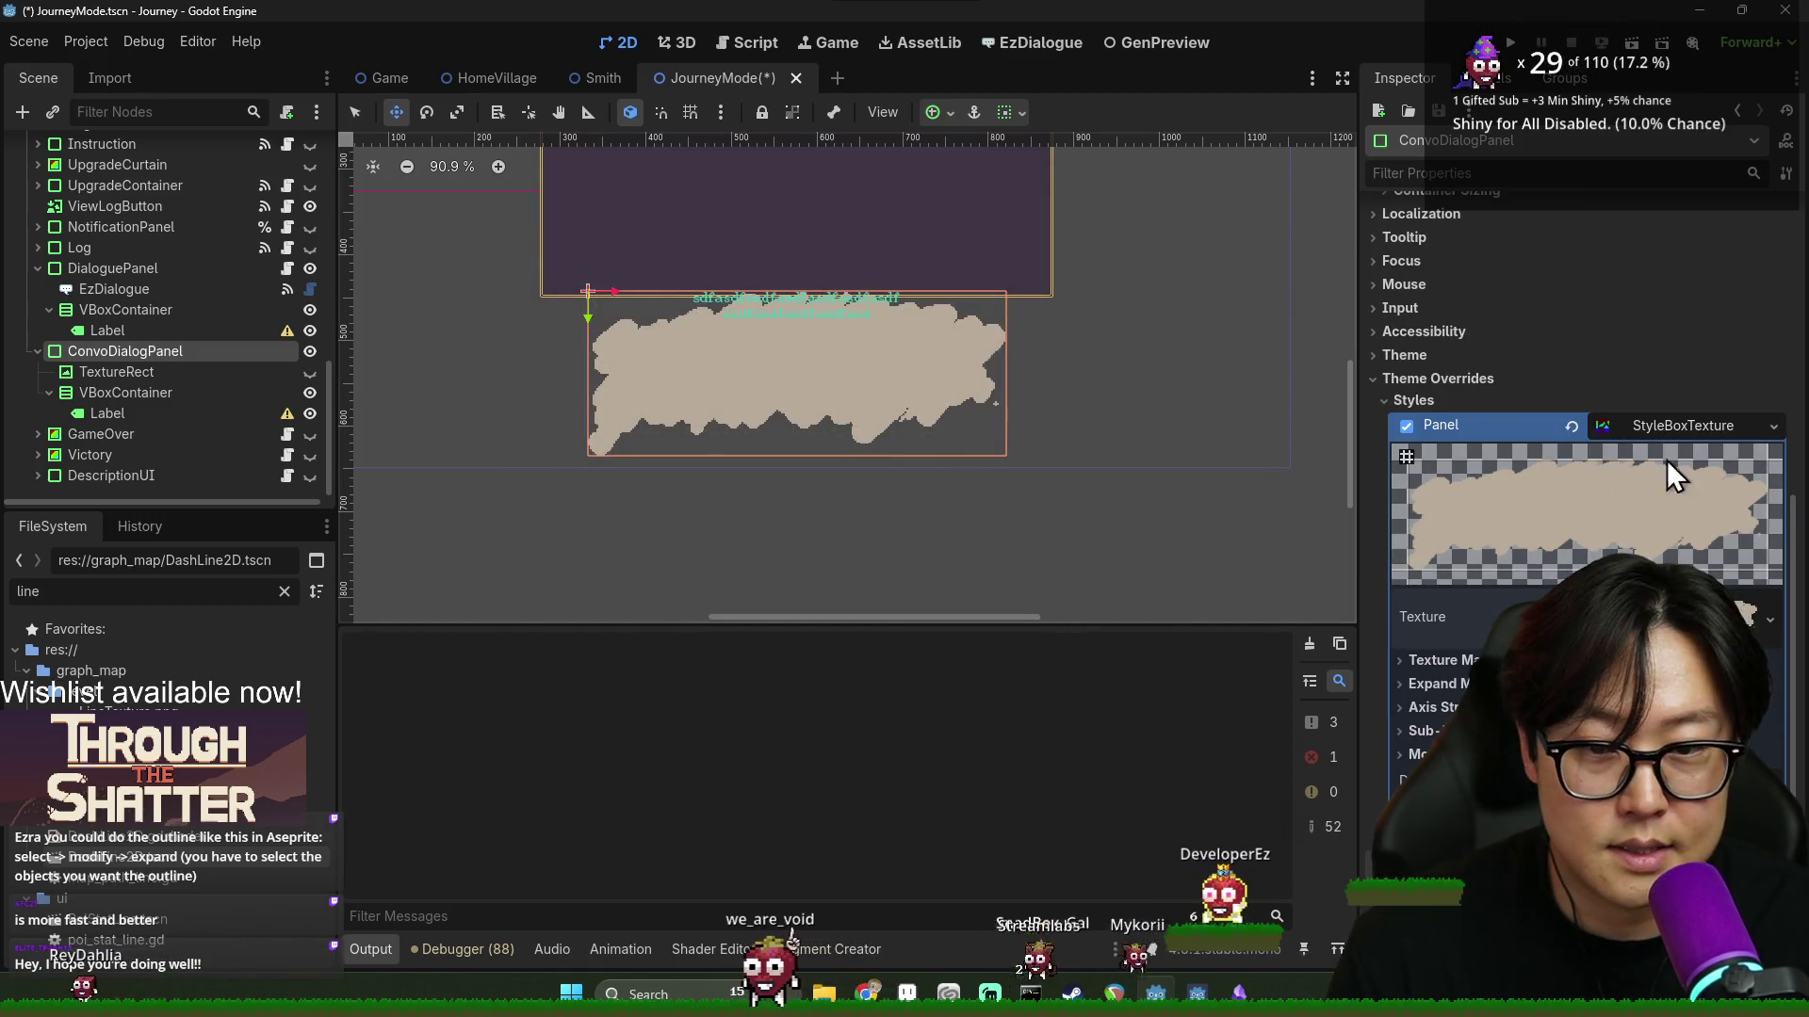
click(1715, 426)
Step: Assign speech_dialog_panel_material as ConvoDialogPanel's material
click(1405, 747)
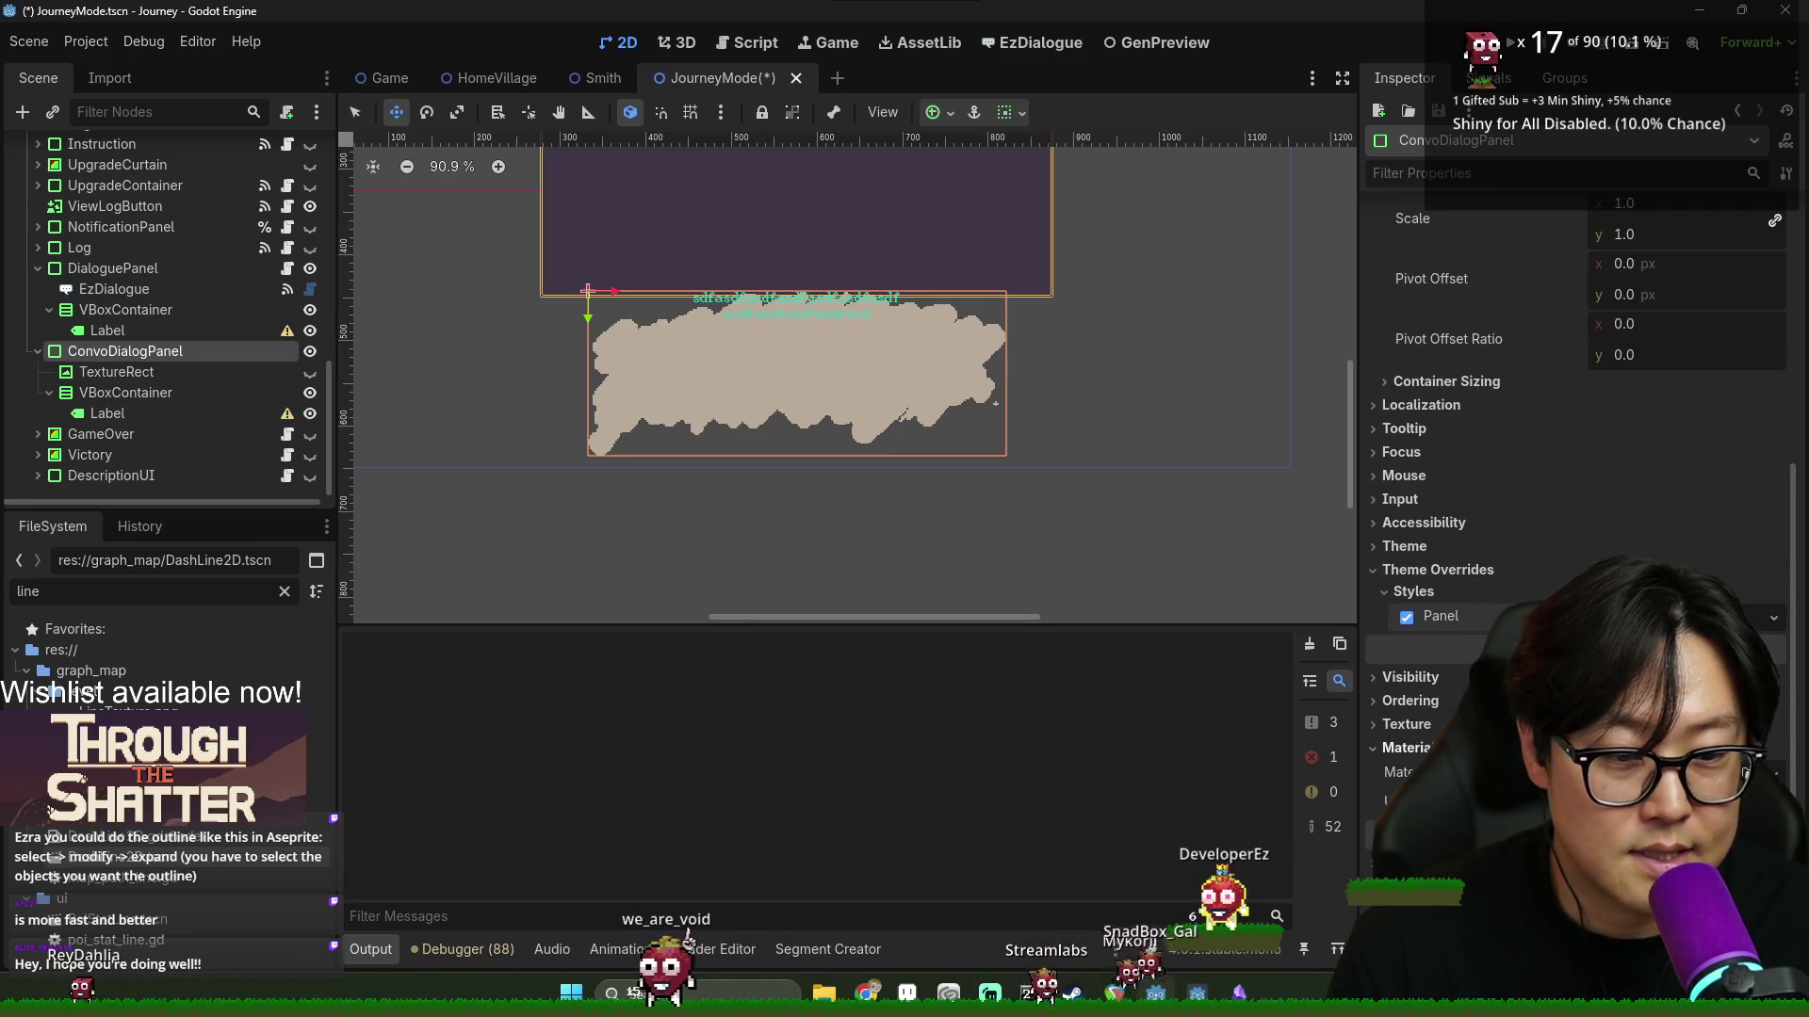
click(1677, 773)
double_click(631, 326)
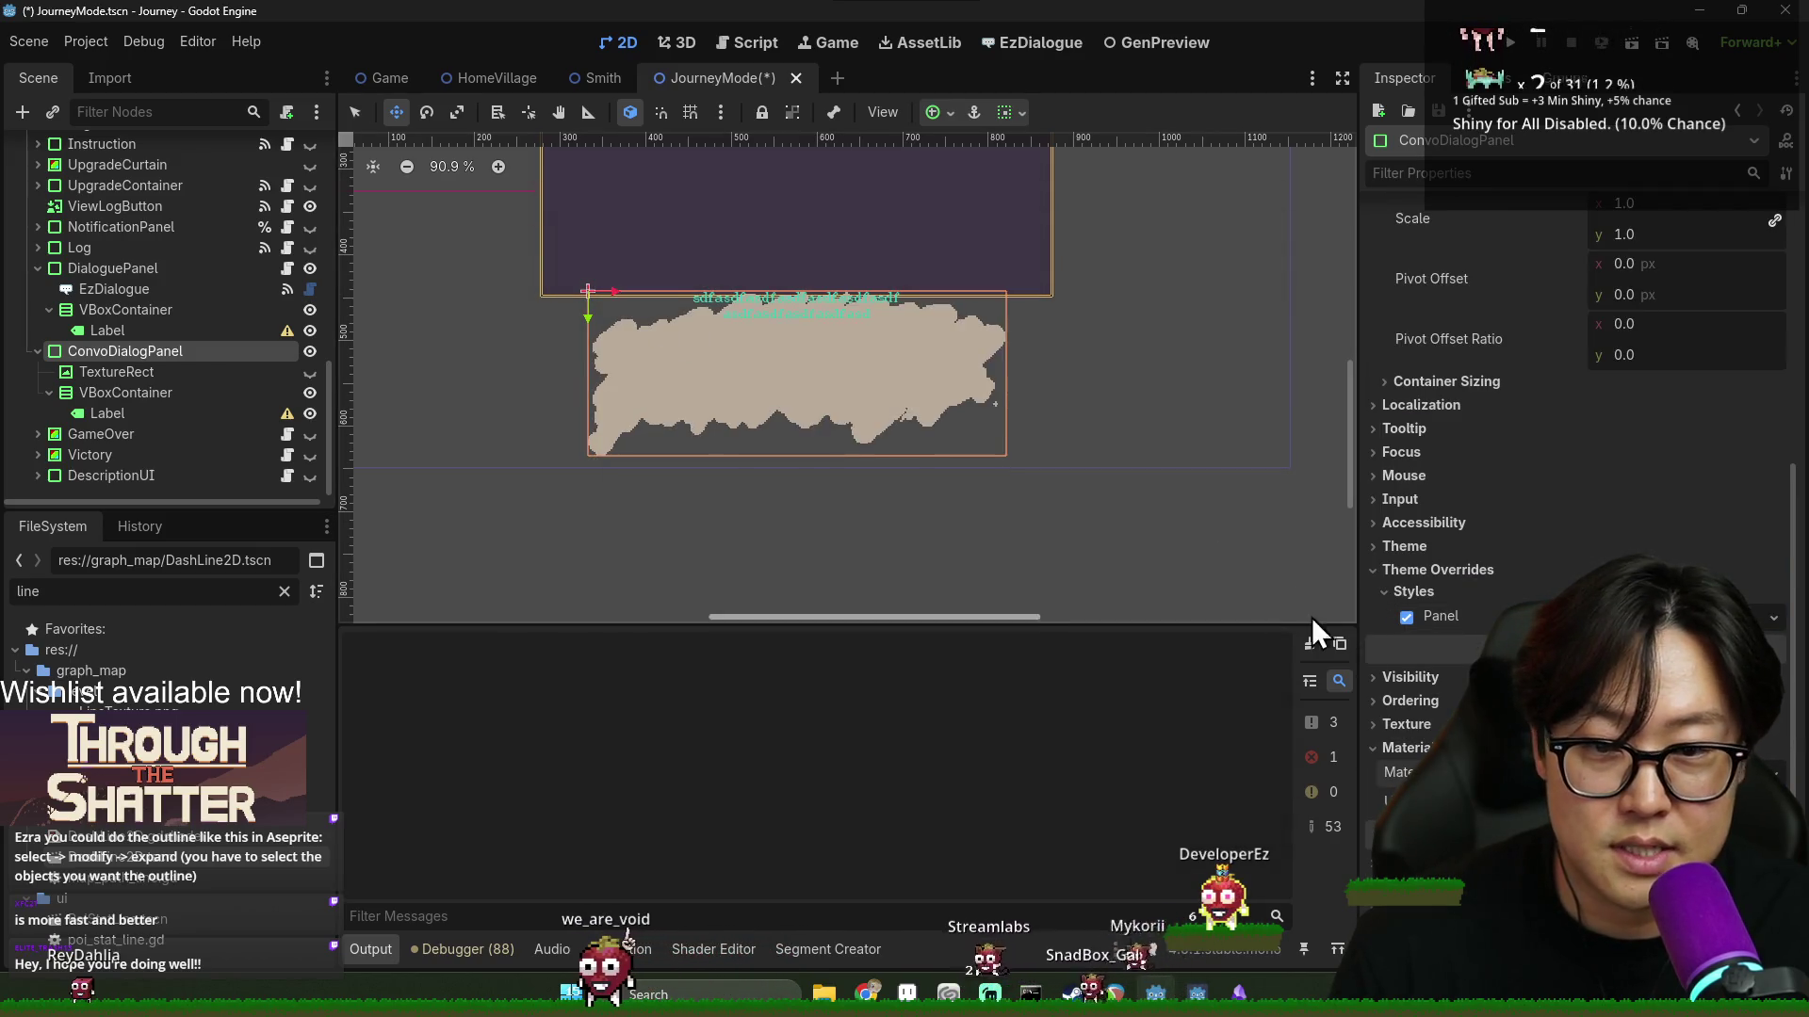
scroll(827, 397, up, 6)
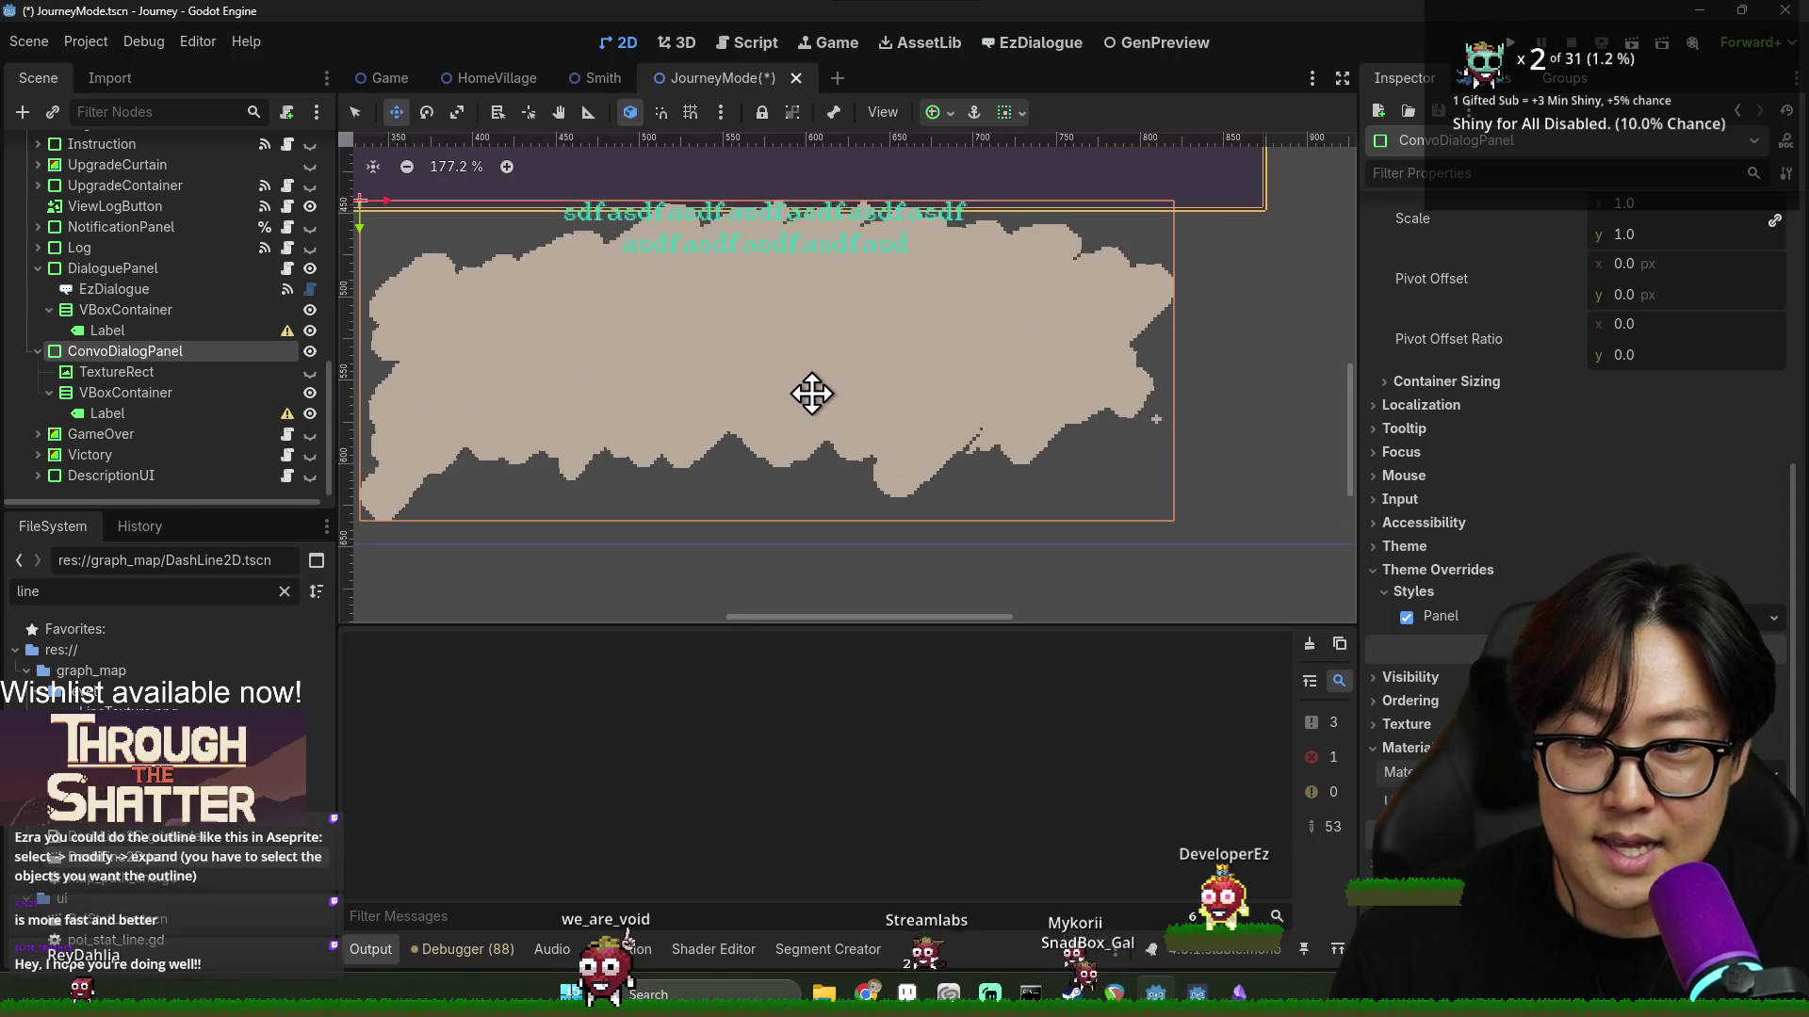
Step: Delete the old TextureRect node from ConvoDialogPanel
click(175, 371)
right_click(256, 369)
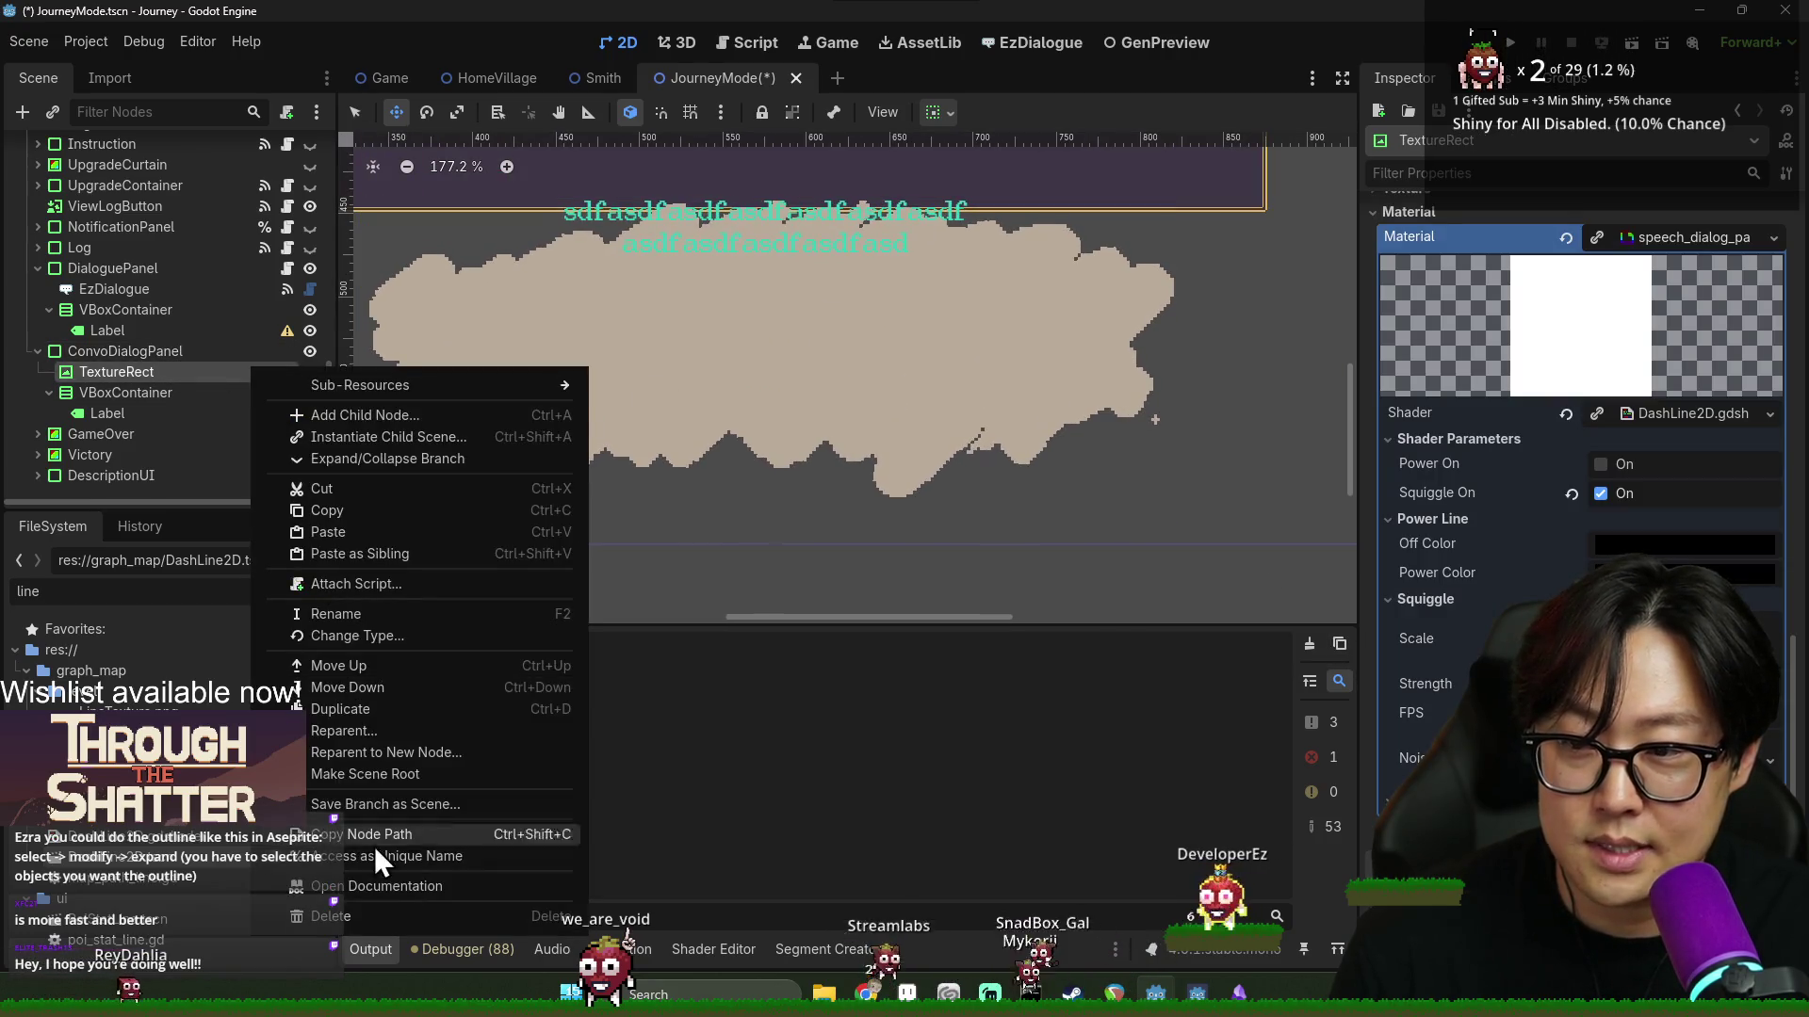
click(382, 909)
key(Return)
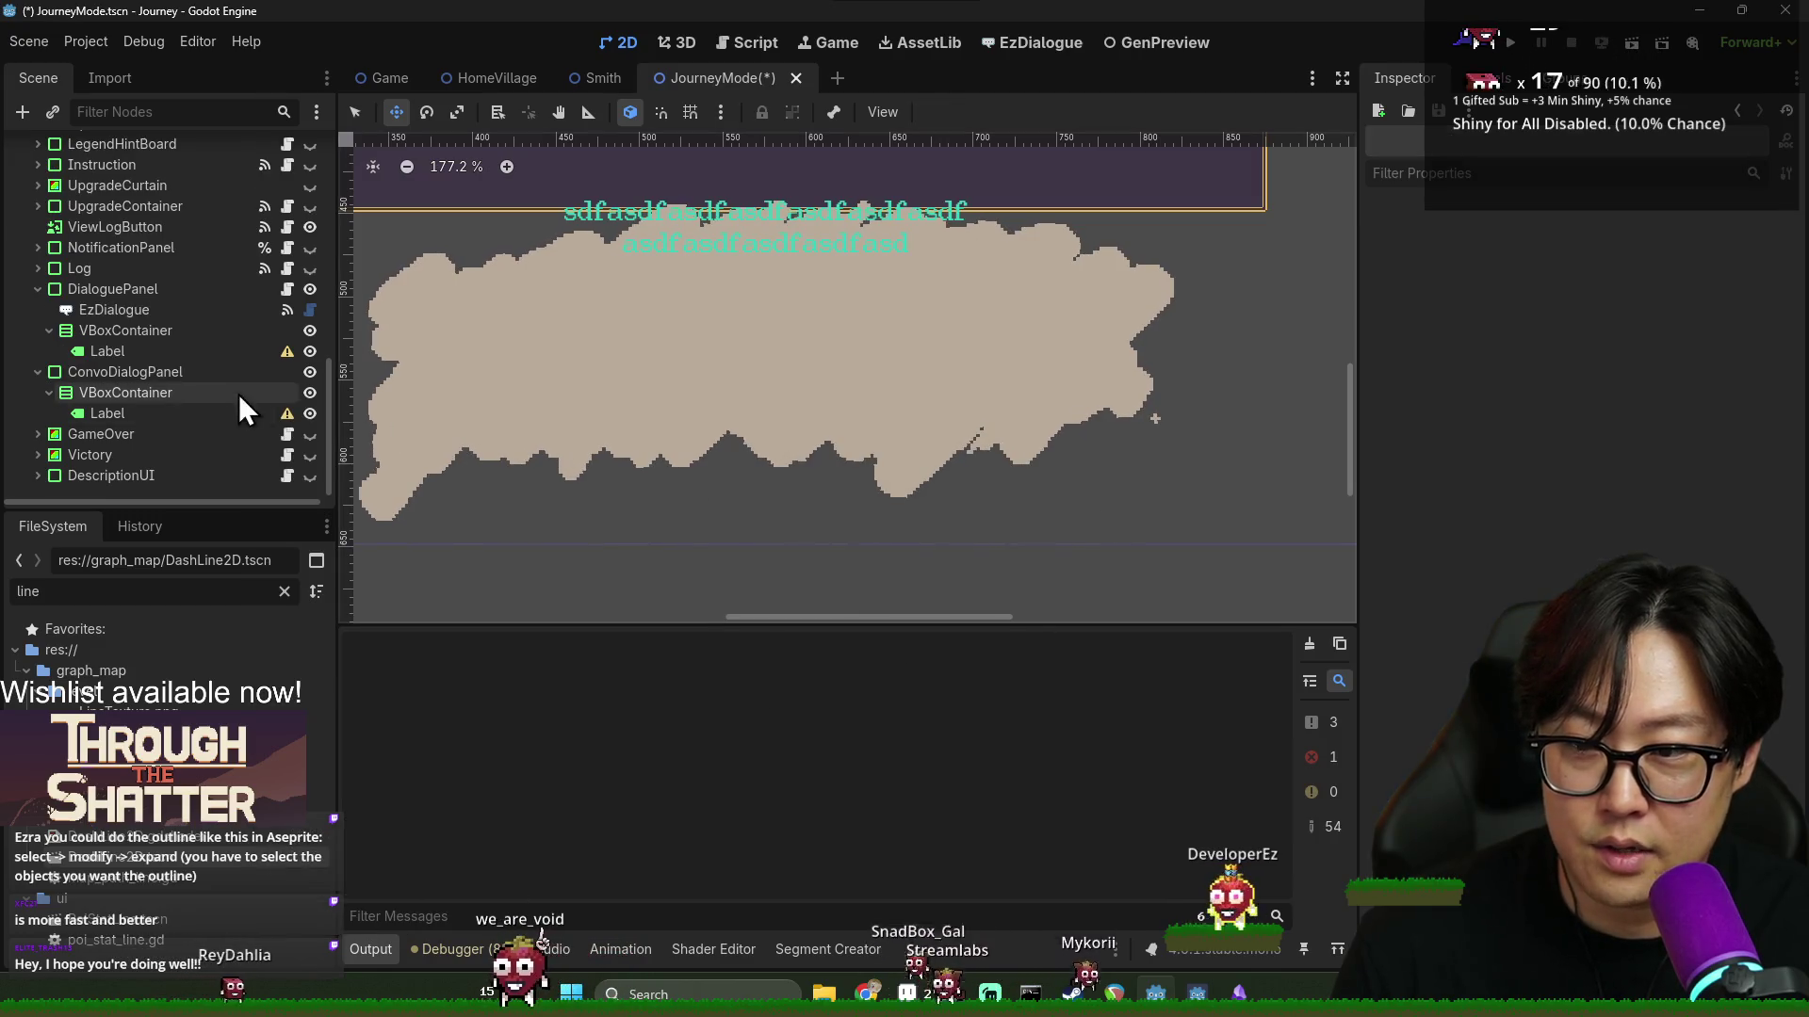
click(179, 330)
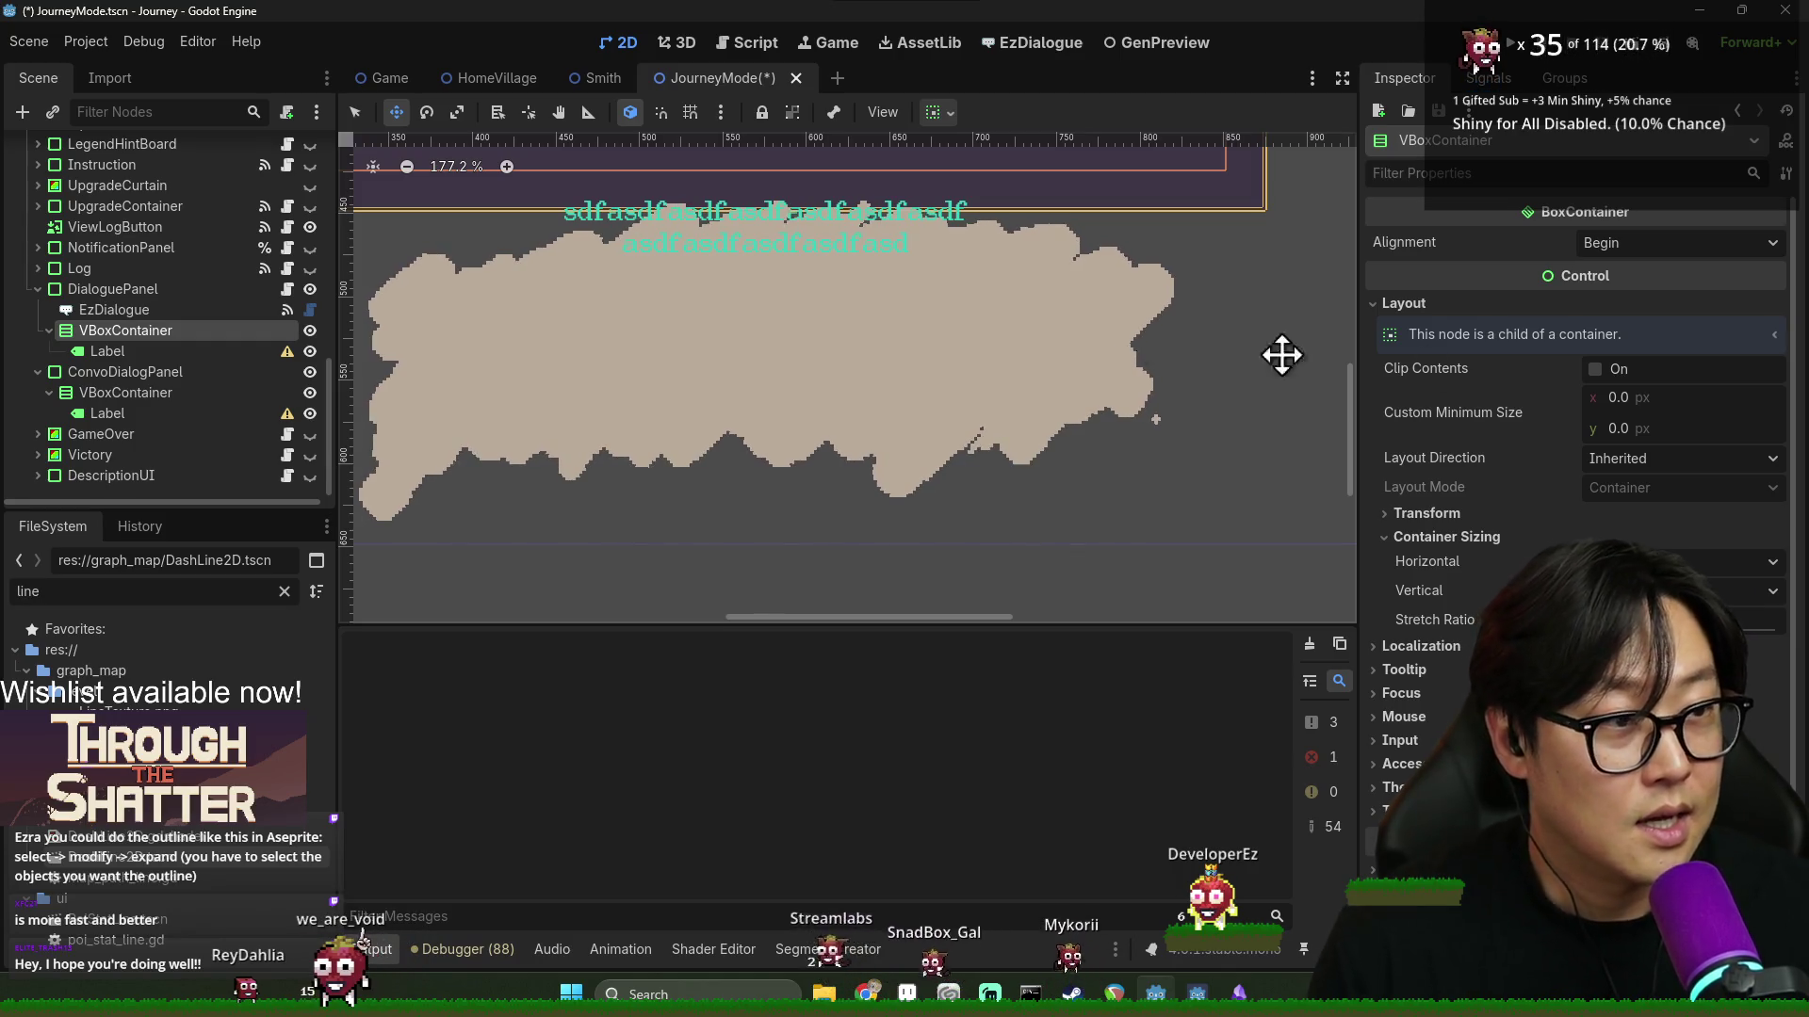
Step: Compare both panels' VBoxContainers and Labels, then select ConvoDialogPanel
scroll(1057, 374, down, 3)
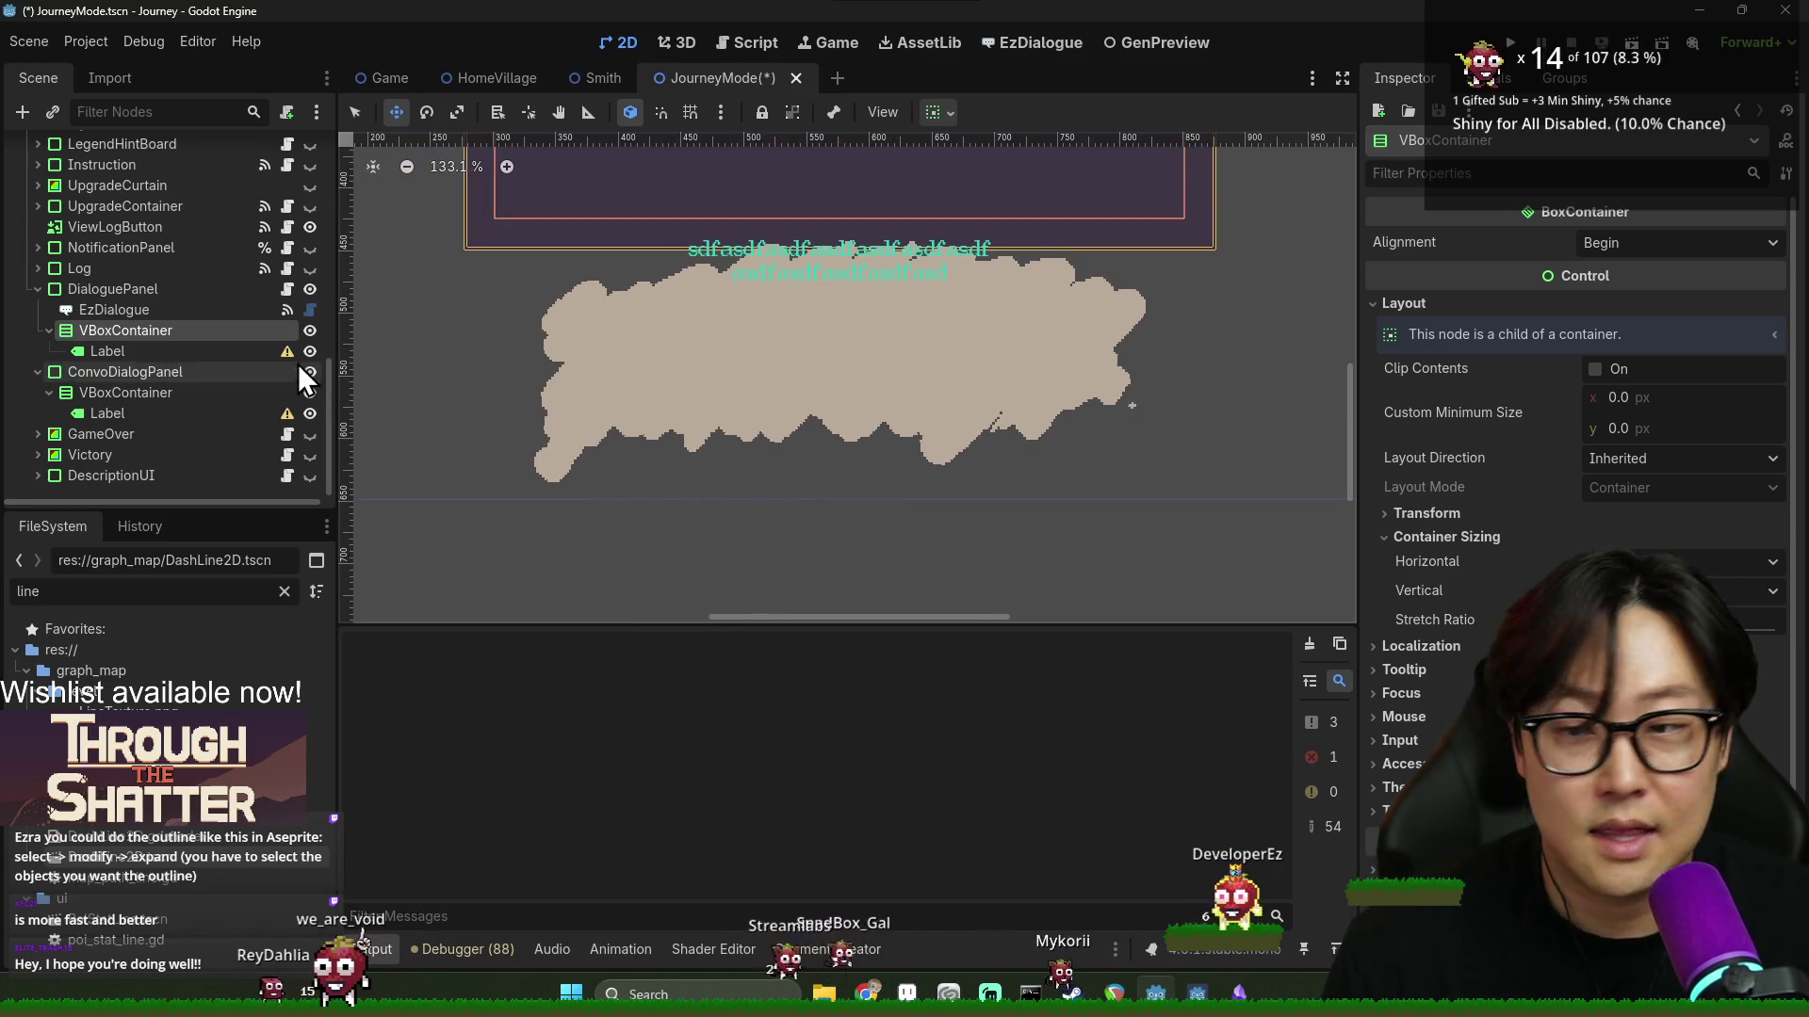
click(166, 350)
click(177, 392)
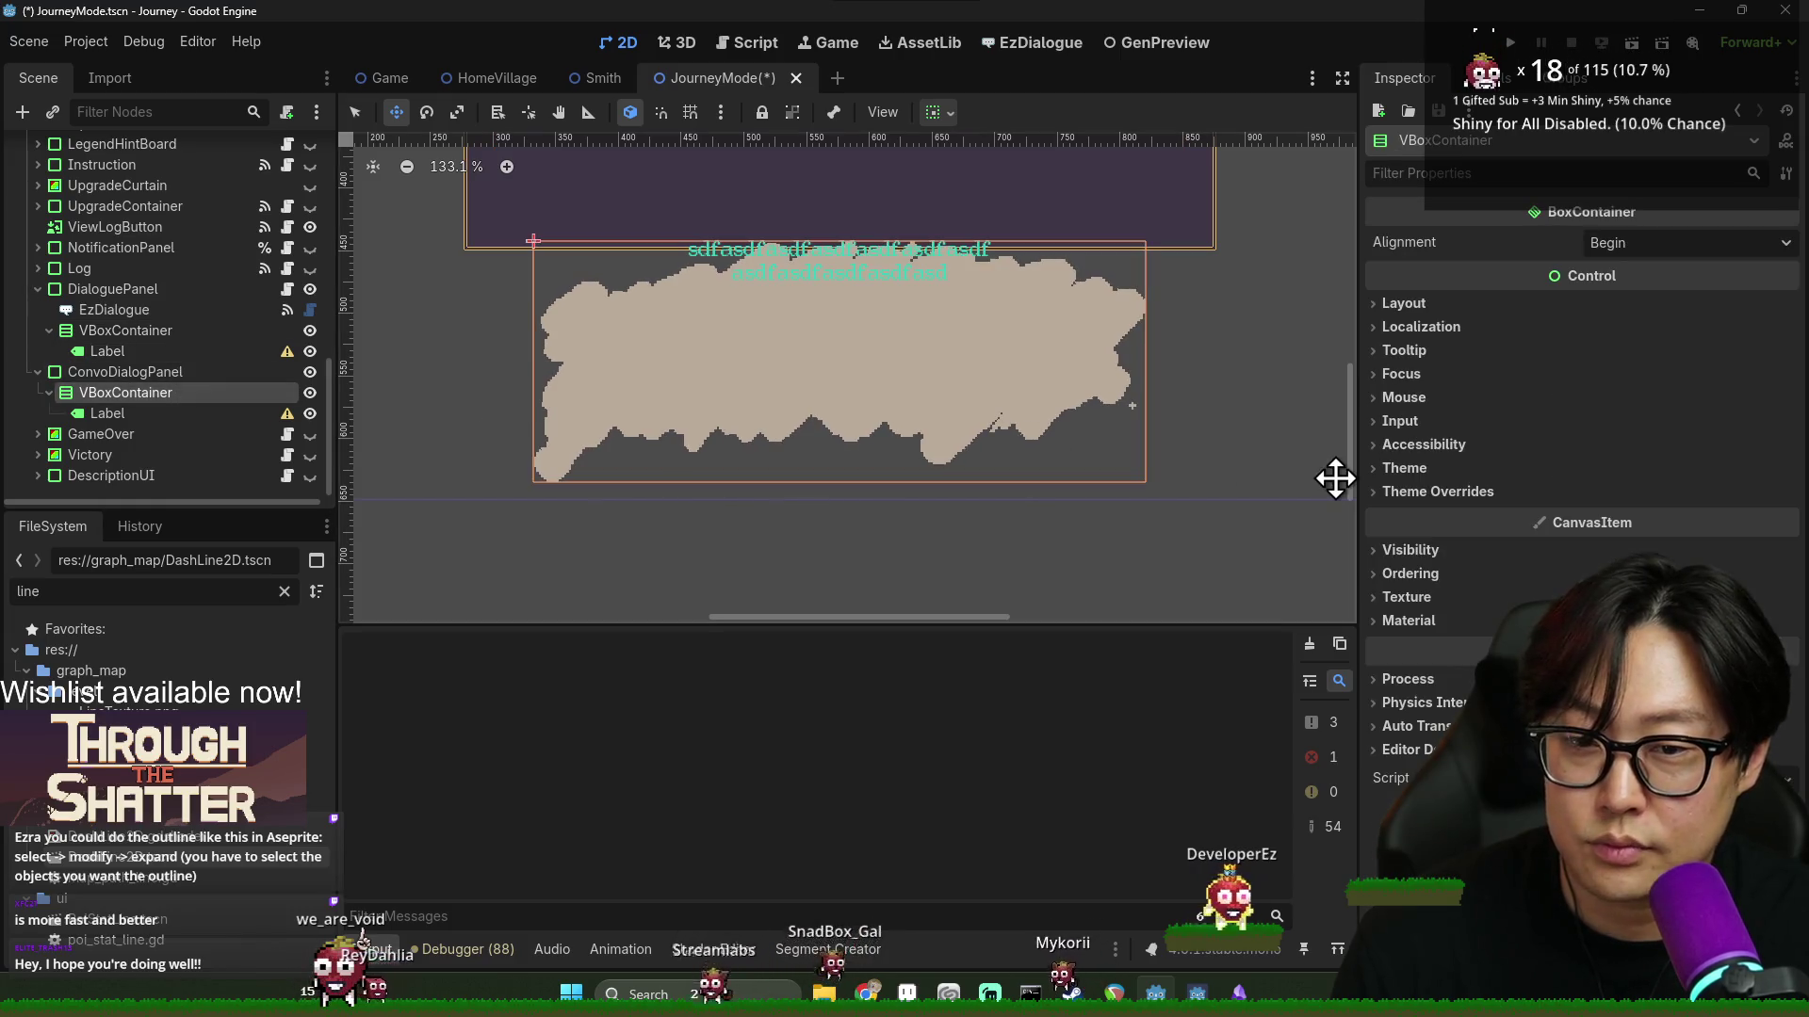
click(145, 414)
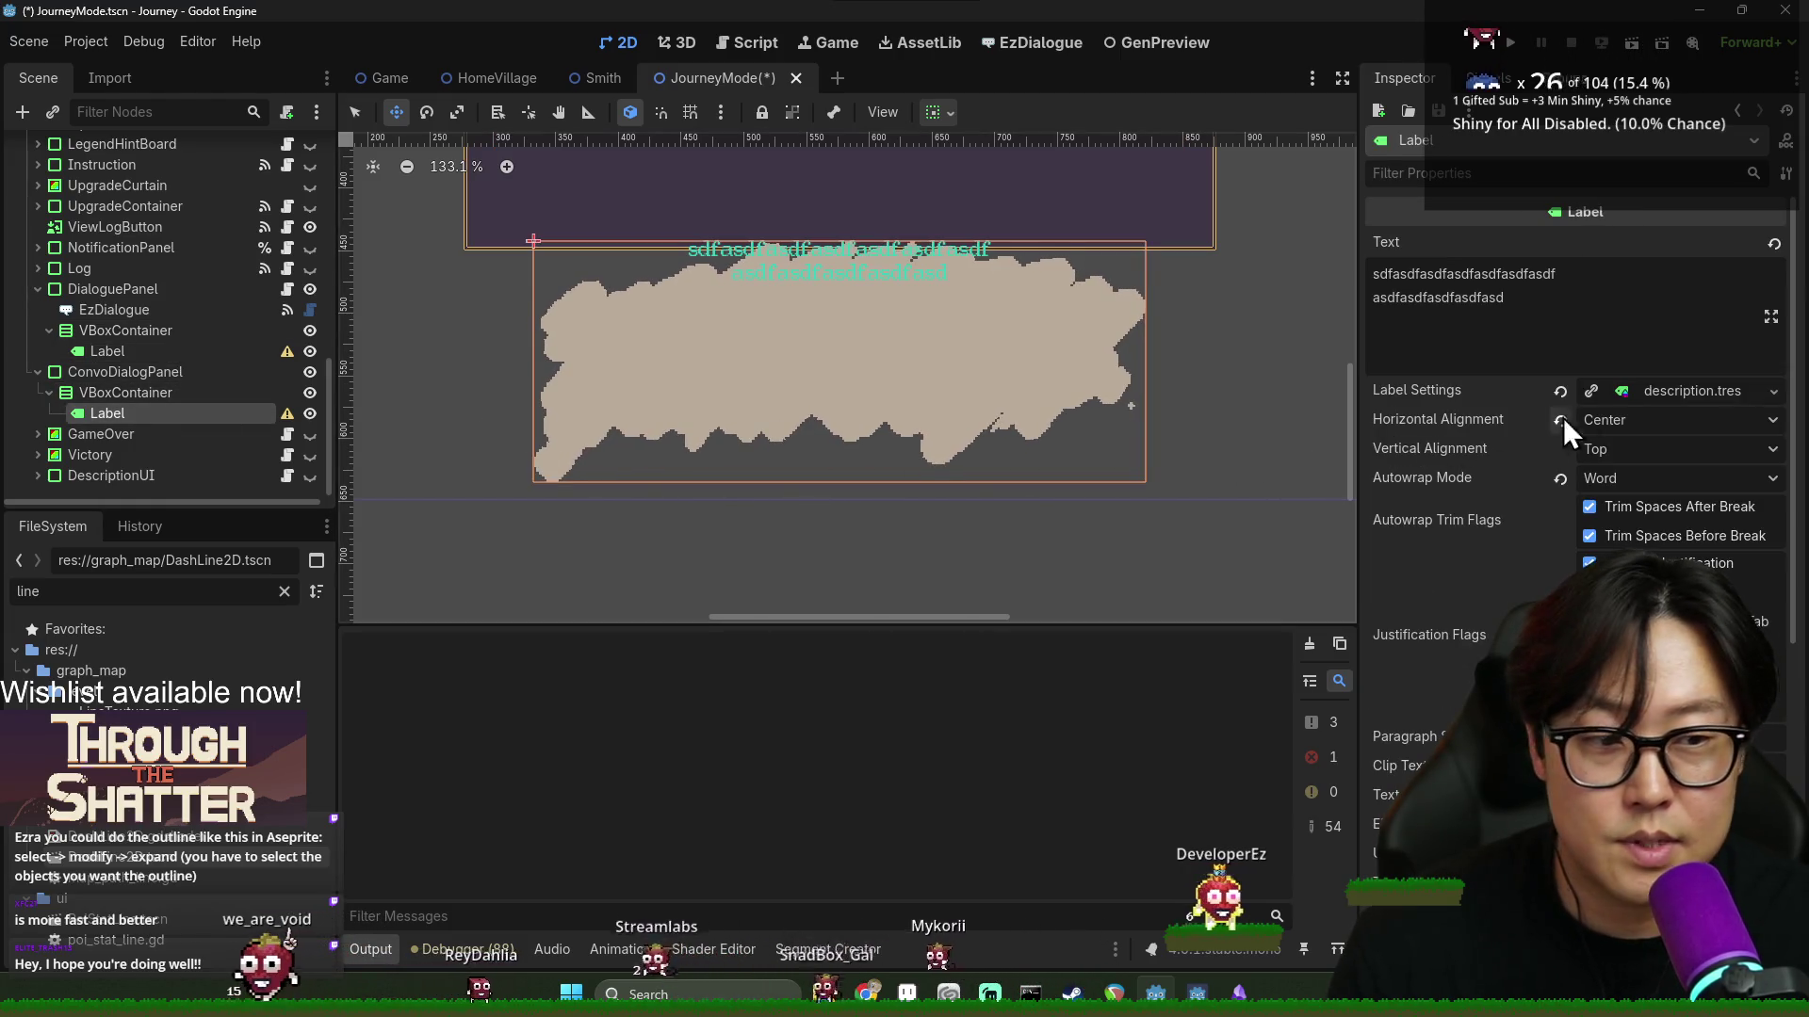
click(153, 386)
click(150, 375)
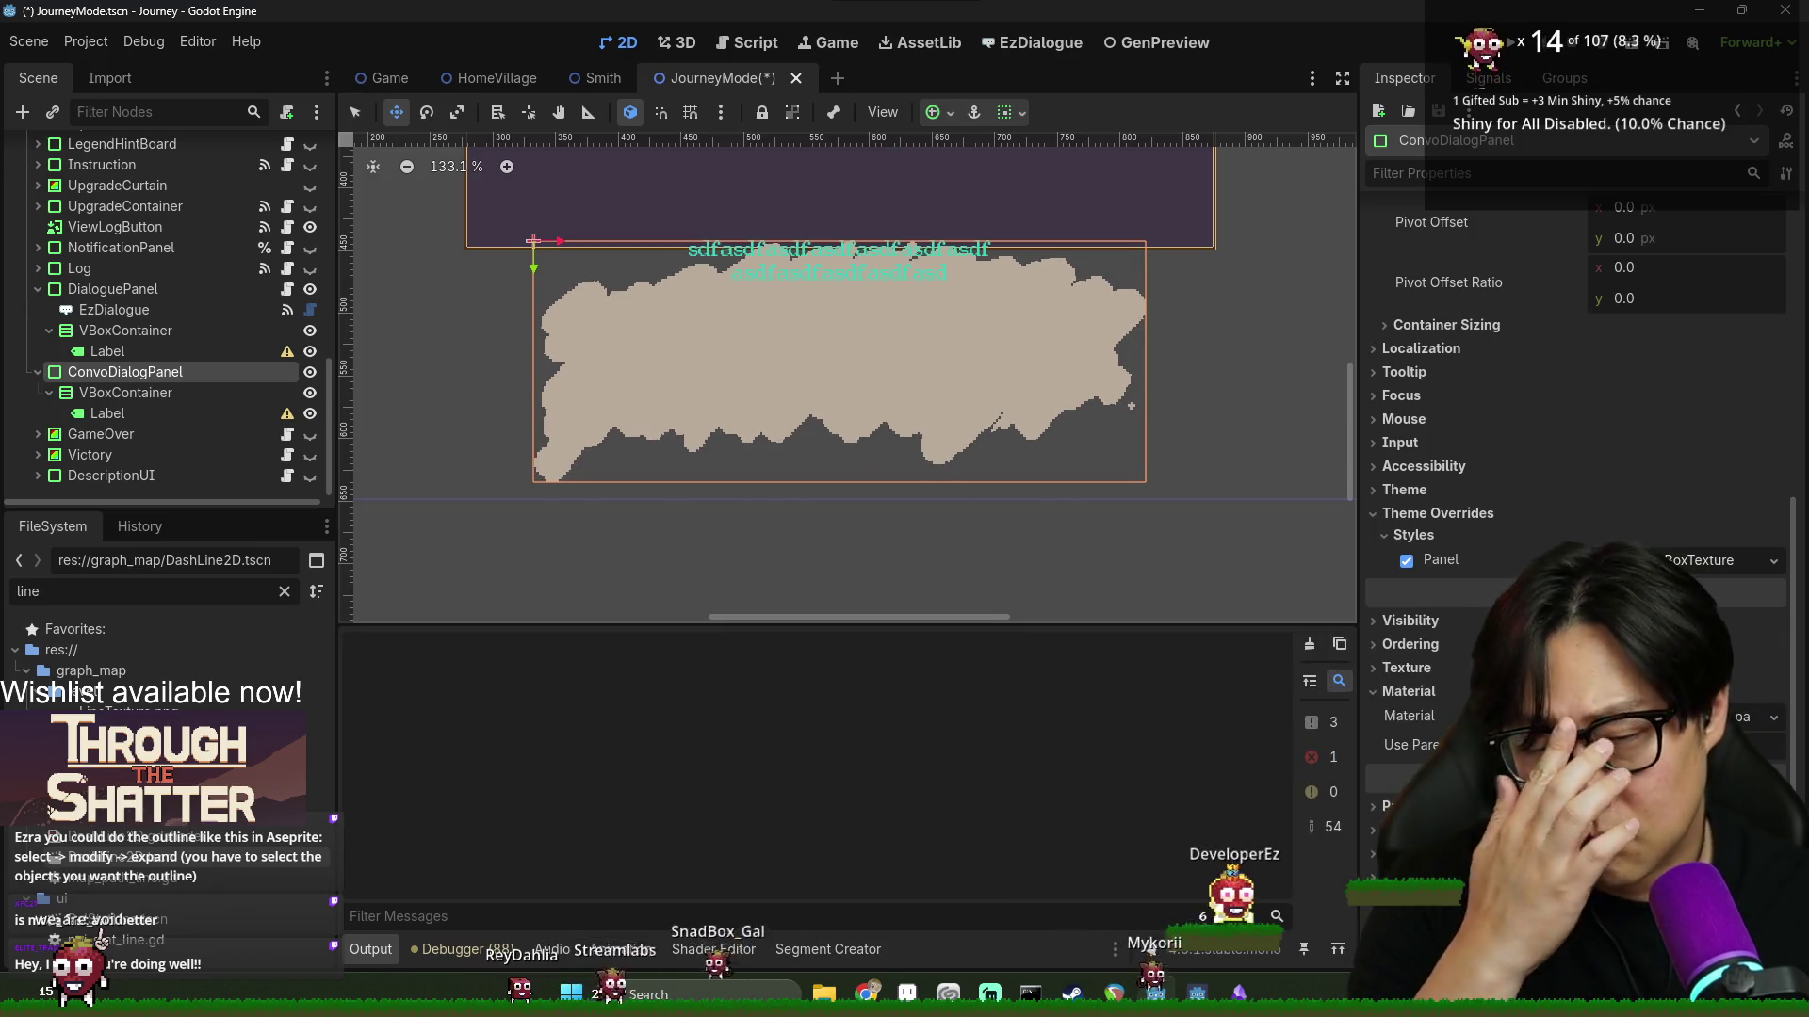
Step: Set the Panel texture's content margins to Left 10 and Top 20
click(1696, 559)
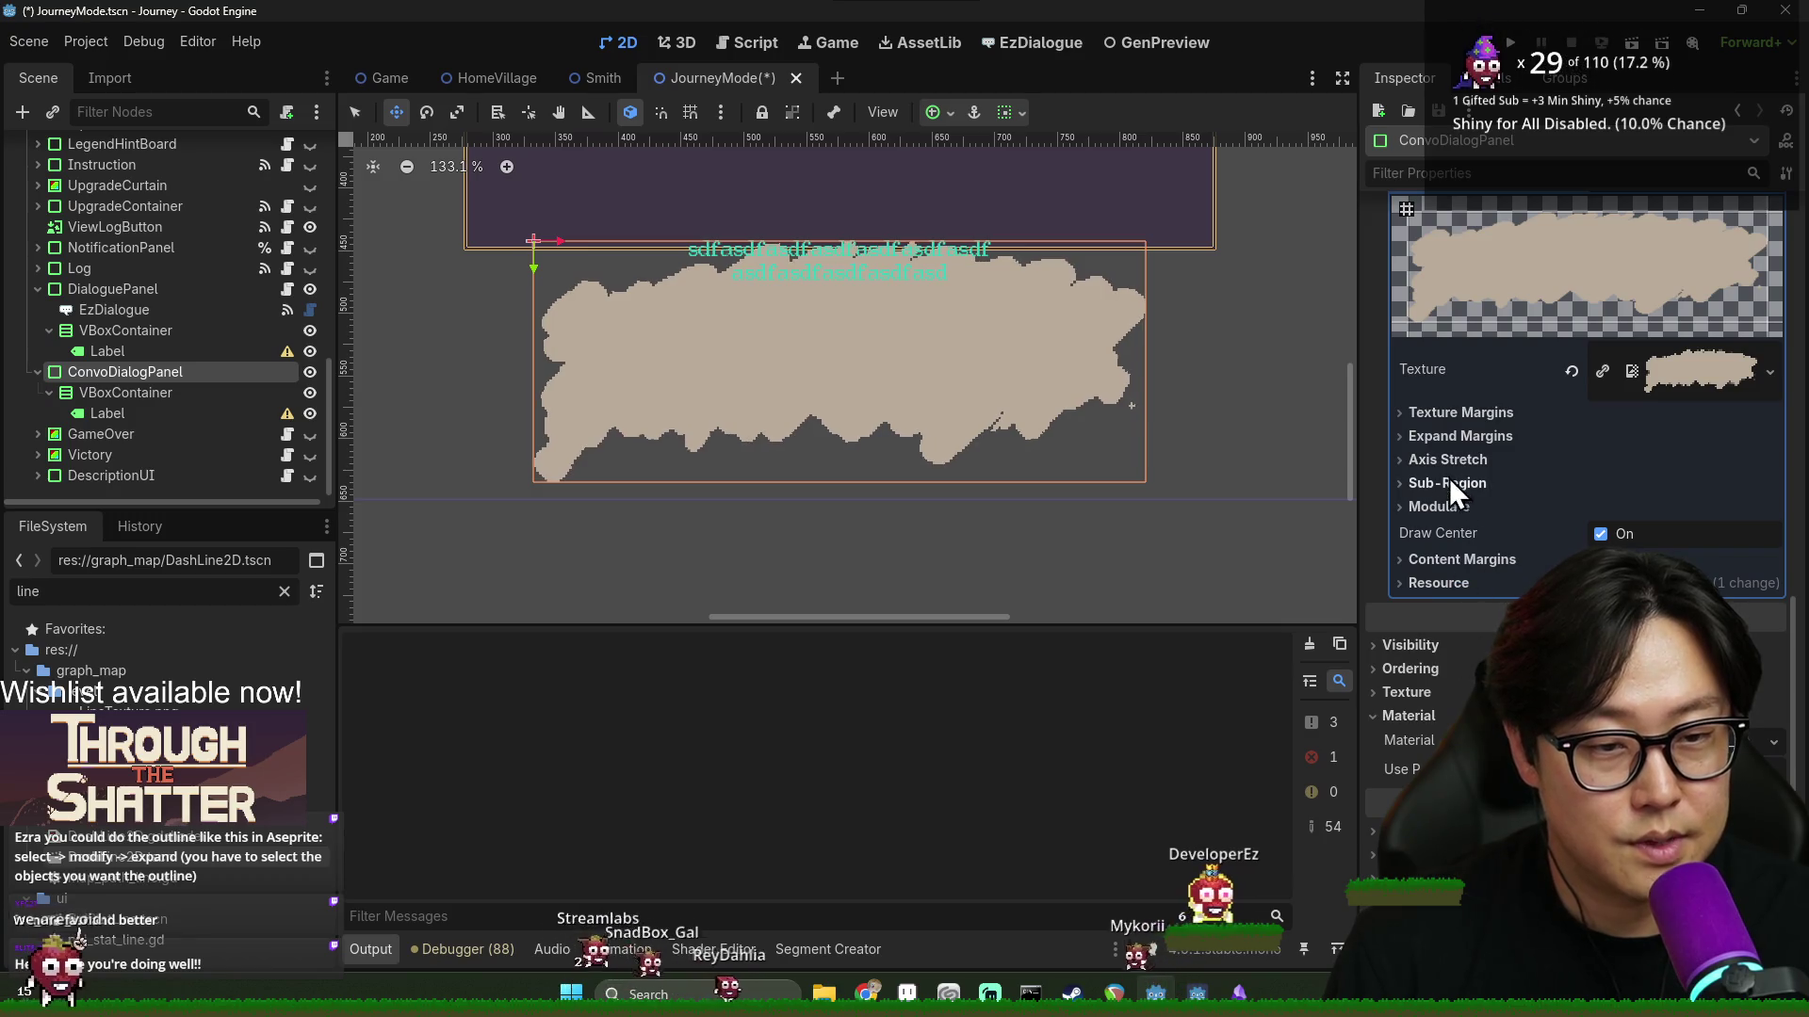
click(1466, 415)
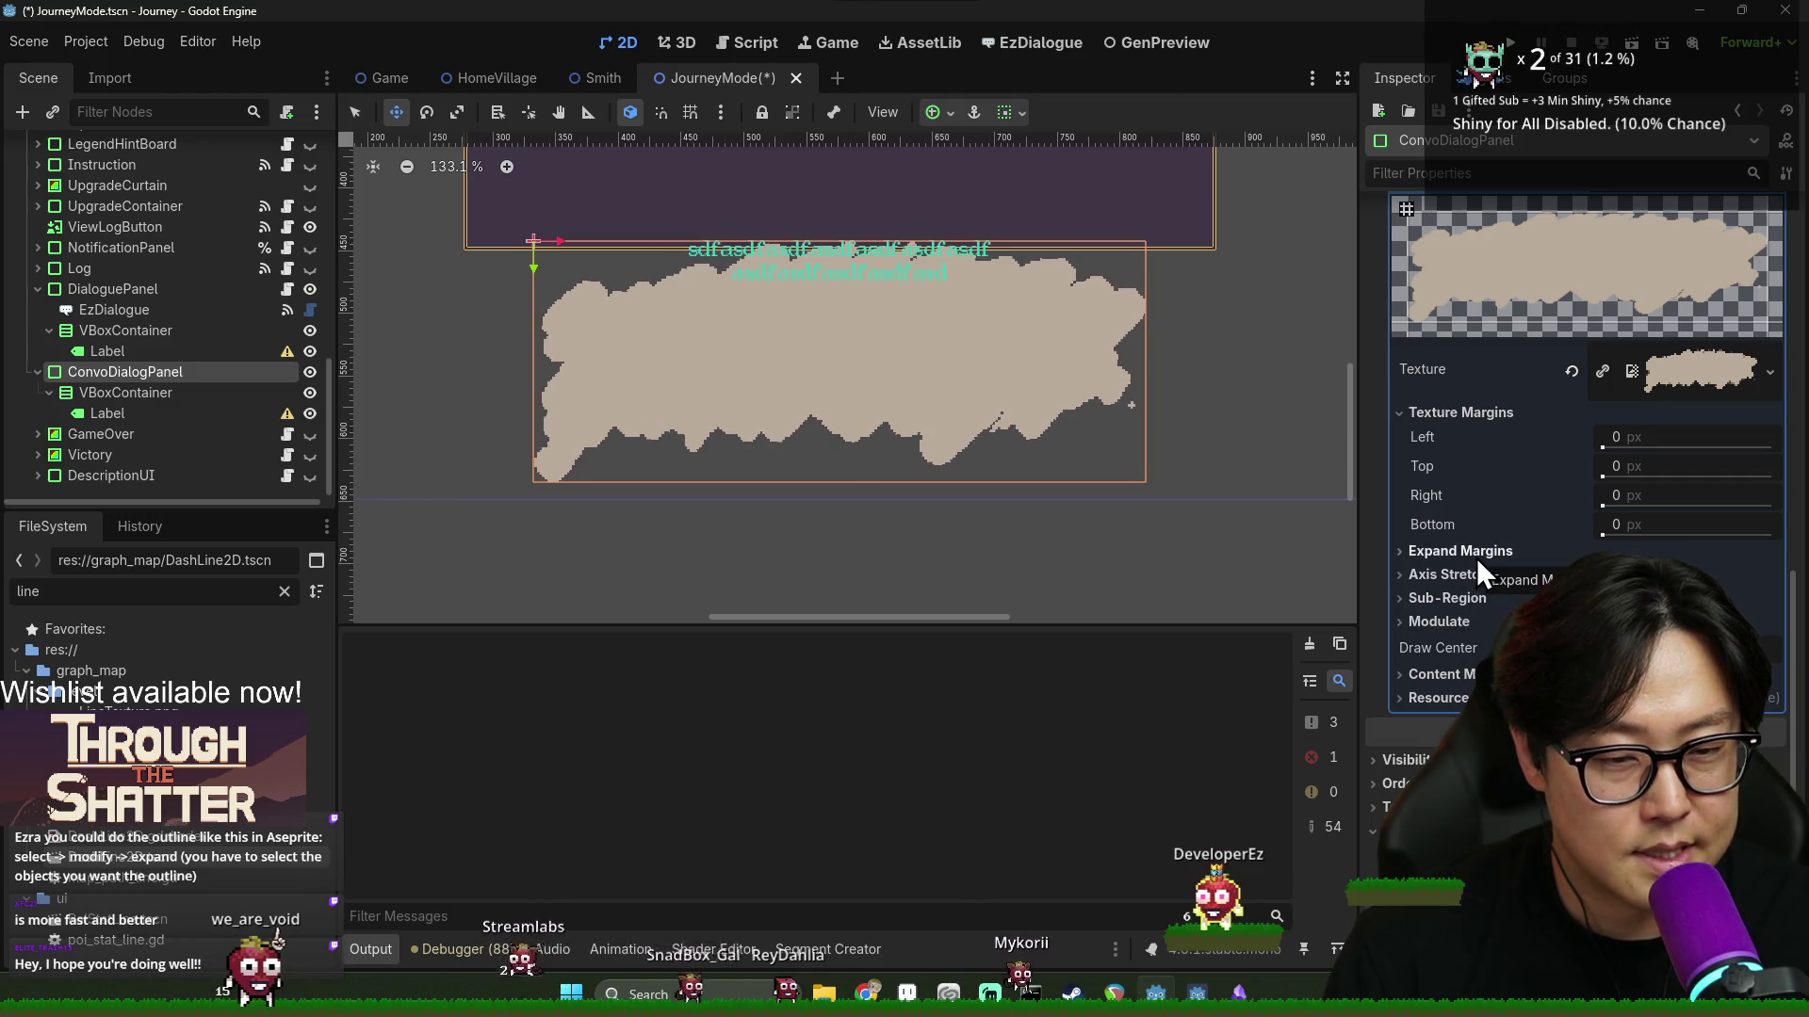
click(1470, 675)
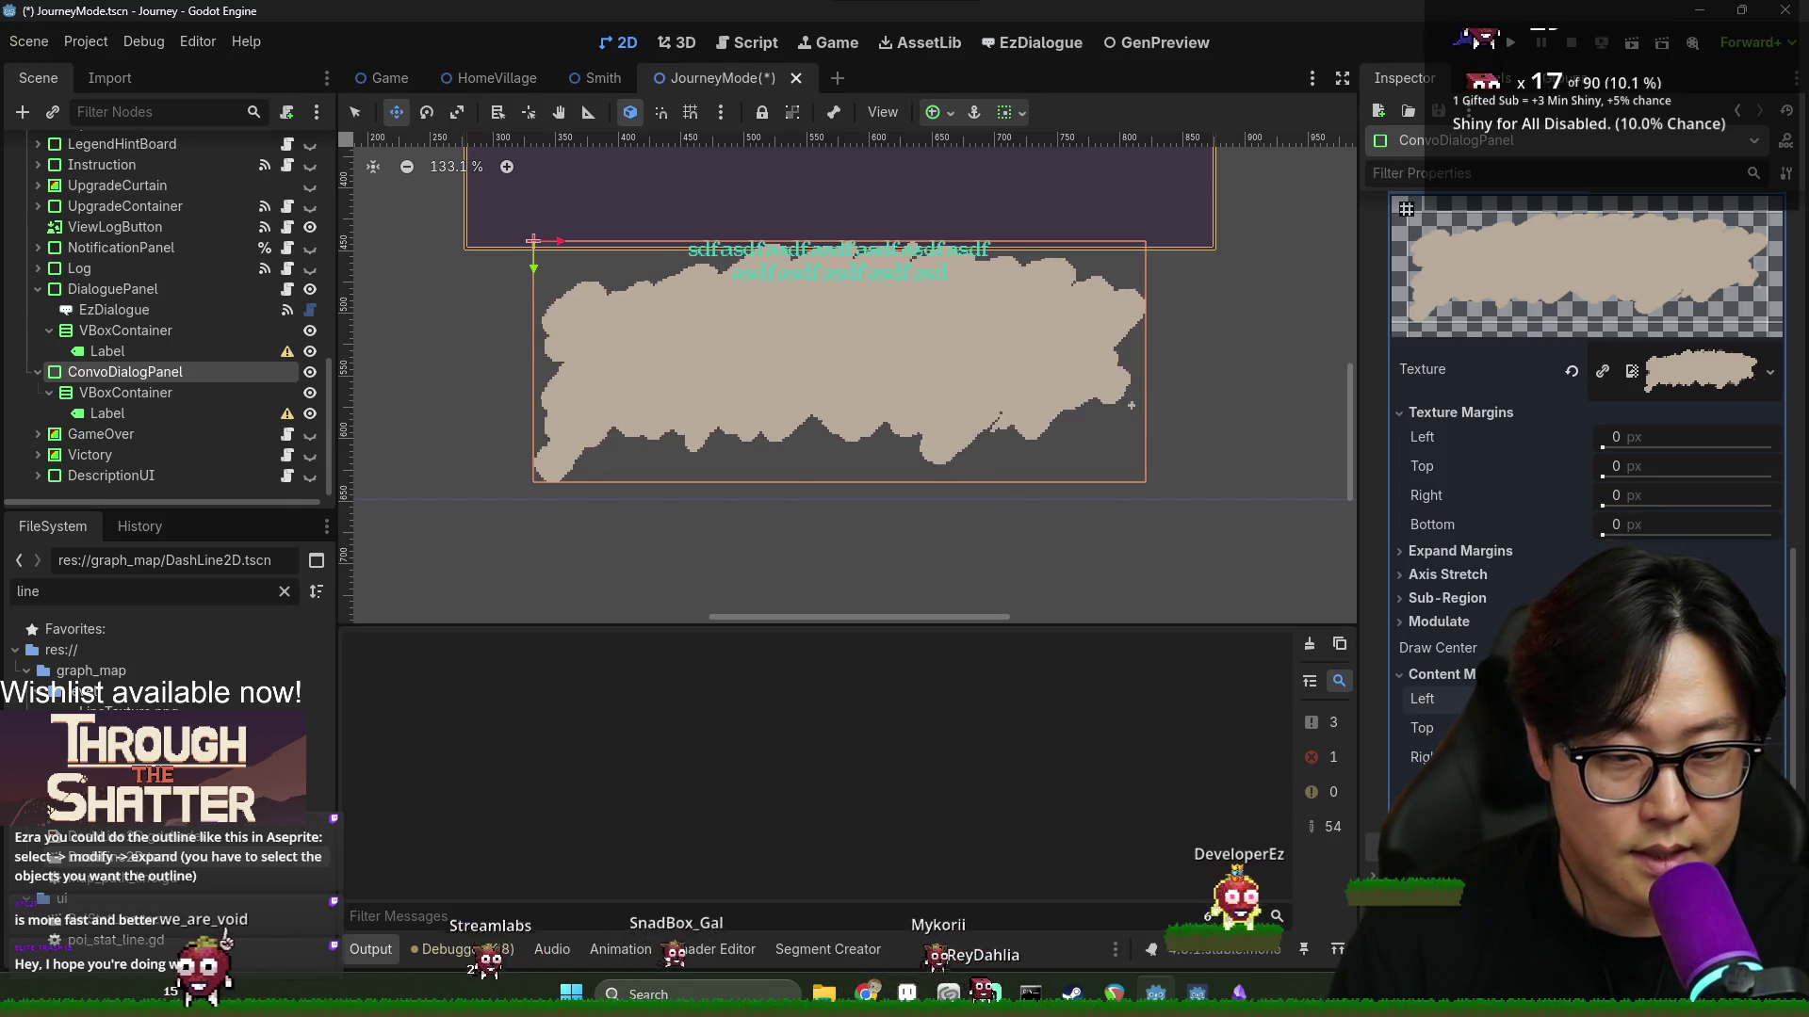
text(10)
key(Tab)
text(20)
key(Tab)
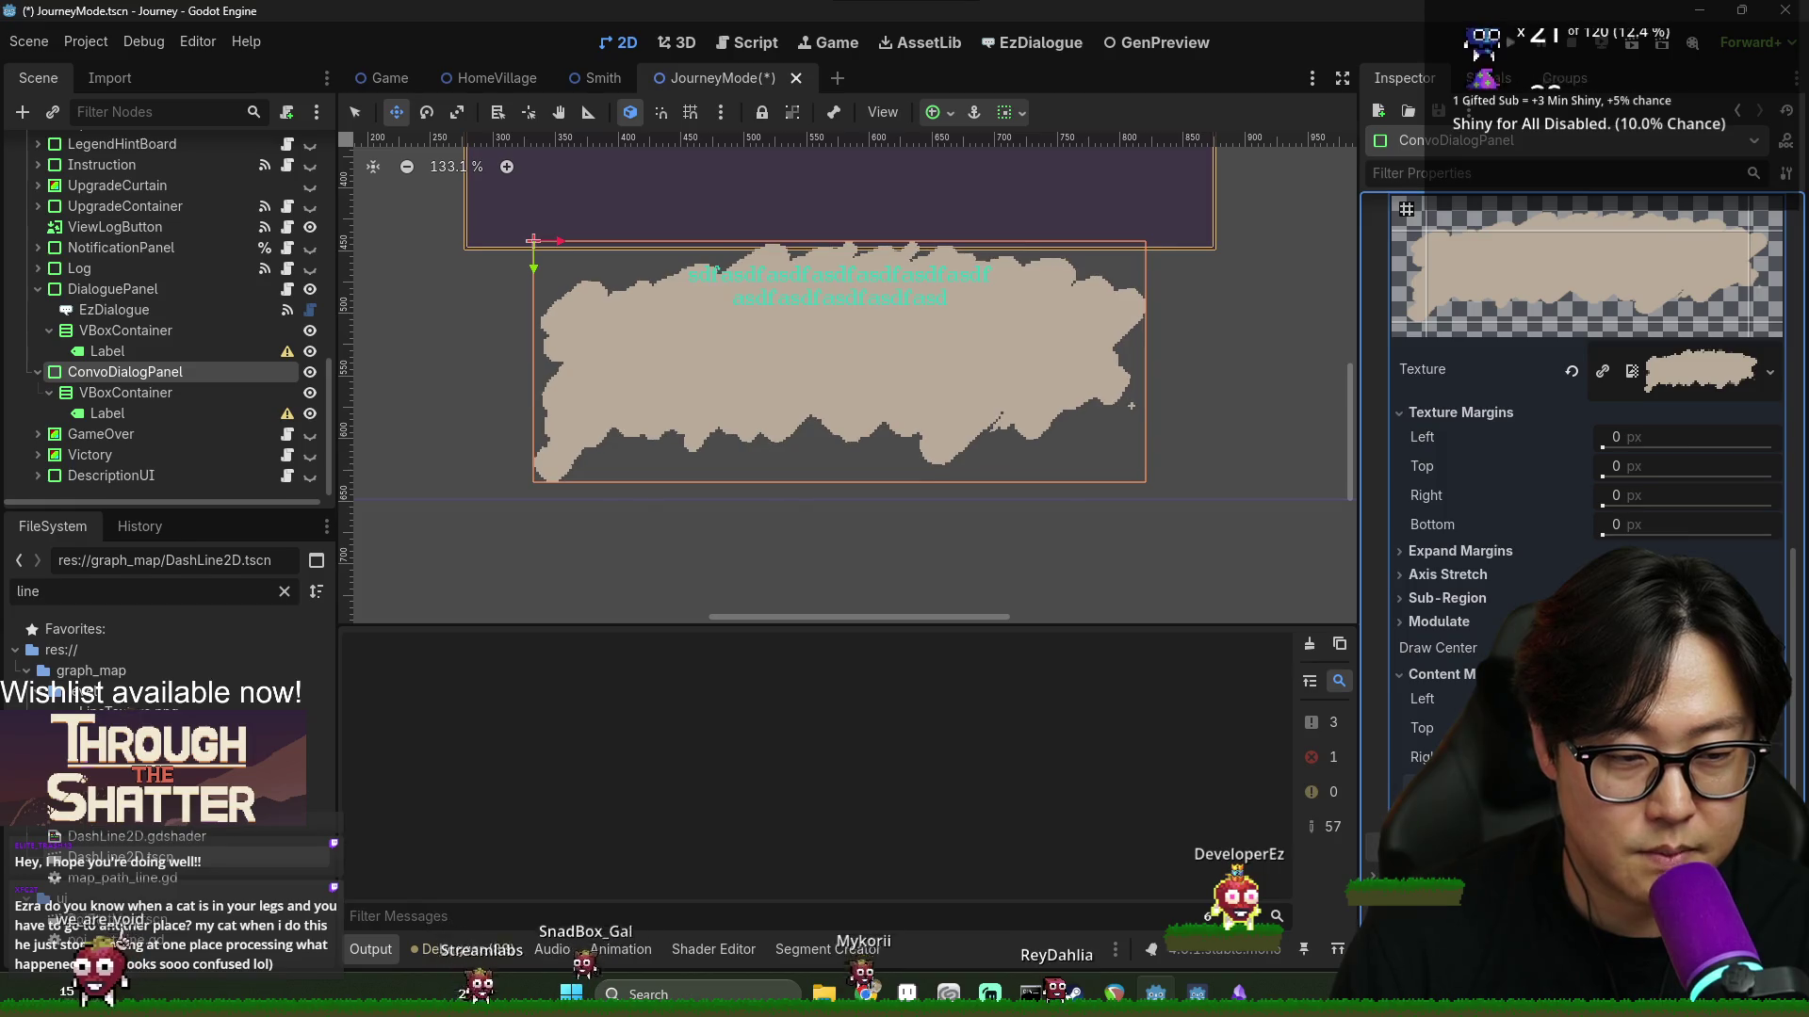
Step: Set ConvoDialogPanel's VBoxContainer alignment to Center
click(820, 336)
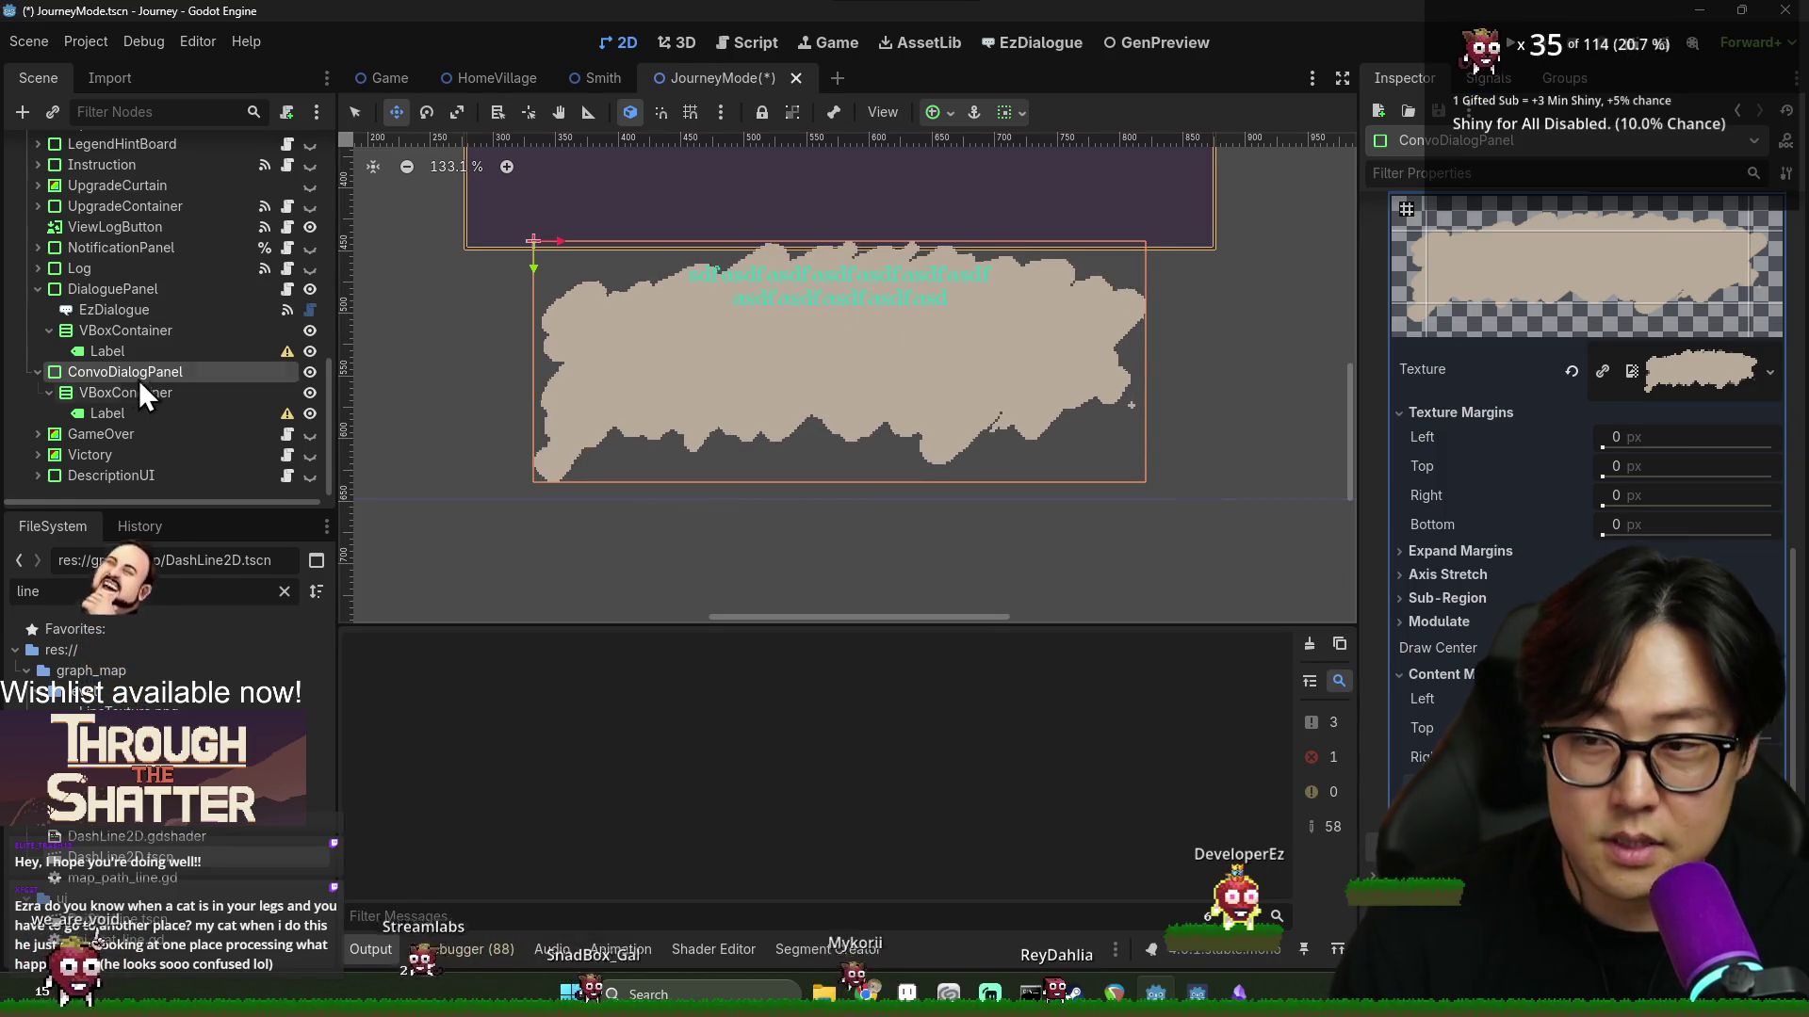
click(165, 396)
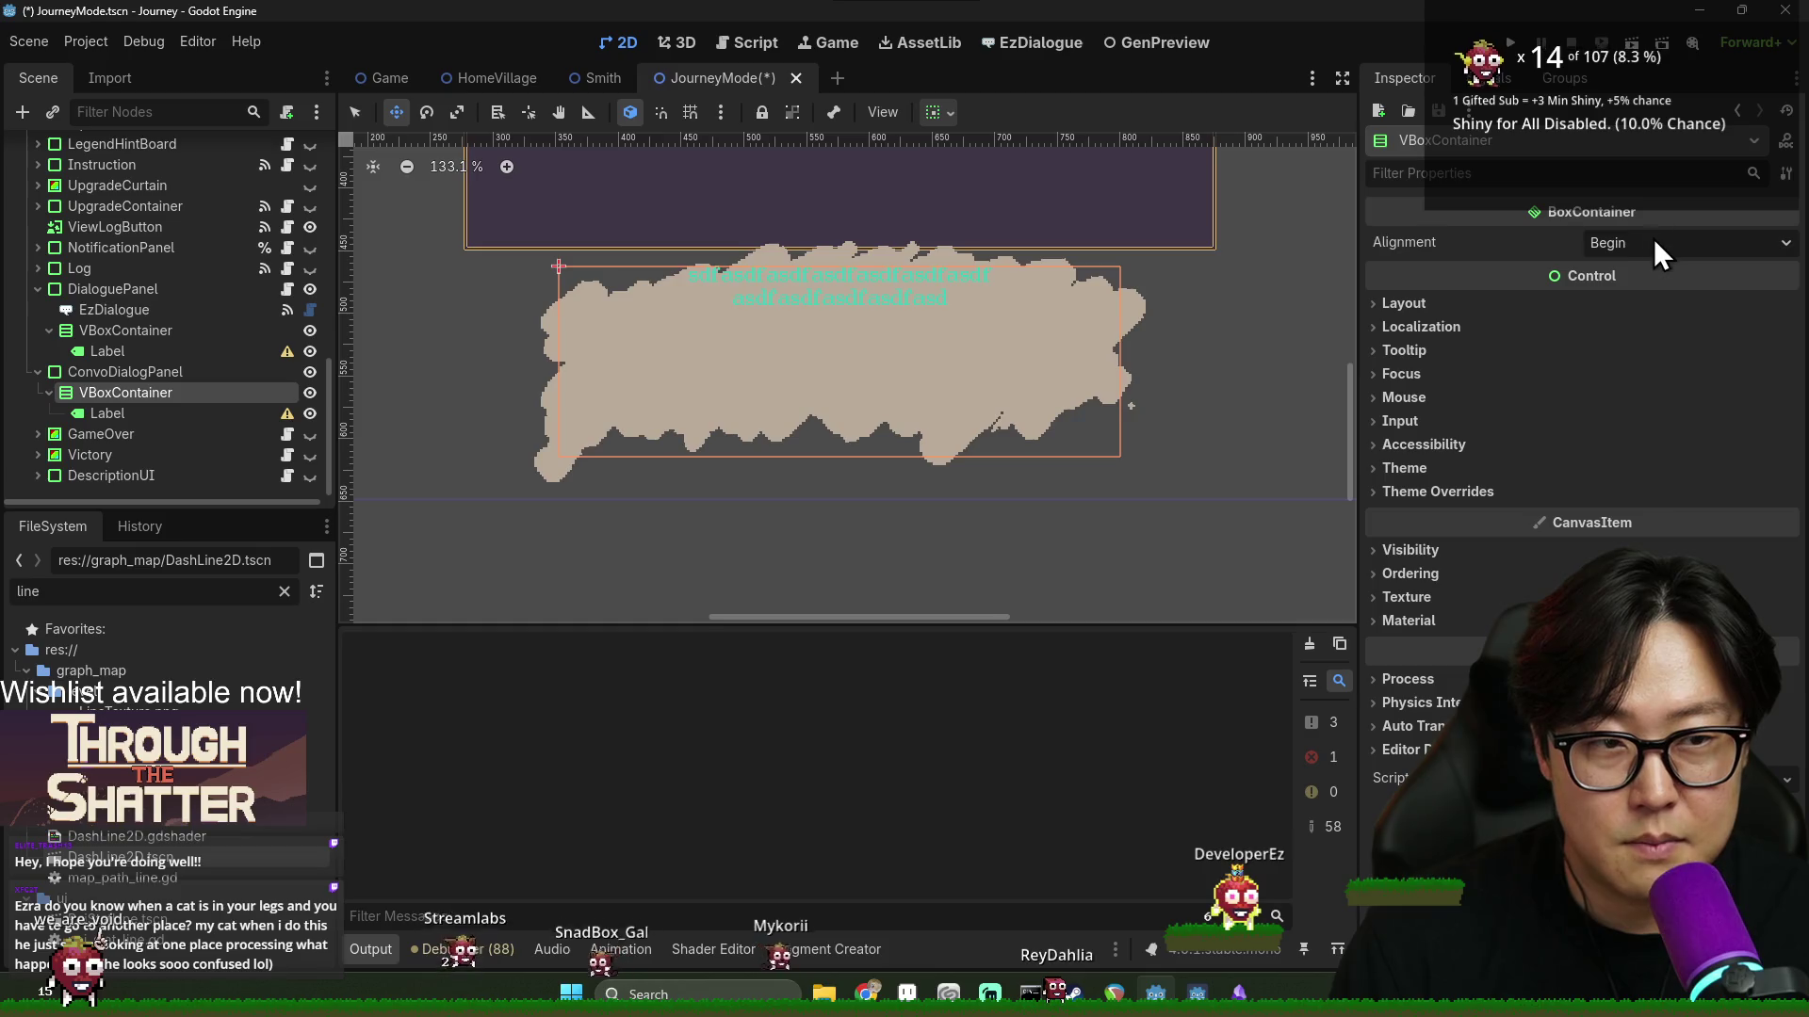
click(1659, 247)
click(1659, 303)
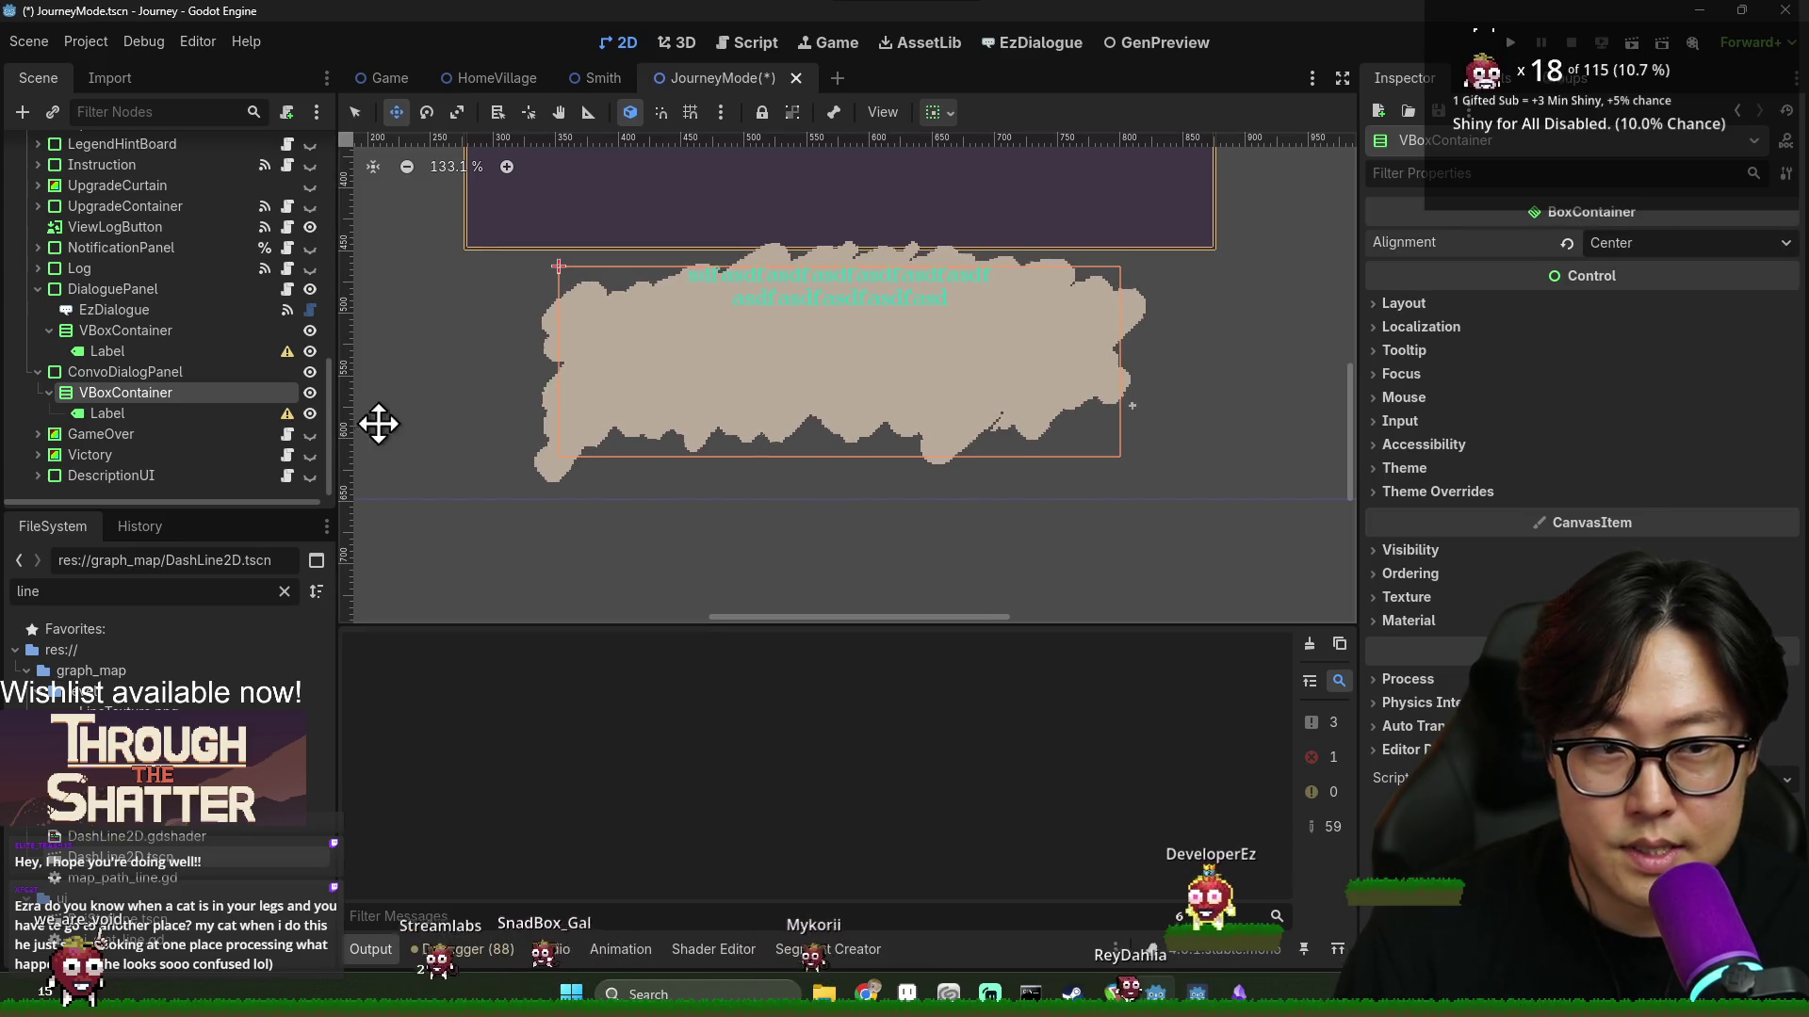
Step: Set the Label's vertical alignment to Center, keeping horizontal Center, and save the scene
click(181, 414)
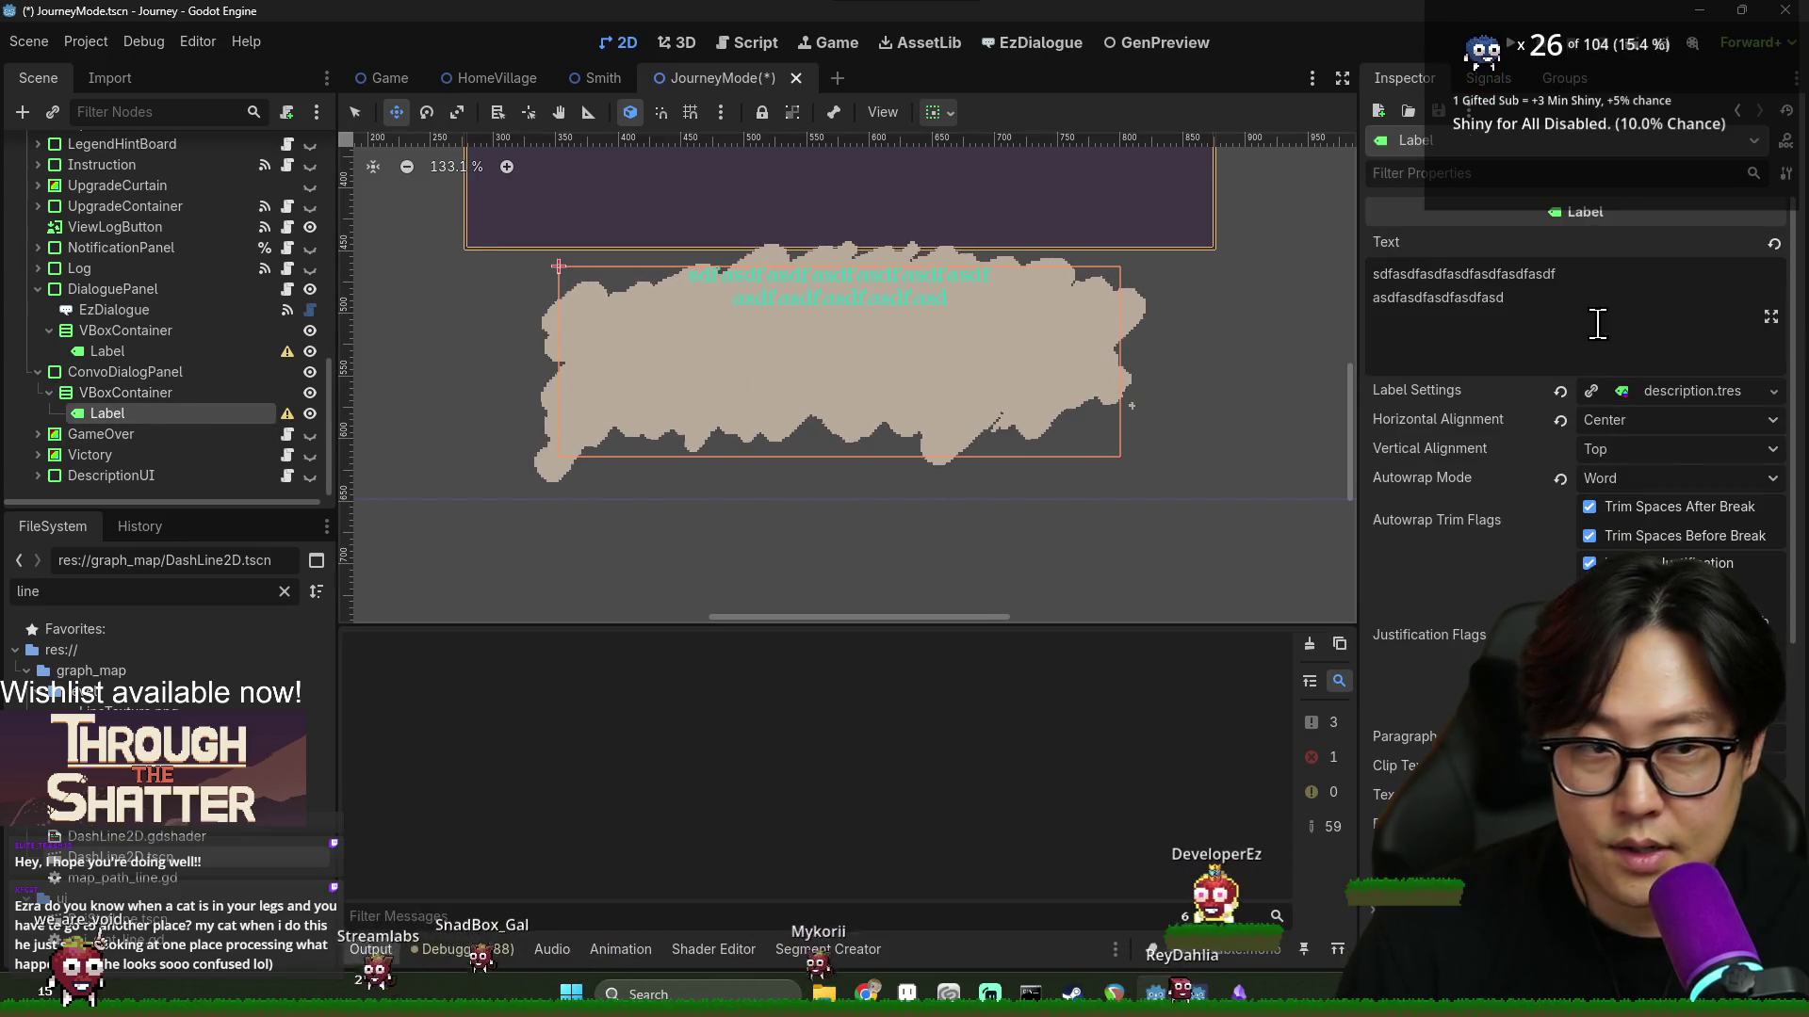
click(1651, 424)
click(1646, 464)
click(1648, 451)
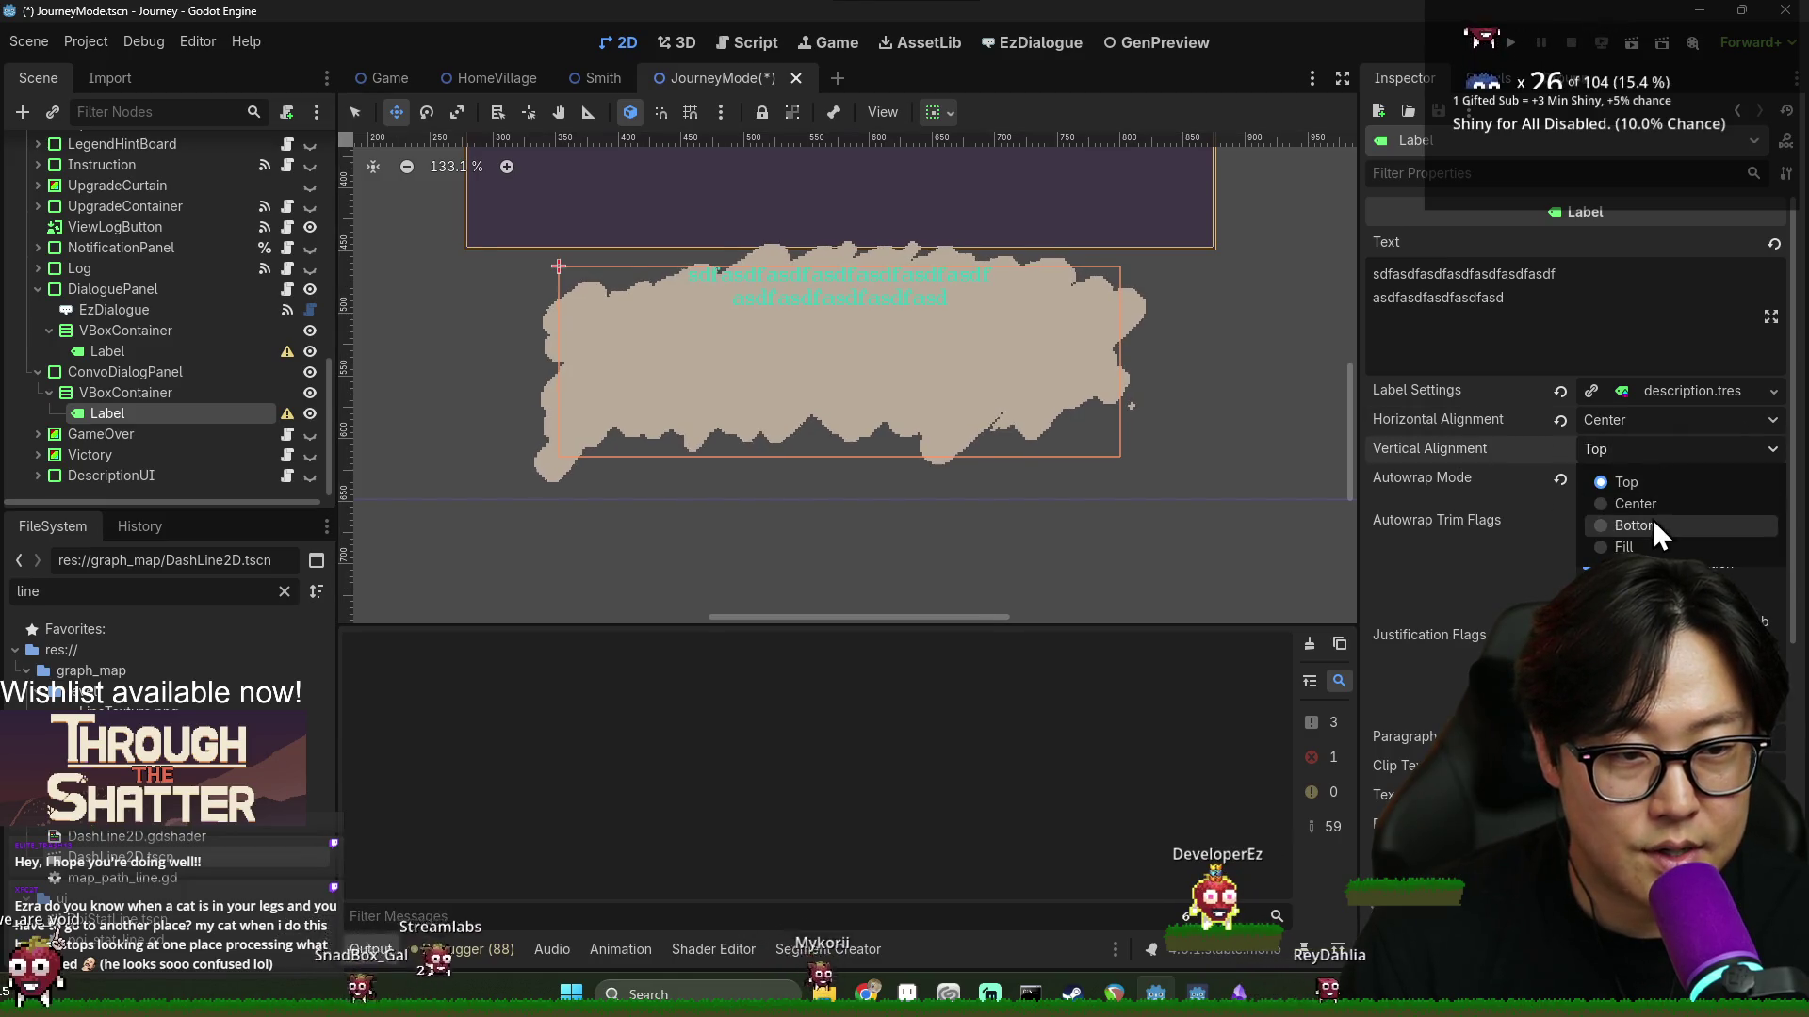
click(1638, 504)
key(ctrl+s)
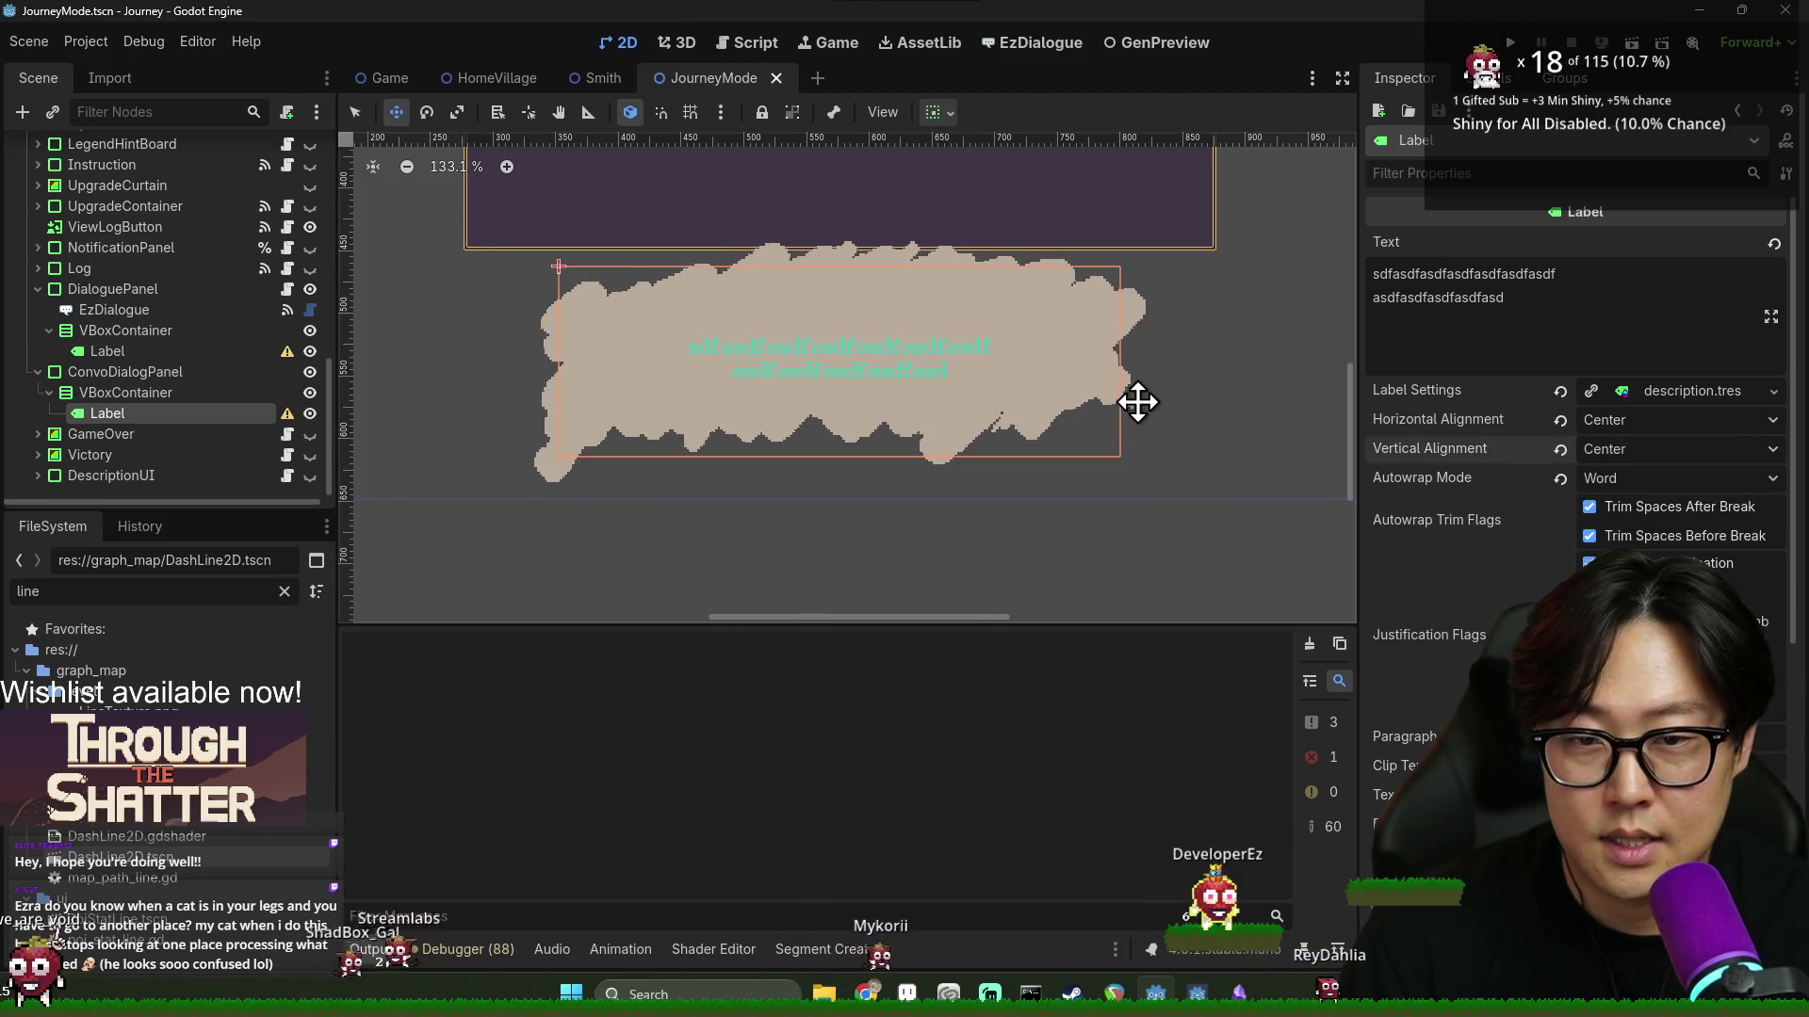
scroll(1059, 408, down, 1)
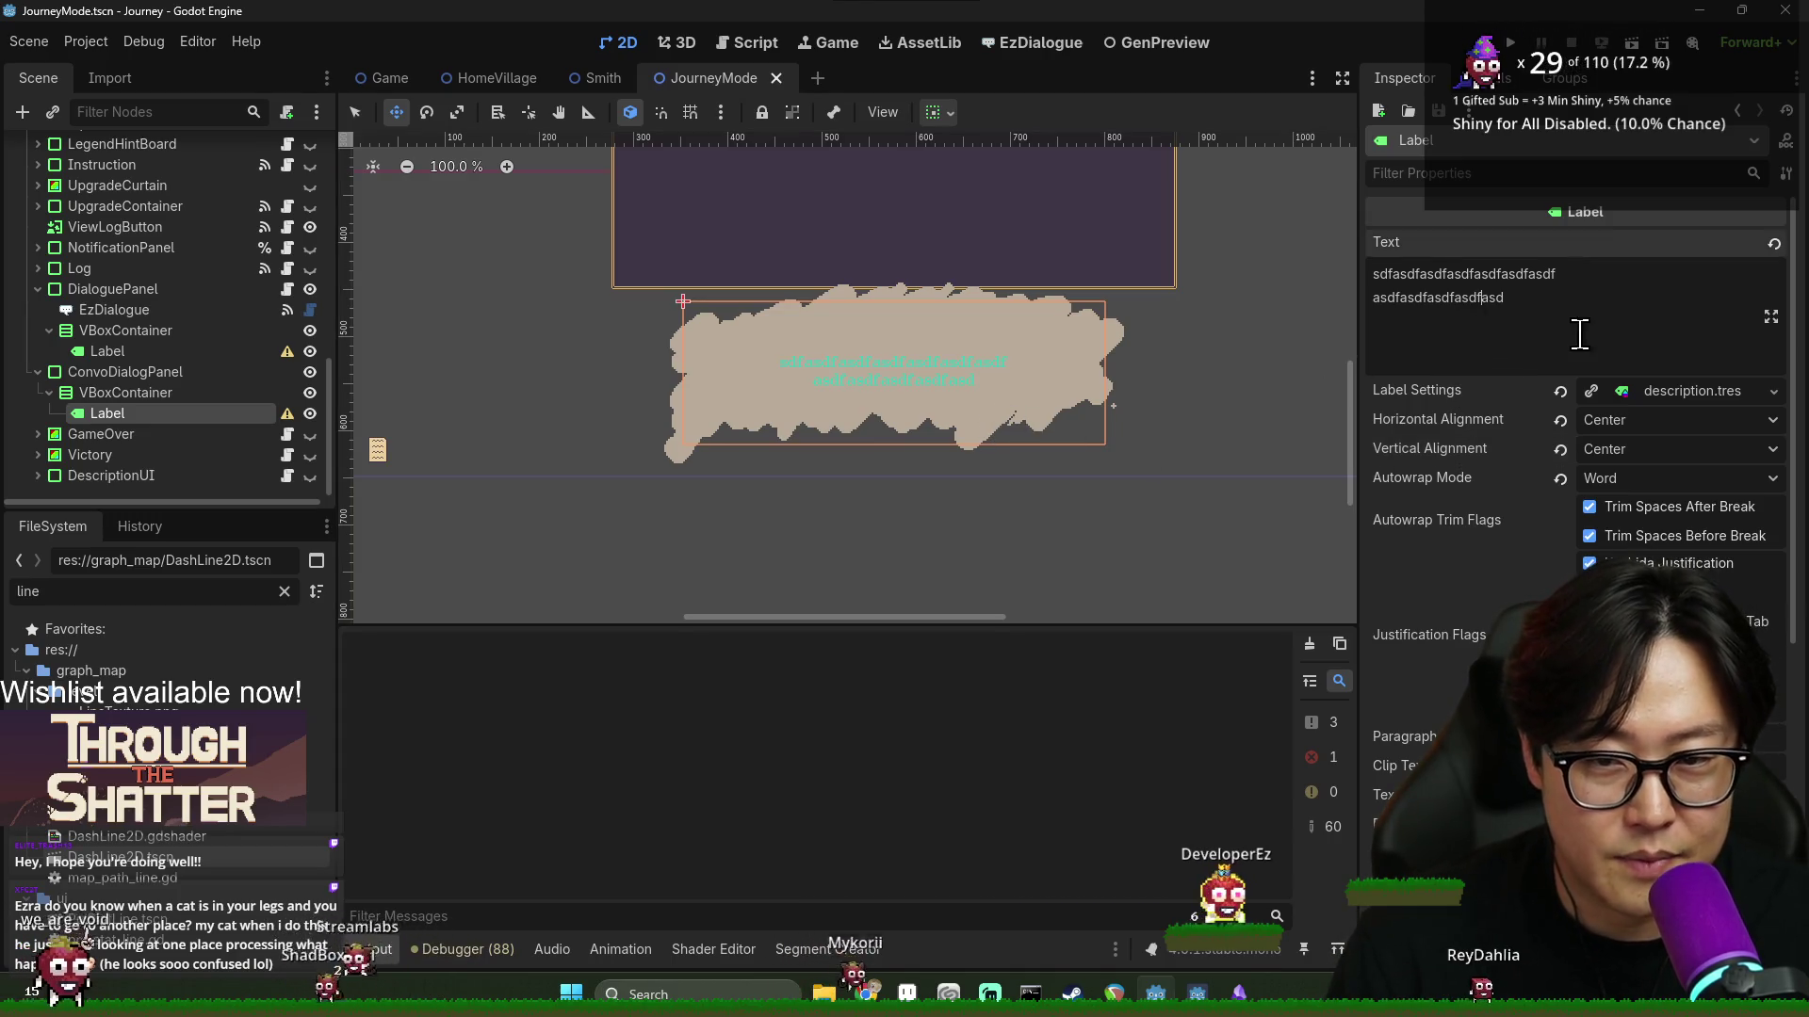
Step: Inspect the Label's description.tres label settings and make them local
double_click(1517, 341)
click(1767, 390)
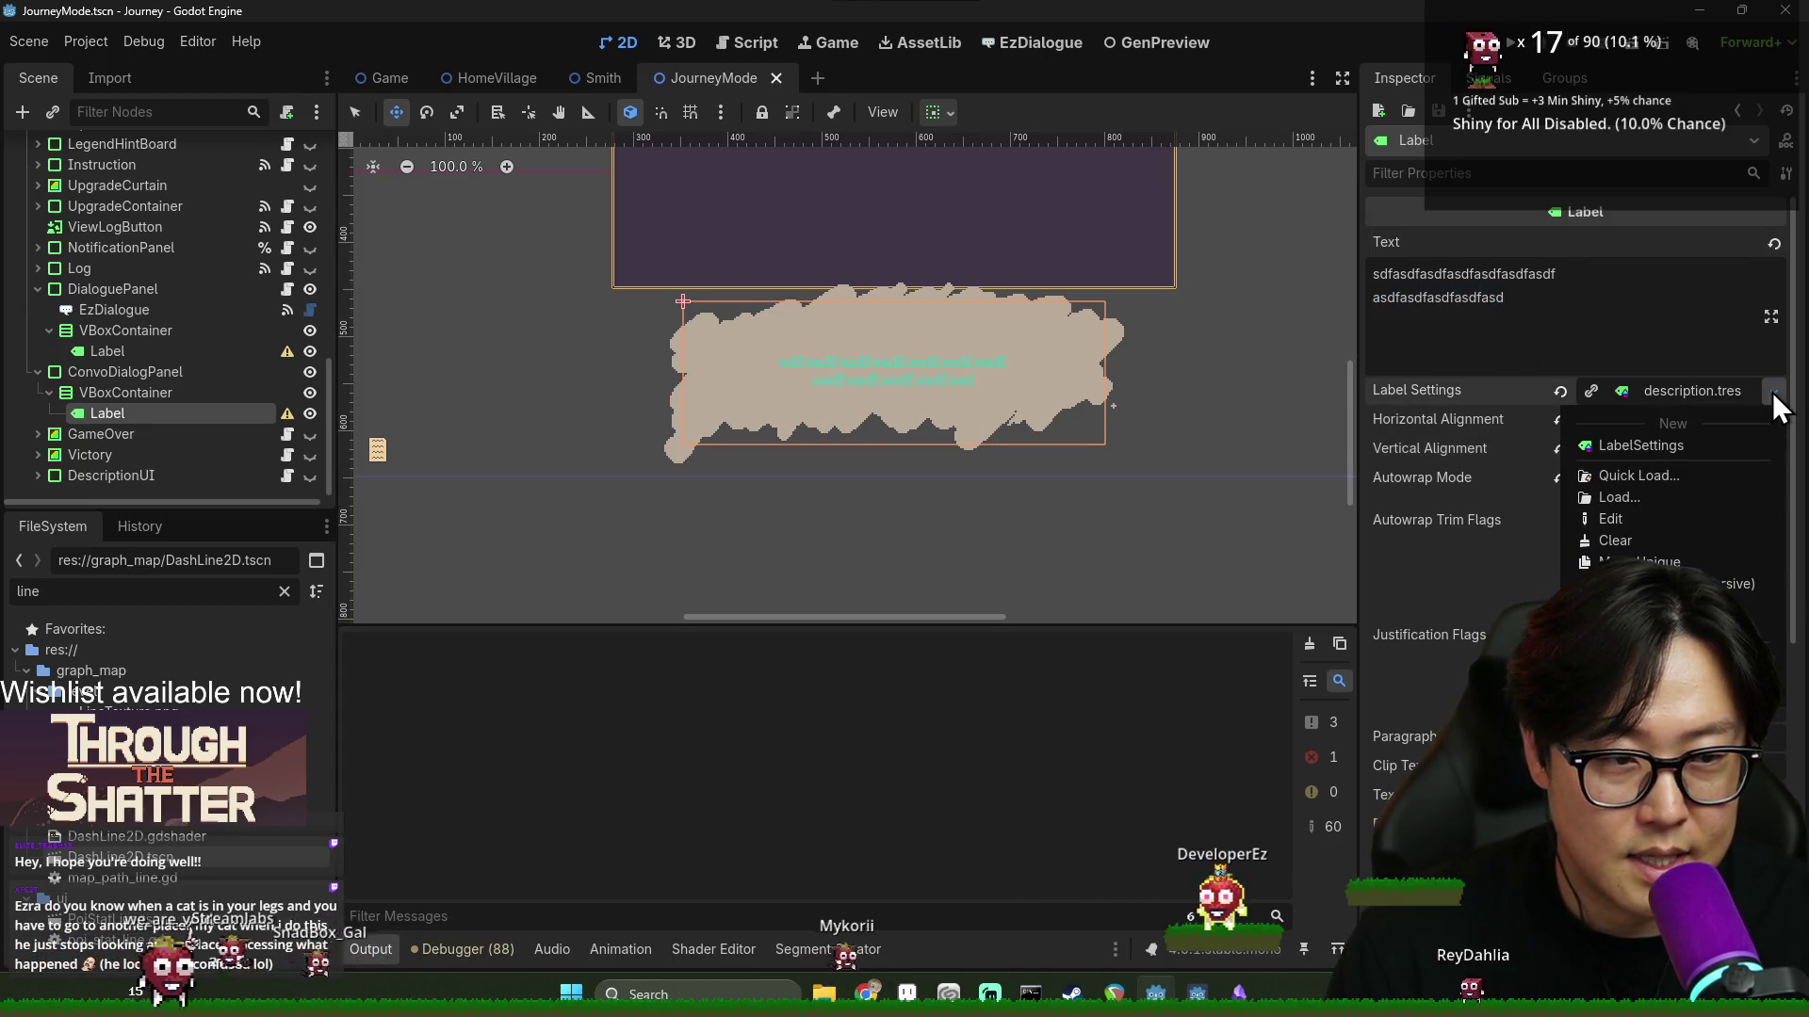
click(1709, 390)
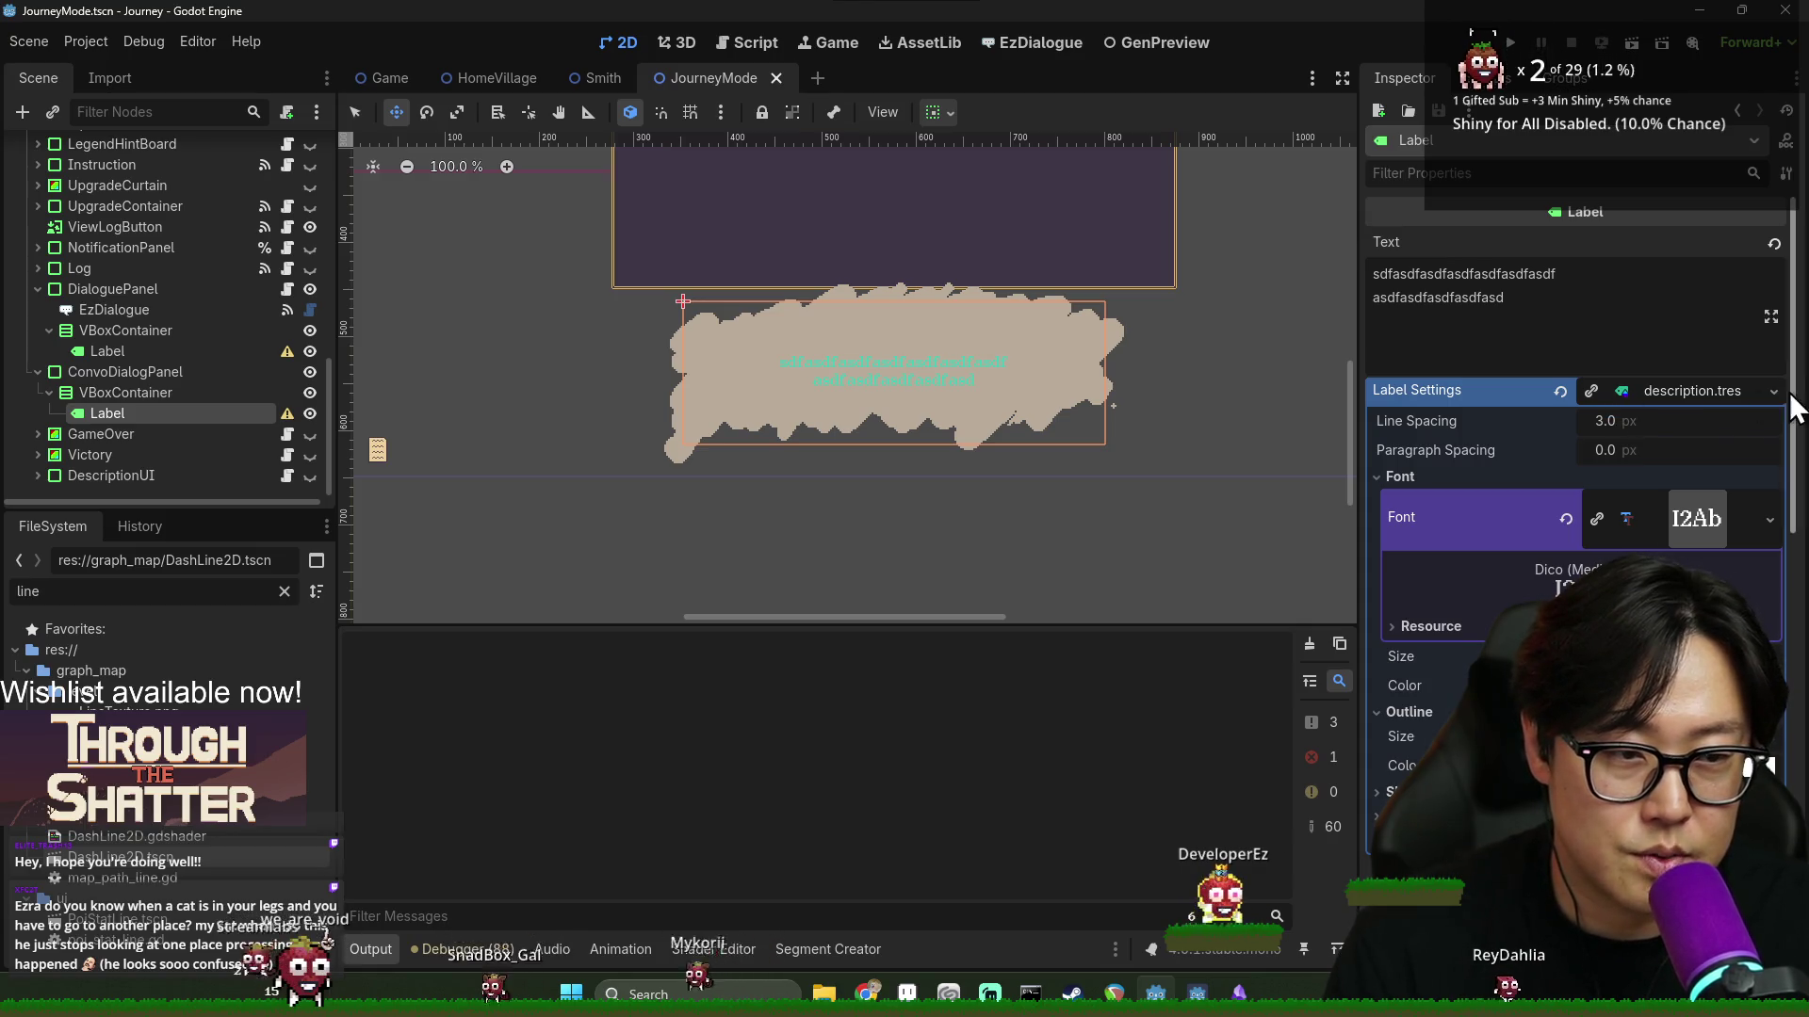
click(1699, 392)
click(1769, 393)
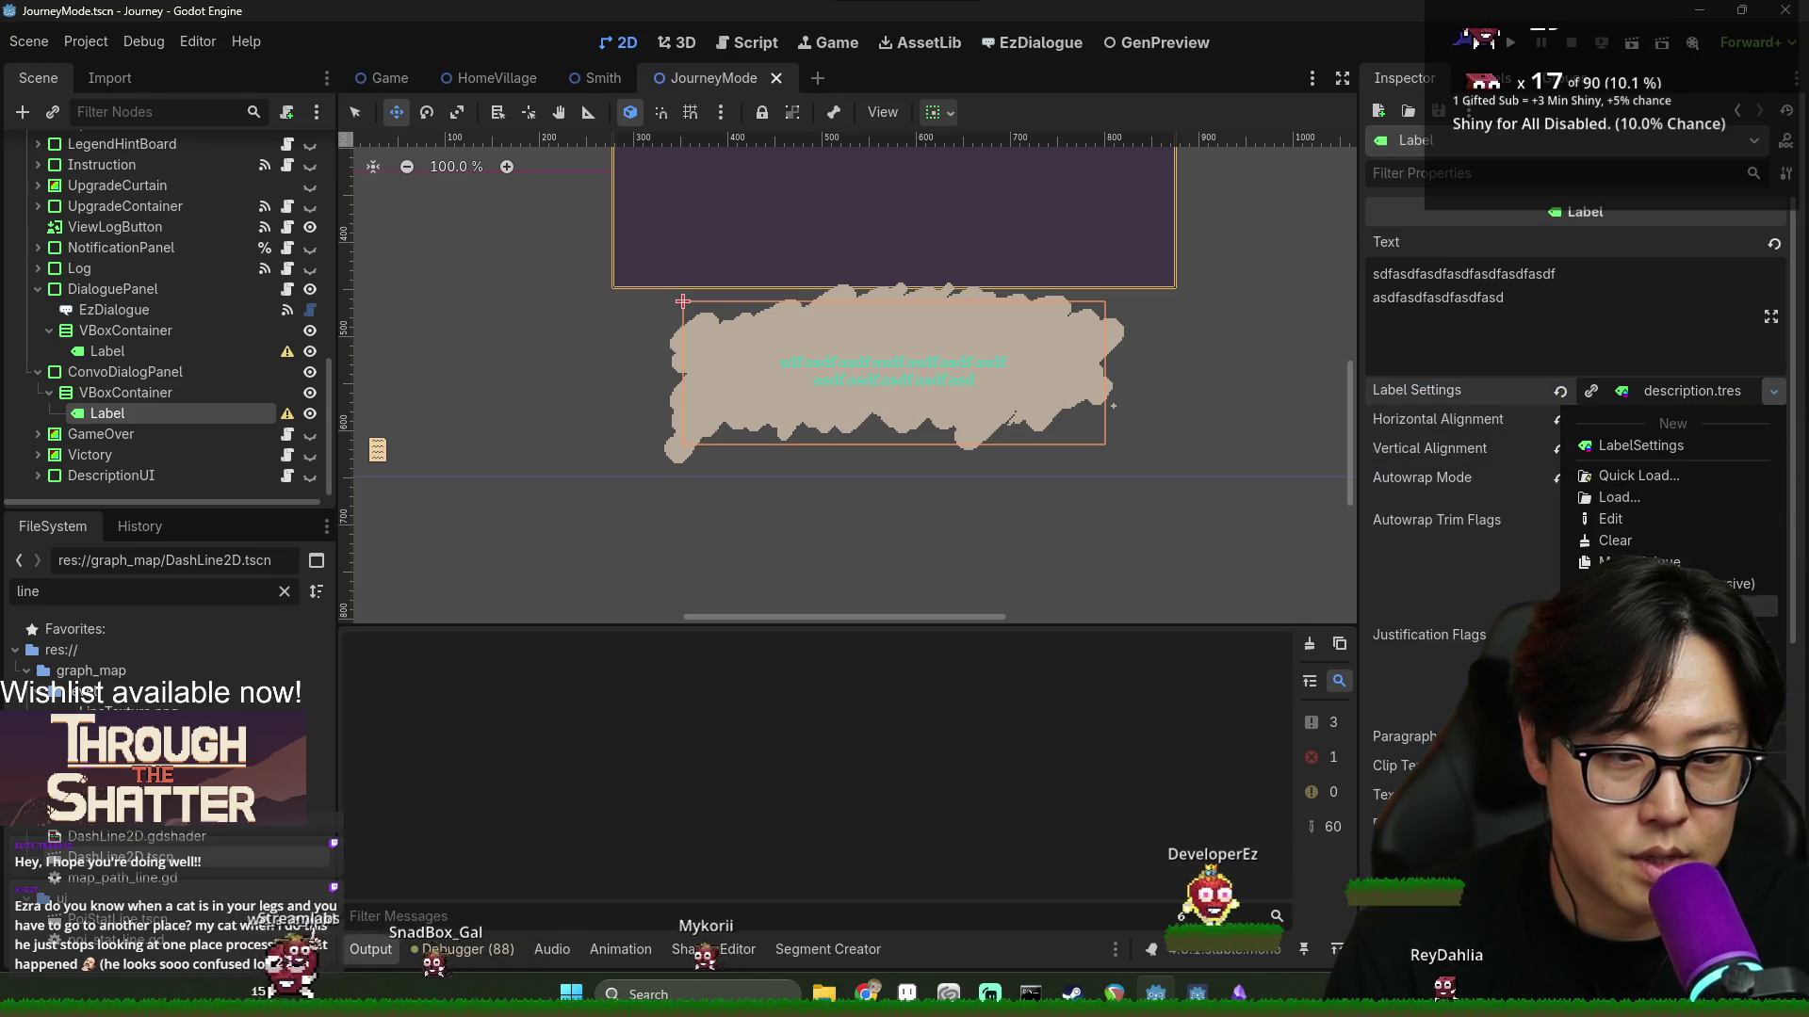
click(1640, 561)
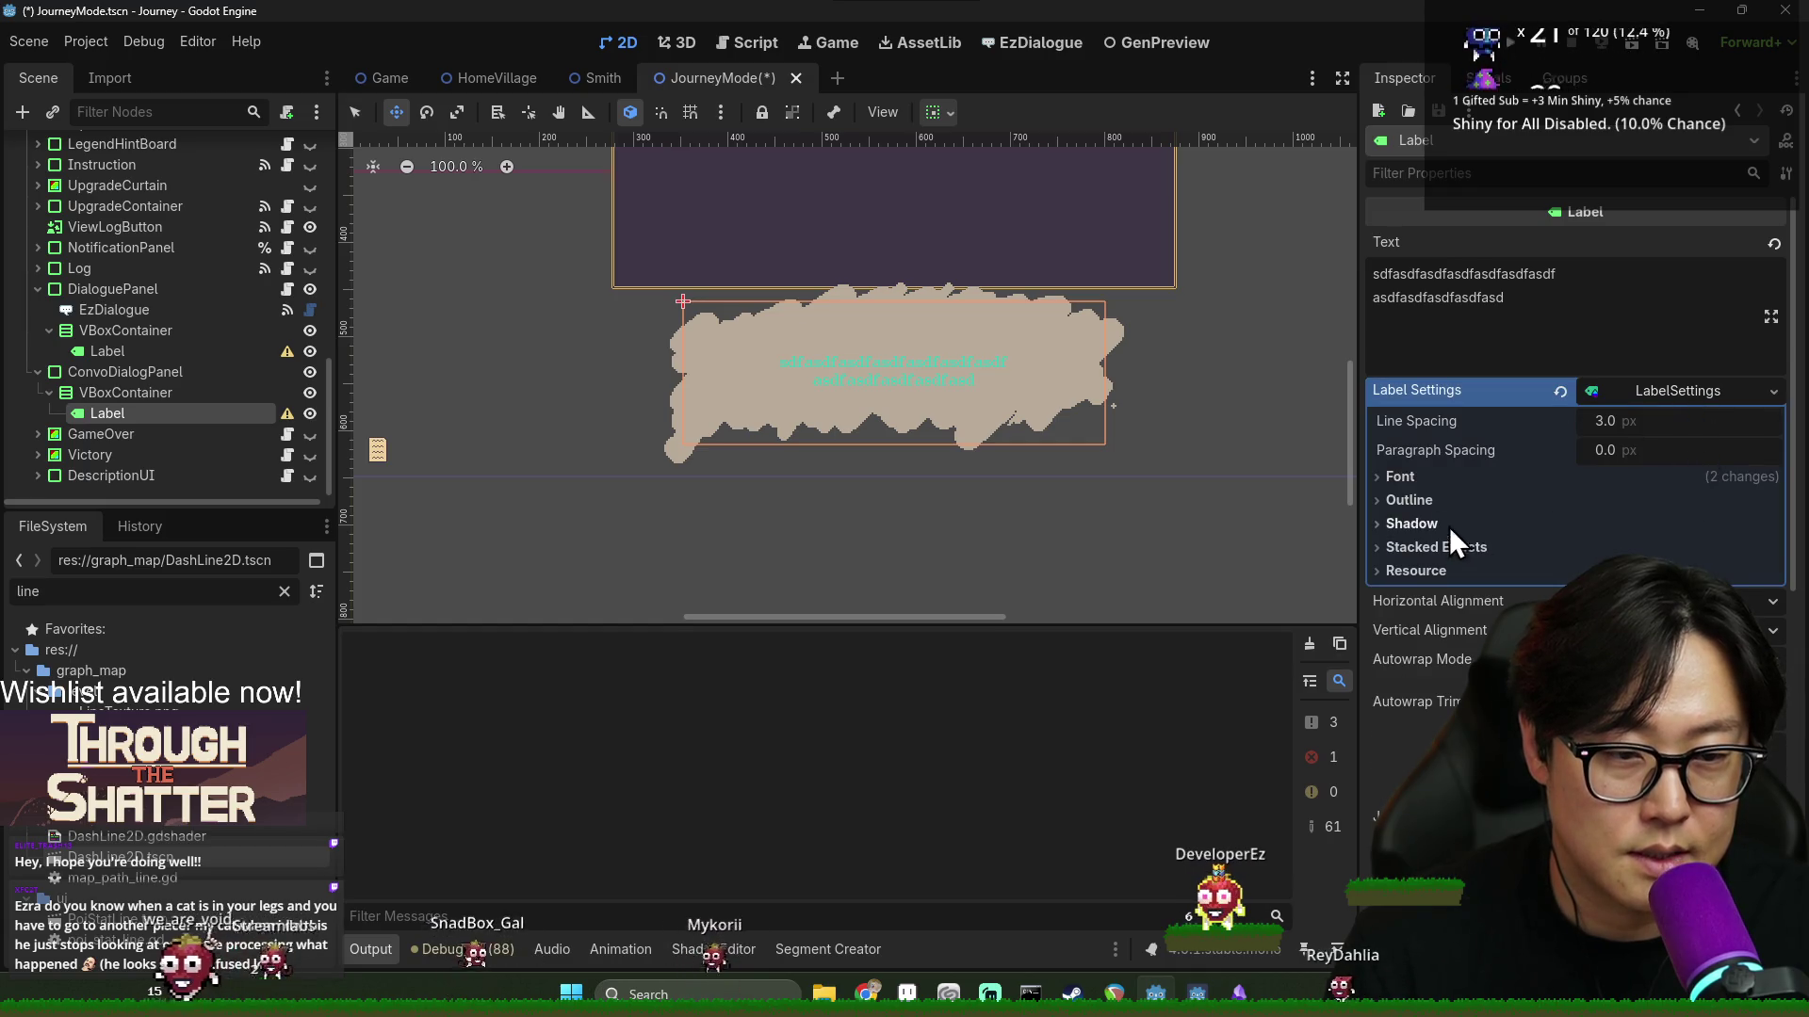
Step: Clear the Label's label settings and load a saved label settings file instead
click(1486, 477)
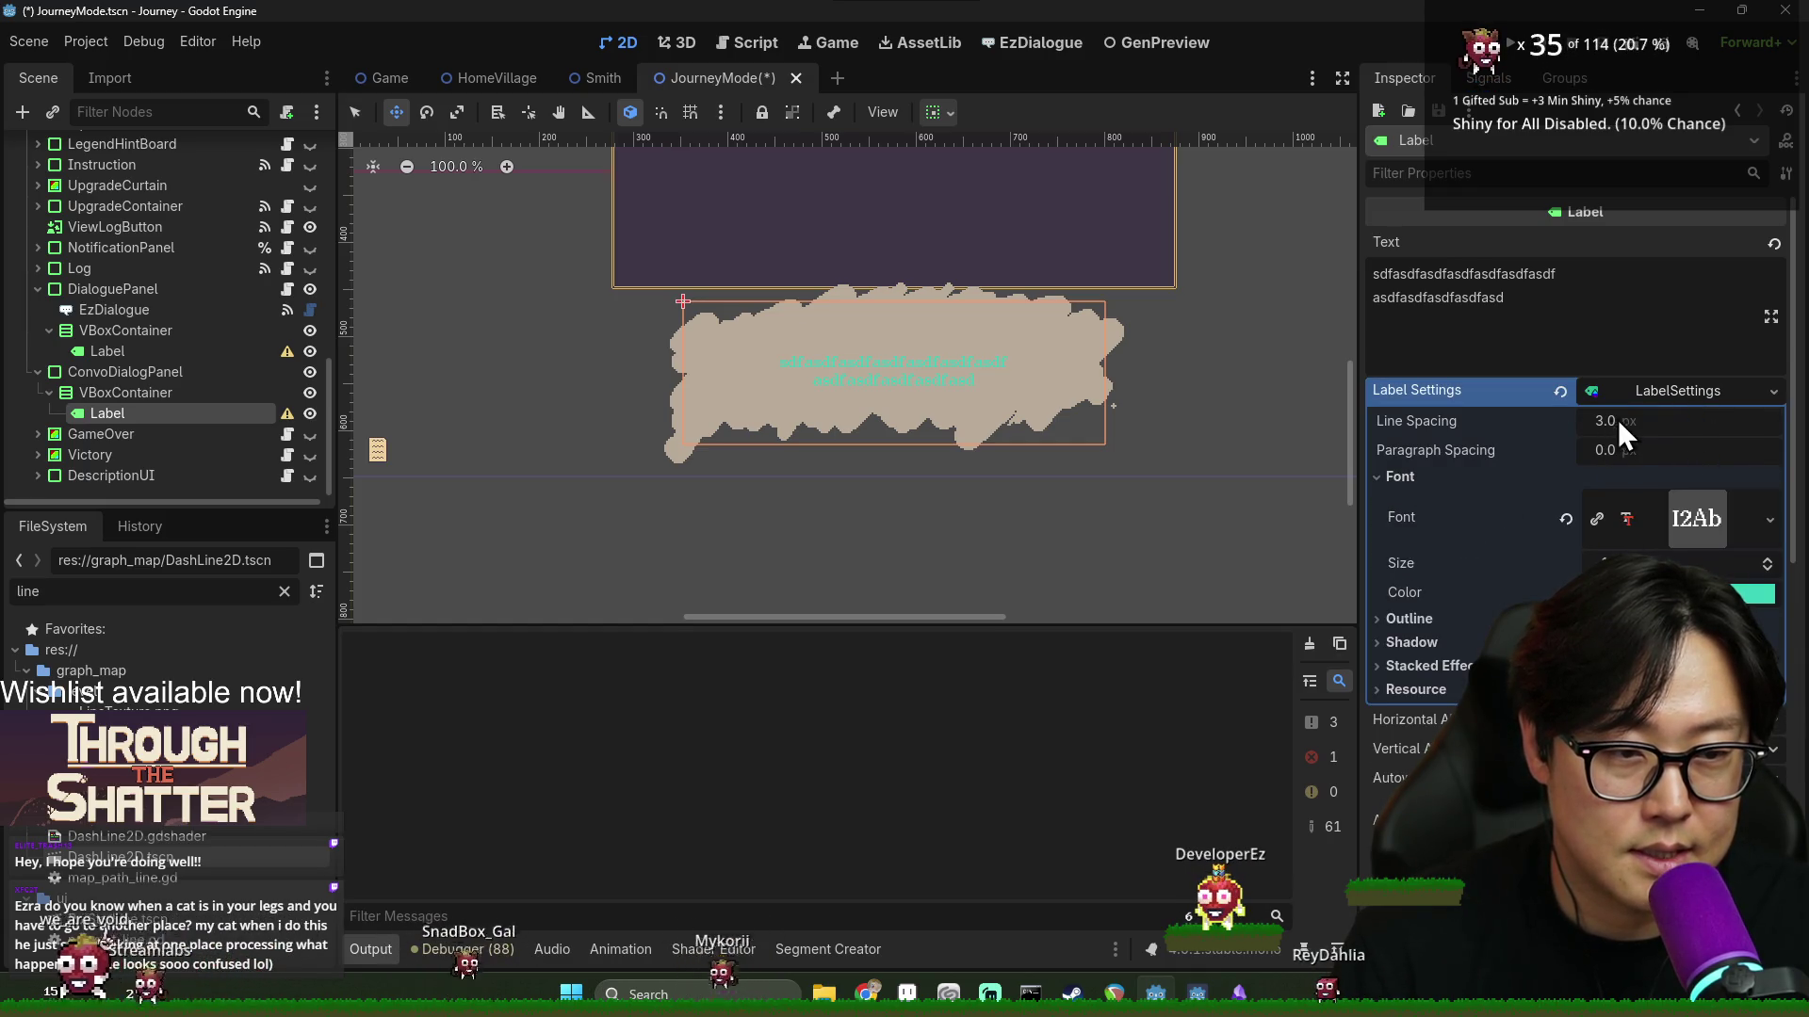
click(1773, 399)
click(1564, 393)
click(1560, 391)
click(1748, 391)
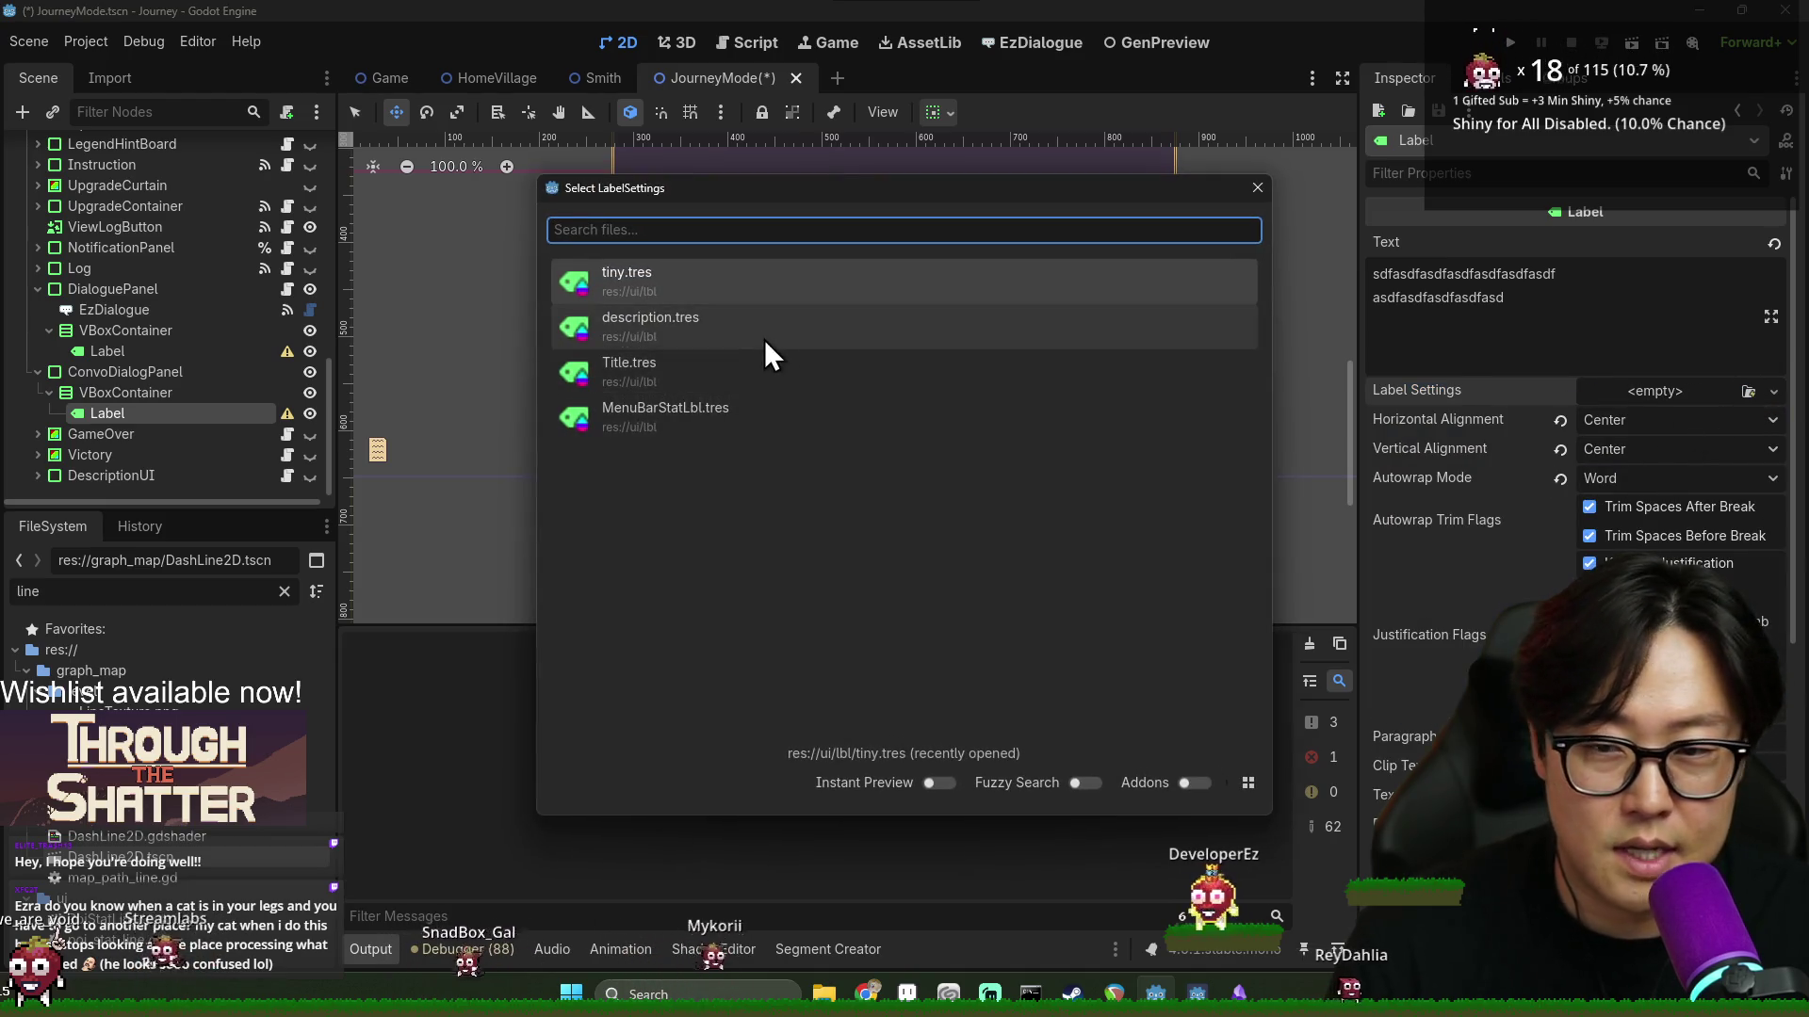
click(777, 341)
Step: Enable the Label's Font Color theme override and set it to black
scroll(1545, 519, down, 6)
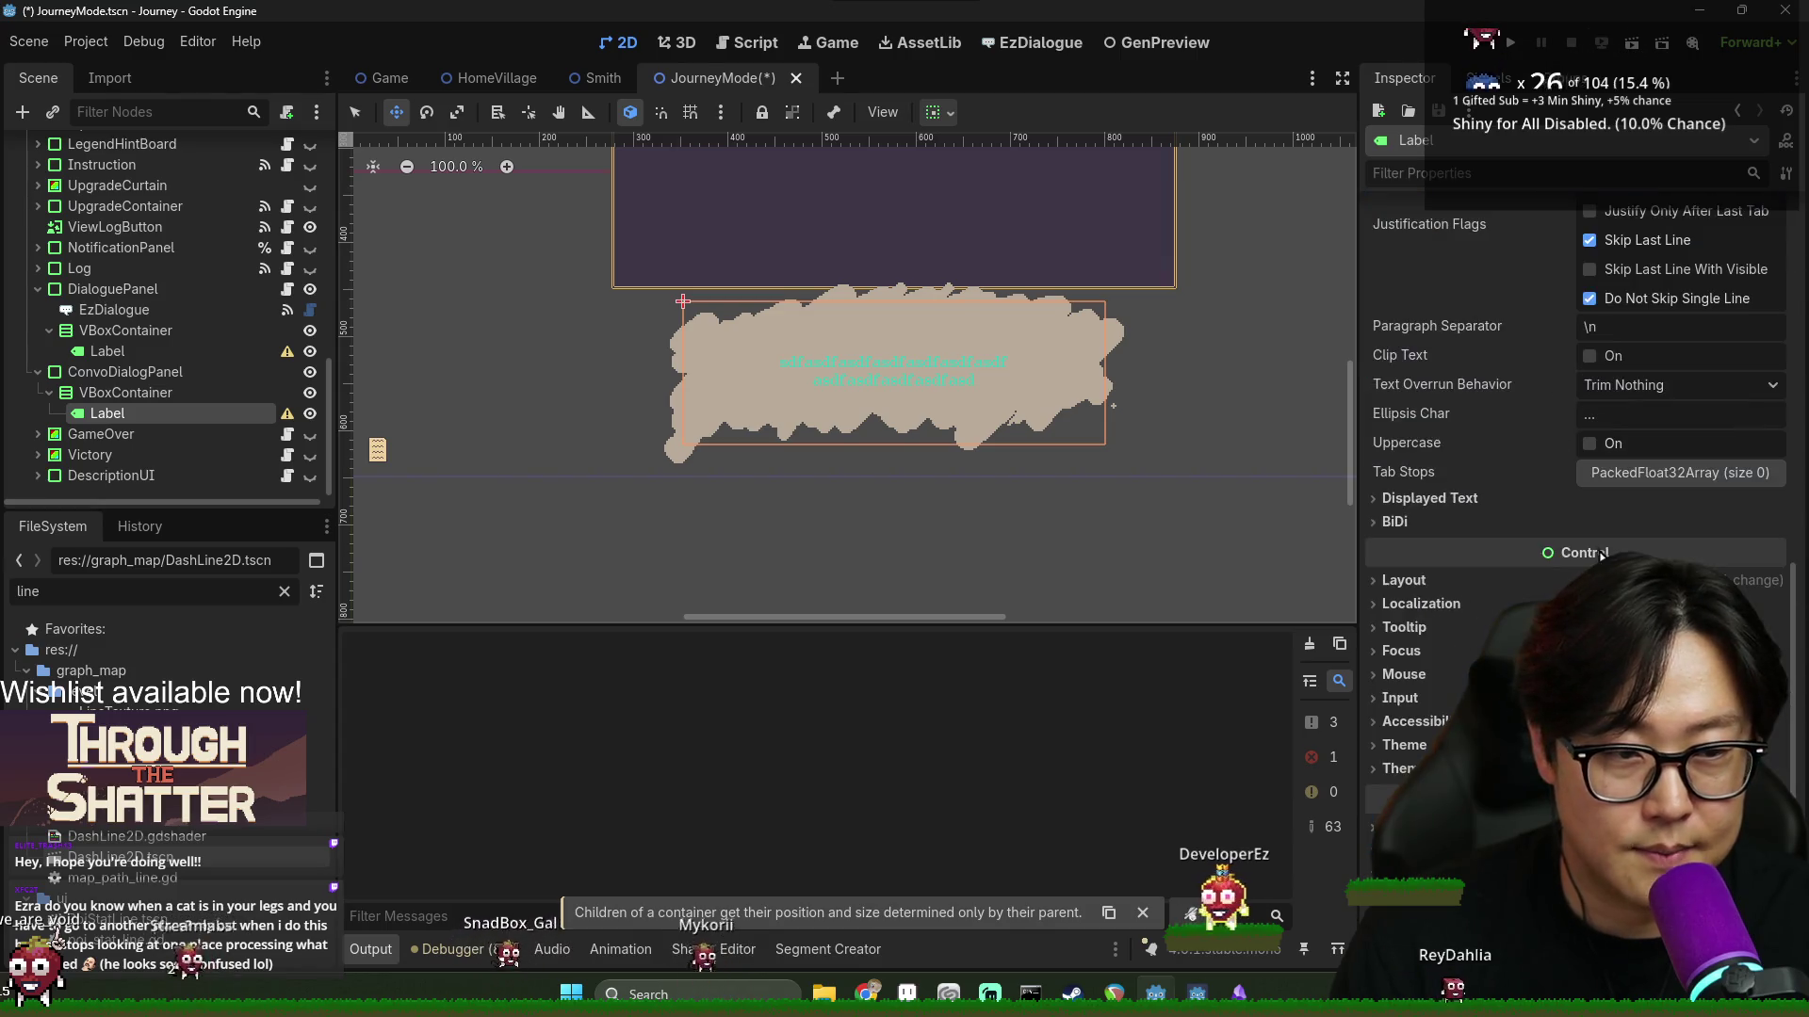
scroll(1507, 547, up, 4)
scroll(1475, 471, up, 5)
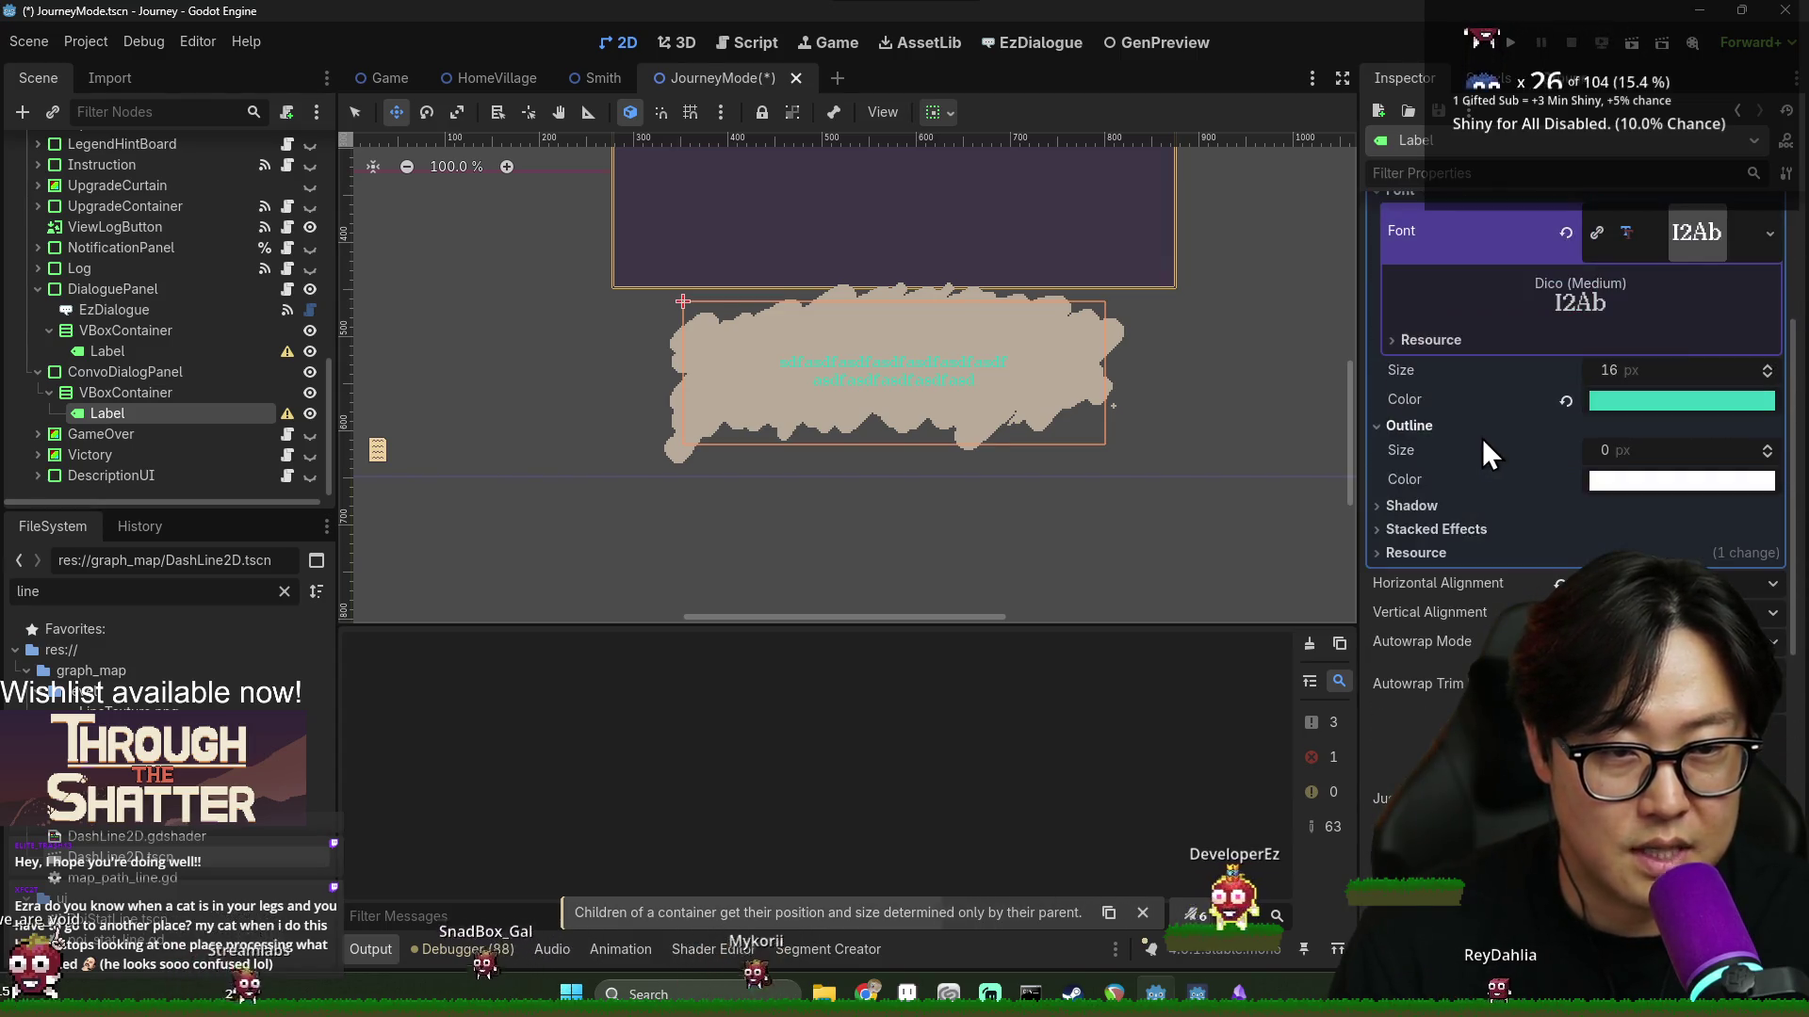
click(1643, 393)
scroll(1573, 471, down, 2)
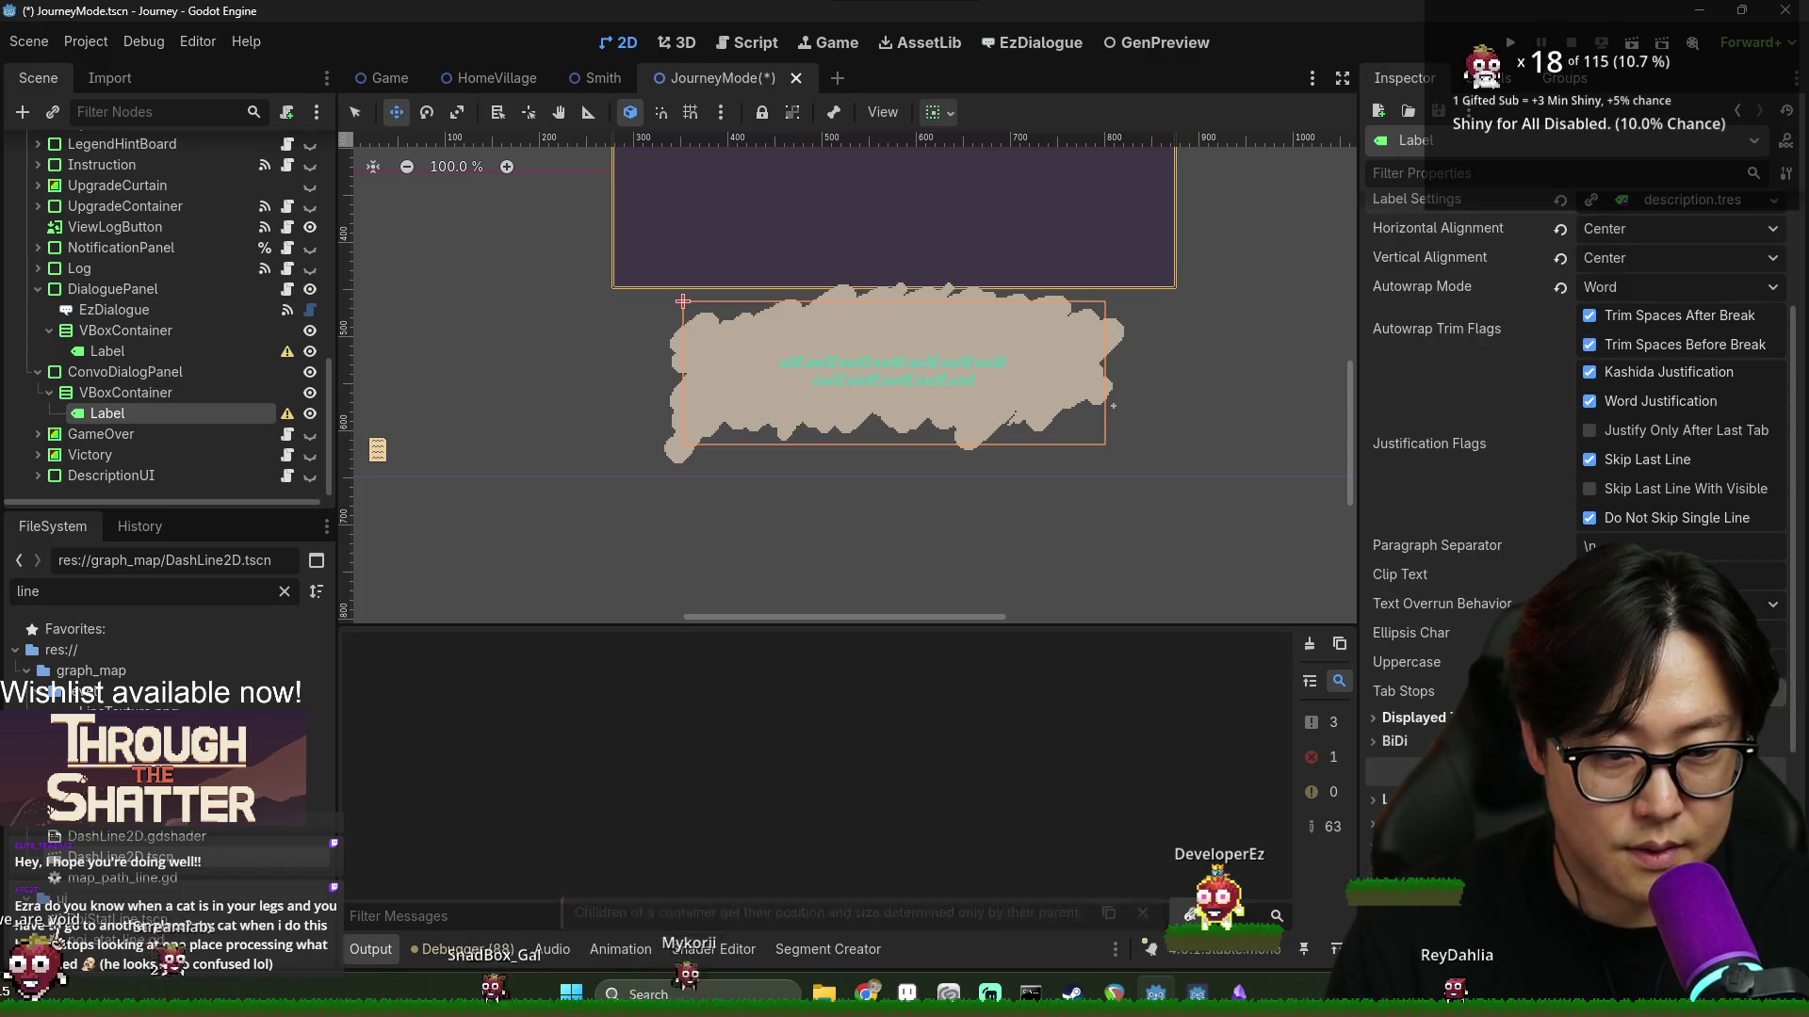
scroll(1573, 471, down, 5)
scroll(1573, 471, down, 1)
click(1438, 618)
click(1414, 641)
click(1408, 665)
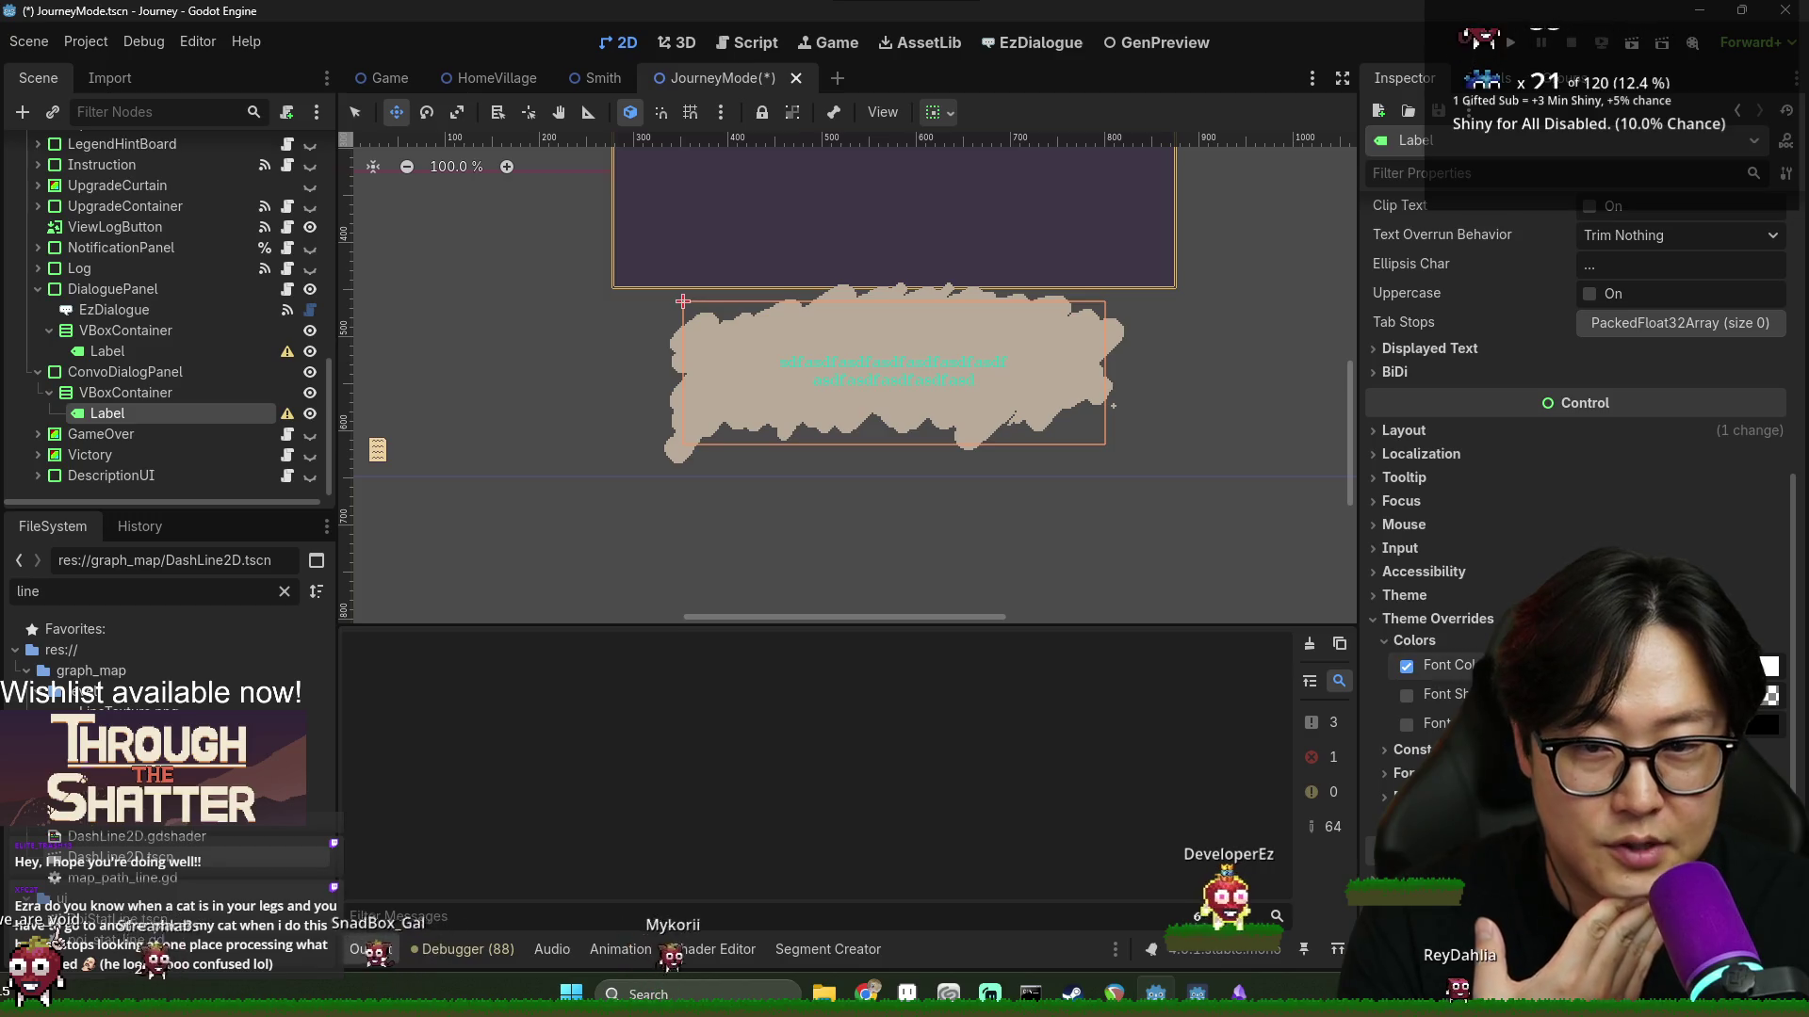
click(1769, 666)
click(1404, 695)
click(1404, 694)
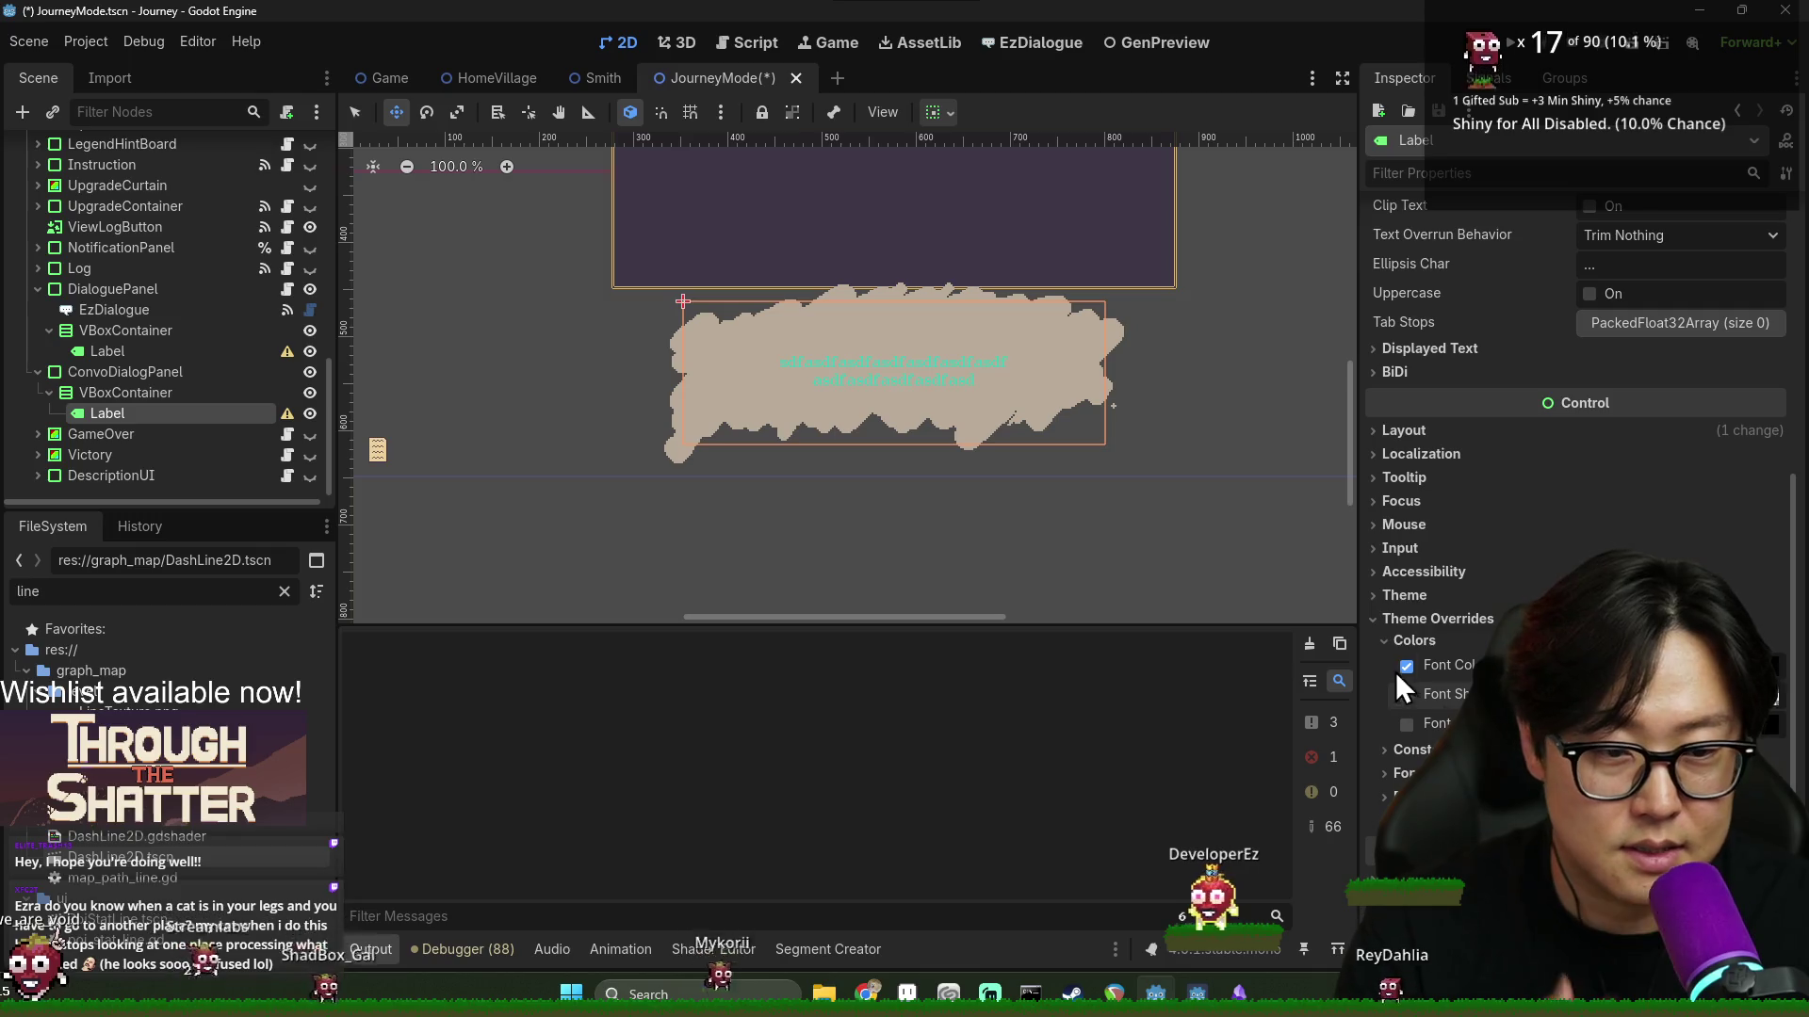
Step: Collapse the Colors overrides, then browse and collapse the Fonts overrides
scroll(1417, 660, up, 6)
scroll(1576, 424, down, 5)
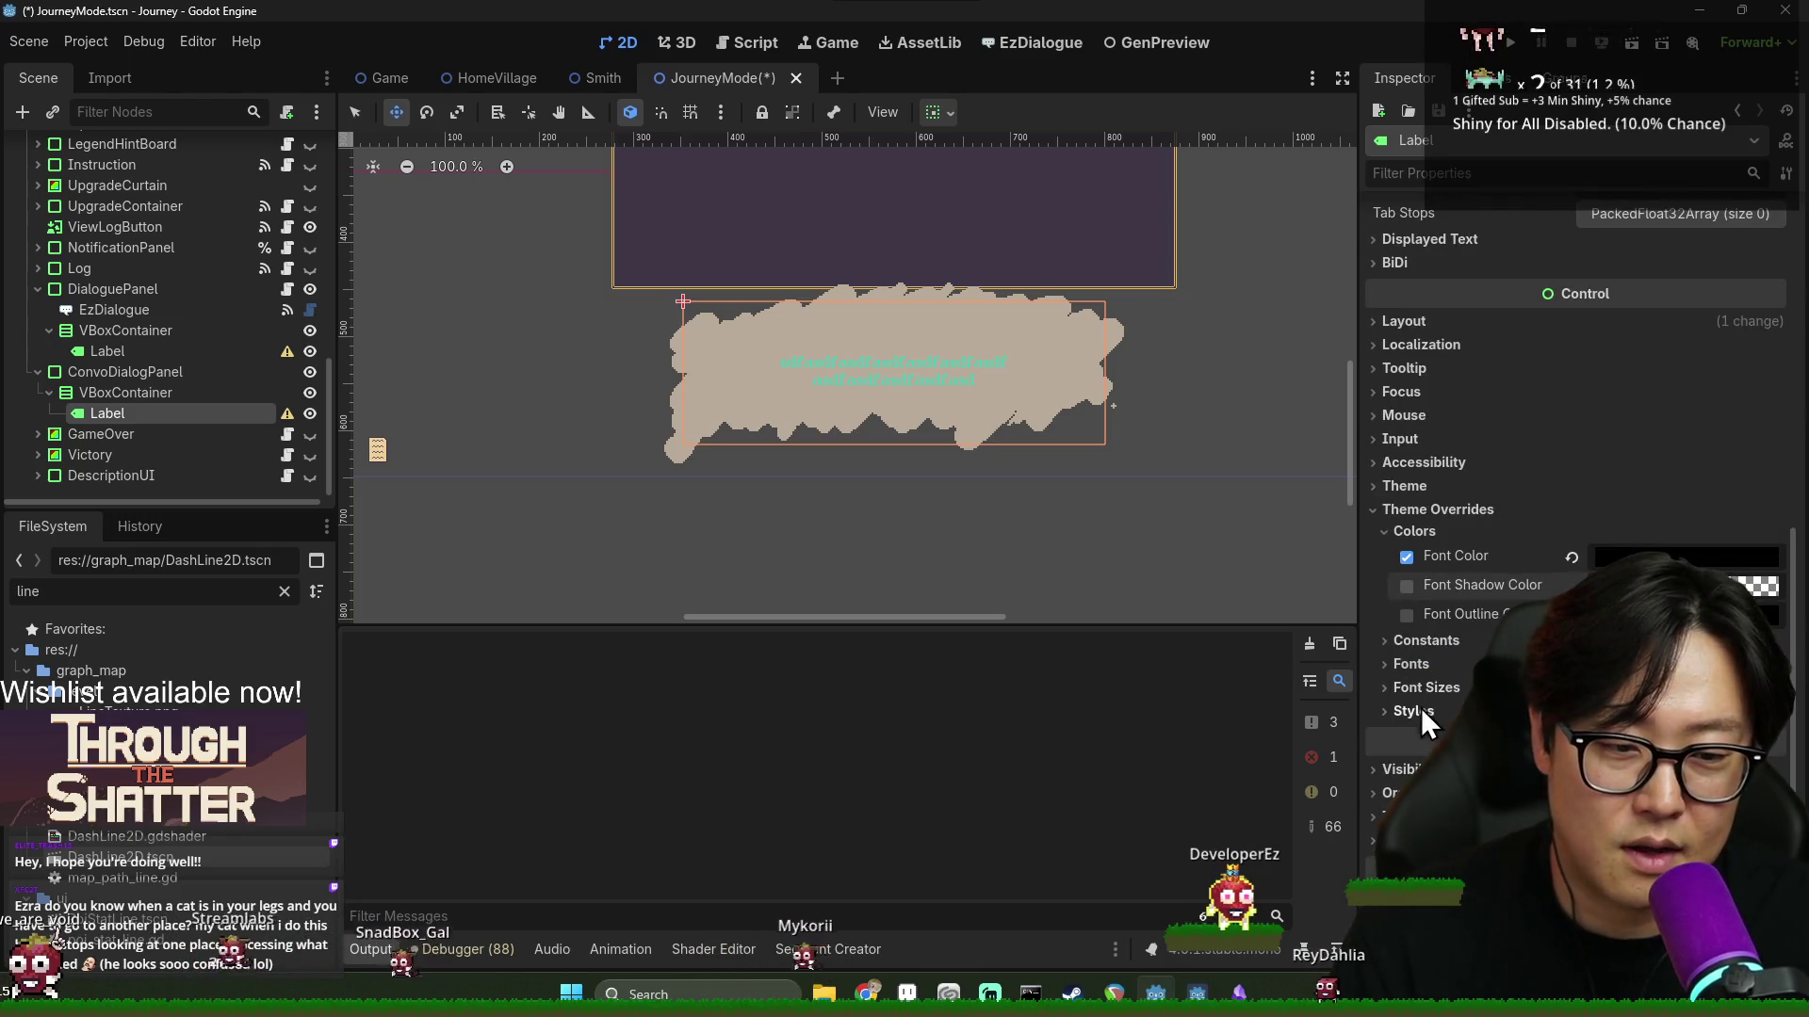
click(1384, 531)
click(1411, 579)
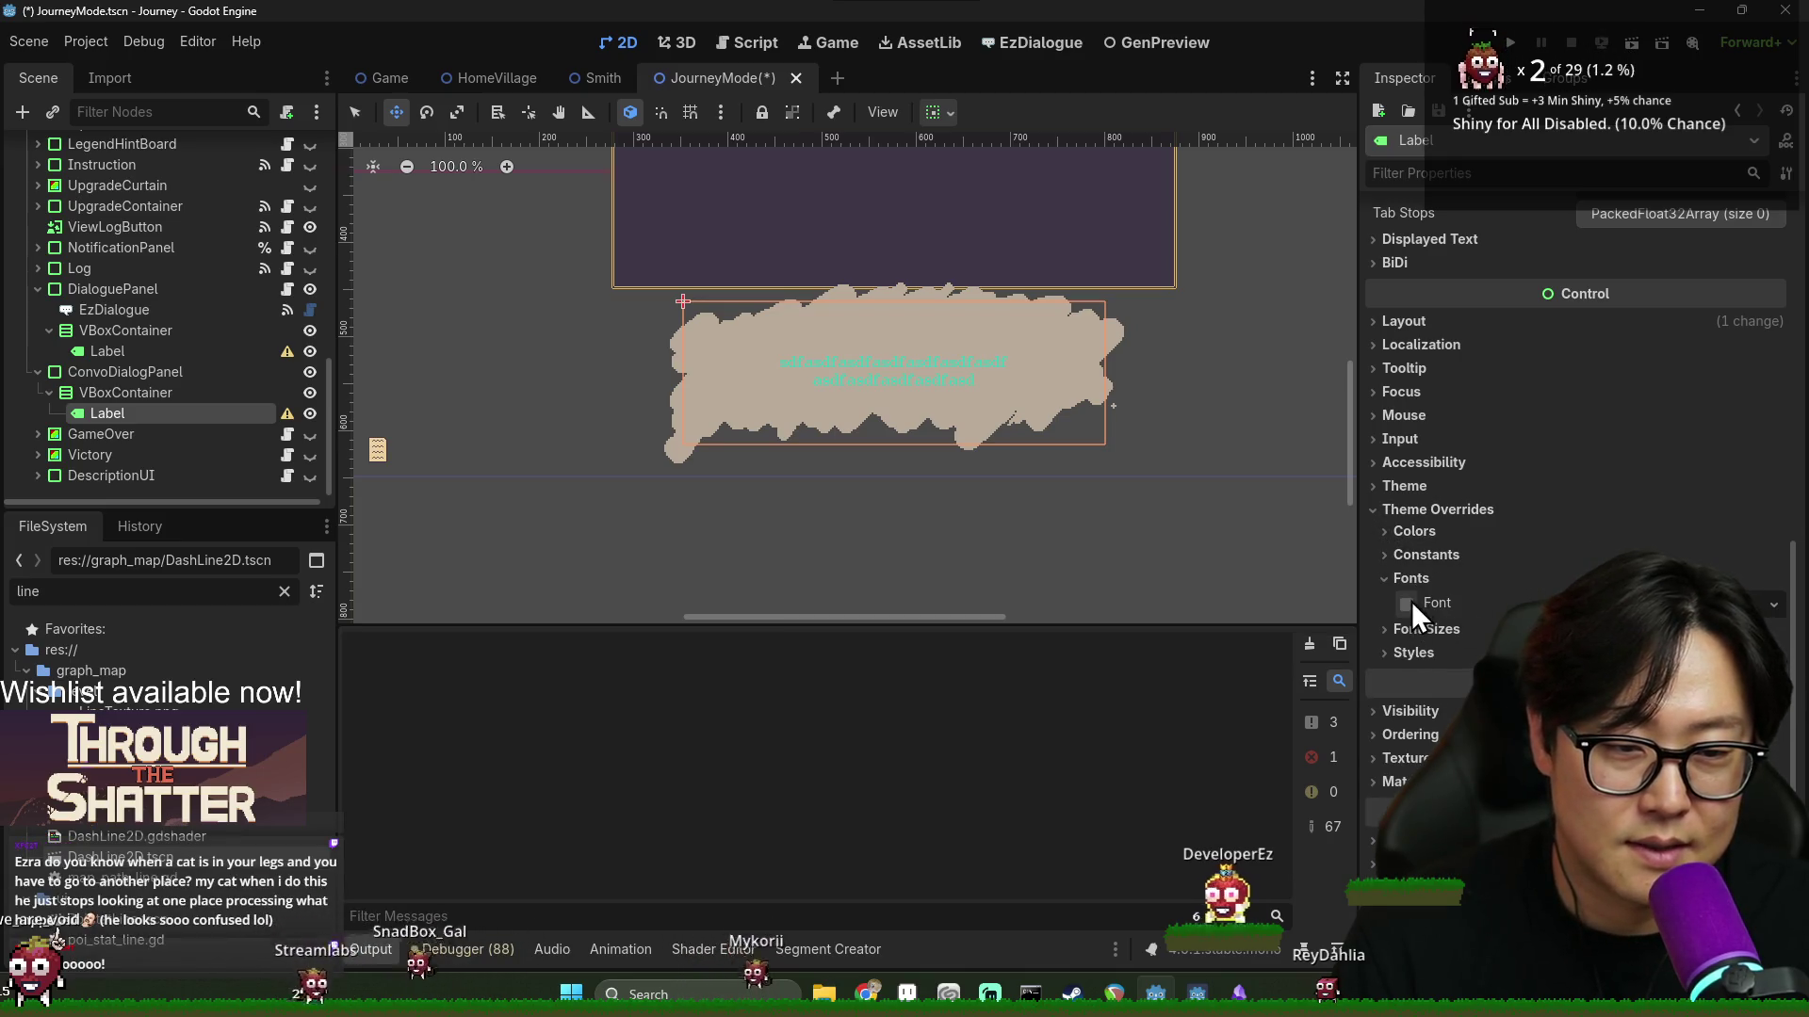
click(1407, 603)
click(1383, 579)
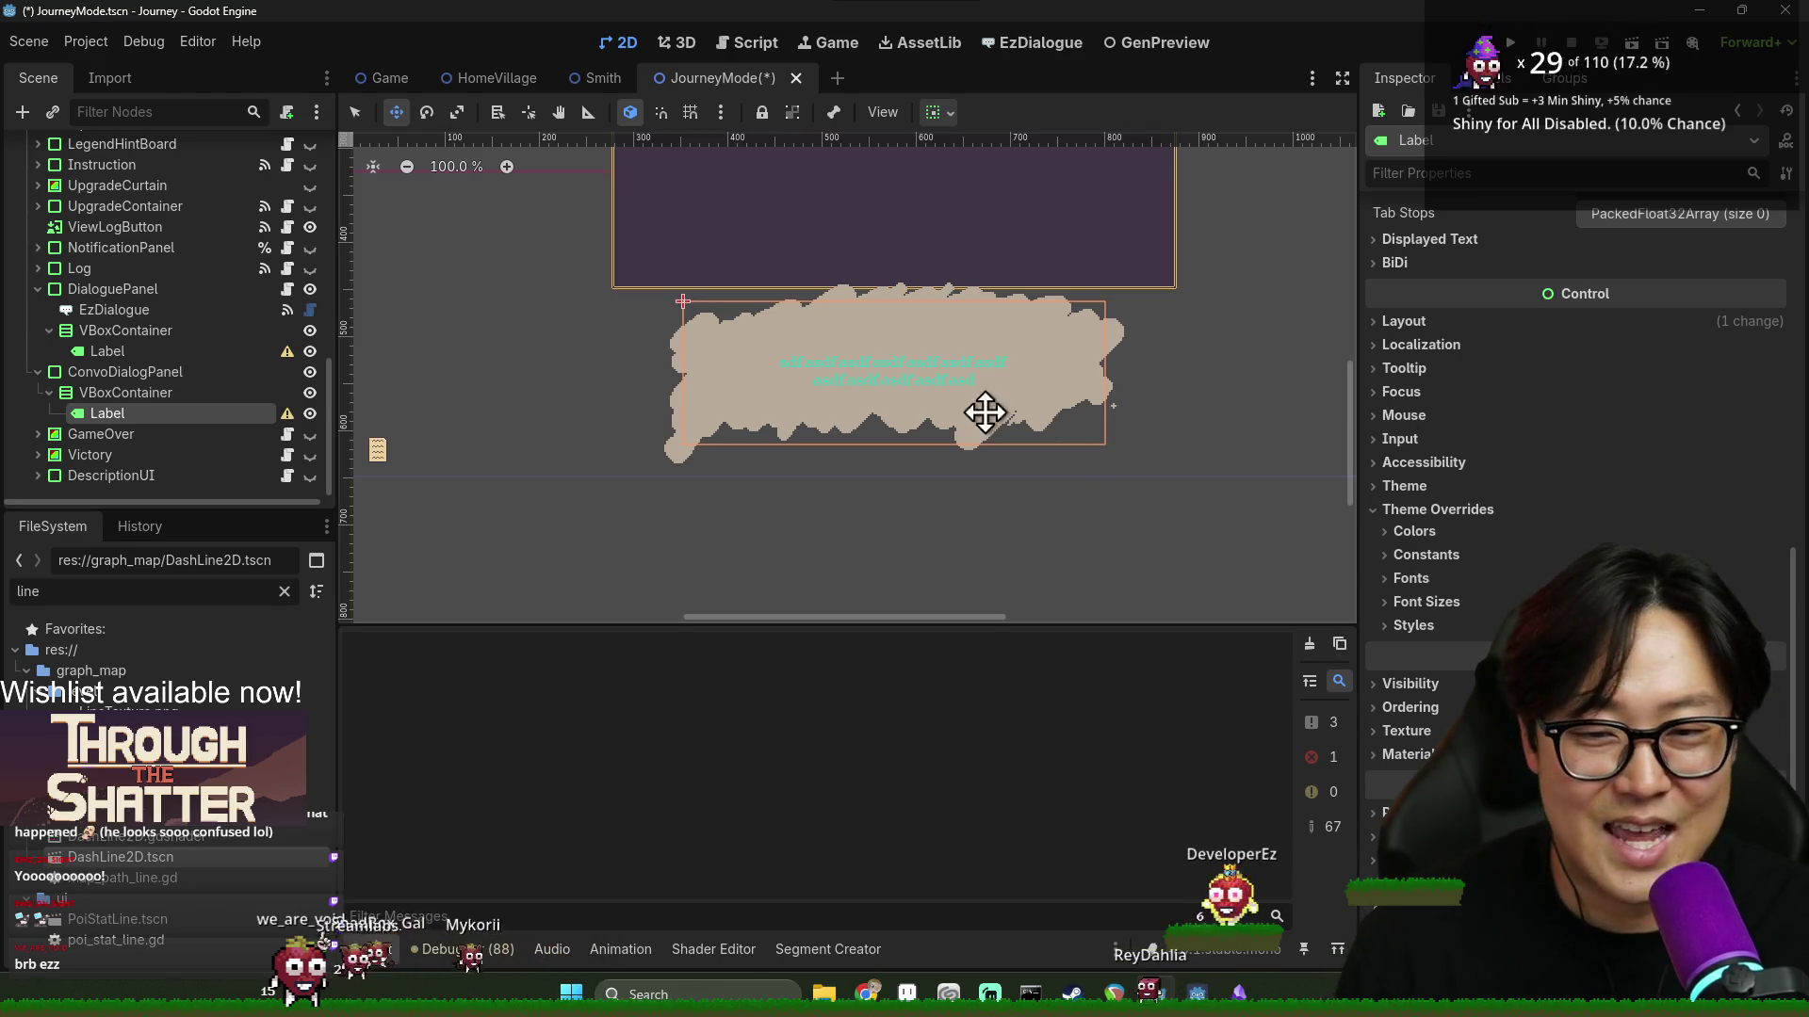
scroll(981, 414, up, 1)
scroll(1536, 466, up, 3)
scroll(1583, 471, up, 5)
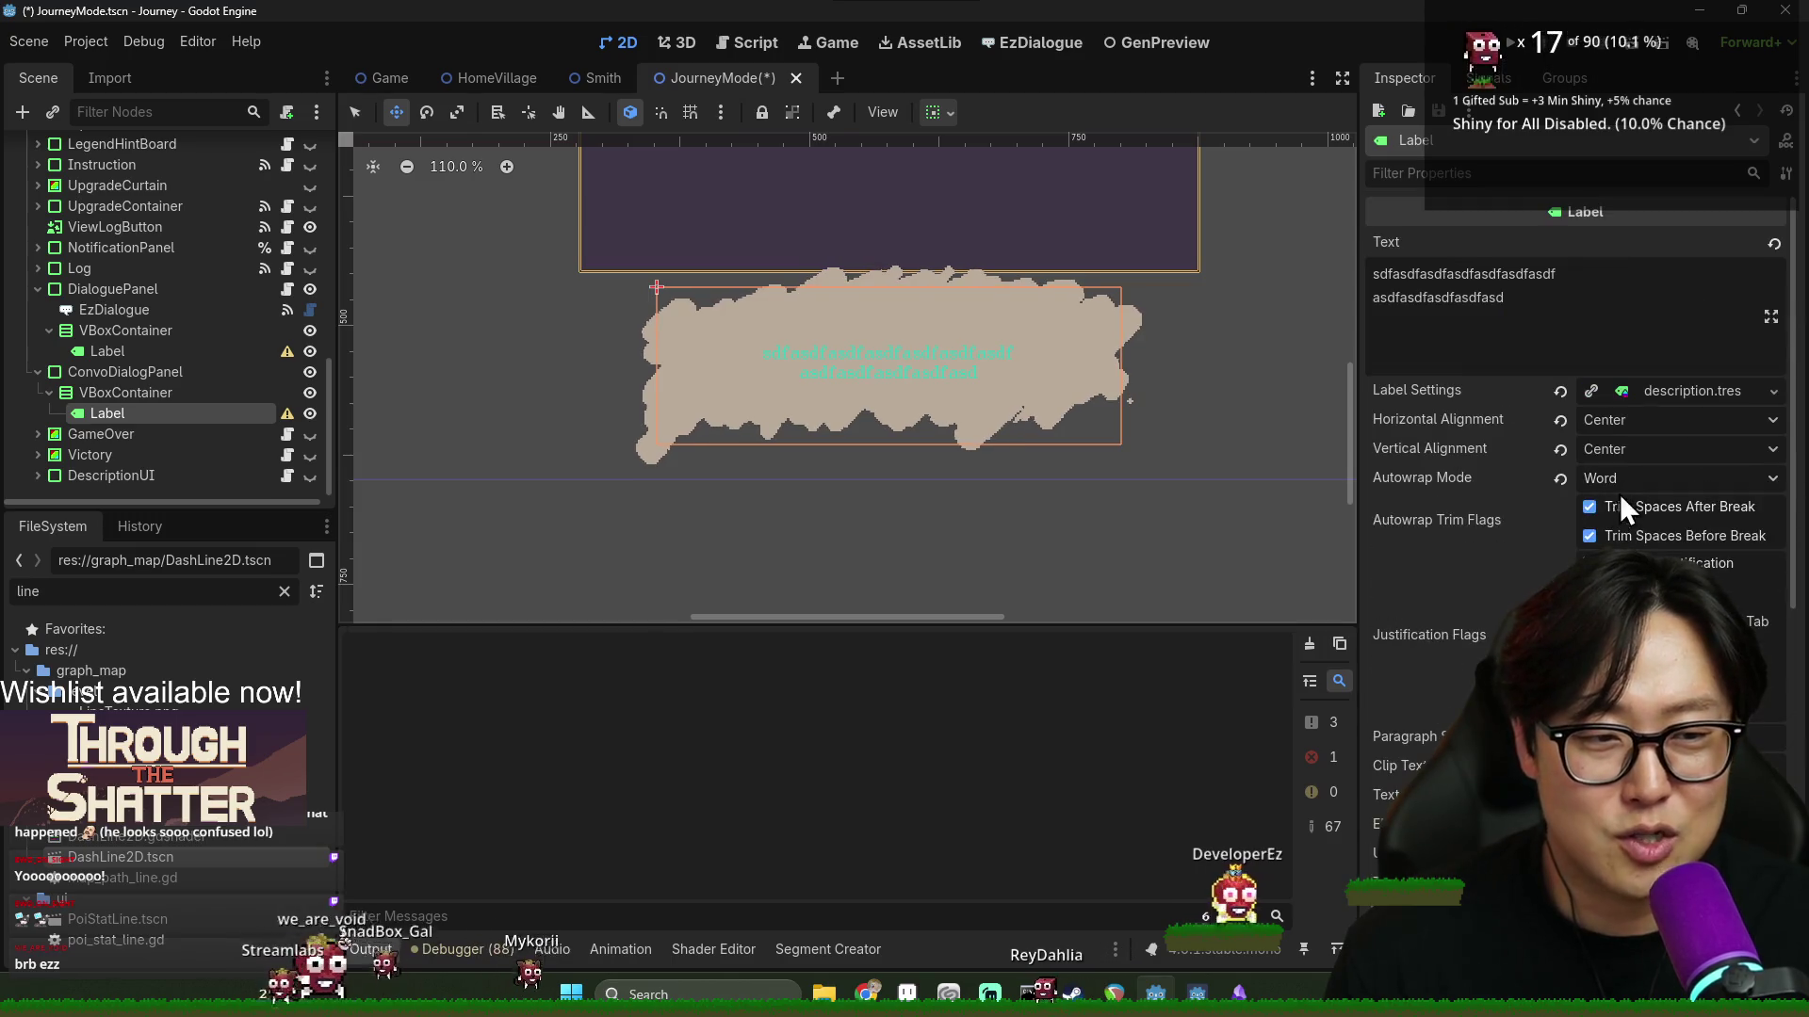
Step: Make the dialog Label's Label Settings resource unique and set its font colour to black
click(1652, 387)
click(1771, 393)
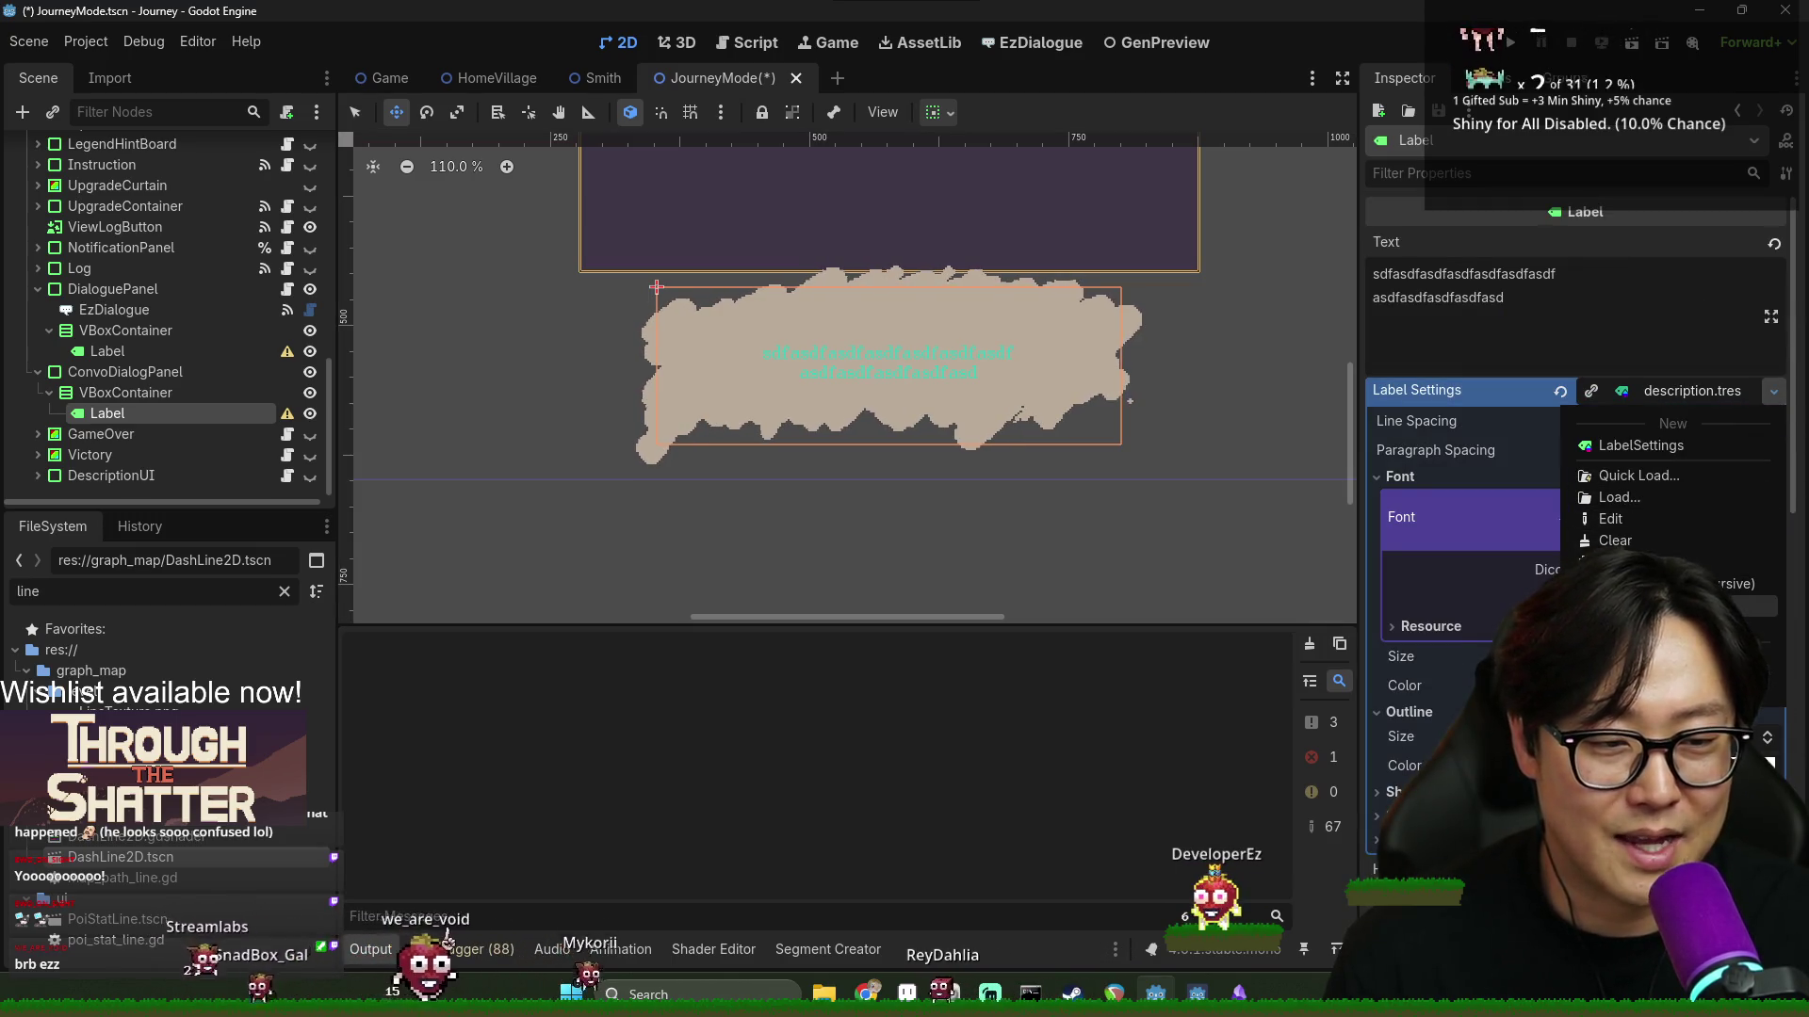
click(1696, 563)
click(1683, 394)
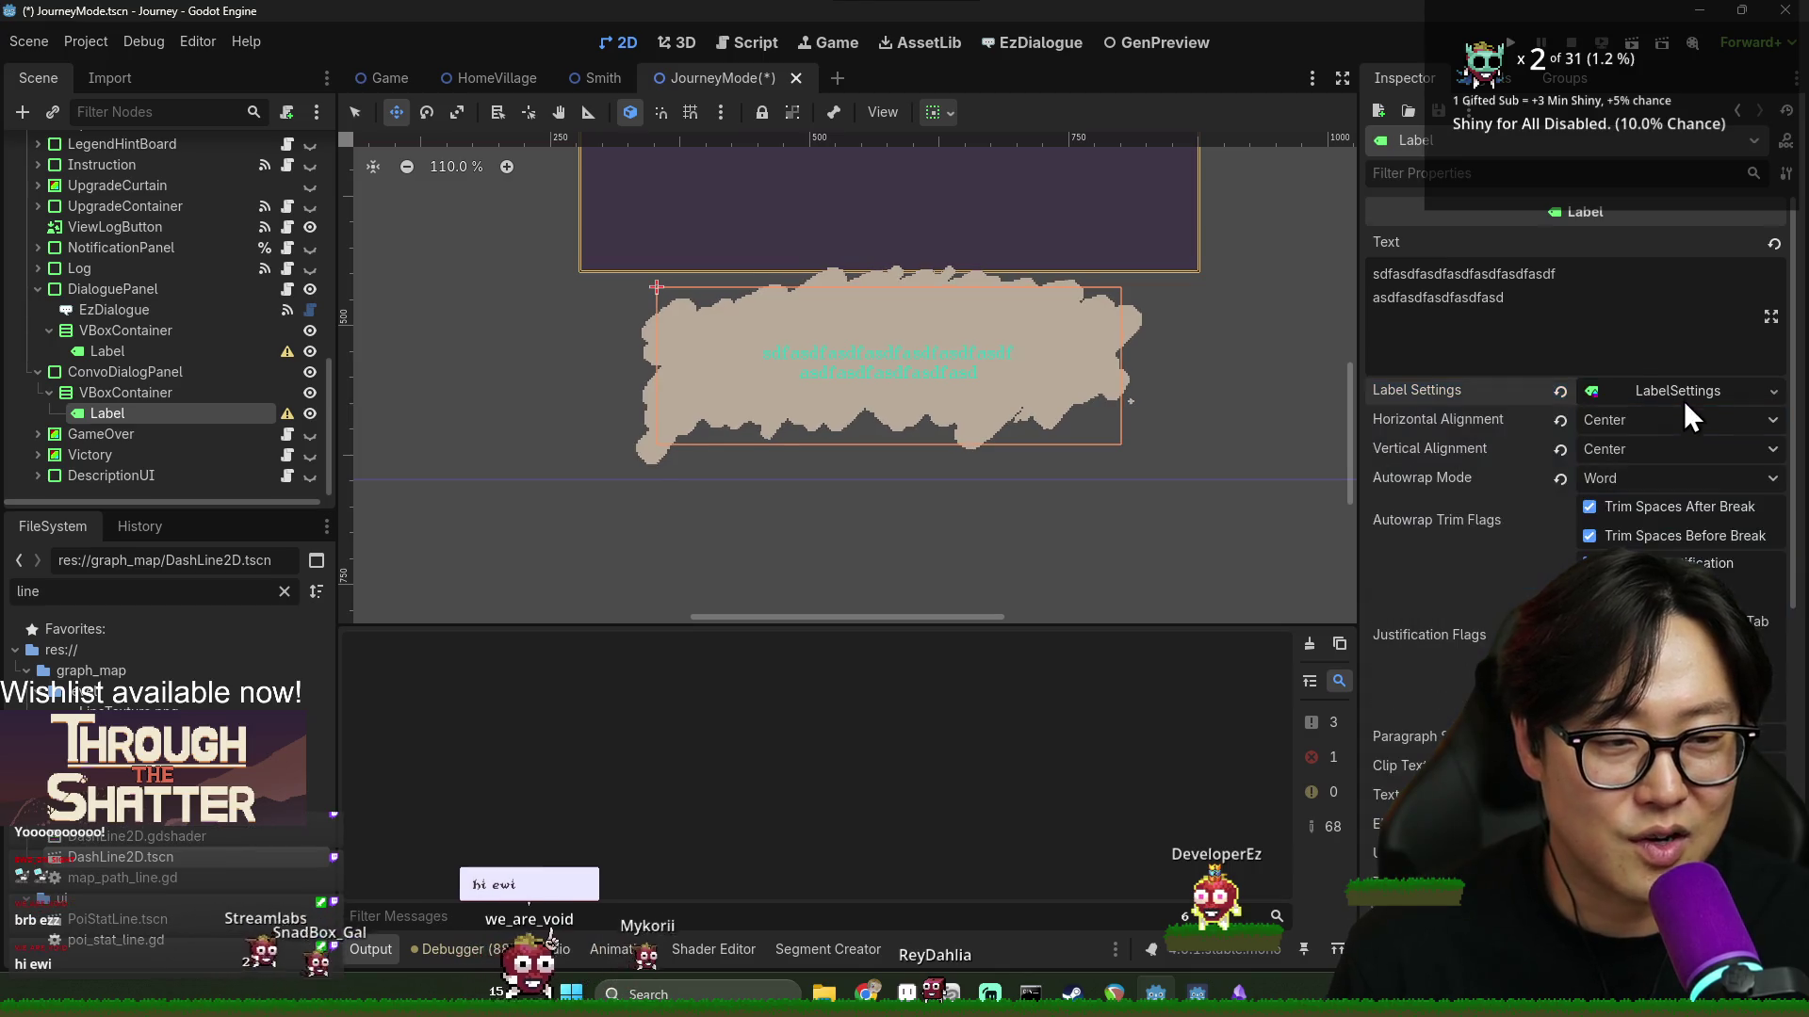
click(1668, 394)
click(1451, 477)
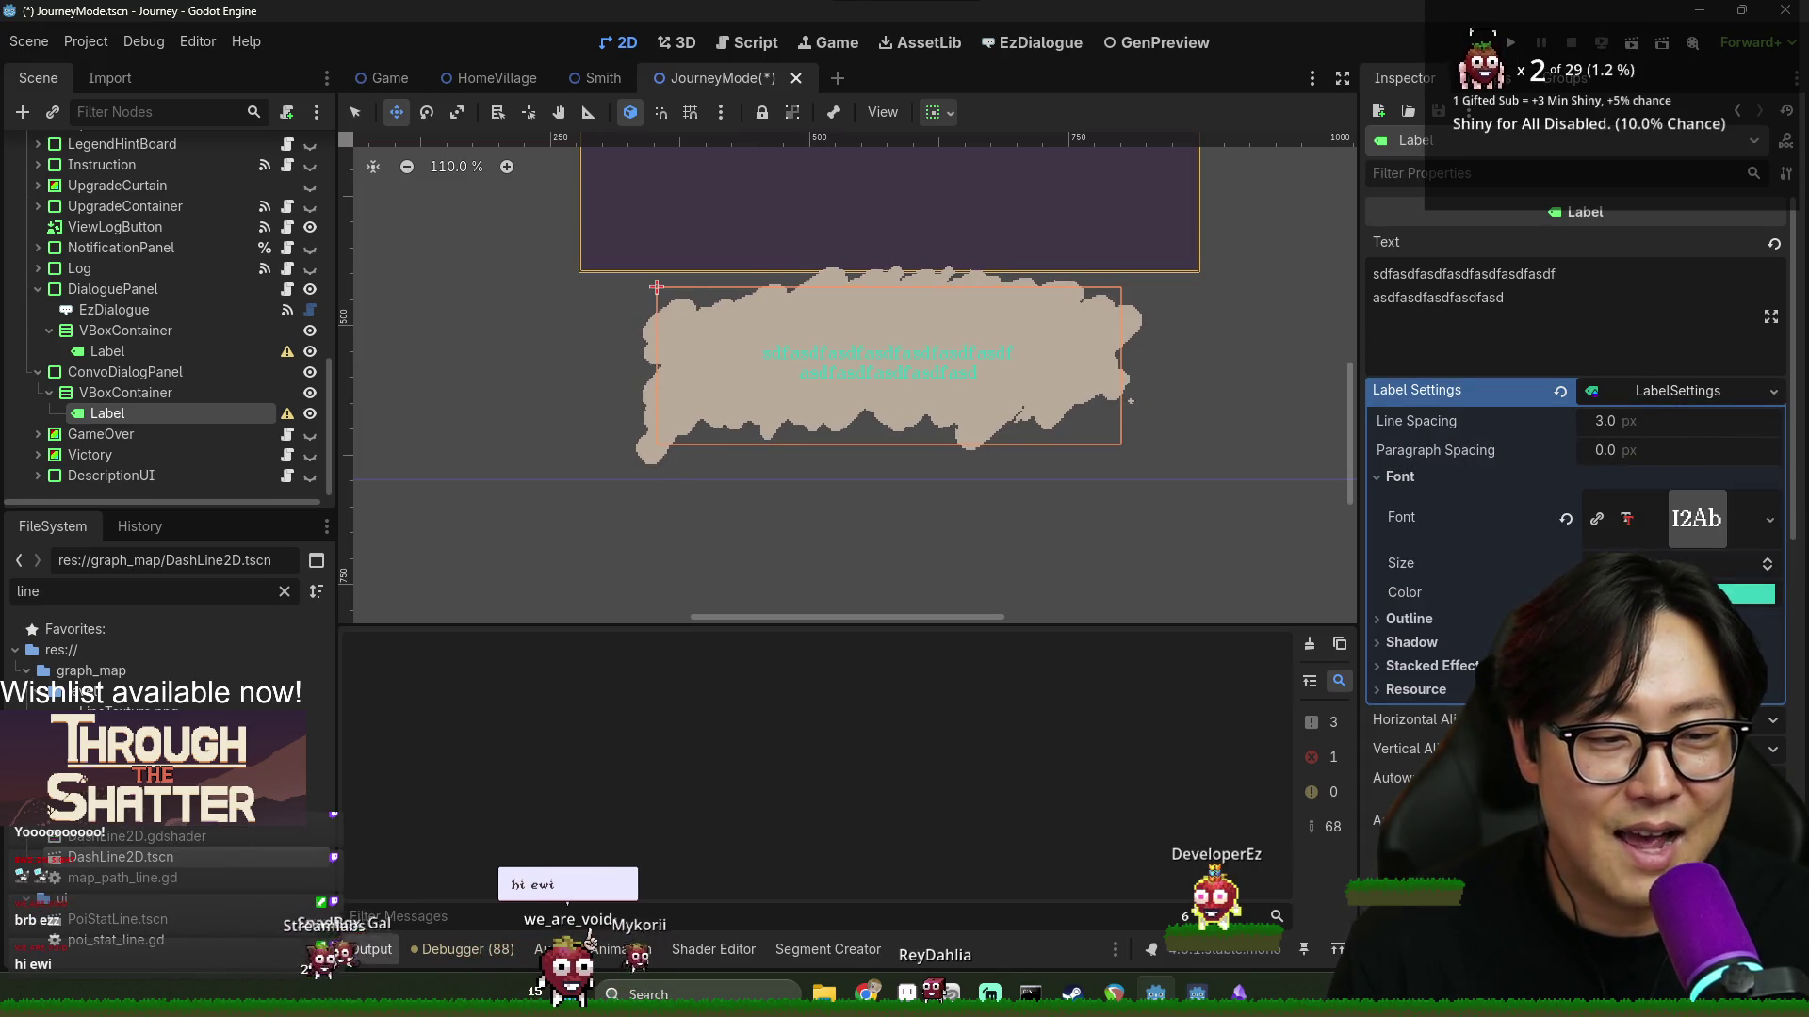
click(1743, 594)
drag(1687, 399, 1401, 401)
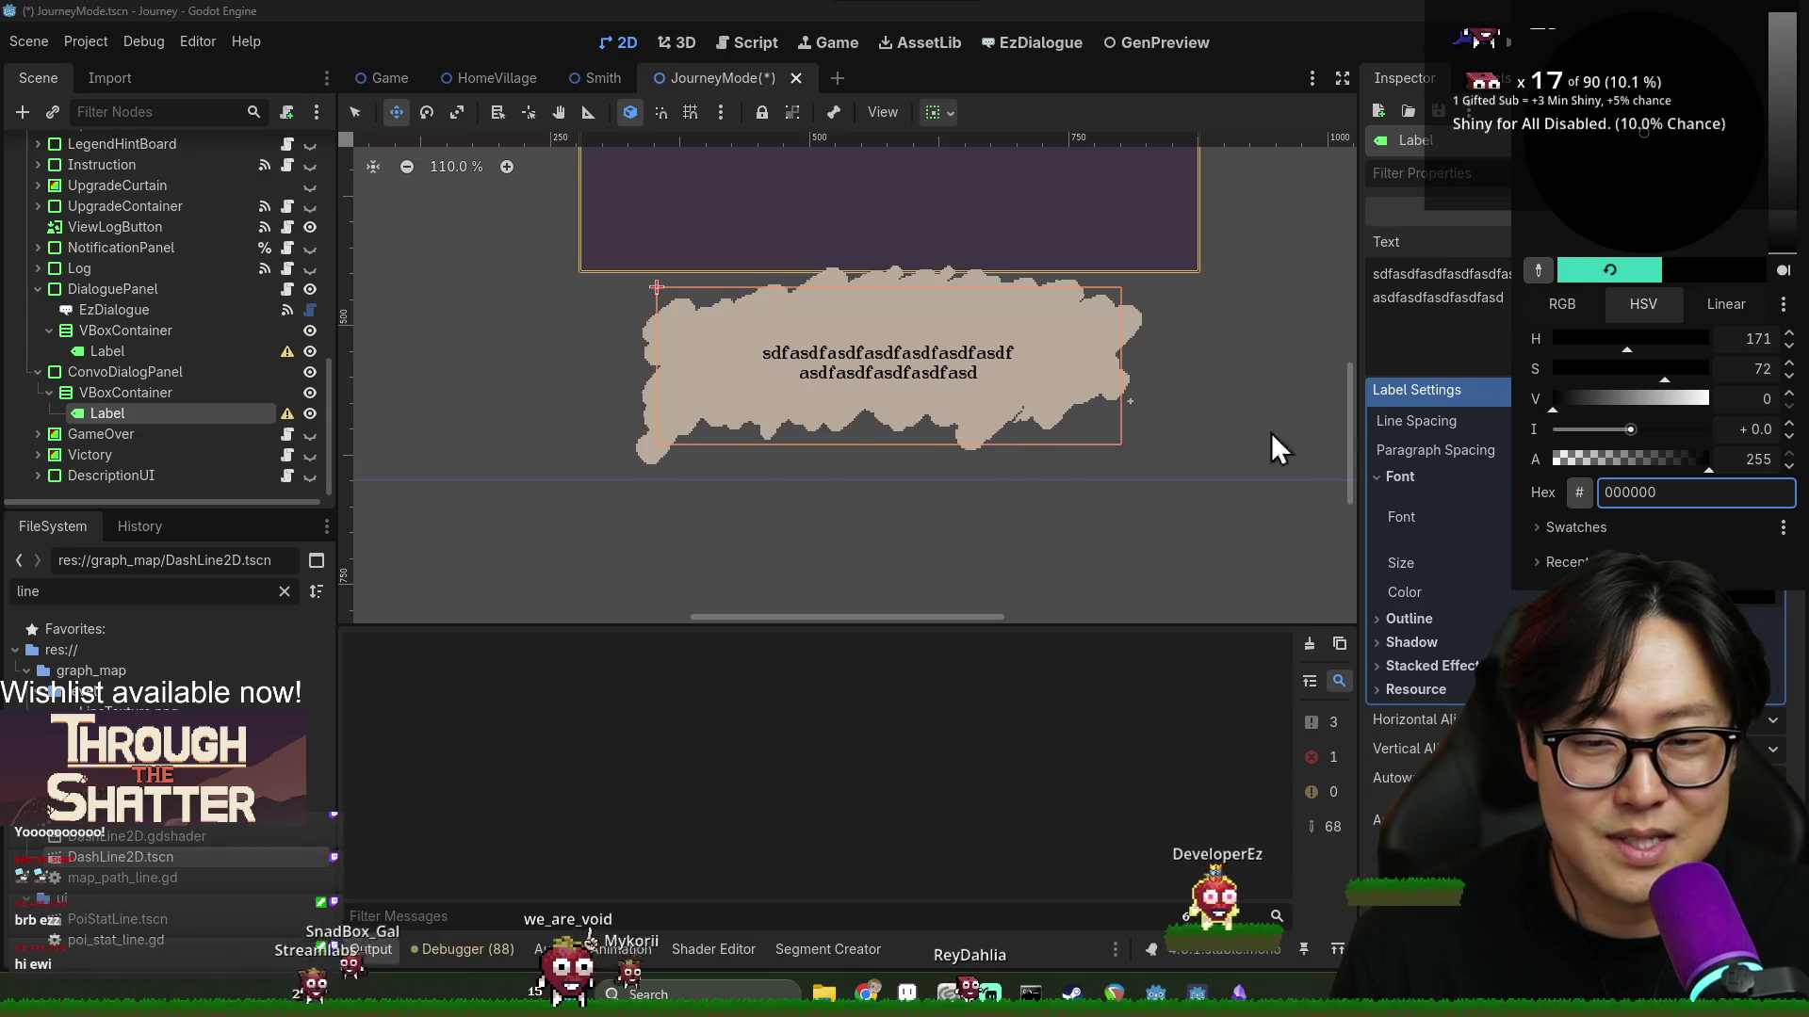
scroll(860, 387, up, 12)
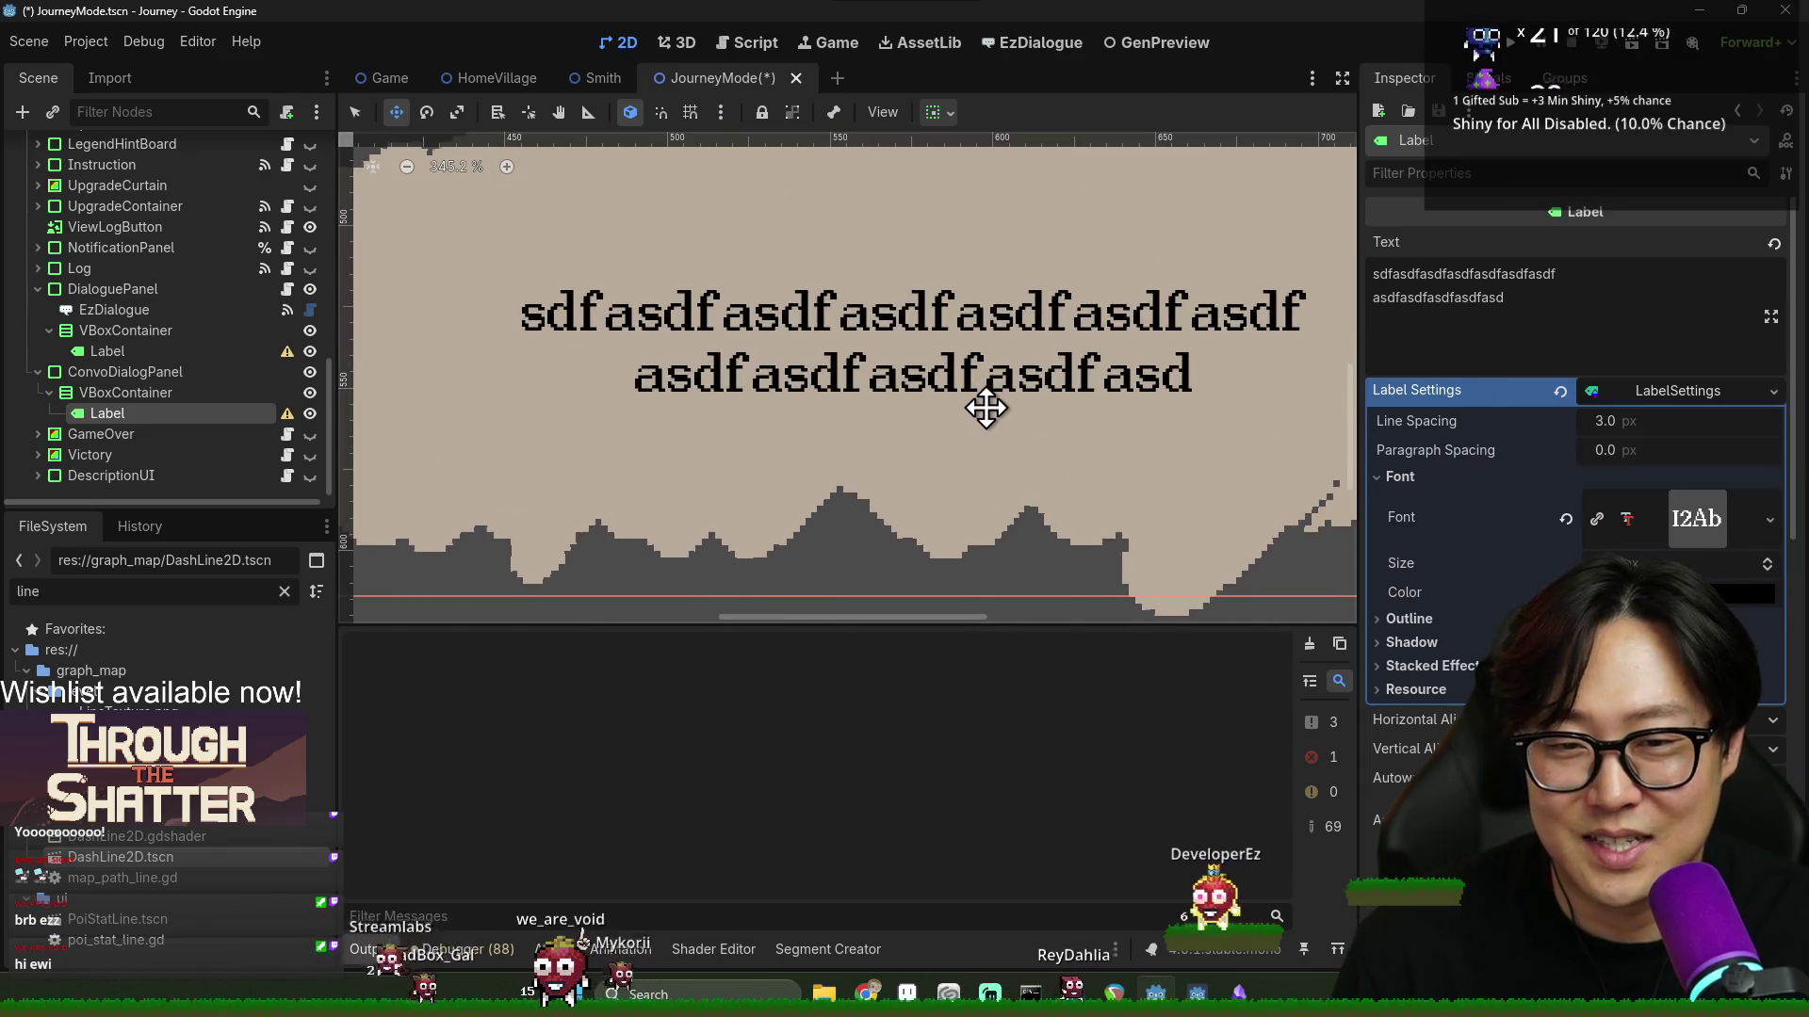
scroll(986, 404, down, 10)
Step: Save the scene and hide ConvoDialogPanel with its visibility eye icon
key(ctrl+s)
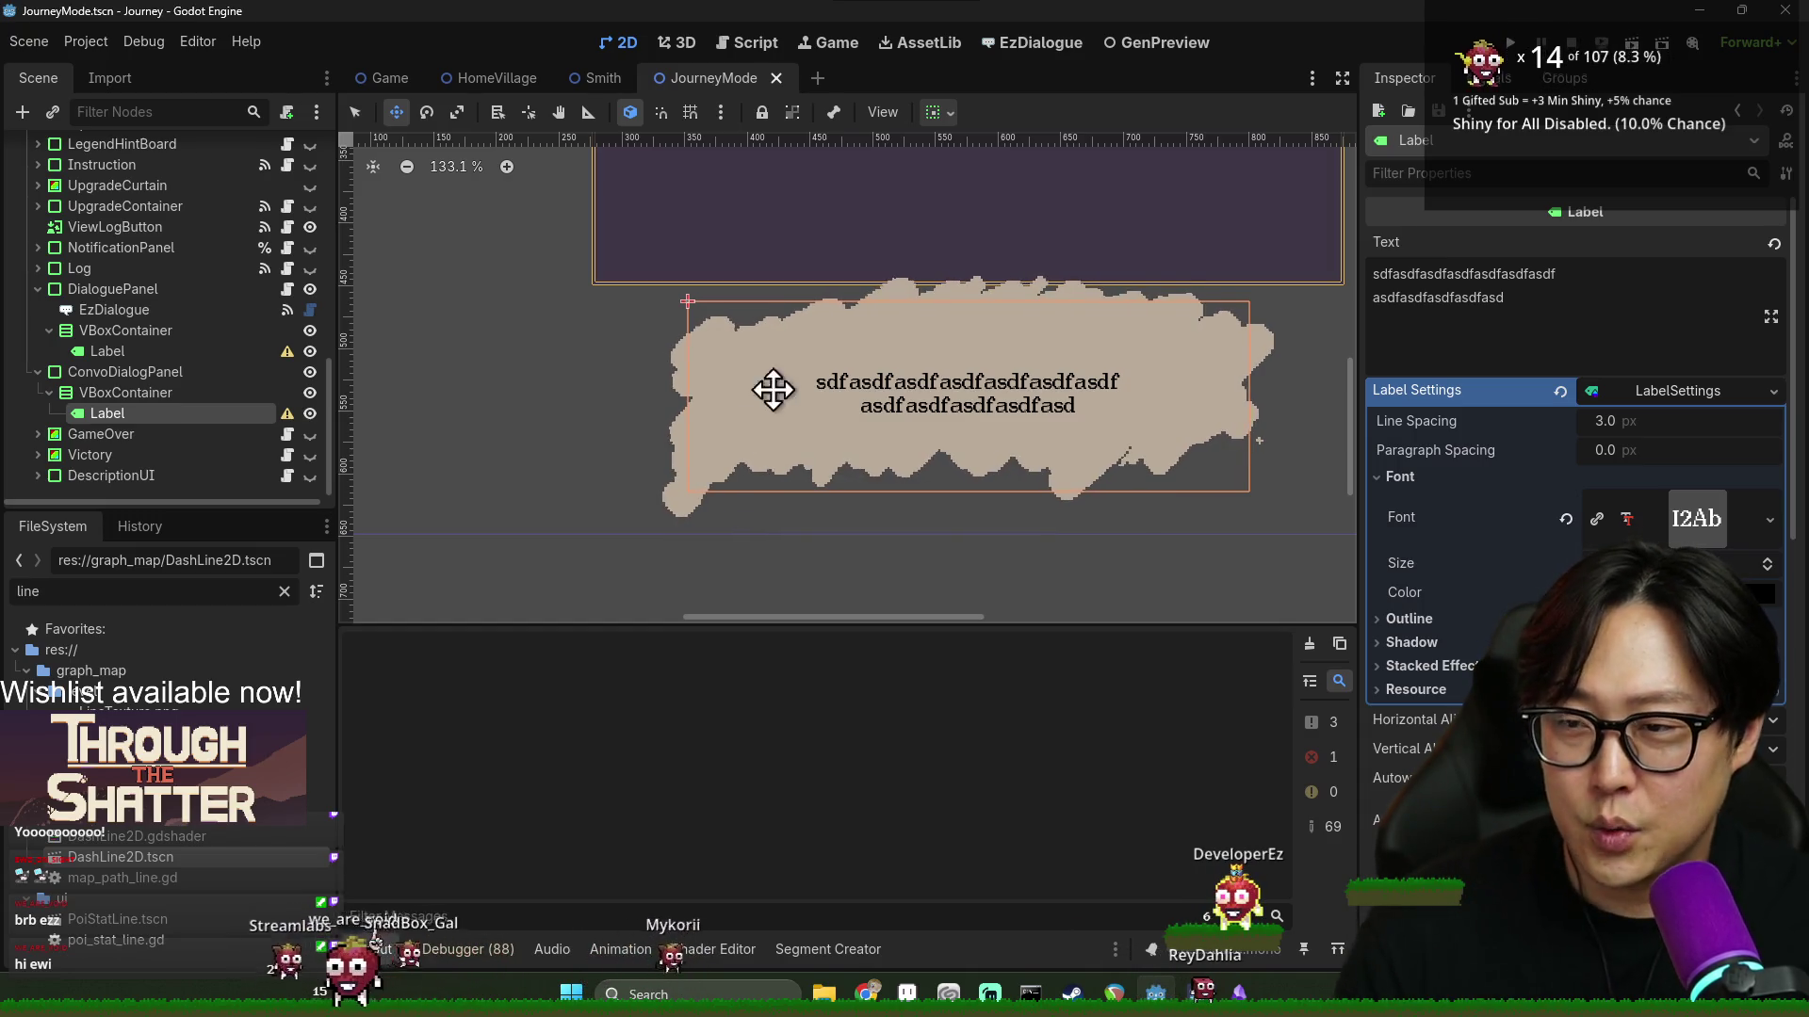
key(ctrl+s)
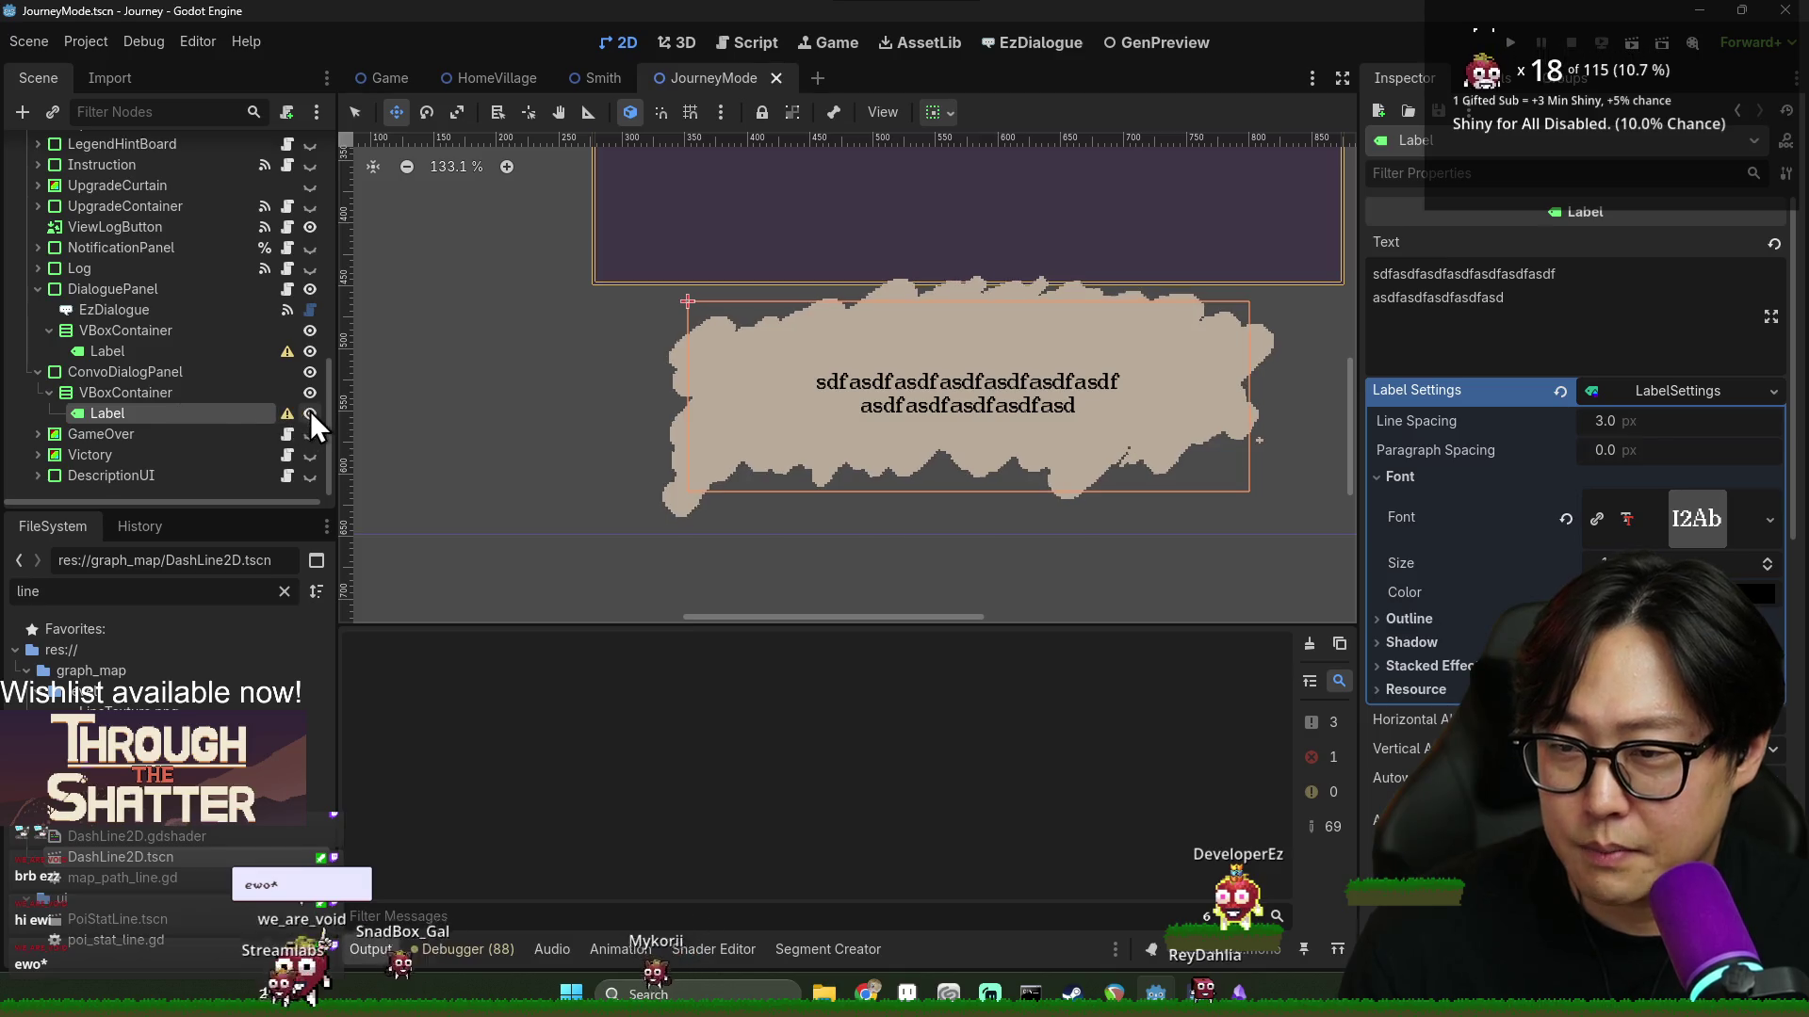
click(309, 412)
key(ctrl+s)
click(305, 410)
key(ctrl+s)
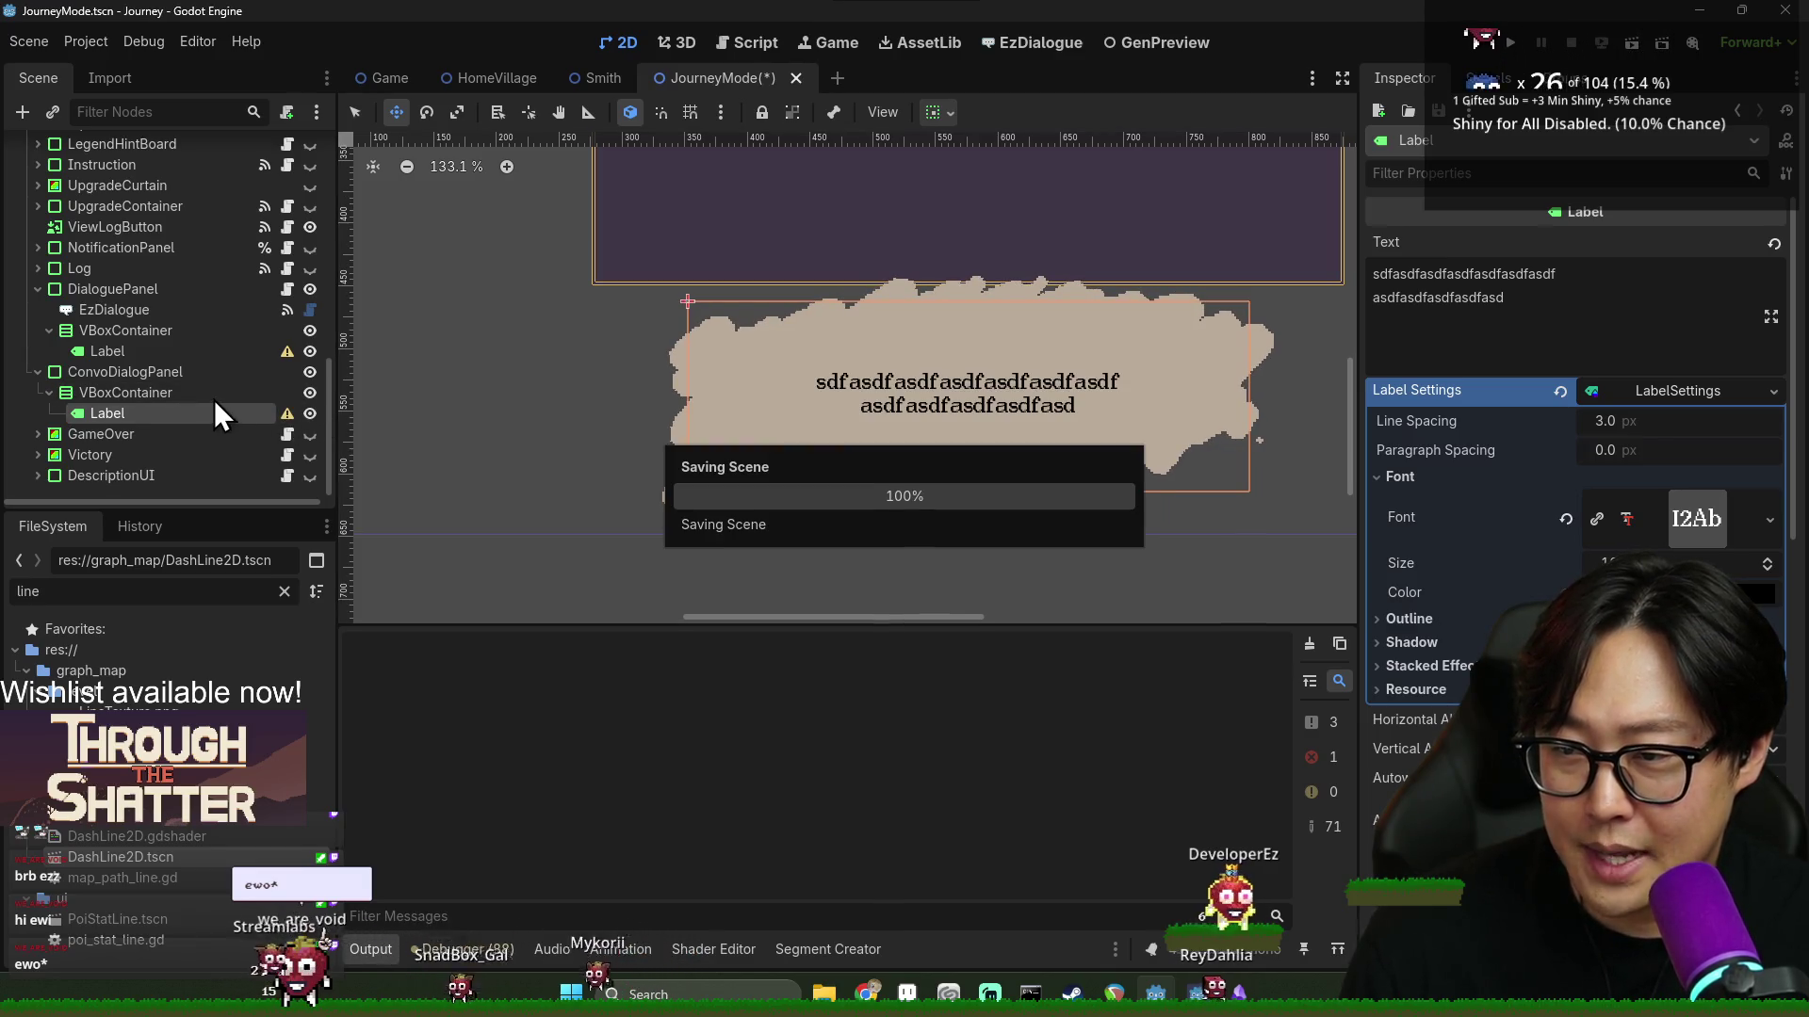
click(211, 398)
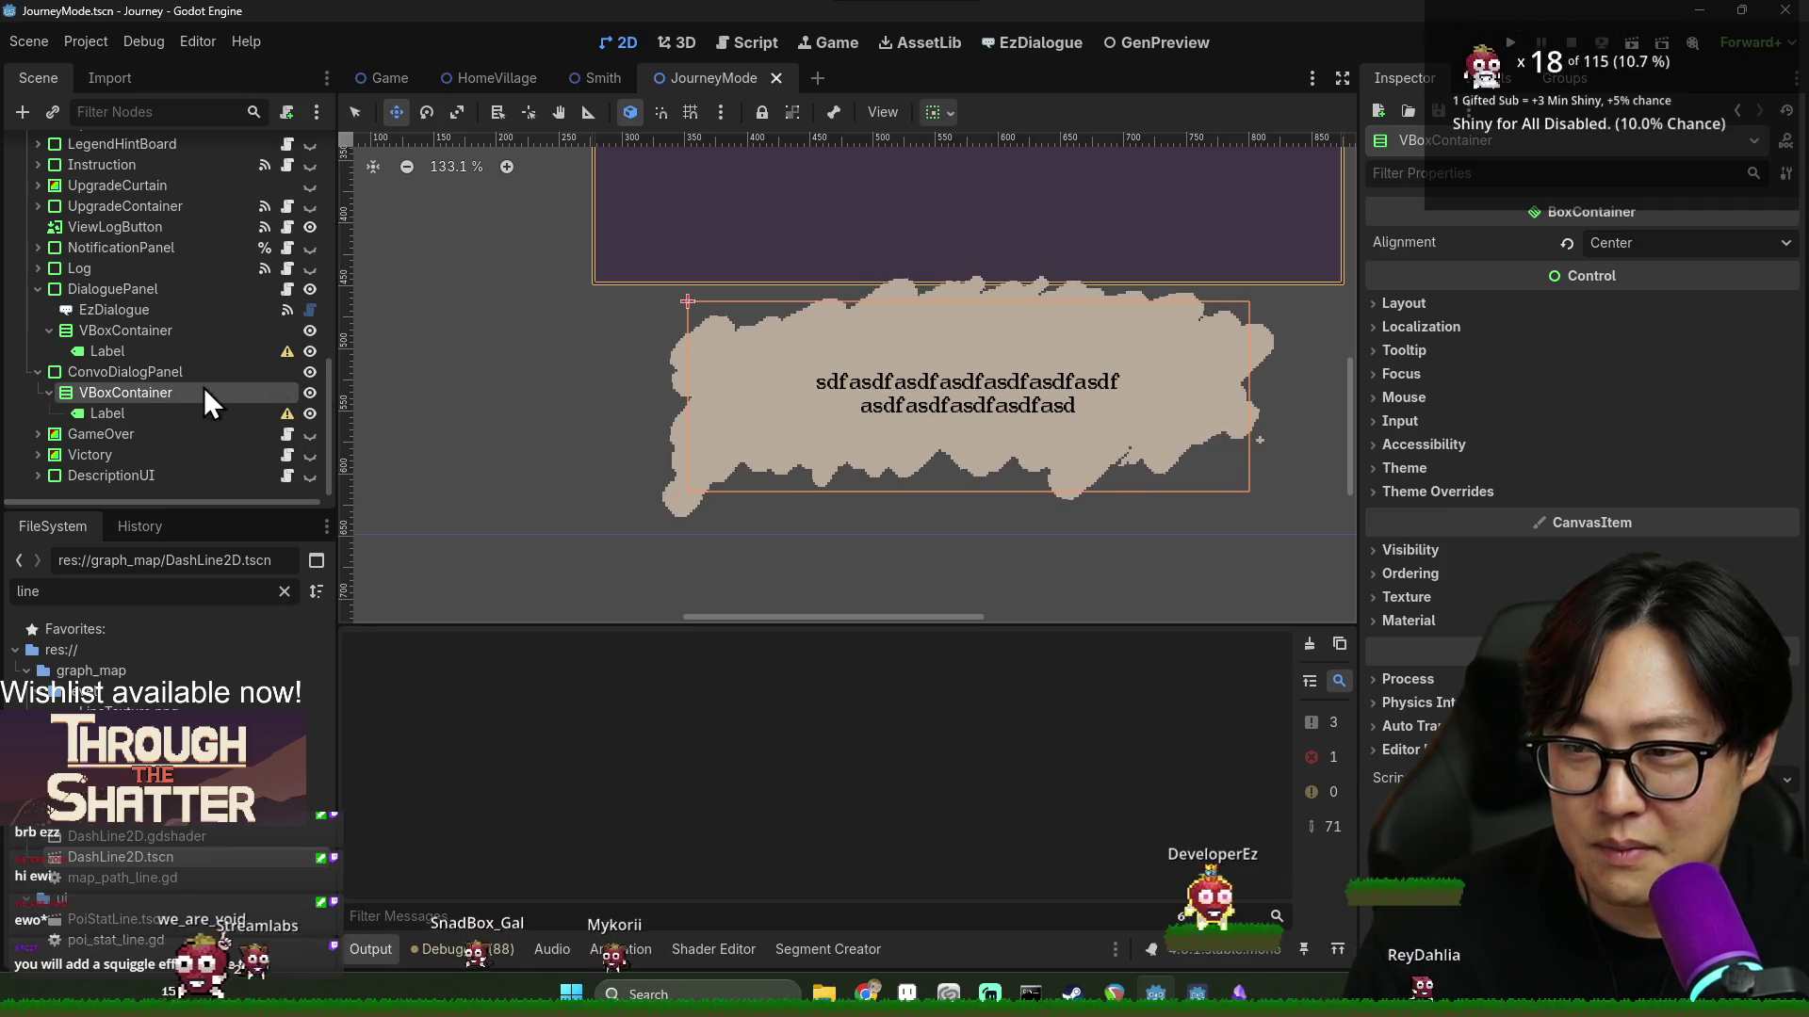
click(226, 378)
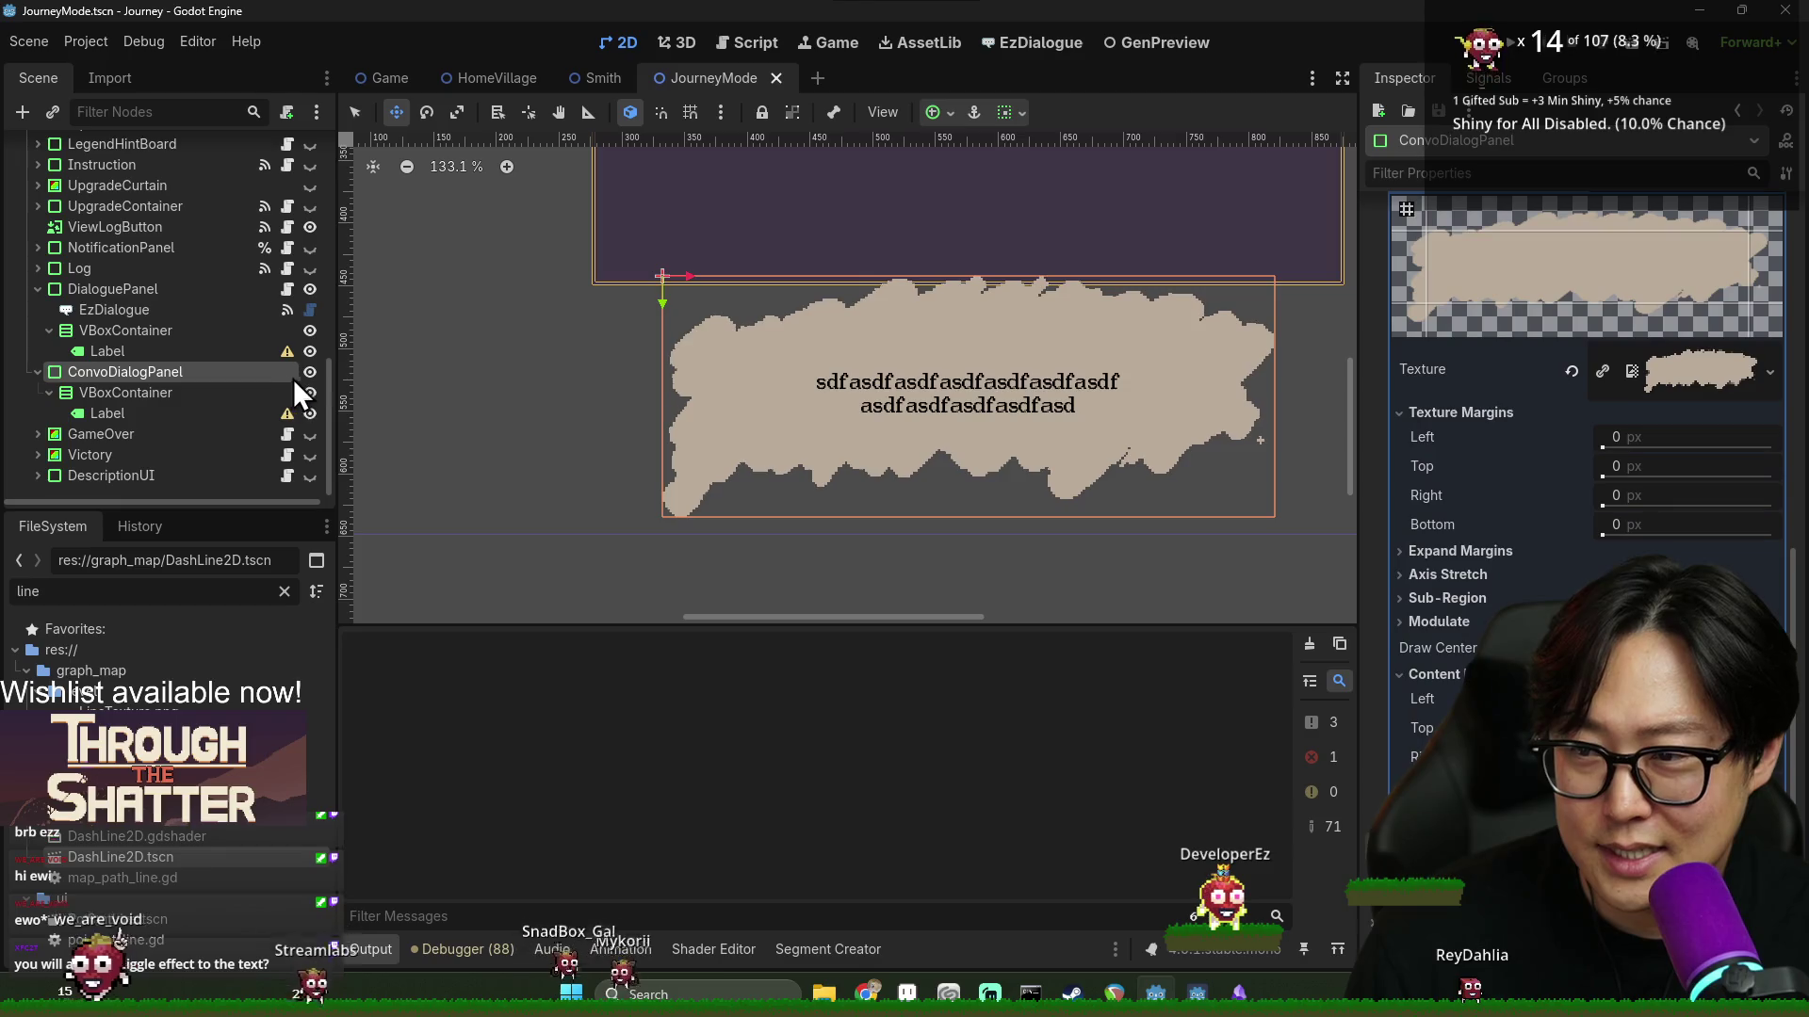
click(308, 375)
key(ctrl+s)
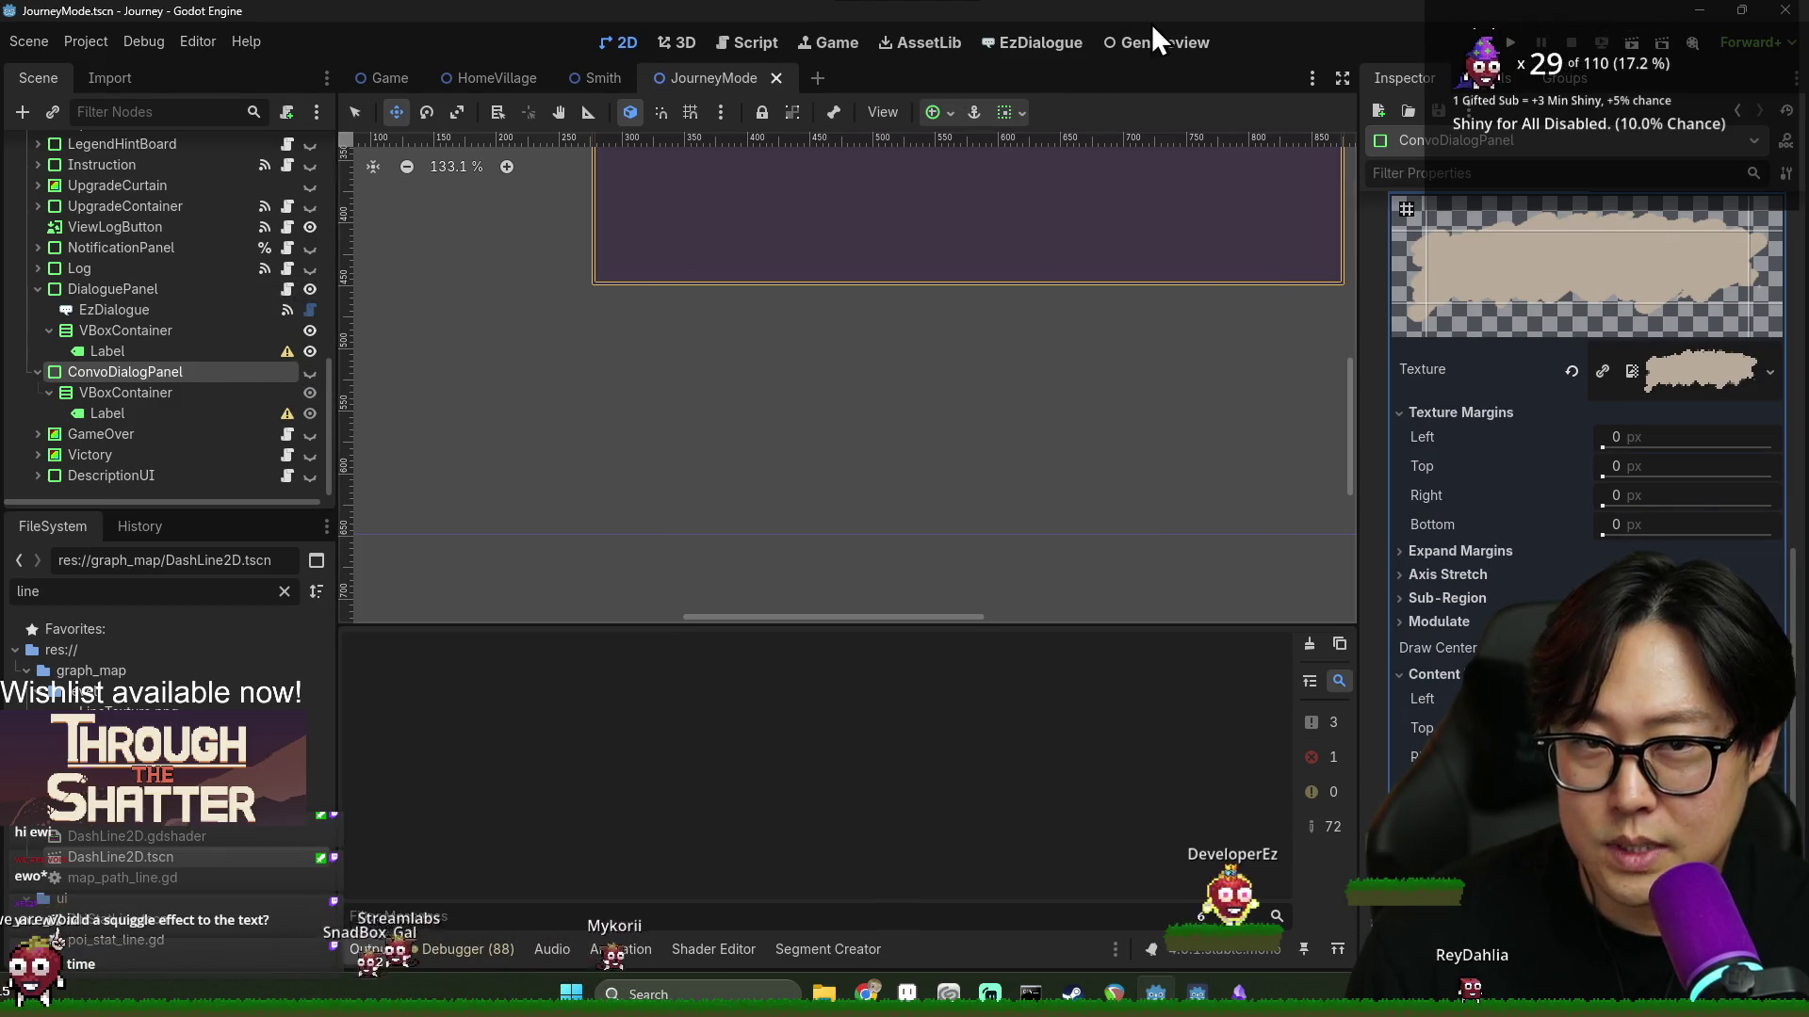
click(1031, 44)
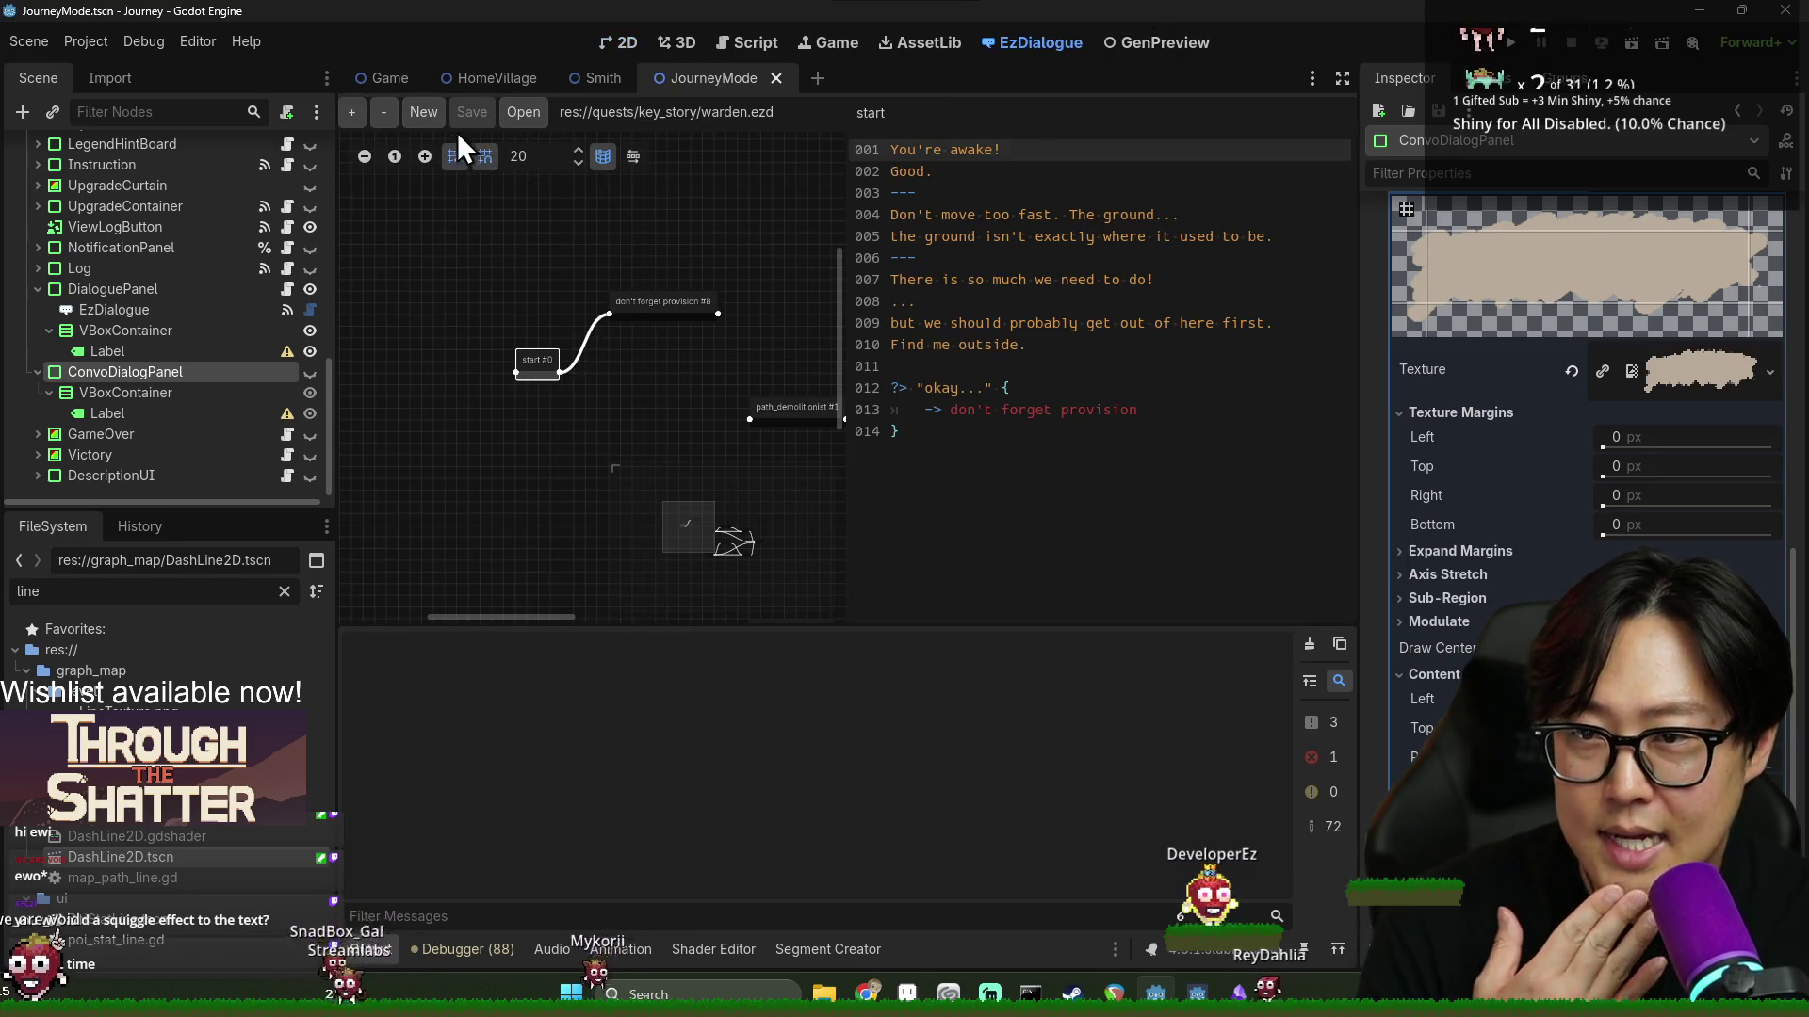
Step: Insert a signal(convo_box) line above 'You're awake!' in warden.ezd's start node
click(613, 311)
click(558, 358)
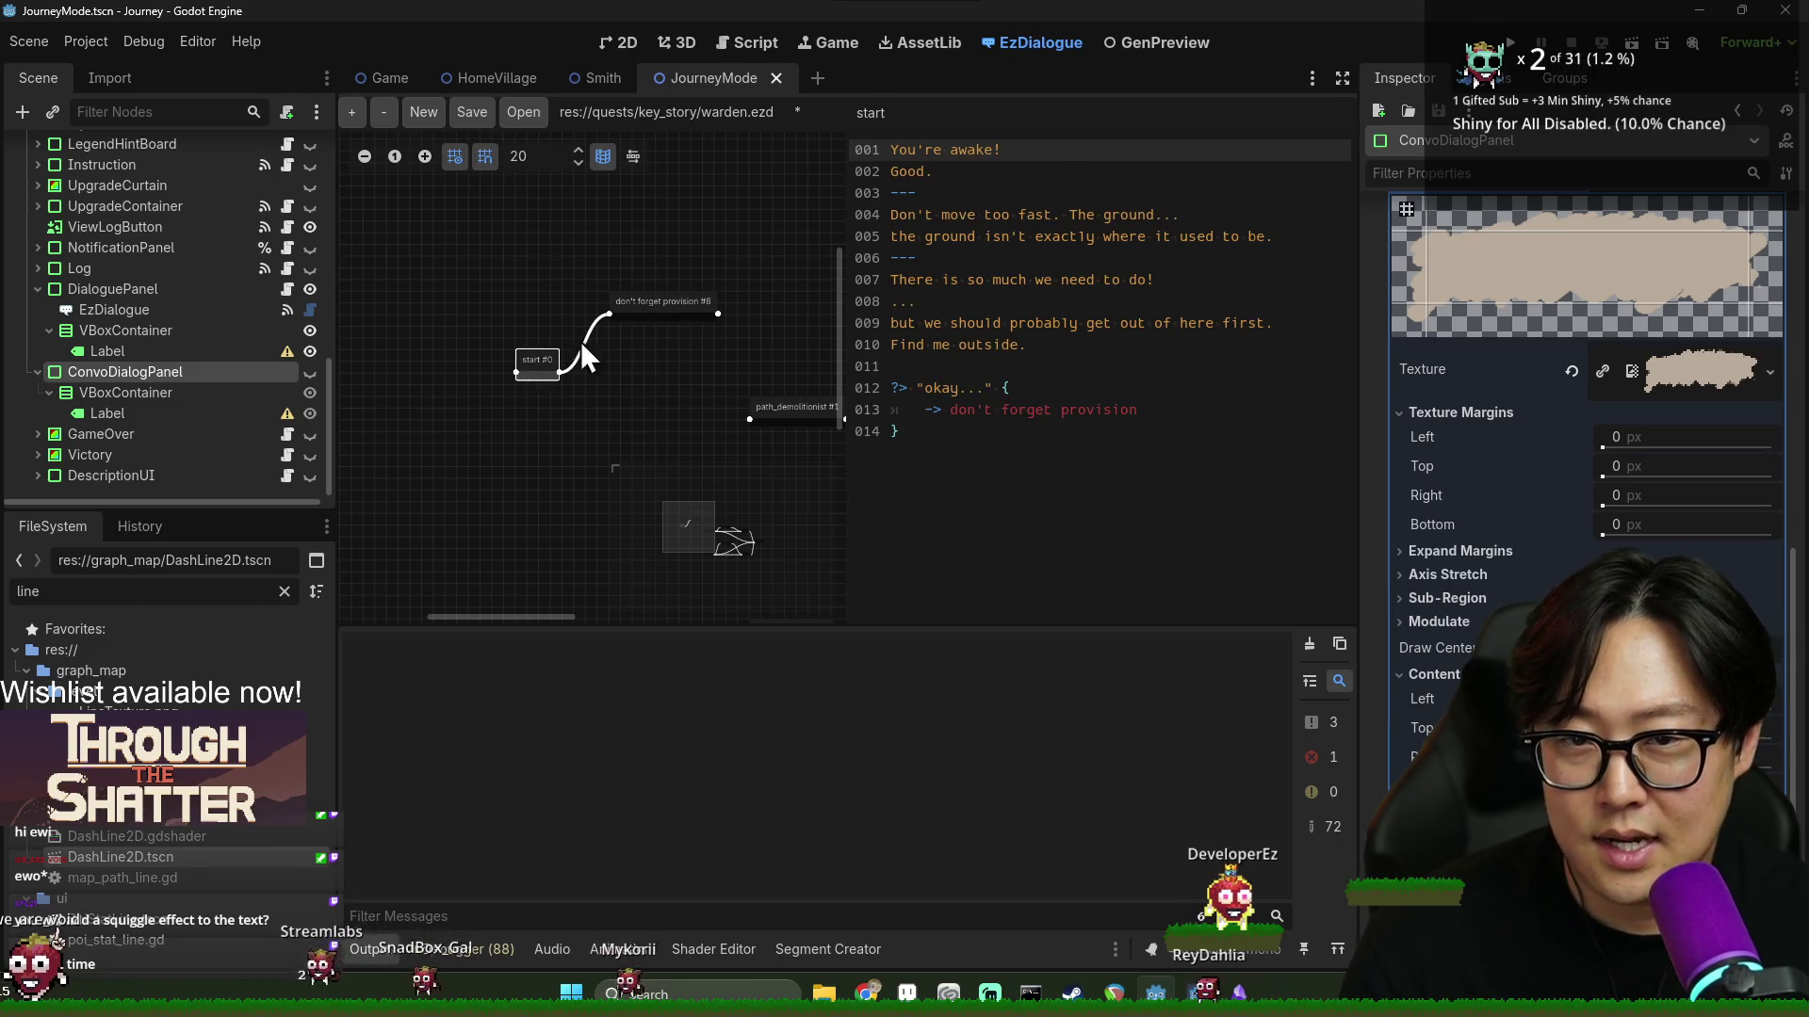
click(893, 151)
key(Return)
key(Up)
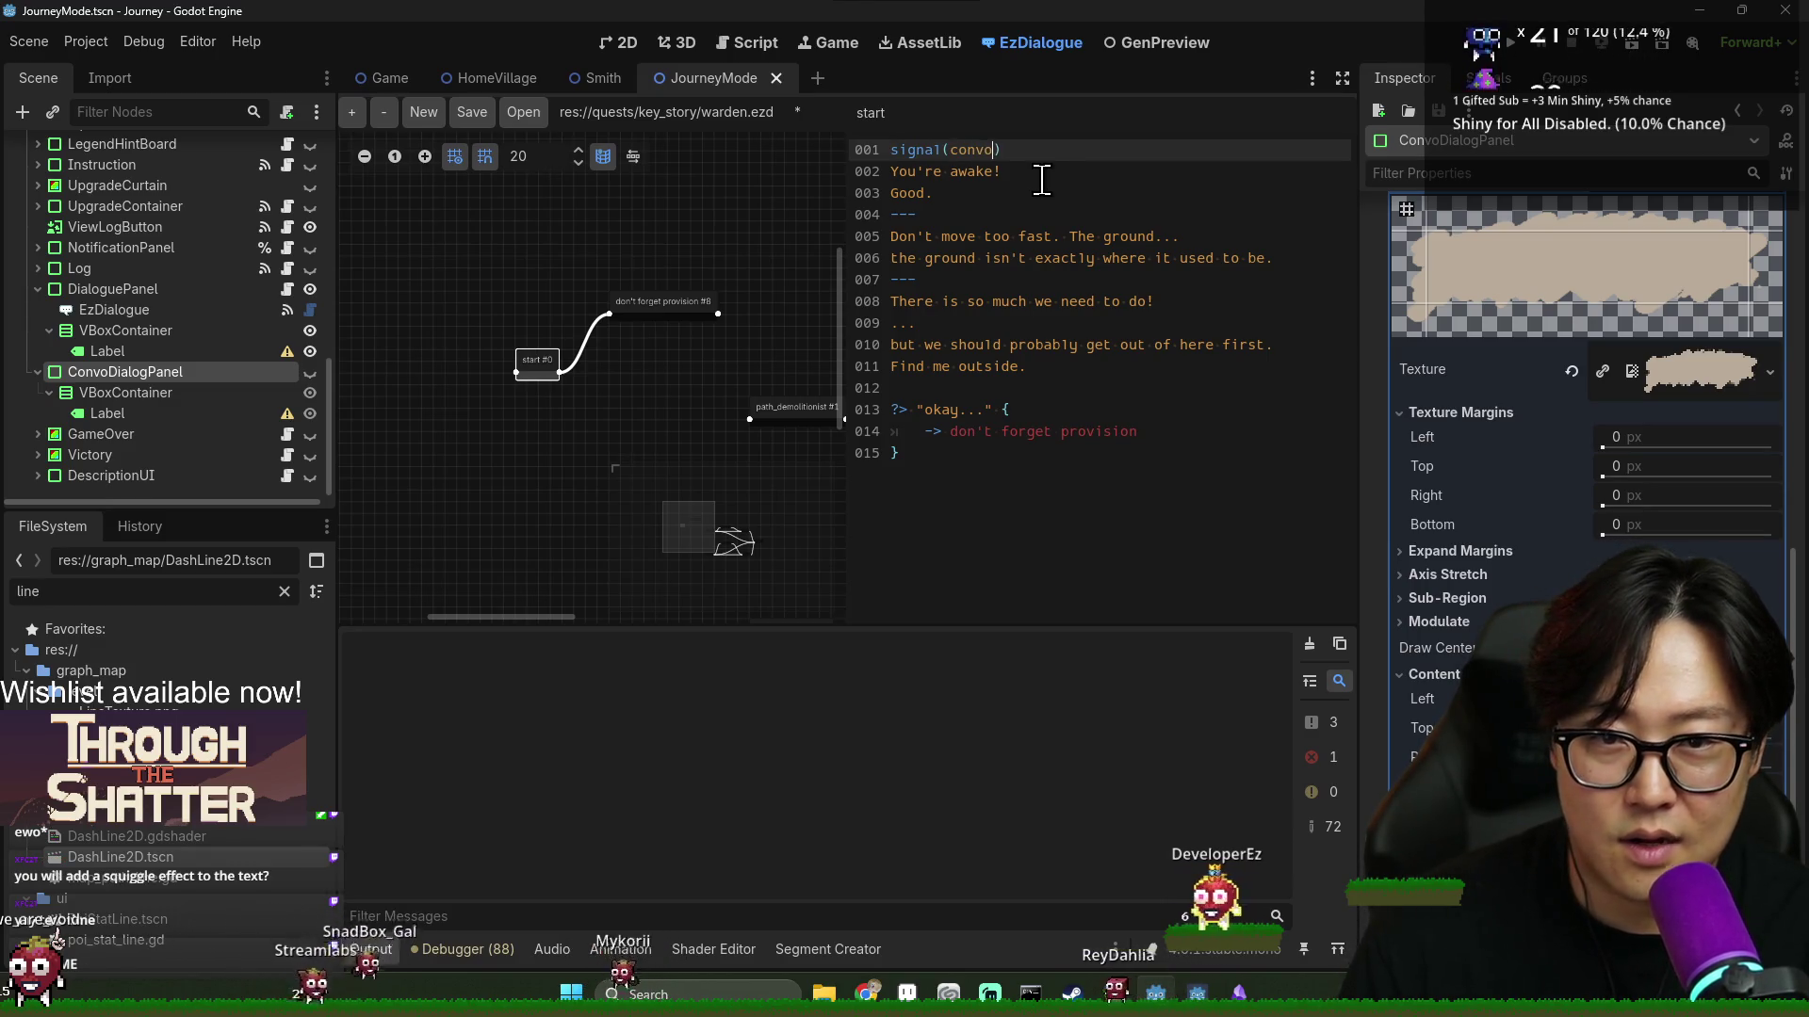
text(_box)
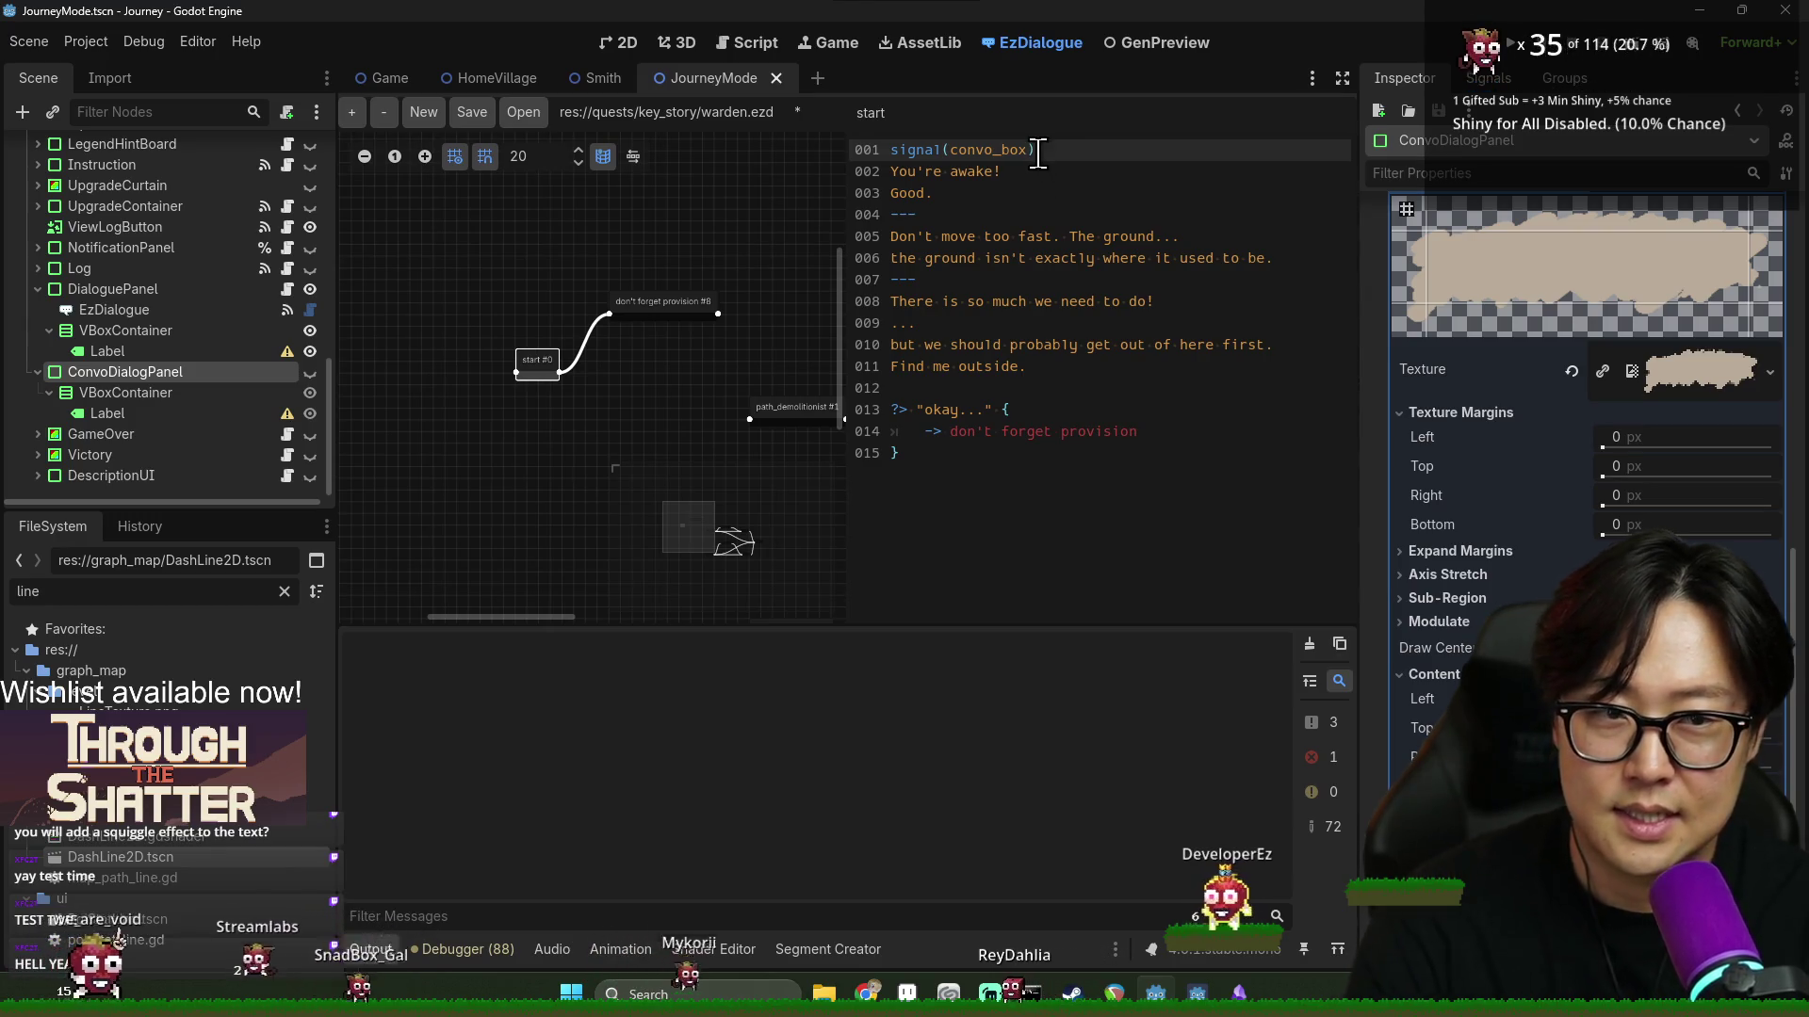
key(shift+Home)
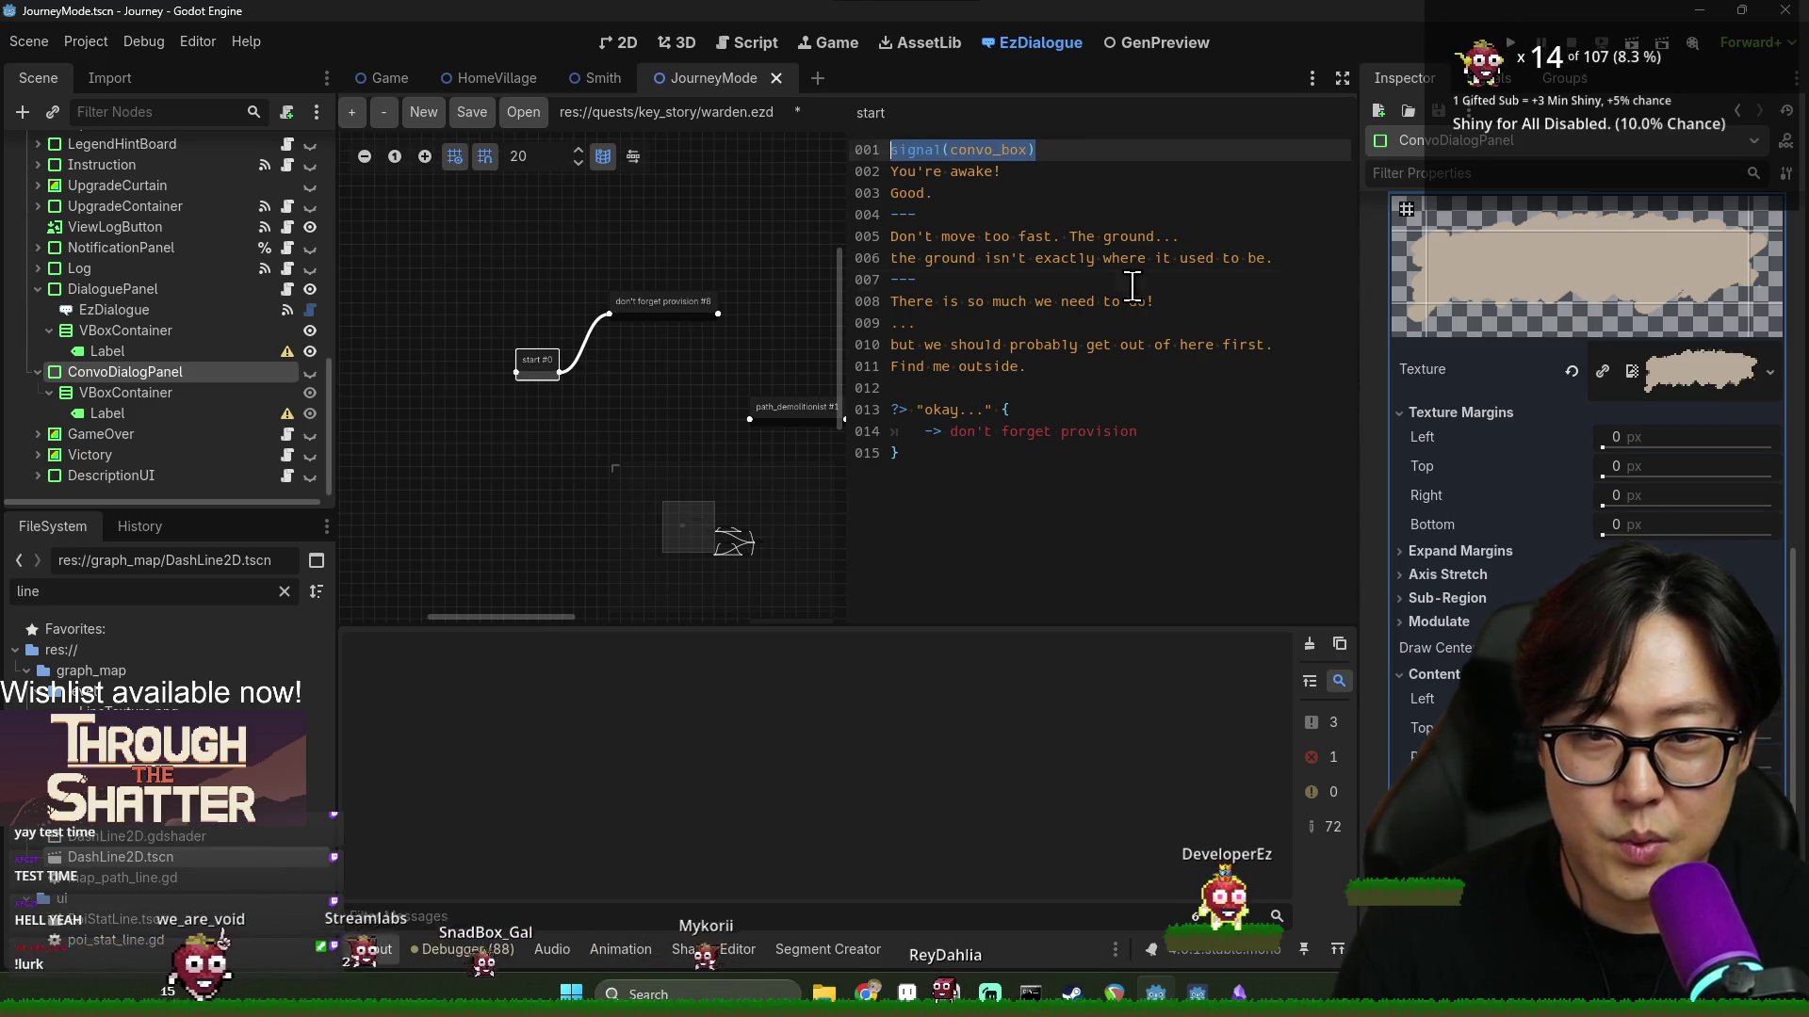
double_click(1006, 150)
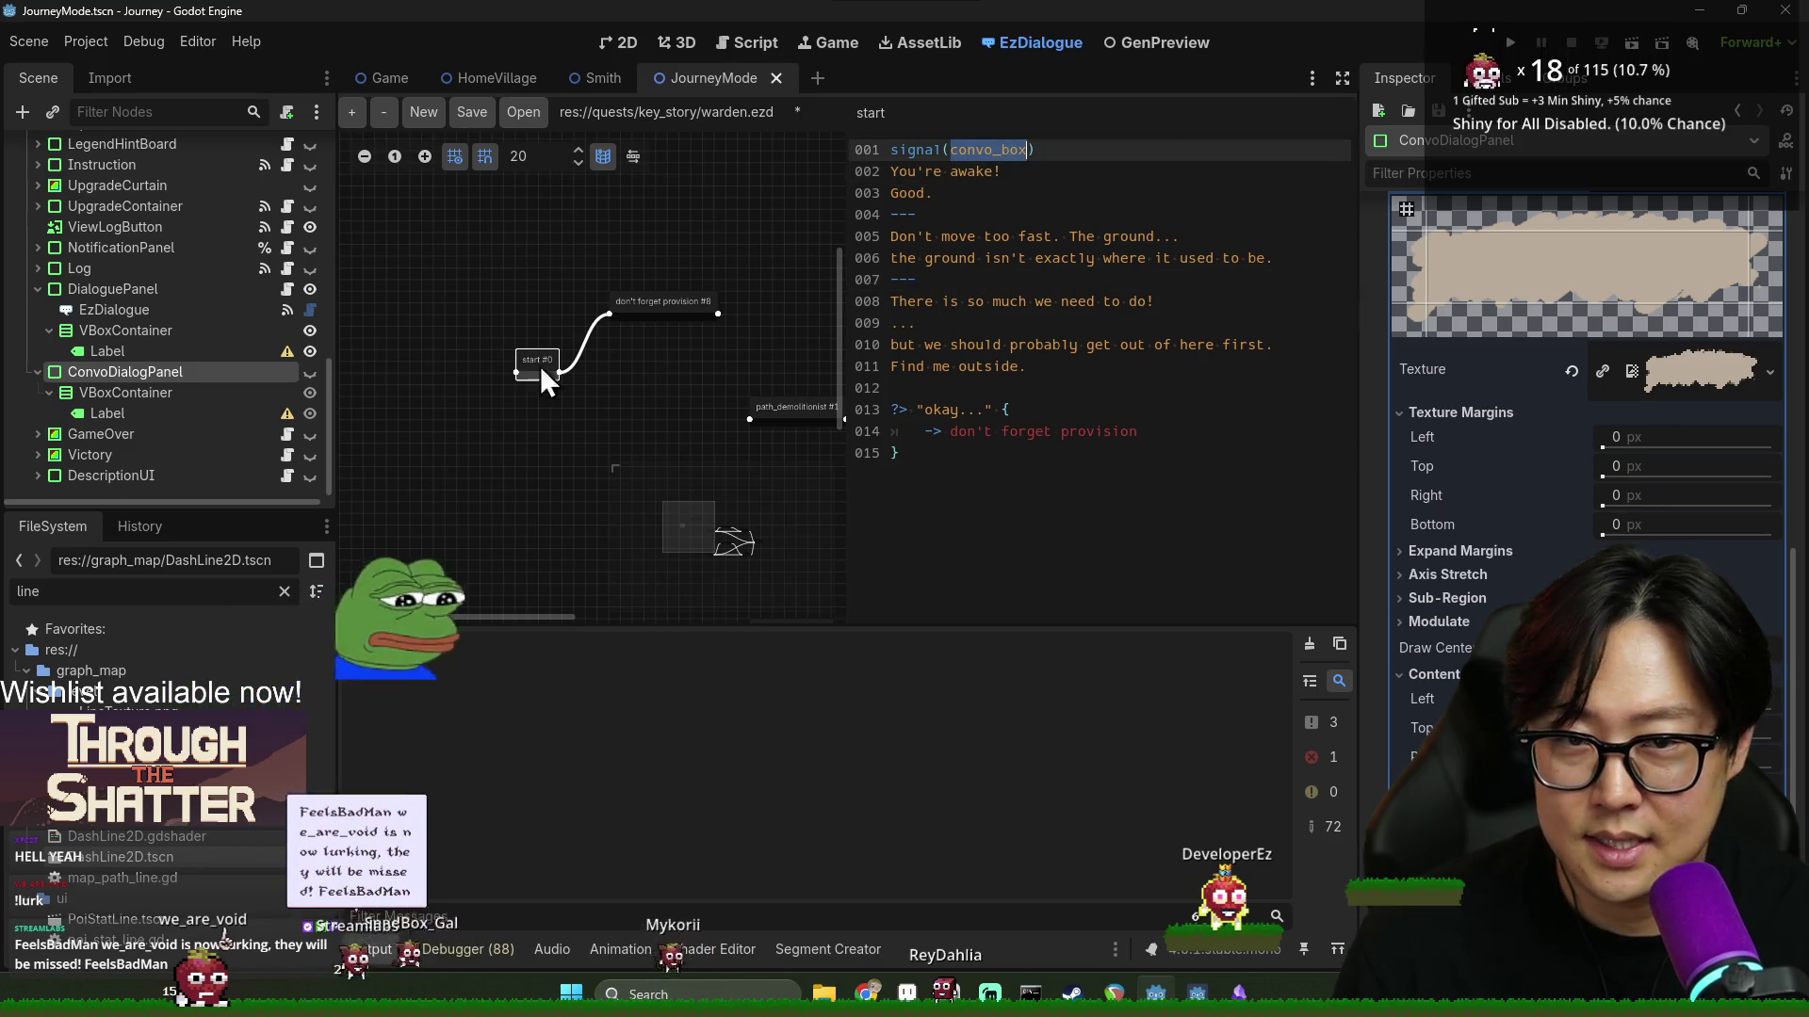
click(286, 289)
Step: Add an exported convo_box_panel variable typed DialogueBox on line 6 of DialogPanel.gd
scroll(794, 343, up, 15)
drag(1347, 311, 1347, 130)
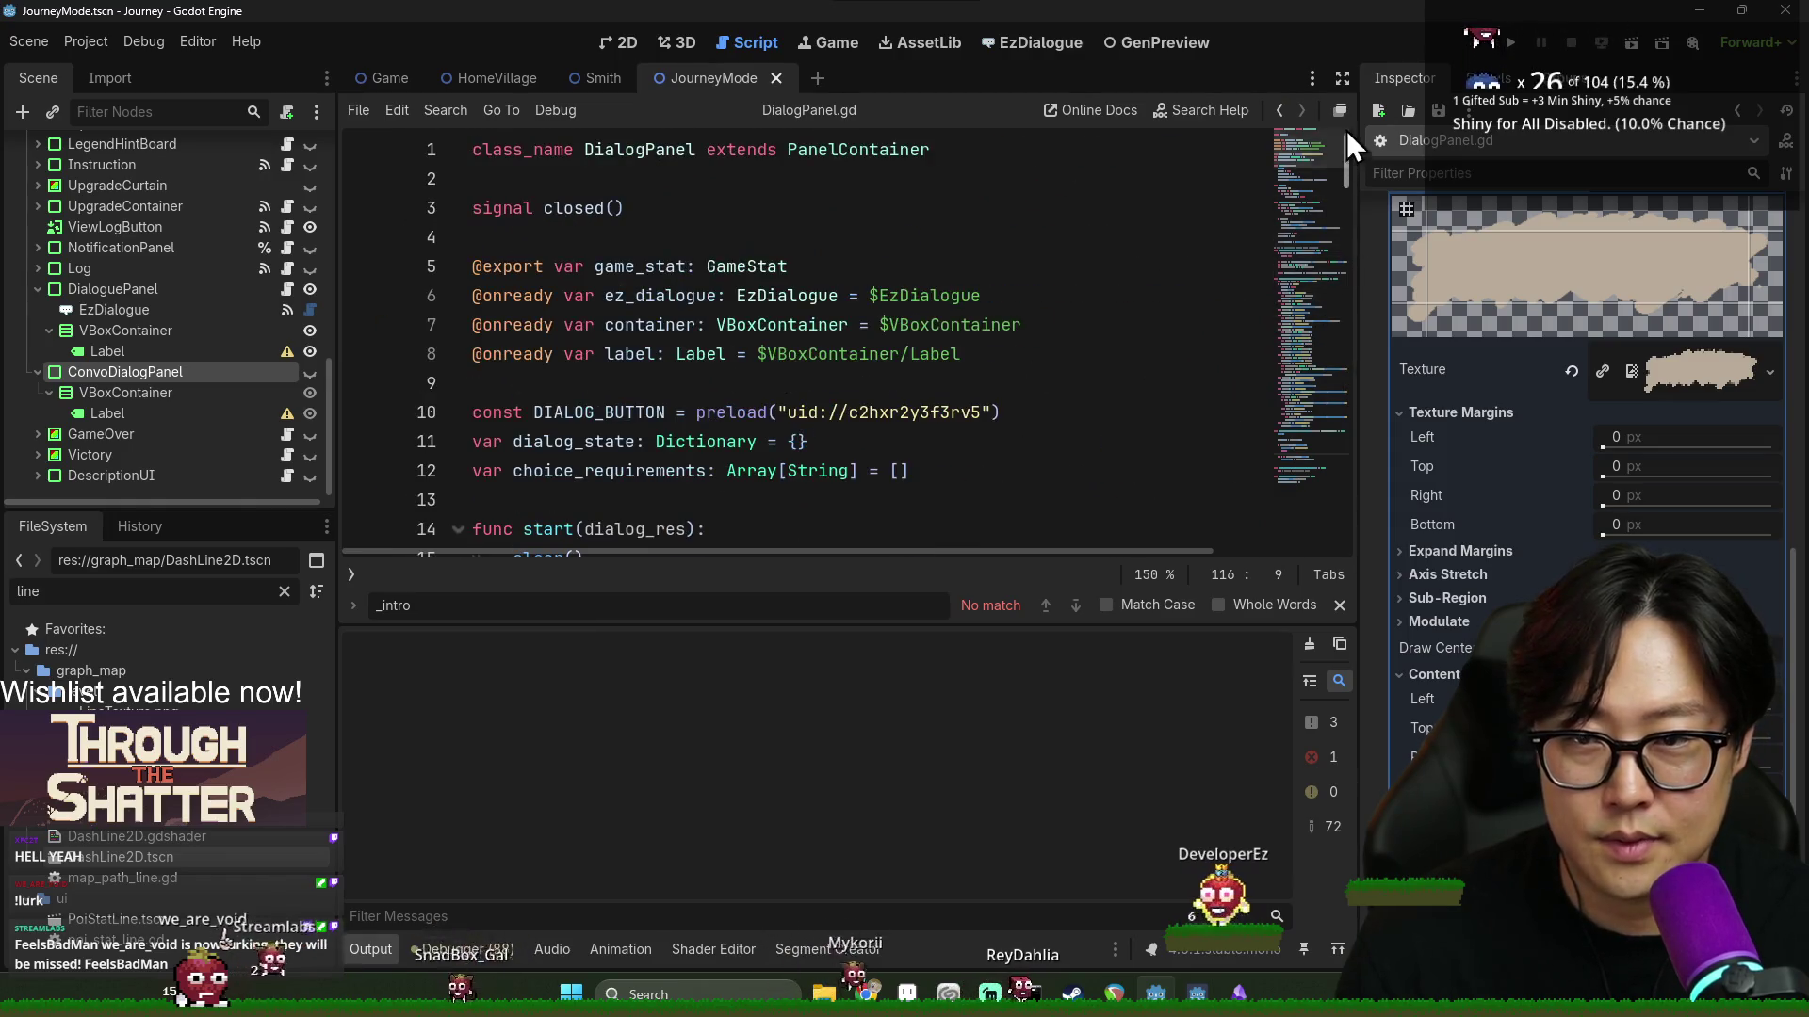
mouse_move(156, 376)
mouse_down()
mouse_move(561, 375)
mouse_move(351, 343)
mouse_up()
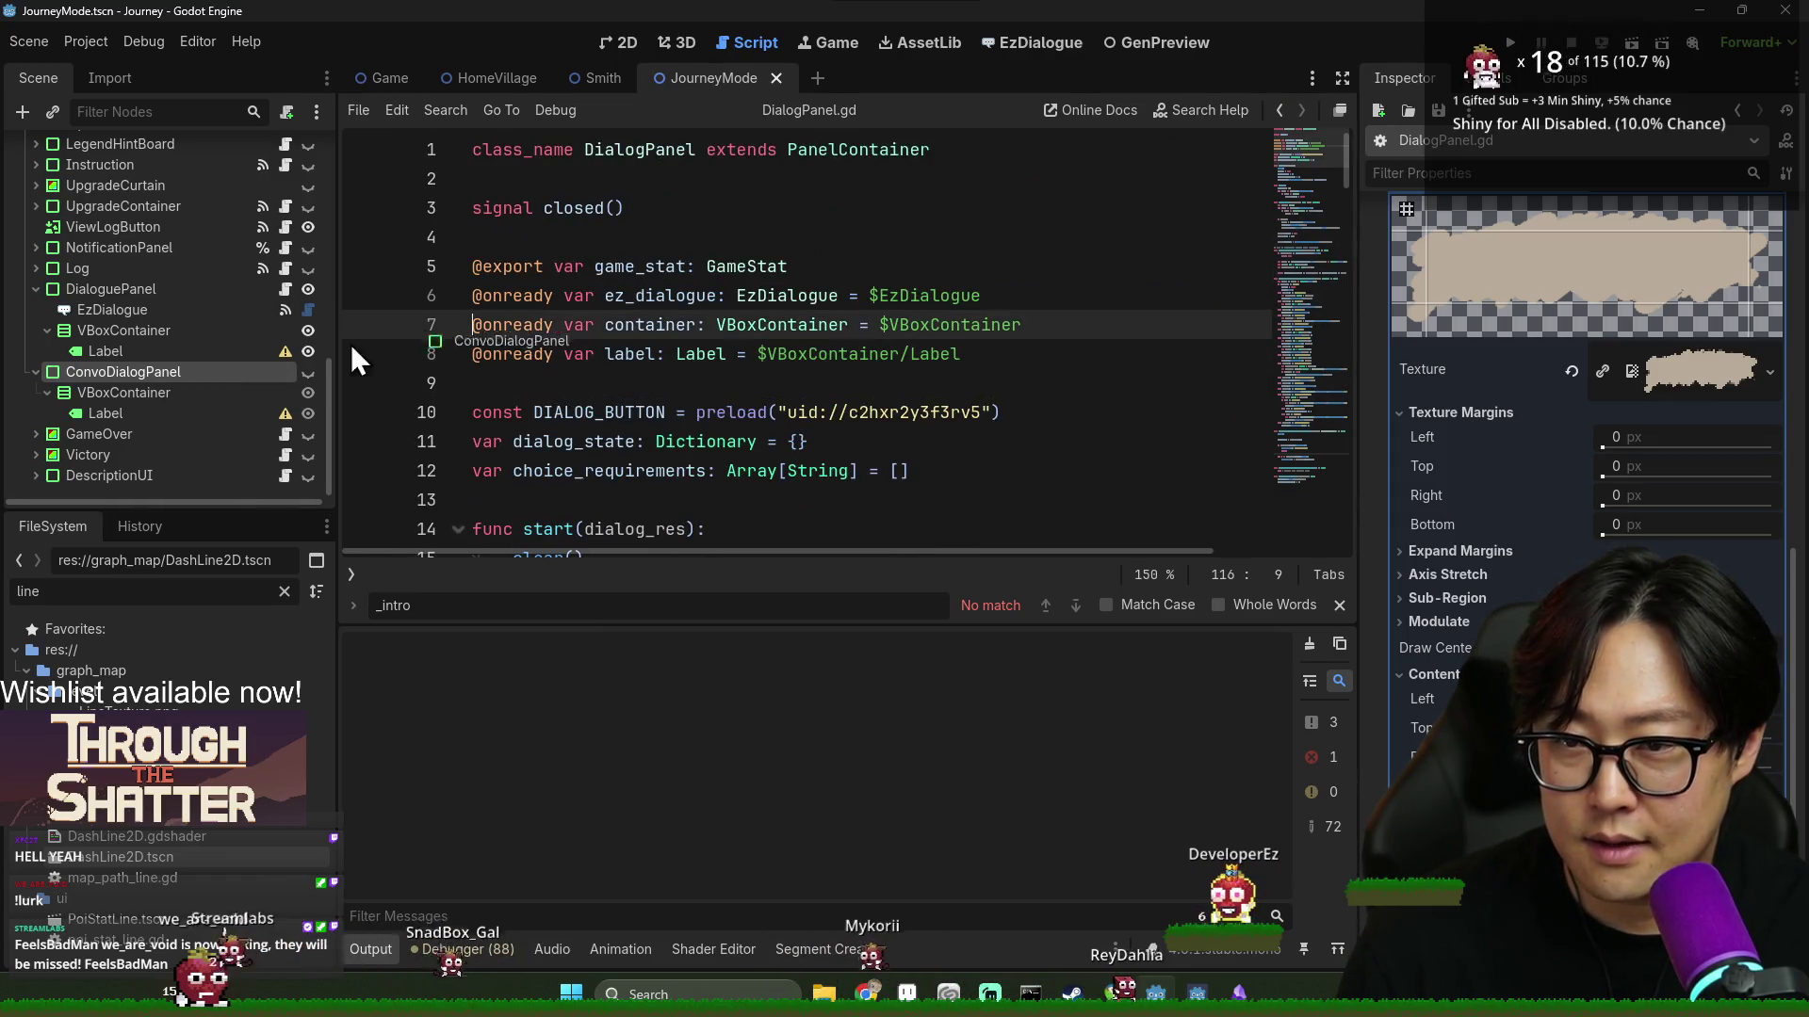
drag(201, 372, 200, 371)
click(860, 271)
key(Return)
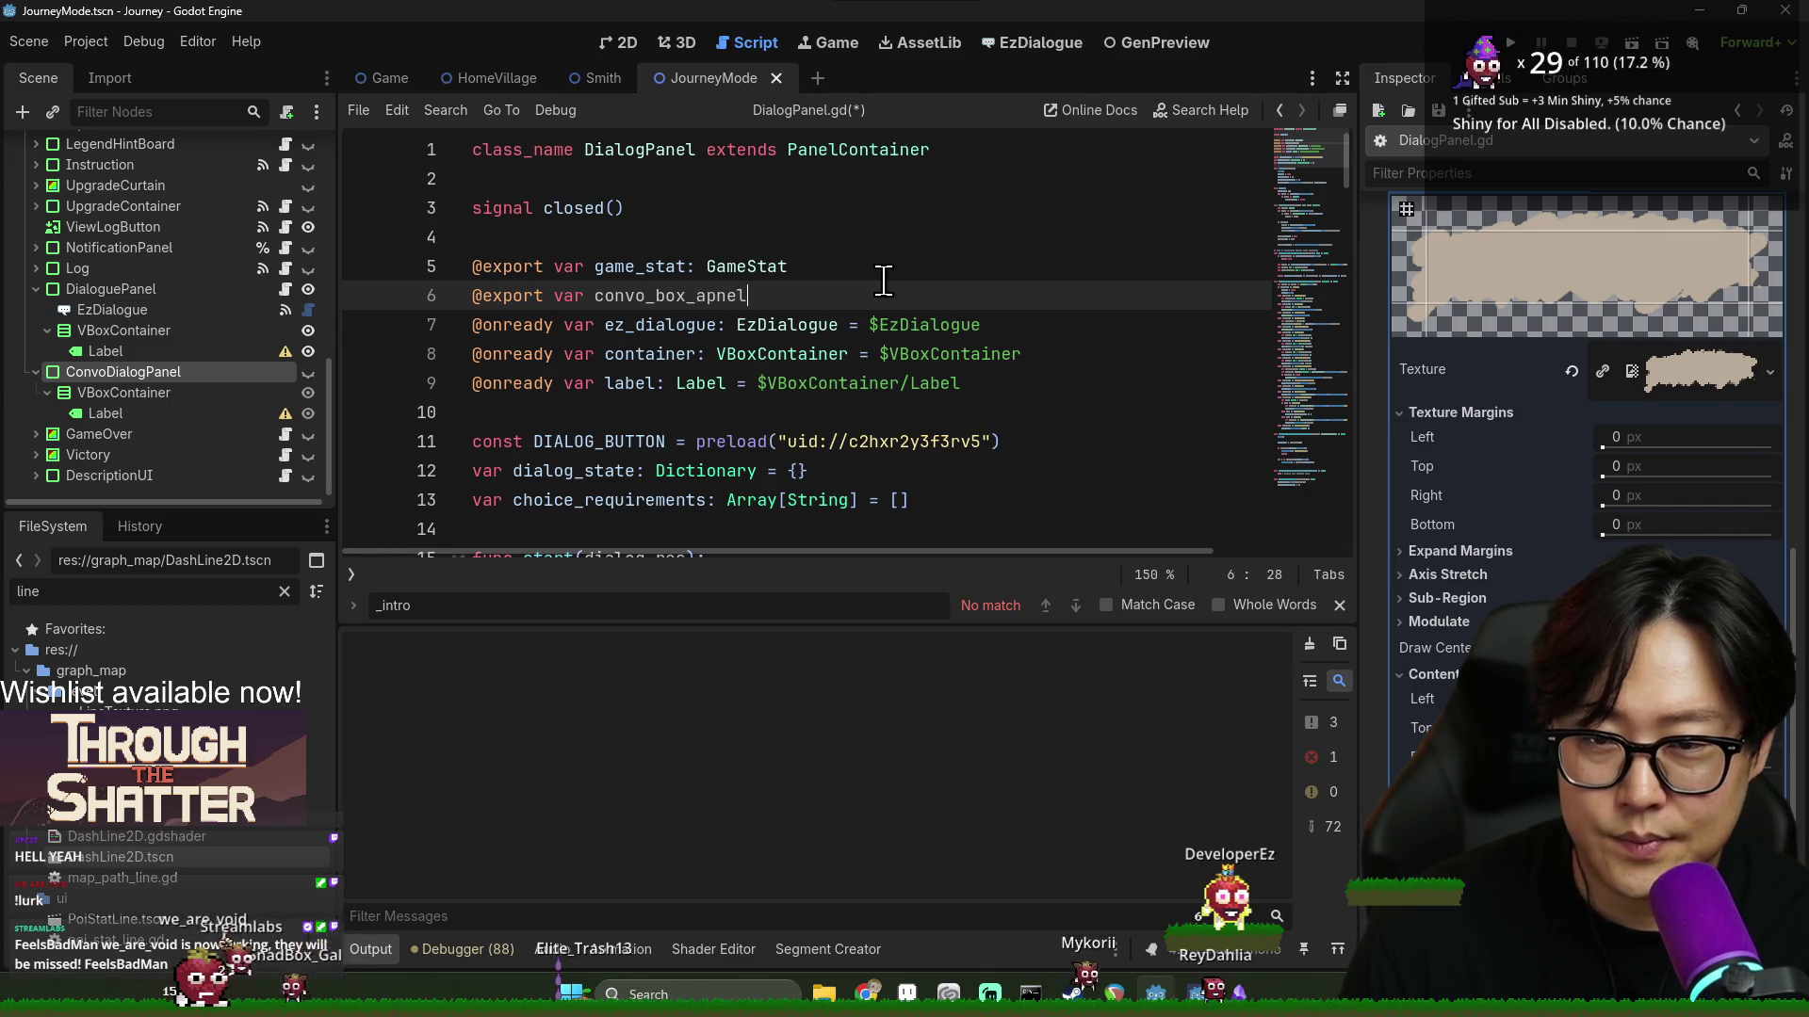
text(anel: Pan)
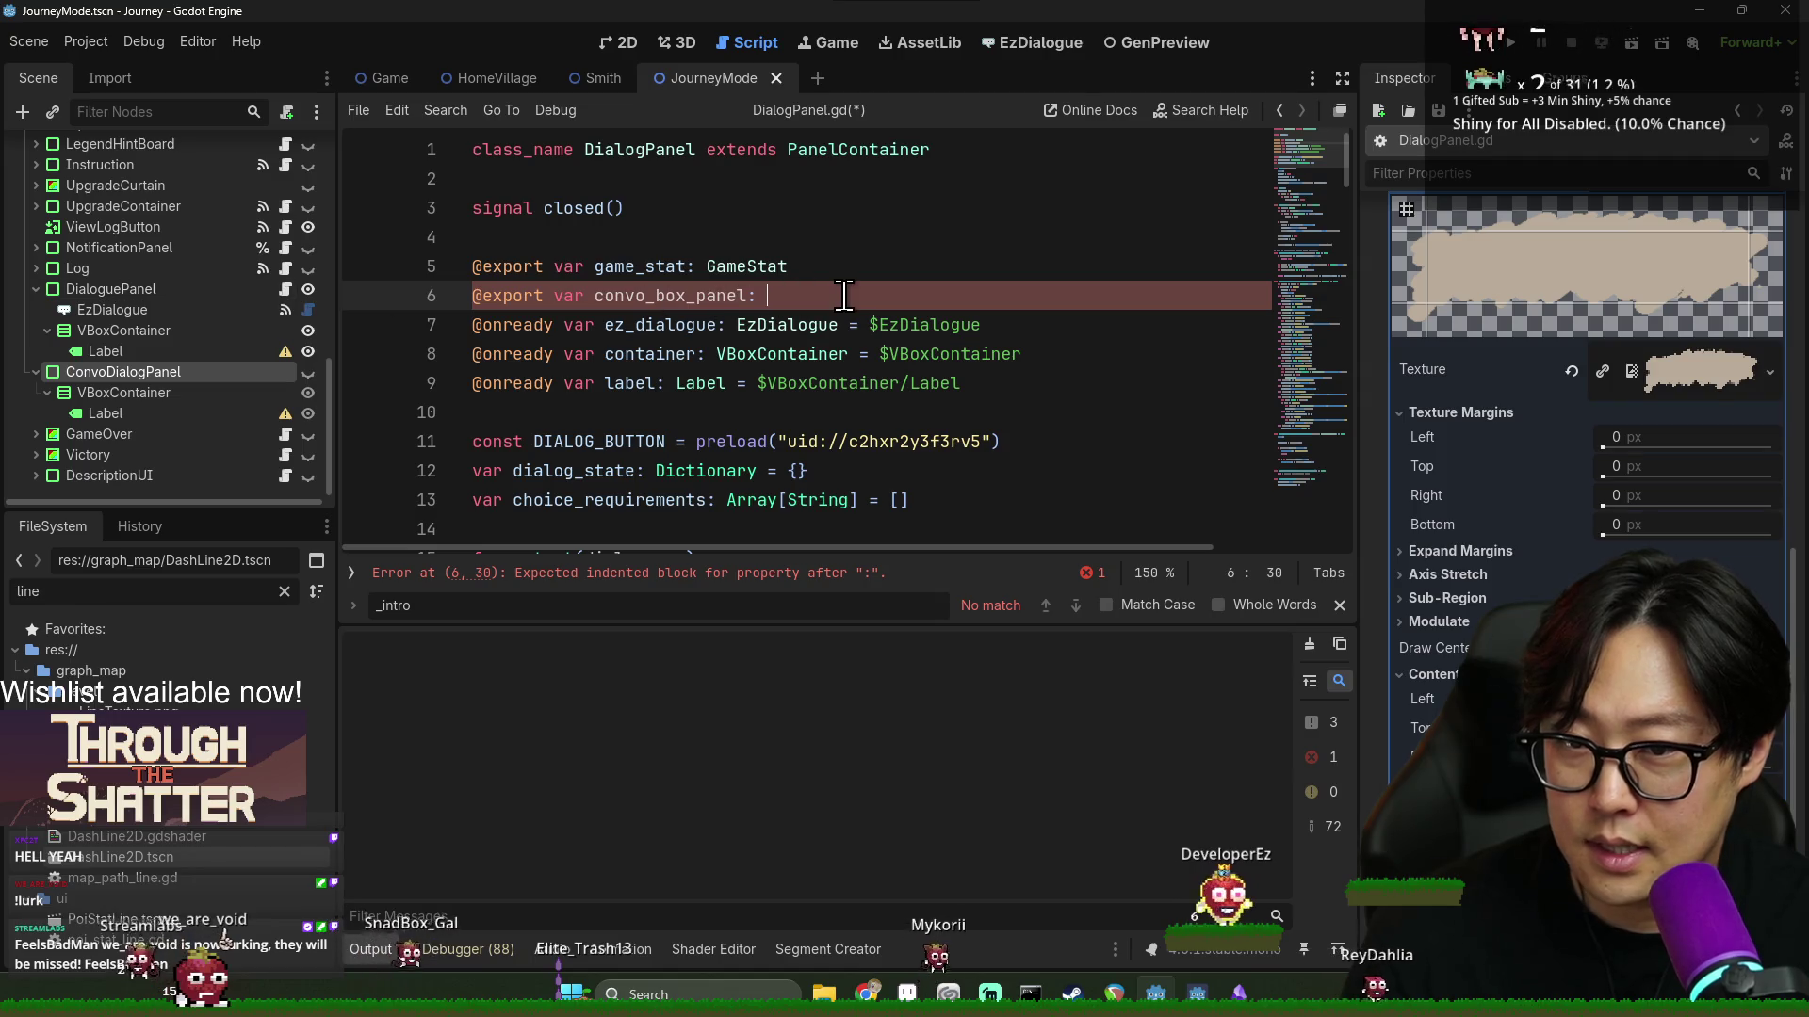
text(el)
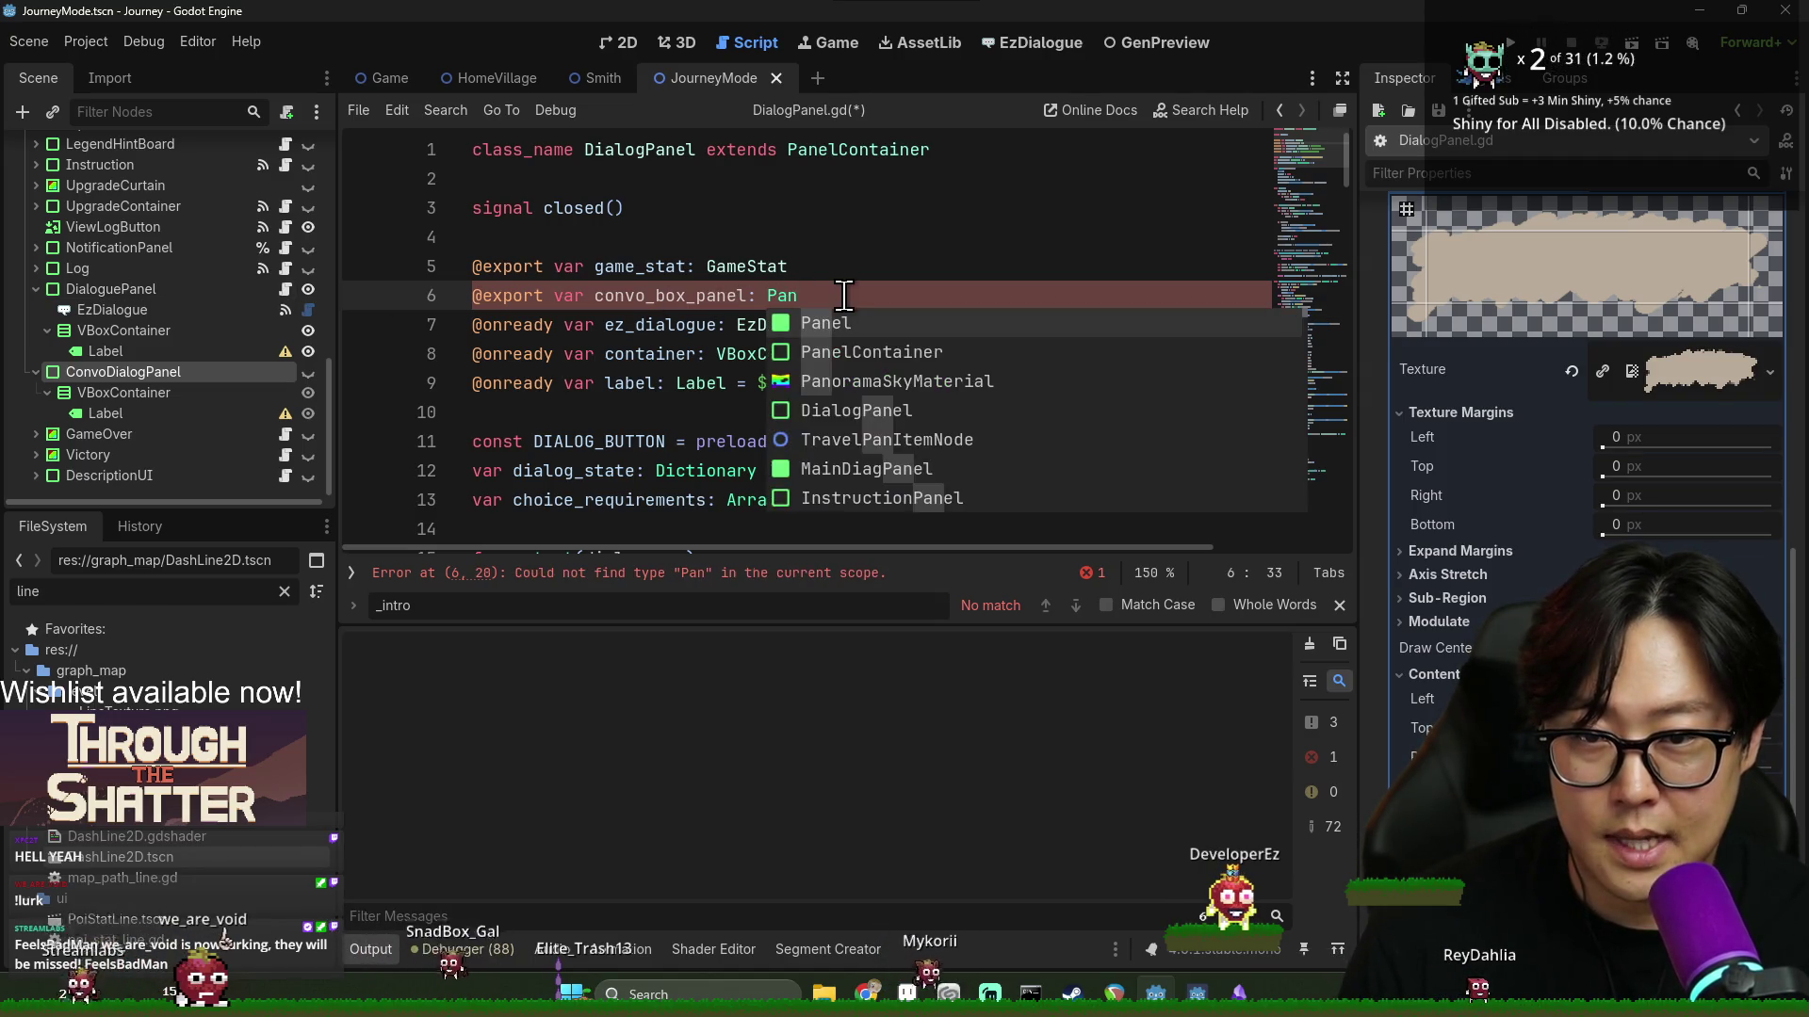
key(Down)
key(Return)
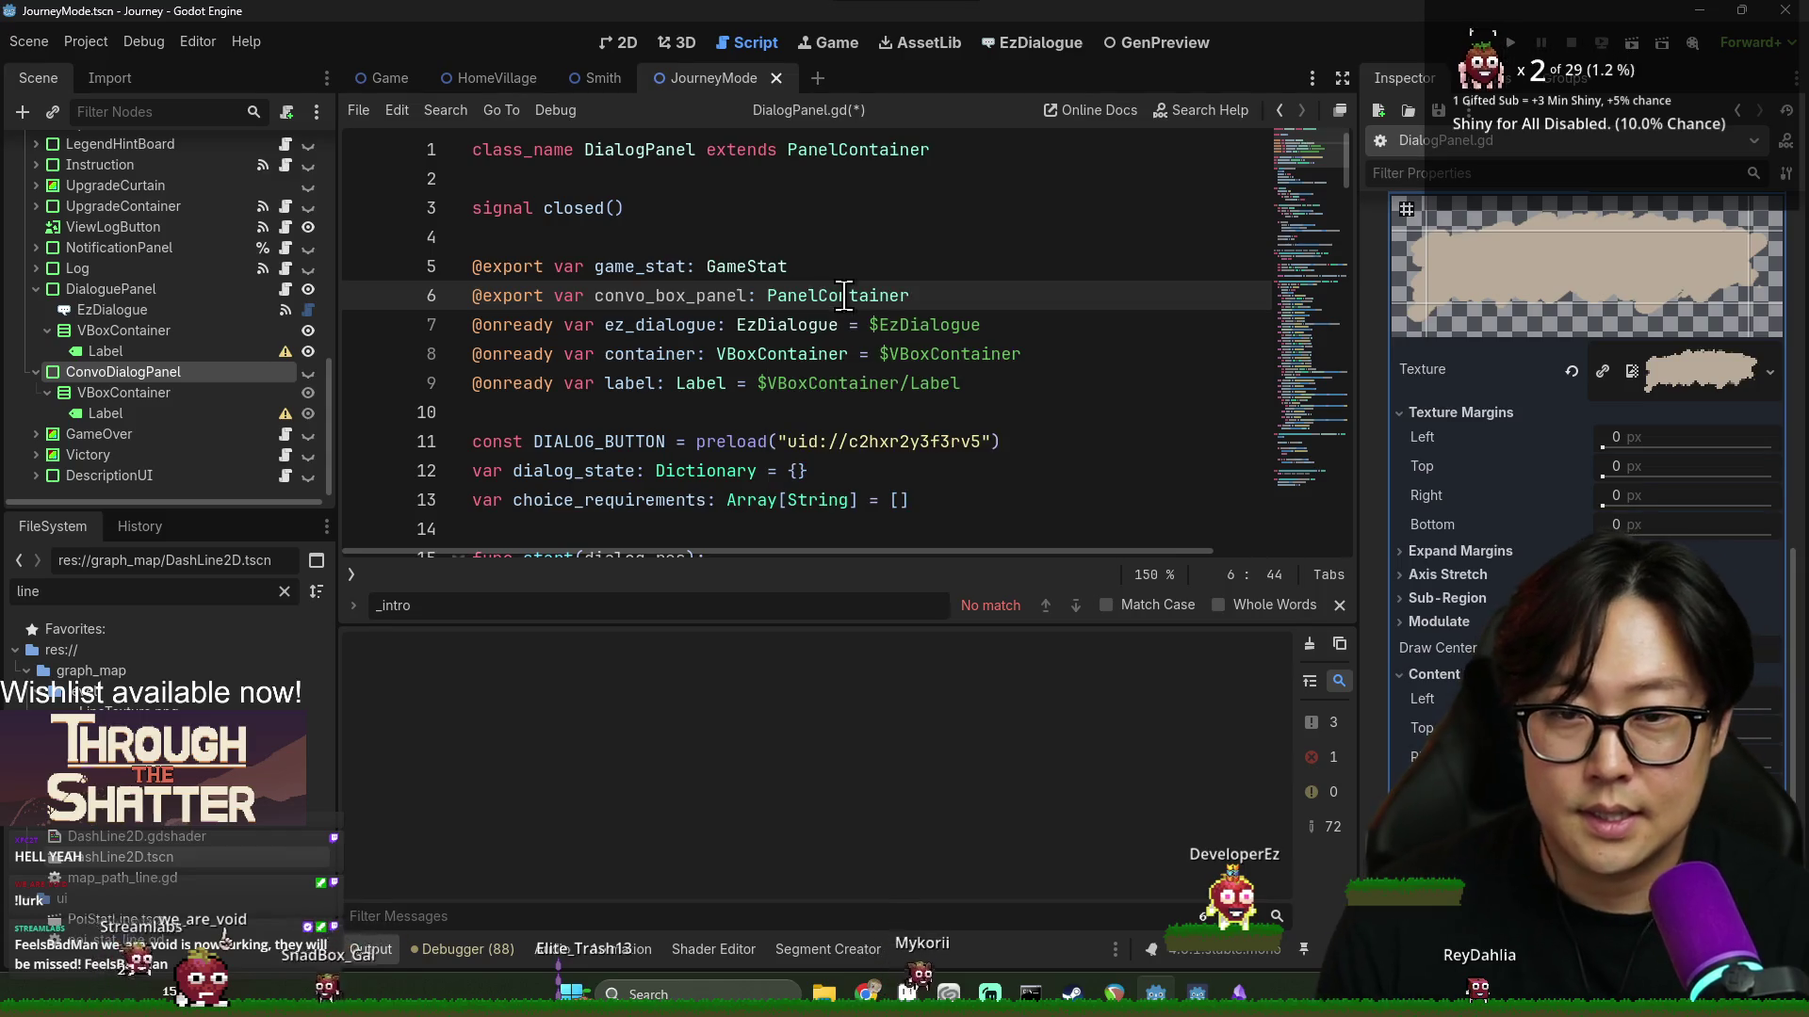
double_click(825, 296)
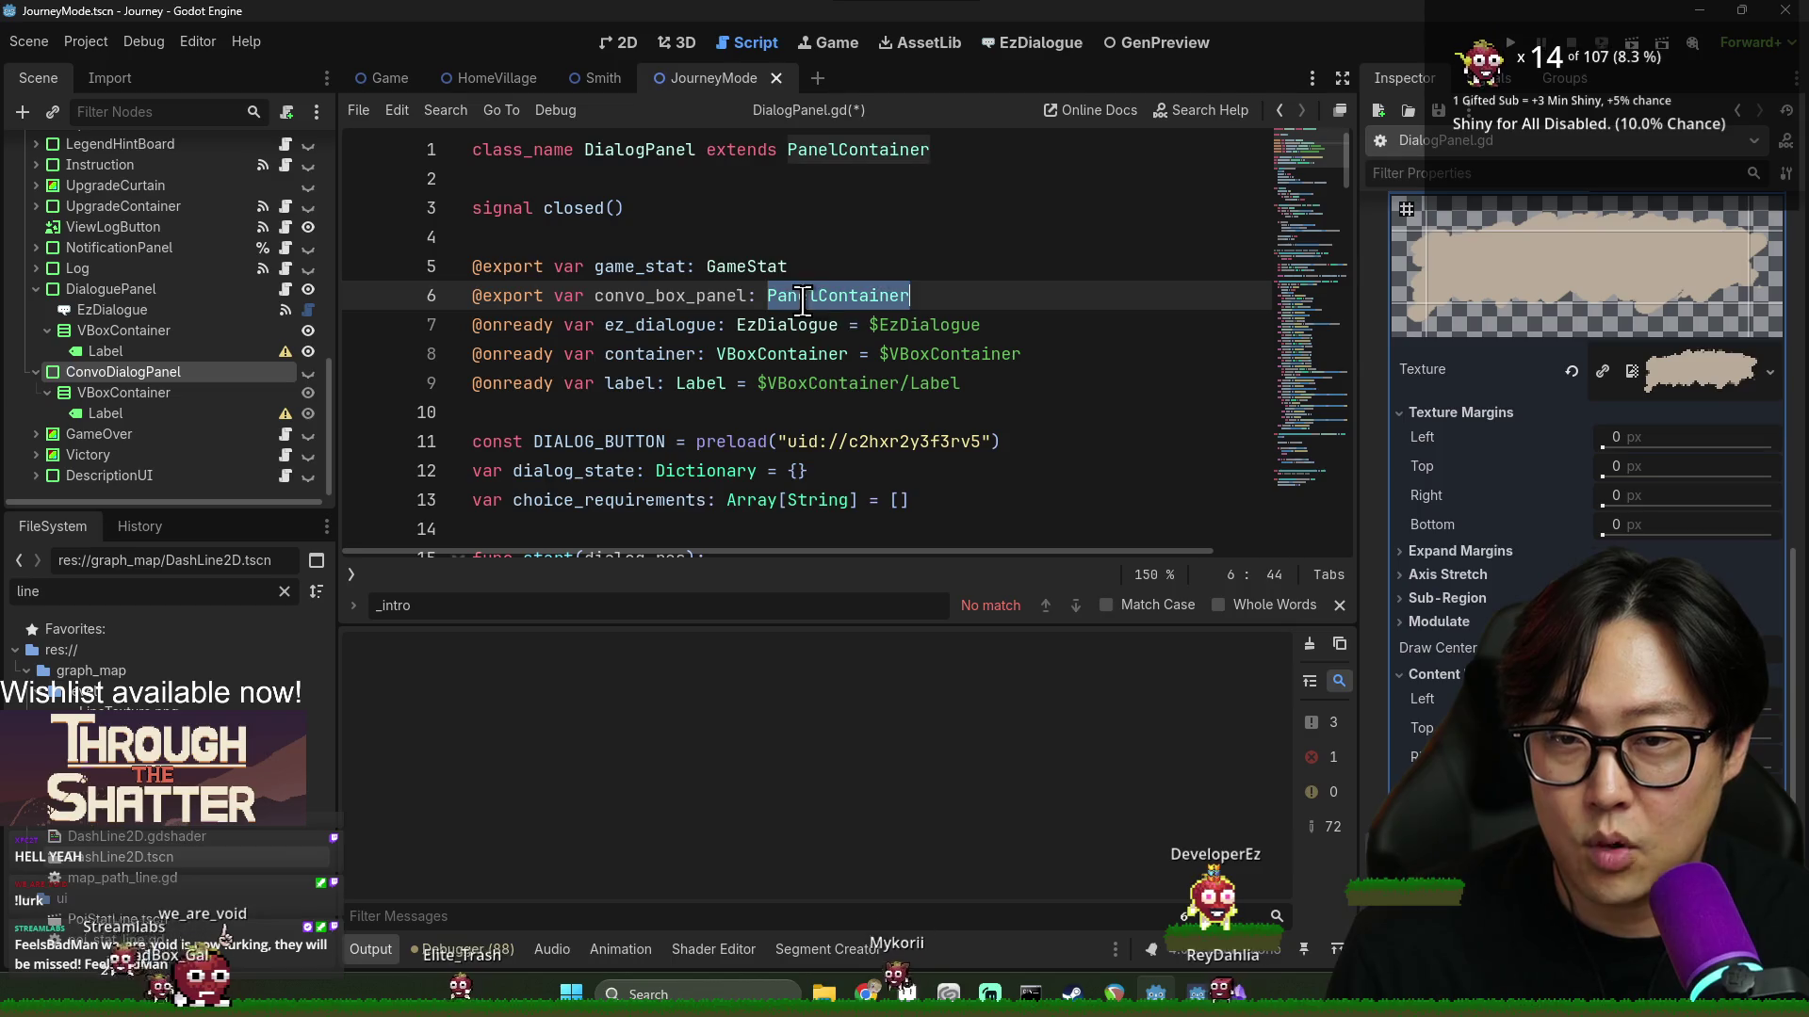
text(Dilao)
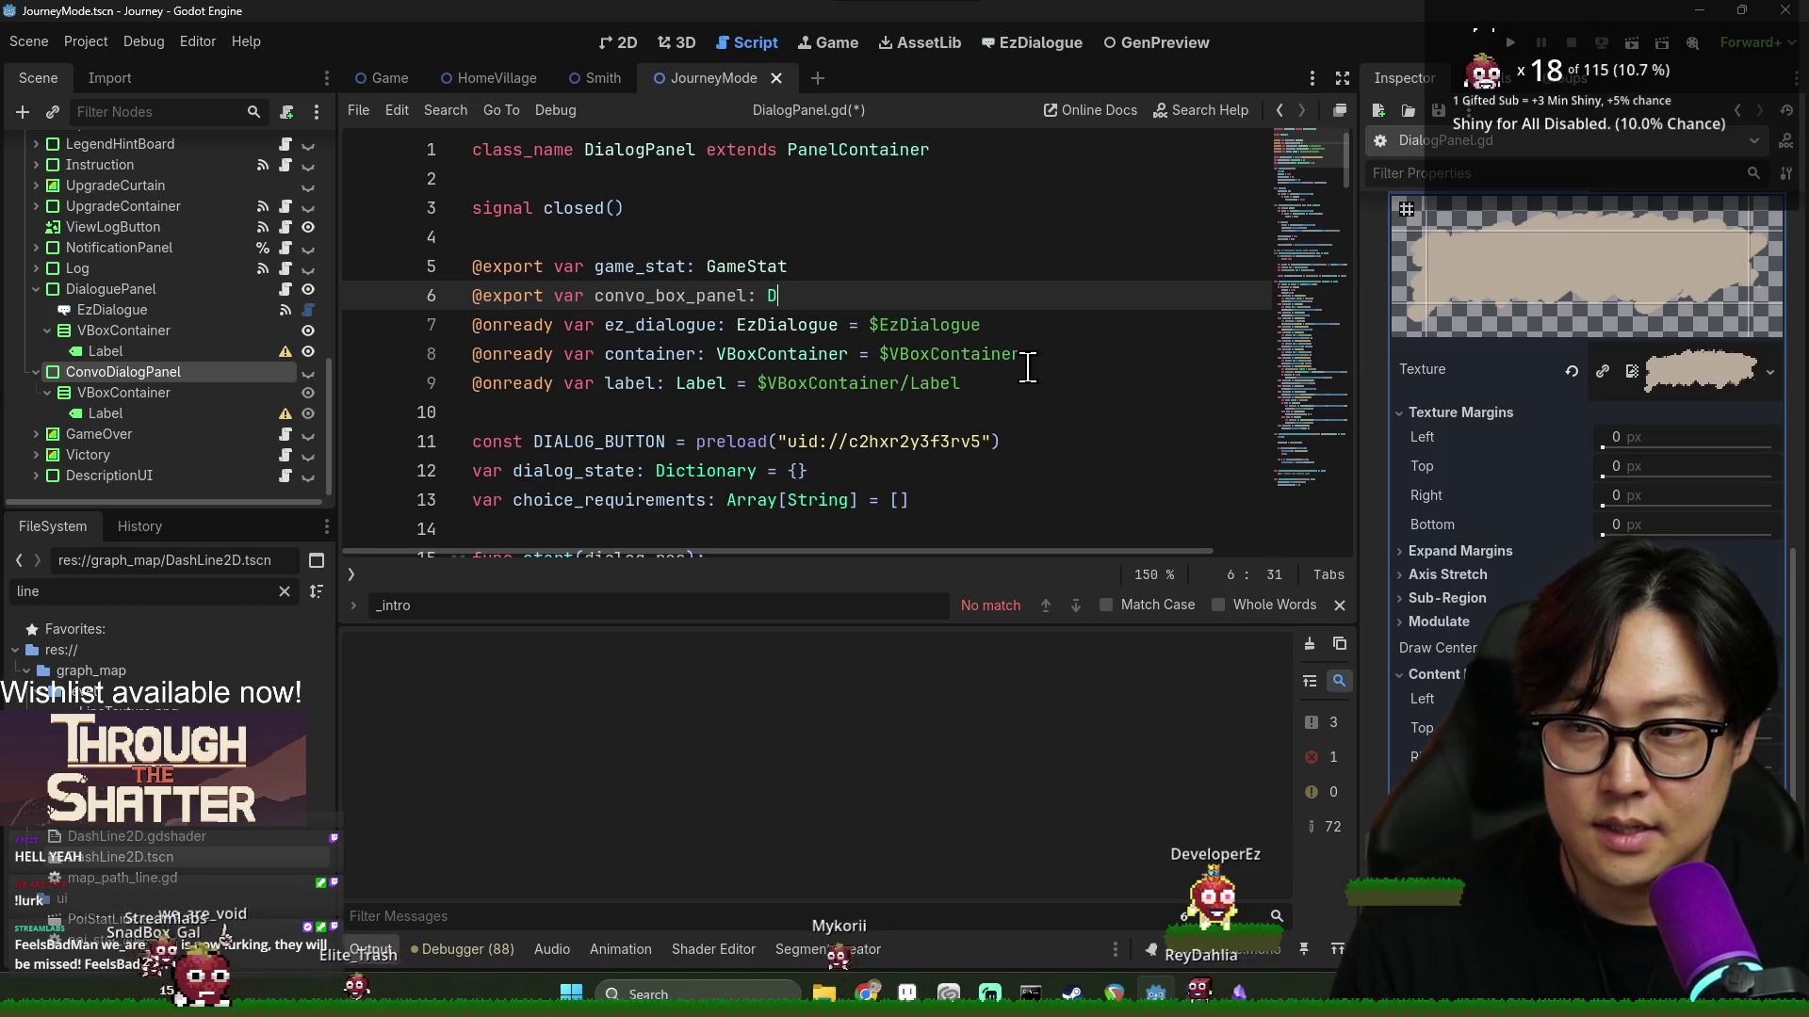
key(BackSpace)
key(BackSpace)
key(BackSpace)
text(alogueBox)
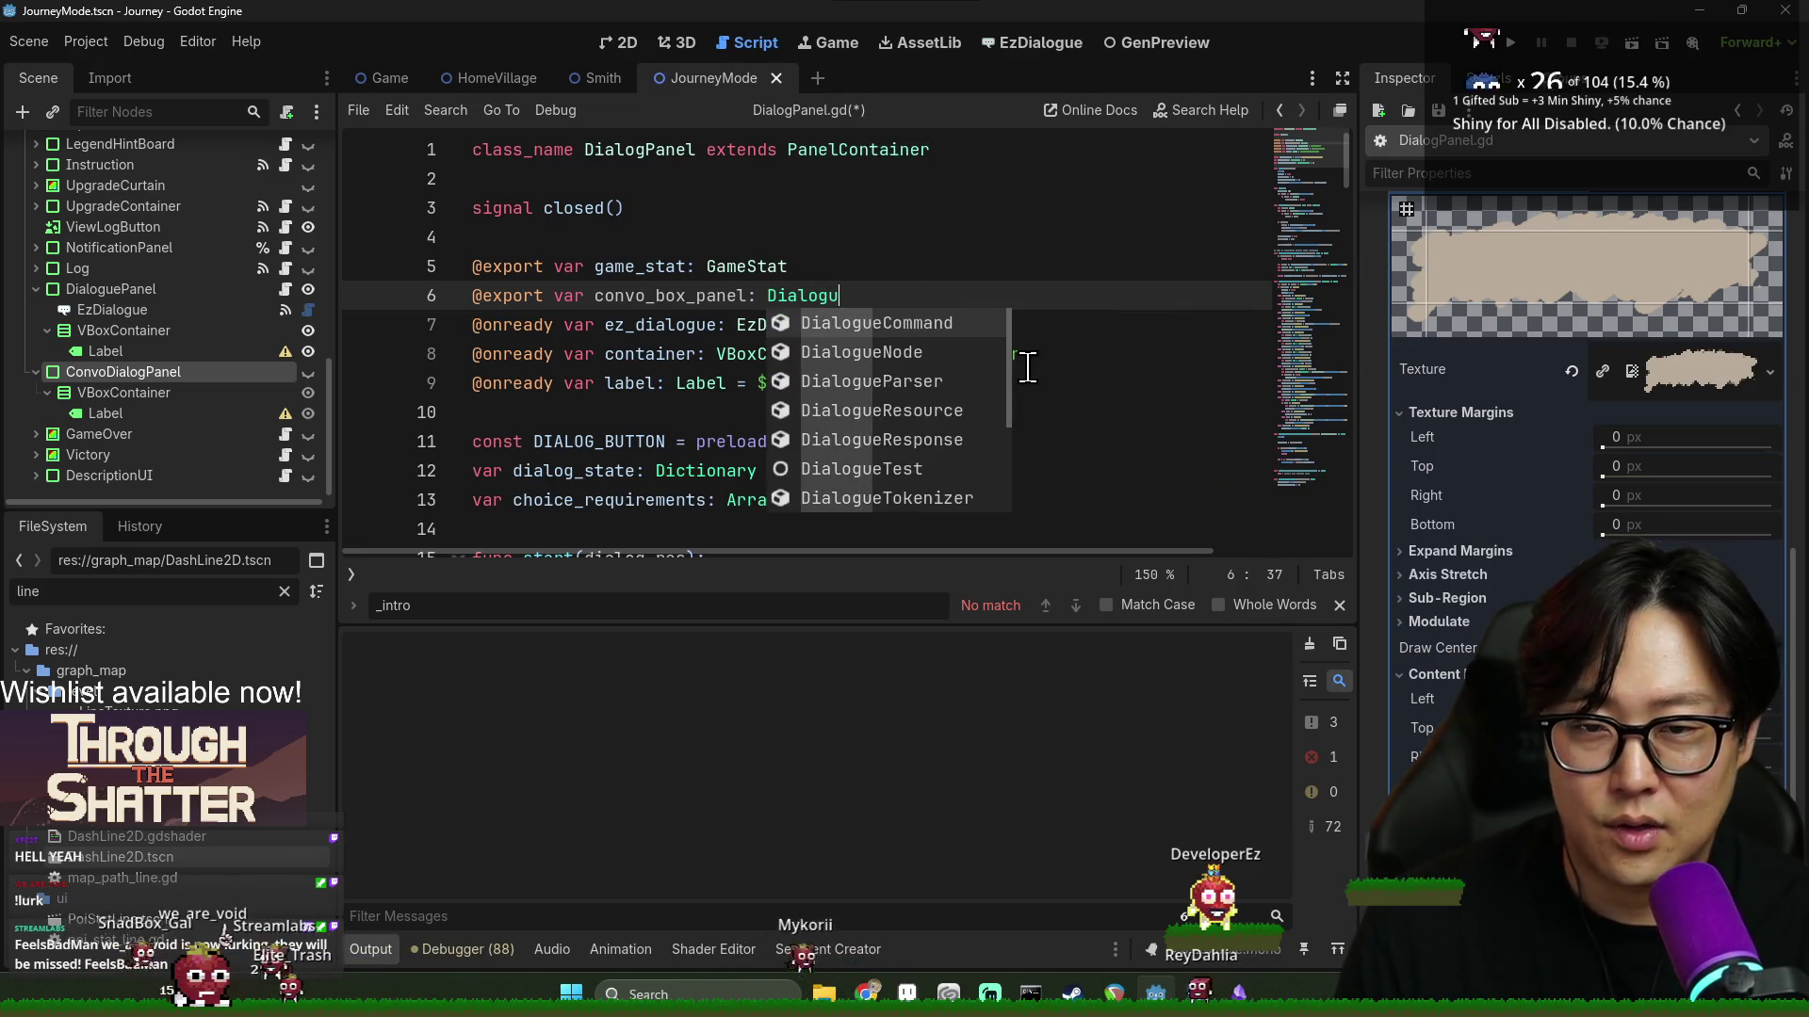
double_click(827, 297)
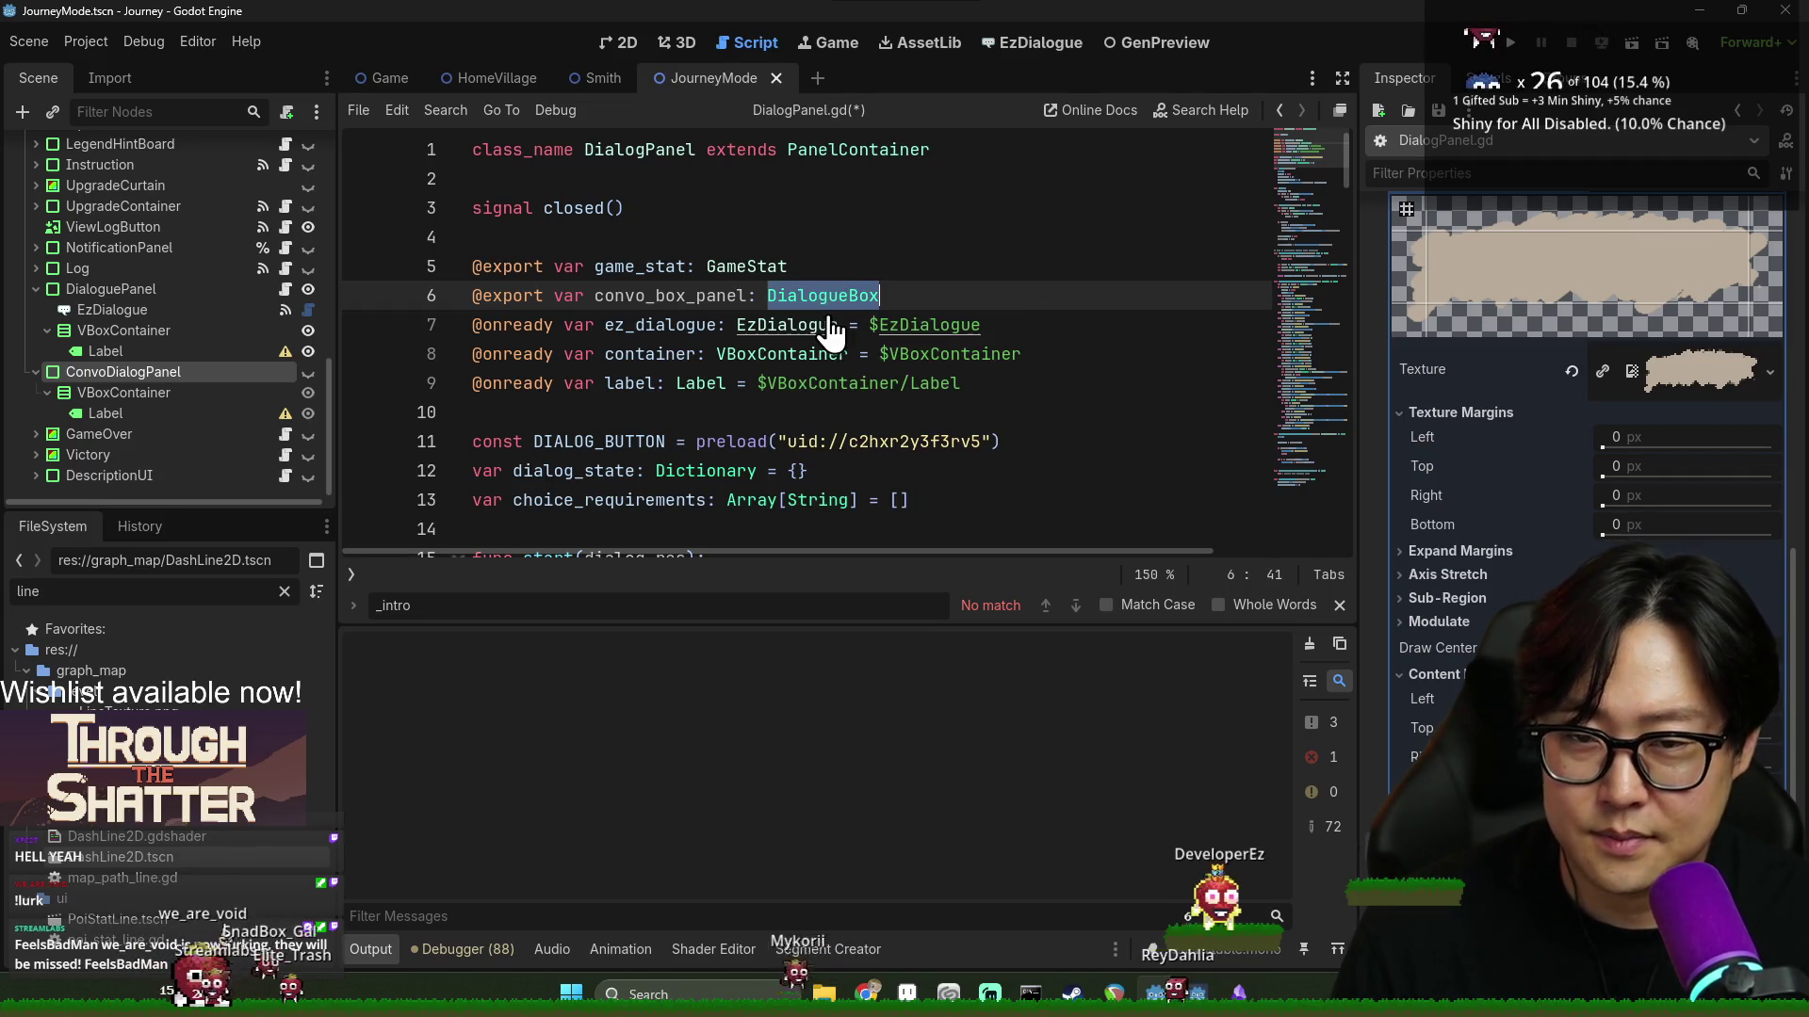
Step: Replace PanelContainer with DialogueBox in line 1's extends clause and save the script
double_click(838, 149)
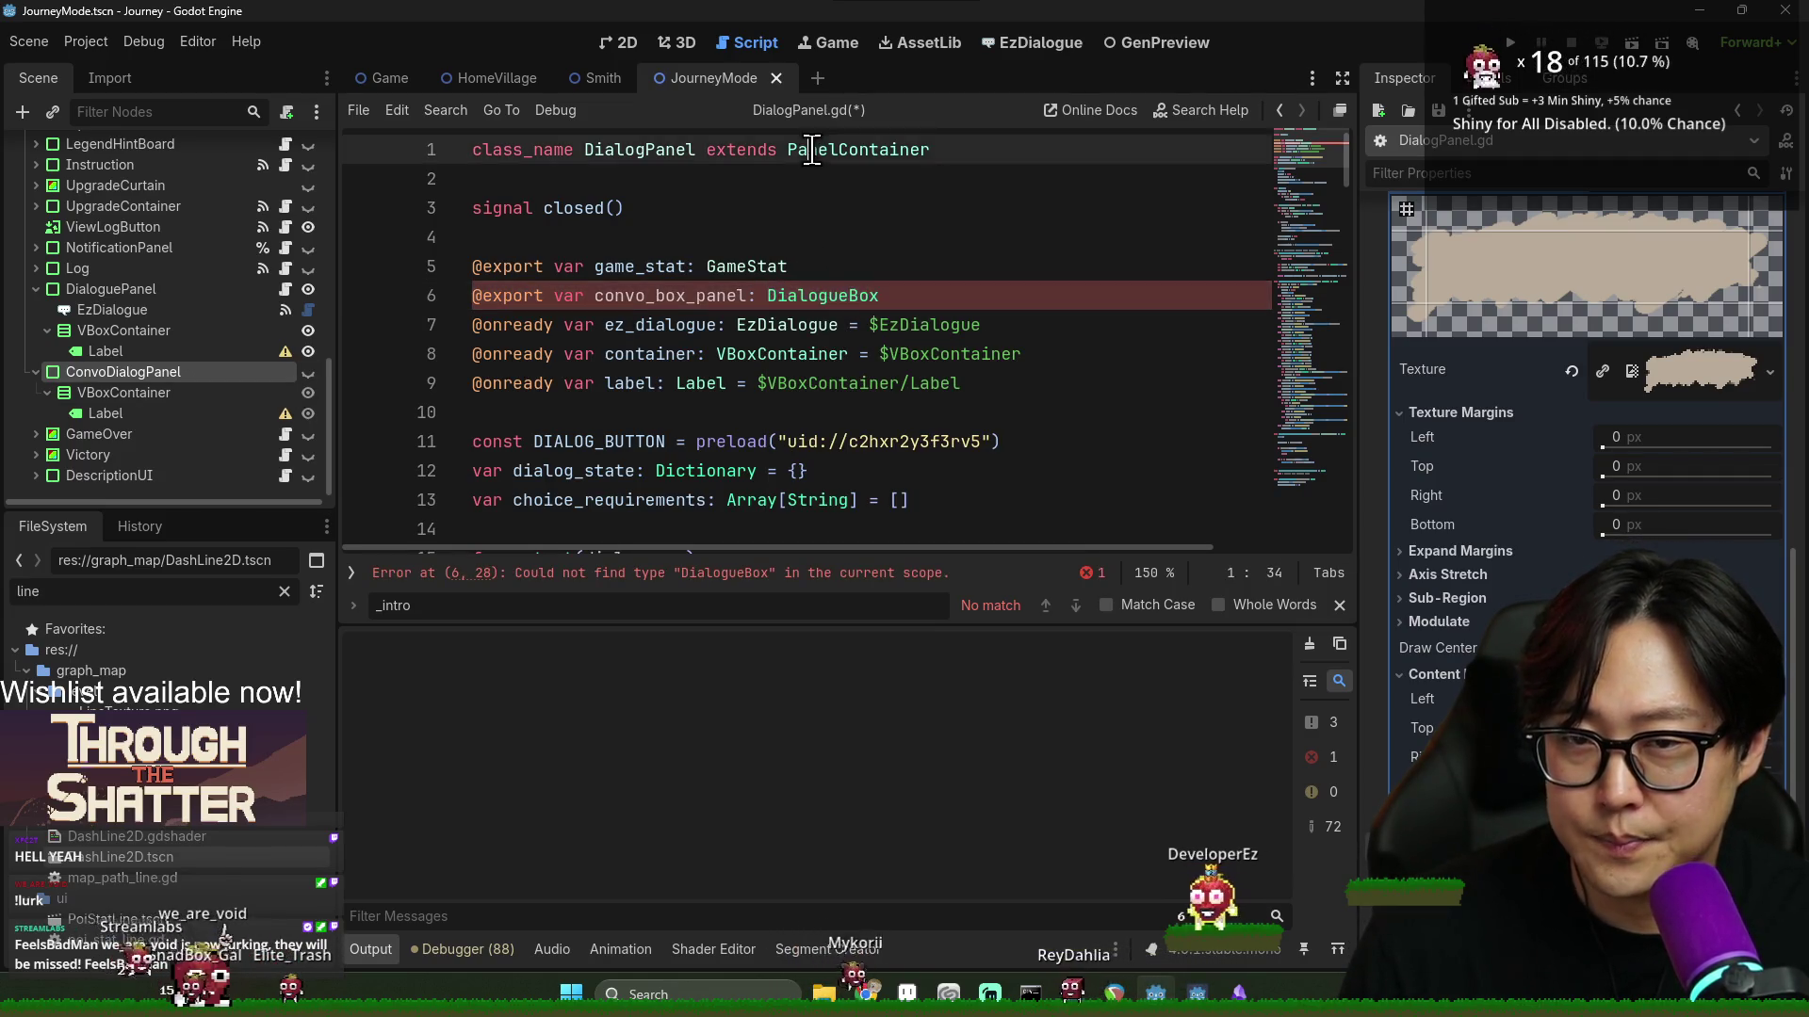
click(838, 143)
double_click(838, 149)
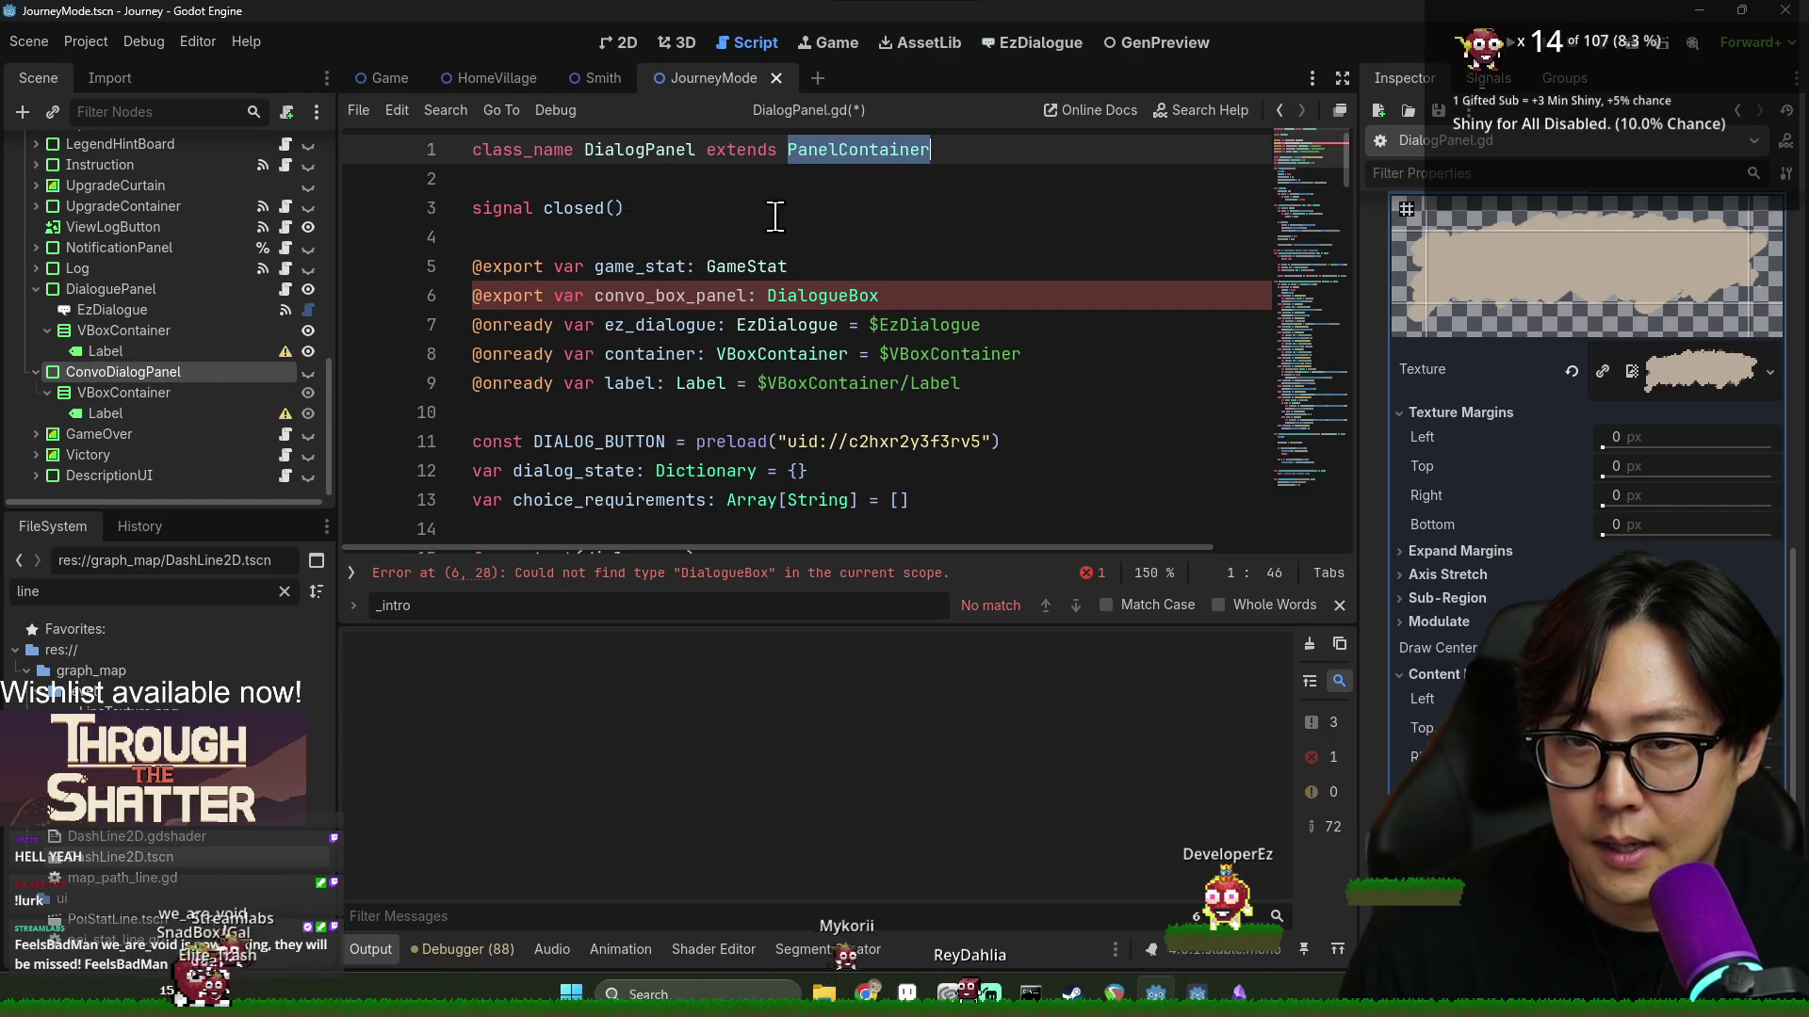
double_click(822, 296)
key(ctrl+c)
double_click(857, 149)
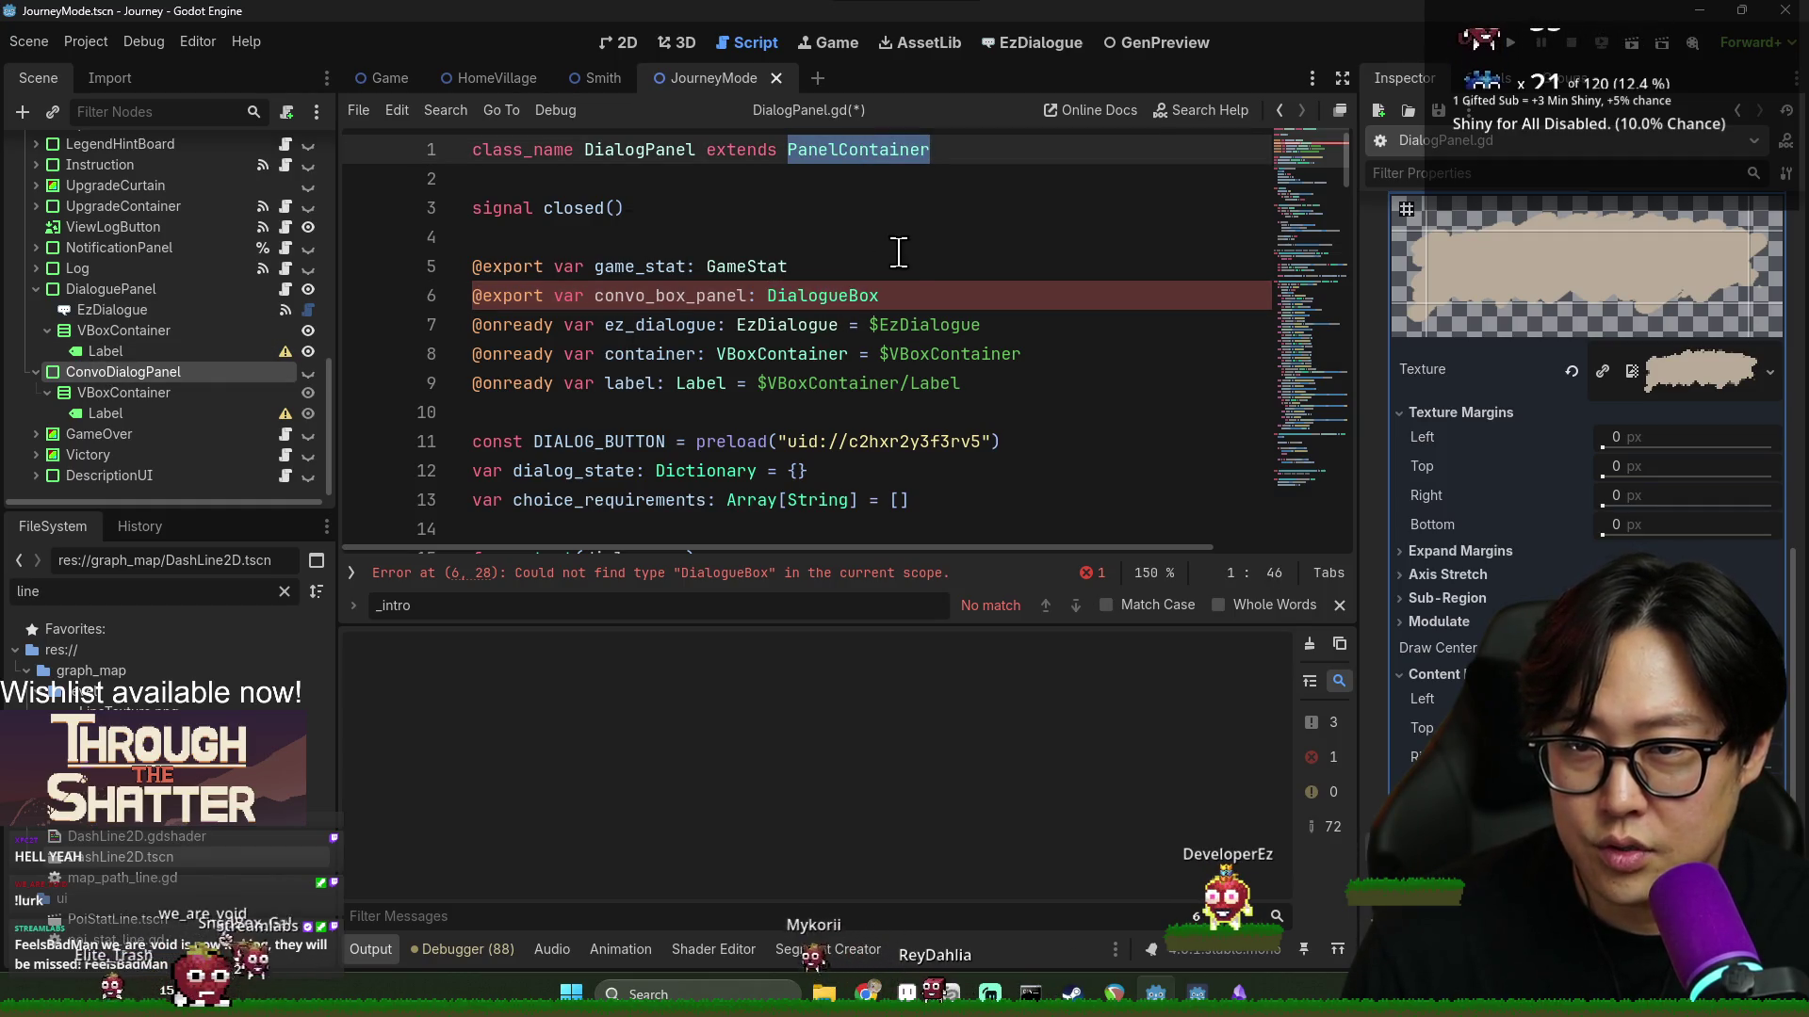
key(ctrl+v)
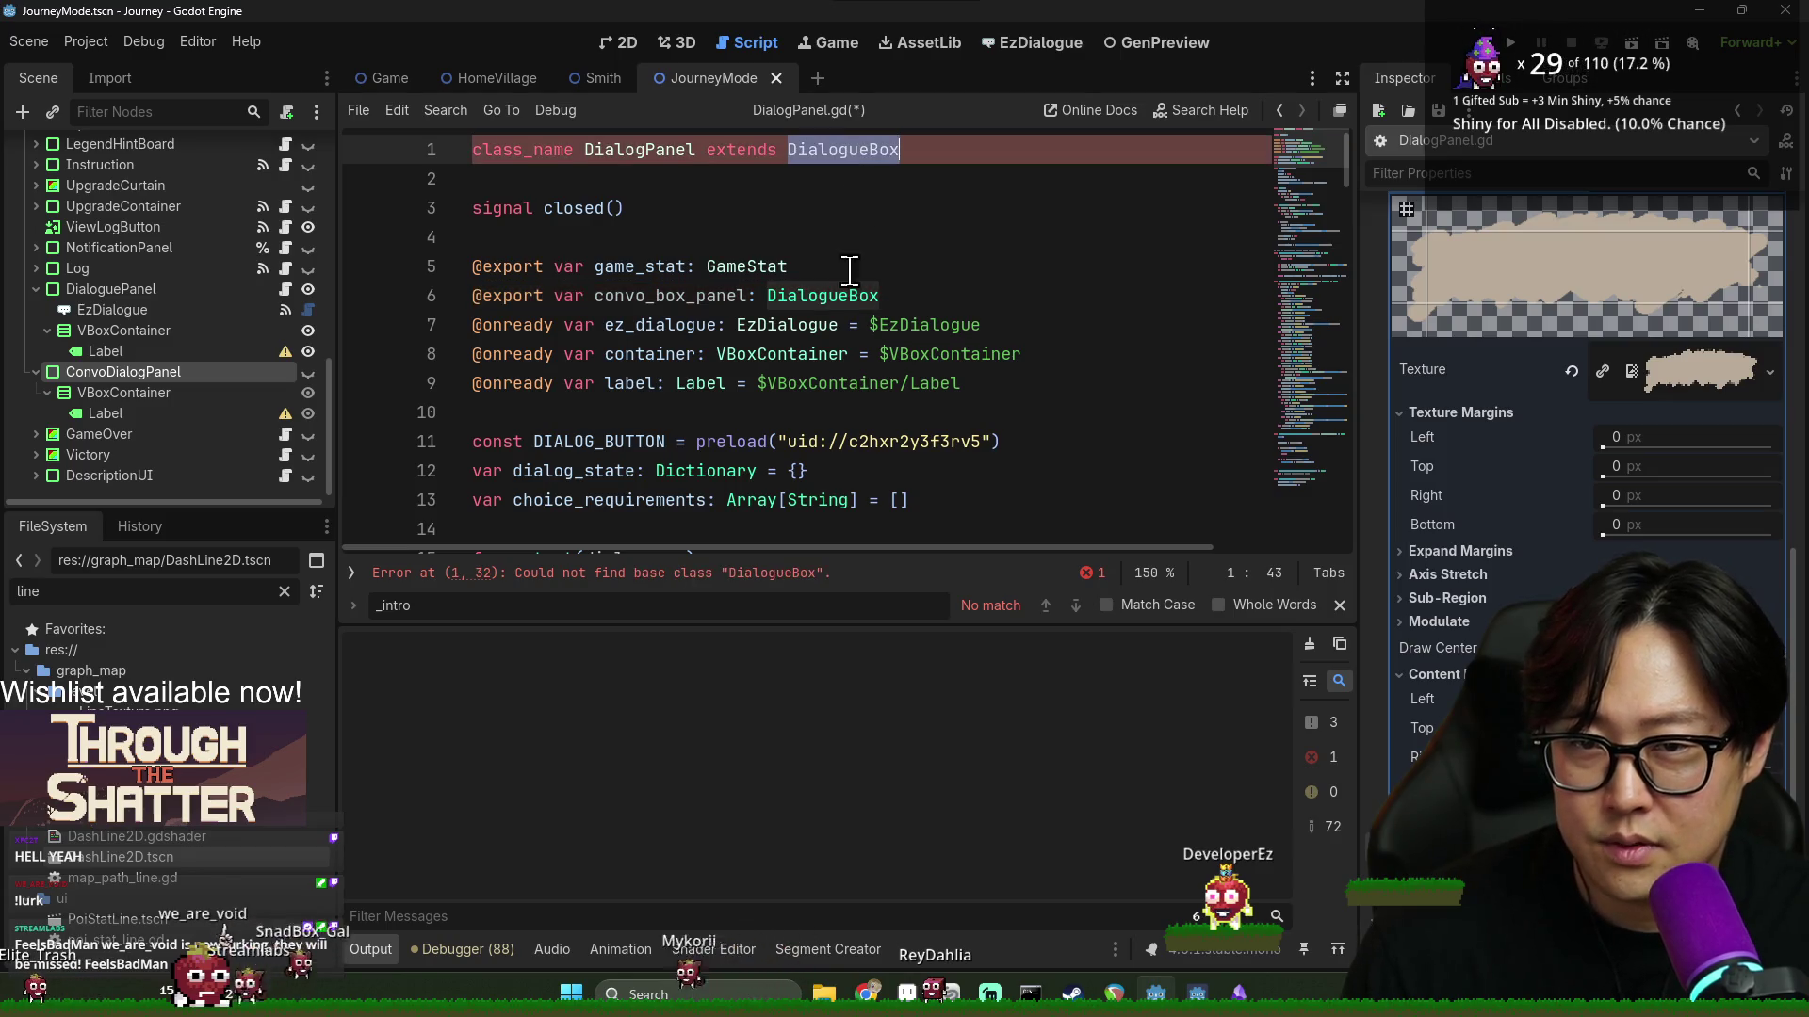
key(ctrl+s)
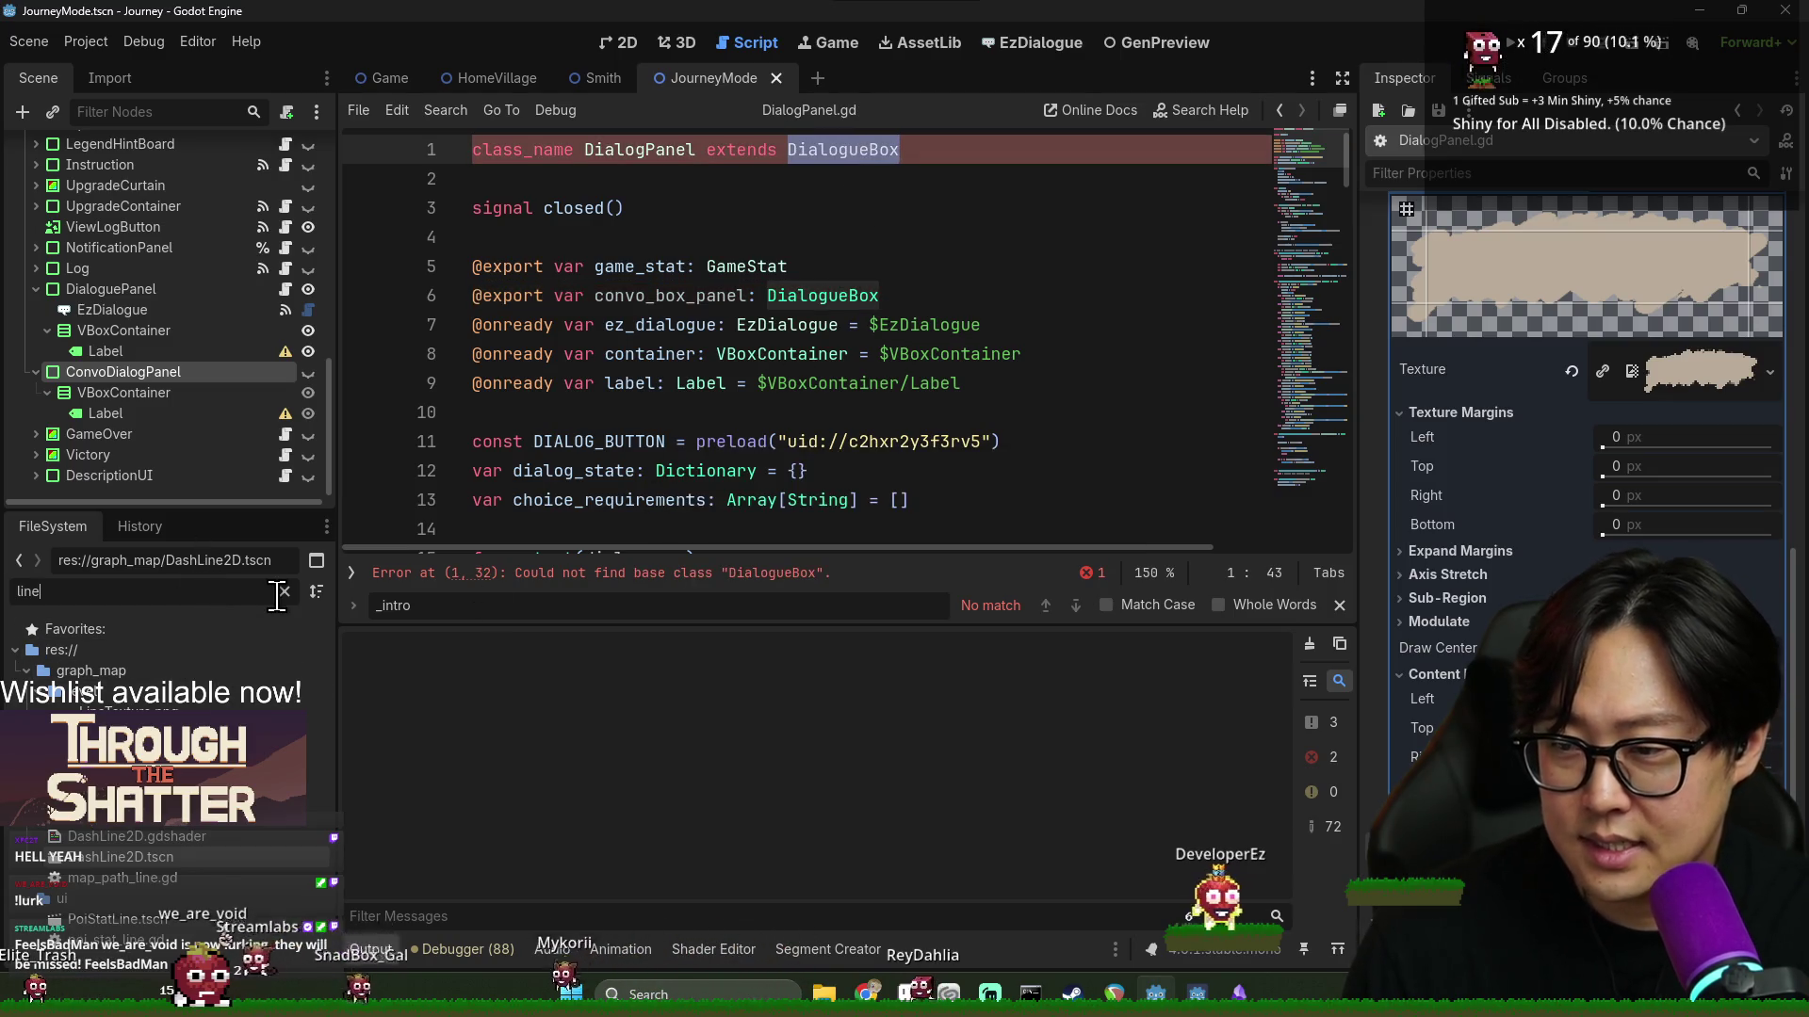
Step: Create a new script named dialog_box.gd in the res://dialog/ folder
text(dialg)
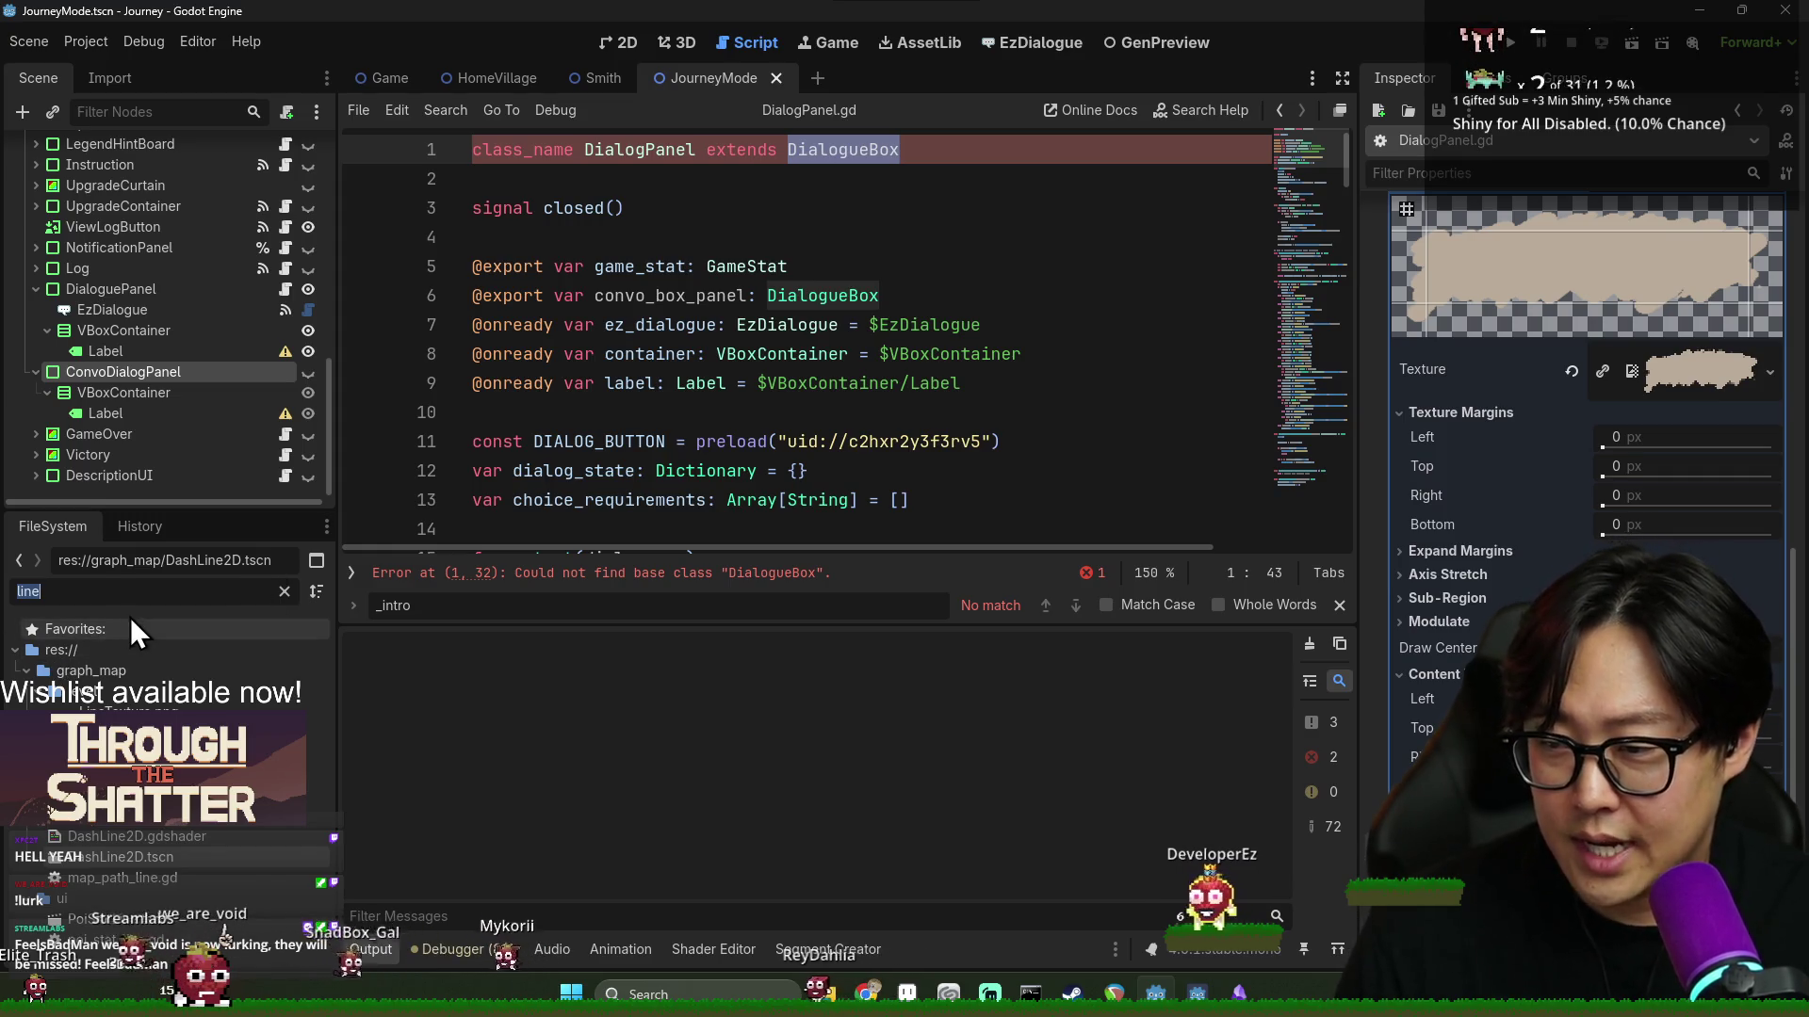
click(284, 591)
scroll(33, 679, up, 10)
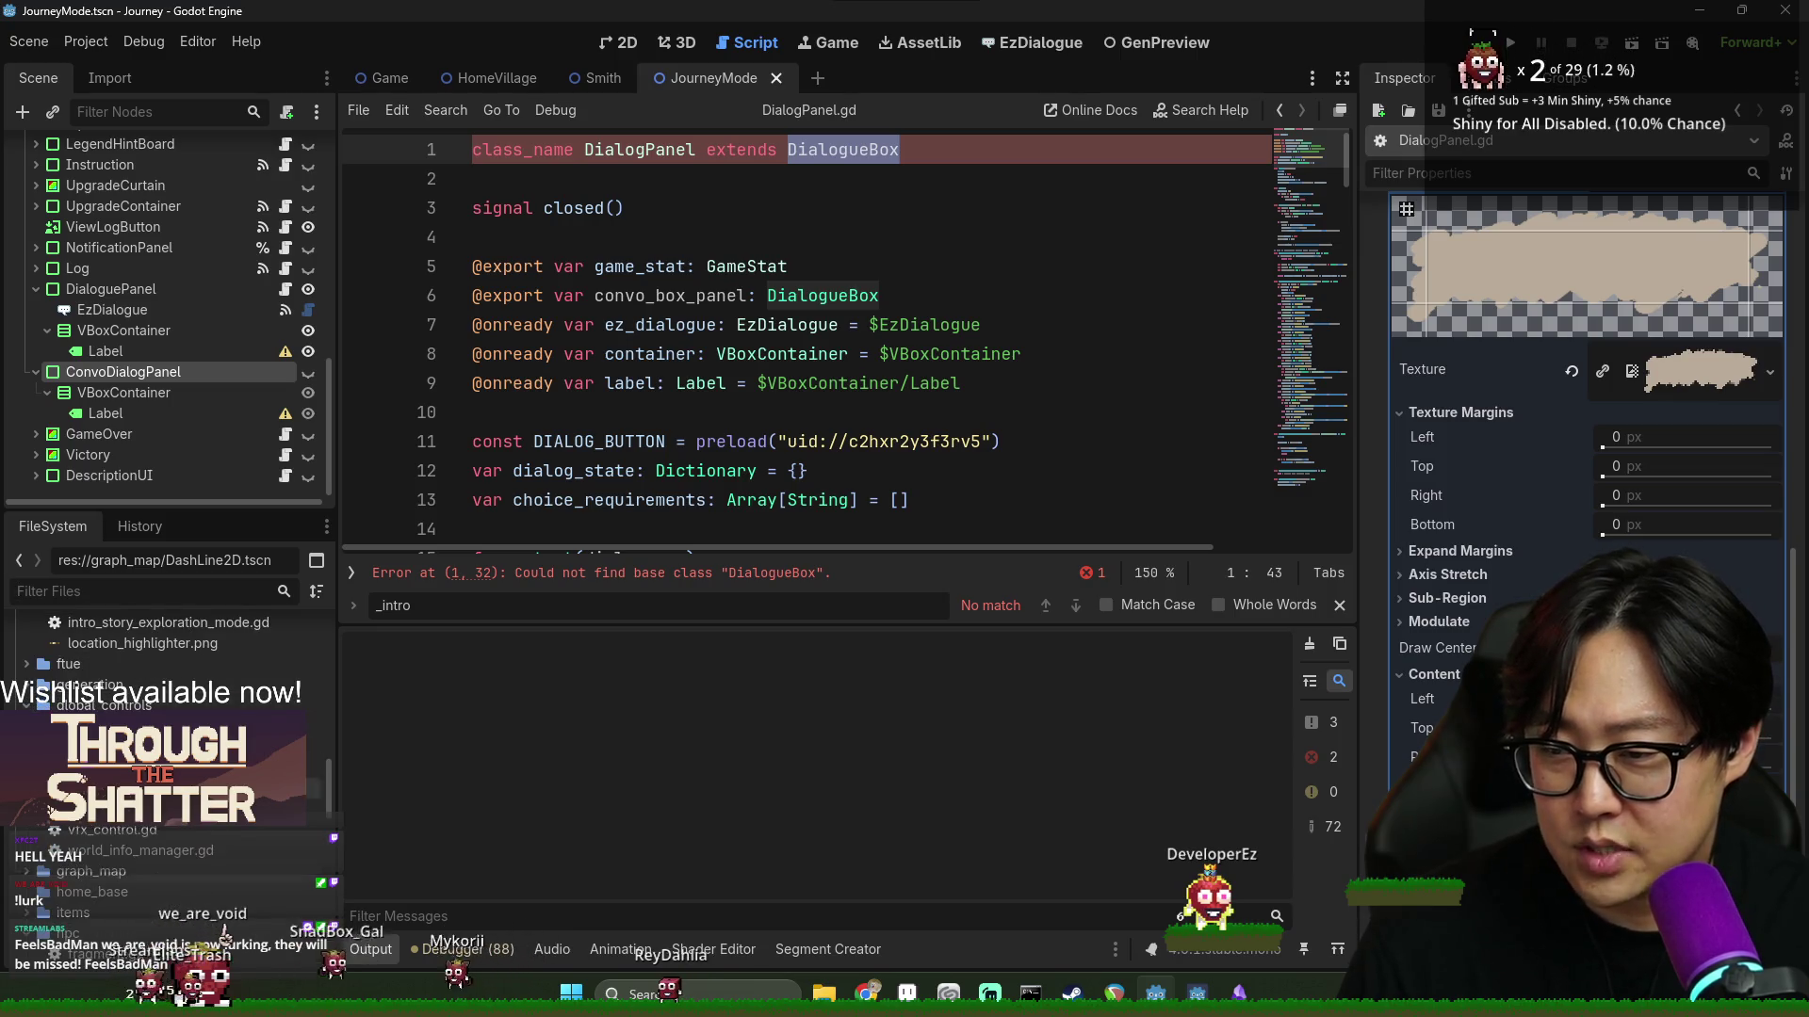
scroll(47, 820, up, 10)
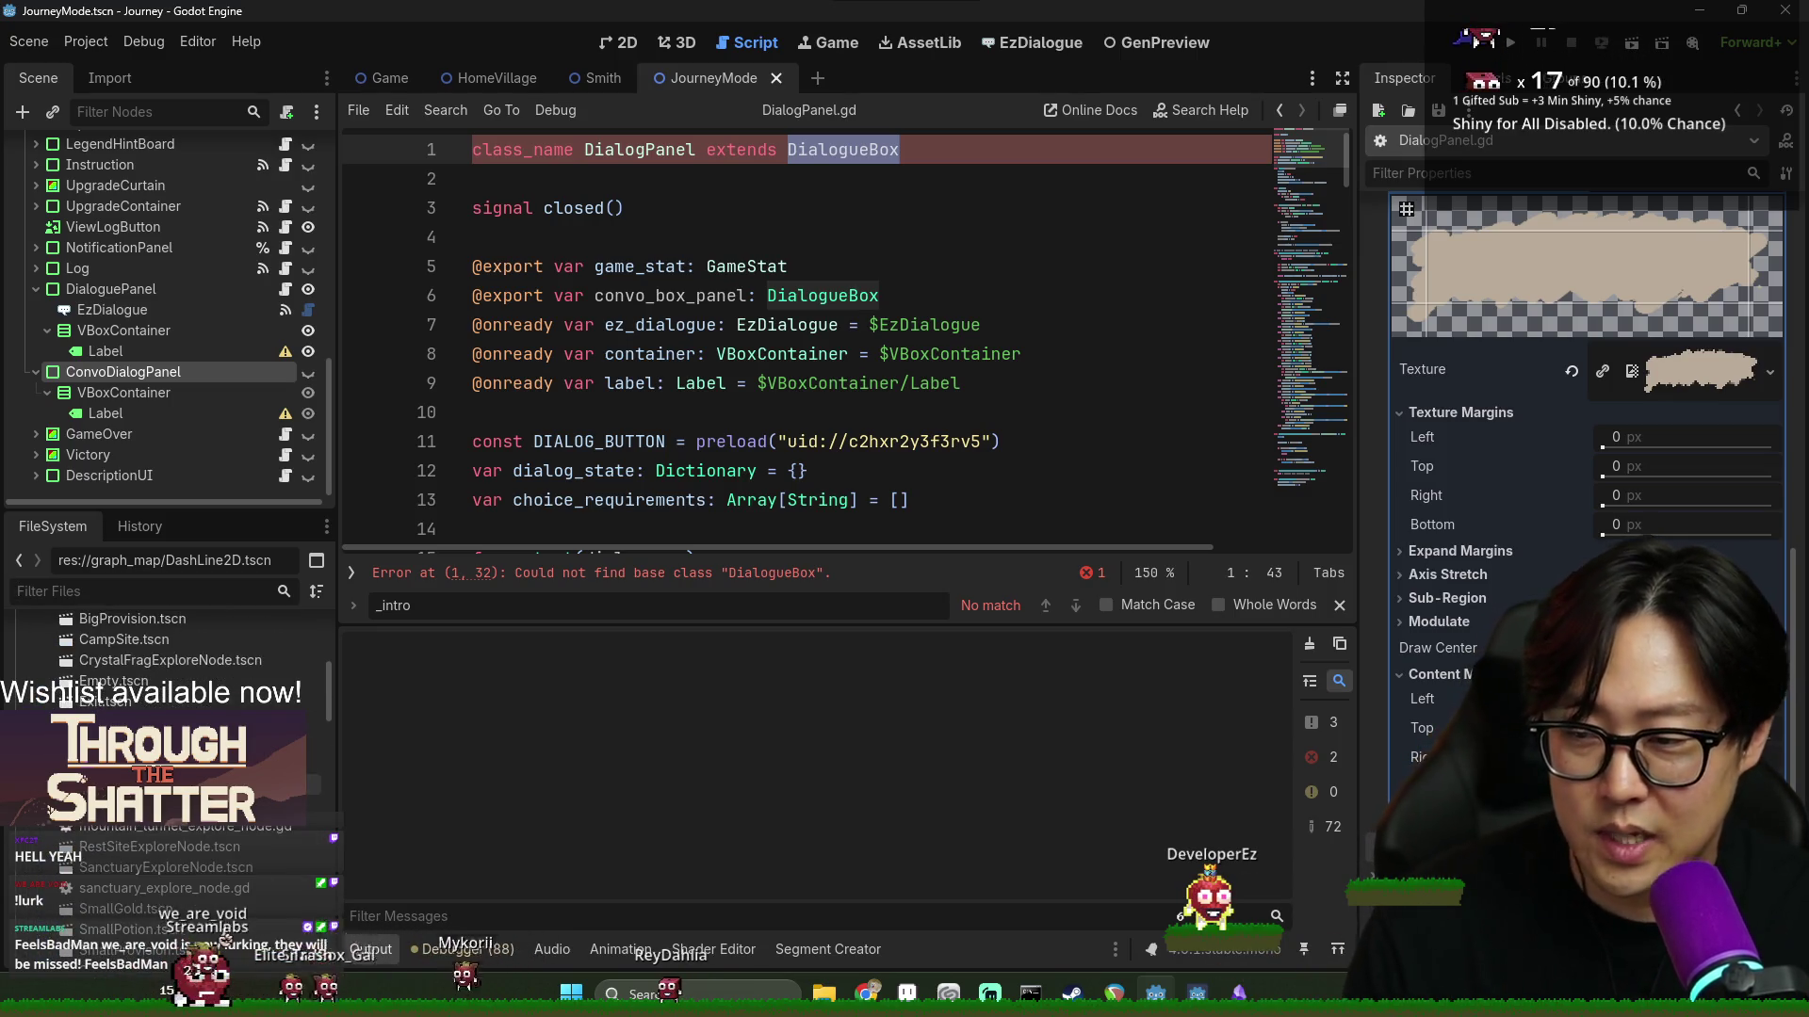
click(43, 831)
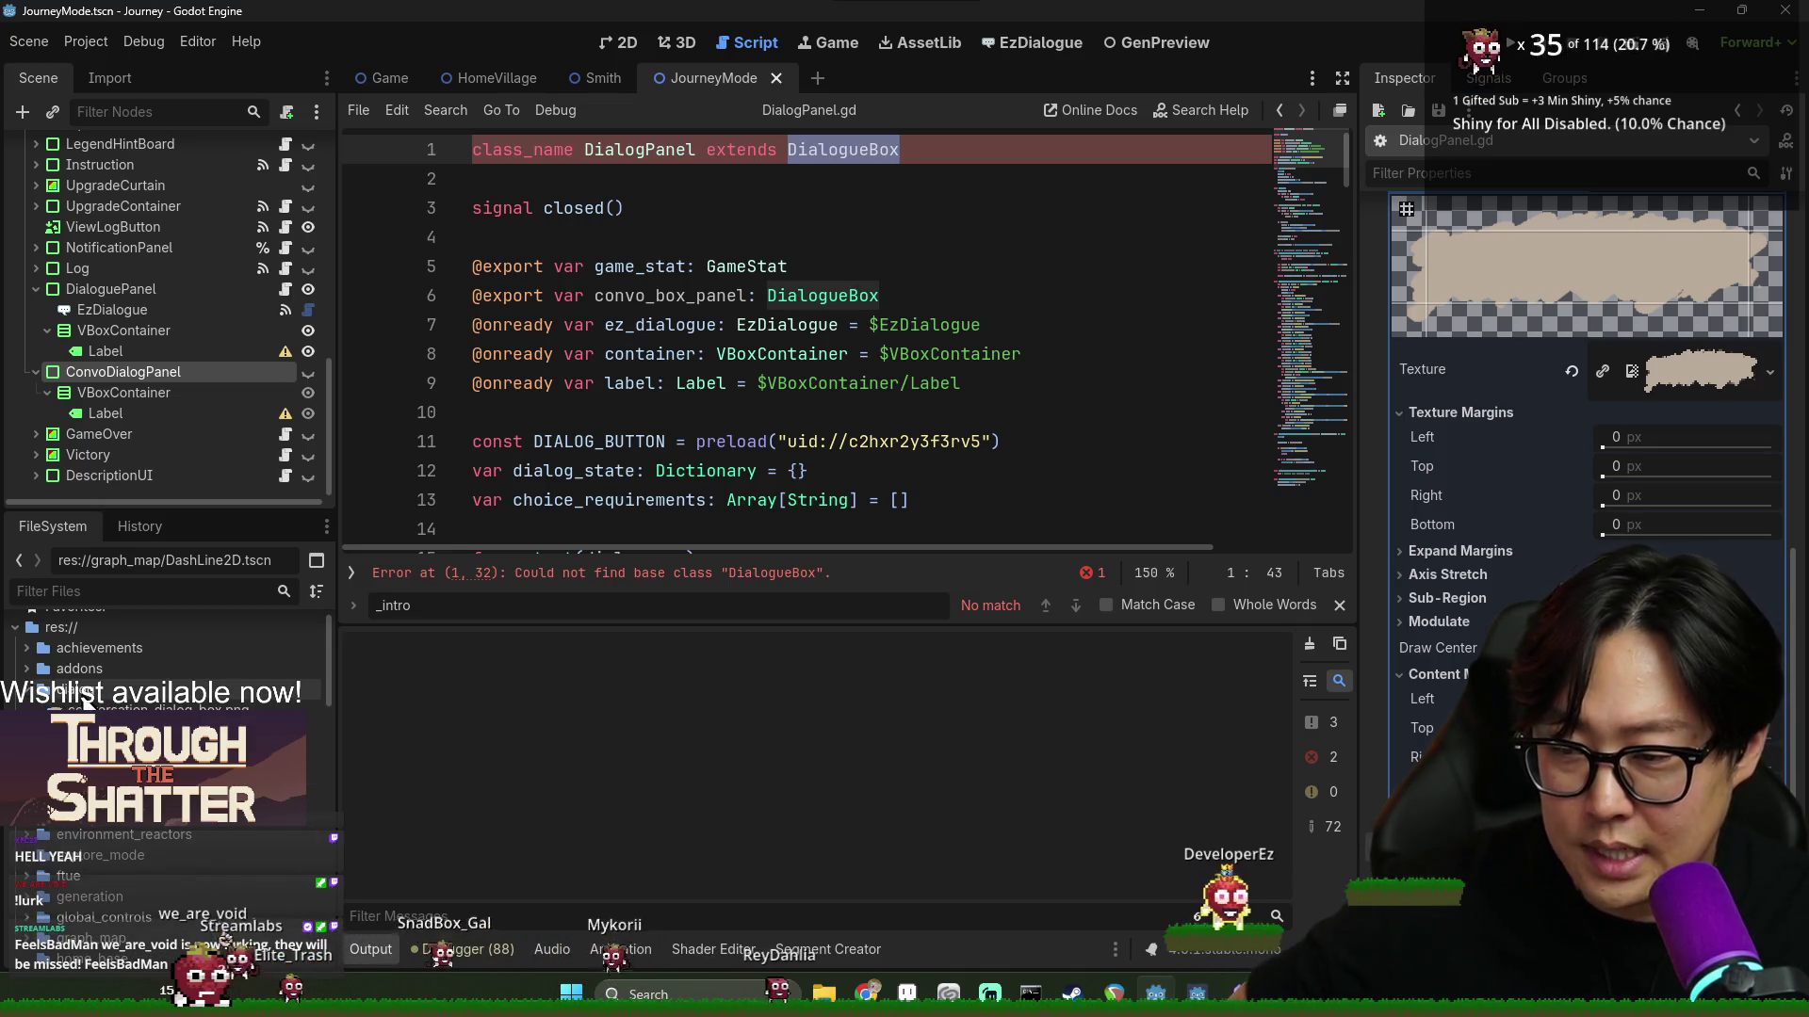
right_click(92, 814)
mouse_move(188, 637)
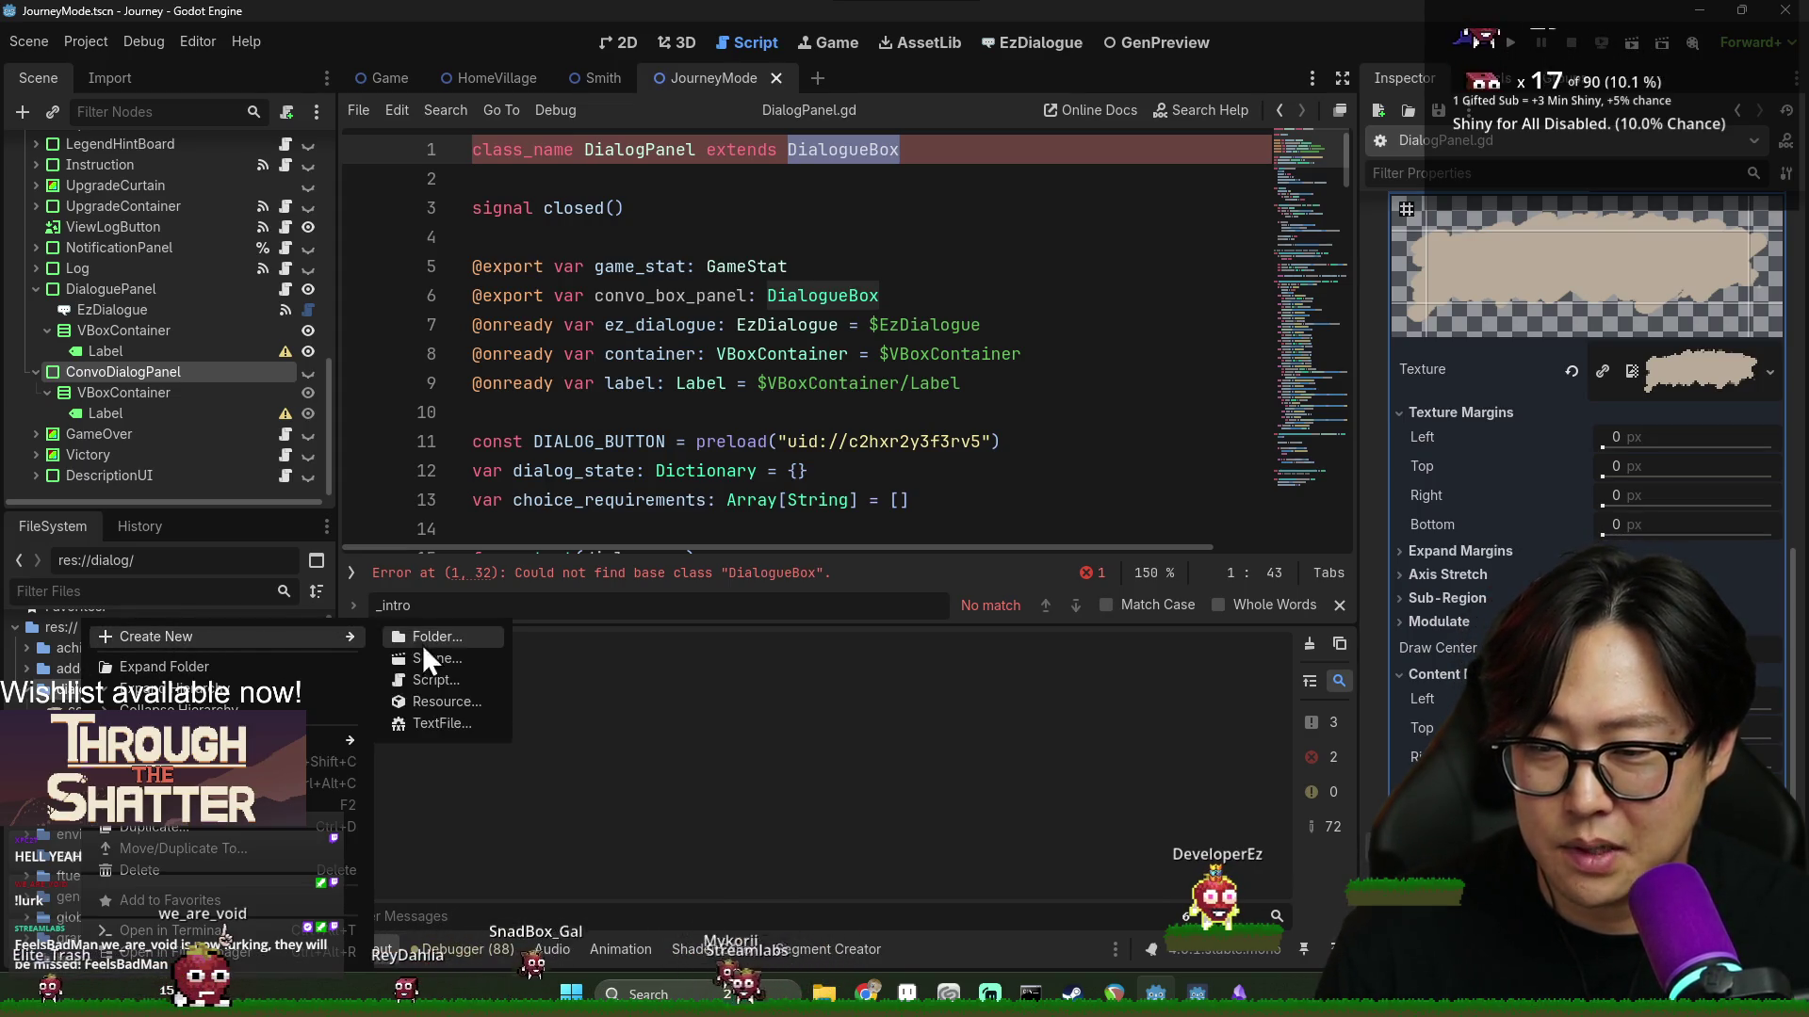
click(443, 680)
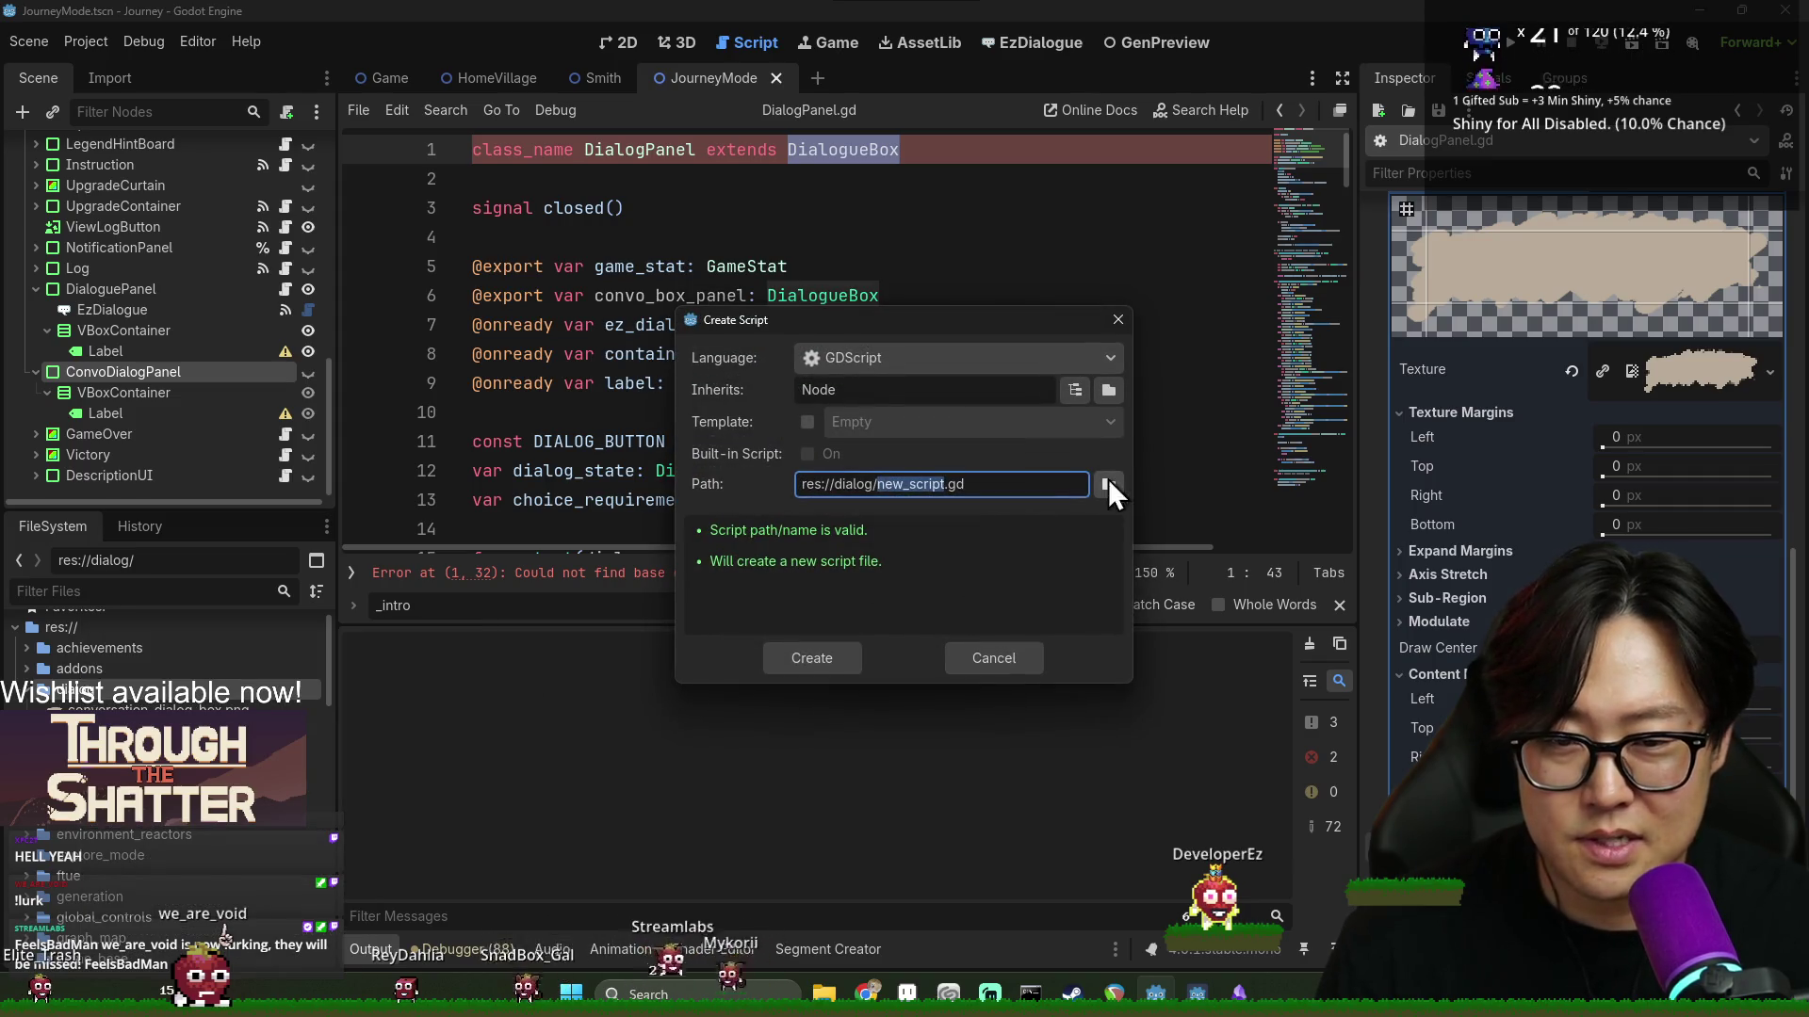
text(dialog_bo)
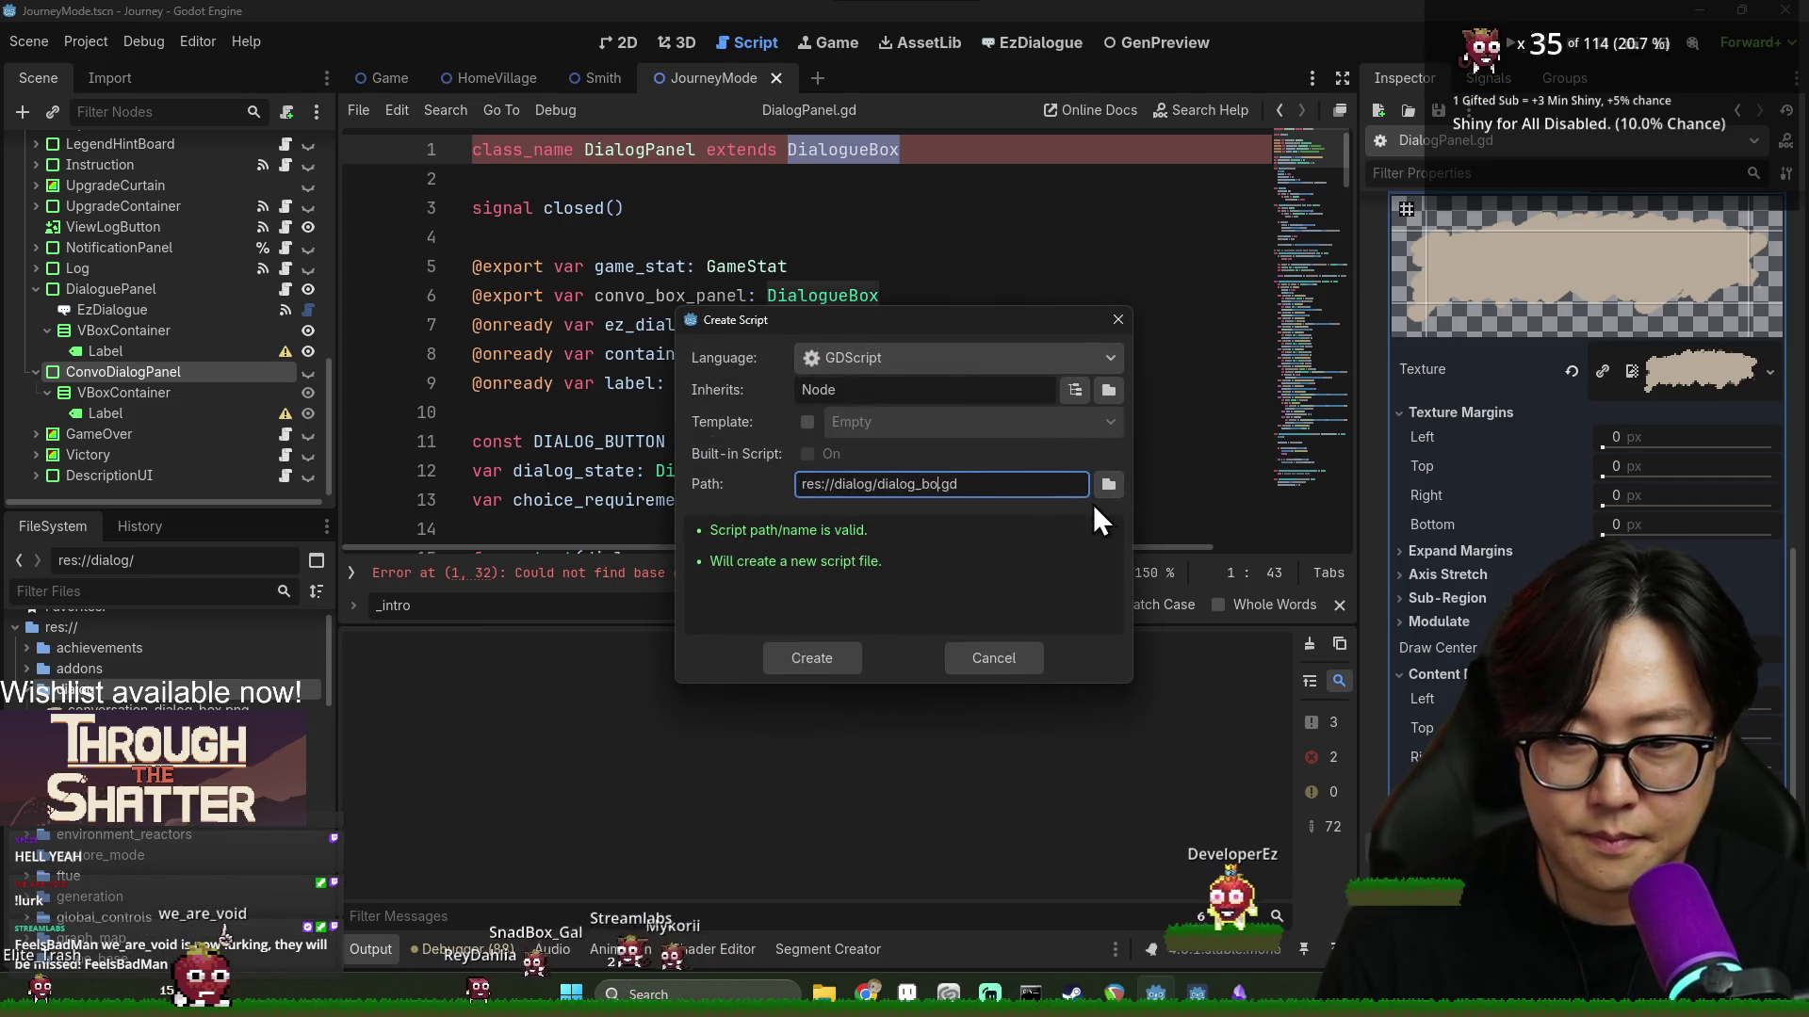
text(x)
key(Return)
Step: Write 'class_name DialogueBox extends PanelContainer' in dialog_box.gd and save it
key(ctrl+a)
text(DialogueBox)
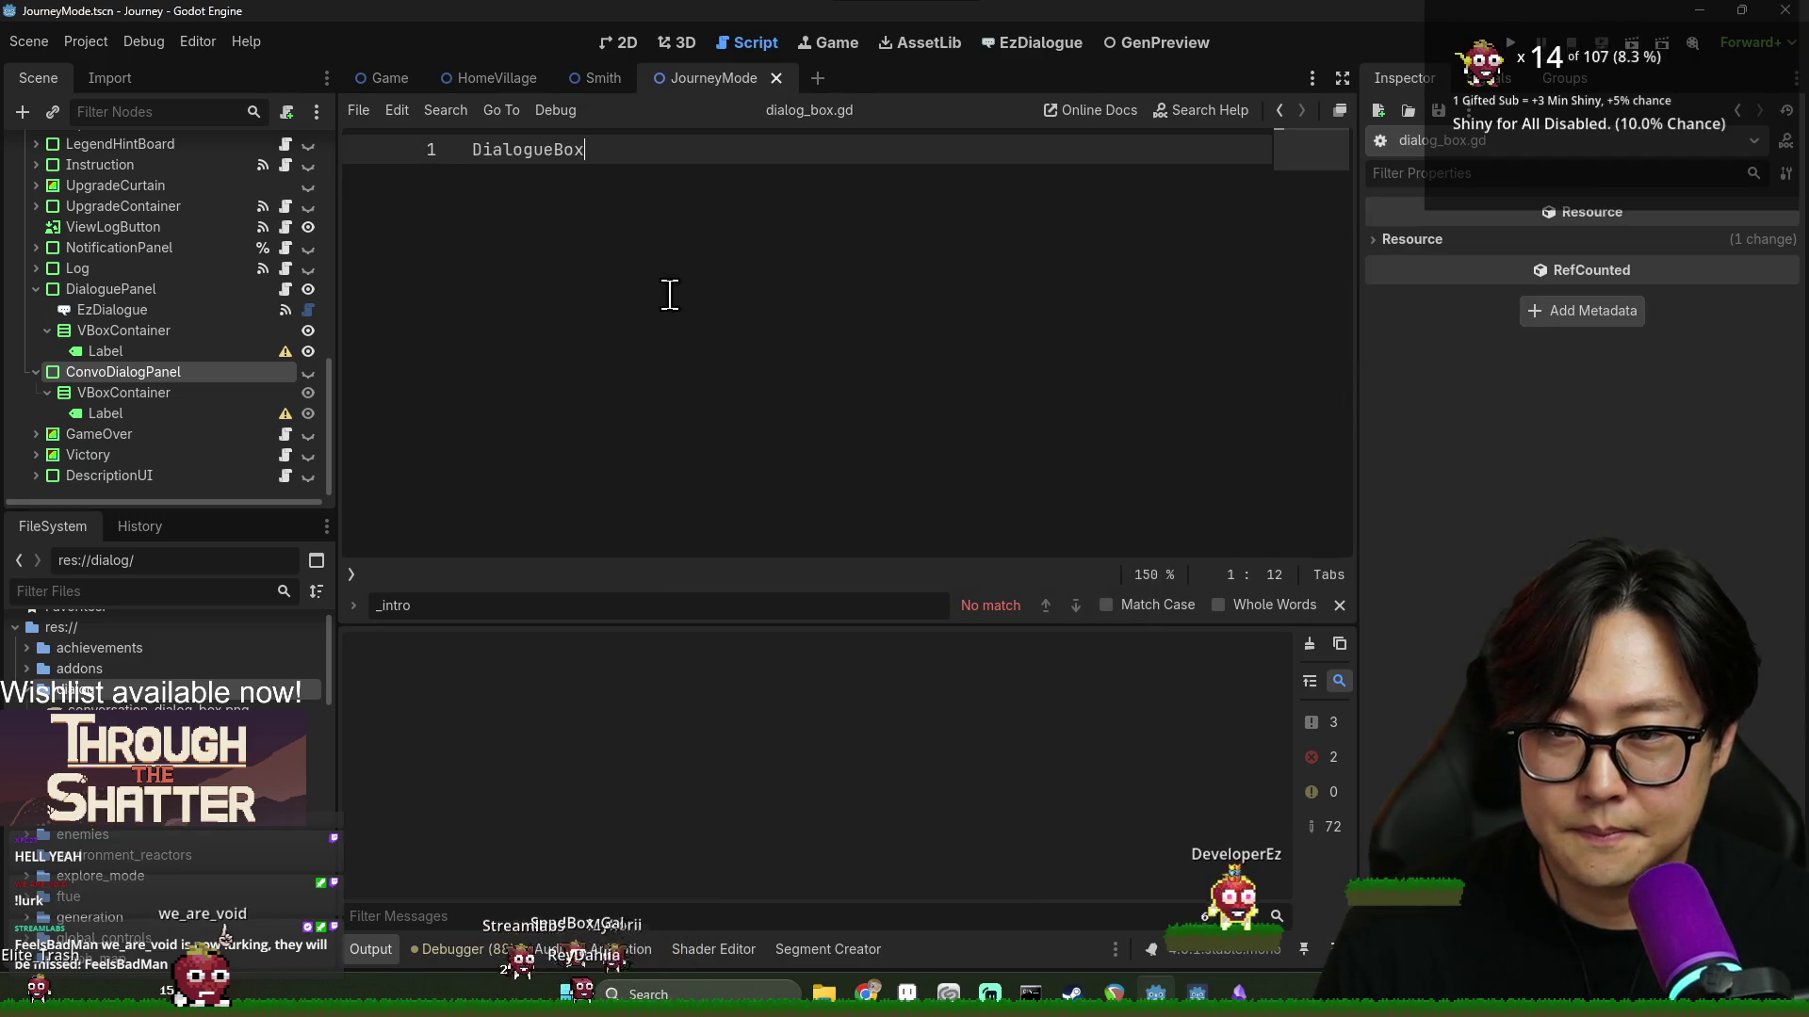
key(ctrl+a)
text(clas)
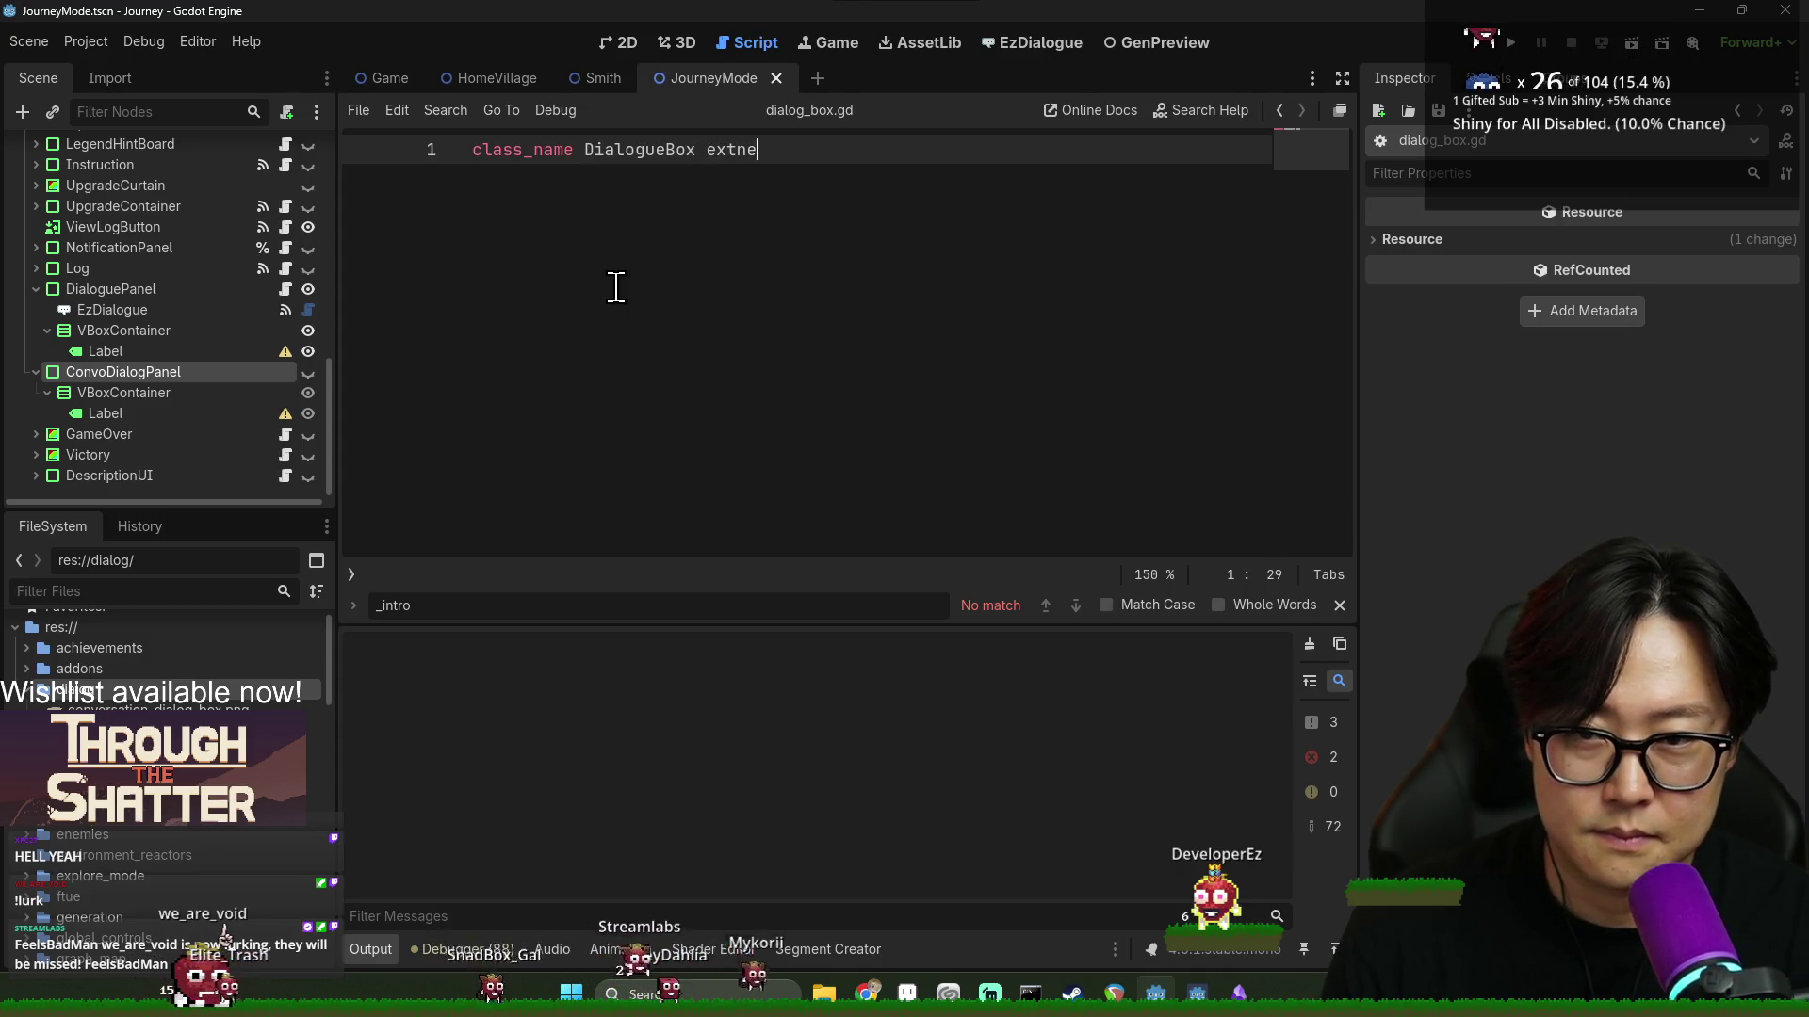
text(nel)
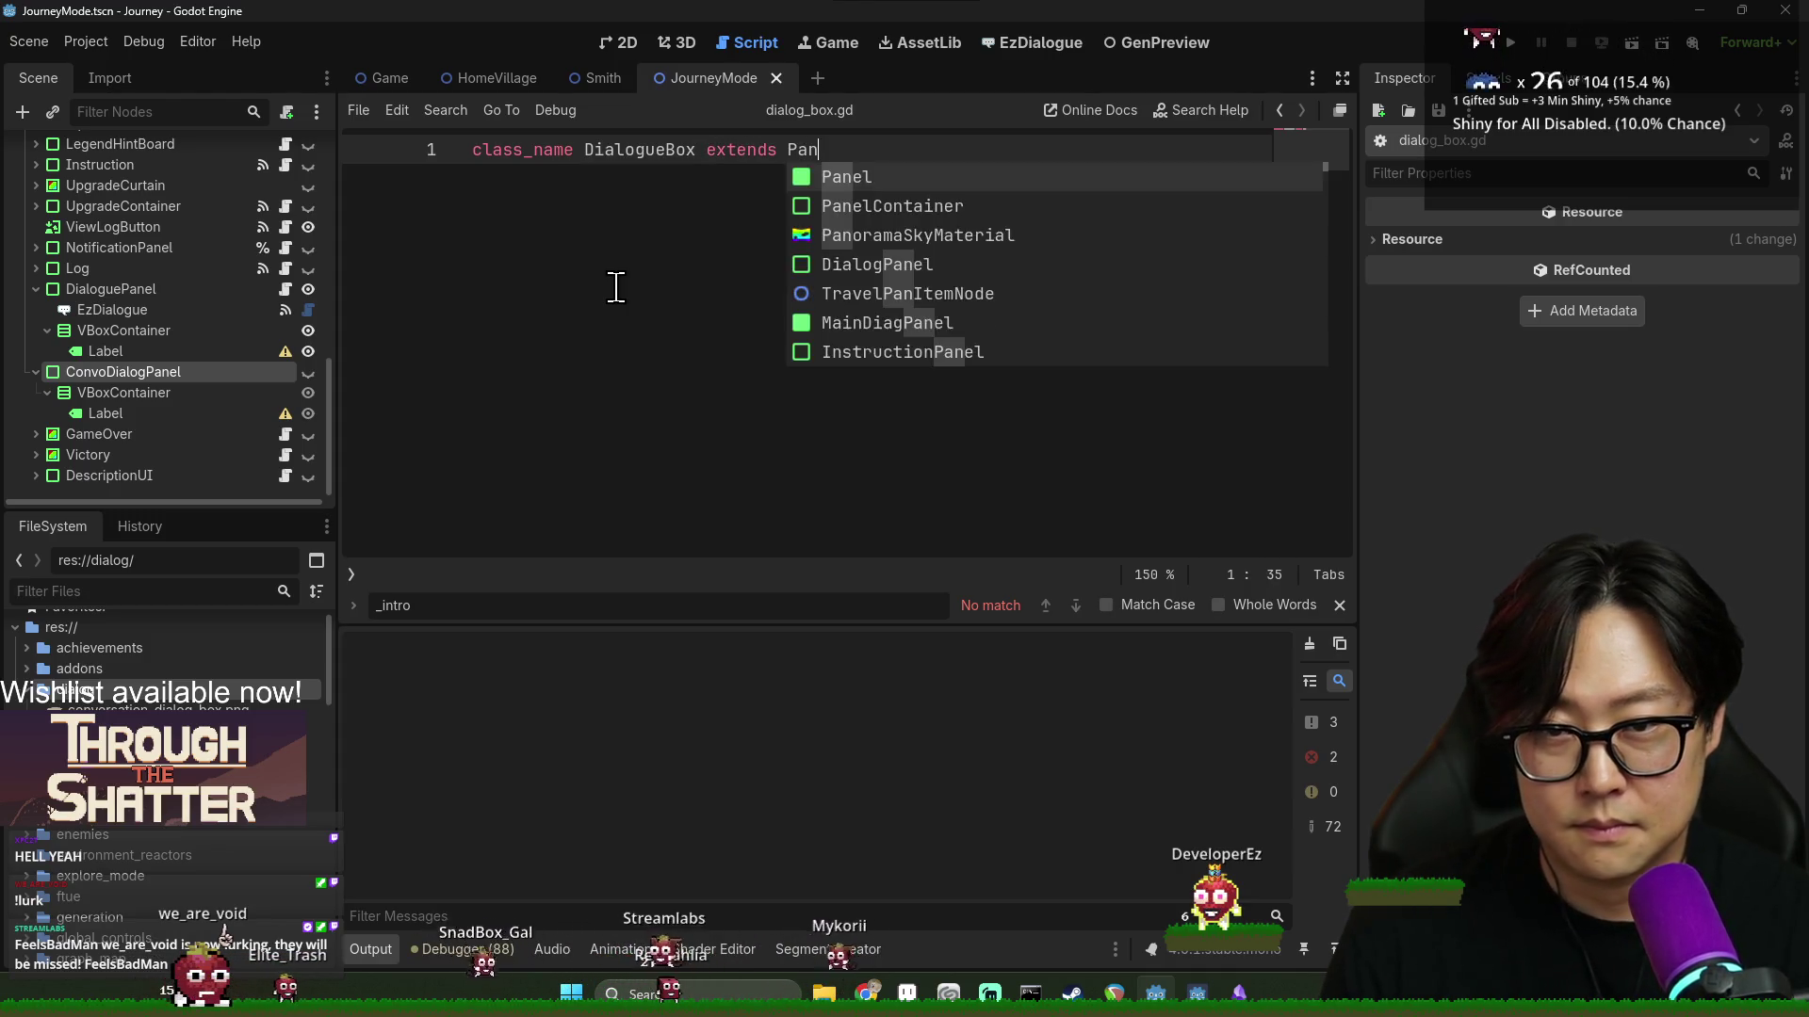
key(Down)
key(Return)
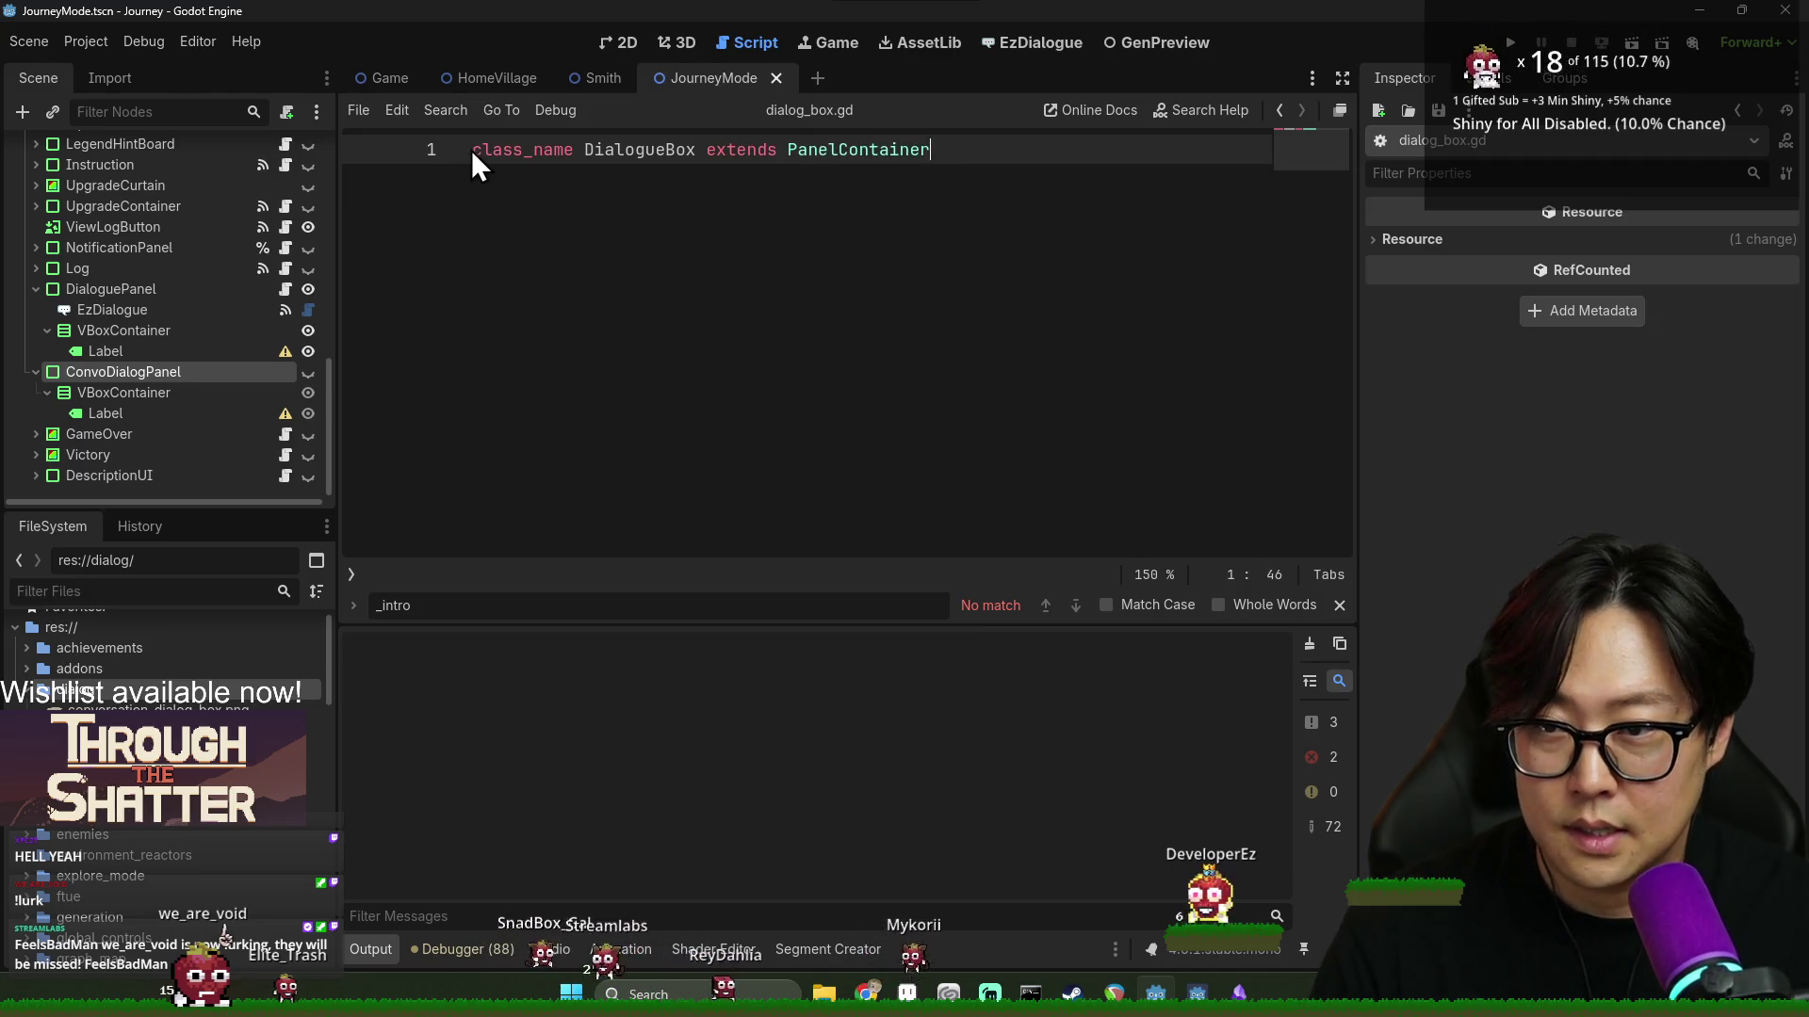
key(ctrl+shift+Return)
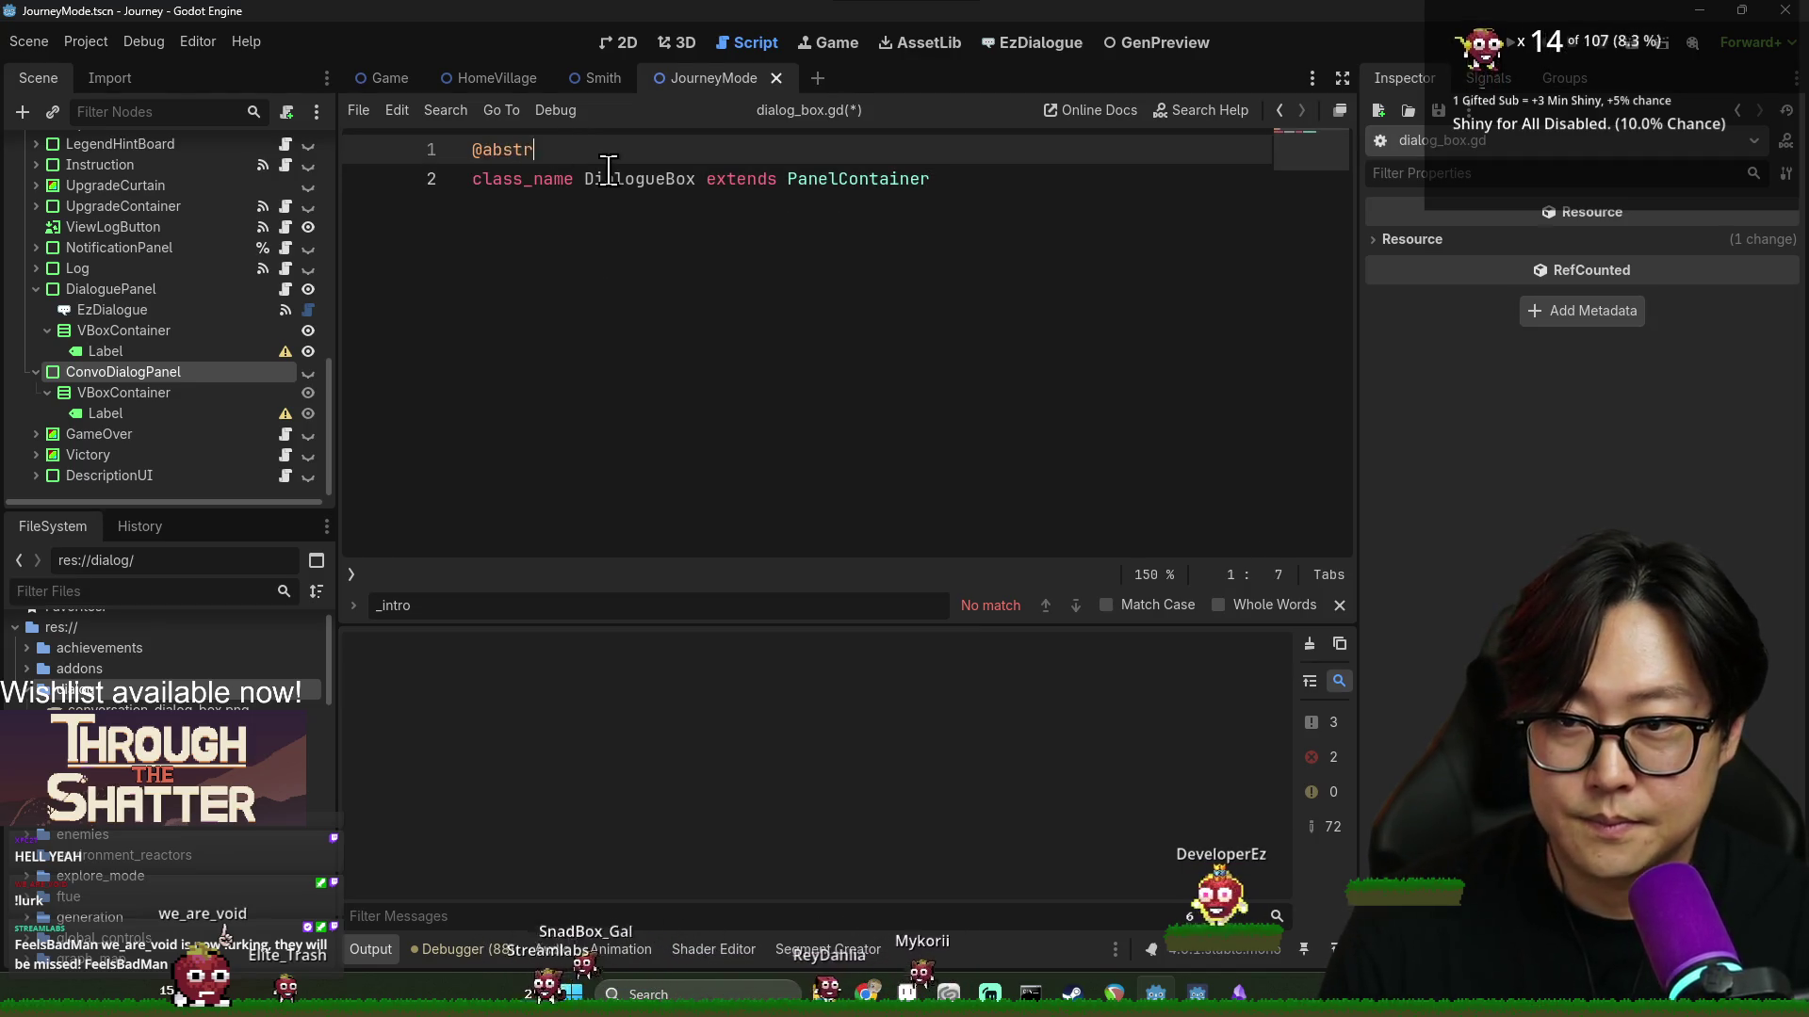
key(ctrl+s)
click(595, 79)
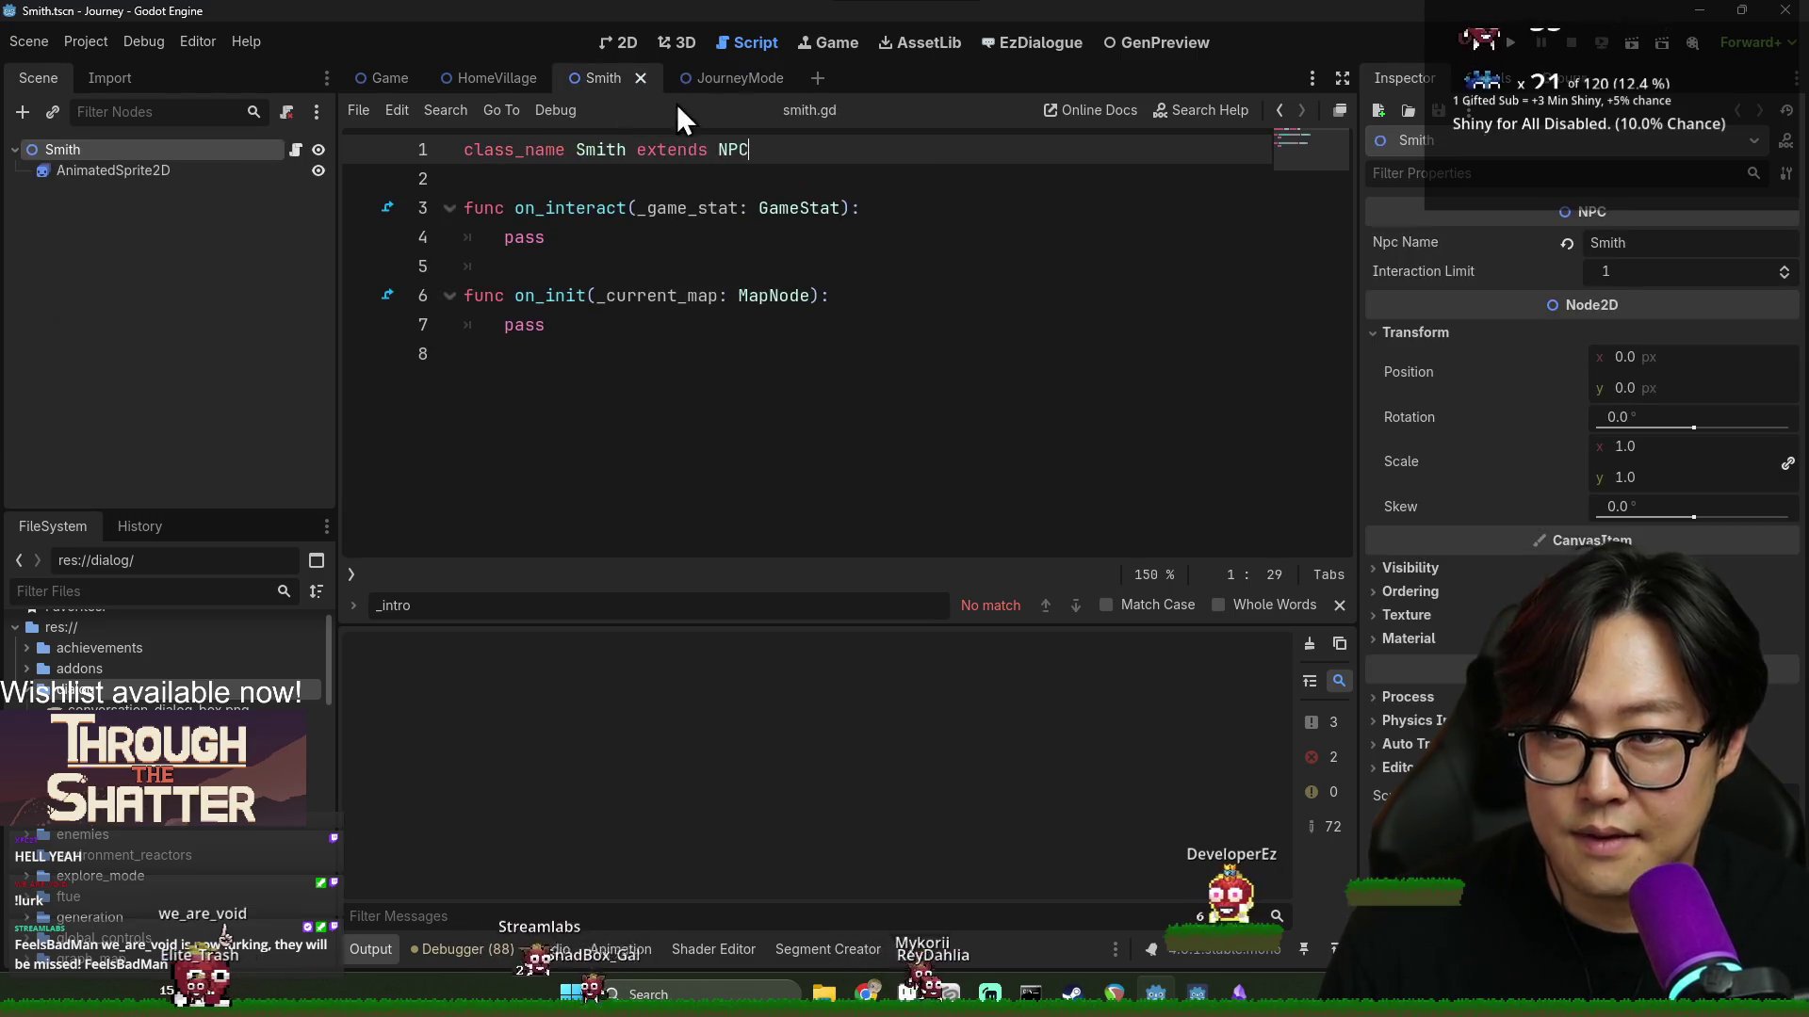
Step: Return to the JourneyMode scene and drag dialog_box.gd into the Scene dock, then save
click(640, 81)
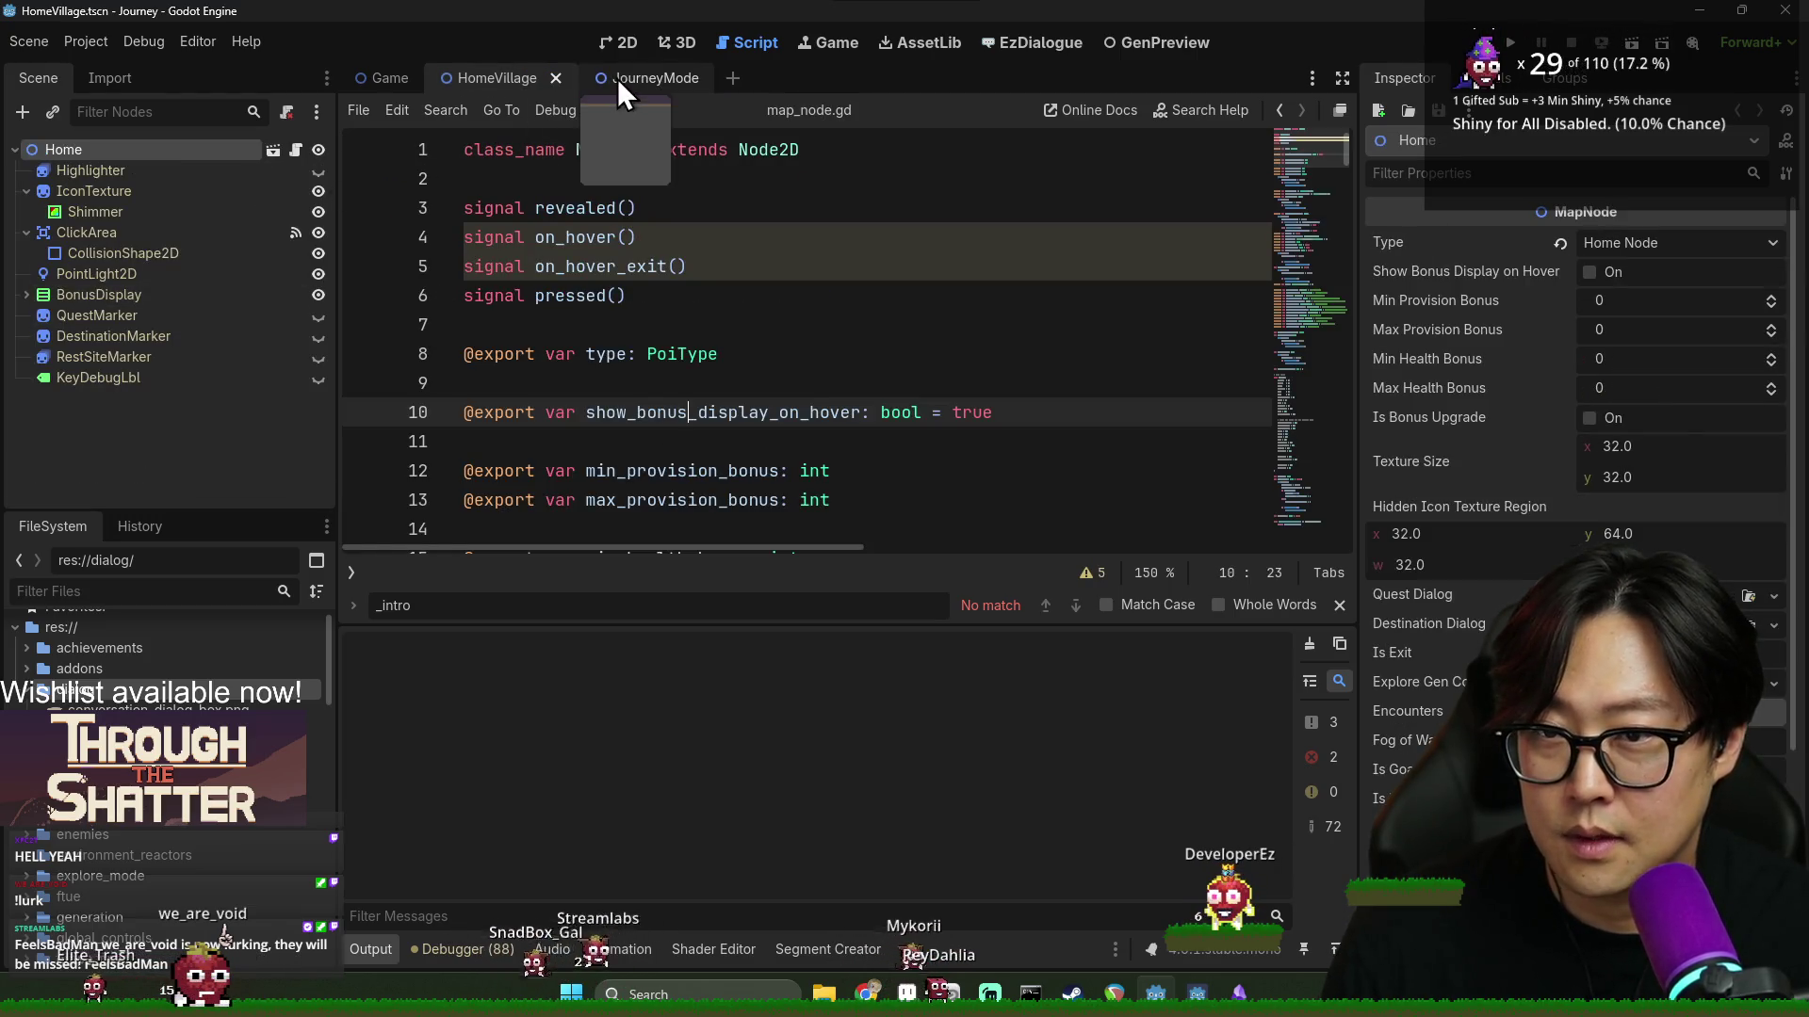
click(618, 77)
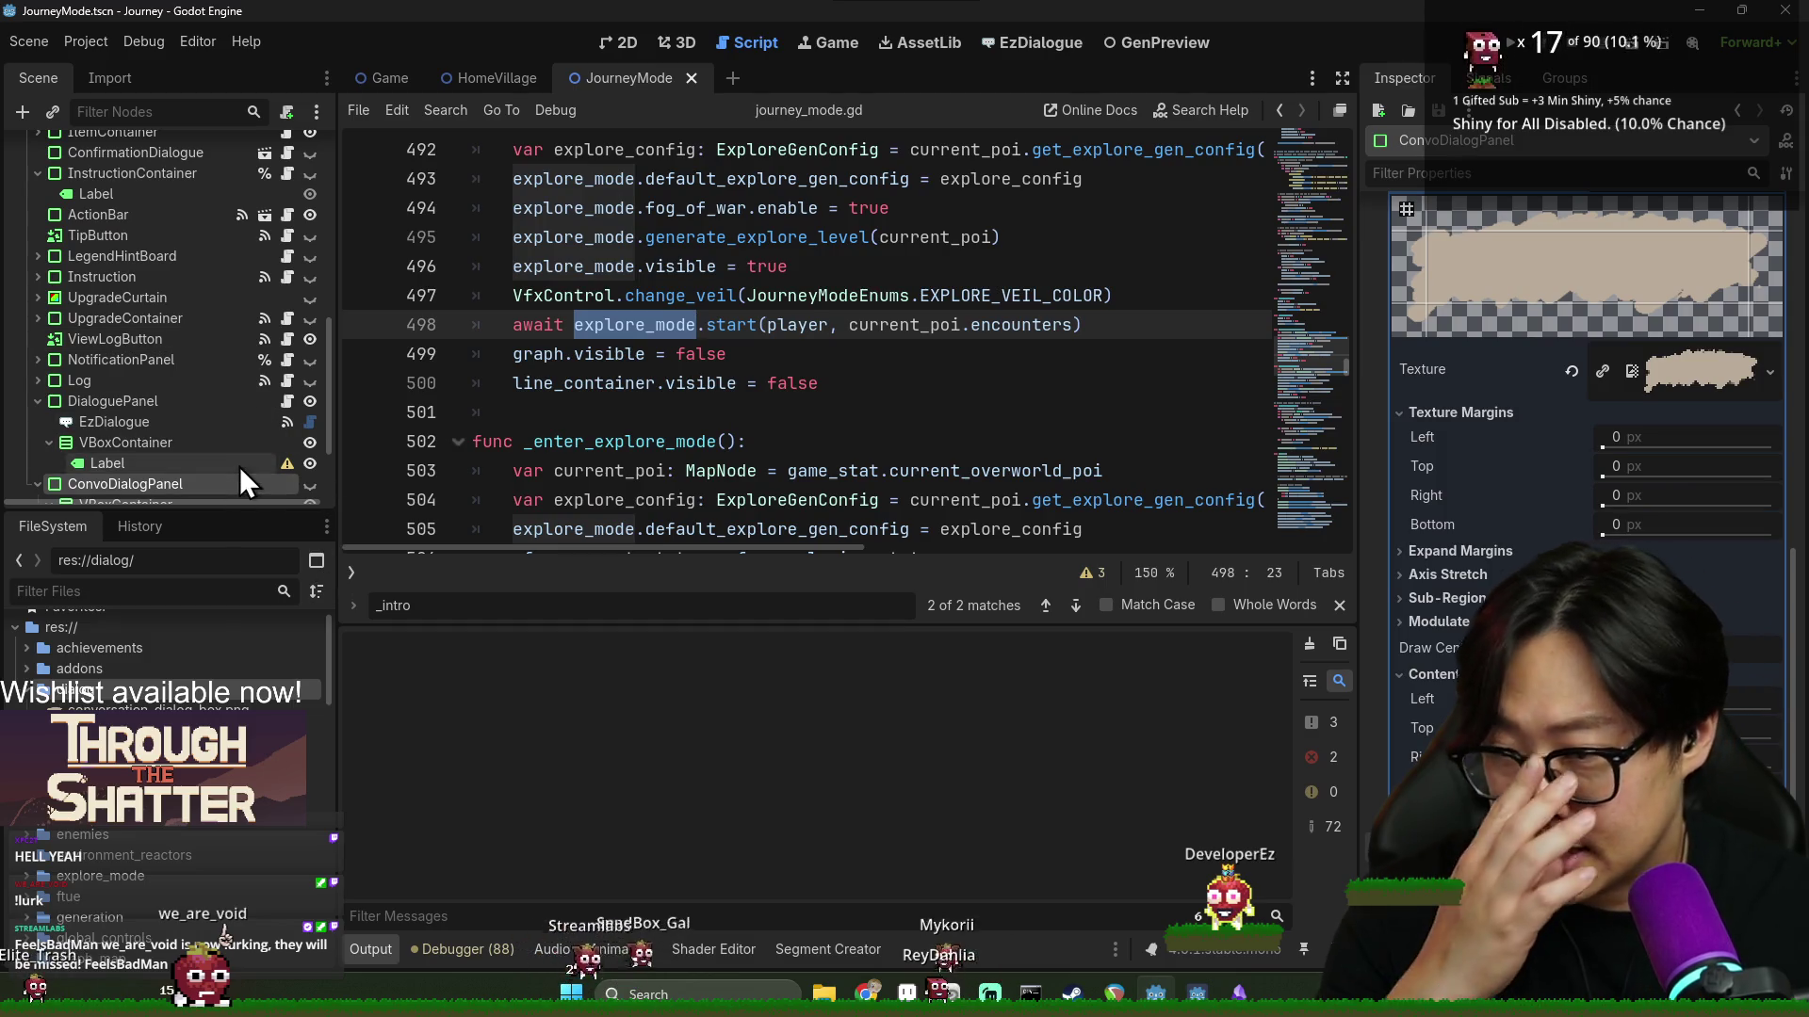
right_click(227, 481)
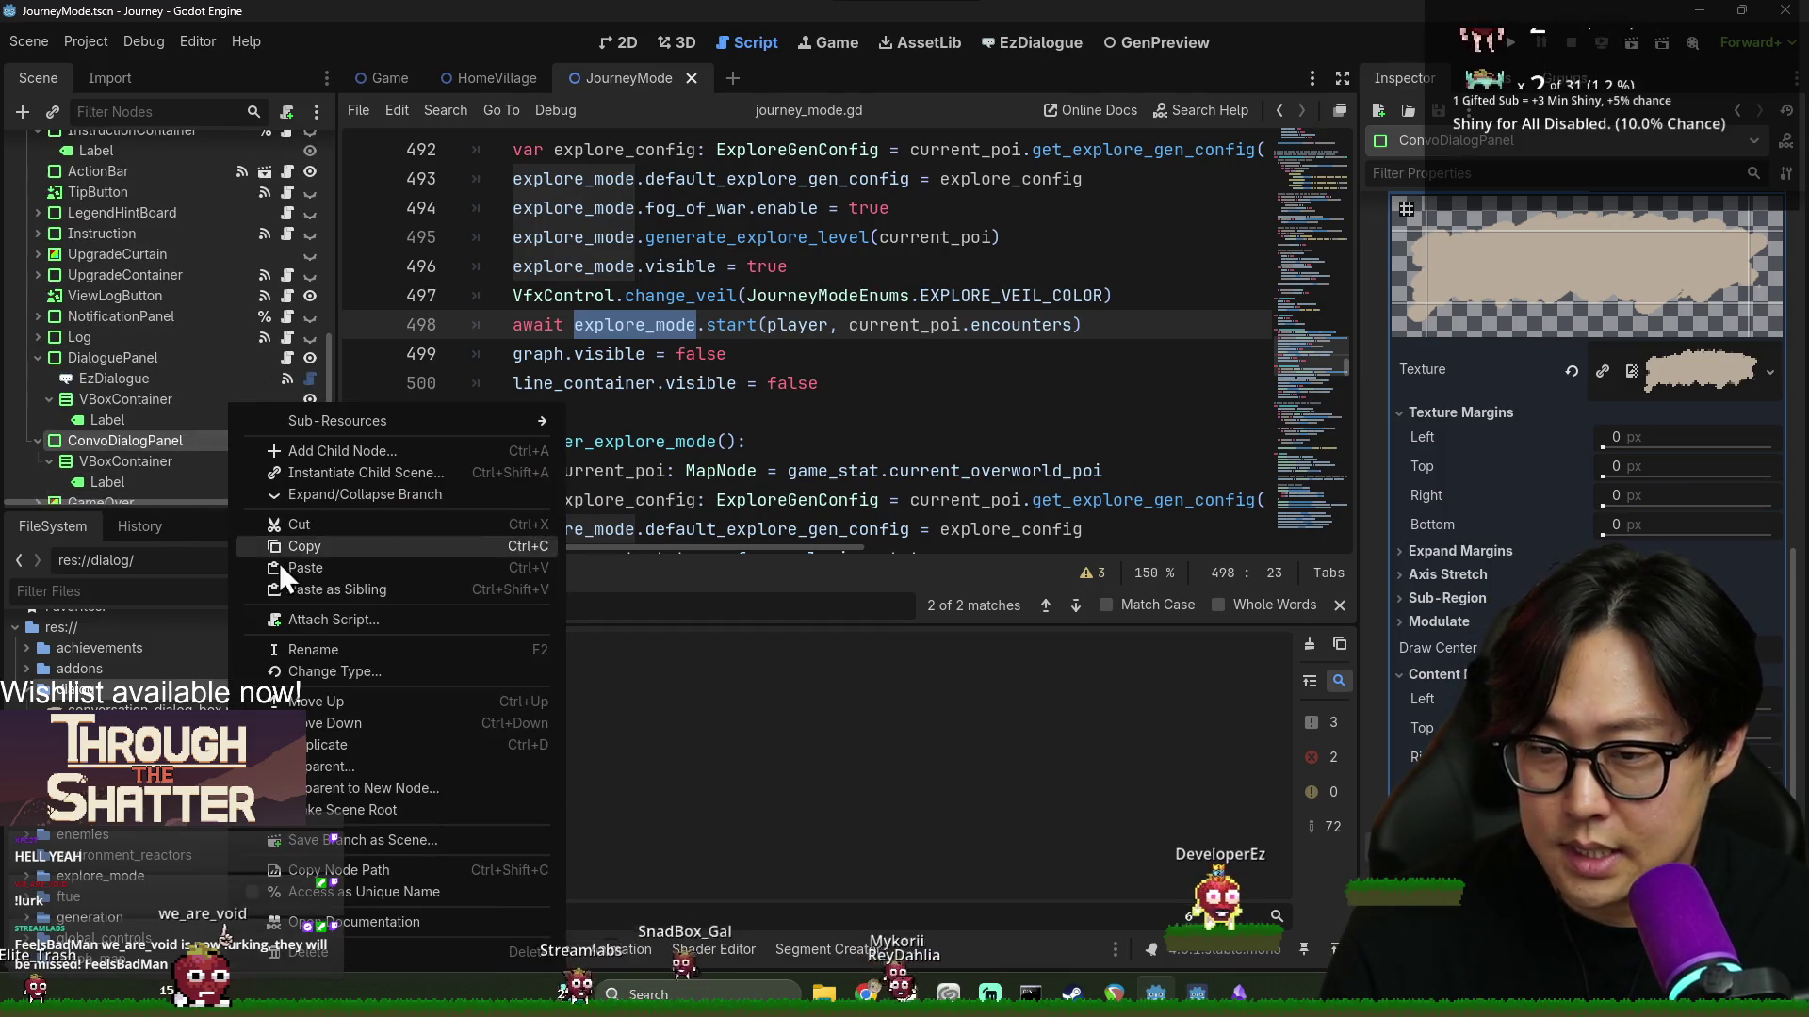
click(373, 623)
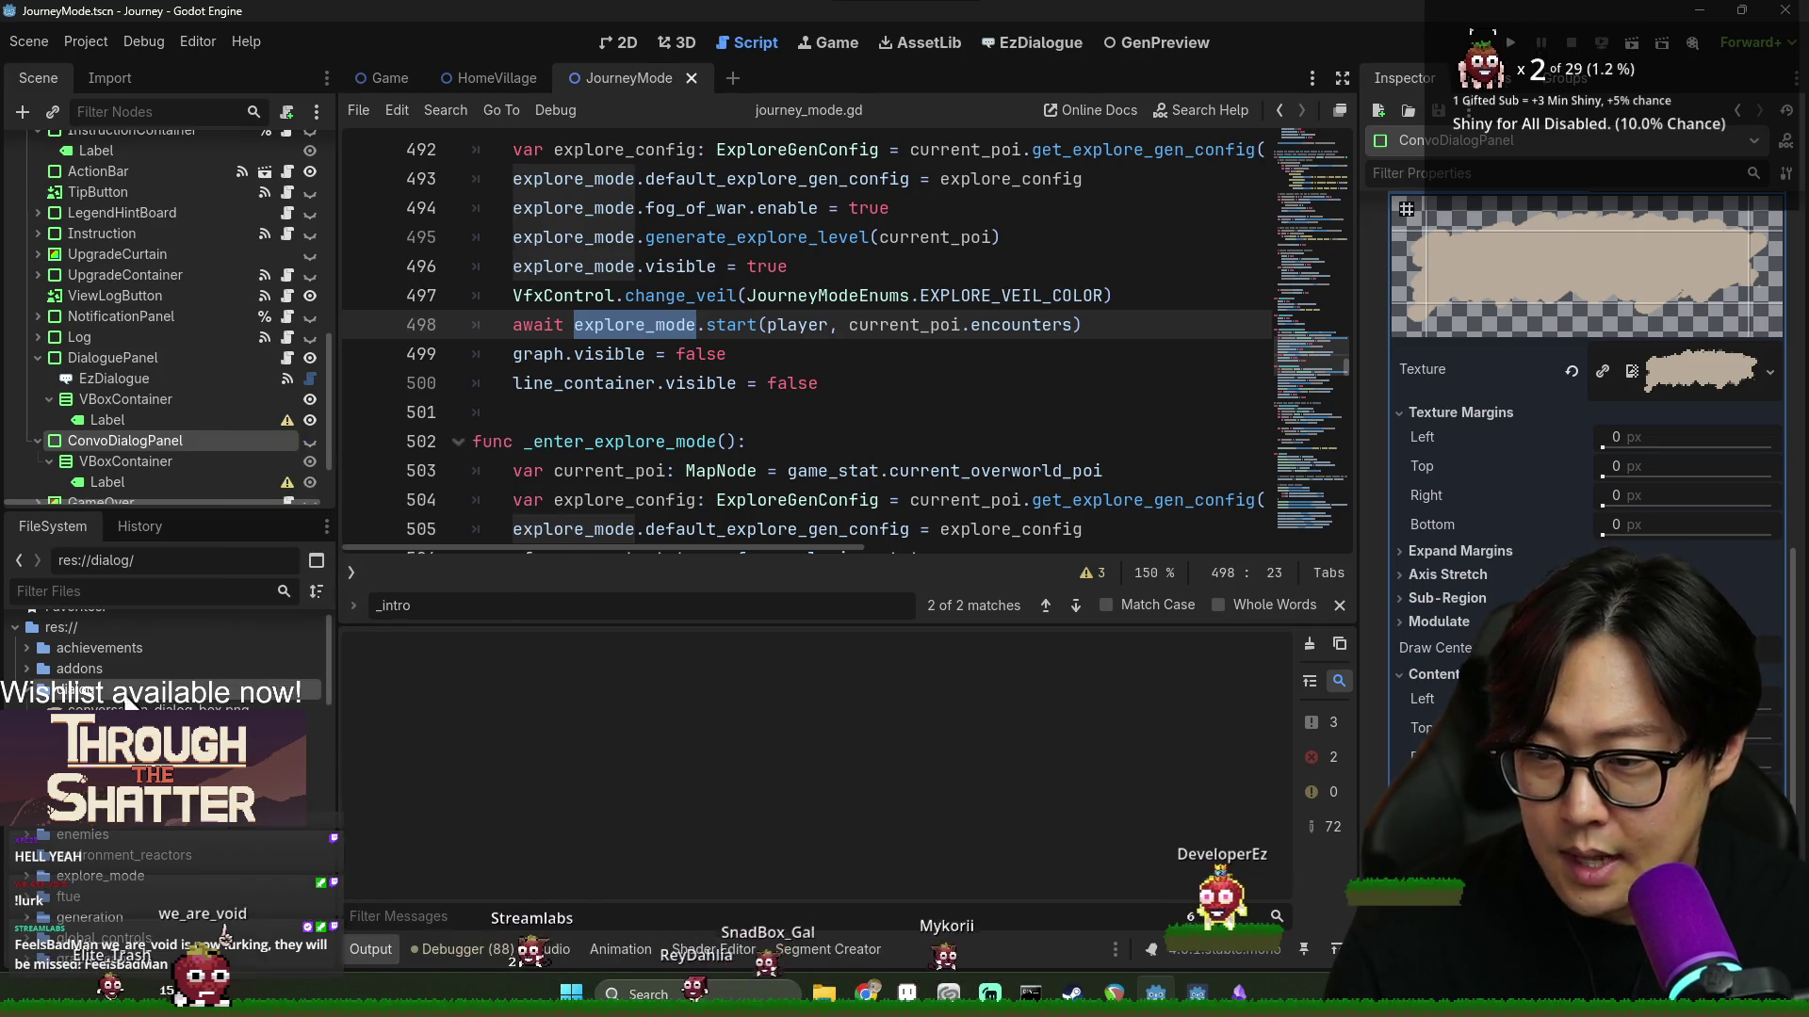
mouse_move(104, 730)
mouse_down()
mouse_move(139, 393)
mouse_move(141, 466)
mouse_up()
drag(137, 835, 184, 364)
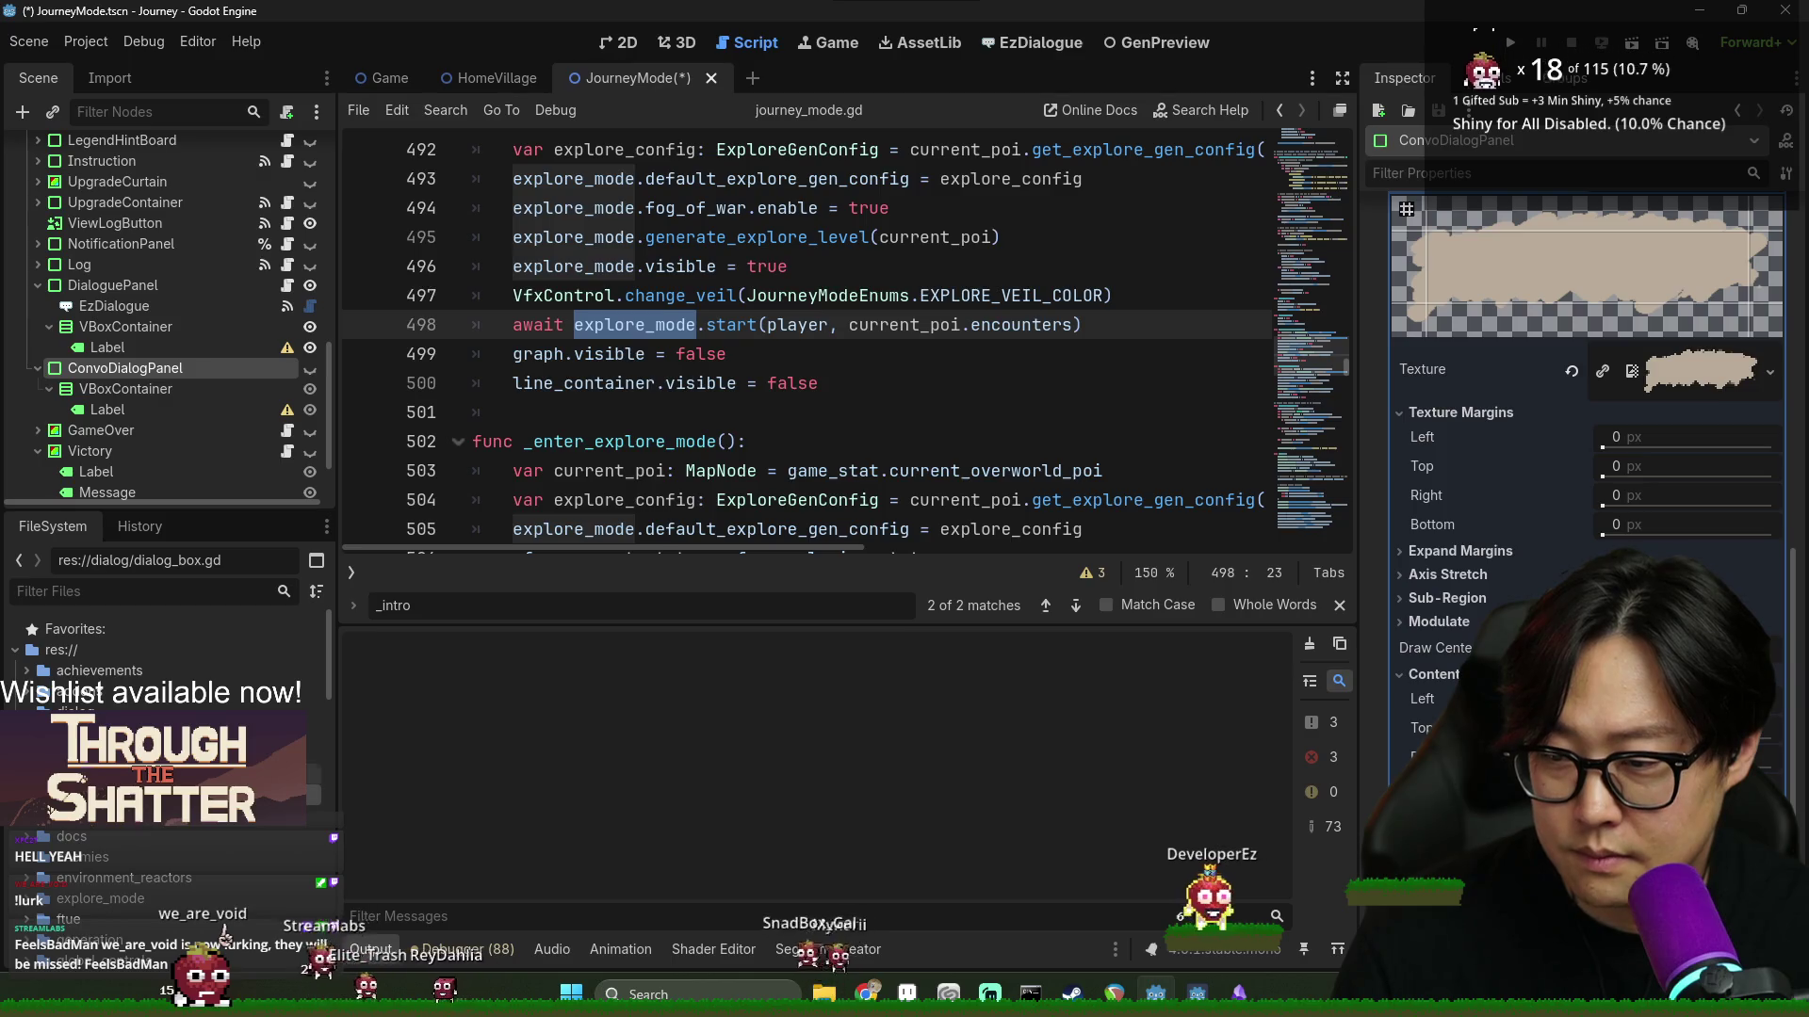
key(ctrl+s)
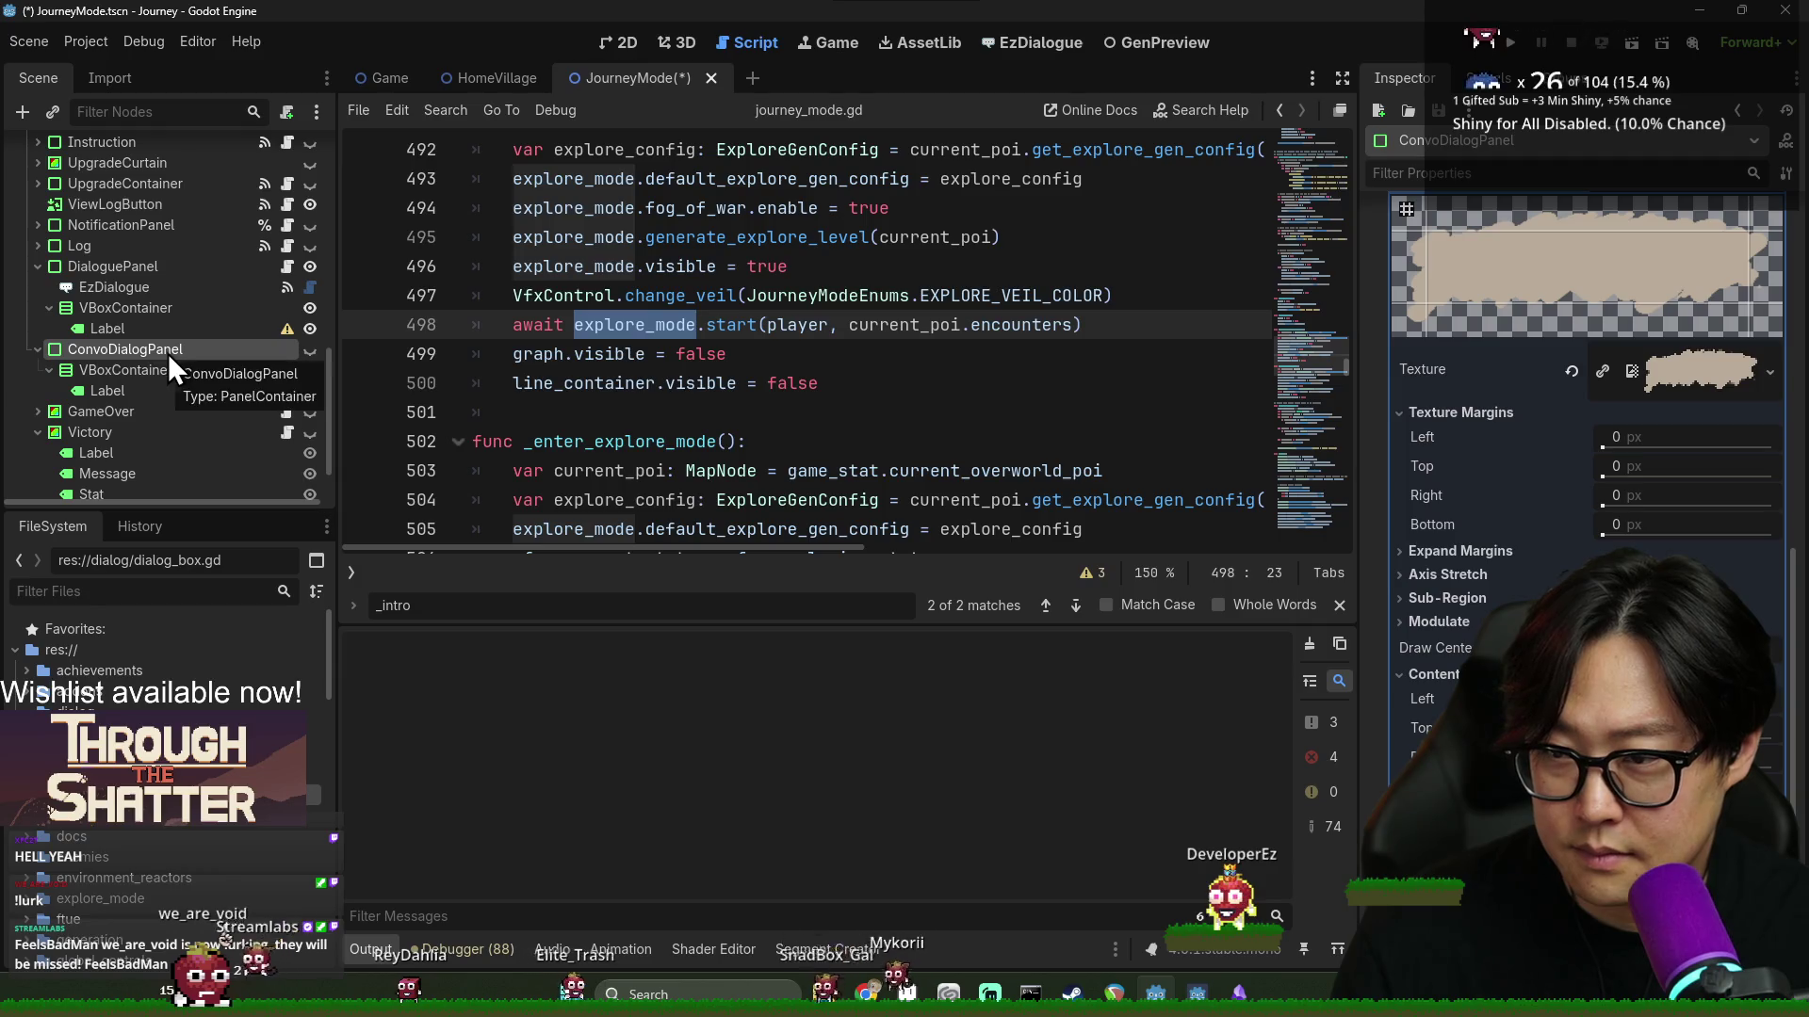
key(ctrl+s)
Step: Make ConvoDialogPanel visible and cancel the Attach Node Script dialog without creating a script
click(307, 351)
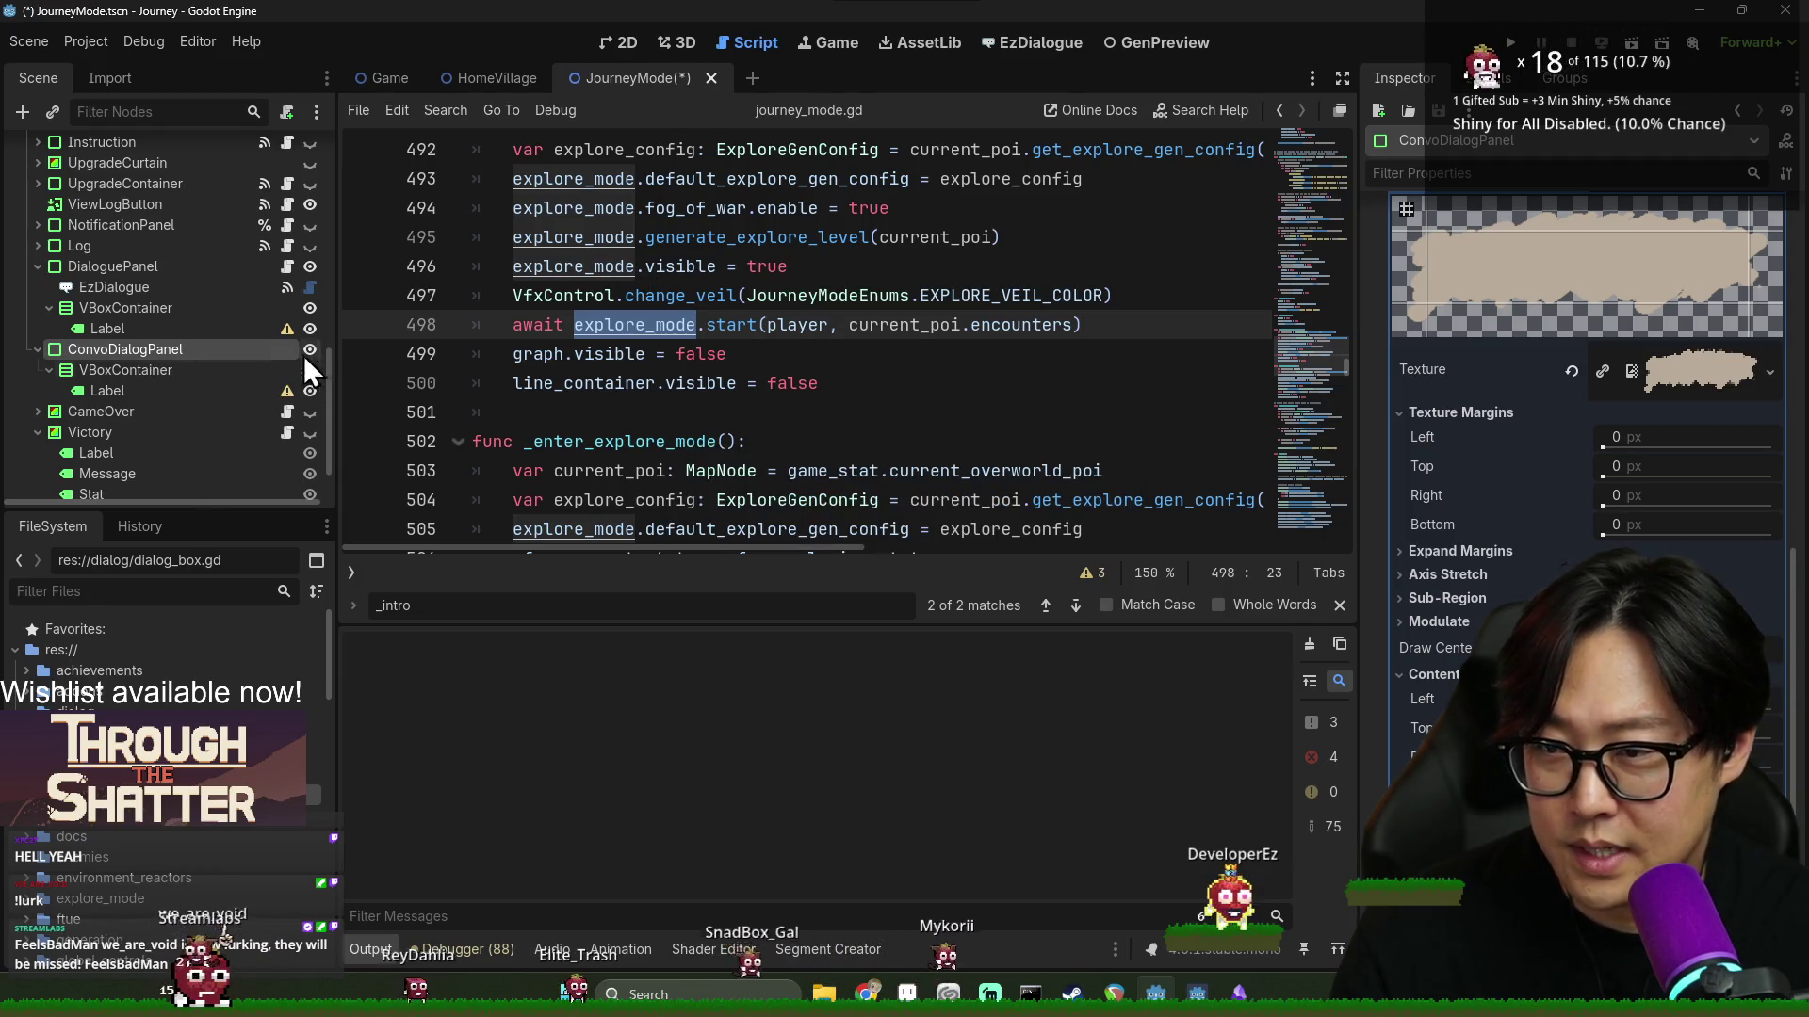
right_click(143, 348)
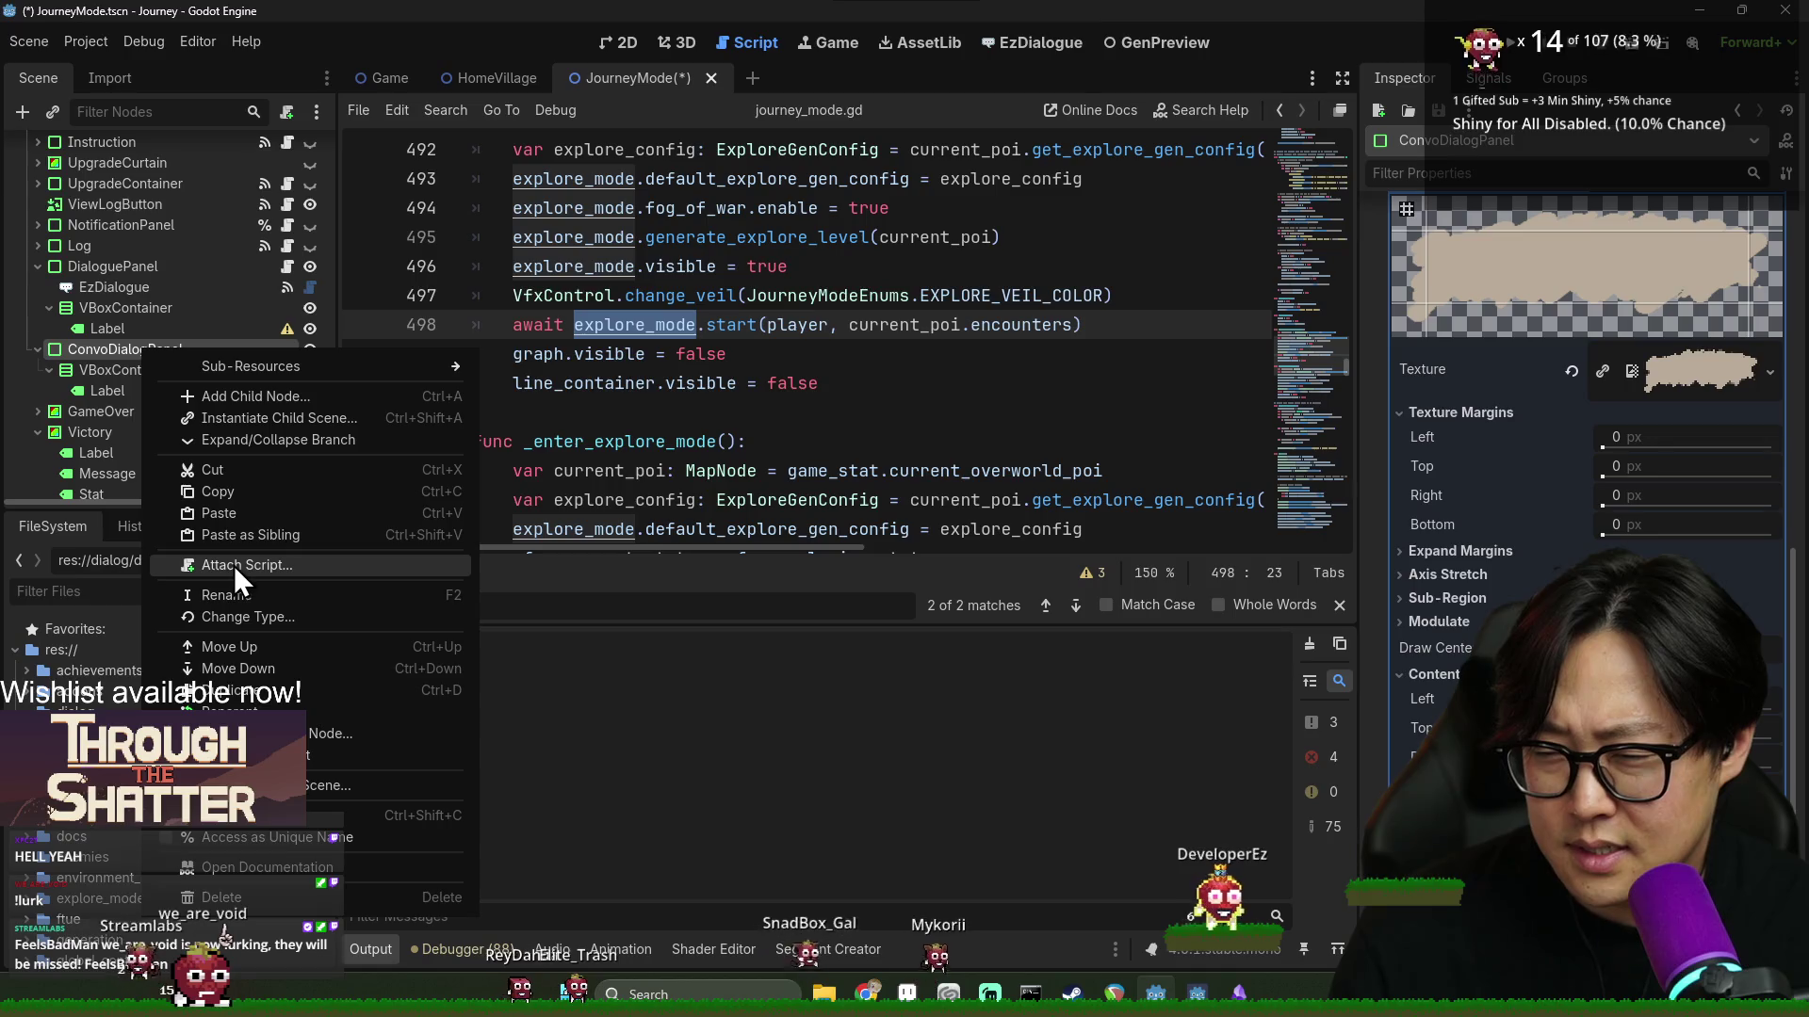
click(233, 566)
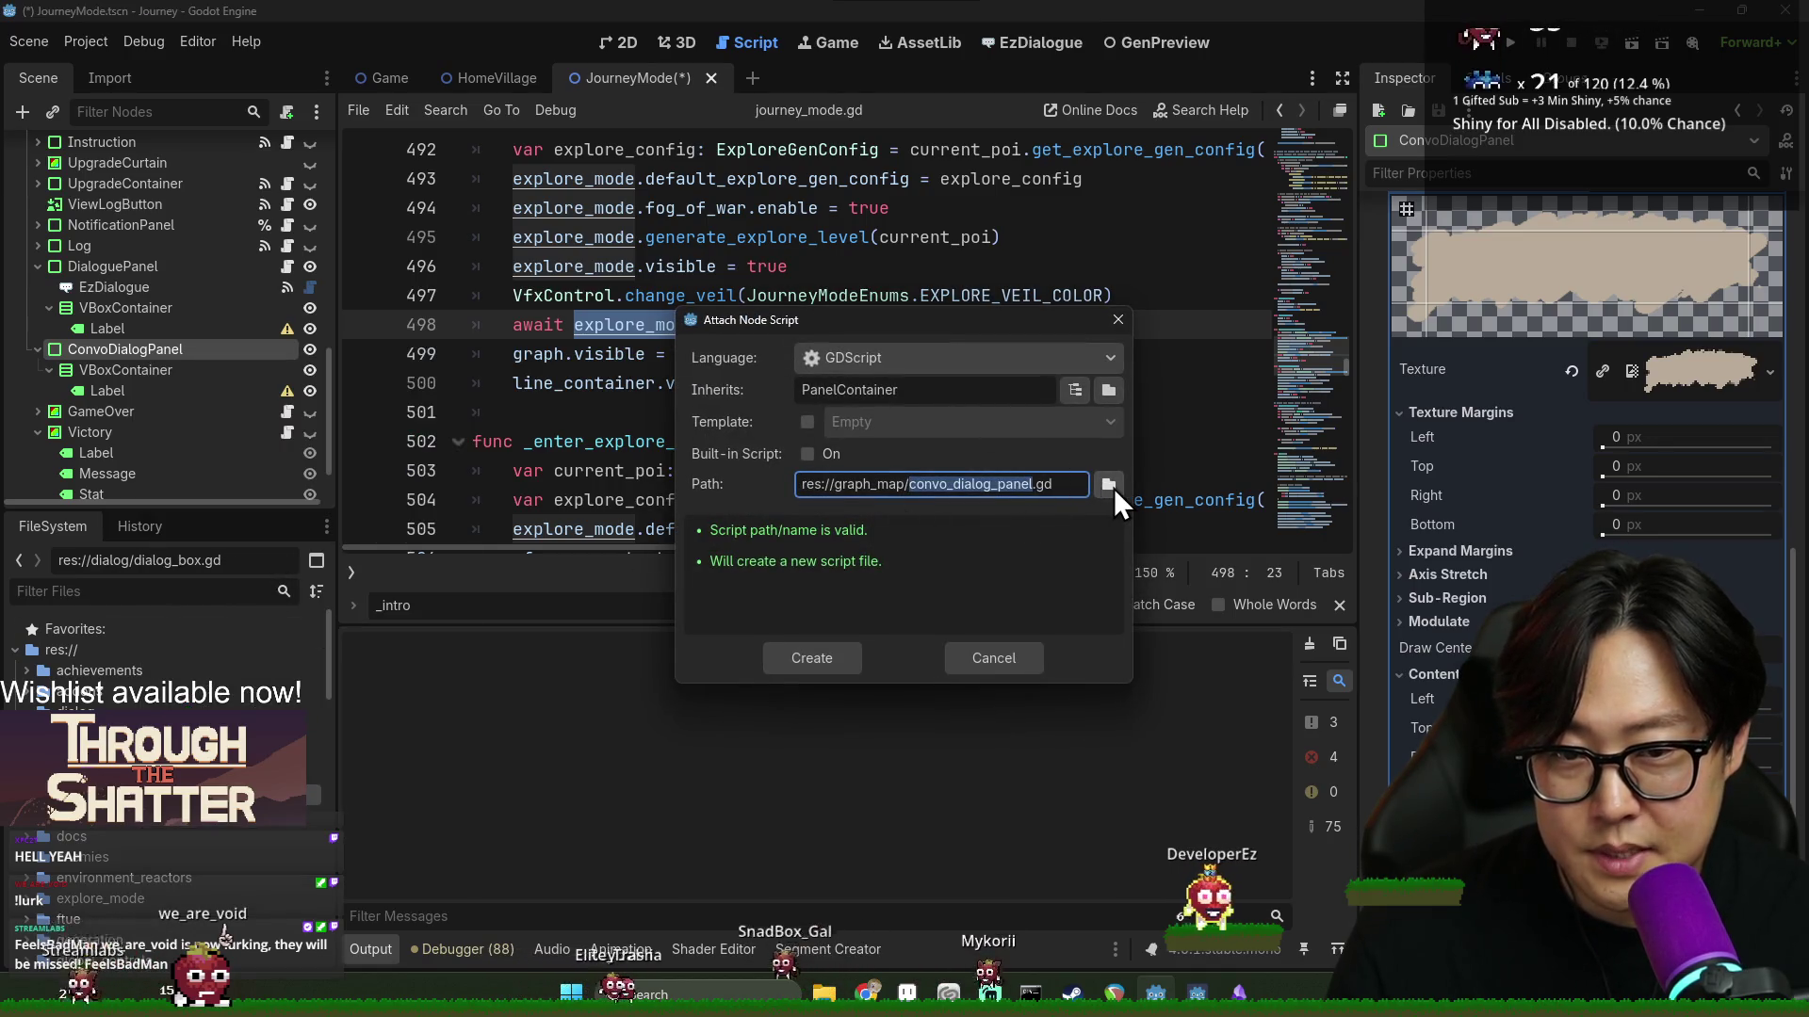
click(1003, 662)
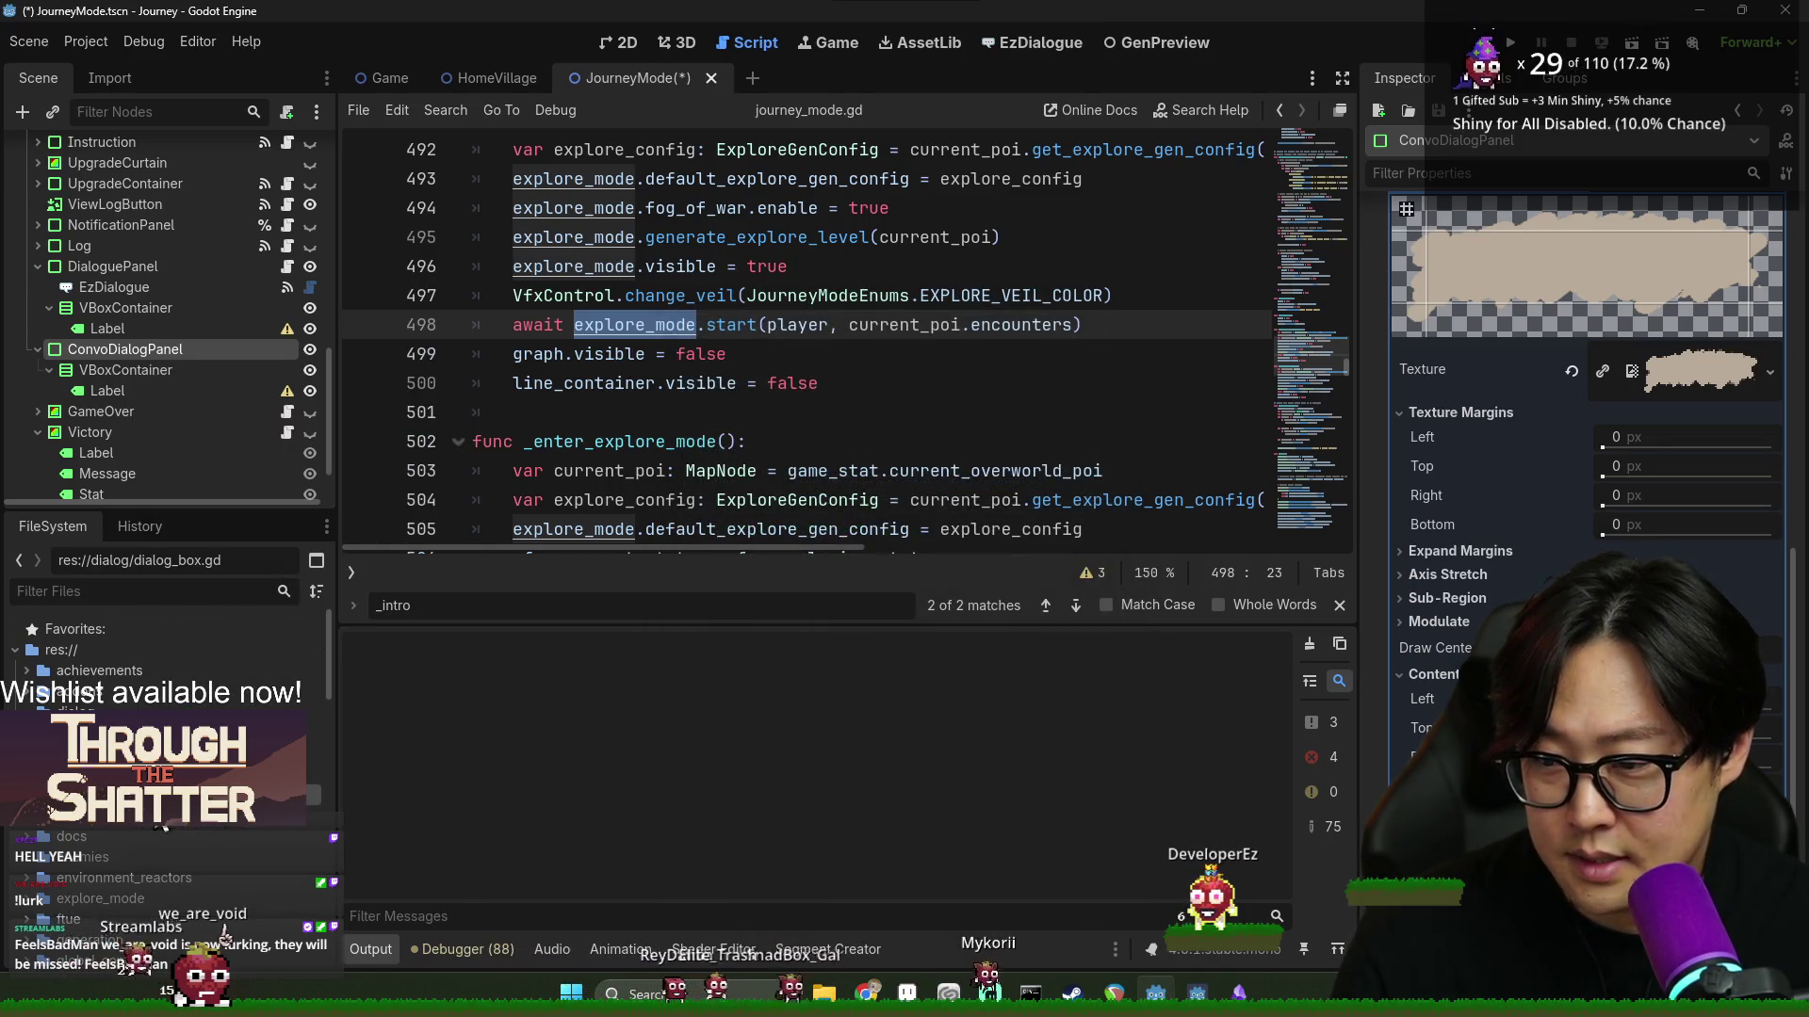
key(ctrl+s)
Step: Delete dialog_box.gd's first line, attach the script to ConvoDialogPanel, and save
triple_click(528, 150)
key(BackSpace)
key(ctrl+s)
drag(94, 732, 126, 341)
key(ctrl+s)
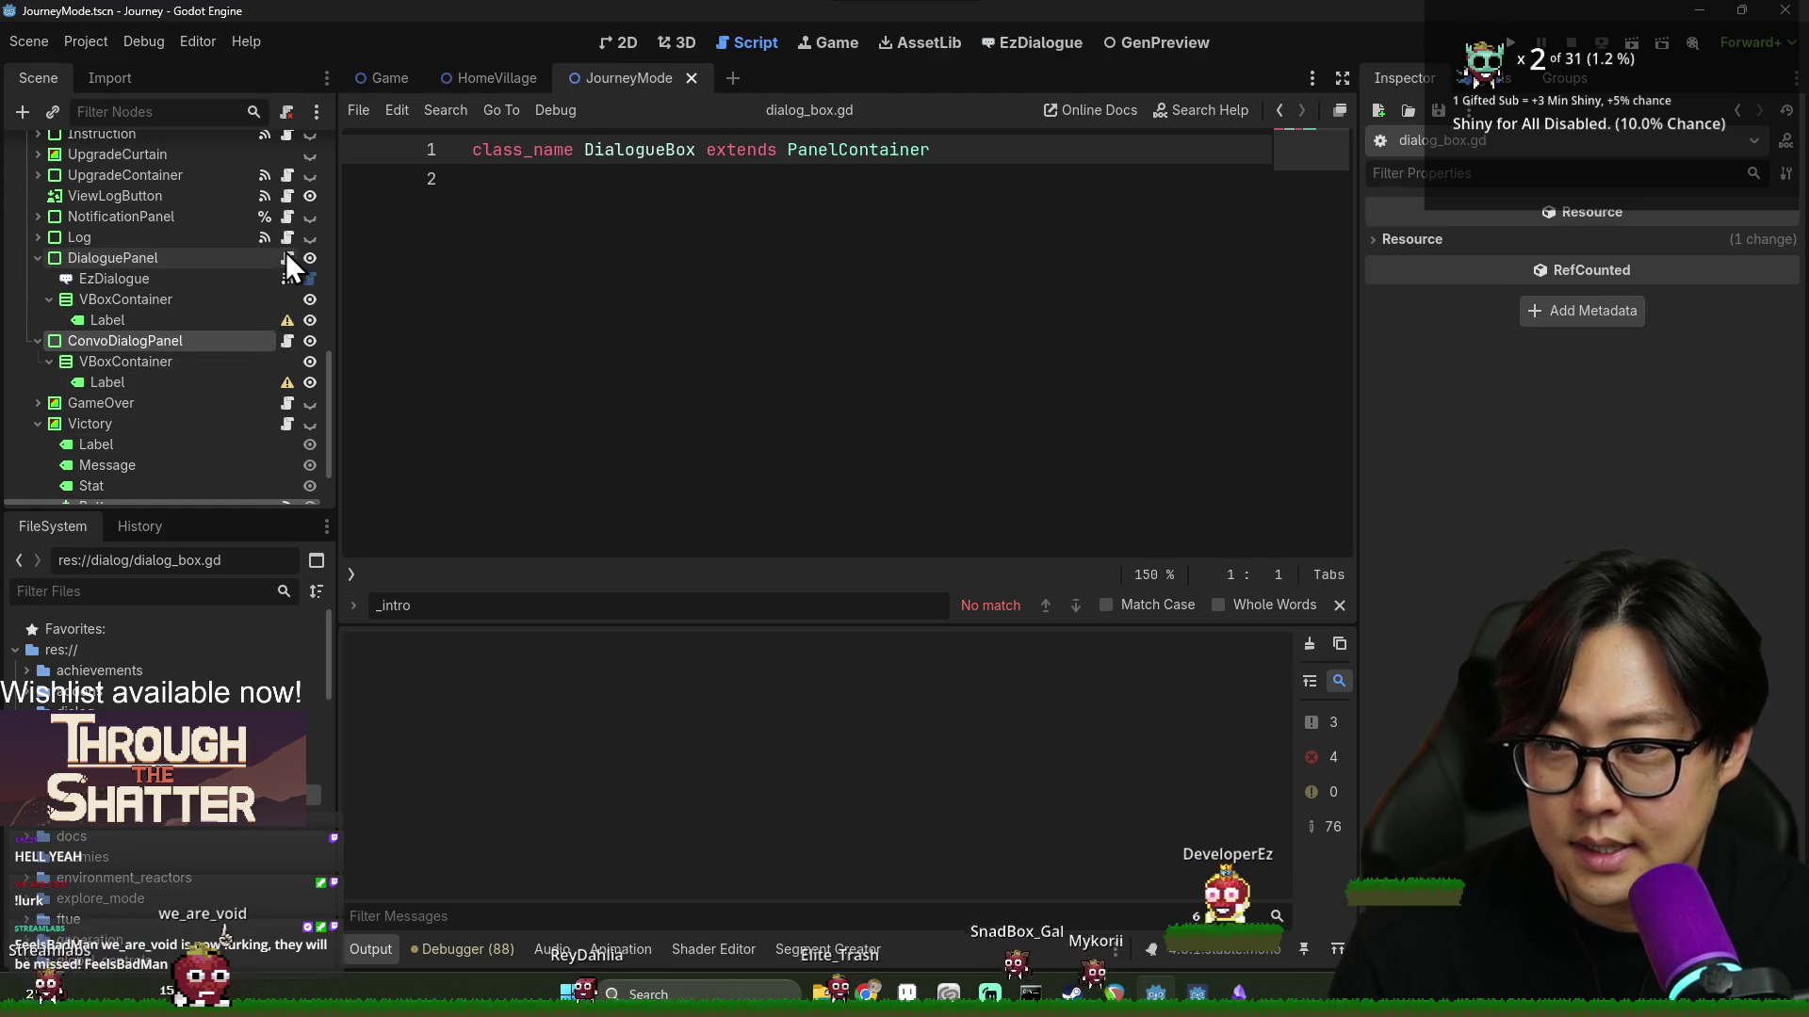
Step: Open the DialoguePanel node's script with the search bar and output panel closed
click(288, 258)
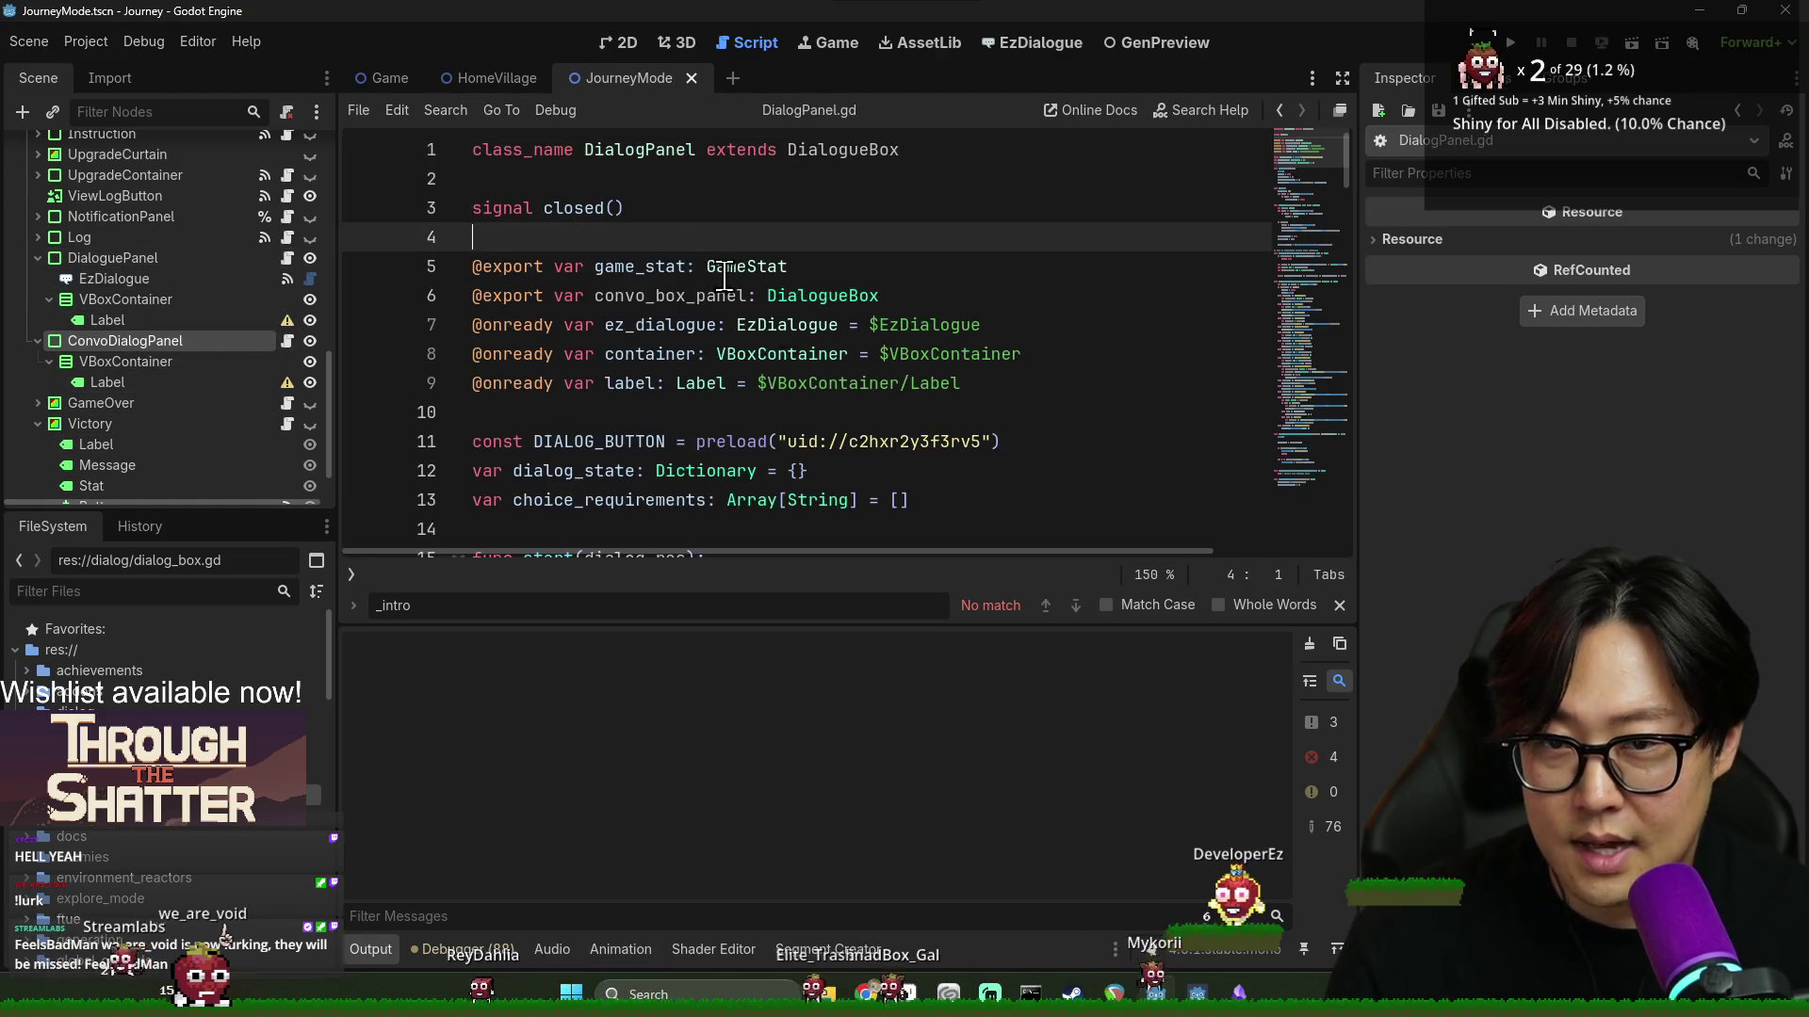
click(1339, 605)
click(370, 949)
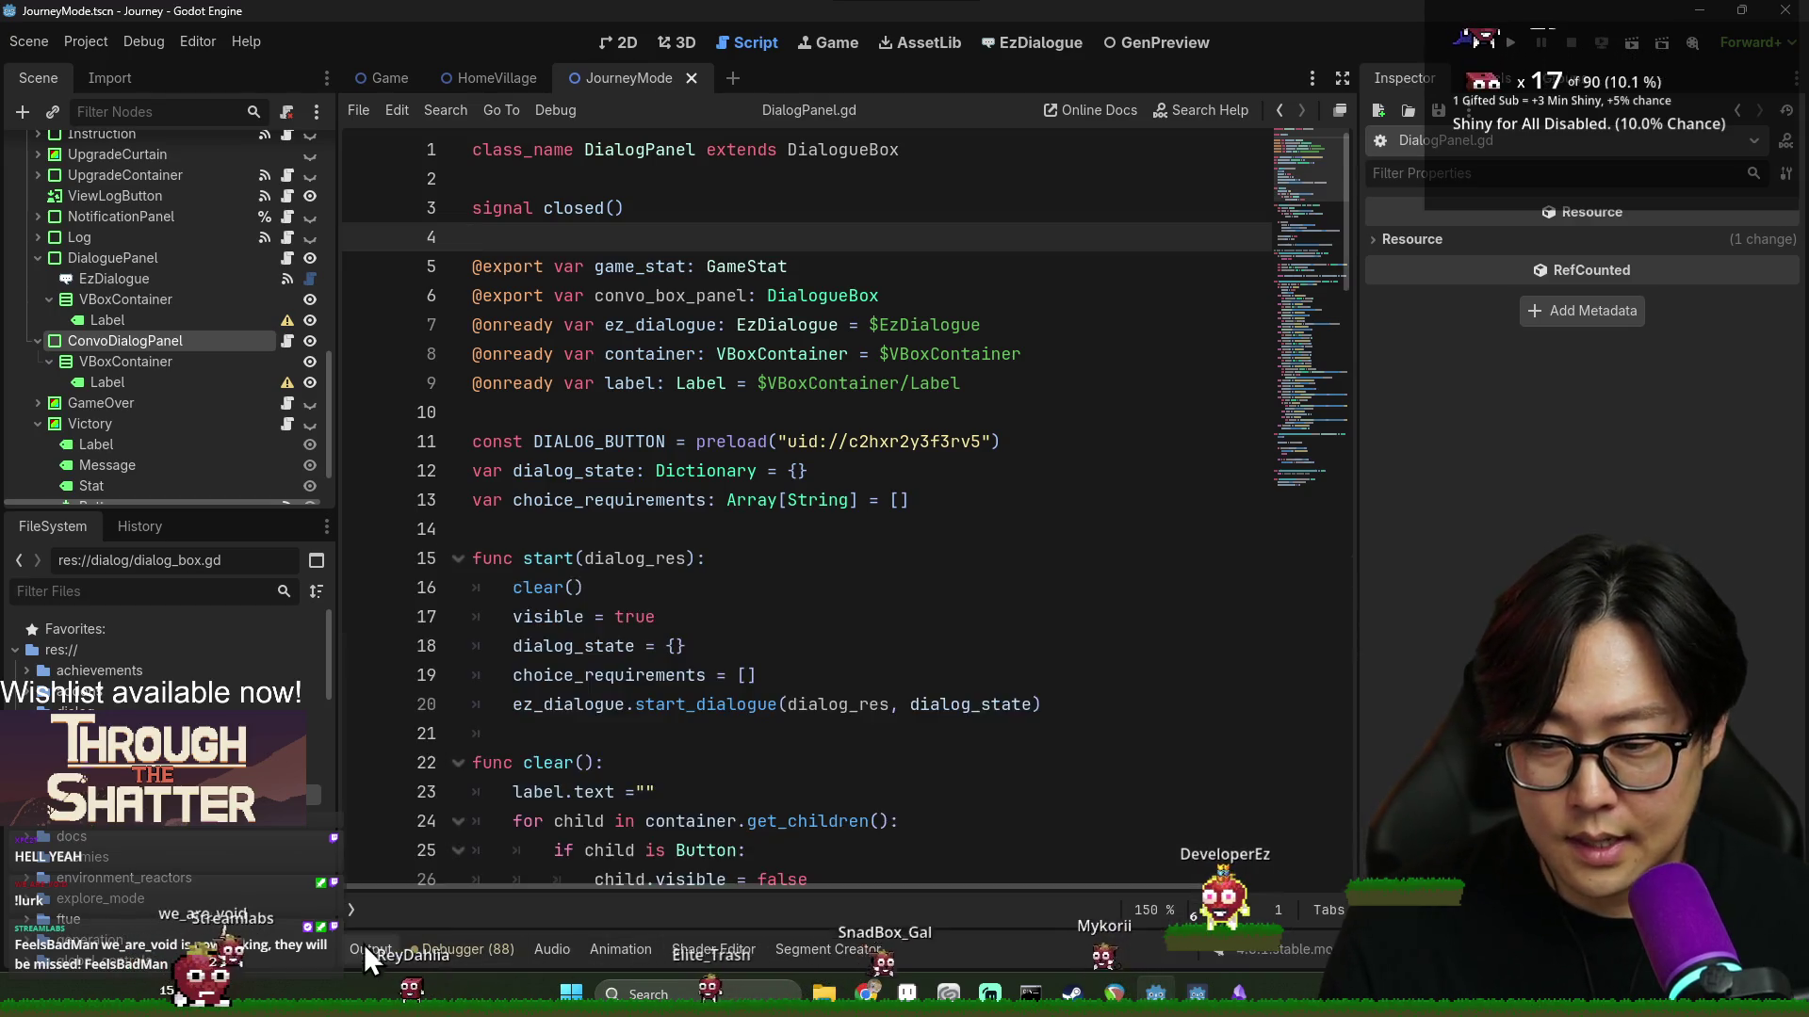
scroll(640, 601, down, 3)
scroll(640, 601, down, 3)
Step: Cut the clear and add_choice functions (lines 21–43) from DialogPanel.gd and save
click(527, 355)
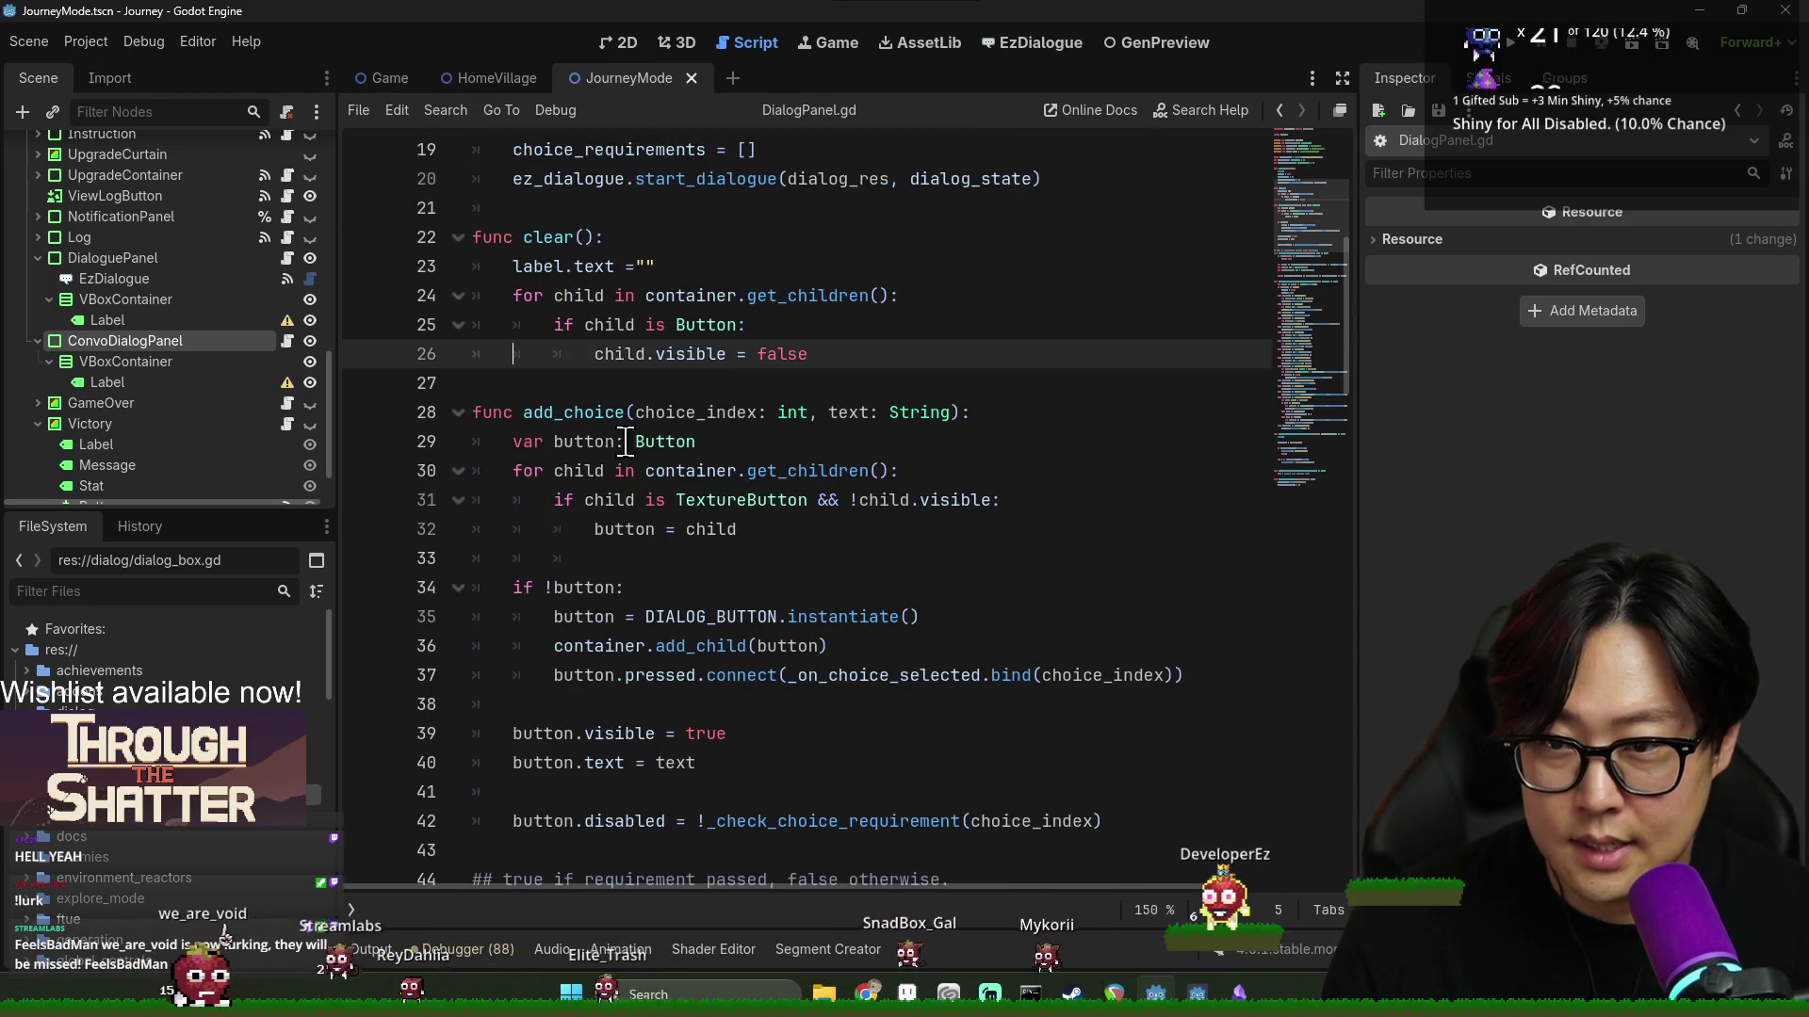
click(537, 209)
scroll(627, 495, down, 6)
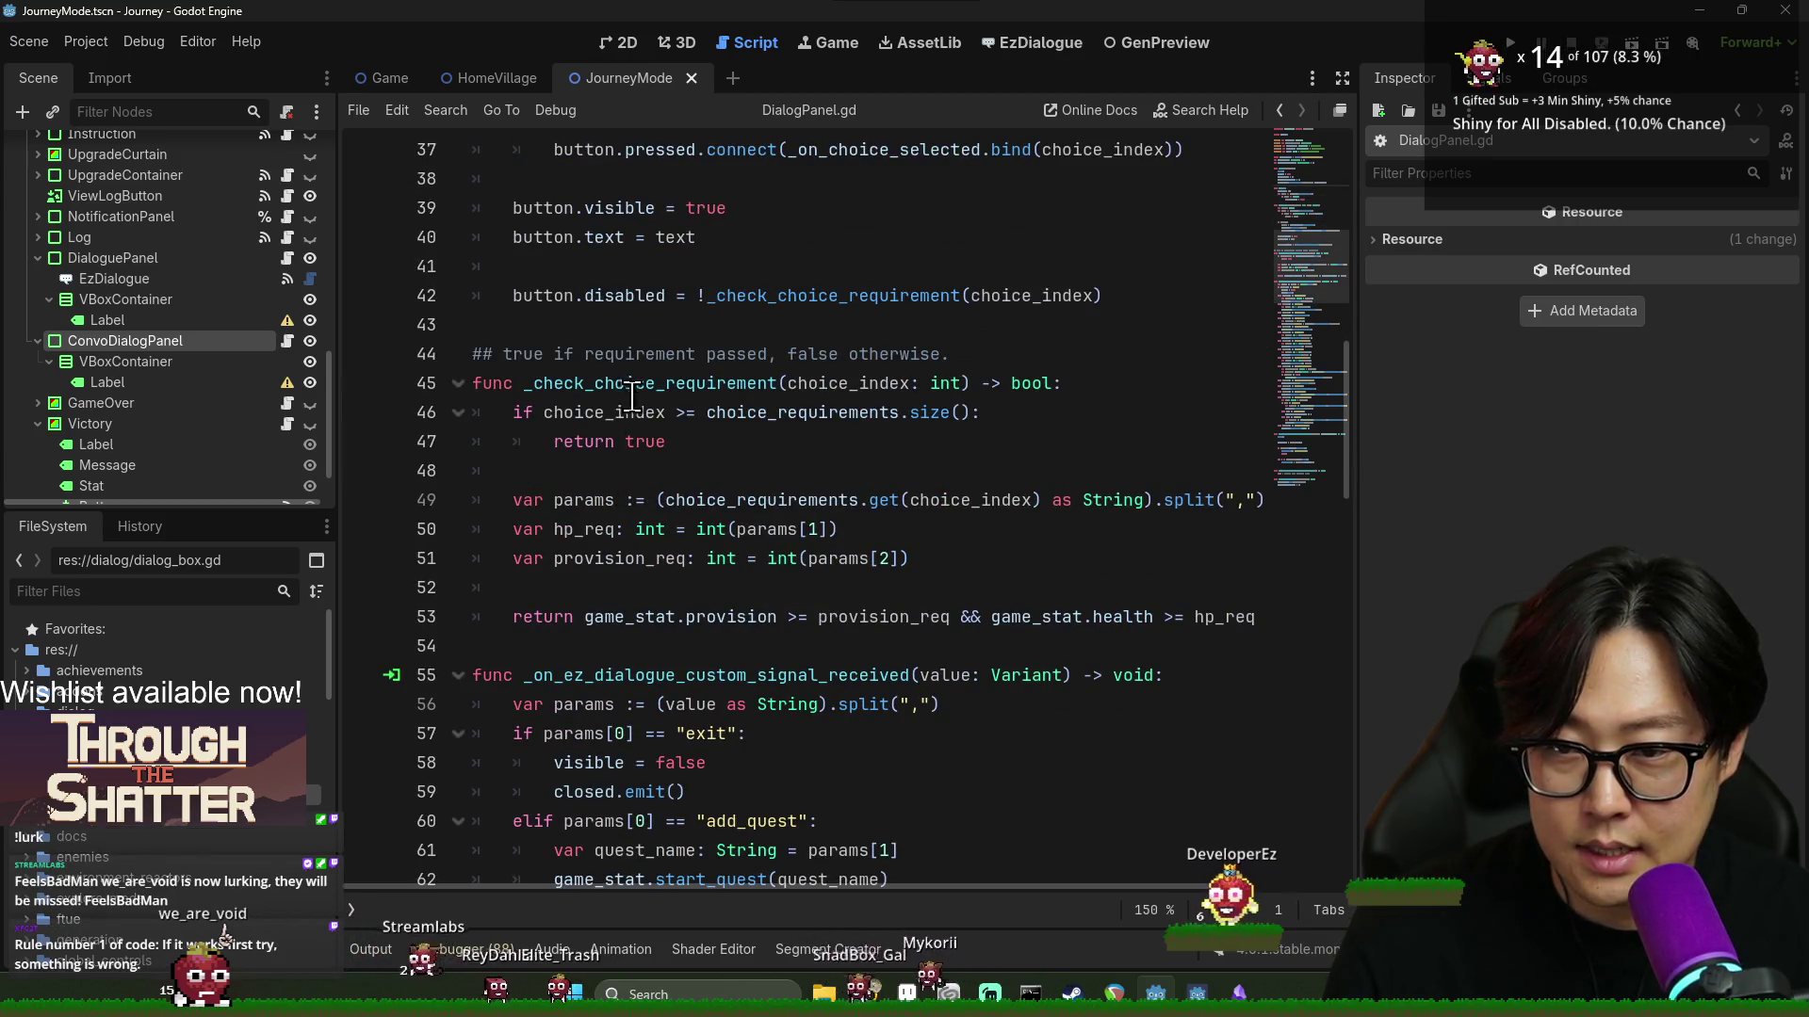
scroll(631, 397, down, 2)
scroll(627, 443, up, 4)
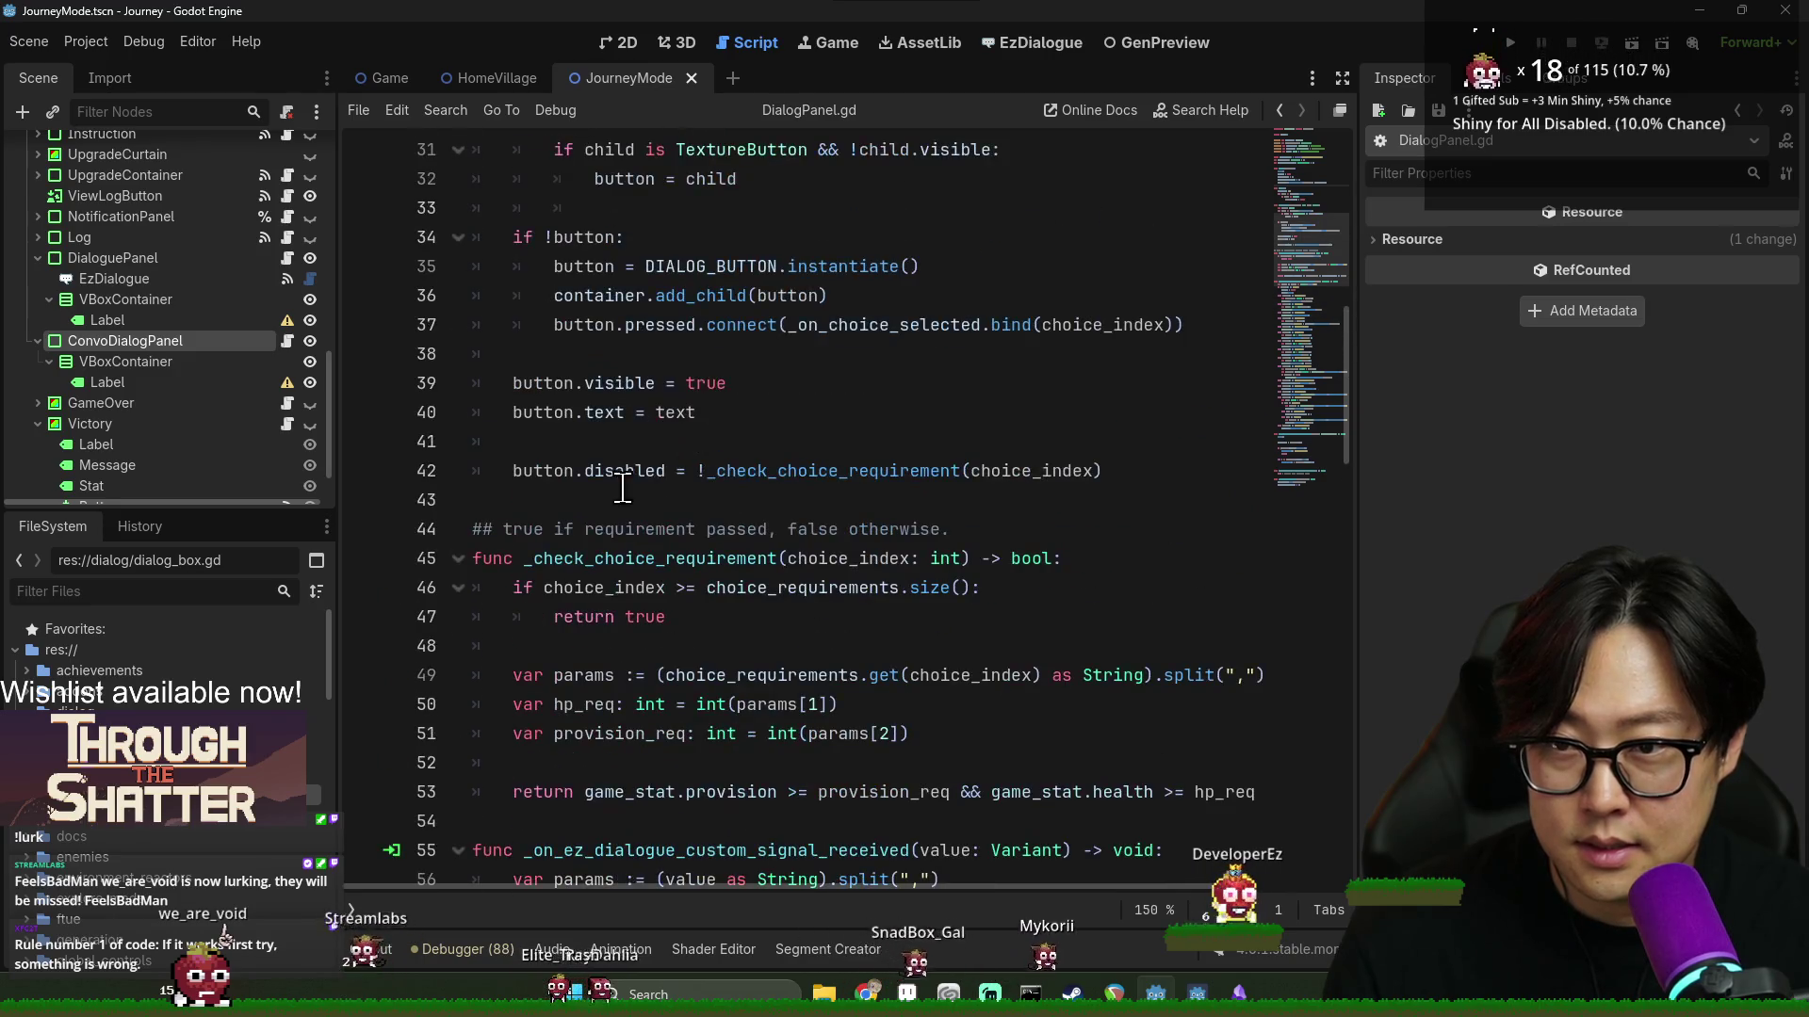
shift+click(622, 487)
scroll(627, 485, up, 9)
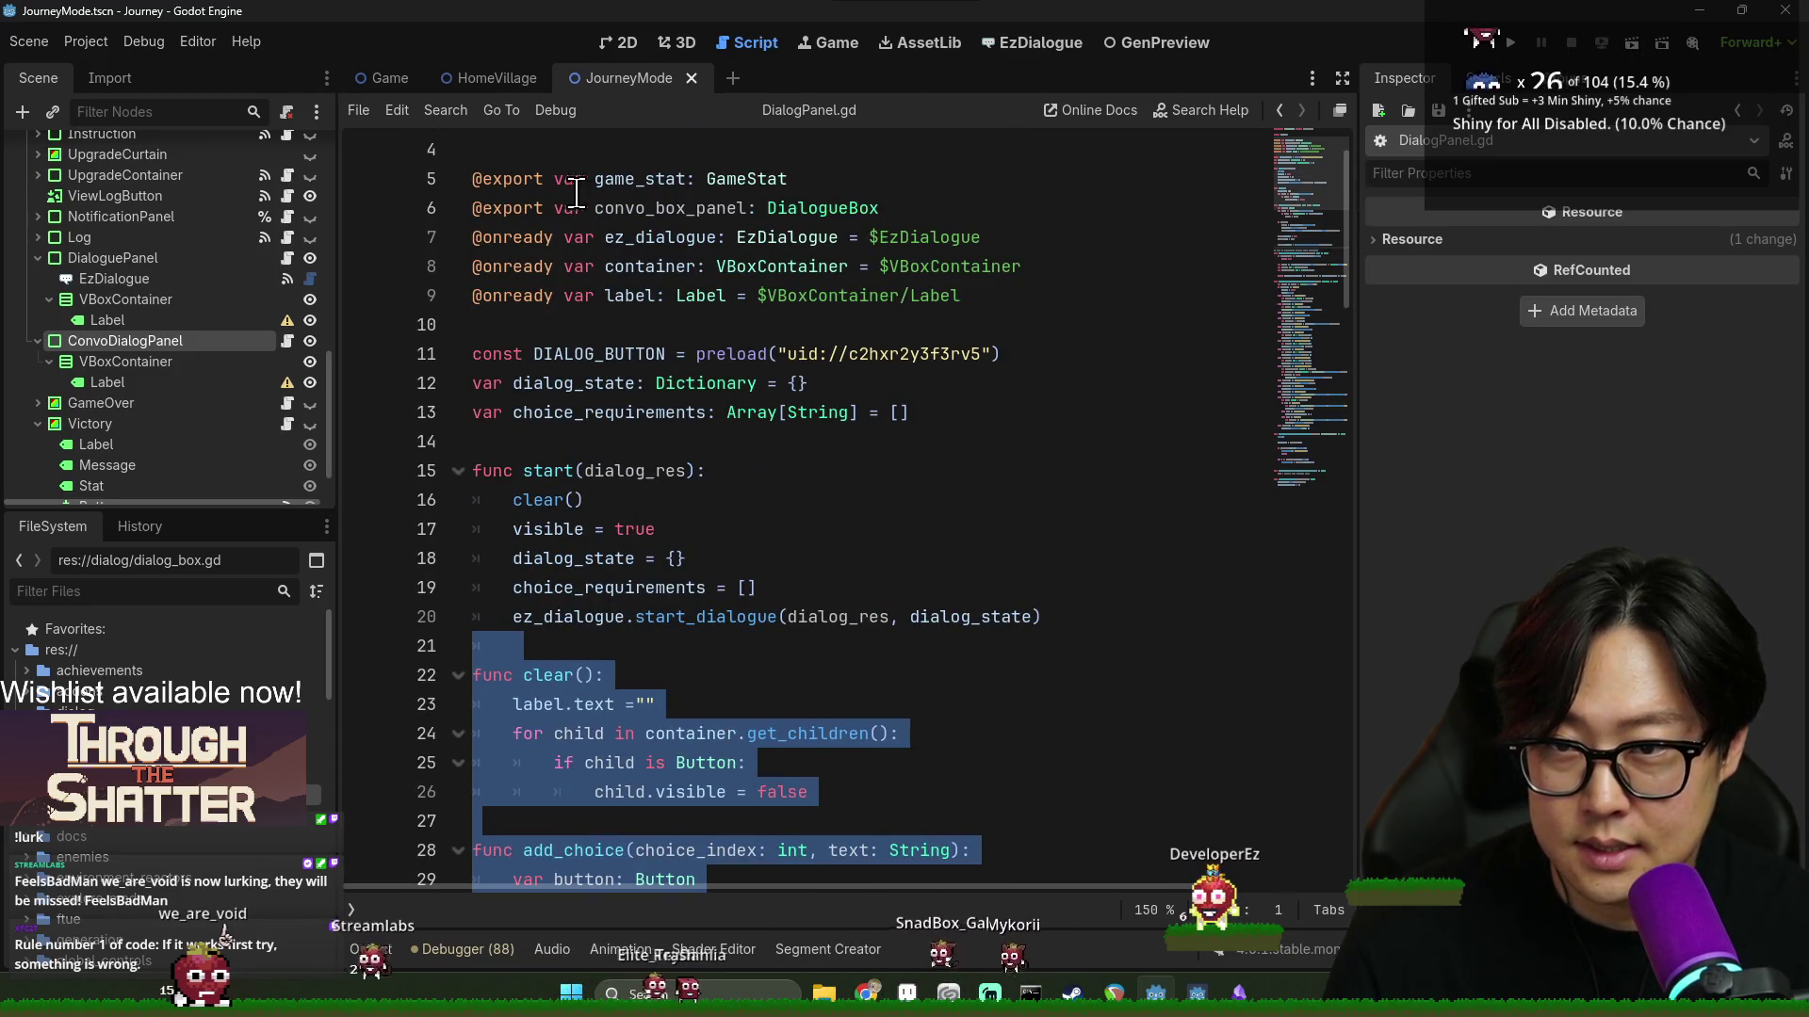
key(Delete)
key(ctrl+s)
scroll(721, 346, up, 1)
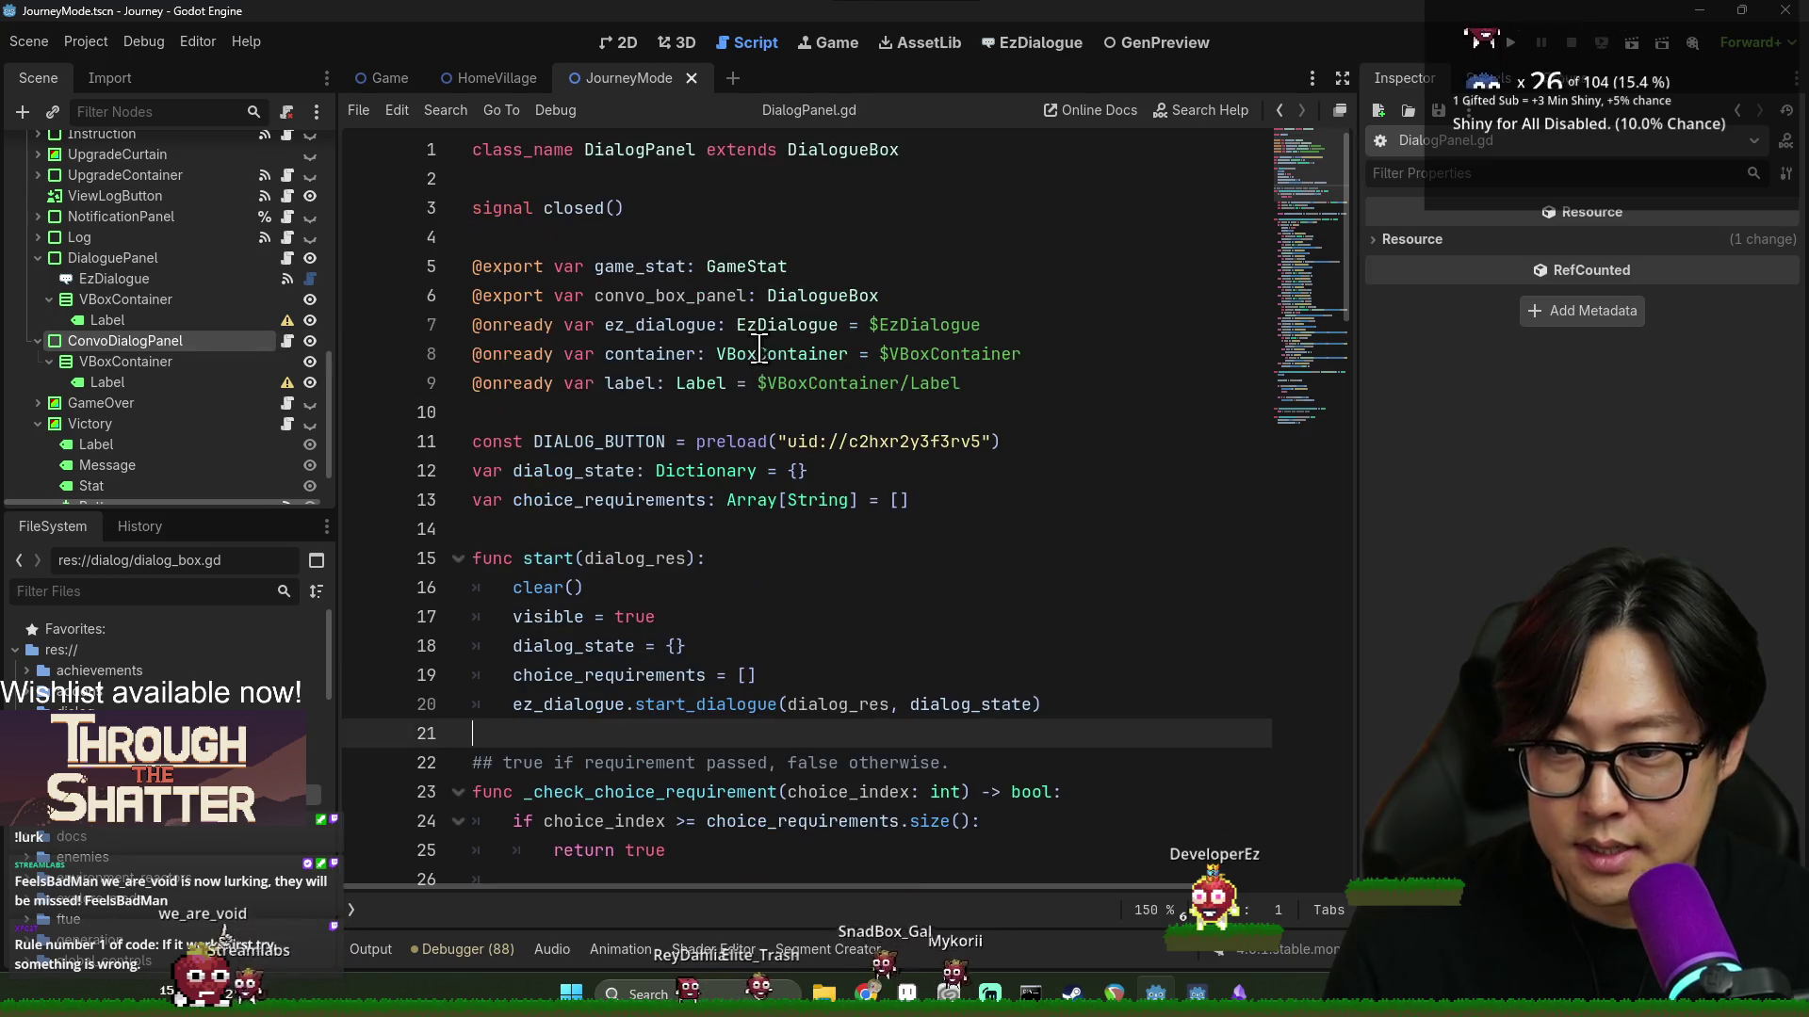
ctrl+click(847, 150)
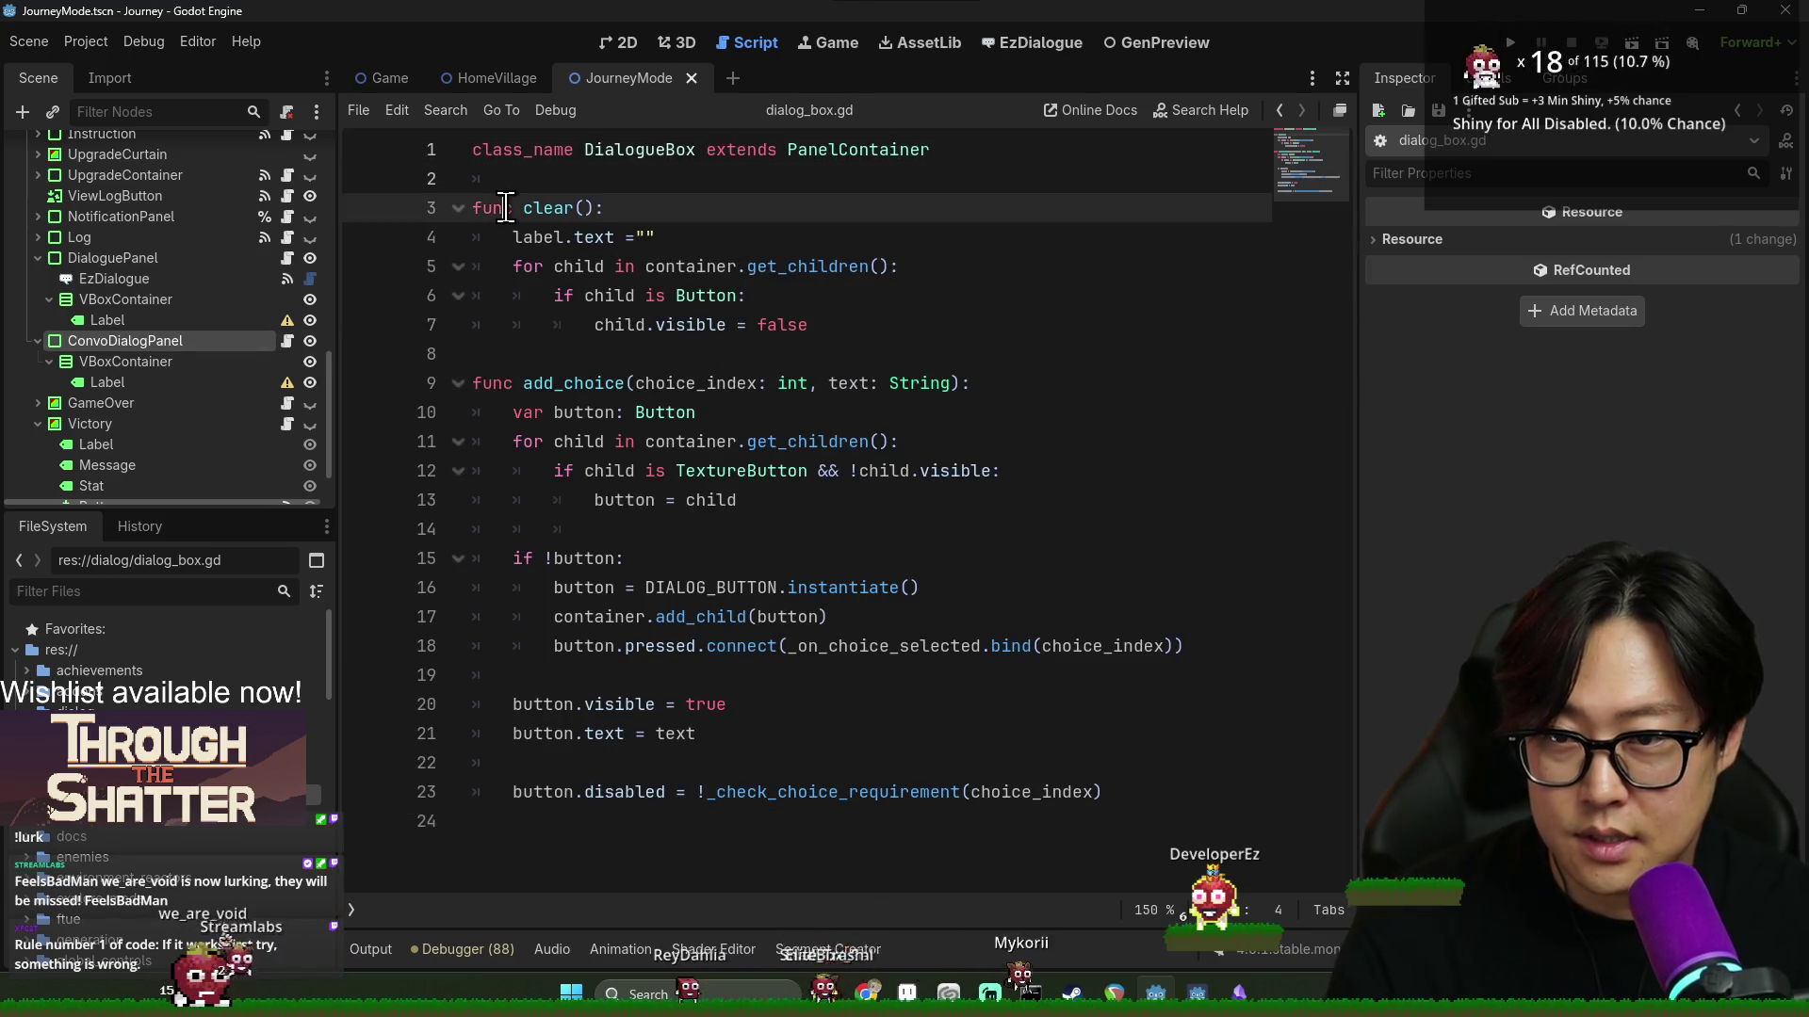
Step: Paste the moved clear and add_choice functions into dialog_box.gd
click(591, 382)
key(Down)
key(Down)
key(Down)
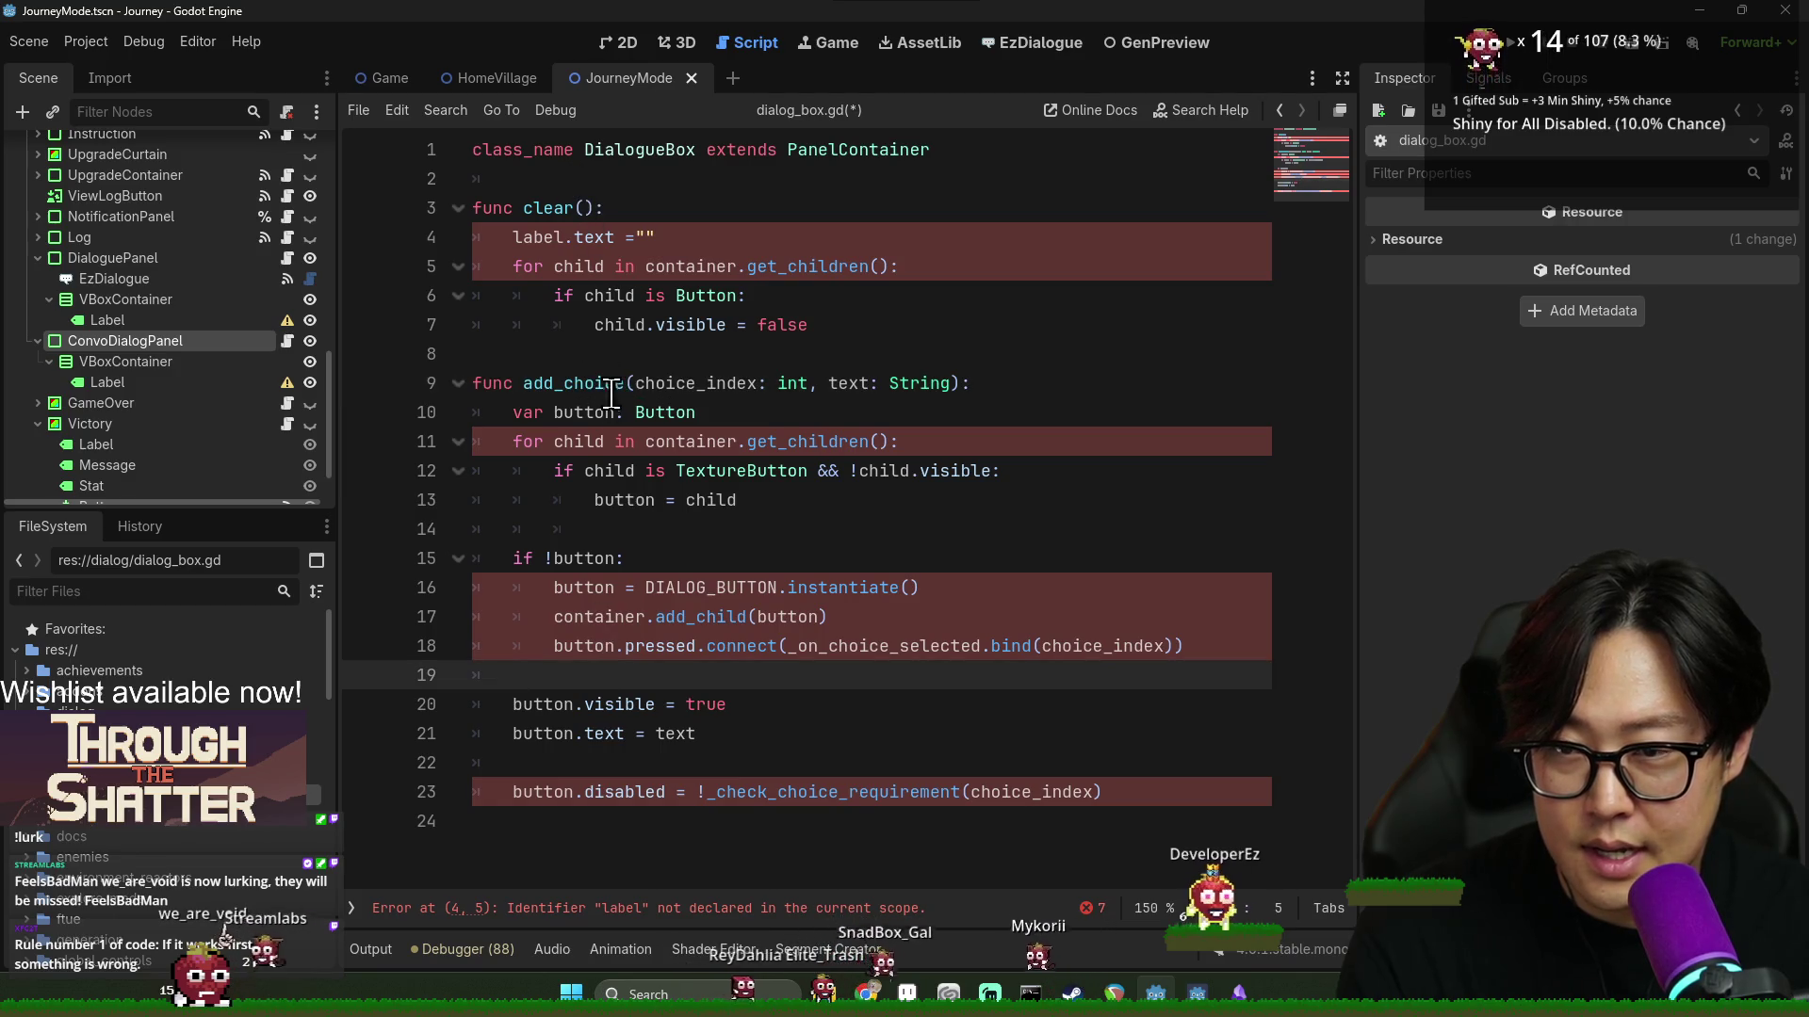
click(572, 175)
double_click(537, 236)
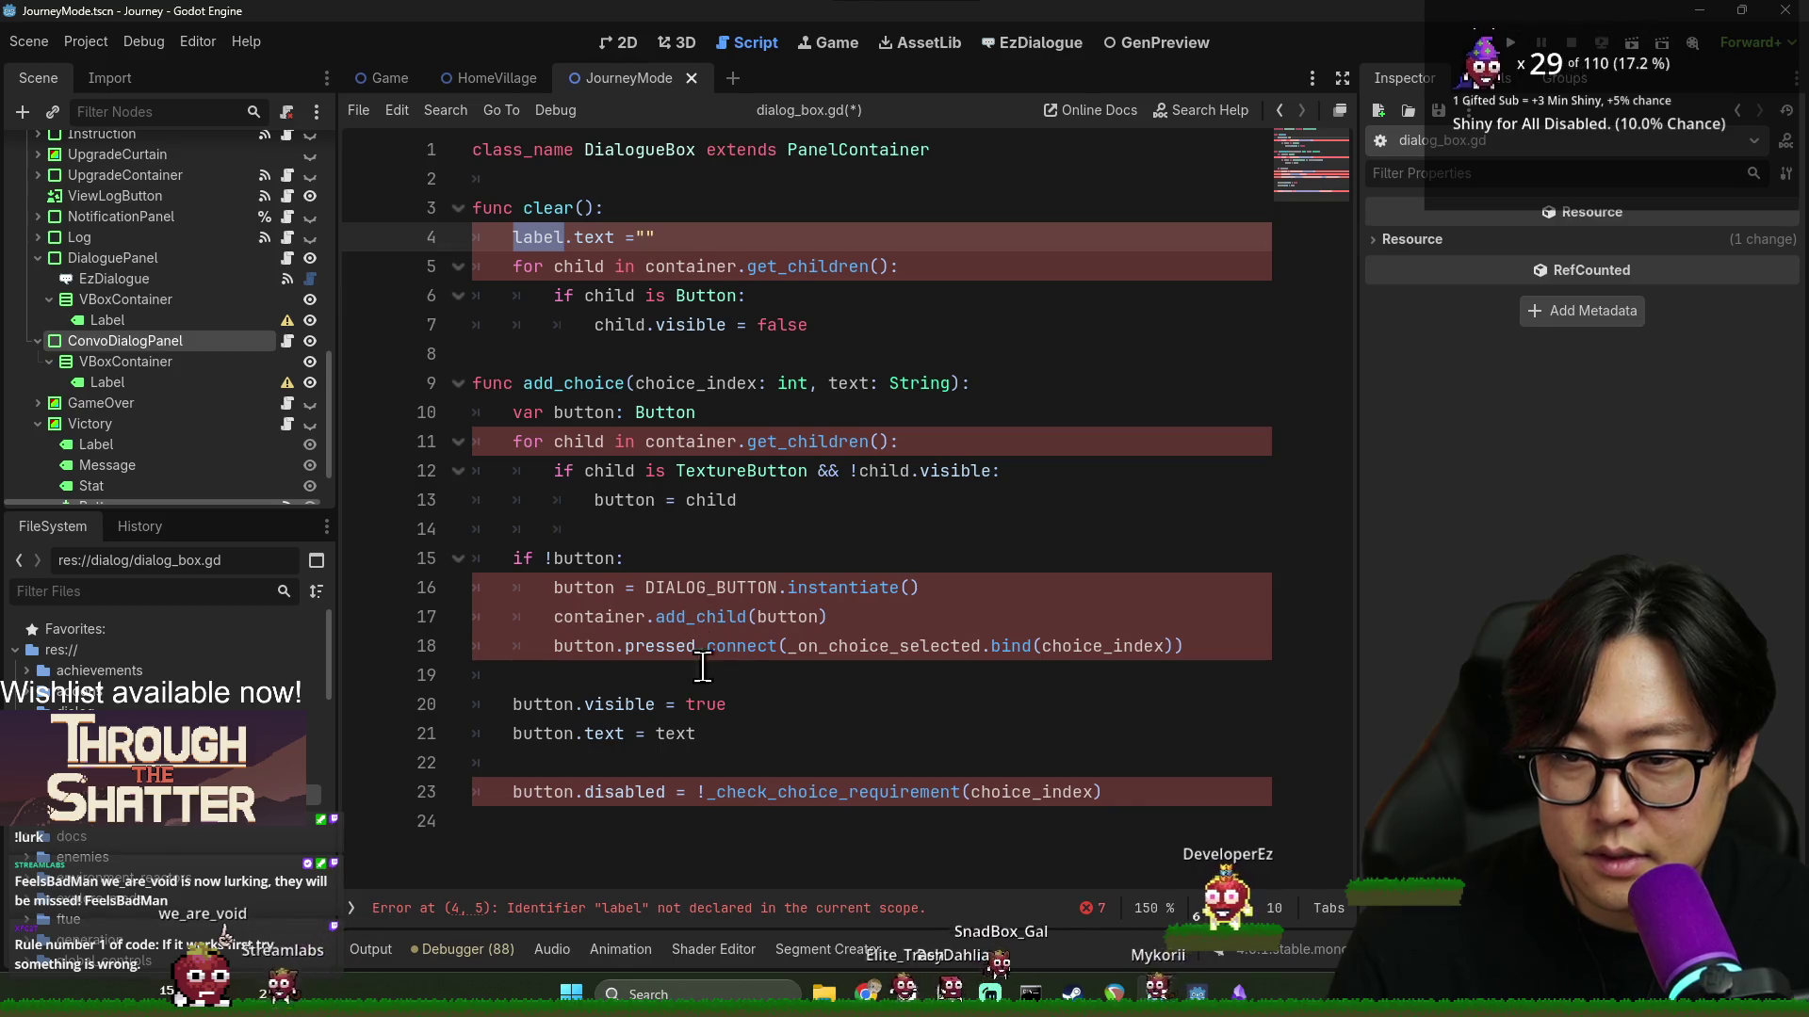
key(Up)
key(Up)
click(538, 235)
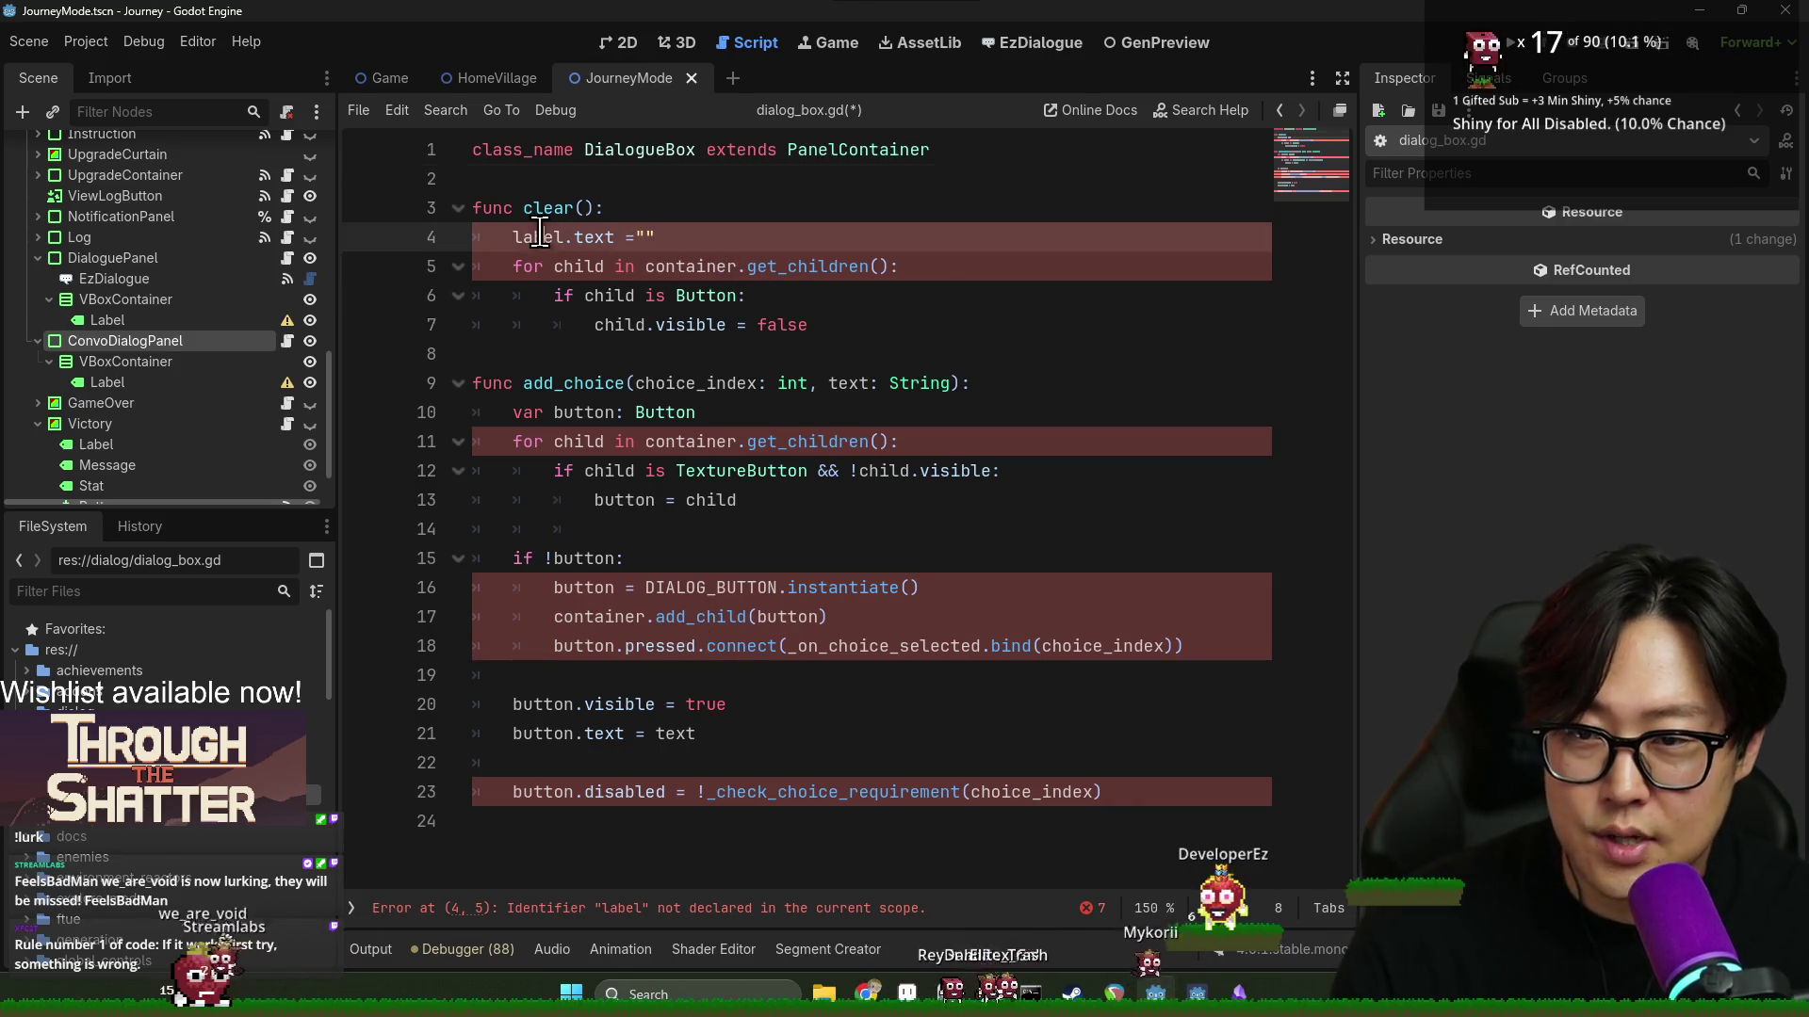
click(1006, 152)
key(Return)
key(Return)
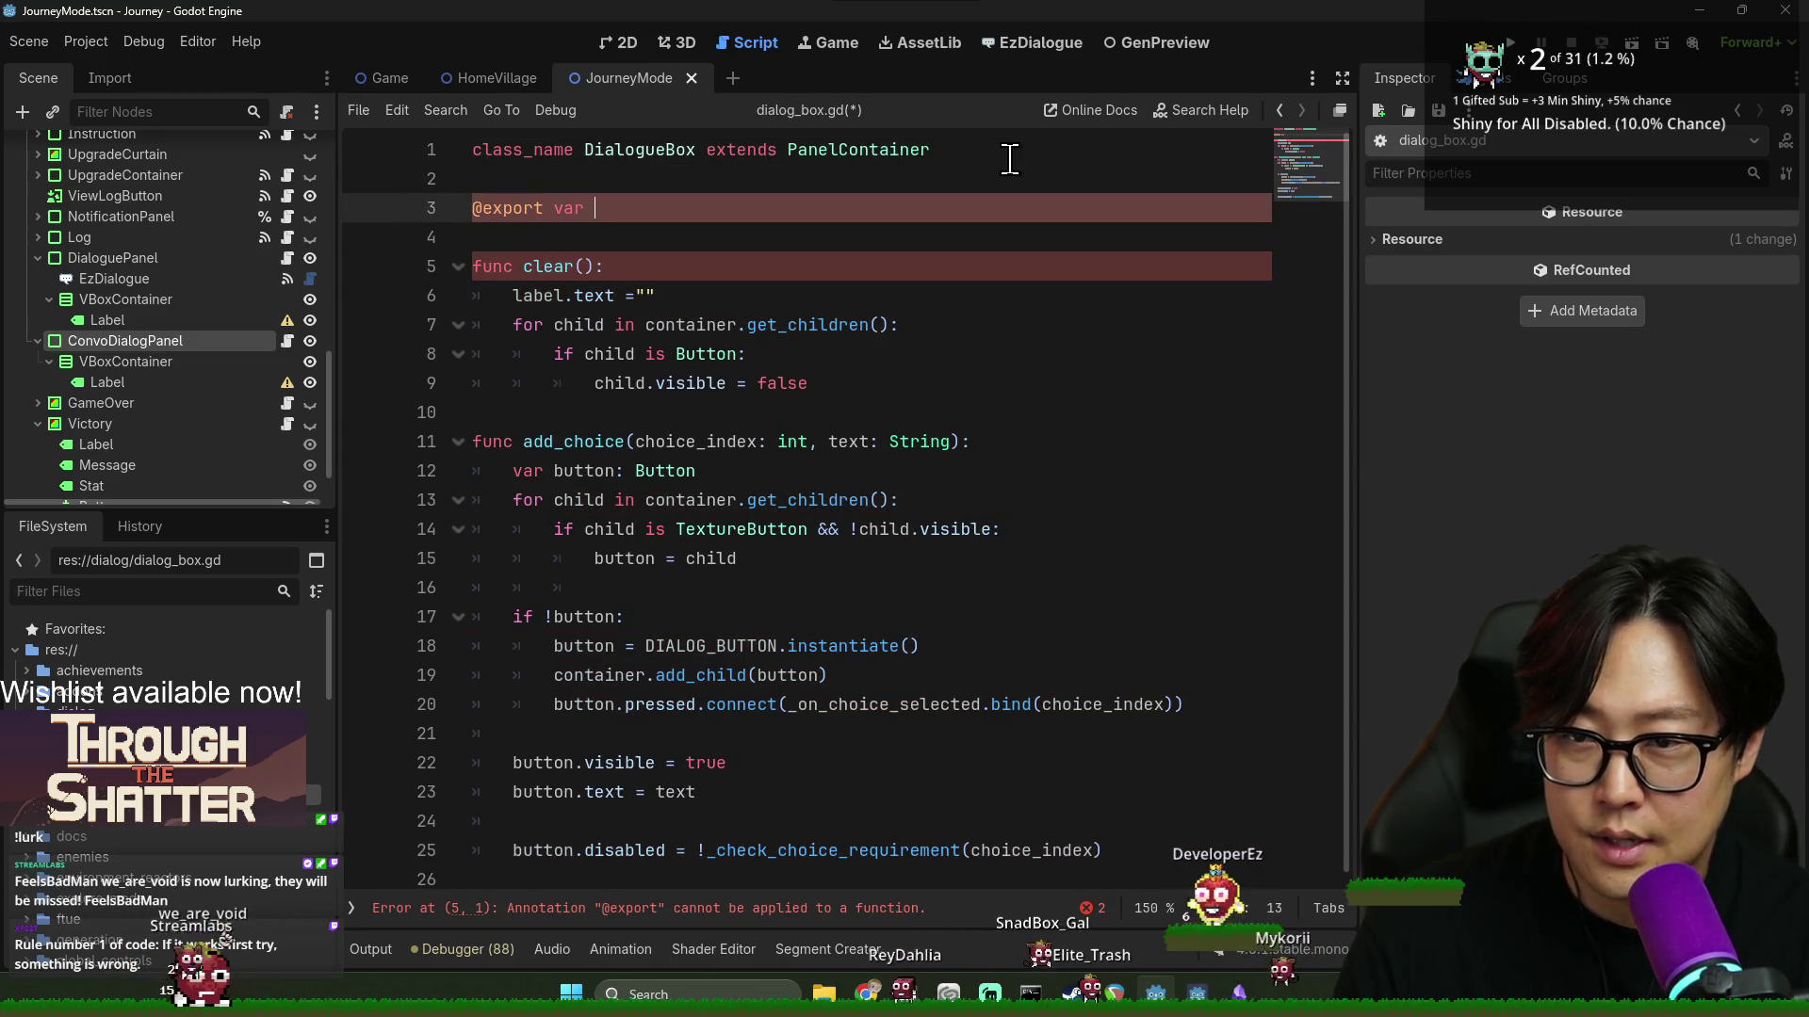
key(BackSpace)
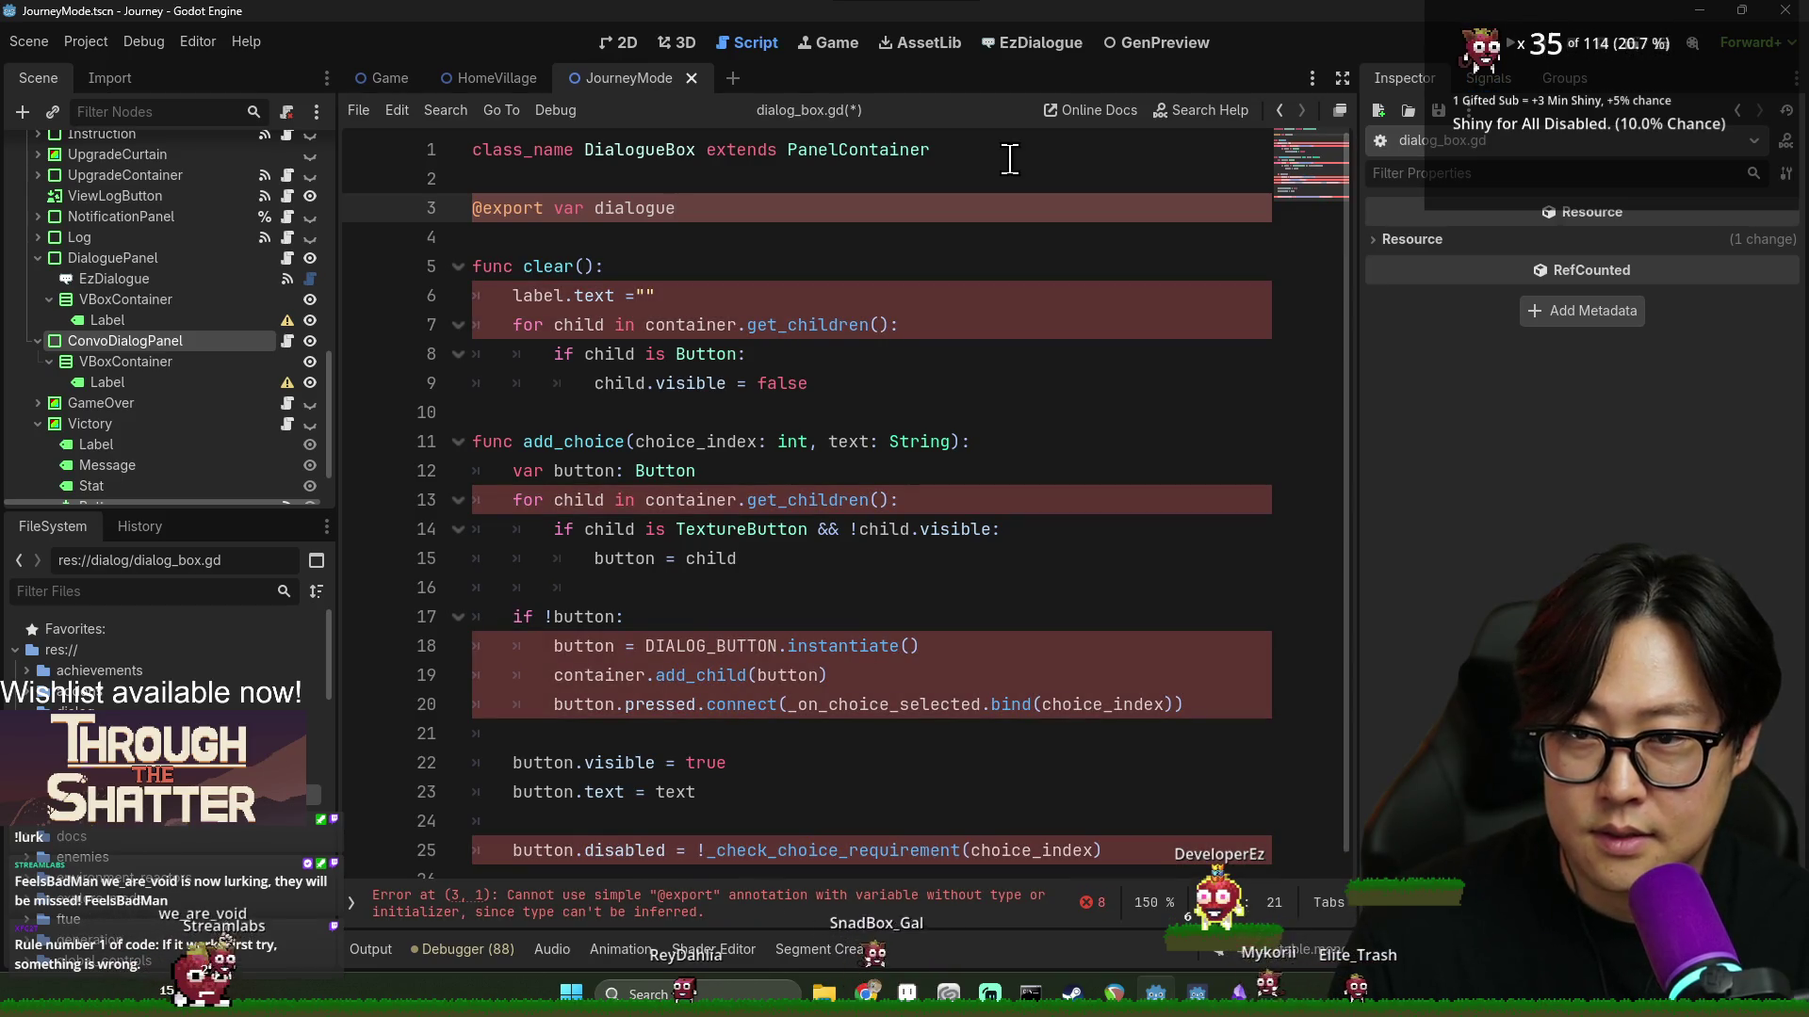
key(BackSpace)
key(BackSpace)
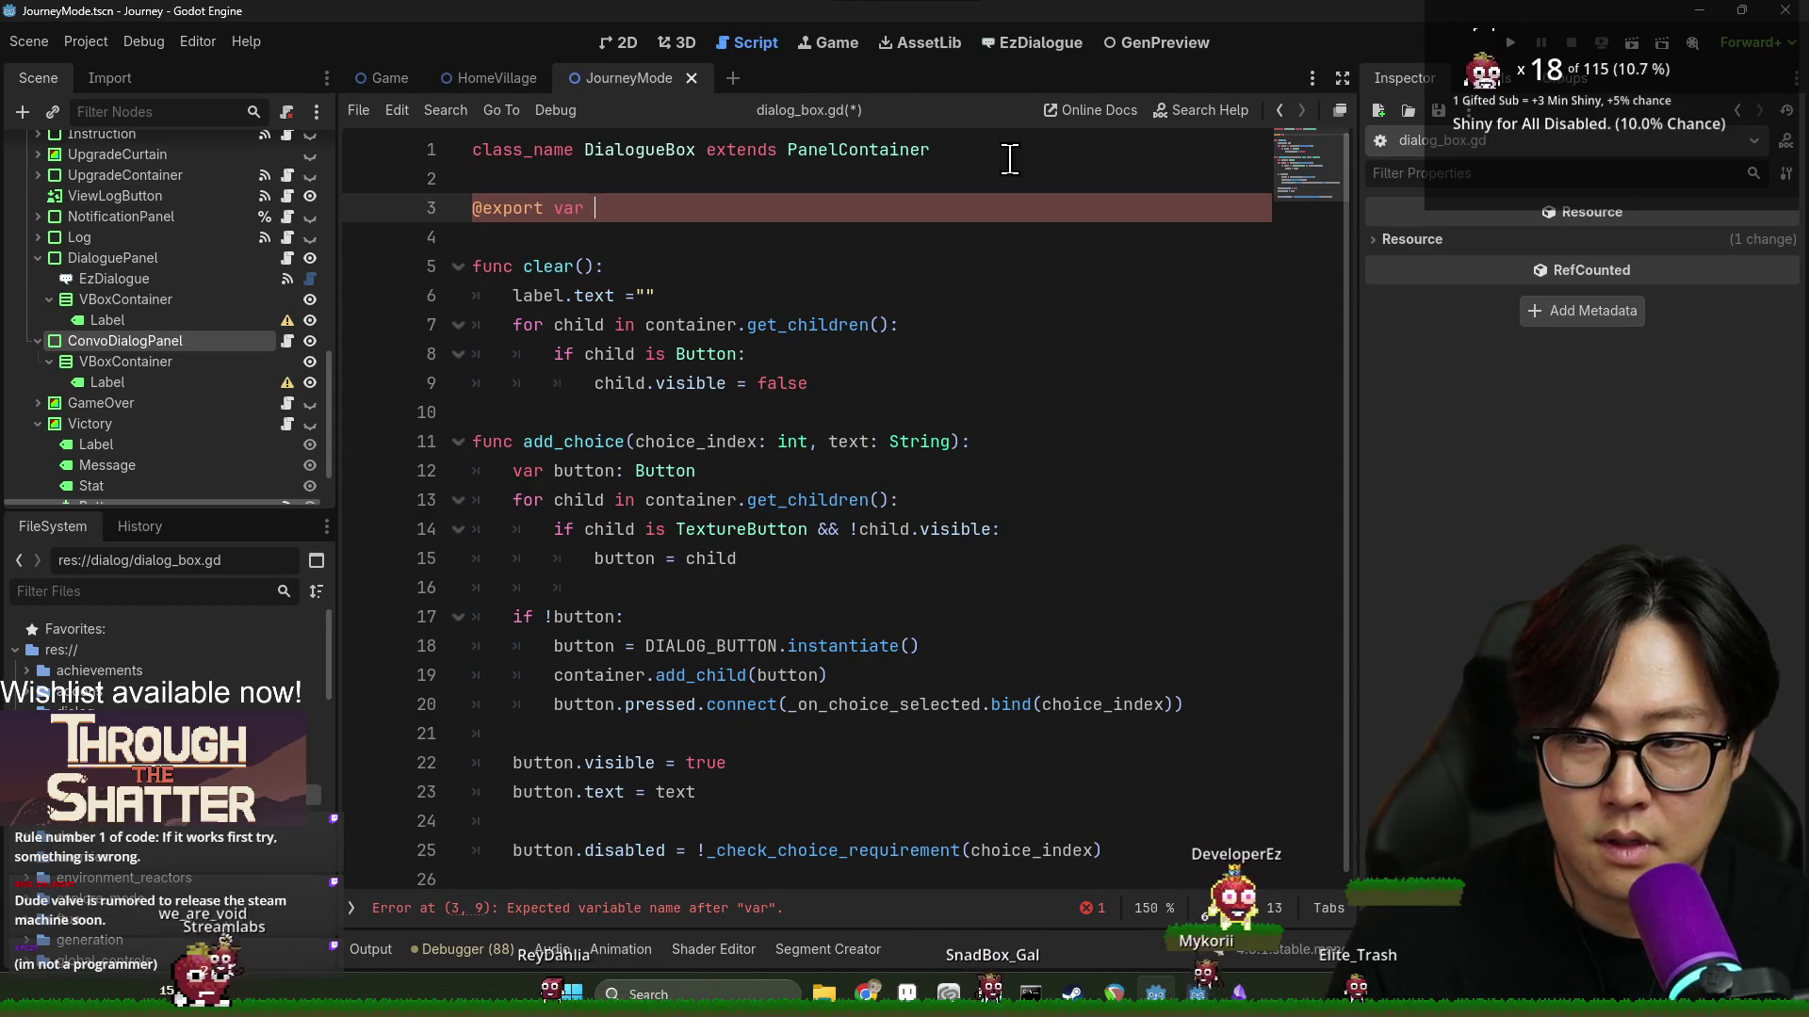
key(BackSpace)
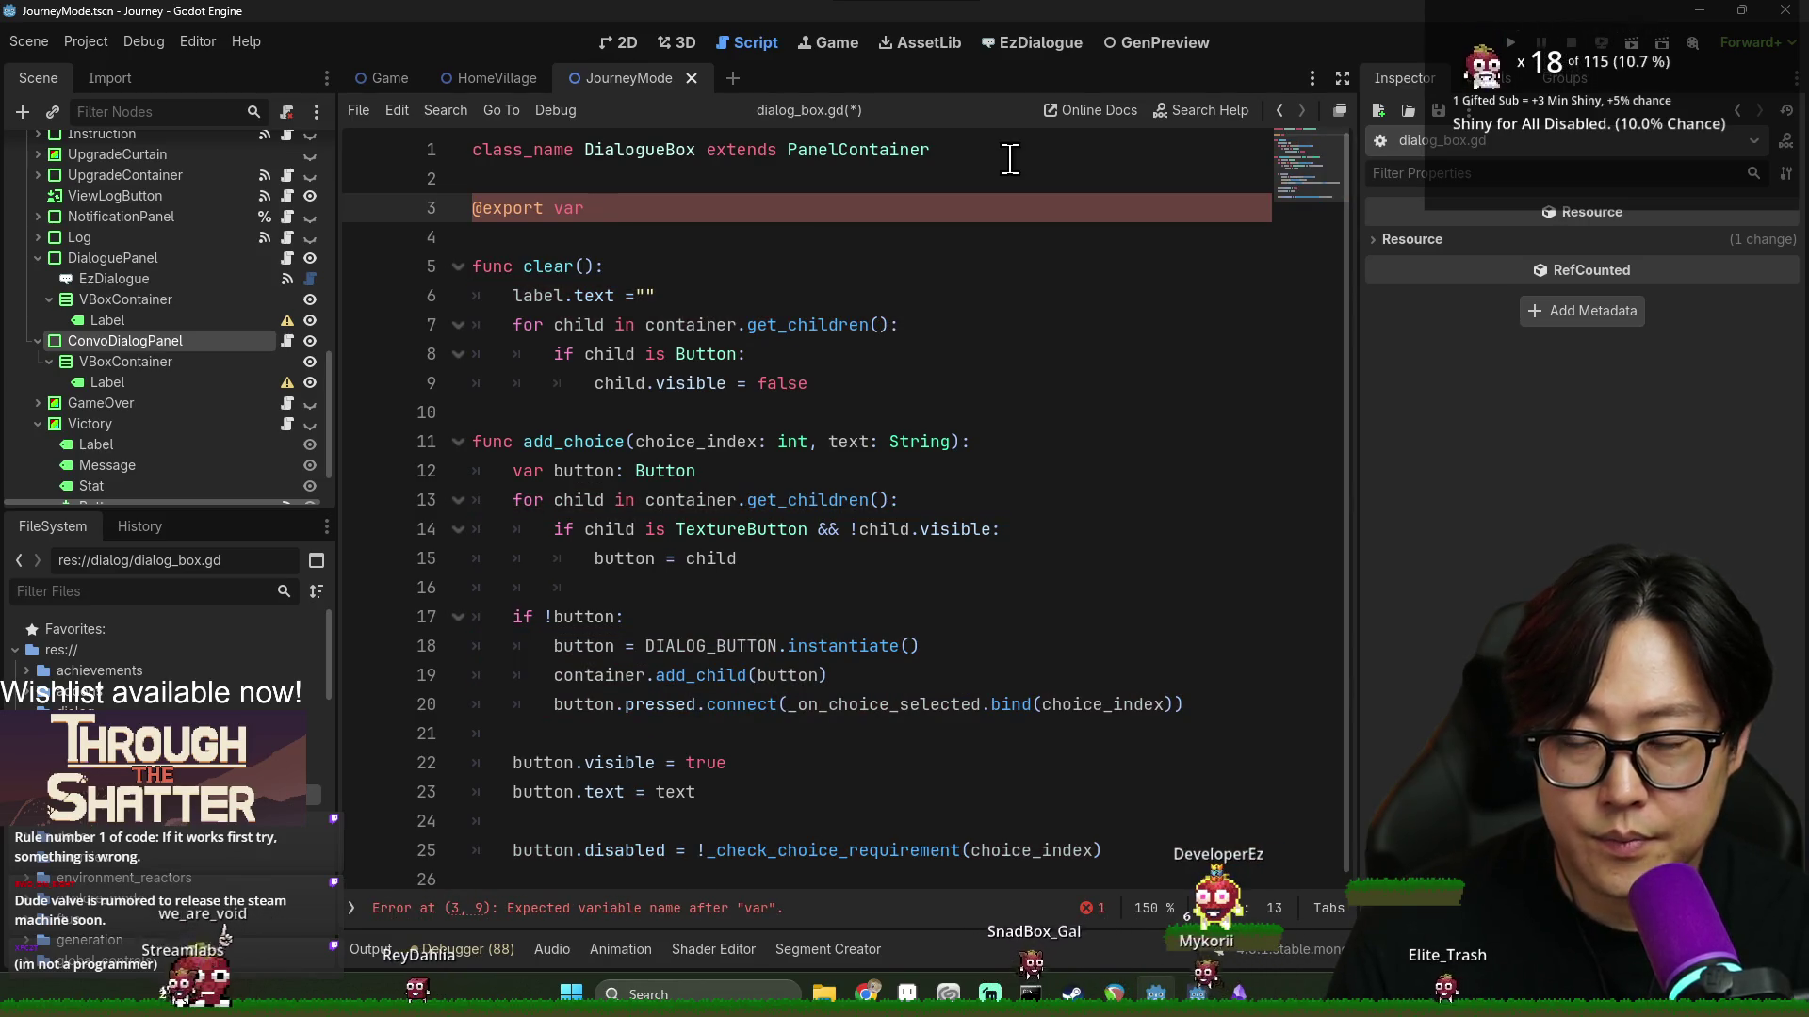
text(containe)
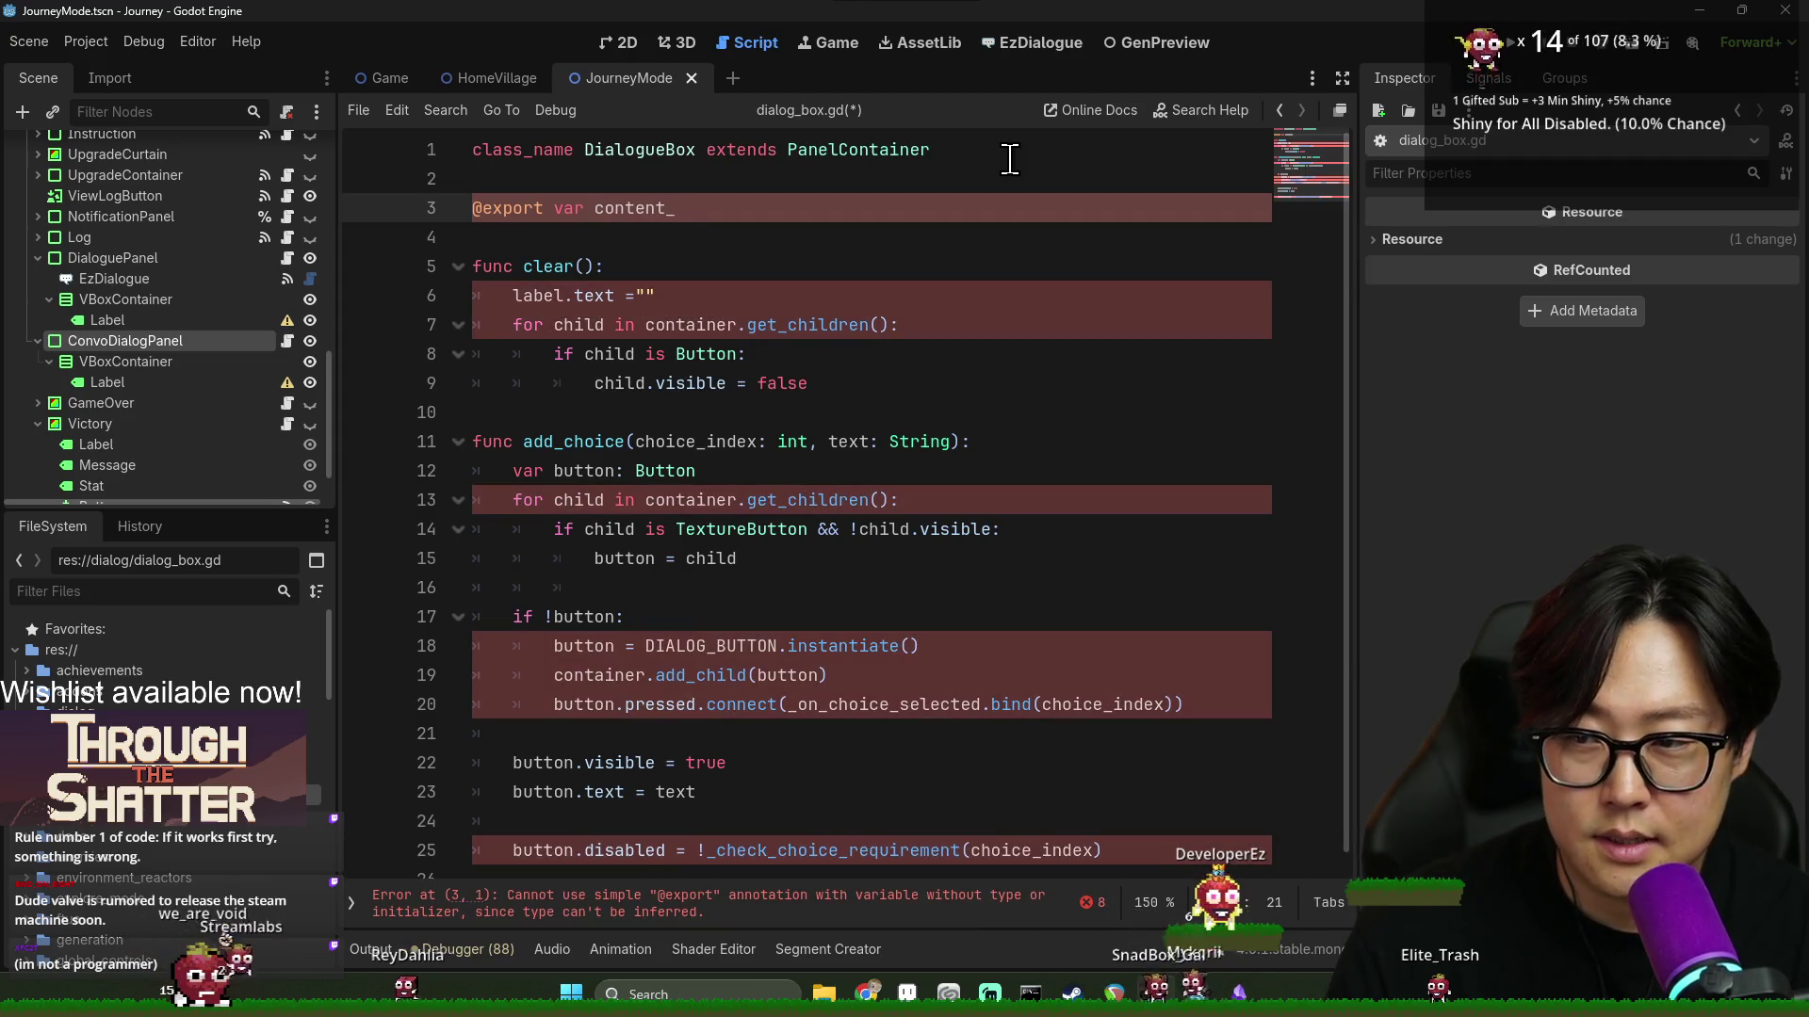
text(r: Cont)
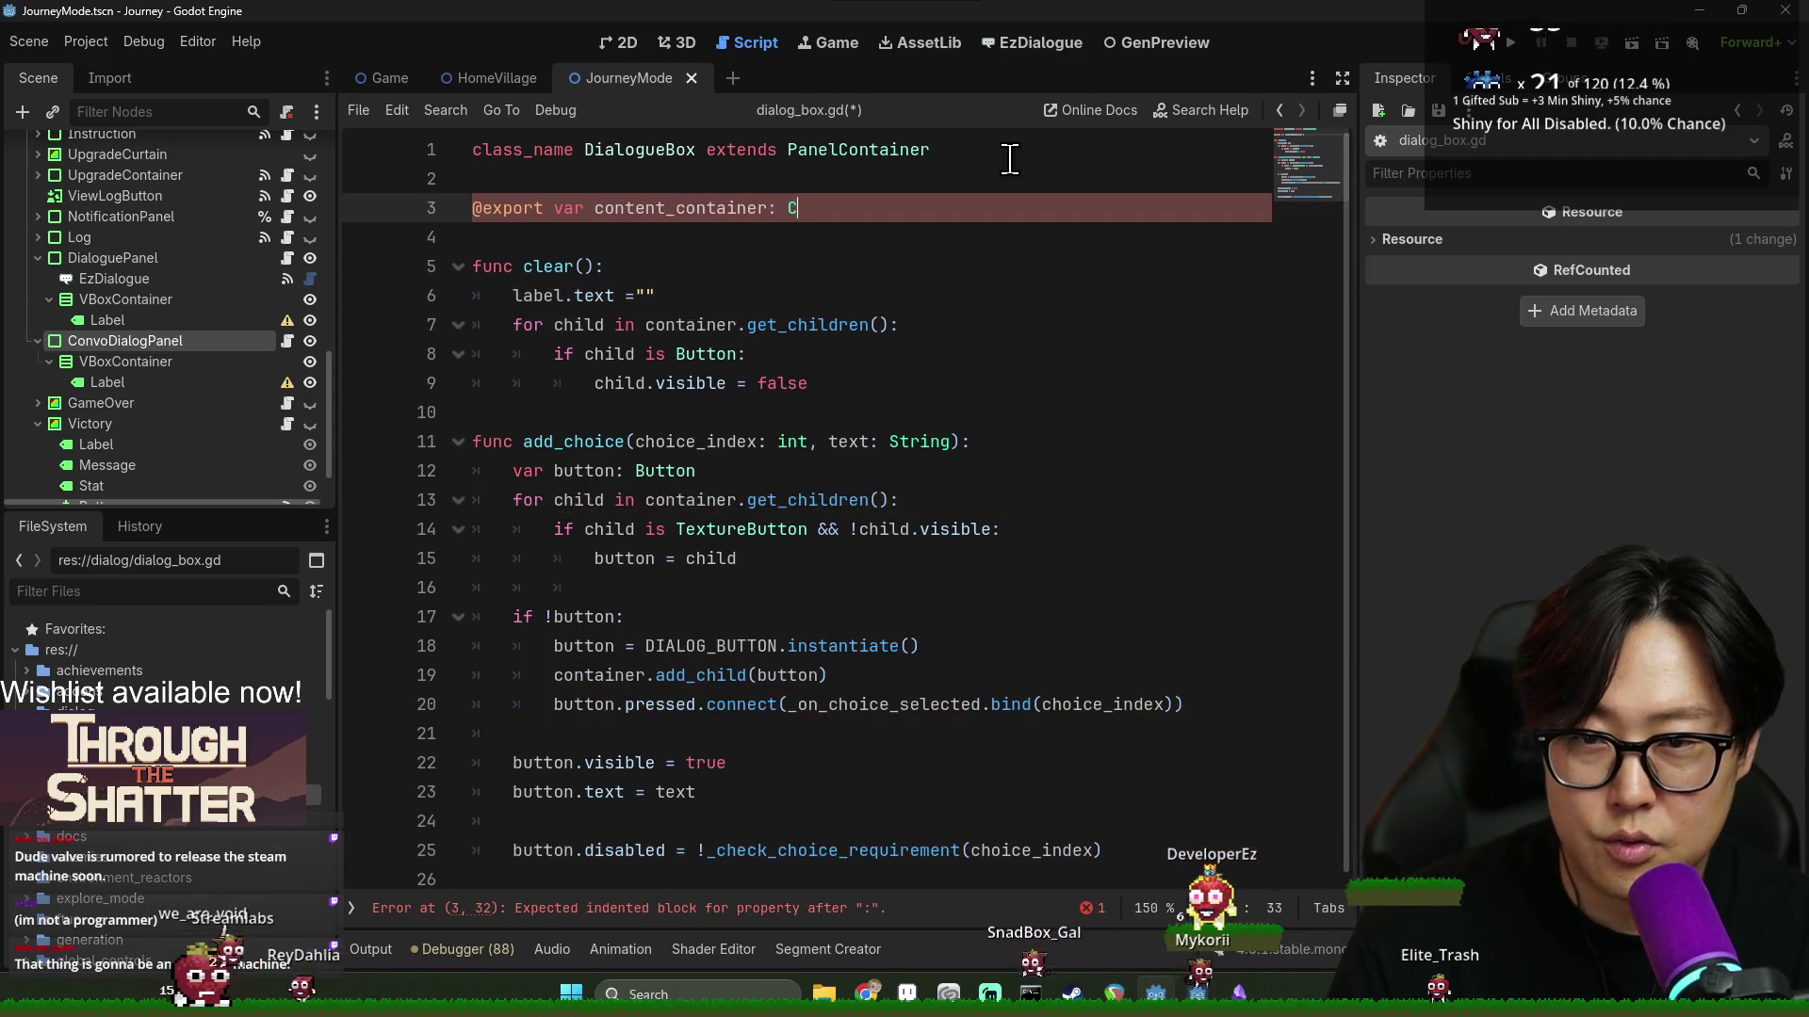
text(rol)
click(905, 180)
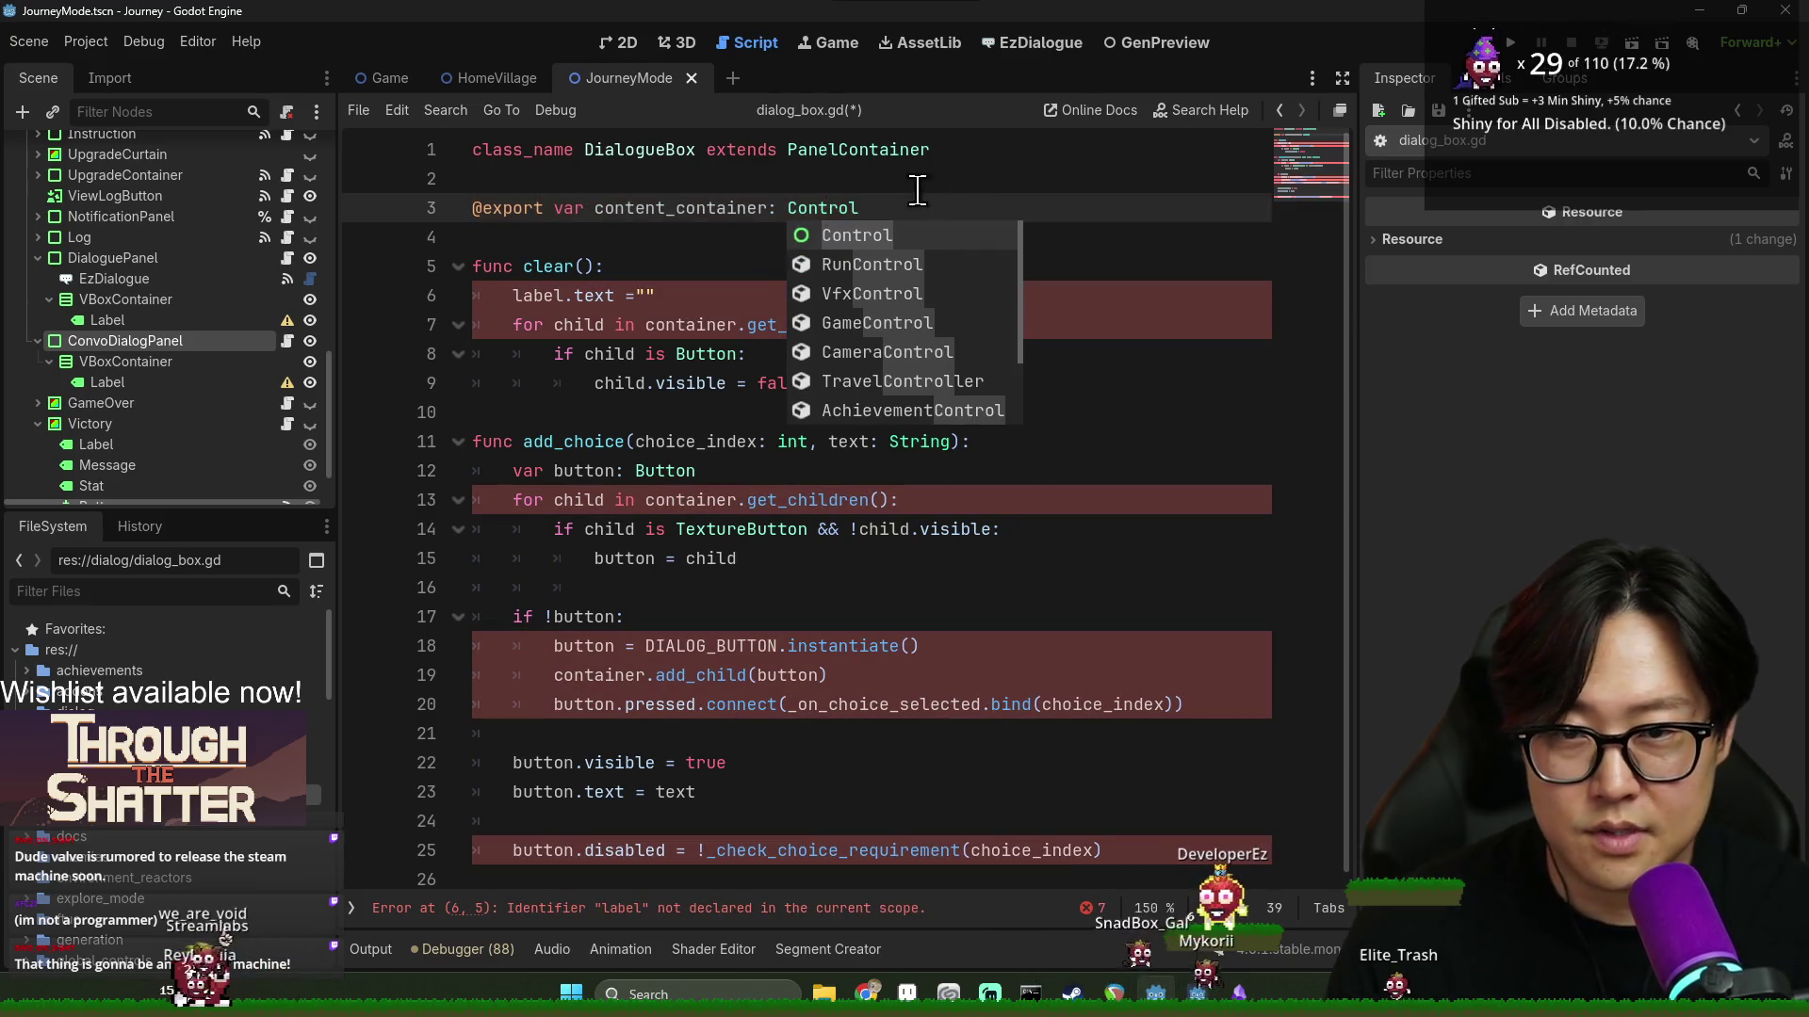
double_click(827, 209)
text(Container)
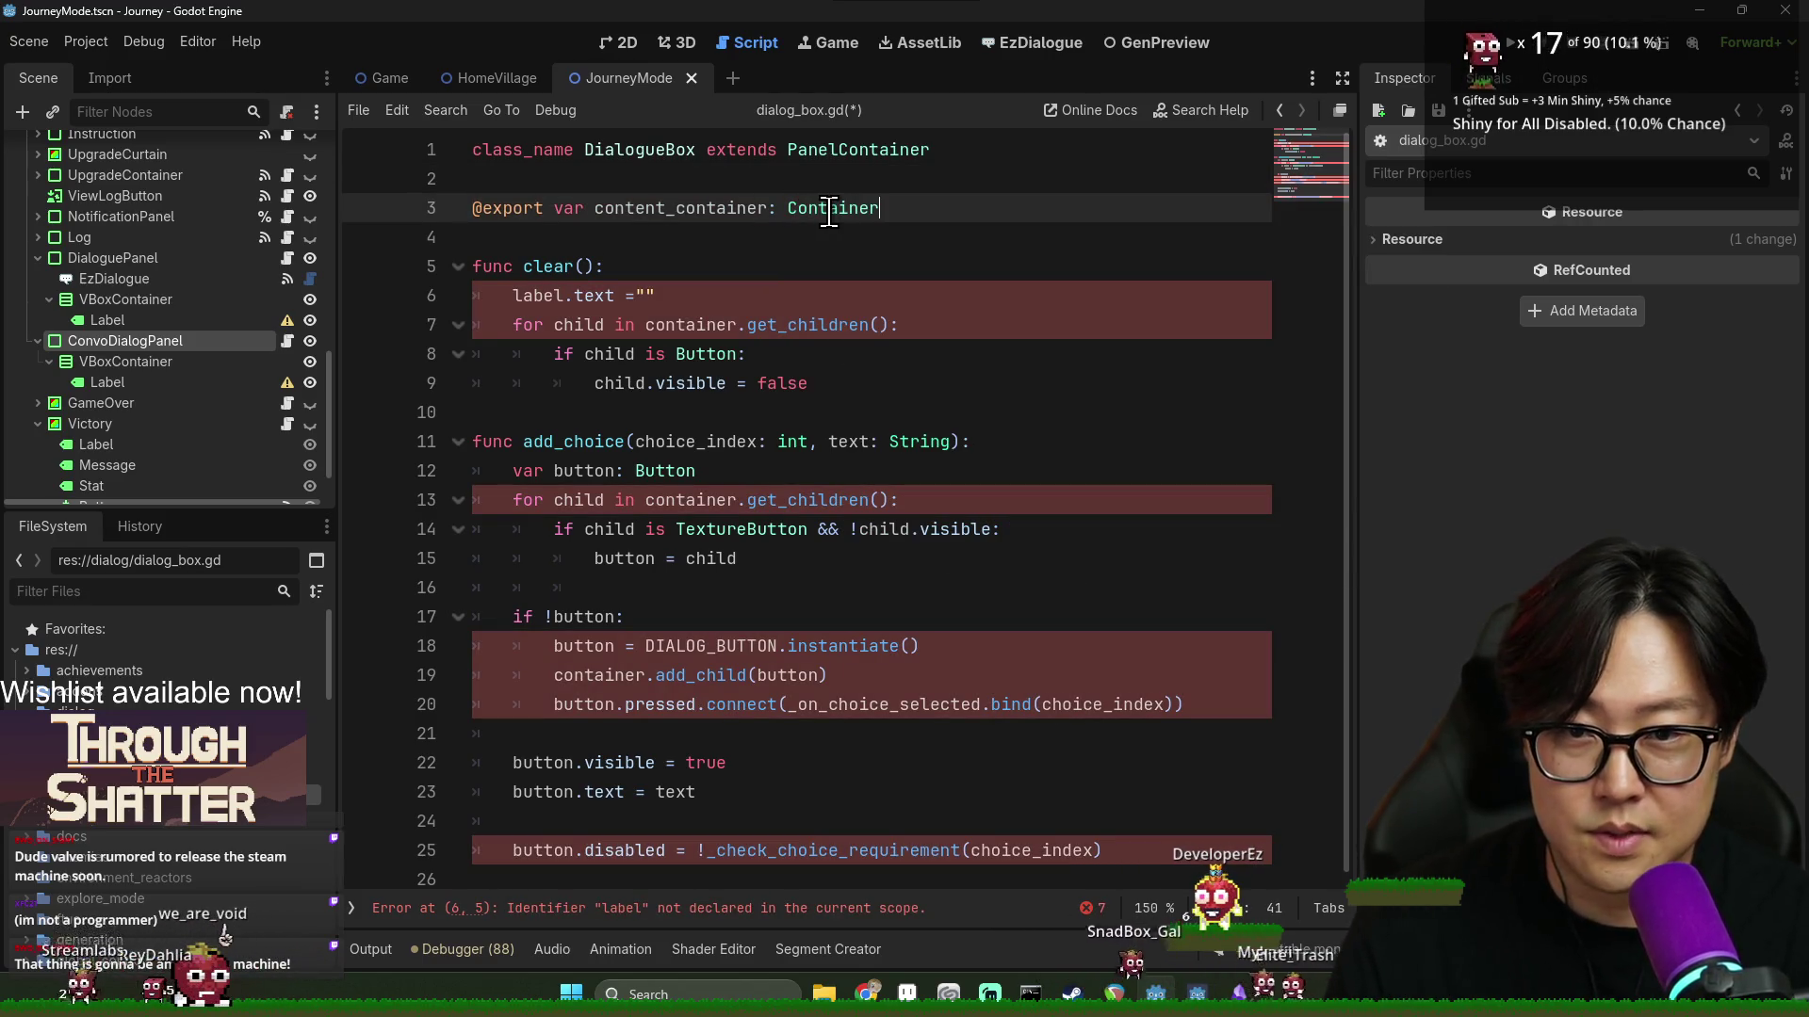
click(785, 180)
right_click(159, 362)
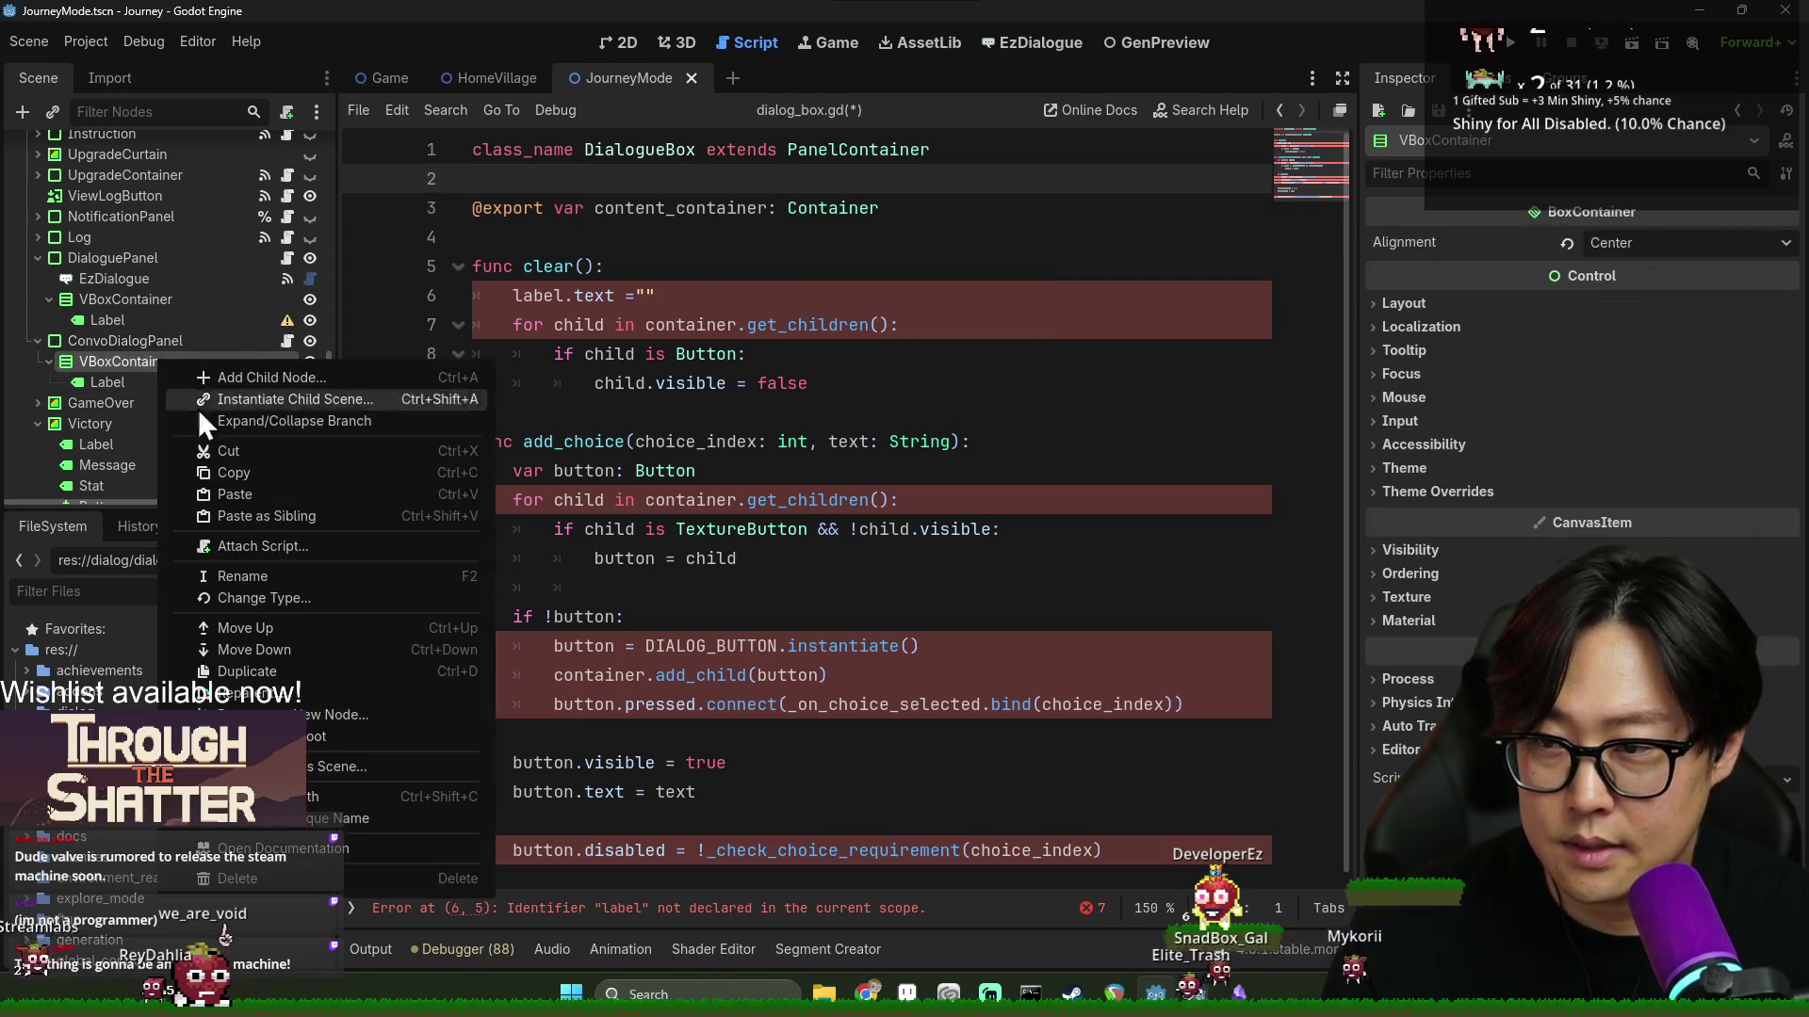
Step: Check VBoxContainer's class via Change Type, cancel, and save the scene
click(265, 599)
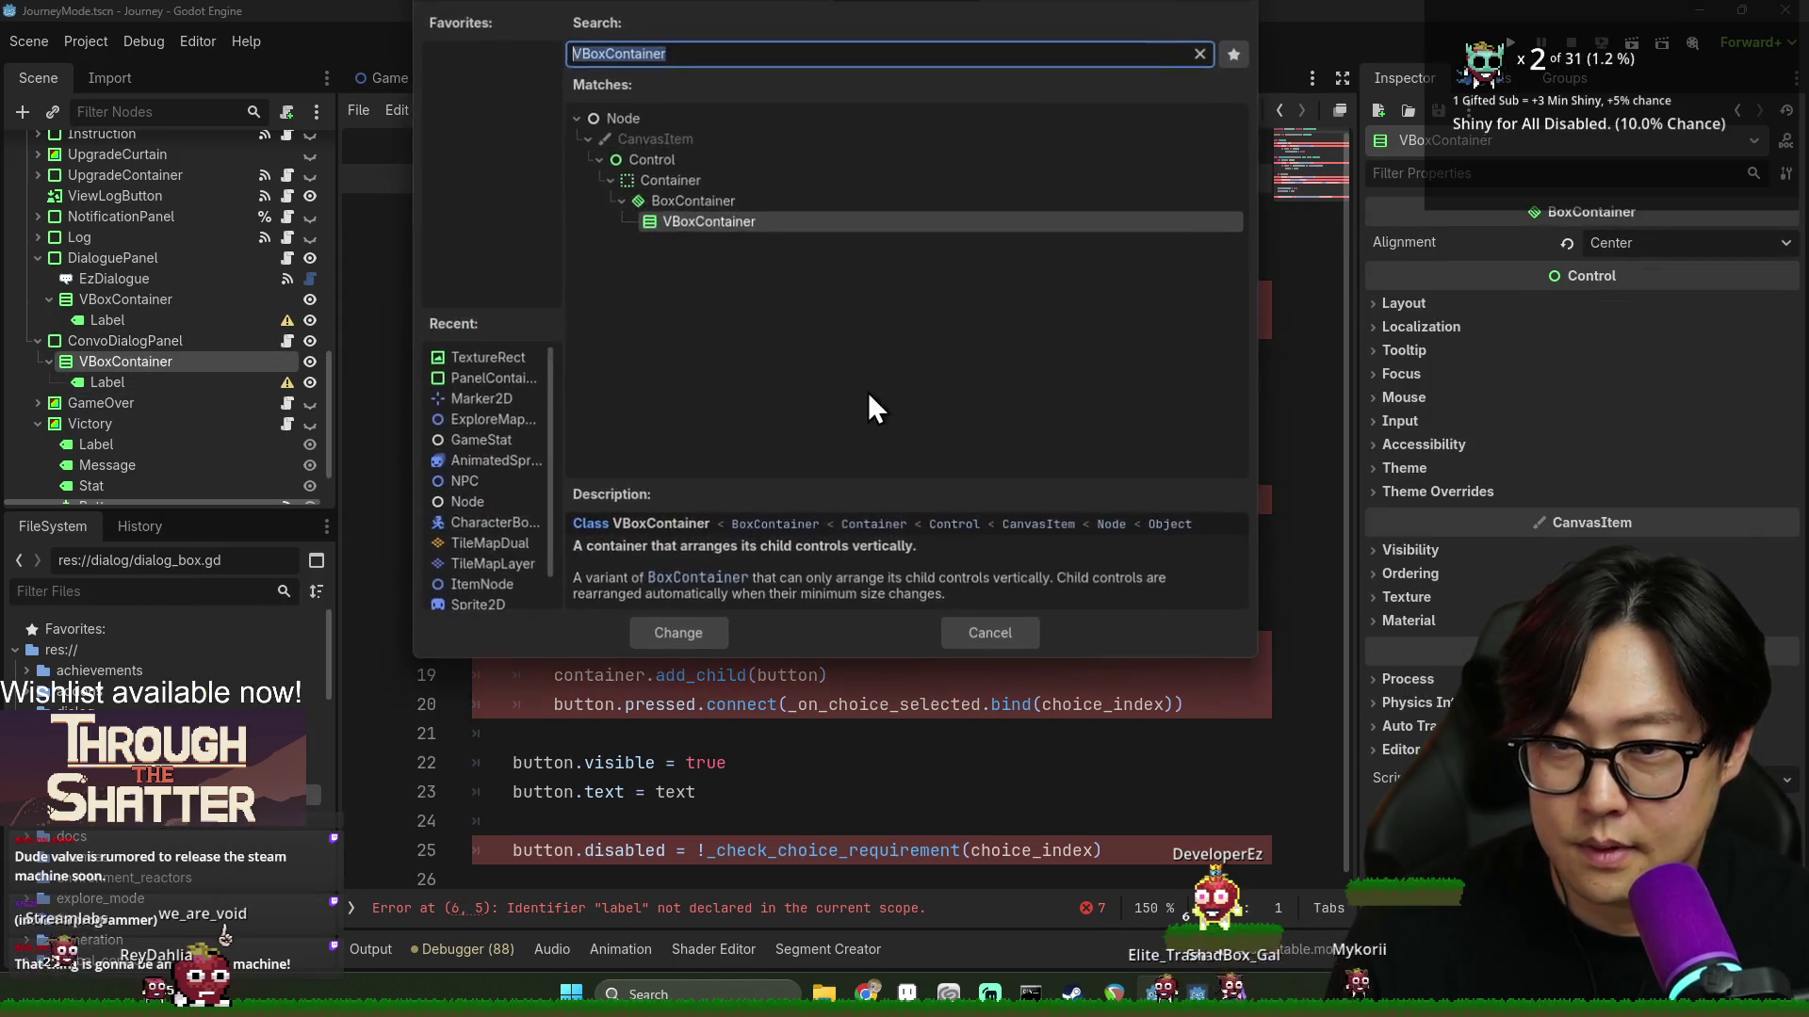
click(986, 625)
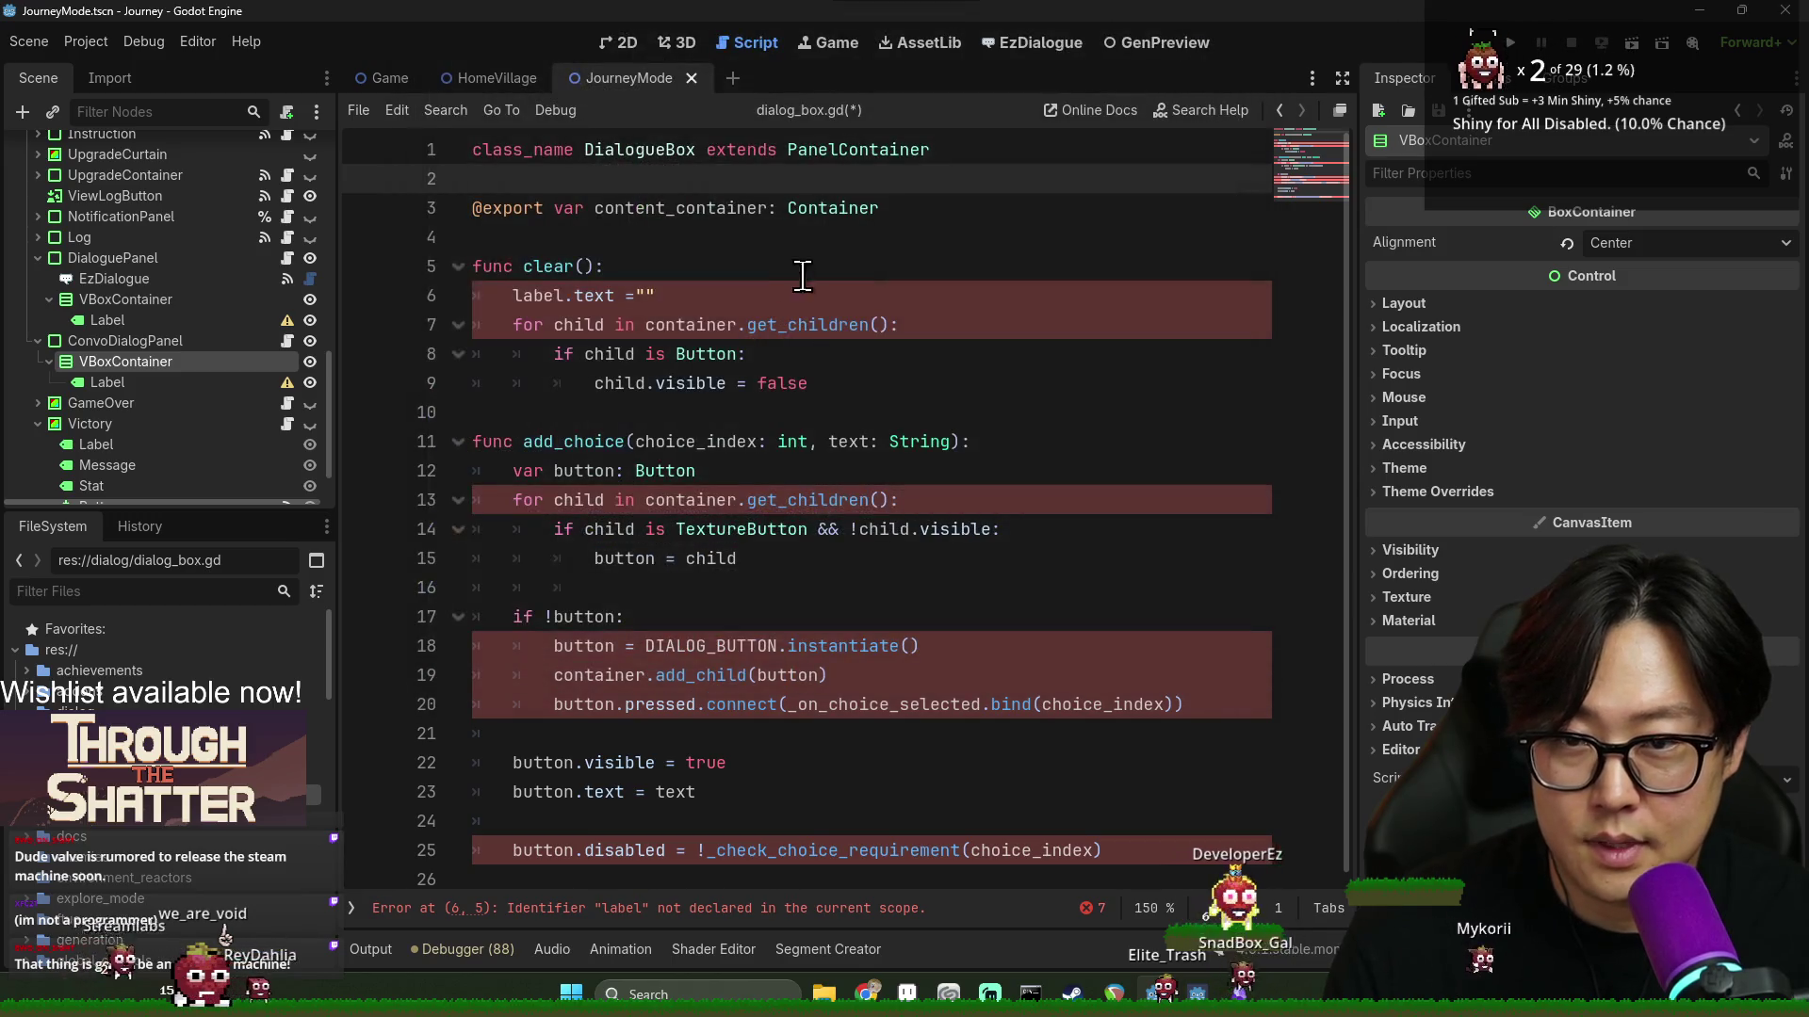
key(ctrl+s)
click(887, 209)
key(Return)
text(@export var text)
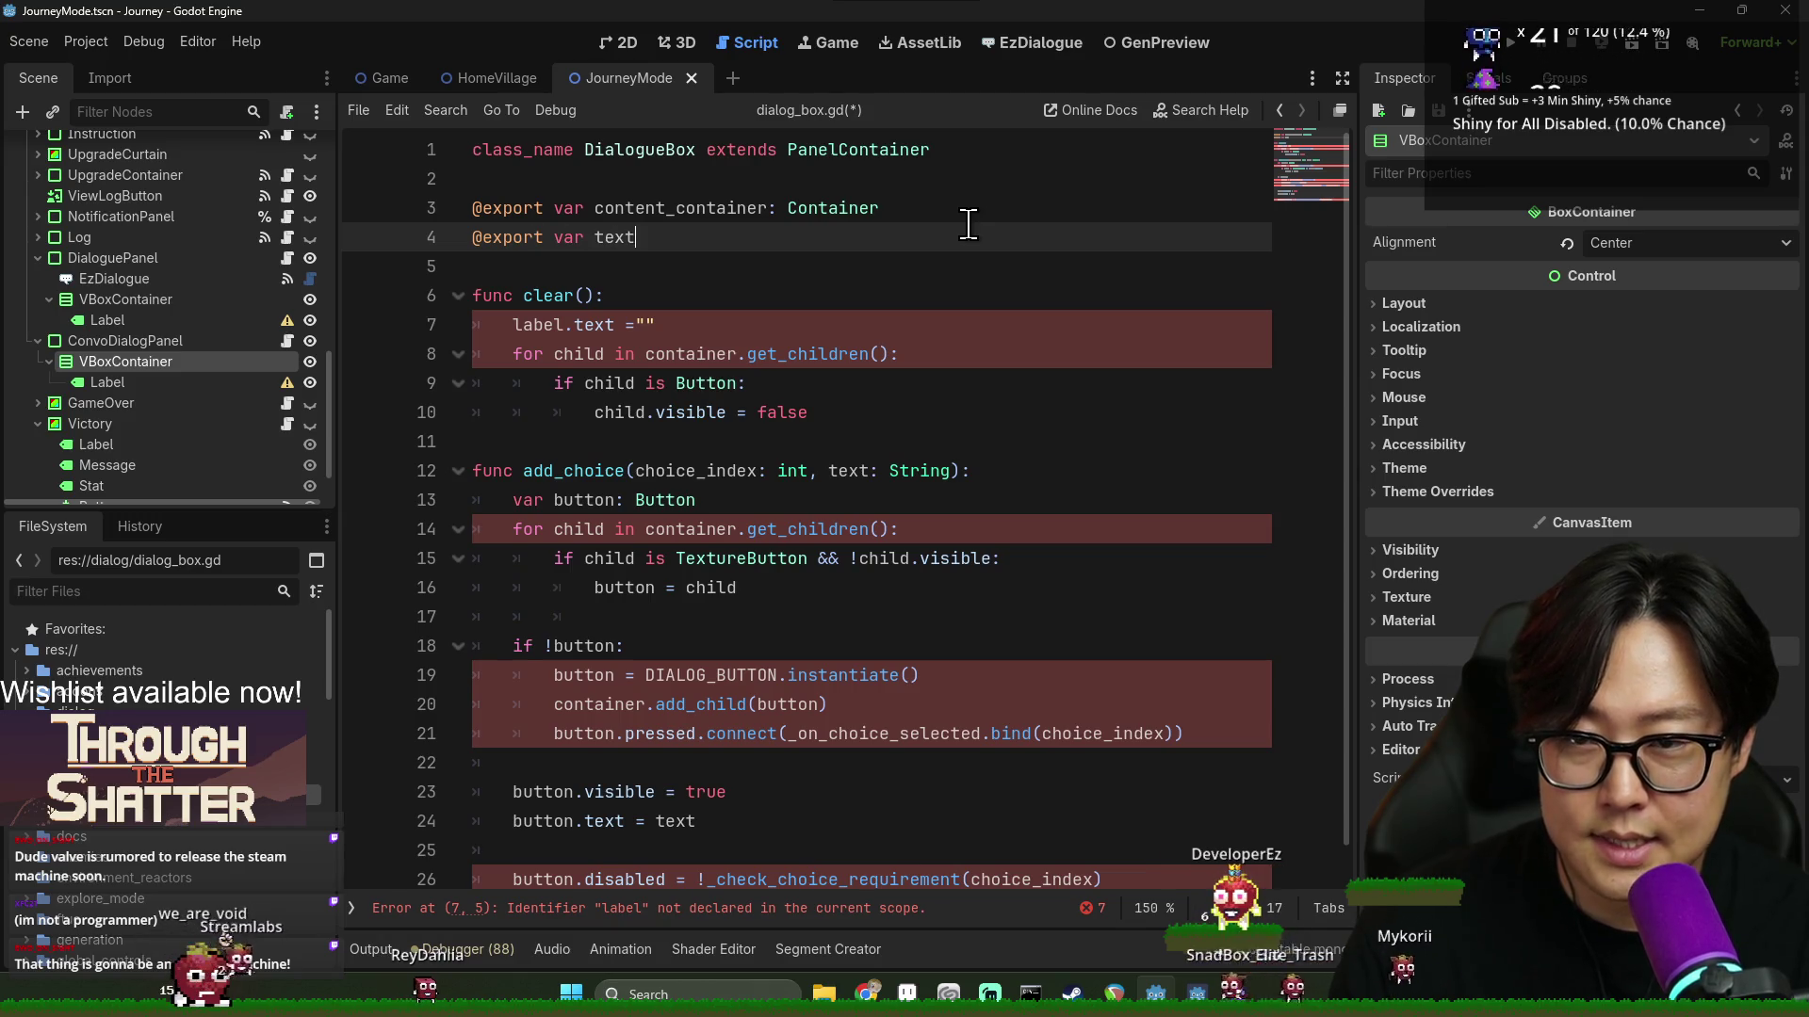
text(la)
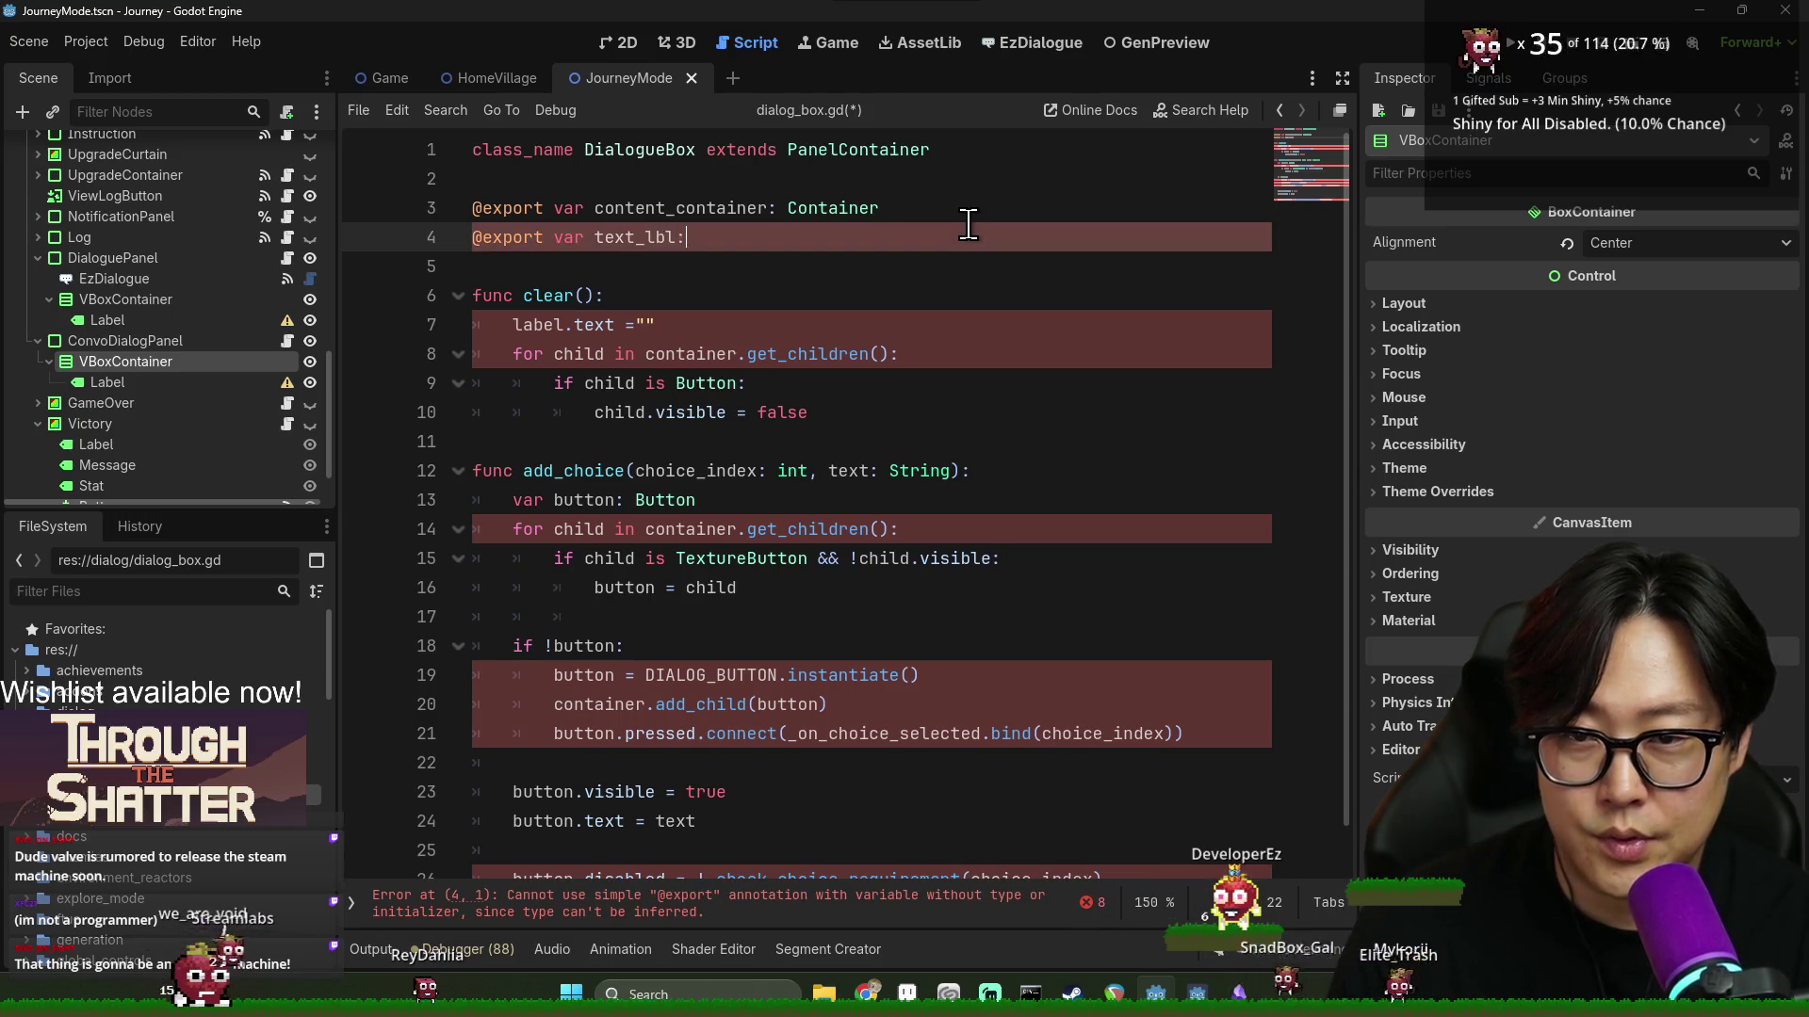
text(Label)
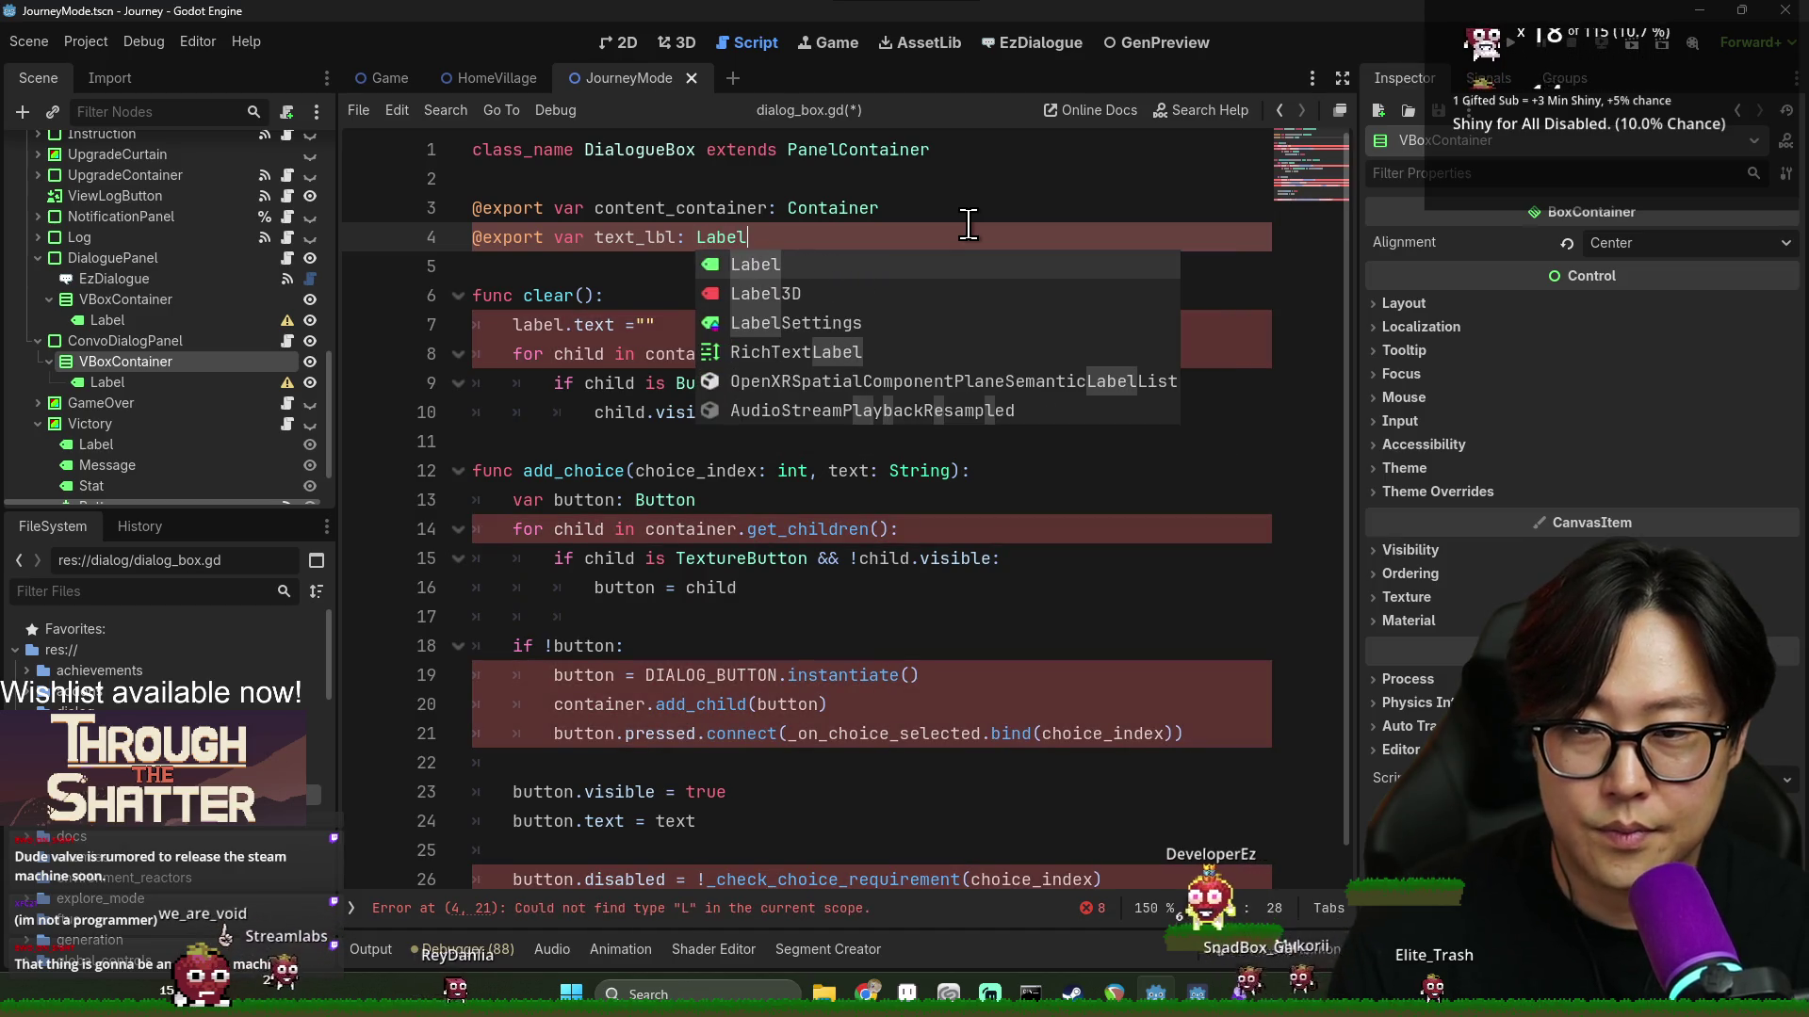
key(Return)
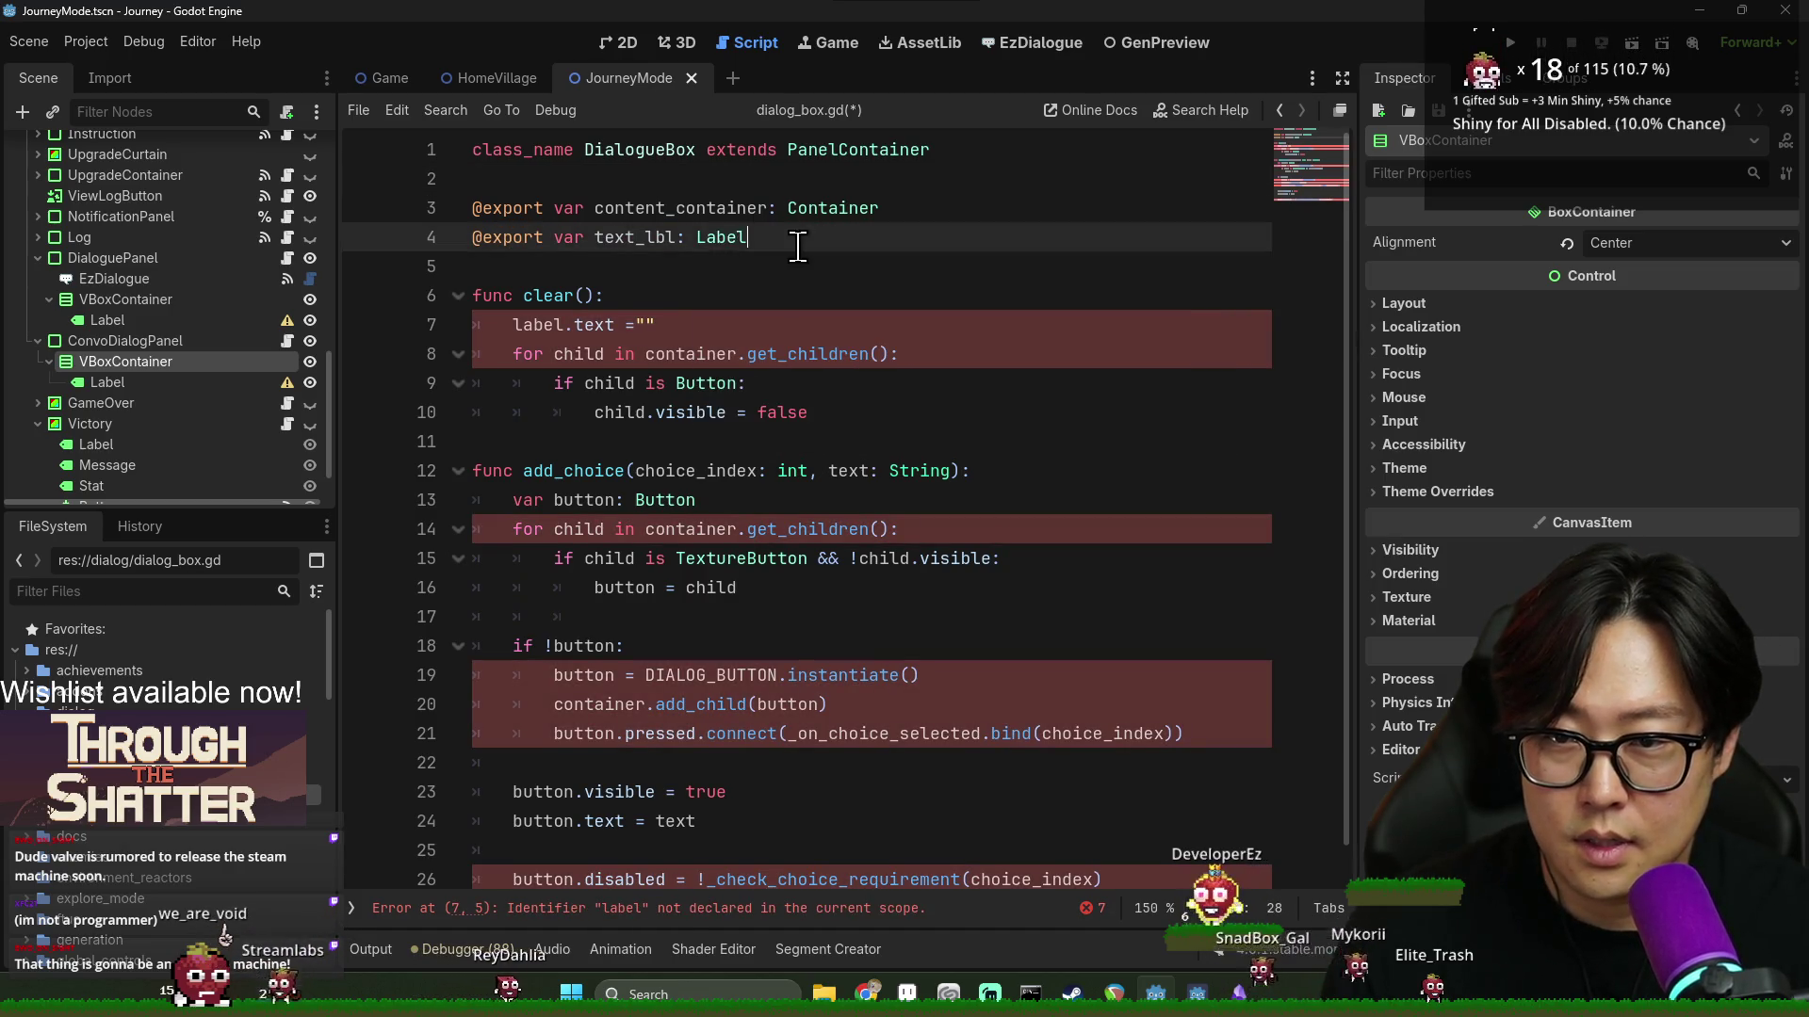
double_click(603, 353)
double_click(691, 353)
Step: Replace each old container reference in dialog_box.gd with content_container
double_click(657, 207)
key(ctrl+c)
double_click(690, 354)
key(ctrl+v)
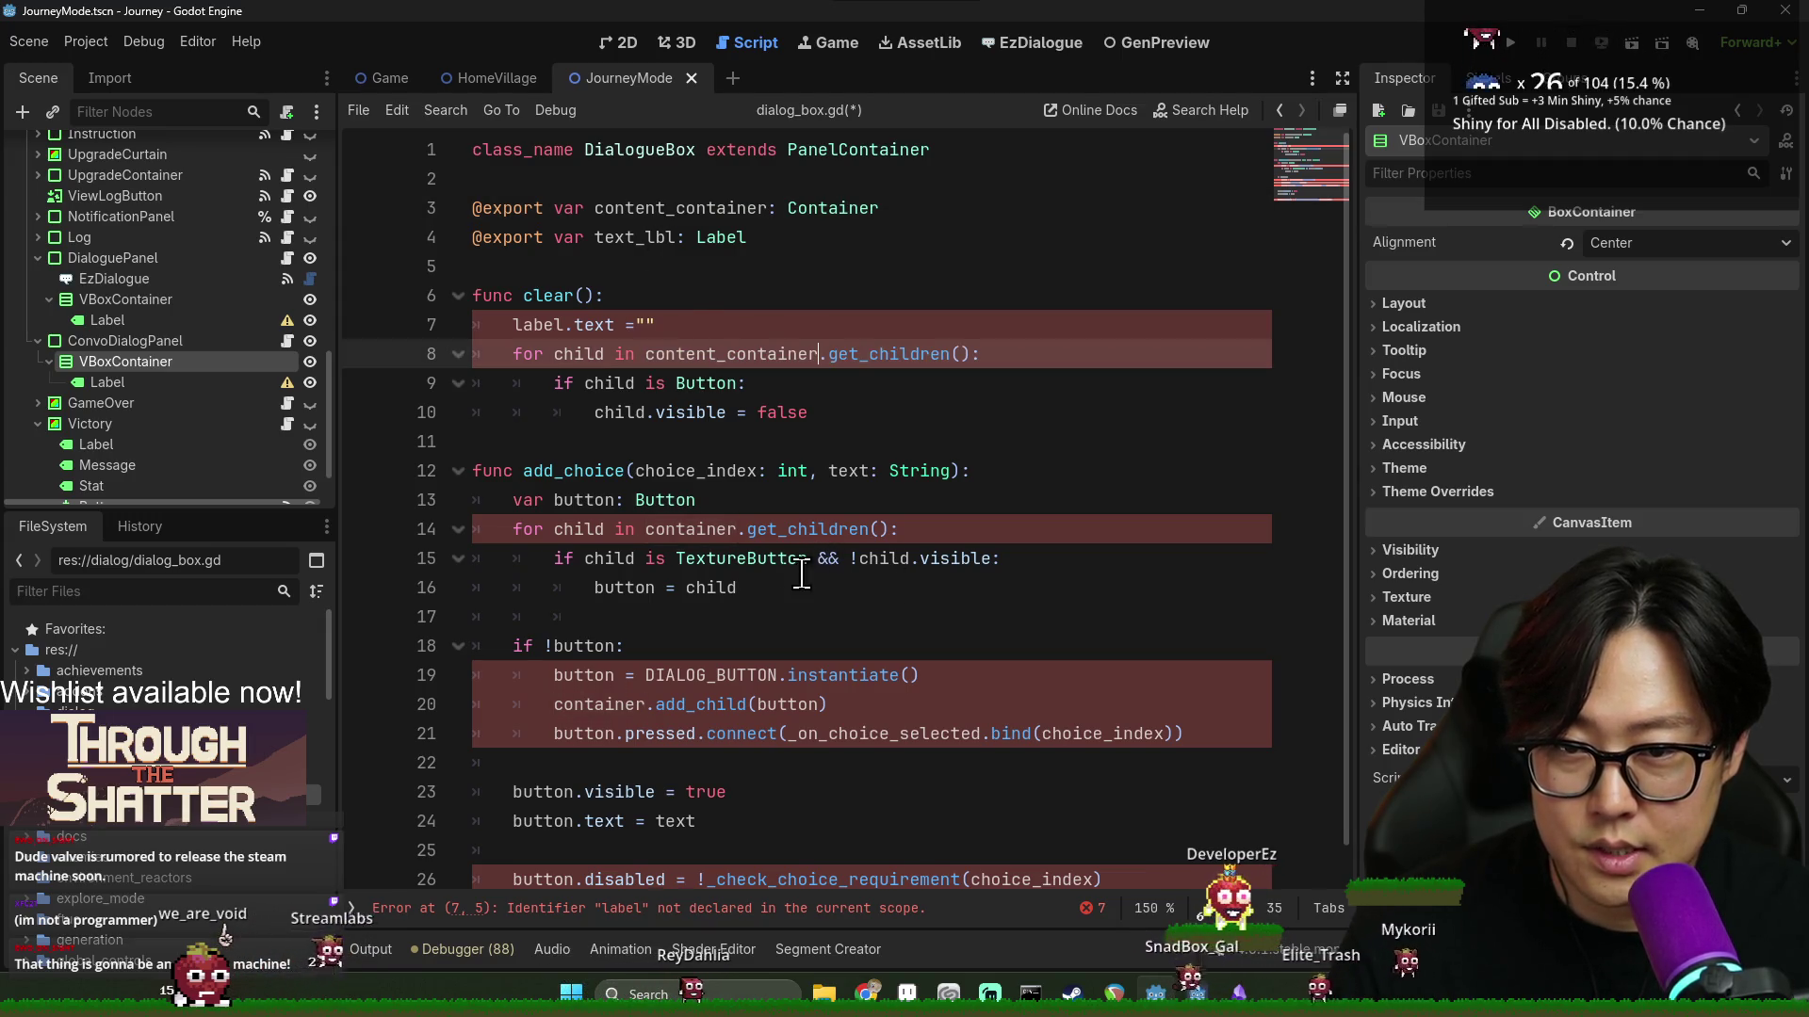
double_click(690, 529)
key(ctrl+v)
double_click(603, 704)
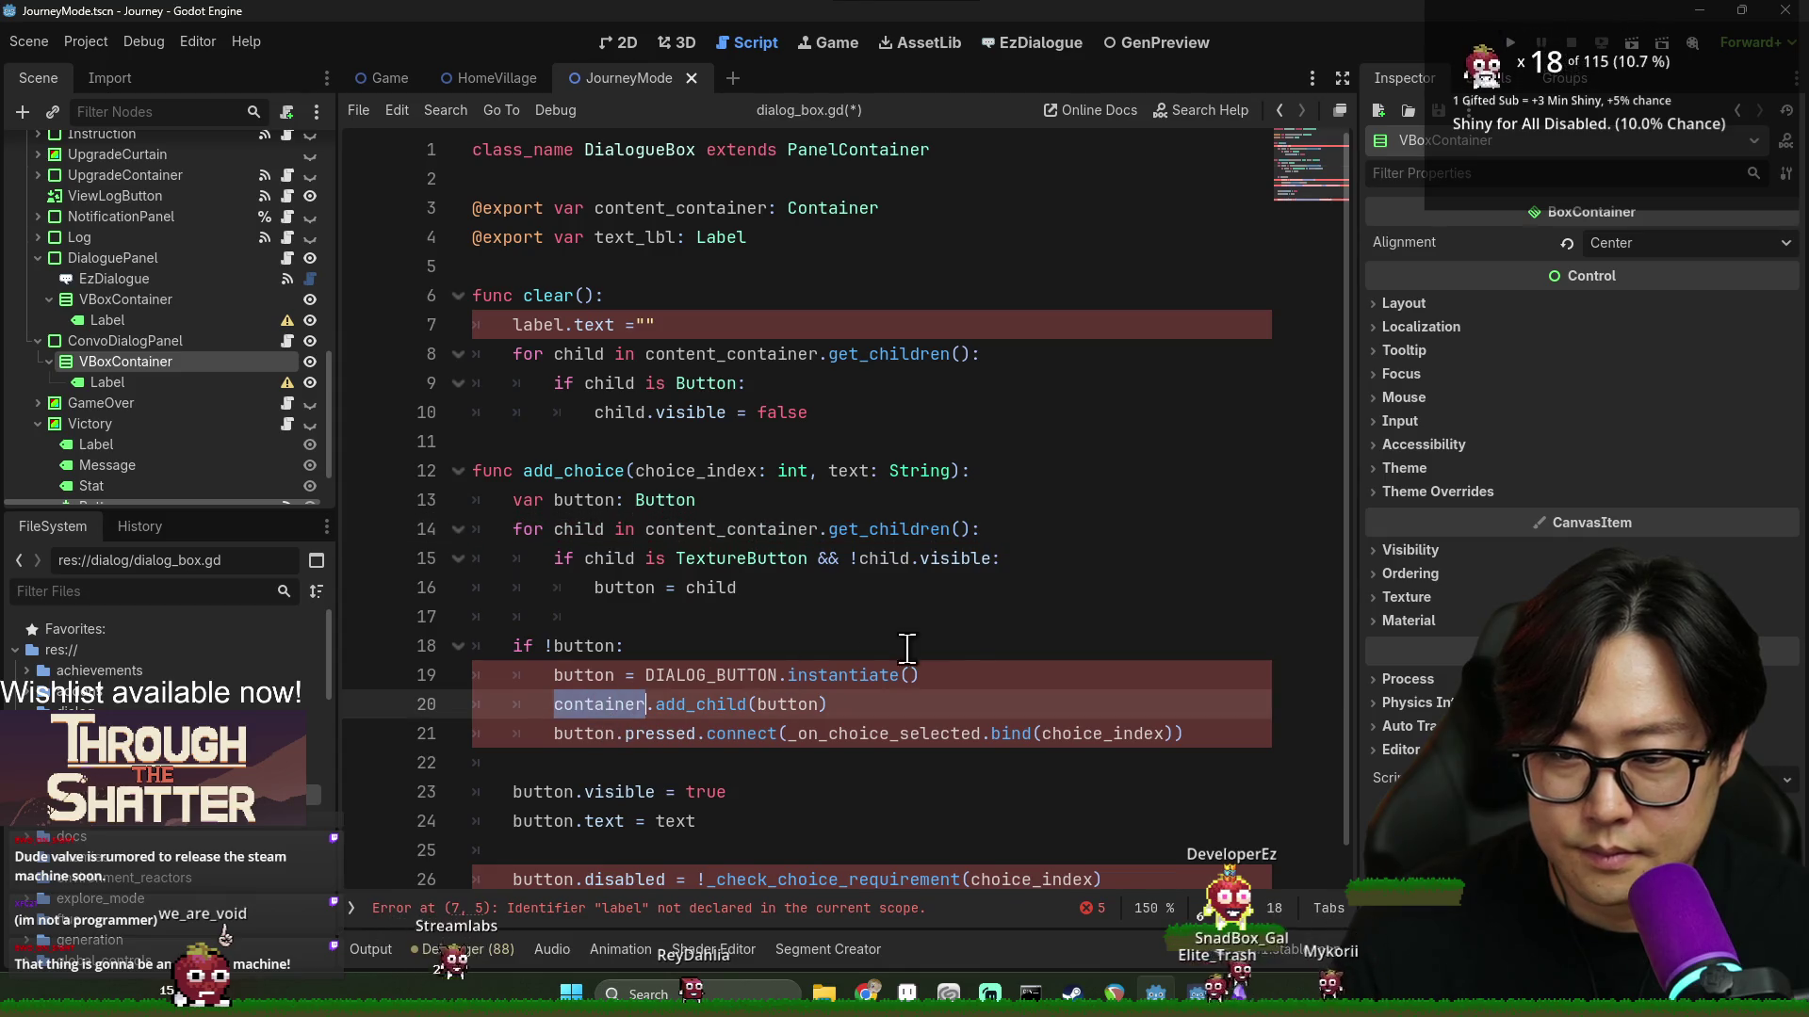
key(ctrl+v)
Step: Review the button and _check_choice_requirement references on lines 23–26 and save the script
scroll(734, 783, down, 1)
double_click(832, 851)
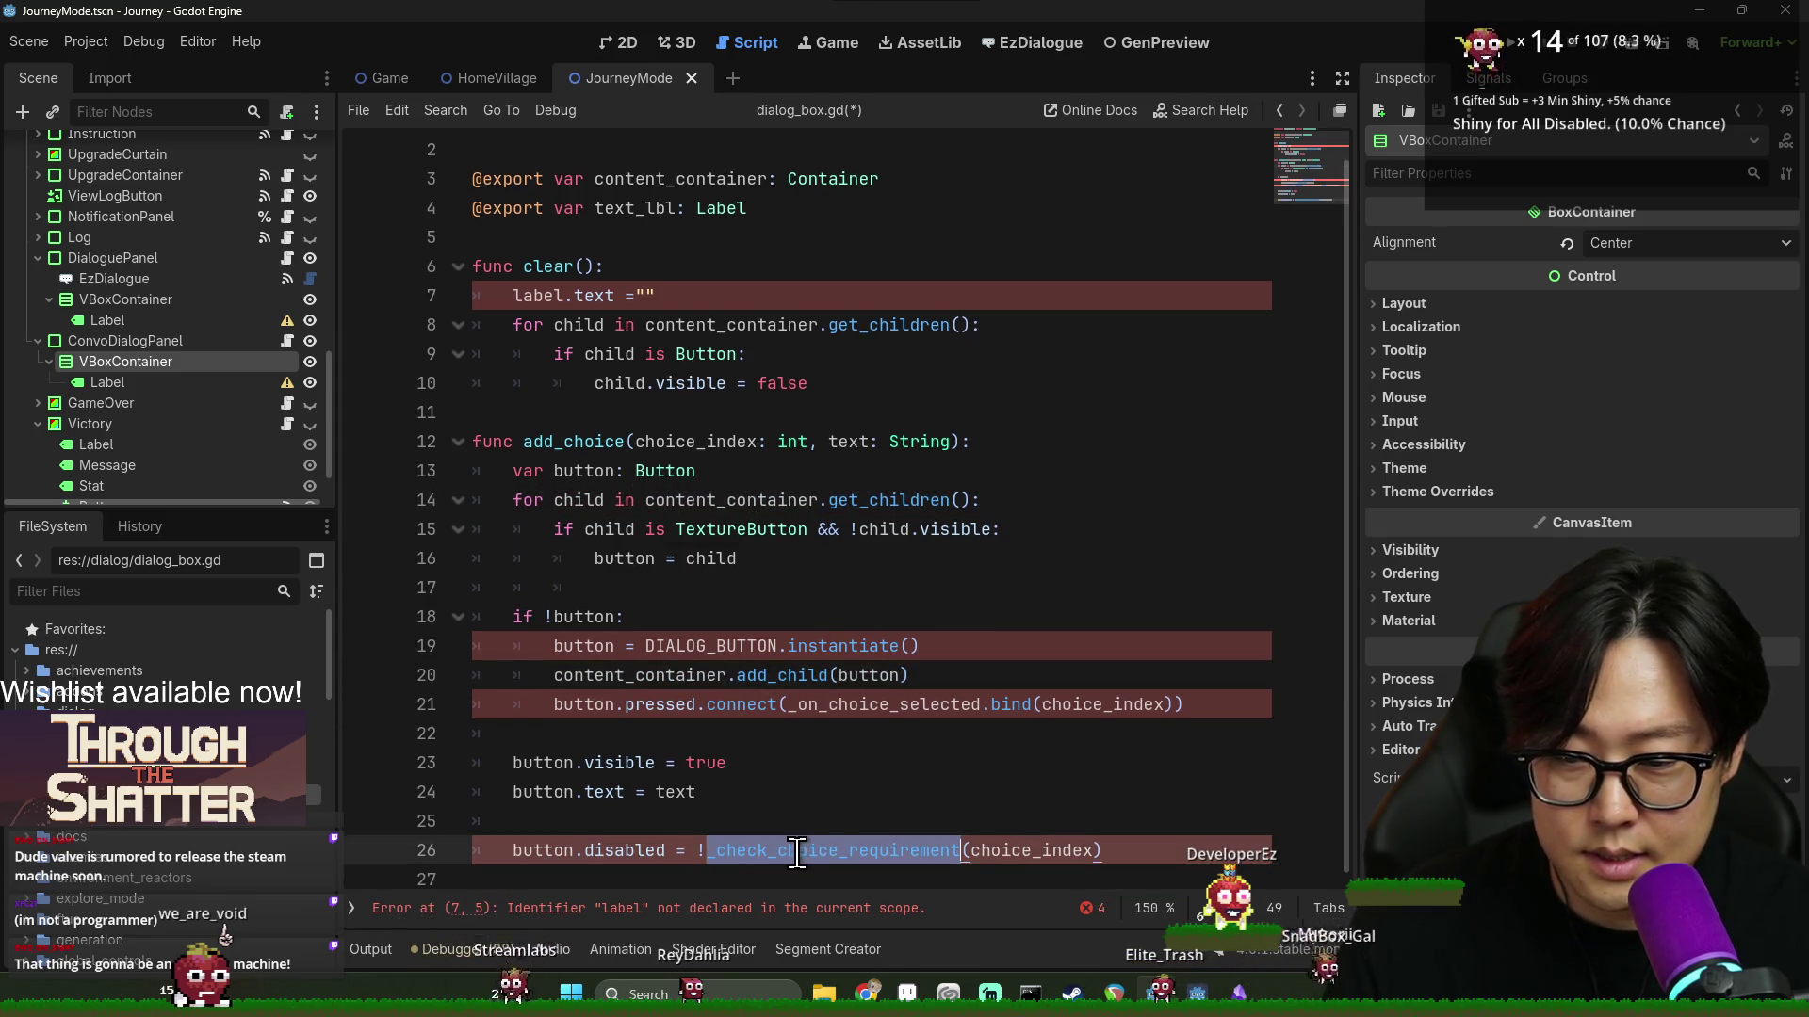
key(ctrl+s)
double_click(551, 851)
key(ctrl+s)
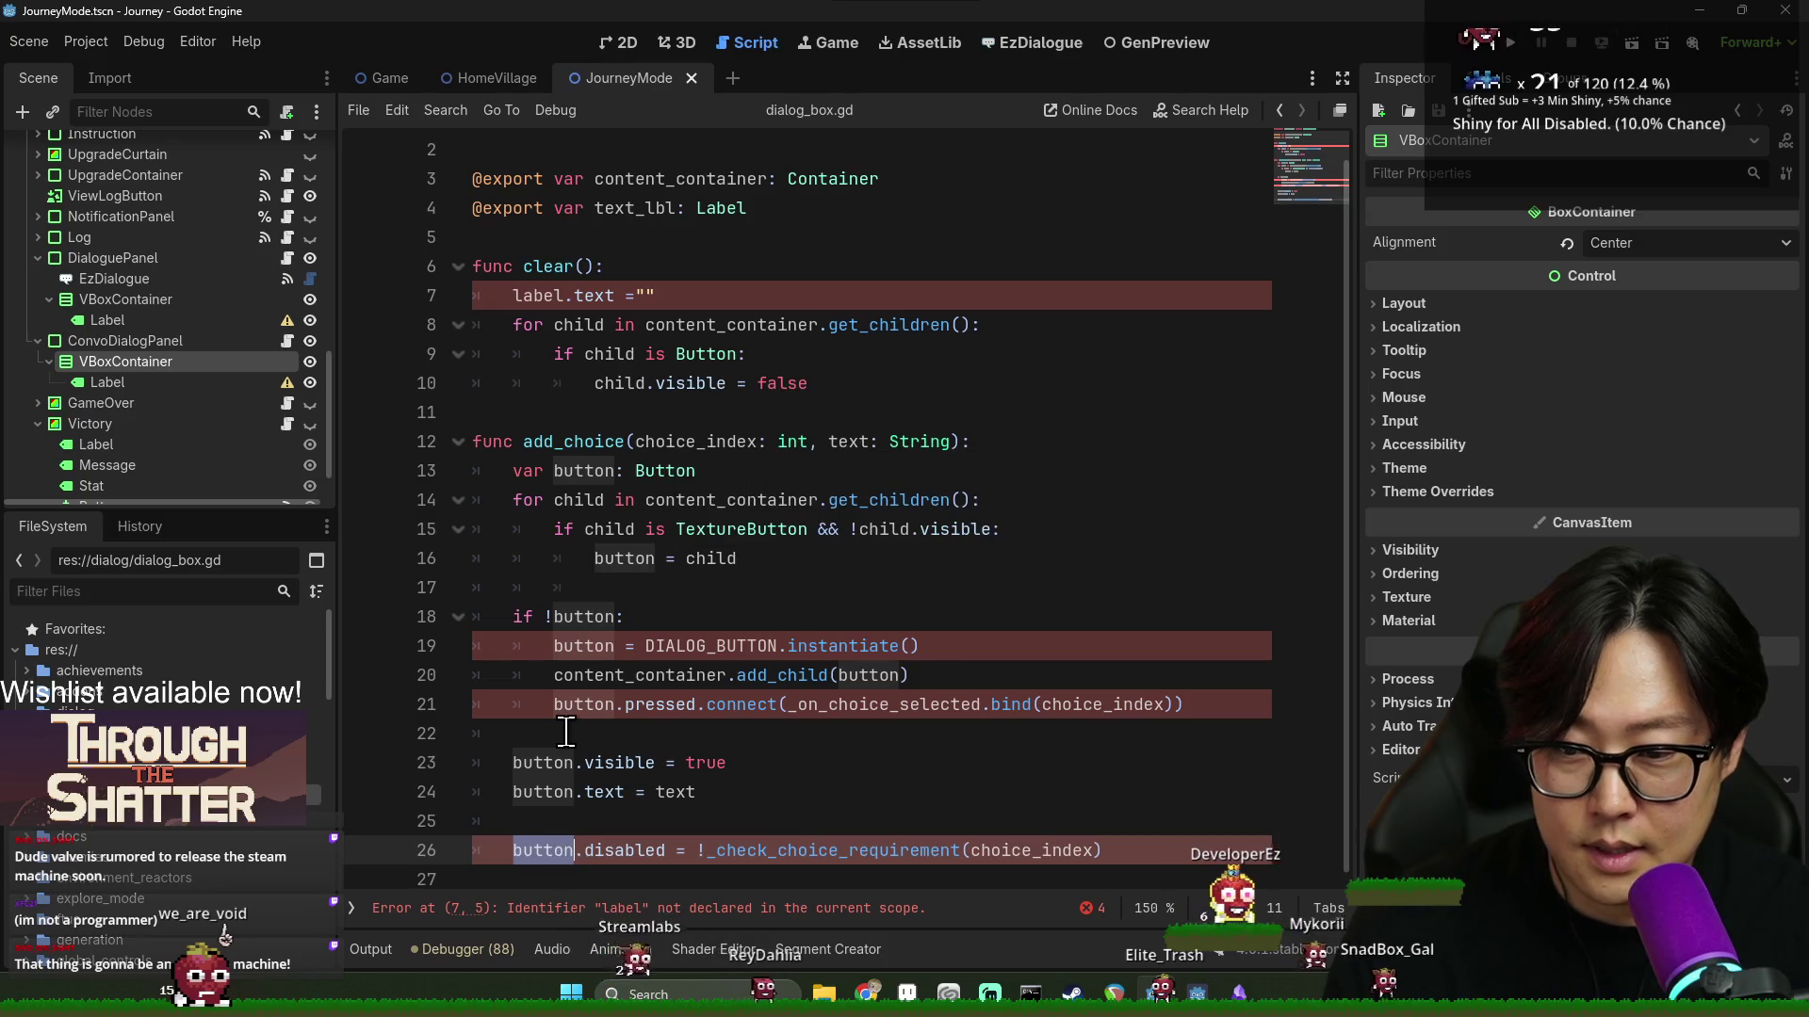
double_click(537, 763)
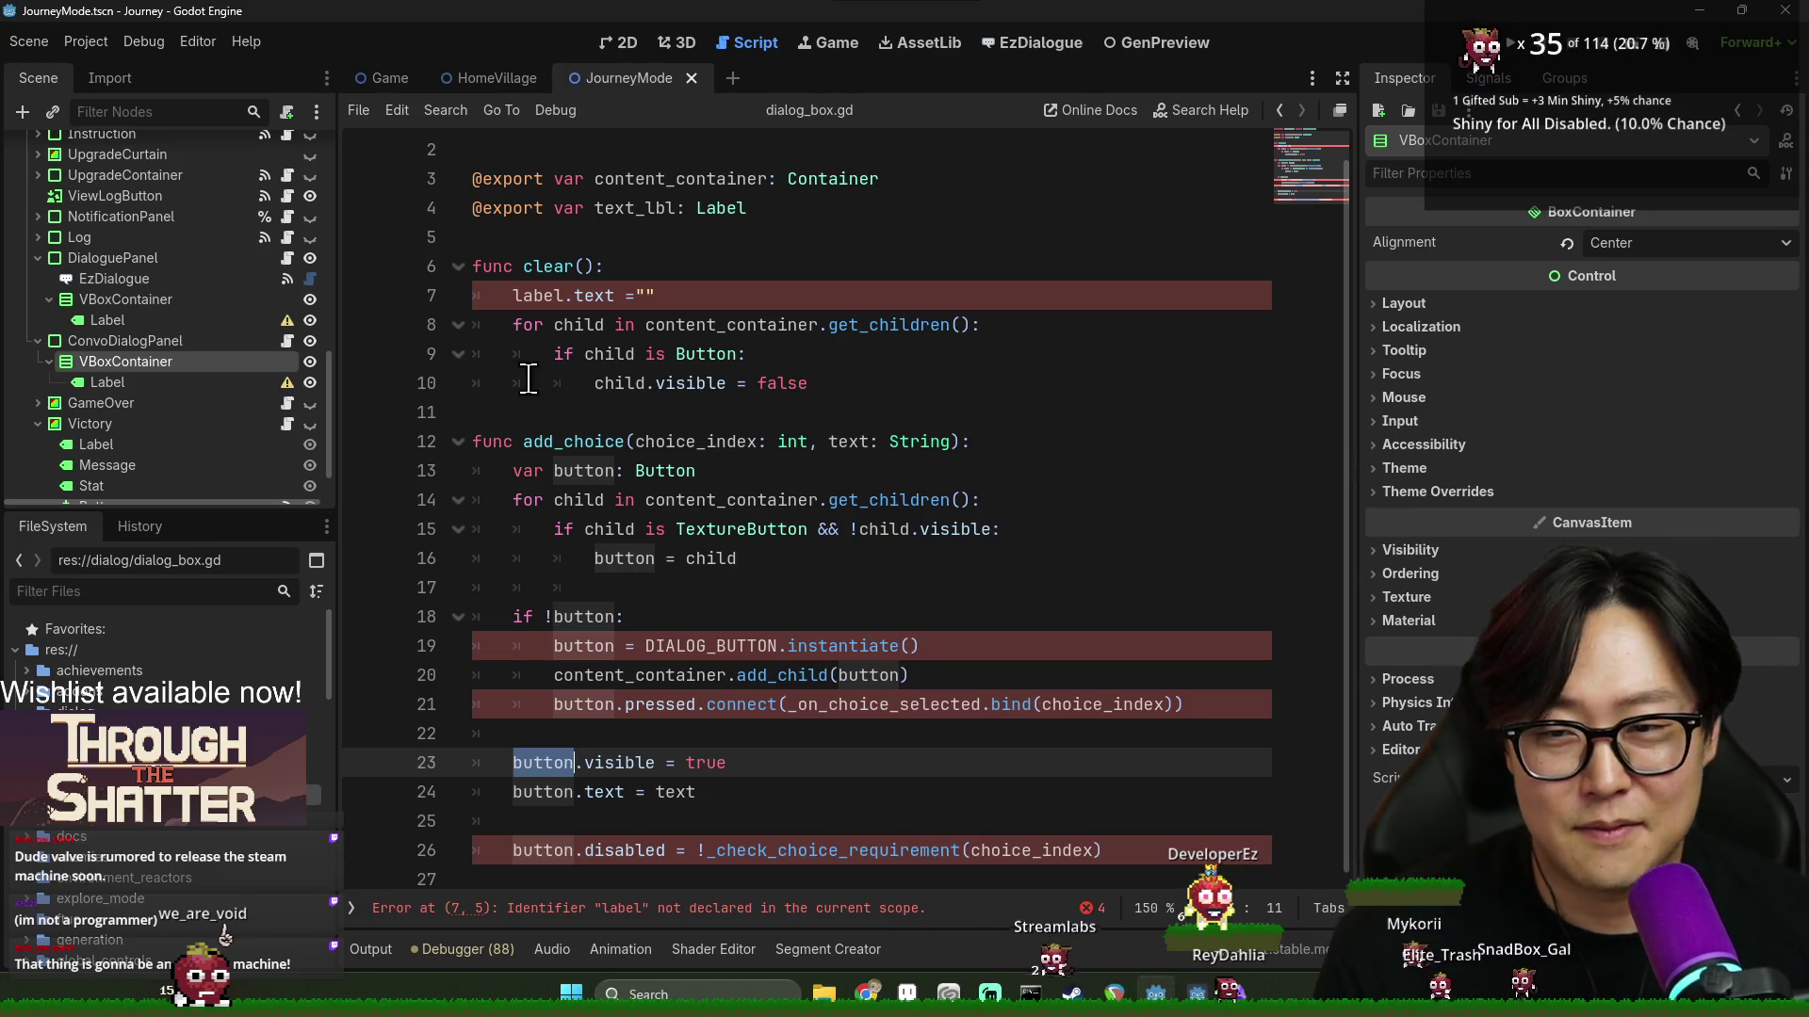
Step: Change label on line 7 to text_lbl so clear() resets text_lbl.text, and save
double_click(633, 208)
double_click(506, 295)
key(ctrl+v)
key(ctrl+s)
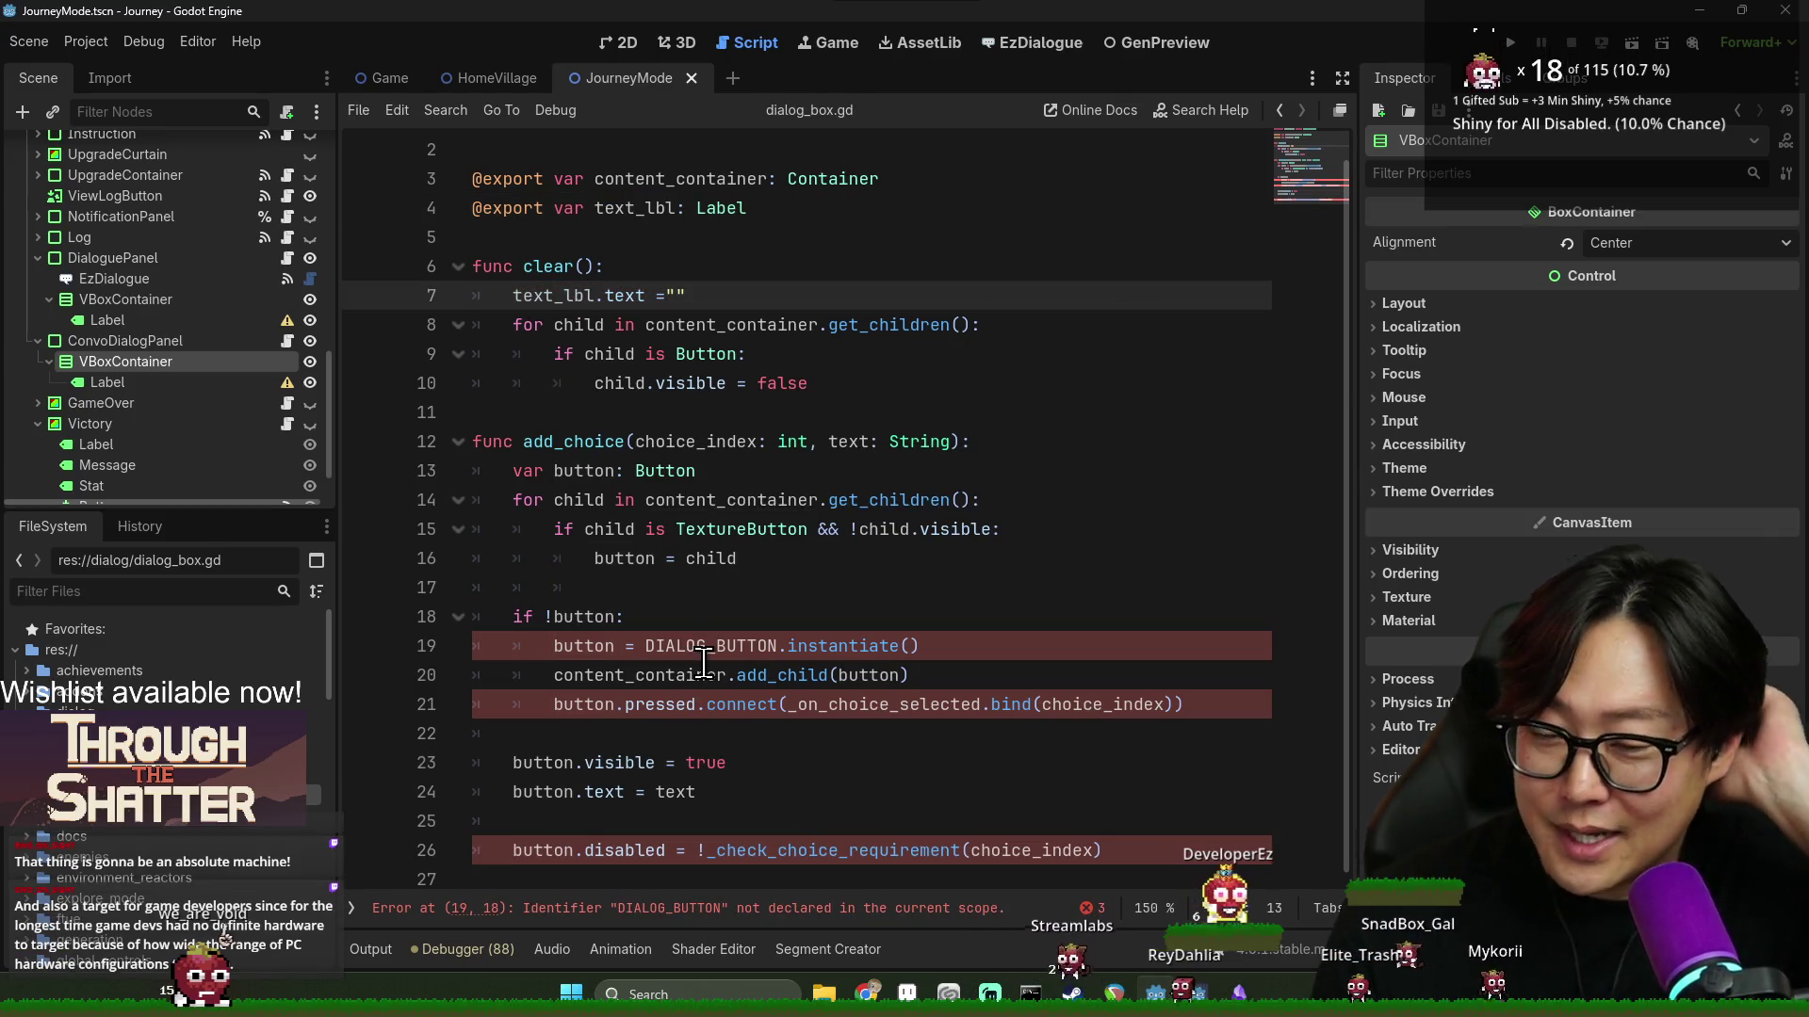
scroll(779, 317, up, 1)
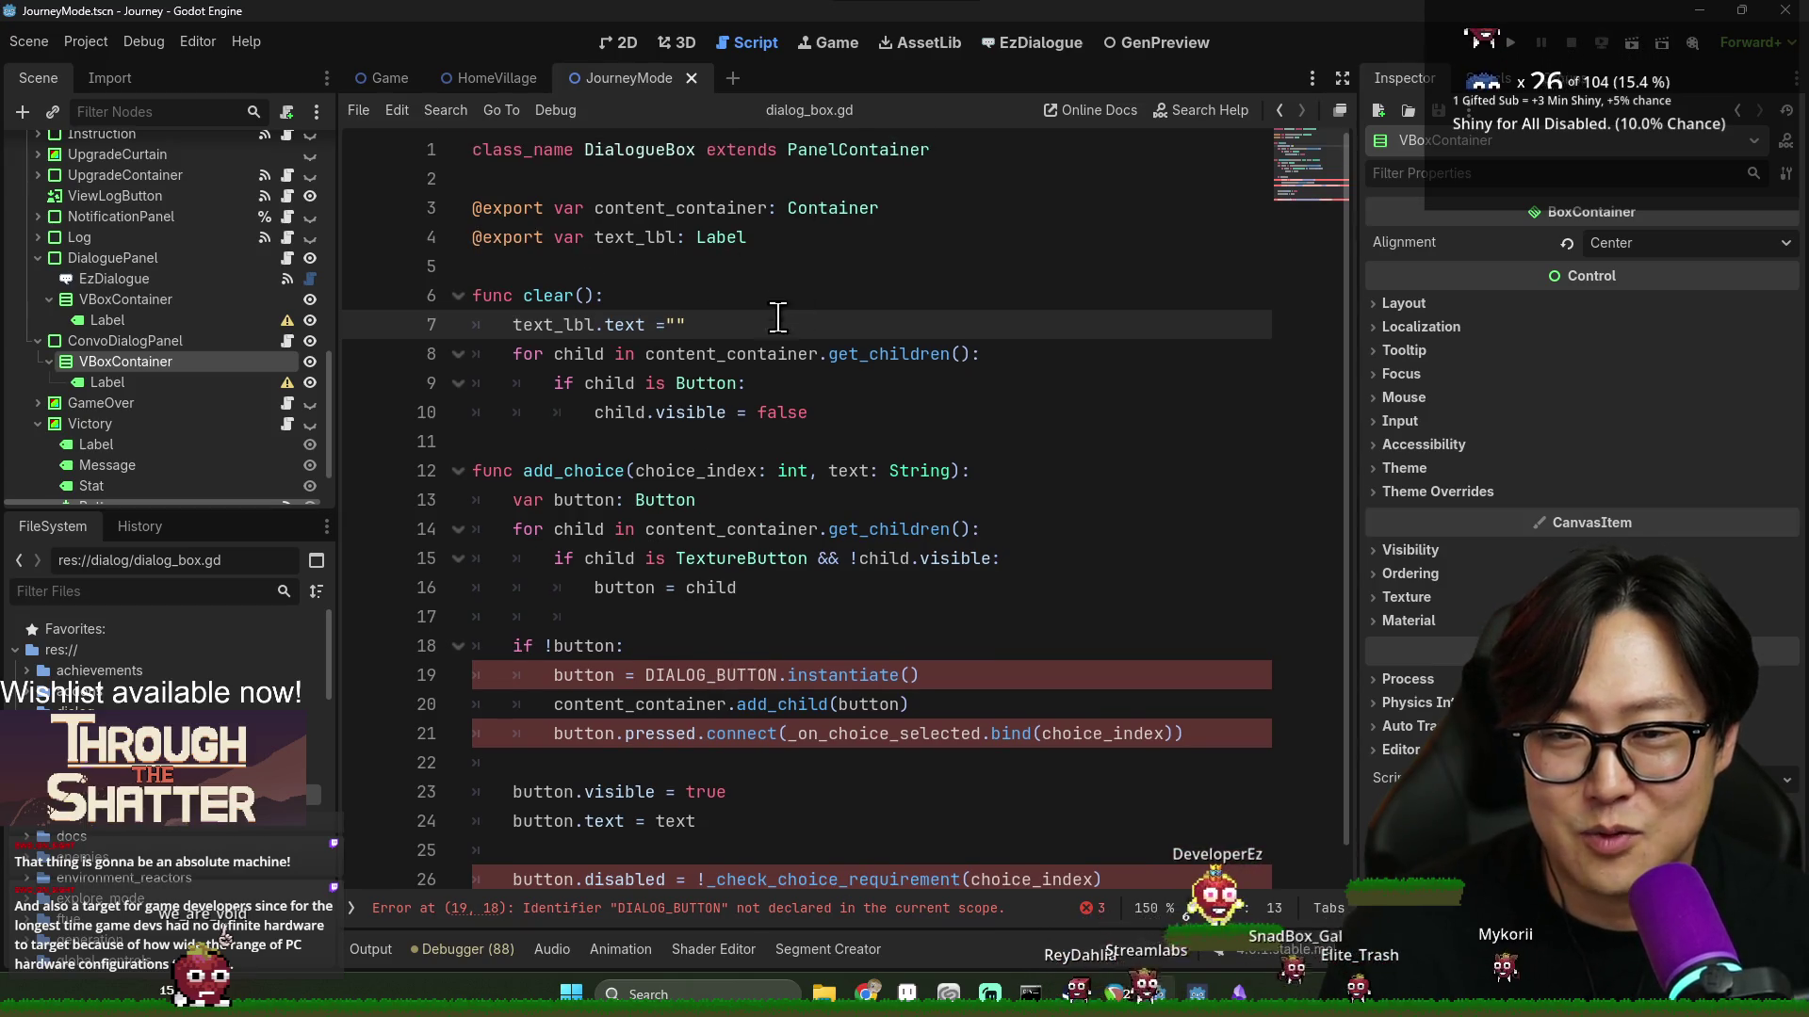
key(ctrl+s)
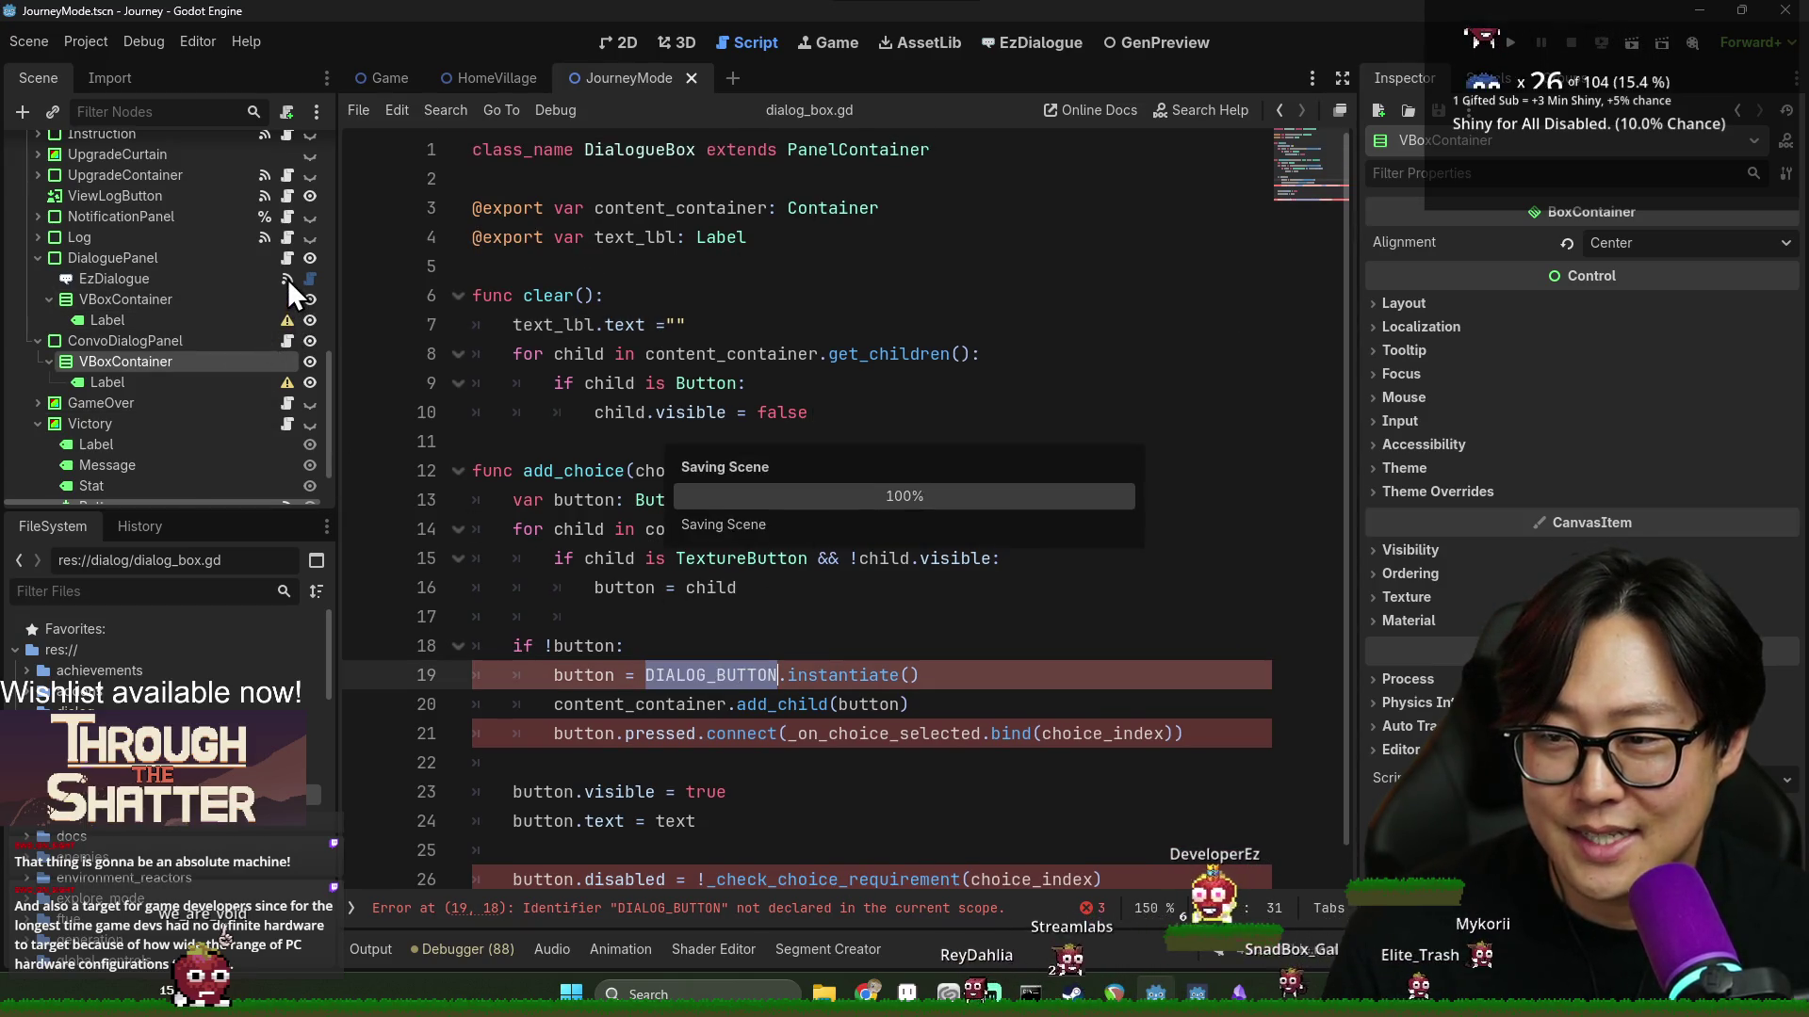
Step: Move the DIALOG_BUTTON preload constant from DialogPanel.gd to below dialog_box.gd's exported variables
click(286, 267)
triple_click(763, 442)
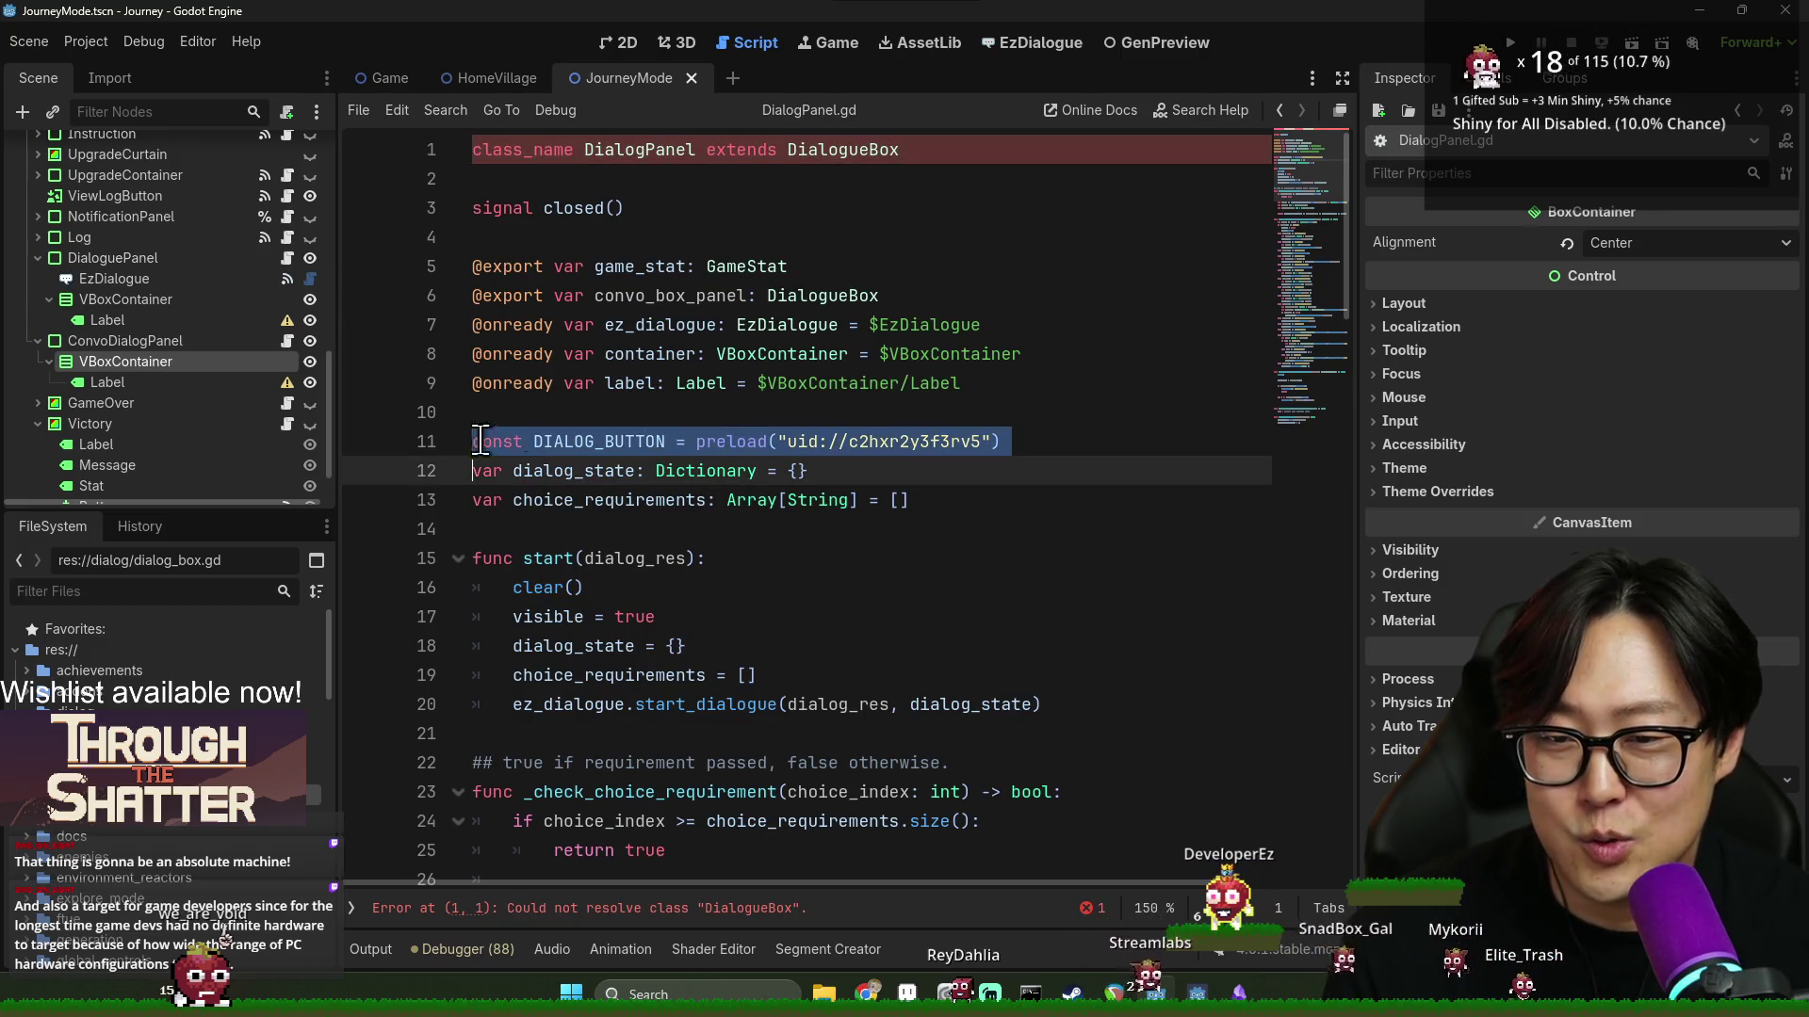
key(ctrl+x)
click(284, 343)
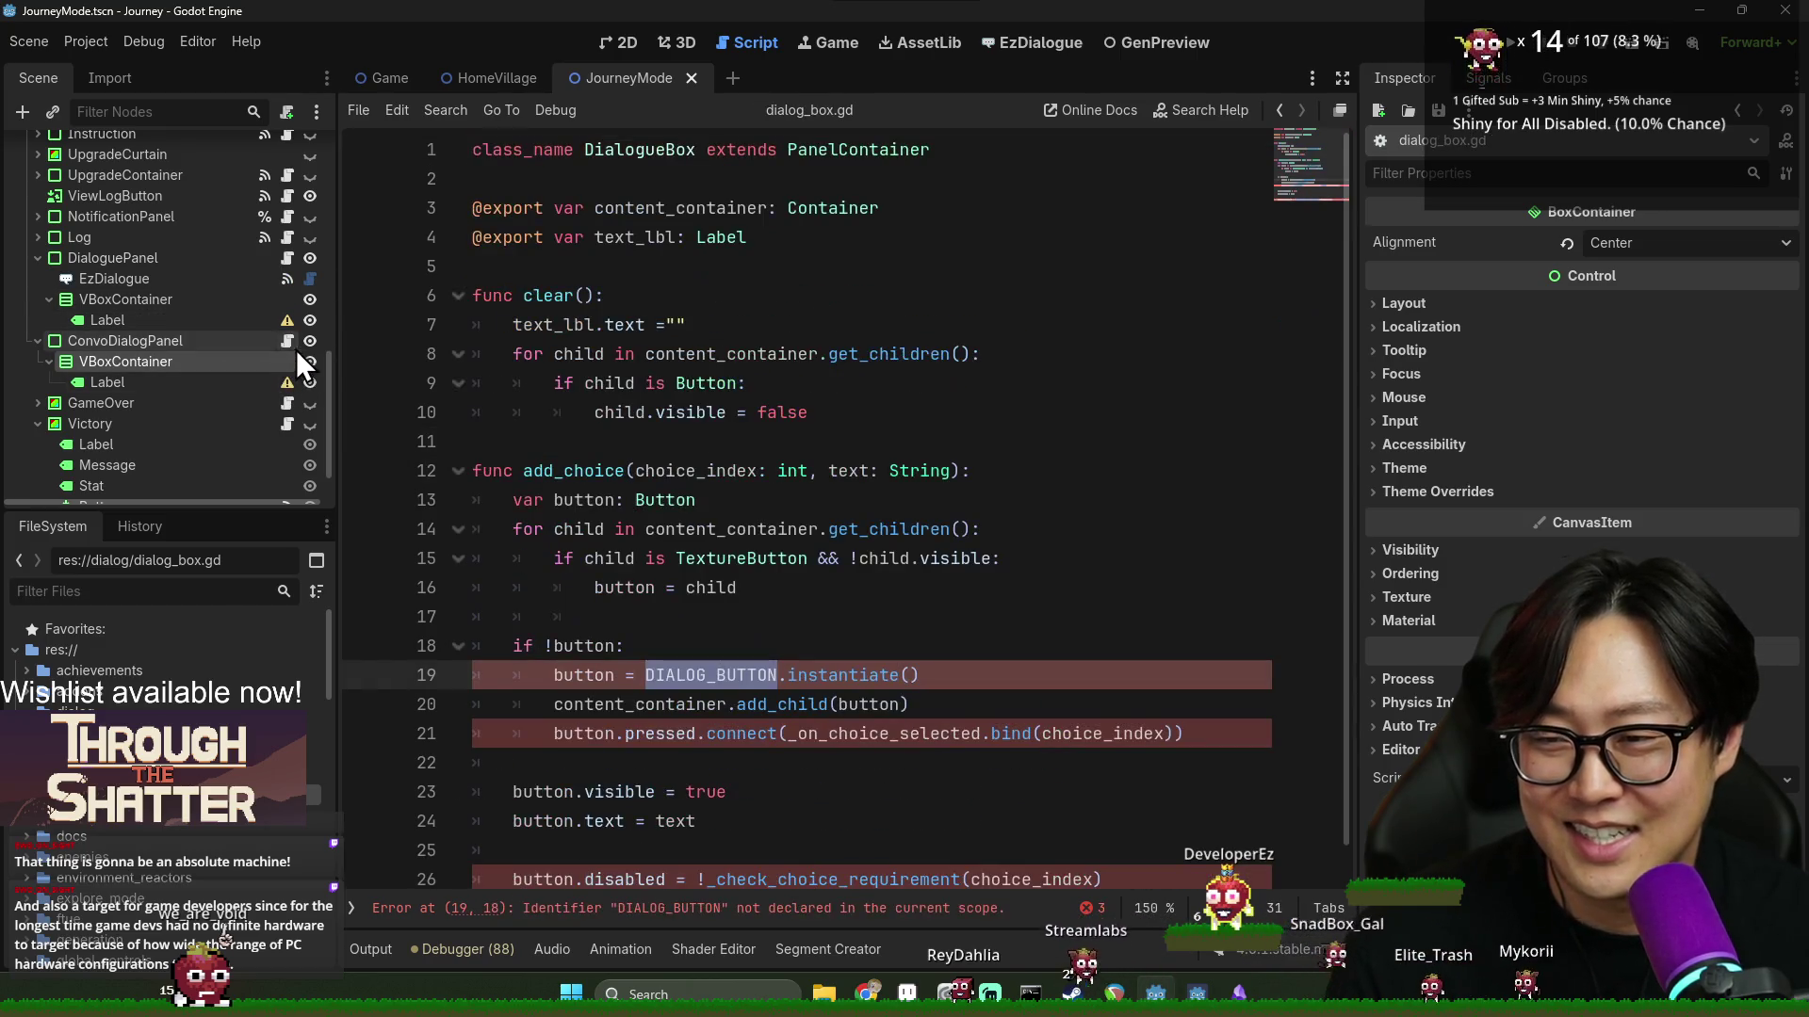
click(617, 264)
key(ctrl+v)
key(Return)
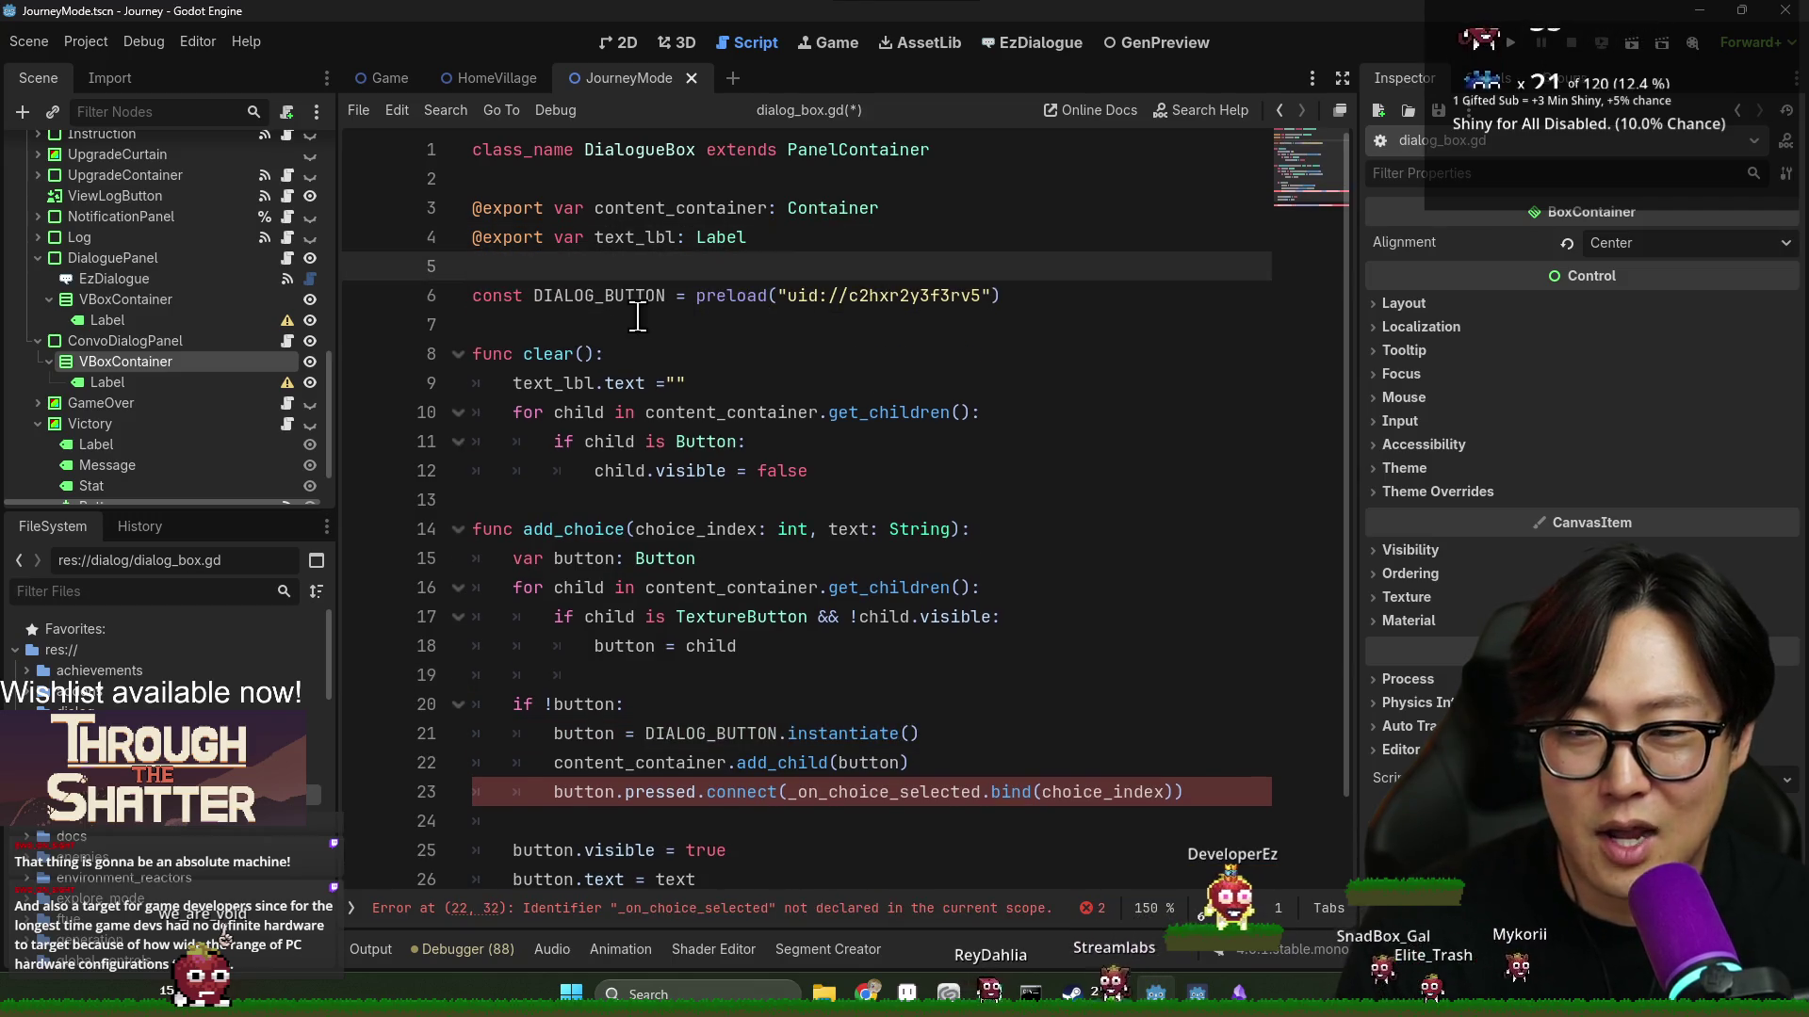
key(ctrl+s)
Step: Paste the _on_choice_selected handler at the end of dialog_box.gd, remove the stray line, and save
double_click(579, 791)
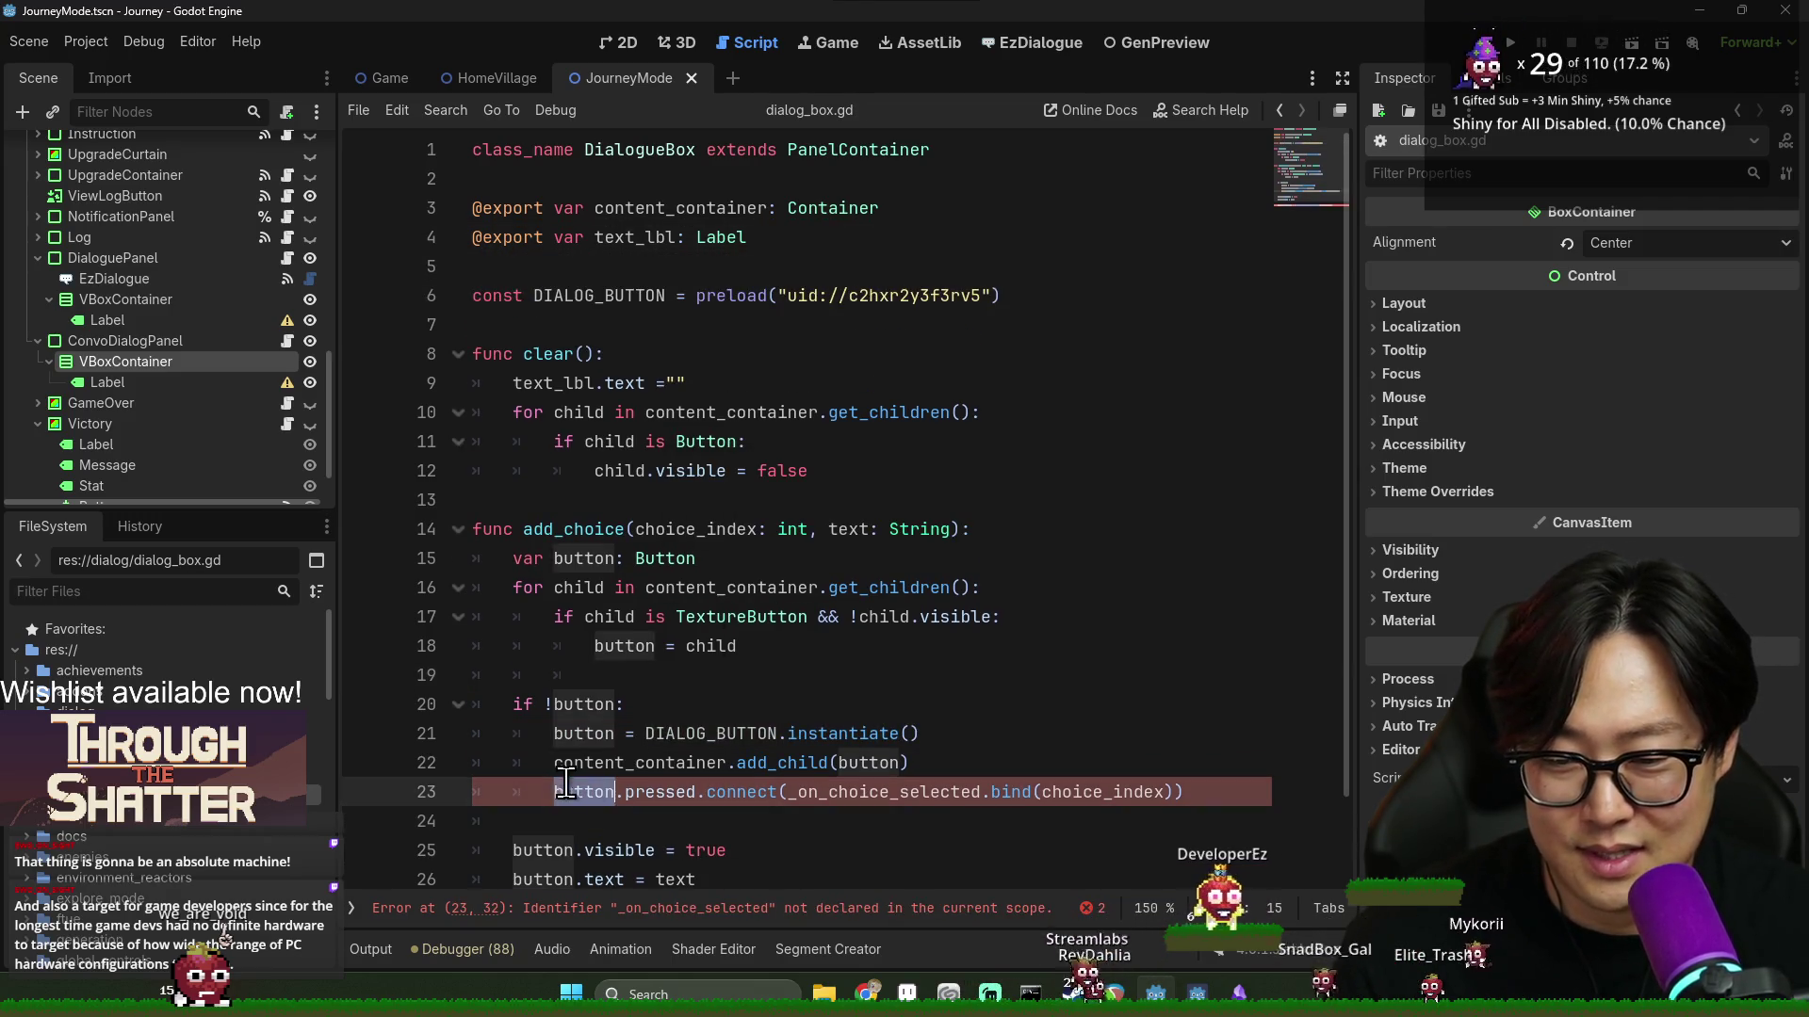
scroll(767, 781, down, 1)
double_click(852, 707)
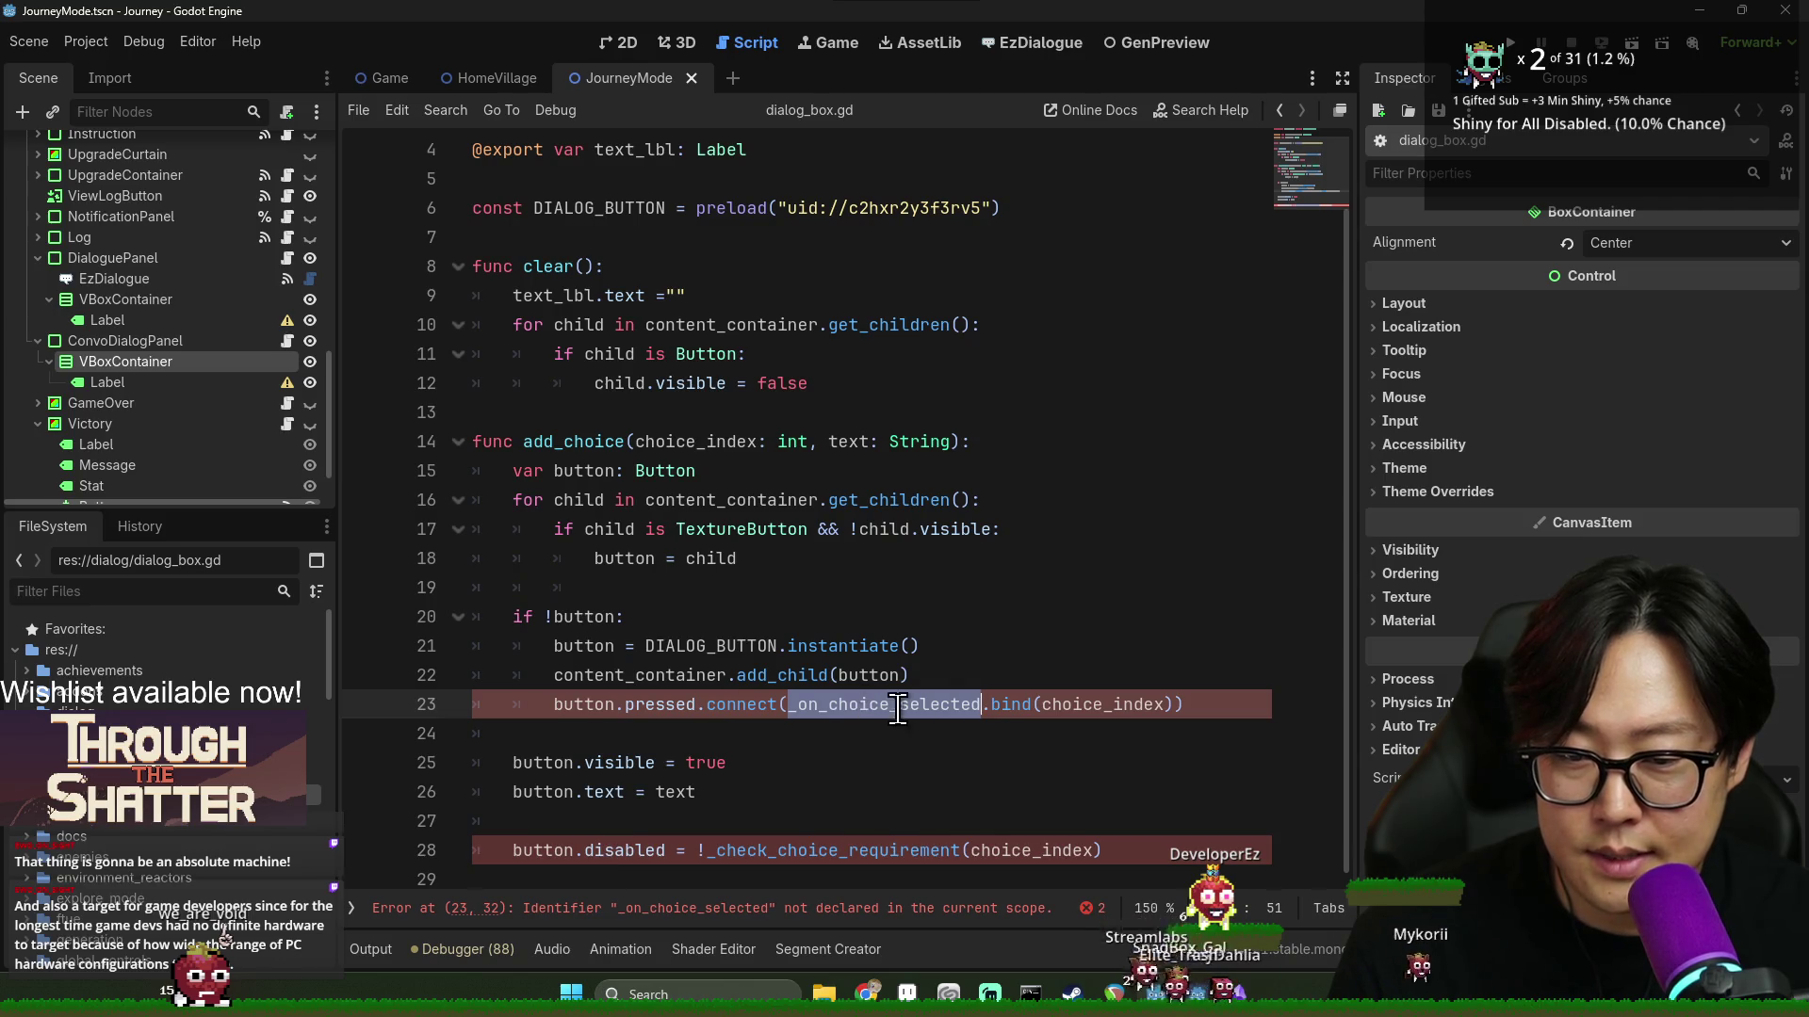
shift+click(1176, 706)
click(1161, 869)
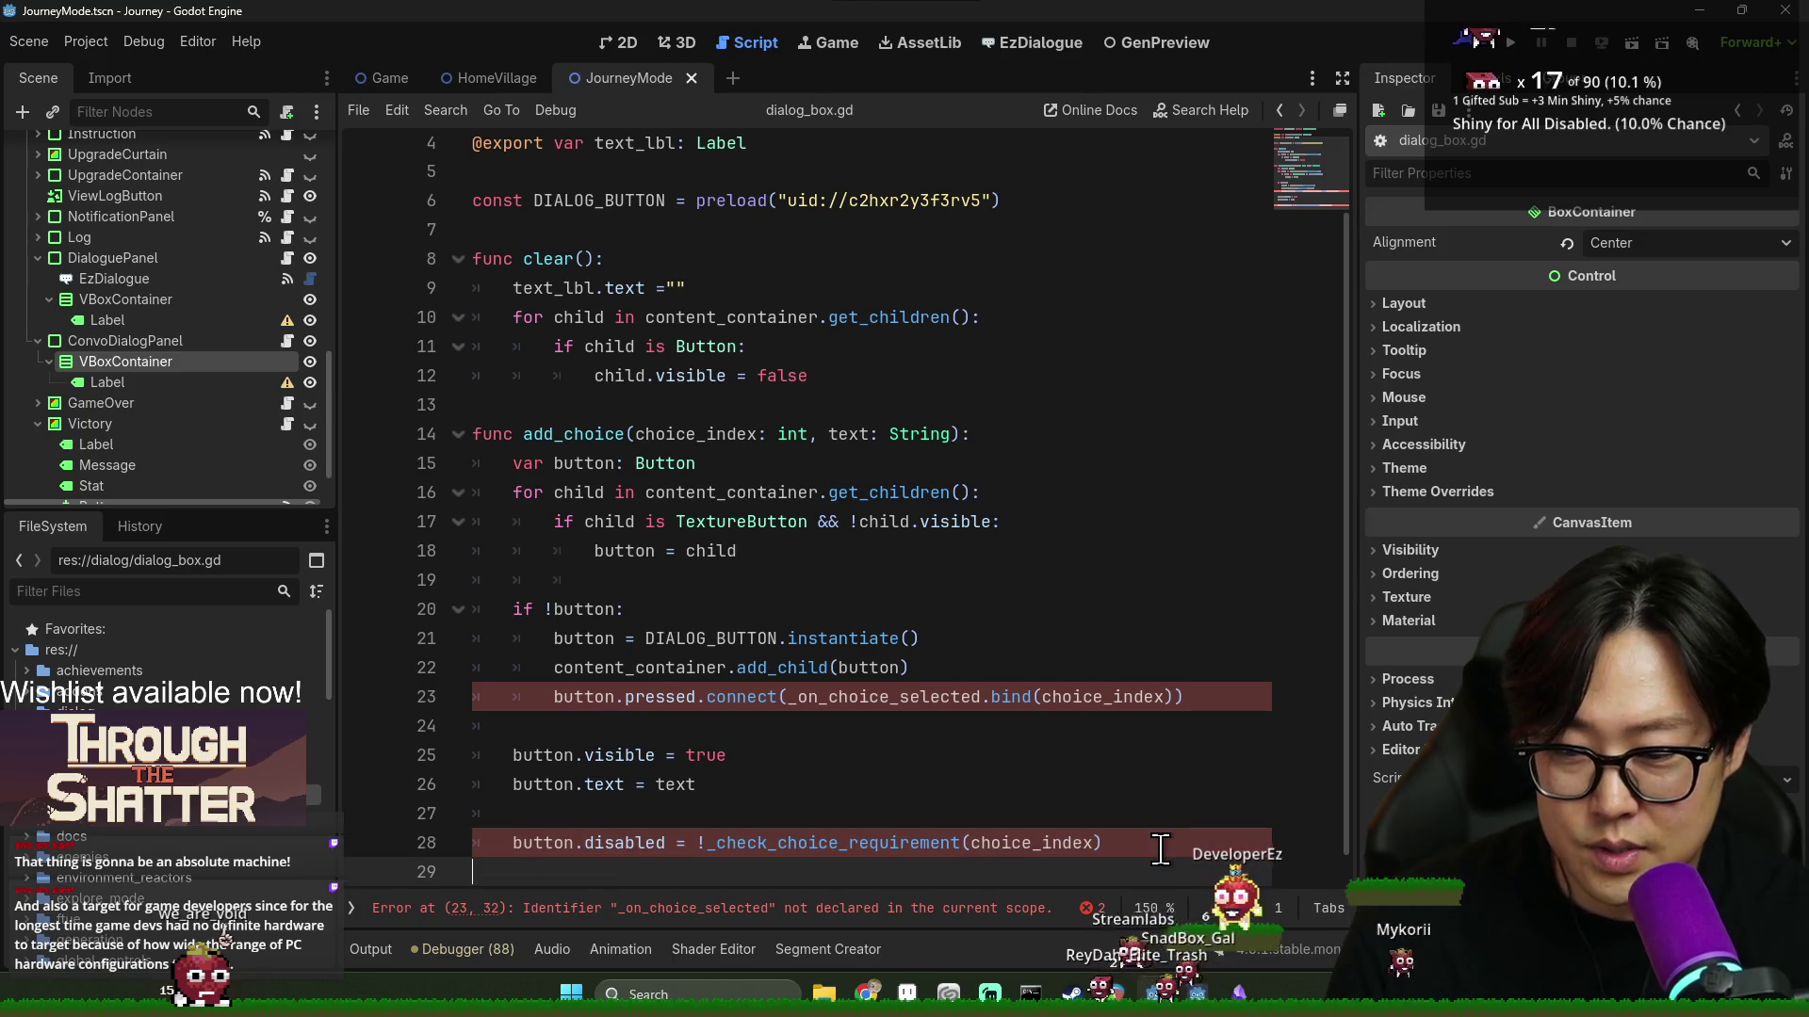
key(ctrl+v)
key(ctrl+s)
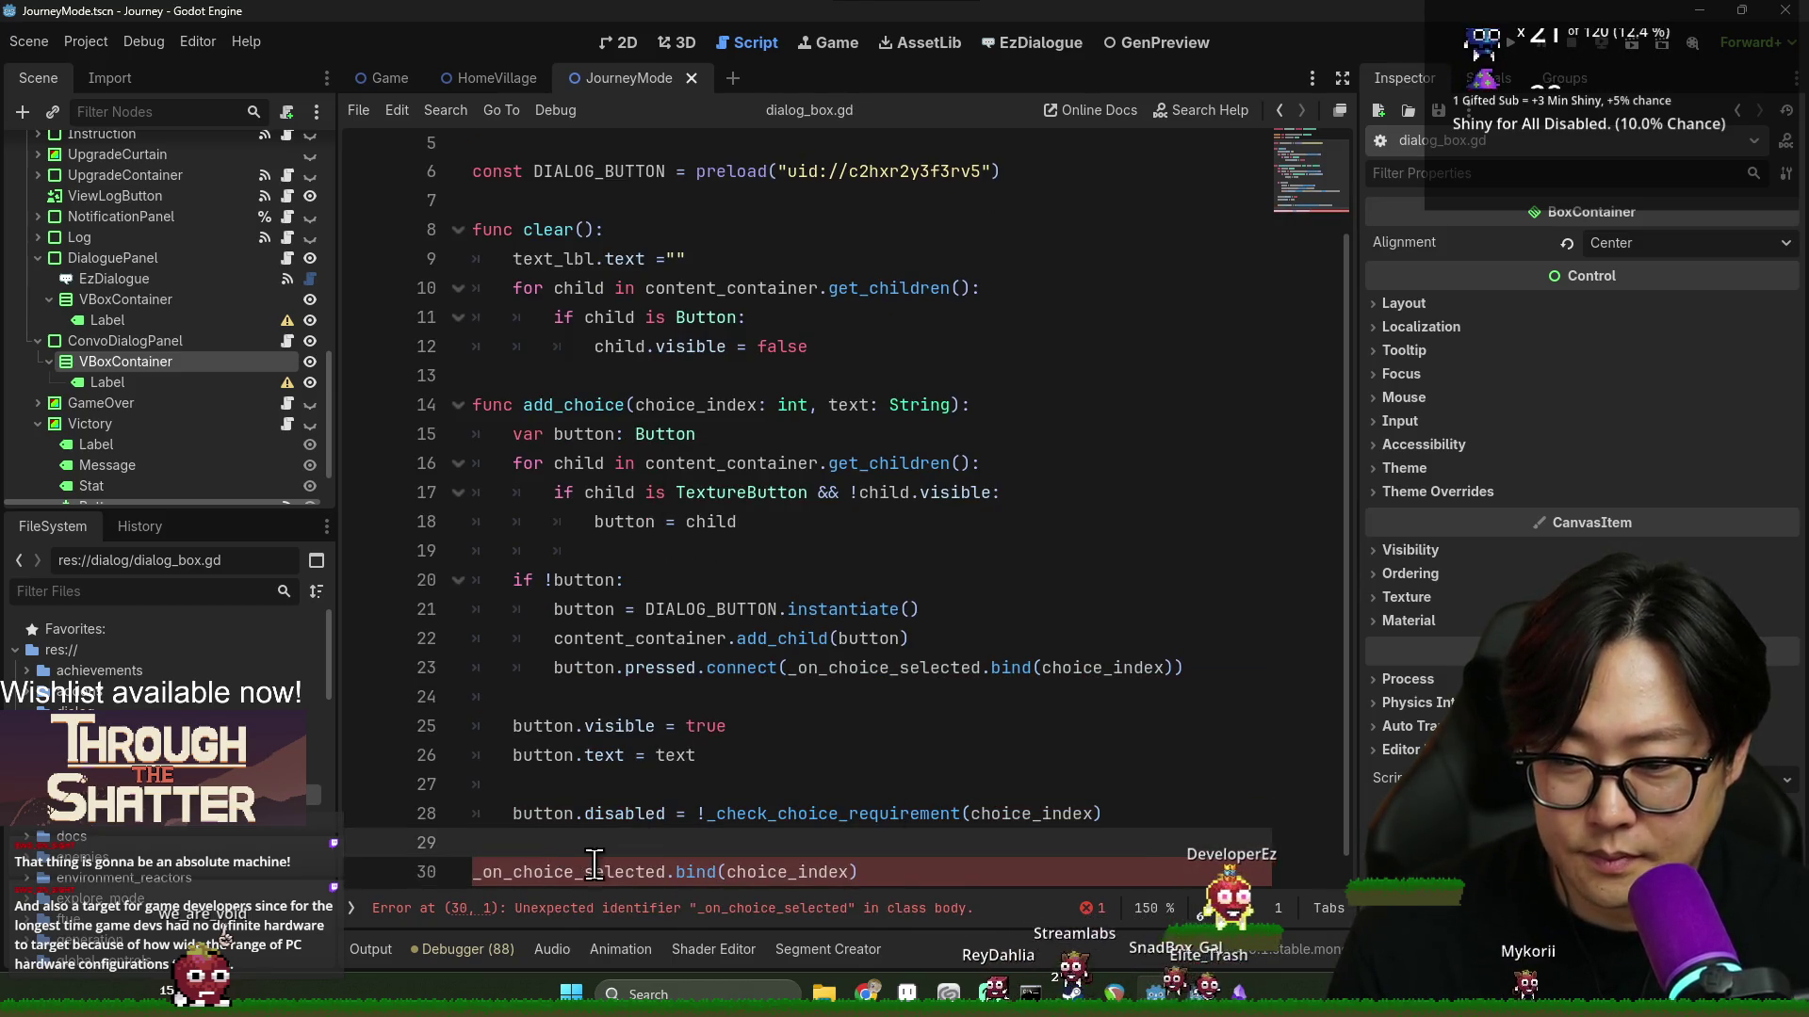
double_click(594, 867)
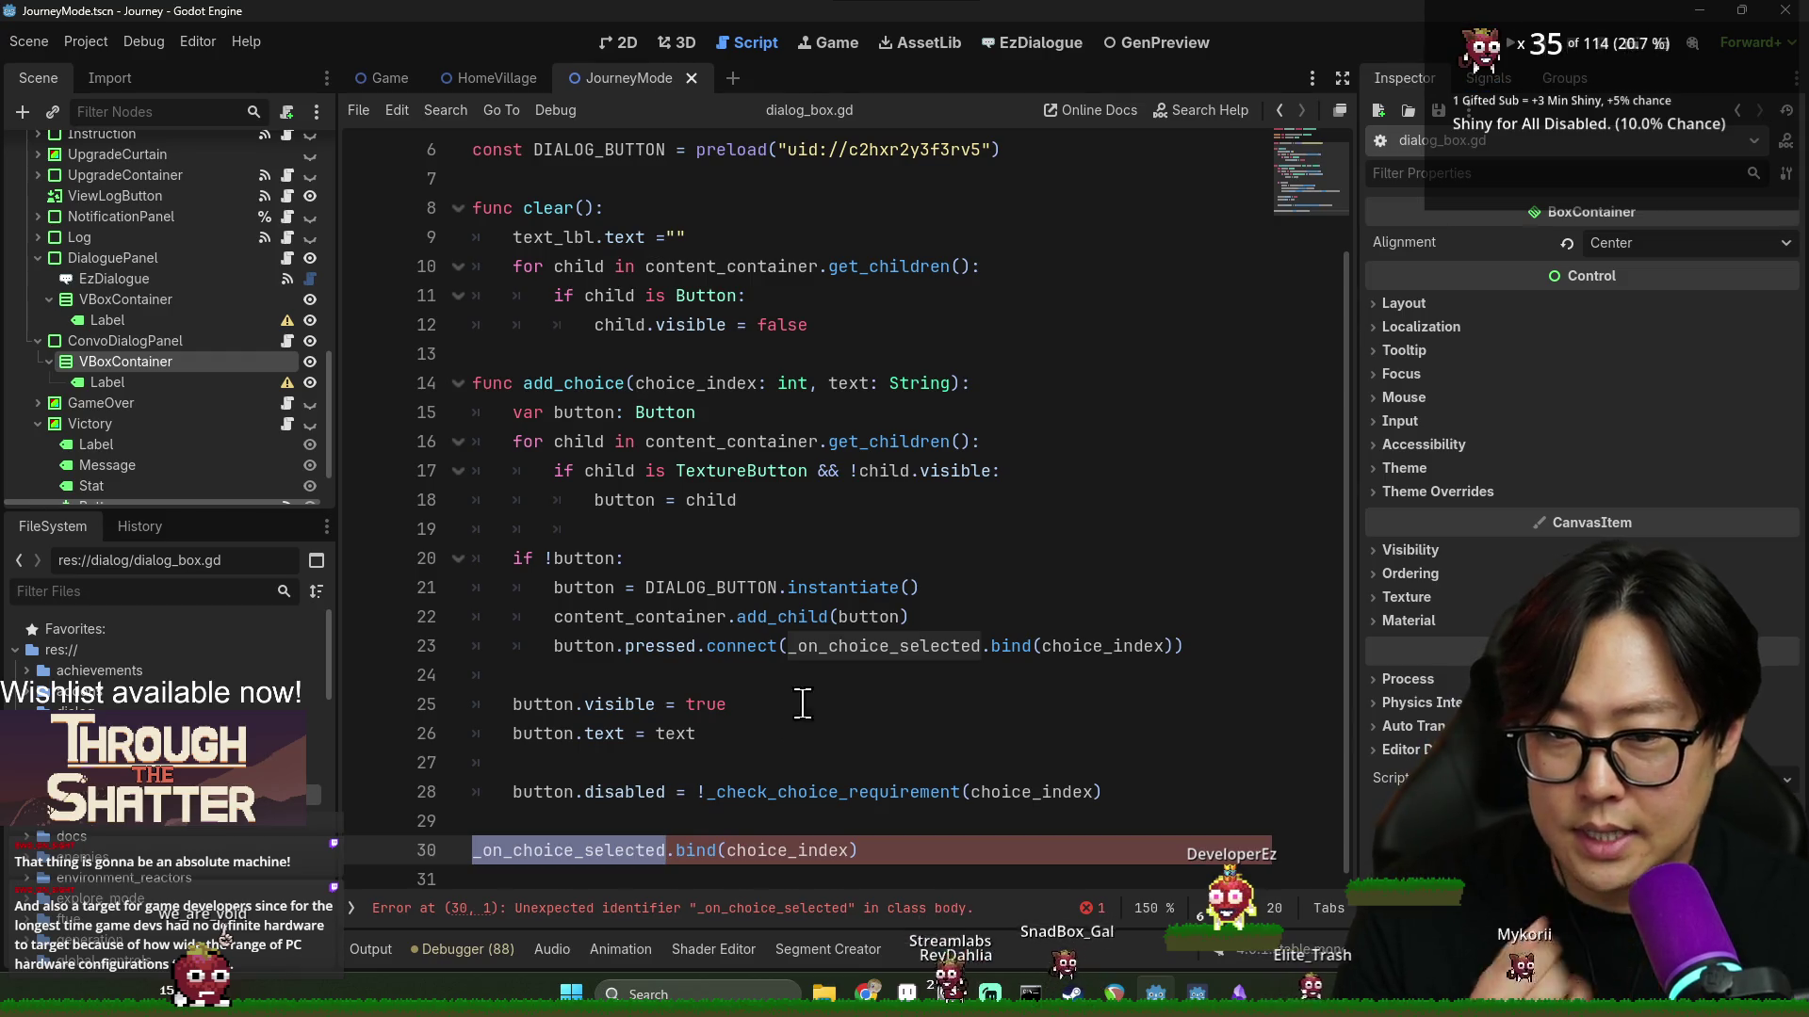
click(904, 851)
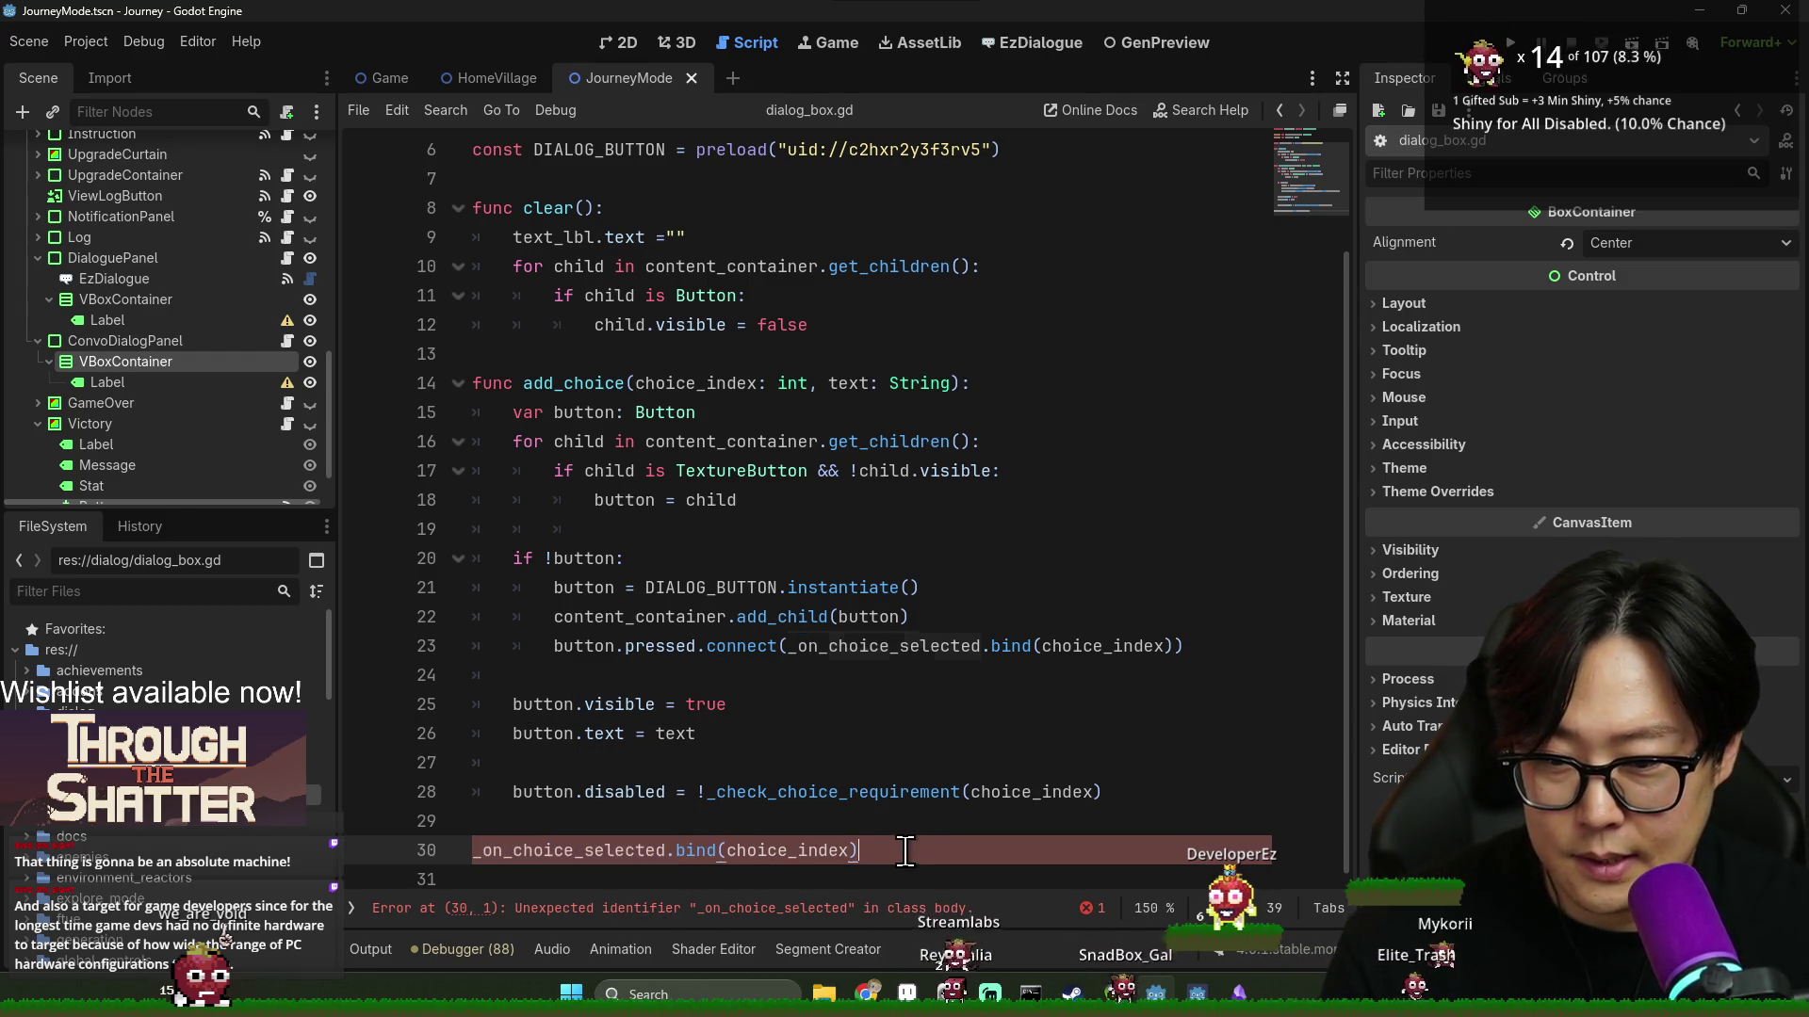
key(BackSpace)
key(ctrl+s)
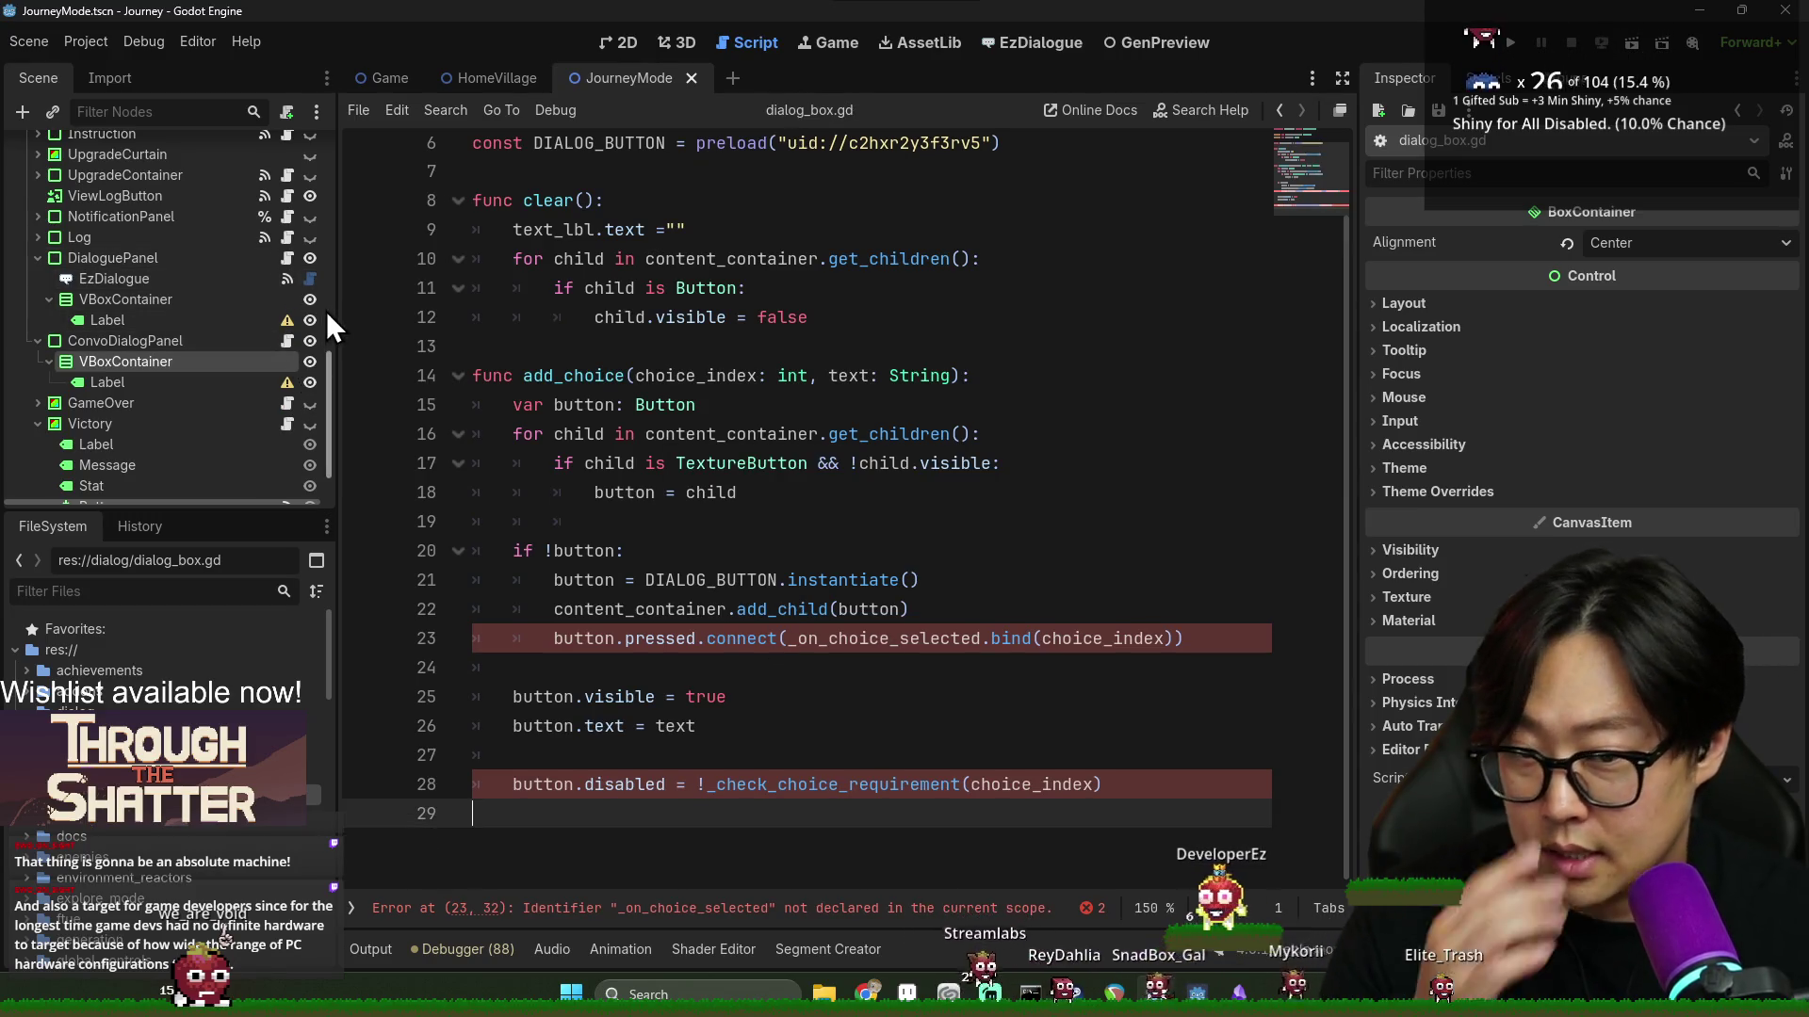
Step: Compare against DialogPanel.gd and save dialog_box.gd with _on_choice_selected at the end
click(286, 258)
click(286, 340)
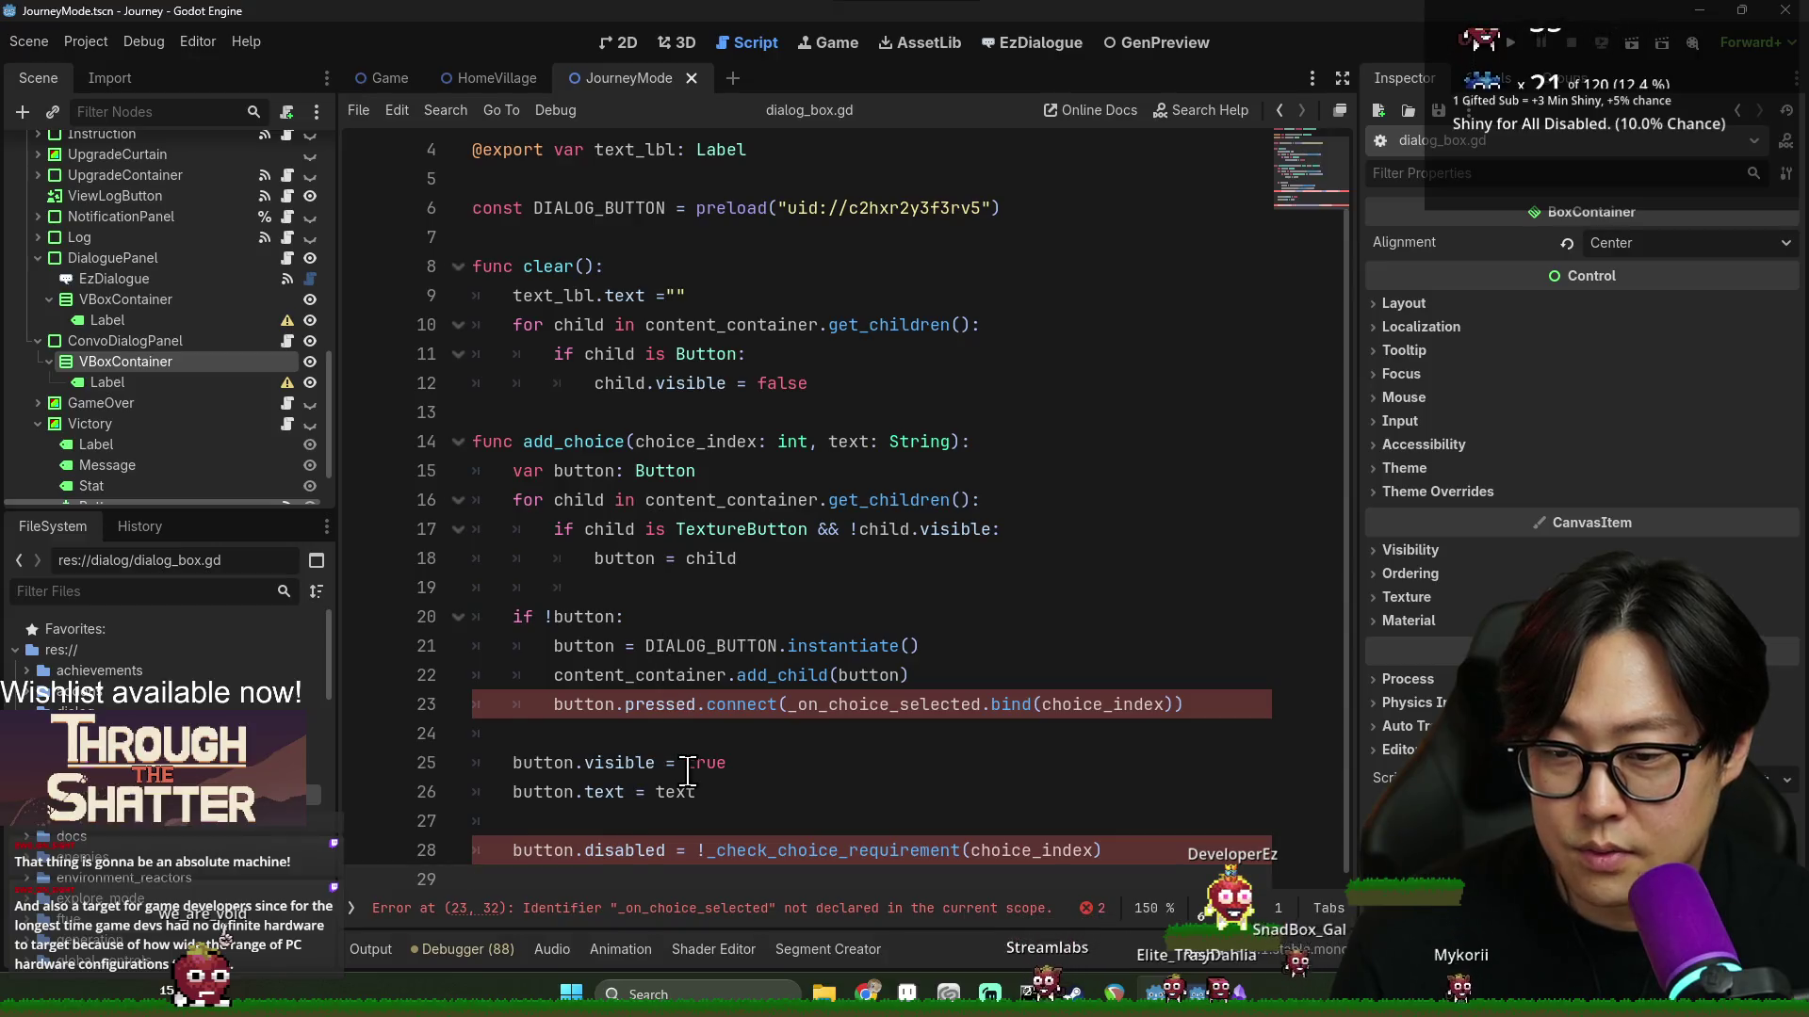
scroll(688, 771, down, 1)
key(ctrl+s)
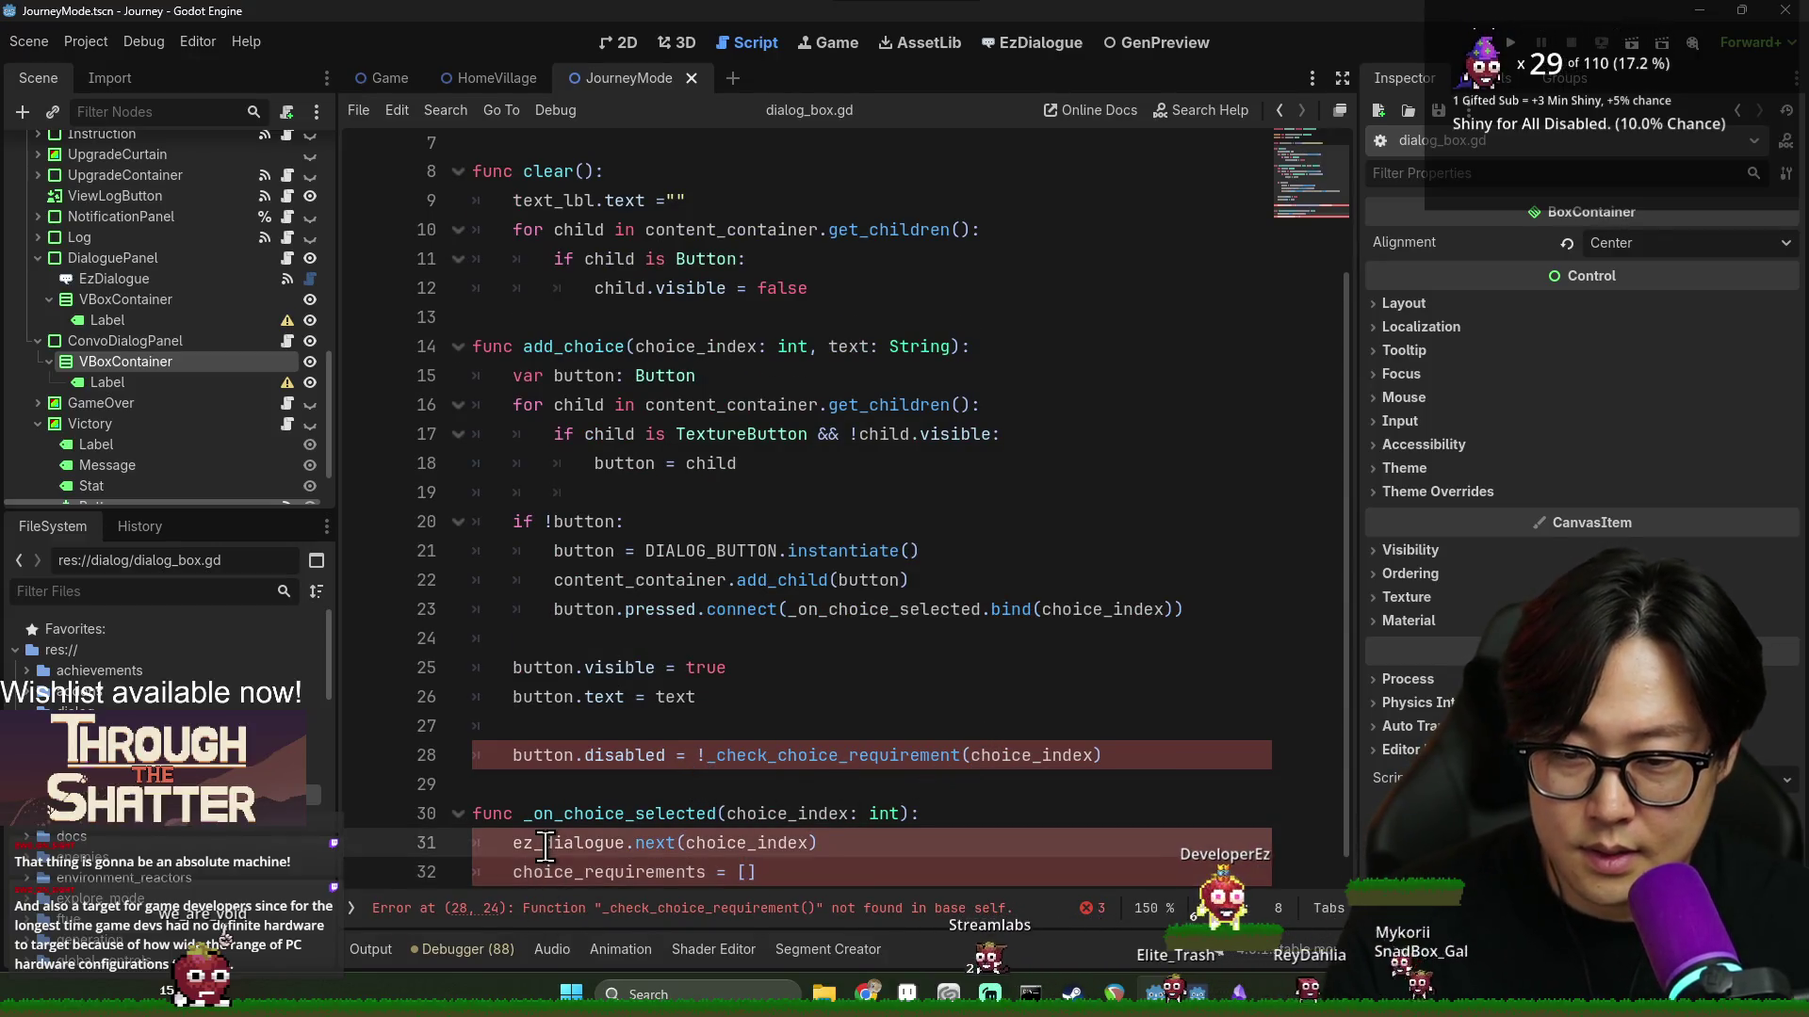
key(ctrl+s)
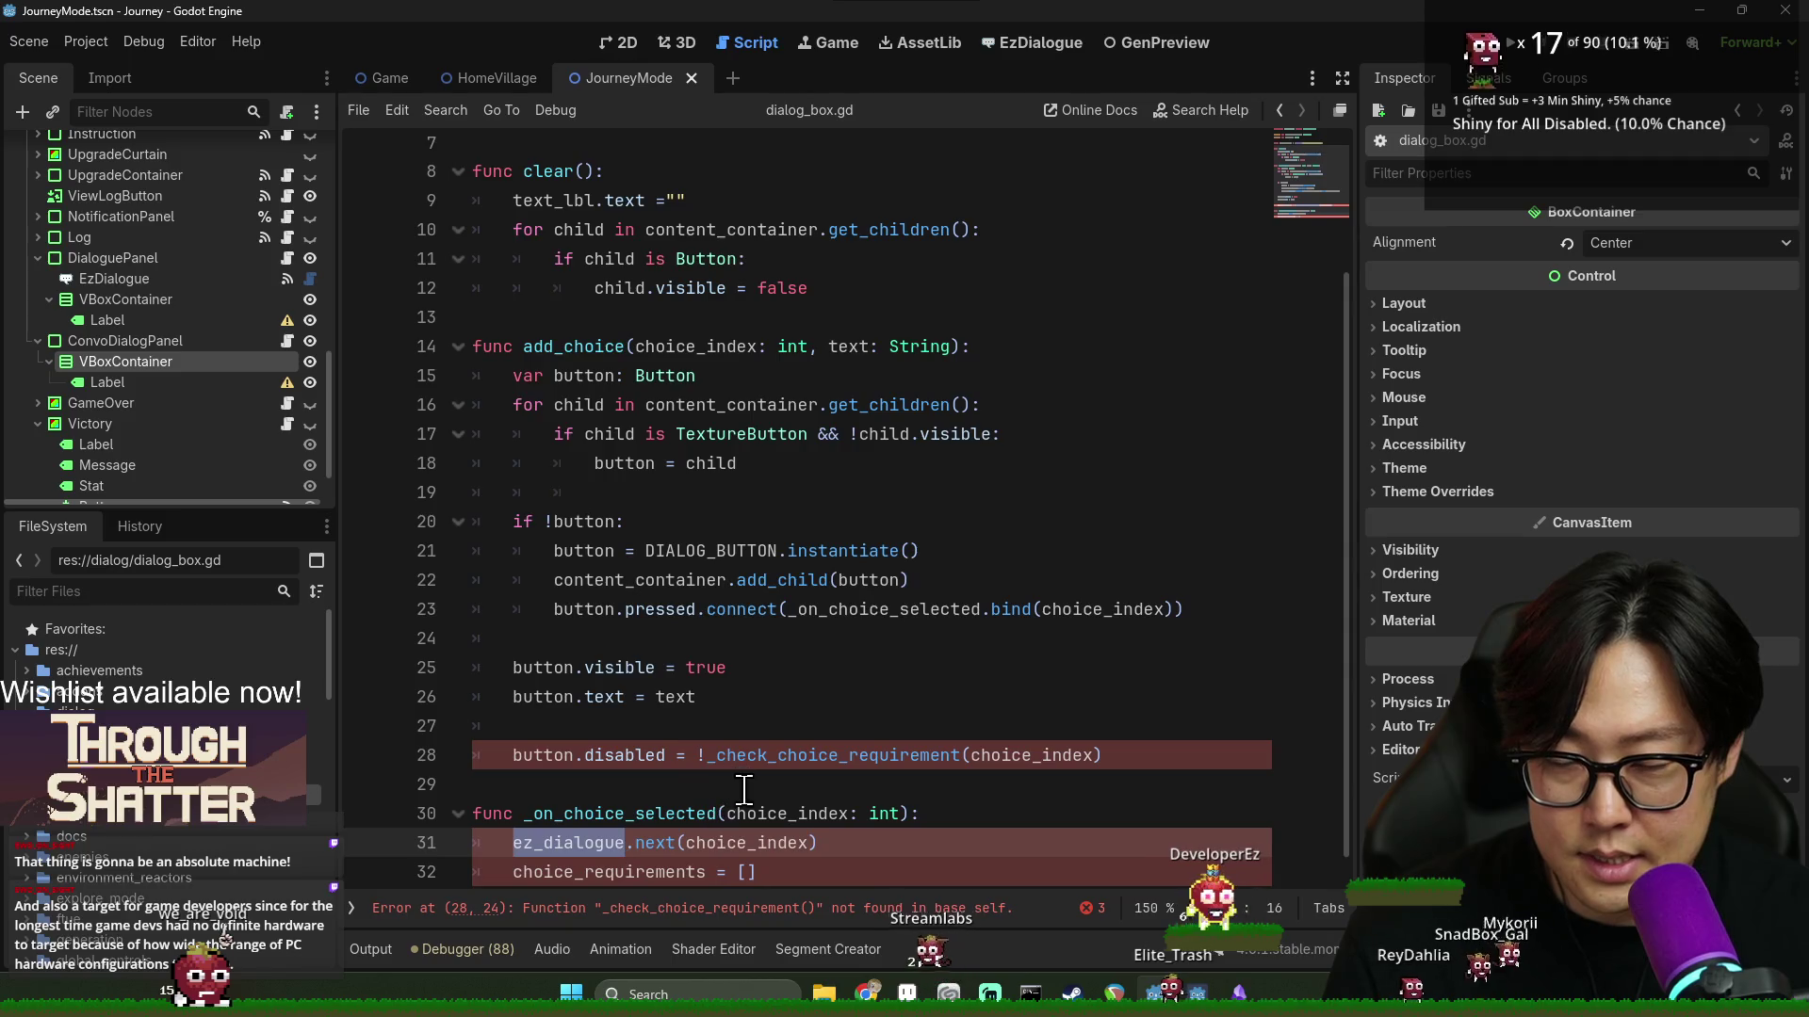
scroll(745, 790, up, 2)
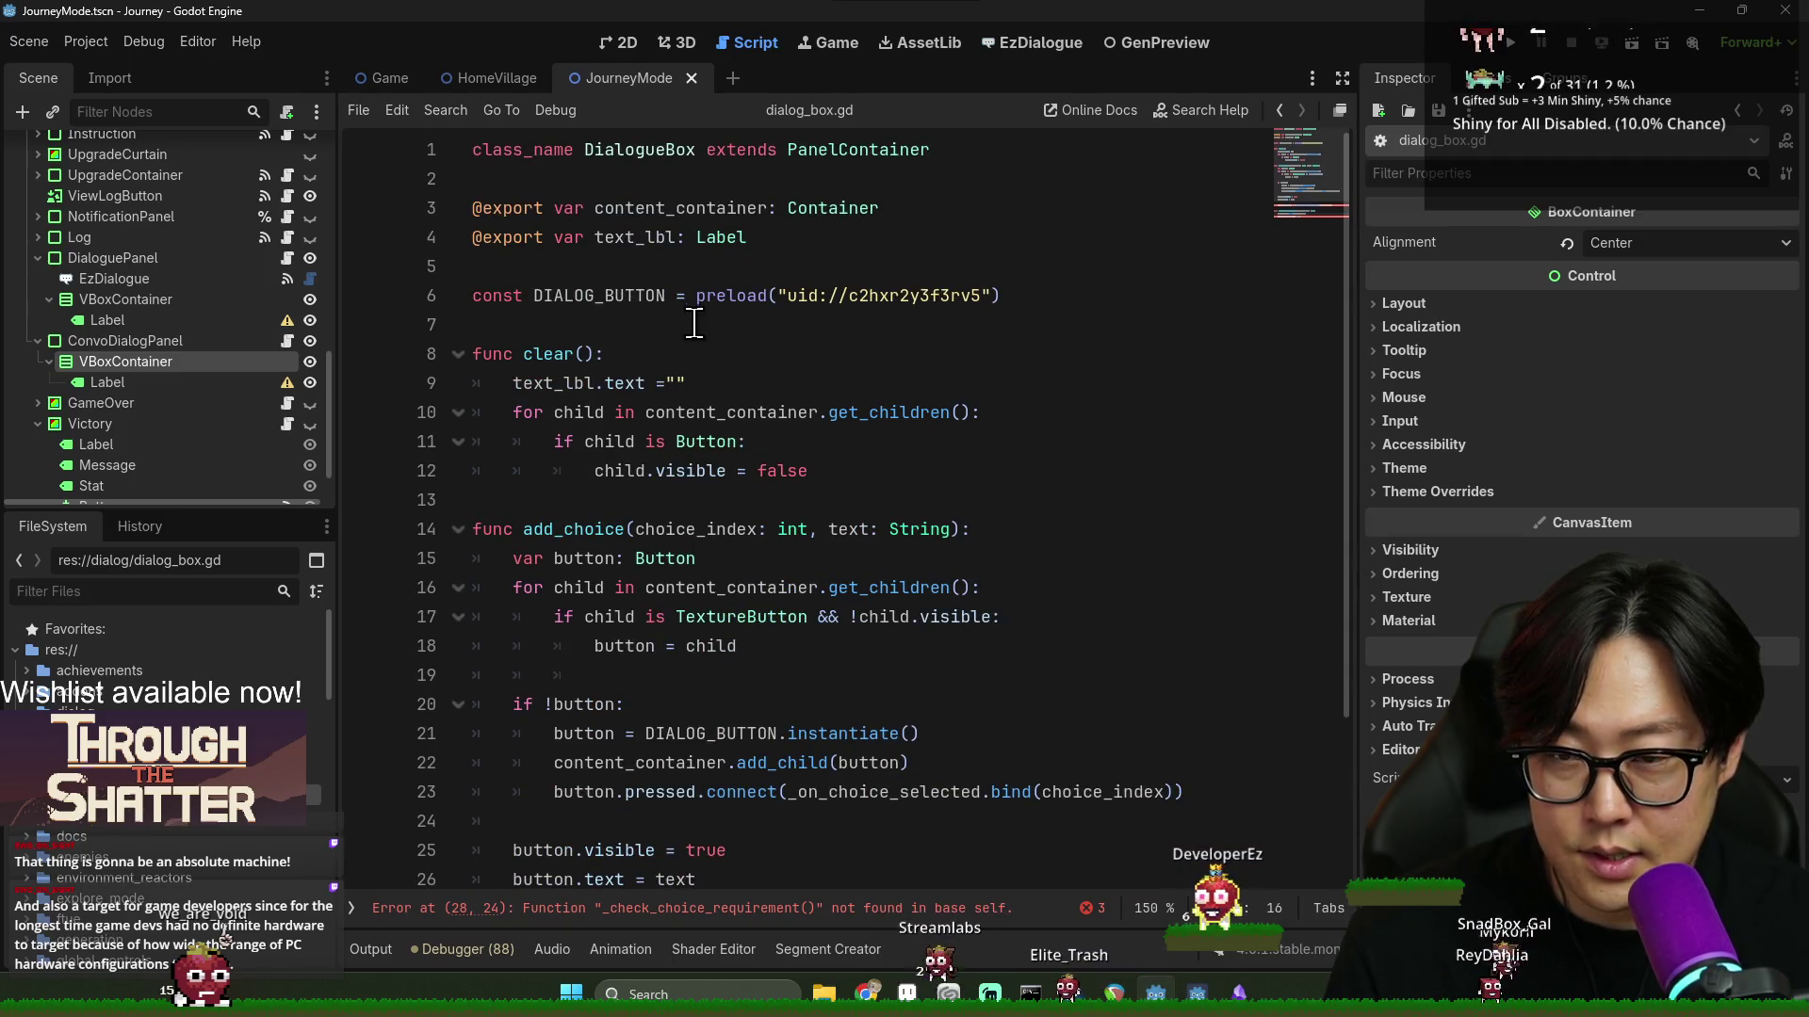
scroll(764, 423, down, 2)
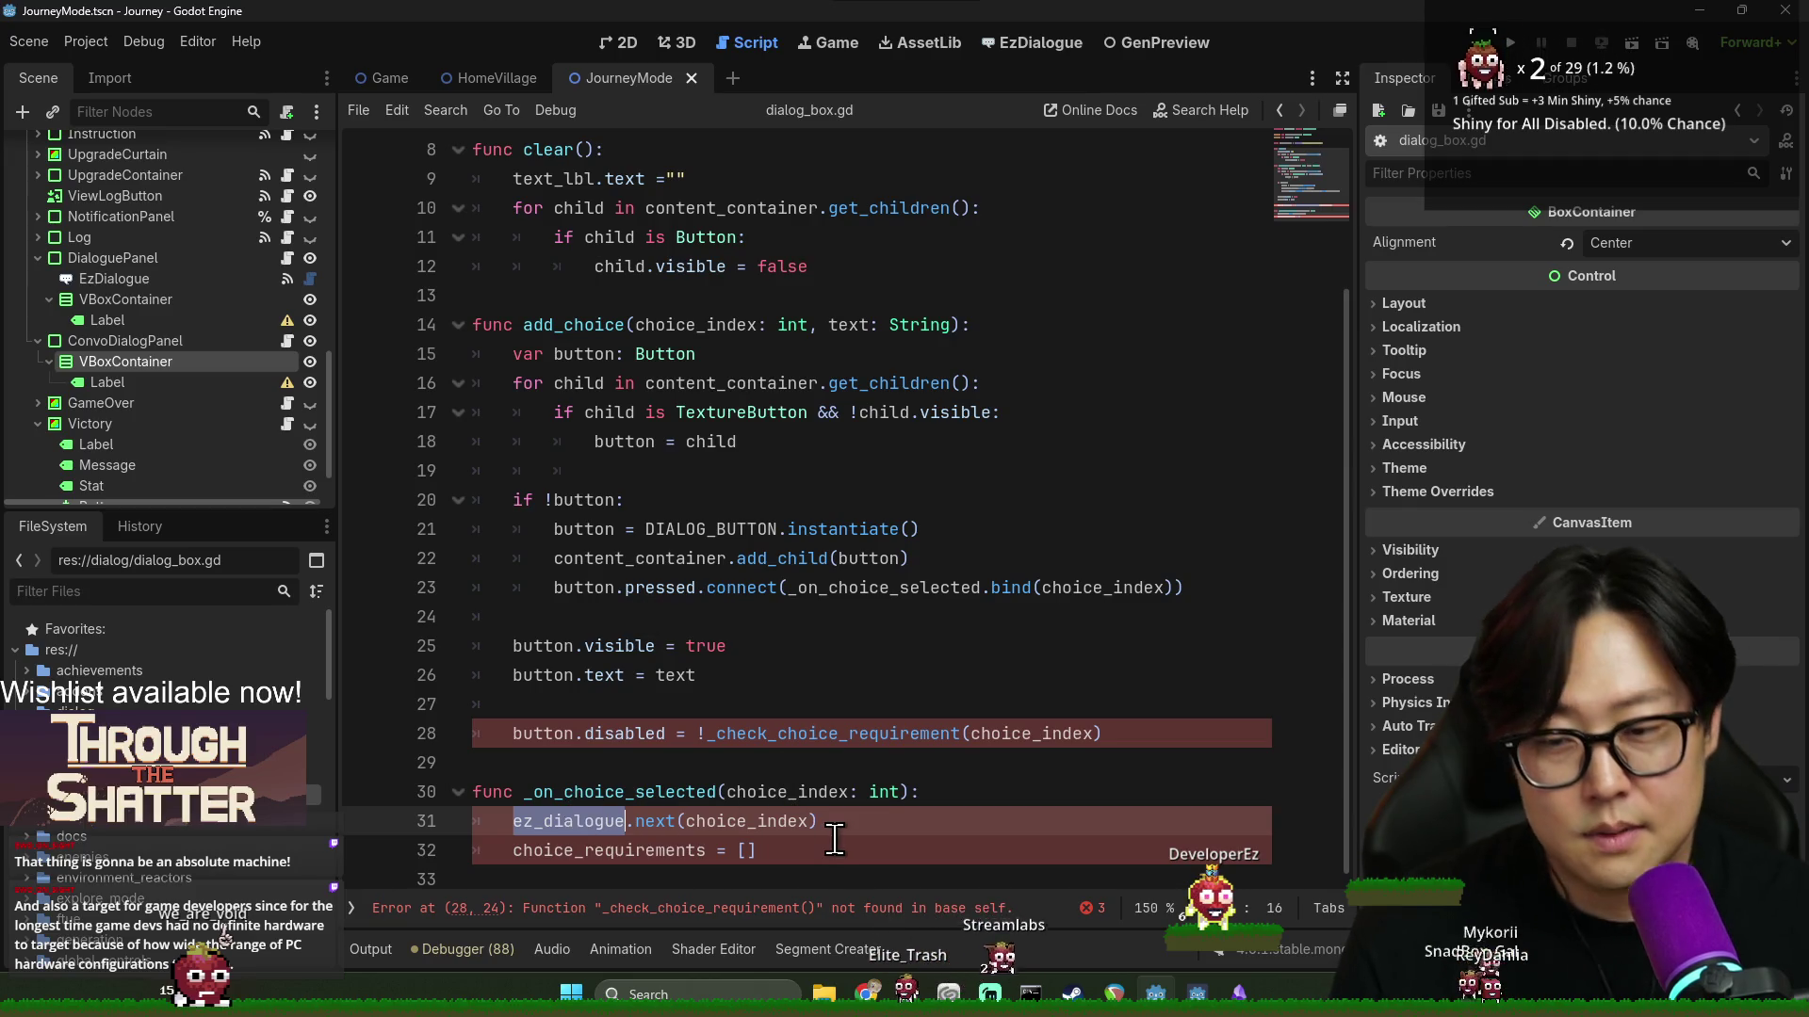
scroll(738, 716, up, 3)
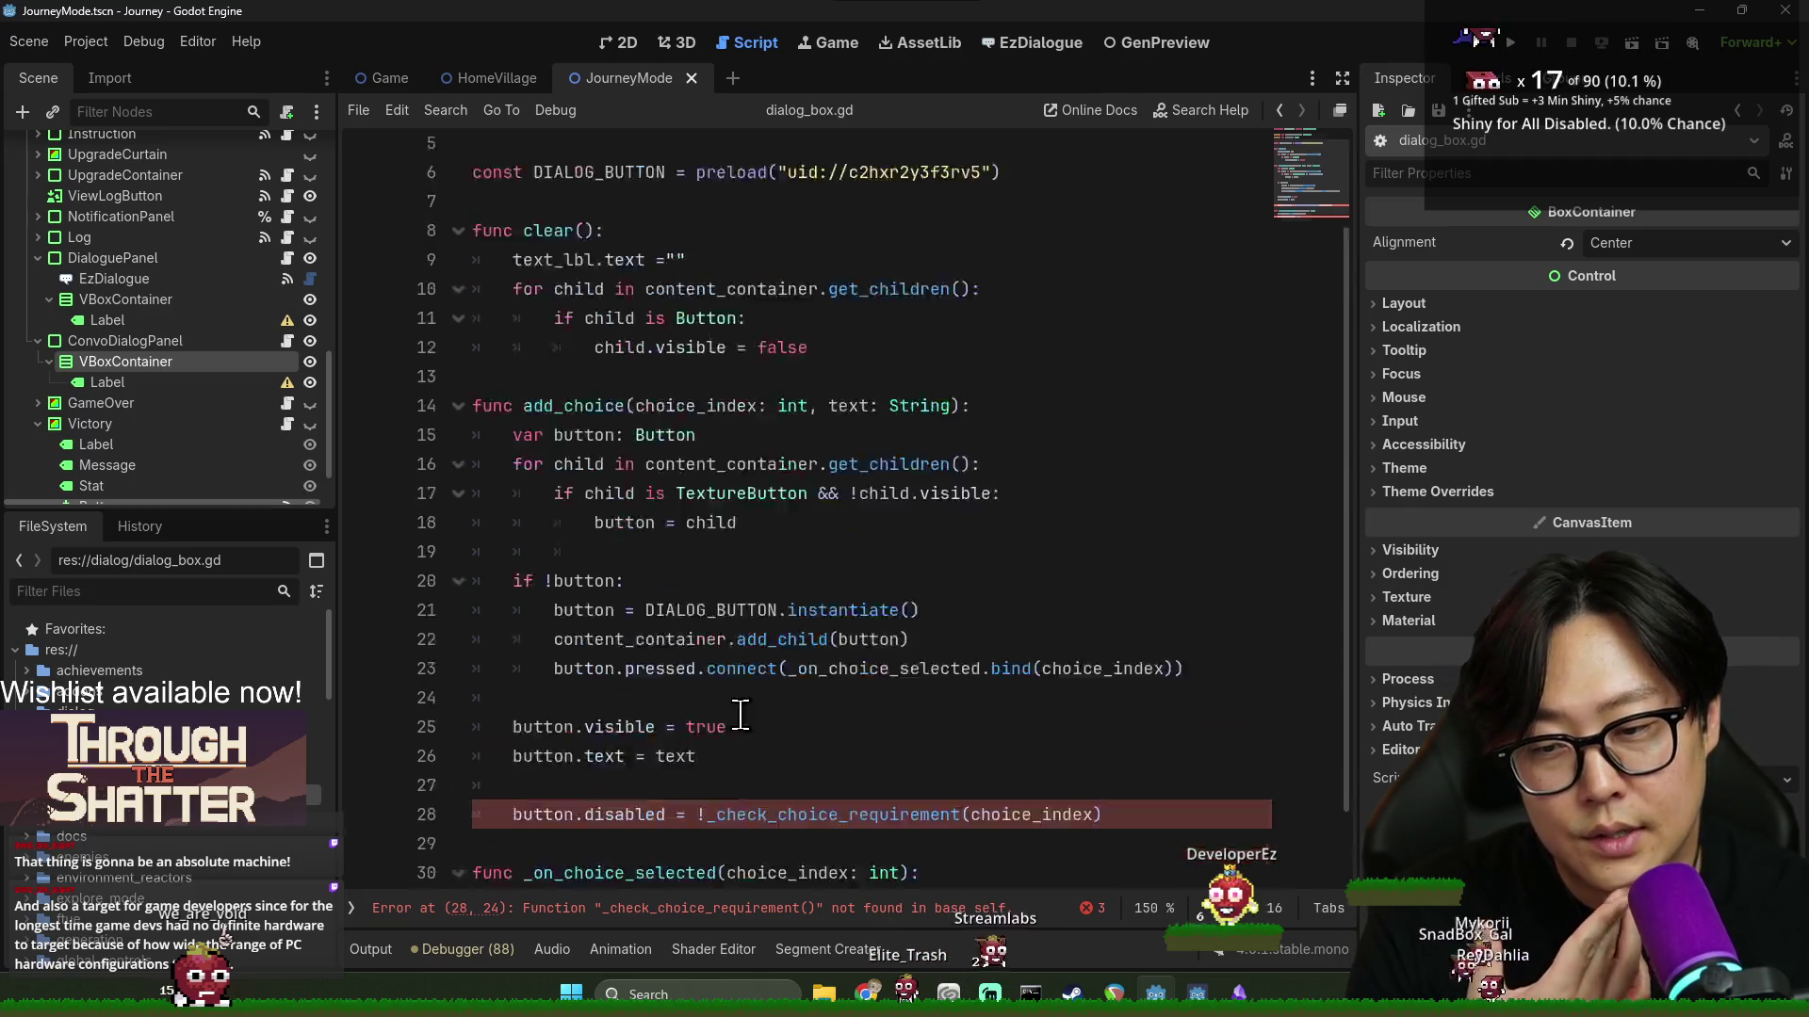
click(847, 209)
click(837, 248)
key(Return)
text(2)
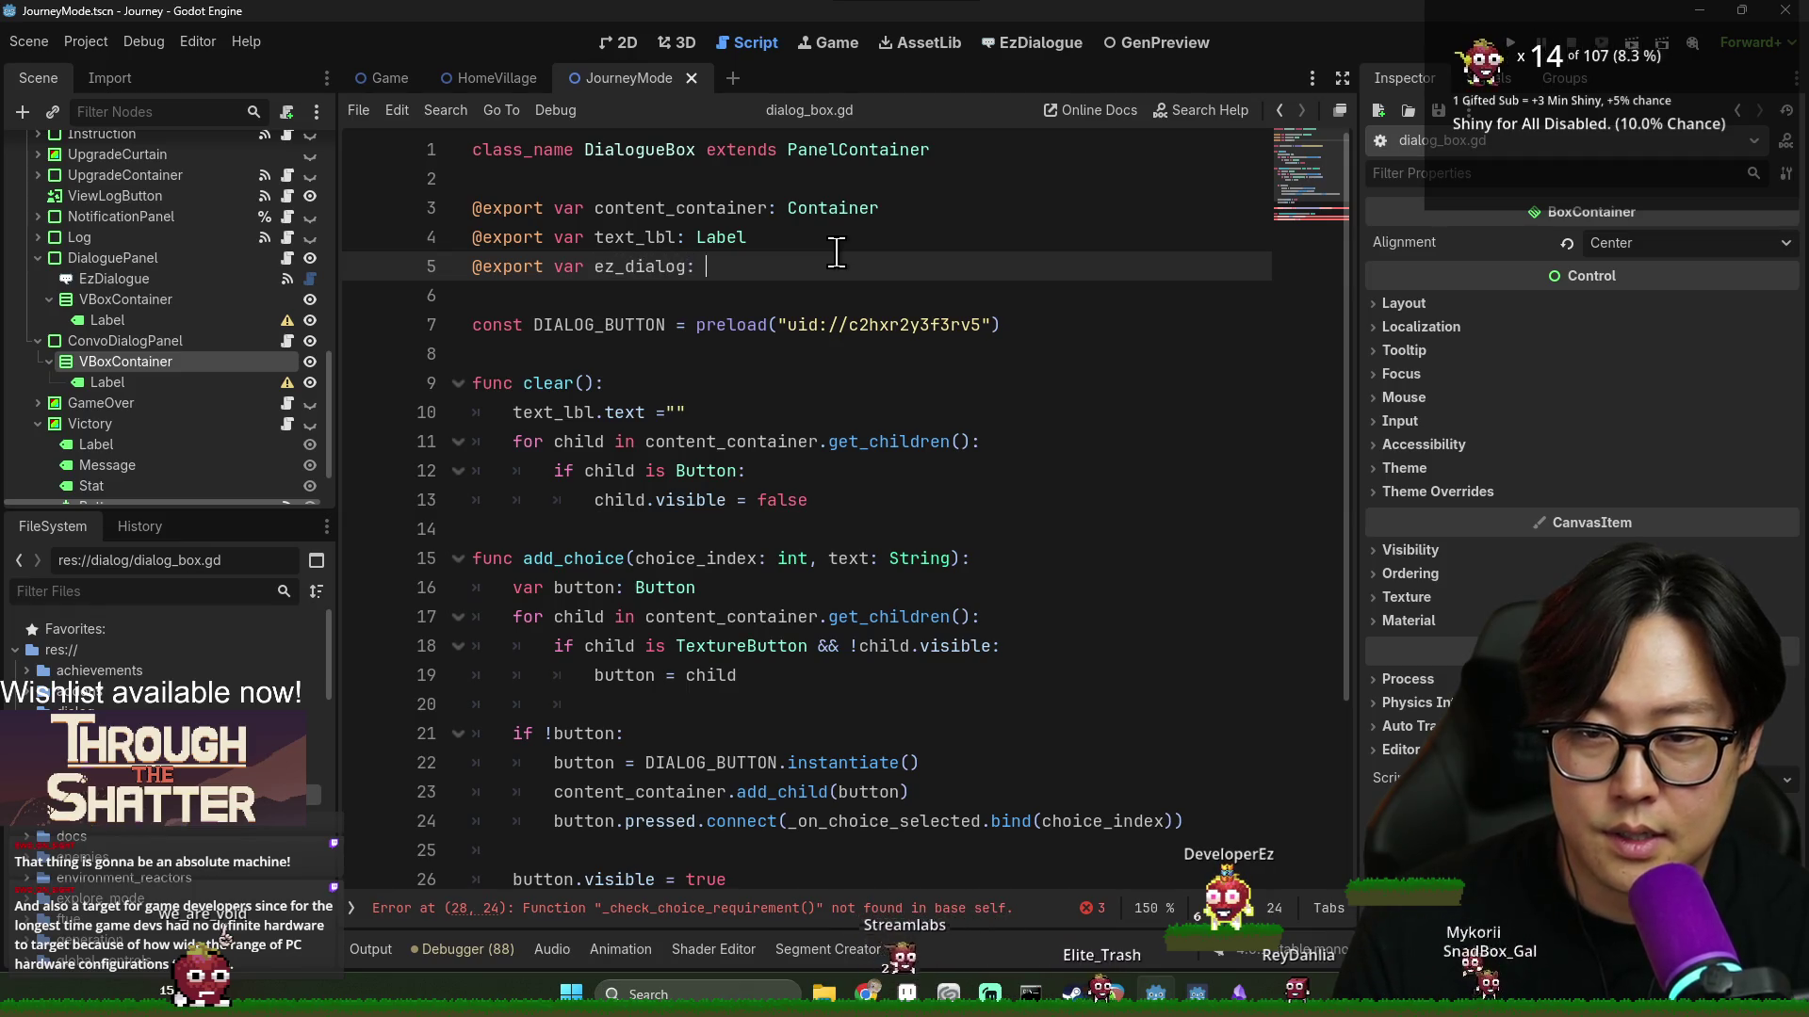
text(zDi)
Step: Type the exported variable as EzDialogueReader, inspect that class definition, and save
key(Down)
key(Return)
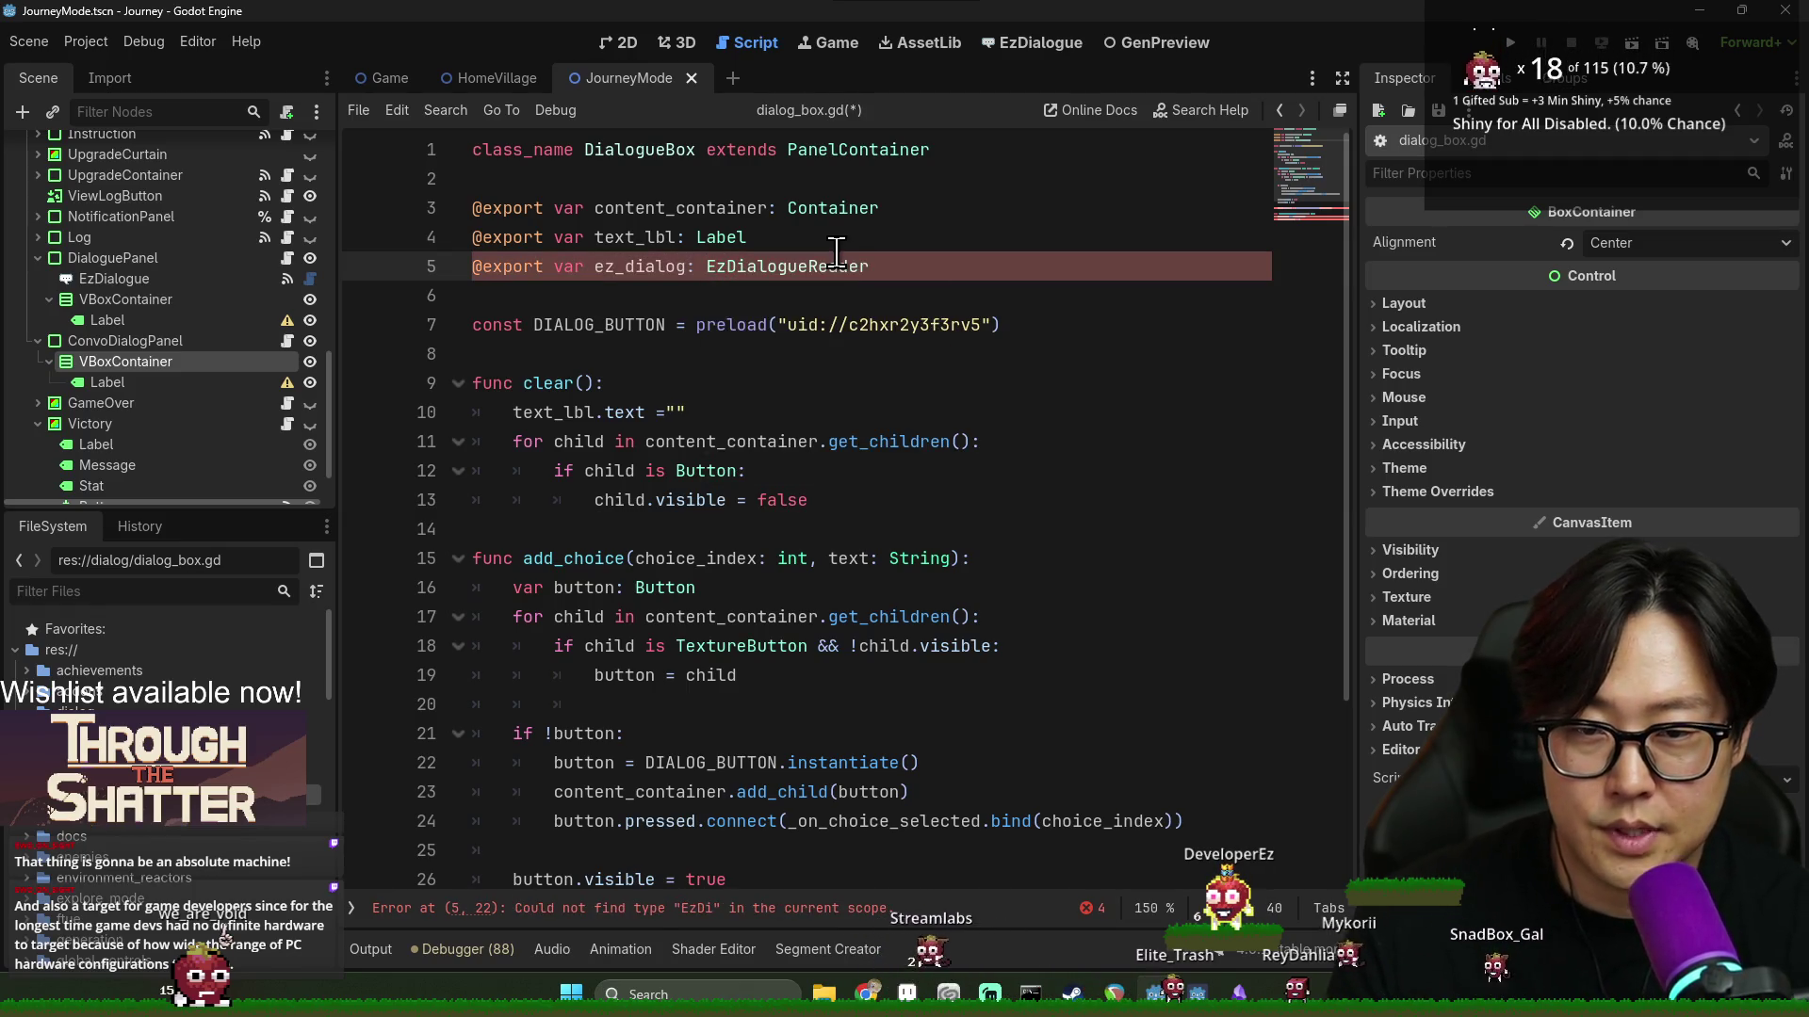
ctrl+click(751, 271)
scroll(1351, 512, up, 10)
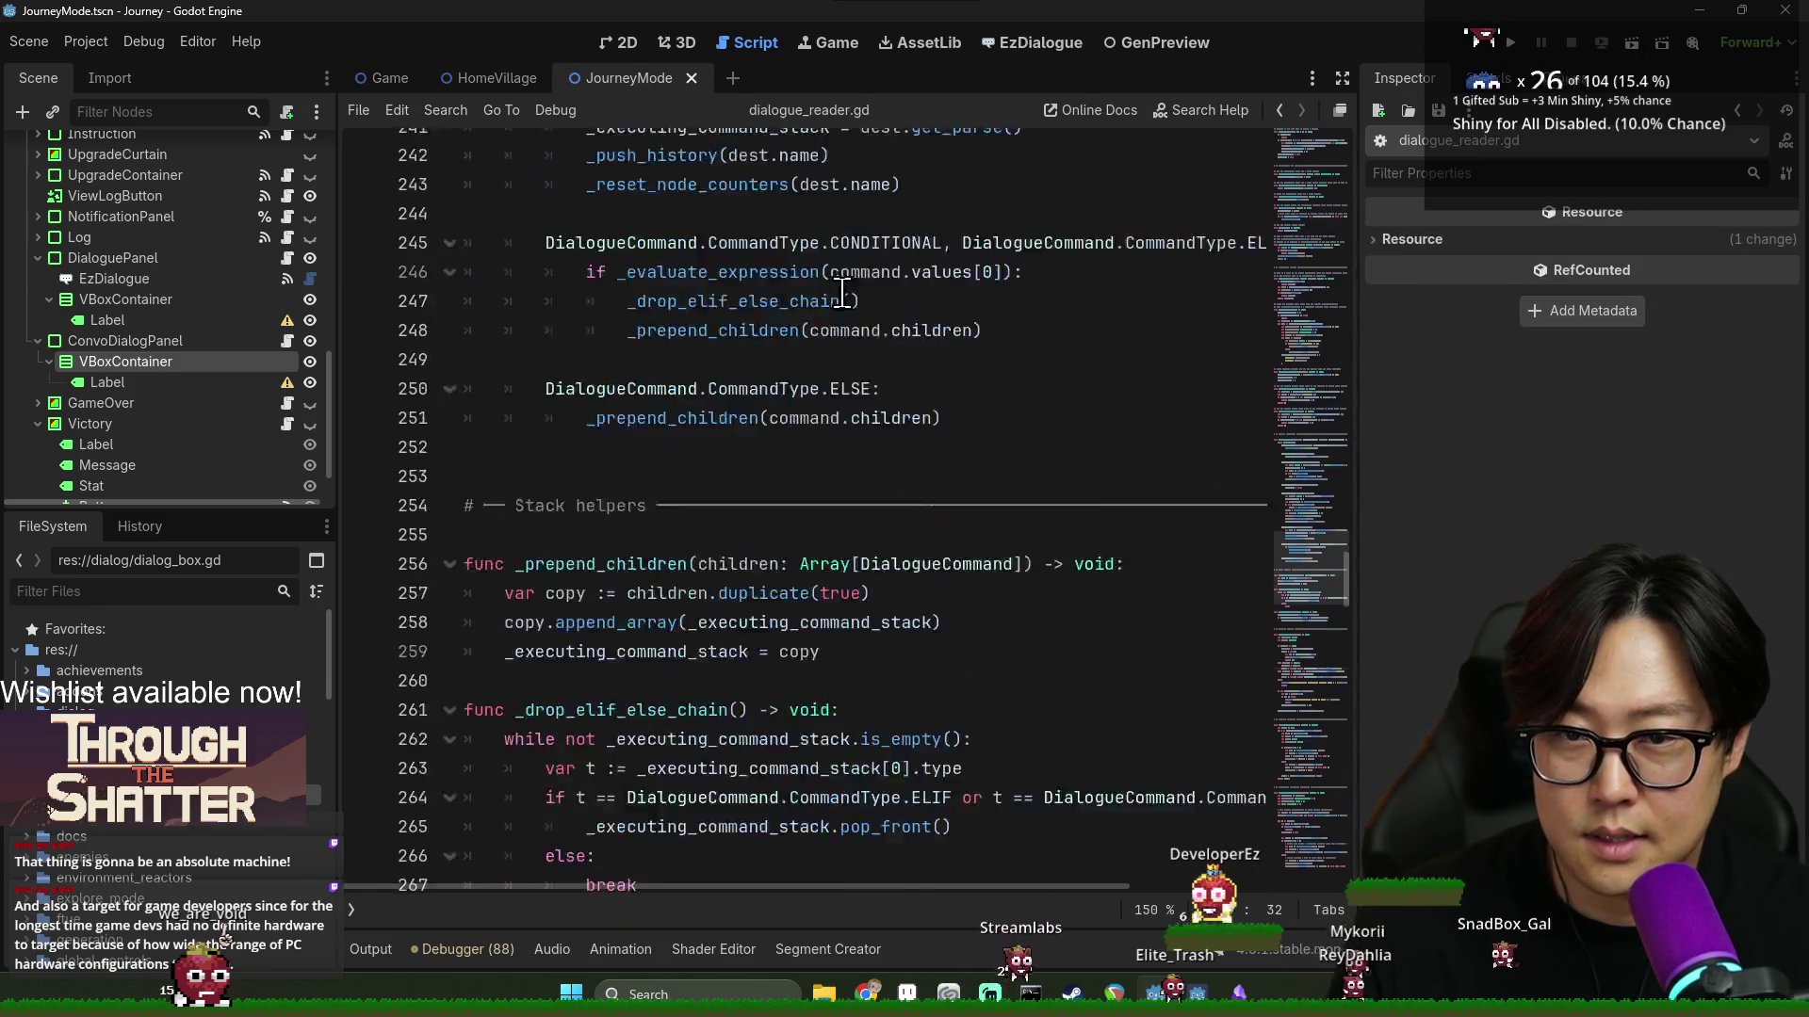
drag(1351, 512, 1341, 79)
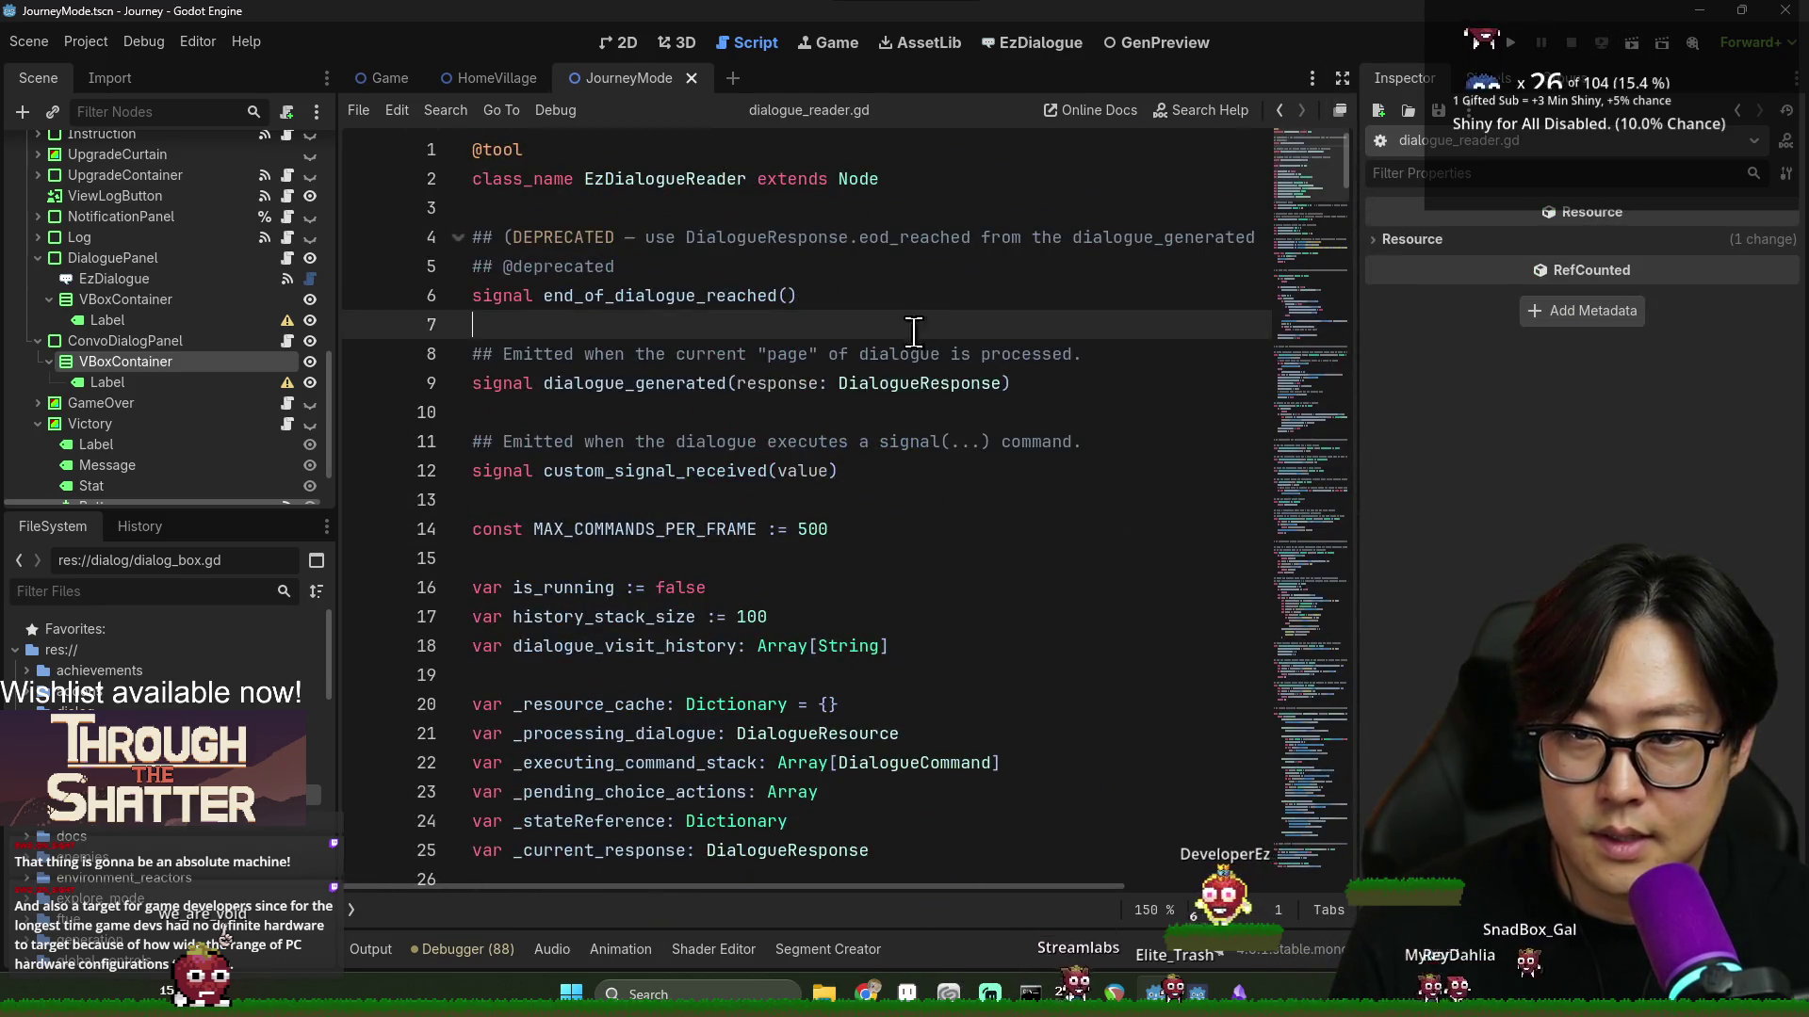
key(alt+Left)
scroll(844, 650, down, 3)
key(ctrl+s)
scroll(650, 273, up, 3)
Step: Rename the variable to ez_dialogue and check its use in _on_choice_selected
double_click(650, 273)
text(ez_dialogue)
scroll(777, 648, down, 3)
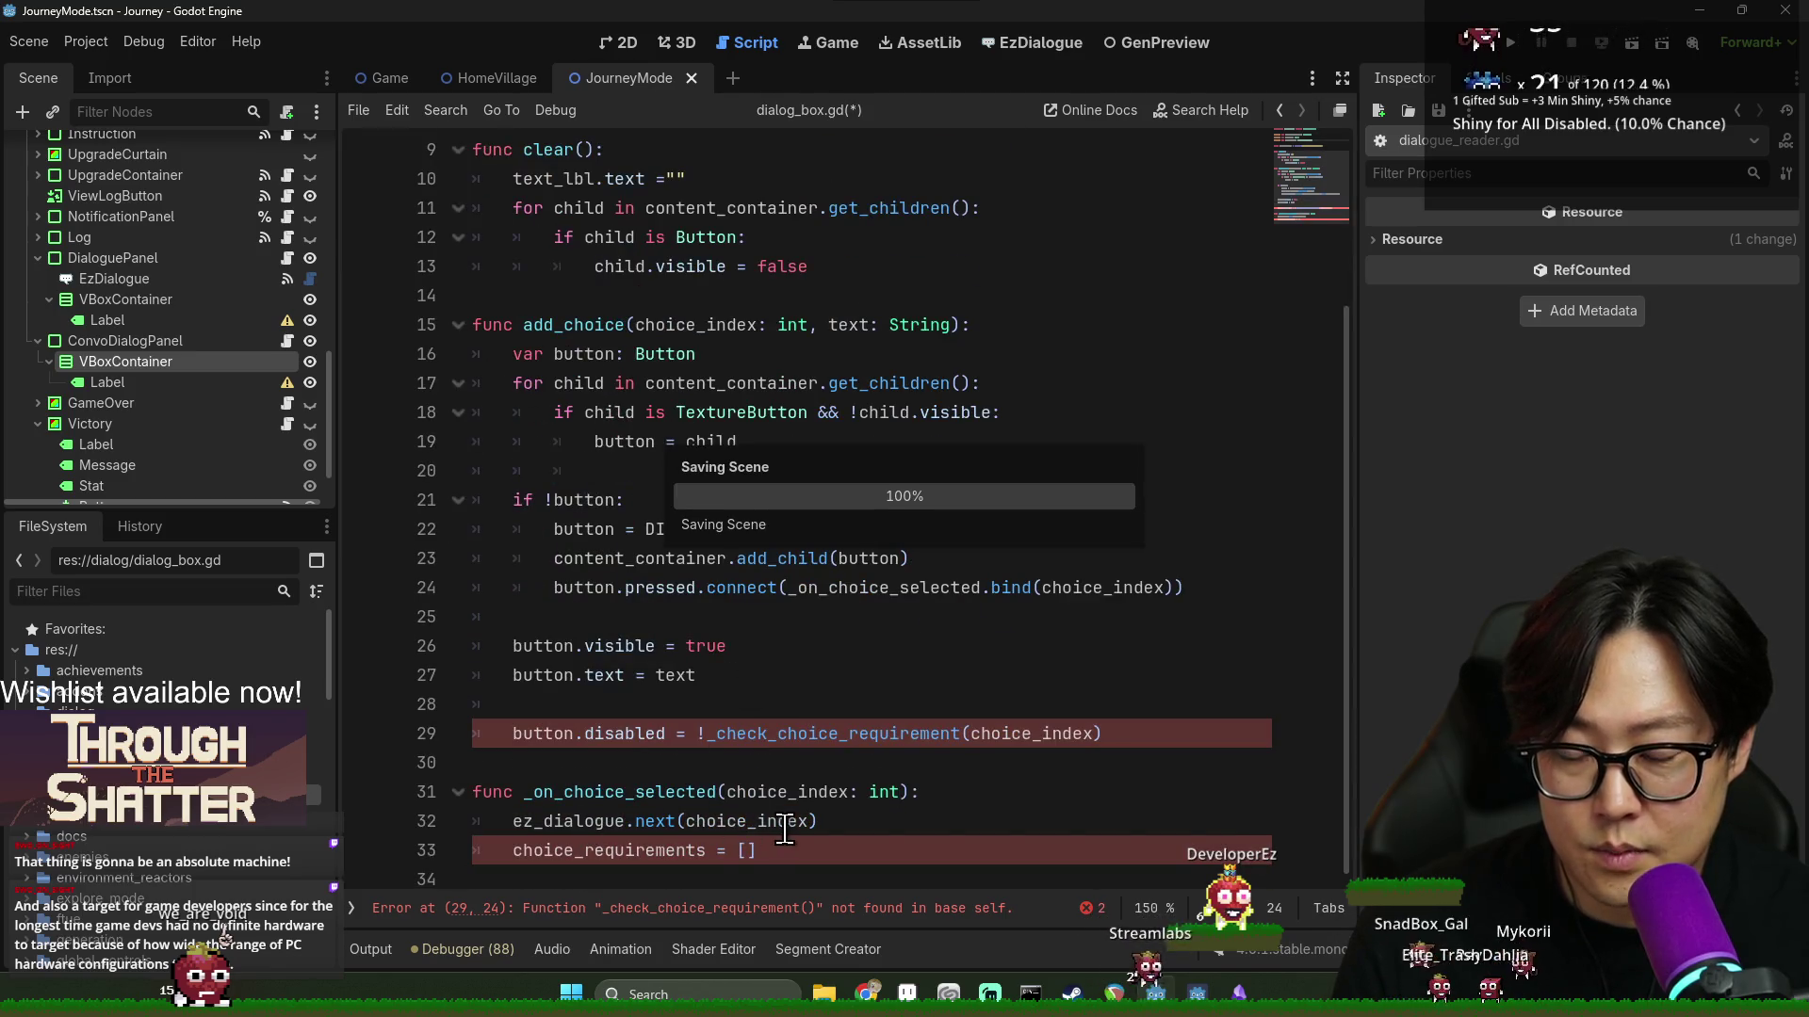
double_click(785, 822)
double_click(612, 792)
double_click(603, 851)
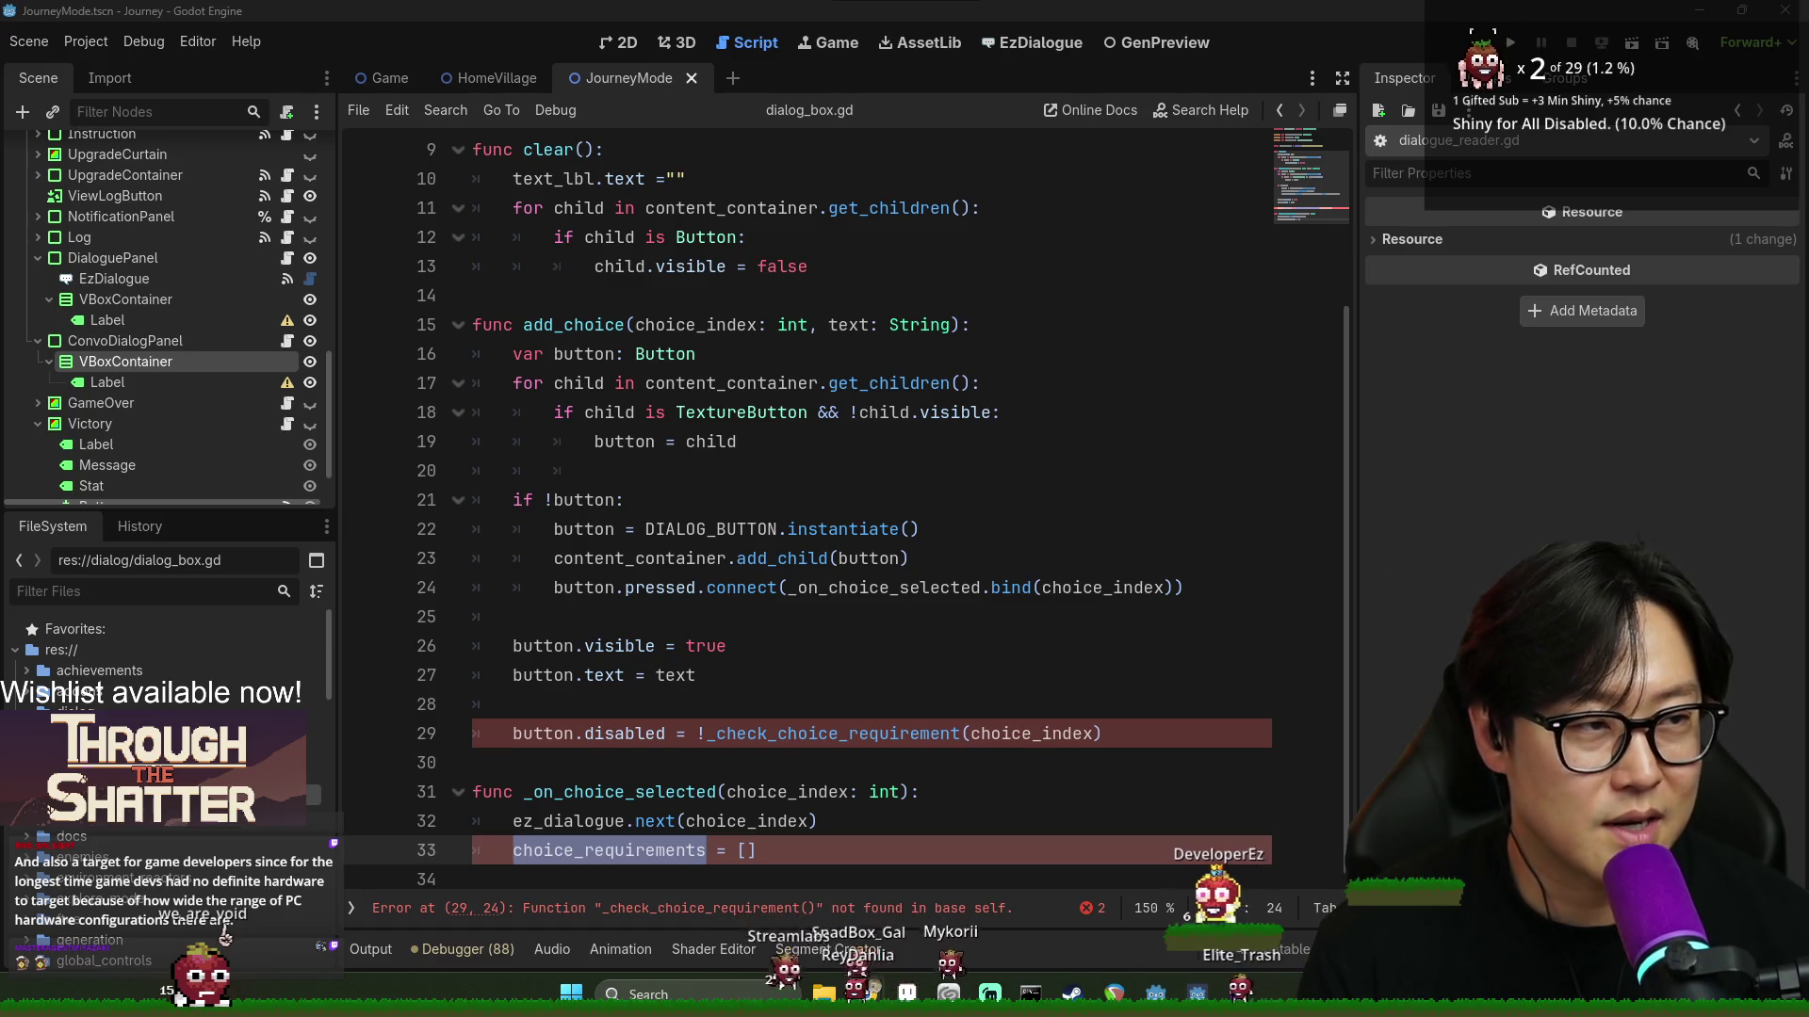
click(816, 713)
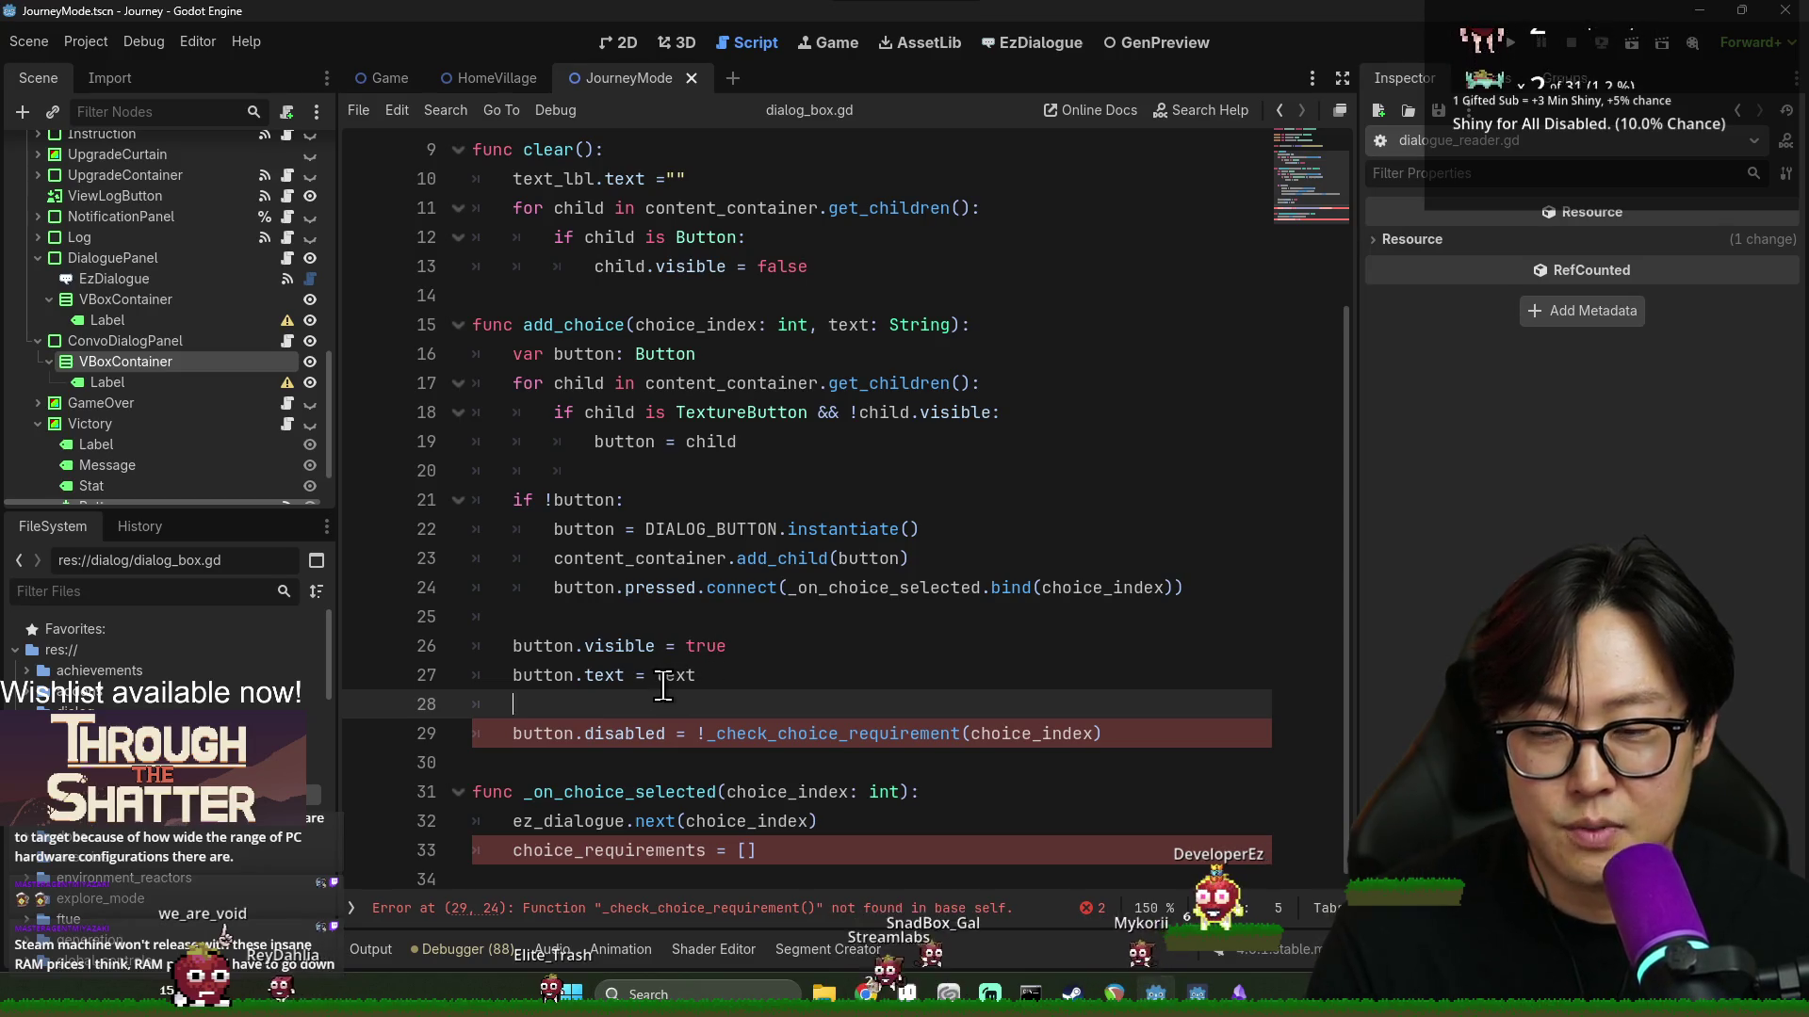
Step: Save dialog_box.gd and review the _check_choice_requirement call on line 29
key(ctrl+s)
click(732, 617)
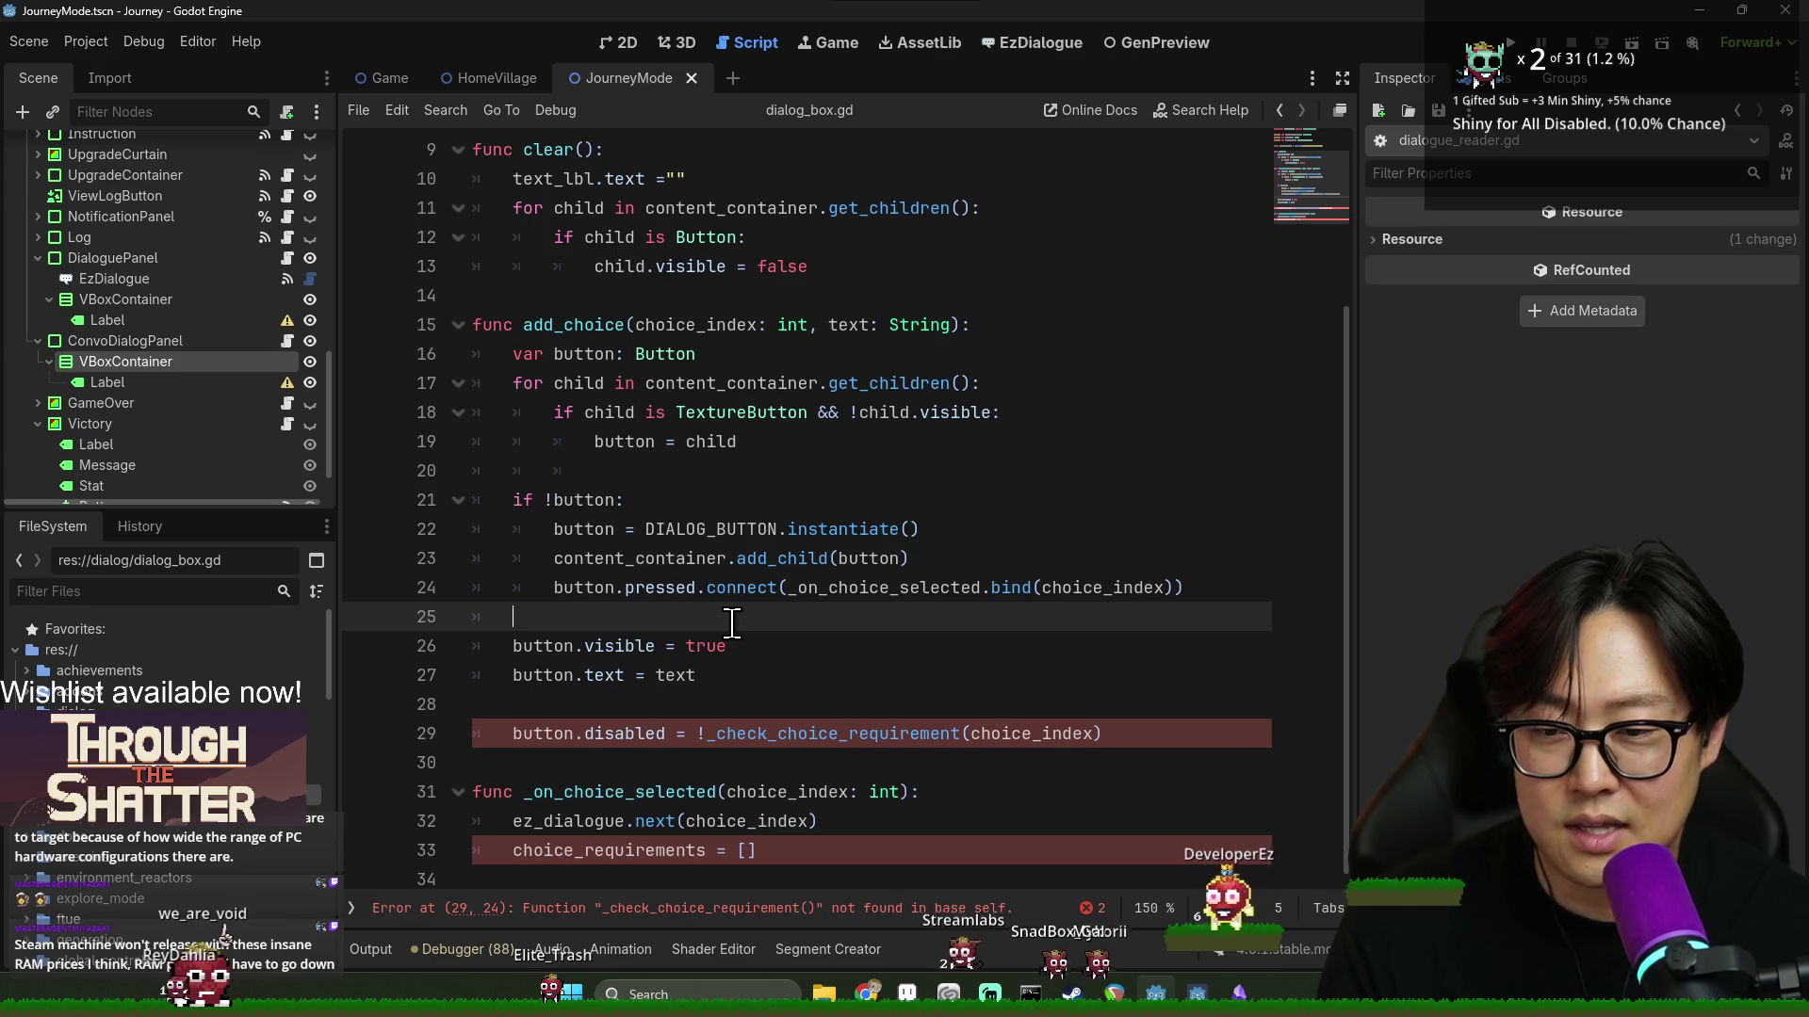
key(ctrl+s)
click(719, 704)
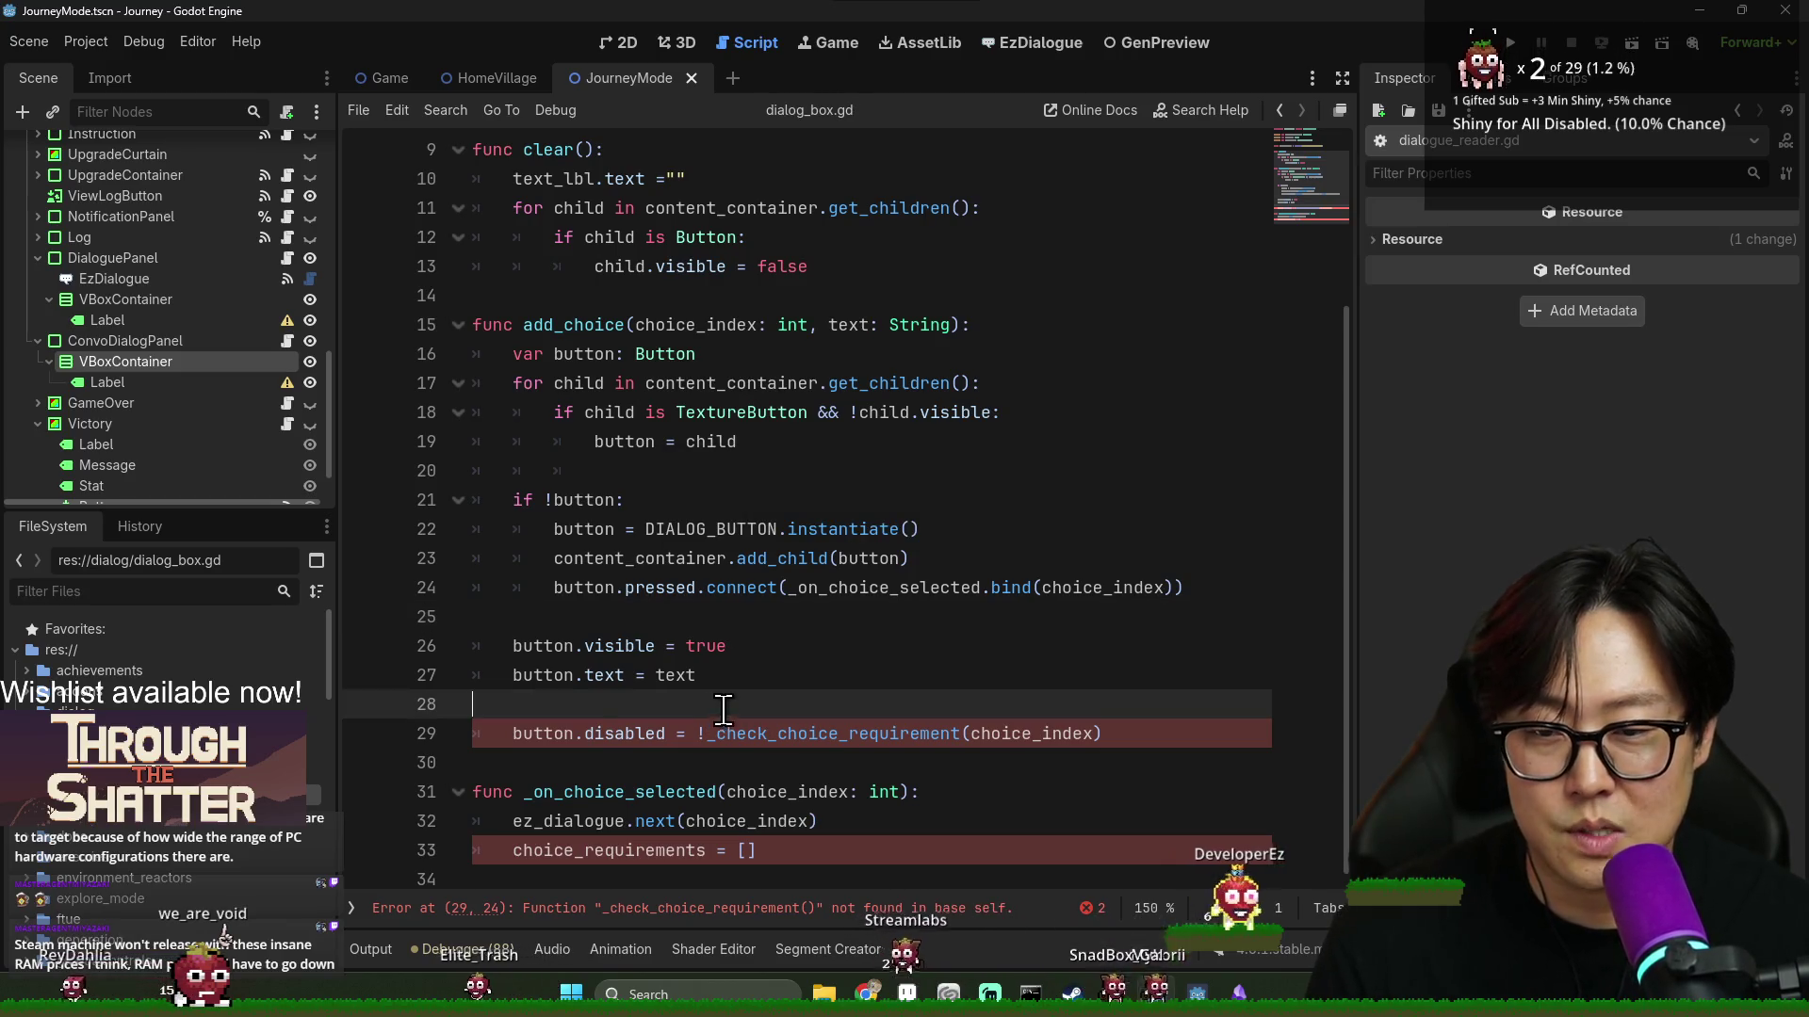
scroll(570, 669, up, 3)
scroll(565, 697, down, 3)
key(ctrl+s)
double_click(554, 732)
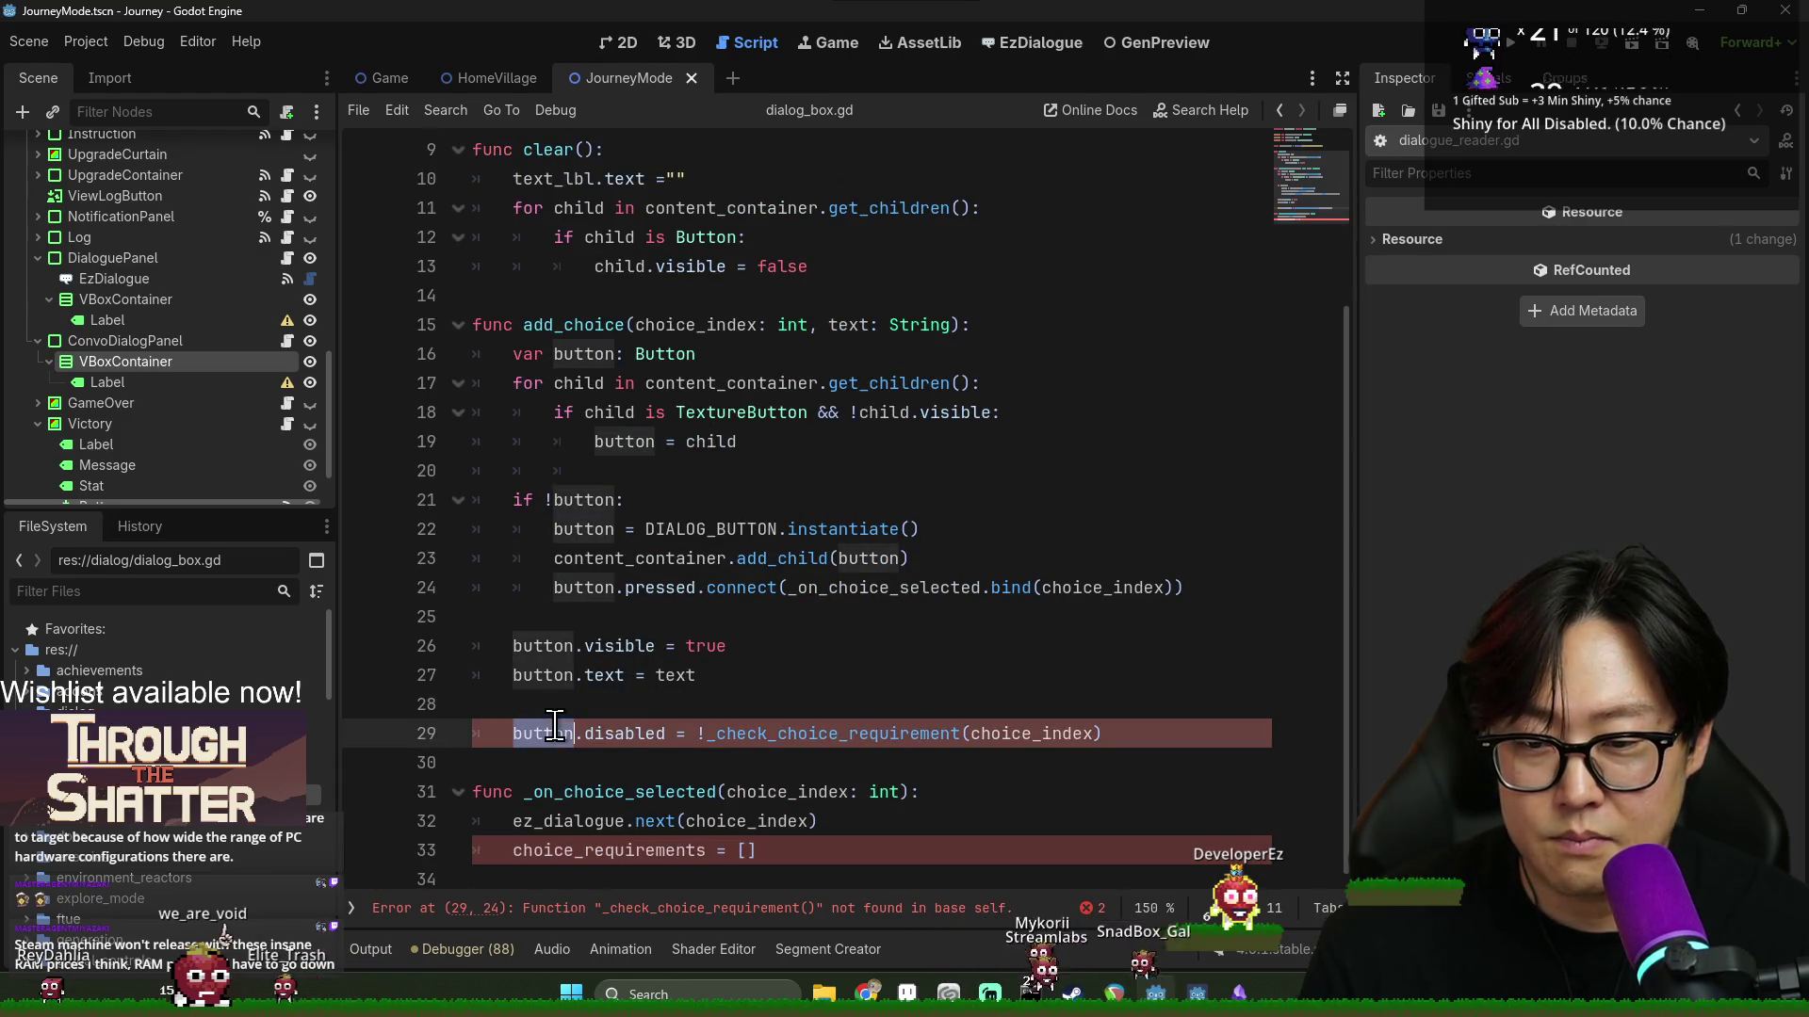
double_click(770, 735)
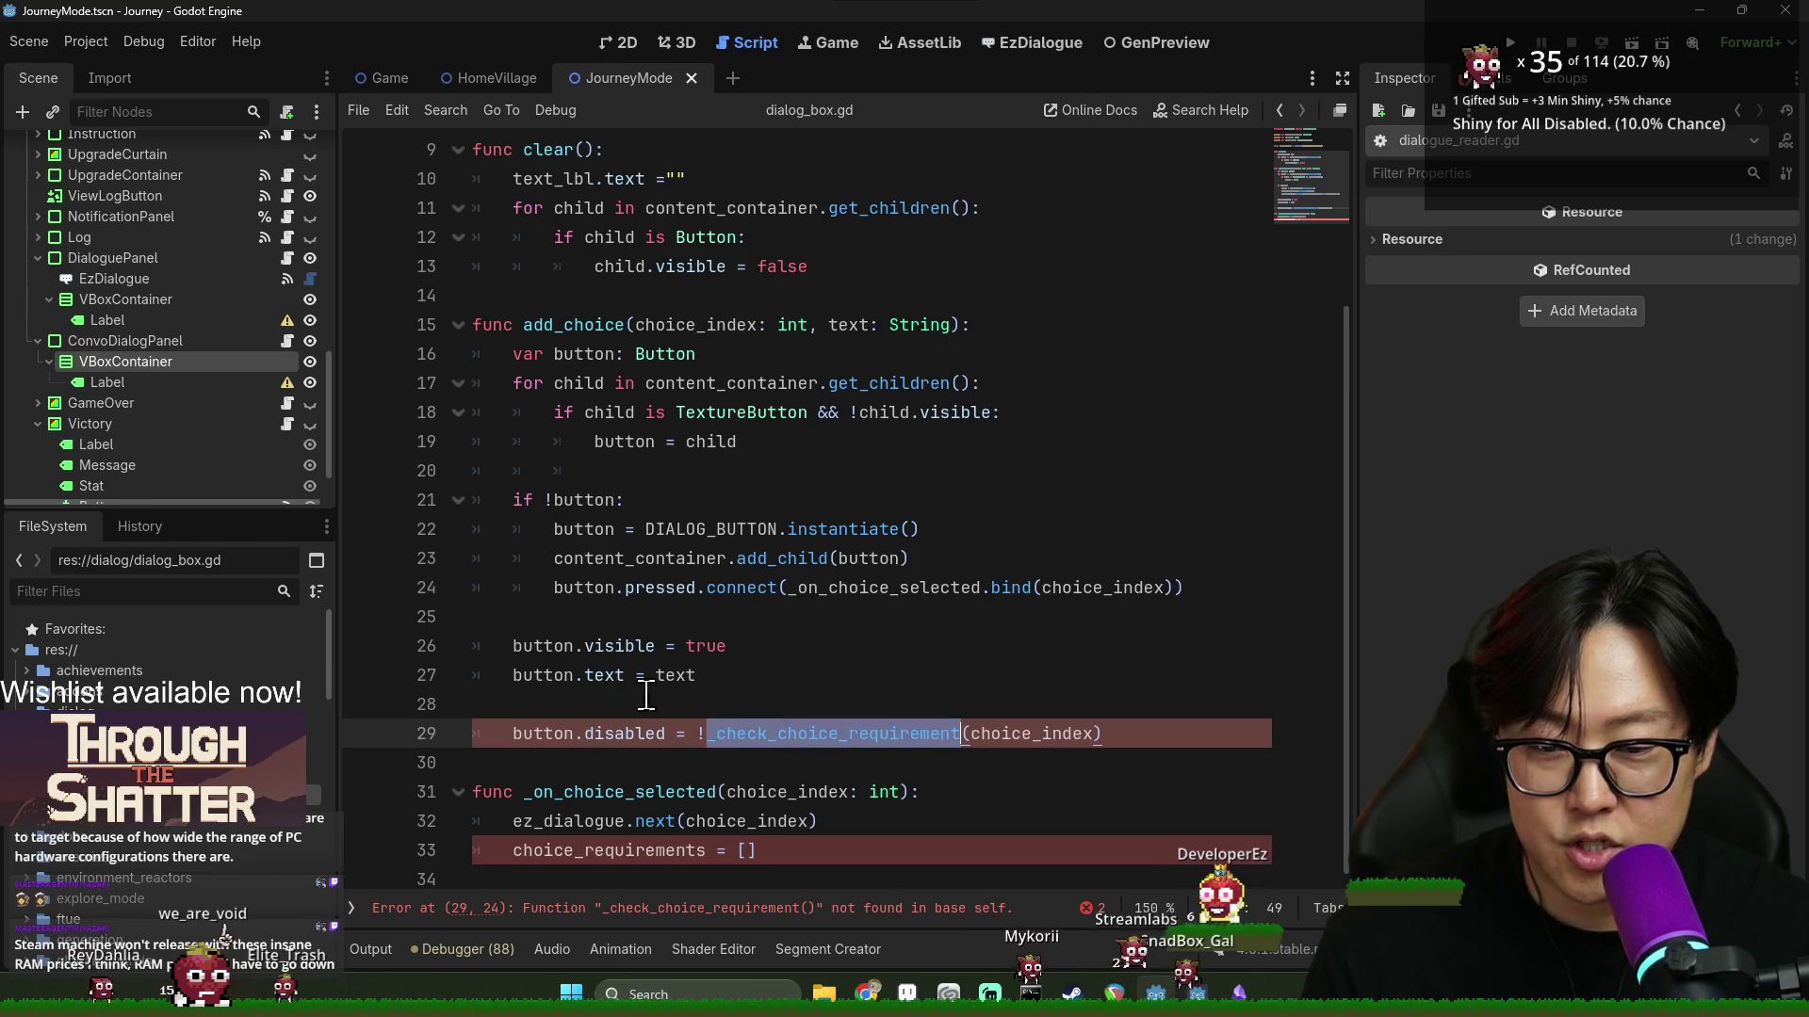
Step: Find the _check_choice_requirement function in DialogPanel.gd, cut it out, and save
click(288, 259)
key(ctrl+f)
text(ch)
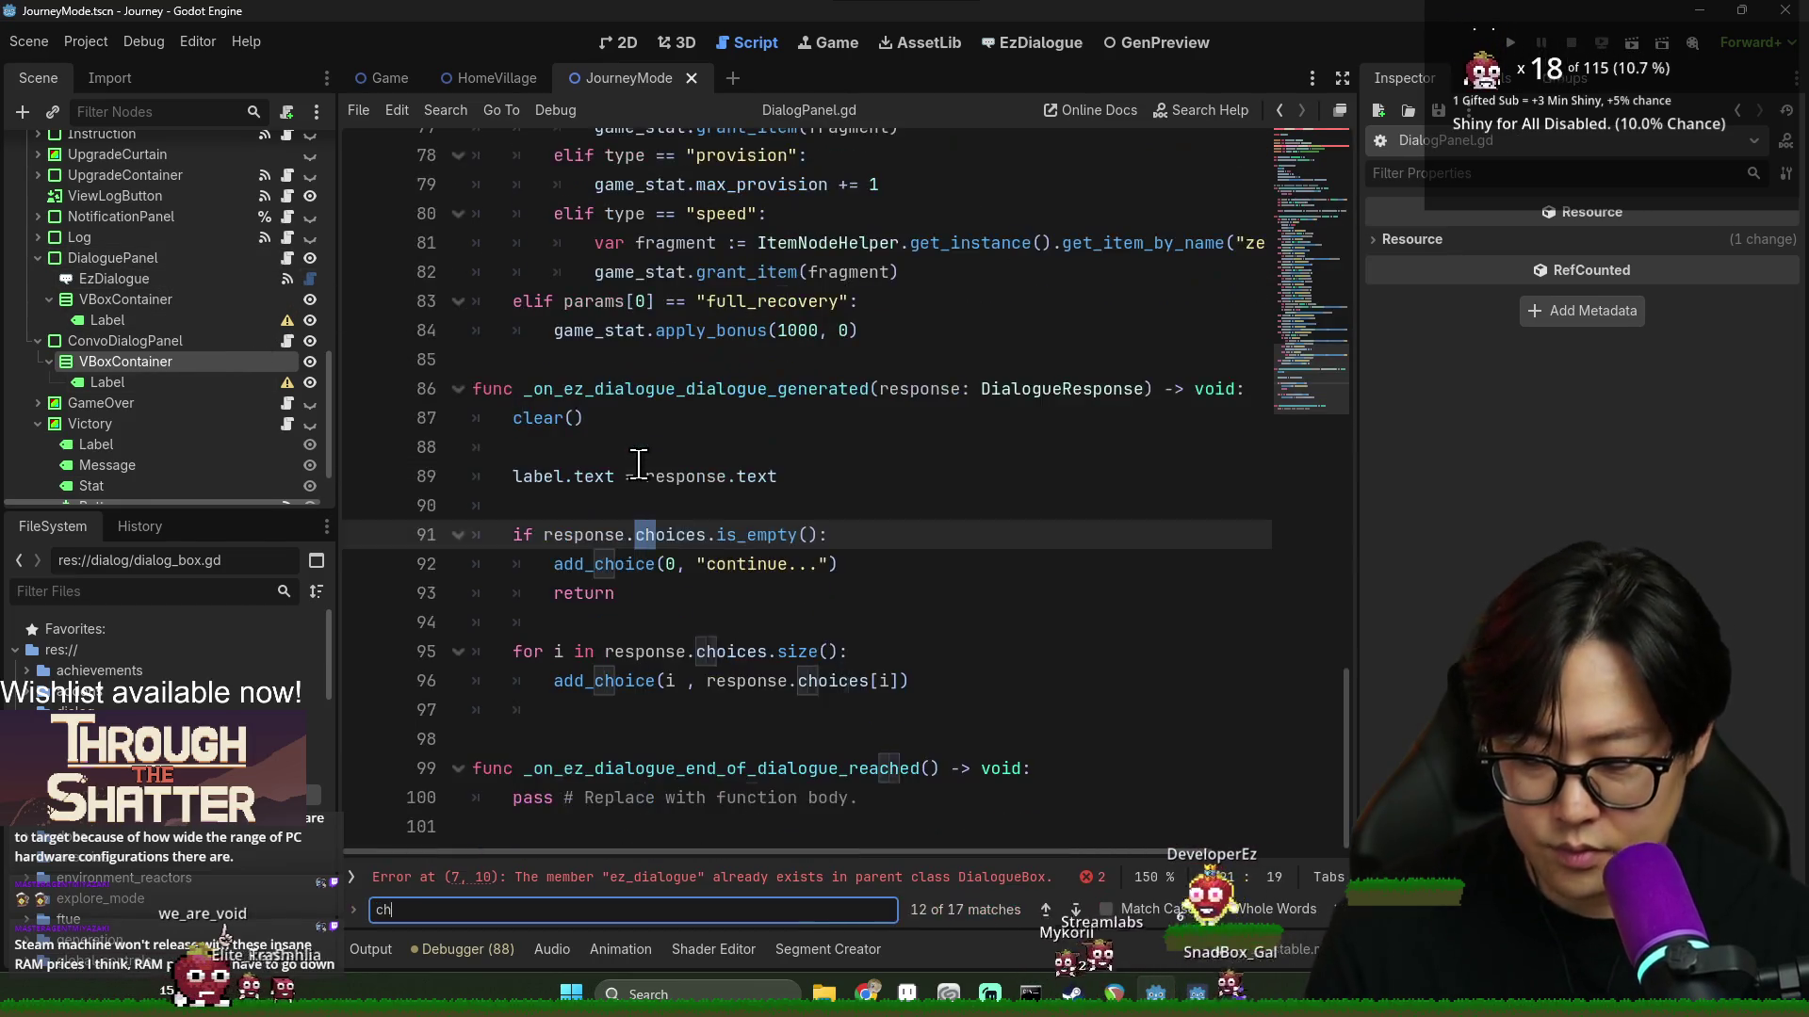
text(eck_choice)
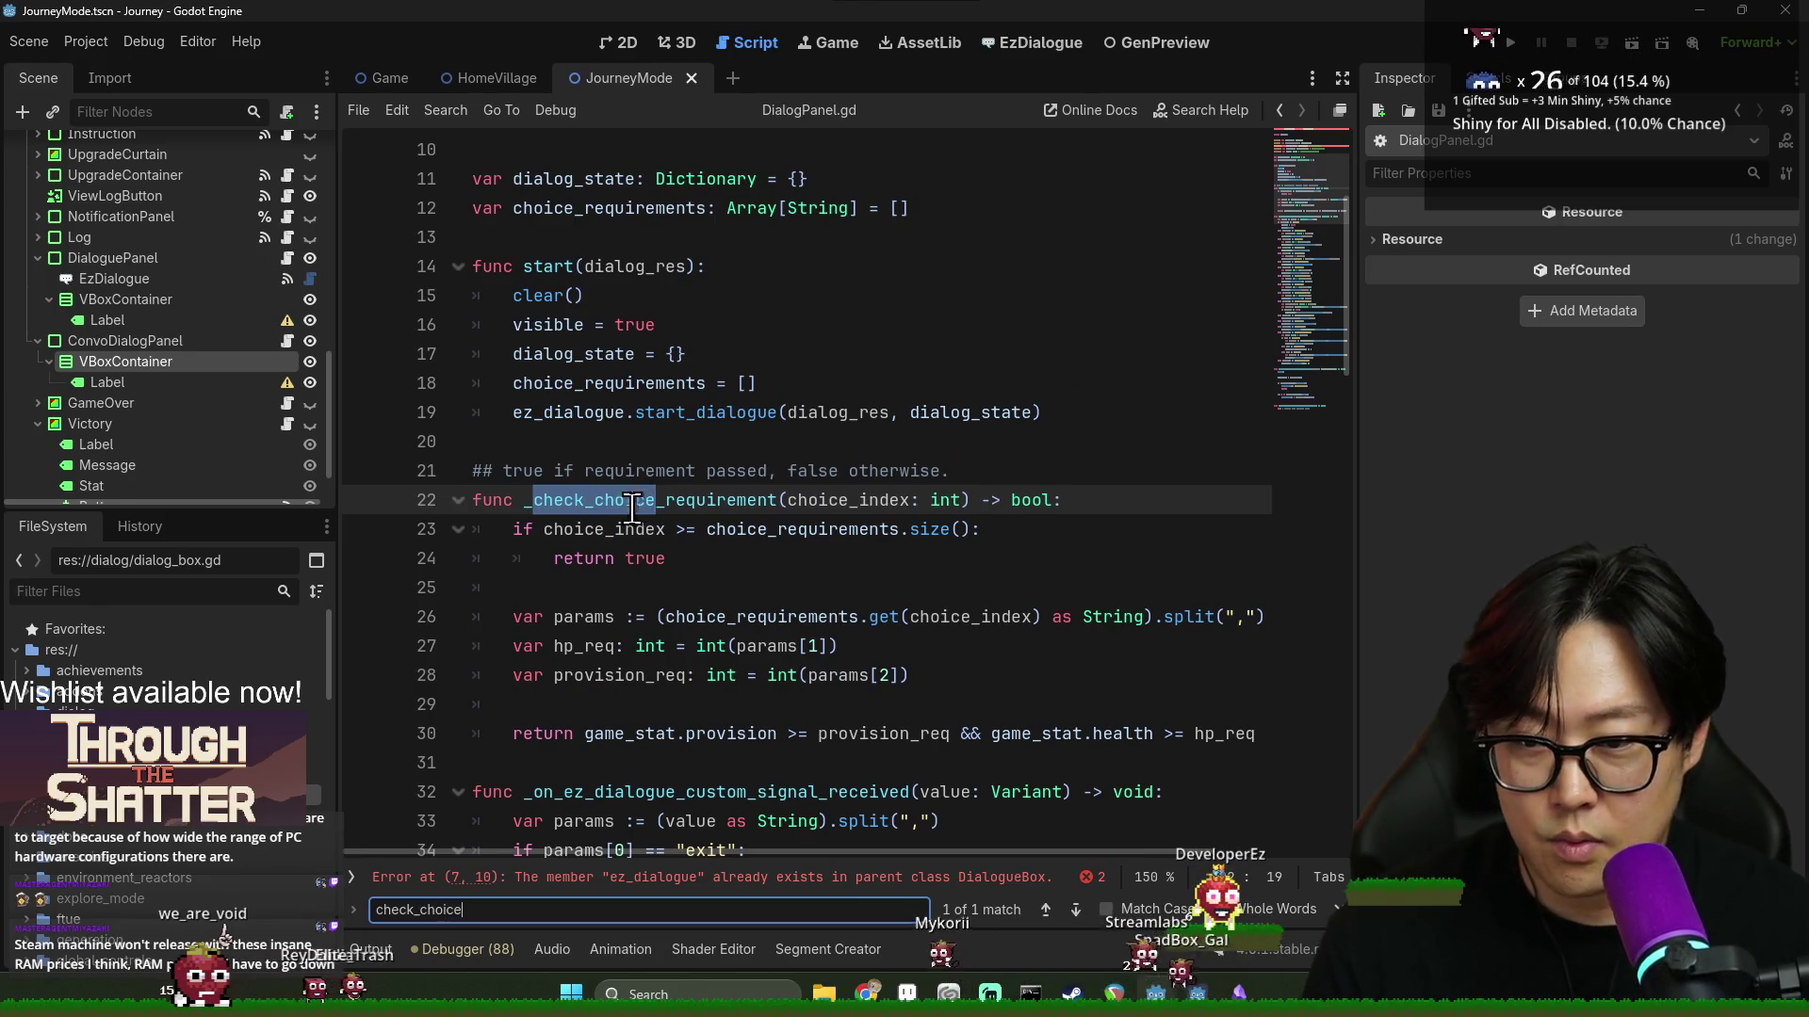
click(495, 440)
scroll(494, 441, down, 2)
shift+click(600, 574)
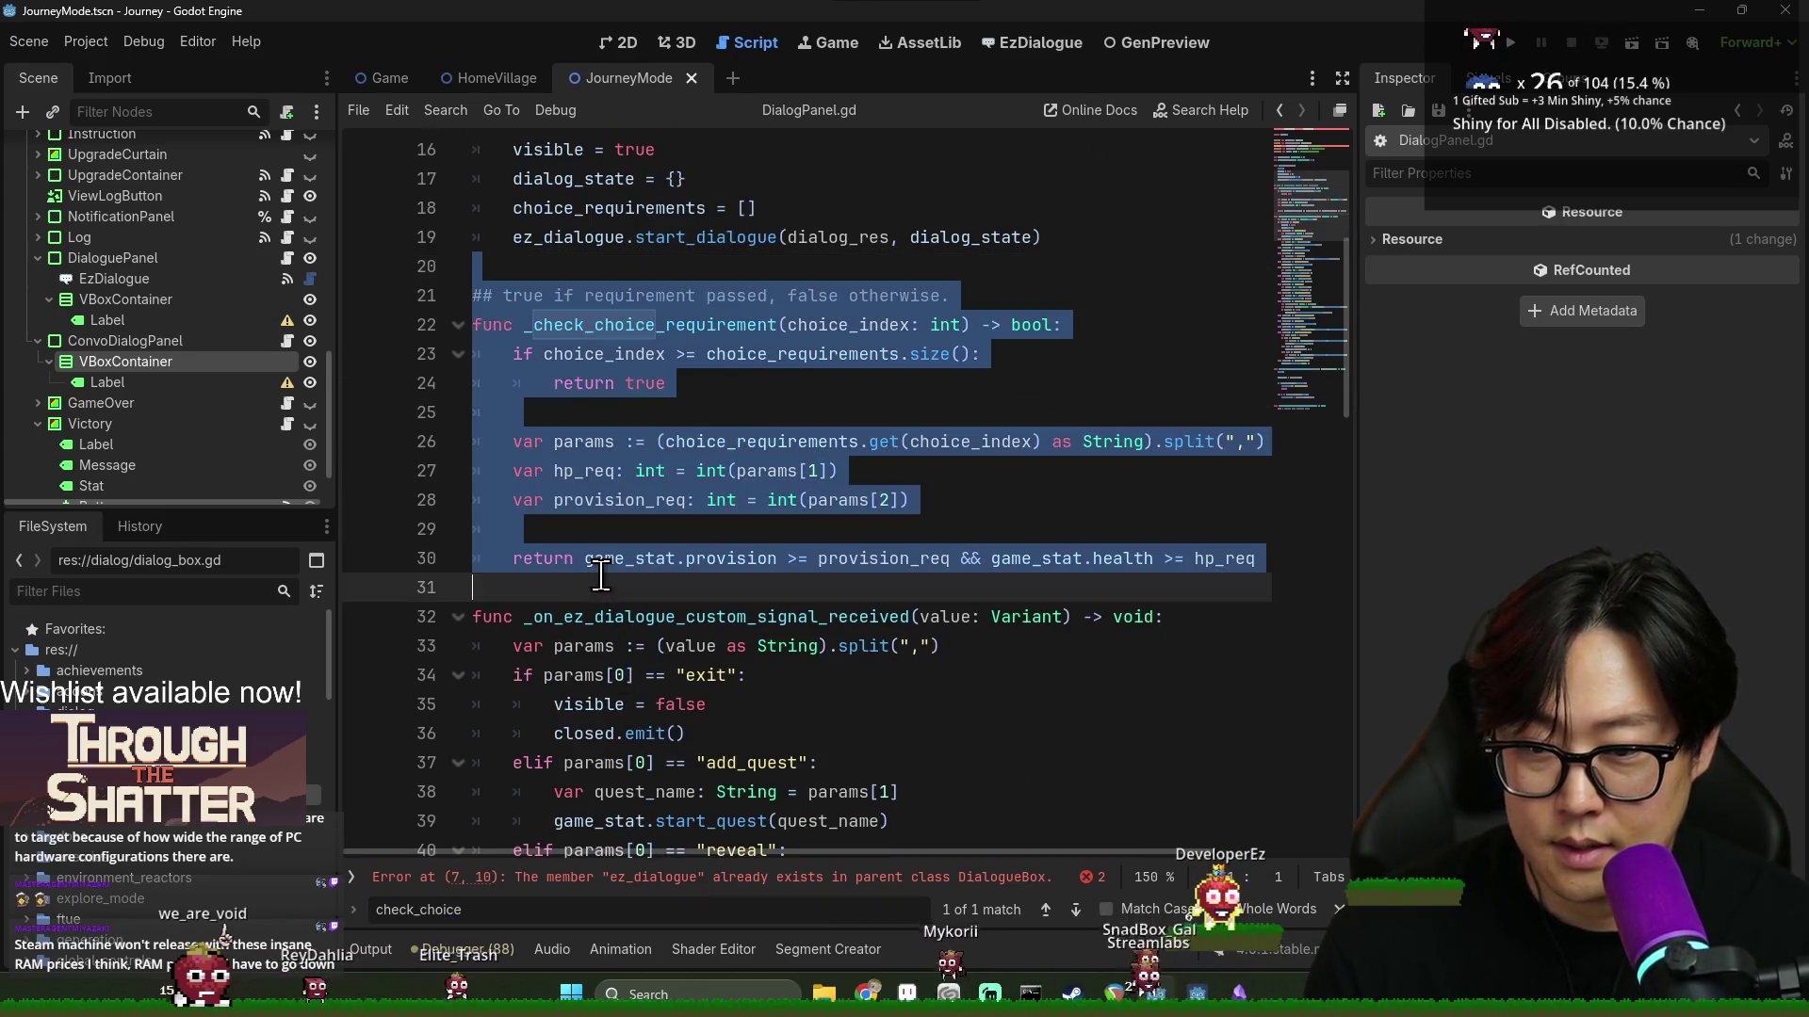
key(ctrl+x)
key(ctrl+s)
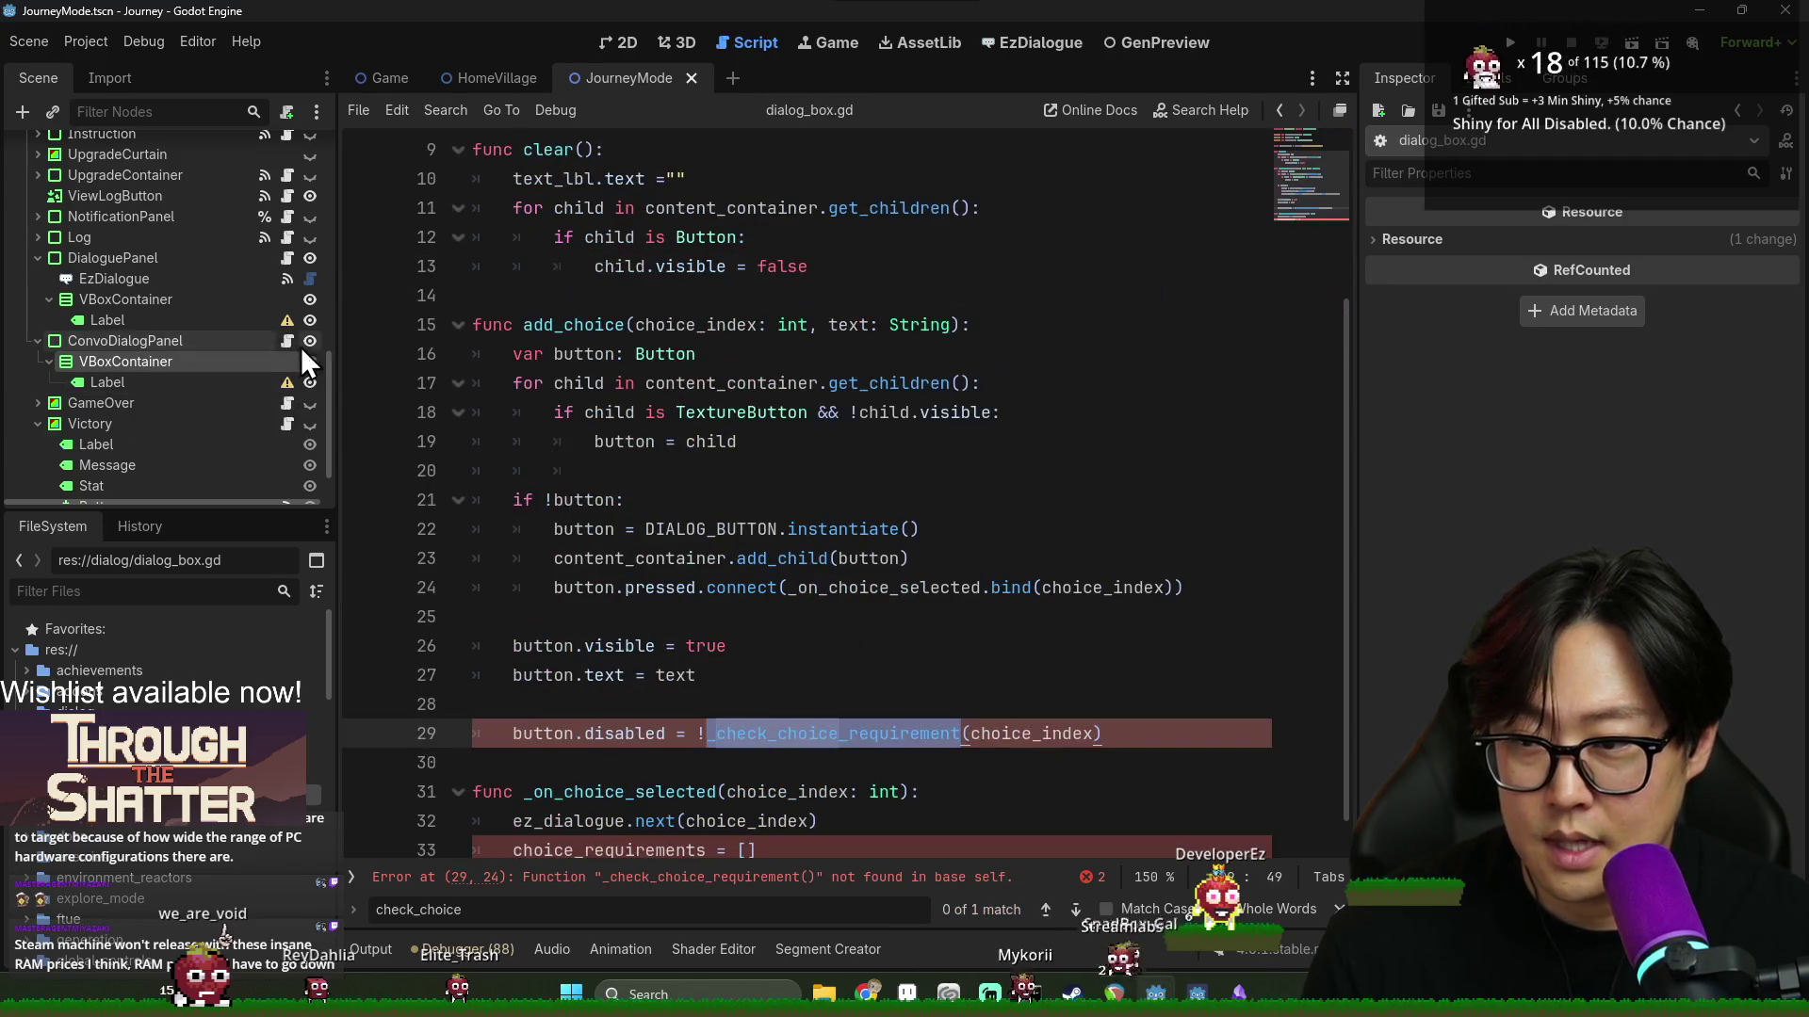
Step: Paste _check_choice_requirement into dialog_box.gd below _on_choice_selected and save
click(274, 344)
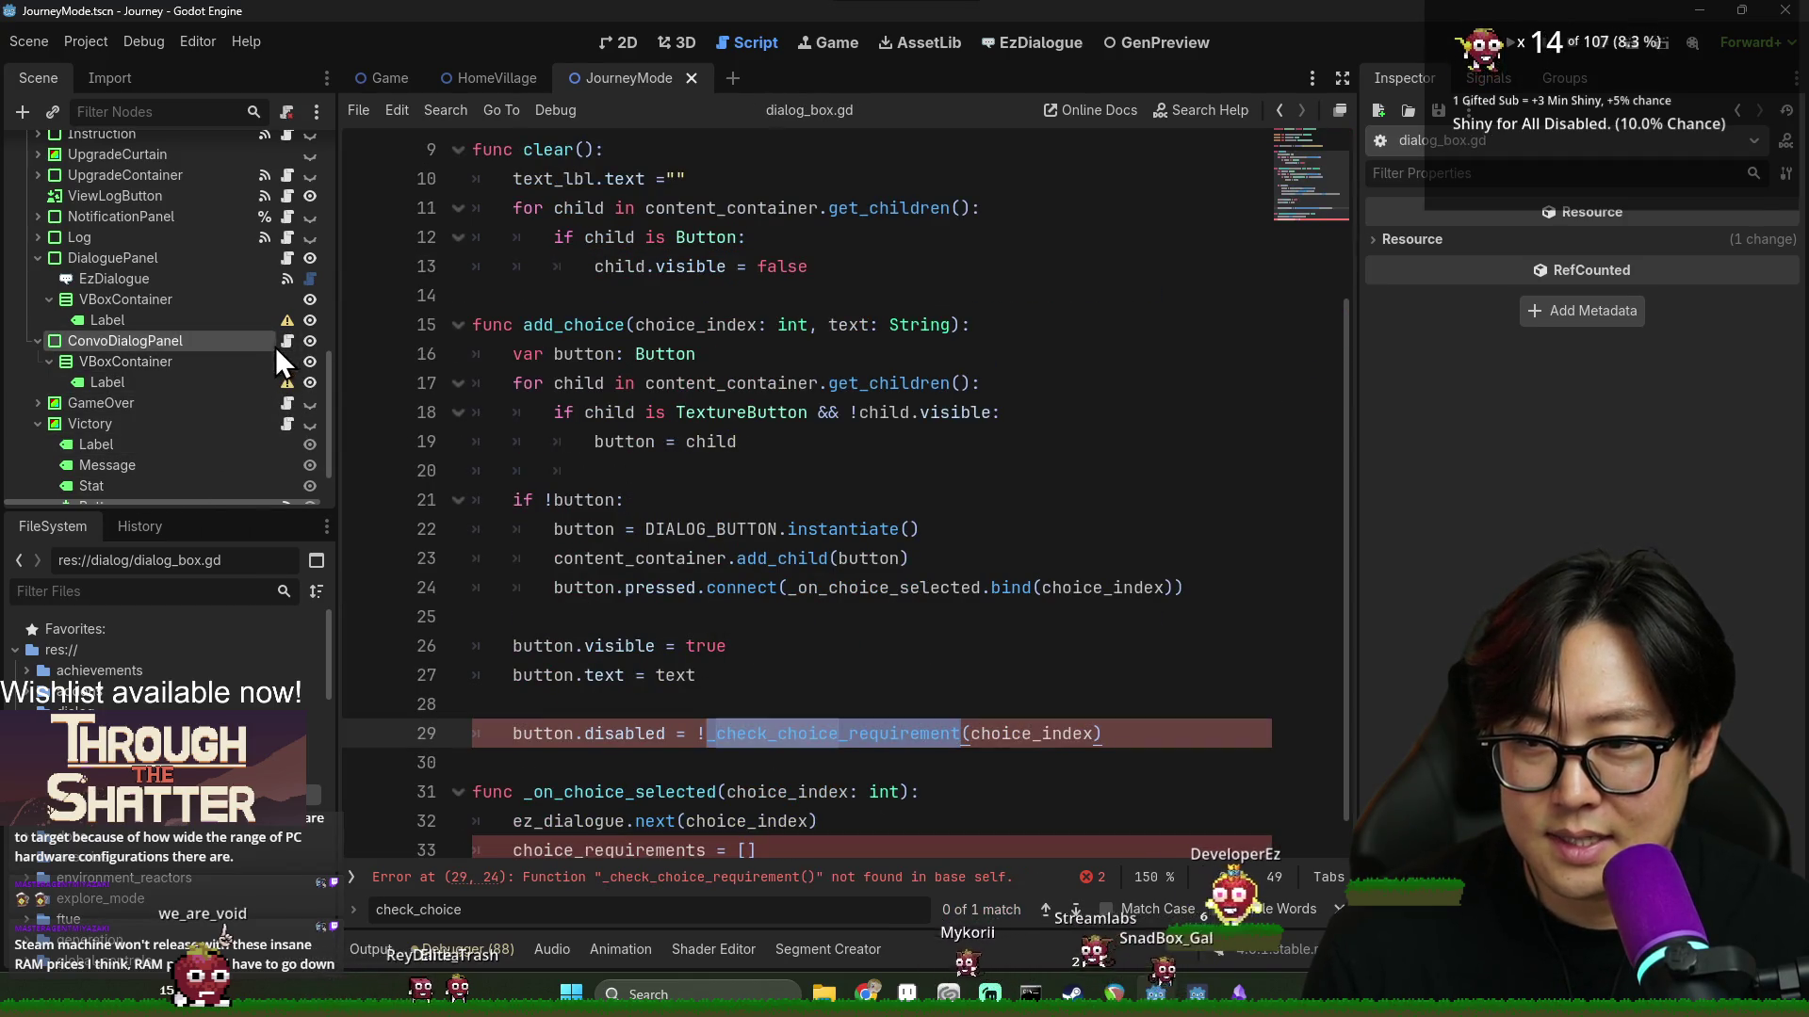
scroll(732, 599, down, 1)
click(889, 822)
key(Return)
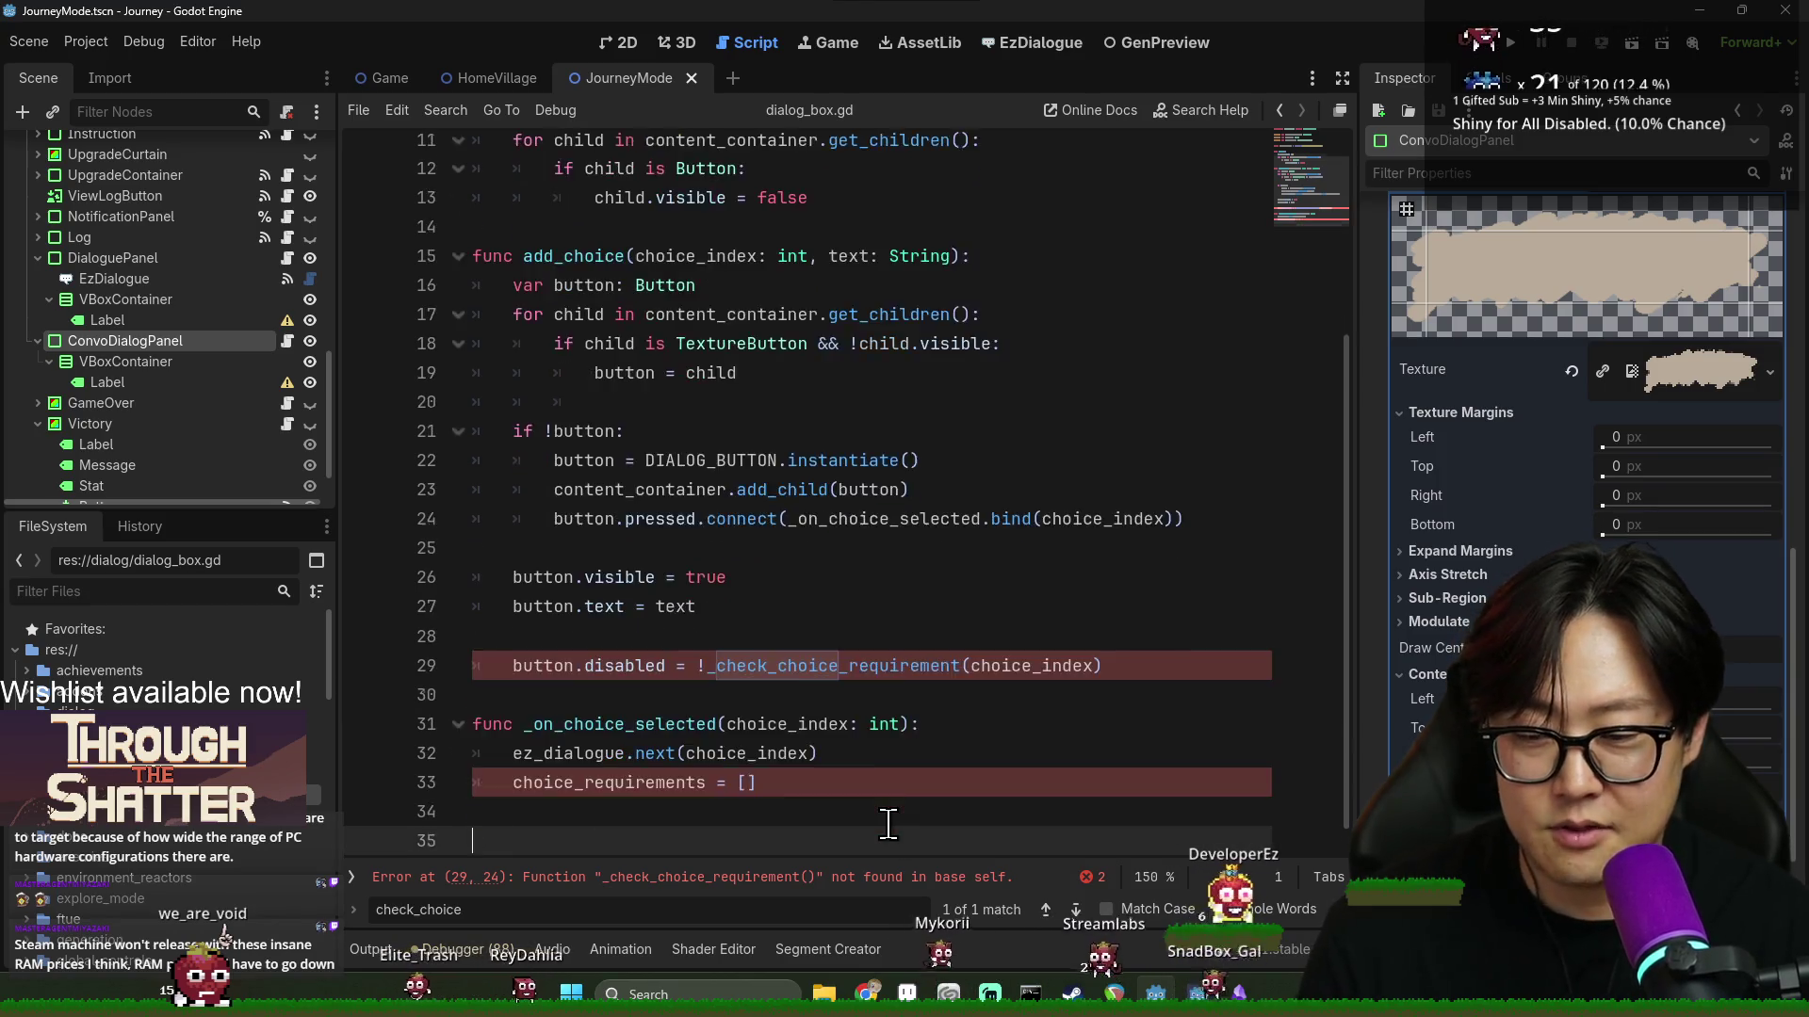
key(ctrl+v)
key(ctrl+s)
click(590, 514)
key(BackSpace)
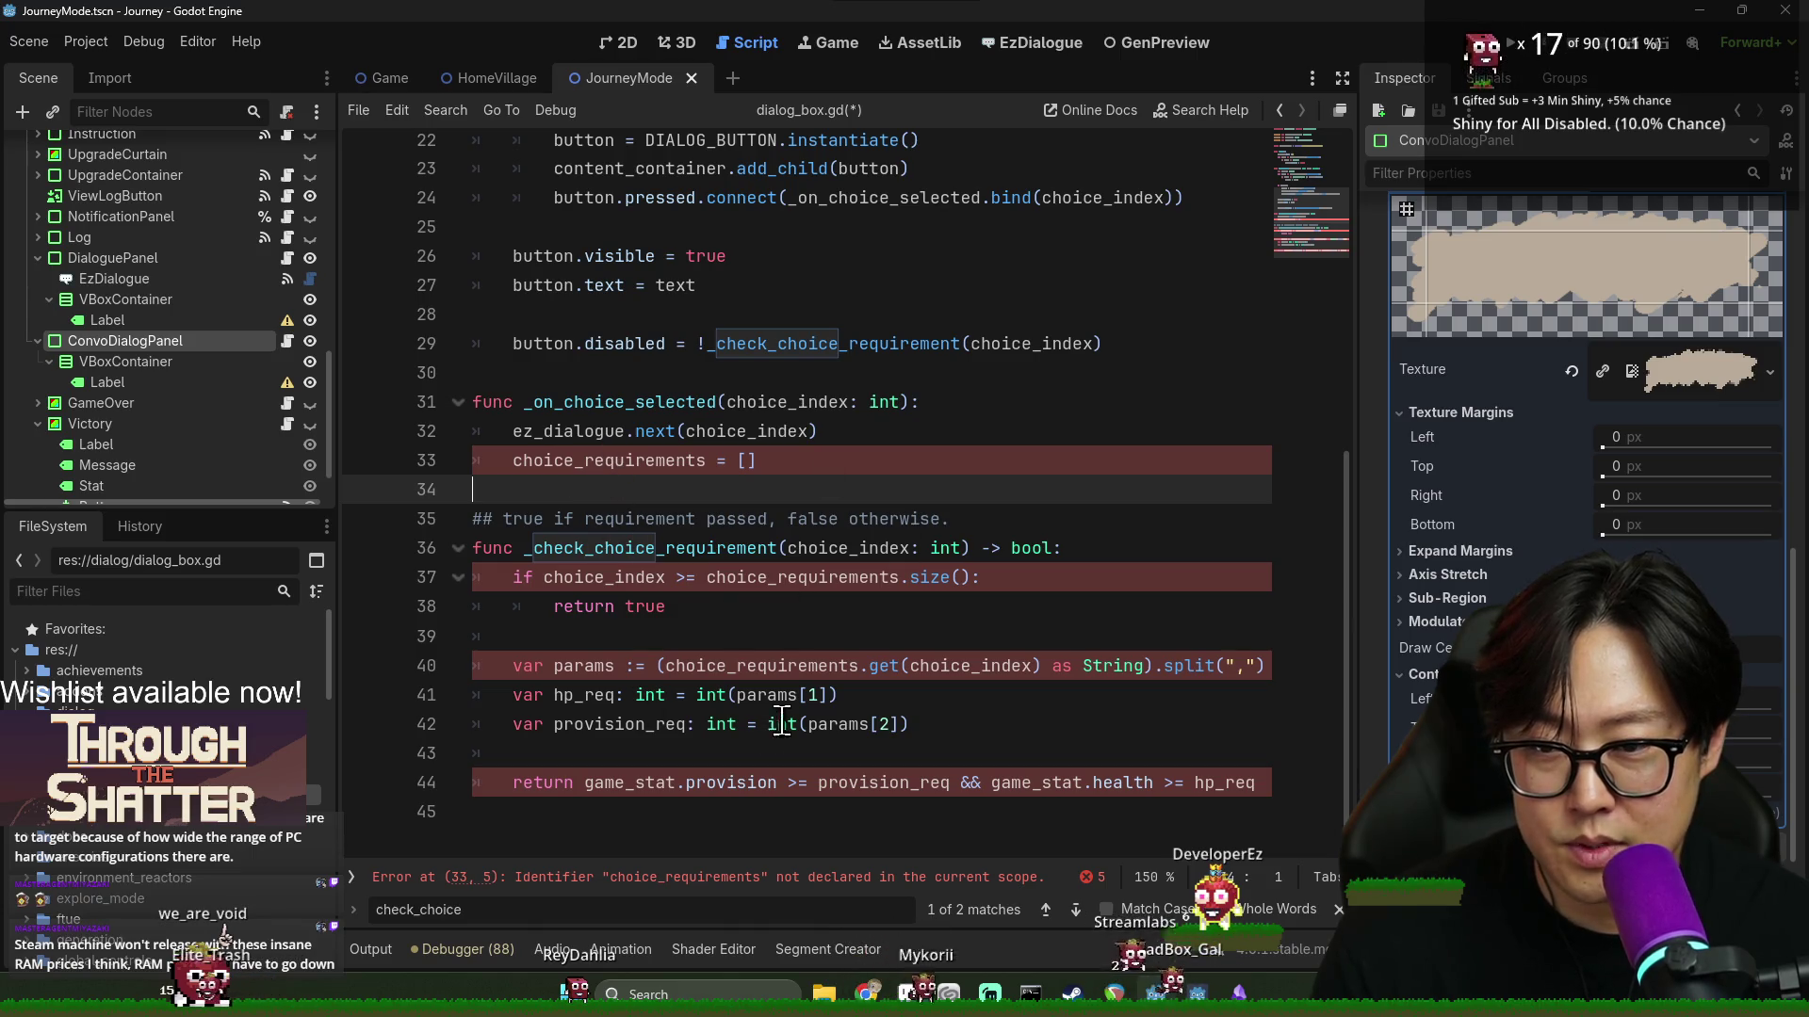
Step: Delete the pasted _check_choice_requirement function from dialog_box.gd again
double_click(637, 554)
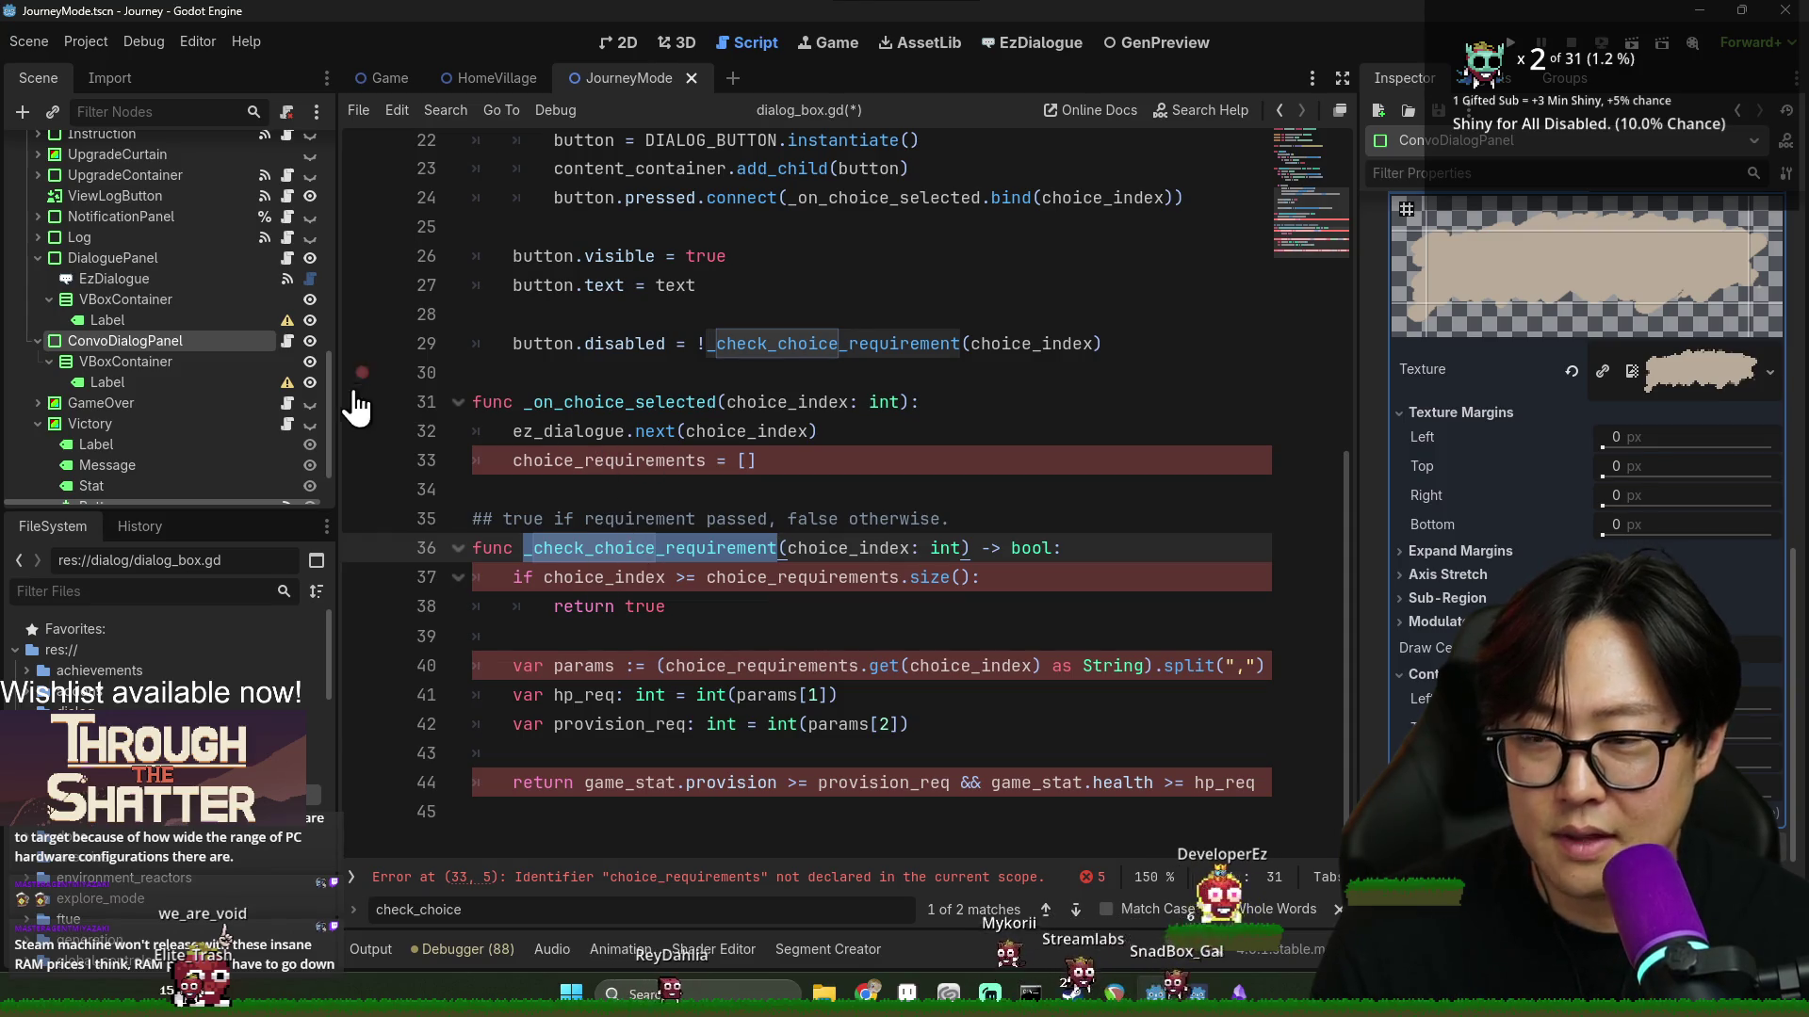
key(Up)
key(Up)
key(ctrl+shift+End)
key(Delete)
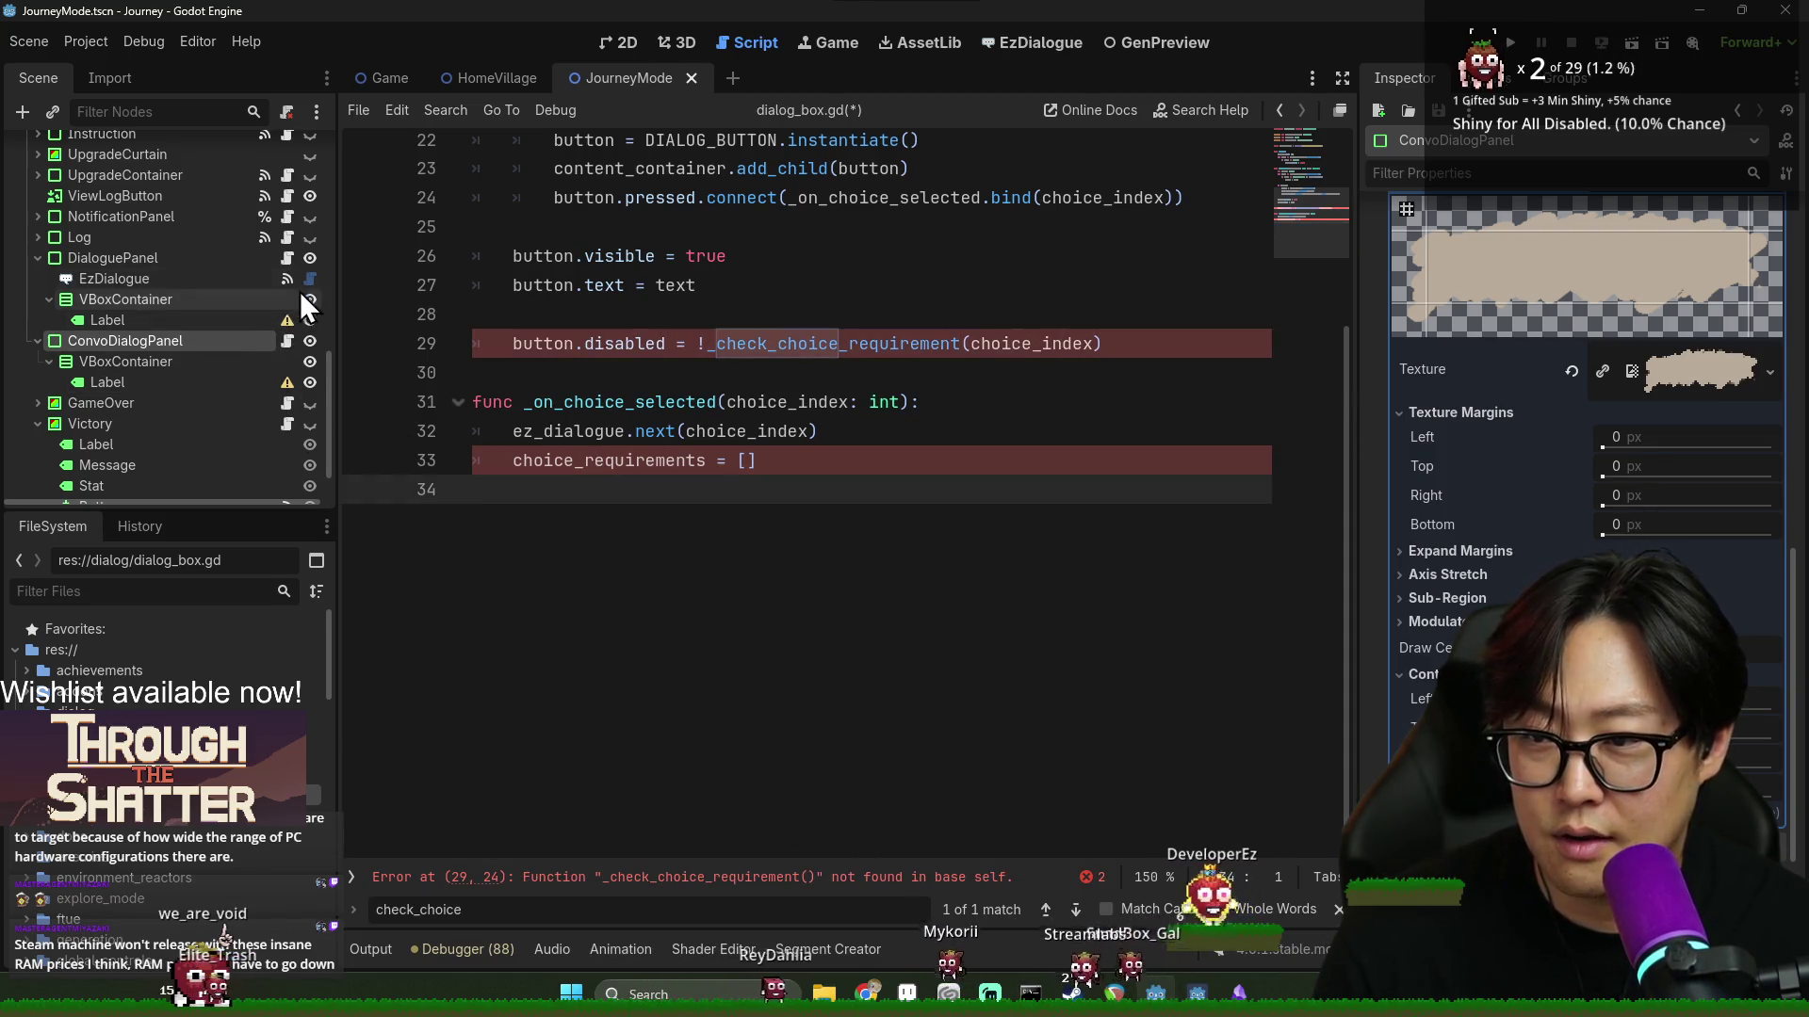
Step: Paste _check_choice_requirement back into DialogPanel.gd at line 20 and save
click(288, 258)
scroll(778, 685, down, 15)
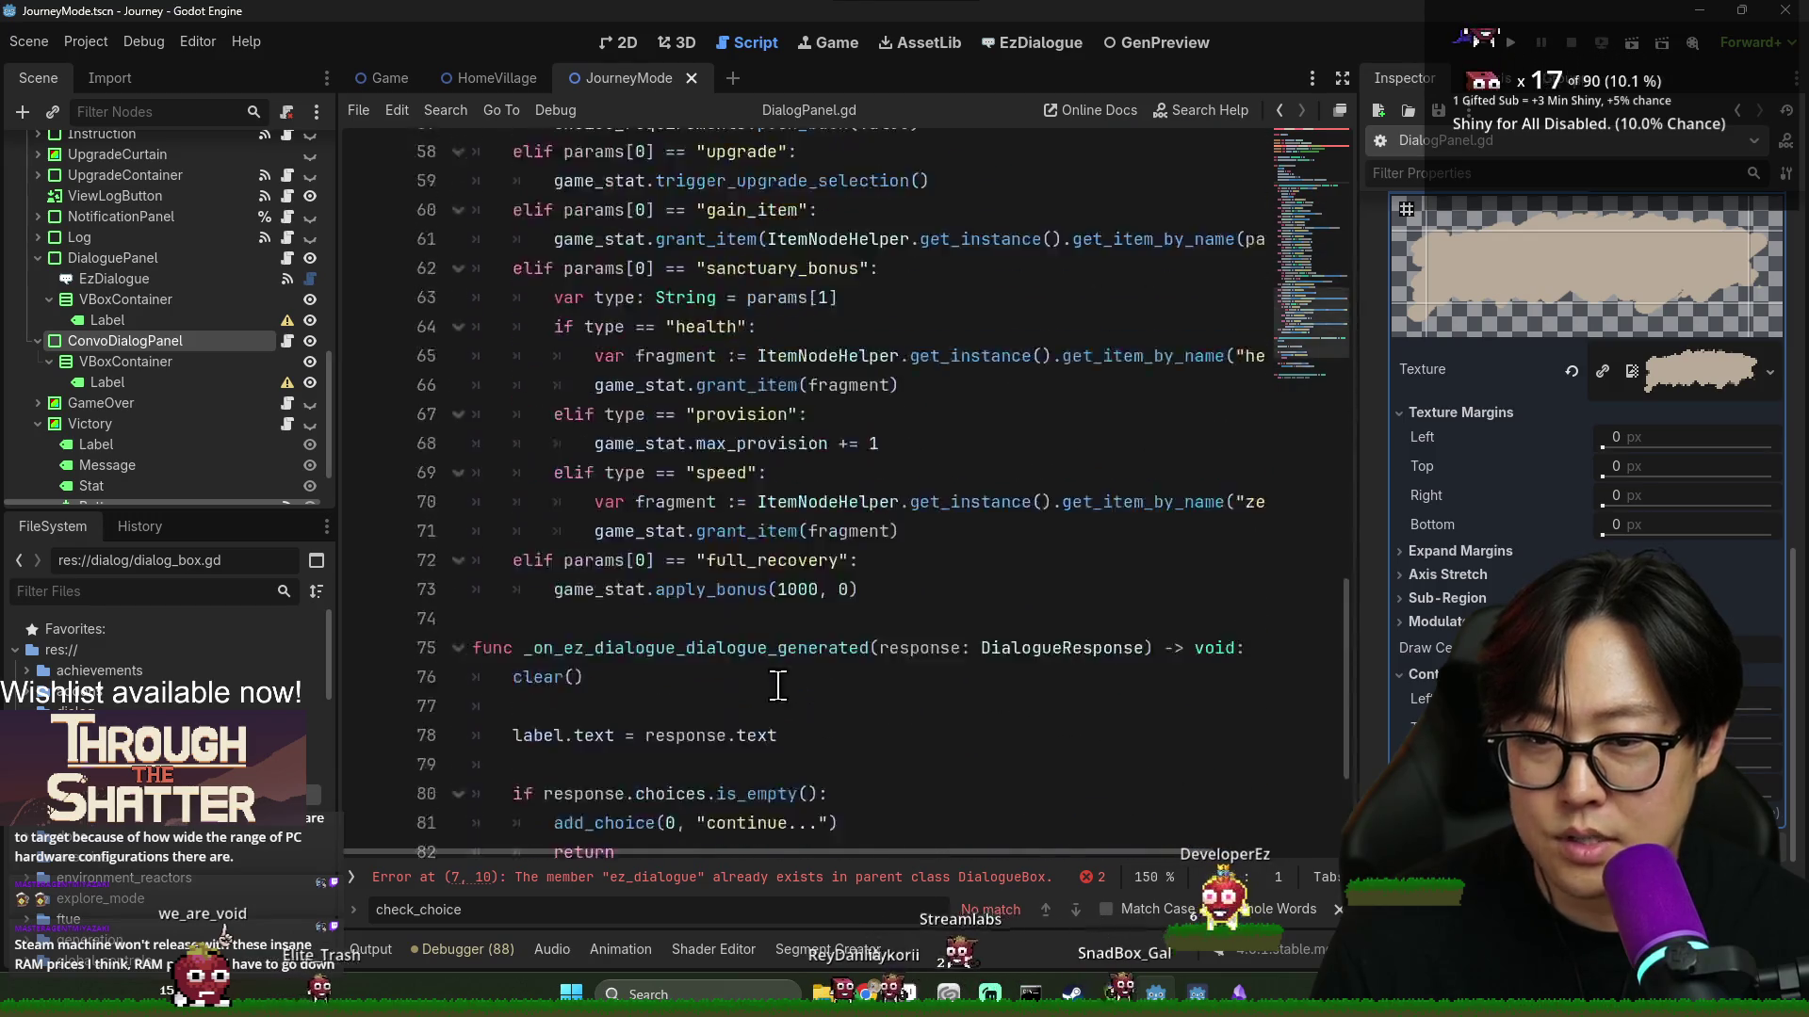
scroll(778, 685, down, 3)
scroll(674, 508, up, 18)
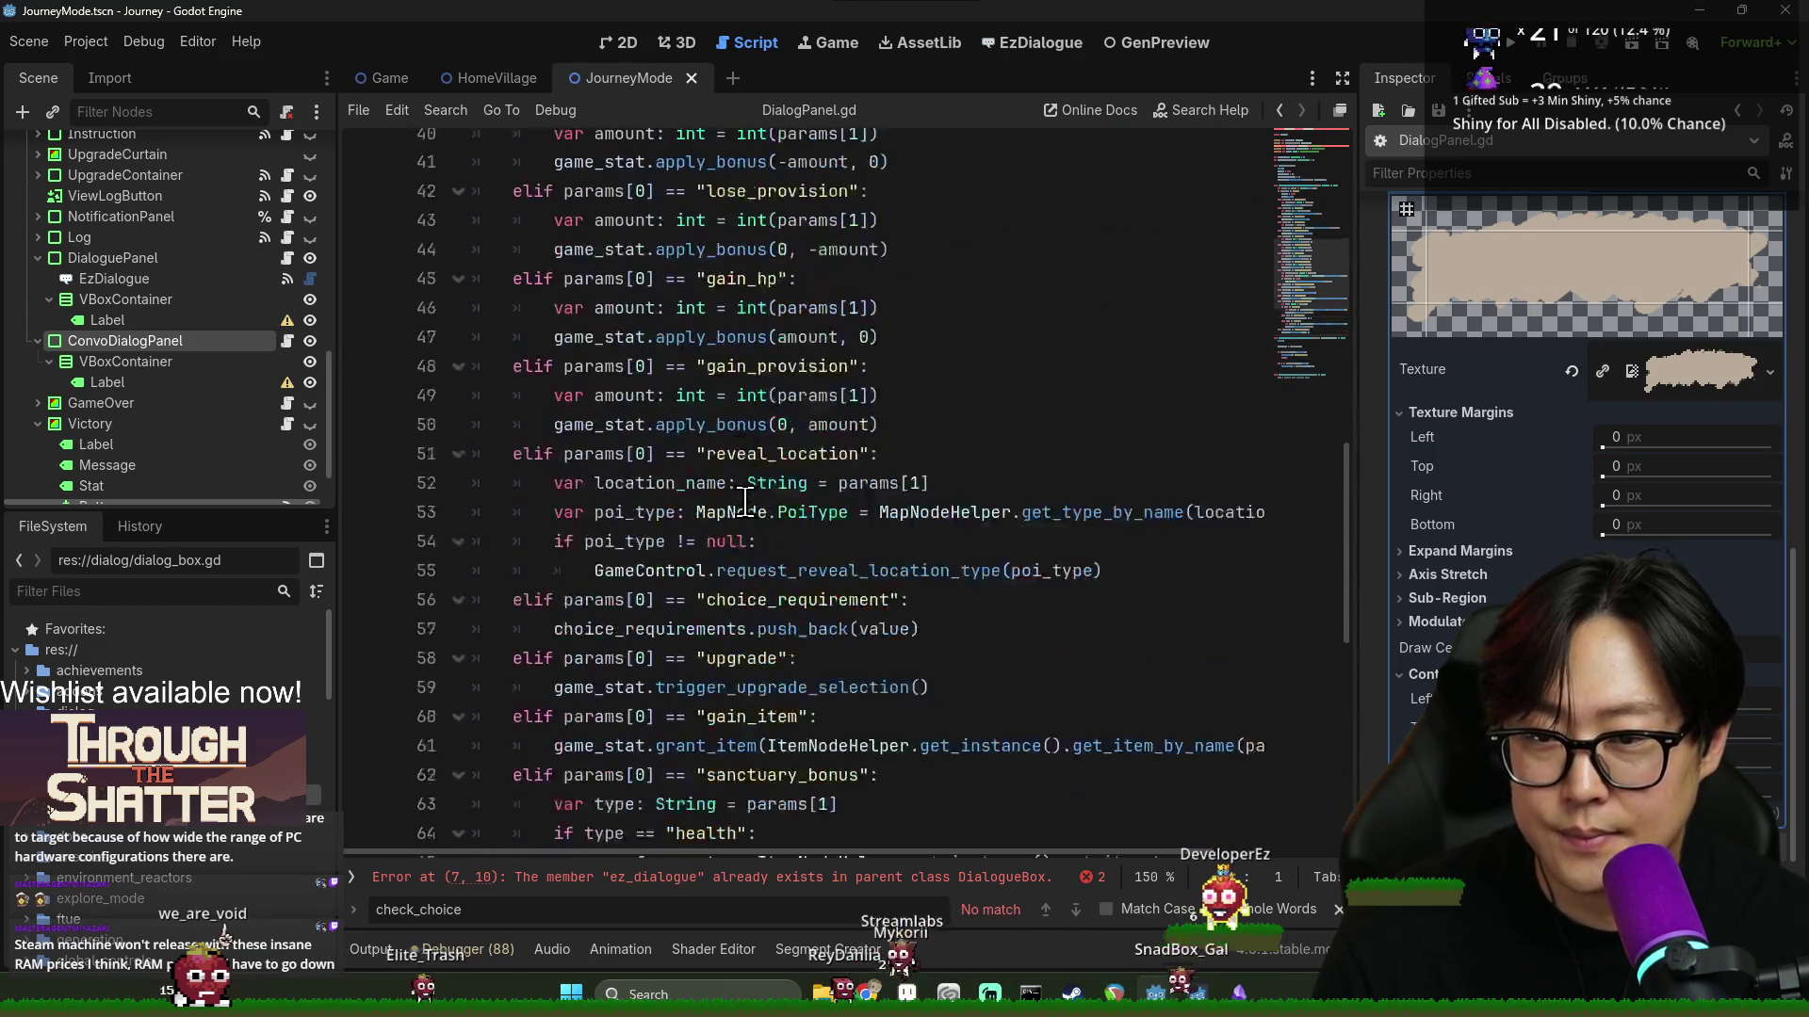
scroll(675, 509, up, 1)
click(578, 436)
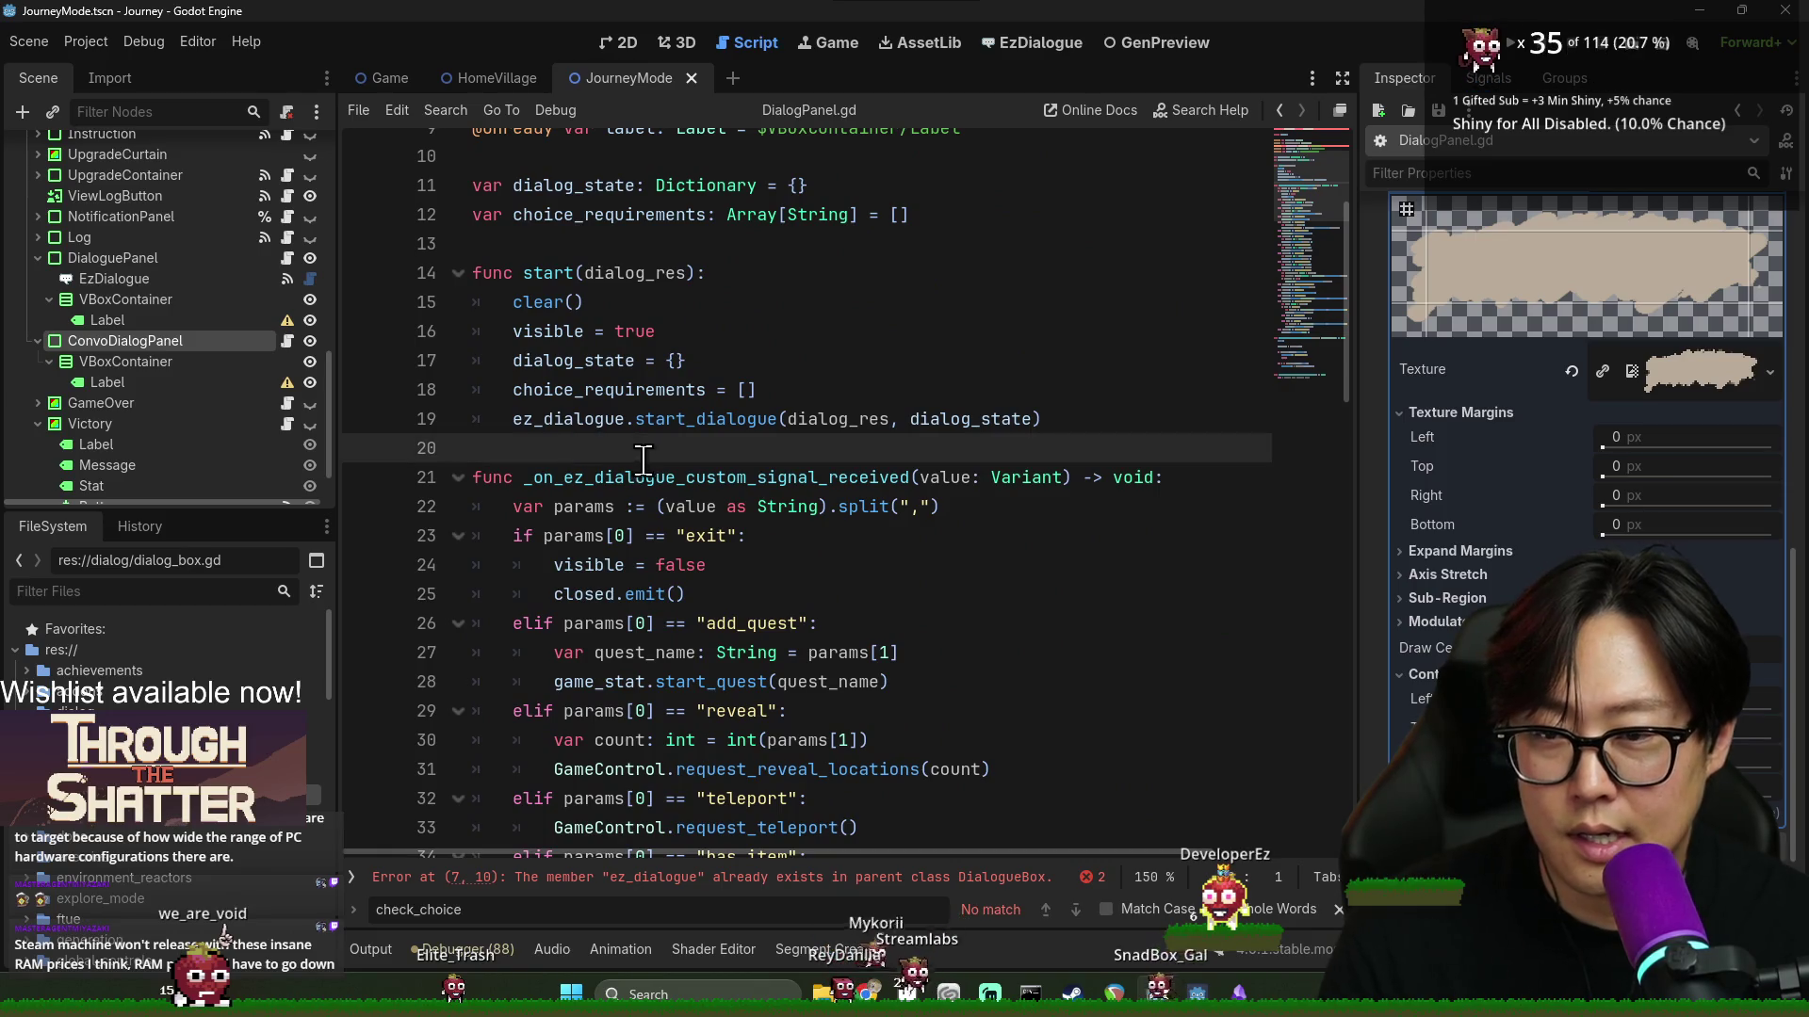
text(## true if requirement passed, false otherwise. func _check_choice_requirement(choice_index: int) -> bool: 	if choice_index >= choice_requirements.size(): 		return true 	 	var params := (choice_requirements.get(choice_index) as String).split(",") 	var hp_req: int = int(params[1]) 	var provision_req: int = int(params[2]) 	 	return game_stat.provision >= provision_req && game_stat.health >= hp_req)
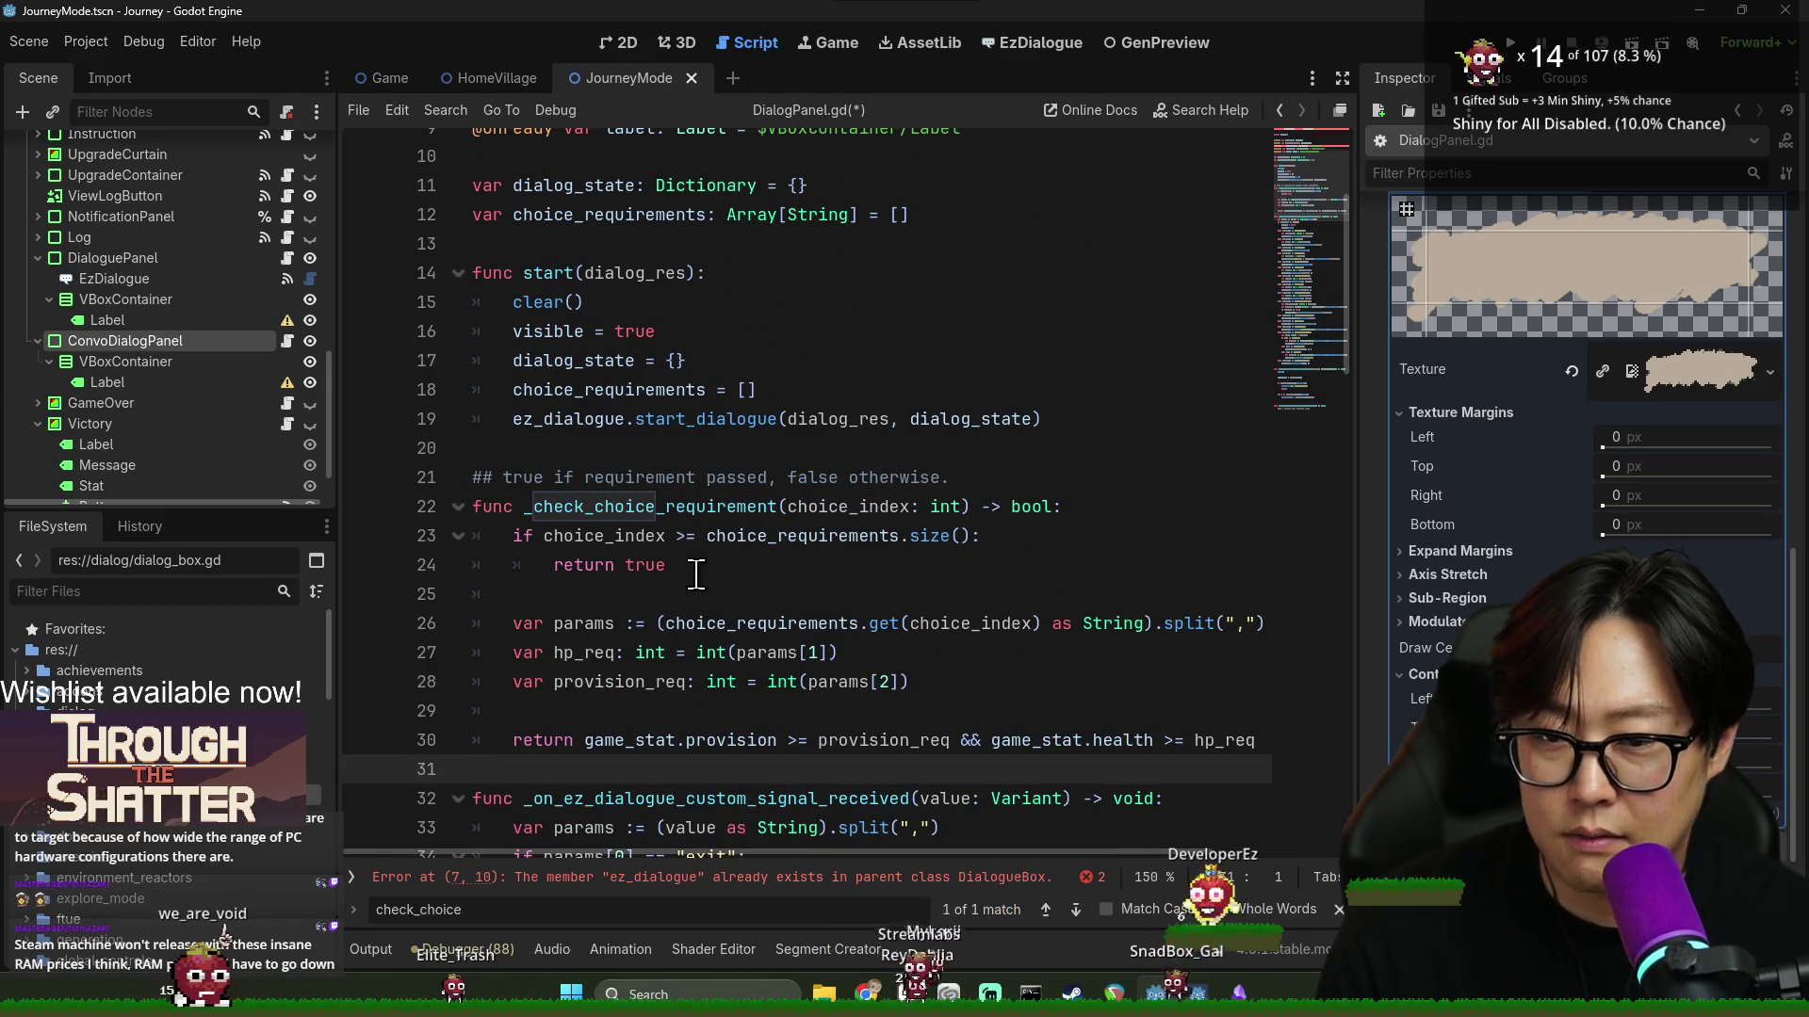
key(ctrl+s)
click(625, 565)
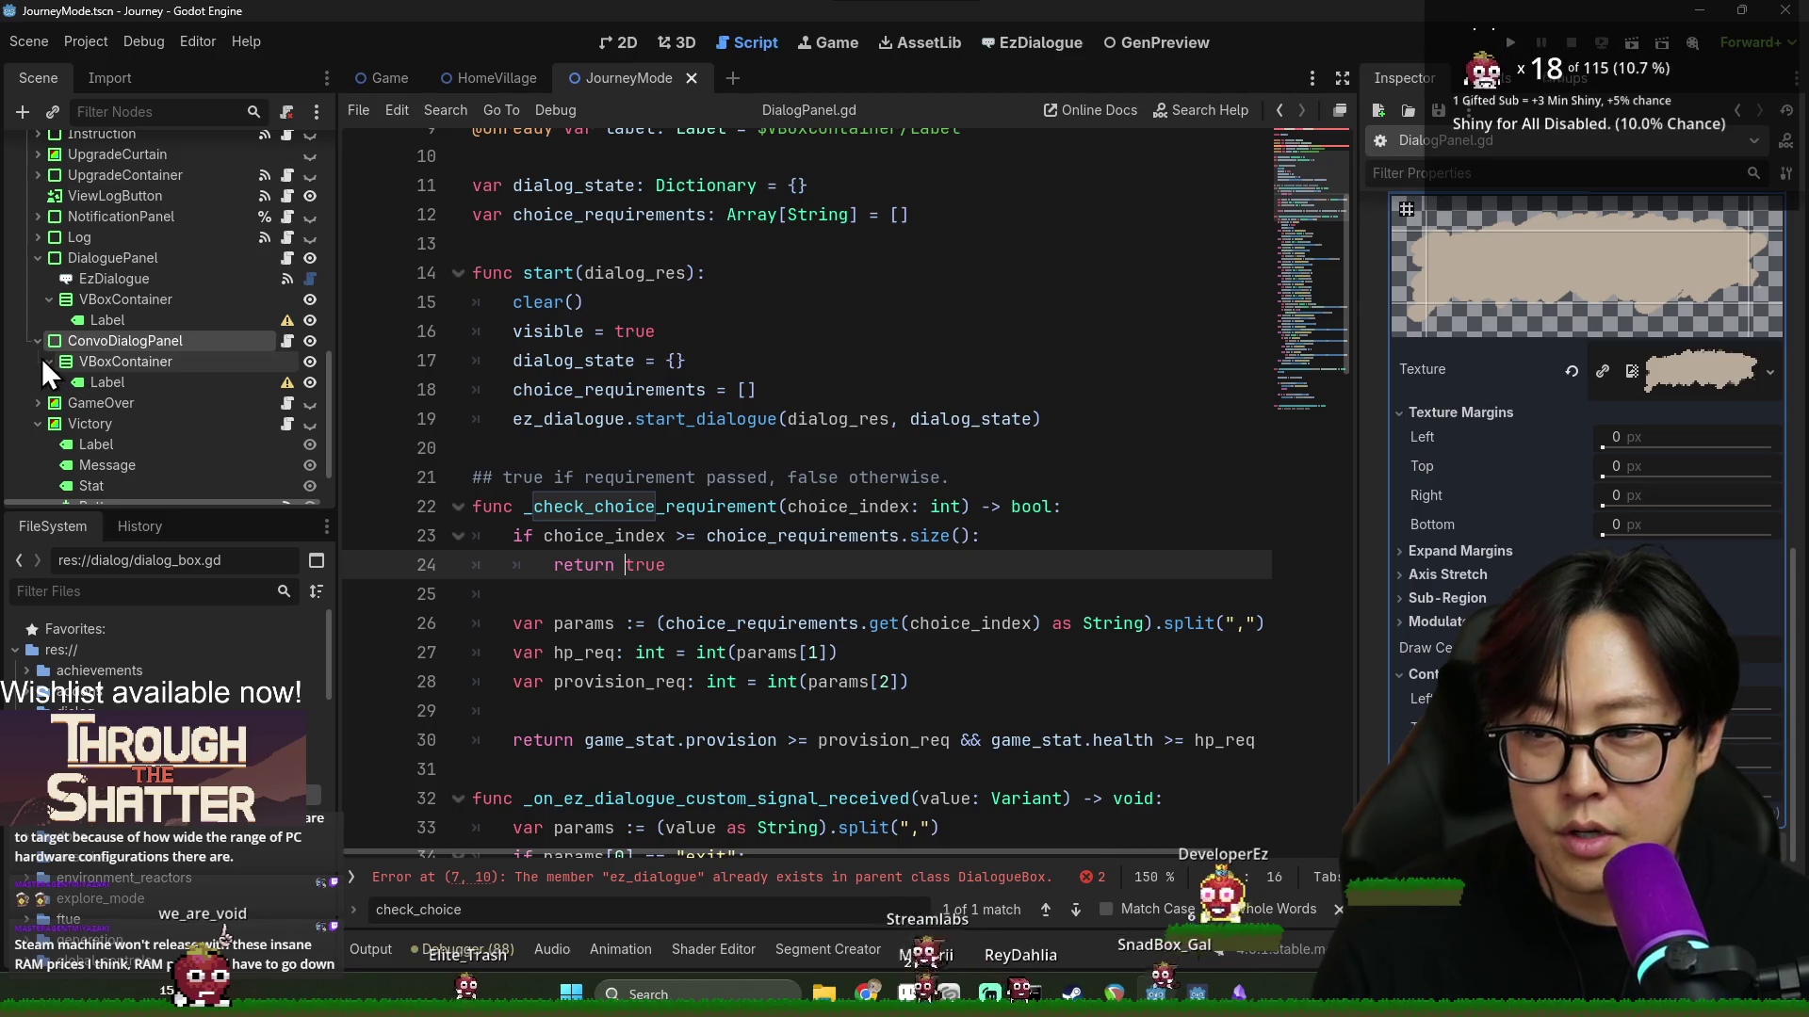
Step: Review add_choice, pressed, disabled and _on_choice_selected in dialog_box.gd
click(286, 341)
scroll(657, 444, up, 1)
double_click(573, 461)
scroll(759, 568, down, 2)
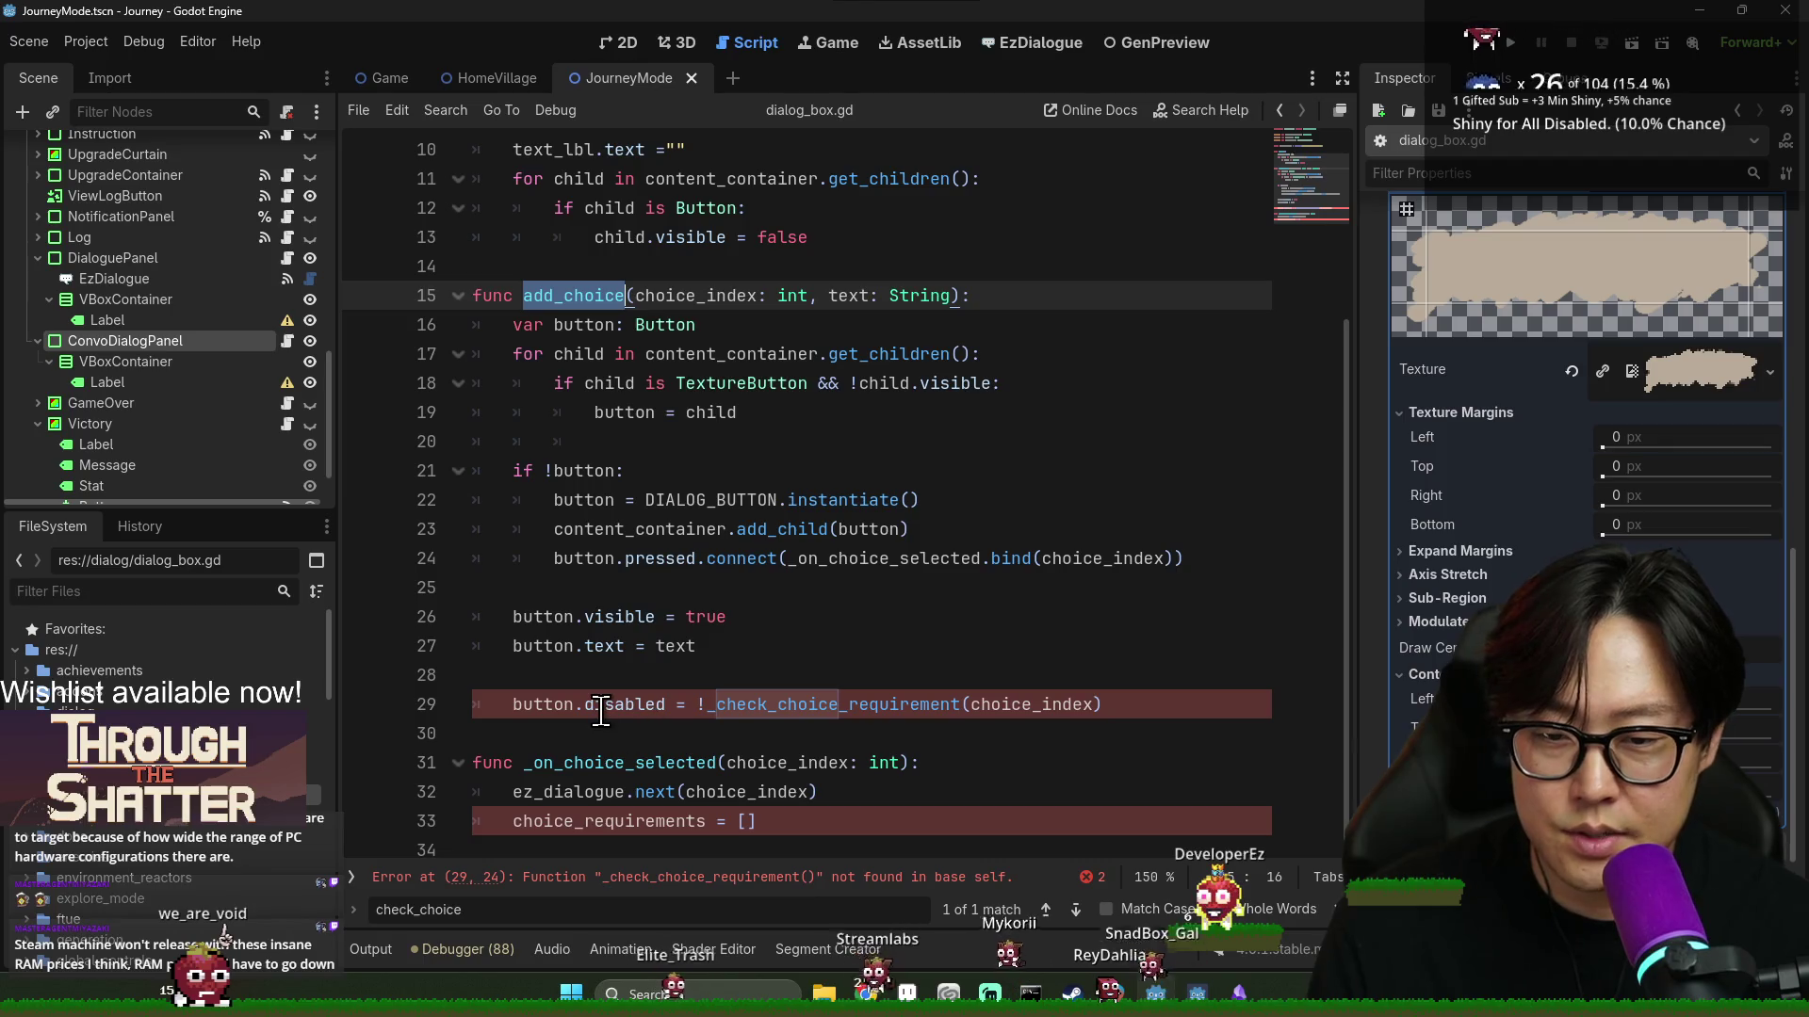
double_click(652, 558)
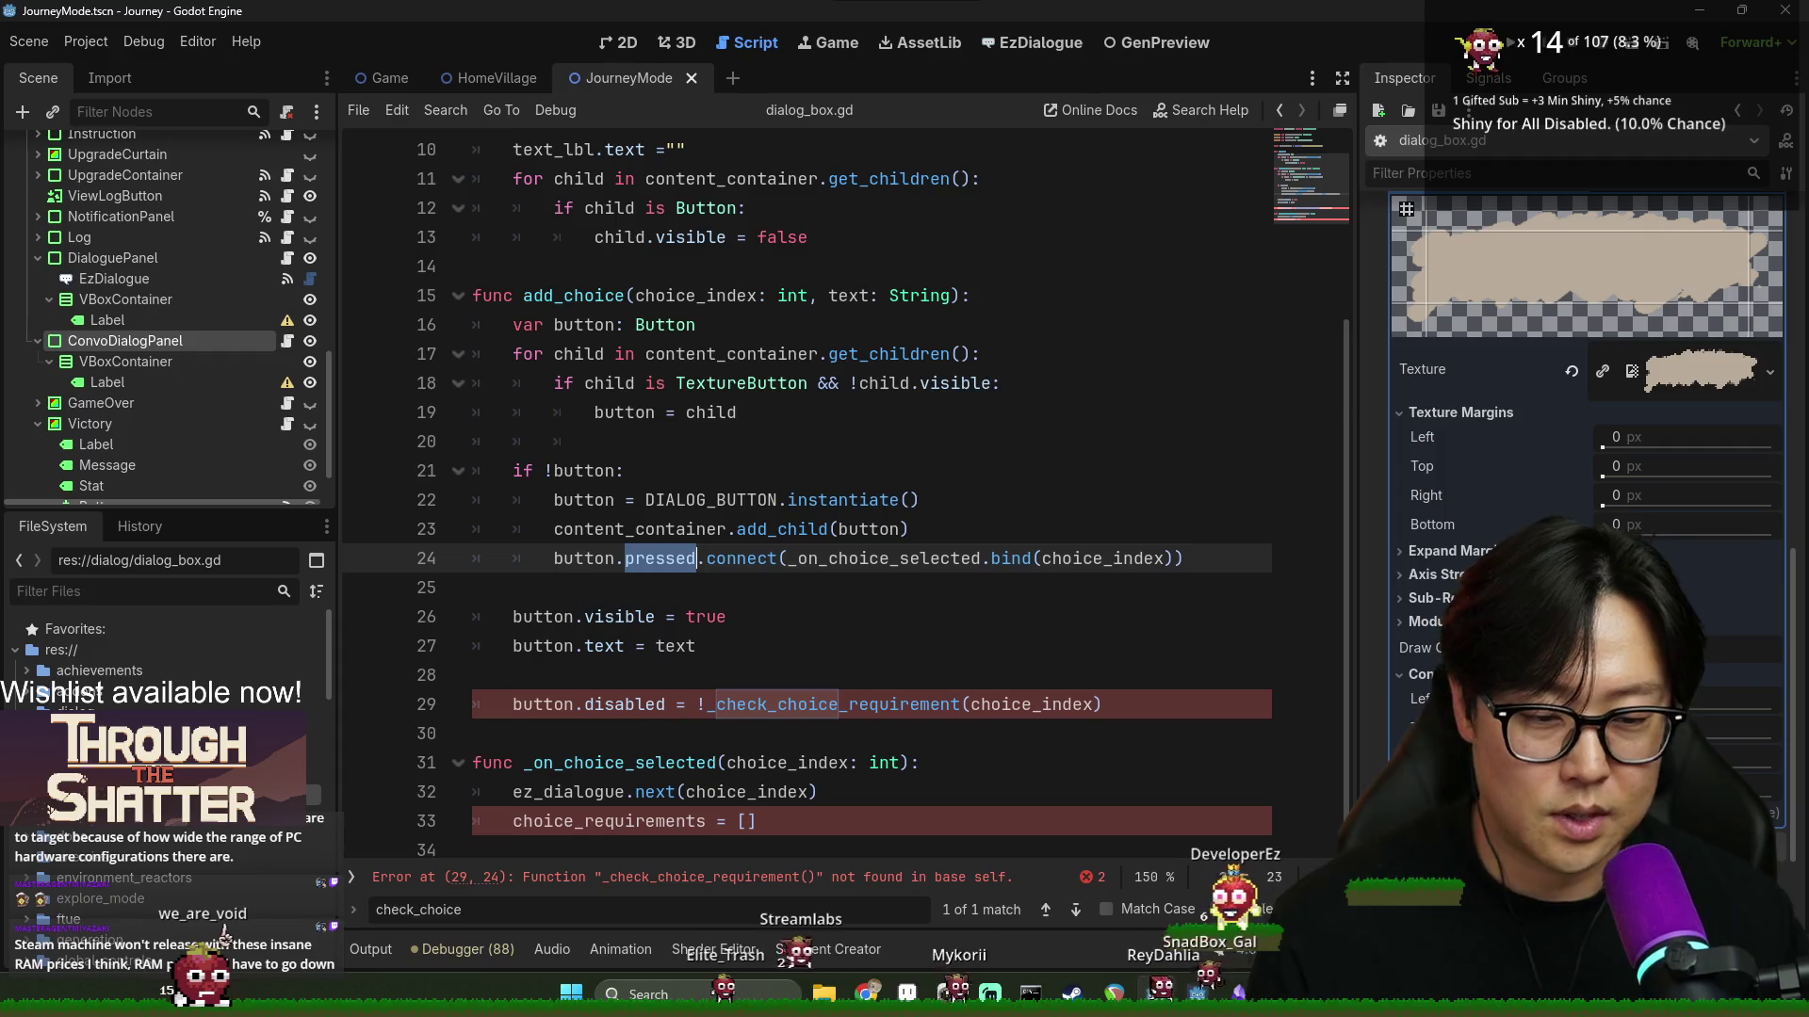
scroll(981, 646, up, 1)
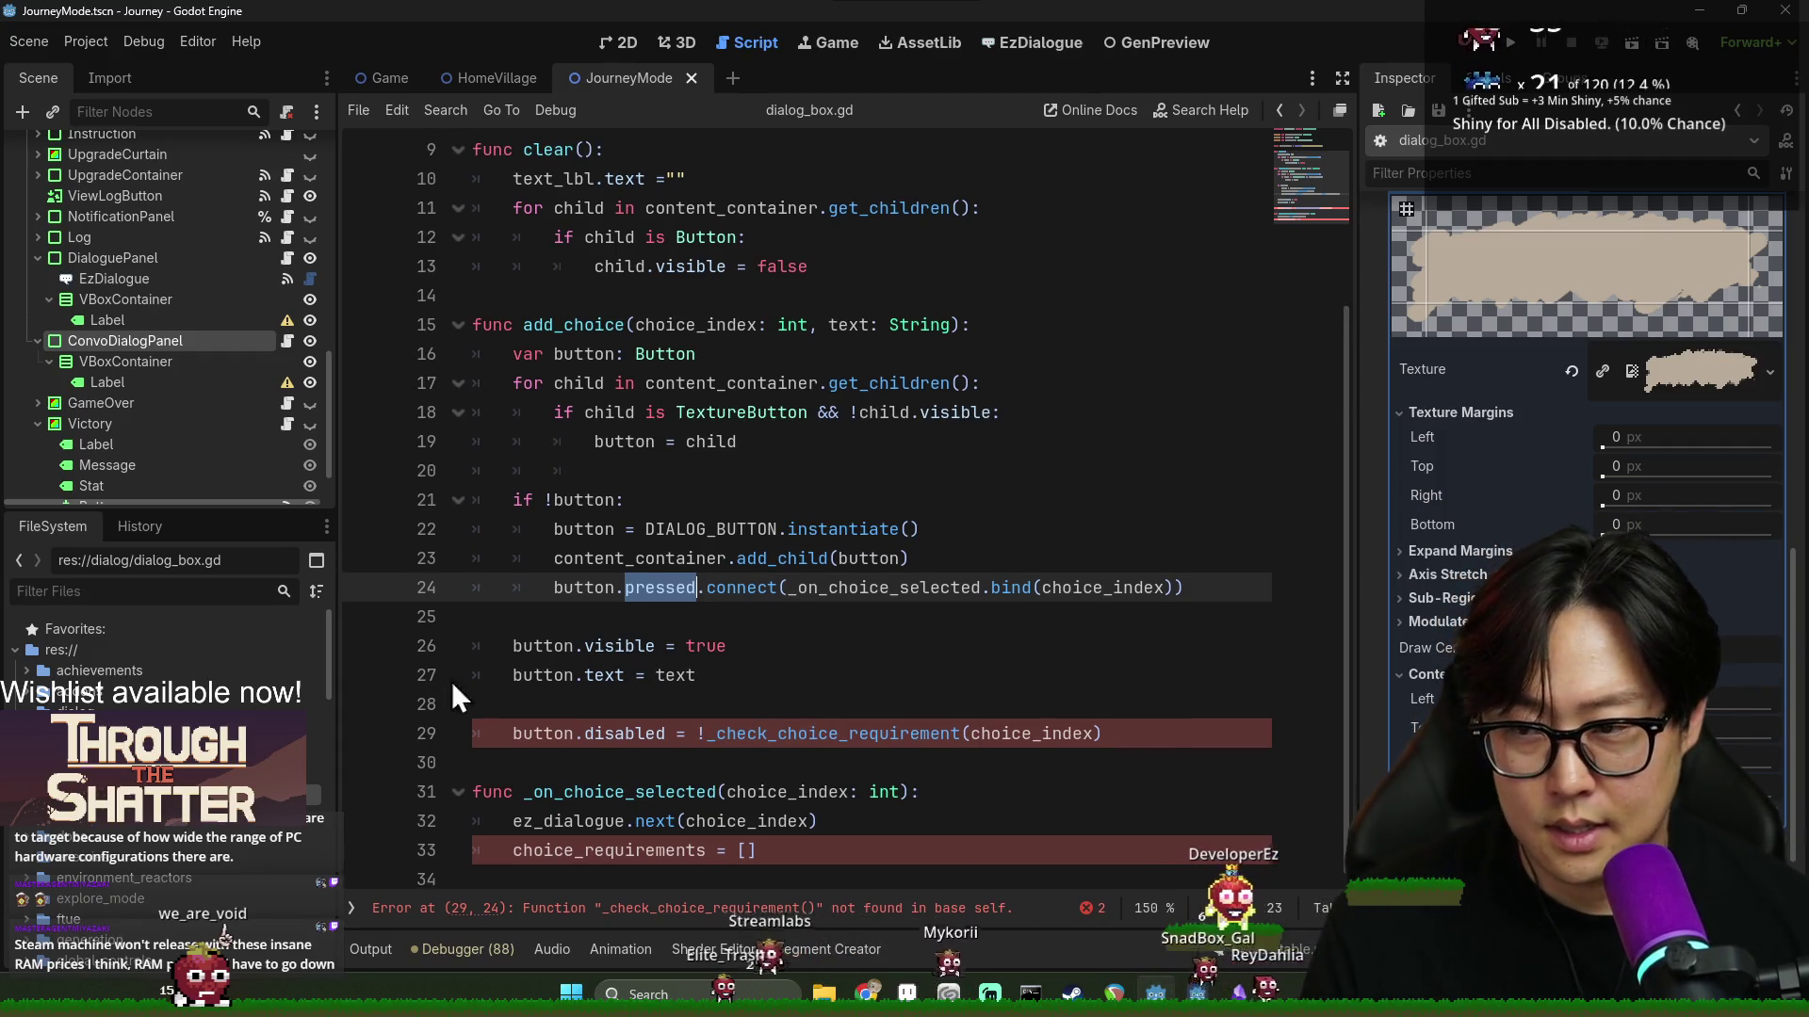
scroll(617, 370, up, 2)
scroll(617, 369, down, 2)
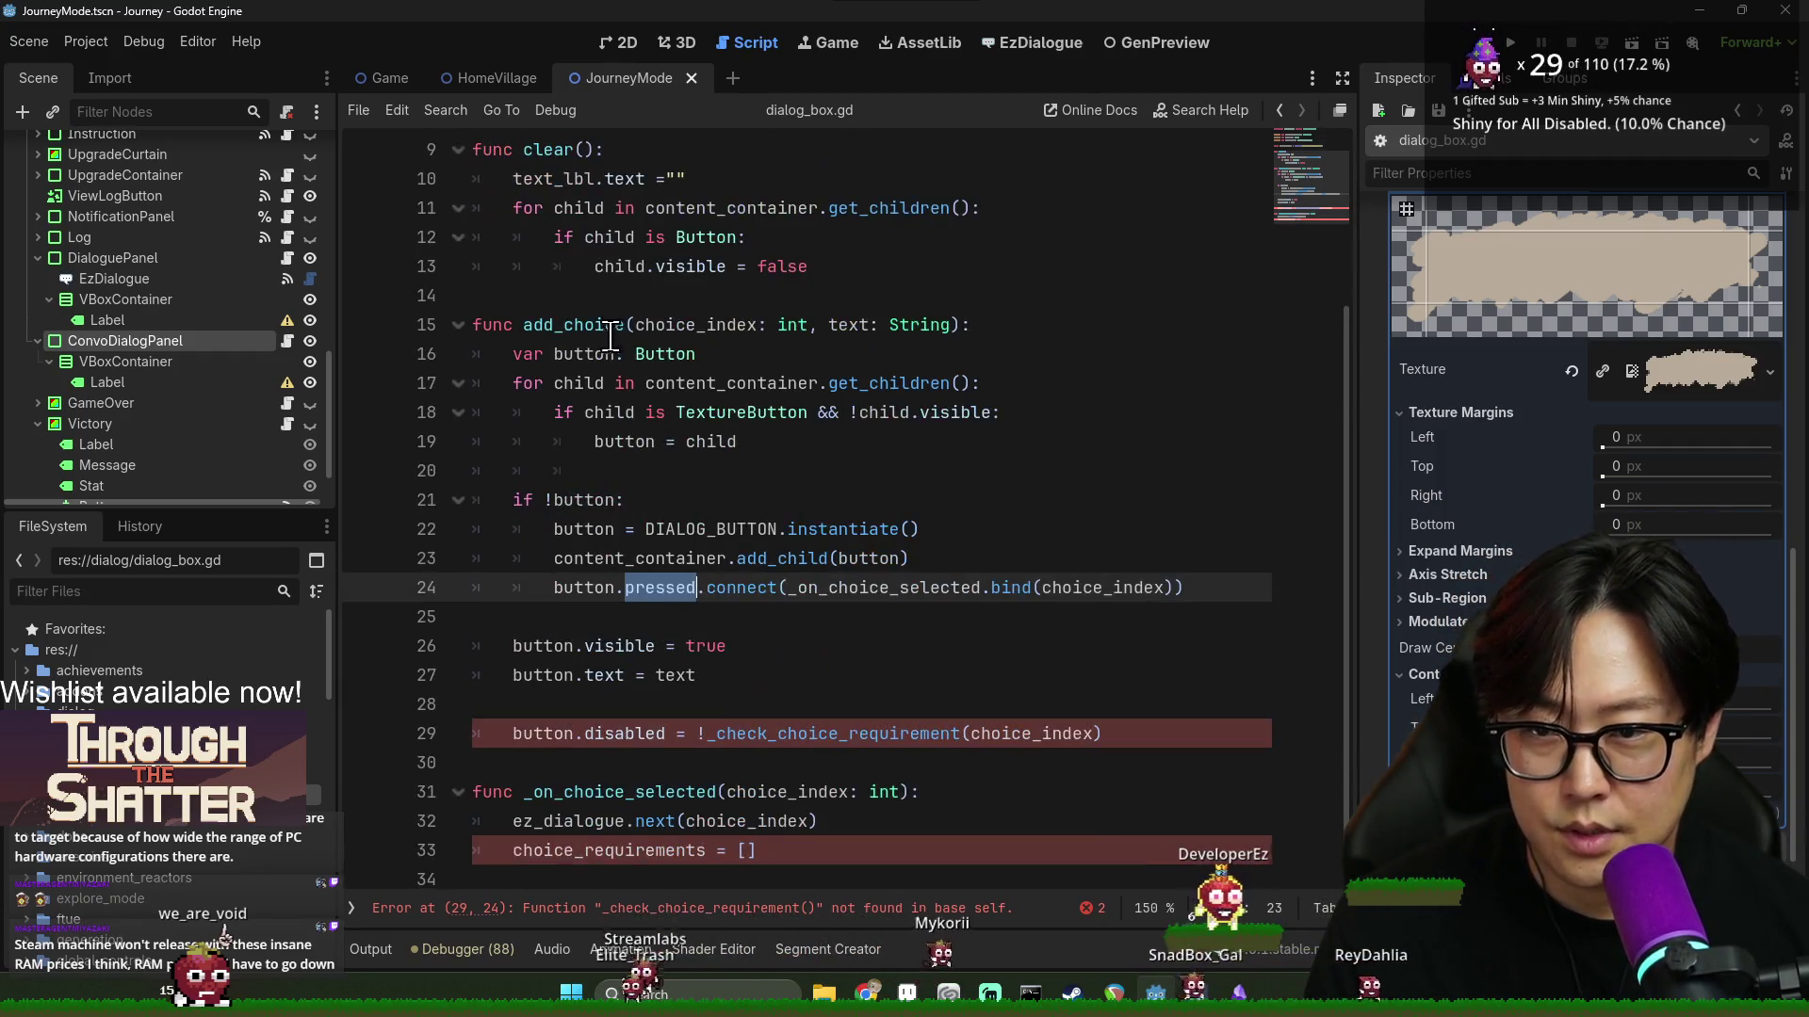
double_click(576, 325)
double_click(603, 733)
double_click(622, 792)
Step: Check uses of text_lbl, button and the _check_choice_requirement call, then return to DialogPanel.gd
scroll(608, 414, up, 3)
double_click(619, 247)
scroll(619, 250, down, 3)
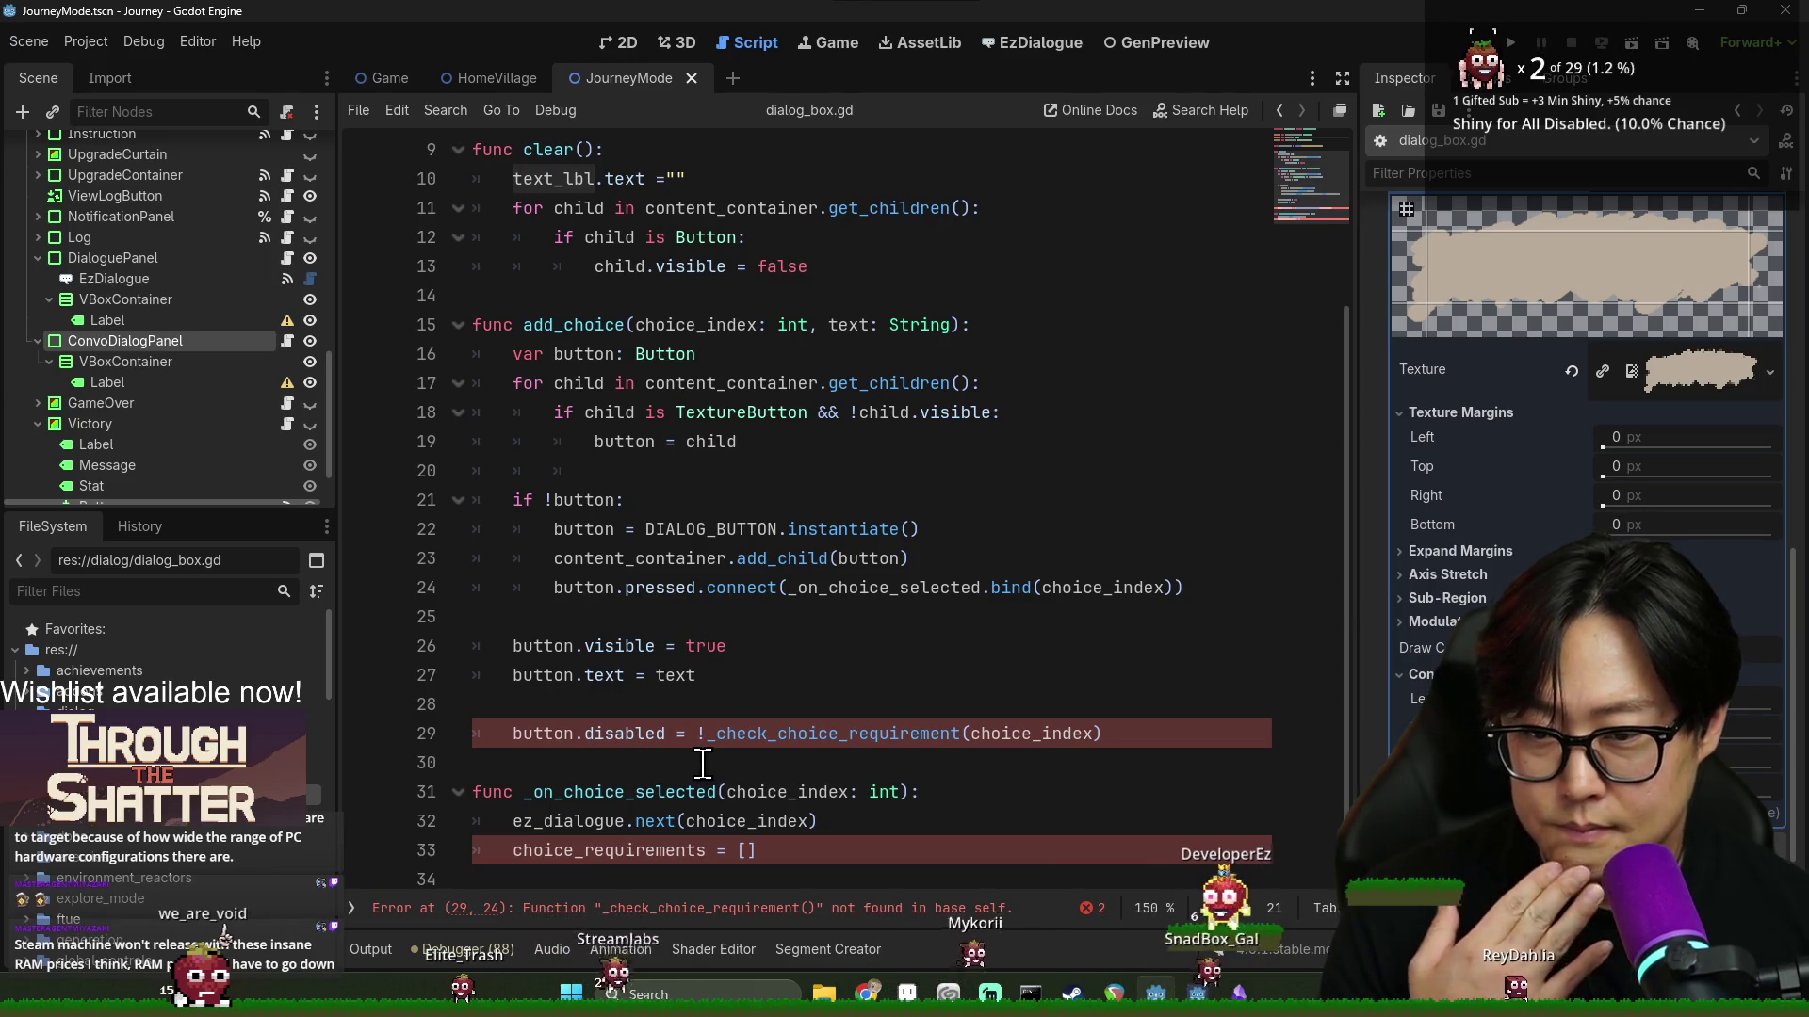
double_click(547, 734)
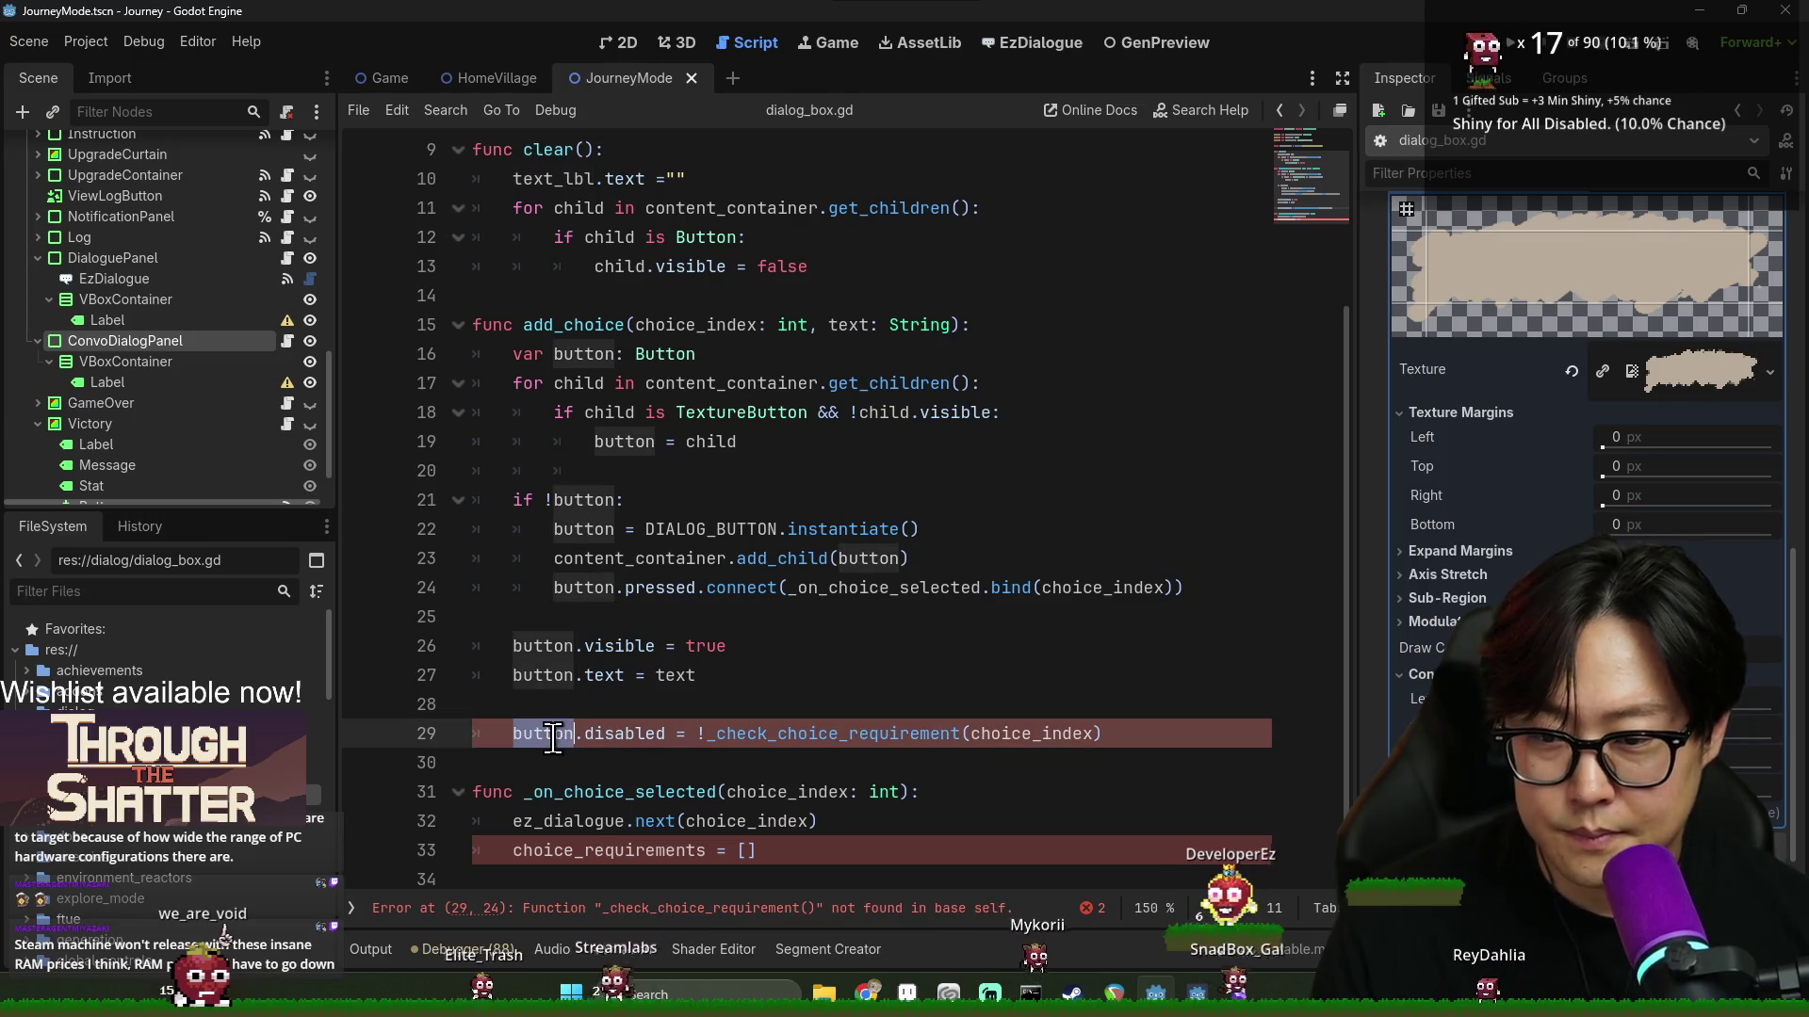
double_click(612, 733)
double_click(771, 734)
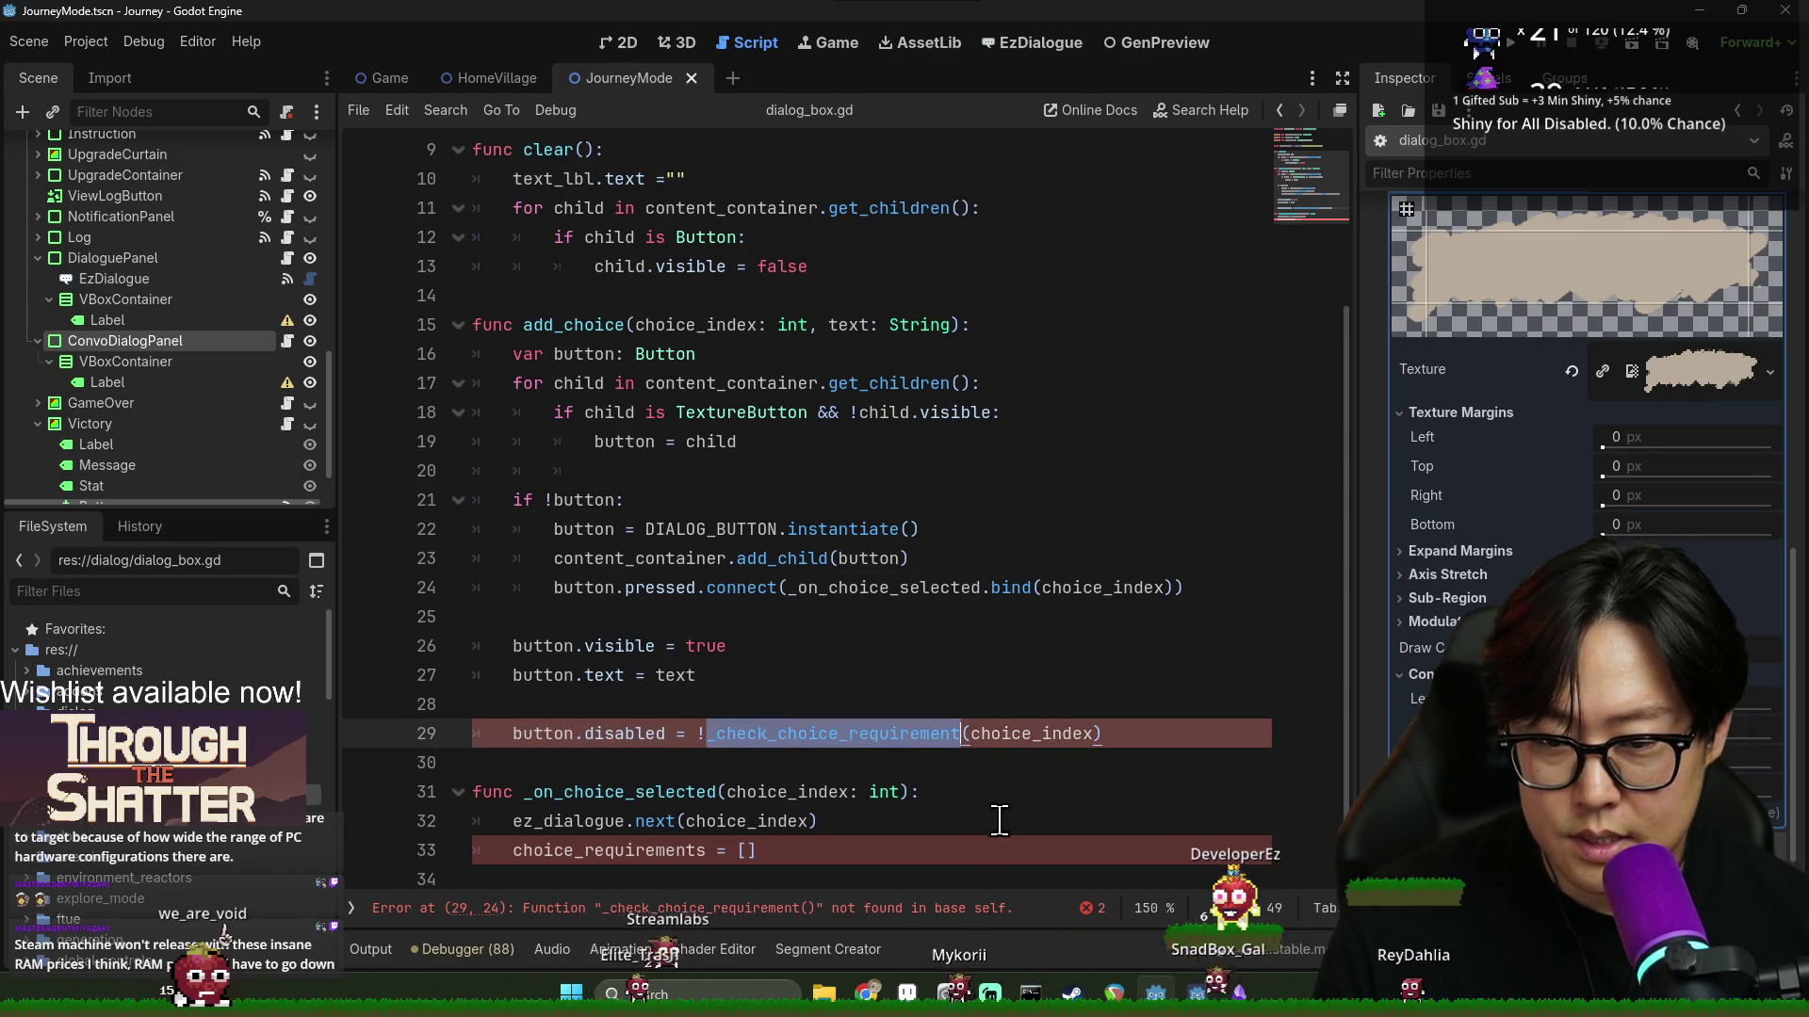
click(778, 744)
double_click(771, 734)
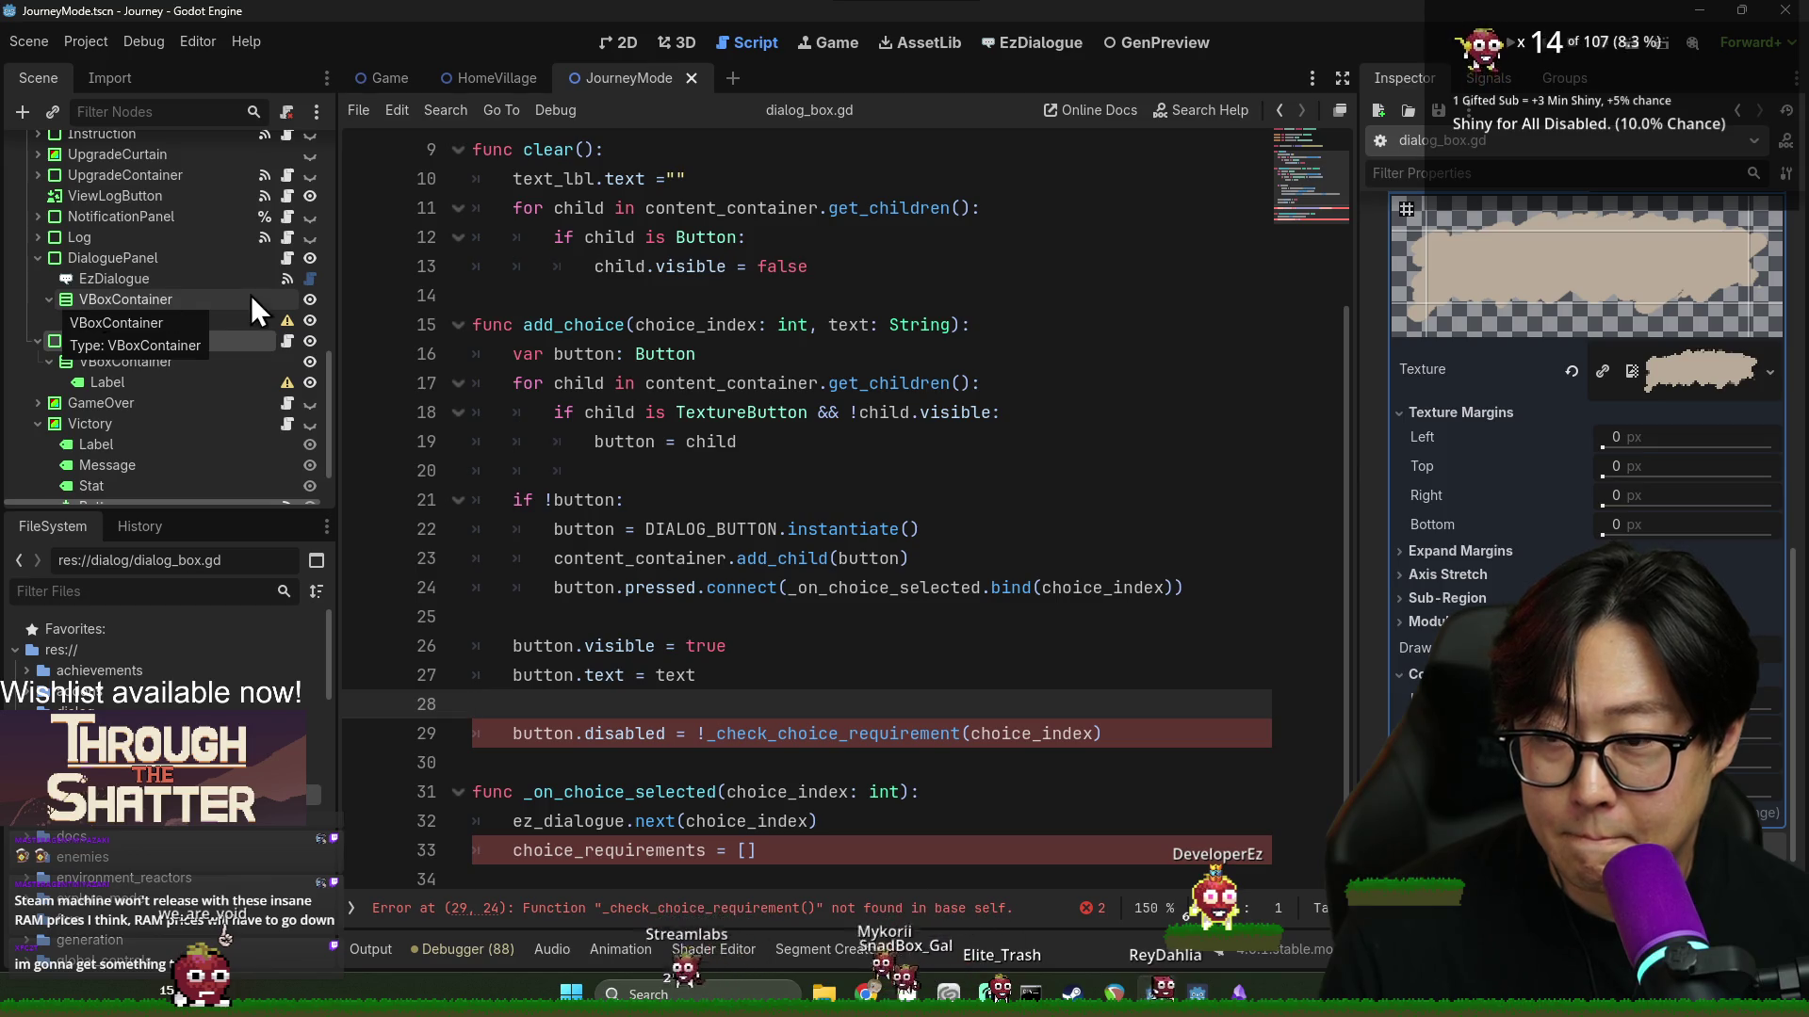
click(287, 258)
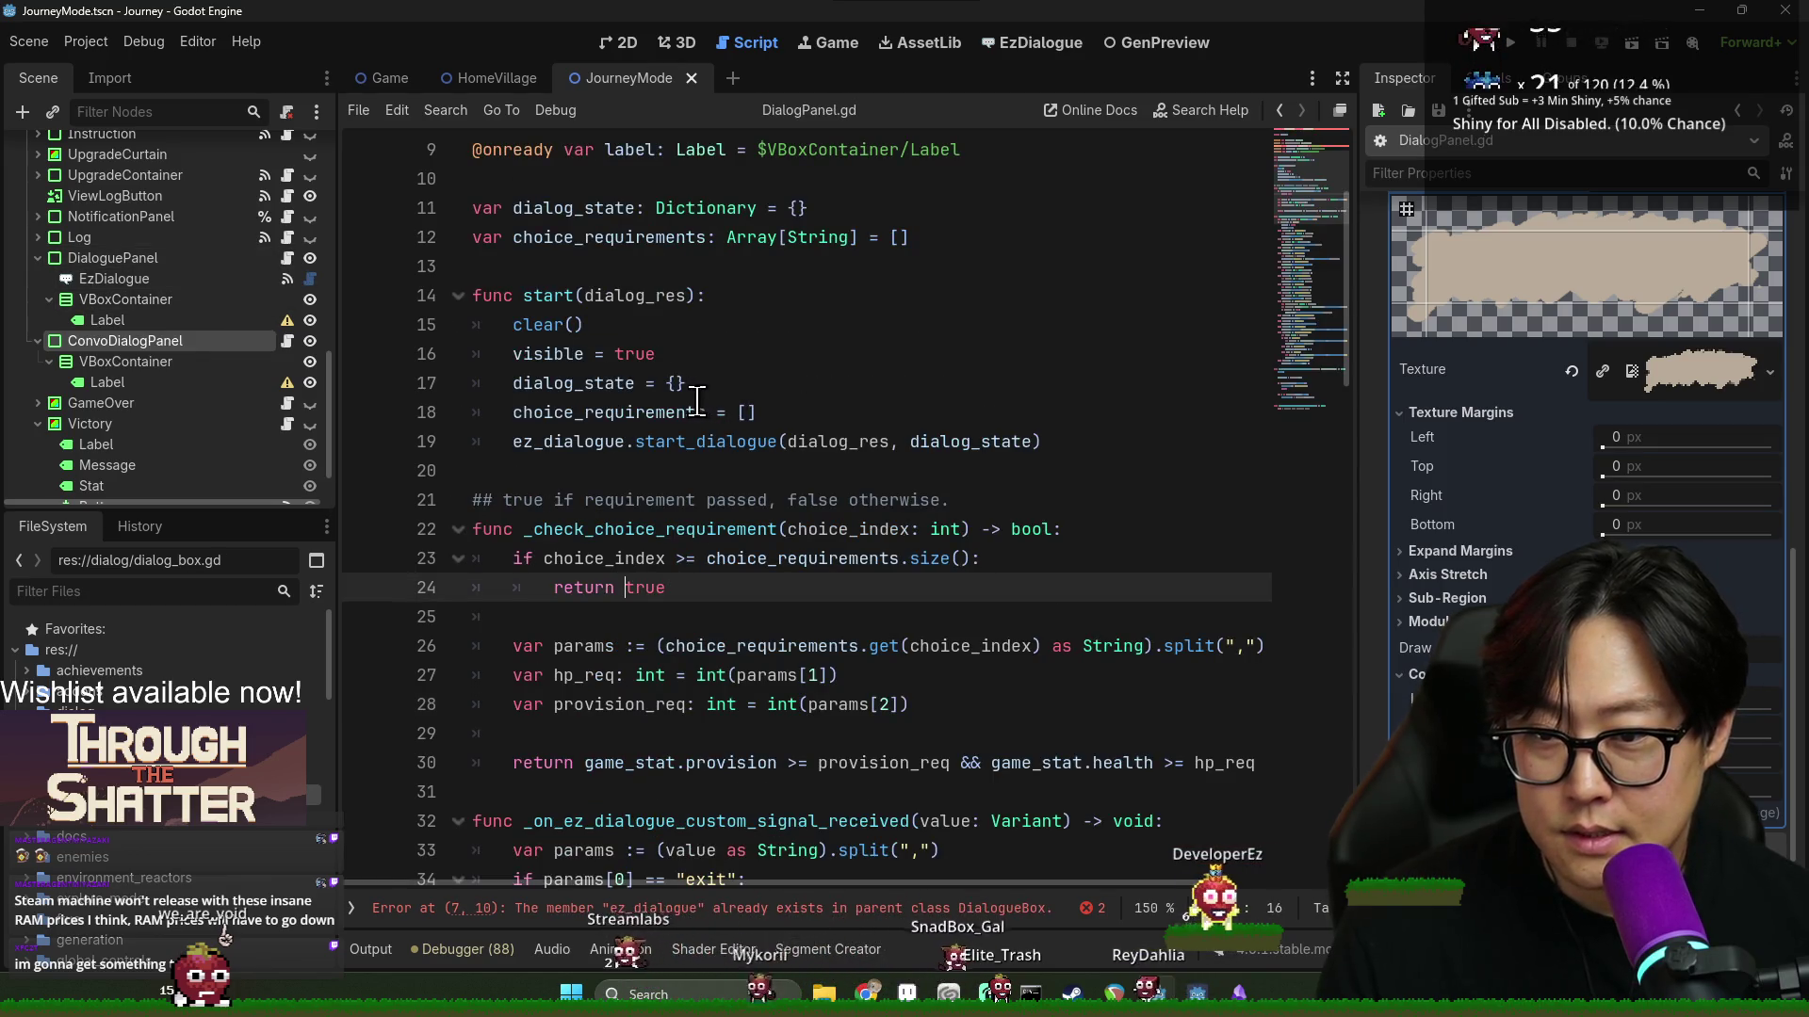
Step: Delete the duplicate ez_dialogue declaration on line 7 and save the script
scroll(670, 367, up, 3)
double_click(650, 326)
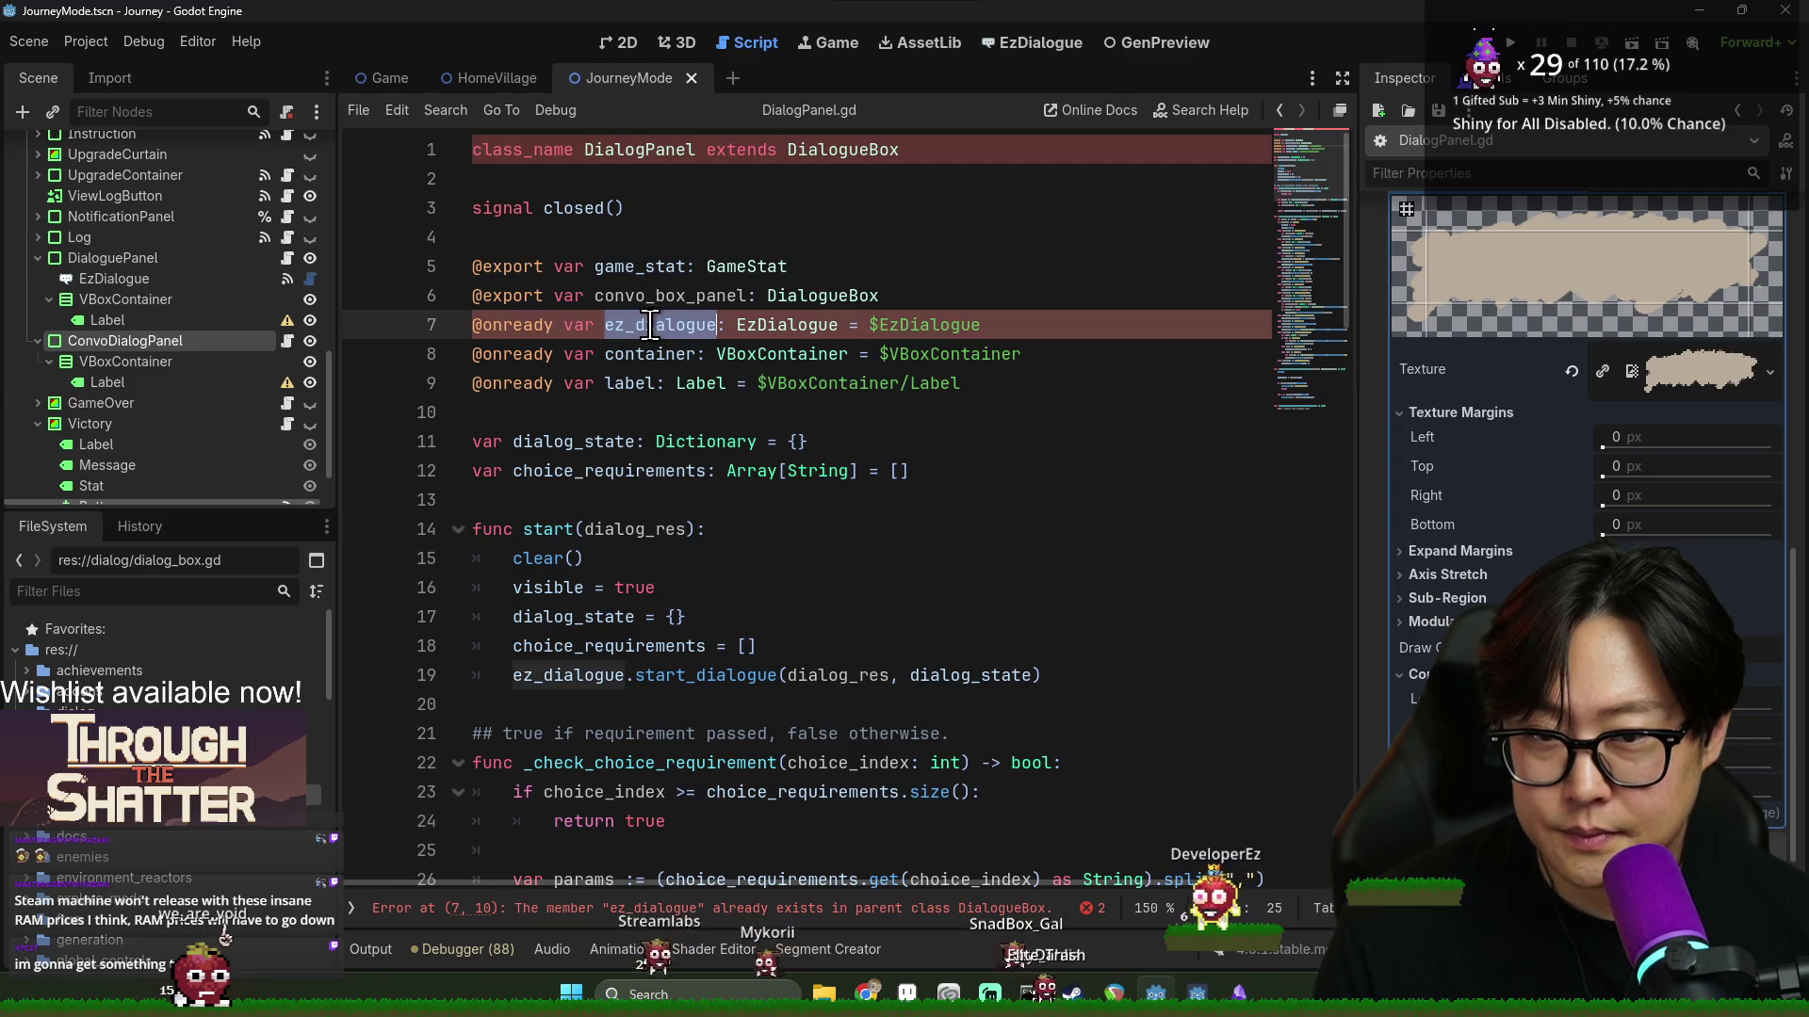
triple_click(673, 325)
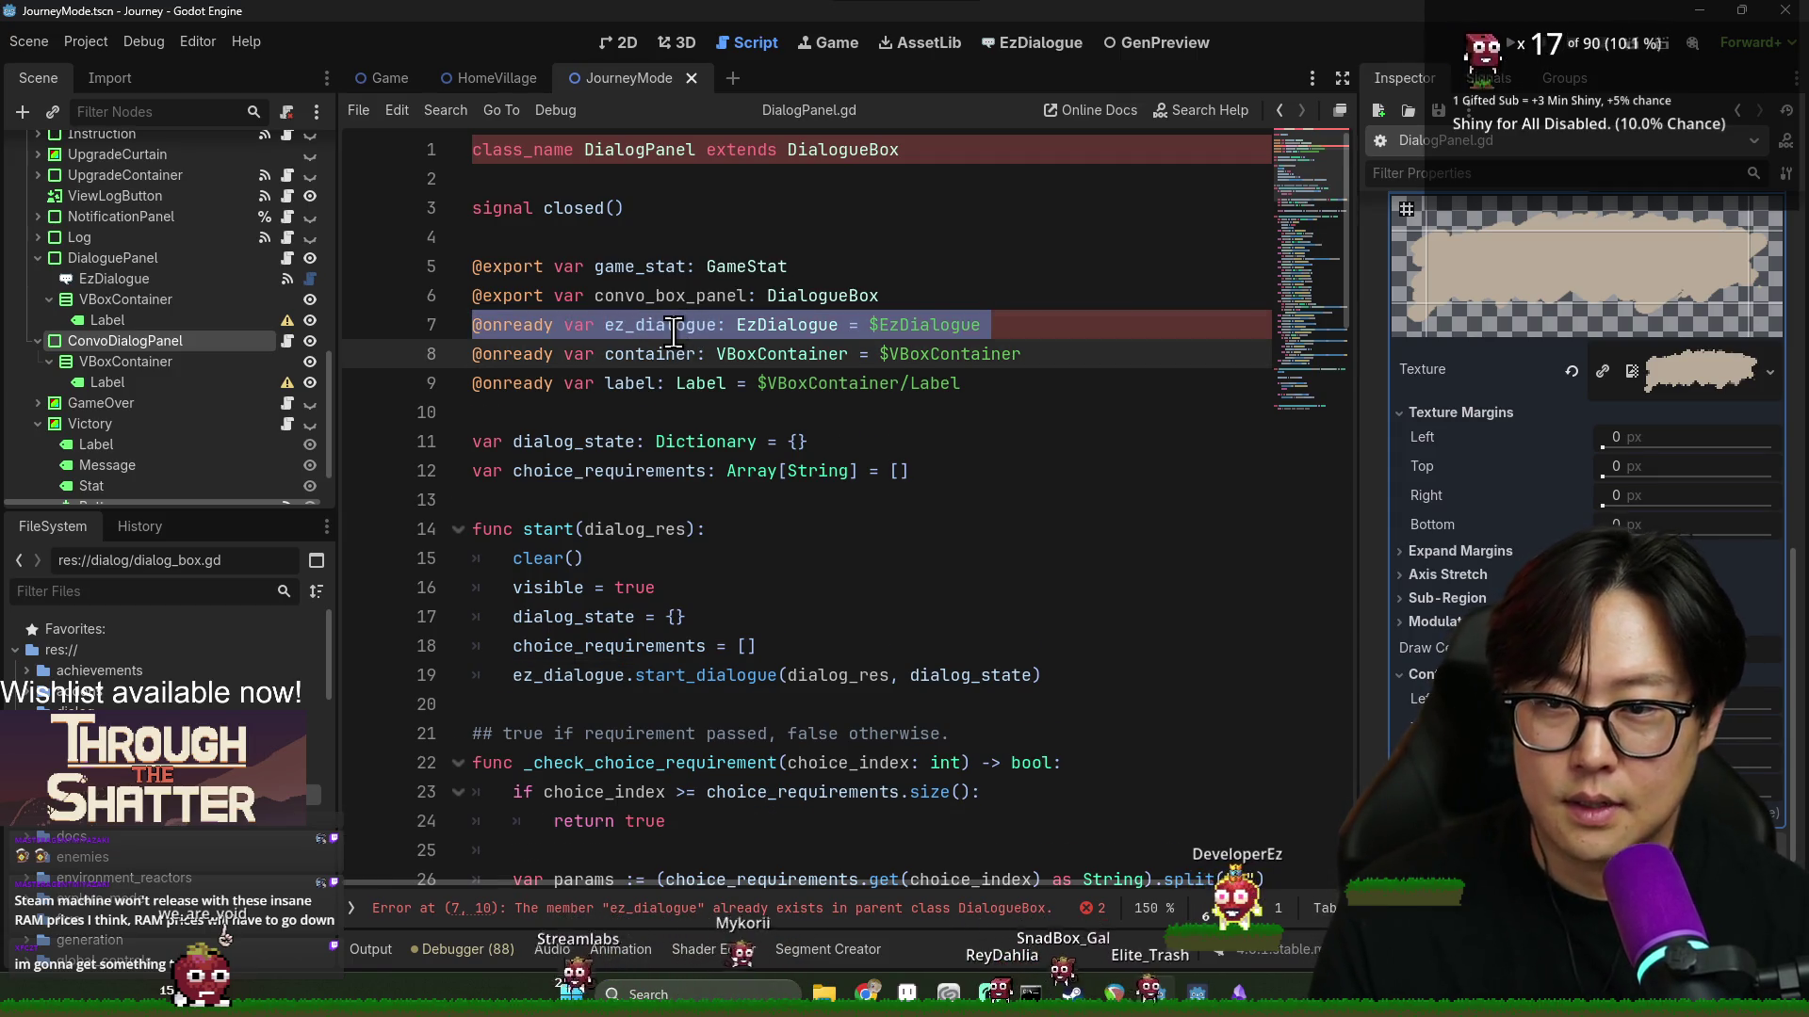
key(Delete)
key(ctrl+s)
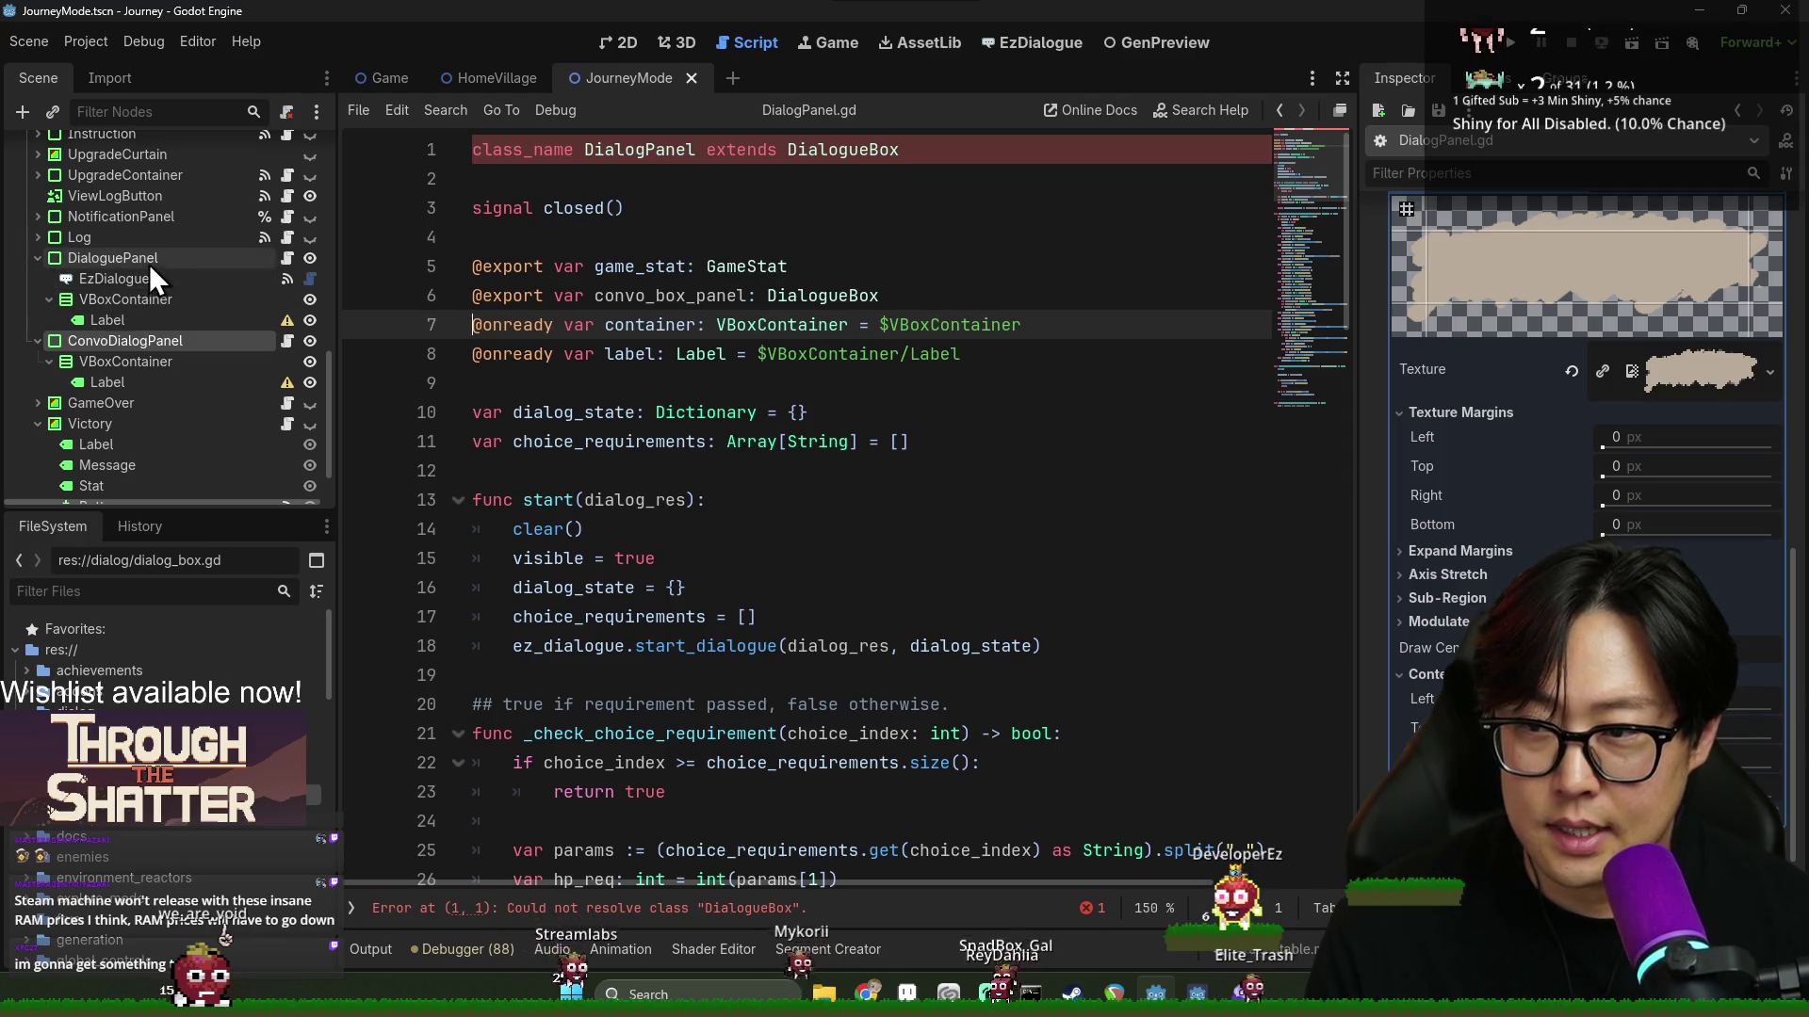
Step: Select the DialoguePanel node and insert a blank line after the exported variables
click(149, 263)
click(1672, 271)
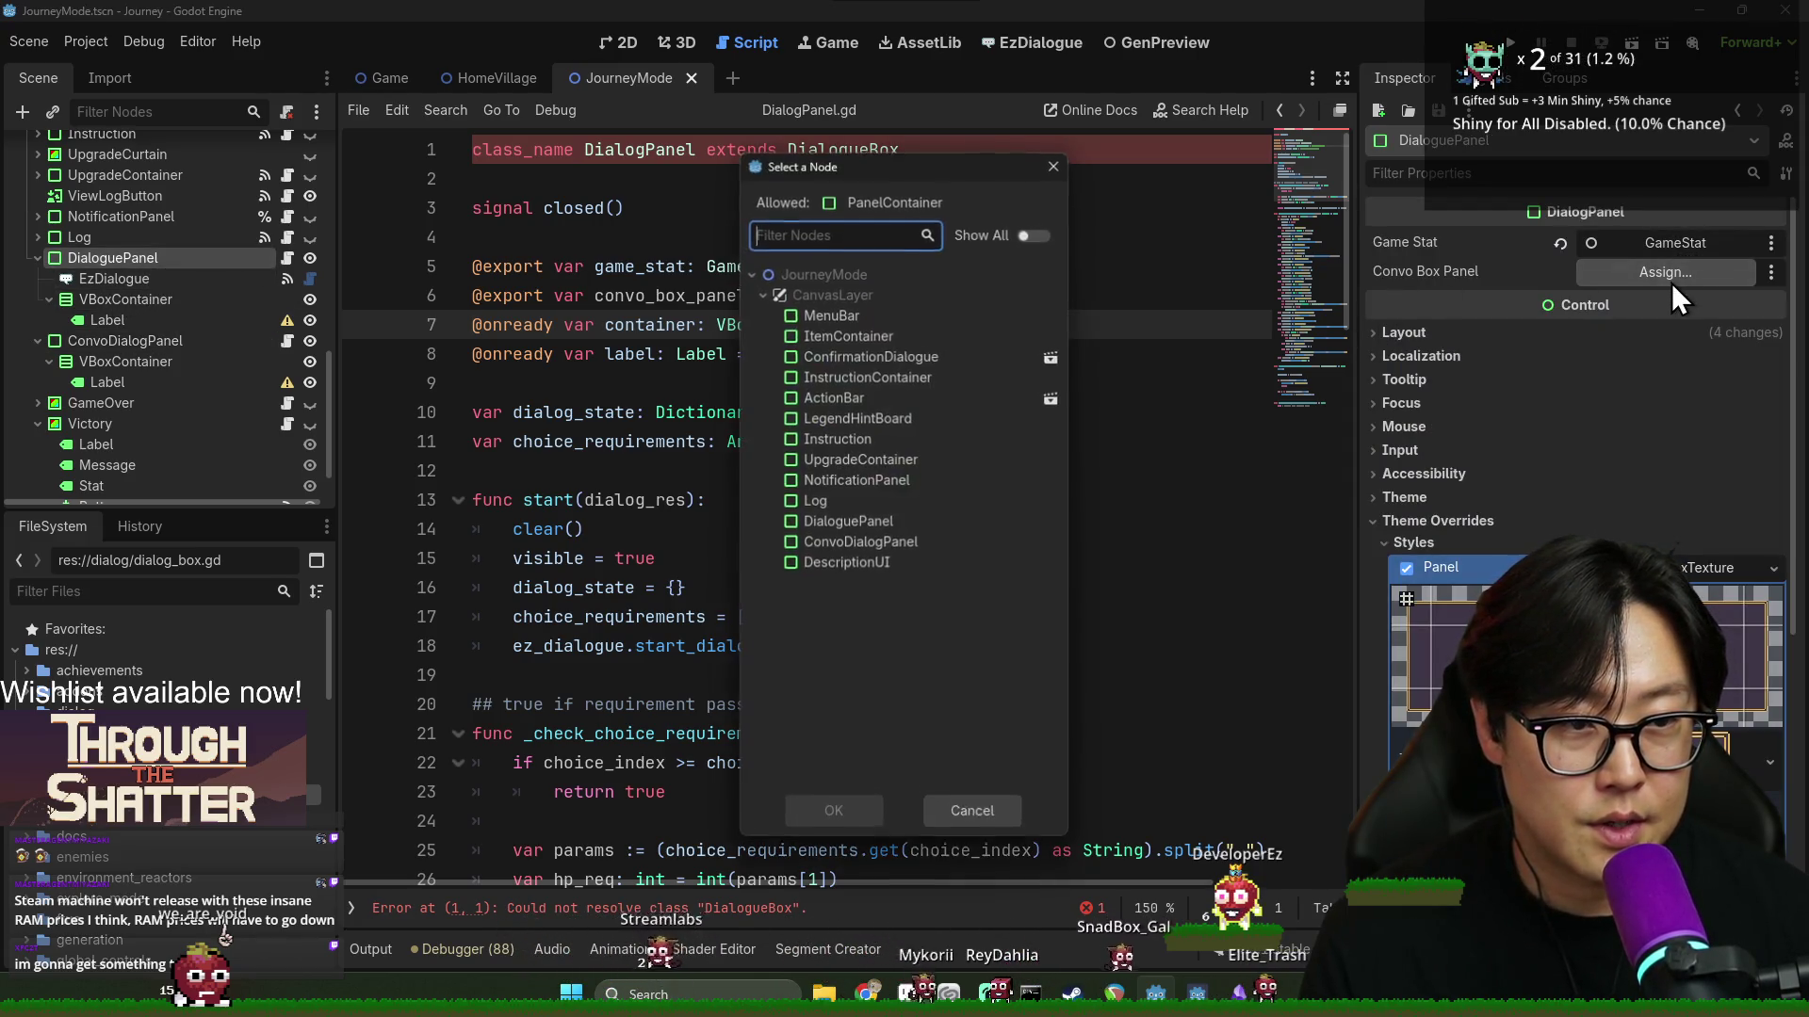
key(Escape)
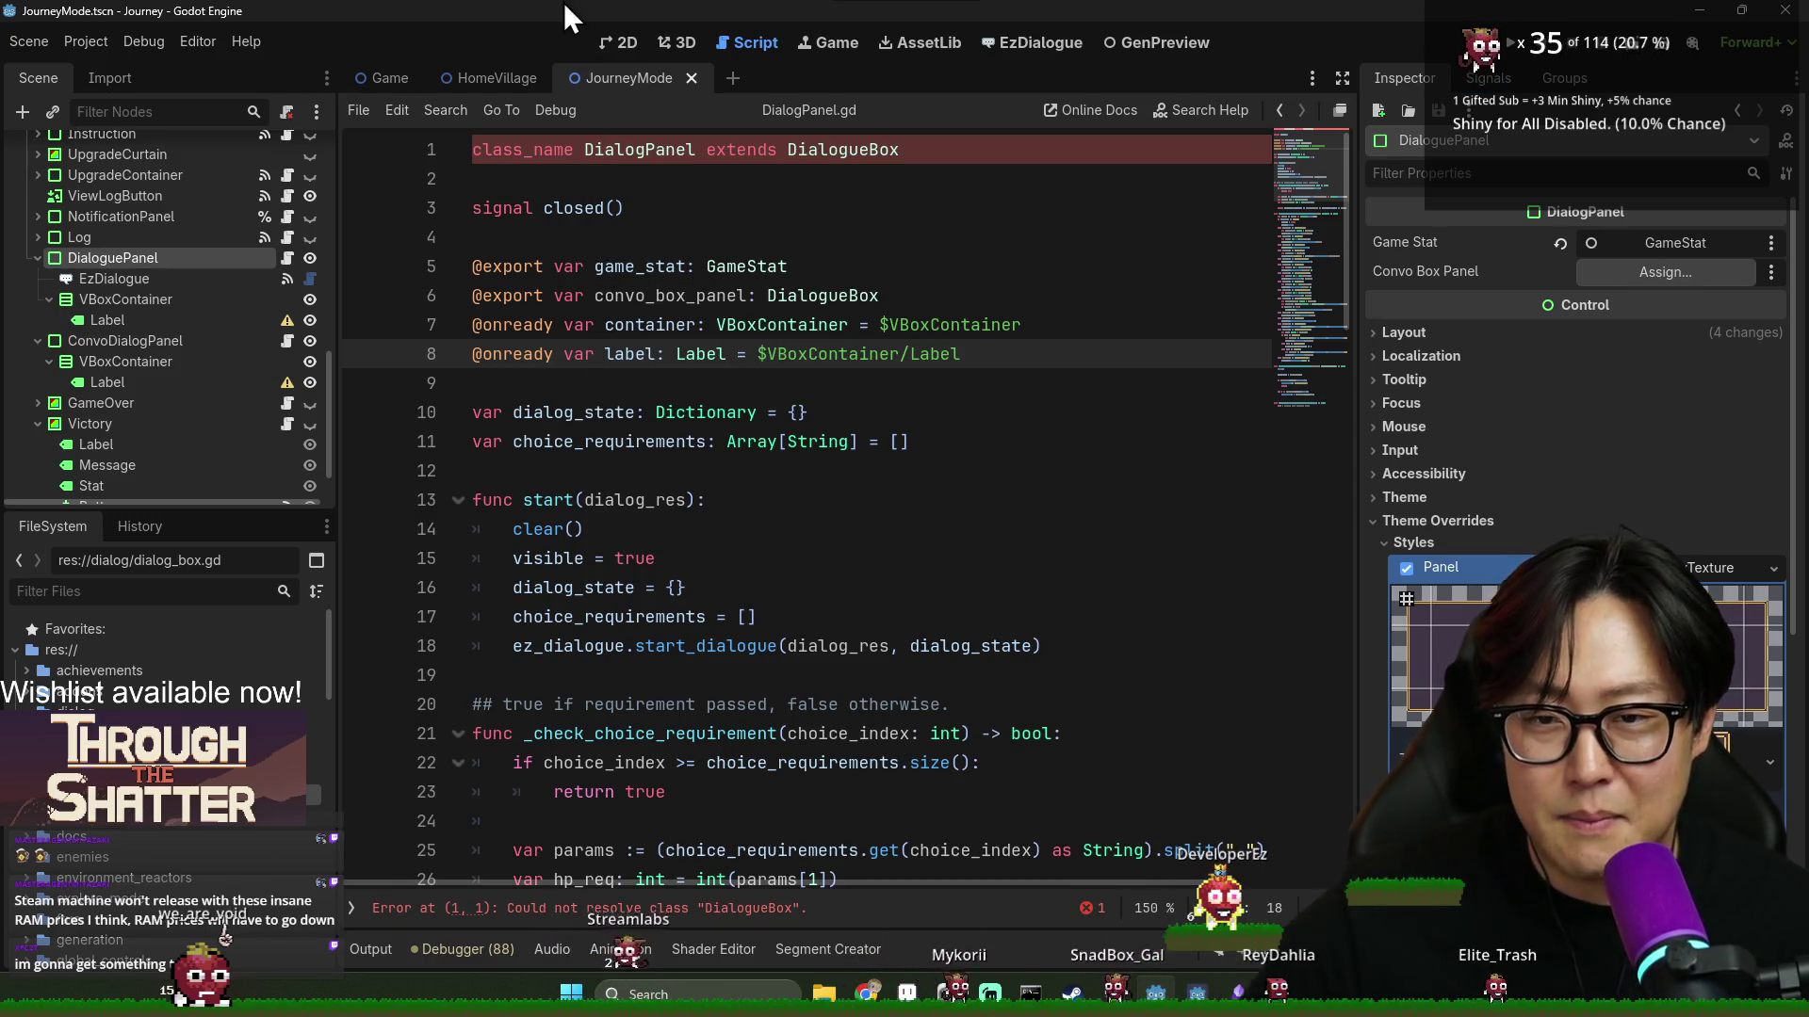
click(975, 307)
key(Return)
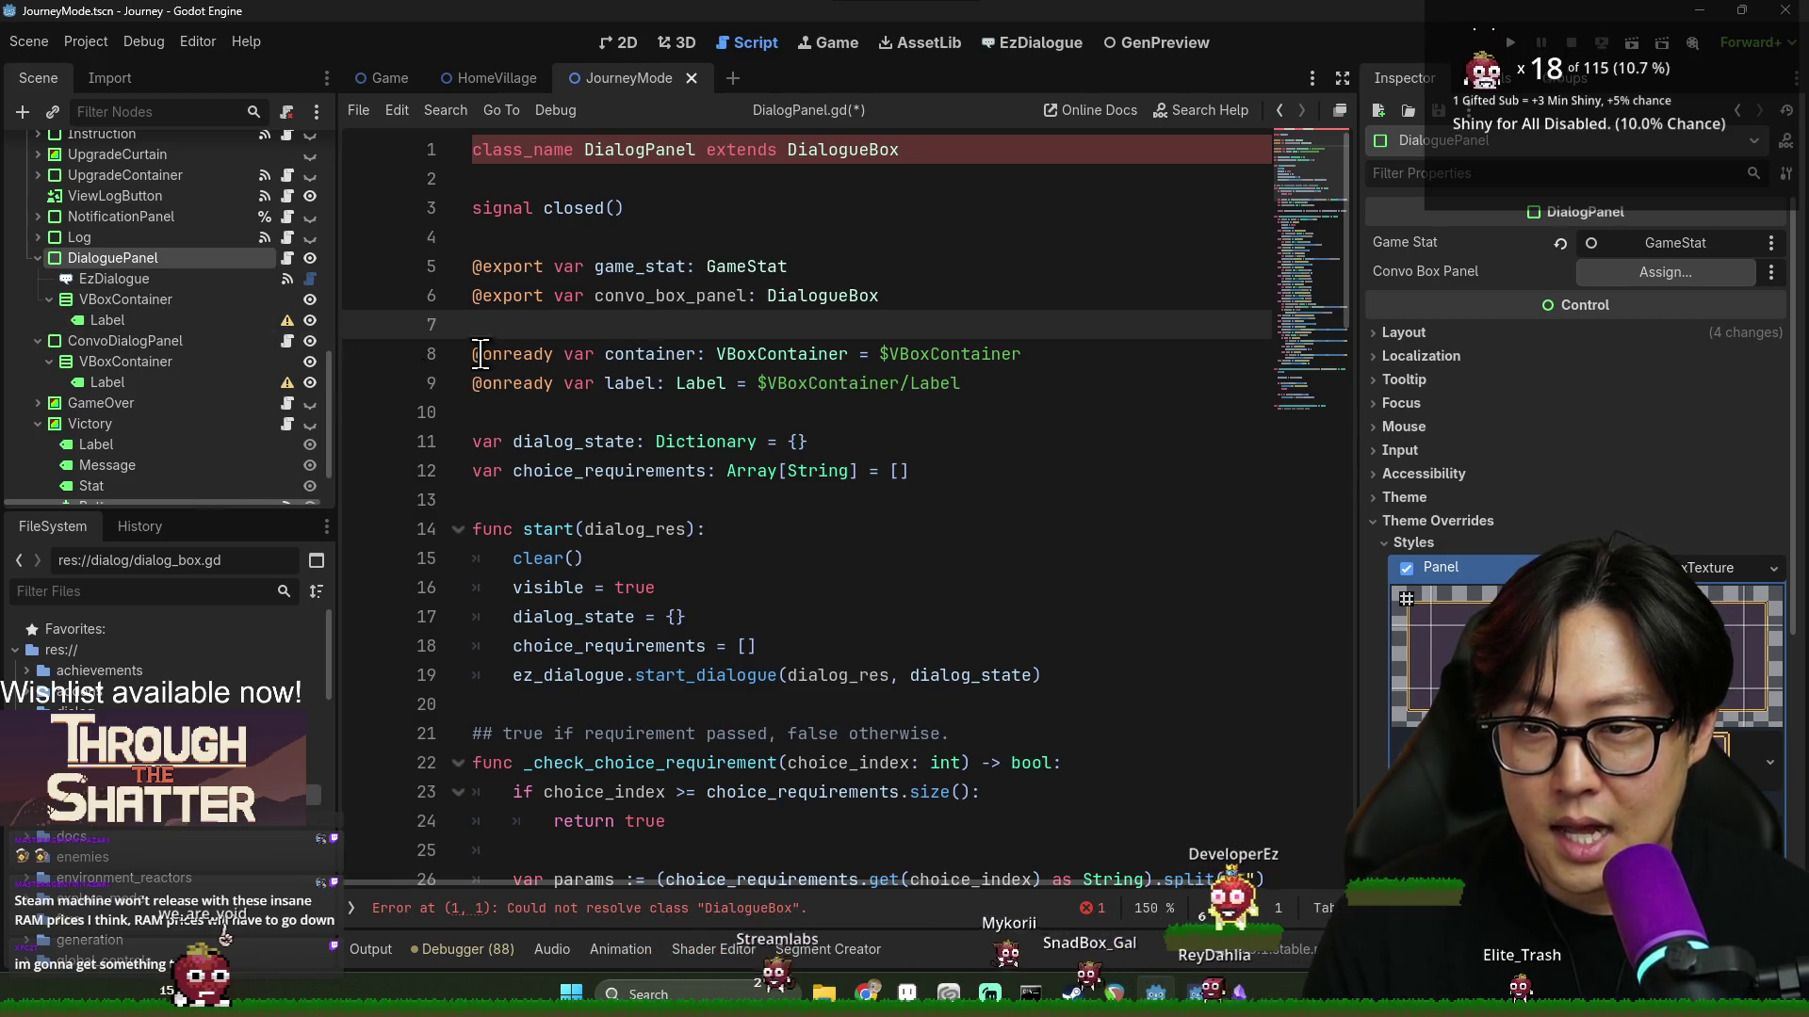
Step: Assign ConvoDialogPanel as DialoguePanel's Convo Box Panel and save the scene
click(666, 298)
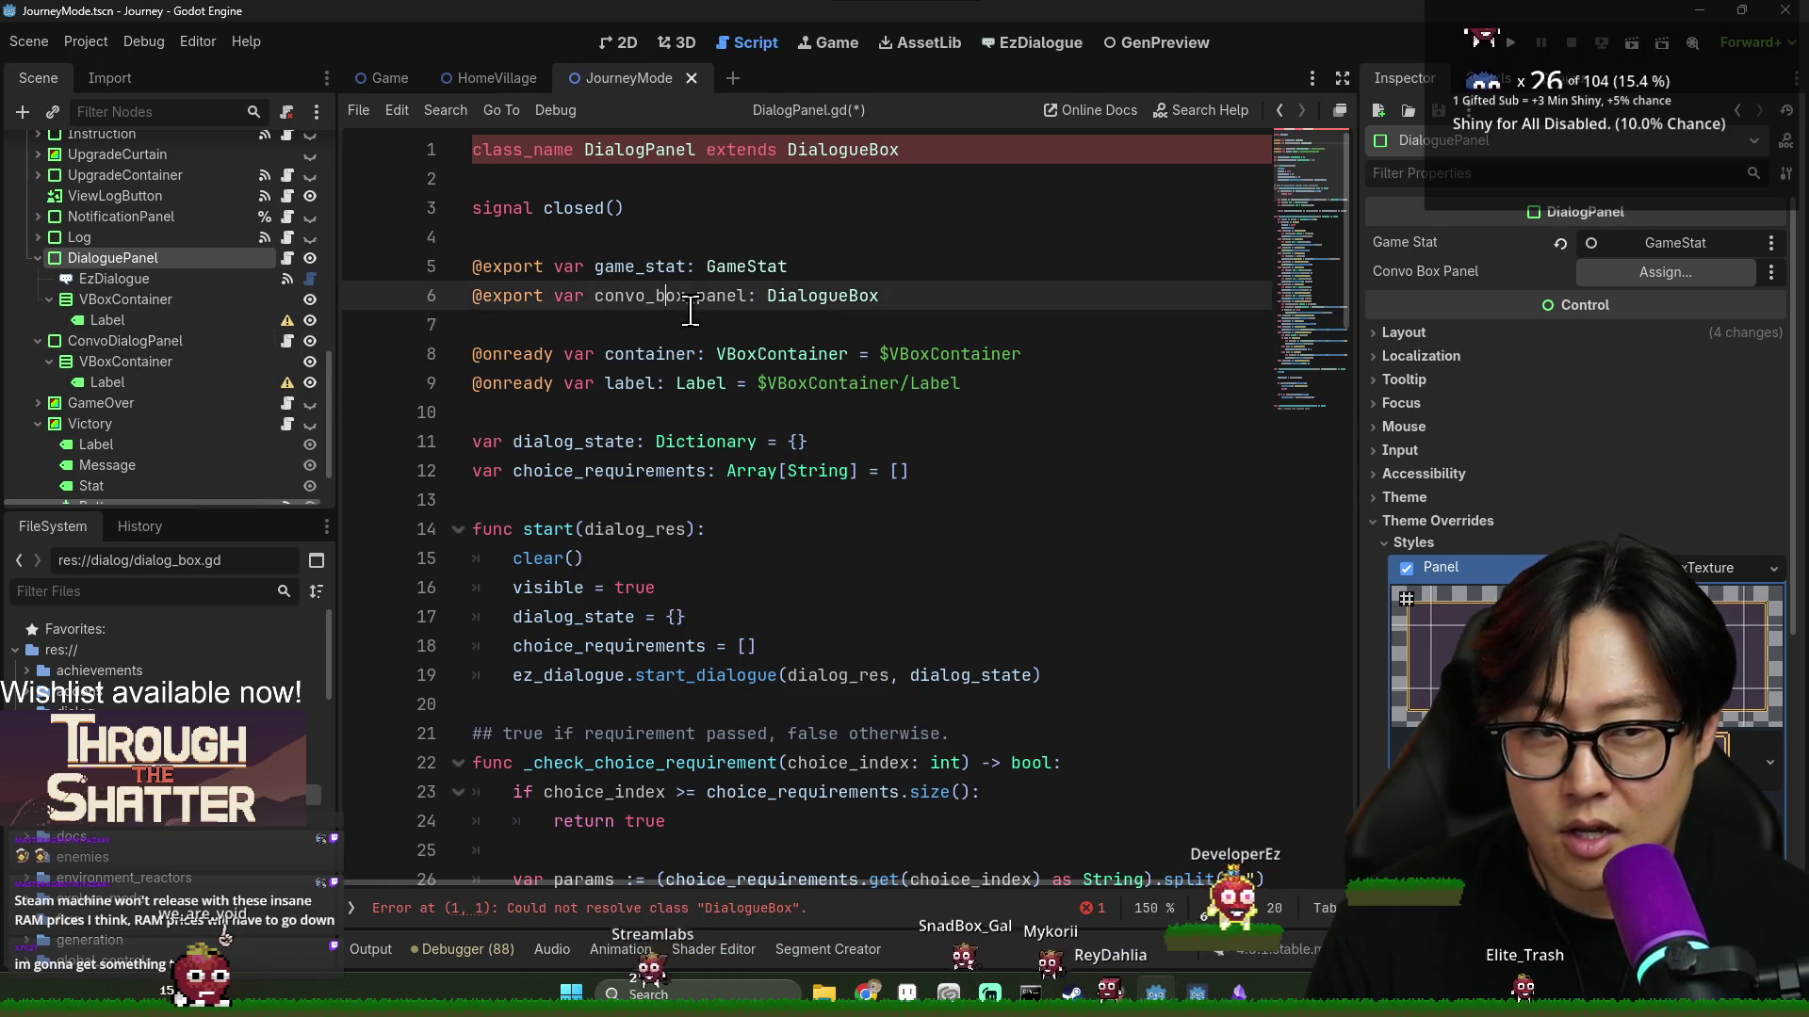
click(1653, 271)
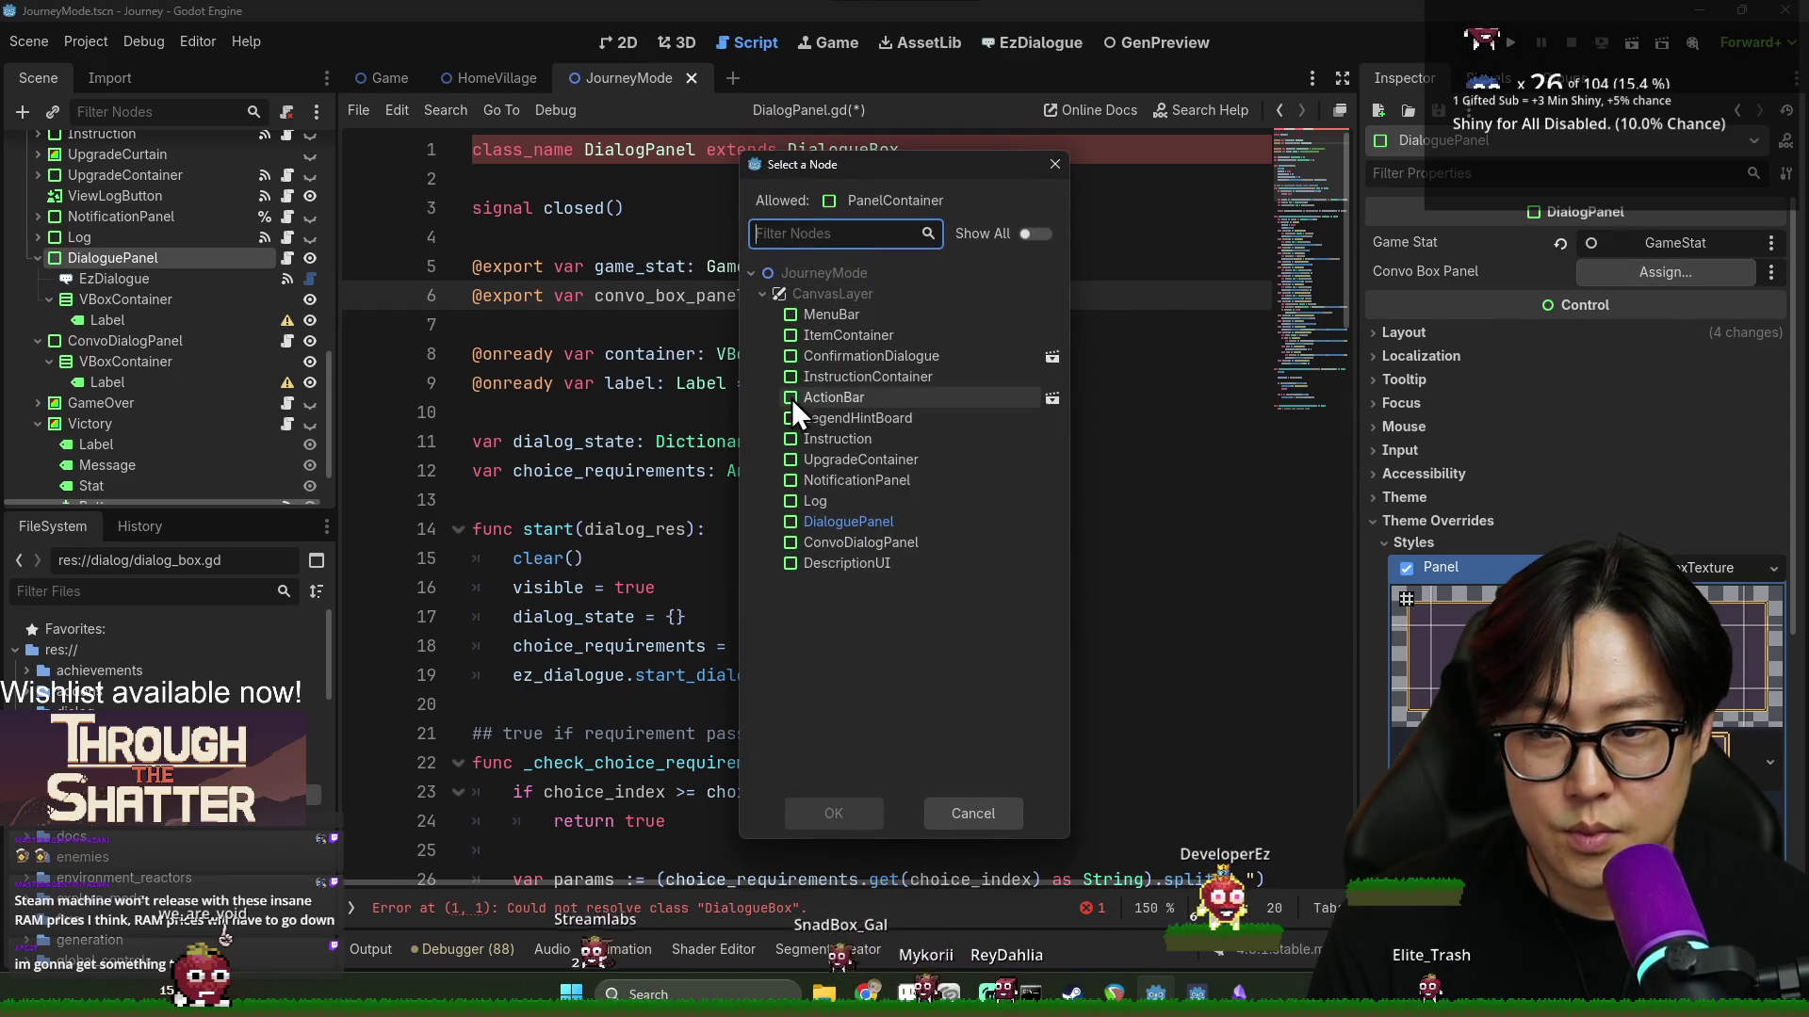
double_click(871, 544)
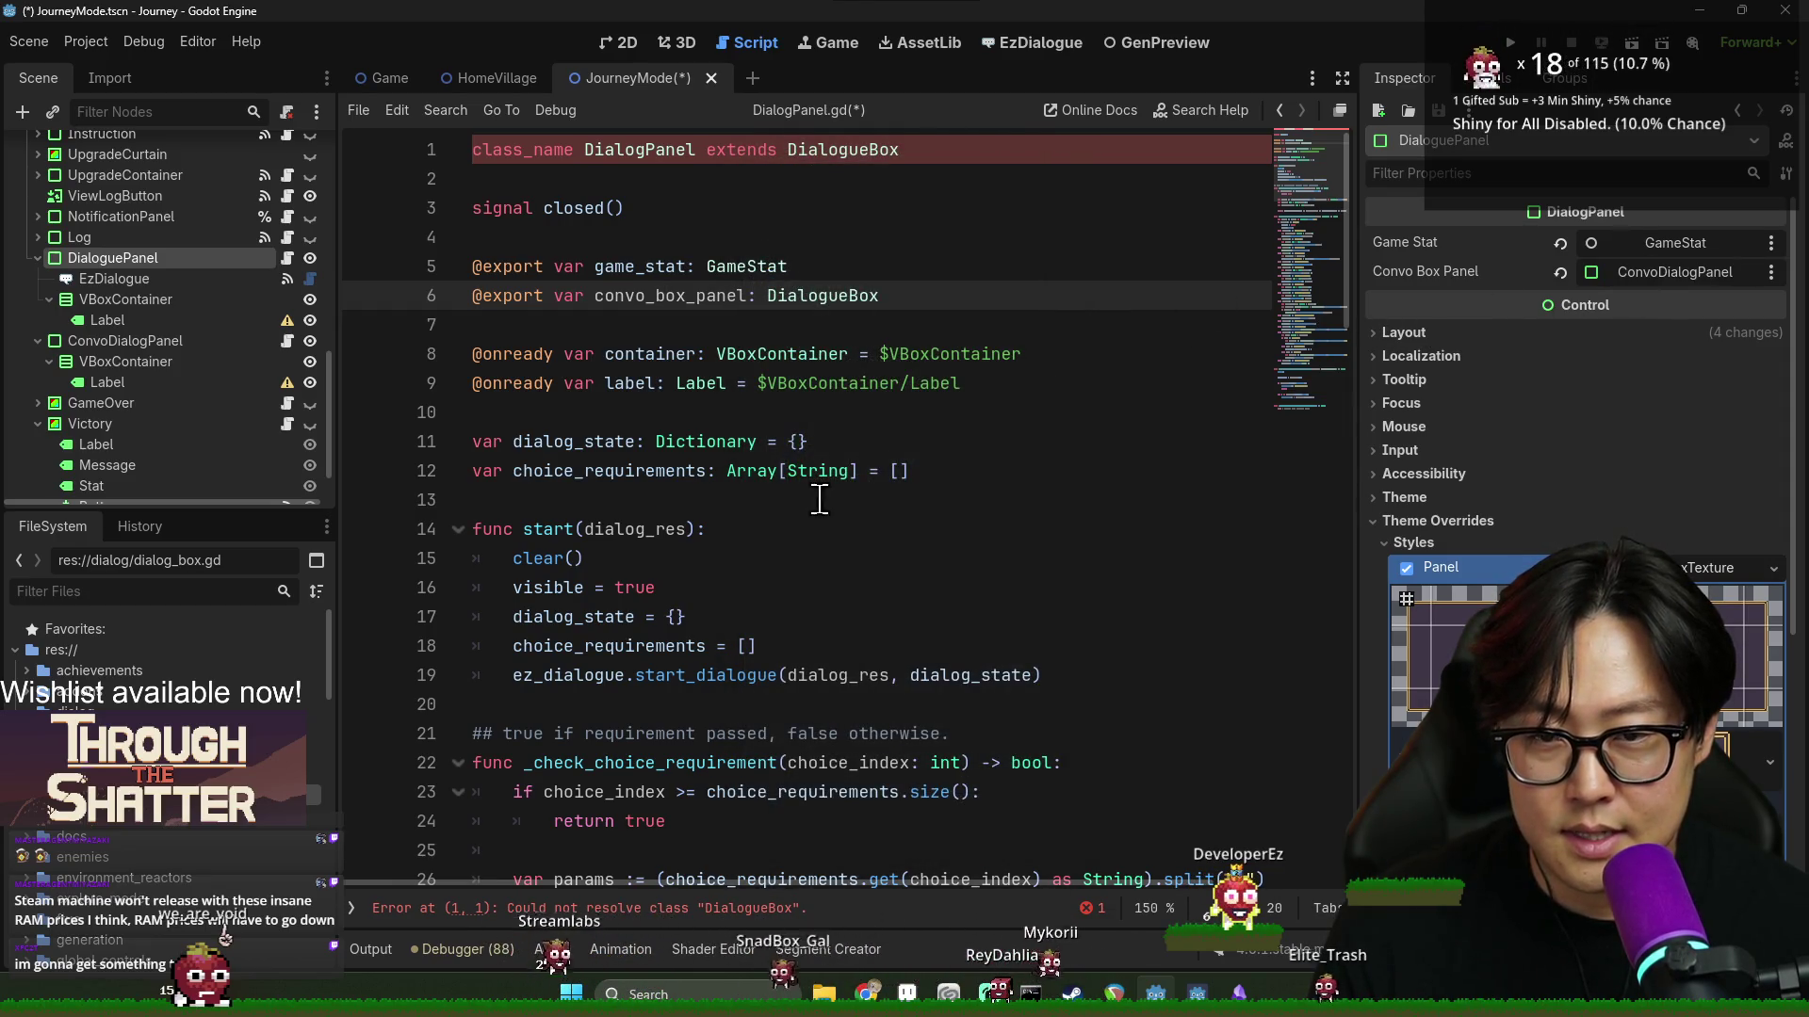
key(ctrl+s)
double_click(668, 297)
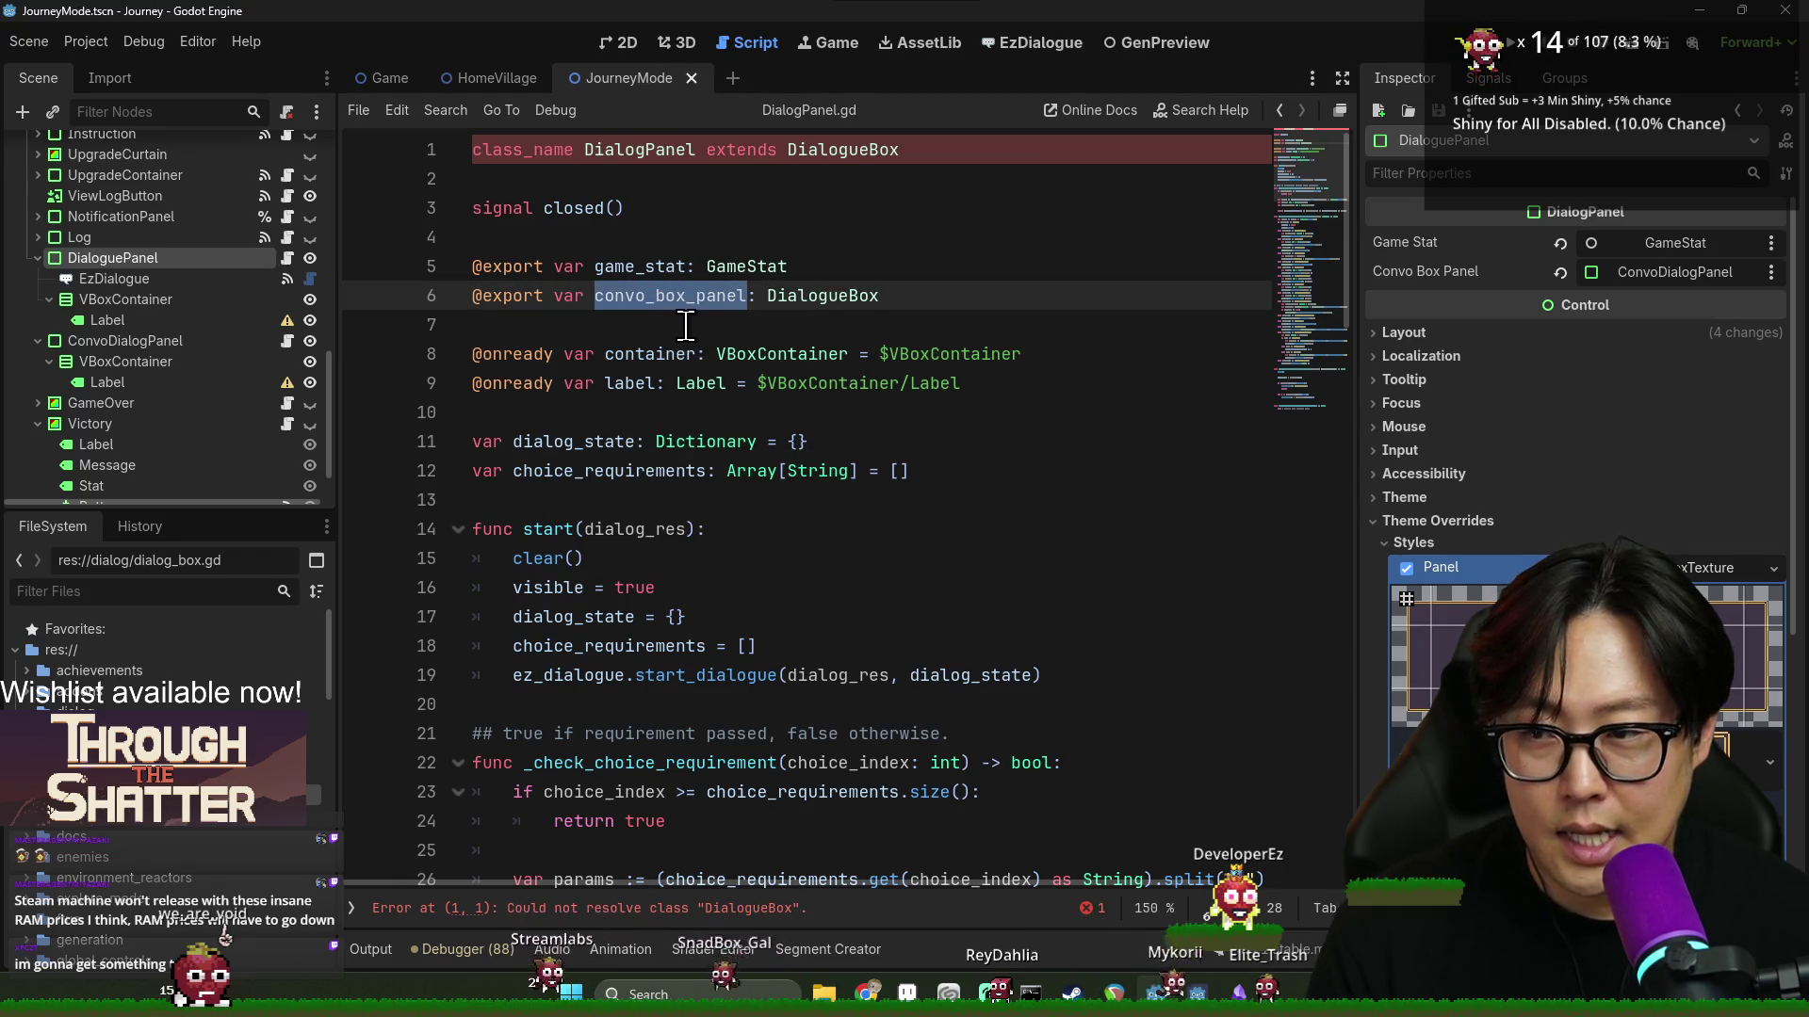
key(ctrl+s)
Step: Inspect the _check_choice_requirement function and the start call on line 14
scroll(660, 377, down, 4)
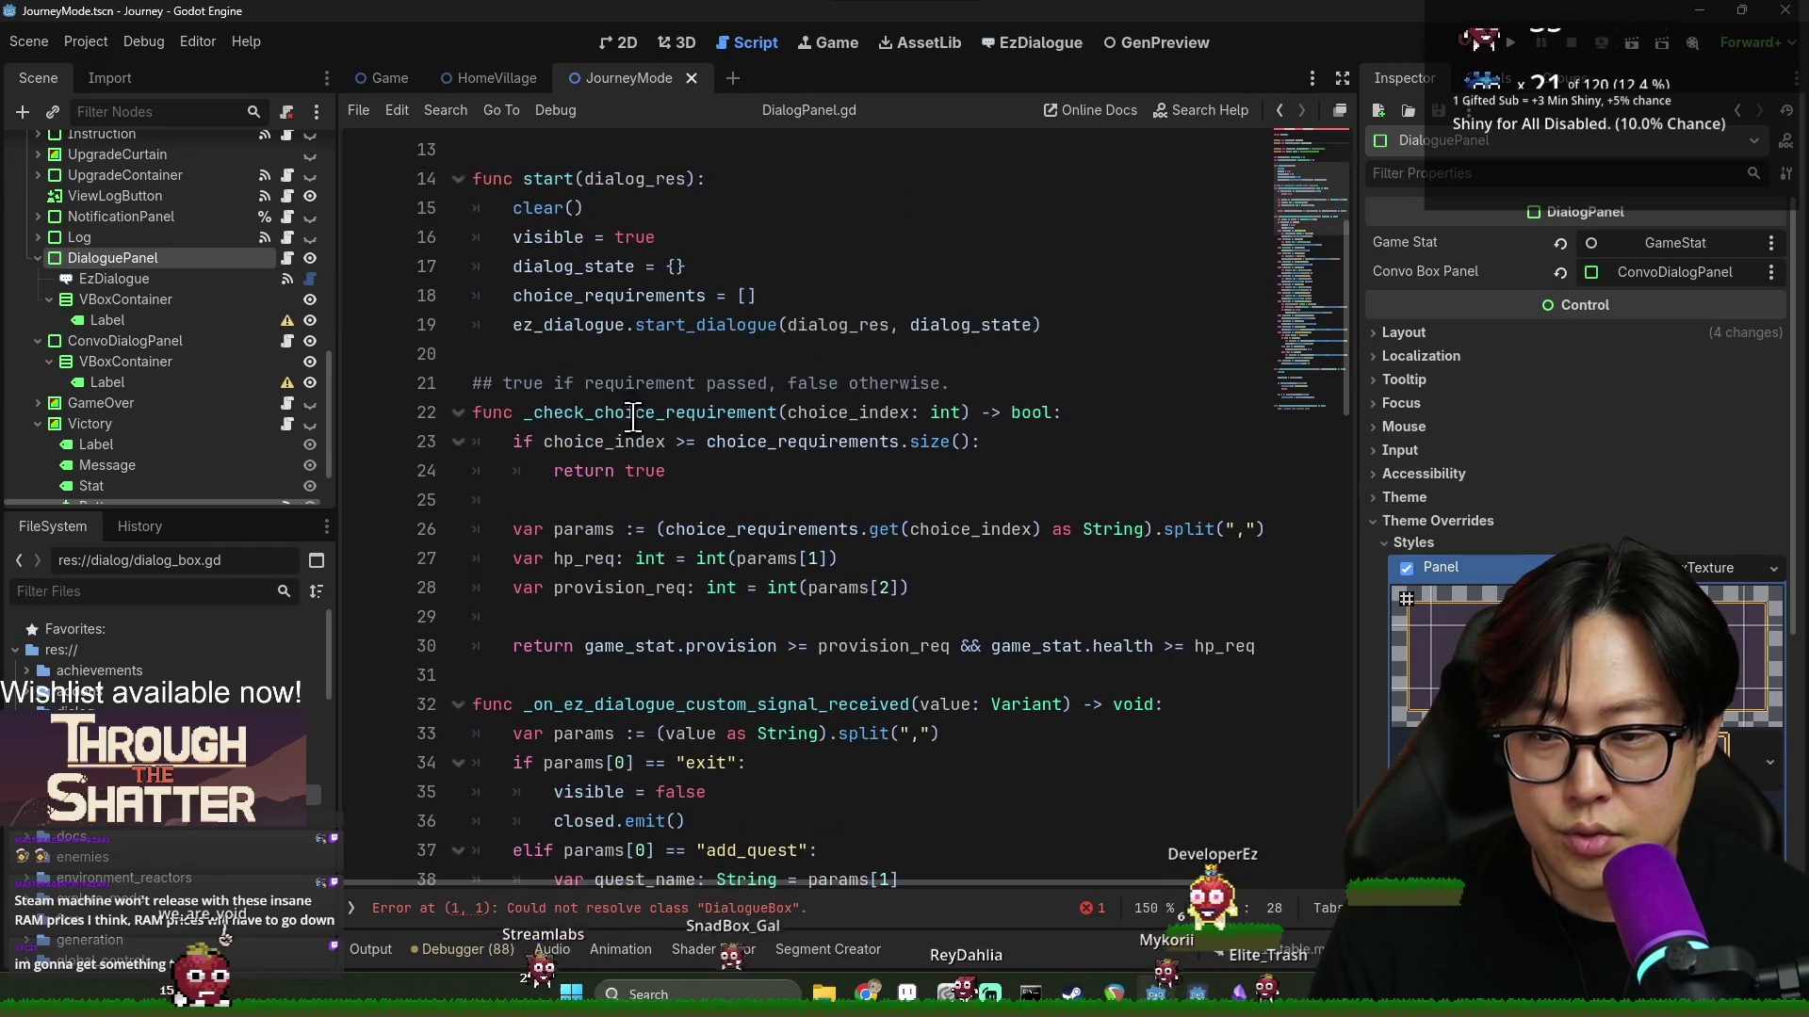
scroll(633, 418, down, 5)
scroll(548, 426, up, 5)
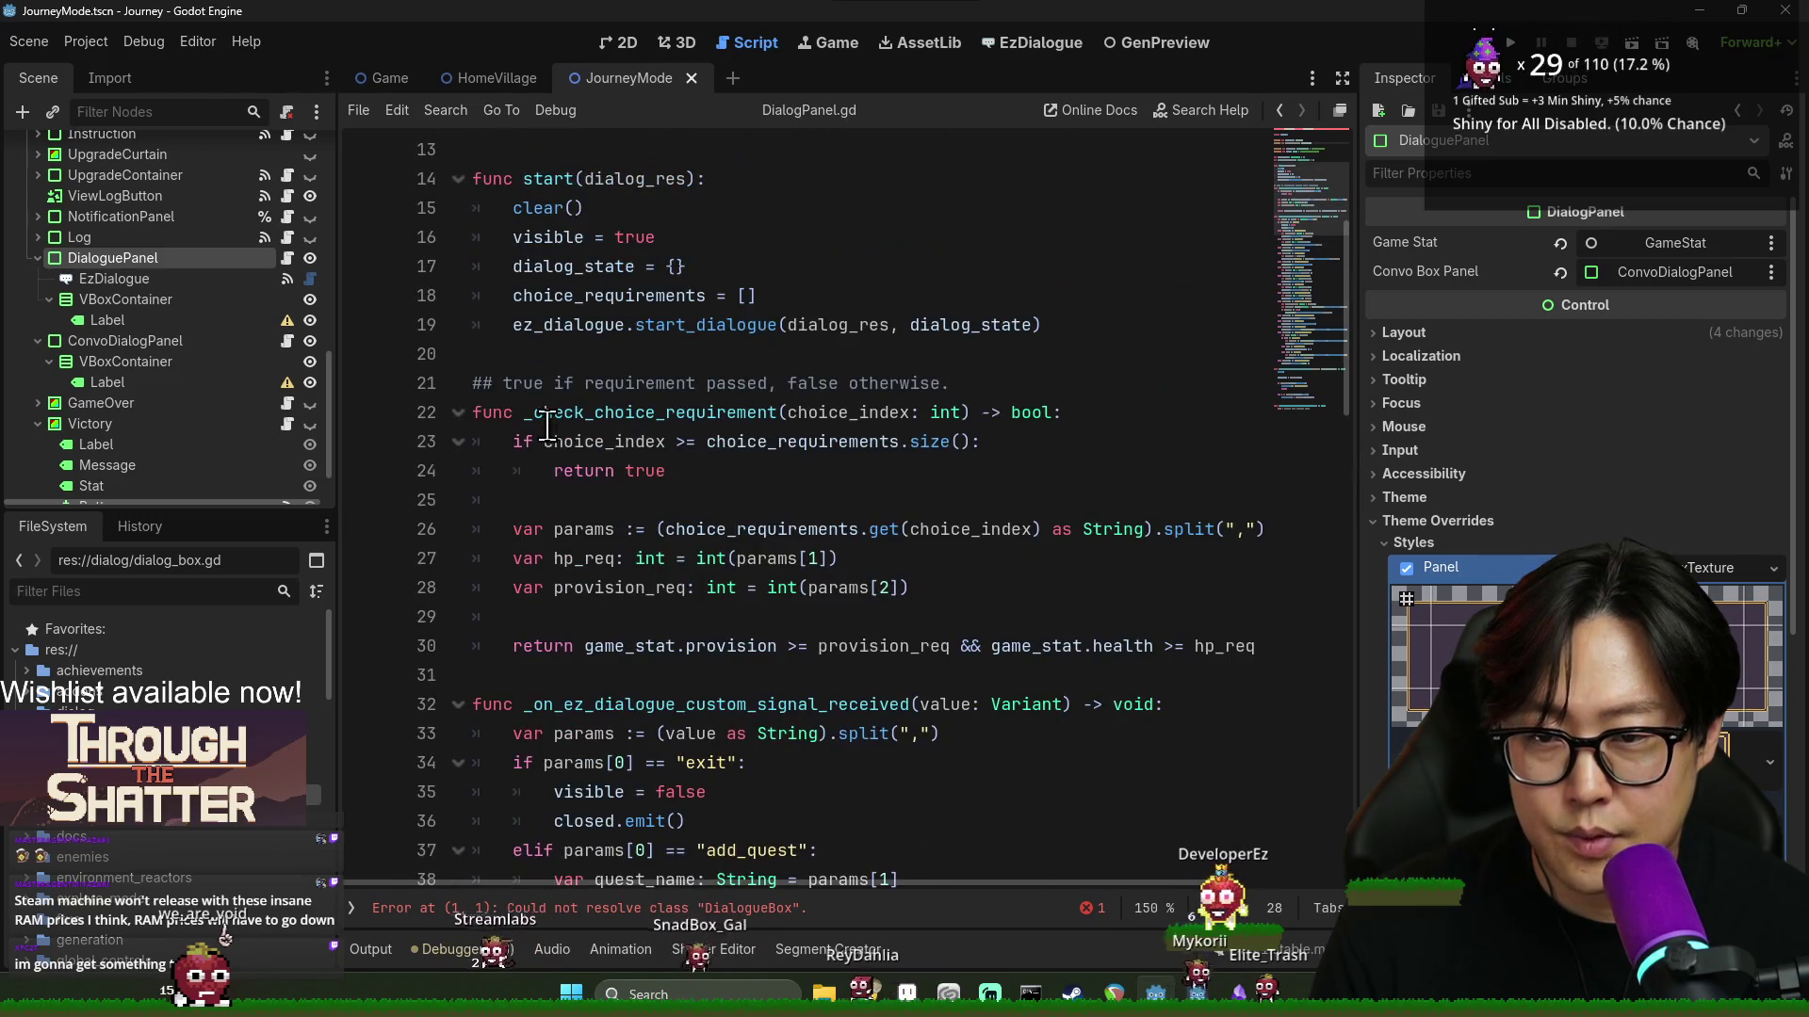
double_click(551, 415)
scroll(603, 462, up, 1)
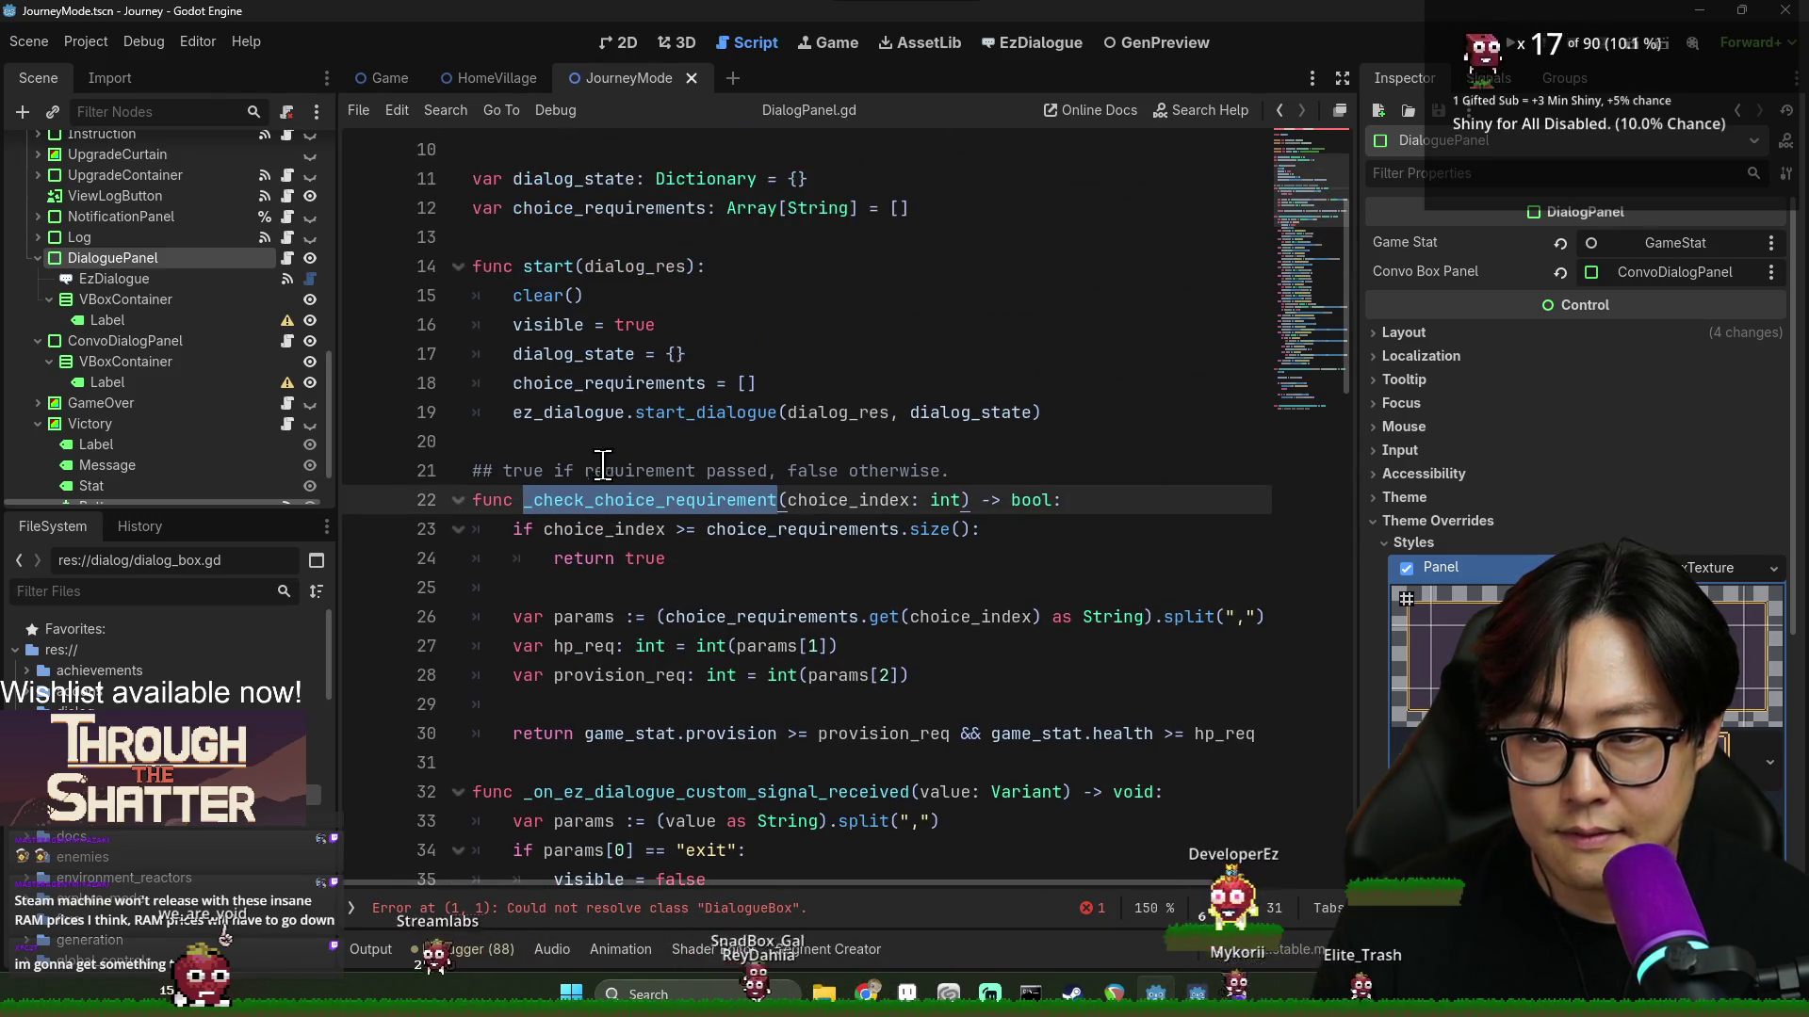
double_click(565, 266)
Step: Follow the clear() call in the line-86 handler to its definition in dialog_box.gd
scroll(599, 445, down, 1)
scroll(593, 452, down, 1)
scroll(575, 414, up, 2)
scroll(585, 424, down, 20)
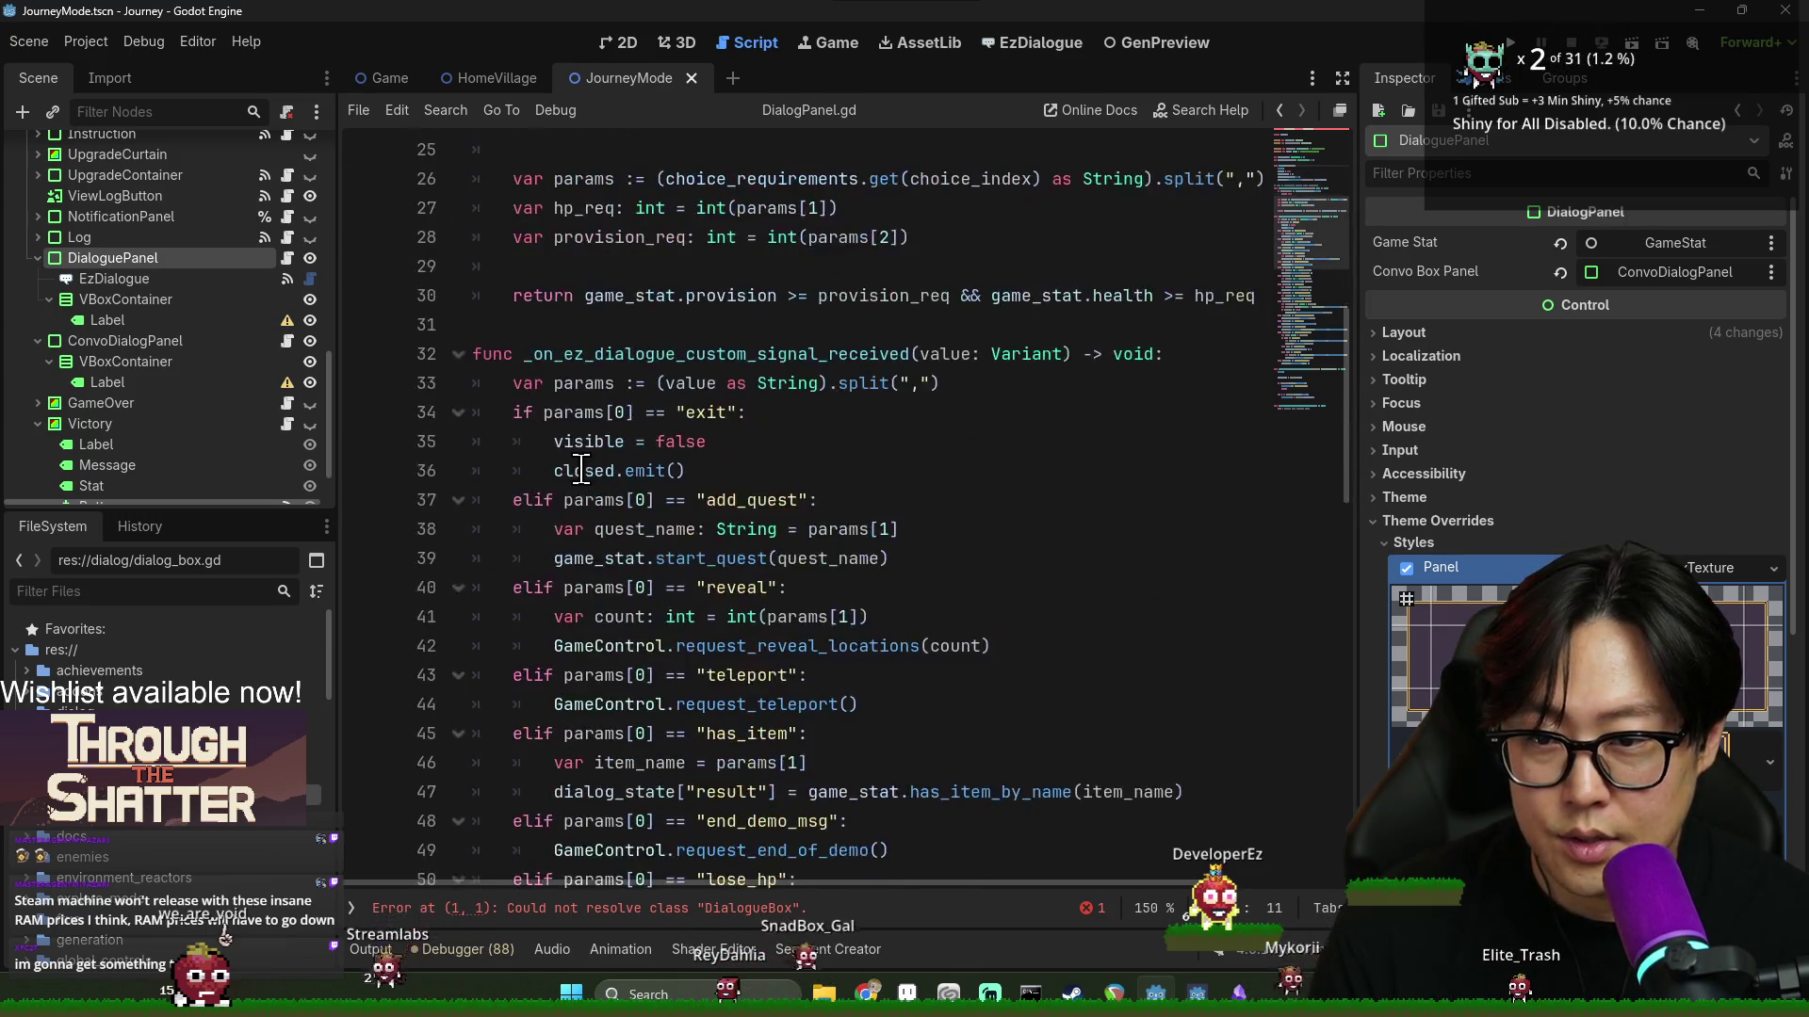
click(592, 428)
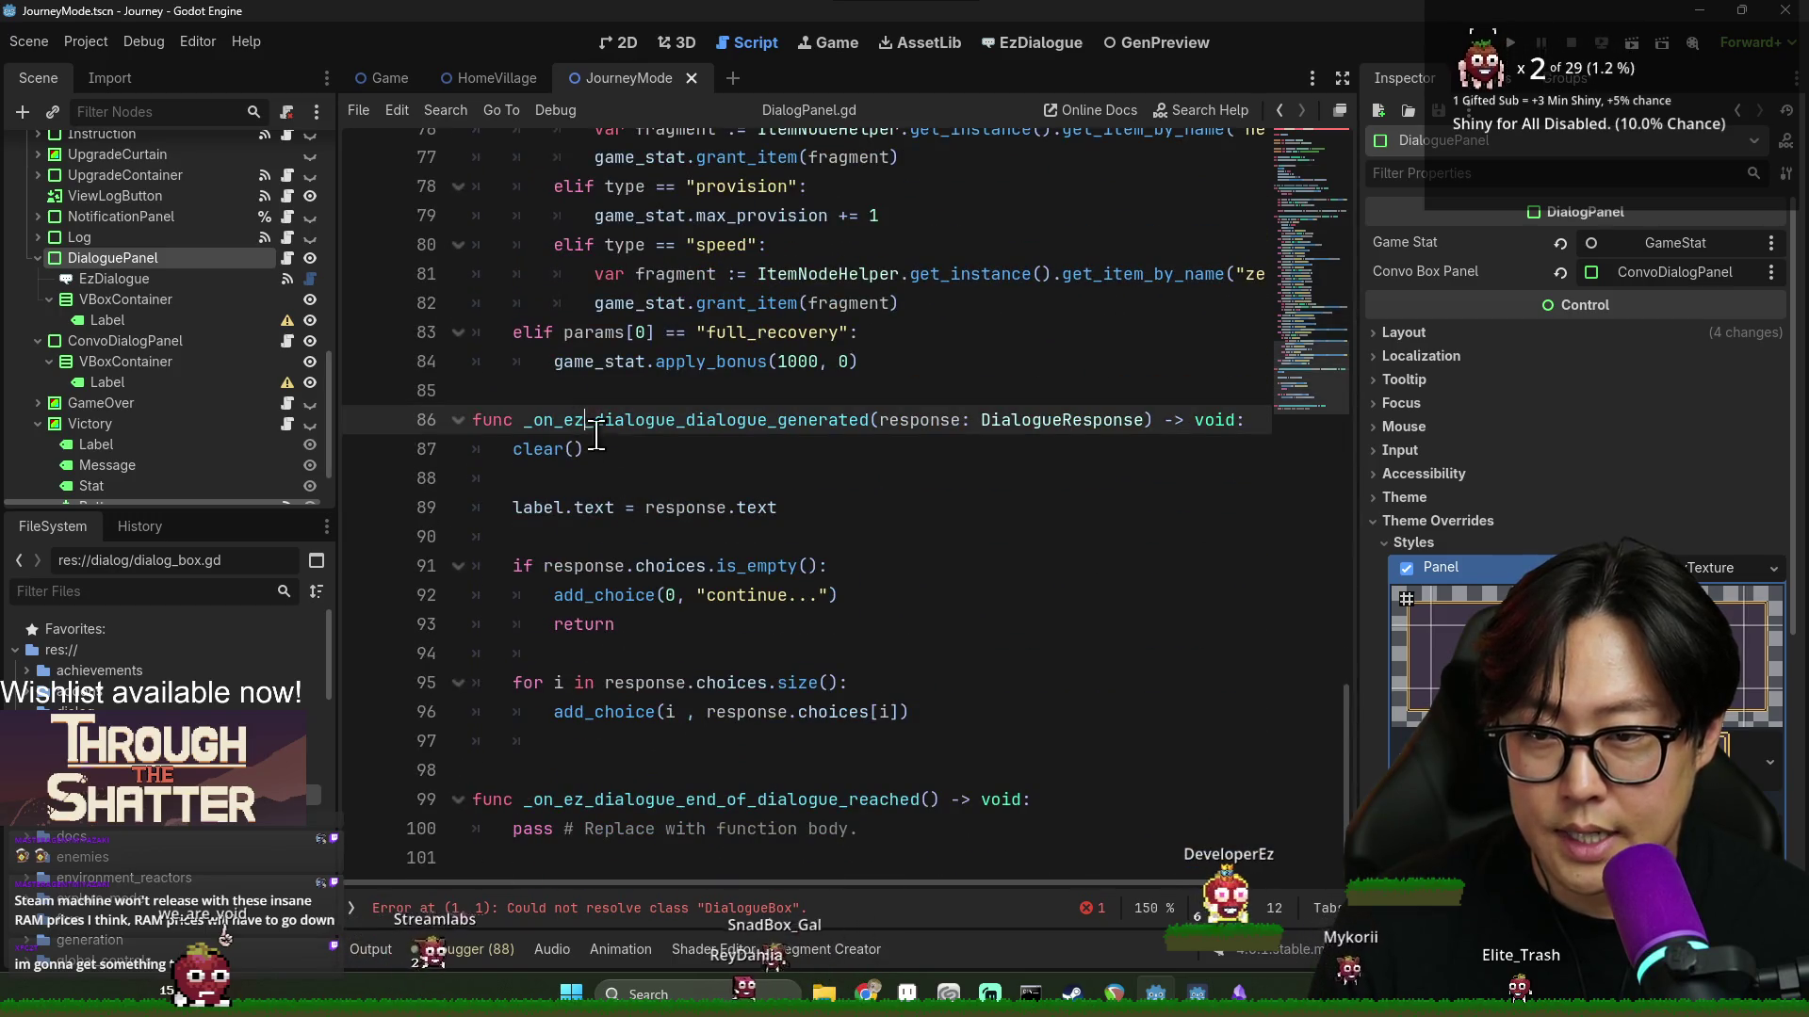
click(548, 448)
ctrl+click(547, 448)
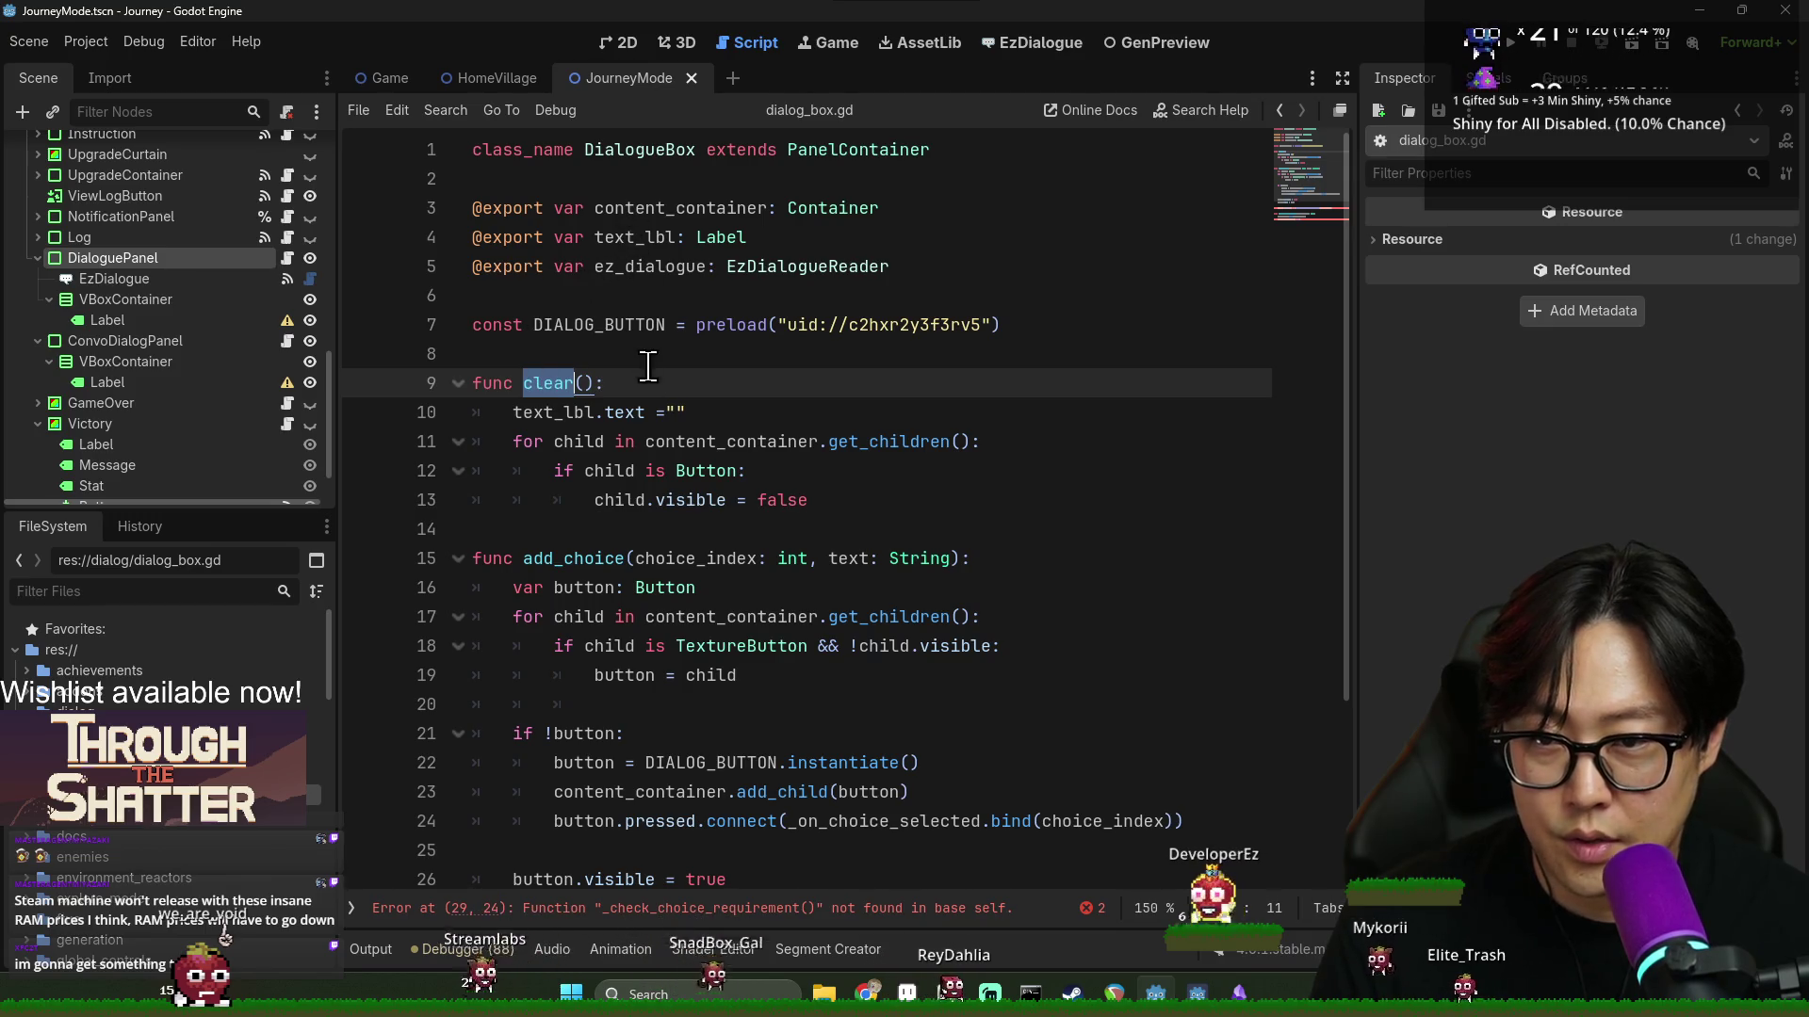
Step: Add an indented blank line inside clear() at line 13 and type 'vob' there
click(606, 382)
click(854, 499)
key(Return)
key(BackSpace)
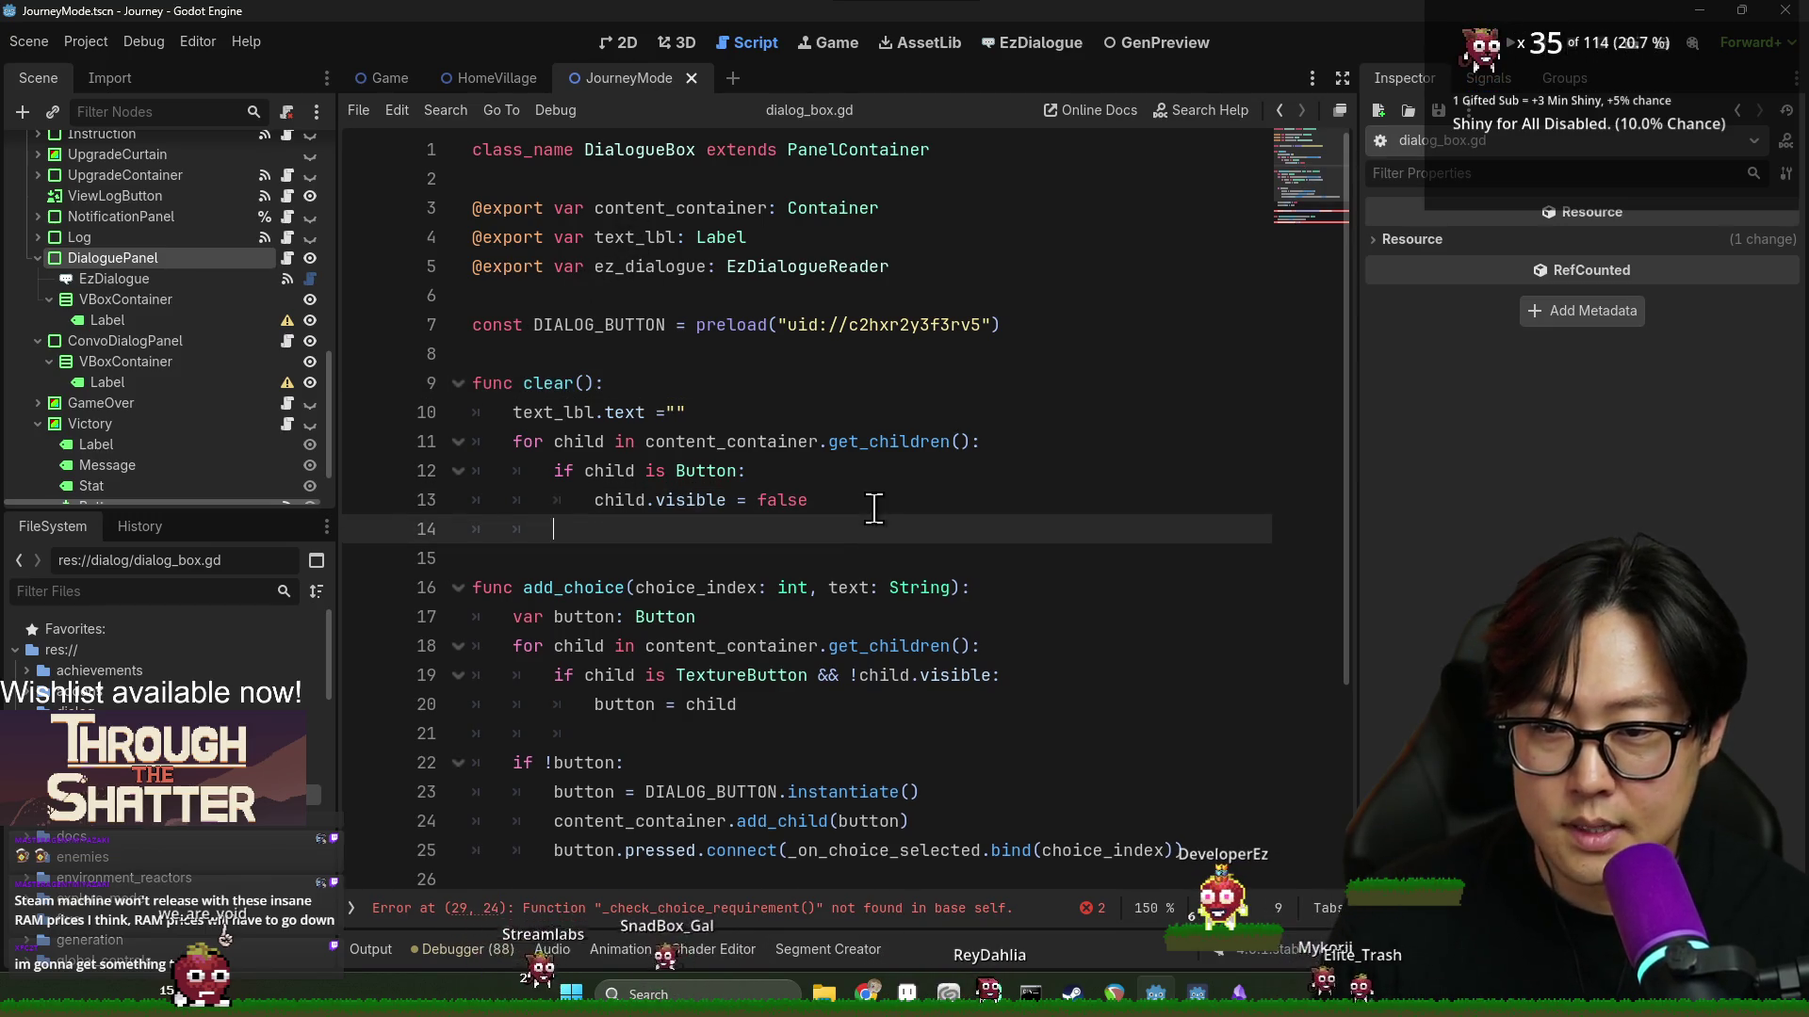
text(vob)
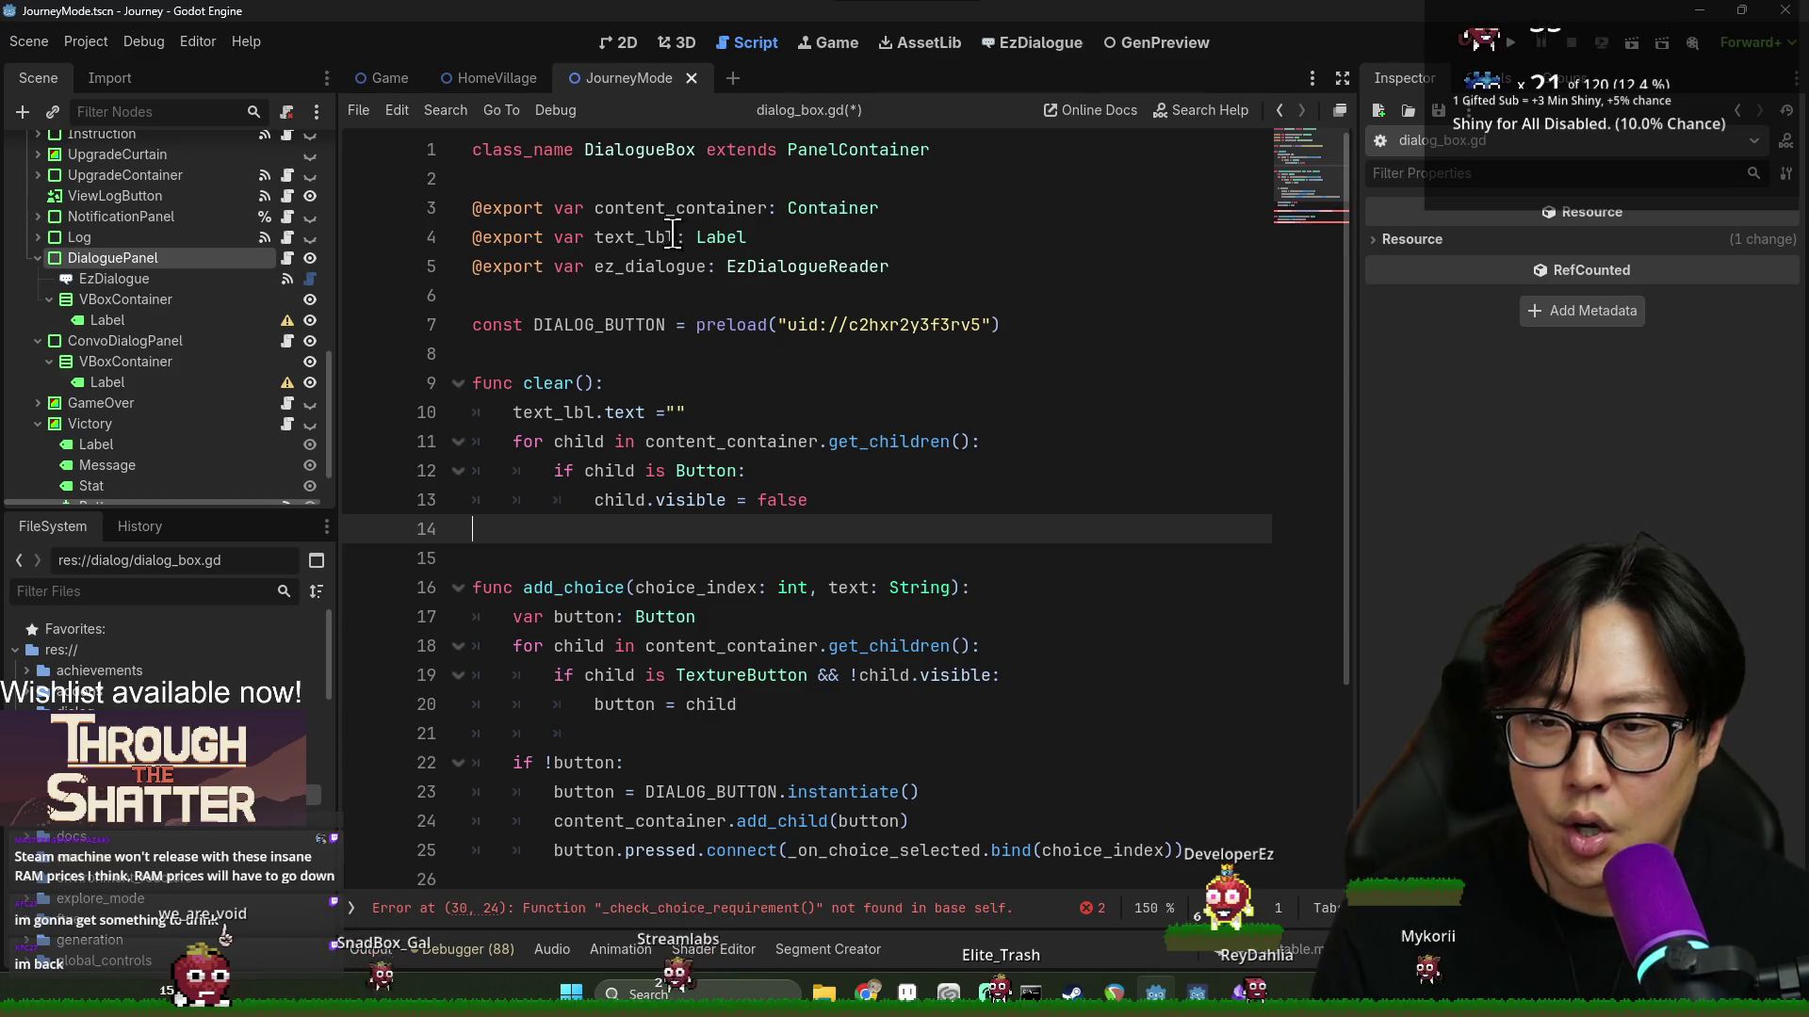
click(554, 513)
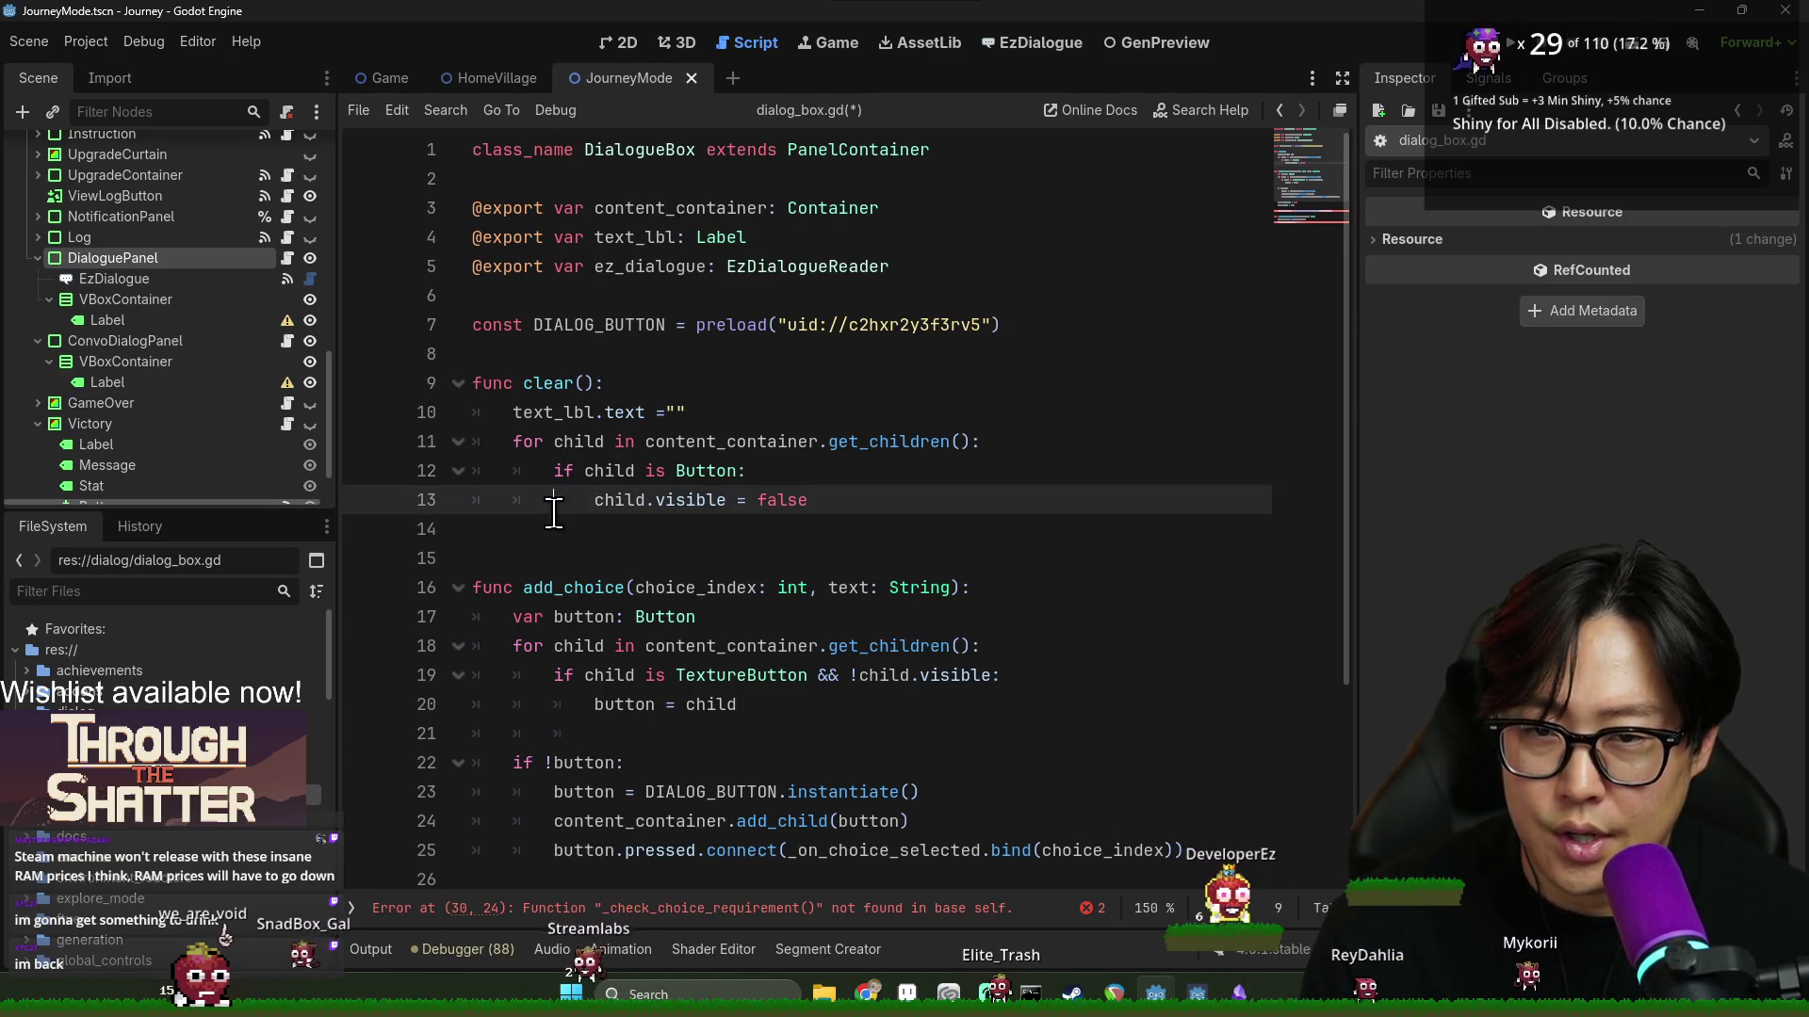
Step: Use the ConvoDialogPanel node's context menu, then open DialogPanel.gd and save the scene
right_click(253, 347)
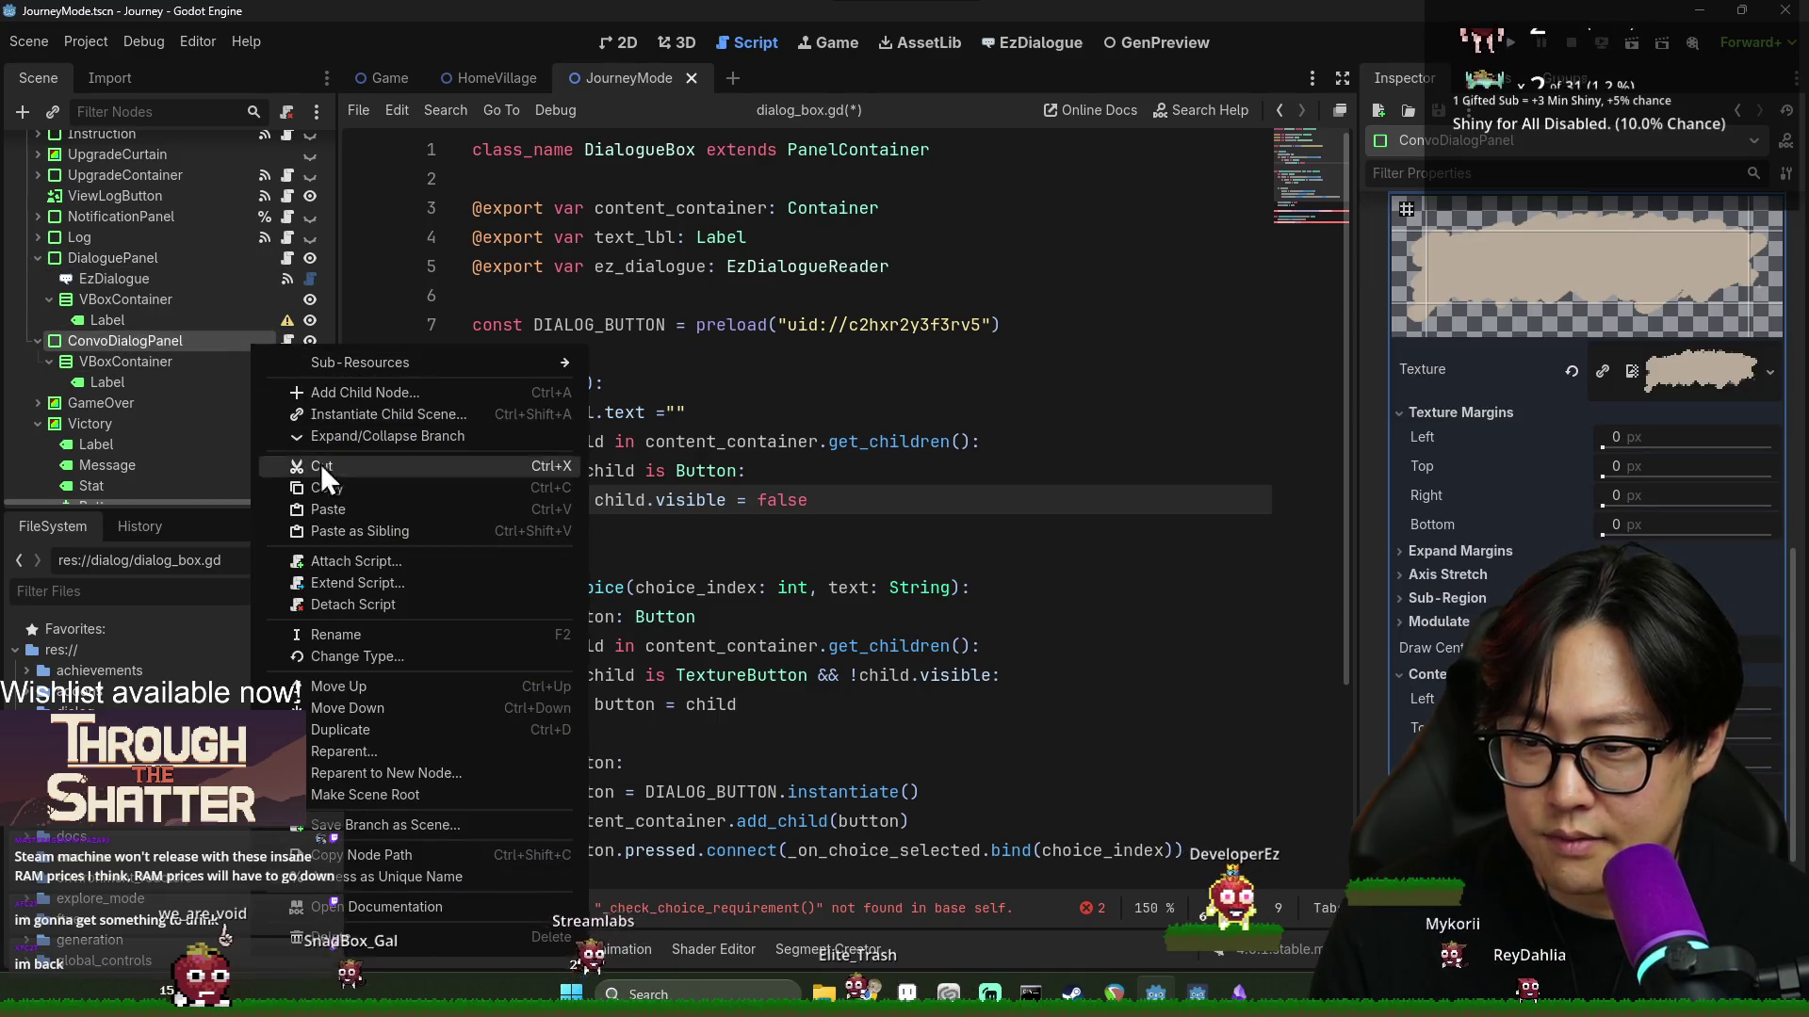
click(392, 608)
key(ctrl+s)
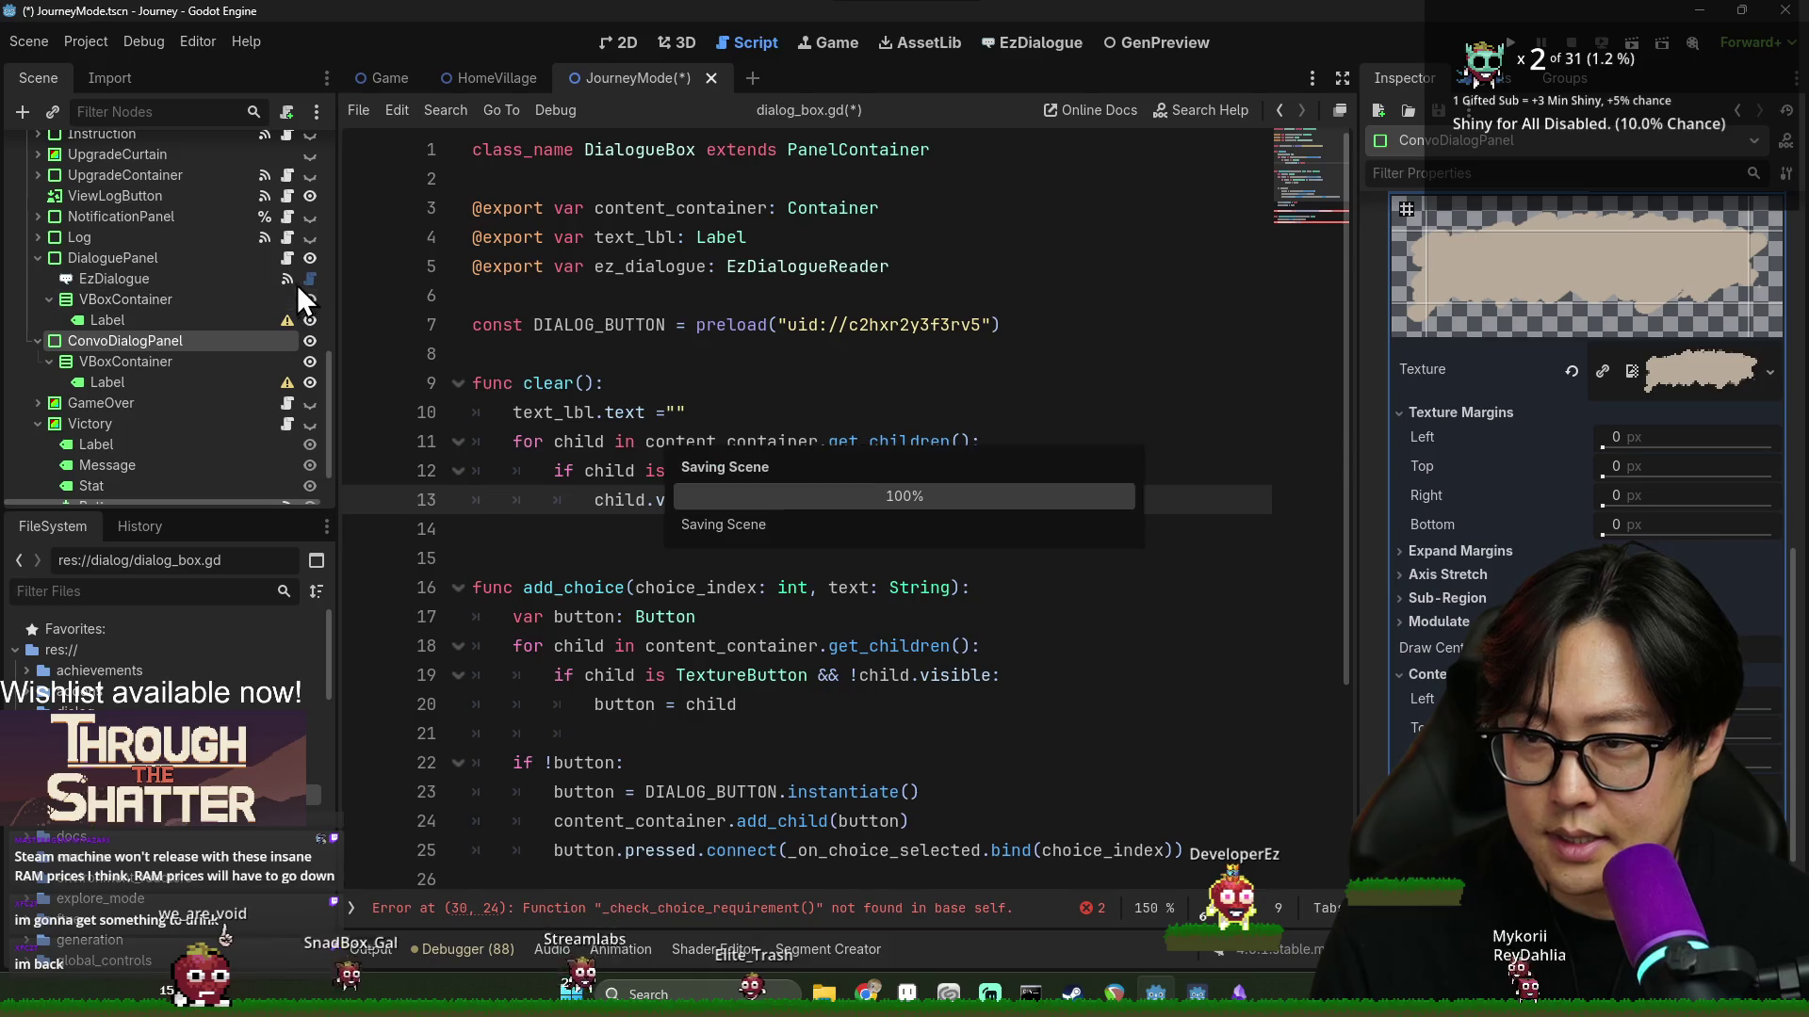
click(285, 257)
scroll(424, 377, up, 20)
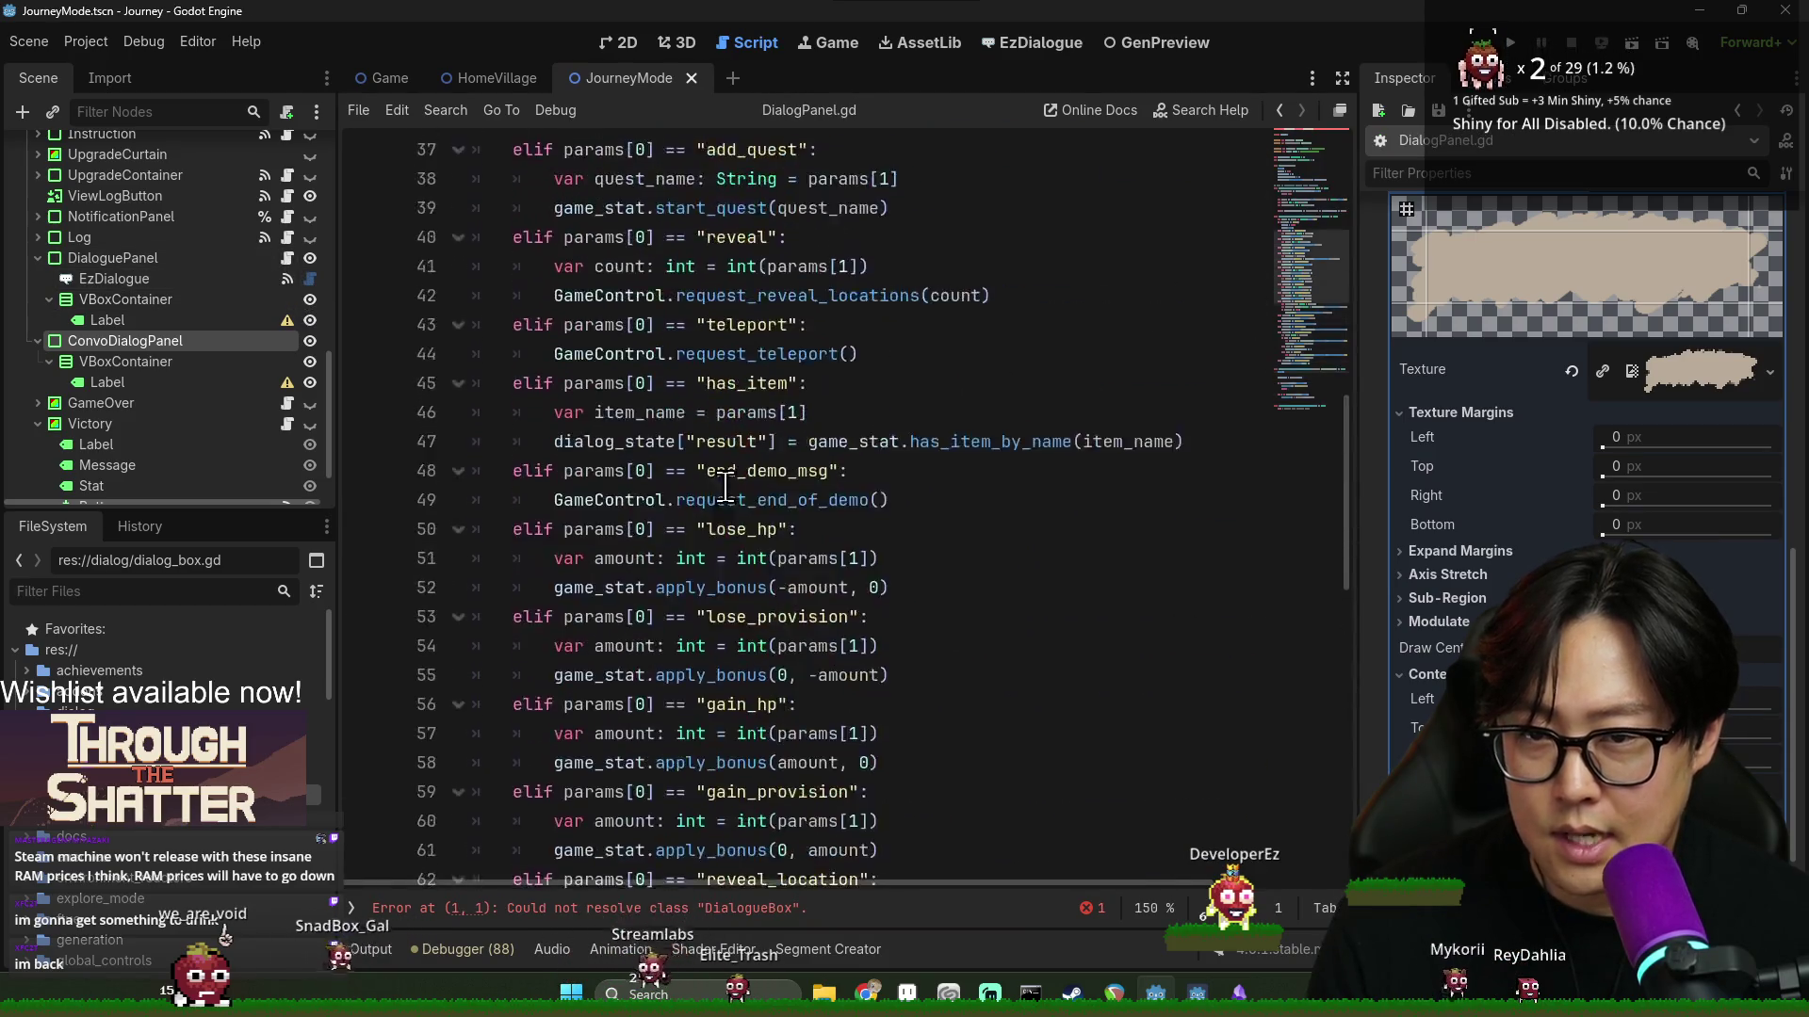
key(ctrl+s)
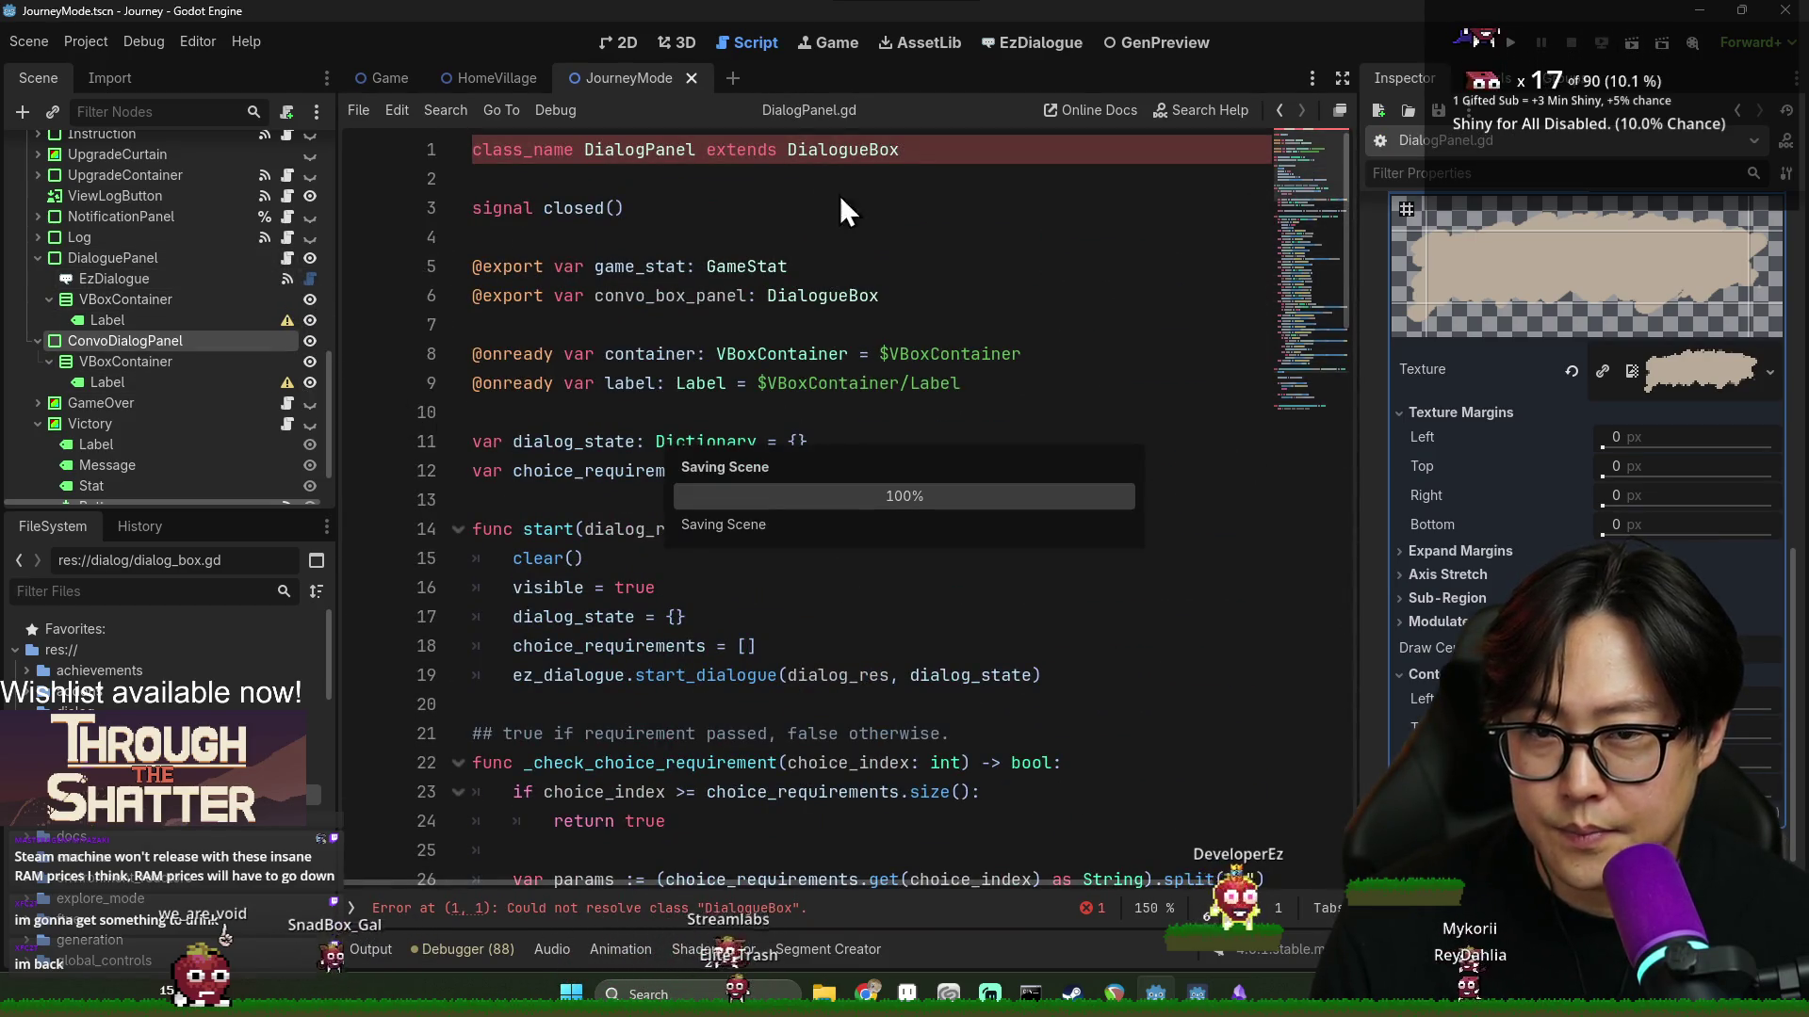
Step: Remove the DIALOG_BUTTON constant and functions below the exports in dialog_box.gd, then save
ctrl+click(829, 151)
click(565, 356)
scroll(678, 441, down, 3)
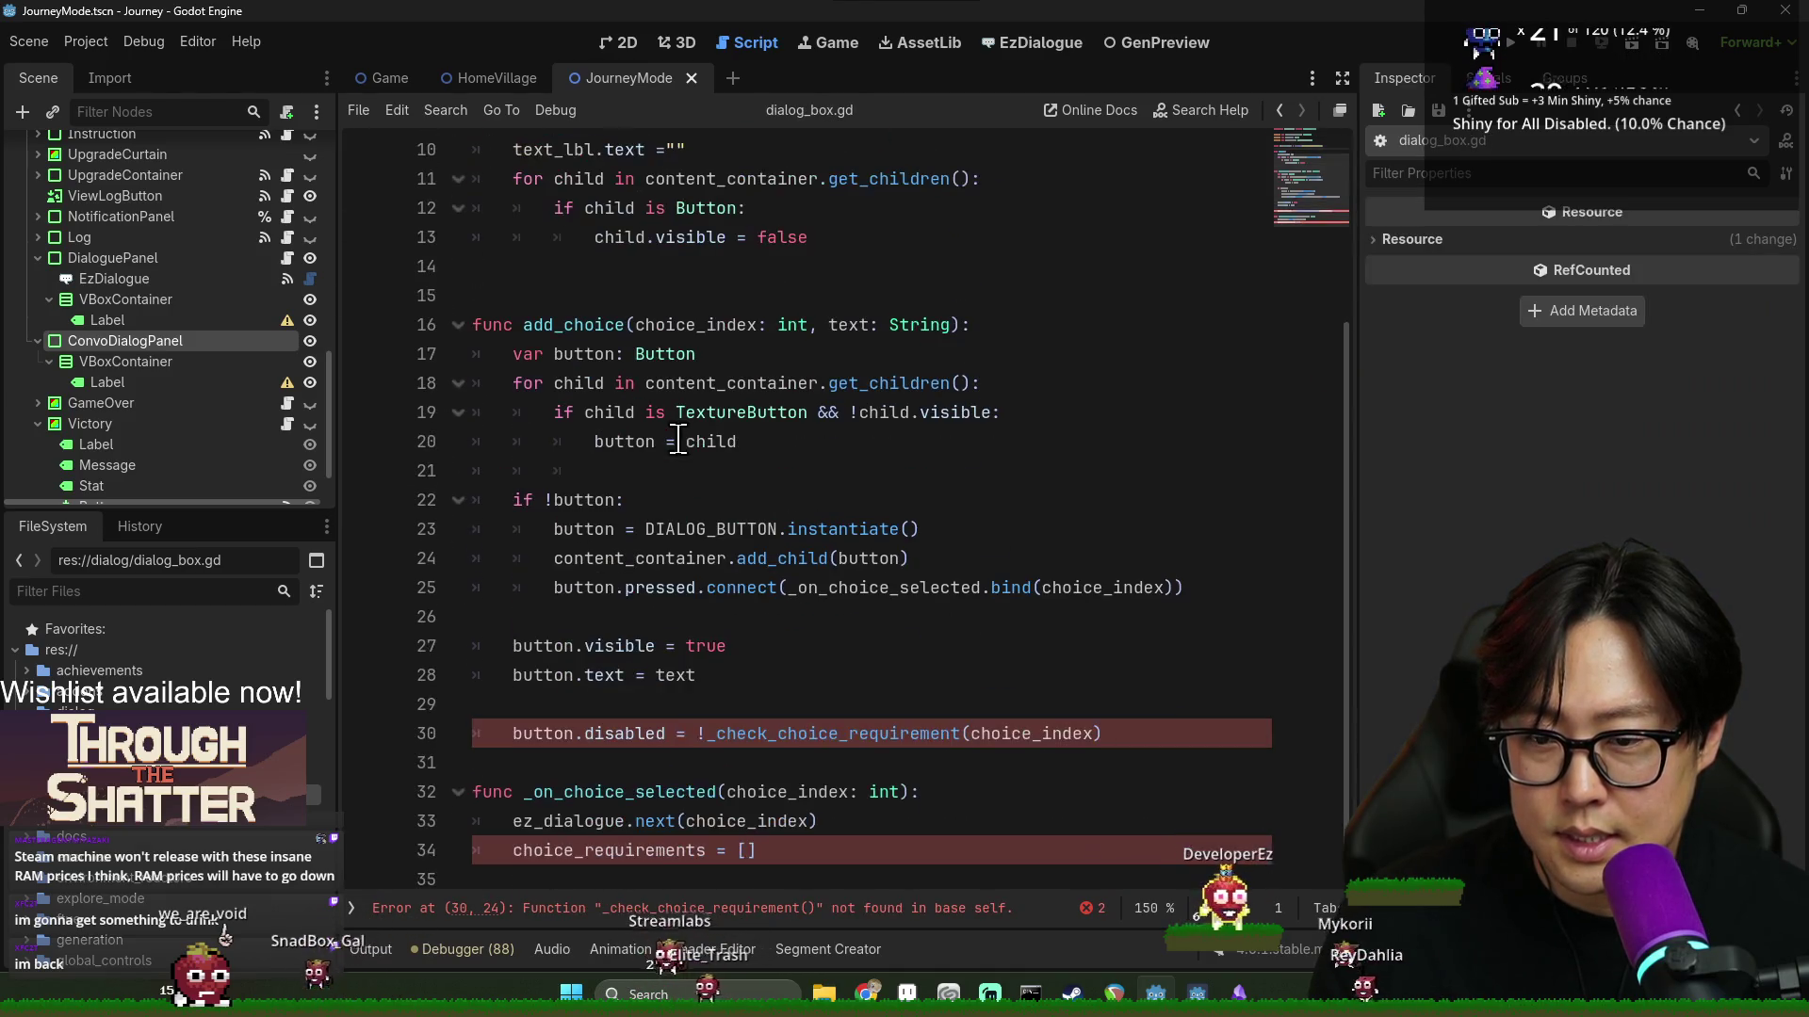
key(ctrl+z)
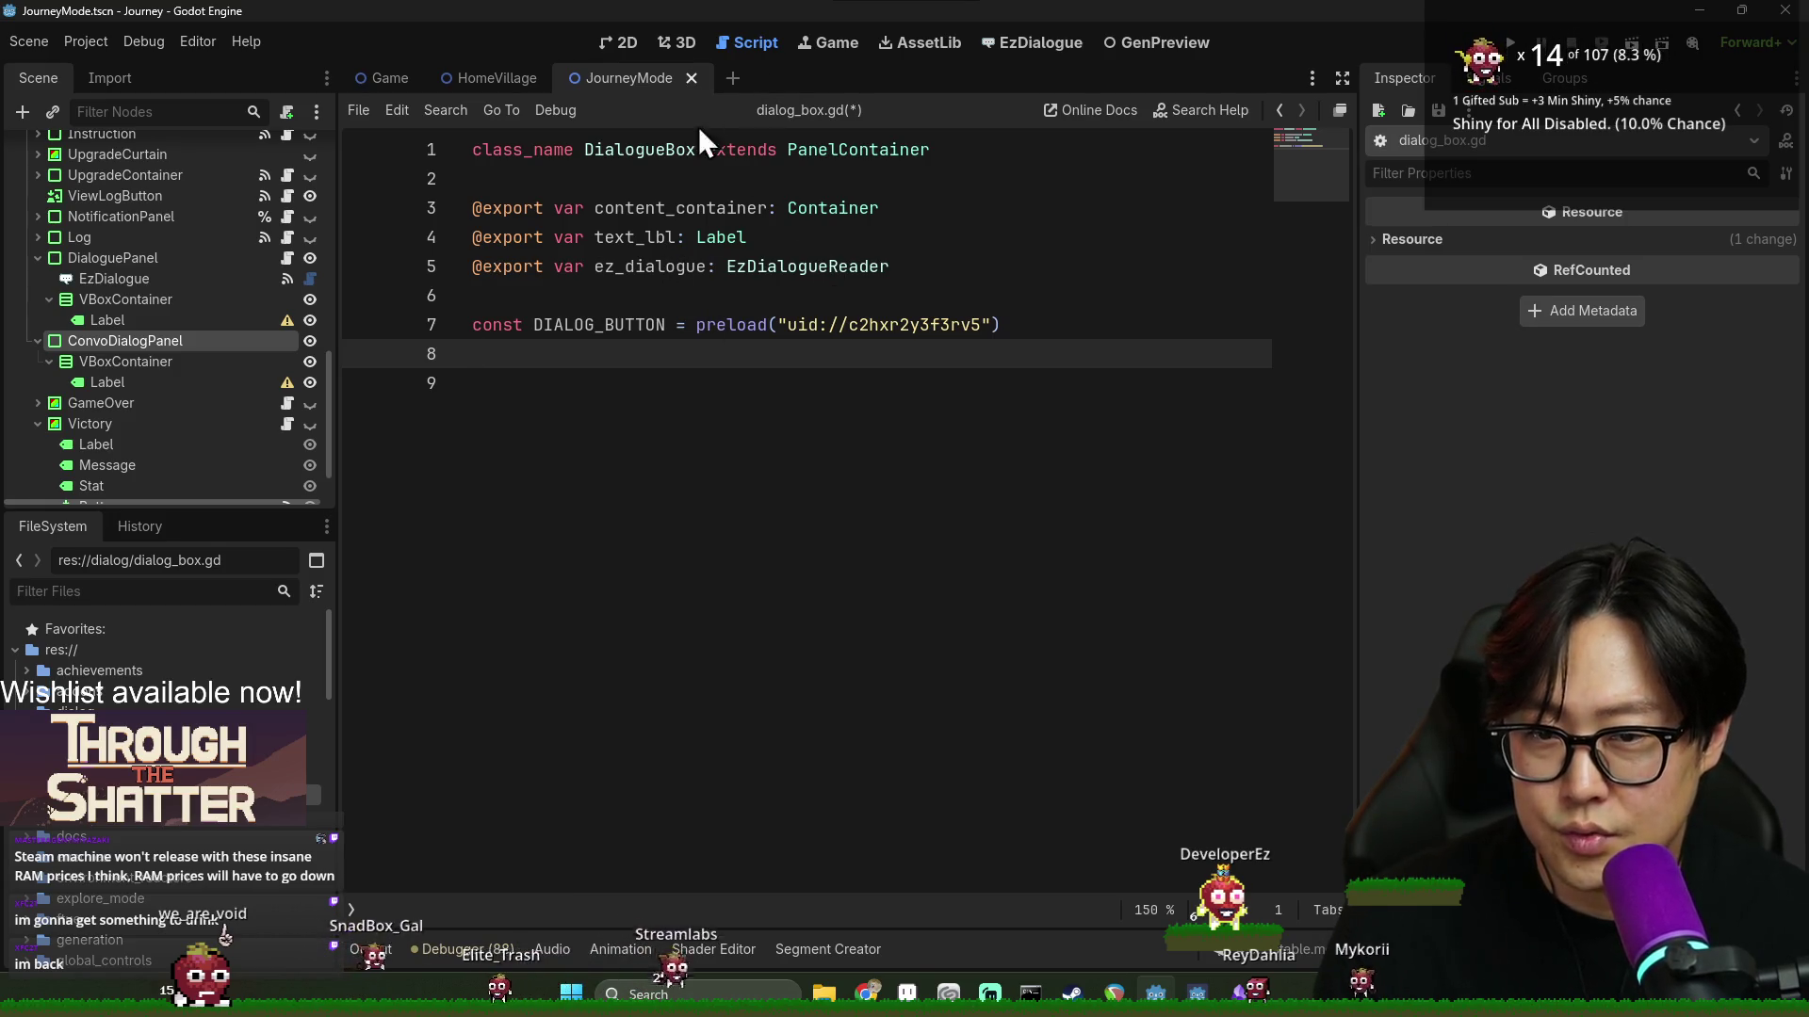
key(ctrl+y)
scroll(532, 301, up, 3)
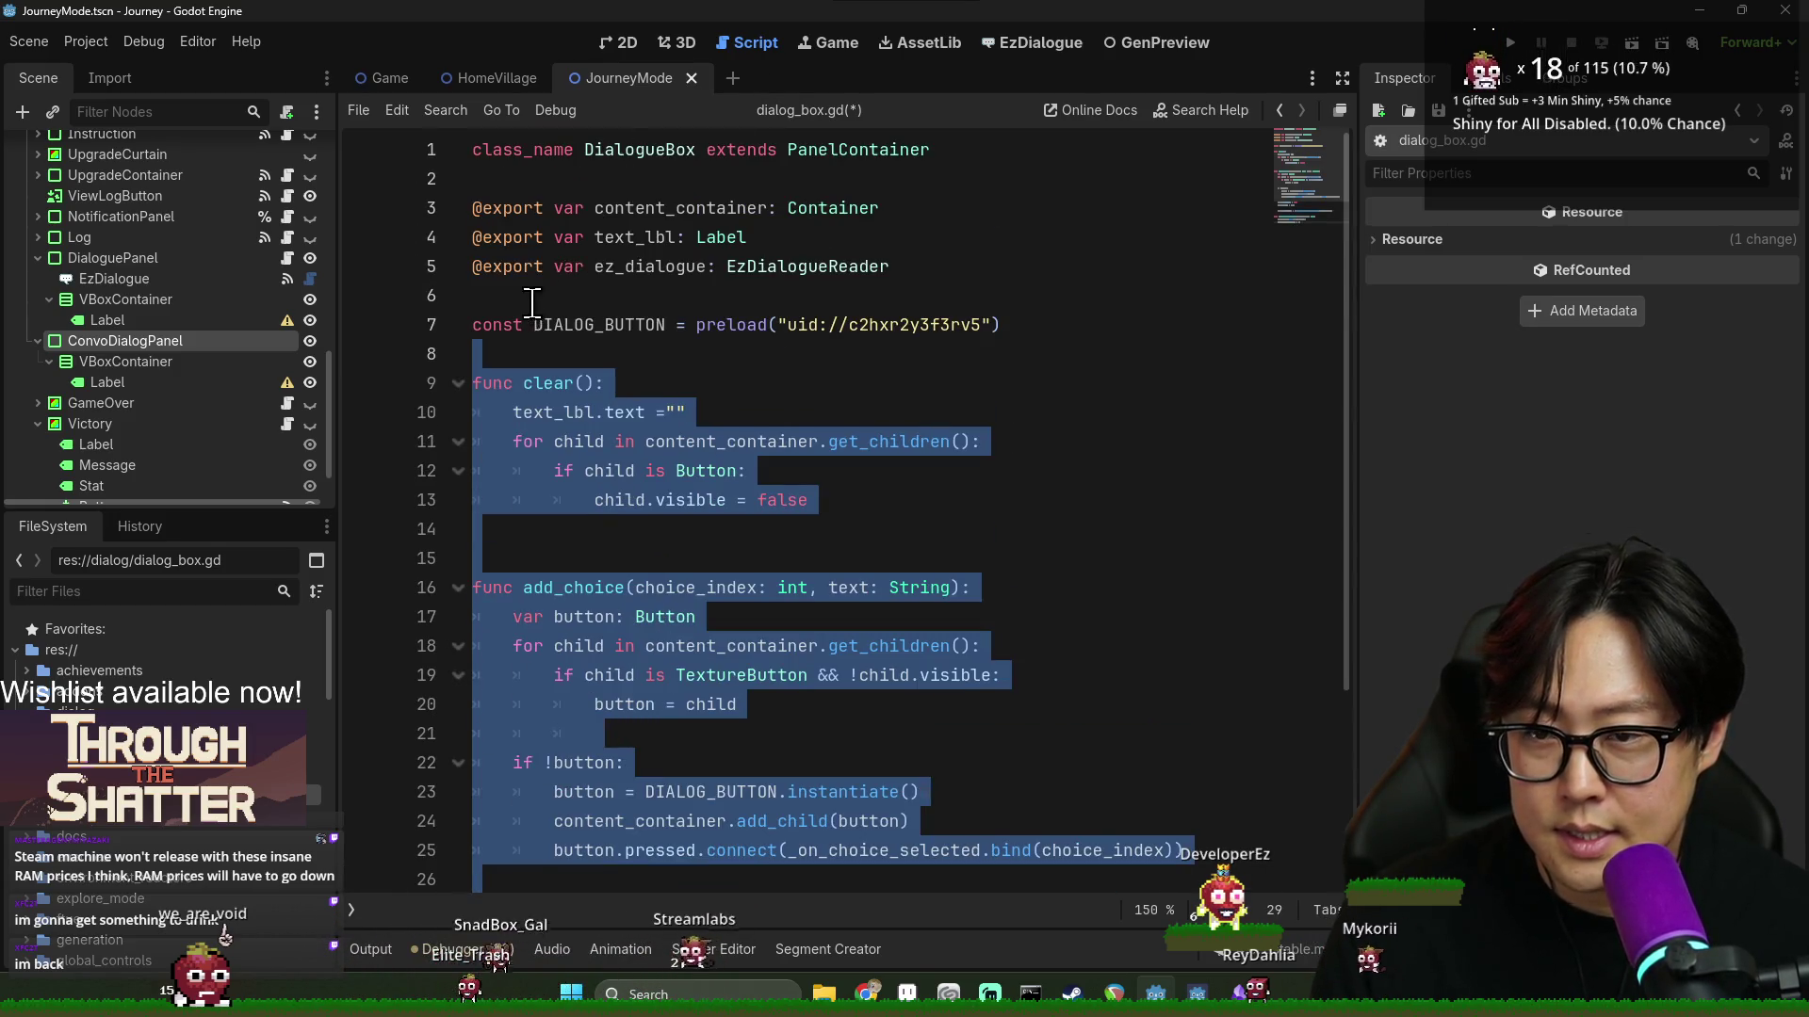
key(ctrl+y)
key(ctrl+z)
key(ctrl+z)
key(ctrl+s)
Step: Paste the constant and functions below line 13 of DialogPanel.gd and save
click(287, 258)
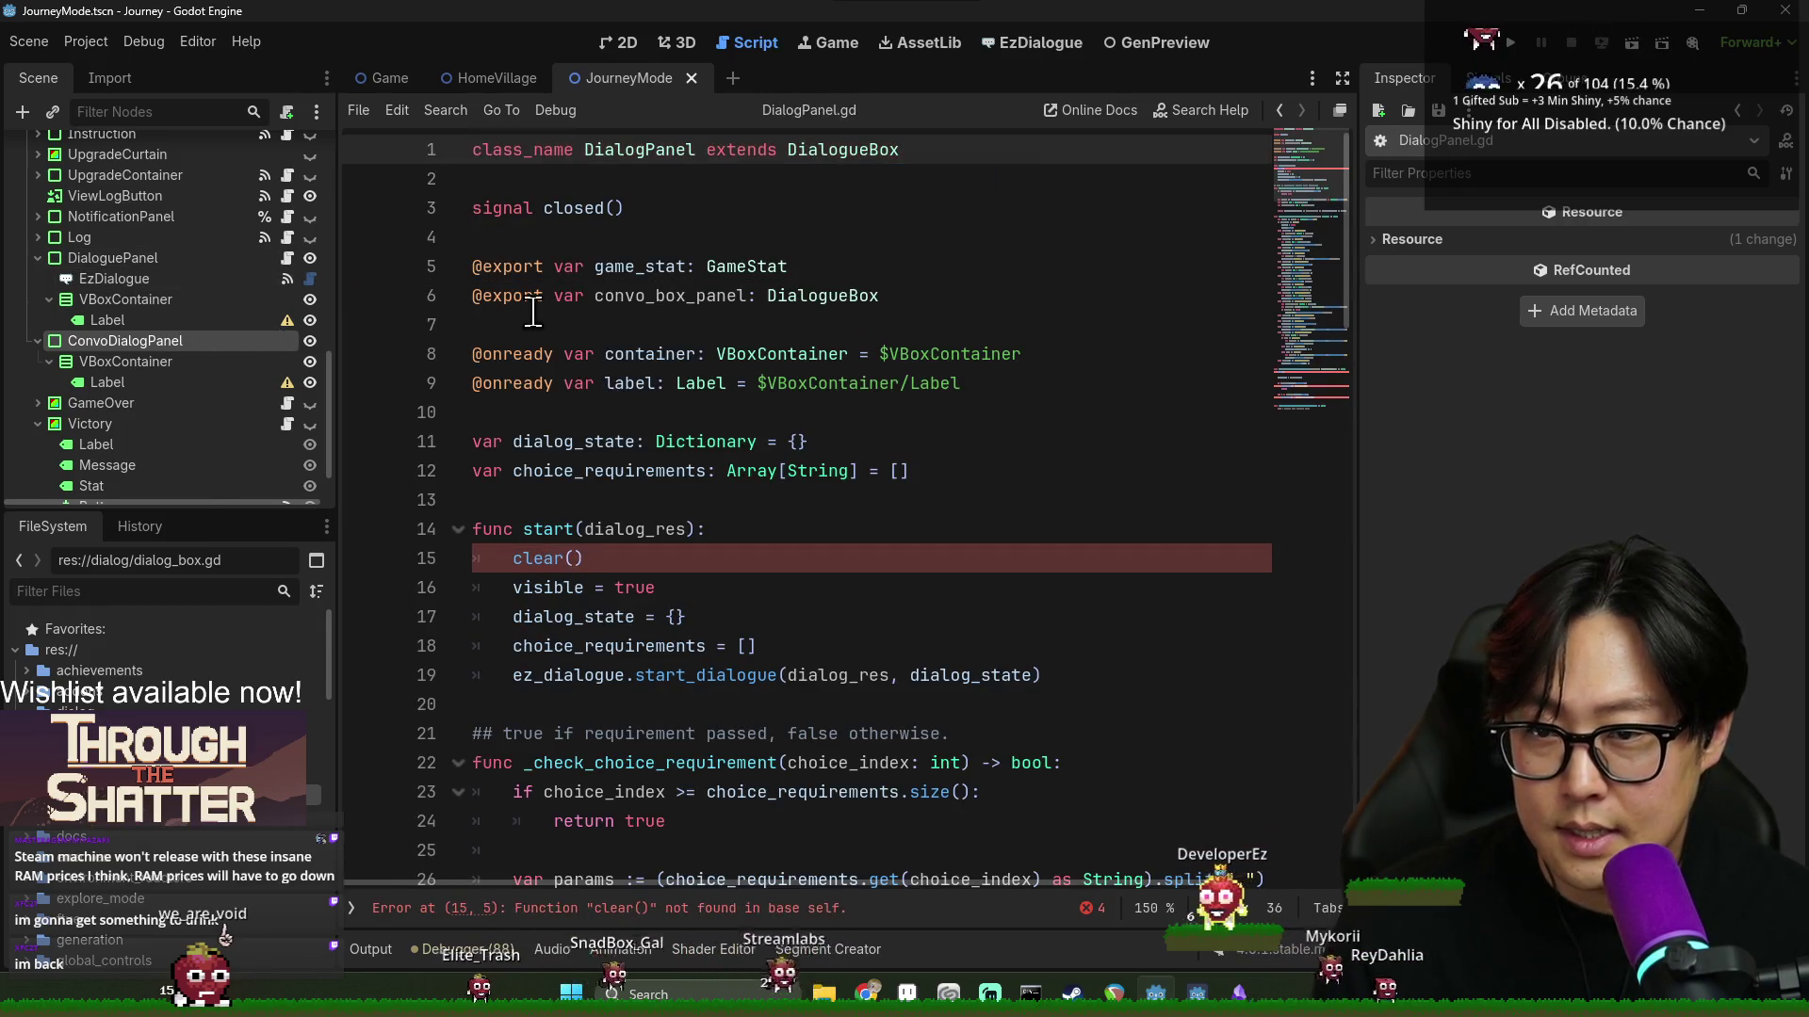
click(807, 499)
key(ctrl+v)
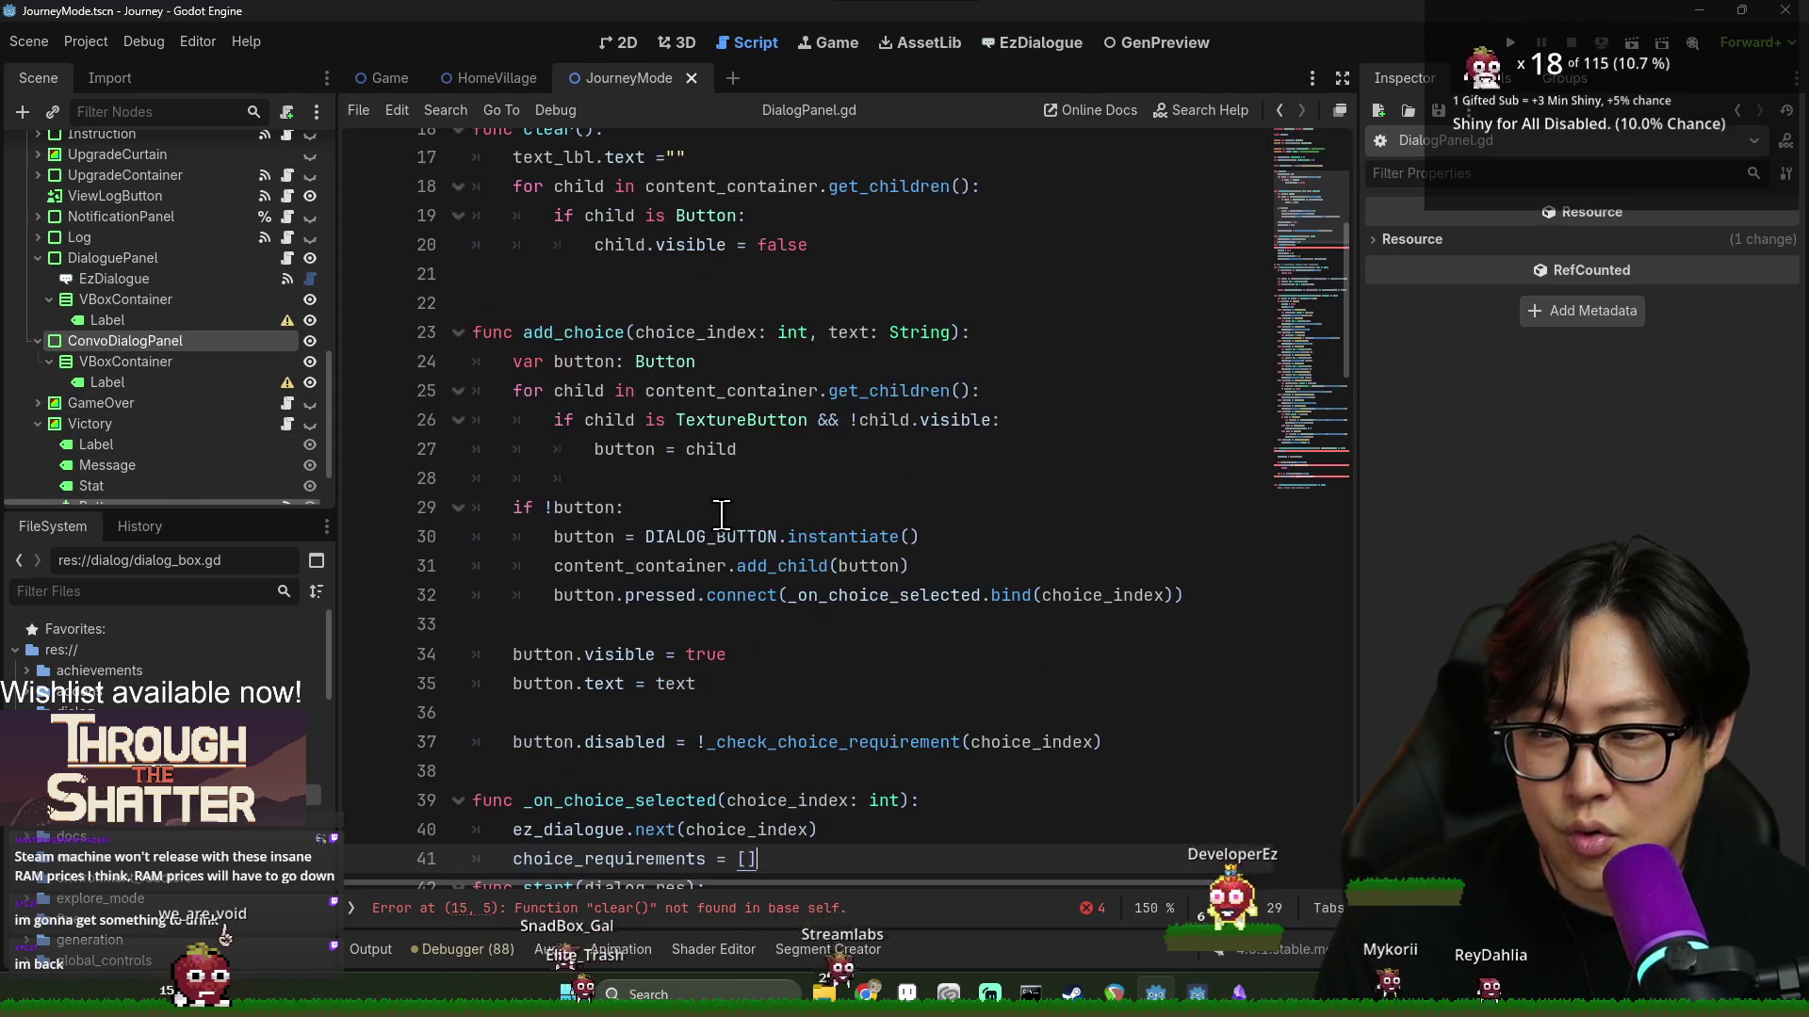
key(ctrl+s)
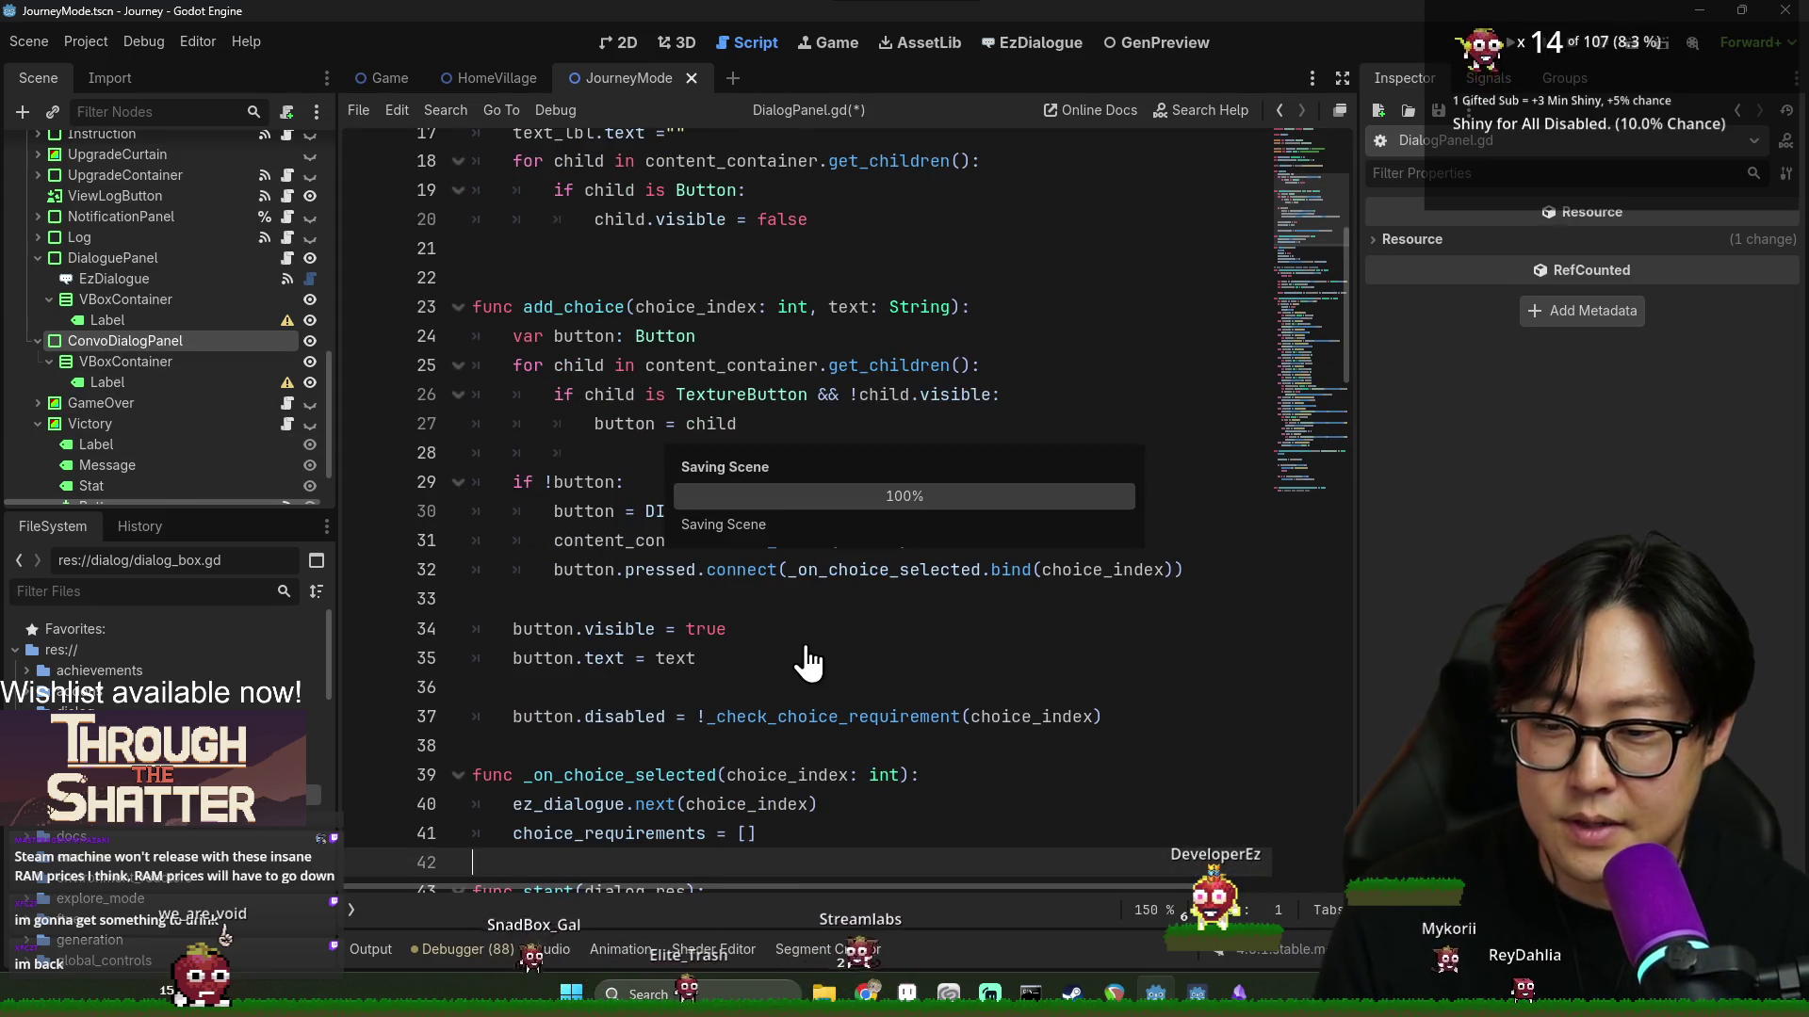
scroll(743, 556, up, 5)
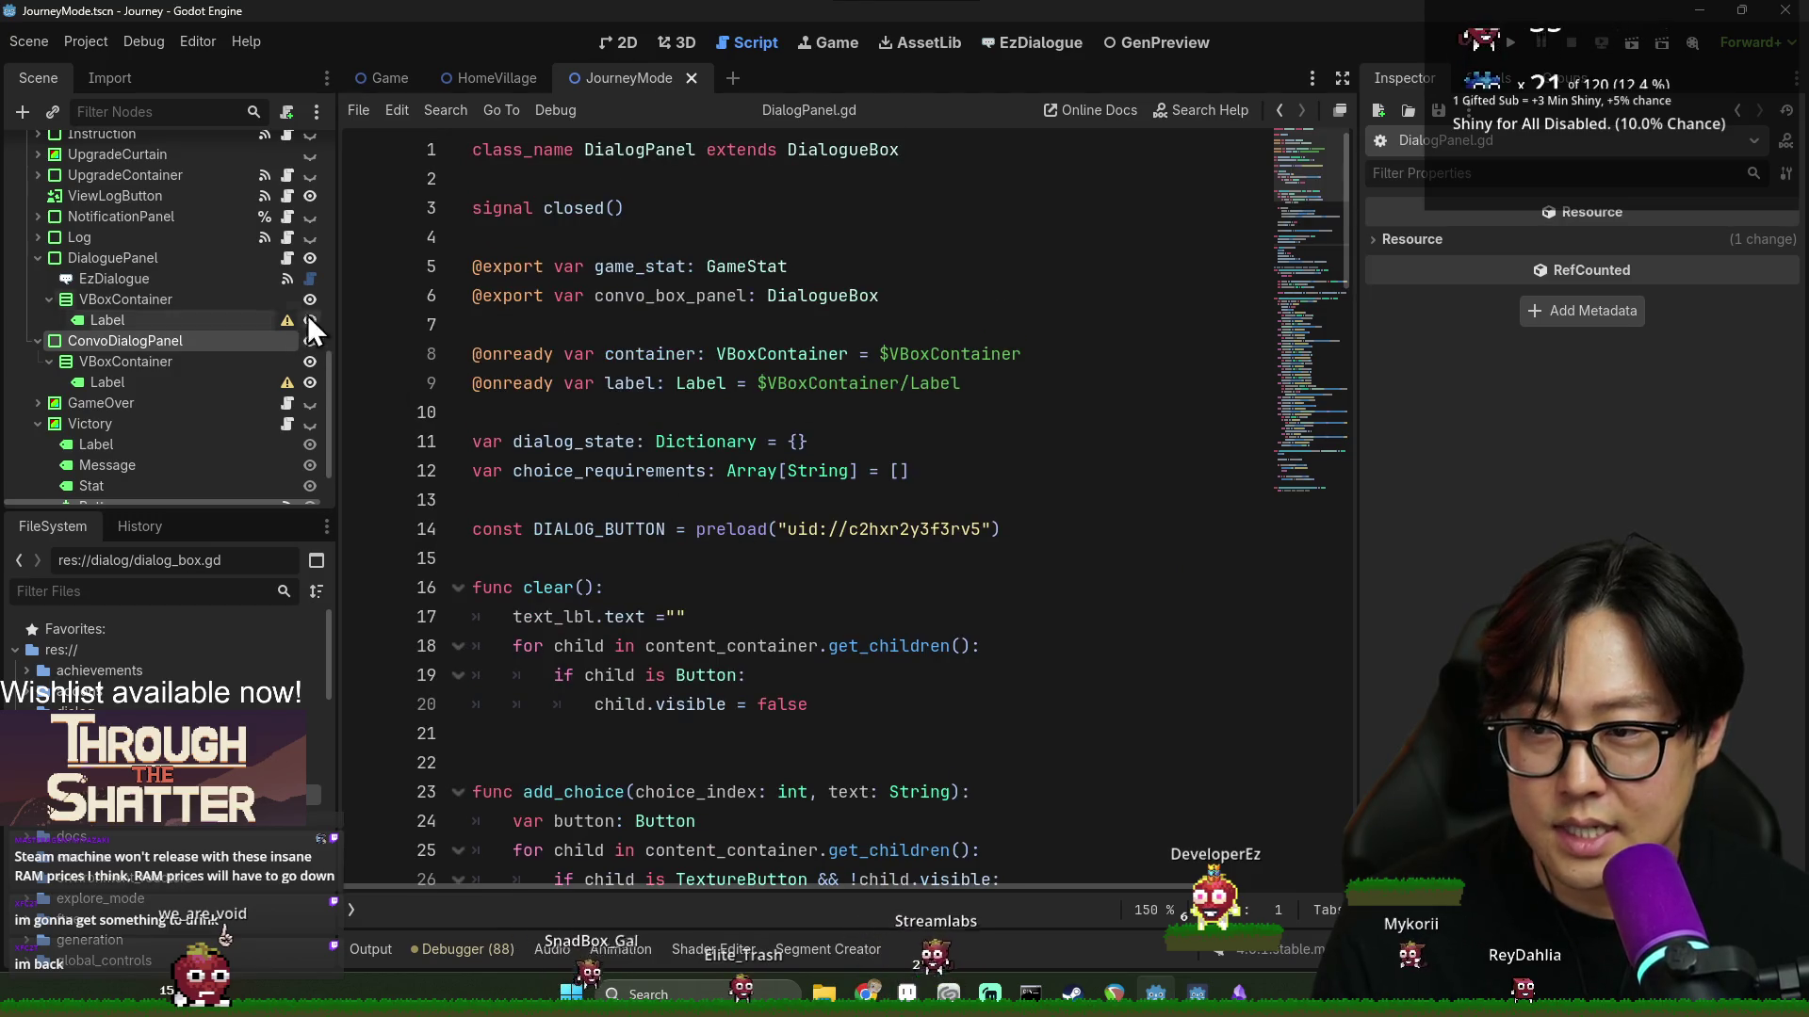
key(ctrl+s)
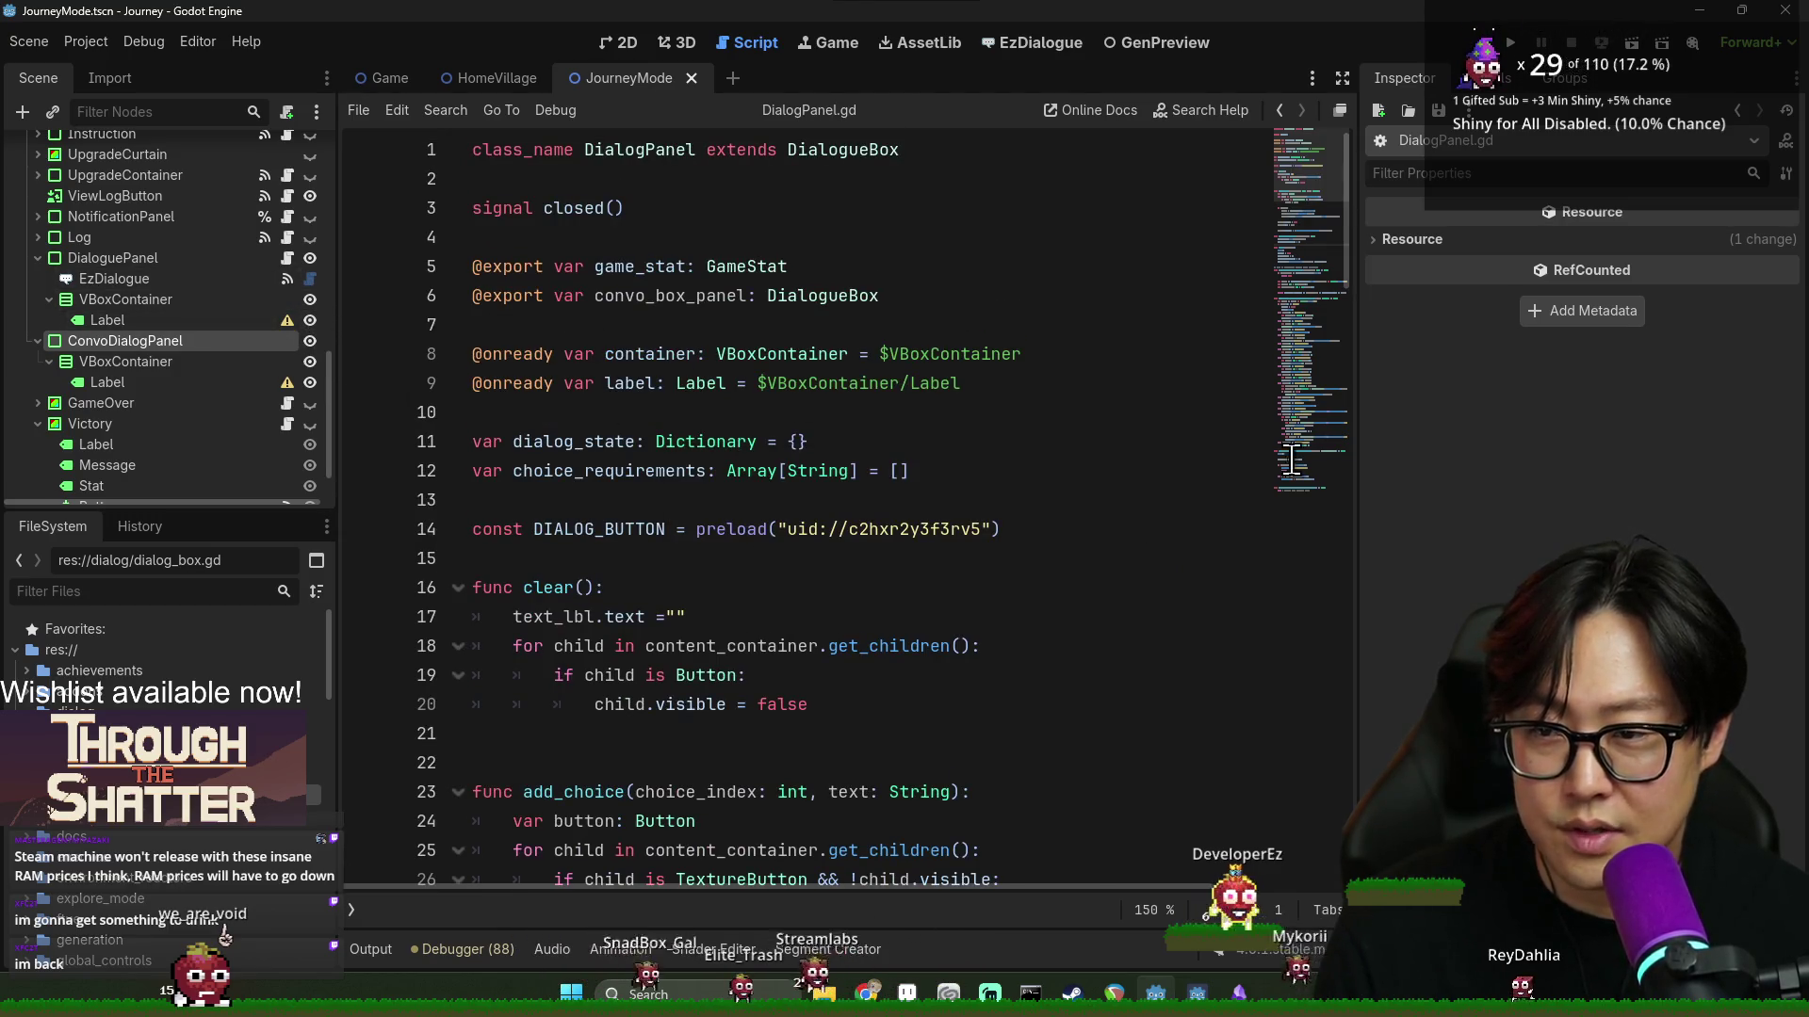
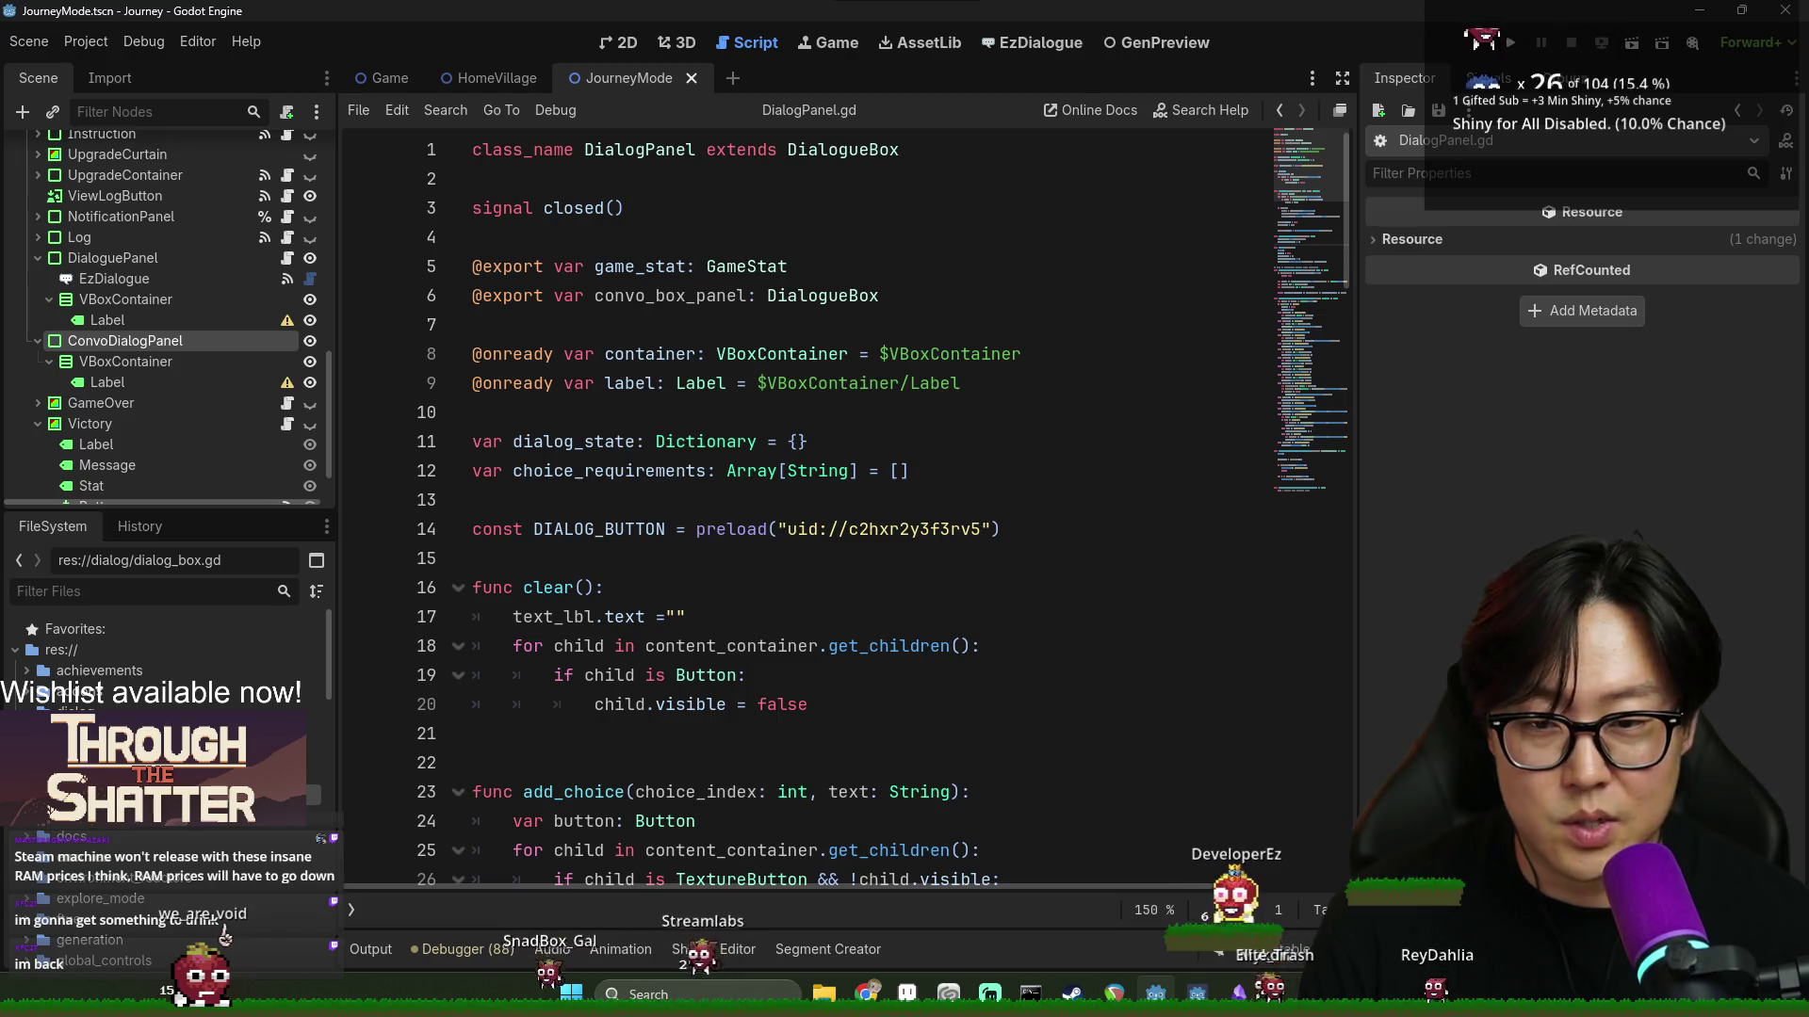
Step: Review the DialogPanel.gd declarations, remove the blank line after the exports, and save
click(856, 471)
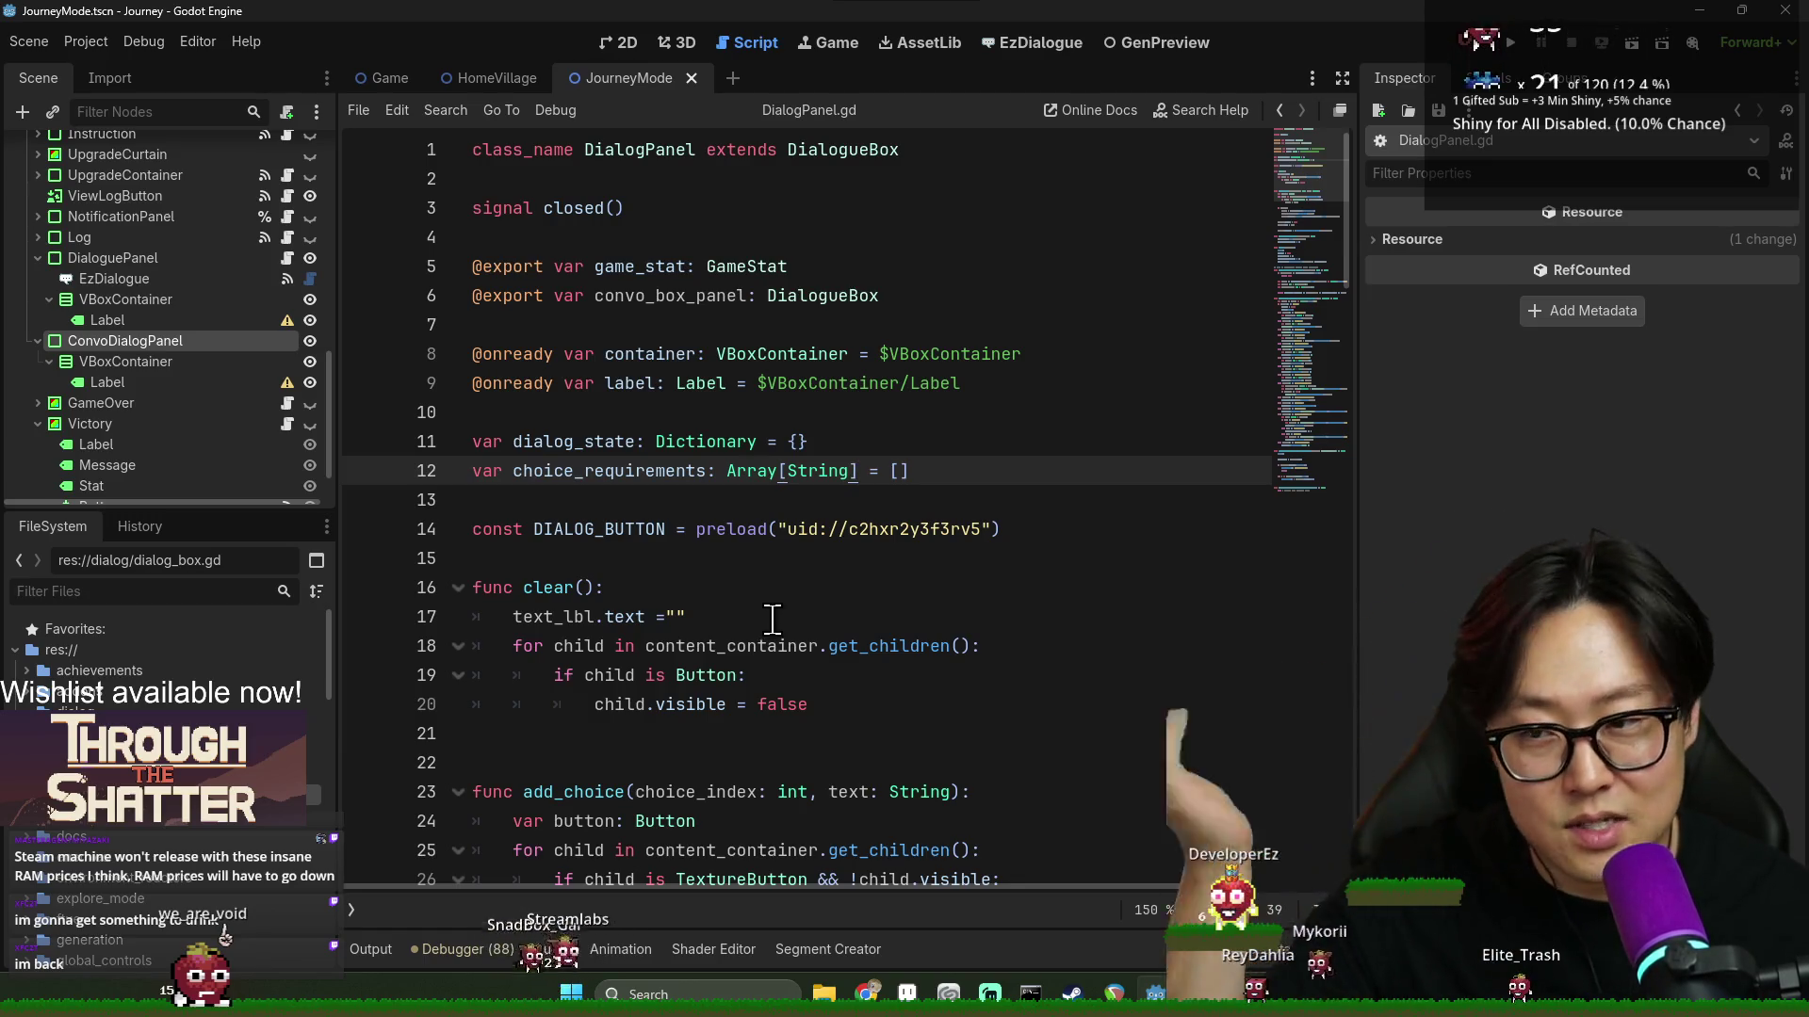
scroll(676, 637, down, 4)
scroll(676, 637, up, 2)
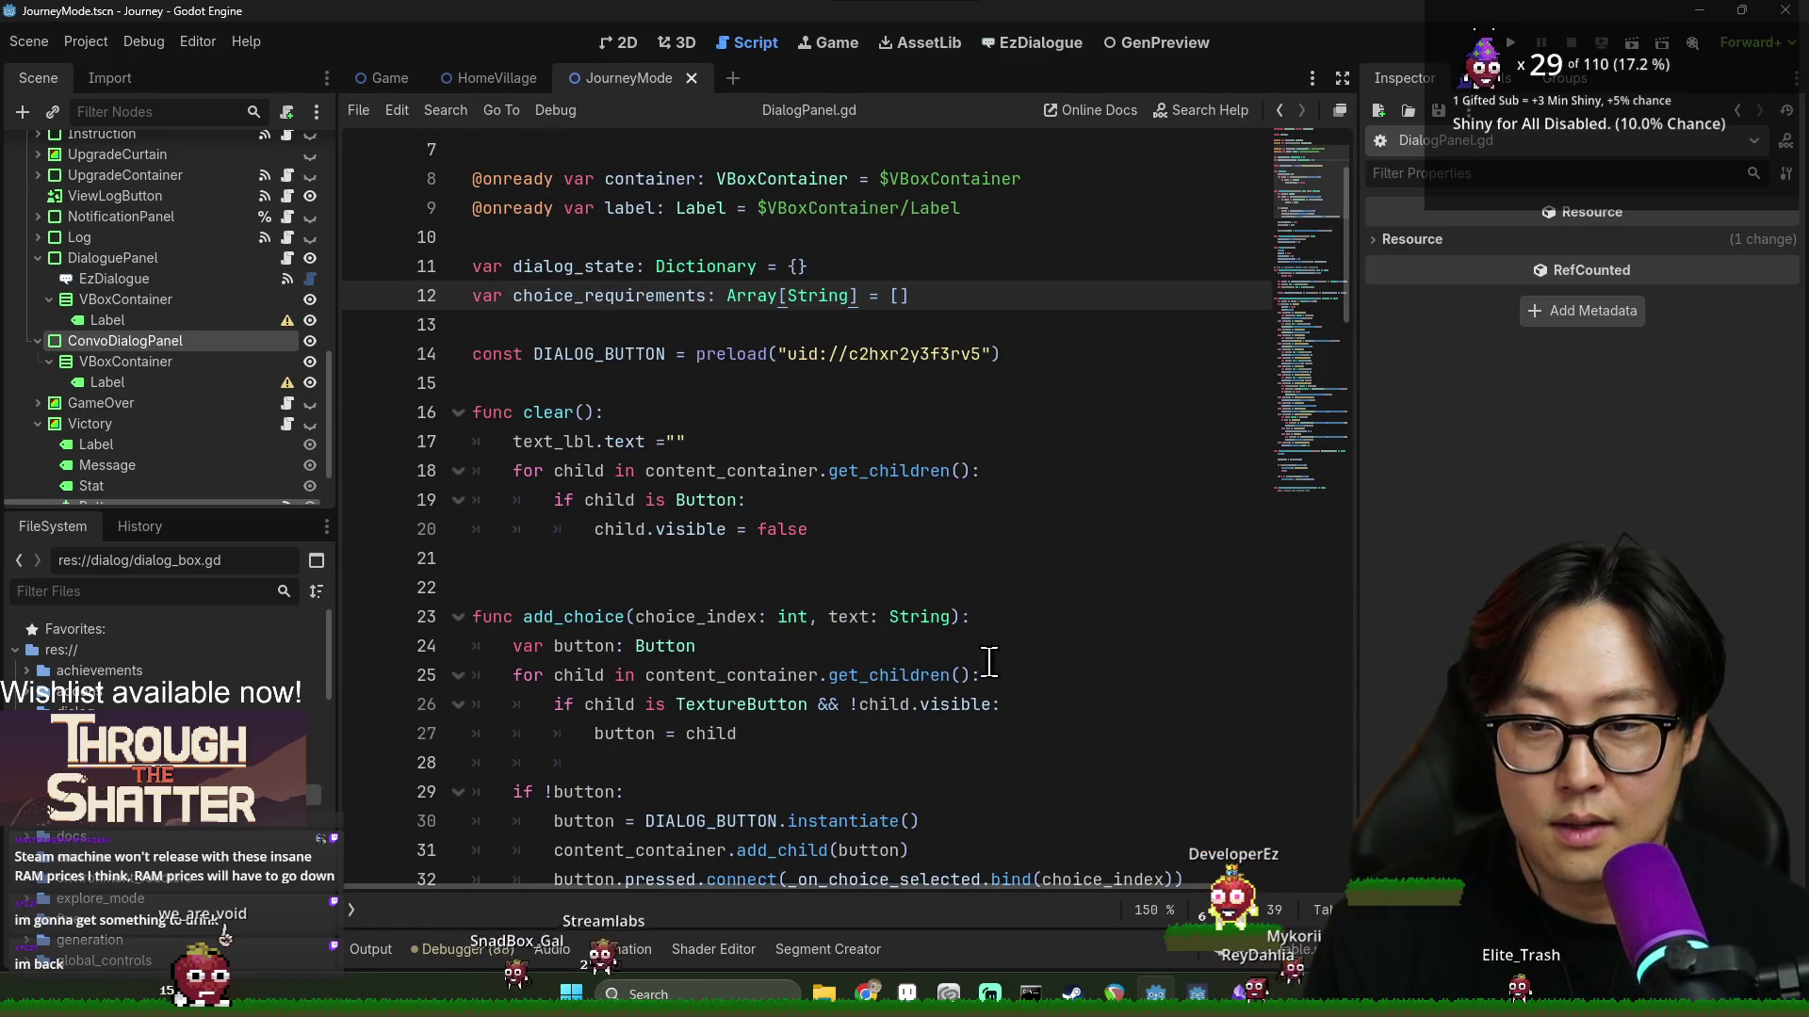
click(532, 412)
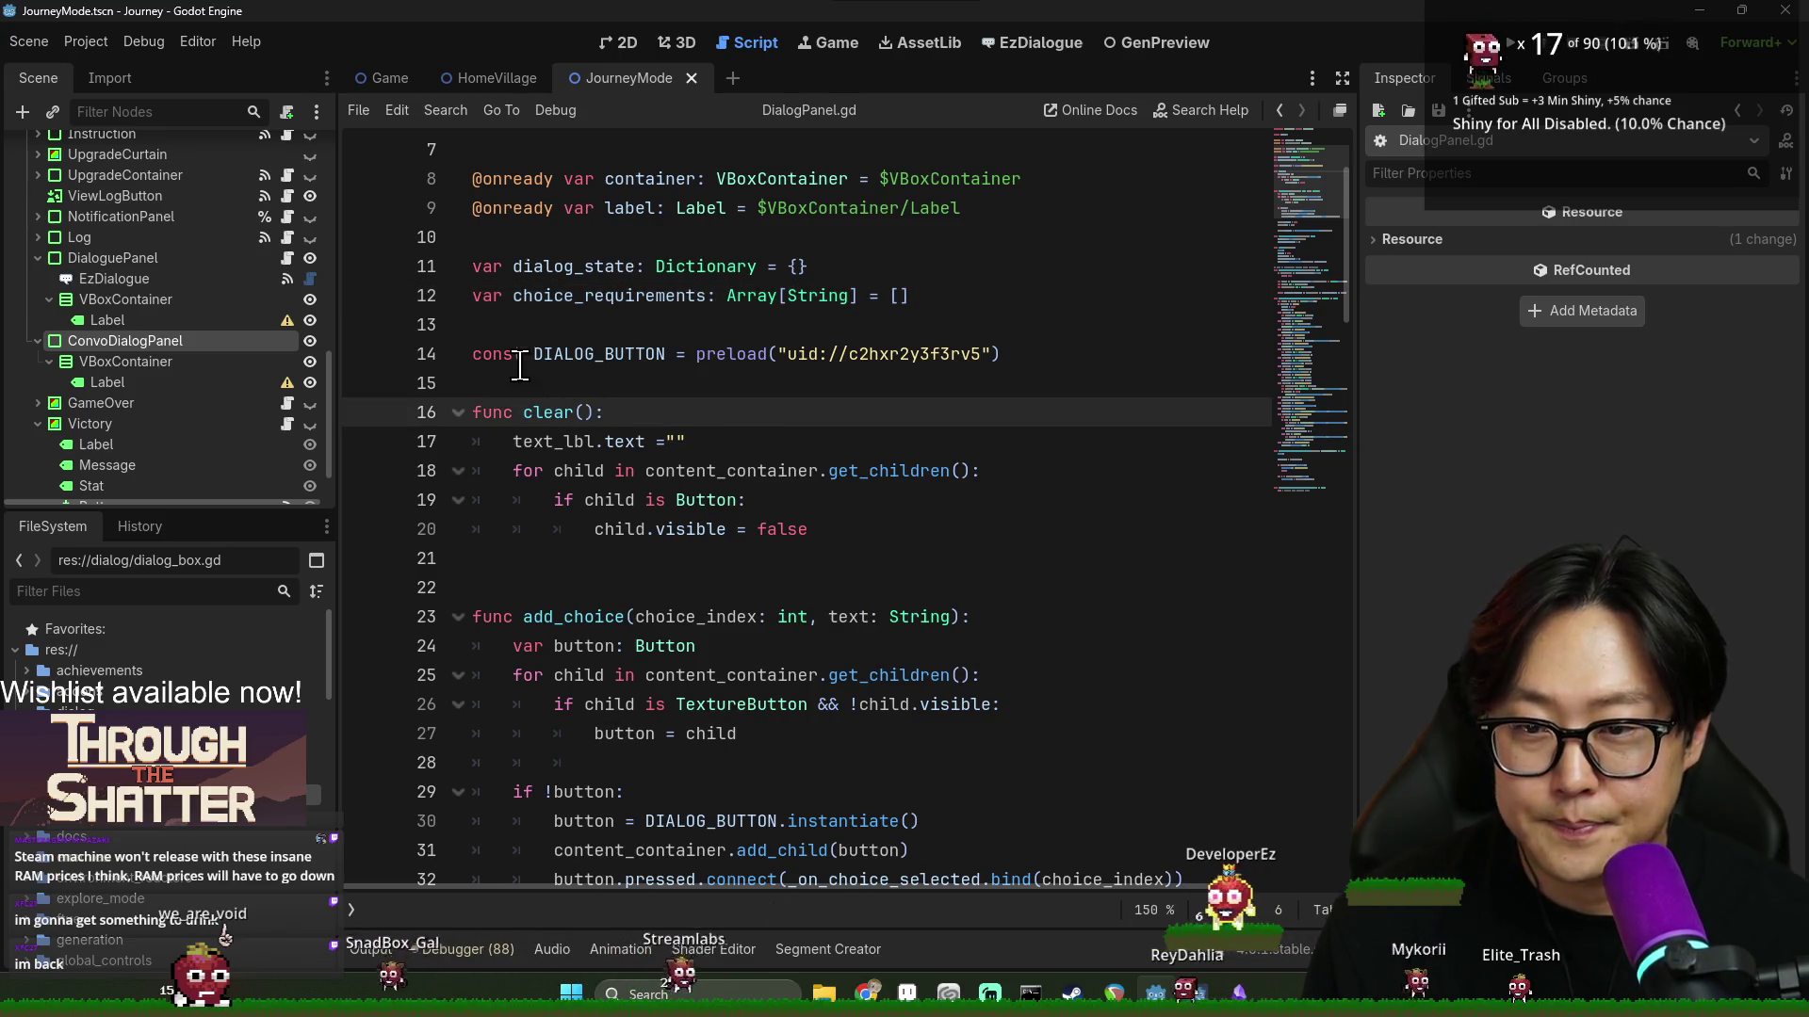
scroll(562, 367, up, 1)
double_click(562, 354)
scroll(562, 354, up, 1)
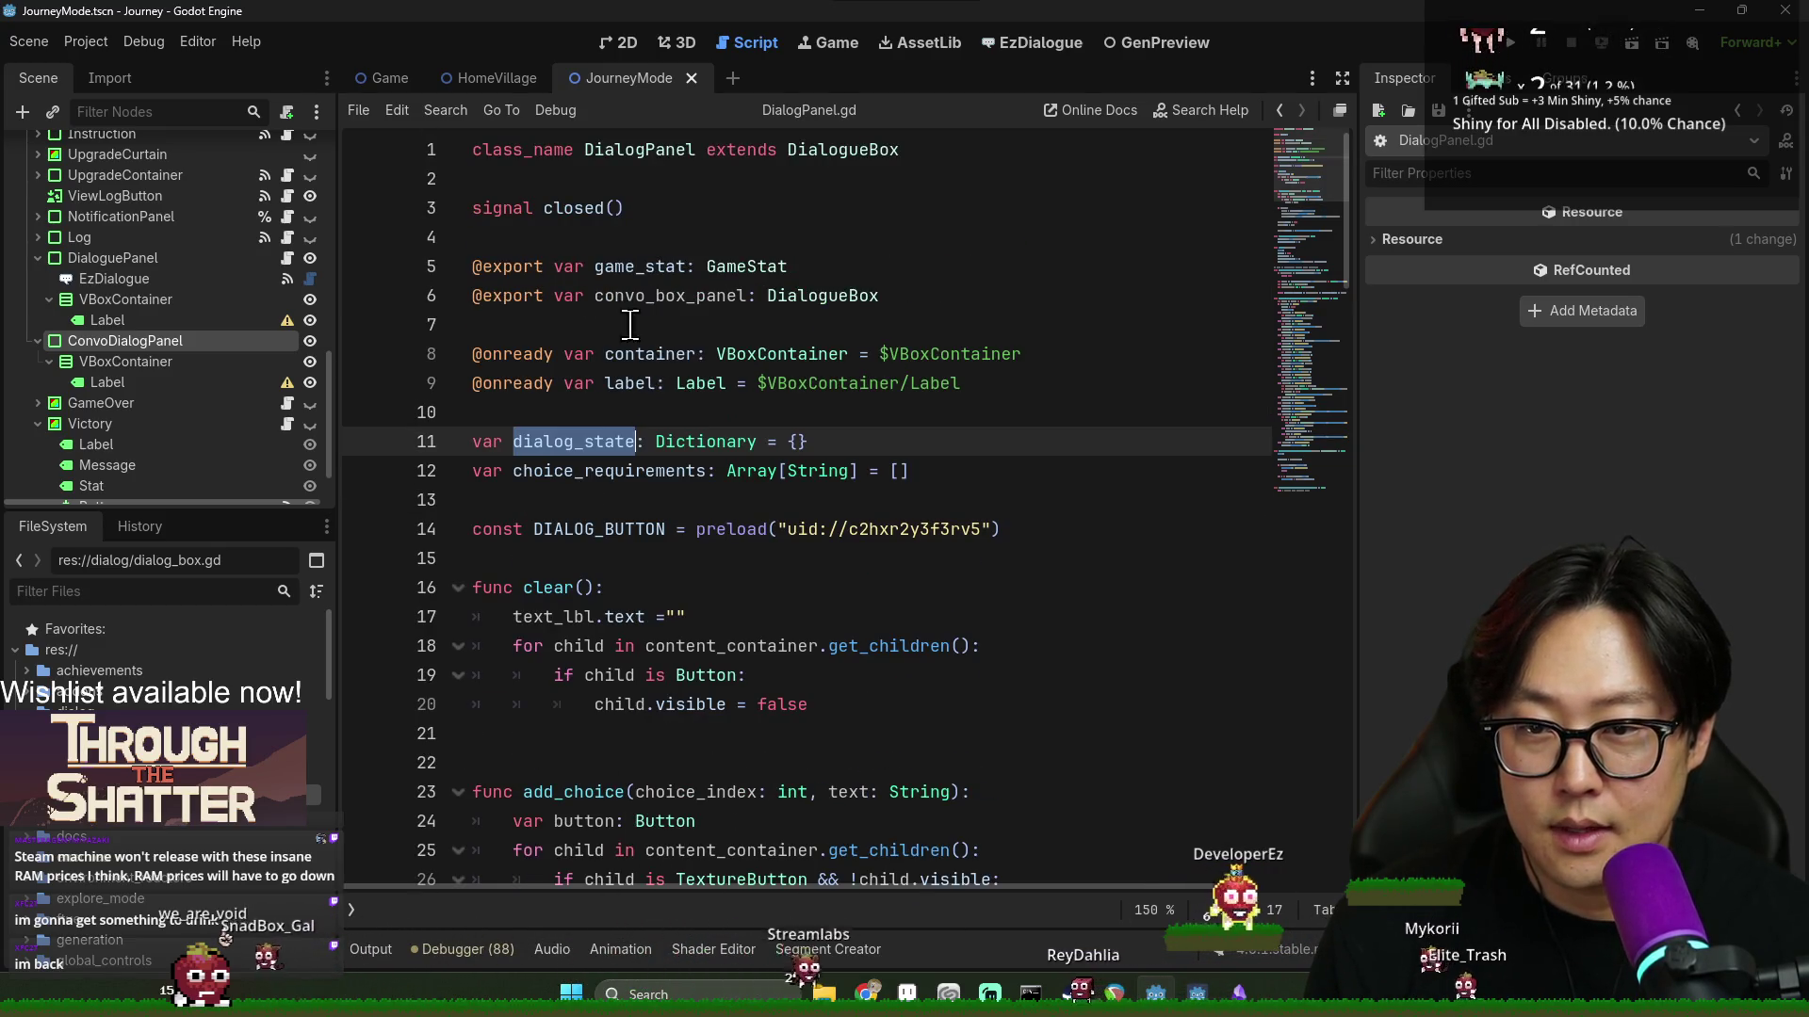
click(683, 324)
key(BackSpace)
key(ctrl+s)
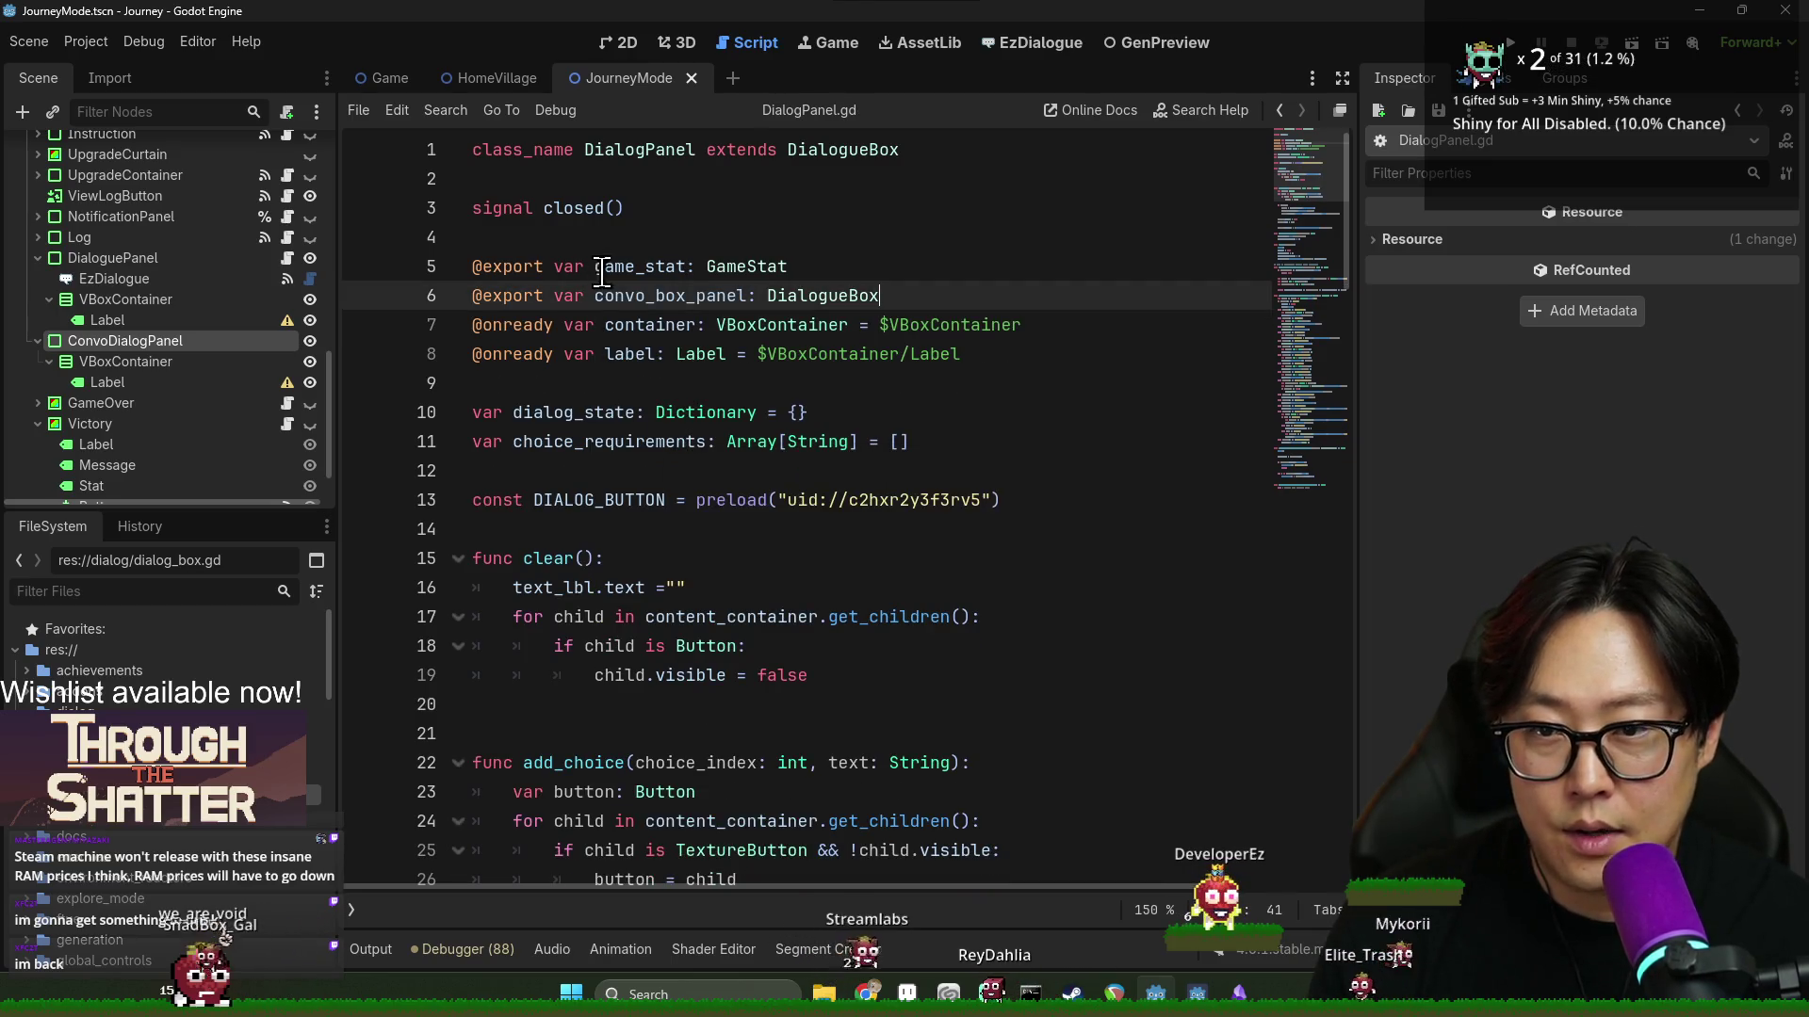
Step: Look over game_stat, DIALOG_BUTTON, clear and text_lbl, then restore the blank line after the exports
double_click(608, 266)
double_click(629, 500)
scroll(558, 473, down, 3)
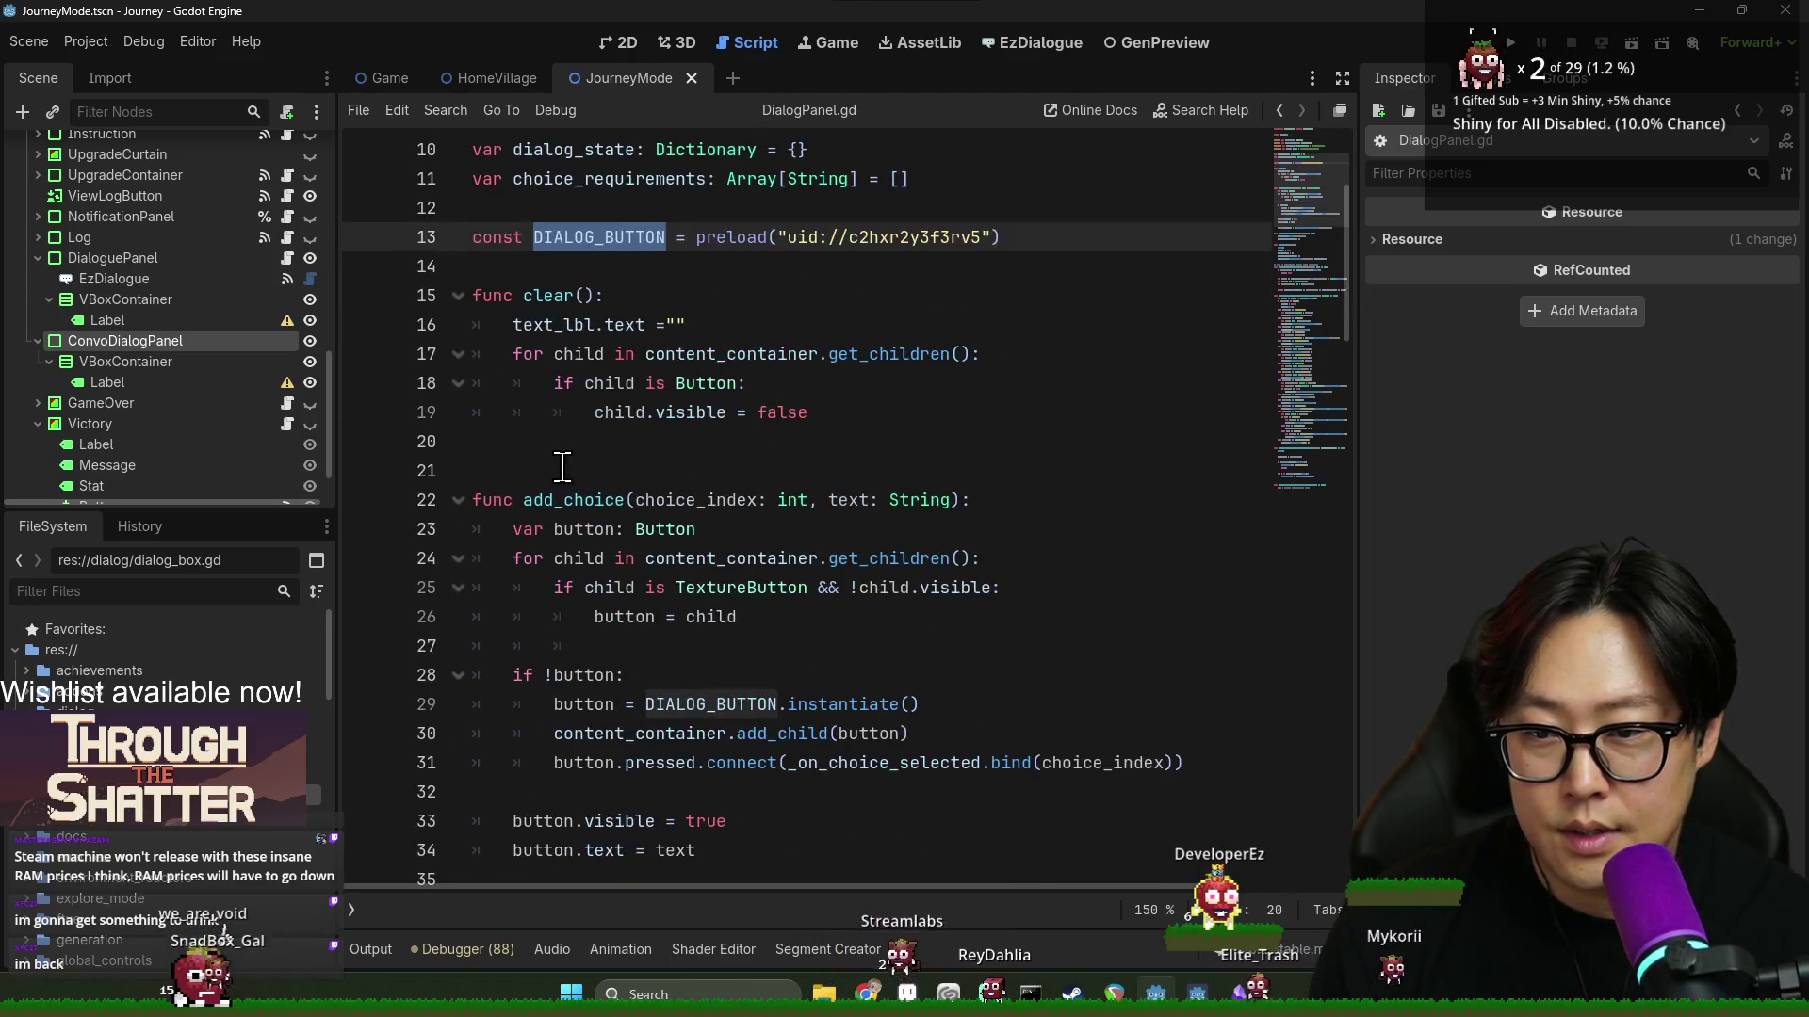
double_click(548, 295)
scroll(603, 486, up, 1)
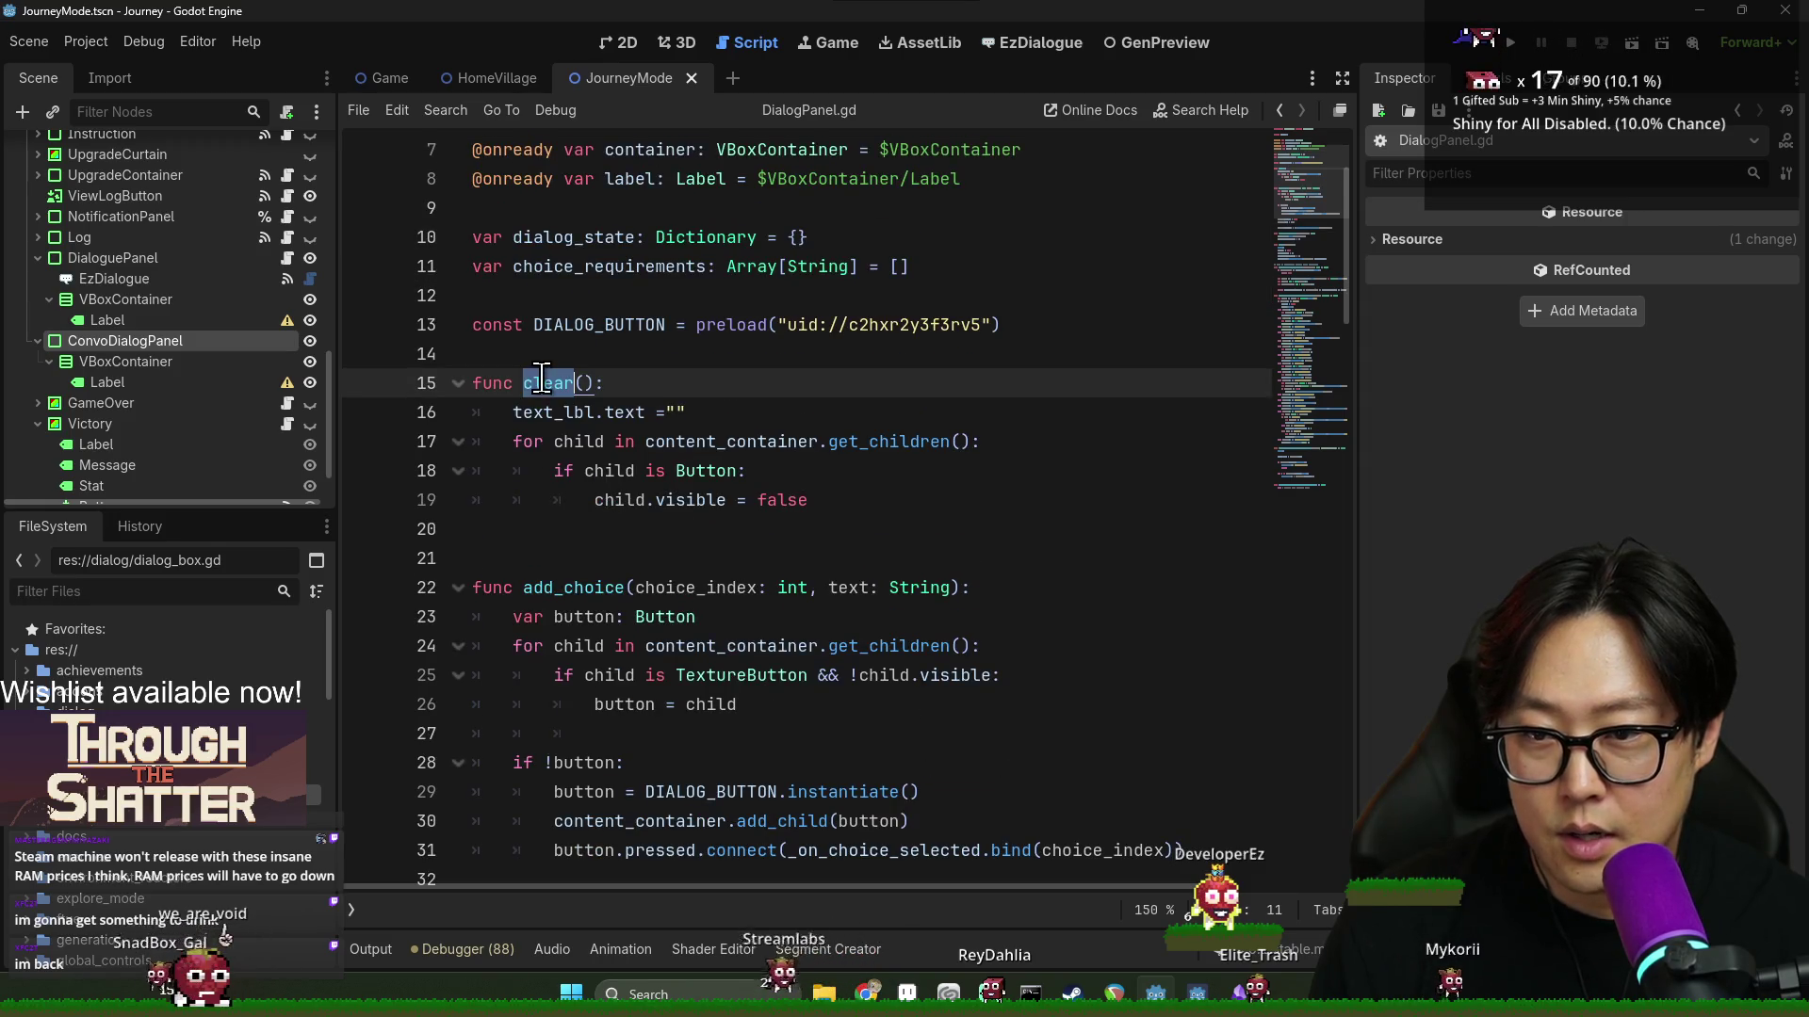
double_click(553, 412)
scroll(604, 377, up, 2)
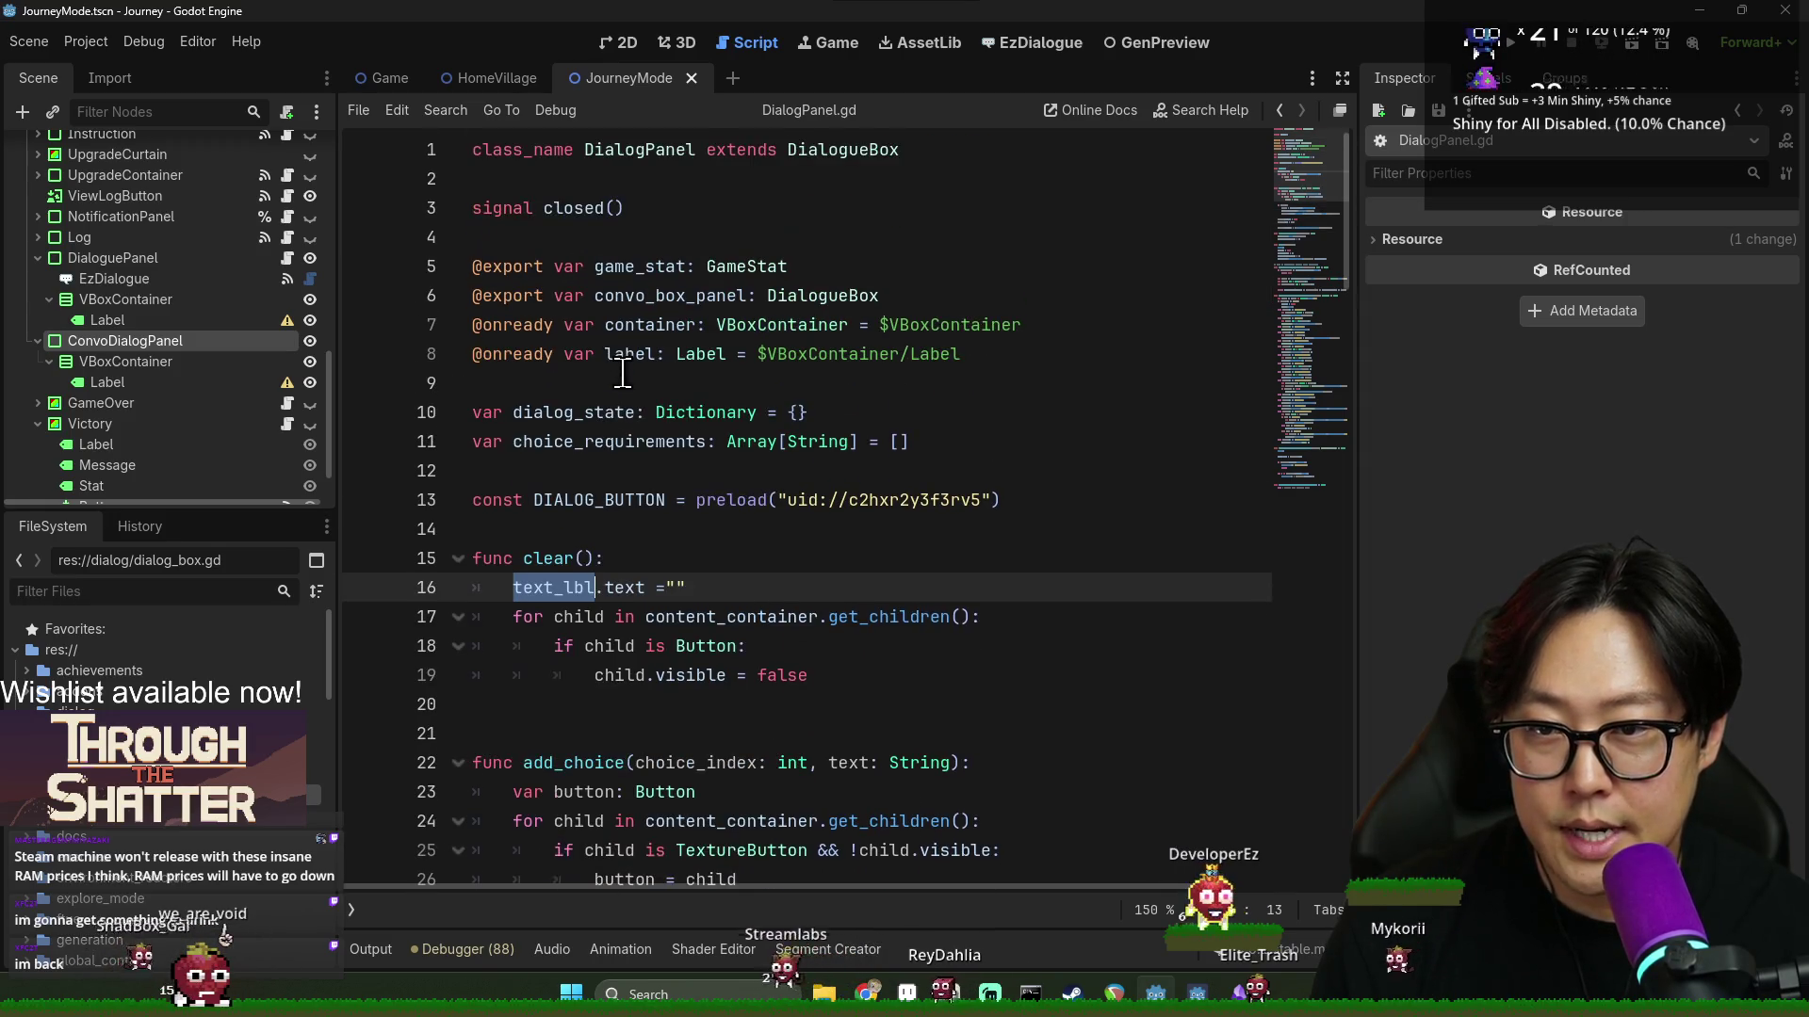
click(604, 375)
click(904, 296)
key(Return)
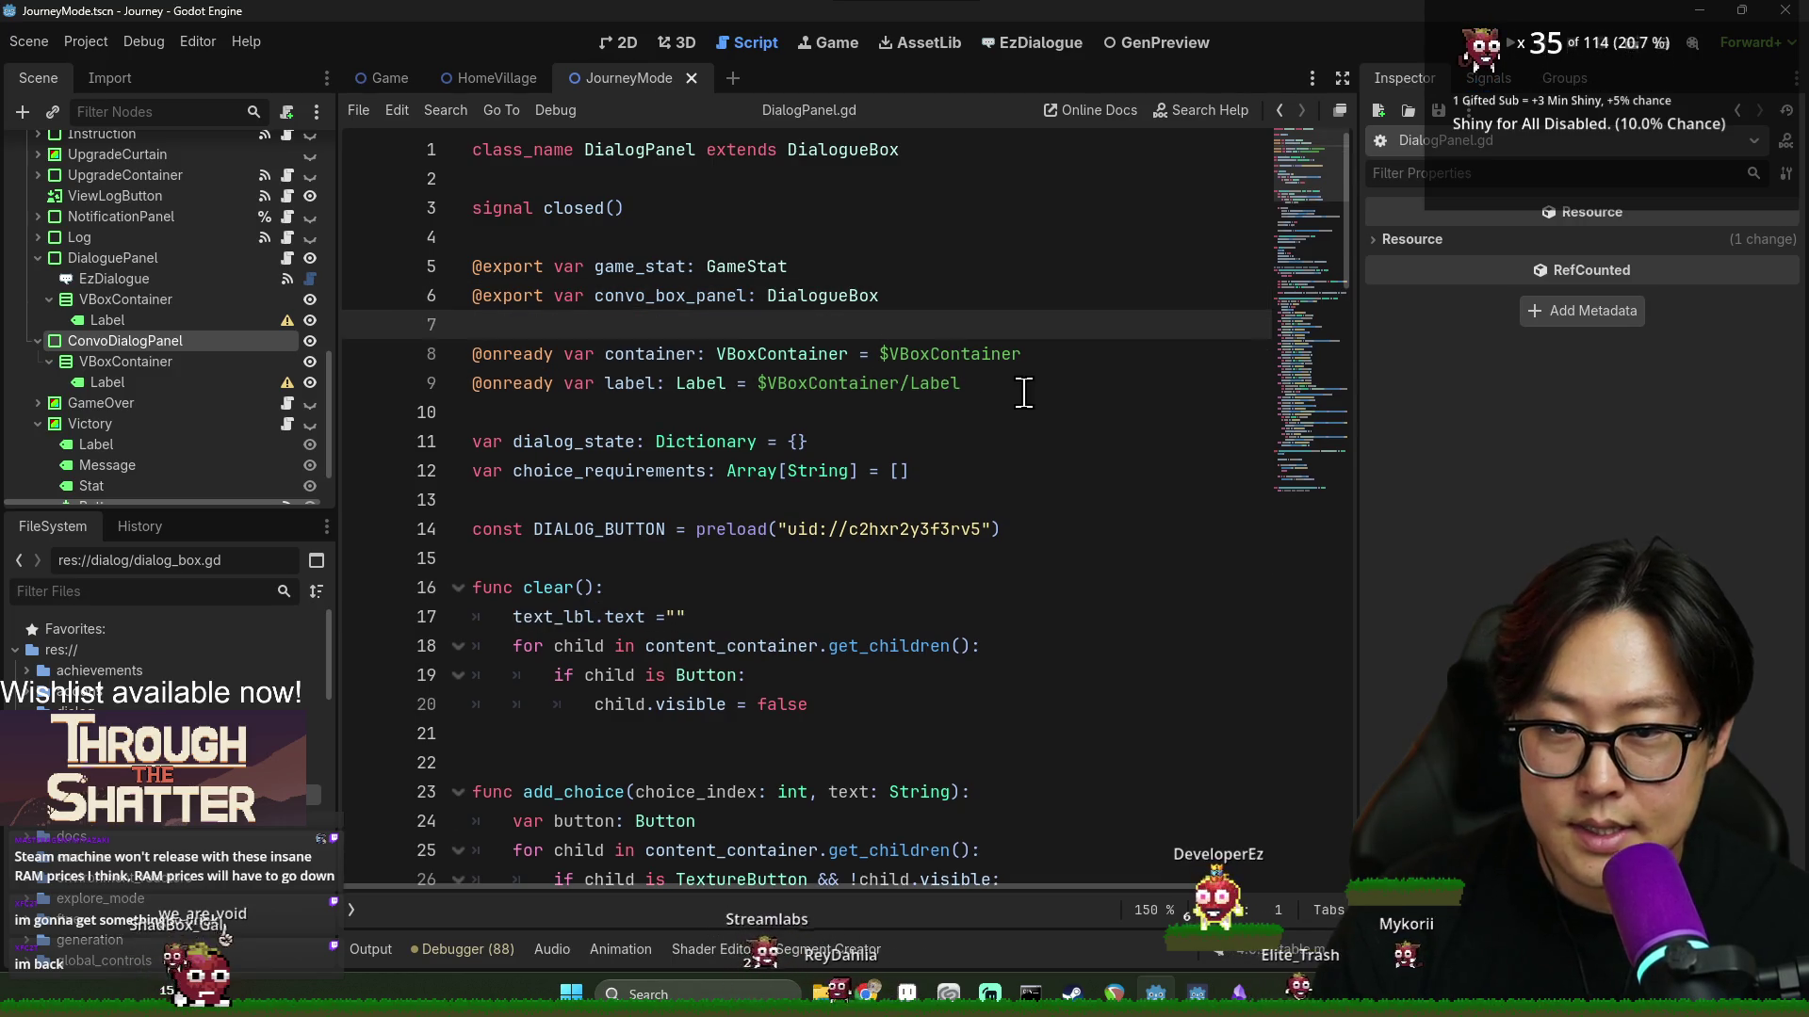
Step: Add a new variable named current_dialog_panel below the label declaration
click(1064, 396)
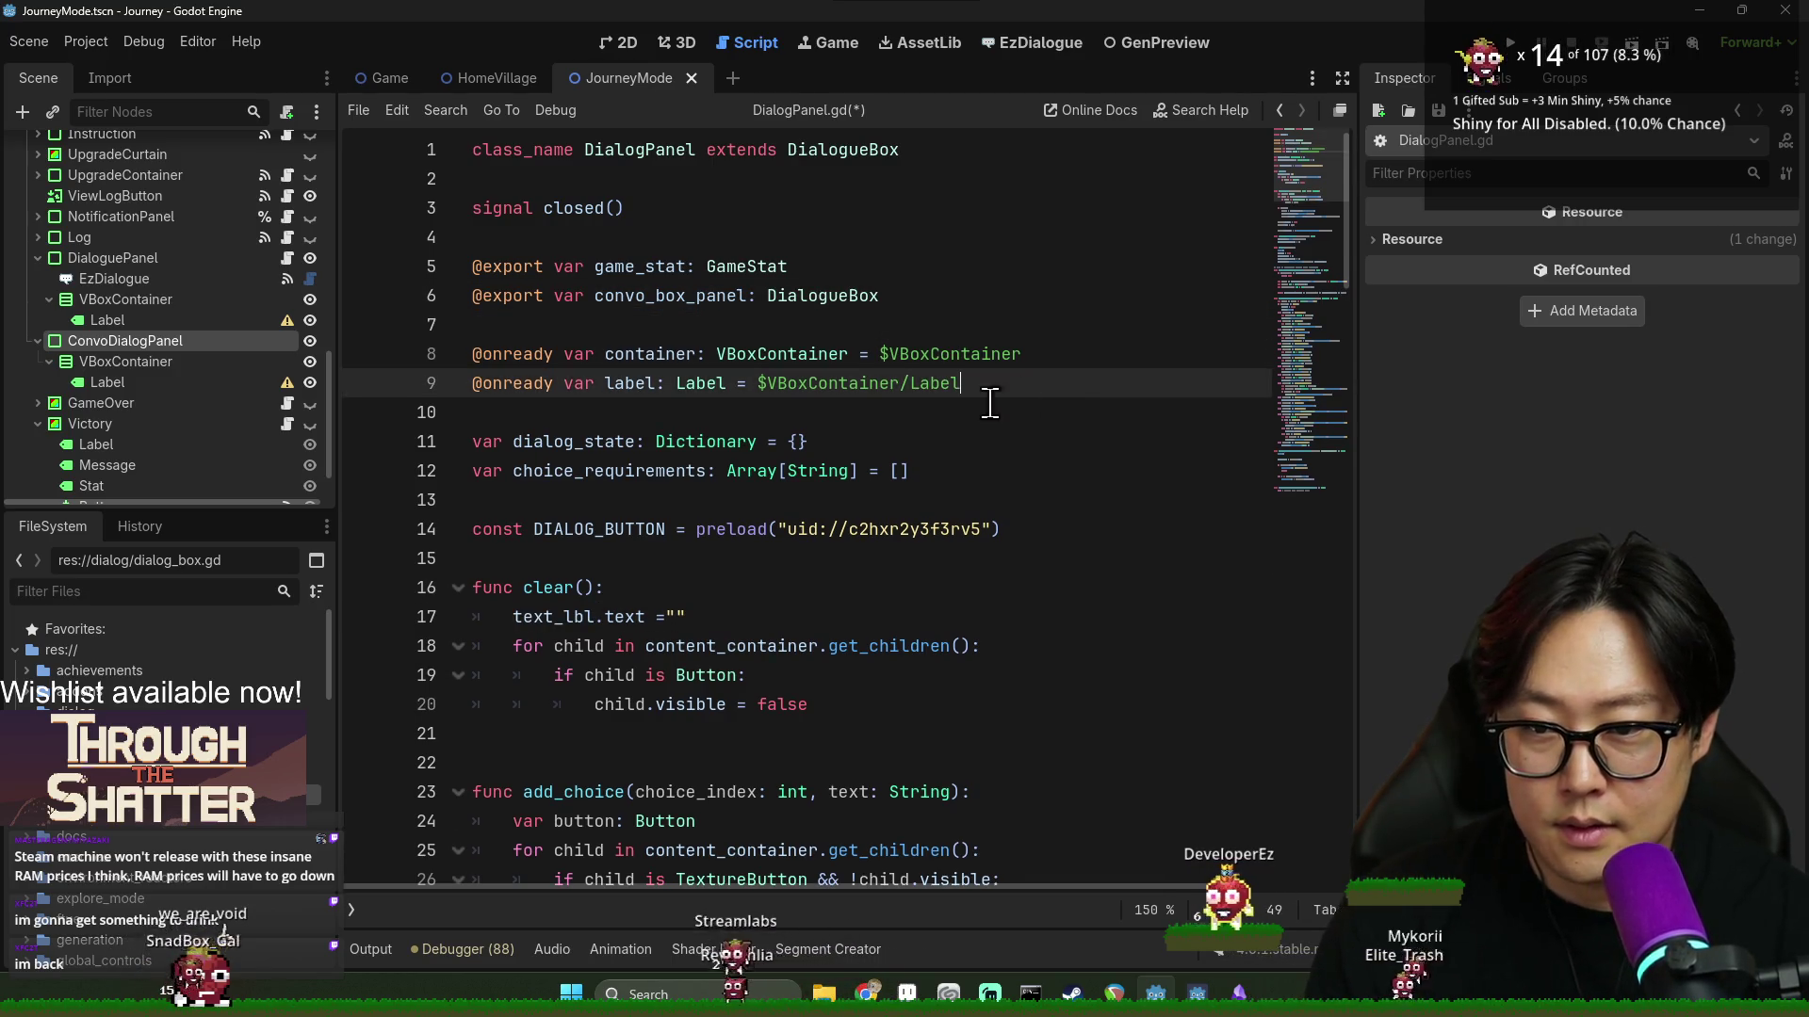
click(945, 415)
key(Return)
text(var pa)
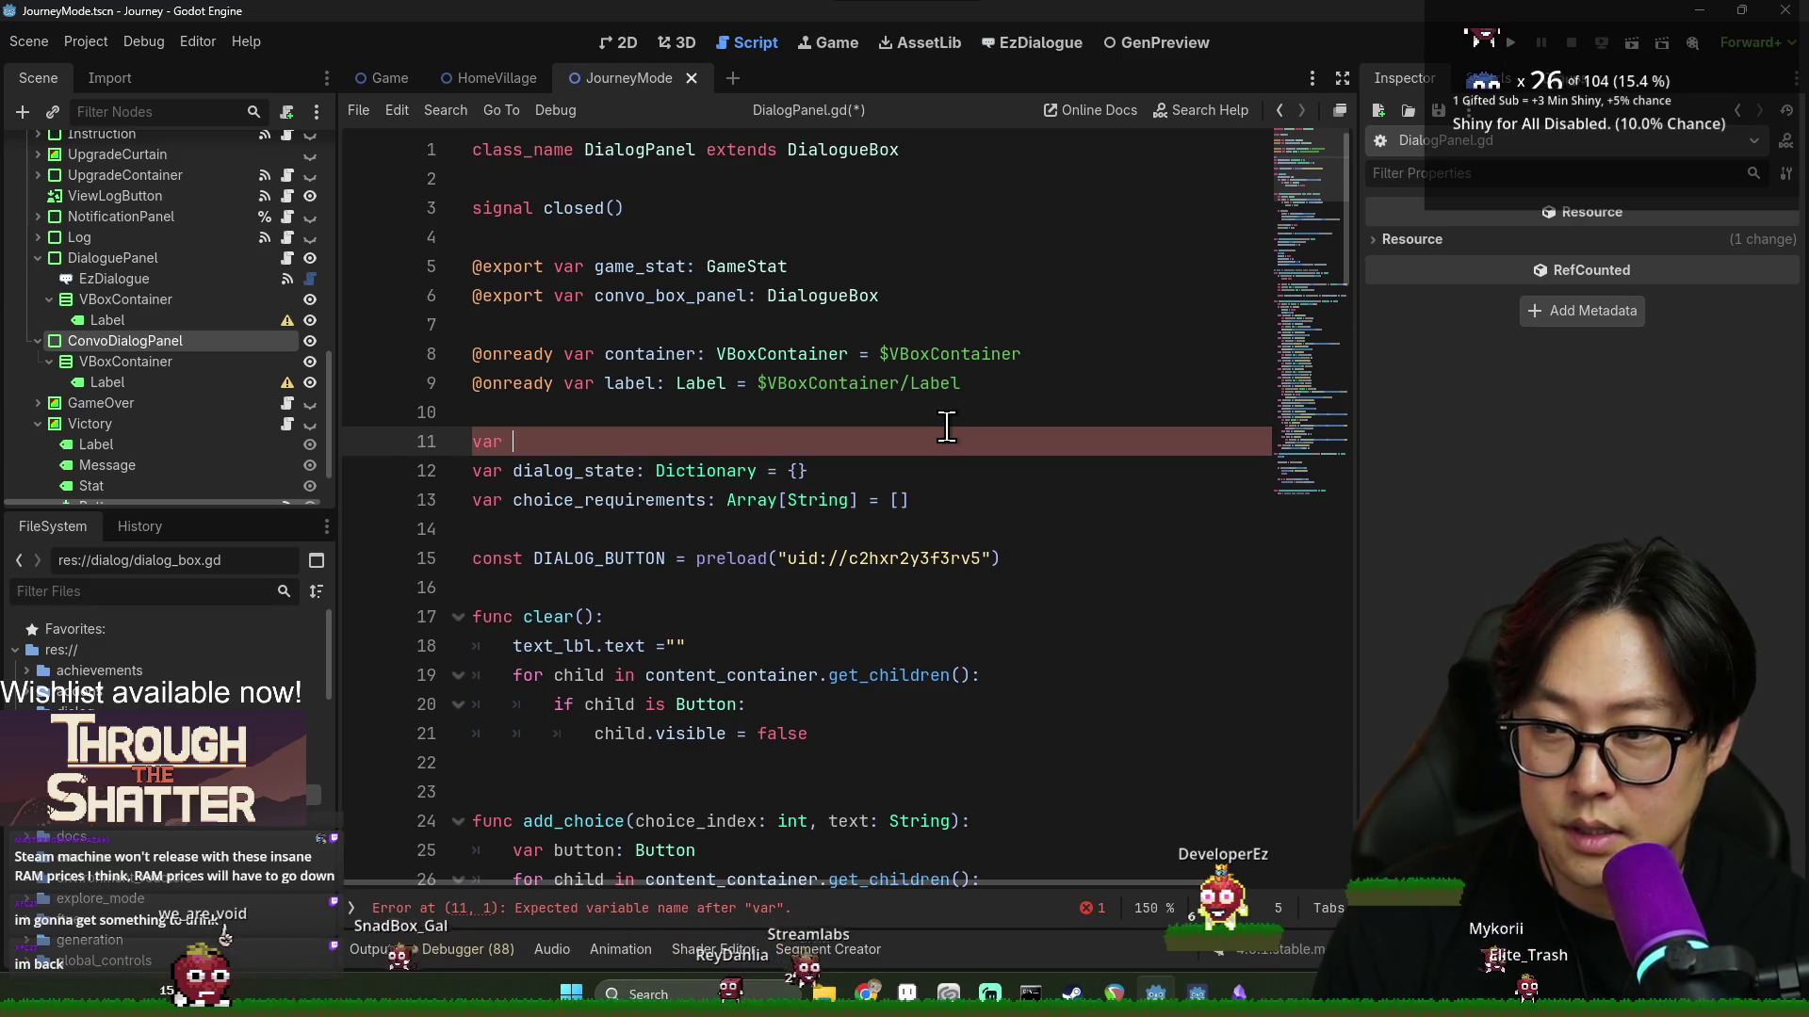
text(nel_)
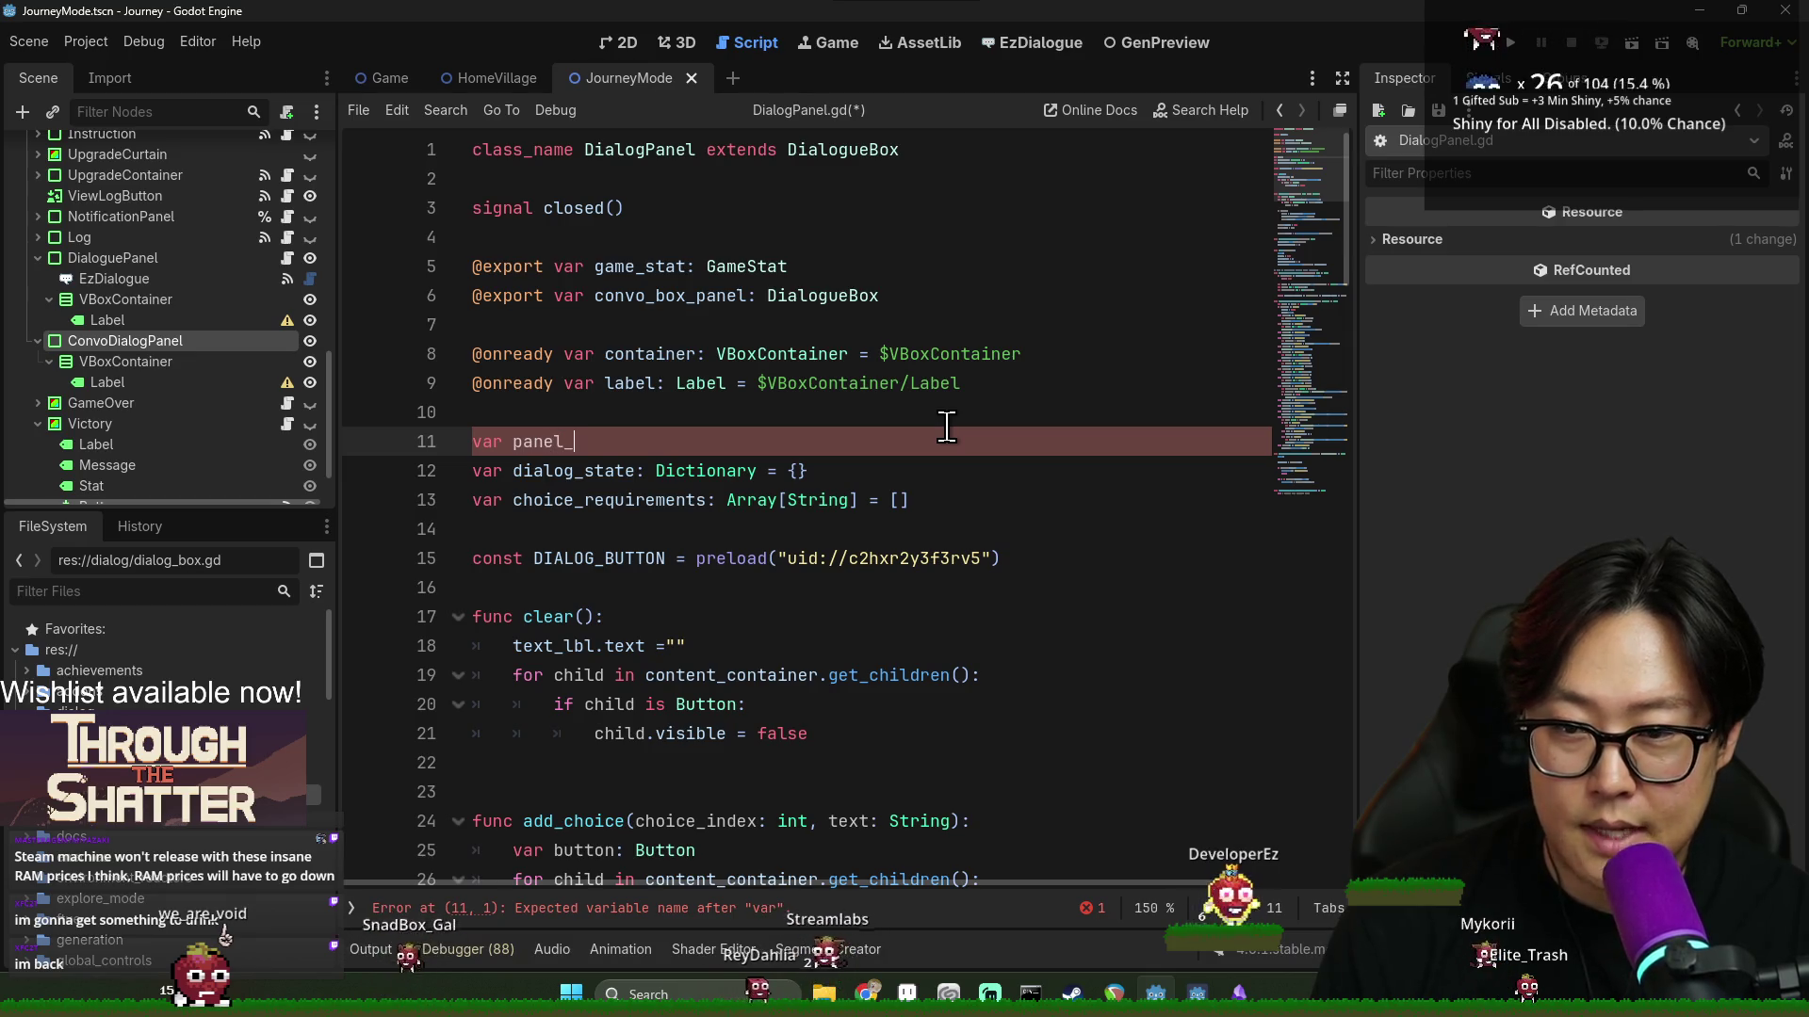
key(BackSpace)
key(BackSpace)
key(BackSpace)
text(current_dia)
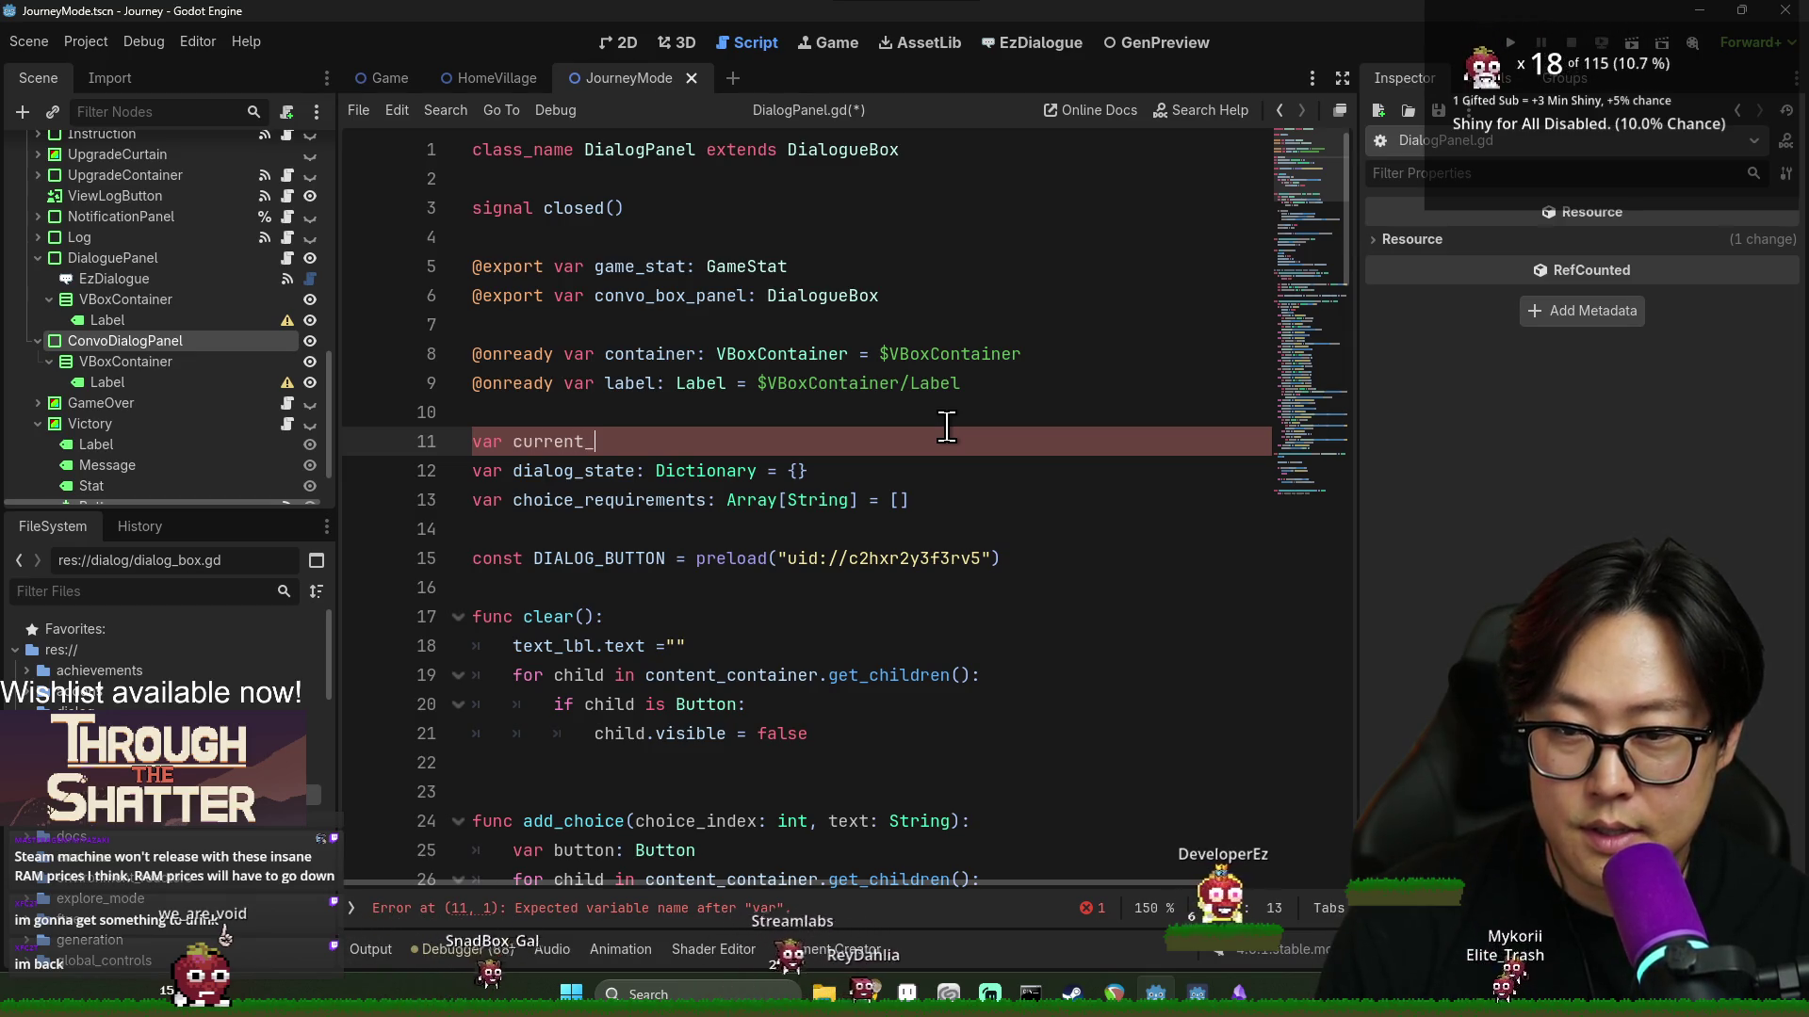
text(log_panel:)
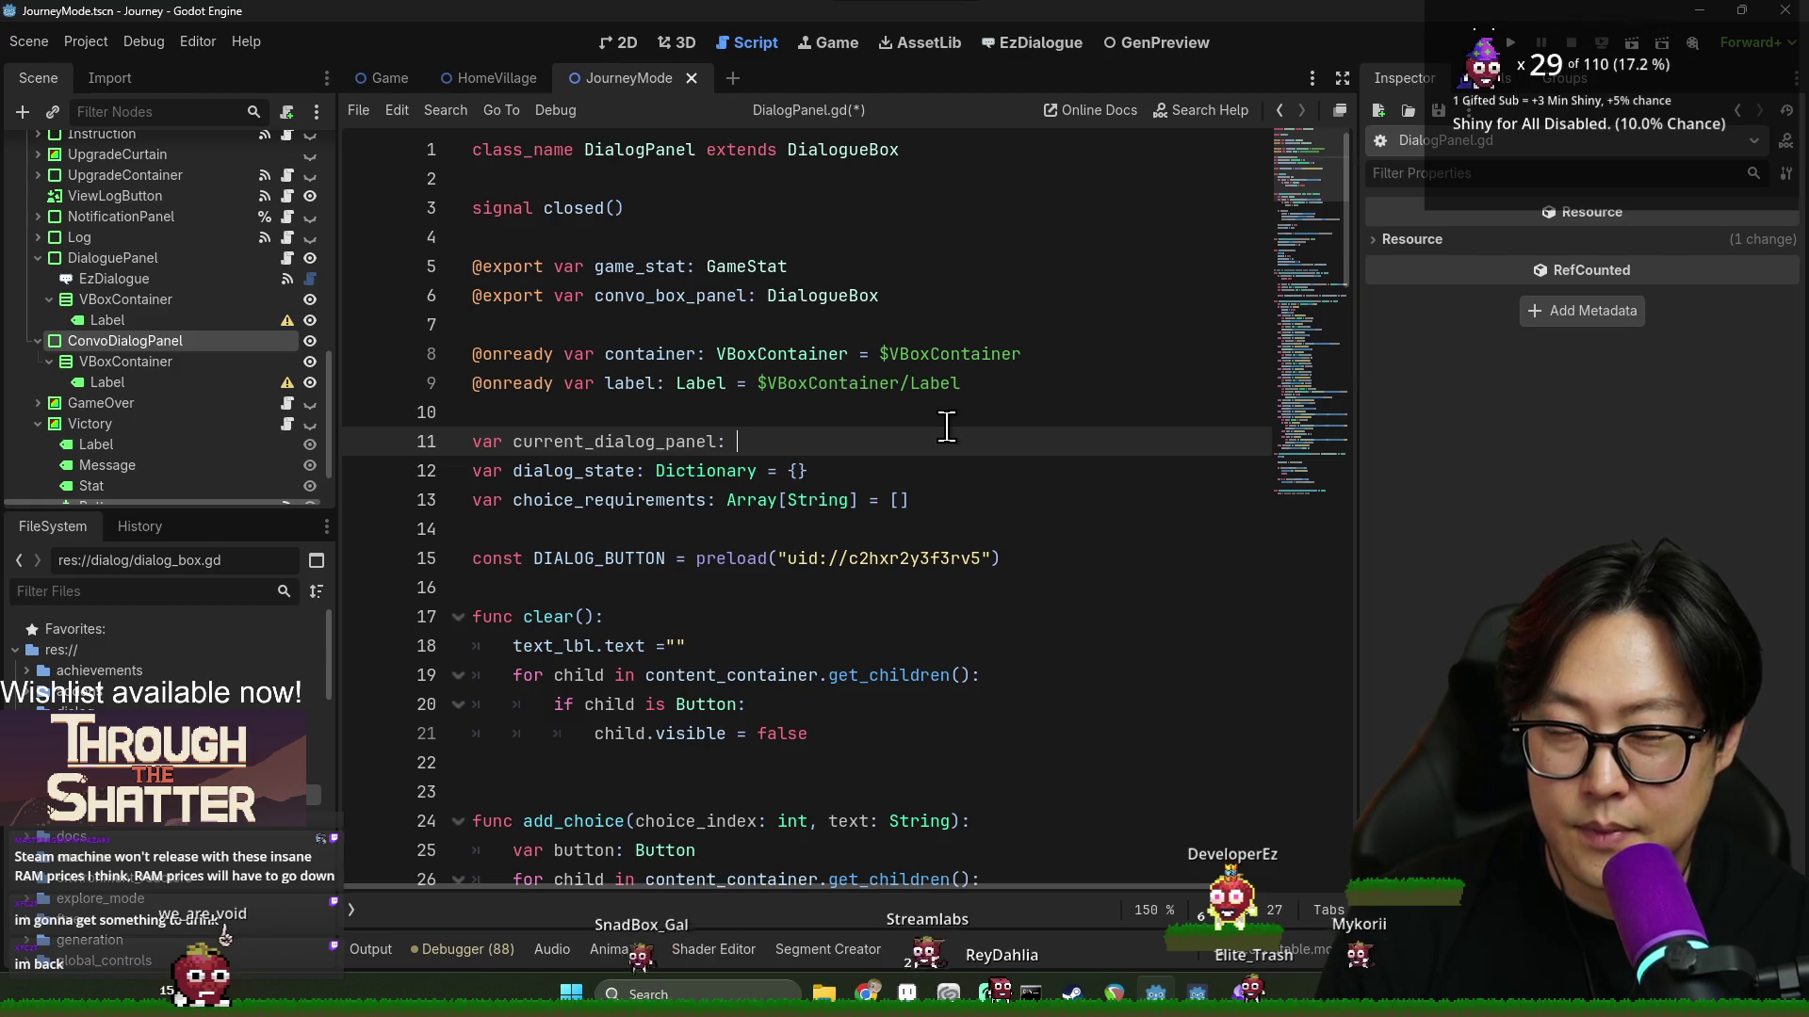
Step: Check the DialogueBox script, then change DialogPanel.gd to extend PanelContainer and save
click(814, 163)
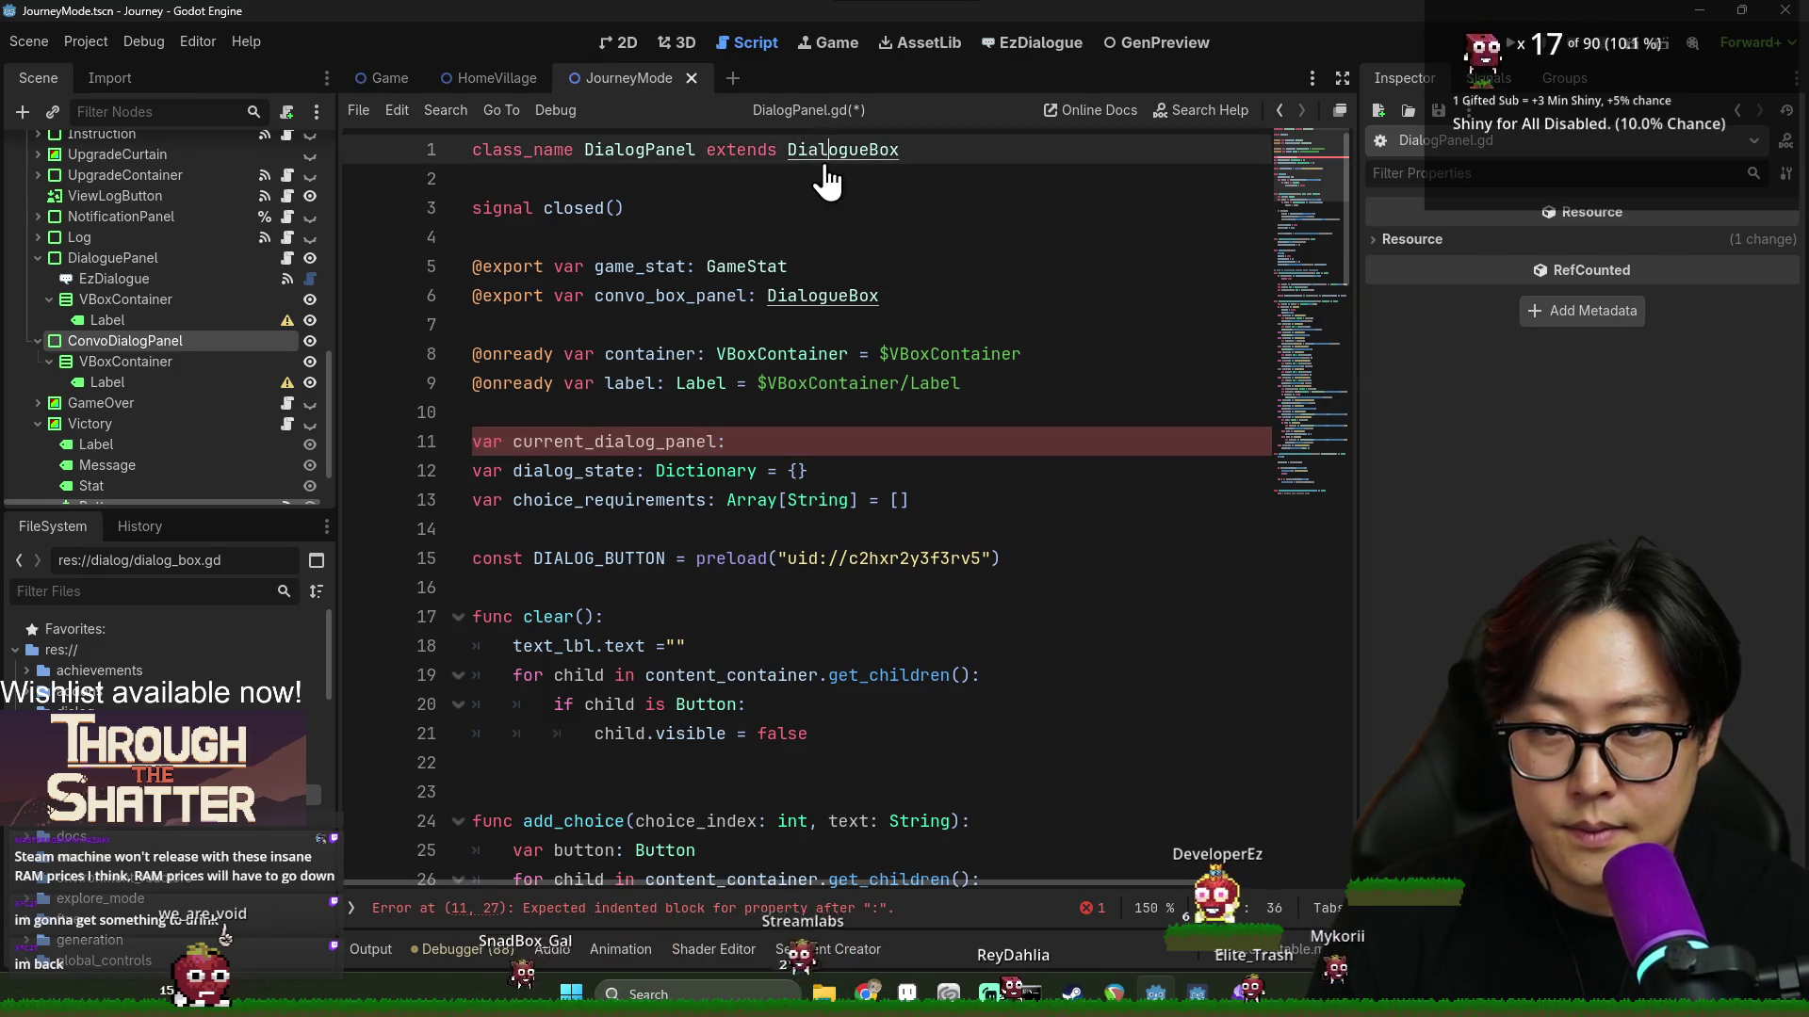
ctrl+click(814, 163)
click(892, 268)
key(alt+Left)
double_click(823, 150)
text(PanelContainer)
click(848, 384)
key(ctrl+s)
Step: Give current_dialog_panel the PanelContainer type hint and save the script
click(856, 460)
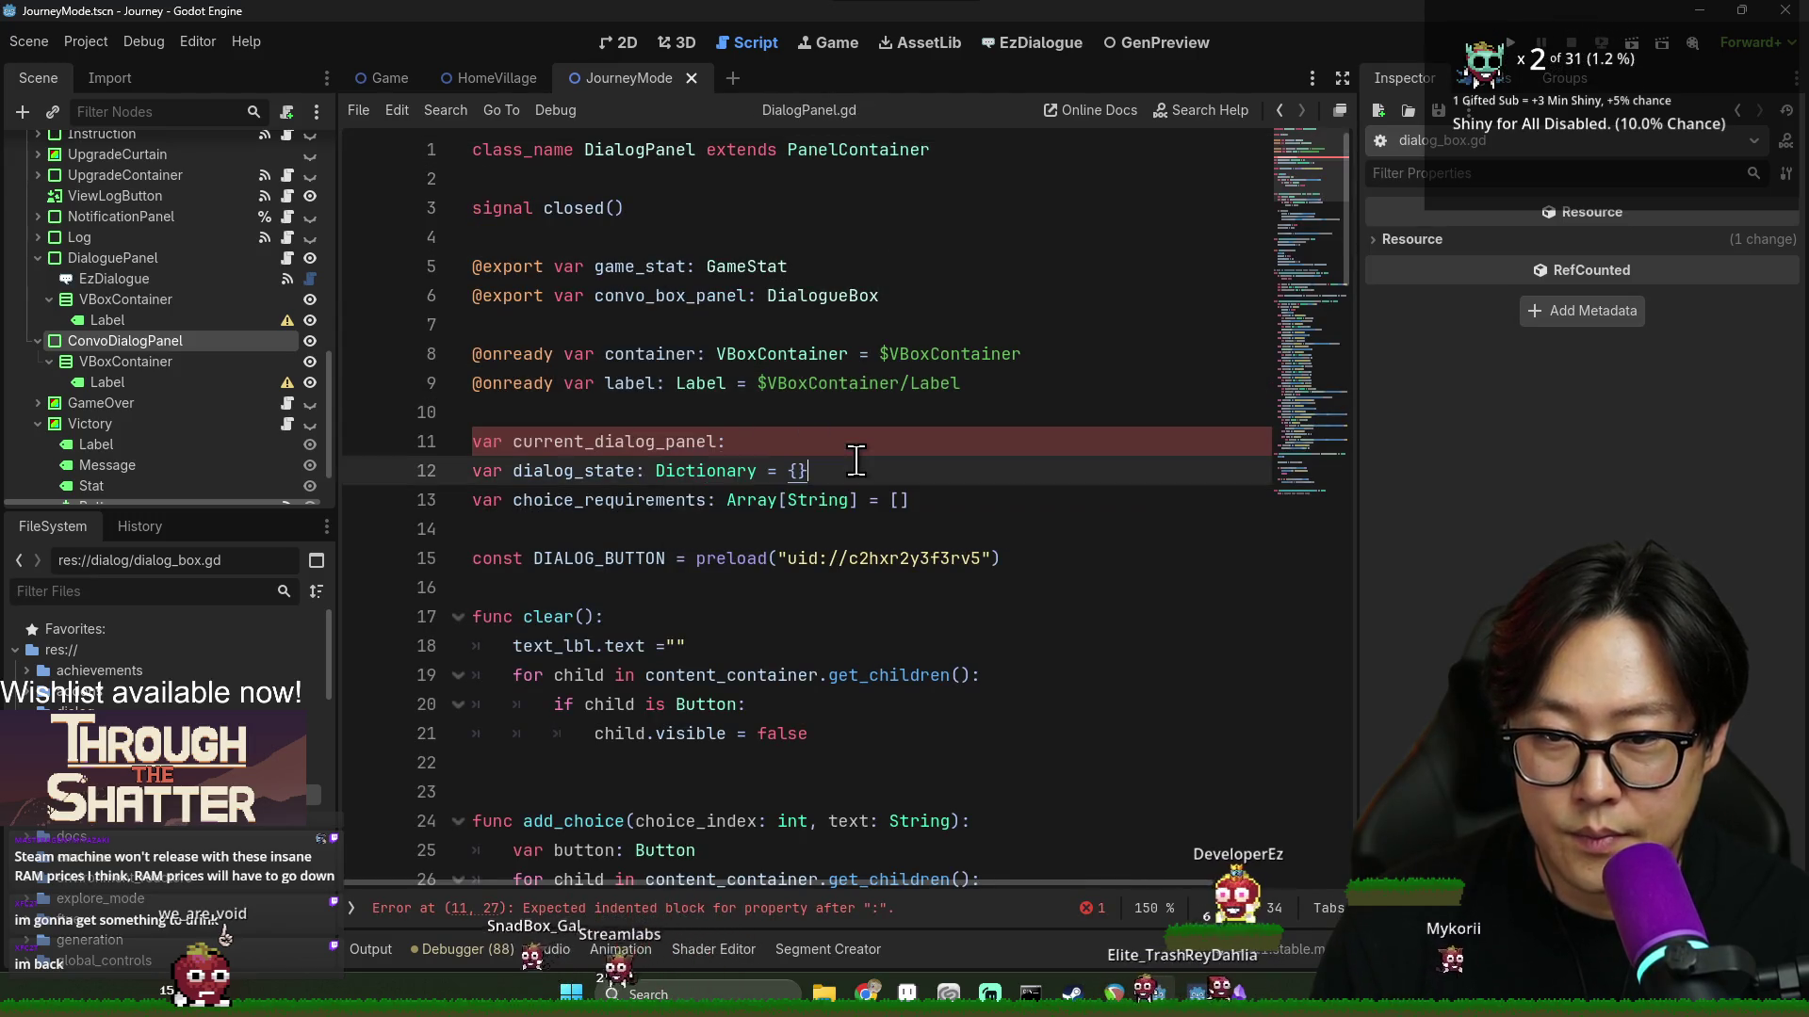
click(821, 433)
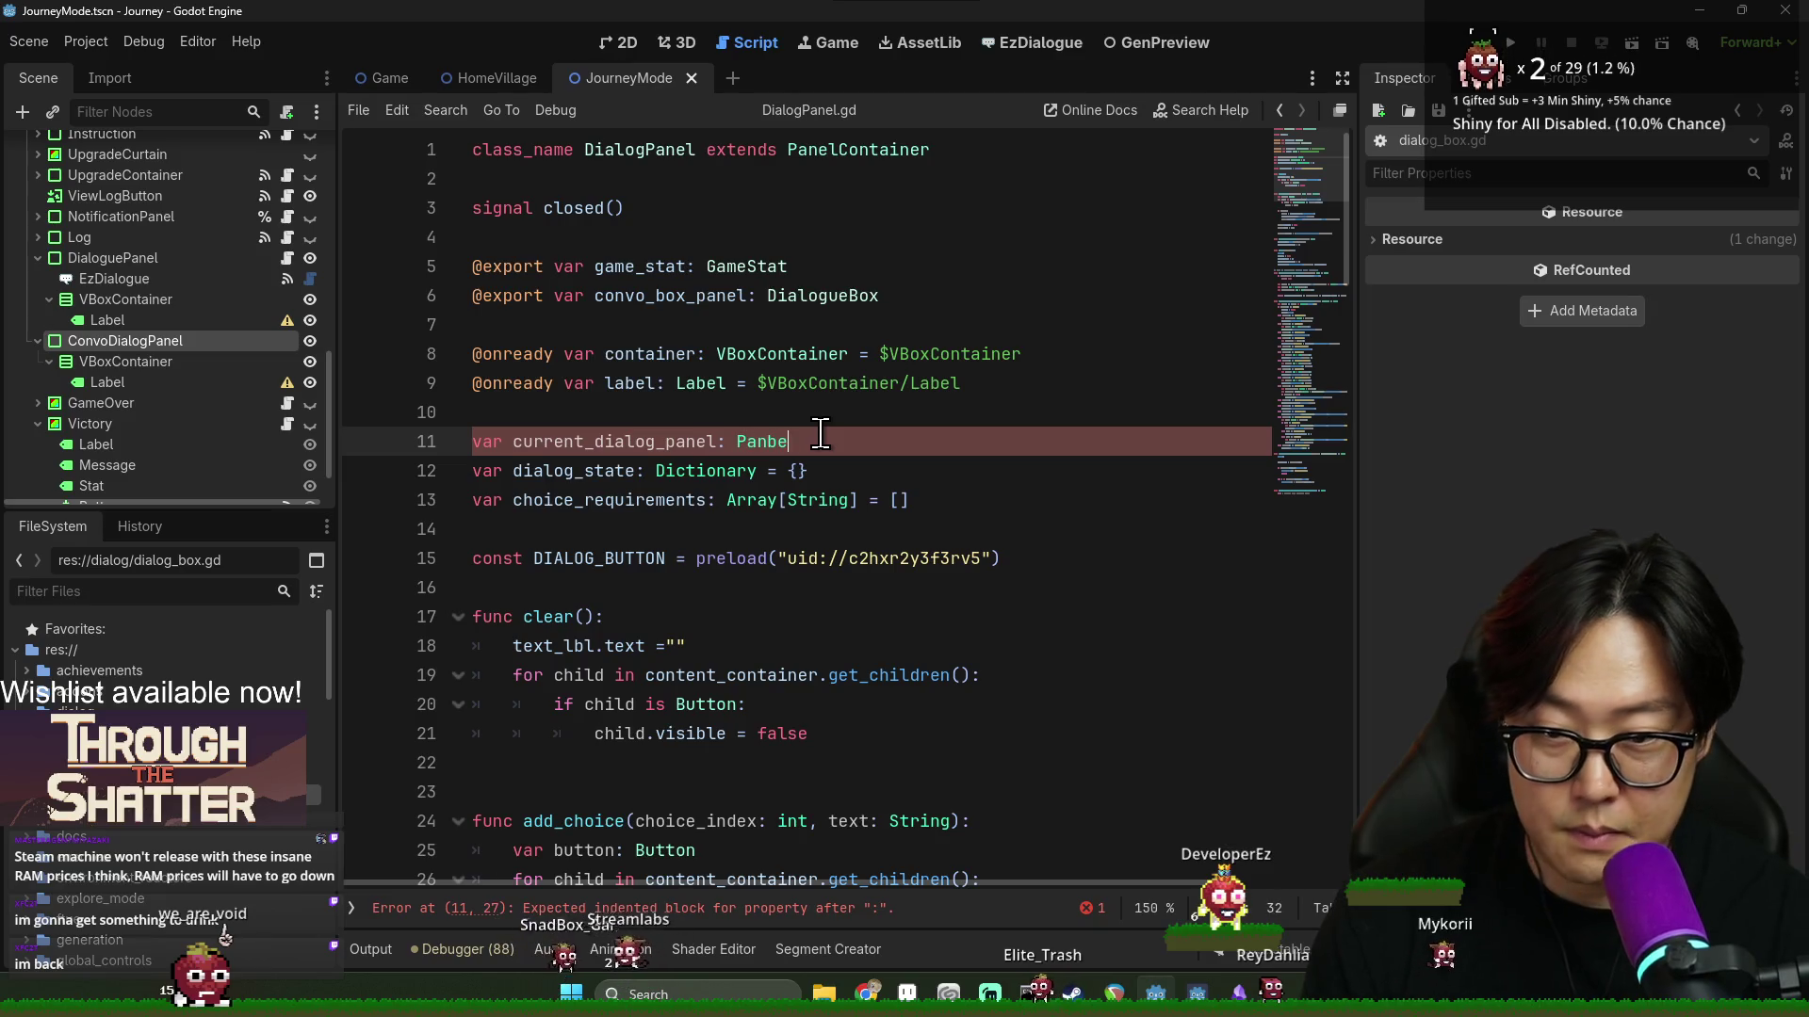
key(BackSpace)
key(BackSpace)
text(elCo)
key(Return)
key(ctrl+s)
Step: Bring up warden.ezd in the EzDialogue editor and find the convo_box signal name
double_click(612, 441)
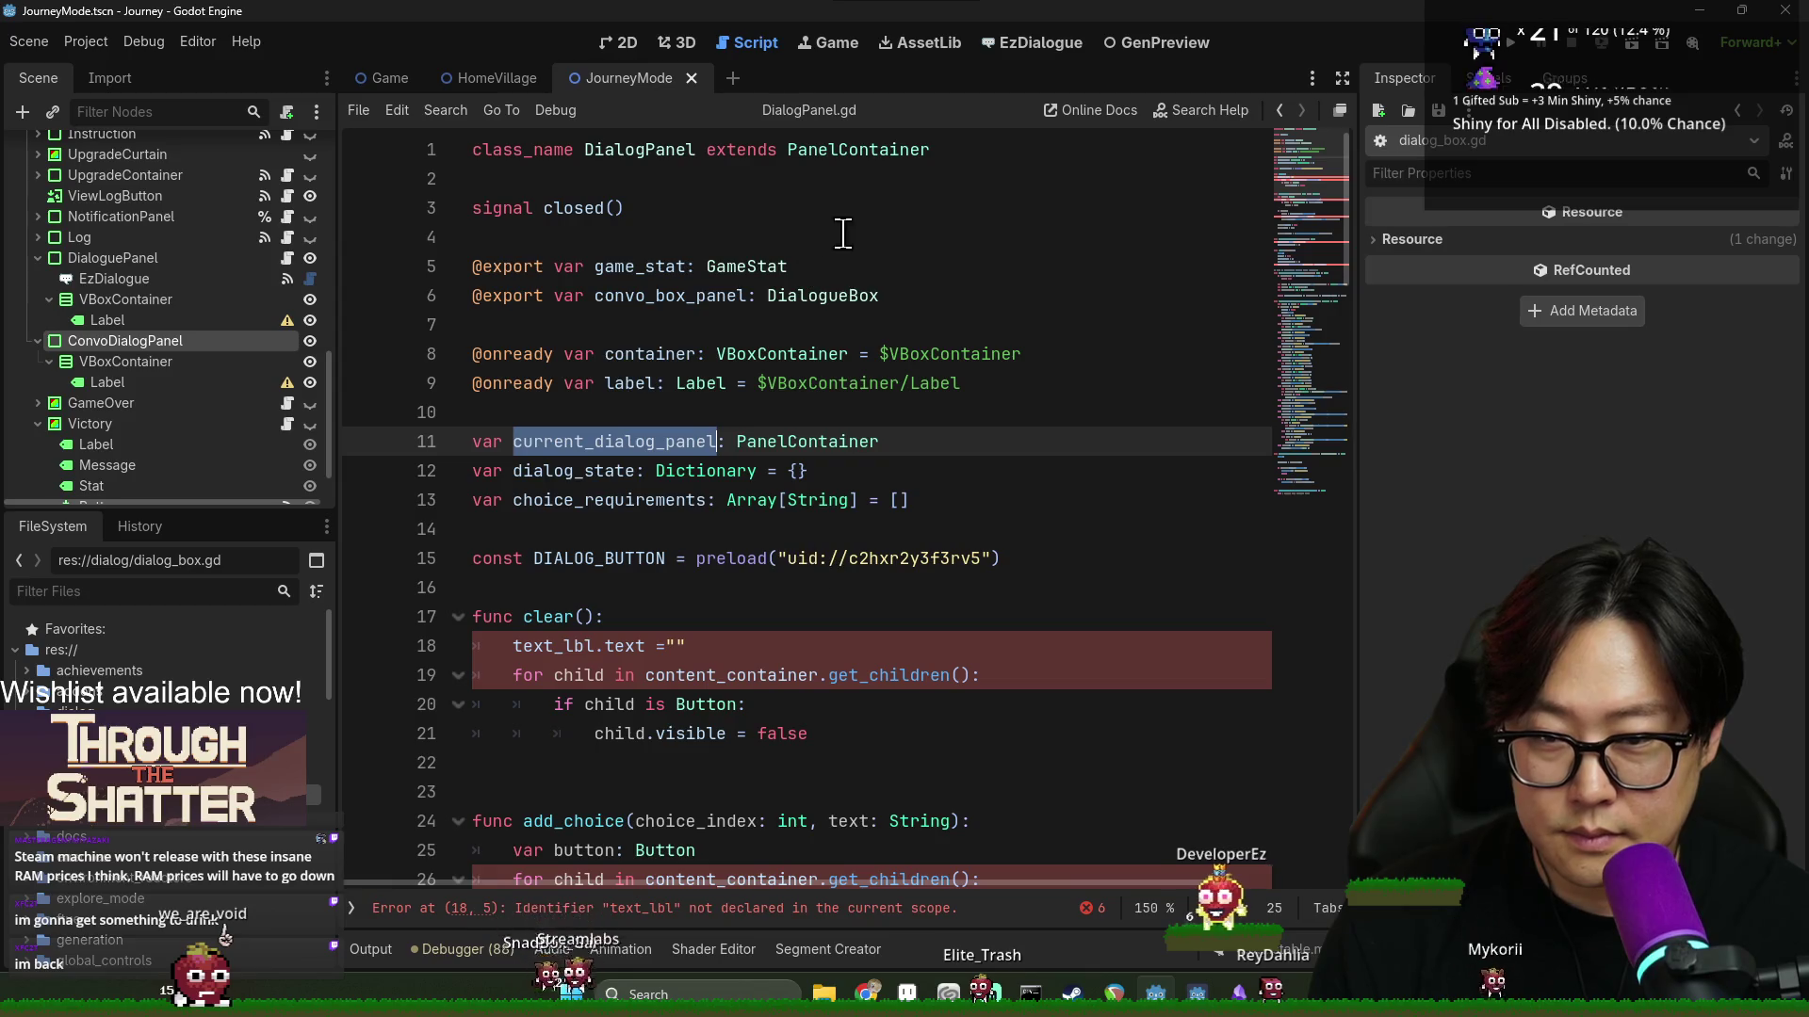
click(1071, 42)
double_click(988, 168)
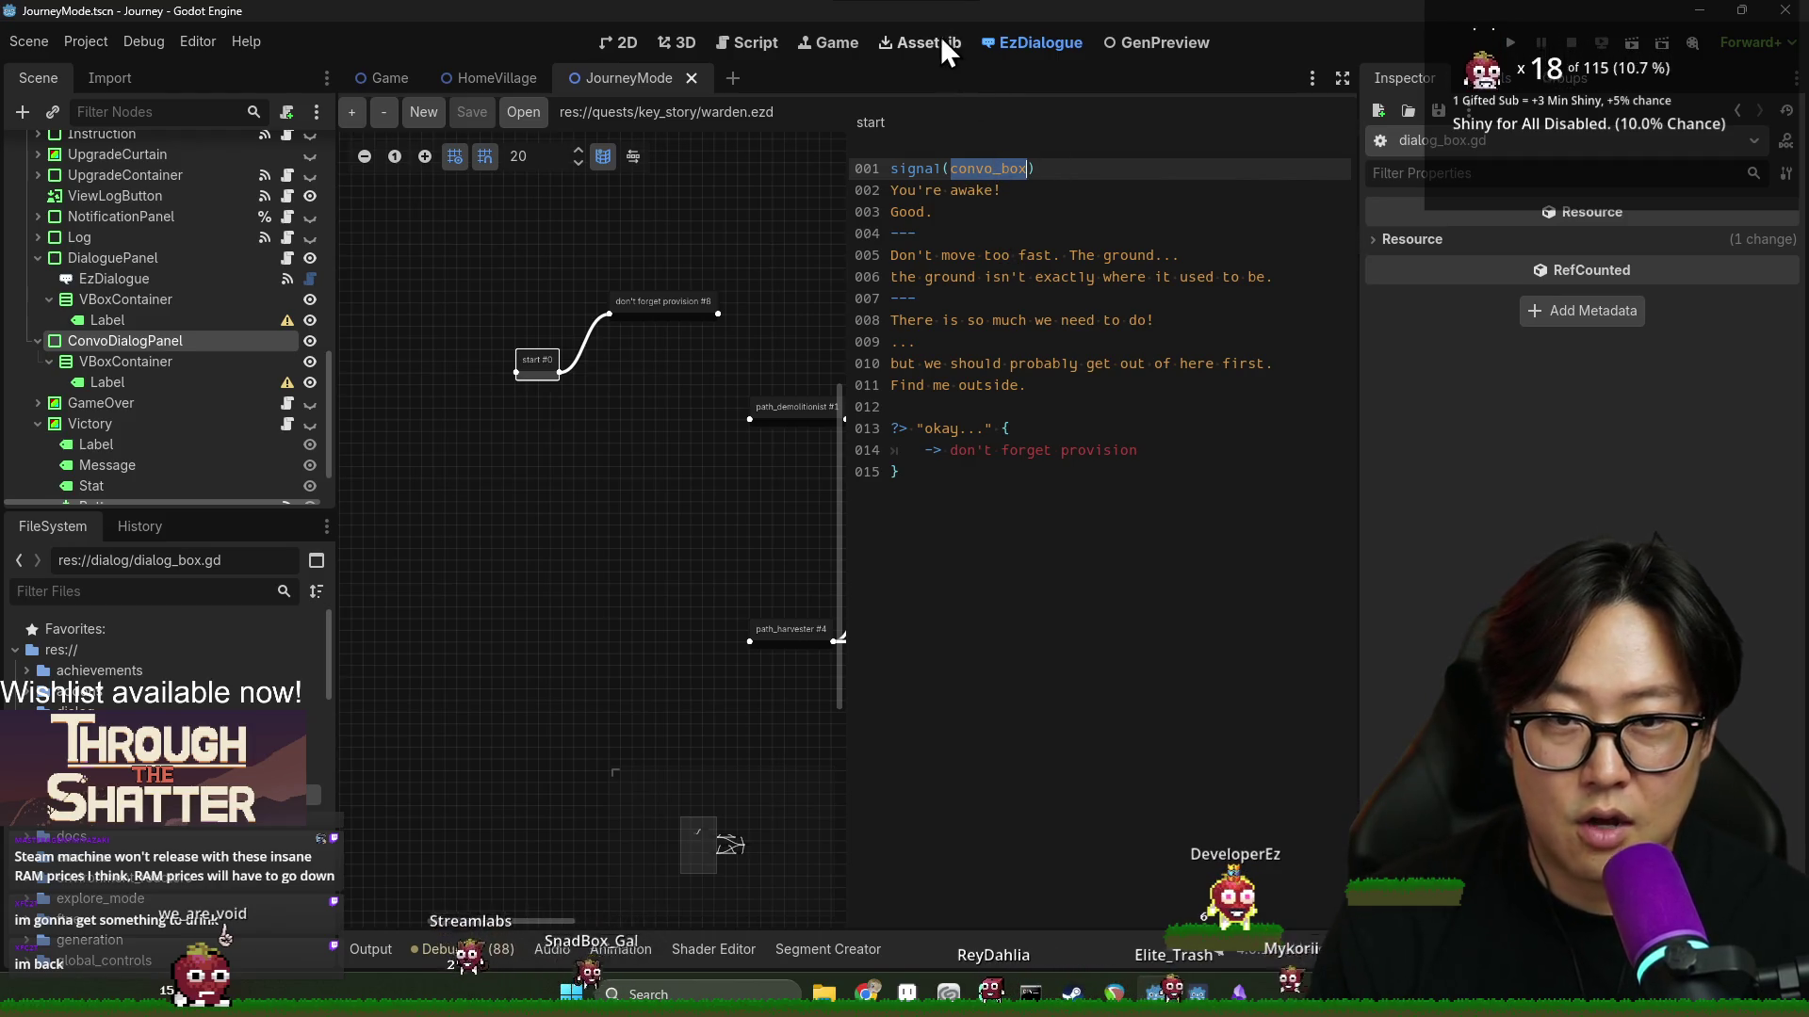
Step: Start a new string-matching branch below the full_recovery branch in DialogPanel.gd
click(756, 47)
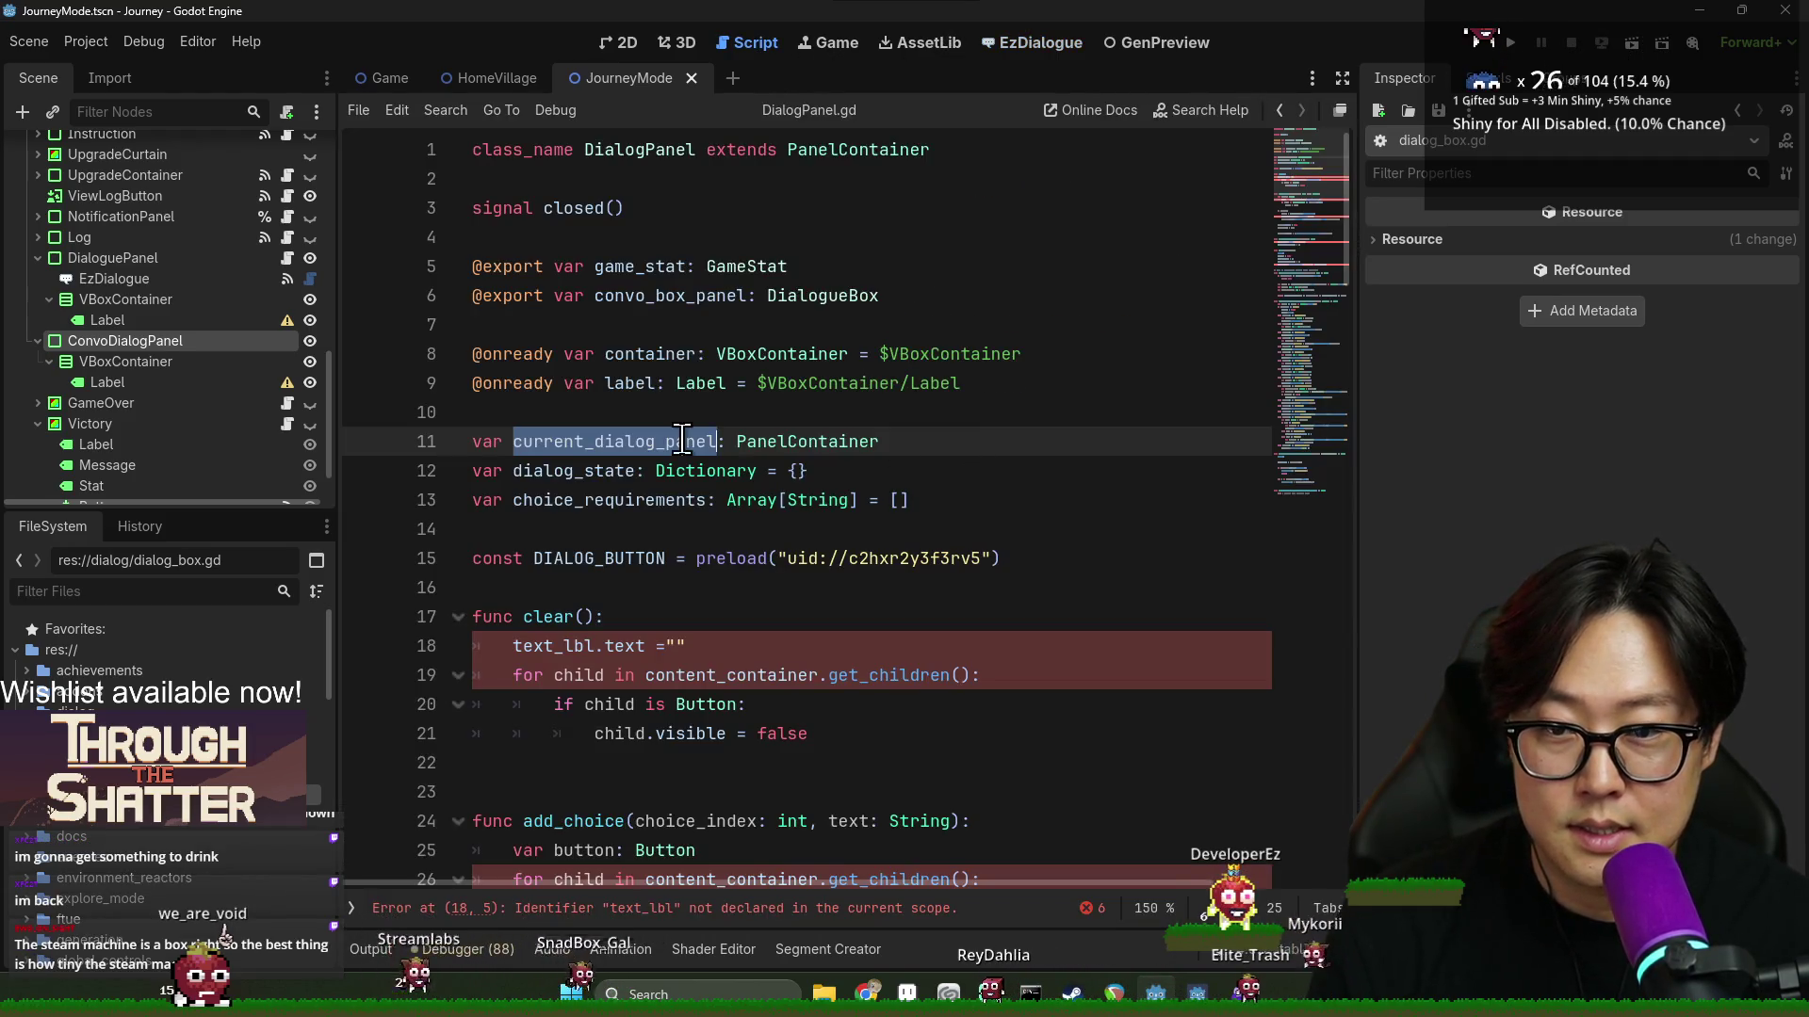
scroll(688, 459, down, 10)
scroll(688, 459, down, 4)
double_click(600, 267)
scroll(796, 467, down, 3)
scroll(807, 669, down, 10)
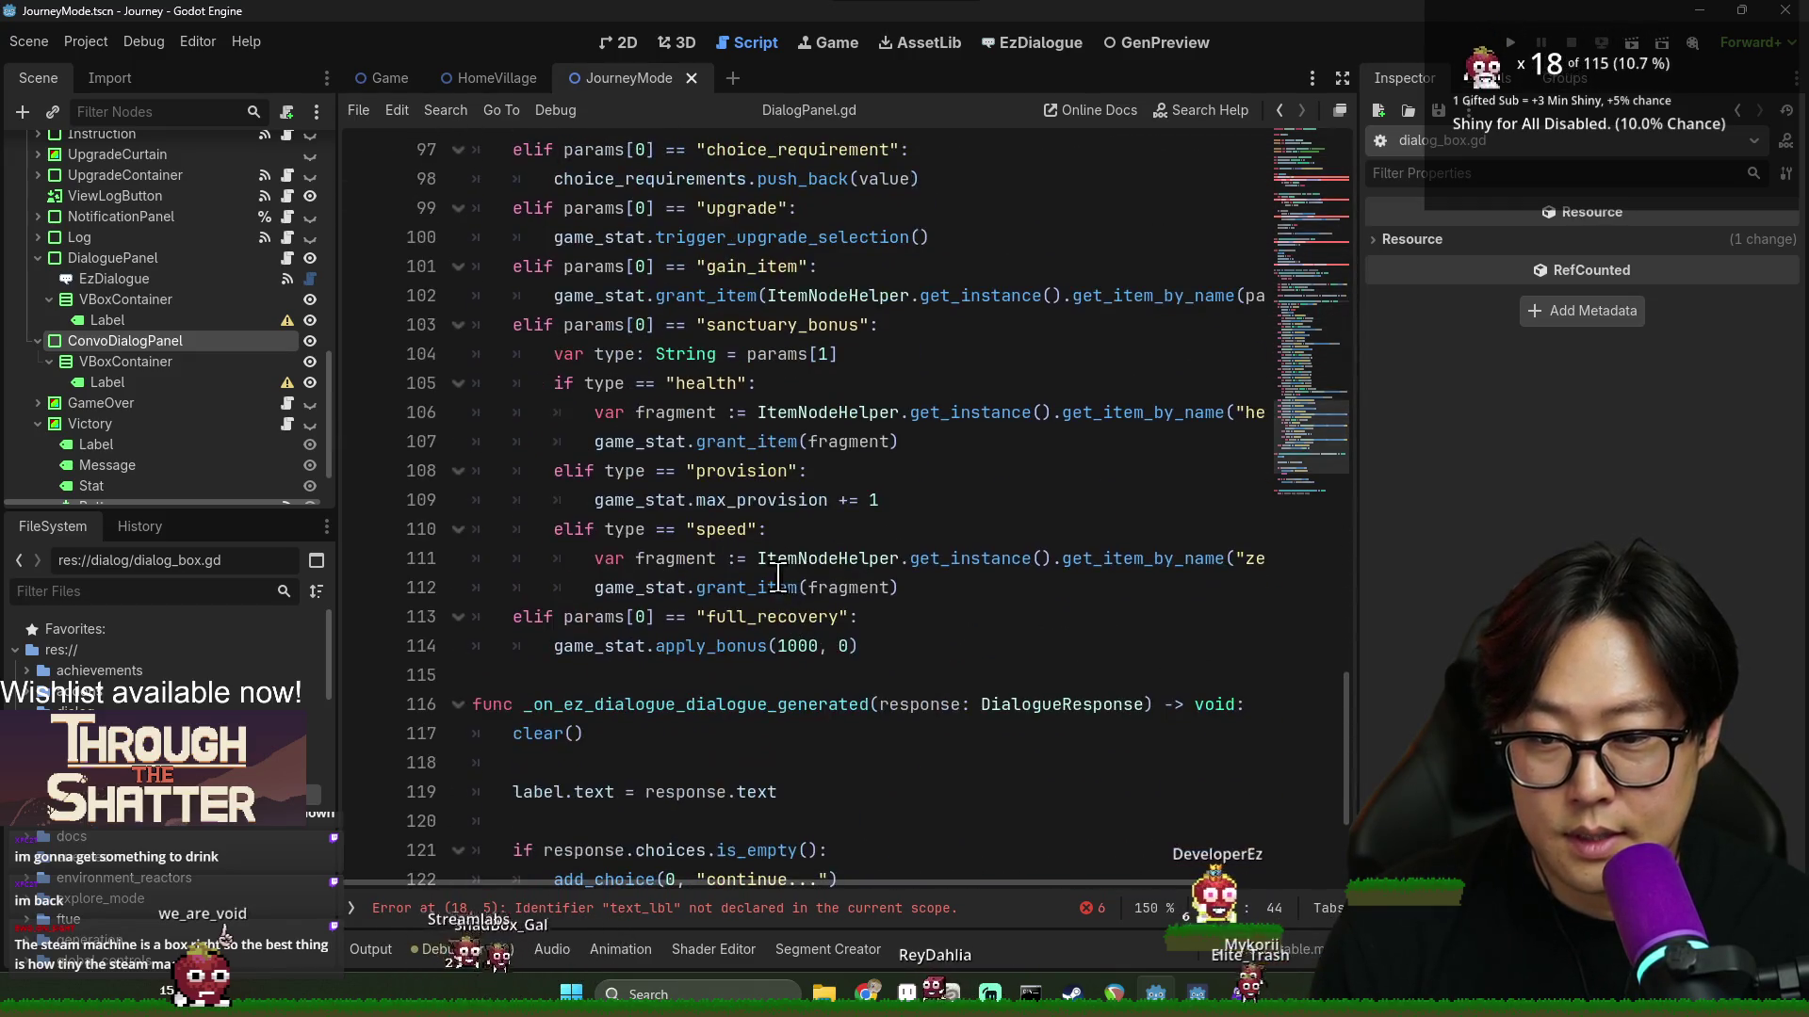
click(880, 648)
key(Return)
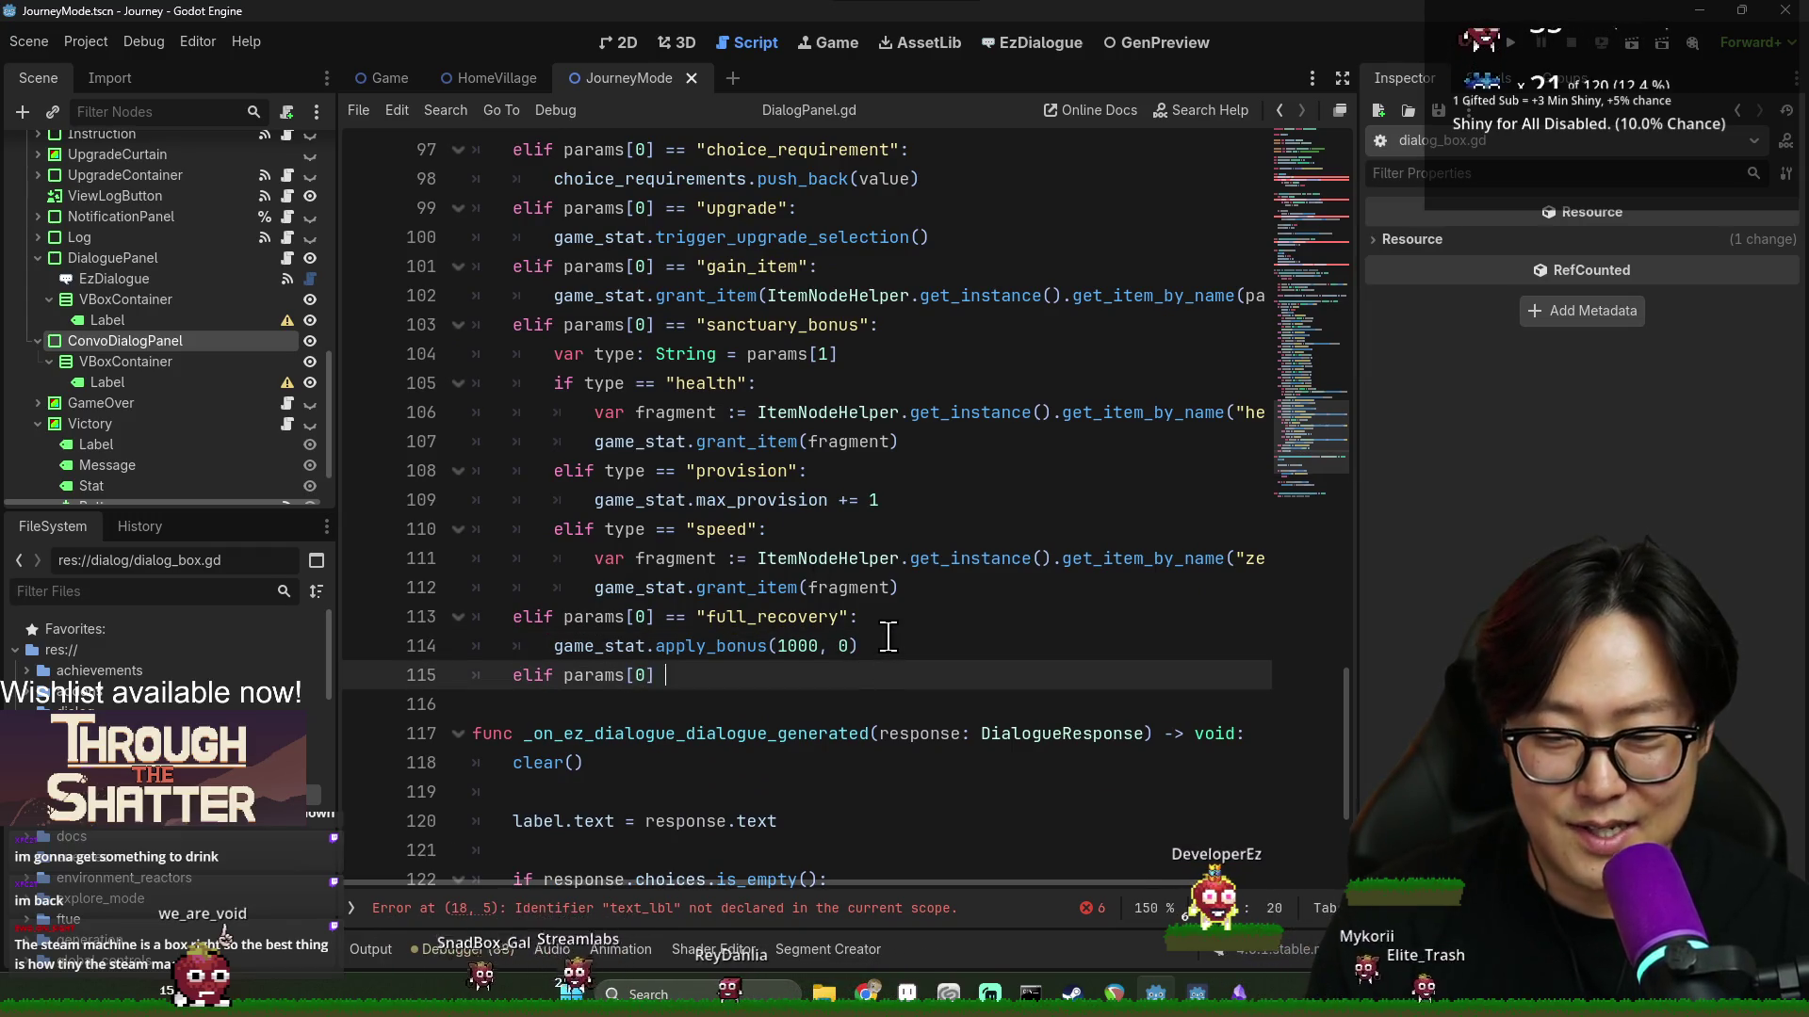
text(")
Step: Check the convo_box signal name in the dialogue editor and return to DialogPanel.gd
click(1158, 42)
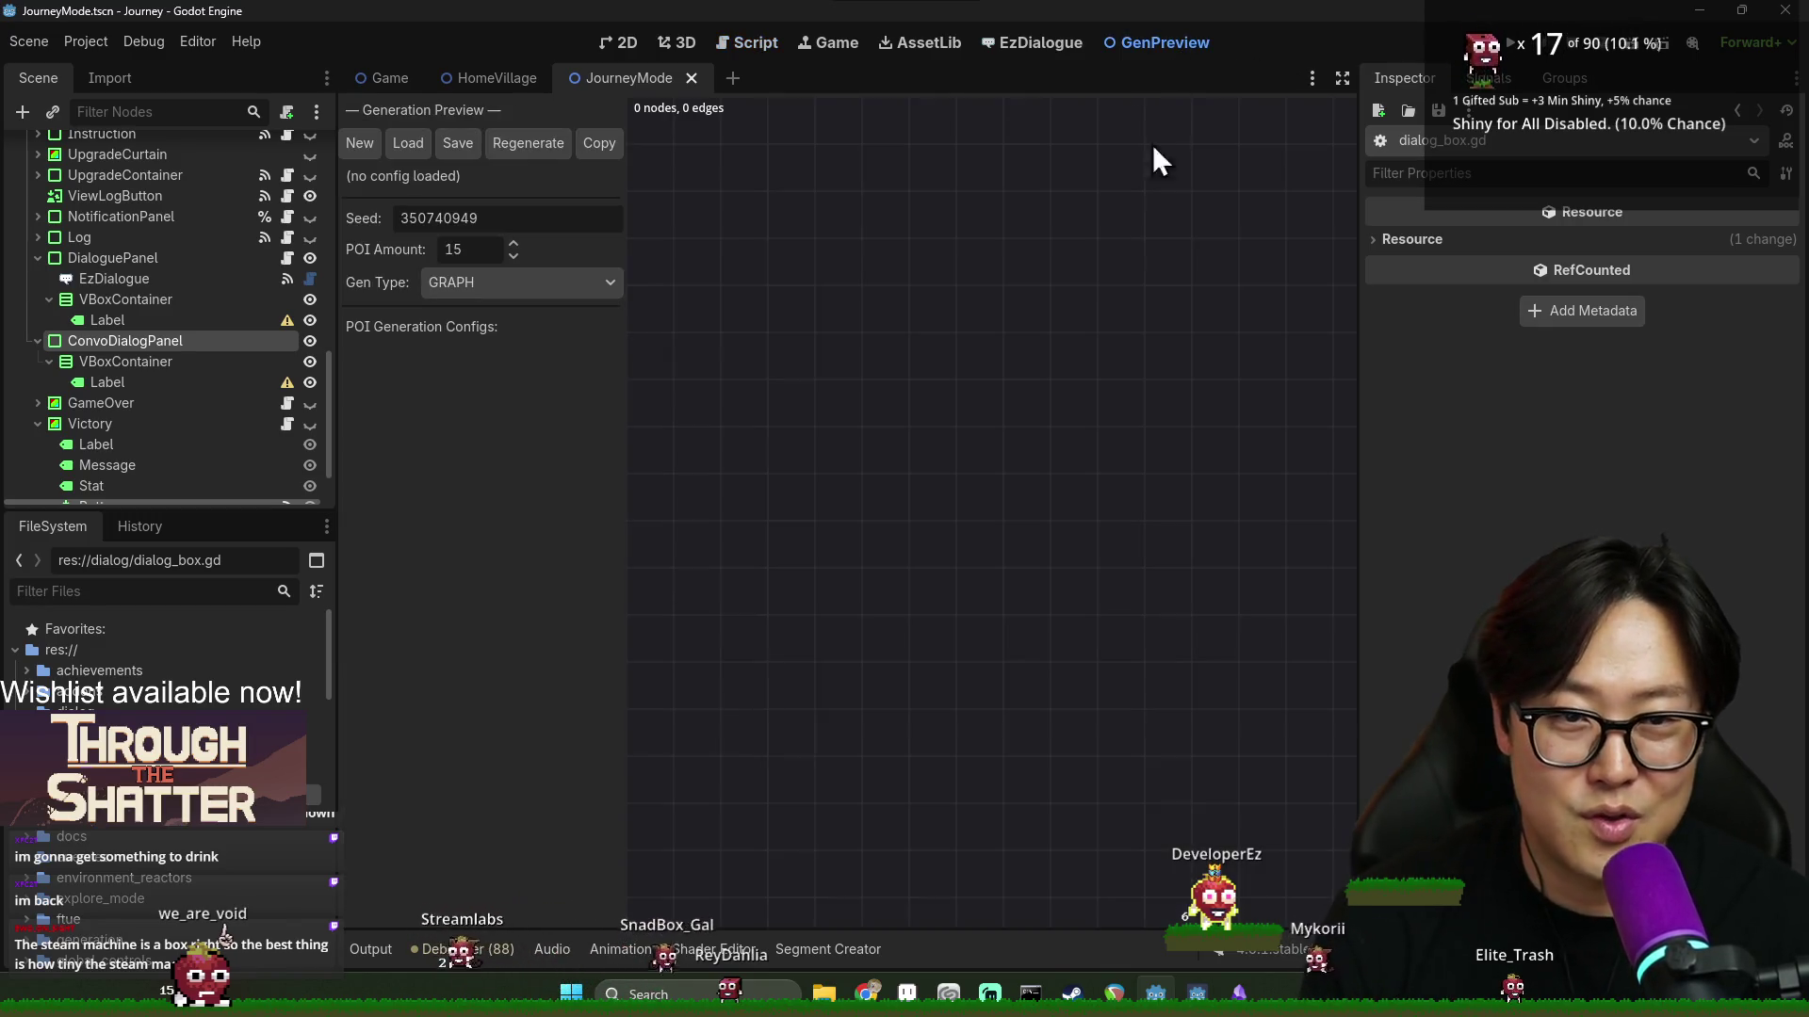
click(1026, 42)
click(918, 47)
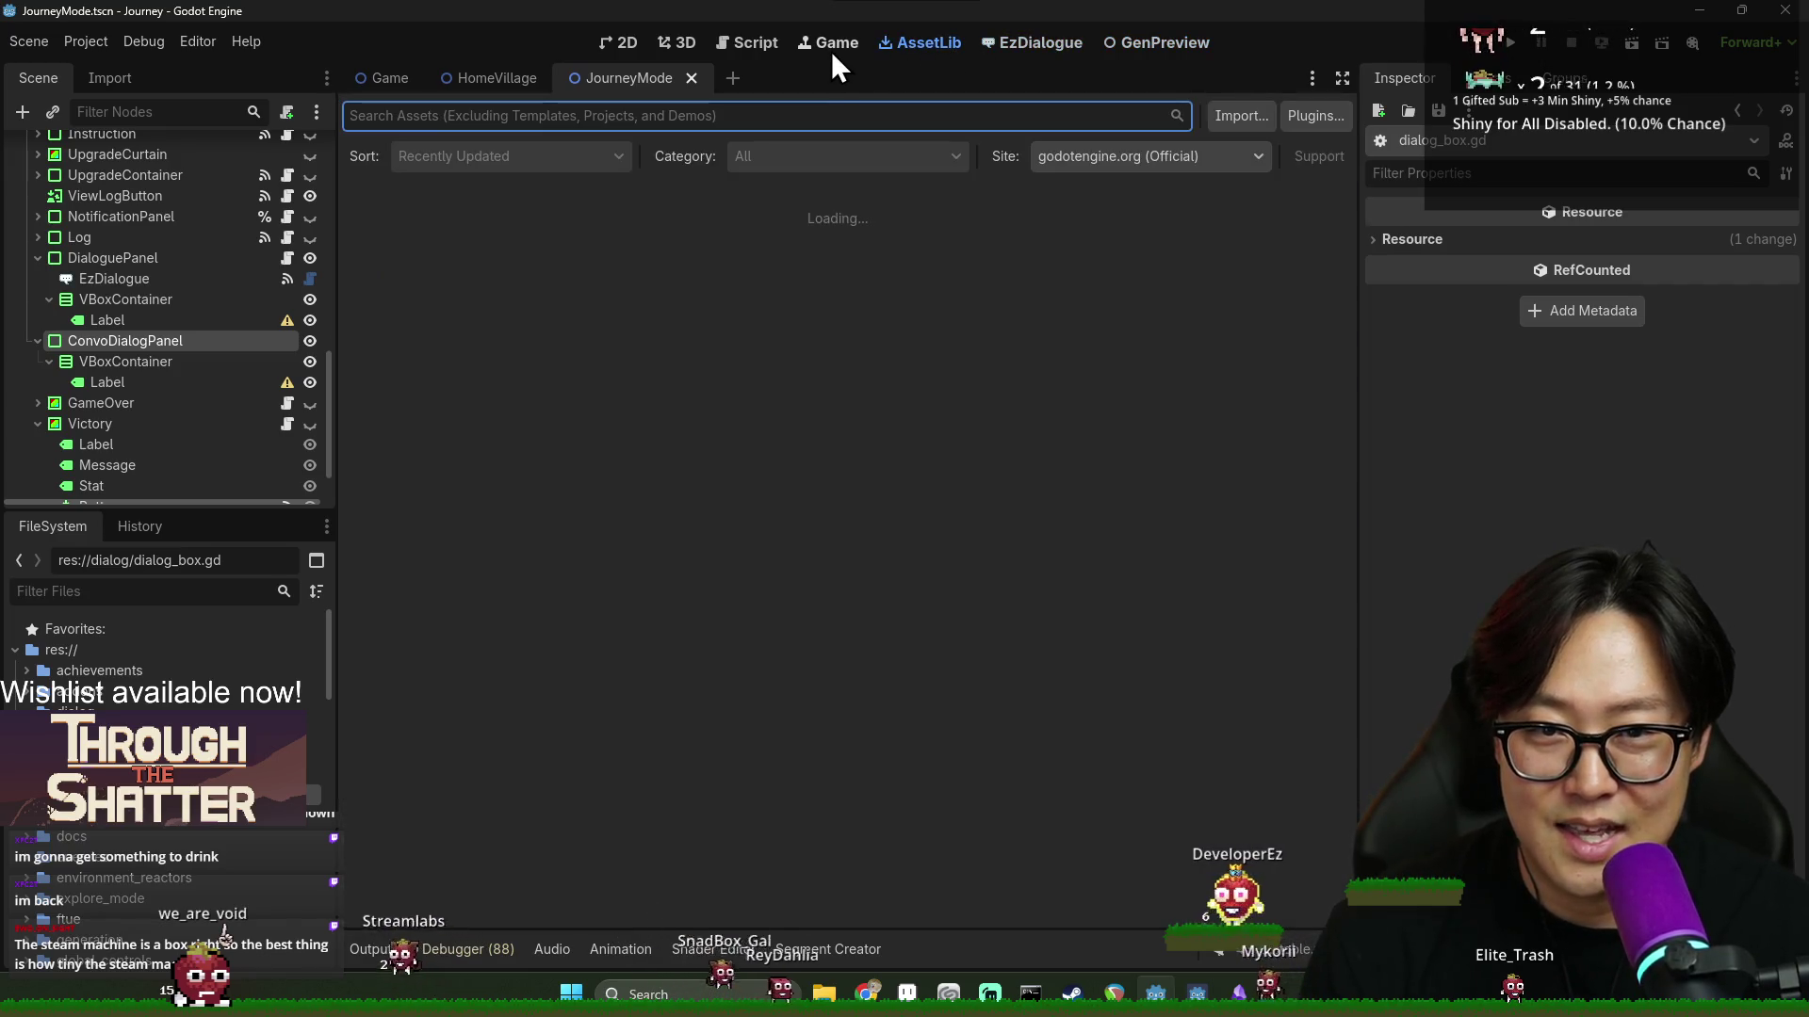
click(831, 47)
click(721, 49)
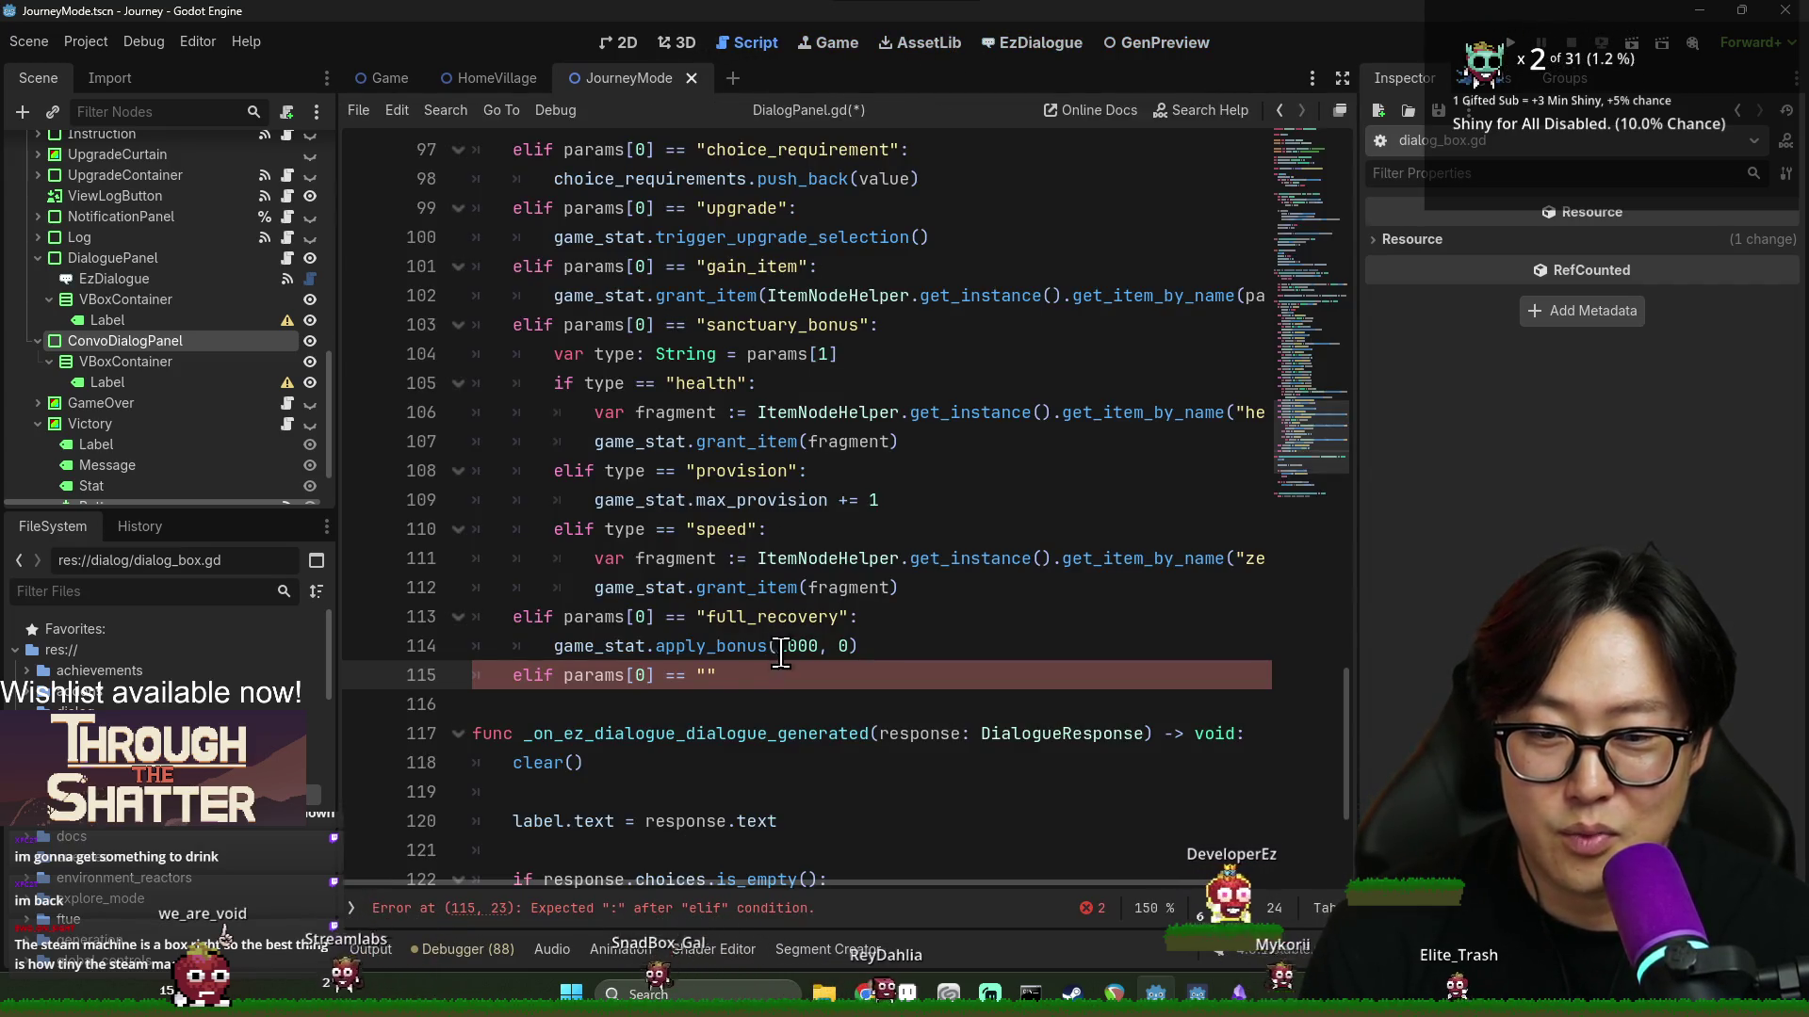
double_click(989, 168)
click(751, 42)
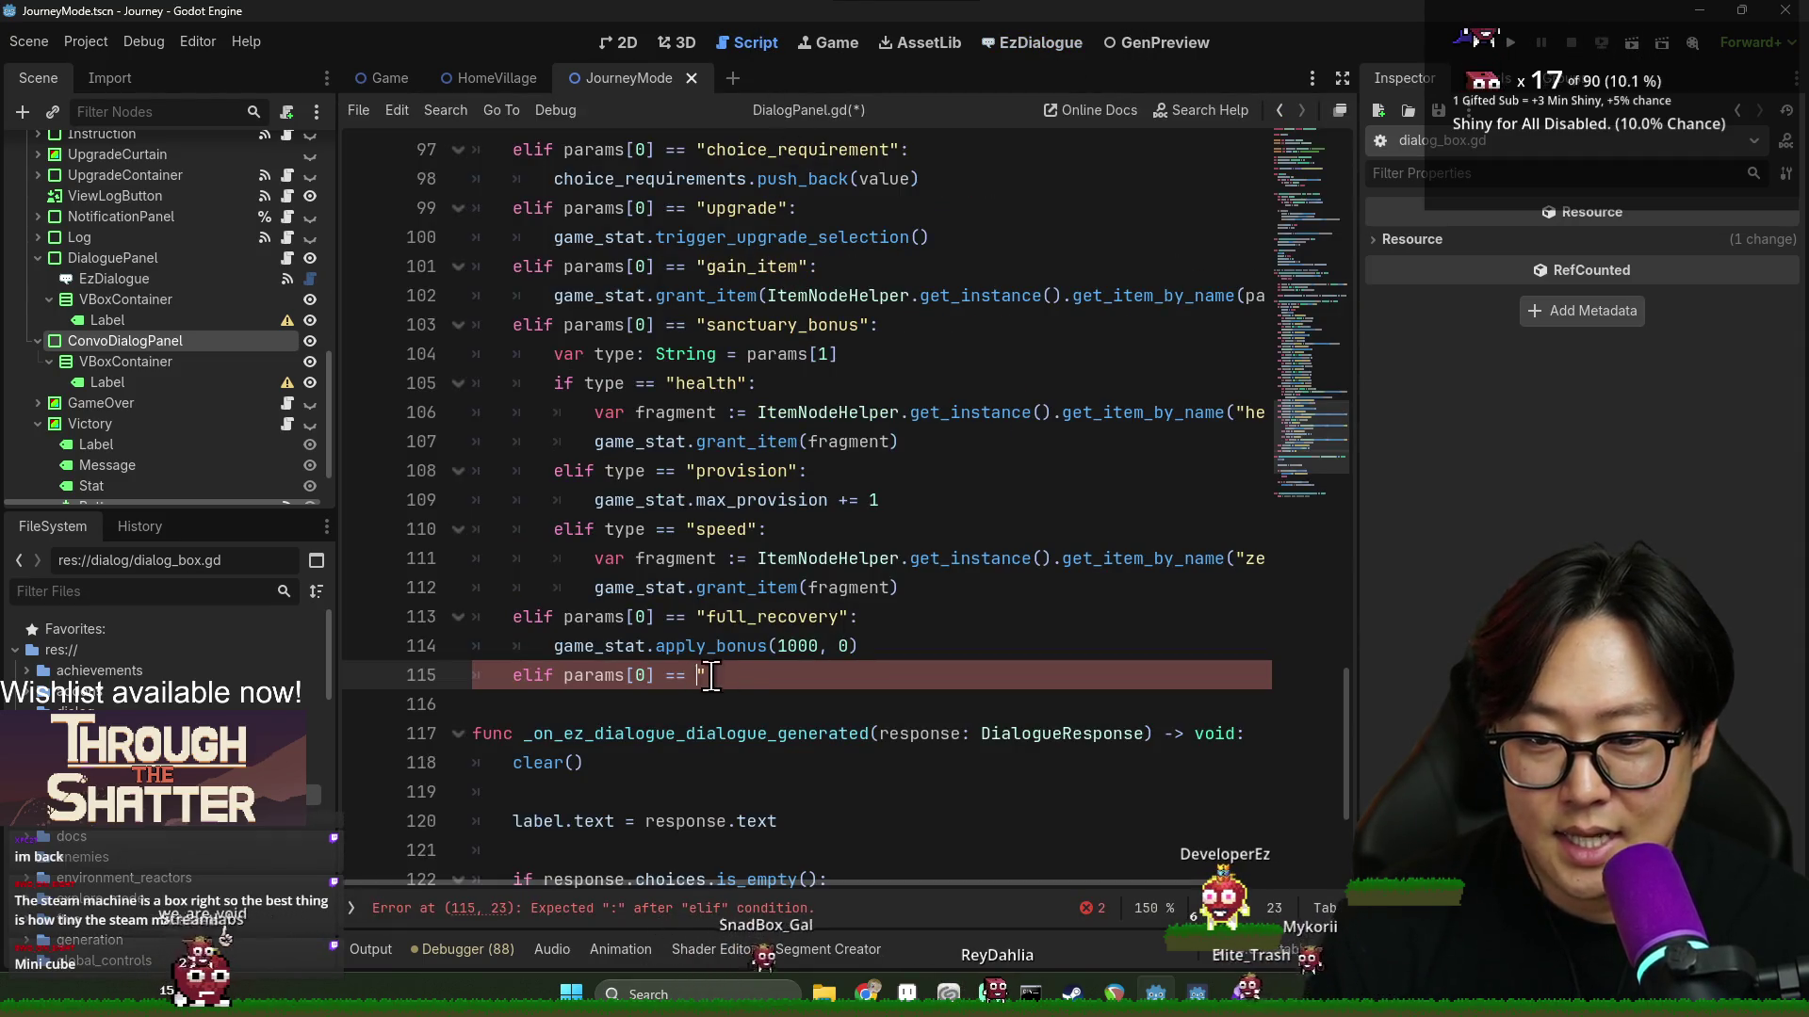
Step: Finish the "convo_box" branch header with a colon and move to its empty body line
text(:)
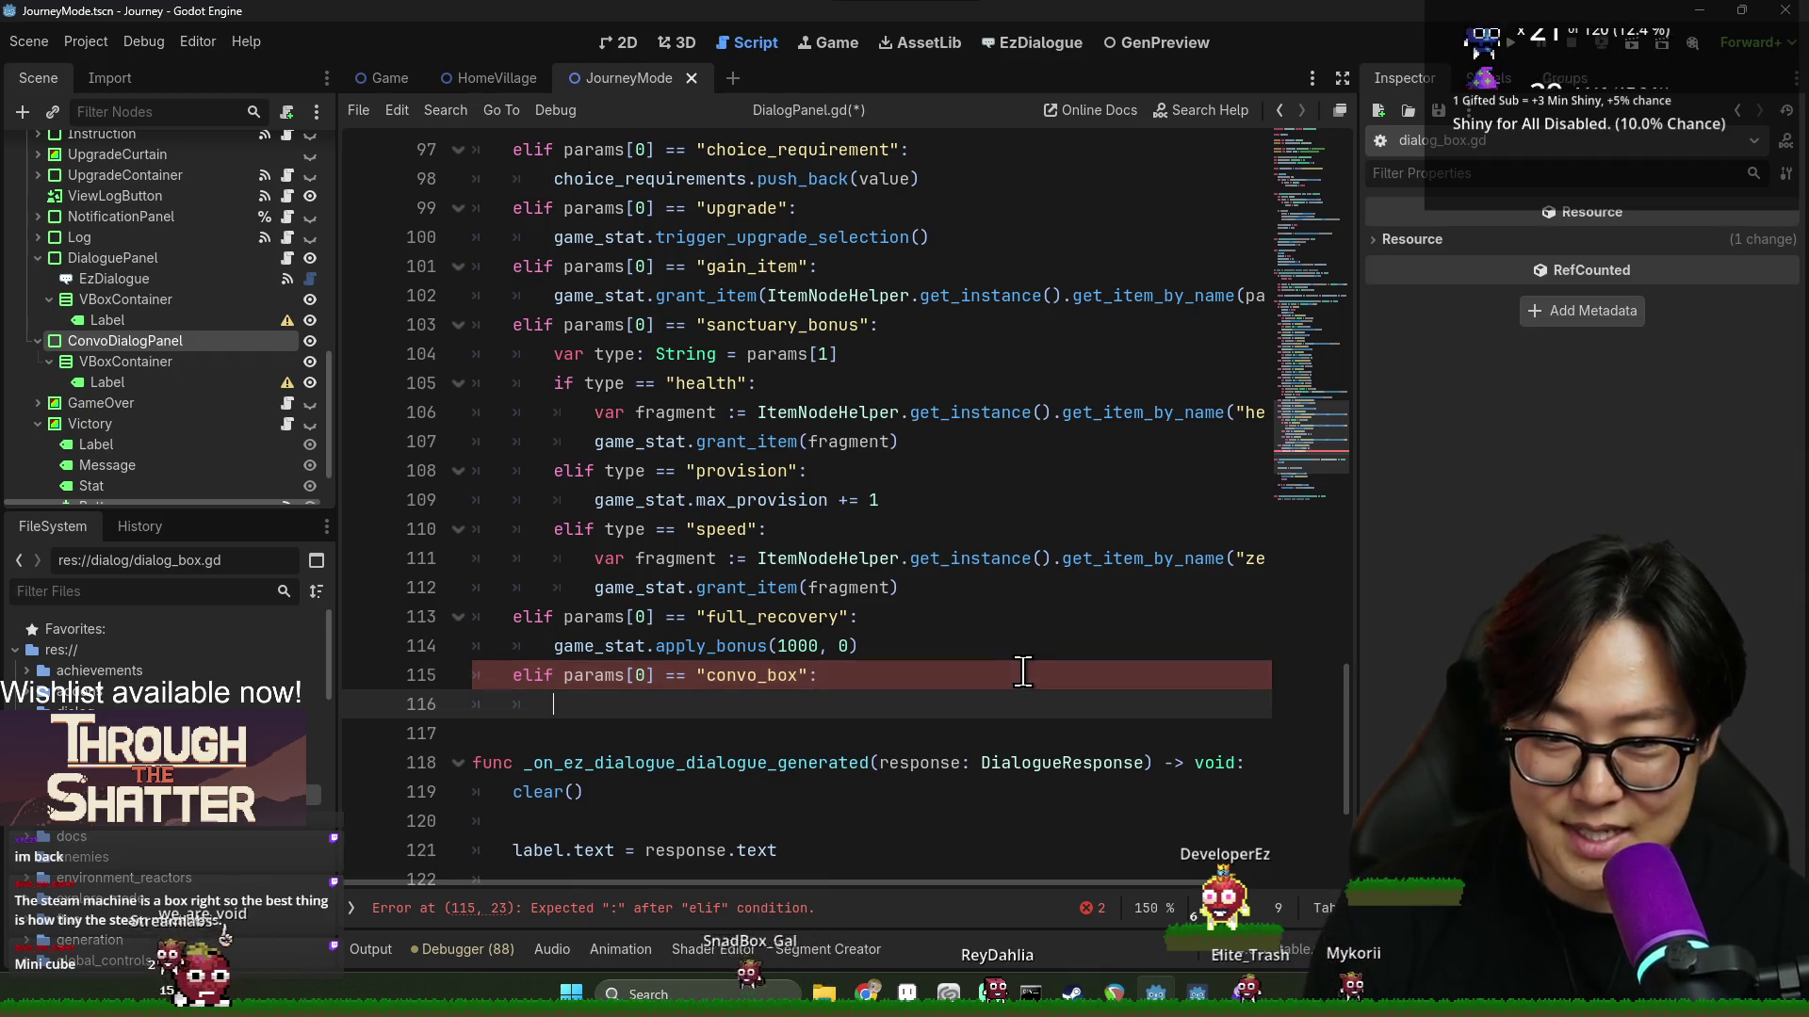
scroll(1022, 672, up, 20)
scroll(804, 510, up, 3)
double_click(650, 298)
scroll(856, 597, down, 15)
scroll(919, 638, down, 16)
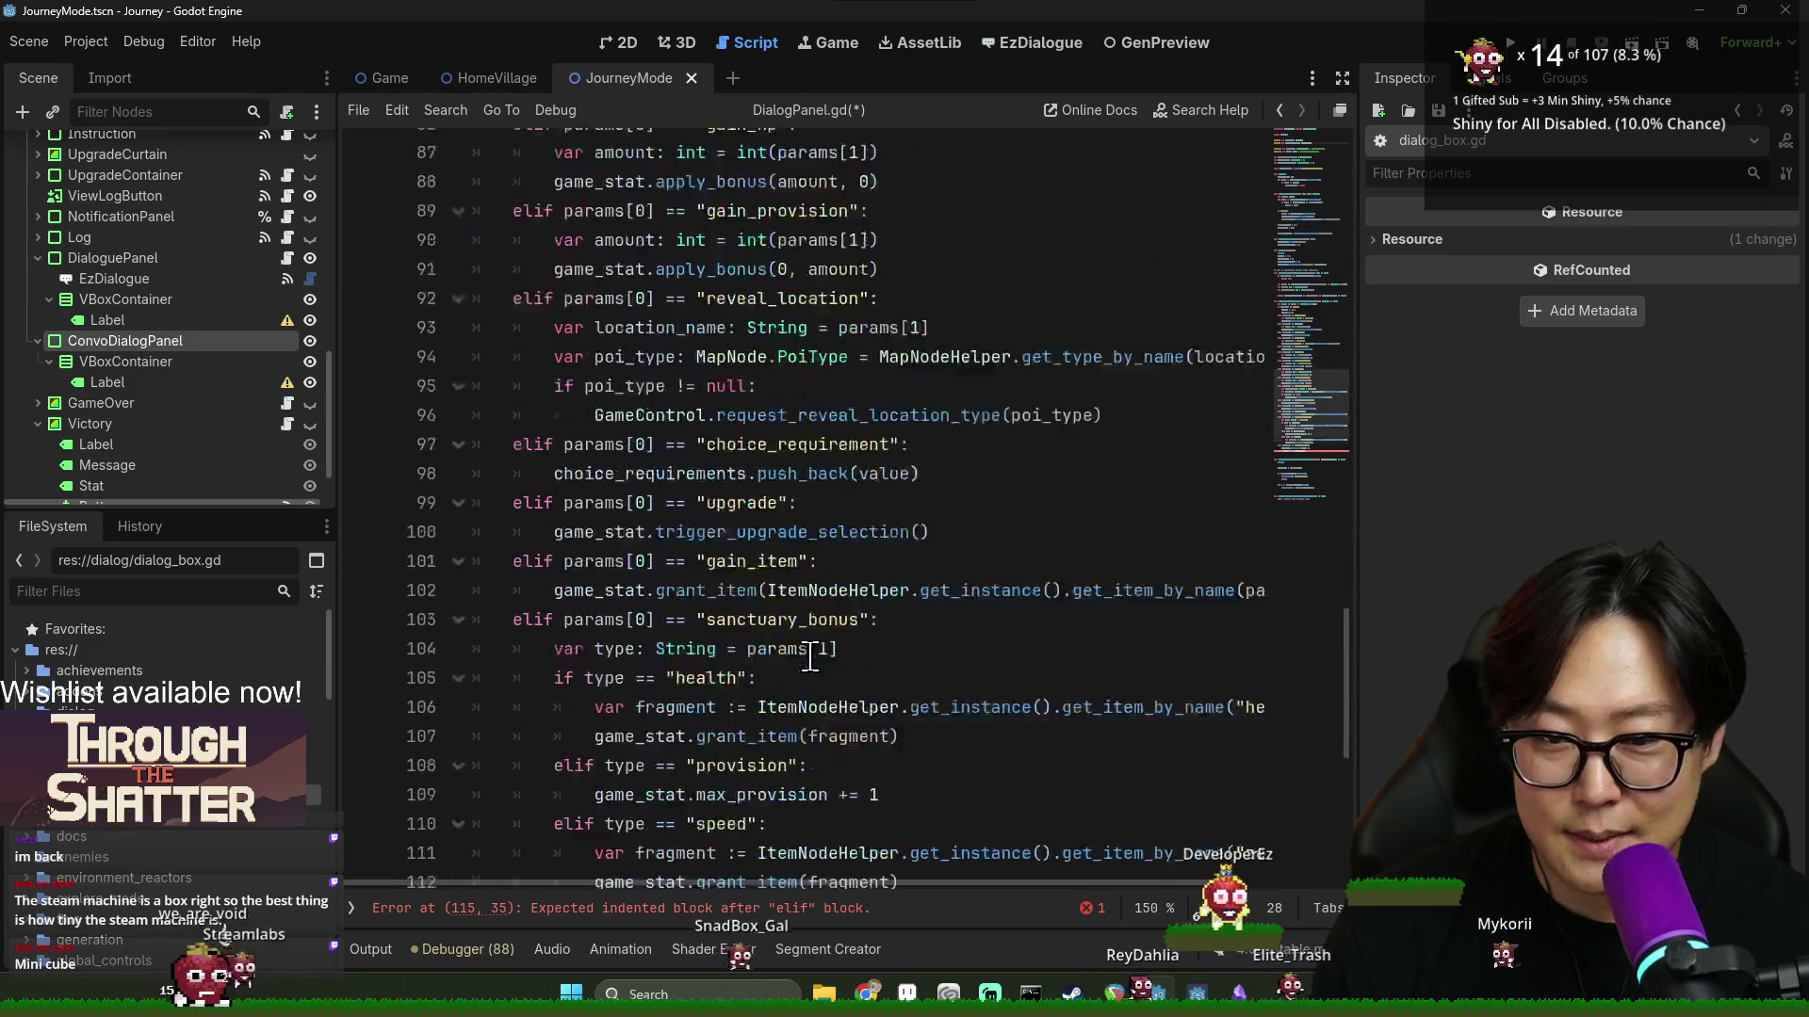
click(688, 616)
Step: Write 'current_dialog_panel = convo_box_panel' in the convo_box branch and save
text(convo_box_panel = )
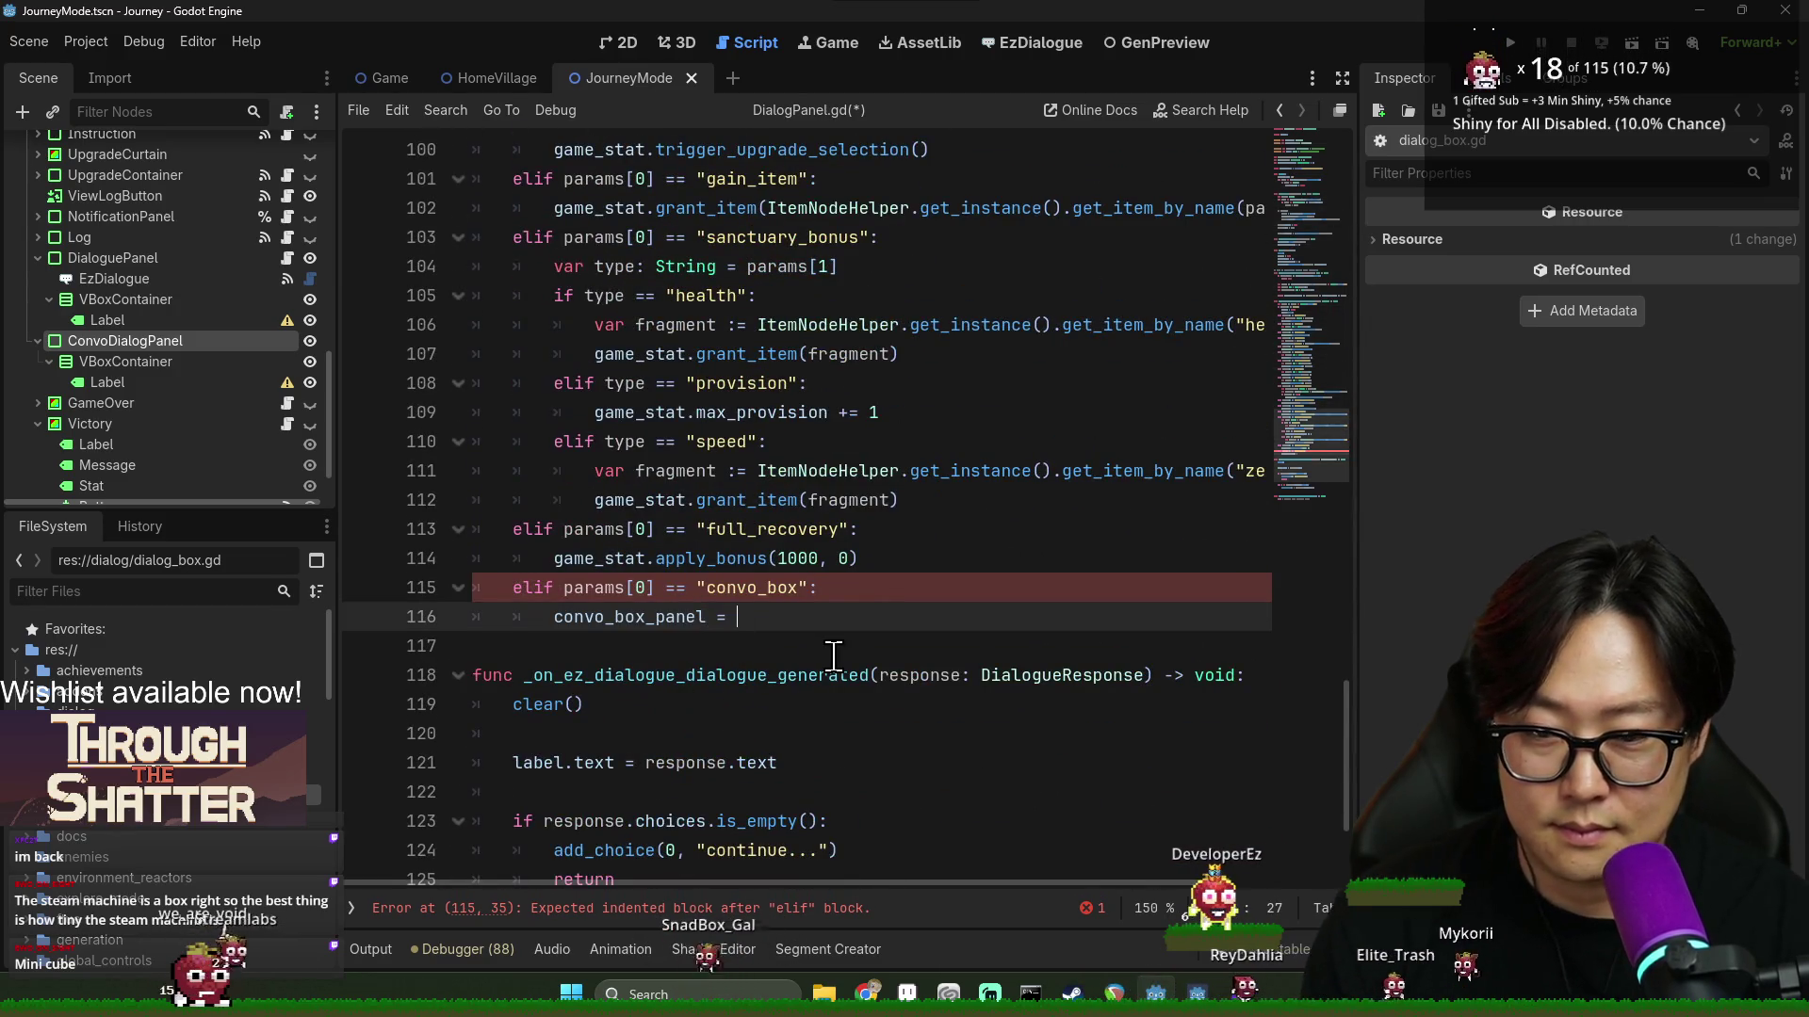
text(con)
key(BackSpace)
key(BackSpace)
key(BackSpace)
double_click(621, 616)
text(cur)
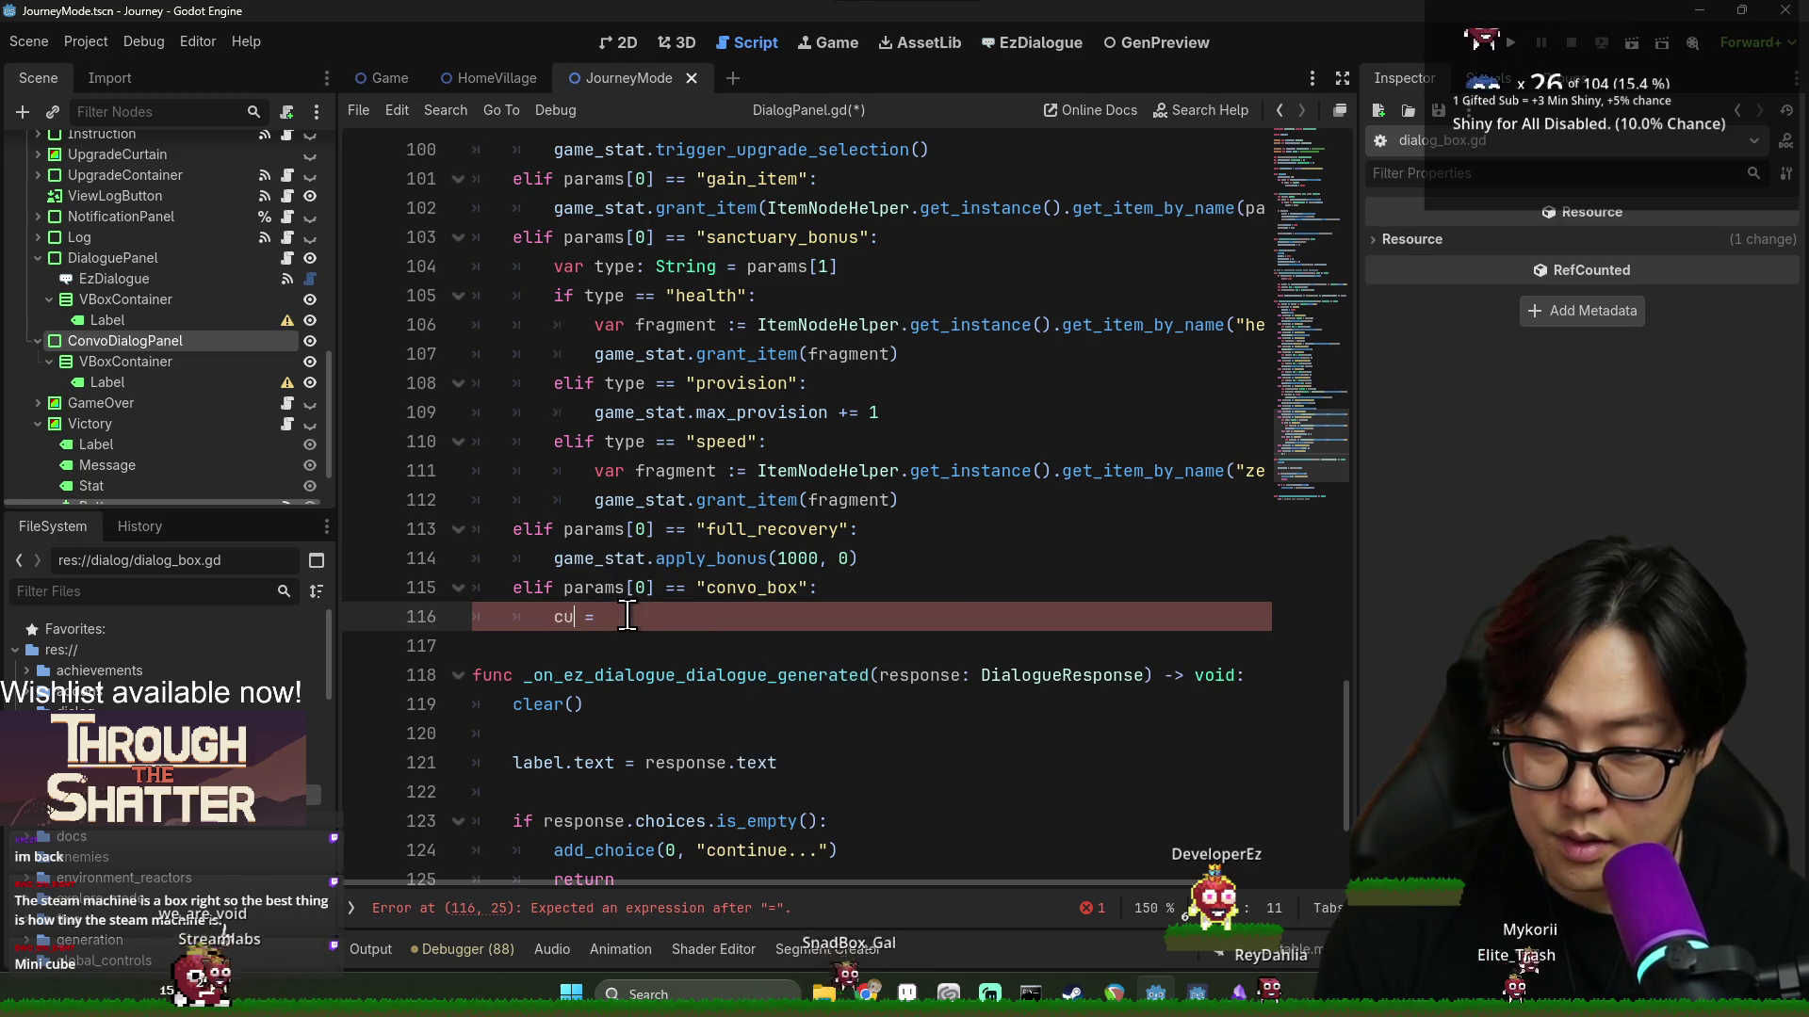
key(Return)
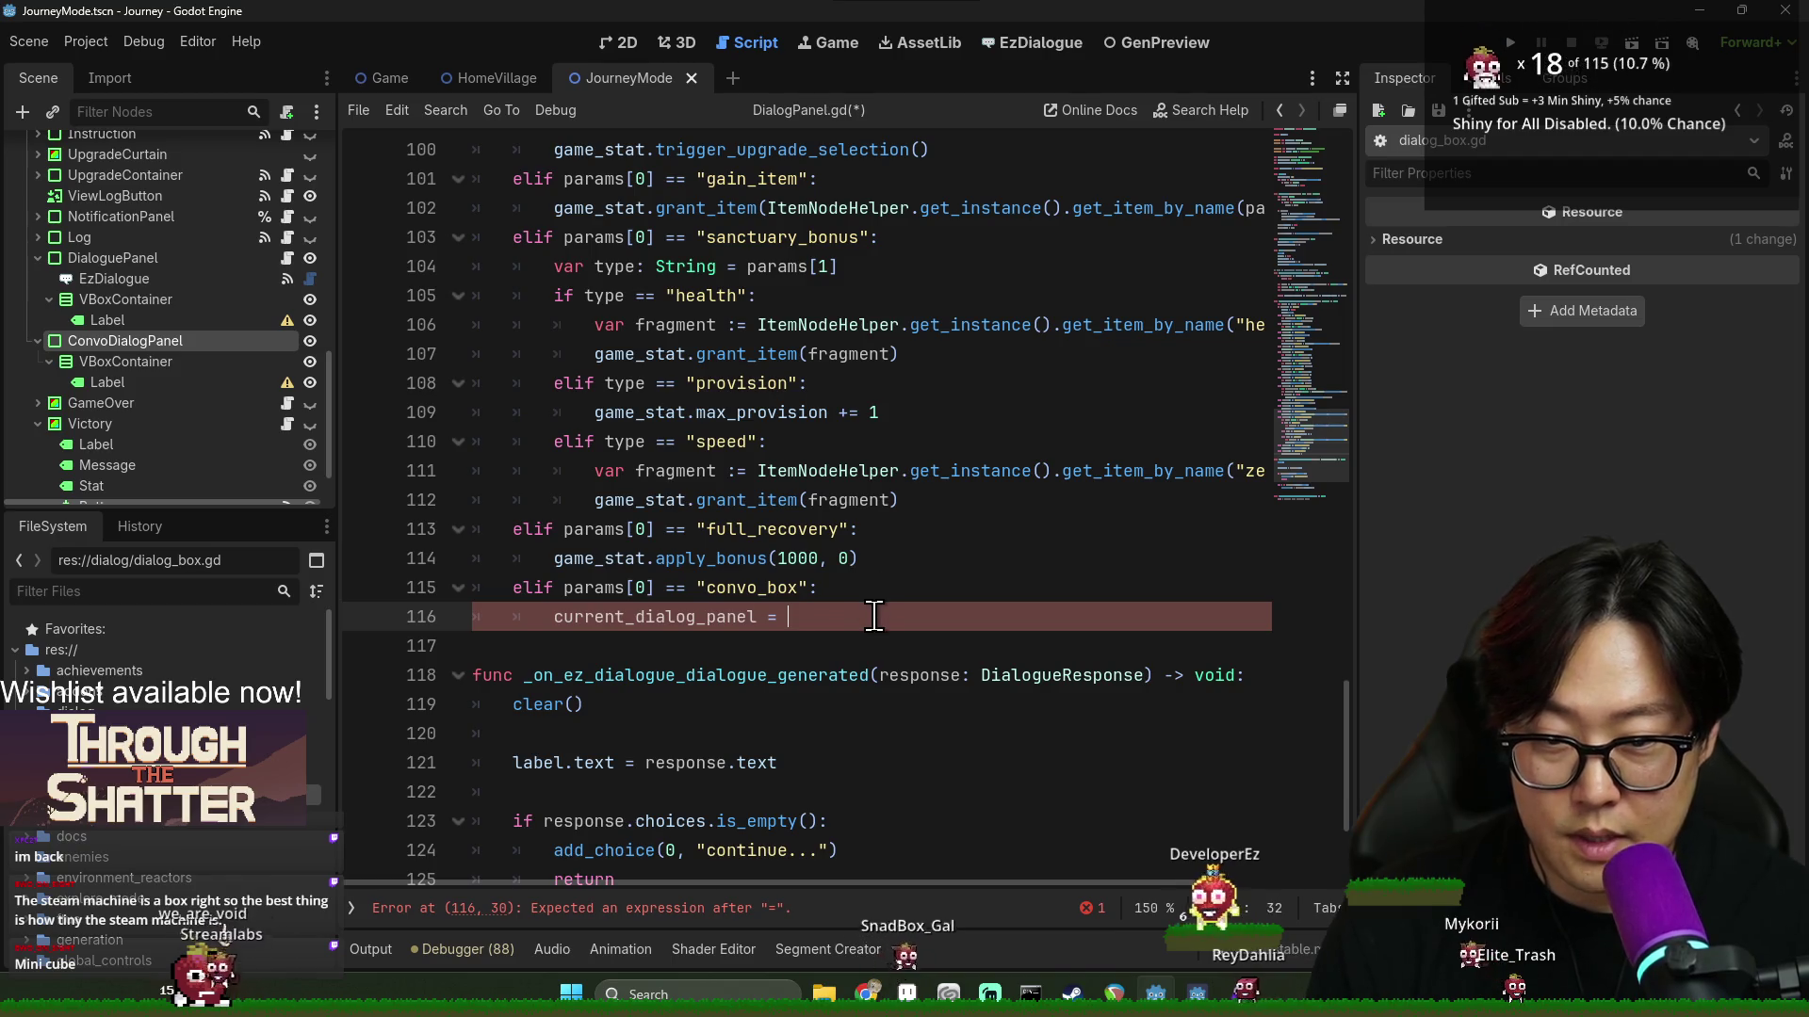
text(onvo)
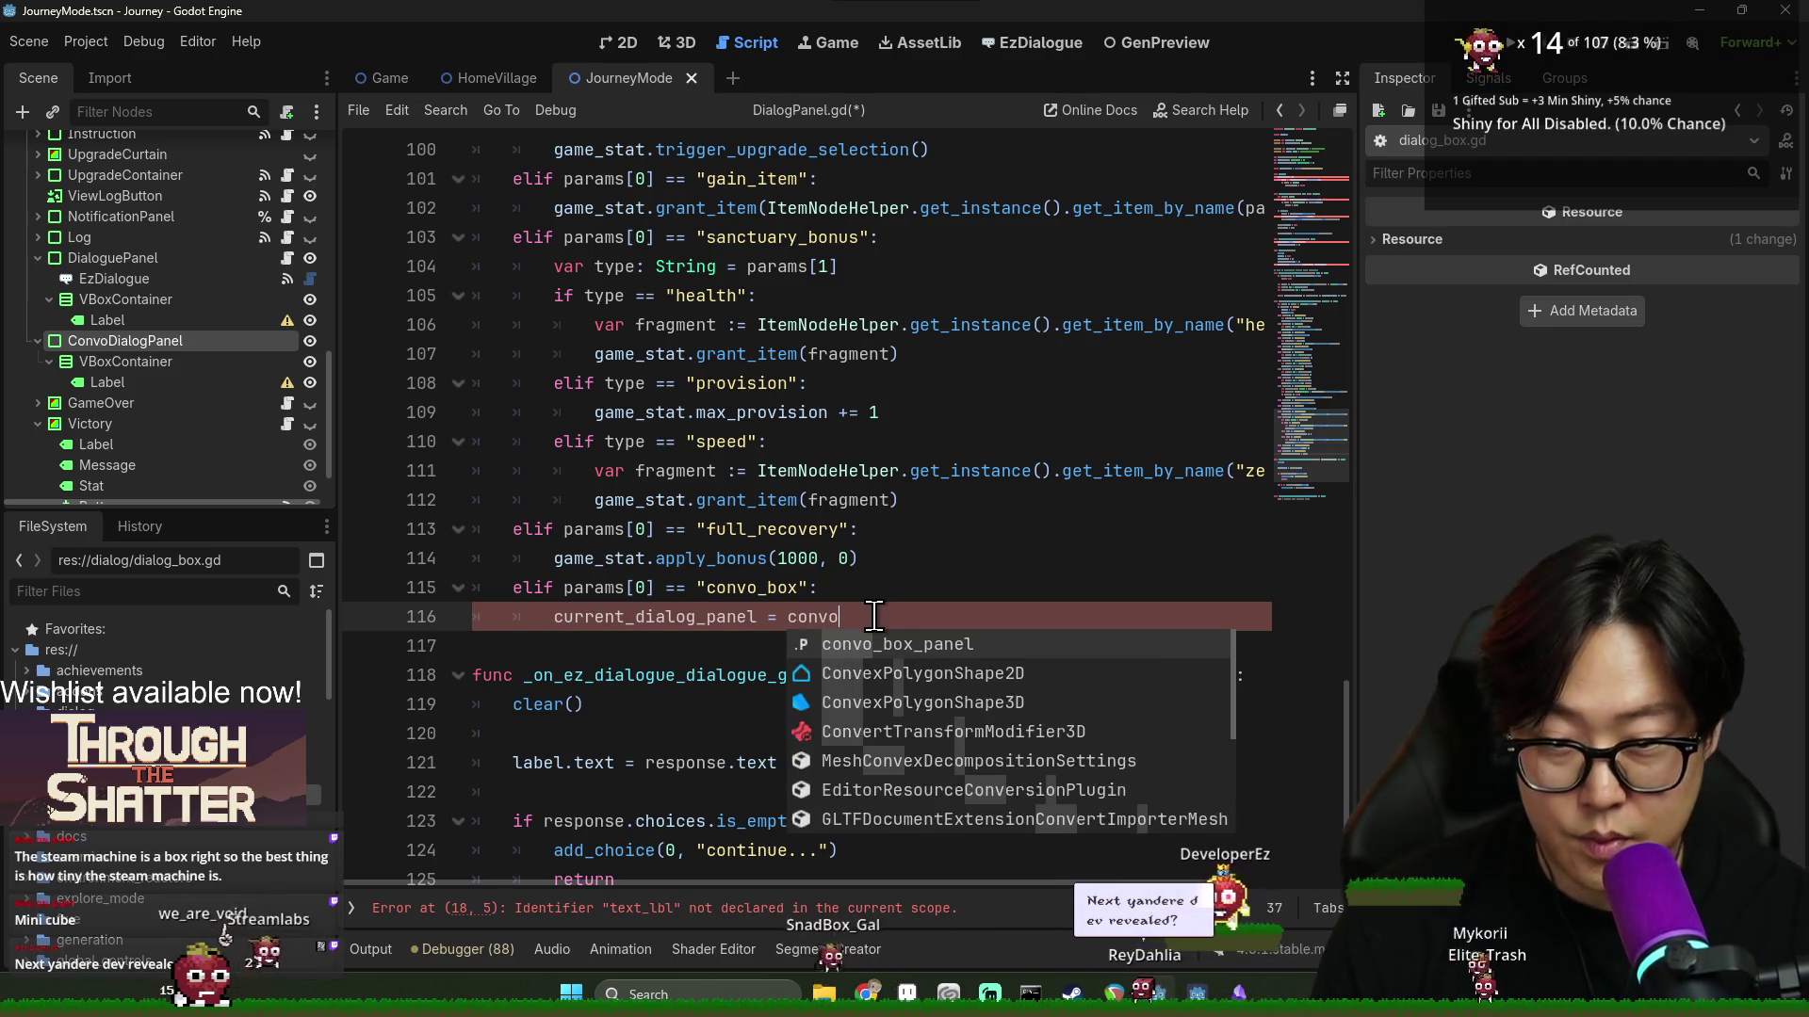
key(Return)
key(ctrl+s)
double_click(654, 616)
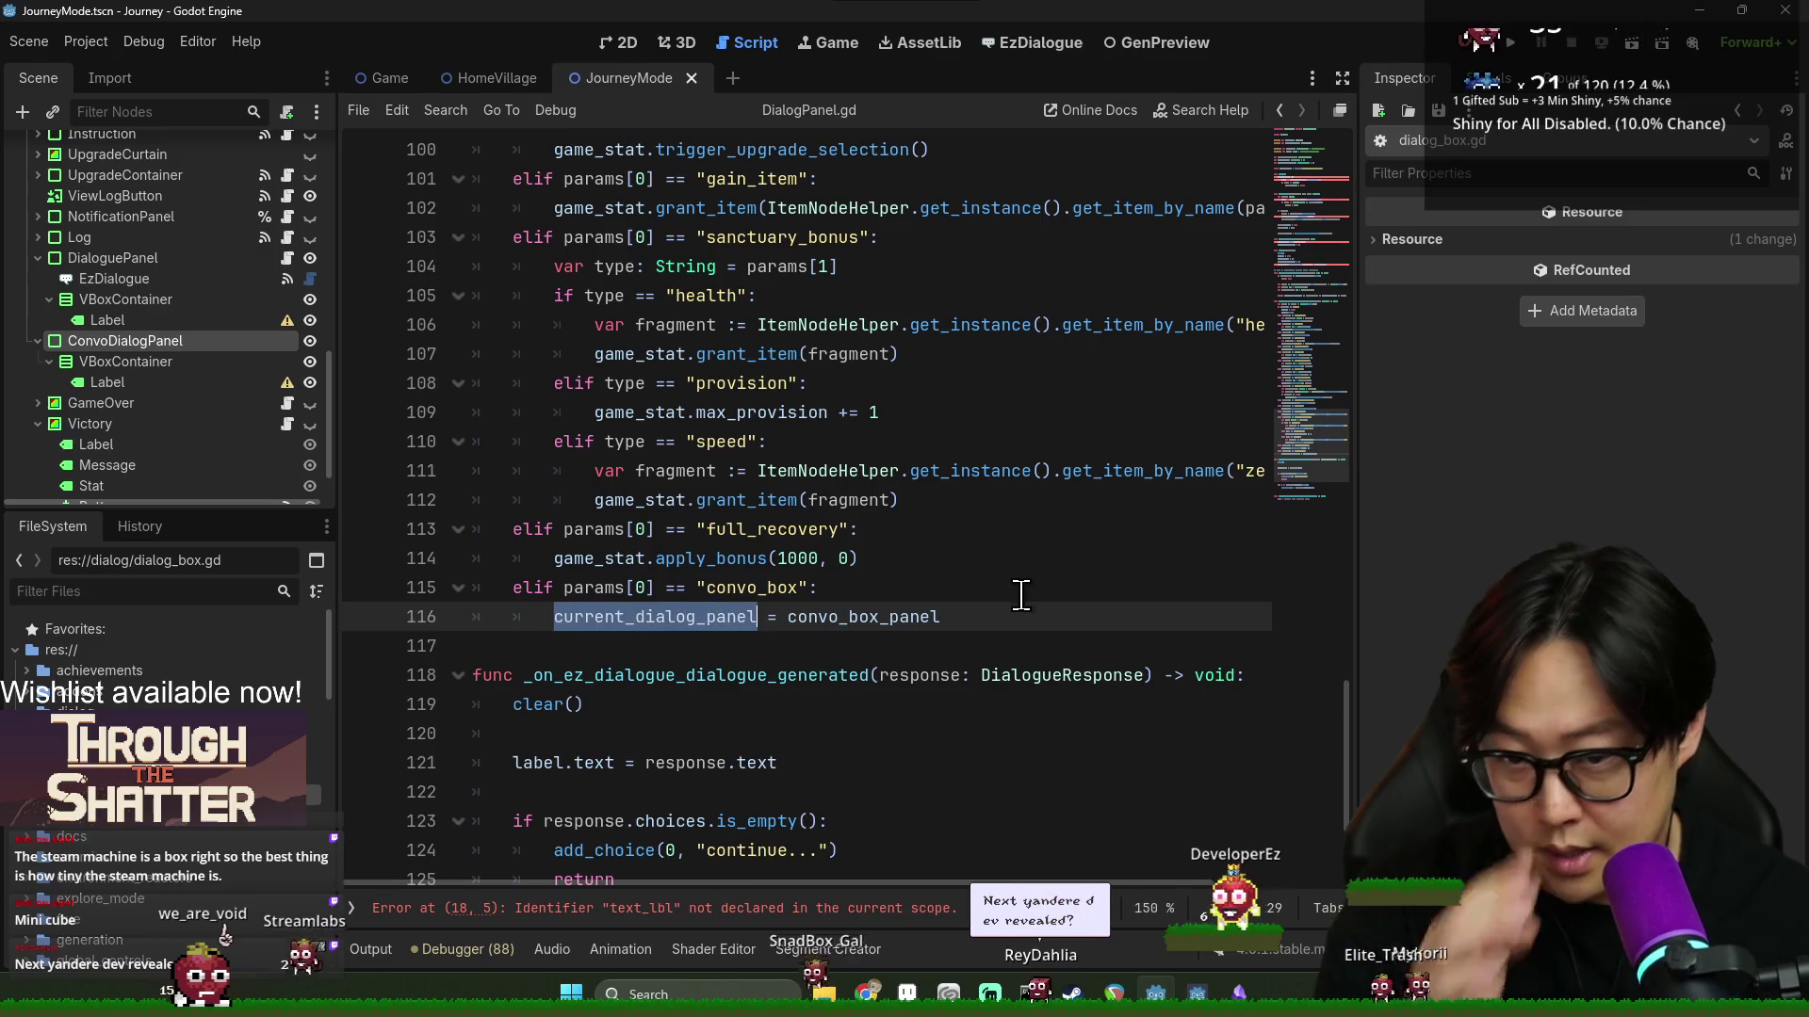
scroll(1062, 658, up, 10)
scroll(1062, 657, up, 20)
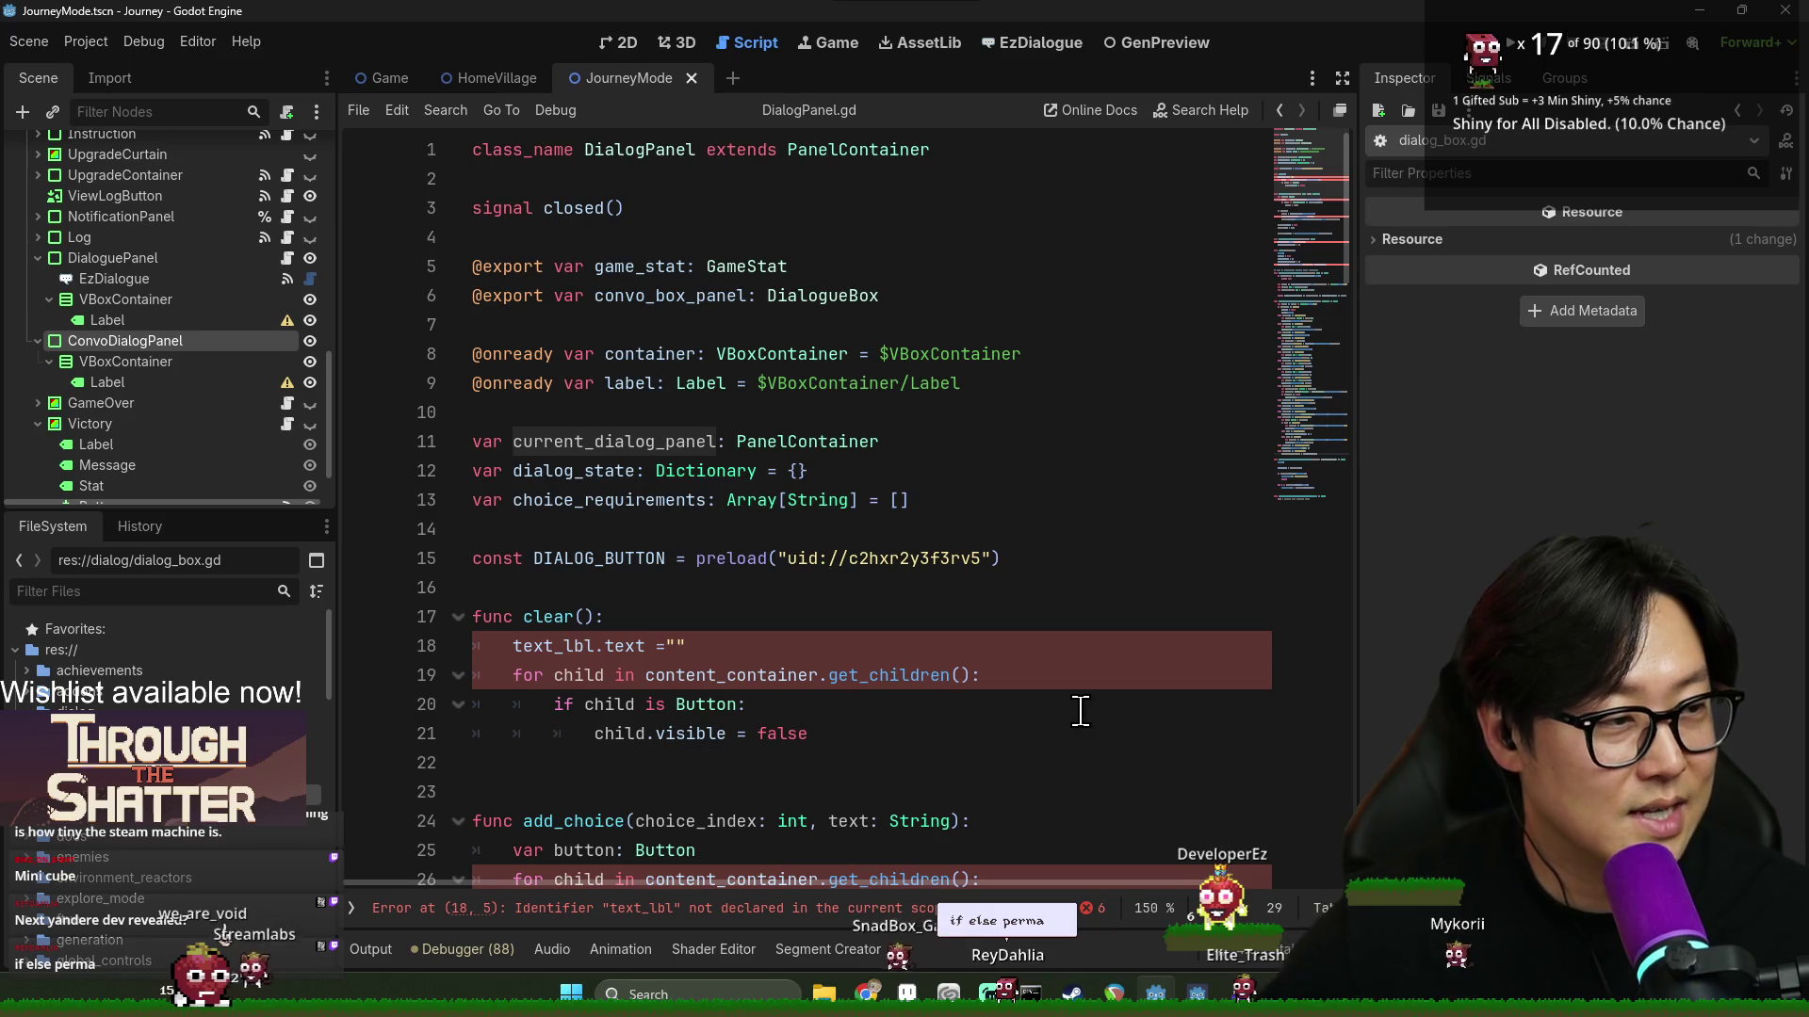
click(1009, 439)
key(ctrl+s)
click(844, 646)
scroll(876, 636, down, 4)
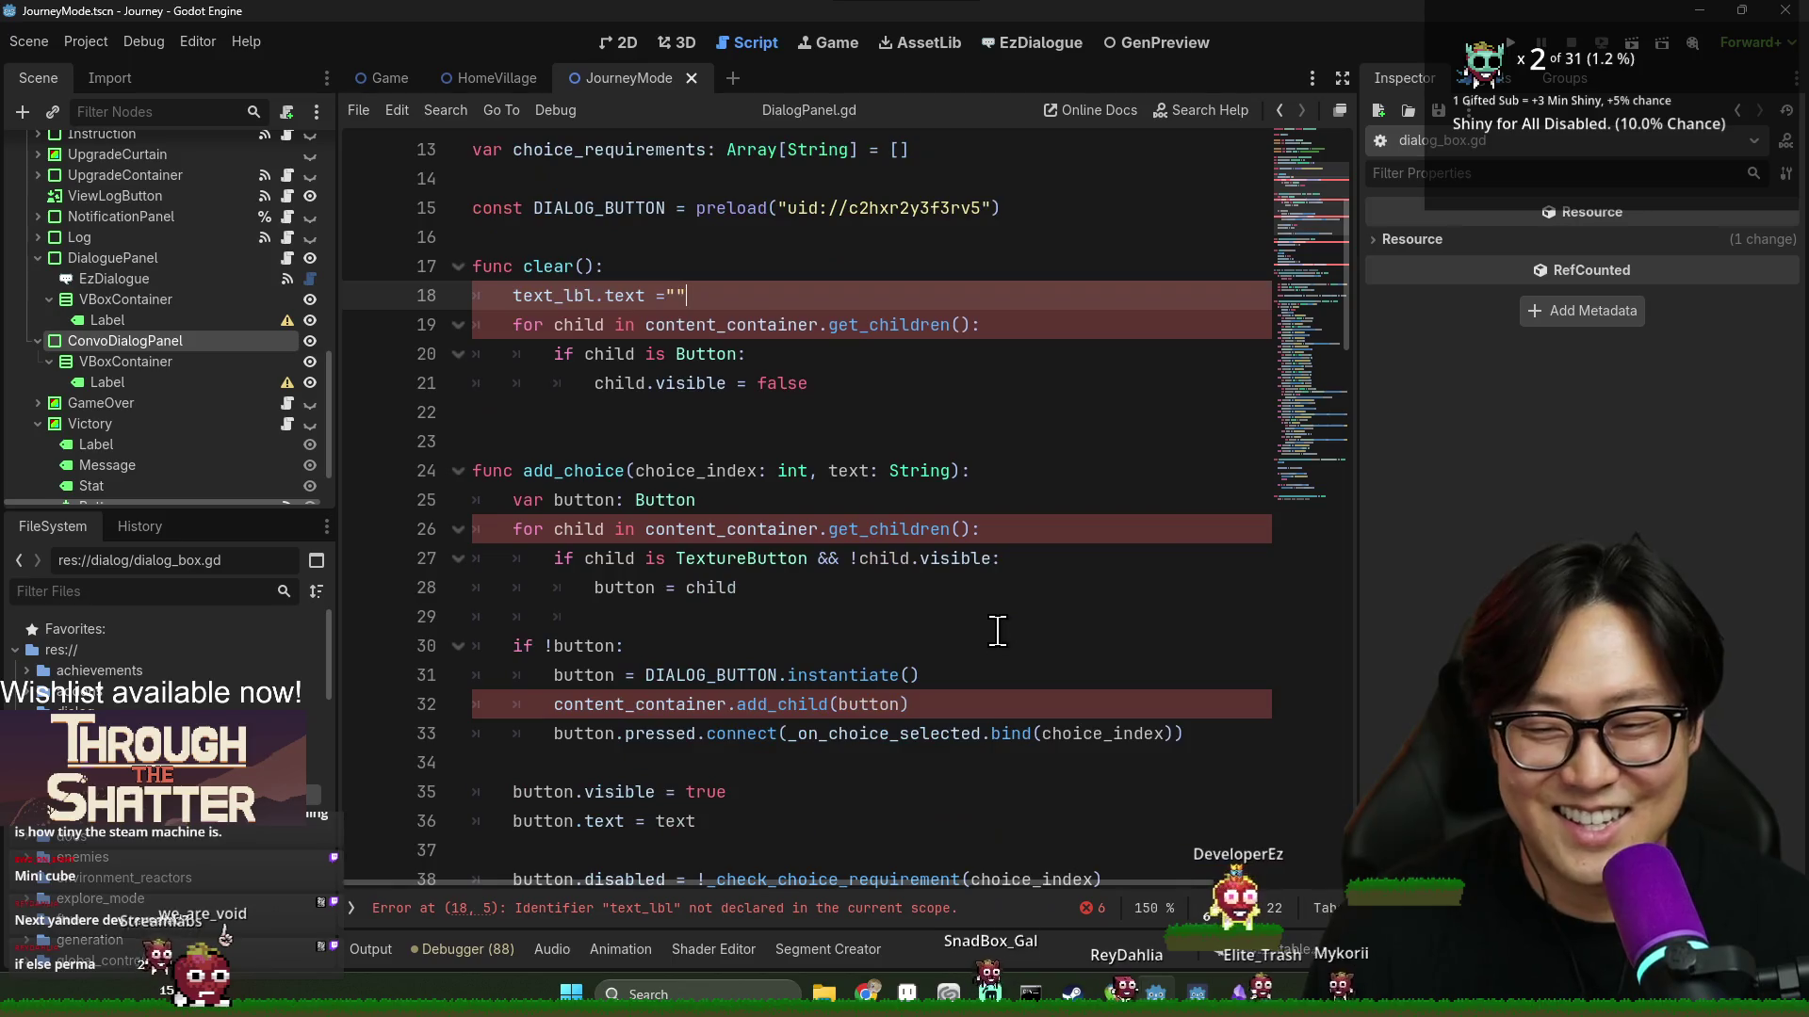
scroll(933, 614, down, 18)
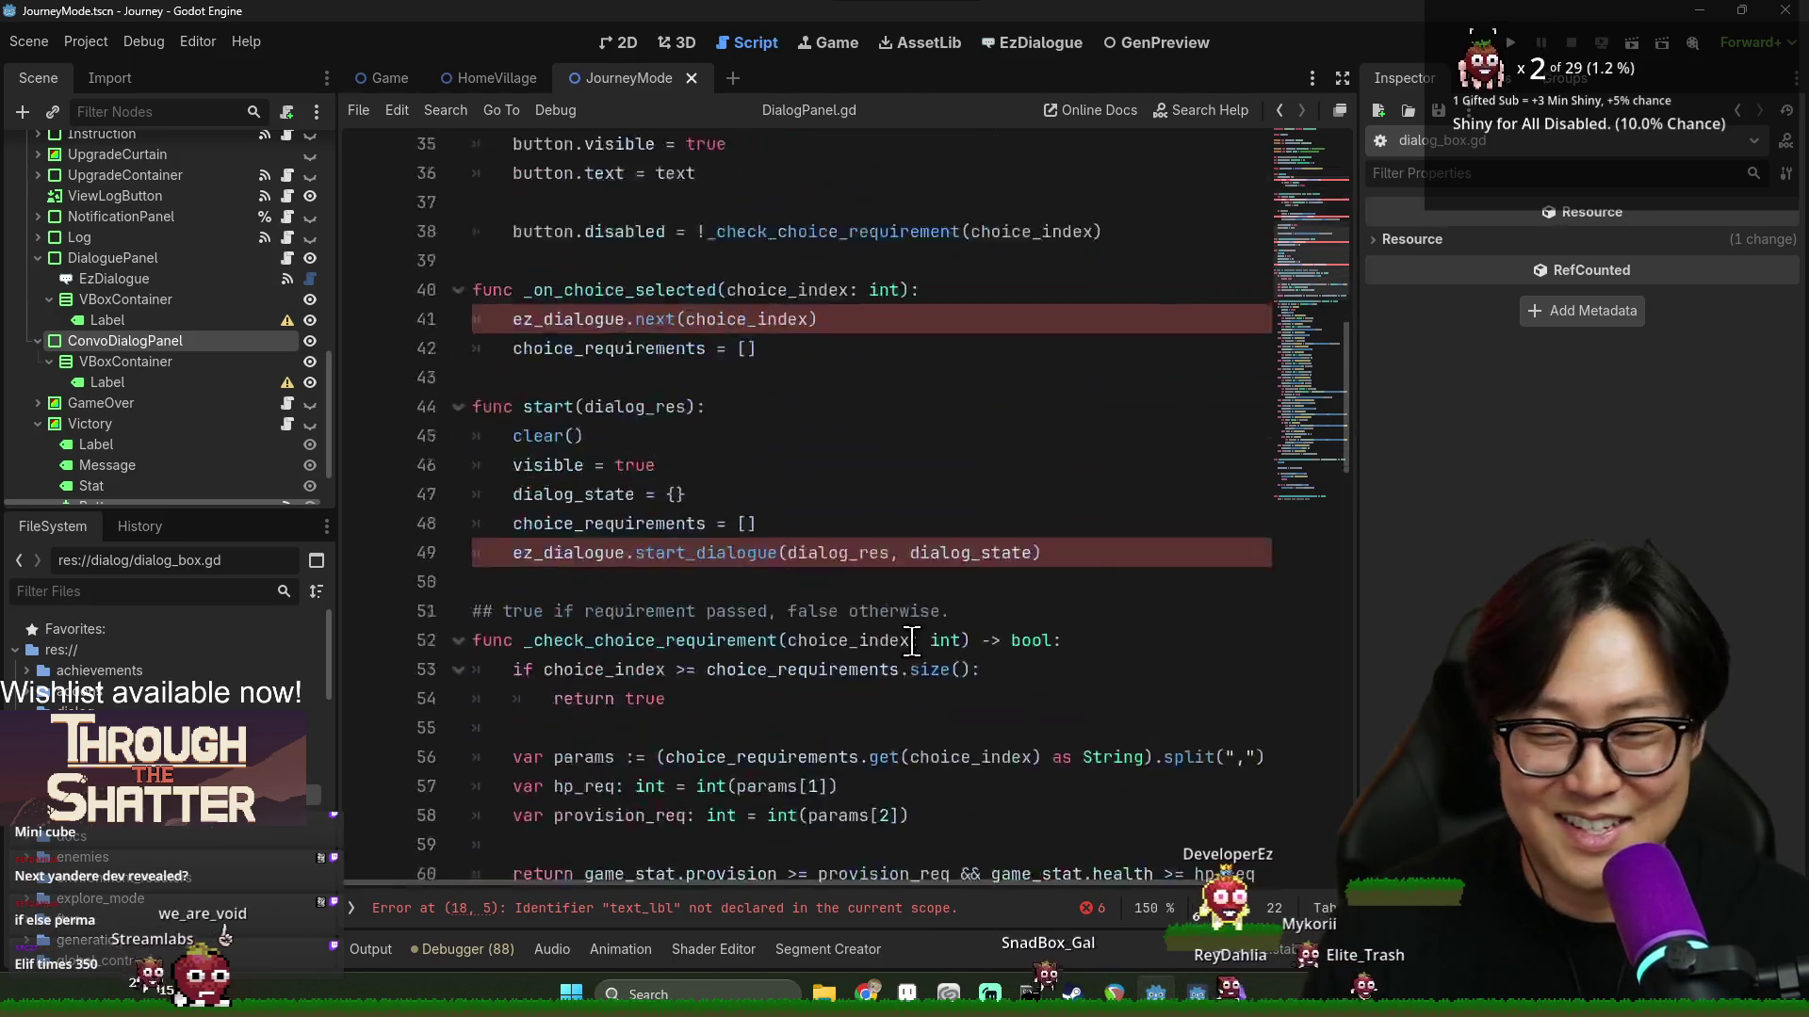
scroll(833, 613, up, 4)
mouse_move(476, 302)
mouse_down()
mouse_move(970, 771)
mouse_move(1011, 872)
mouse_up()
click(826, 664)
scroll(798, 452, up, 8)
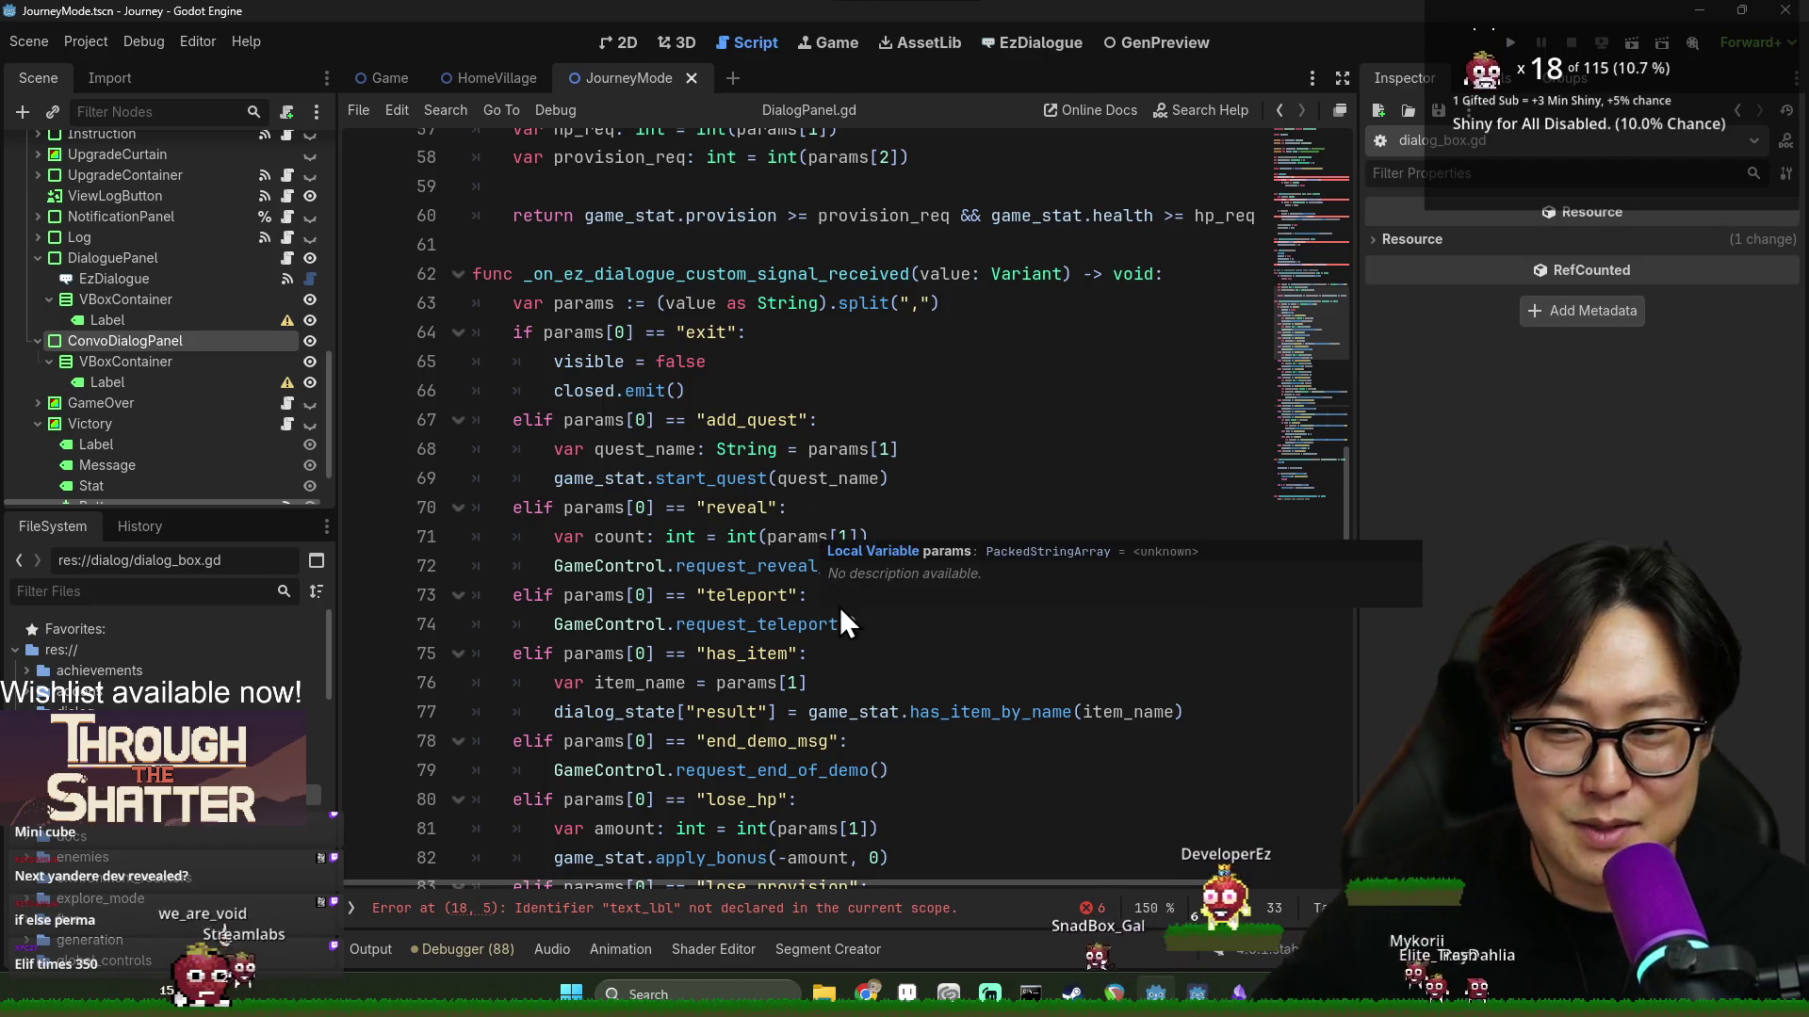
scroll(799, 505, down, 6)
scroll(799, 506, down, 8)
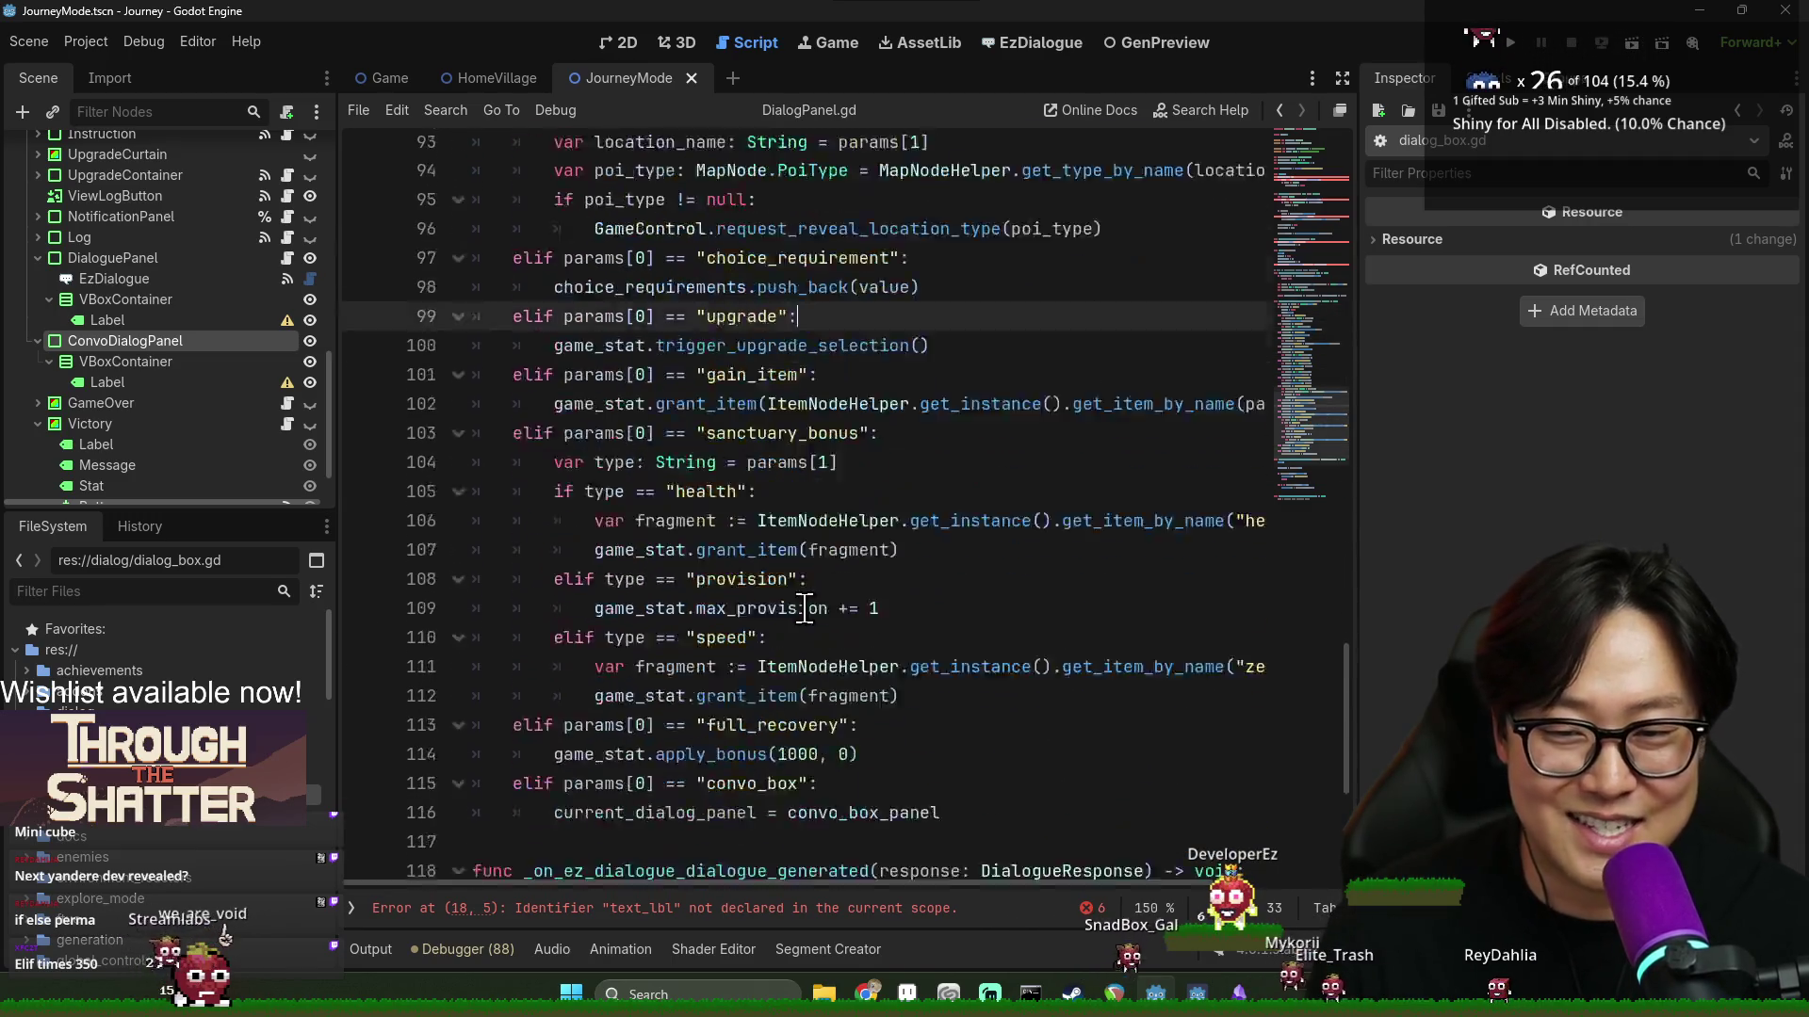
scroll(943, 631, up, 3)
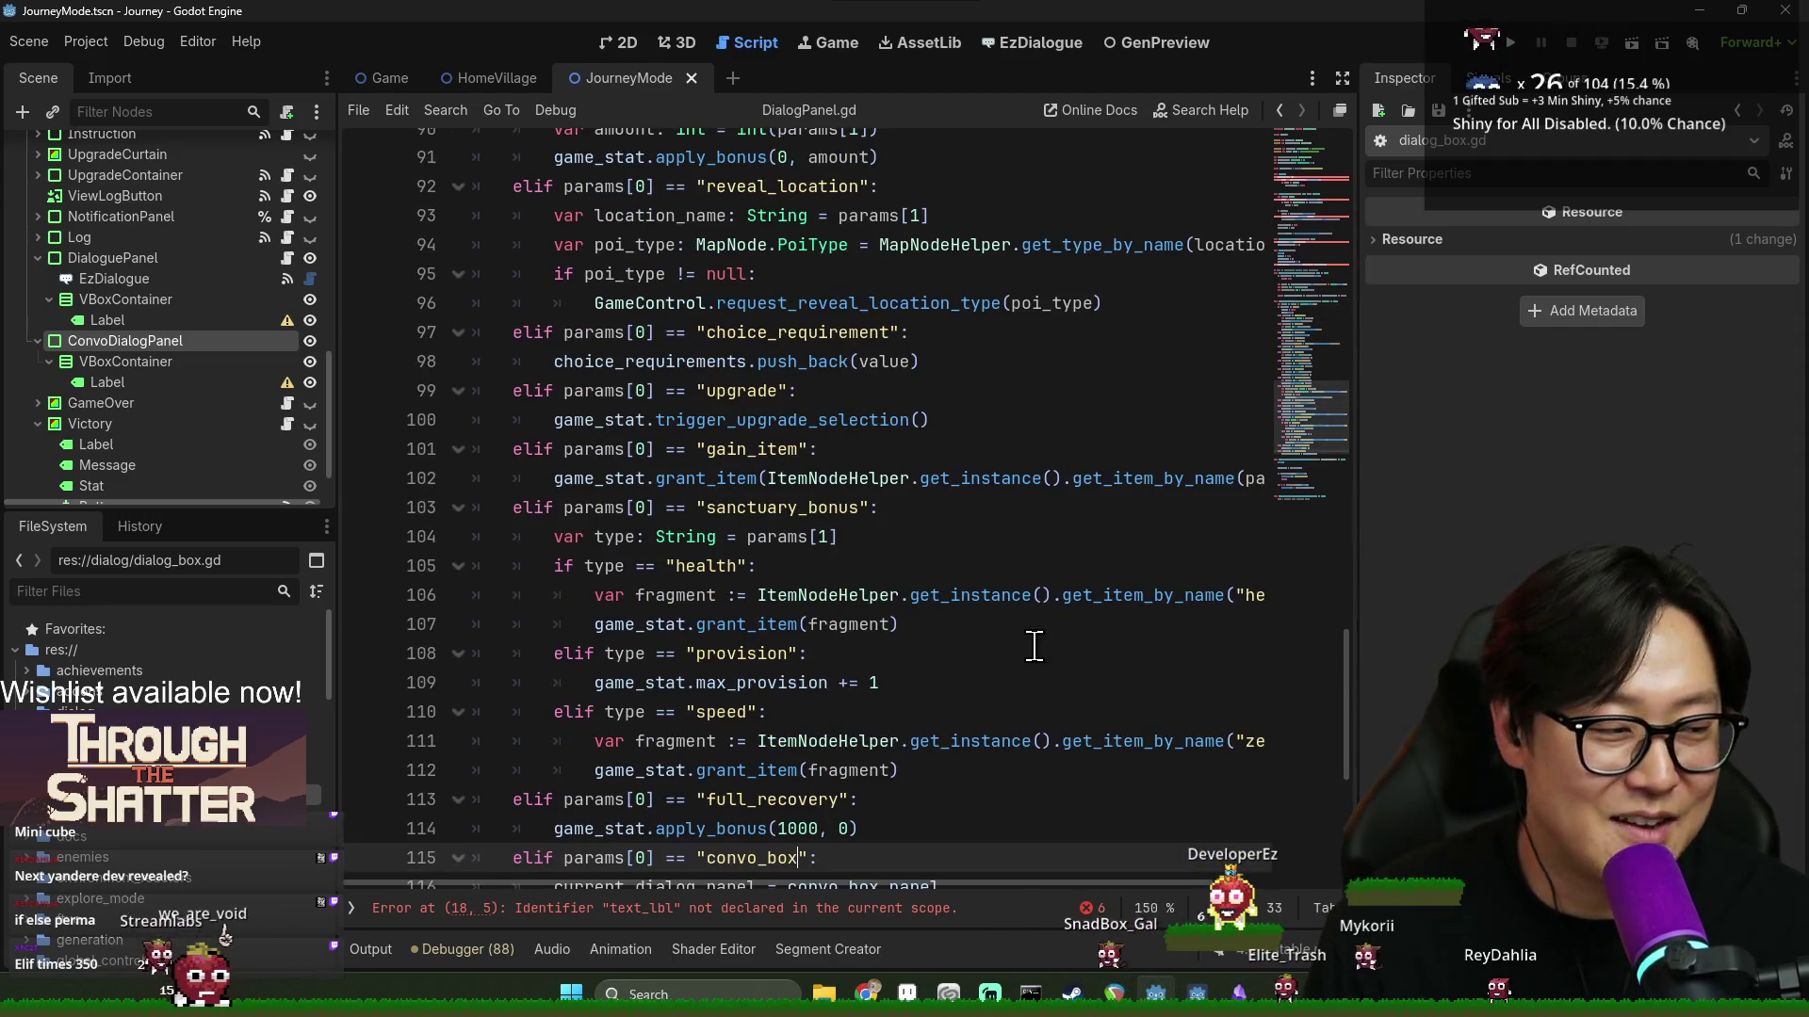
scroll(848, 716, up, 14)
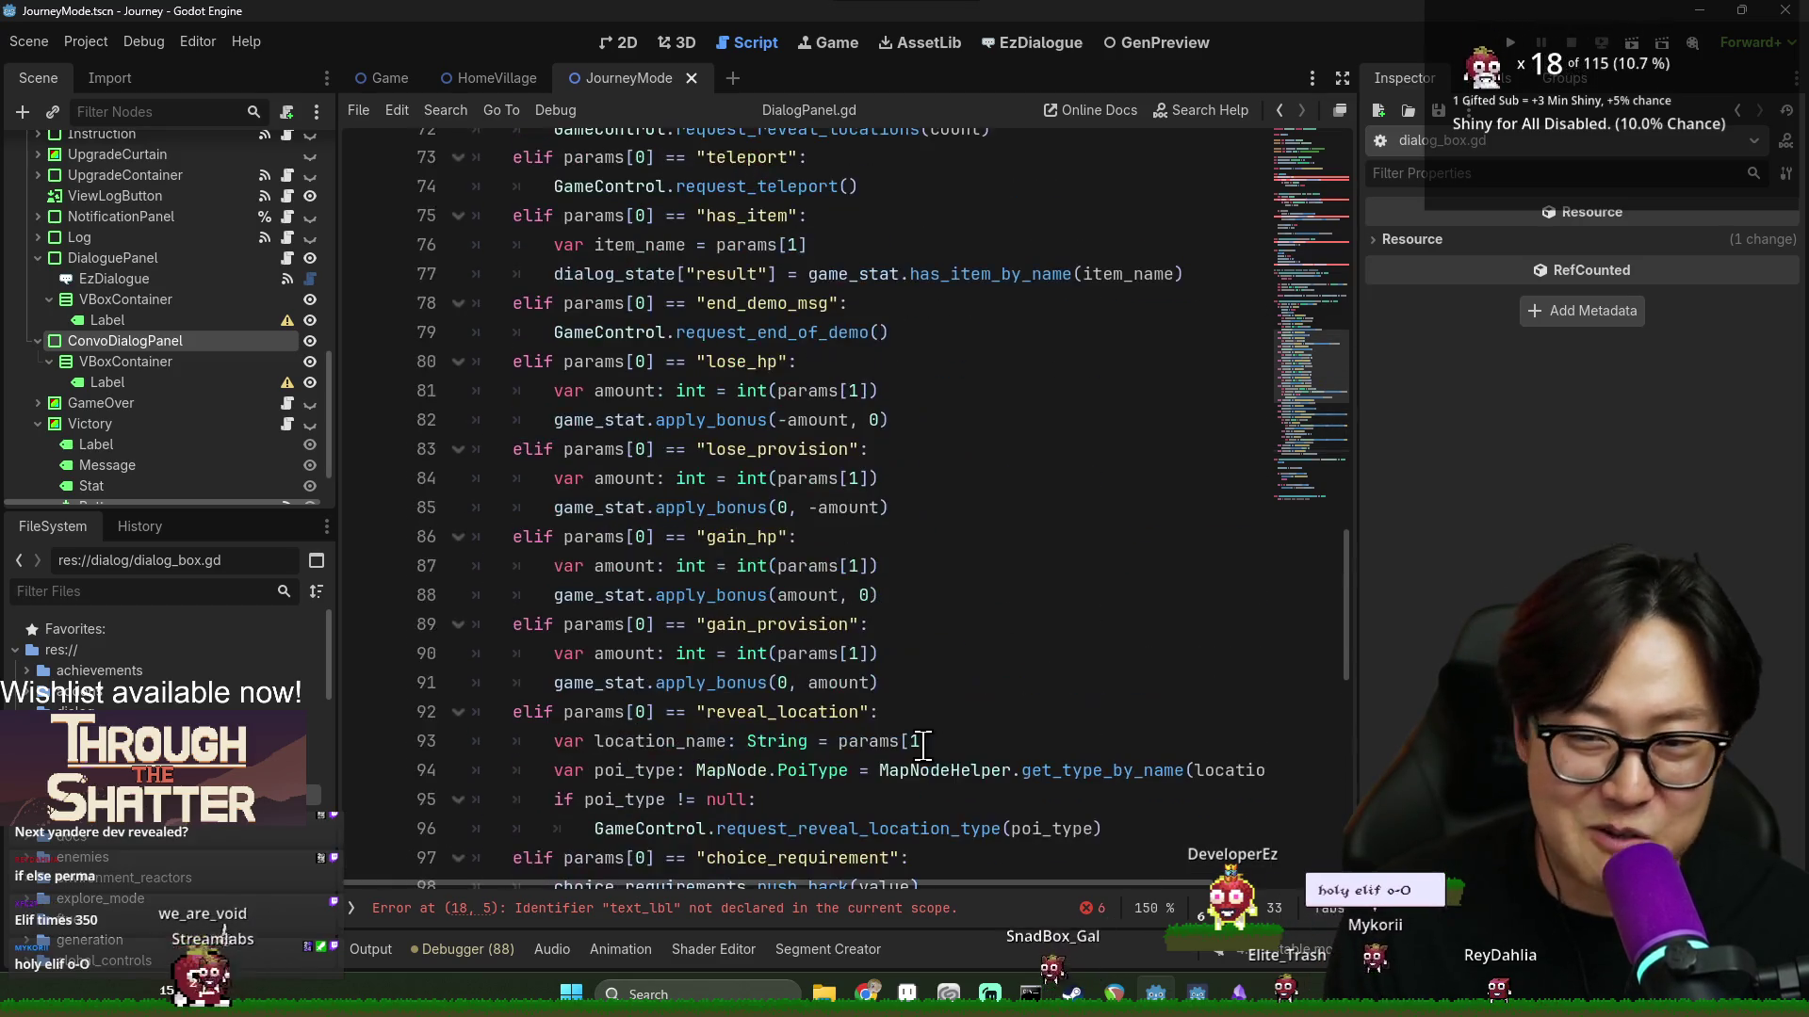
scroll(731, 607, up, 2)
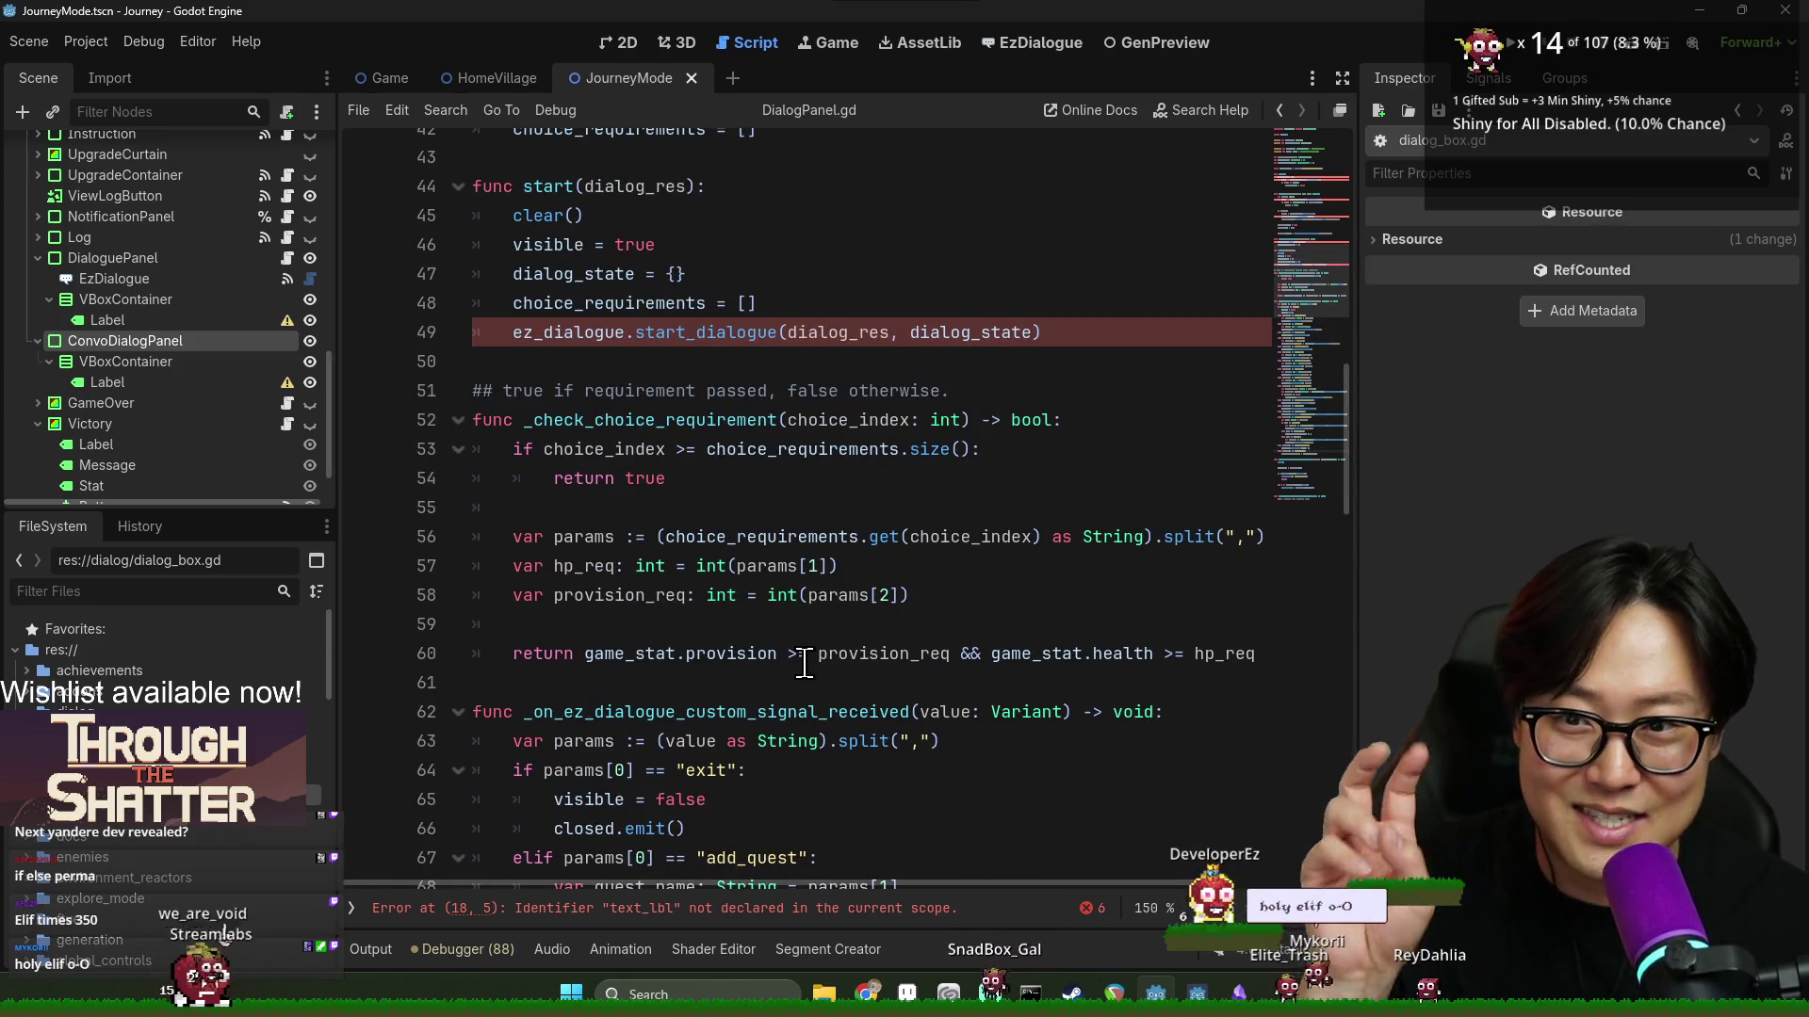
scroll(852, 687, down, 6)
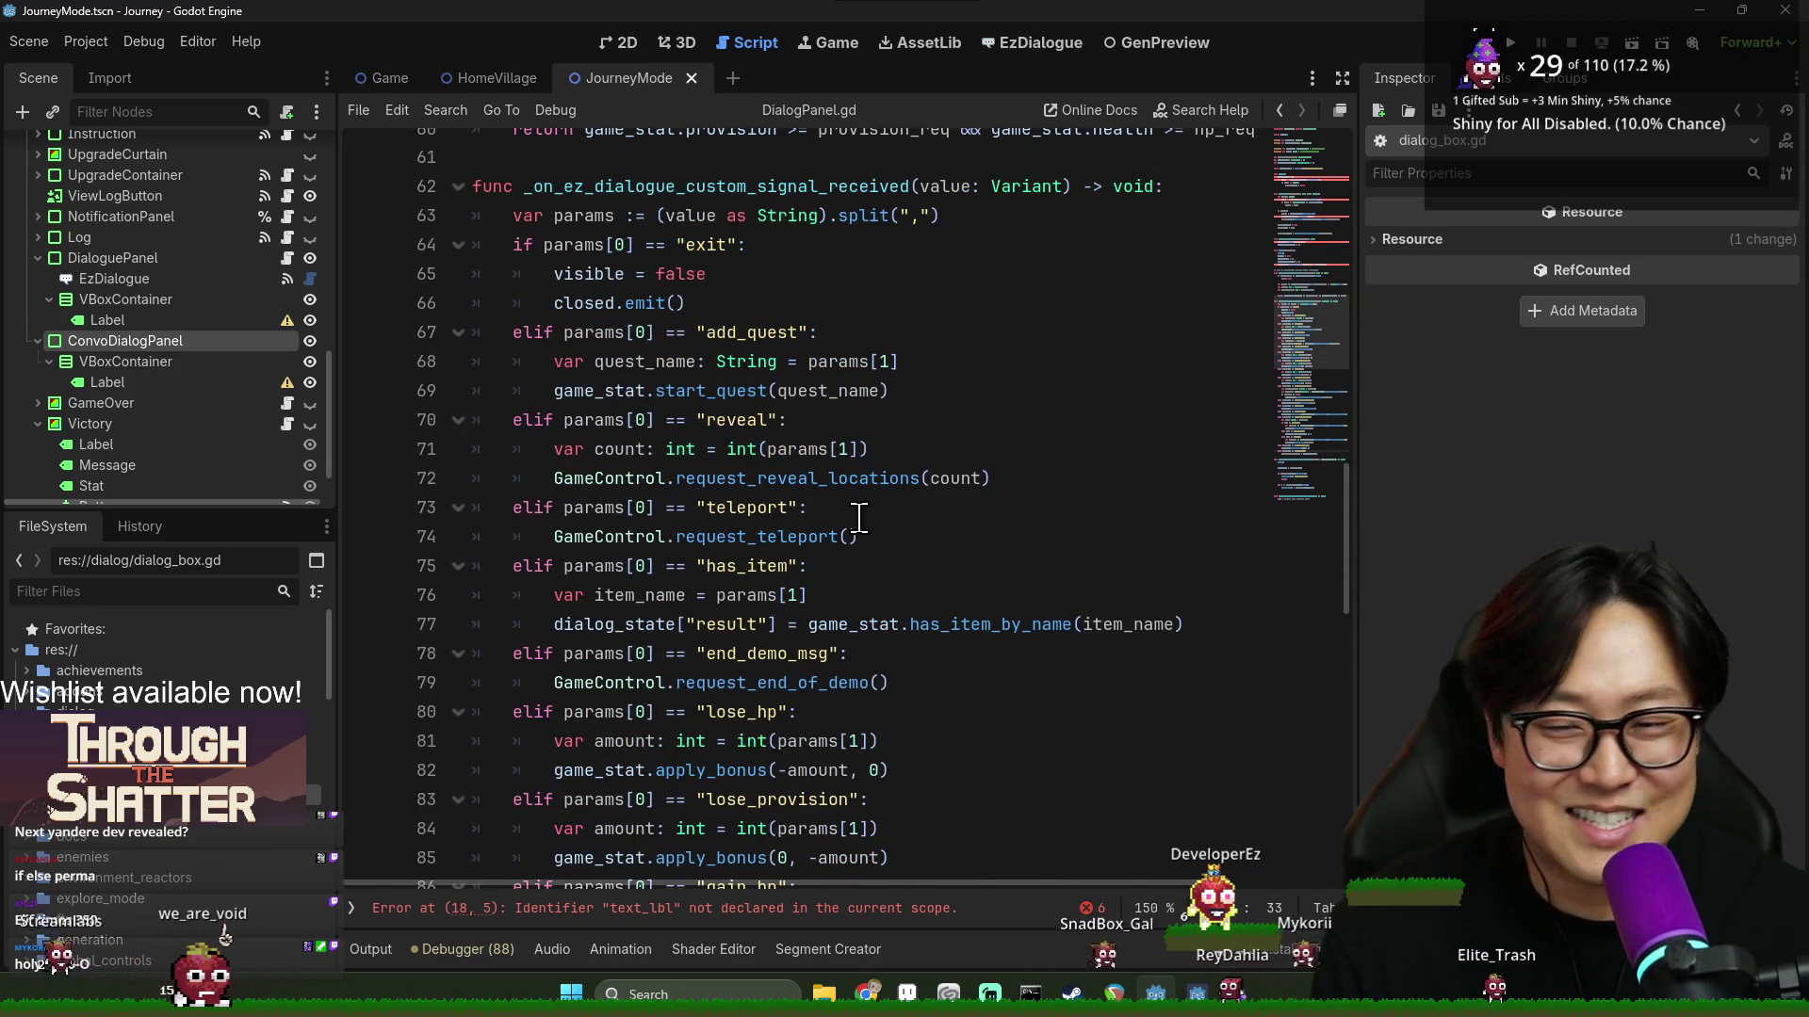
drag(553, 361, 908, 391)
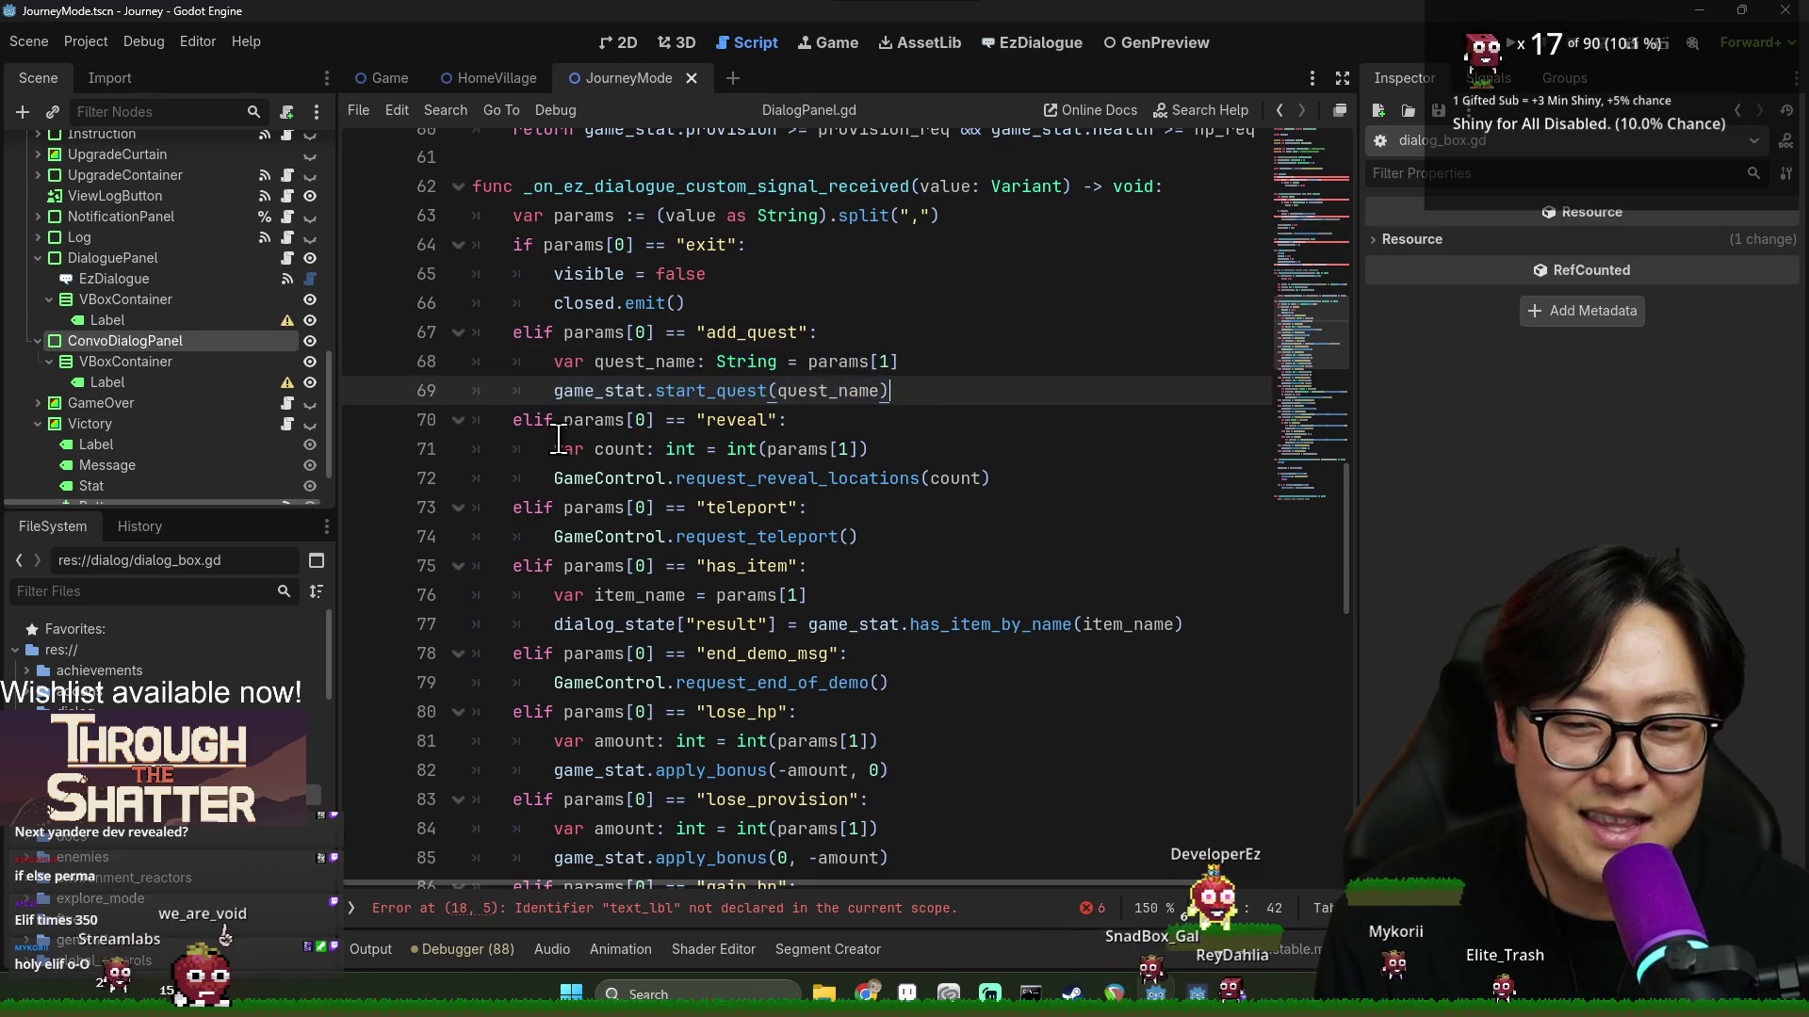
drag(556, 448, 991, 479)
drag(584, 536, 925, 558)
drag(514, 623, 1073, 624)
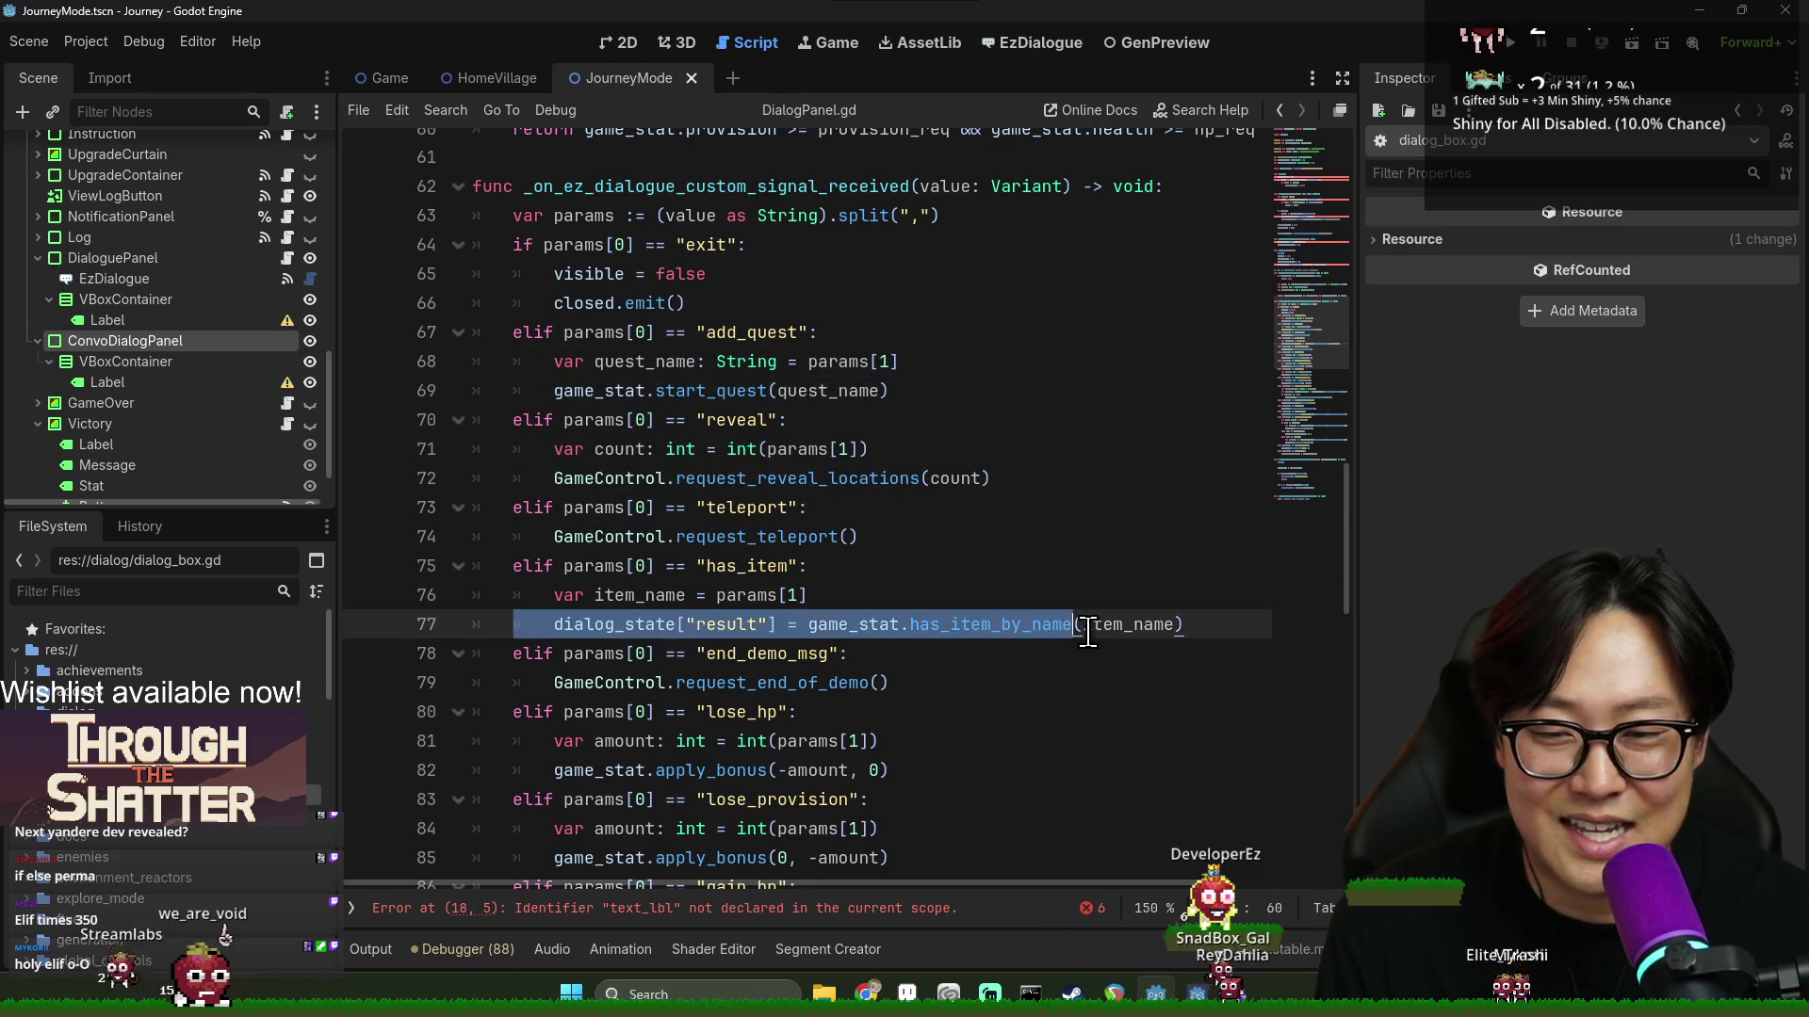
scroll(1009, 625, down, 4)
scroll(852, 515, down, 4)
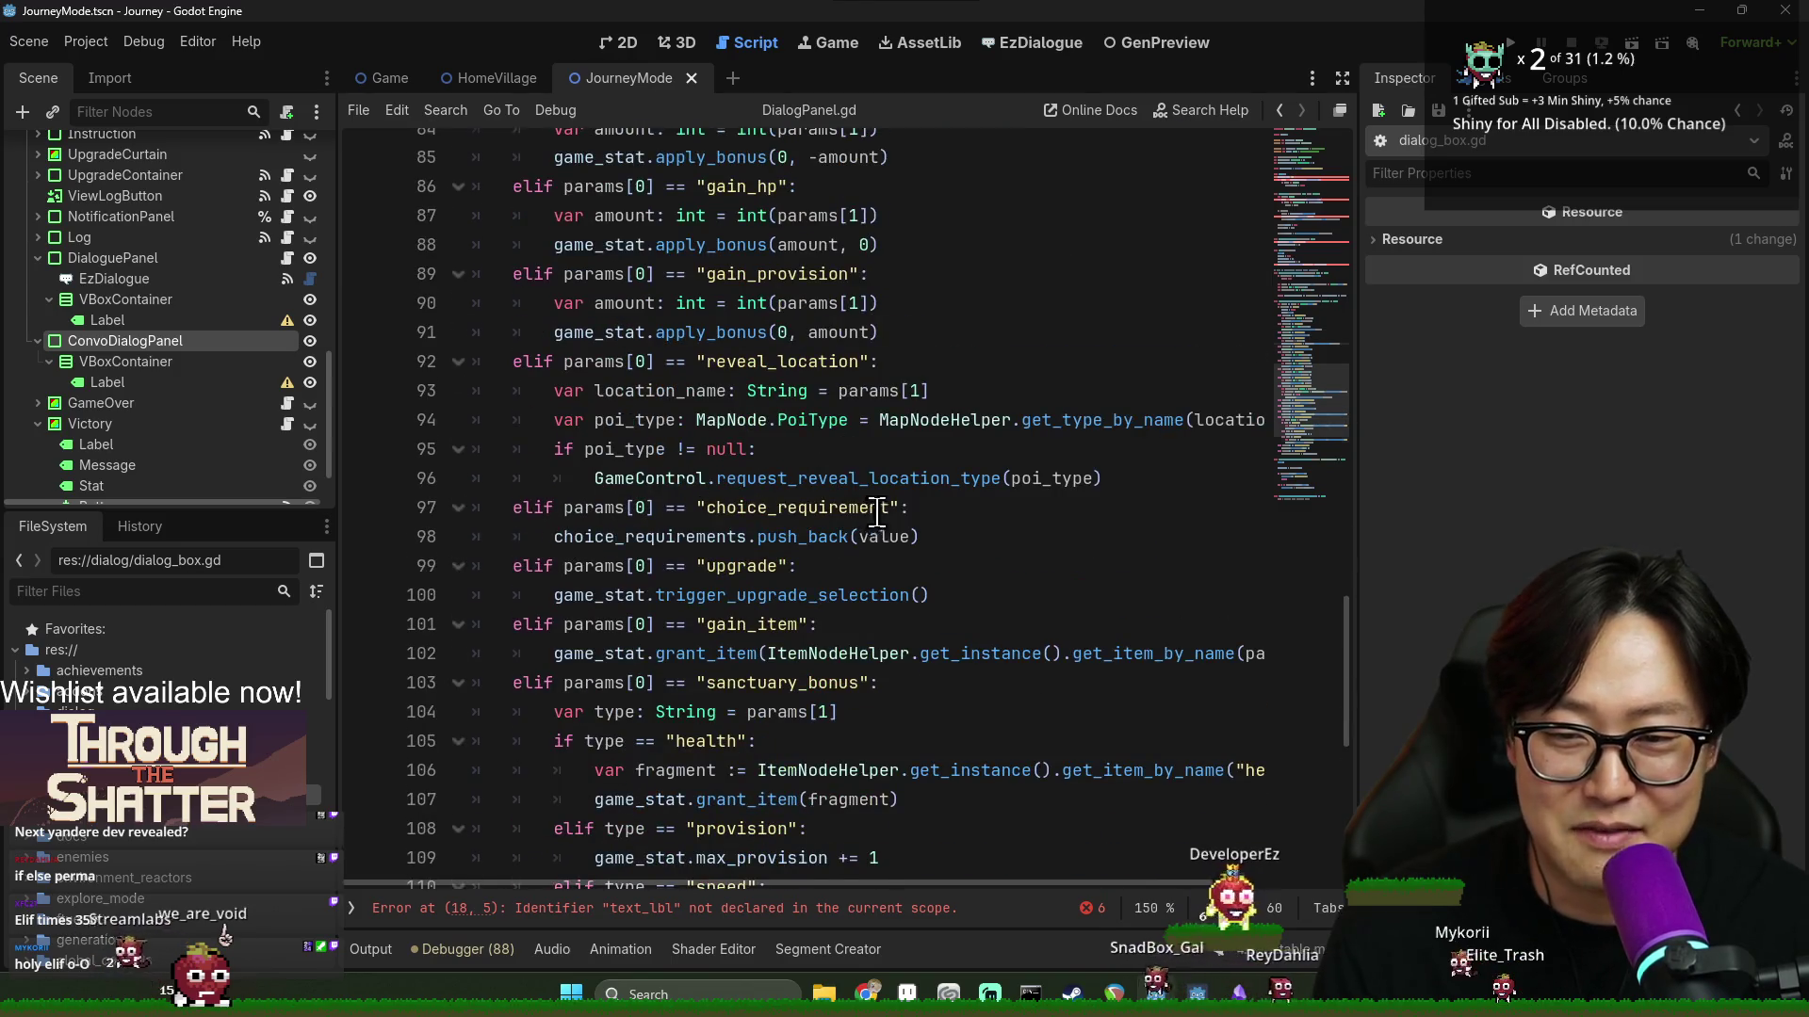
scroll(961, 556, up, 10)
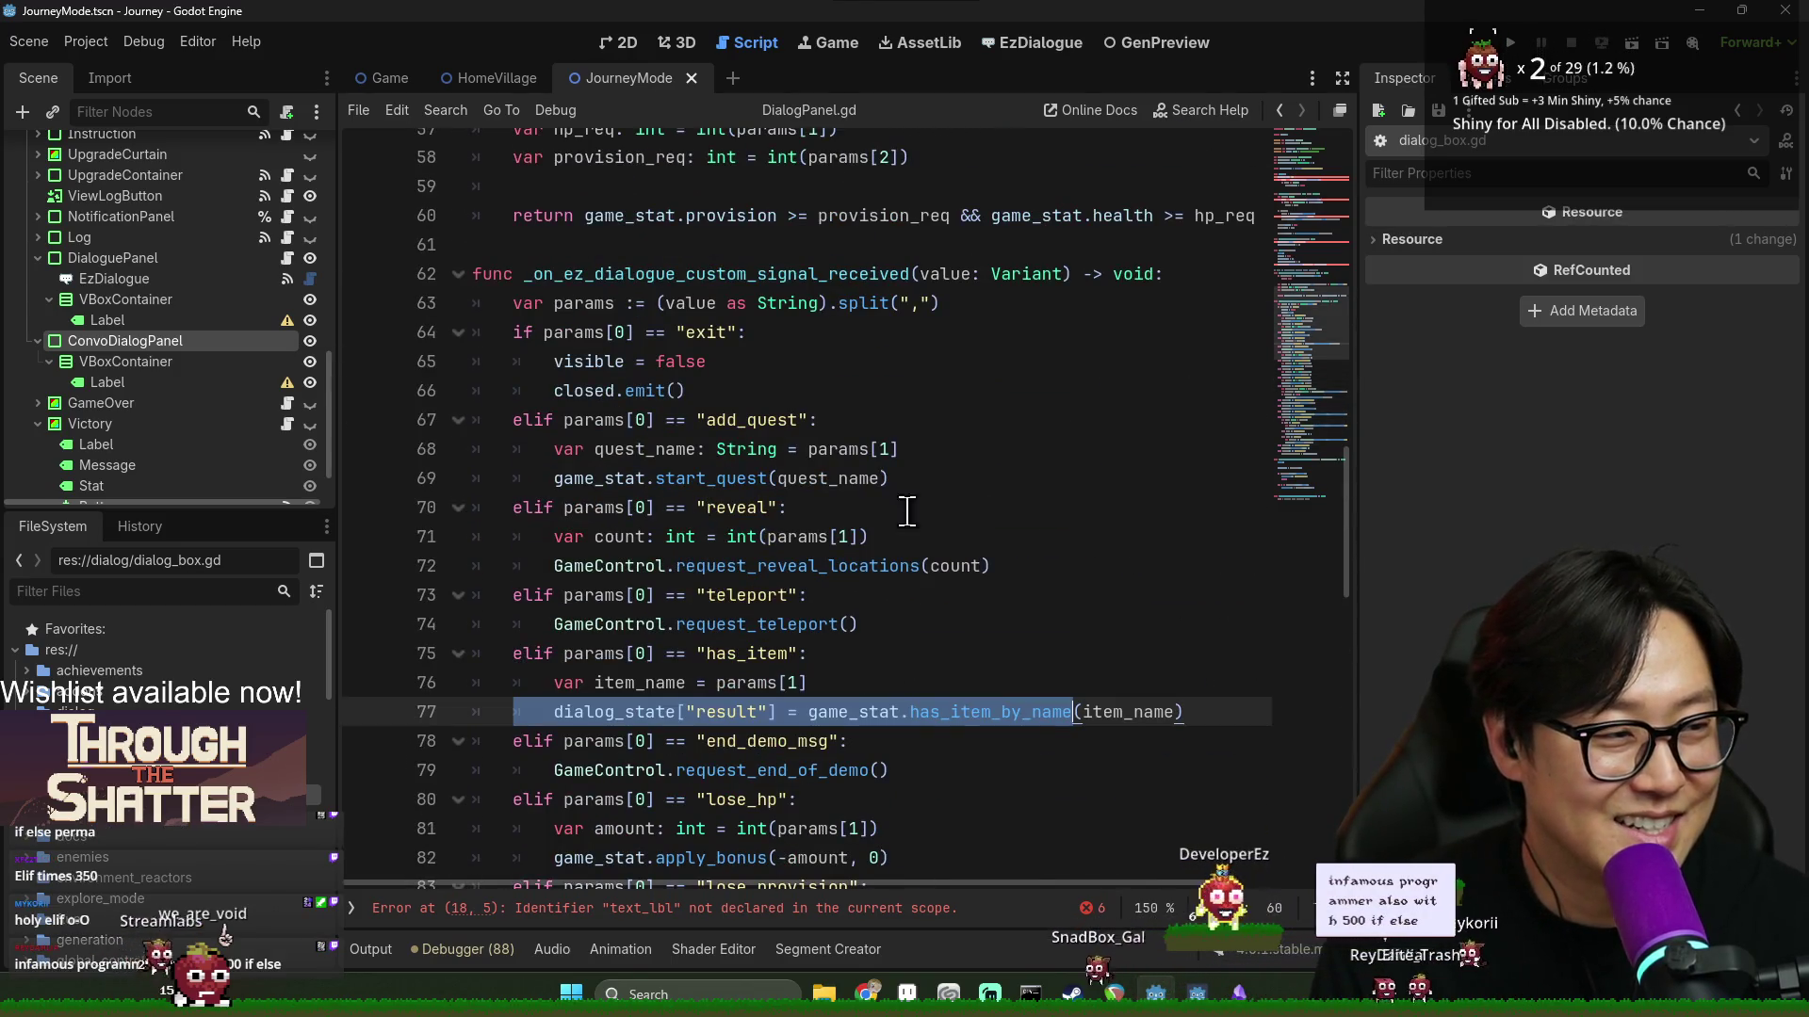
click(803, 391)
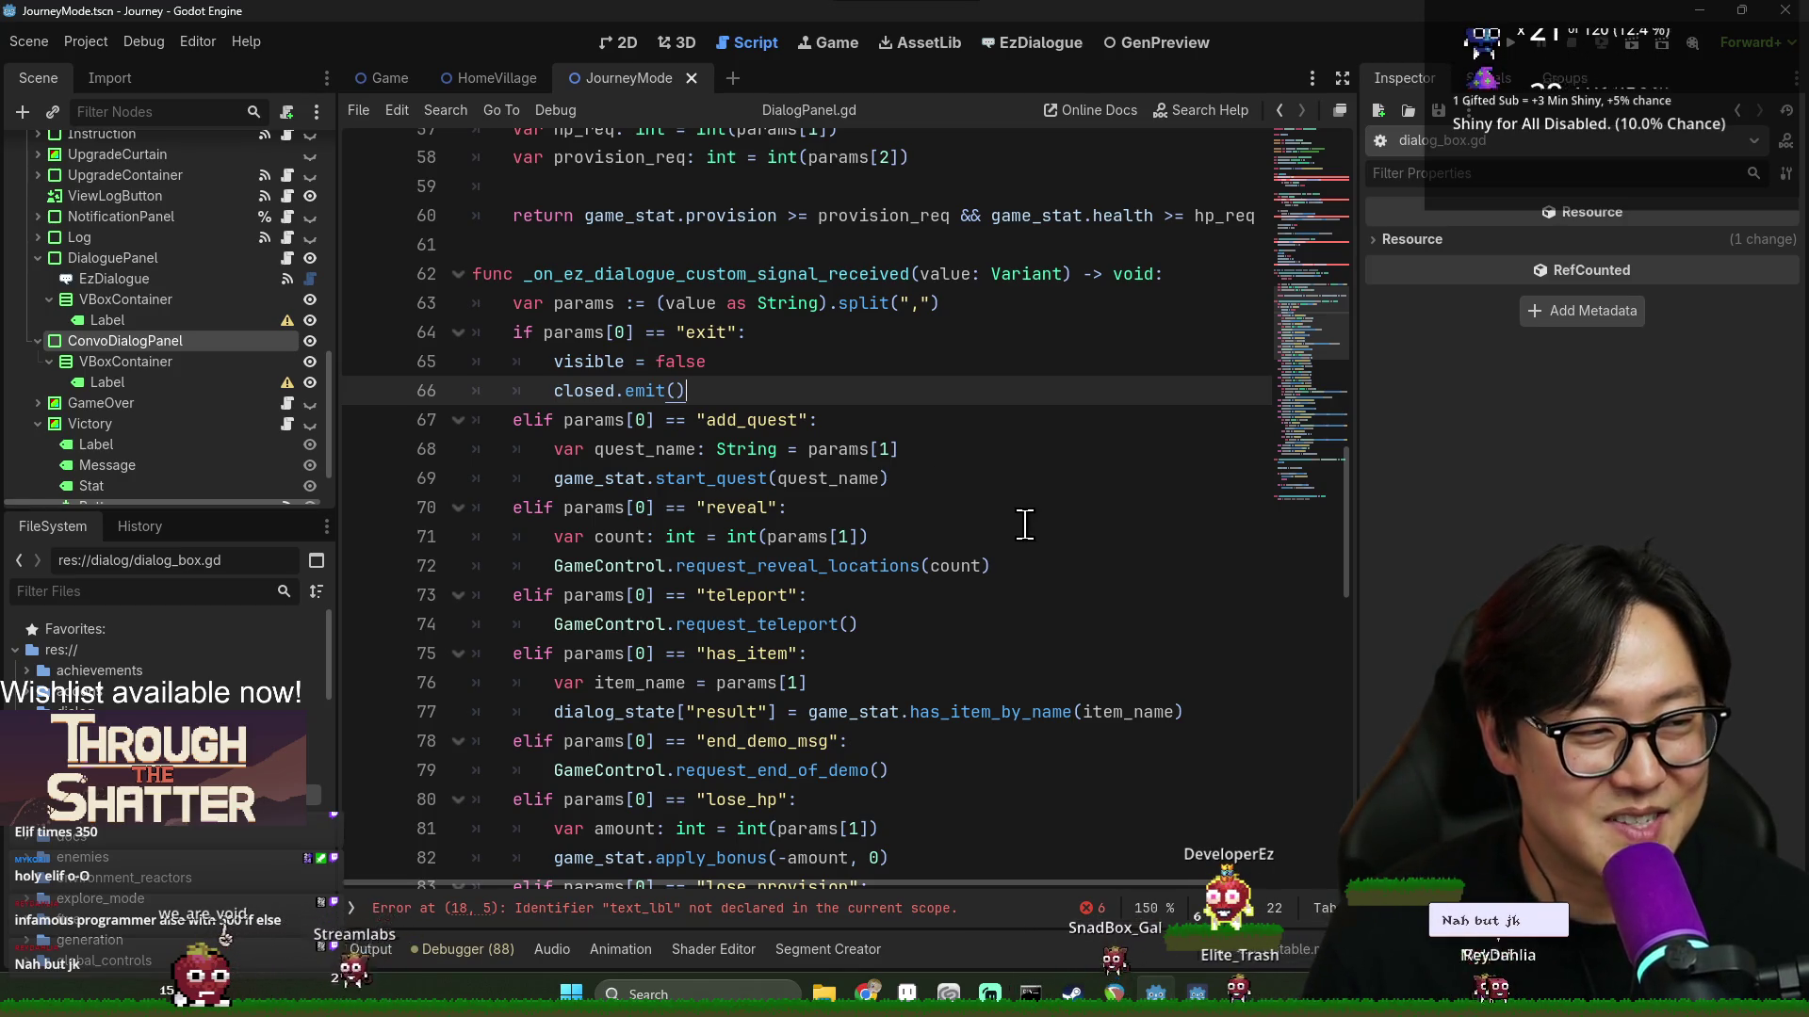
scroll(971, 414, up, 1)
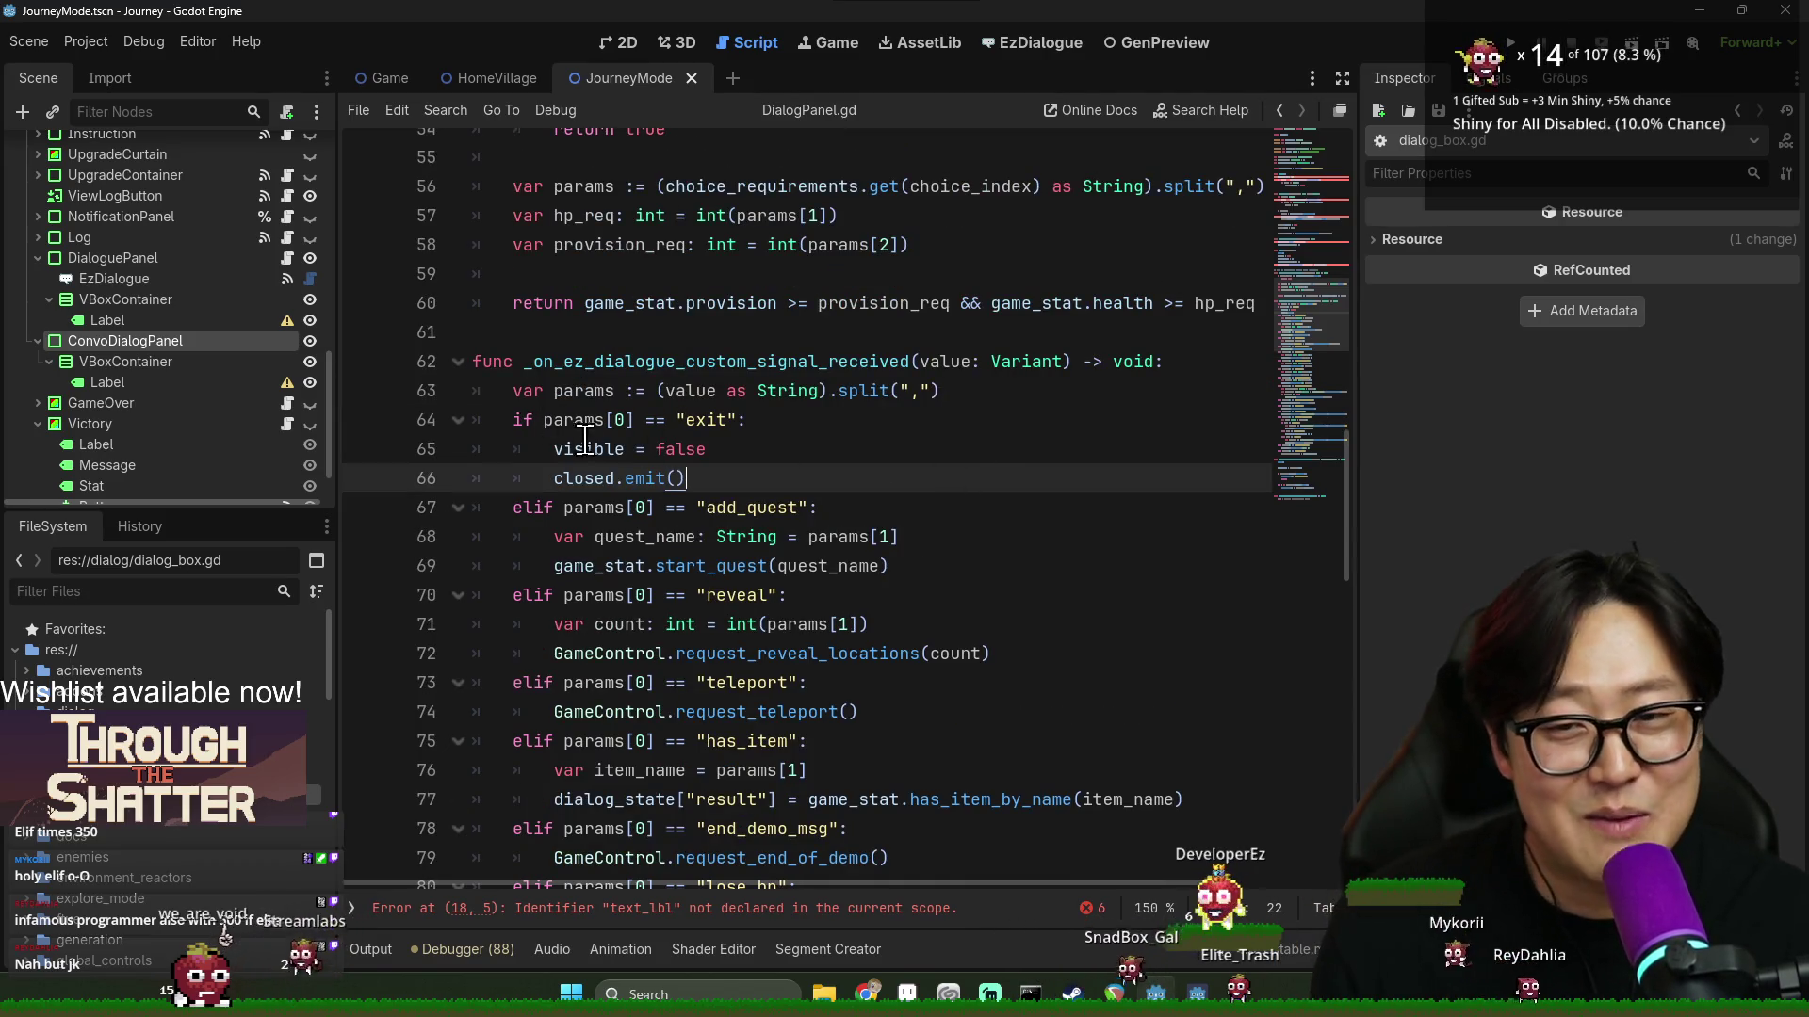
scroll(766, 411, up, 3)
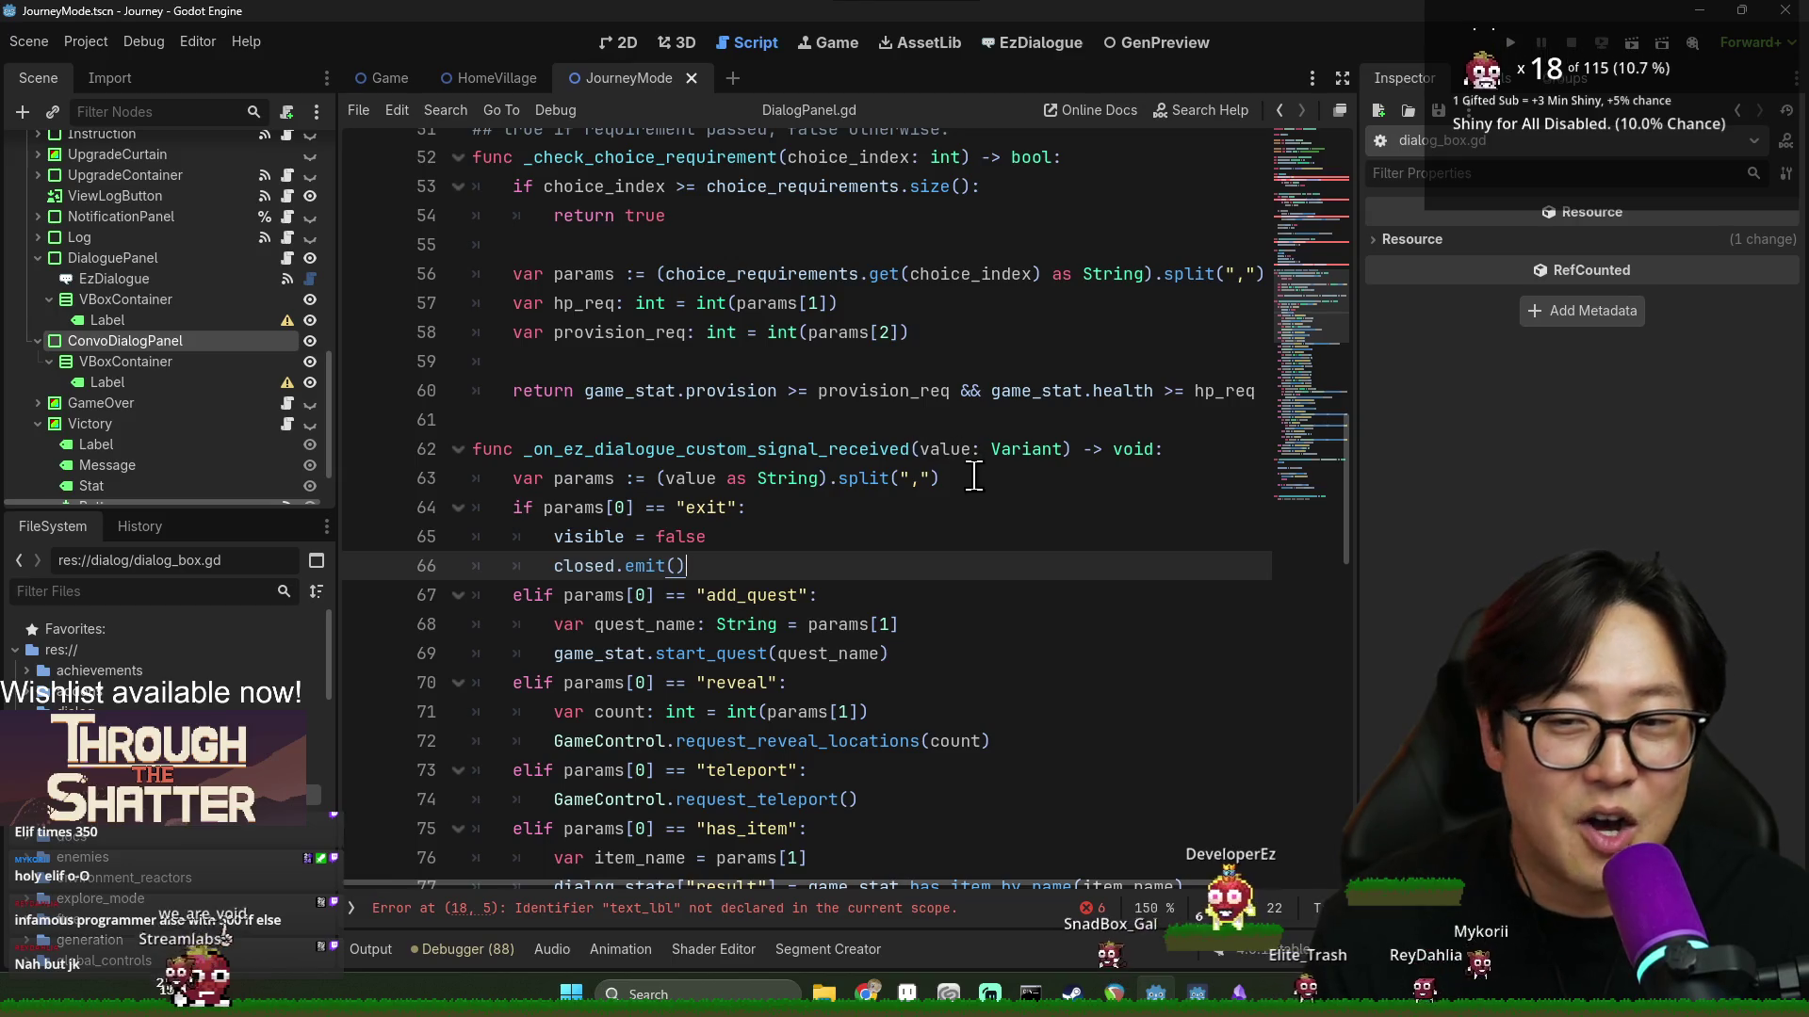
scroll(983, 460, up, 5)
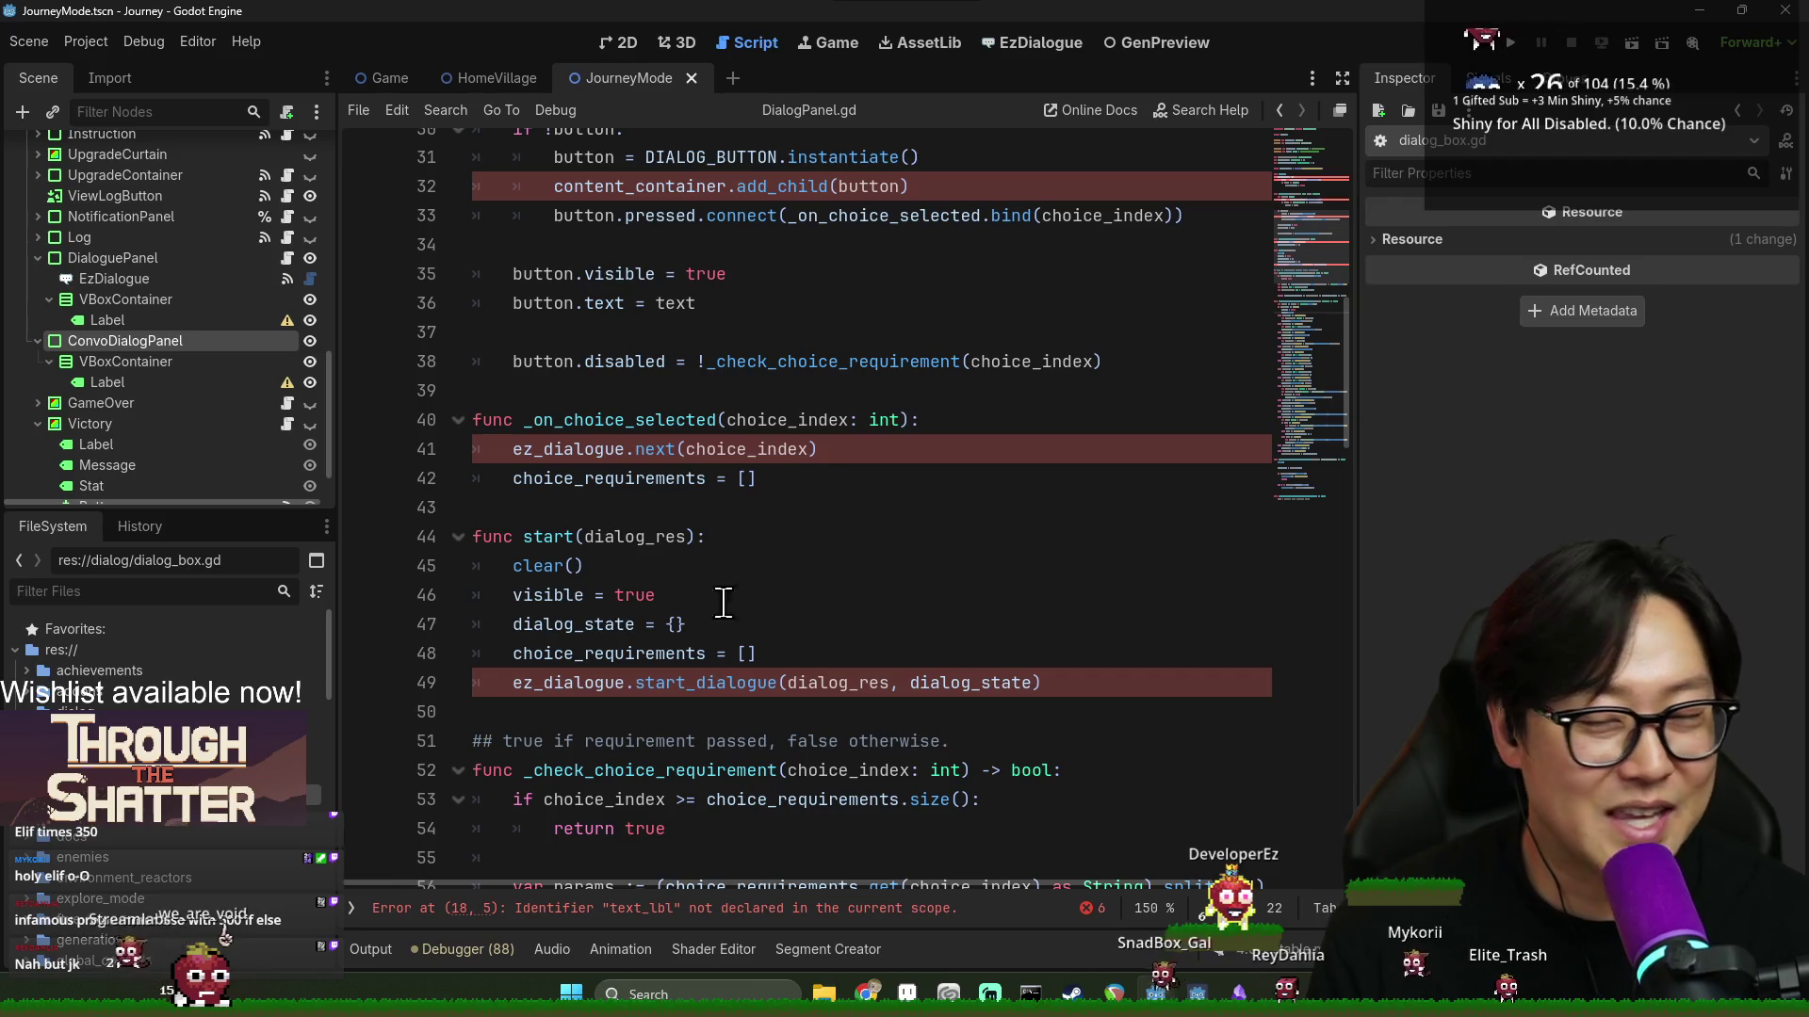
scroll(647, 609, up, 8)
scroll(647, 610, up, 2)
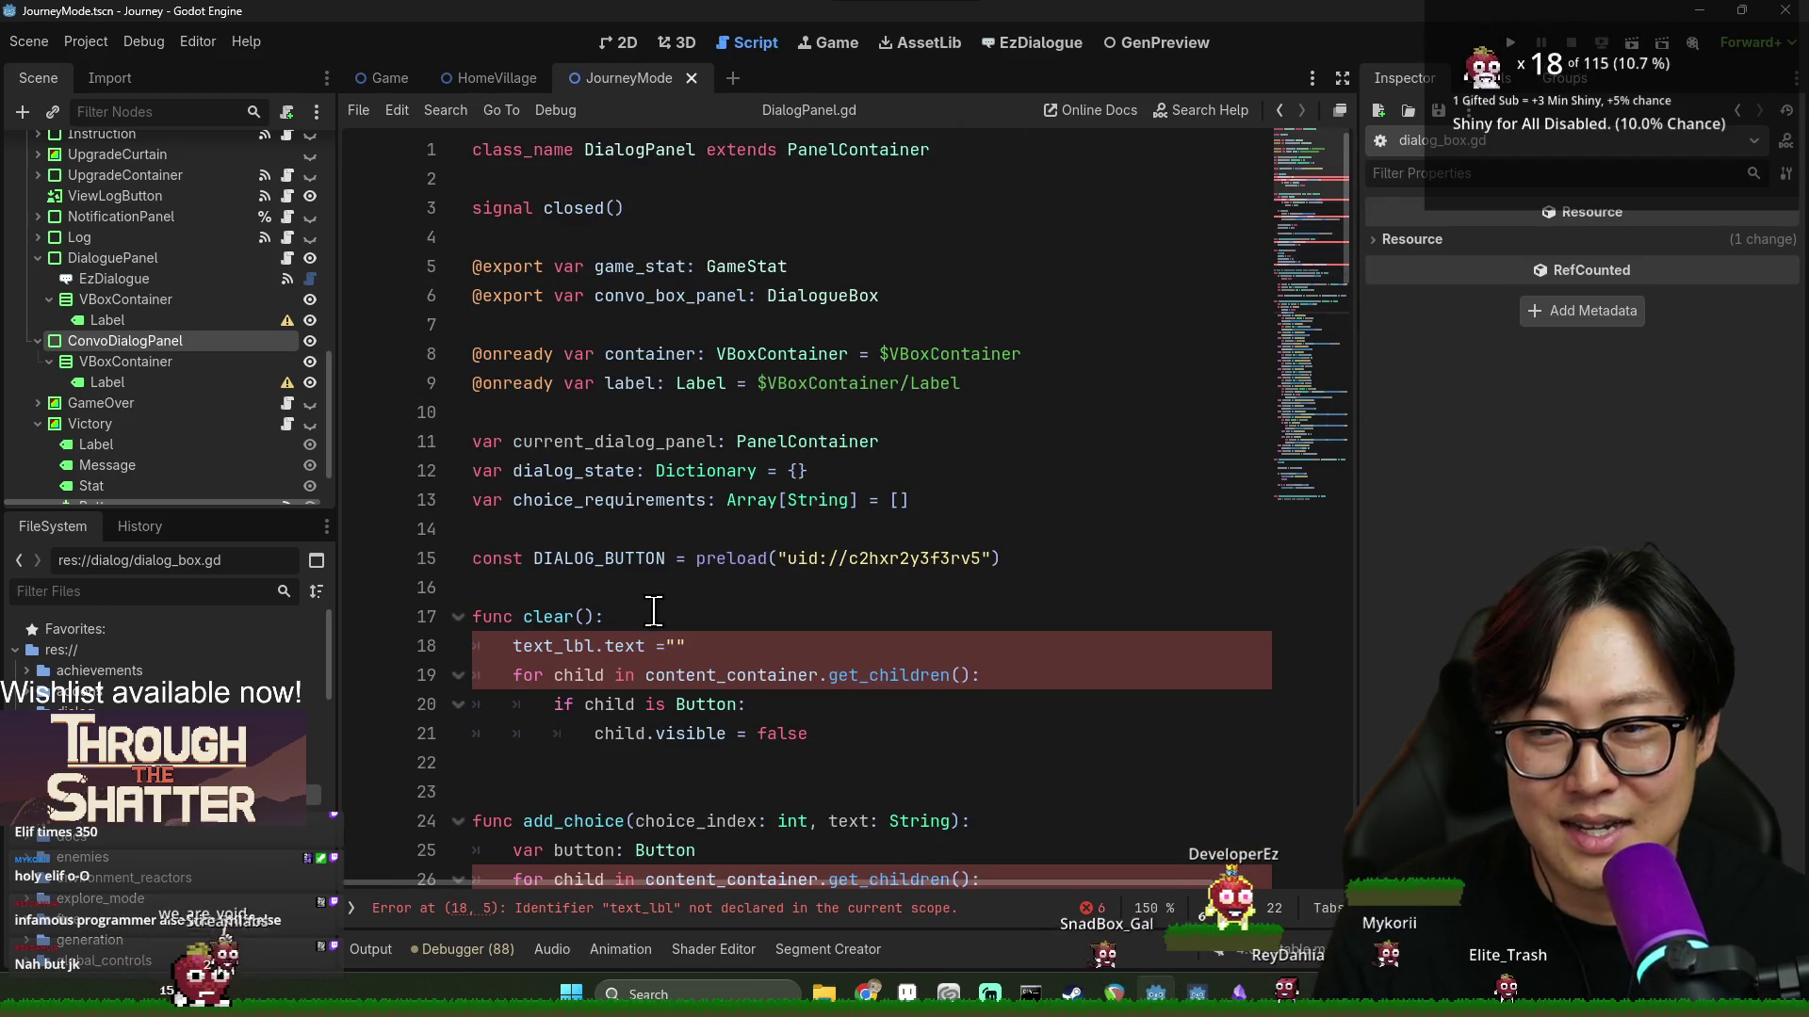
scroll(648, 610, down, 1)
double_click(554, 558)
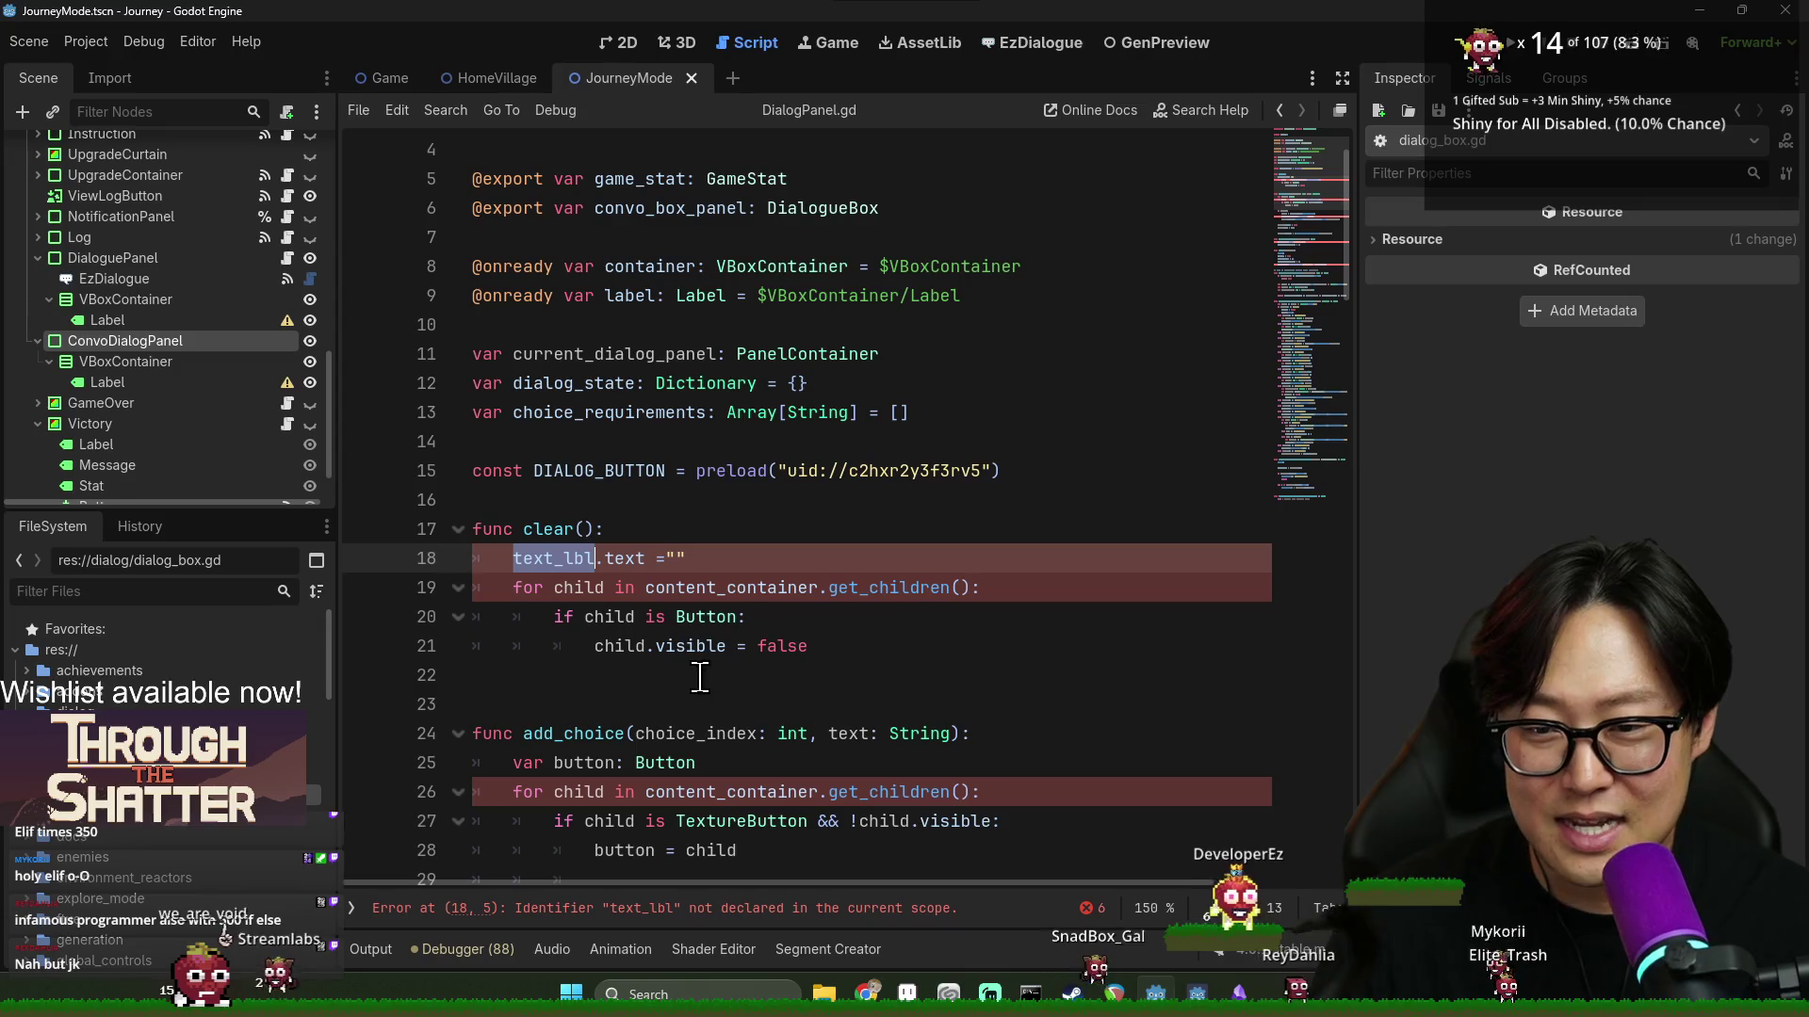
scroll(813, 704, down, 20)
scroll(813, 704, down, 11)
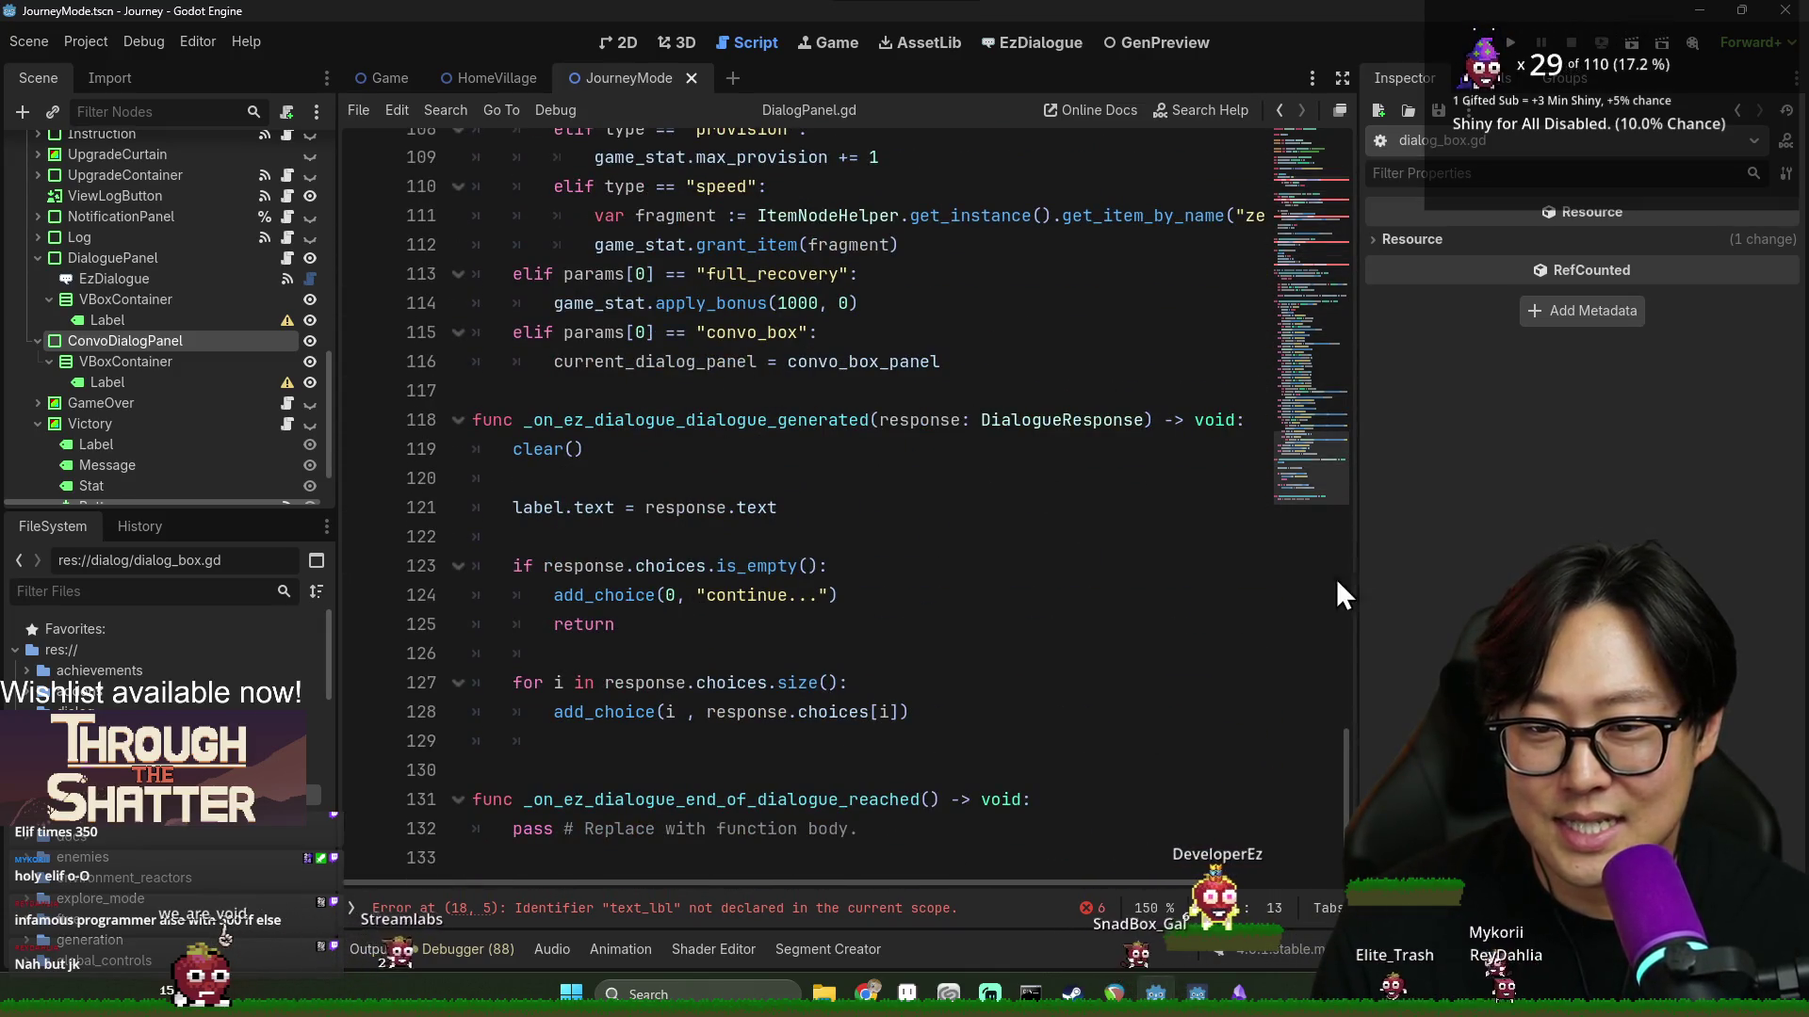
scroll(1298, 647, up, 6)
scroll(1126, 625, up, 20)
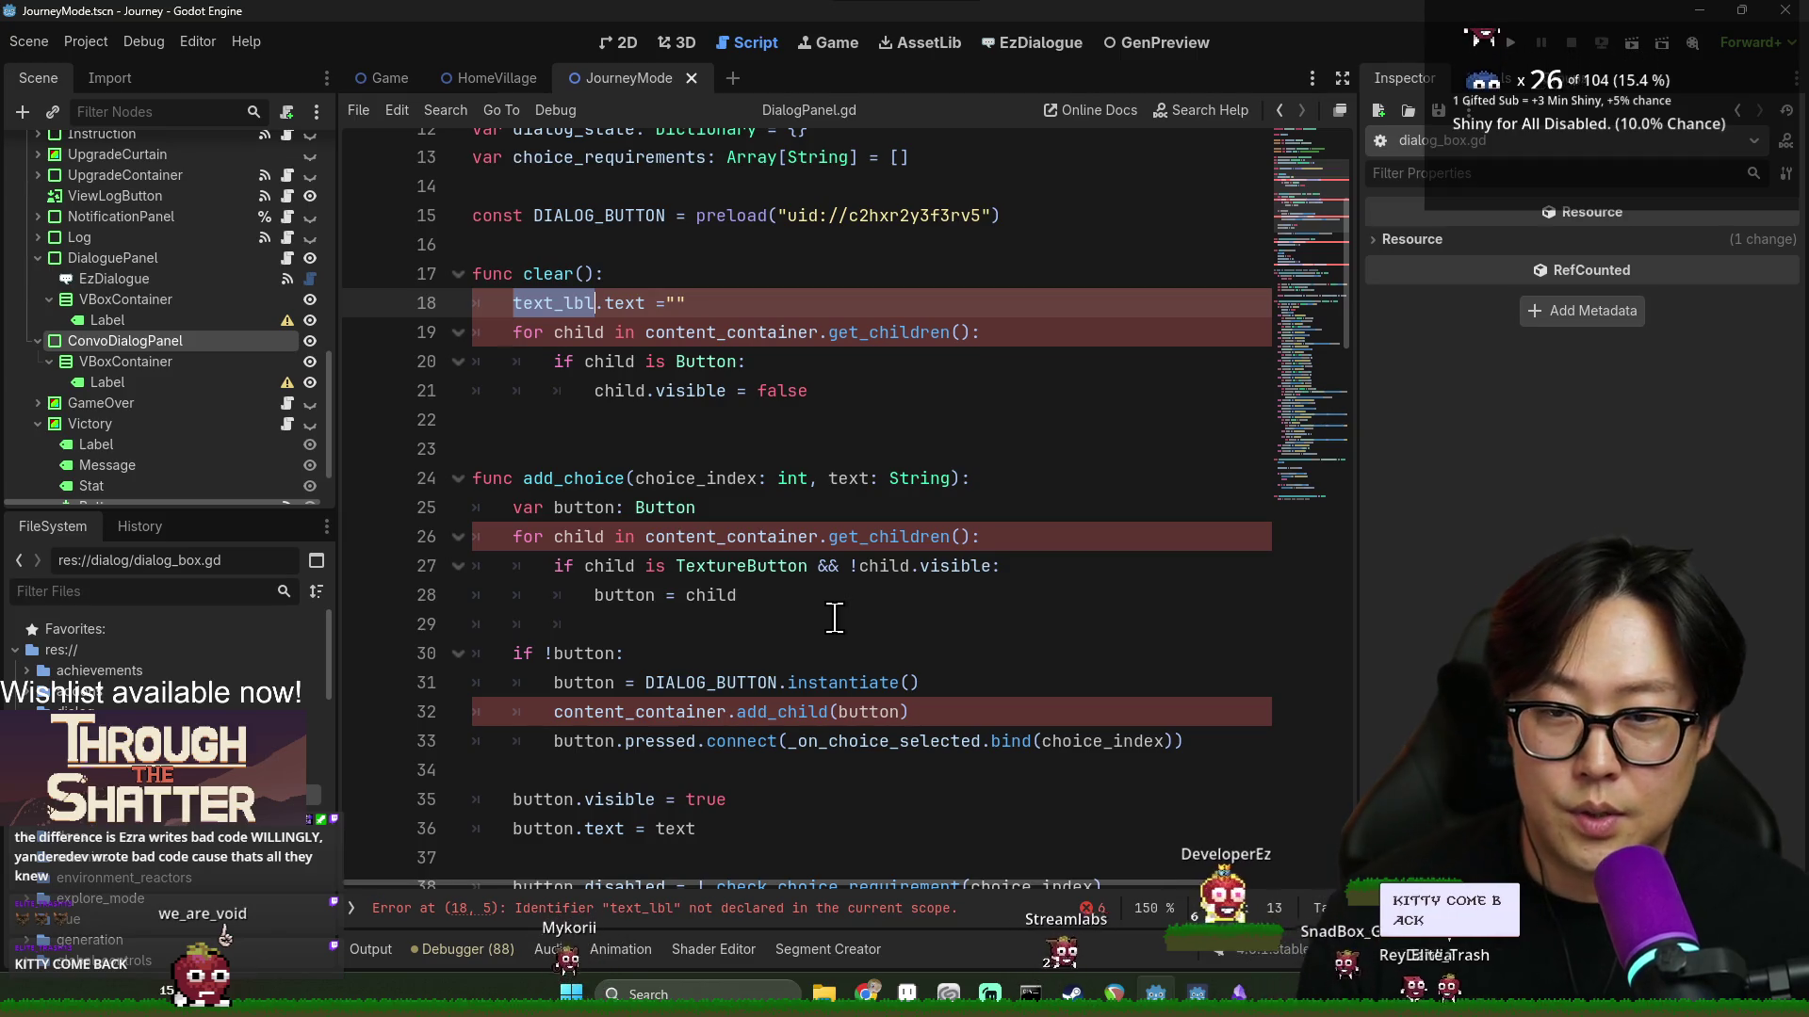
scroll(834, 618, down, 15)
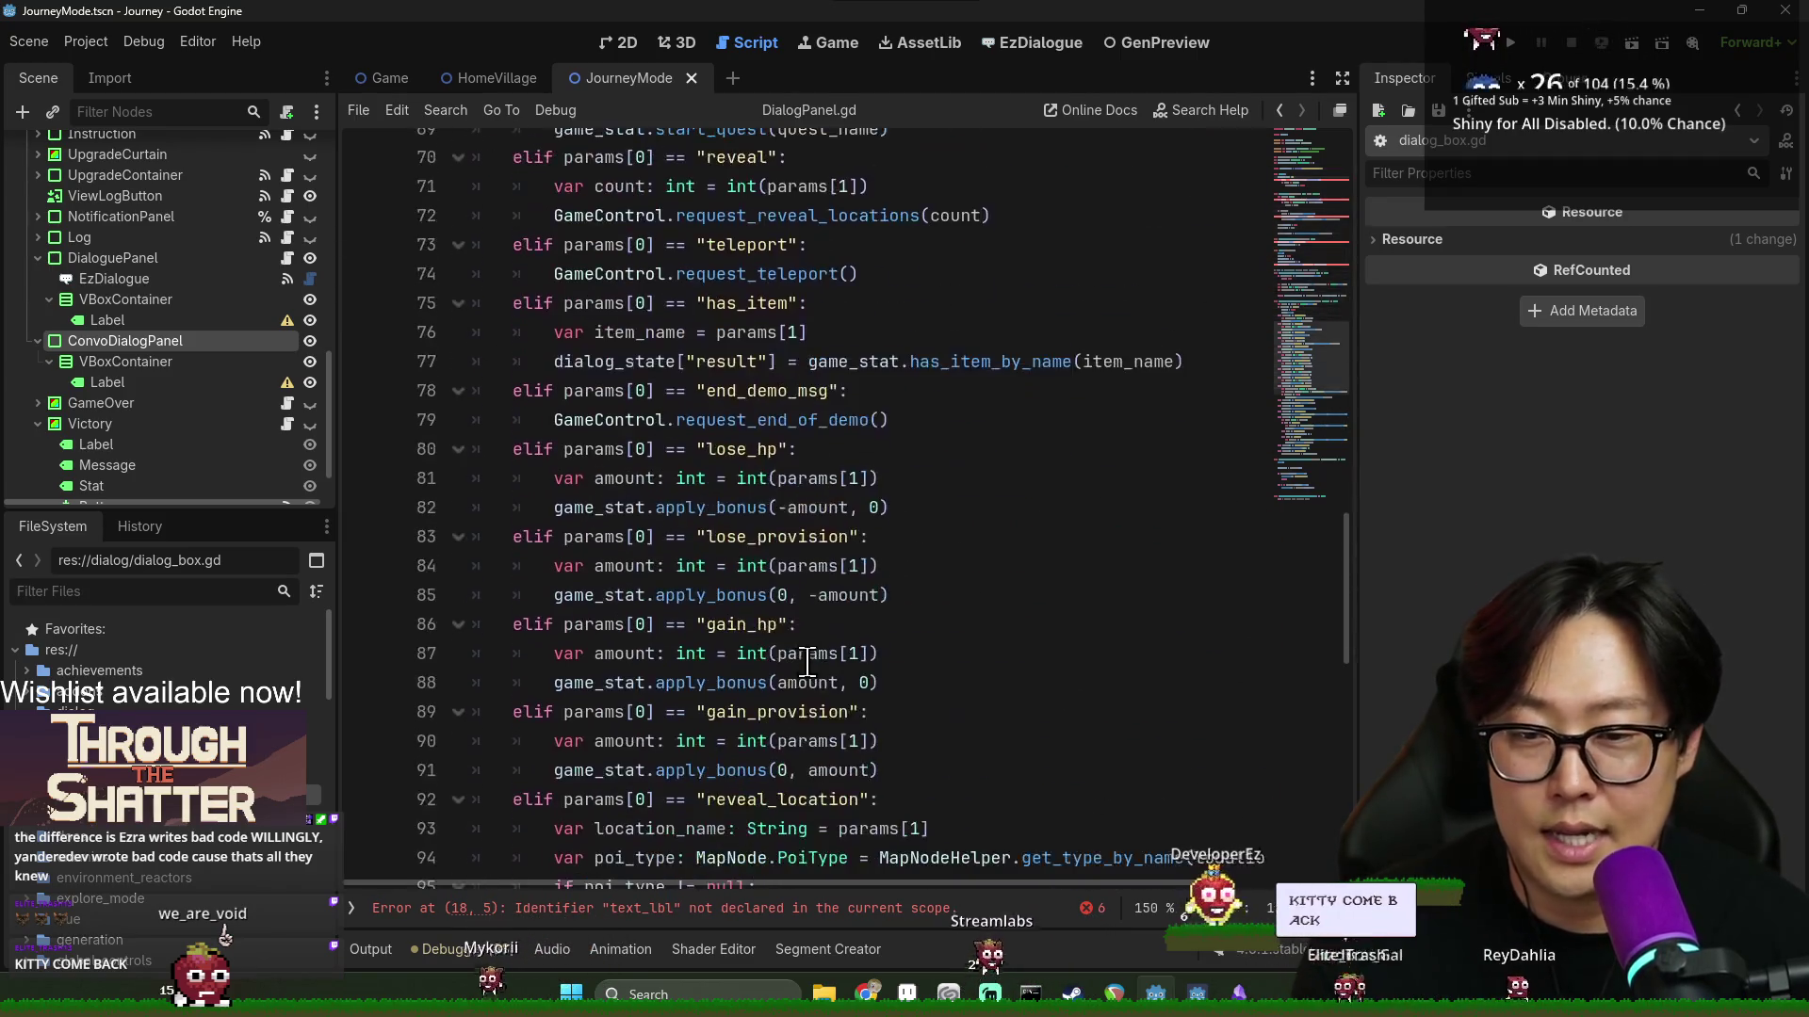
click(706, 479)
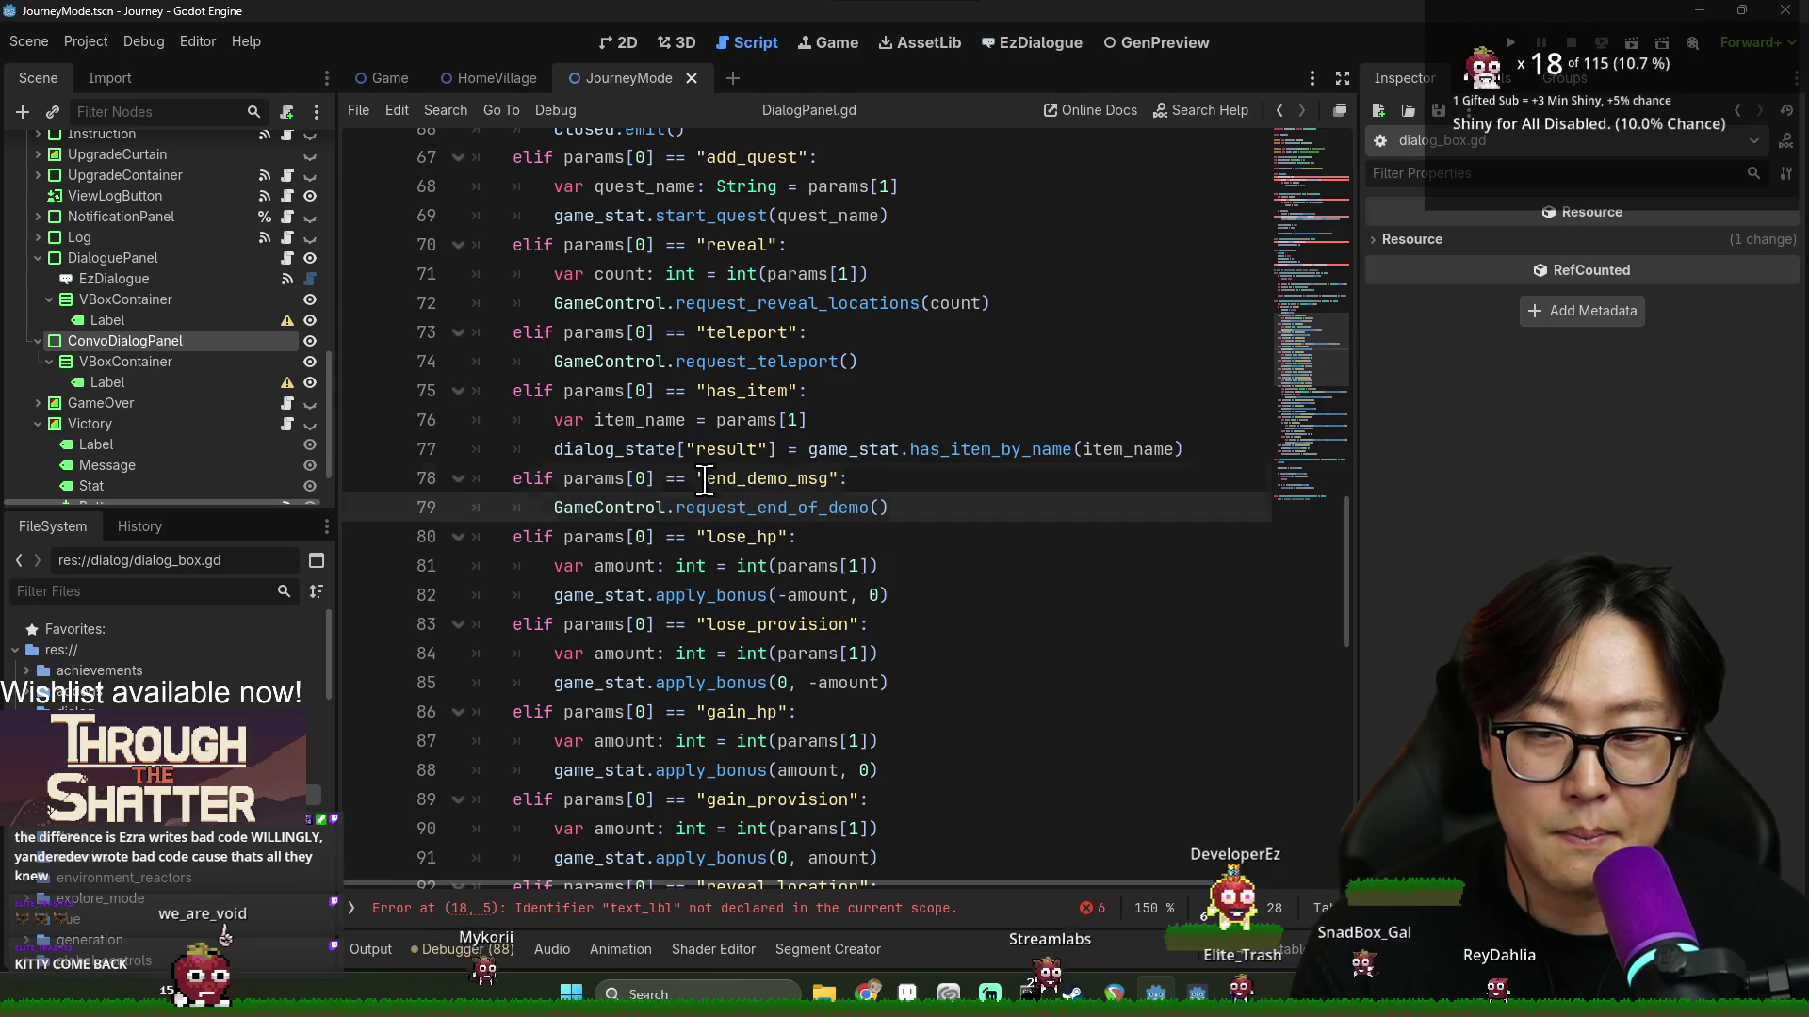
drag(707, 479, 834, 478)
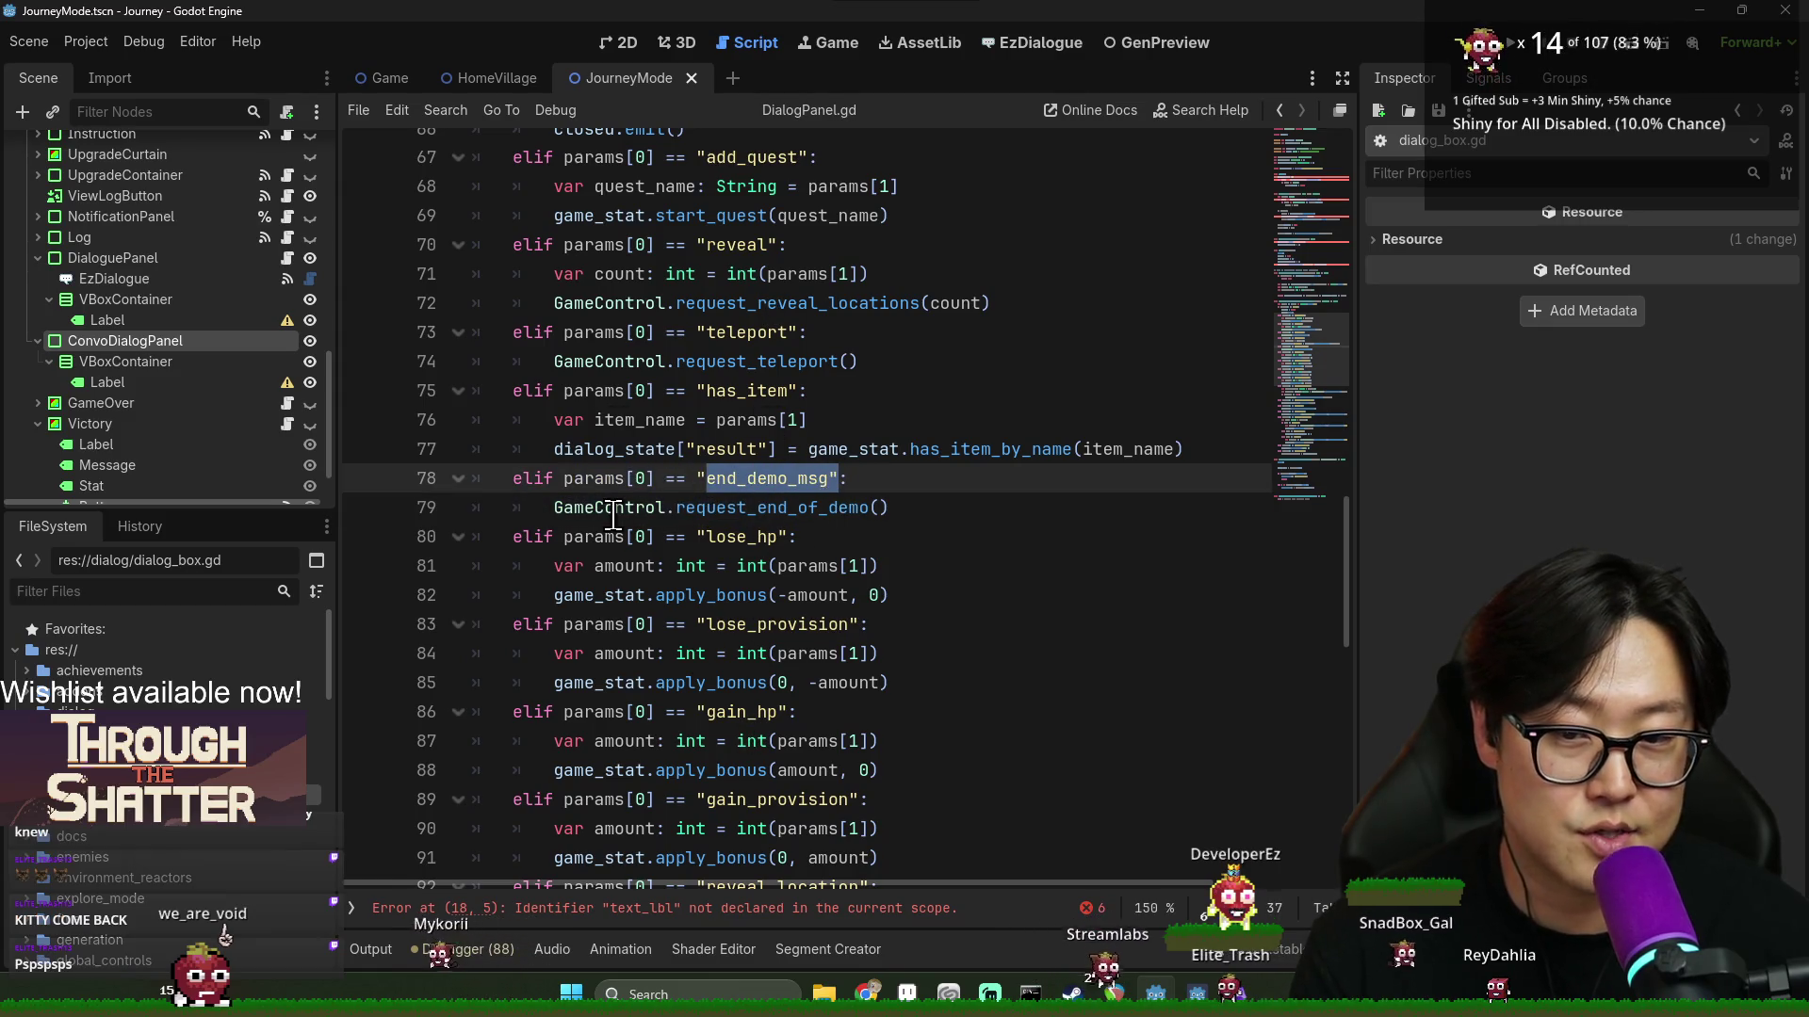
drag(614, 507, 868, 507)
drag(699, 478, 842, 478)
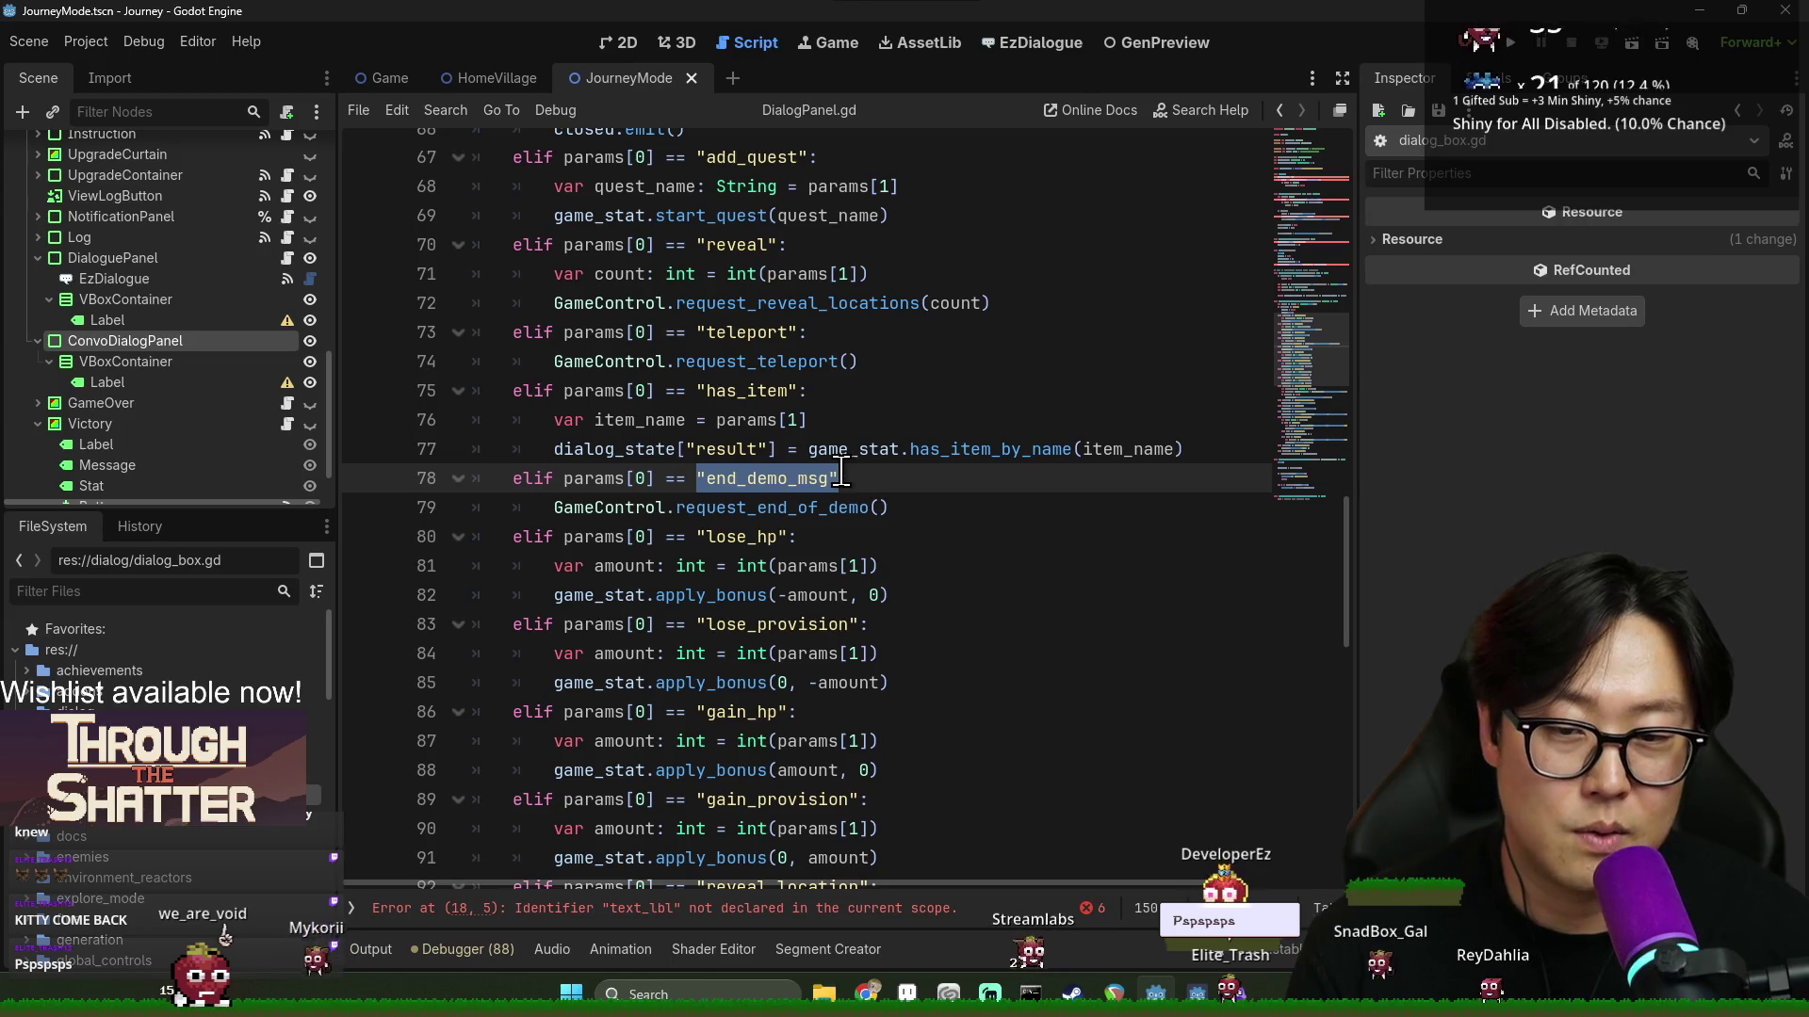
drag(698, 479, 835, 479)
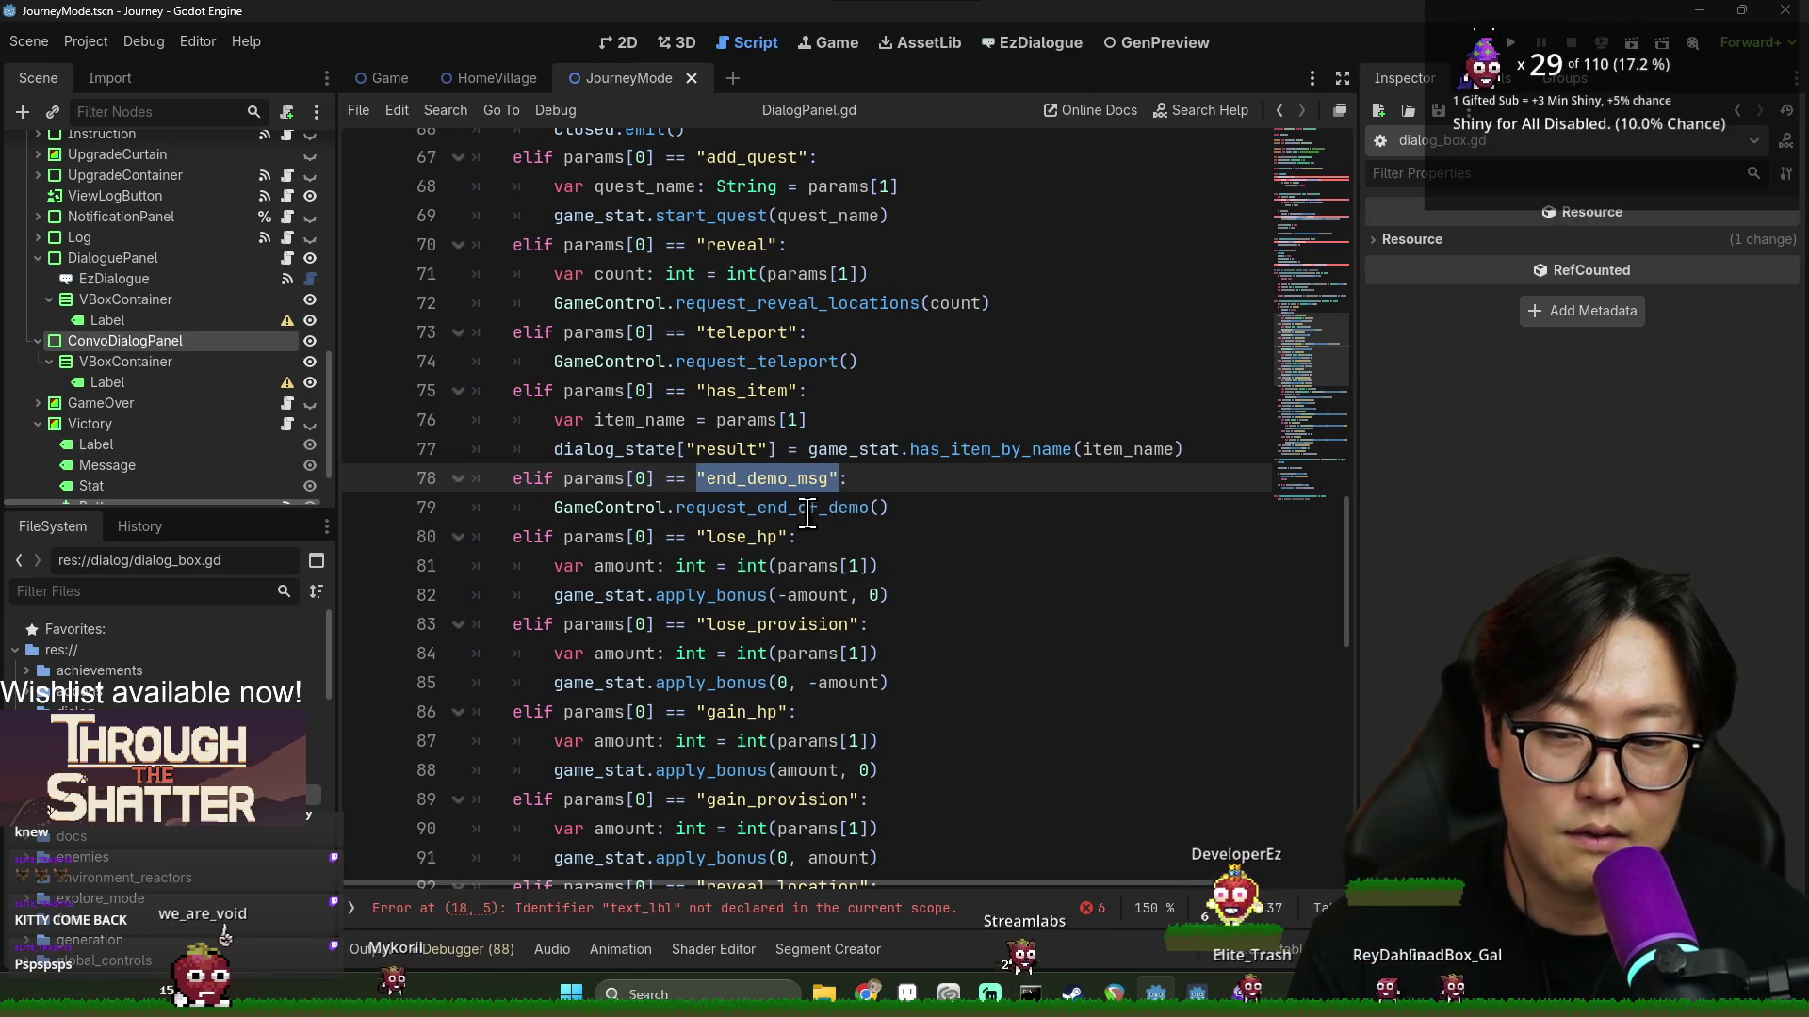
drag(698, 507, 854, 507)
scroll(895, 527, up, 12)
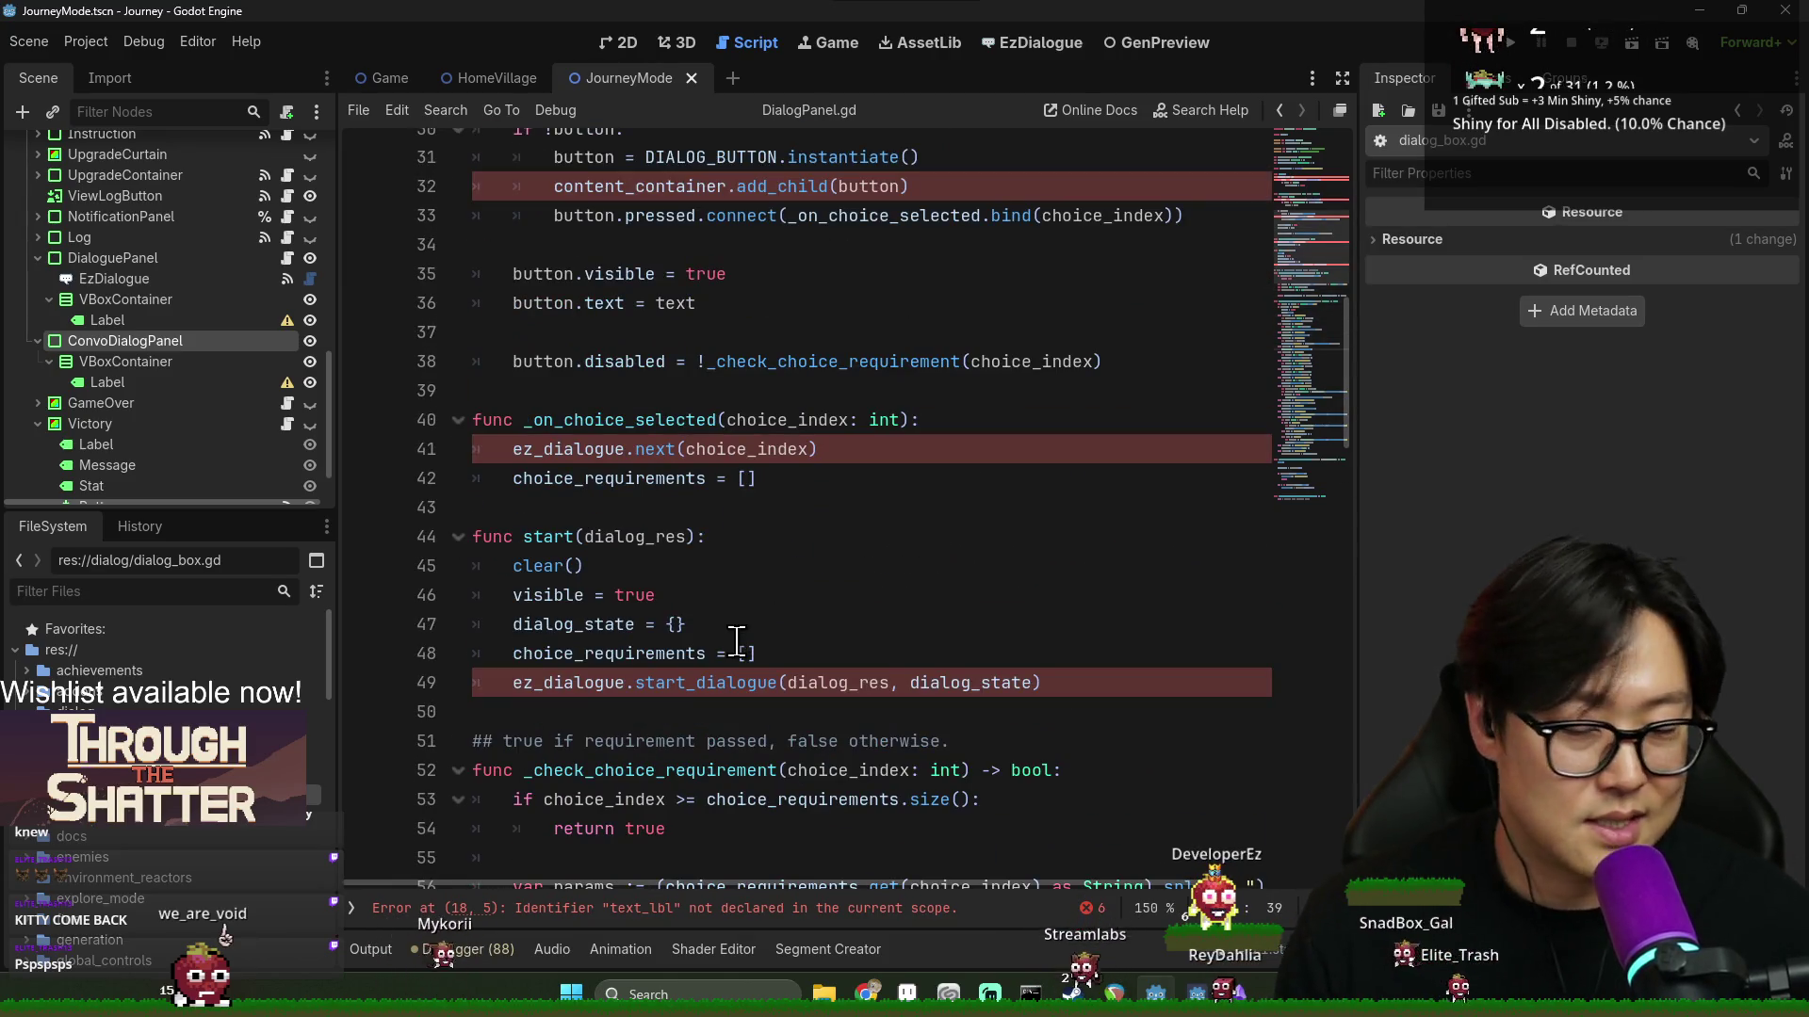
scroll(736, 636, down, 2)
scroll(735, 636, down, 1)
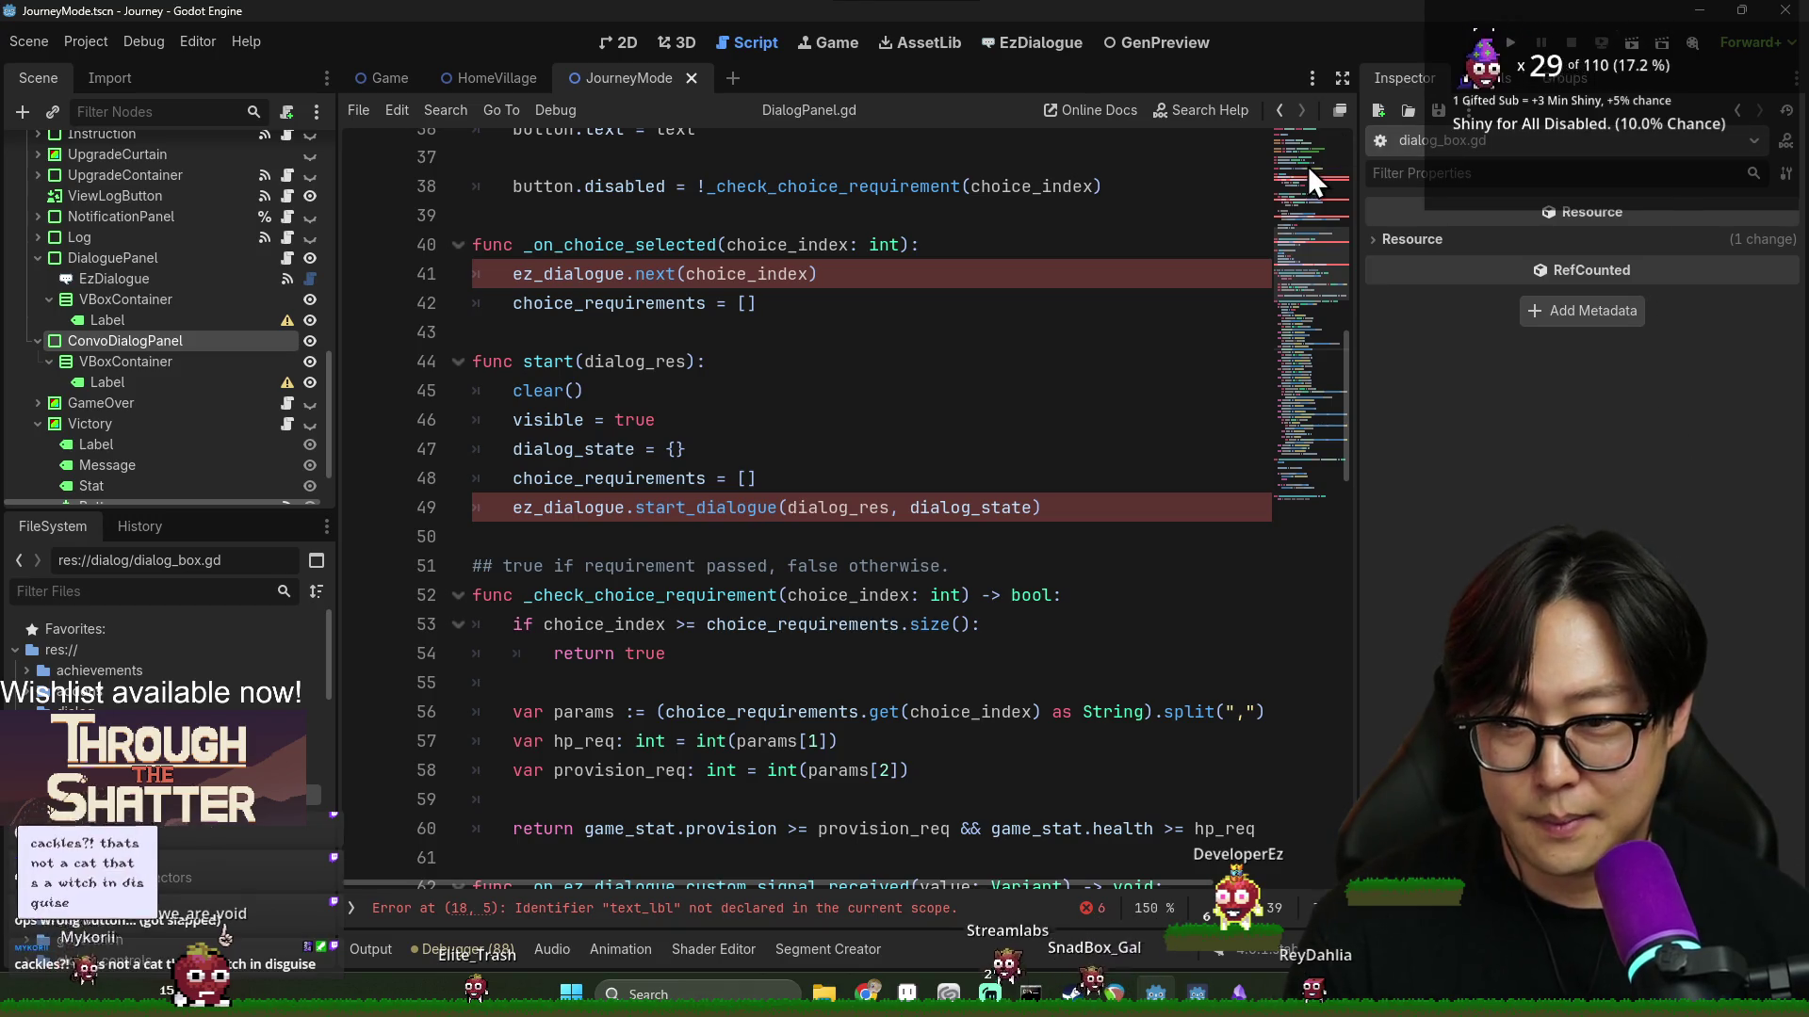
scroll(657, 386, up, 5)
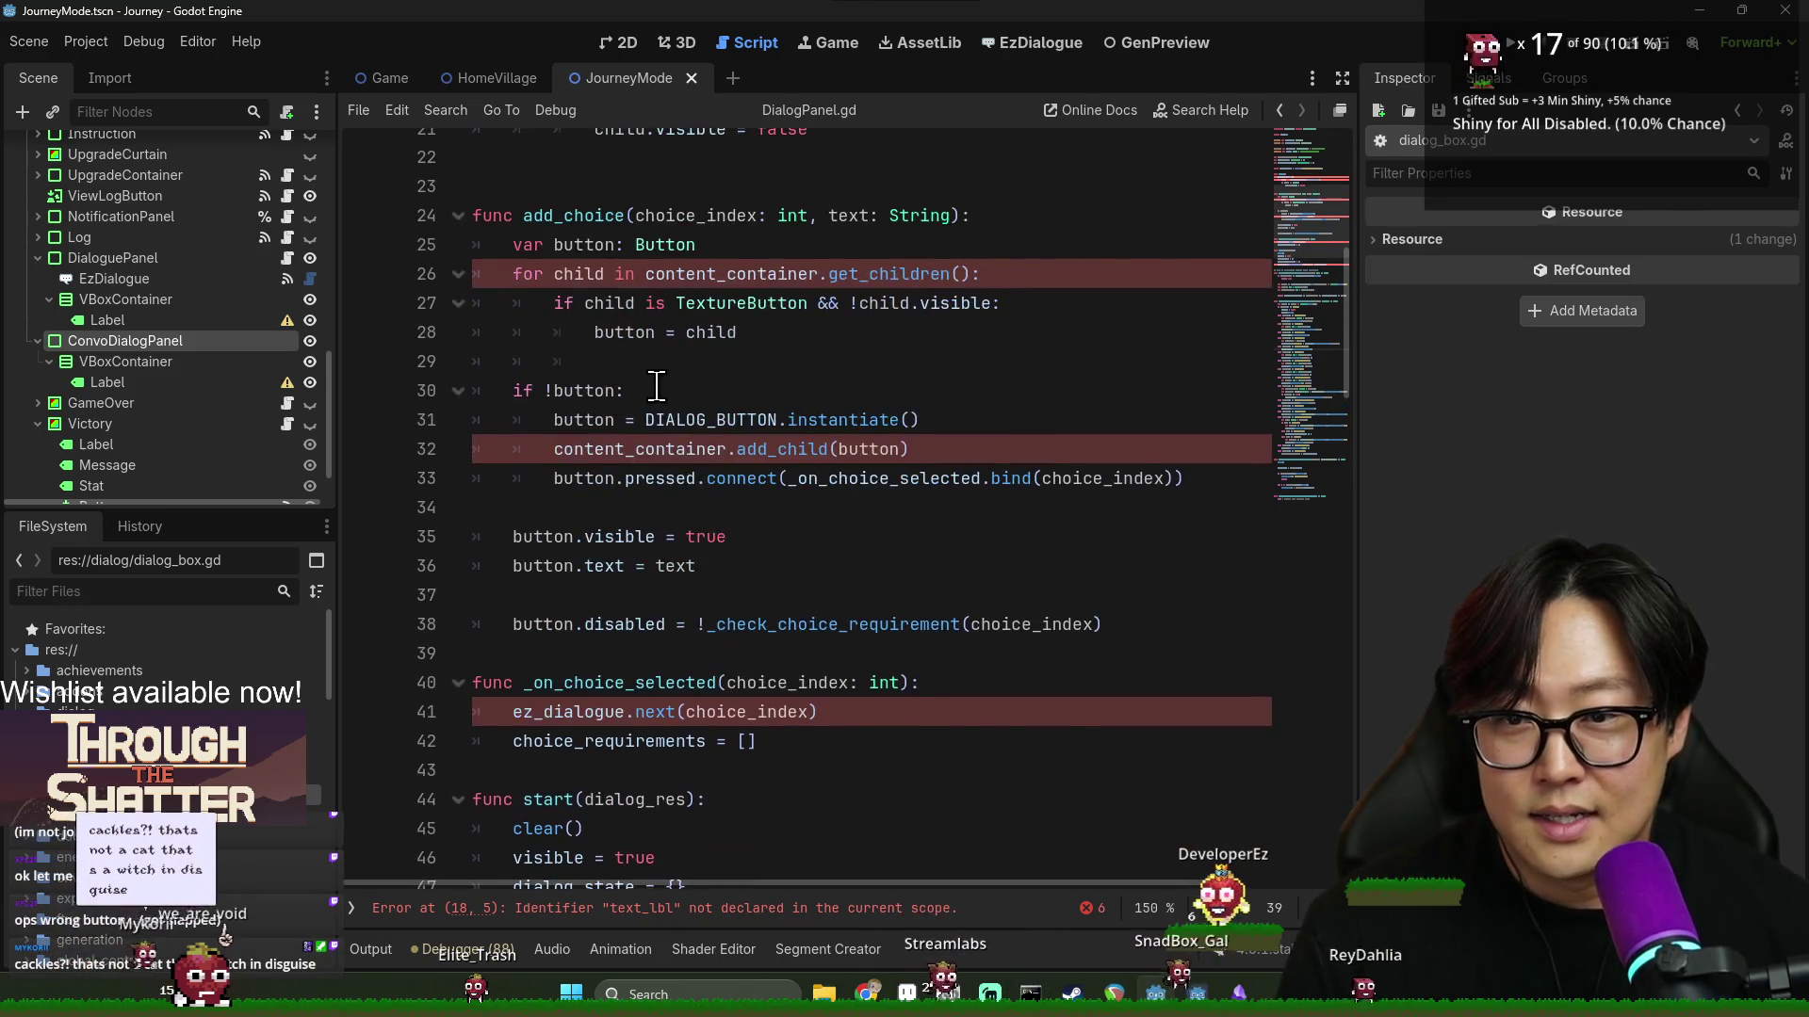
scroll(657, 386, up, 1)
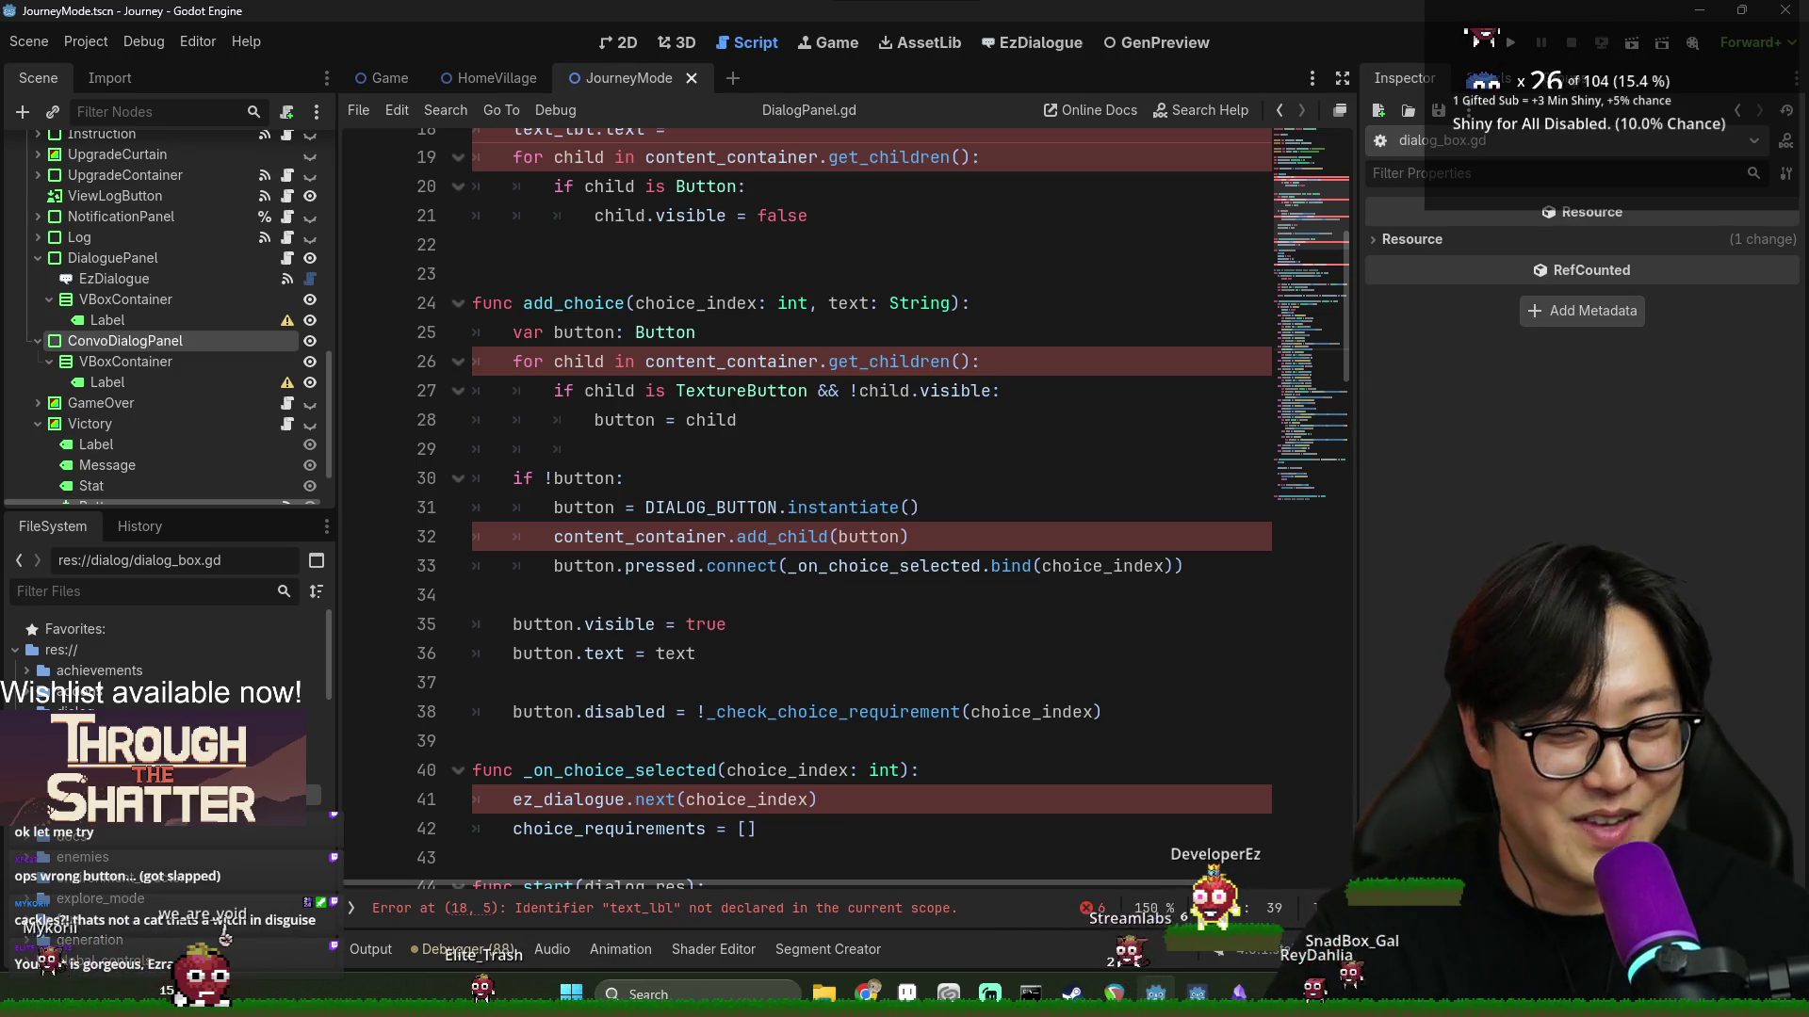
scroll(1319, 433, up, 2)
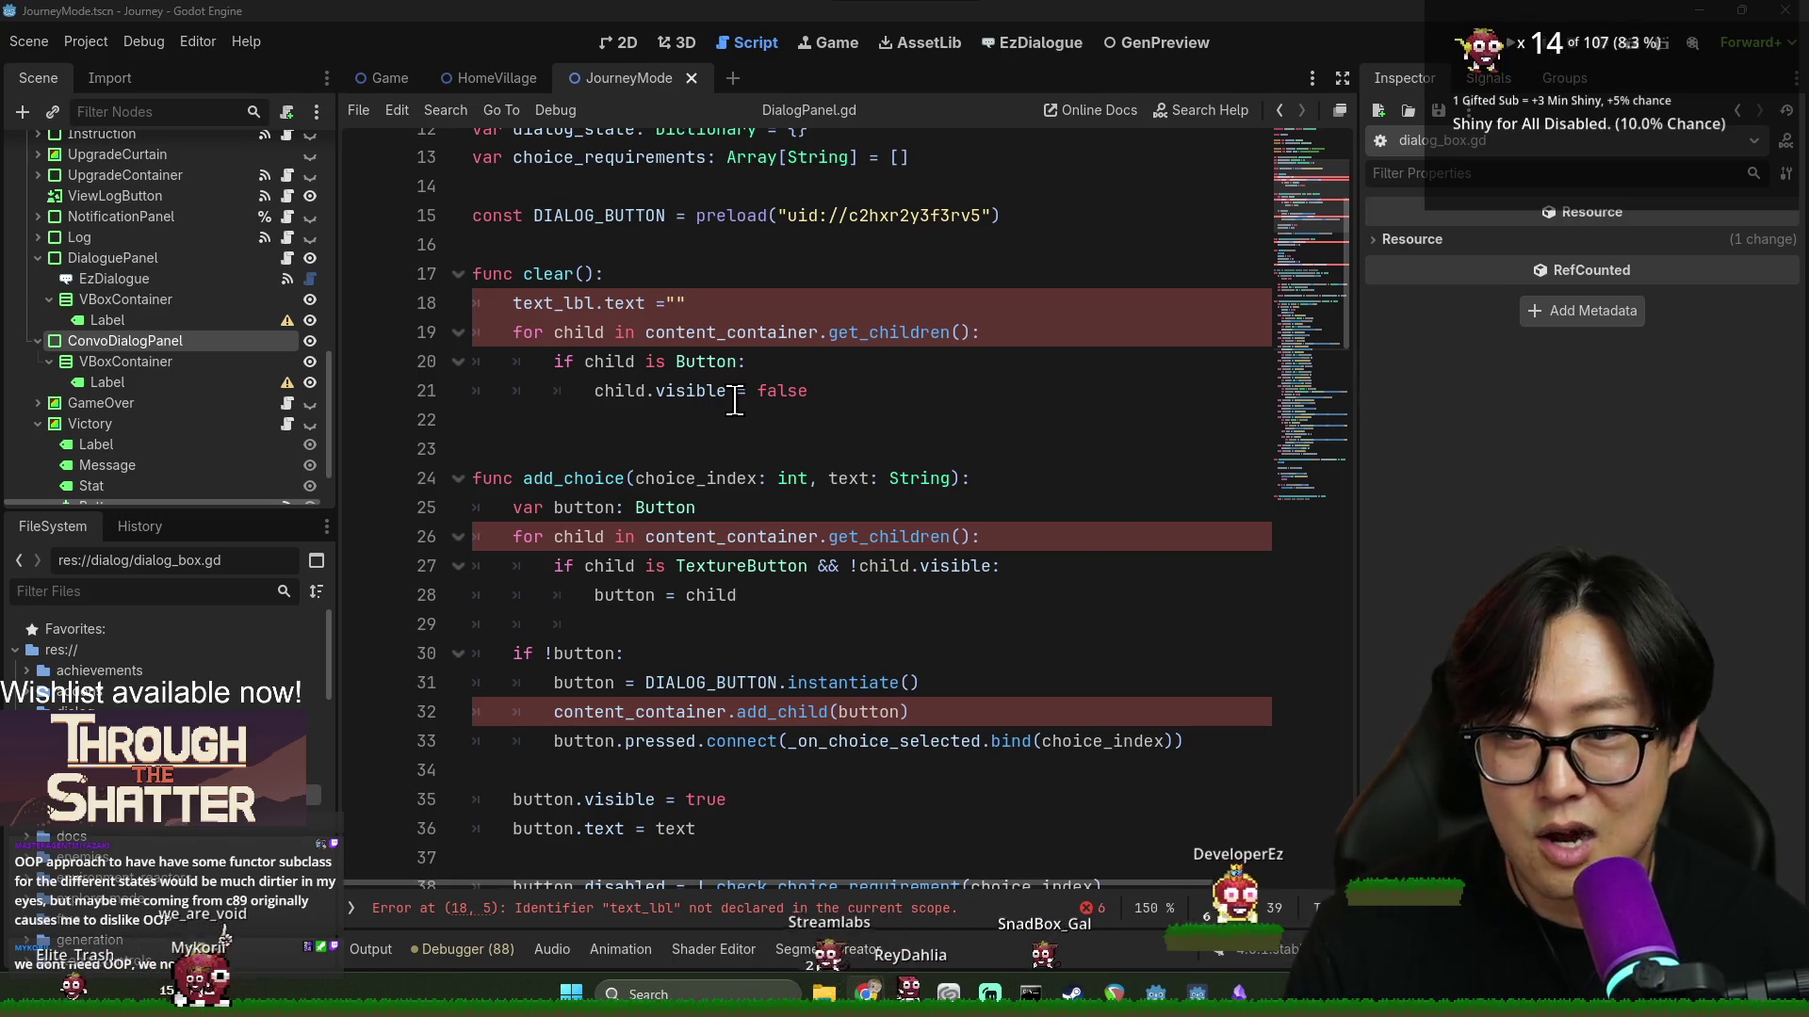
Step: Inspect the clear and add_choice functions to see which names they reference
click(684, 361)
click(643, 302)
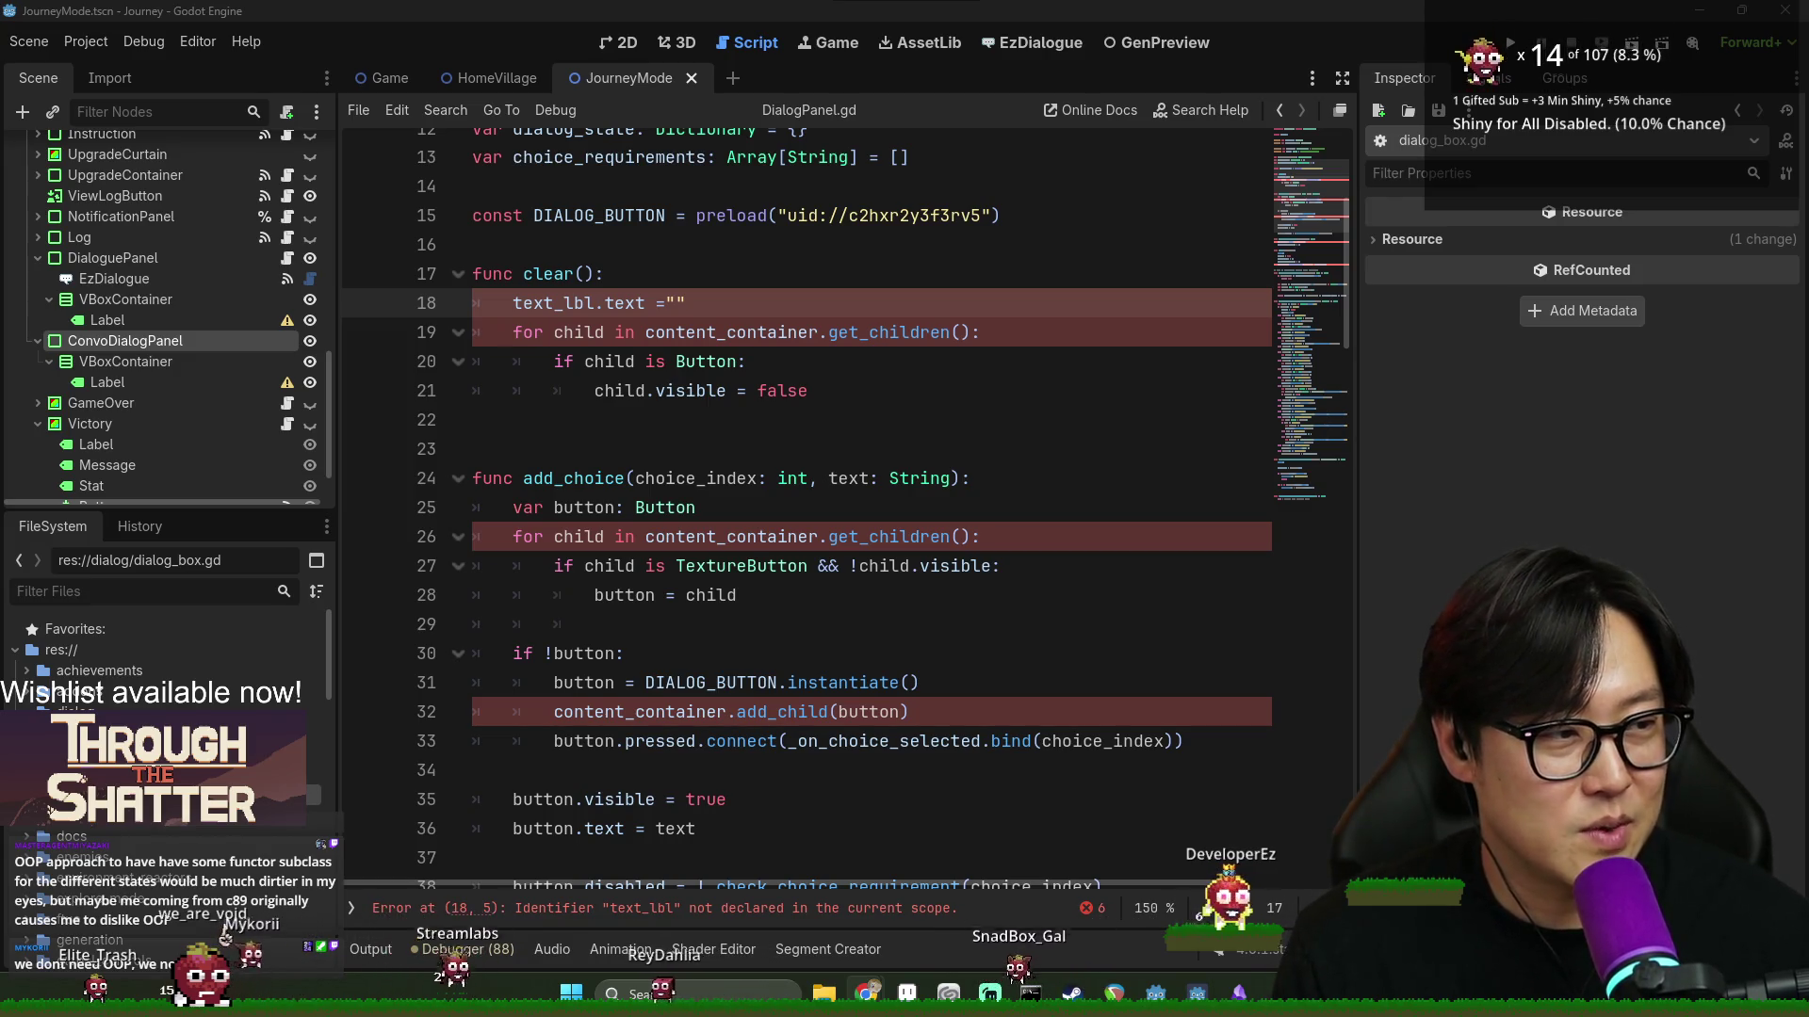
click(584, 483)
scroll(588, 485, down, 2)
scroll(607, 476, up, 2)
scroll(640, 466, down, 3)
scroll(672, 453, up, 3)
scroll(672, 452, up, 2)
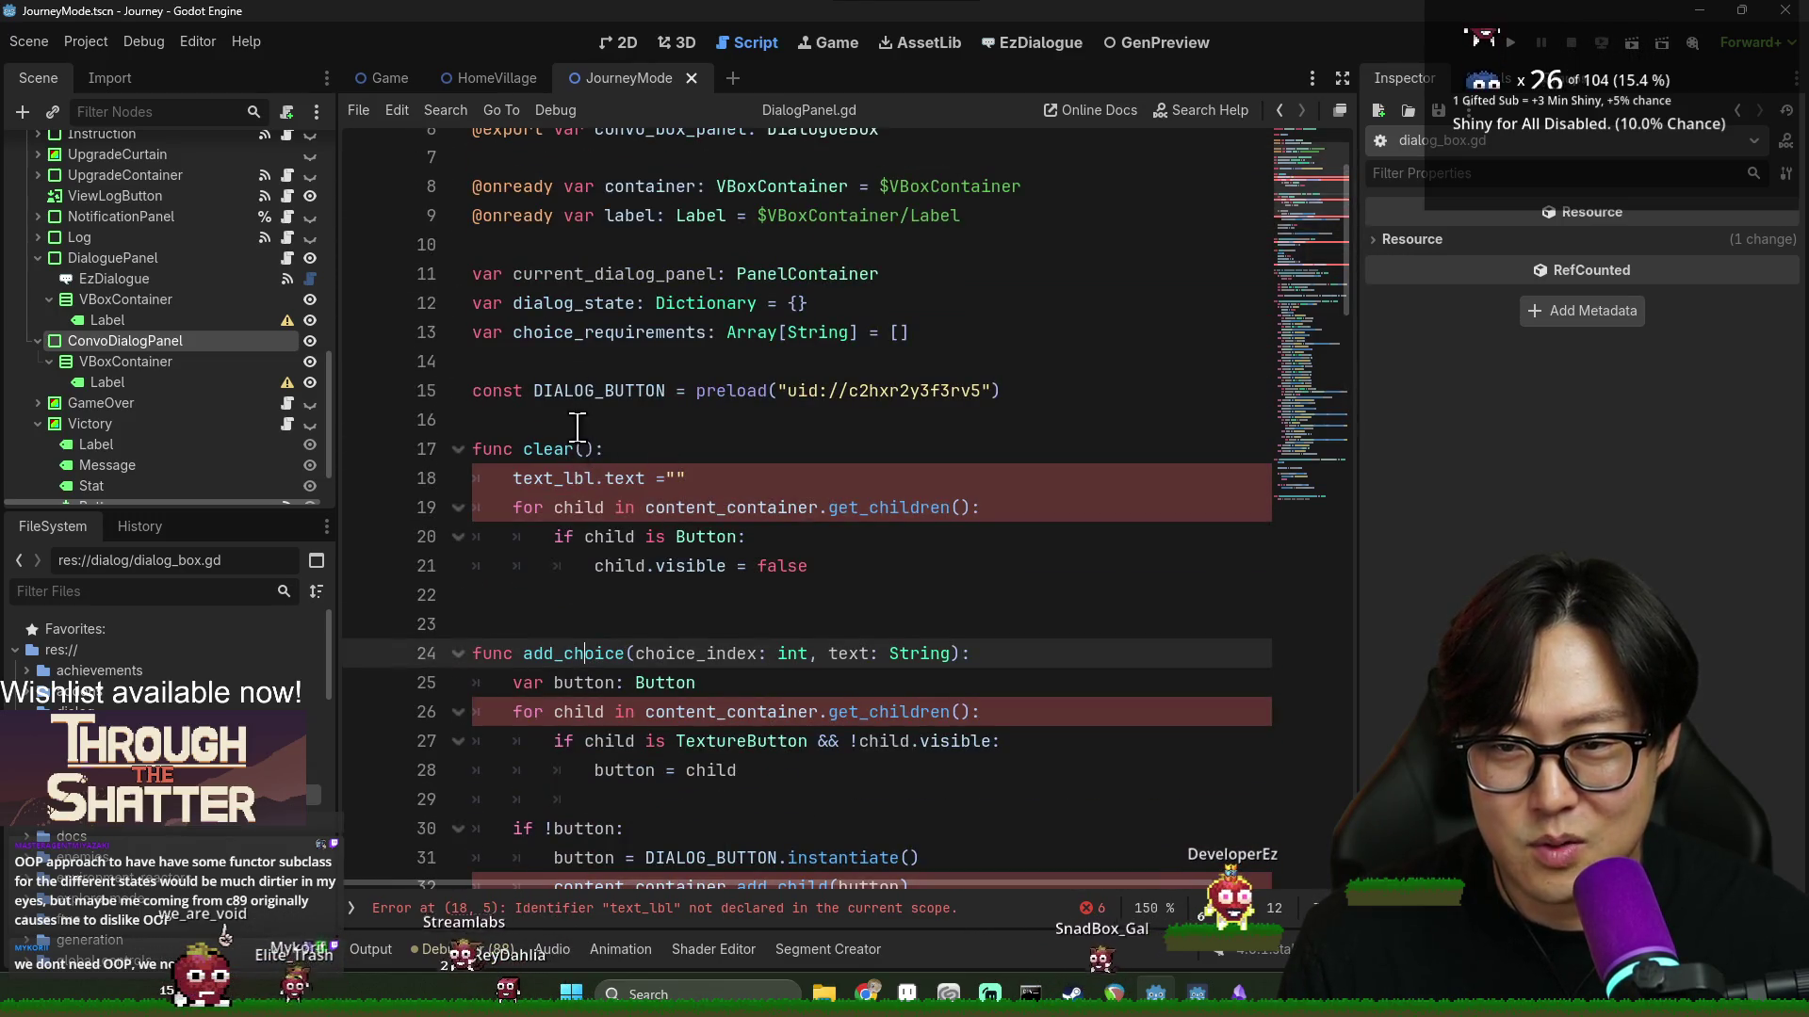
Step: Rename the label variable to text_lbl and save the script
double_click(553, 478)
click(631, 222)
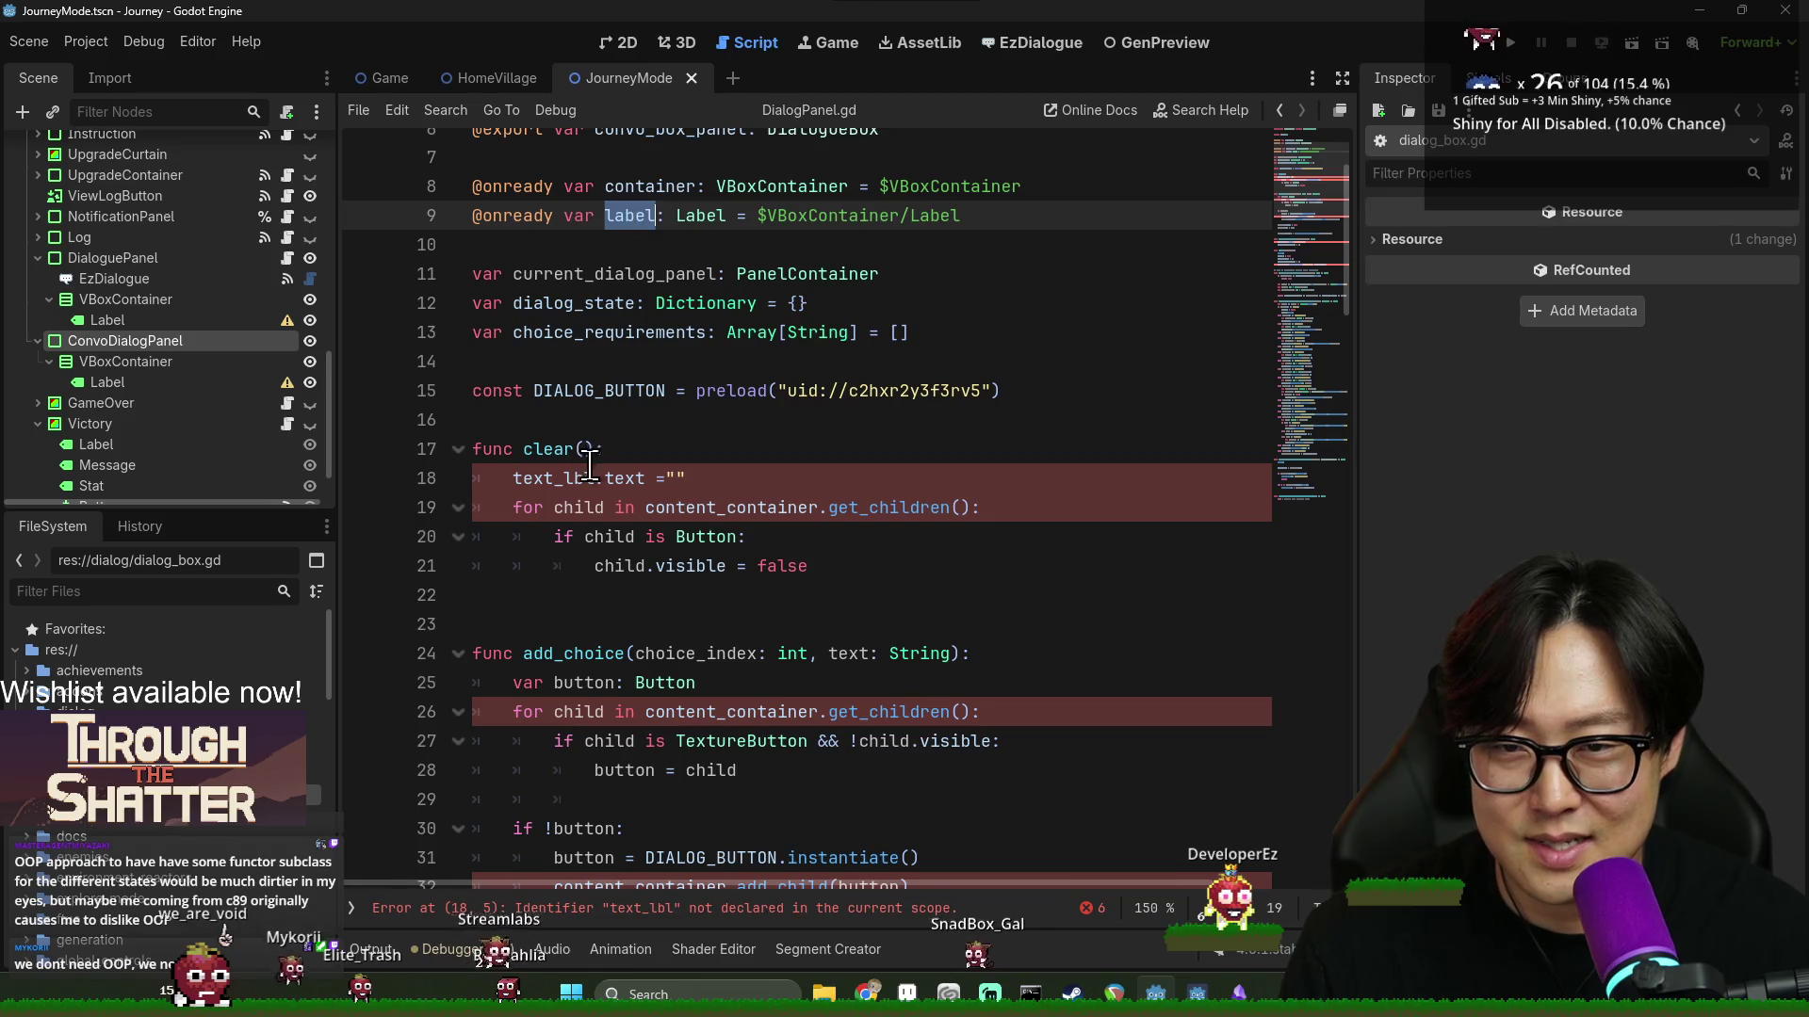
double_click(571, 480)
key(ctrl+c)
double_click(634, 217)
key(ctrl+v)
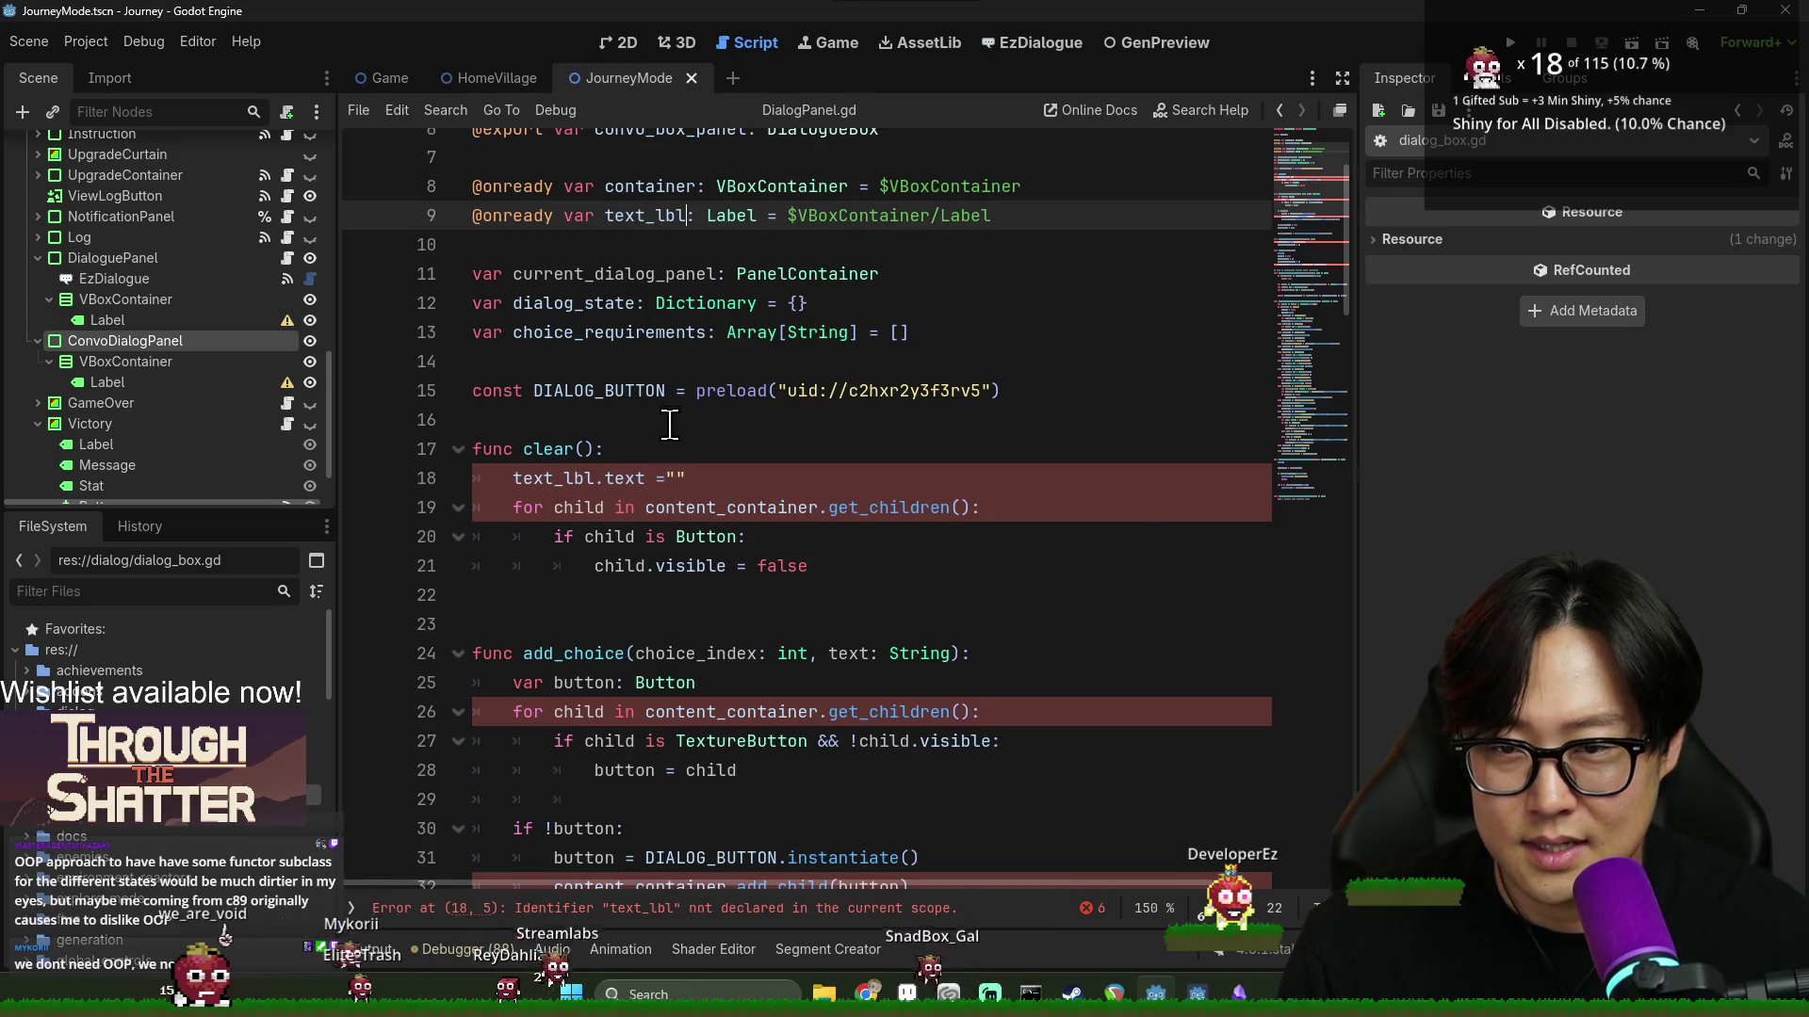
key(ctrl+s)
Step: Rename the container variable to content_container, save, and check its use in clear()
double_click(706, 508)
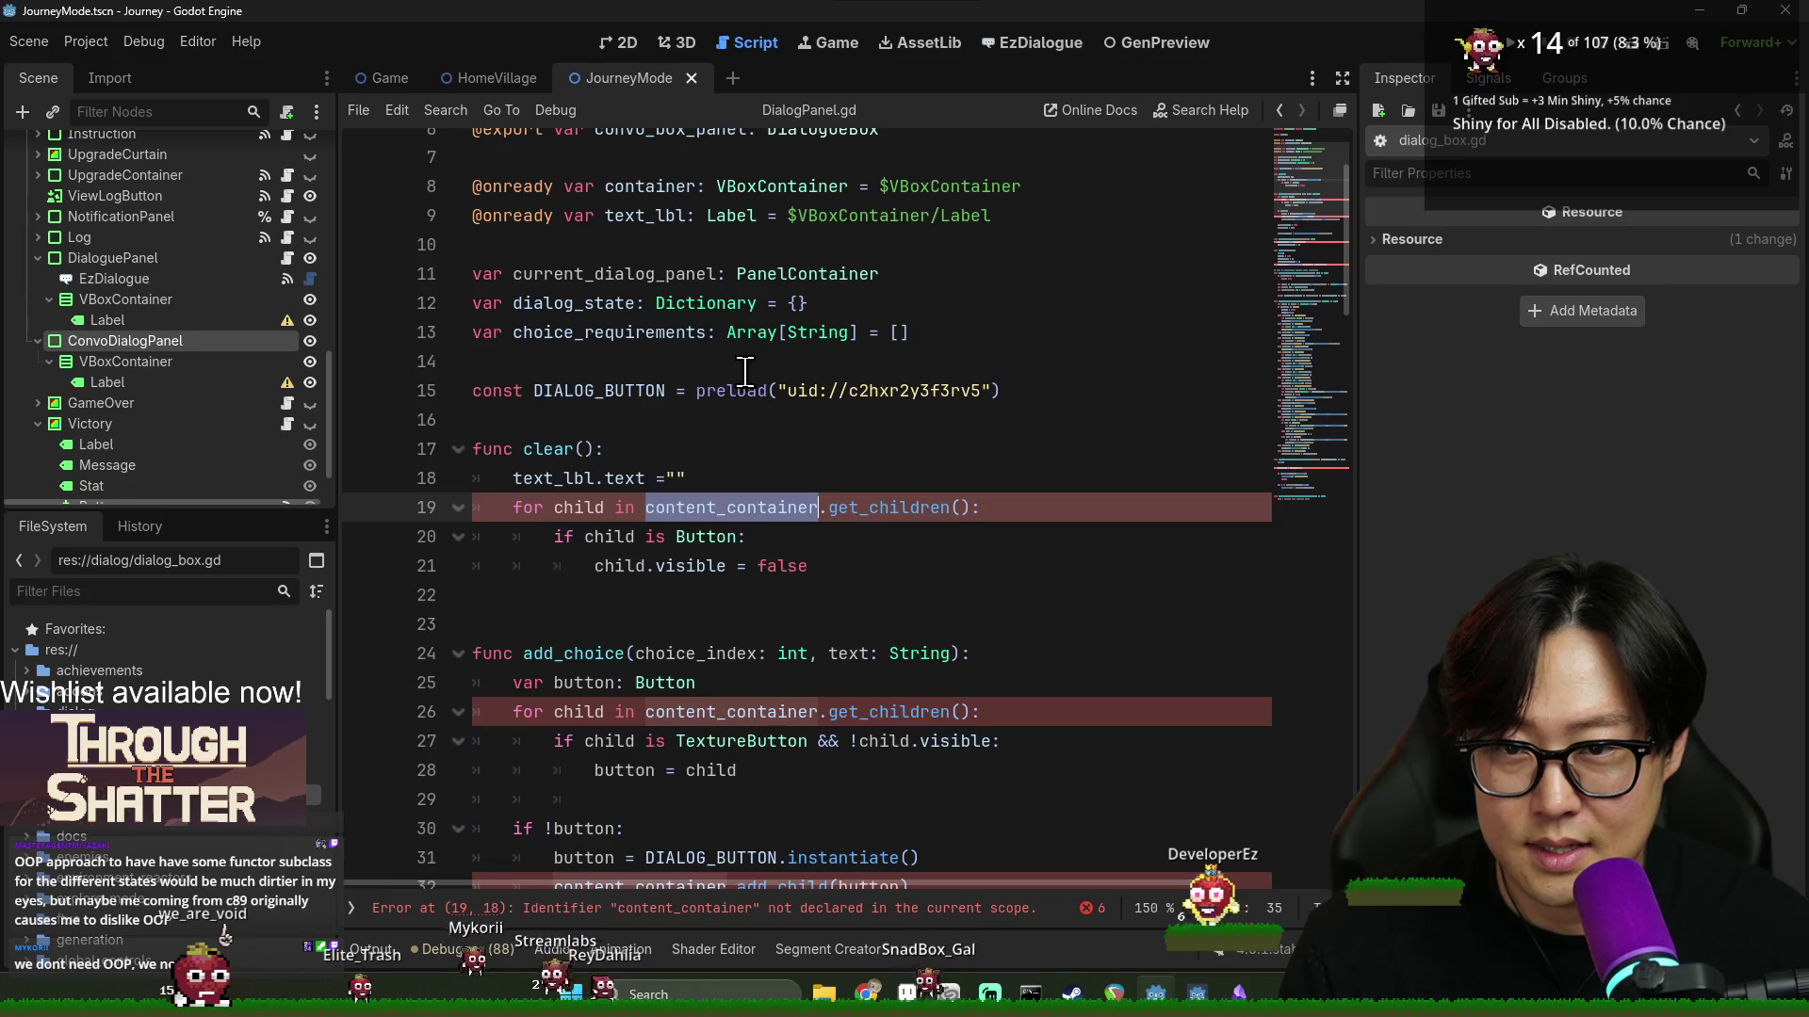
key(ctrl+c)
scroll(706, 519, up, 3)
double_click(650, 354)
key(ctrl+v)
key(ctrl+s)
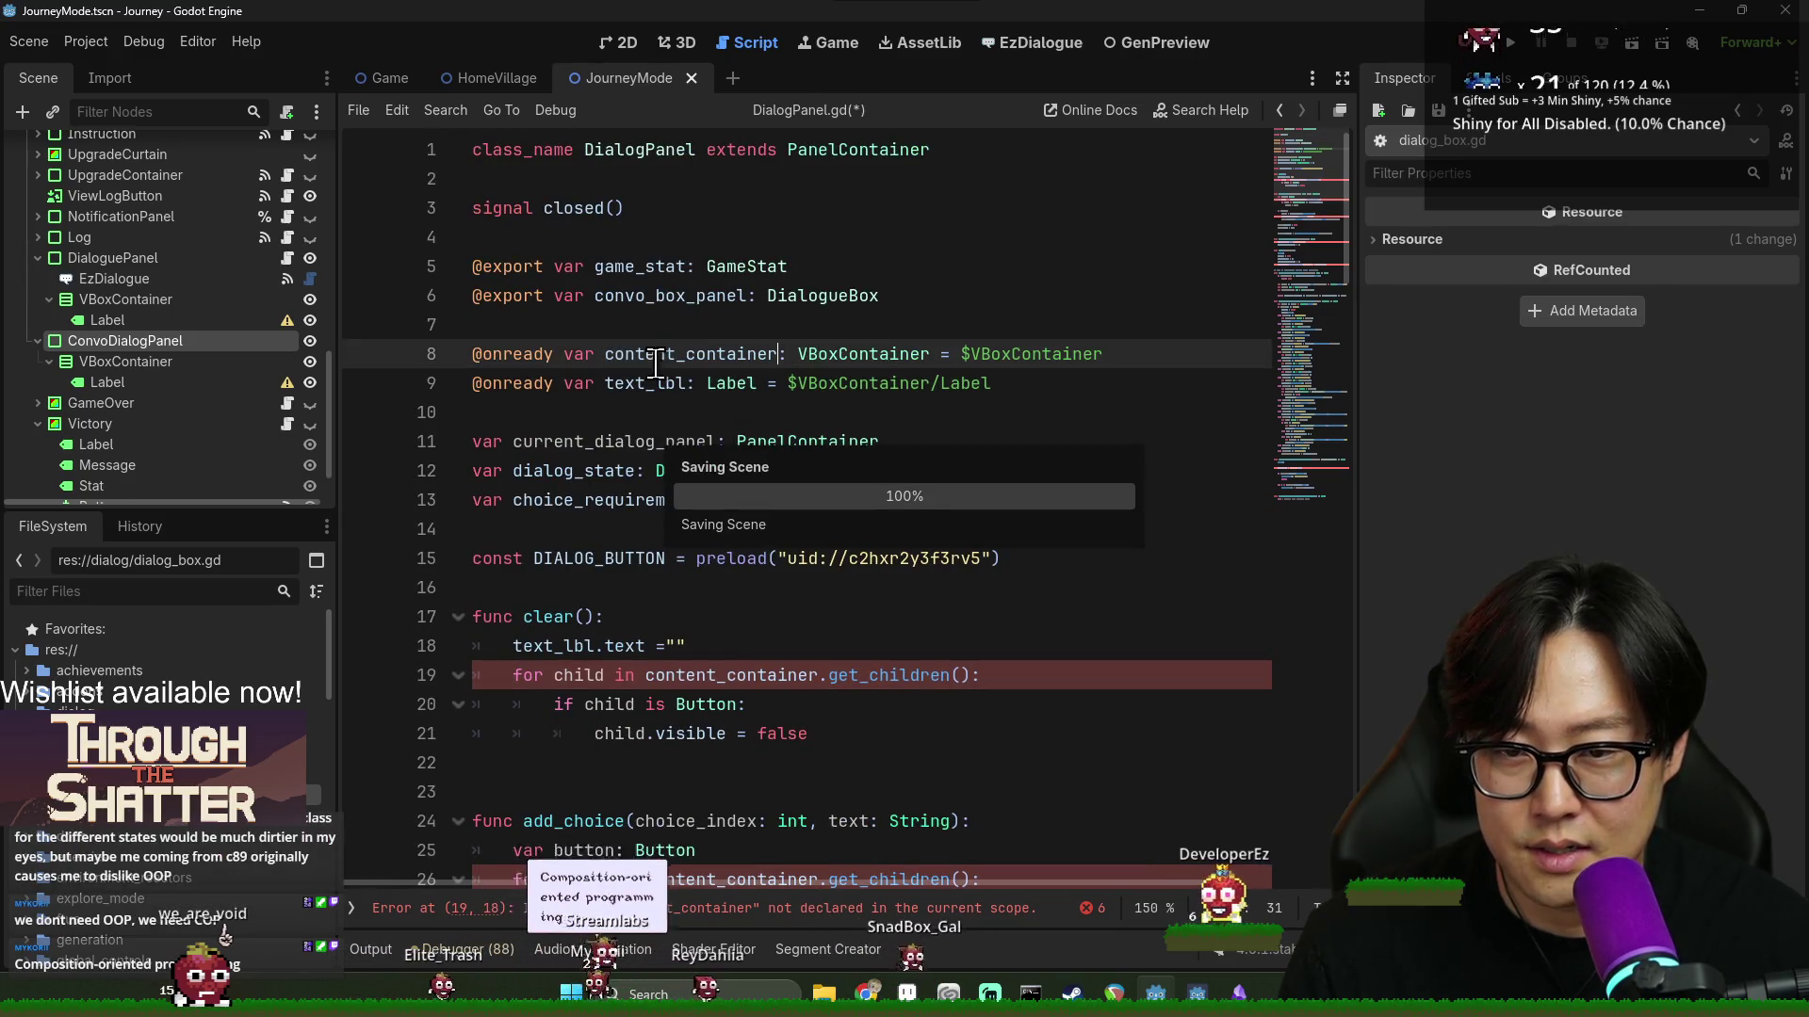
double_click(650, 356)
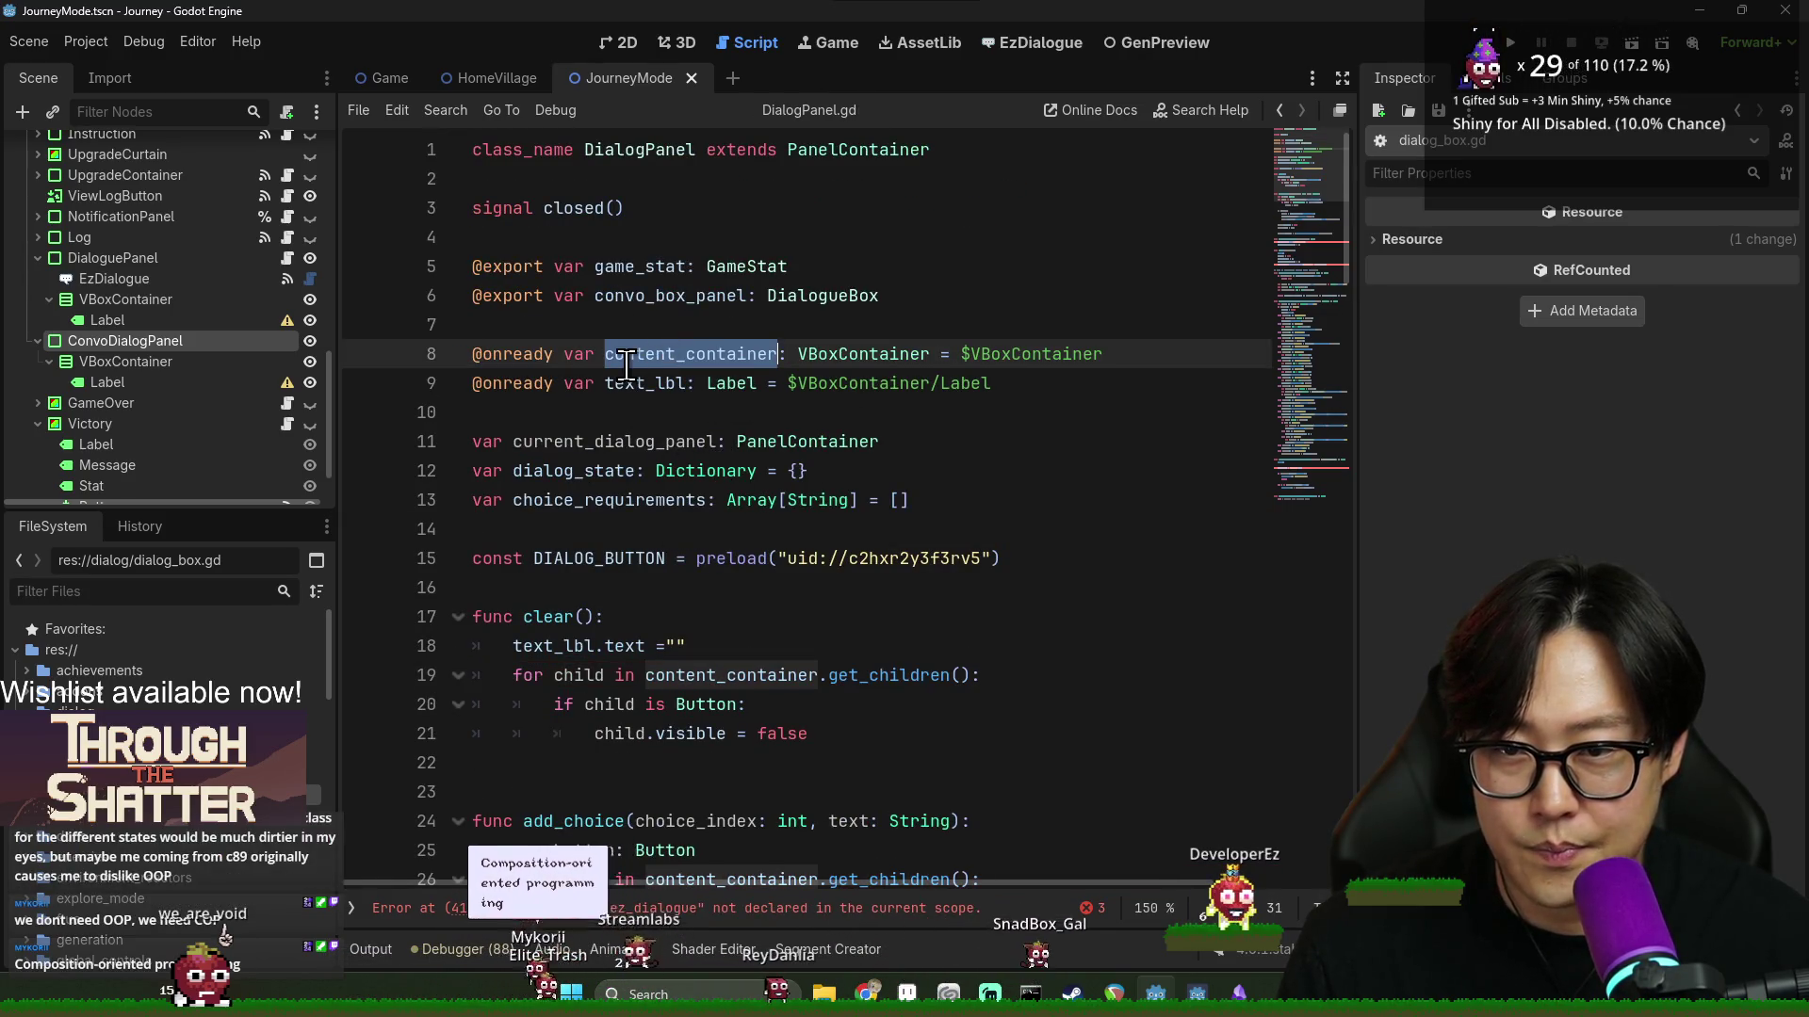
double_click(688, 675)
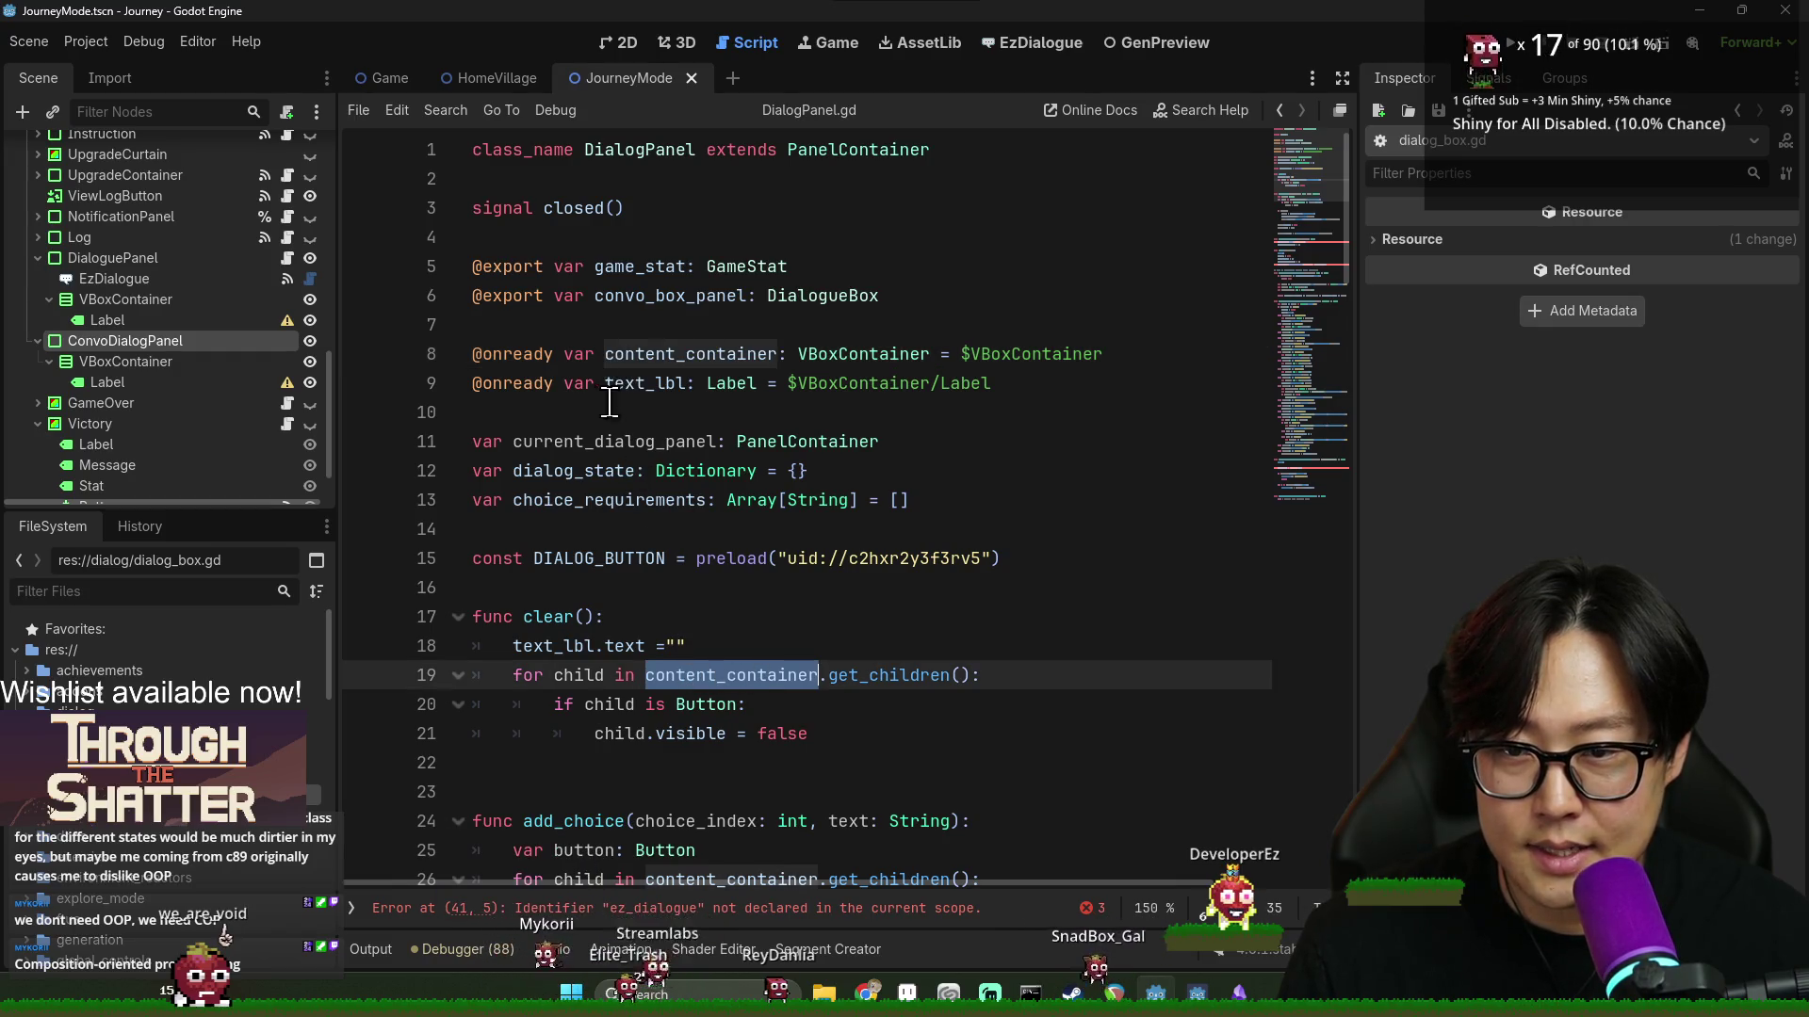
double_click(617, 442)
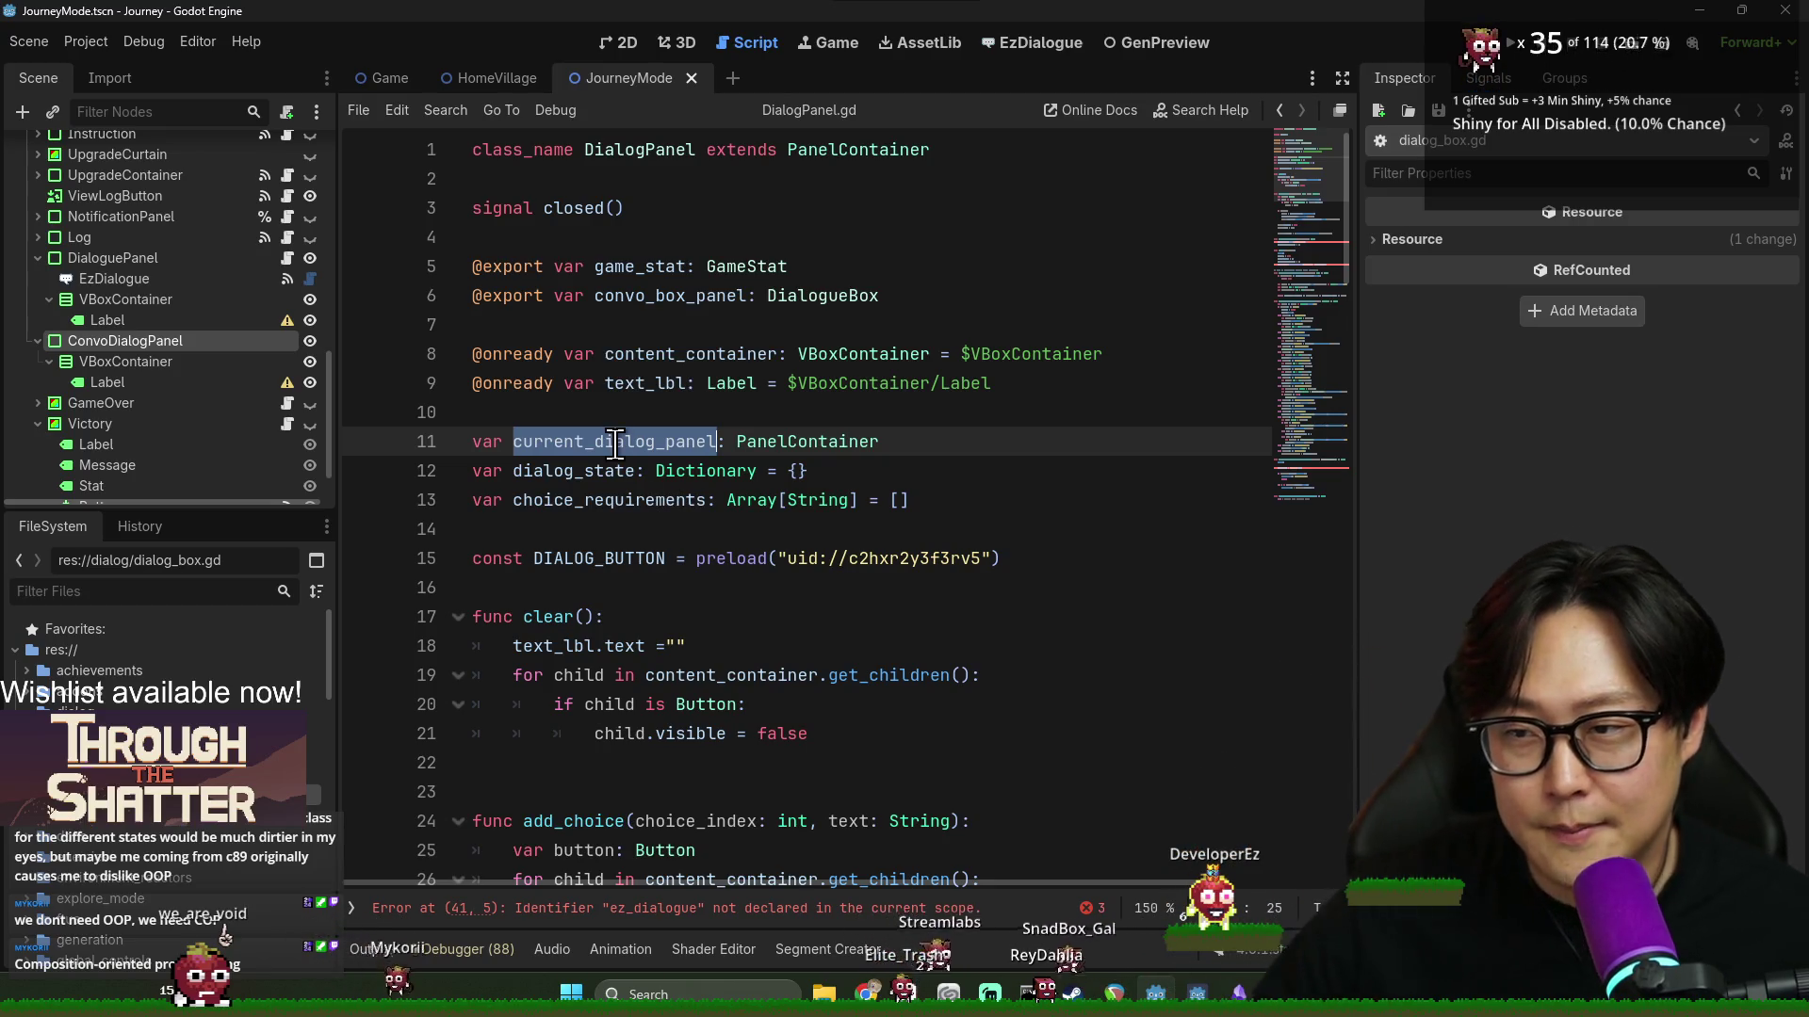
Step: Attach res://dialog/dialog_box.gd to the ConvoDialogPanel node
right_click(216, 339)
click(388, 554)
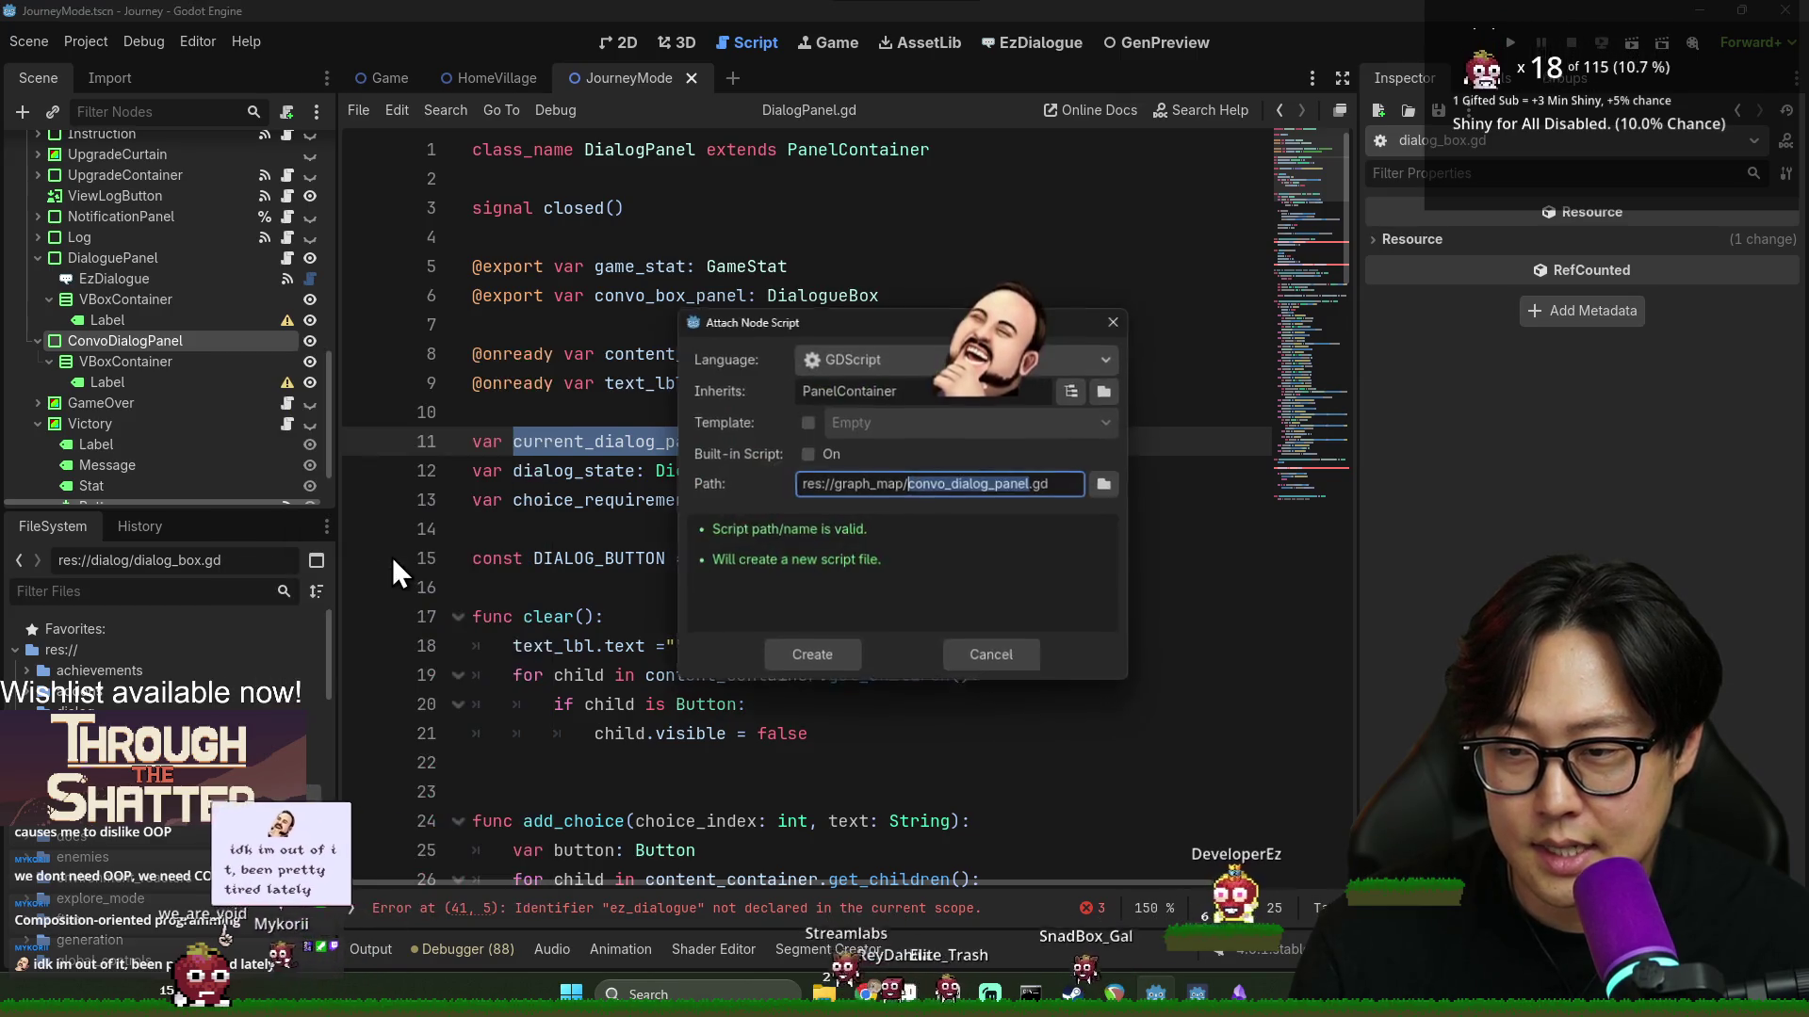
click(1108, 485)
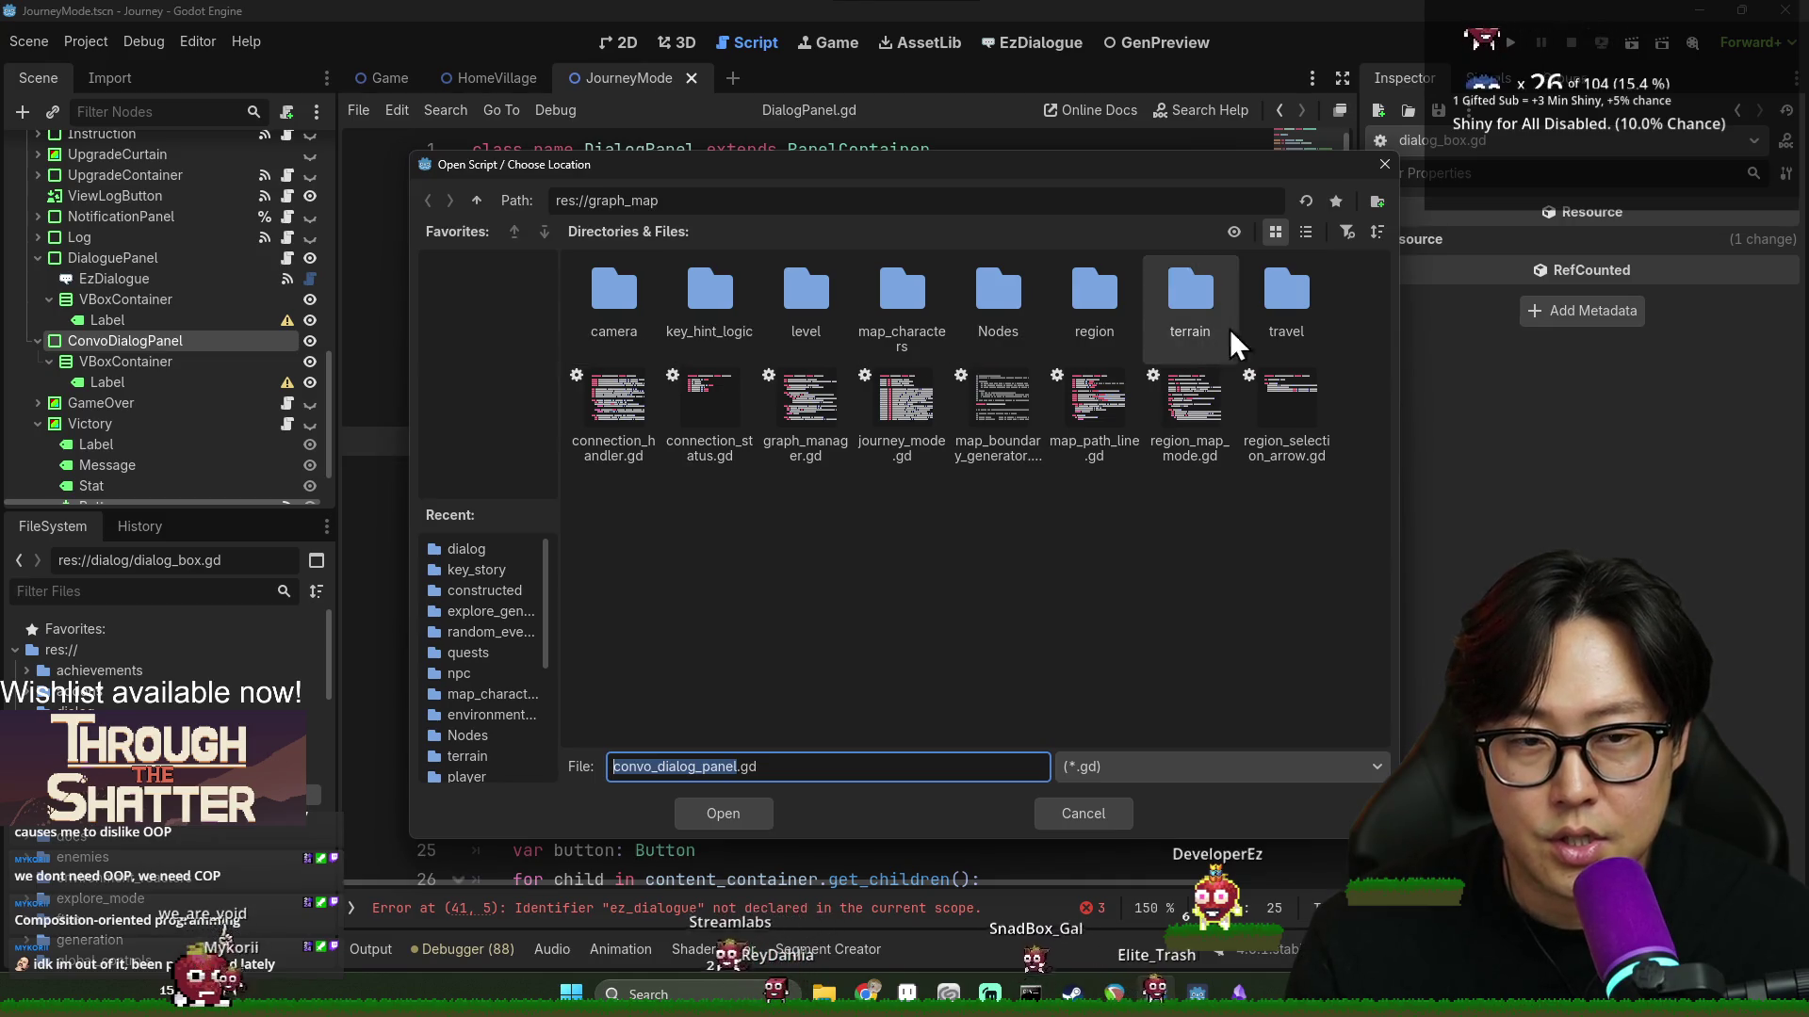
click(477, 201)
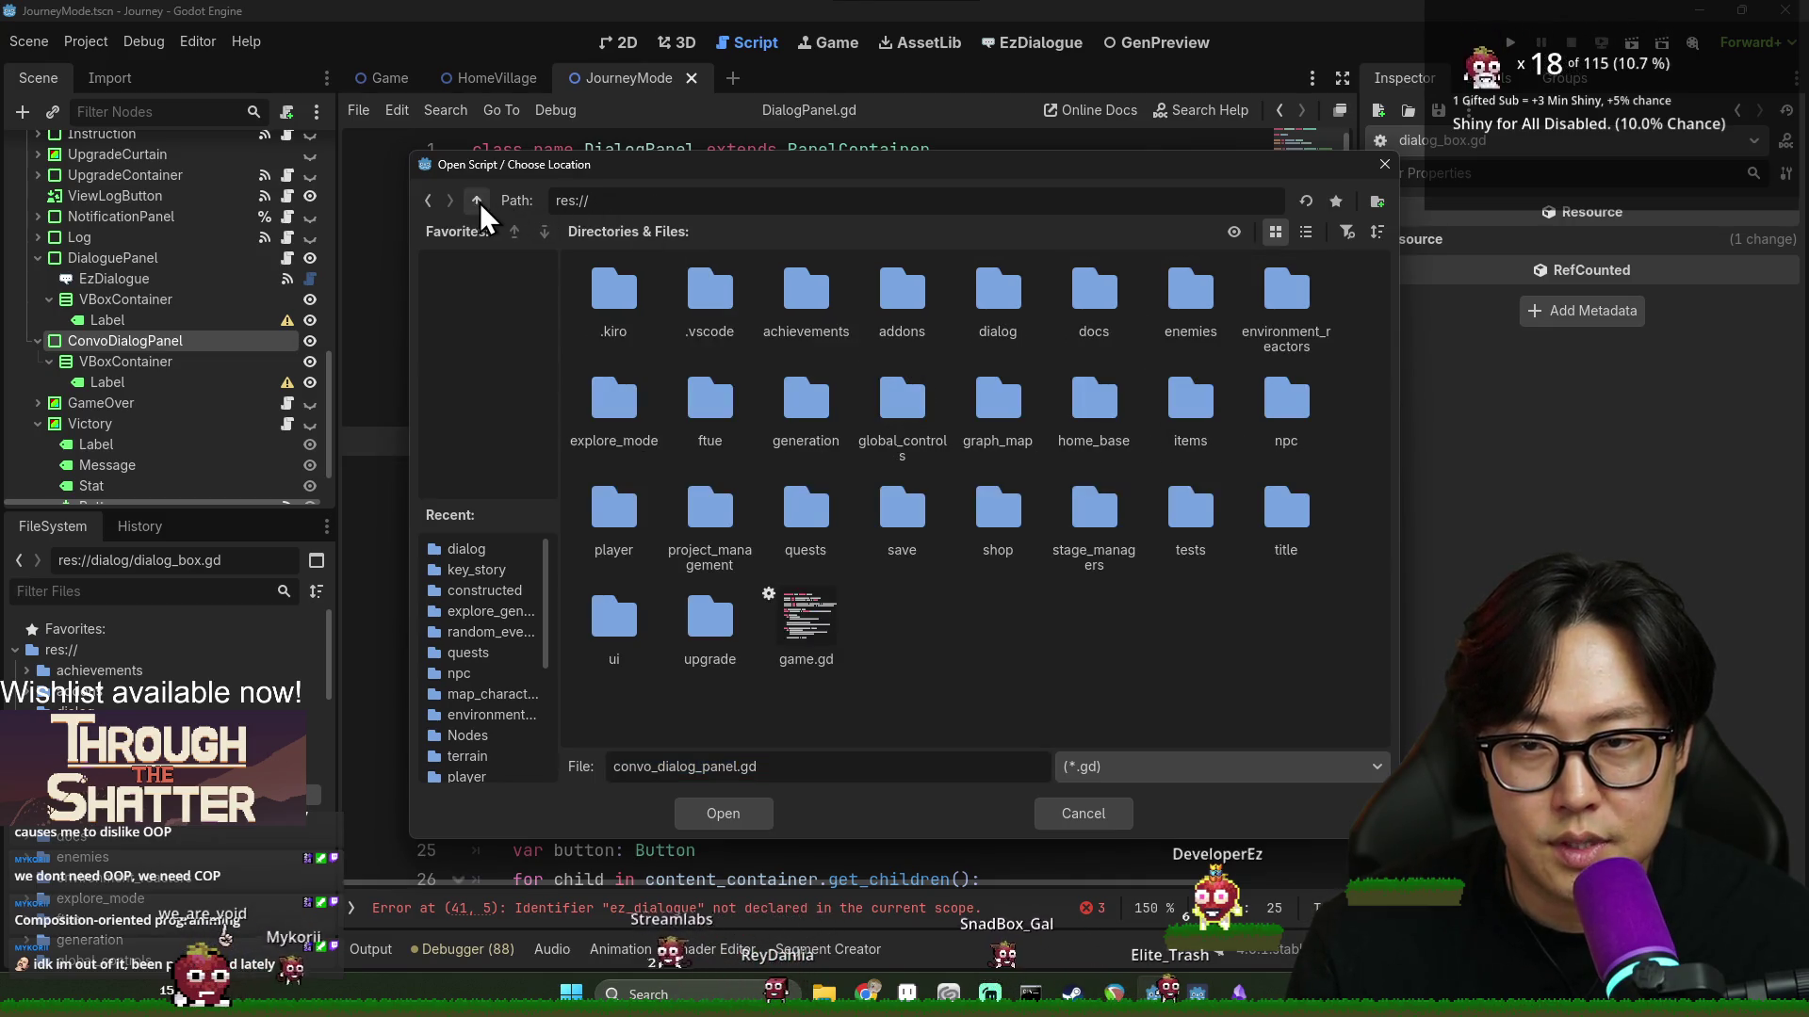
double_click(933, 316)
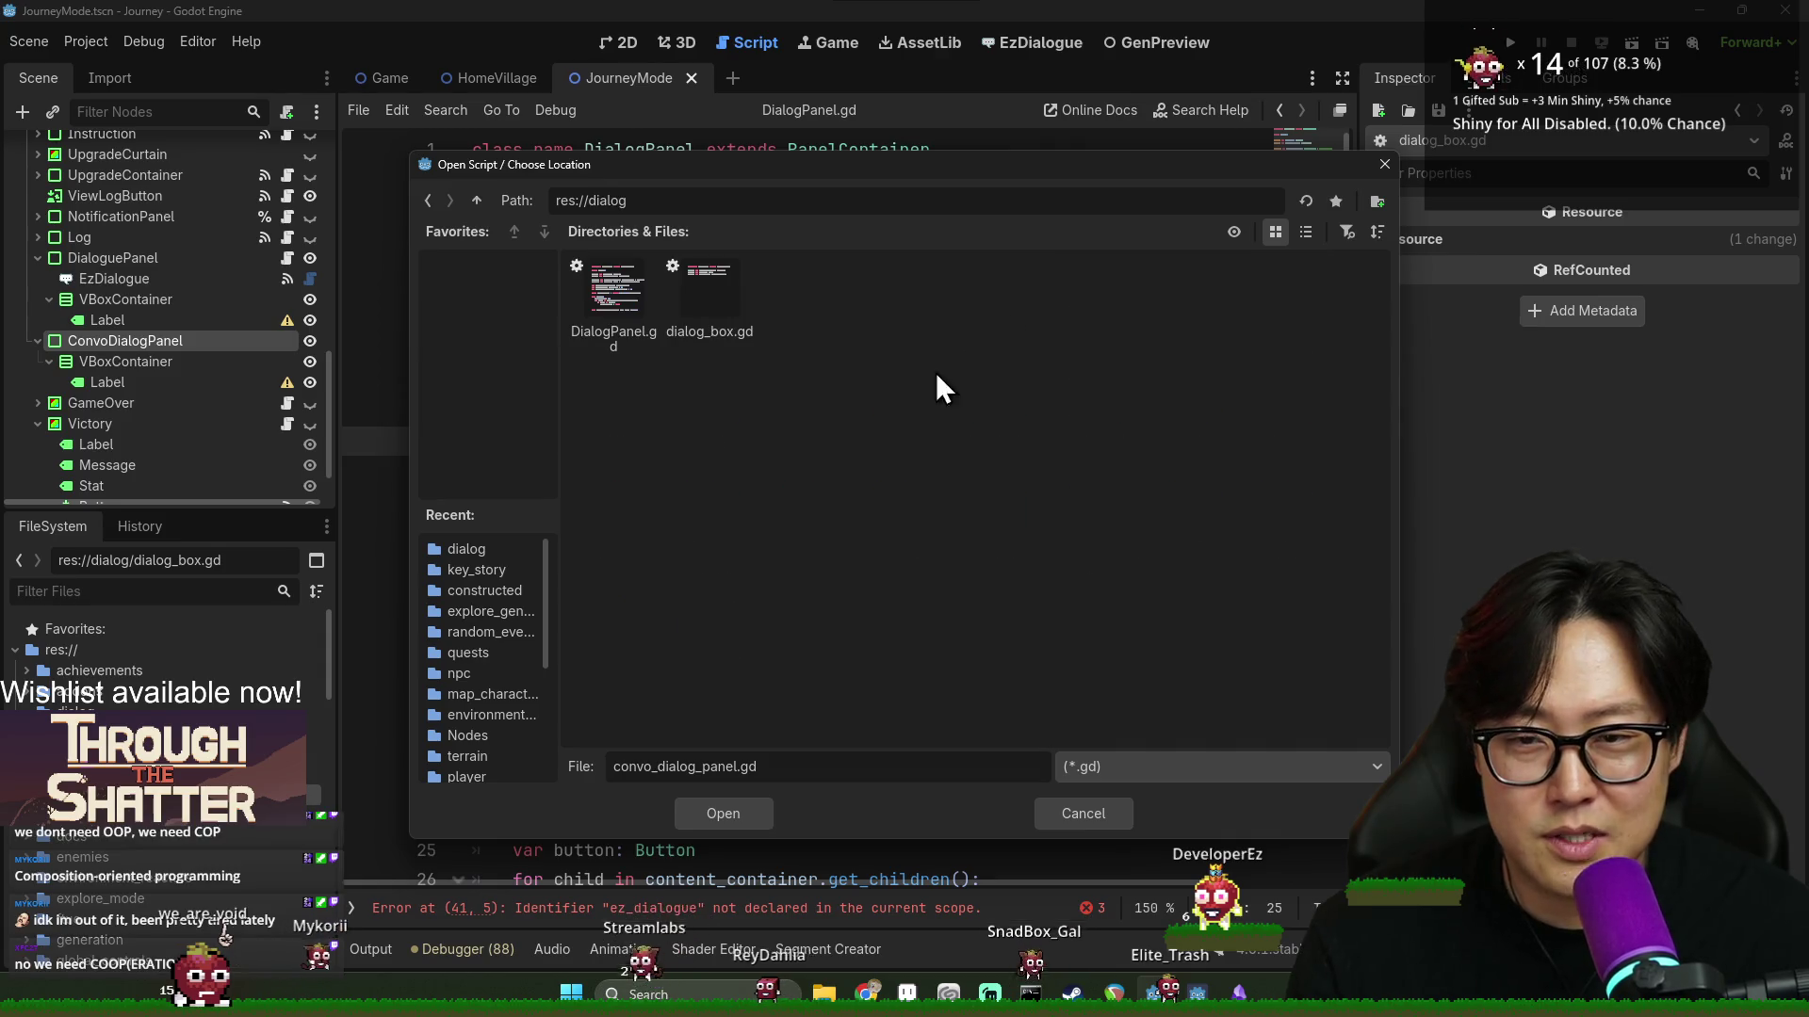
click(716, 307)
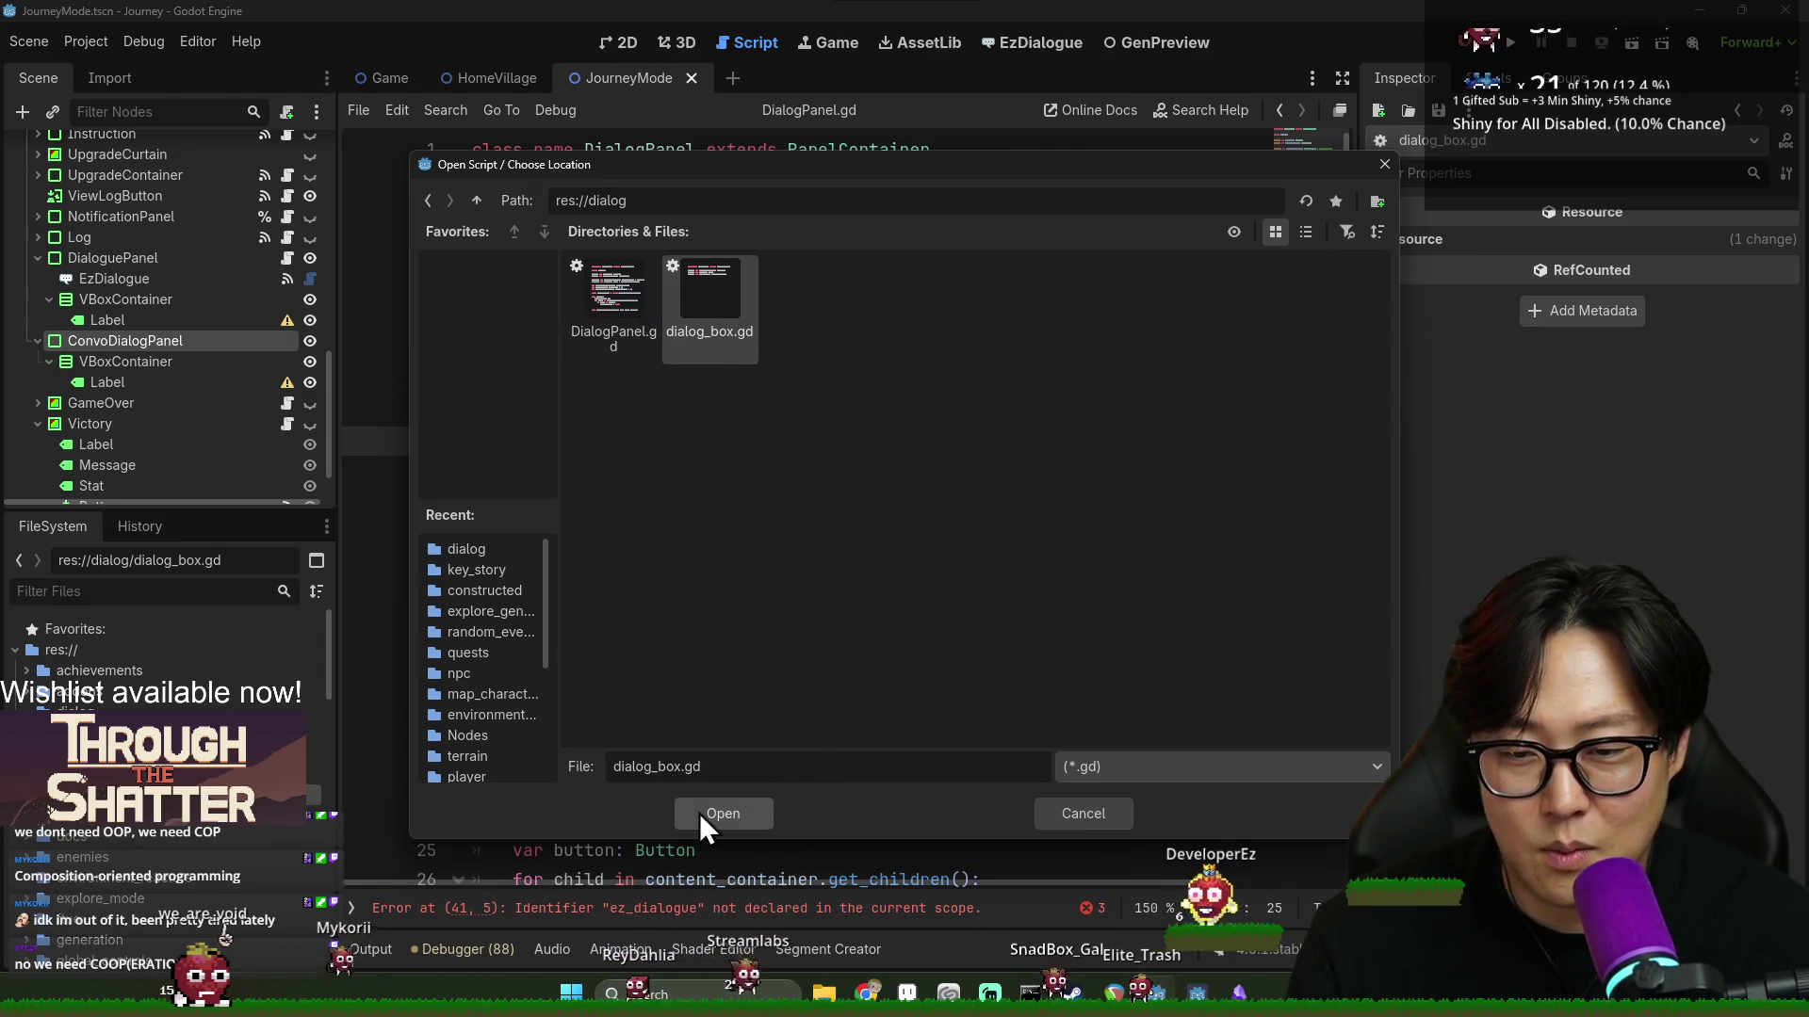
click(699, 812)
click(829, 652)
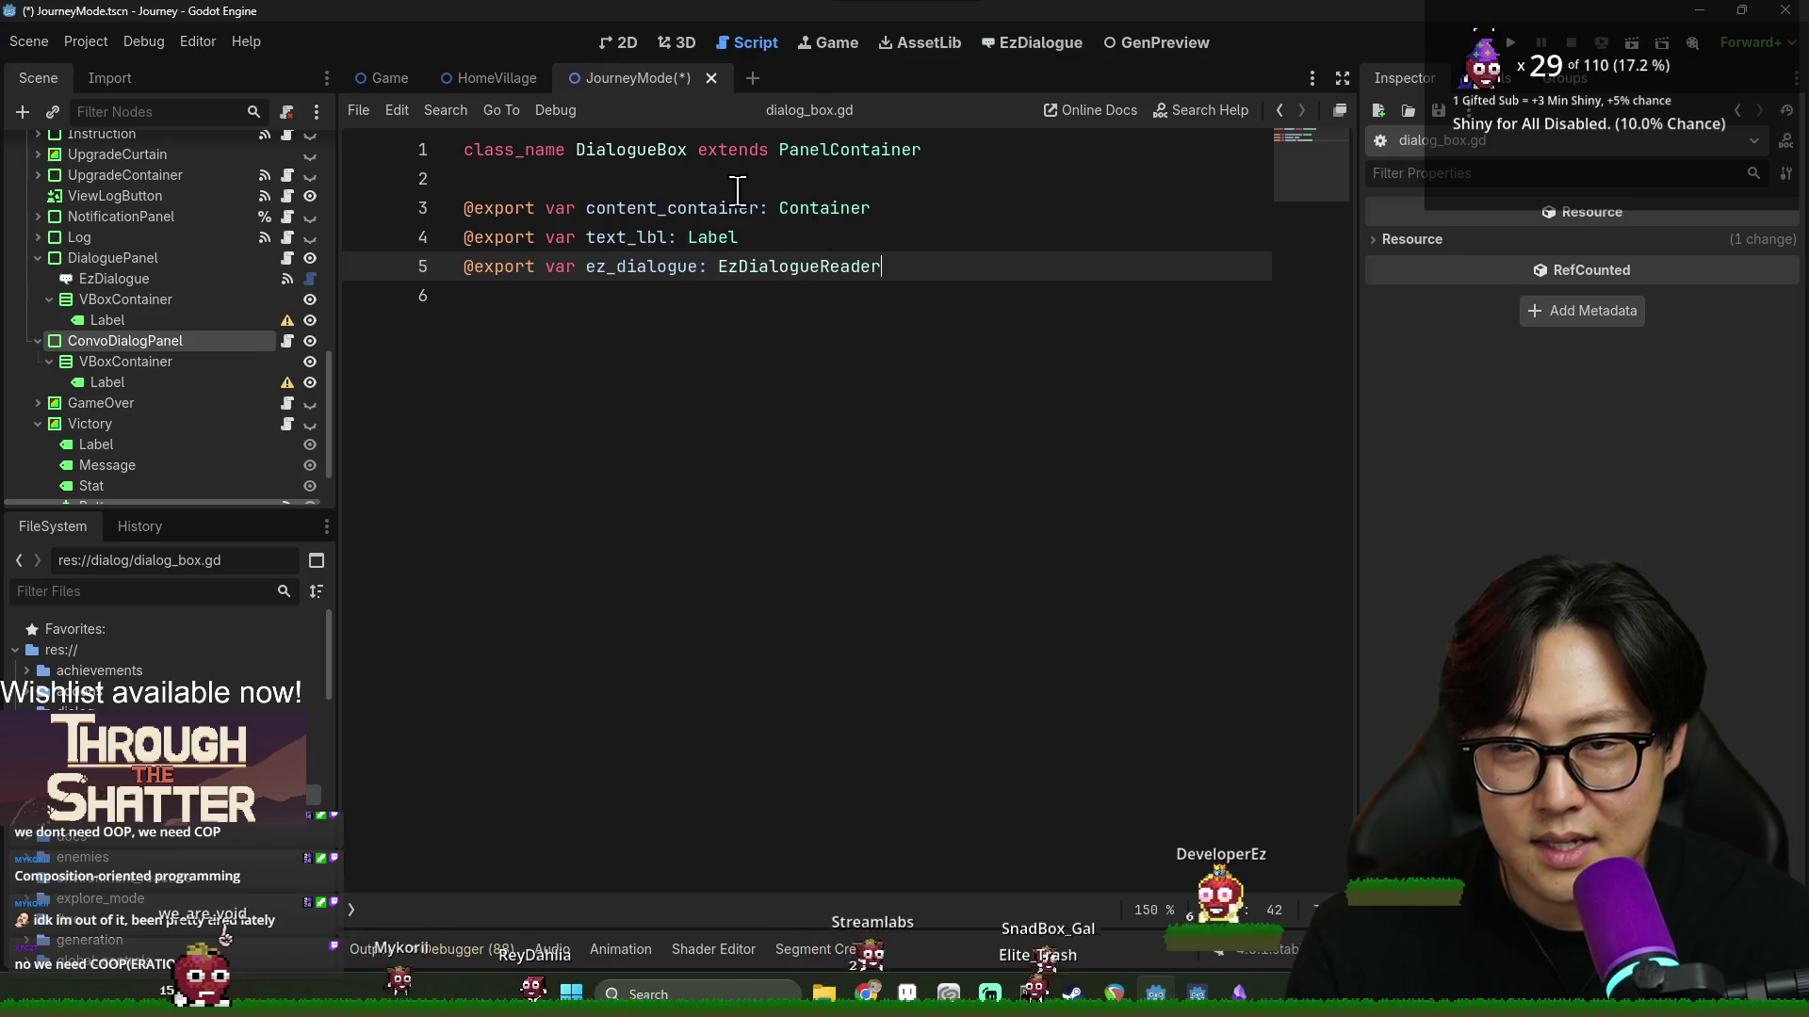
Step: Review dialog_box.gd's three exported variables and save the scene
click(634, 162)
click(603, 267)
drag(615, 208, 844, 295)
click(687, 234)
mouse_move(615, 208)
mouse_down()
mouse_move(800, 295)
mouse_move(761, 268)
mouse_up()
click(613, 340)
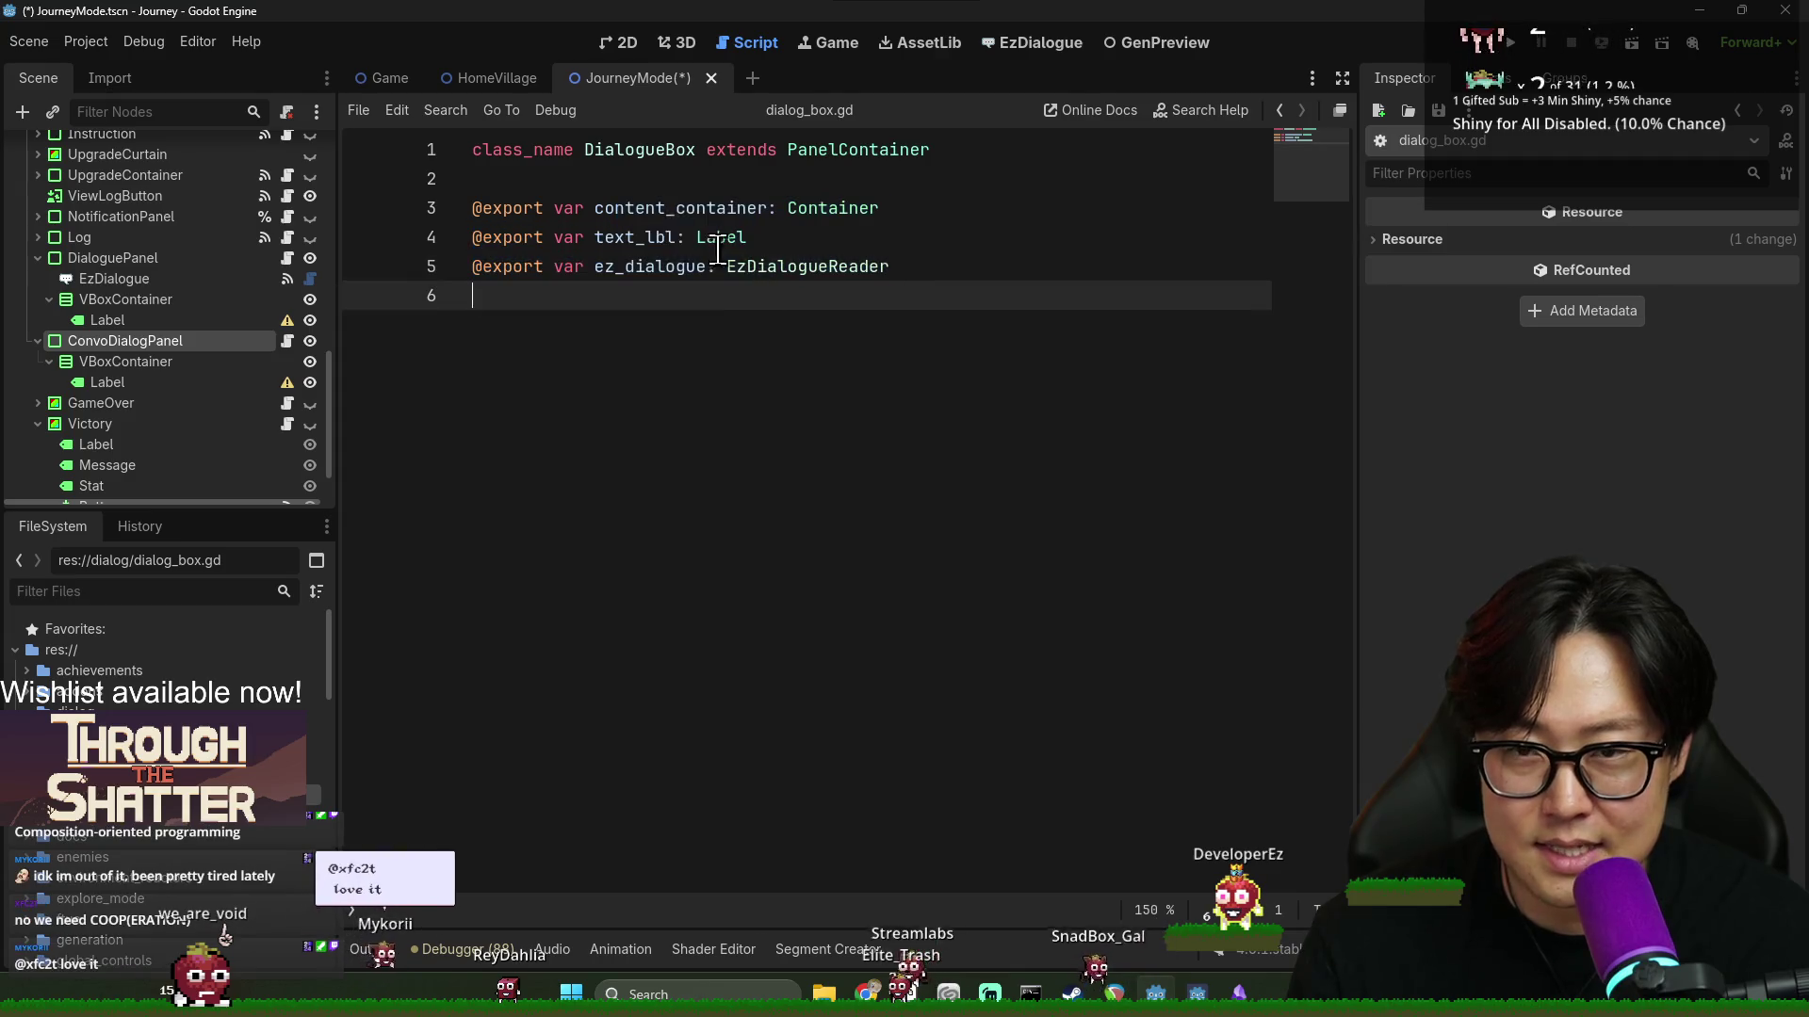
key(ctrl+s)
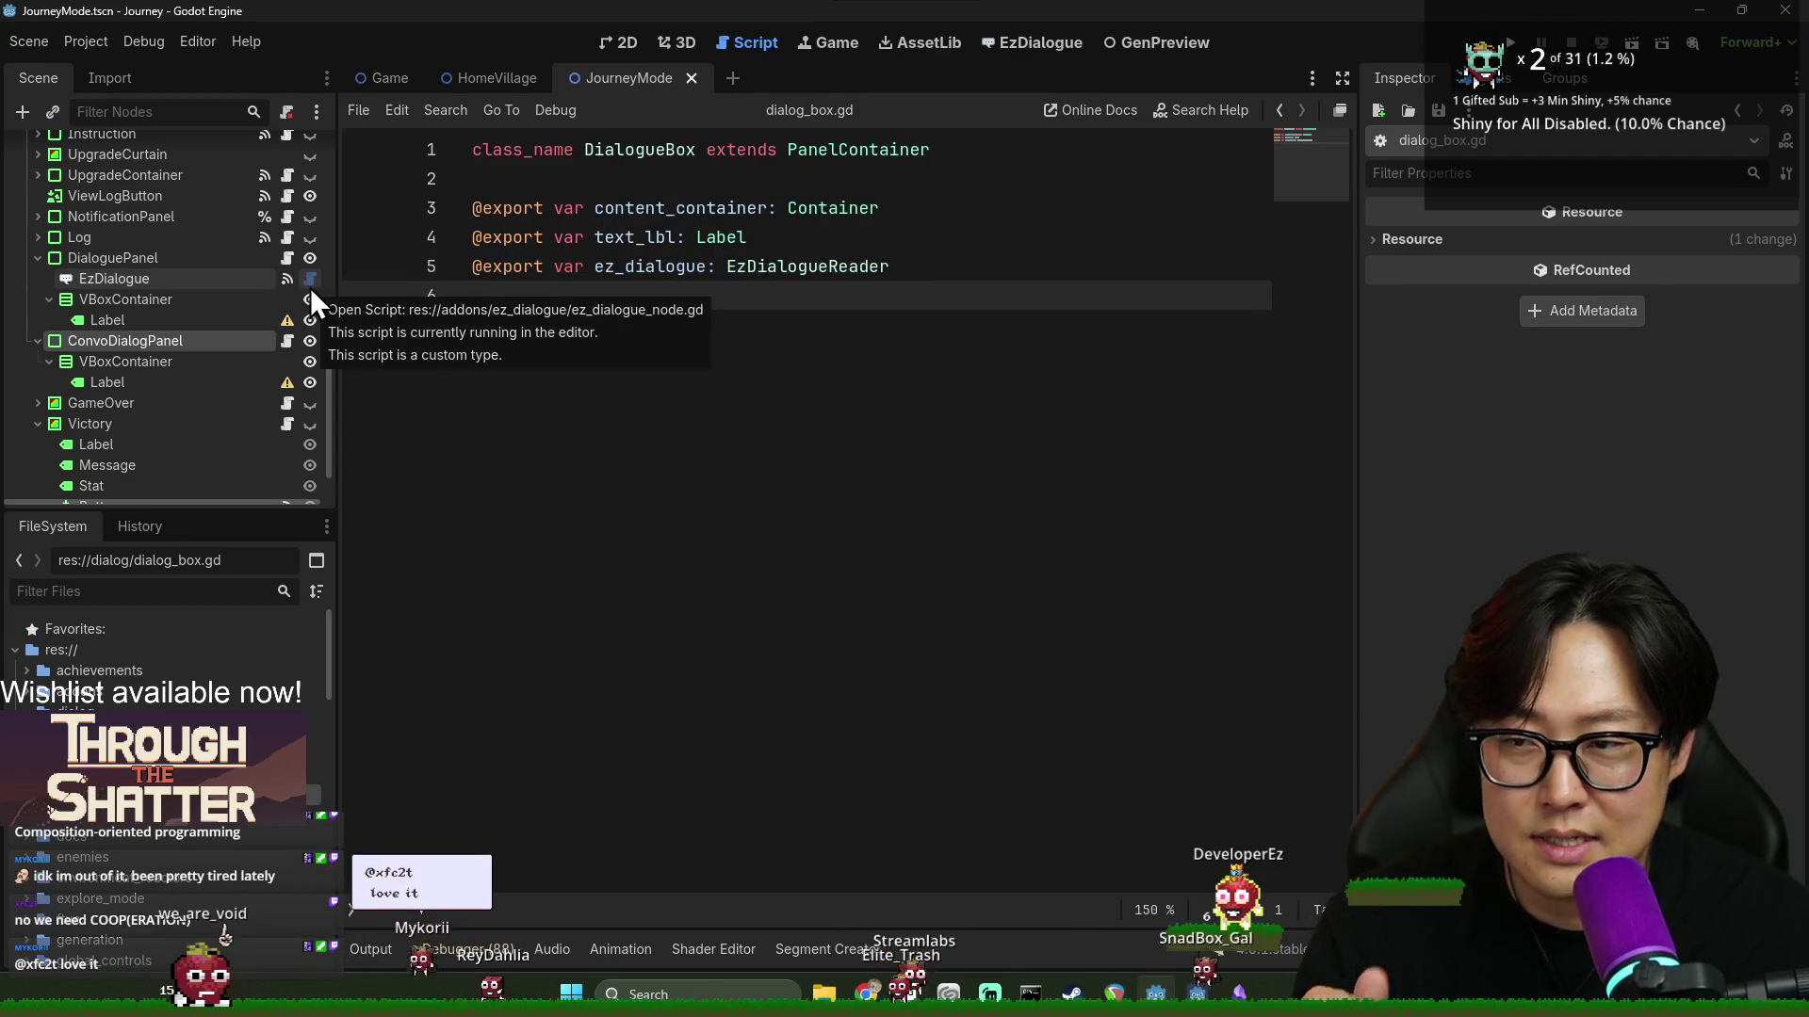
click(288, 258)
Step: Change DialogPanel.gd's base class from PanelContainer to DialogPanel
double_click(828, 151)
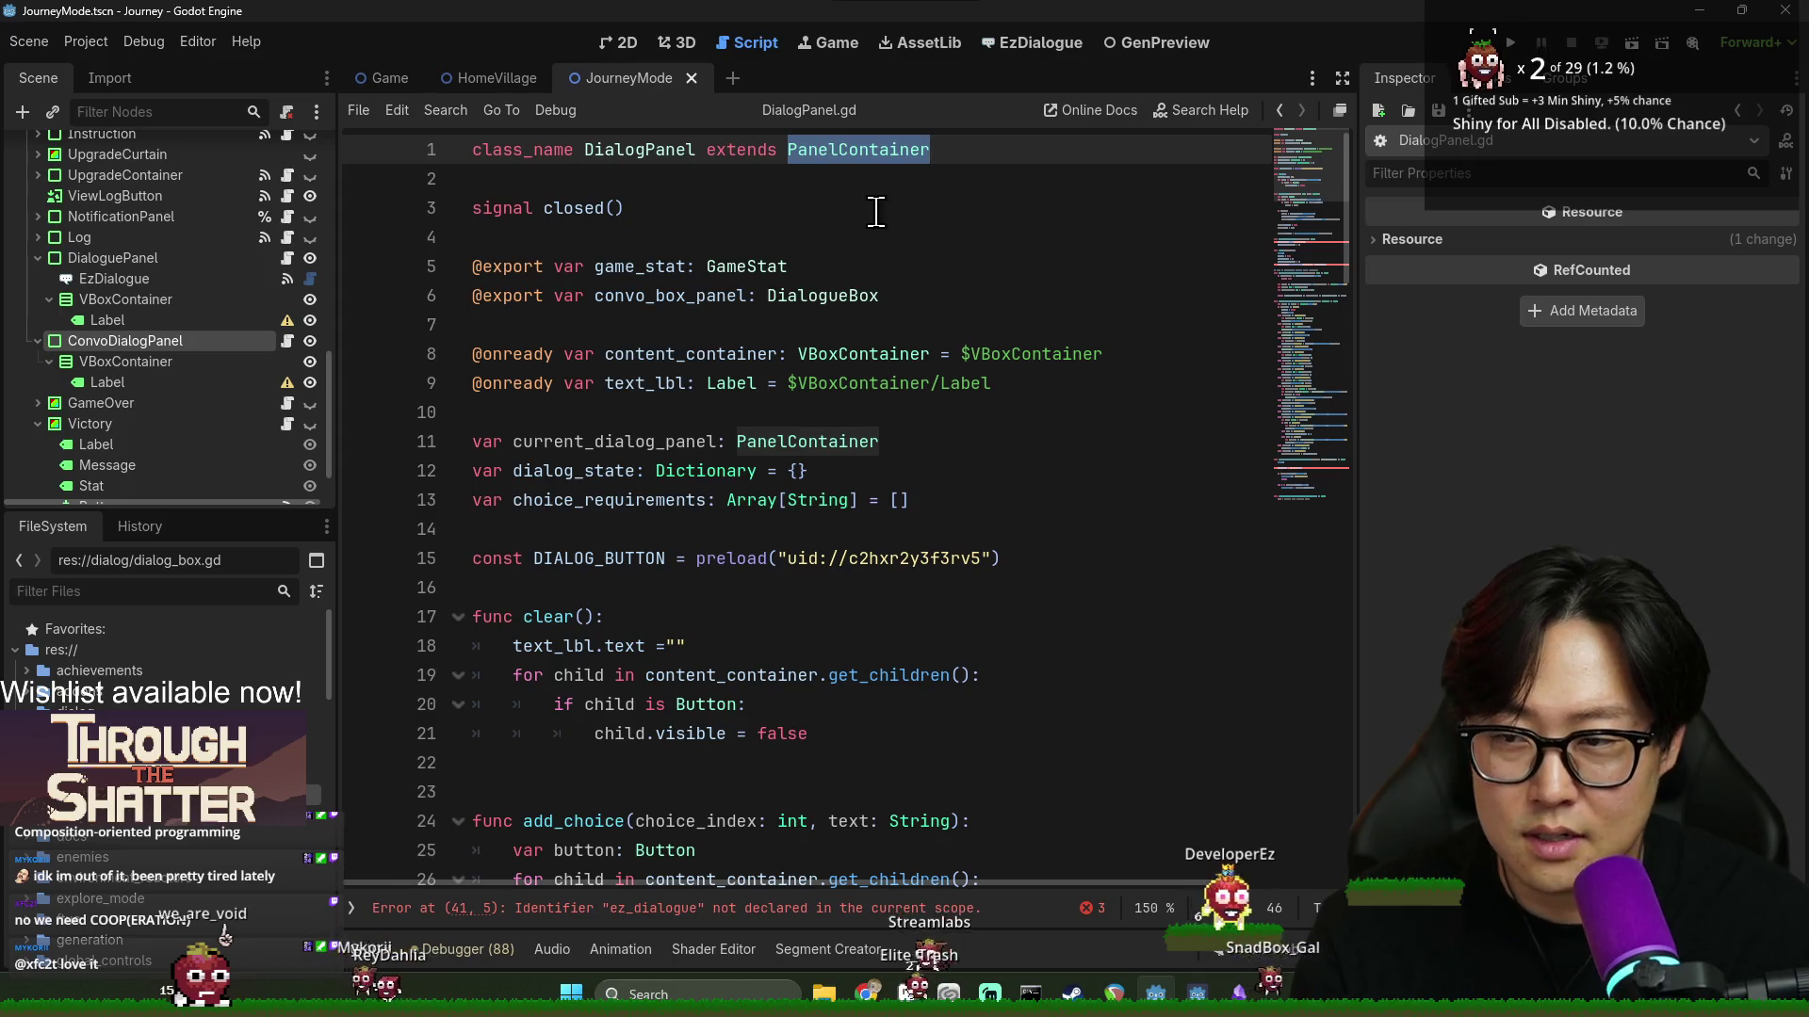
text(Di)
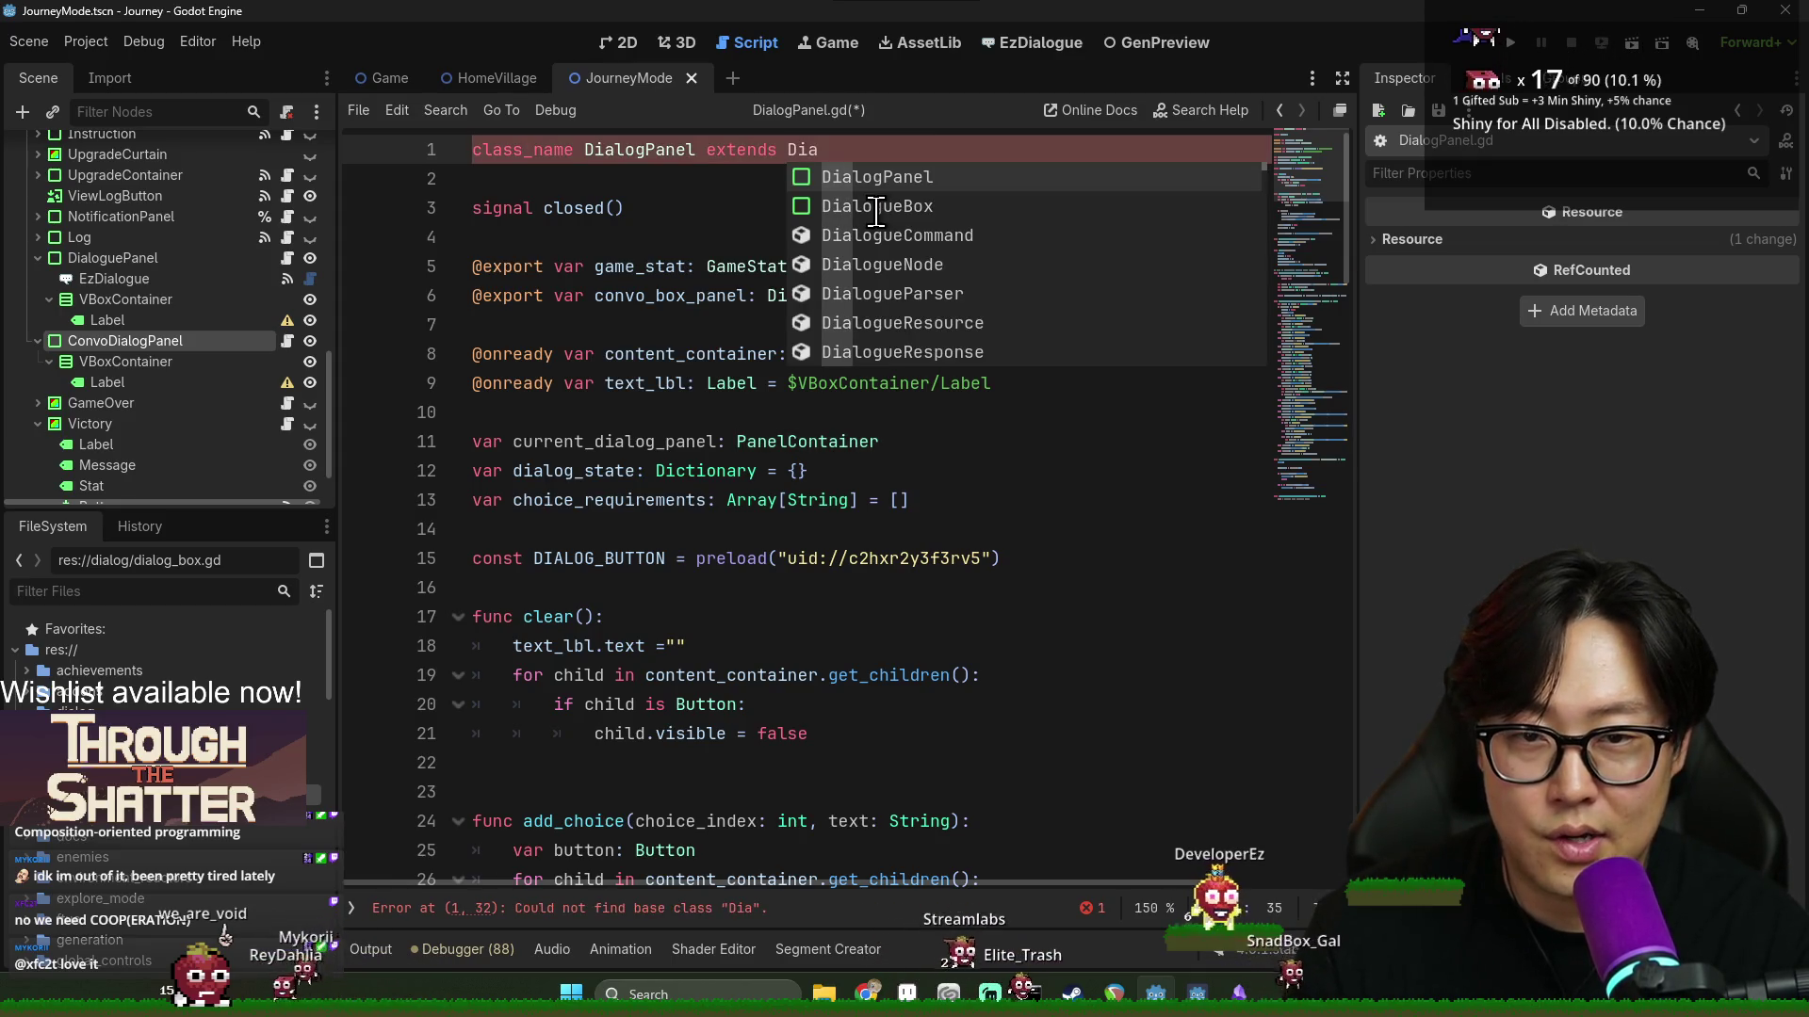
key(Return)
click(757, 266)
click(466, 325)
drag(471, 412, 462, 326)
key(ctrl+x)
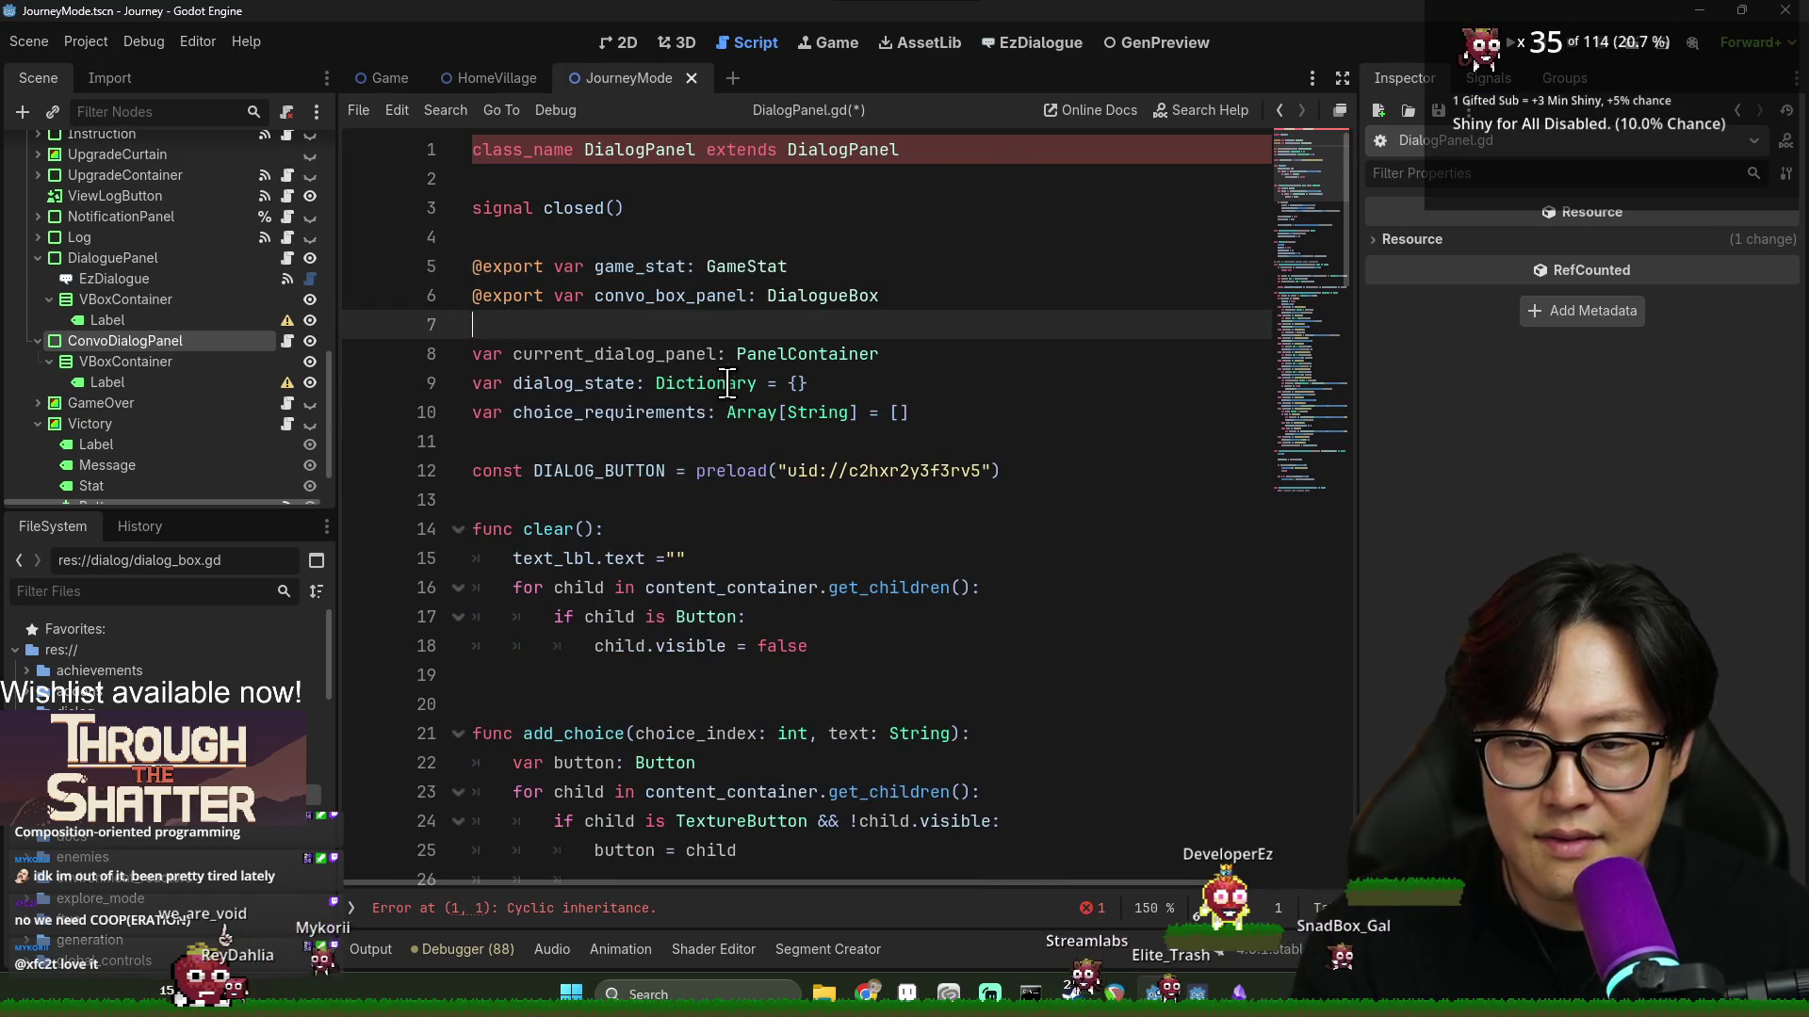
key(ctrl+s)
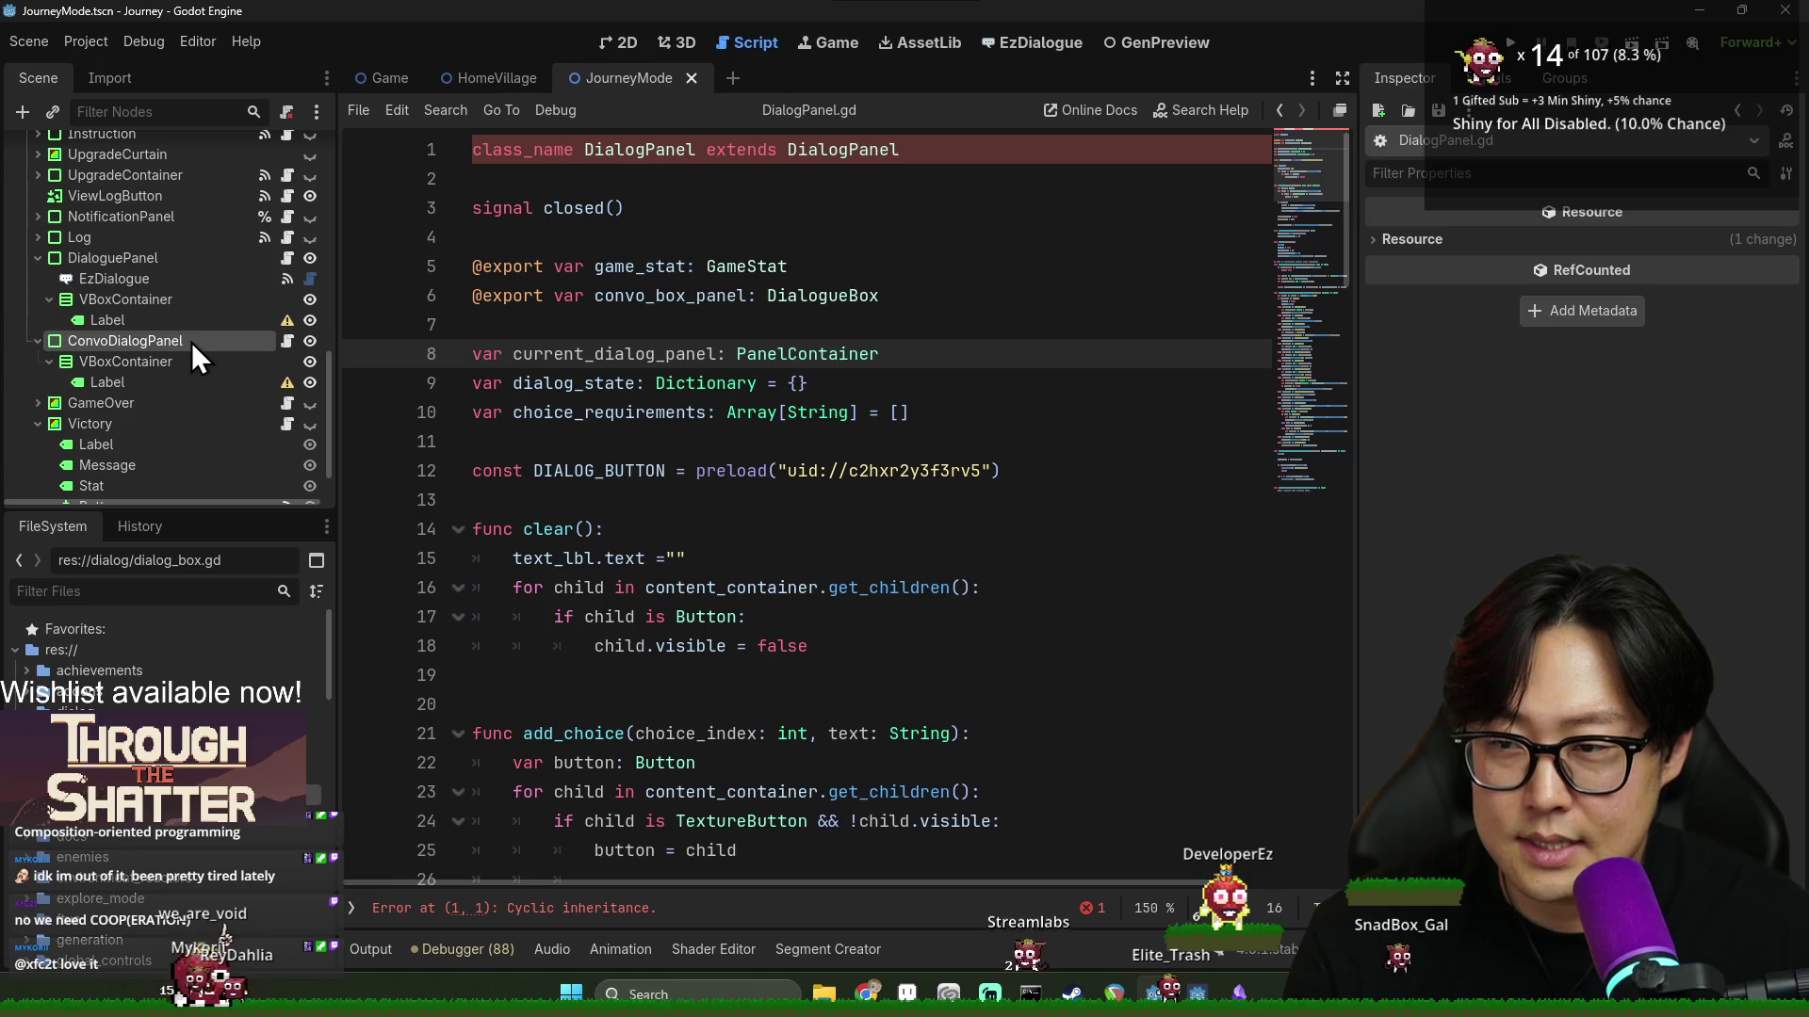
click(169, 258)
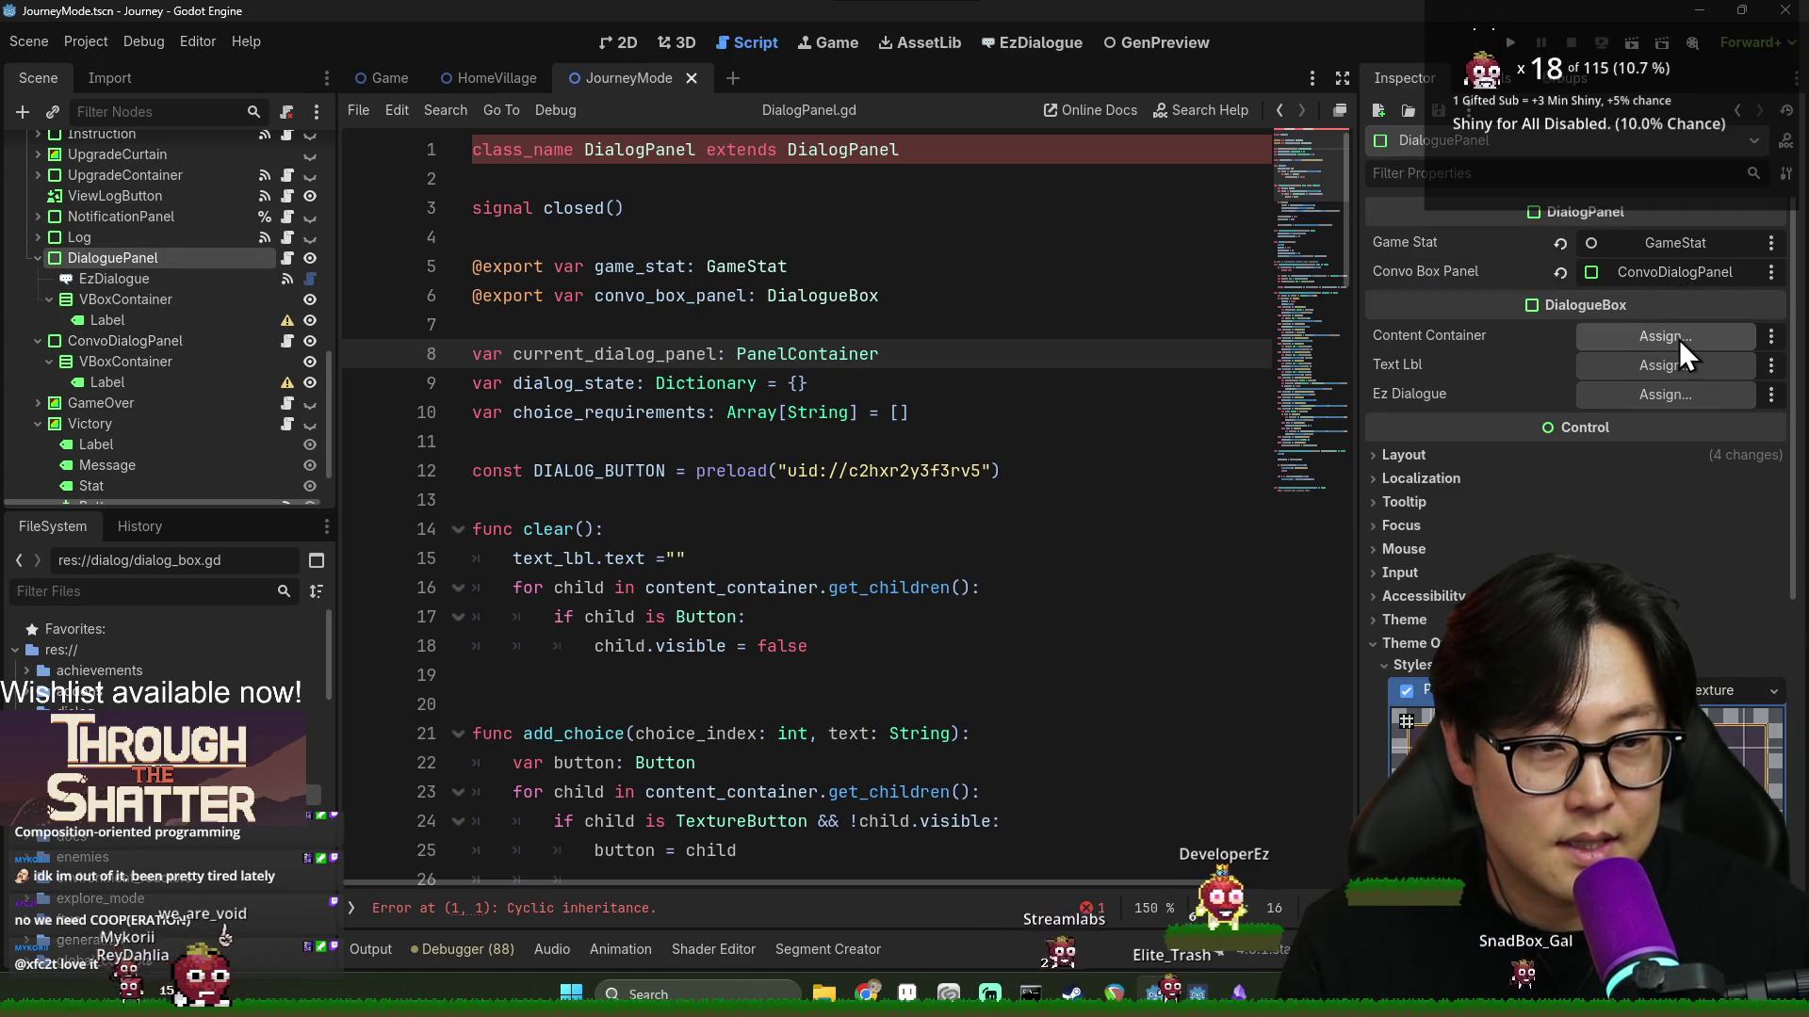
Step: Assign DialoguePanel's Content Container, Text Lbl and Ez Dialogue to VBoxContainer, Label and EzDialogue, and save
click(1664, 336)
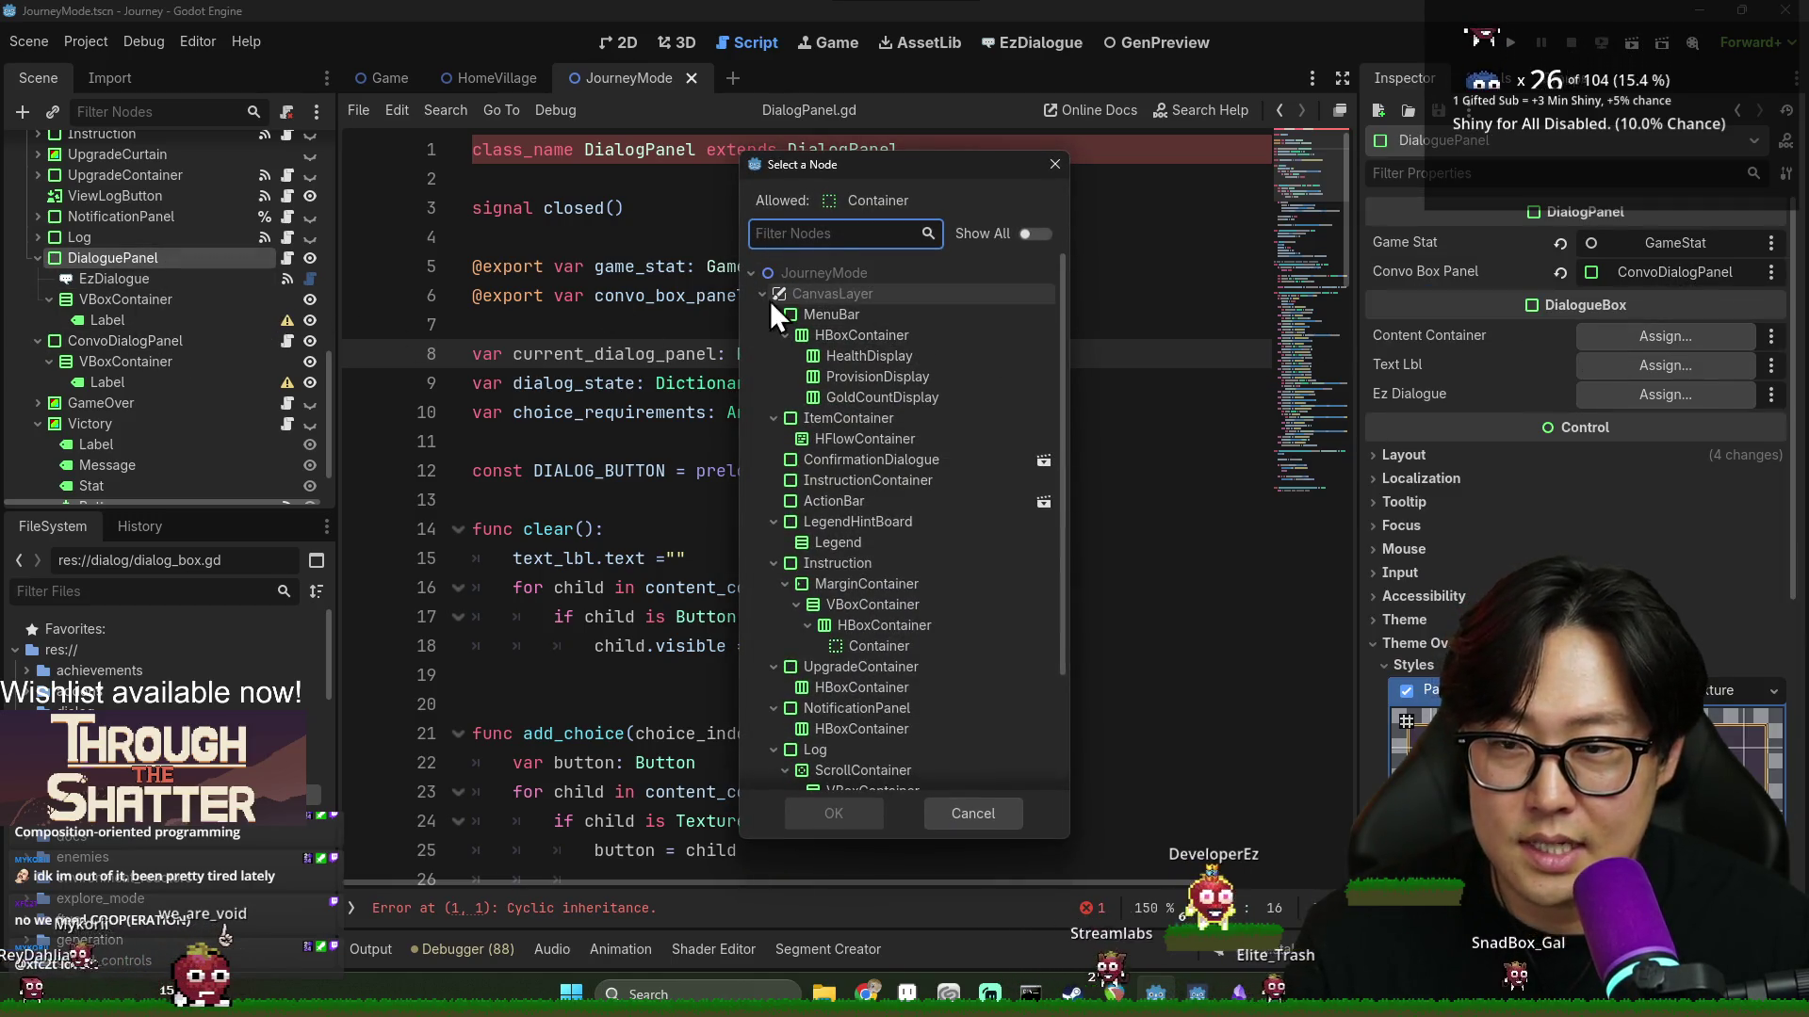
key(Escape)
drag(153, 301, 1729, 338)
drag(155, 320, 1630, 365)
mouse_move(177, 281)
mouse_down()
mouse_move(1385, 399)
mouse_move(1658, 395)
mouse_up()
key(ctrl+s)
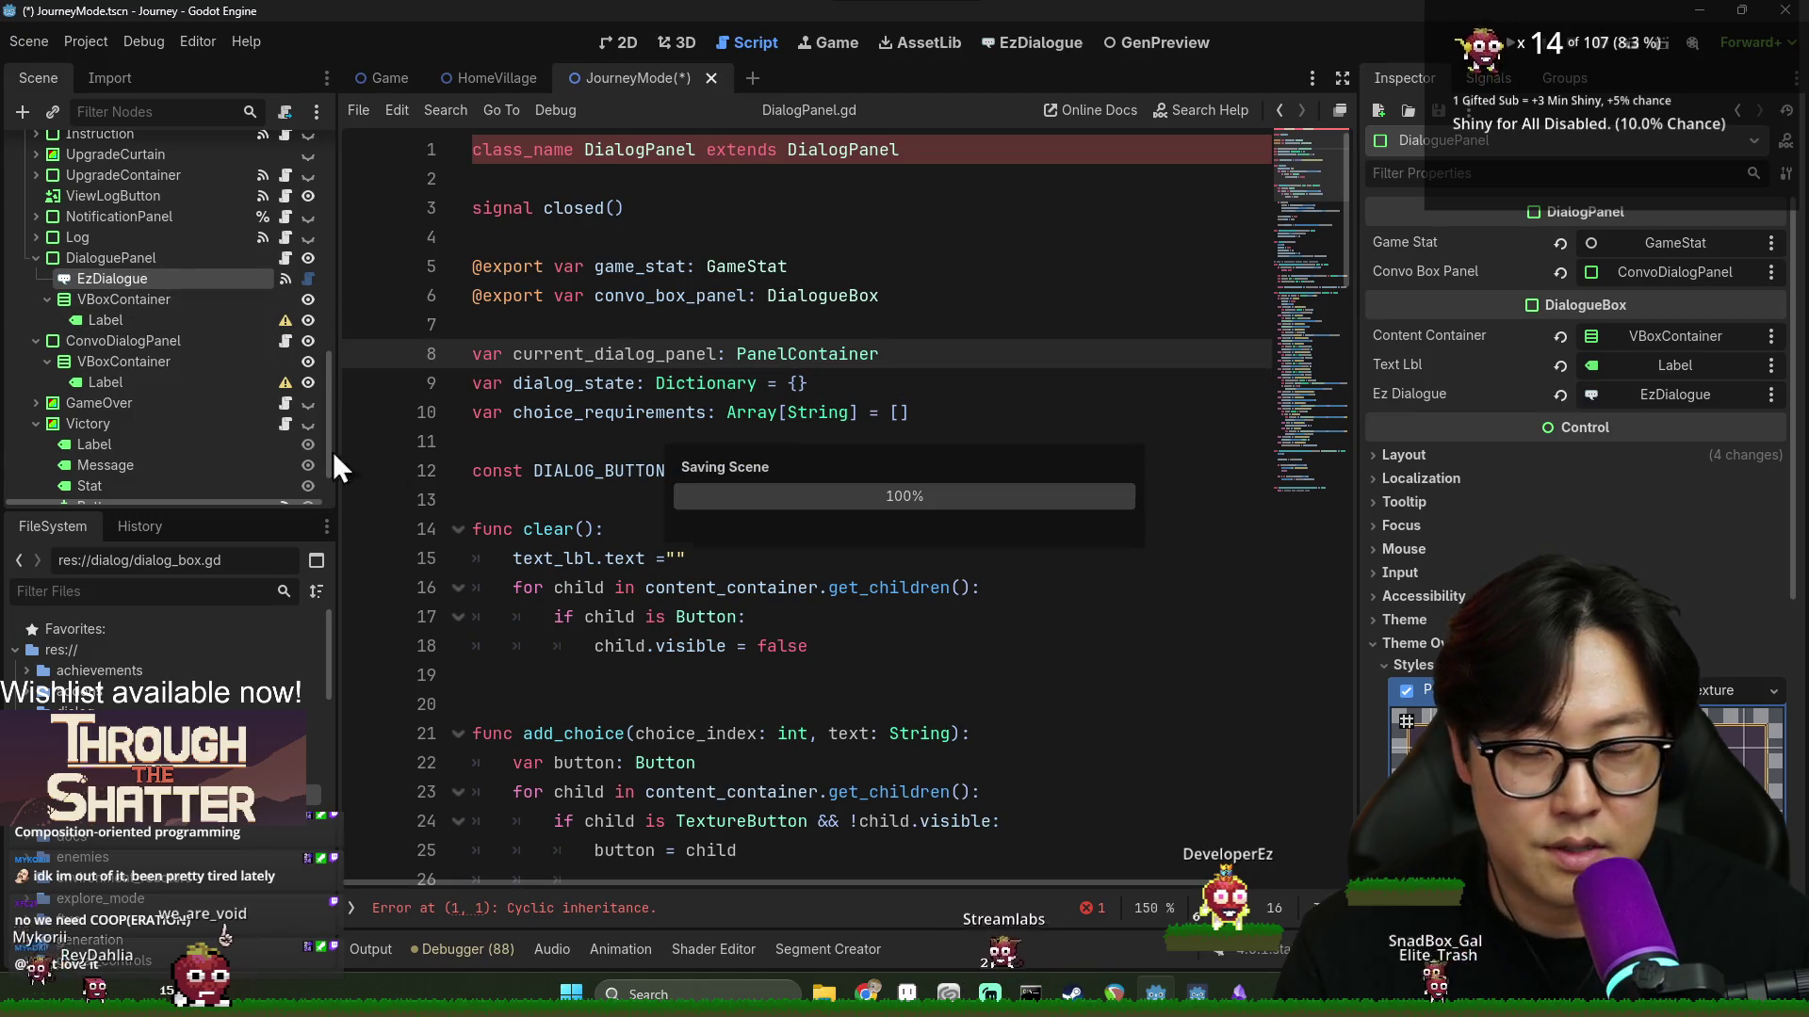
Step: Assign ConvoDialogPanel's VBoxContainer, Label and EzDialogue to its matching exports, and save
drag(114, 341, 254, 375)
scroll(1540, 409, up, 10)
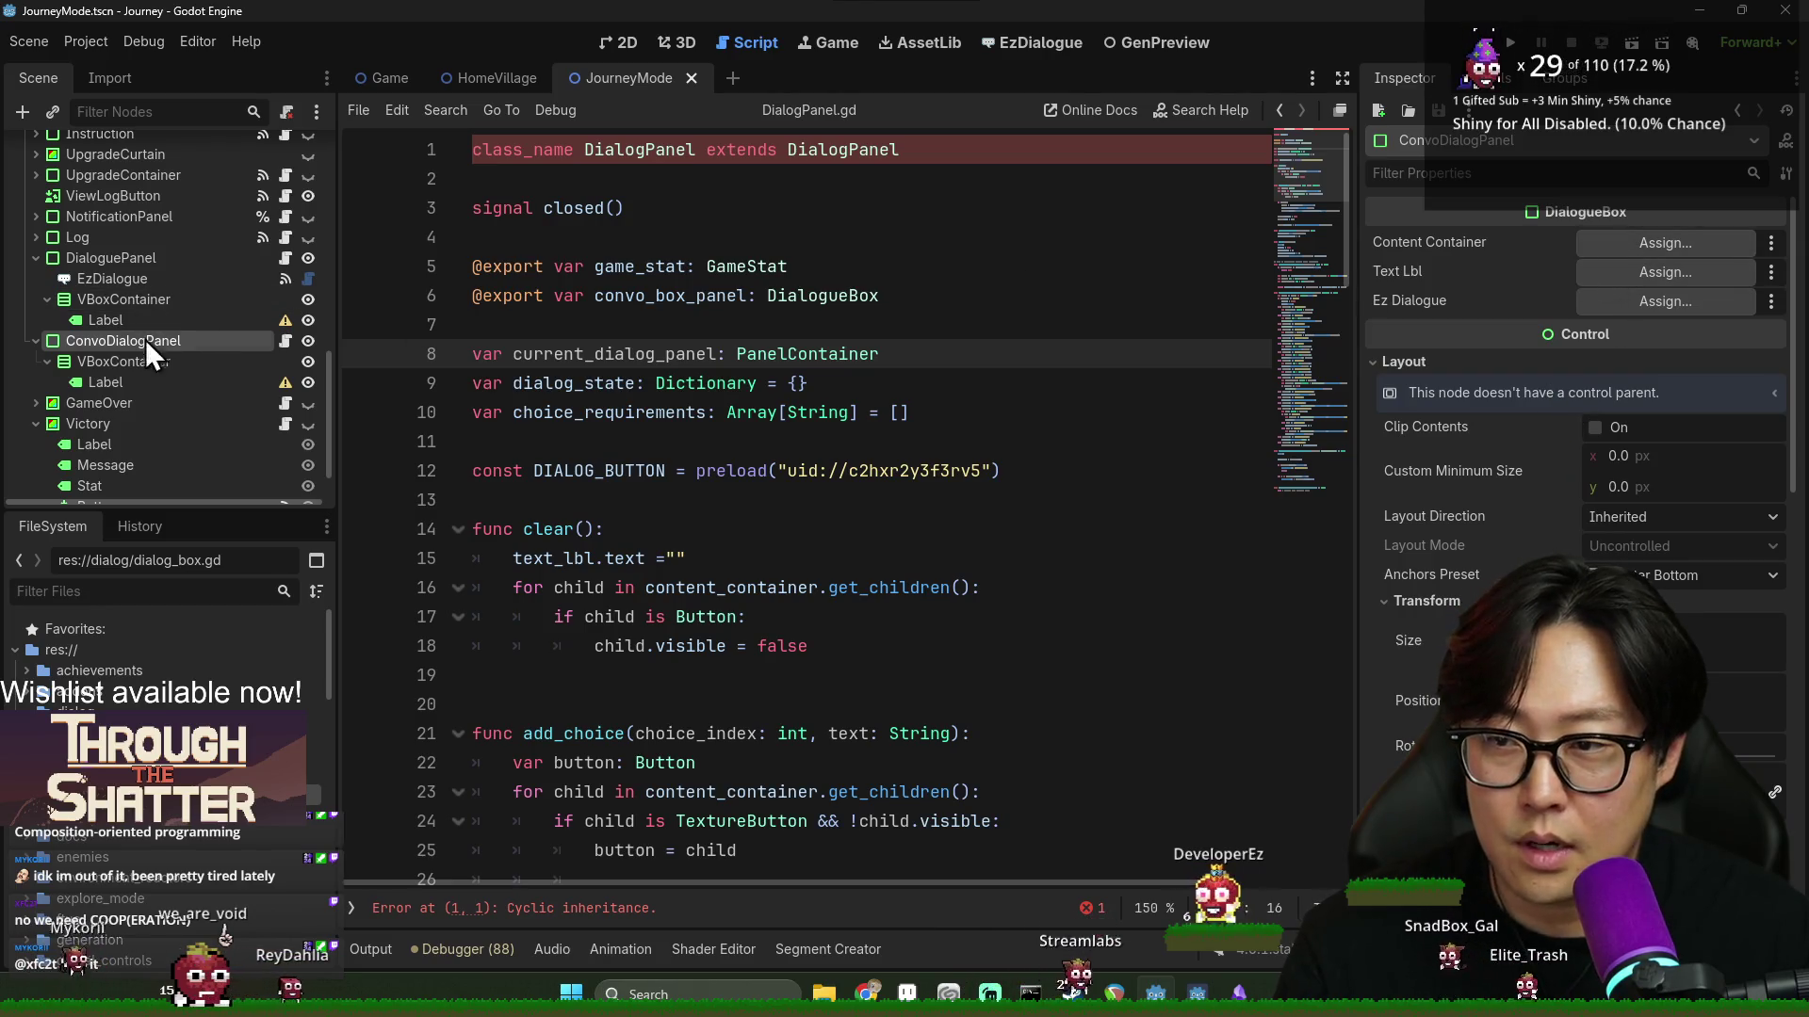
drag(219, 367, 1569, 247)
mouse_move(143, 388)
mouse_down()
mouse_move(848, 325)
mouse_move(1639, 297)
mouse_move(1639, 279)
mouse_up()
drag(112, 279, 1647, 292)
key(ctrl+s)
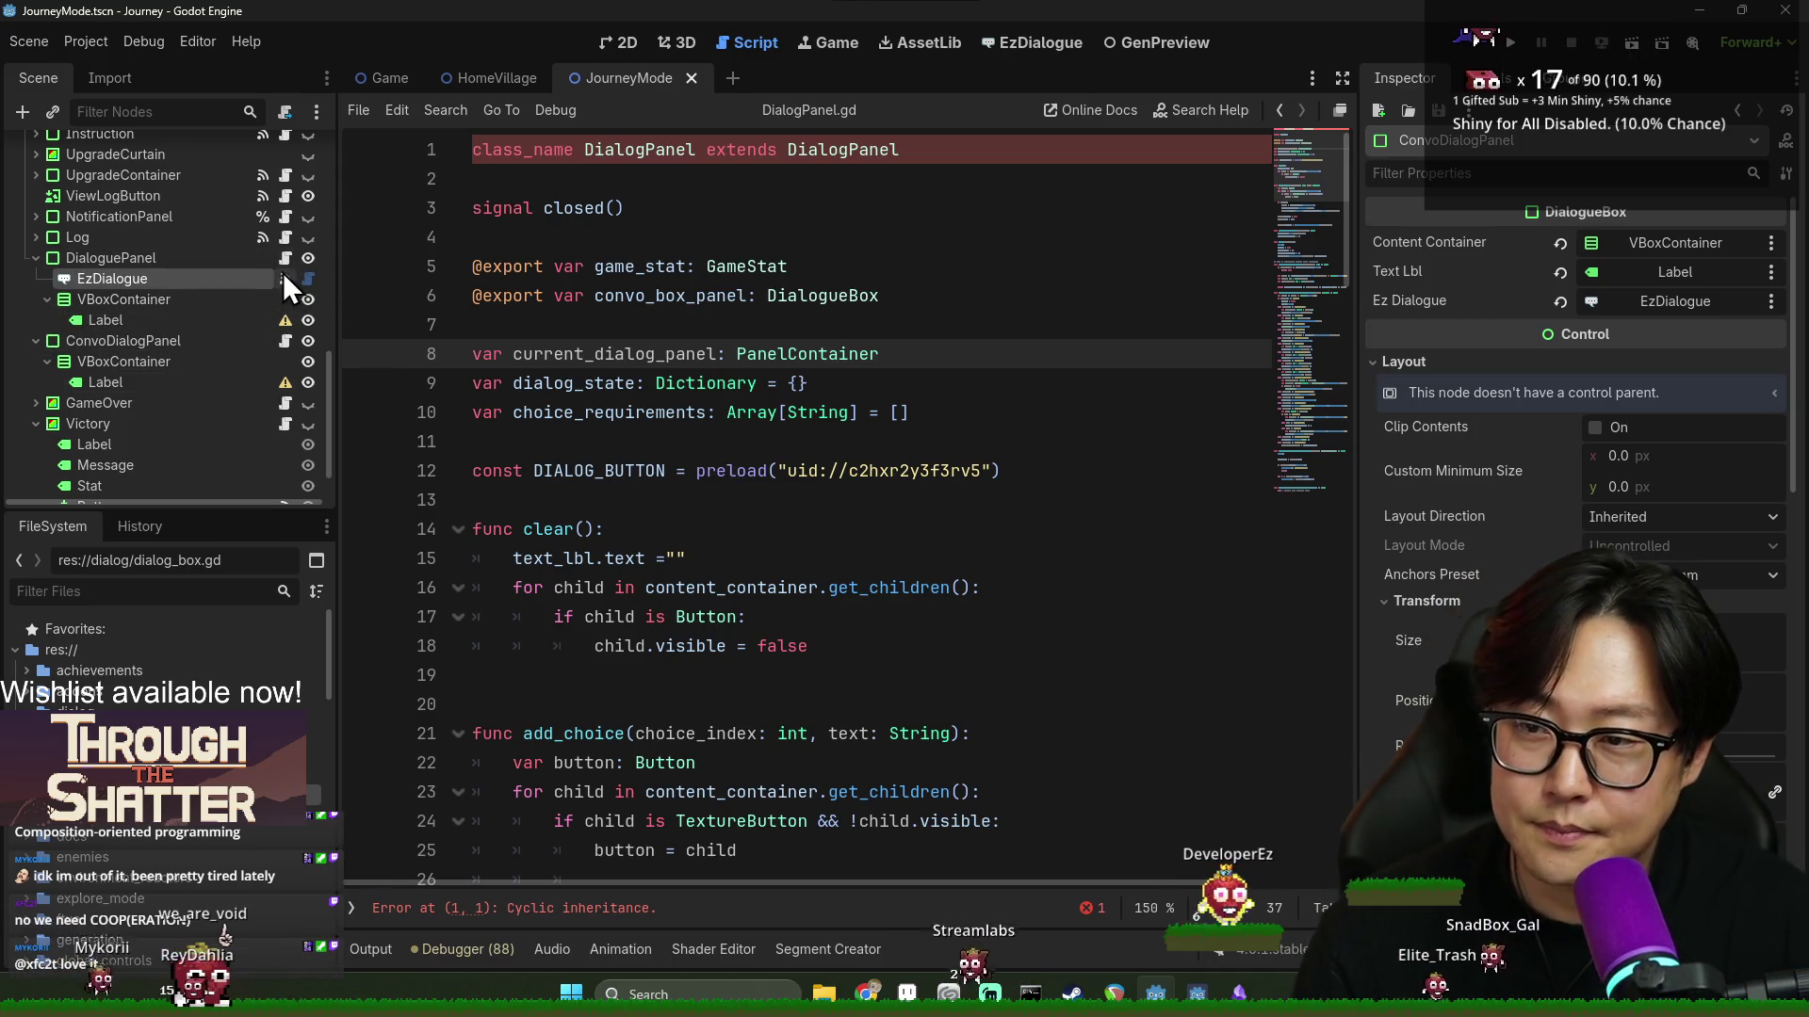
Step: Start a 'func _ready' stub on line 13 of DialogPanel.gd, then discard it
scroll(664, 390, down, 2)
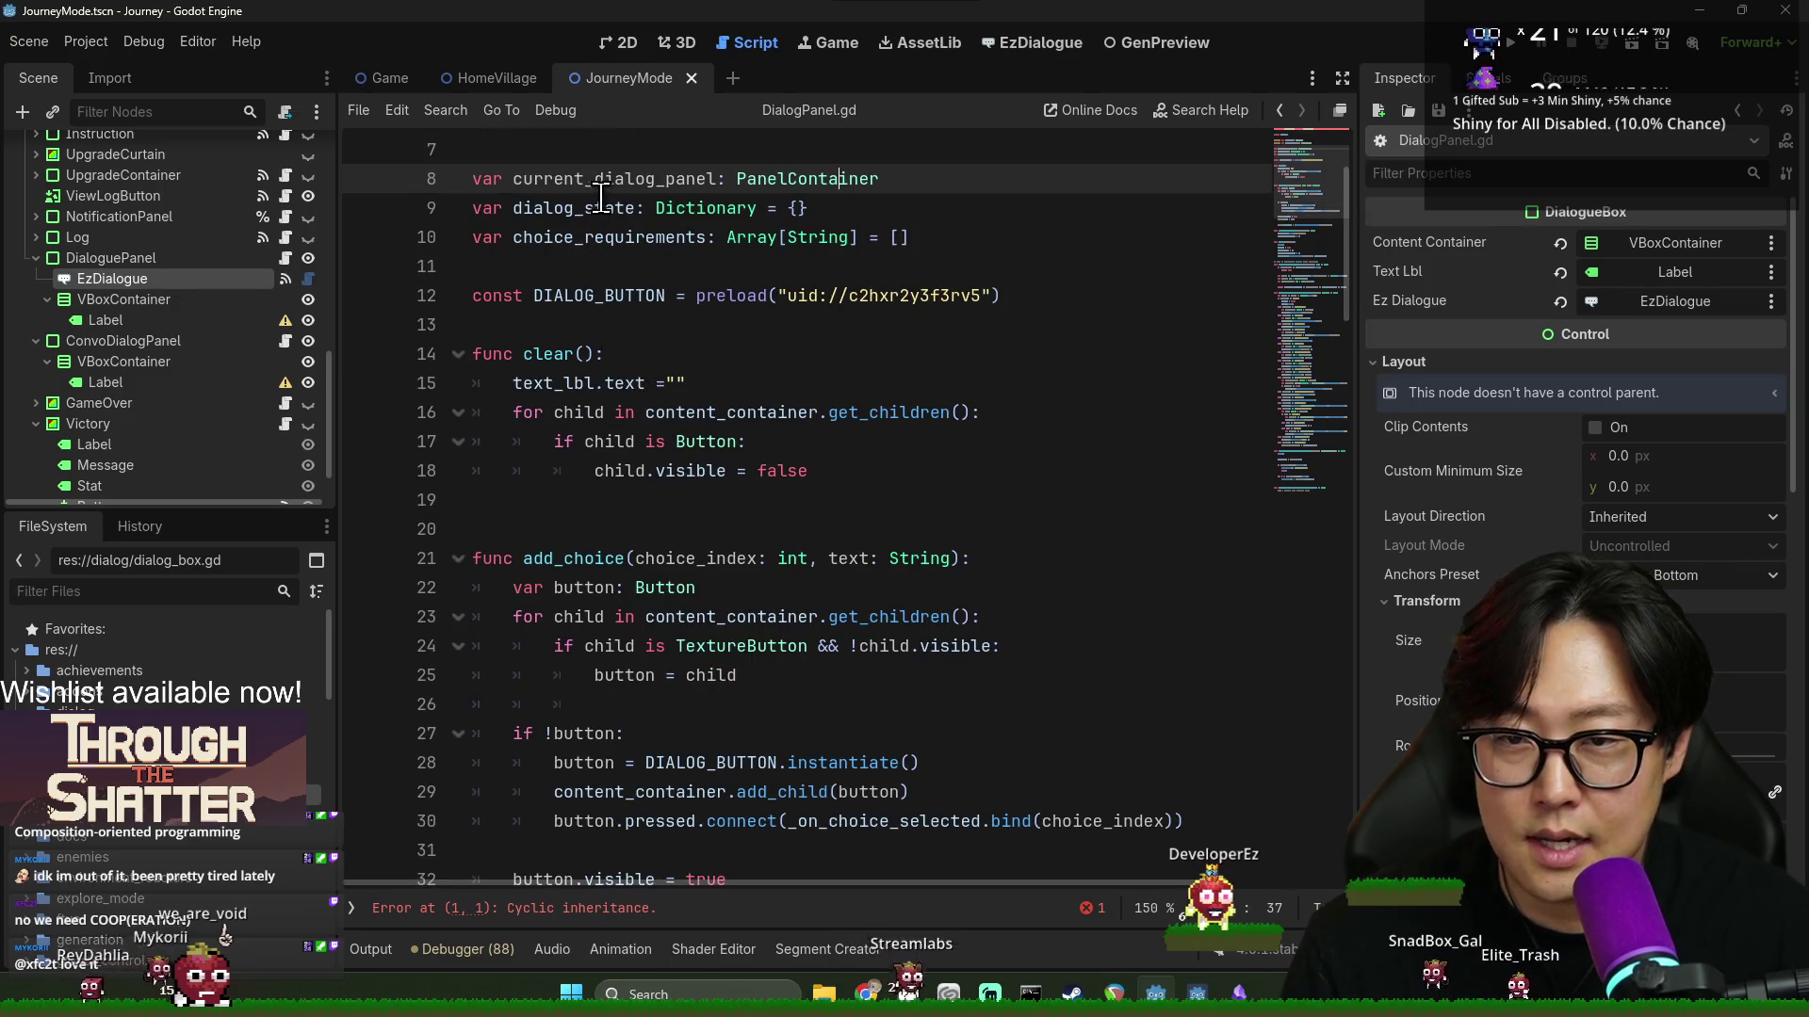
scroll(606, 404, down, 3)
scroll(607, 405, up, 4)
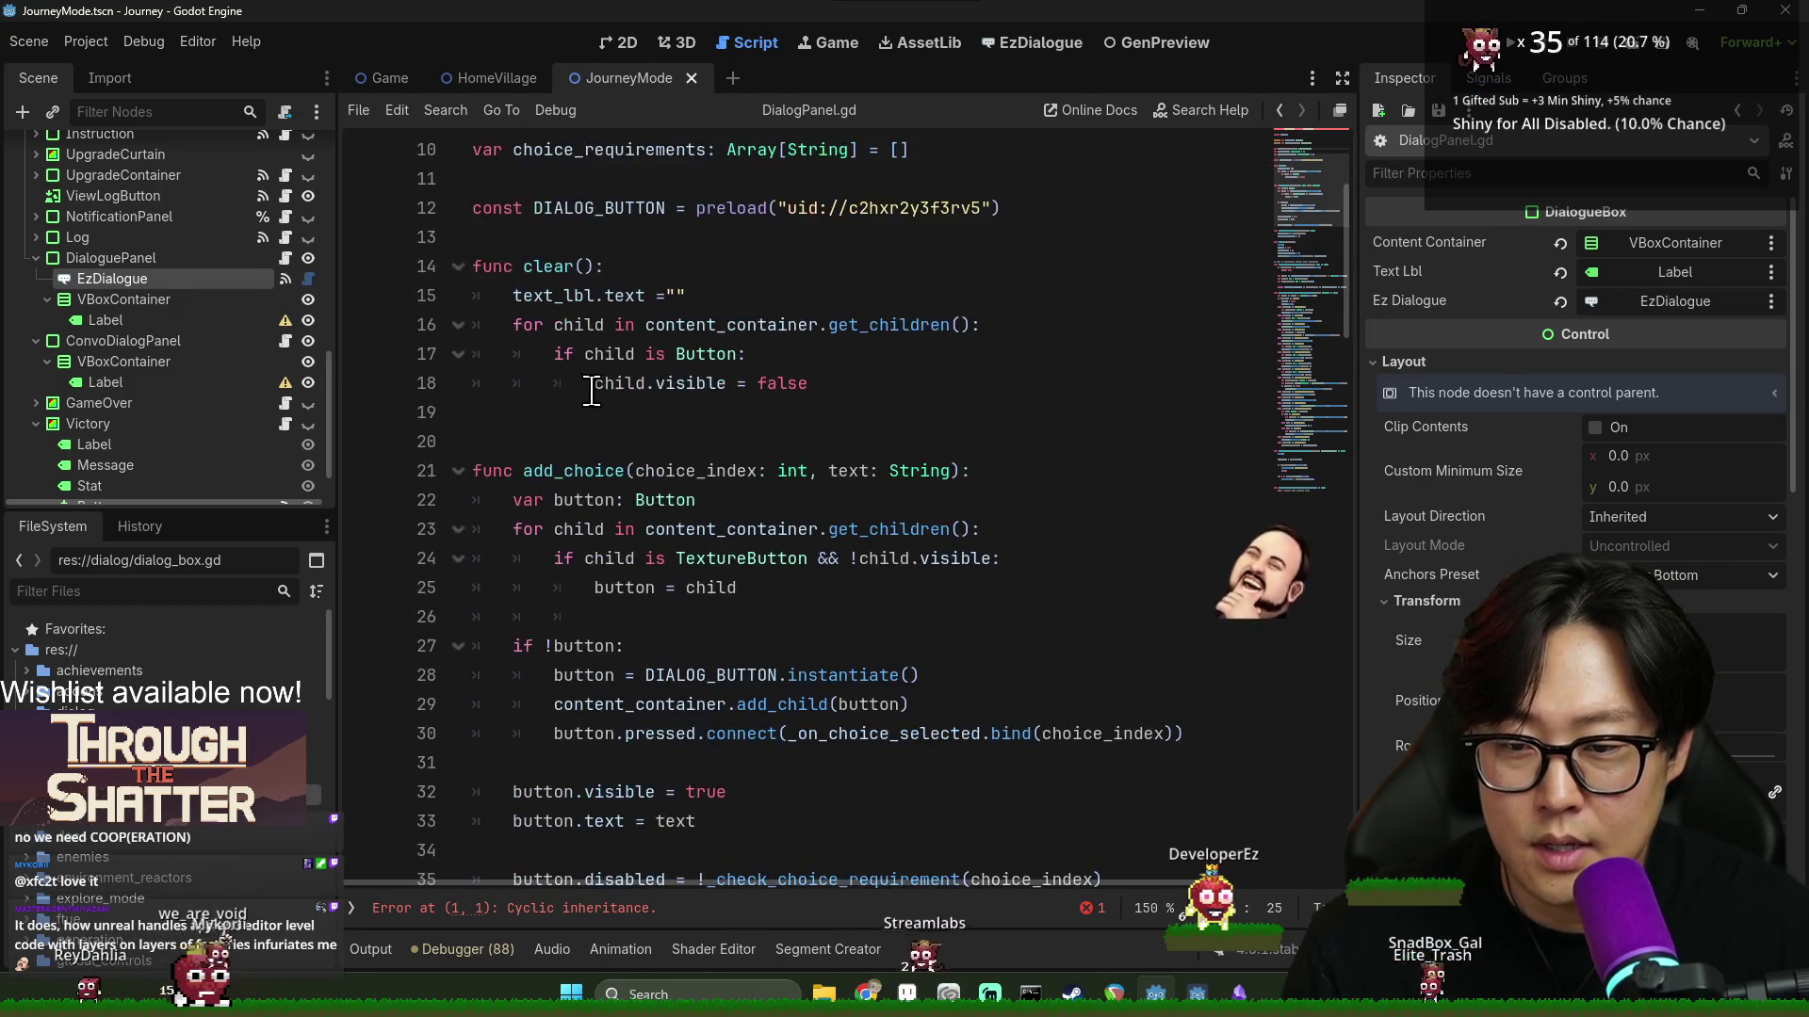
click(619, 424)
key(Return)
text(func _ready)
key(BackSpace)
key(BackSpace)
key(BackSpace)
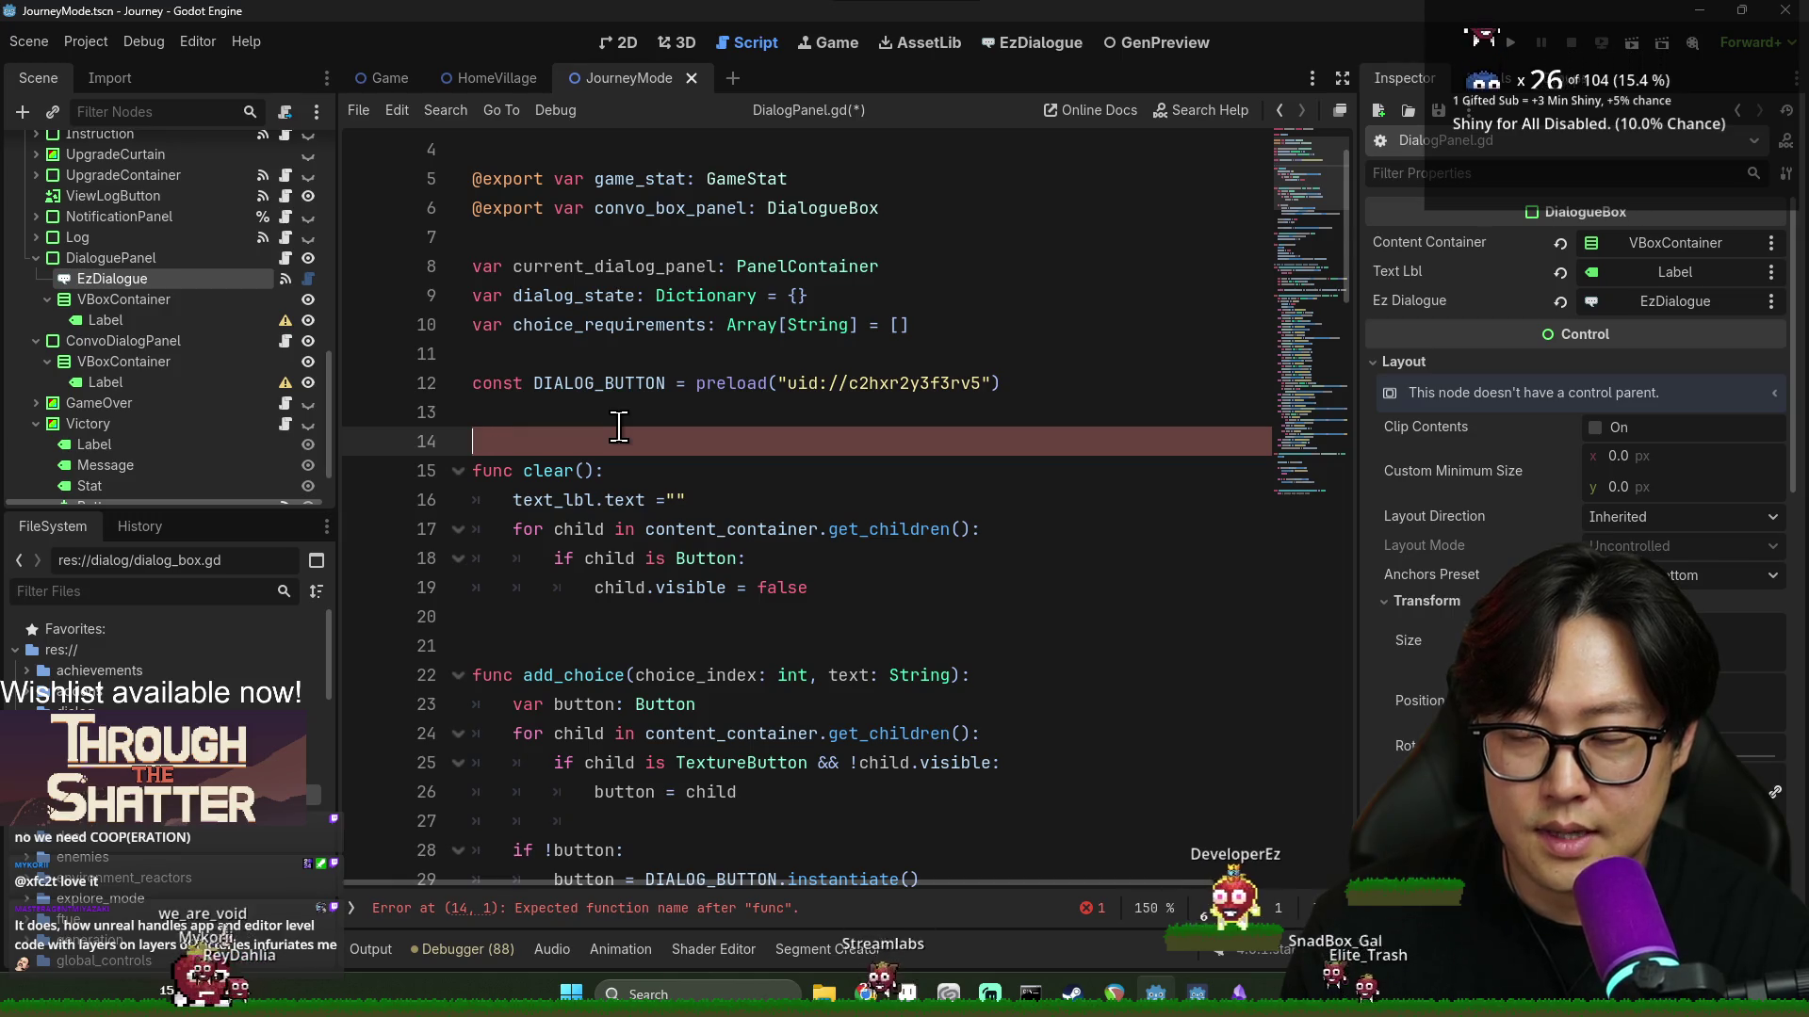
key(BackSpace)
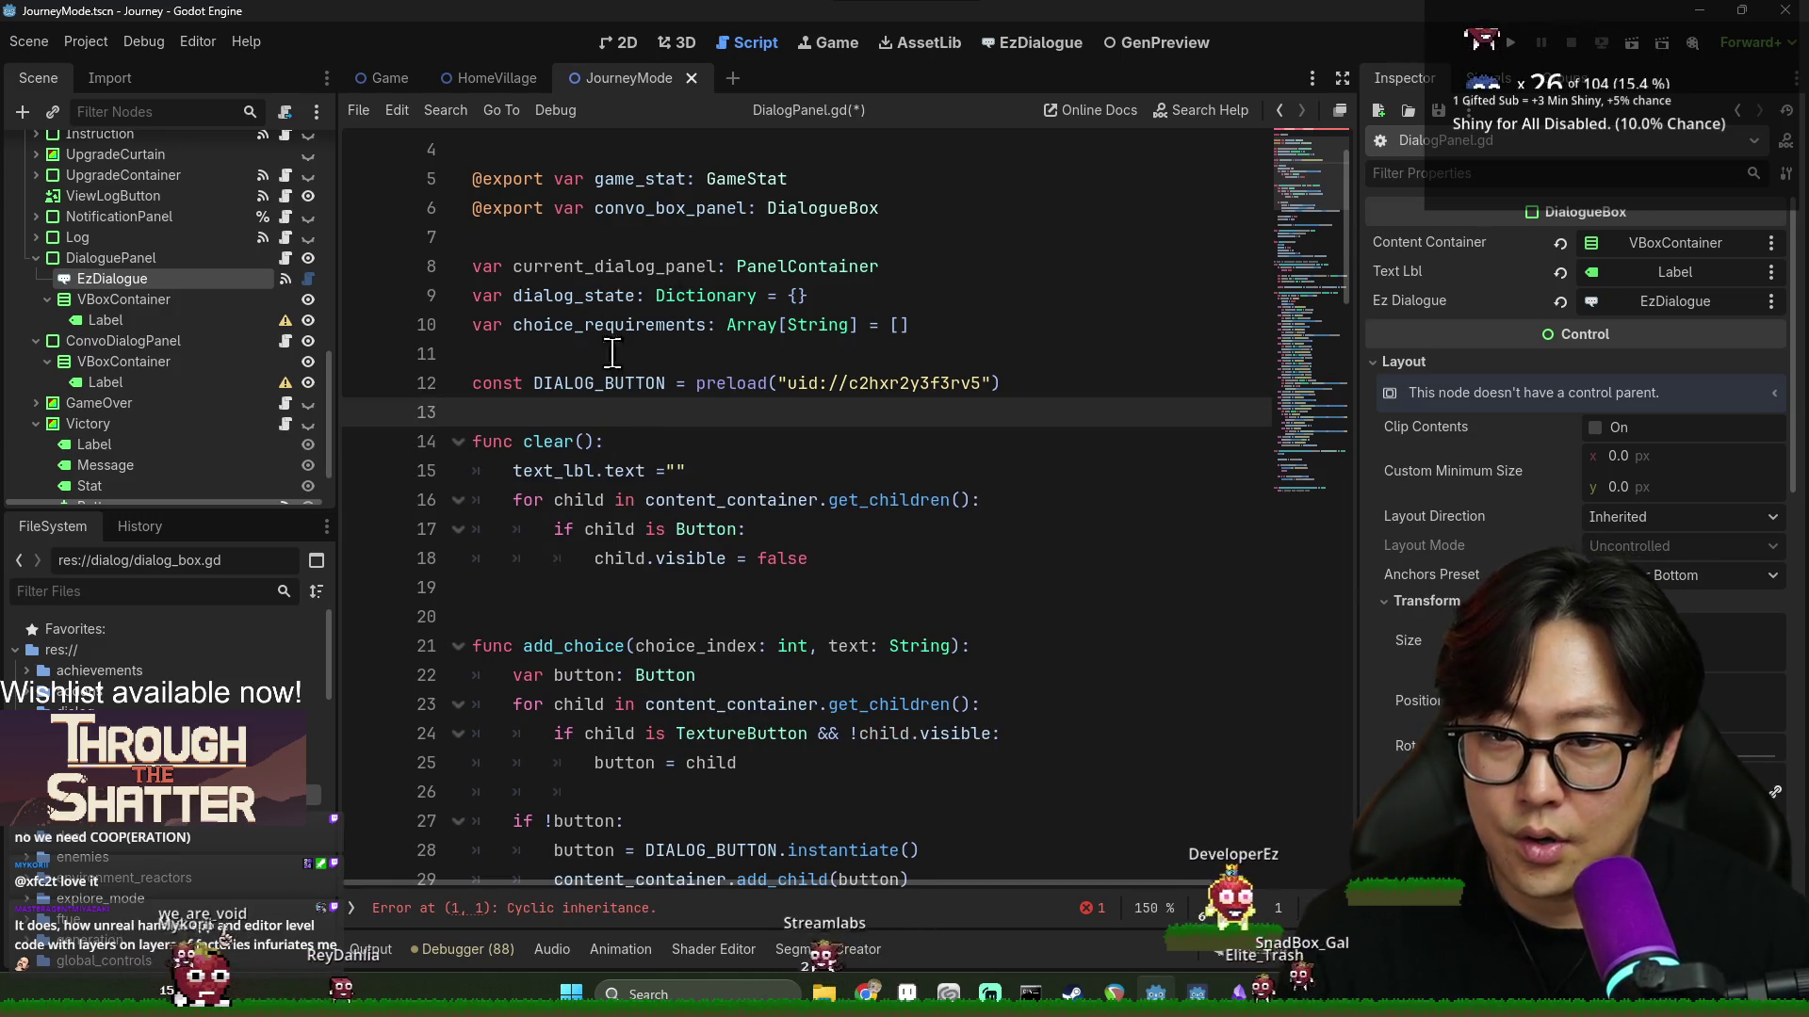
Step: Search for start() and add blank lines around its clear() call
key(ctrl+f)
text(start()
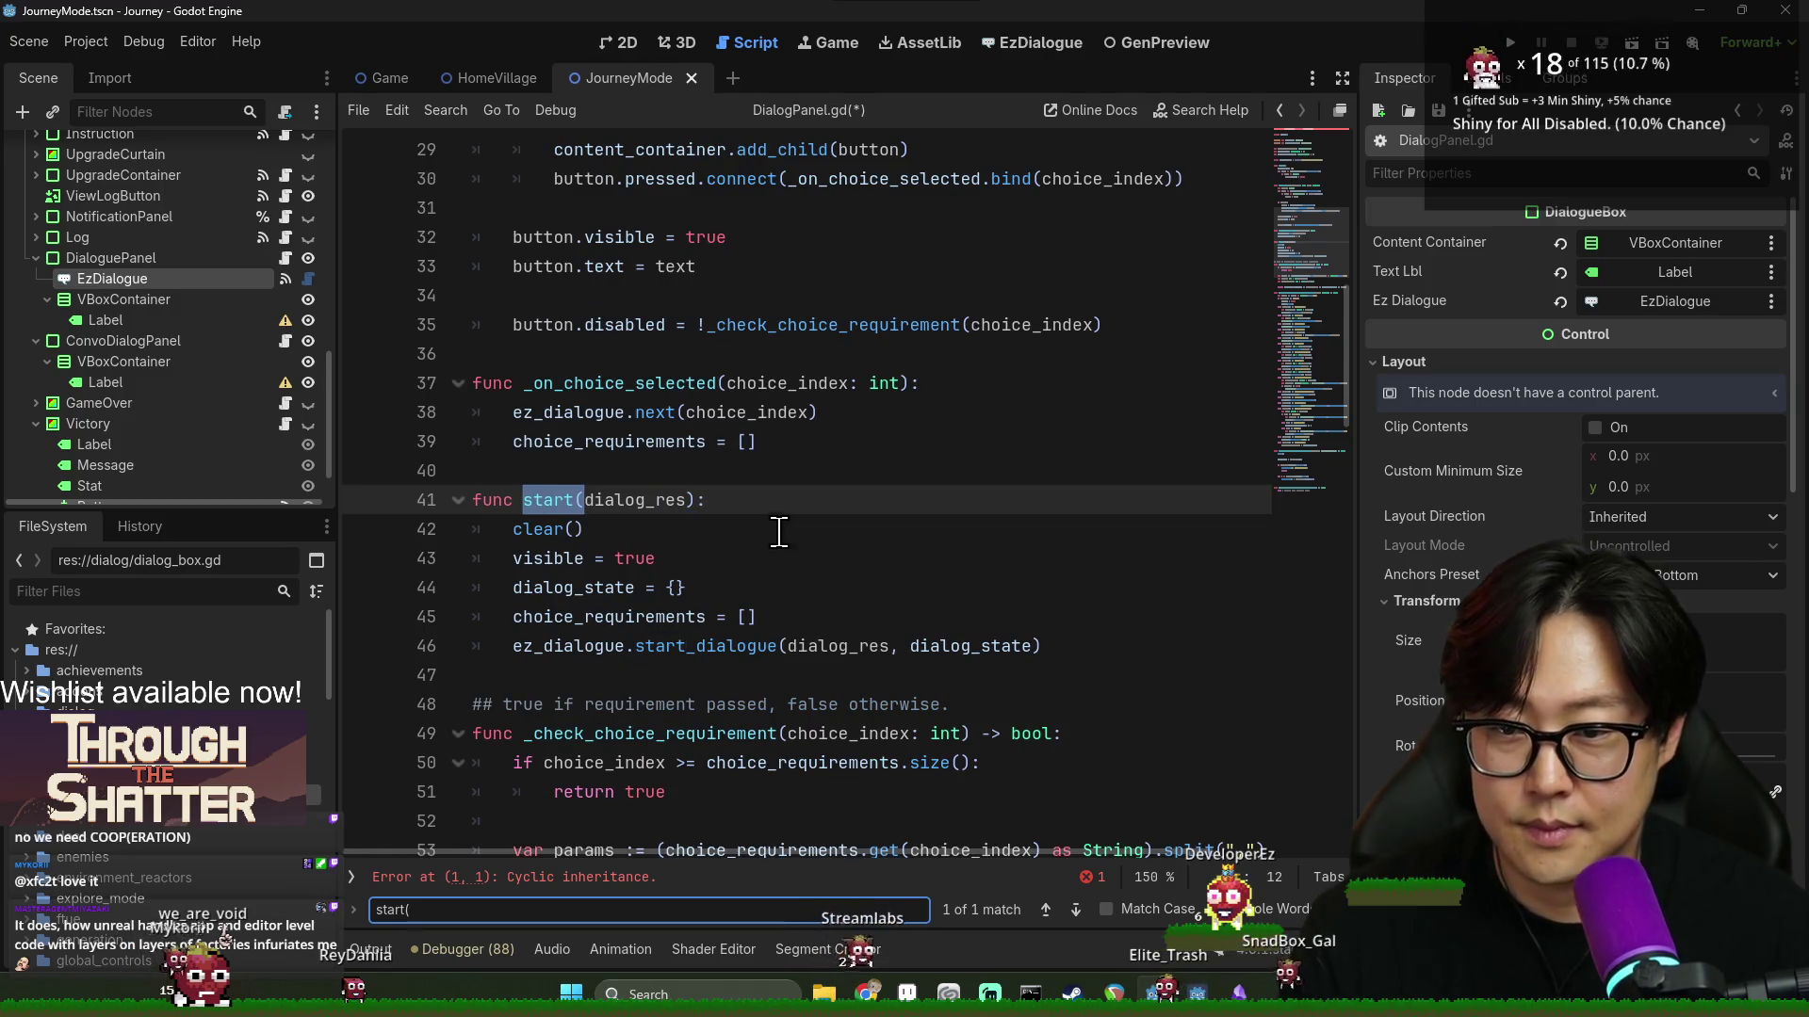
double_click(550, 529)
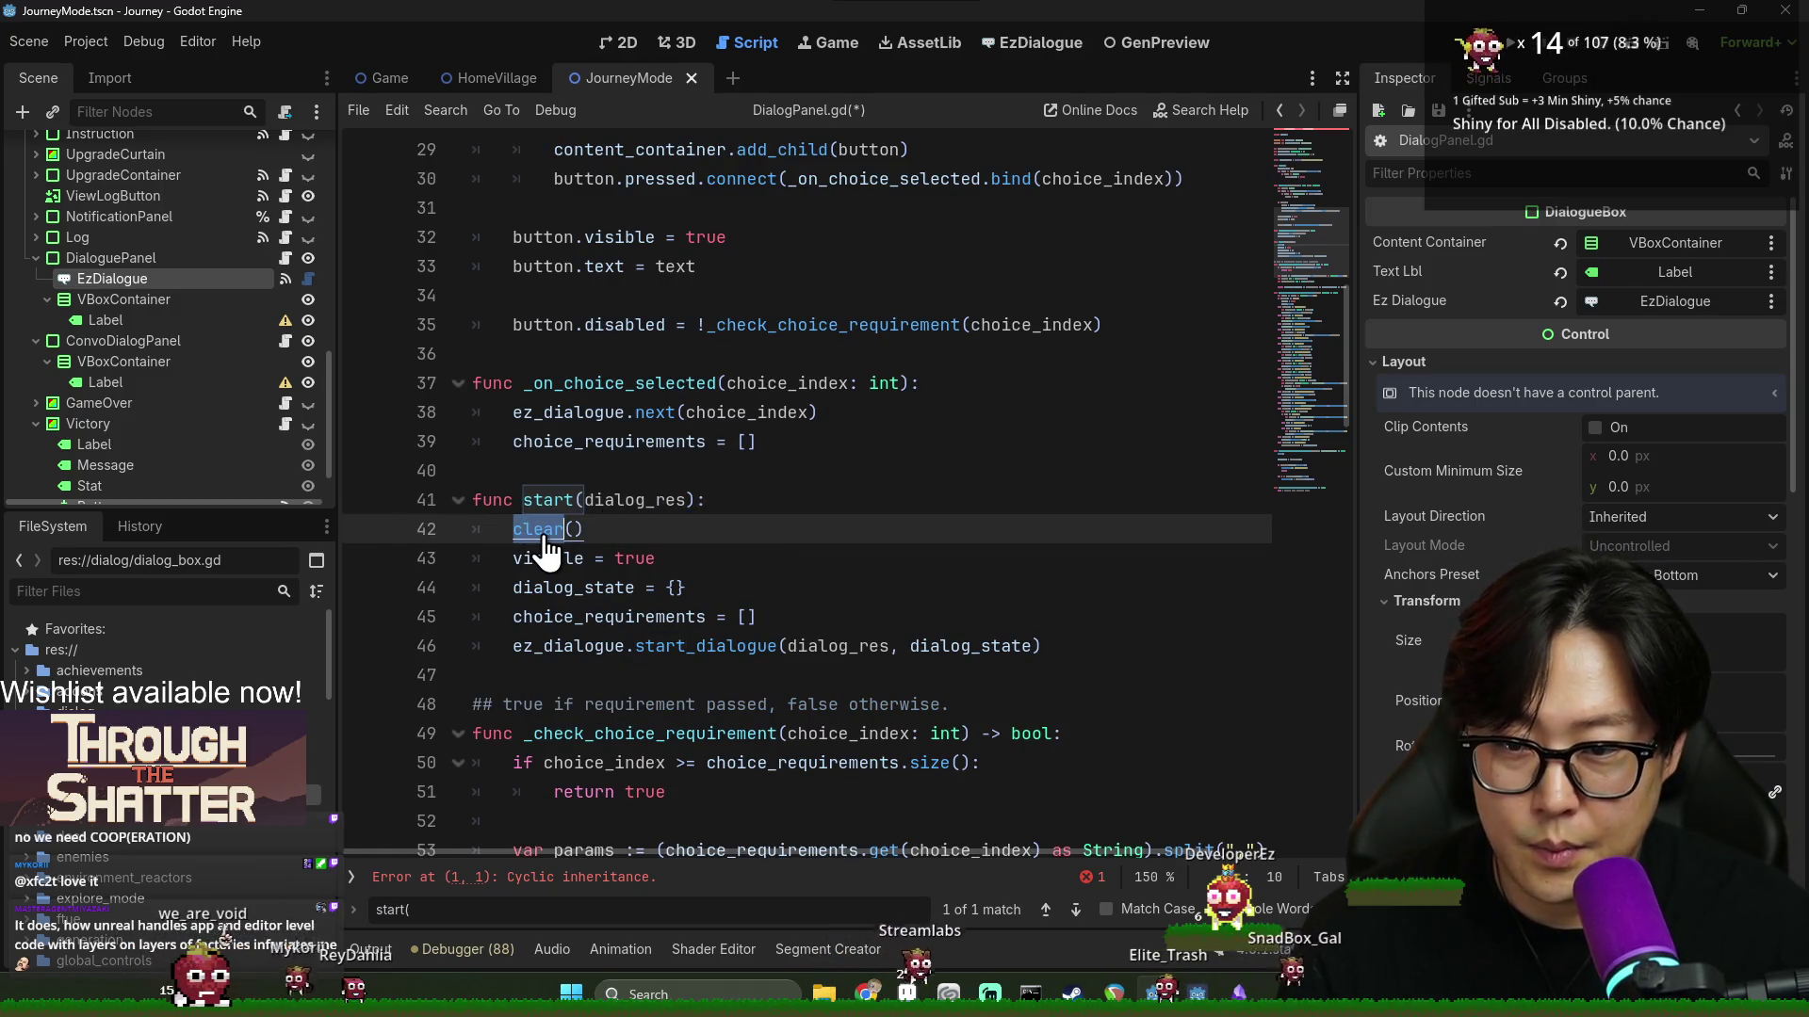
key(Up)
key(End)
key(Return)
key(Down)
key(End)
key(Return)
Step: Insert 'current_dialog_panel = self' at the top of start(), above clear()
click(598, 533)
scroll(599, 443, up, 10)
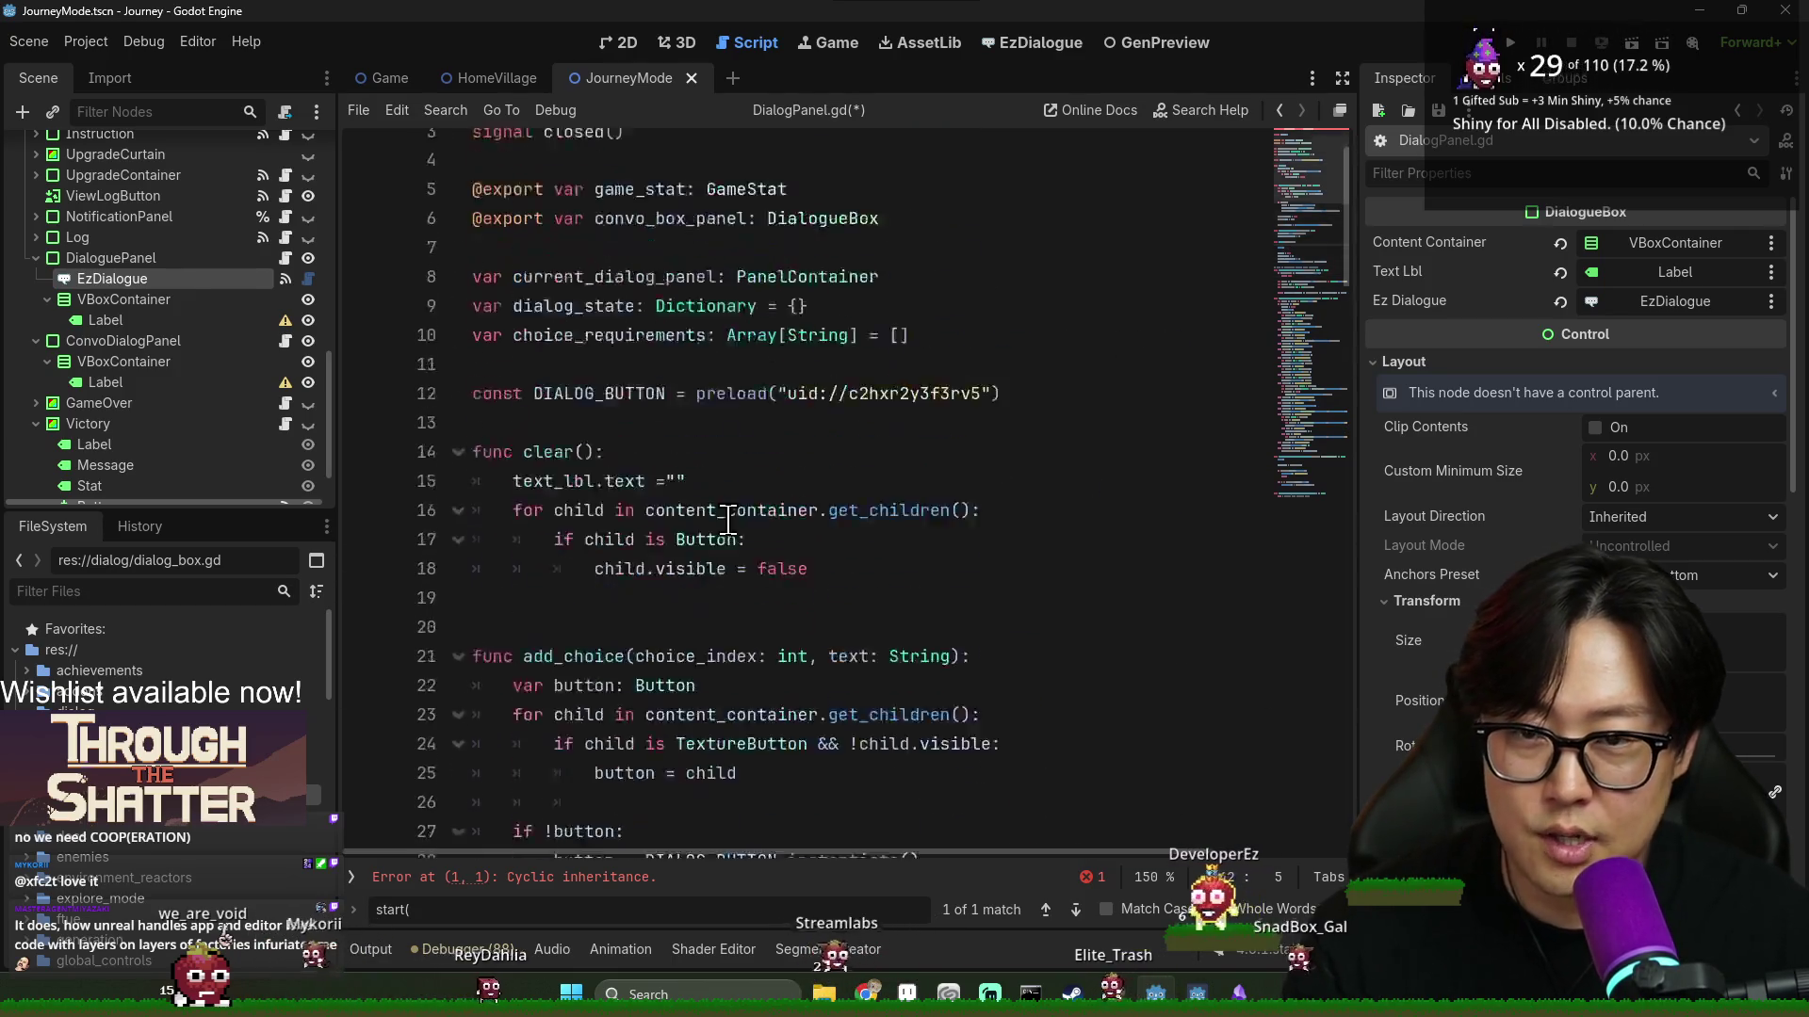
click(599, 354)
scroll(575, 406, down, 12)
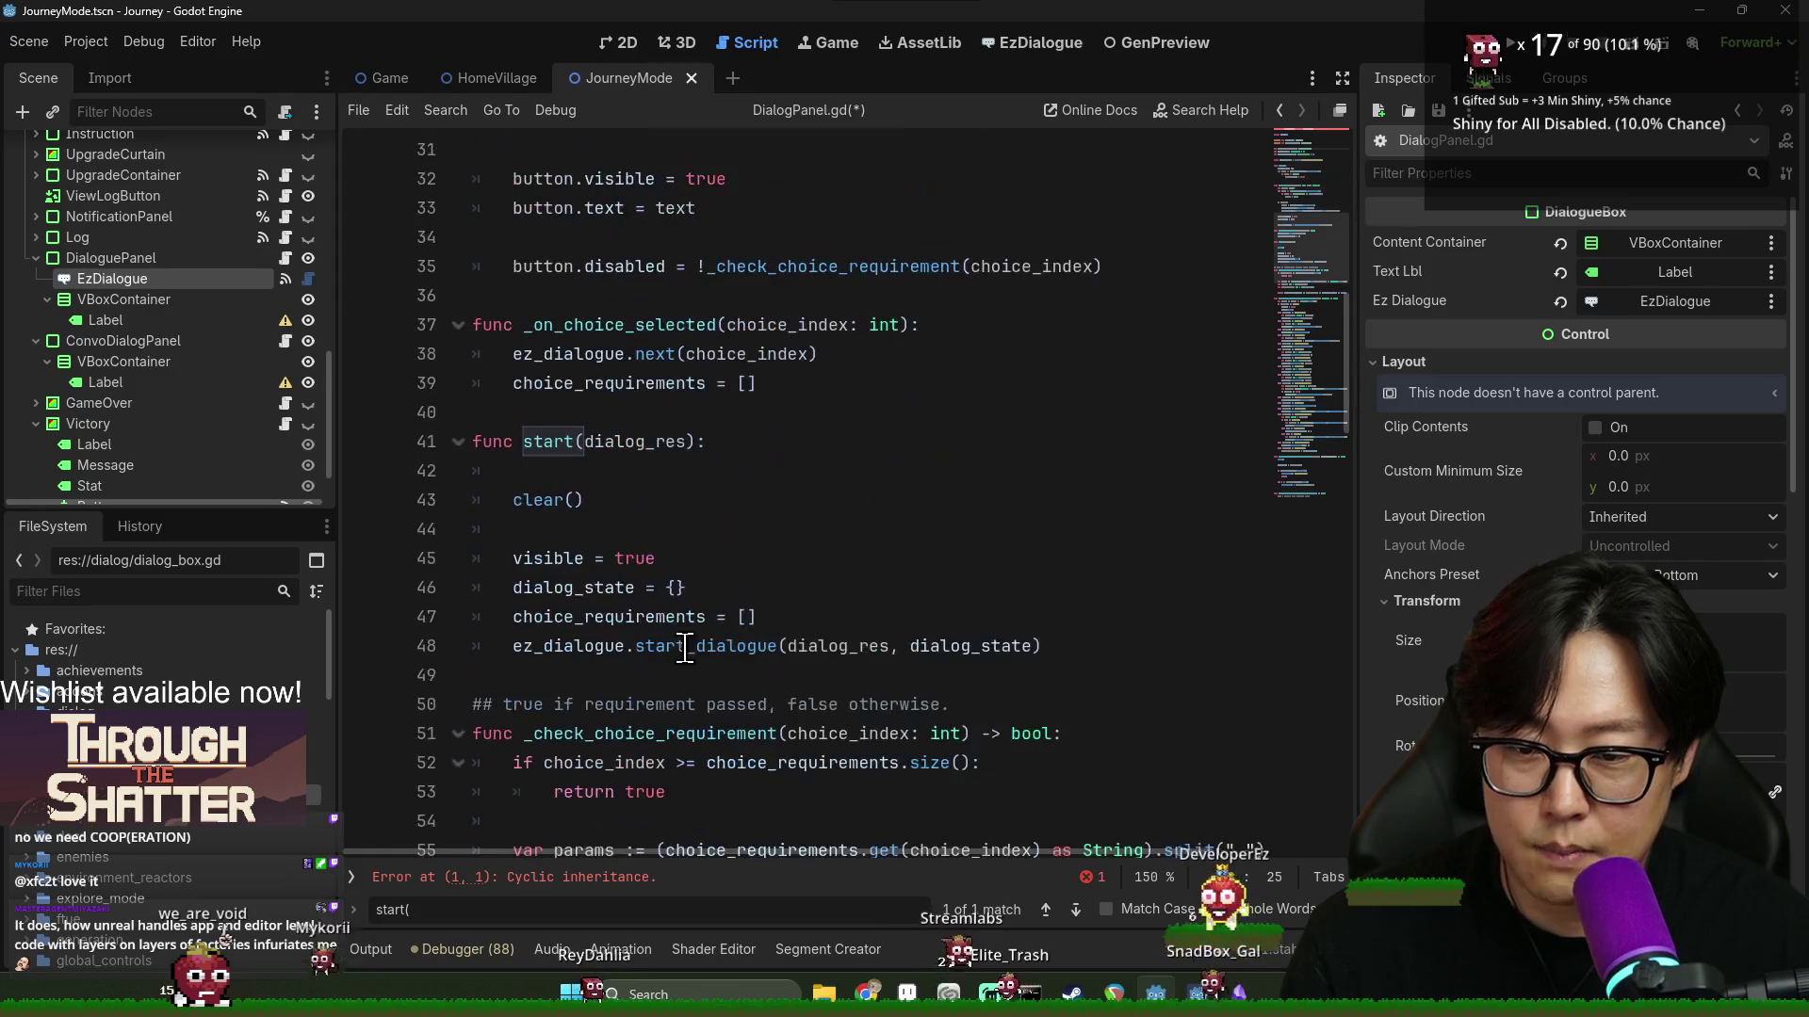
scroll(551, 454, up, 3)
click(674, 385)
text(current_dialog_panel)
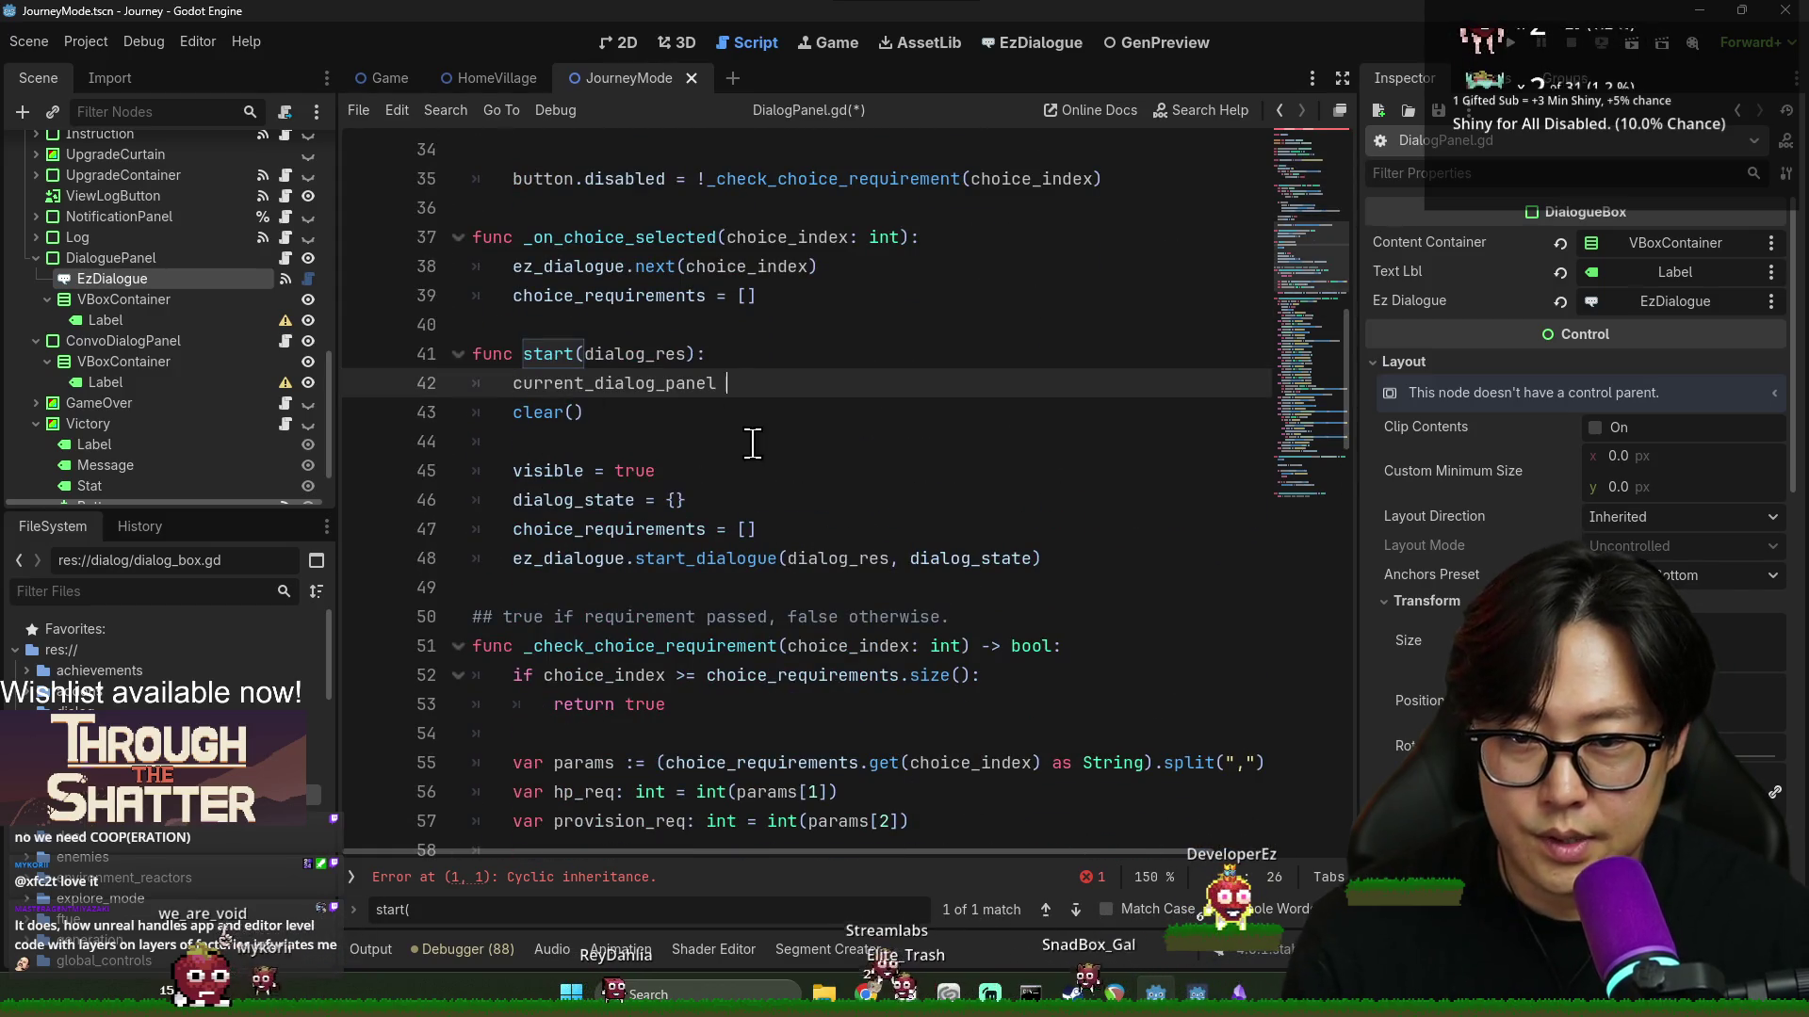
text(= se)
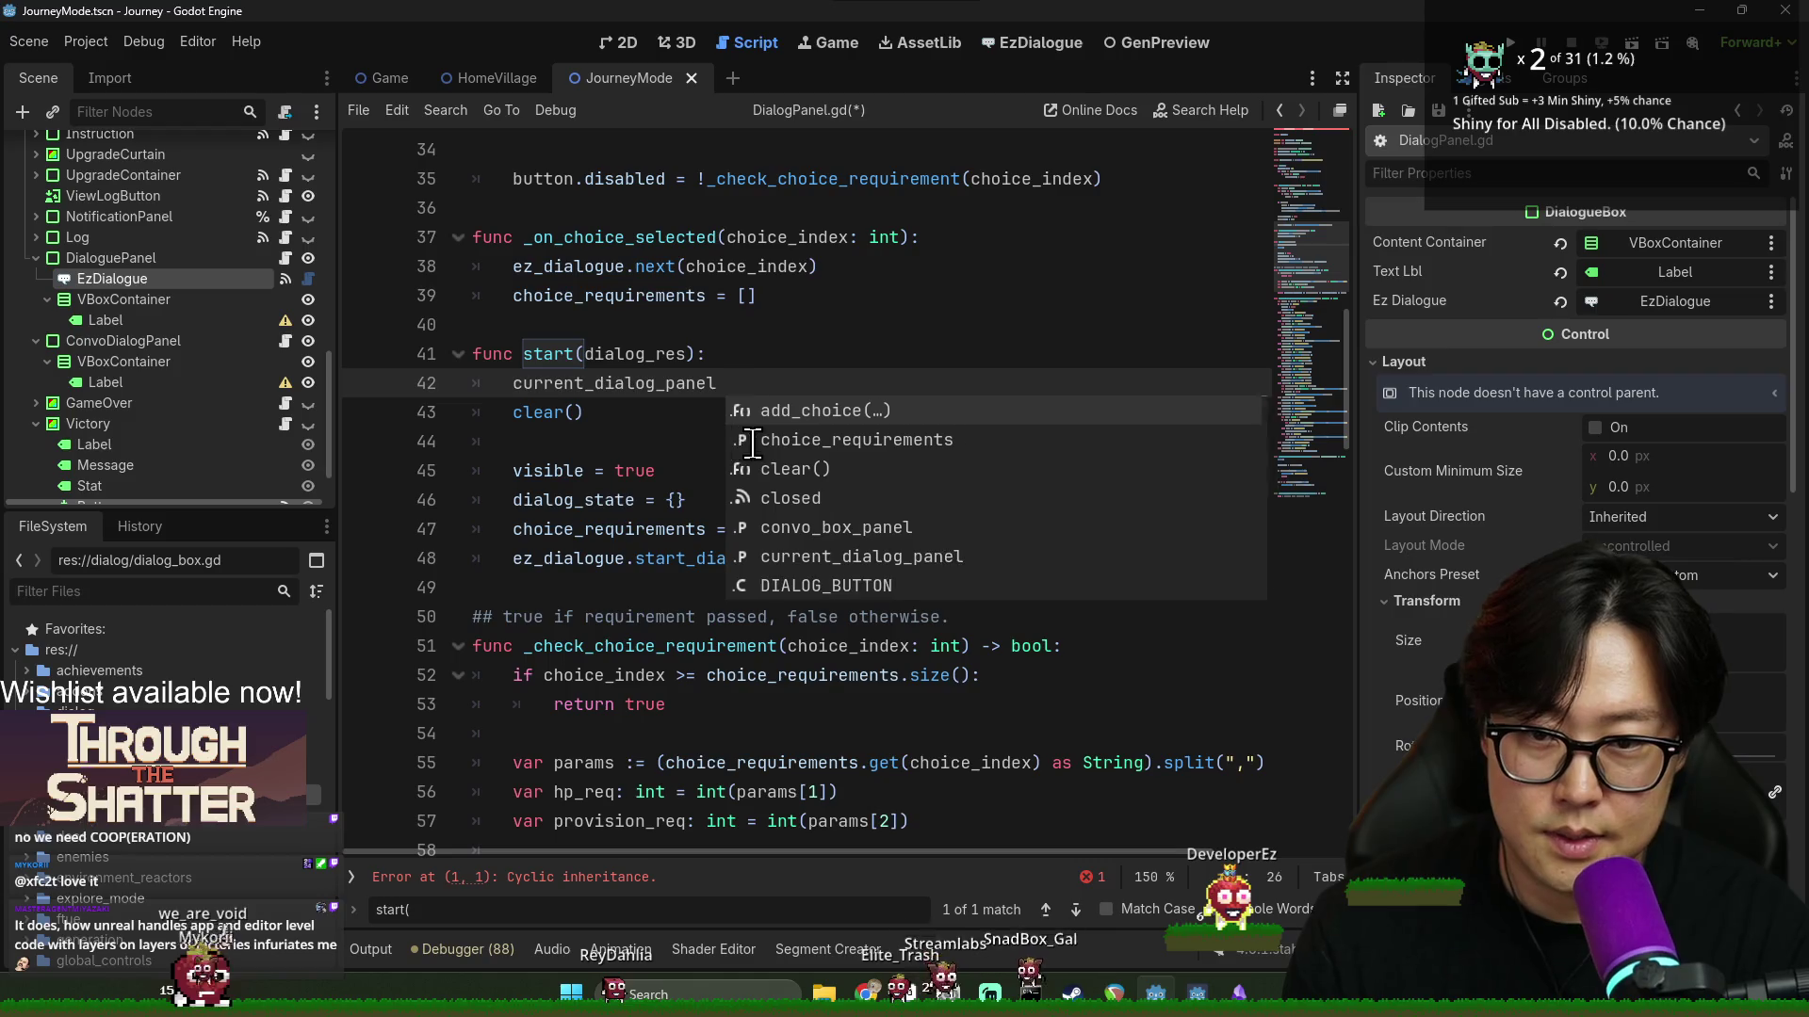
text(lf)
key(ctrl+s)
Step: Remove the blank line below clear() and save DialogPanel.gd
click(581, 448)
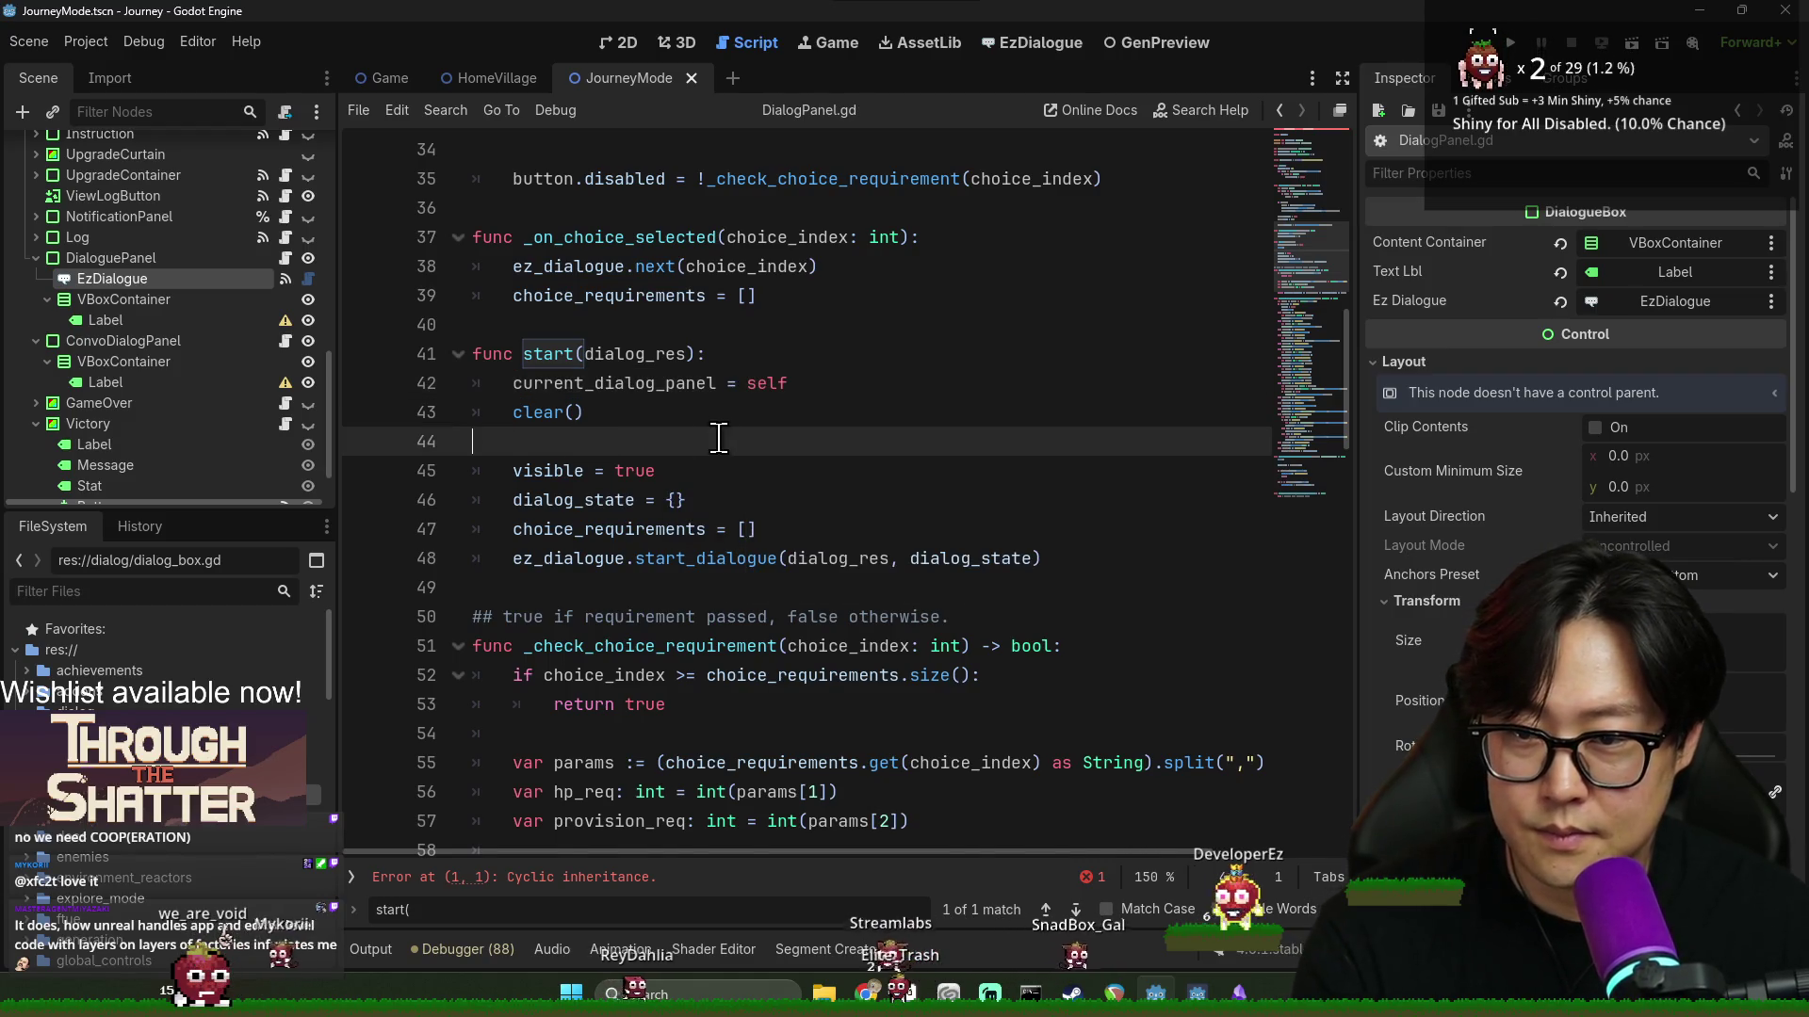
key(BackSpace)
double_click(613, 382)
key(ctrl+s)
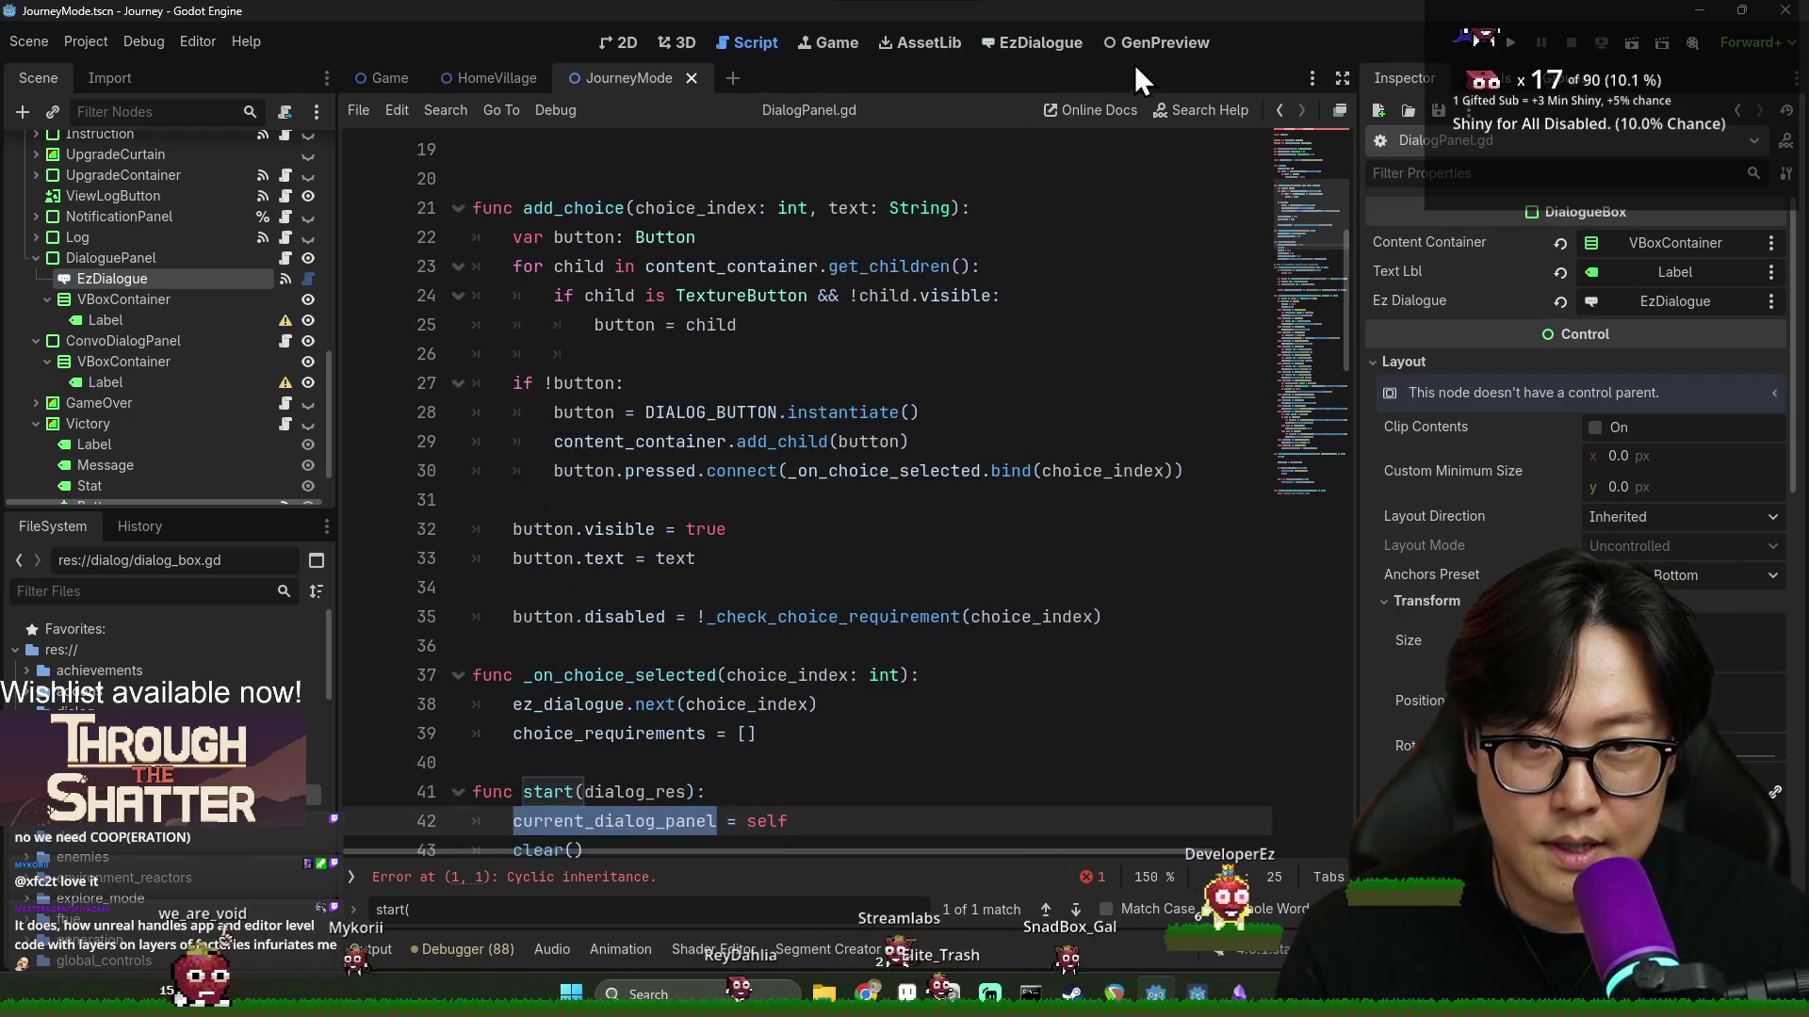
Step: Glance at the warden dialogue script, return to DialogPanel.gd's add_choice, and save
click(1037, 43)
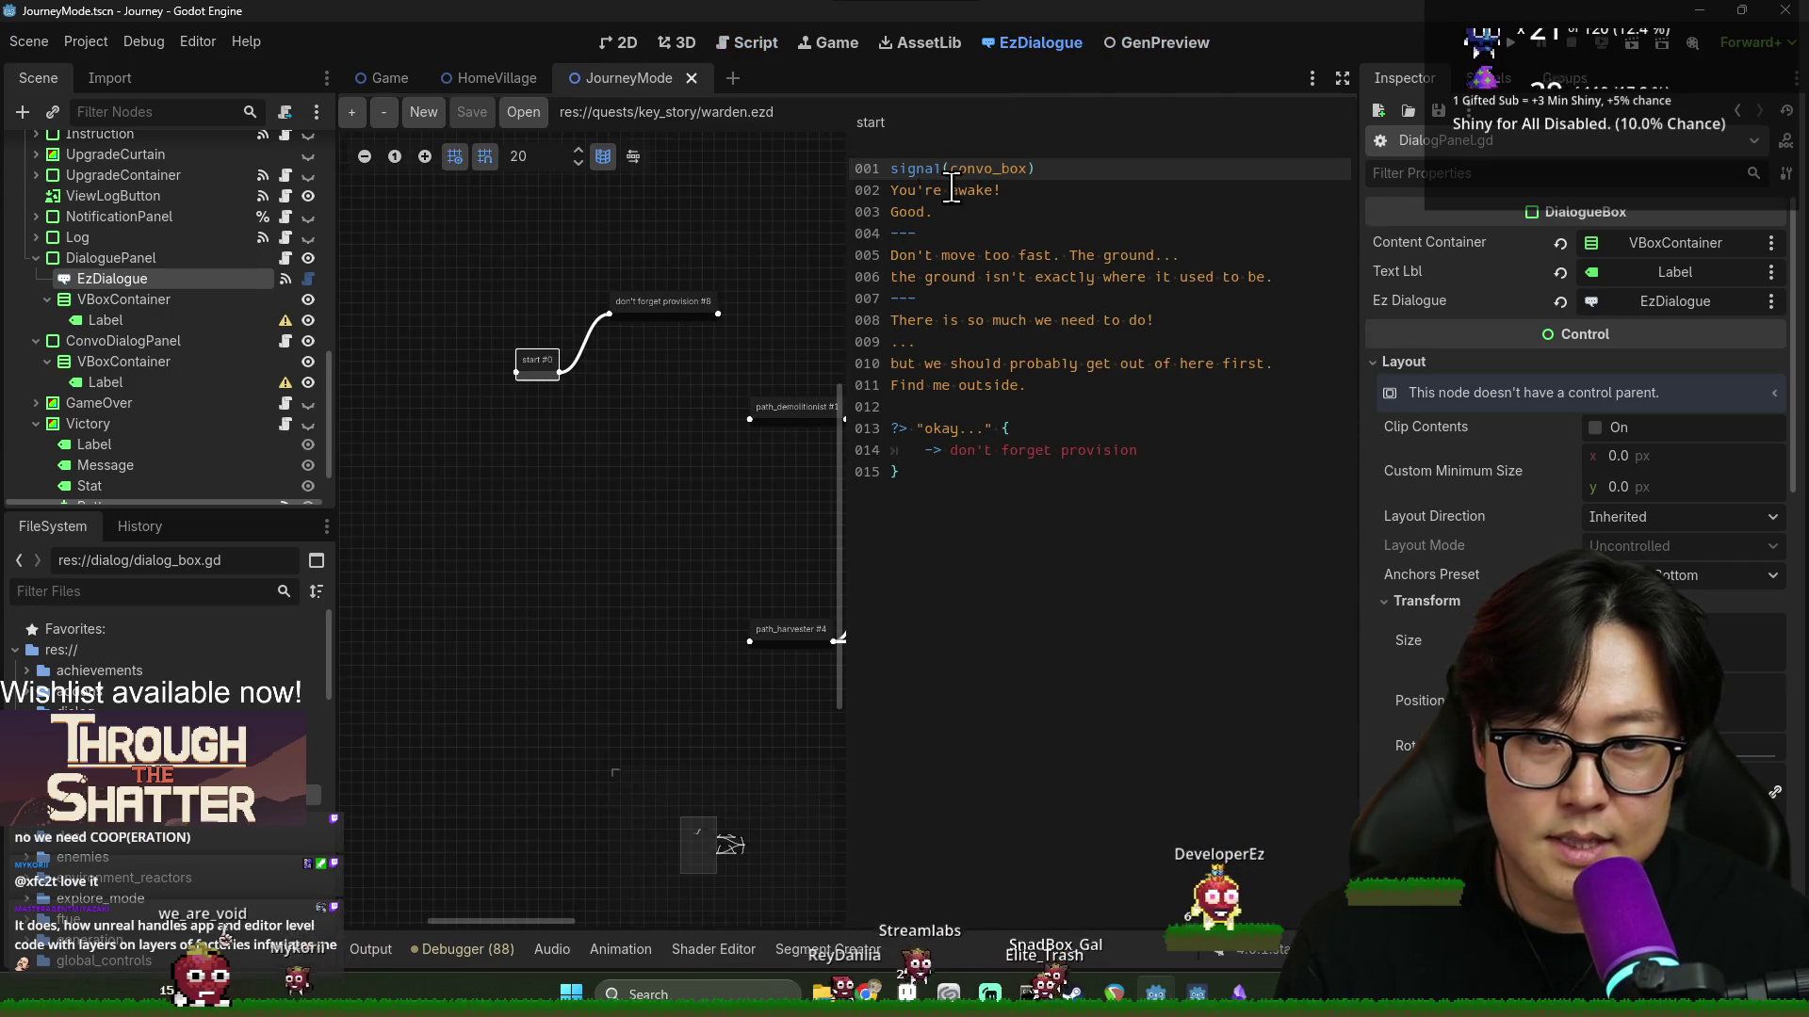
click(746, 44)
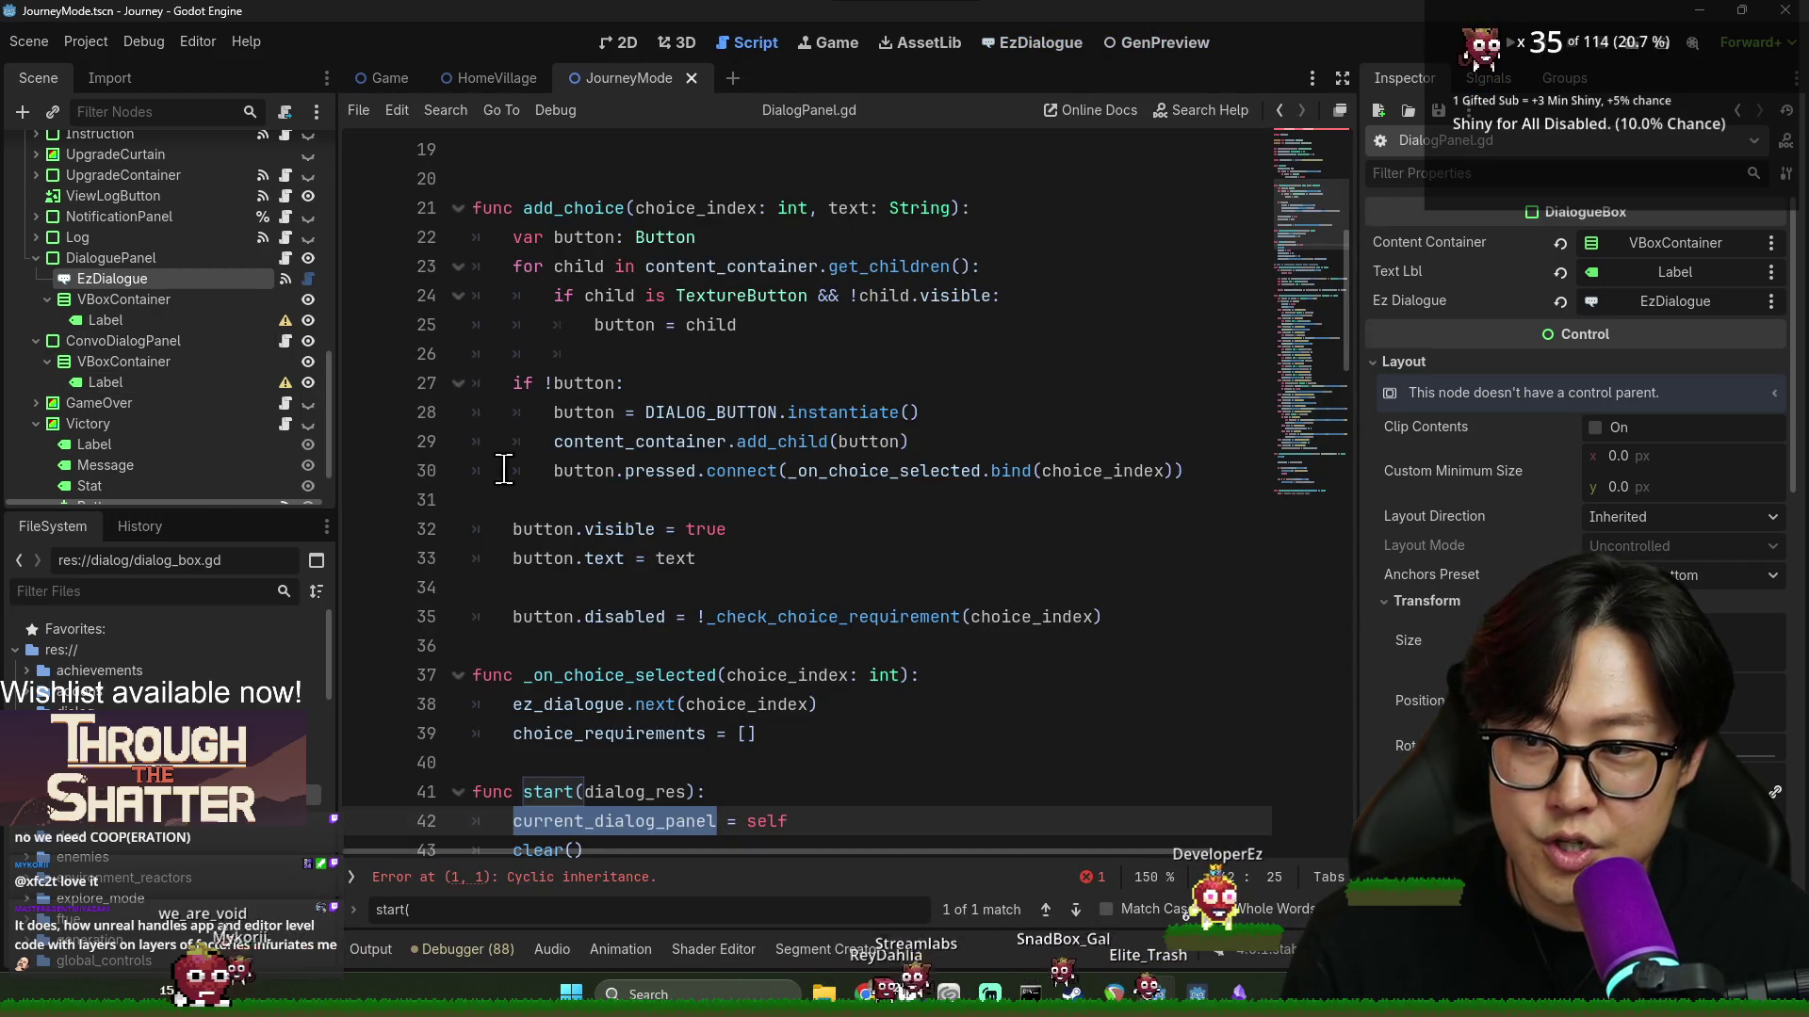
ctrl+scroll(765, 550, down, 2)
scroll(765, 549, up, 2)
scroll(754, 518, down, 4)
click(706, 384)
key(ctrl+s)
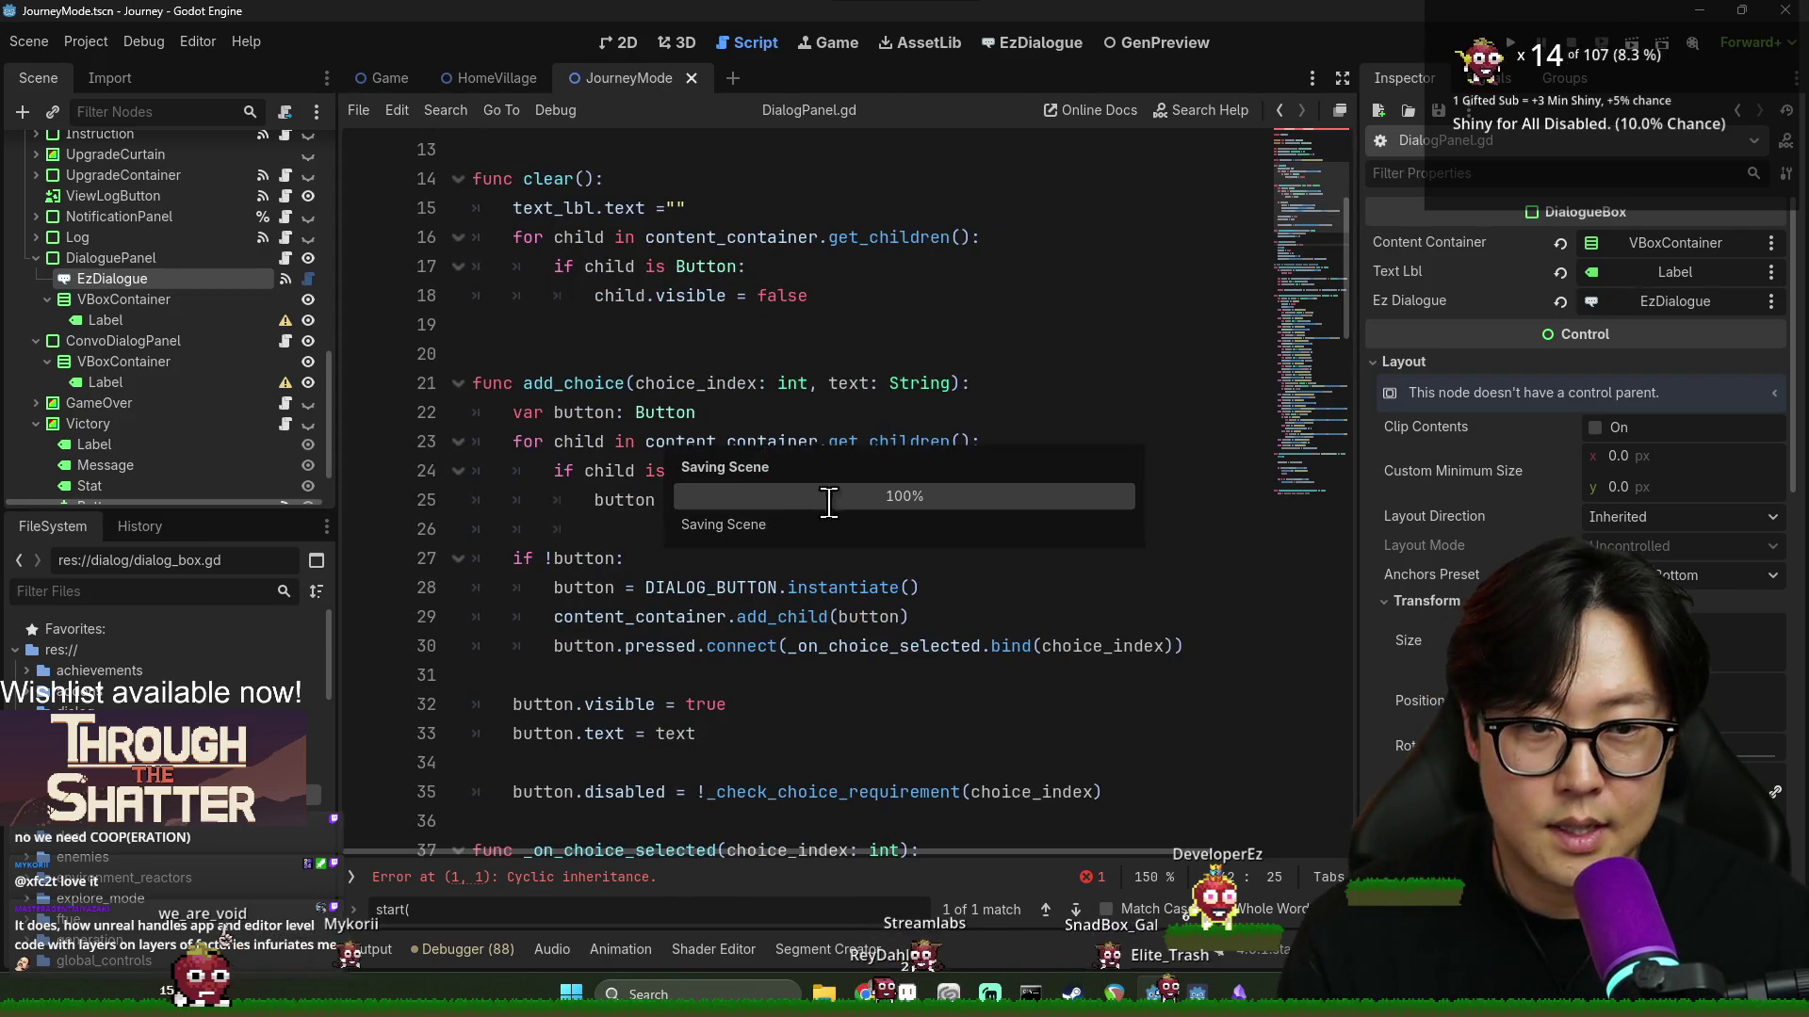
Step: Prefix text_lbl in clear() with the copied current_dialog_panel name and save
scroll(670, 435, up, 3)
double_click(574, 470)
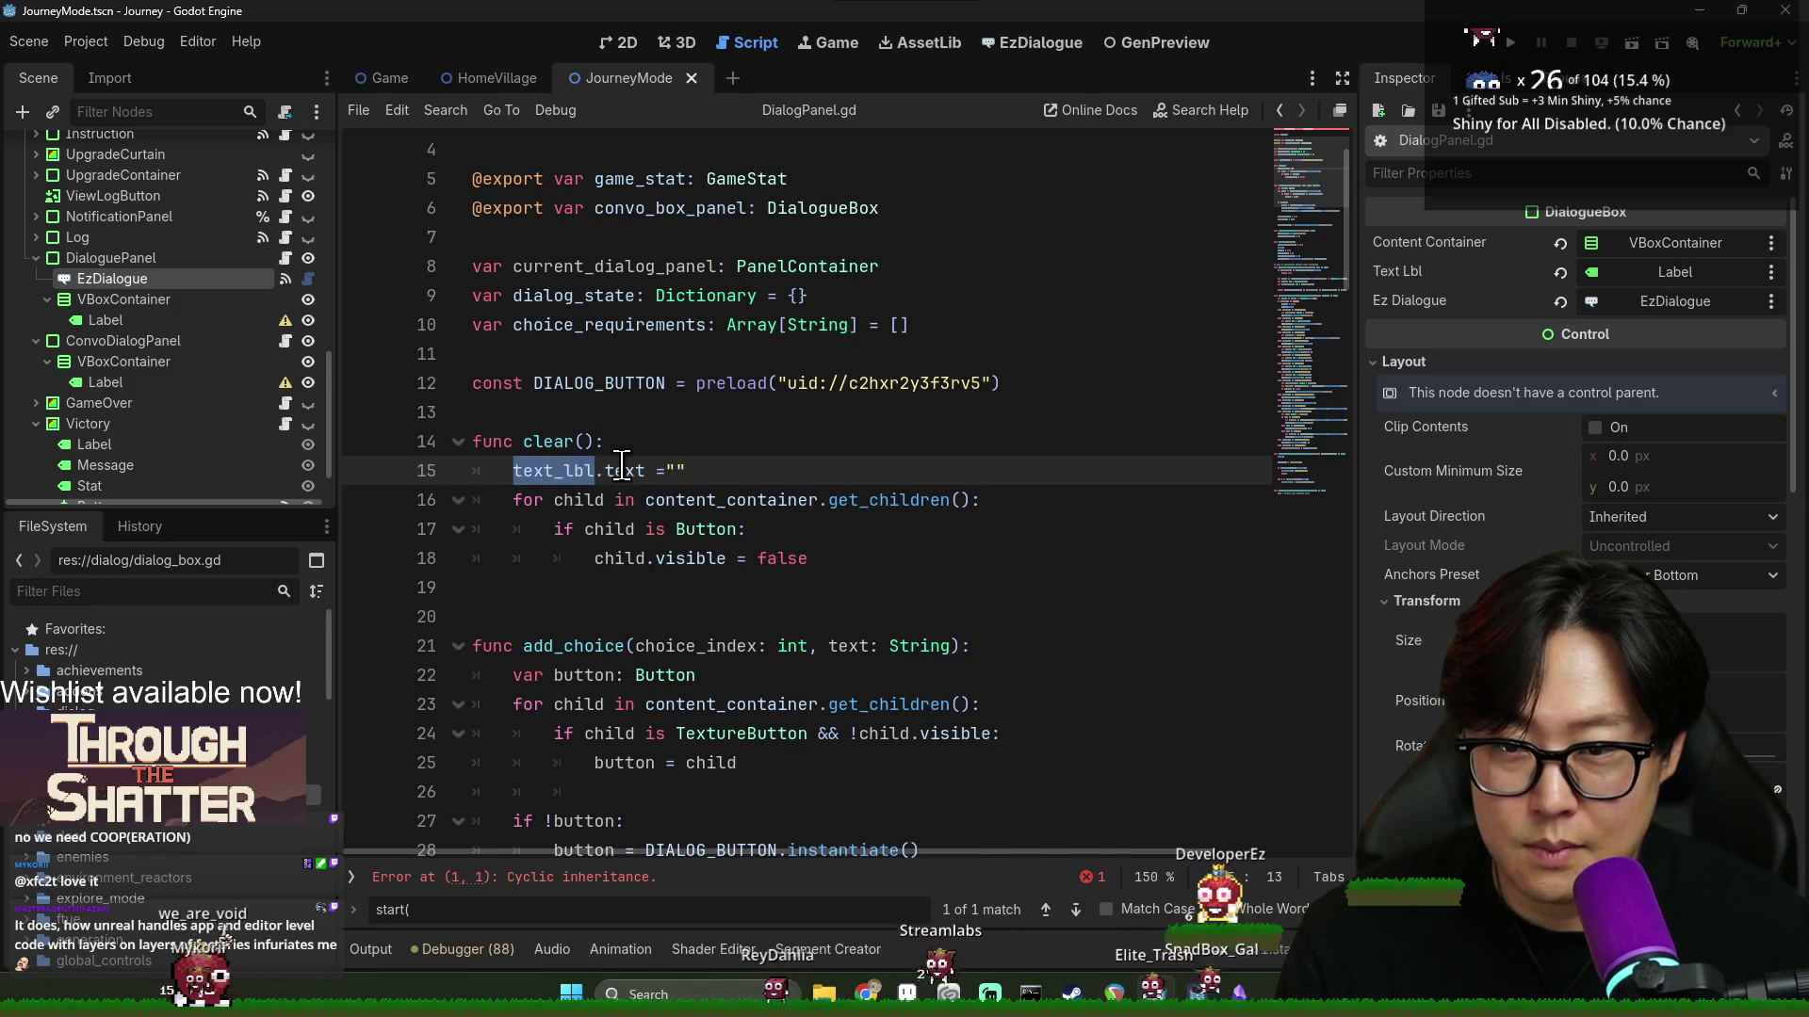
scroll(560, 486, down, 4)
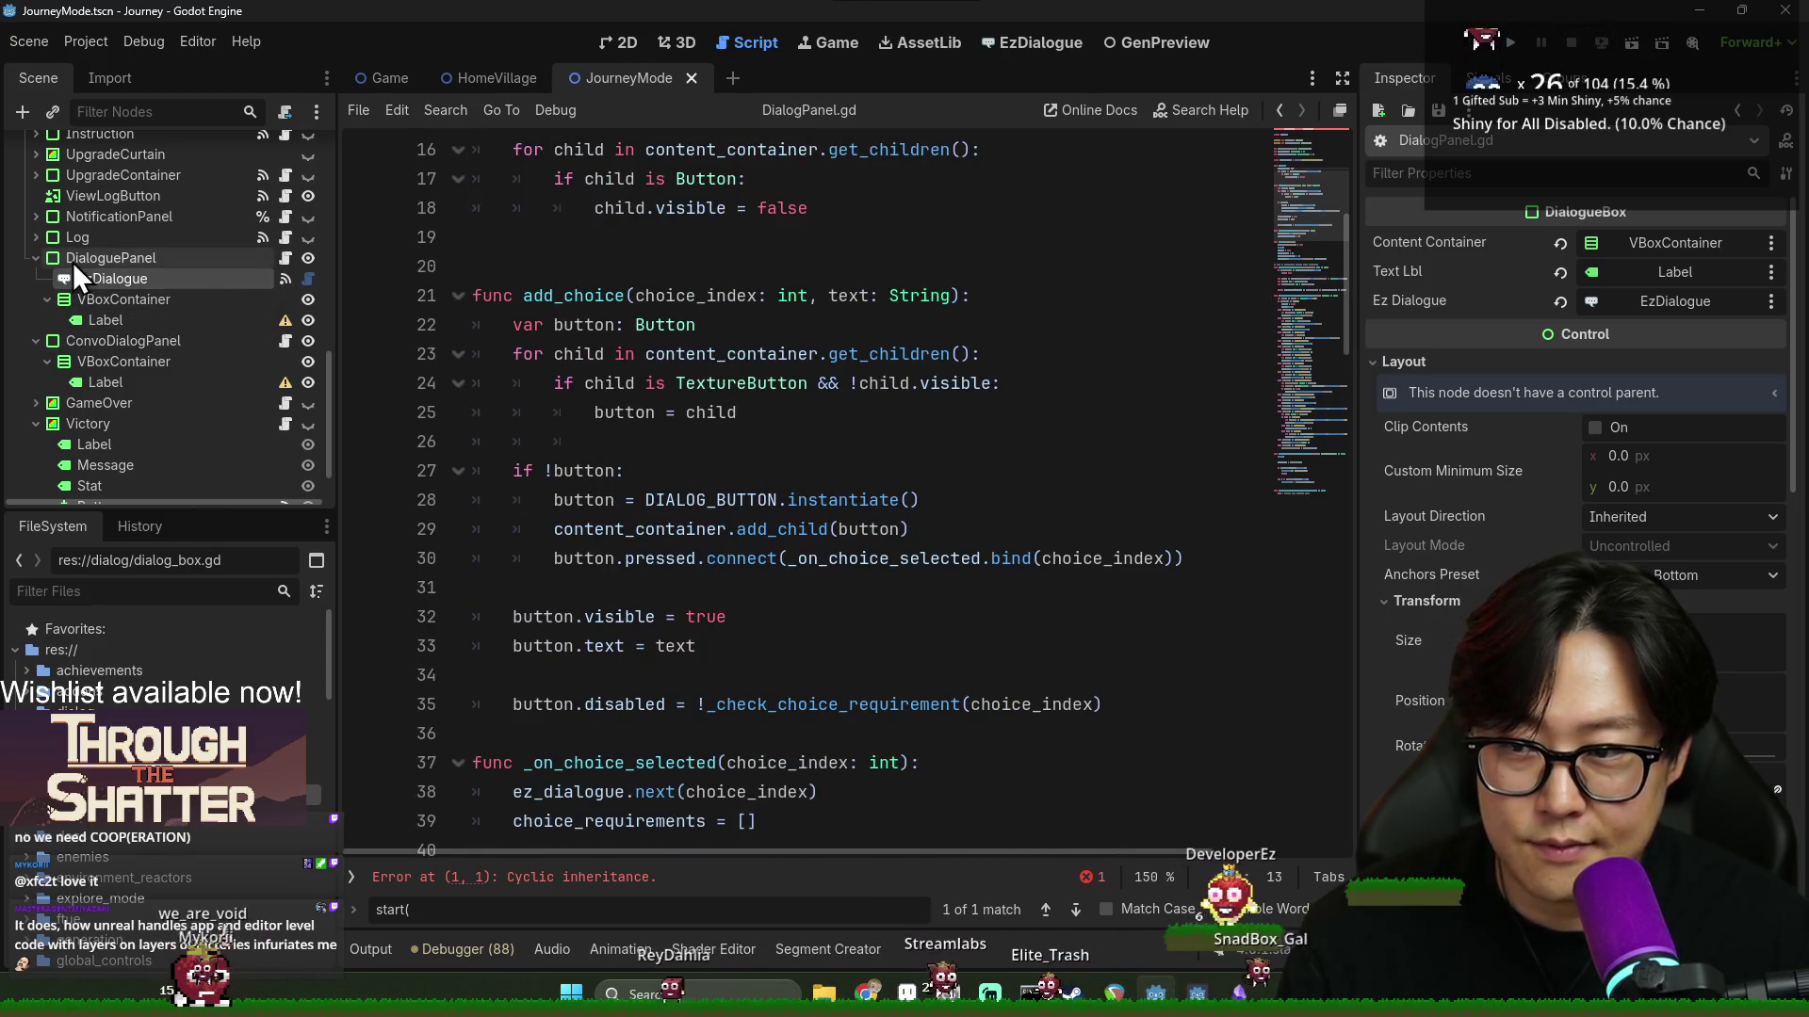
scroll(530, 381, up, 3)
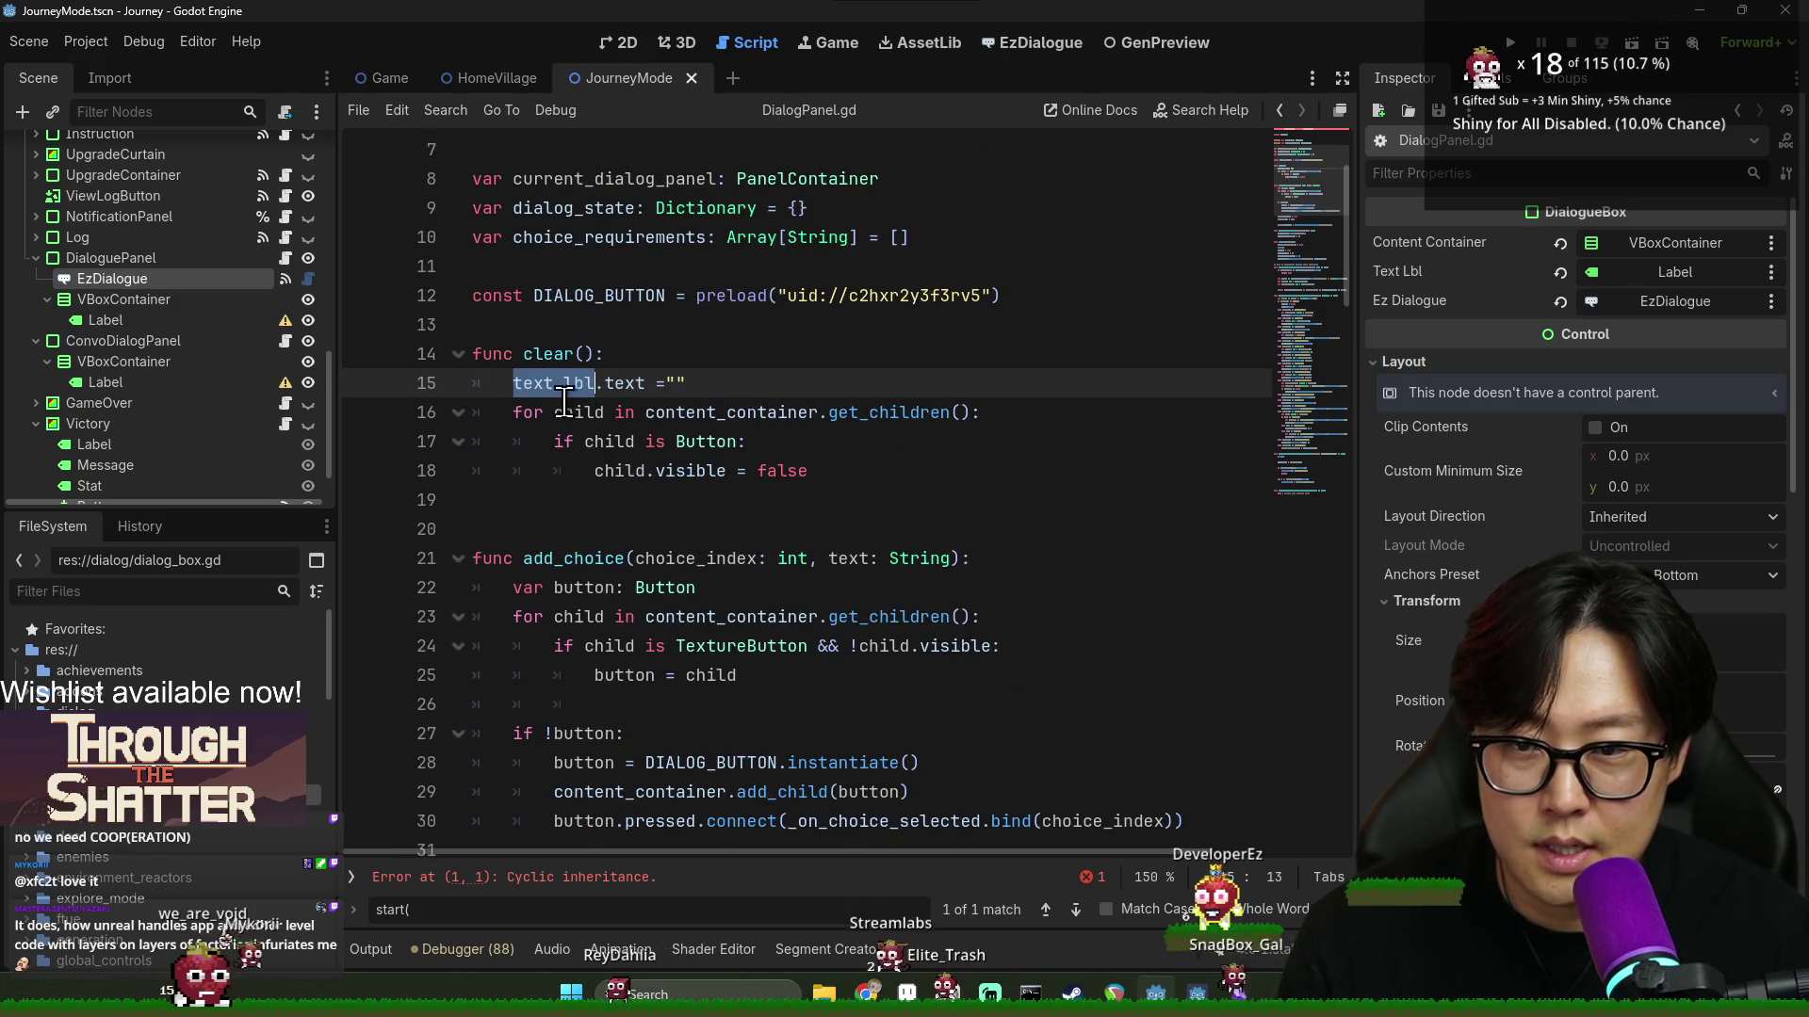
click(514, 386)
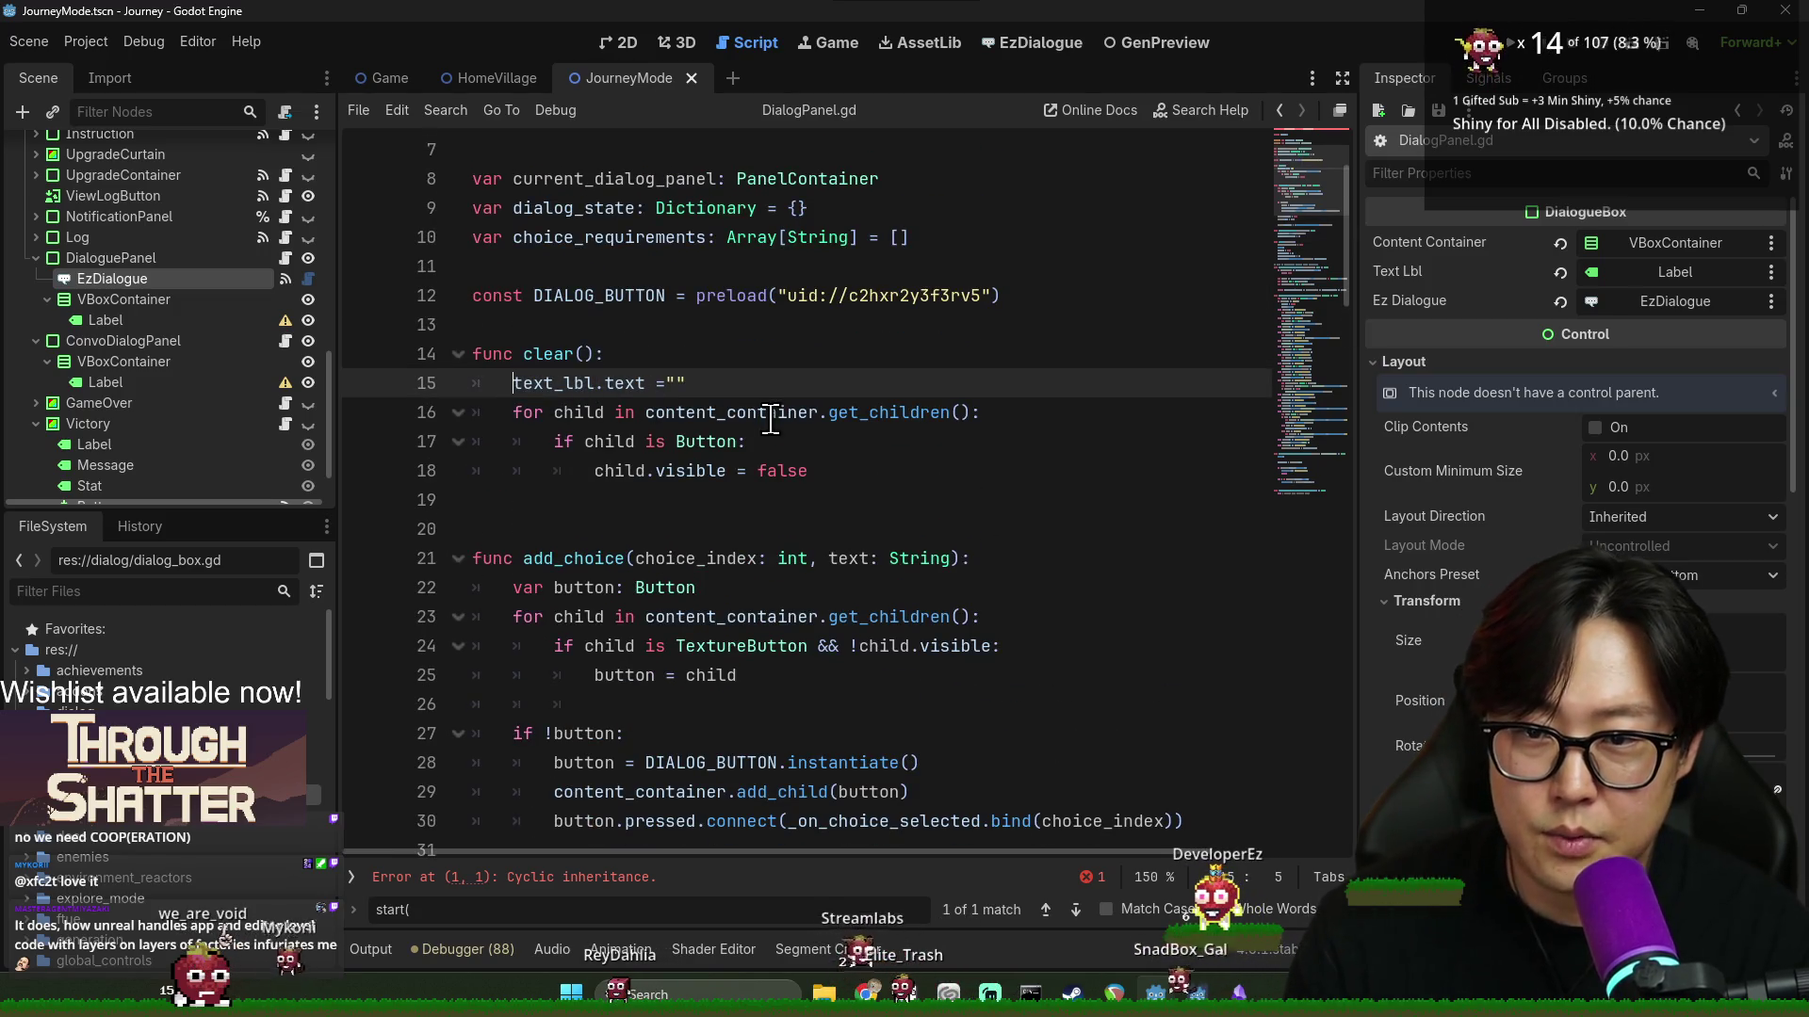
scroll(771, 420, up, 1)
double_click(633, 266)
key(ctrl+c)
click(515, 470)
key(ctrl+v)
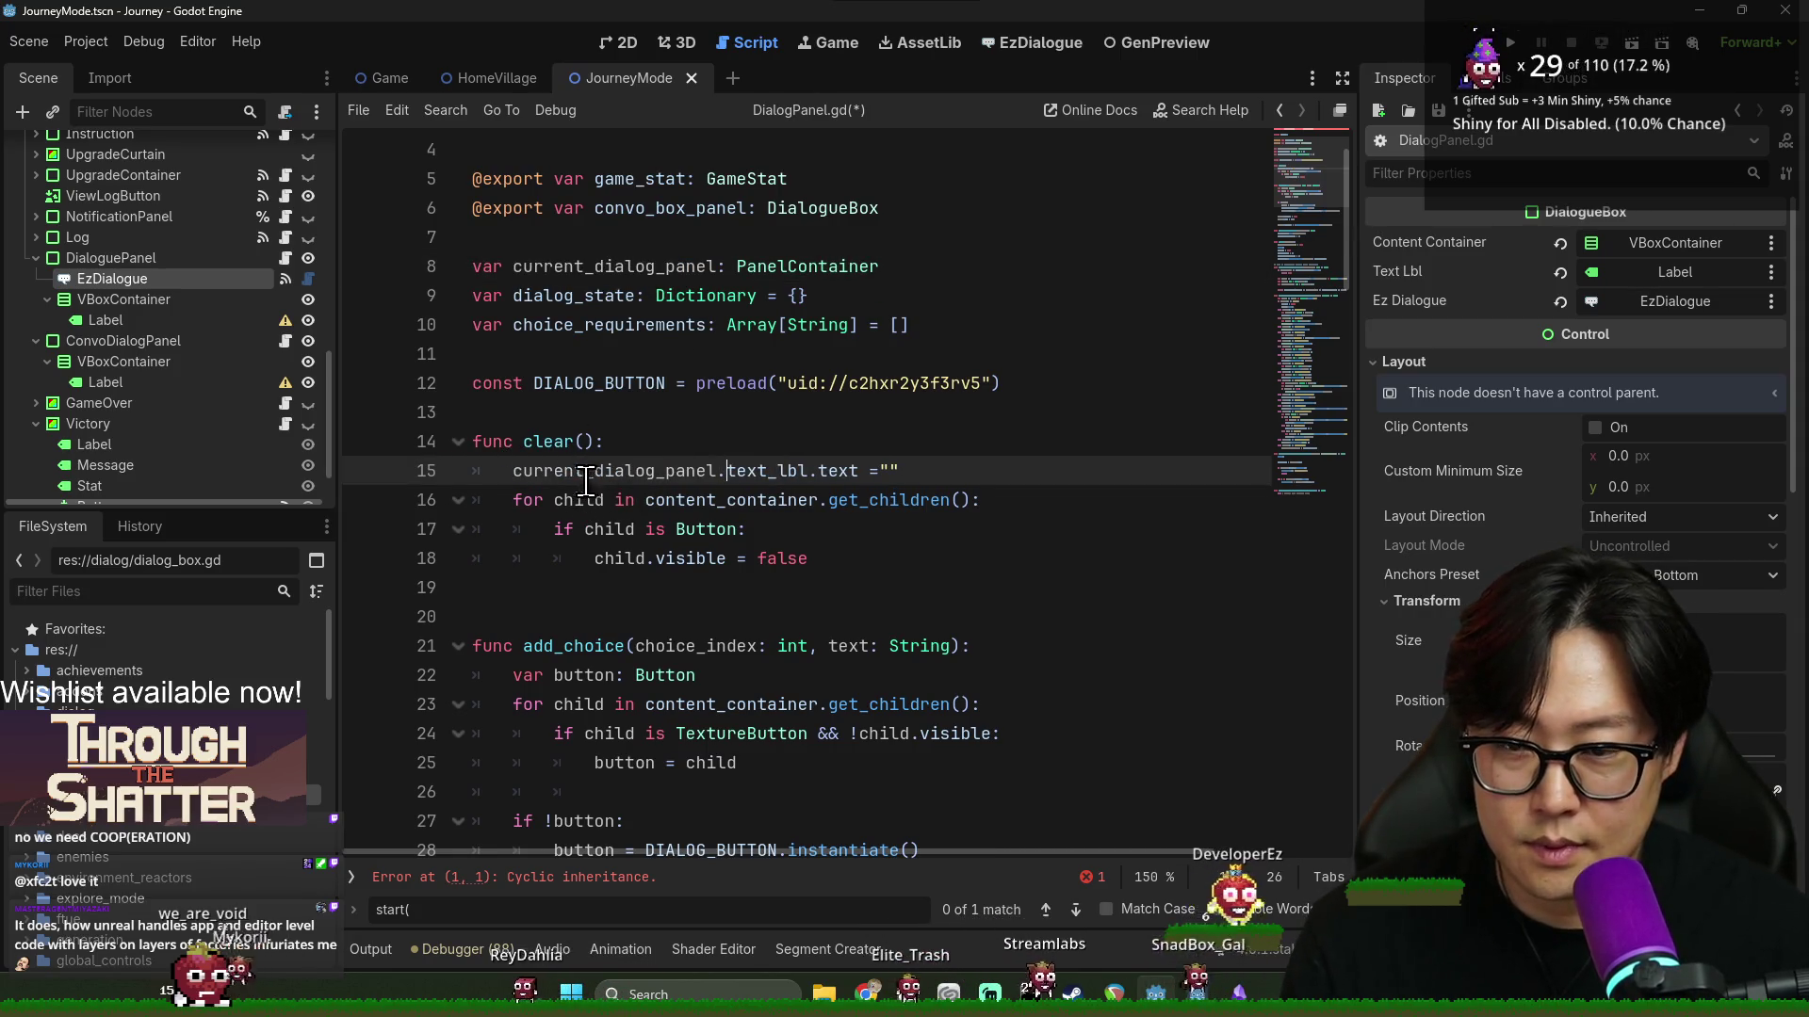
double_click(586, 471)
shift+click(820, 471)
key(ctrl+s)
Step: Search the script for text_lbl to review its uses
click(771, 529)
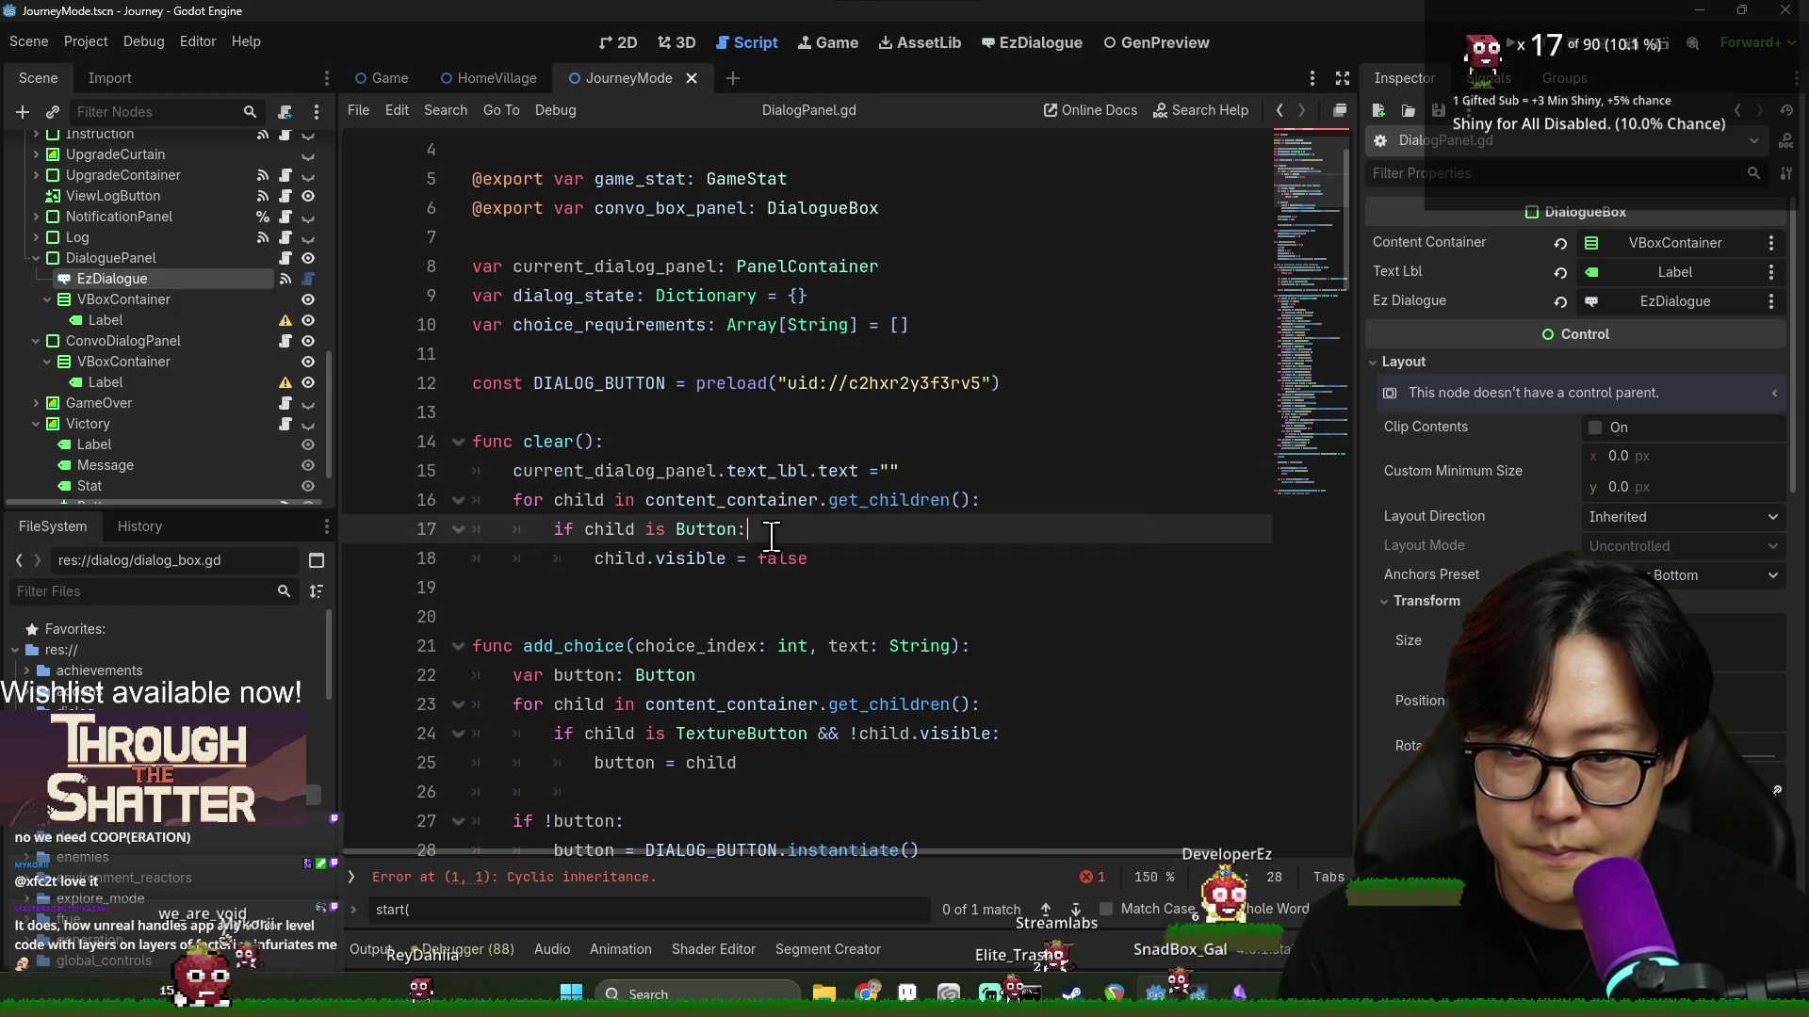
double_click(695, 471)
double_click(767, 471)
key(ctrl+f)
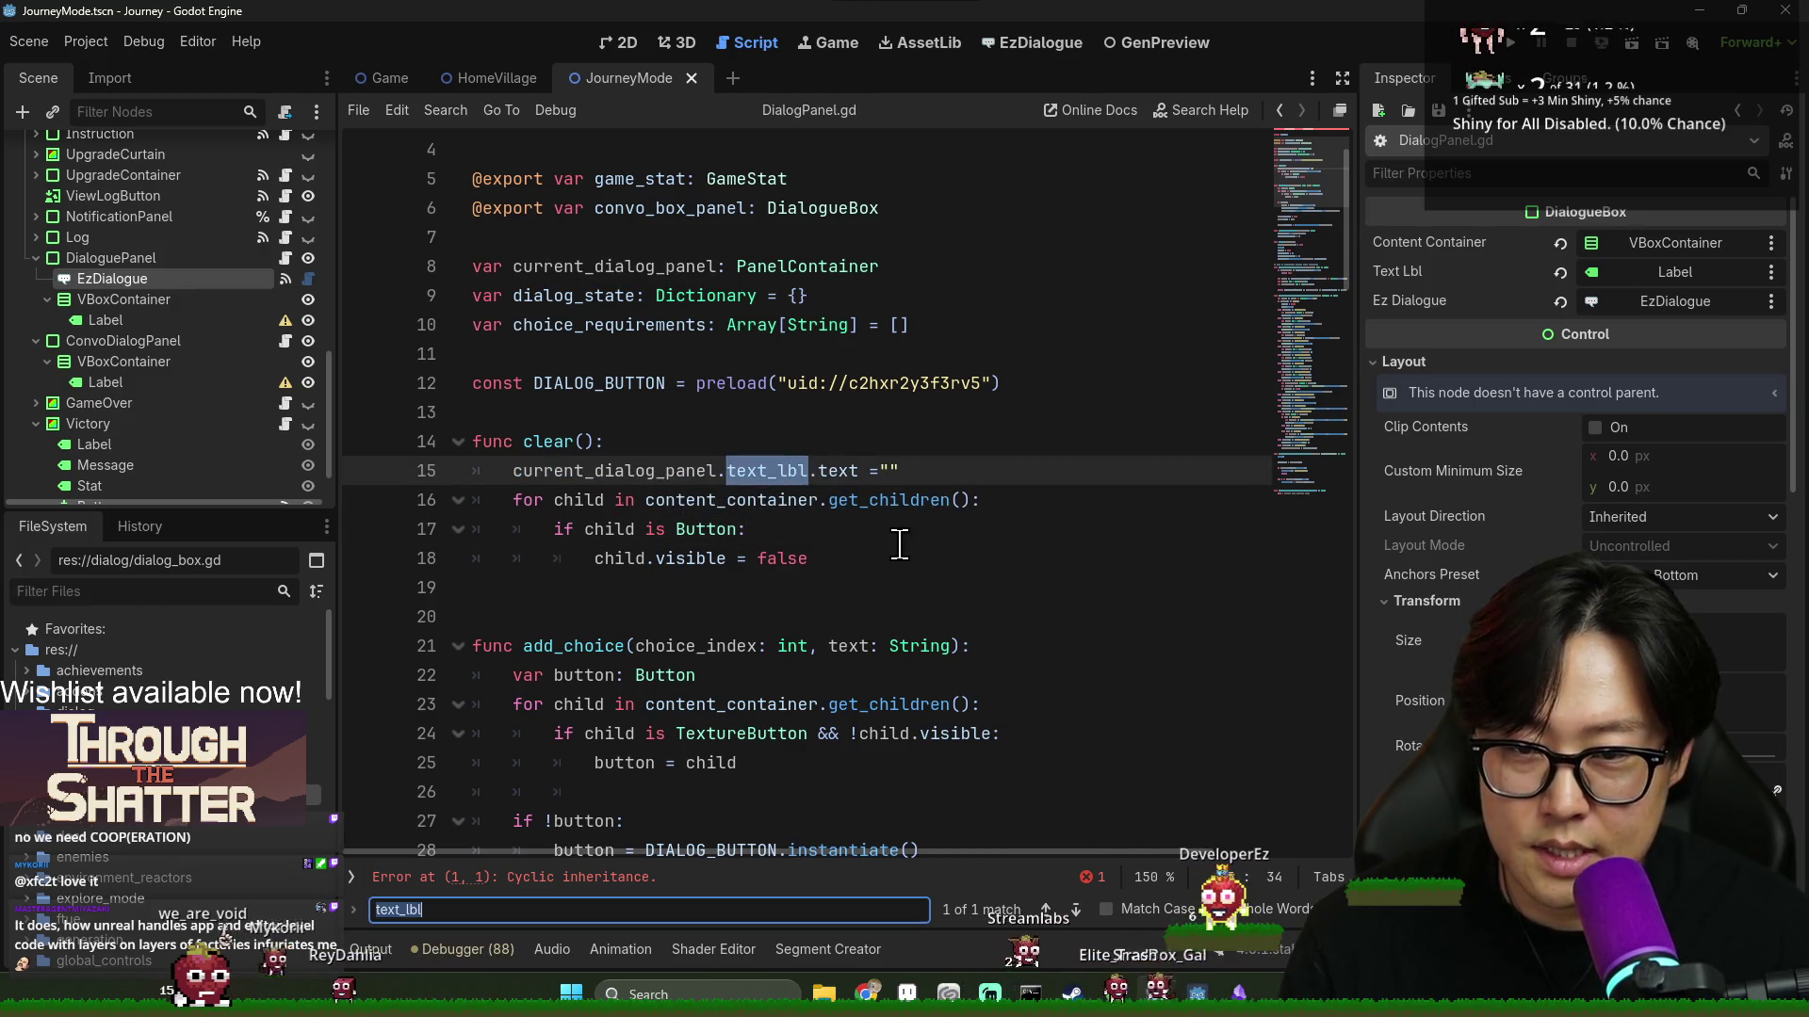
scroll(900, 544, up, 1)
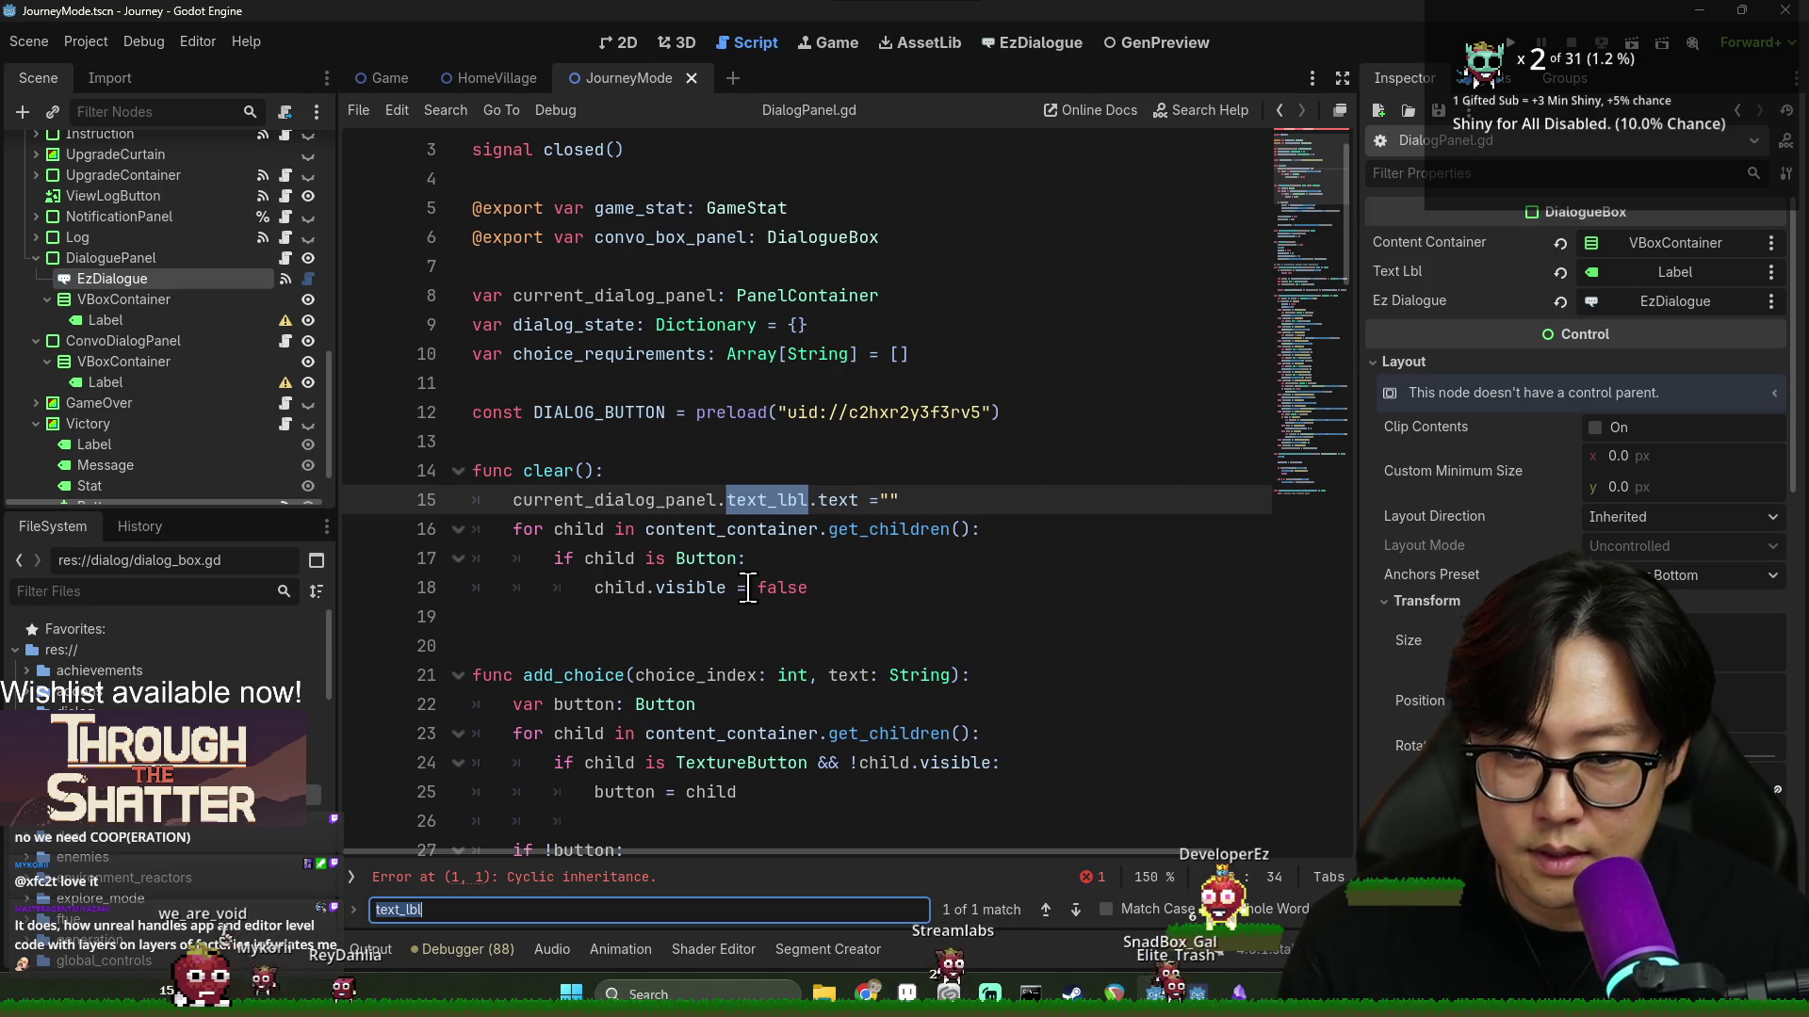
Step: Prefix content_container in clear() with 'current_dialog_panel.', remove the doubled dot, and save
click(632, 528)
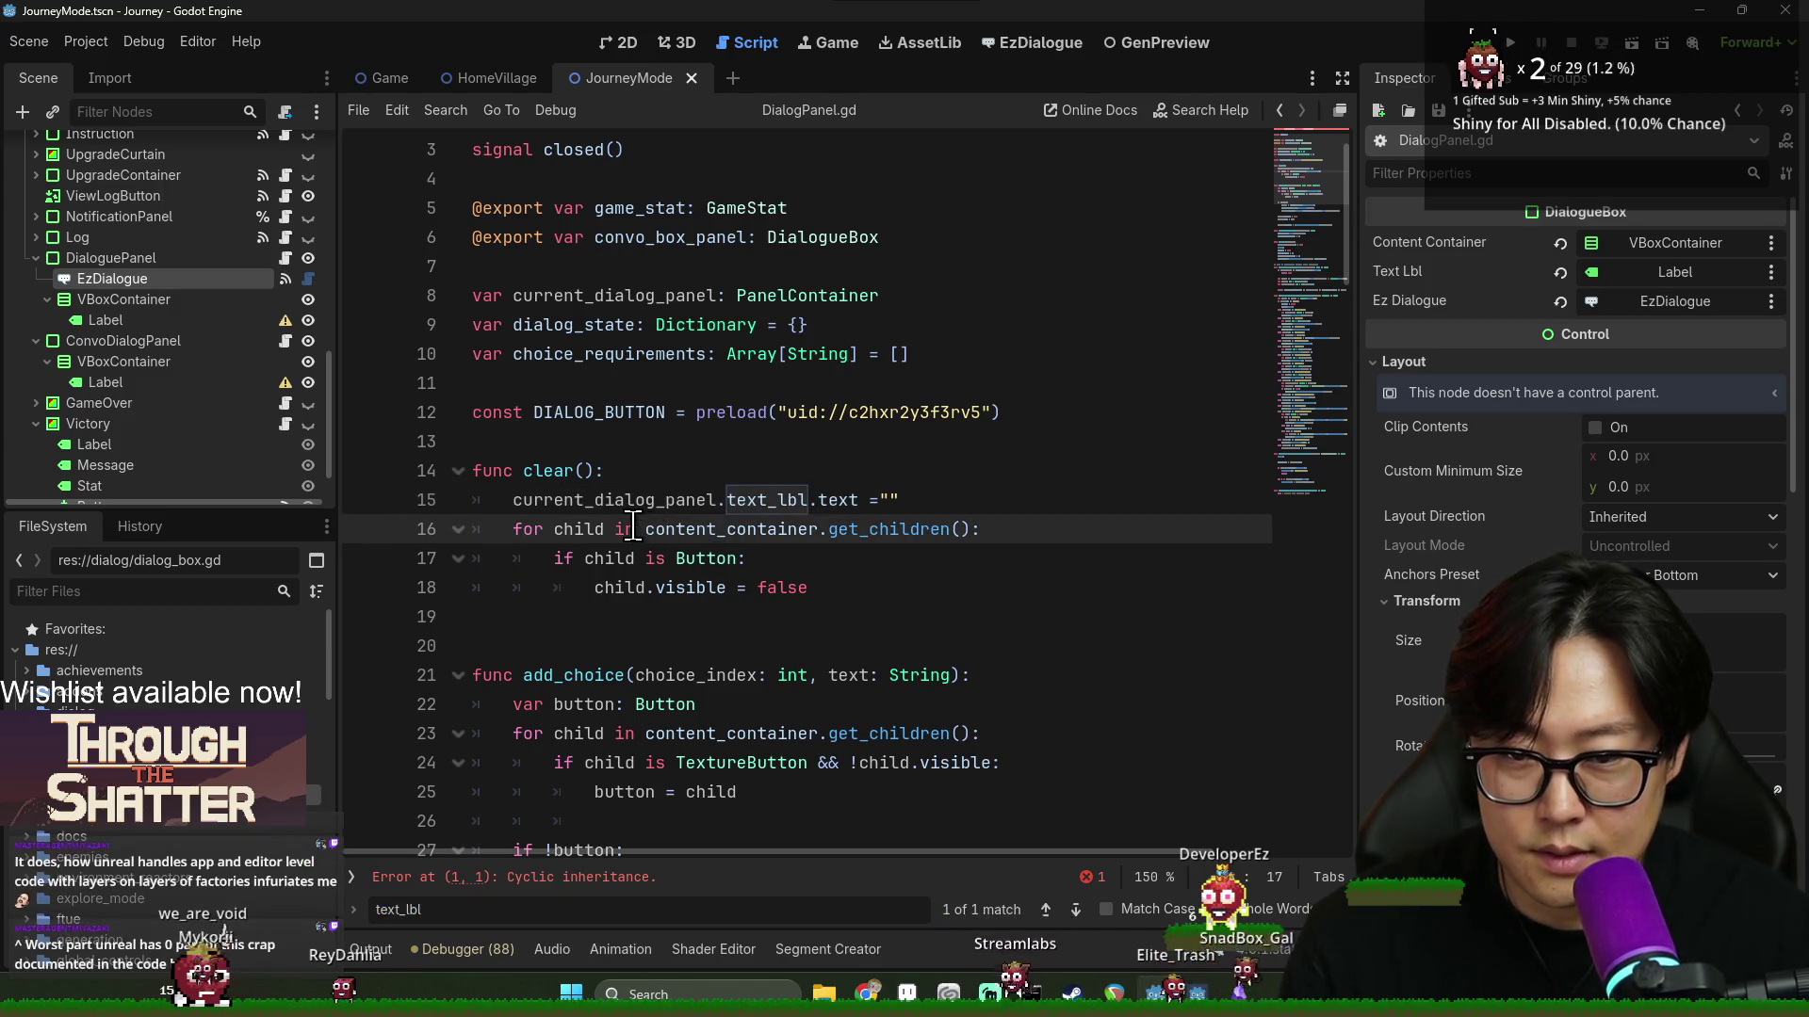
text(current_dialog_panel..)
key(ctrl+s)
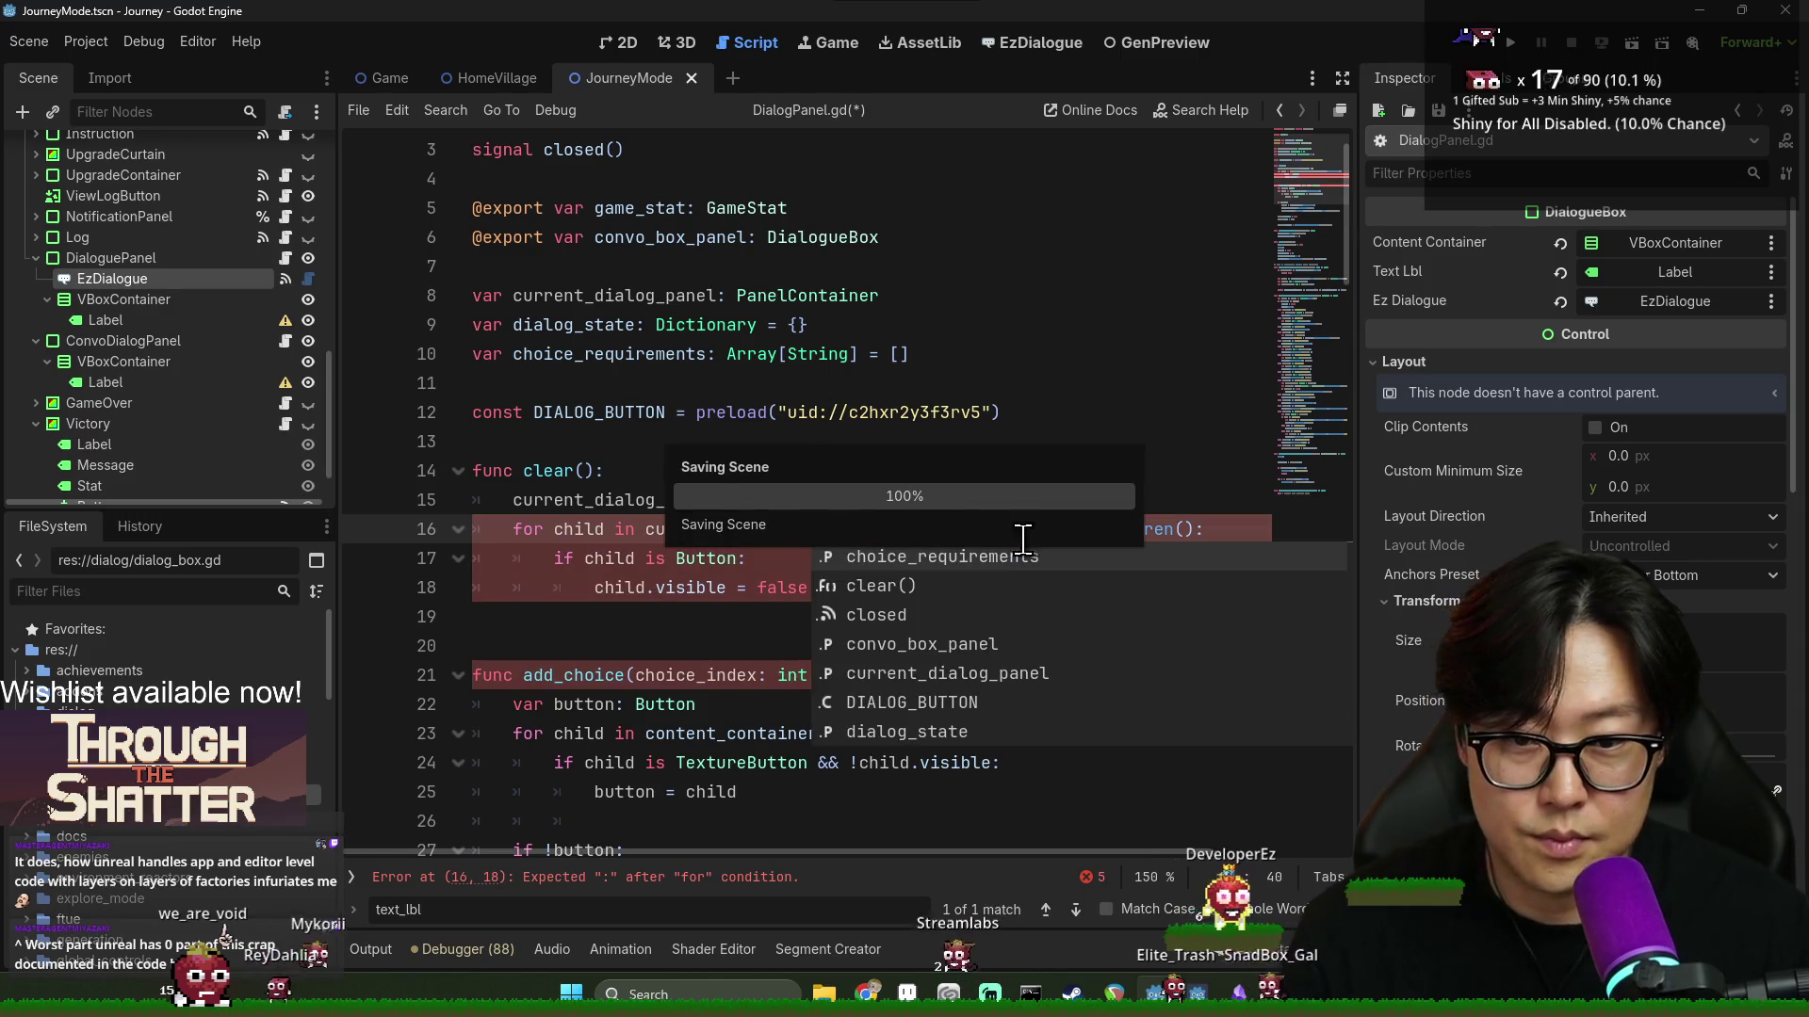
click(890, 411)
click(921, 529)
key(BackSpace)
key(ctrl+s)
double_click(619, 587)
scroll(1204, 590, down, 2)
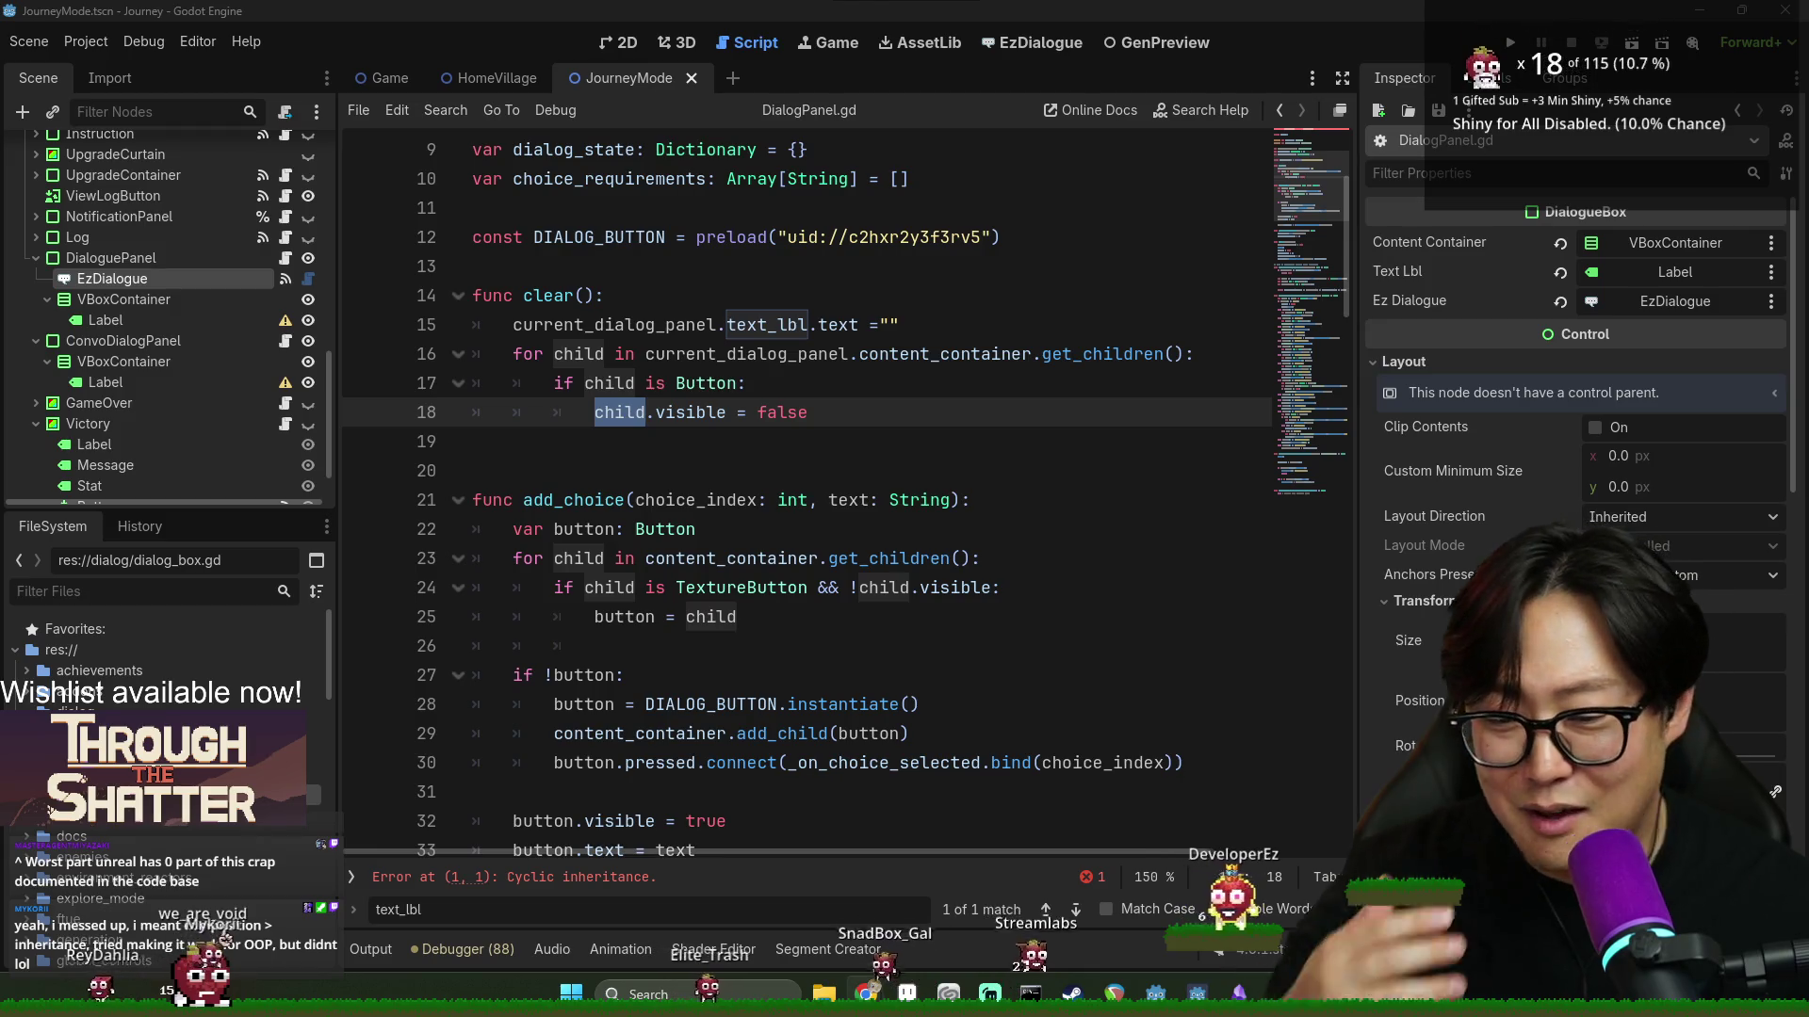
Step: Dismiss the find bar holding the text_lbl search with Escape
key(Escape)
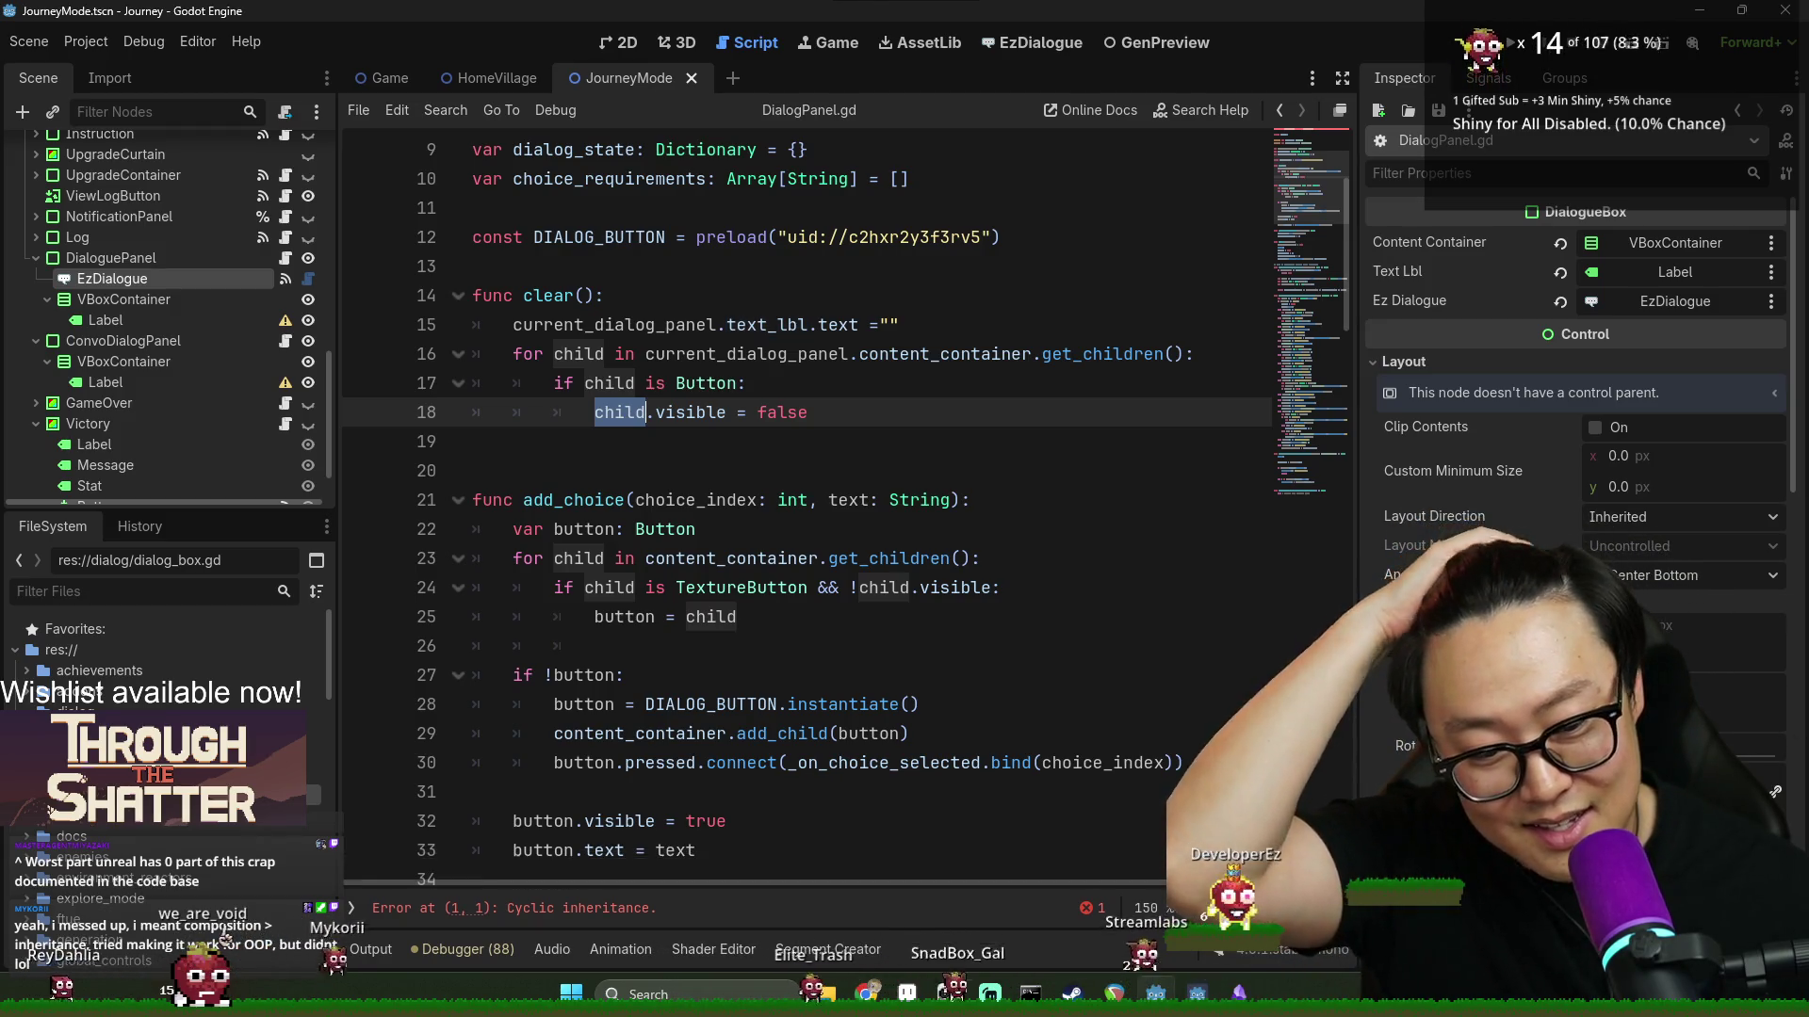
Step: Delete the empty line following clear() and save DialogPanel.gd
click(1122, 645)
key(ctrl+s)
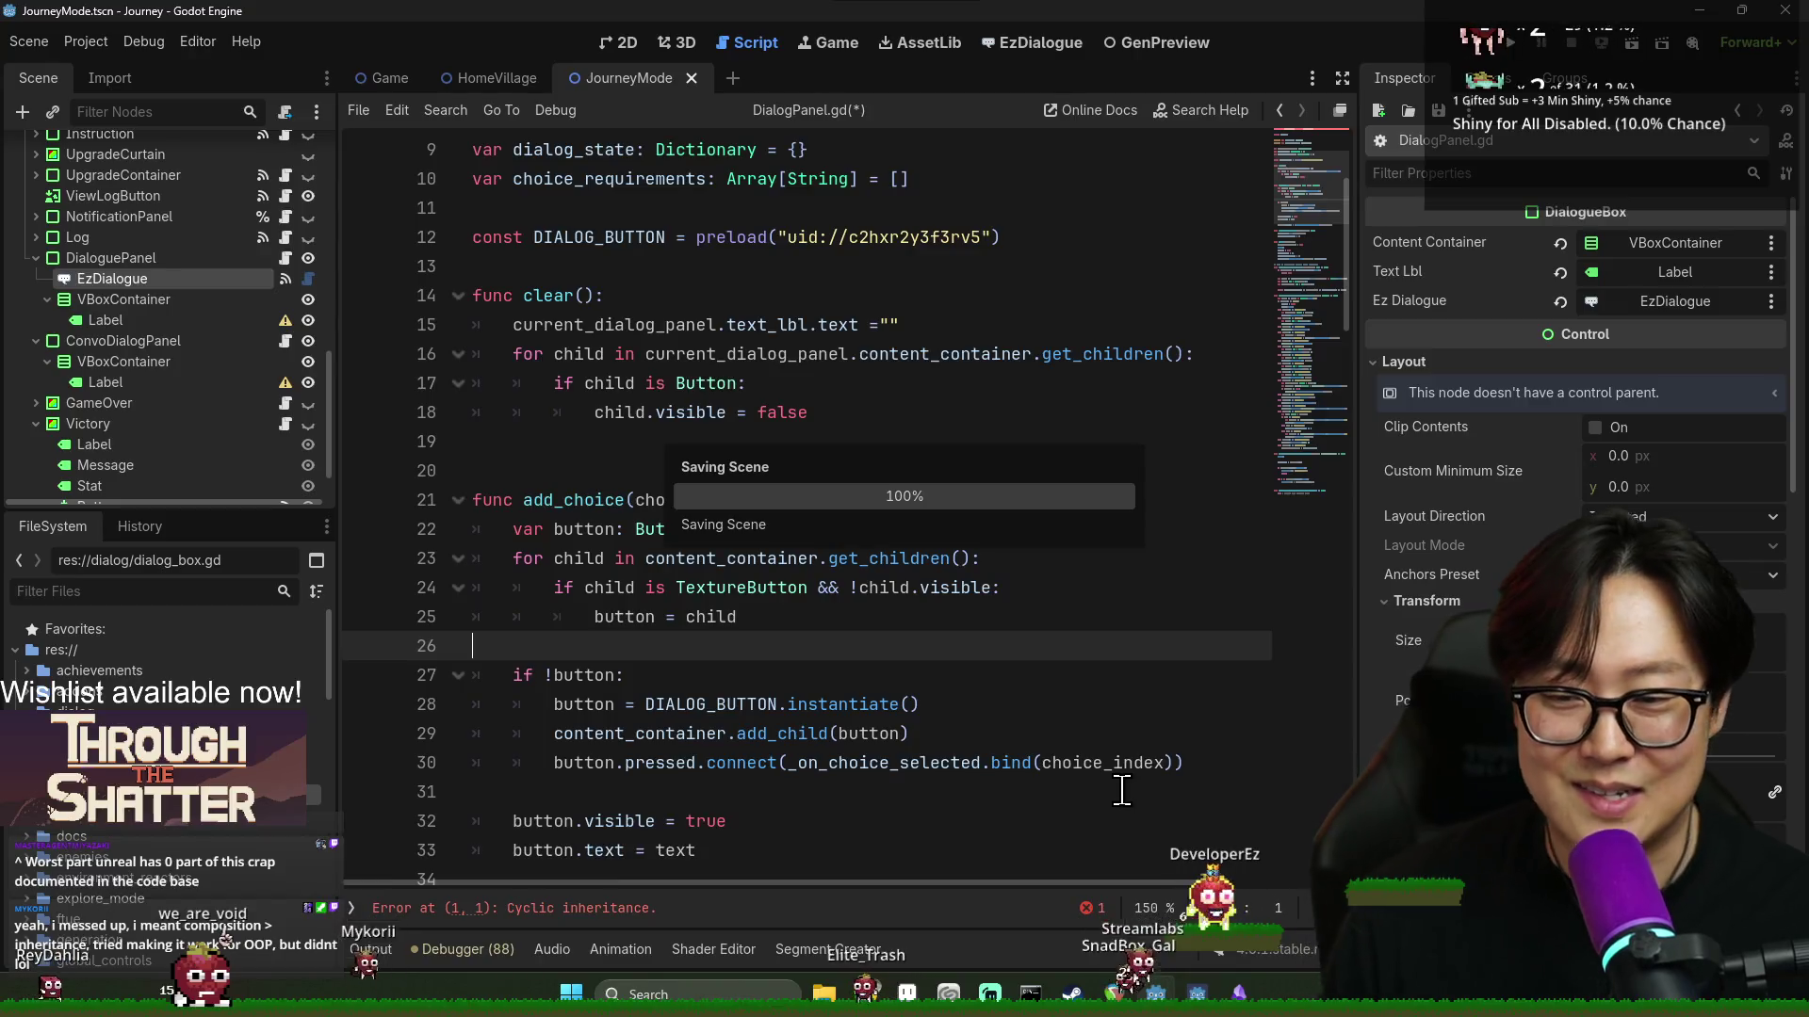
click(752, 443)
key(BackSpace)
key(ctrl+s)
key(Up)
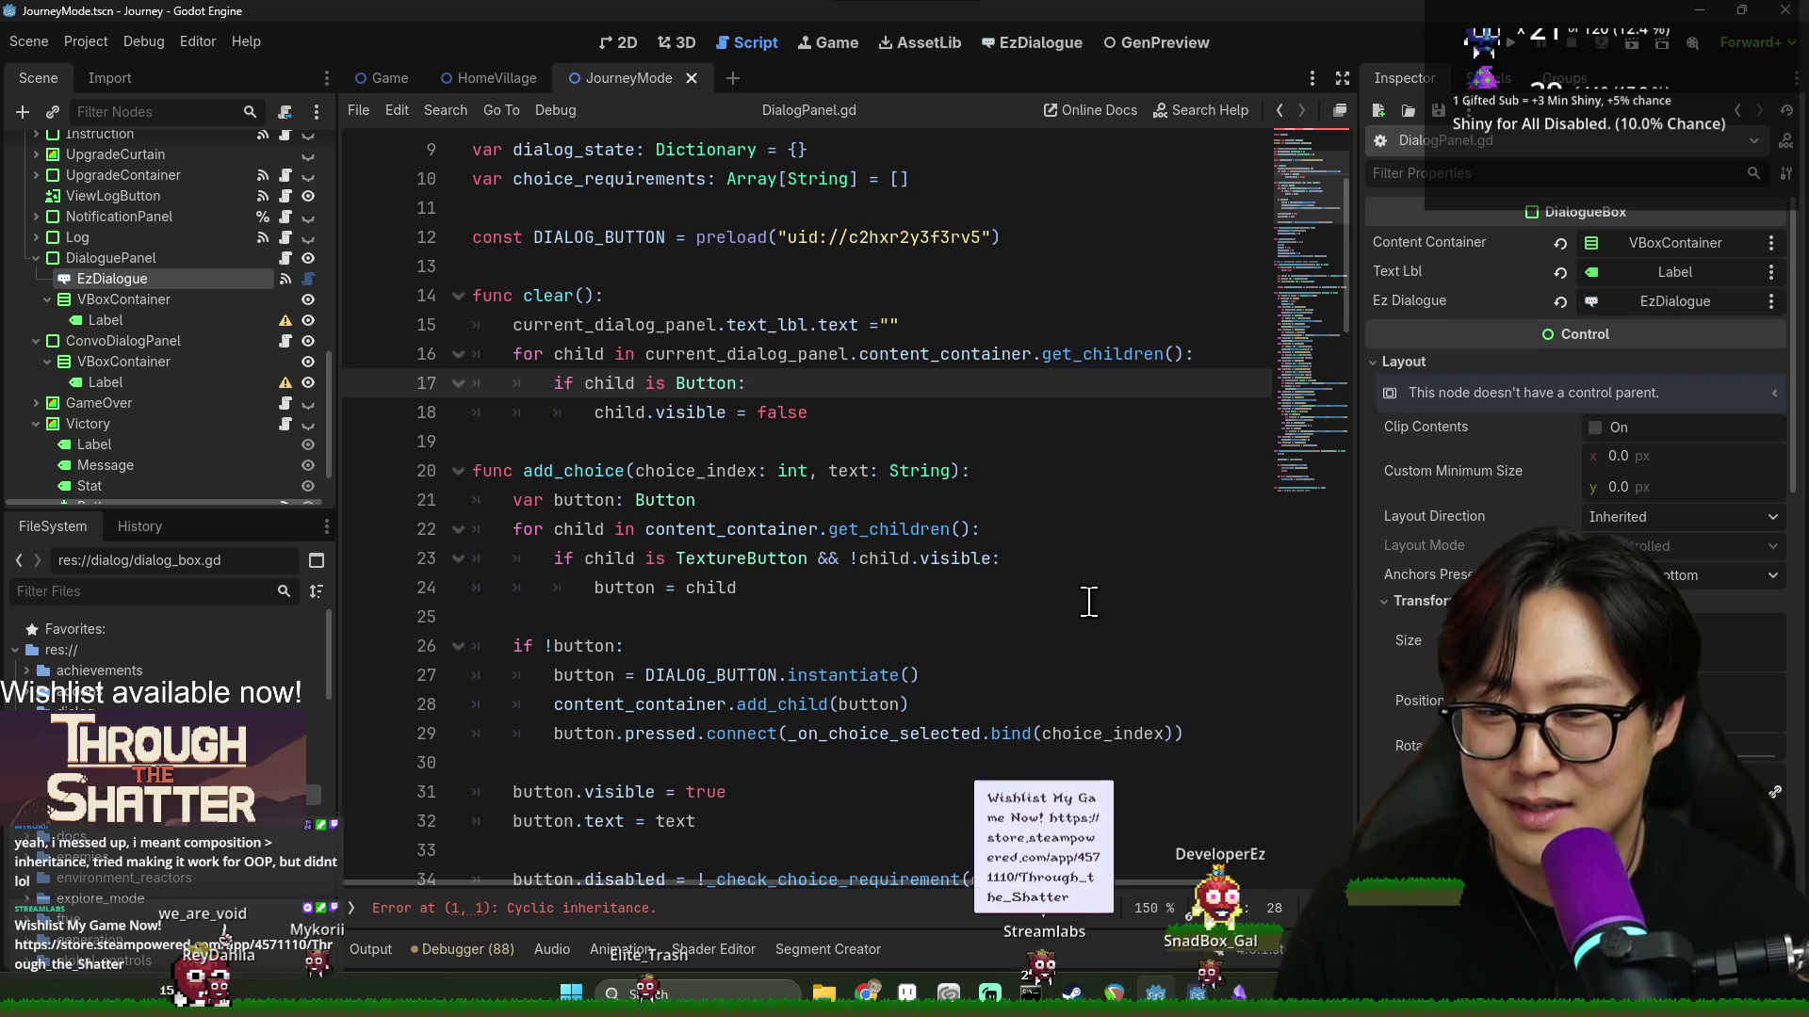
scroll(983, 586, down, 2)
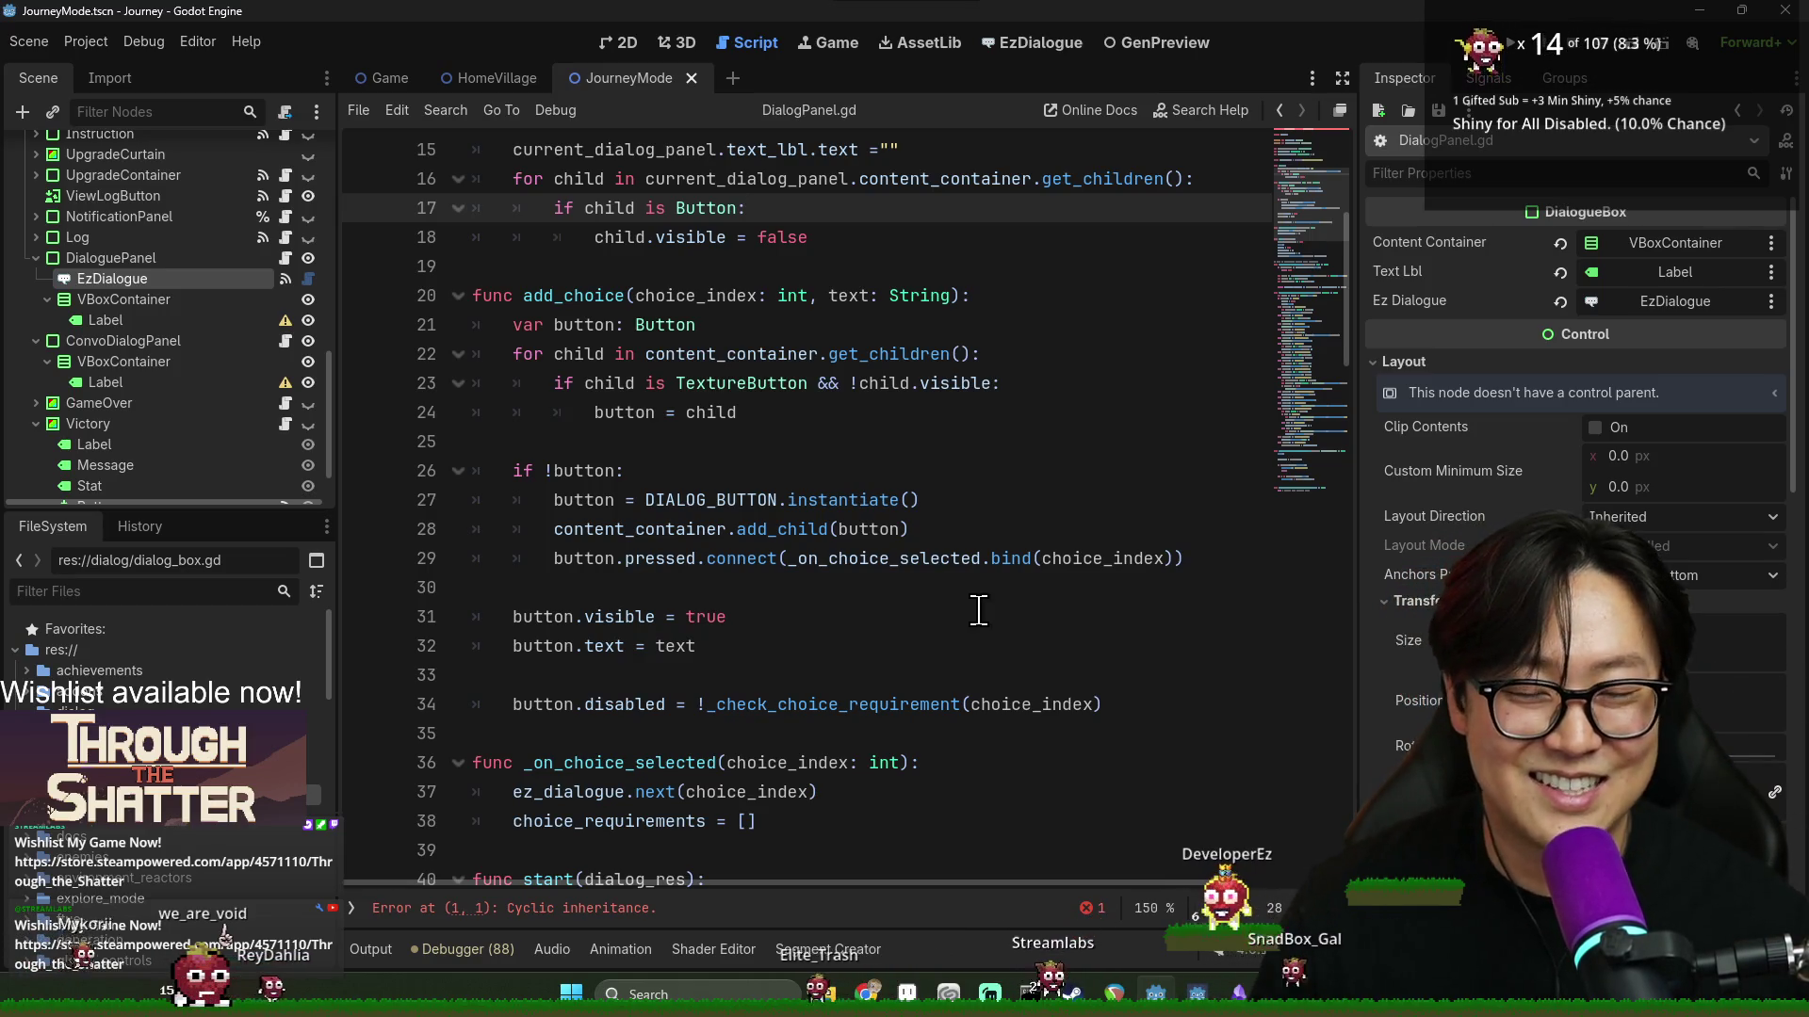
click(932, 443)
Step: Save the script and follow the cyclic inheritance error to line 1
key(ctrl+s)
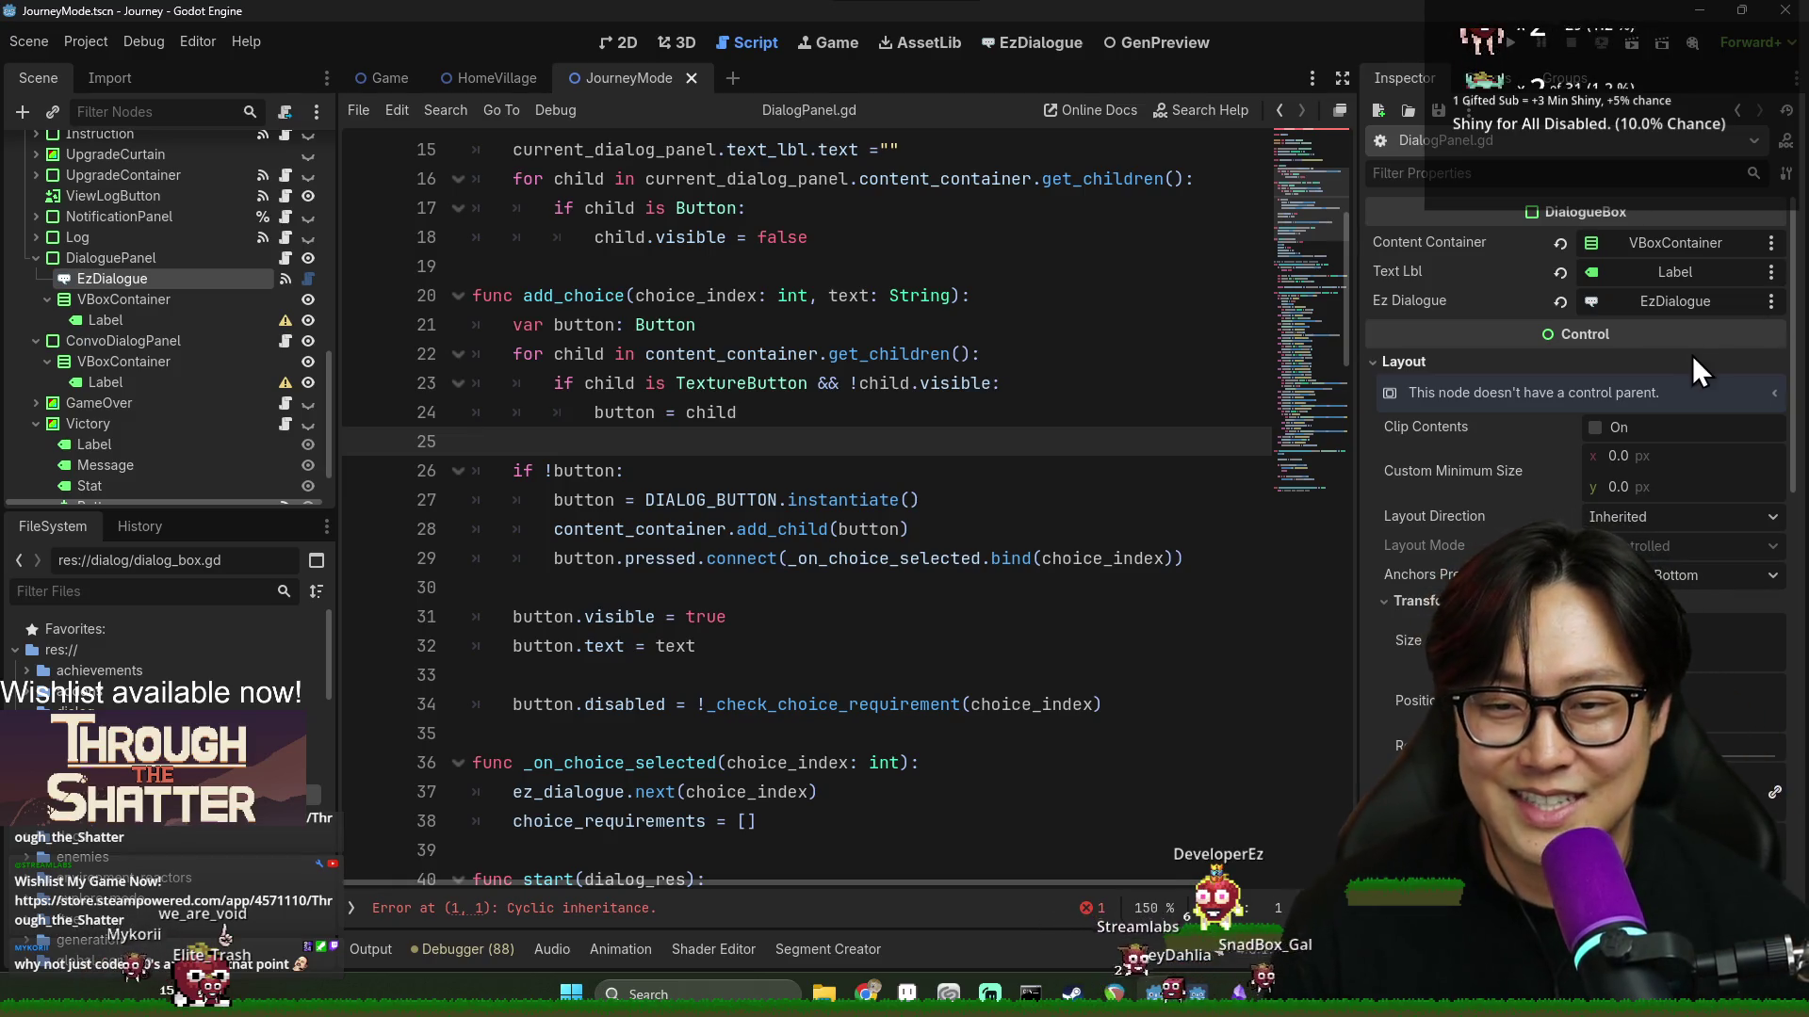
click(1006, 363)
click(867, 445)
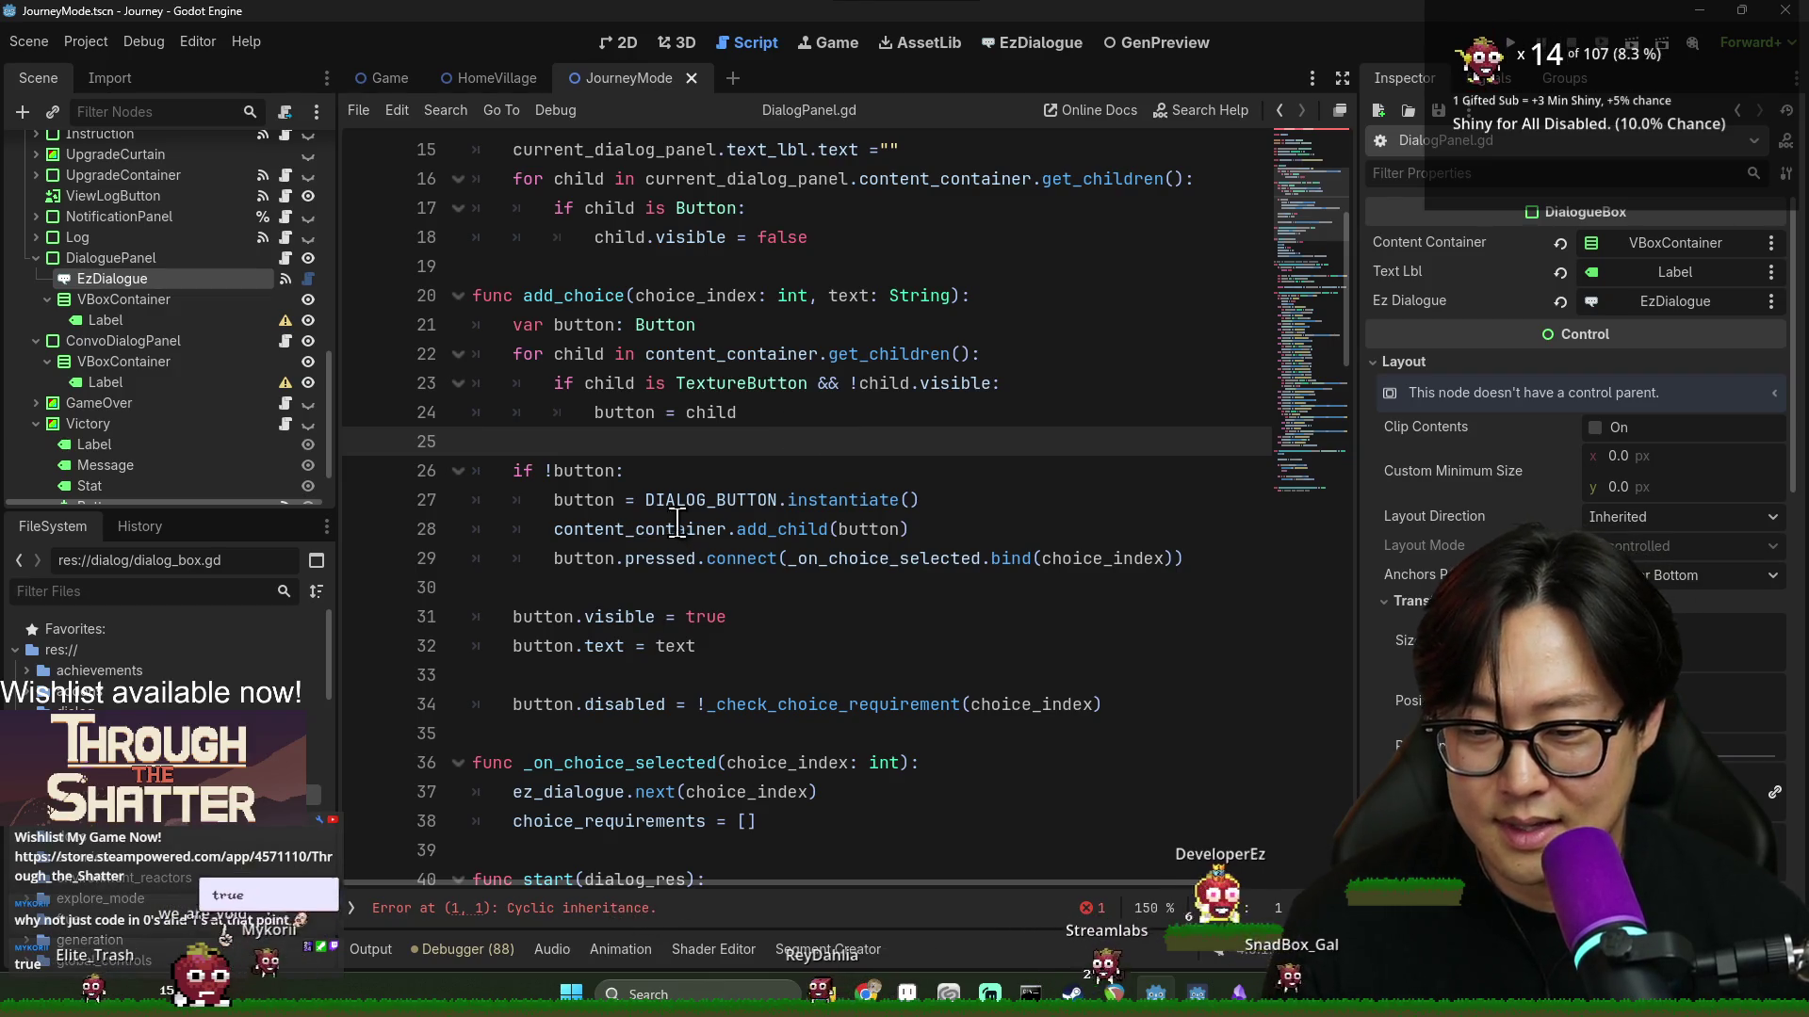
click(612, 908)
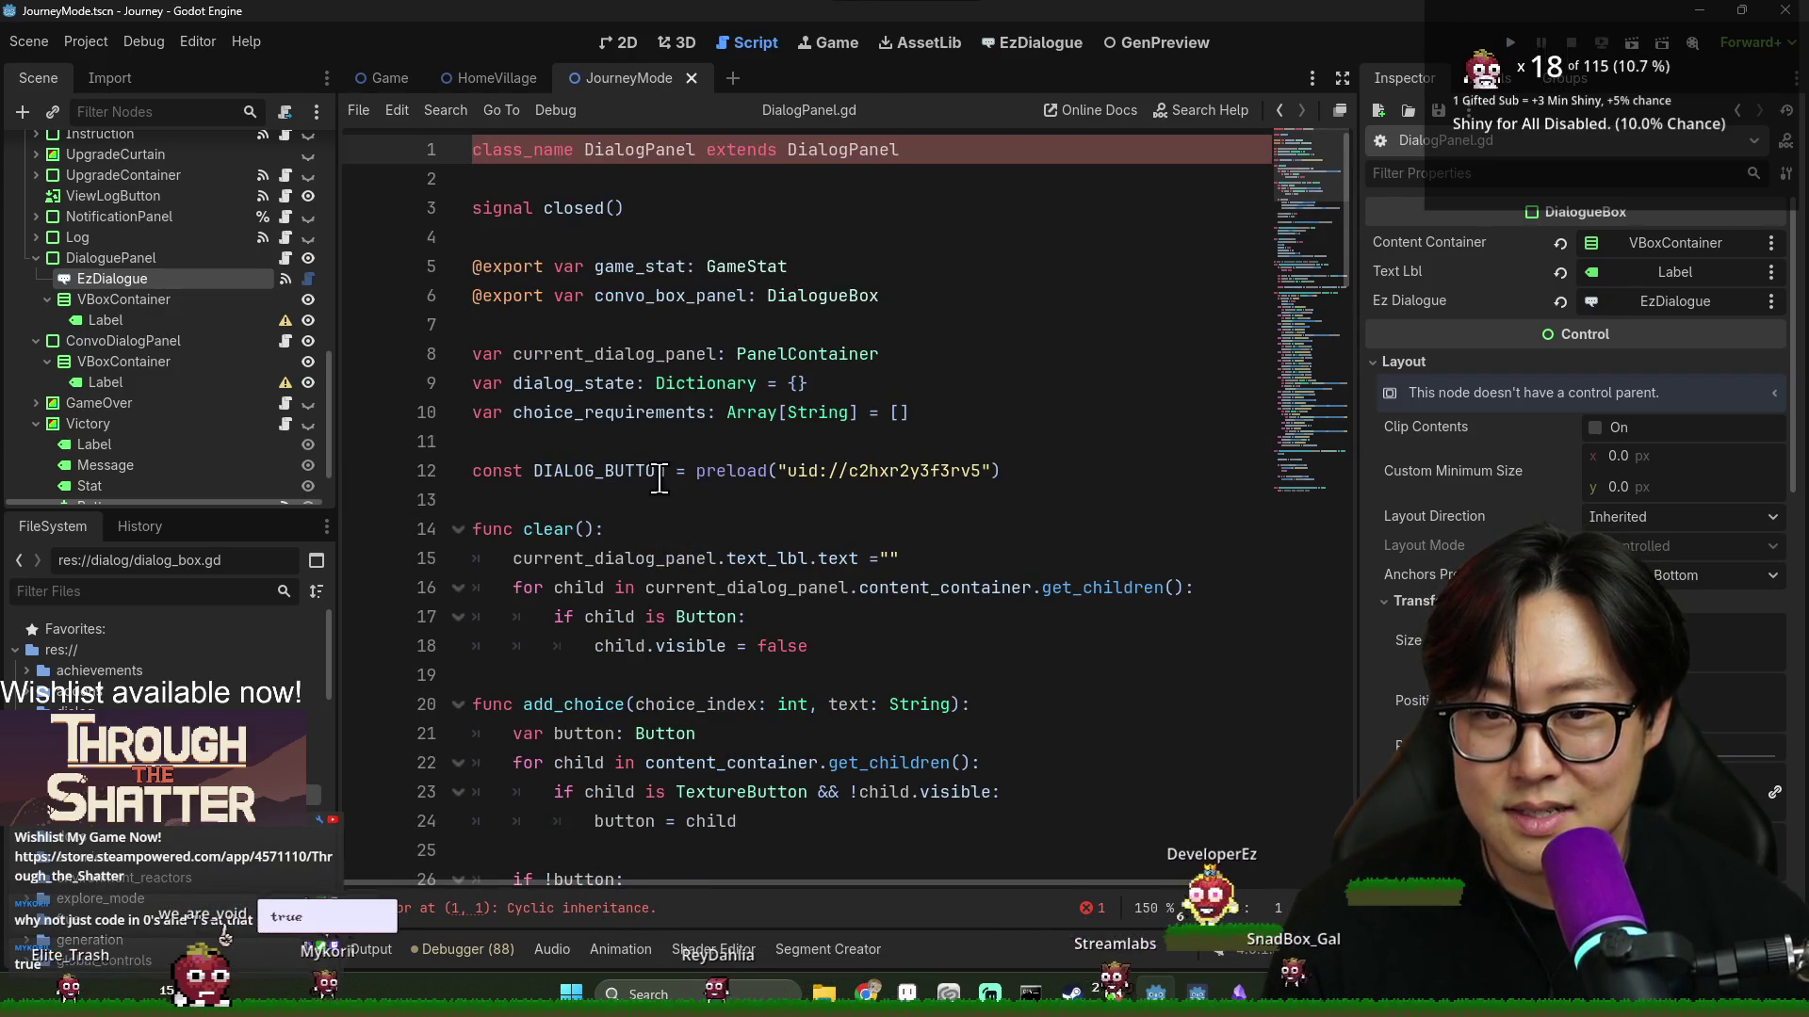
Step: Change the base class from DialogPanel to DialogueBox to clear the cyclic inheritance
double_click(841, 149)
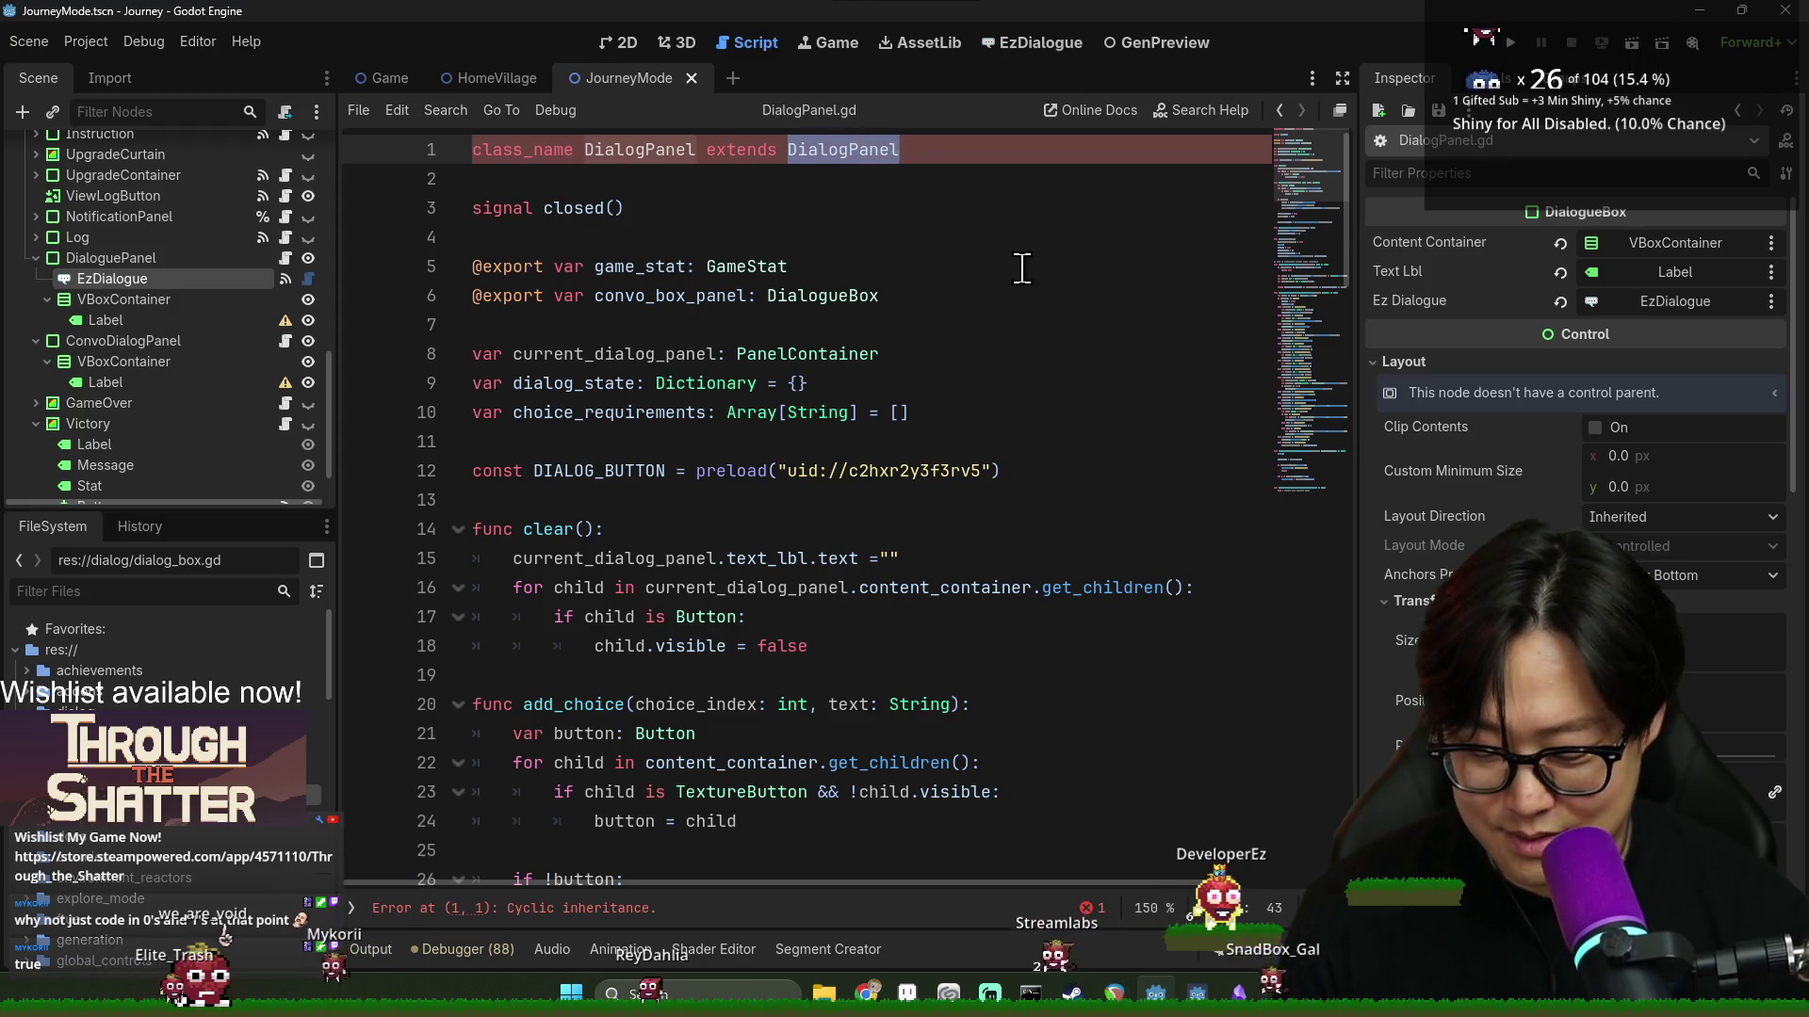
text(Dialo)
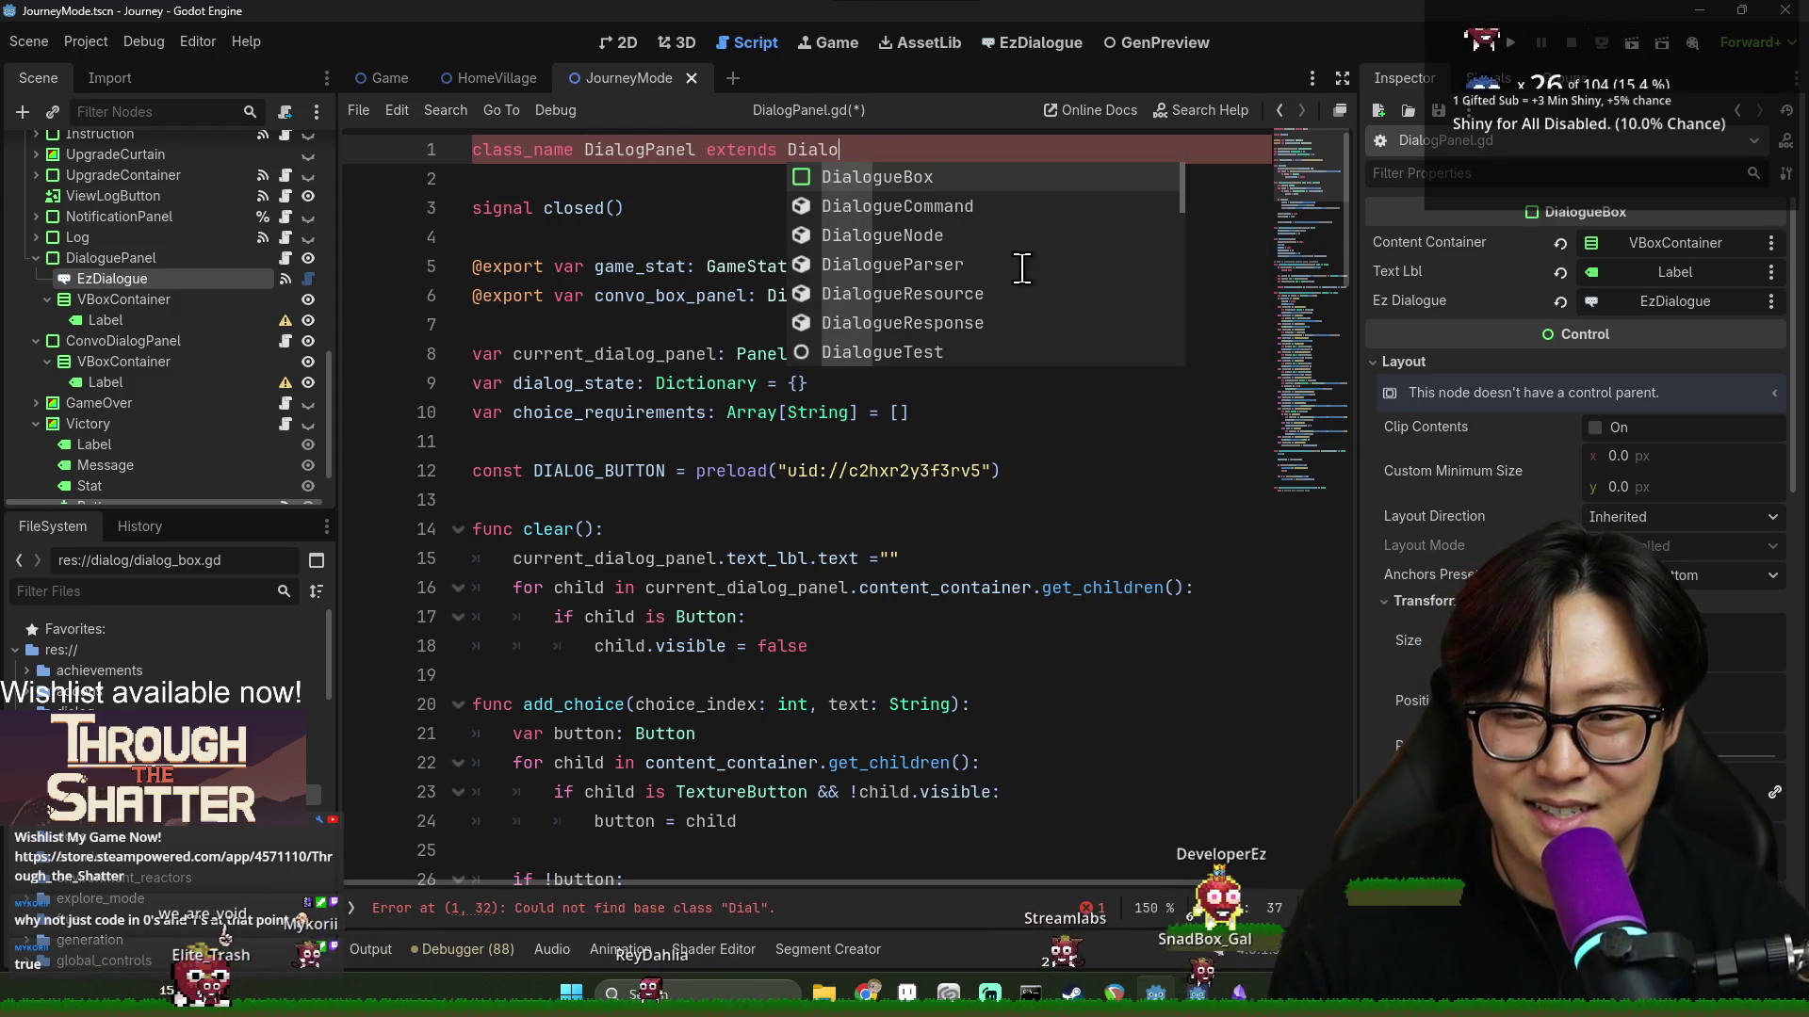
text(gueBox)
key(ctrl+s)
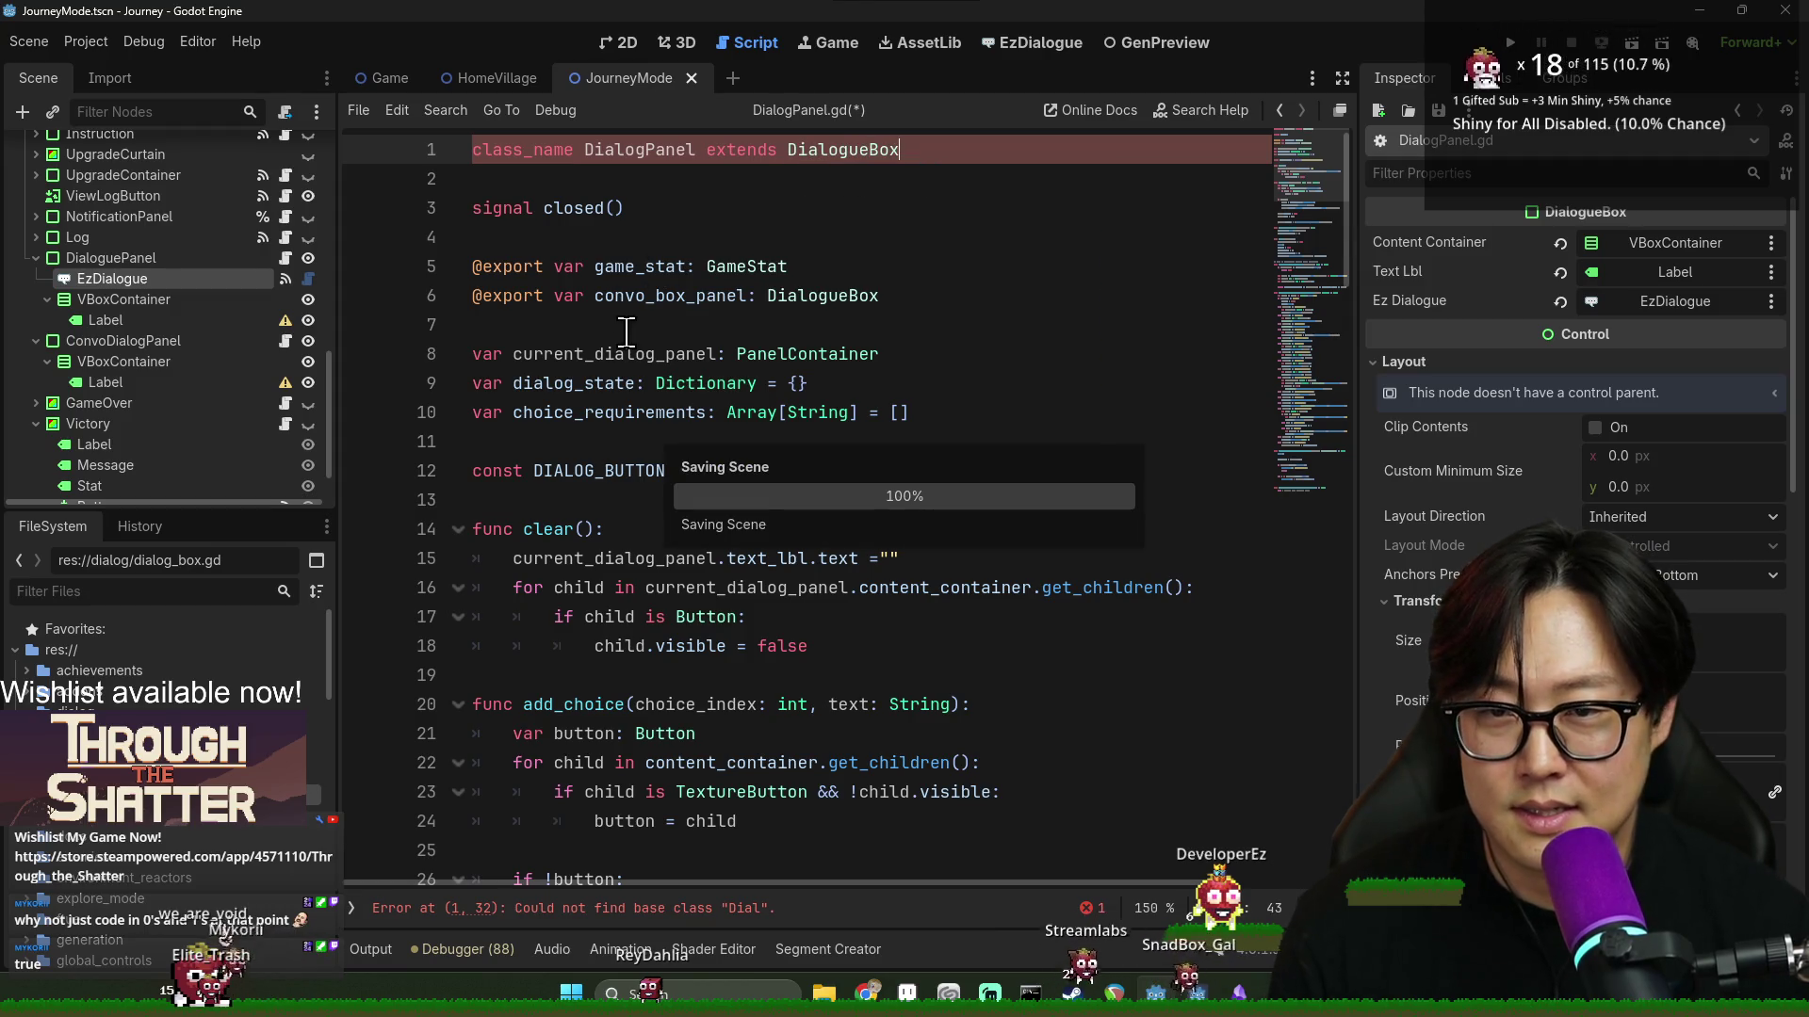
Step: Select the DialoguePanel node, save the script, and highlight current_dialog_panel's uses
click(631, 211)
click(145, 258)
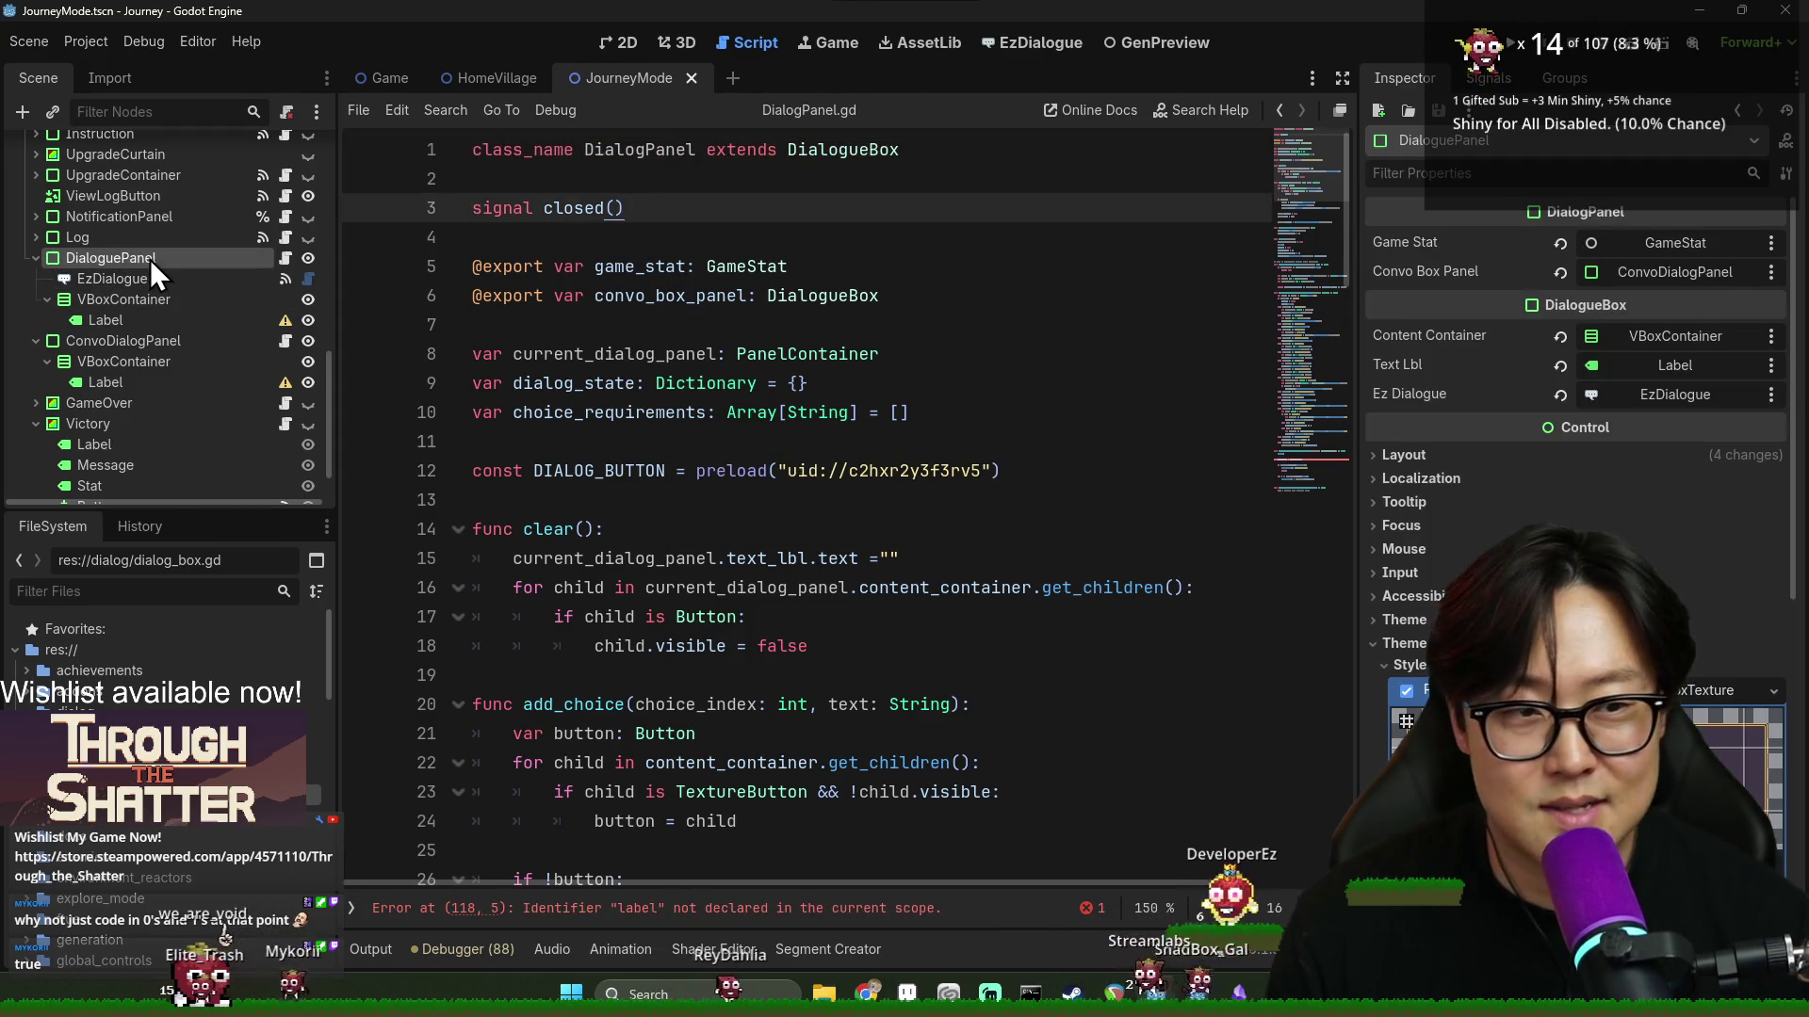
click(584, 337)
key(ctrl+s)
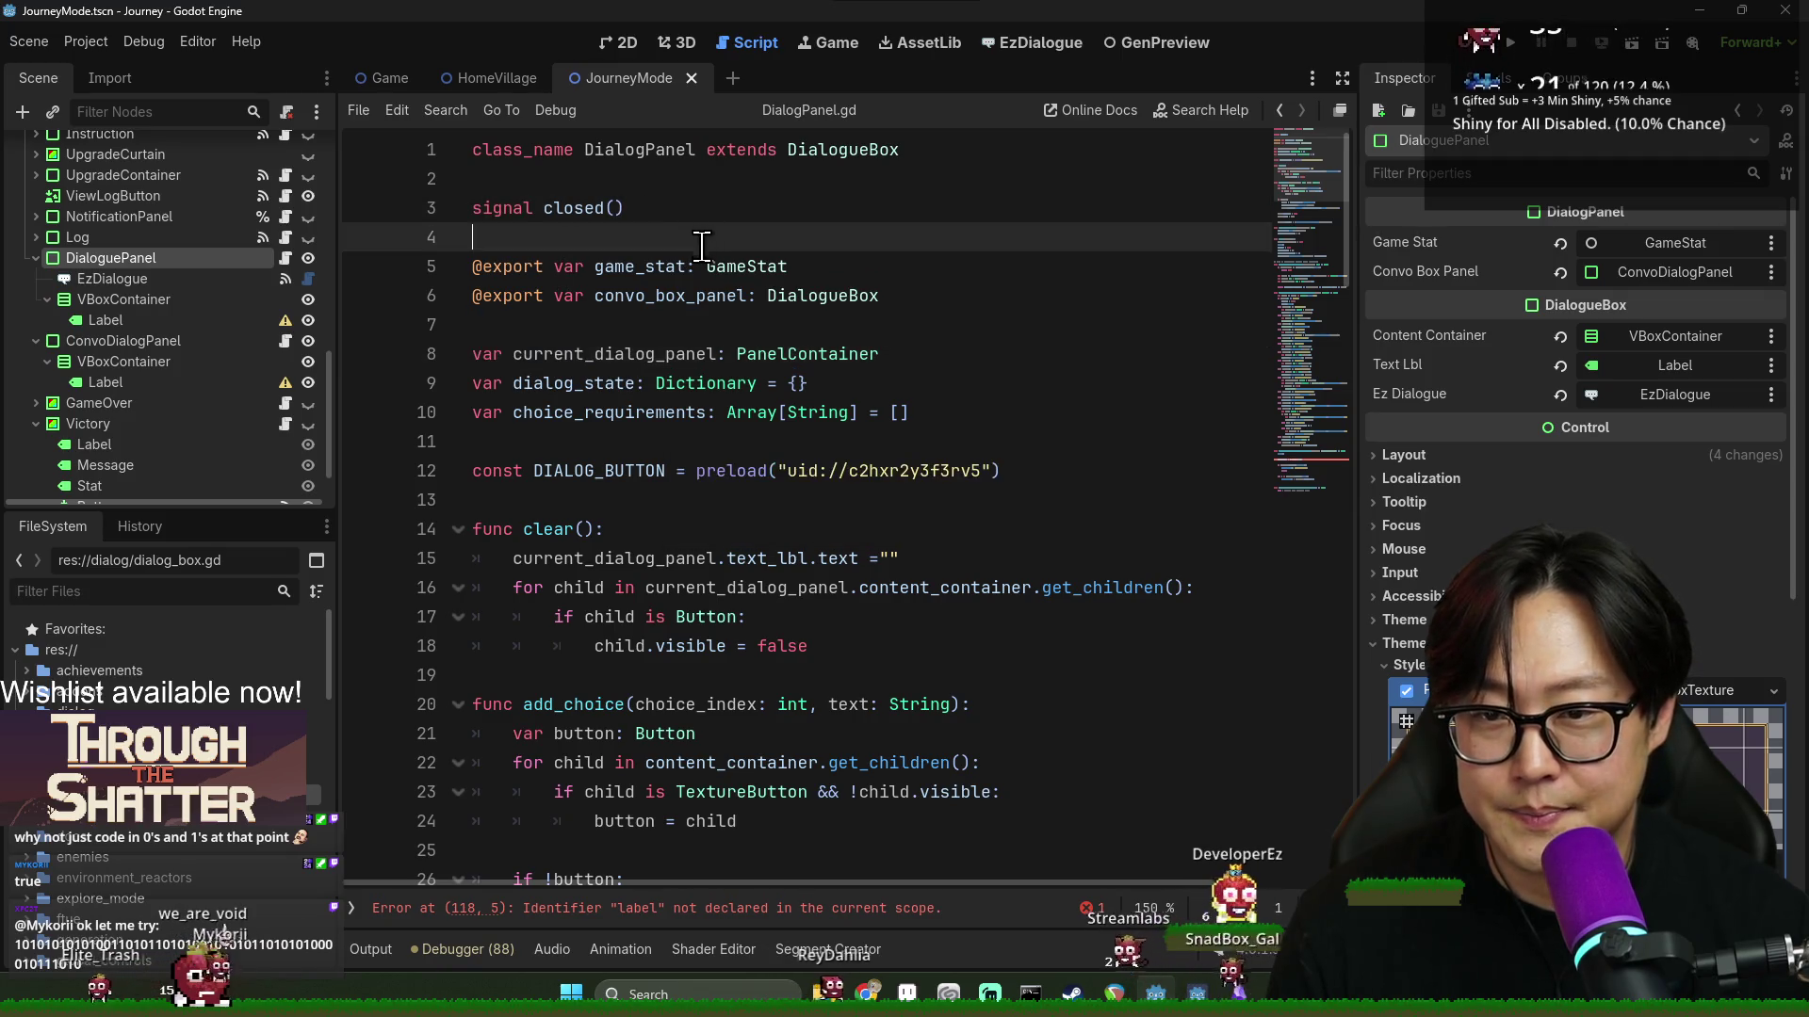
scroll(584, 337, down, 2)
double_click(584, 169)
scroll(584, 170, down, 2)
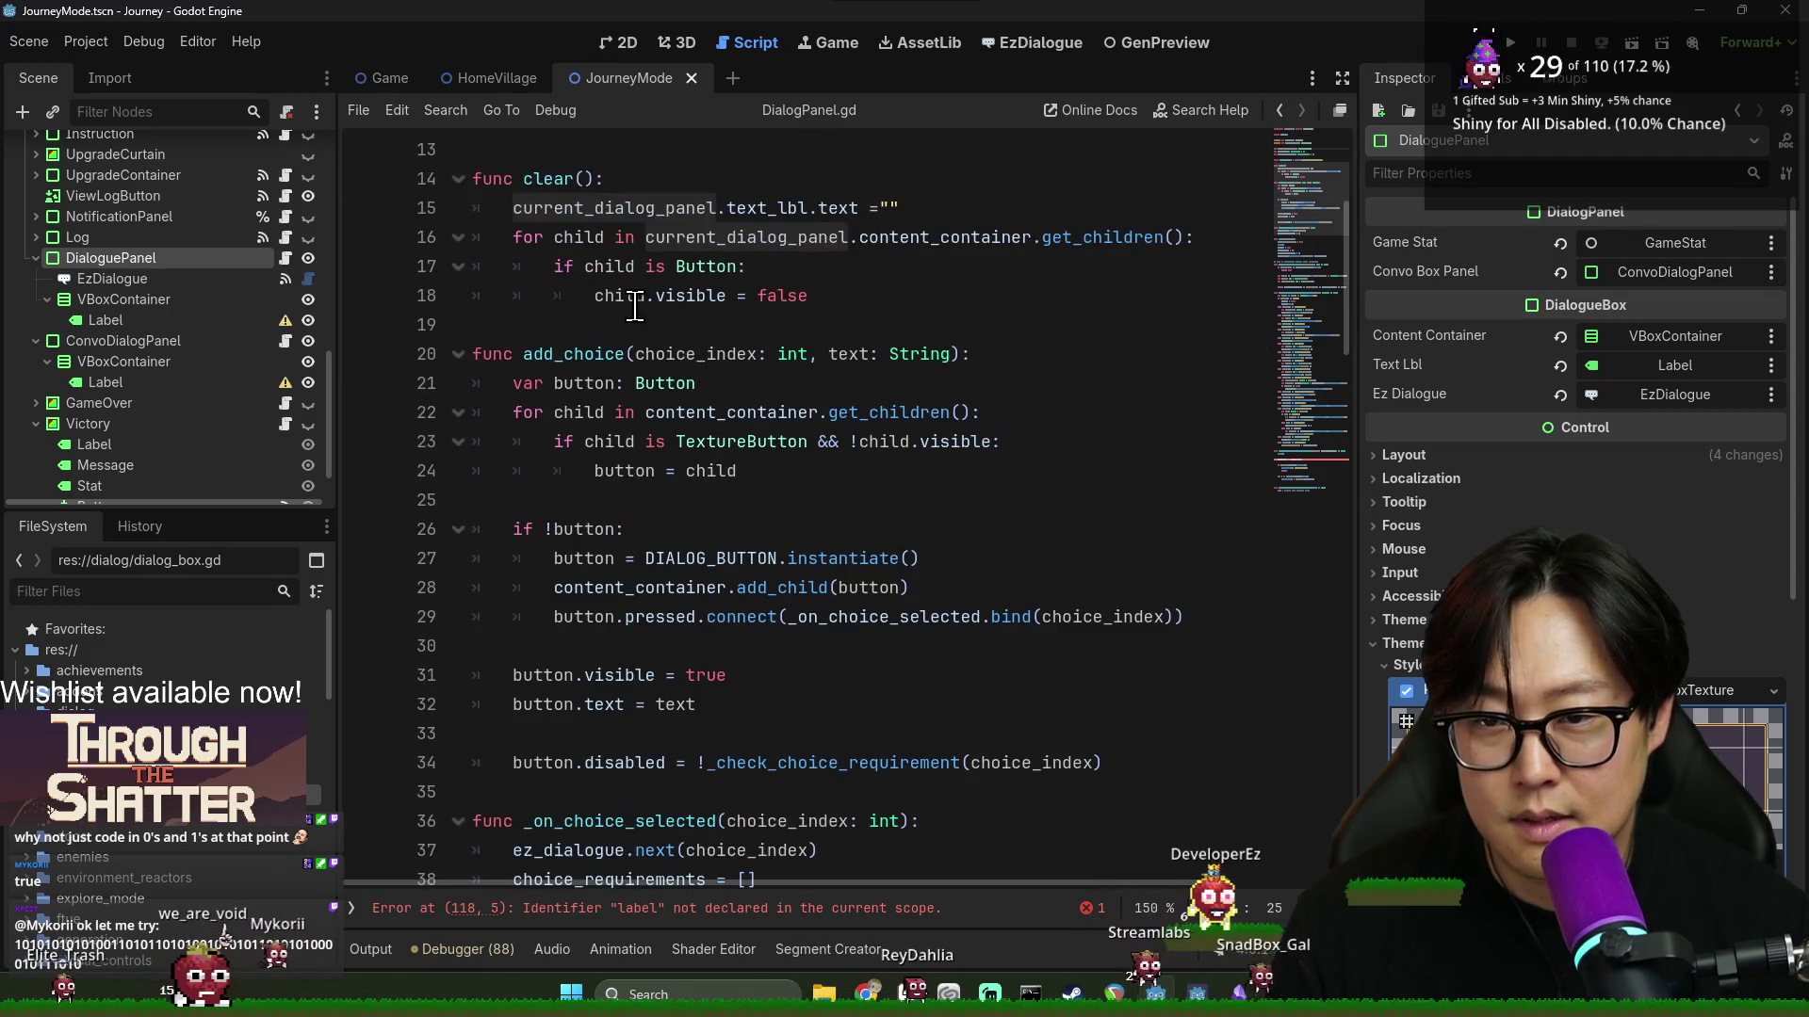
Step: Add the 'current_dialog_panel.' prefix to content_container on add_choice's loop line 22
double_click(659, 208)
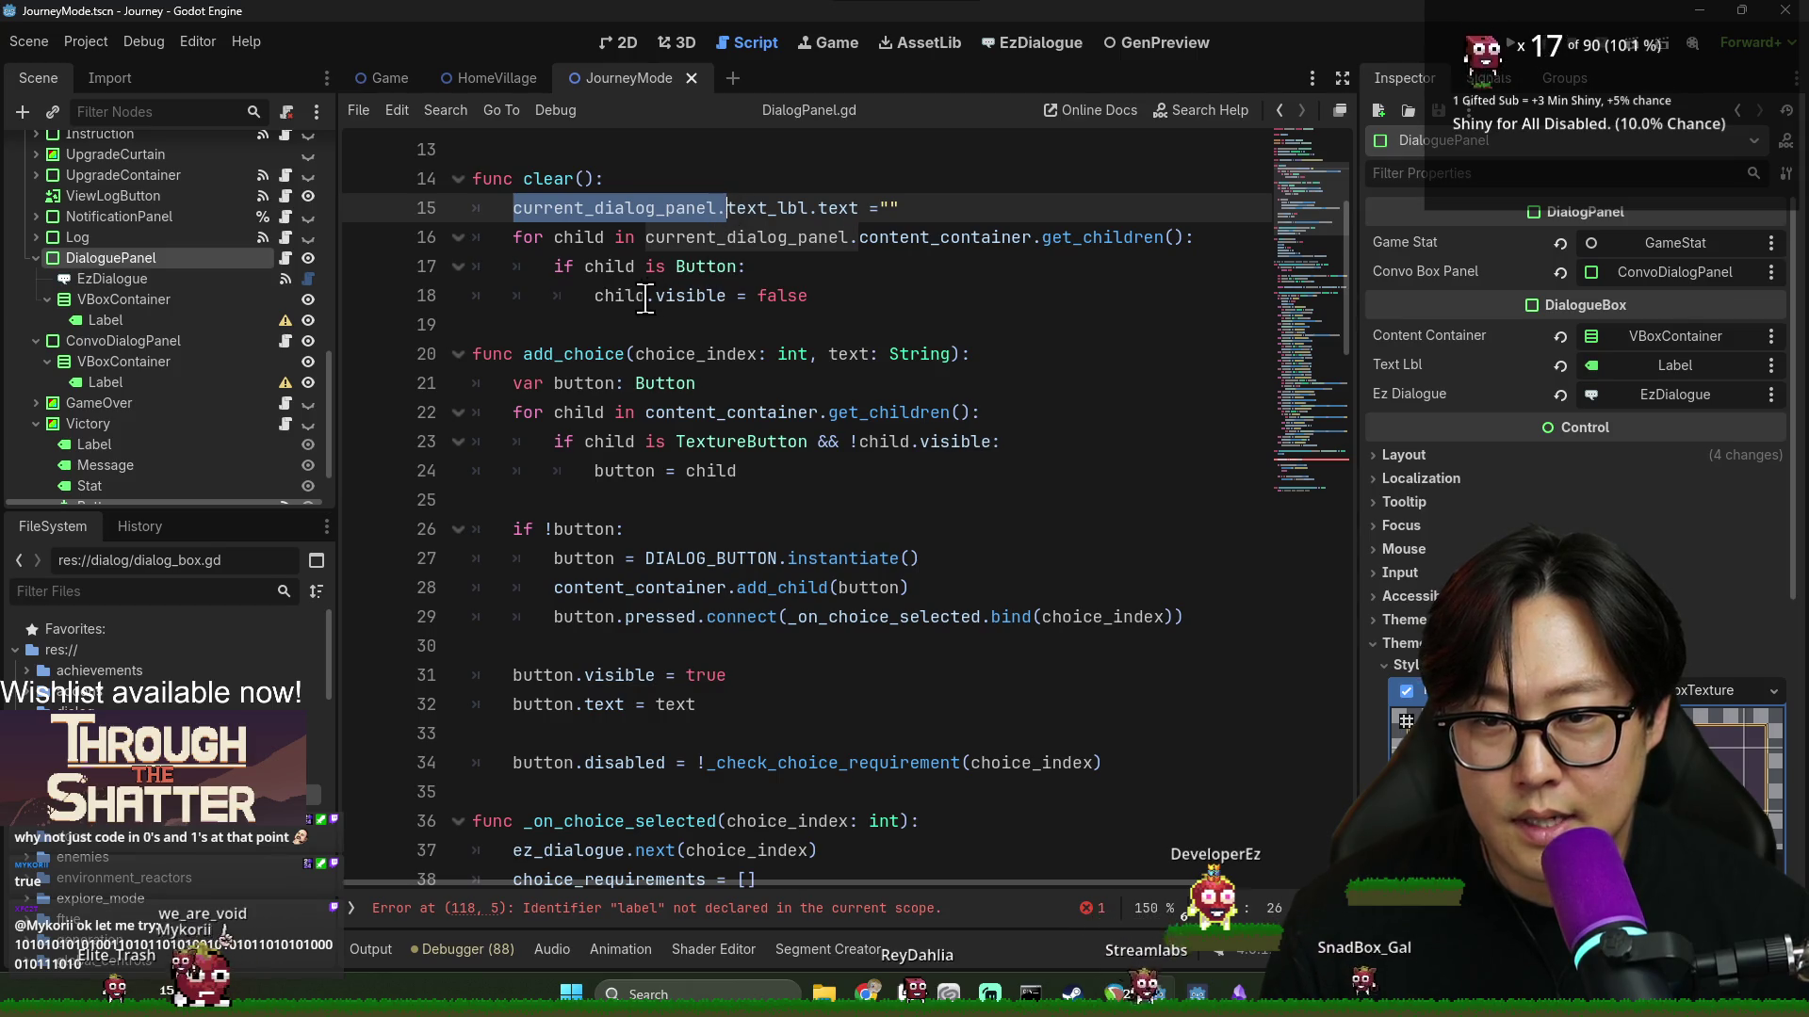
double_click(610, 266)
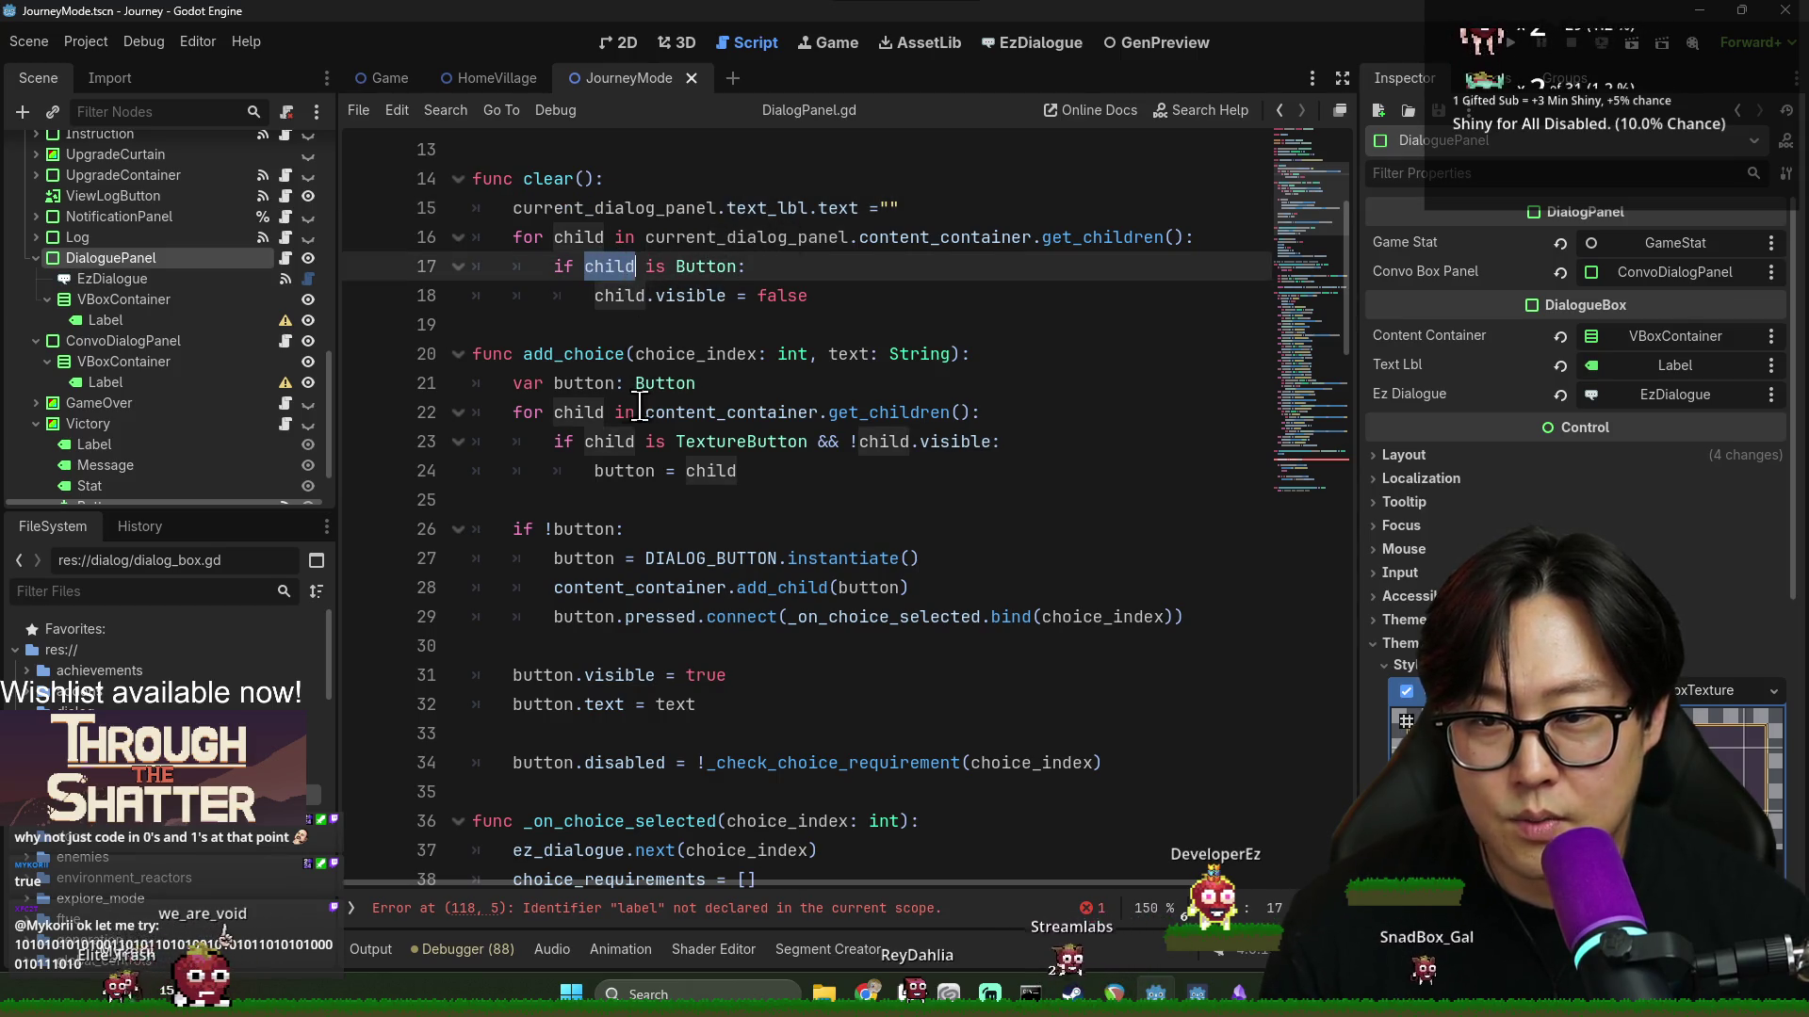
double_click(570, 356)
double_click(596, 415)
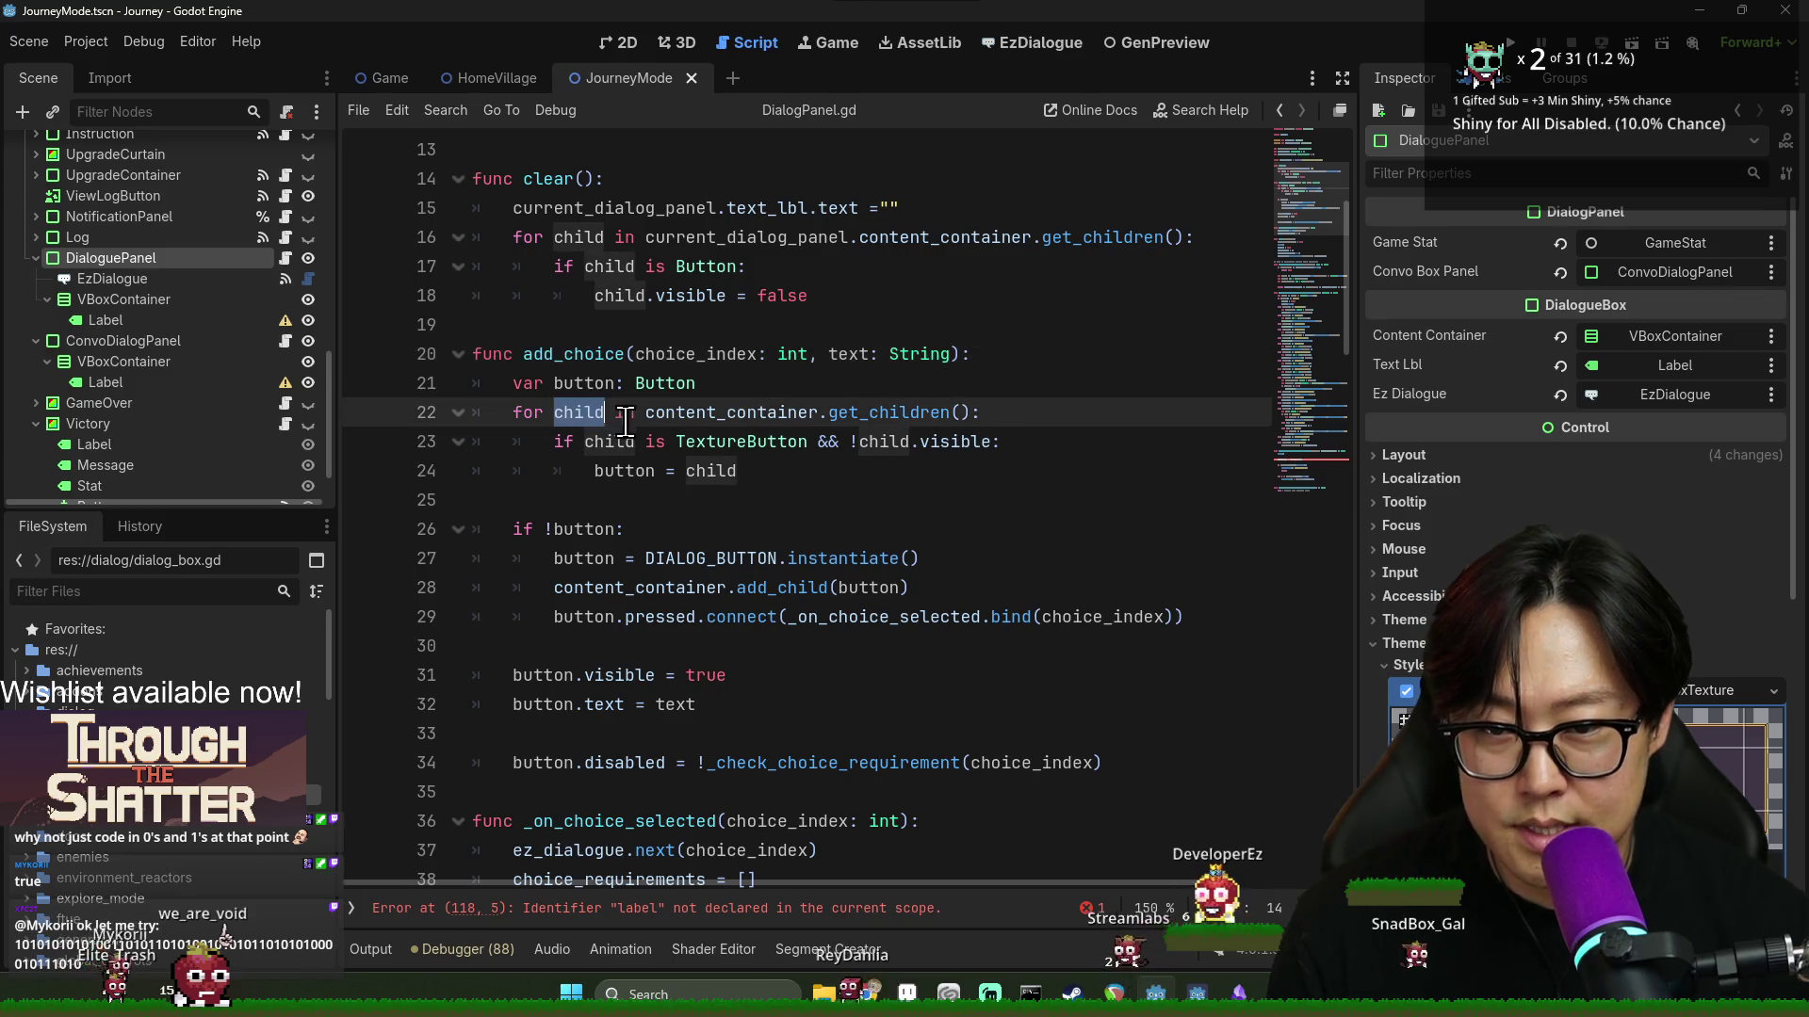
click(645, 413)
text(current_dialog_panel..)
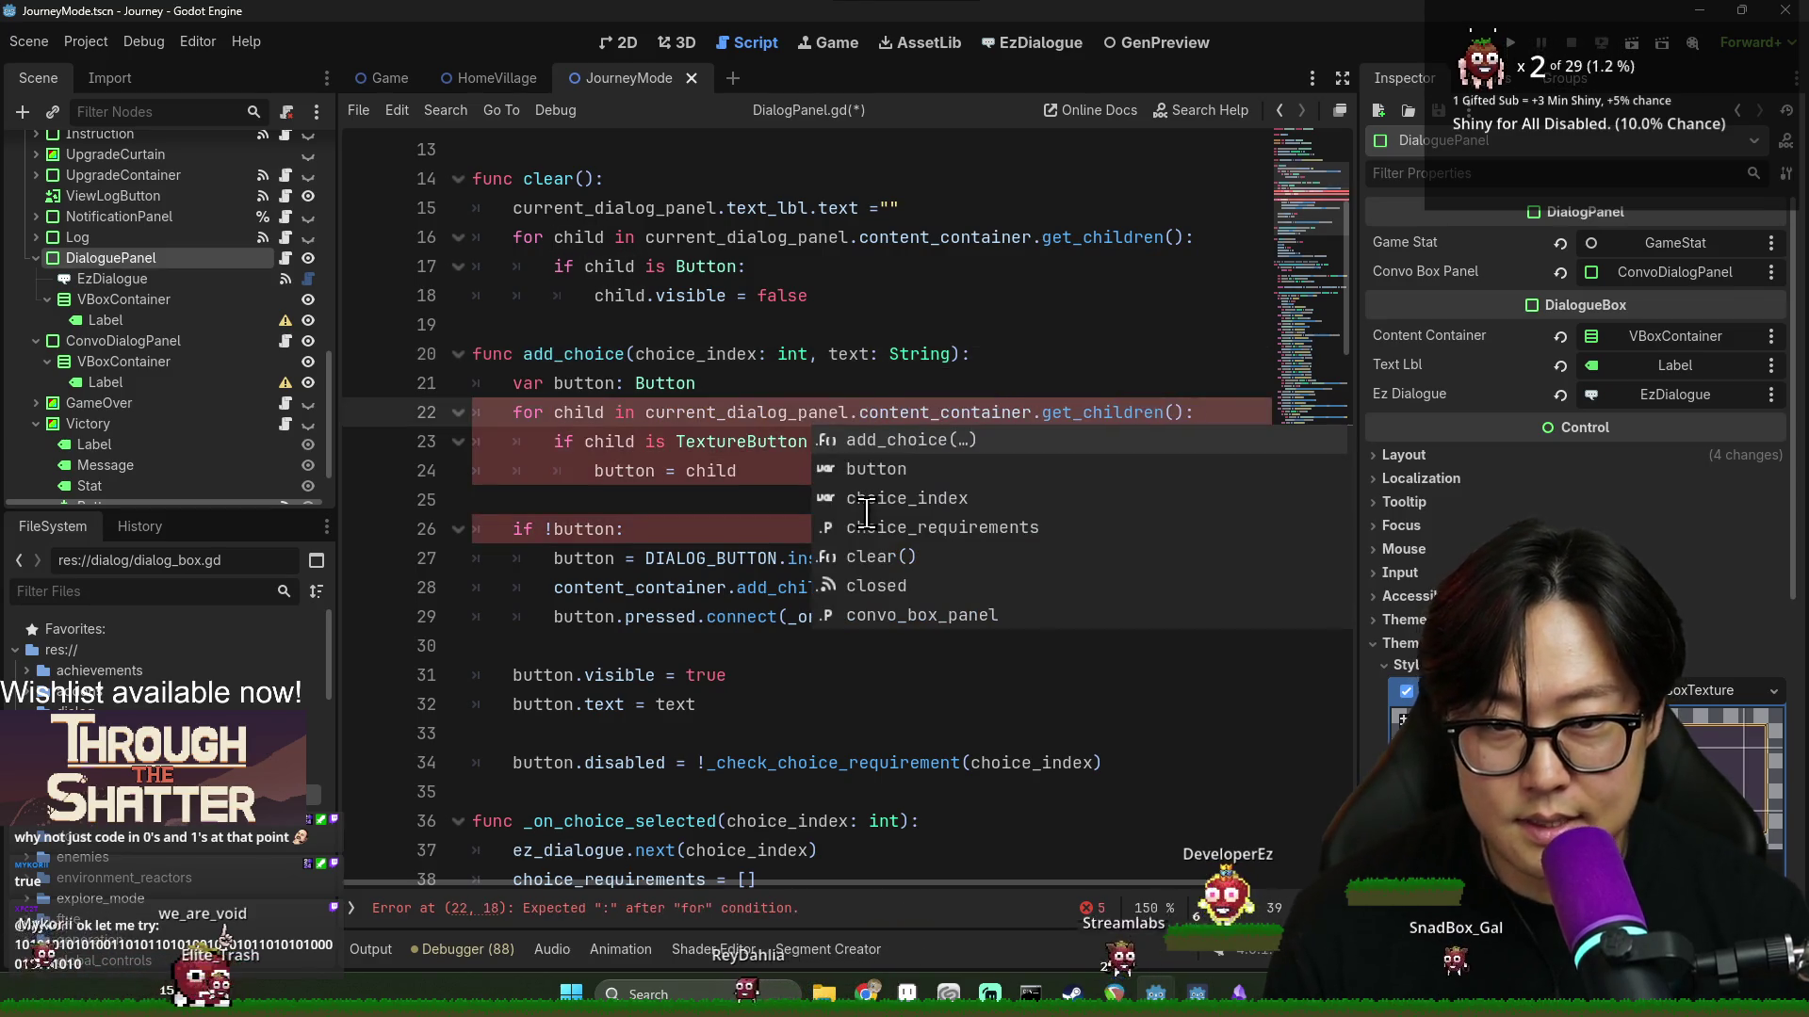
key(BackSpace)
triple_click(785, 414)
drag(645, 413, 858, 413)
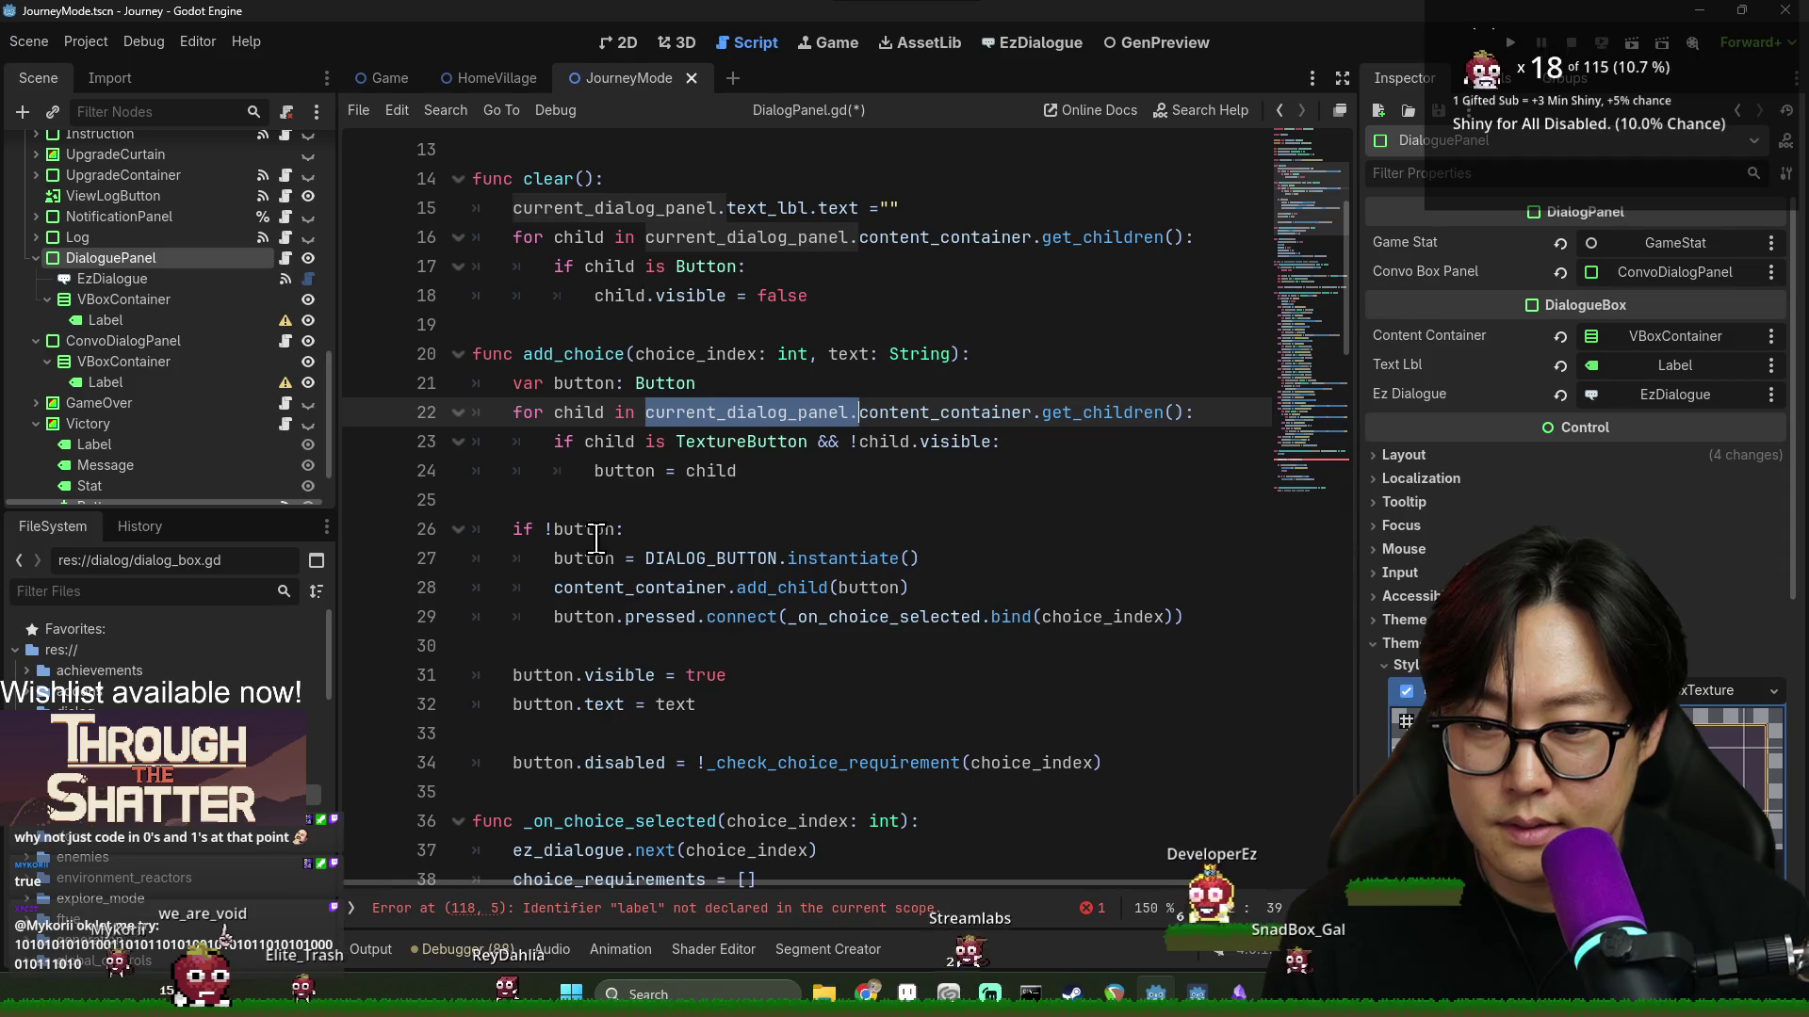
scroll(596, 539, up, 4)
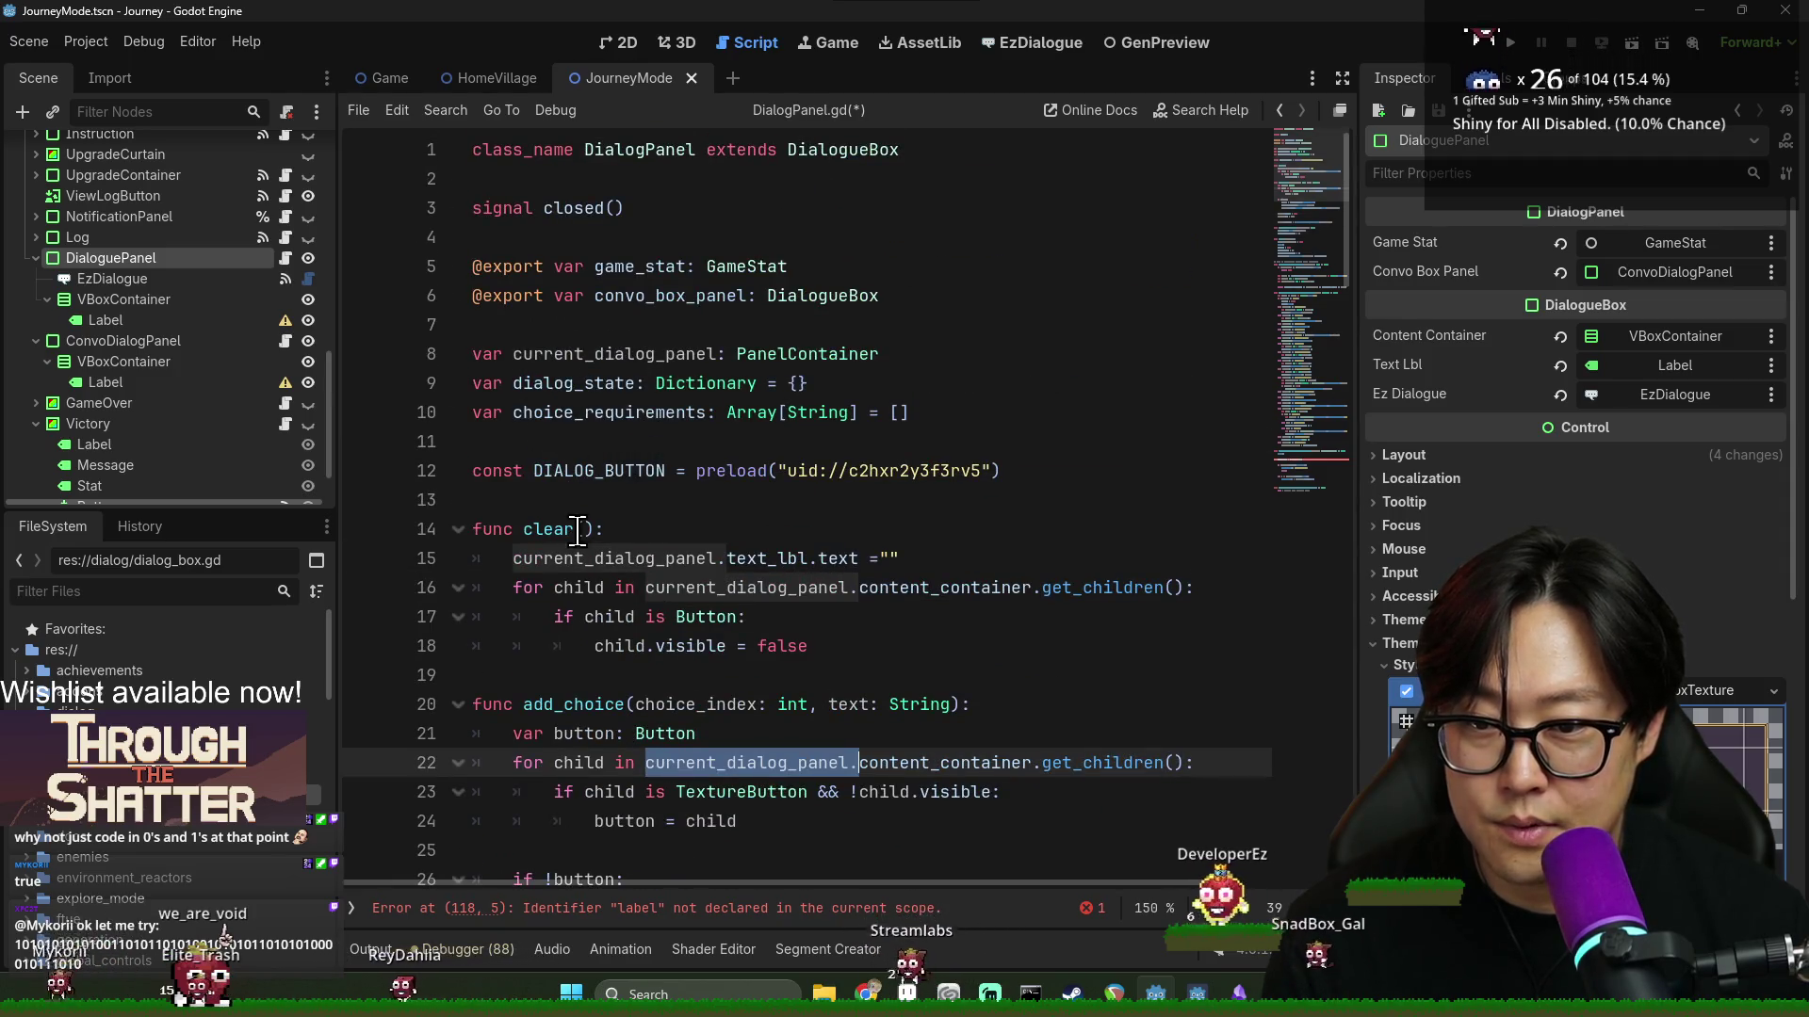
scroll(603, 481, down, 5)
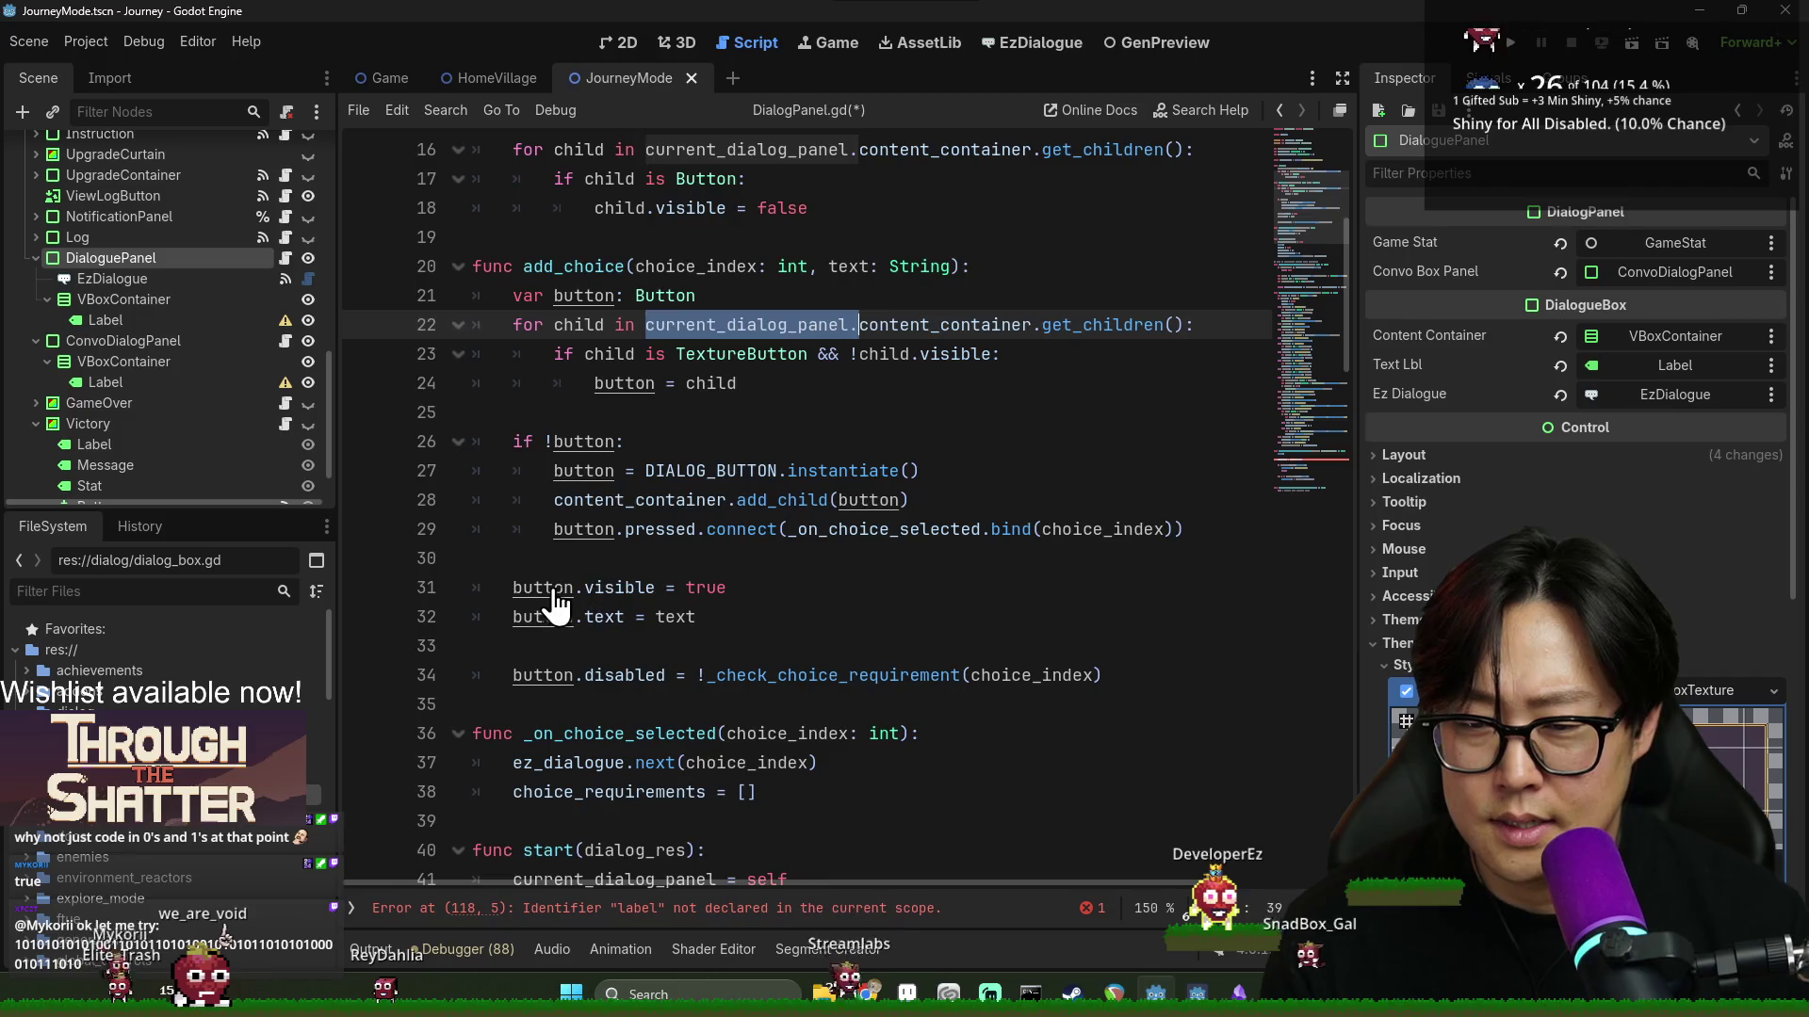
key(ctrl+z)
Step: Prefix content_container on line 28 with 'current_dialog_panel.', fix the double dot, and save
double_click(603, 501)
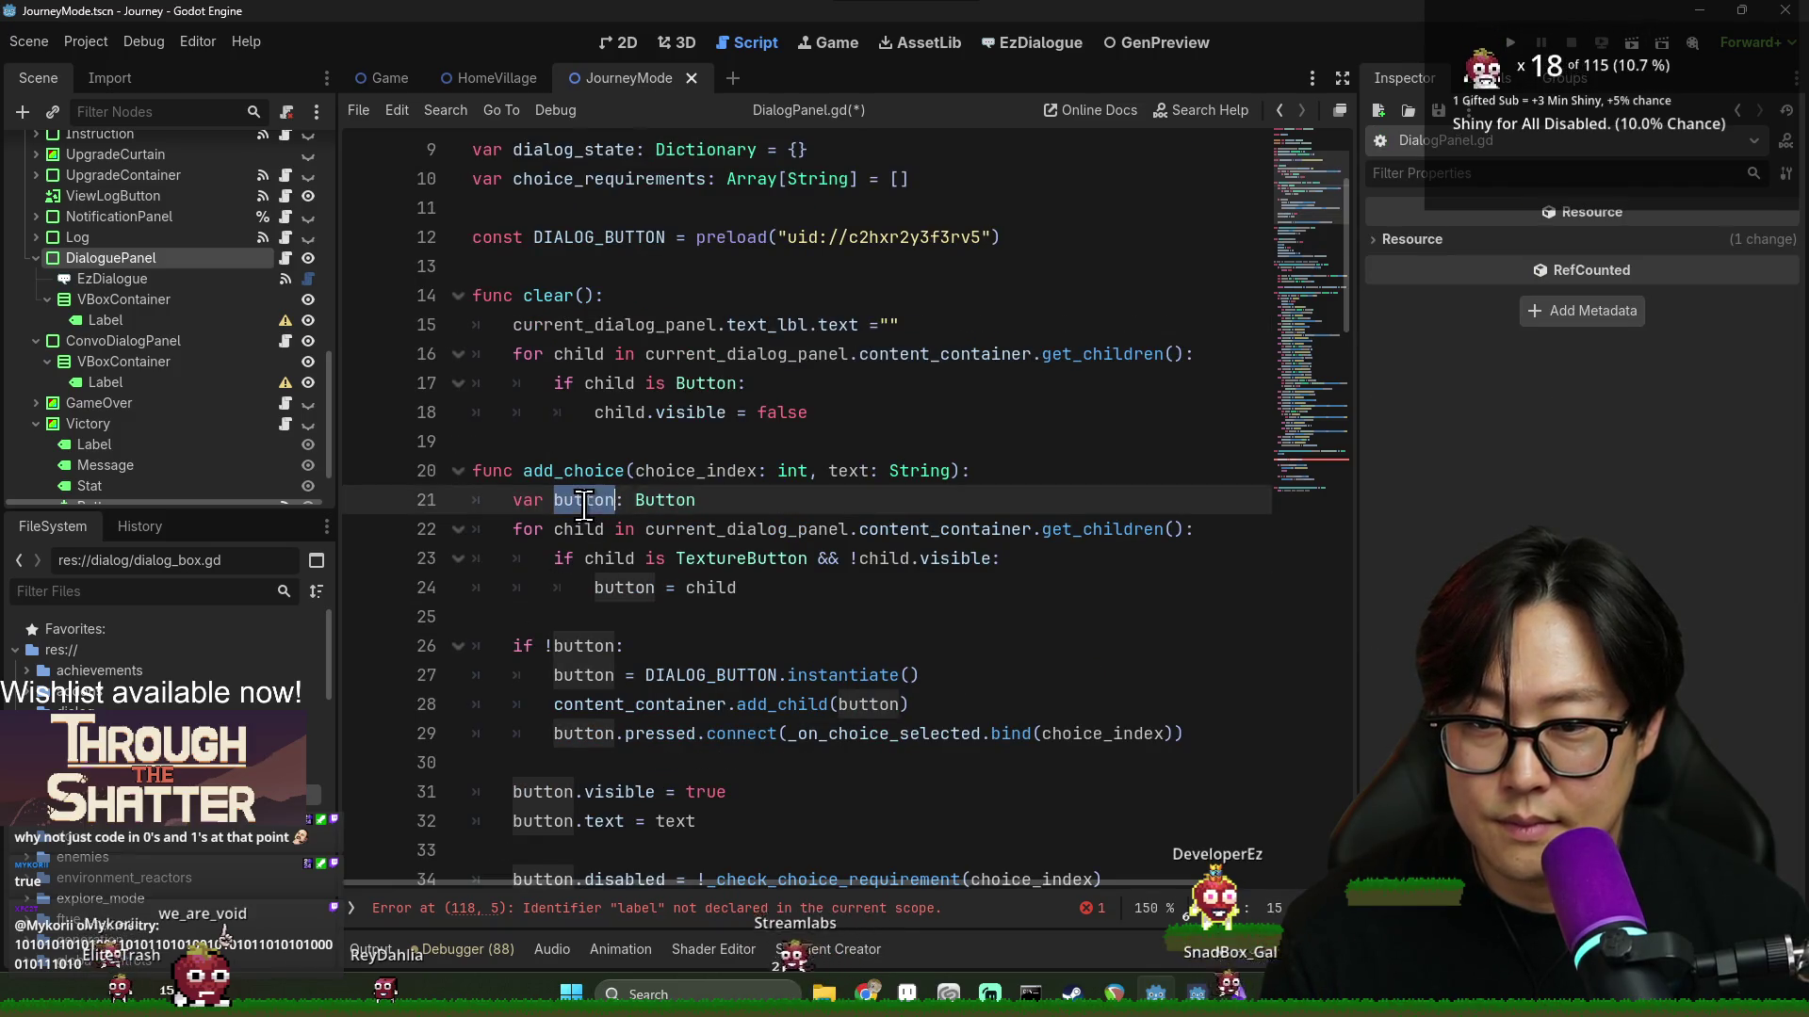
scroll(589, 504, down, 4)
double_click(702, 324)
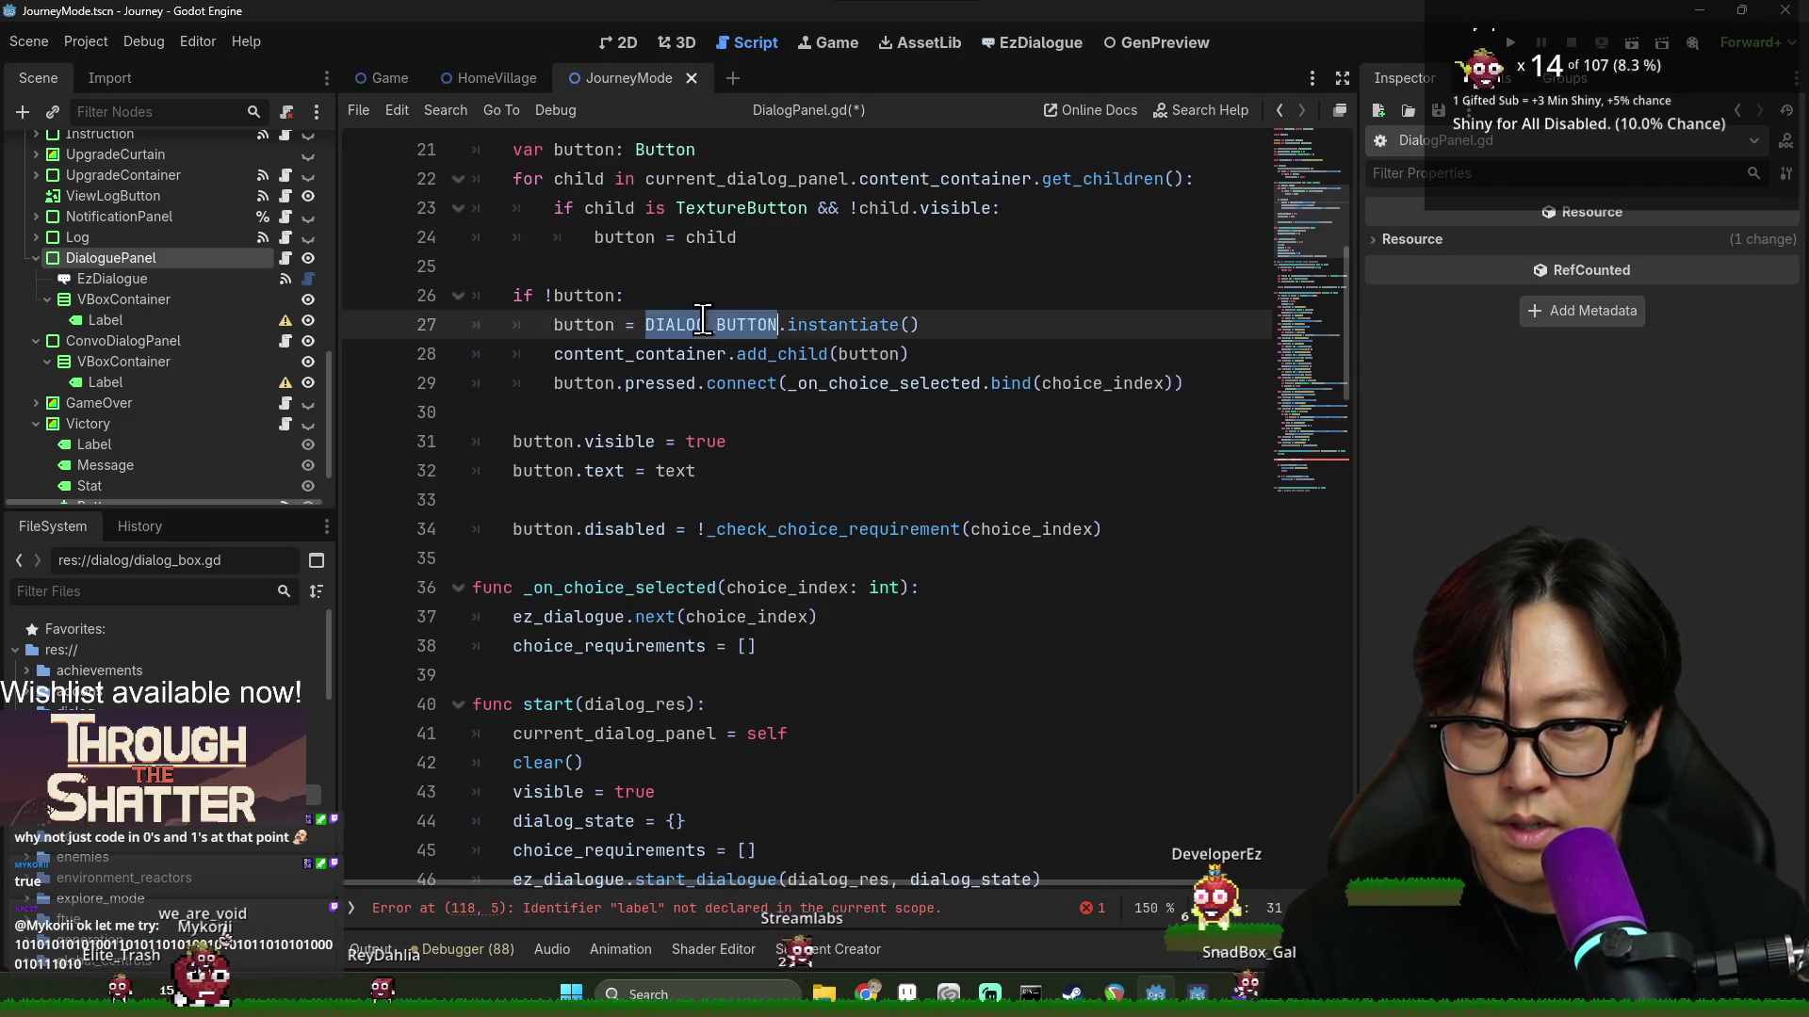
double_click(562, 441)
double_click(718, 354)
key(Home)
text(current_dialog_panel..)
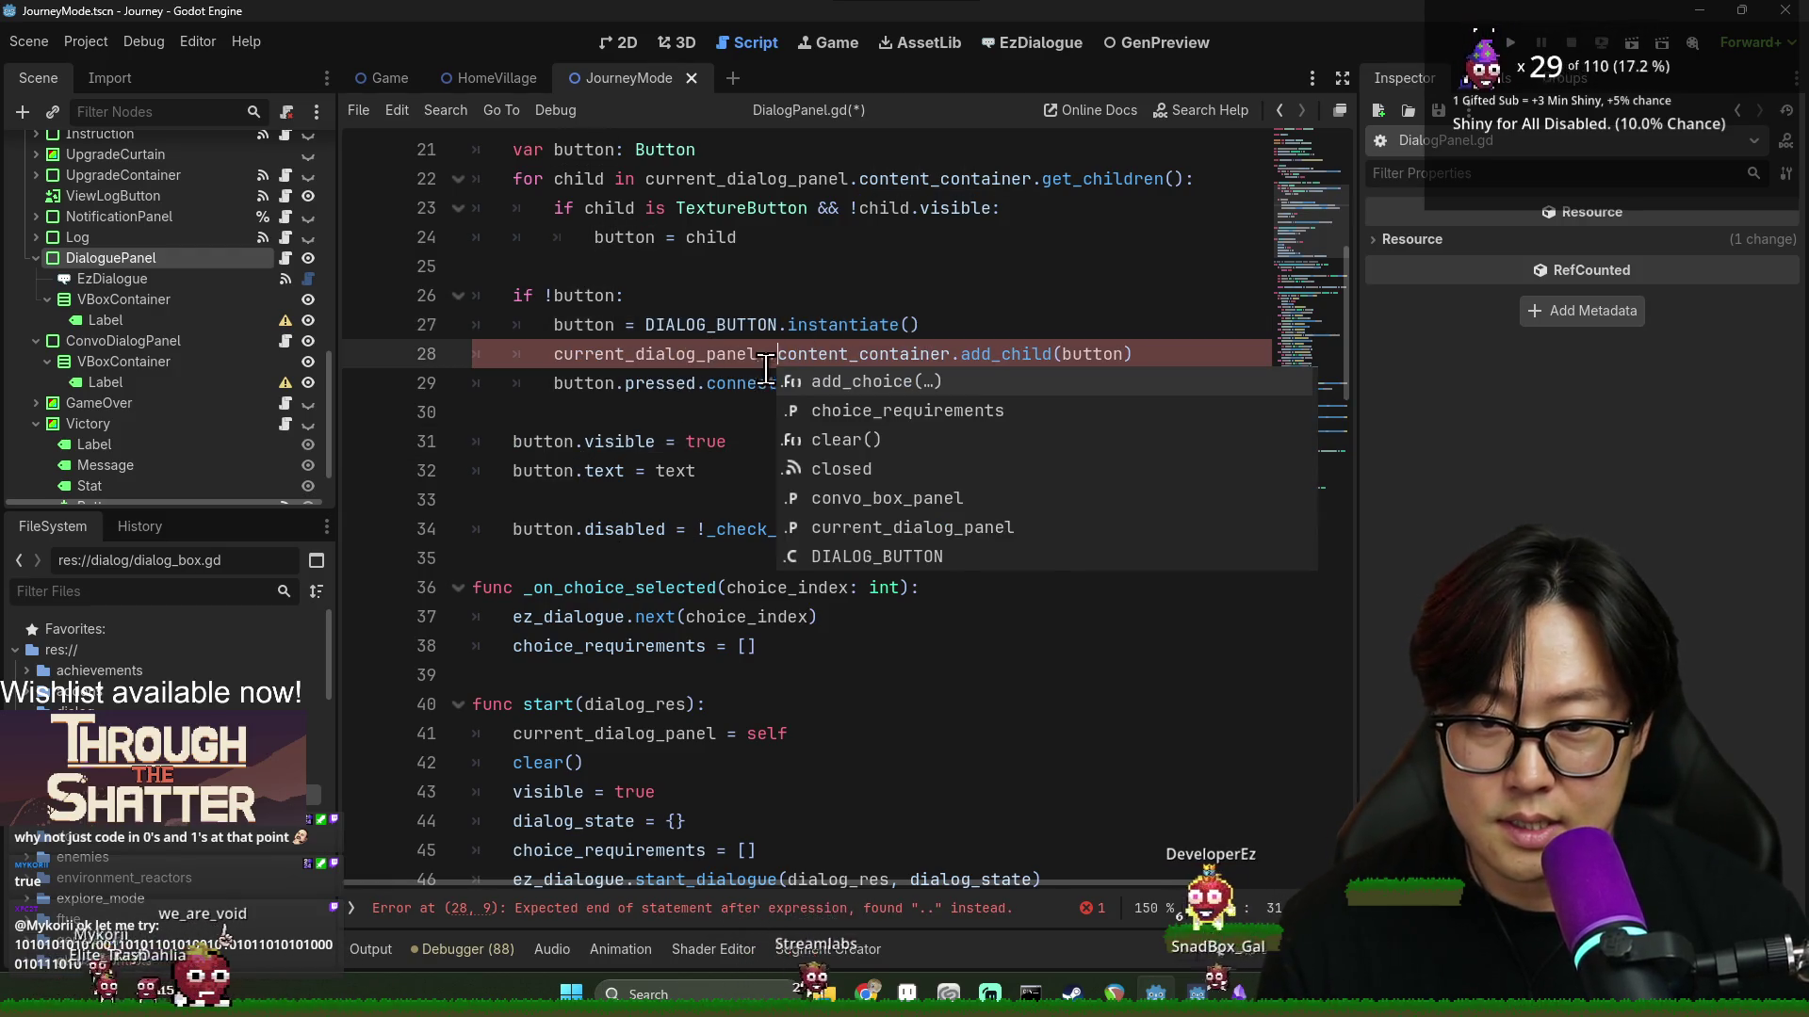
key(BackSpace)
key(ctrl+s)
click(641, 385)
double_click(858, 384)
scroll(899, 499, down, 1)
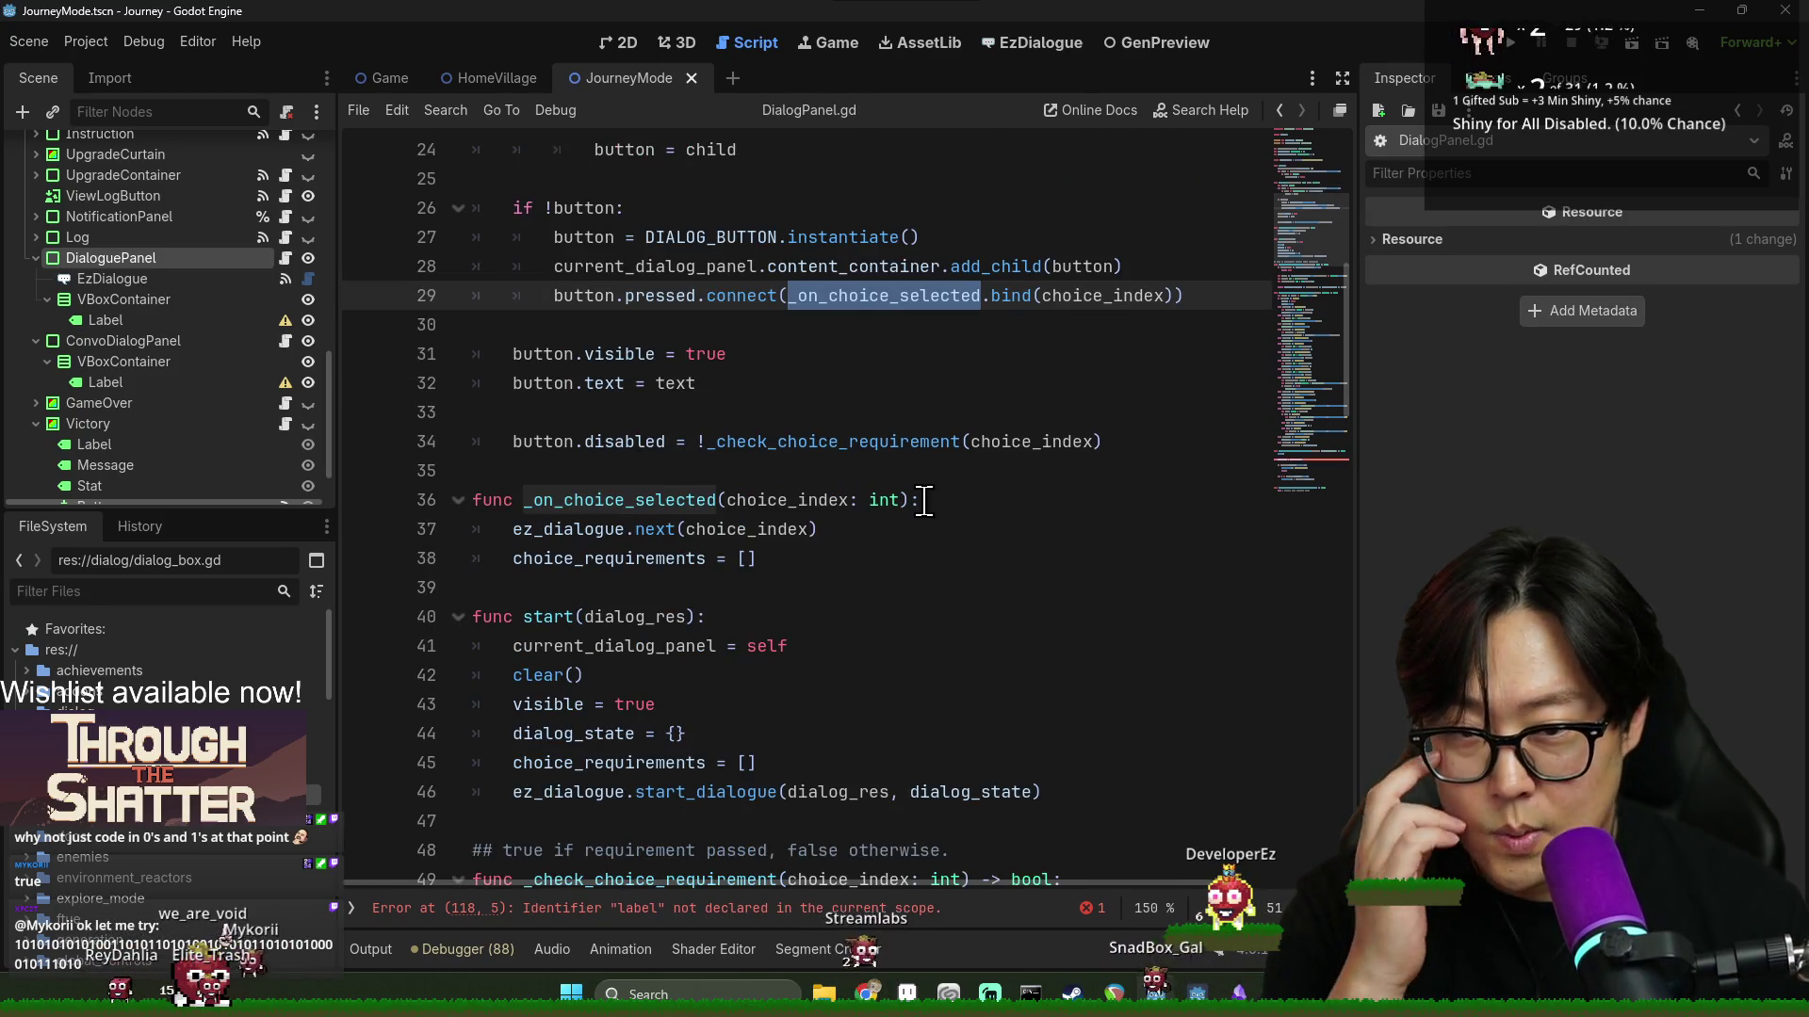
double_click(660, 500)
scroll(904, 537, down, 1)
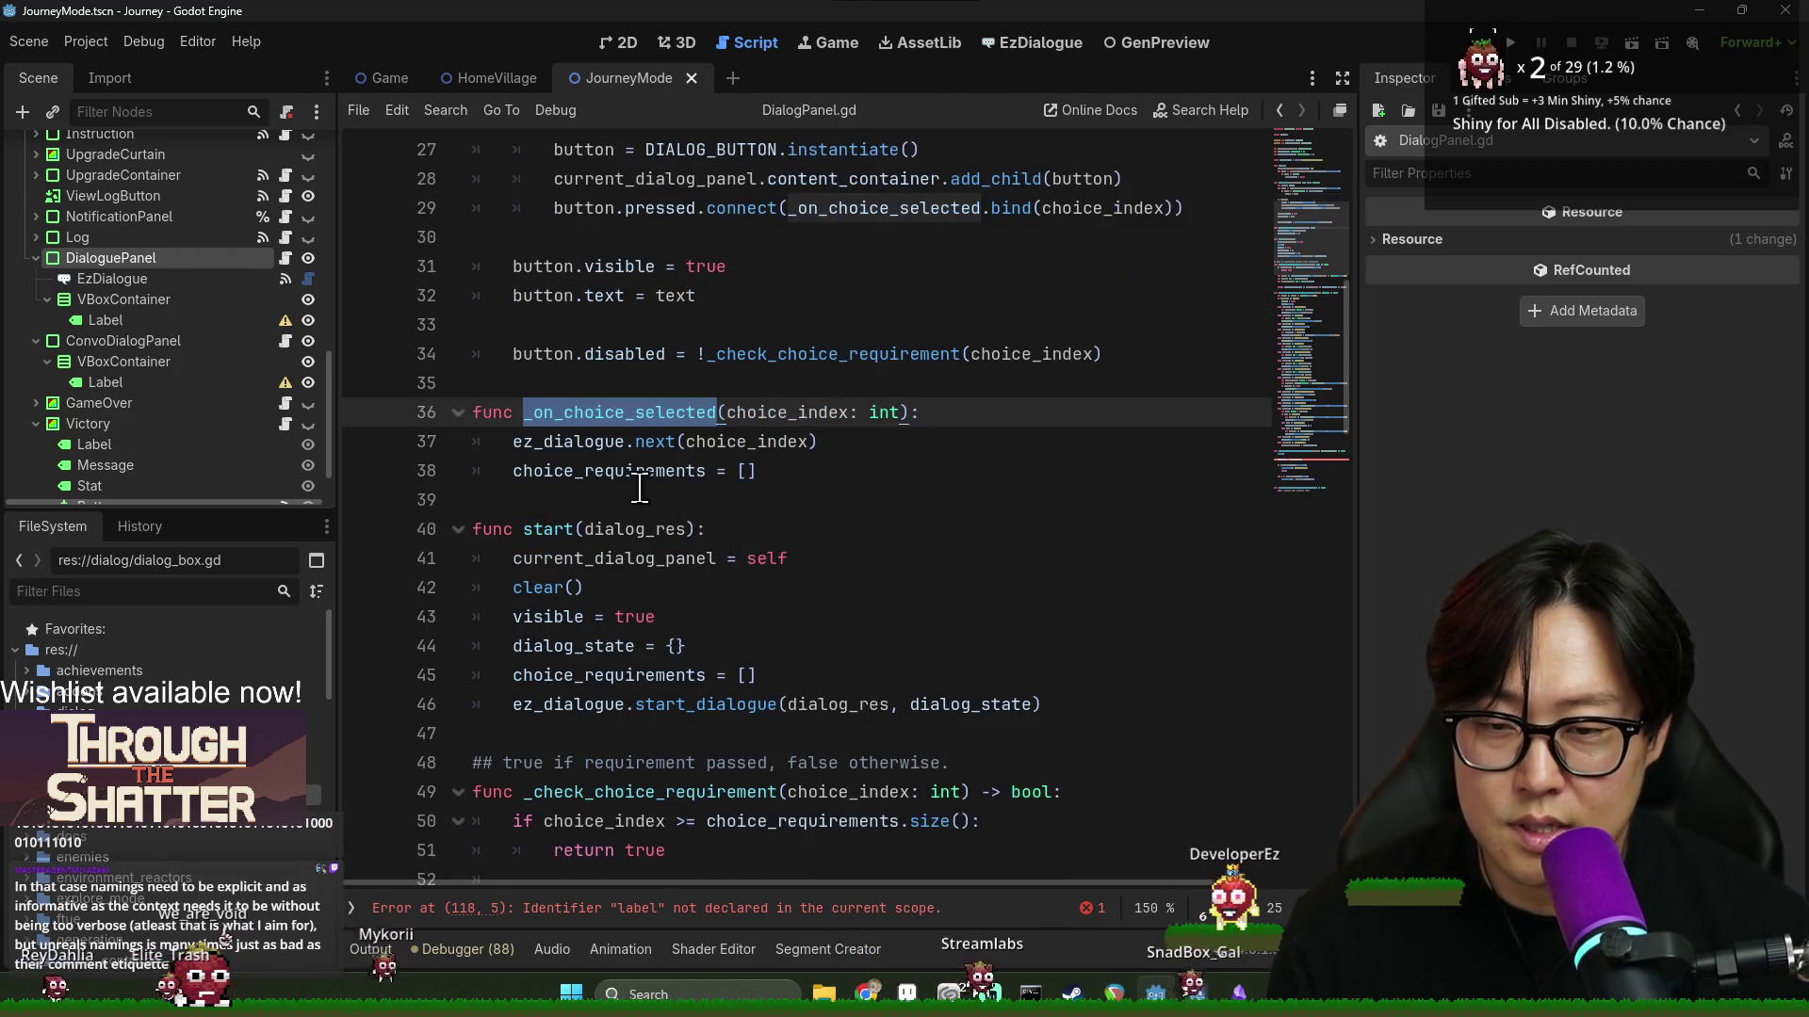
scroll(583, 501, down, 2)
double_click(557, 353)
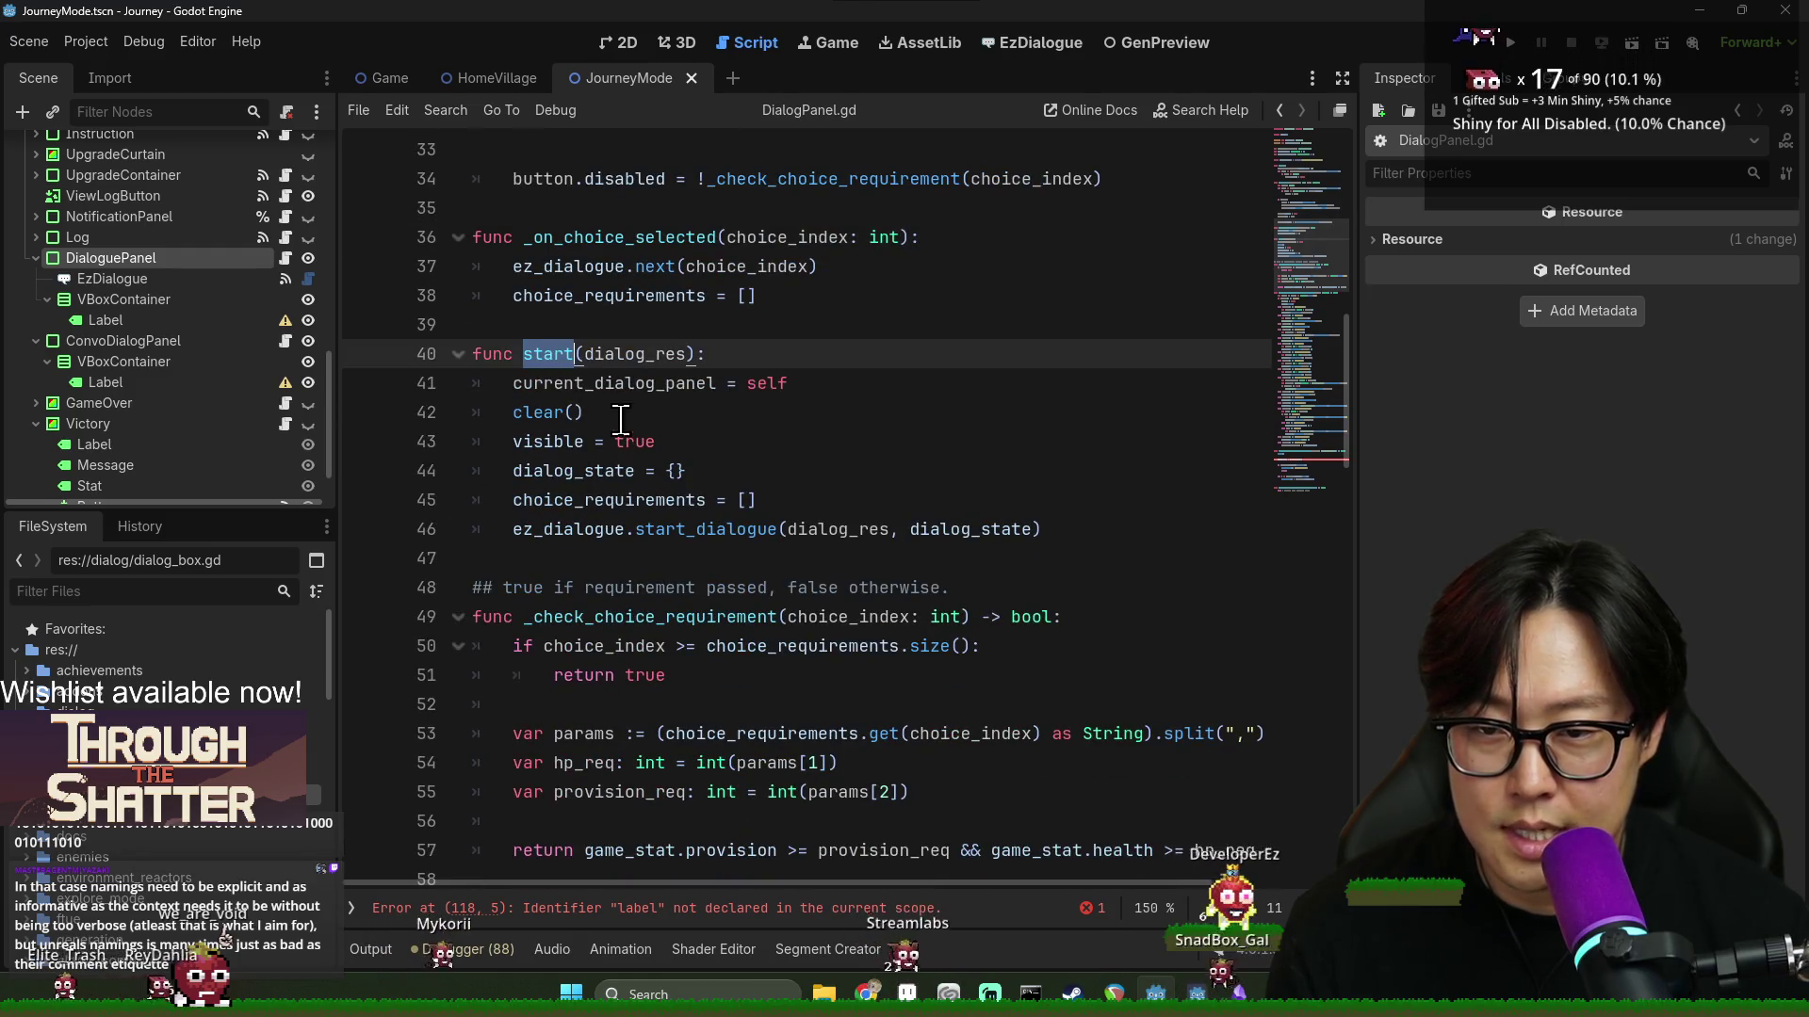
double_click(538, 411)
double_click(603, 384)
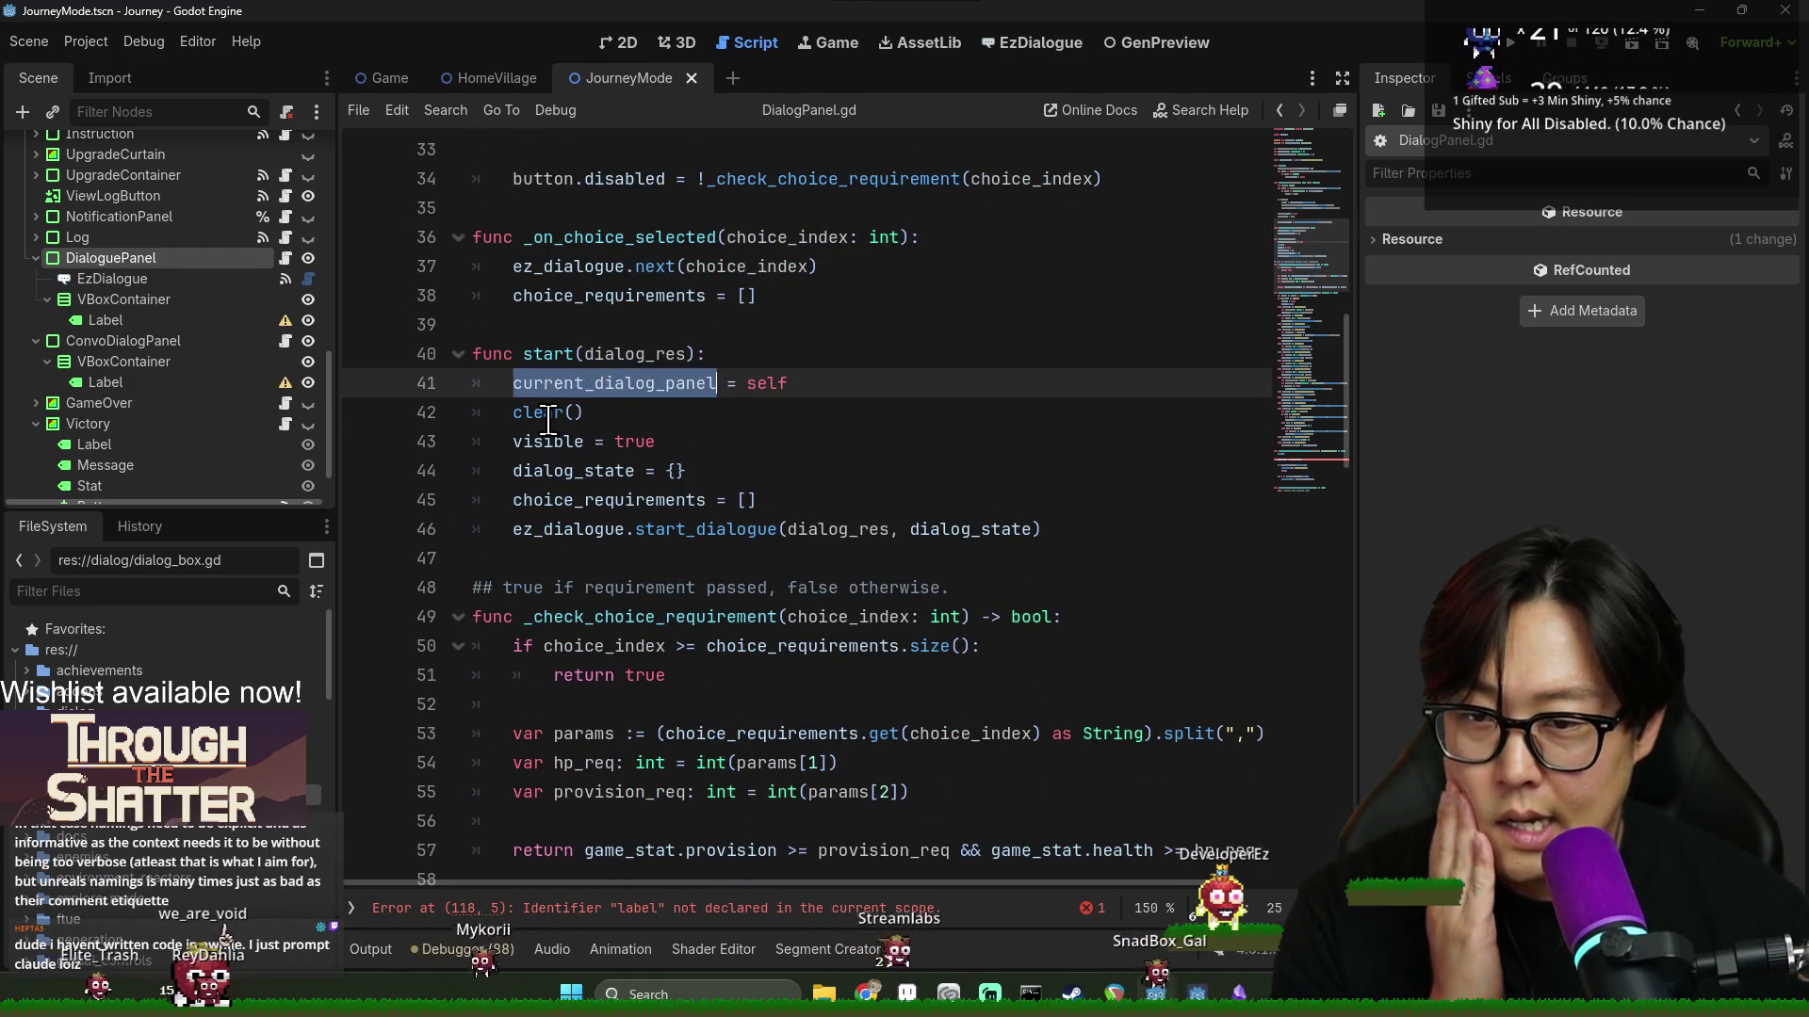
double_click(551, 413)
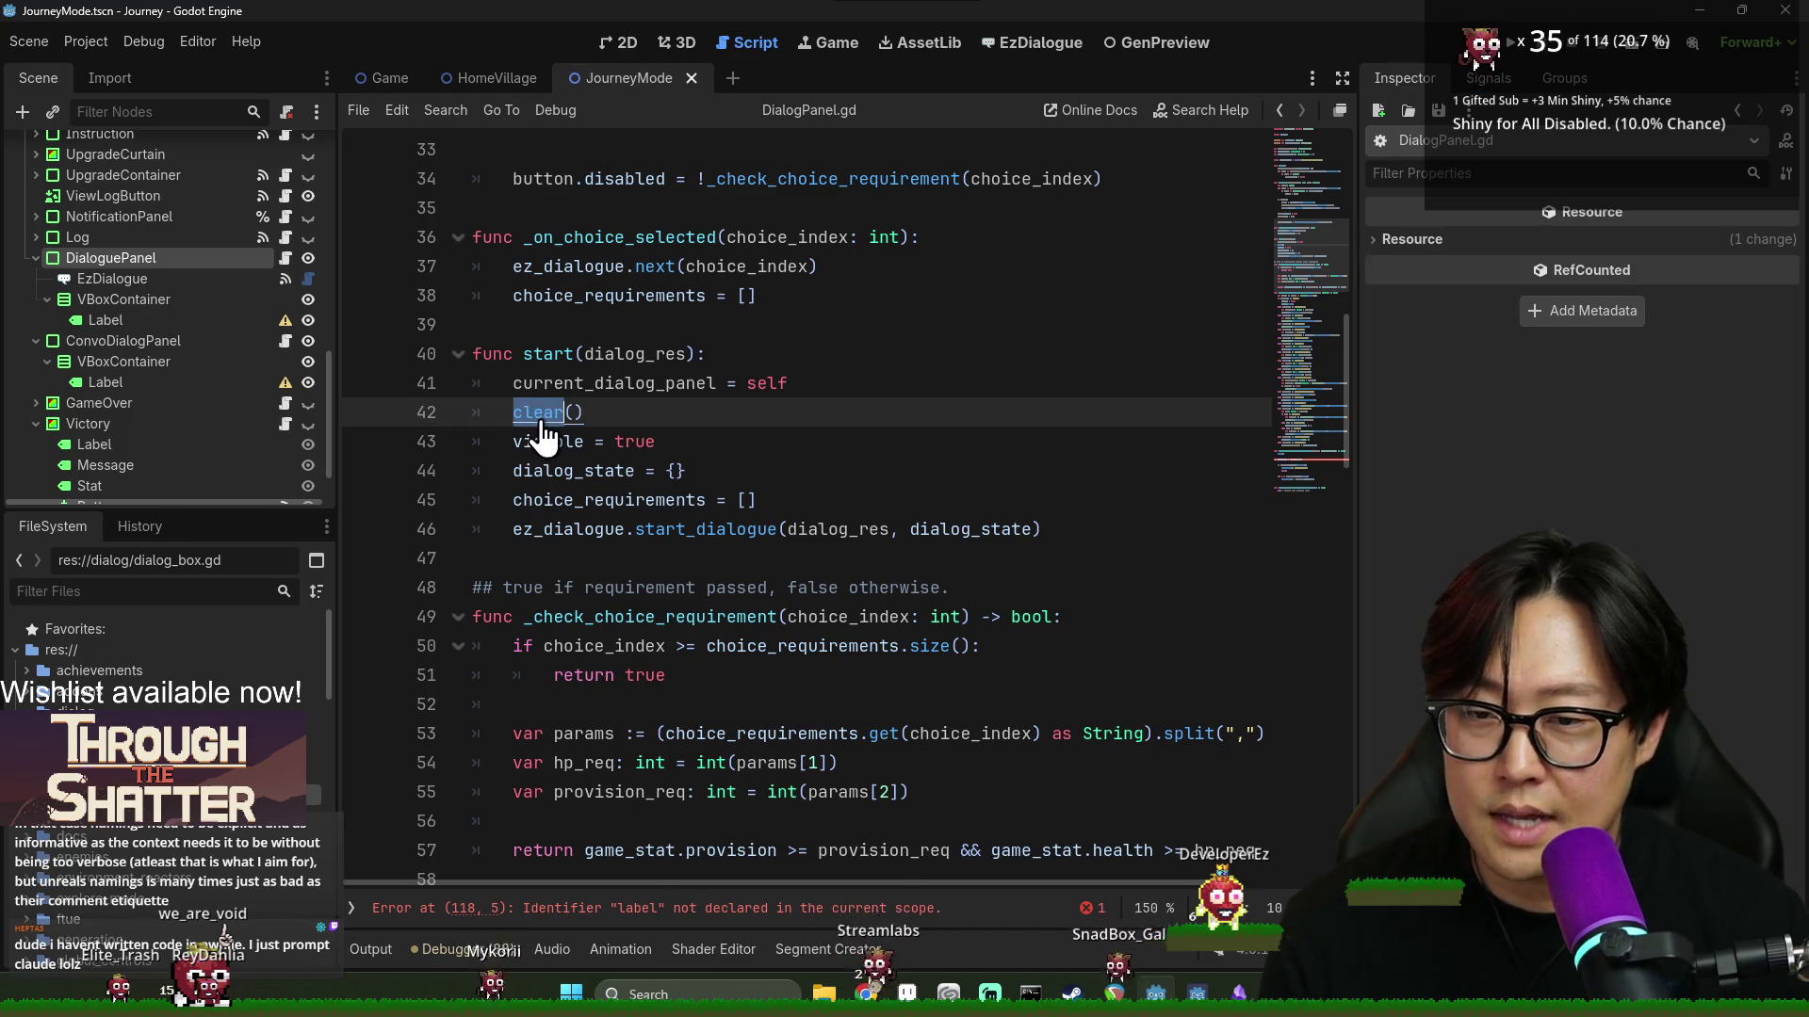
ctrl+click(541, 424)
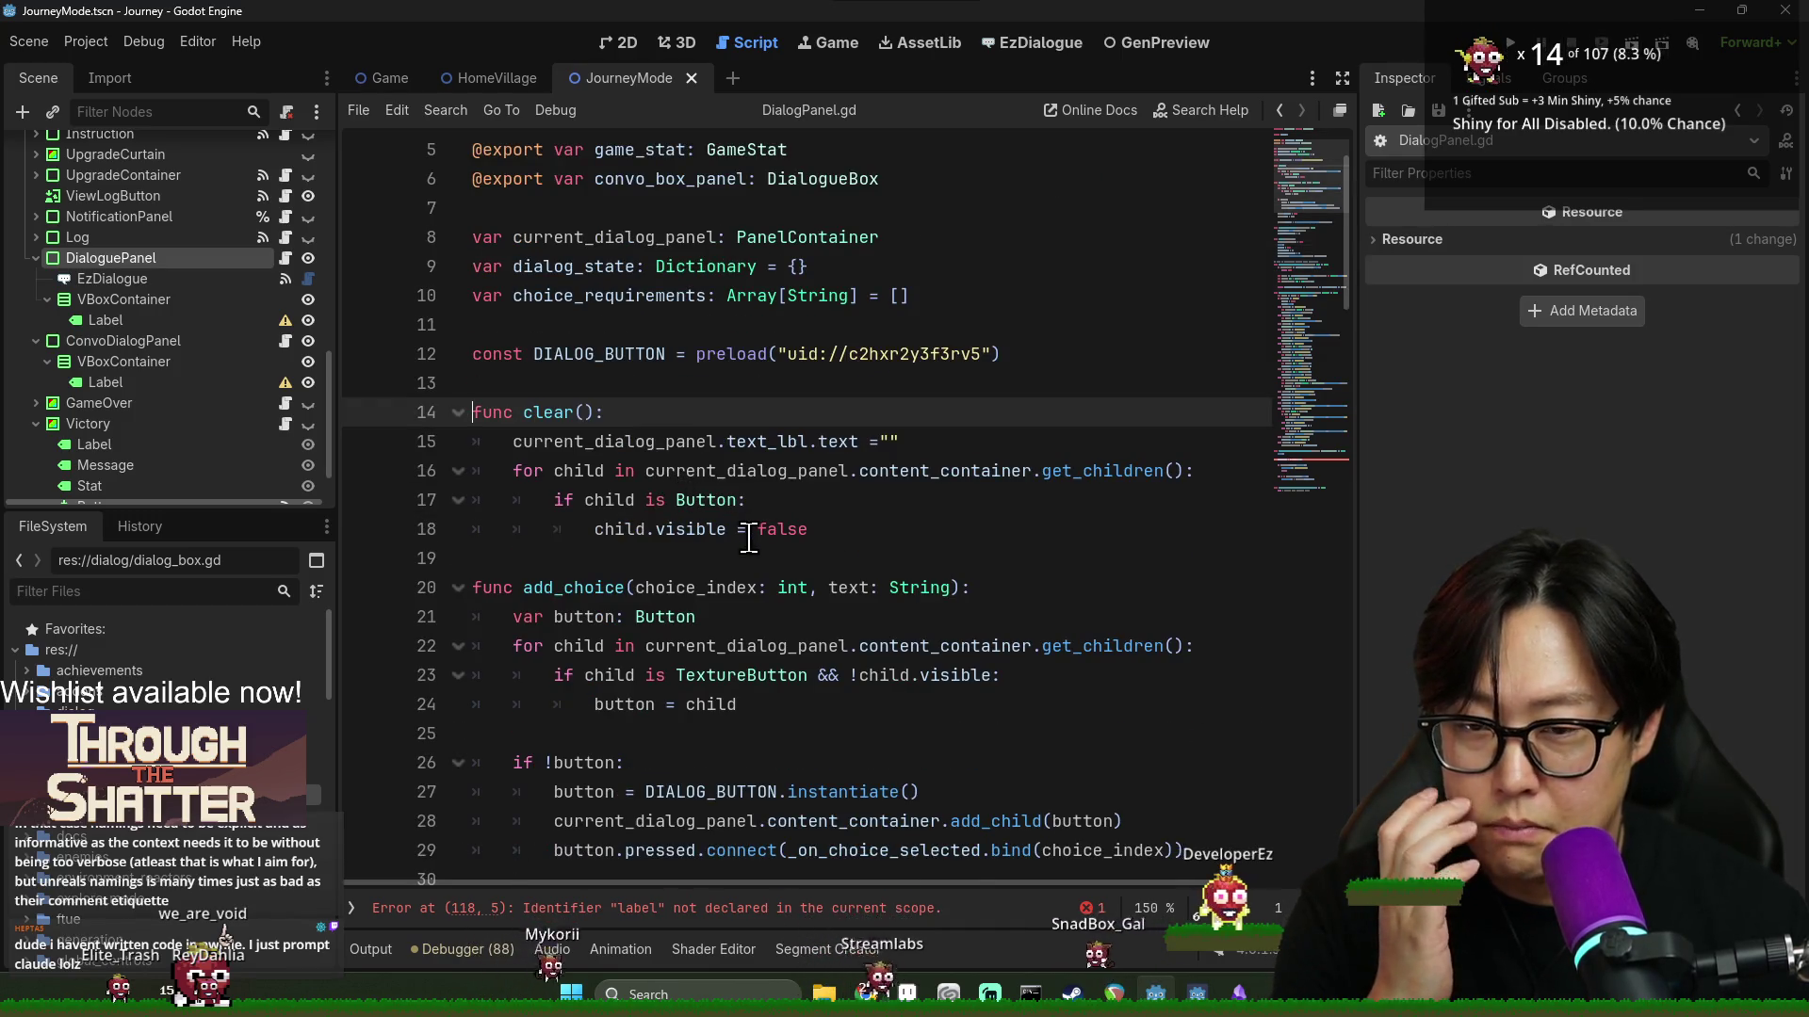
double_click(612, 441)
click(679, 442)
scroll(682, 494, down, 1)
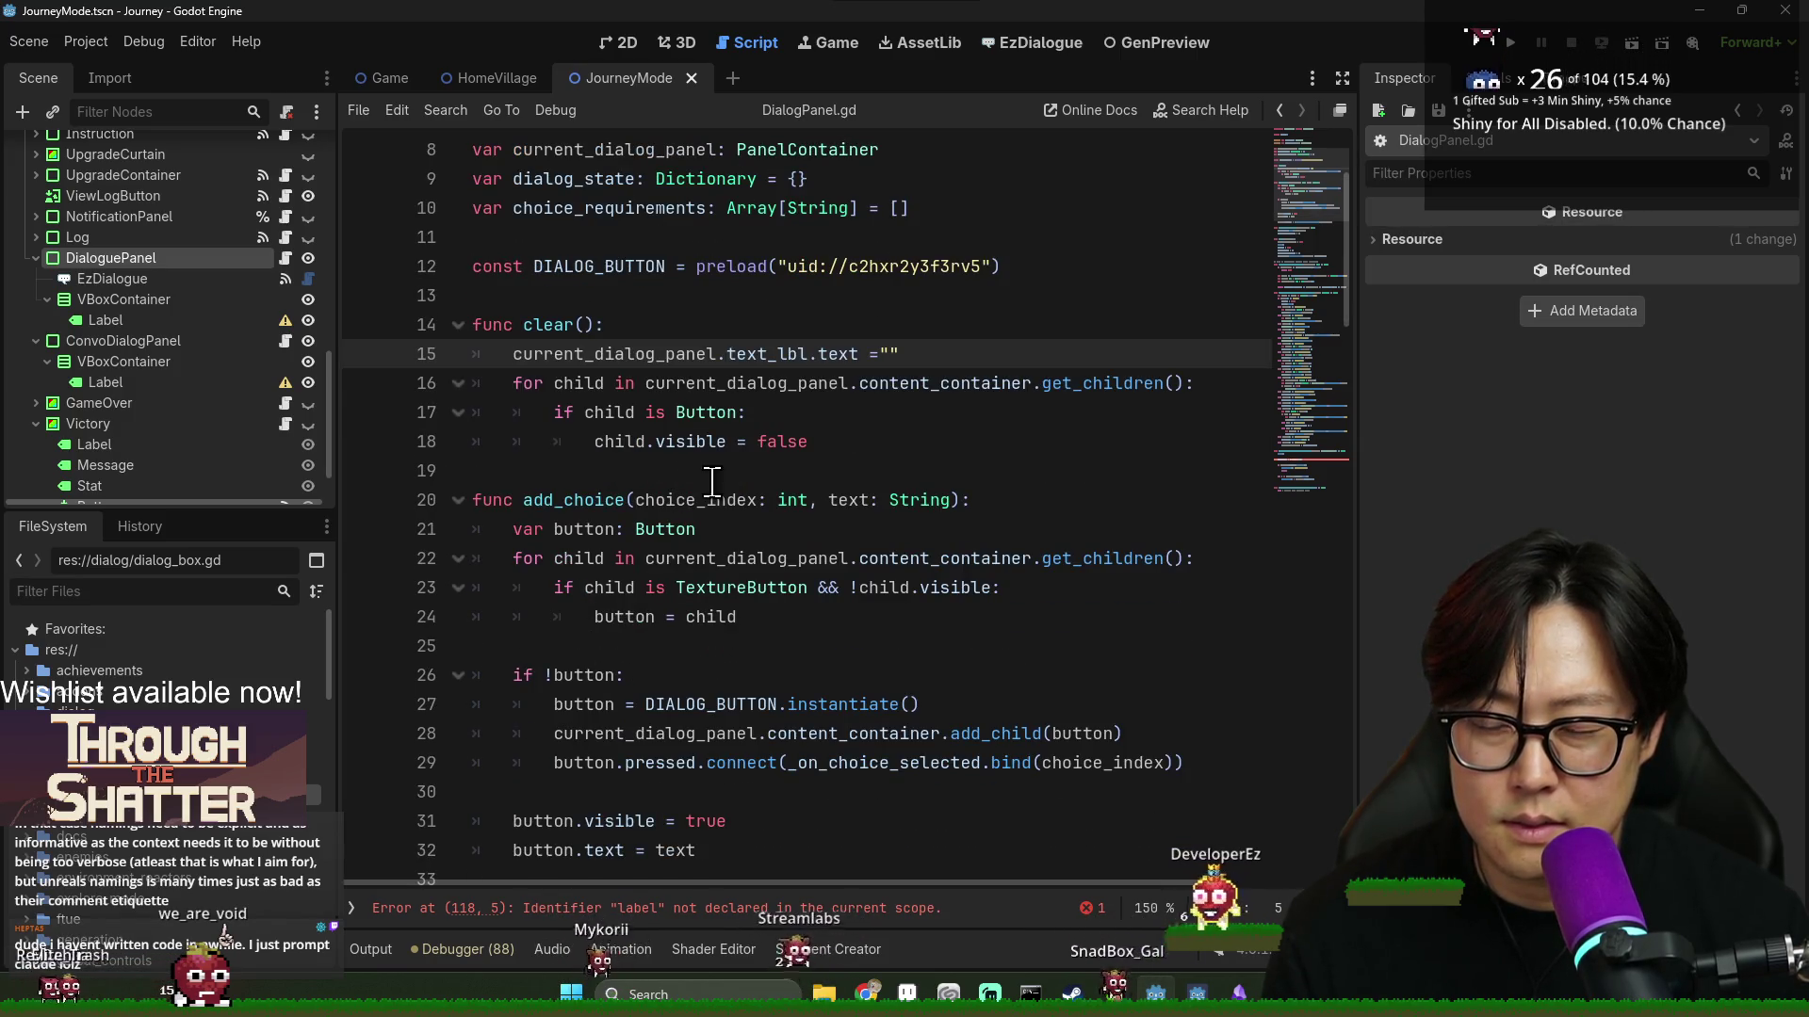
text(current_dialog_panel..)
text(.)
key(BackSpace)
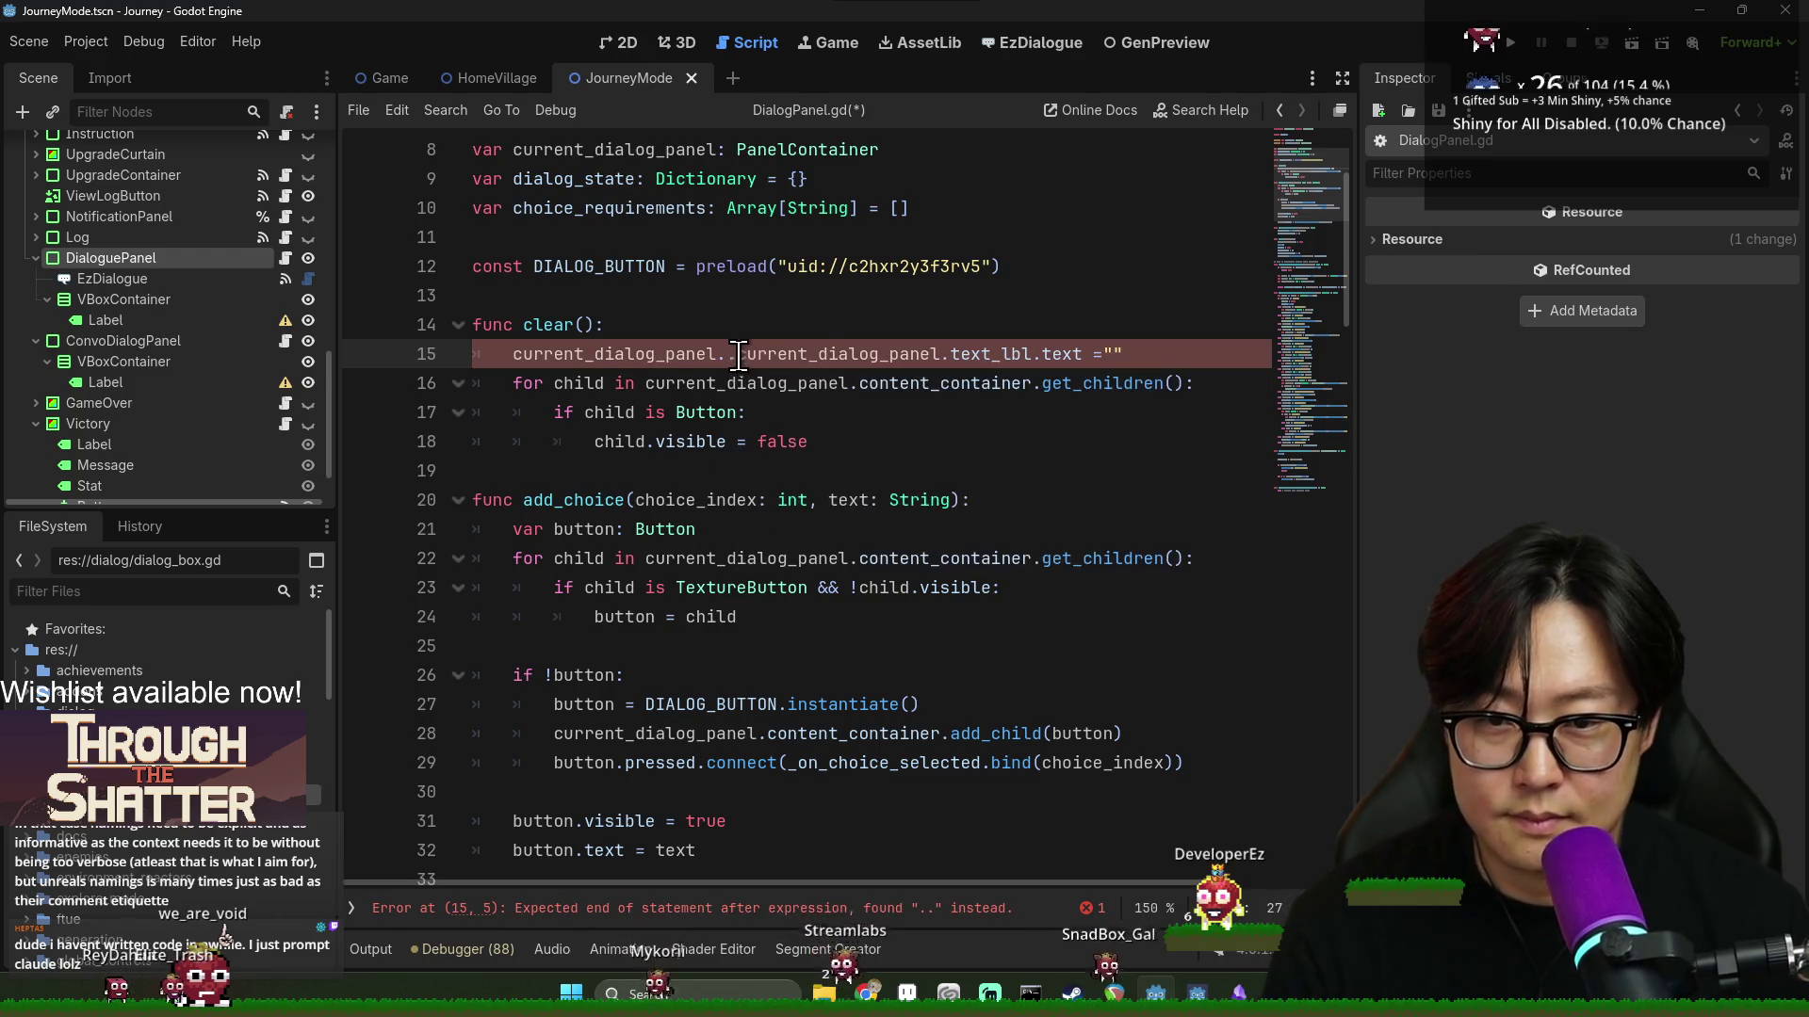
click(742, 386)
double_click(660, 355)
key(ctrl+s)
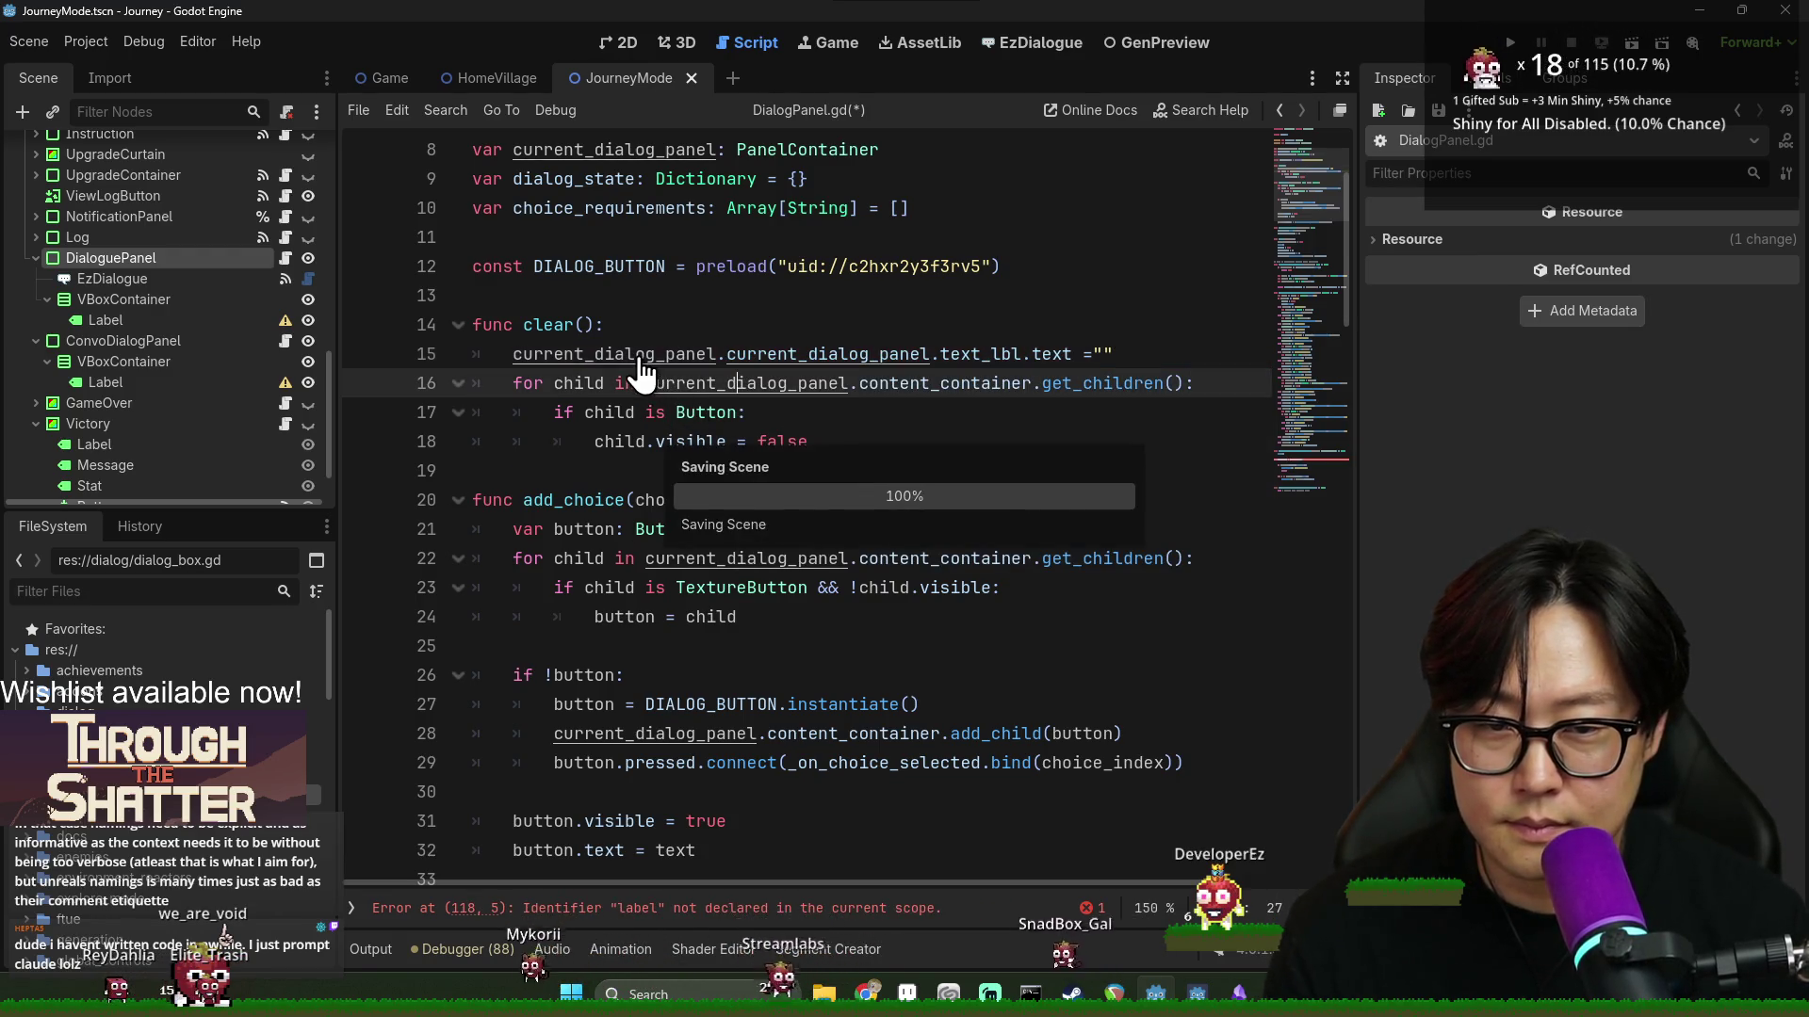
double_click(823, 355)
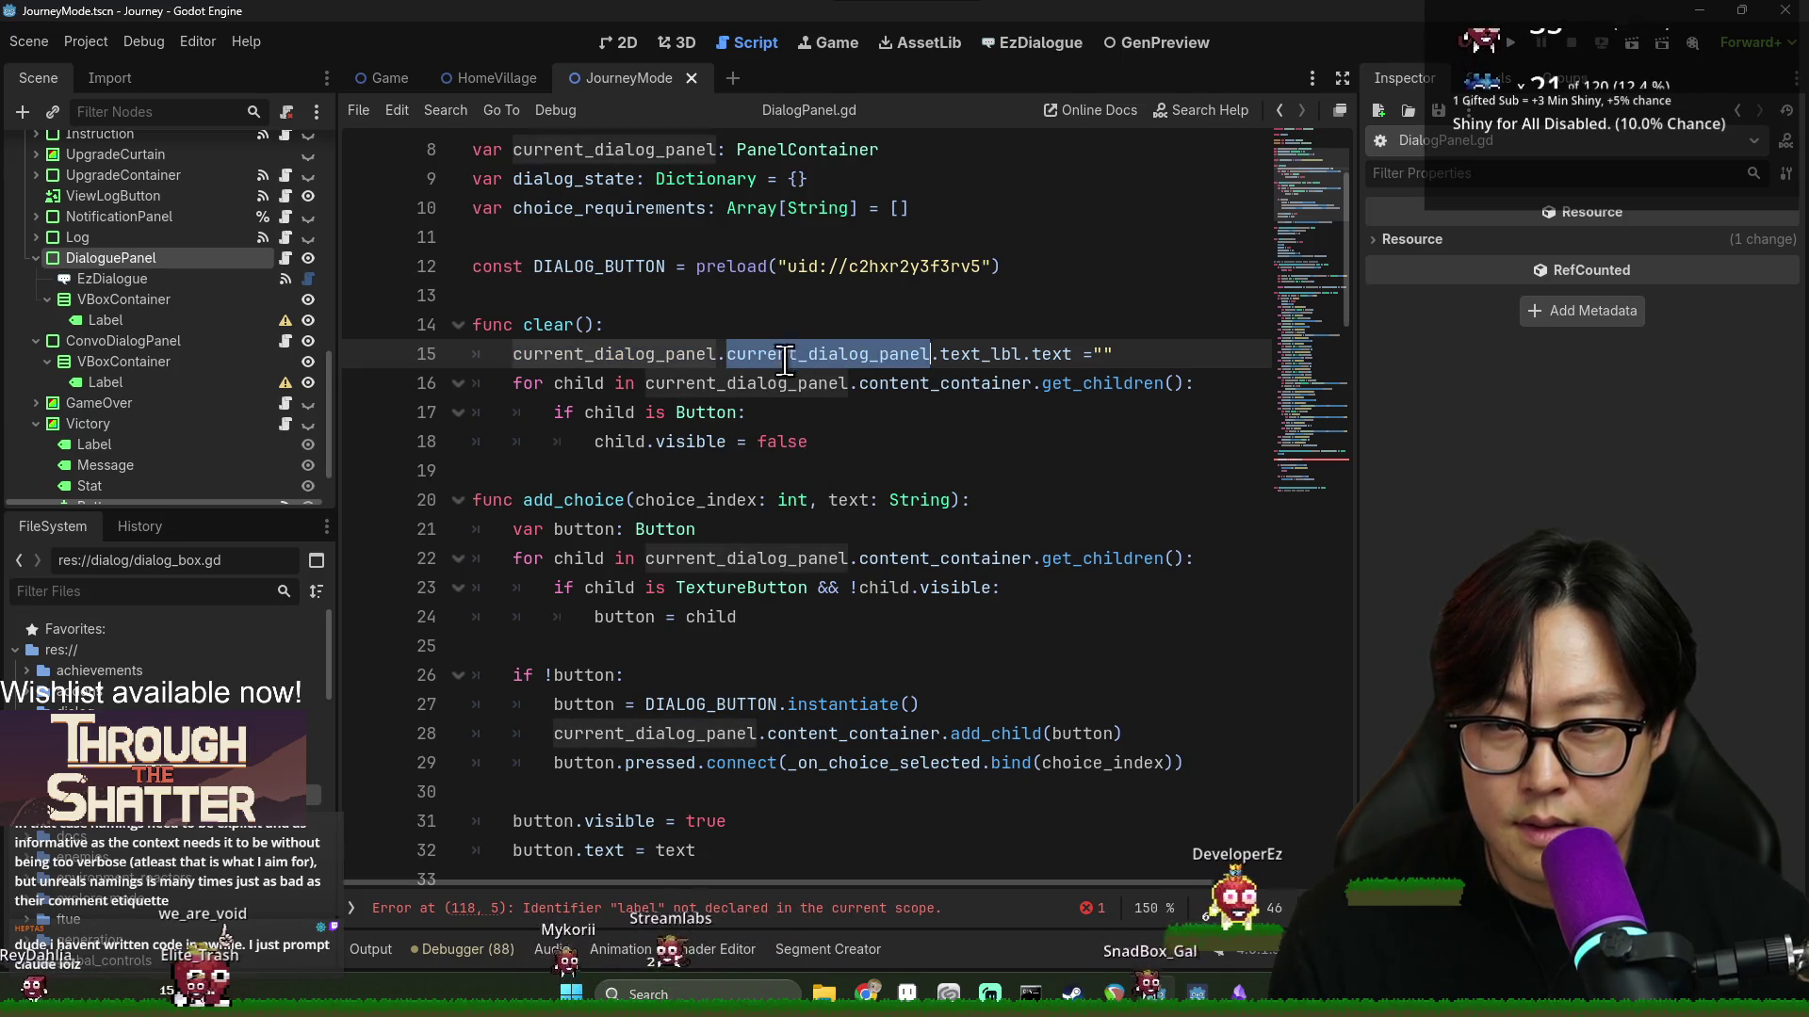
double_click(527, 355)
key(BackSpace)
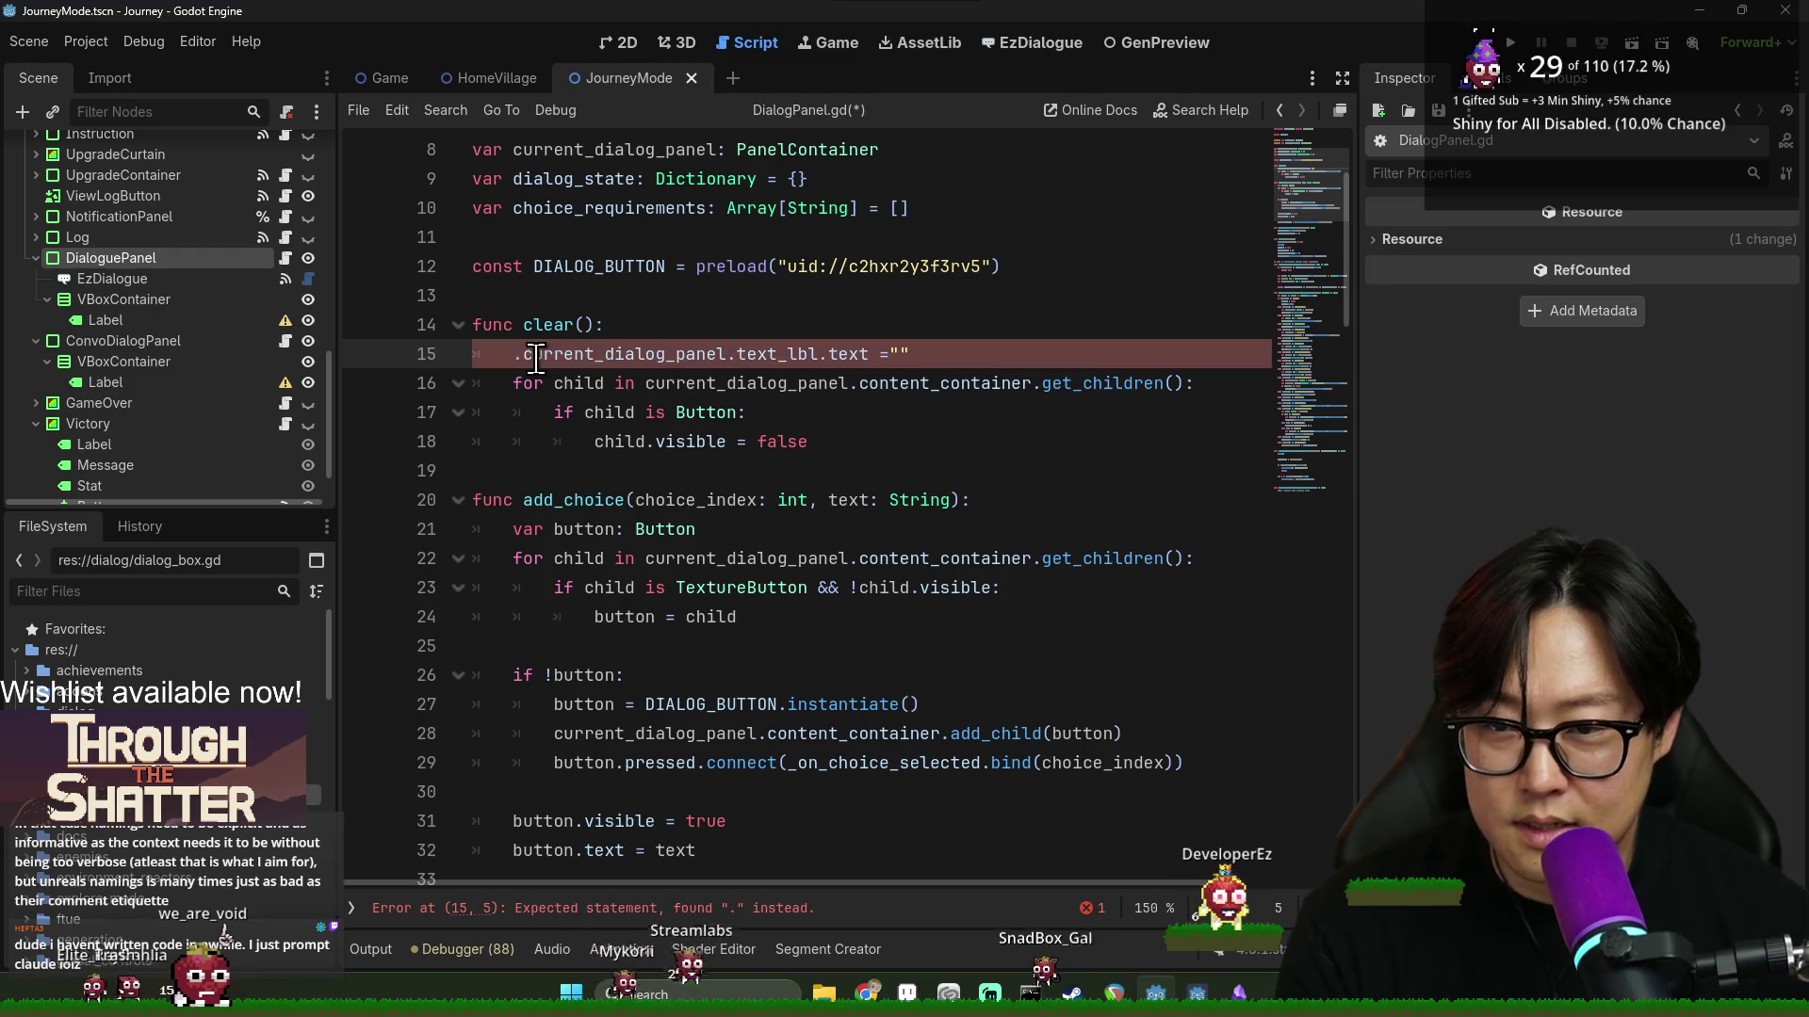
key(Delete)
key(ctrl+s)
scroll(848, 662, down, 10)
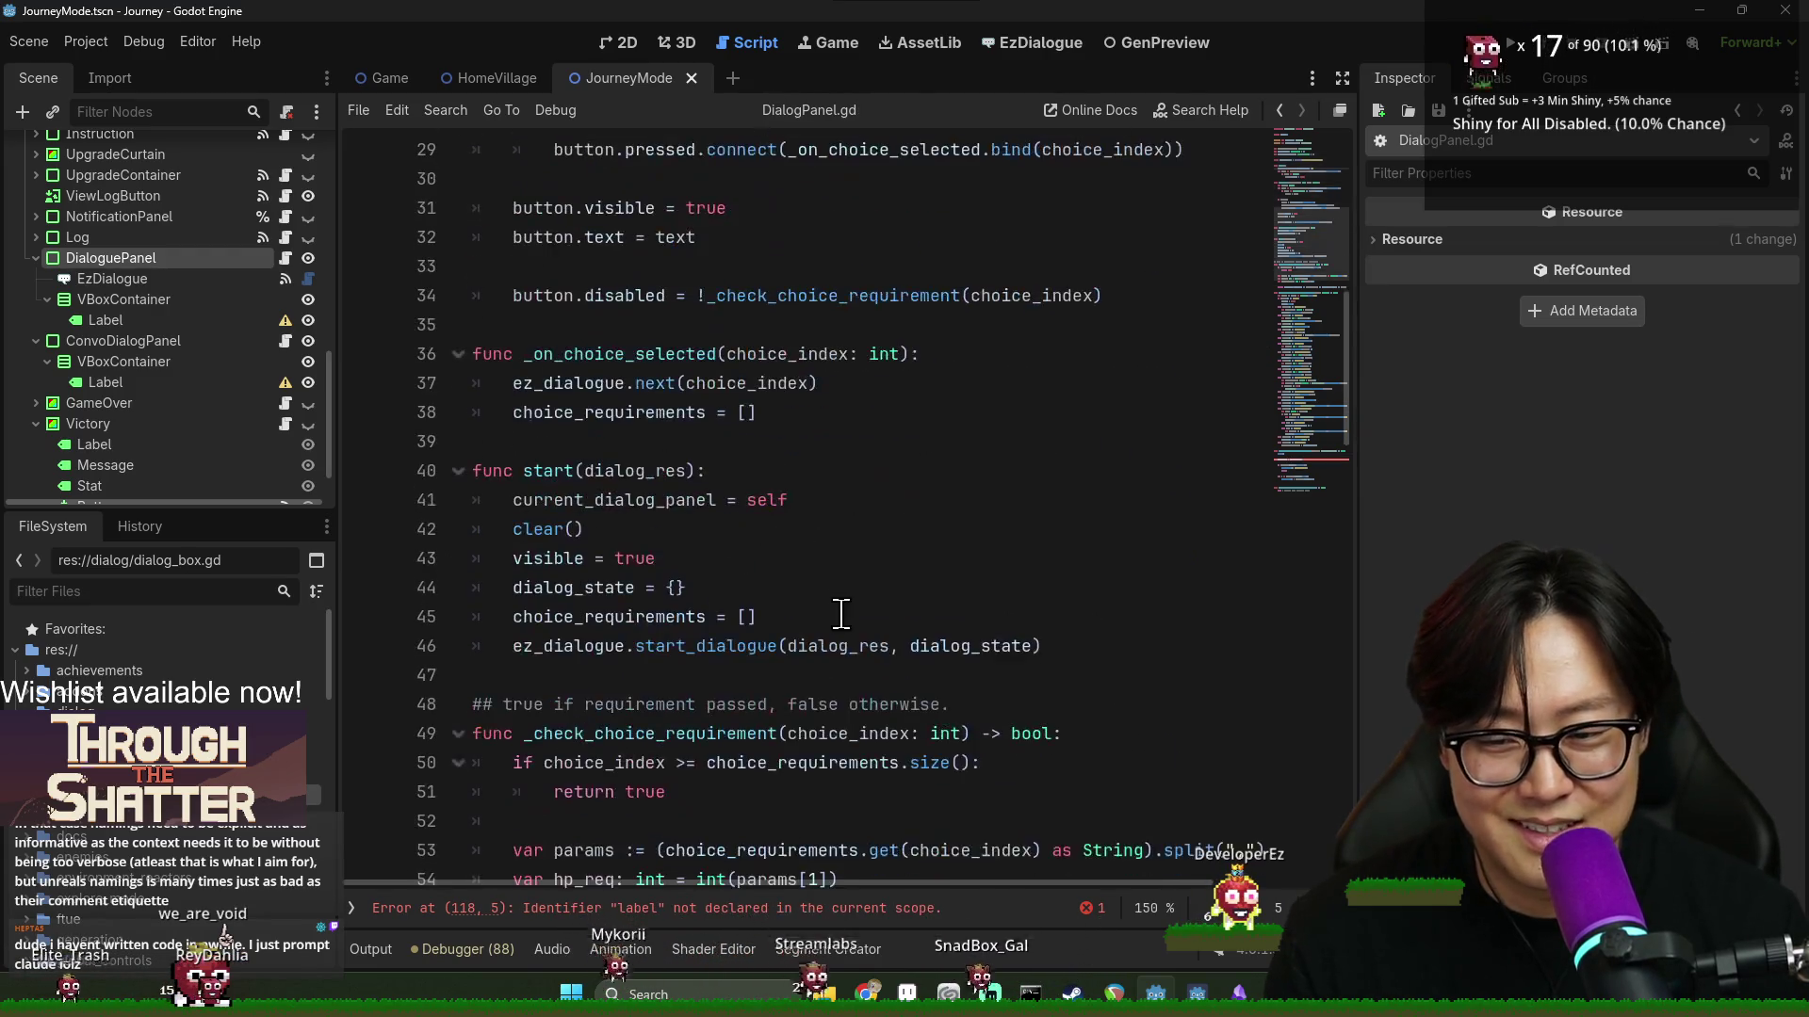
scroll(848, 662, down, 4)
Step: Replace label on line 118 with current_dialog_panel.text_lbl via autocomplete and save
click(802, 910)
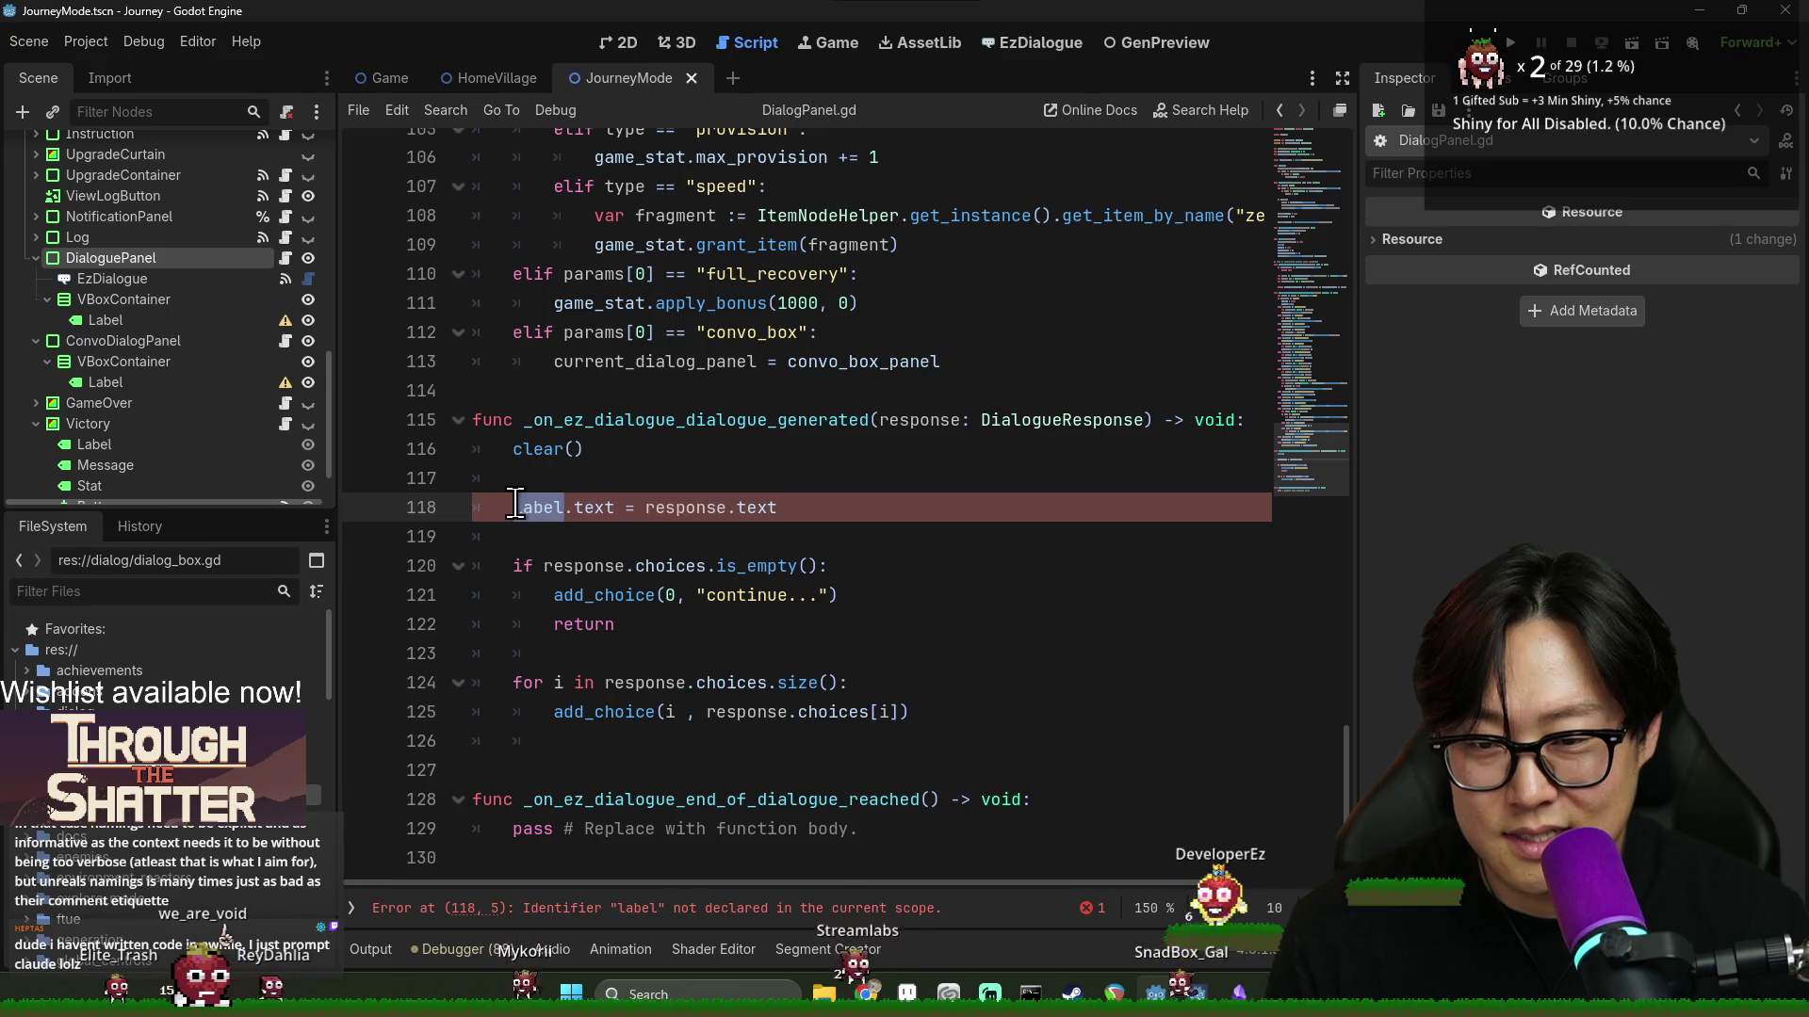
text(current_dialog_panel.te)
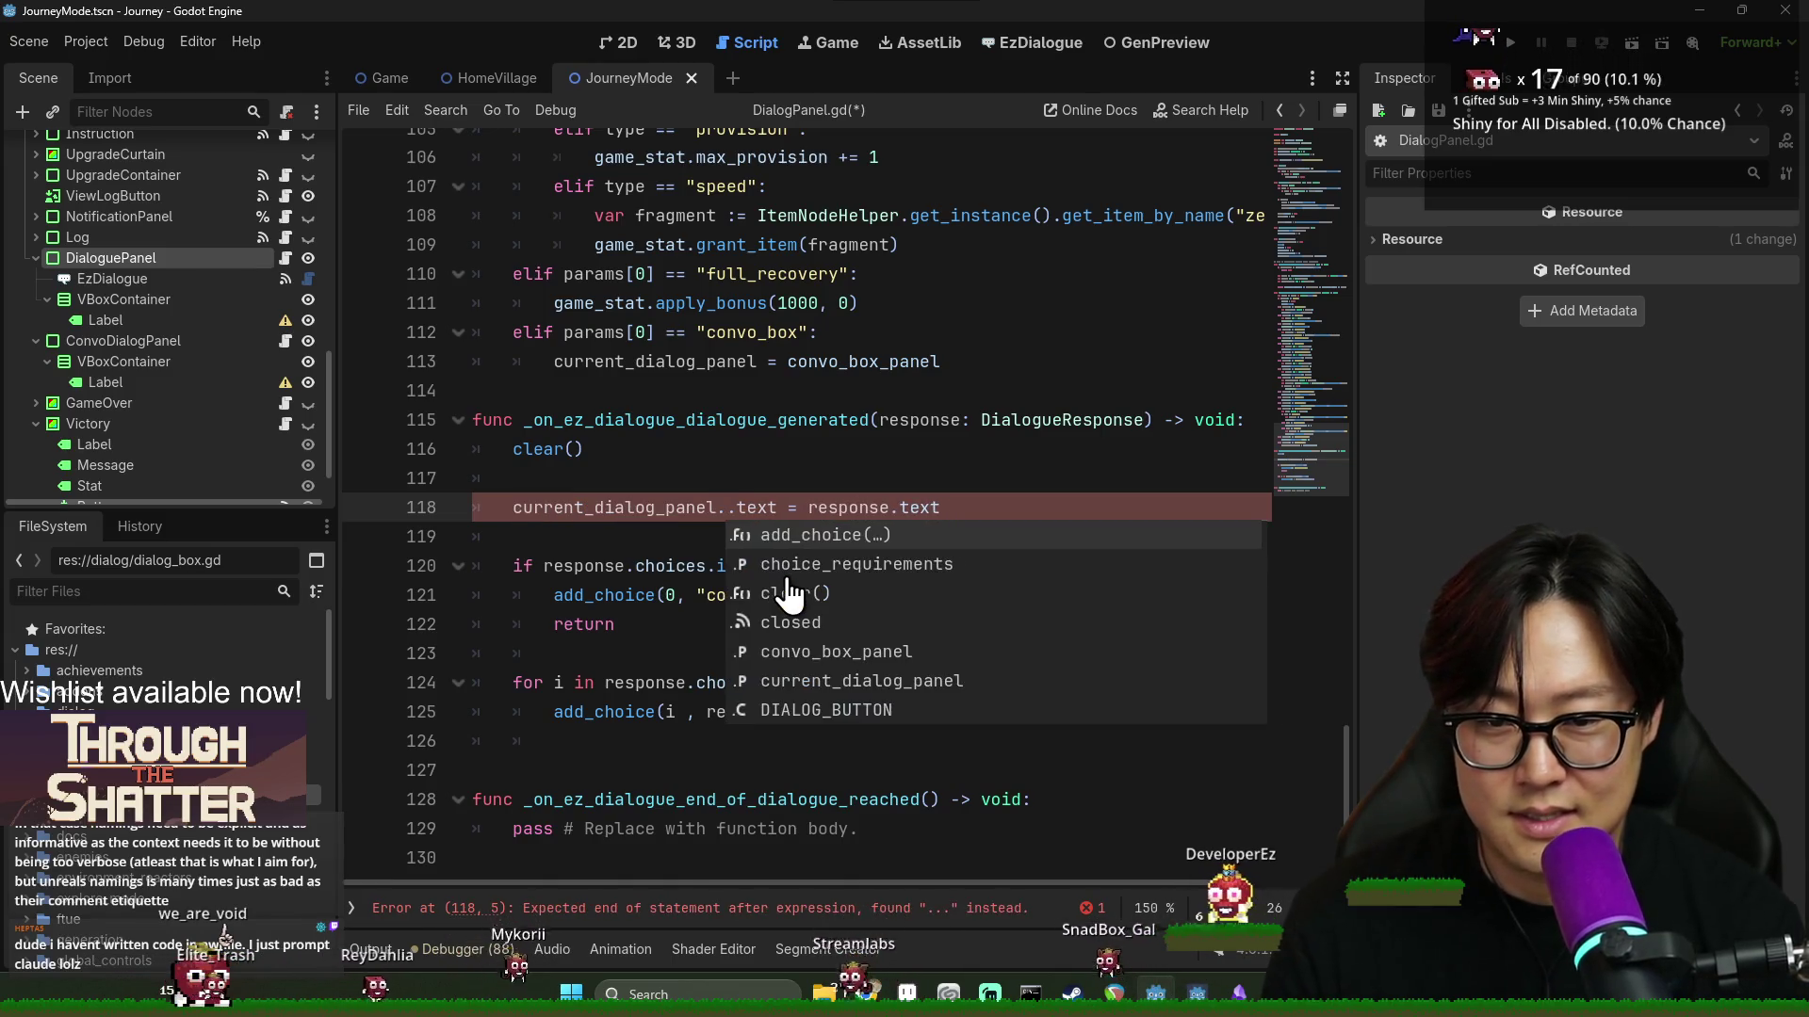
key(Return)
key(ctrl+s)
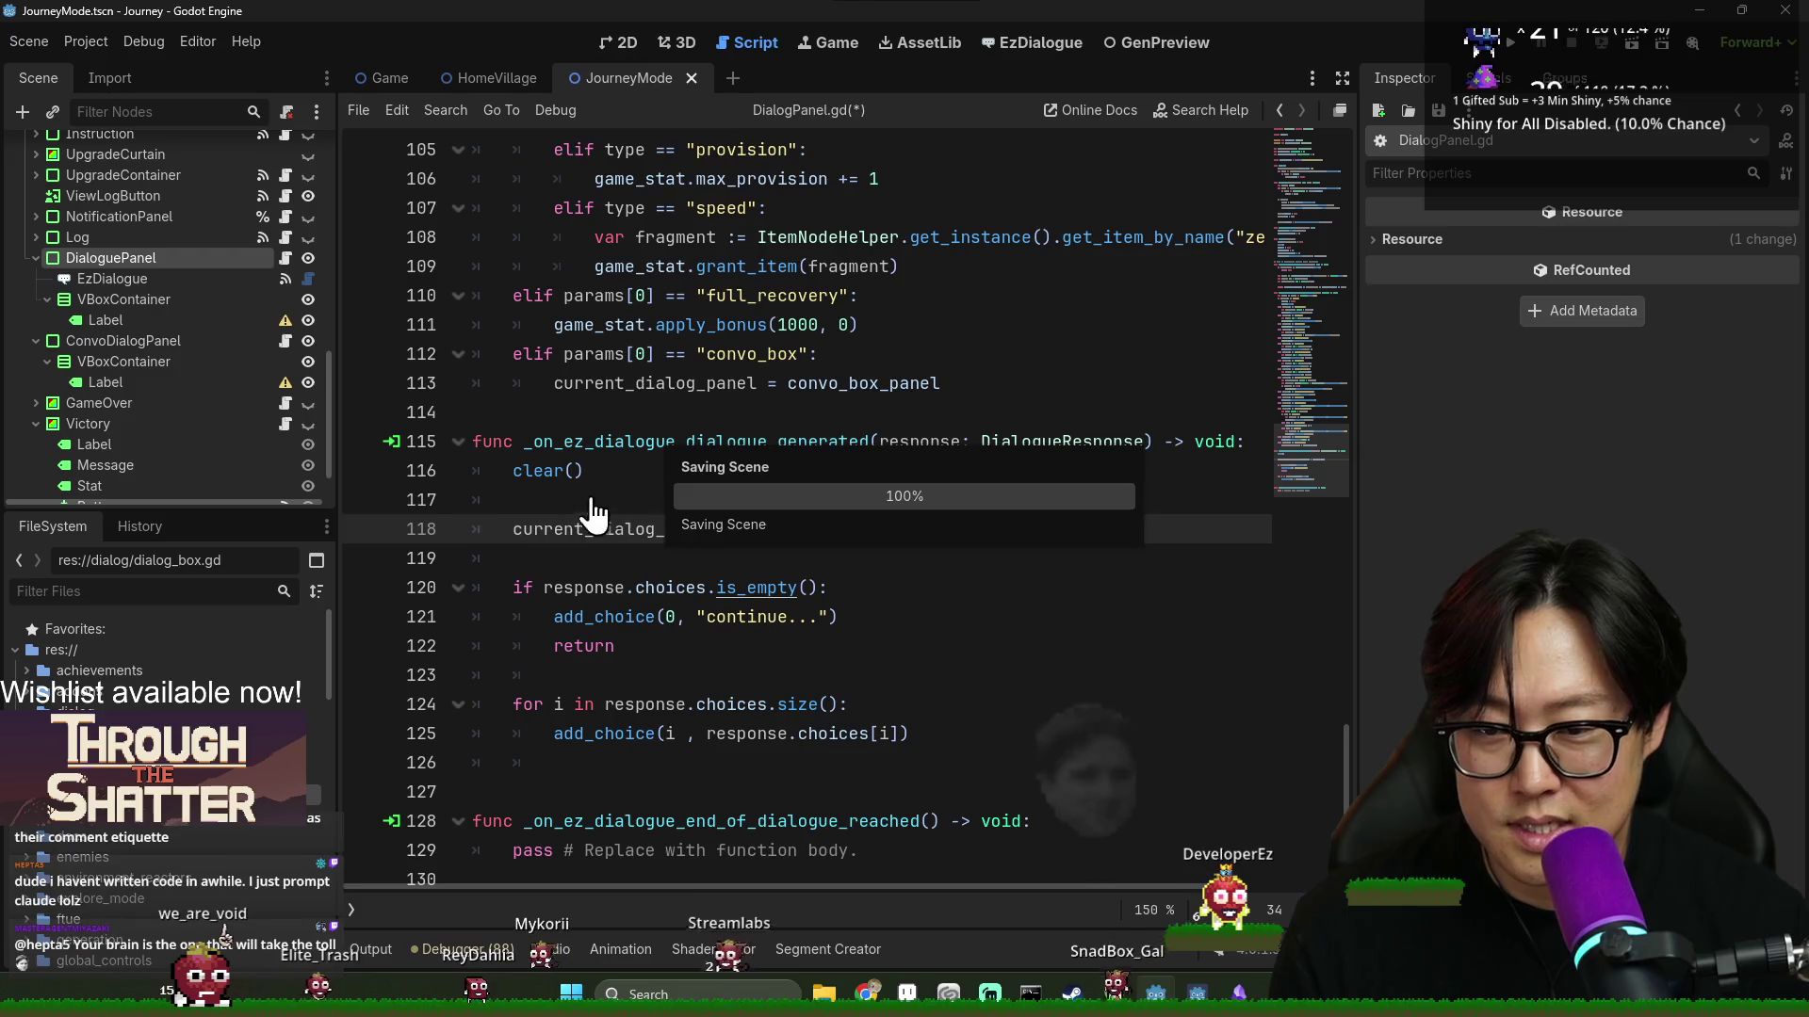
key(Up)
click(675, 617)
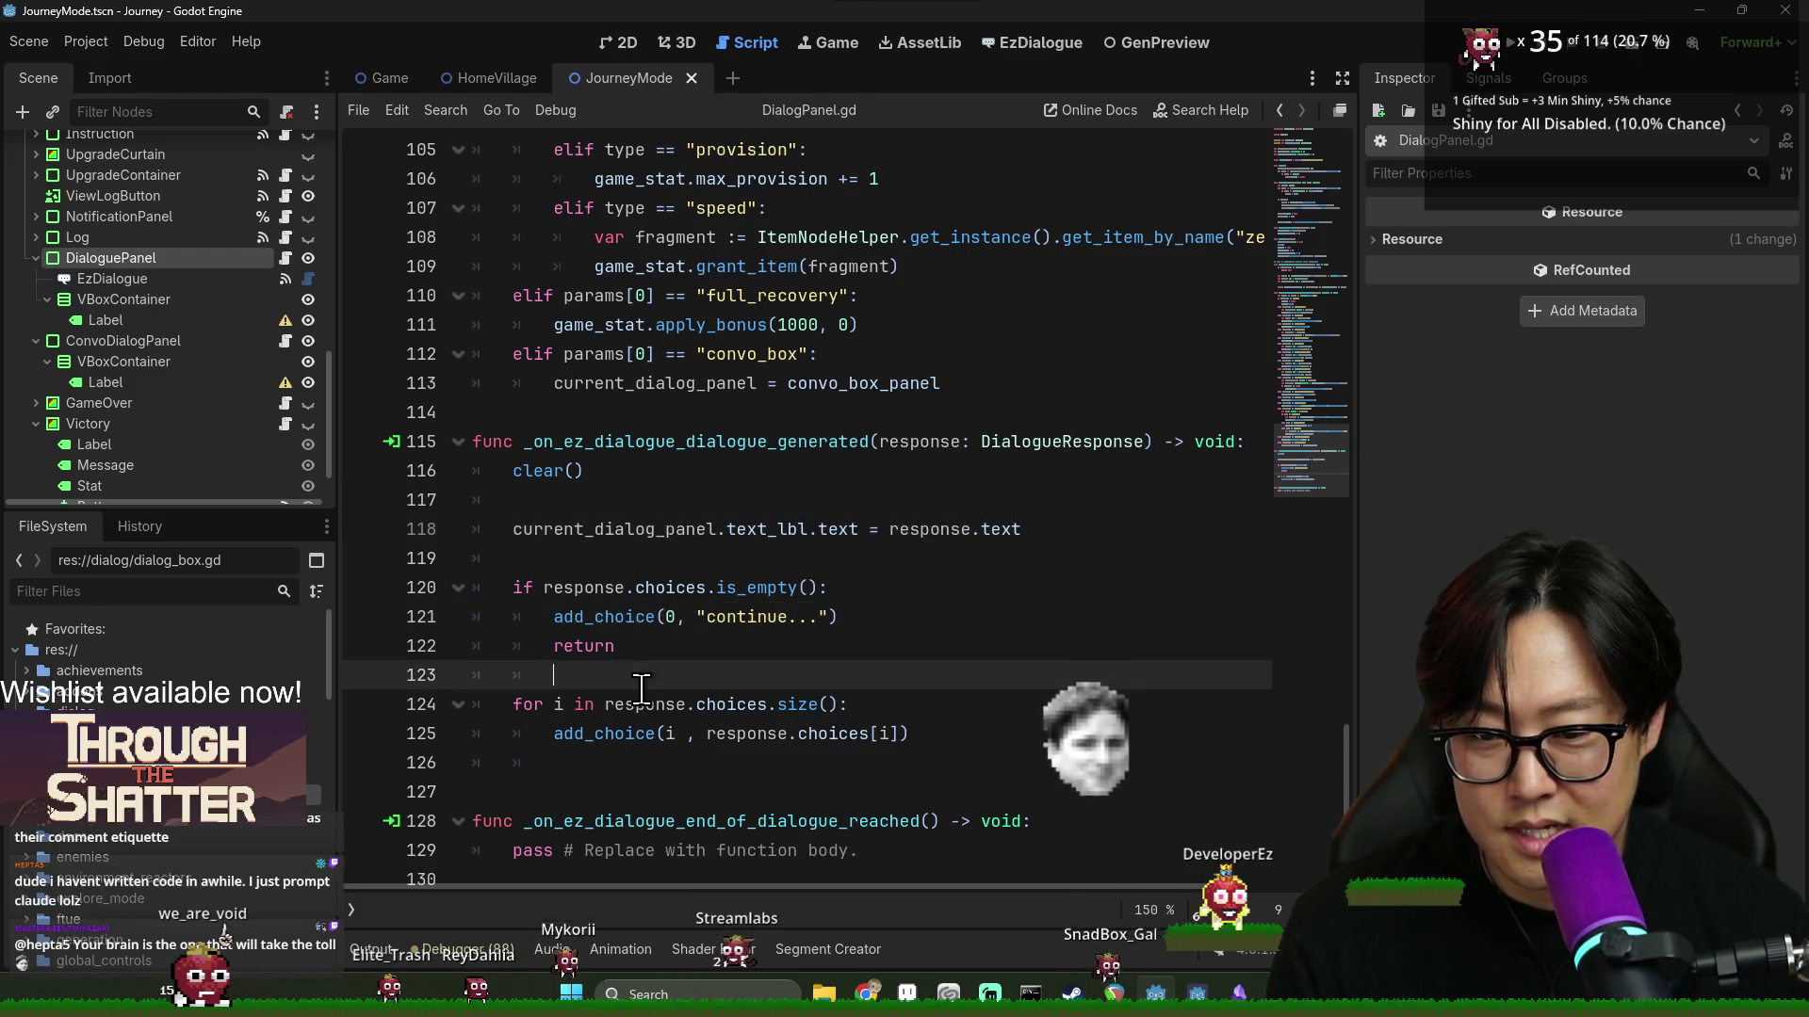
click(642, 734)
scroll(683, 629, up, 3)
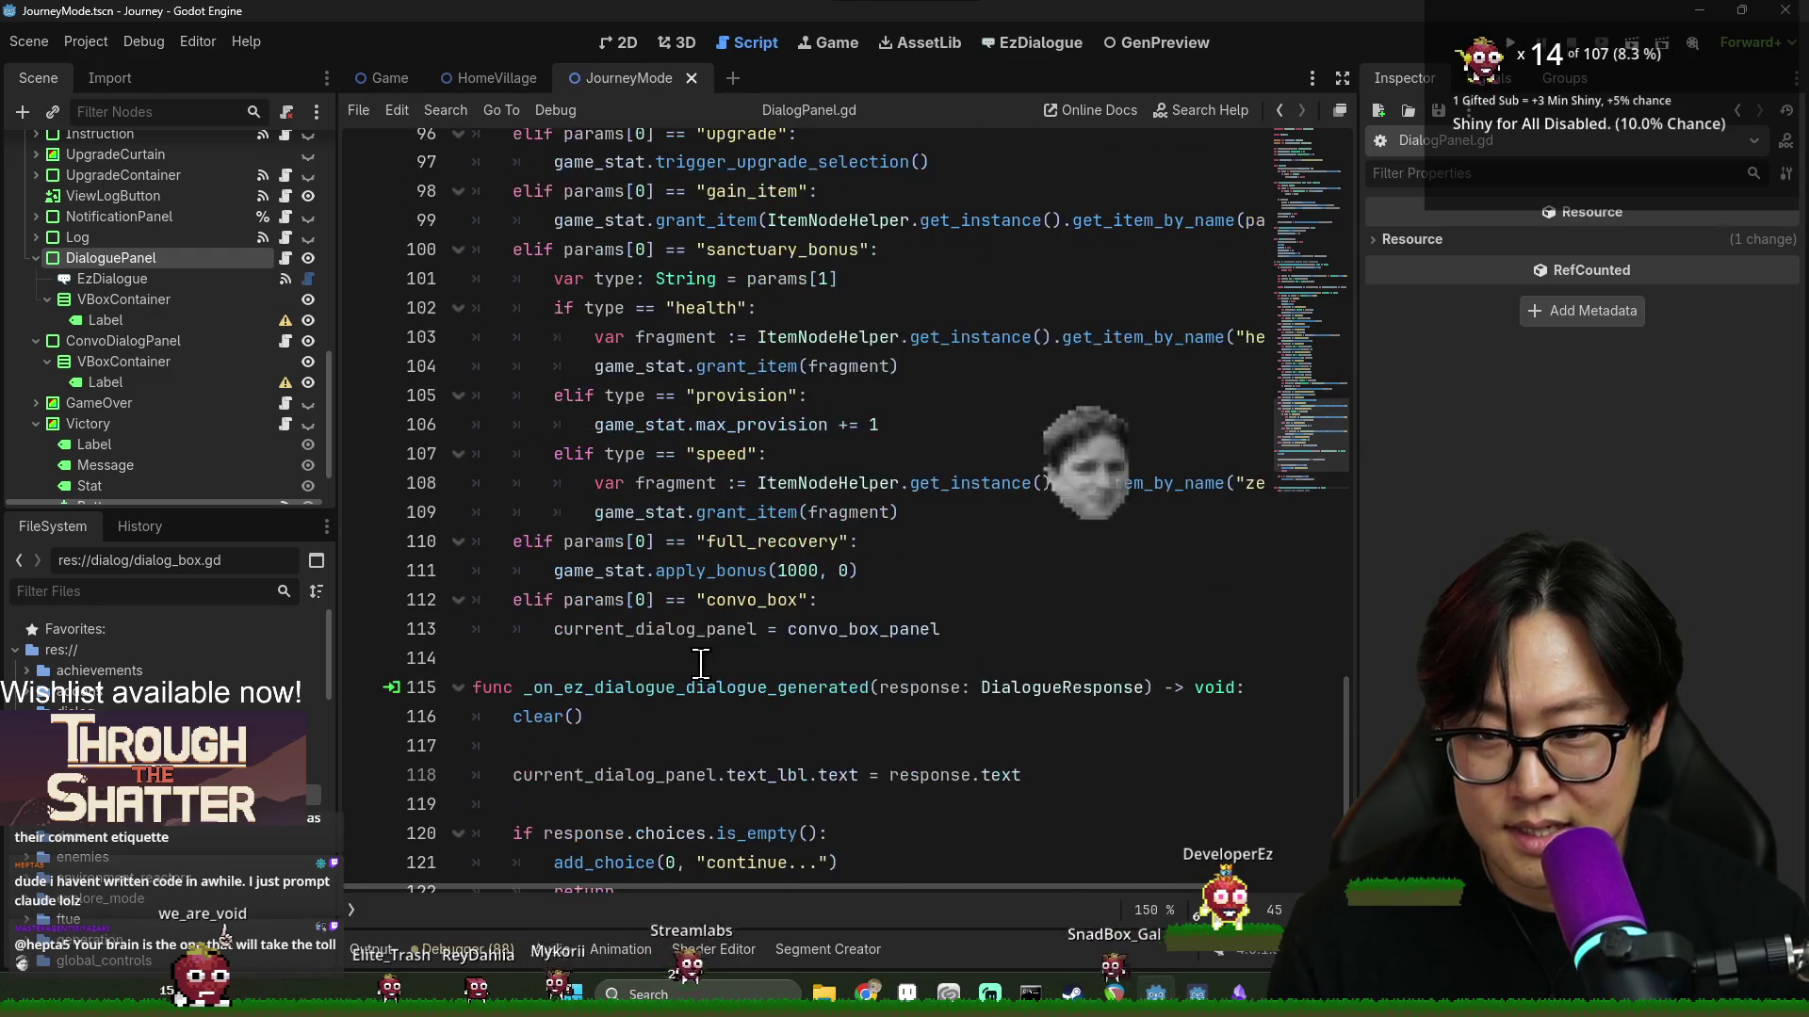
double_click(594, 626)
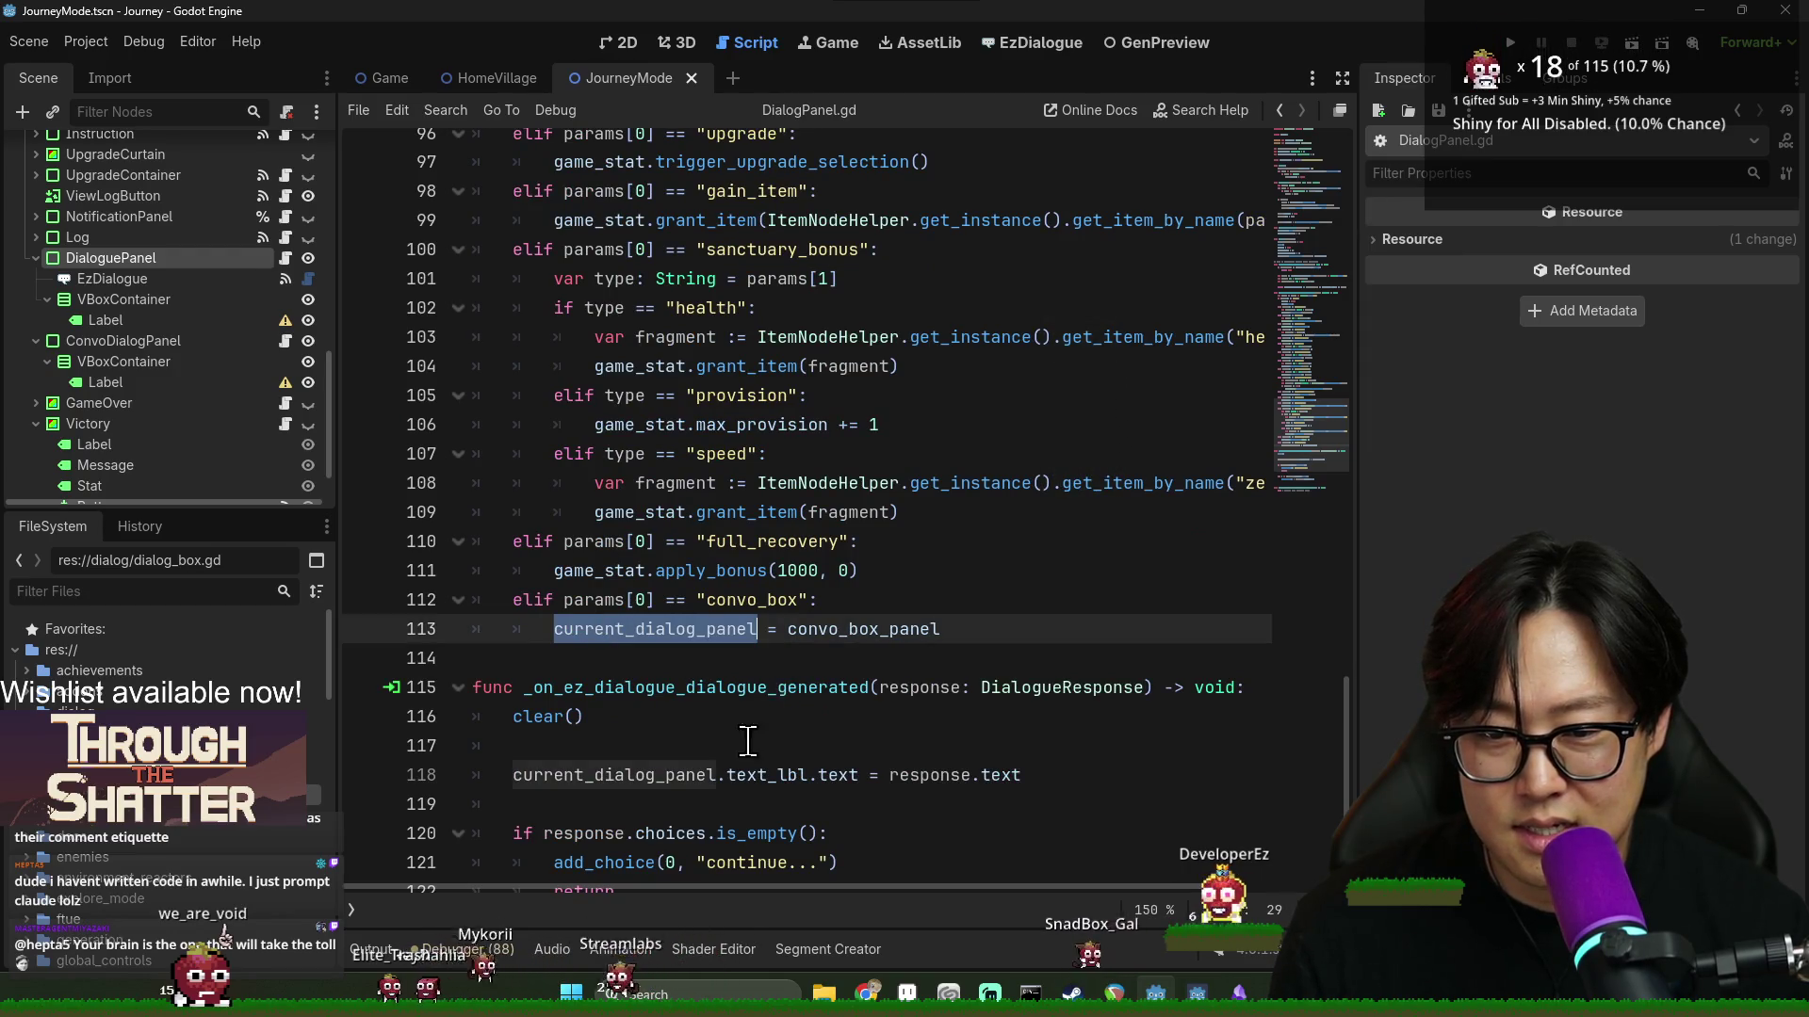
scroll(735, 749, up, 2)
scroll(704, 759, up, 15)
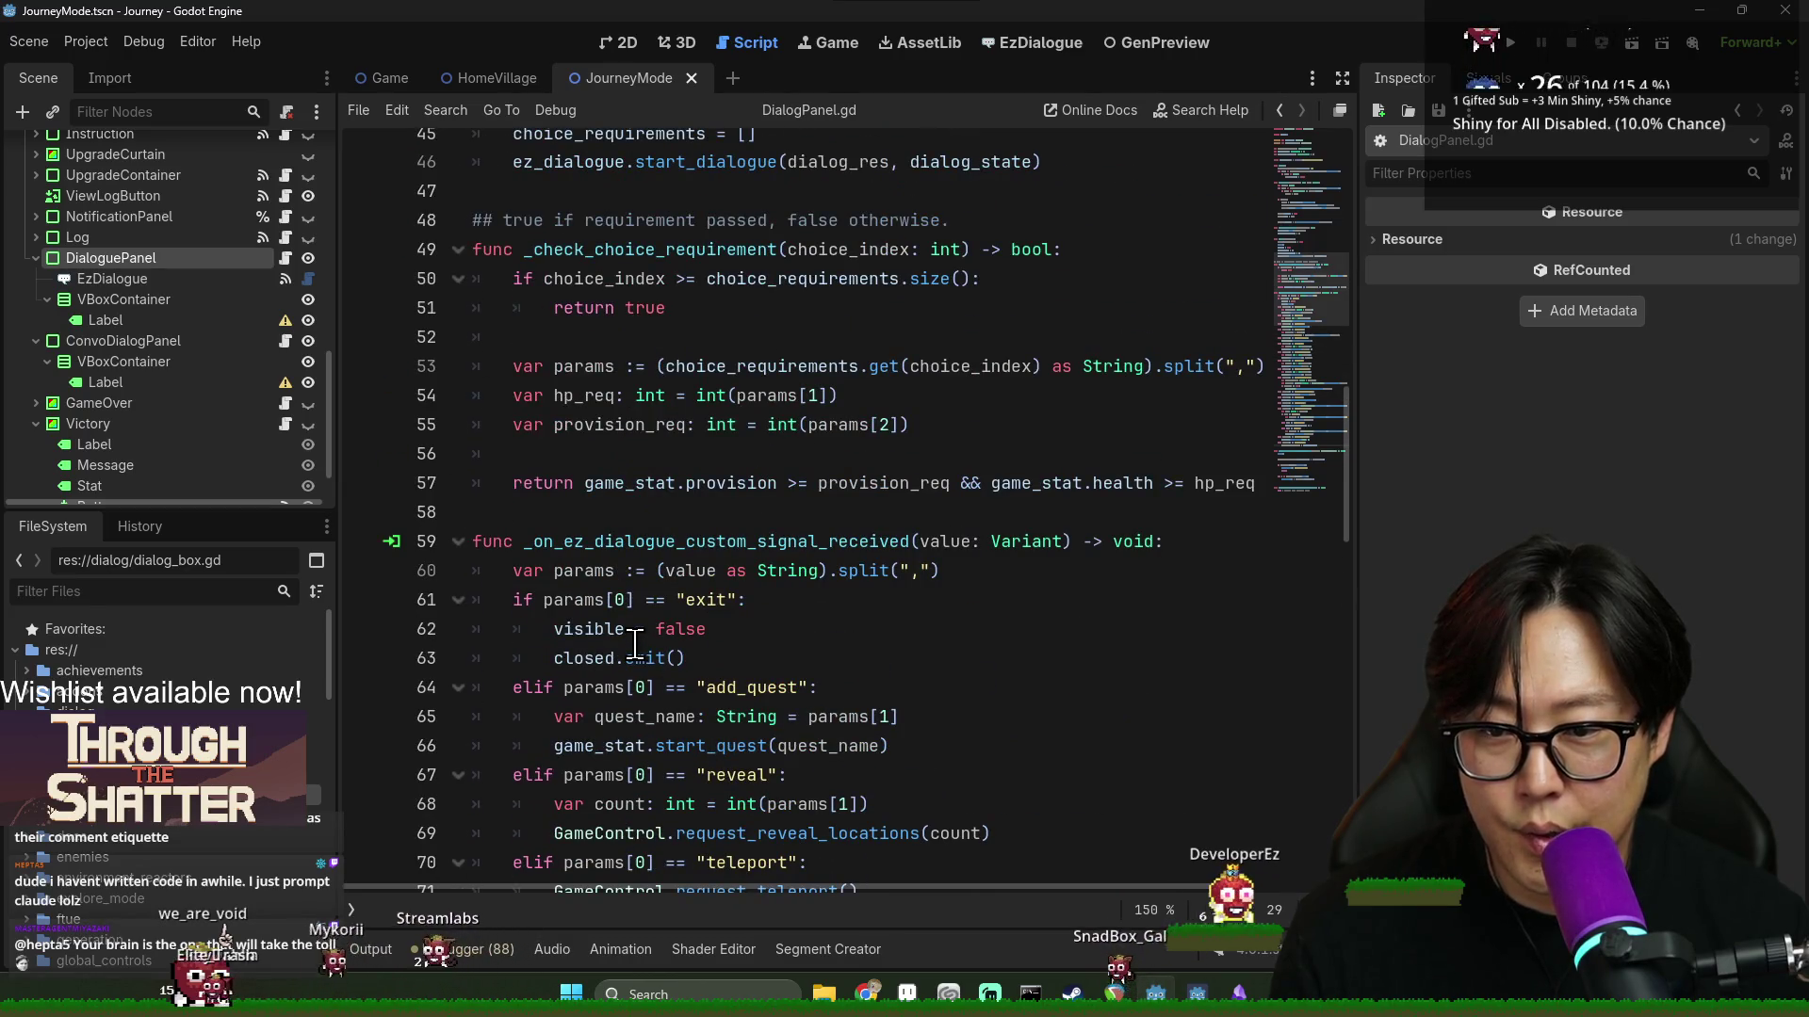
scroll(688, 555, up, 1)
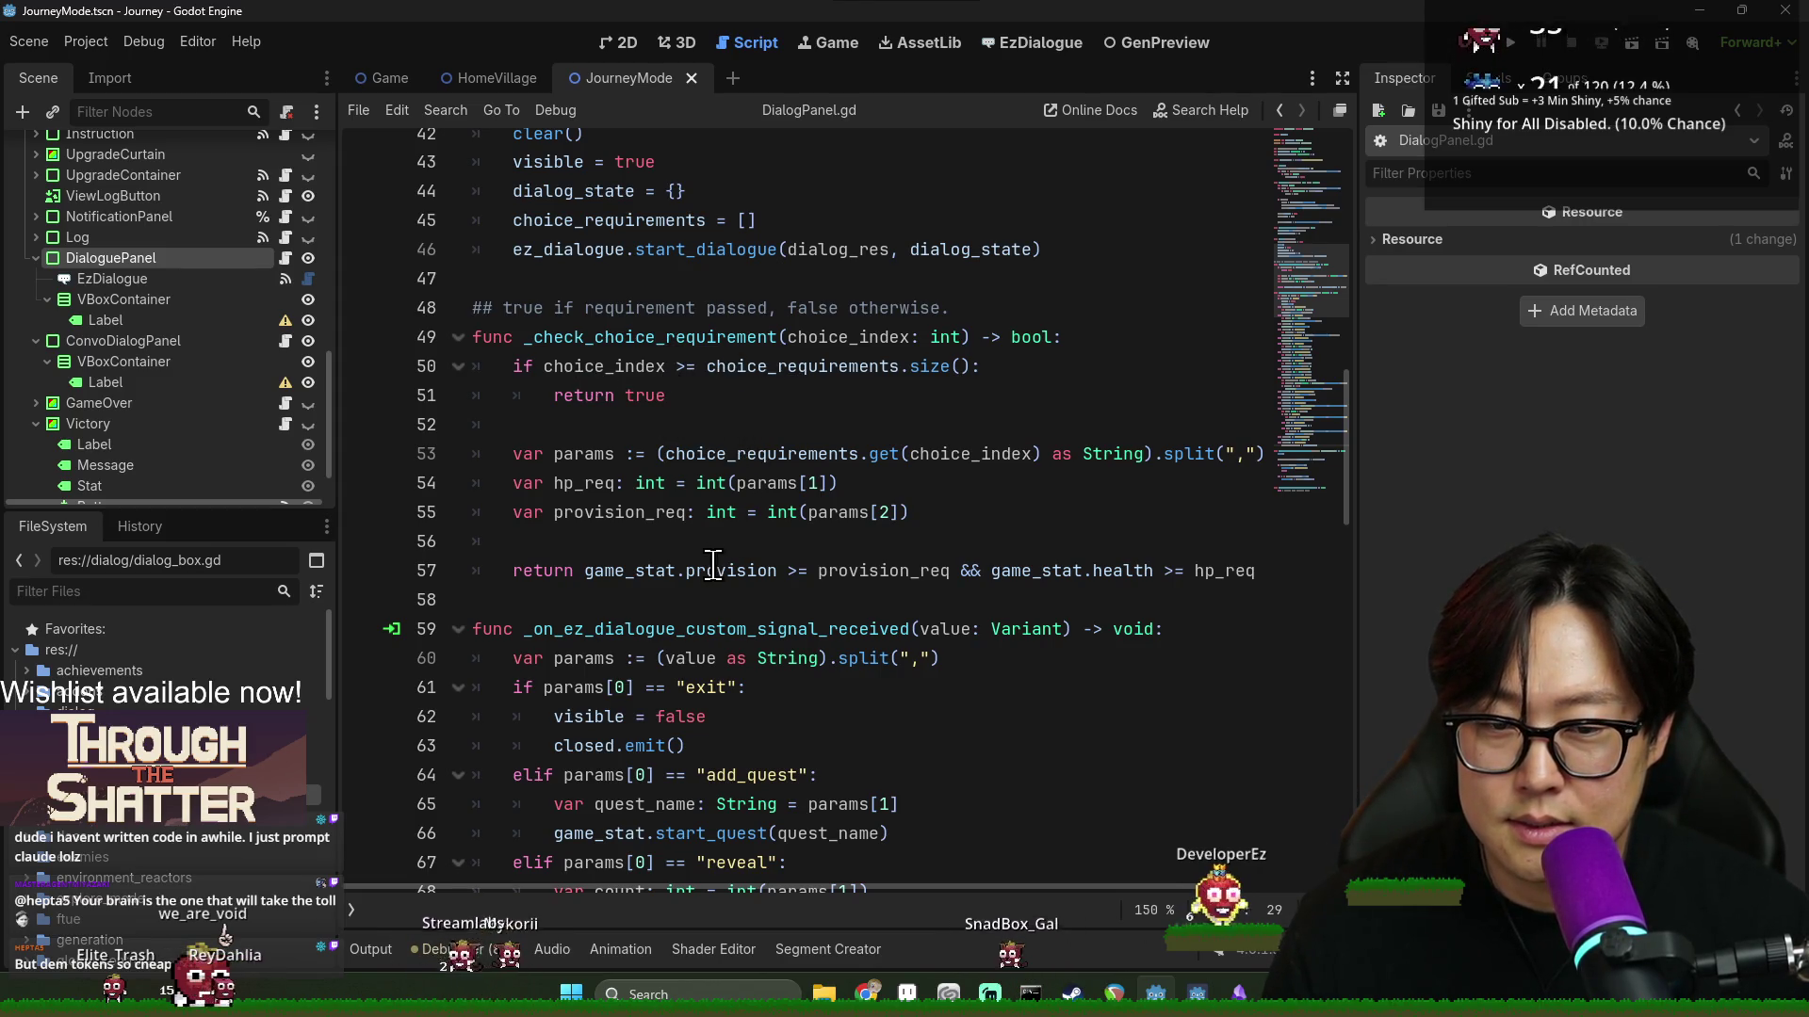
scroll(700, 563, up, 2)
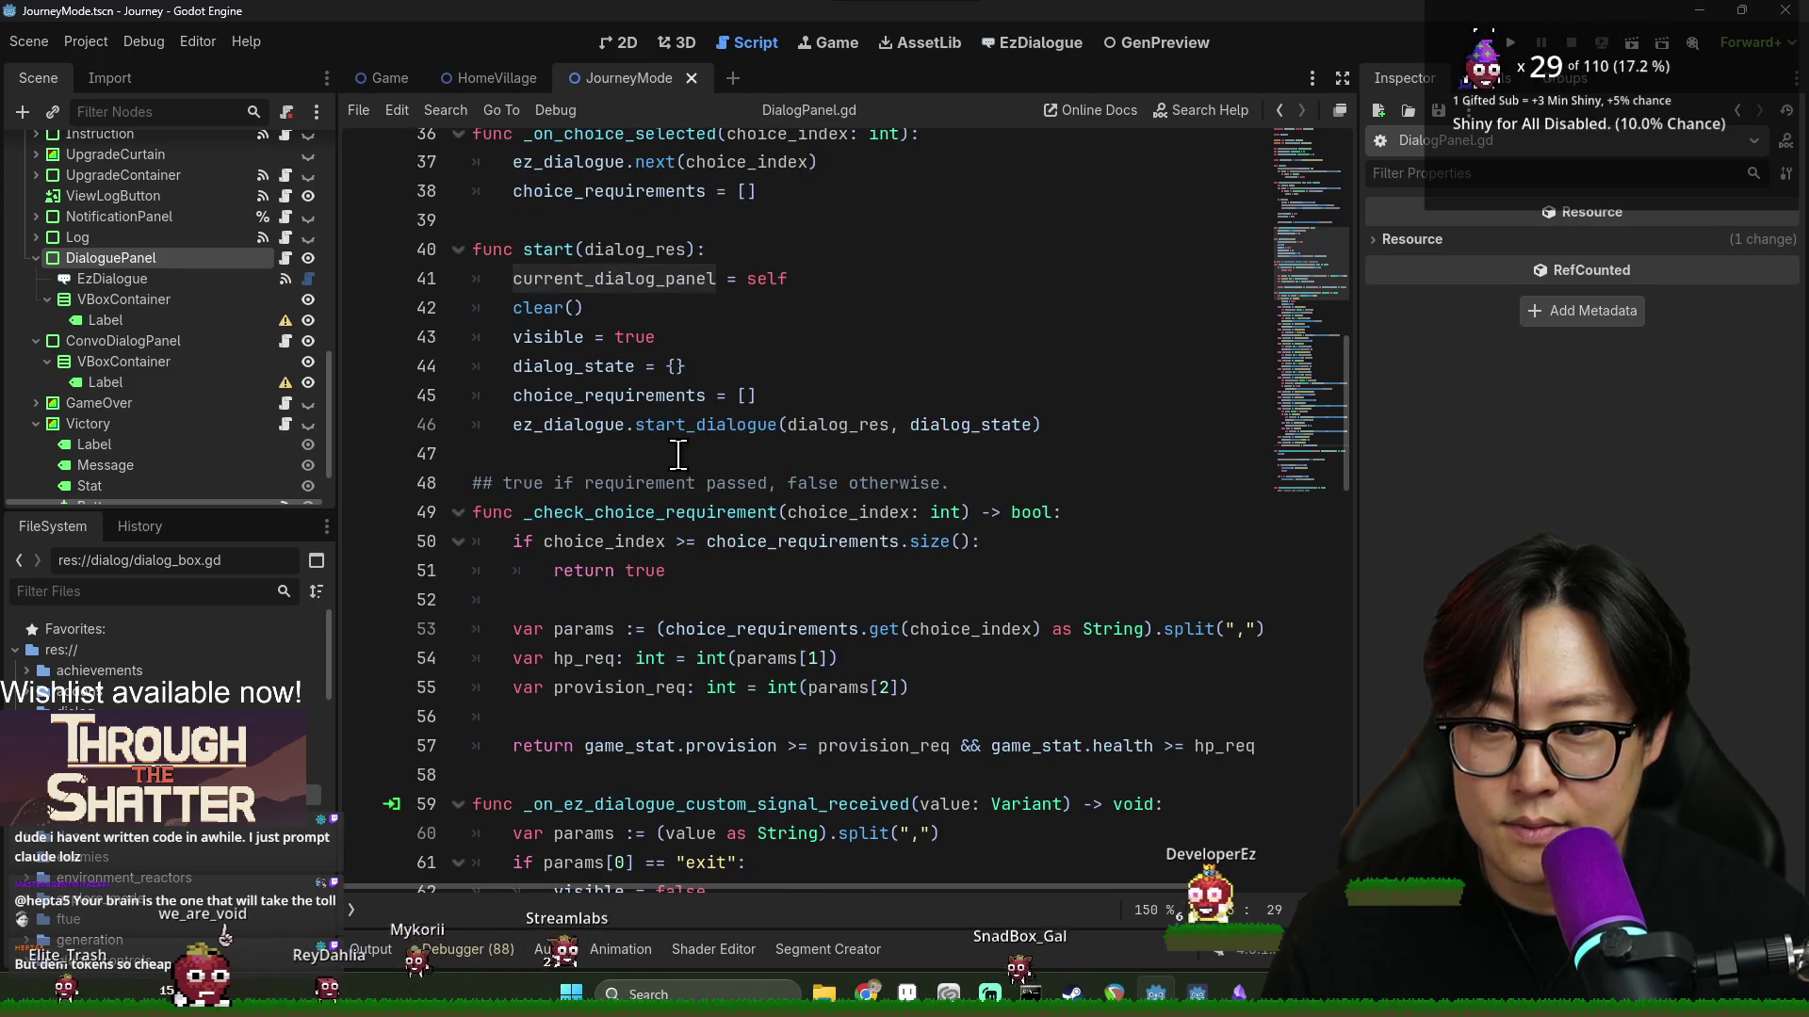
scroll(622, 424, up, 1)
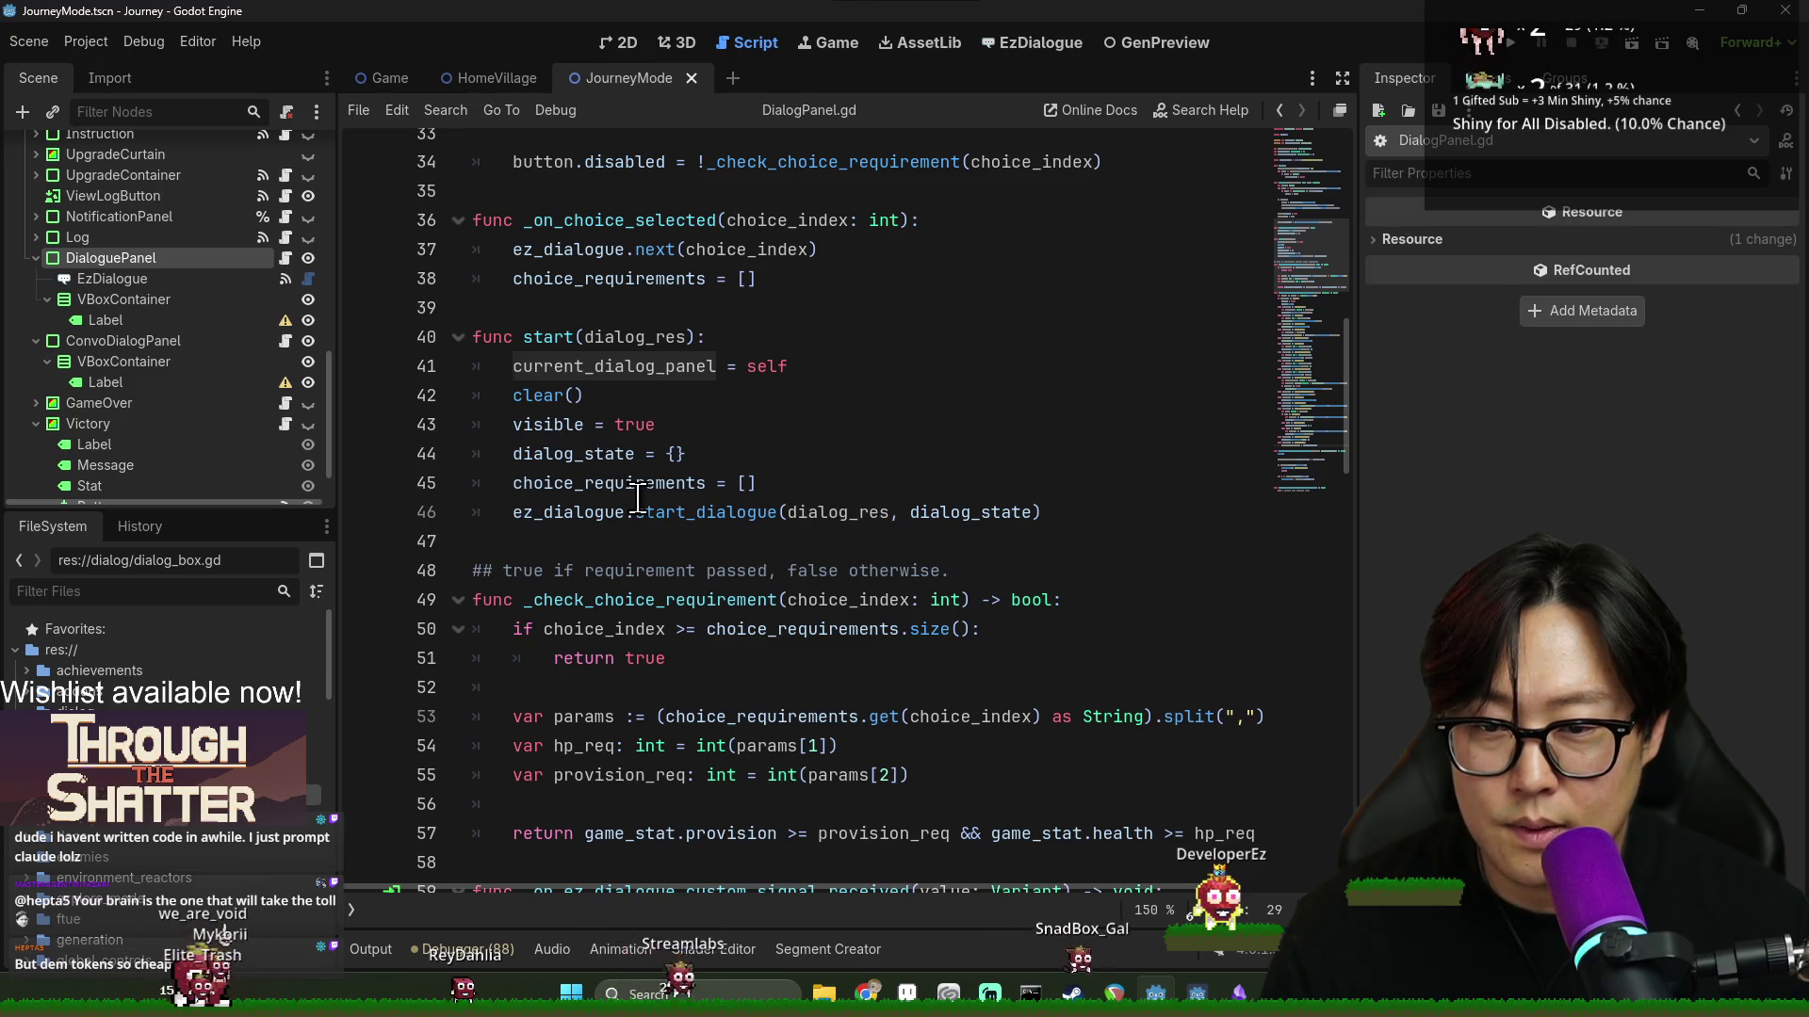
scroll(642, 499, up, 1)
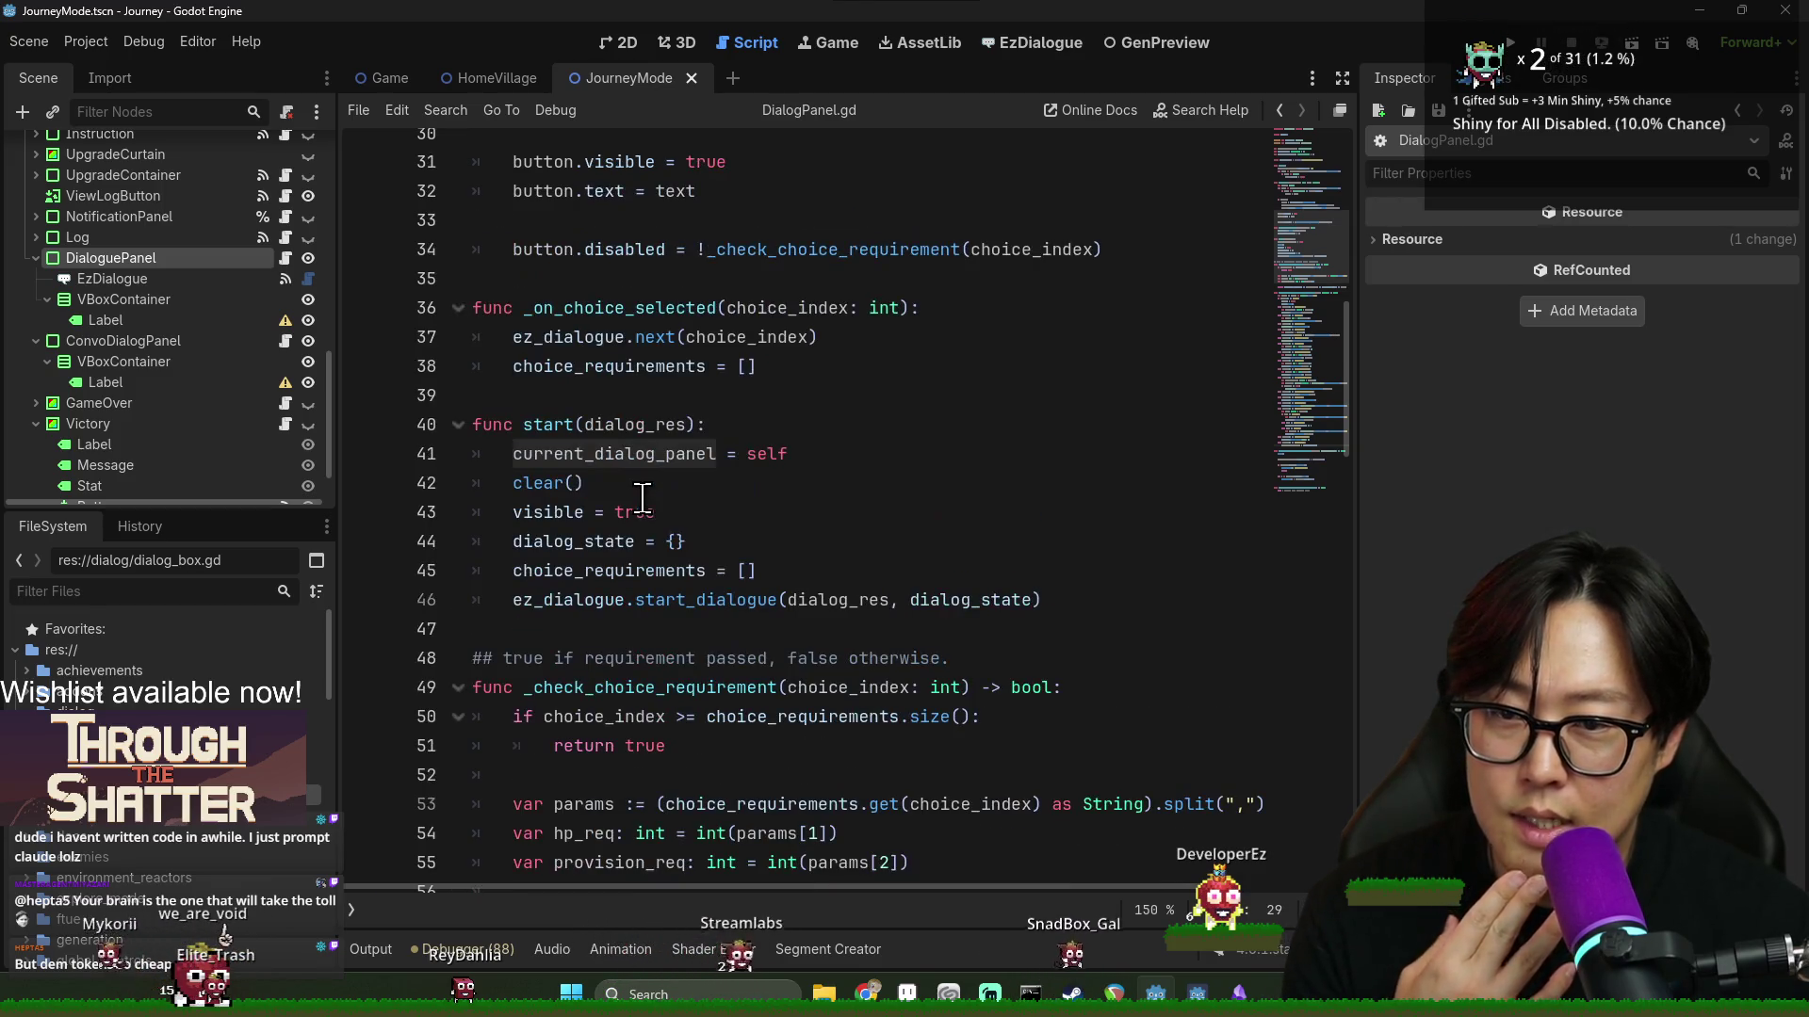
scroll(653, 499, up, 2)
scroll(587, 502, down, 20)
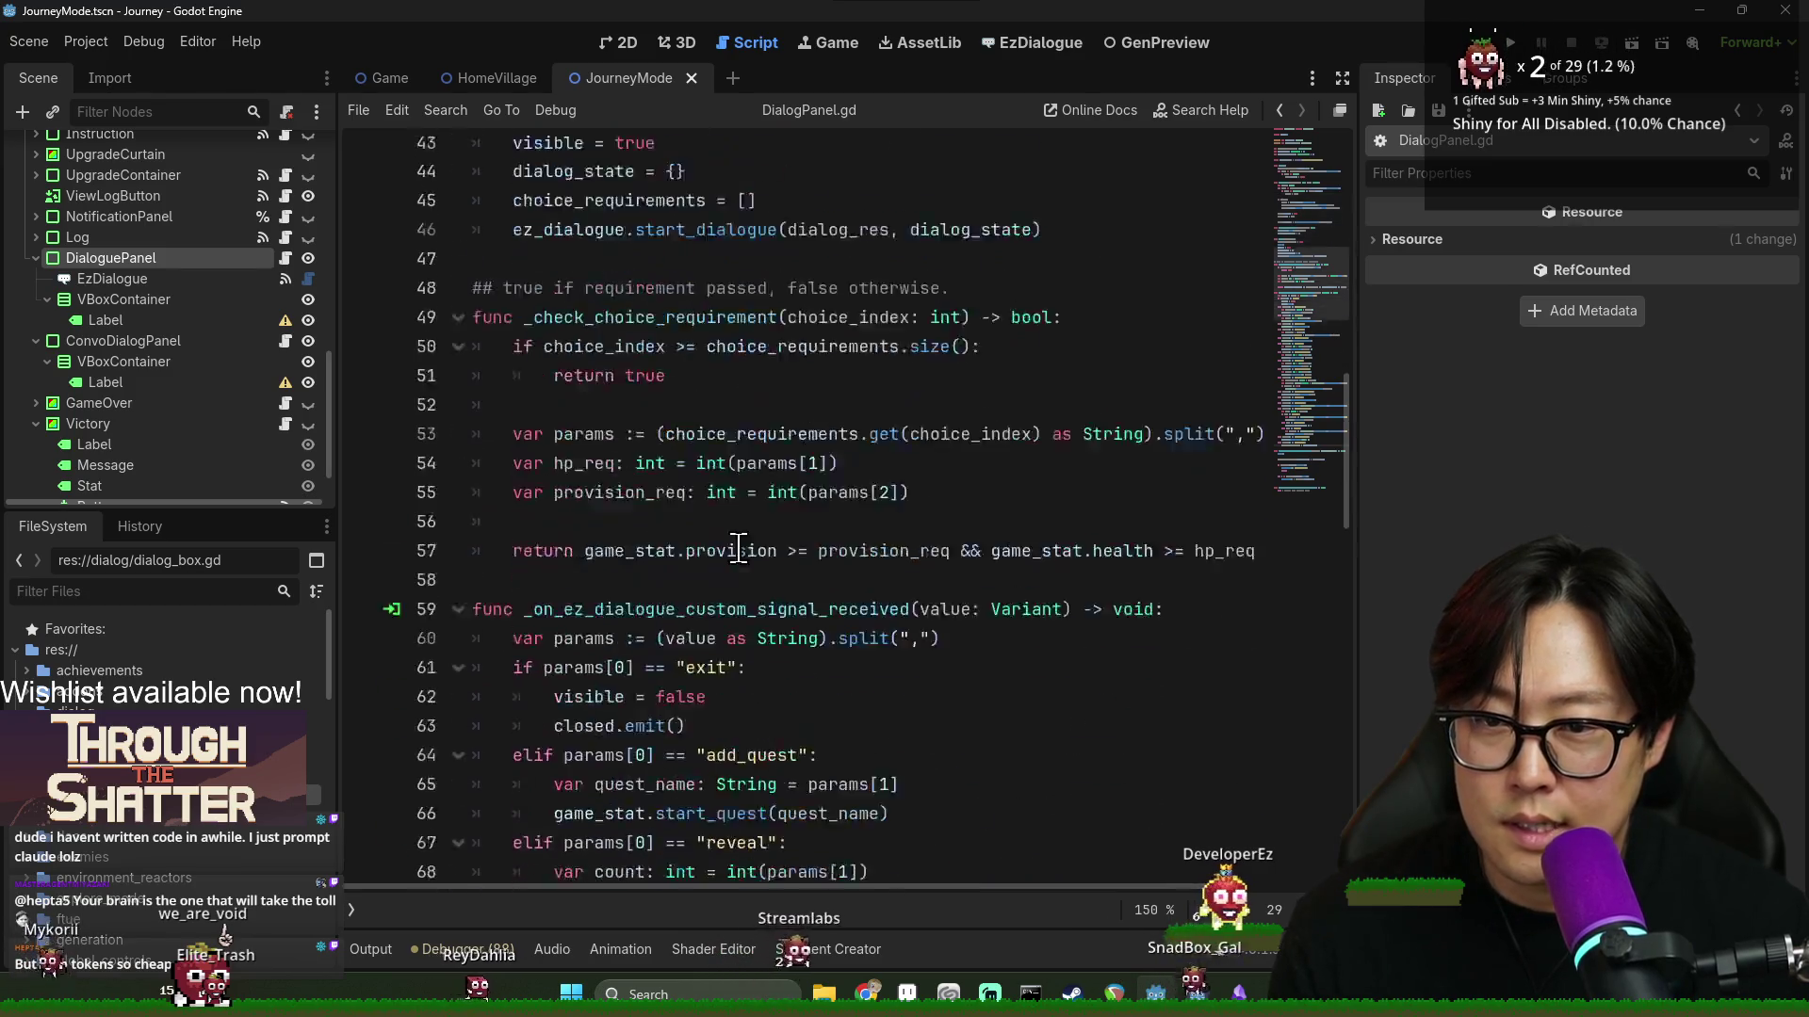
click(983, 628)
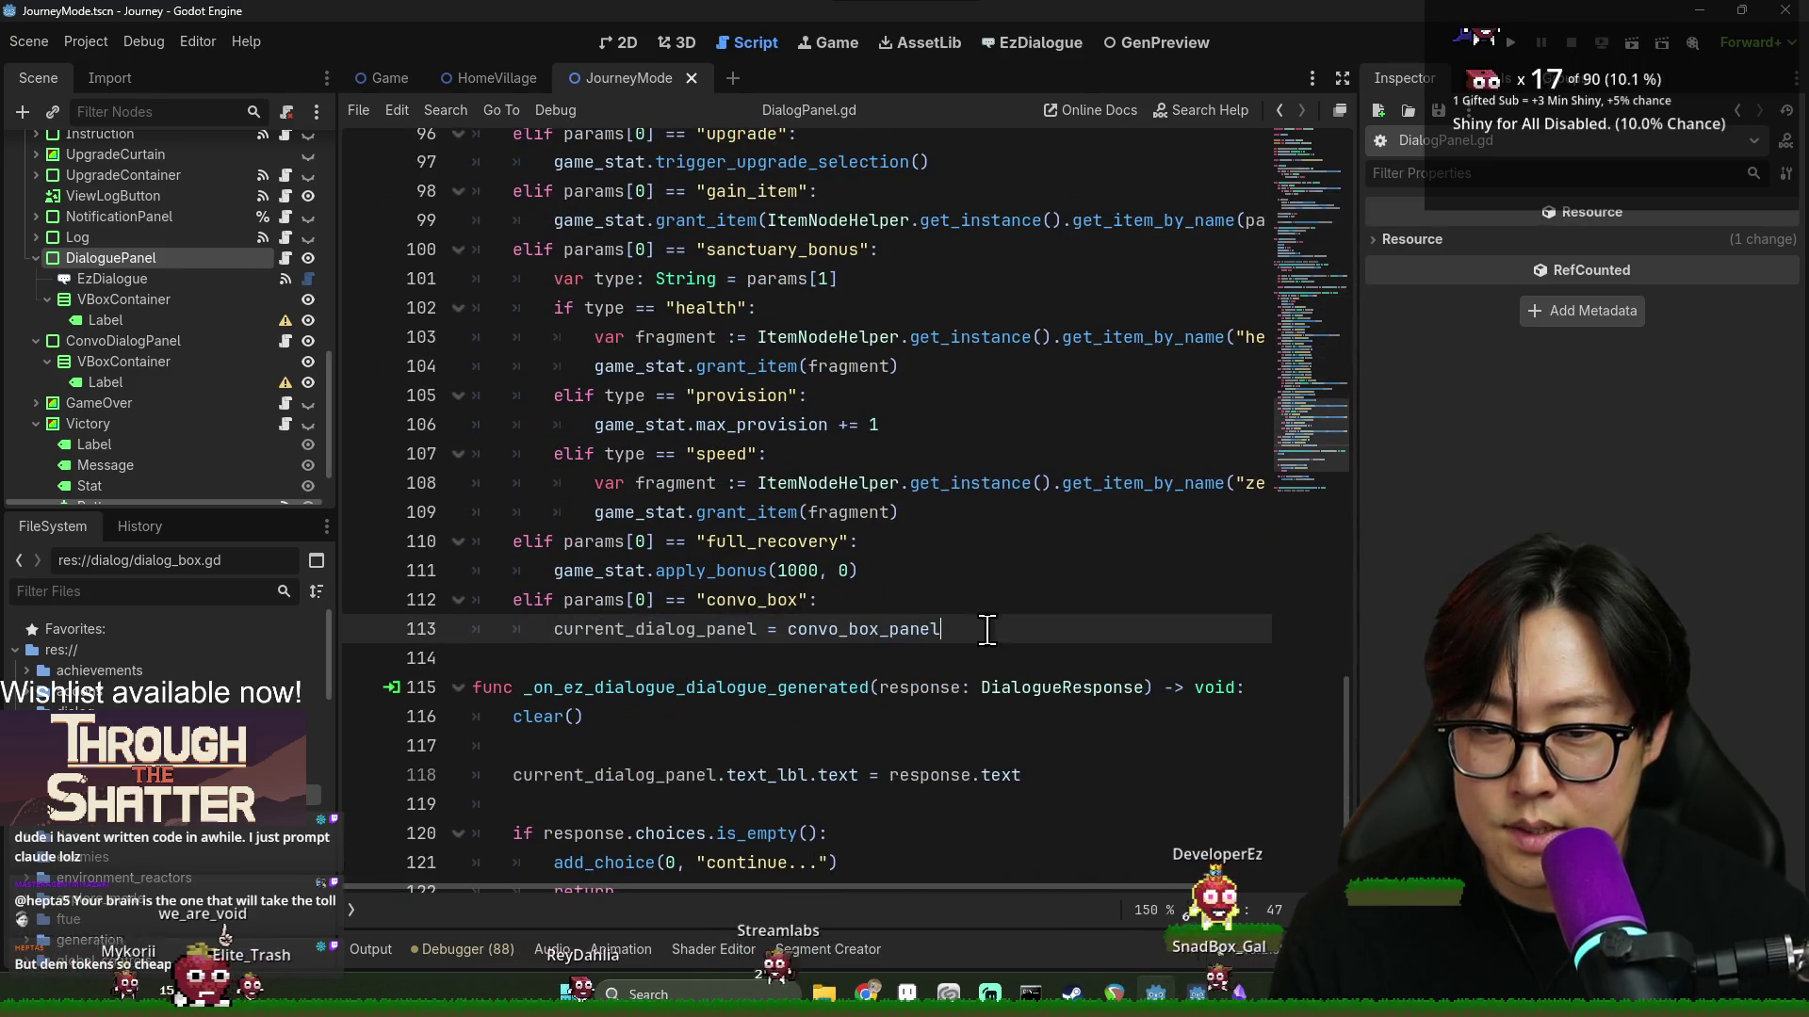
key(Return)
double_click(707, 629)
click(698, 668)
key(BackSpace)
key(BackSpace)
click(697, 633)
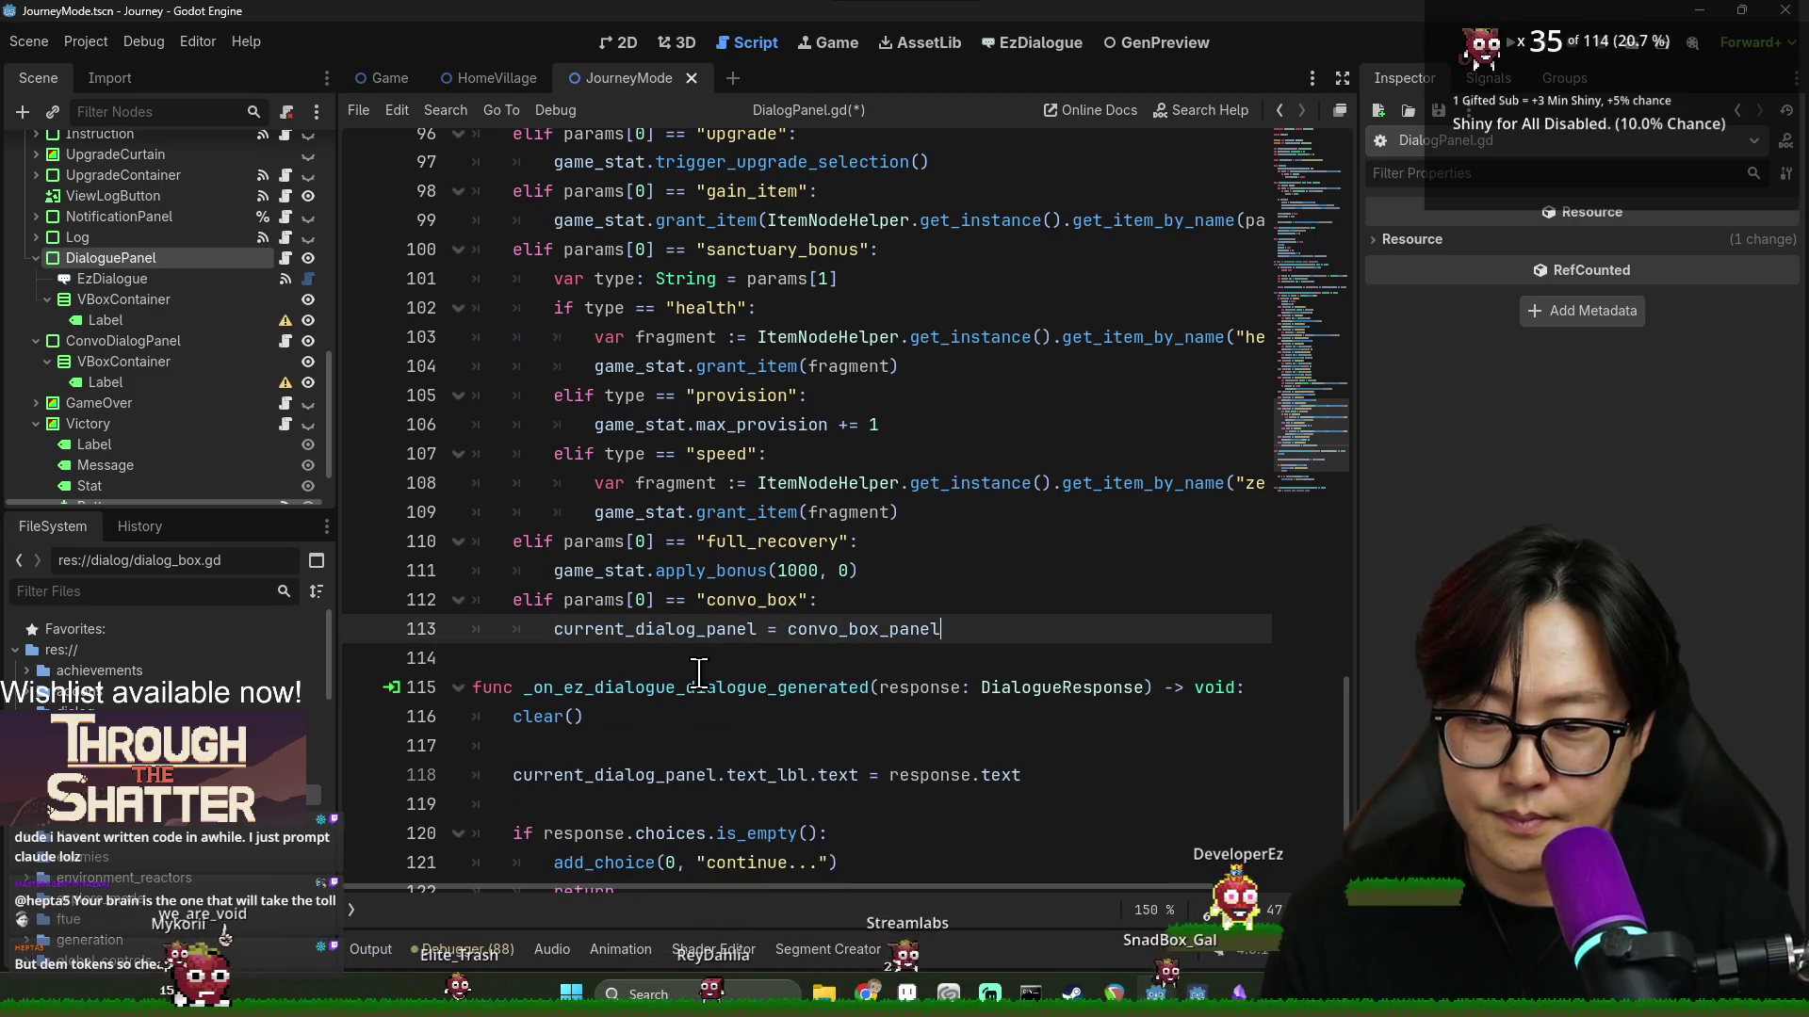
double_click(707, 629)
scroll(980, 707, up, 13)
scroll(1007, 745, up, 18)
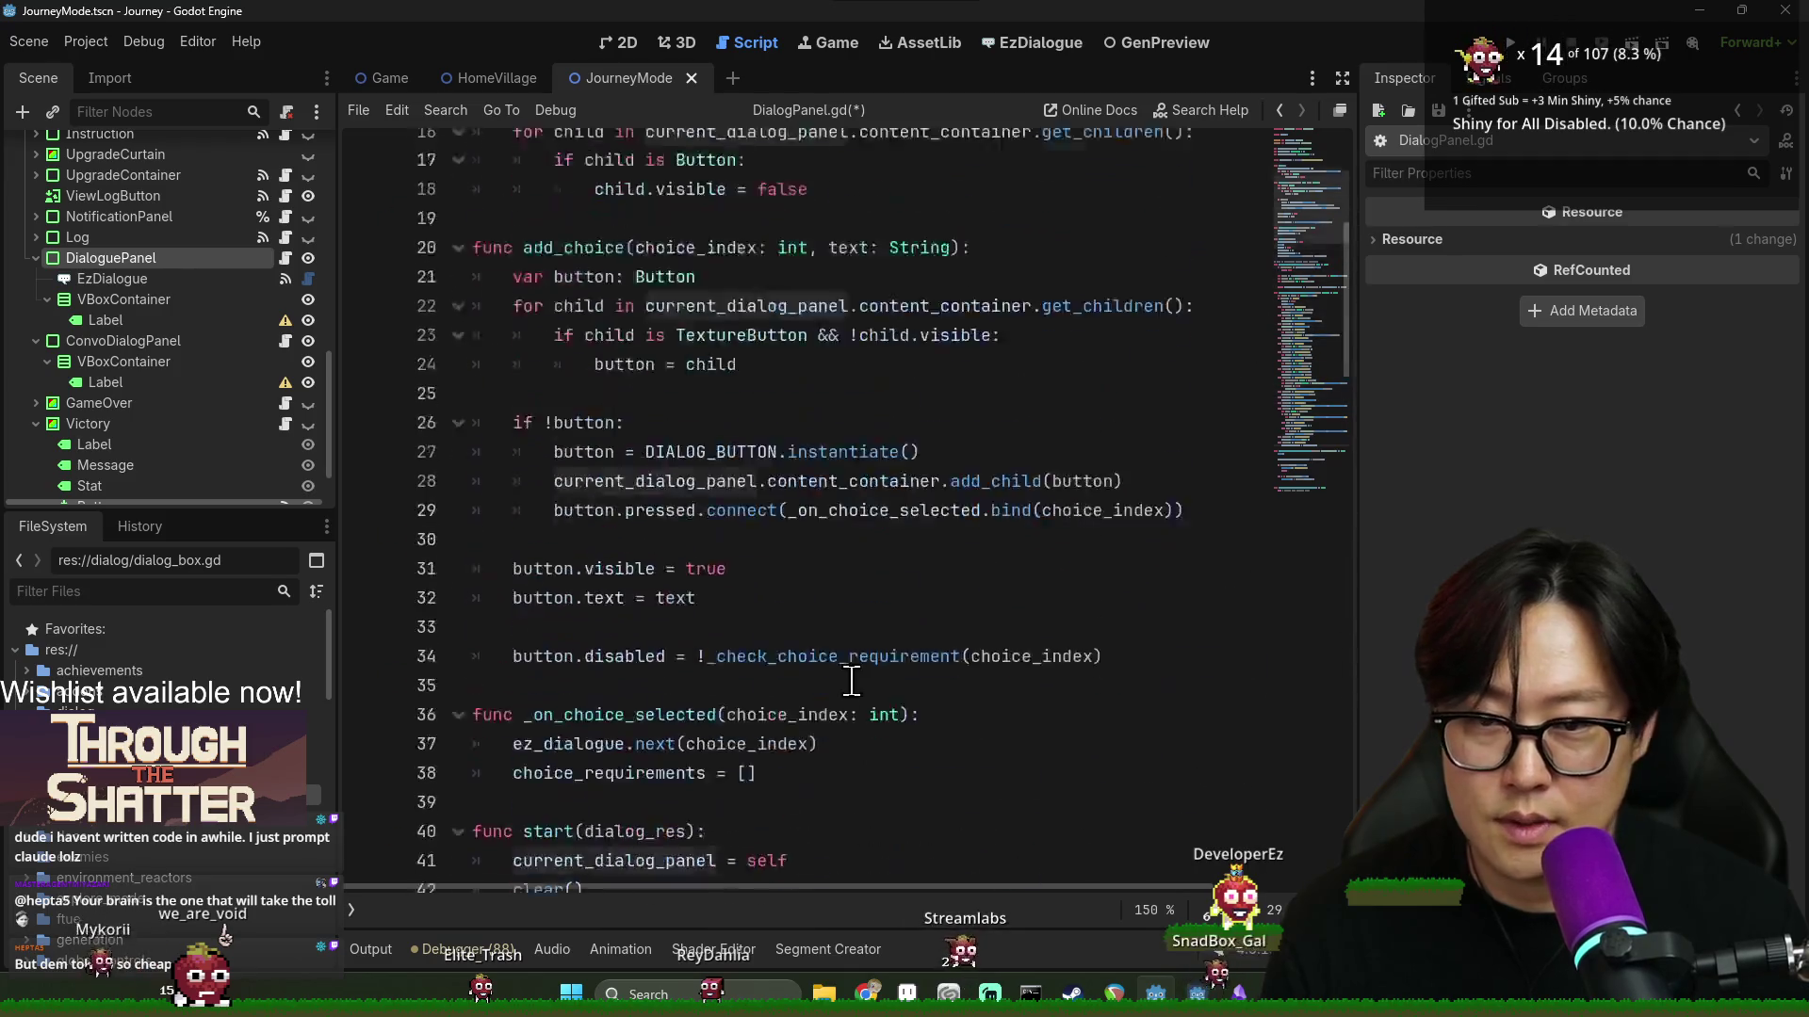
drag(476, 325, 928, 344)
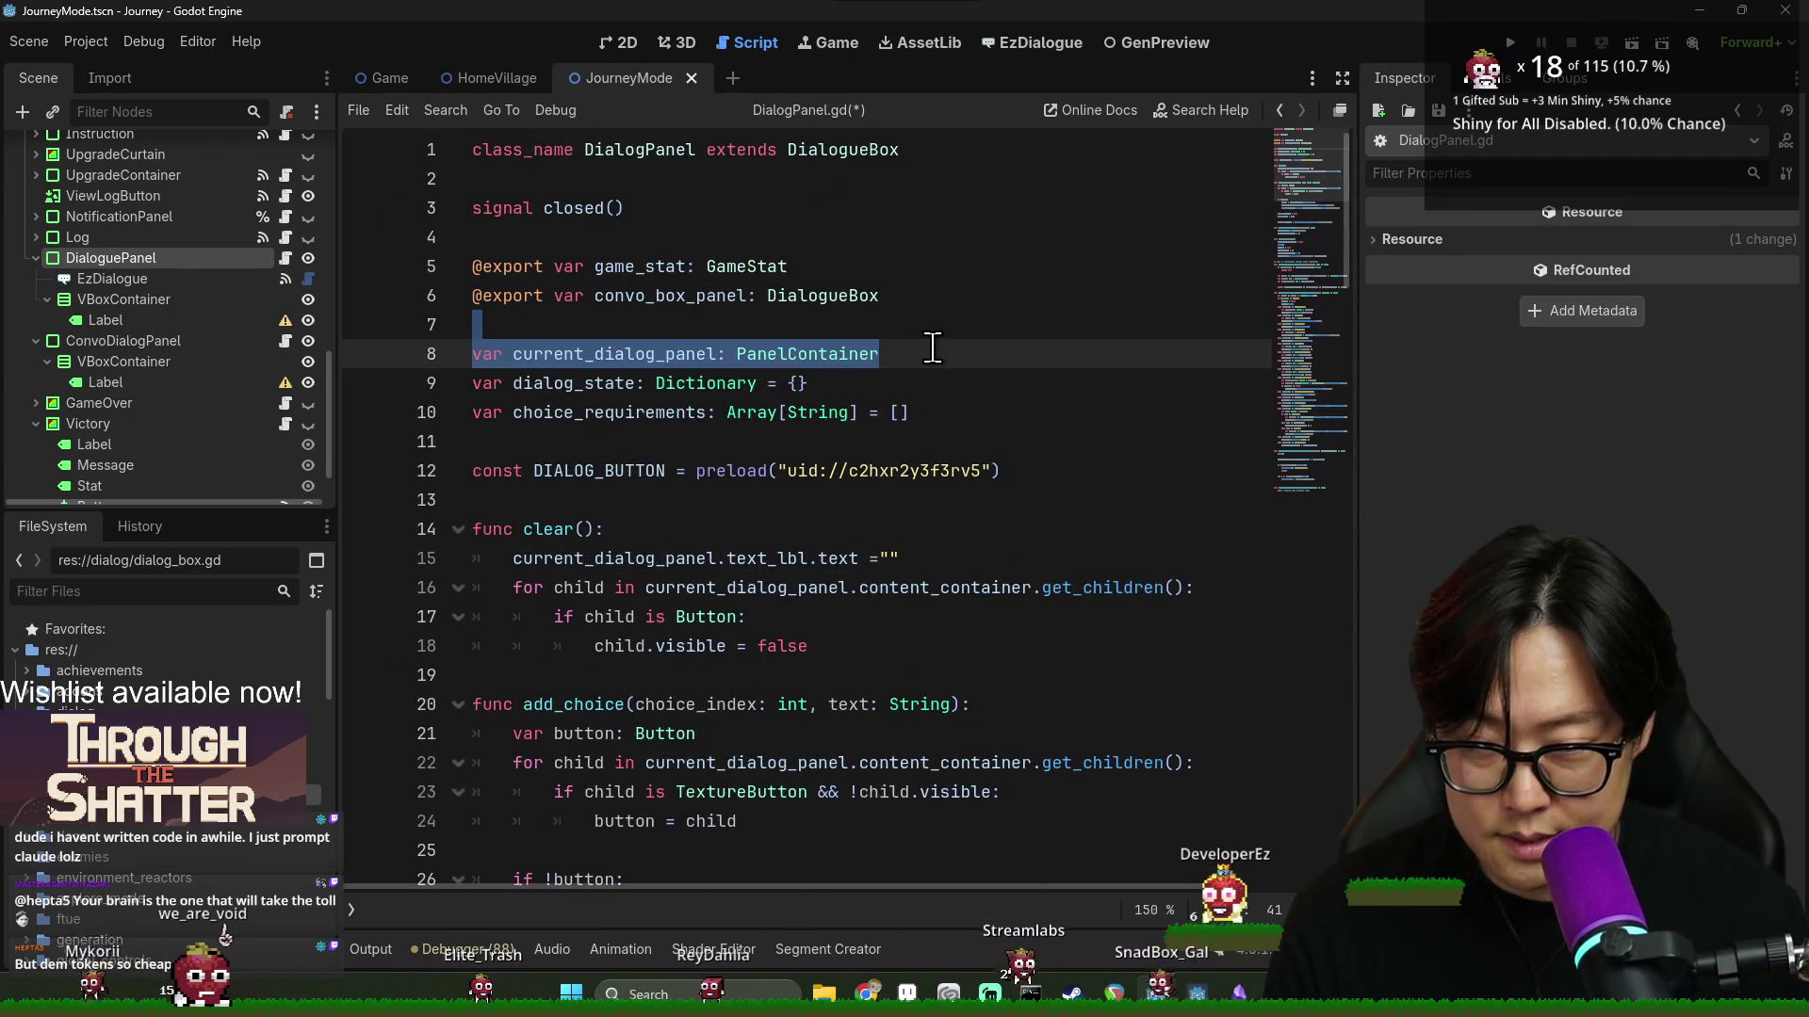
Step: Add a set(_value): setter to current_dialog_panel and begin a previous_panel variable line
click(929, 355)
text(:)
key(Return)
text(set(_va)
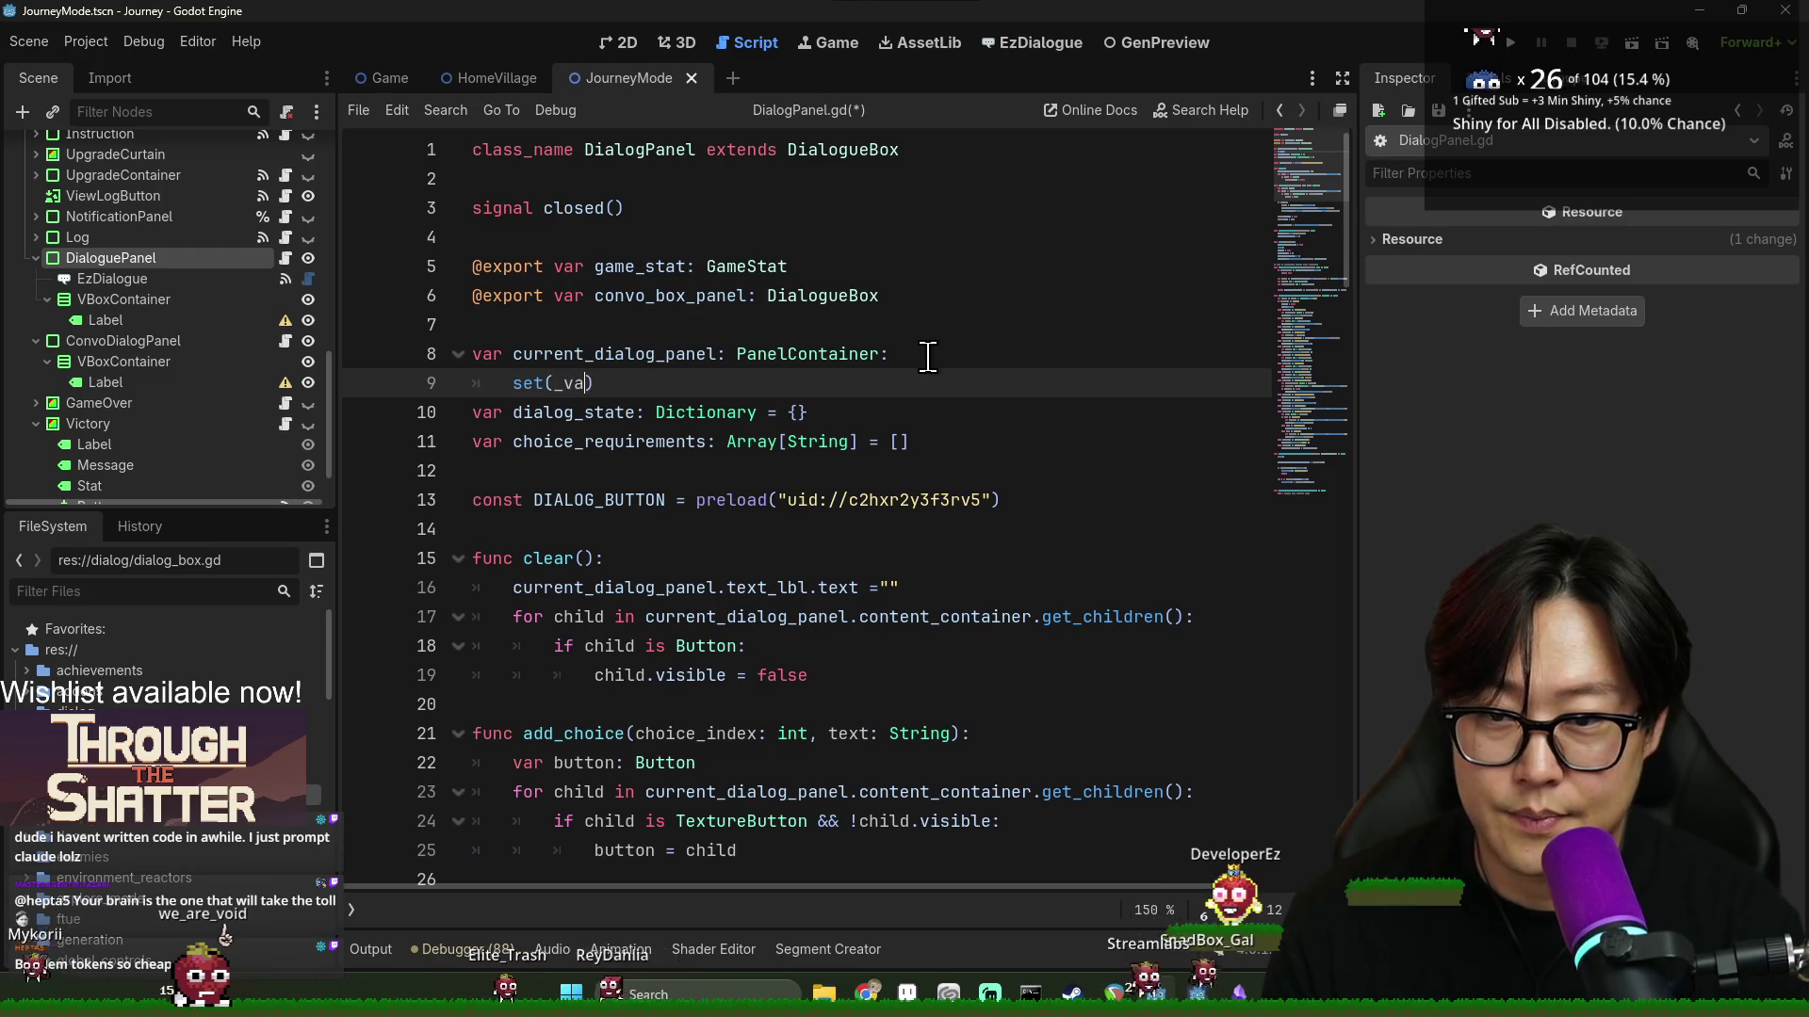
text(lue):)
key(Return)
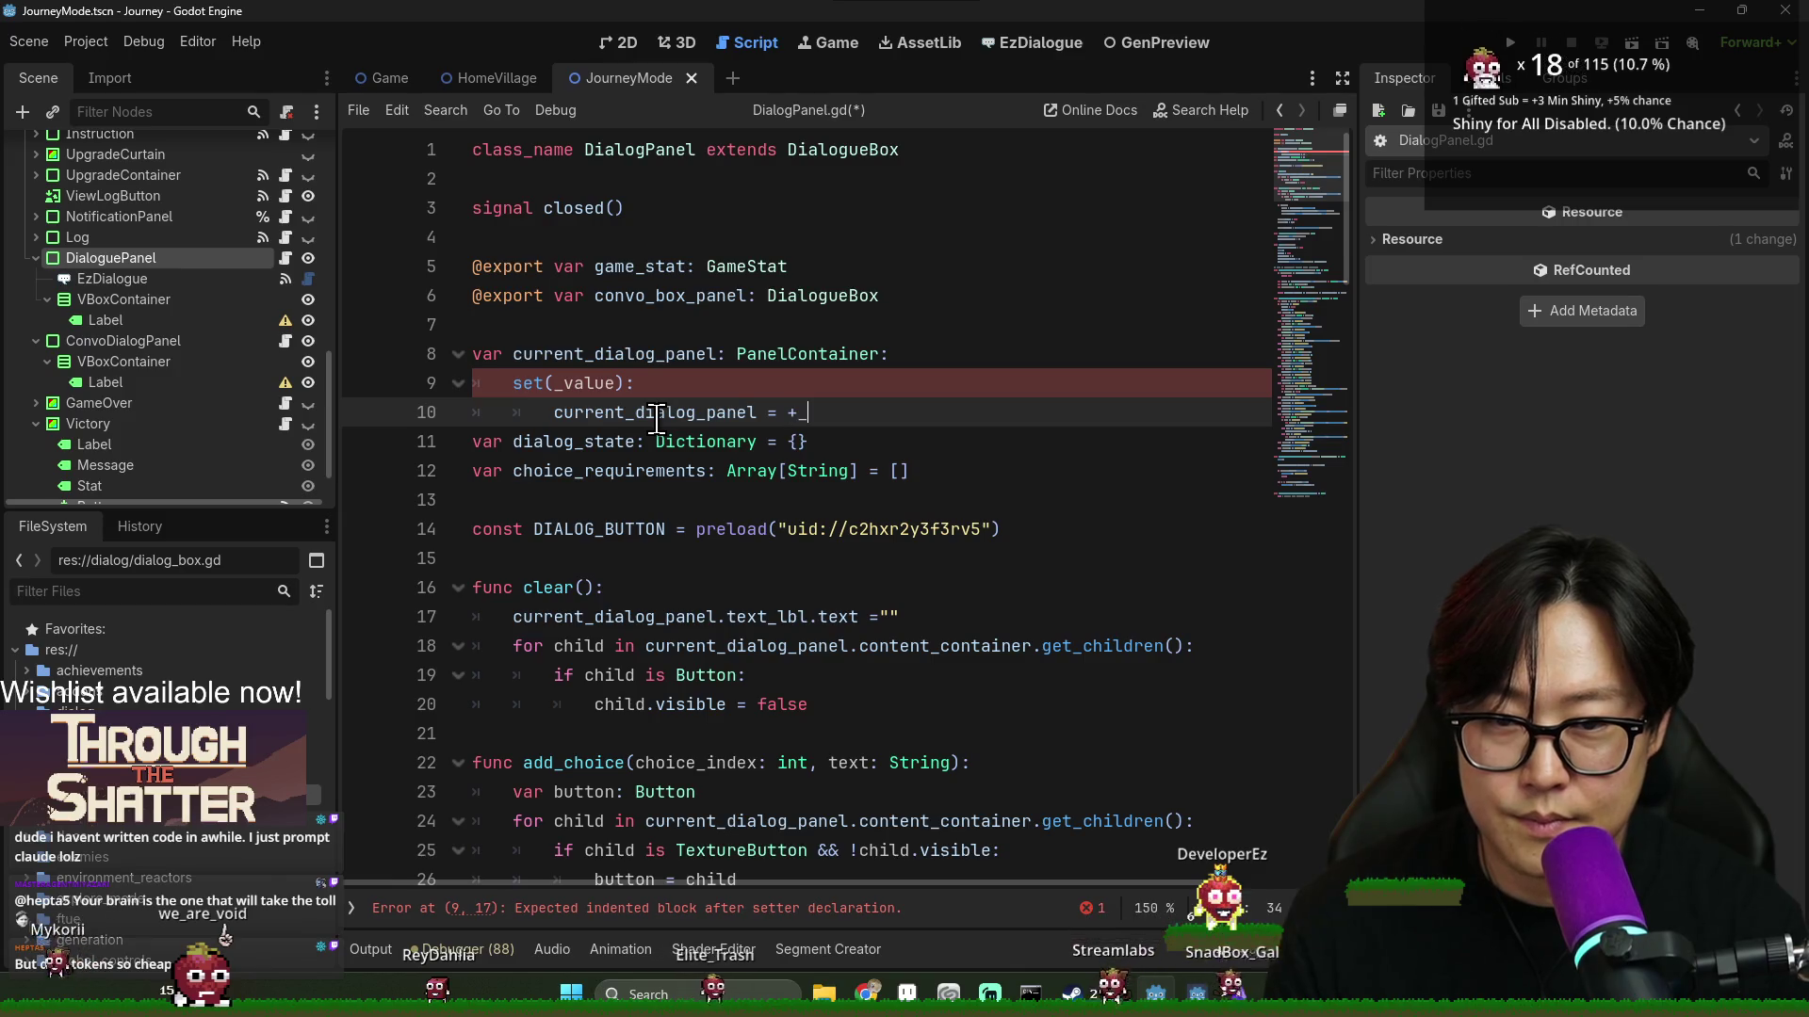
click(657, 414)
key(Return)
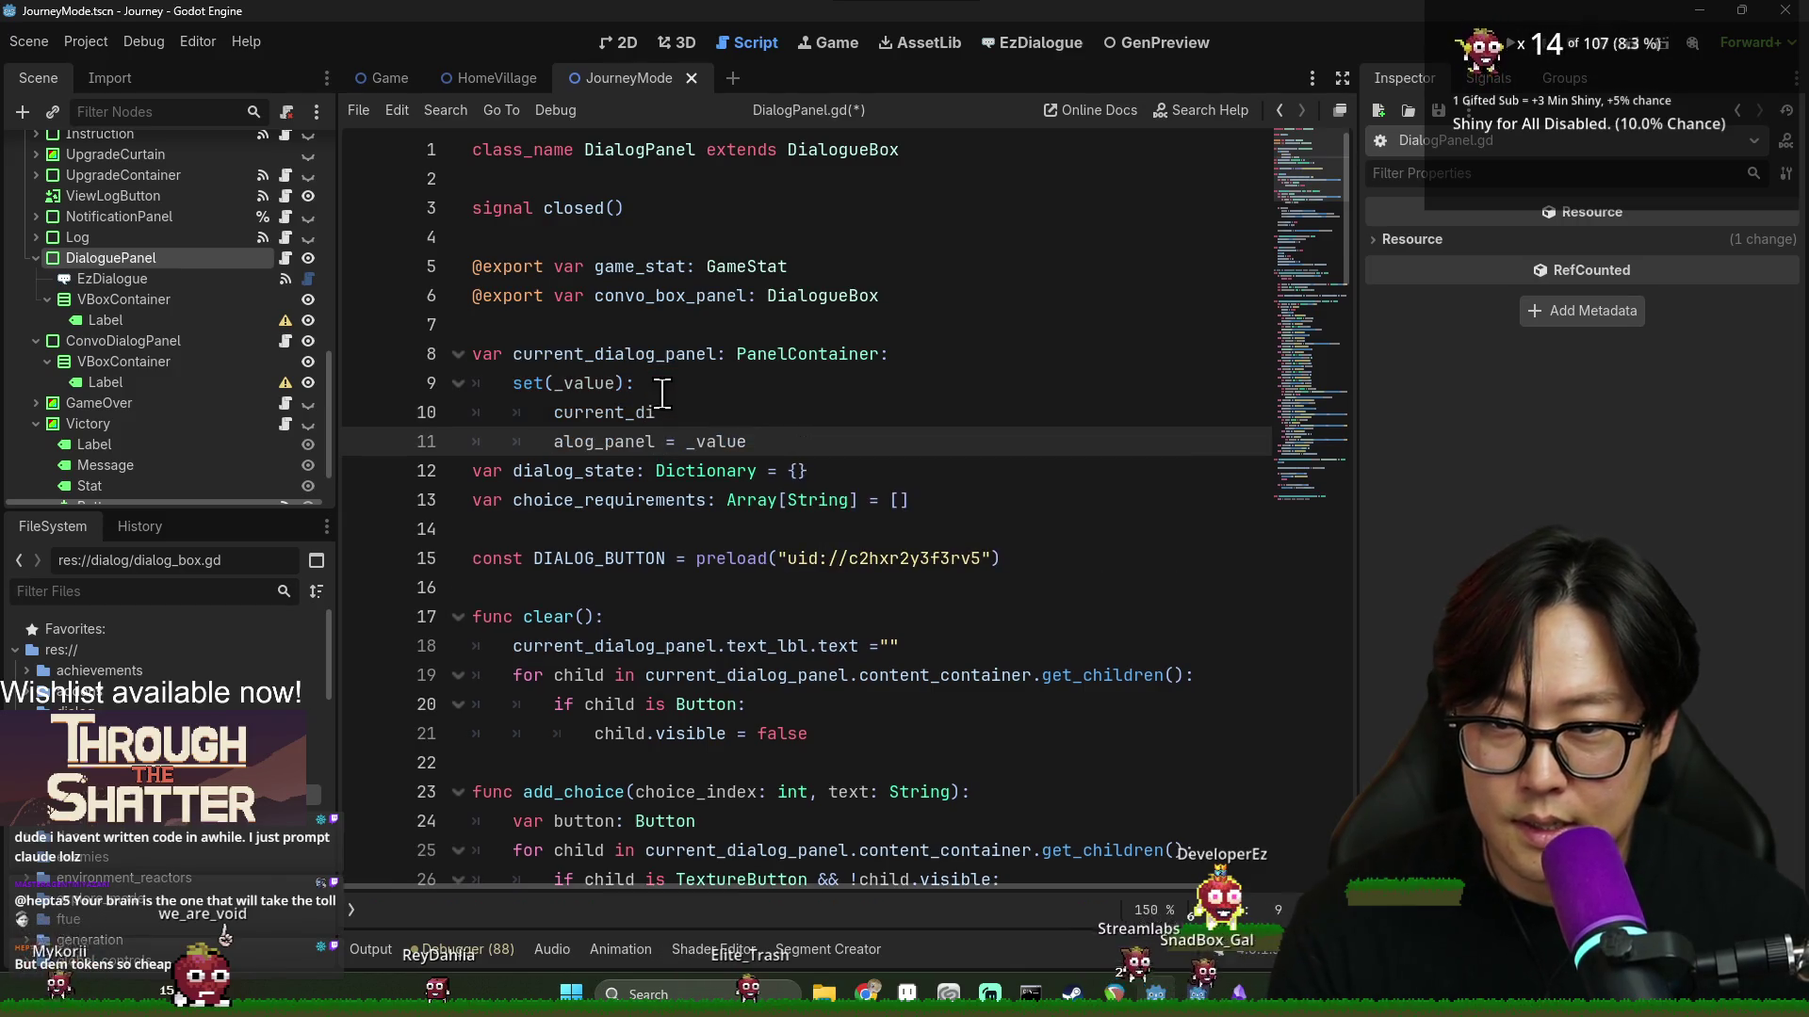
key(ctrl+z)
click(671, 394)
key(Return)
text(var previous_panel: Panel)
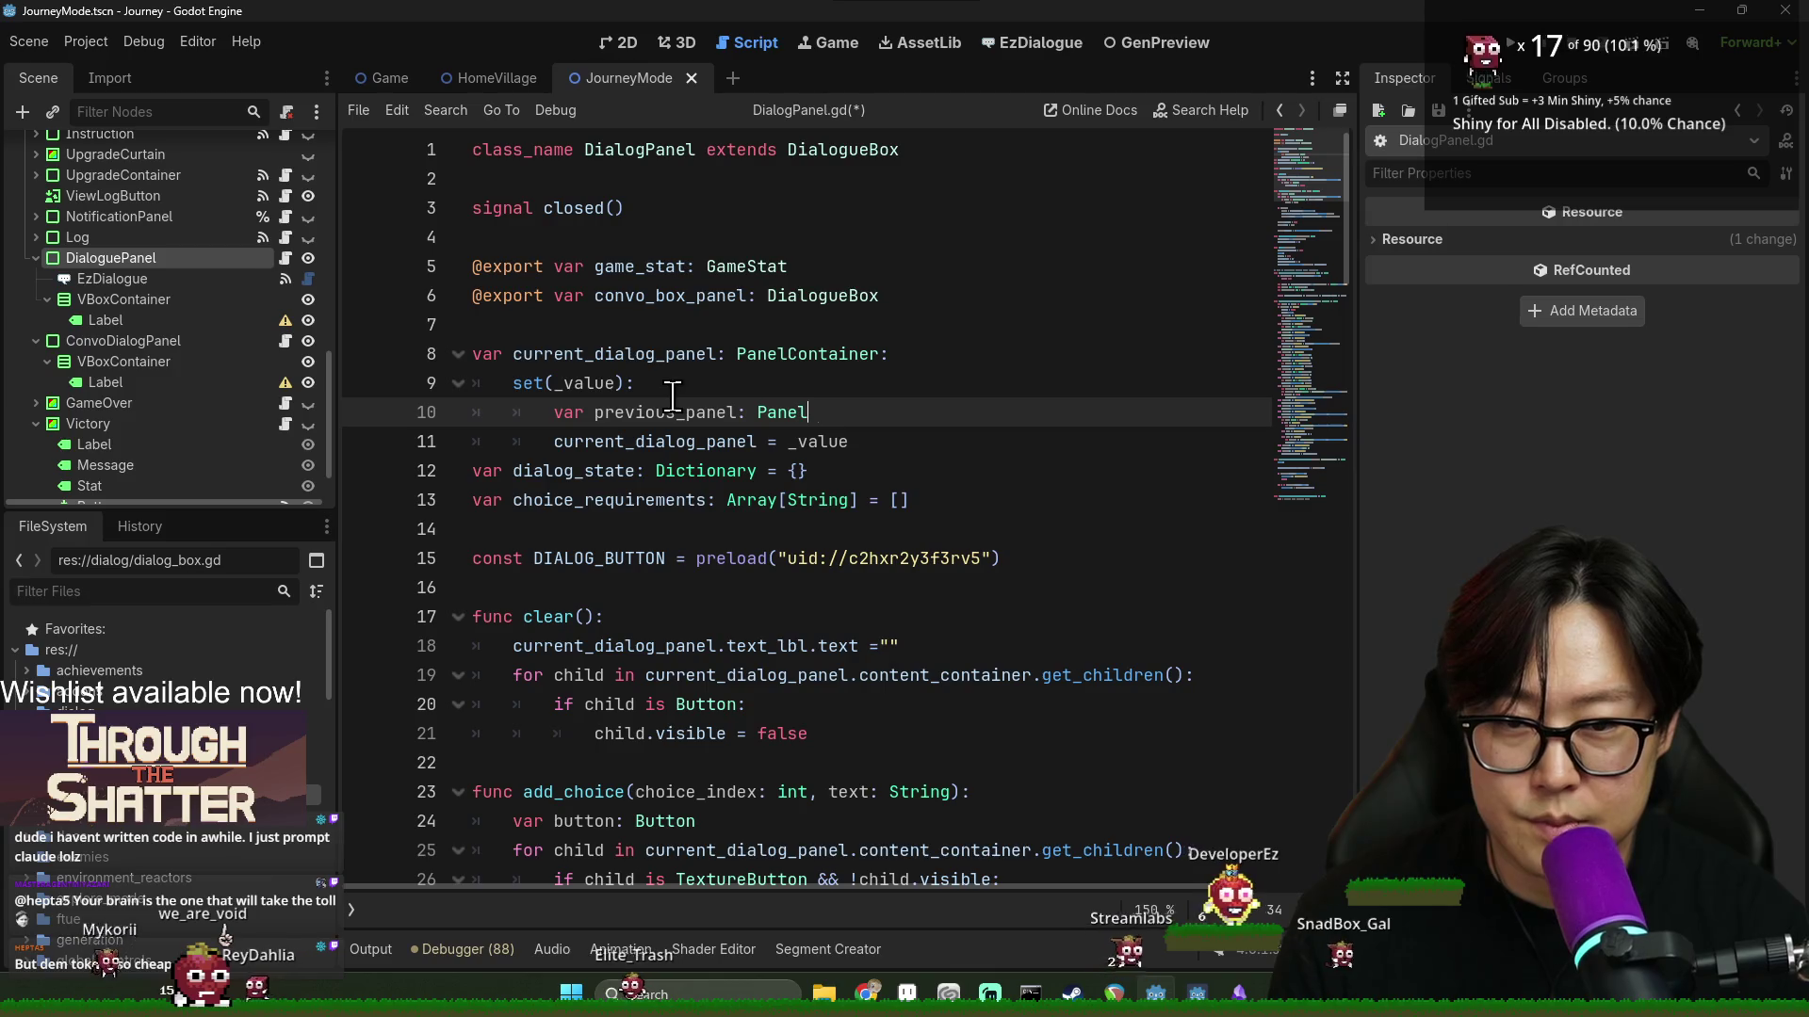
key(BackSpace)
key(BackSpace)
Step: Type both previous_panel and current_dialog_panel as DialogueBox, copied from line 1, and save
double_click(842, 150)
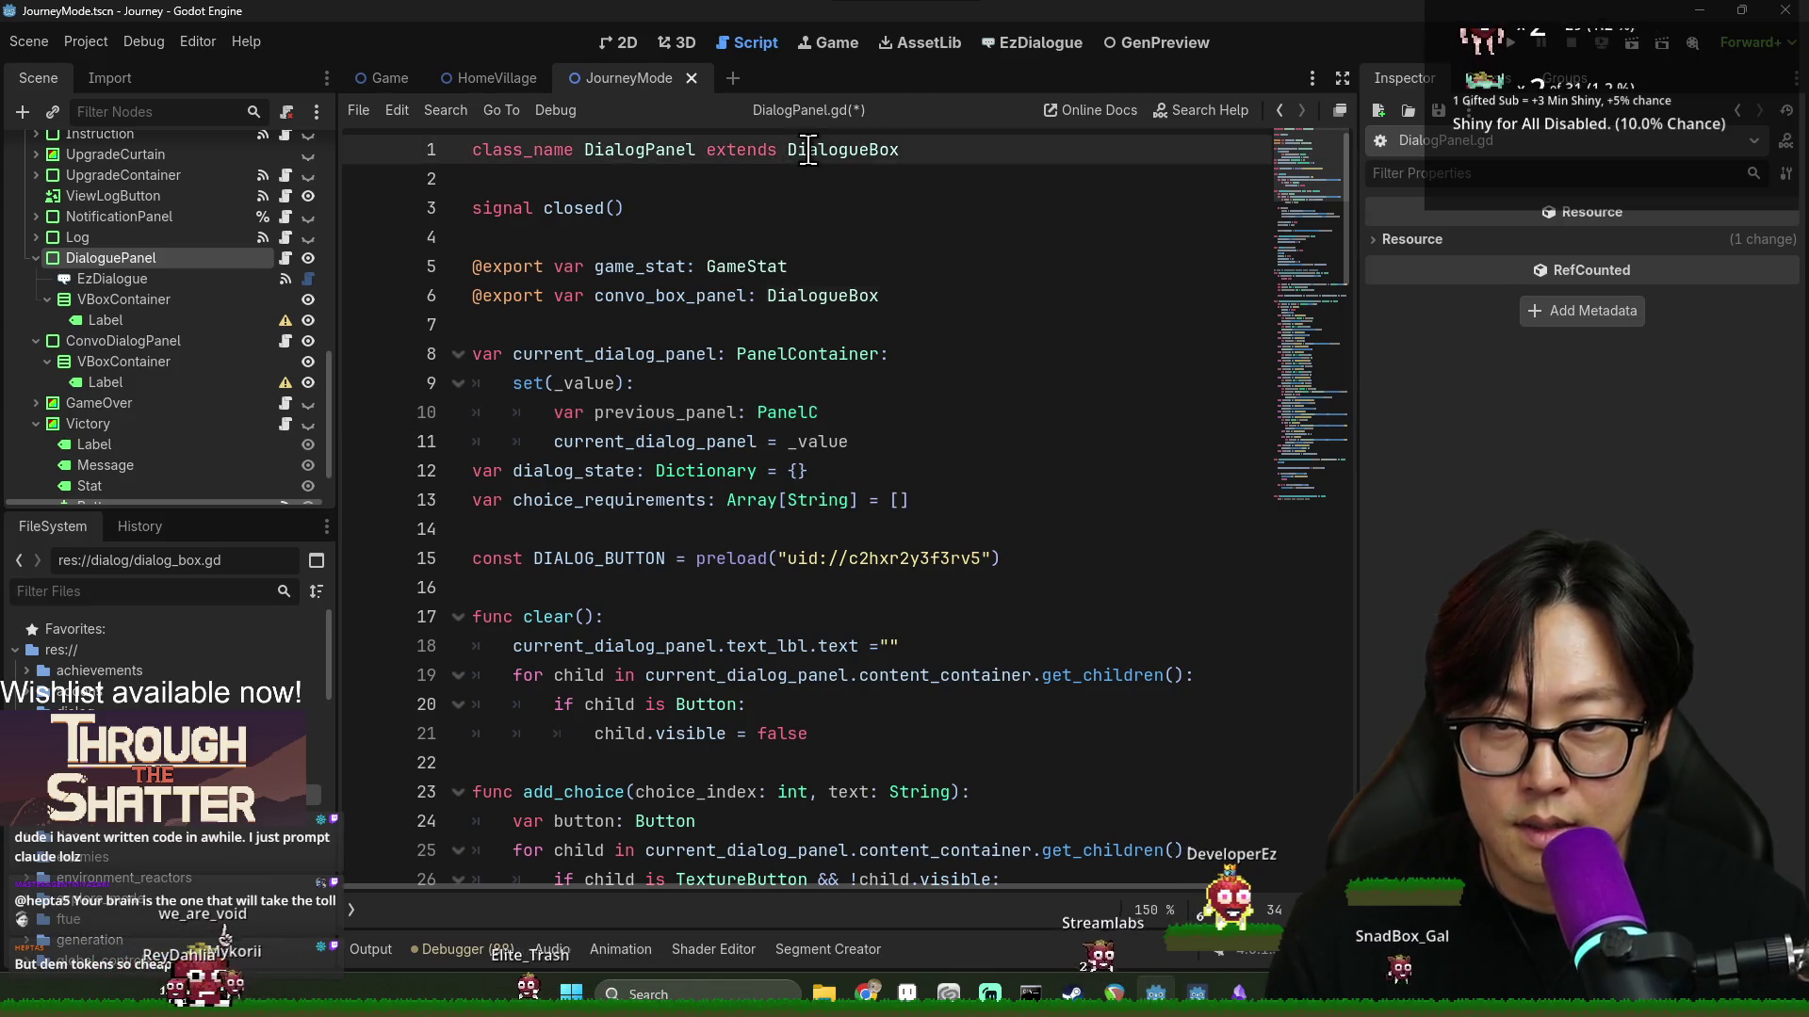
key(ctrl+c)
double_click(787, 412)
key(ctrl+v)
click(794, 356)
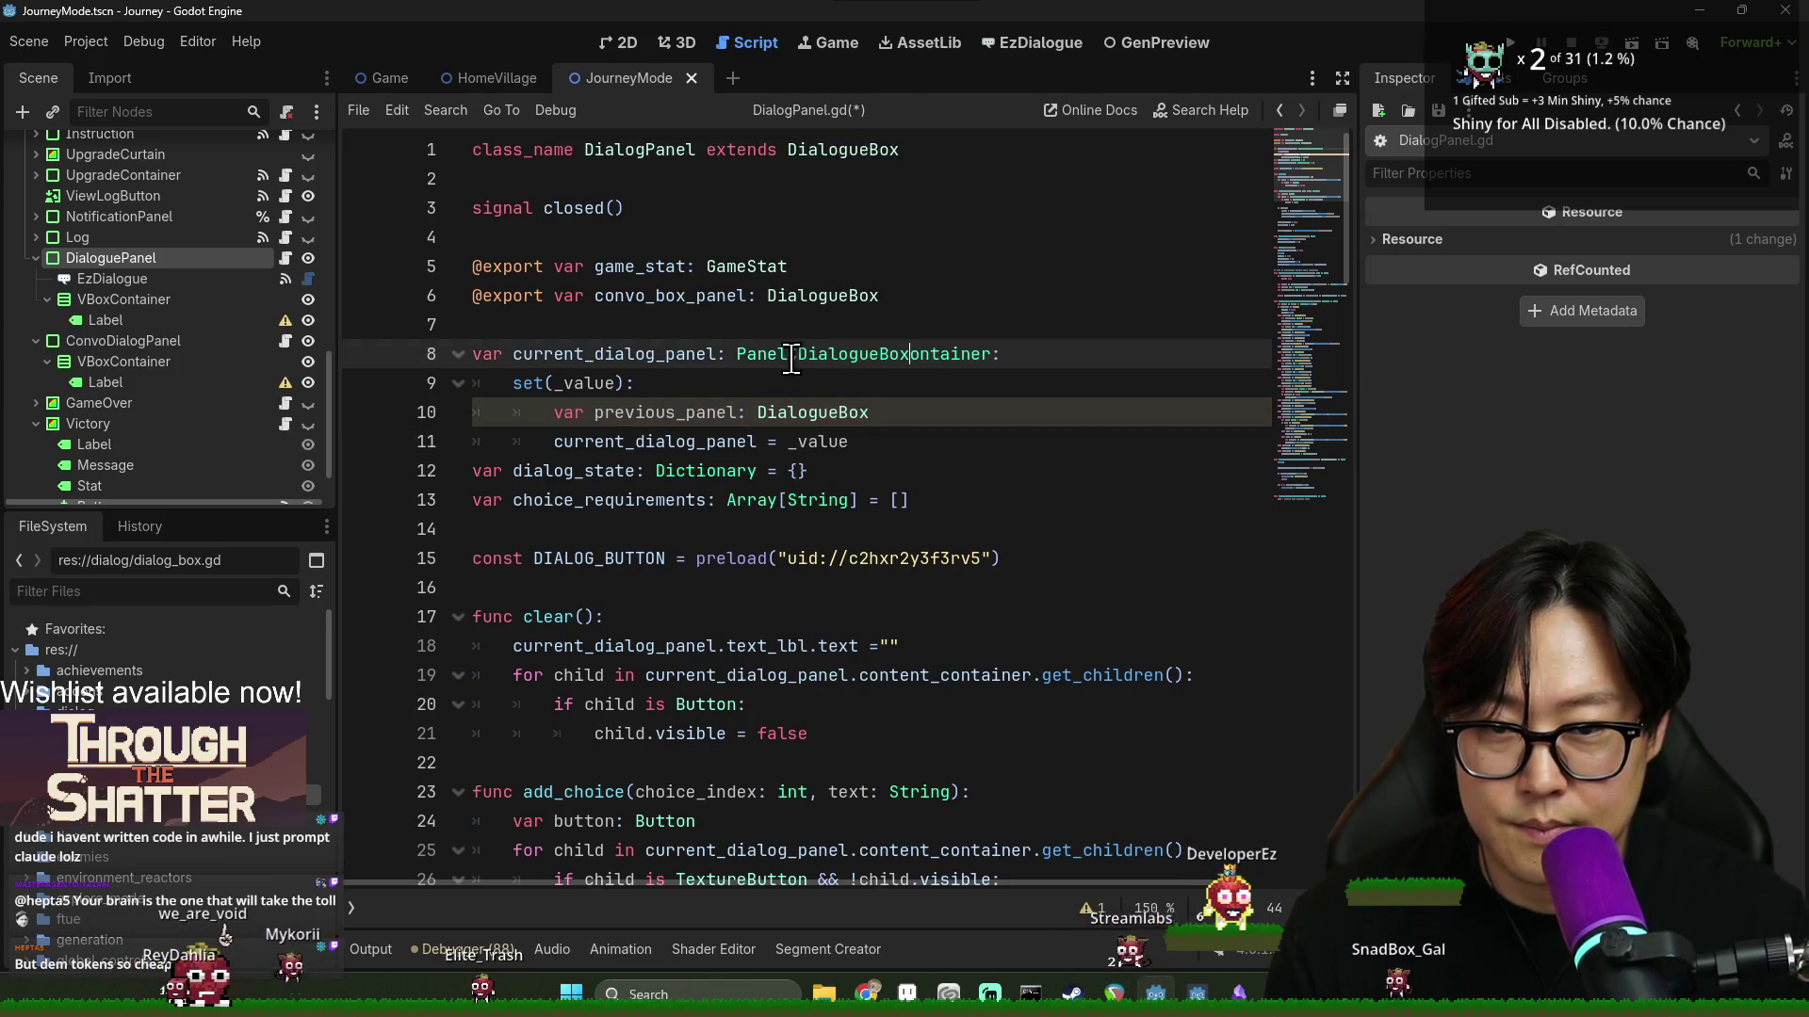
double_click(794, 355)
key(ctrl+v)
click(895, 415)
key(ctrl+s)
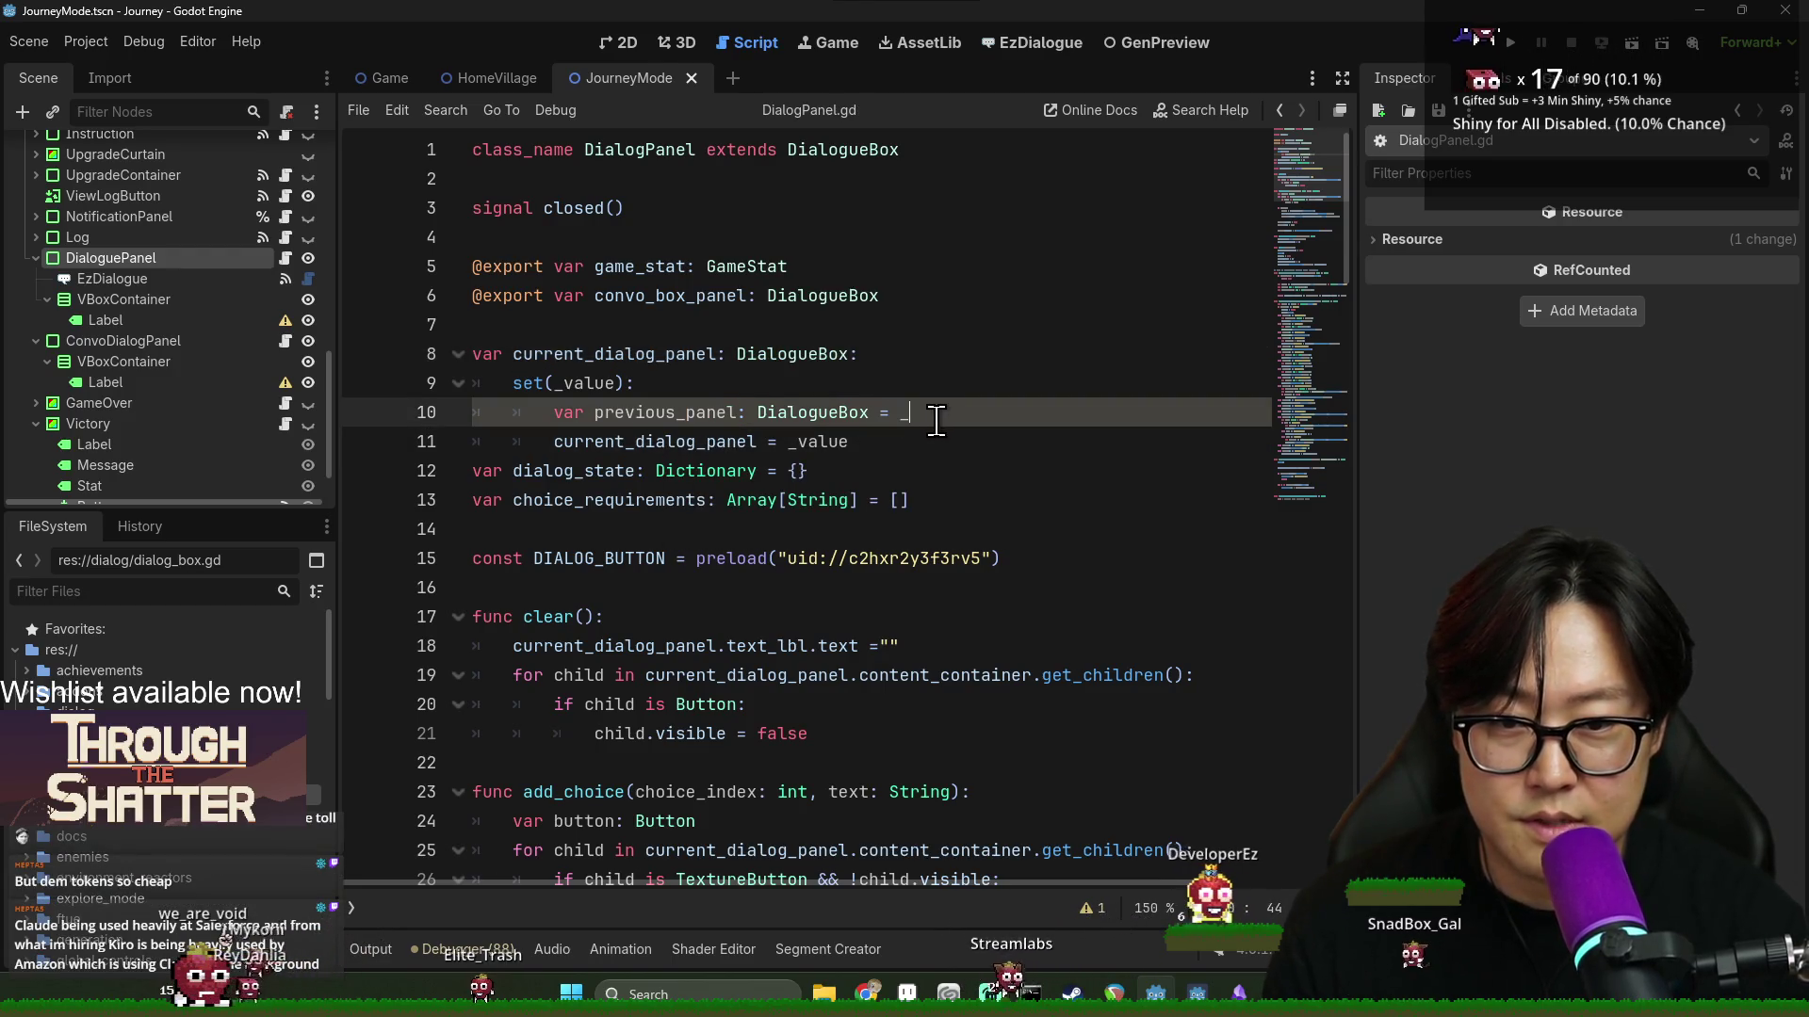
Step: Finish the _value assignment and add an if block that hides the previous panel; save
text(e)
key(Escape)
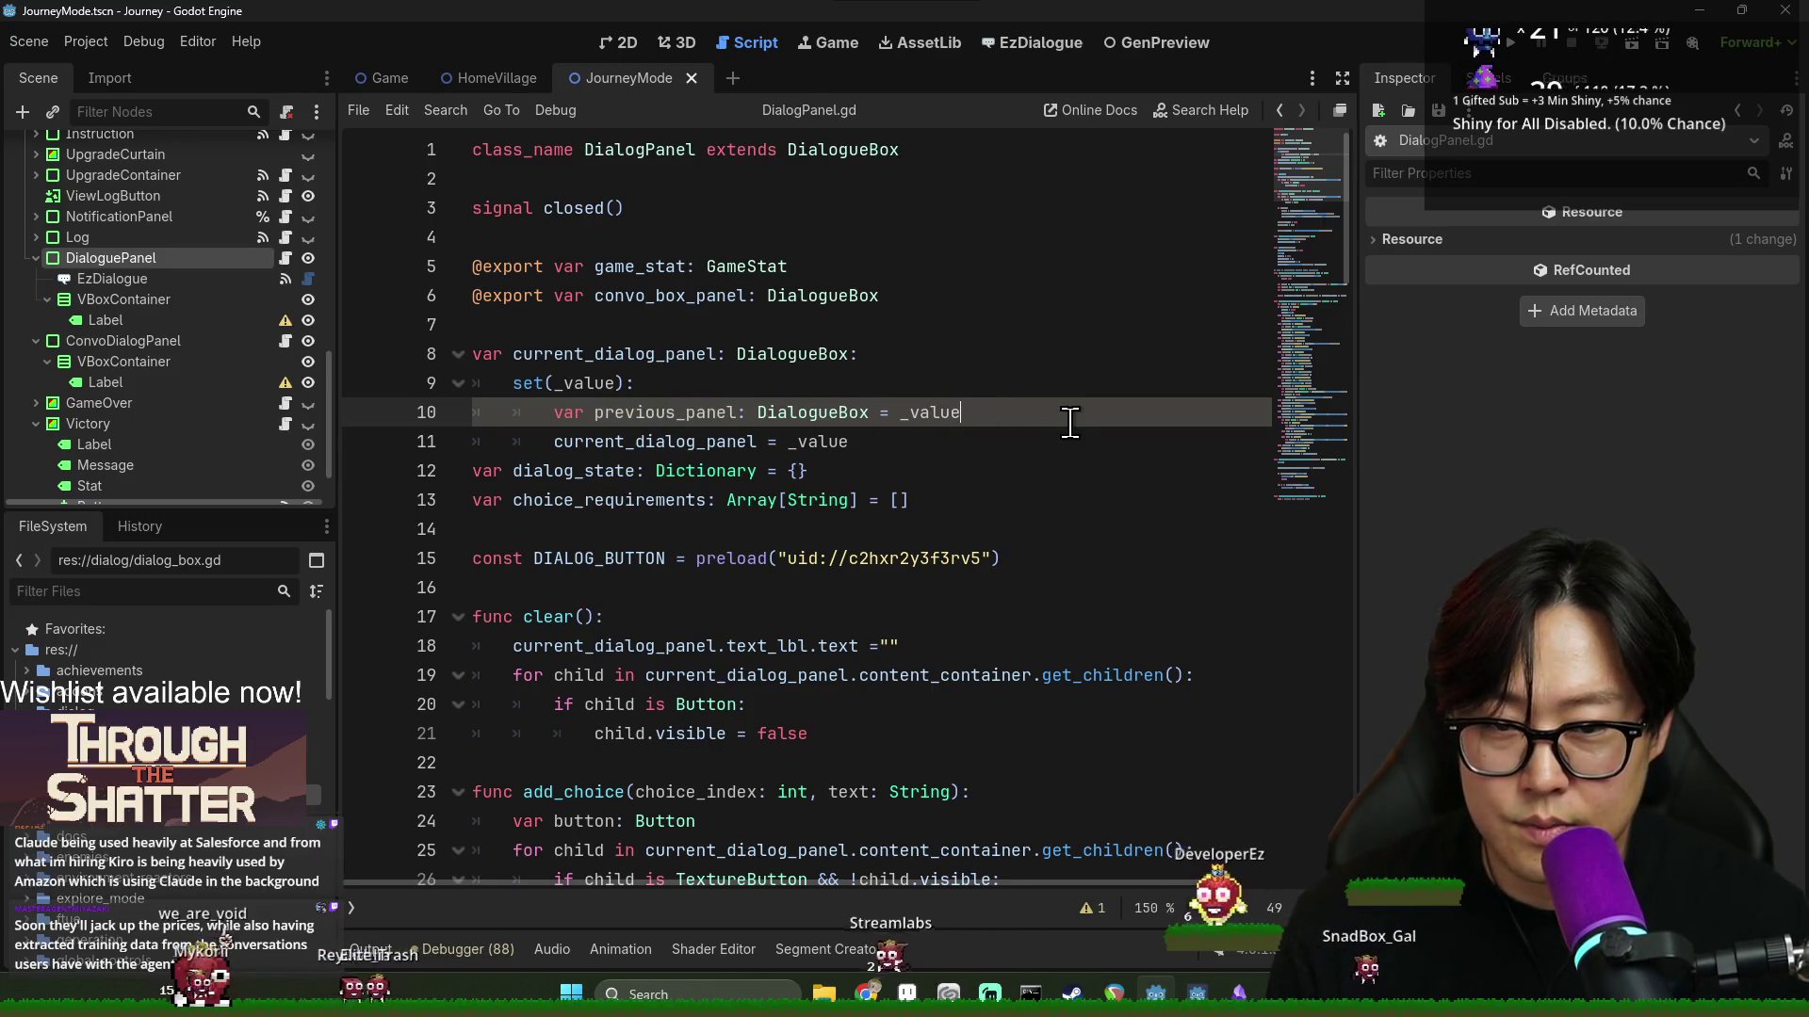
click(983, 441)
key(Return)
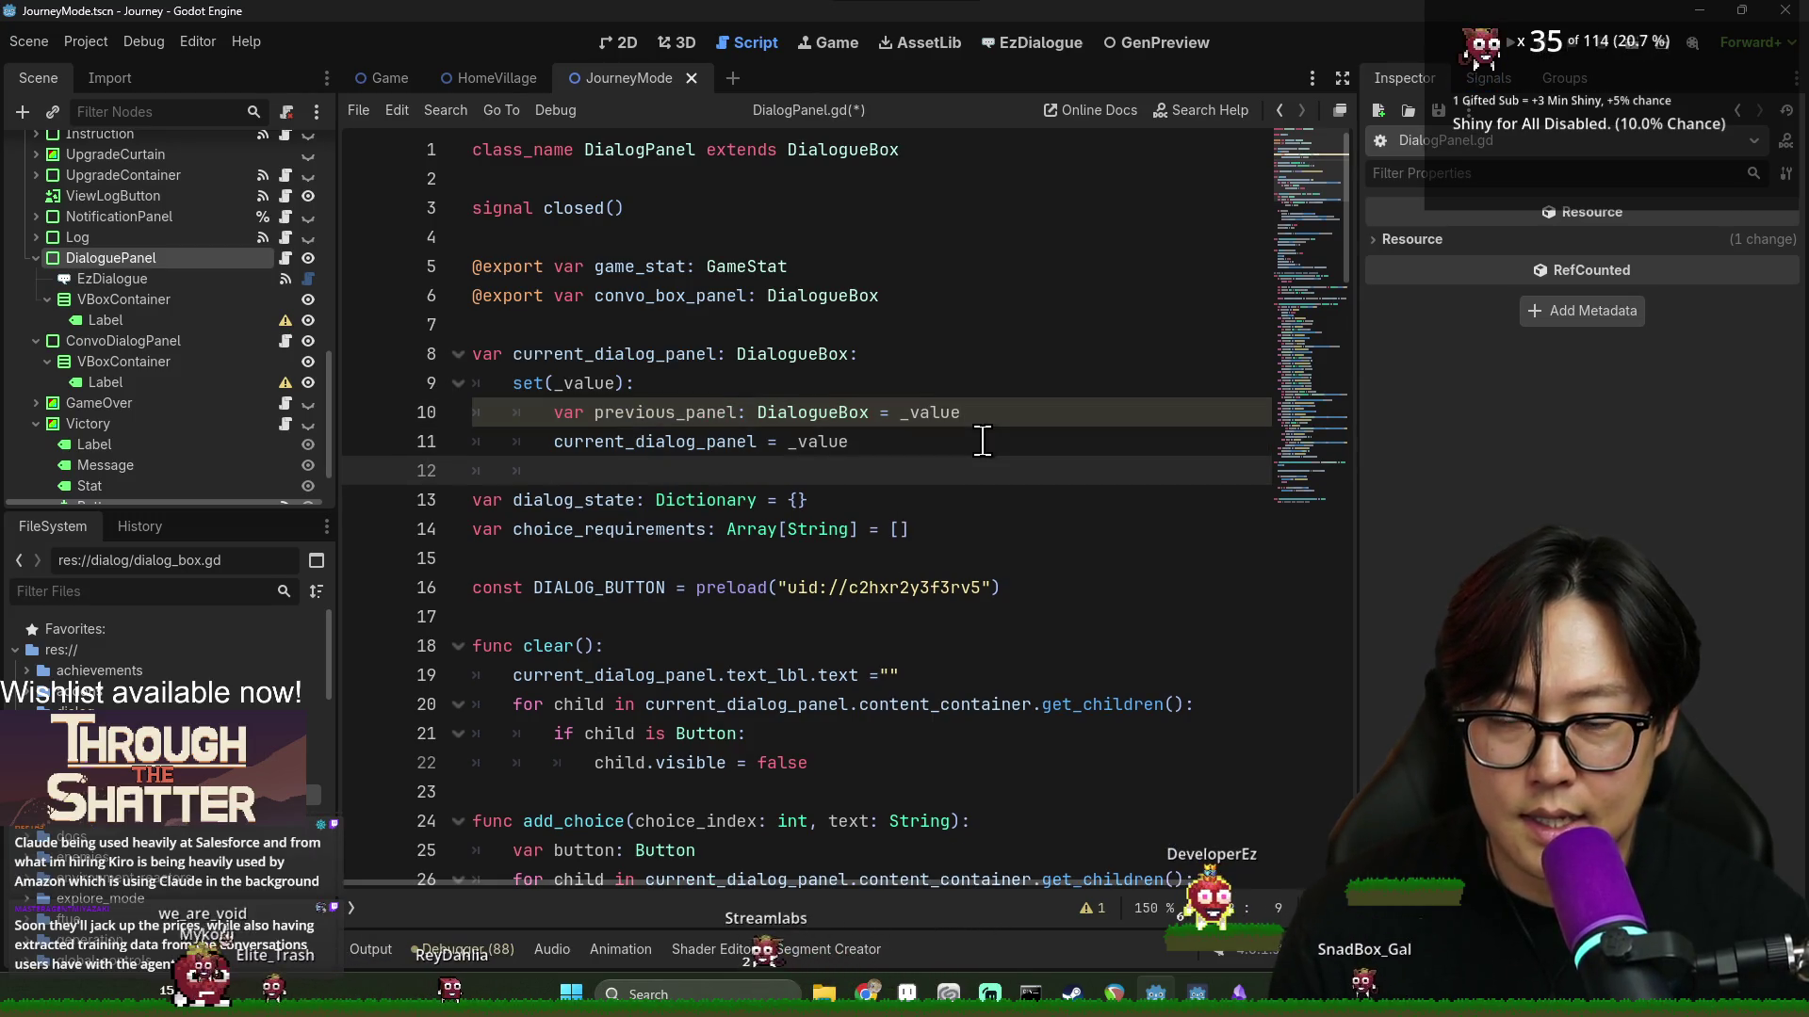
key(Return)
text(if)
text(:)
key(Return)
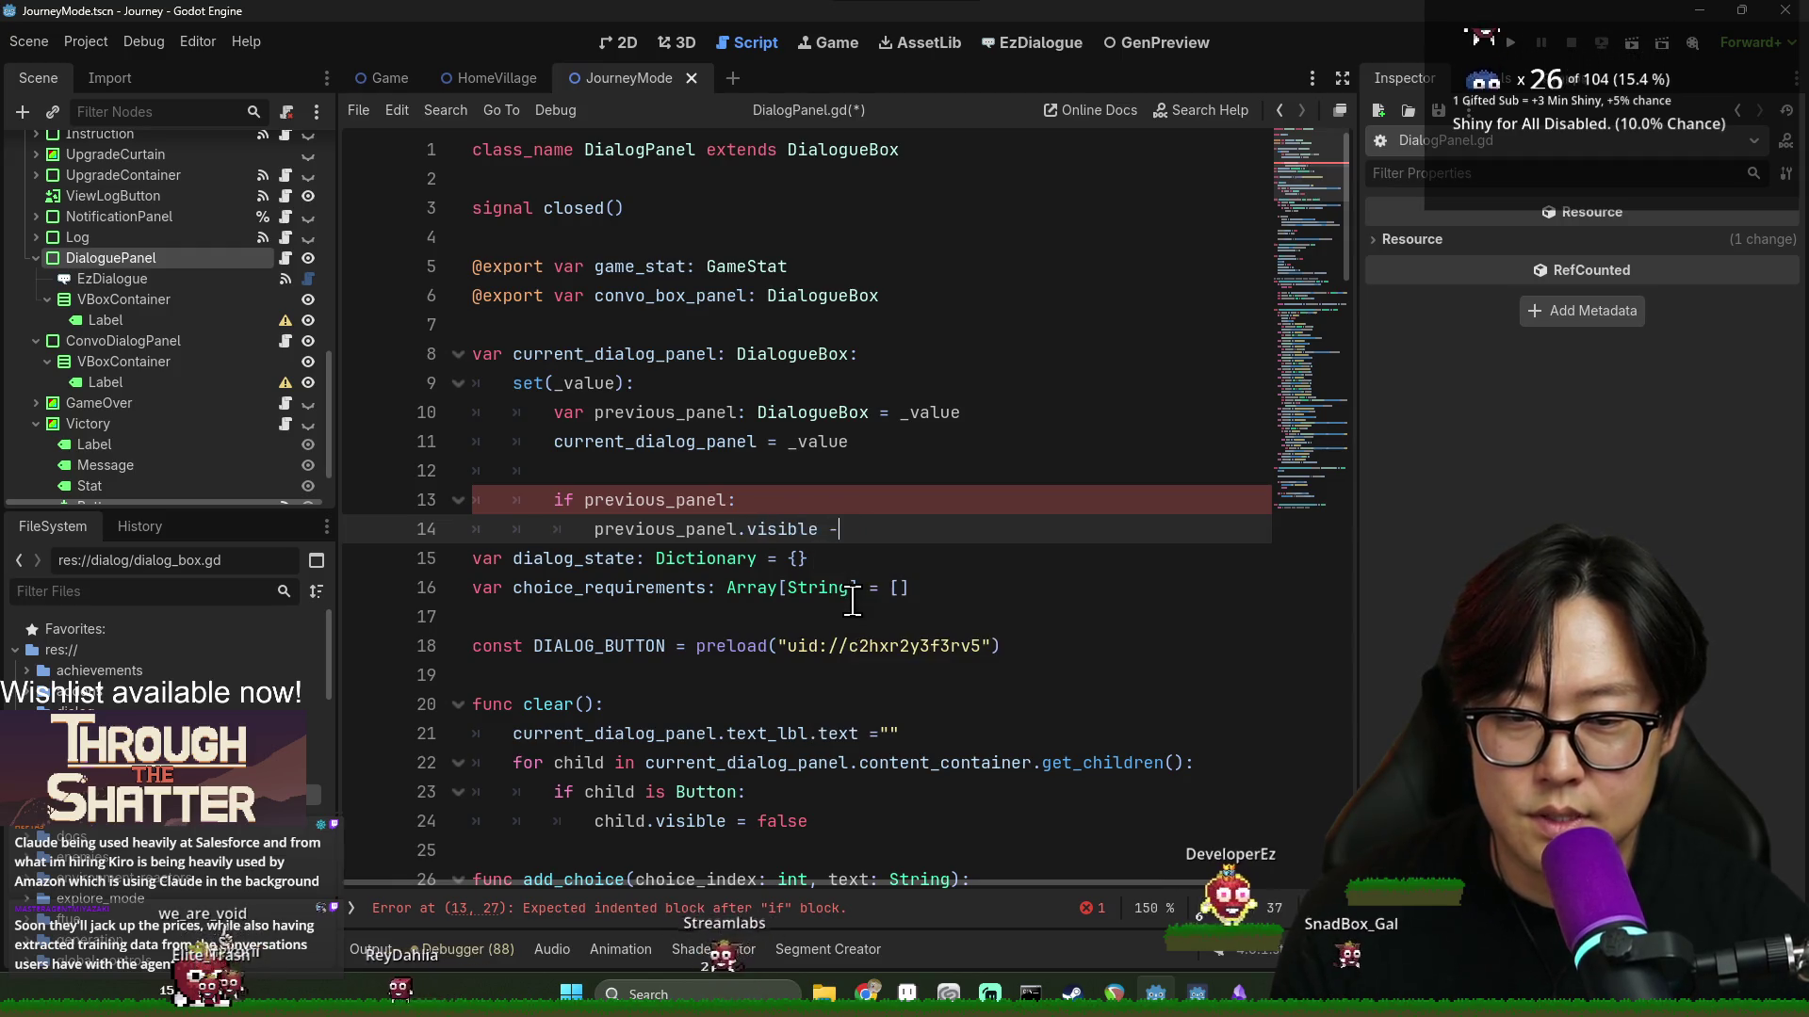
key(ctrl+s)
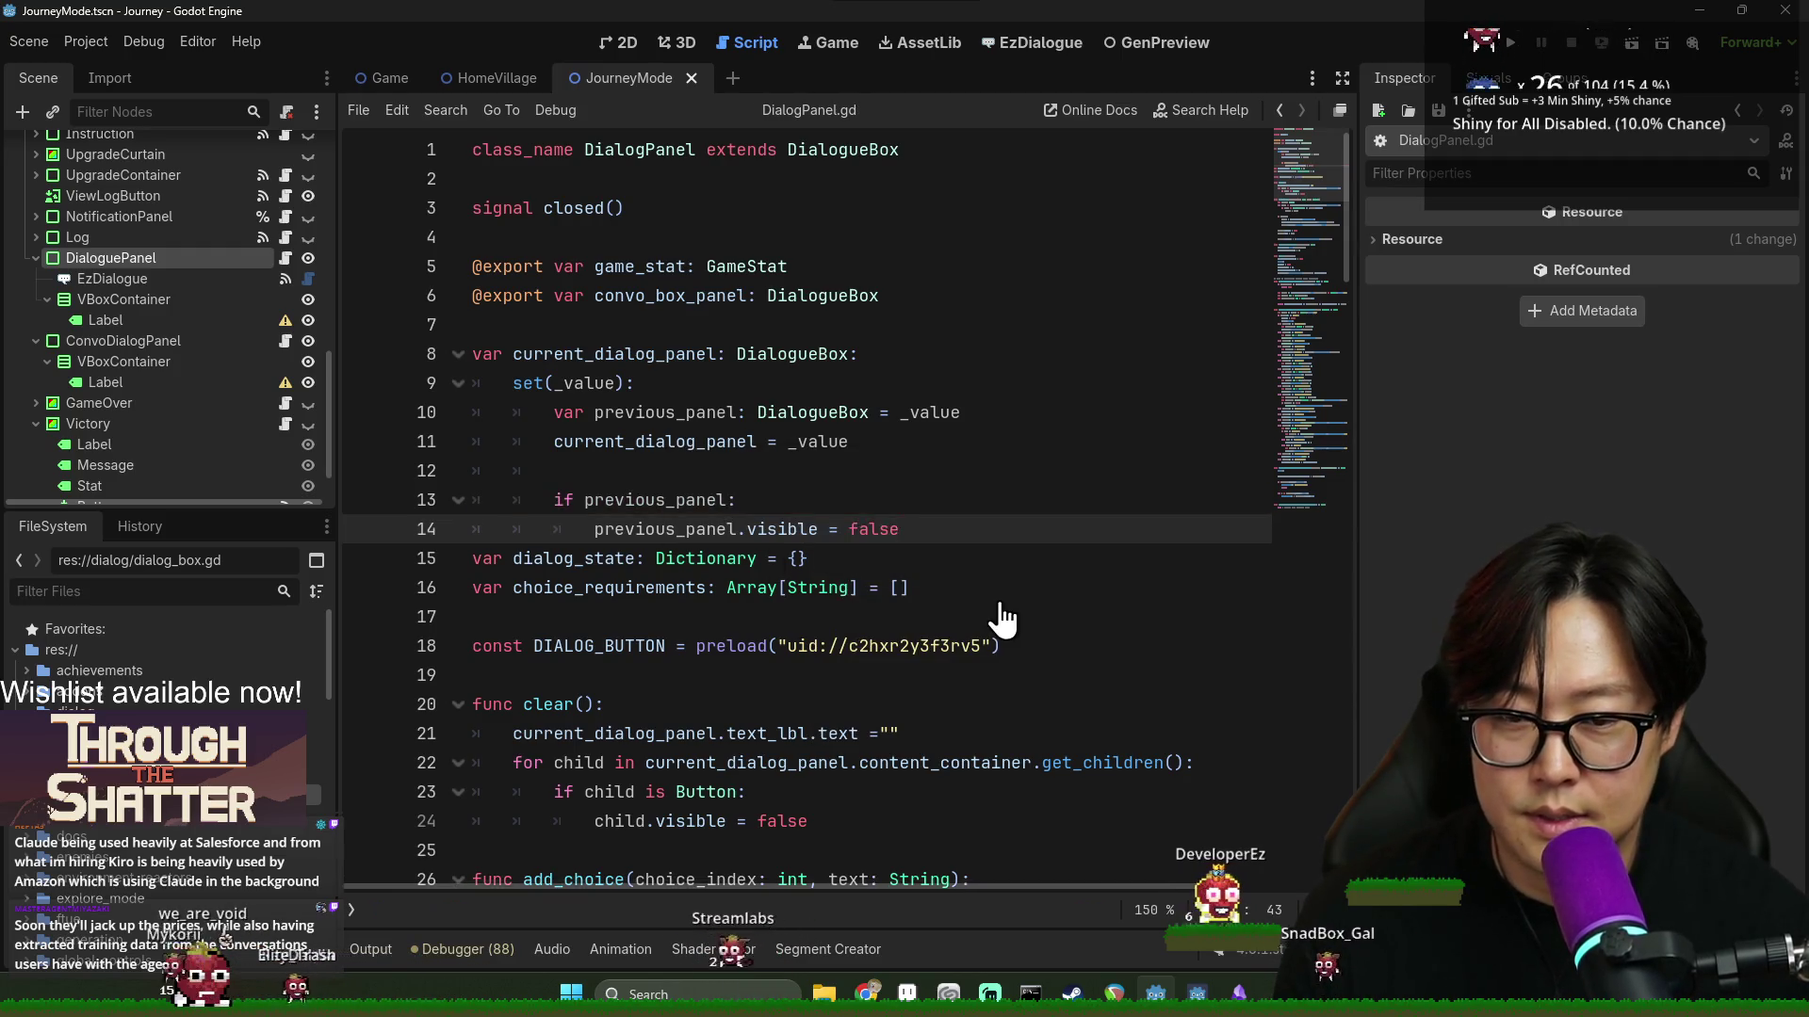
Step: Add current_dialog_panel.visible = true to the setter, tidy the trailing blank line, and save
key(Return)
key(Return)
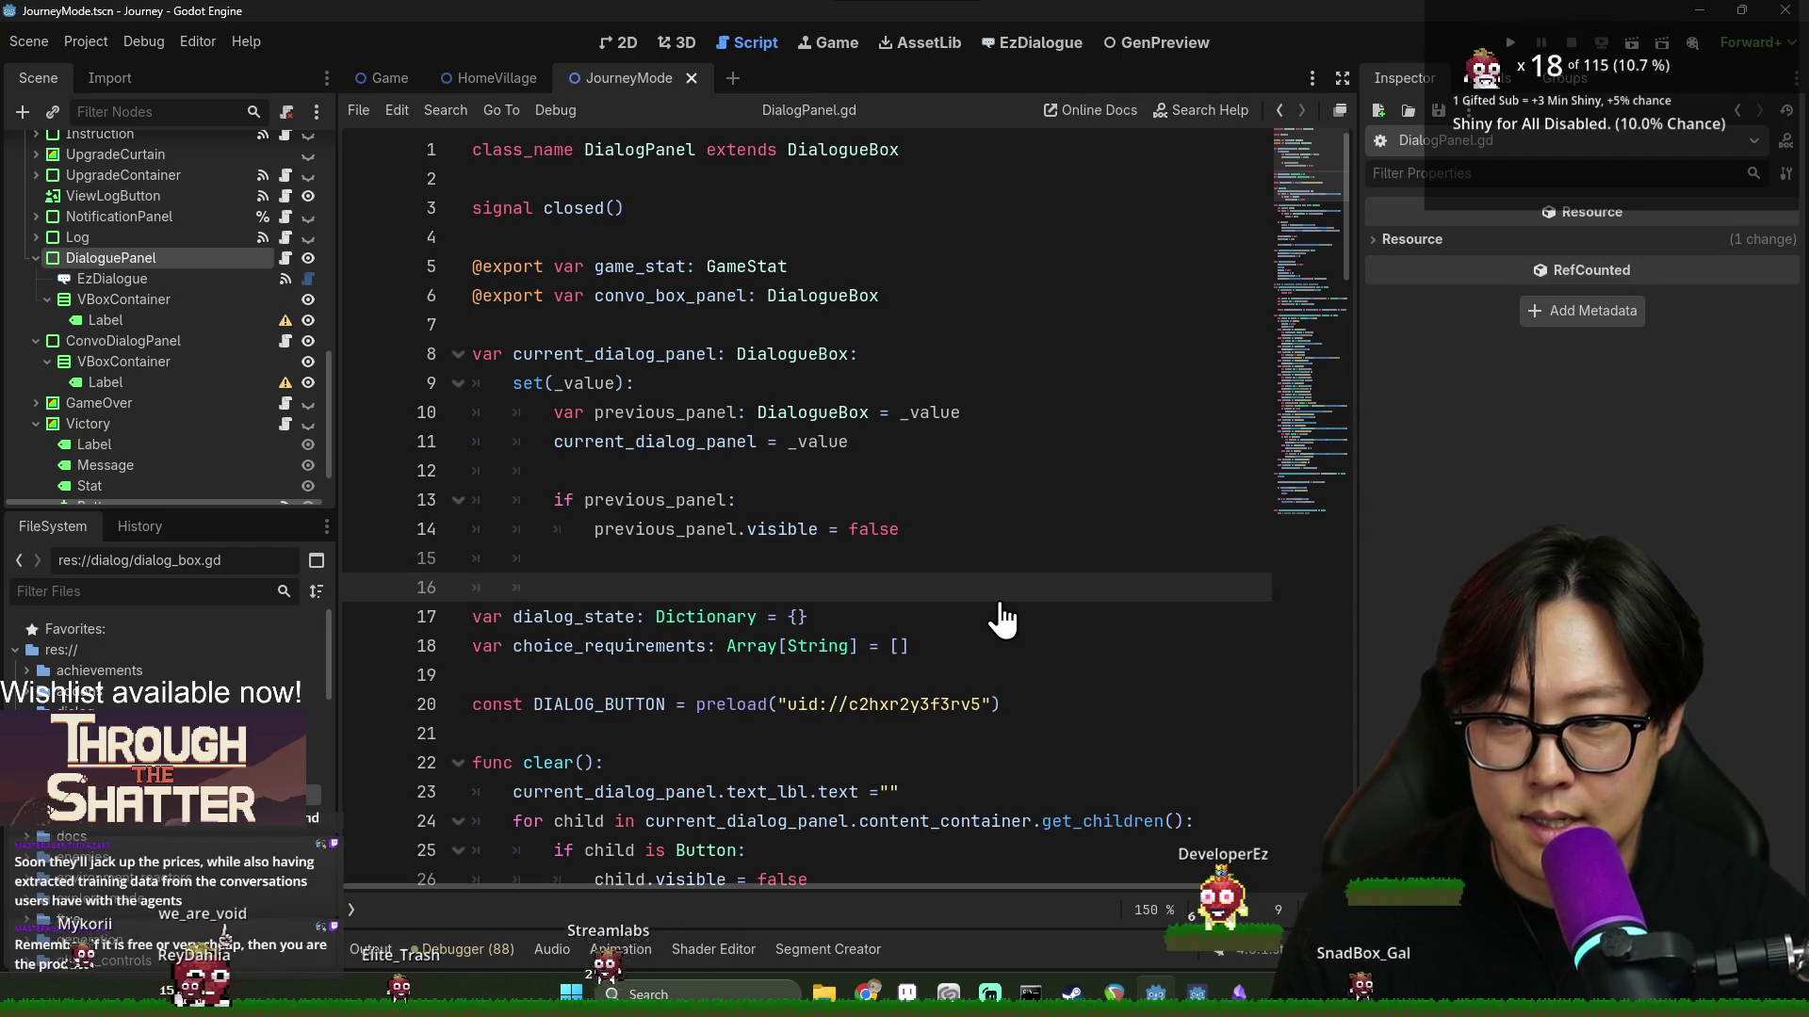
double_click(726, 442)
key(ctrl+c)
click(730, 559)
key(ctrl+v)
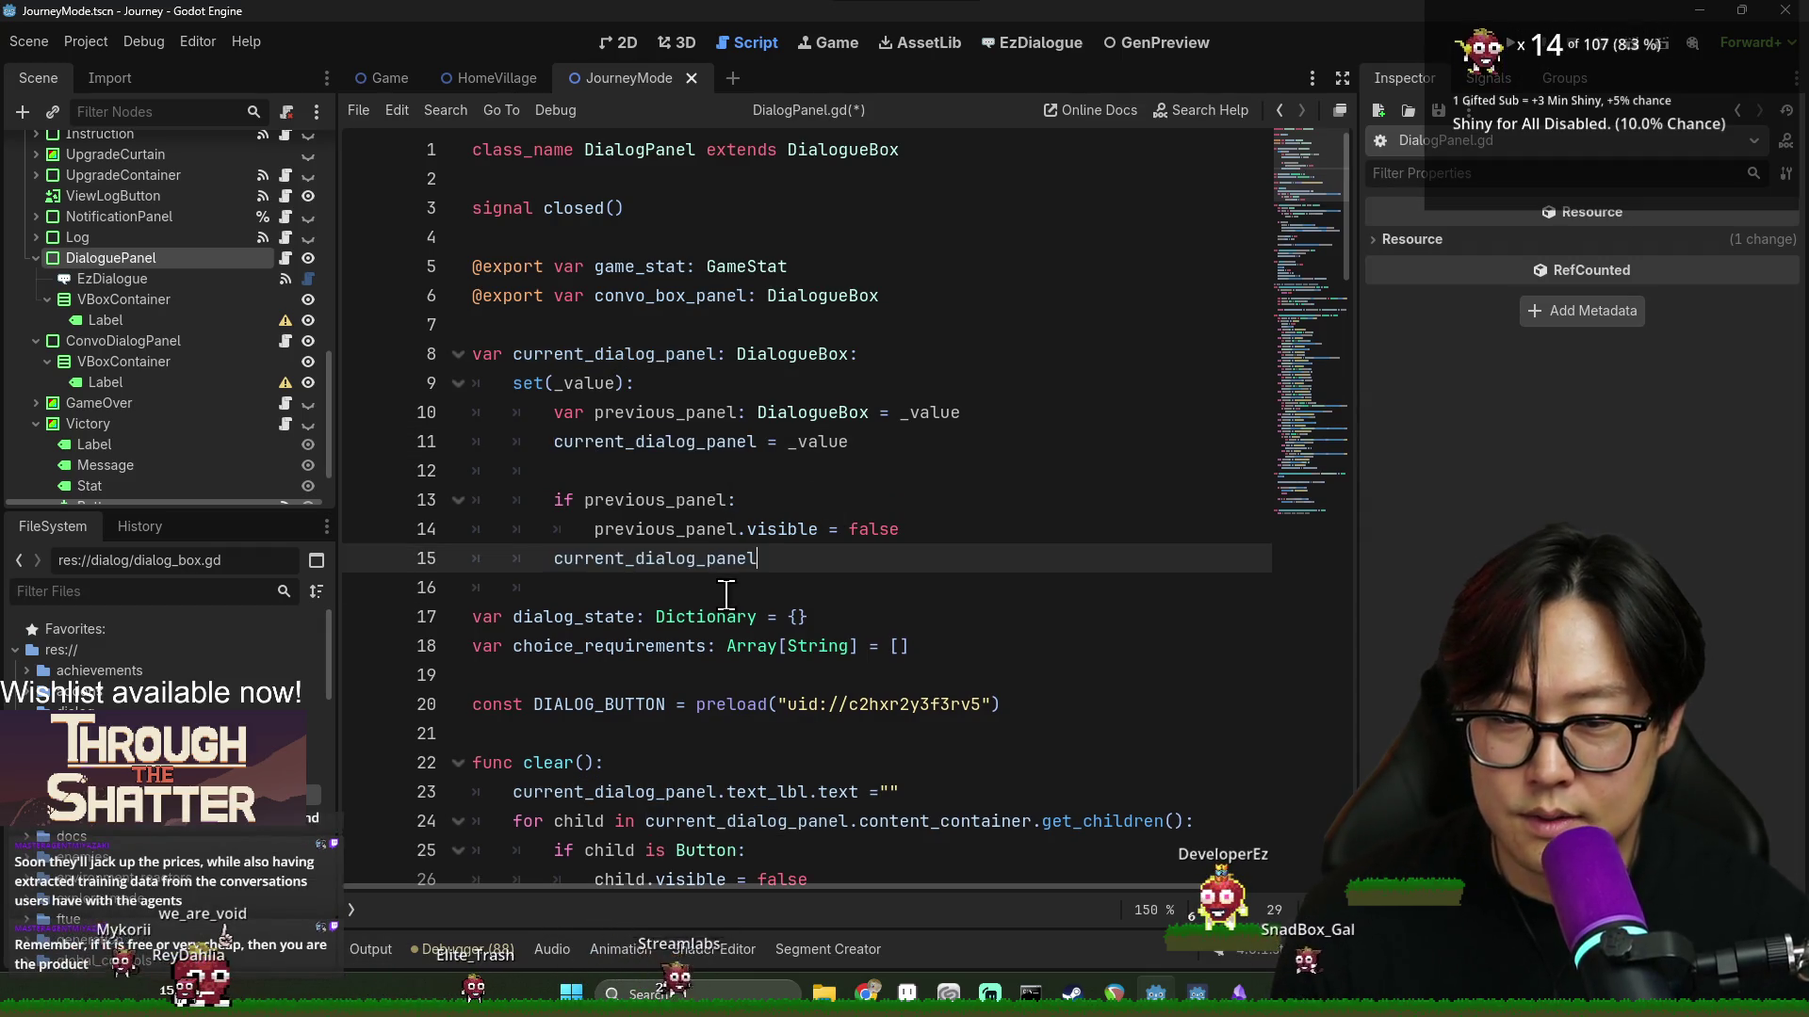
text(sible =- )
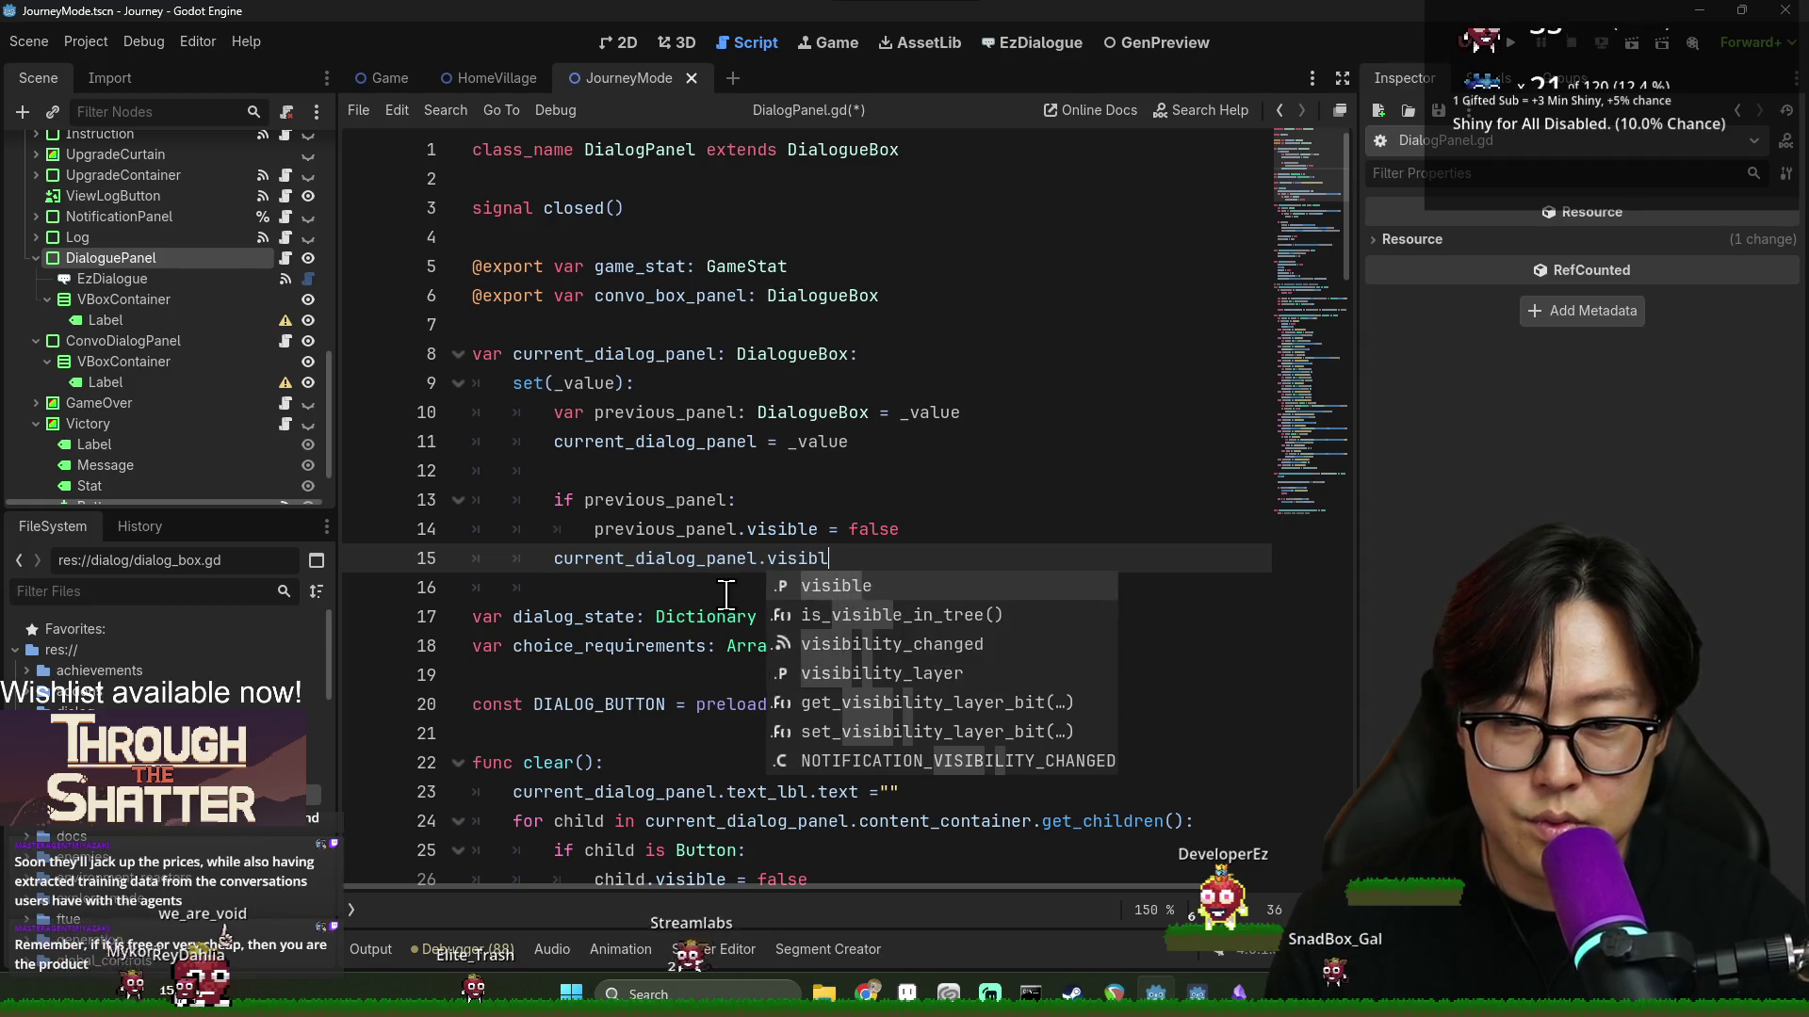
text(rue)
key(ctrl+s)
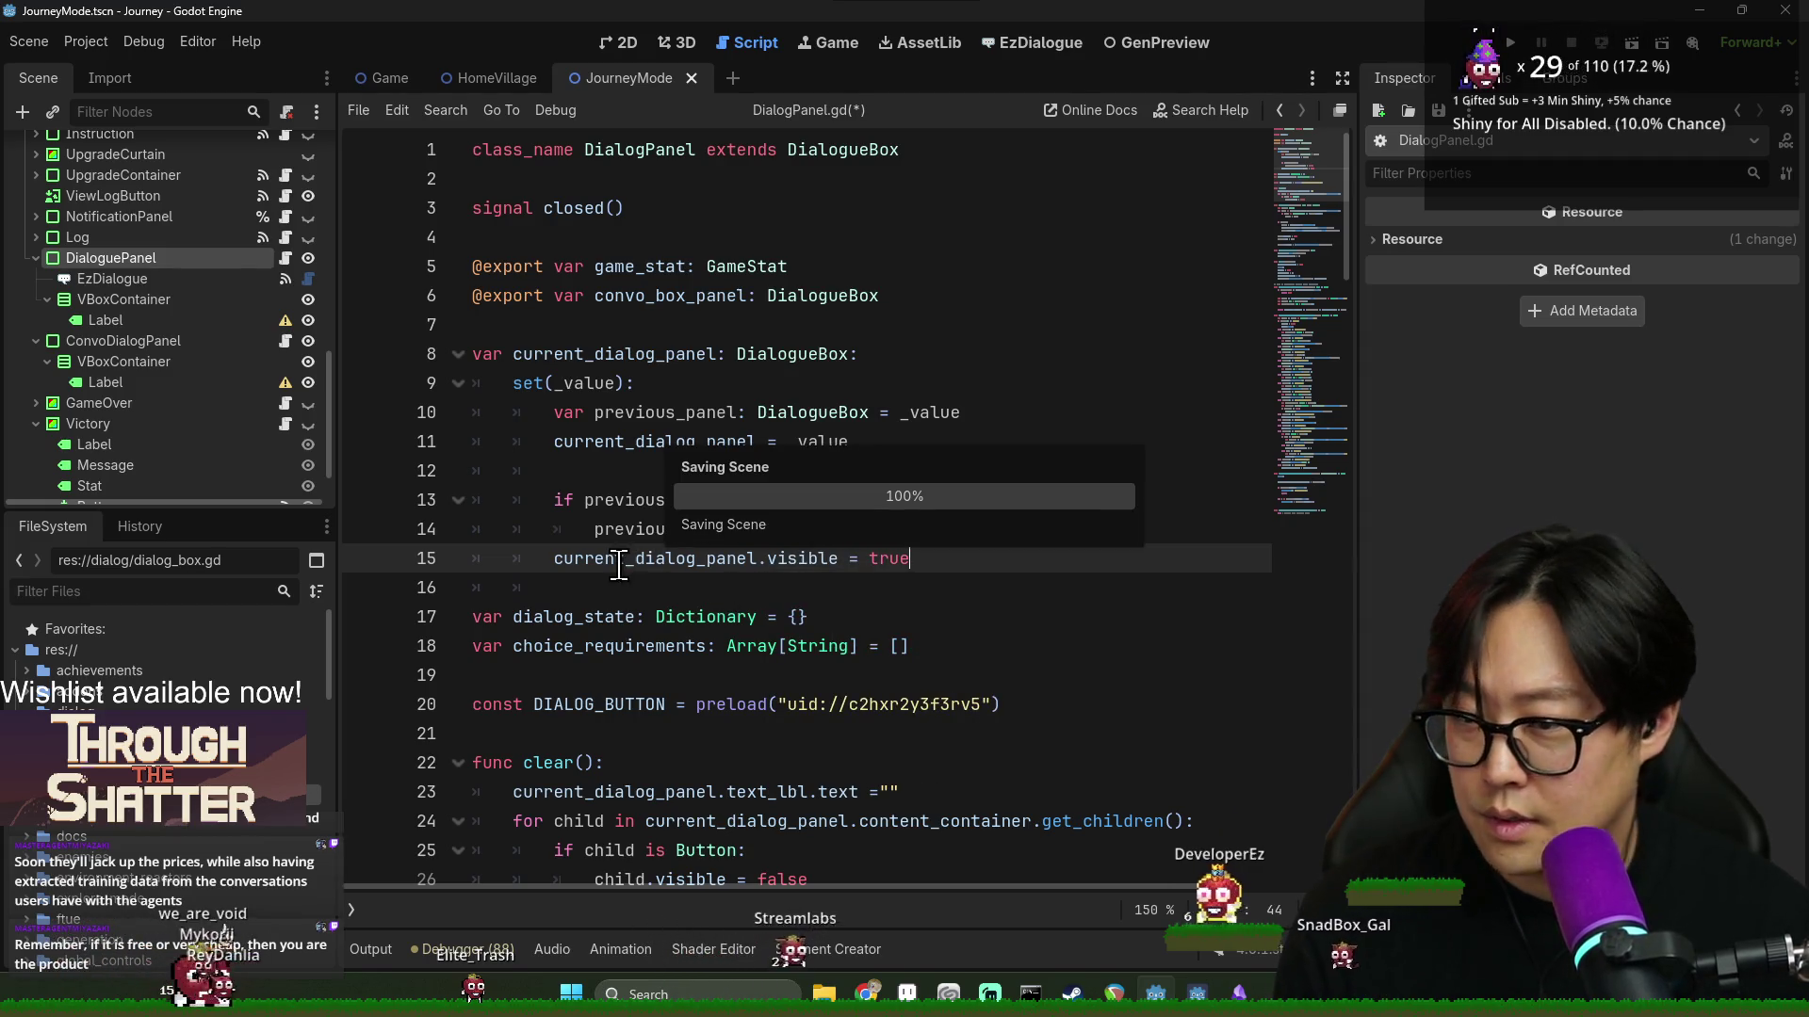
double_click(620, 558)
key(ctrl+s)
key(Down)
key(BackSpace)
key(BackSpace)
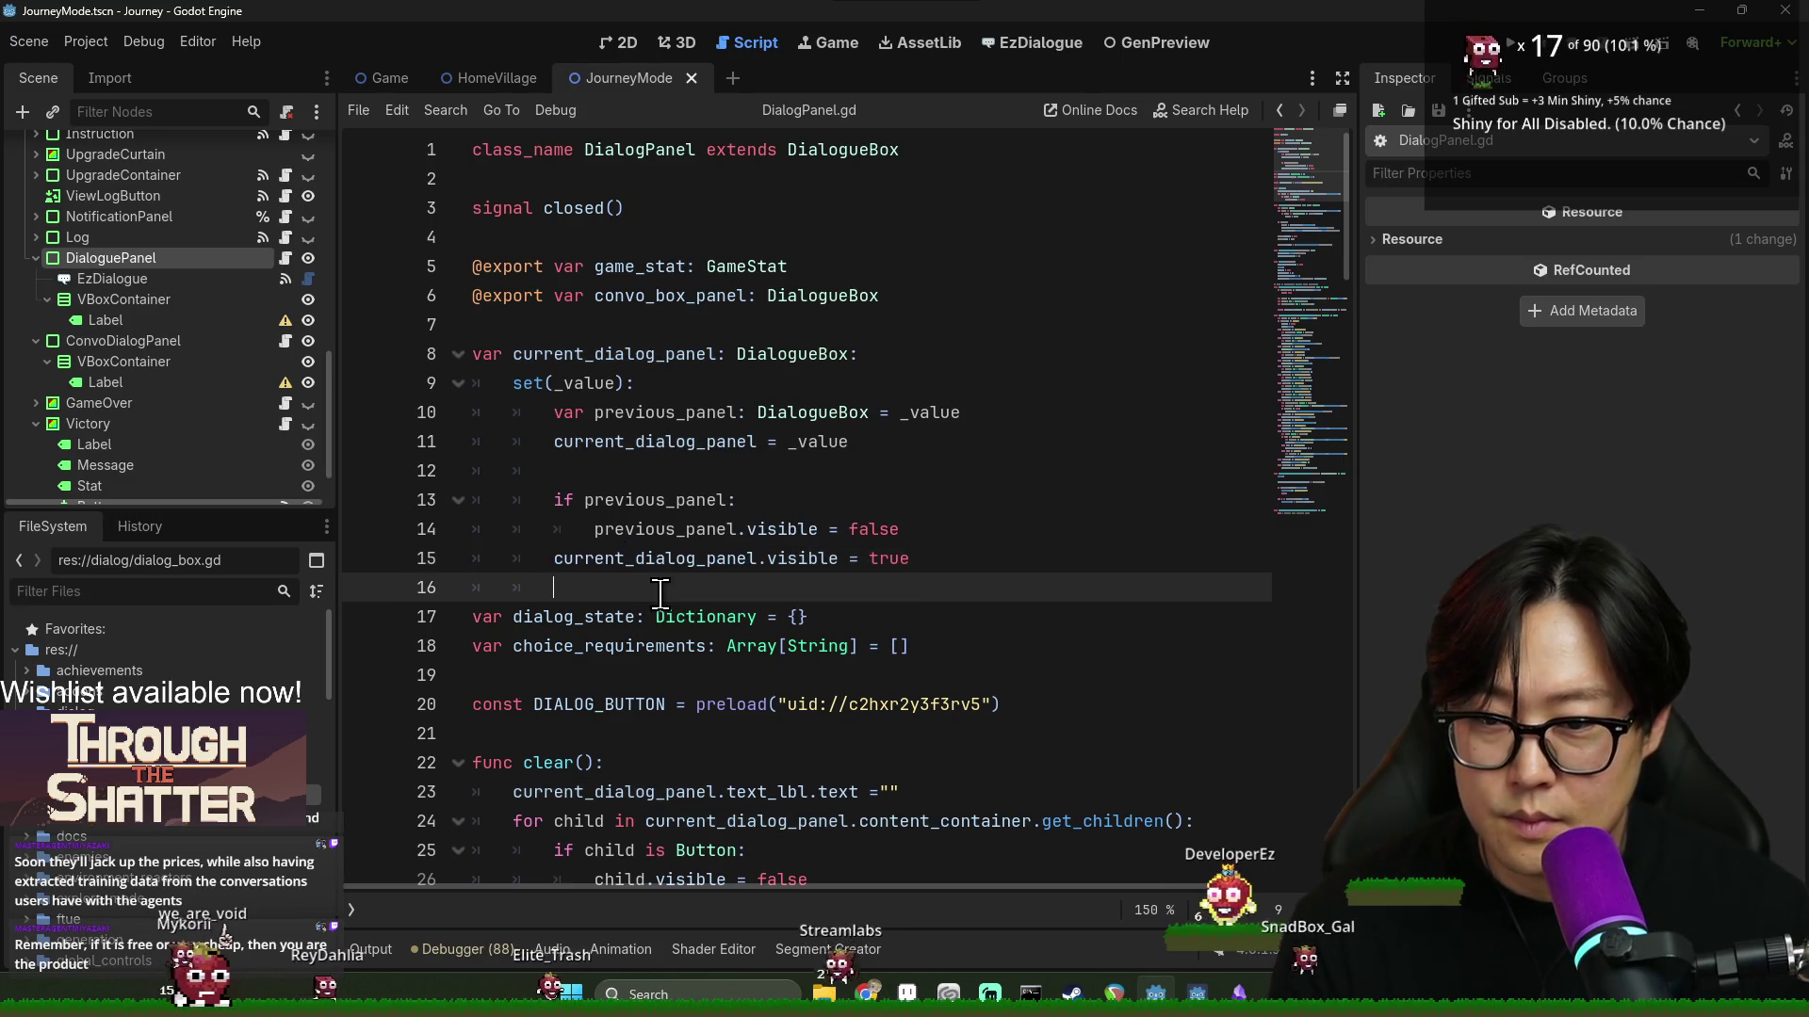
key(ctrl+s)
scroll(603, 490, down, 4)
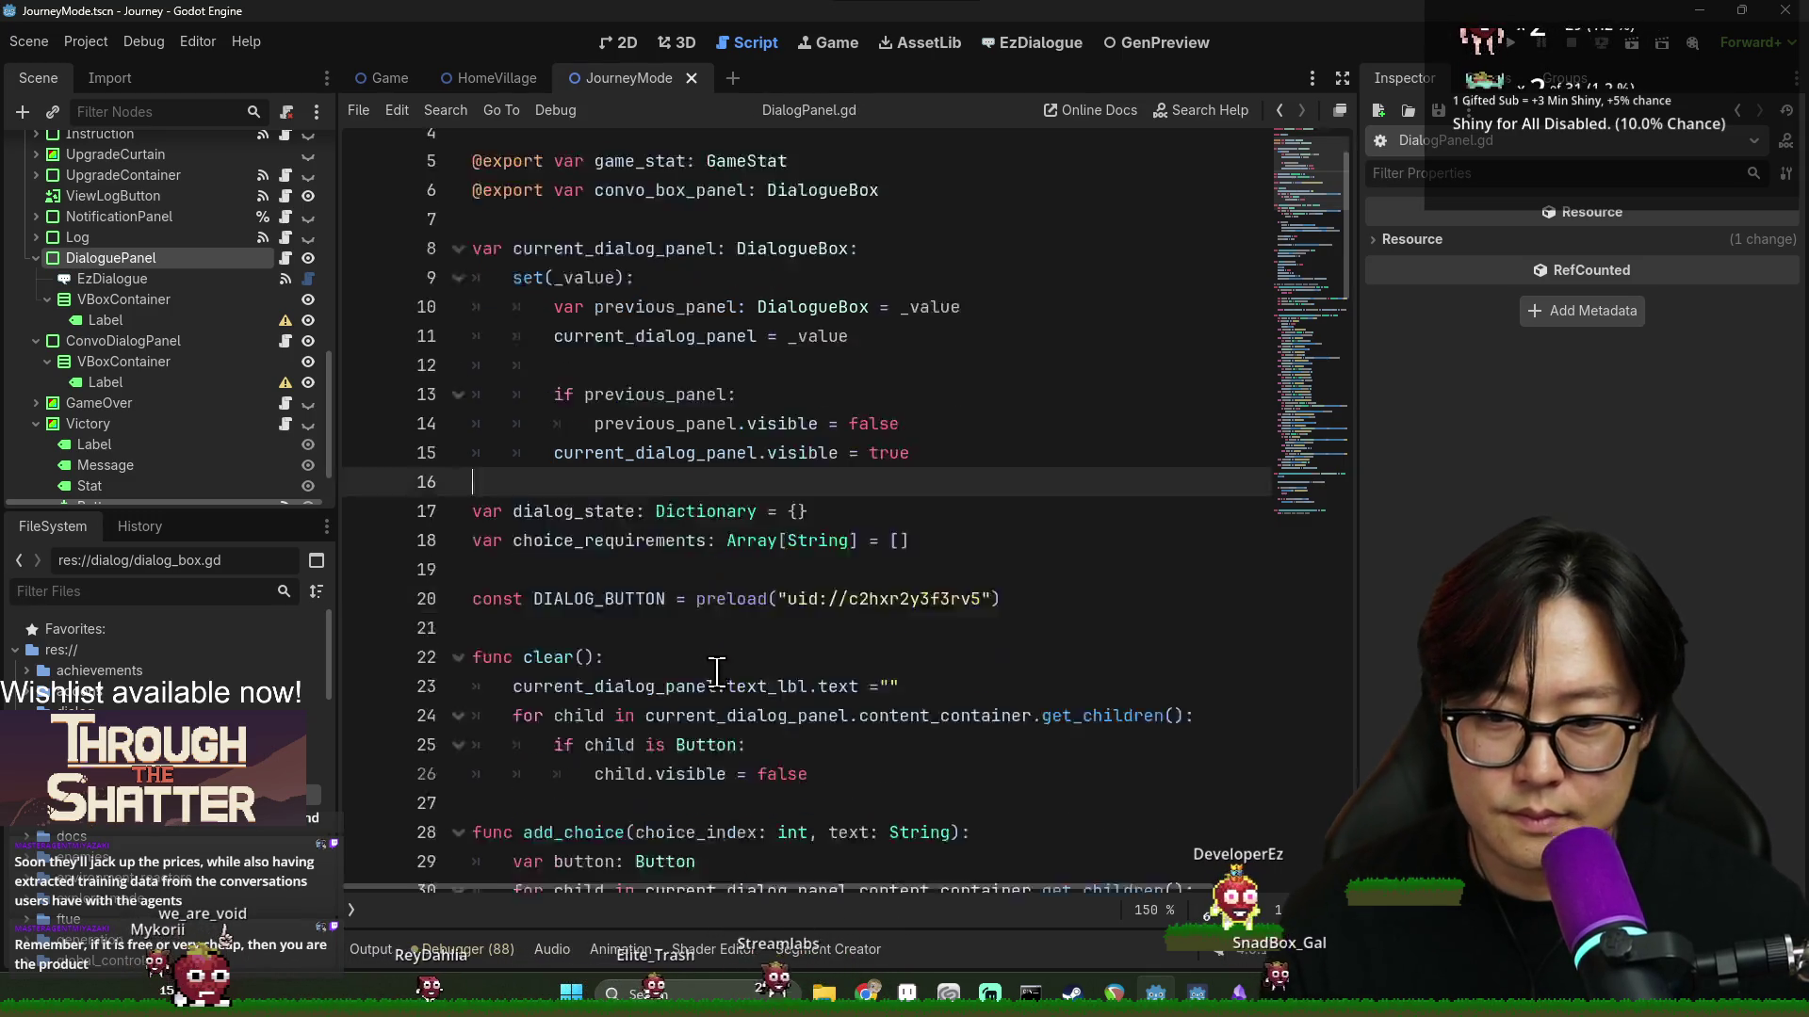
double_click(576, 441)
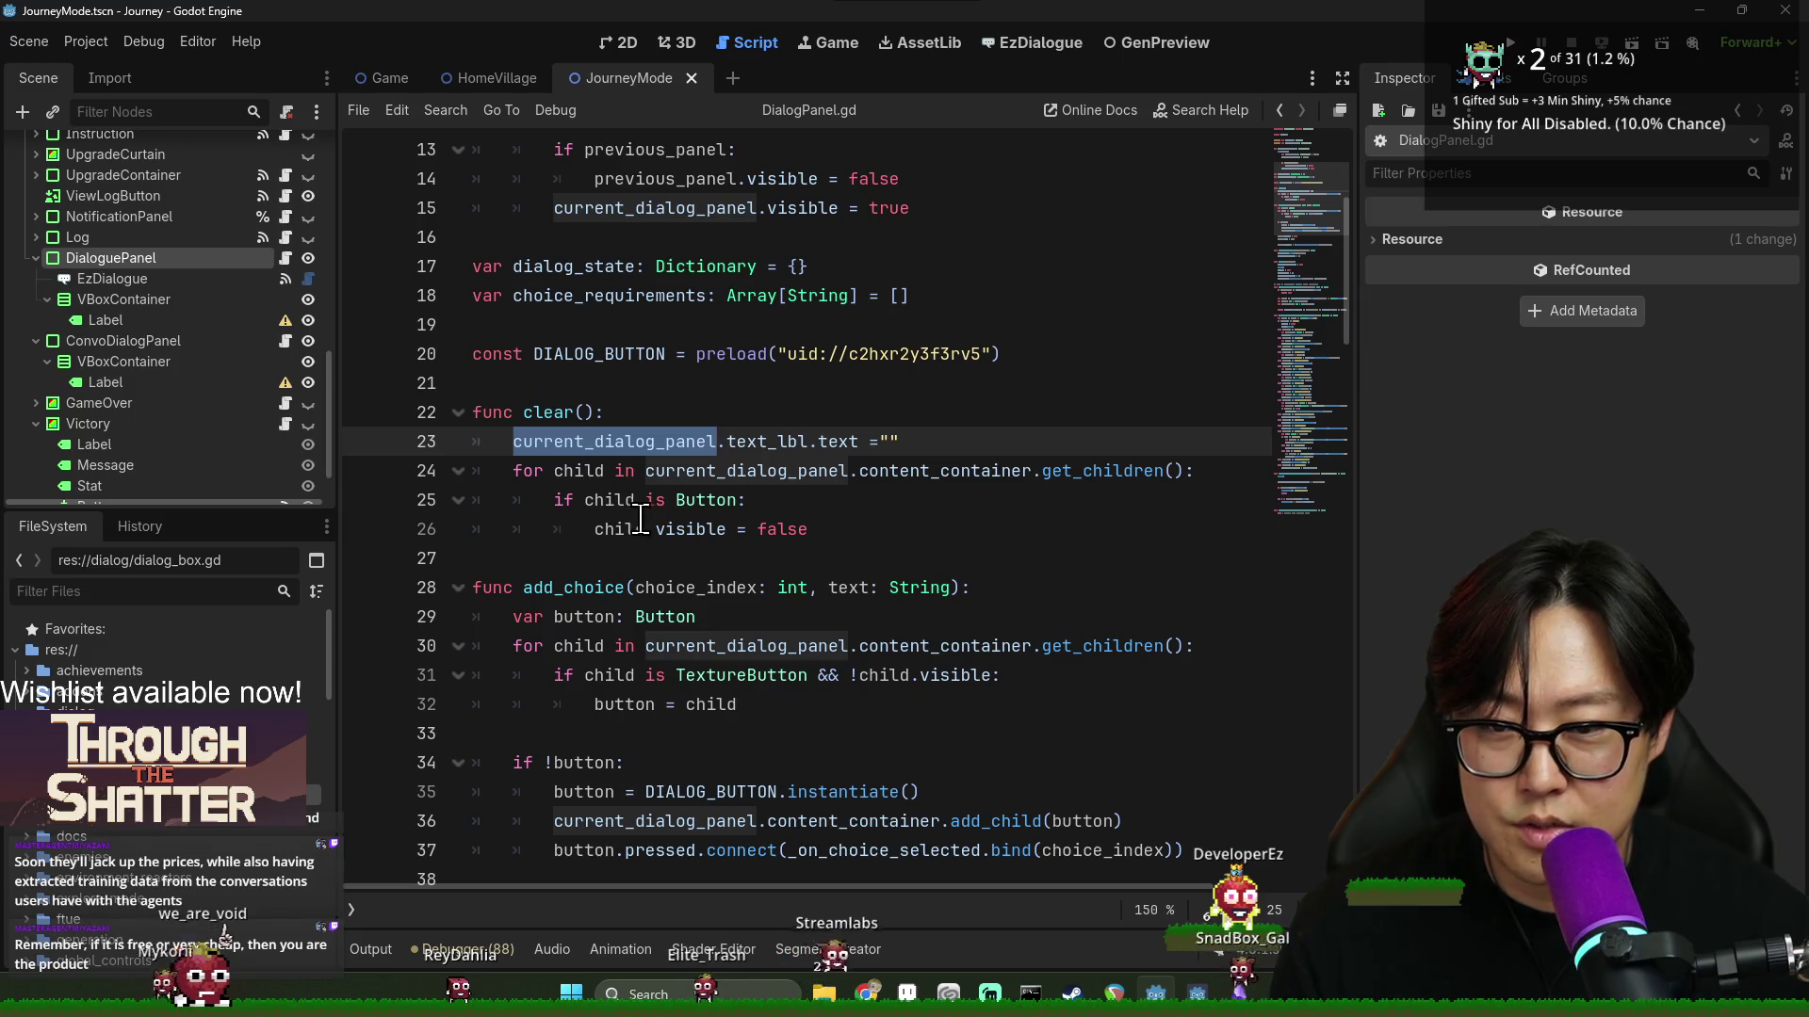
mouse_move(721, 514)
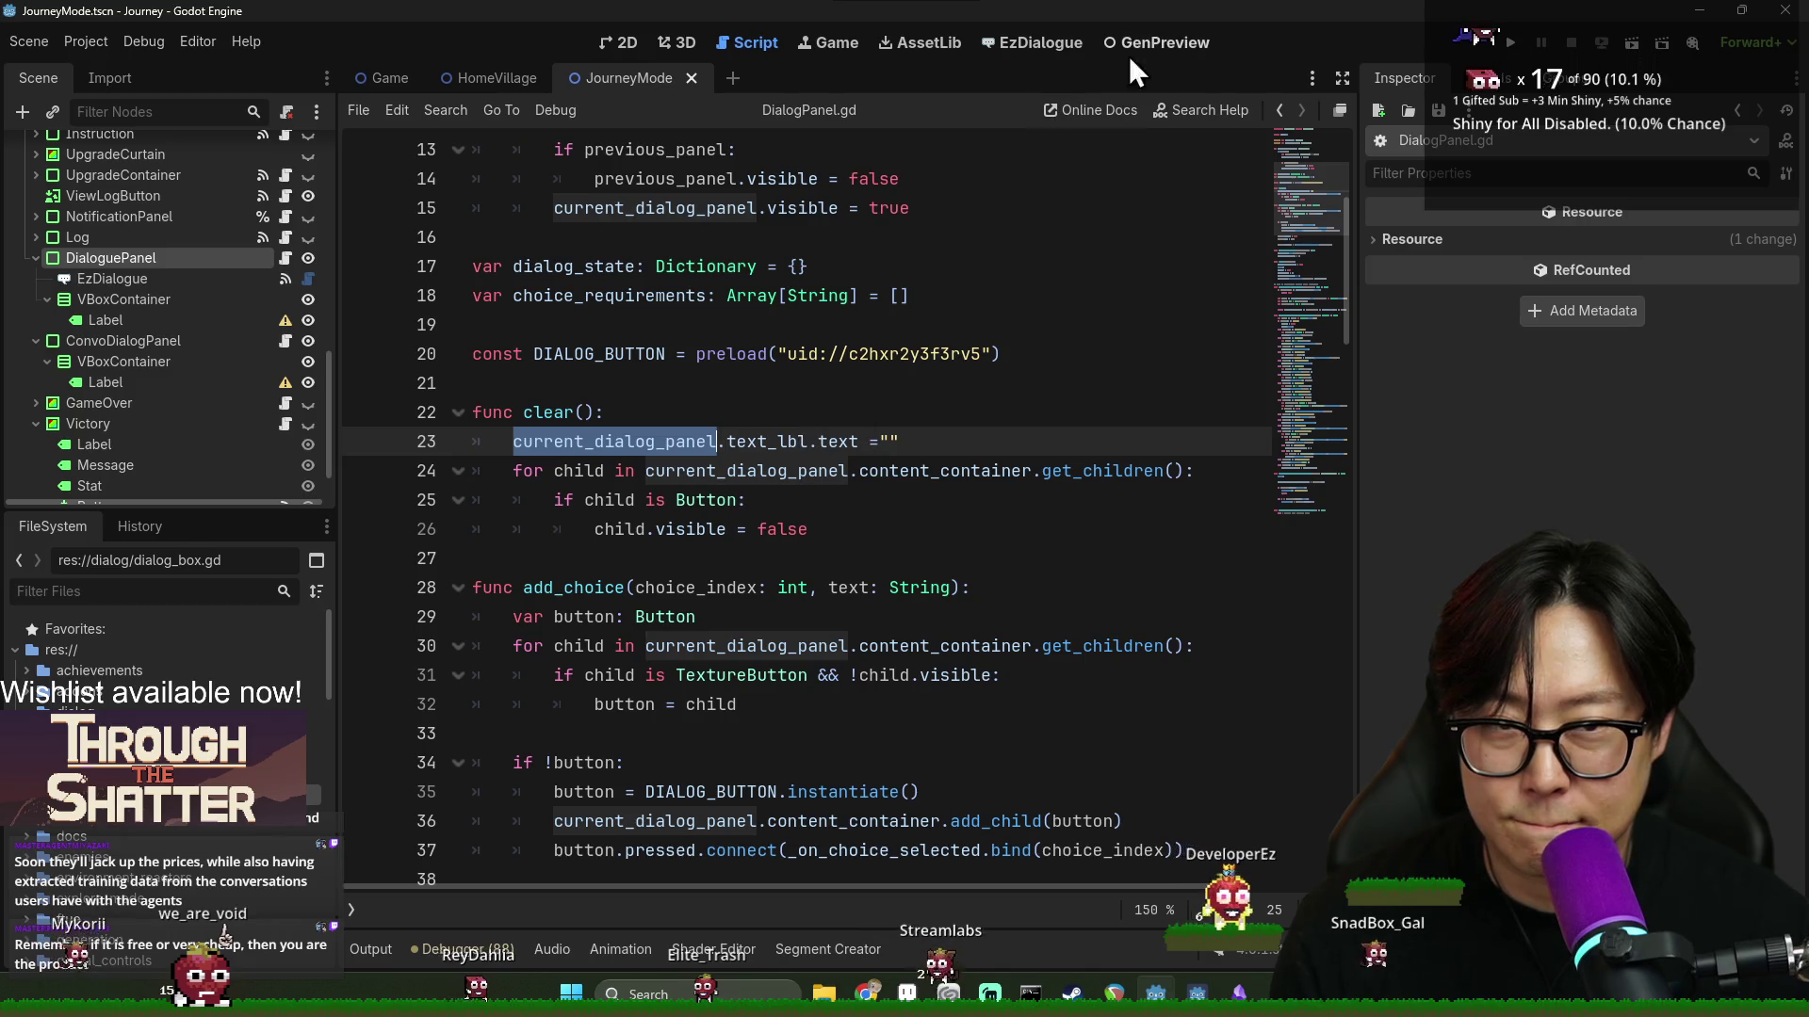
scroll(905, 407, down, 4)
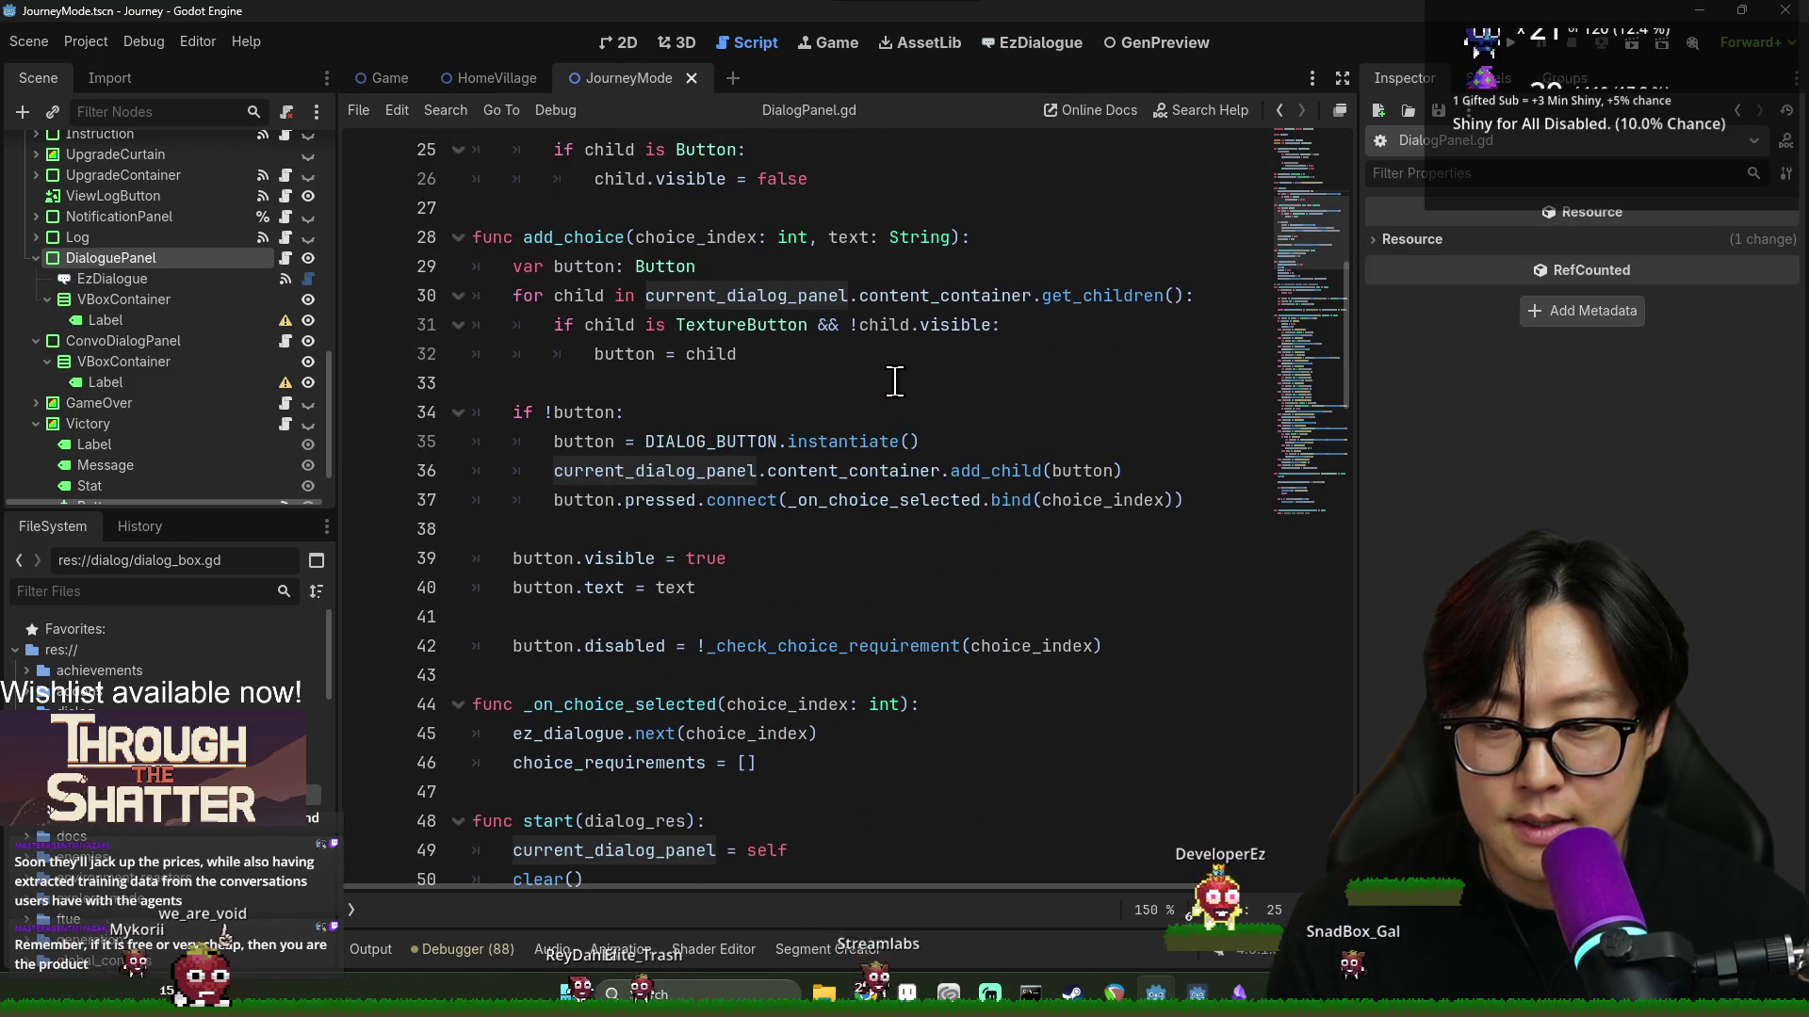
scroll(895, 381, up, 3)
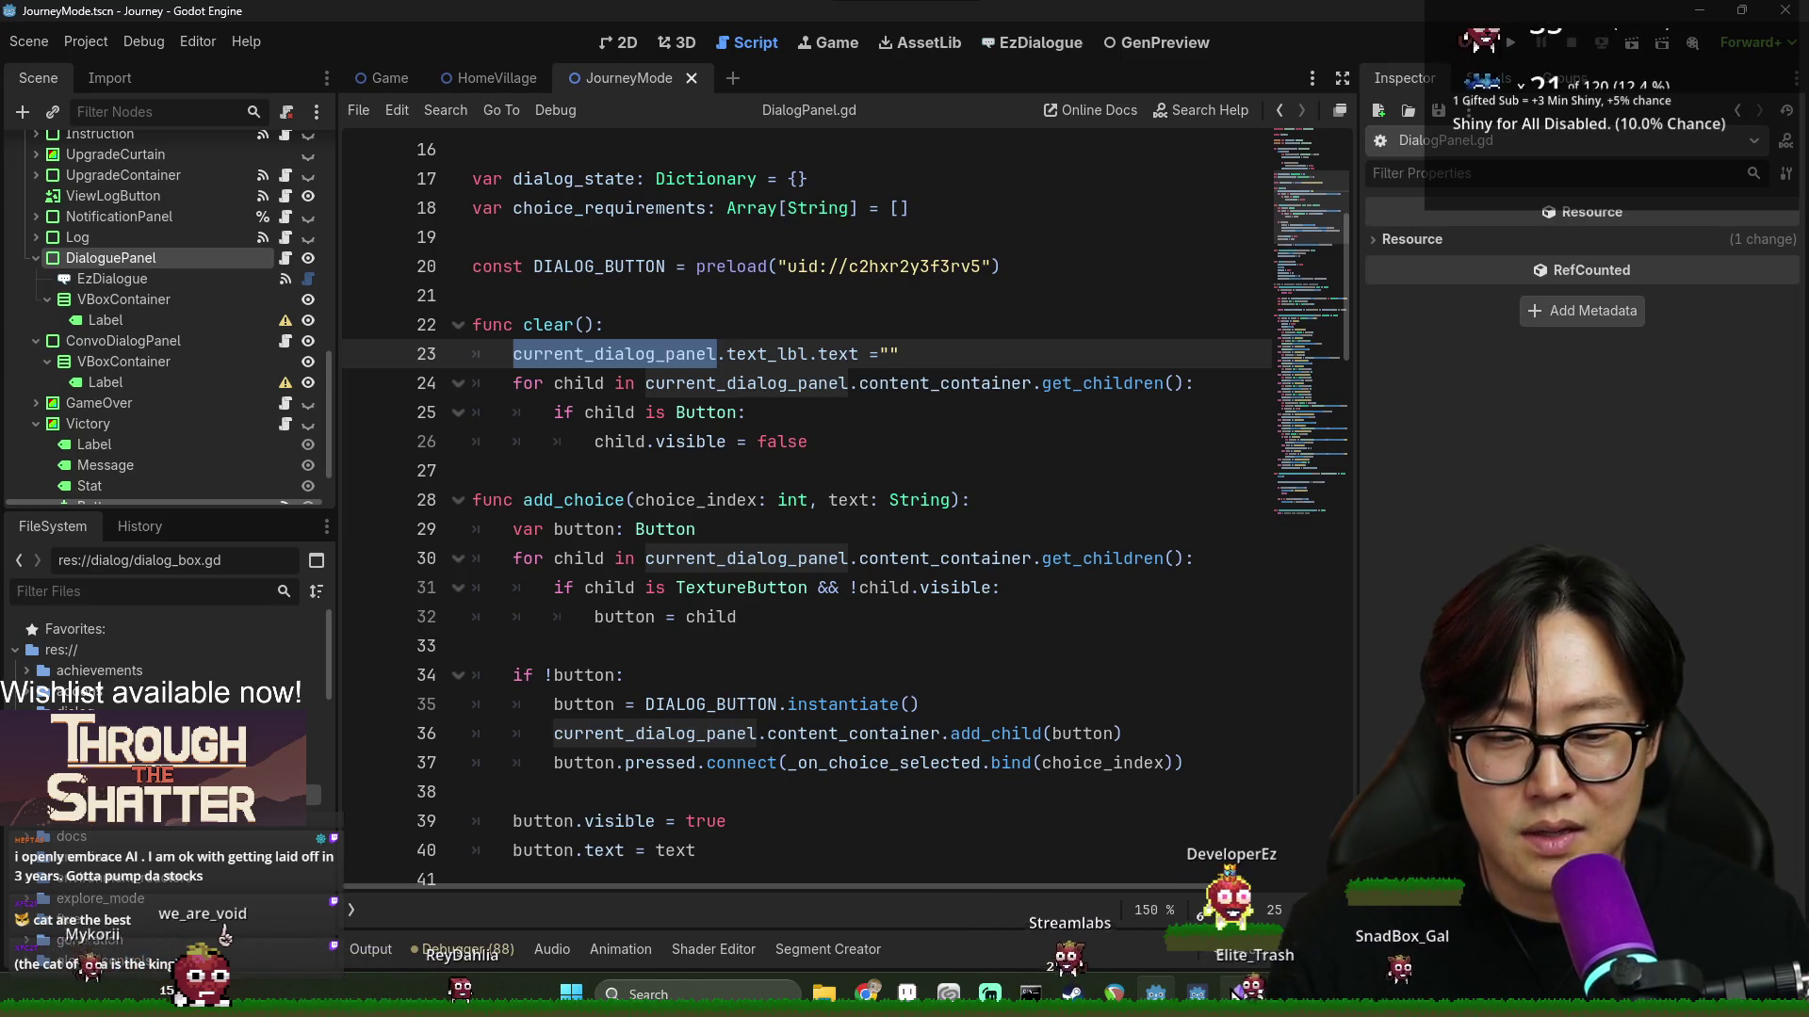
mouse_move(1239, 991)
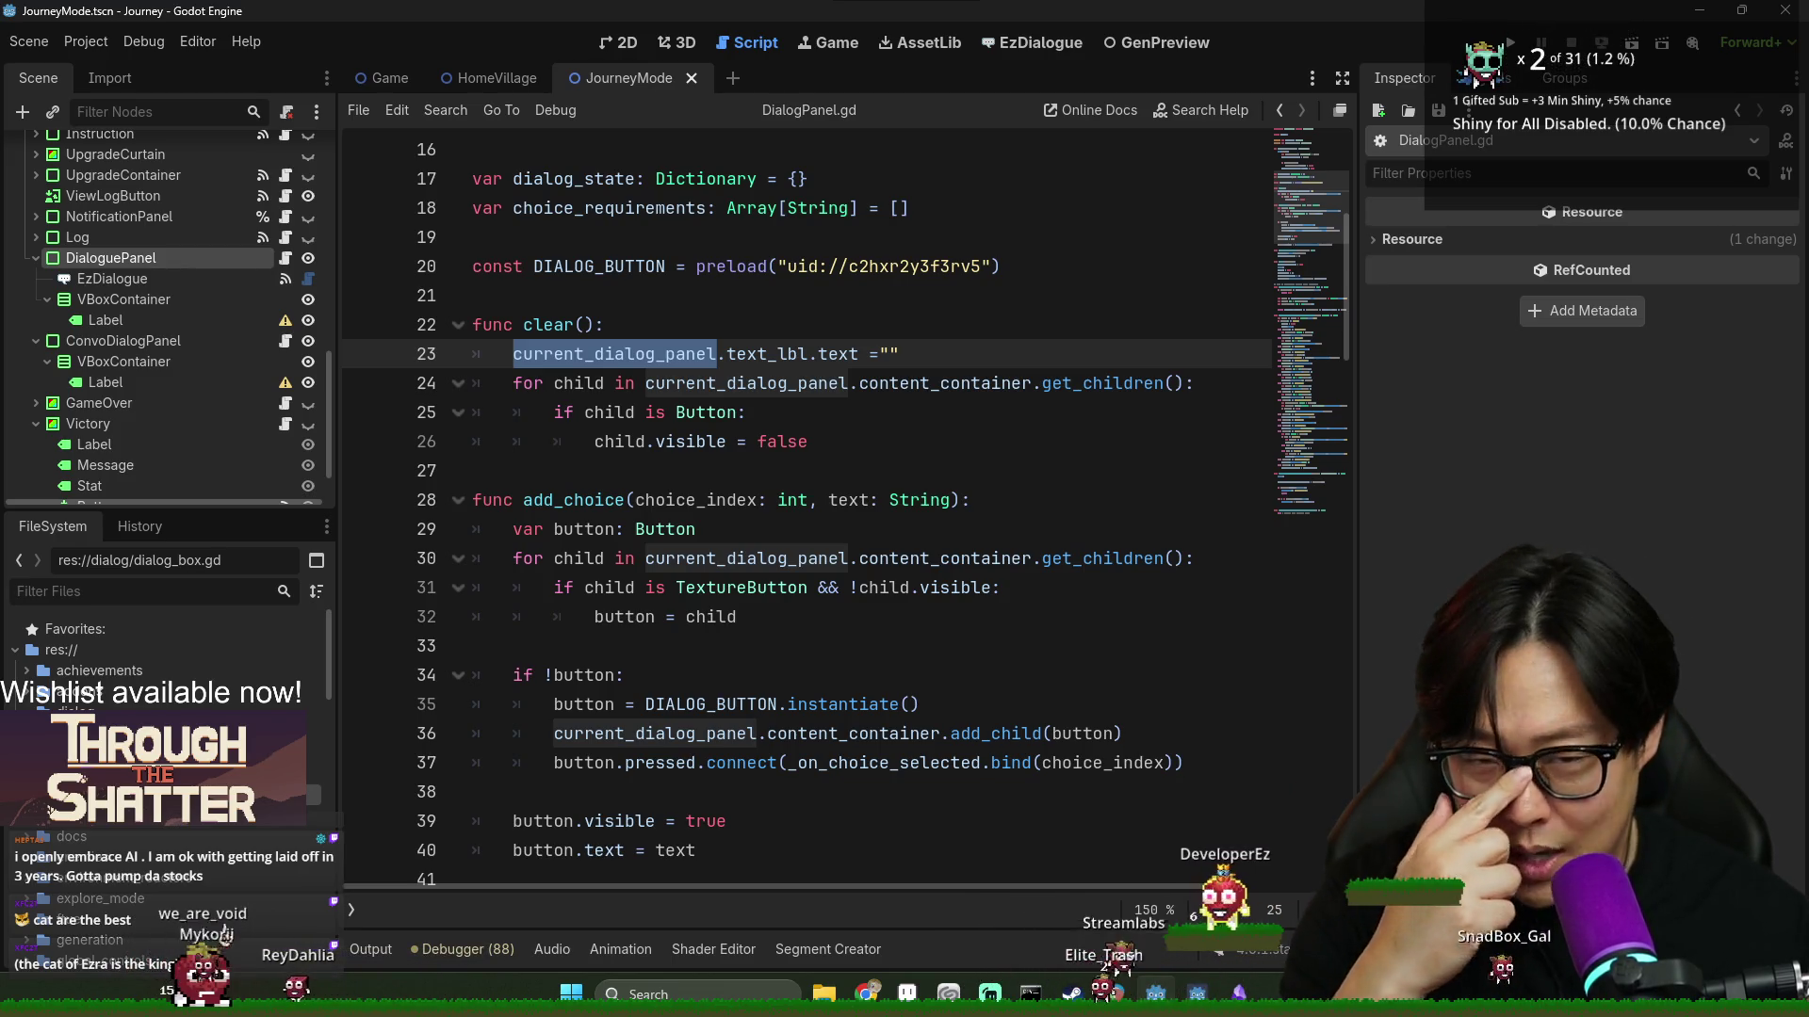
click(747, 561)
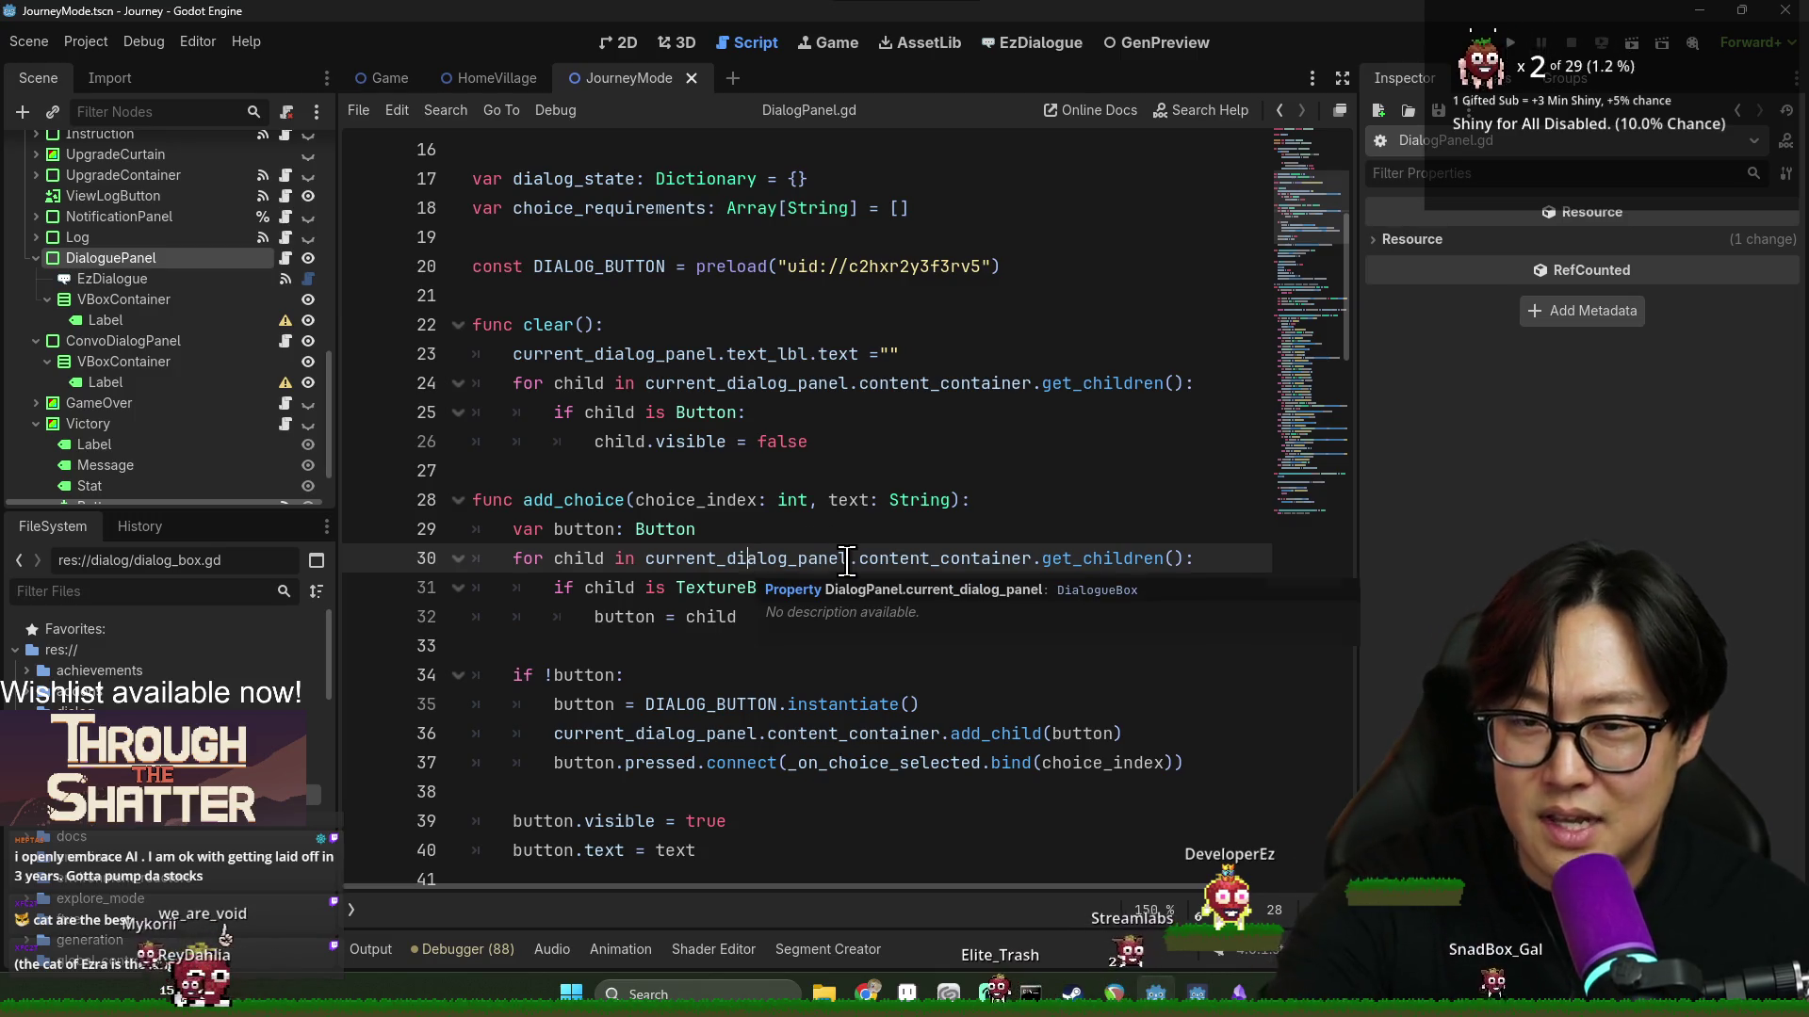
scroll(194, 646, down, 5)
scroll(235, 846, up, 5)
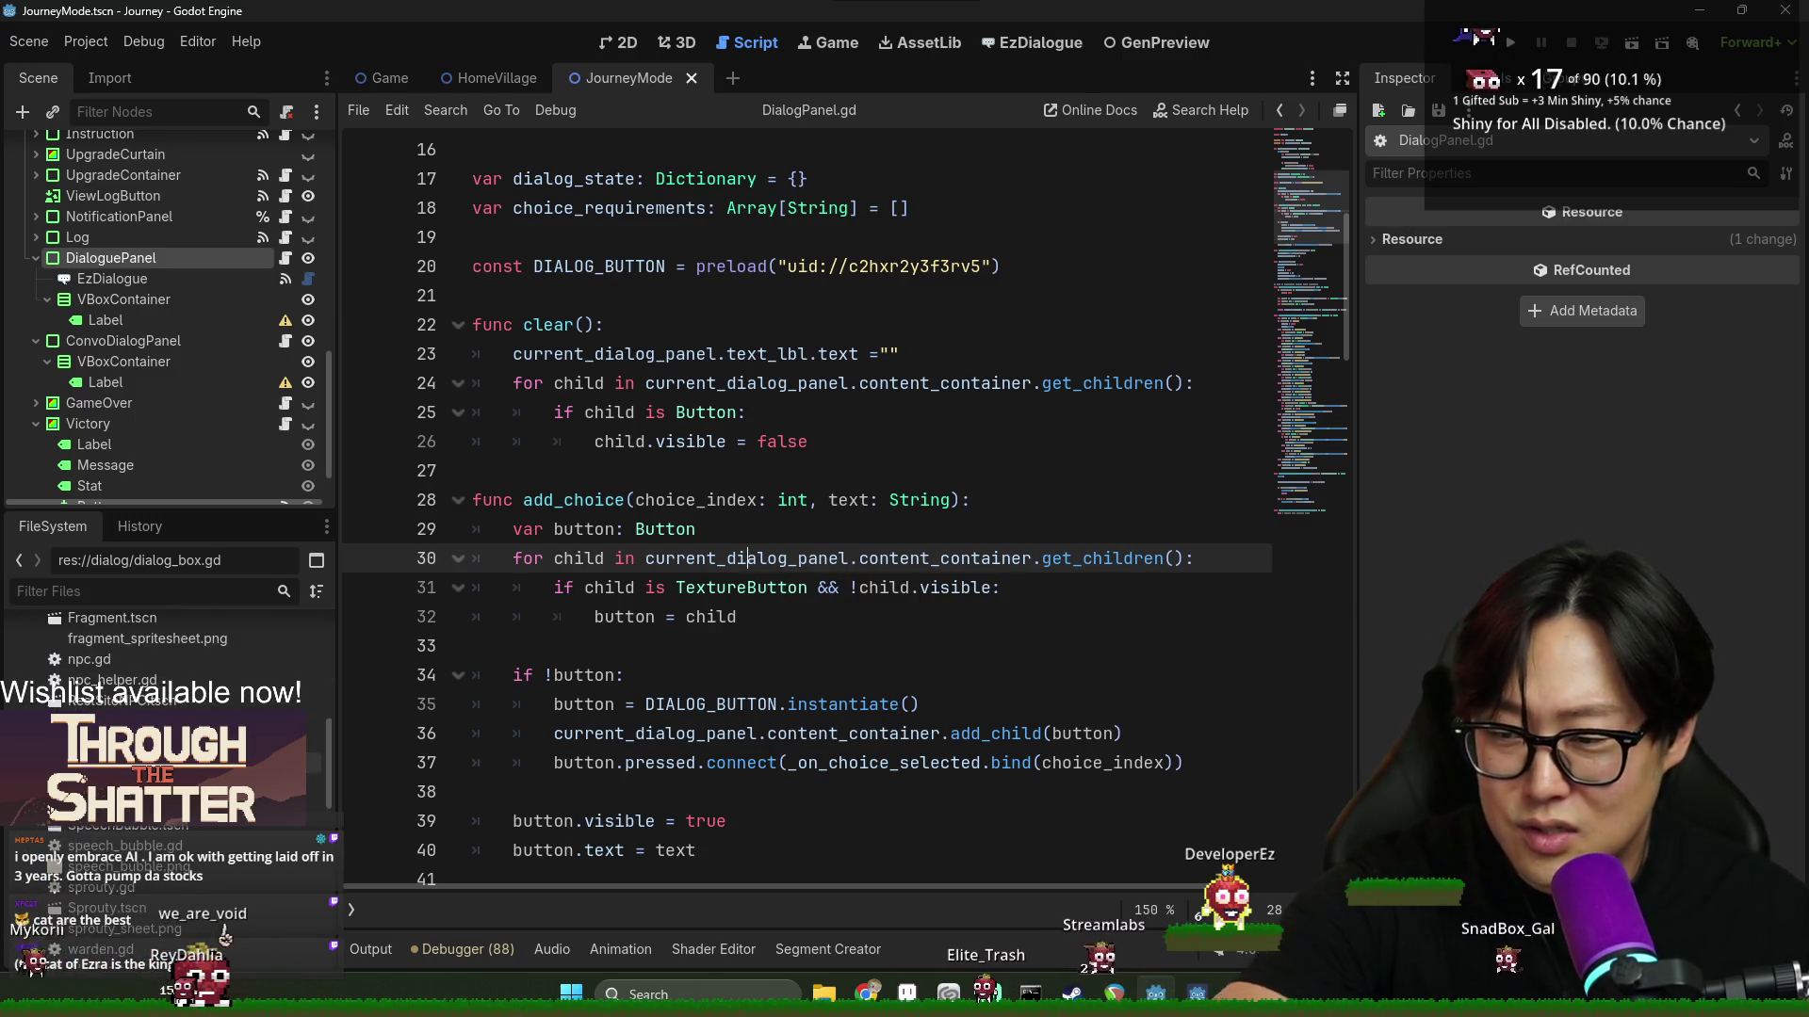
scroll(234, 841, up, 2)
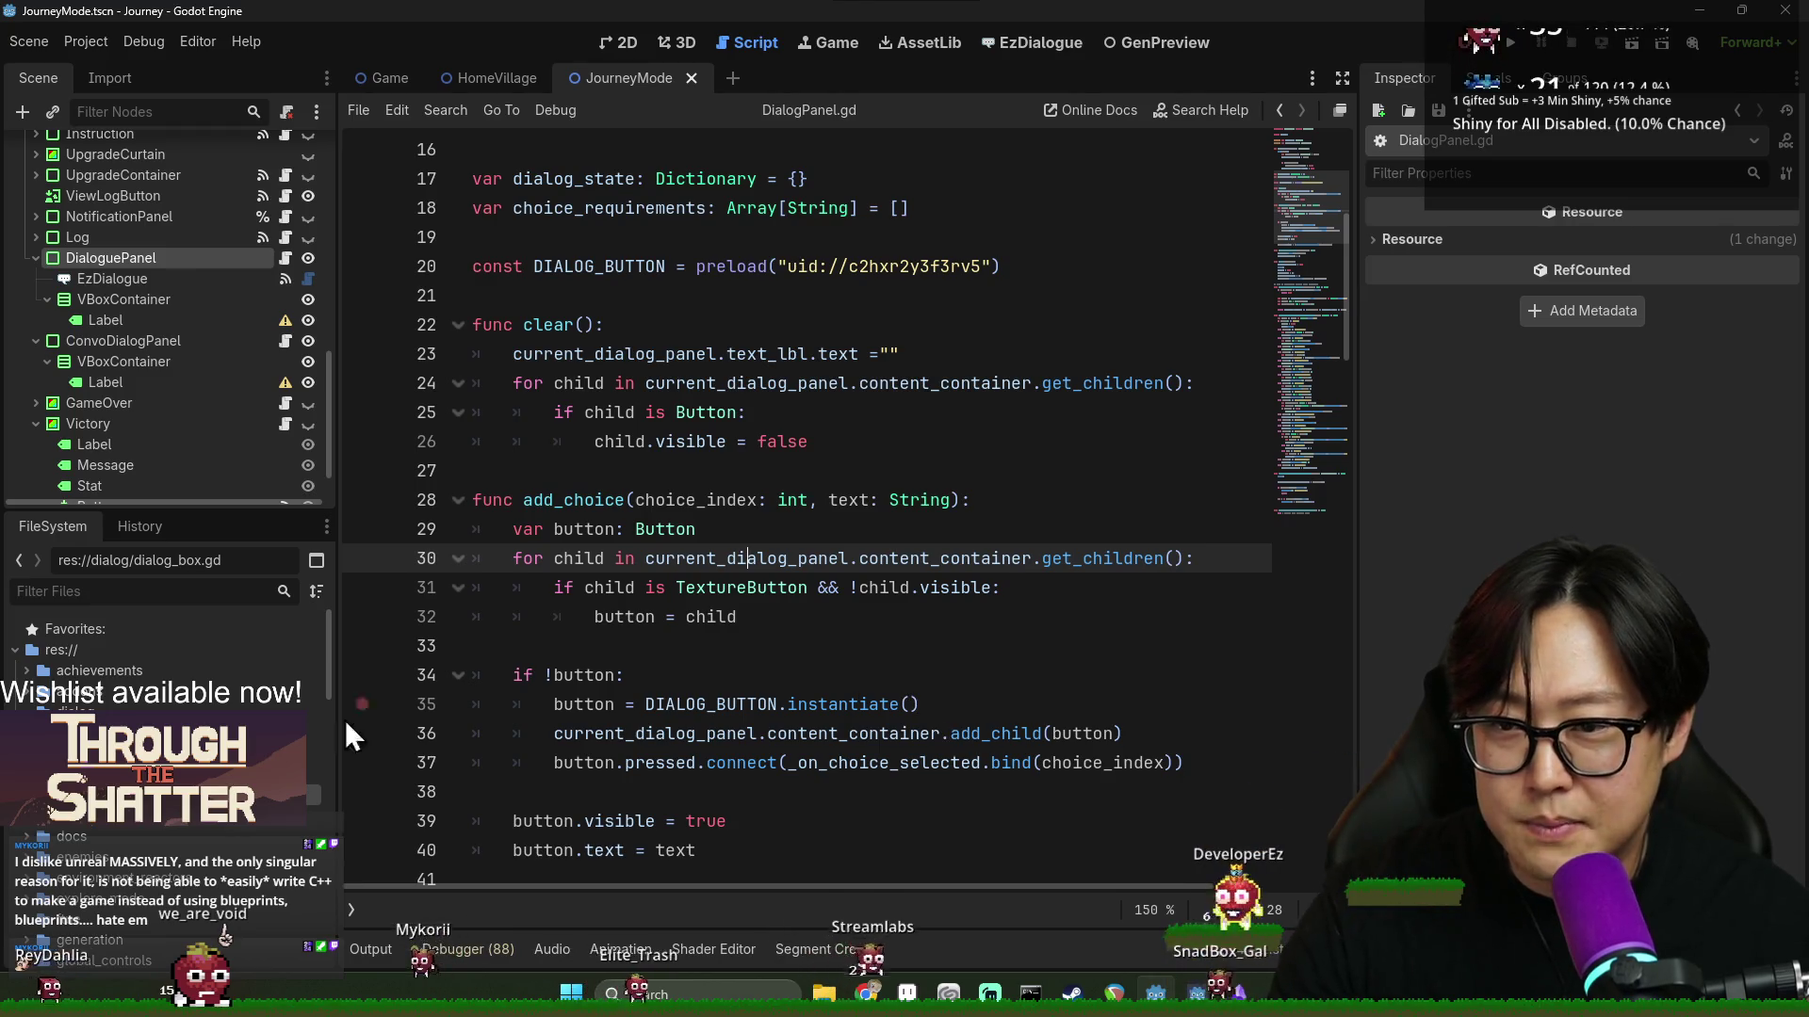
scroll(252, 490, up, 3)
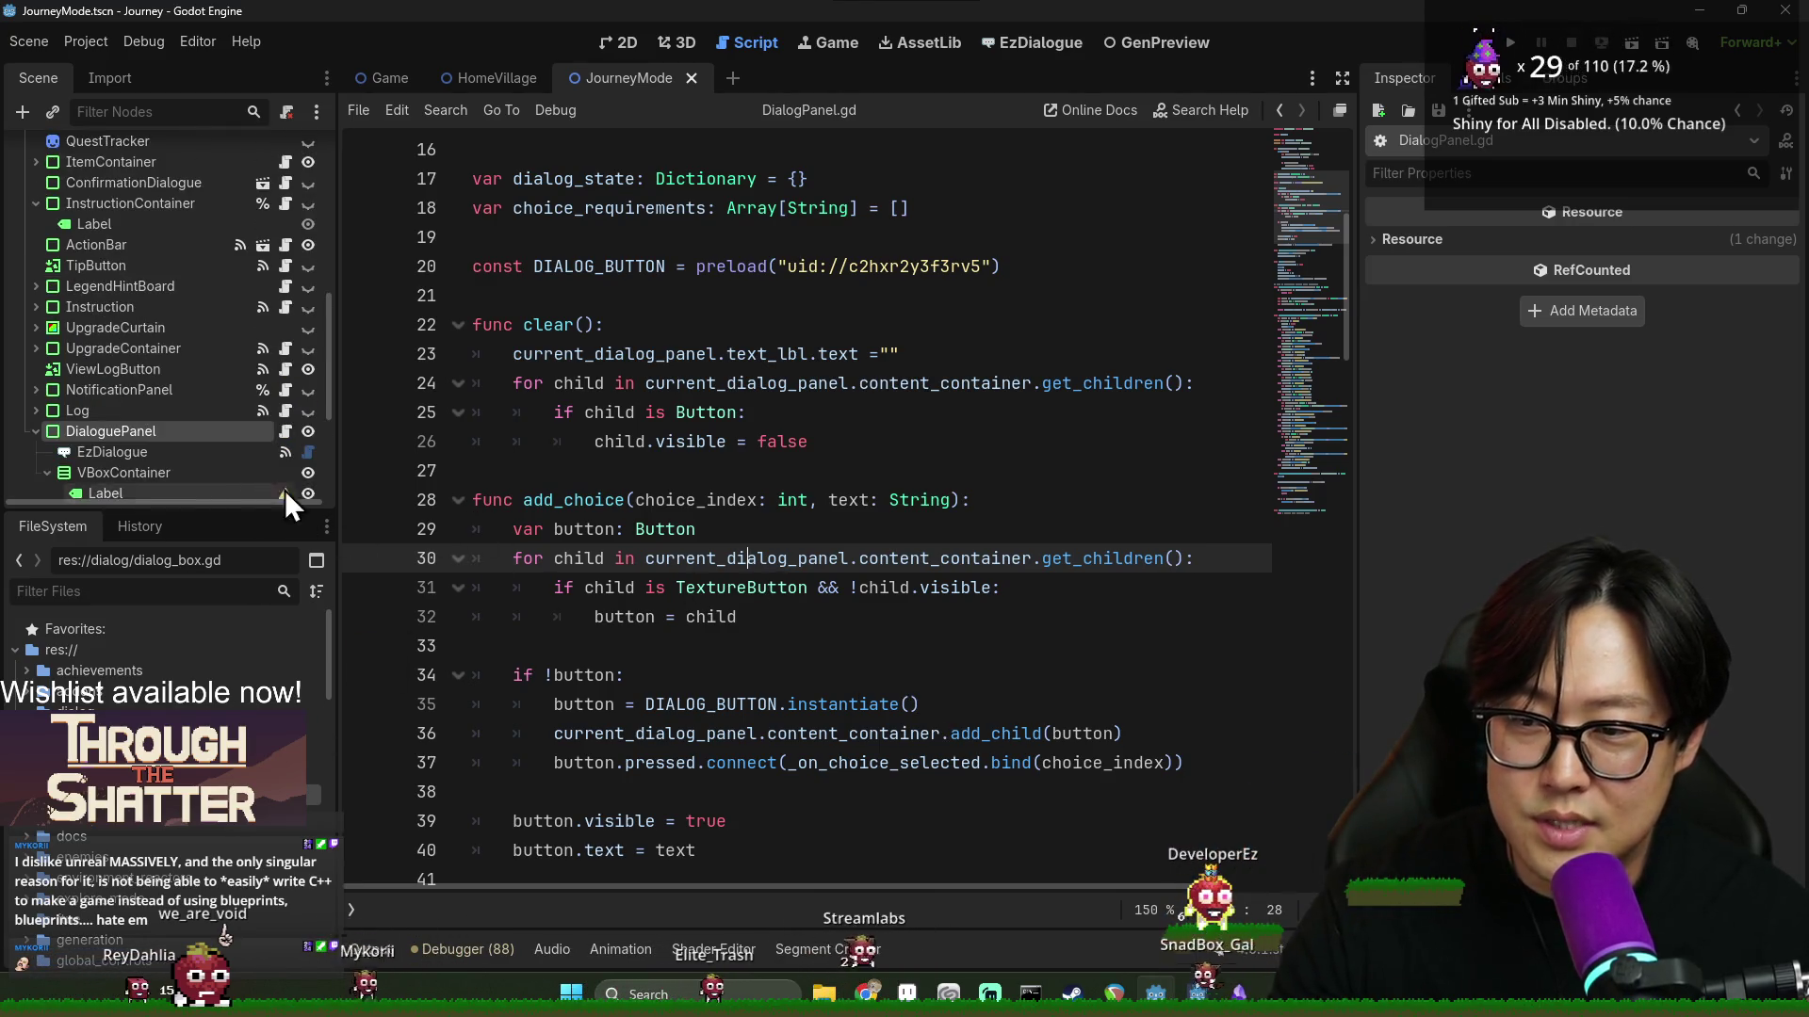
scroll(303, 488, up, 4)
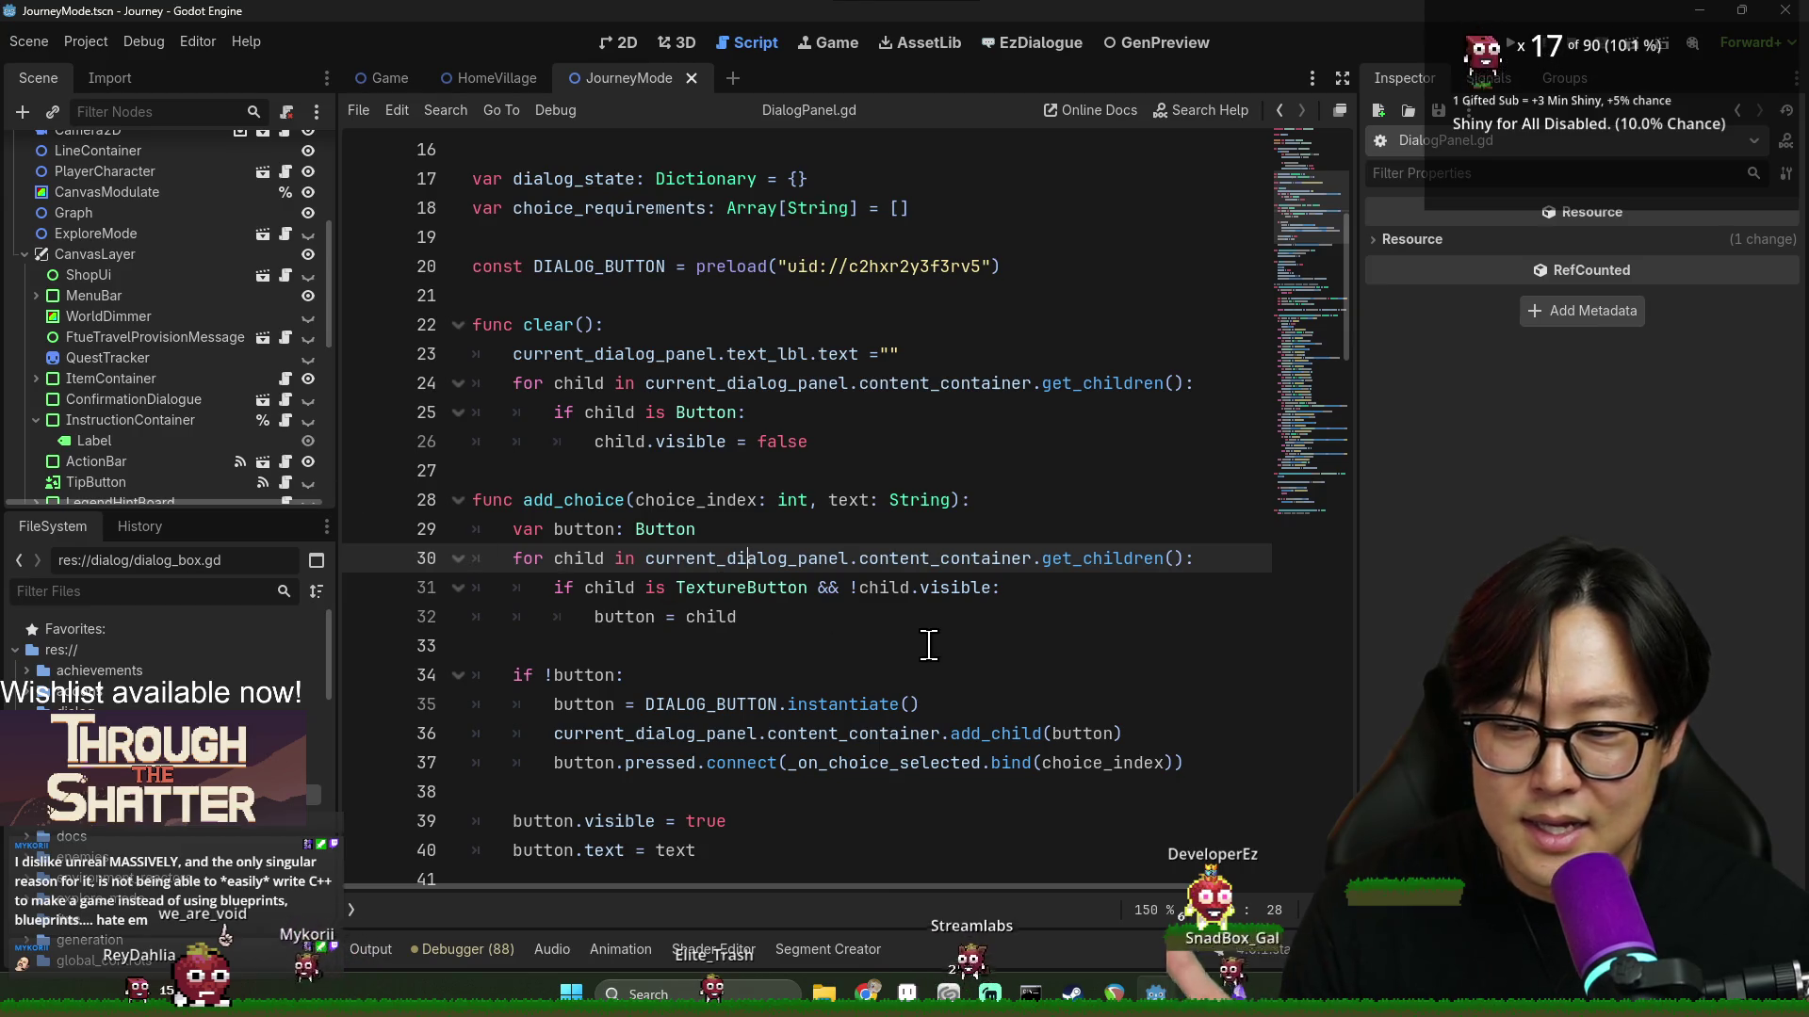
scroll(951, 688, down, 1)
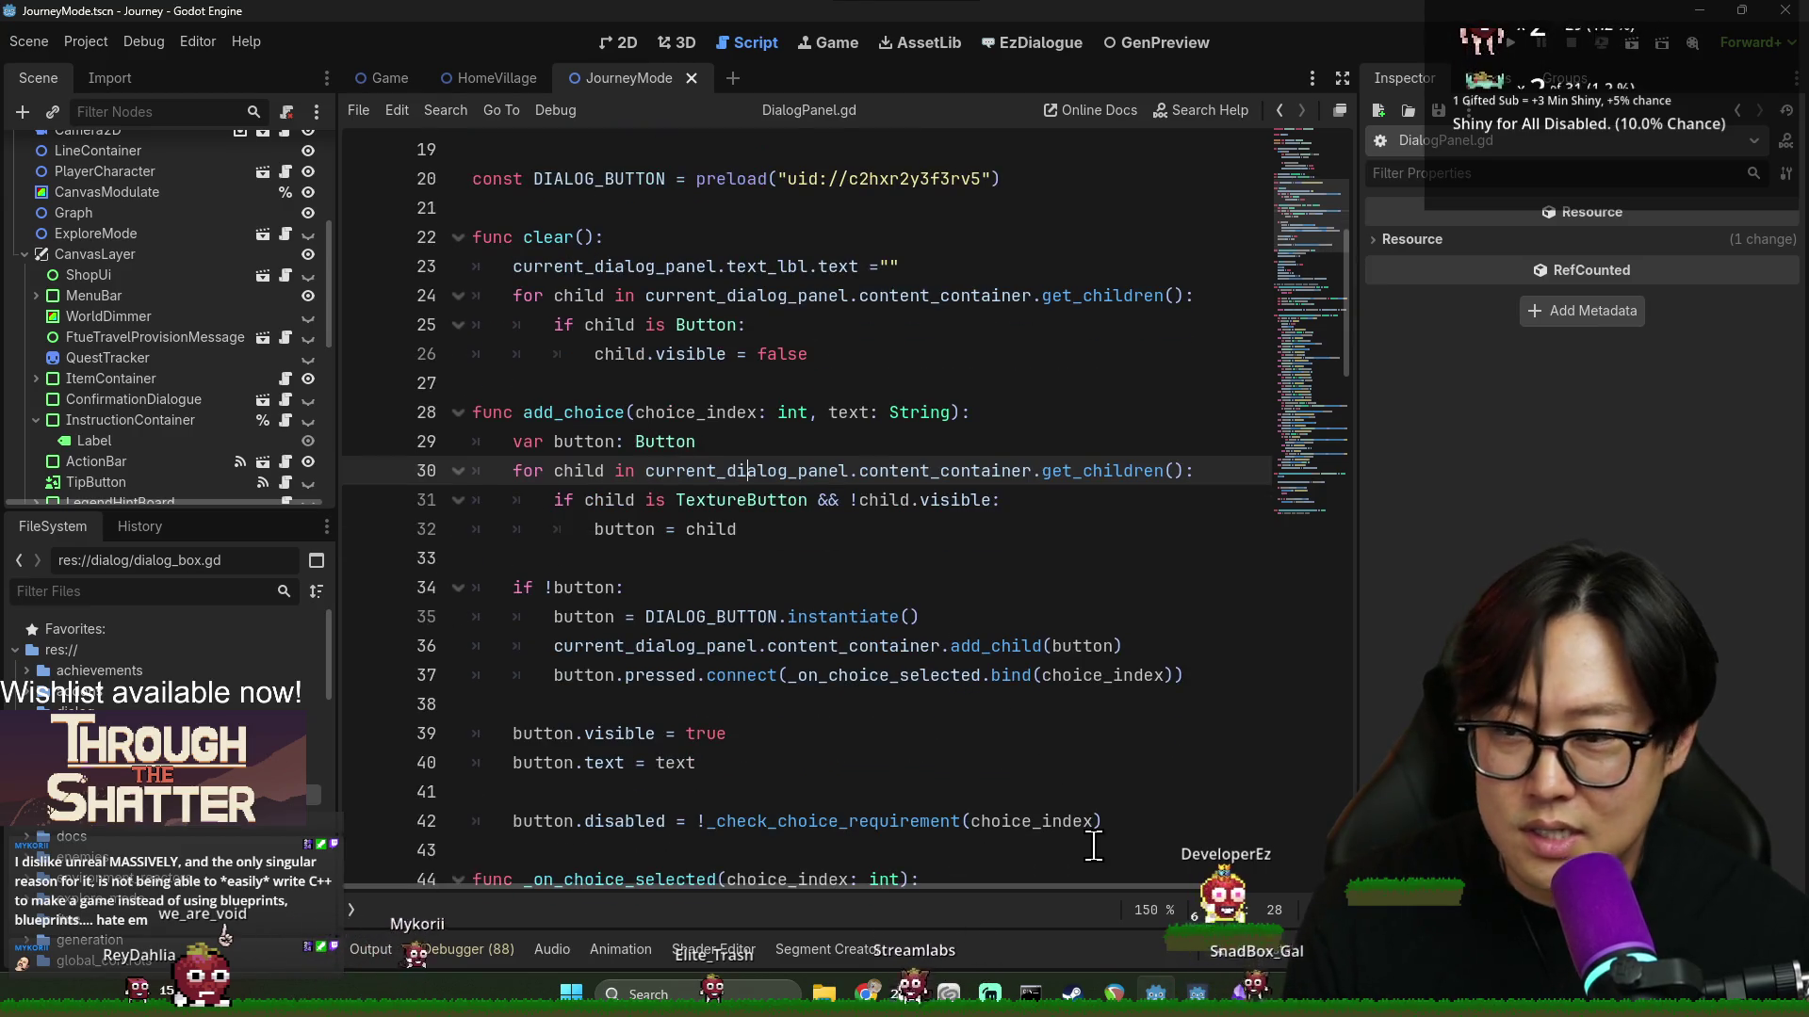
mouse_move(1050, 841)
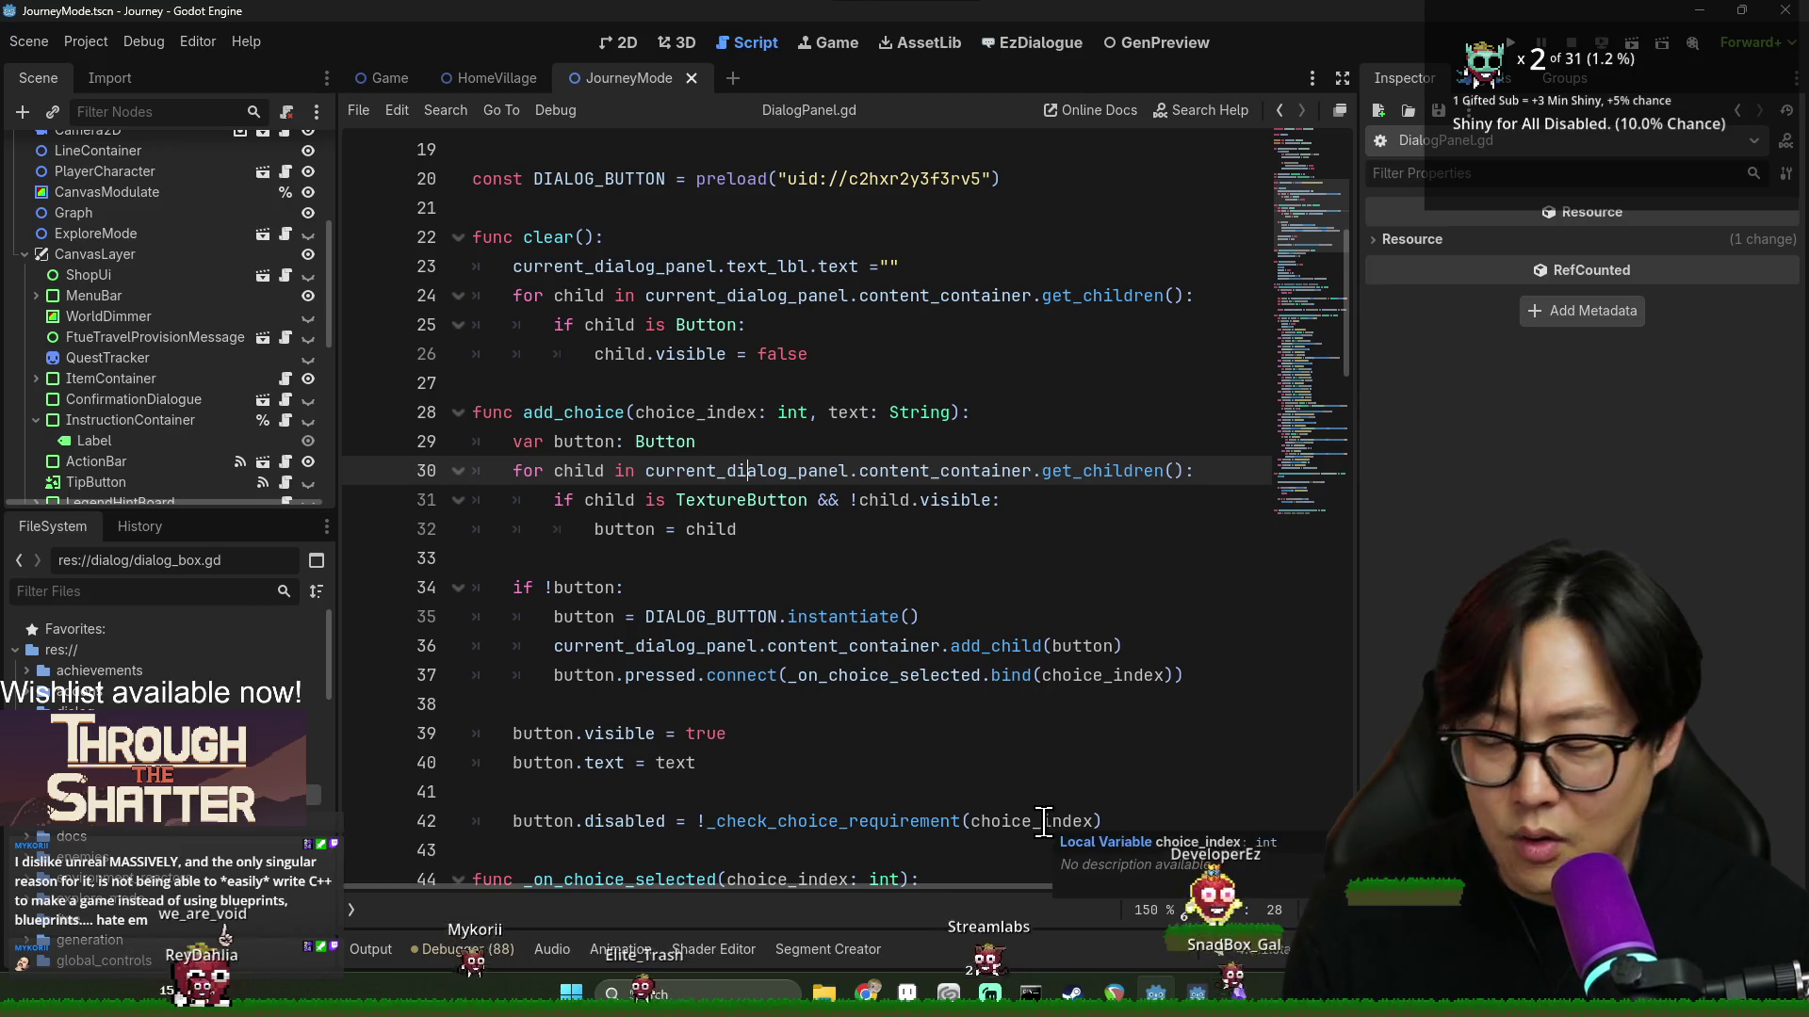
Step: Load merchant_sprouty_gen_config.tres through the Segment Creator's GenPreview tab
click(861, 957)
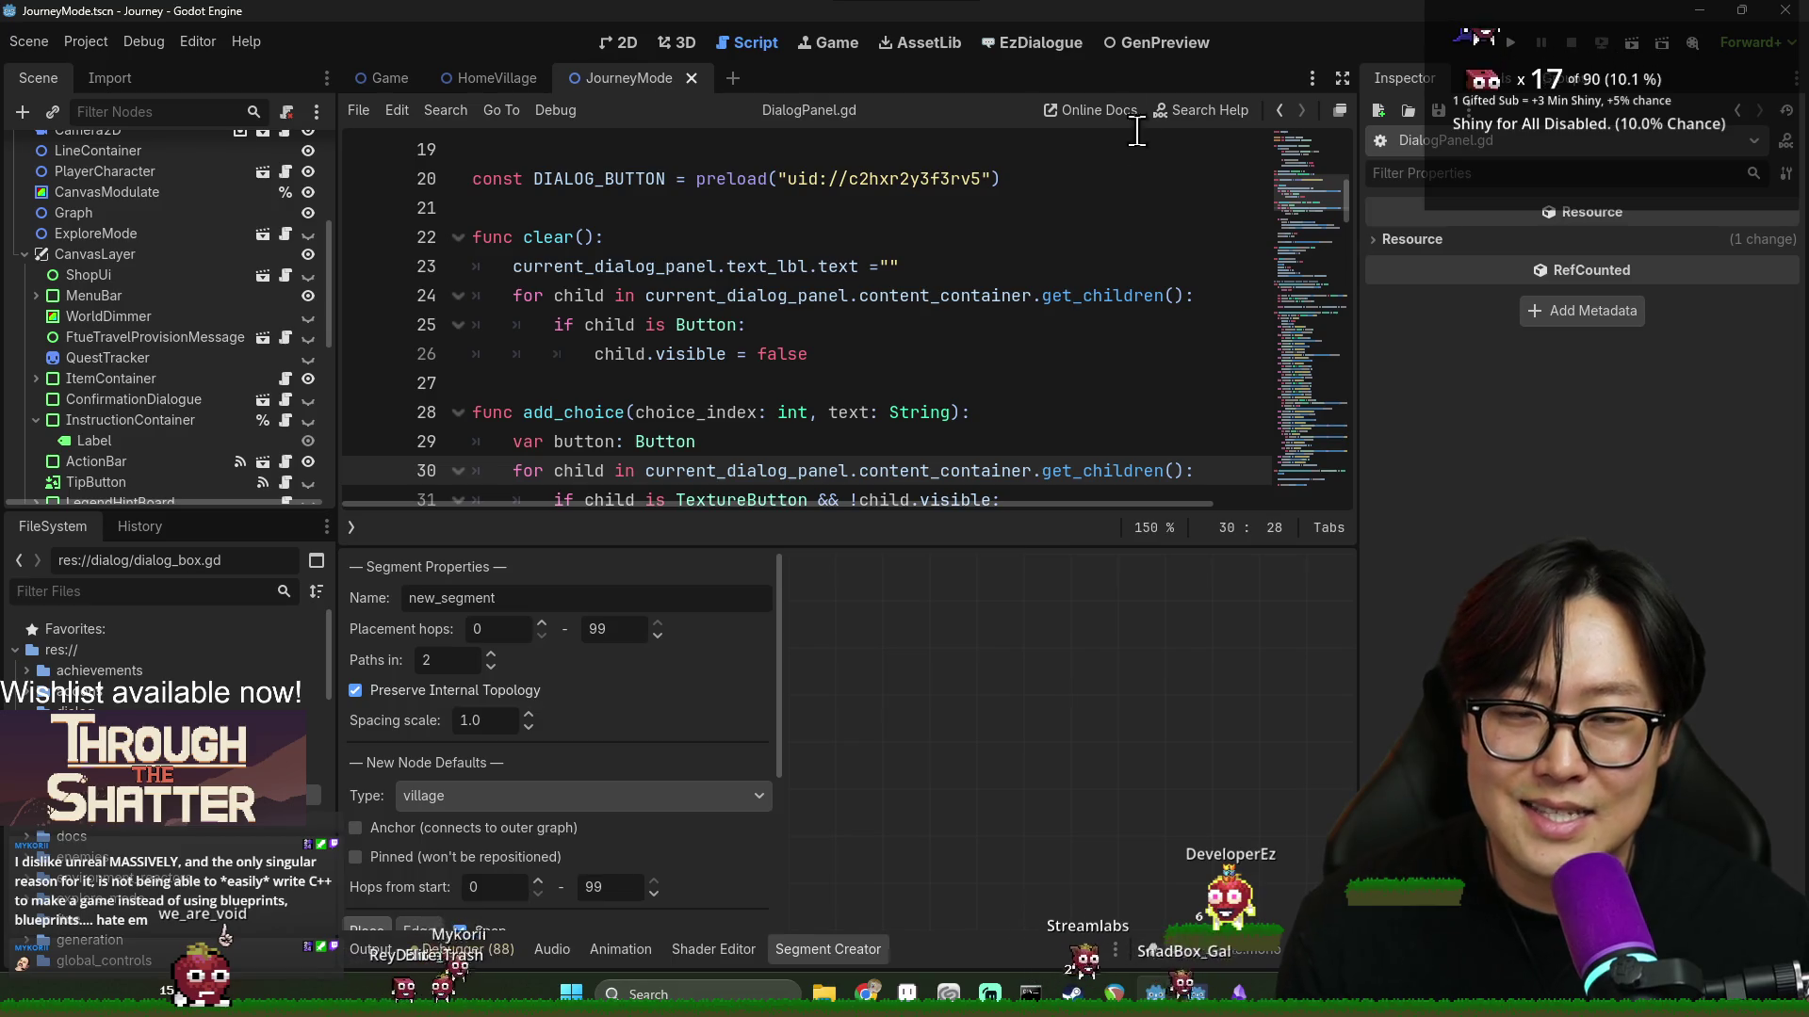
click(1144, 53)
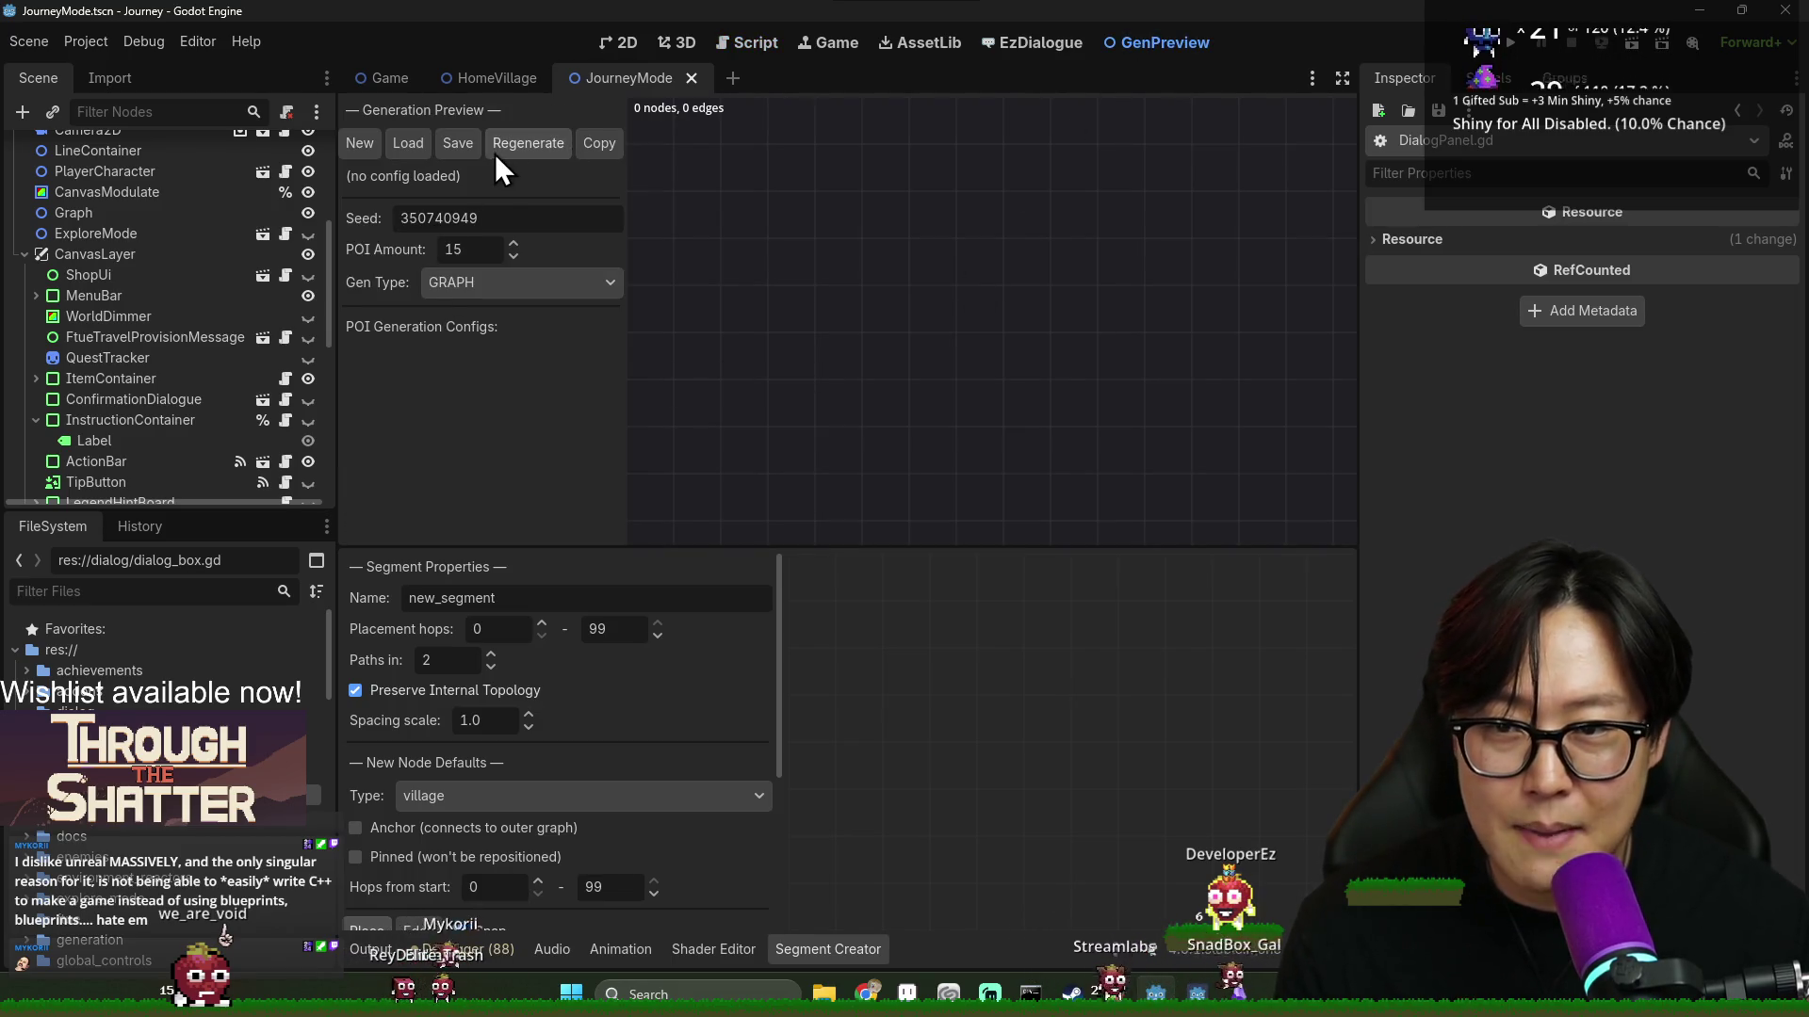
click(415, 143)
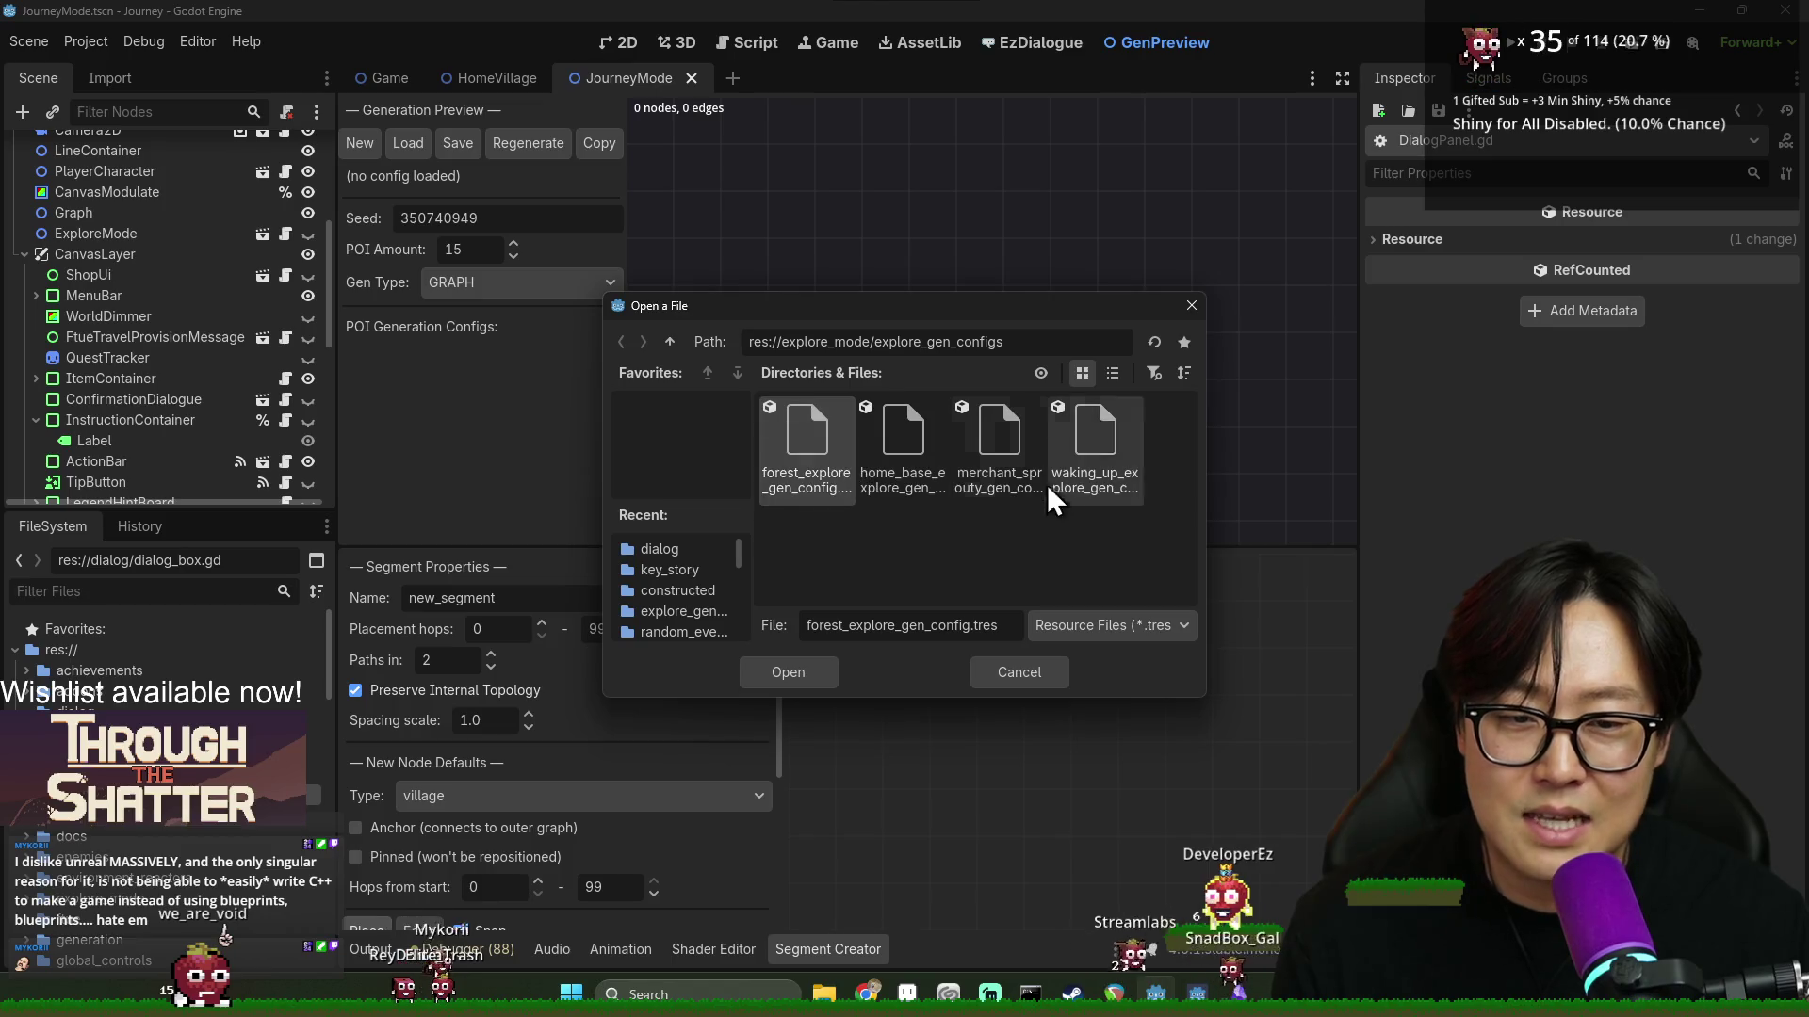
double_click(972, 463)
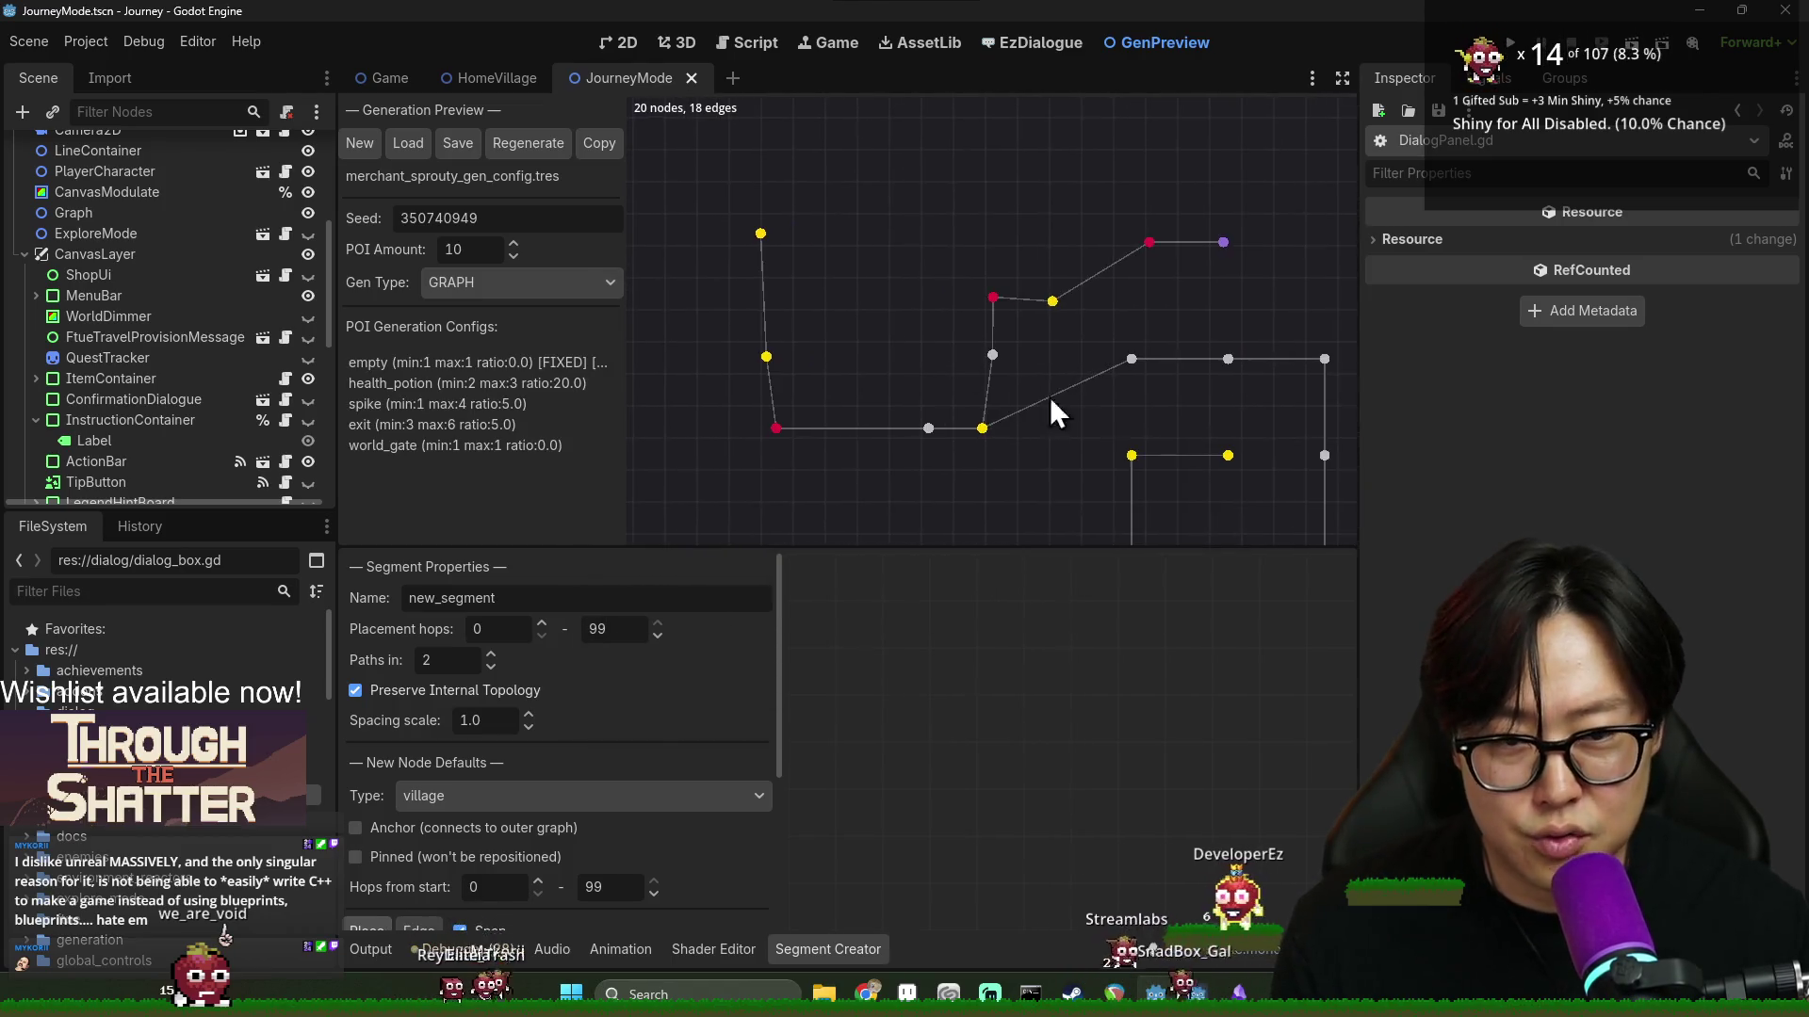
Step: Reroll the merchant sprouty graph repeatedly until seed 935710991 yields 20 nodes and 20 edges
click(529, 143)
click(533, 147)
click(540, 145)
click(552, 155)
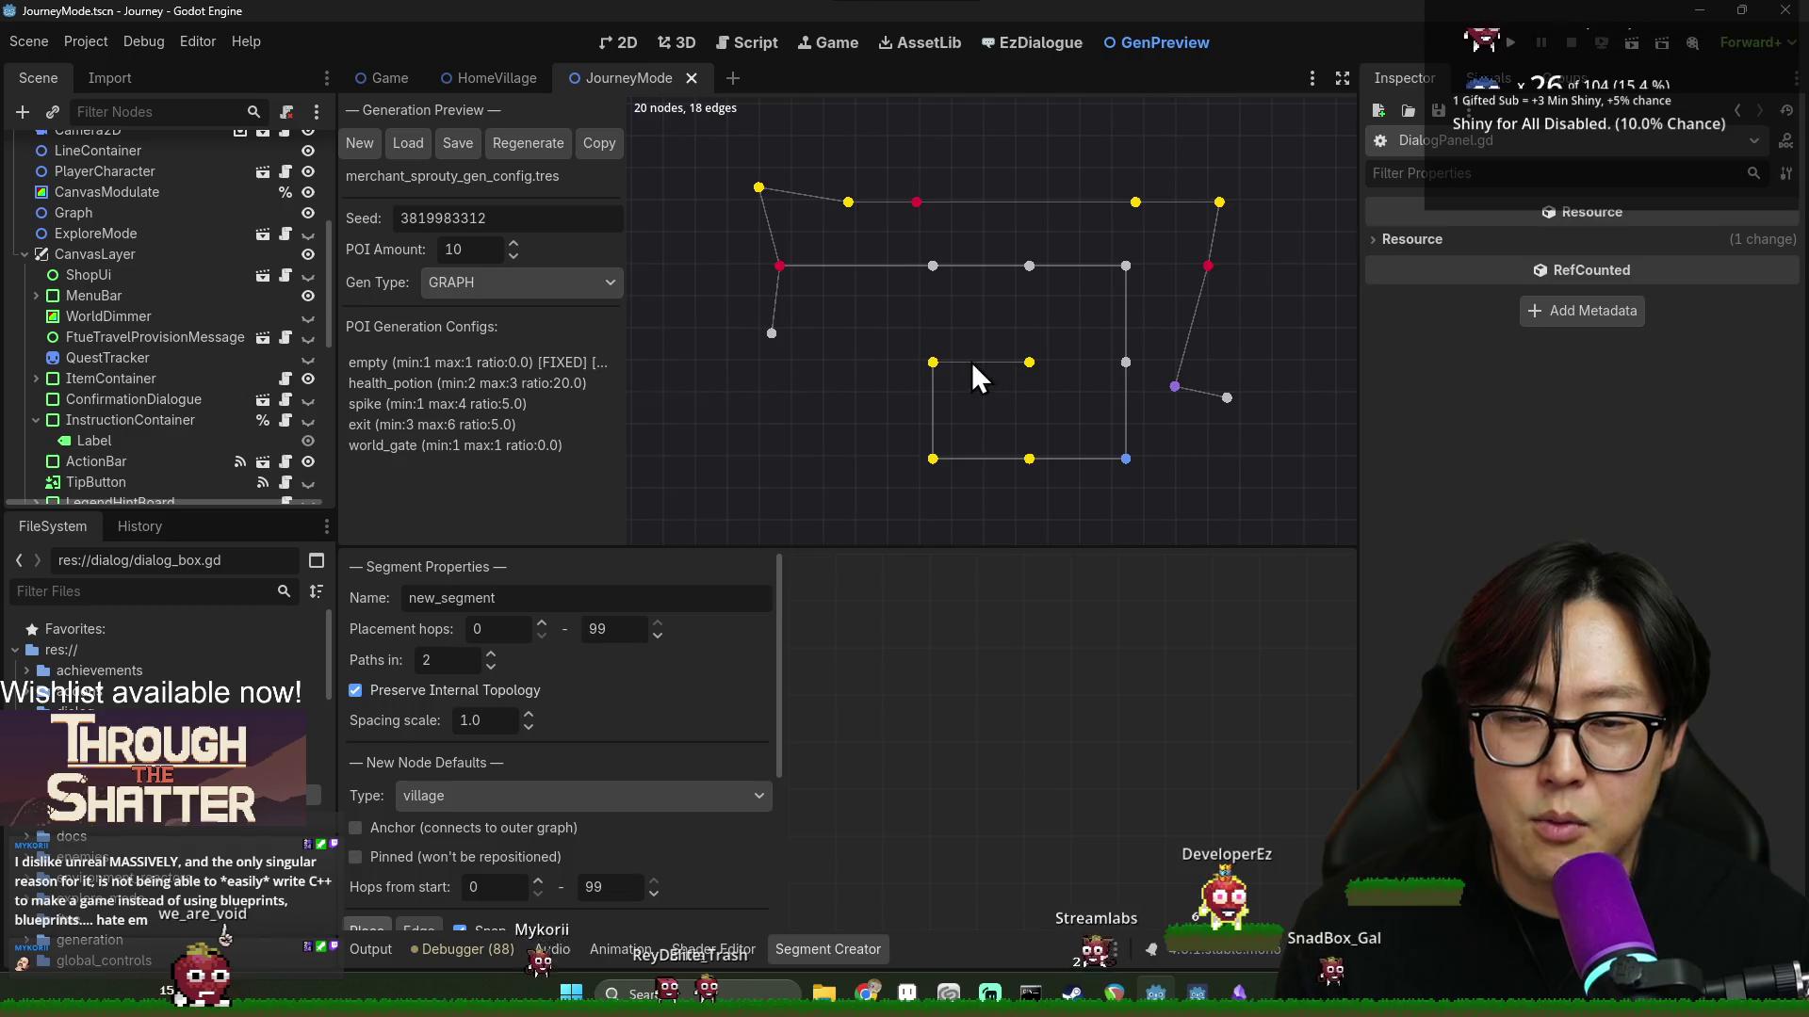
mouse_move(1112, 457)
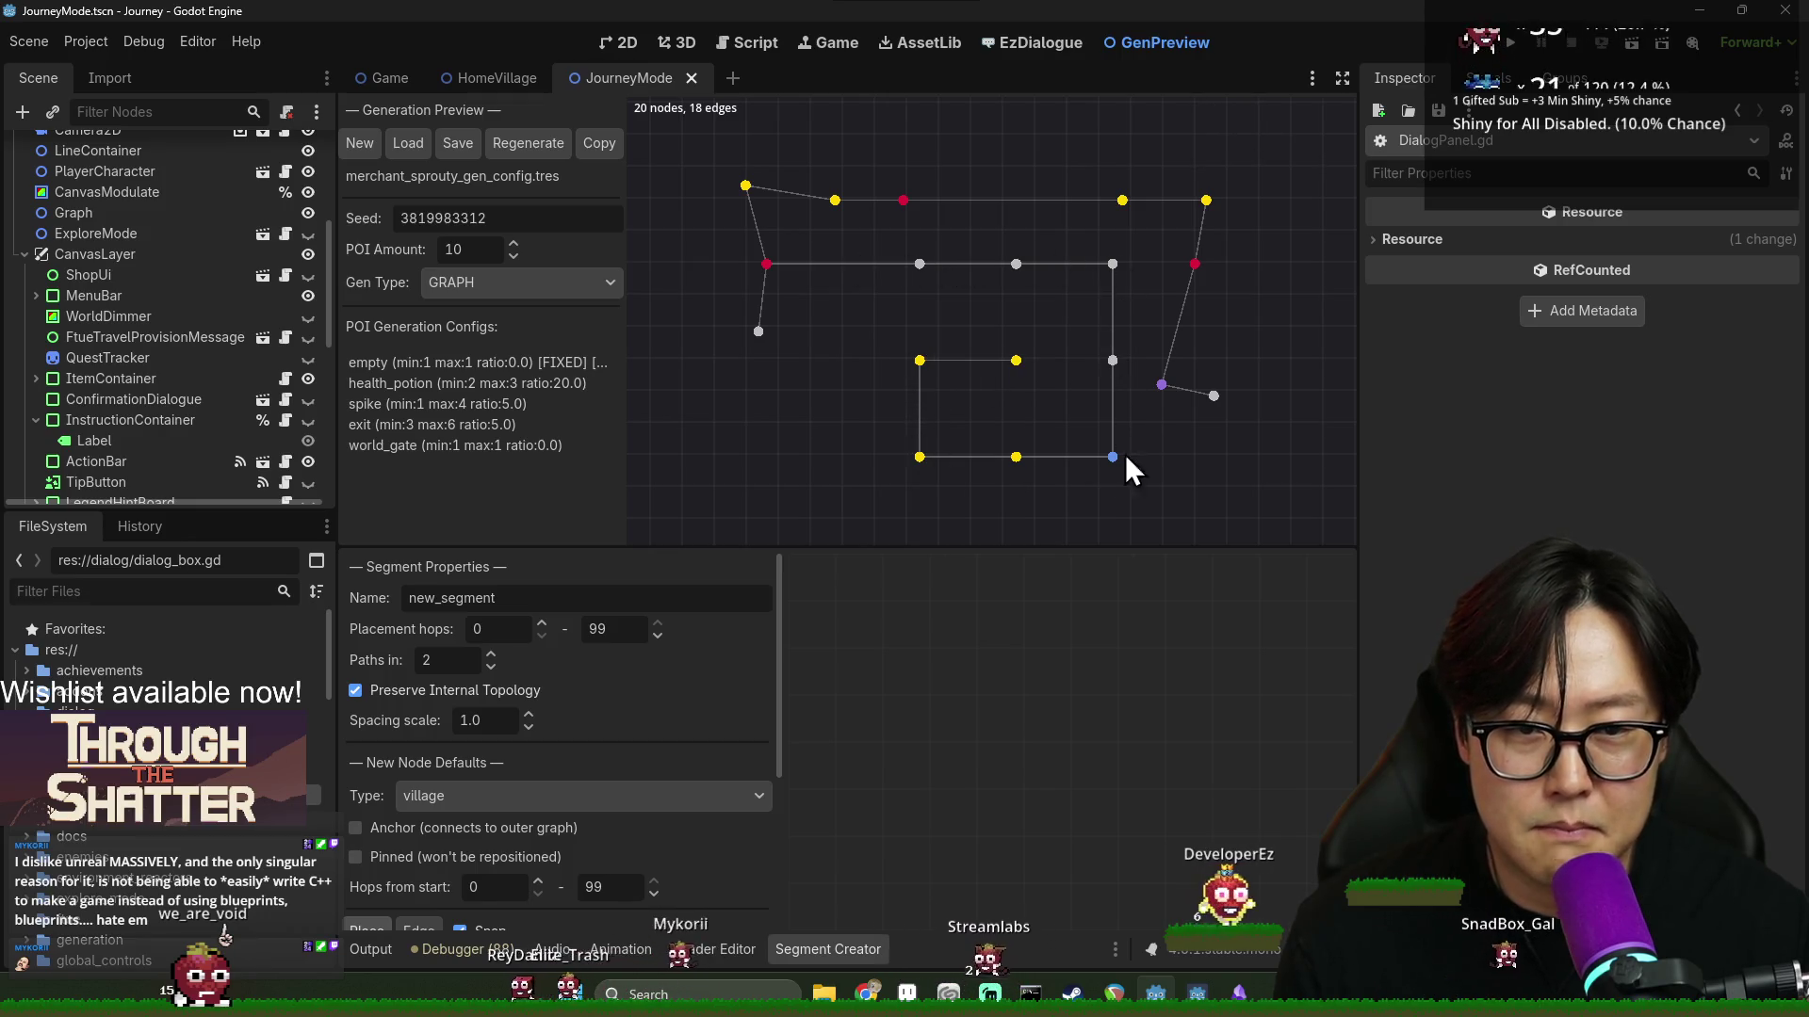
click(527, 143)
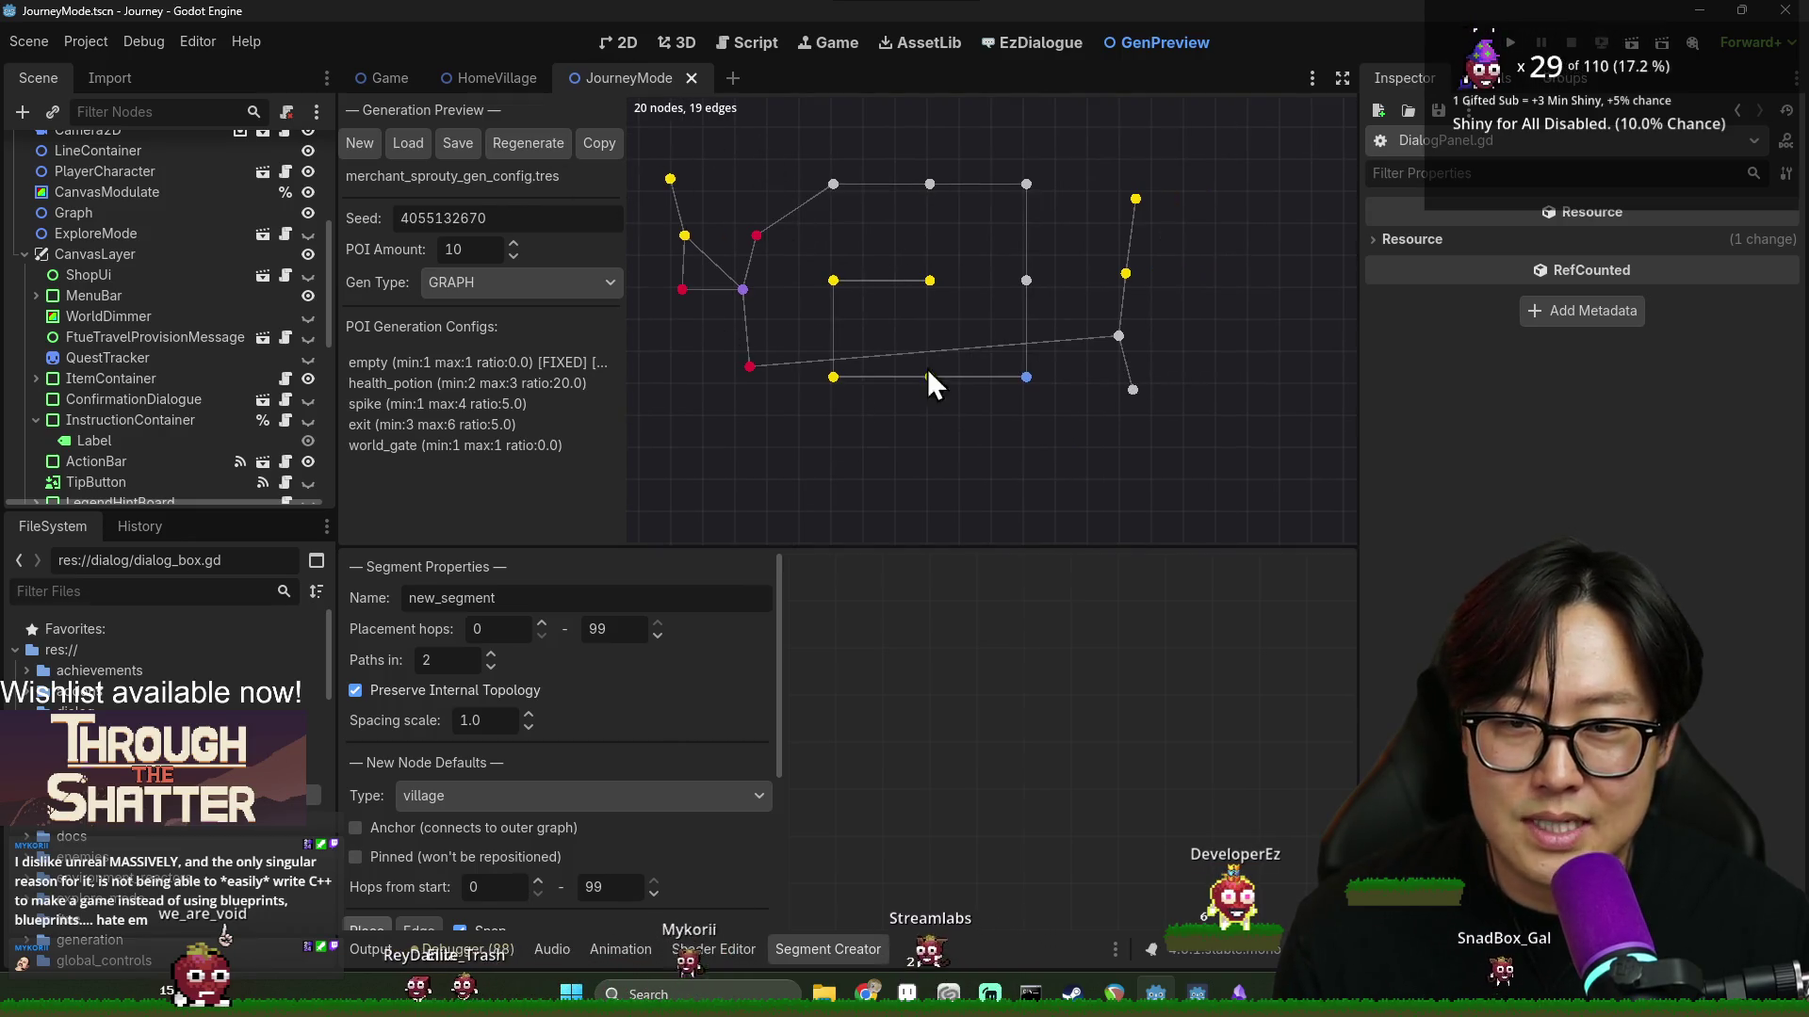
click(527, 142)
key(space)
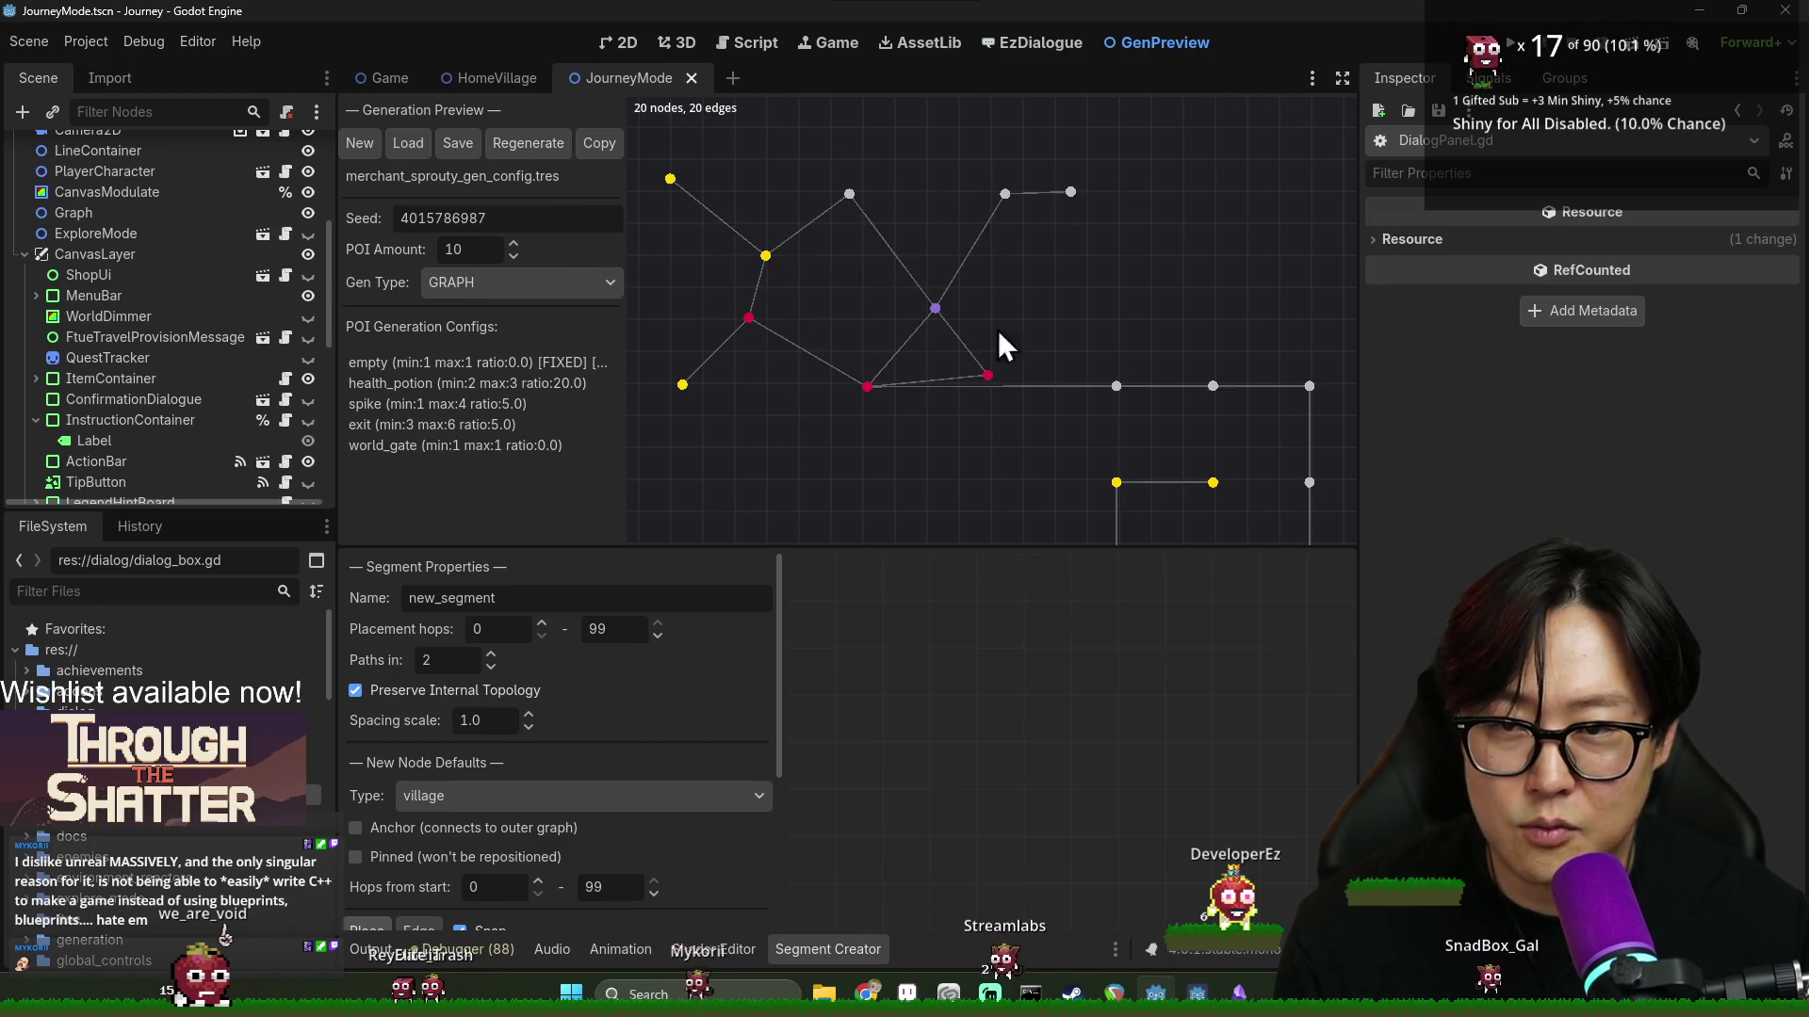
click(528, 146)
key(space)
key(space)
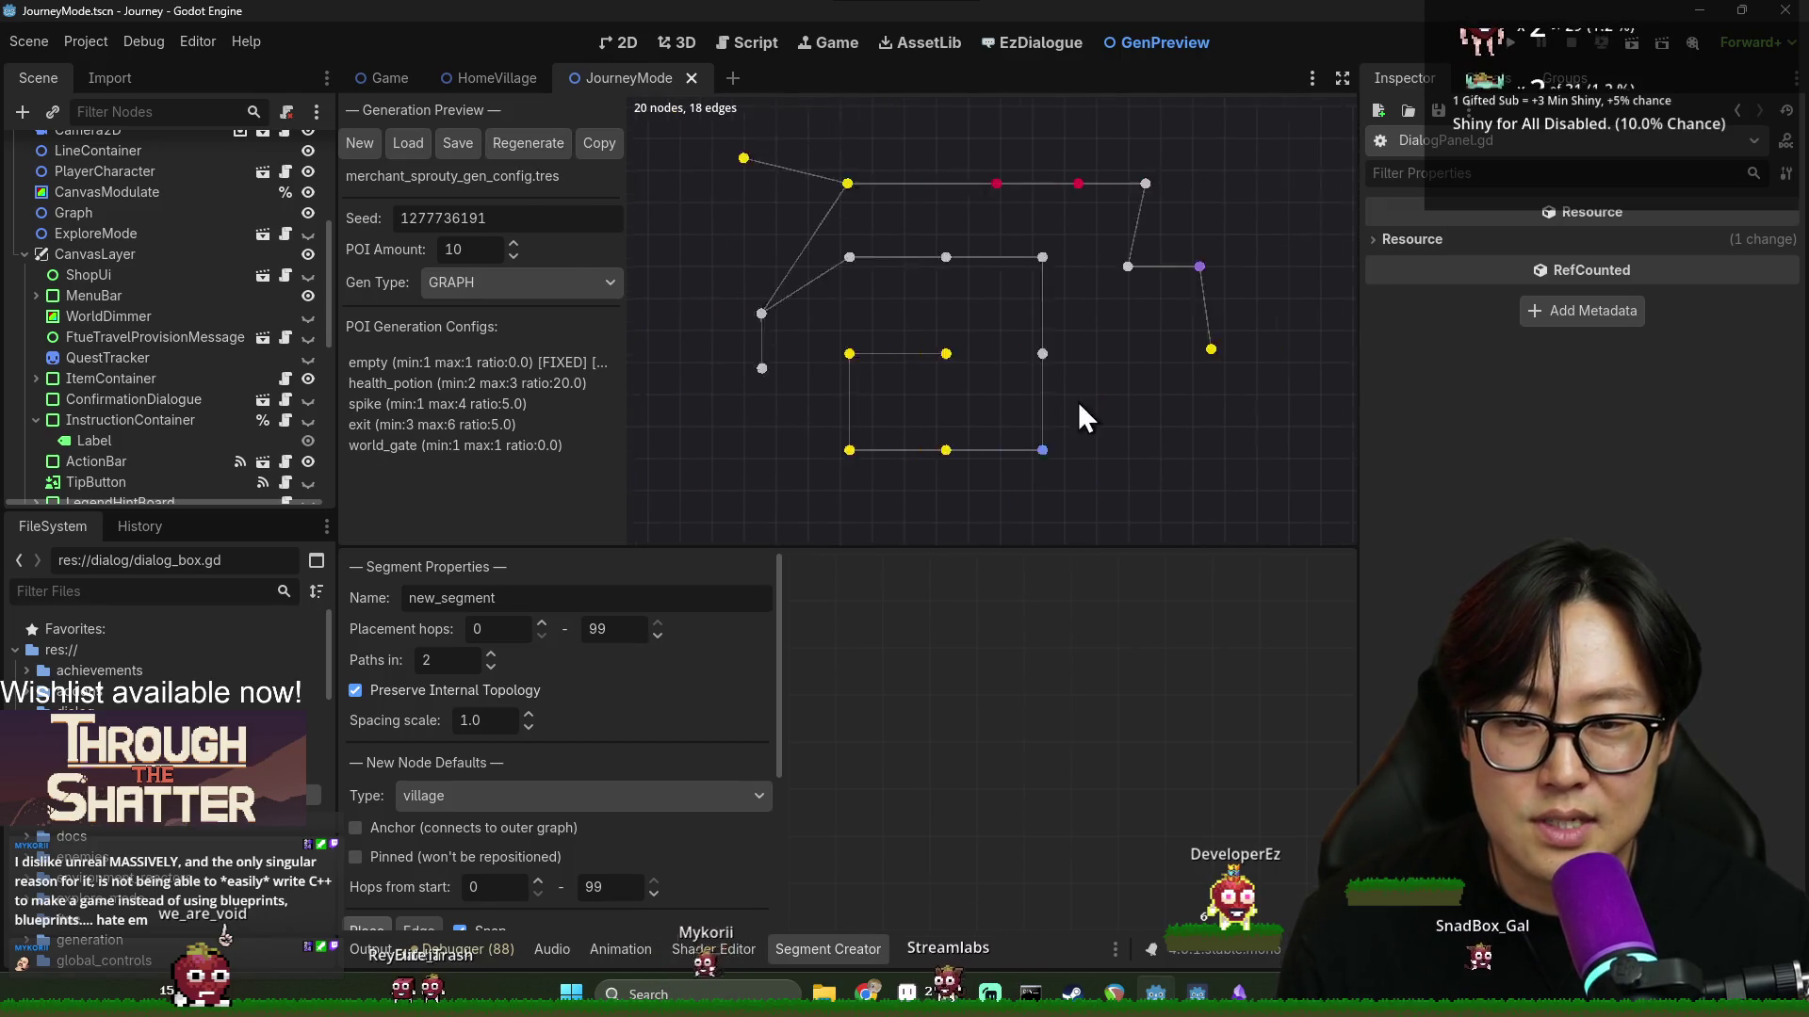
click(528, 142)
key(space)
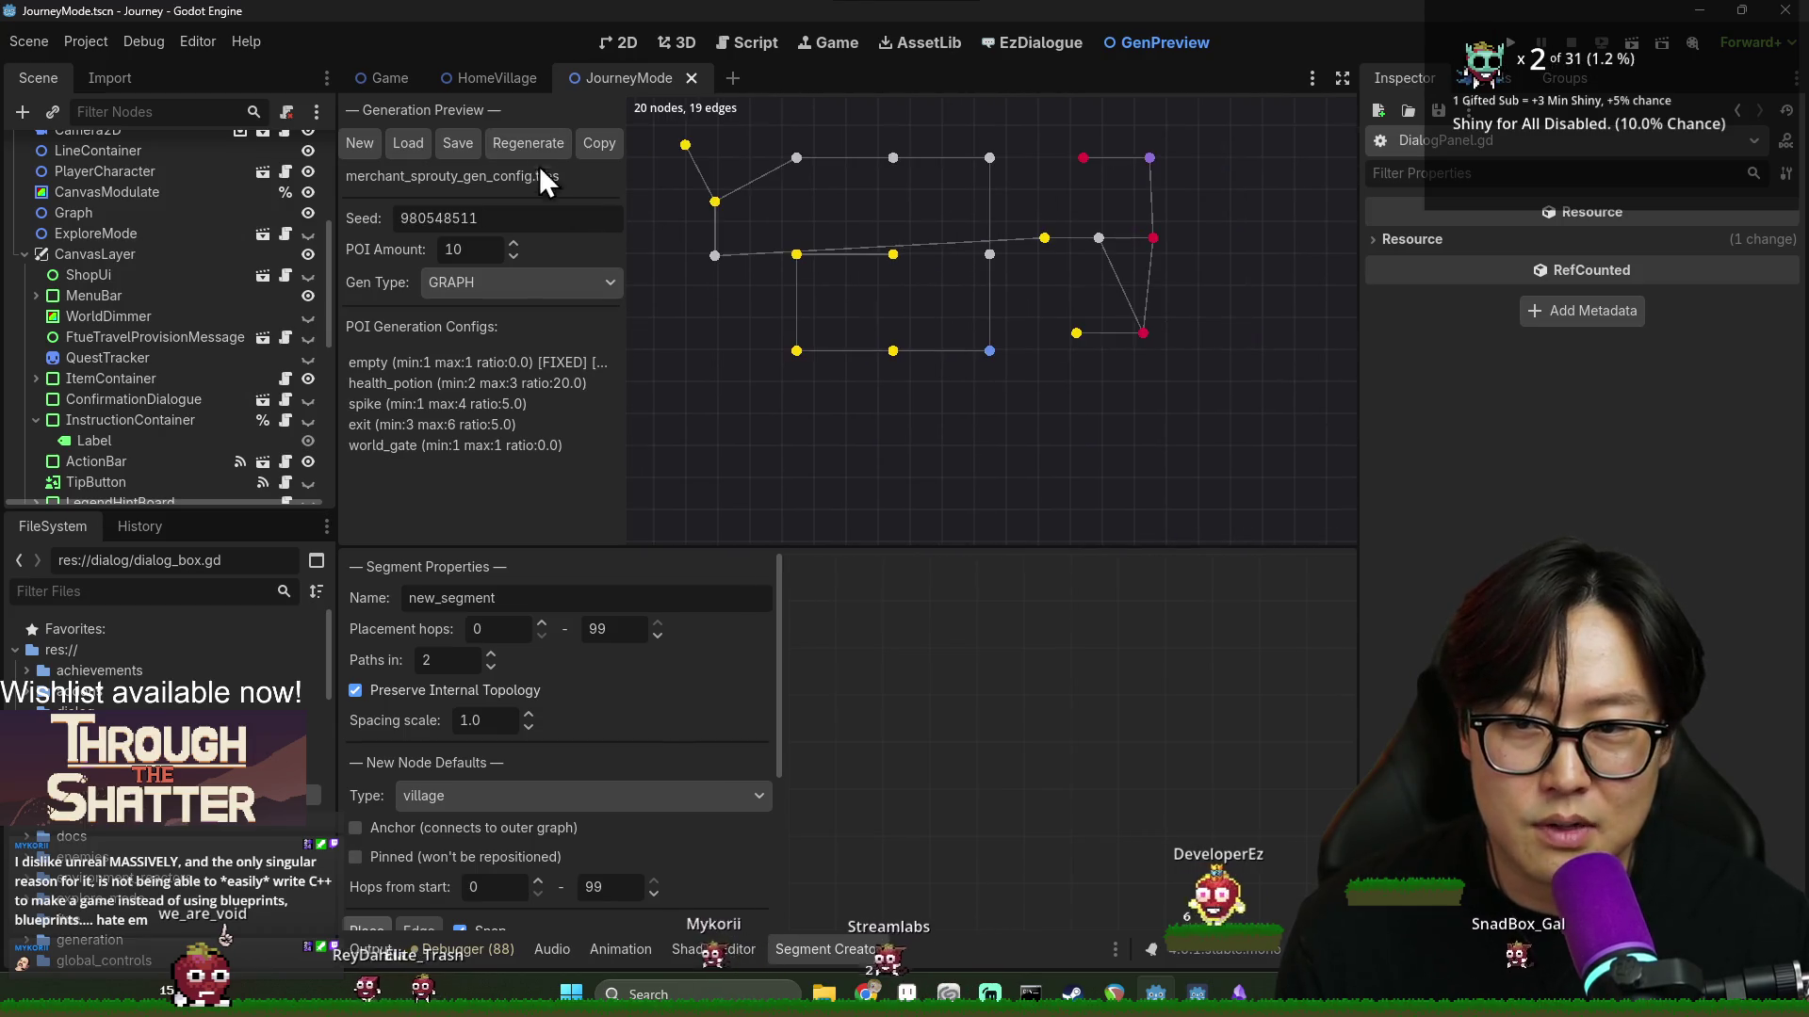
drag(1152, 385, 986, 319)
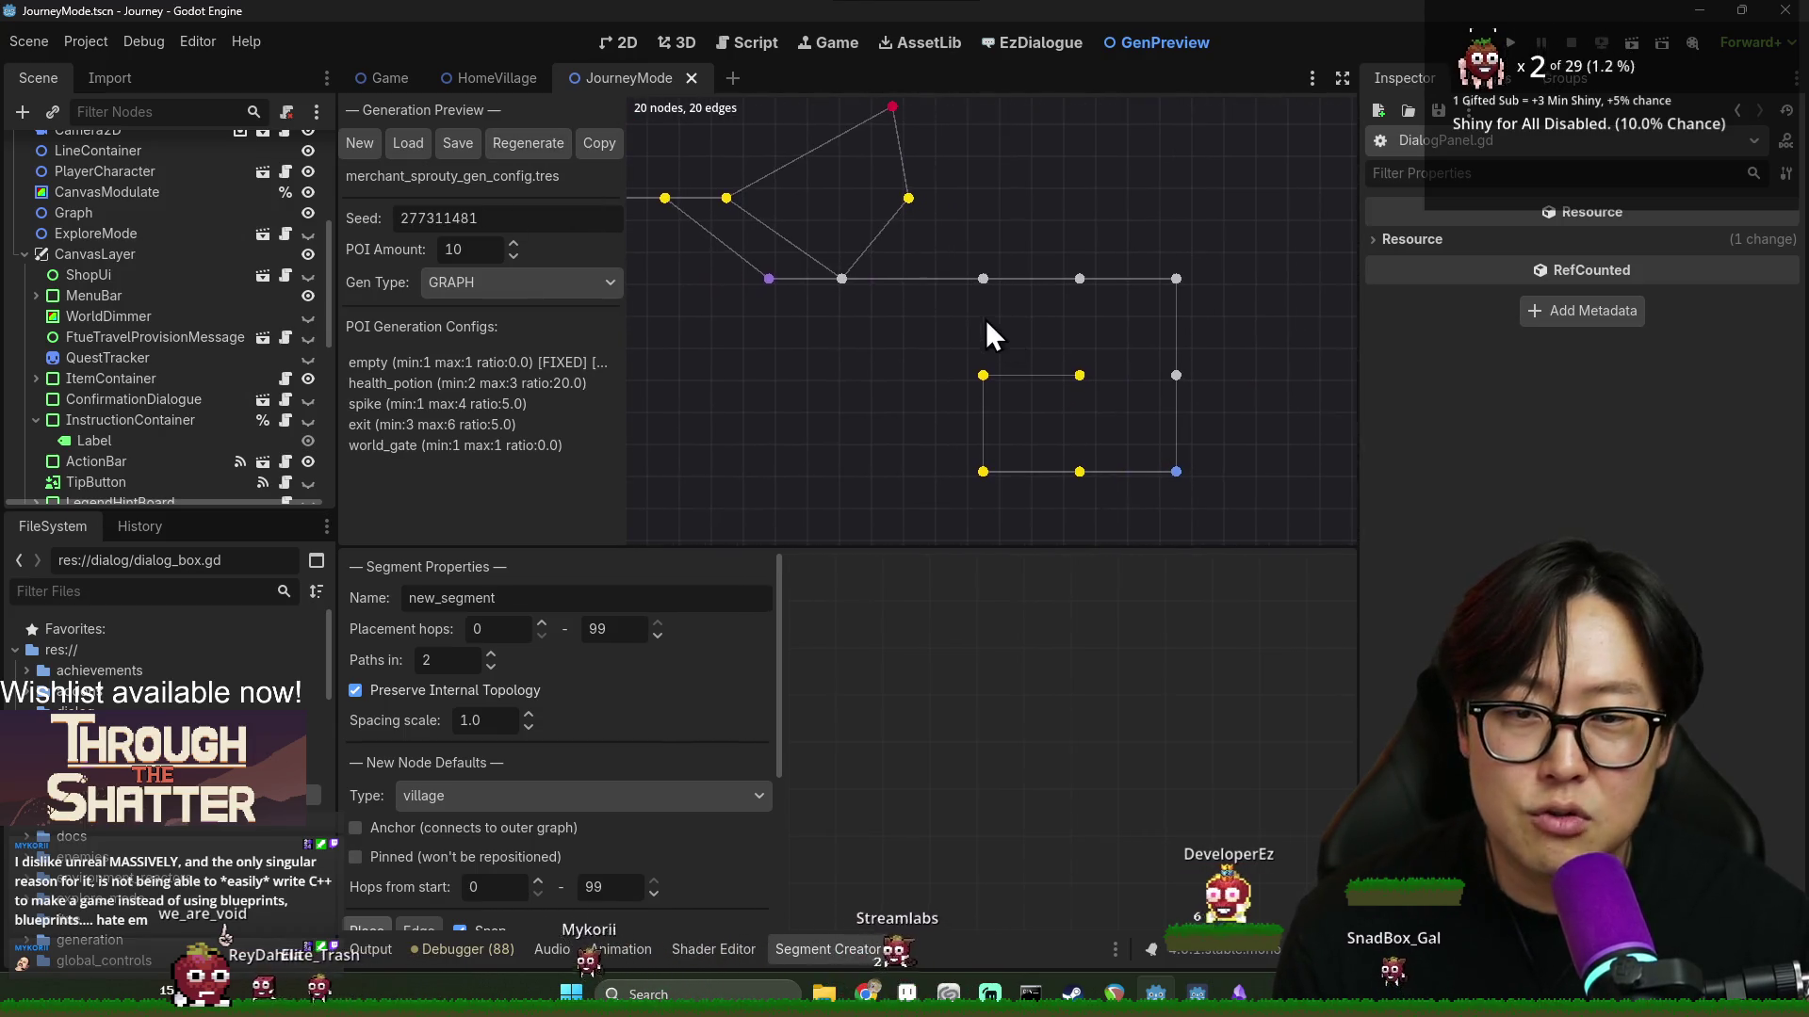
click(532, 140)
key(space)
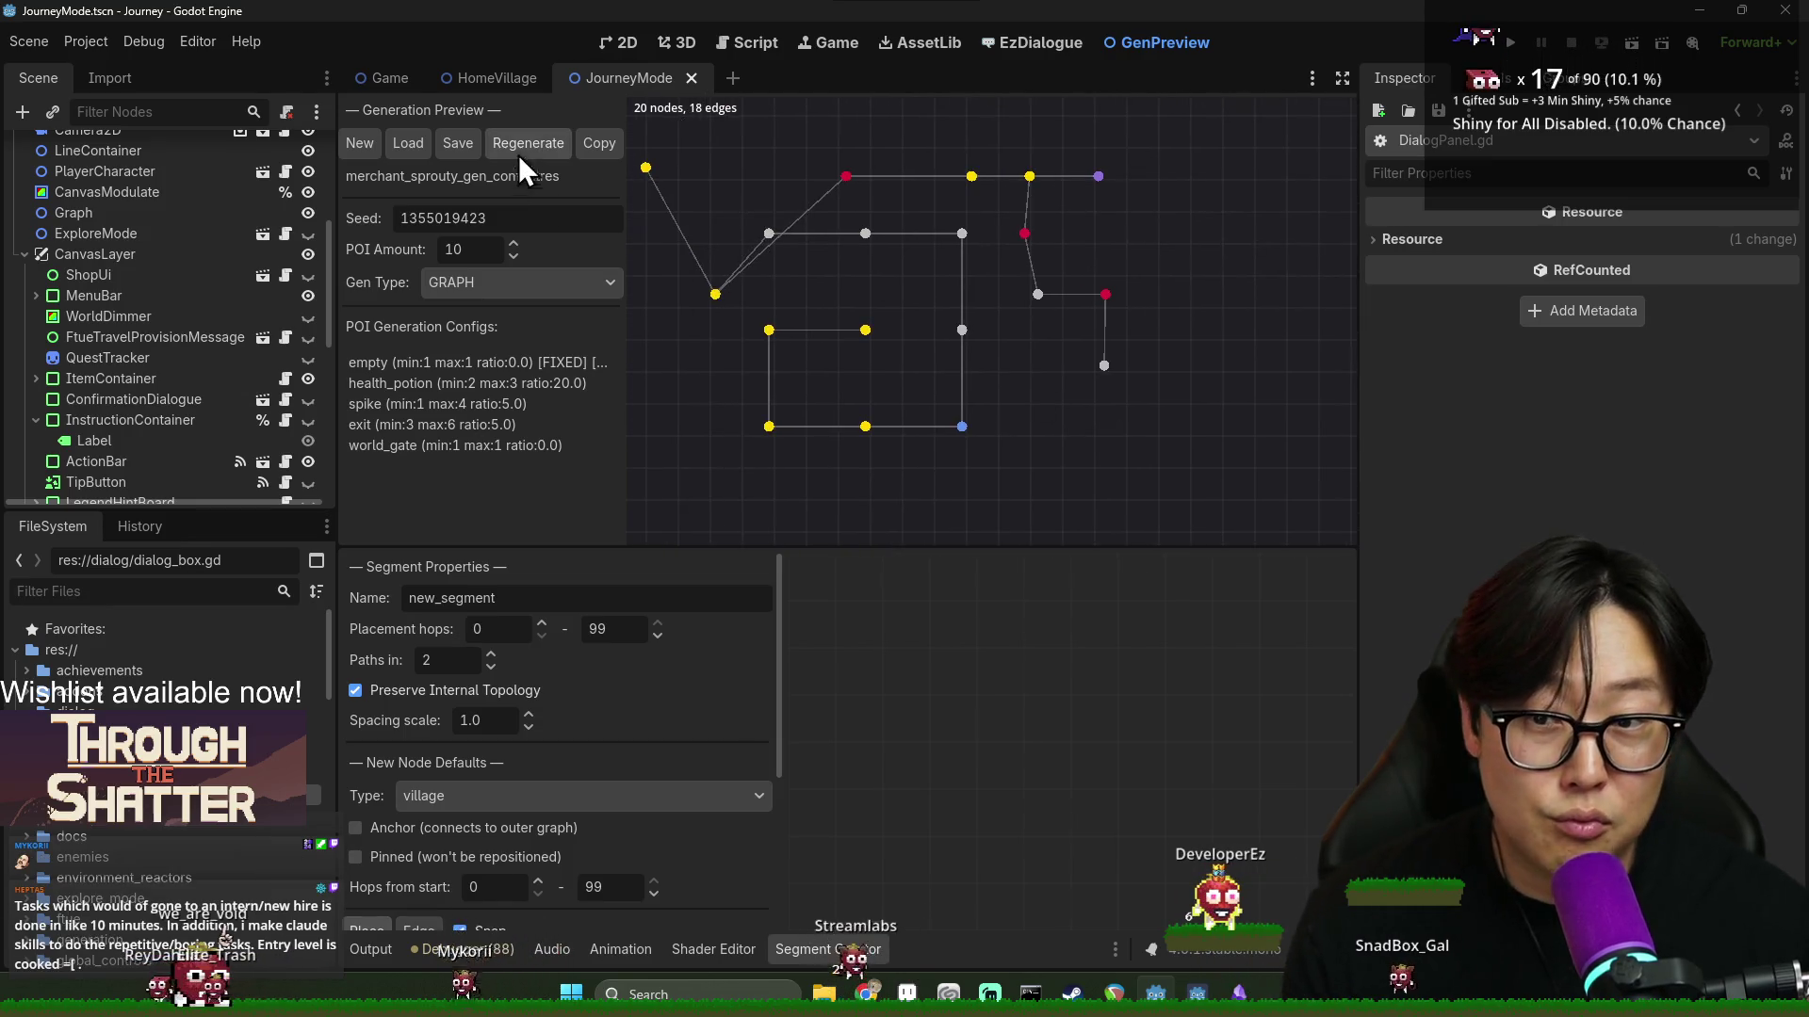
click(520, 149)
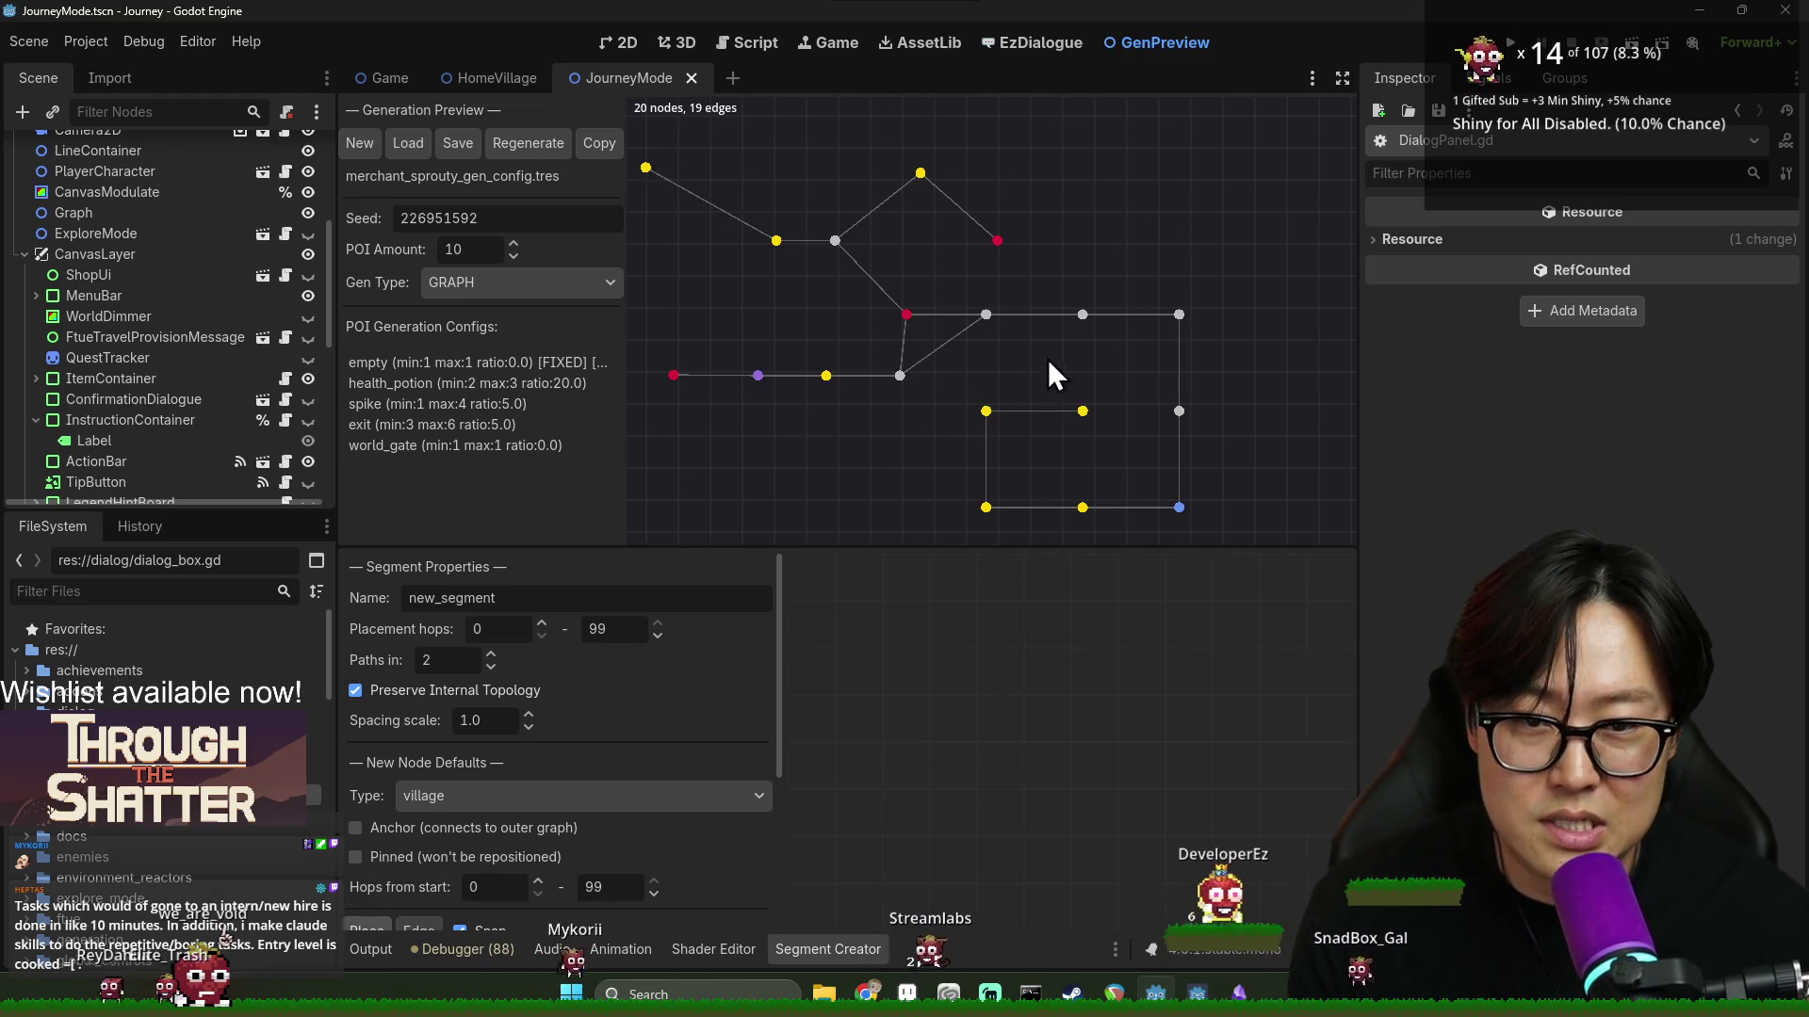
click(540, 156)
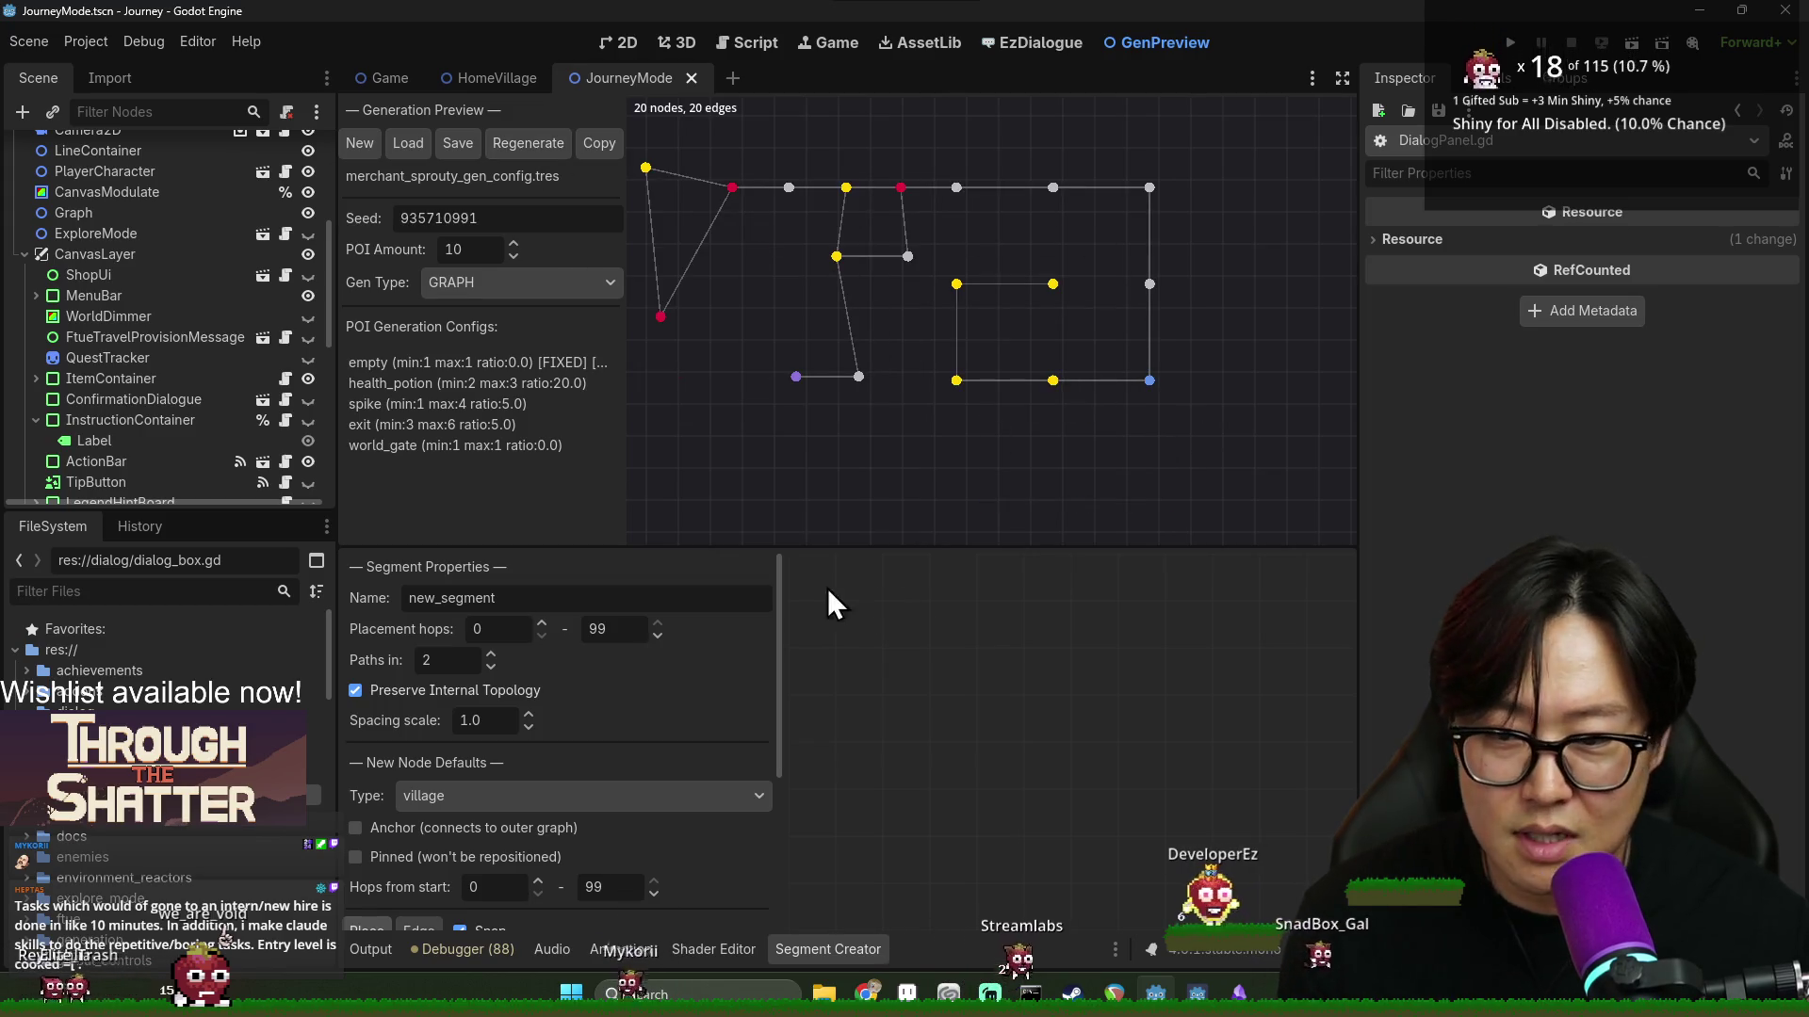
Step: Load constructed/HomeBaseSegment.tscn into the Segment Creator
scroll(691, 725, down, 4)
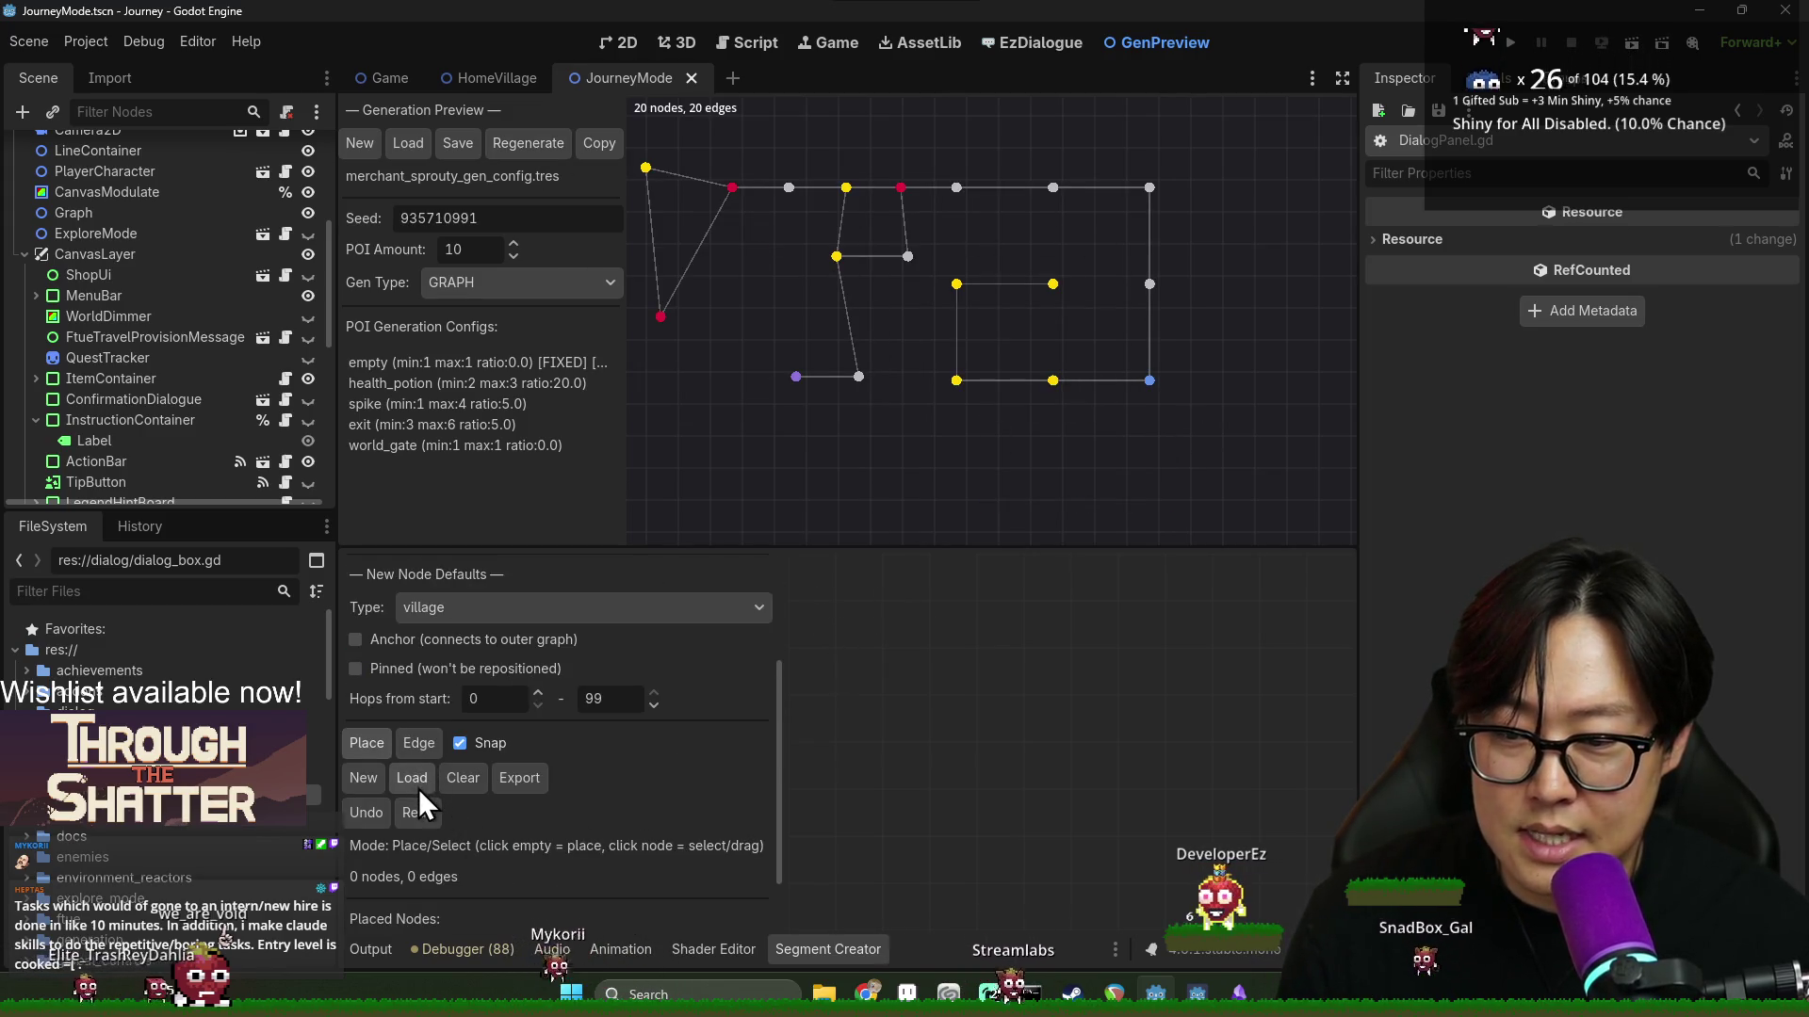
click(415, 782)
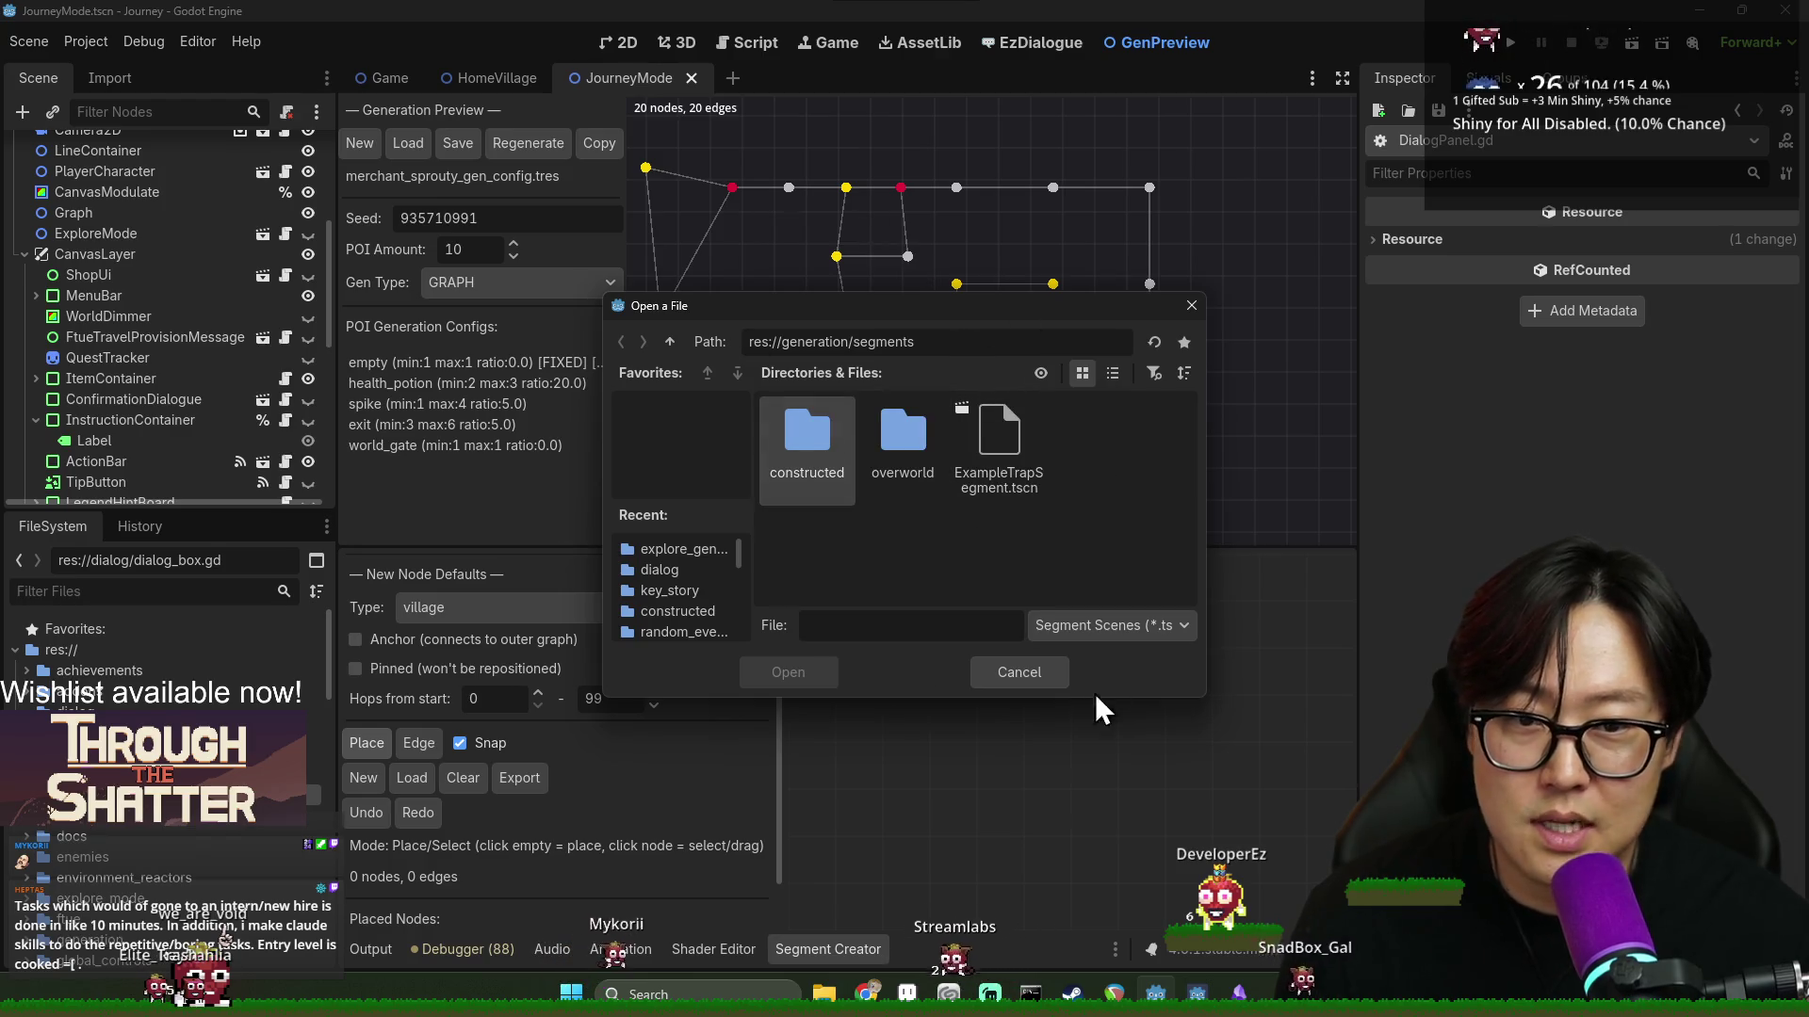
click(1035, 676)
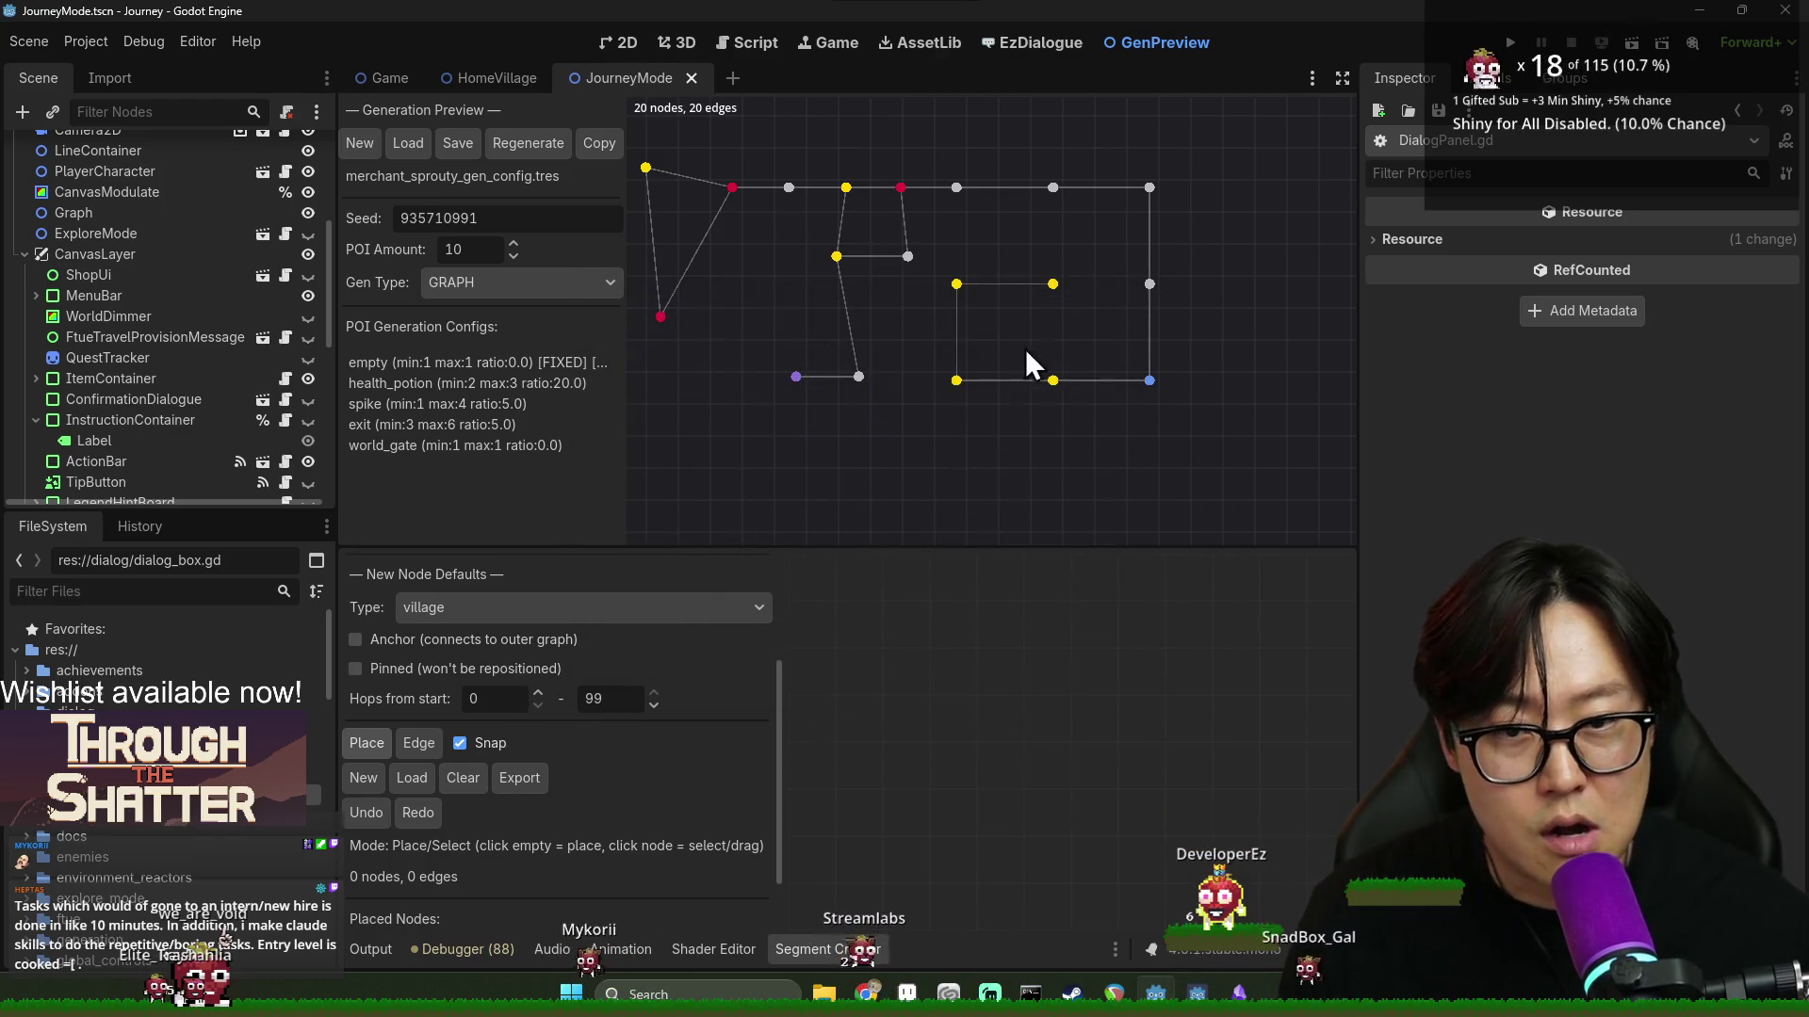
mouse_move(957, 188)
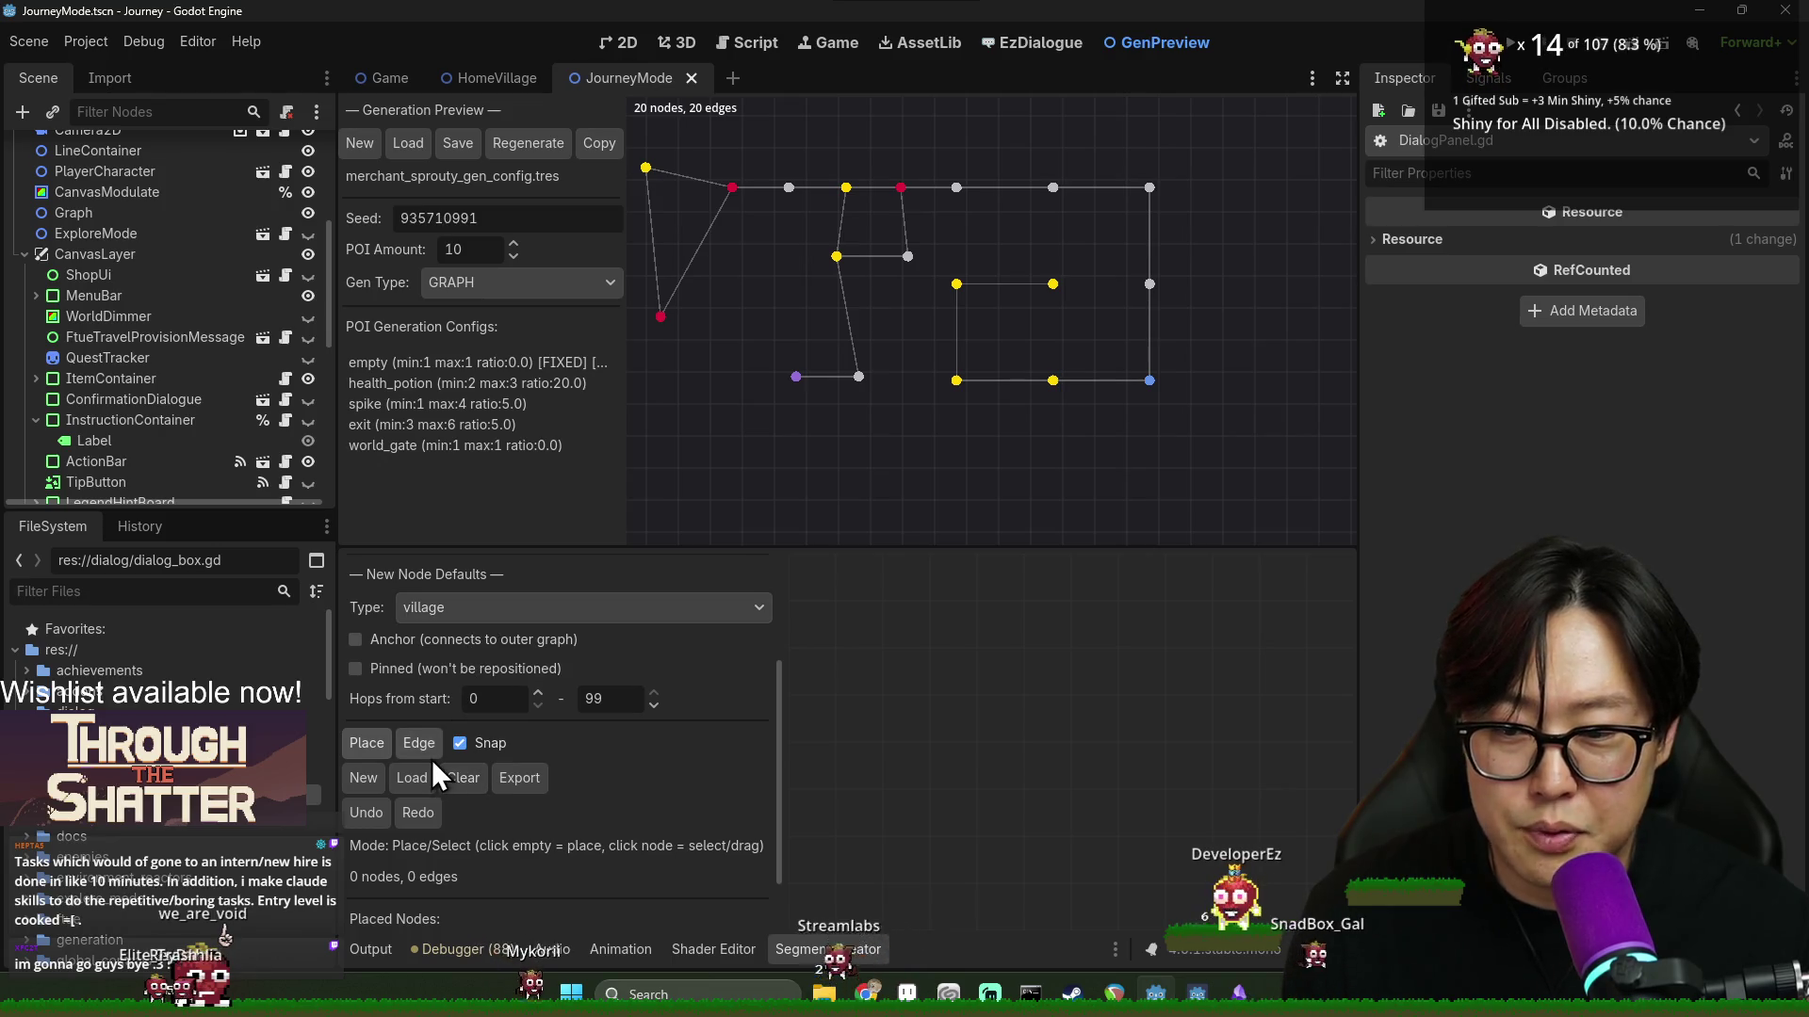
click(426, 776)
double_click(781, 435)
click(811, 465)
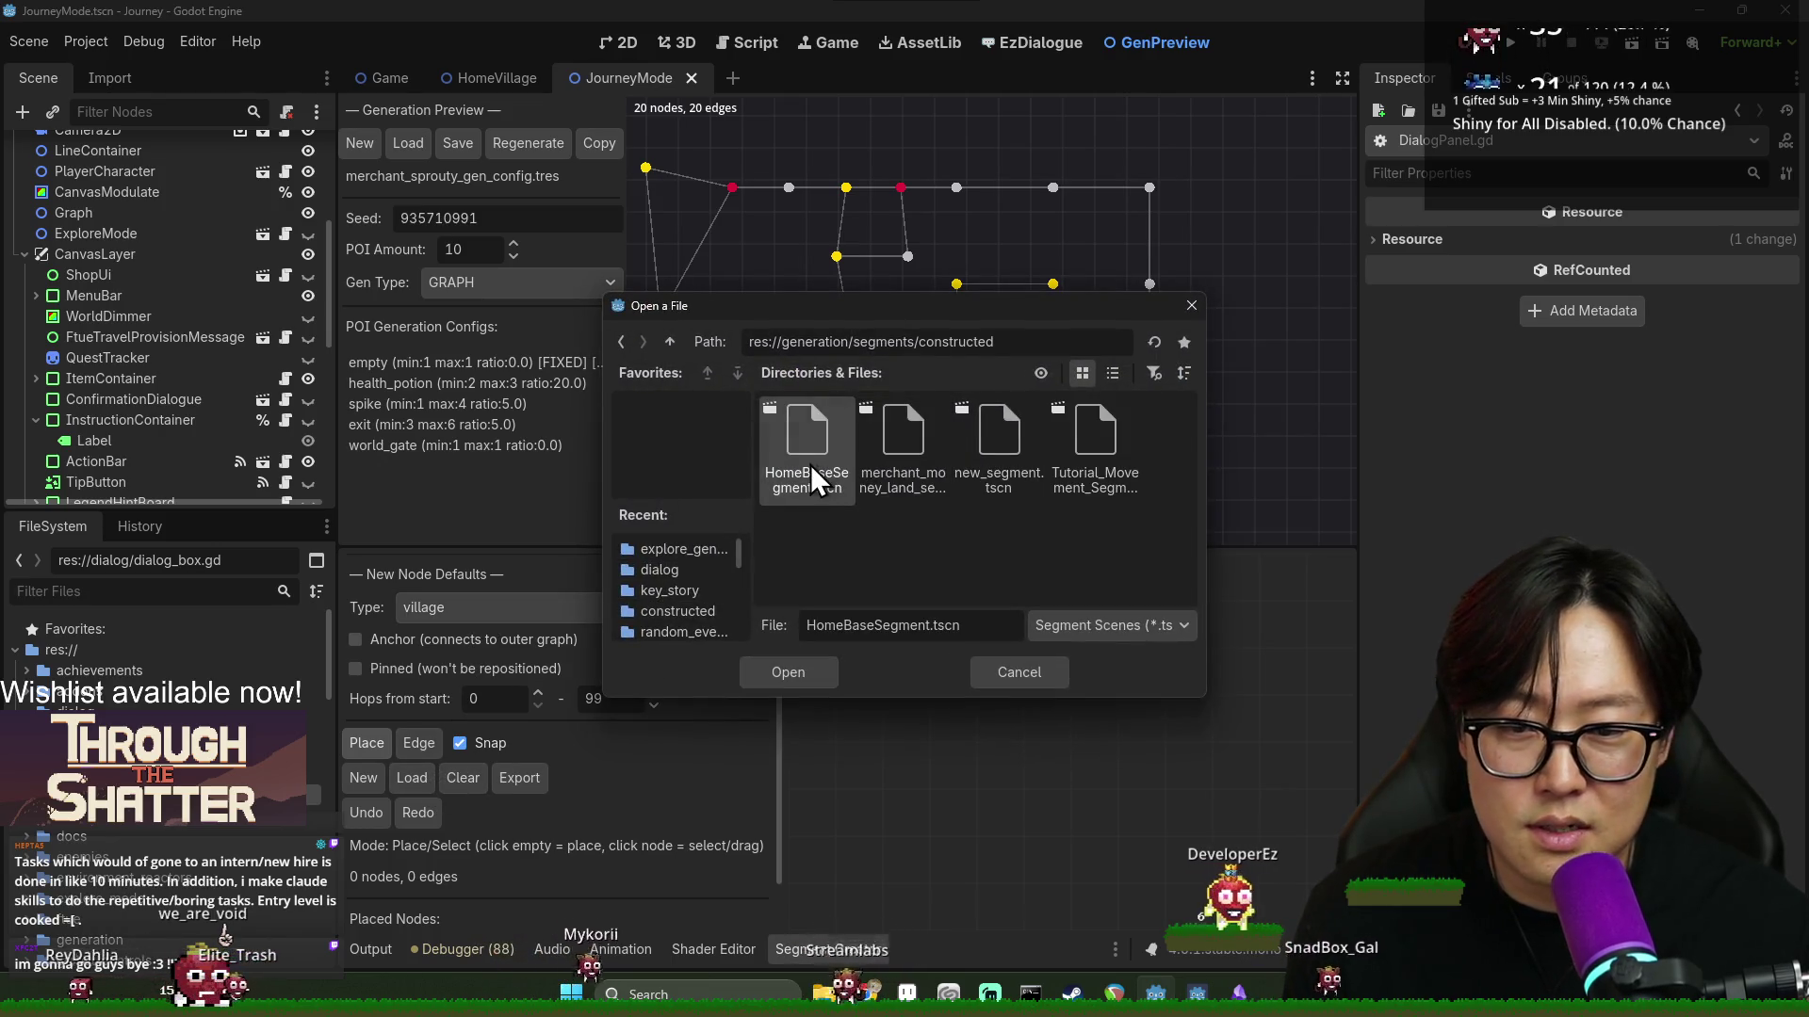
double_click(810, 465)
Step: Resize the segment editor split, then close the Segment Creator and return to DialogPanel.gd
drag(1037, 547, 1032, 283)
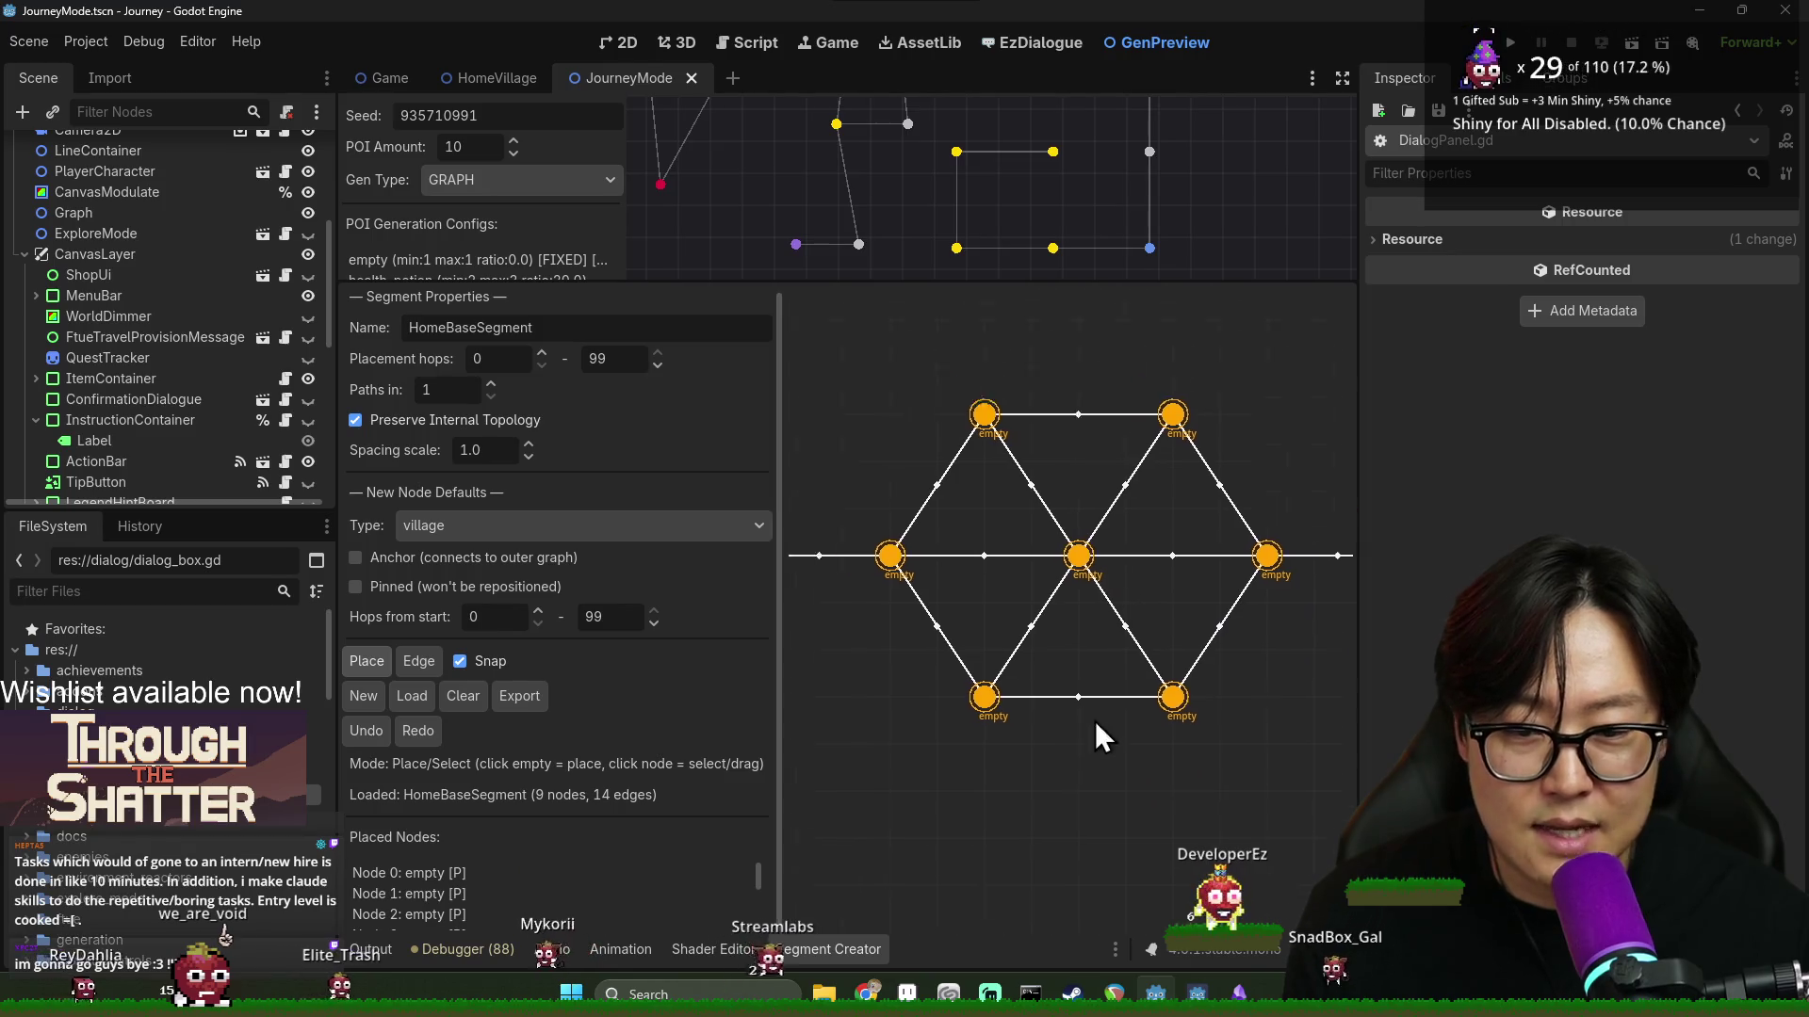
drag(961, 281, 959, 548)
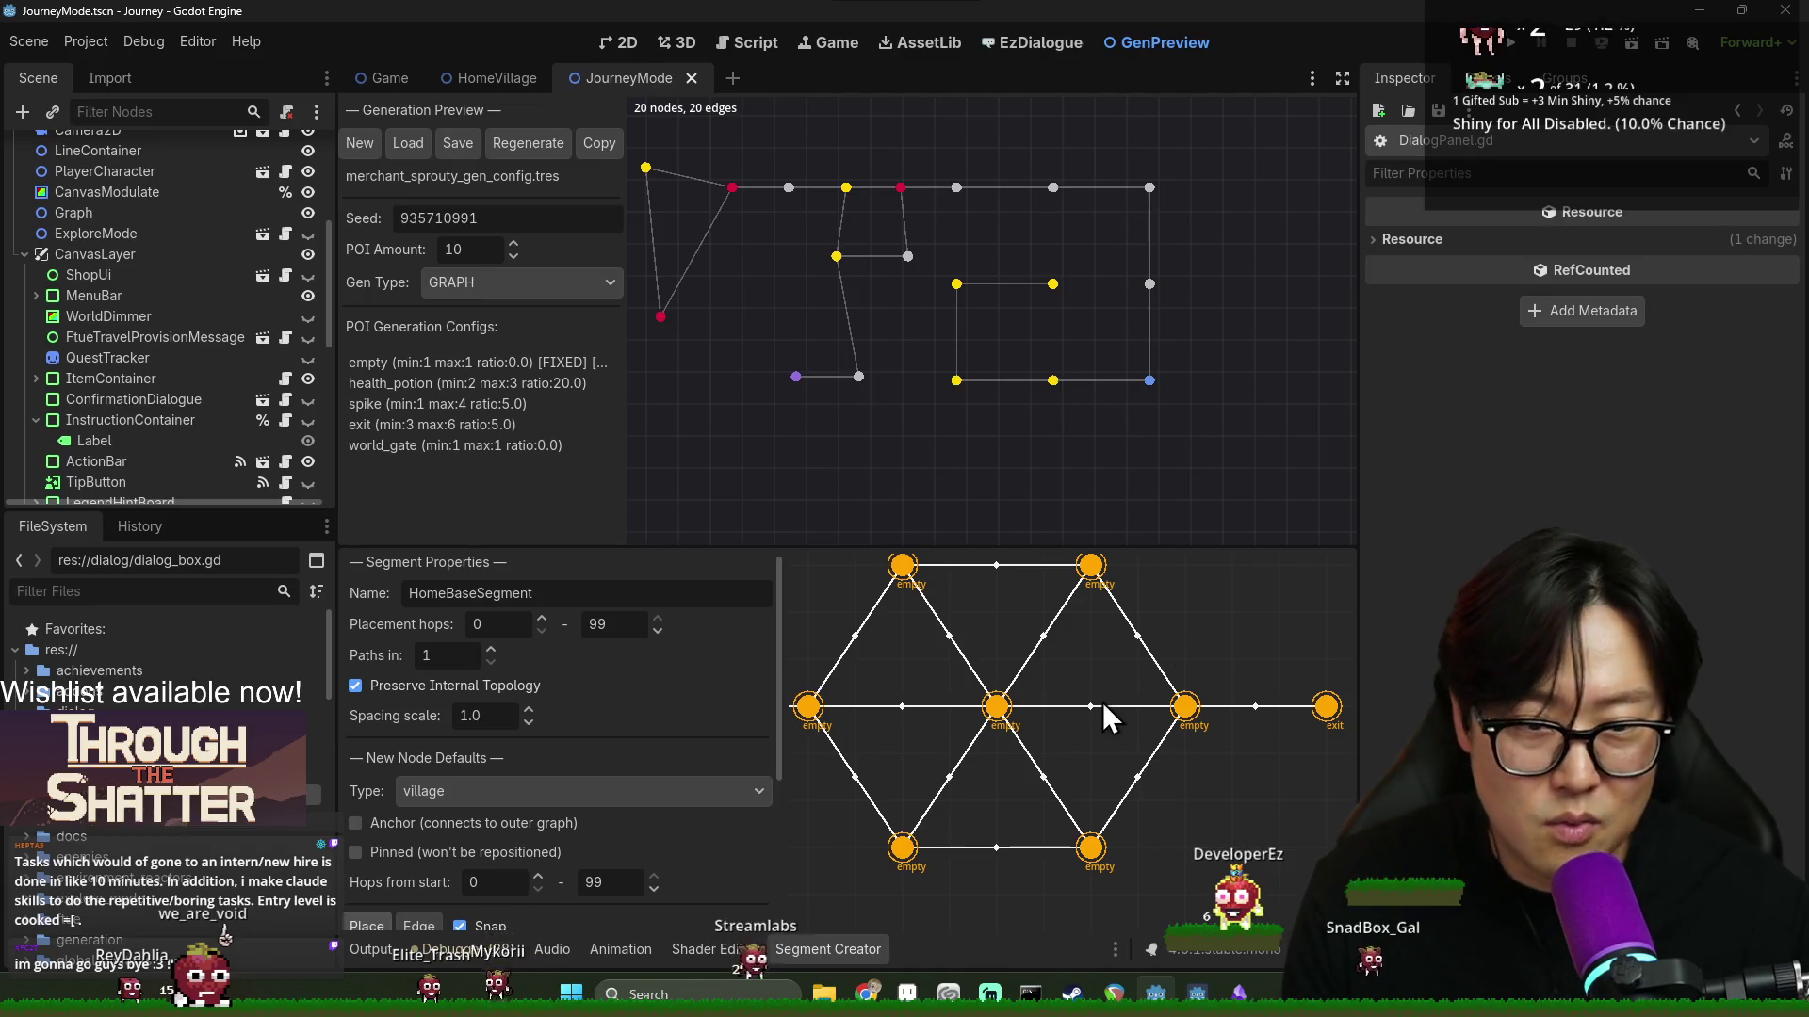
drag(1099, 544, 1074, 448)
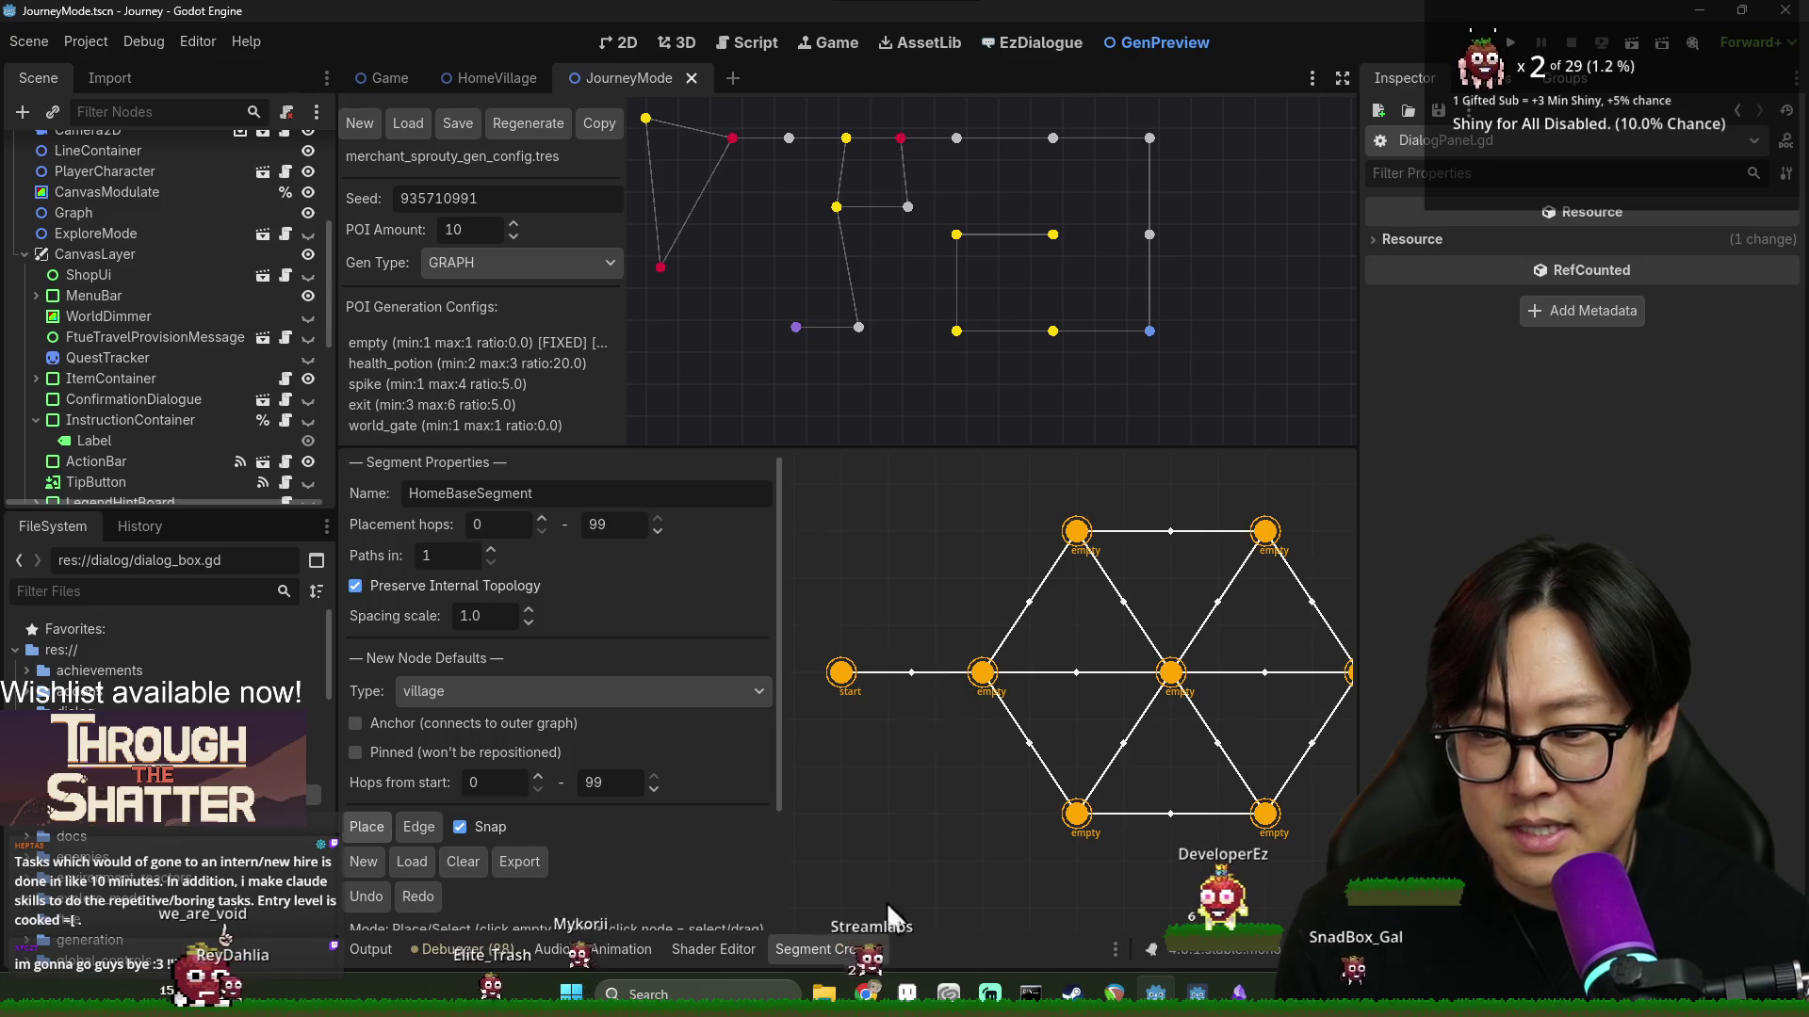
click(872, 959)
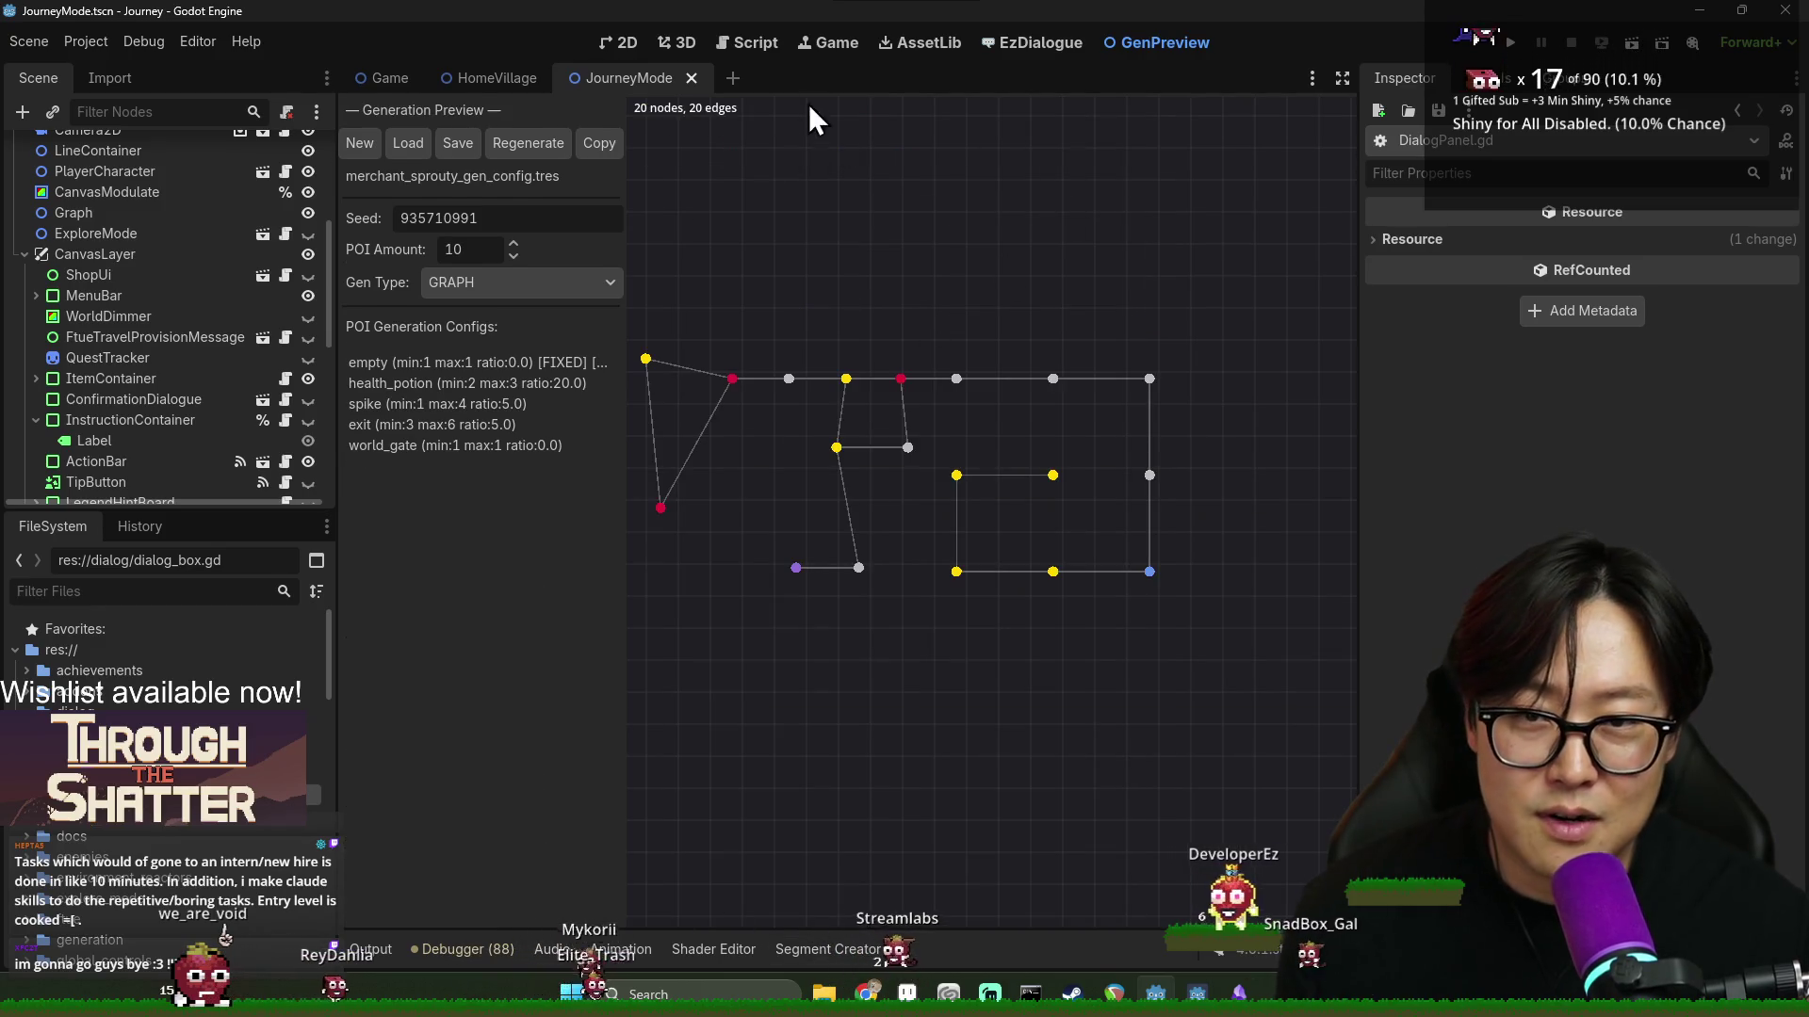
click(765, 49)
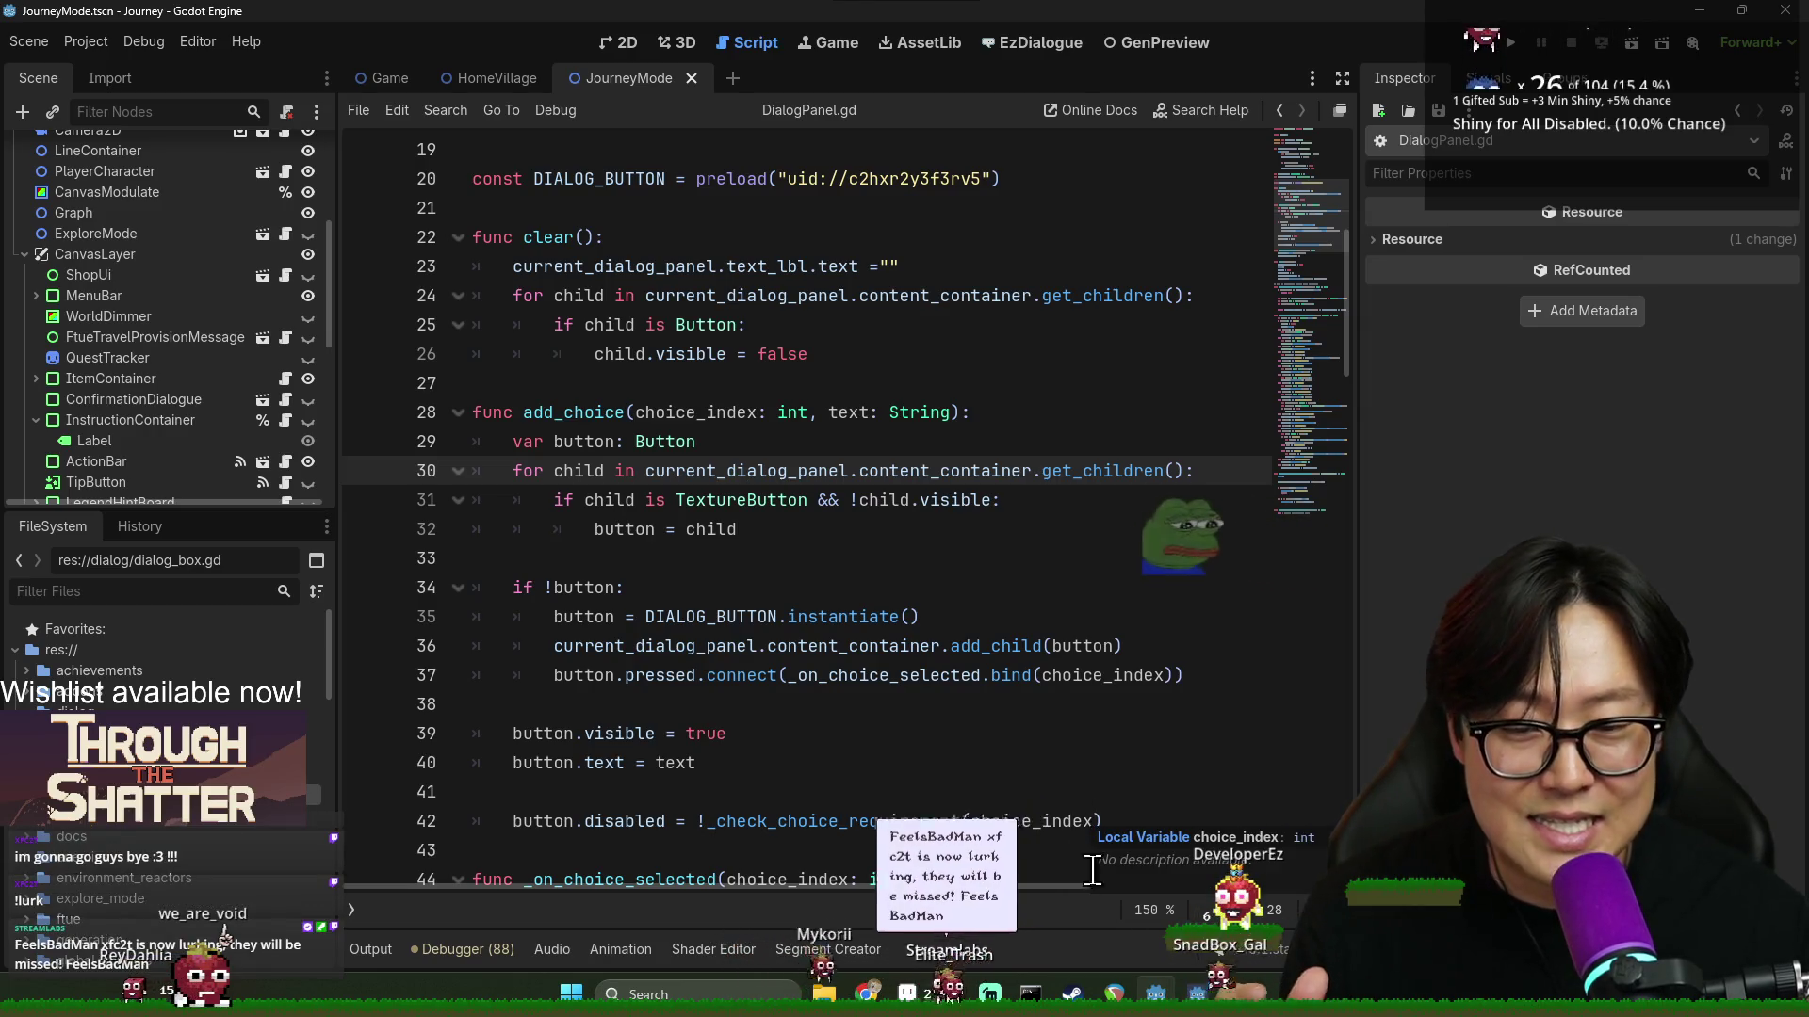
mouse_move(1185, 985)
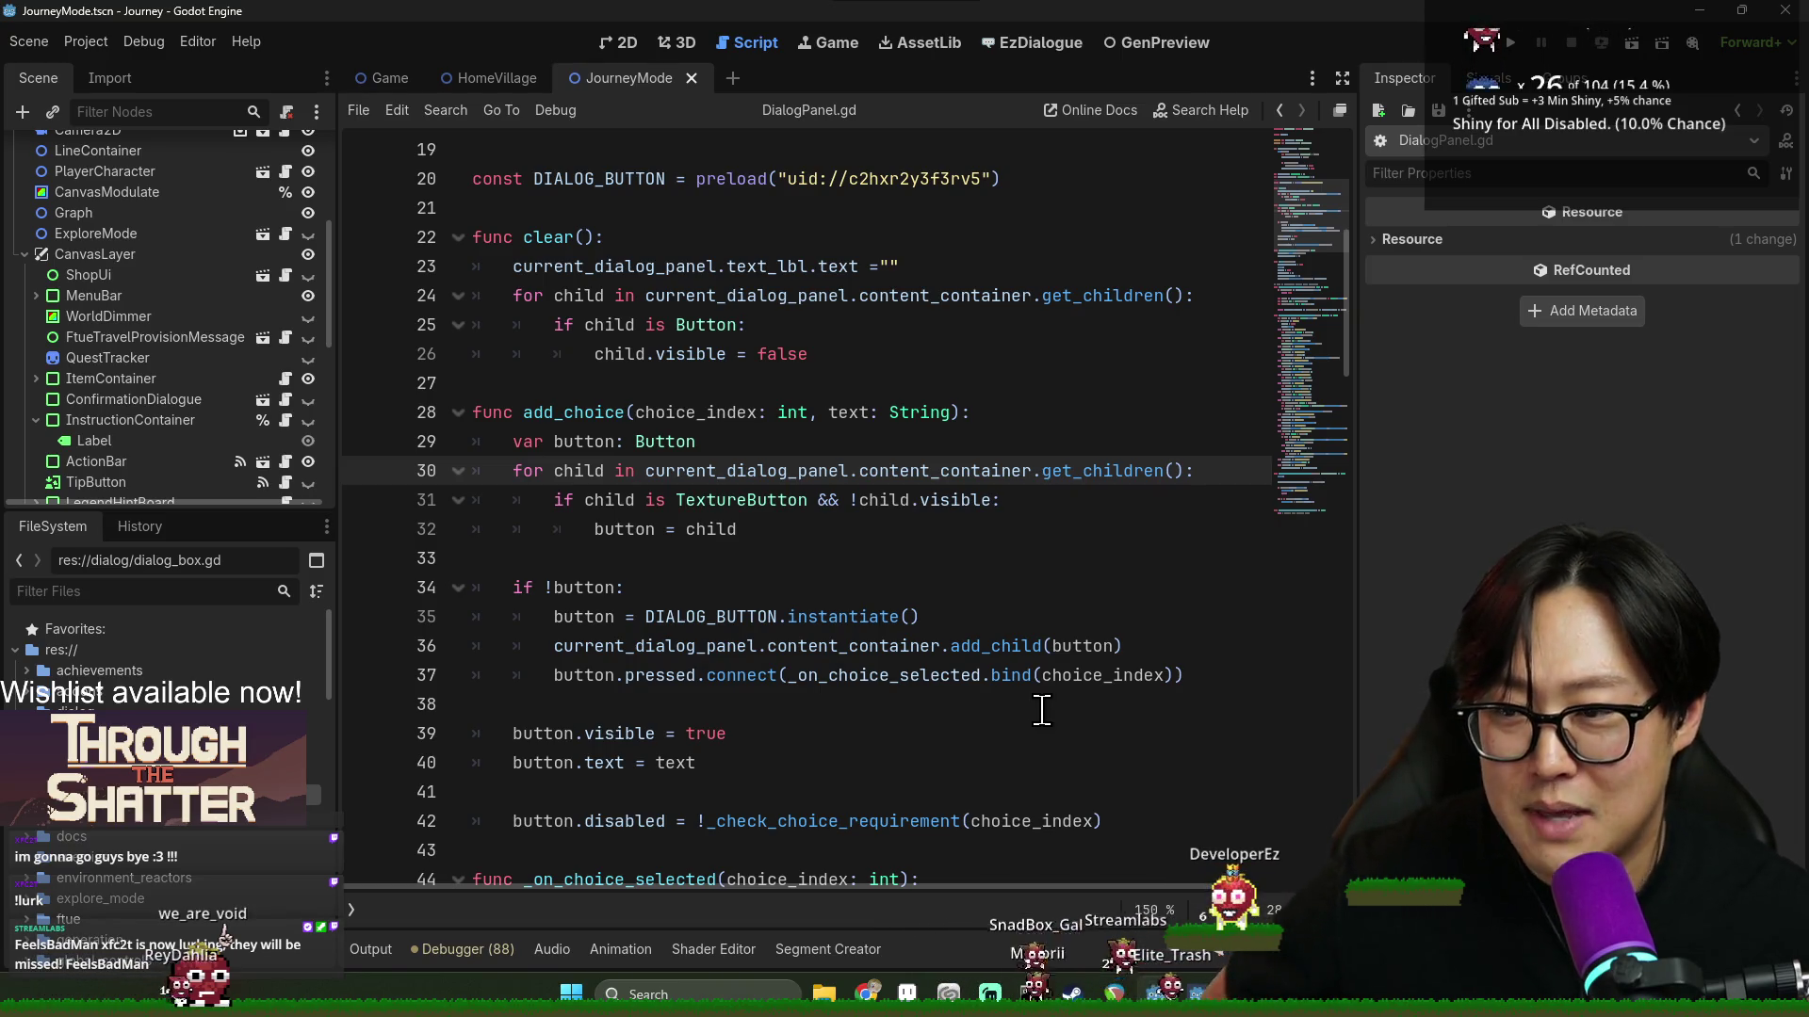
scroll(141, 280, up, 5)
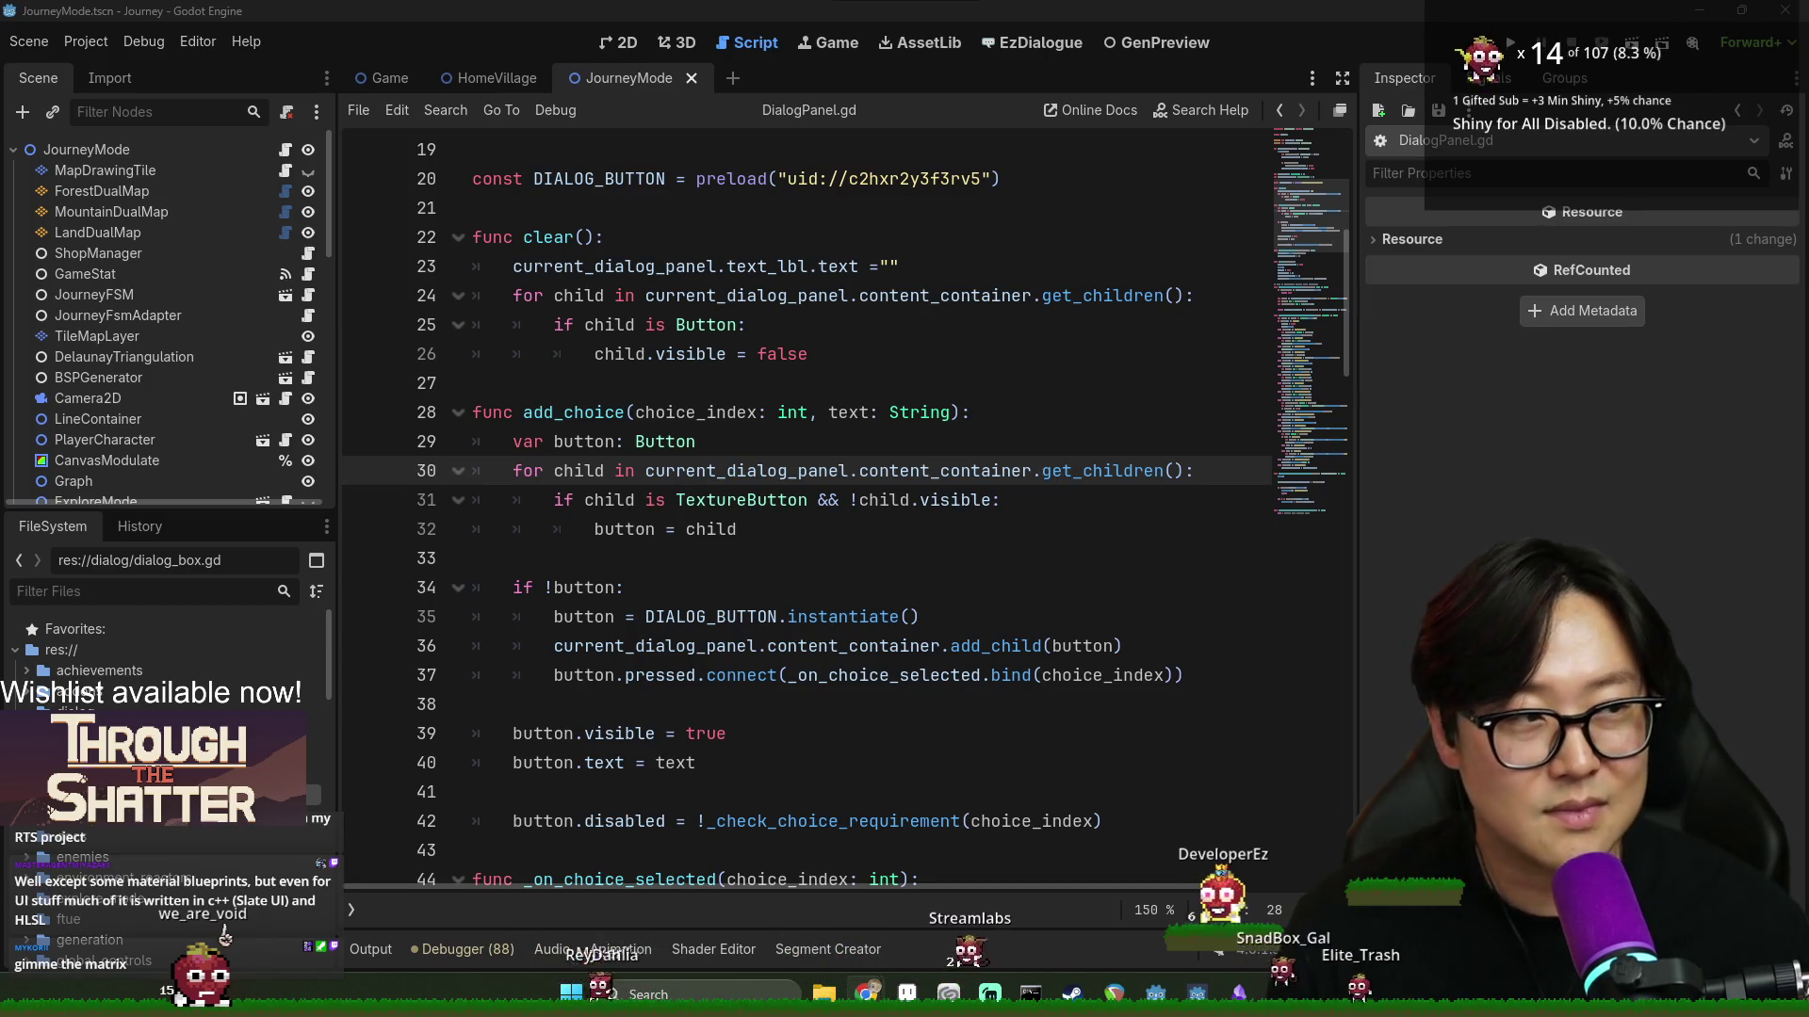
Step: Move to the if !button check on line 34 of add_choice
click(859, 587)
Step: Save DialogPanel.gd with the reworked add_choice button-reuse loop
key(ctrl+s)
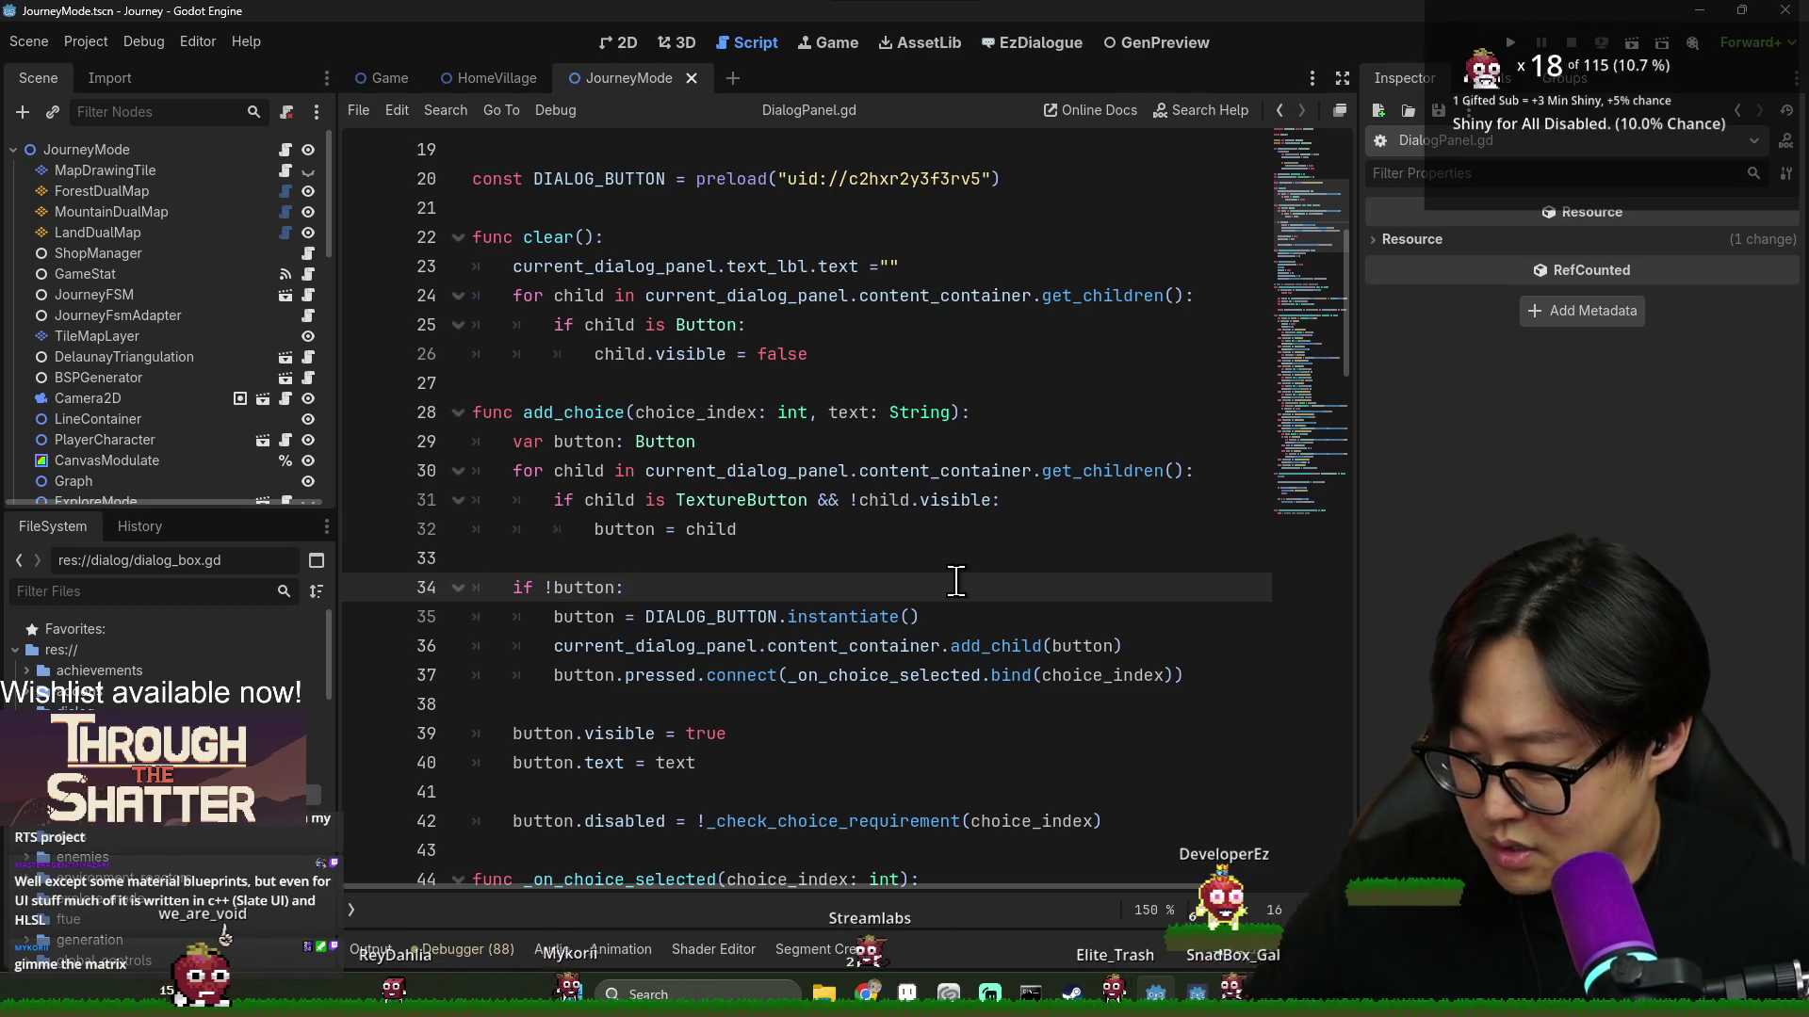
click(800, 566)
key(ctrl+s)
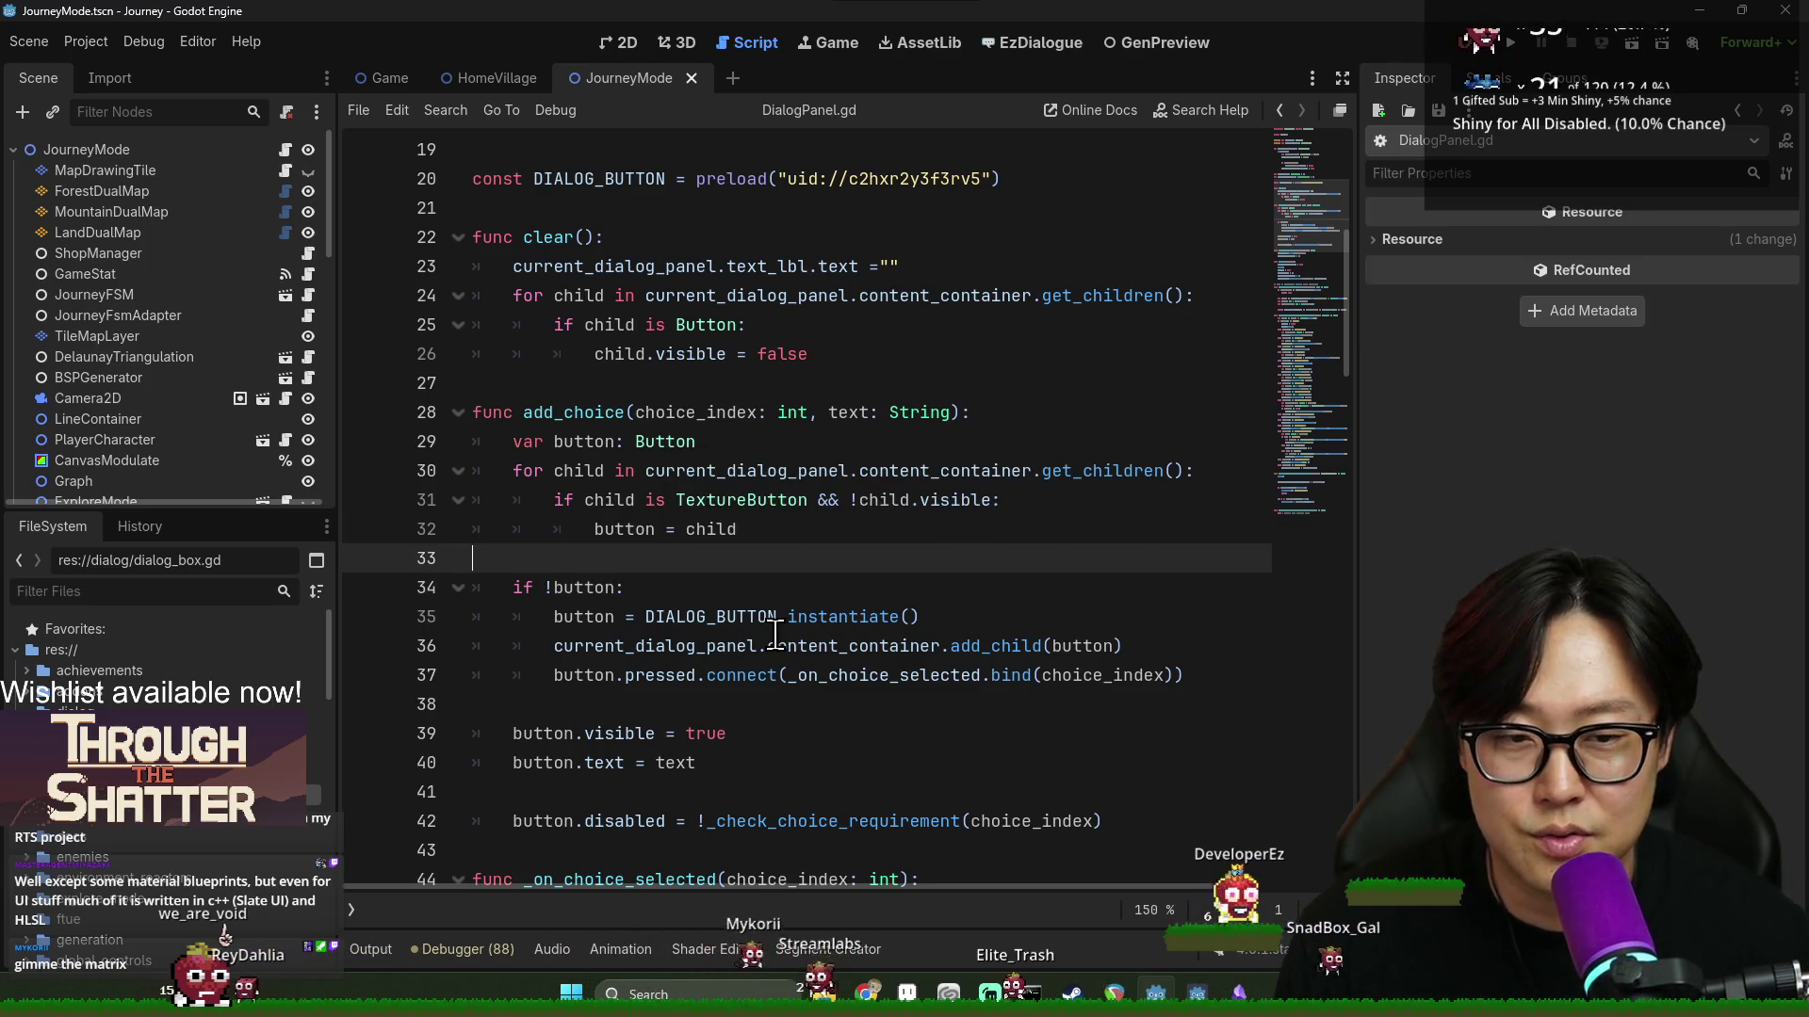
scroll(730, 650, down, 3)
key(ctrl+s)
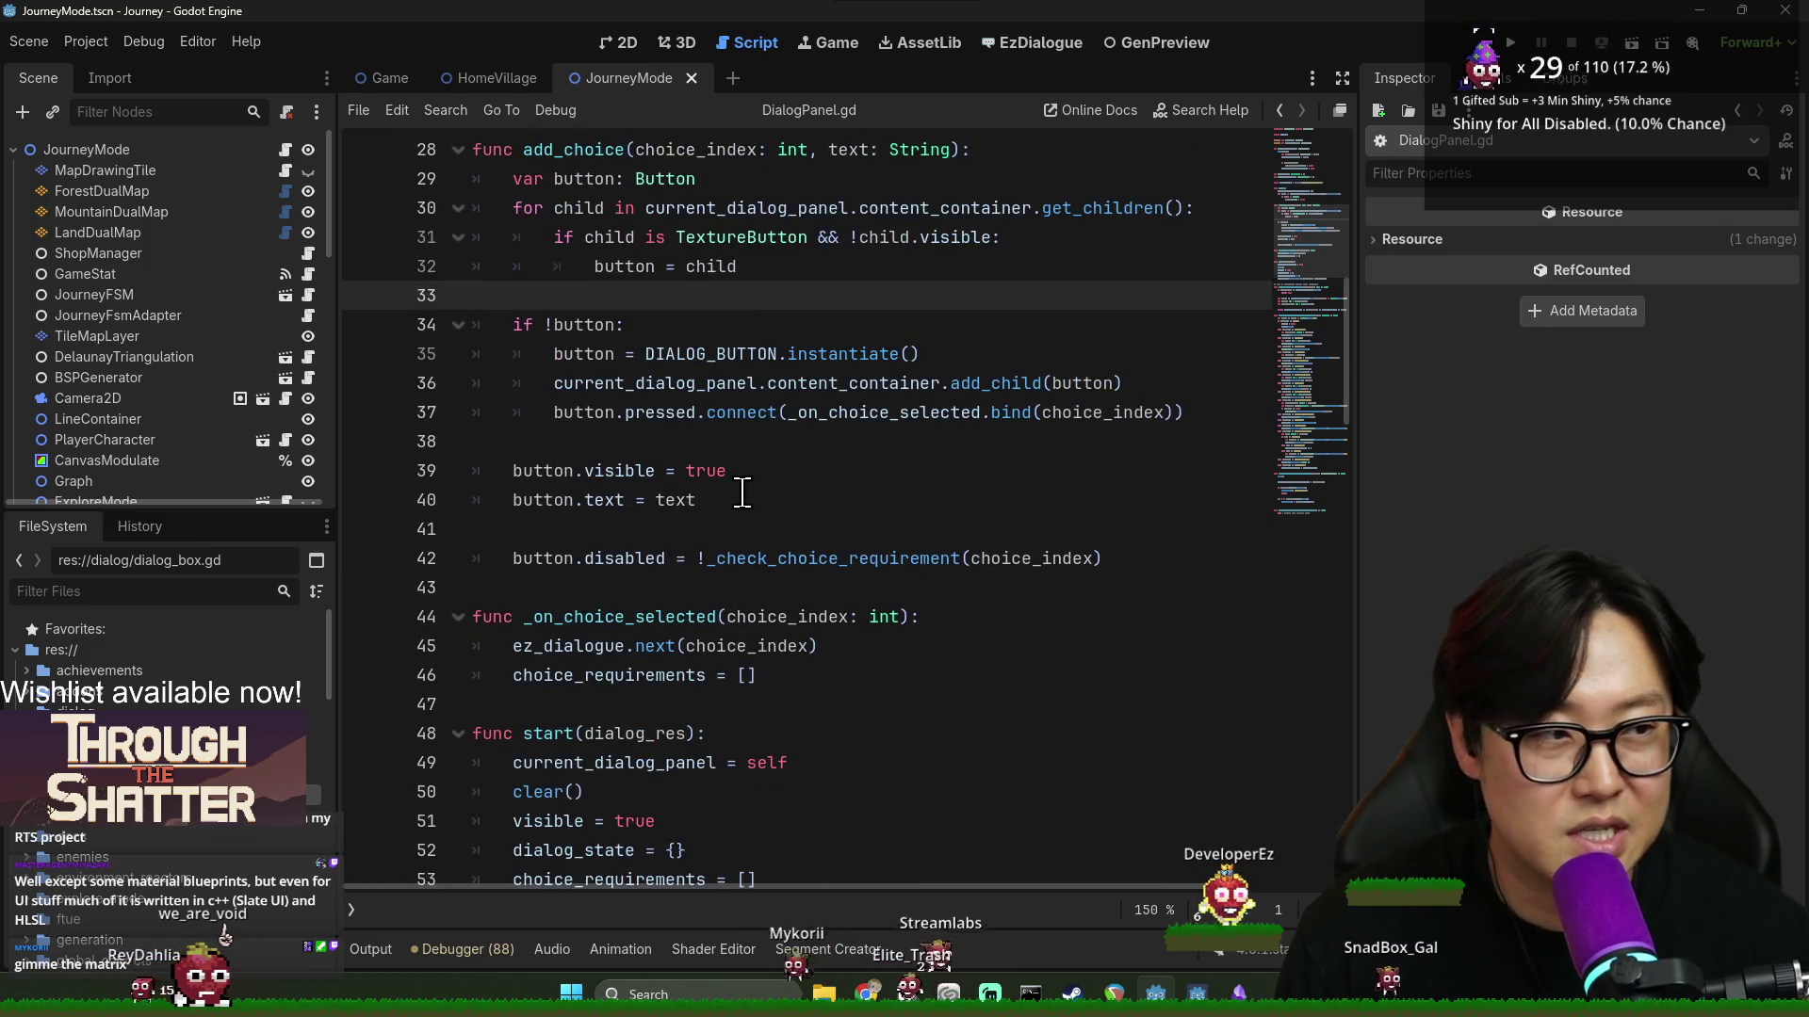
scroll(764, 543, up, 1)
scroll(764, 543, up, 4)
scroll(699, 575, down, 2)
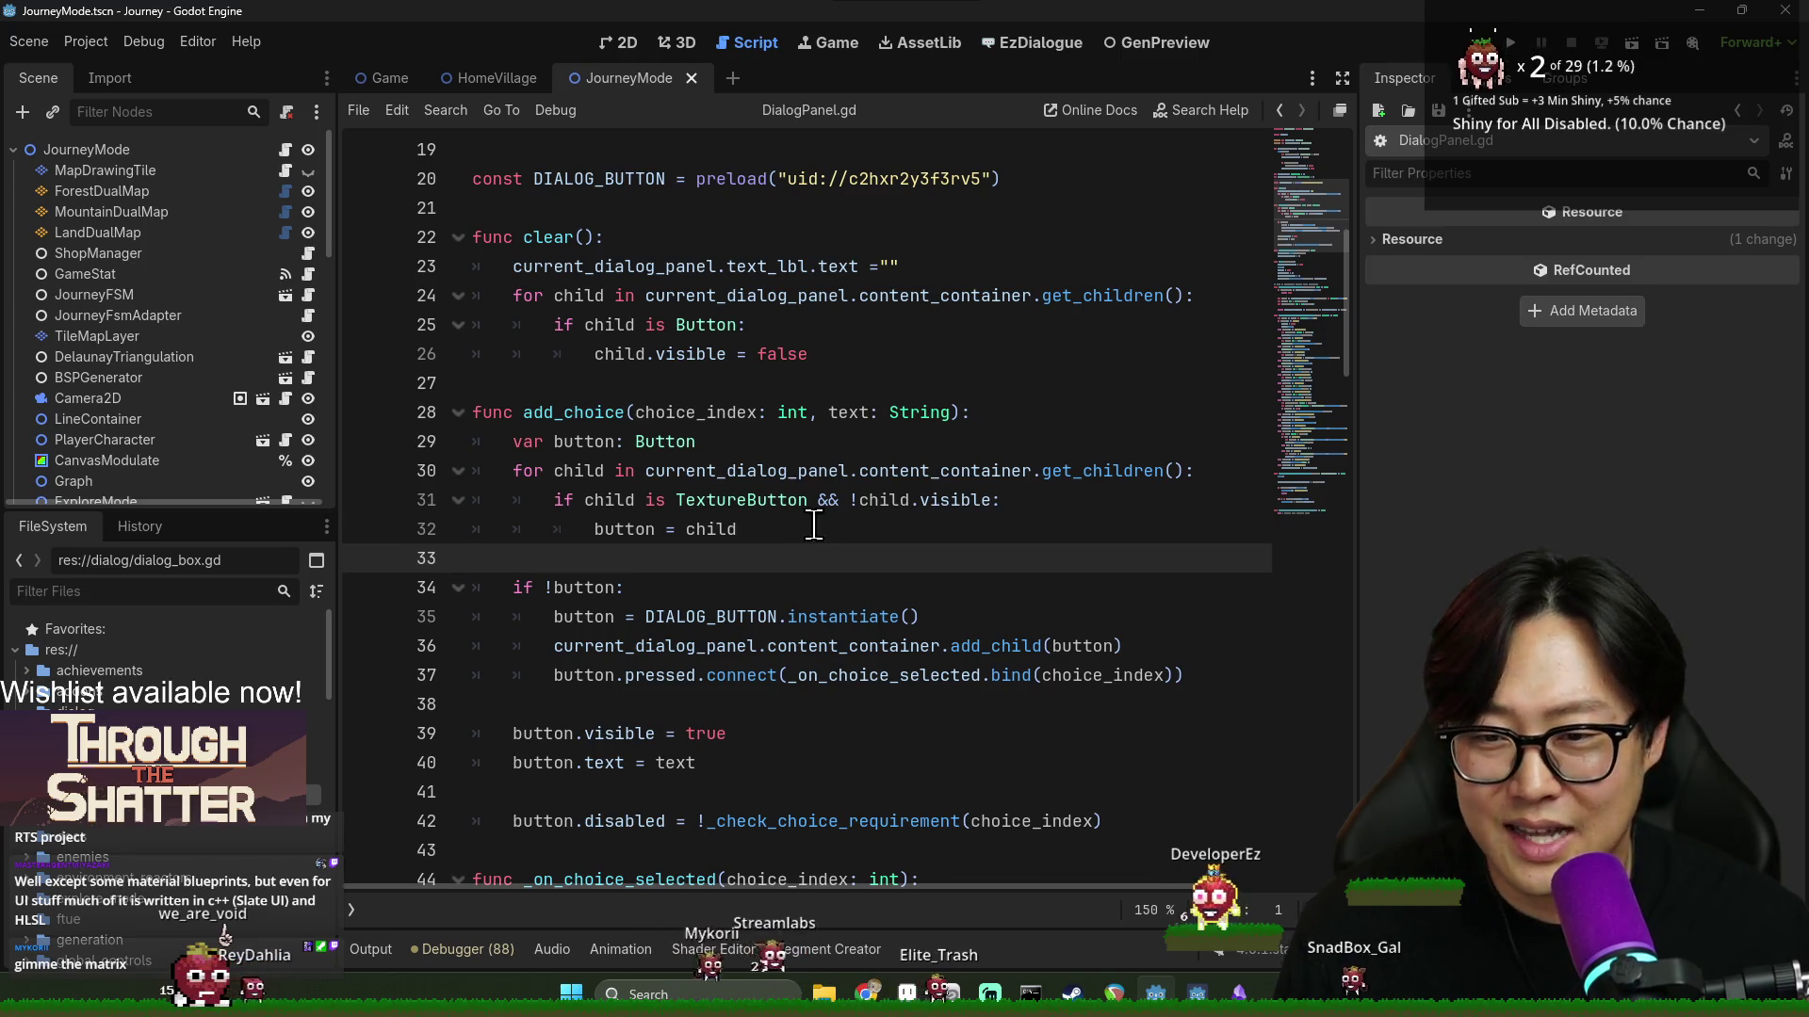
key(Up)
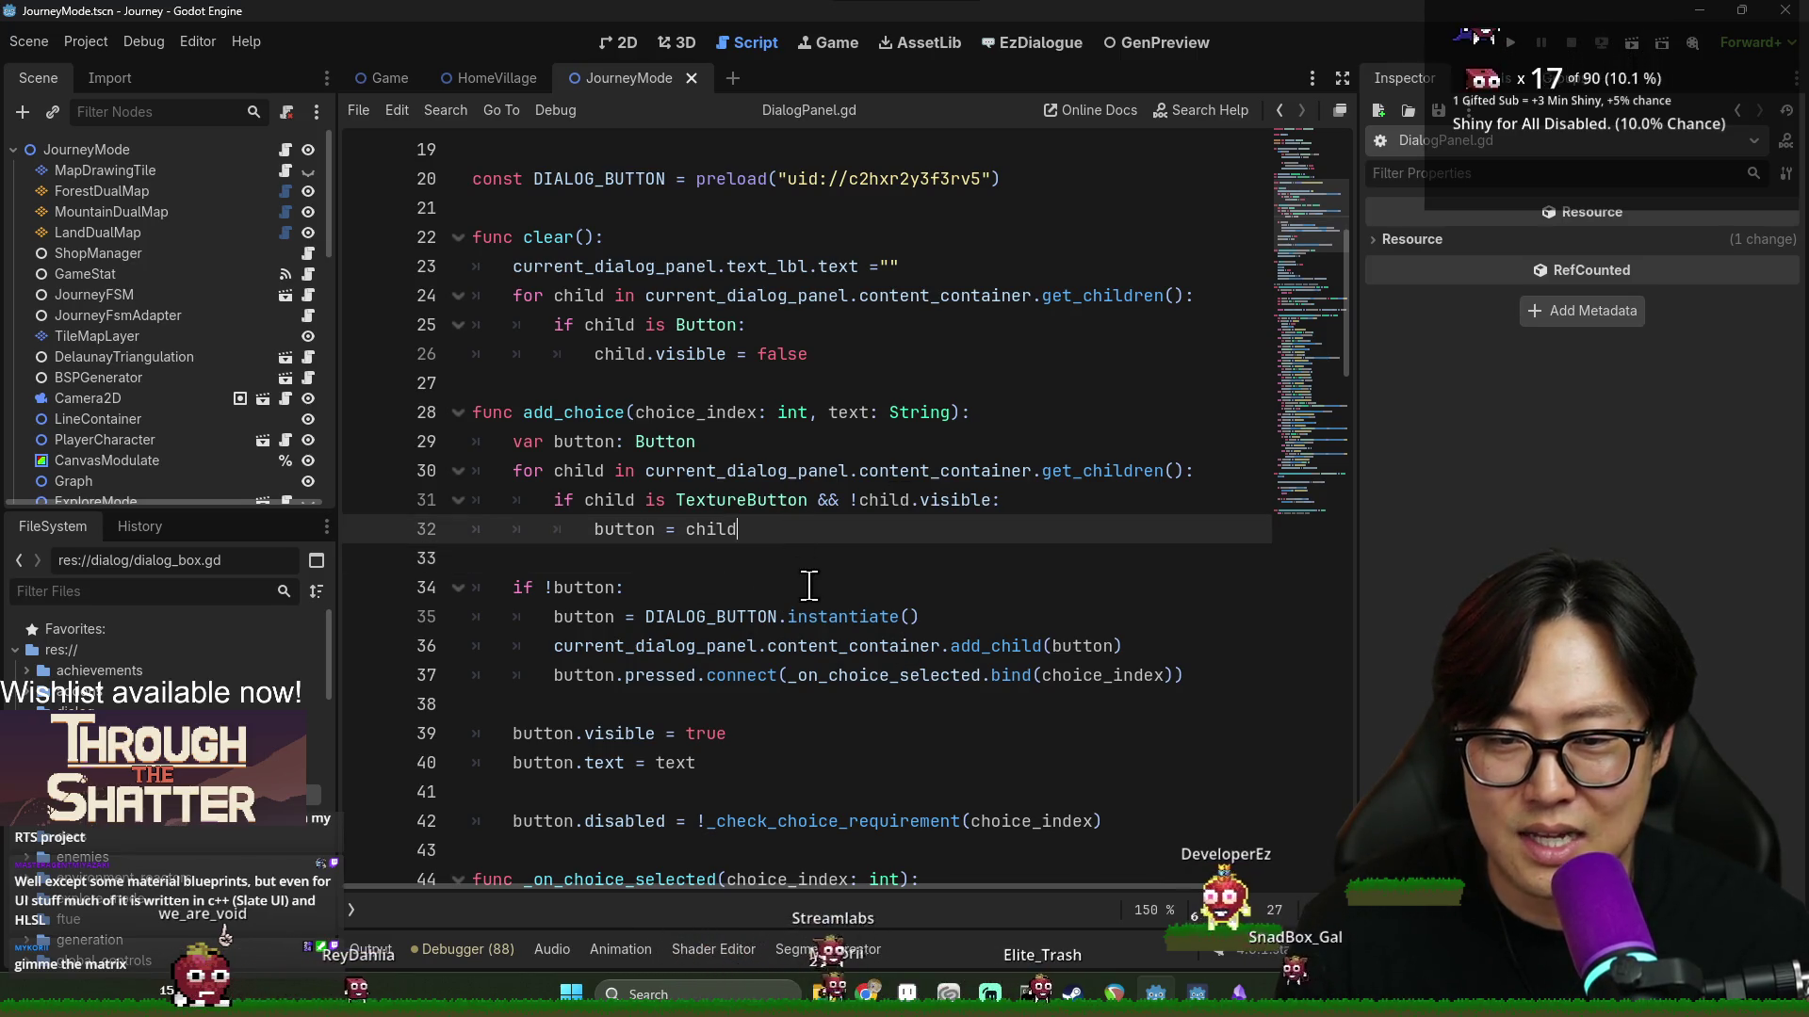
key(Down)
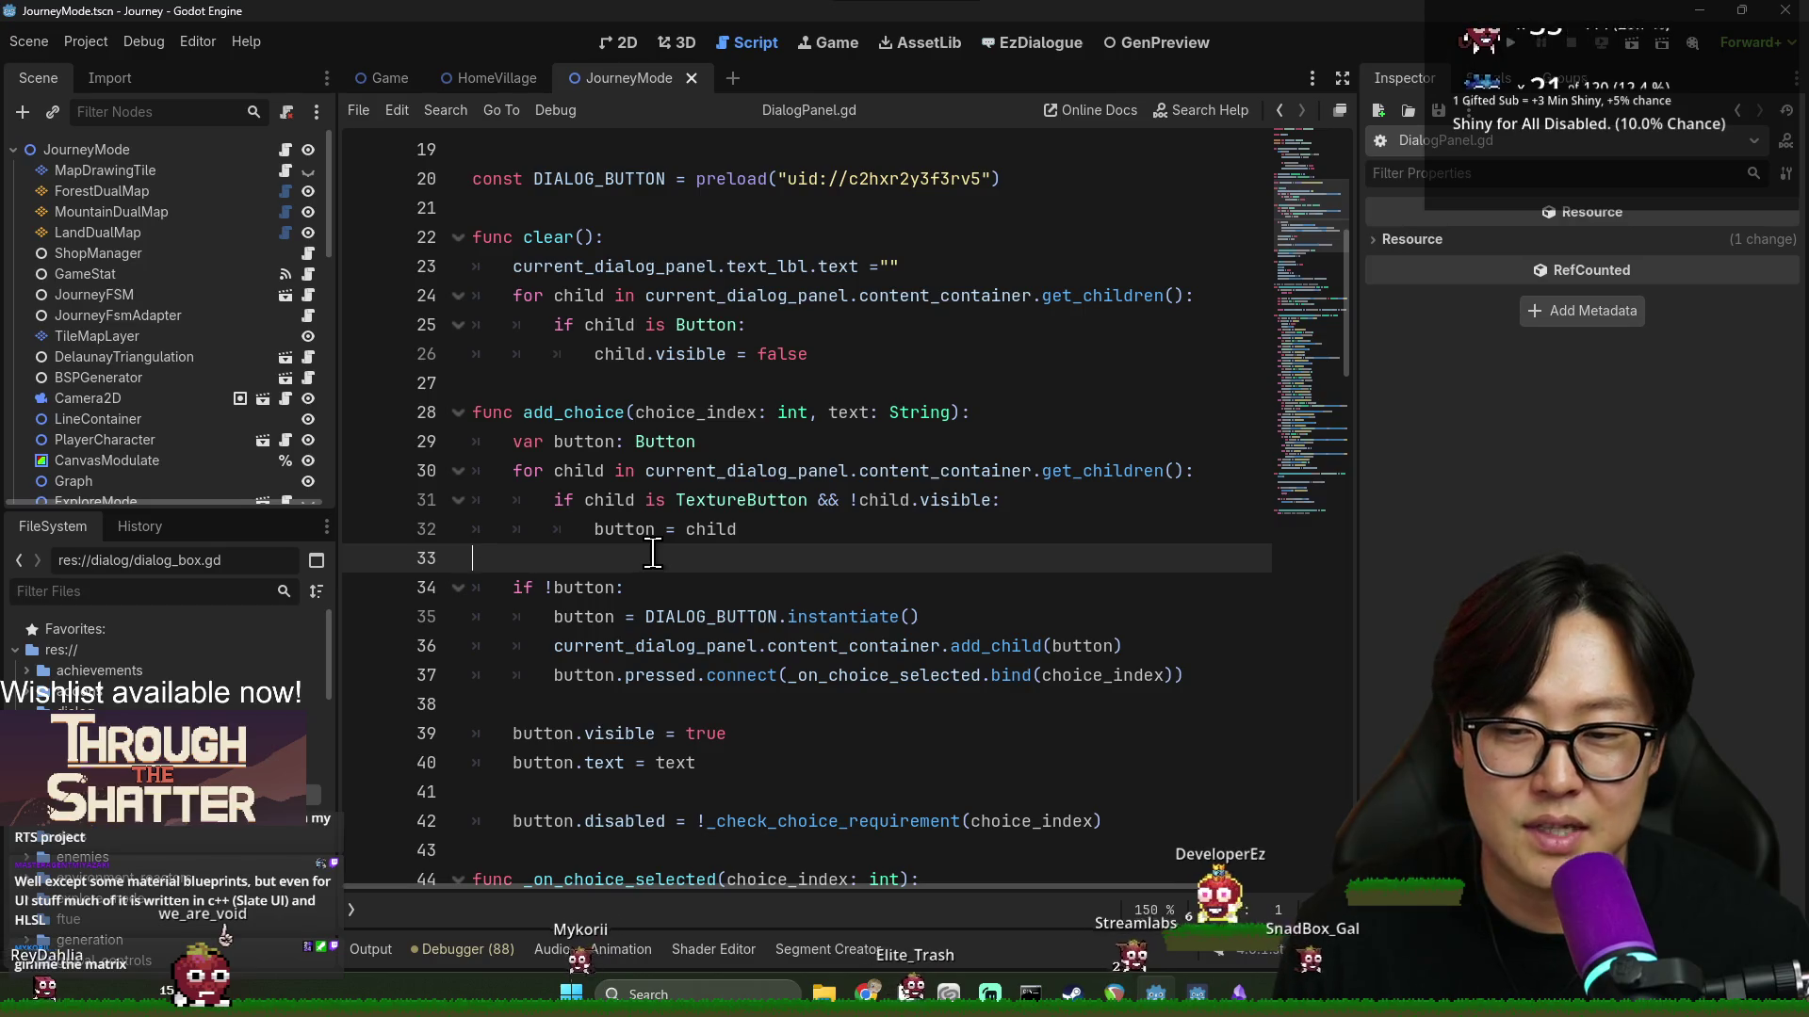
click(786, 538)
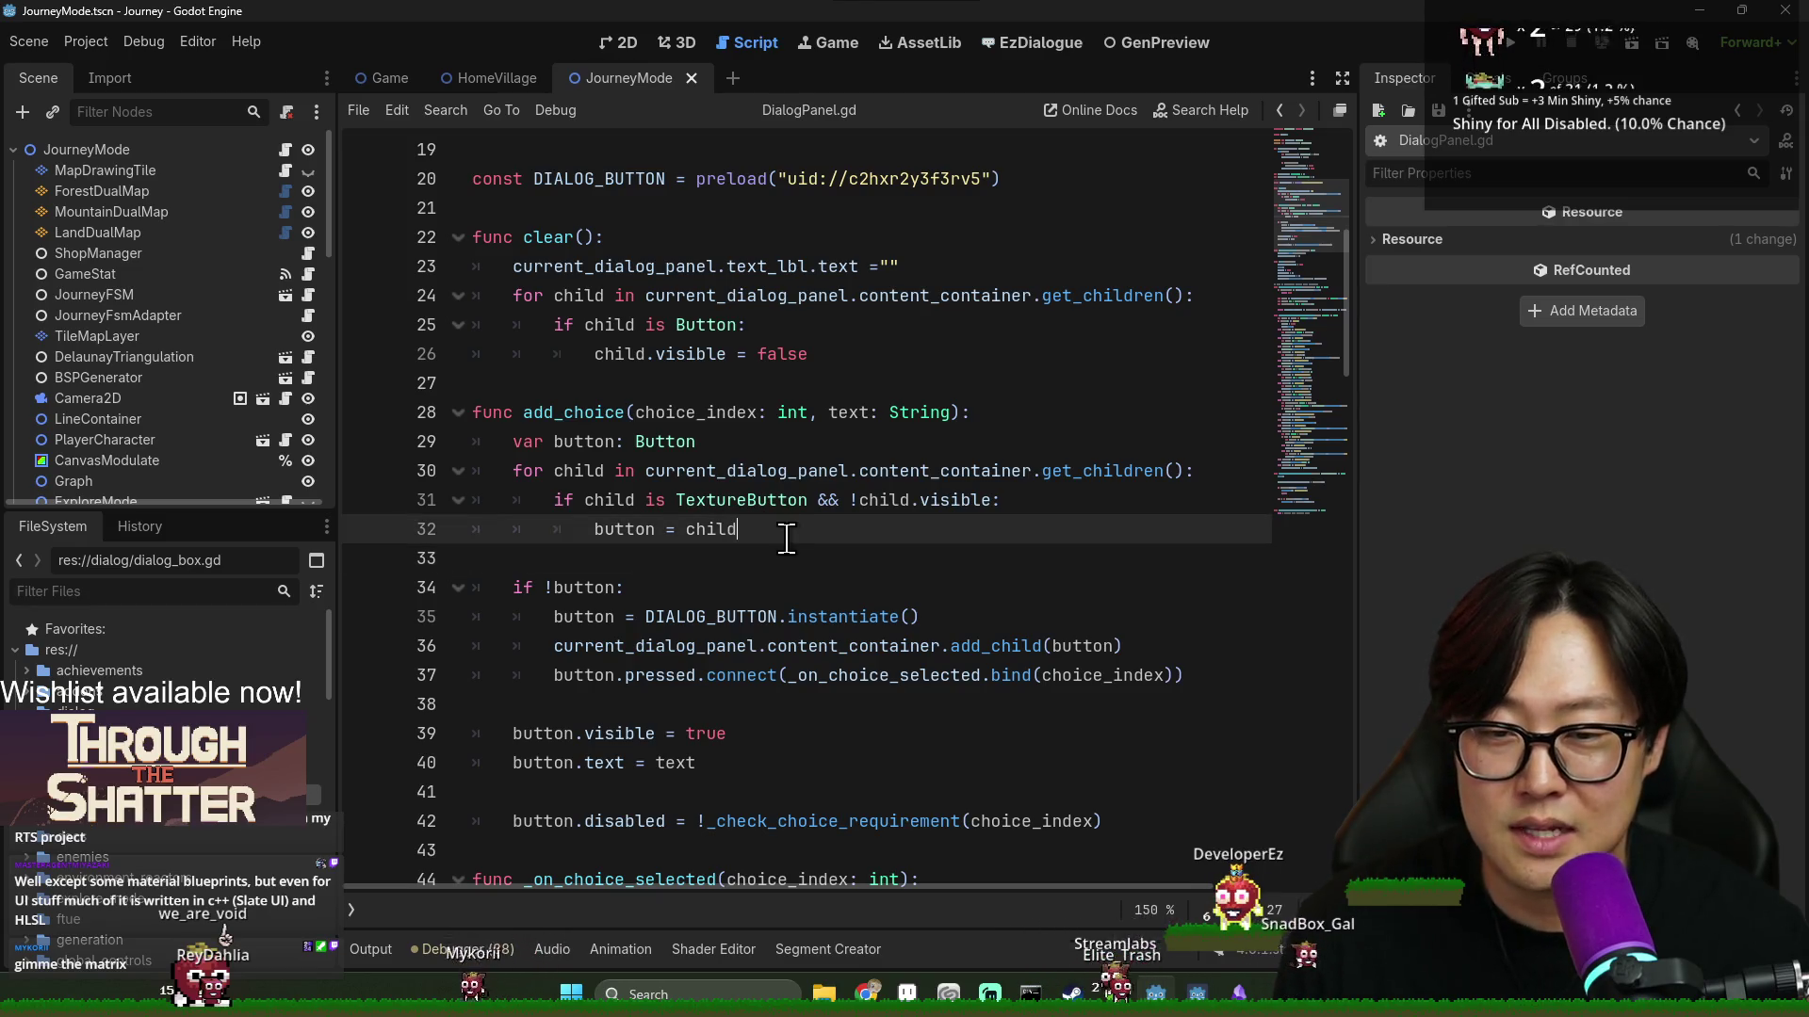
click(818, 557)
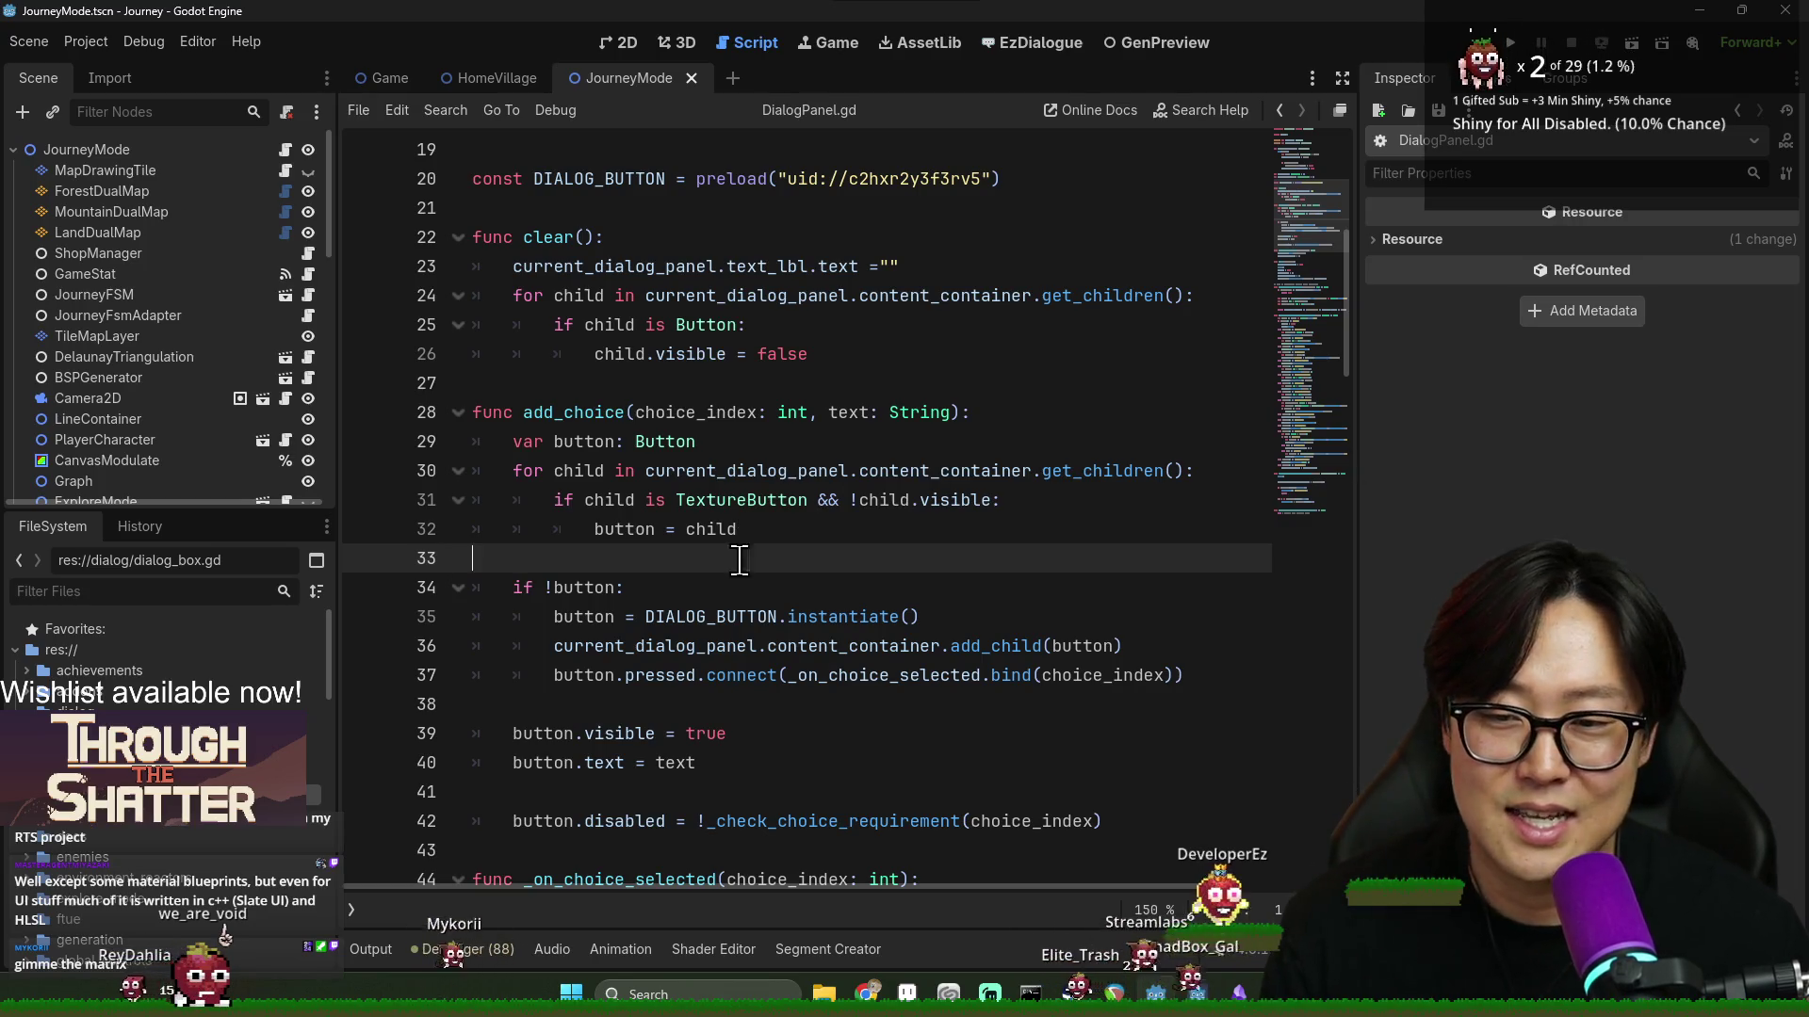
key(ctrl+s)
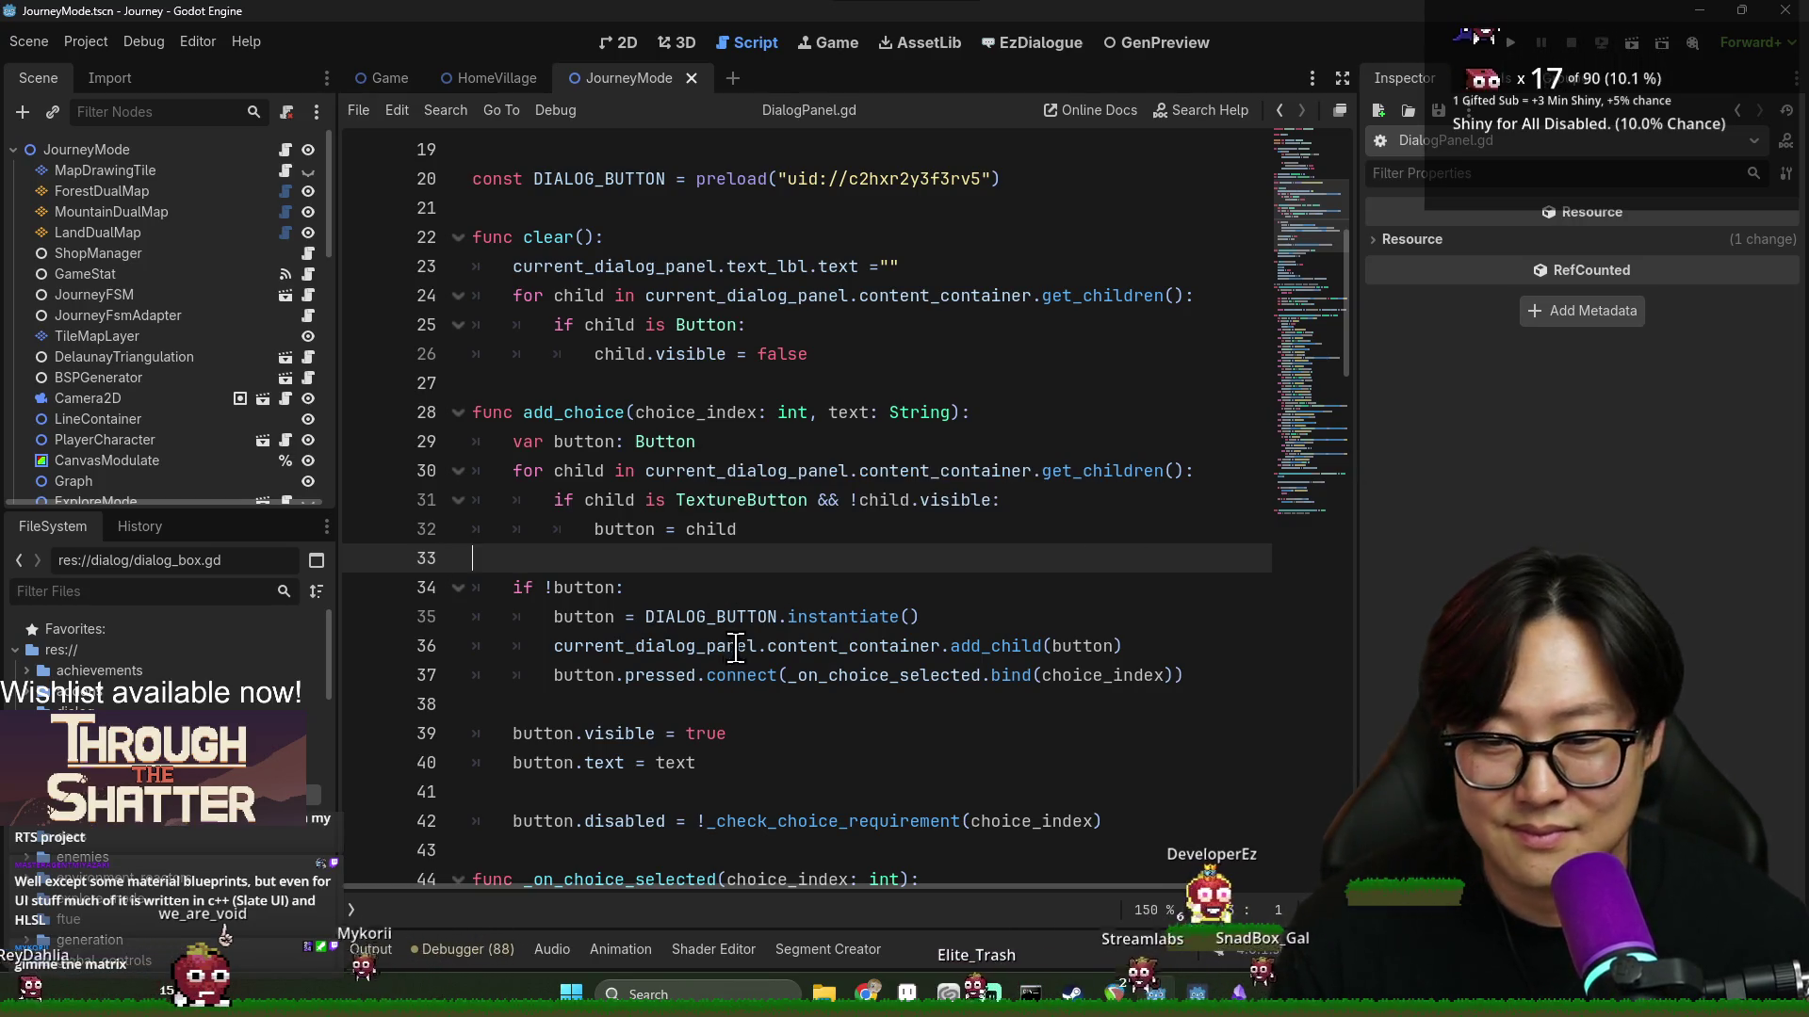
scroll(690, 624, down, 2)
scroll(679, 532, down, 3)
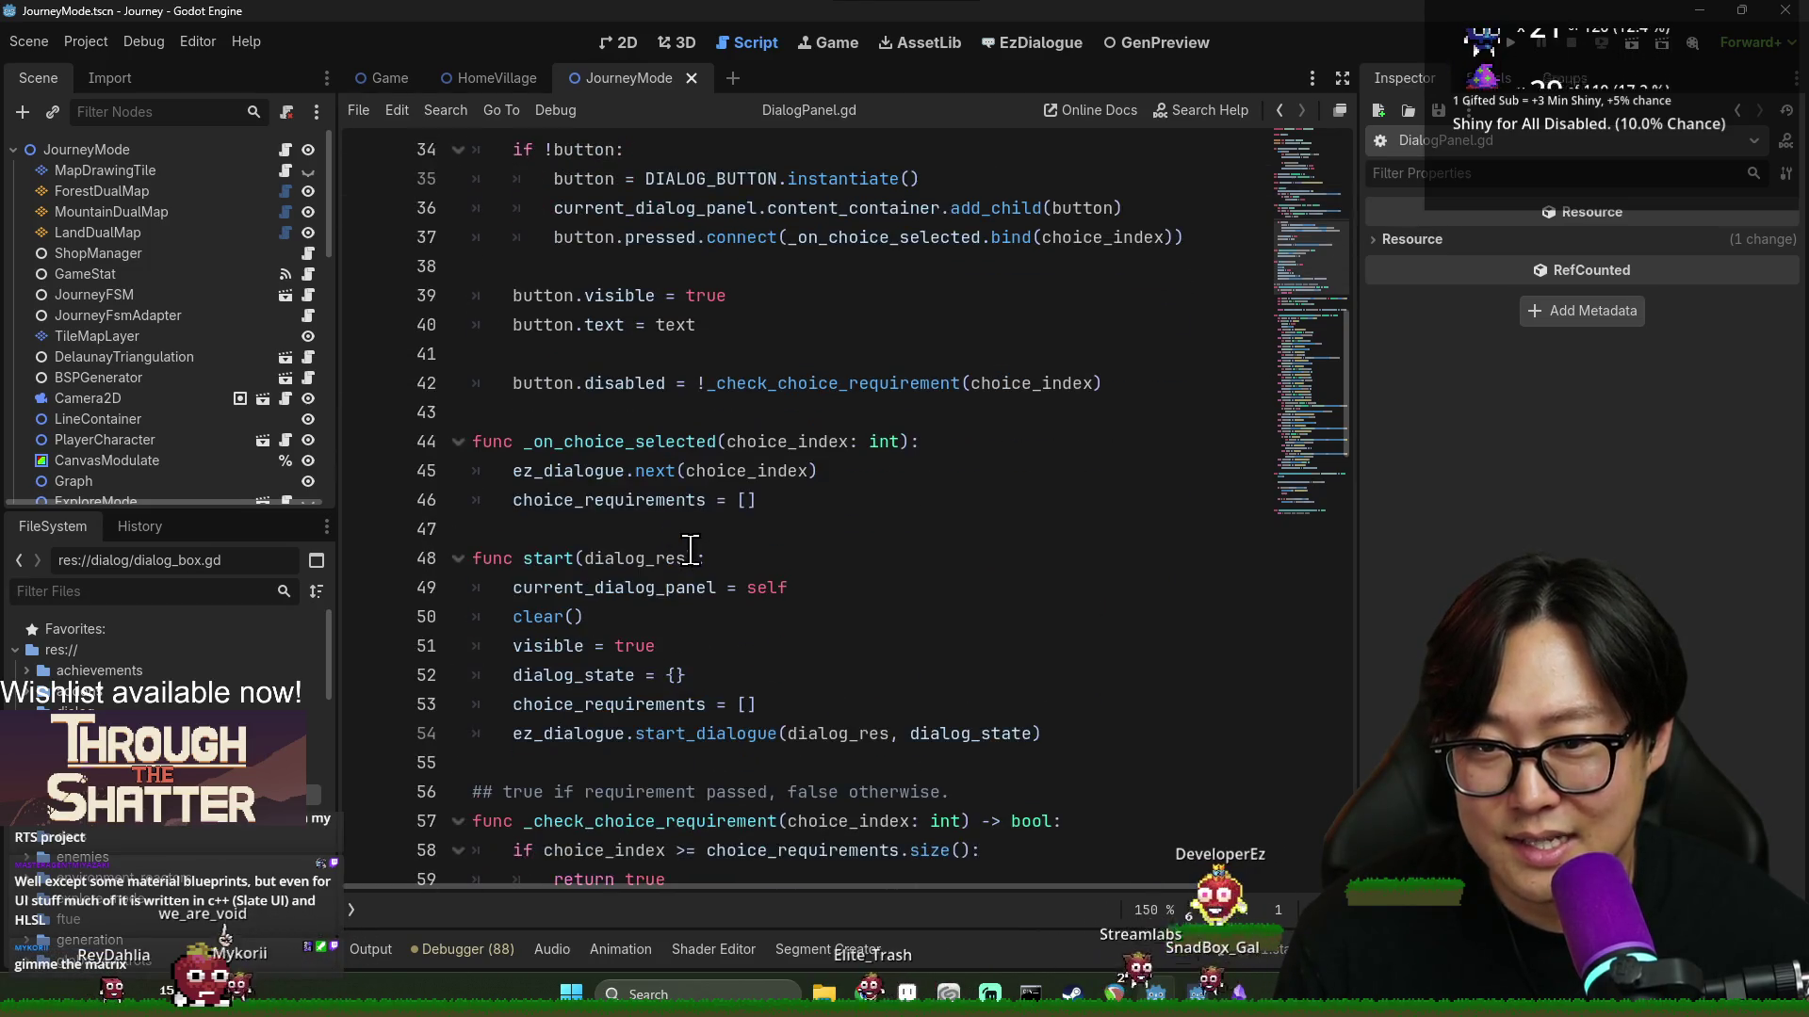
scroll(603, 525, up, 4)
Step: Review add_choice, then scroll down to the _on_ez_dialogue_dialogue_generated handler that calls it
click(626, 442)
click(612, 559)
click(586, 676)
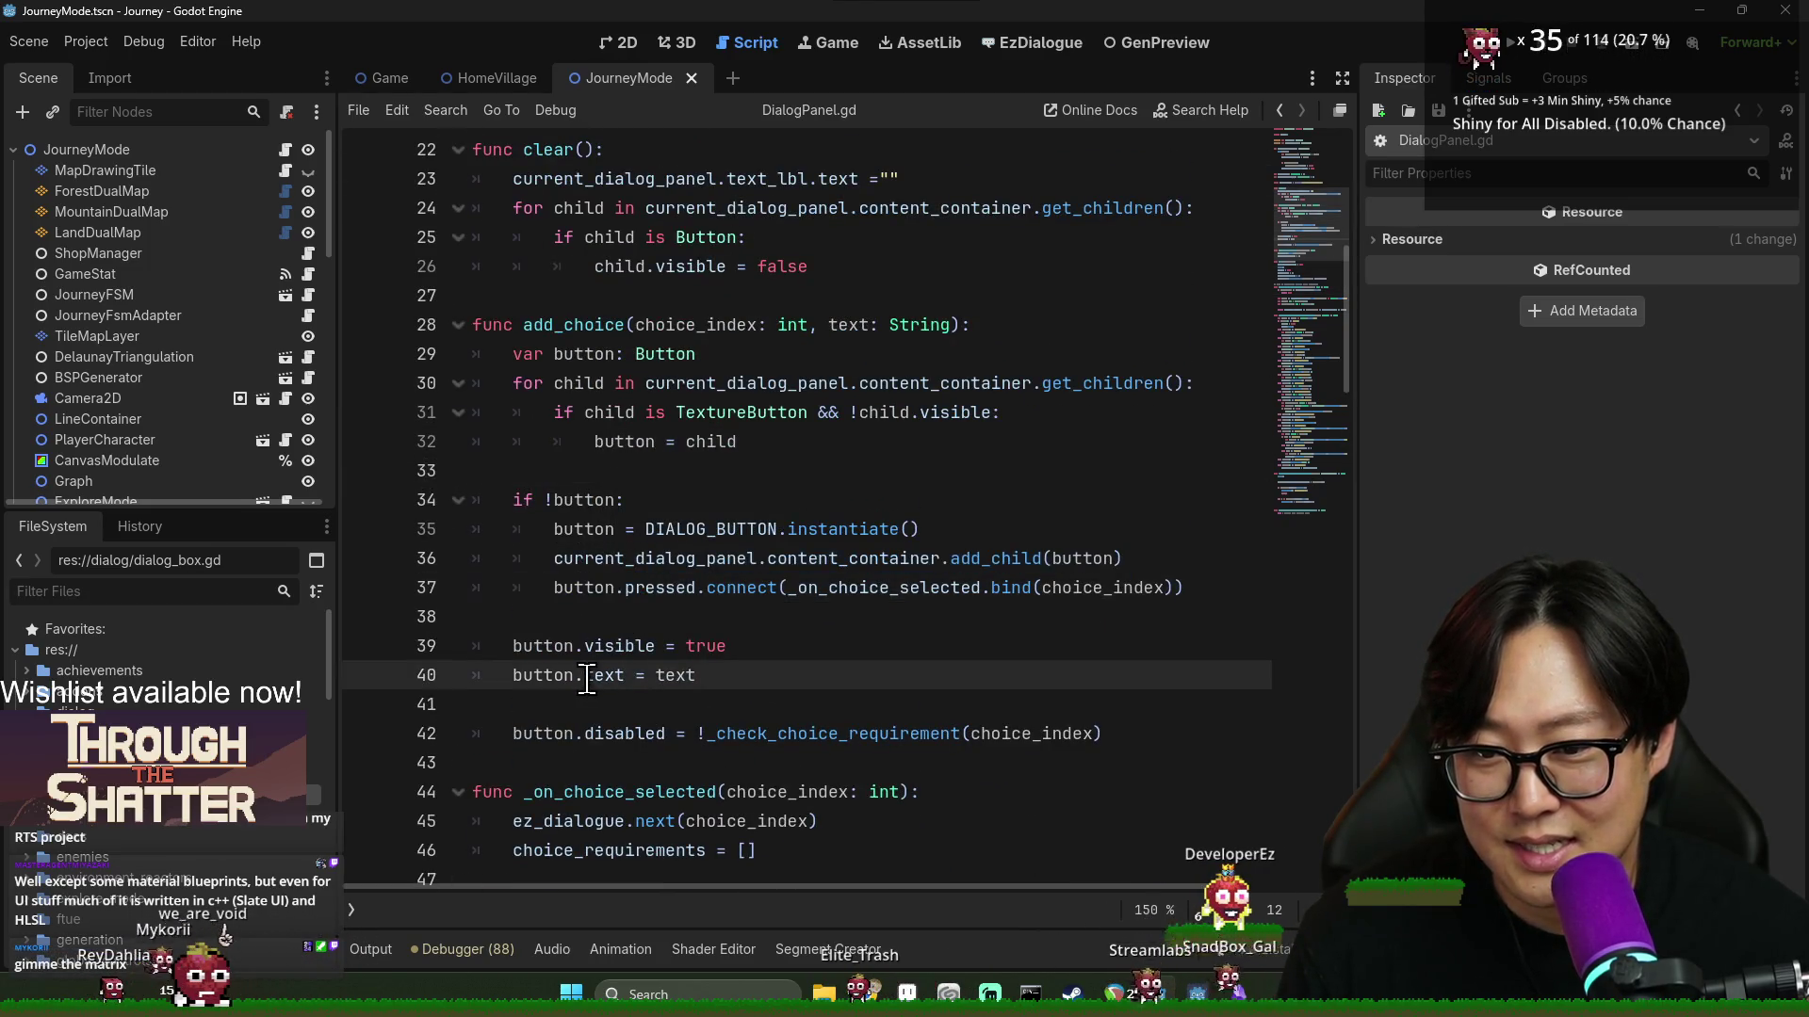
click(572, 714)
scroll(572, 660, up, 1)
double_click(573, 412)
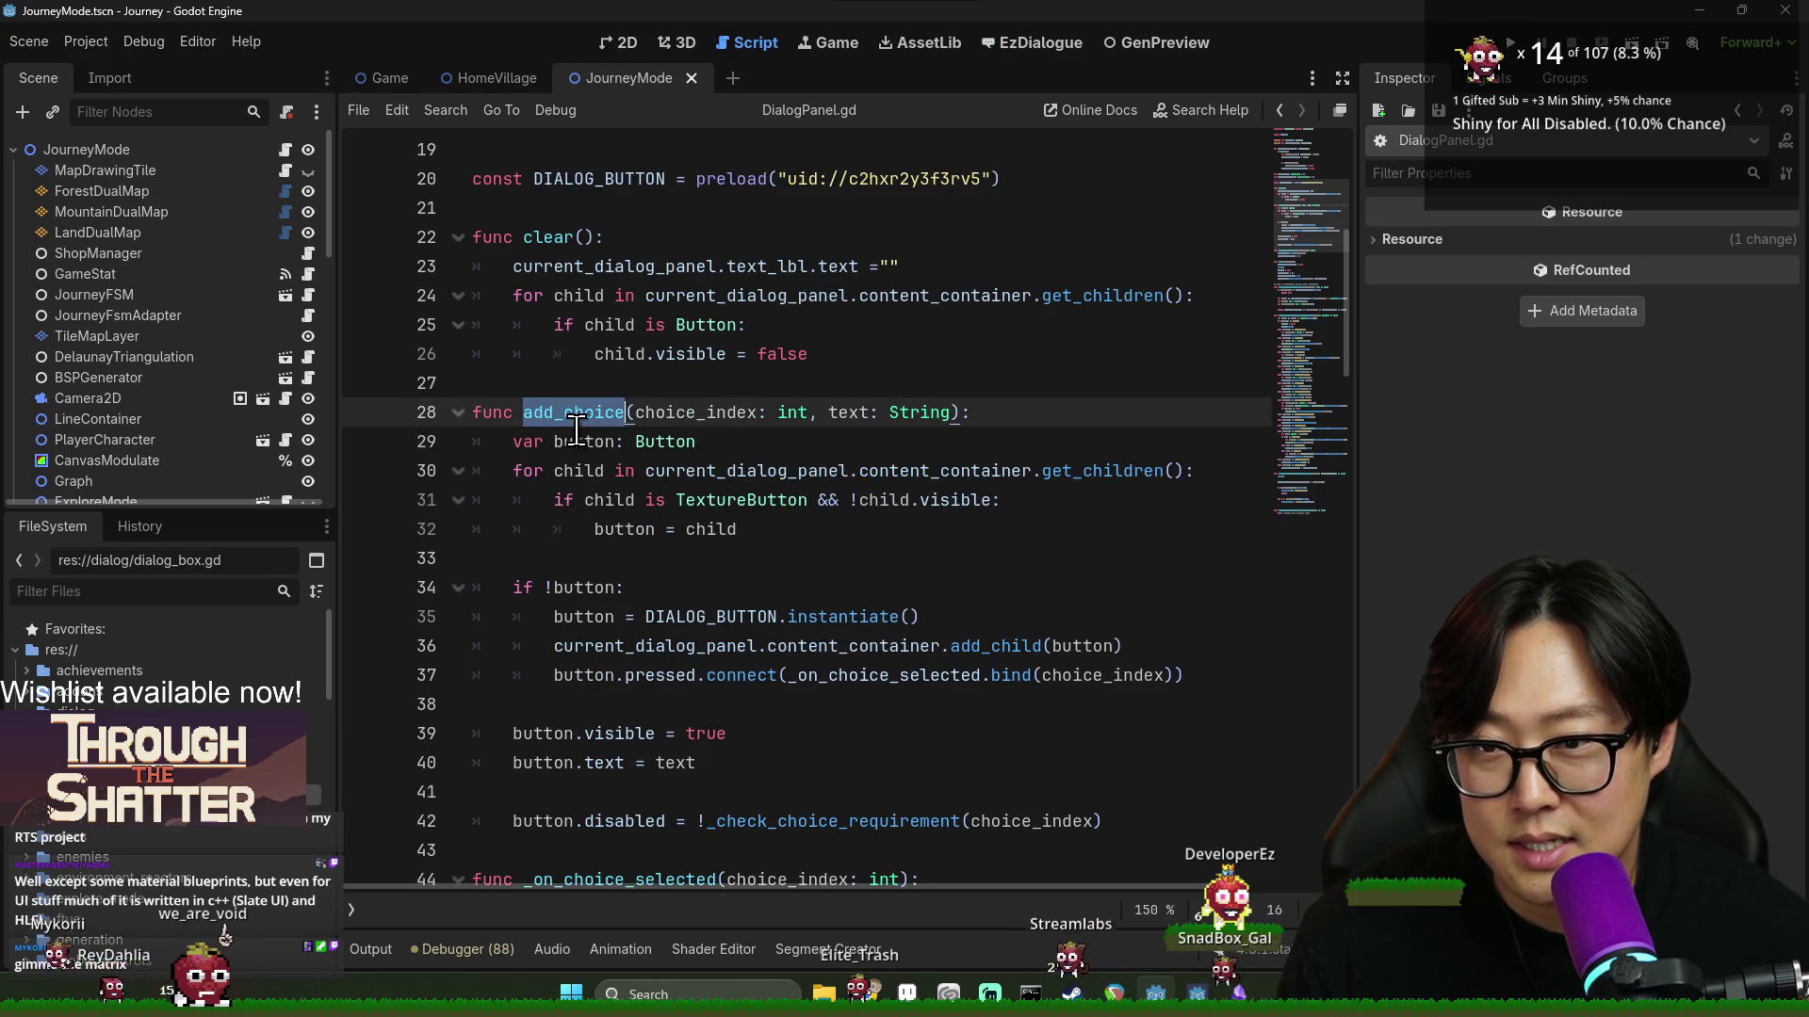
scroll(722, 564, down, 3)
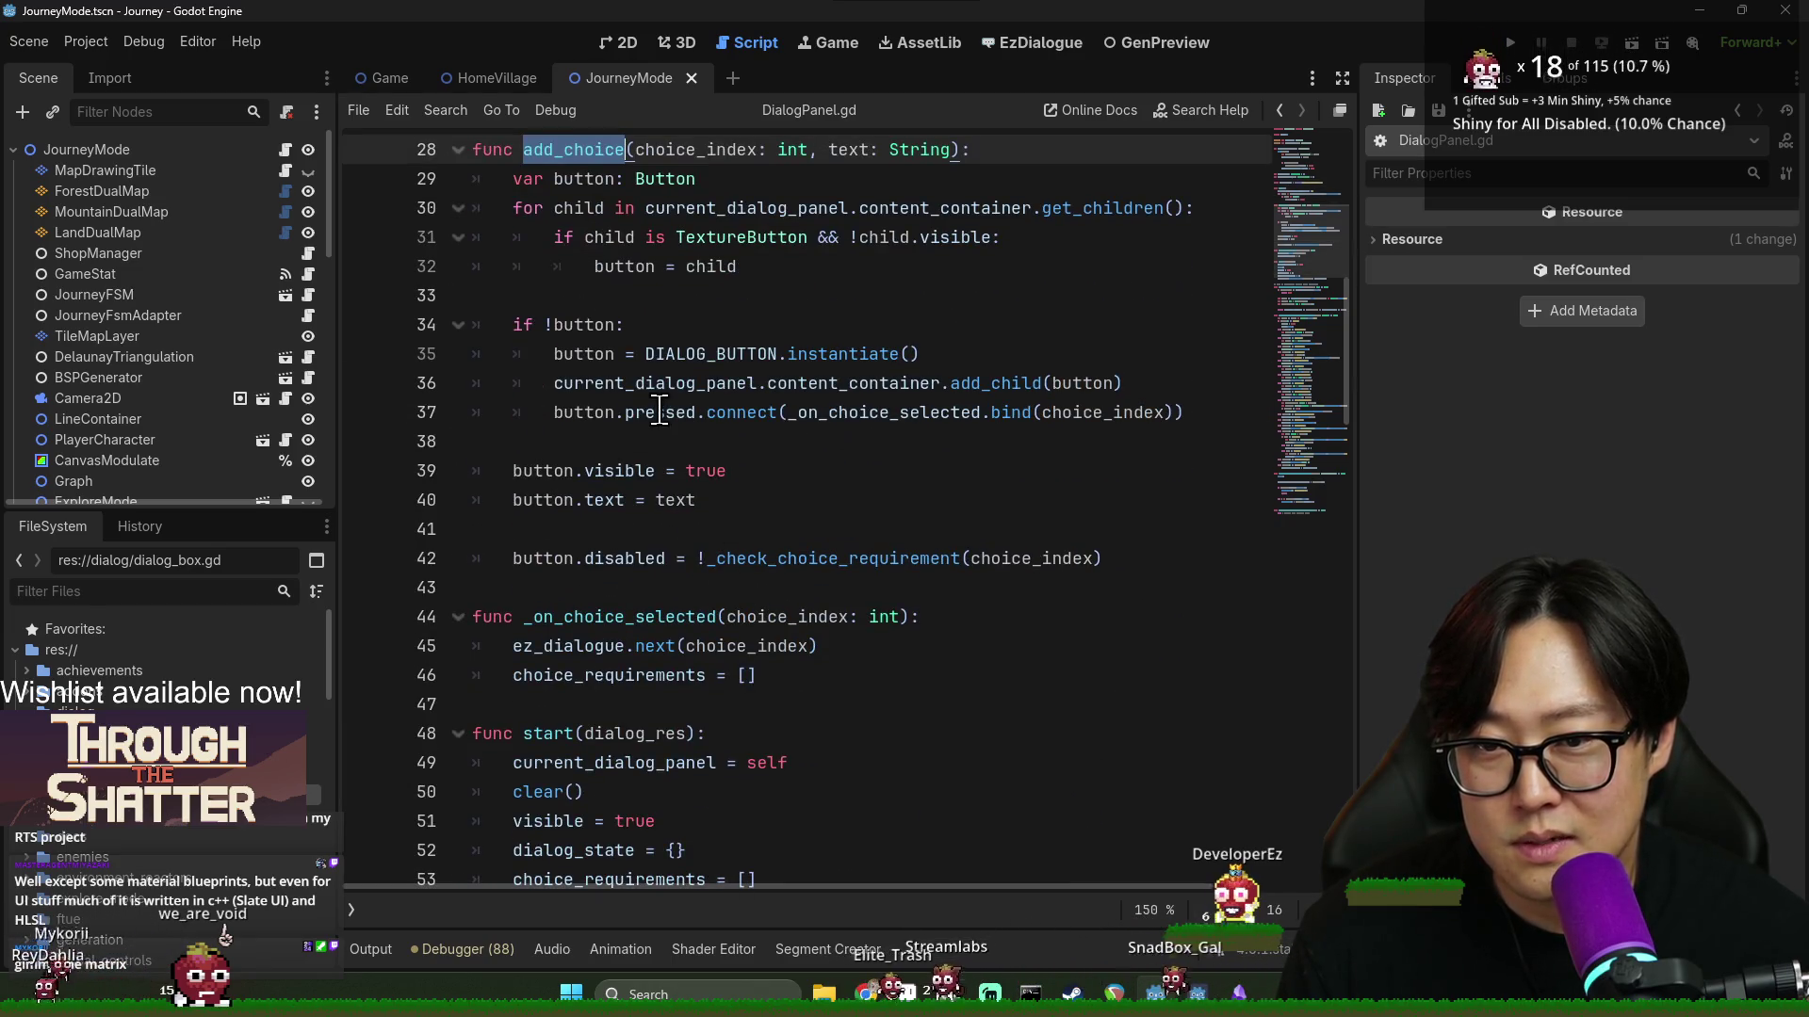
scroll(625, 447, down, 7)
scroll(637, 489, down, 2)
scroll(637, 489, down, 18)
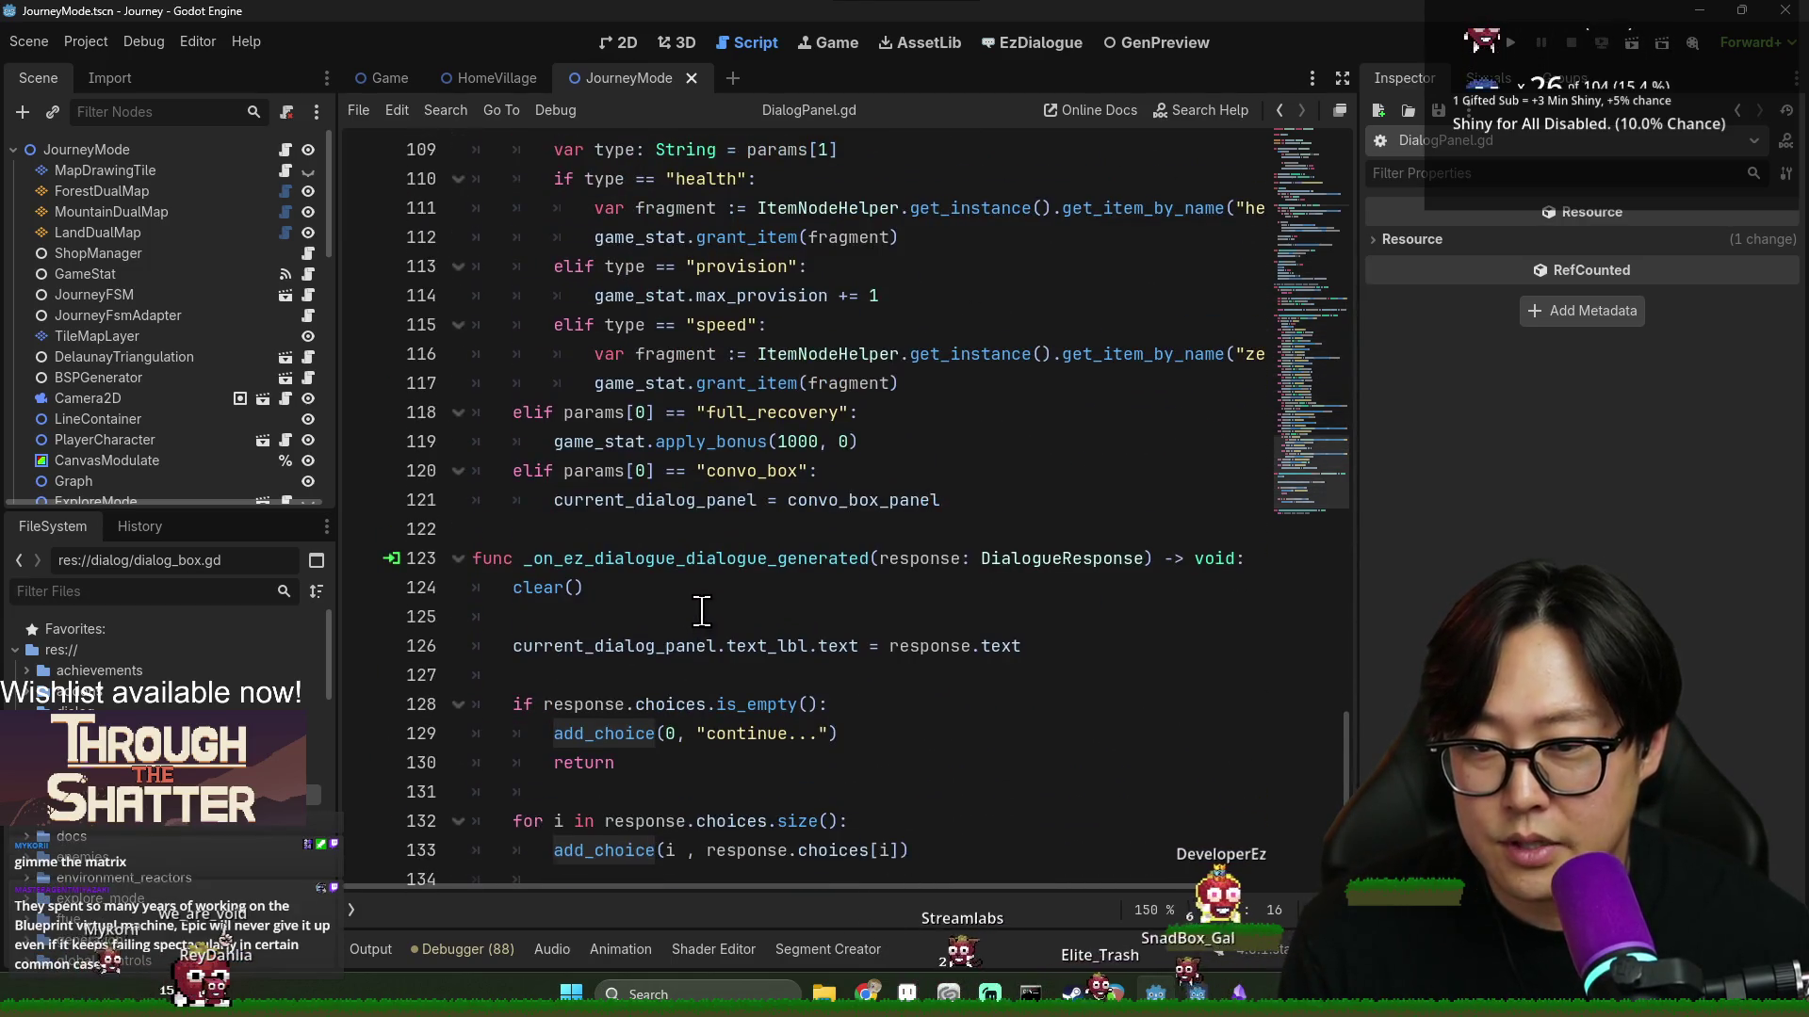
scroll(761, 551, down, 2)
scroll(233, 450, down, 3)
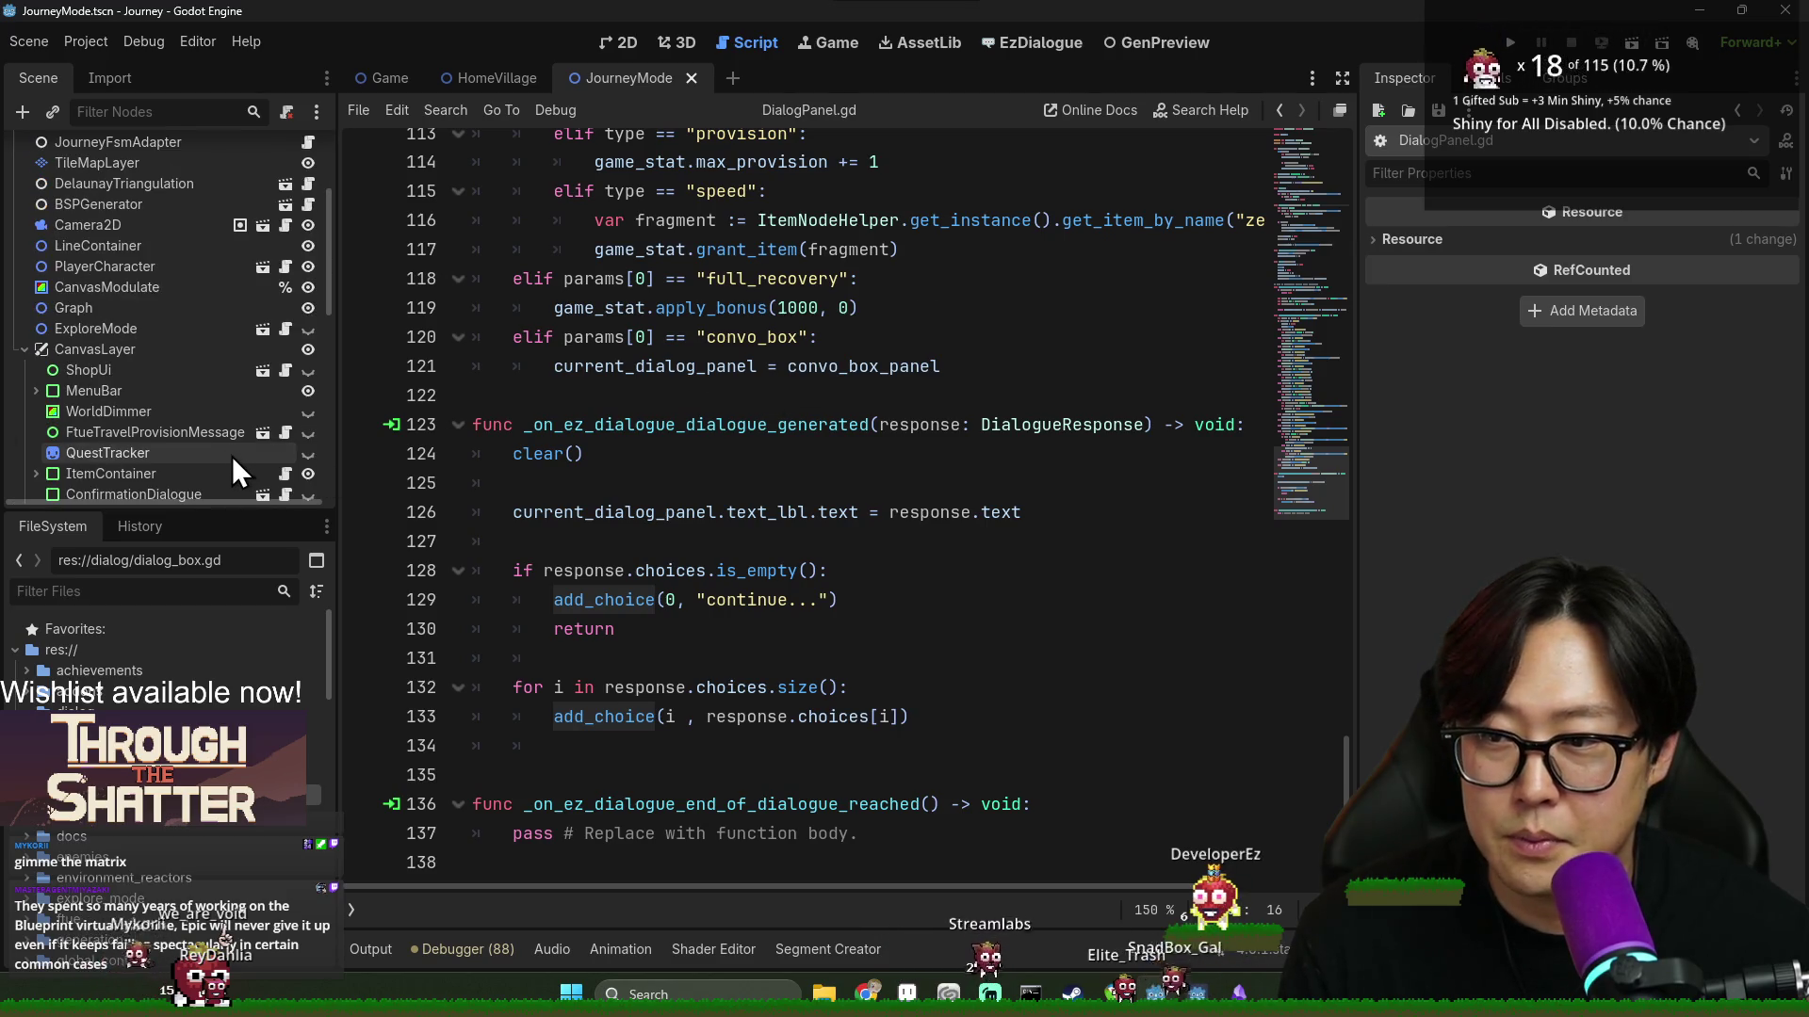
scroll(164, 422, up, 2)
click(778, 500)
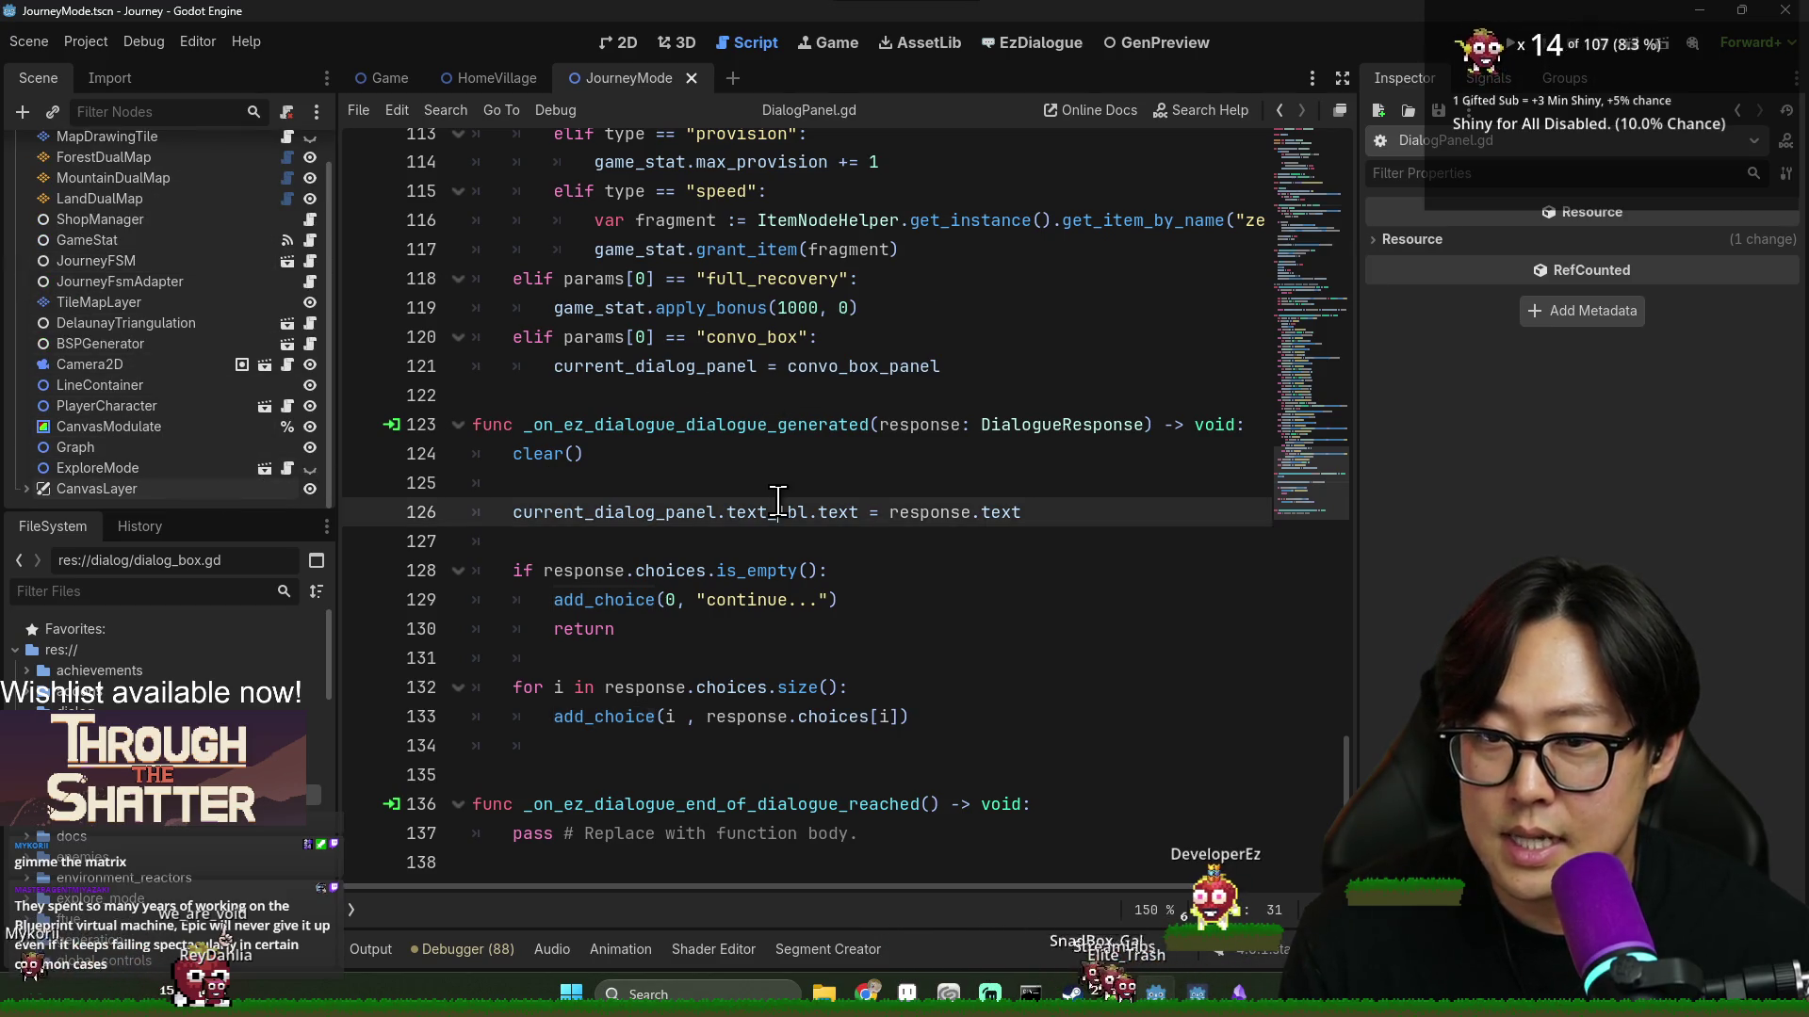
Step: Search DialogPanel.gd for 'visible' and for every current_dialog_panel occurrence
key(ctrl+f)
text(visible)
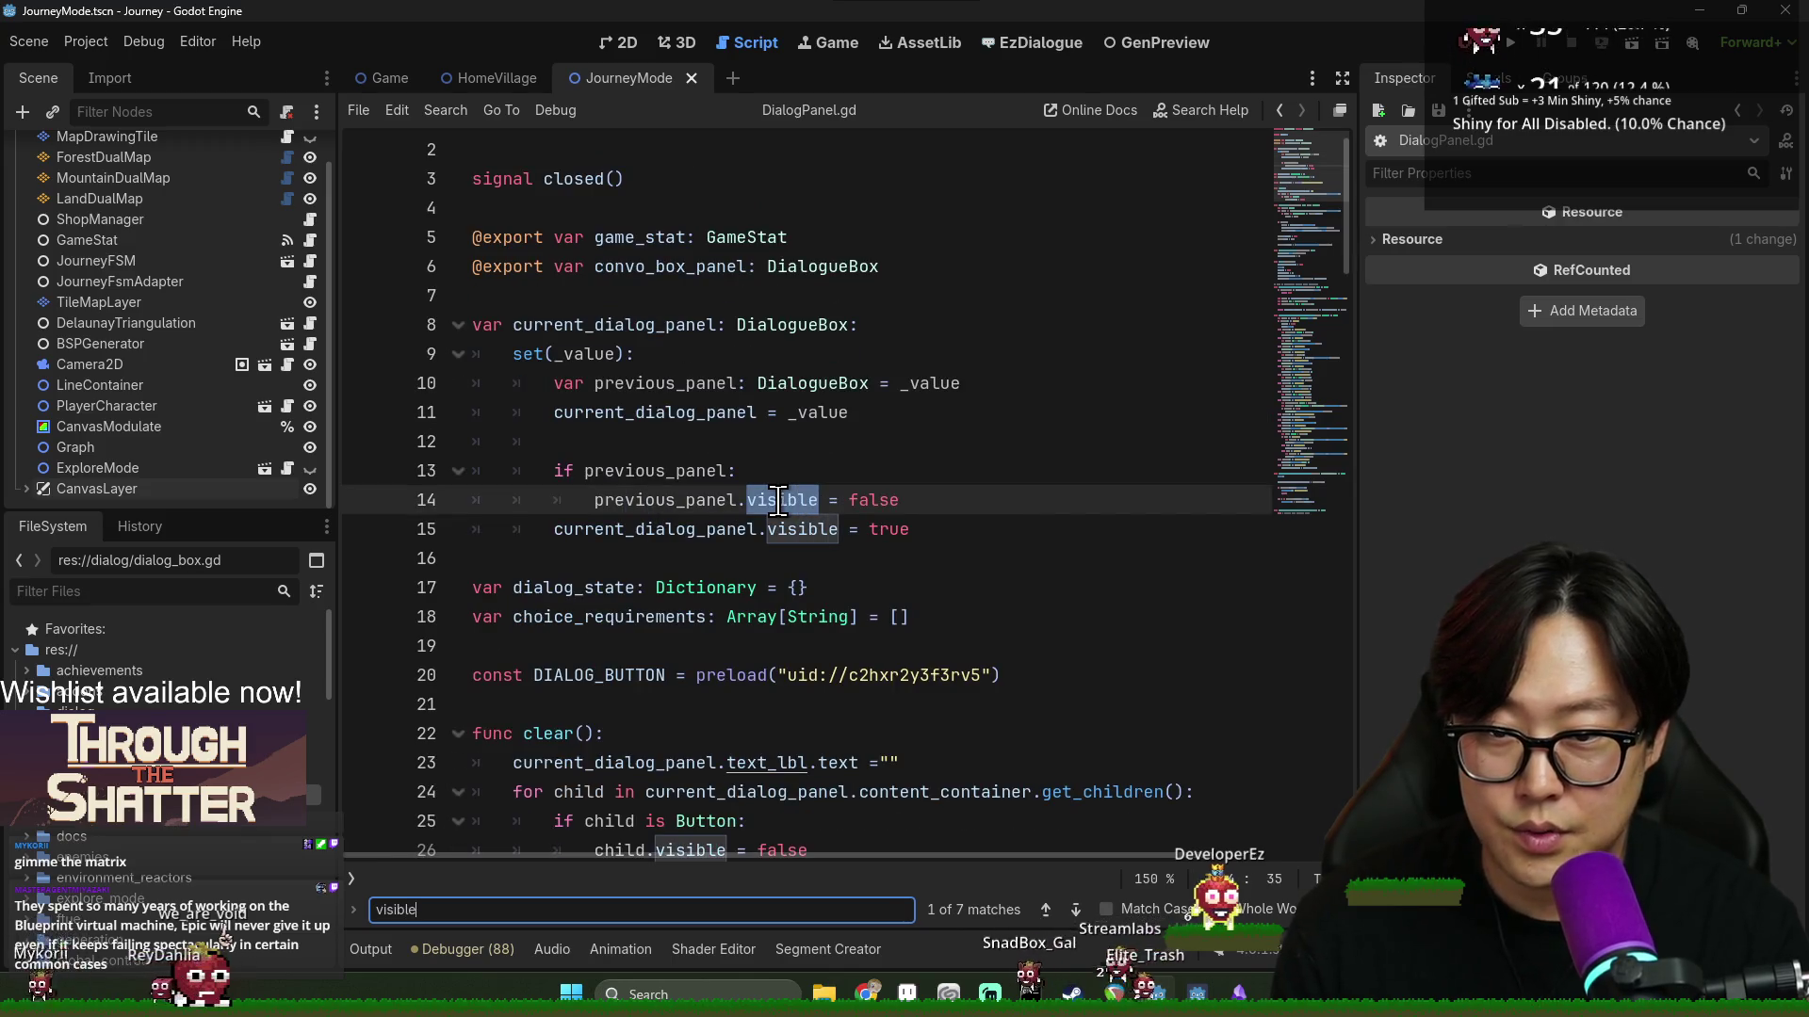
double_click(684, 506)
double_click(658, 519)
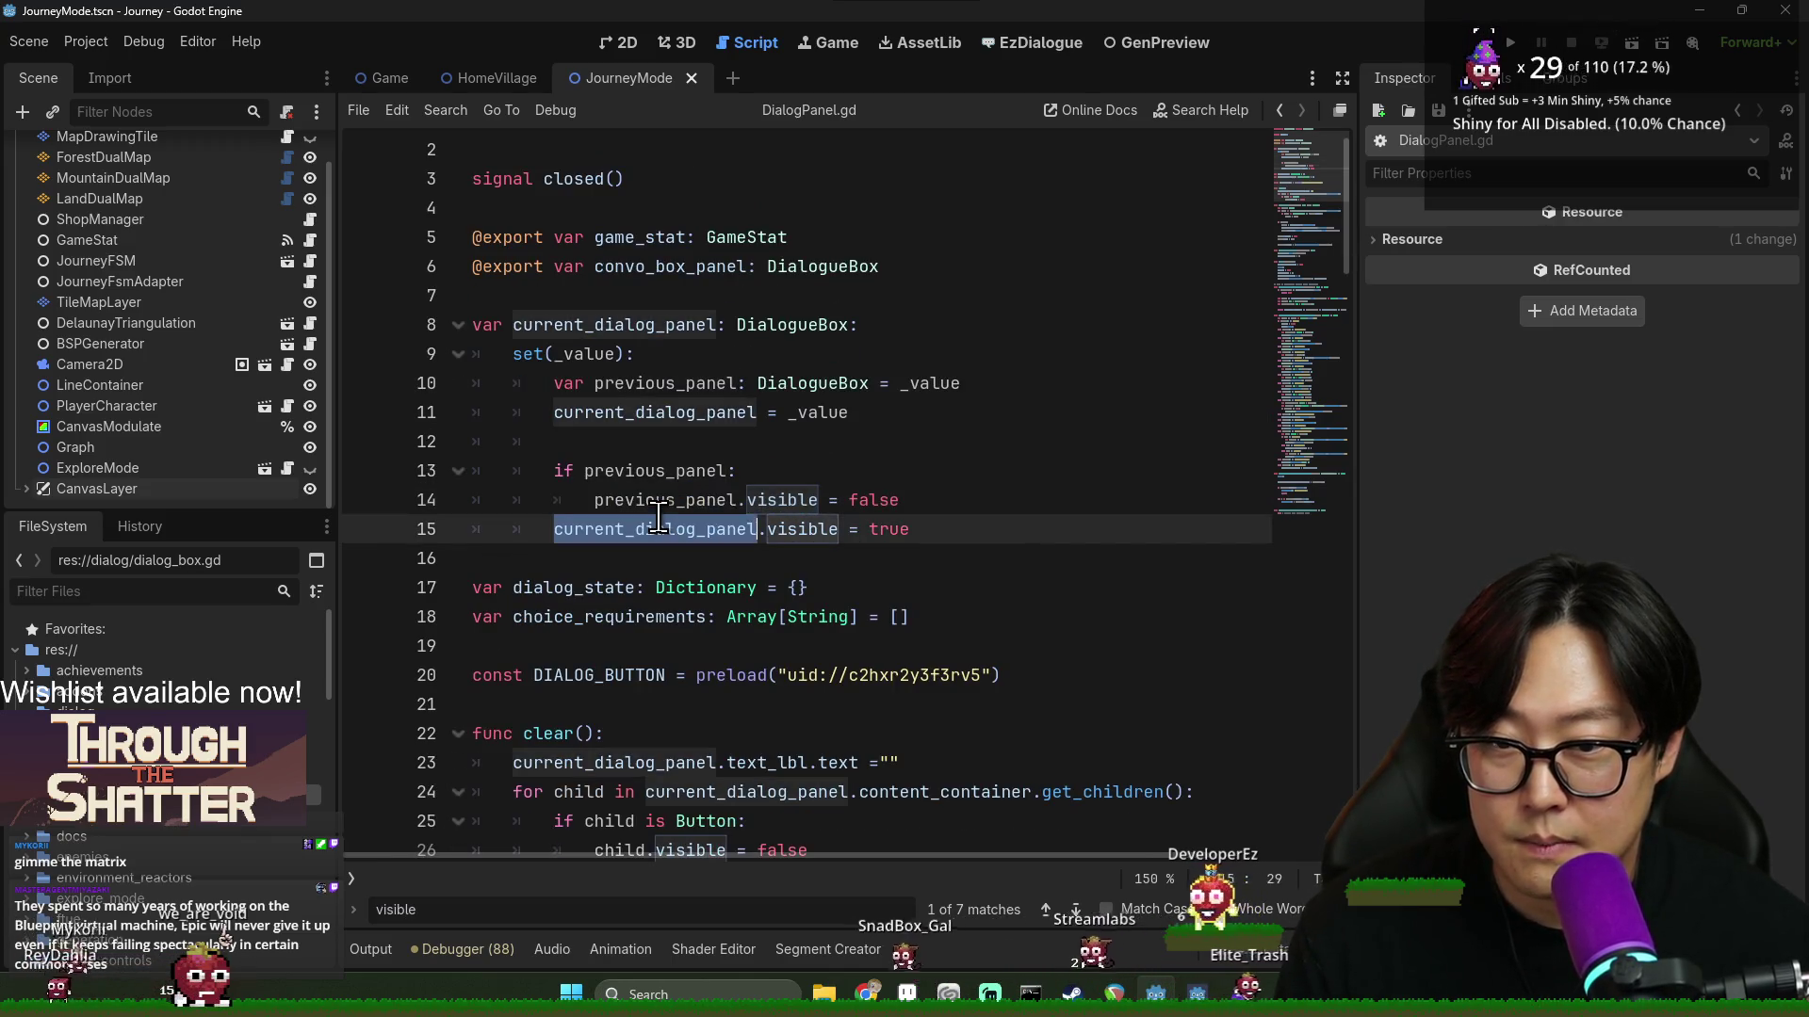
key(ctrl+f)
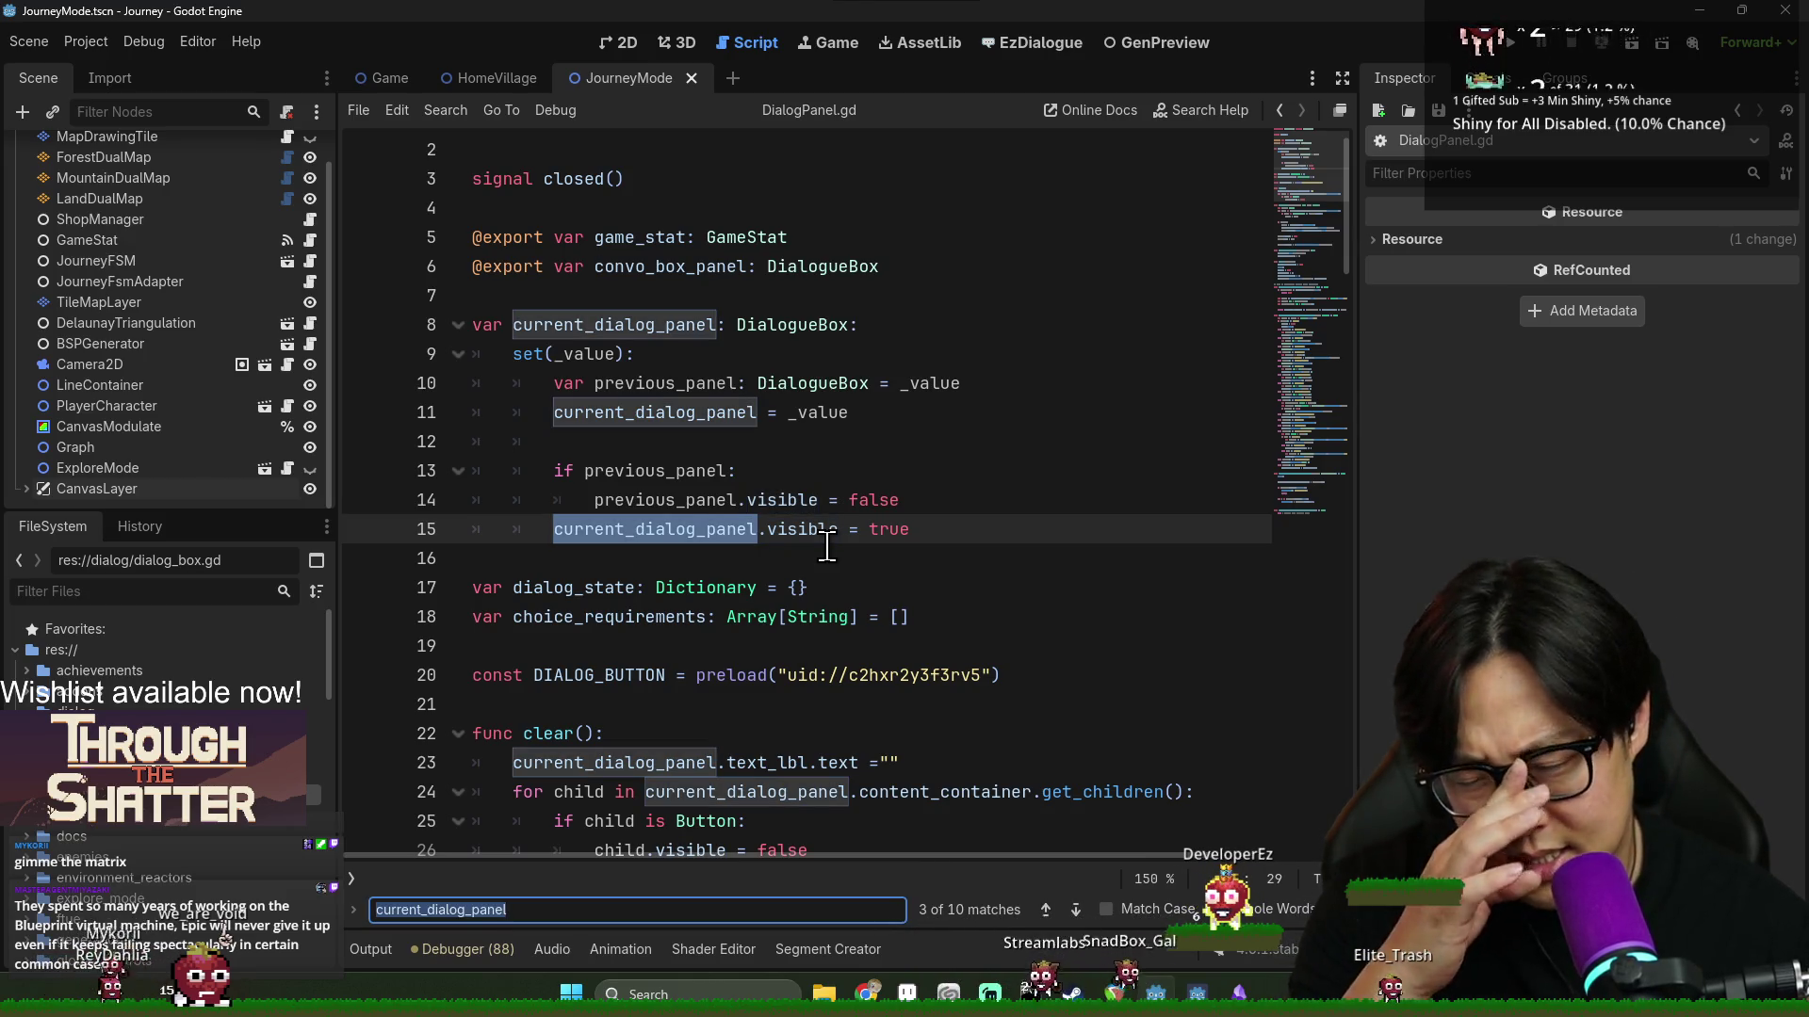
scroll(169, 343, up, 1)
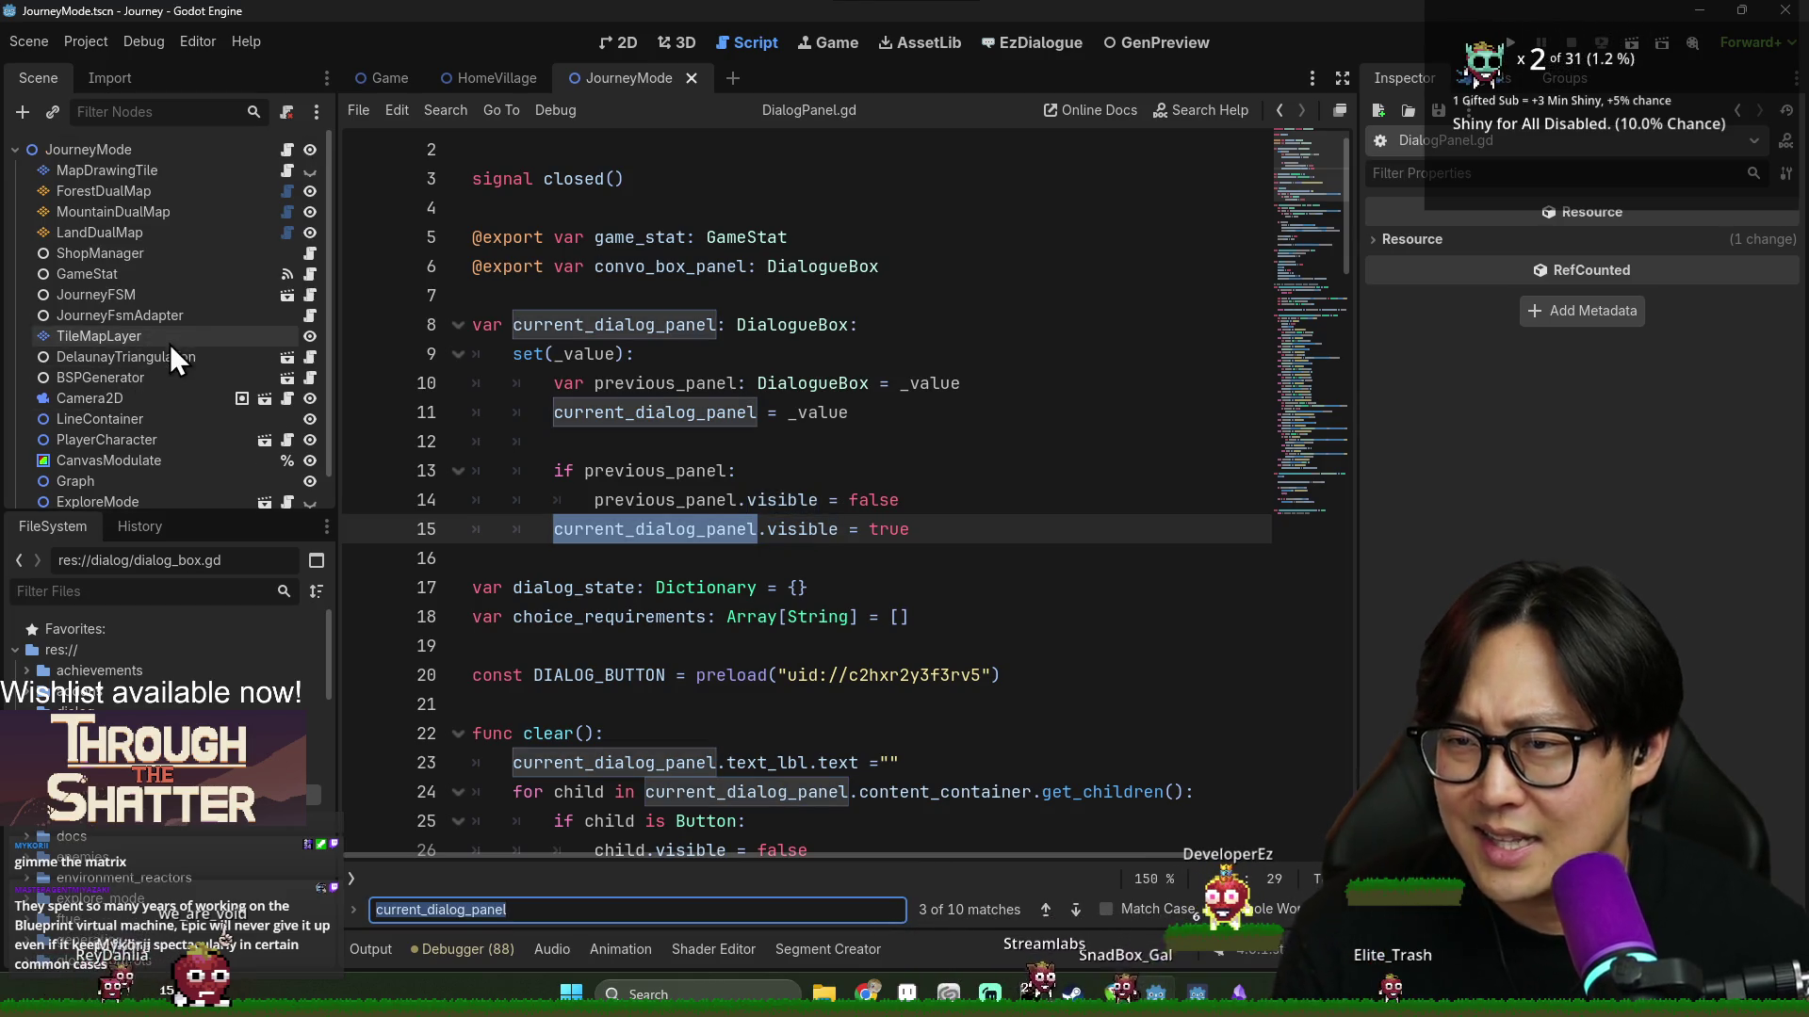
Step: Filter the FileSystem by 'game' and open game_control.gd to inspect _dialog_panel
click(185, 603)
text(game)
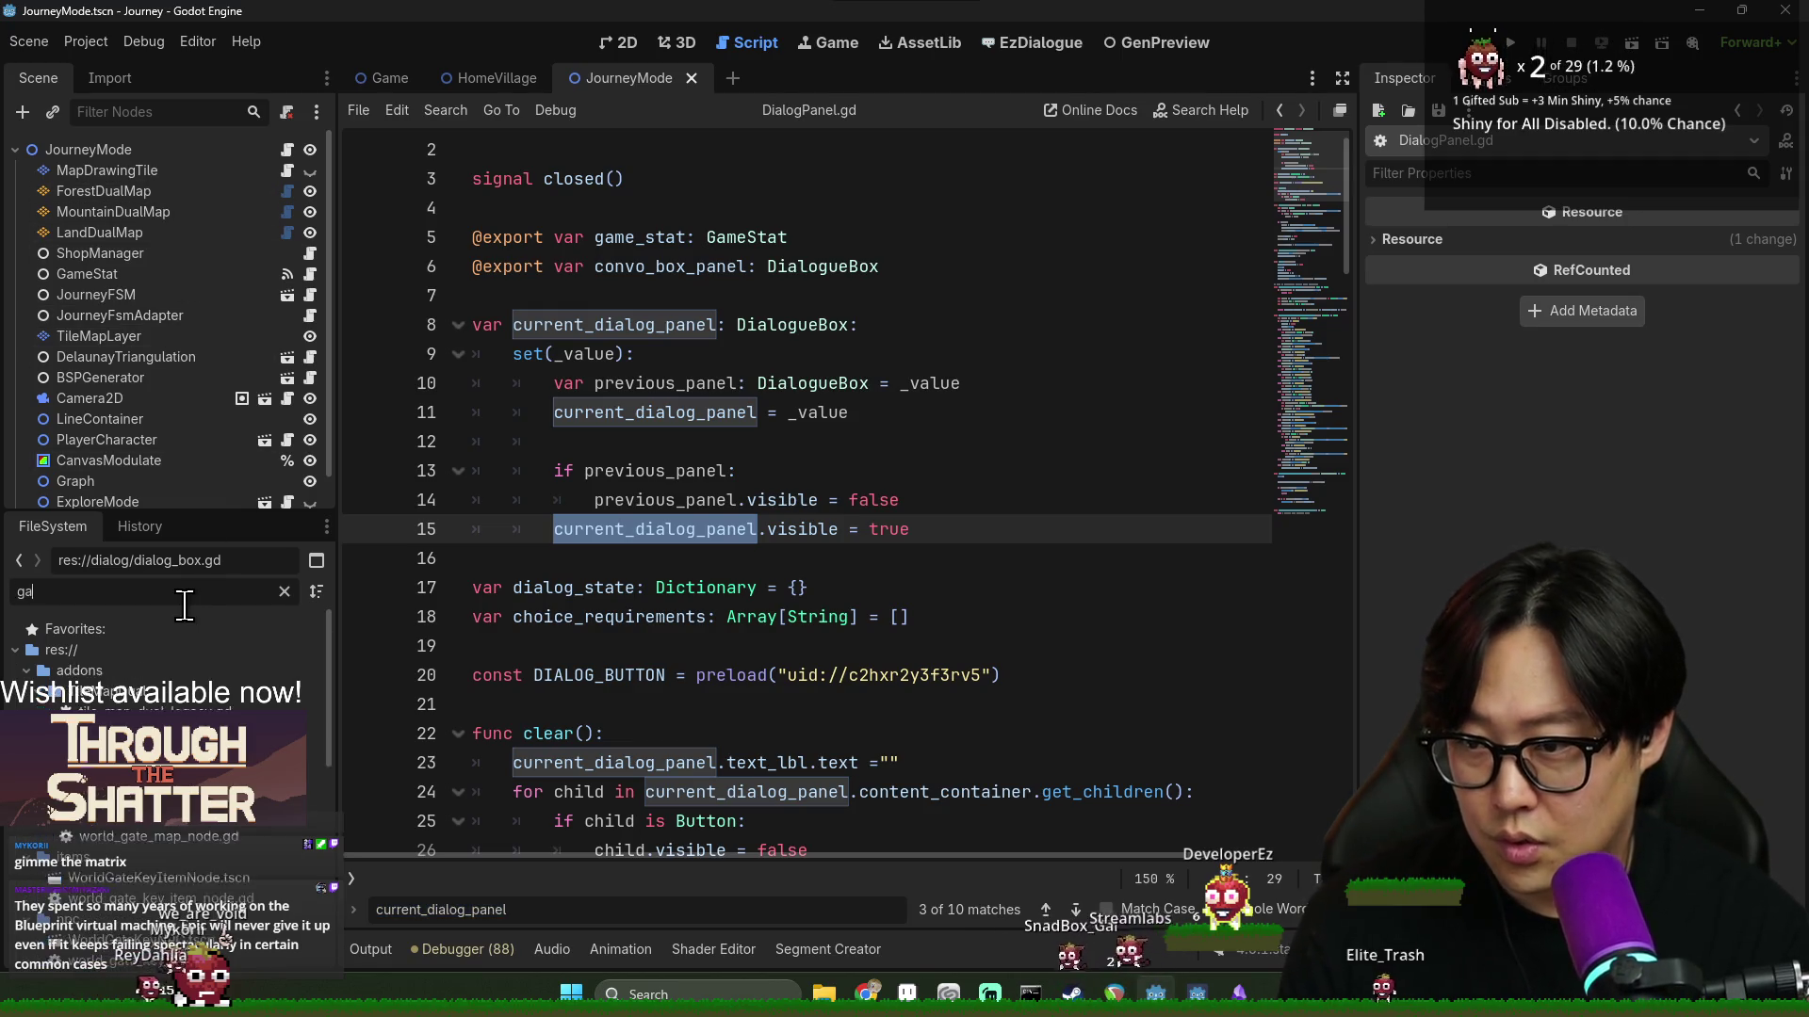
double_click(113, 690)
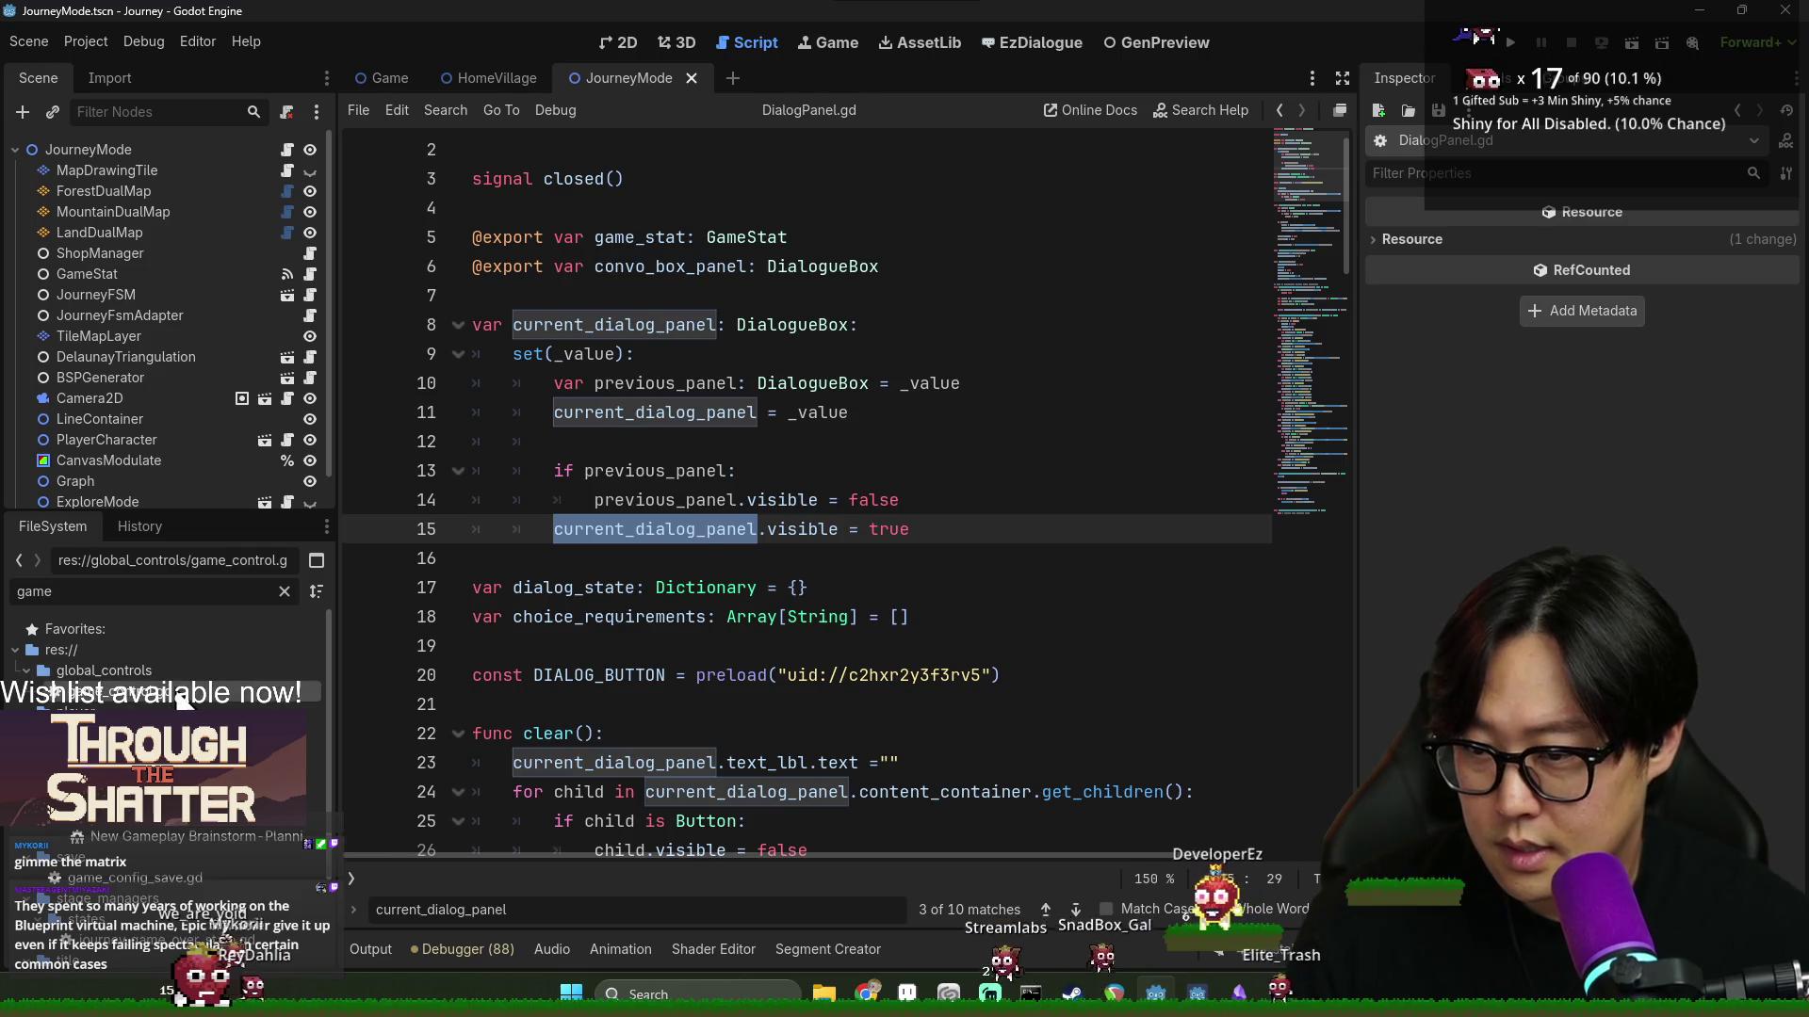
double_click(577, 324)
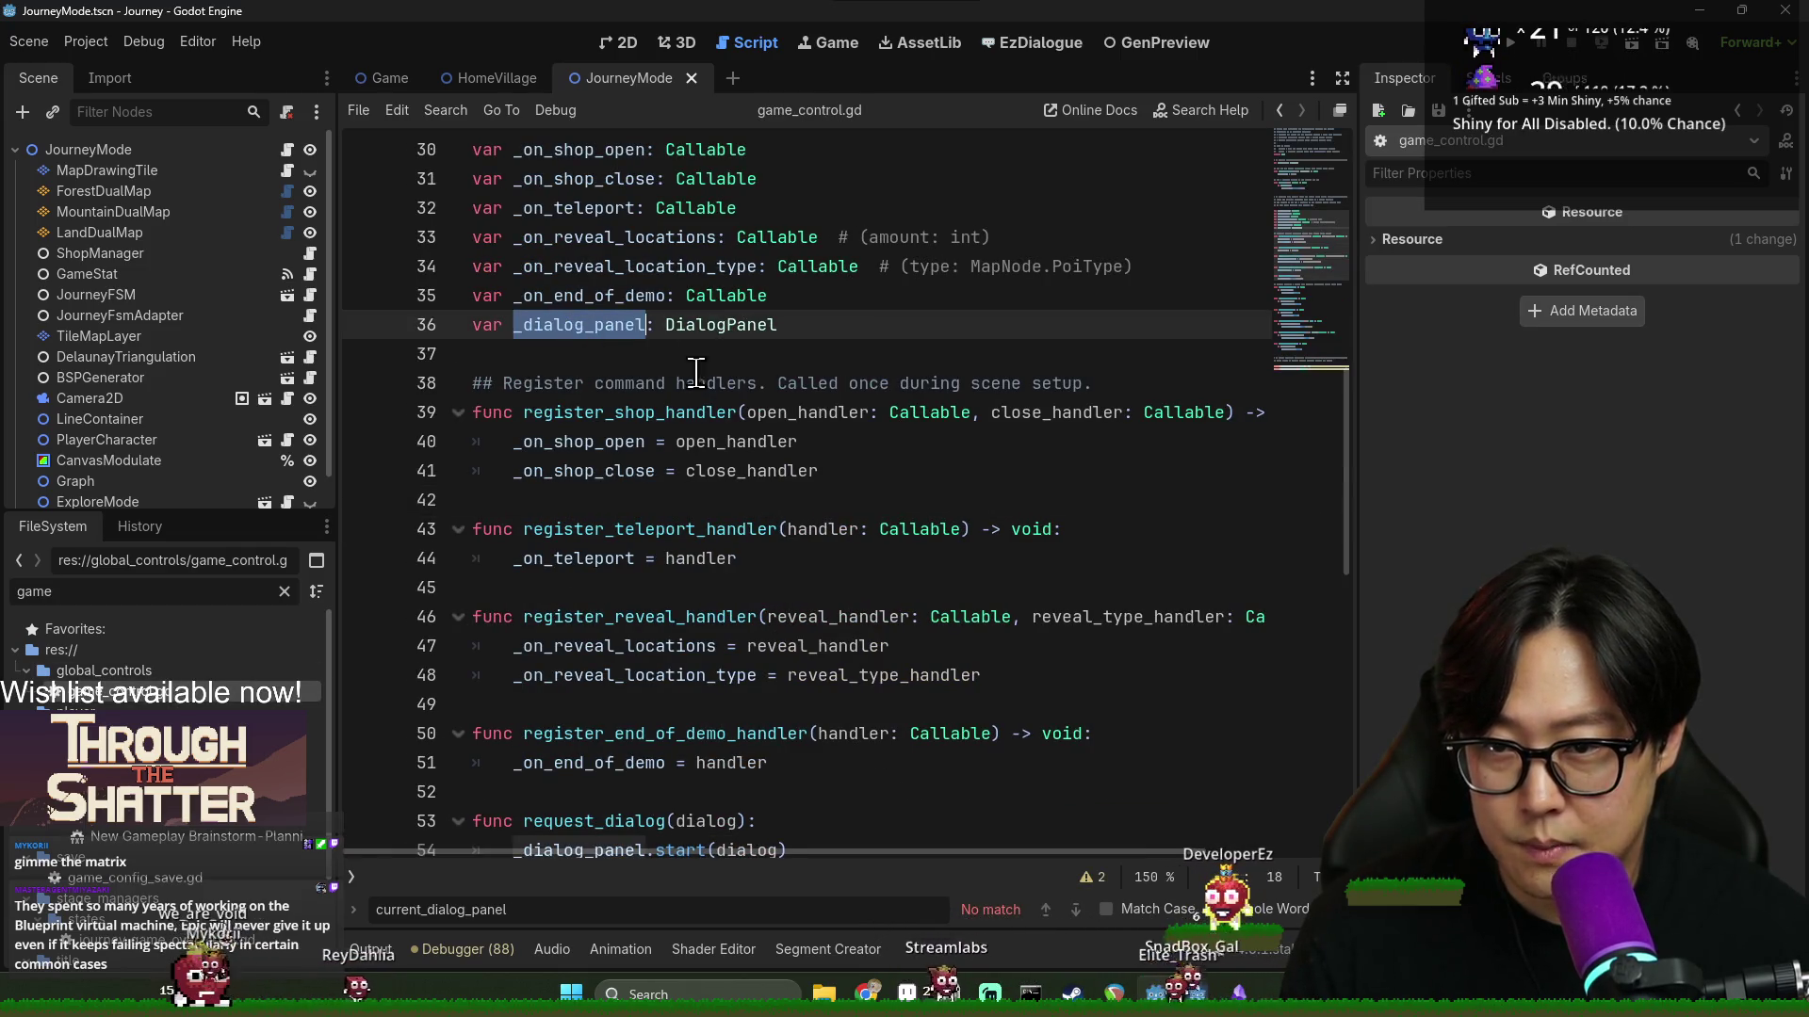
Step: In start(), change visible = true to current_dialog_panel.visible = true and save
key(ctrl+f)
key(Return)
ctrl+click(680, 499)
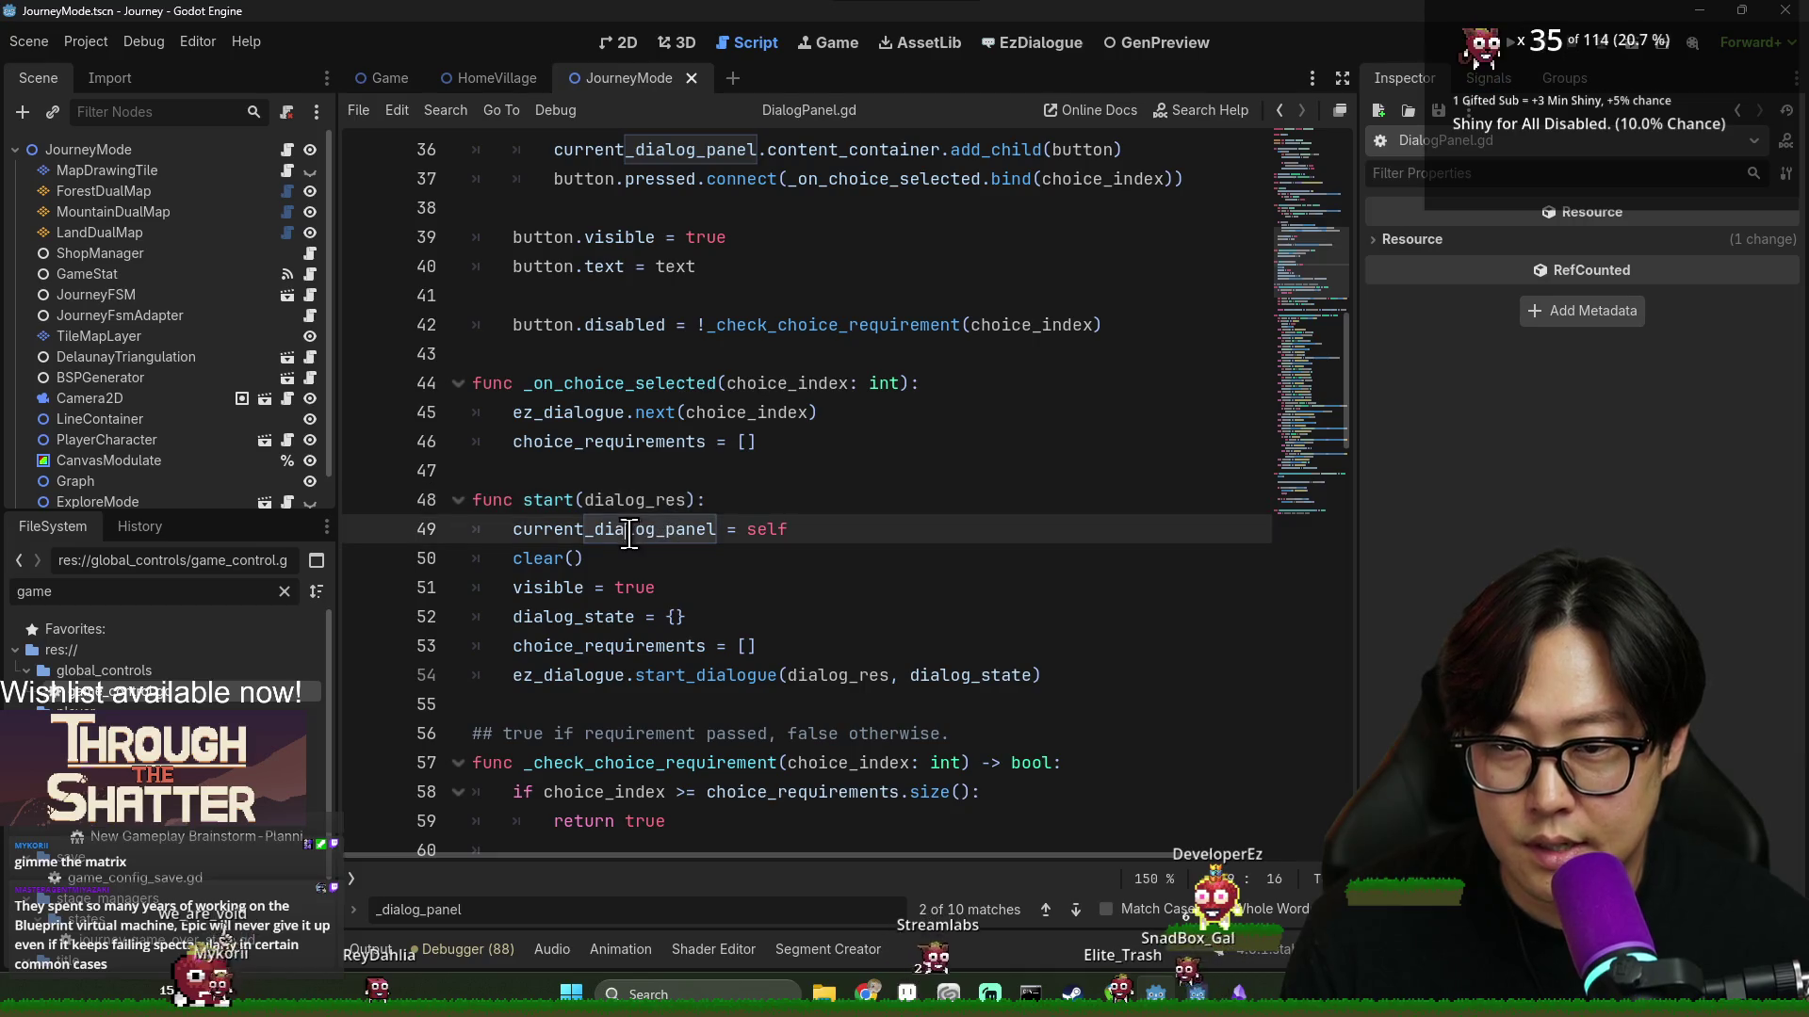
double_click(561, 593)
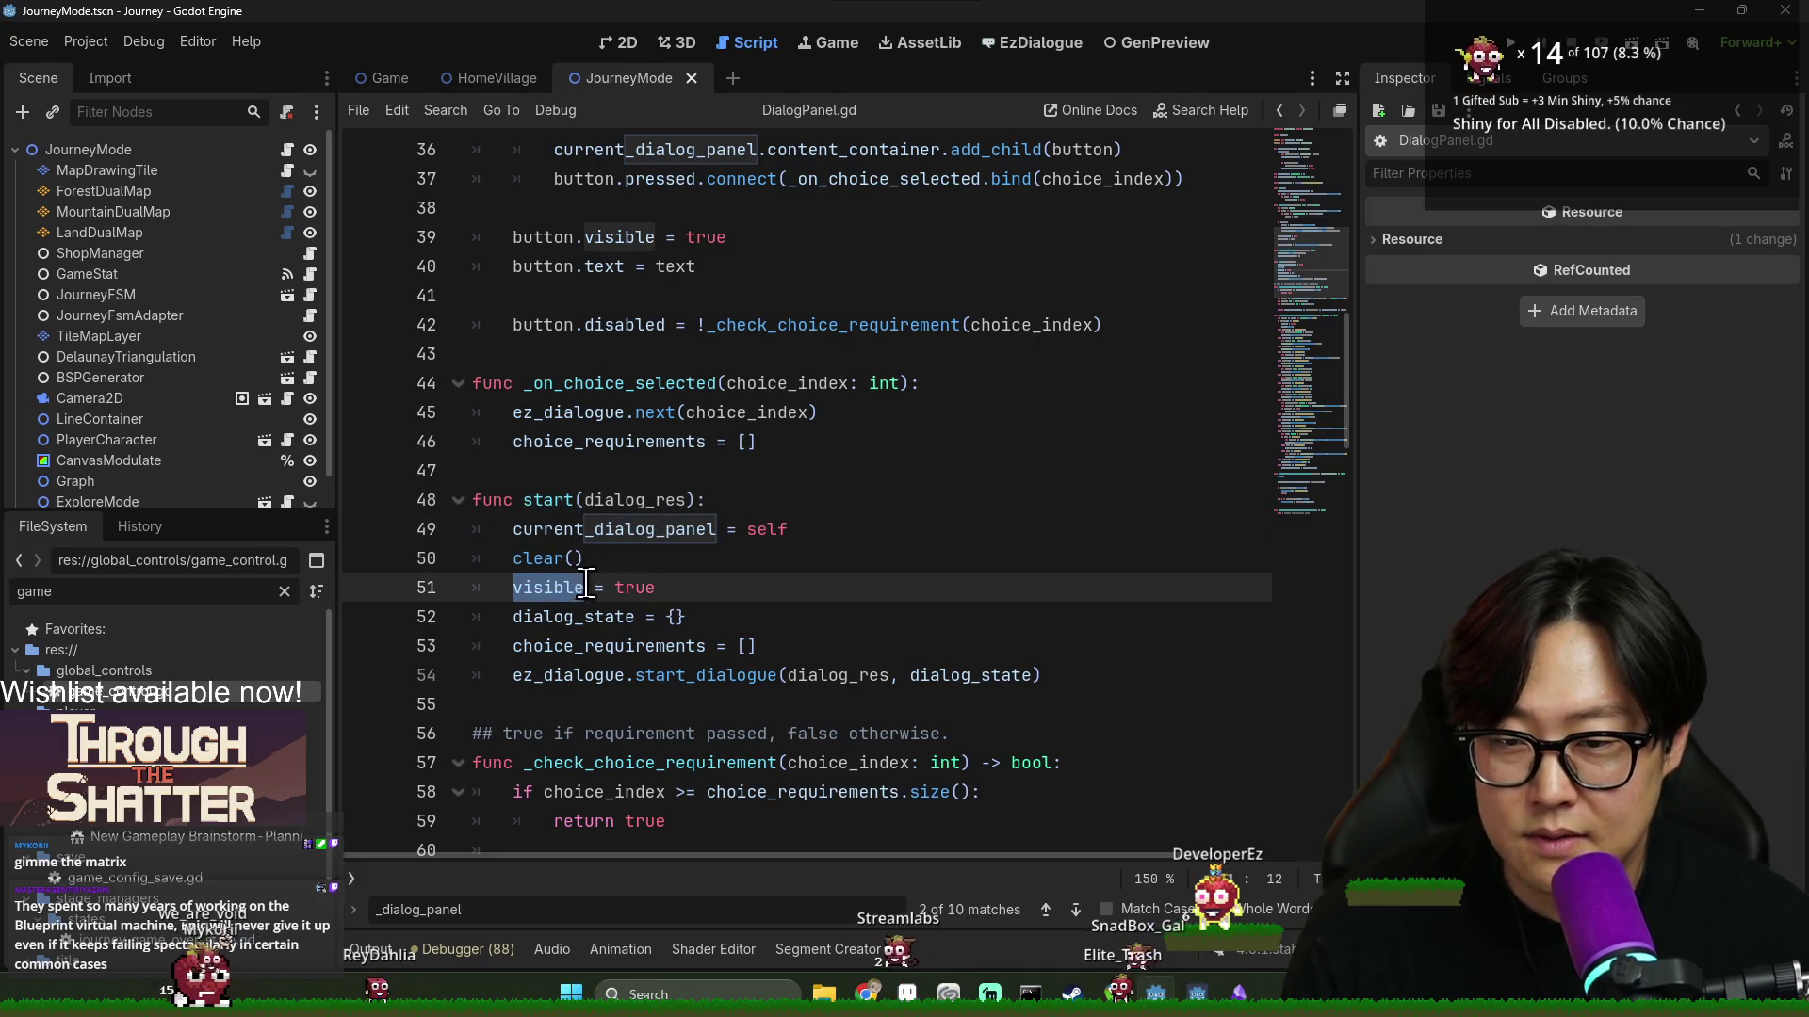
double_click(643, 528)
key(ctrl+c)
click(512, 587)
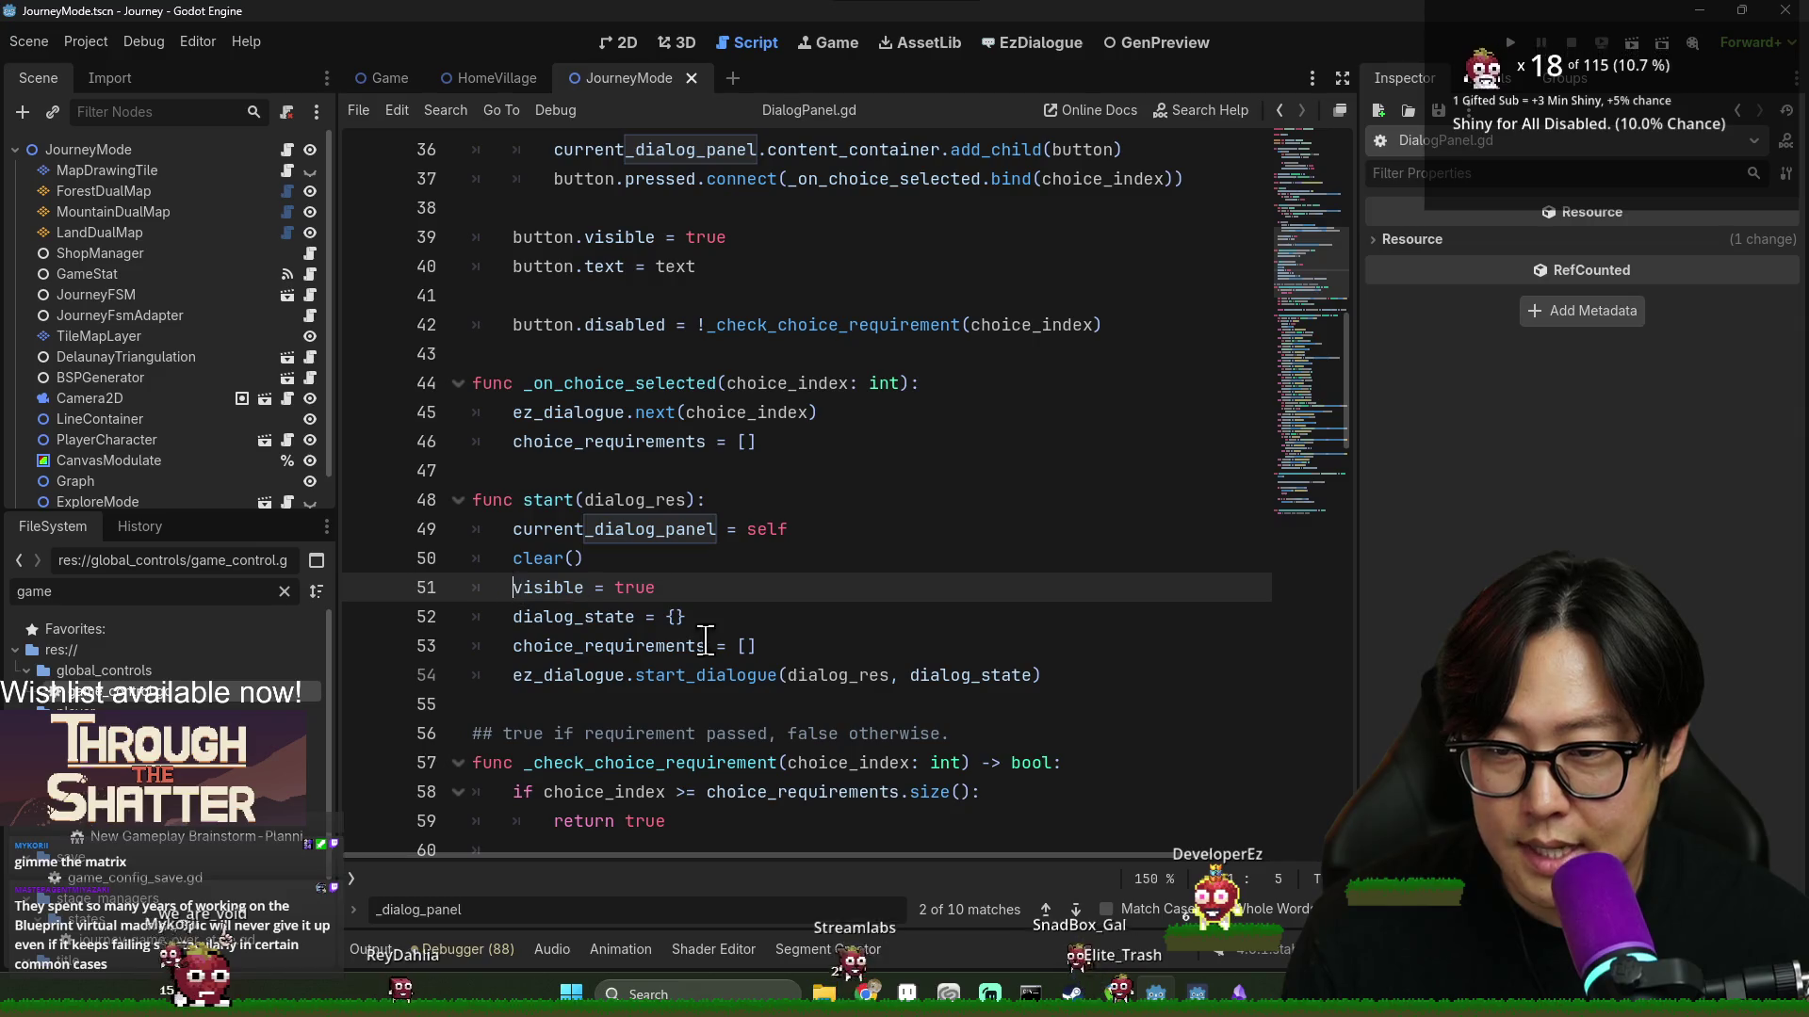
key(ctrl+v)
text(.)
key(Escape)
key(Down)
key(ctrl+s)
Step: Save again, then run the game briefly to test the dialog and stop it
double_click(581, 640)
scroll(603, 402, up, 10)
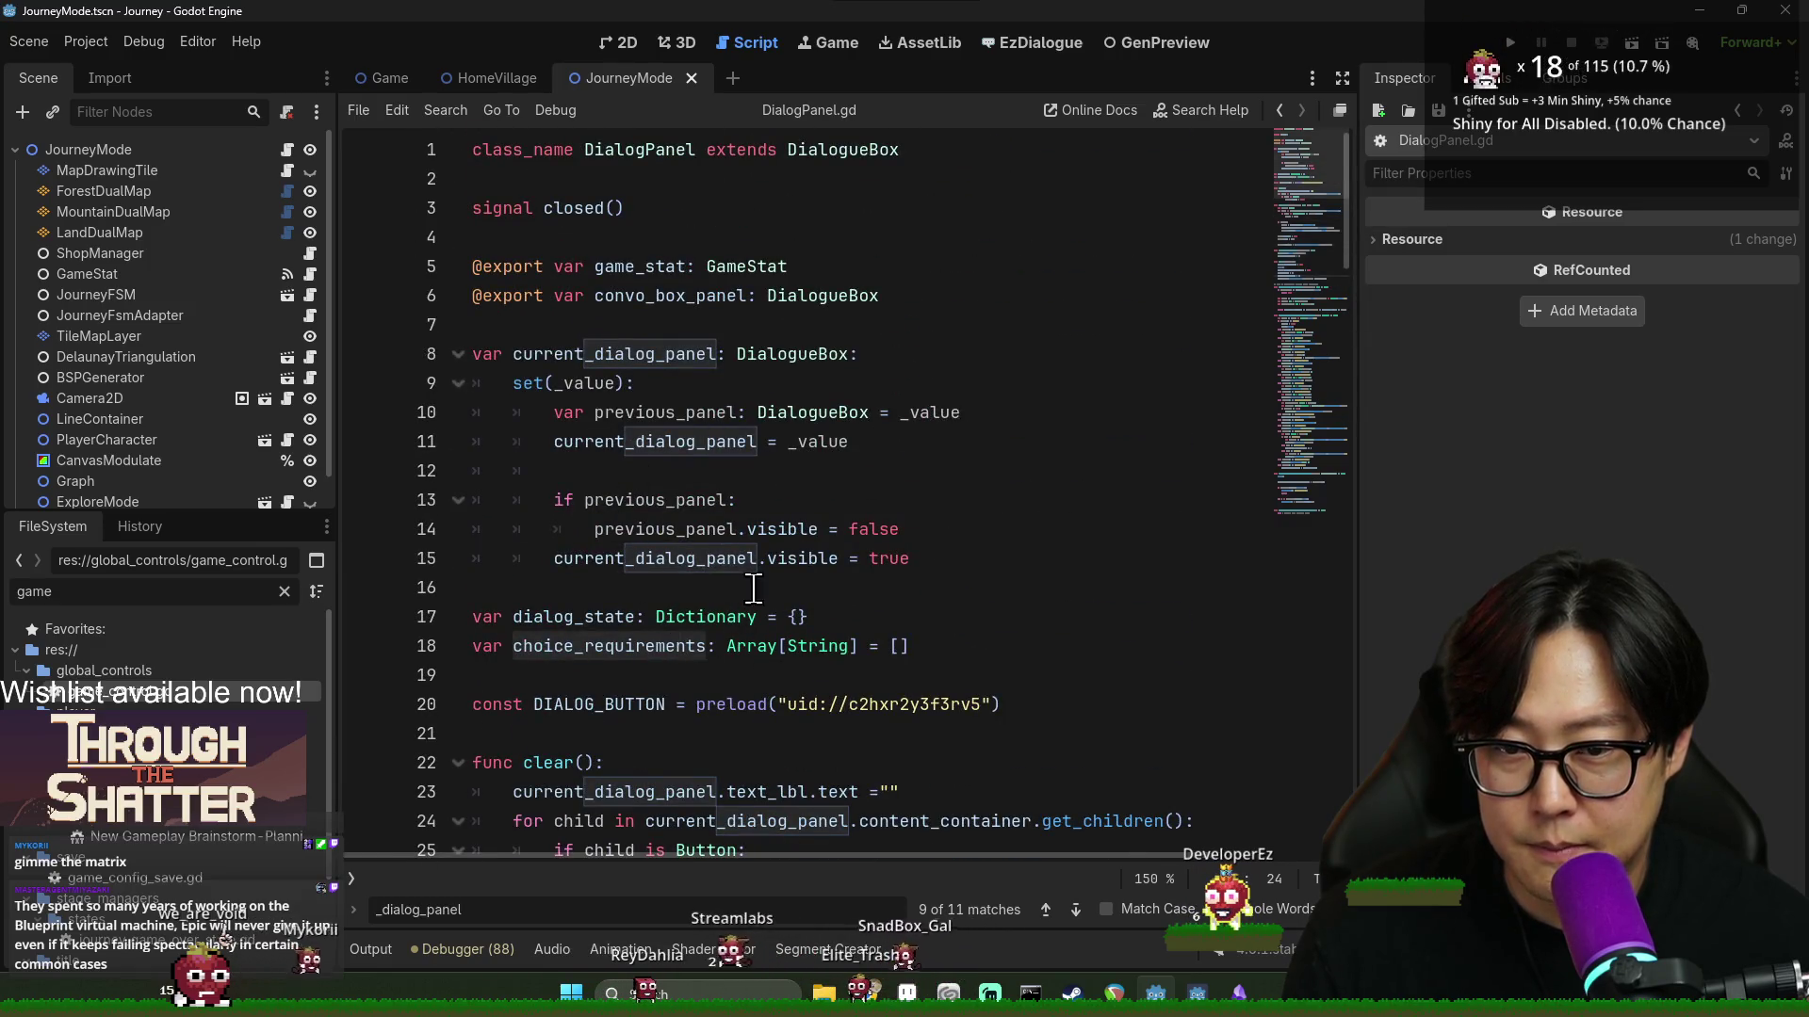
key(ctrl+s)
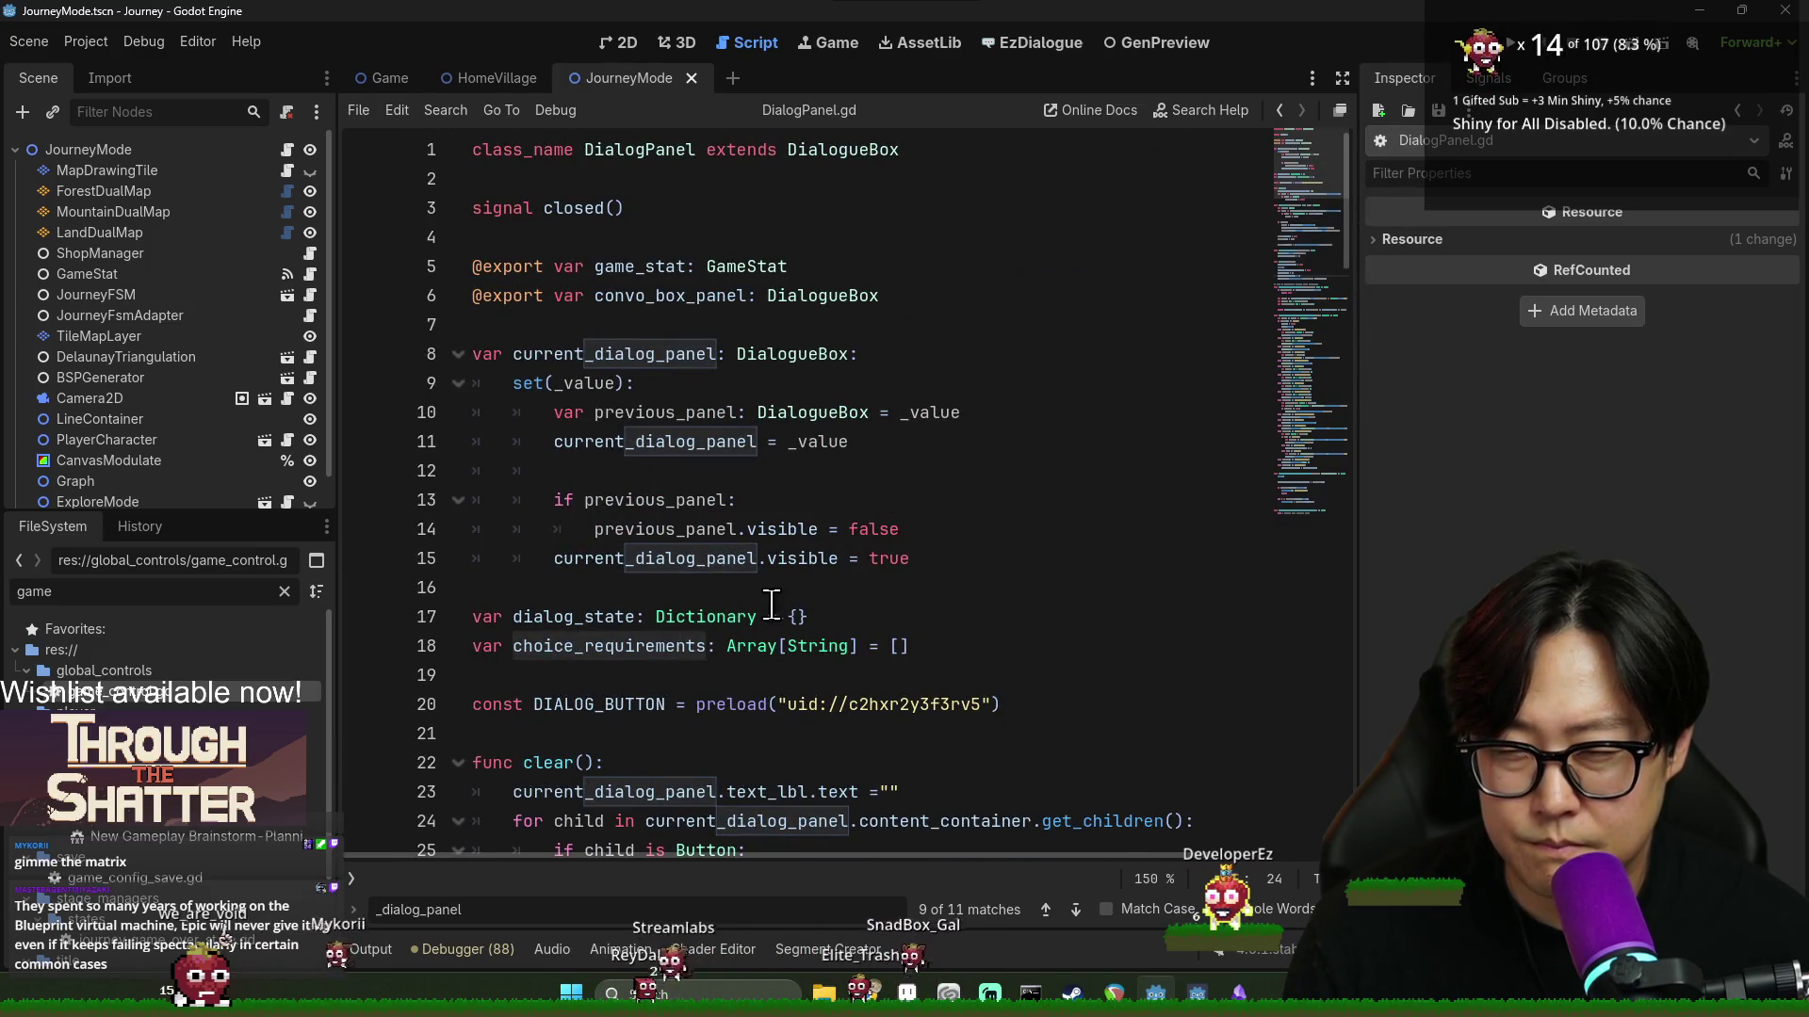
click(1510, 44)
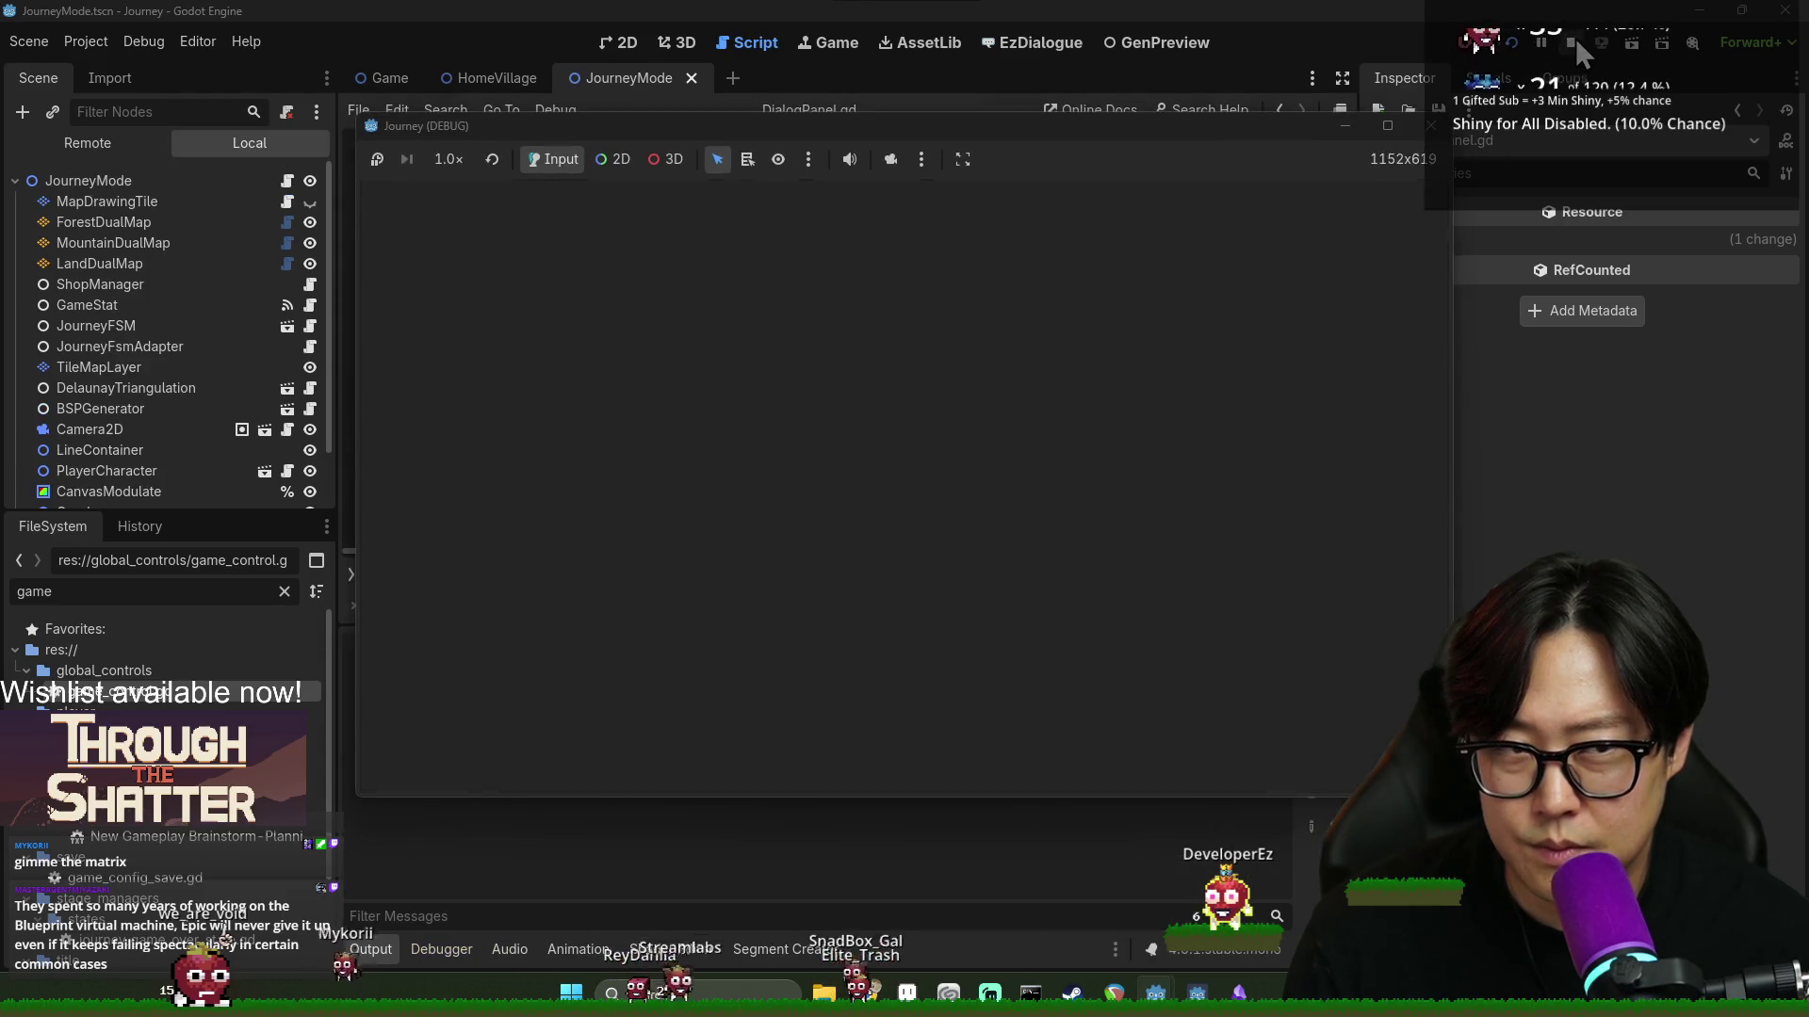
click(1572, 43)
Step: Revisit the setter's current_dialog_panel.visible = true line 15
click(726, 459)
scroll(727, 459, down, 1)
click(707, 470)
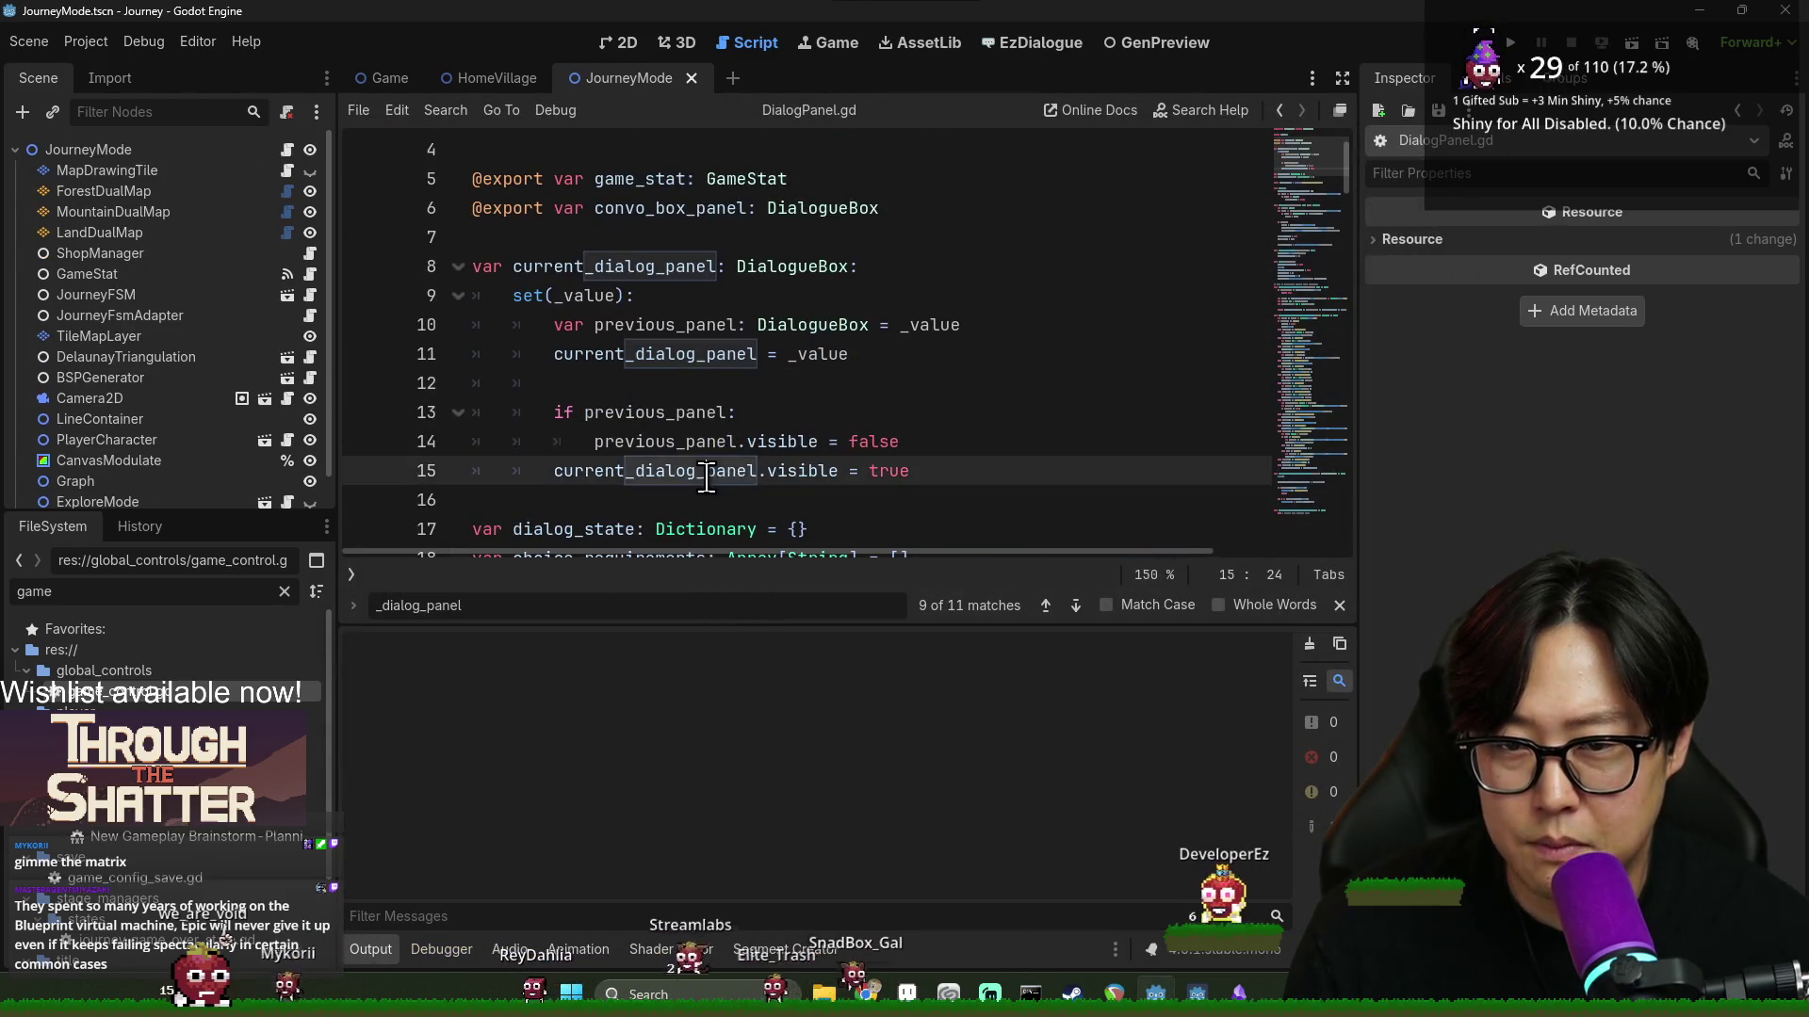
double_click(888, 470)
double_click(727, 471)
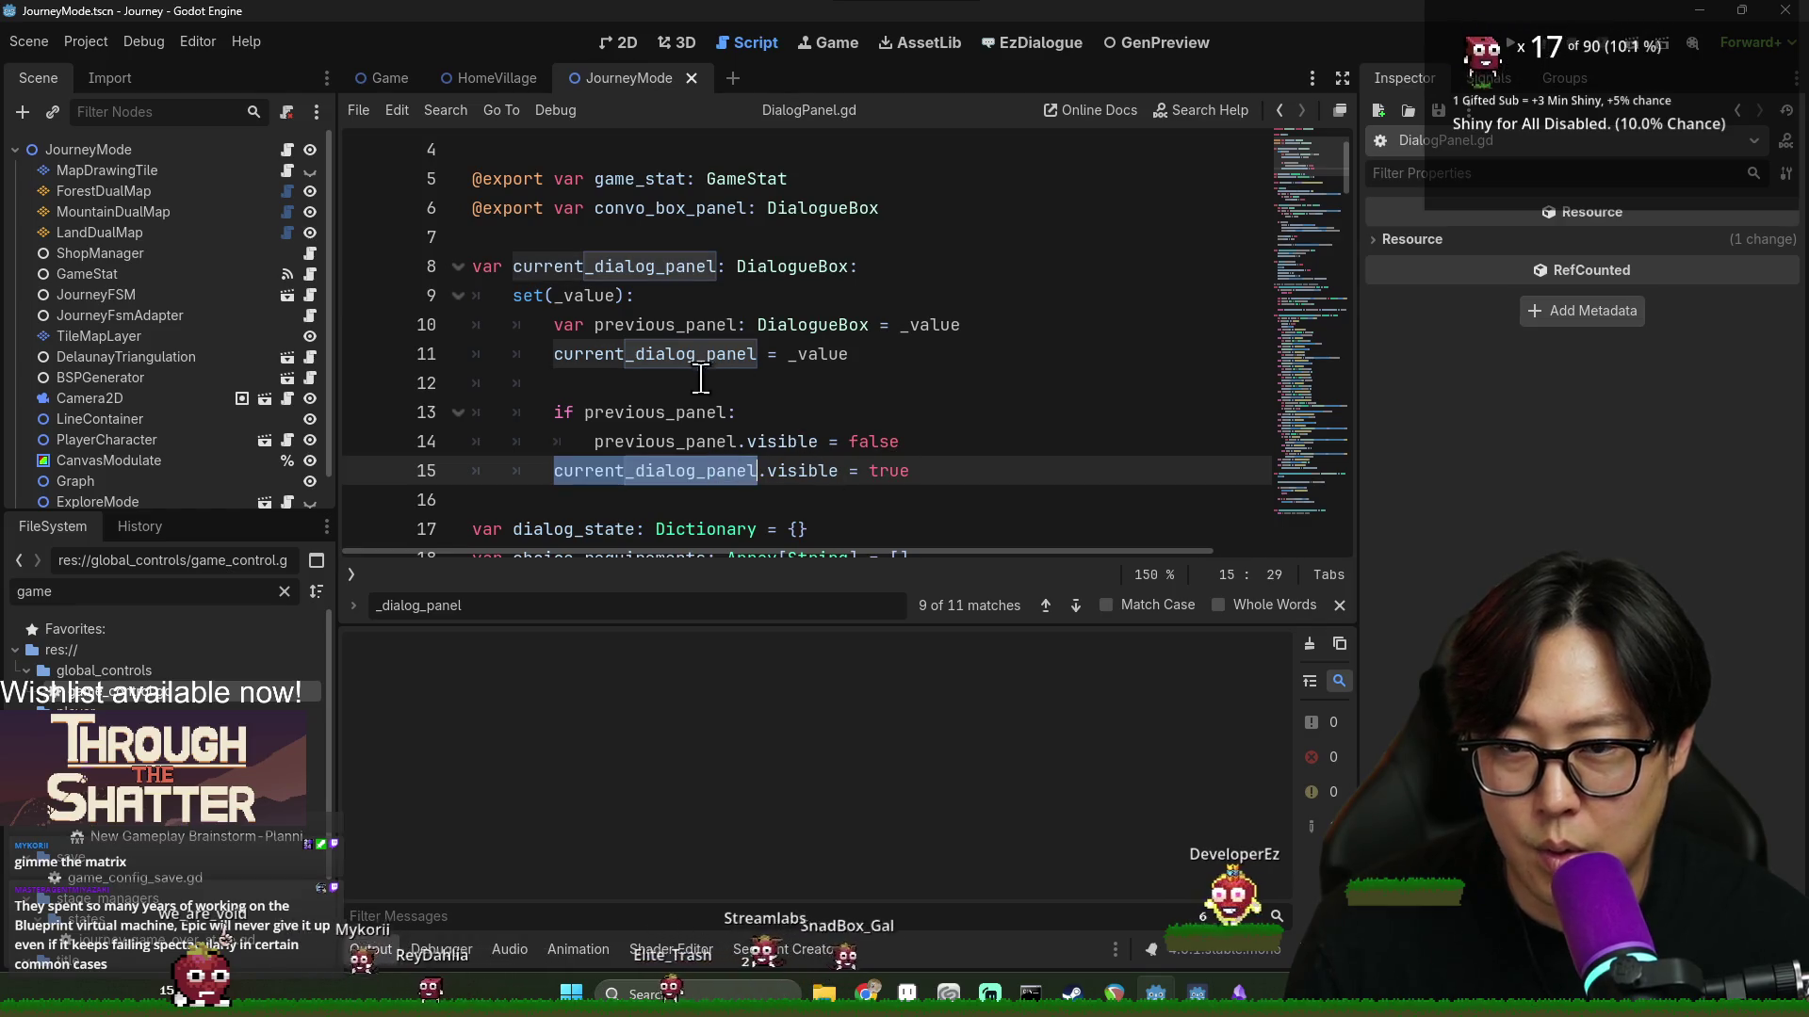